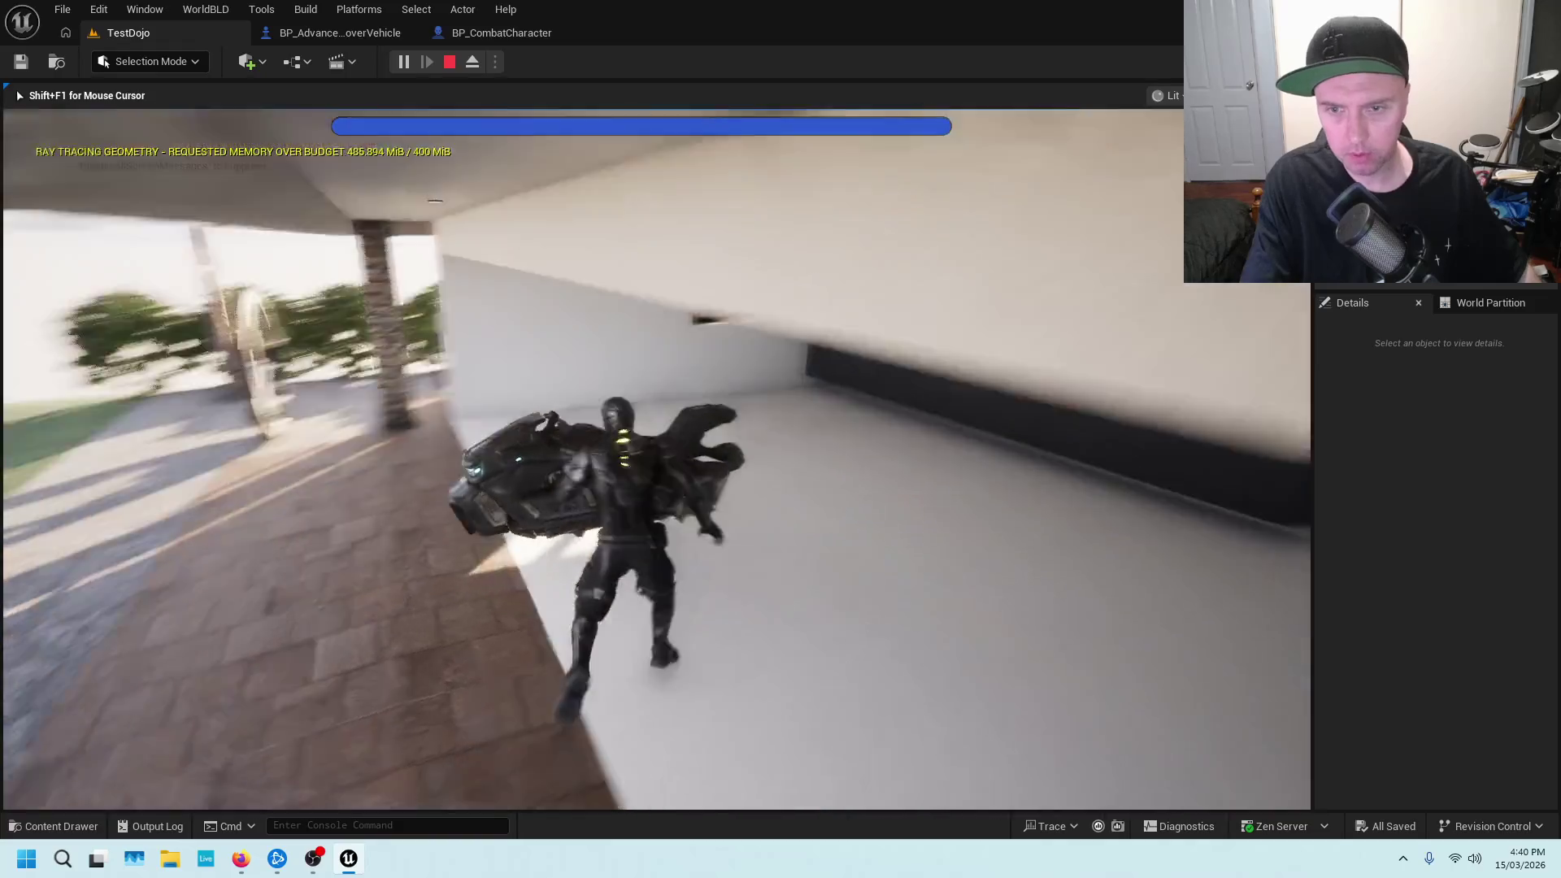
Mount the hover bike, fly it off the ground, dismount, and stop the play session
{"action": "key", "text": "w"}
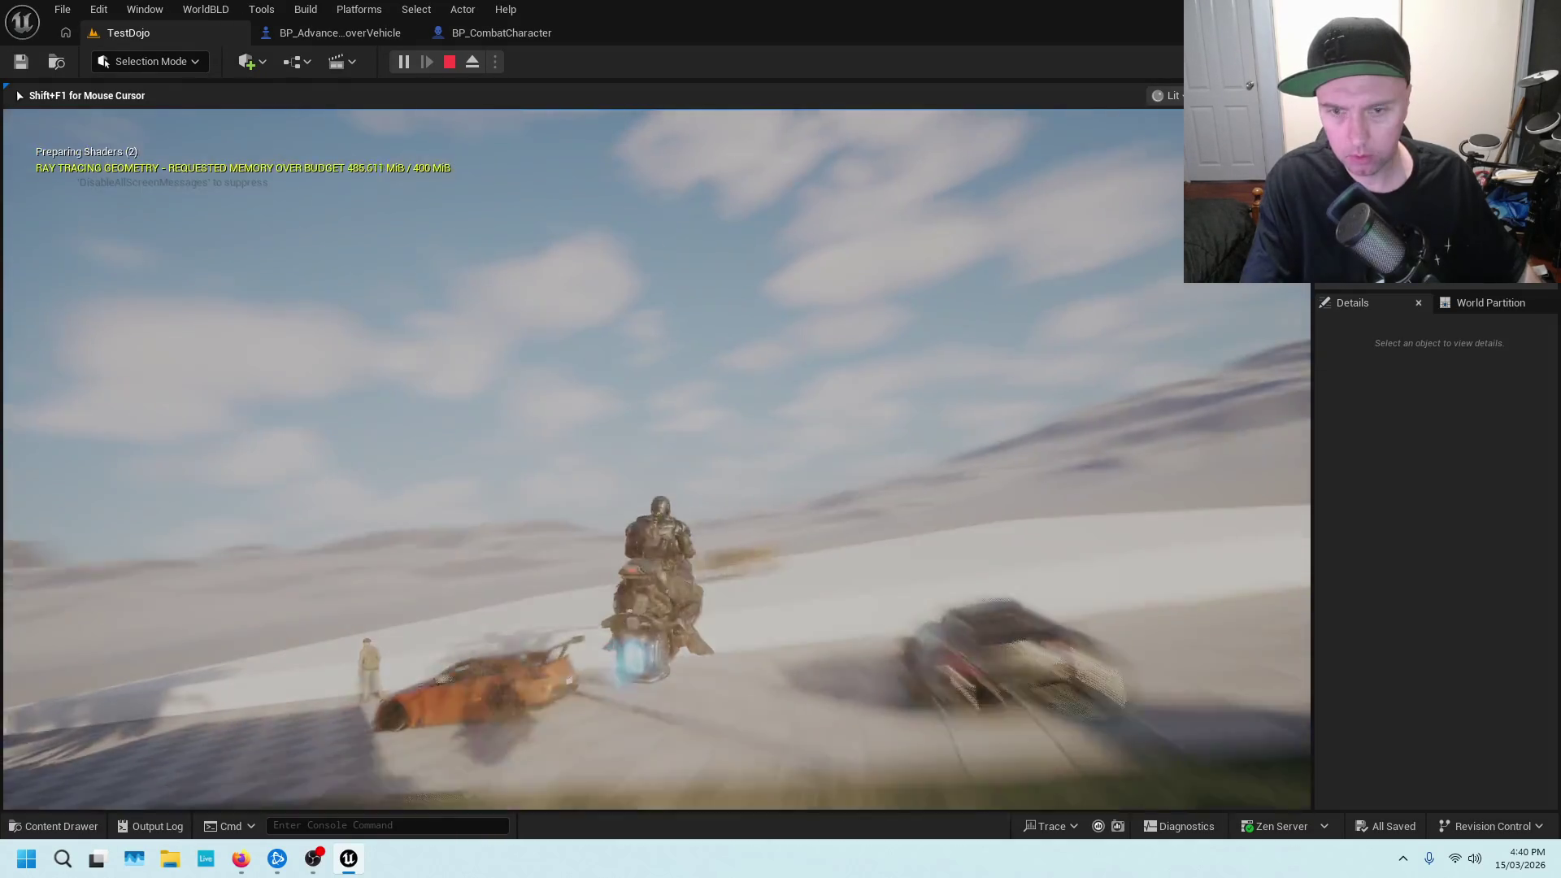
{"action": "key", "text": "space"}
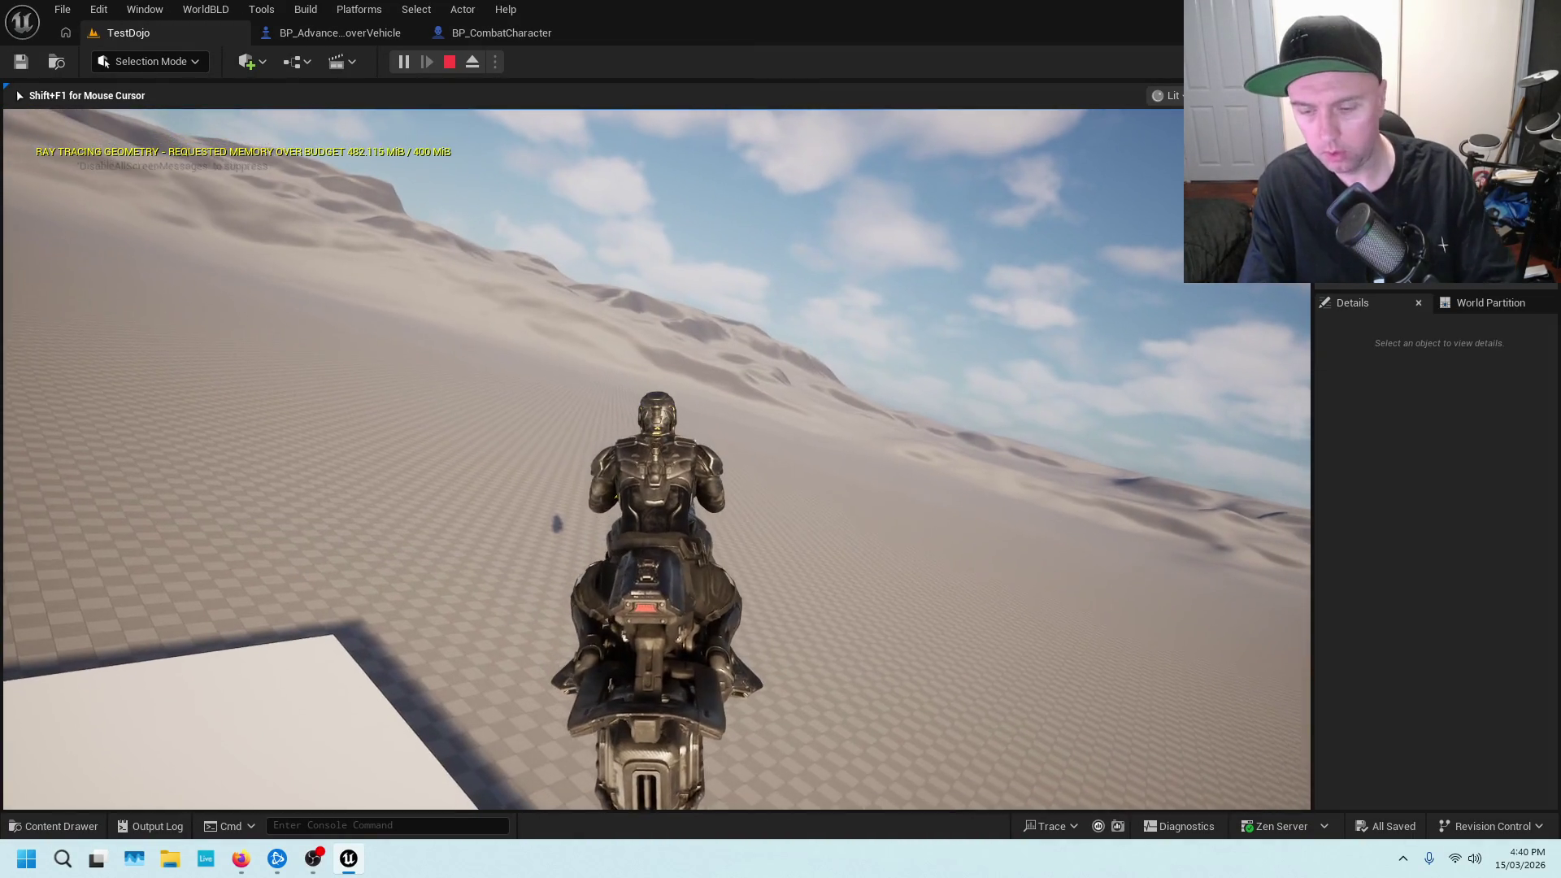
{"action": "key", "text": "e"}
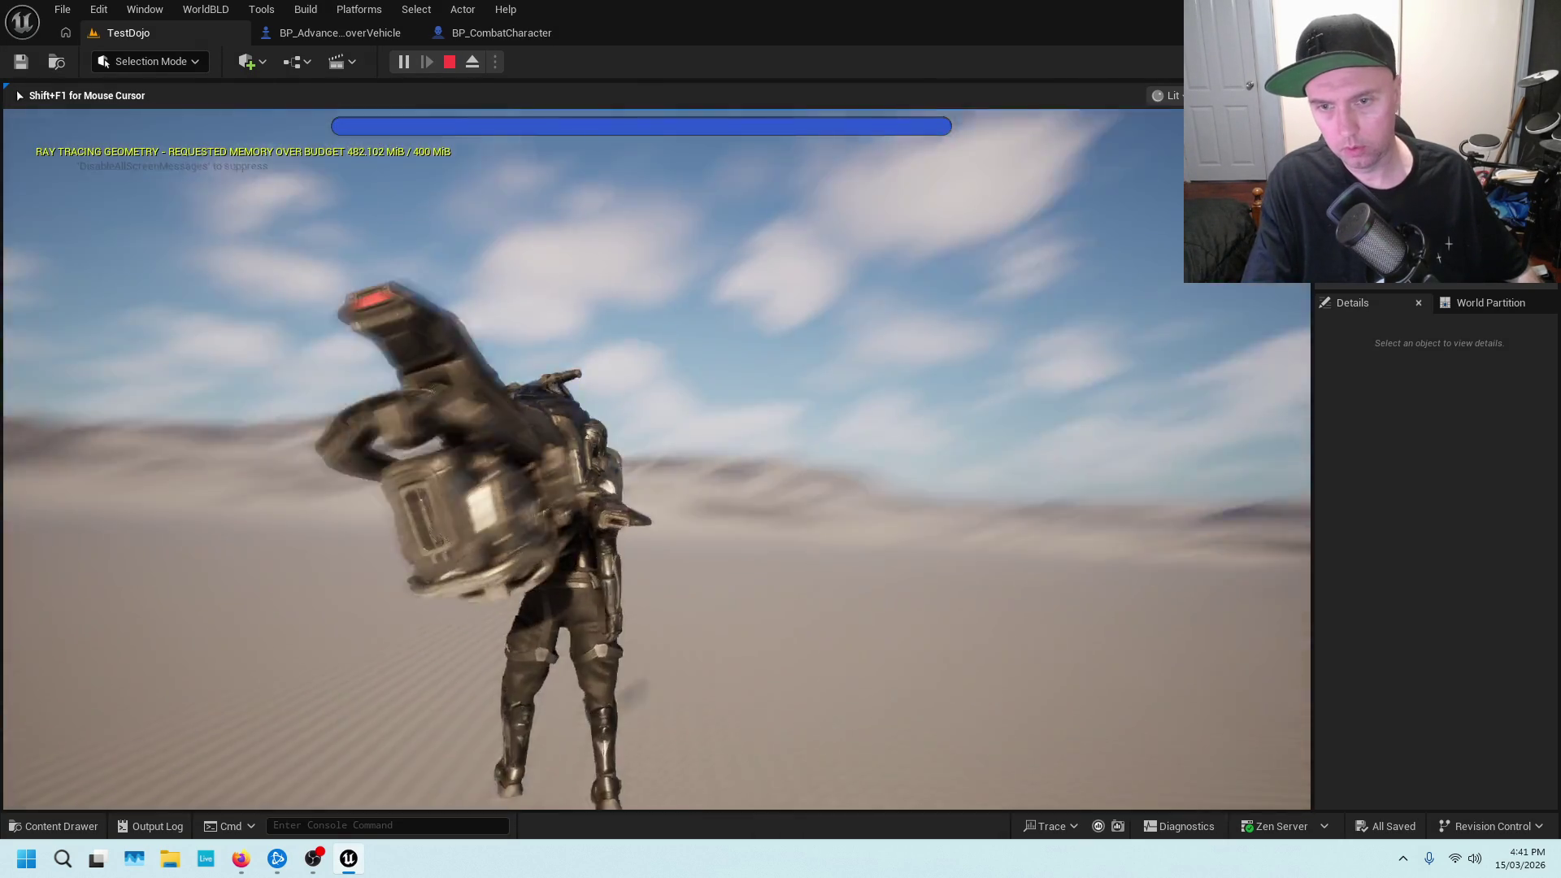
{"action": "key", "text": "Escape"}
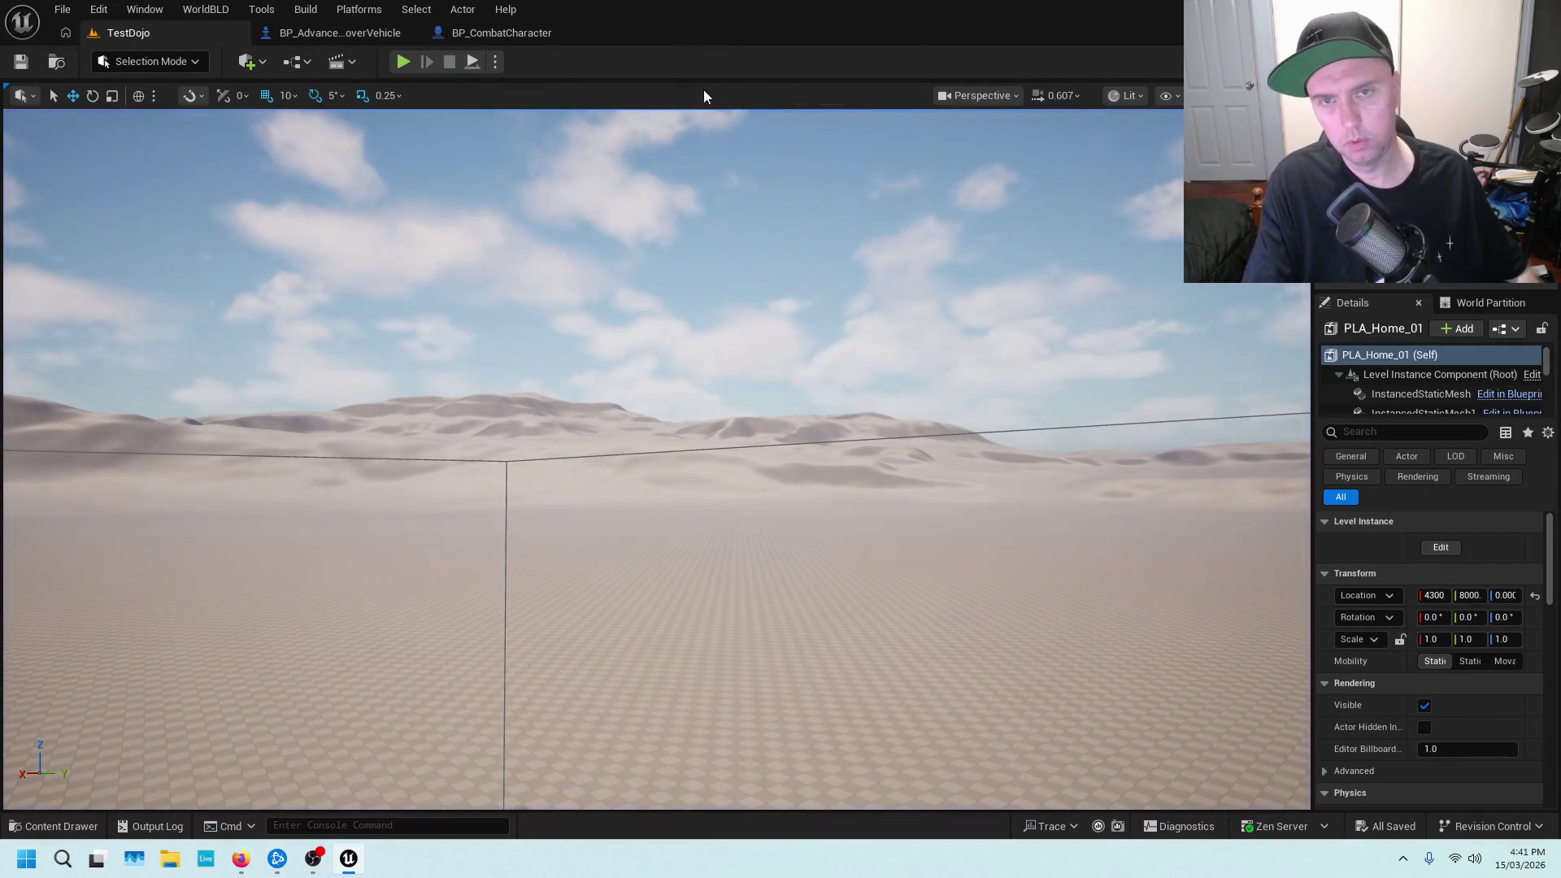
Replay TestDojo, mount and dismount the hover bike again, then run toward the desert
{"action": "key", "text": "alt+p"}
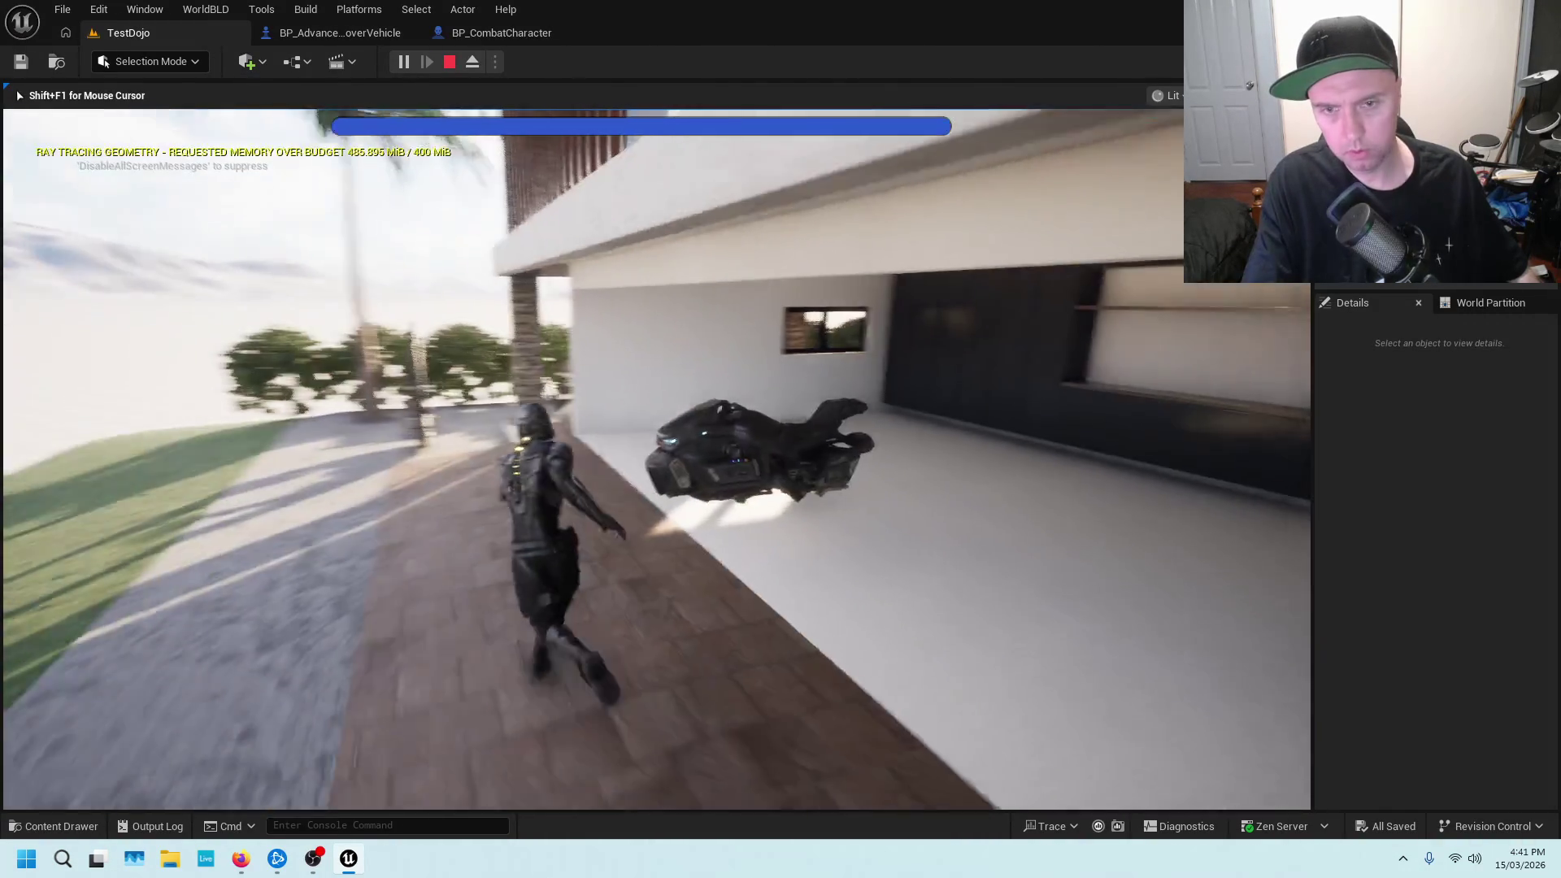
{"action": "key", "text": "e"}
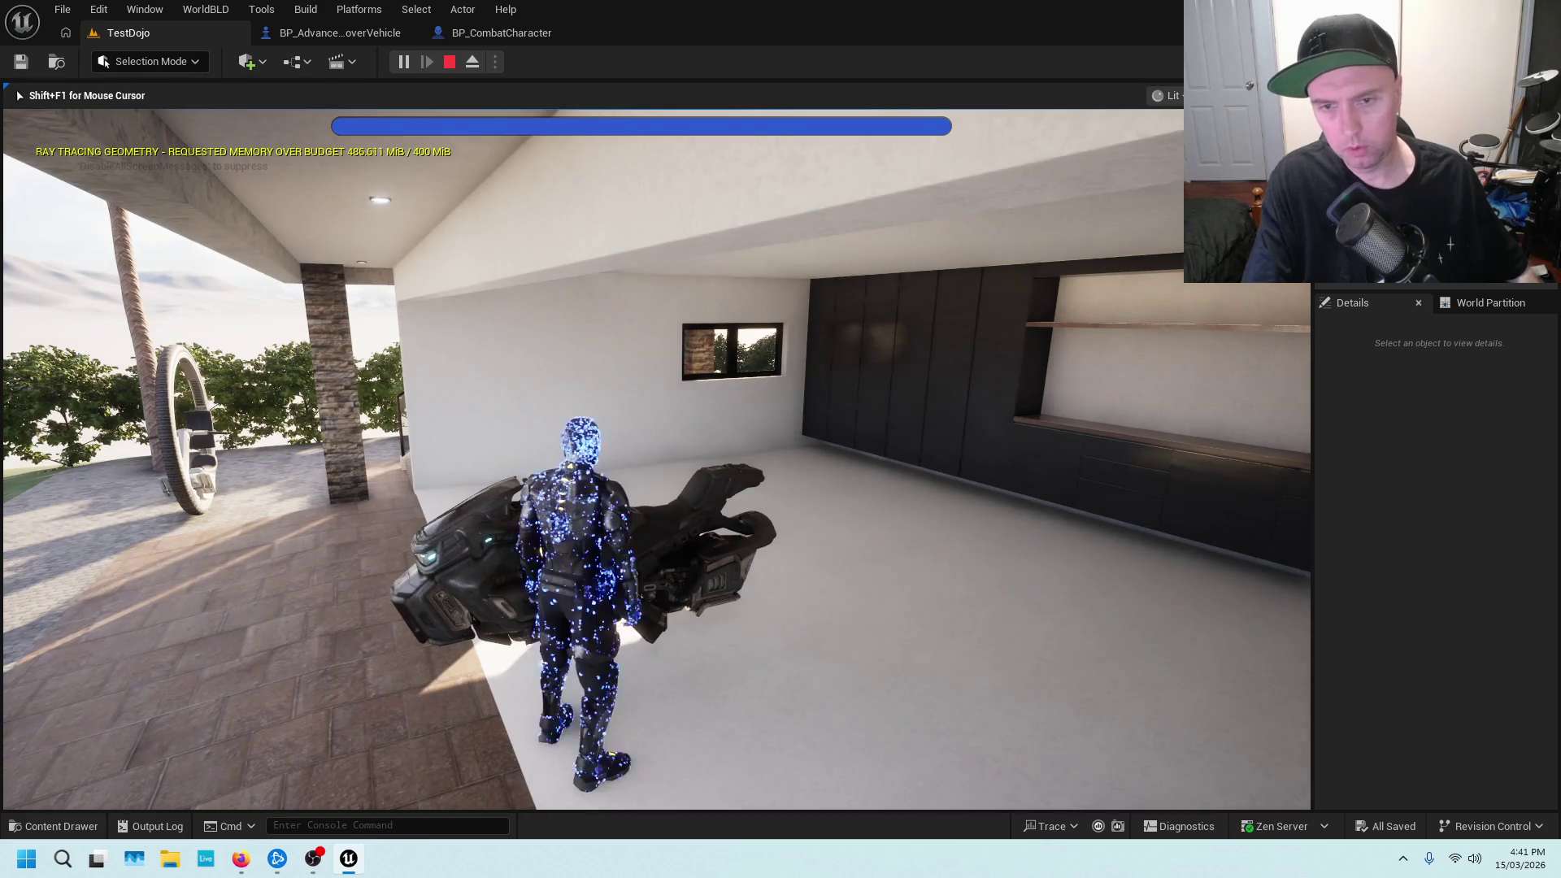
{"action": "key", "text": "e"}
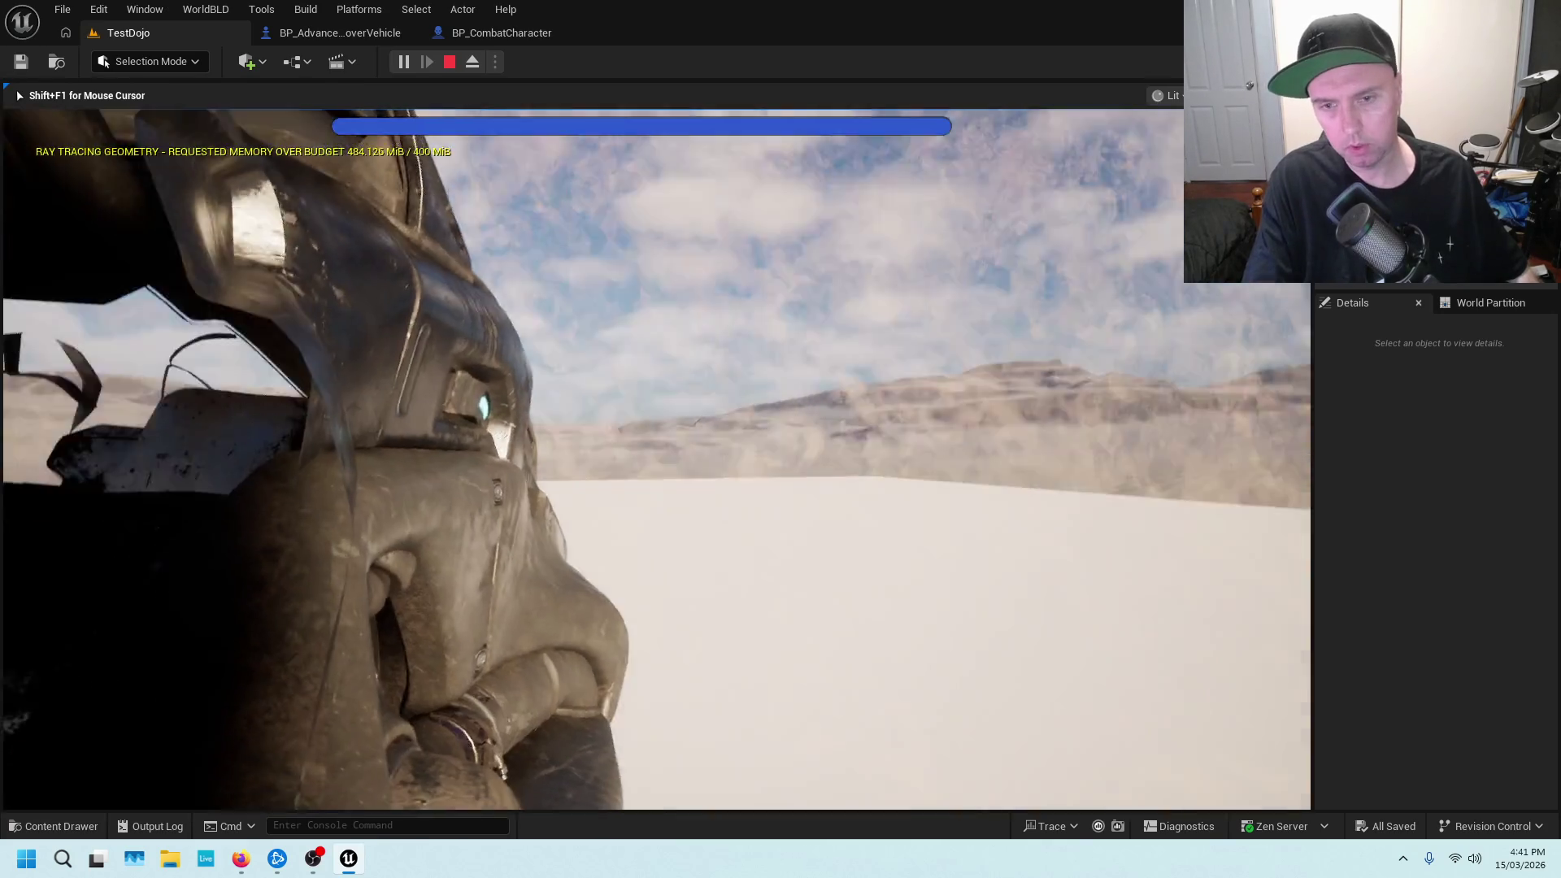
{"action": "key", "text": "w"}
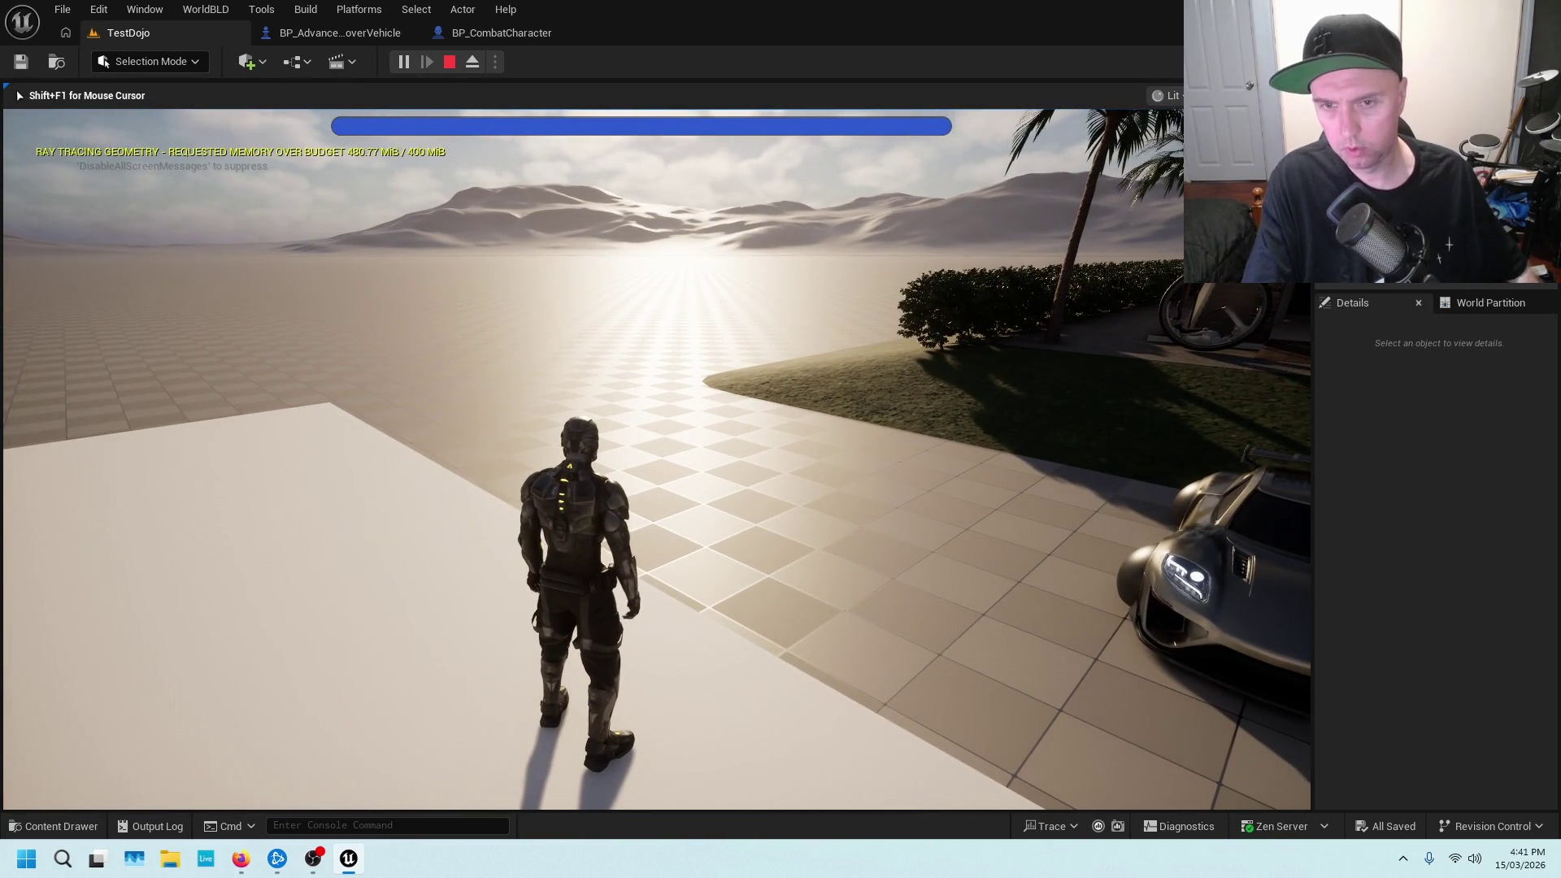
Run the character to the silver car, board it and spin it around
{"action": "key", "text": "w"}
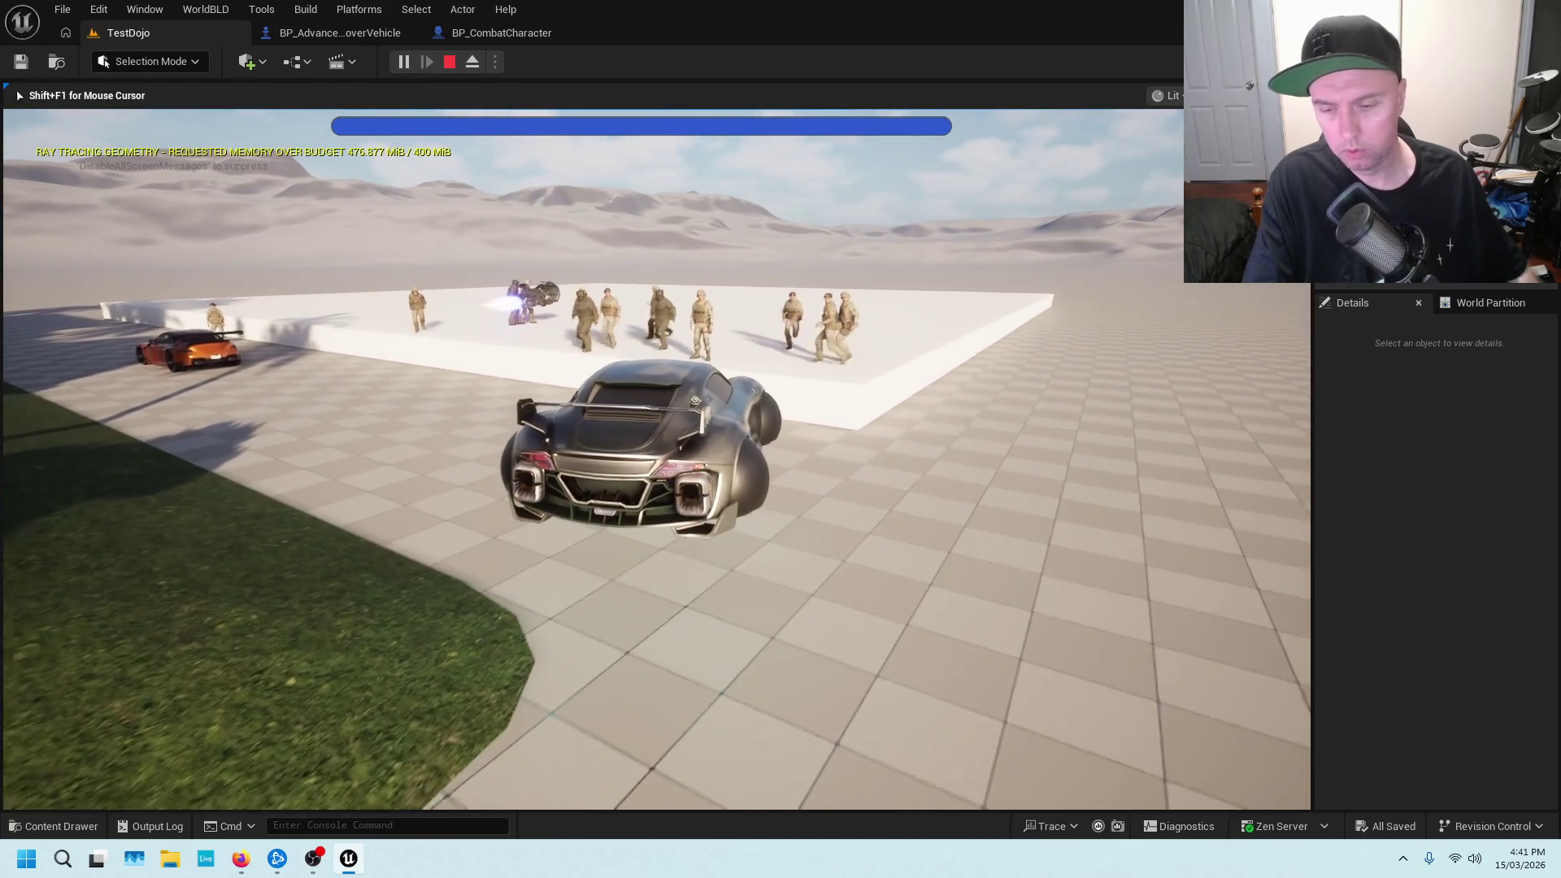
{"action": "key", "text": "a"}
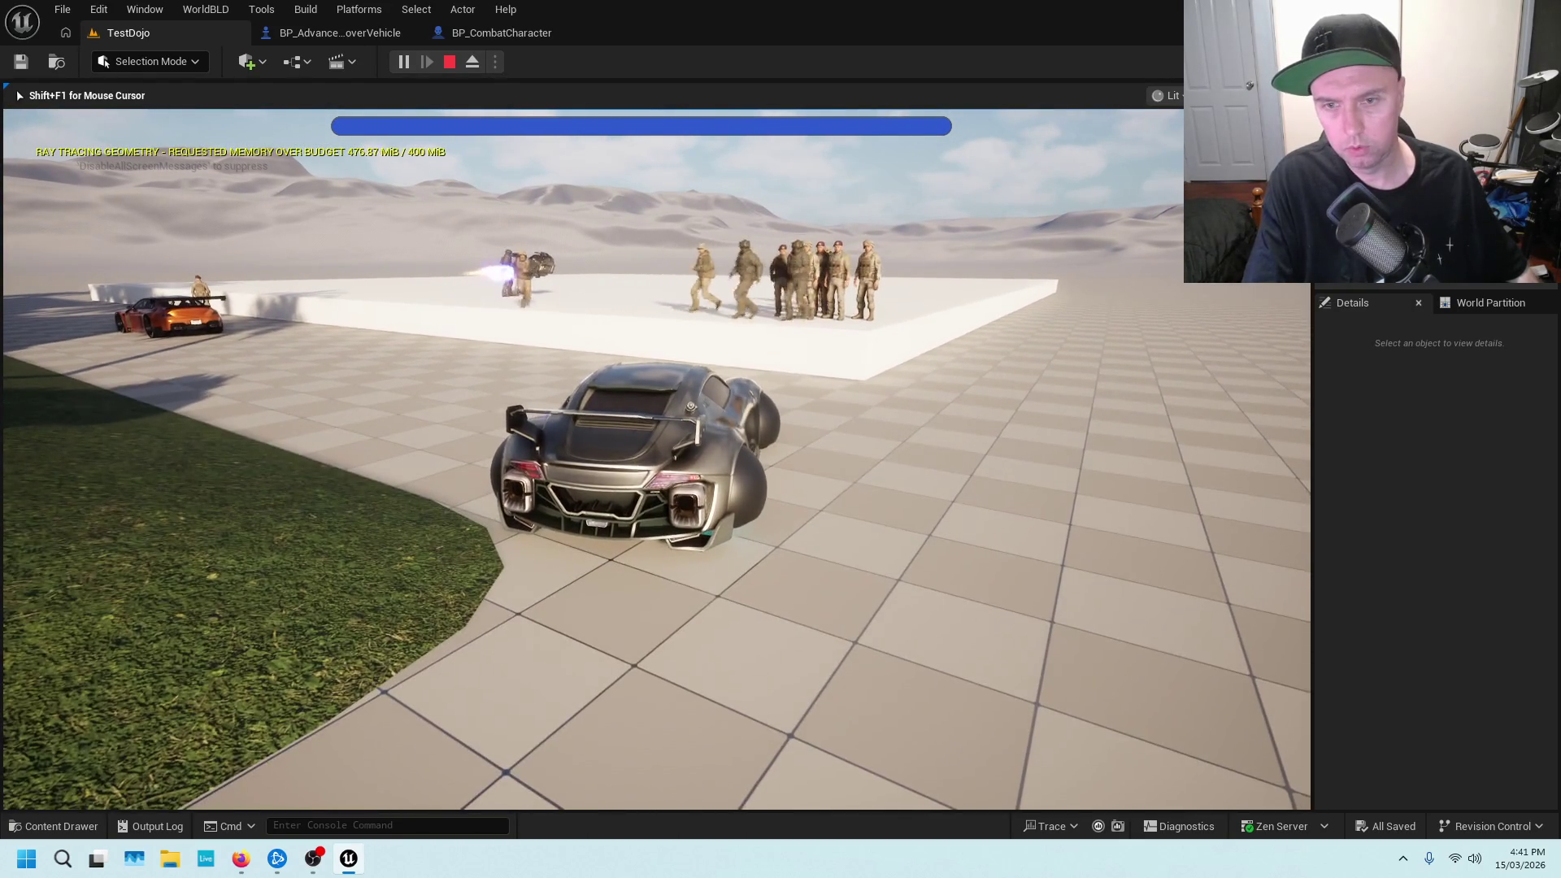
{"action": "key", "text": "a"}
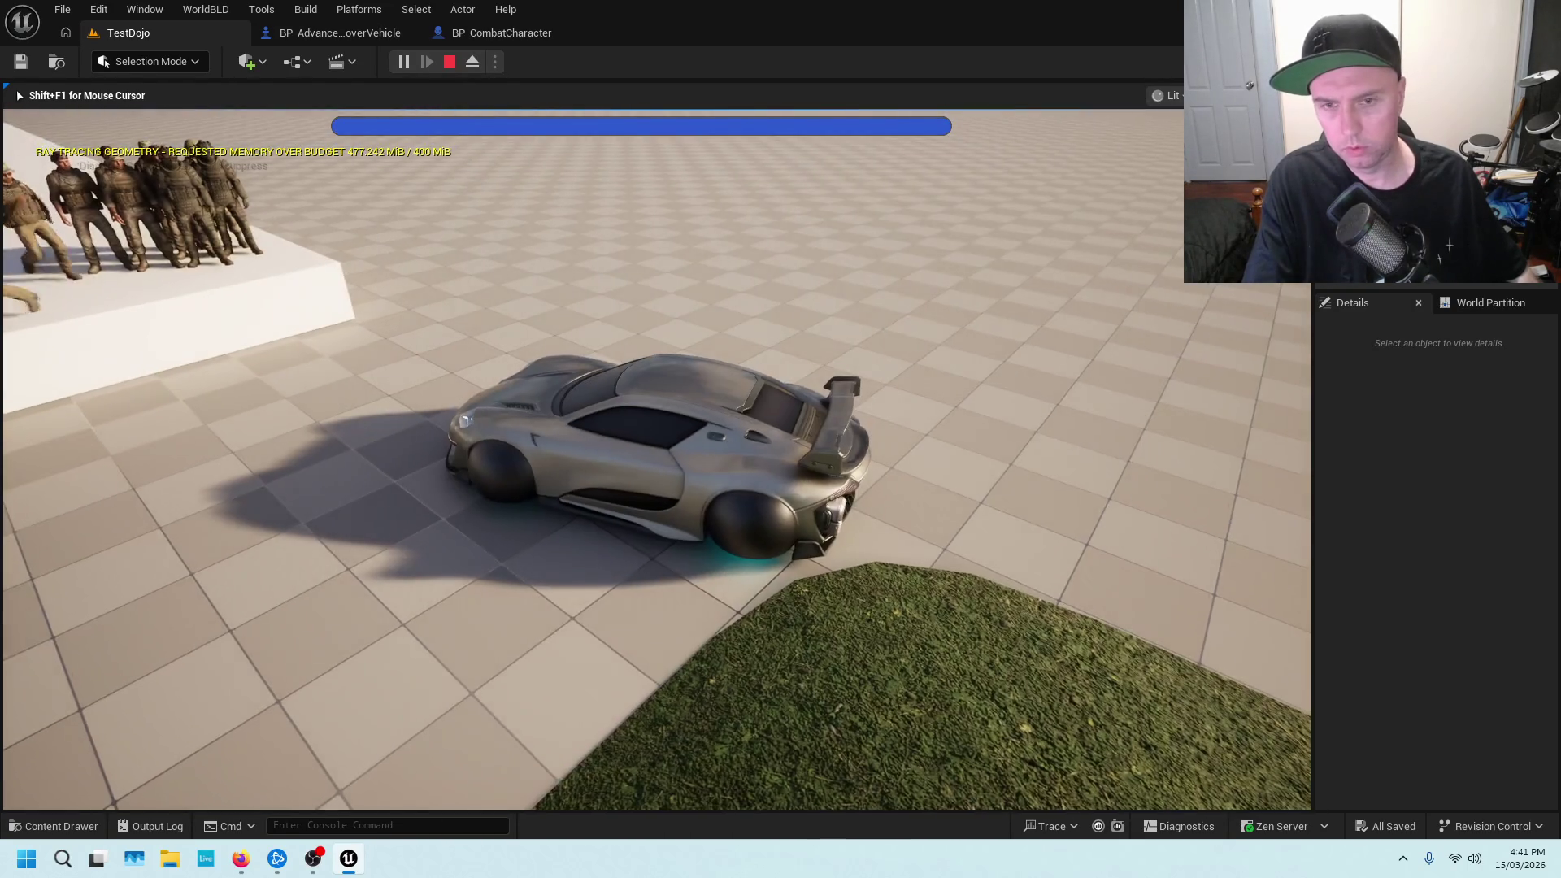
{"action": "key", "text": "a"}
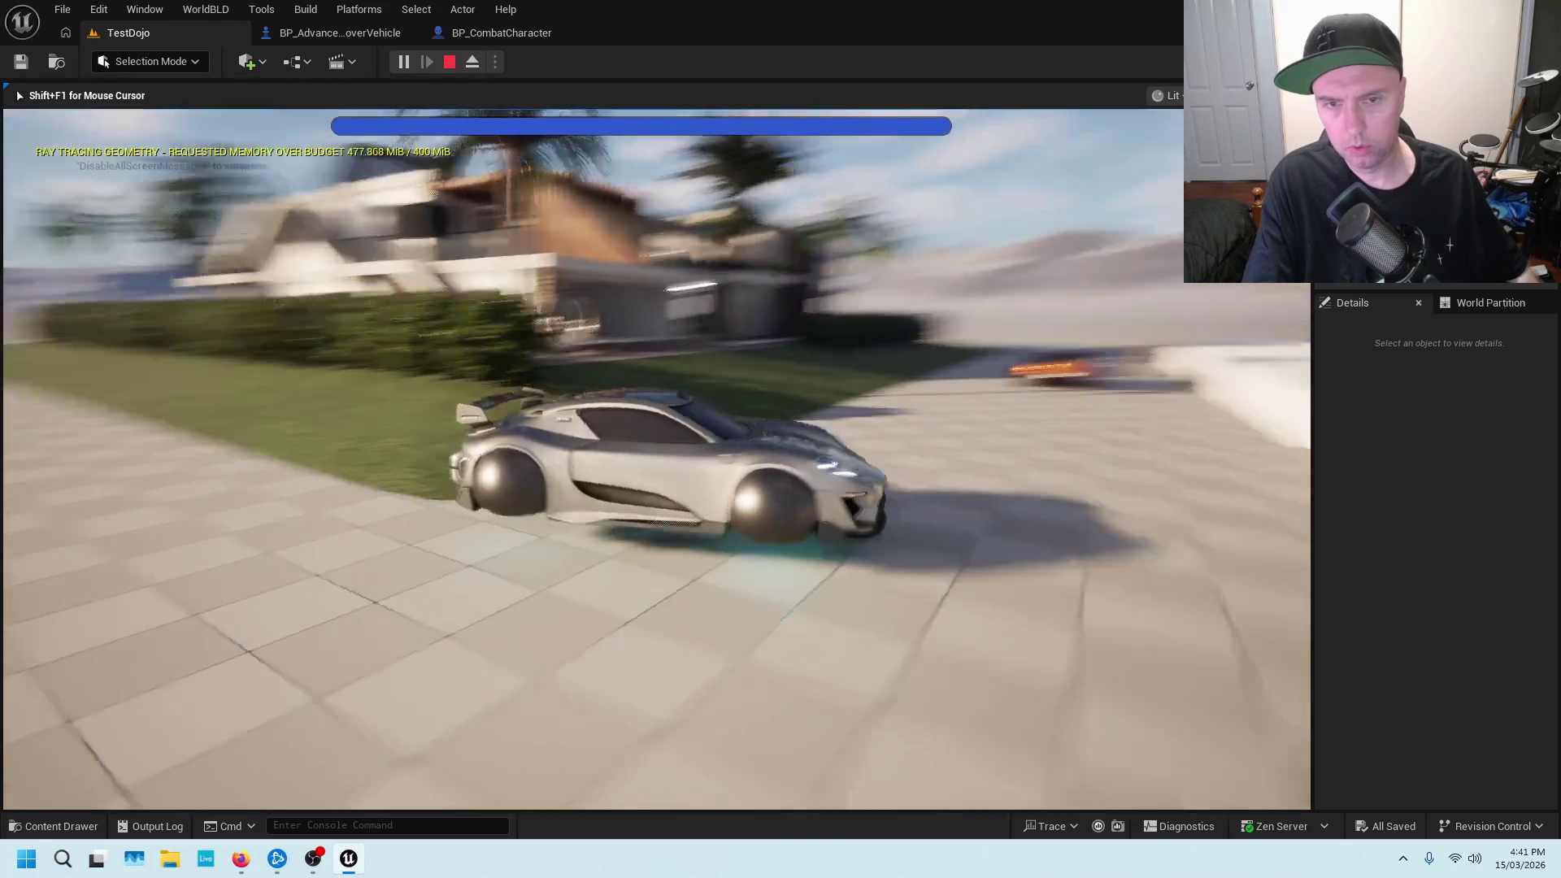
Boost the car into a hover until it rolls over, then stop the game
{"action": "key", "text": "a"}
{"action": "key", "text": "space"}
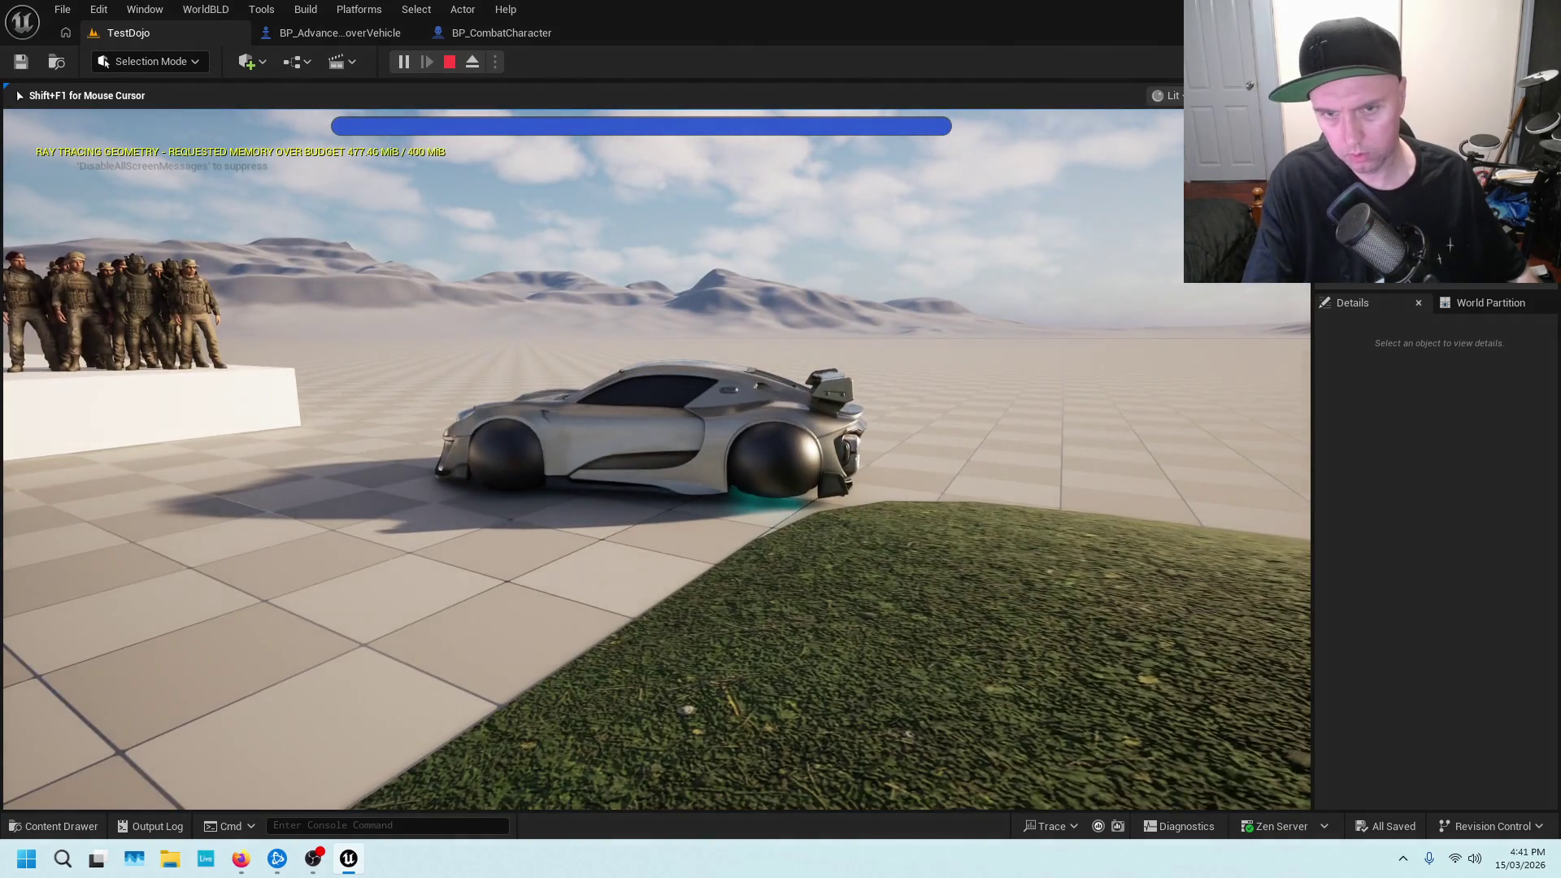
{"action": "key", "text": "space"}
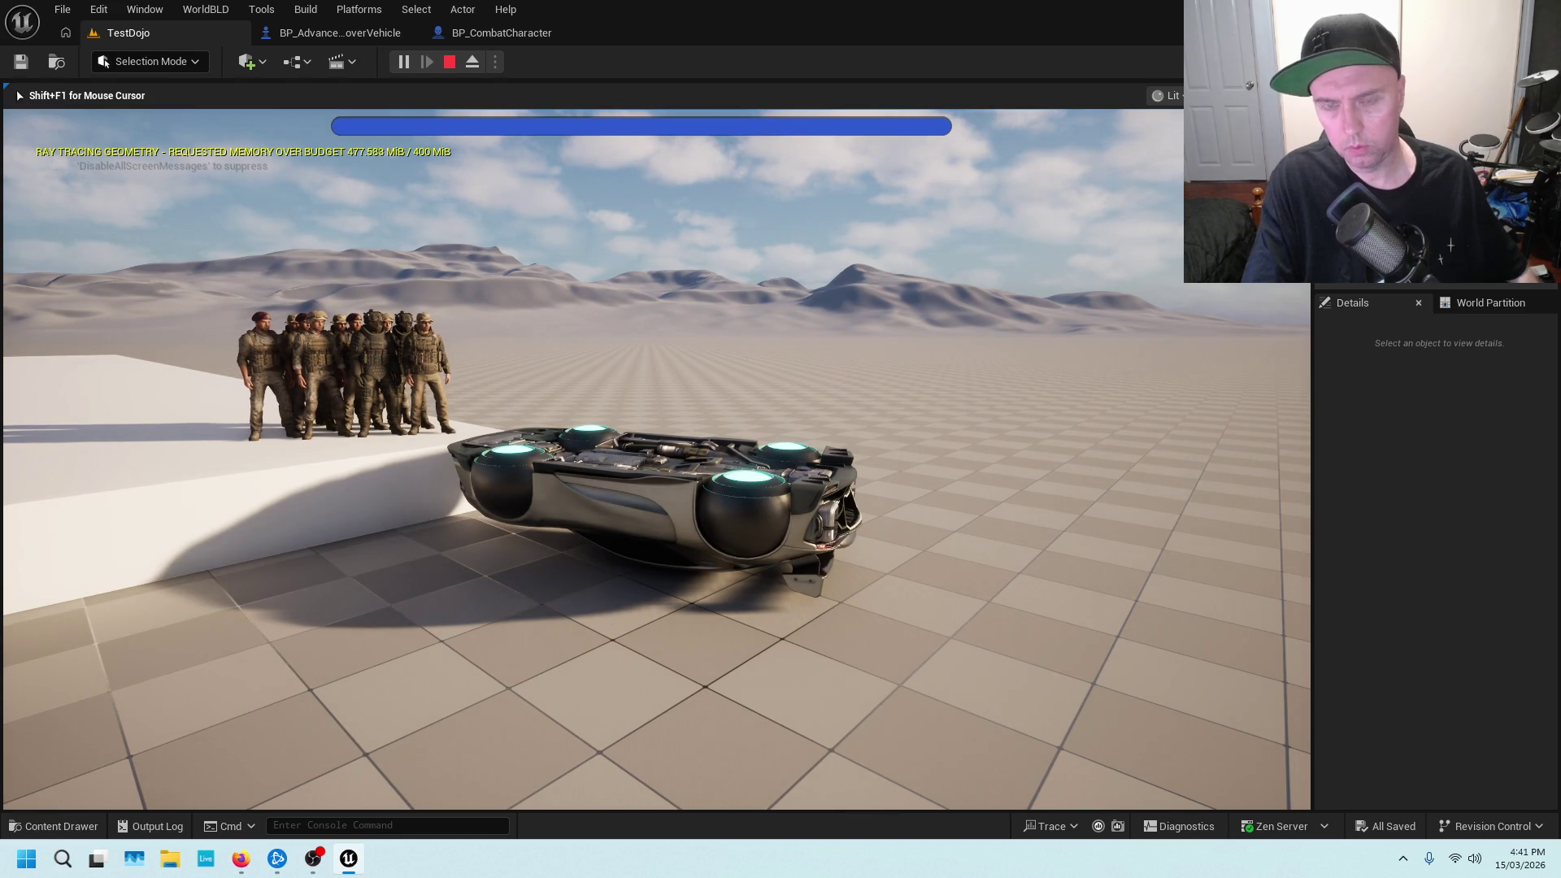
{"action": "key", "text": "Escape"}
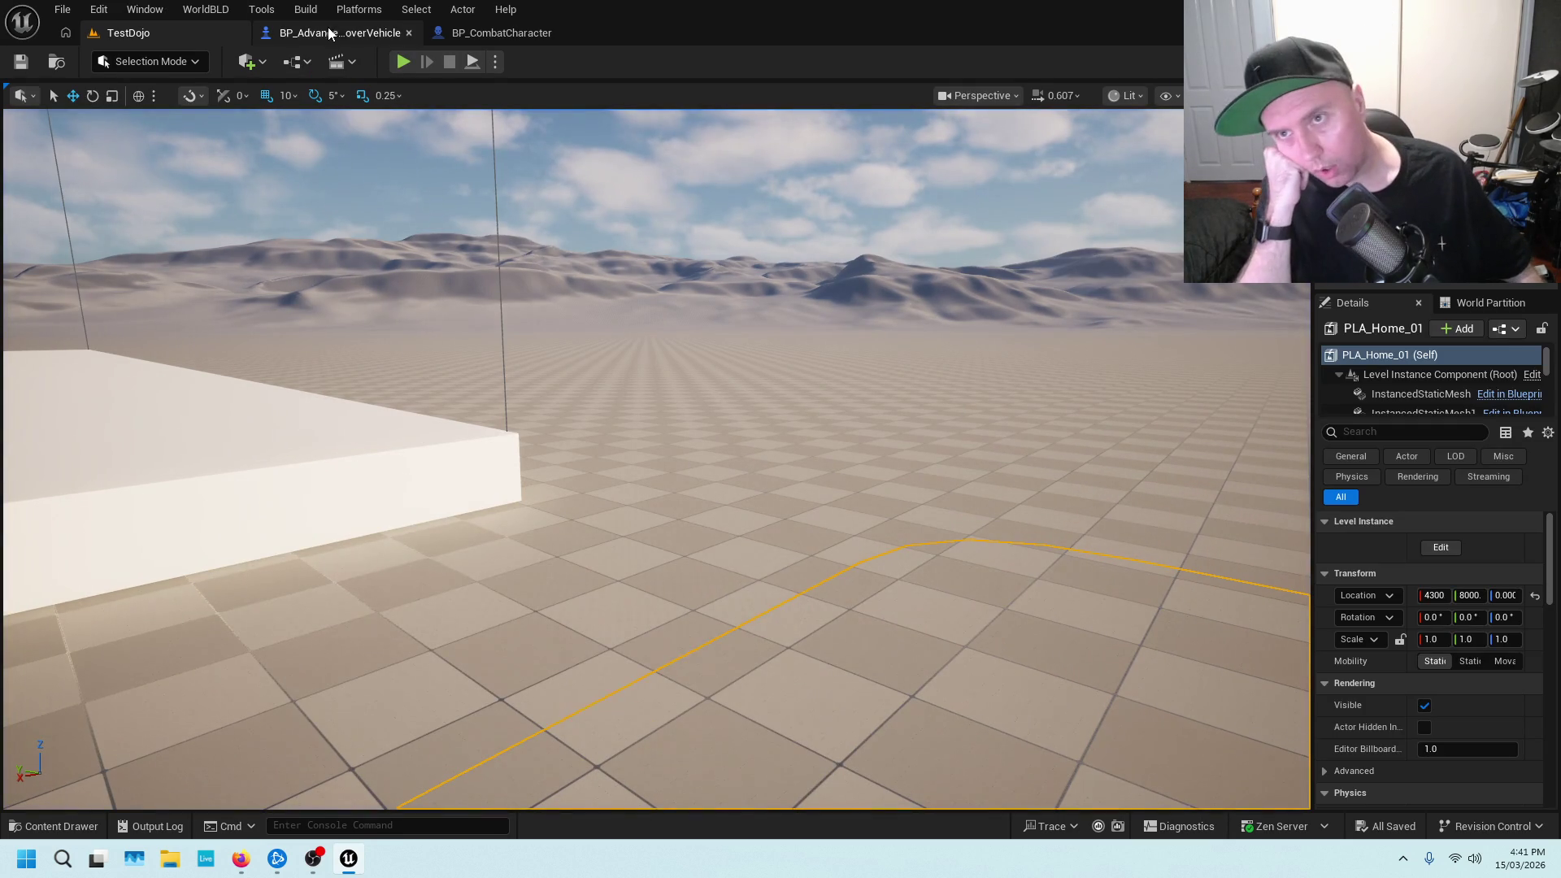
Open BP_AdvancedHoverVehicle and follow the Exit chain from Clear All Mappings to Detach From Actor
{"action": "left_click", "coordinate": [350, 34]}
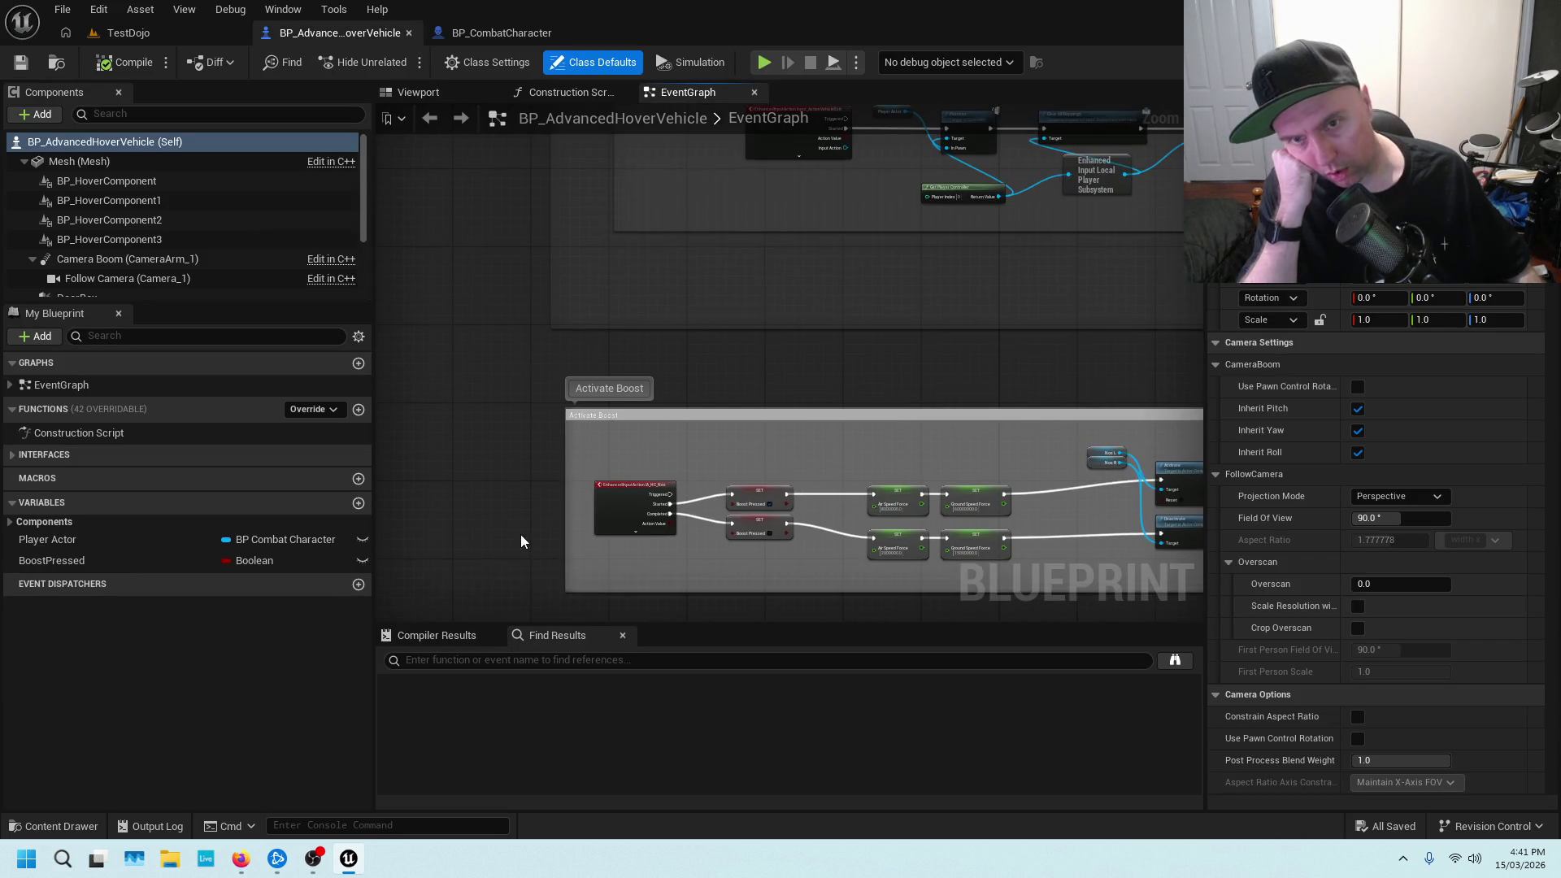
{"action": "scroll", "coordinate": [555, 413], "scroll_direction": "down", "scroll_amount": 4}
{"action": "scroll", "coordinate": [637, 338], "scroll_direction": "up", "scroll_amount": 4}
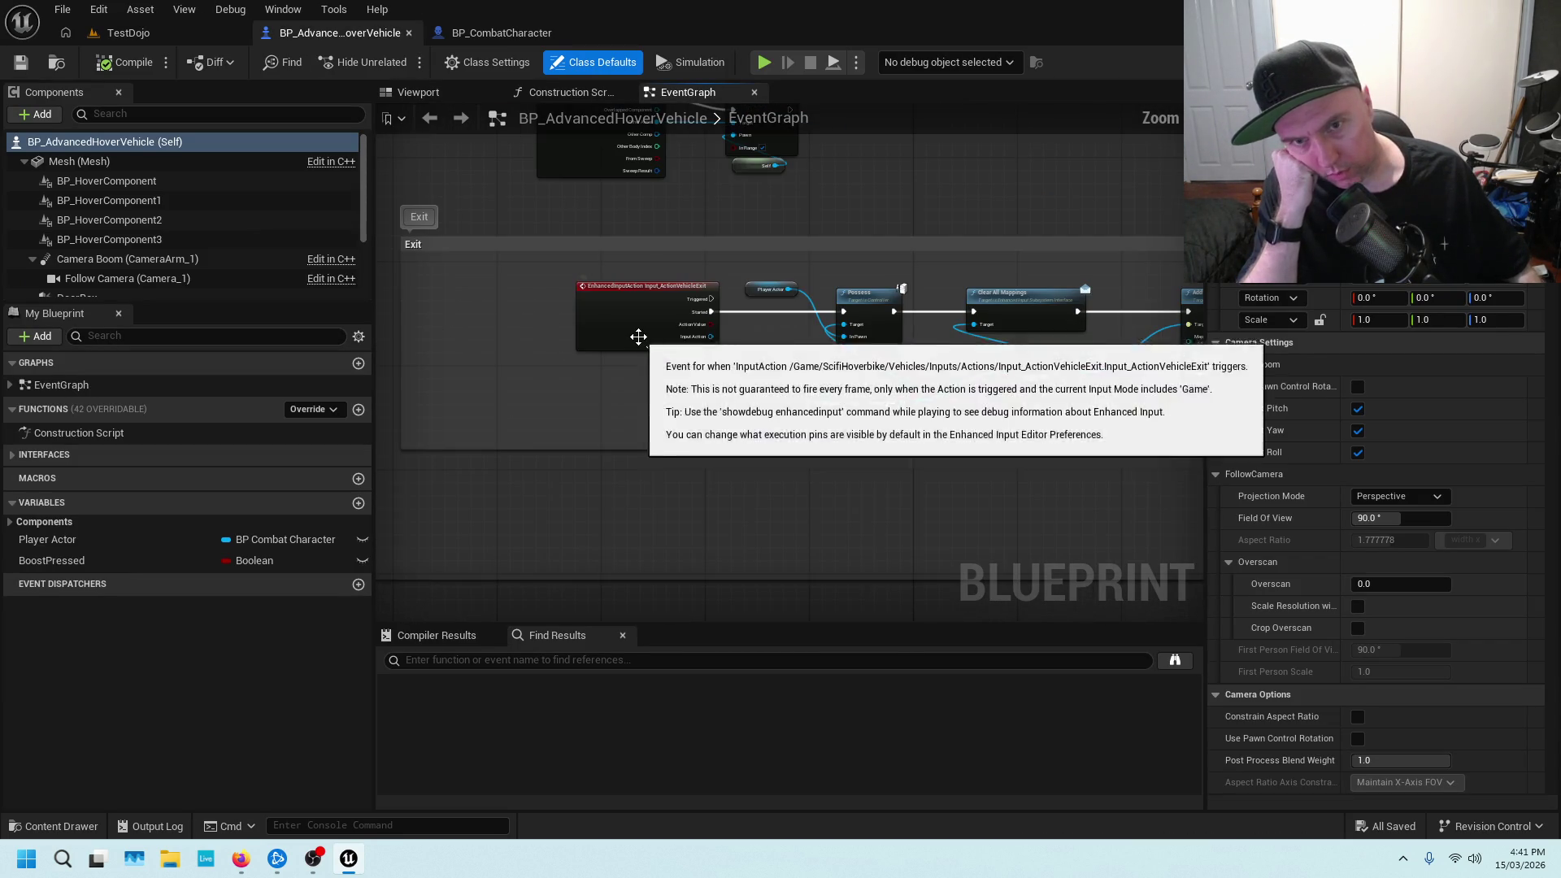
{"action": "scroll", "coordinate": [798, 374], "scroll_direction": "up", "scroll_amount": 1}
{"action": "mouse_move", "coordinate": [841, 364]}
{"action": "left_mouse_down"}
{"action": "mouse_move", "coordinate": [784, 356]}
{"action": "mouse_move", "coordinate": [828, 397]}
{"action": "left_mouse_up"}
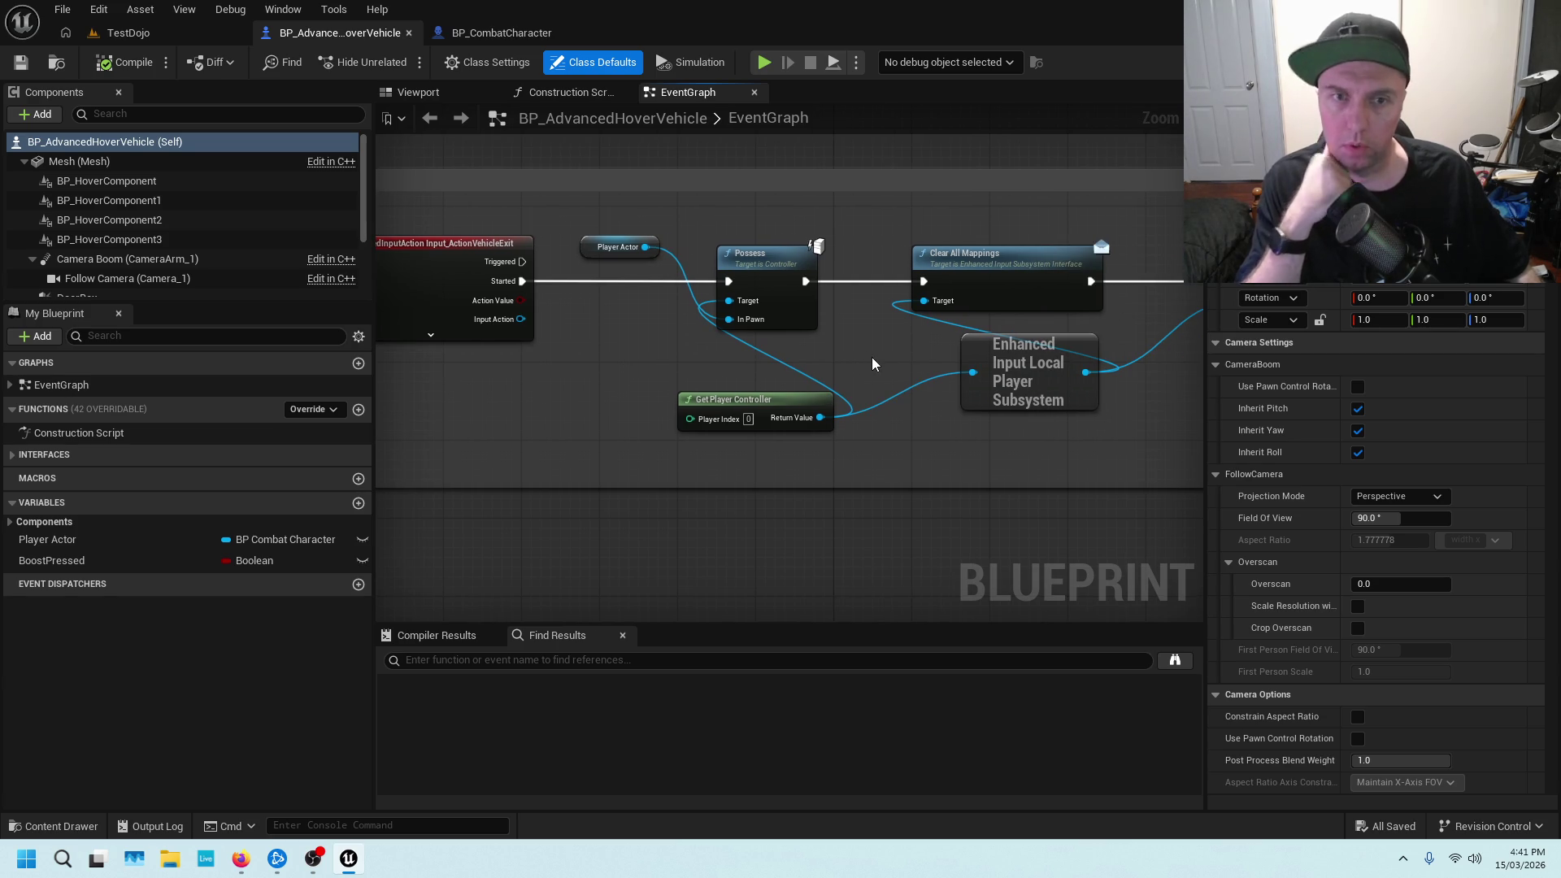
{"action": "left_click_drag", "start_coordinate": [924, 355], "coordinate": [746, 343]}
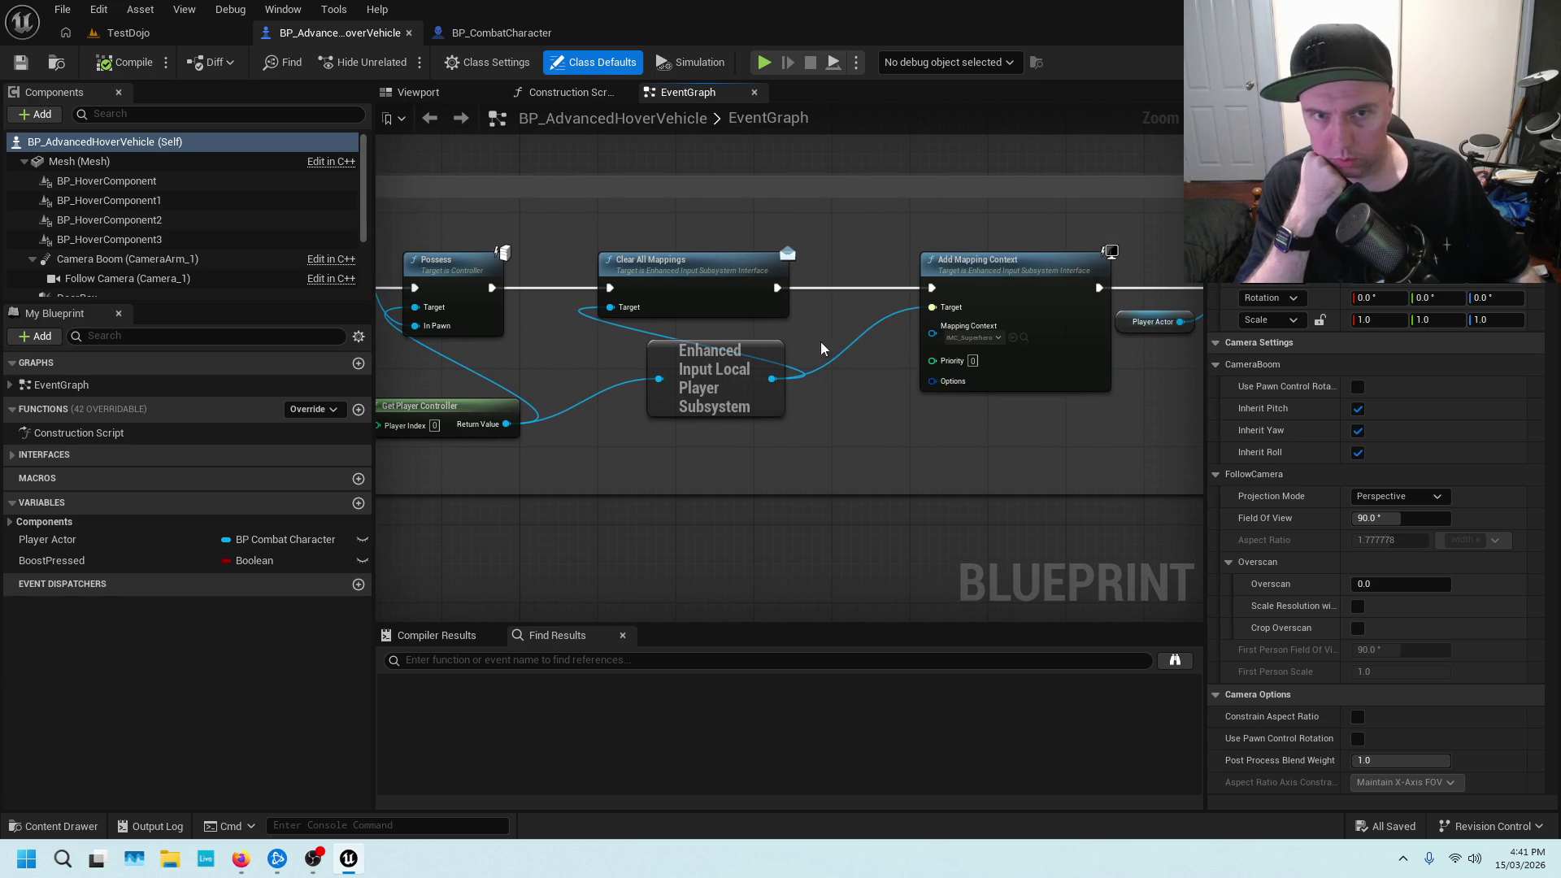
{"action": "left_click_drag", "start_coordinate": [892, 381], "coordinate": [746, 331]}
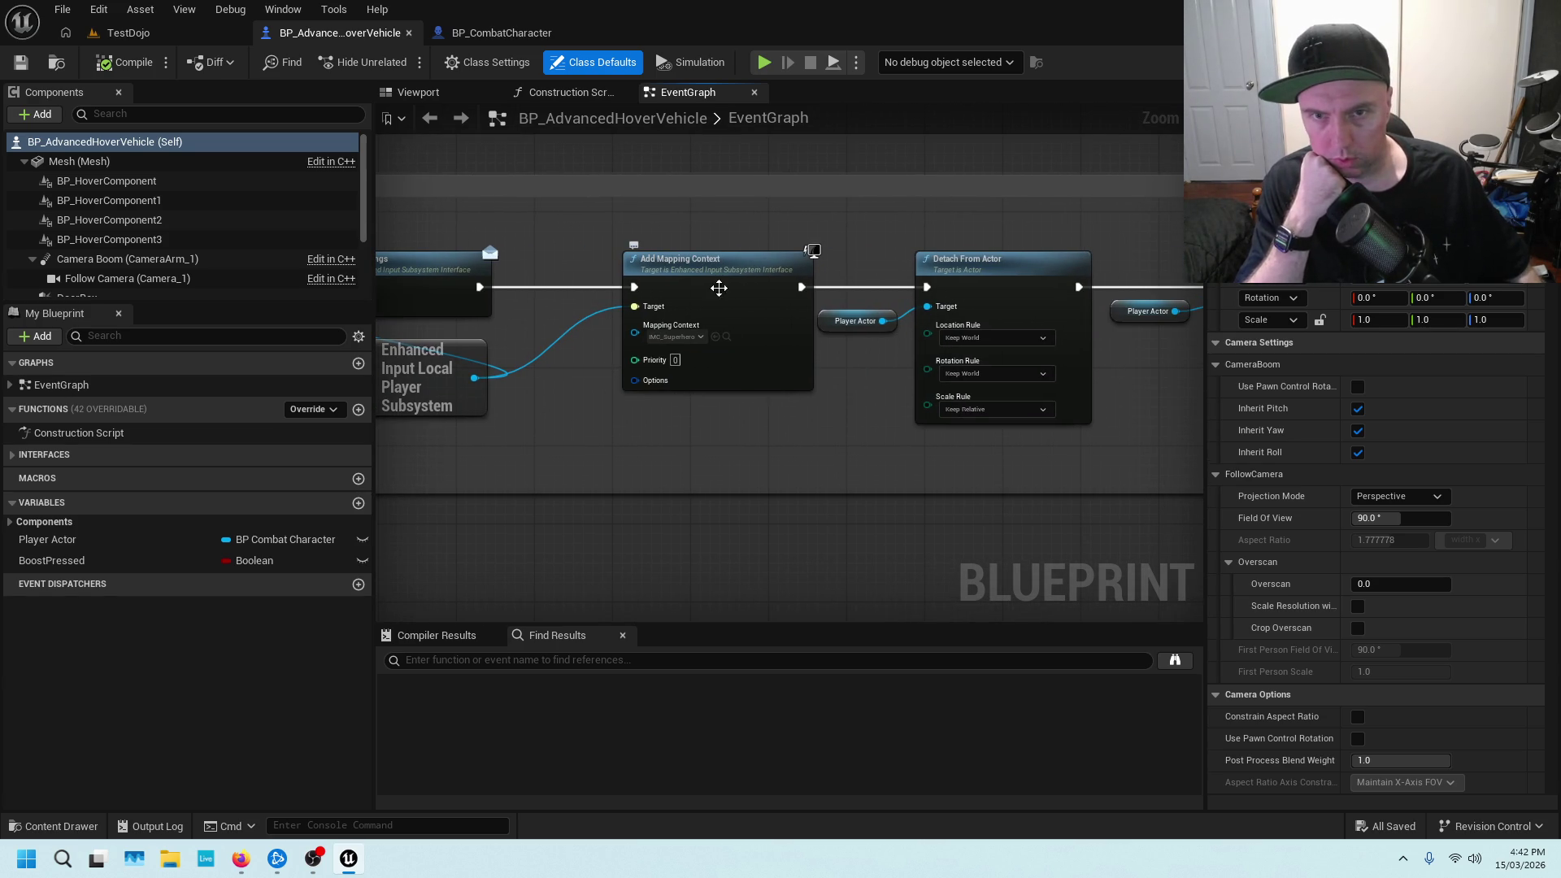
Continue past Set Actor Enable Collision and Set Visibility to Exit Car, Vehicle Info and Eject Player, then right-click Exit Car
{"action": "left_click_drag", "start_coordinate": [912, 264], "coordinate": [660, 297]}
{"action": "scroll", "coordinate": [632, 351], "scroll_direction": "up", "scroll_amount": 2}
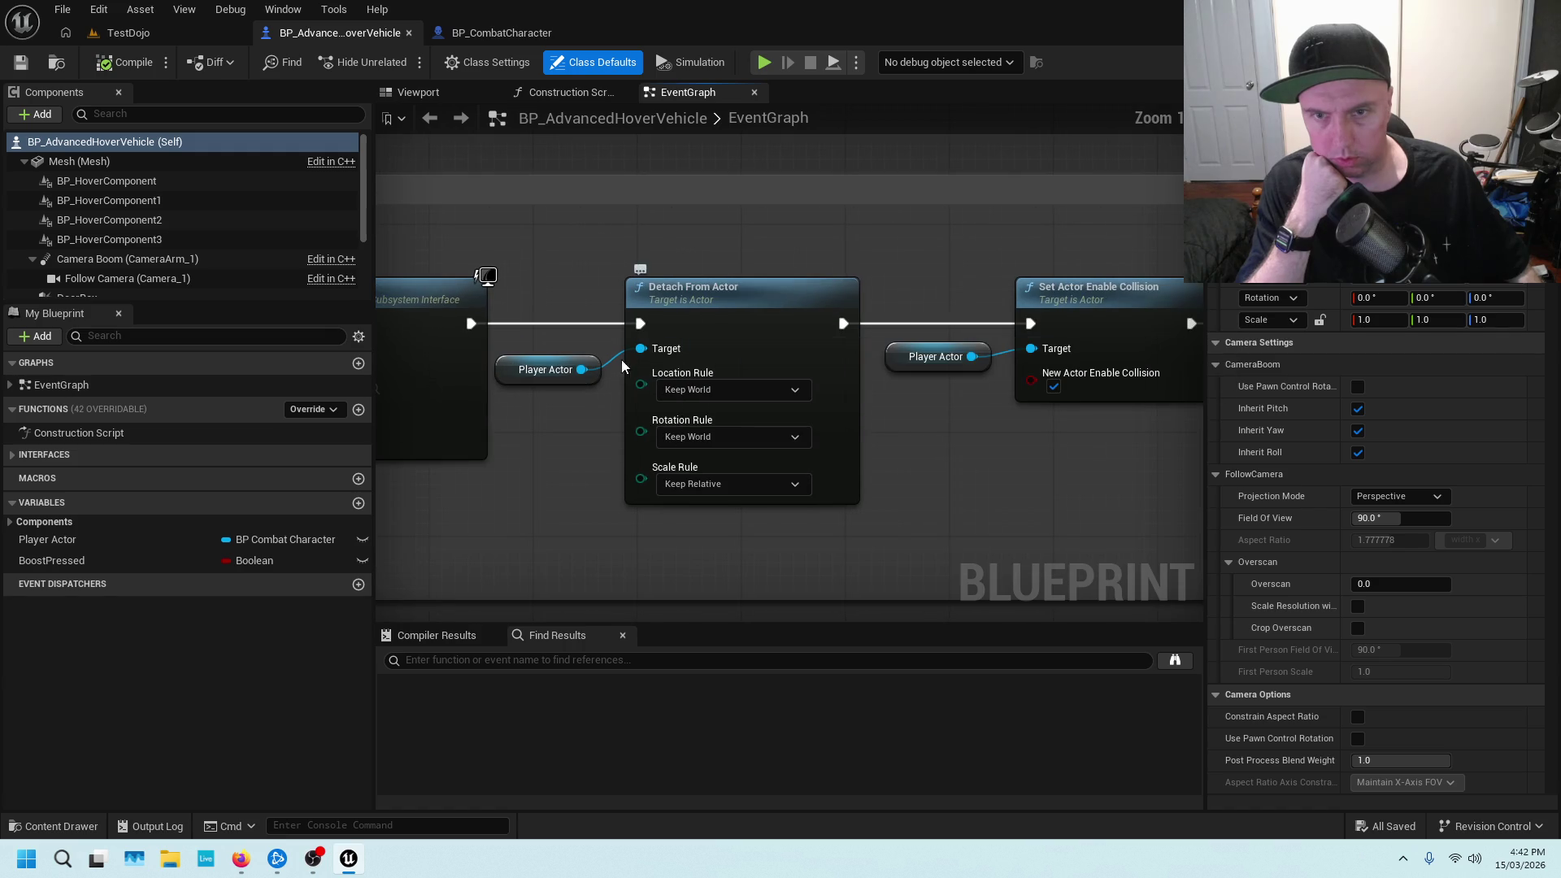
{"action": "left_click_drag", "start_coordinate": [1011, 436], "coordinate": [738, 441]}
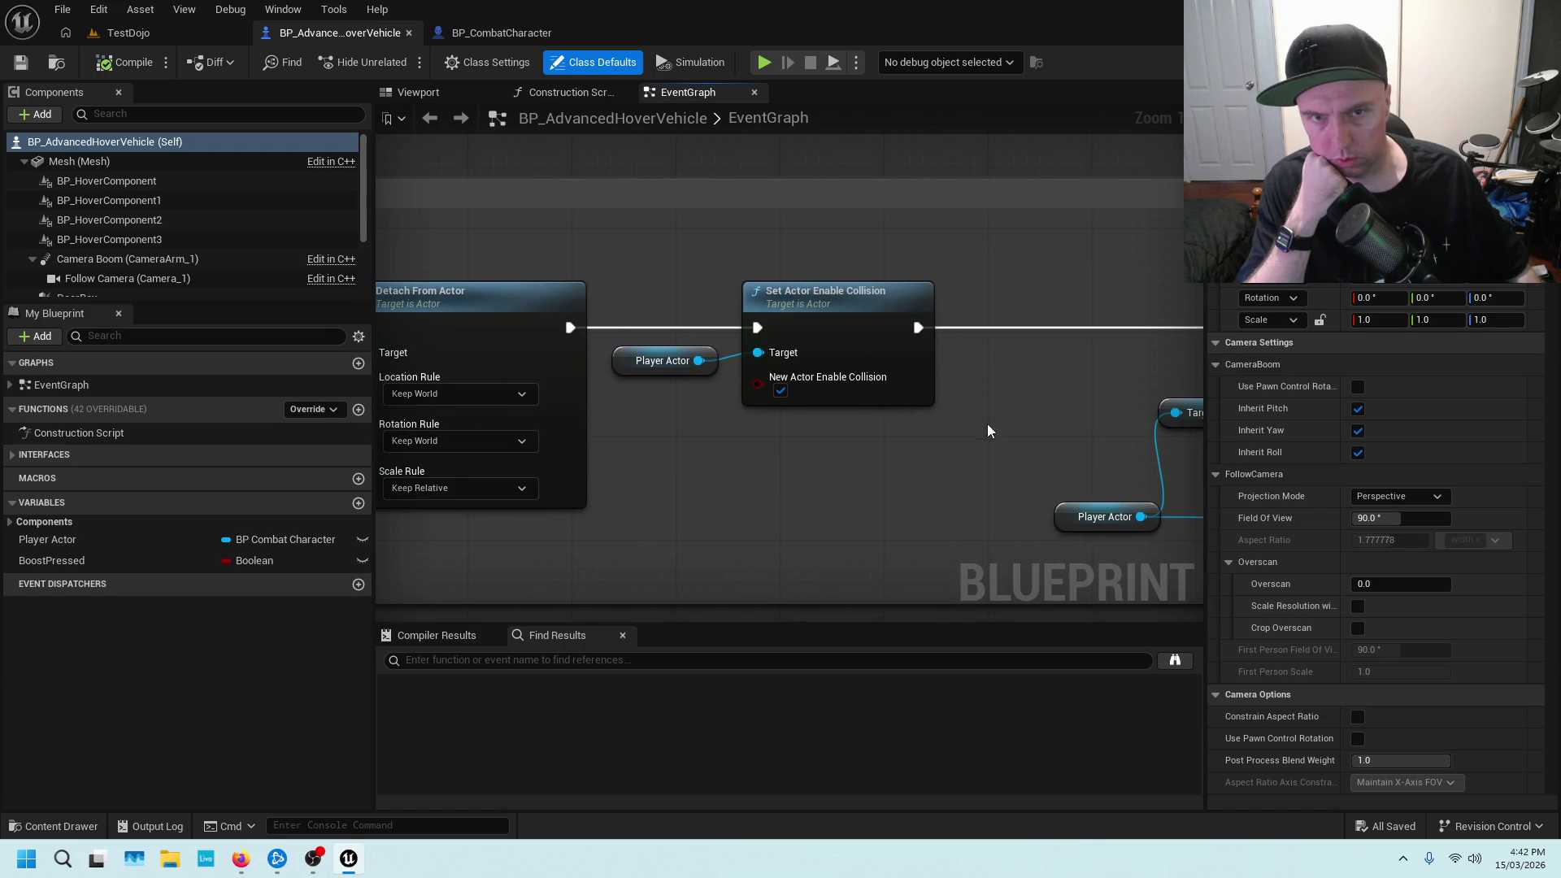
{"action": "scroll", "coordinate": [1013, 355], "scroll_direction": "down", "scroll_amount": 2}
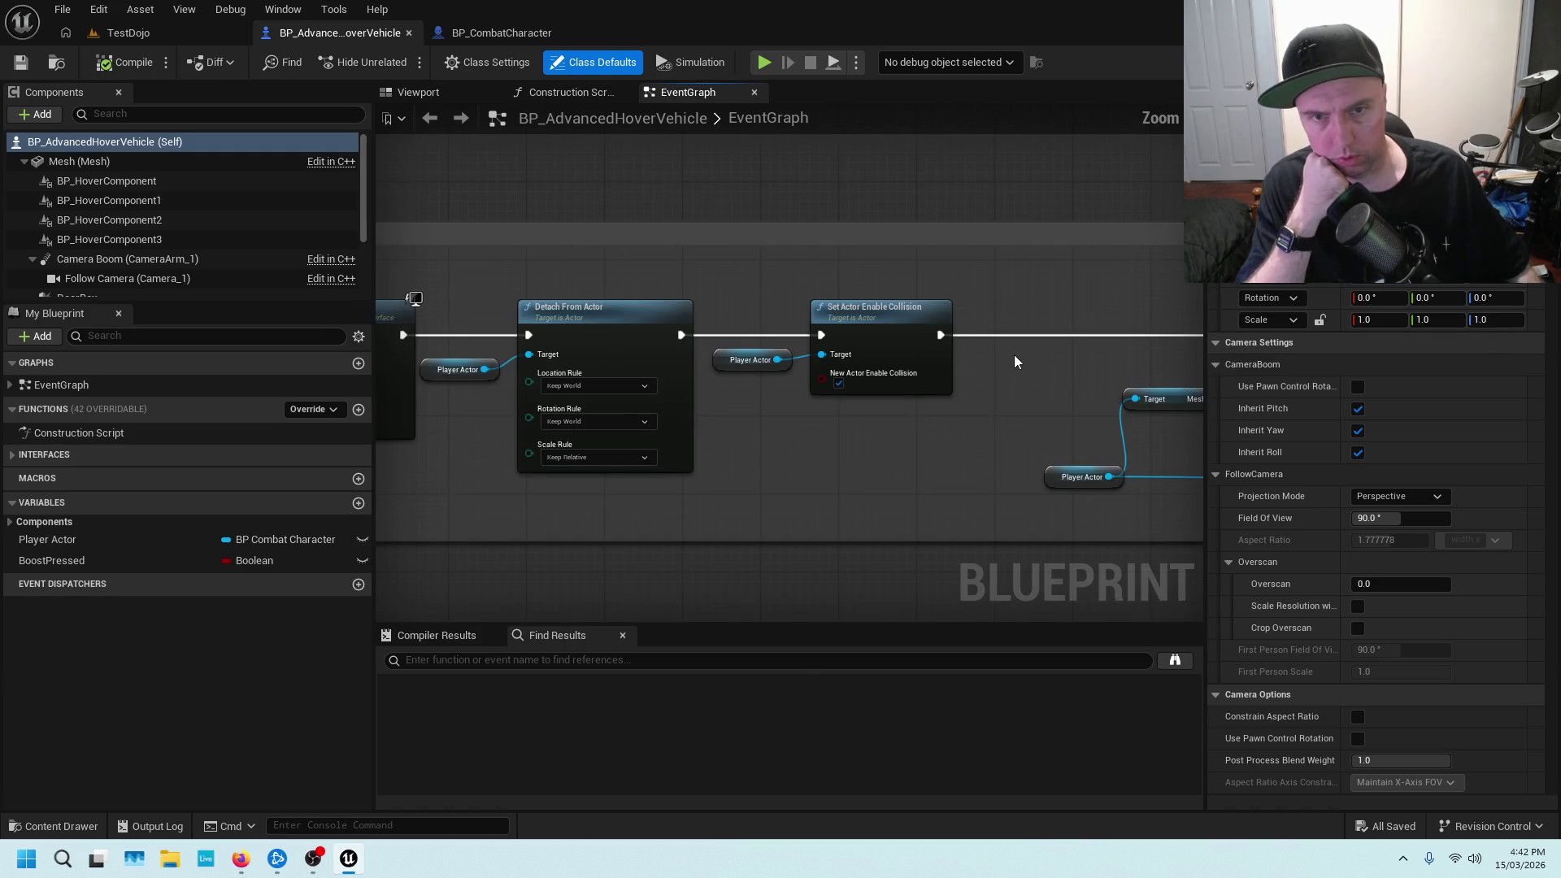
{"action": "left_click_drag", "start_coordinate": [1013, 354], "coordinate": [666, 352]}
{"action": "left_click_drag", "start_coordinate": [1092, 395], "coordinate": [770, 390]}
{"action": "right_click", "coordinate": [771, 329]}
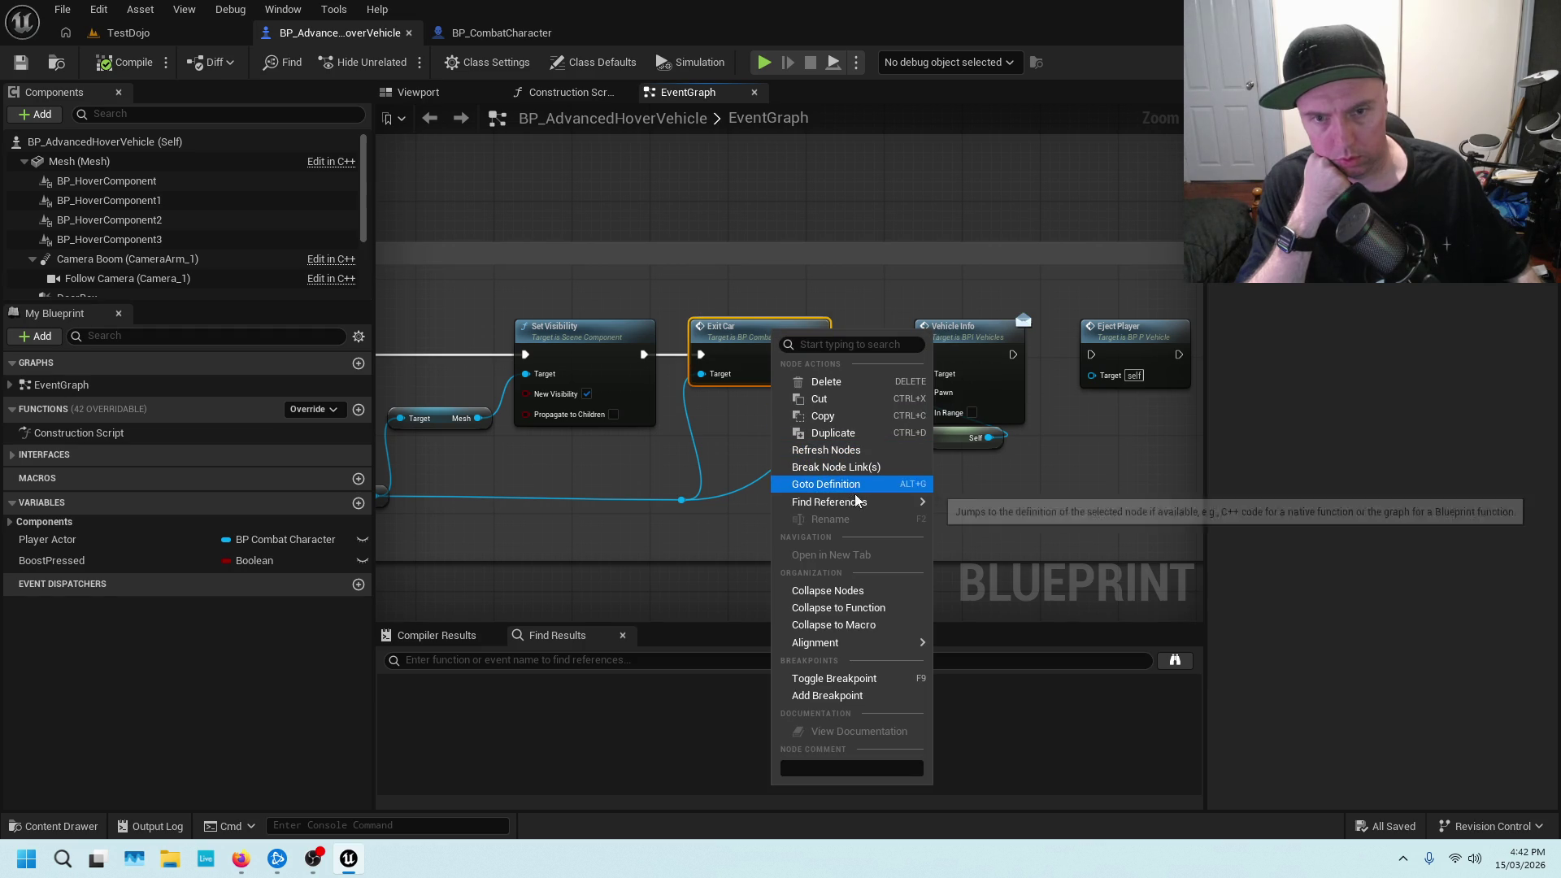
Find all blueprint references to Exit Car and move the search results aside
{"action": "mouse_move", "coordinate": [857, 501]}
{"action": "left_click", "coordinate": [1000, 527]}
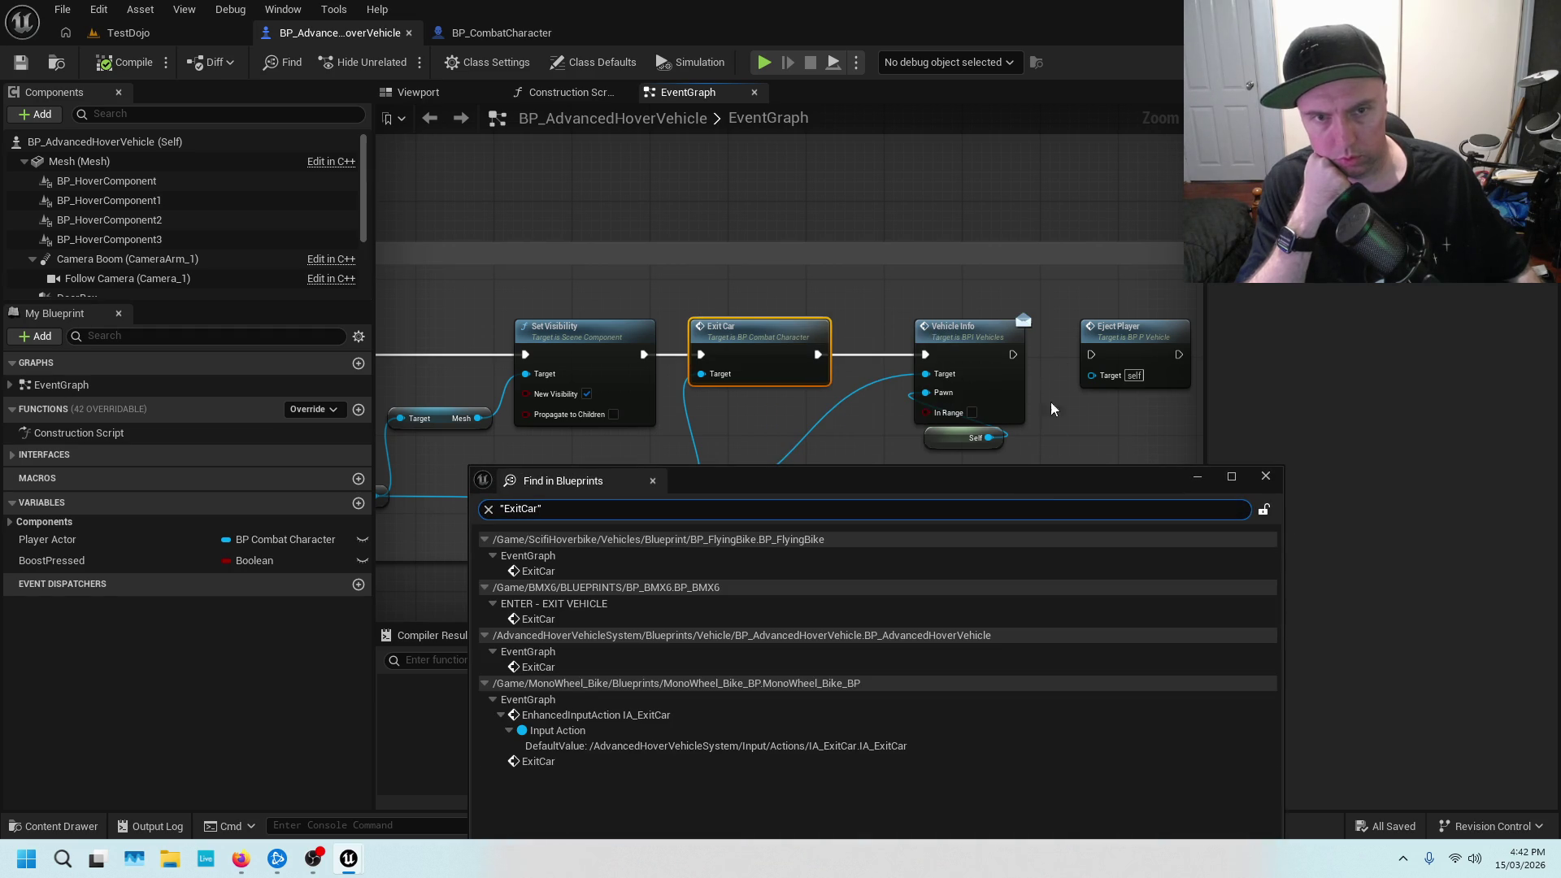
{"action": "left_click_drag", "start_coordinate": [1037, 490], "coordinate": [738, 438]}
{"action": "left_click_drag", "start_coordinate": [1052, 360], "coordinate": [888, 363]}
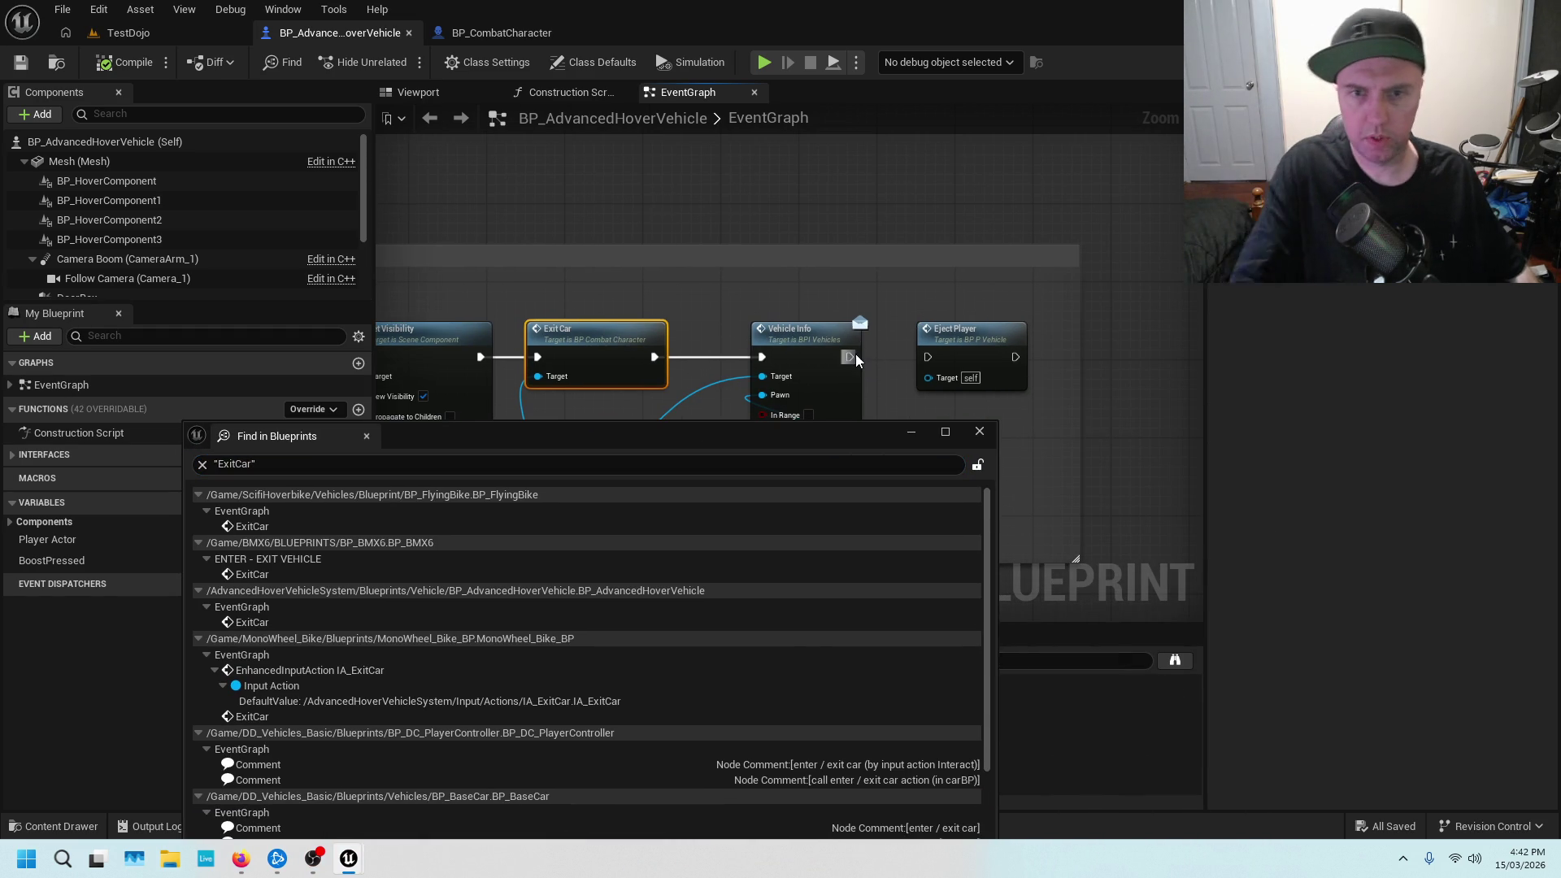
Wire Vehicle Info's execution into Eject Player, close the search, then compile and save
{"action": "left_click_drag", "start_coordinate": [848, 355], "coordinate": [933, 353]}
{"action": "left_click", "coordinate": [981, 430]}
{"action": "left_click", "coordinate": [122, 62]}
{"action": "left_click", "coordinate": [22, 65]}
{"action": "left_click", "coordinate": [965, 291]}
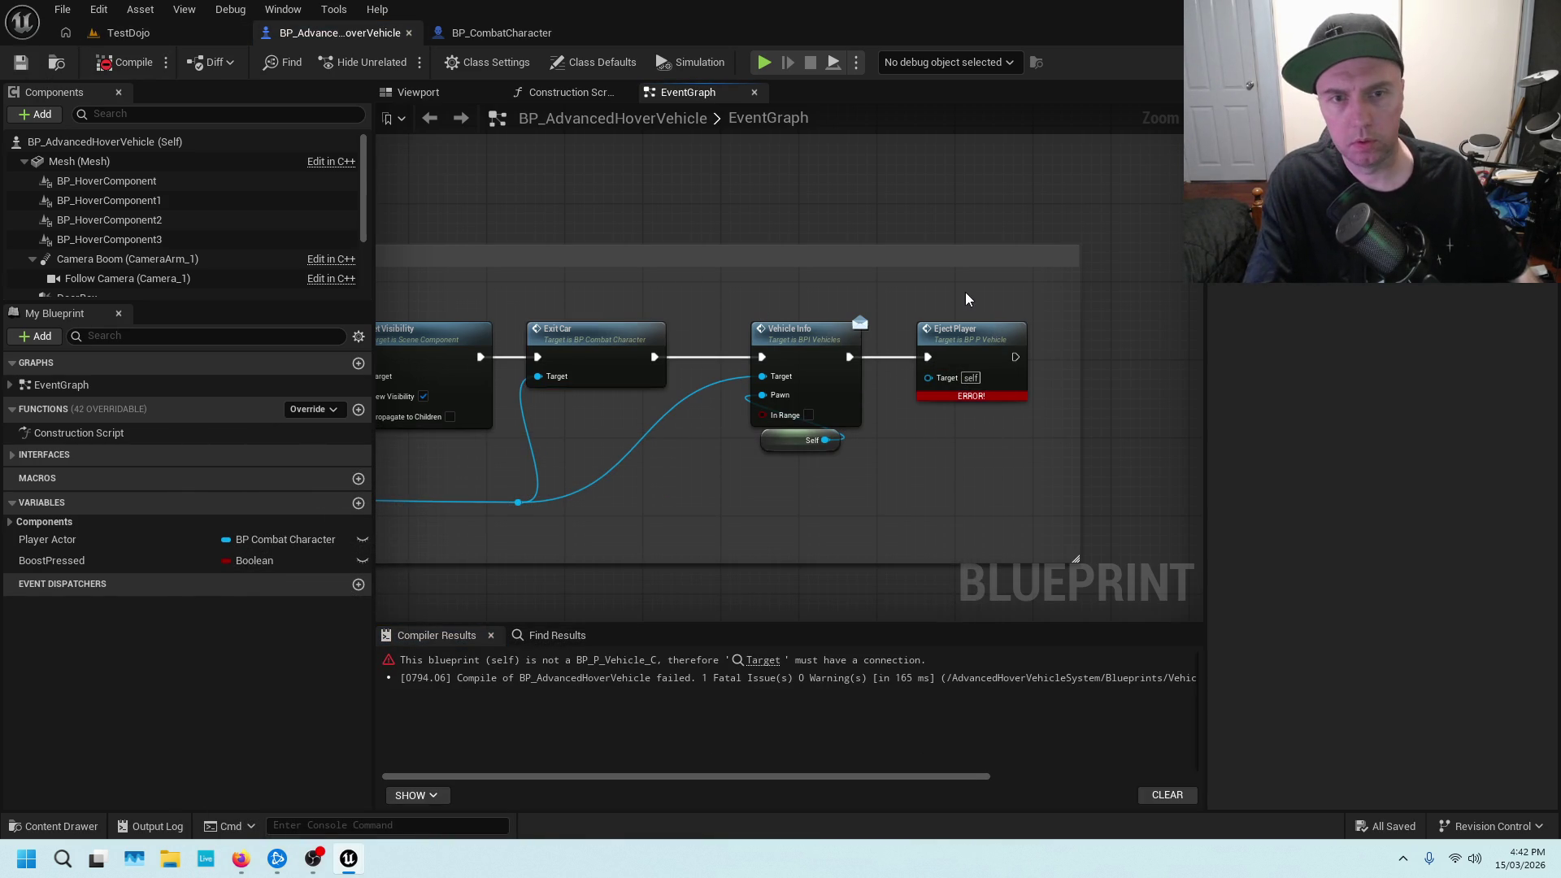
Locate the Possess node near the vehicle-exit event and move it up and right
{"action": "scroll", "coordinate": [964, 291], "scroll_direction": "up", "scroll_amount": 2}
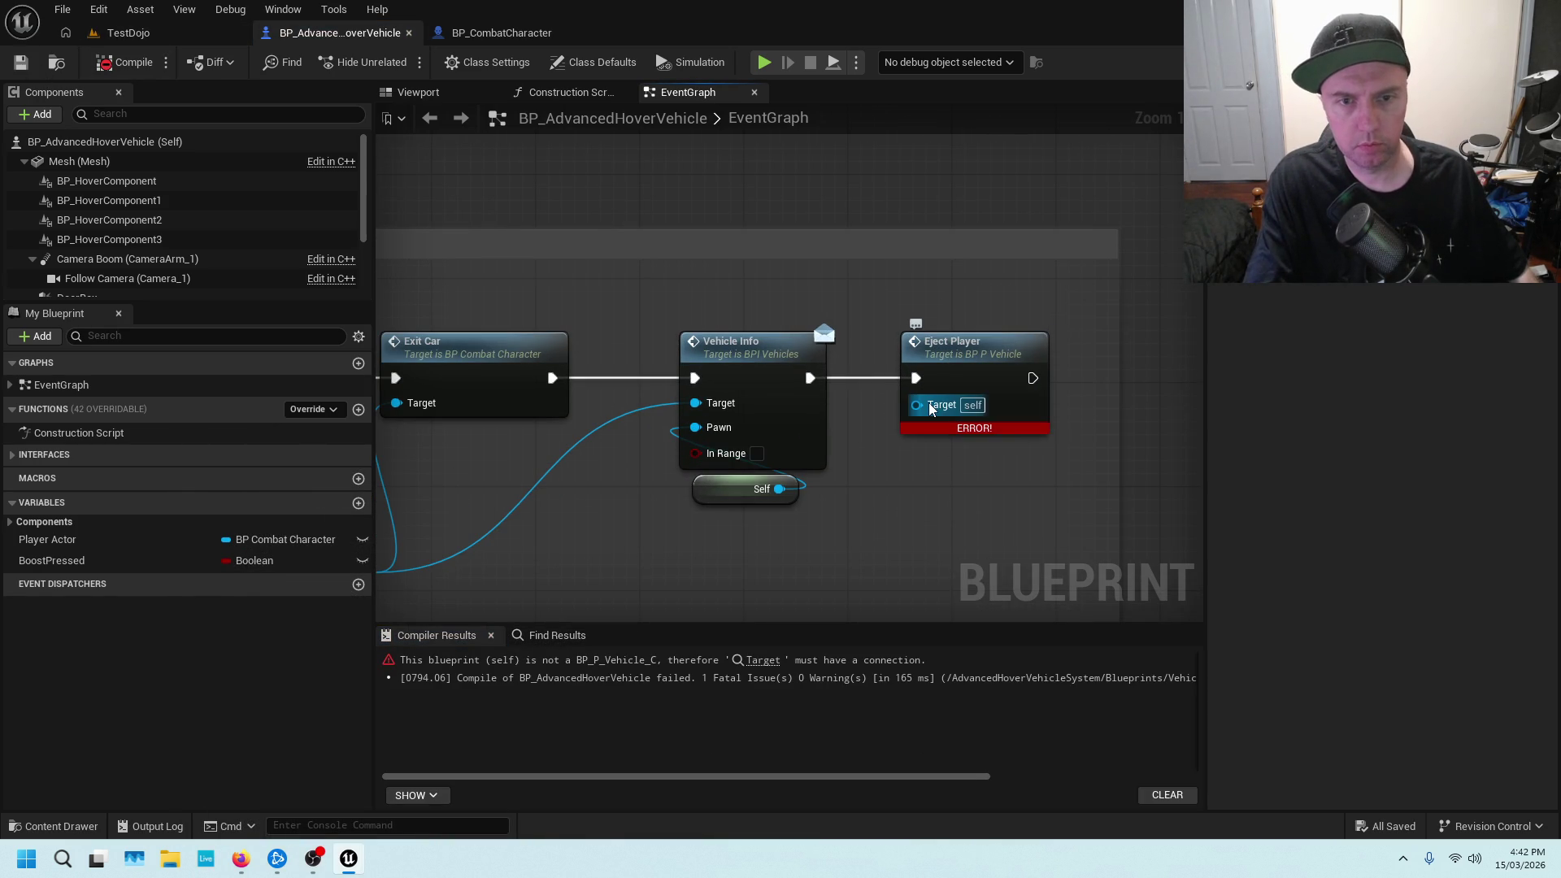
{"action": "scroll", "coordinate": [926, 409], "scroll_direction": "down", "scroll_amount": 4}
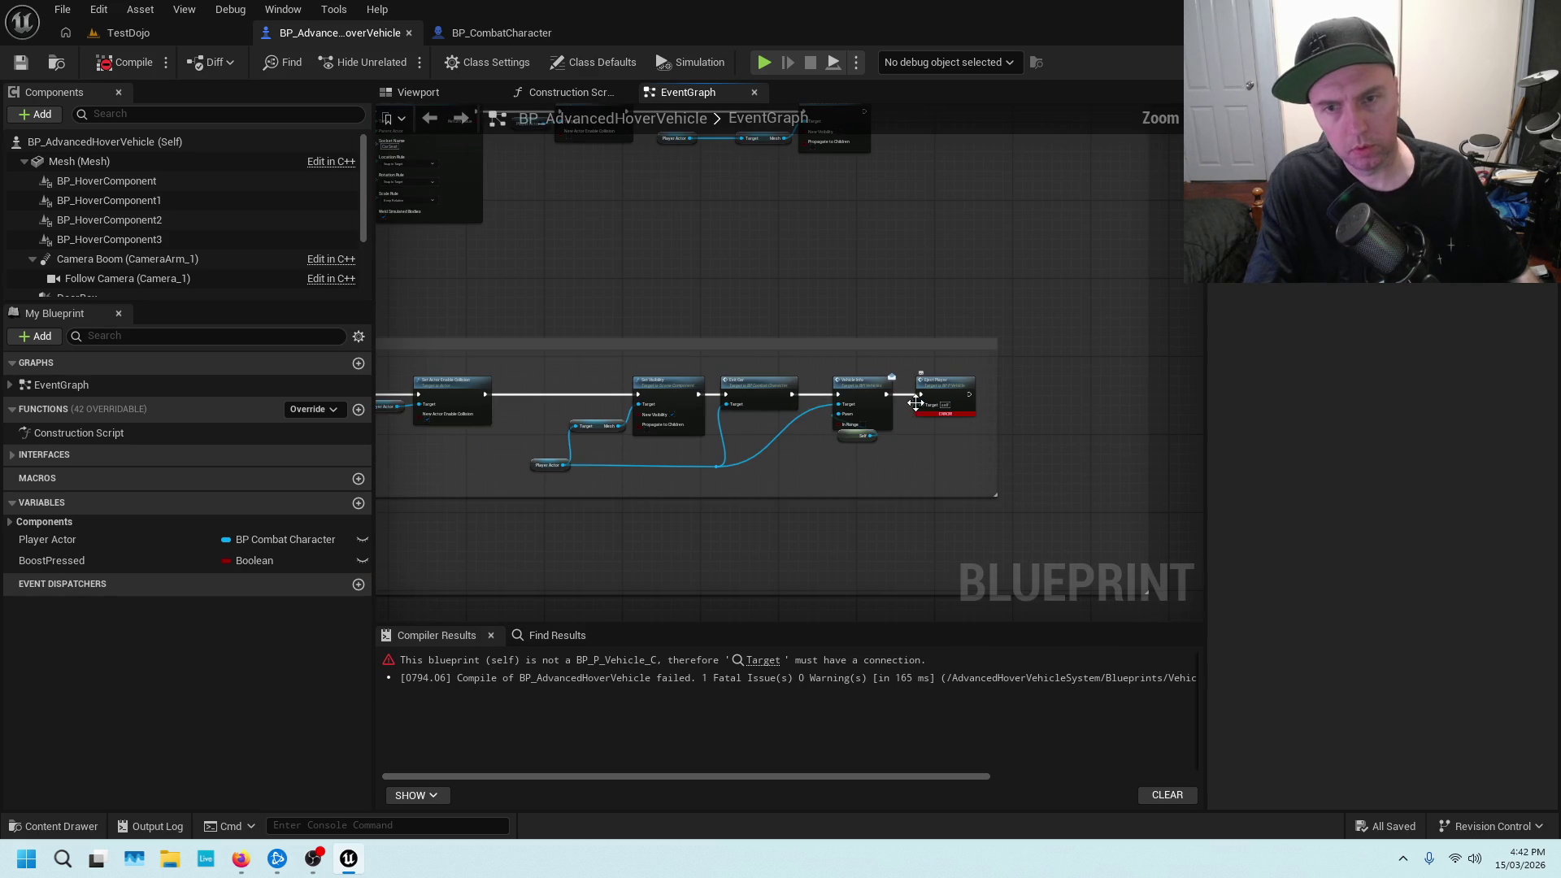
{"action": "scroll", "coordinate": [611, 452], "scroll_direction": "up", "scroll_amount": 3}
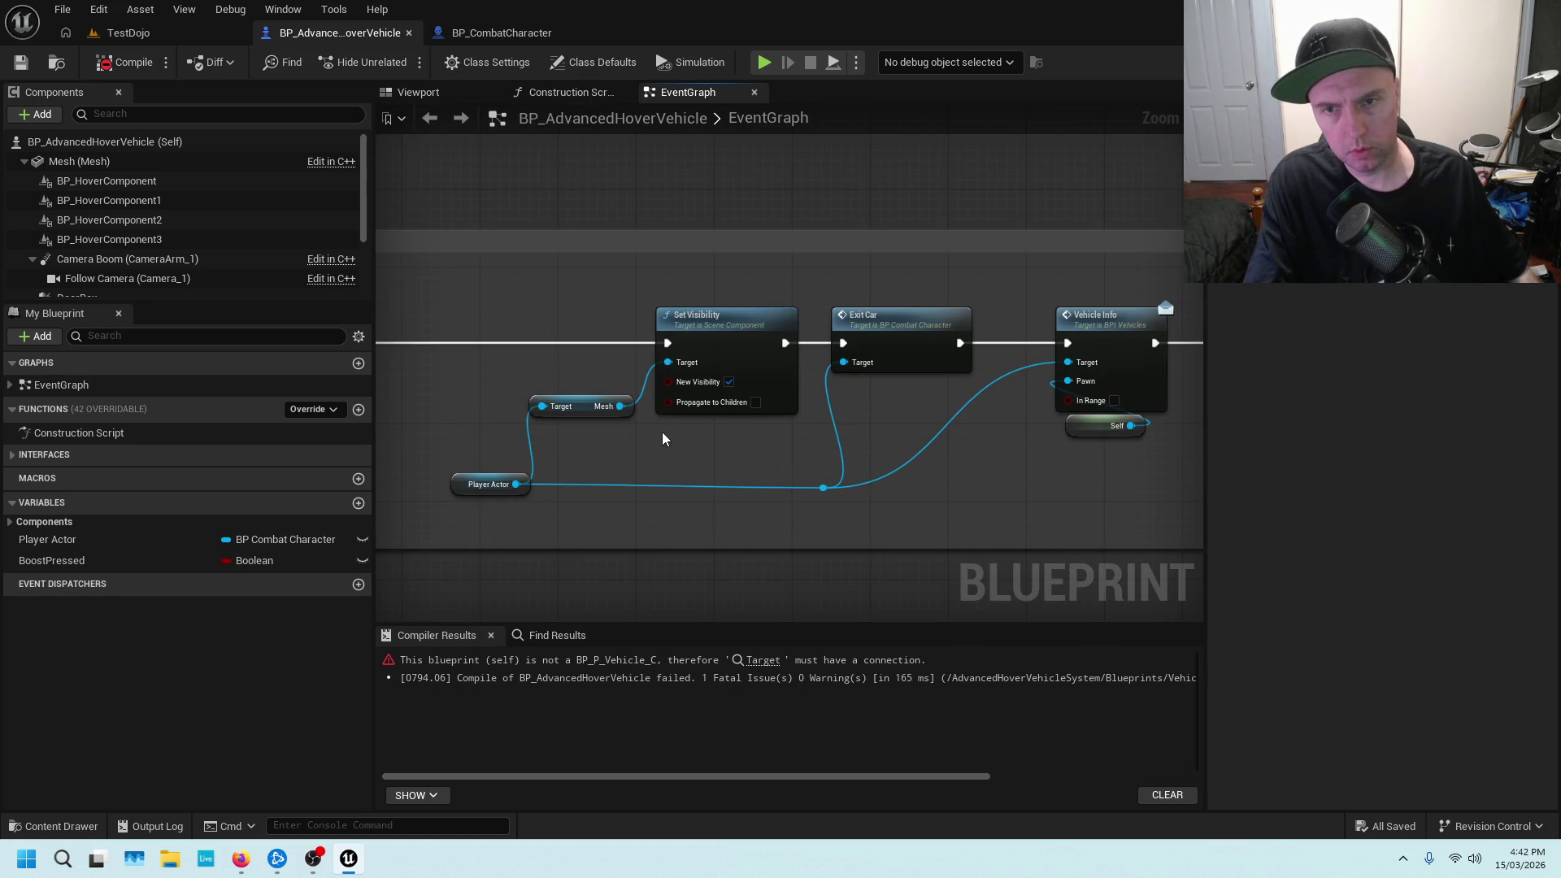
{"action": "left_click_drag", "start_coordinate": [881, 413], "coordinate": [541, 419]}
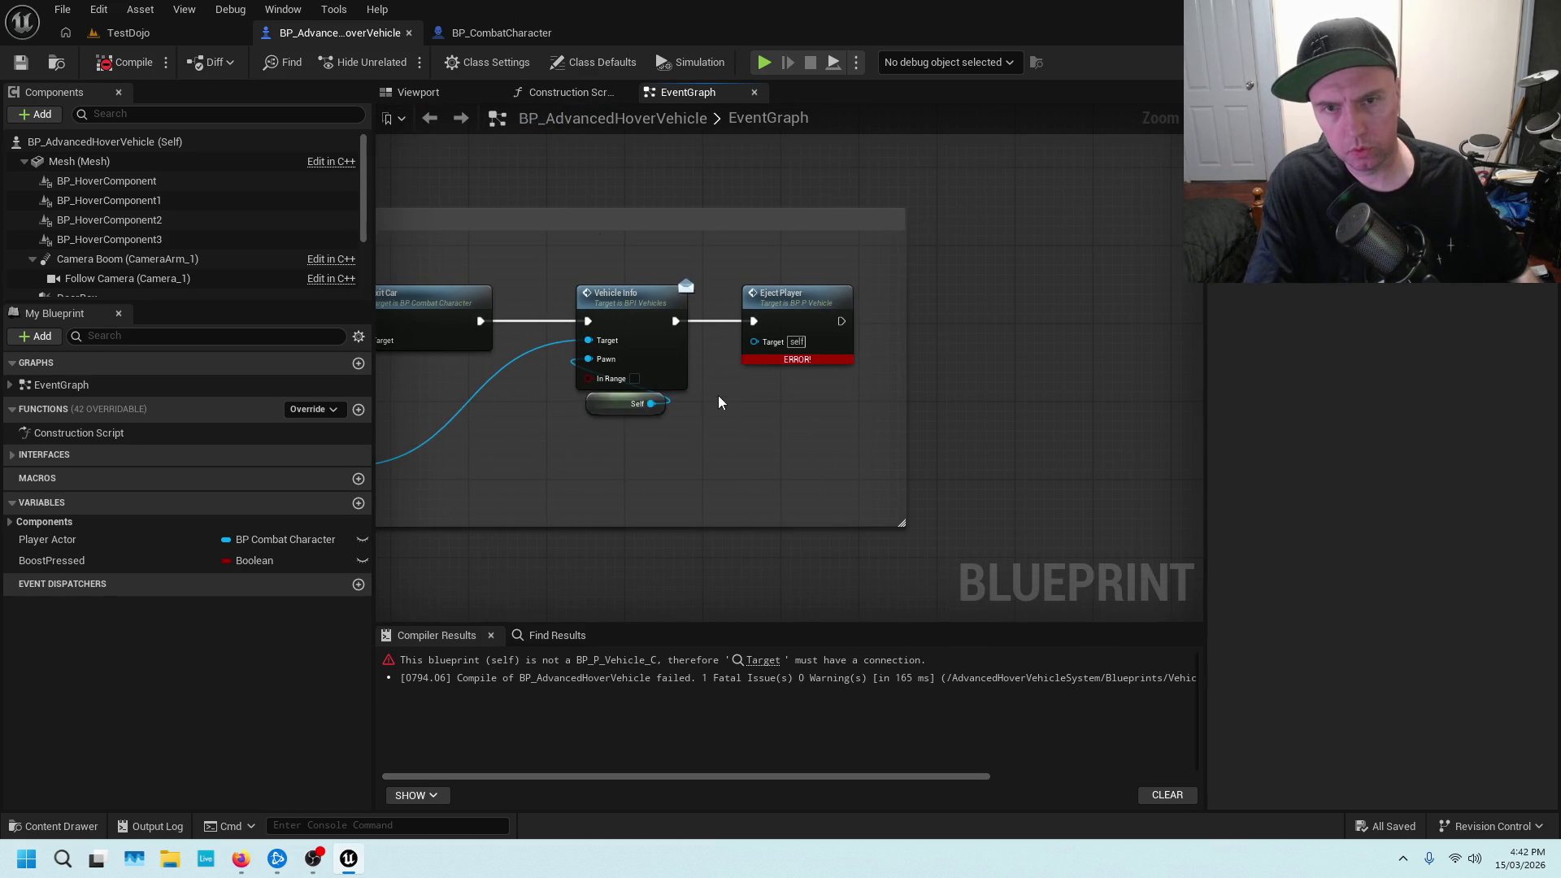
{"action": "scroll", "coordinate": [720, 397], "scroll_direction": "down", "scroll_amount": 3}
{"action": "scroll", "coordinate": [730, 406], "scroll_direction": "up", "scroll_amount": 3}
{"action": "mouse_move", "coordinate": [1119, 481]}
{"action": "left_mouse_down"}
{"action": "mouse_move", "coordinate": [788, 348]}
{"action": "mouse_move", "coordinate": [806, 371]}
{"action": "left_mouse_up"}
{"action": "left_click_drag", "start_coordinate": [515, 313], "coordinate": [675, 332]}
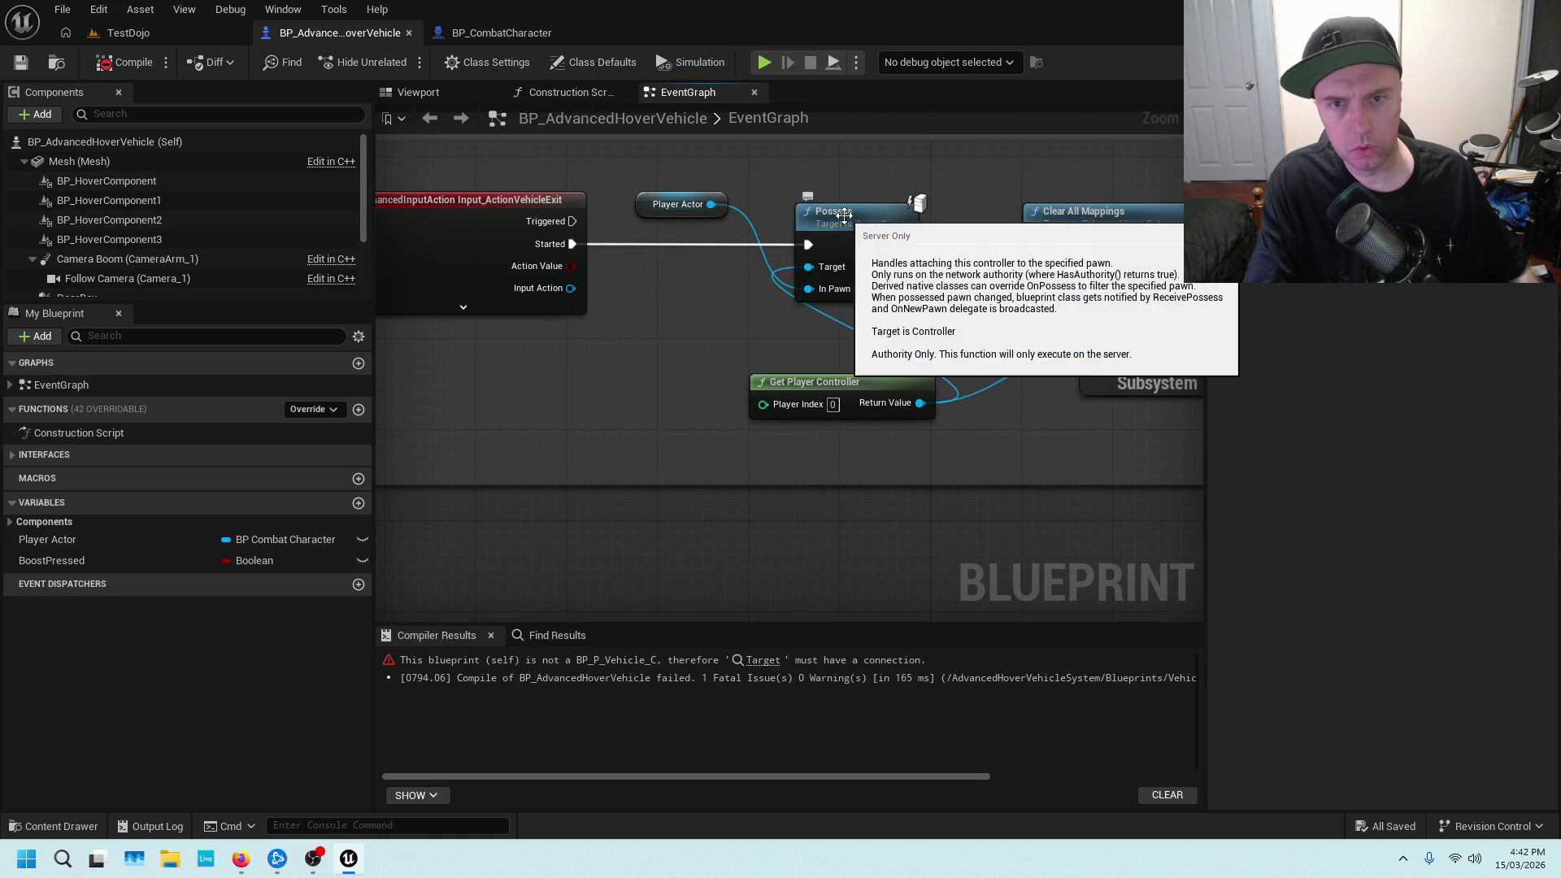
{"action": "left_click_drag", "start_coordinate": [837, 209], "coordinate": [871, 197]}
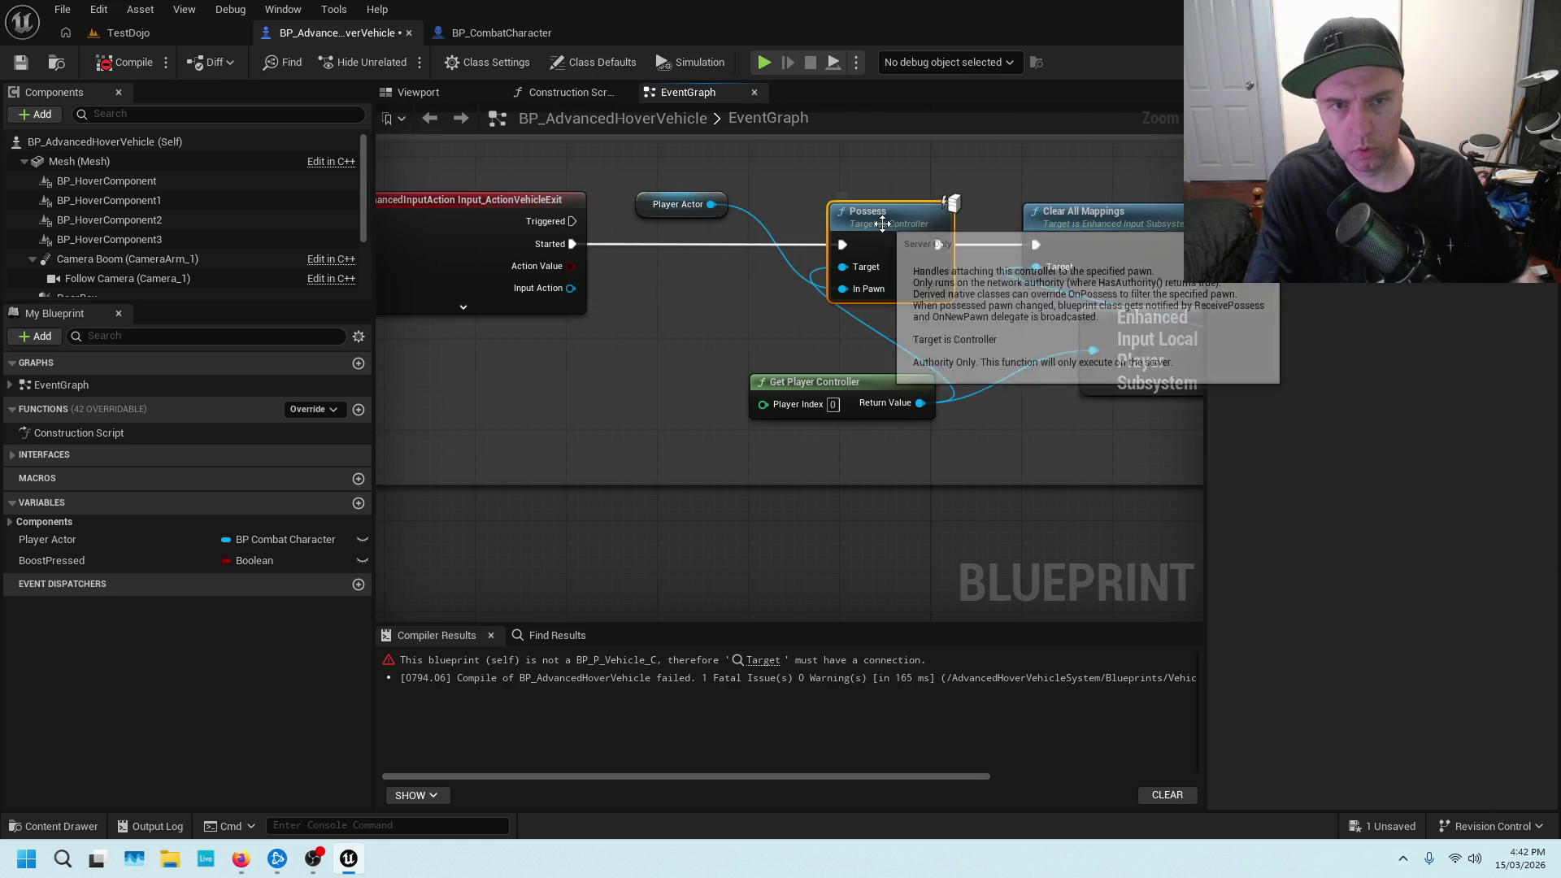
Select Eject Player and try wiring the player reference into its Target, then cancel
{"action": "scroll", "coordinate": [759, 310], "scroll_direction": "down", "scroll_amount": 3}
{"action": "mouse_move", "coordinate": [1123, 354]}
{"action": "left_mouse_down"}
{"action": "mouse_move", "coordinate": [739, 330]}
{"action": "mouse_move", "coordinate": [571, 340]}
{"action": "left_mouse_up"}
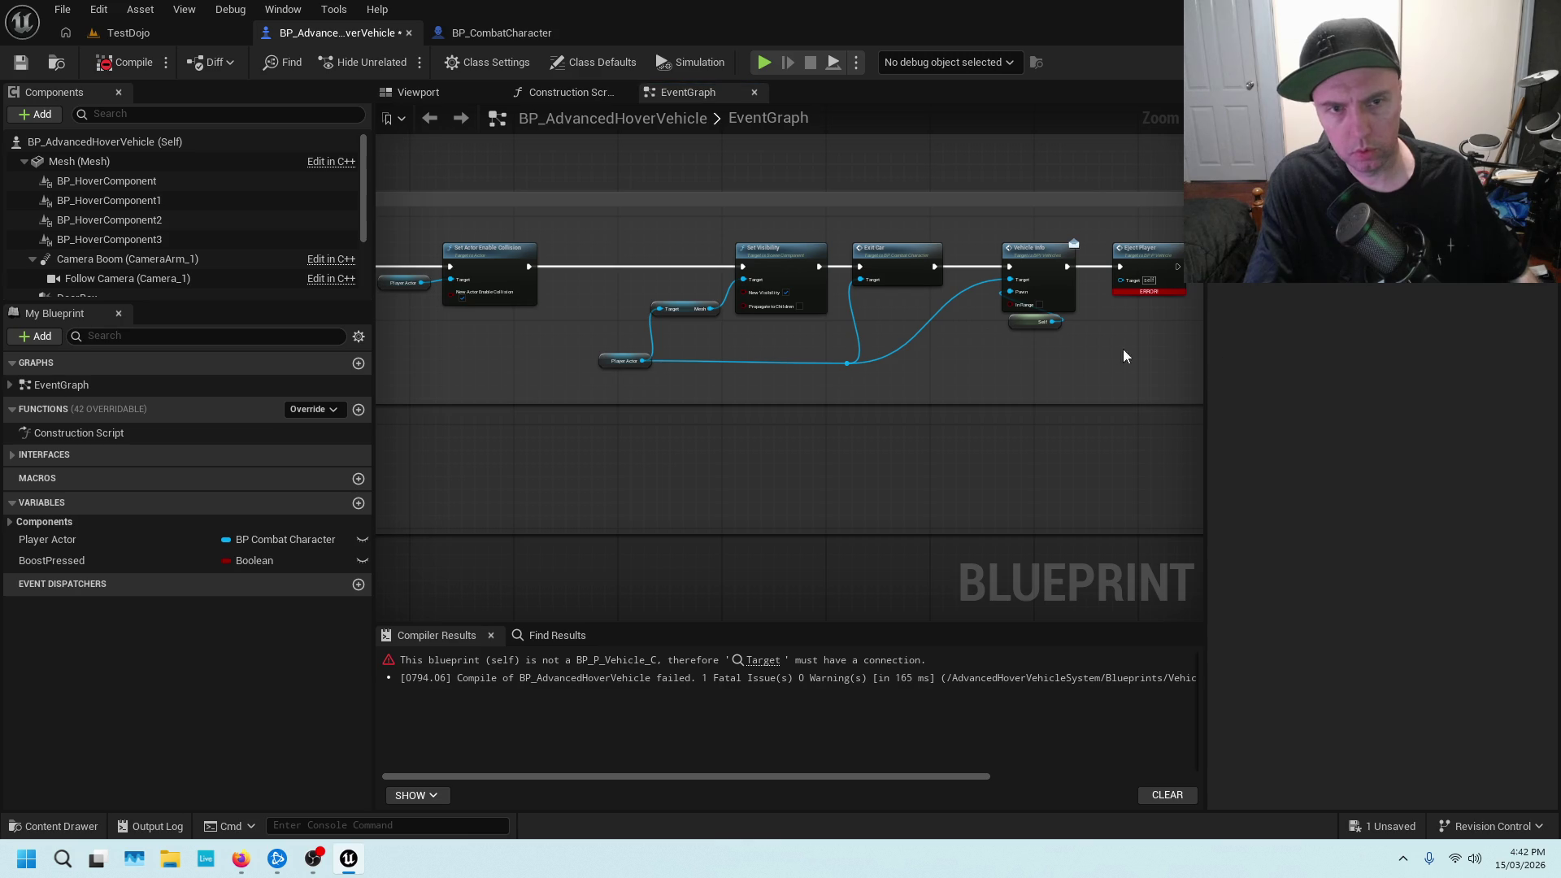
{"action": "scroll", "coordinate": [1120, 355], "scroll_direction": "up", "scroll_amount": 4}
{"action": "left_click", "coordinate": [874, 276]}
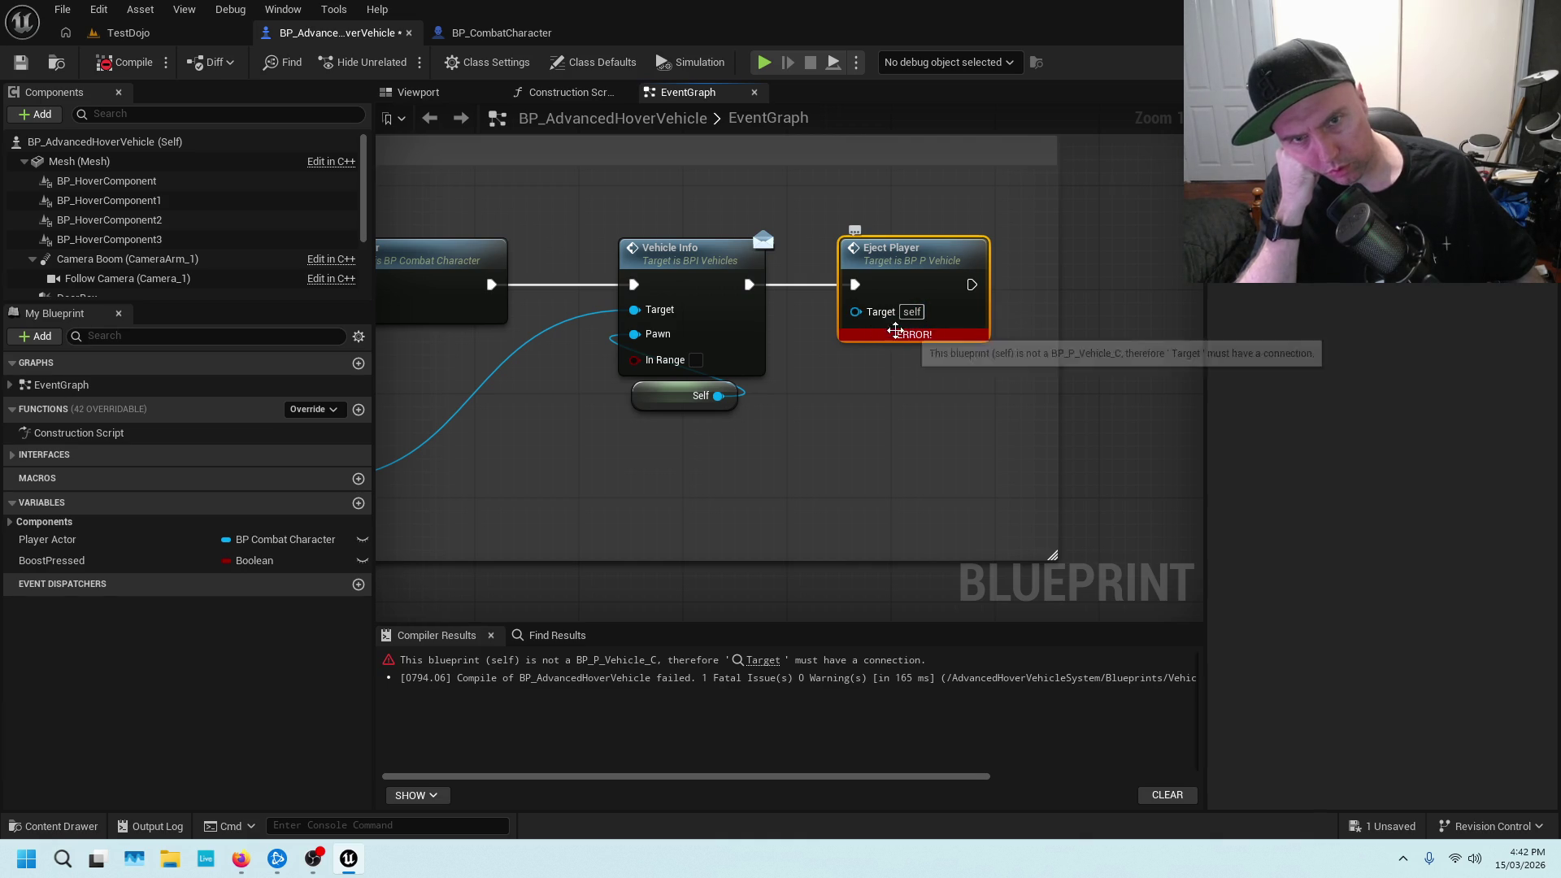
{"action": "scroll", "coordinate": [869, 326], "scroll_direction": "down", "scroll_amount": 3}
{"action": "left_click_drag", "start_coordinate": [869, 325], "coordinate": [807, 360]}
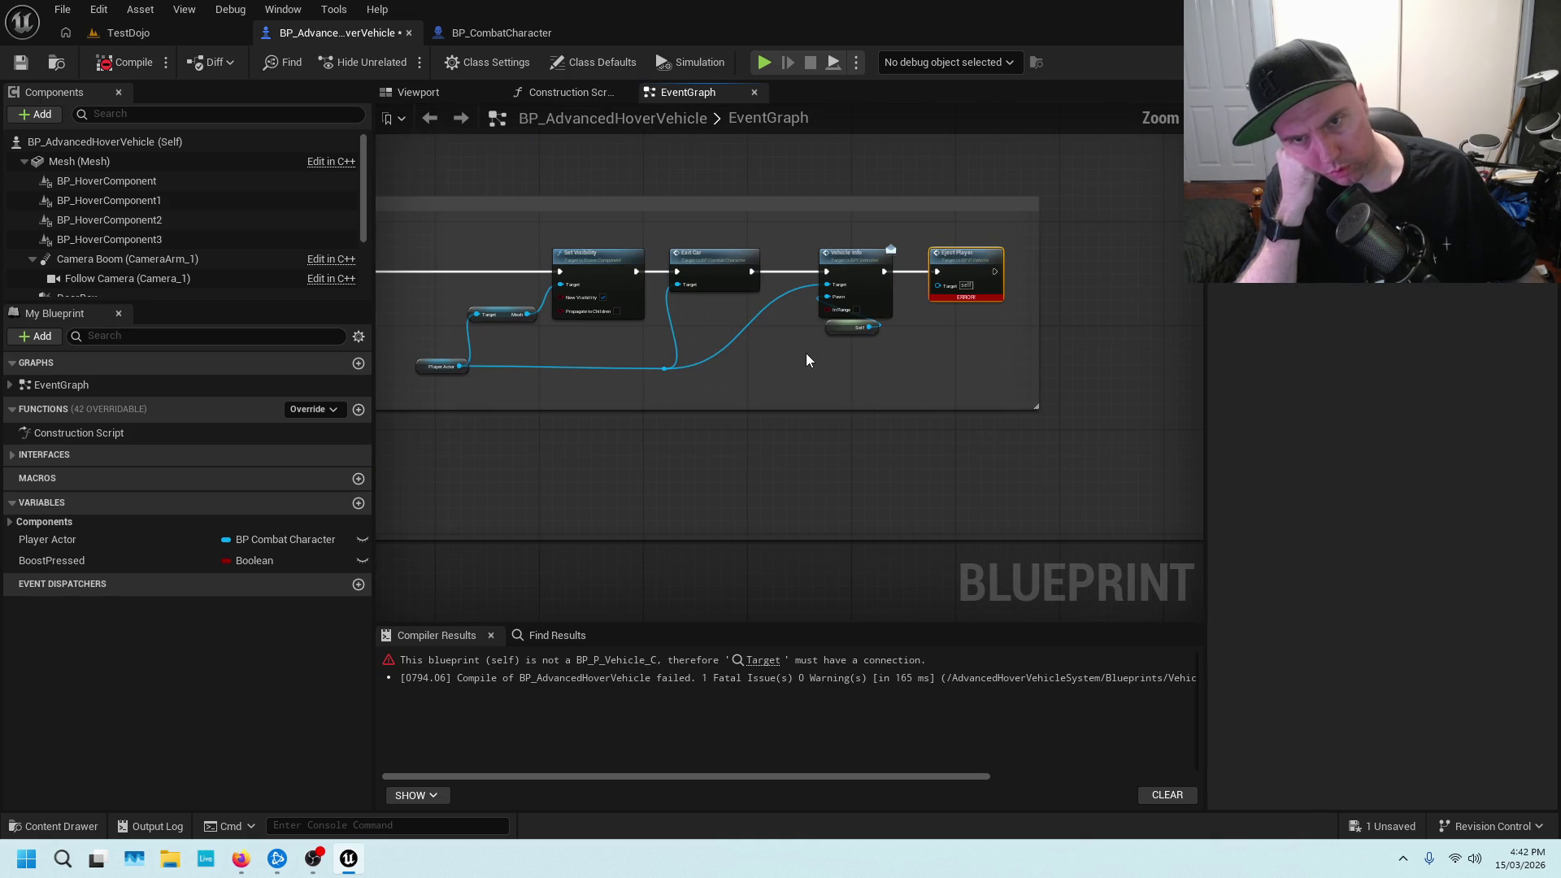
{"action": "scroll", "coordinate": [774, 378], "scroll_direction": "up", "scroll_amount": 2}
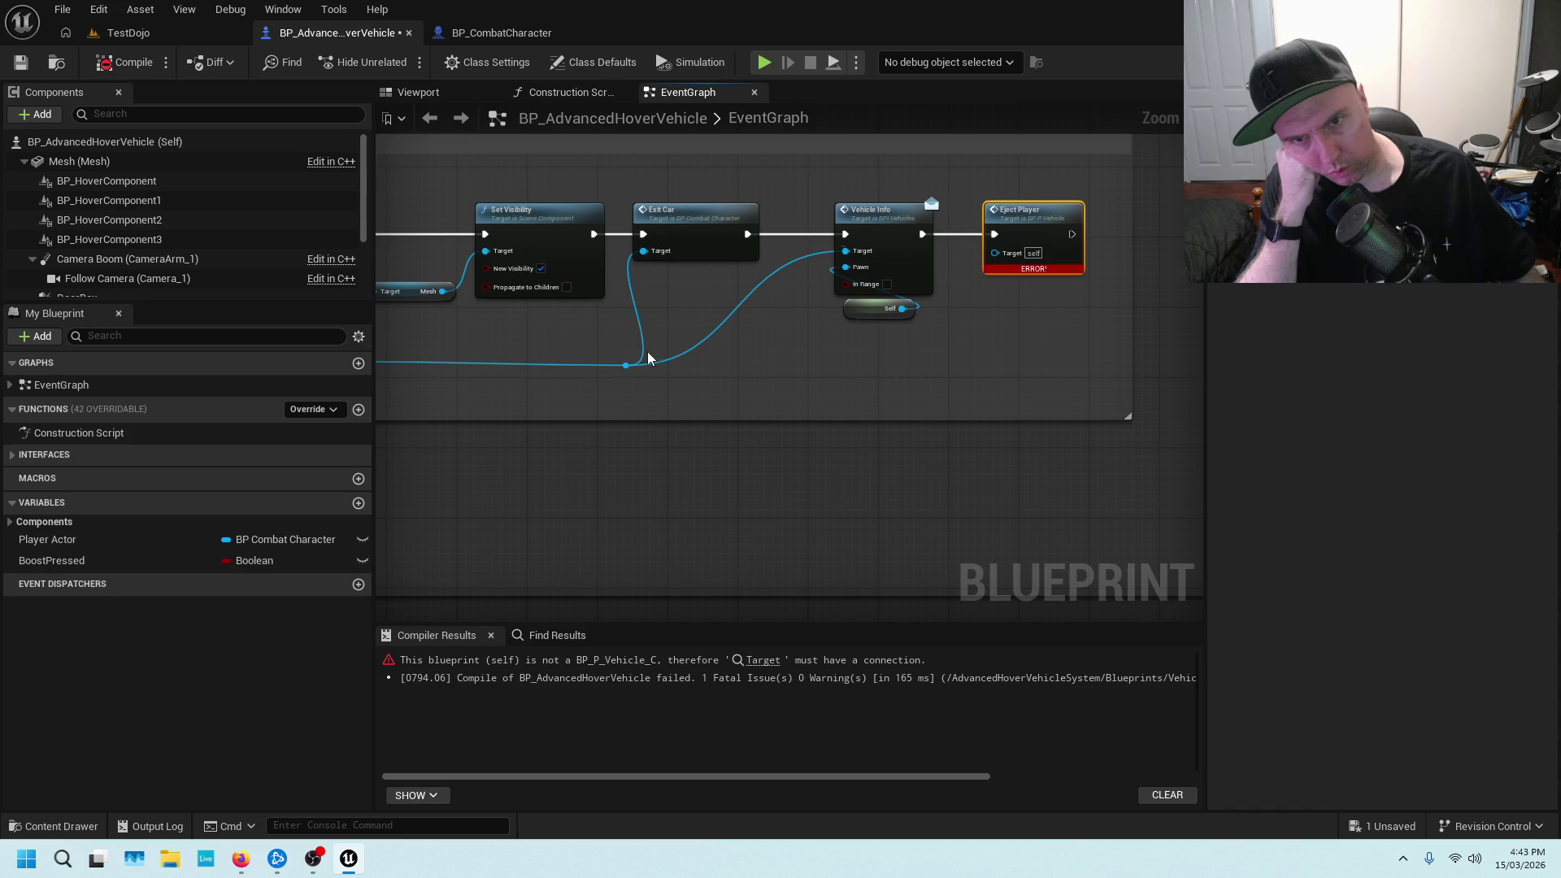
{"action": "mouse_move", "coordinate": [629, 368]}
{"action": "left_mouse_down"}
{"action": "mouse_move", "coordinate": [939, 351]}
{"action": "mouse_move", "coordinate": [996, 249]}
{"action": "left_mouse_up"}
{"action": "left_click", "coordinate": [937, 325]}
{"action": "scroll", "coordinate": [808, 384], "scroll_direction": "down", "scroll_amount": 5}
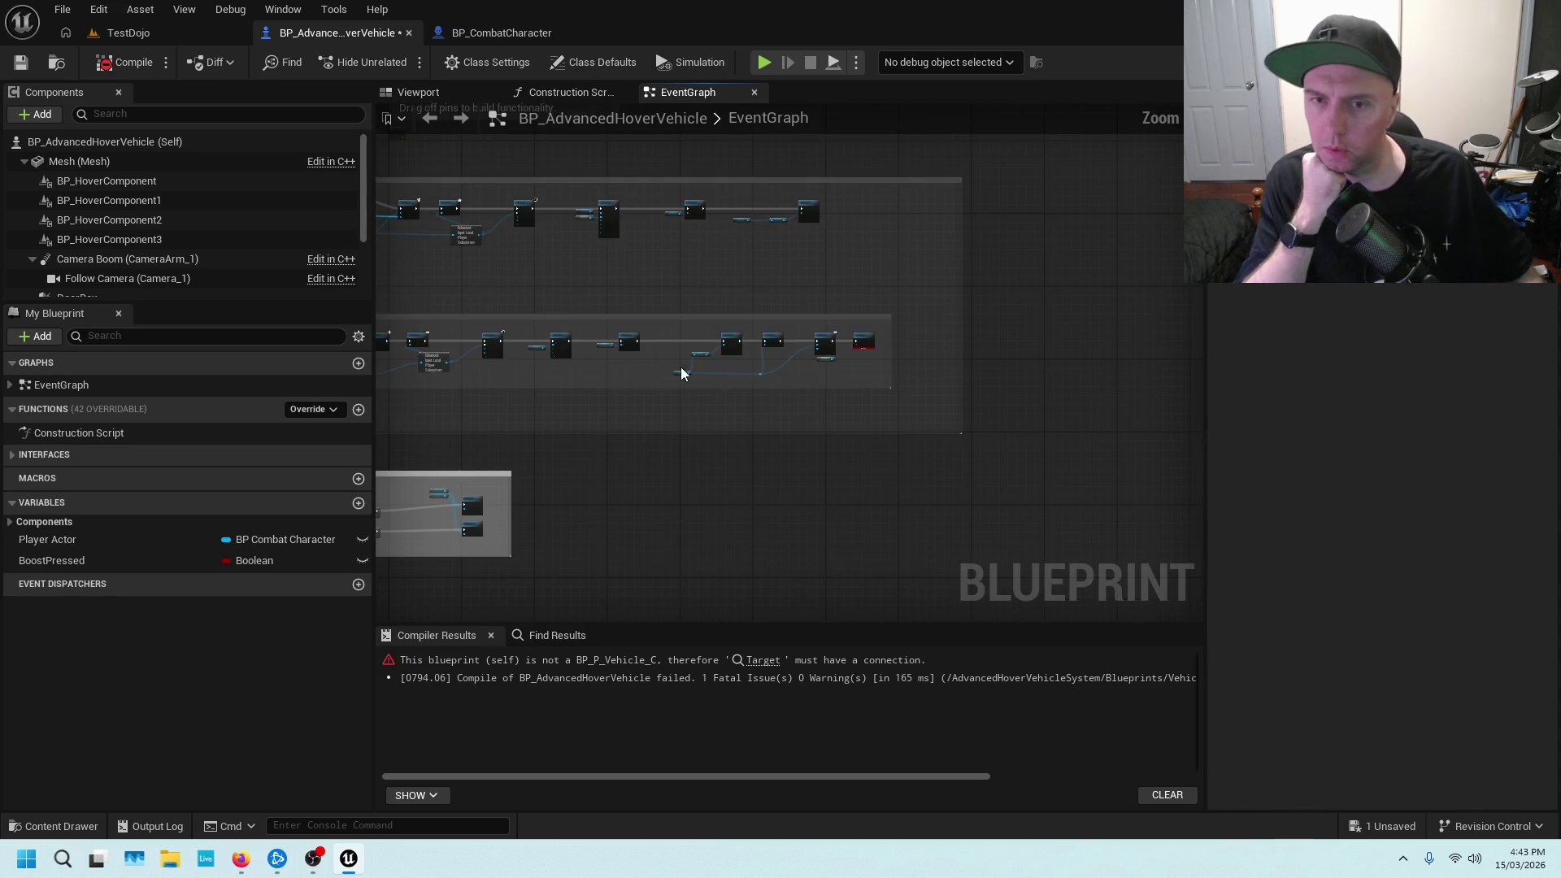
Zoom out over the EventGraph and drag a wire from the possess event's Pawn output
{"action": "scroll", "coordinate": [976, 331], "scroll_direction": "up", "scroll_amount": 2}
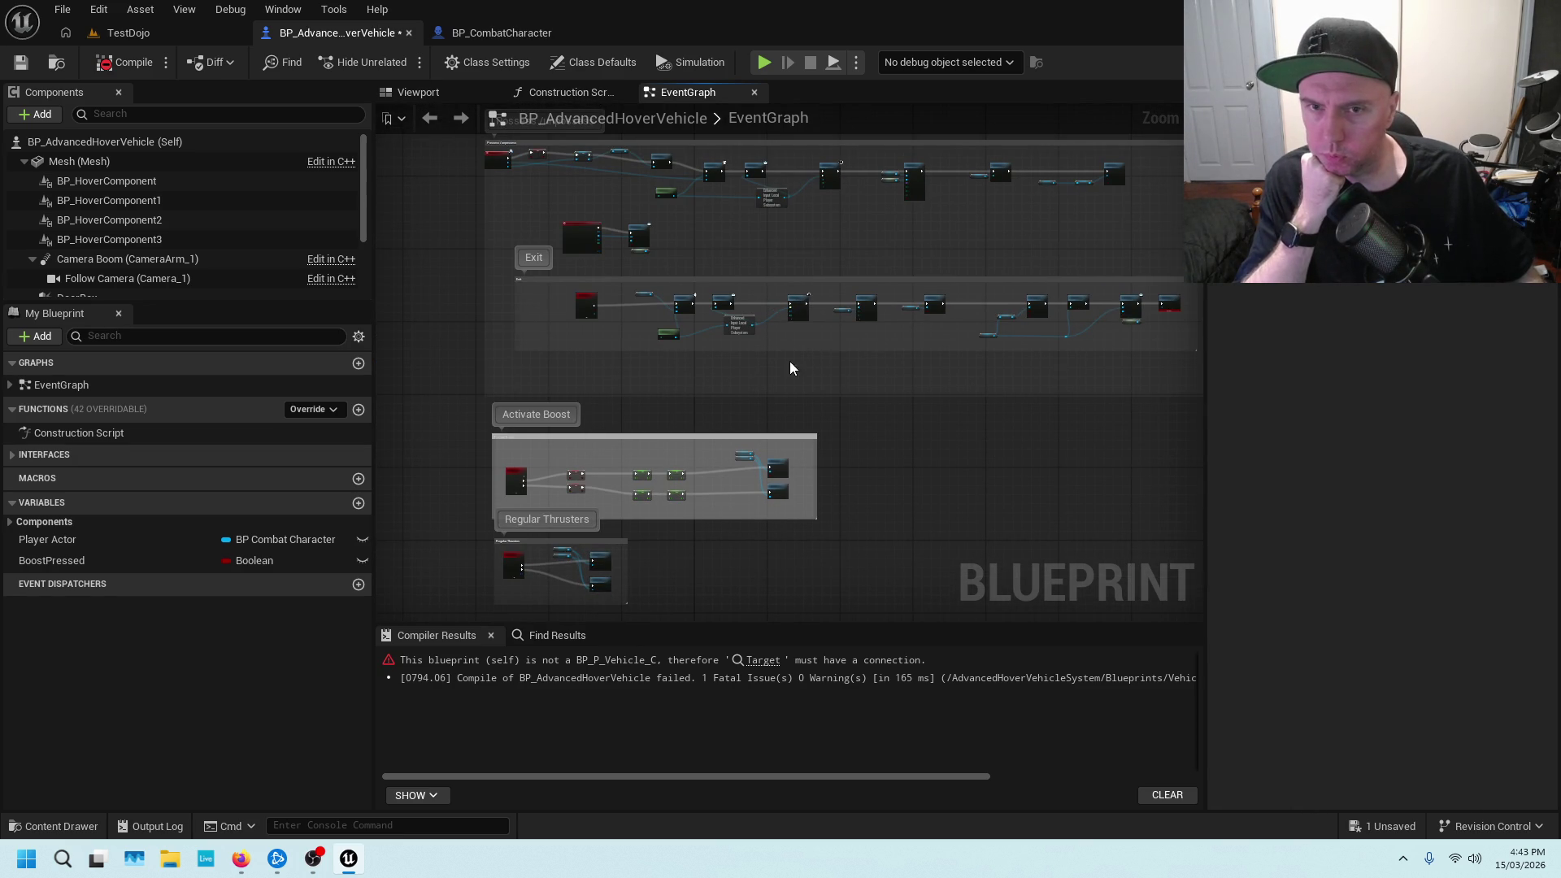
{"action": "scroll", "coordinate": [802, 363], "scroll_direction": "up", "scroll_amount": 2}
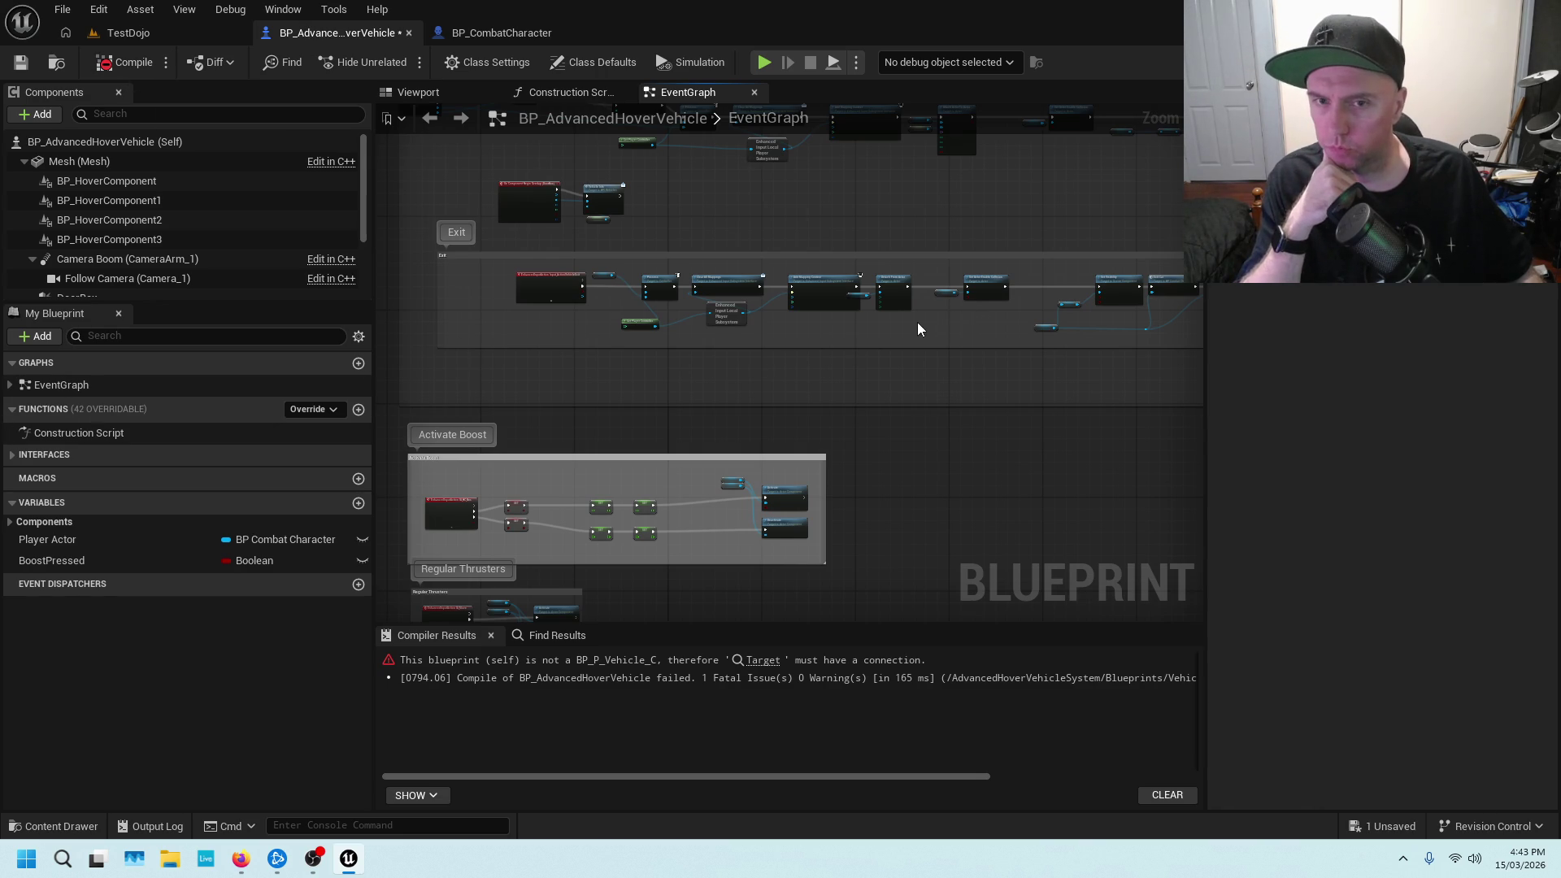
{"action": "scroll", "coordinate": [676, 404], "scroll_direction": "up", "scroll_amount": 5}
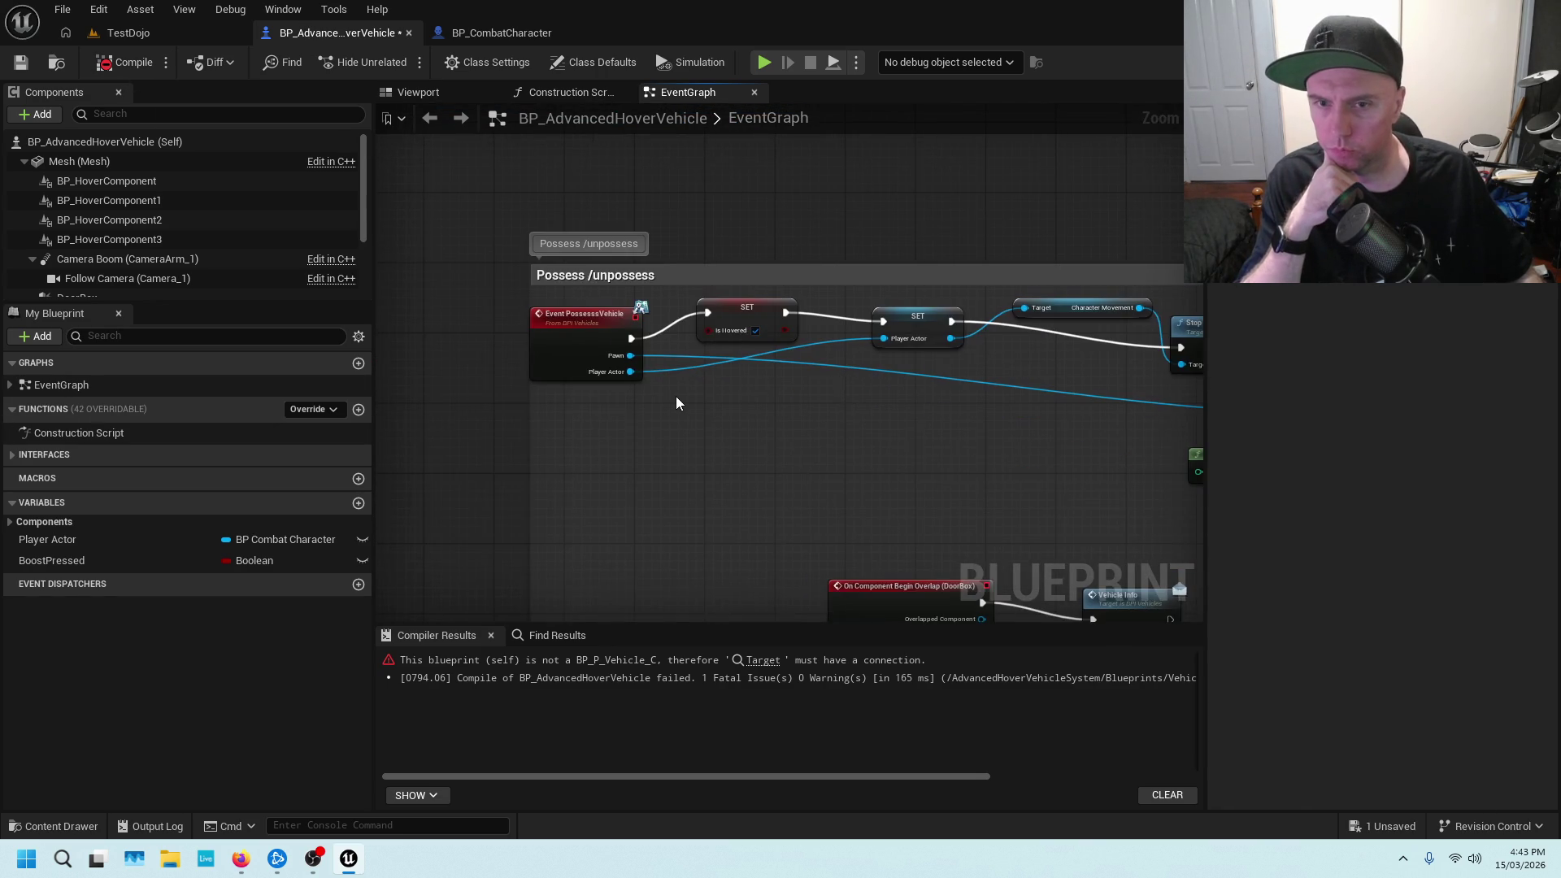
{"action": "scroll", "coordinate": [676, 403], "scroll_direction": "up", "scroll_amount": 1}
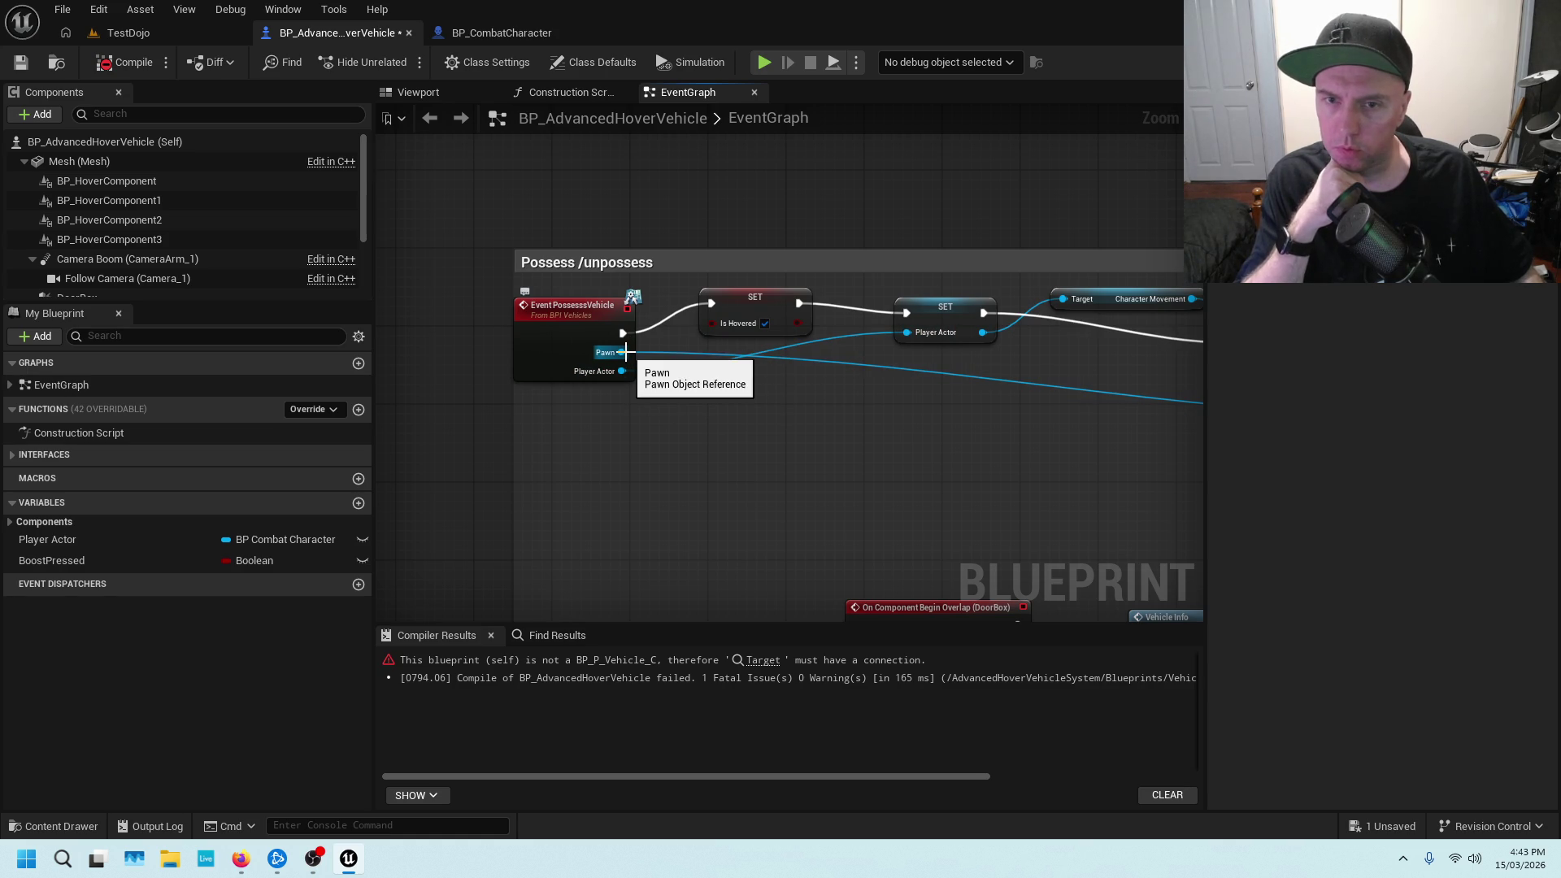
{"action": "mouse_move", "coordinate": [624, 351]}
{"action": "left_mouse_down"}
{"action": "mouse_move", "coordinate": [1401, 564]}
{"action": "mouse_move", "coordinate": [1129, 708]}
{"action": "mouse_move", "coordinate": [1285, 422]}
{"action": "mouse_move", "coordinate": [1095, 286]}
{"action": "left_mouse_up"}
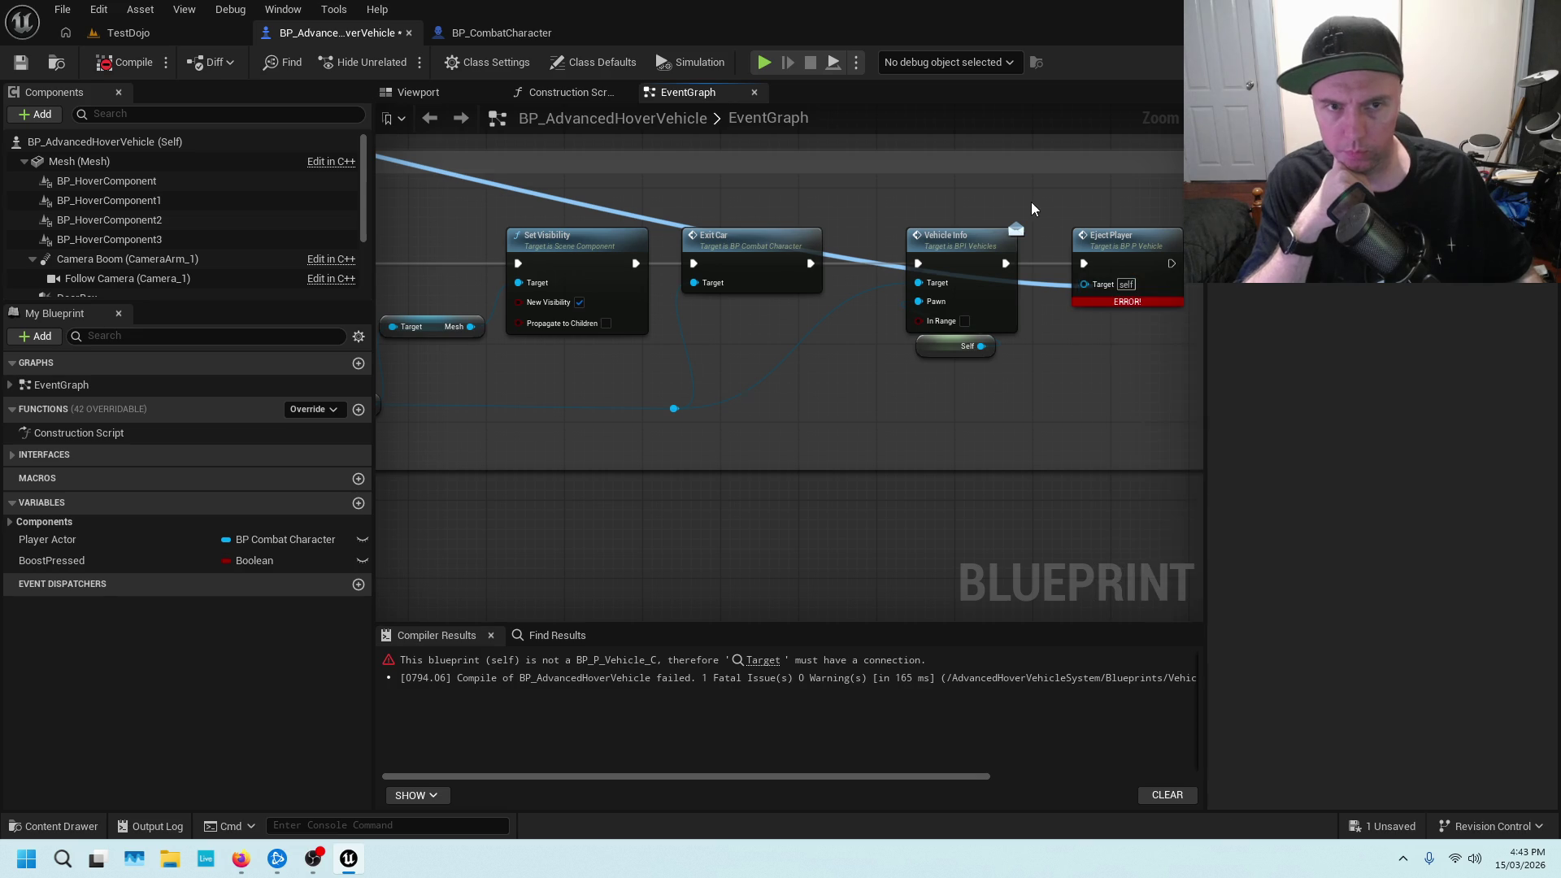
{"action": "scroll", "coordinate": [801, 207], "scroll_direction": "down", "scroll_amount": 6}
{"action": "scroll", "coordinate": [801, 325], "scroll_direction": "up", "scroll_amount": 5}
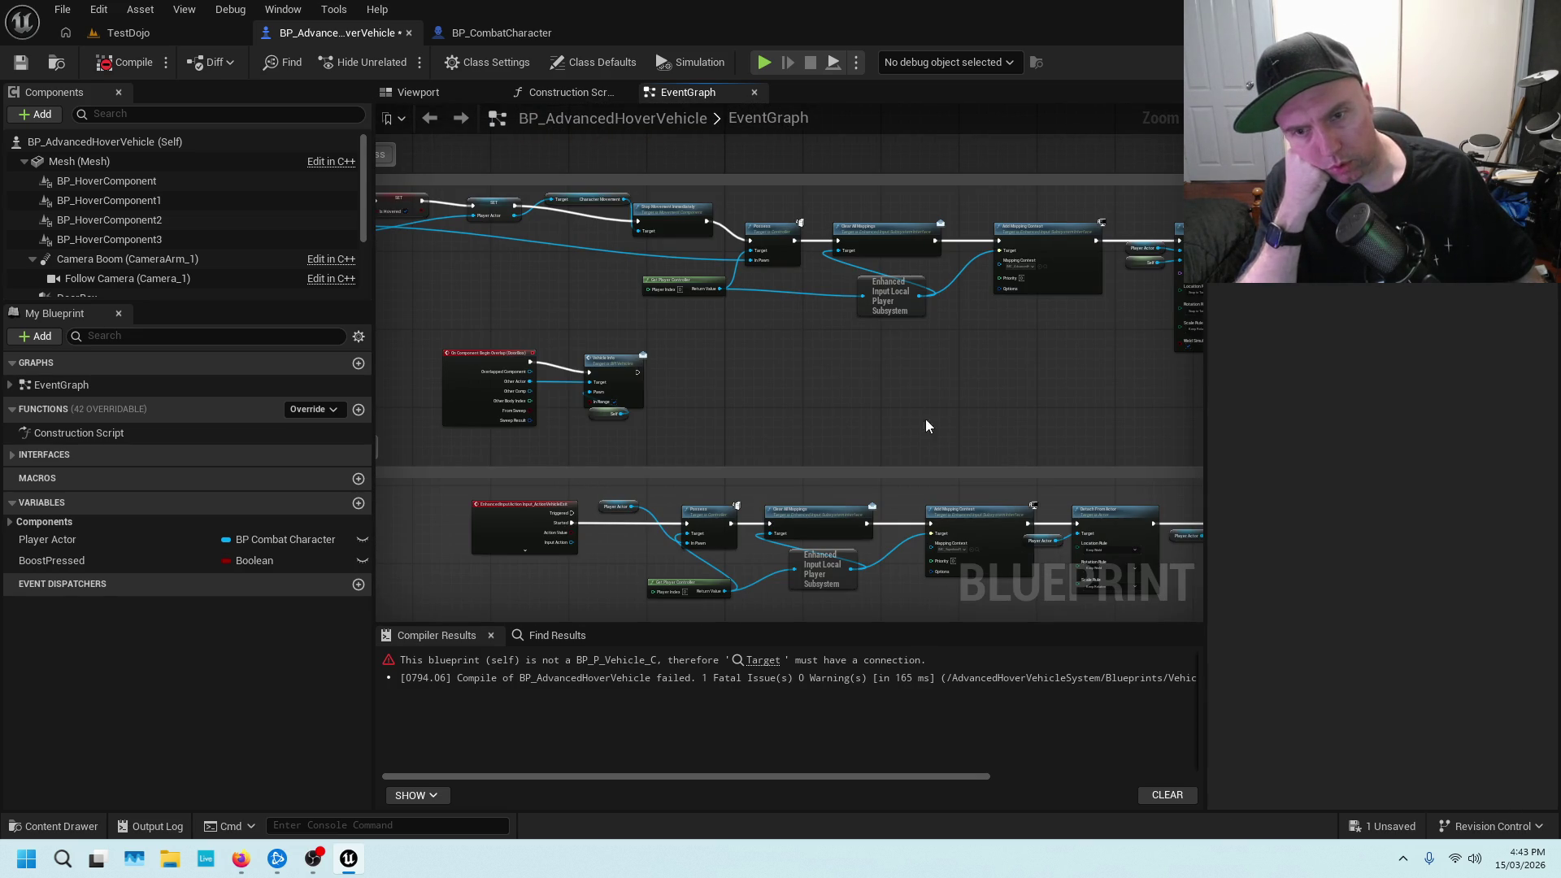
Return to the erroring Eject Player node and bring up the Content Drawer
{"action": "mouse_move", "coordinate": [1053, 429]}
{"action": "left_mouse_down"}
{"action": "mouse_move", "coordinate": [812, 194]}
{"action": "mouse_move", "coordinate": [786, 176]}
{"action": "mouse_move", "coordinate": [731, 187]}
{"action": "left_mouse_up"}
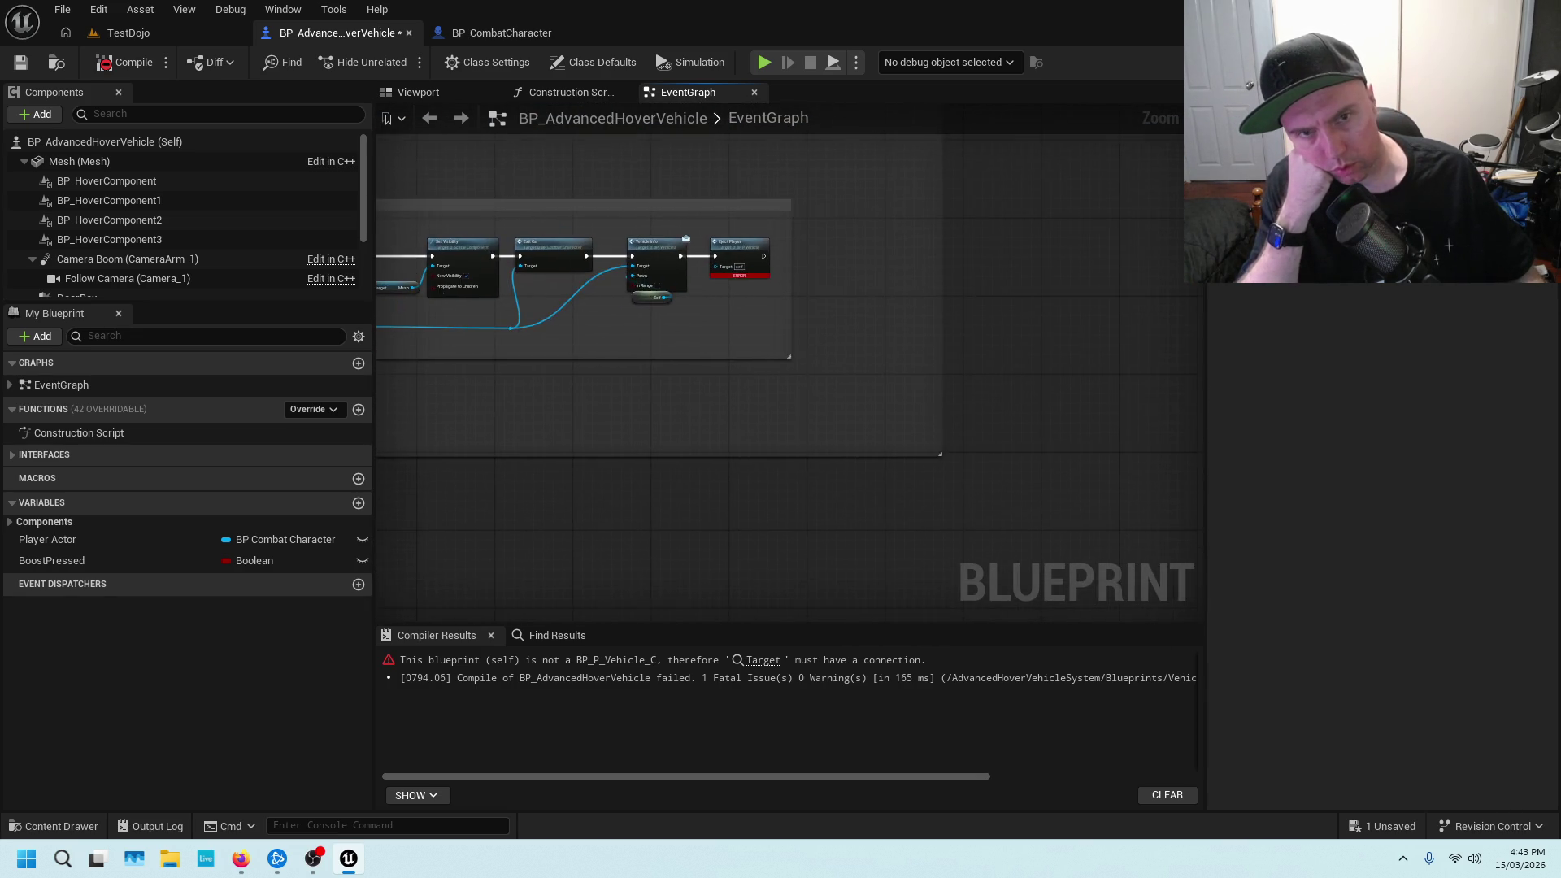
{"action": "scroll", "coordinate": [636, 315], "scroll_direction": "up", "scroll_amount": 1}
{"action": "scroll", "coordinate": [774, 293], "scroll_direction": "up", "scroll_amount": 1}
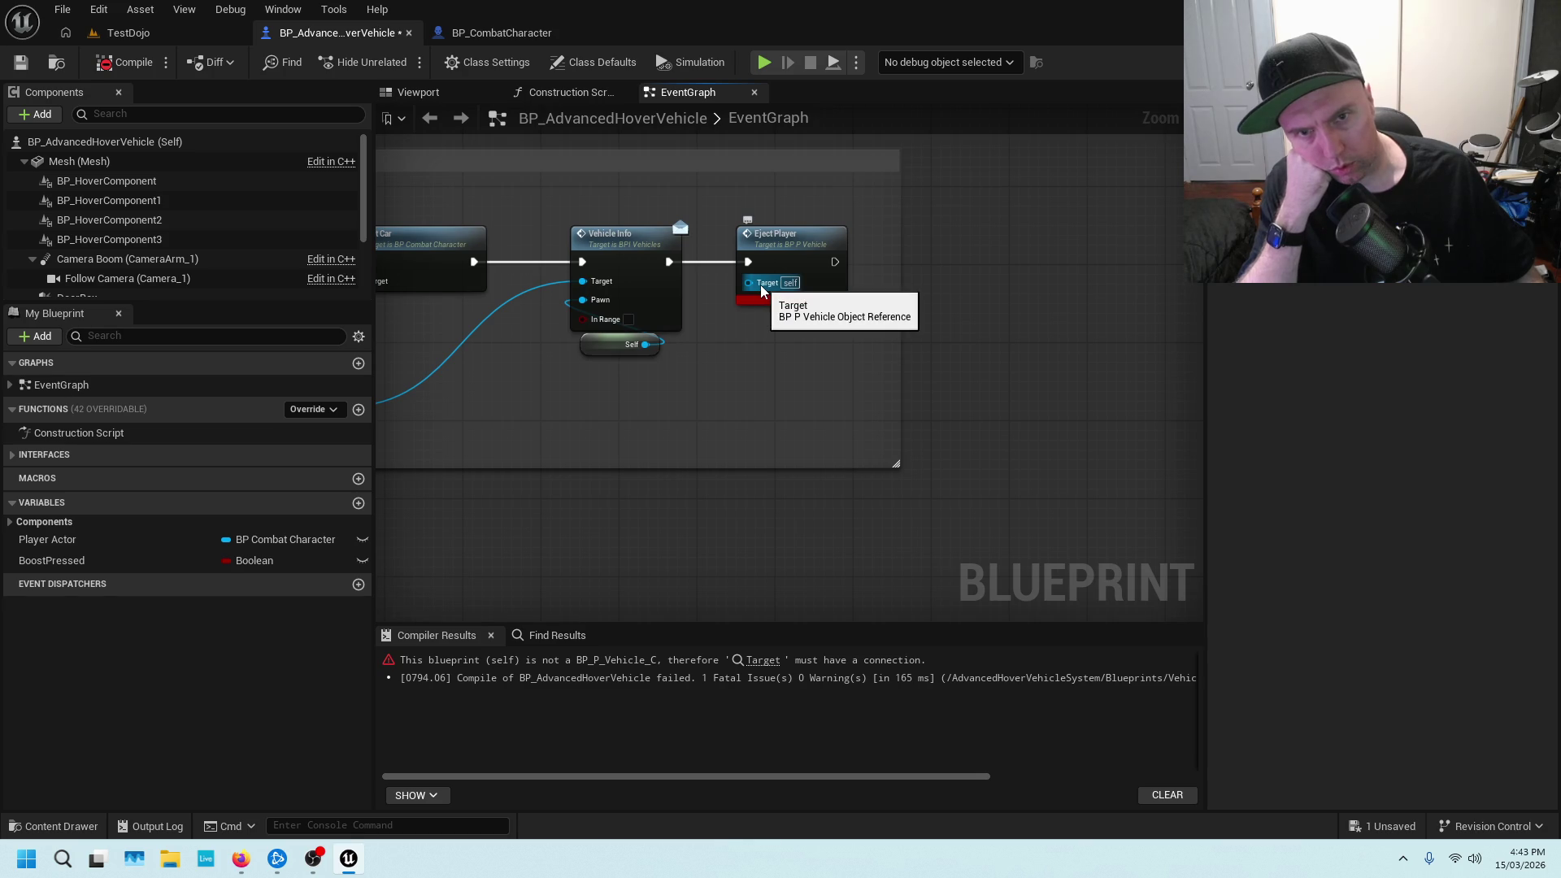
{"action": "left_click", "coordinate": [71, 816]}
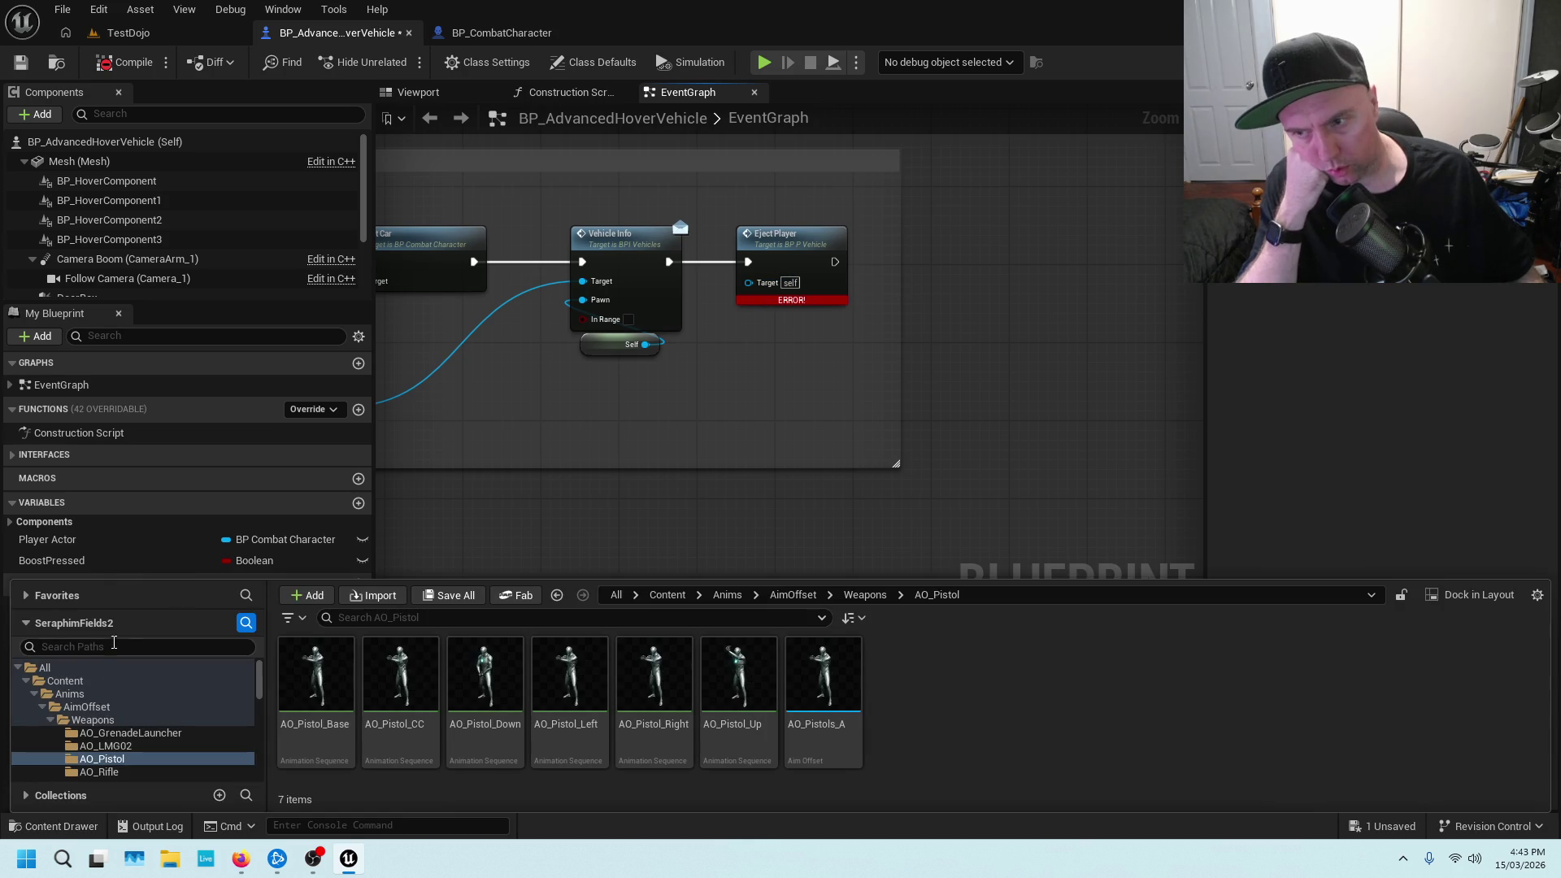
Show all project assets and search by name for 'bp_pnh', then close the browser
{"action": "left_click", "coordinate": [86, 666]}
{"action": "left_click", "coordinate": [398, 625]}
{"action": "type", "text": "b"}
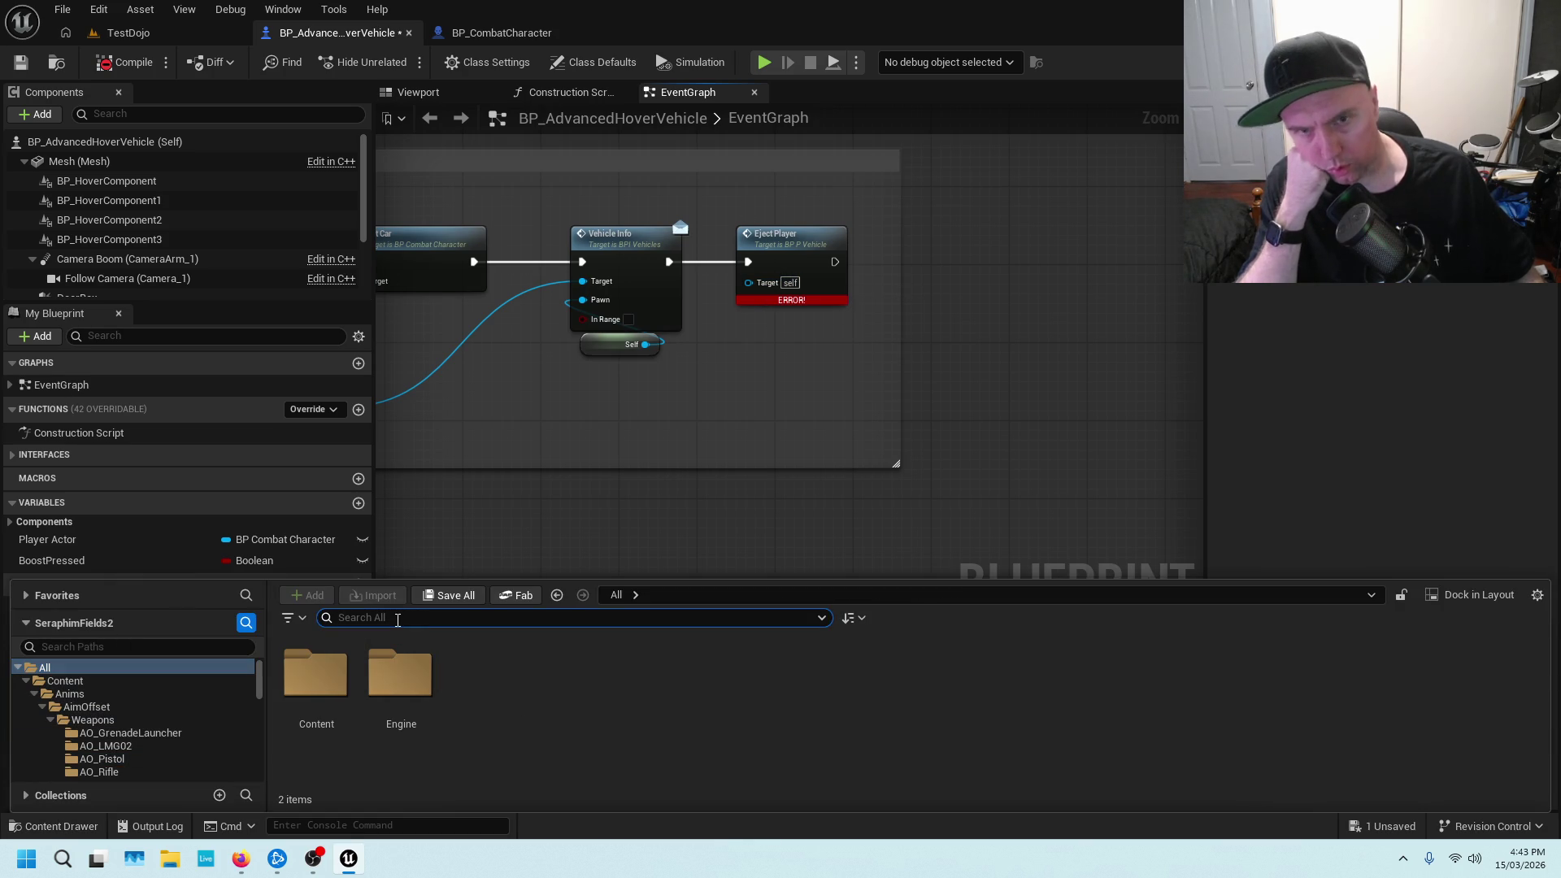
{"action": "type", "text": "p"}
{"action": "type", "text": "_p"}
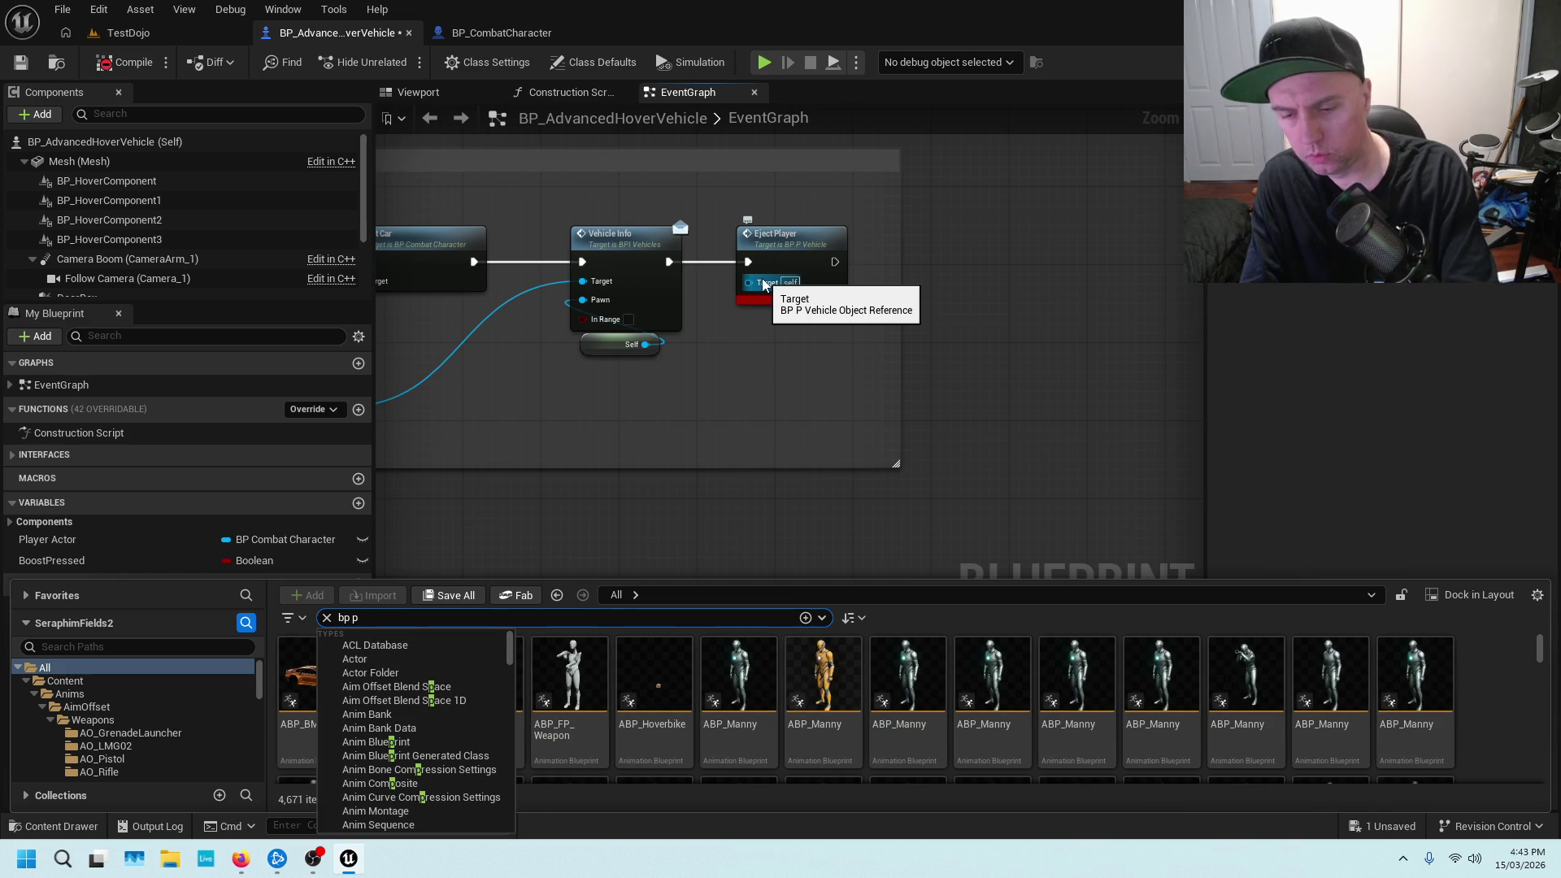
{"action": "type", "text": "n"}
{"action": "type", "text": "hicle"}
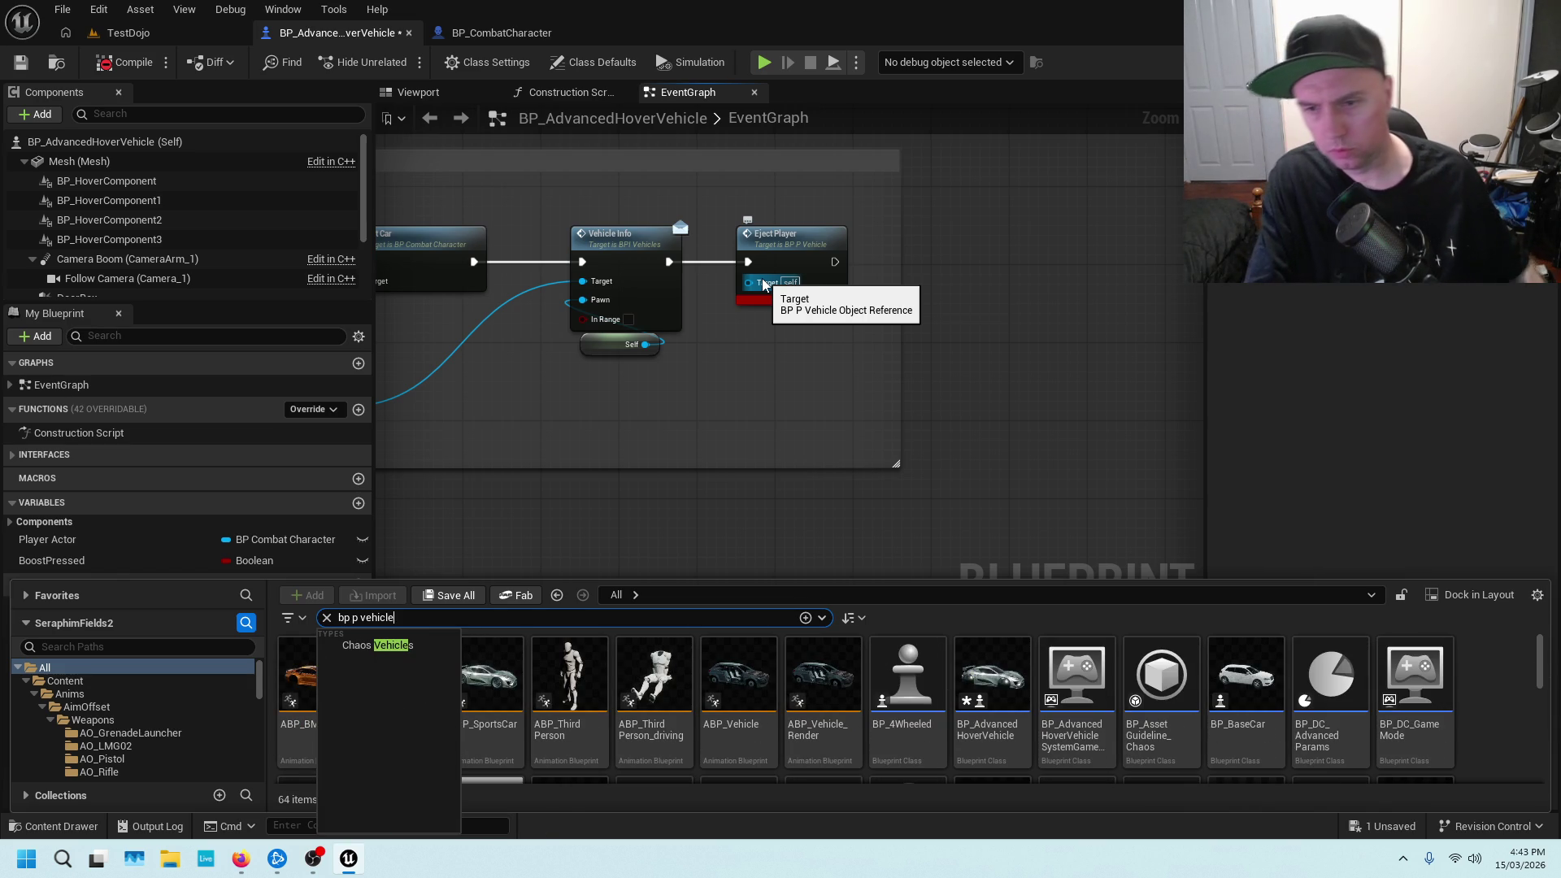
{"action": "left_click", "coordinate": [931, 632]}
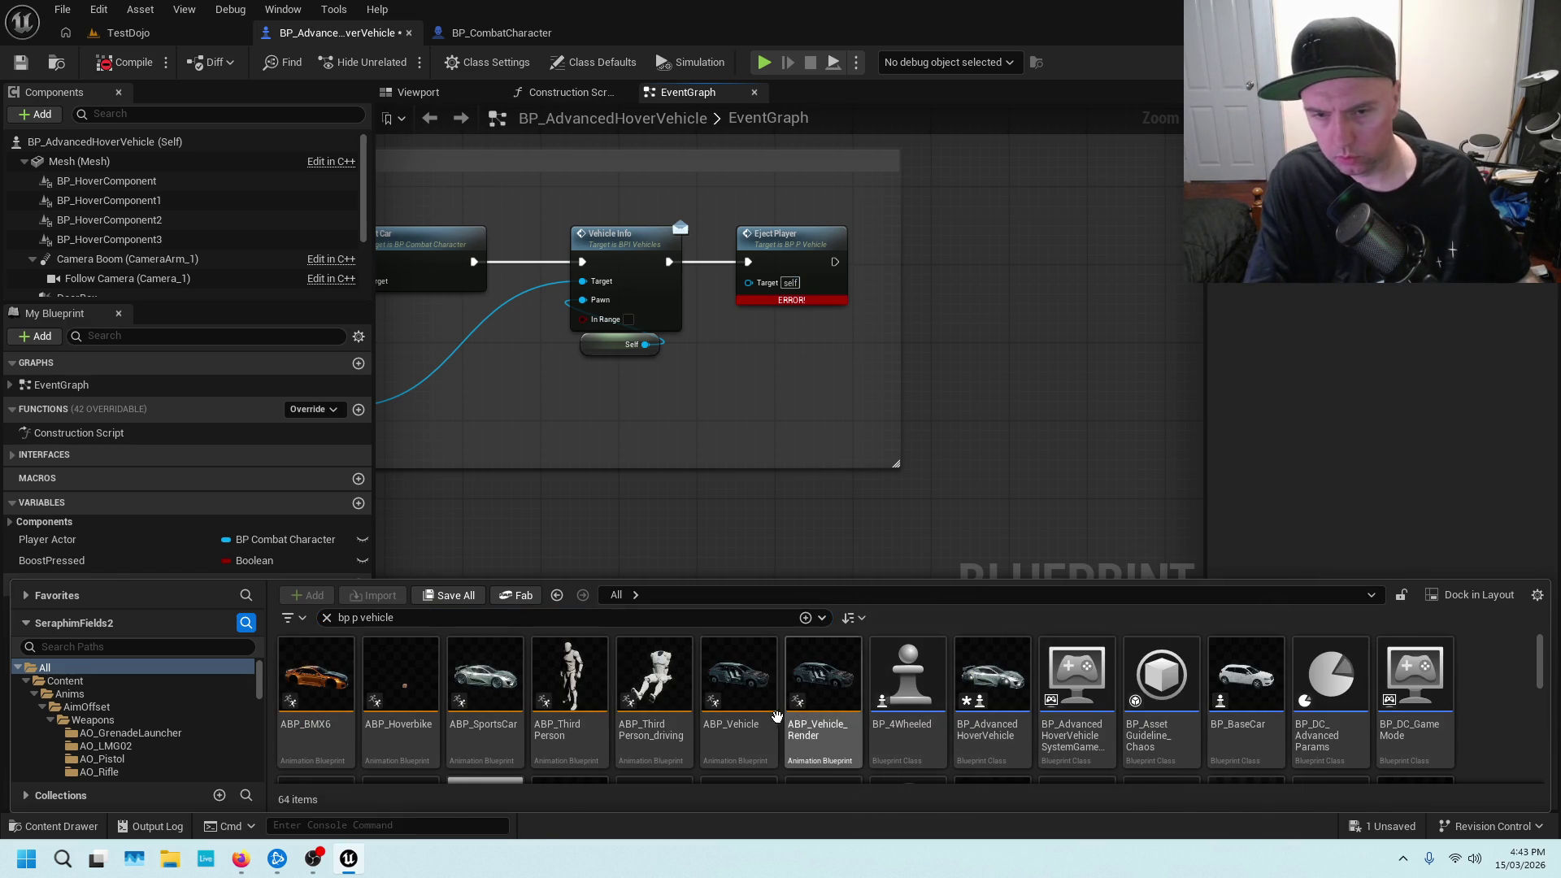
{"action": "scroll", "coordinate": [471, 690], "scroll_direction": "down", "scroll_amount": 3}
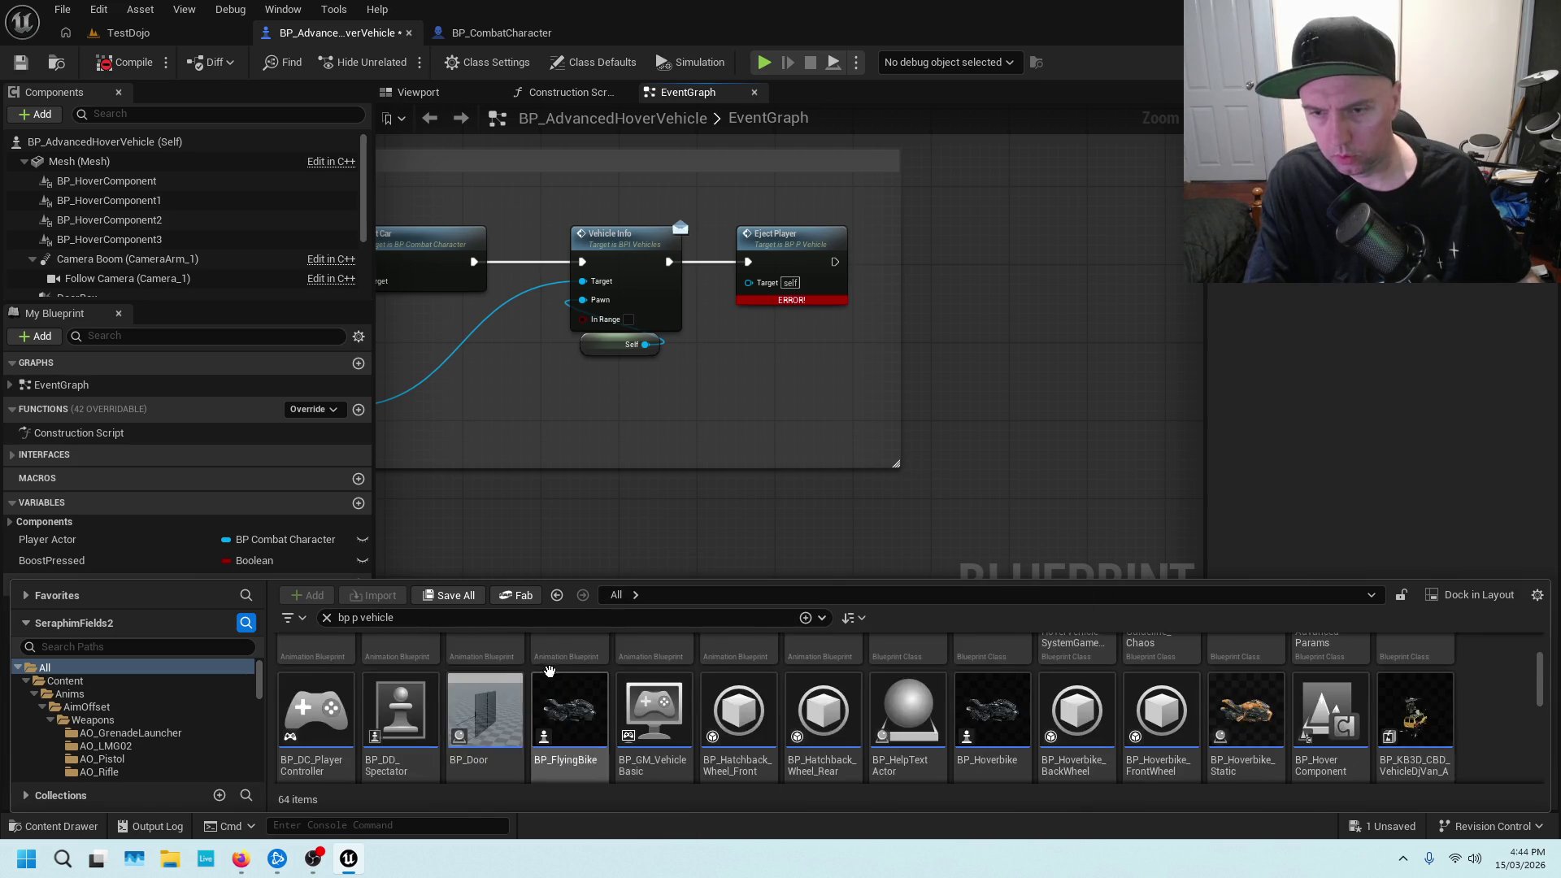
{"action": "scroll", "coordinate": [546, 682], "scroll_direction": "up", "scroll_amount": 3}
{"action": "left_click", "coordinate": [568, 410]}
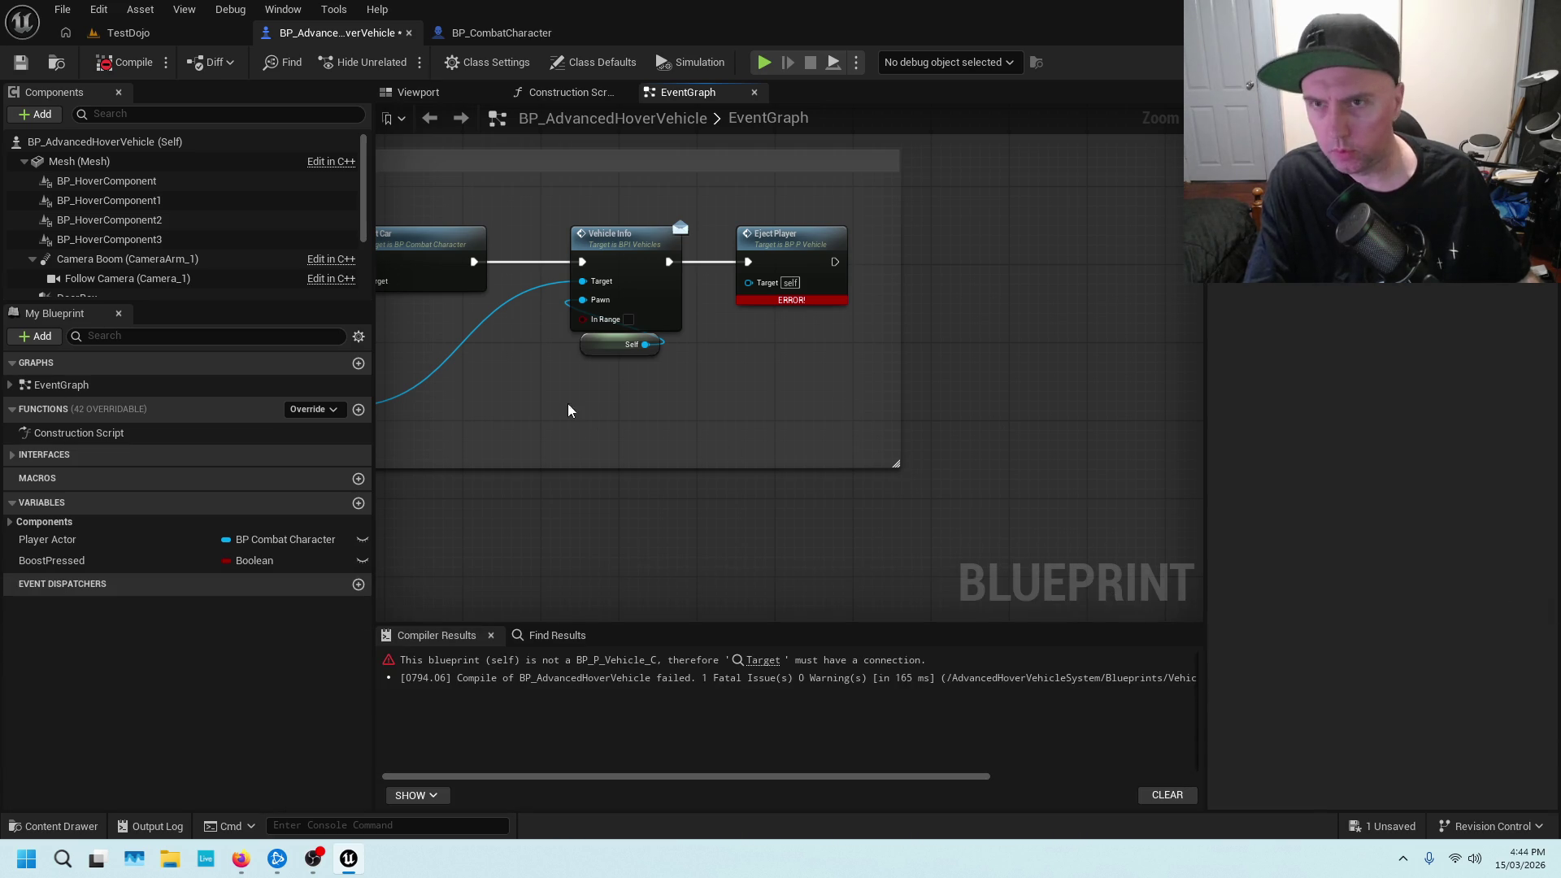
Reopen the content browser, search for the hoverbike, then clear the search term
{"action": "left_click", "coordinate": [67, 827]}
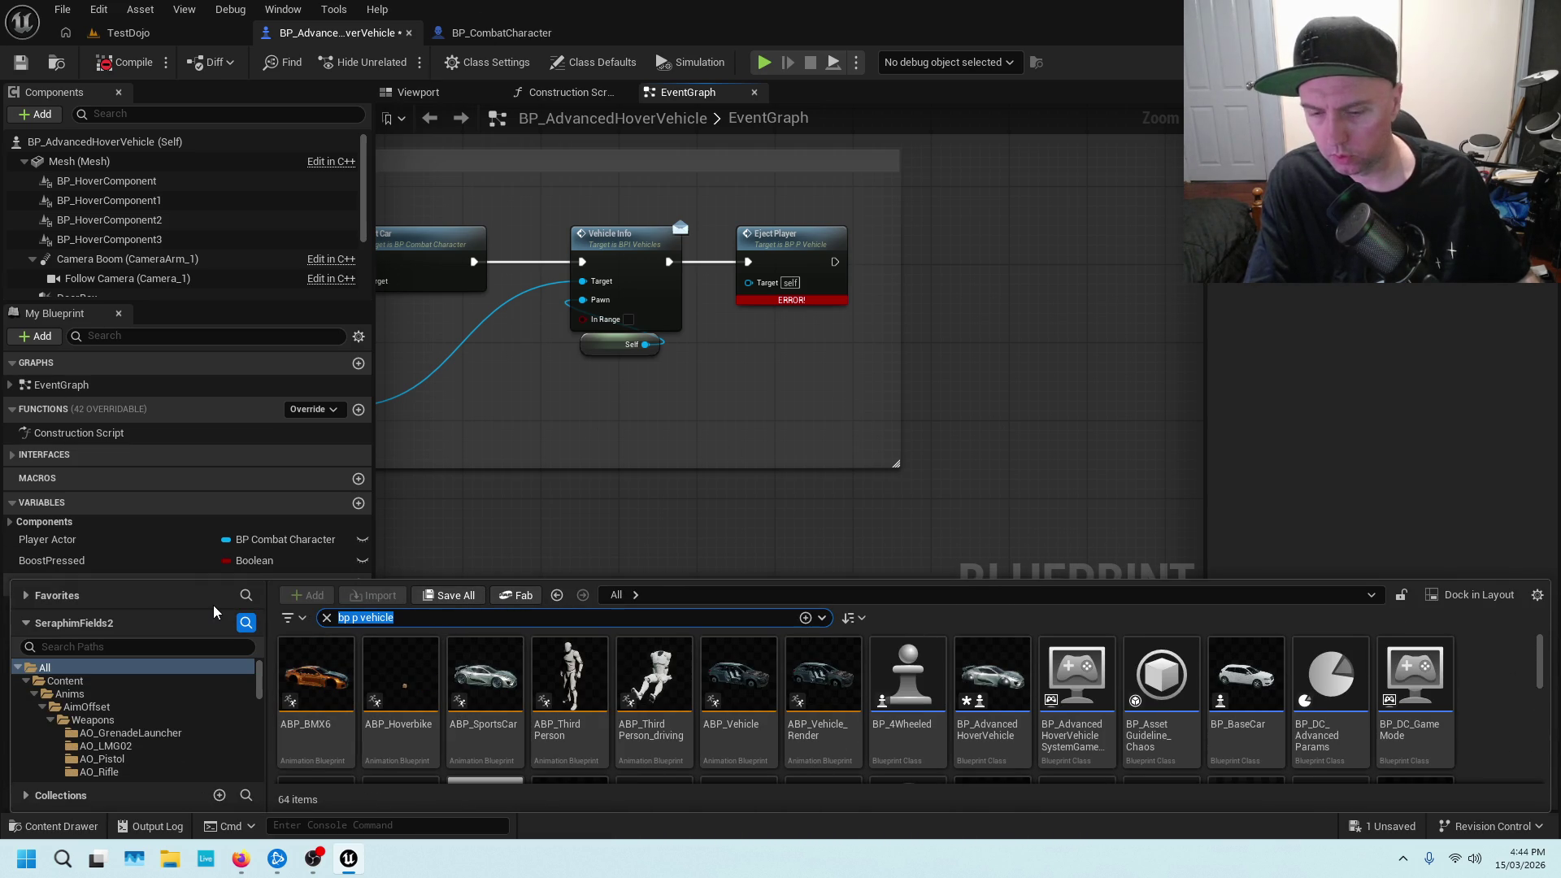
{"action": "type", "text": "hover"}
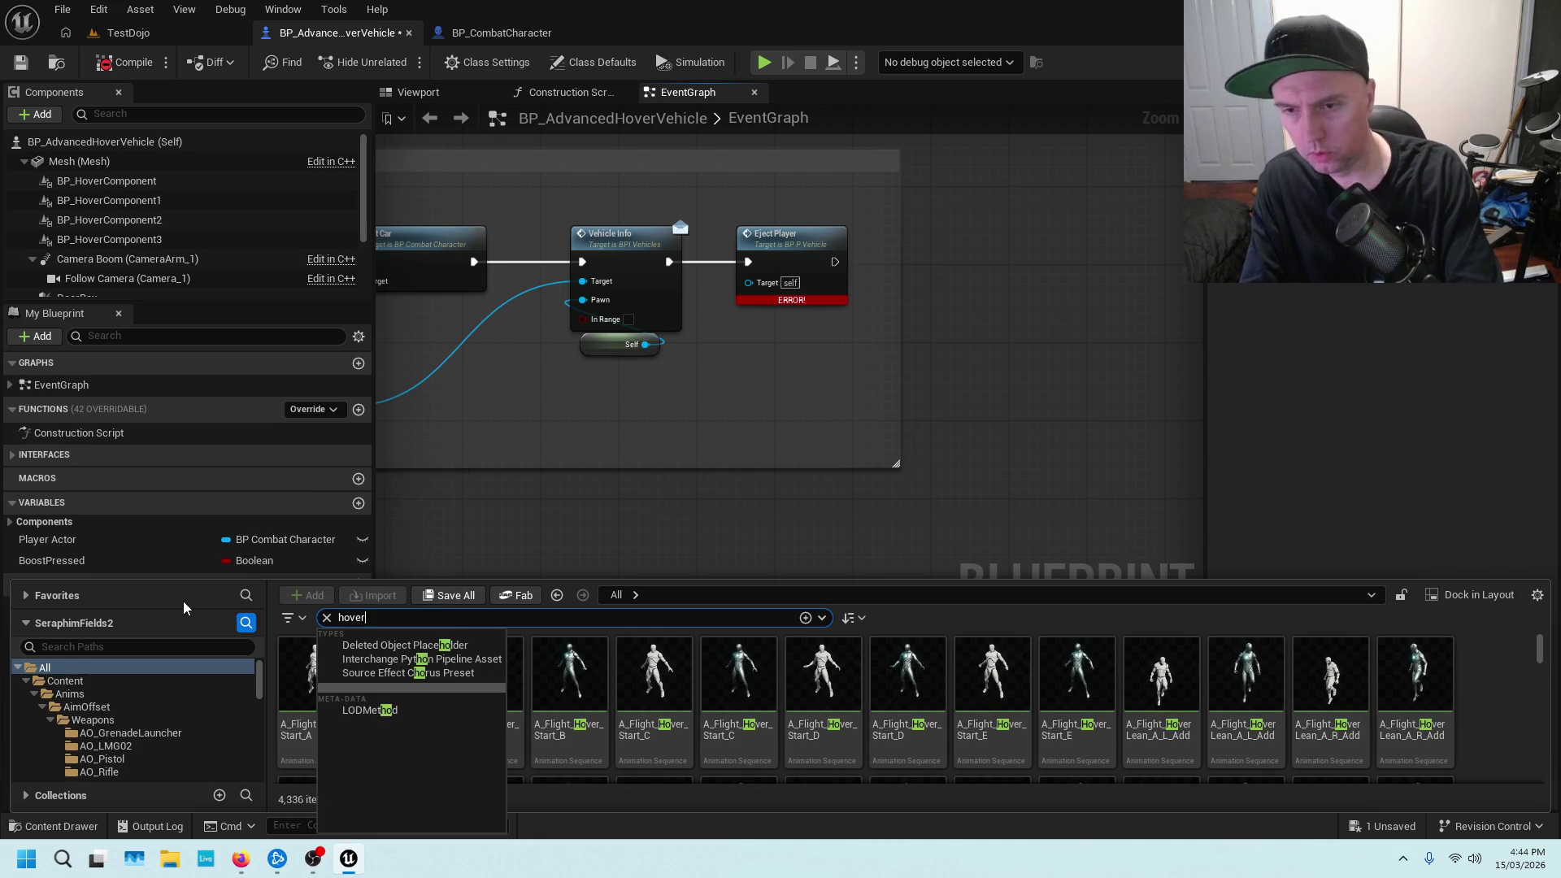
{"action": "type", "text": "b"}
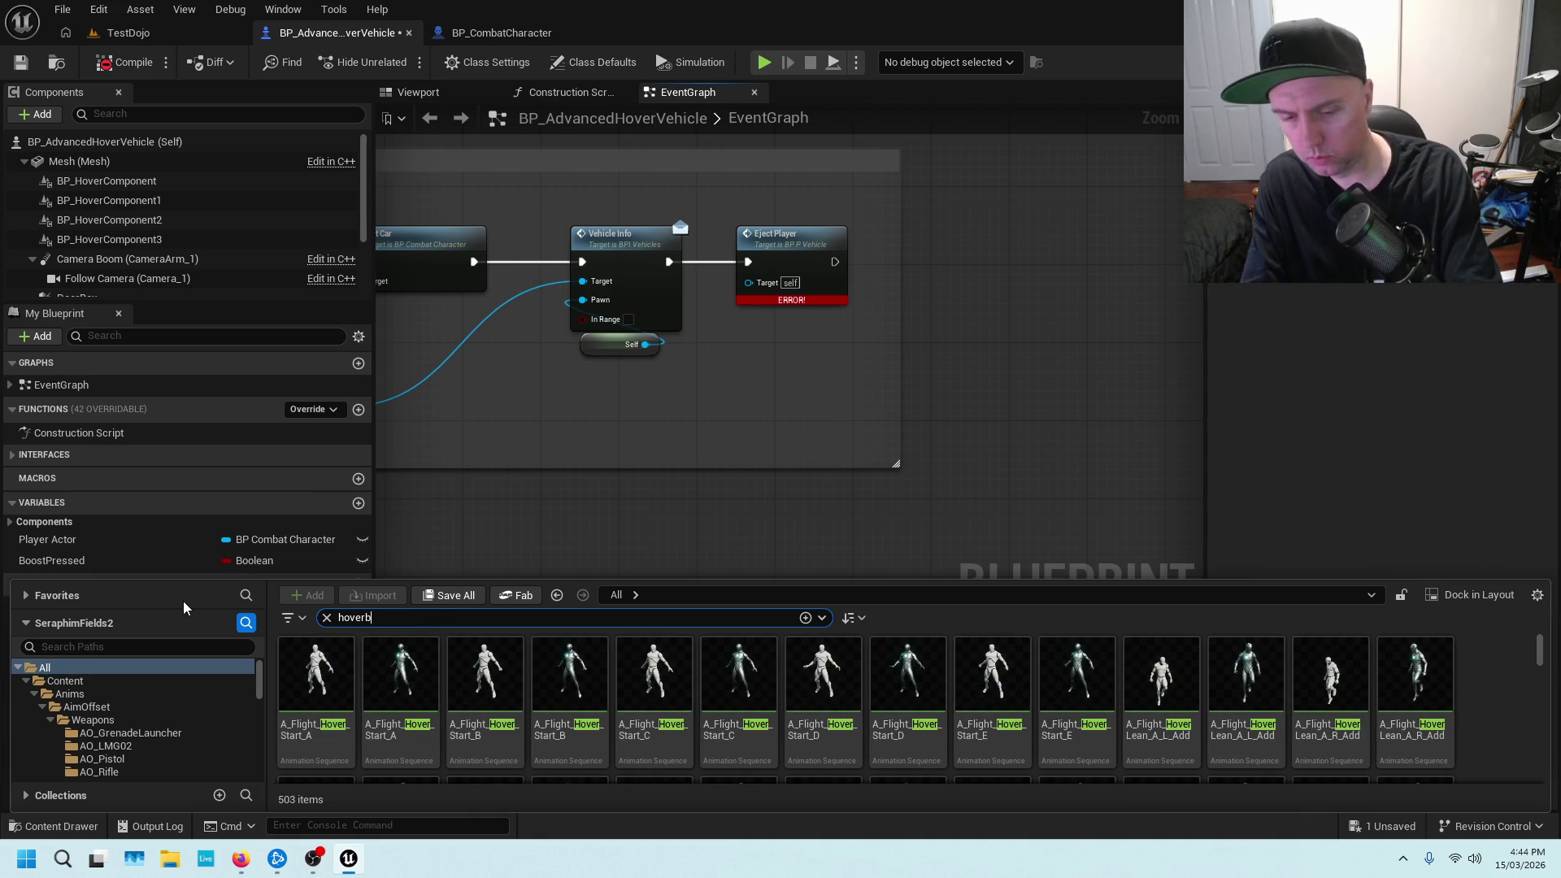
{"action": "type", "text": "ike"}
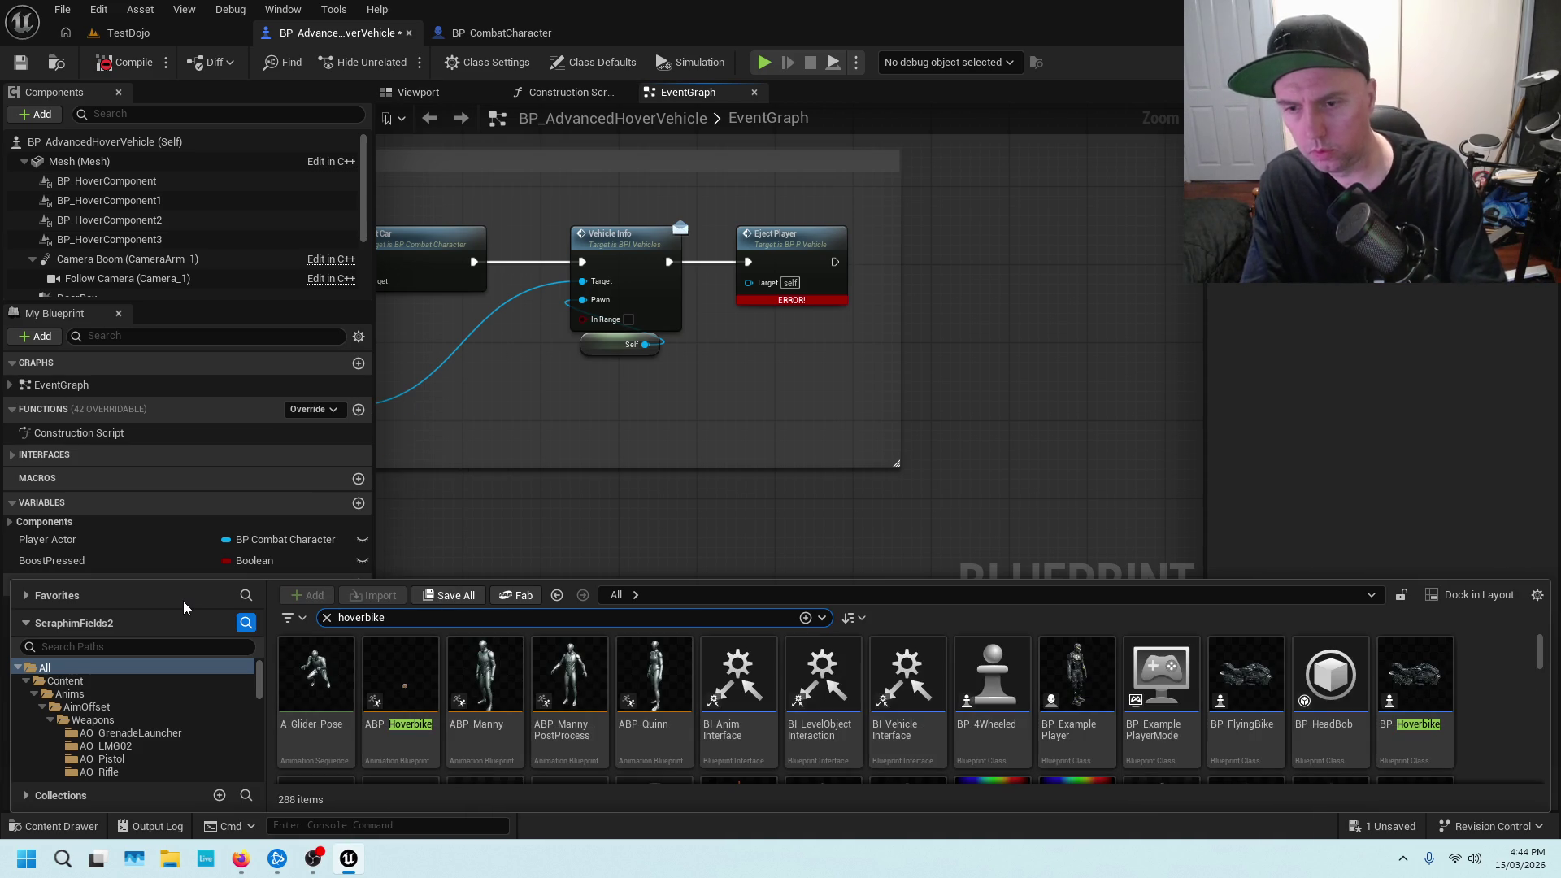
{"action": "double_click", "coordinate": [343, 620]}
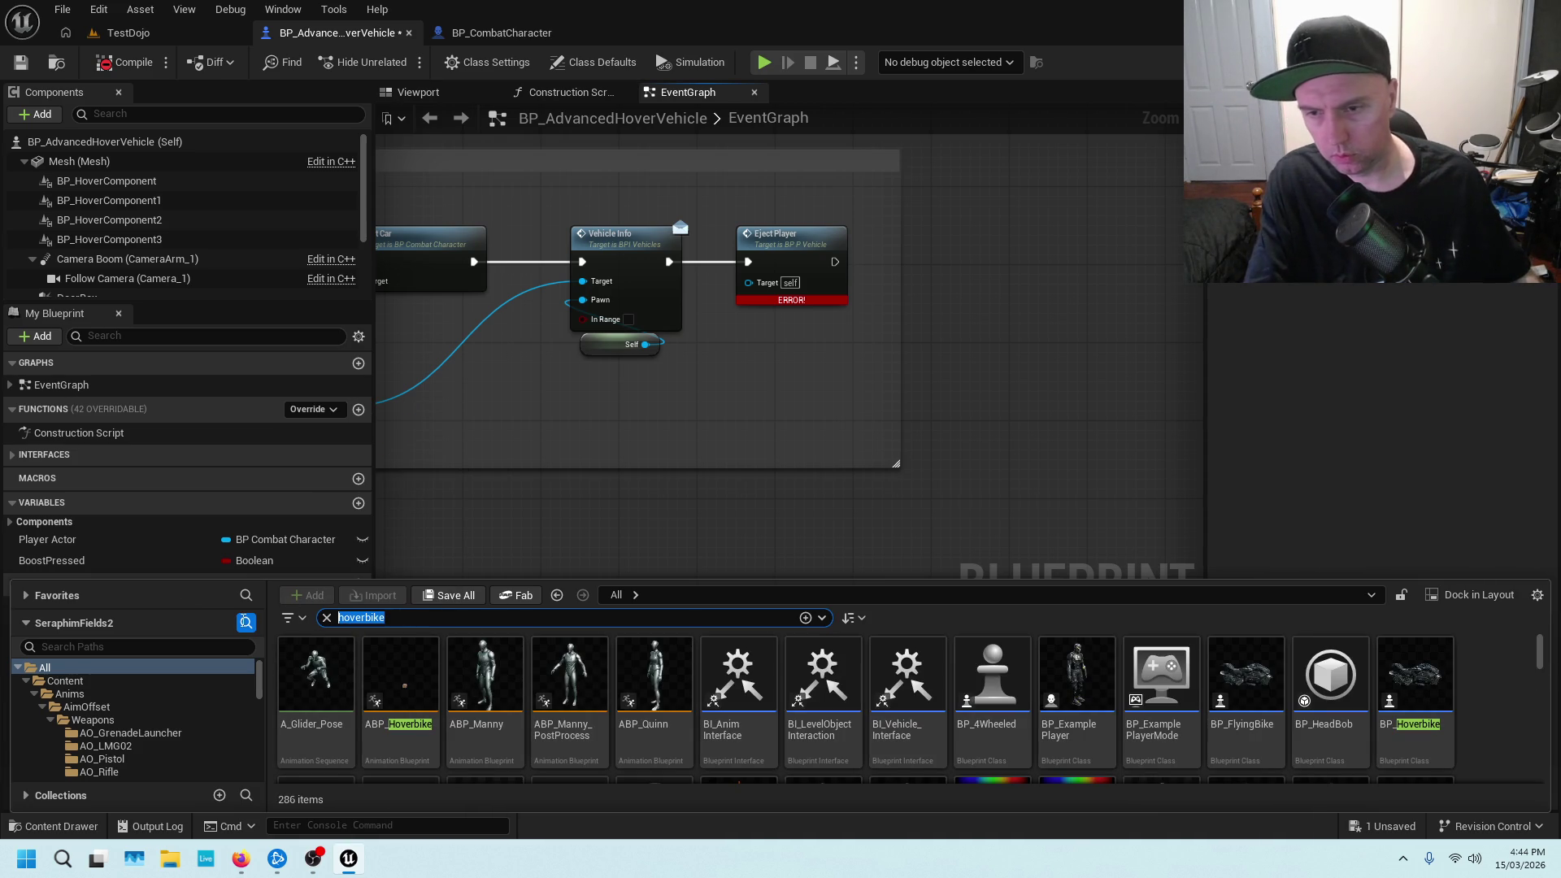
{"action": "key", "text": "BackSpace"}
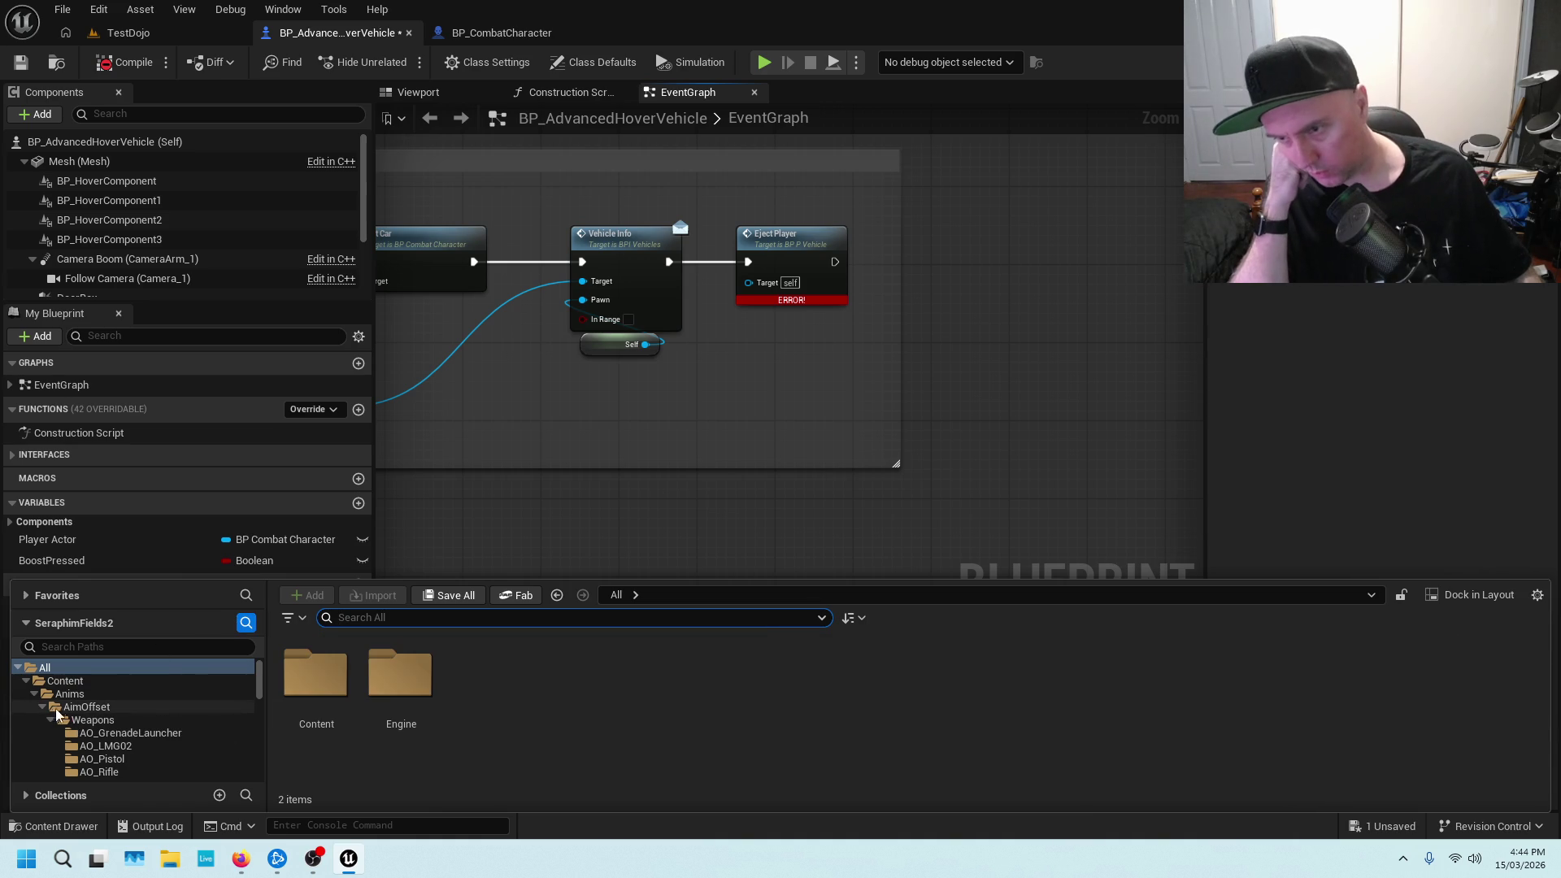
Navigate to ScifiHoverbike > Vehicles > Blueprint and open BP_FlyingBike
{"action": "scroll", "coordinate": [104, 696], "scroll_direction": "down", "scroll_amount": 10}
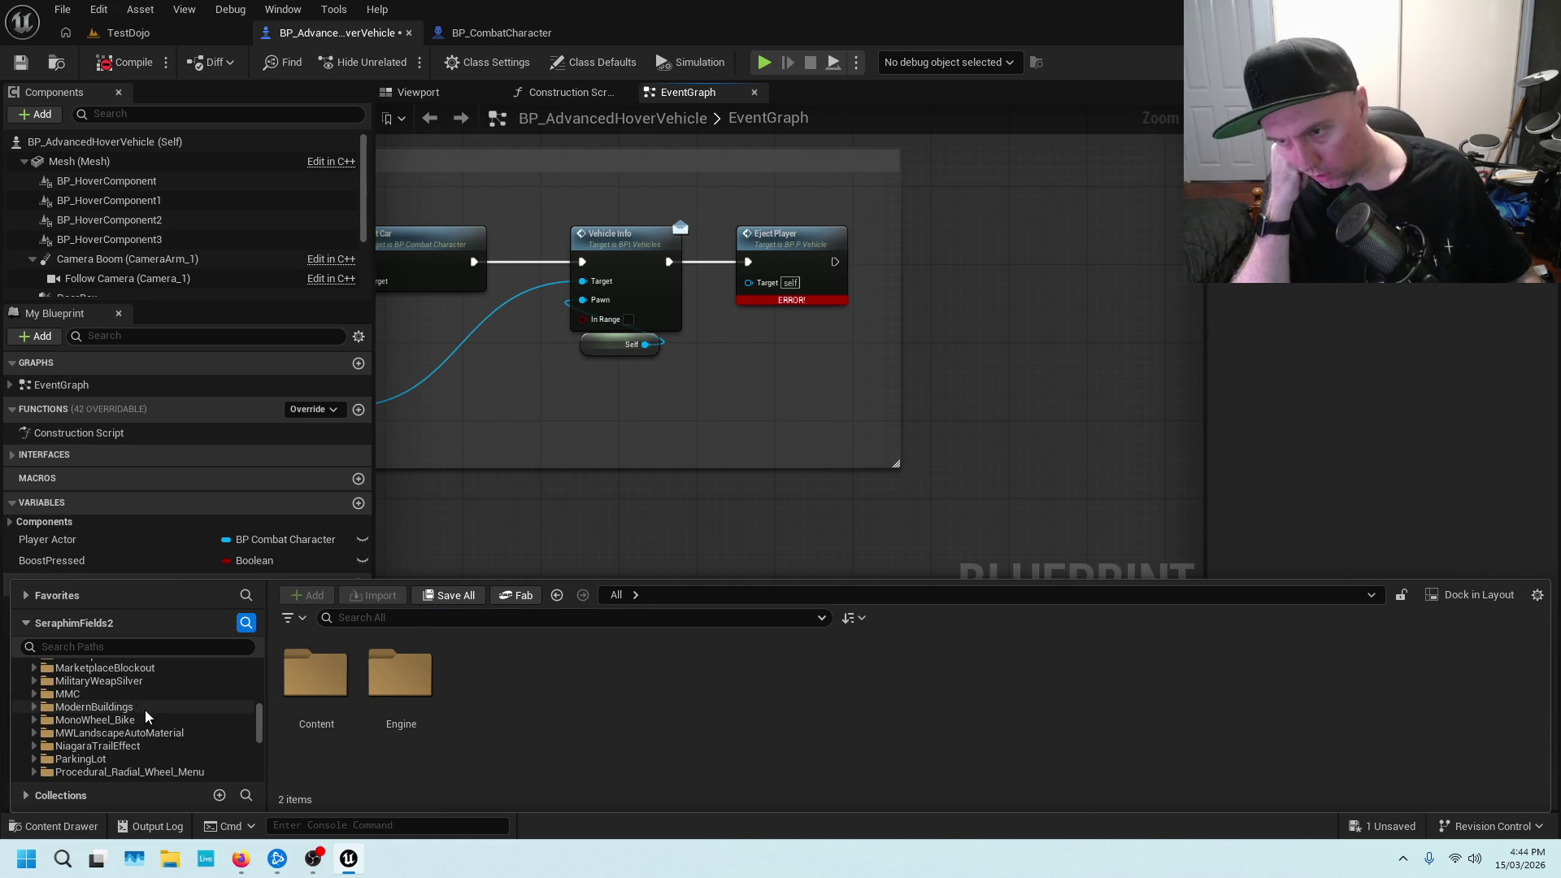
{"action": "scroll", "coordinate": [156, 732], "scroll_direction": "down", "scroll_amount": 5}
{"action": "left_click", "coordinate": [115, 696]}
{"action": "scroll", "coordinate": [129, 734], "scroll_direction": "up", "scroll_amount": 5}
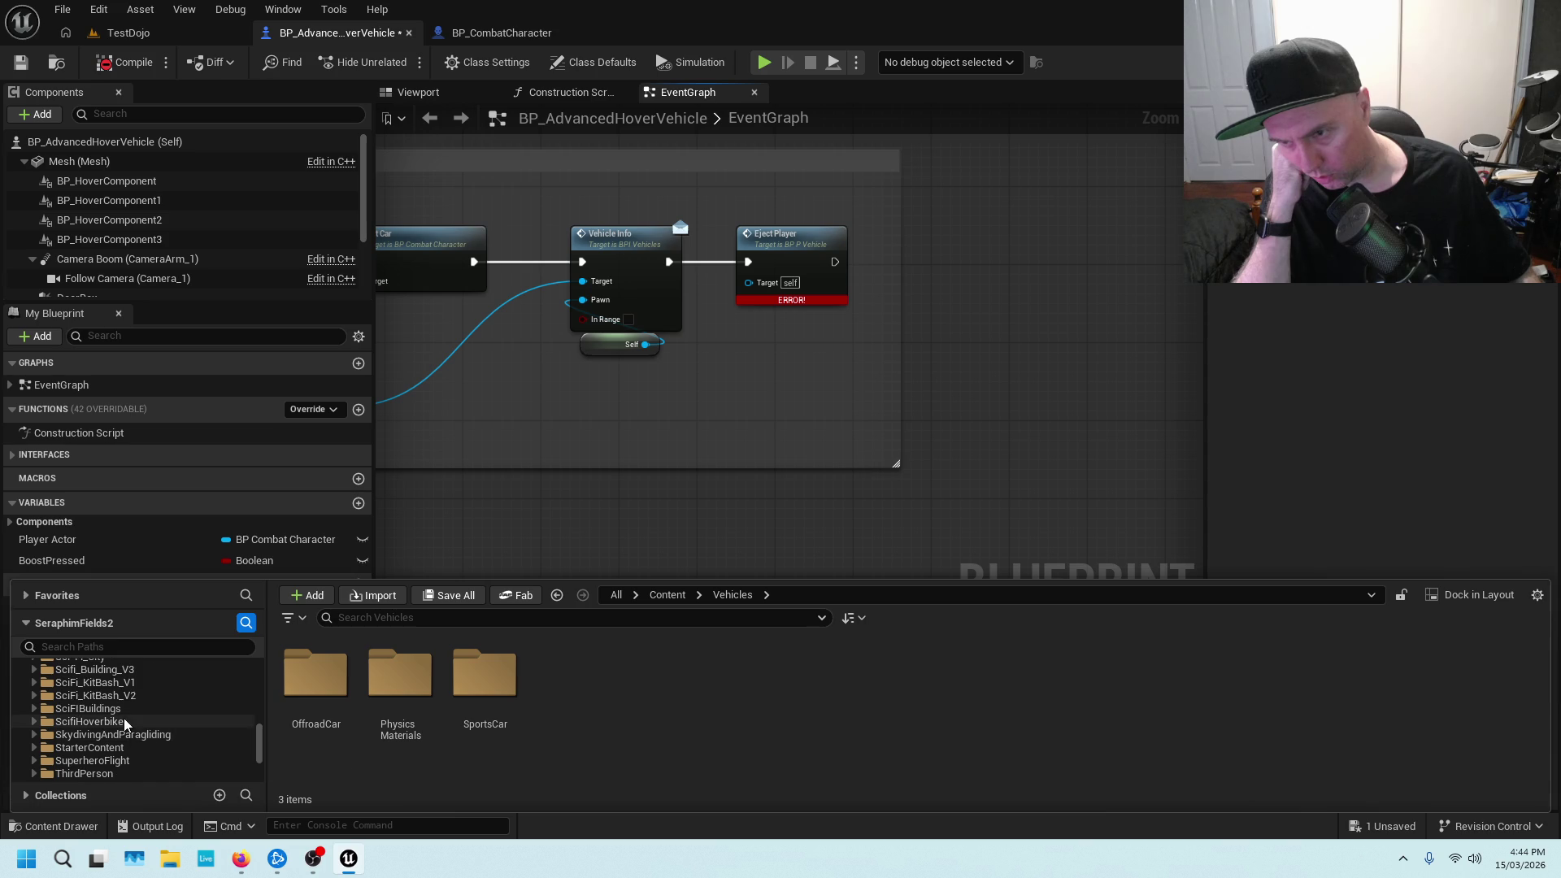
{"action": "left_click", "coordinate": [115, 720]}
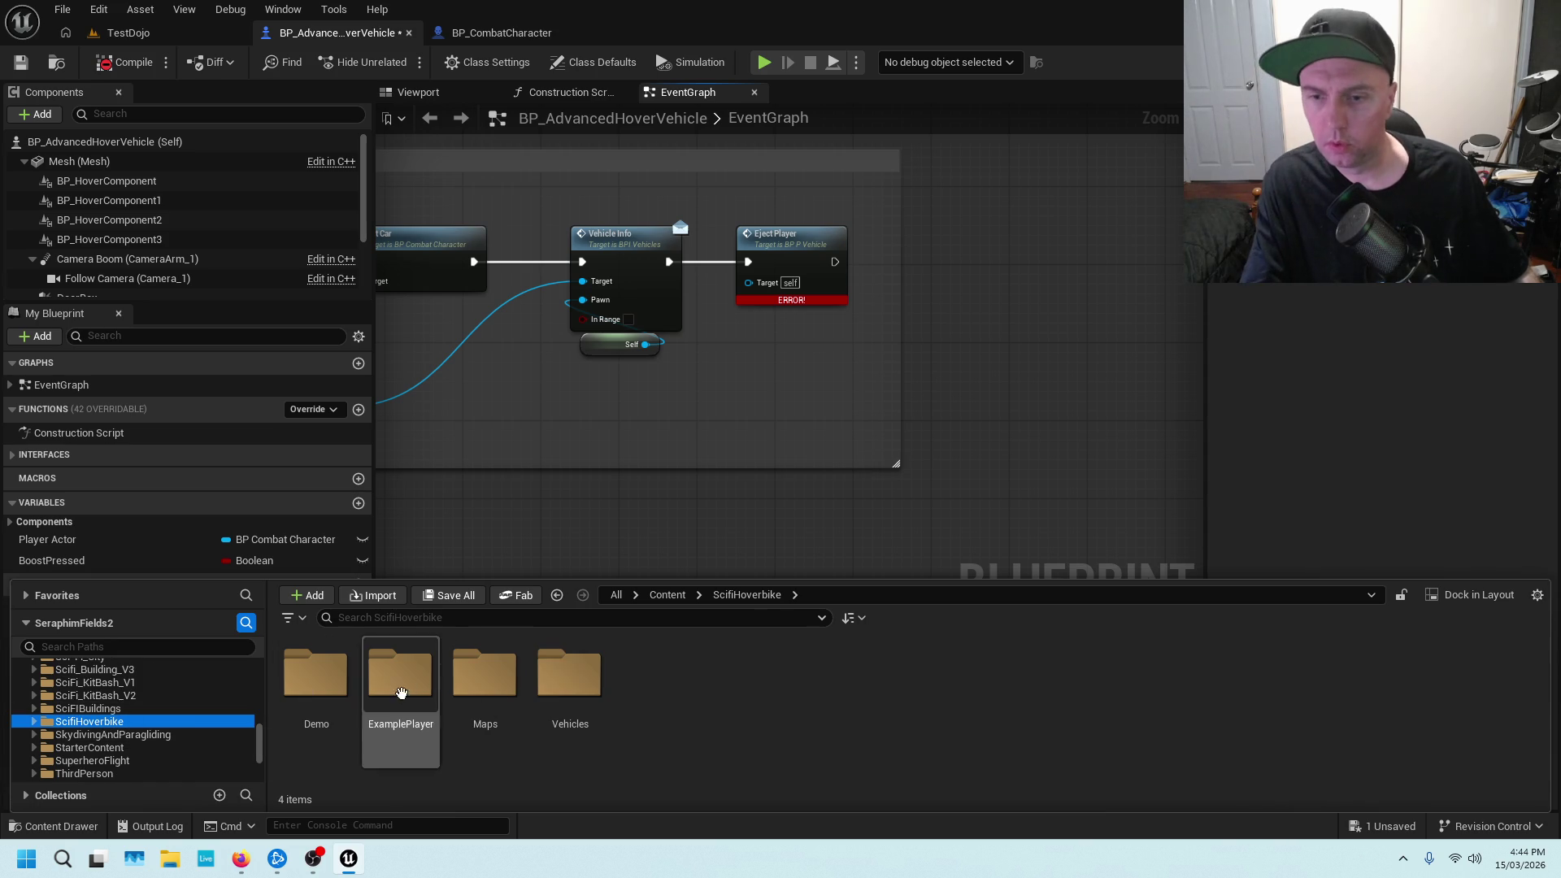
{"action": "double_click", "coordinate": [569, 691]}
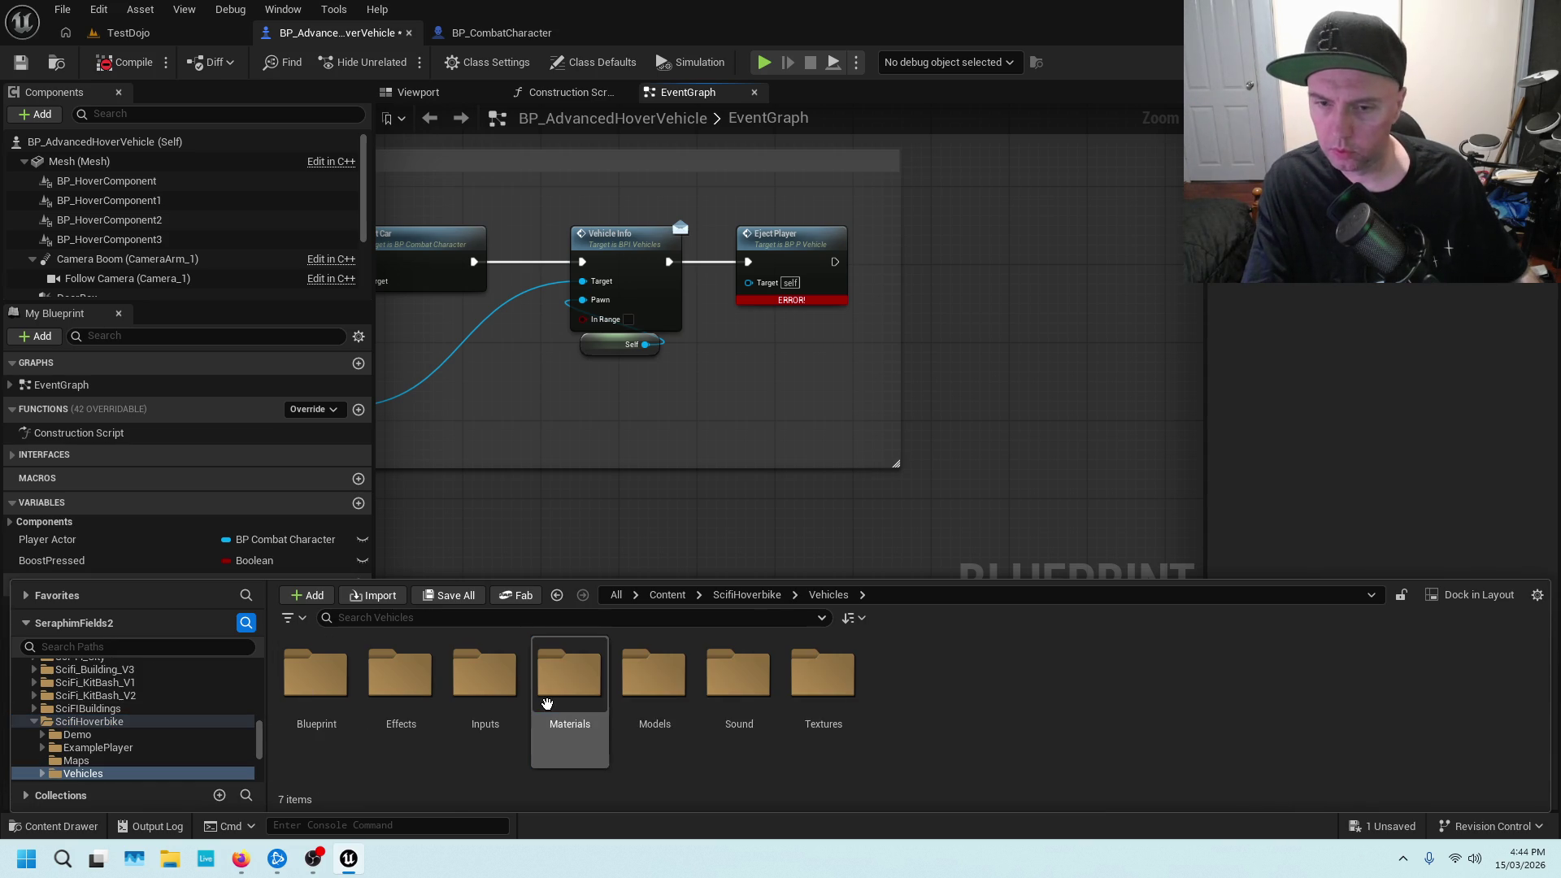
{"action": "double_click", "coordinate": [334, 716]}
{"action": "left_click", "coordinate": [400, 707]}
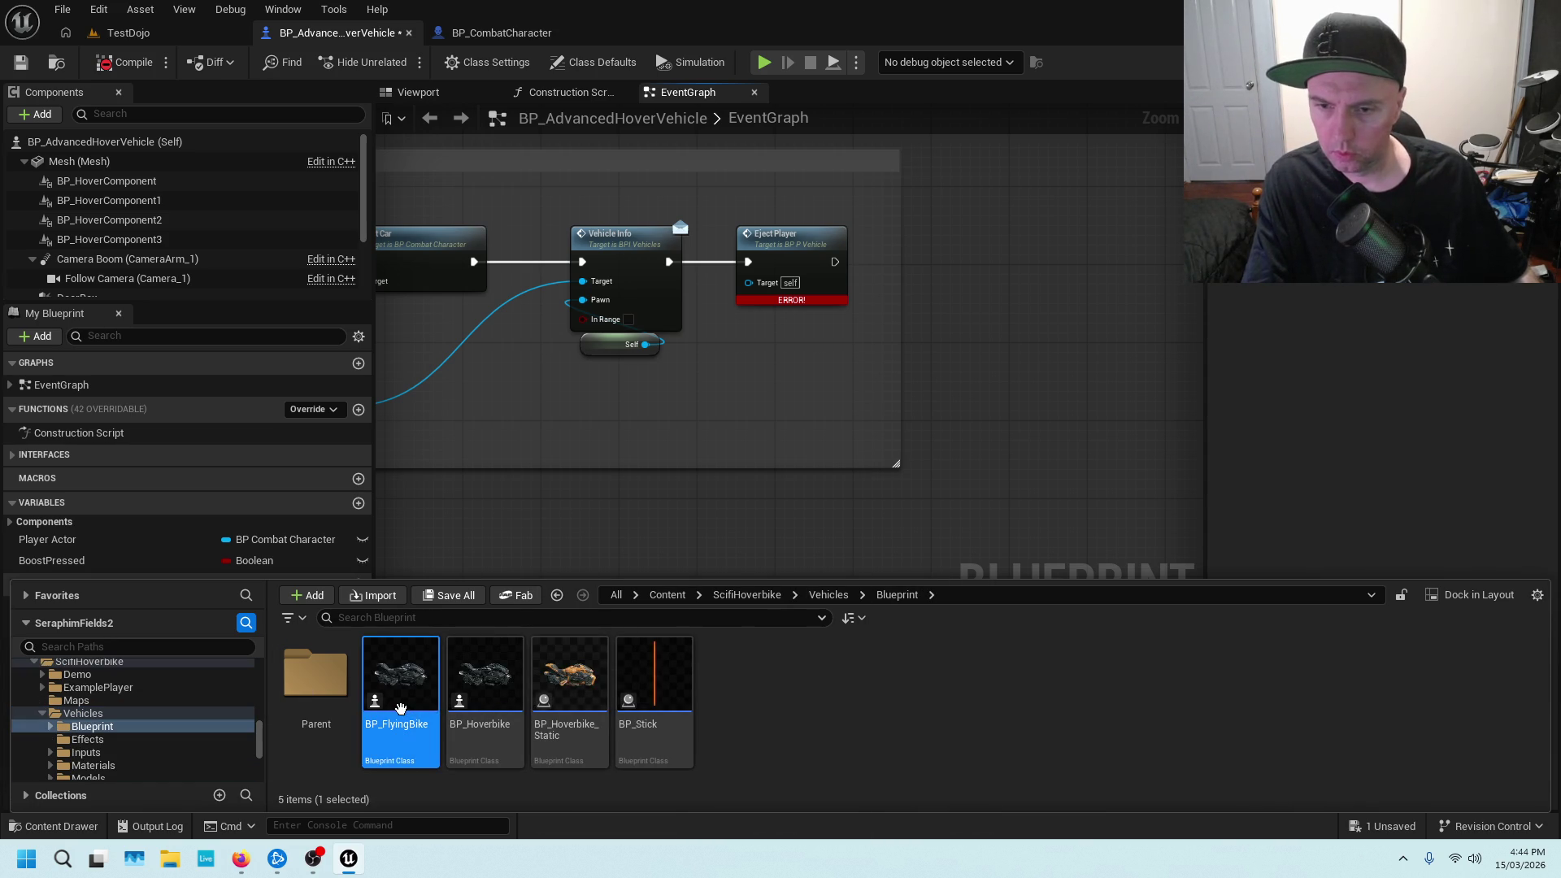
{"action": "double_click", "coordinate": [417, 701]}
Zoom into BP_FlyingBike's Exit section and select Eject Player, whose Target is self
{"action": "scroll", "coordinate": [894, 504], "scroll_direction": "down", "scroll_amount": 4}
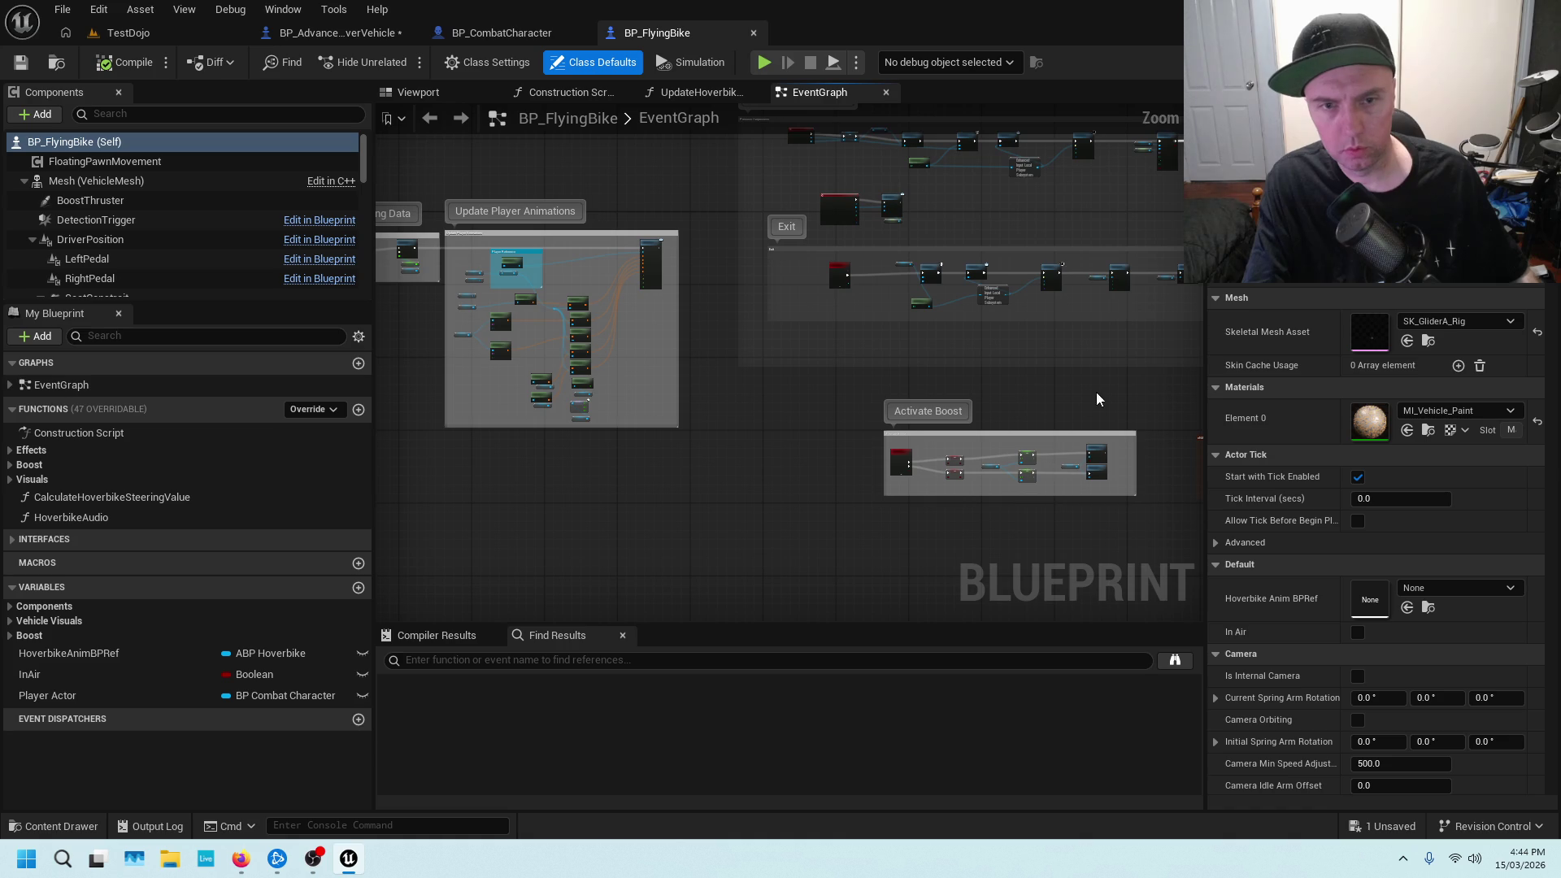
{"action": "scroll", "coordinate": [831, 480], "scroll_direction": "up", "scroll_amount": 5}
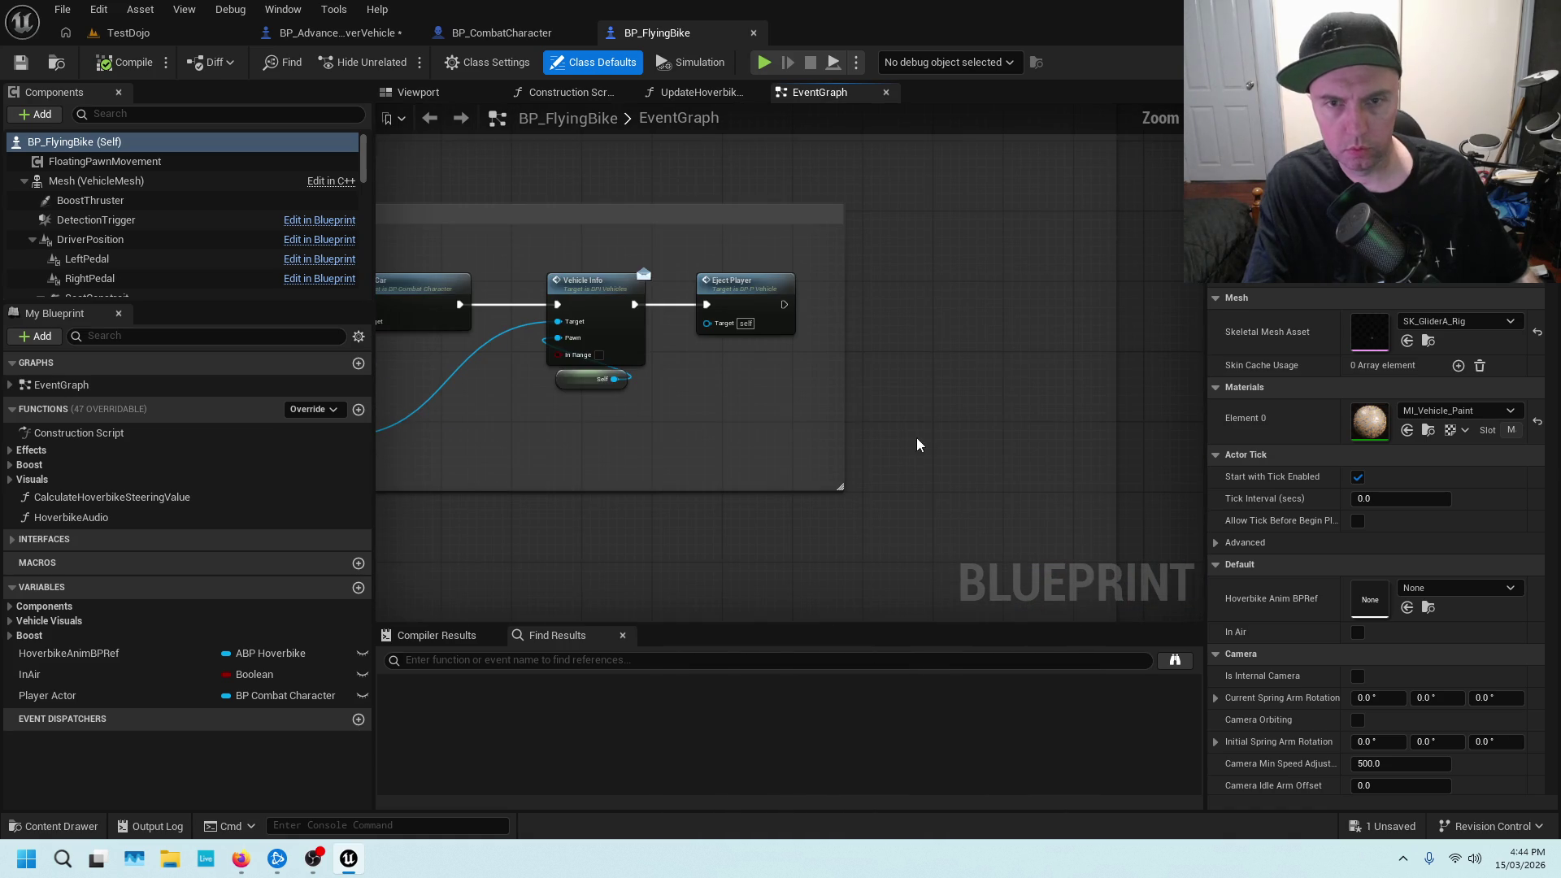
{"action": "scroll", "coordinate": [725, 377], "scroll_direction": "up", "scroll_amount": 1}
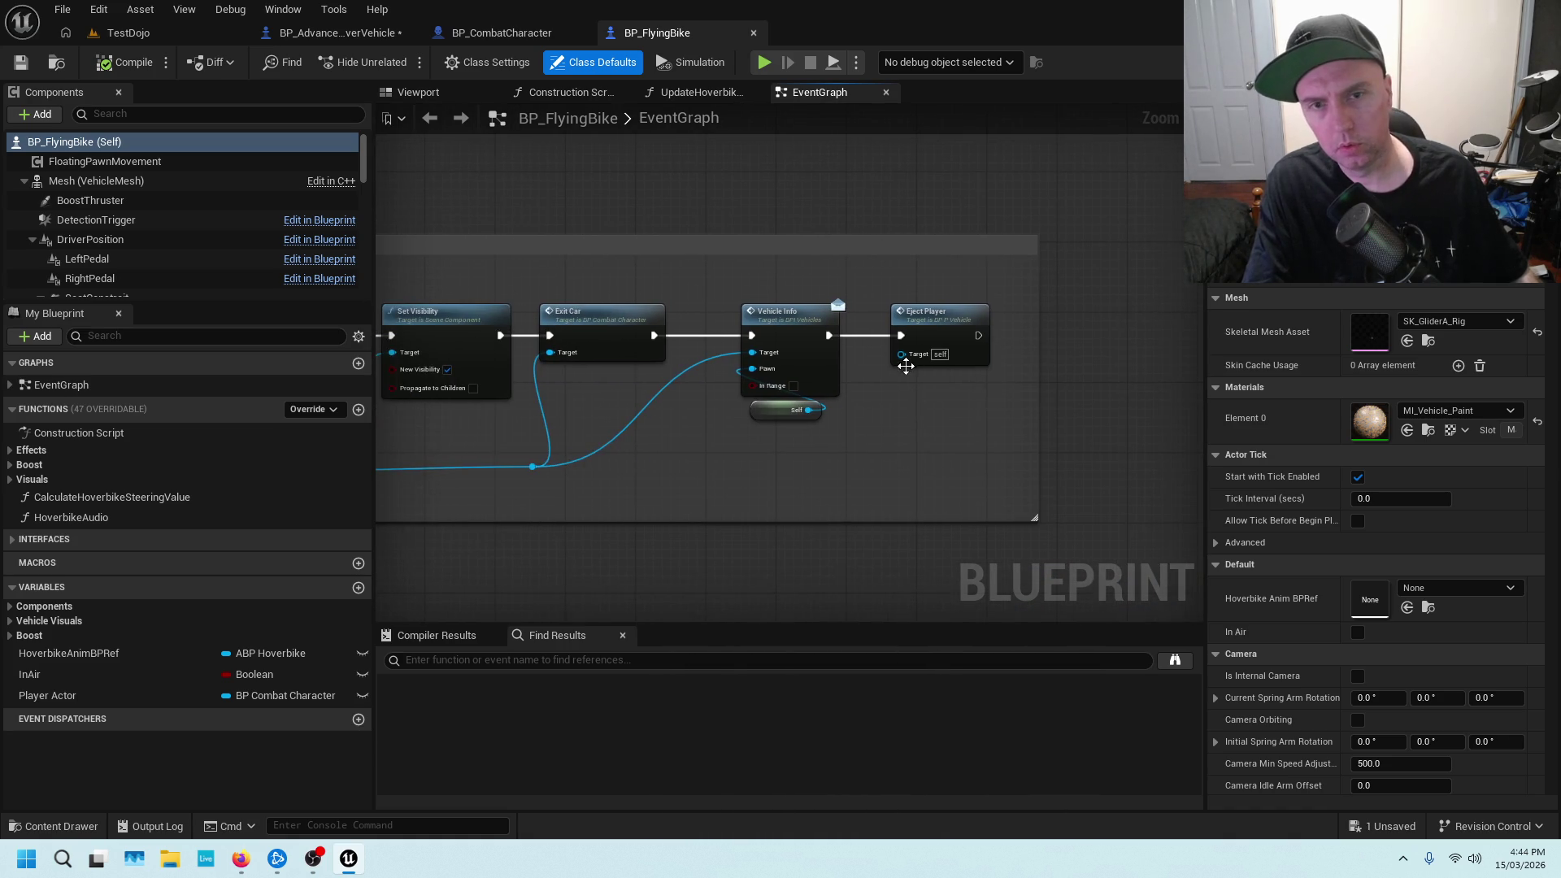
{"action": "left_click", "coordinate": [923, 308]}
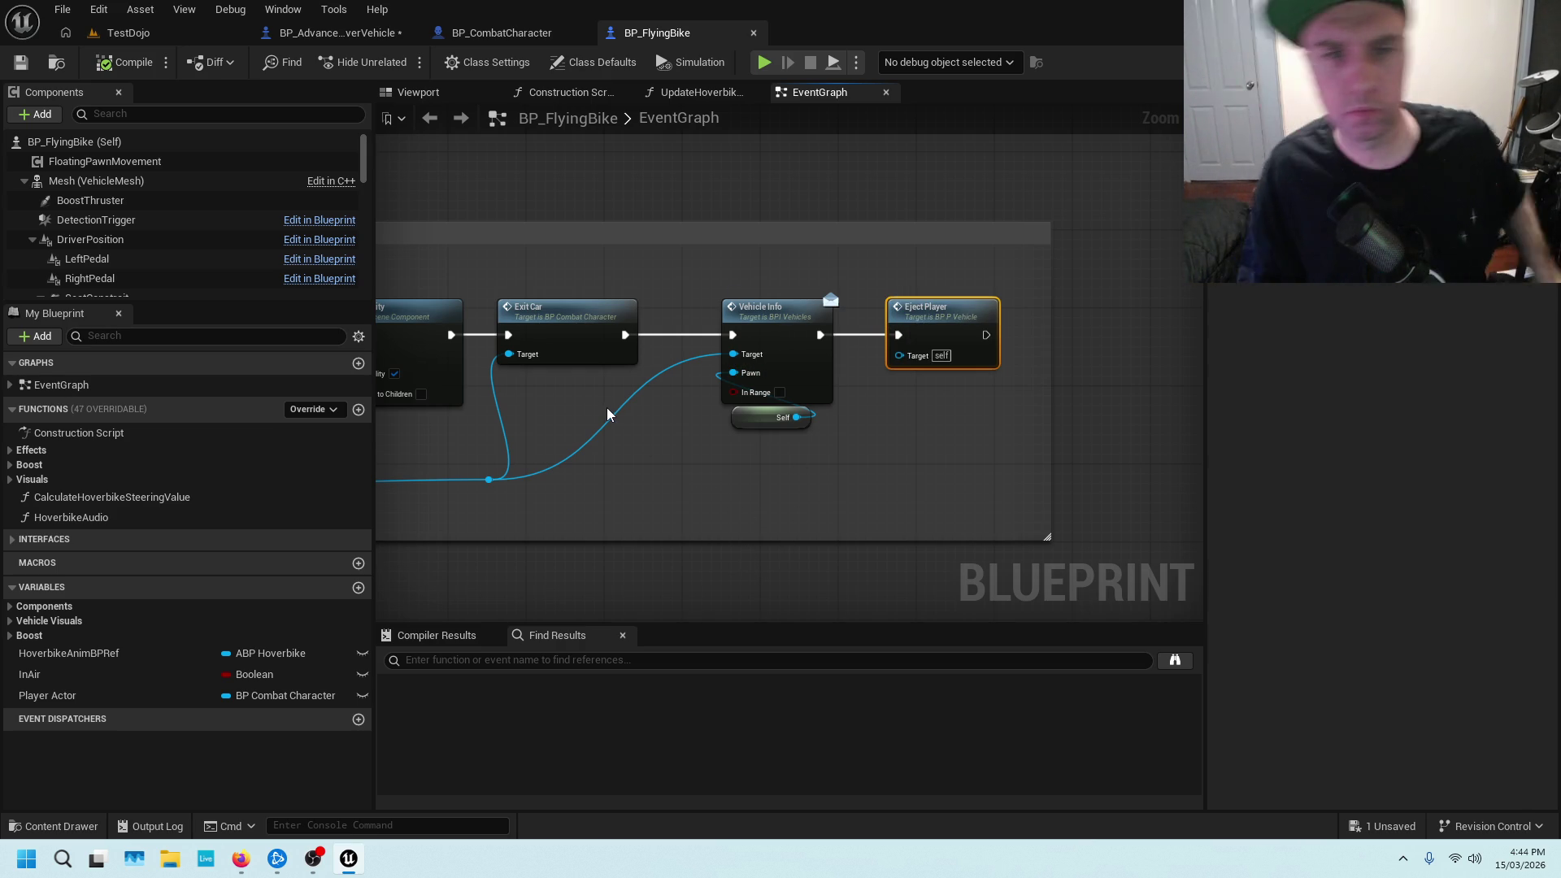
{"action": "left_click", "coordinate": [525, 31]}
{"action": "scroll", "coordinate": [783, 284], "scroll_direction": "down", "scroll_amount": 6}
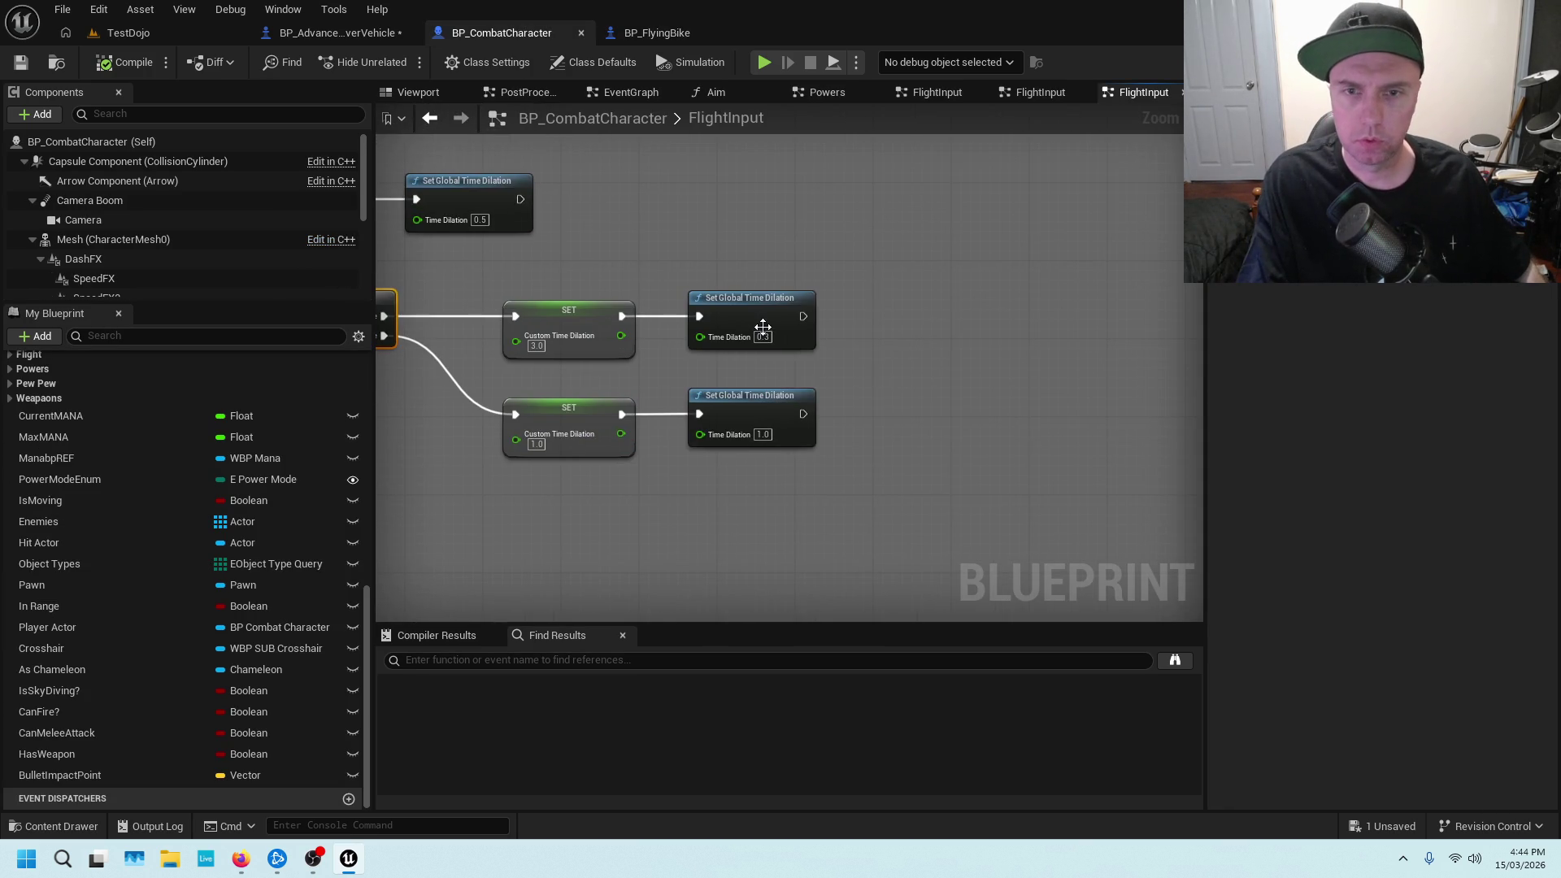
{"action": "scroll", "coordinate": [153, 434], "scroll_direction": "up", "scroll_amount": 10}
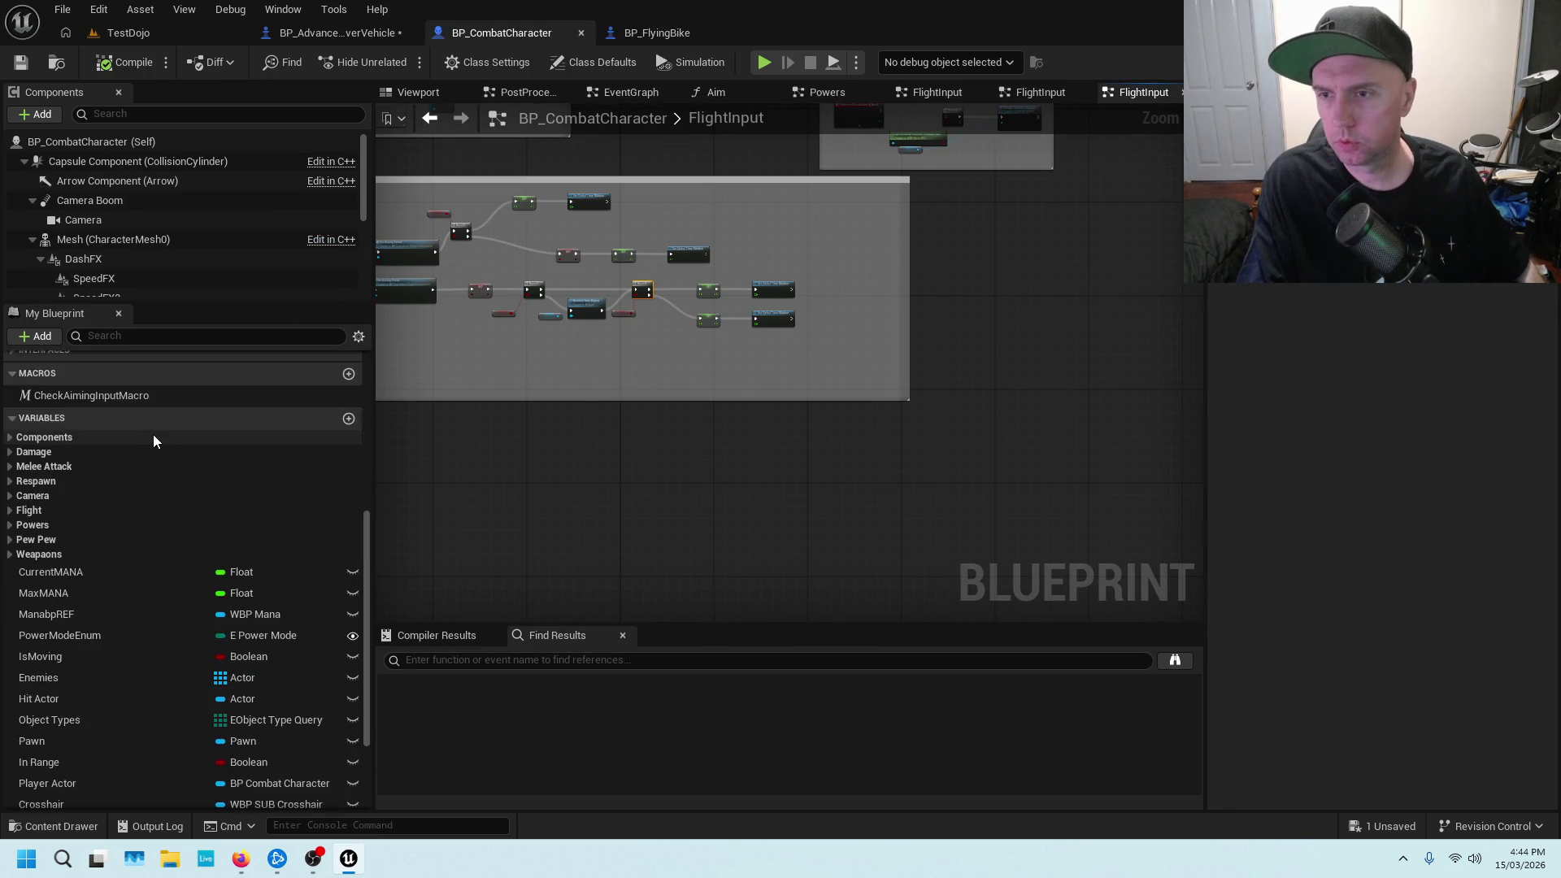
{"action": "double_click", "coordinate": [111, 398]}
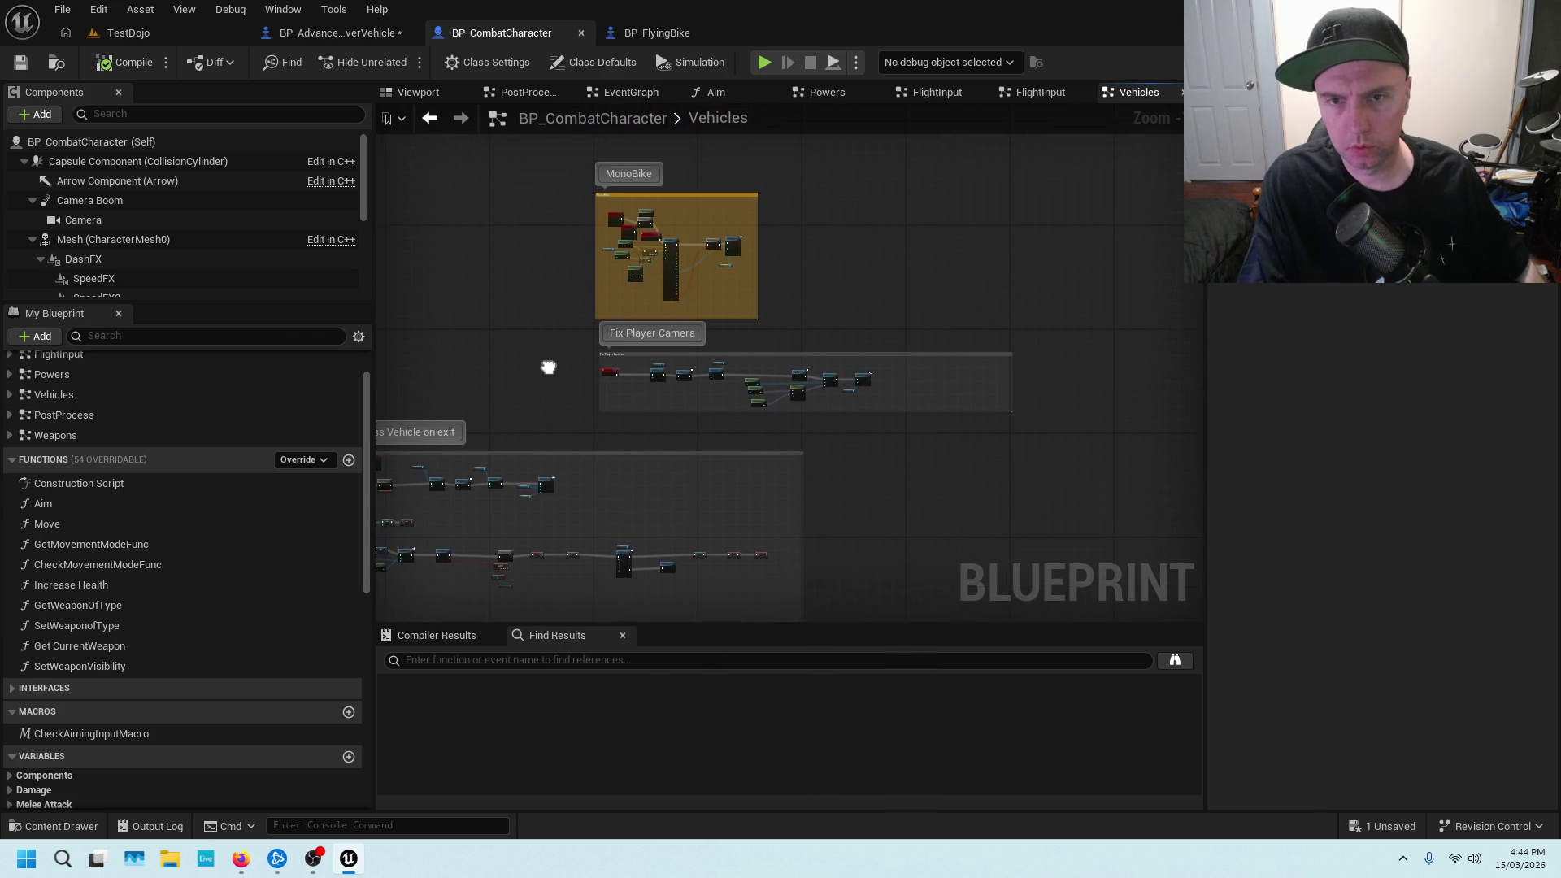
{"action": "scroll", "coordinate": [927, 174], "scroll_direction": "up", "scroll_amount": 5}
{"action": "scroll", "coordinate": [813, 256], "scroll_direction": "up", "scroll_amount": 4}
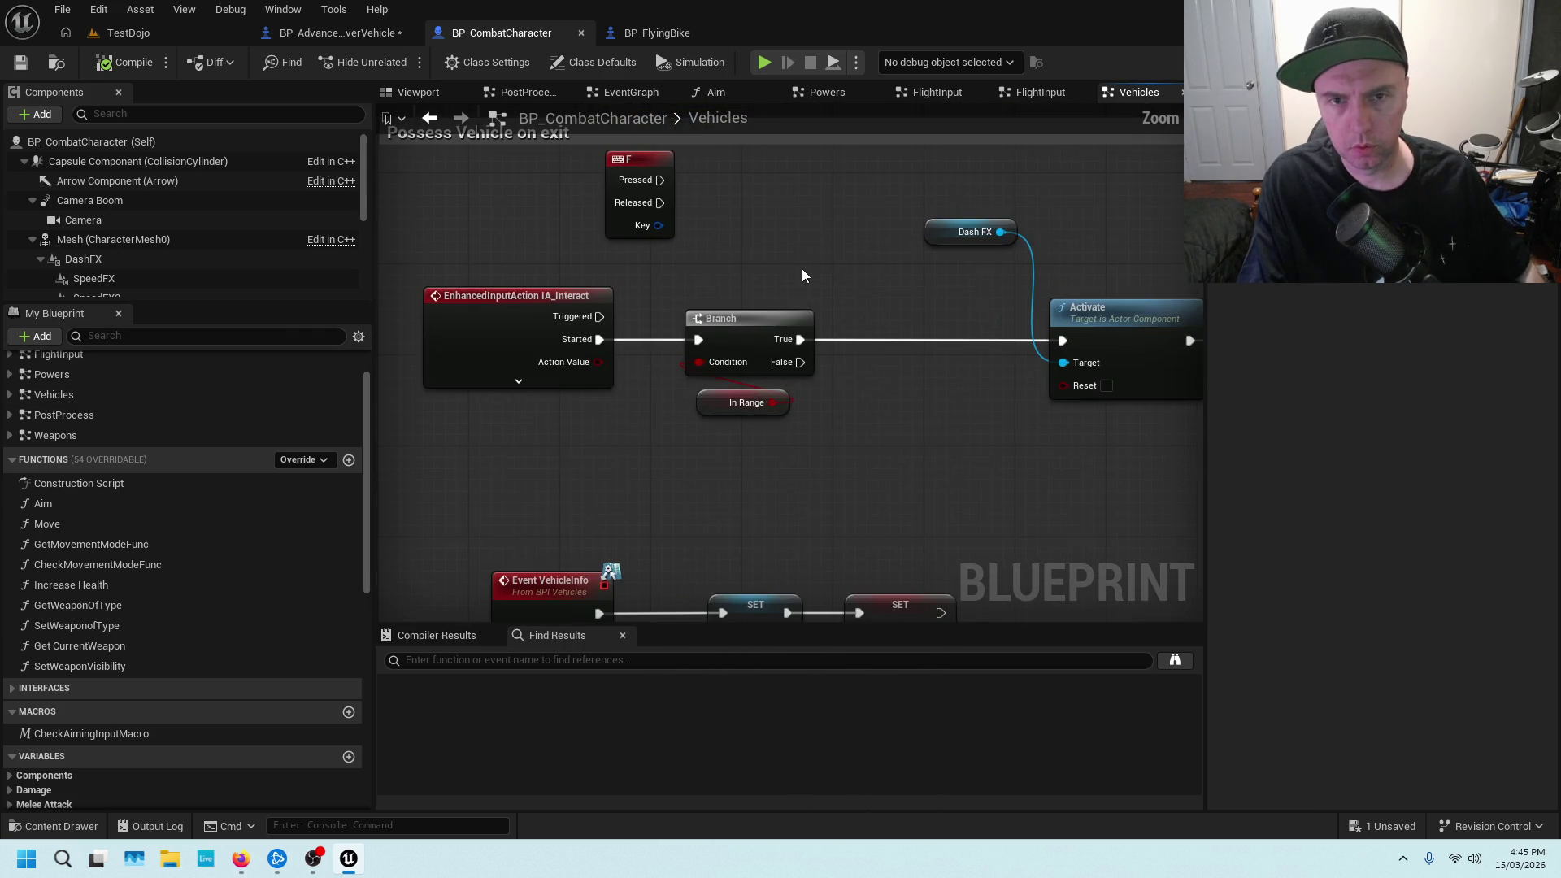
{"action": "mouse_move", "coordinate": [871, 282]}
{"action": "left_mouse_down"}
{"action": "mouse_move", "coordinate": [964, 252]}
{"action": "mouse_move", "coordinate": [661, 262]}
{"action": "mouse_move", "coordinate": [979, 257]}
{"action": "mouse_move", "coordinate": [812, 261]}
{"action": "mouse_move", "coordinate": [950, 130]}
{"action": "left_mouse_up"}
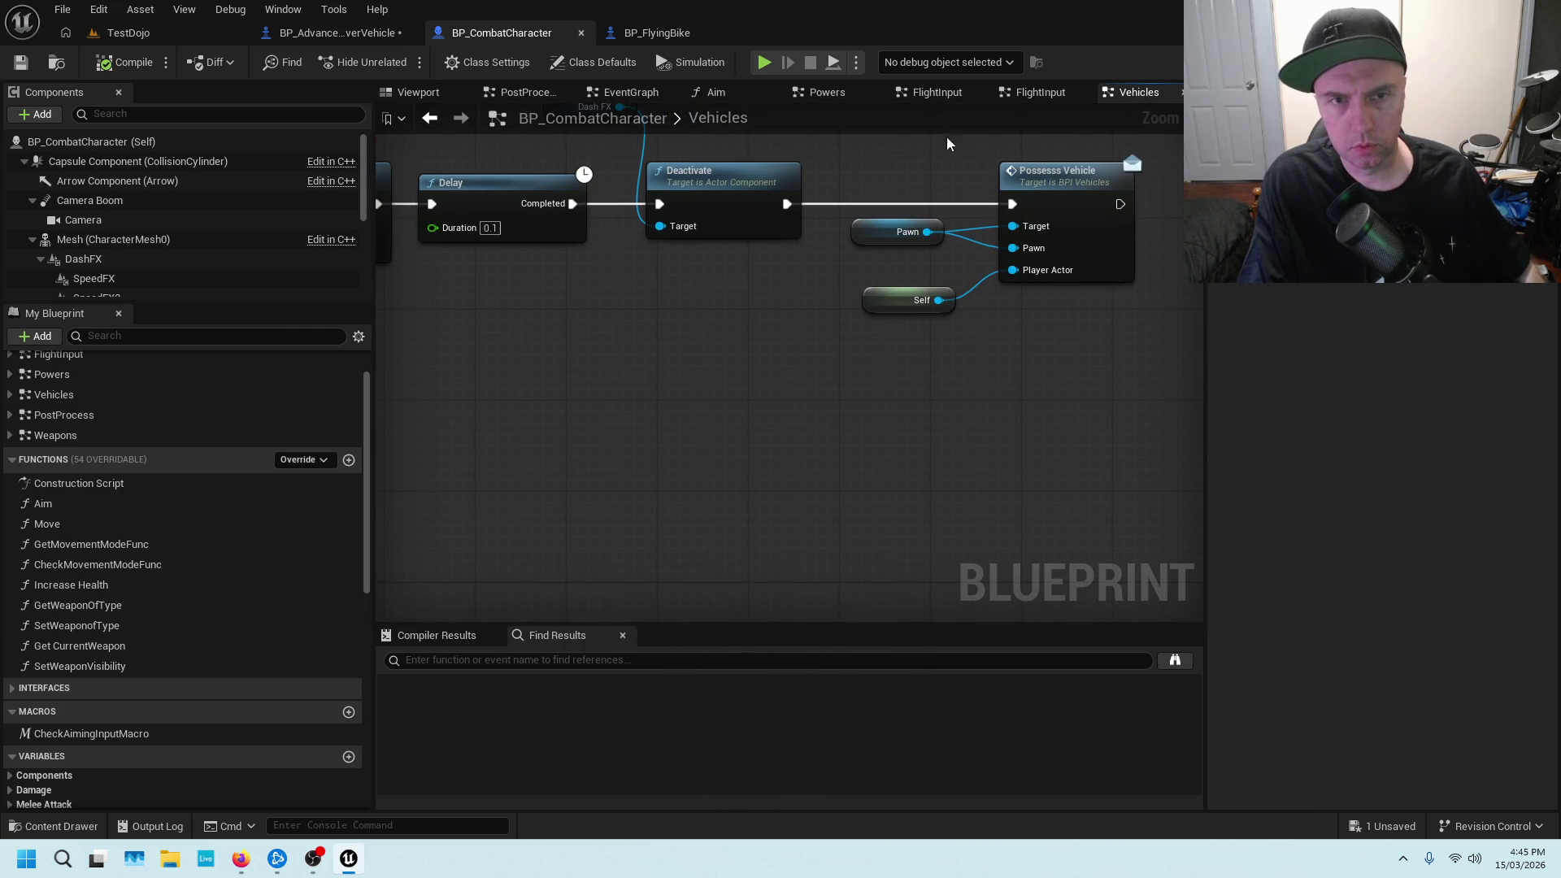
{"action": "scroll", "coordinate": [742, 373], "scroll_direction": "down", "scroll_amount": 3}
{"action": "left_click_drag", "start_coordinate": [697, 394], "coordinate": [926, 160]}
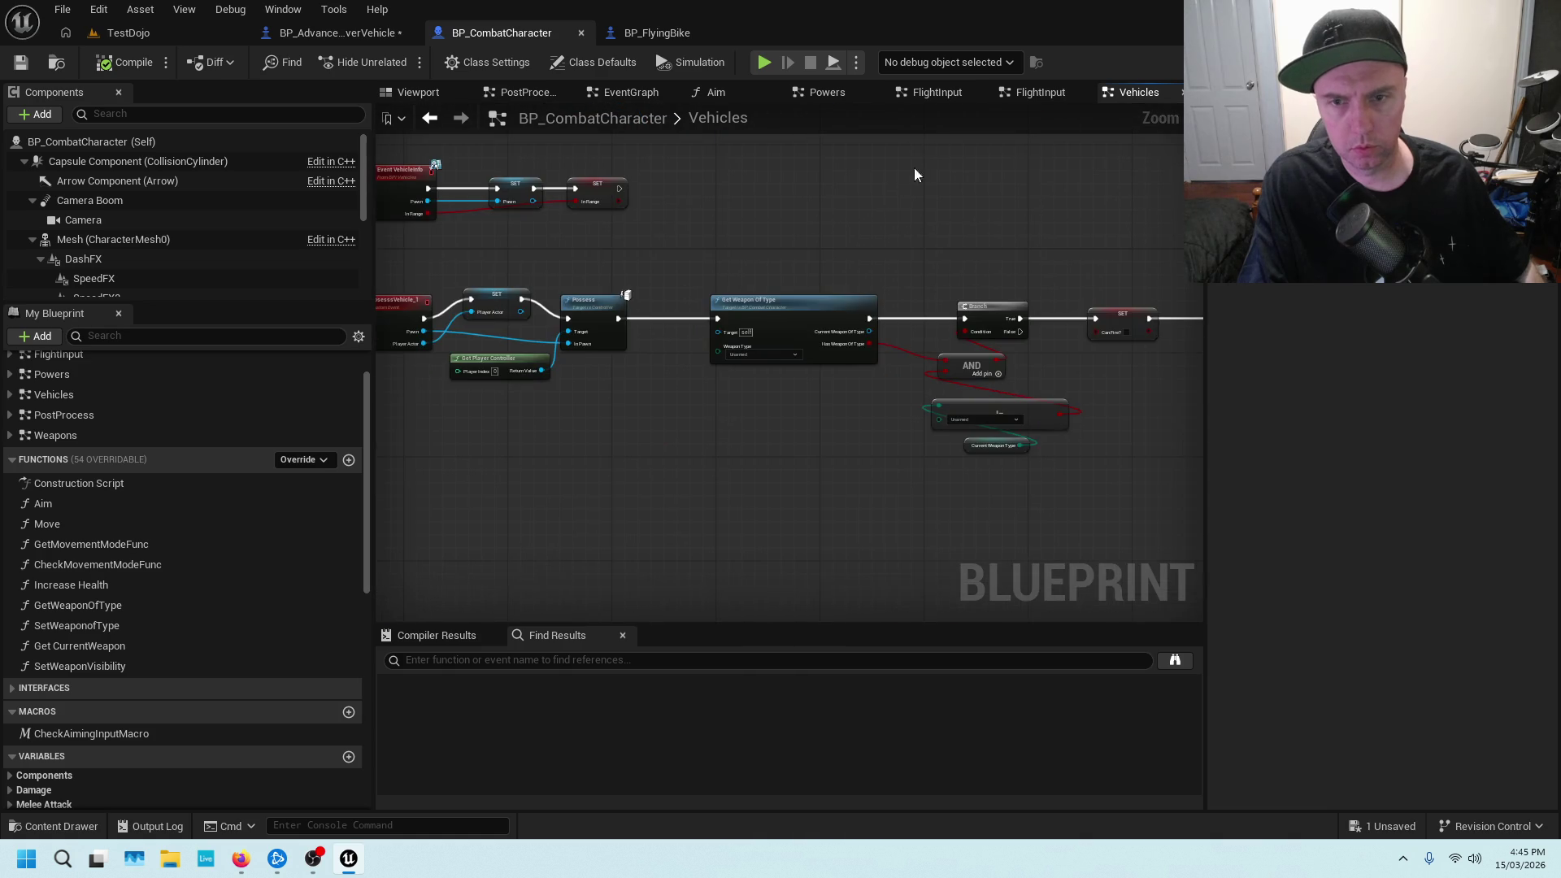
{"action": "left_click_drag", "start_coordinate": [752, 252], "coordinate": [899, 244]}
{"action": "scroll", "coordinate": [828, 354], "scroll_direction": "up", "scroll_amount": 4}
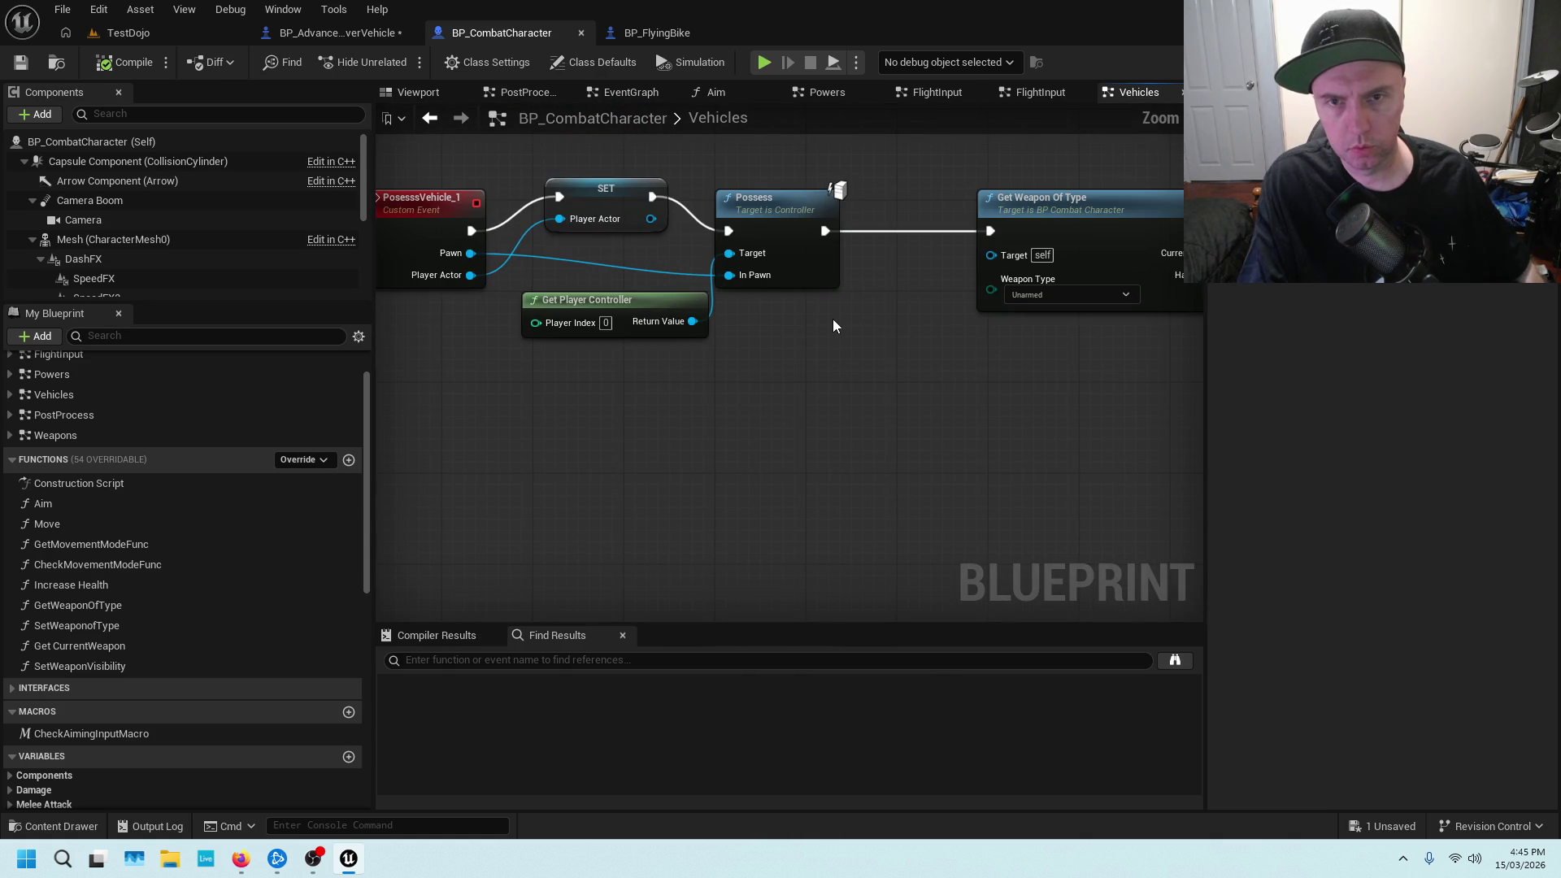
{"action": "mouse_move", "coordinate": [876, 302]}
{"action": "left_mouse_down"}
{"action": "mouse_move", "coordinate": [1025, 347]}
{"action": "mouse_move", "coordinate": [690, 358]}
{"action": "left_mouse_up"}
{"action": "left_click_drag", "start_coordinate": [1019, 398], "coordinate": [676, 386]}
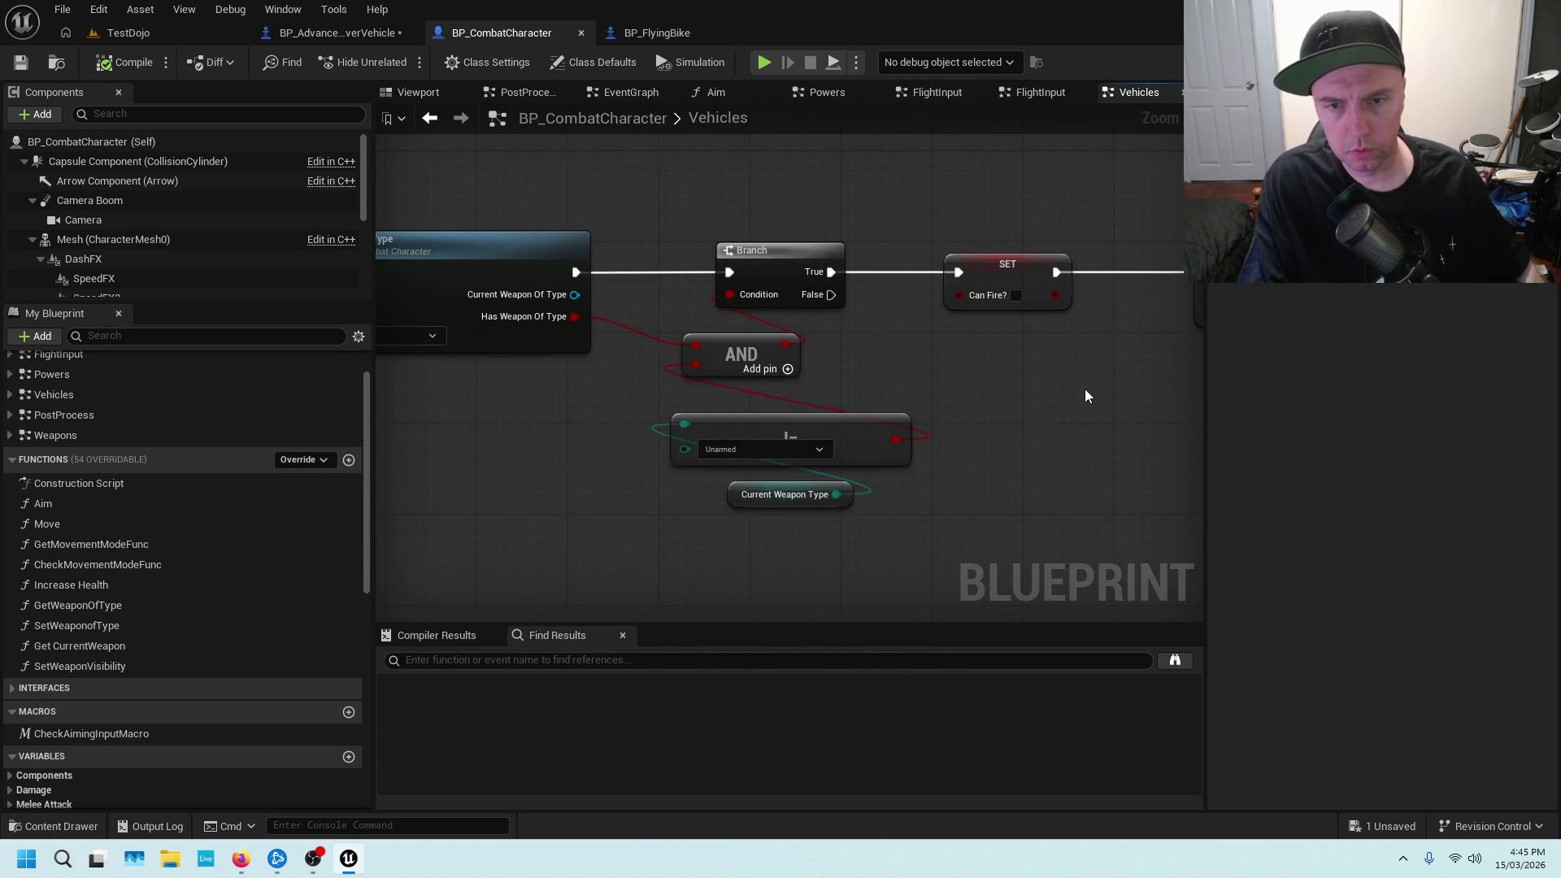
{"action": "left_click_drag", "start_coordinate": [1084, 389], "coordinate": [822, 353]}
{"action": "scroll", "coordinate": [927, 351], "scroll_direction": "down", "scroll_amount": 3}
{"action": "left_click_drag", "start_coordinate": [929, 355], "coordinate": [569, 358]}
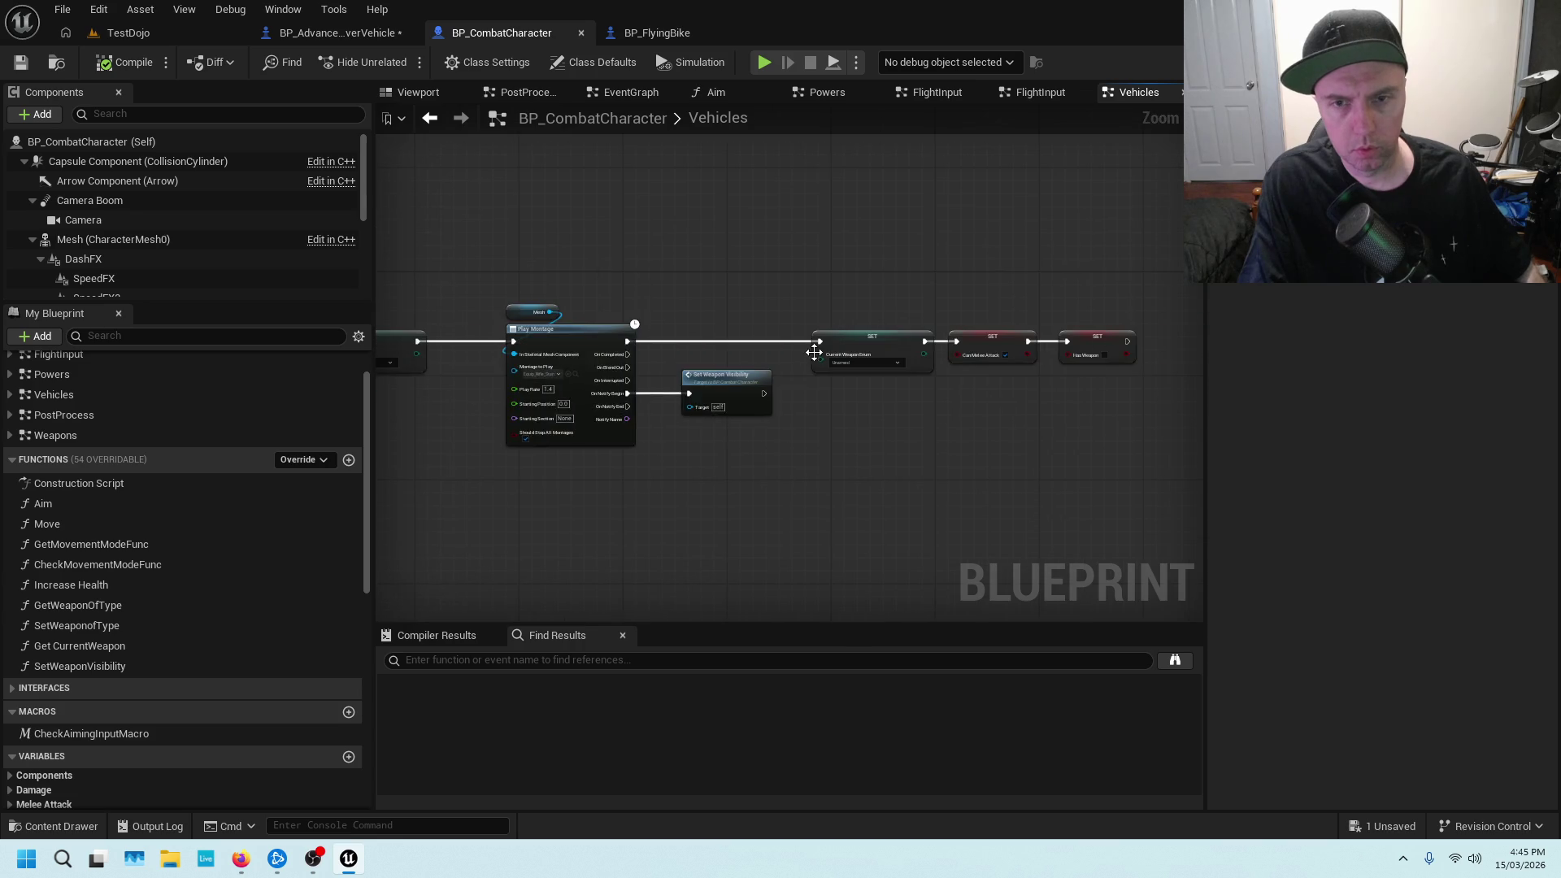
{"action": "scroll", "coordinate": [829, 385], "scroll_direction": "up", "scroll_amount": 2}
{"action": "left_click_drag", "start_coordinate": [1012, 437], "coordinate": [819, 435]}
{"action": "mouse_move", "coordinate": [1066, 440]}
{"action": "left_mouse_down"}
{"action": "mouse_move", "coordinate": [994, 431]}
{"action": "mouse_move", "coordinate": [888, 452]}
{"action": "left_mouse_up"}
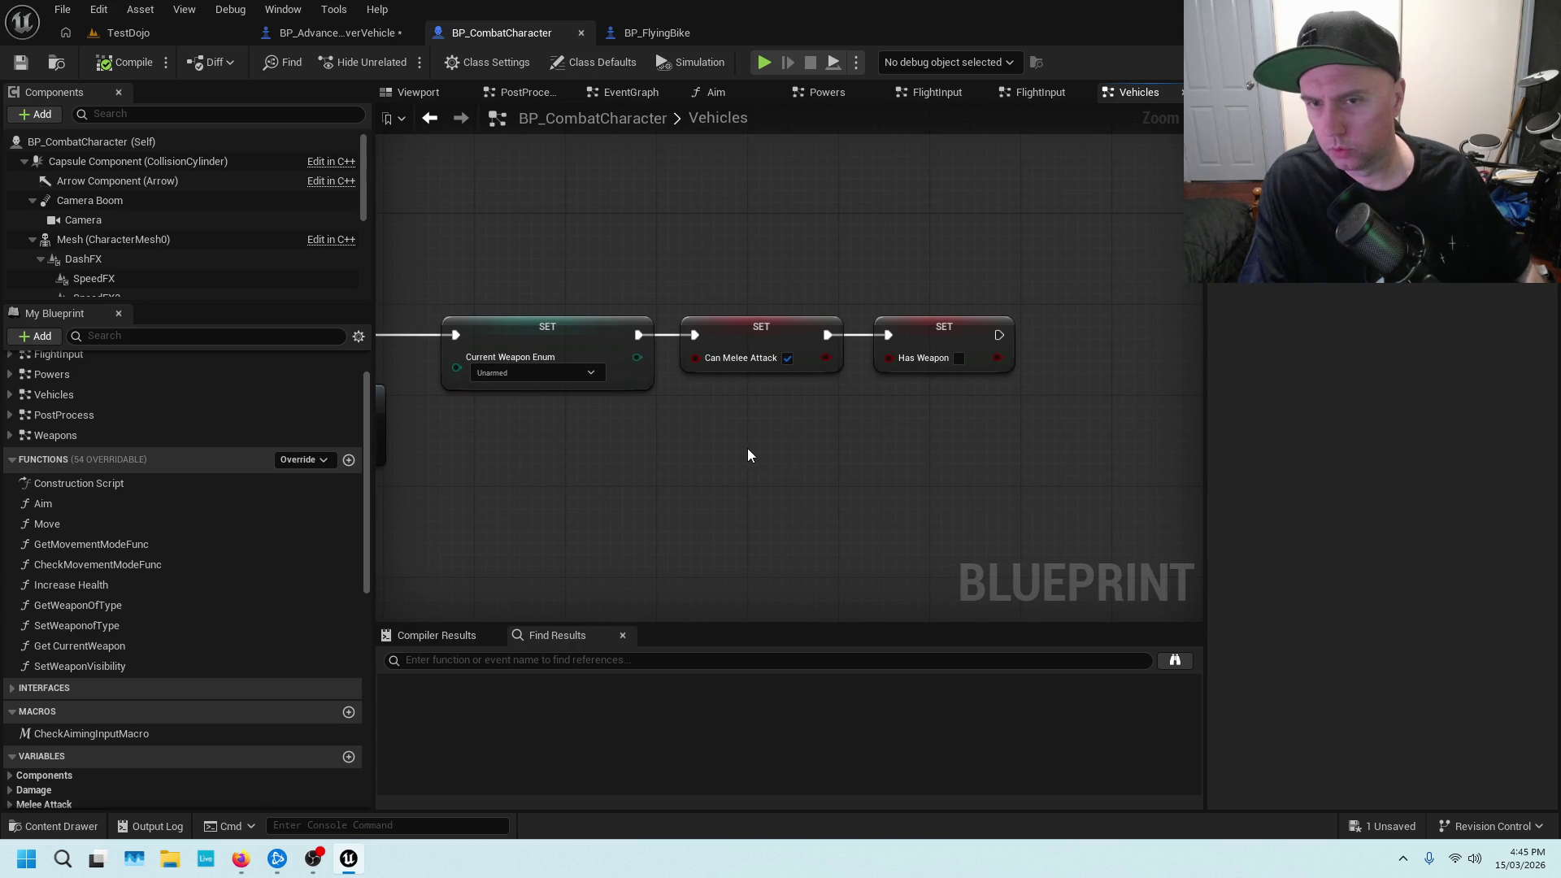
{"action": "scroll", "coordinate": [751, 448], "scroll_direction": "down", "scroll_amount": 5}
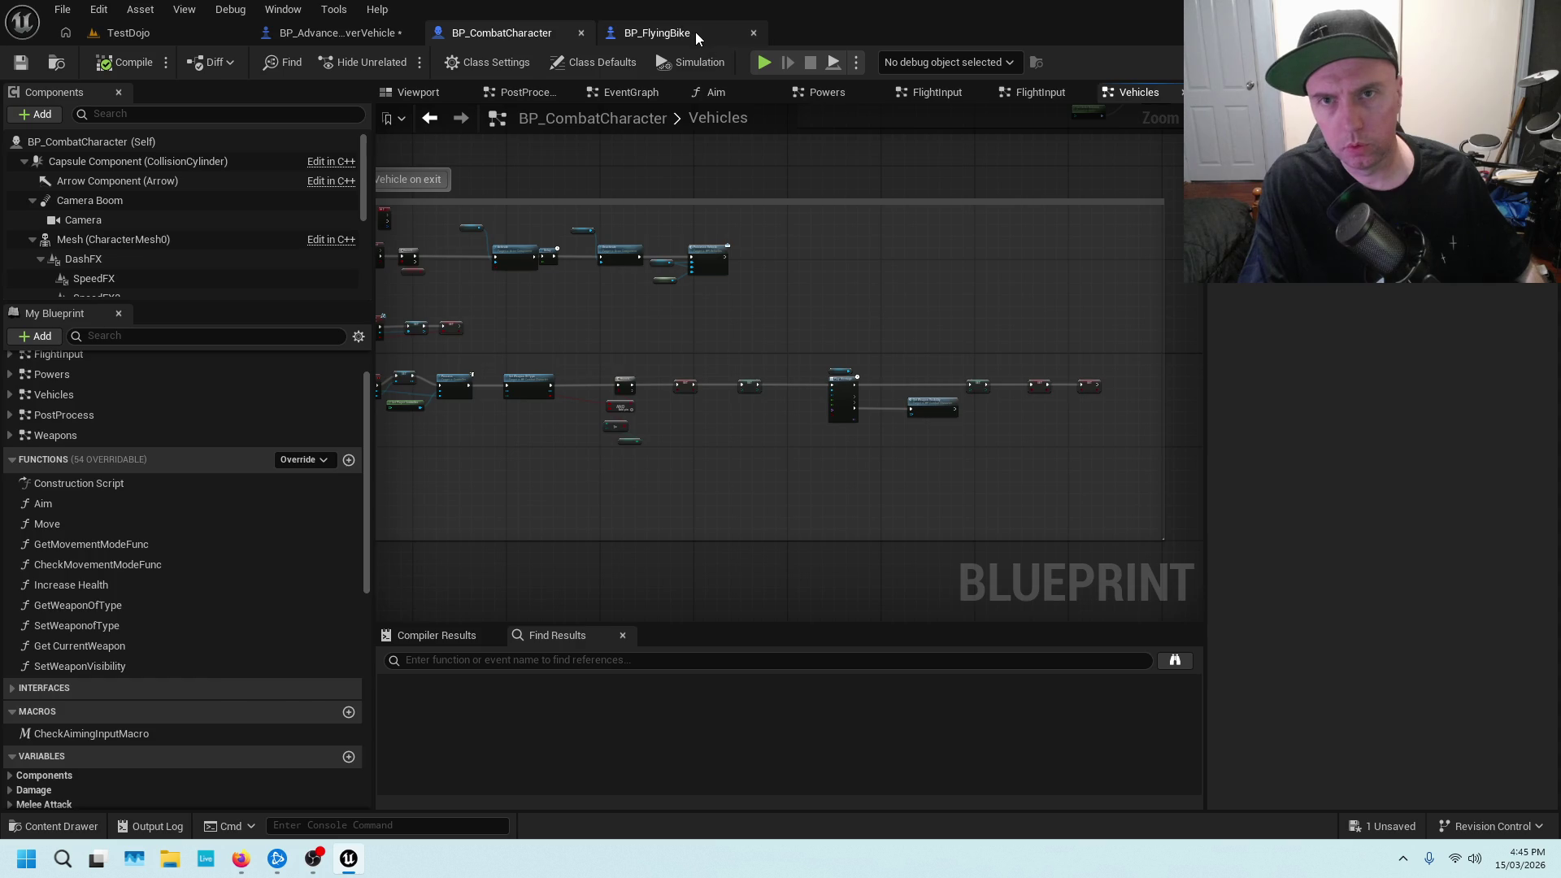
{"action": "left_click", "coordinate": [695, 31]}
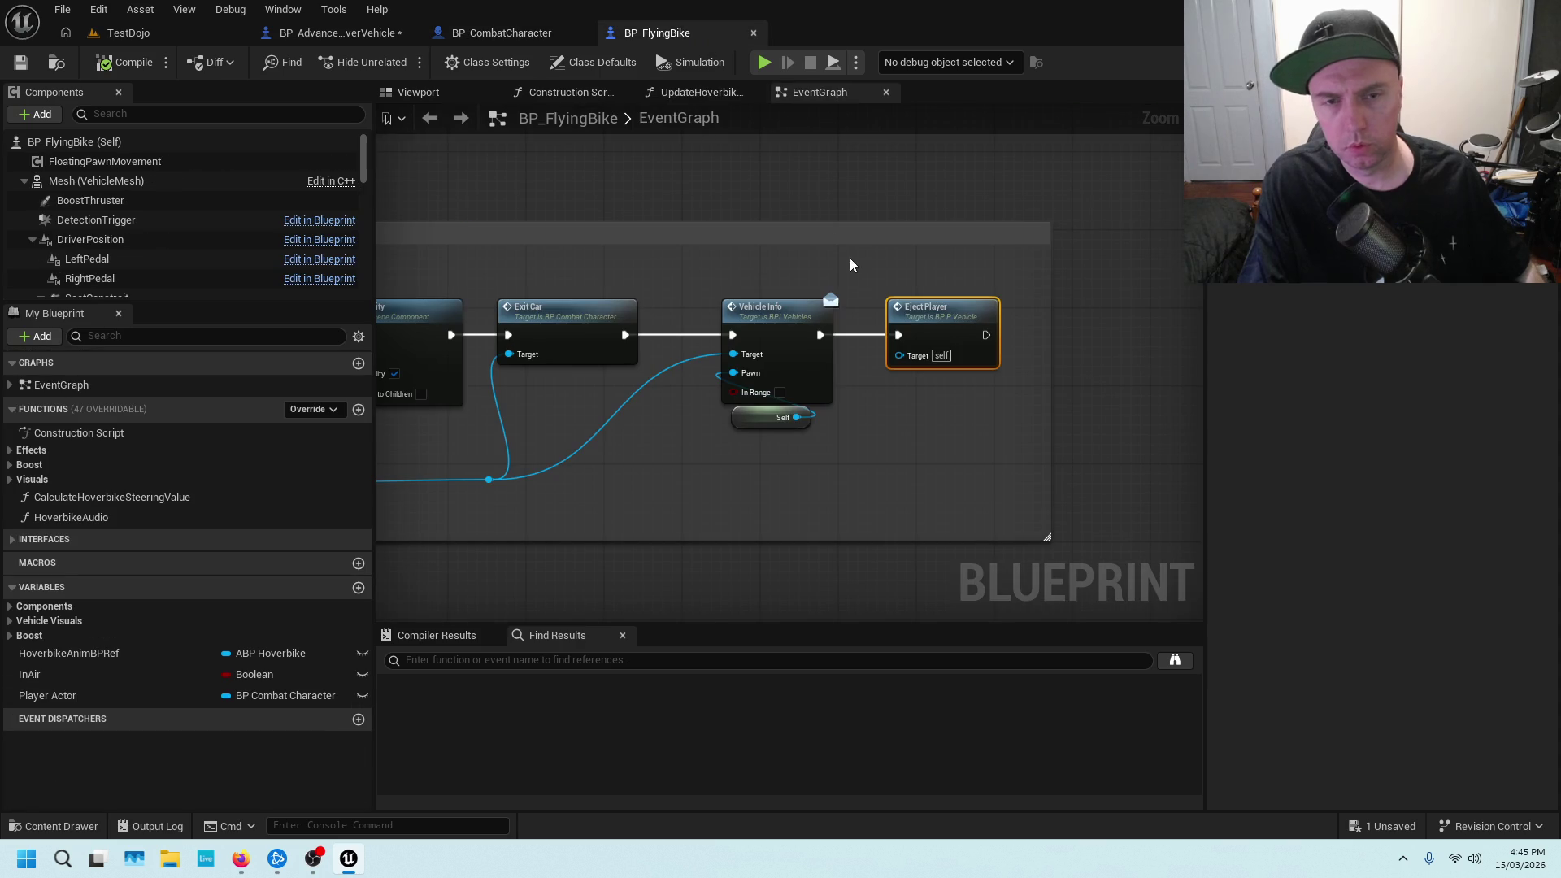
Switch to BP_AdvancedHoverVehicle, recompile it to clear the error, and save
{"action": "left_click", "coordinate": [377, 33]}
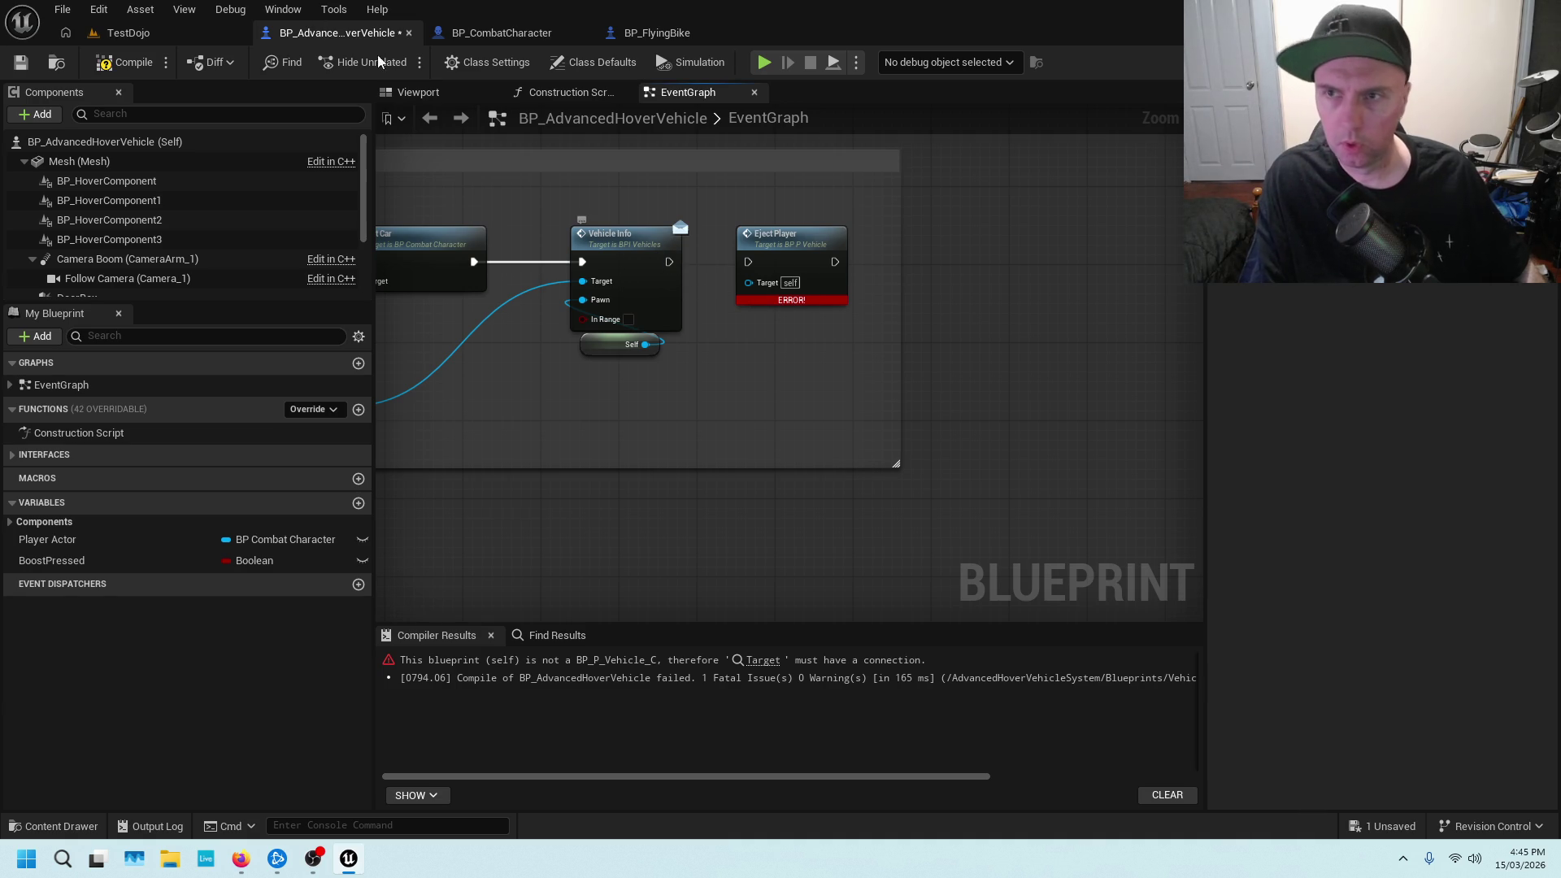
{"action": "left_click", "coordinate": [124, 62]}
{"action": "left_click", "coordinate": [21, 62]}
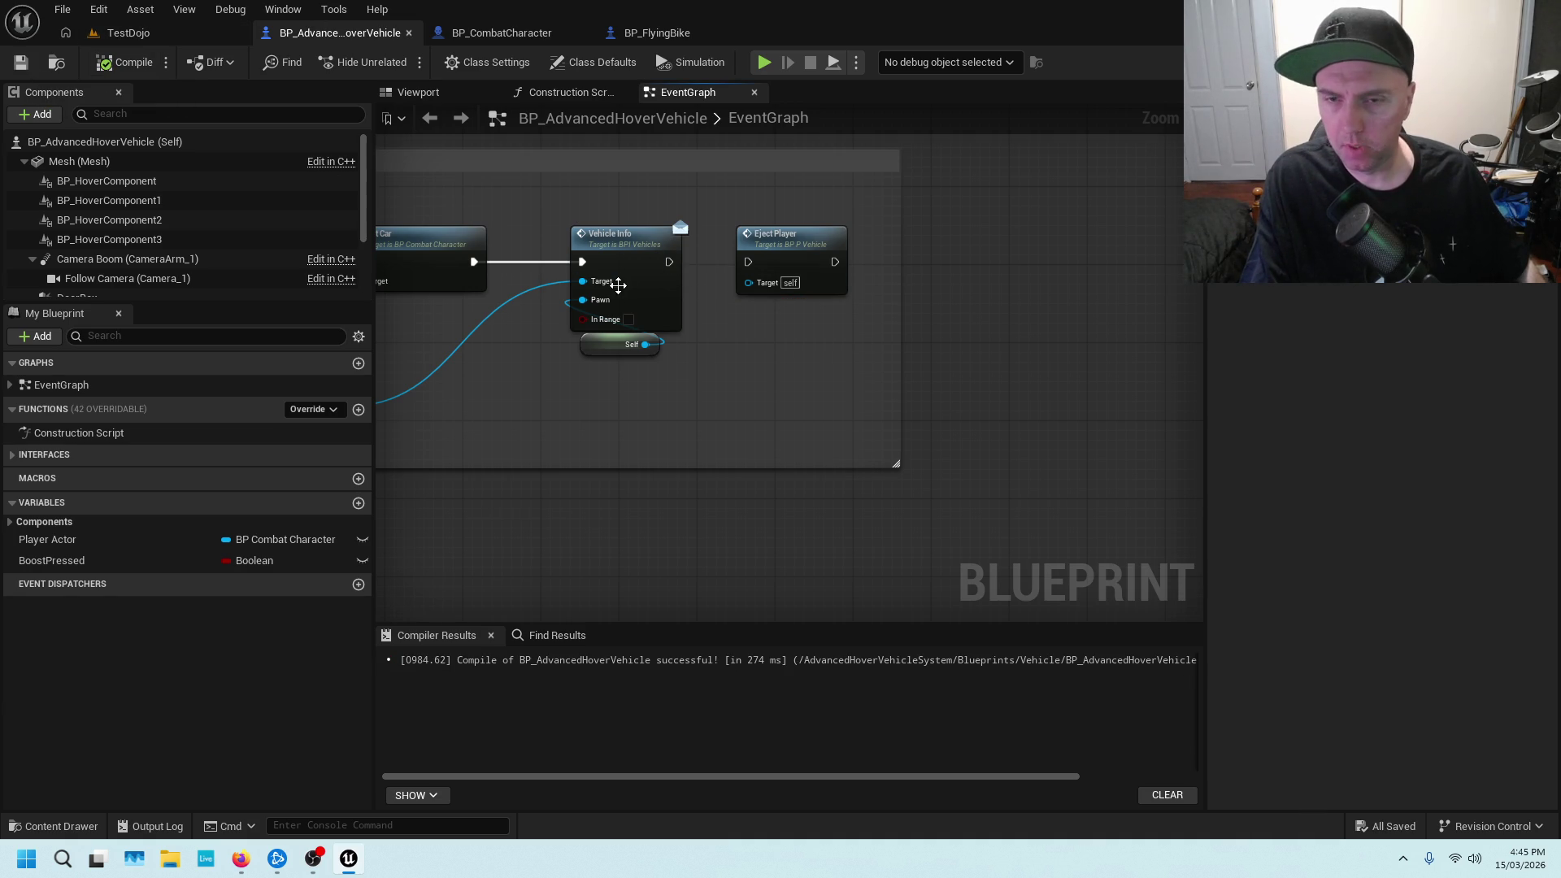
Pan from the Exit comment and Activate Boost to the vehicle-exit event and Add Mapping node
{"action": "scroll", "coordinate": [614, 277], "scroll_direction": "down", "scroll_amount": 3}
{"action": "left_click_drag", "start_coordinate": [569, 256], "coordinate": [766, 301]}
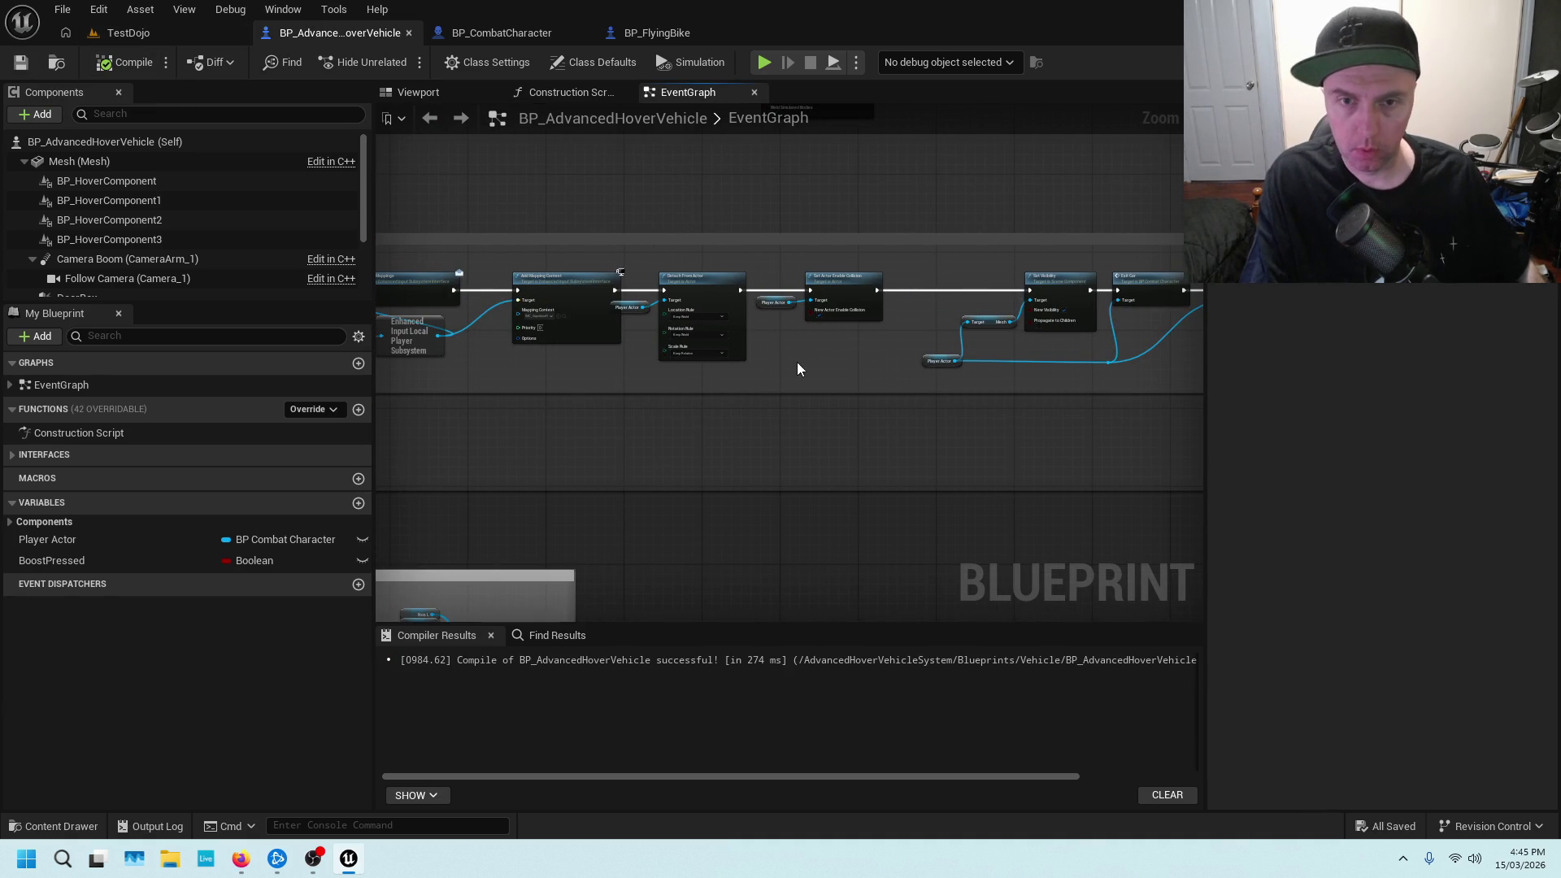
{"action": "scroll", "coordinate": [794, 362], "scroll_direction": "up", "scroll_amount": 3}
{"action": "scroll", "coordinate": [731, 349], "scroll_direction": "down", "scroll_amount": 3}
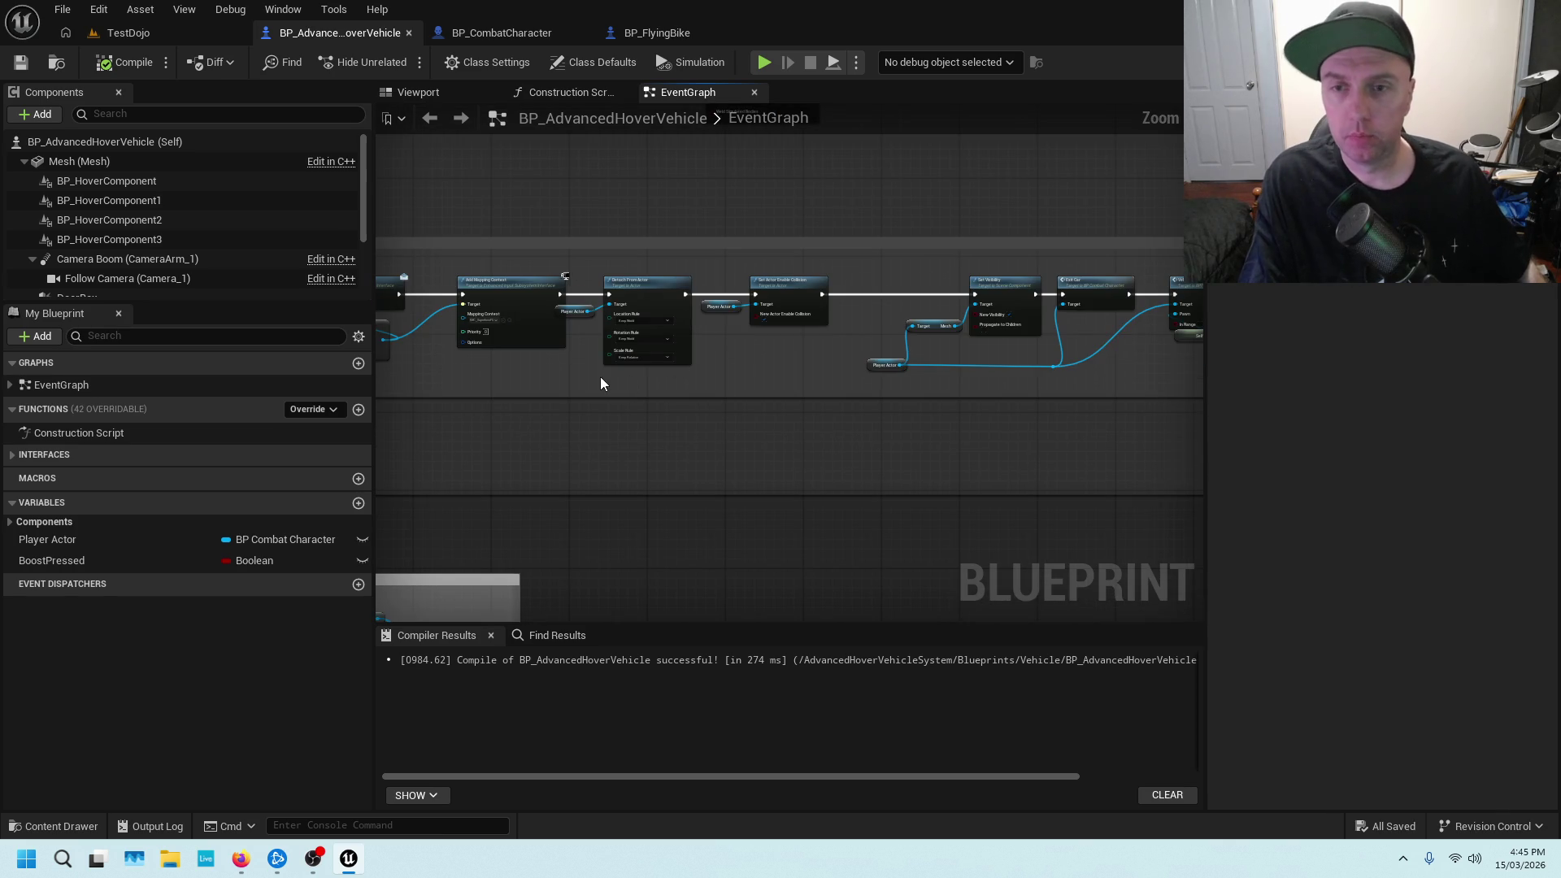
{"action": "left_click_drag", "start_coordinate": [601, 377], "coordinate": [776, 376]}
{"action": "left_click_drag", "start_coordinate": [642, 380], "coordinate": [1165, 342]}
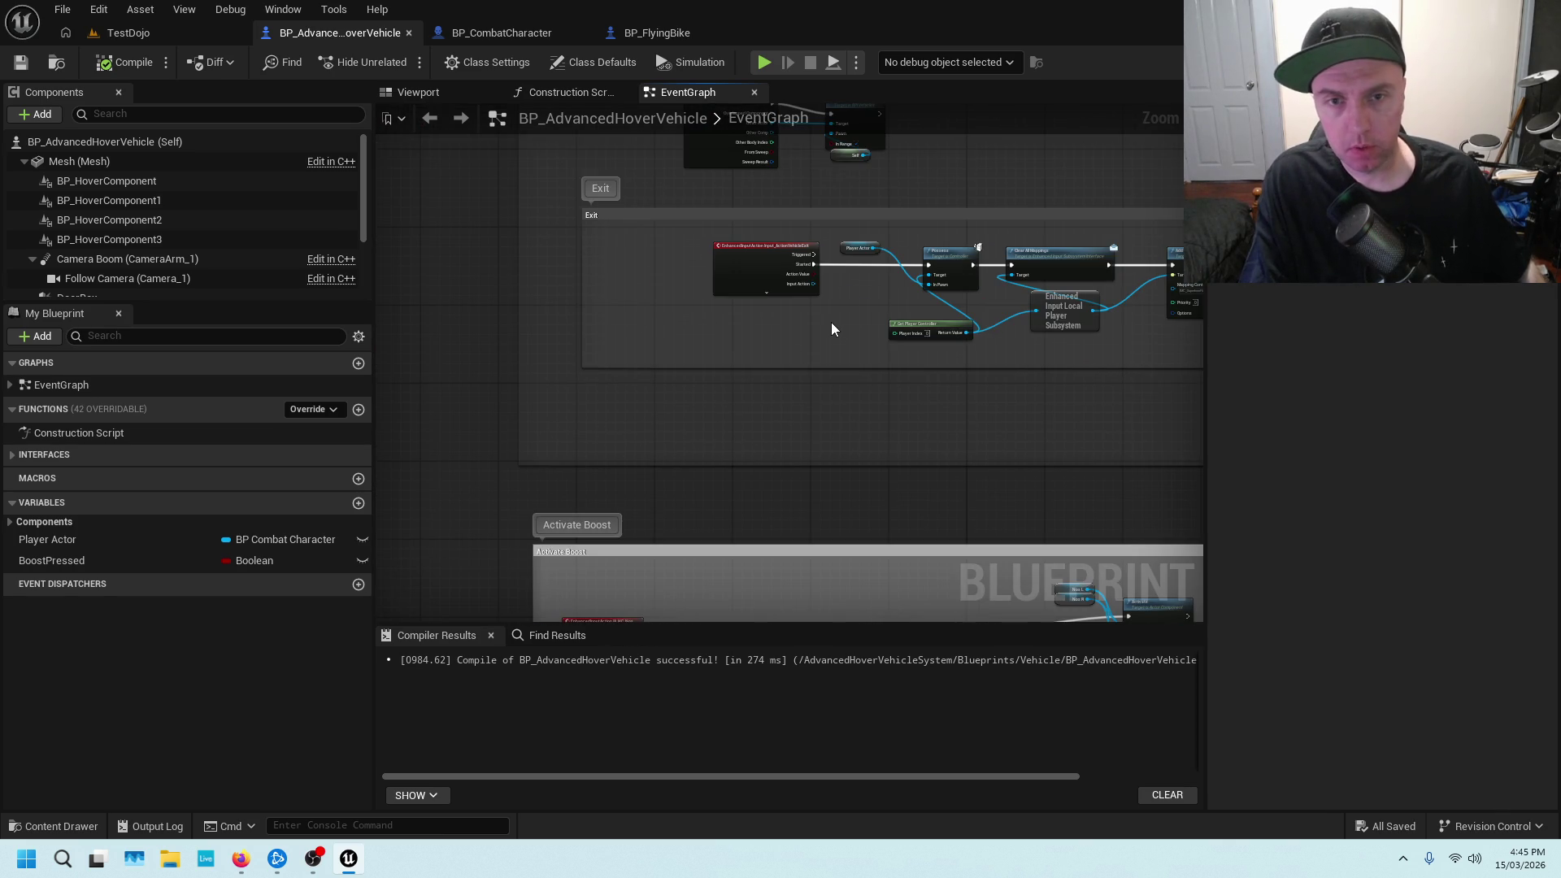
{"action": "scroll", "coordinate": [832, 322], "scroll_direction": "up", "scroll_amount": 2}
{"action": "left_click_drag", "start_coordinate": [885, 303], "coordinate": [728, 377]}
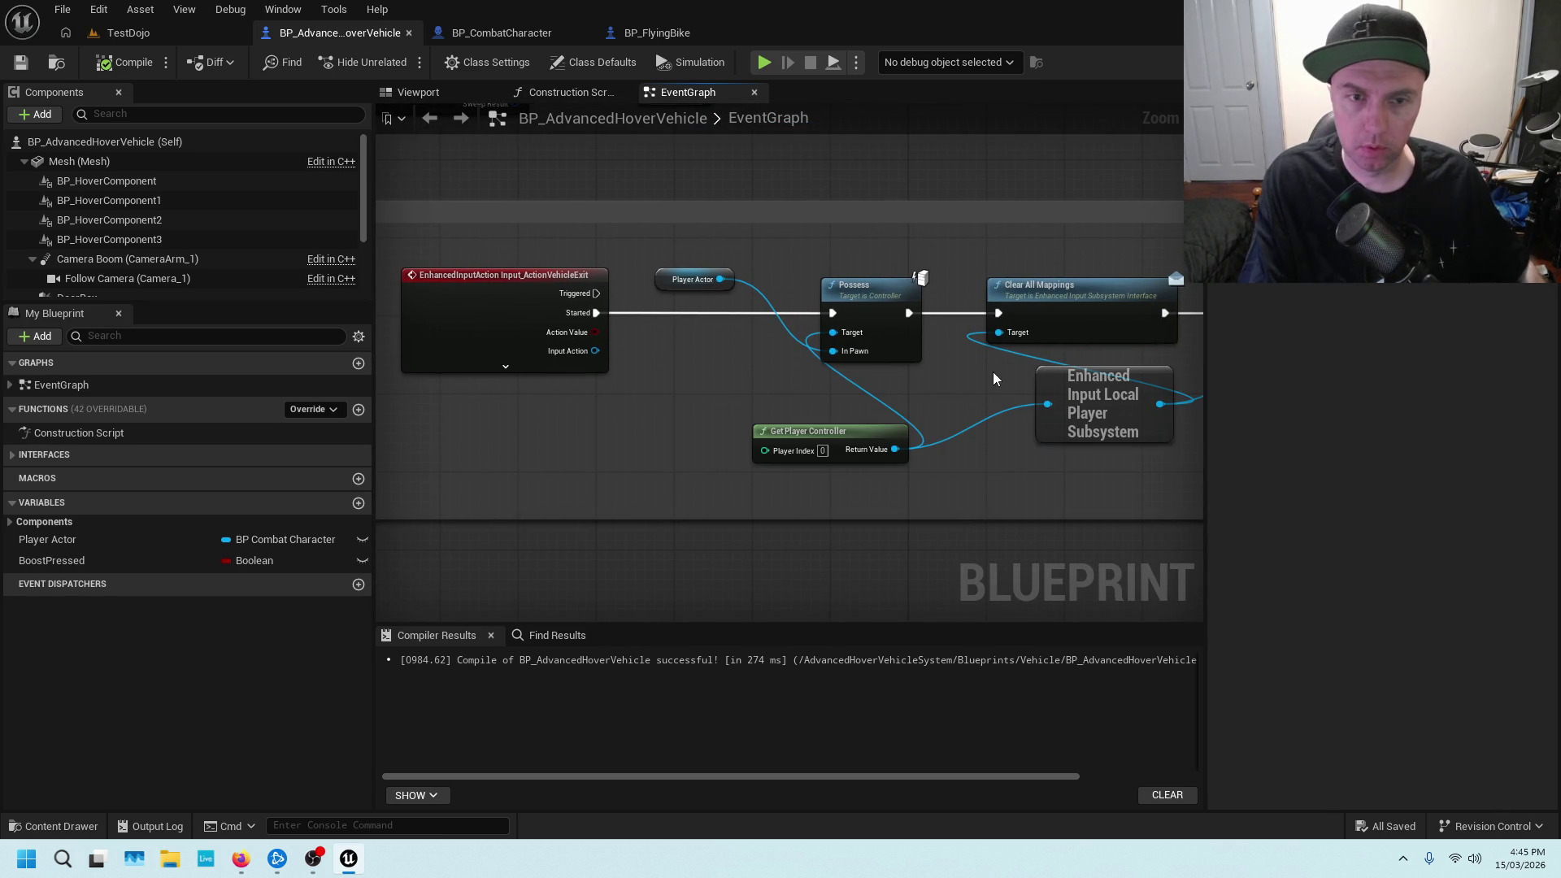
{"action": "left_click_drag", "start_coordinate": [997, 372], "coordinate": [849, 381]}
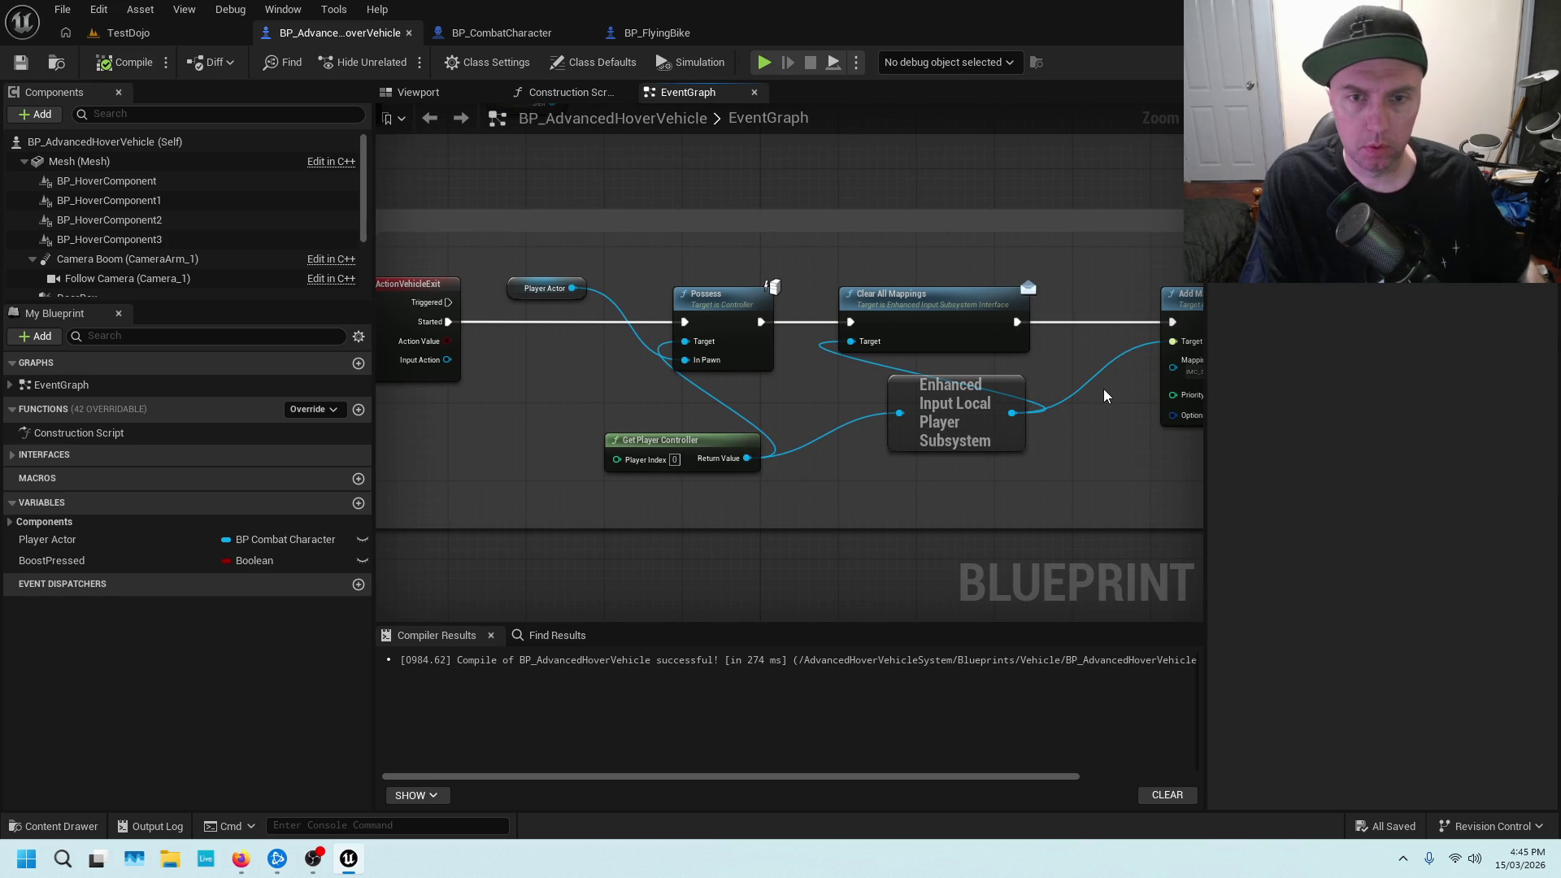
Follow the chain through Detach From Actor and collision to Exit Car, then return to TestDojo
{"action": "left_click_drag", "start_coordinate": [1104, 396], "coordinate": [716, 367]}
{"action": "left_click_drag", "start_coordinate": [982, 420], "coordinate": [665, 435]}
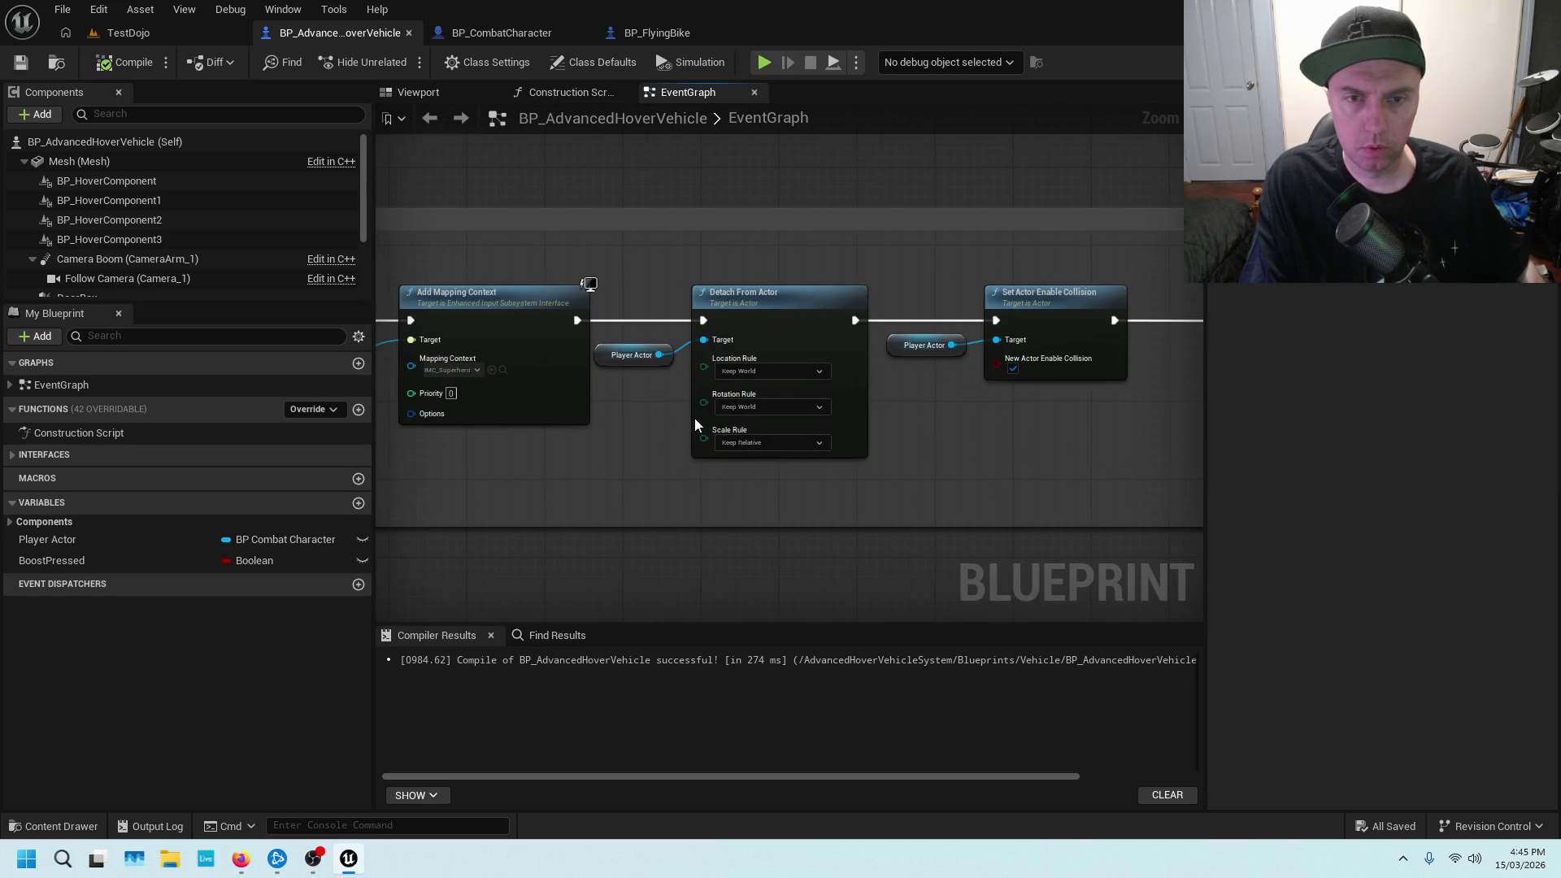
{"action": "left_click_drag", "start_coordinate": [1067, 447], "coordinate": [849, 450]}
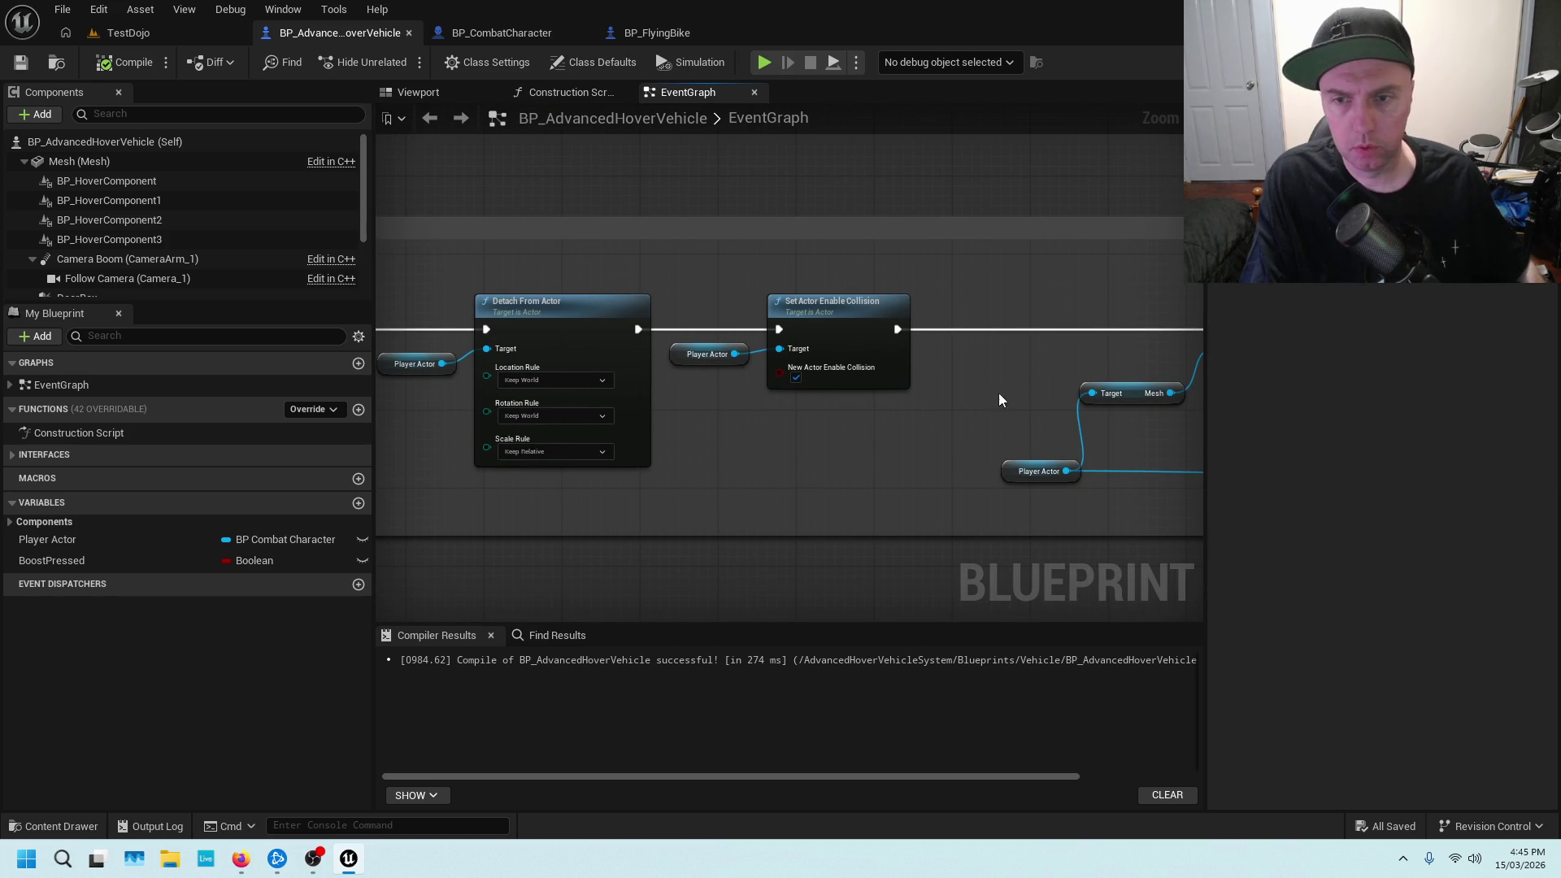
{"action": "left_click_drag", "start_coordinate": [1052, 353], "coordinate": [651, 355]}
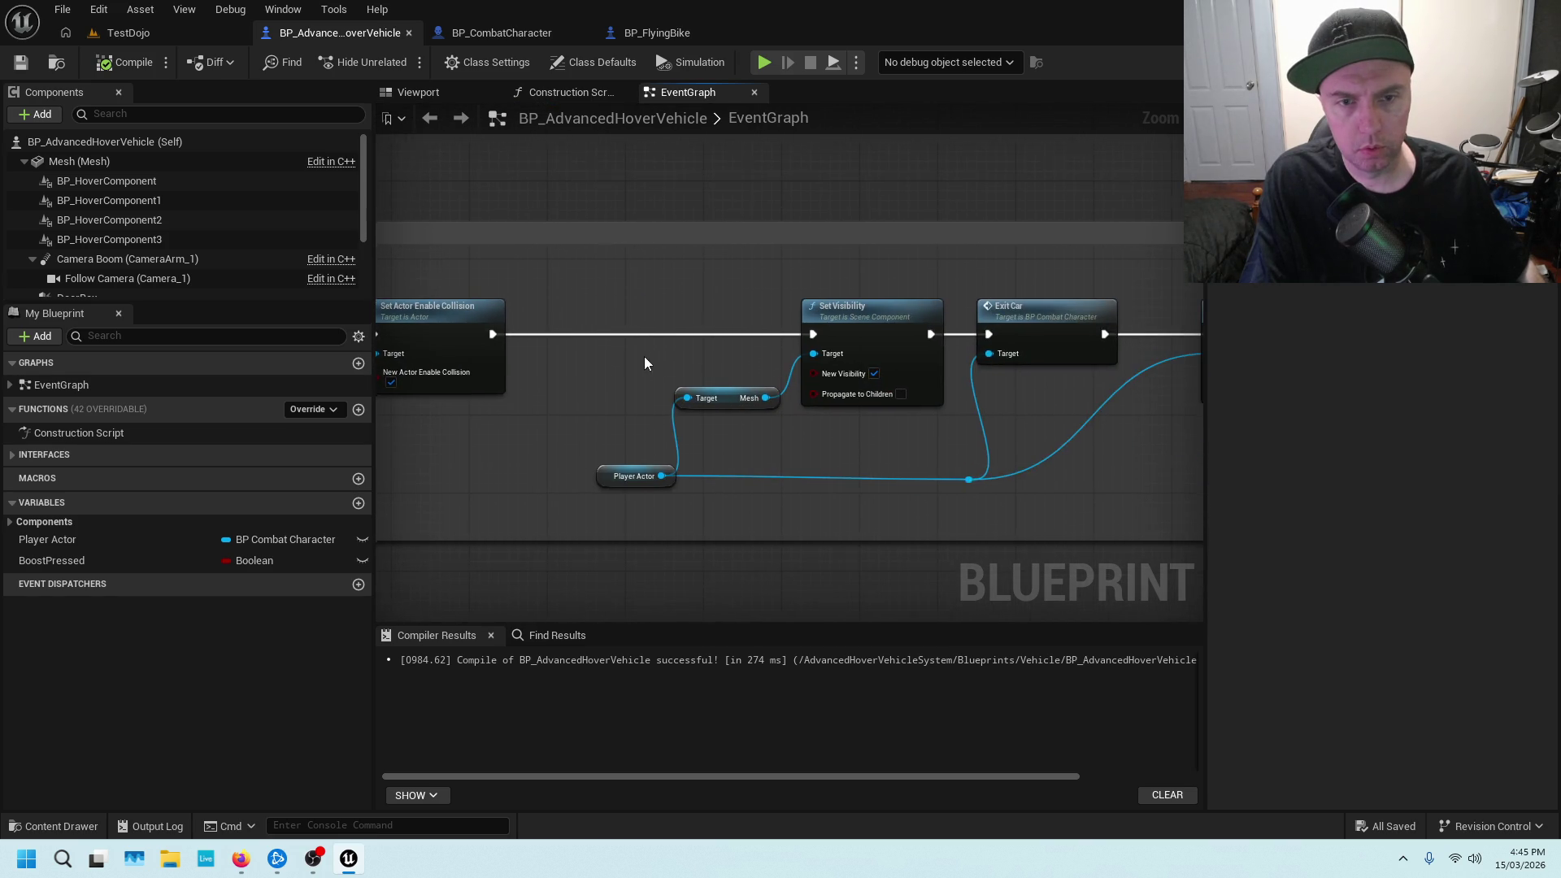
{"action": "mouse_move", "coordinate": [1066, 412]}
{"action": "left_mouse_down"}
{"action": "mouse_move", "coordinate": [683, 397]}
{"action": "mouse_move", "coordinate": [855, 394]}
{"action": "left_mouse_up"}
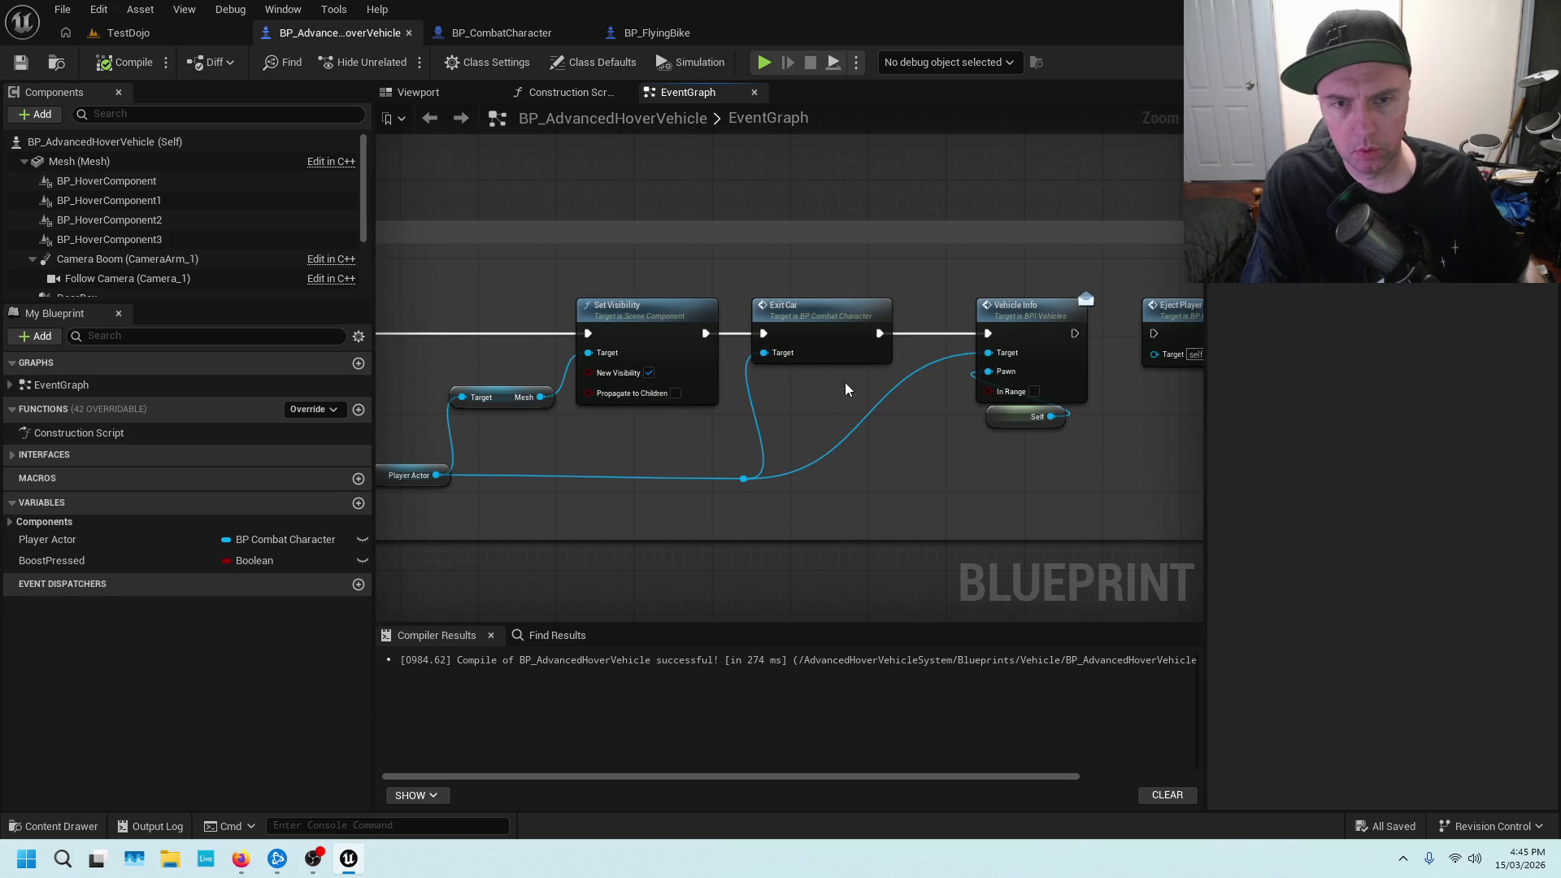
{"action": "left_click", "coordinate": [845, 313]}
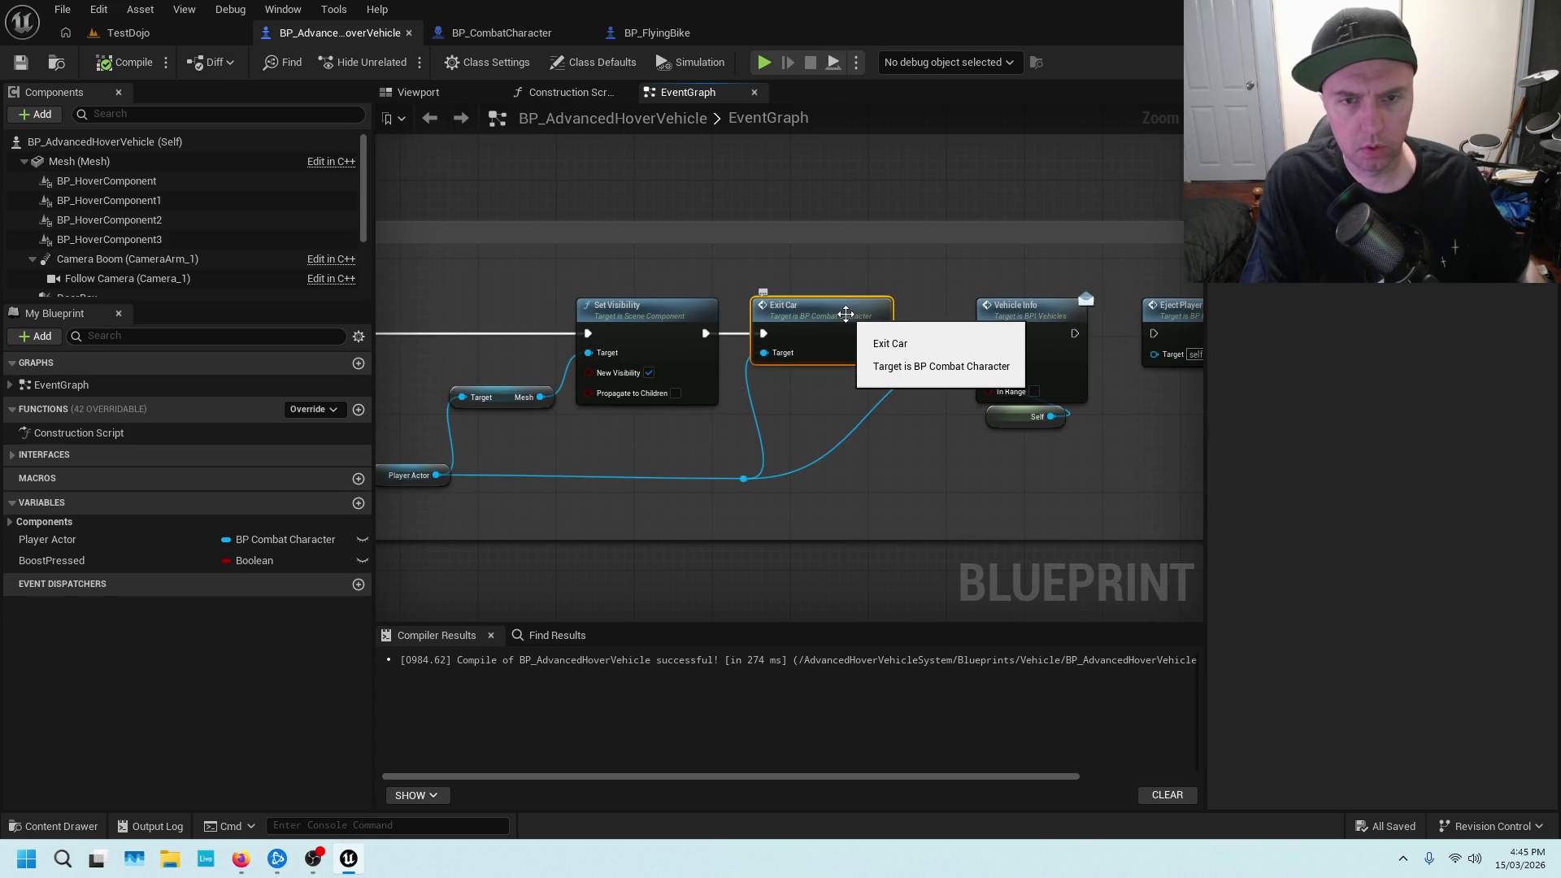
{"action": "left_click_drag", "start_coordinate": [1087, 319], "coordinate": [897, 338]}
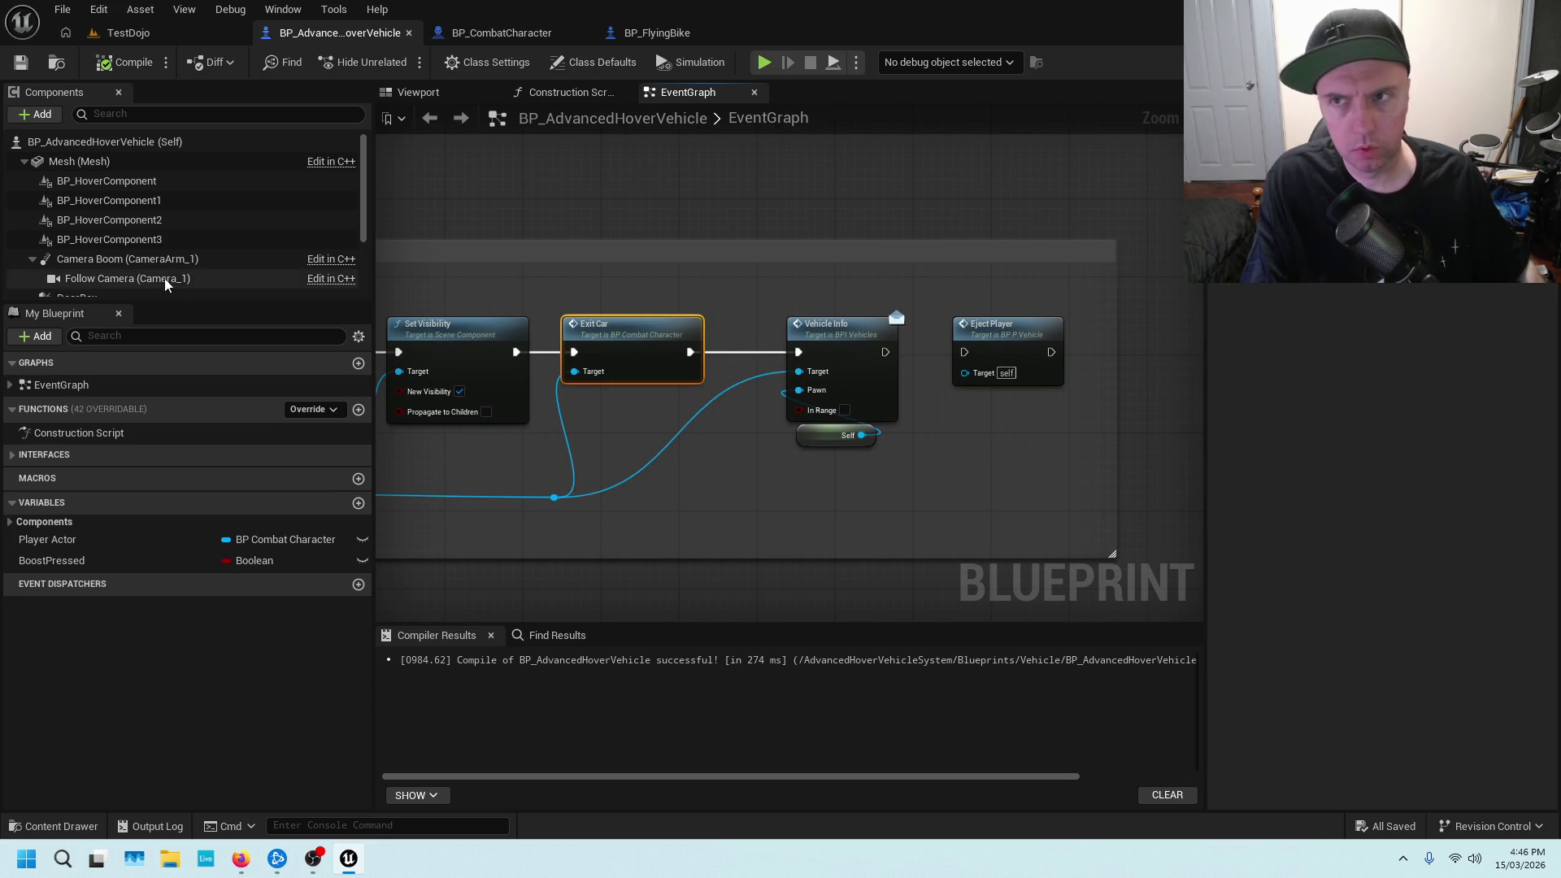
{"action": "left_click", "coordinate": [175, 33]}
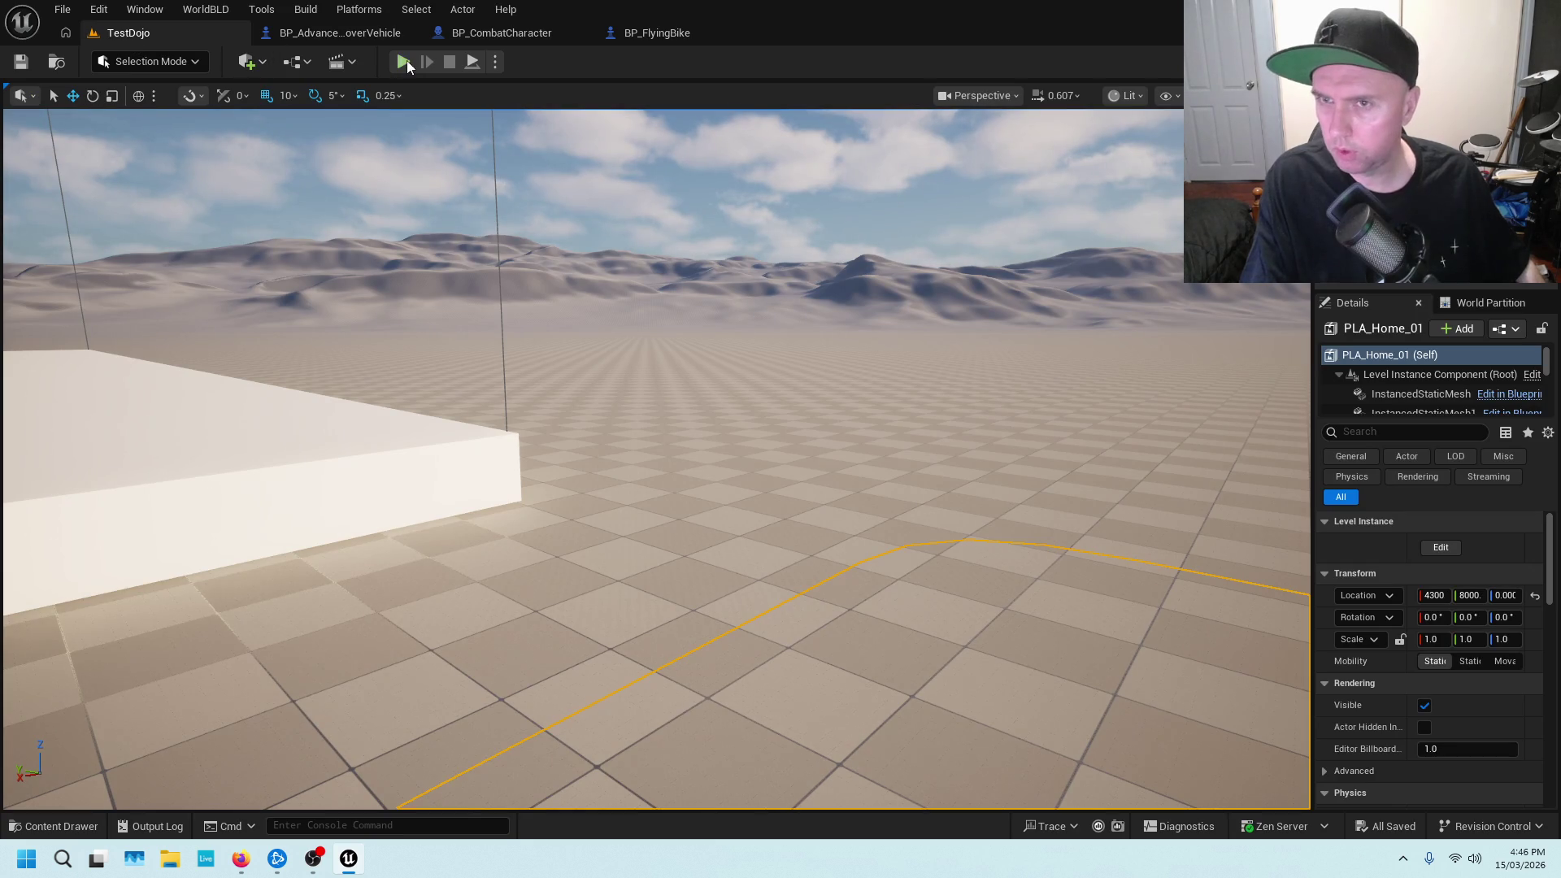
Play TestDojo, board the silver hover car with E, then stop the session
{"action": "key", "text": "alt+p"}
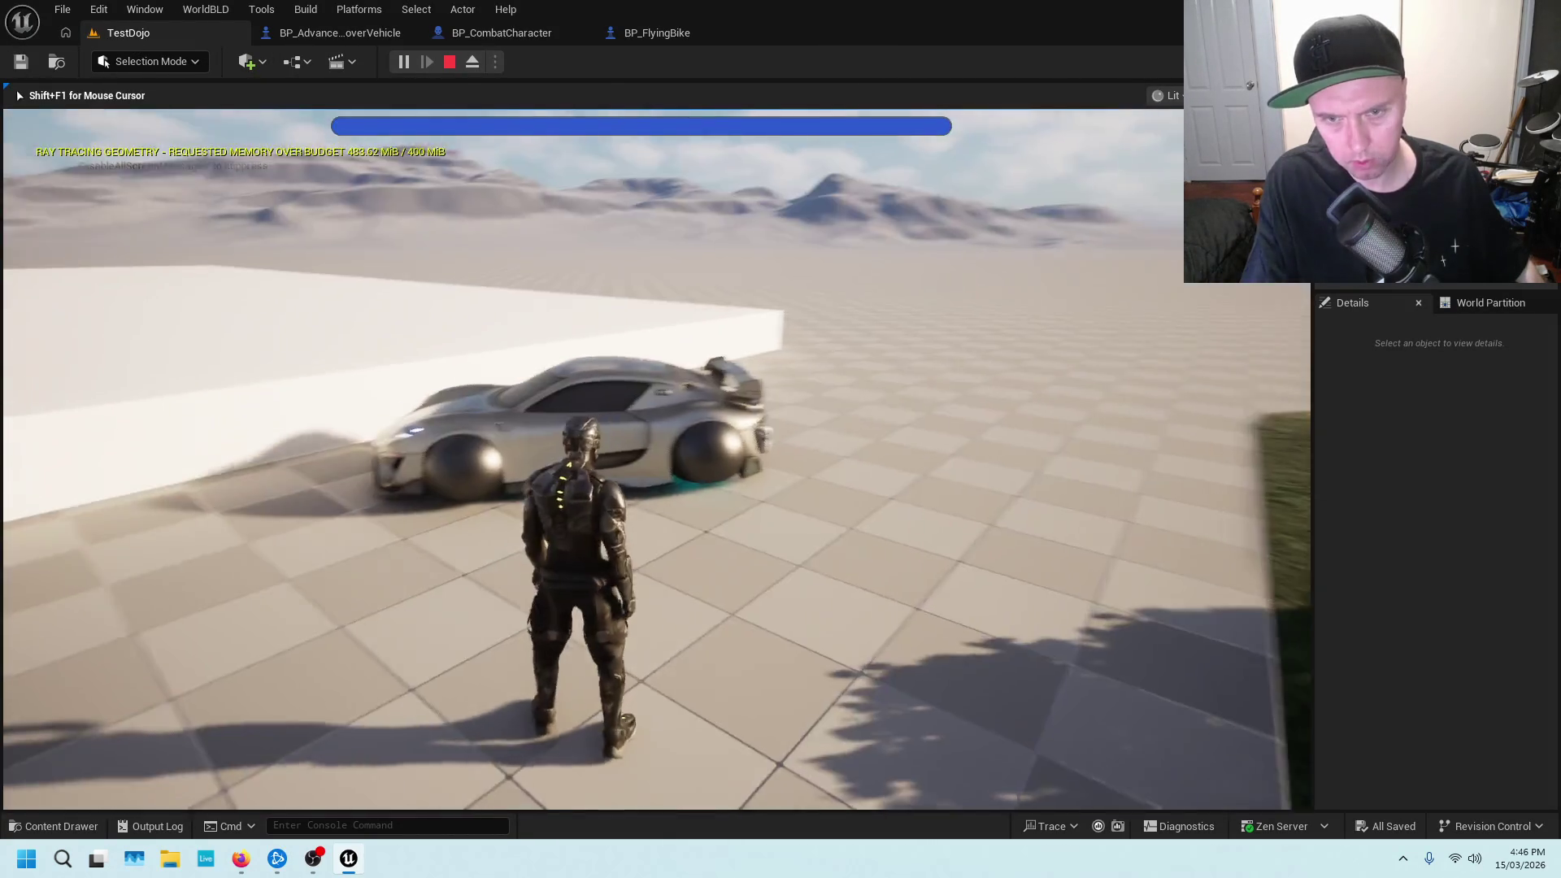
{"action": "key", "text": "e"}
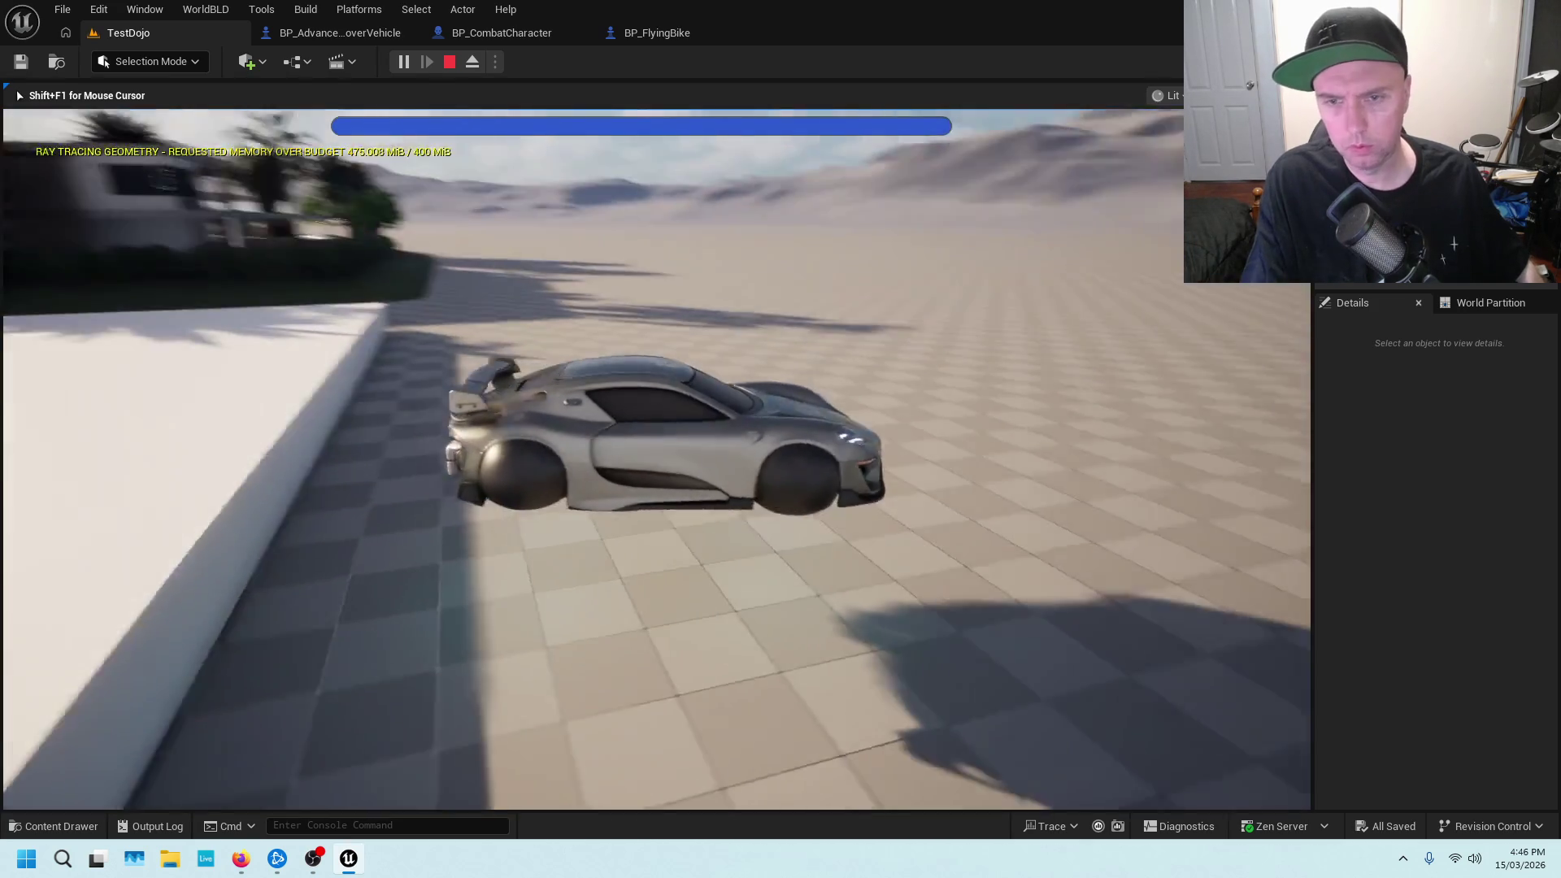
{"action": "key", "text": "Escape"}
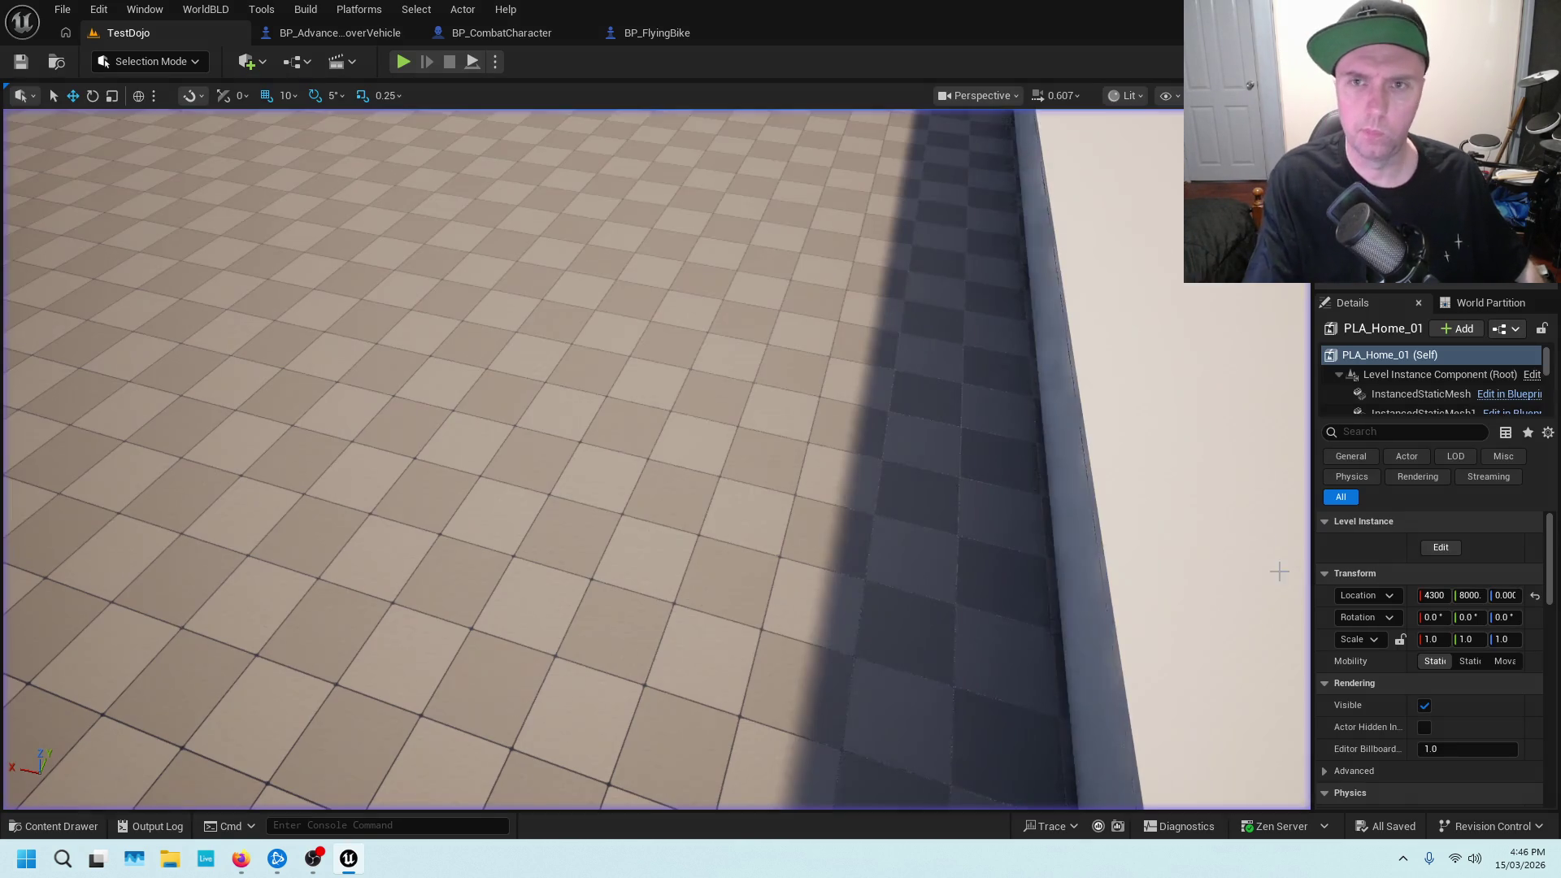
{"action": "left_click", "coordinate": [654, 32]}
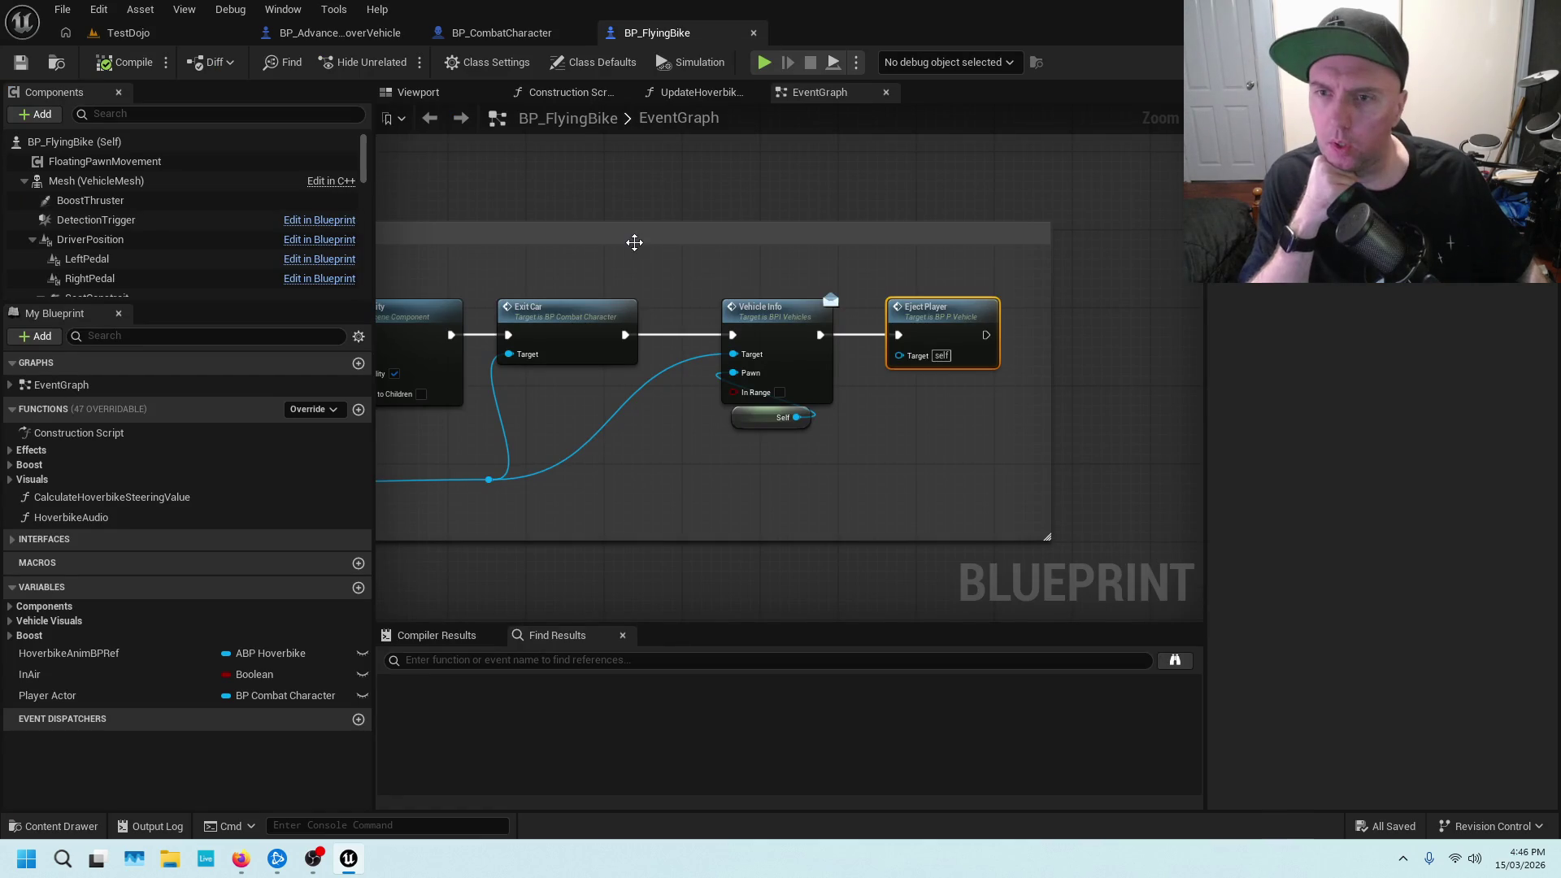
{"action": "scroll", "coordinate": [587, 266], "scroll_direction": "down", "scroll_amount": 3}
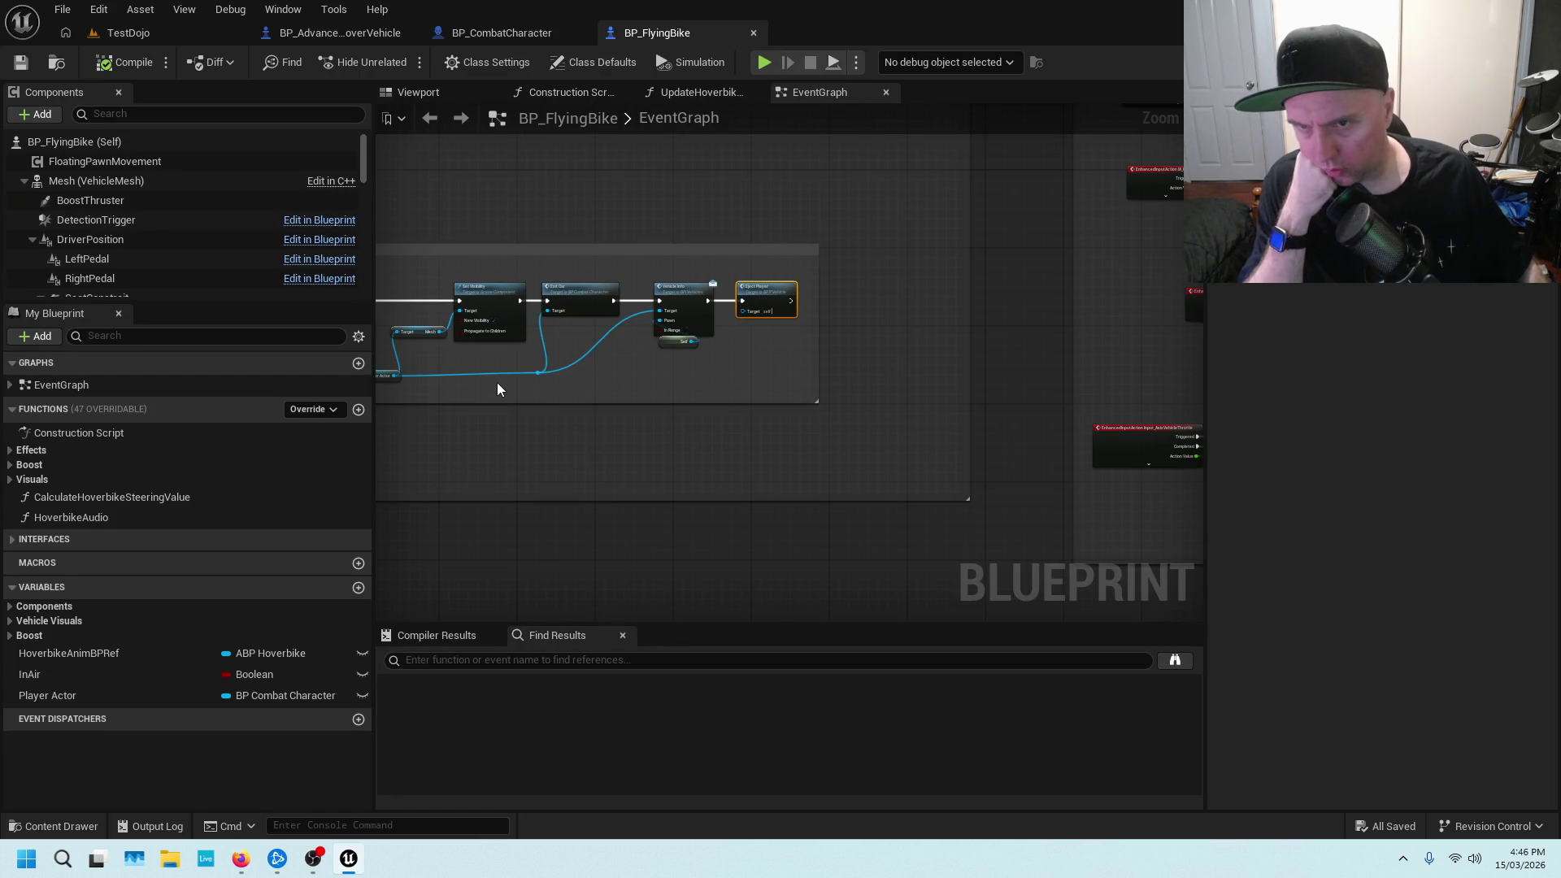
{"action": "scroll", "coordinate": [498, 388], "scroll_direction": "down", "scroll_amount": 5}
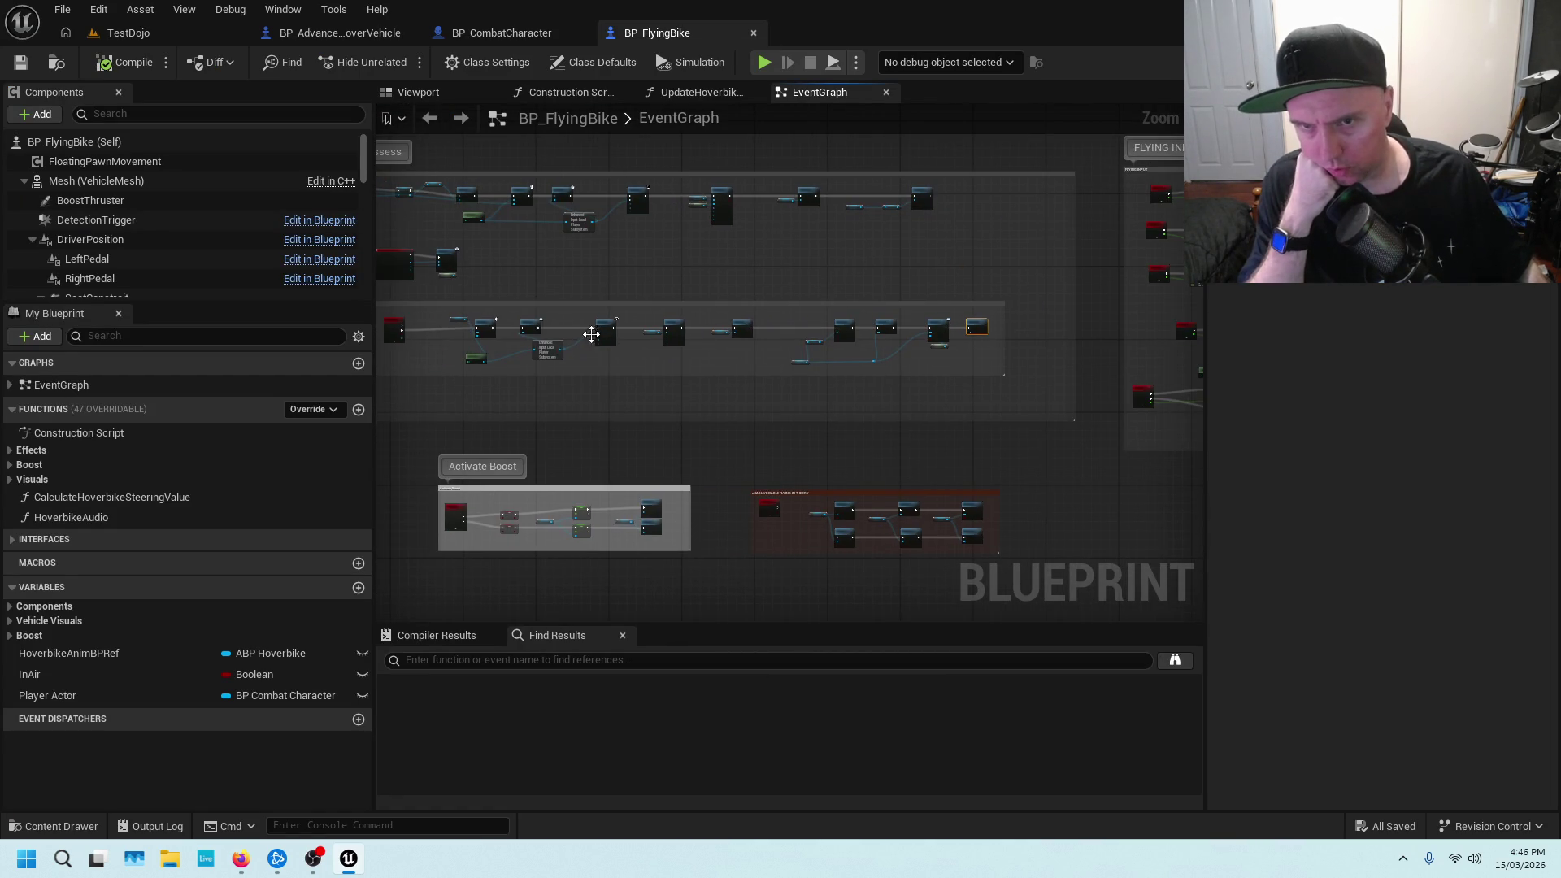
{"action": "left_click_drag", "start_coordinate": [586, 313], "coordinate": [714, 314]}
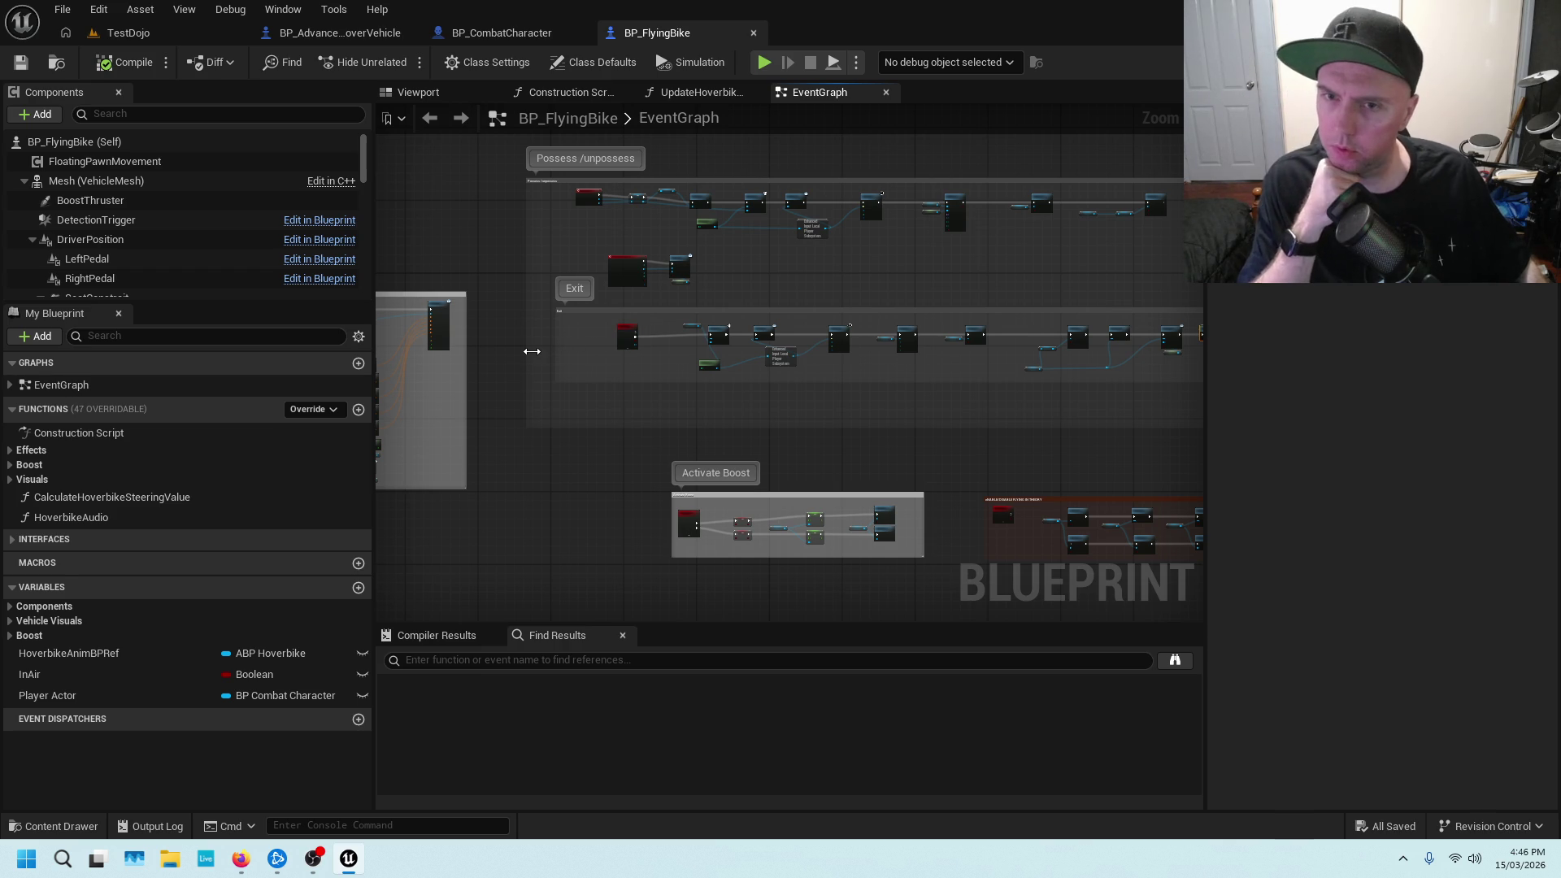
{"action": "left_click", "coordinate": [216, 32]}
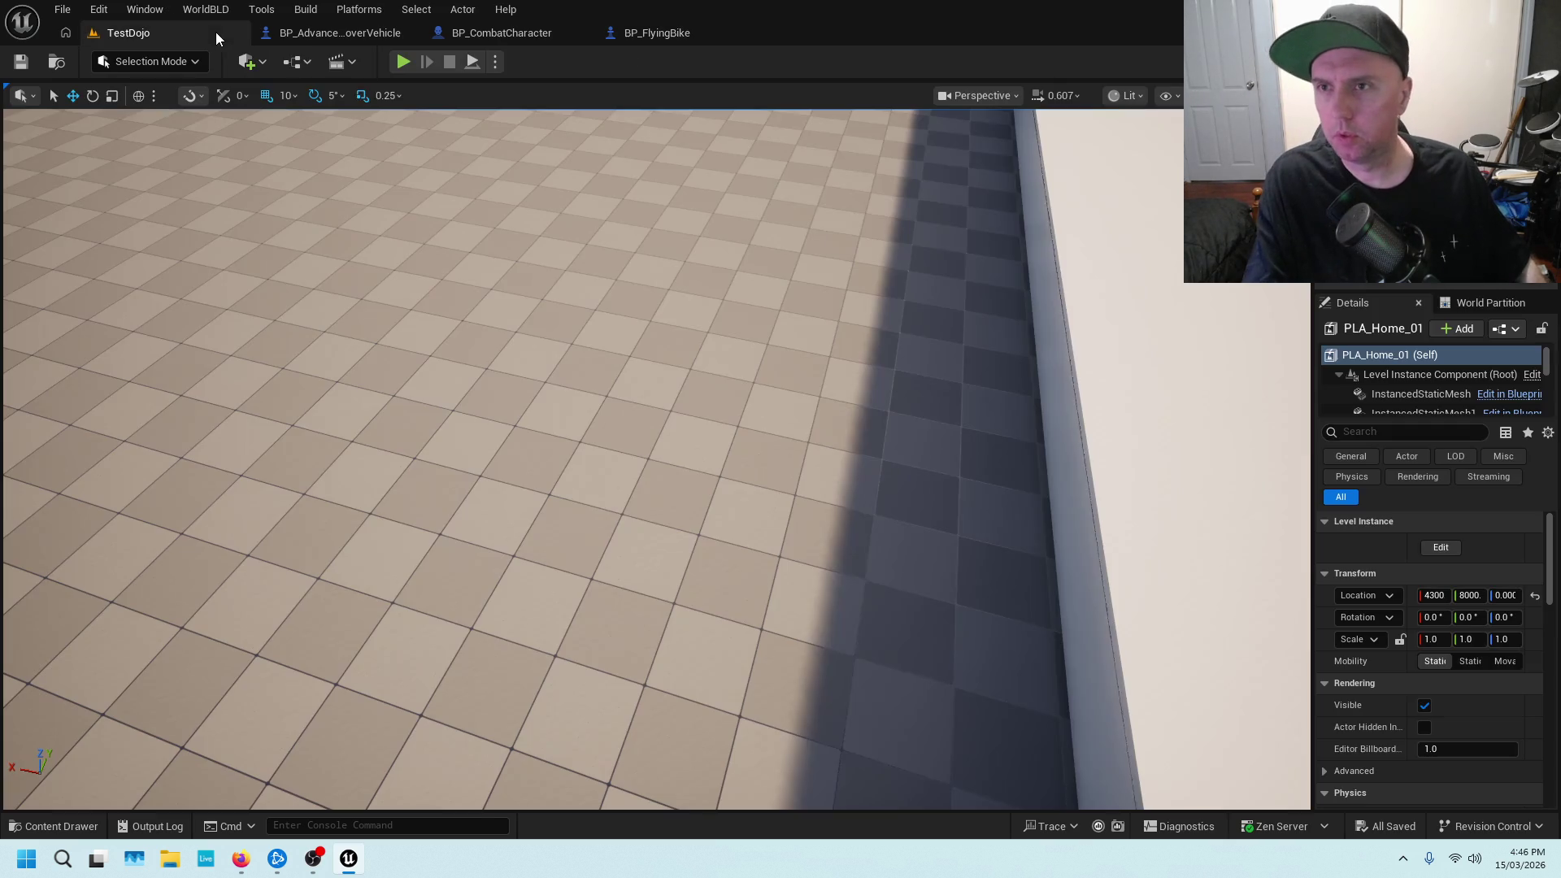
Playtest TestDojo: board the orange car, drive it onto the open plain, then exit it
{"action": "key", "text": "alt+p"}
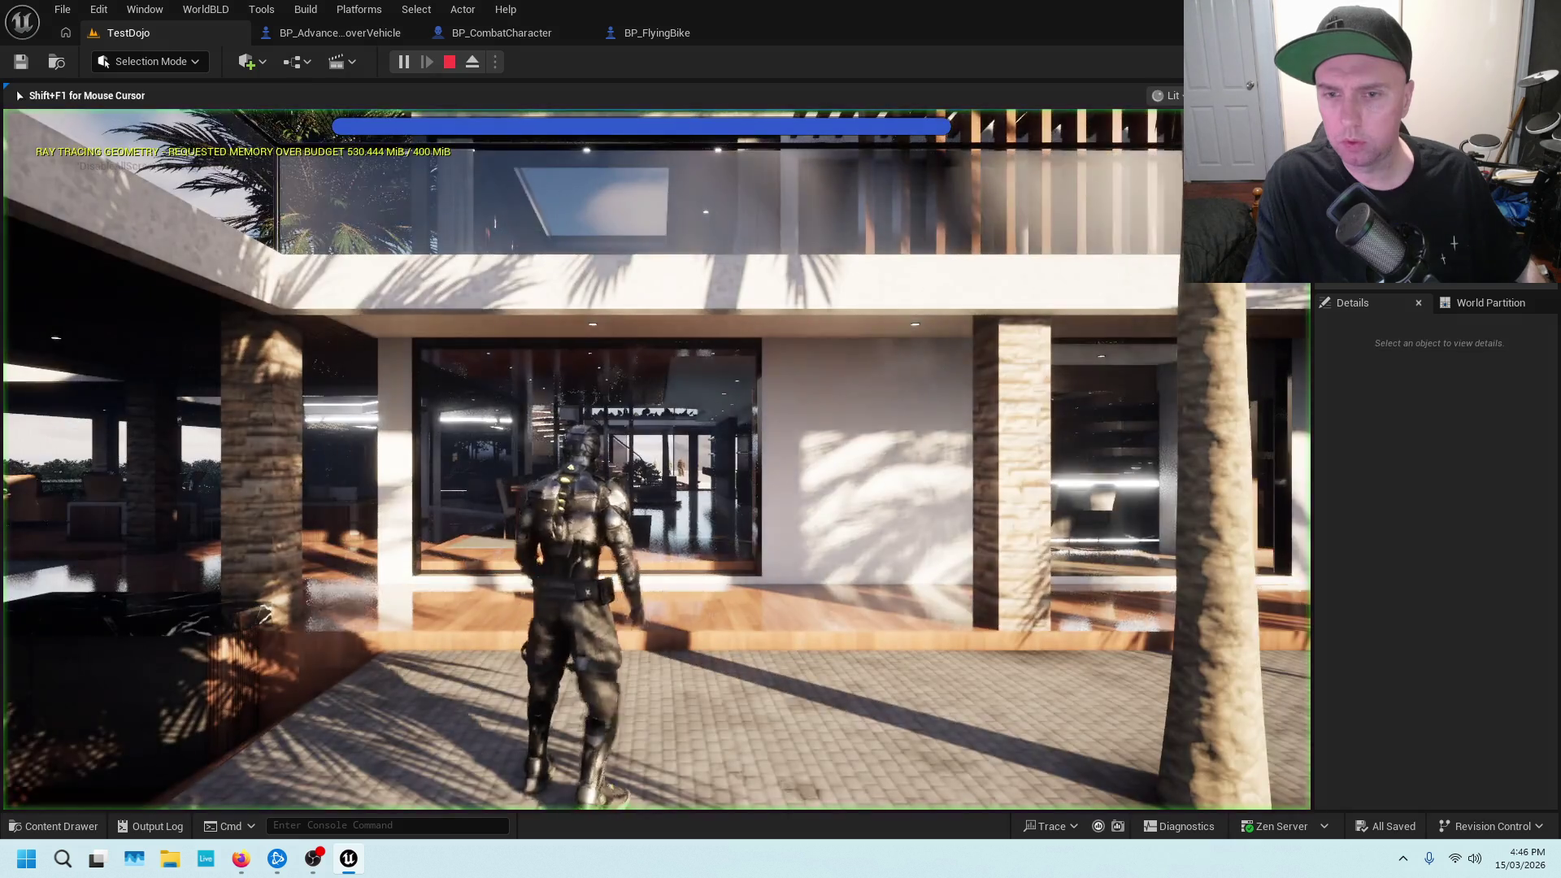
{"action": "key", "text": "w"}
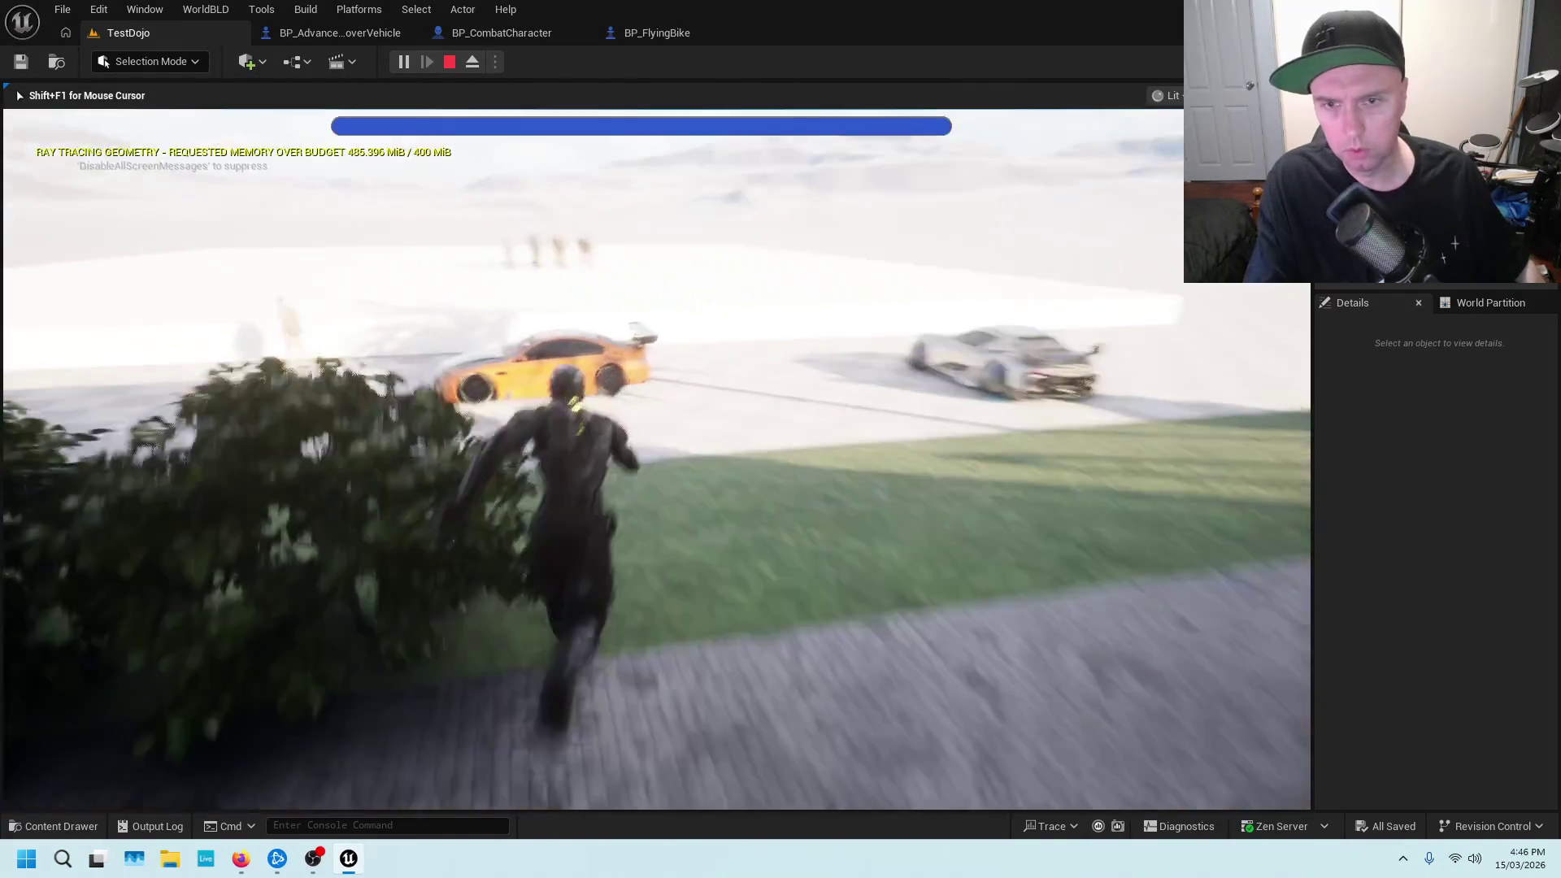
{"action": "key", "text": "e"}
{"action": "key", "text": "w"}
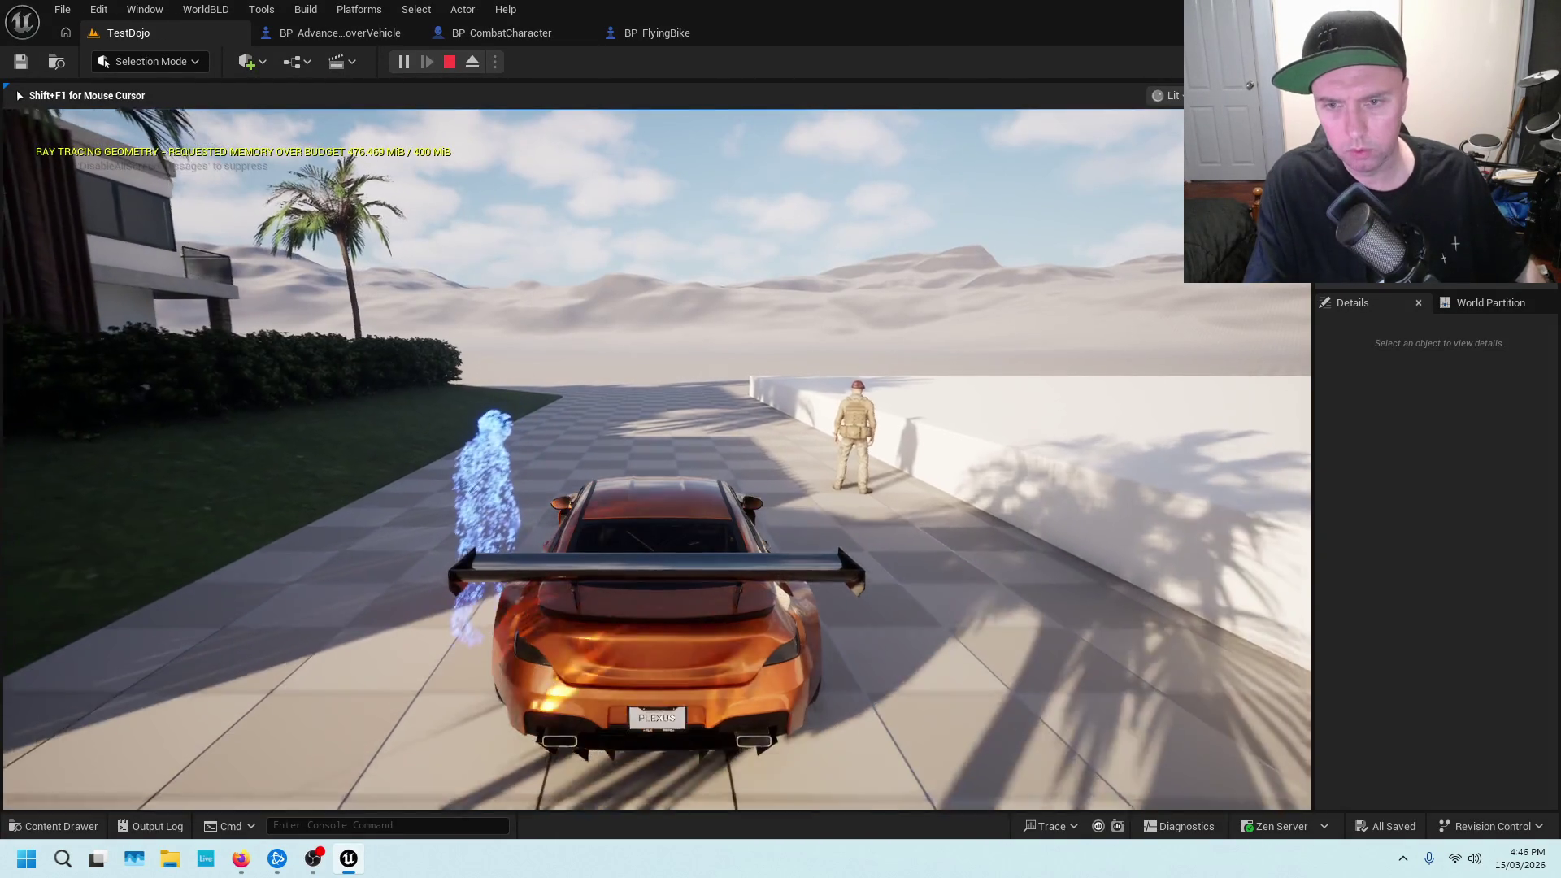
{"action": "key", "text": "w"}
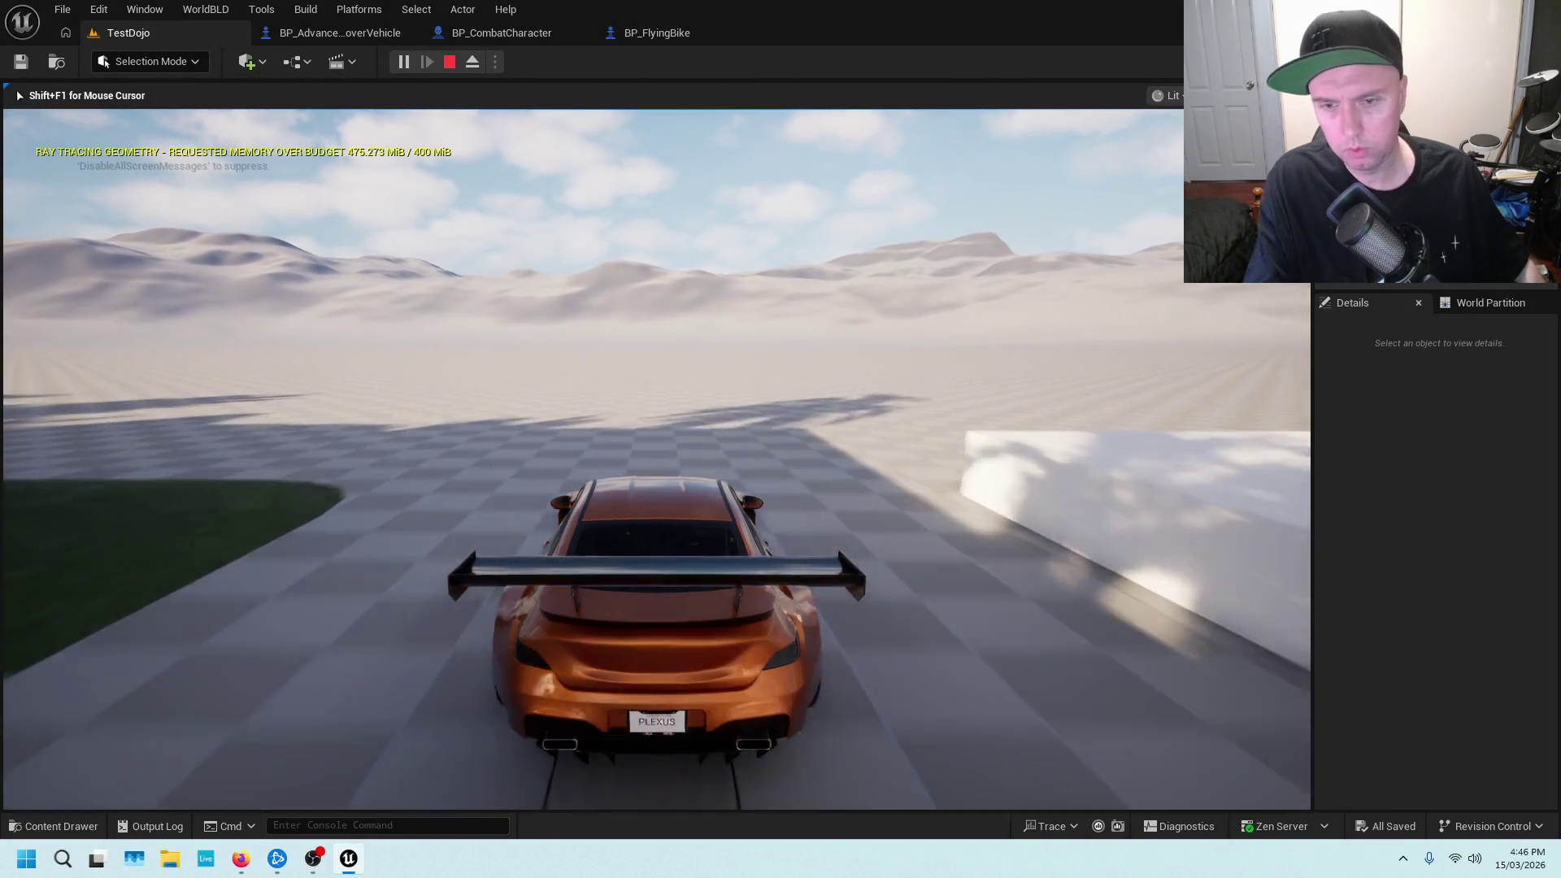
{"action": "key", "text": "e"}
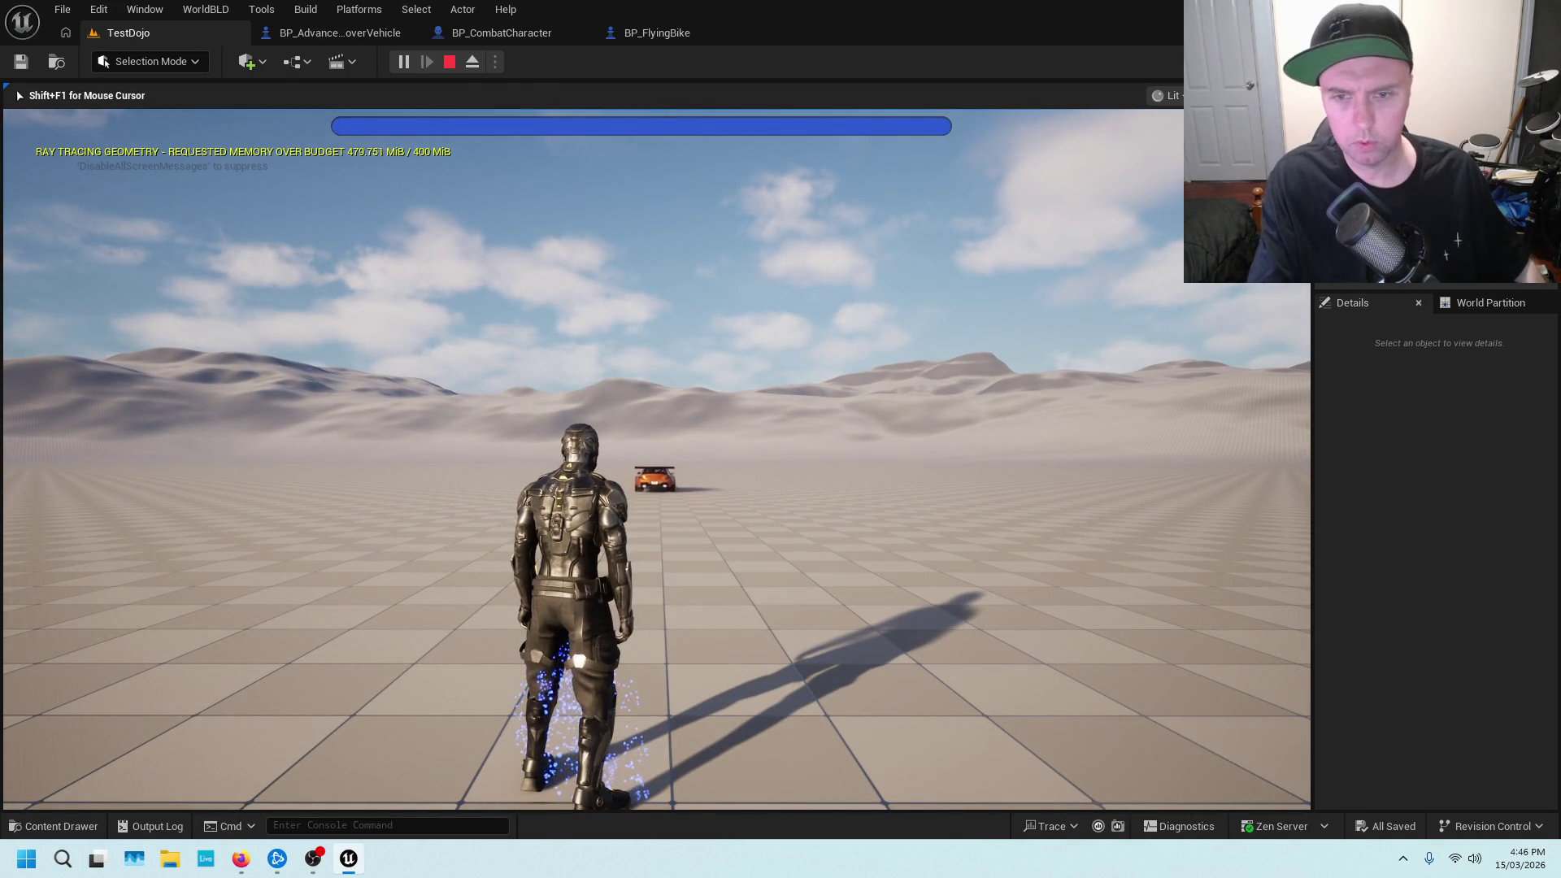
{"action": "key", "text": "Escape"}
{"action": "key", "text": "w"}
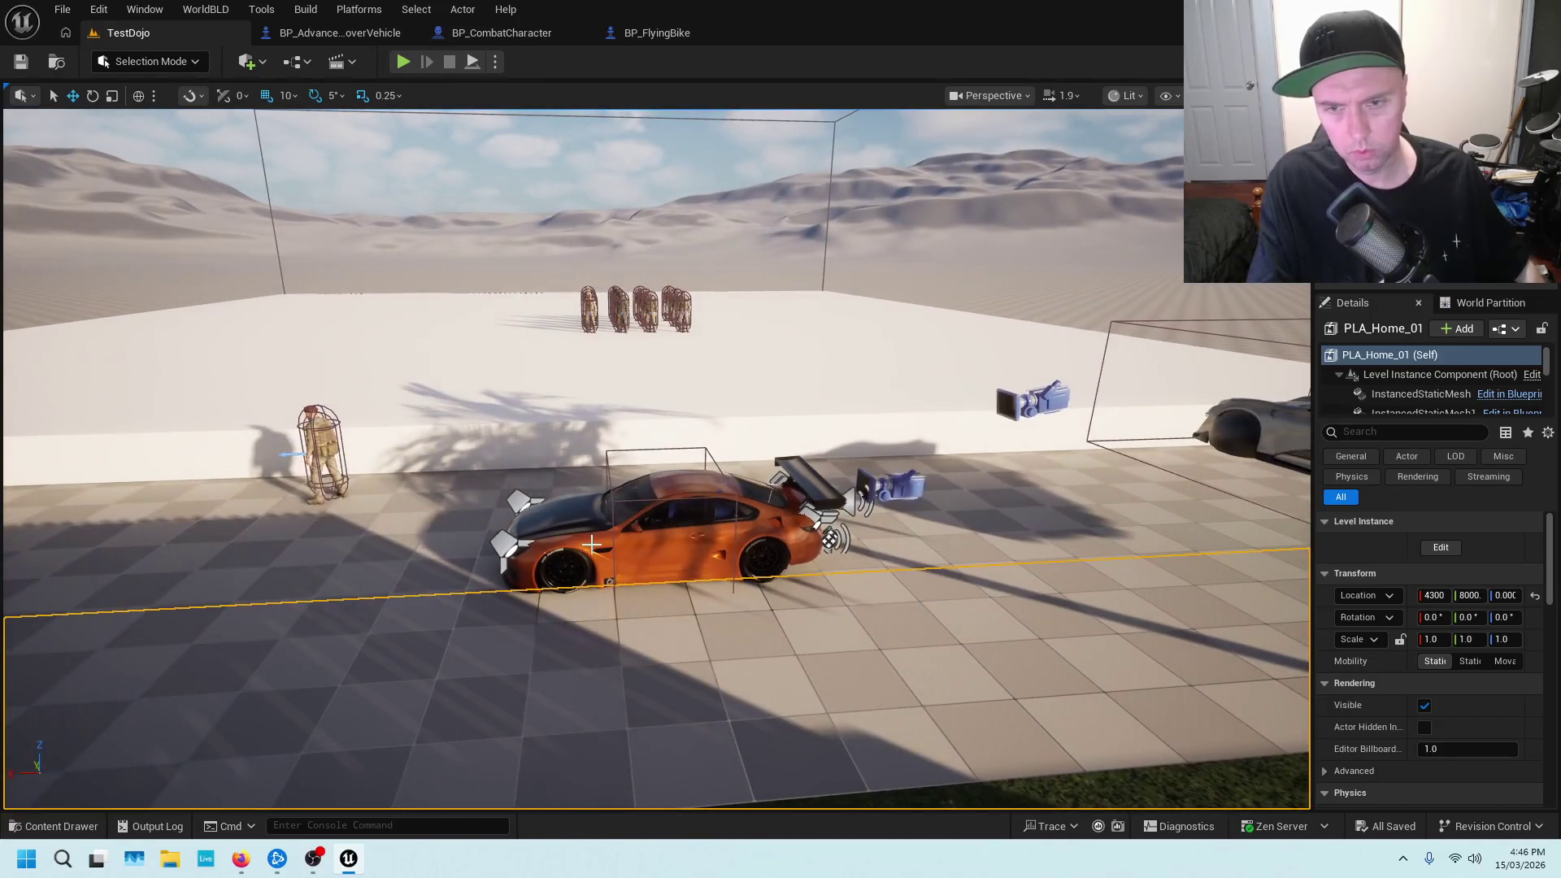
Select the orange car and browse to its BP_BMX6 blueprint asset
{"action": "left_click", "coordinate": [586, 547]}
{"action": "right_click", "coordinate": [586, 546]}
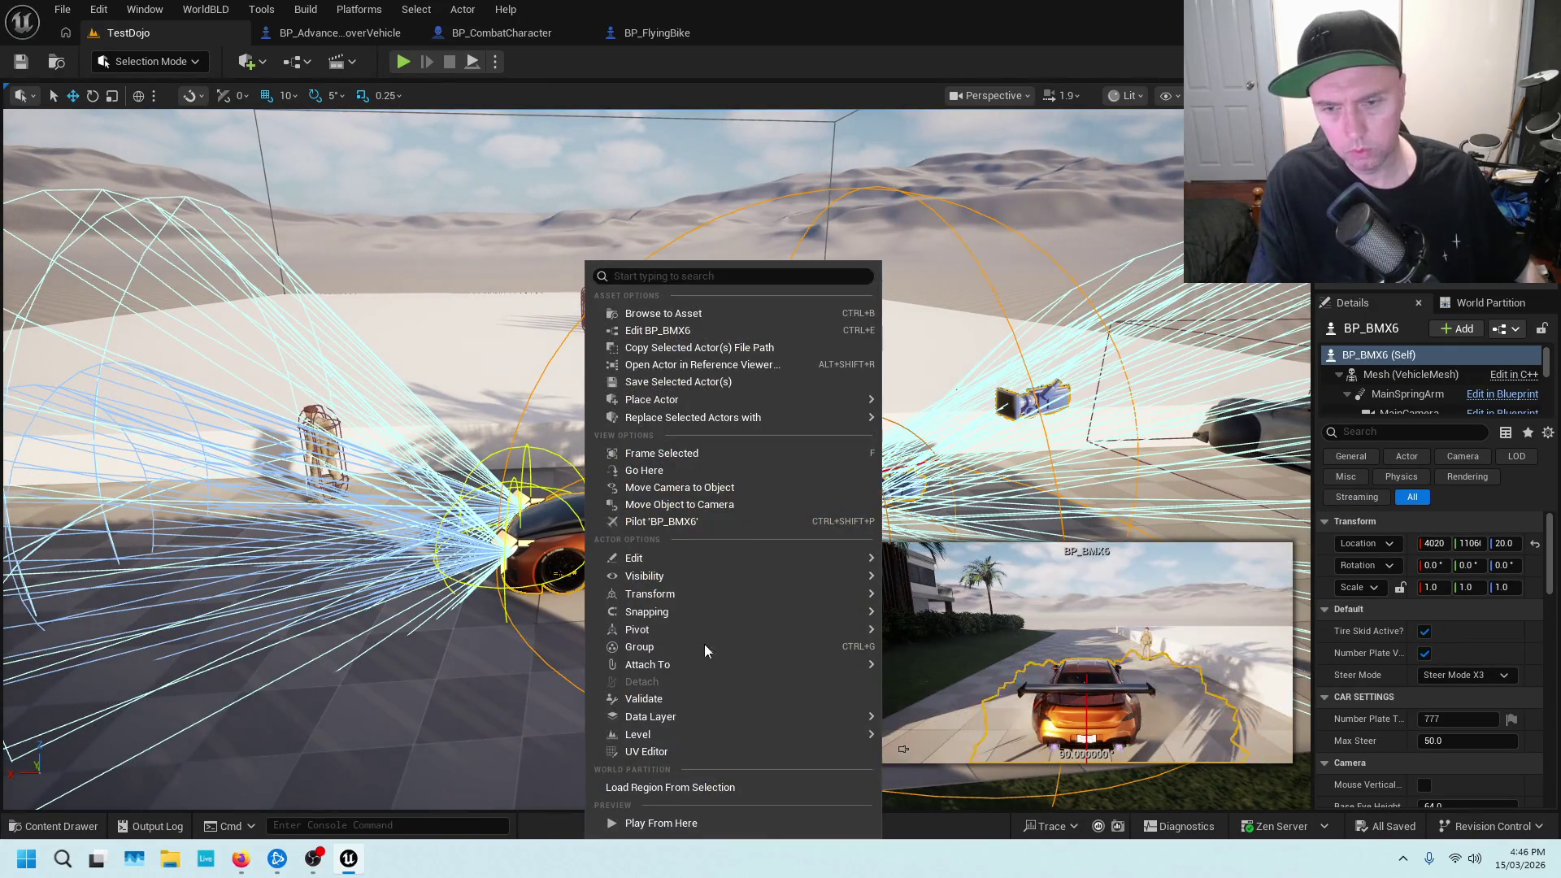
{"action": "left_click", "coordinate": [694, 313]}
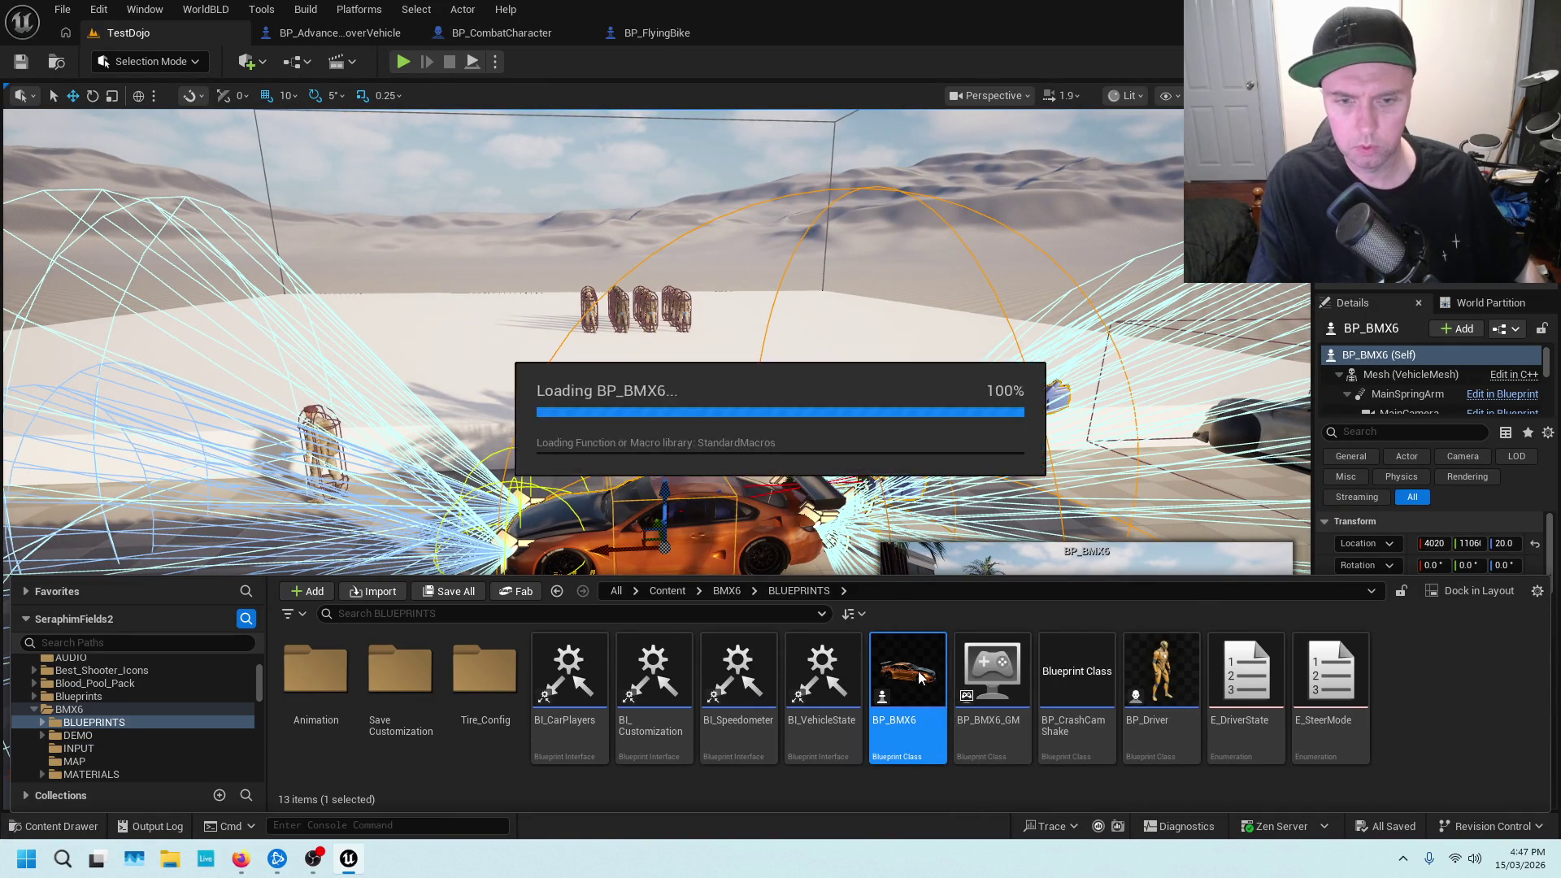
Review AttachPlayerToVehicle's Seat Place 2 reference, then show the blueprint's Viewport
{"action": "scroll", "coordinate": [773, 183], "scroll_direction": "down", "scroll_amount": 2}
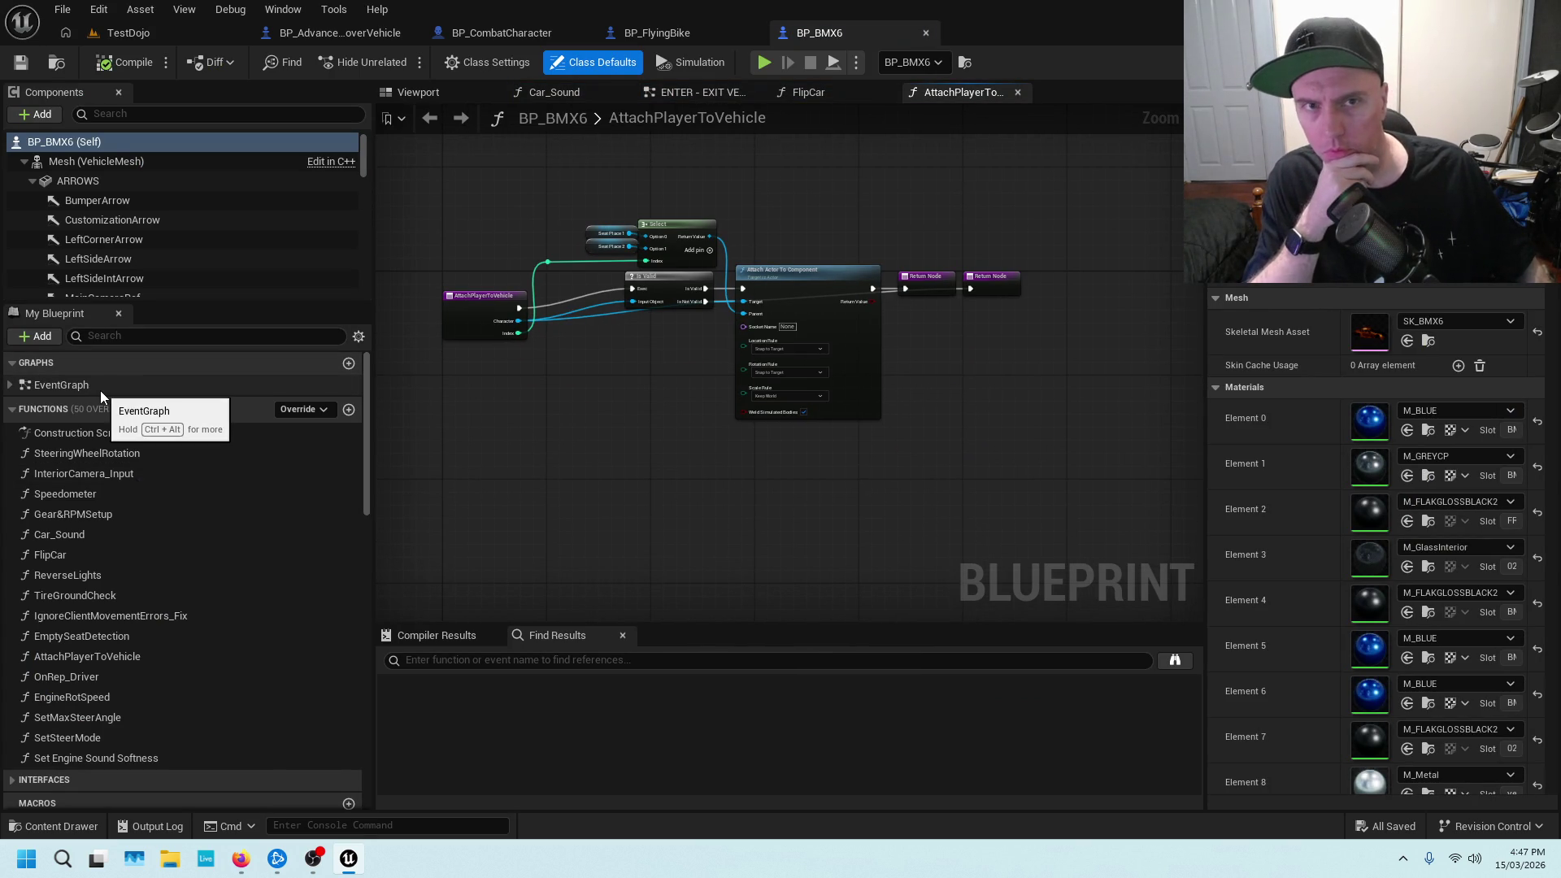
{"action": "scroll", "coordinate": [461, 246], "scroll_direction": "up", "scroll_amount": 2}
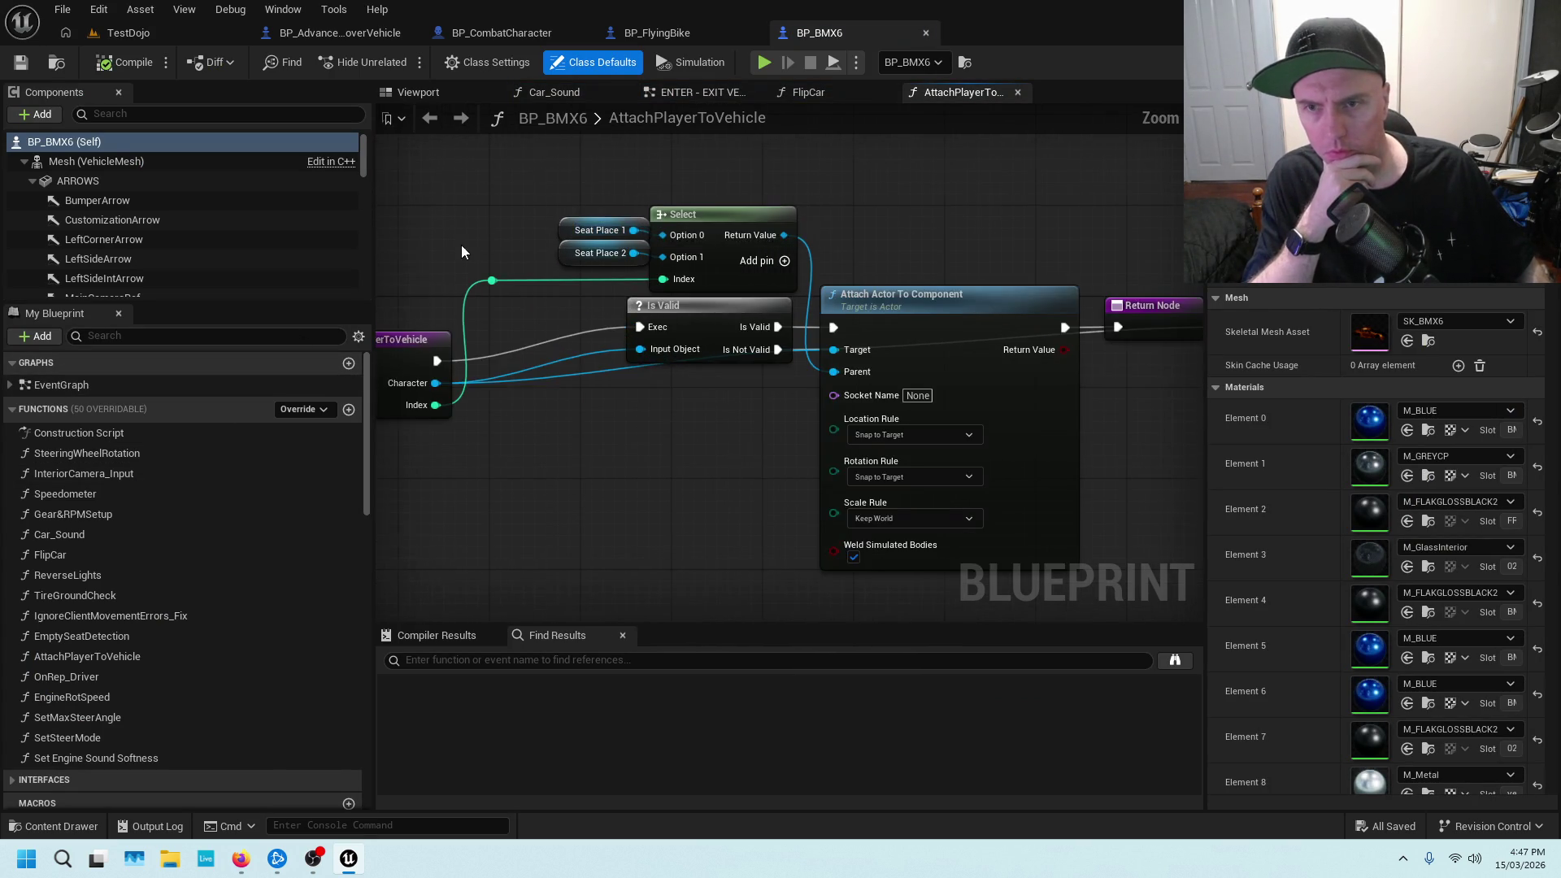
{"action": "scroll", "coordinate": [688, 224], "scroll_direction": "up", "scroll_amount": 2}
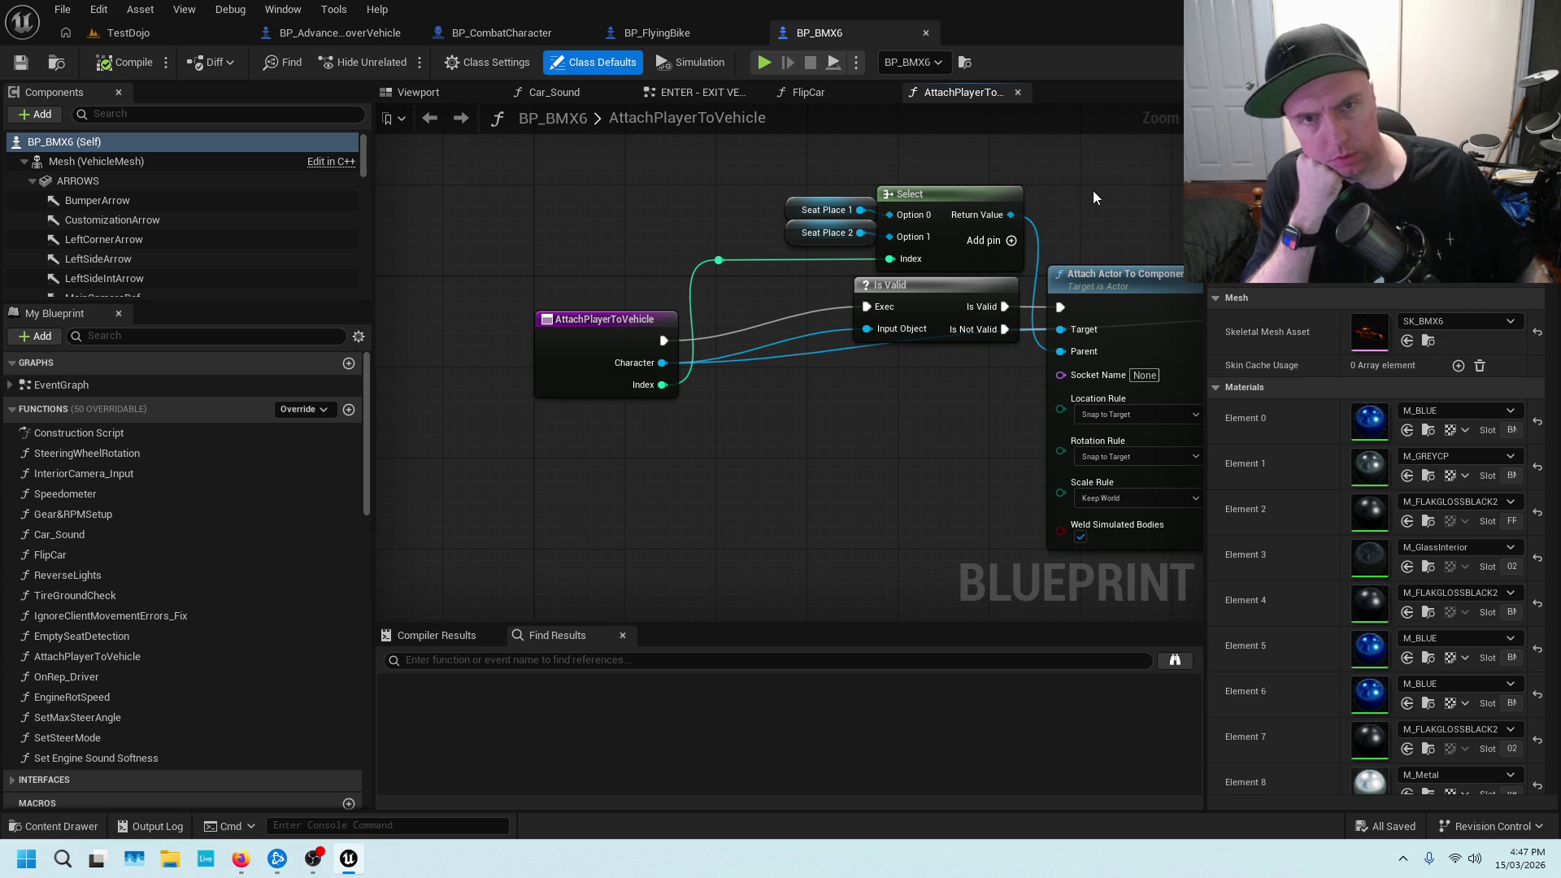
{"action": "left_click_drag", "start_coordinate": [1095, 197], "coordinate": [865, 196]}
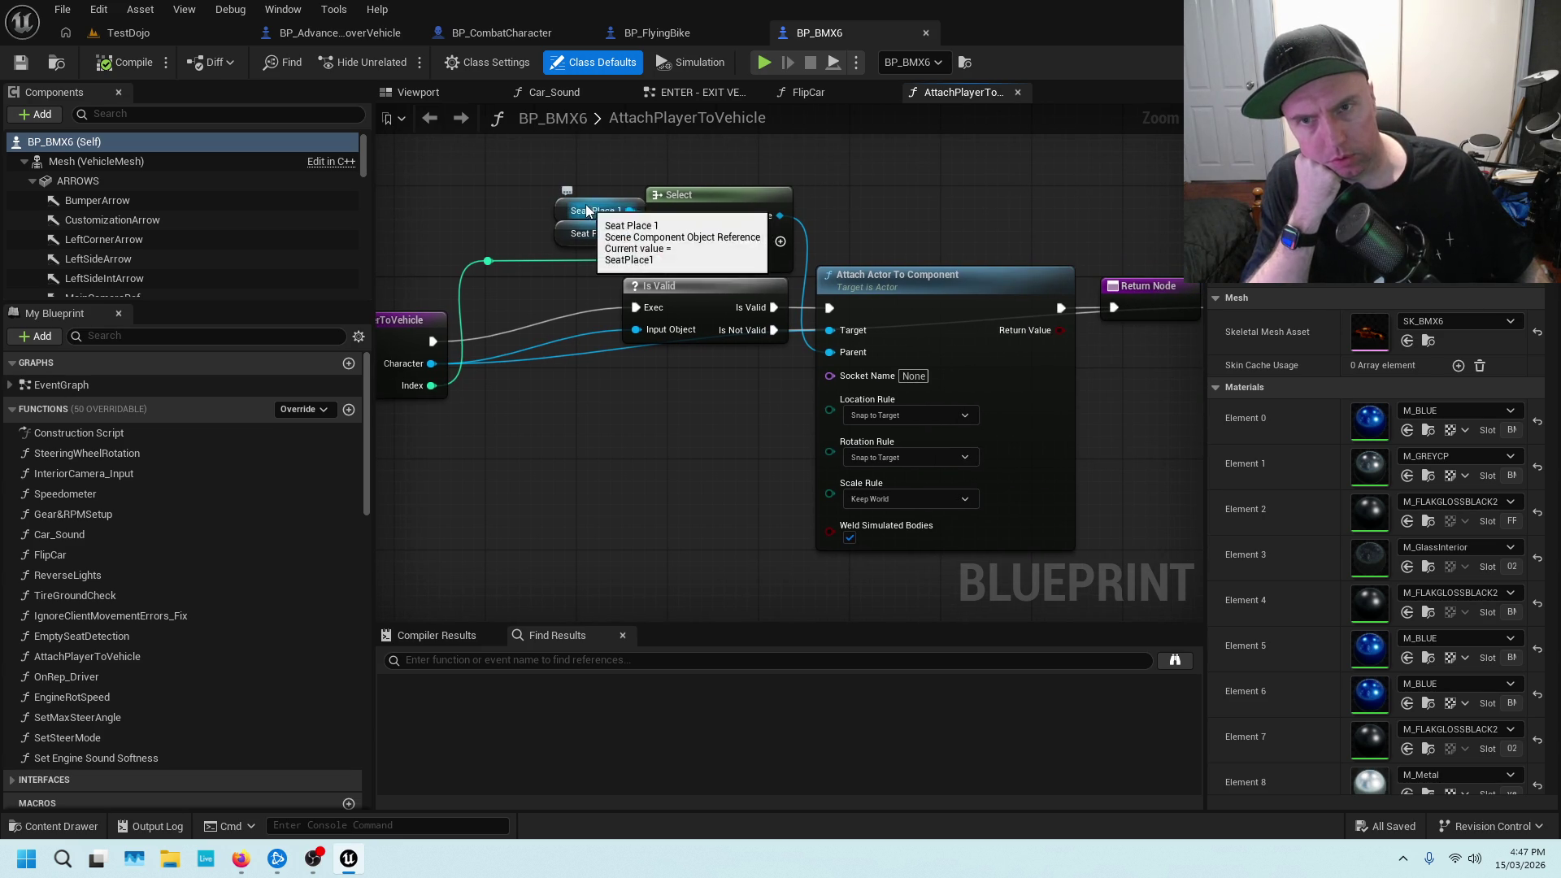
{"action": "left_click", "coordinate": [587, 234]}
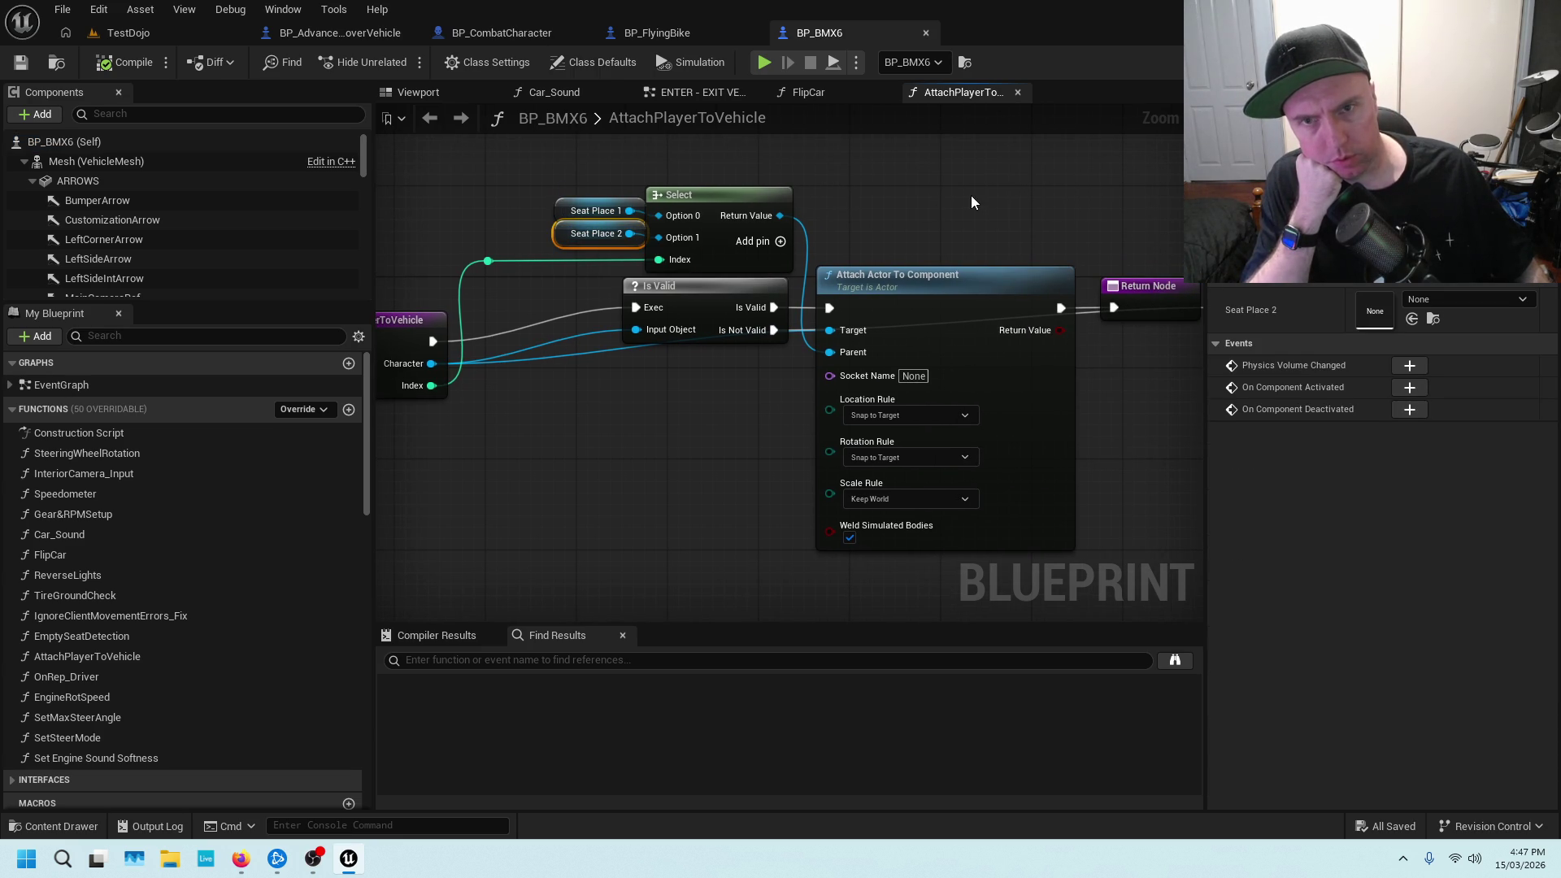
{"action": "left_click", "coordinate": [456, 92]}
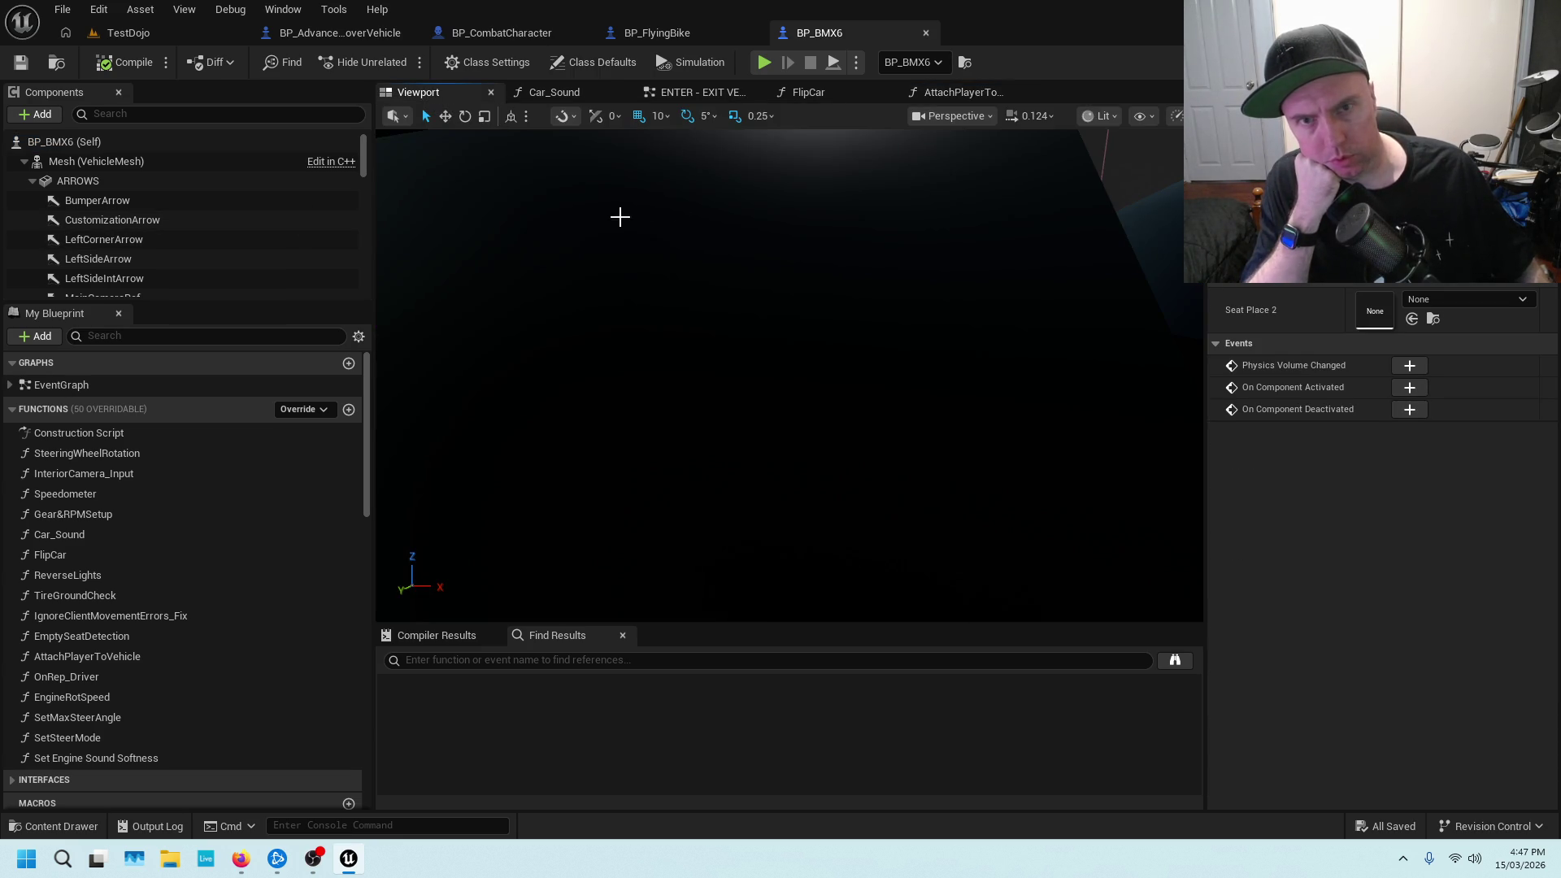
Select SeatPlace1 and SeatPlace2 in the Components list to see where each sits
{"action": "scroll", "coordinate": [680, 231], "scroll_direction": "up", "scroll_amount": 5}
{"action": "scroll", "coordinate": [680, 231], "scroll_direction": "down", "scroll_amount": 3}
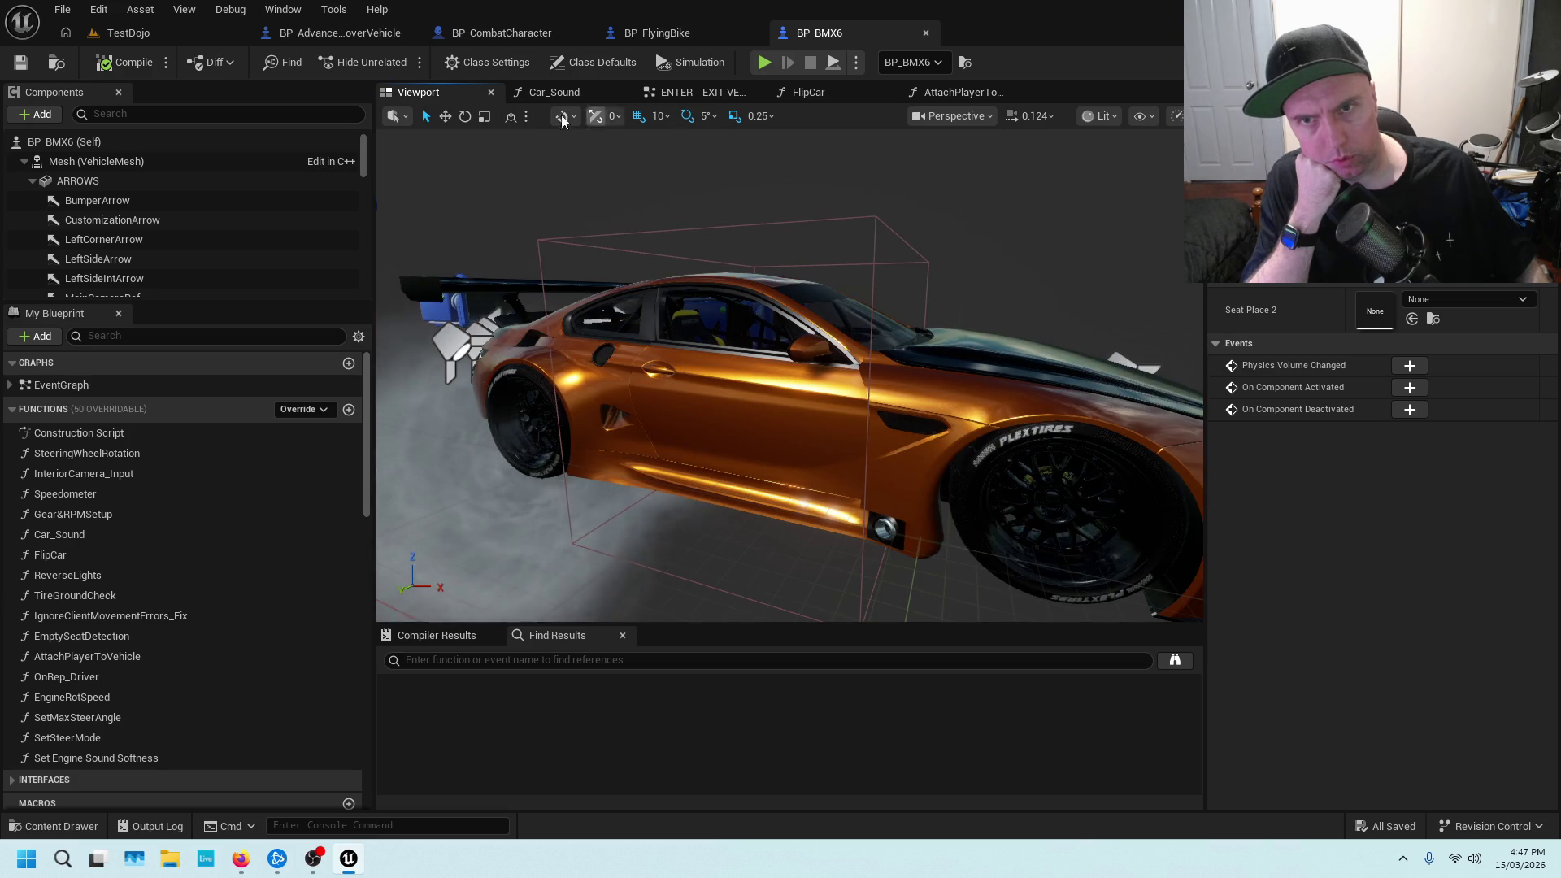
{"action": "scroll", "coordinate": [190, 213], "scroll_direction": "down", "scroll_amount": 5}
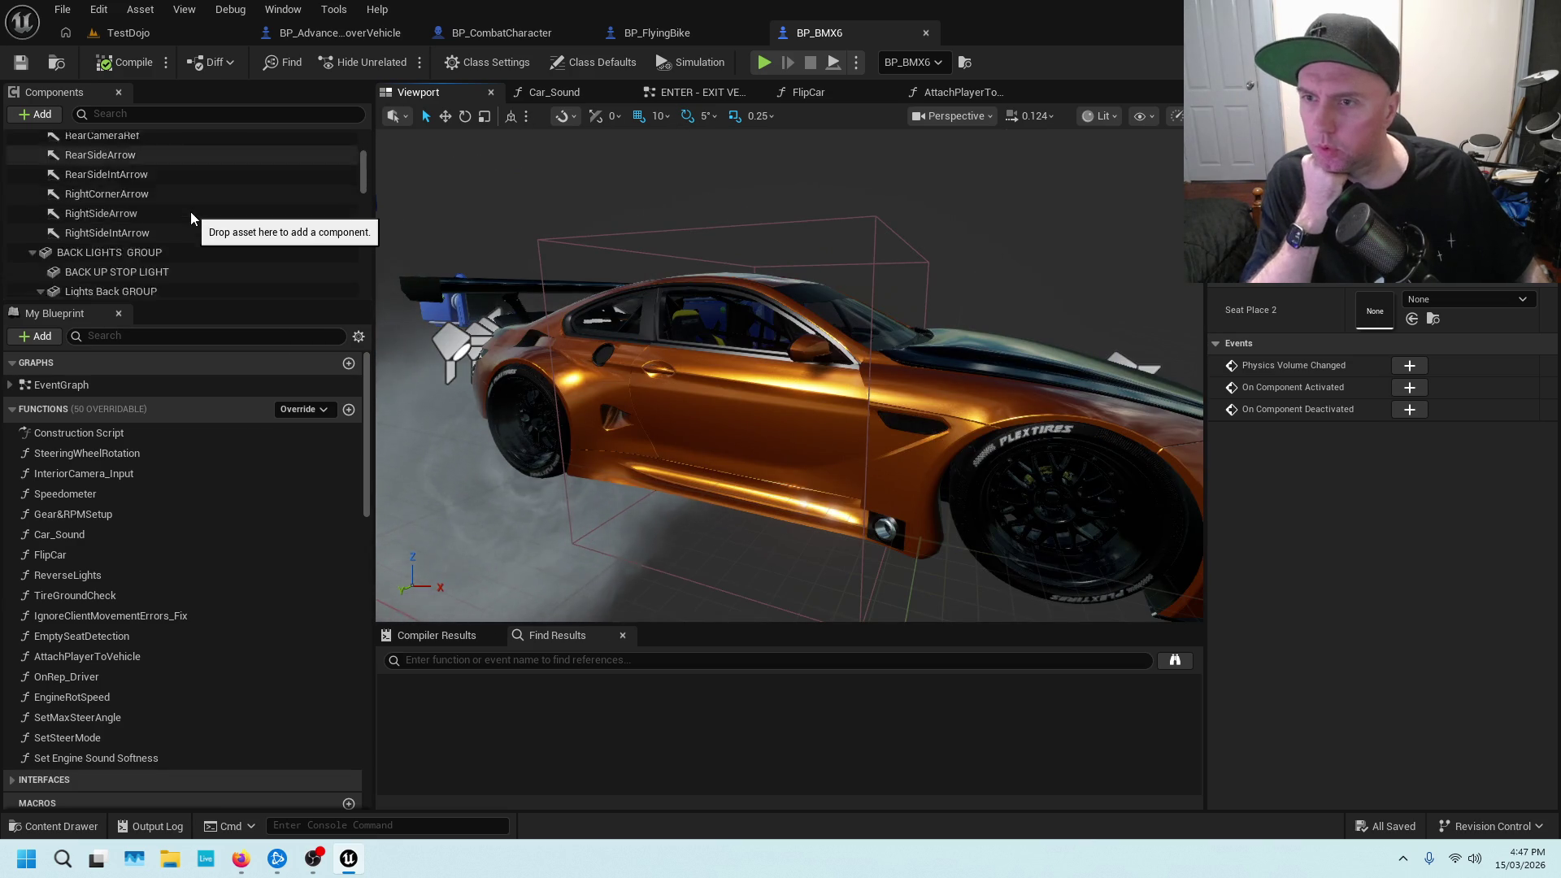
{"action": "scroll", "coordinate": [190, 210], "scroll_direction": "down", "scroll_amount": 10}
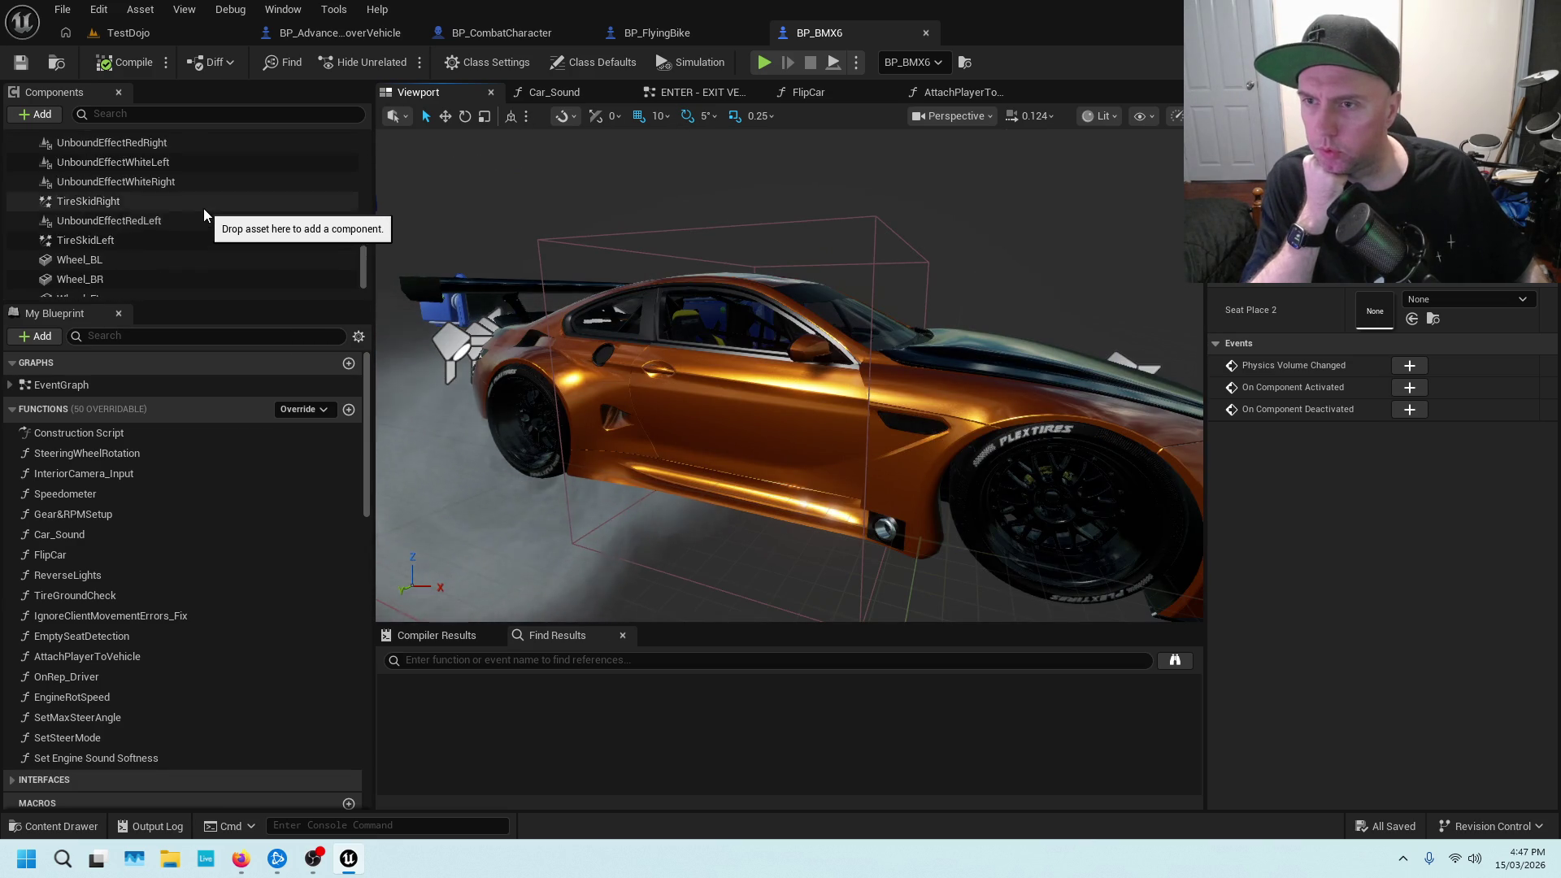
{"action": "scroll", "coordinate": [193, 221], "scroll_direction": "up", "scroll_amount": 5}
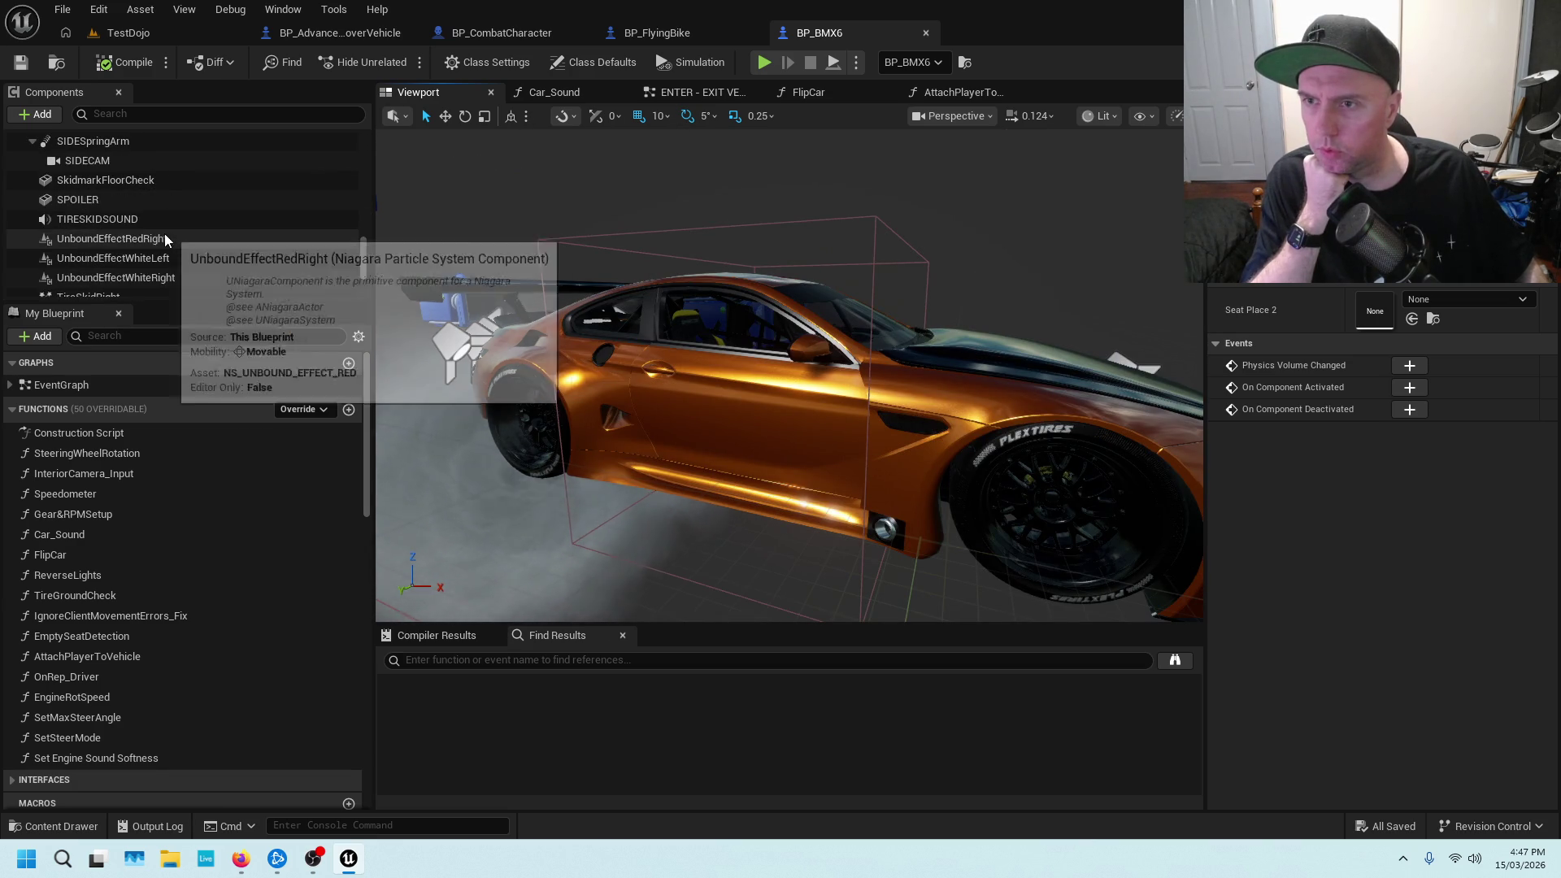
{"action": "scroll", "coordinate": [190, 226], "scroll_direction": "up", "scroll_amount": 1}
{"action": "scroll", "coordinate": [189, 221], "scroll_direction": "up", "scroll_amount": 1}
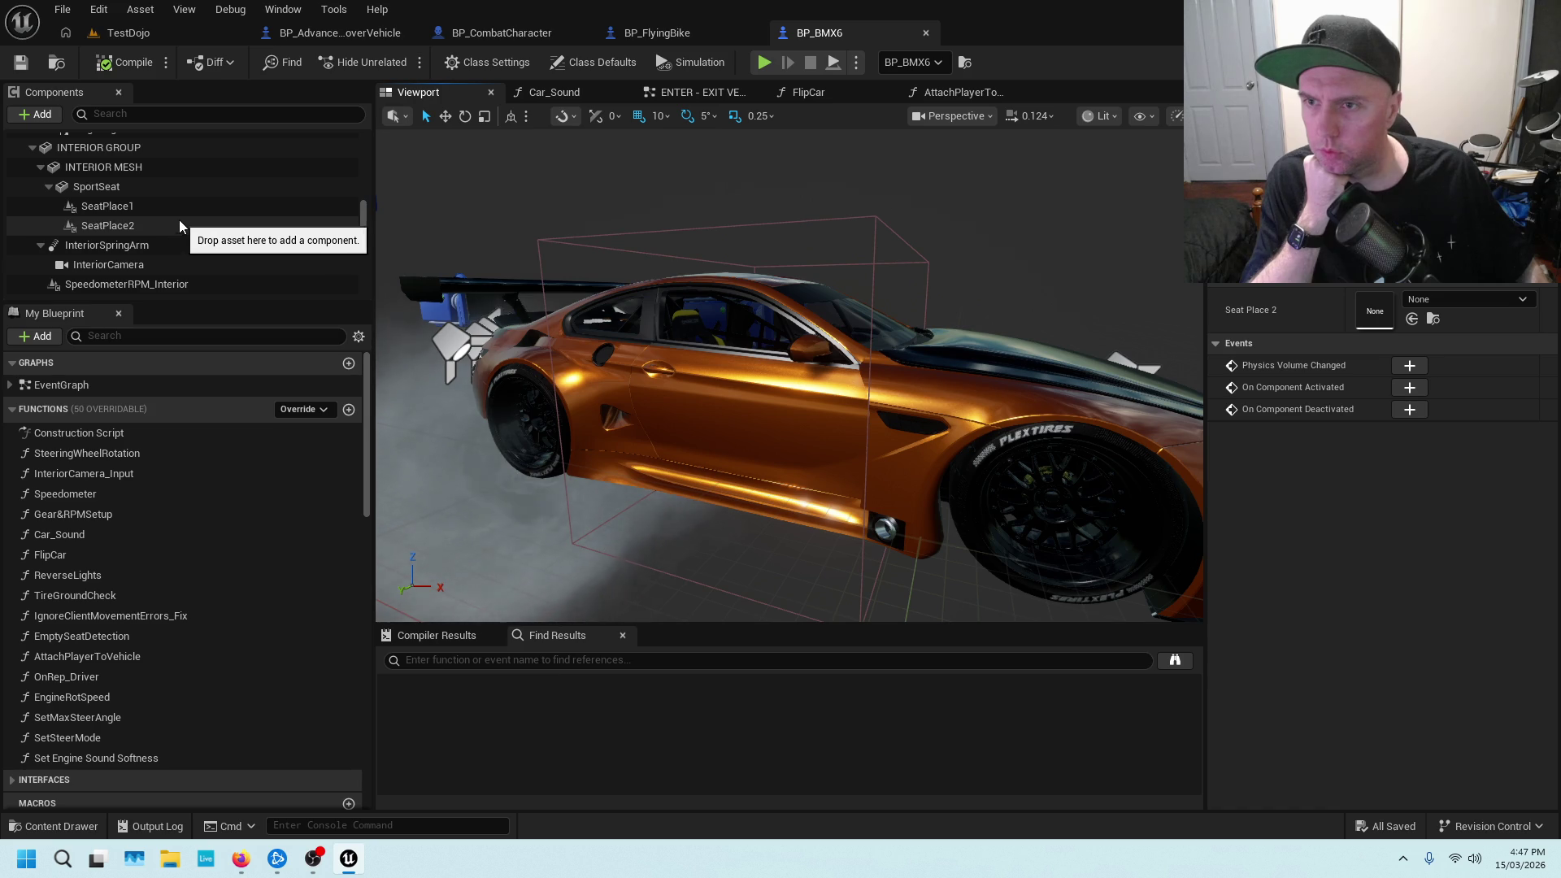
{"action": "left_click", "coordinate": [172, 202]}
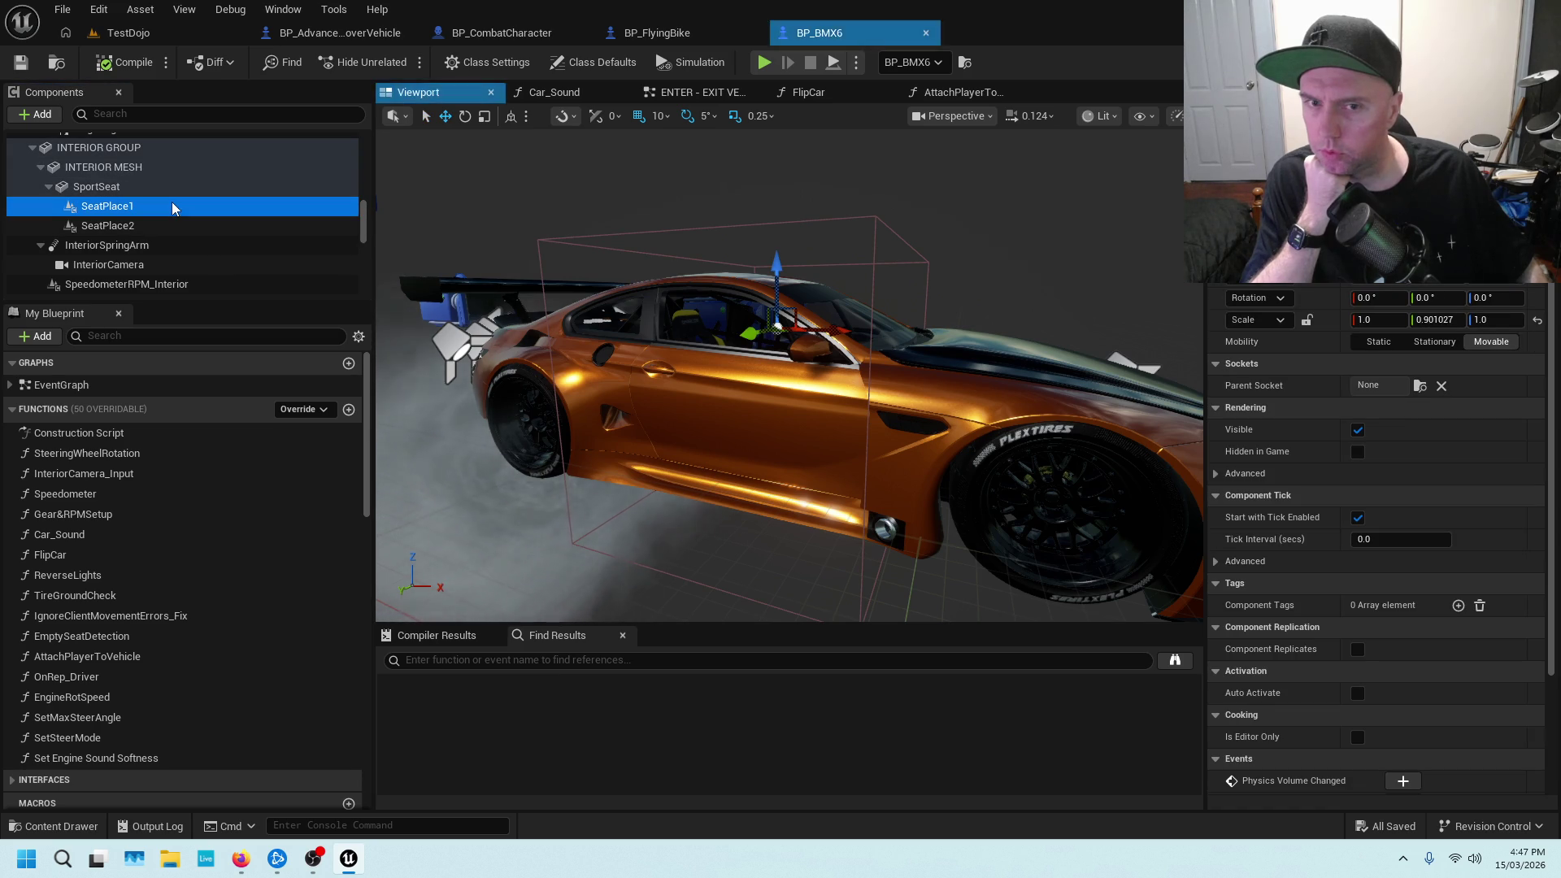
{"action": "left_click", "coordinate": [150, 219]}
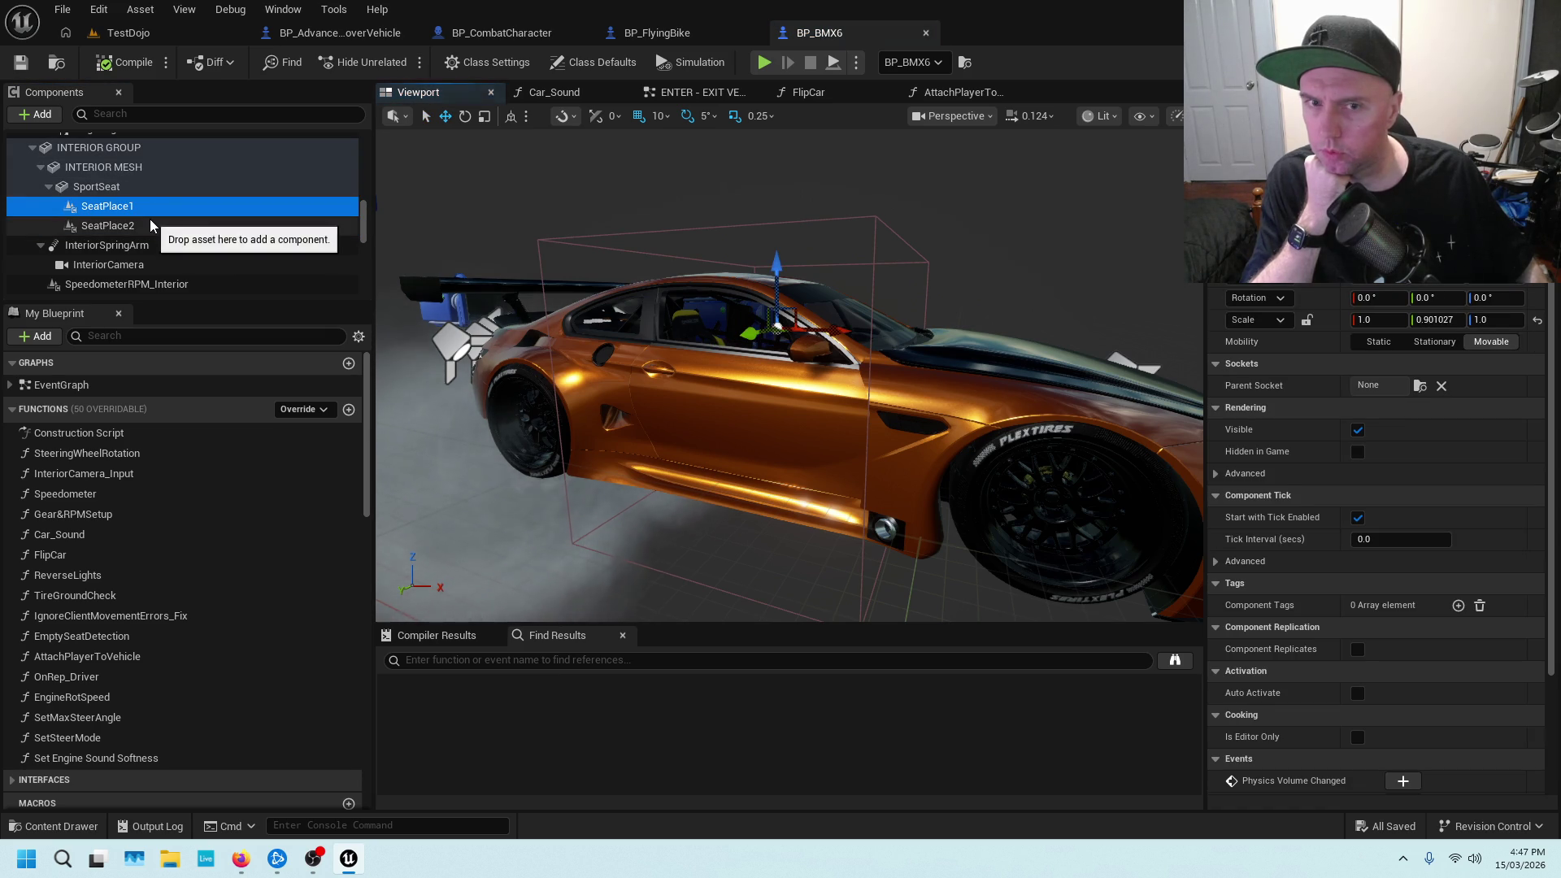
Move the view into the cabin to compare the seats, then return to TestDojo
{"action": "mouse_move", "coordinate": [622, 256]}
{"action": "left_mouse_down"}
{"action": "mouse_move", "coordinate": [1153, 483]}
{"action": "mouse_move", "coordinate": [1090, 354]}
{"action": "left_mouse_up"}
{"action": "left_click", "coordinate": [171, 207]}
{"action": "left_click", "coordinate": [171, 225]}
{"action": "left_click", "coordinate": [171, 207]}
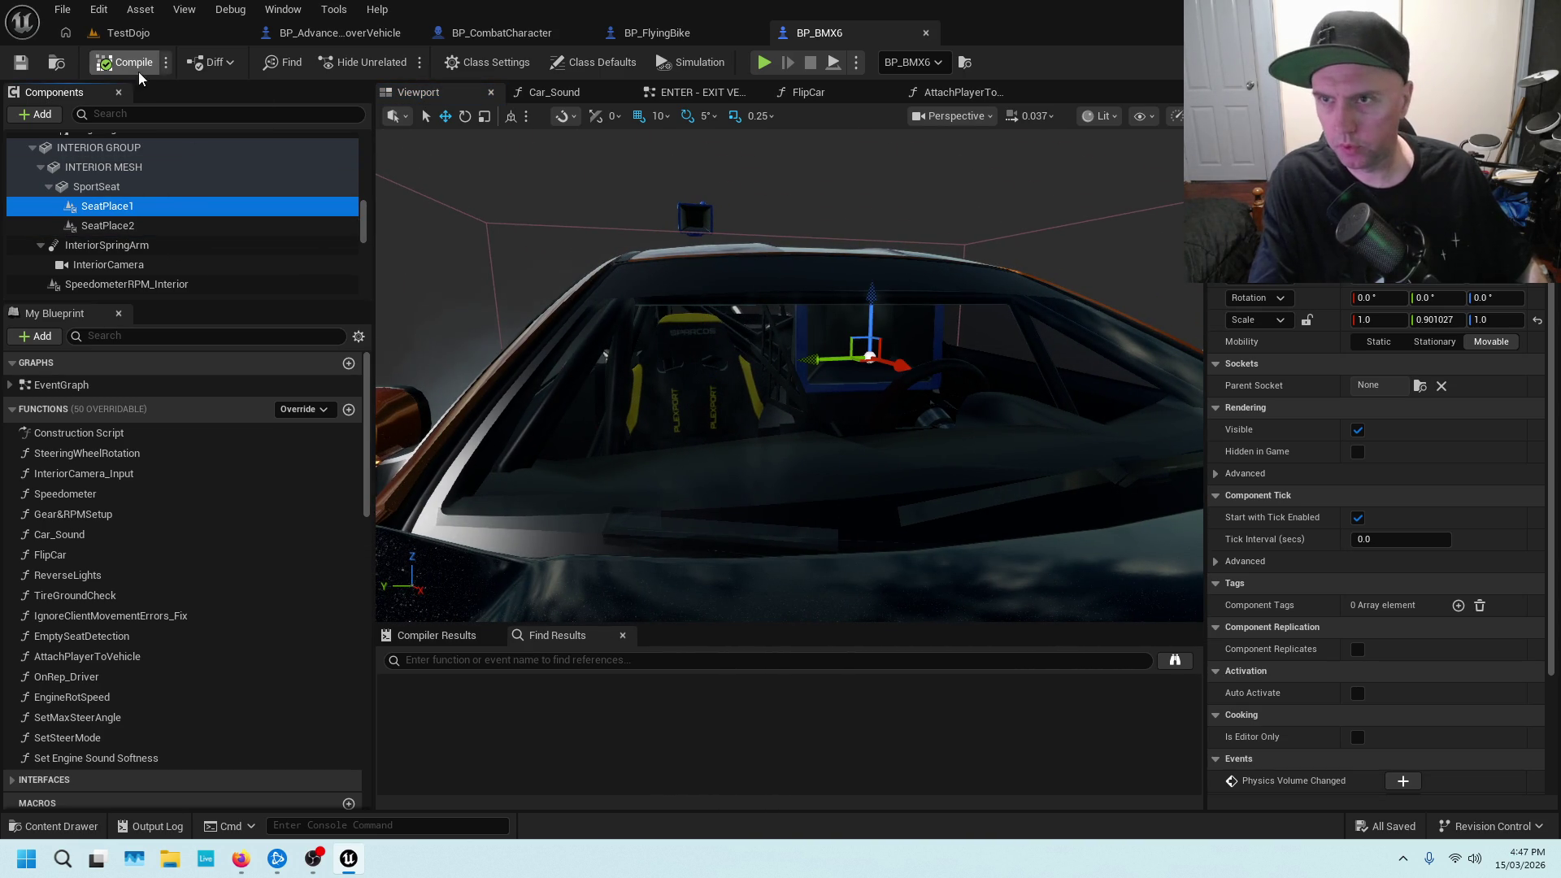
{"action": "left_click", "coordinate": [122, 32]}
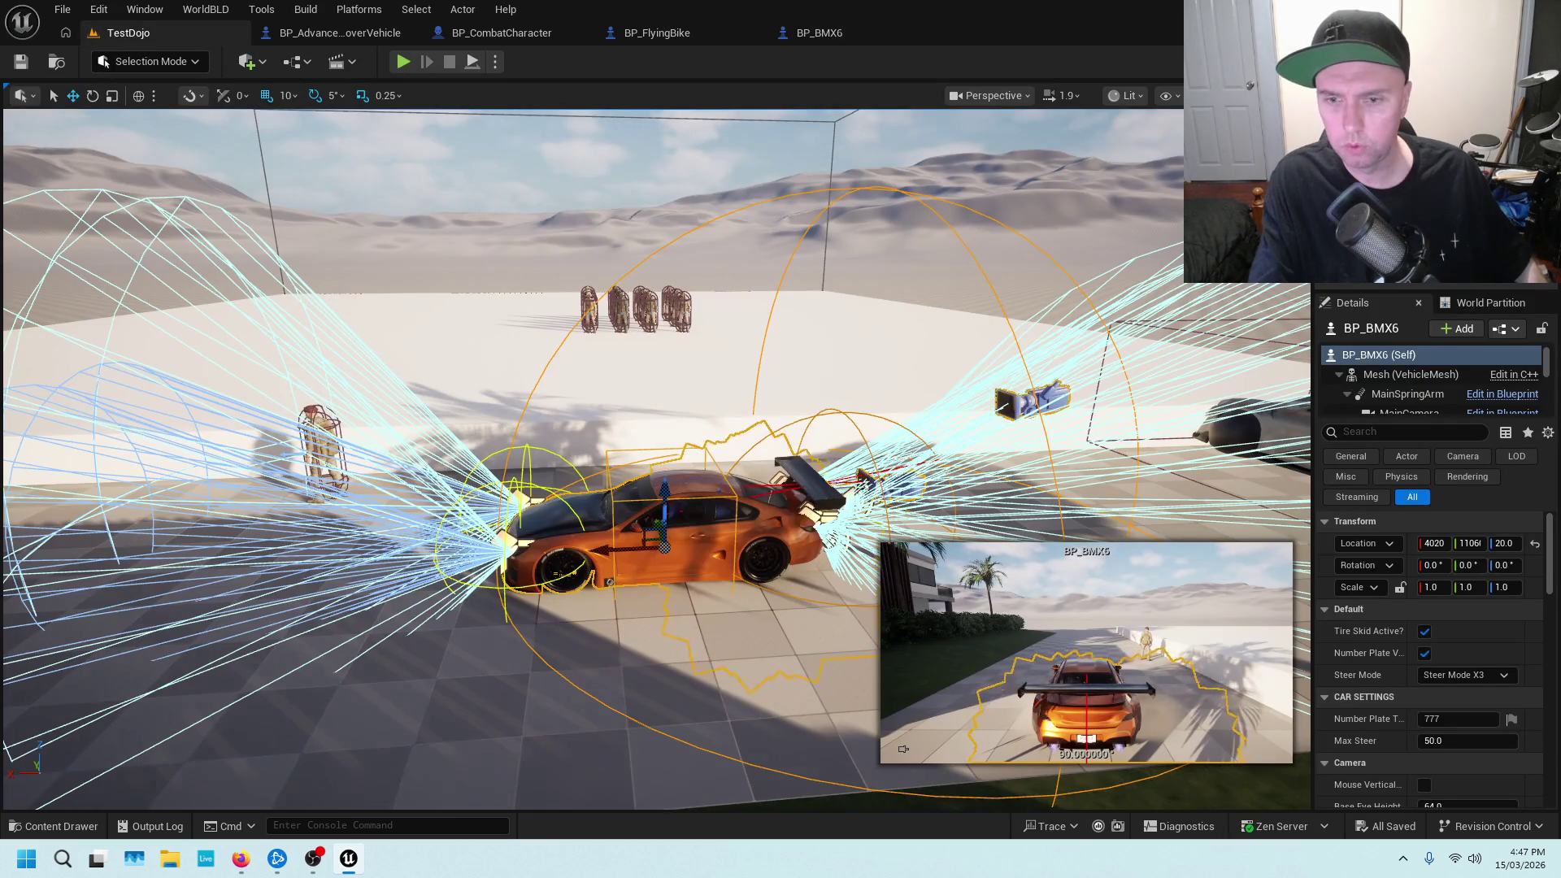
Play from a level spot, board and drive the orange car, then go back to BP_BMX6
{"action": "right_click", "coordinate": [512, 693]}
{"action": "left_click", "coordinate": [561, 680]}
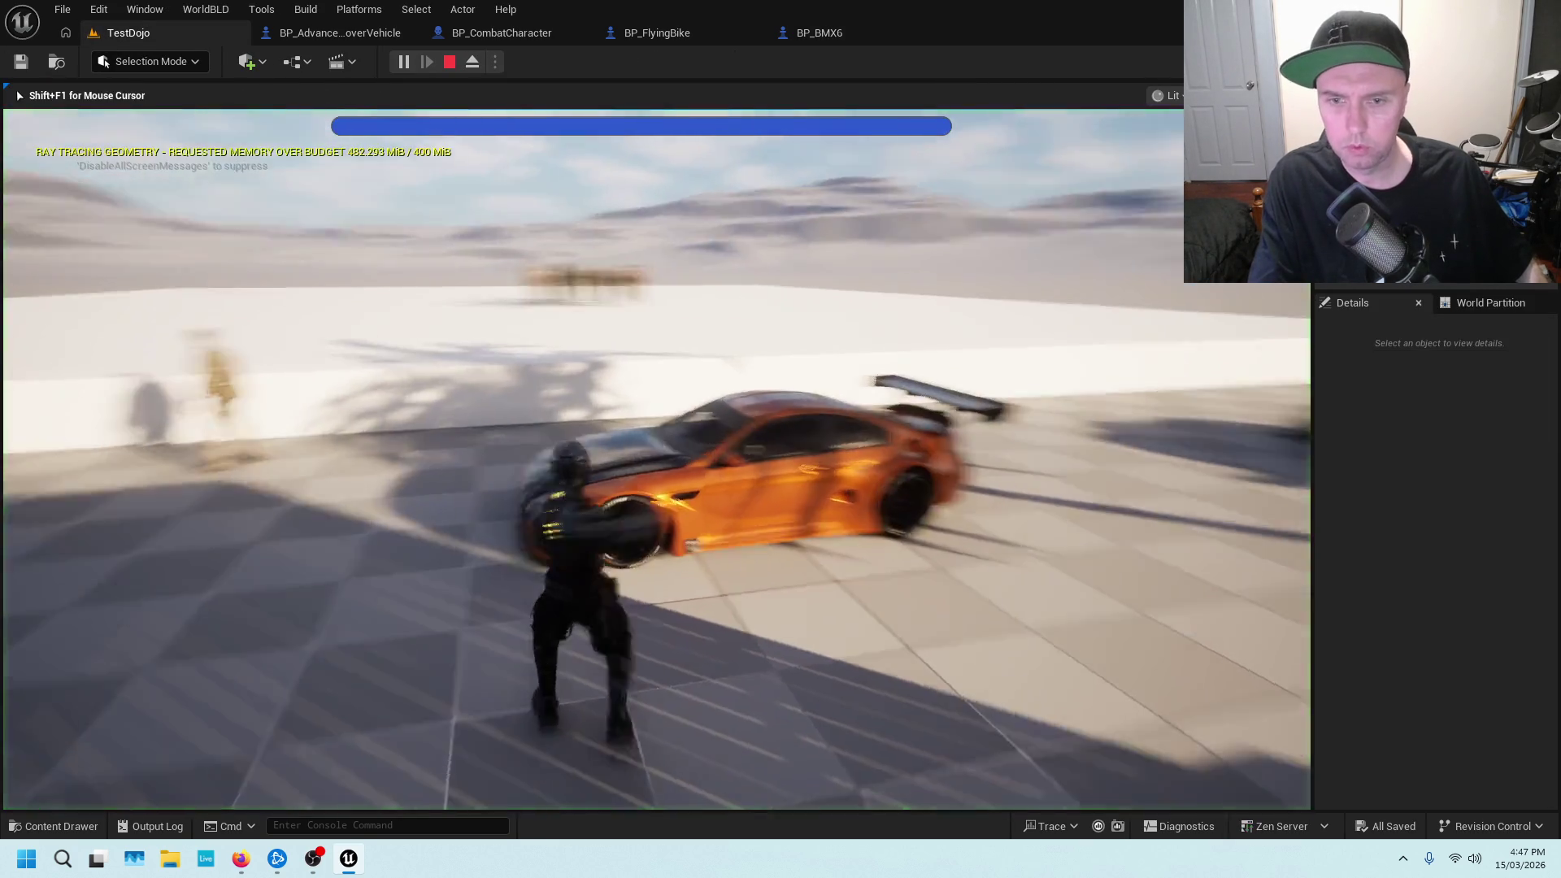
{"action": "key", "text": "e"}
{"action": "key", "text": "w"}
{"action": "key", "text": "d"}
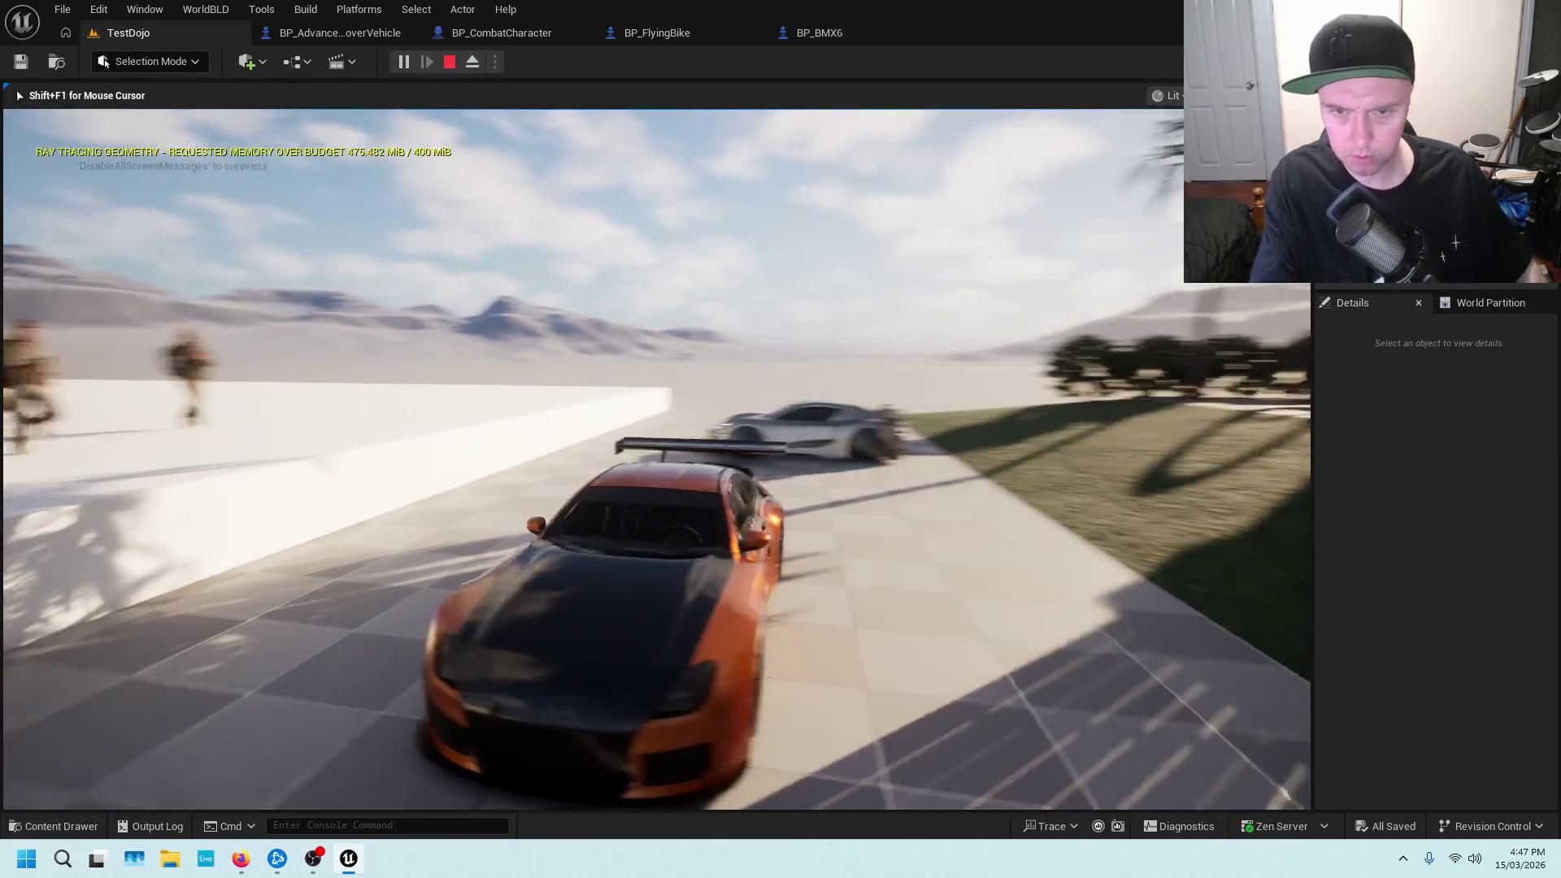
{"action": "key", "text": "Escape"}
{"action": "left_click", "coordinate": [374, 508]}
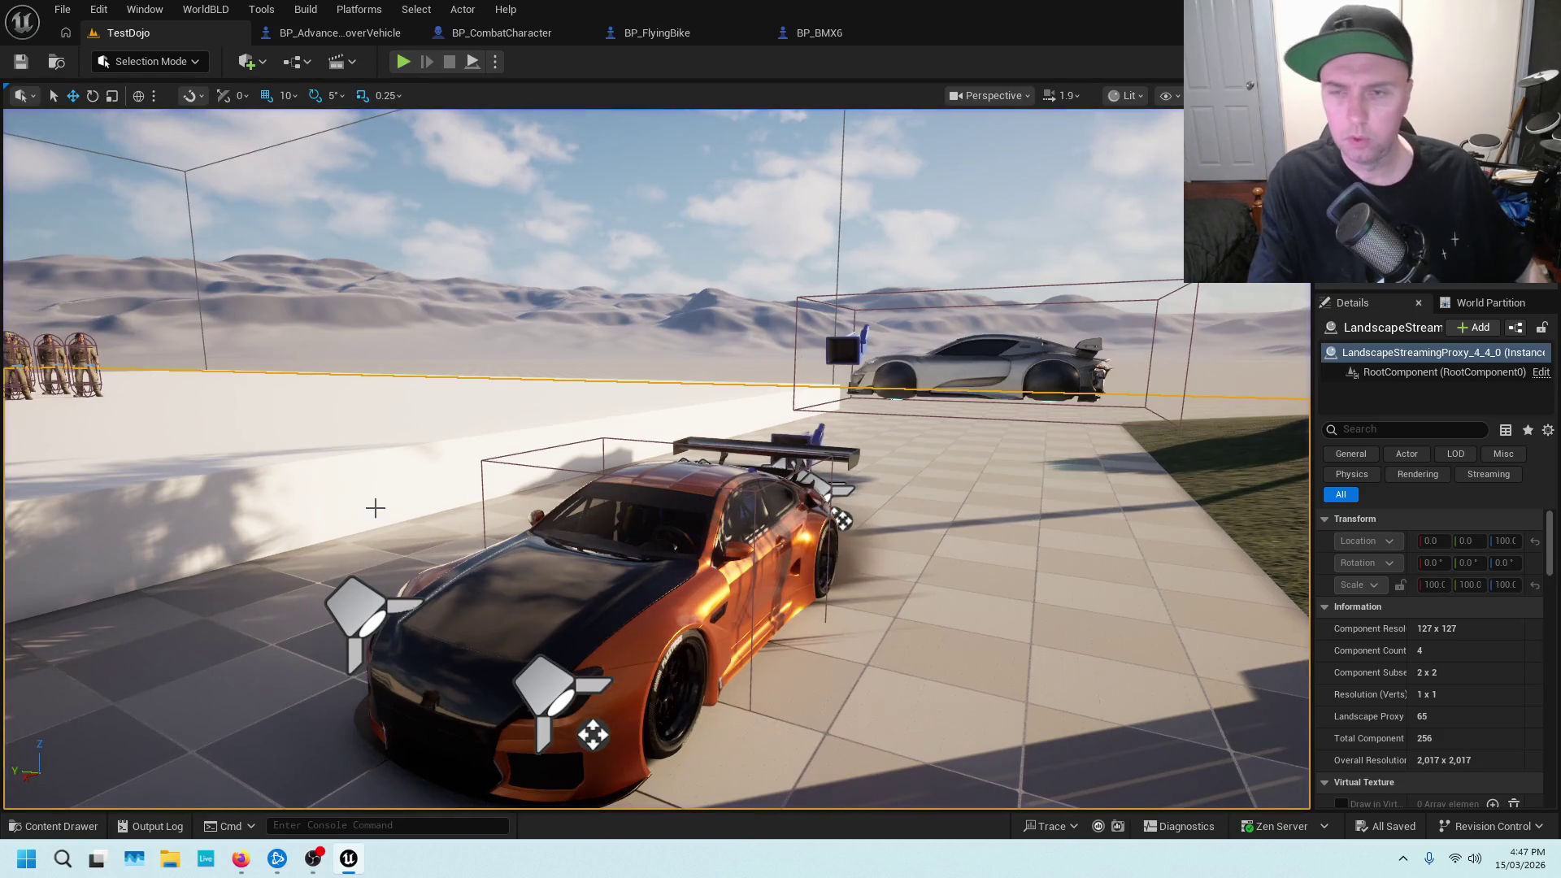
{"action": "left_click", "coordinate": [805, 32]}
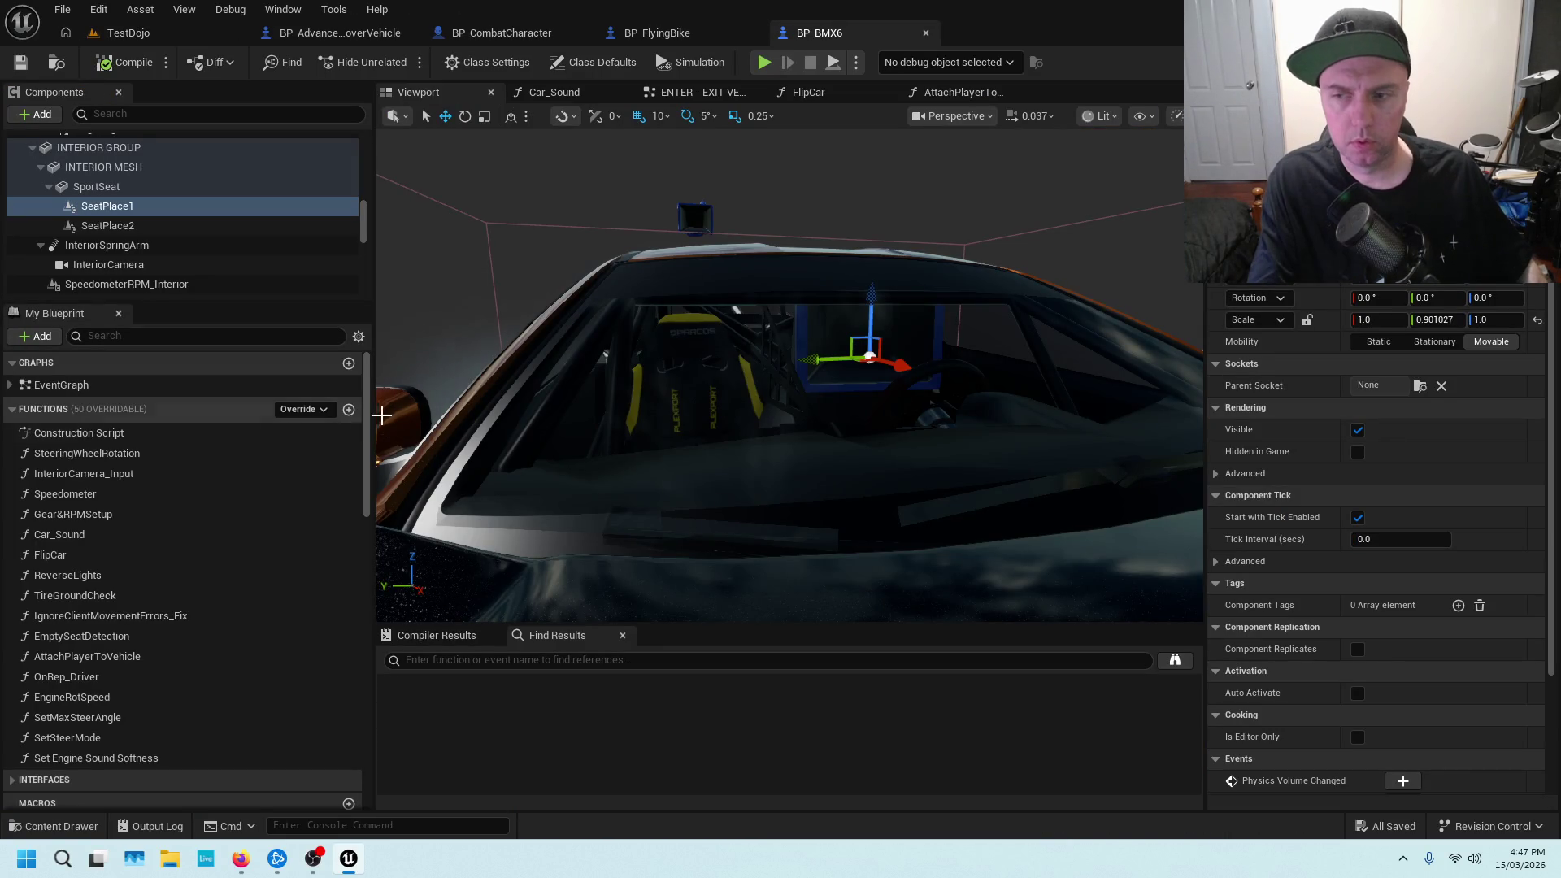
{"action": "left_click_drag", "start_coordinate": [824, 374], "coordinate": [824, 374]}
{"action": "left_click", "coordinate": [655, 33]}
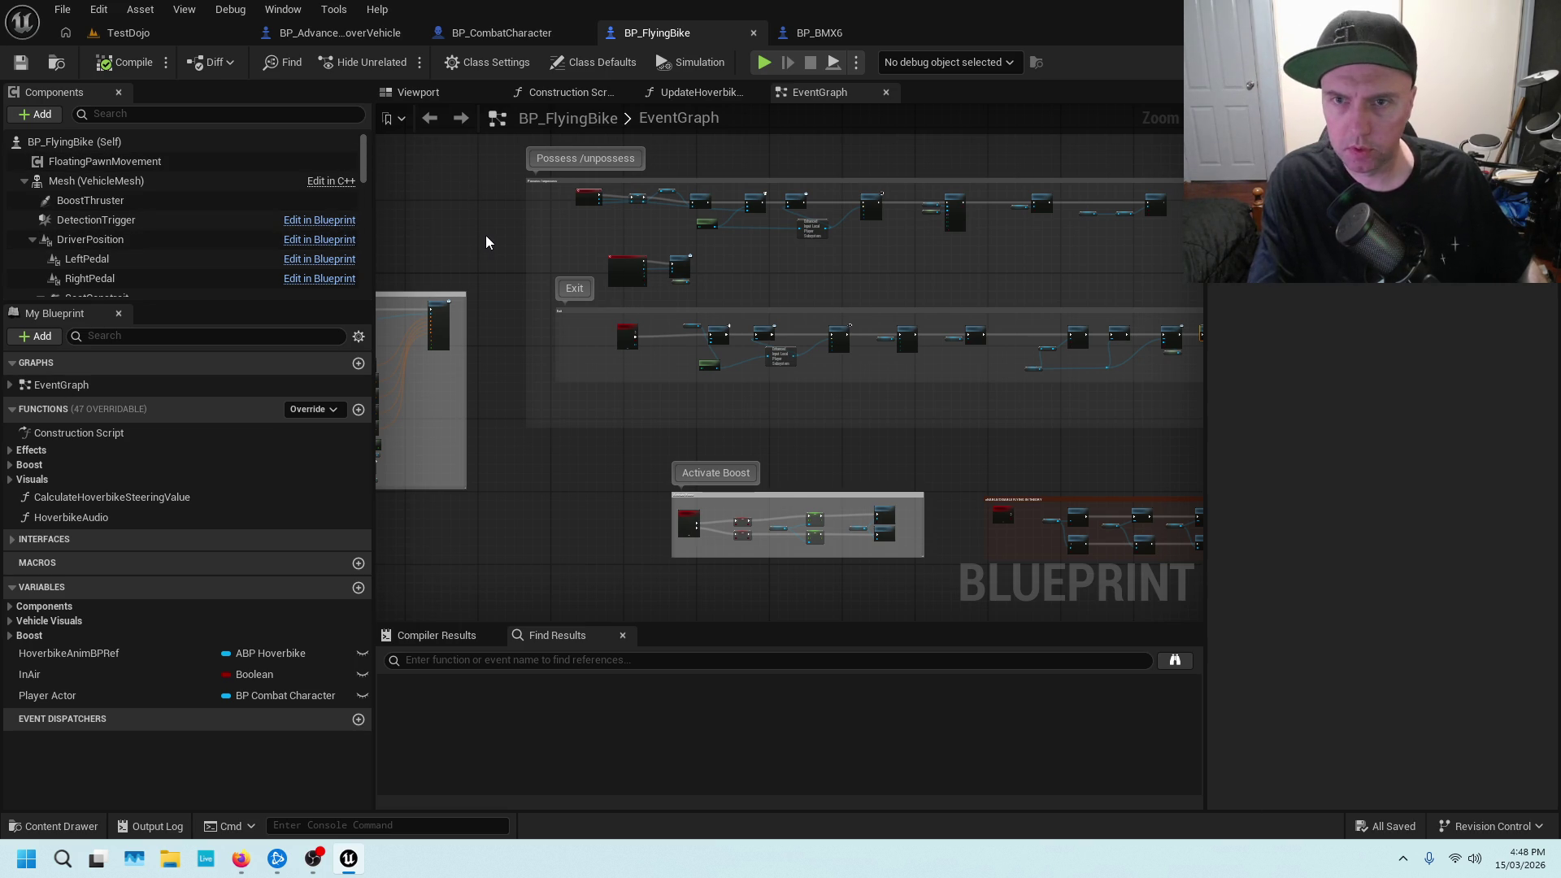
{"action": "scroll", "coordinate": [487, 238], "scroll_direction": "down", "scroll_amount": 2}
{"action": "left_click_drag", "start_coordinate": [486, 235], "coordinate": [676, 228]}
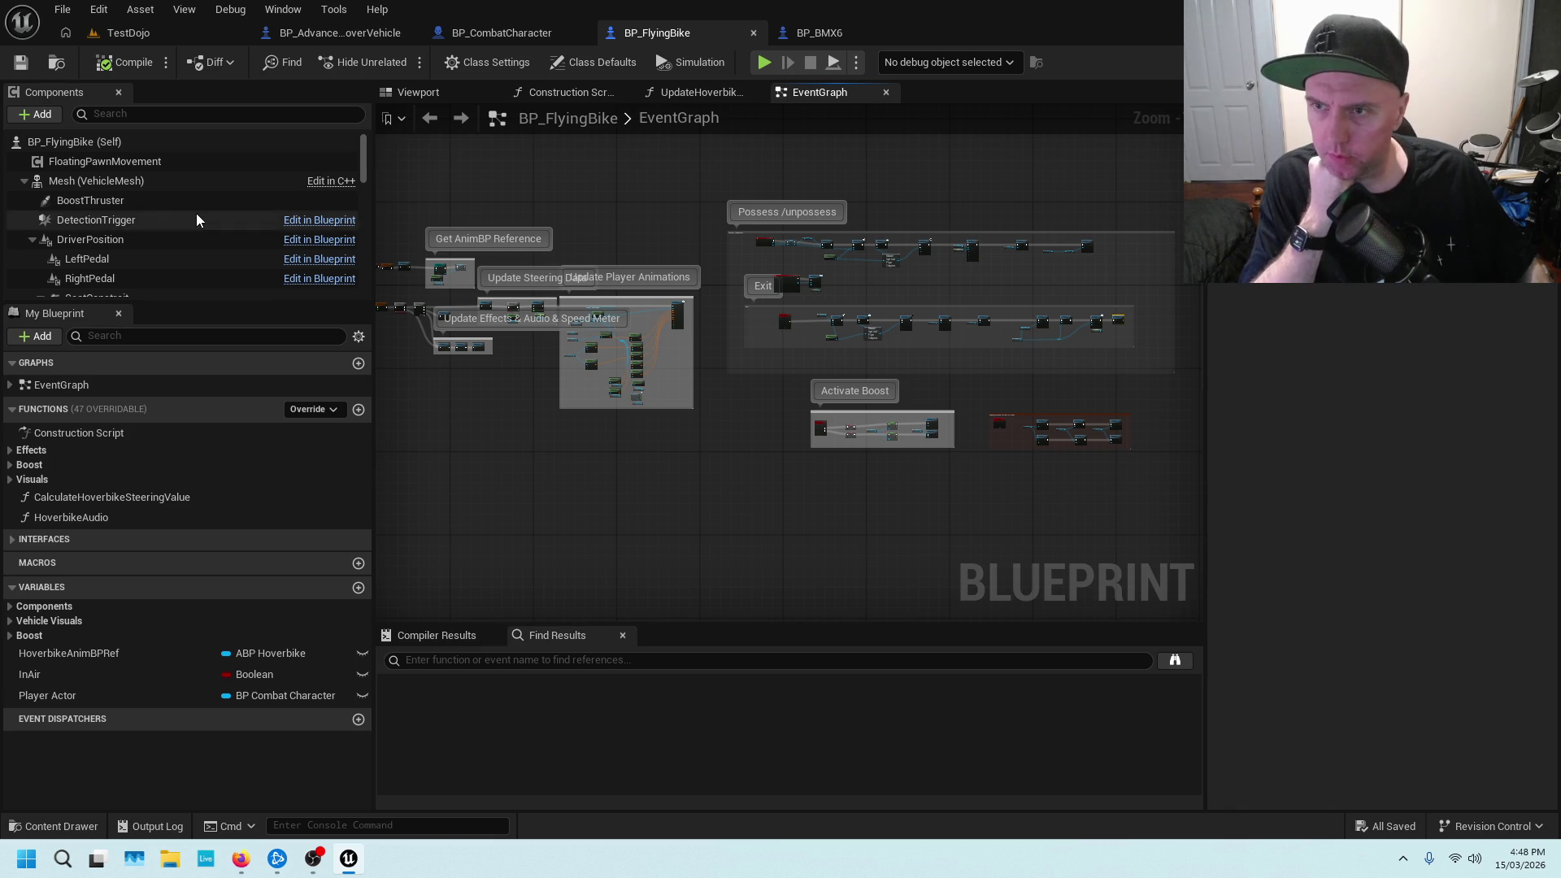
{"action": "scroll", "coordinate": [198, 218], "scroll_direction": "down", "scroll_amount": 8}
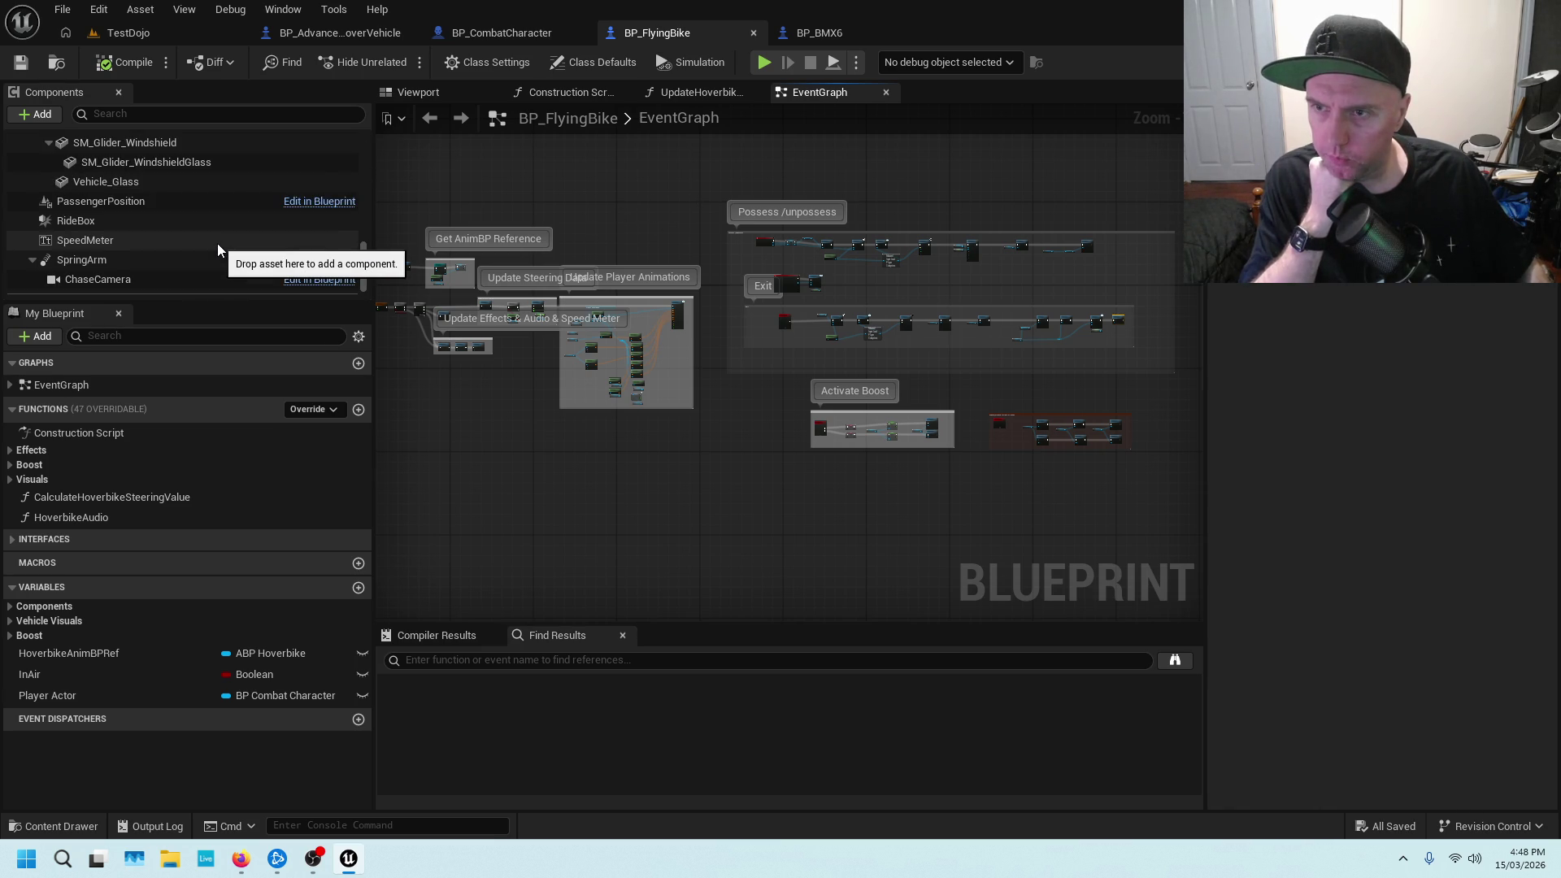
{"action": "scroll", "coordinate": [217, 244], "scroll_direction": "up", "scroll_amount": 5}
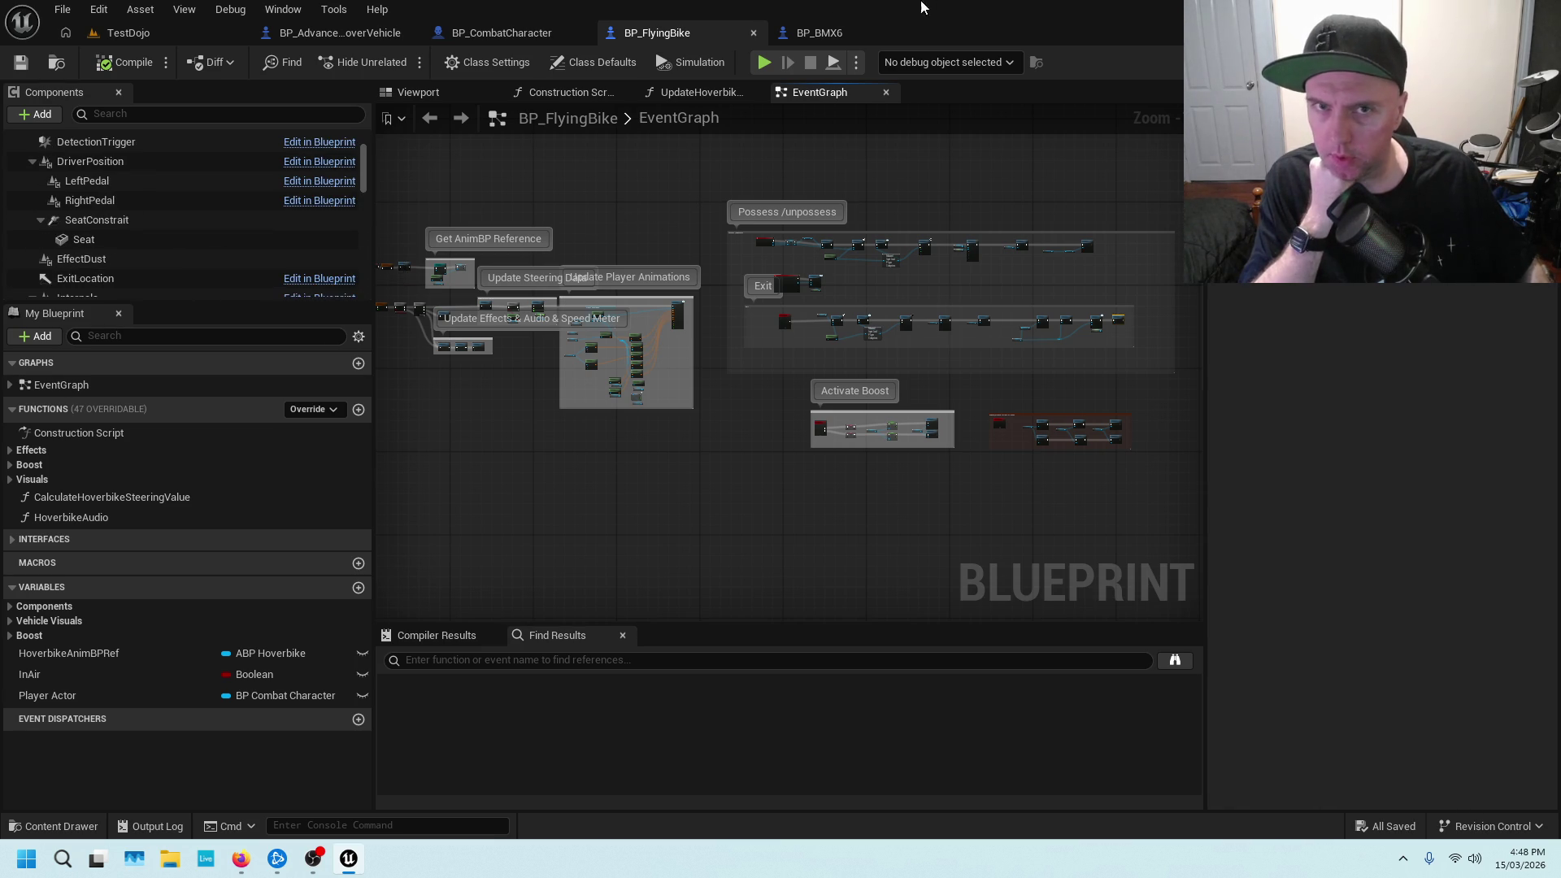
{"action": "left_click", "coordinate": [857, 29]}
{"action": "scroll", "coordinate": [261, 248], "scroll_direction": "down", "scroll_amount": 3}
{"action": "scroll", "coordinate": [260, 248], "scroll_direction": "down", "scroll_amount": 10}
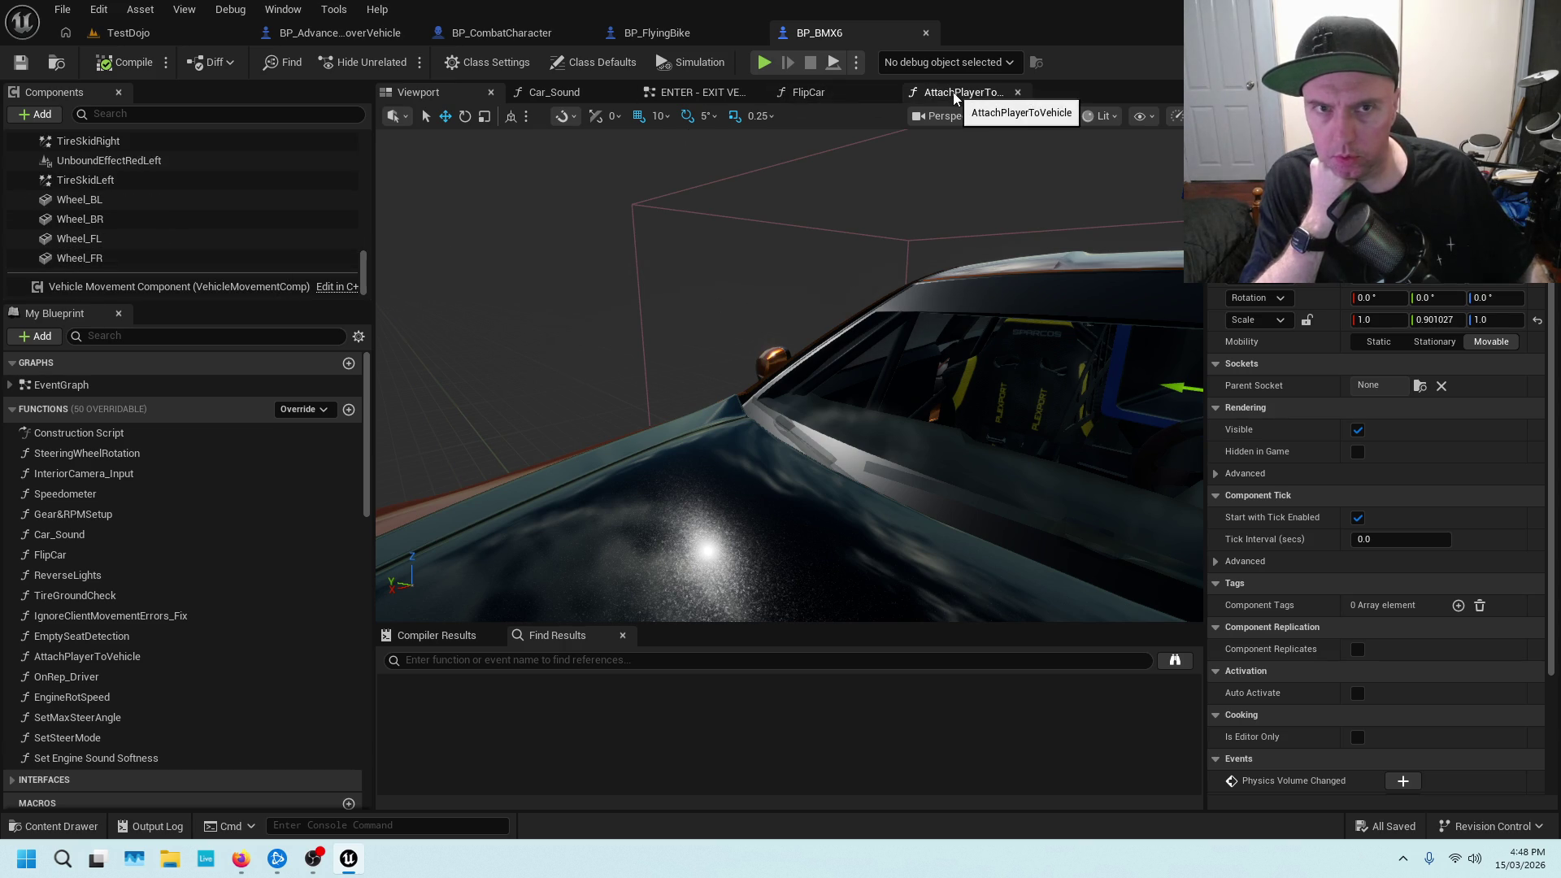
Open BP_BMX6's EventGraph and browse its Begin Play, Core Functions and Other Functions groups
{"action": "double_click", "coordinate": [129, 385]}
{"action": "scroll", "coordinate": [602, 363], "scroll_direction": "up", "scroll_amount": 3}
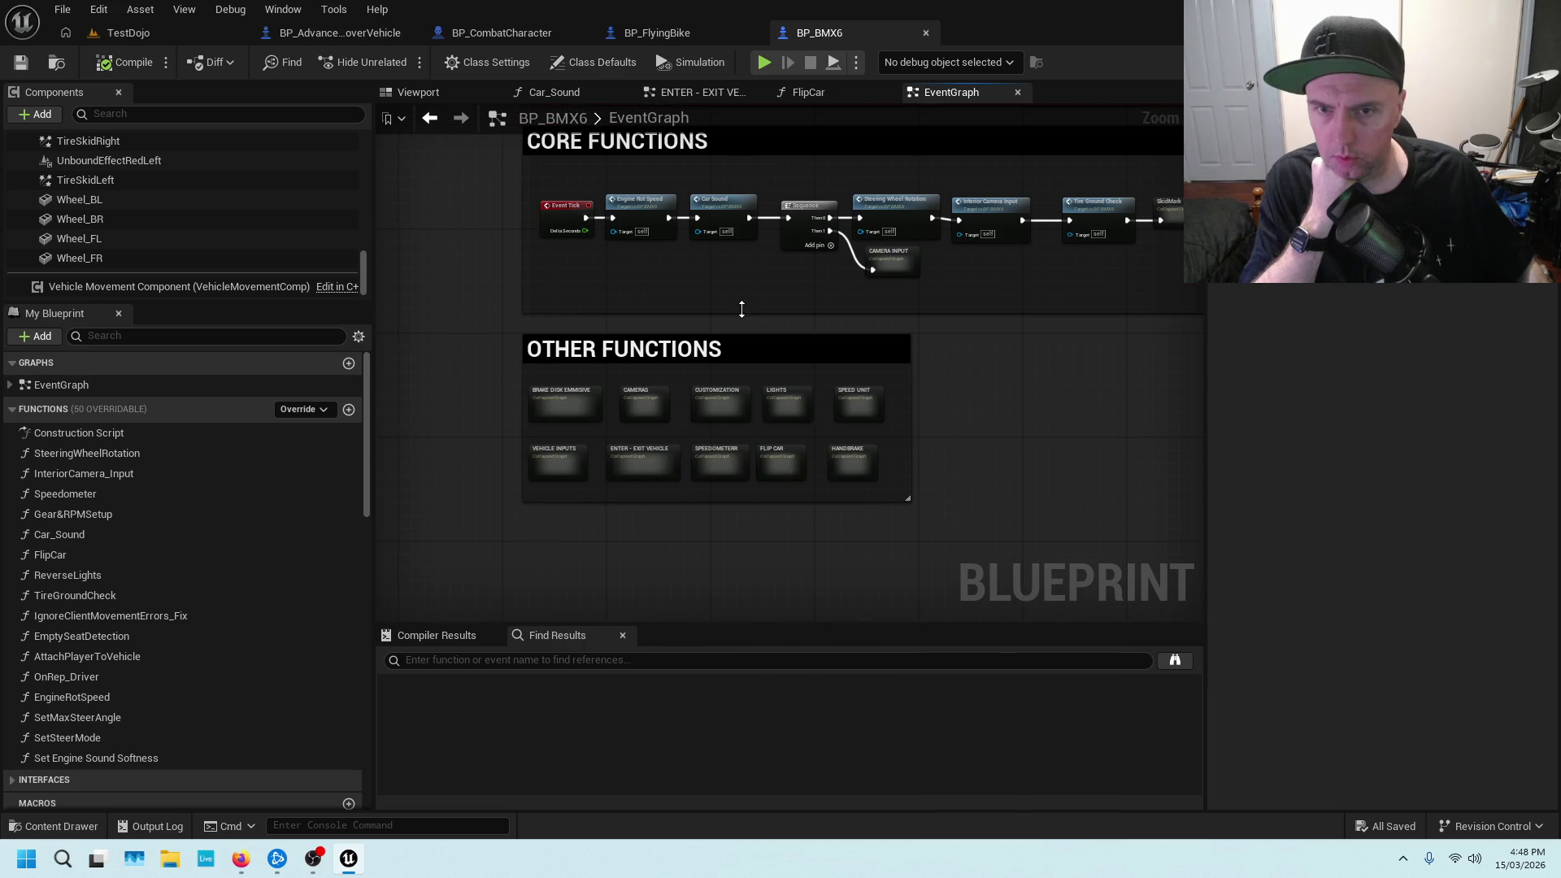
{"action": "scroll", "coordinate": [750, 312], "scroll_direction": "up", "scroll_amount": 3}
{"action": "mouse_move", "coordinate": [750, 312]}
{"action": "left_mouse_down"}
{"action": "mouse_move", "coordinate": [854, 153]}
{"action": "mouse_move", "coordinate": [748, 439]}
{"action": "left_mouse_up"}
{"action": "scroll", "coordinate": [667, 468], "scroll_direction": "down", "scroll_amount": 8}
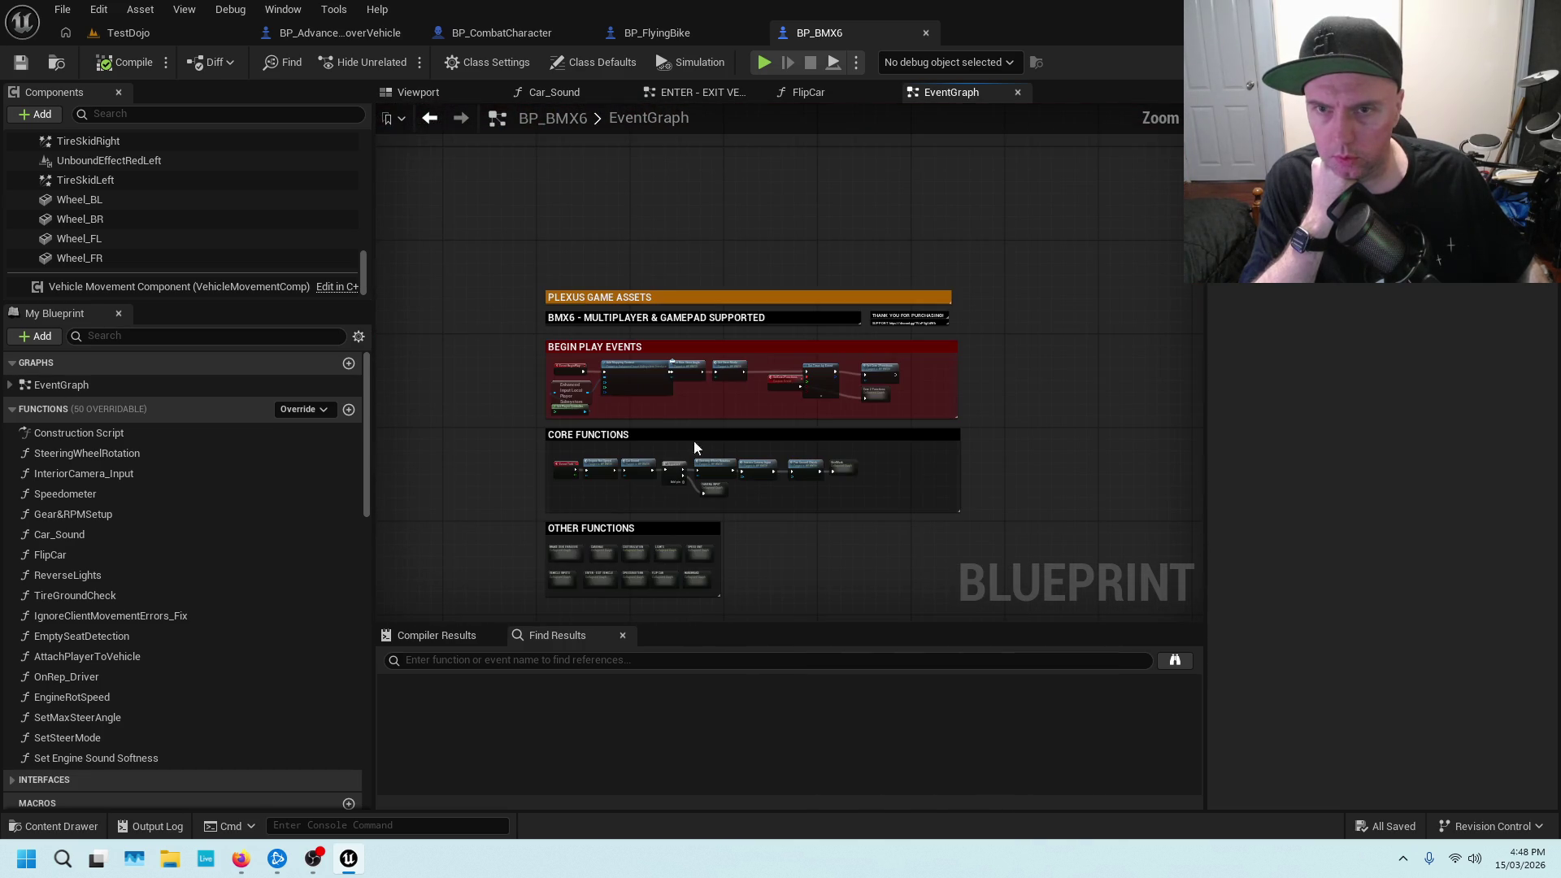
{"action": "scroll", "coordinate": [158, 446], "scroll_direction": "down", "scroll_amount": 2}
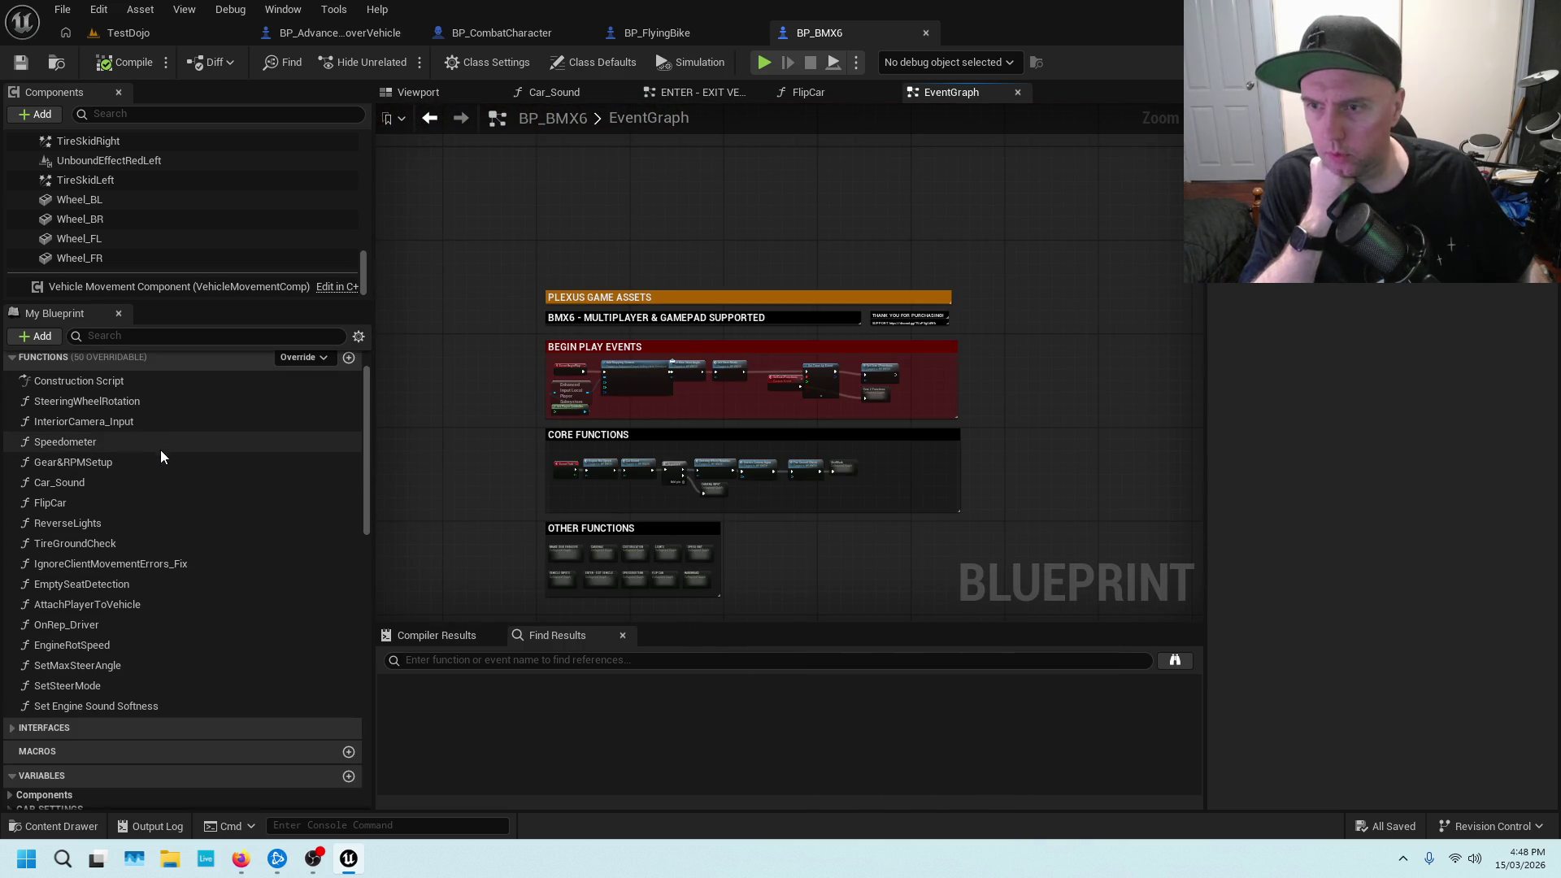
{"action": "scroll", "coordinate": [156, 471], "scroll_direction": "down", "scroll_amount": 2}
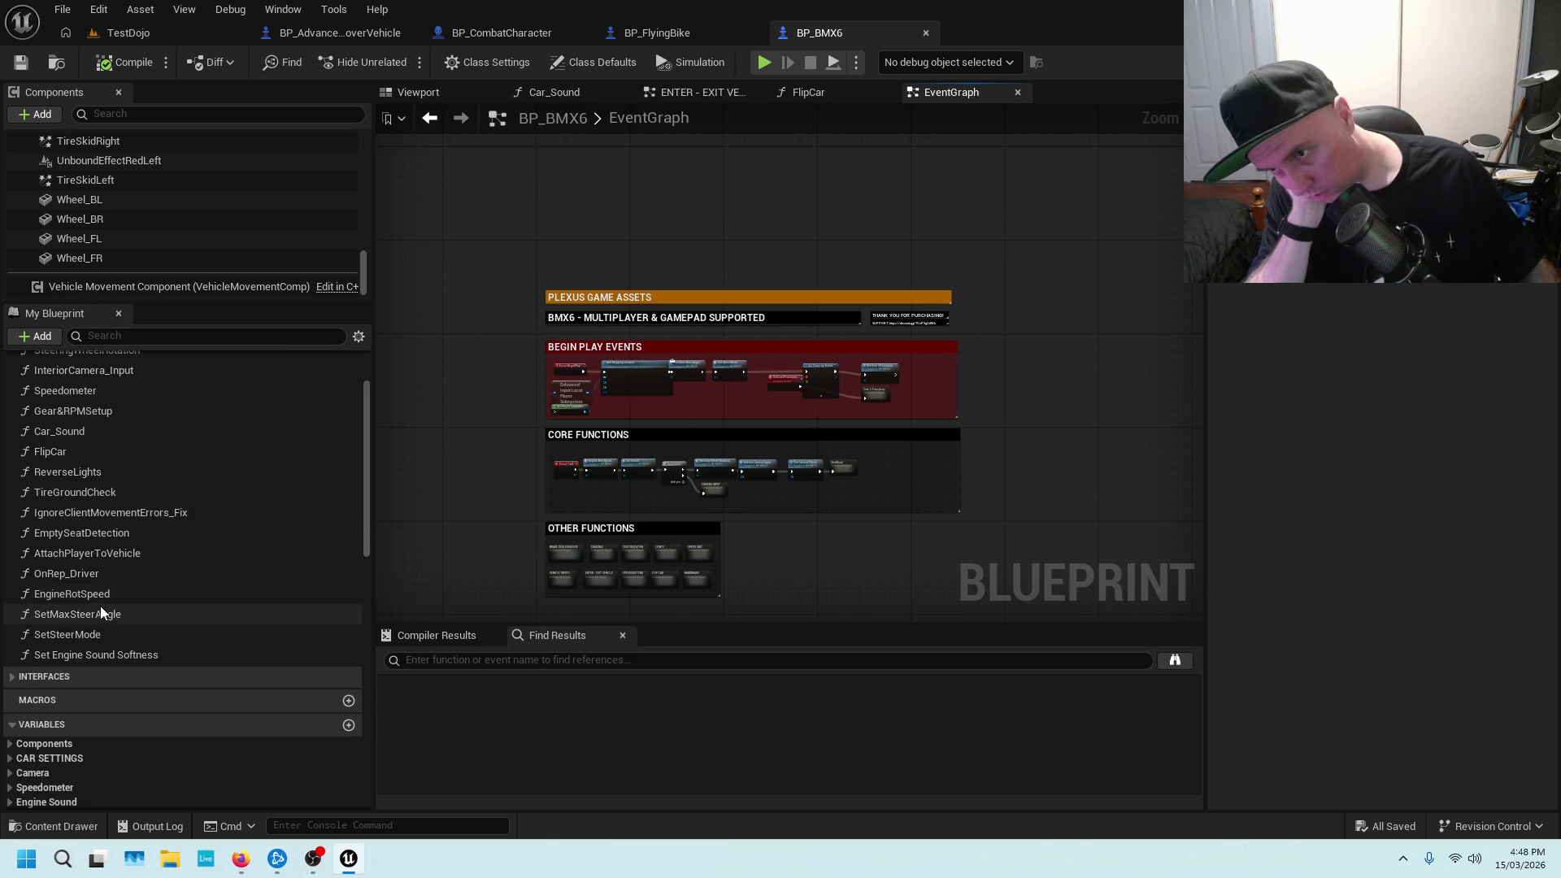
{"action": "scroll", "coordinate": [104, 602], "scroll_direction": "up", "scroll_amount": 2}
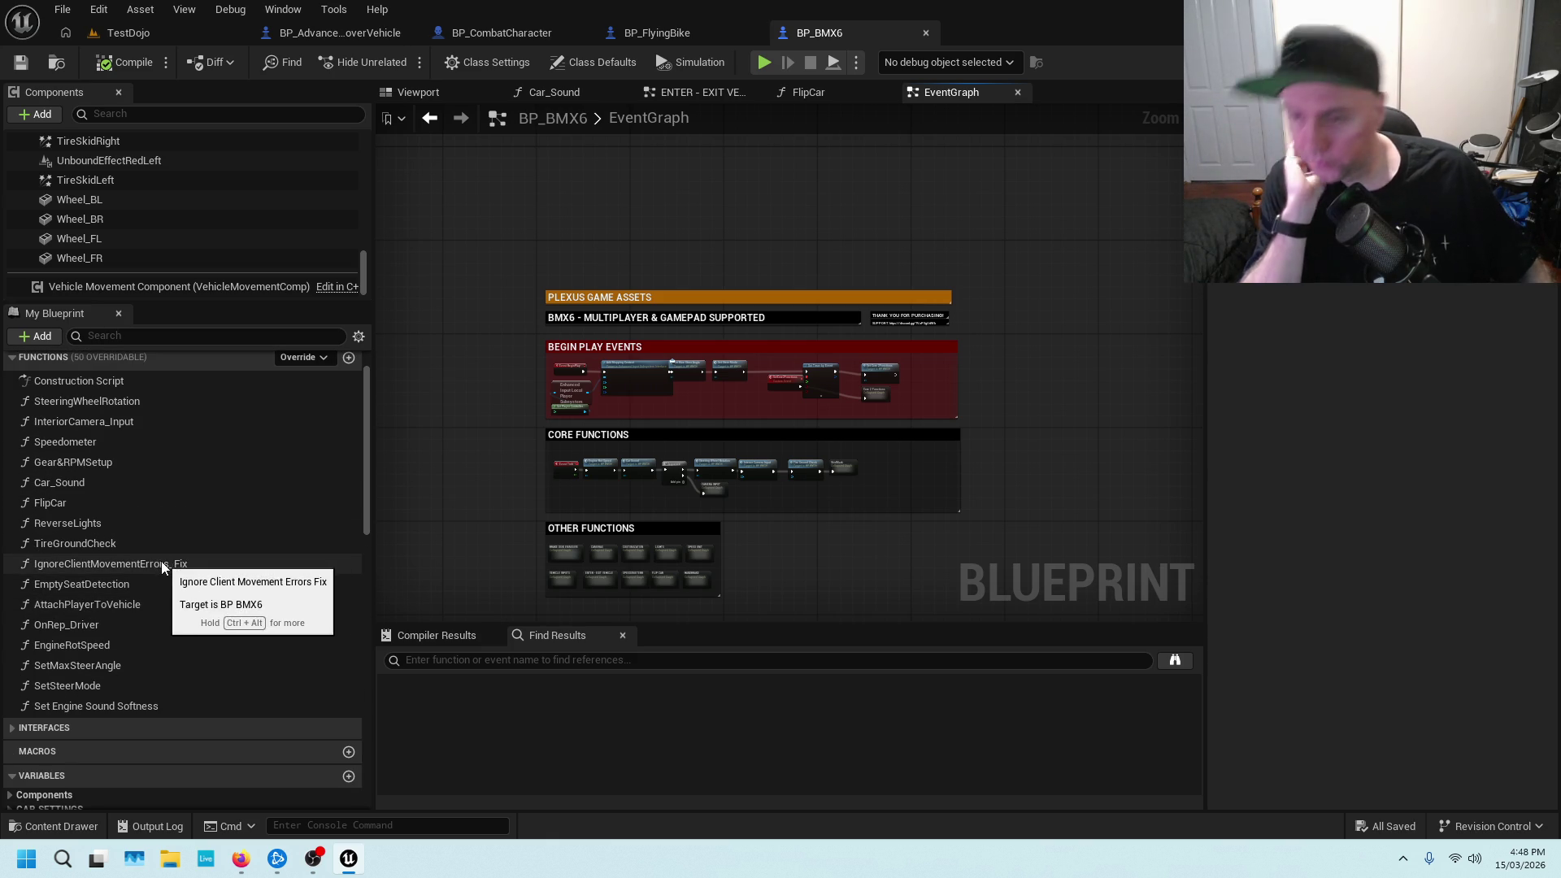
{"action": "scroll", "coordinate": [163, 561], "scroll_direction": "up", "scroll_amount": 2}
{"action": "scroll", "coordinate": [171, 564], "scroll_direction": "down", "scroll_amount": 6}
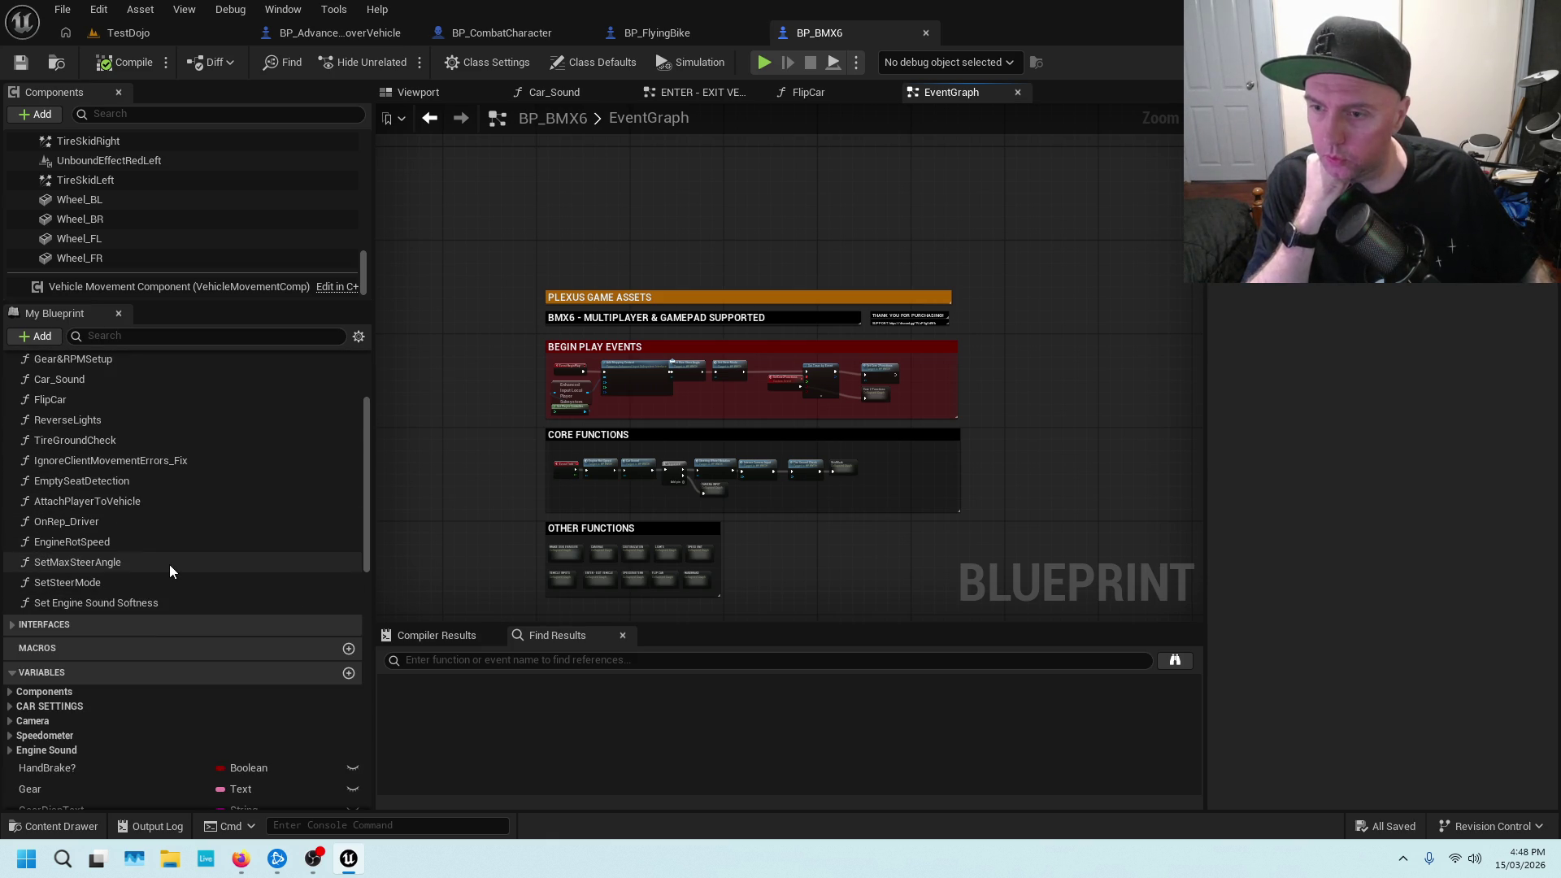
{"action": "scroll", "coordinate": [171, 564], "scroll_direction": "up", "scroll_amount": 6}
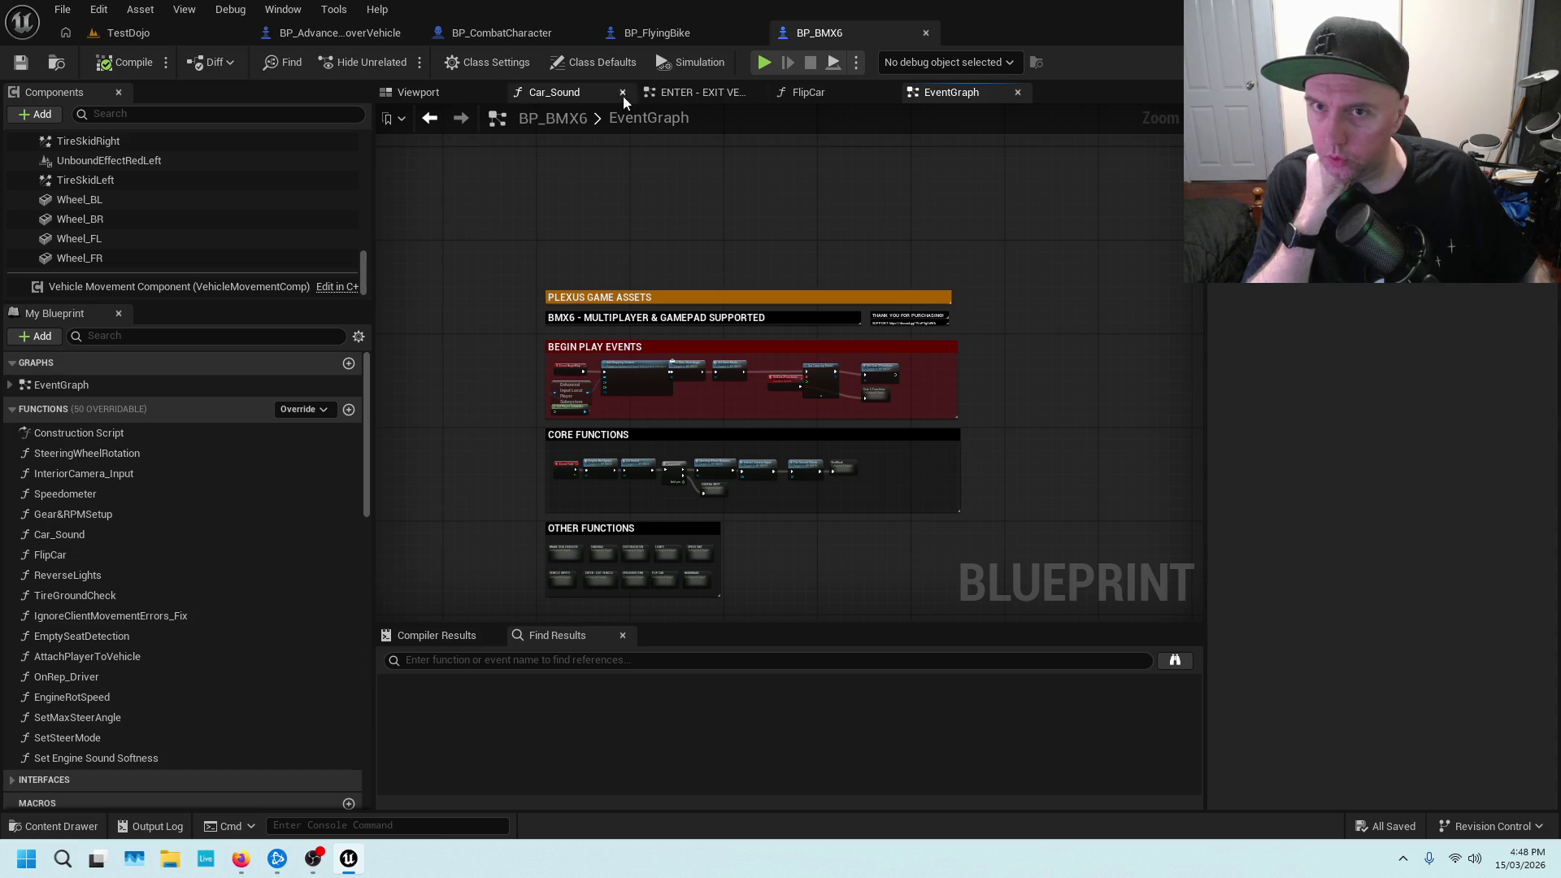
Open the ENTER - EXIT VEHICLE graph and inspect the EnterInVehicles, Assign Seat and Attach Player nodes
{"action": "left_click", "coordinate": [682, 94]}
{"action": "left_click_drag", "start_coordinate": [582, 300], "coordinate": [680, 200]}
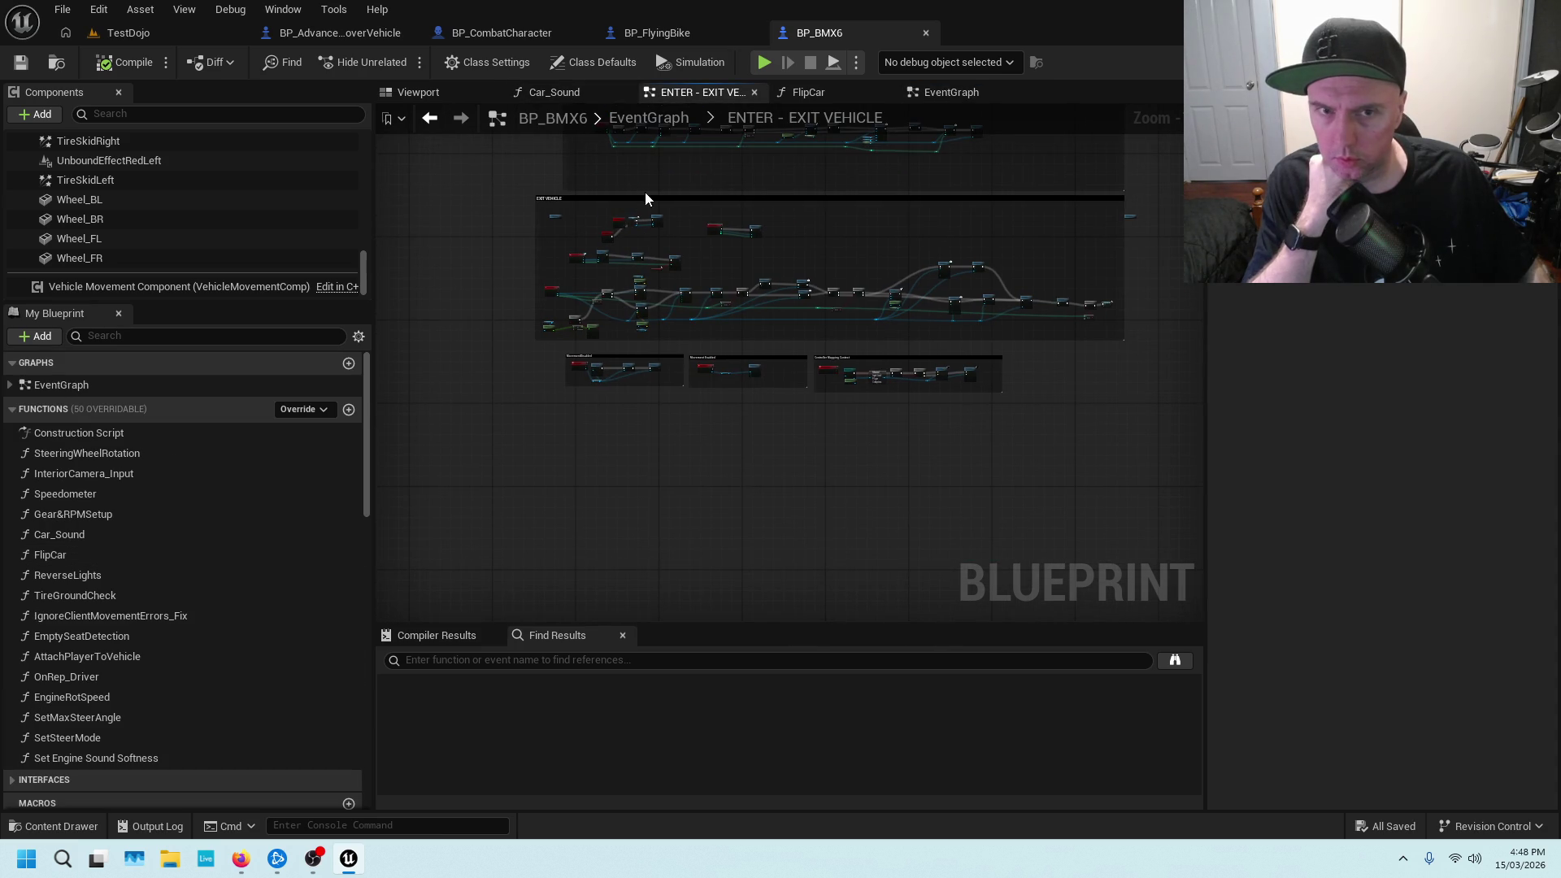
{"action": "left_click_drag", "start_coordinate": [683, 336], "coordinate": [666, 509]}
{"action": "scroll", "coordinate": [620, 383], "scroll_direction": "up", "scroll_amount": 3}
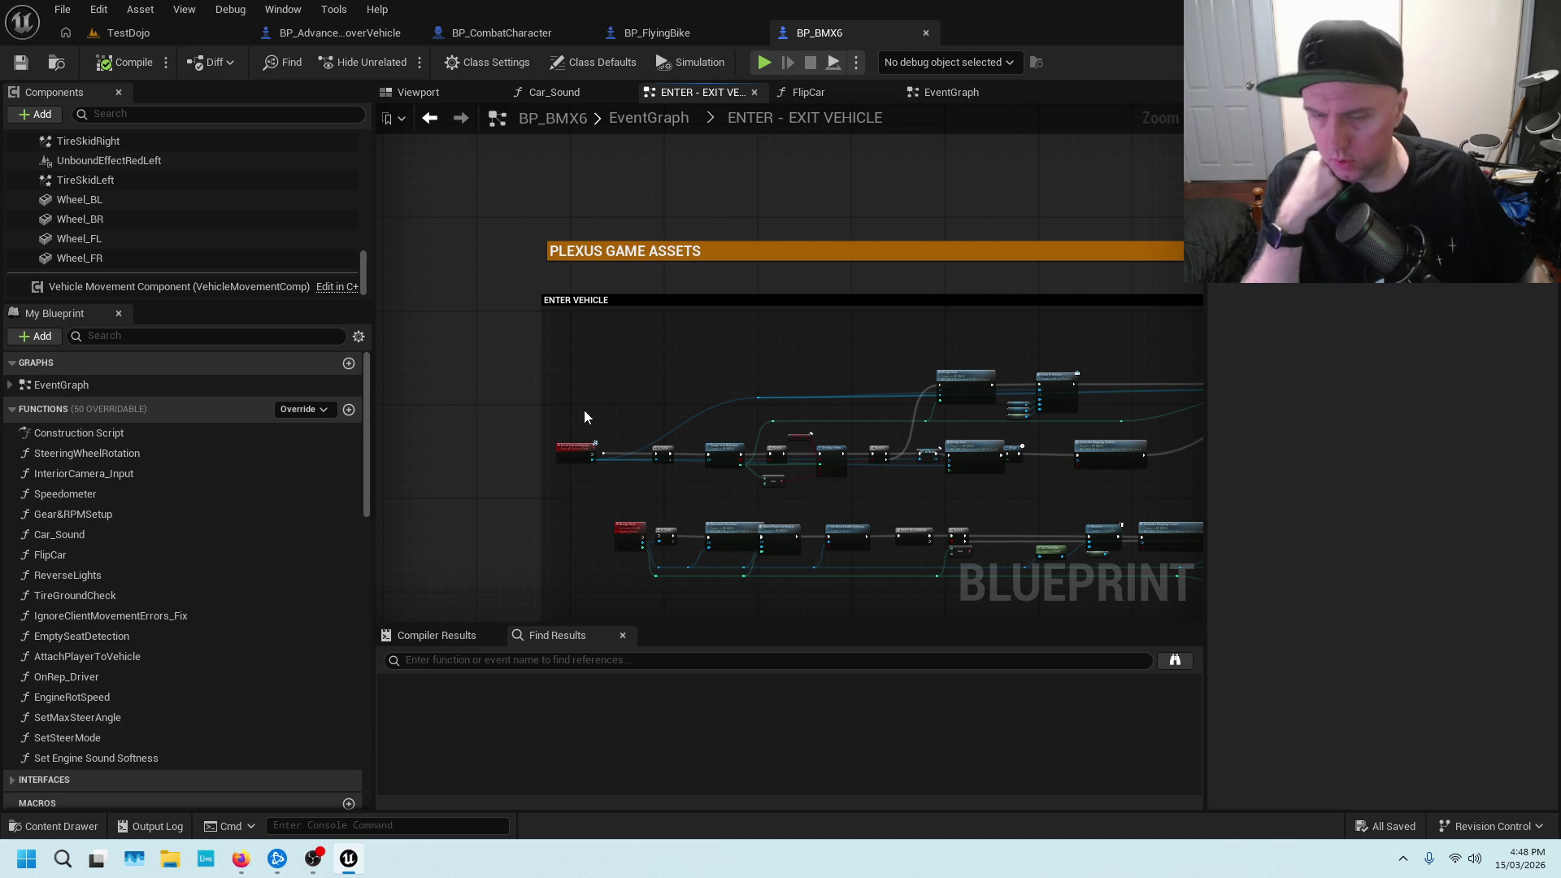
{"action": "scroll", "coordinate": [638, 418], "scroll_direction": "up", "scroll_amount": 3}
{"action": "mouse_move", "coordinate": [621, 453]}
{"action": "left_mouse_down"}
{"action": "mouse_move", "coordinate": [642, 374]}
{"action": "mouse_move", "coordinate": [714, 283]}
{"action": "left_mouse_up"}
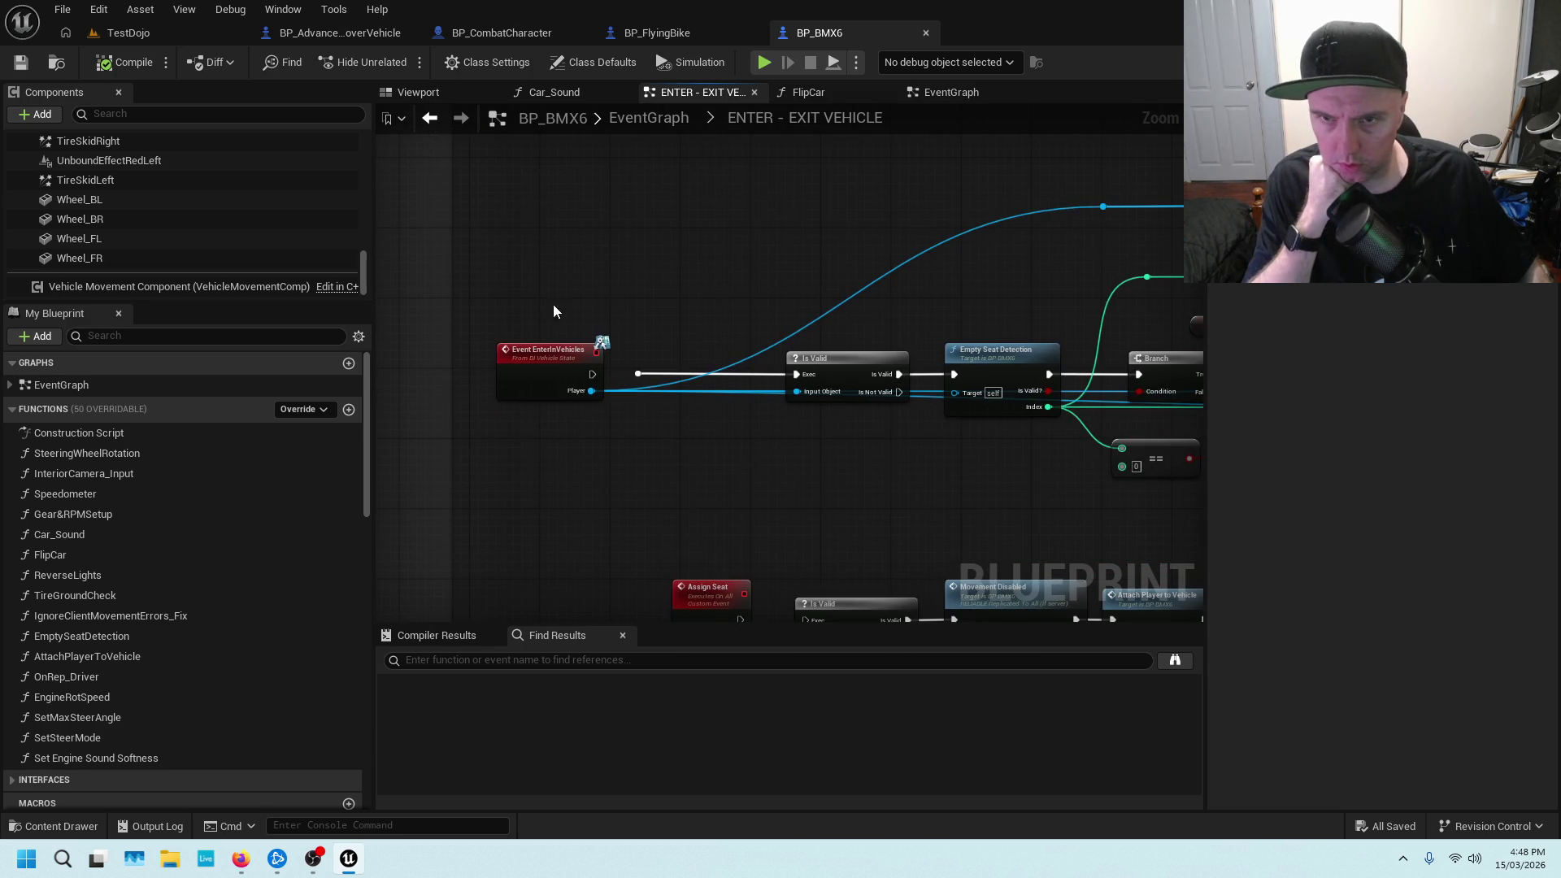
{"action": "left_click_drag", "start_coordinate": [639, 485], "coordinate": [714, 498]}
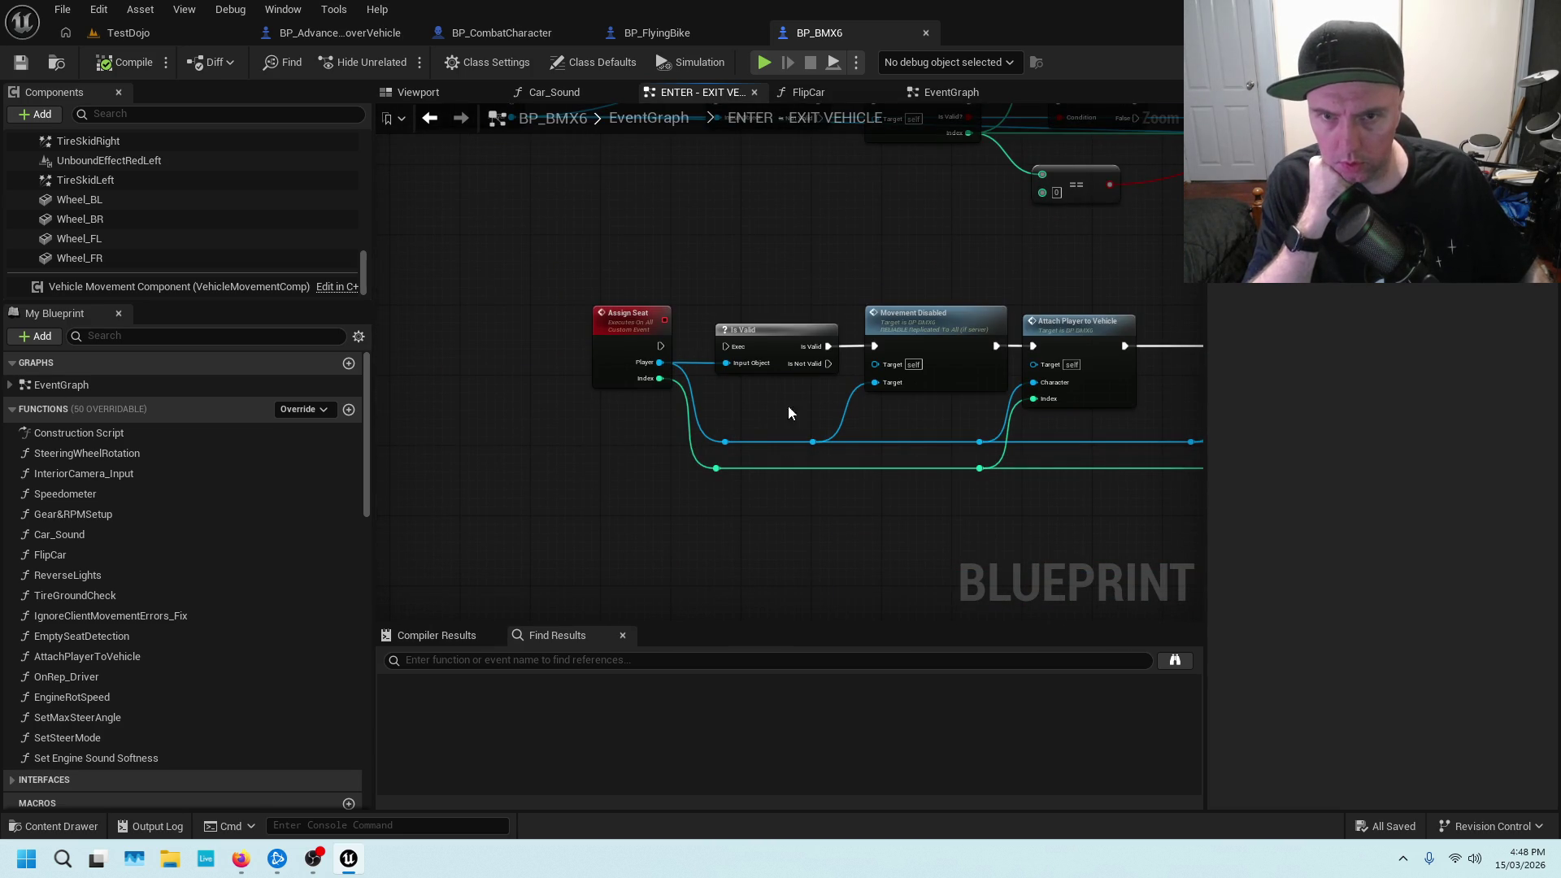
Review the movement enabled/disabled groups and EXIT VEHICLE network, then show the main EventGraph
{"action": "scroll", "coordinate": [775, 375], "scroll_direction": "down", "scroll_amount": 4}
{"action": "scroll", "coordinate": [660, 300], "scroll_direction": "up", "scroll_amount": 5}
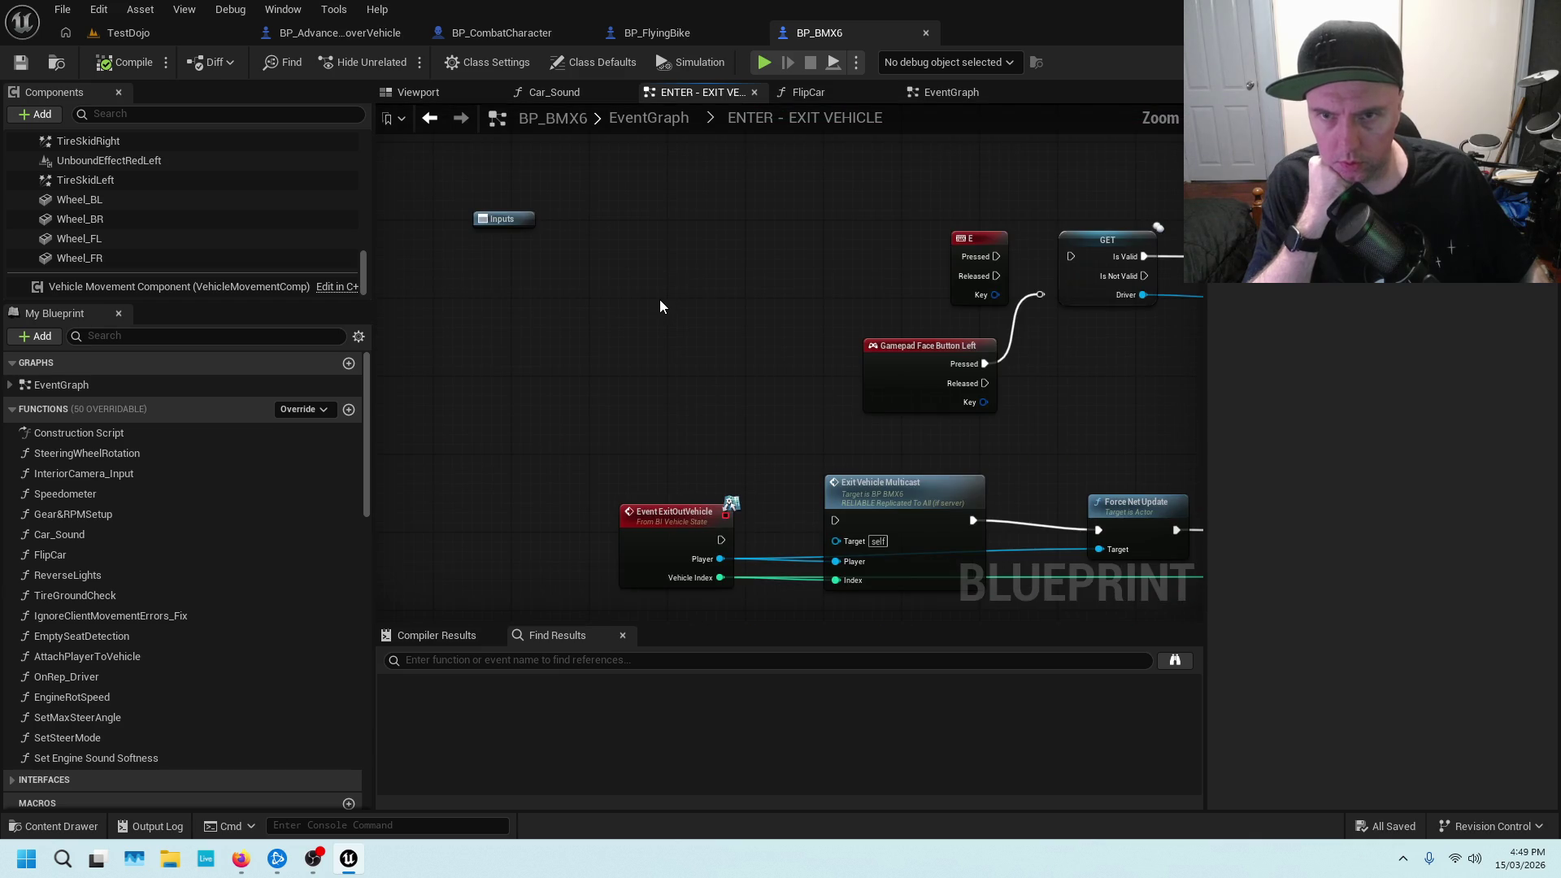
{"action": "scroll", "coordinate": [661, 299], "scroll_direction": "down", "scroll_amount": 2}
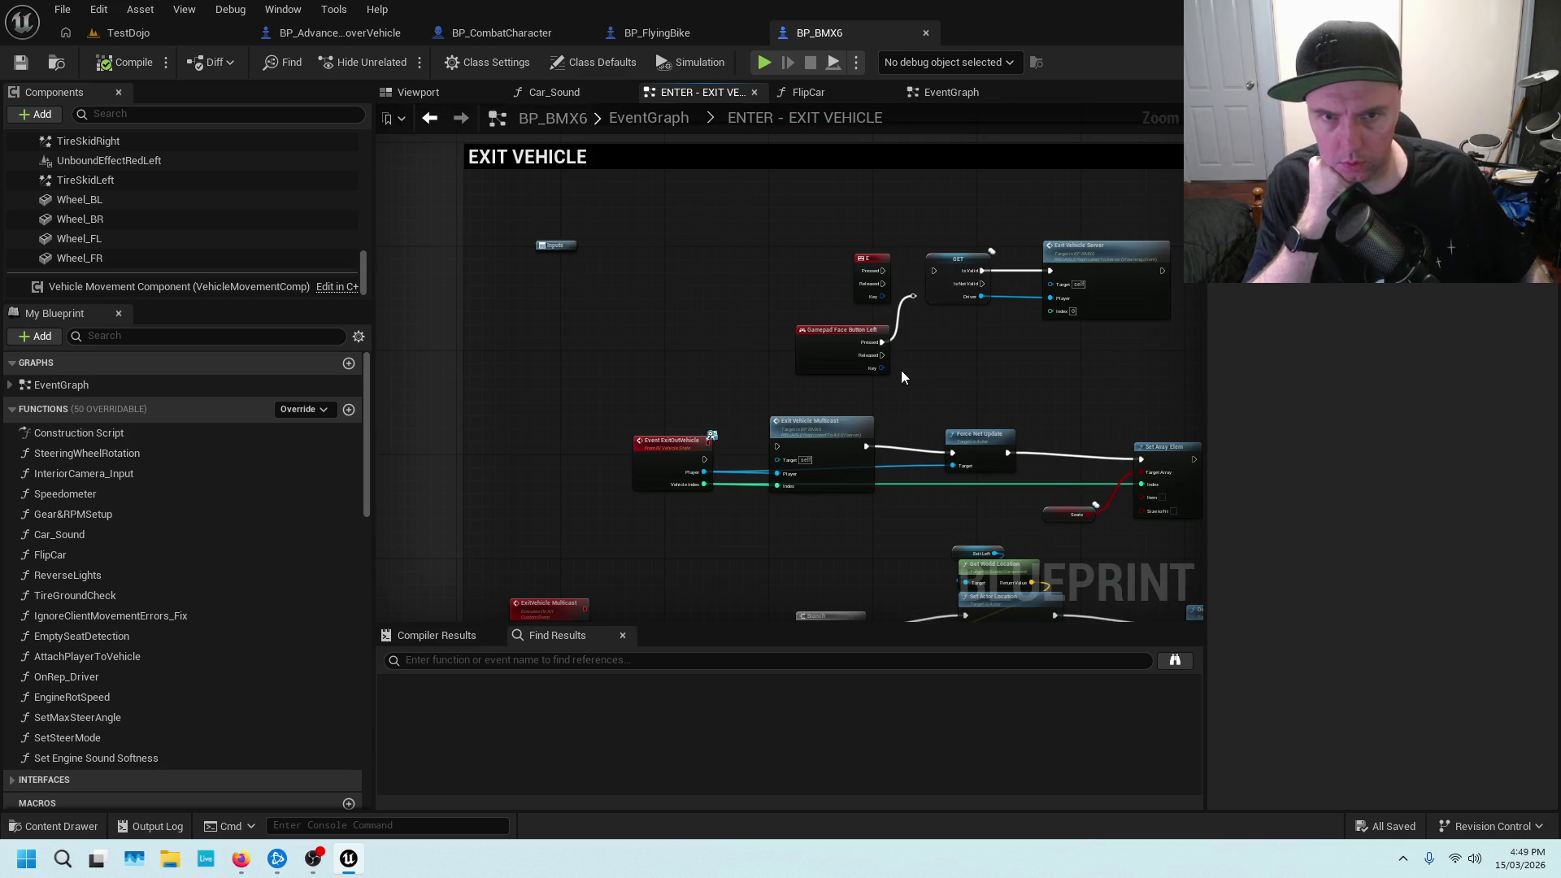
{"action": "scroll", "coordinate": [712, 408], "scroll_direction": "down", "scroll_amount": 4}
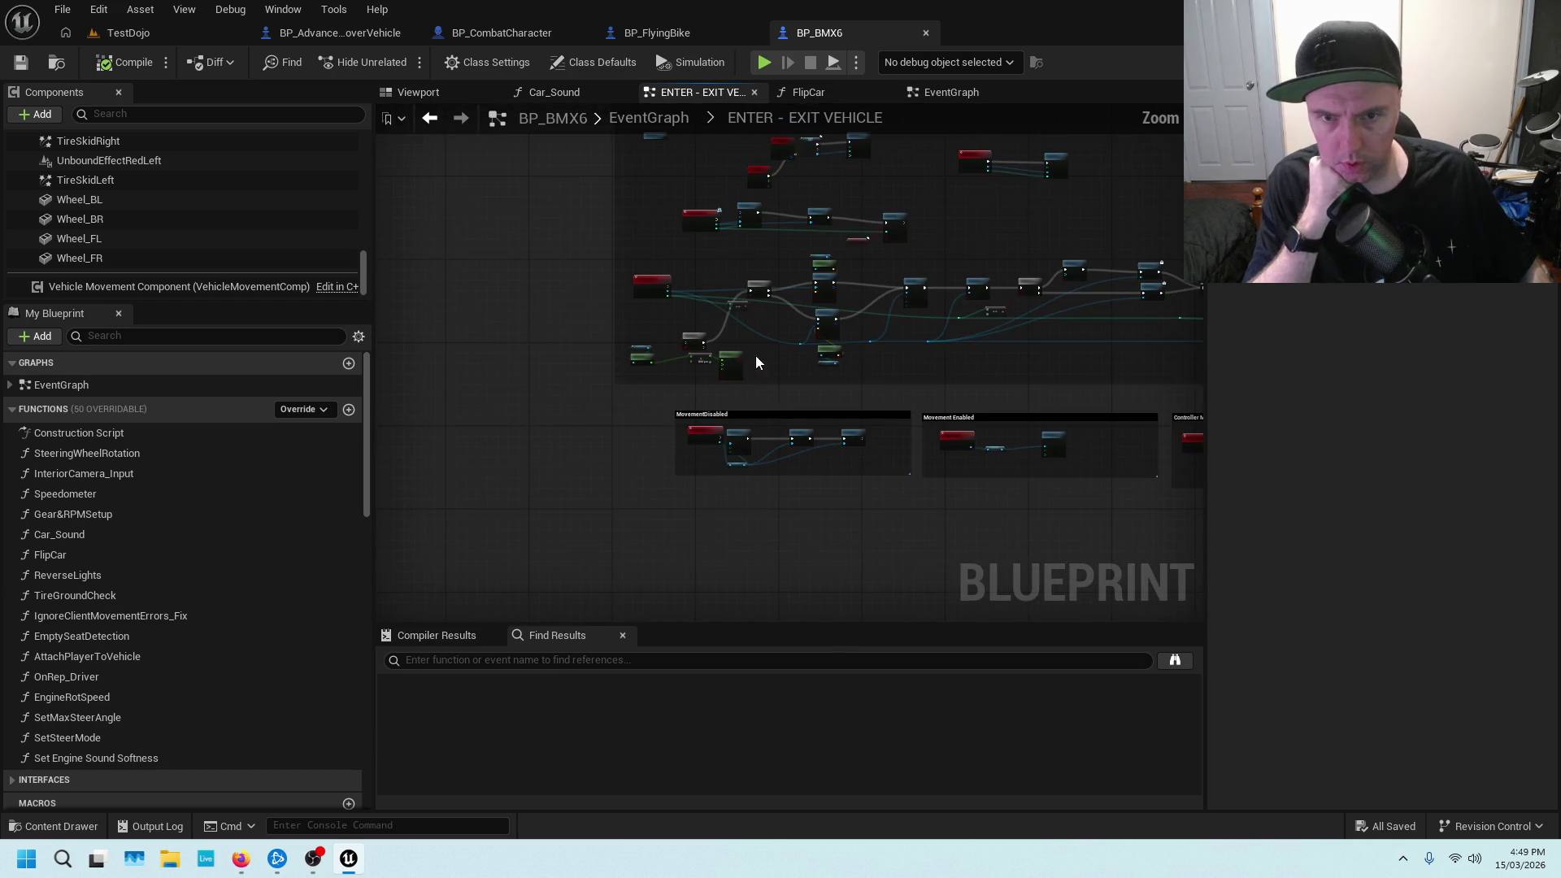
{"action": "left_click_drag", "start_coordinate": [748, 317], "coordinate": [742, 240]}
{"action": "scroll", "coordinate": [860, 303], "scroll_direction": "up", "scroll_amount": 3}
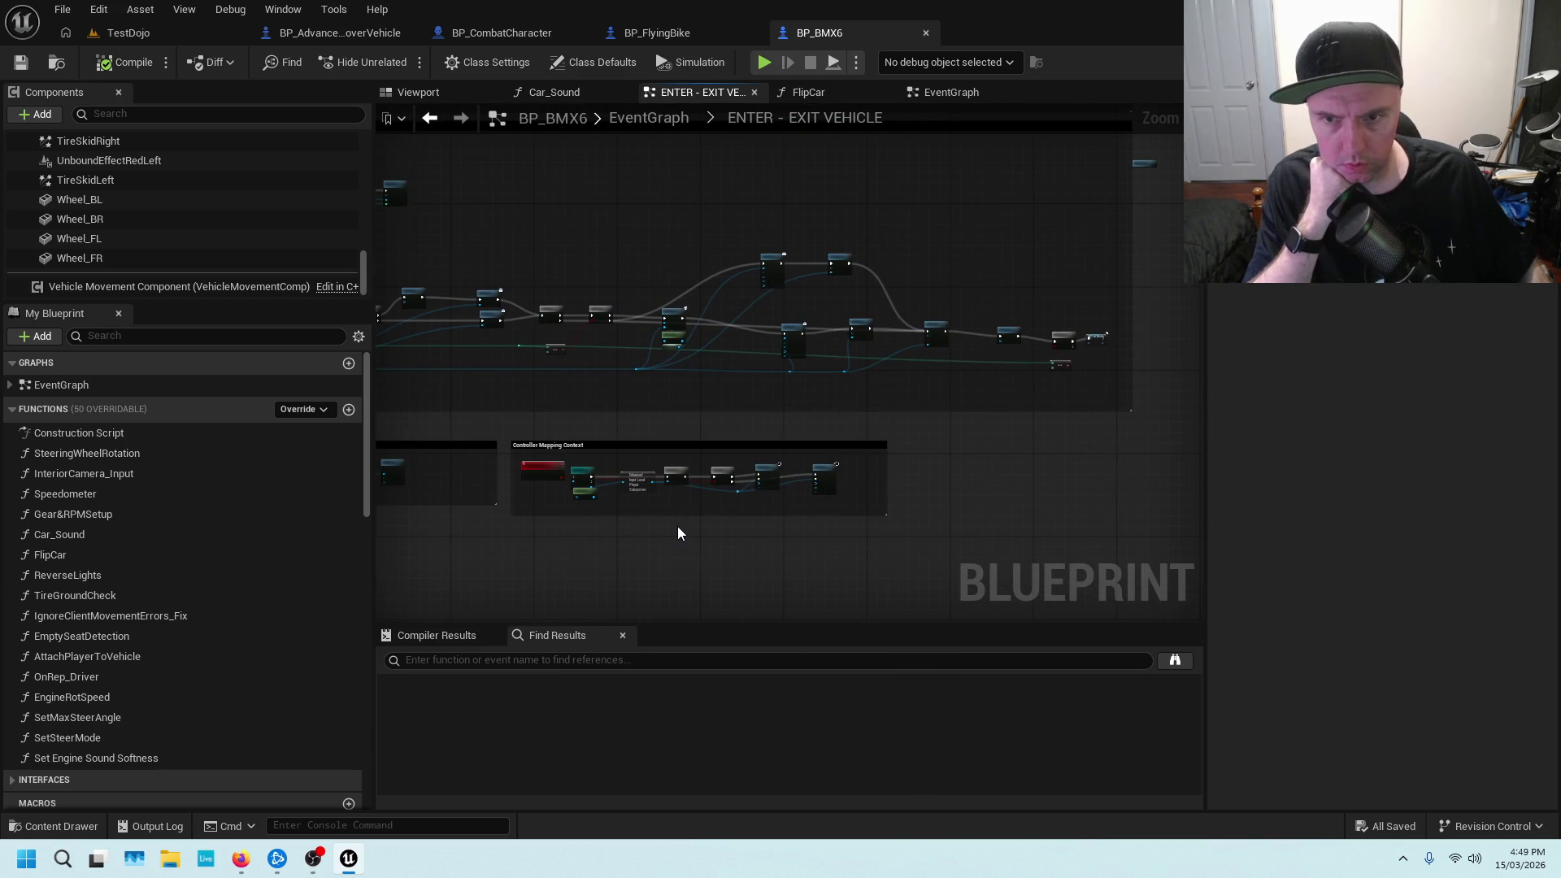
{"action": "left_click_drag", "start_coordinate": [680, 529], "coordinate": [616, 407]}
{"action": "scroll", "coordinate": [867, 403], "scroll_direction": "down", "scroll_amount": 3}
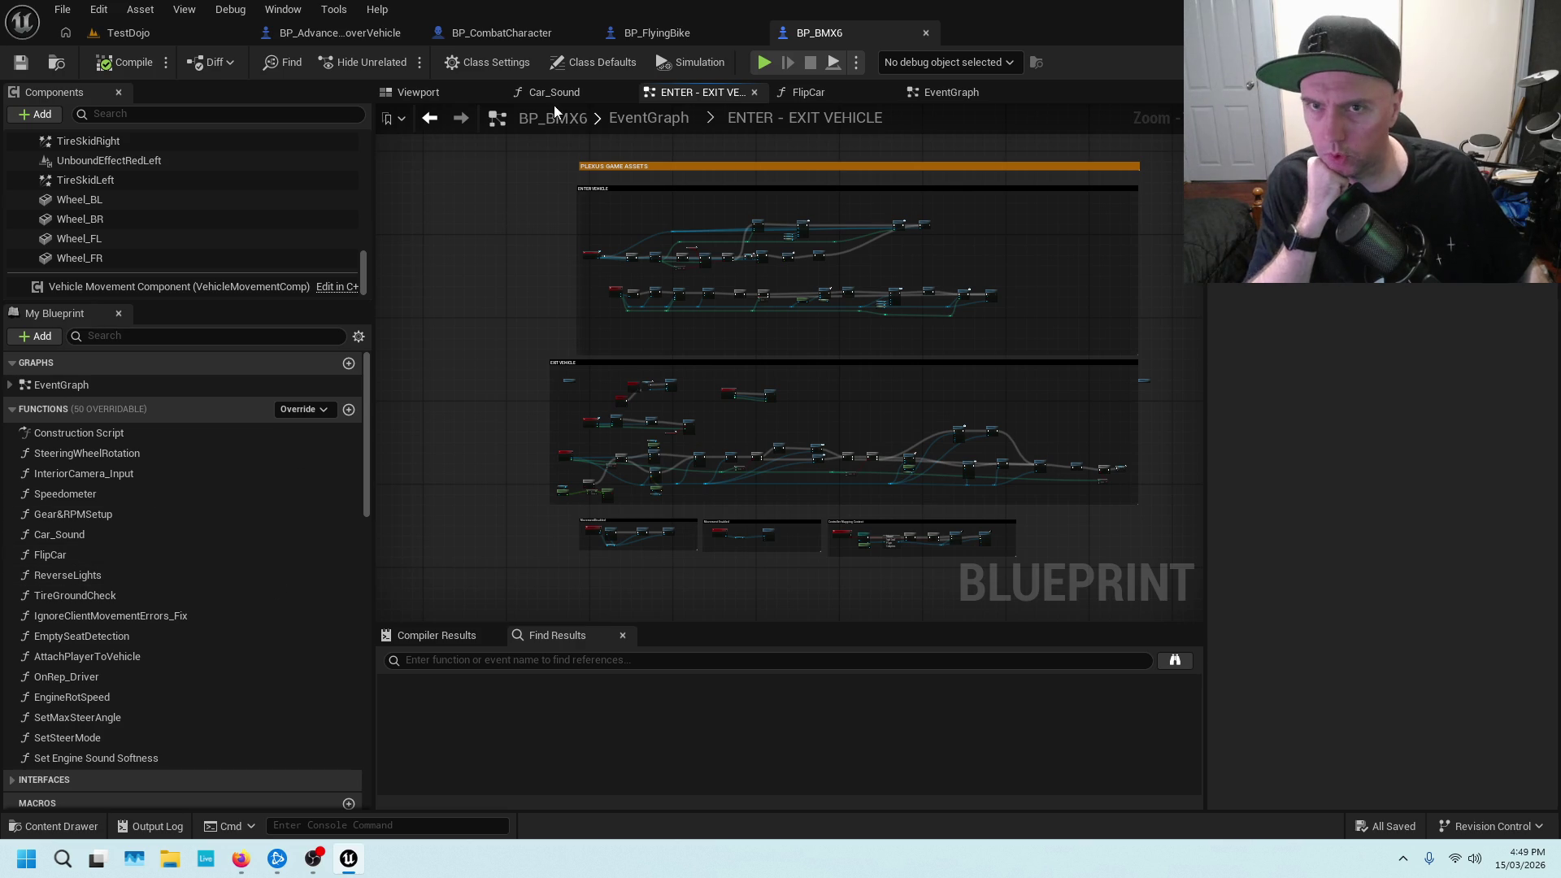
{"action": "left_click", "coordinate": [941, 93]}
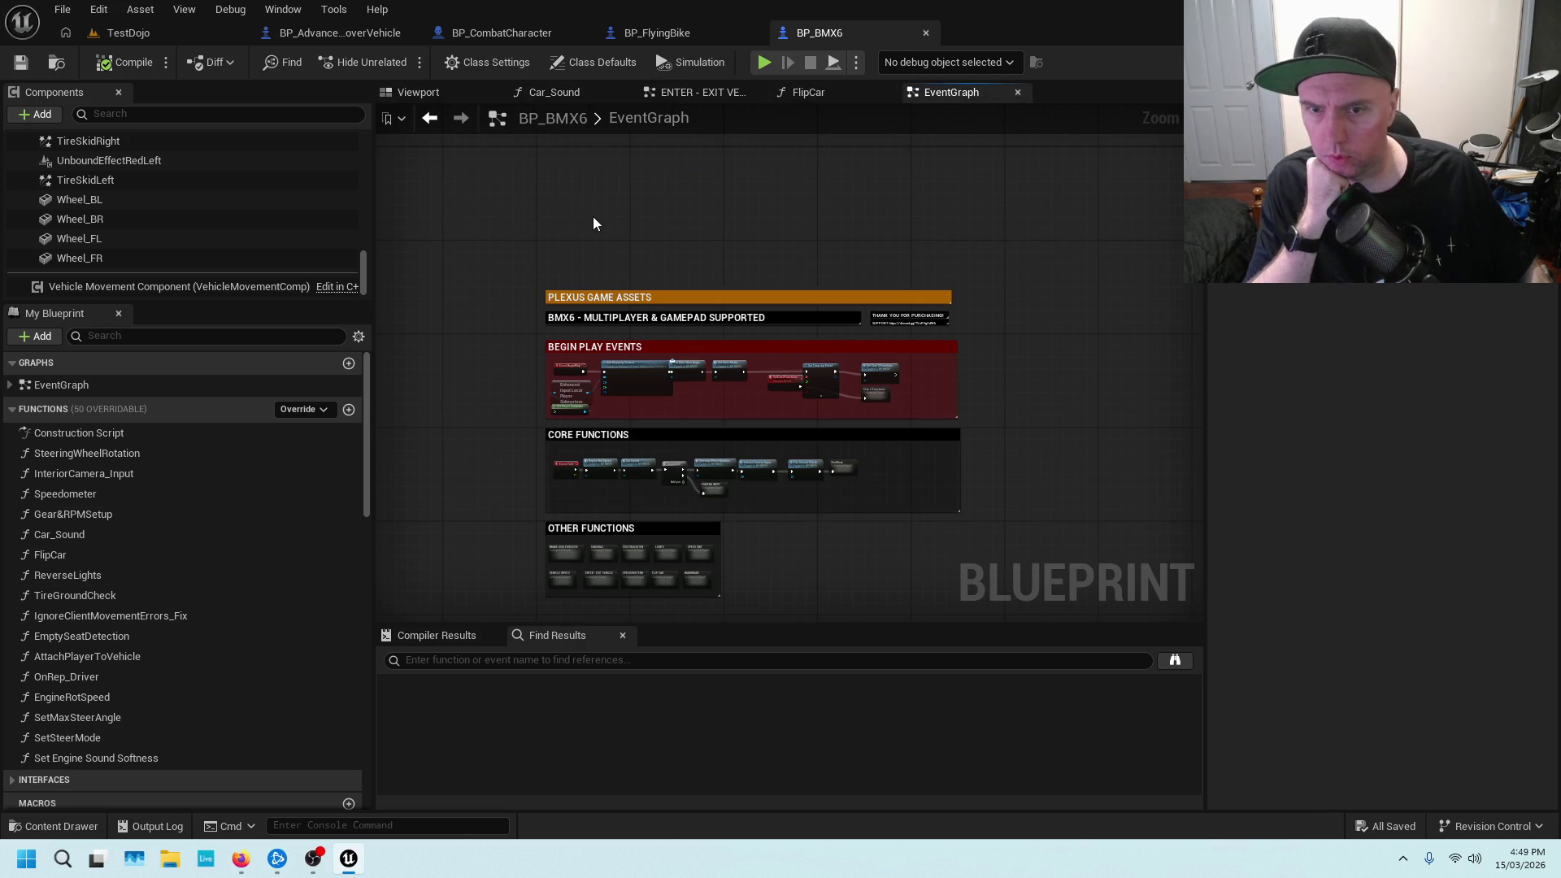
Glance at the Car_Sound graph, then bring the ENTER - EXIT VEHICLE exit nodes into view
{"action": "left_click_drag", "start_coordinate": [593, 216], "coordinate": [732, 104]}
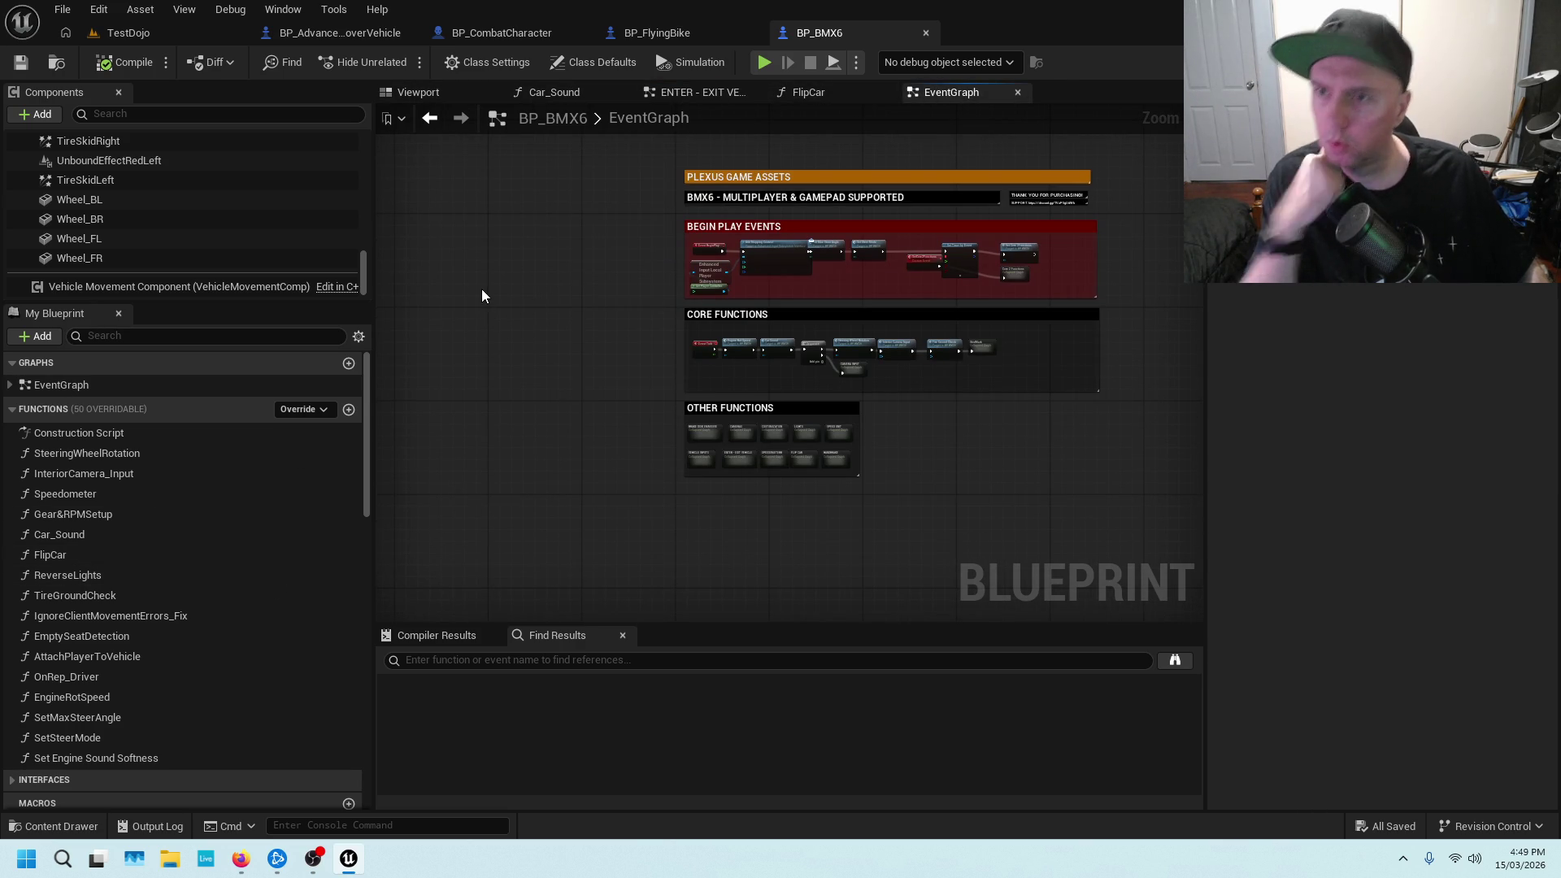
{"action": "left_click", "coordinate": [561, 94]}
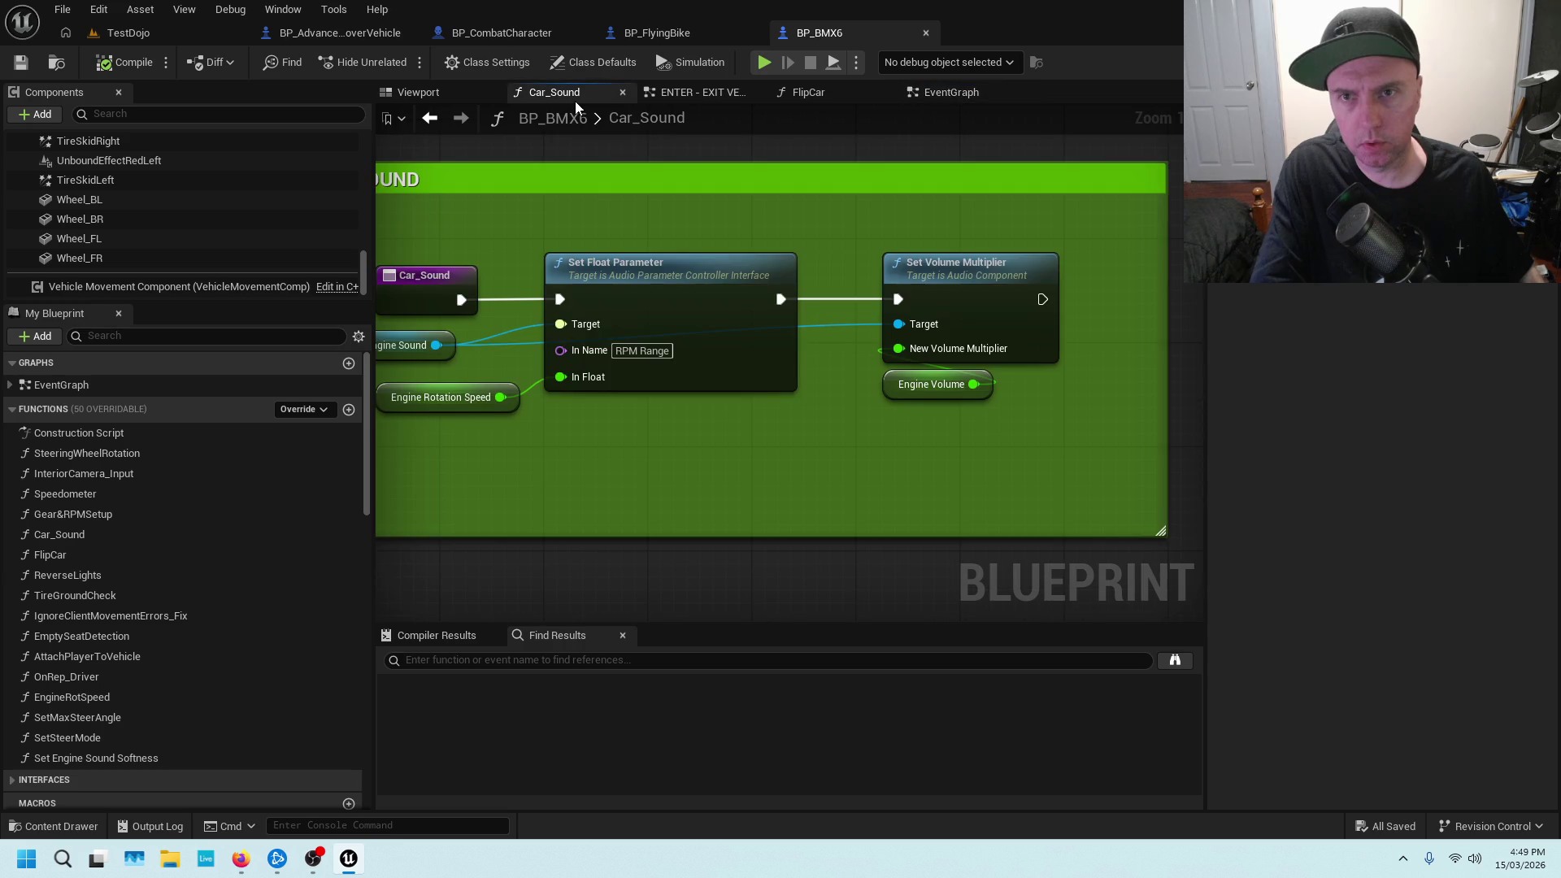
{"action": "left_click", "coordinate": [724, 94]}
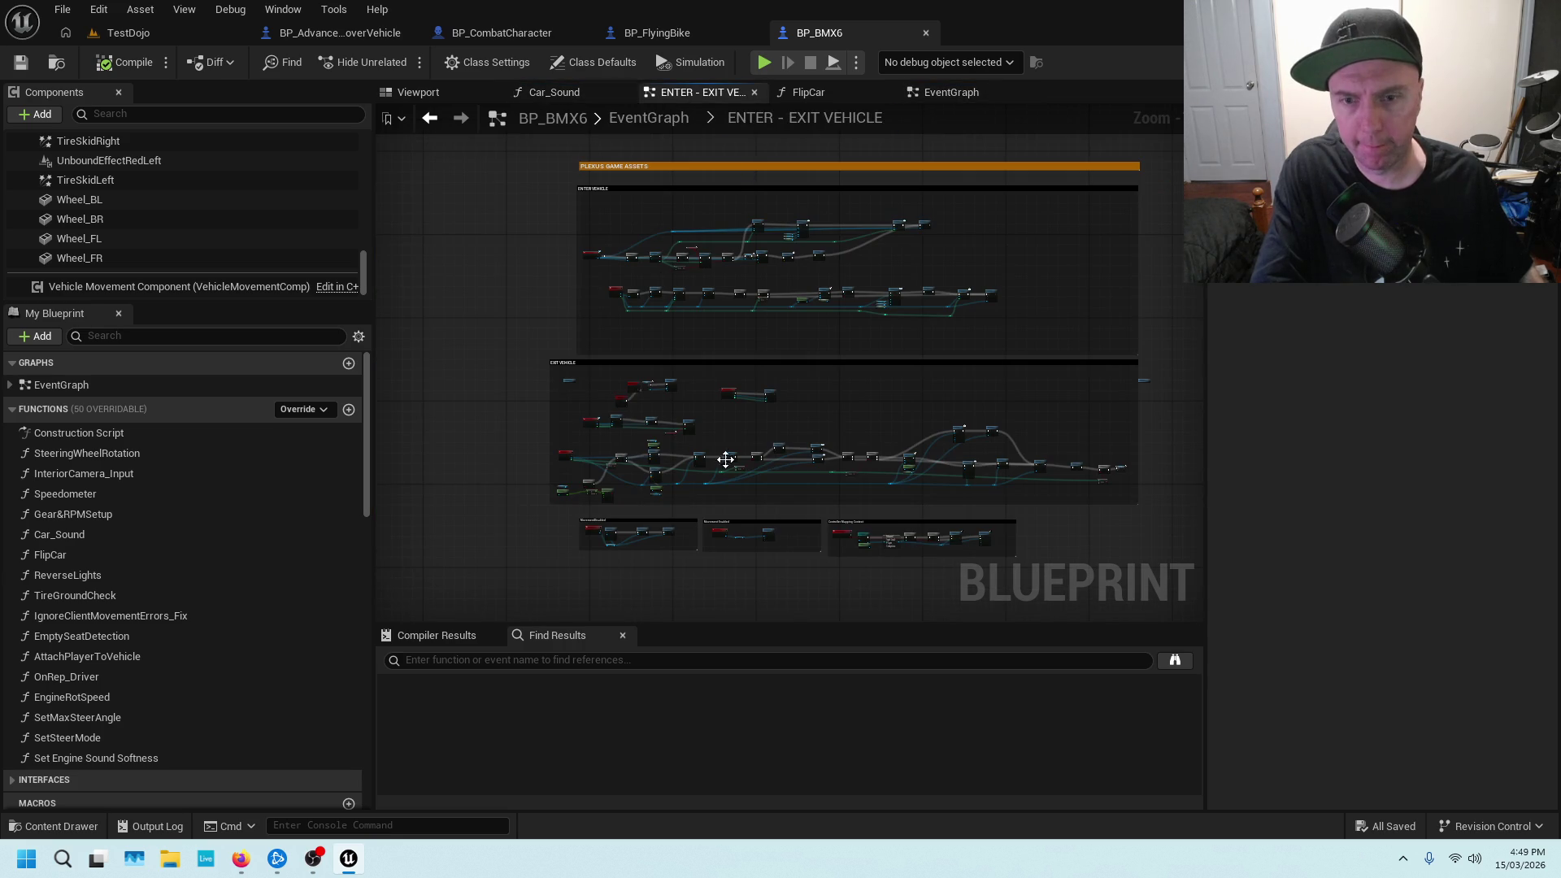
{"action": "left_click_drag", "start_coordinate": [672, 453], "coordinate": [736, 154]}
{"action": "scroll", "coordinate": [971, 221], "scroll_direction": "up", "scroll_amount": 3}
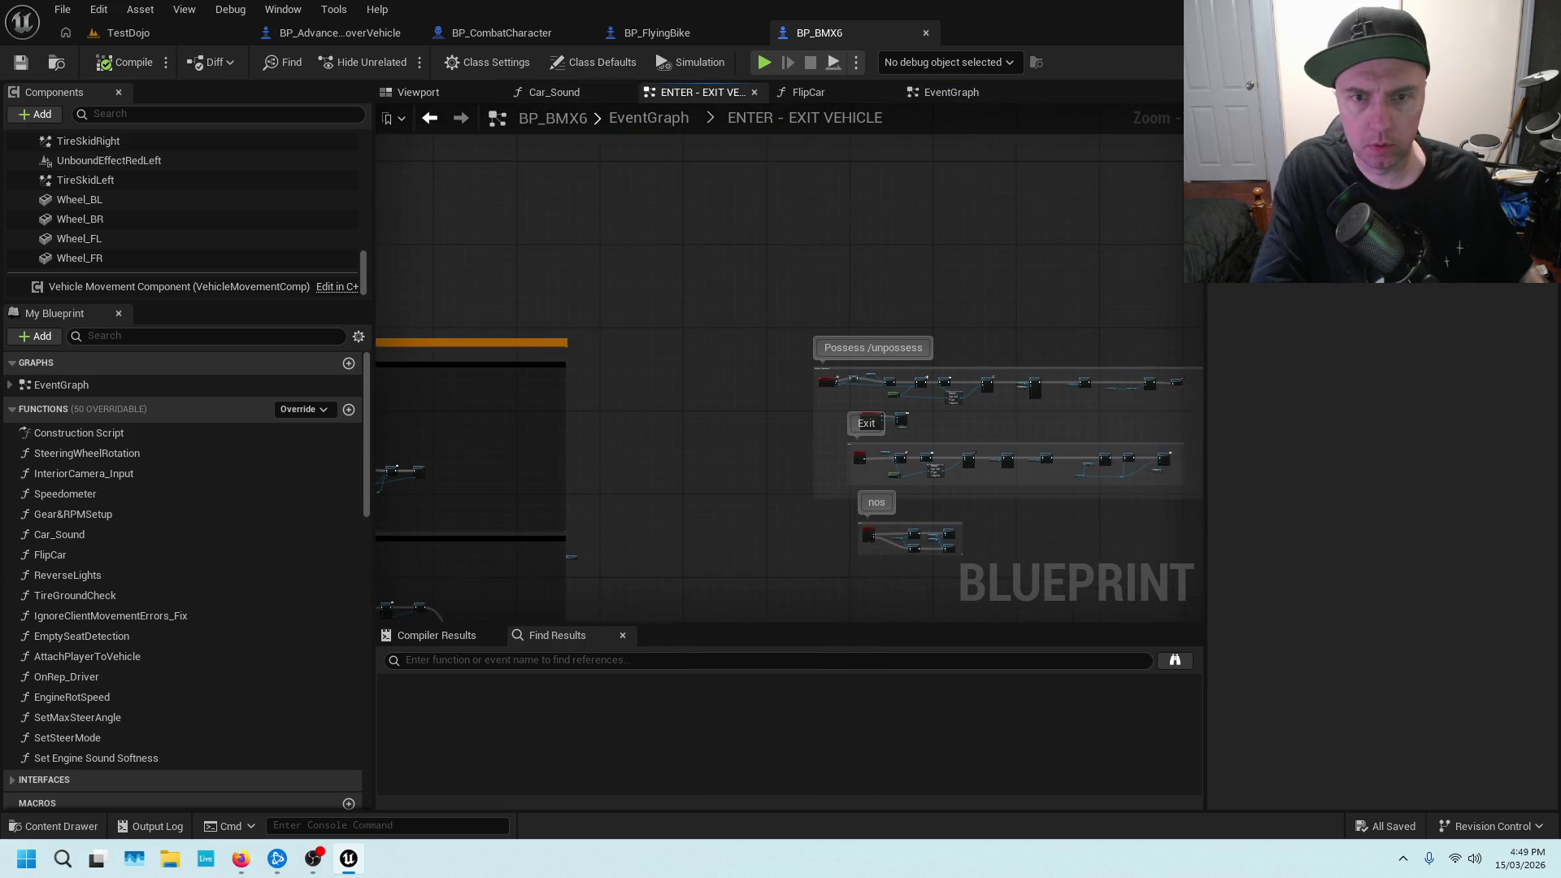
{"action": "scroll", "coordinate": [555, 485], "scroll_direction": "up", "scroll_amount": 3}
{"action": "scroll", "coordinate": [813, 358], "scroll_direction": "down", "scroll_amount": 2}
{"action": "scroll", "coordinate": [809, 366], "scroll_direction": "up", "scroll_amount": 1}
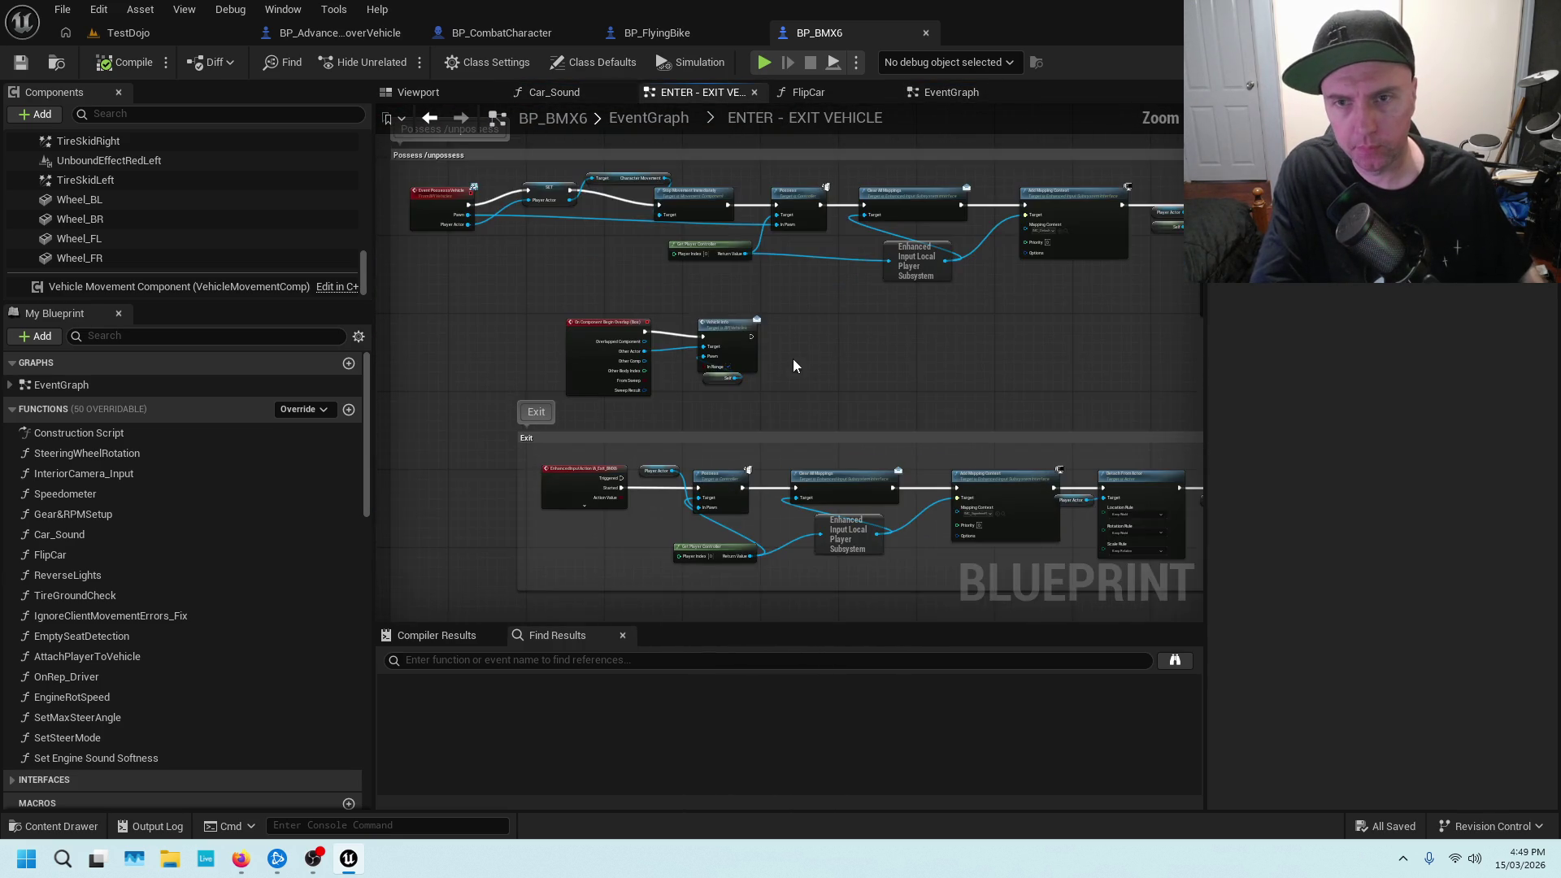
{"action": "scroll", "coordinate": [710, 325], "scroll_direction": "down", "scroll_amount": 3}
{"action": "scroll", "coordinate": [802, 460], "scroll_direction": "down", "scroll_amount": 3}
Move the Possess/unpossess, Exit and nos groups left and save BP_BMX6
{"action": "key", "text": "ctrl+a"}
{"action": "scroll", "coordinate": [969, 540], "scroll_direction": "up", "scroll_amount": 4}
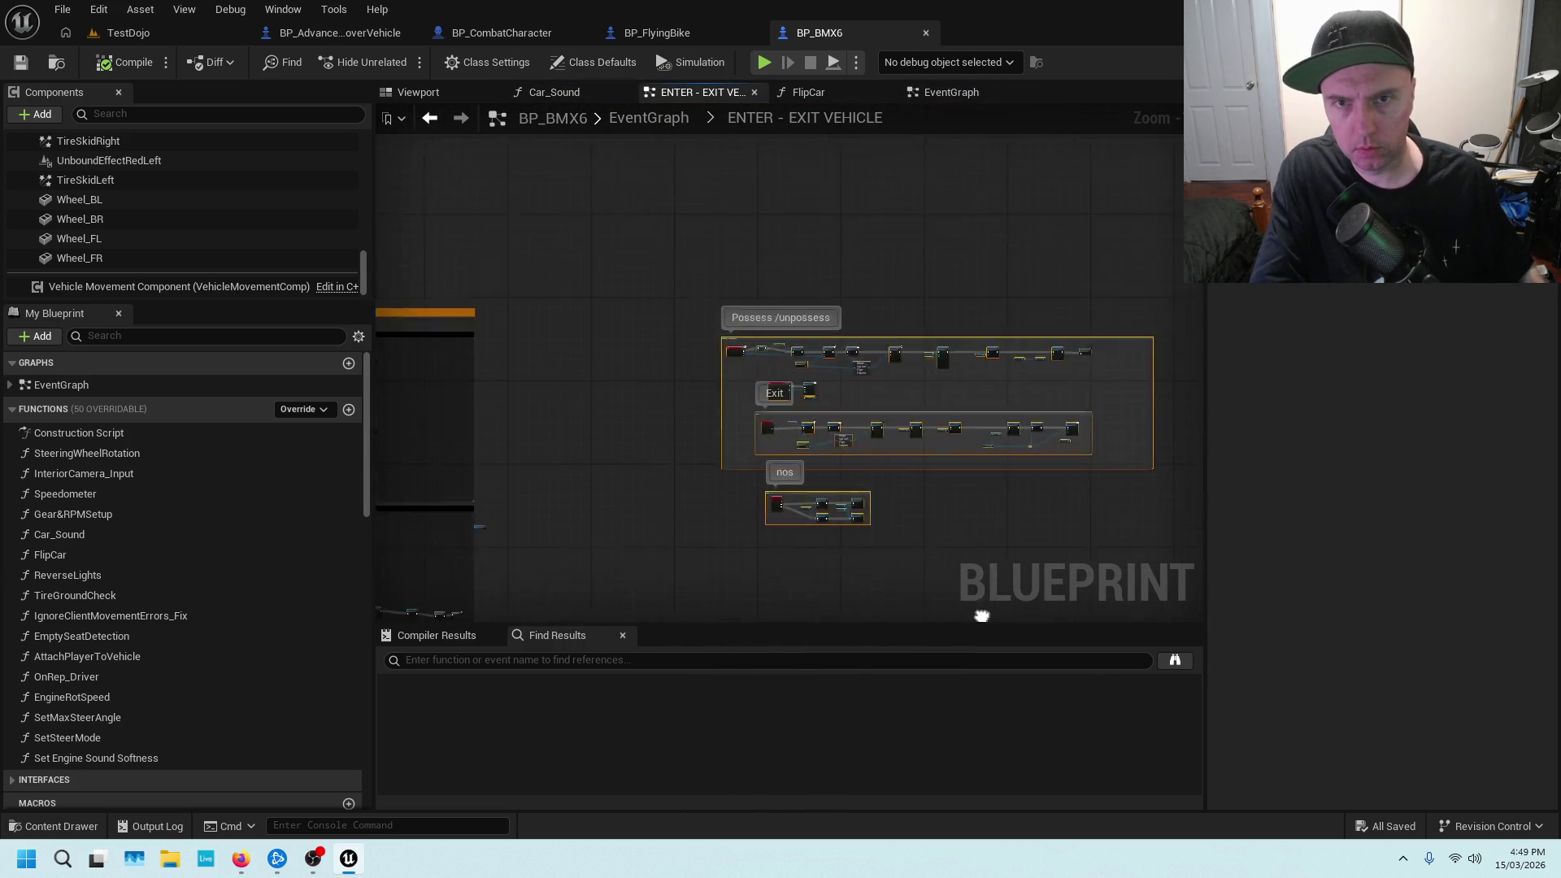
{"action": "mouse_move", "coordinate": [909, 324]}
{"action": "left_mouse_down"}
{"action": "mouse_move", "coordinate": [701, 324]}
{"action": "mouse_move", "coordinate": [577, 120]}
{"action": "mouse_move", "coordinate": [172, 239]}
{"action": "mouse_move", "coordinate": [1338, 290]}
{"action": "mouse_move", "coordinate": [989, 266]}
{"action": "mouse_move", "coordinate": [989, 286]}
{"action": "left_mouse_up"}
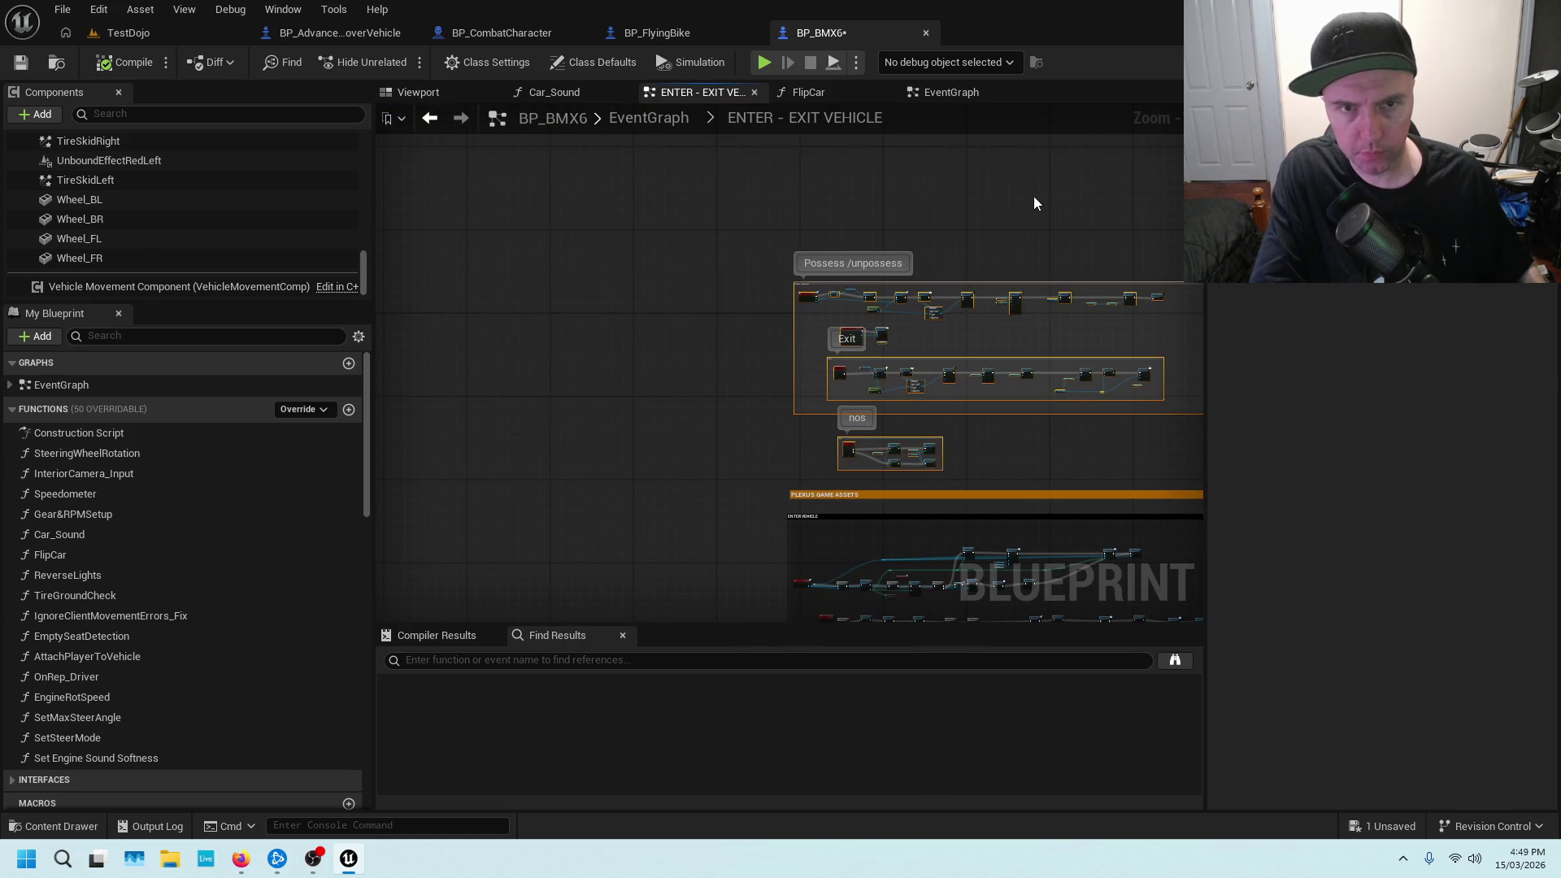
{"action": "left_click", "coordinate": [12, 65]}
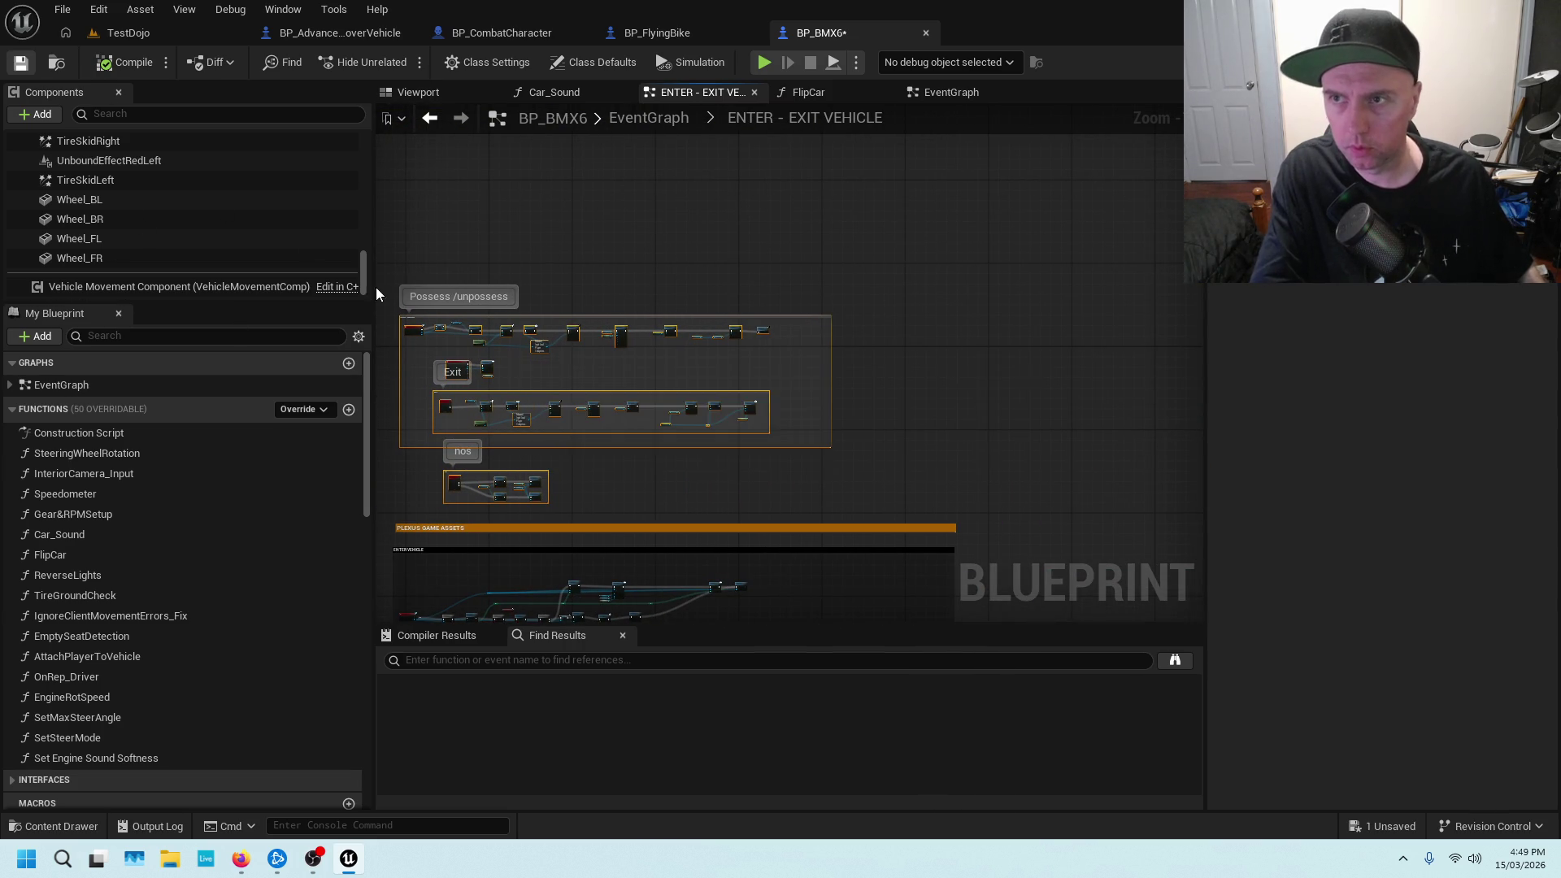
Trace the enter chain from Possess through mappings, Attach Actor To Actor, collision and Set Visibility
{"action": "scroll", "coordinate": [641, 422], "scroll_direction": "up", "scroll_amount": 3}
{"action": "scroll", "coordinate": [732, 341], "scroll_direction": "up", "scroll_amount": 5}
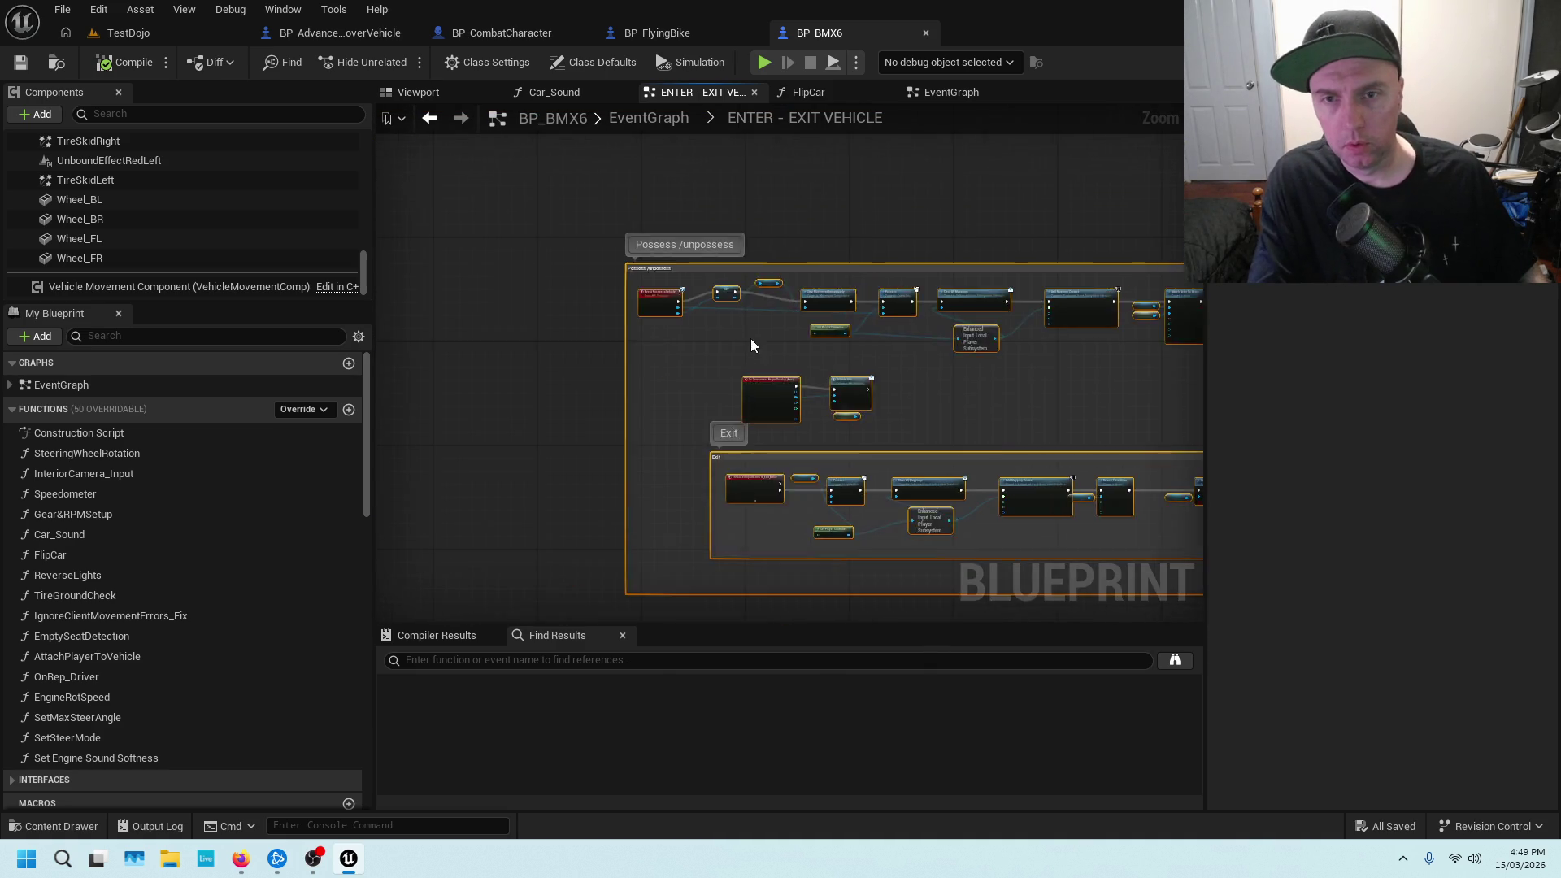
{"action": "left_click_drag", "start_coordinate": [846, 284], "coordinate": [632, 342]}
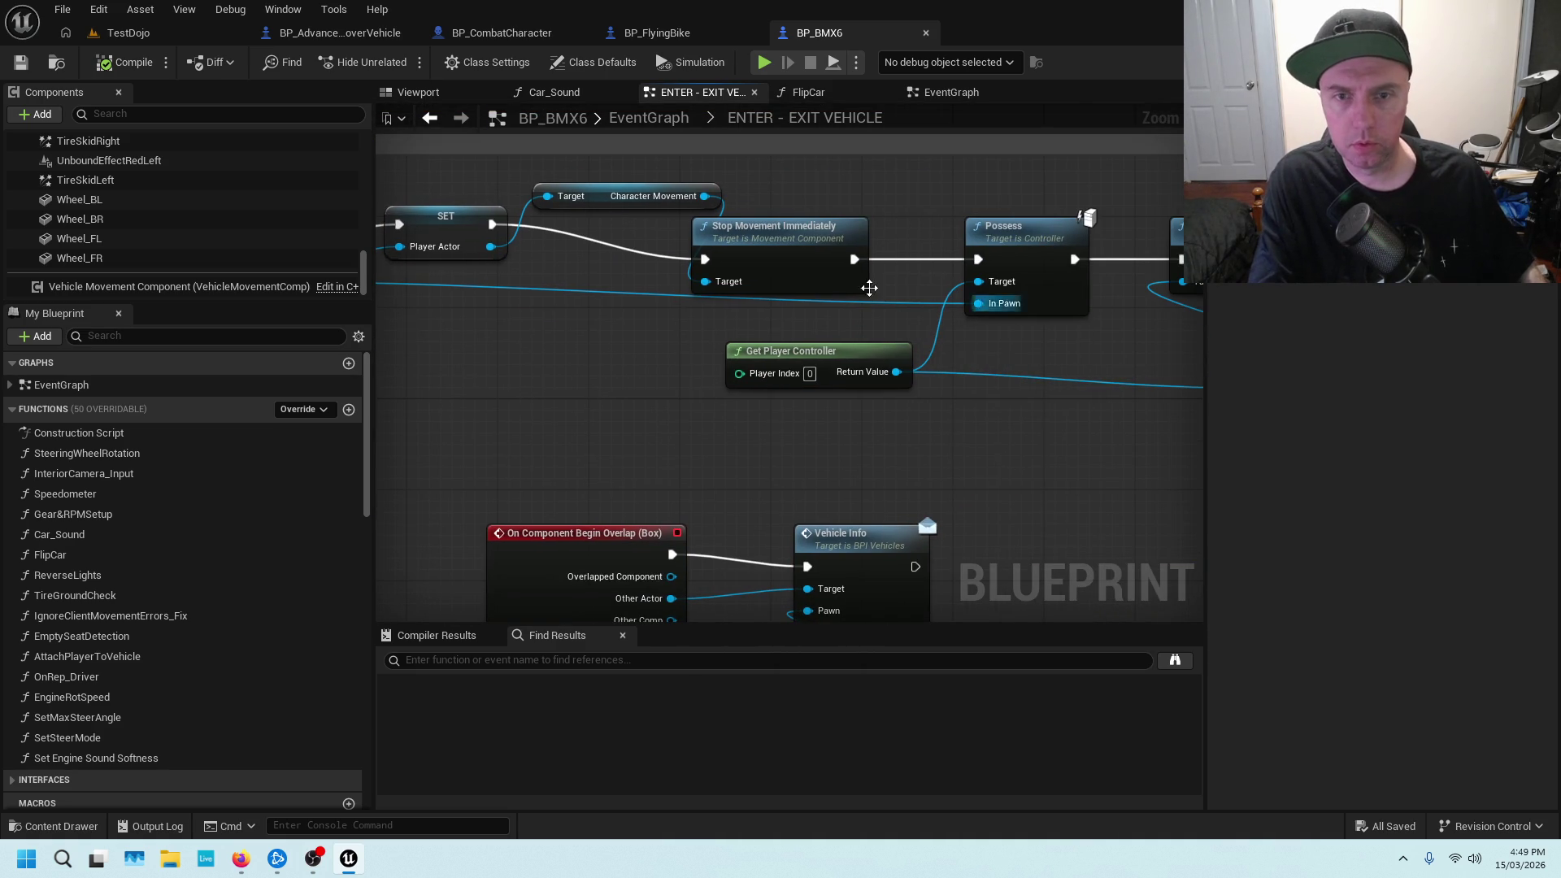
{"action": "left_click_drag", "start_coordinate": [1037, 371], "coordinate": [919, 347]}
{"action": "mouse_move", "coordinate": [1044, 333]}
{"action": "left_mouse_down"}
{"action": "mouse_move", "coordinate": [1021, 311]}
{"action": "mouse_move", "coordinate": [977, 330]}
{"action": "mouse_move", "coordinate": [861, 289]}
{"action": "left_mouse_up"}
{"action": "left_click_drag", "start_coordinate": [1066, 349], "coordinate": [635, 344]}
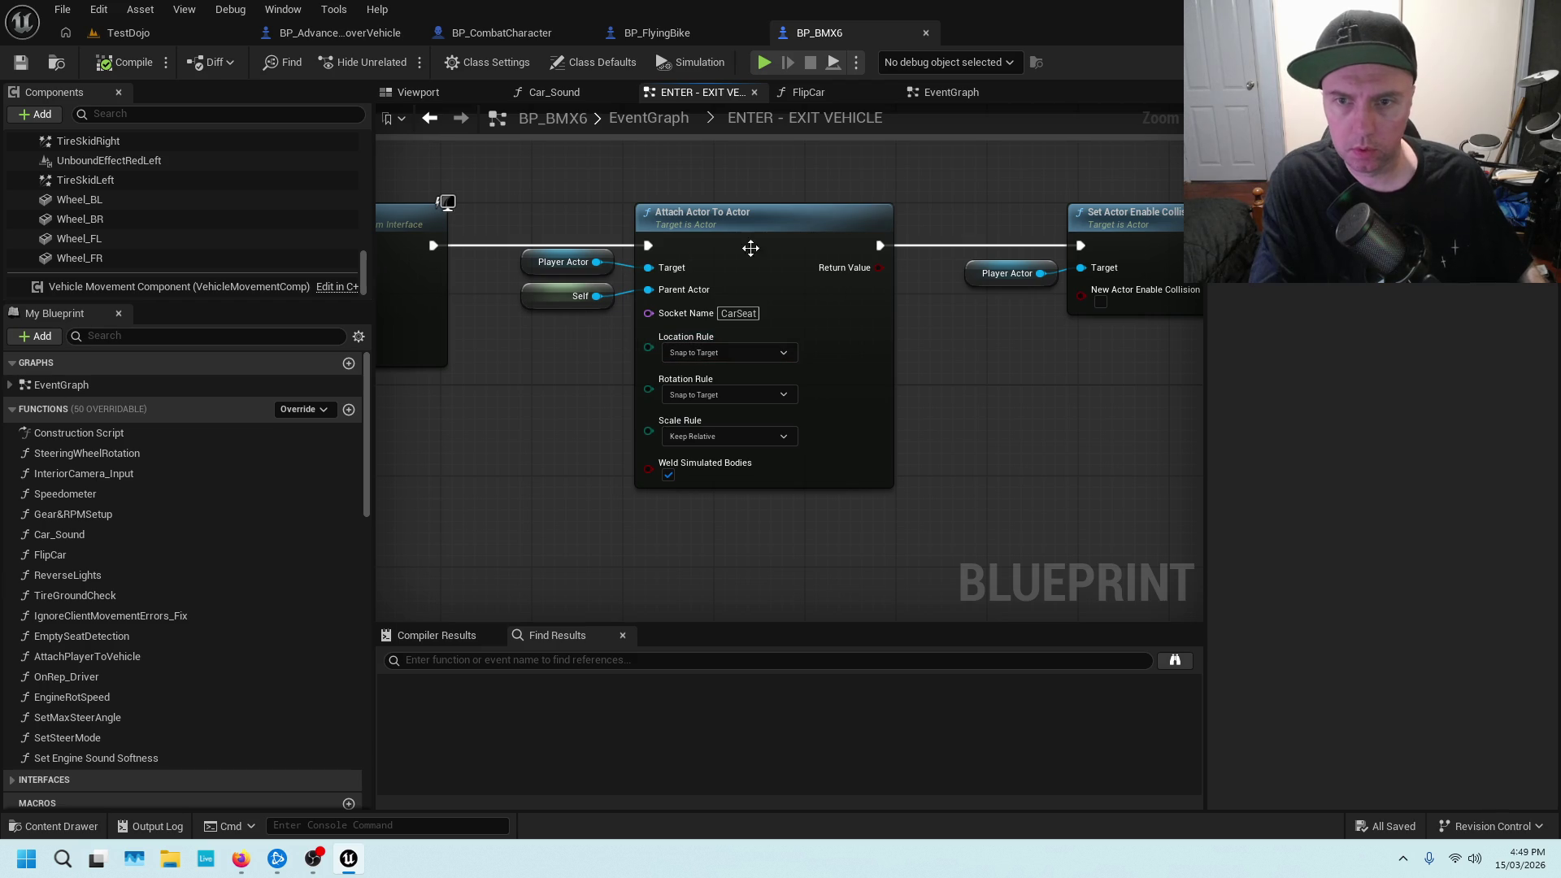
{"action": "left_click_drag", "start_coordinate": [1056, 348], "coordinate": [697, 316]}
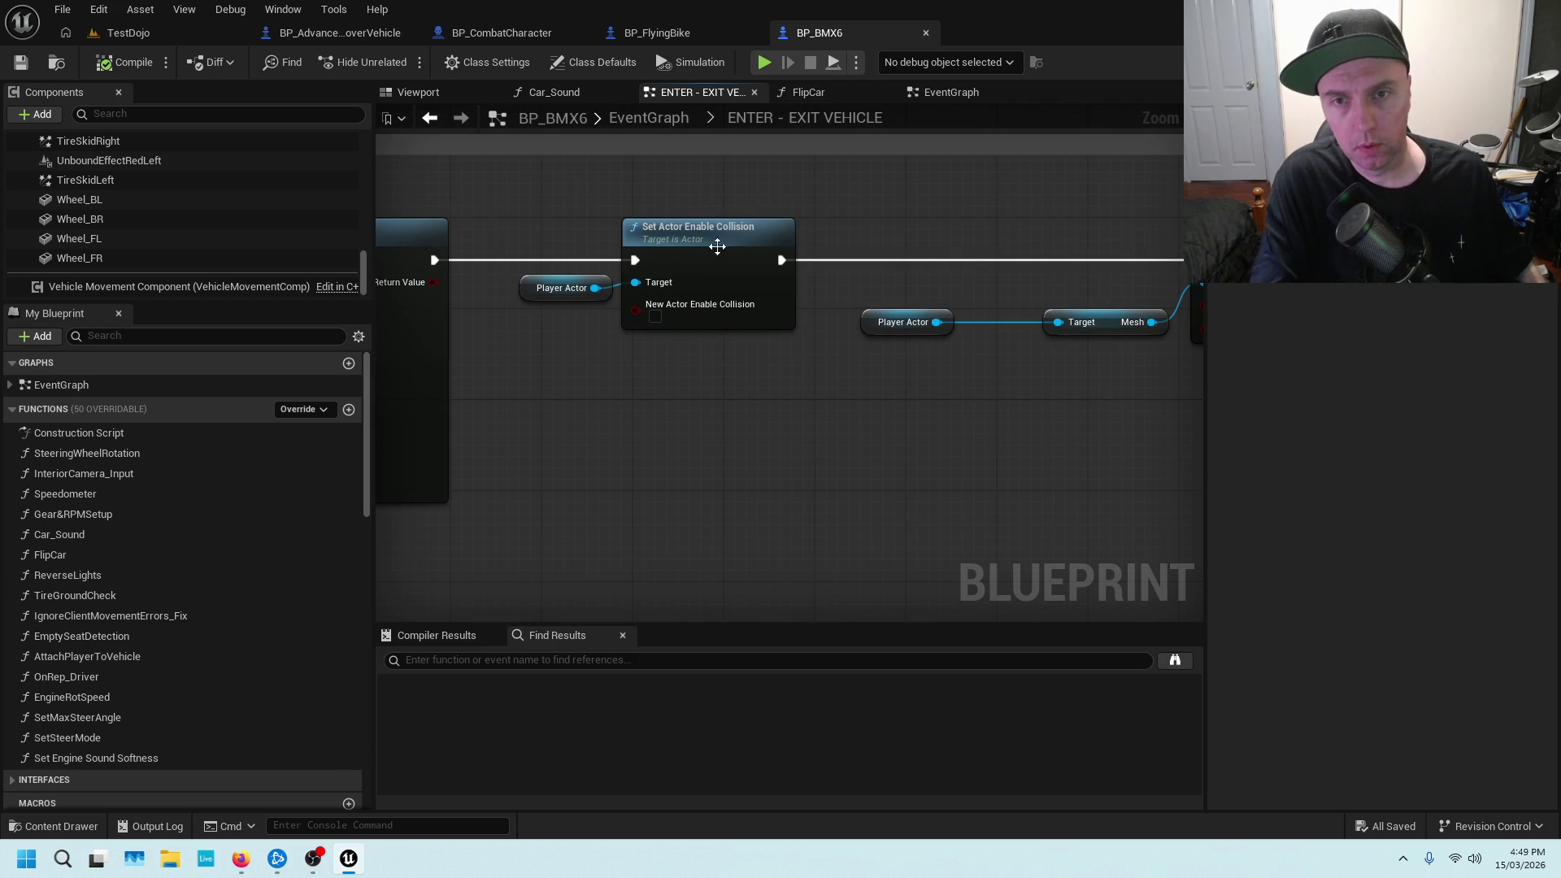
{"action": "left_click", "coordinate": [761, 237]}
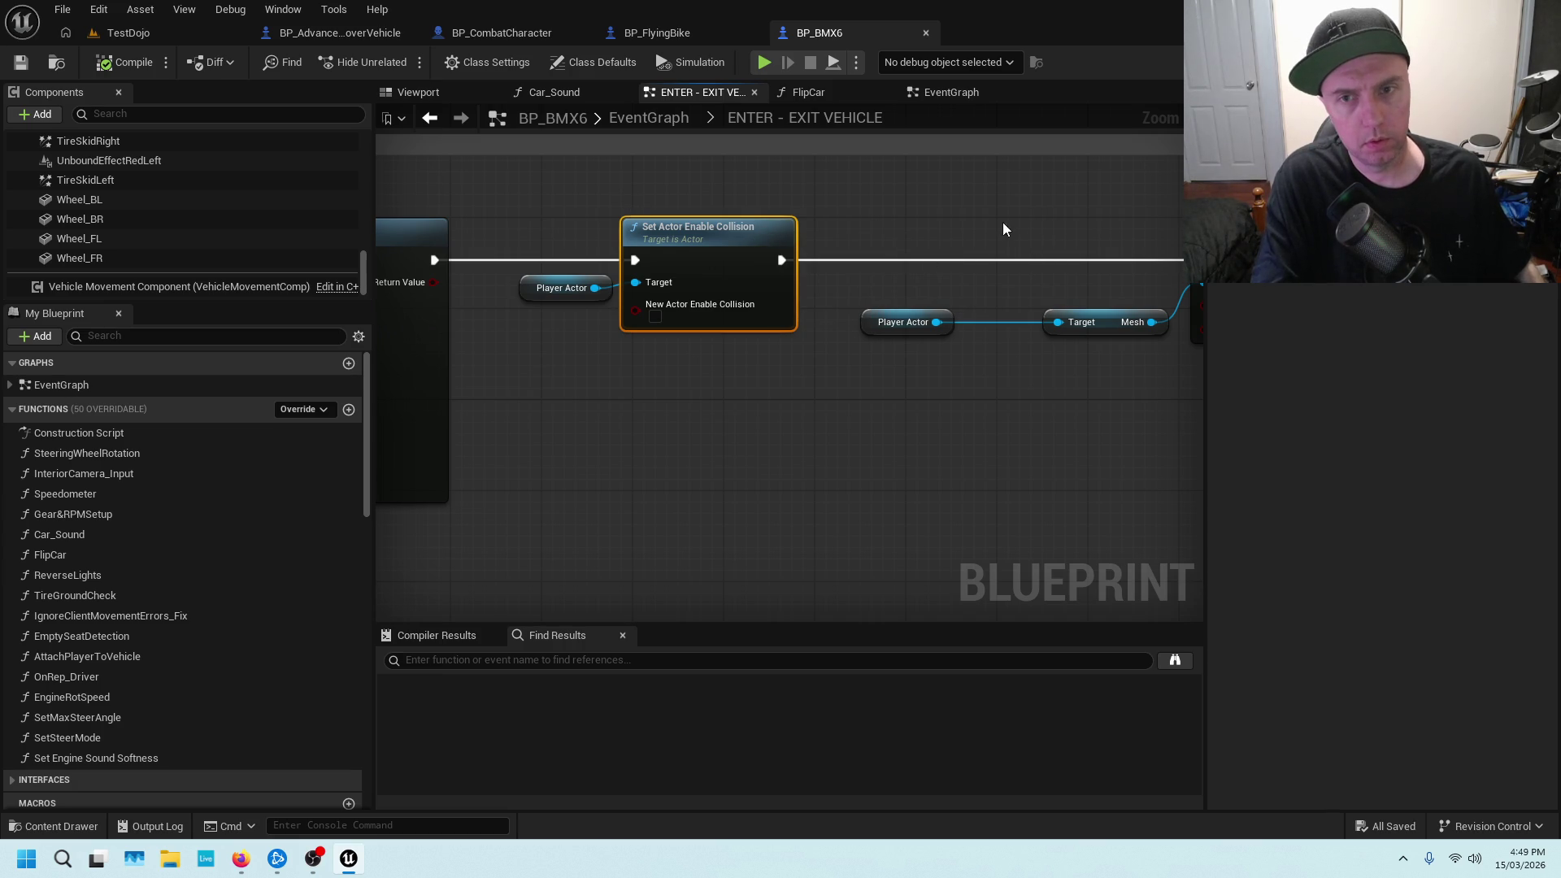
{"action": "left_click_drag", "start_coordinate": [1045, 236], "coordinate": [729, 219]}
{"action": "left_click_drag", "start_coordinate": [999, 198], "coordinate": [719, 207]}
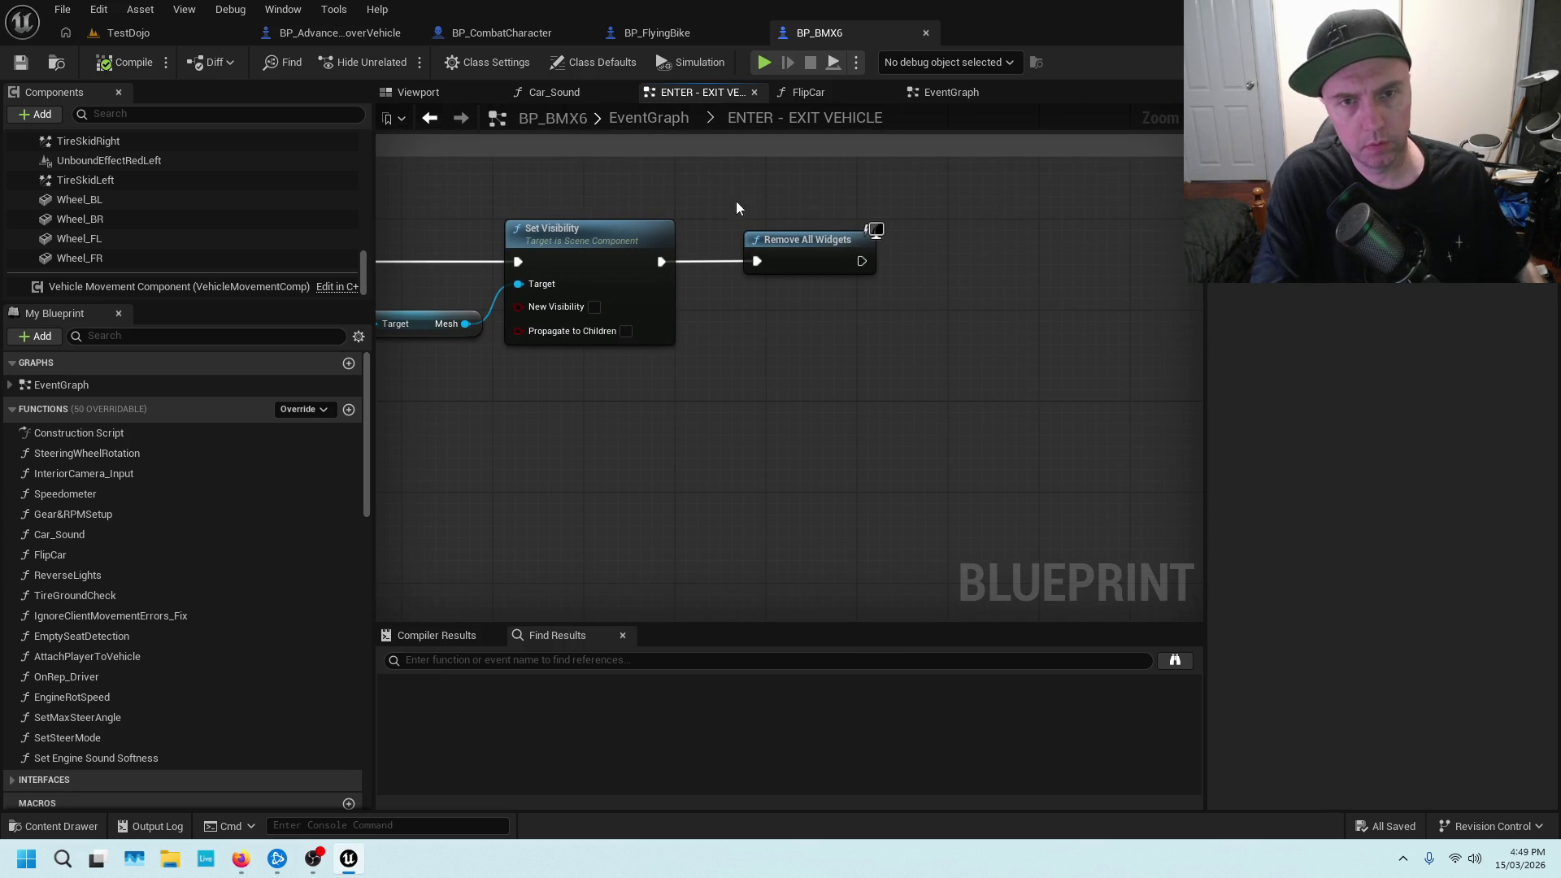
{"action": "scroll", "coordinate": [832, 216], "scroll_direction": "down", "scroll_amount": 3}
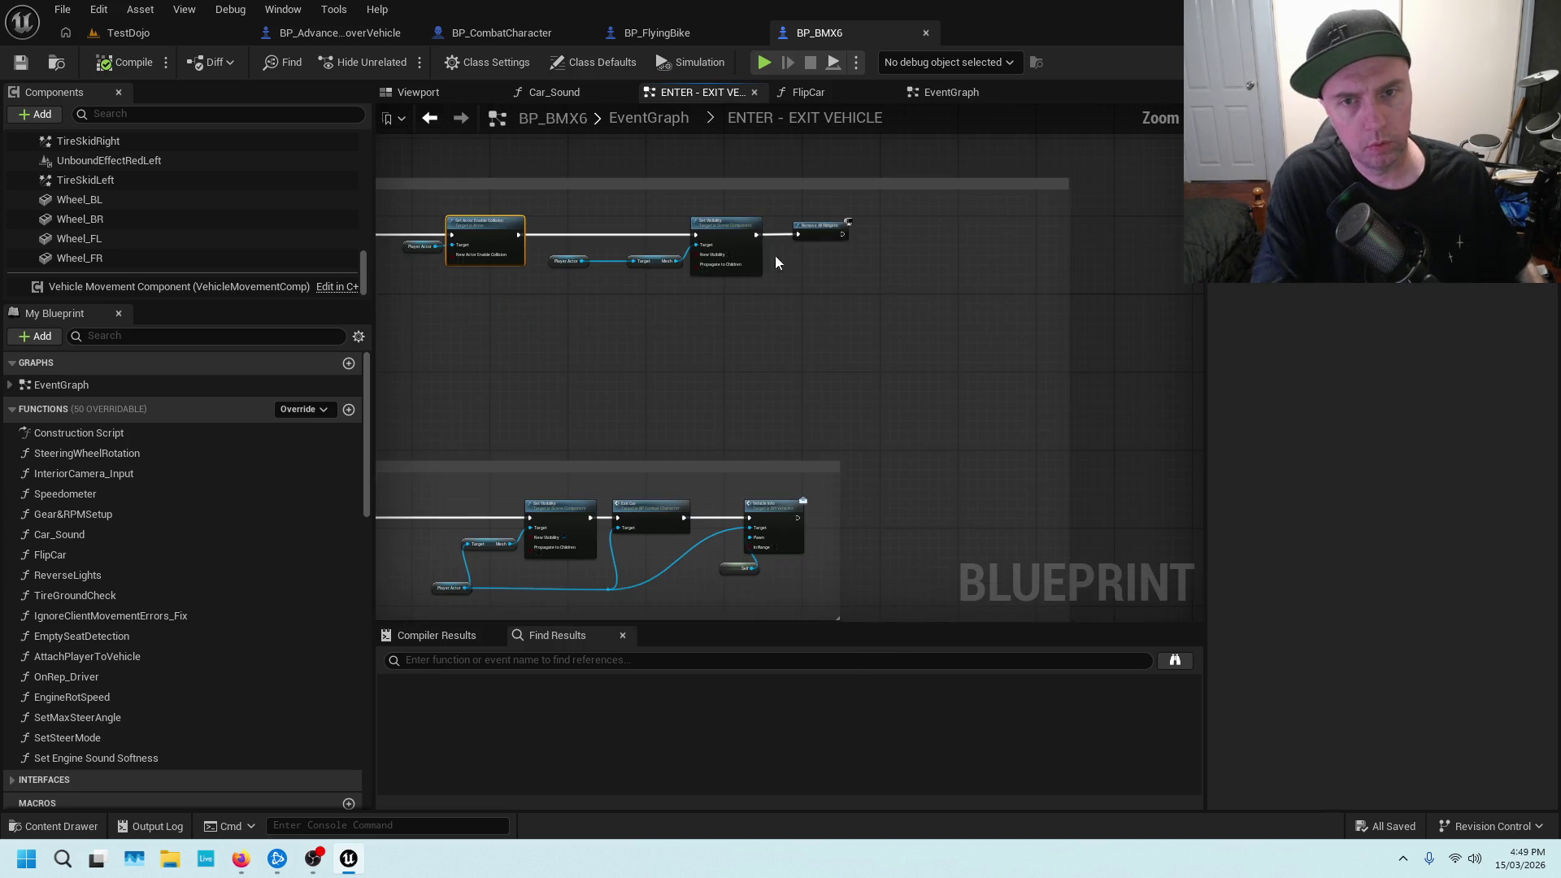
Trace the exit chain through Add Mapping Context, Detach From Actor, collision and visibility to Exit Car
{"action": "left_click_drag", "start_coordinate": [686, 296], "coordinate": [1114, 207]}
{"action": "scroll", "coordinate": [1114, 207], "scroll_direction": "up", "scroll_amount": 6}
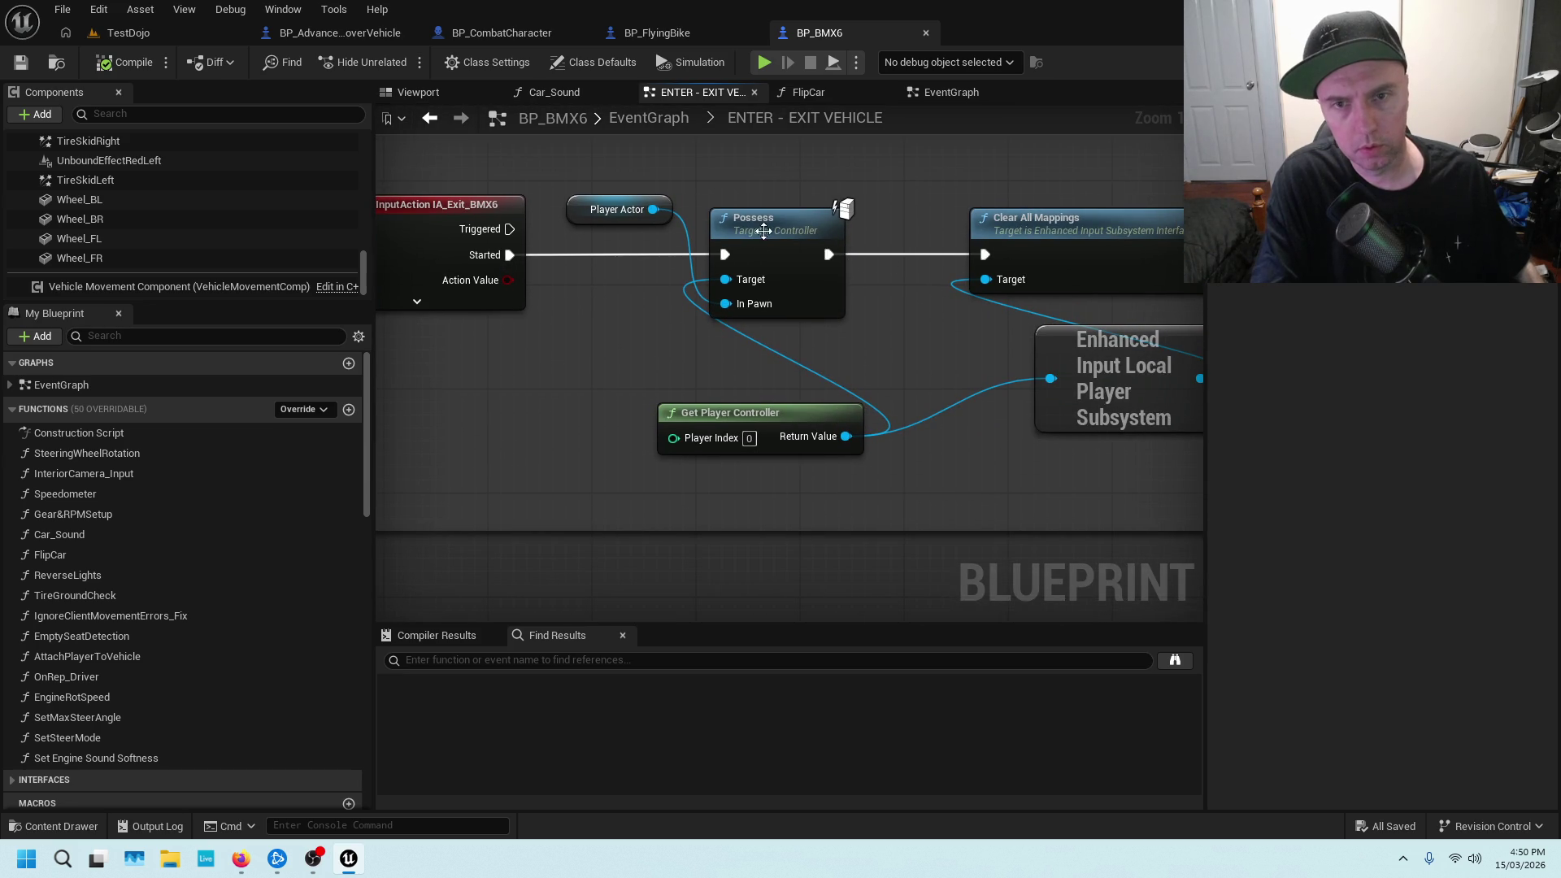
{"action": "left_click_drag", "start_coordinate": [1000, 258], "coordinate": [679, 292]}
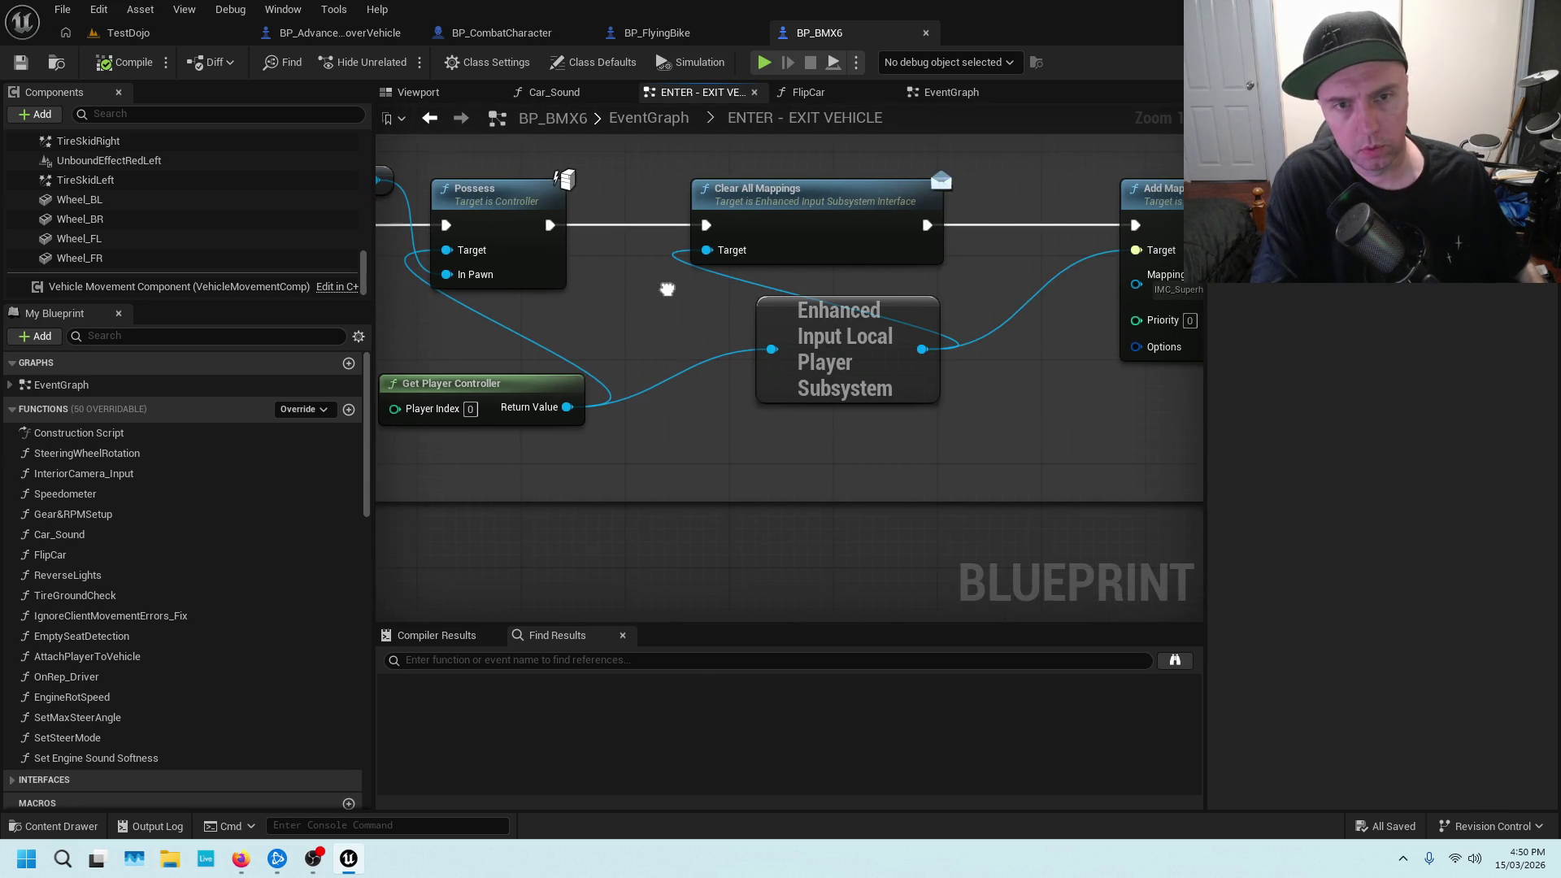
{"action": "left_click_drag", "start_coordinate": [1031, 271], "coordinate": [888, 255]}
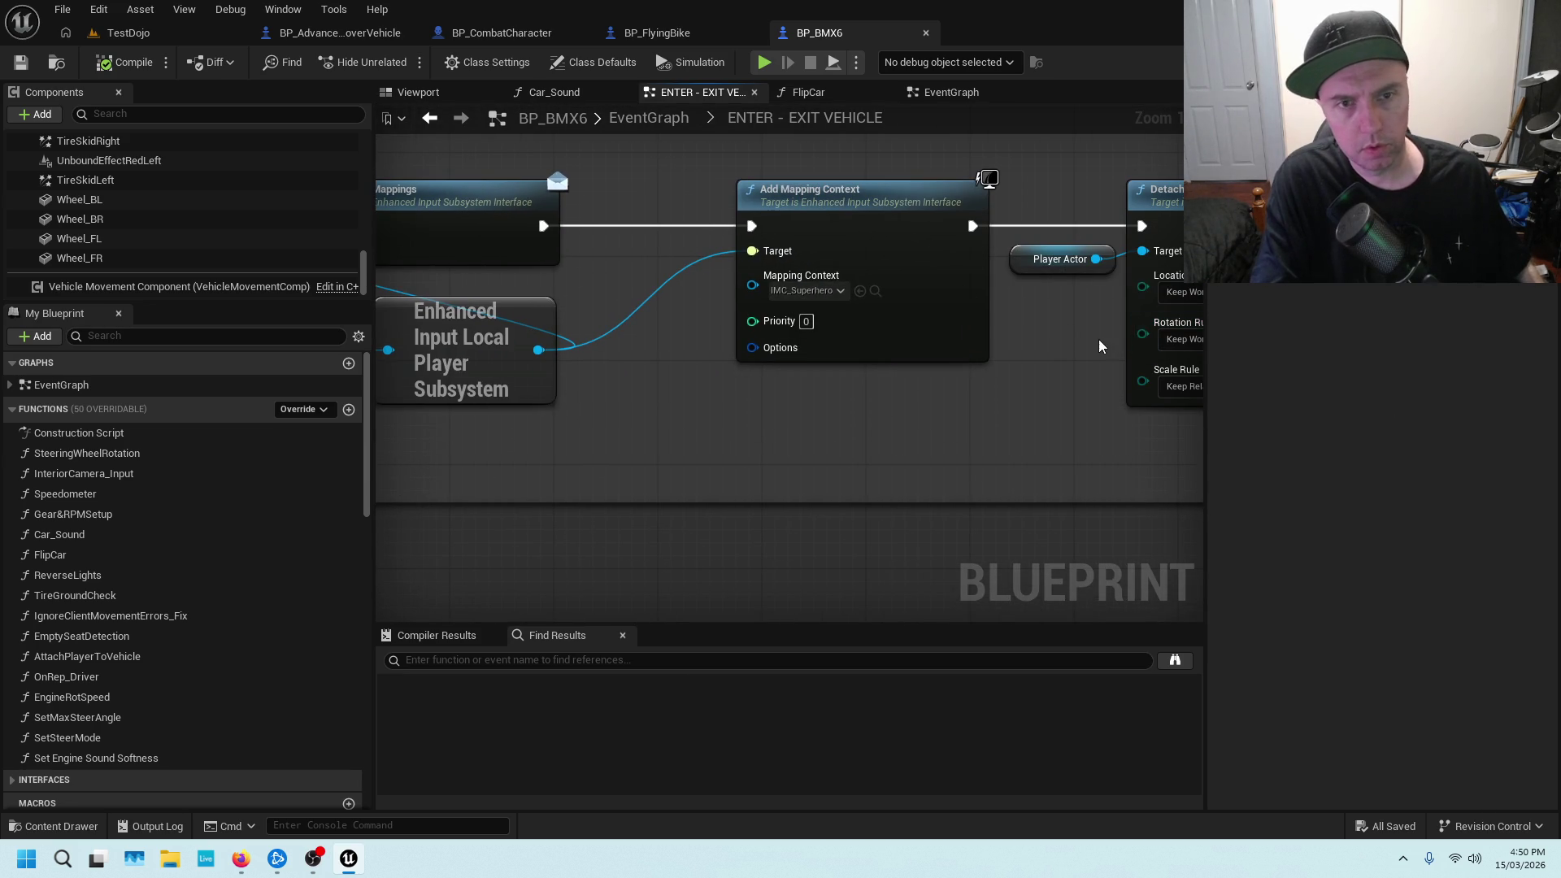
{"action": "left_click_drag", "start_coordinate": [1099, 347], "coordinate": [684, 316]}
{"action": "left_click_drag", "start_coordinate": [1034, 301], "coordinate": [847, 336]}
{"action": "mouse_move", "coordinate": [1082, 348]}
{"action": "left_mouse_down"}
{"action": "mouse_move", "coordinate": [882, 352]}
{"action": "mouse_move", "coordinate": [1113, 331]}
{"action": "mouse_move", "coordinate": [656, 383]}
{"action": "left_mouse_up"}
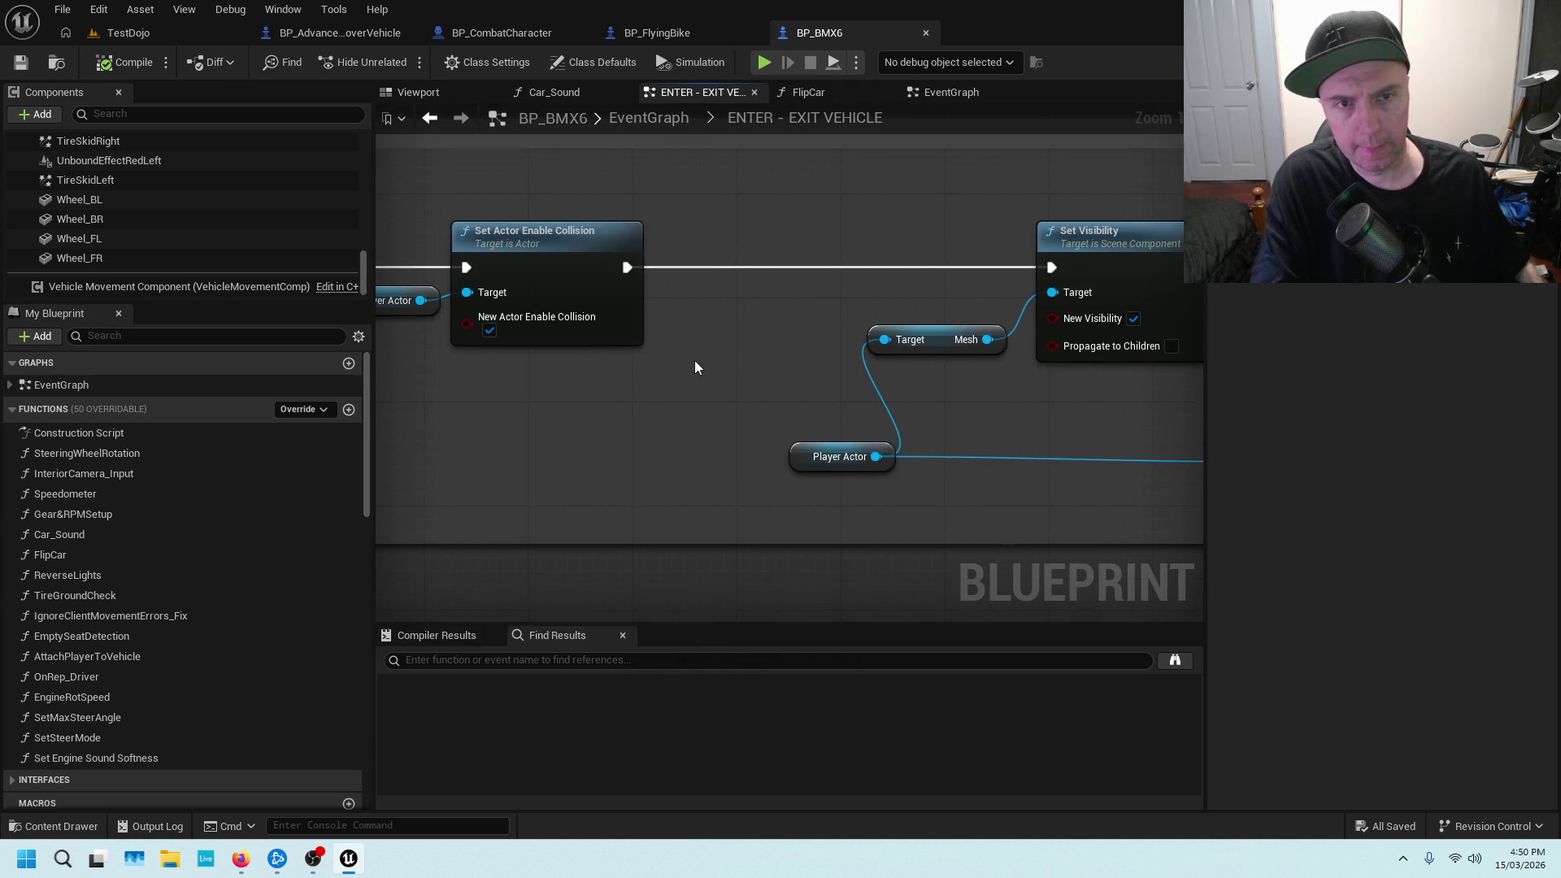
{"action": "left_click_drag", "start_coordinate": [1089, 298], "coordinate": [669, 294]}
{"action": "scroll", "coordinate": [1043, 352], "scroll_direction": "down", "scroll_amount": 1}
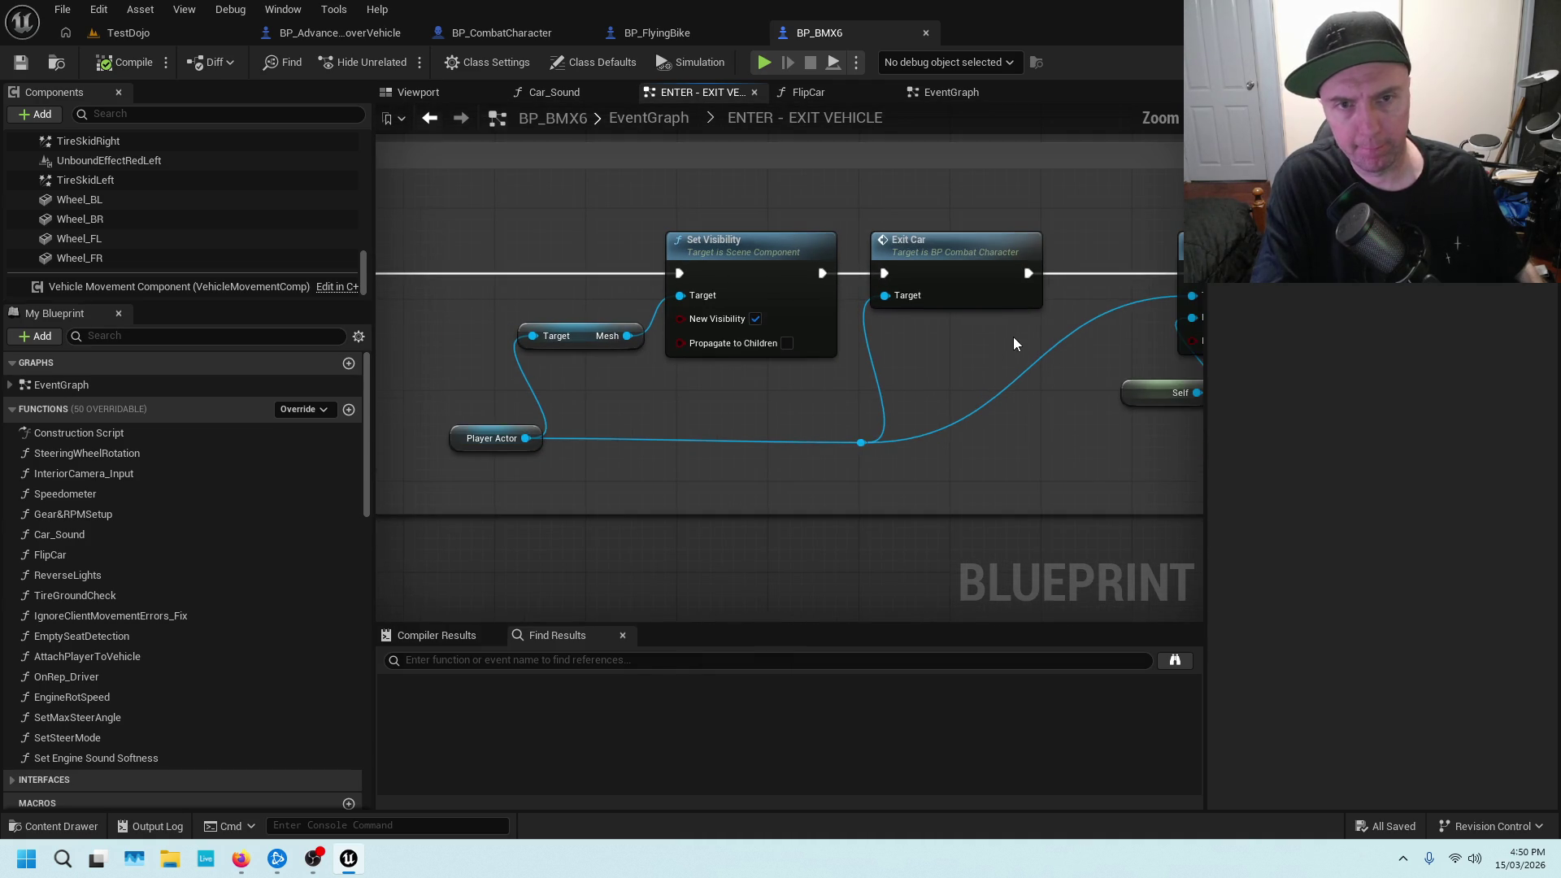
{"action": "right_click", "coordinate": [978, 254]}
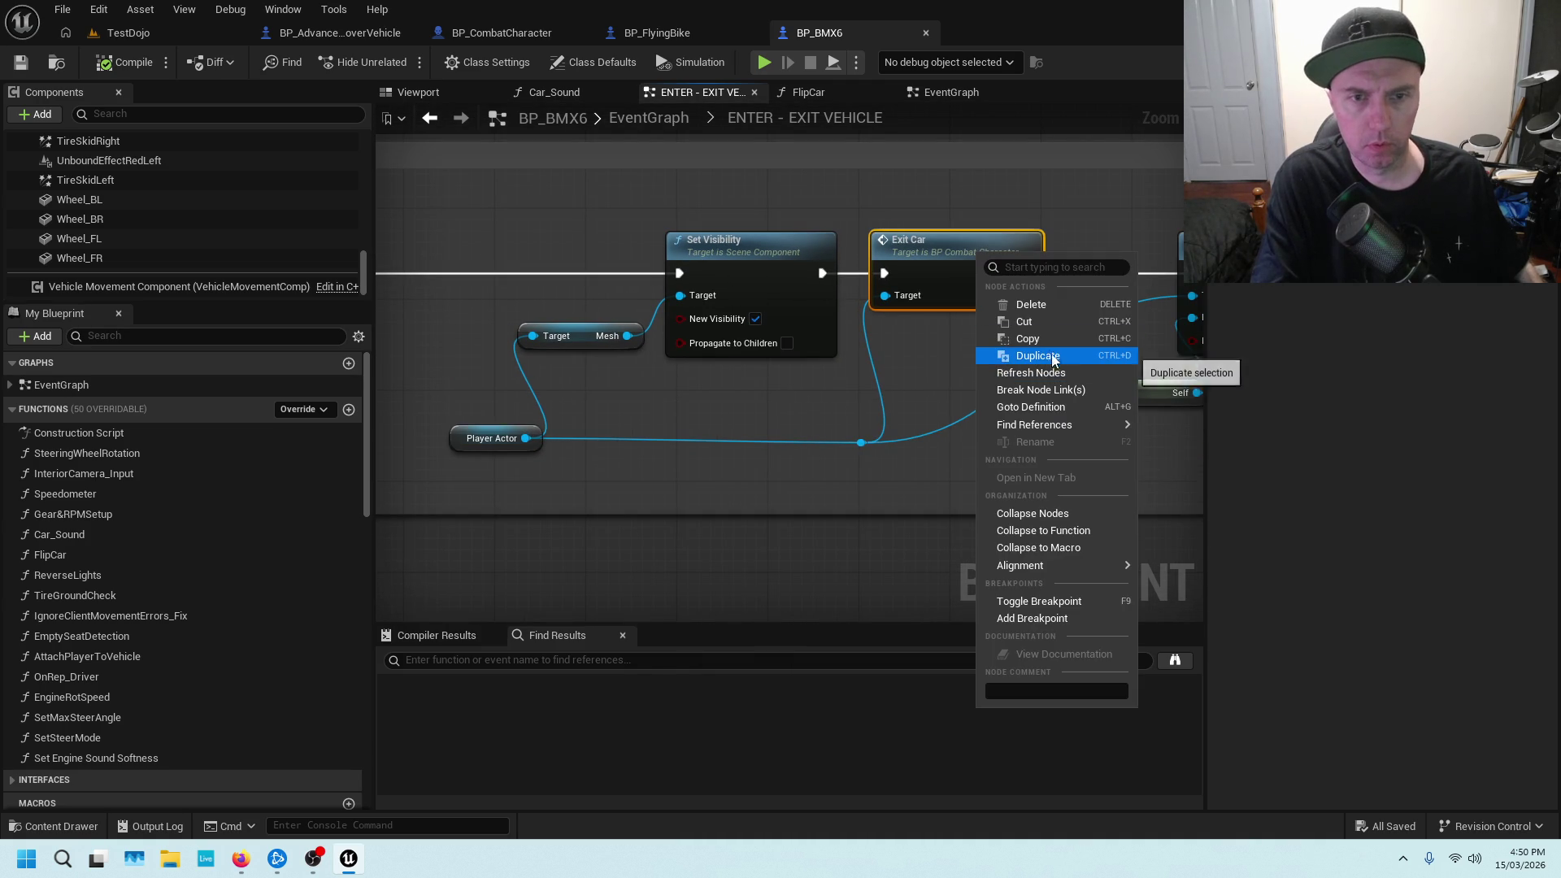
Find ExitCar references by name and open the ExitCar event in BP_CombatCharacter
{"action": "mouse_move", "coordinate": [1049, 425]}
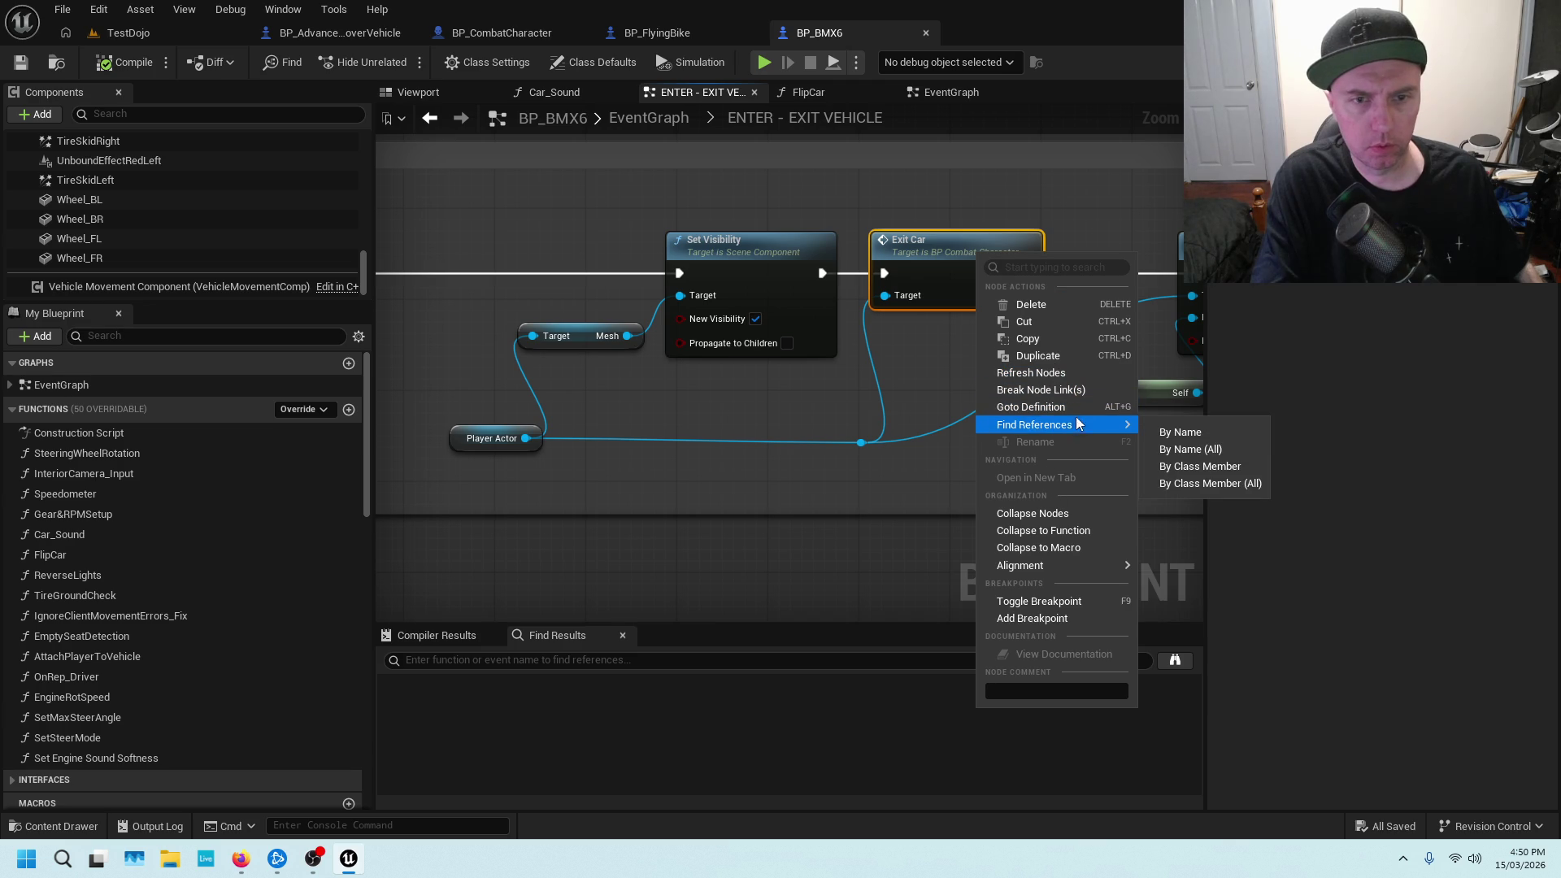
{"action": "left_click", "coordinate": [1199, 449]}
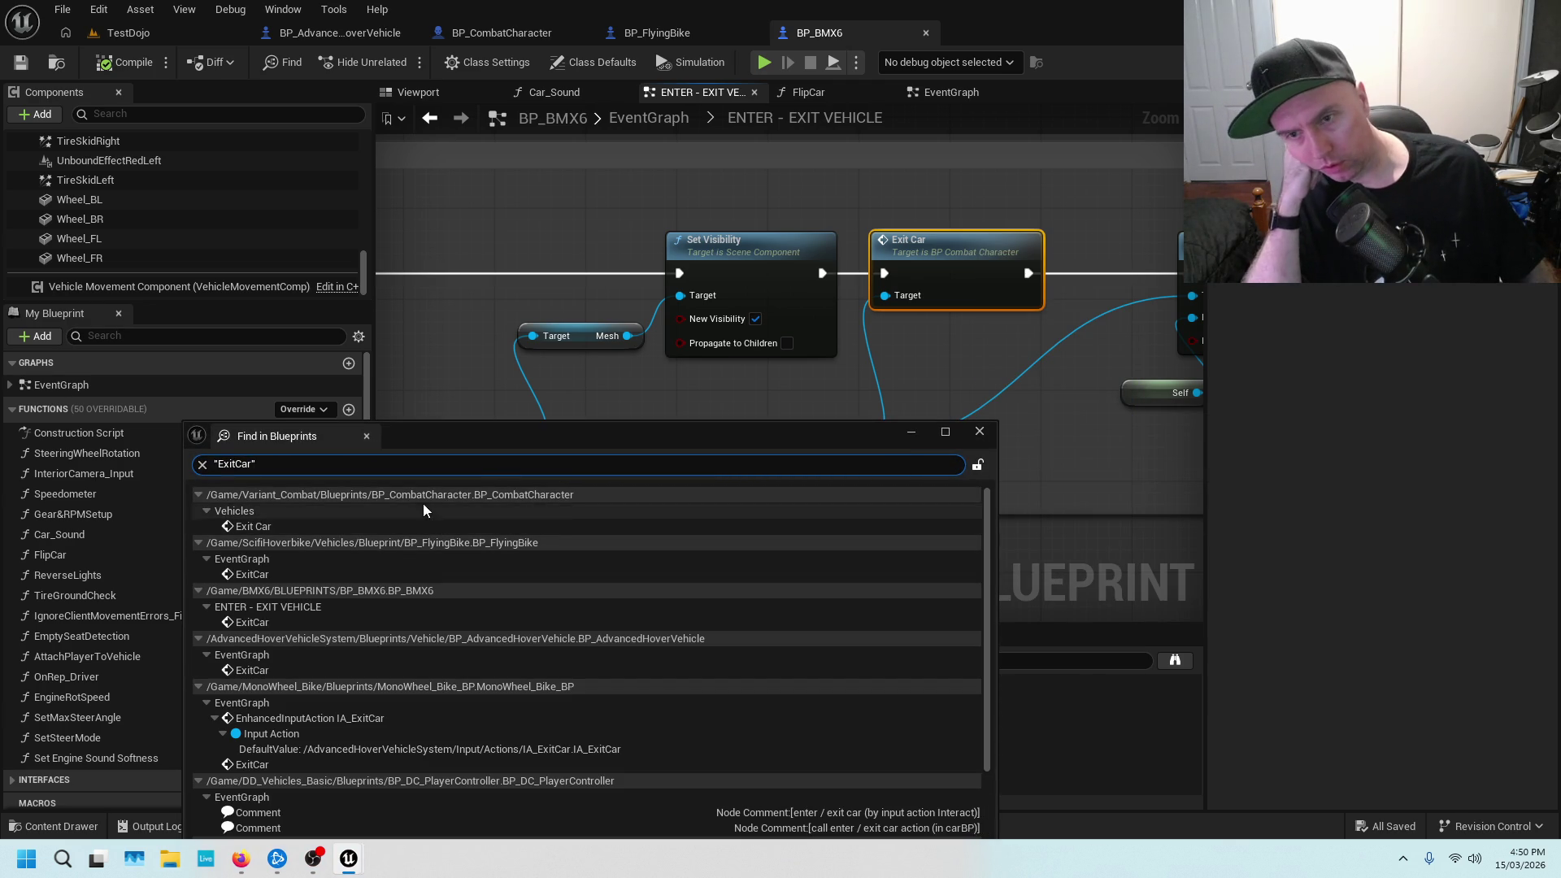
{"action": "double_click", "coordinate": [283, 527]}
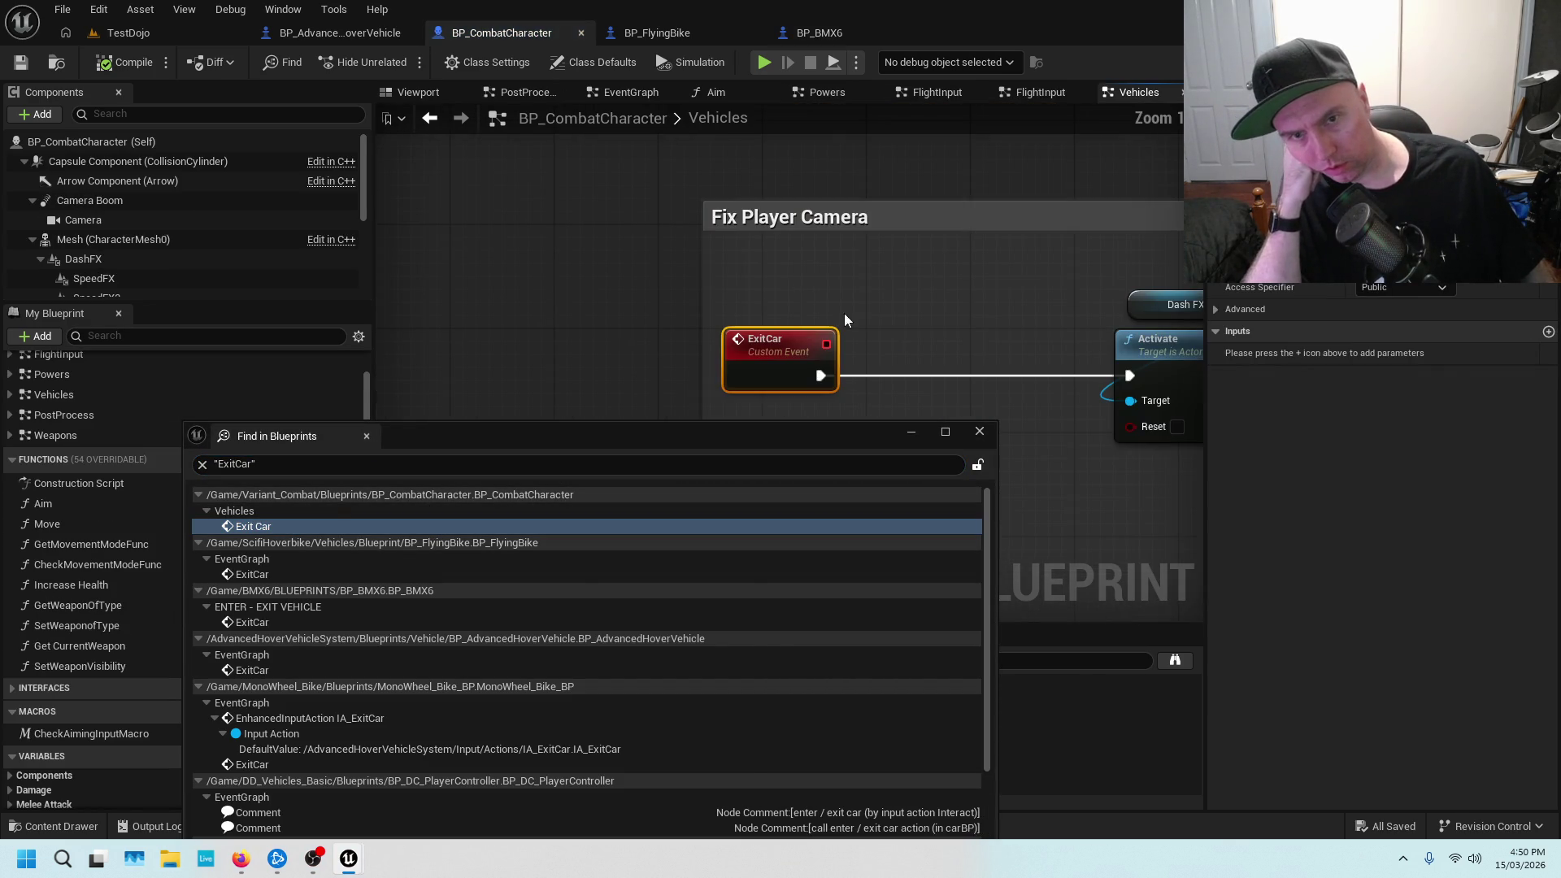
Follow the ExitCar camera fix through Get Player Controller, Lerp, Set Control Rotation and Add to Viewport
{"action": "scroll", "coordinate": [999, 302], "scroll_direction": "down", "scroll_amount": 2}
{"action": "left_click_drag", "start_coordinate": [999, 303], "coordinate": [798, 203]}
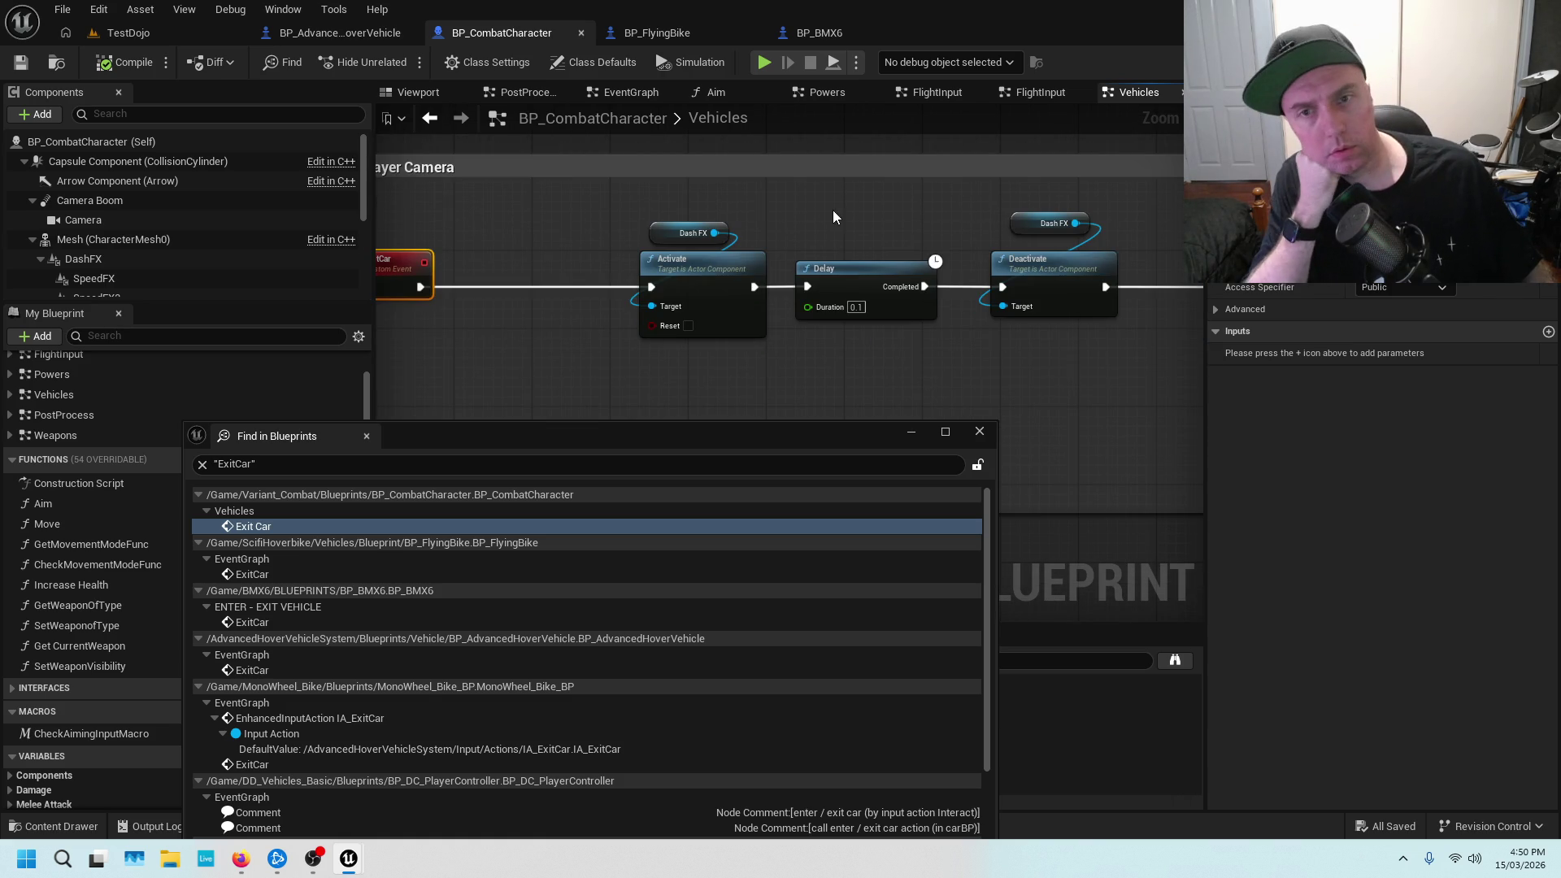
{"action": "left_click_drag", "start_coordinate": [957, 217], "coordinate": [680, 205]}
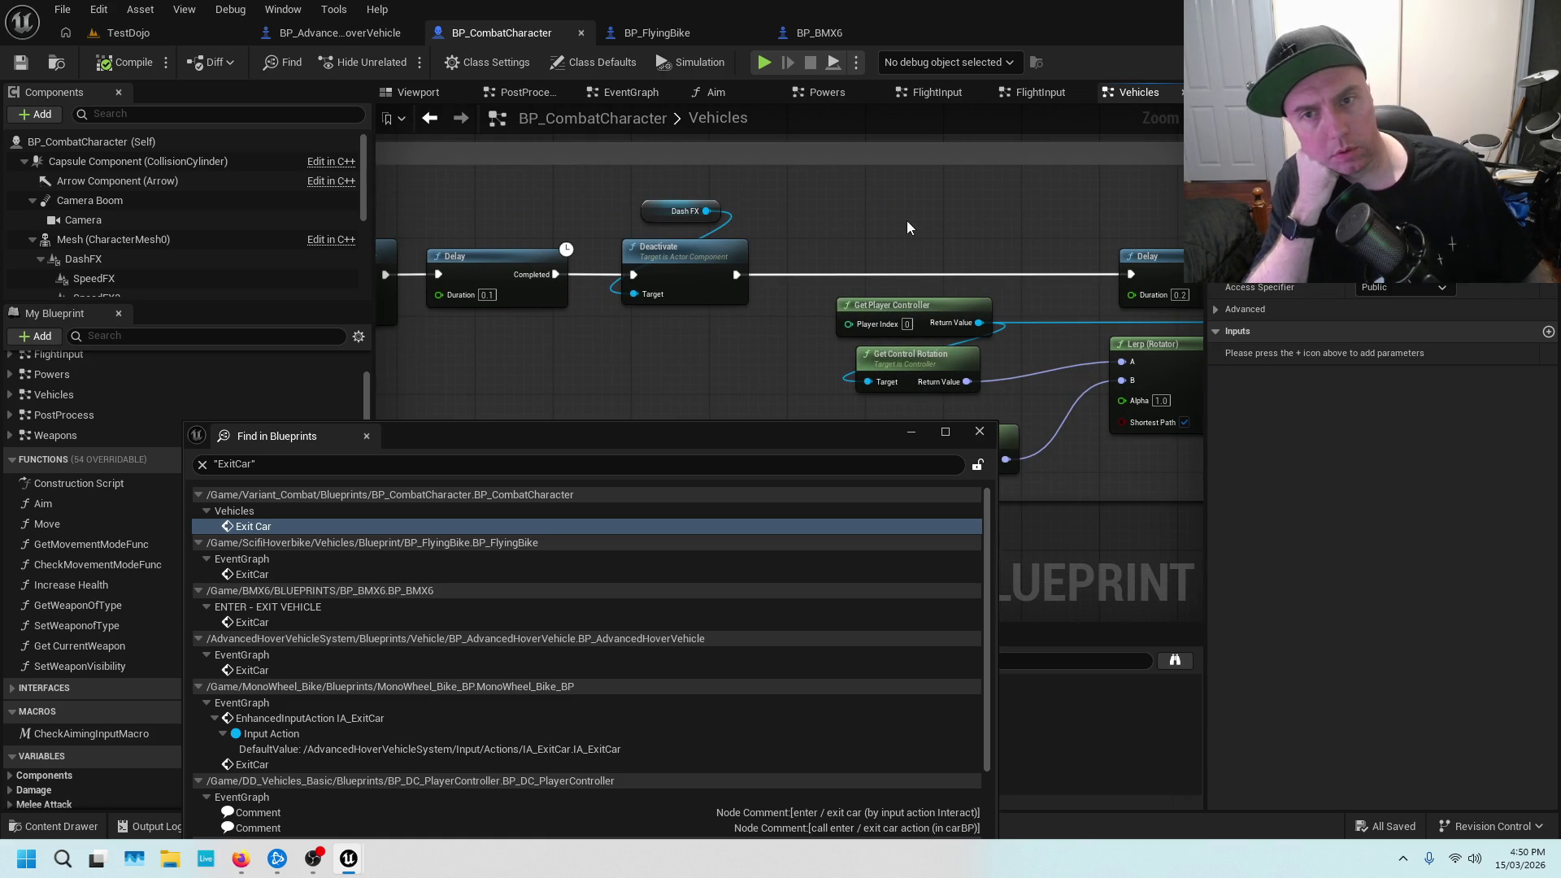
{"action": "left_click_drag", "start_coordinate": [961, 228], "coordinate": [701, 203]}
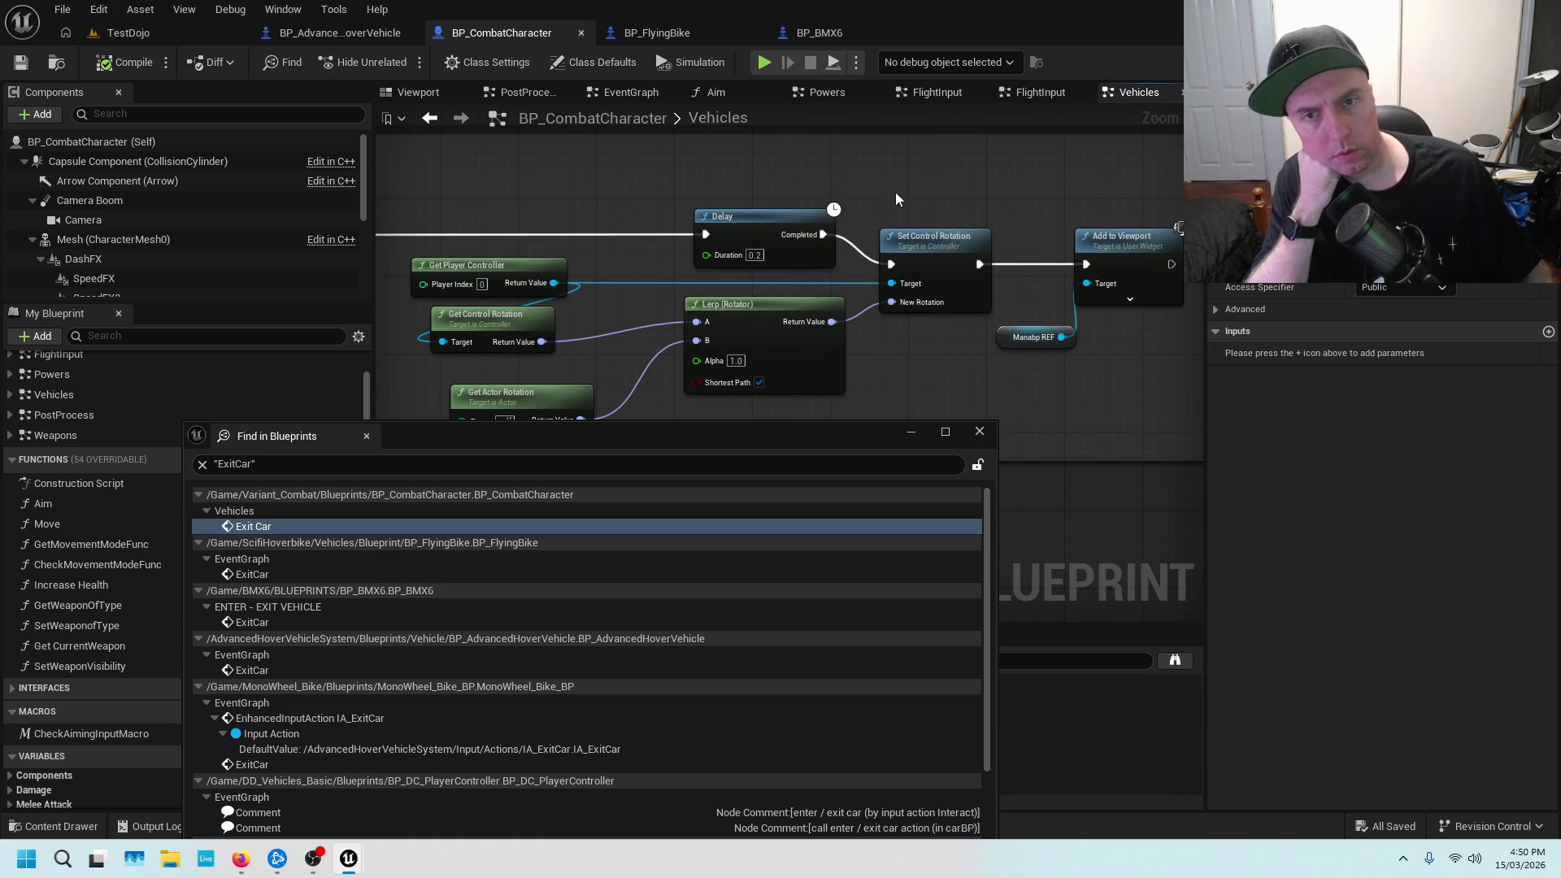
{"action": "left_click_drag", "start_coordinate": [983, 187], "coordinate": [976, 130]}
{"action": "mouse_move", "coordinate": [764, 275]}
{"action": "left_mouse_down"}
{"action": "mouse_move", "coordinate": [865, 266]}
{"action": "mouse_move", "coordinate": [789, 313]}
{"action": "left_mouse_up"}
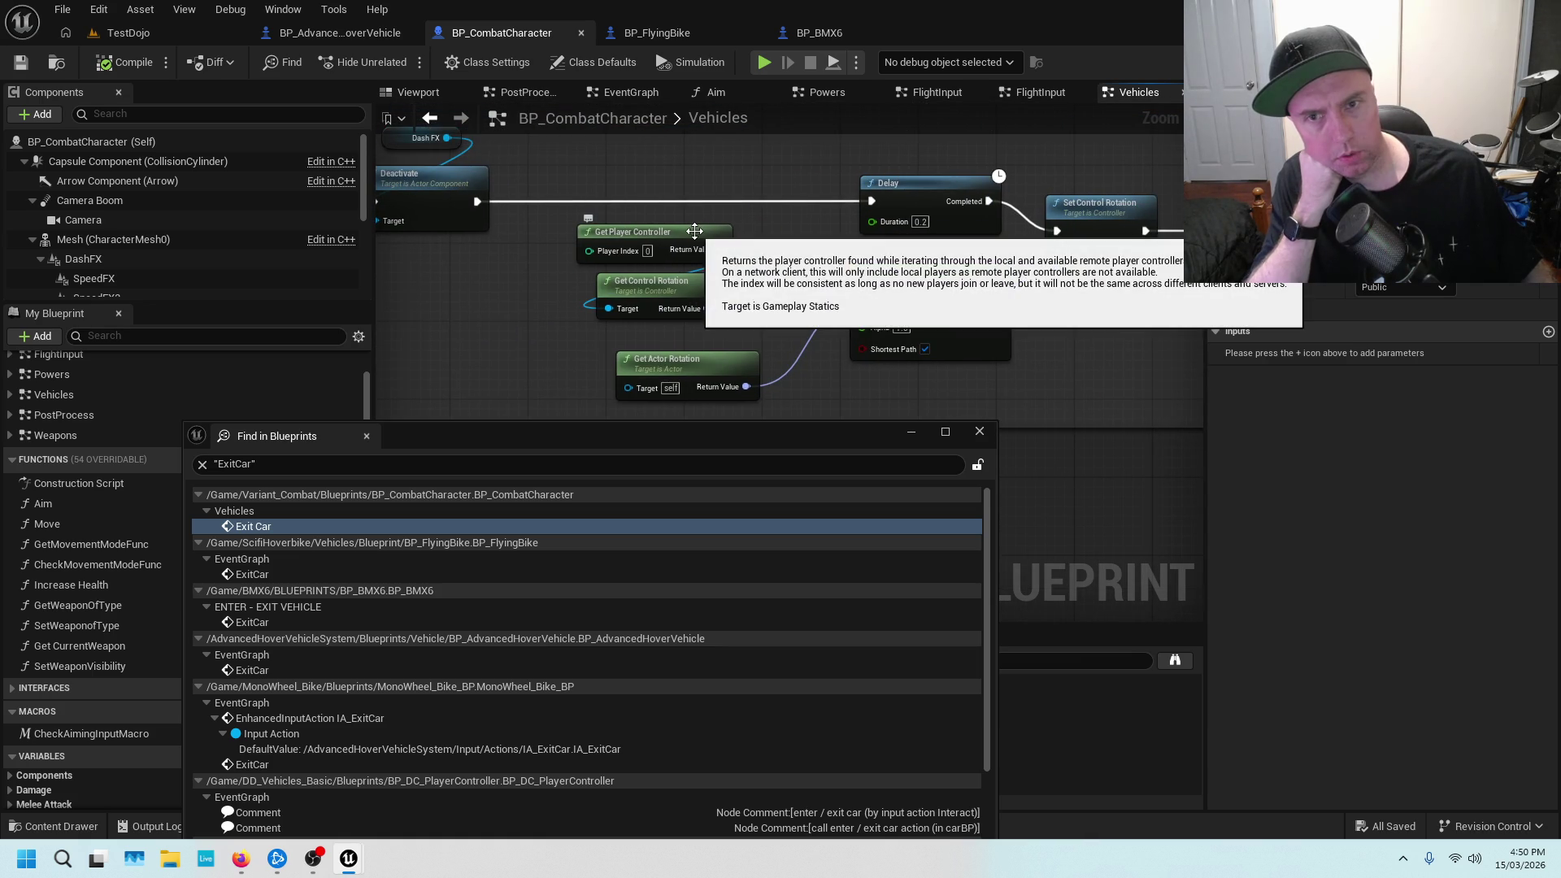
{"action": "mouse_move", "coordinate": [700, 288]}
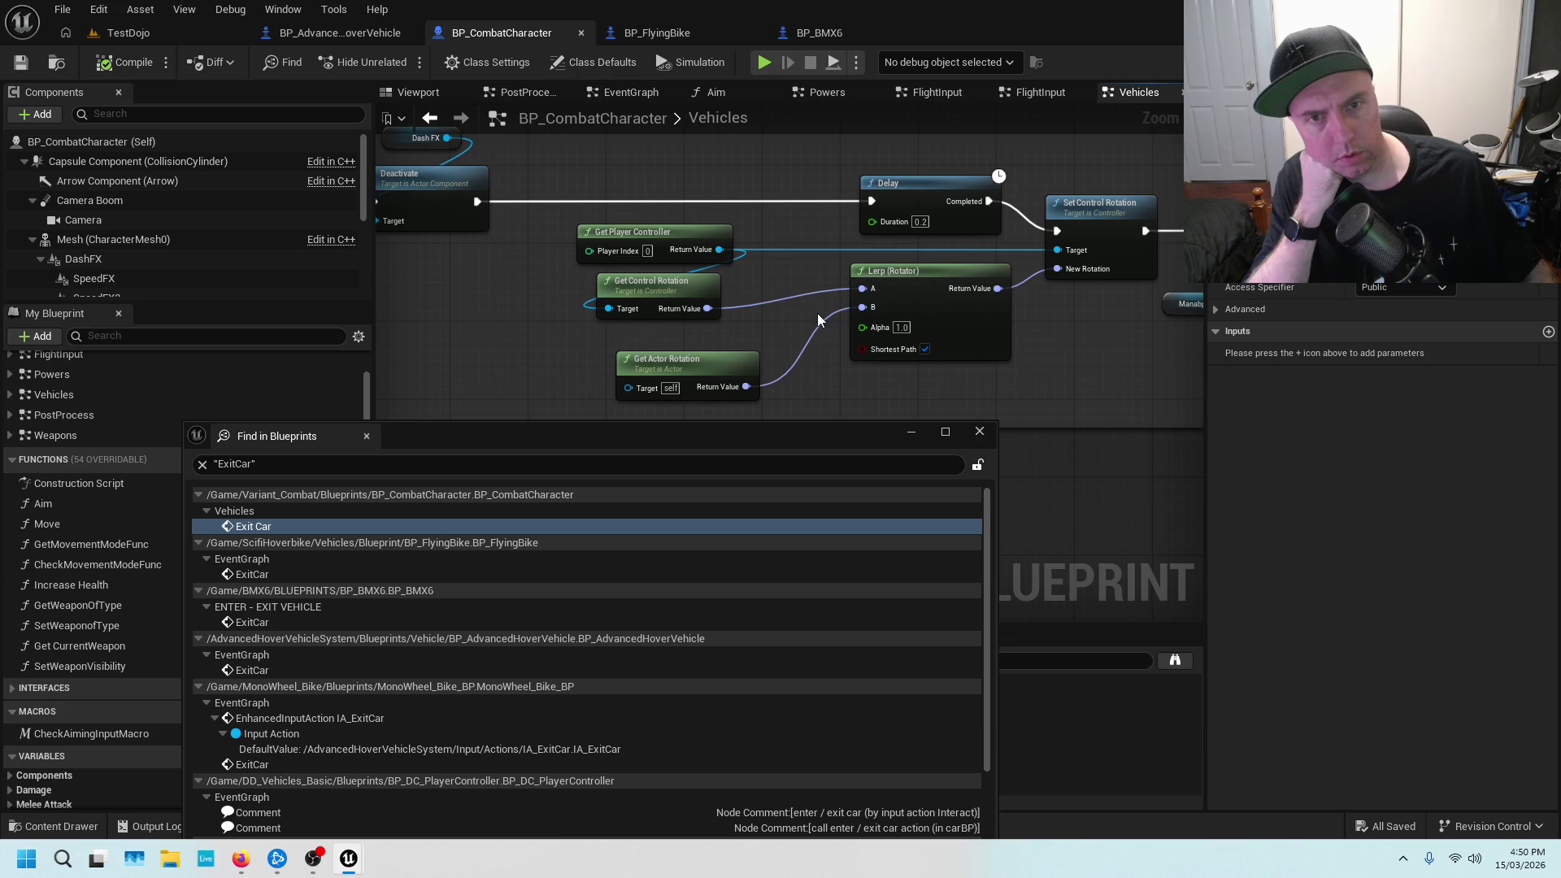
{"action": "left_click_drag", "start_coordinate": [820, 321], "coordinate": [634, 309]}
{"action": "left_click_drag", "start_coordinate": [902, 317], "coordinate": [728, 329]}
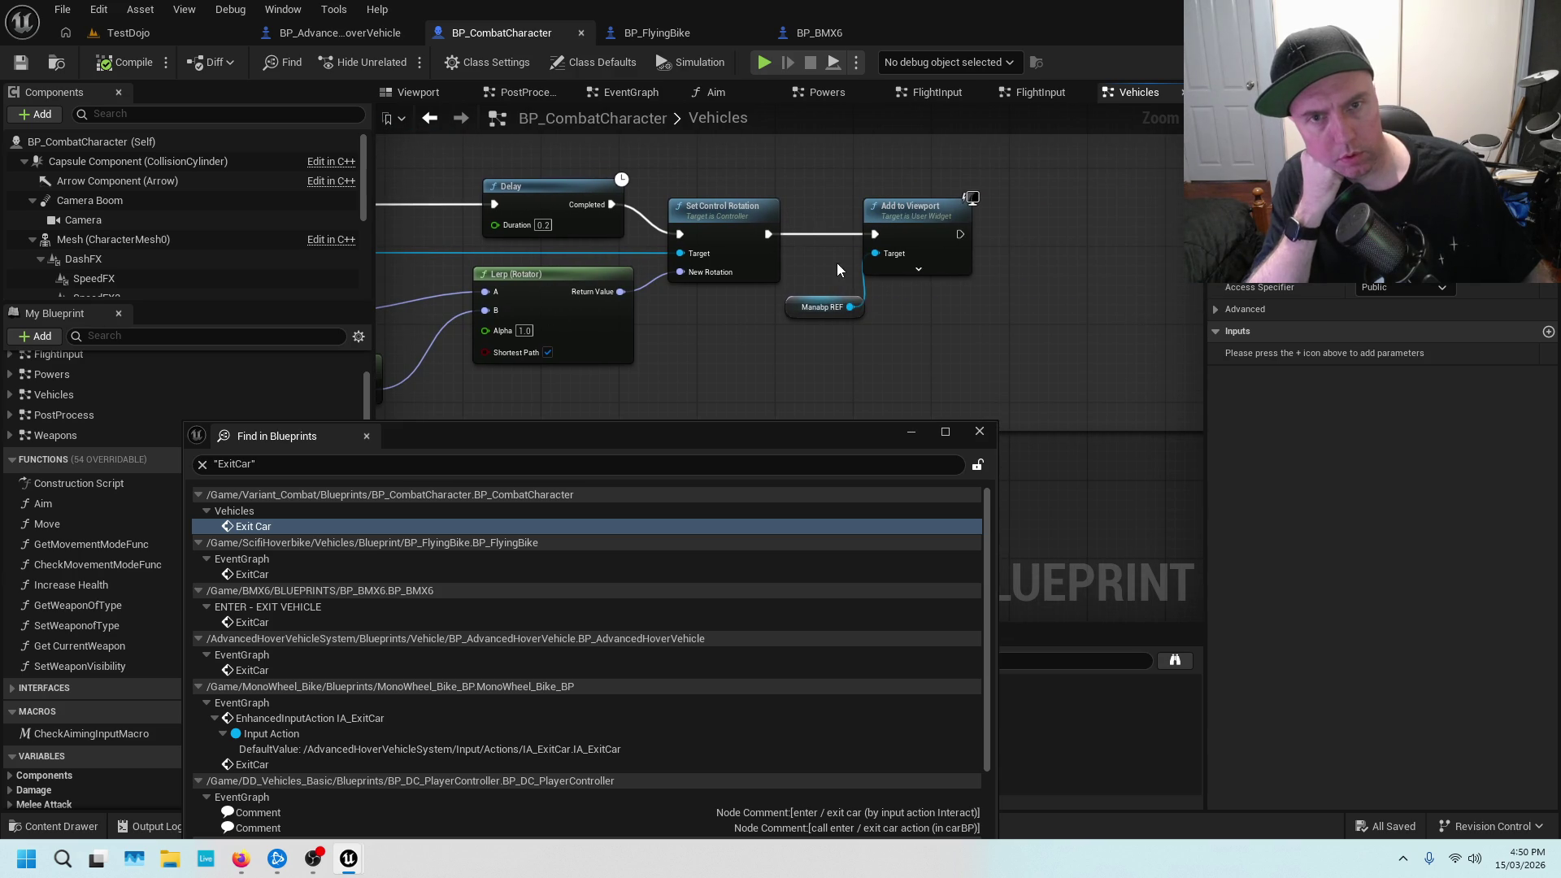
{"action": "scroll", "coordinate": [802, 276], "scroll_direction": "up", "scroll_amount": 2}
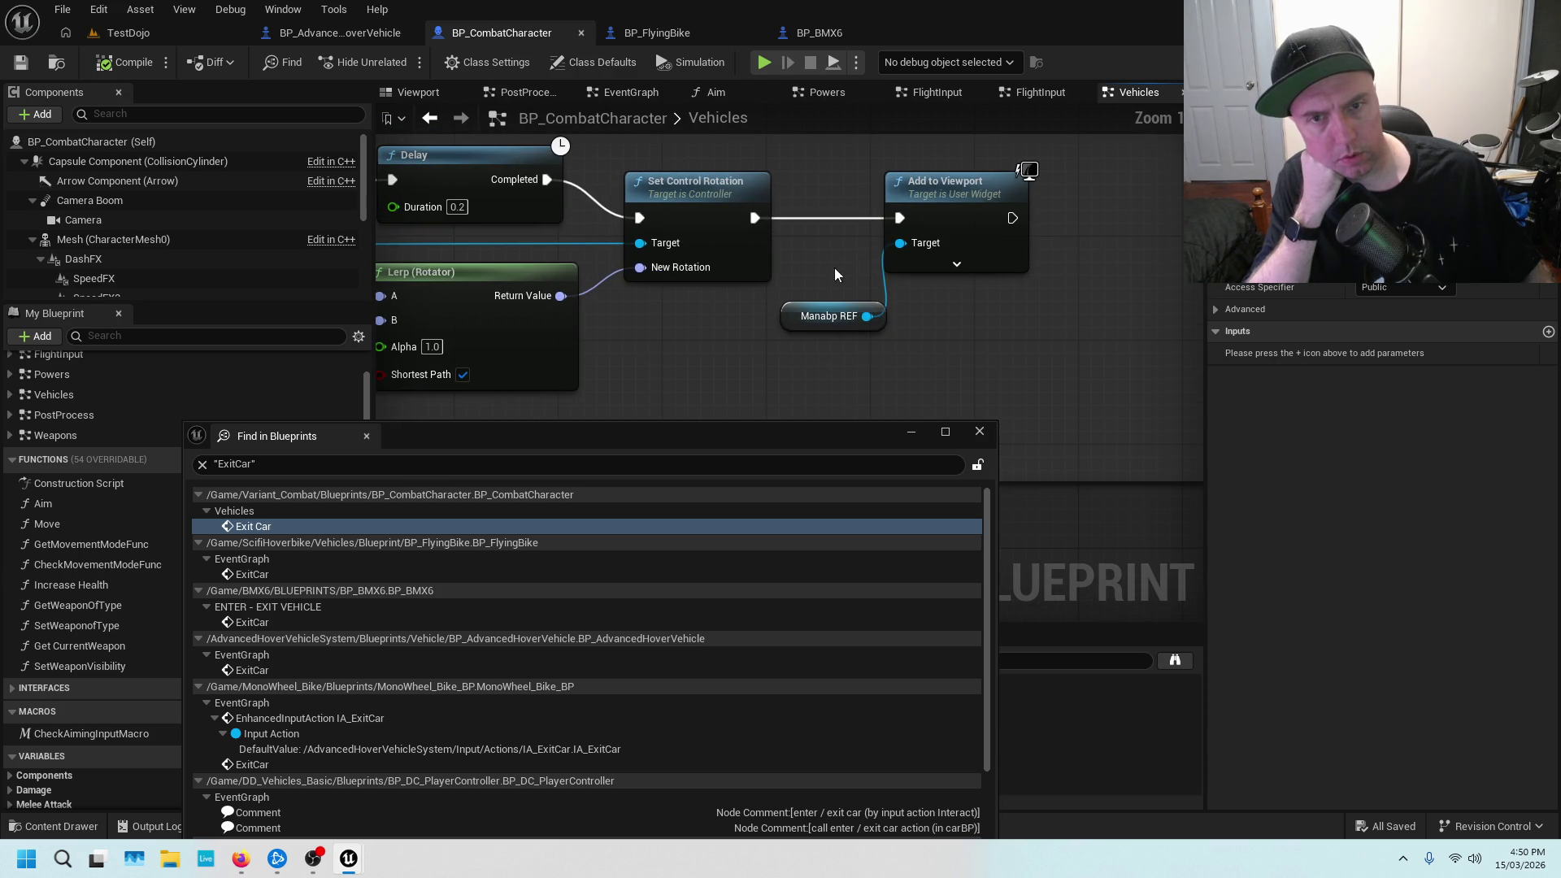
{"action": "scroll", "coordinate": [826, 253], "scroll_direction": "down", "scroll_amount": 3}
{"action": "scroll", "coordinate": [813, 259], "scroll_direction": "up", "scroll_amount": 1}
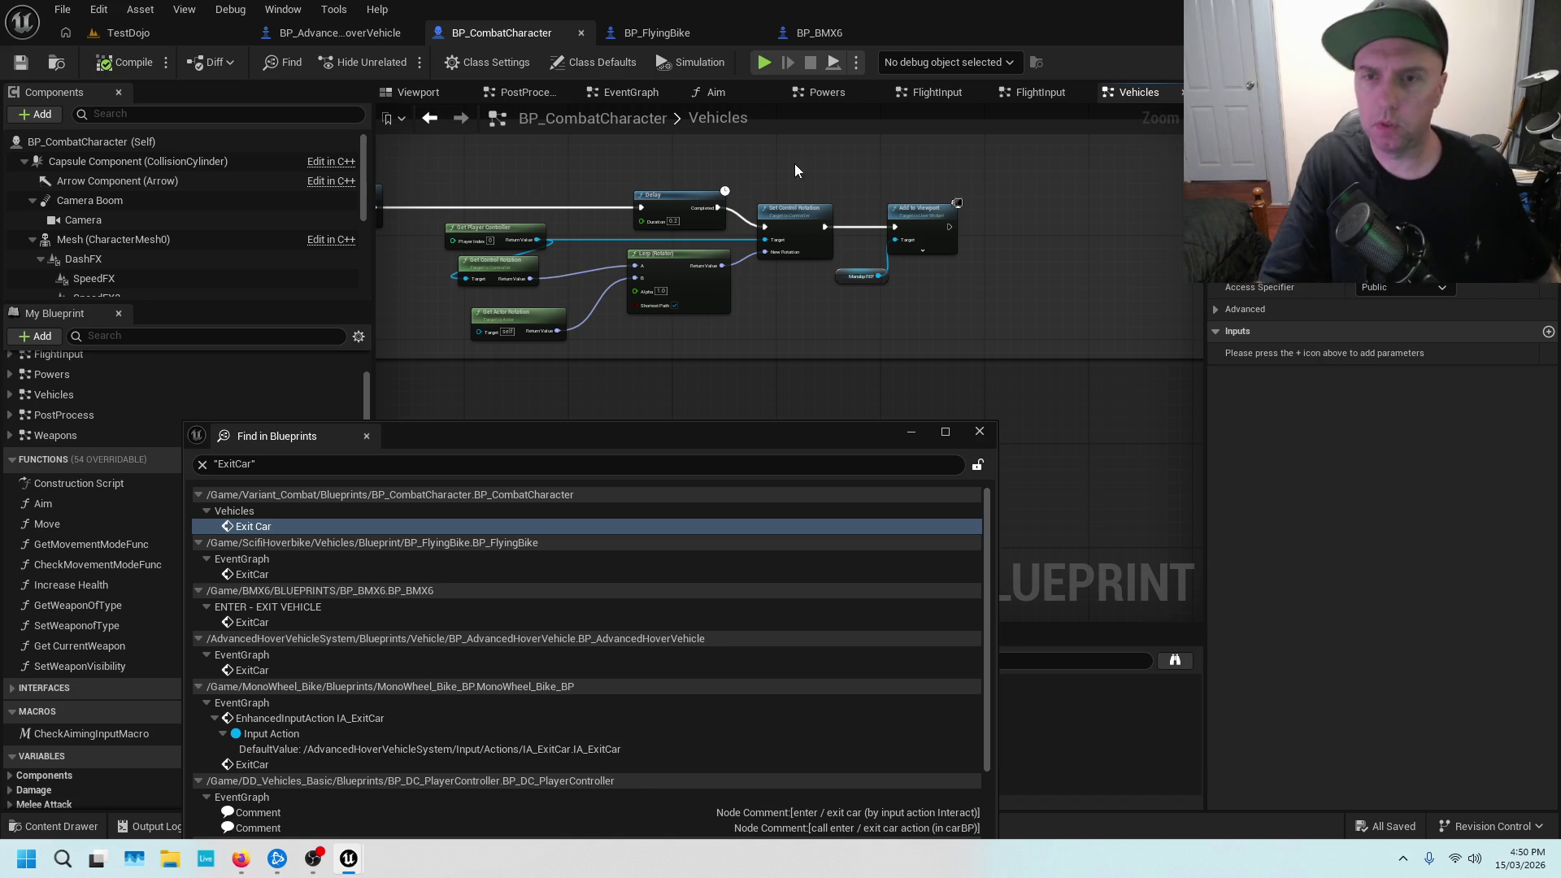
{"action": "scroll", "coordinate": [598, 297], "scroll_direction": "up", "scroll_amount": 4}
Inspect the Get Actor Rotation, Get Player Controller and Get Control Rotation nodes
{"action": "mouse_move", "coordinate": [574, 274]}
{"action": "left_mouse_down"}
{"action": "mouse_move", "coordinate": [745, 336]}
{"action": "mouse_move", "coordinate": [758, 243]}
{"action": "mouse_move", "coordinate": [744, 354]}
{"action": "left_mouse_up"}
{"action": "left_click", "coordinate": [657, 302]}
{"action": "left_click", "coordinate": [636, 221]}
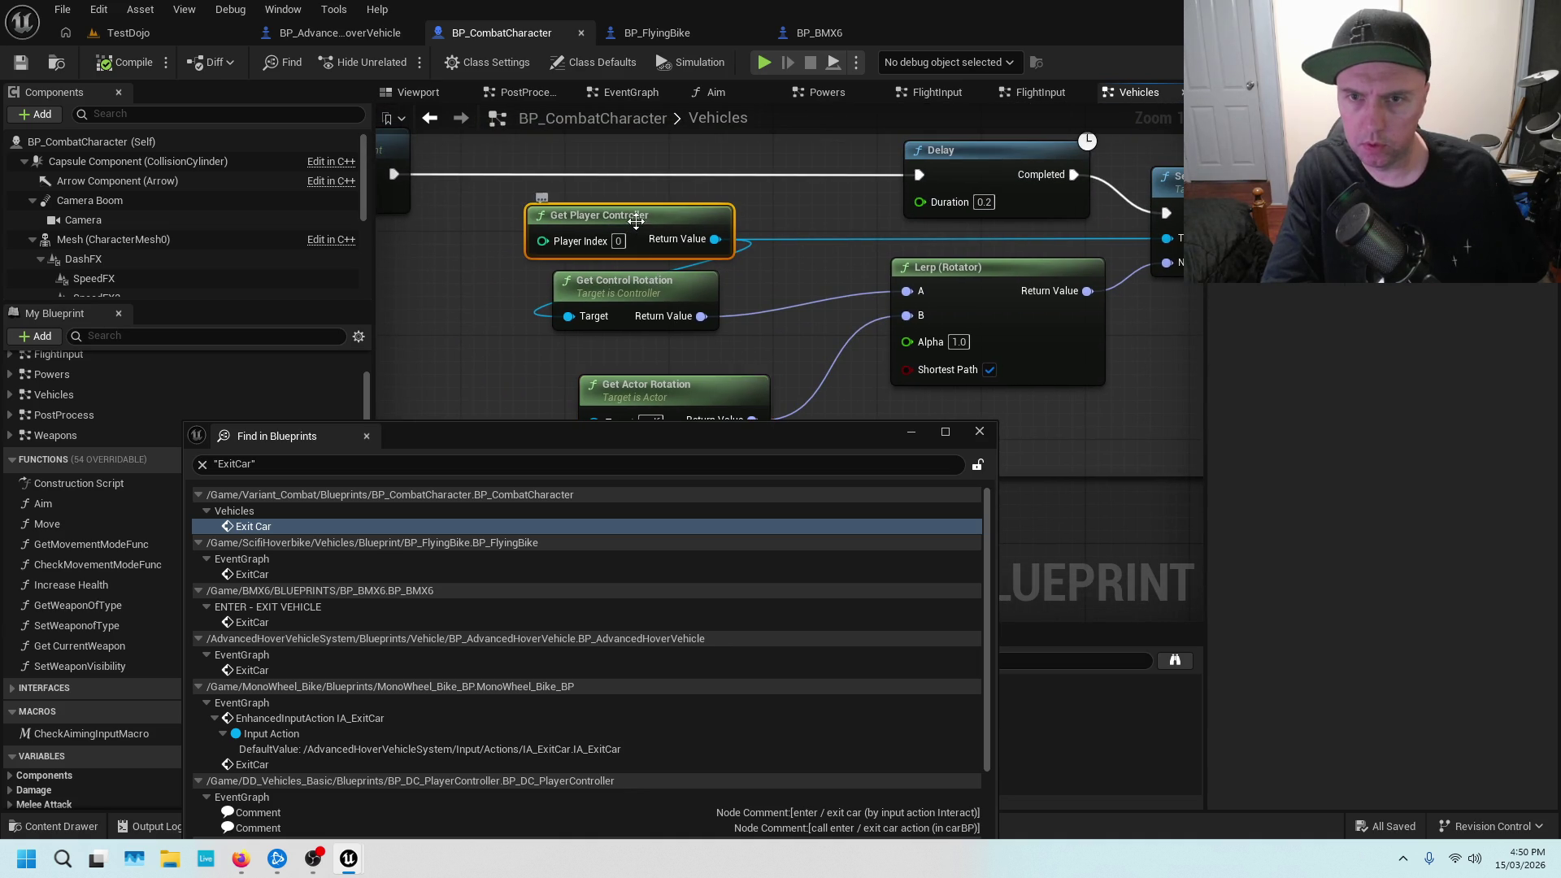
{"action": "left_click", "coordinate": [648, 280]}
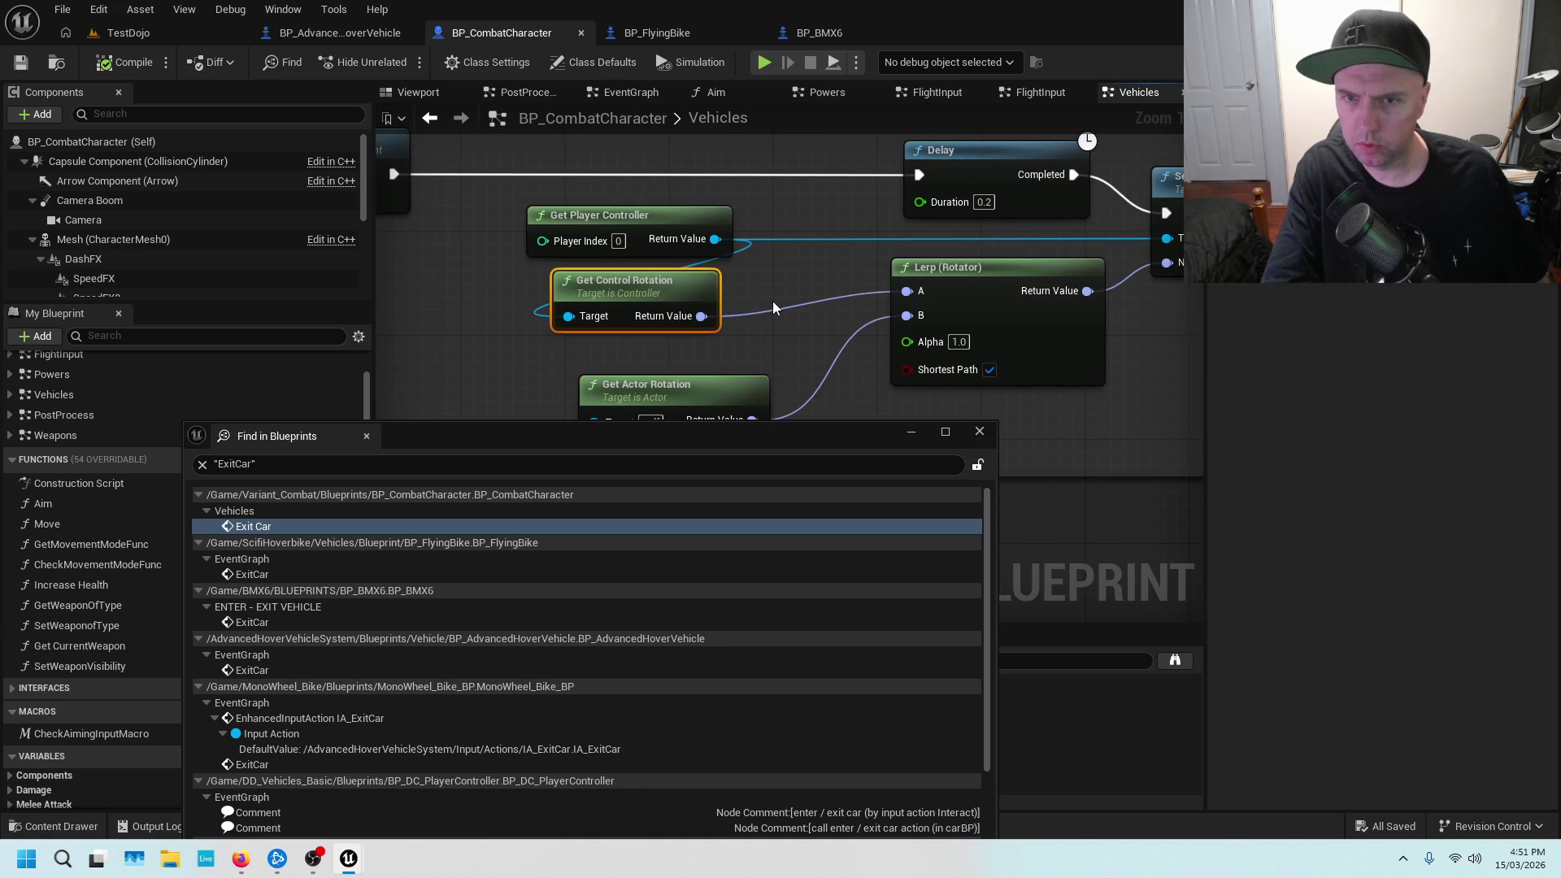
{"action": "left_click", "coordinate": [693, 222]}
{"action": "left_click", "coordinate": [651, 290]}
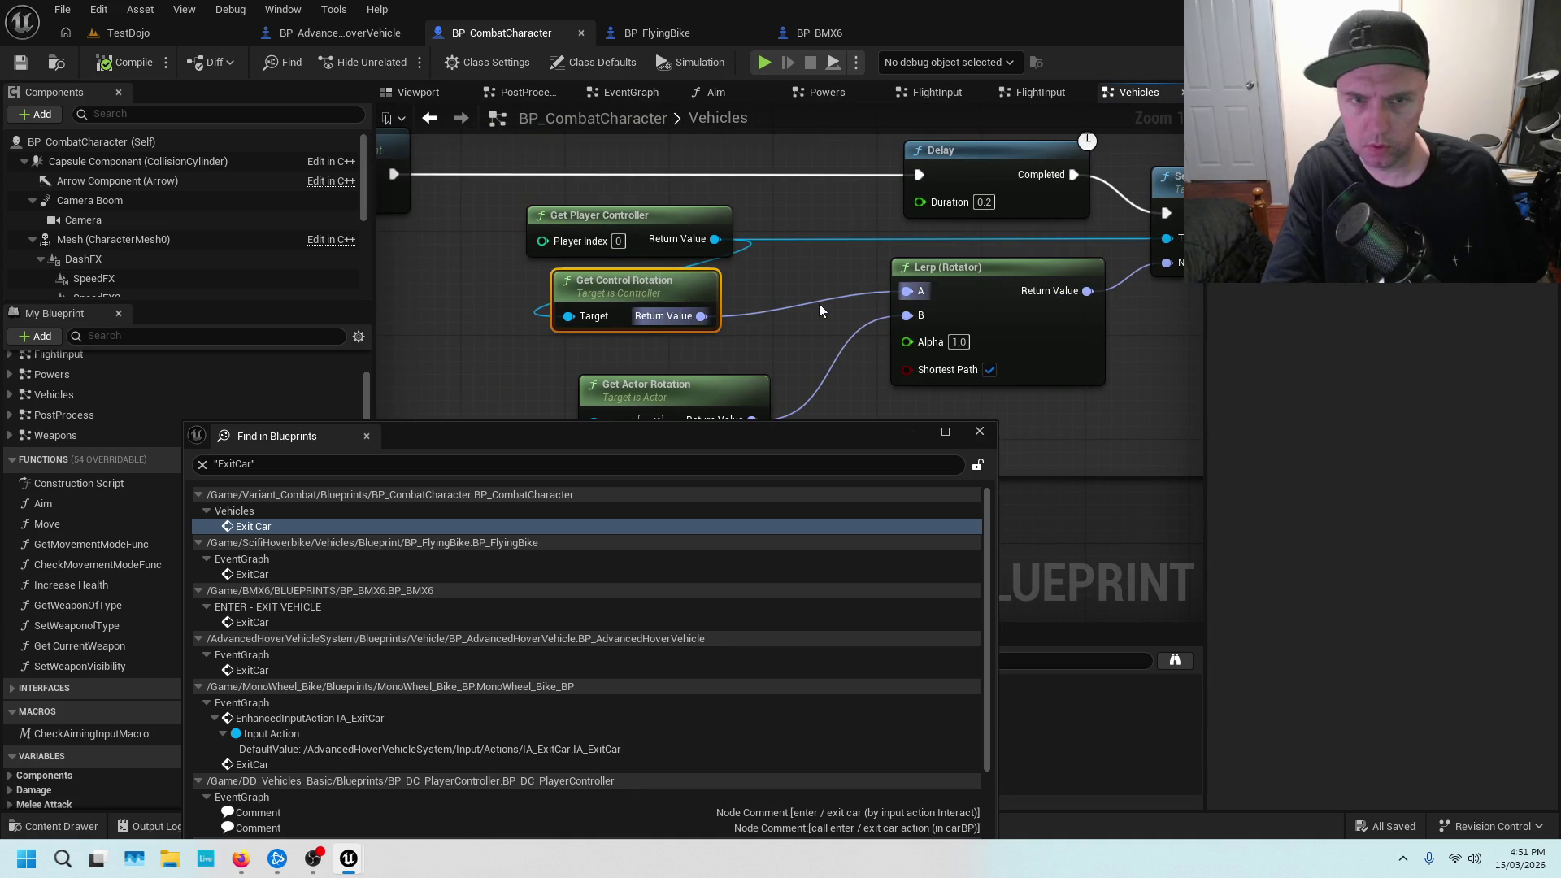
{"action": "scroll", "coordinate": [1165, 324], "scroll_direction": "down", "scroll_amount": 1}
{"action": "left_click_drag", "start_coordinate": [1165, 323], "coordinate": [949, 339]}
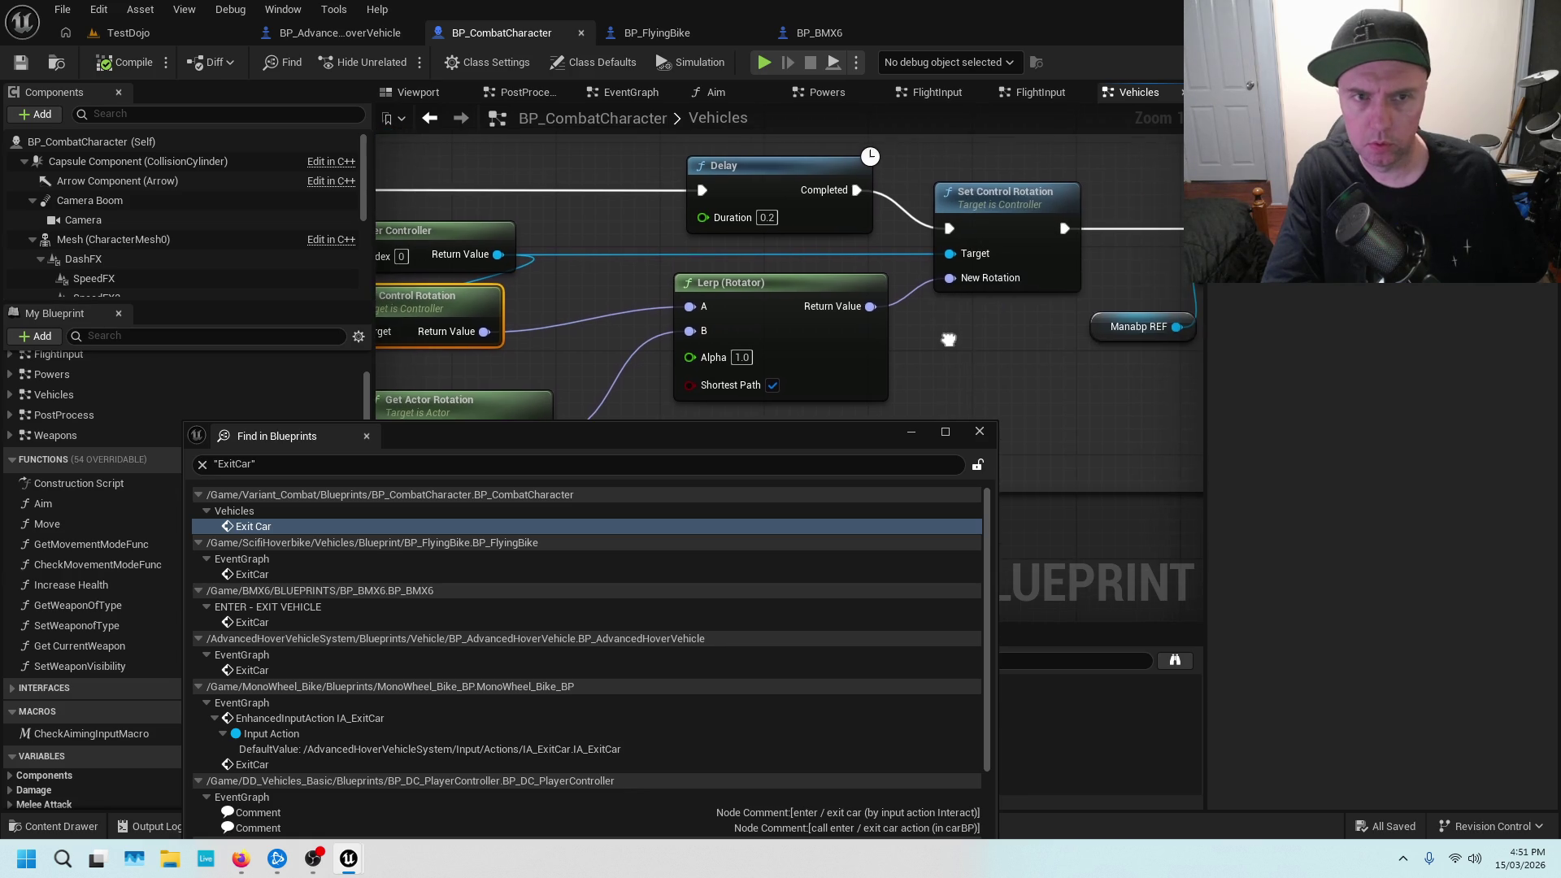
{"action": "scroll", "coordinate": [949, 346], "scroll_direction": "down", "scroll_amount": 1}
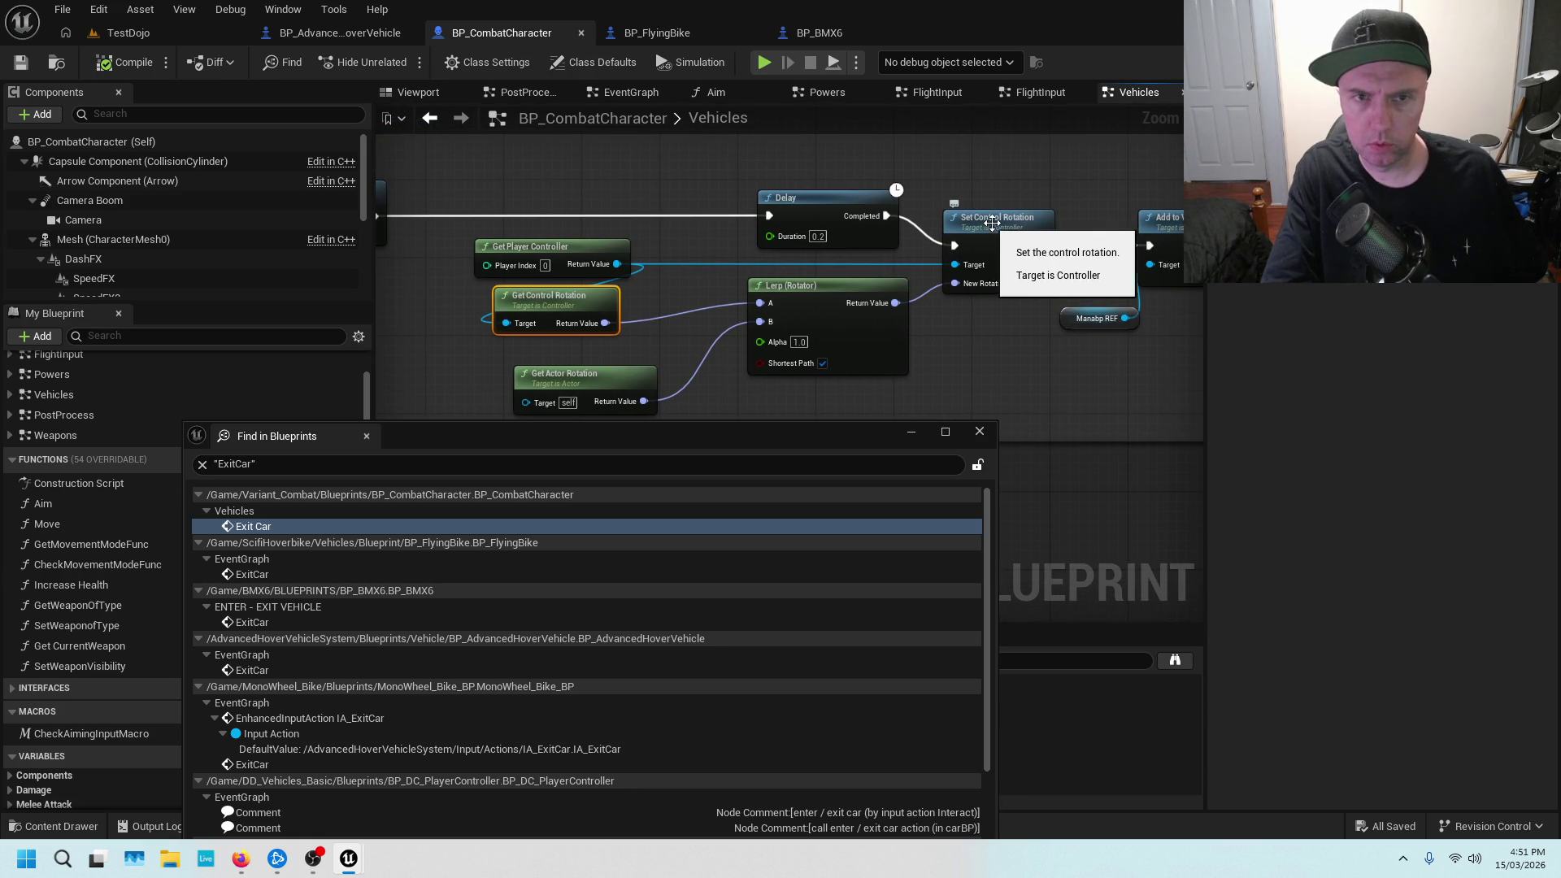
{"action": "mouse_move", "coordinate": [1117, 162]}
{"action": "left_mouse_down"}
{"action": "mouse_move", "coordinate": [894, 216]}
{"action": "mouse_move", "coordinate": [960, 181]}
{"action": "left_mouse_up"}
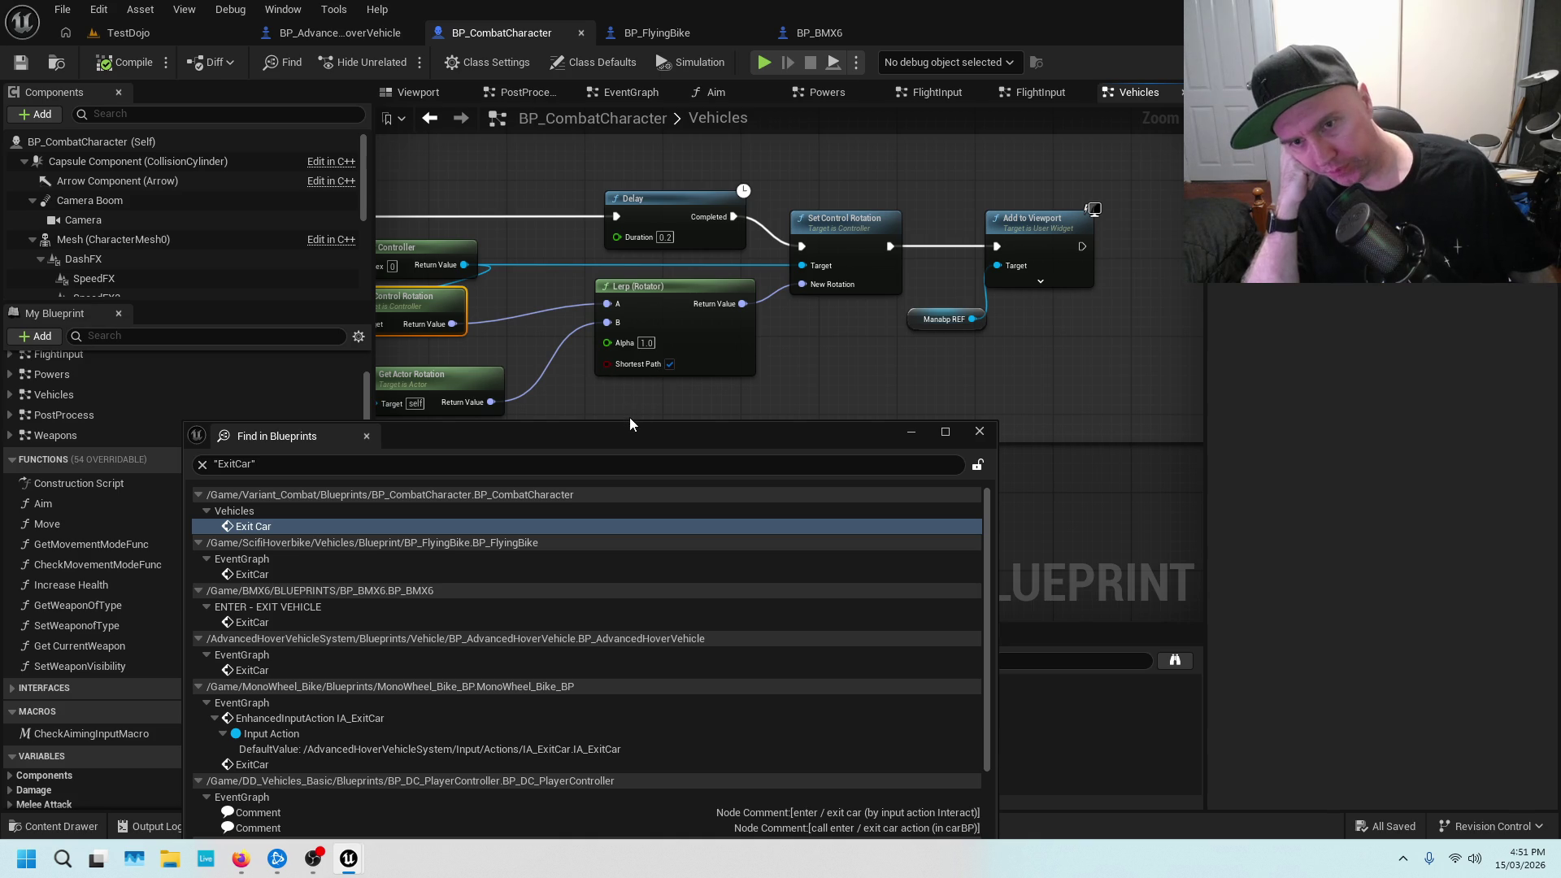
Enlarge the Find in Blueprints results and open BP_AdvancedHoverVehicle's ExitCar usage
{"action": "mouse_move", "coordinate": [629, 419]}
{"action": "left_mouse_down"}
{"action": "mouse_move", "coordinate": [626, 446]}
{"action": "mouse_move", "coordinate": [652, 345]}
{"action": "left_mouse_up"}
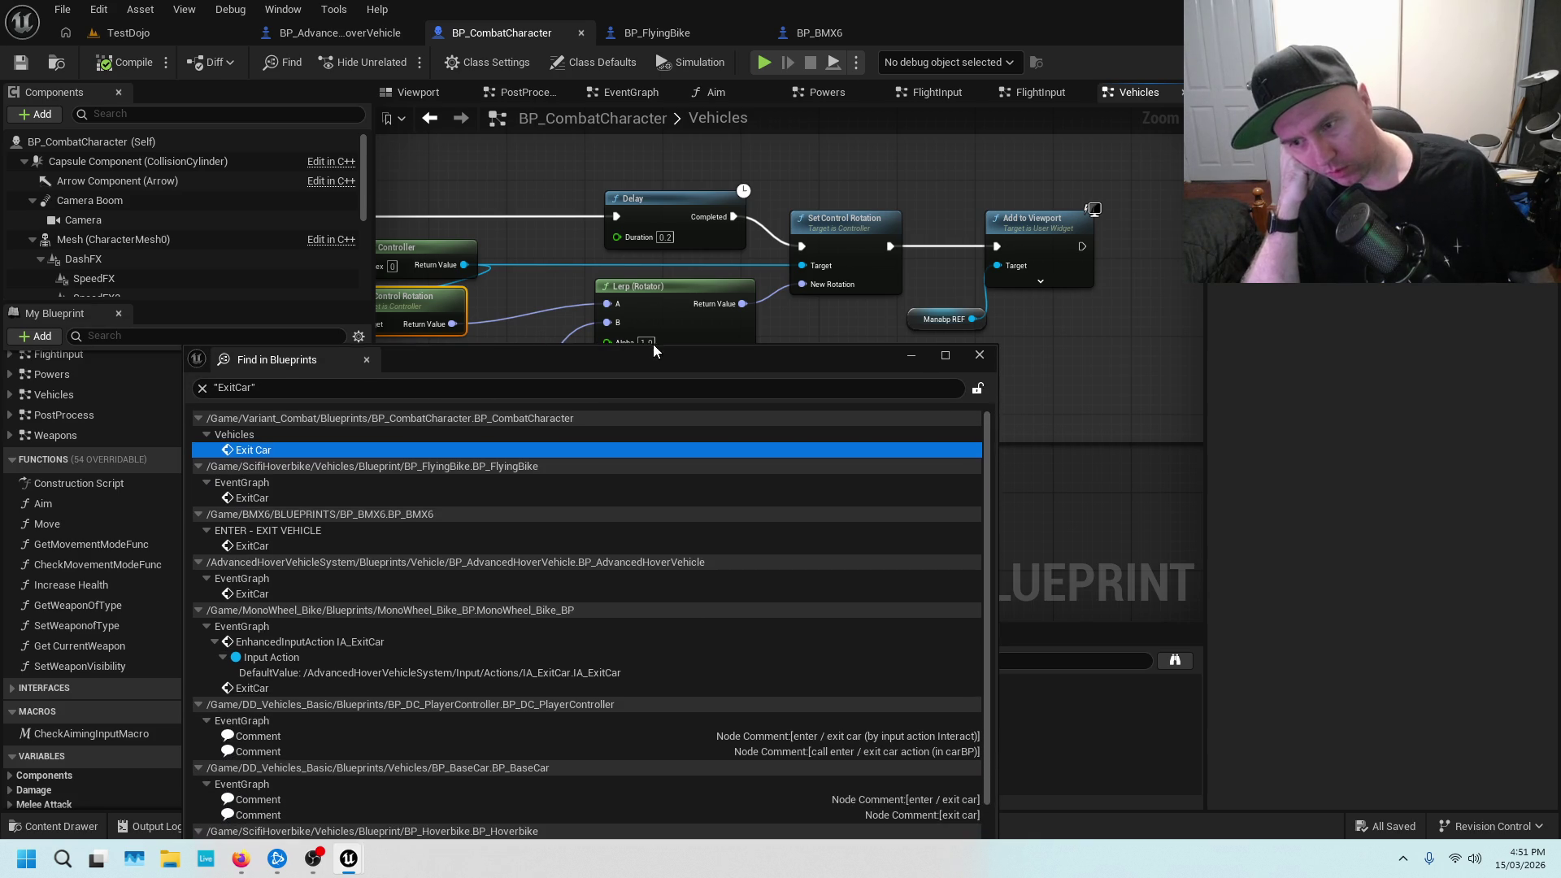
{"action": "scroll", "coordinate": [527, 570], "scroll_direction": "down", "scroll_amount": 3}
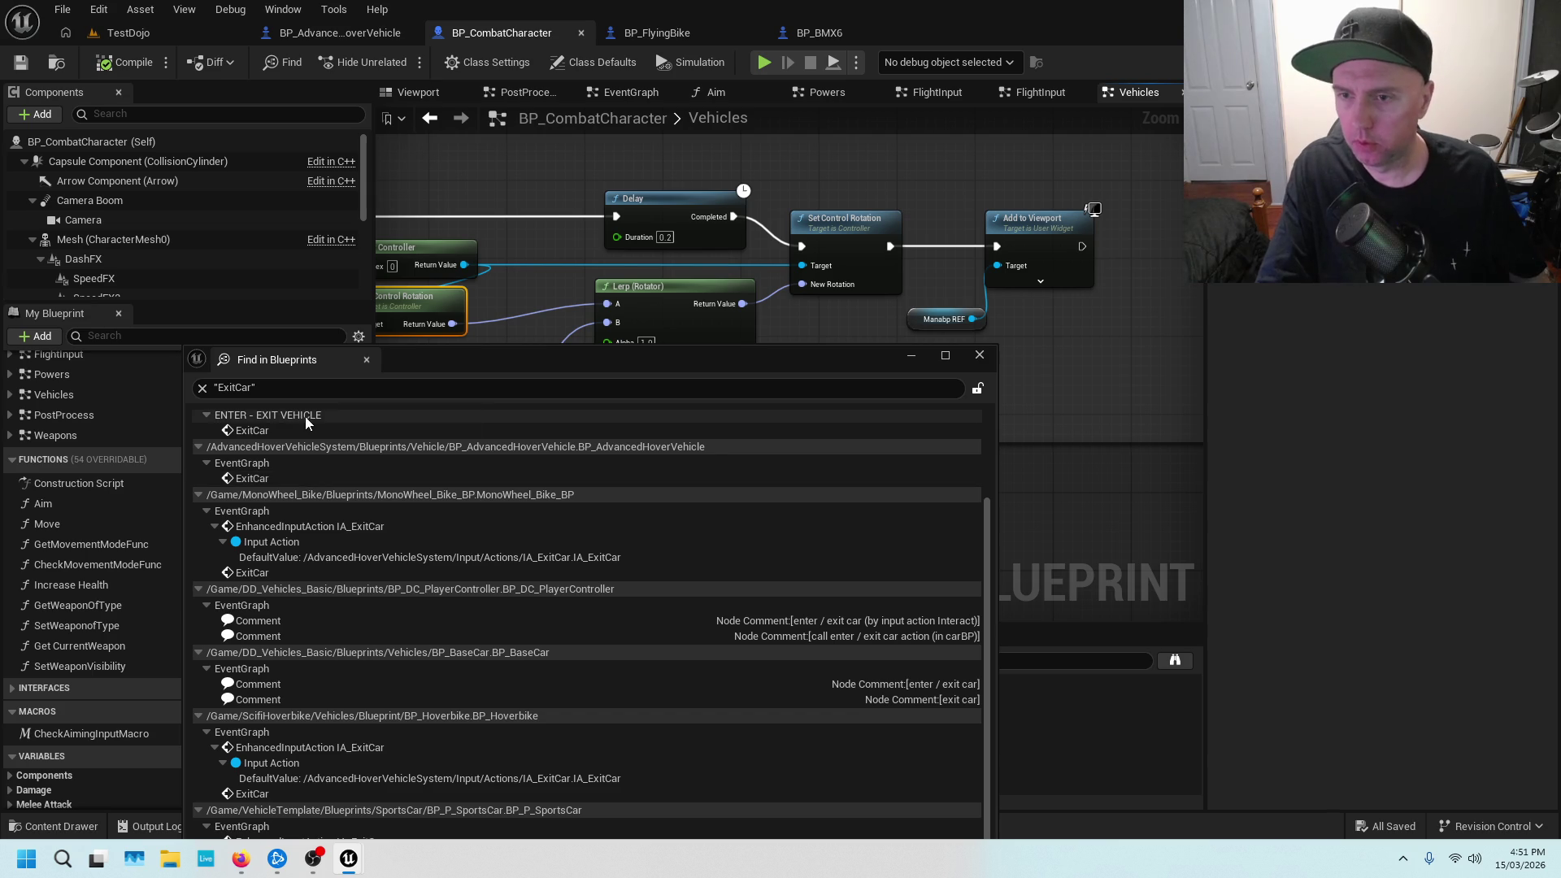
{"action": "double_click", "coordinate": [309, 479]}
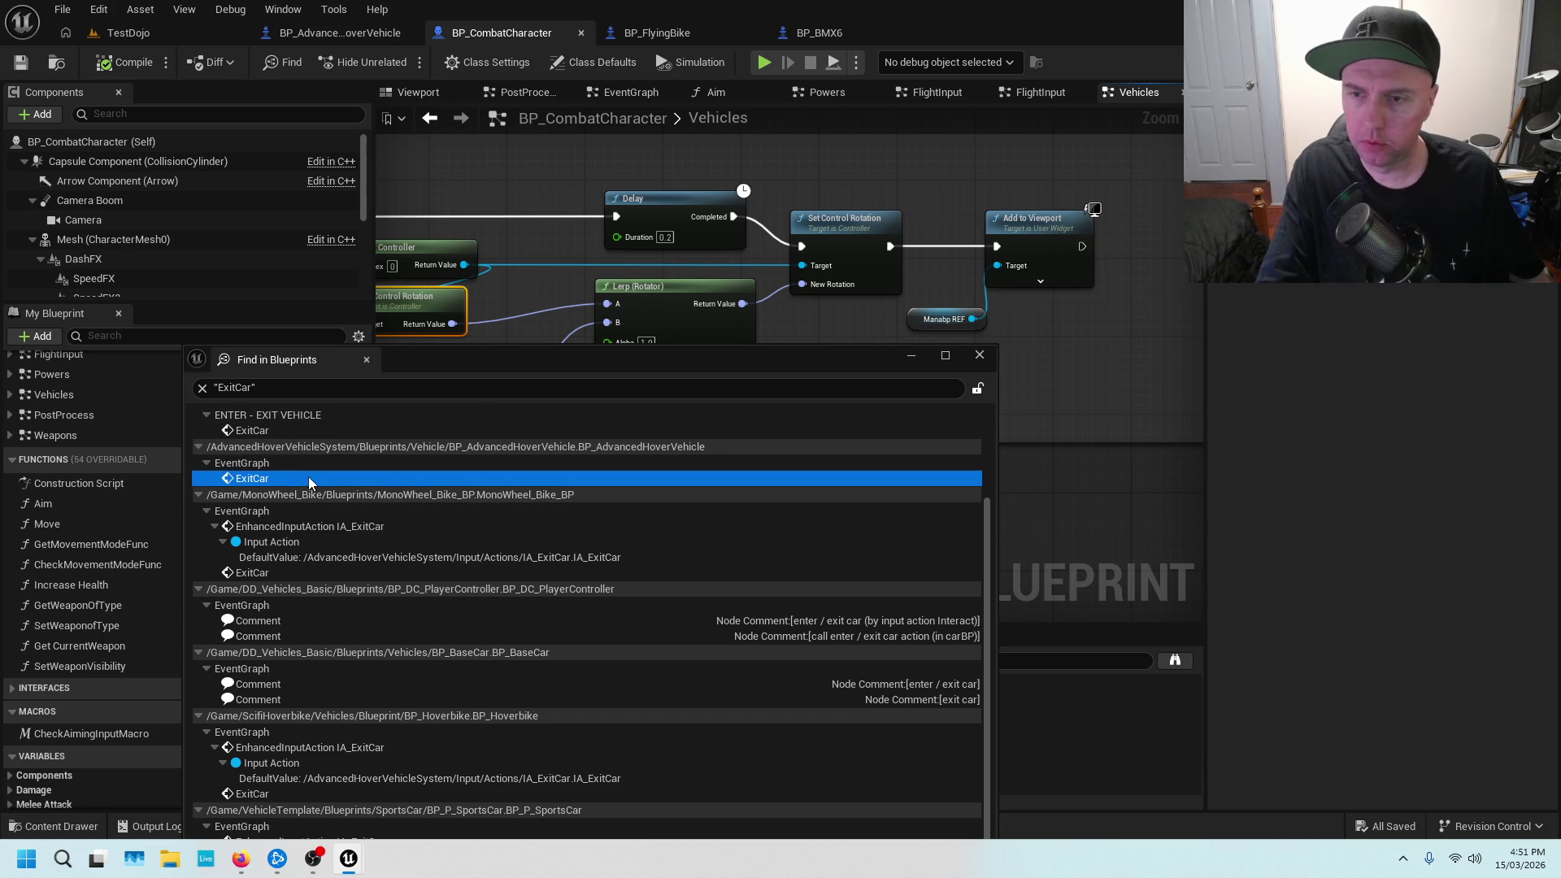
Open the ExitCar usage in BP_FlyingBike and pan to its Exit comment section
{"action": "mouse_move", "coordinate": [726, 371]}
{"action": "left_mouse_down"}
{"action": "mouse_move", "coordinate": [718, 468]}
{"action": "mouse_move", "coordinate": [713, 310]}
{"action": "left_mouse_up"}
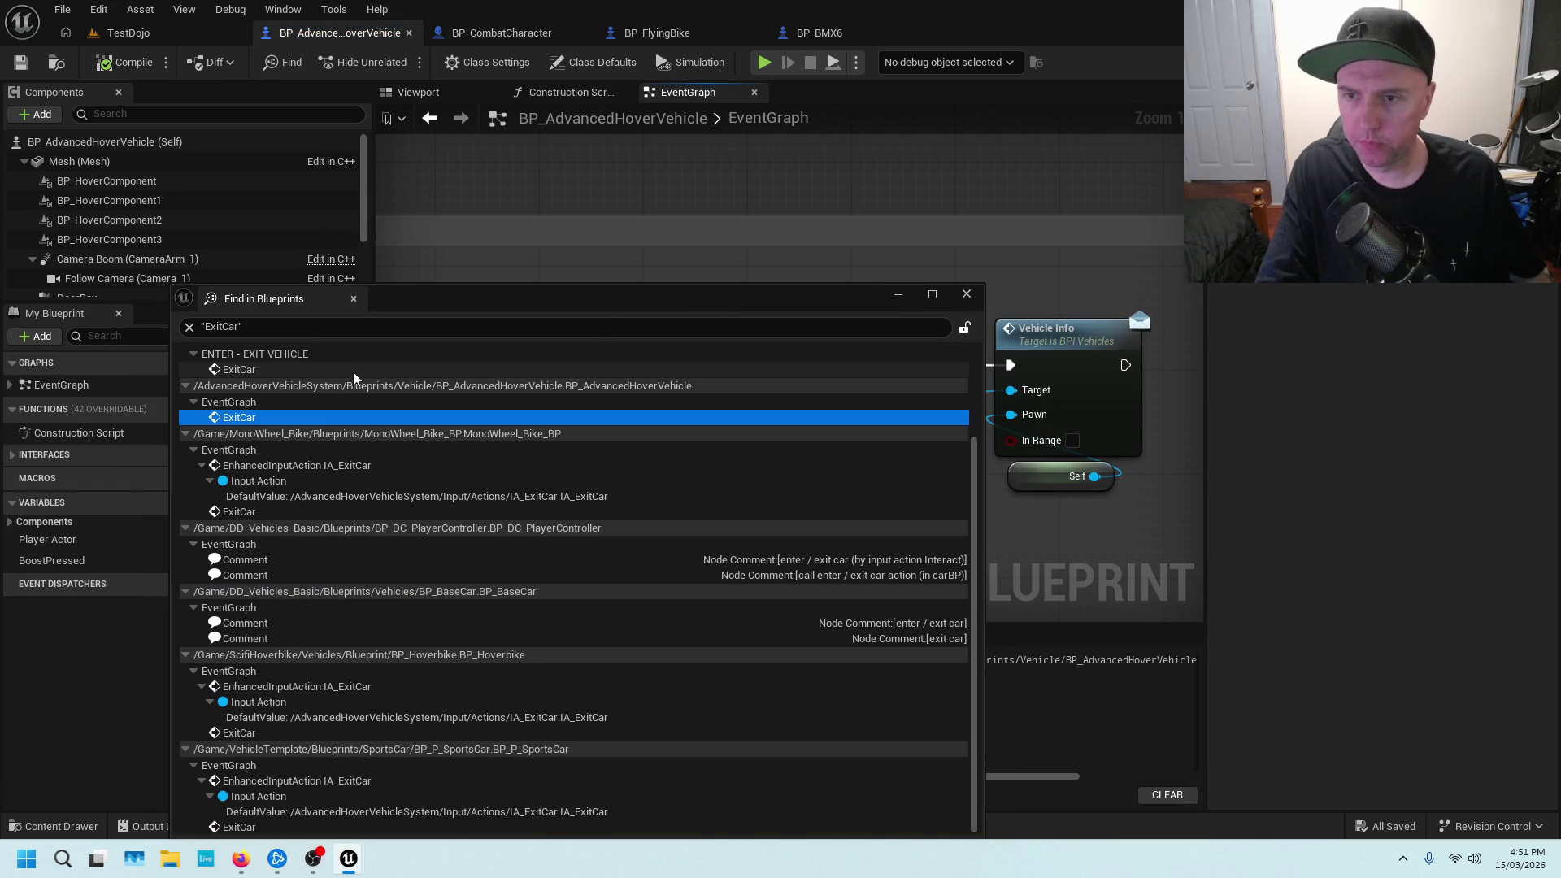
{"action": "scroll", "coordinate": [325, 419], "scroll_direction": "up", "scroll_amount": 3}
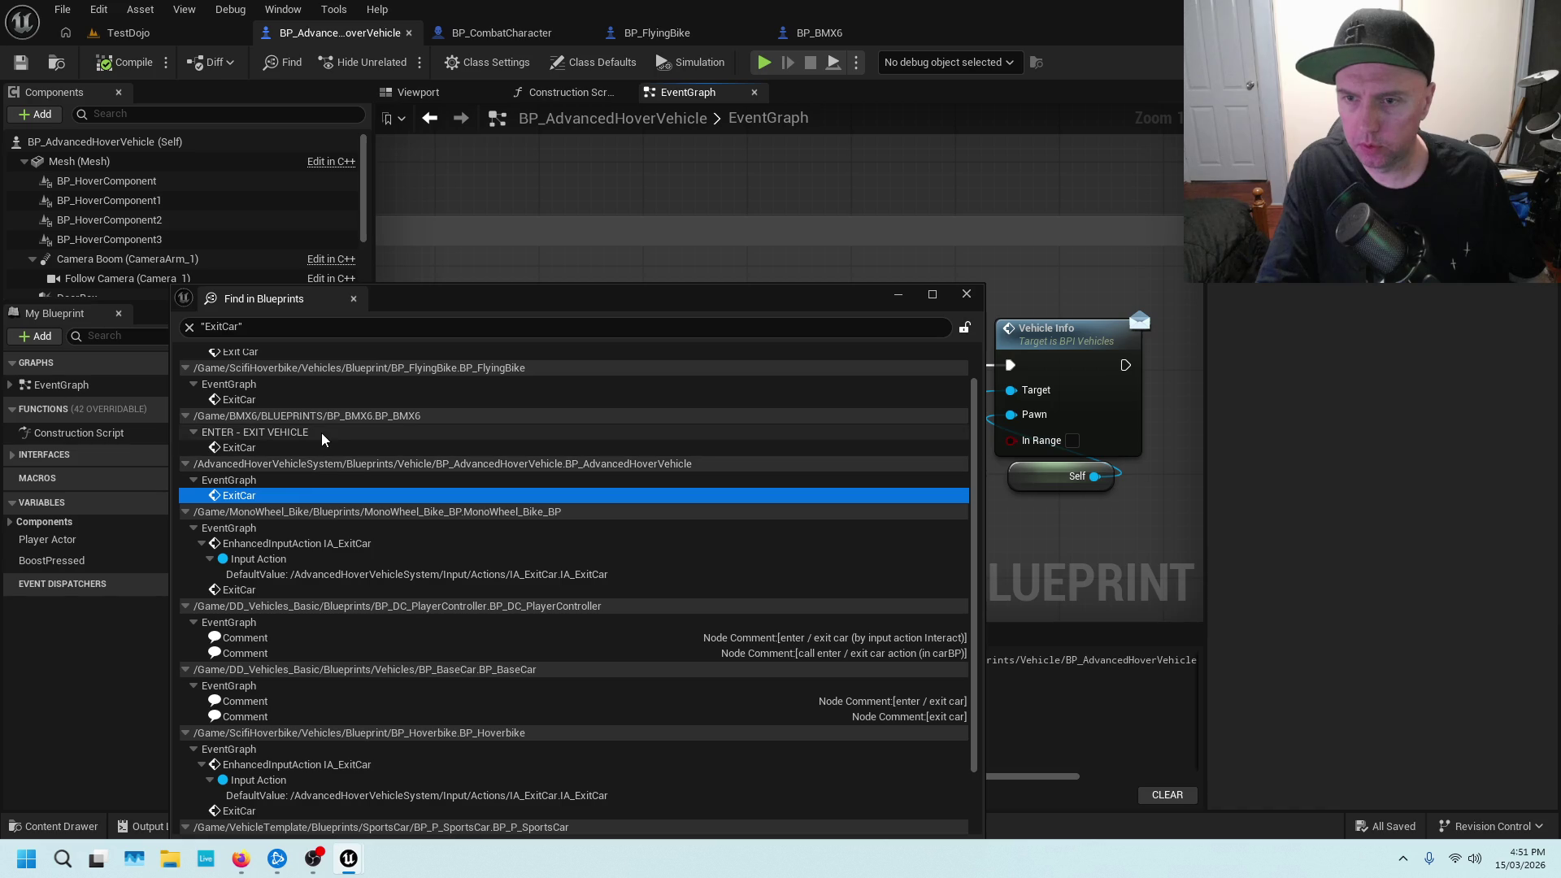
{"action": "double_click", "coordinate": [375, 398]}
{"action": "left_click_drag", "start_coordinate": [637, 304], "coordinate": [591, 500]}
{"action": "scroll", "coordinate": [613, 373], "scroll_direction": "down", "scroll_amount": 5}
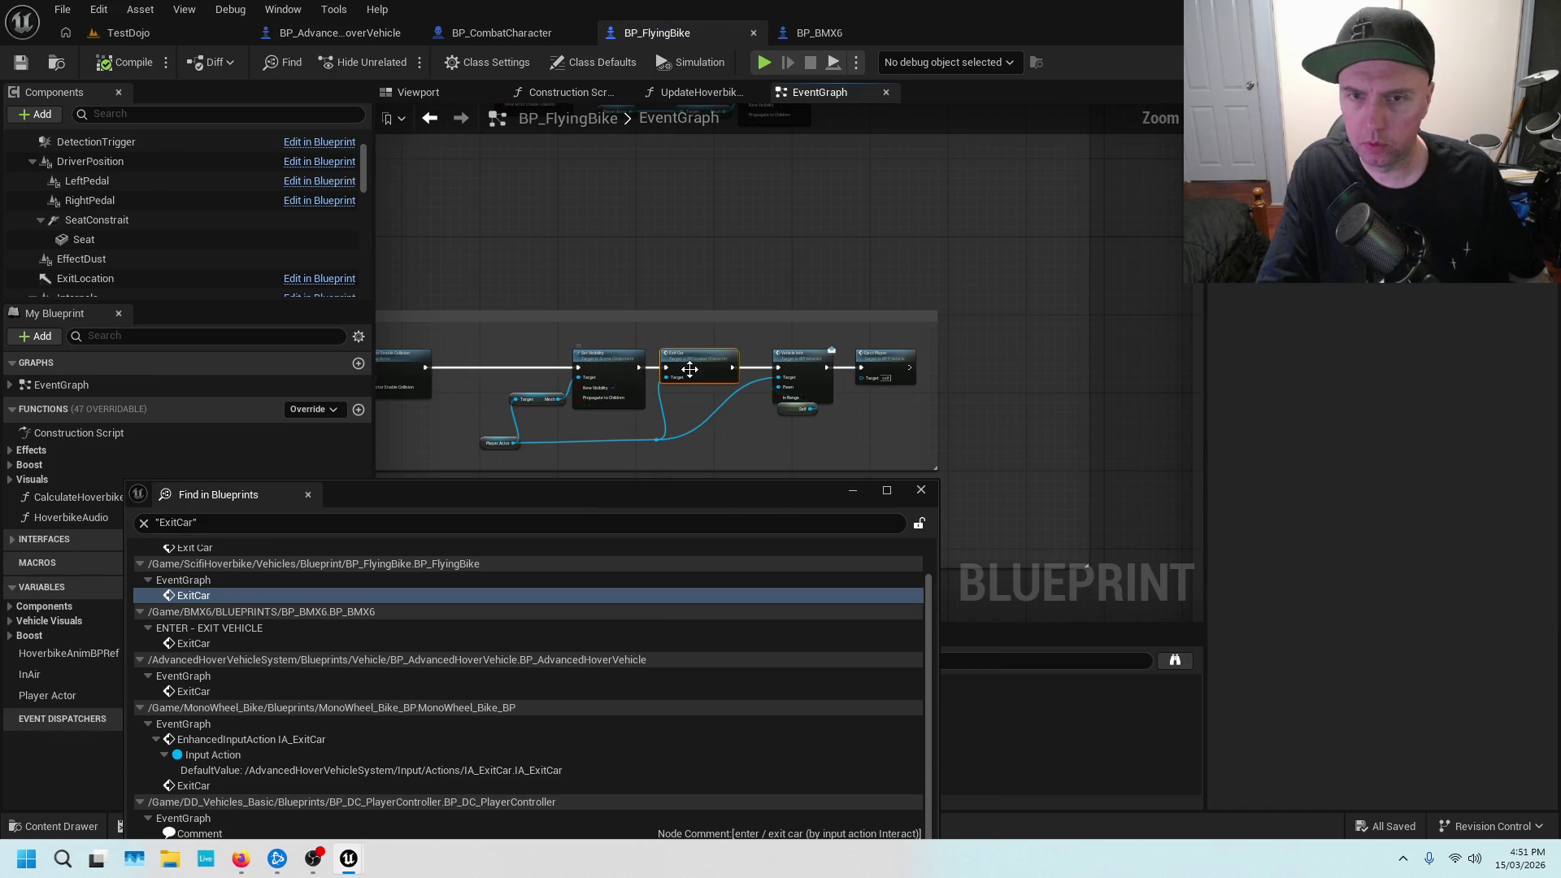
{"action": "left_click_drag", "start_coordinate": [569, 342], "coordinate": [1066, 321]}
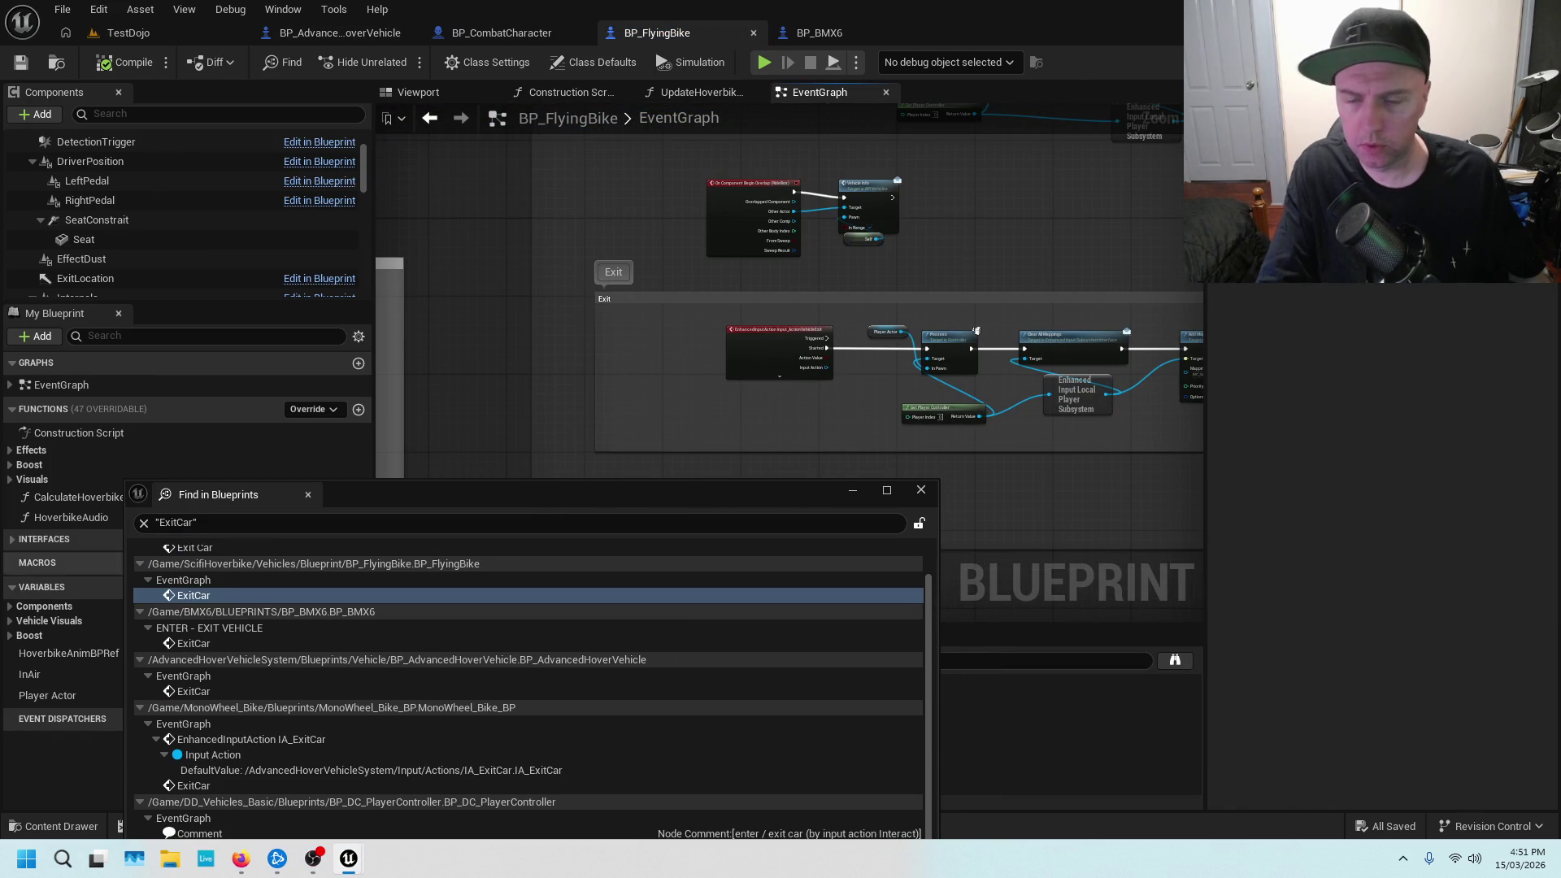
Inspect the Exit logic, then jump back to the ExitCar event in BP_CombatCharacter
{"action": "scroll", "coordinate": [224, 574], "scroll_direction": "up", "scroll_amount": 1}
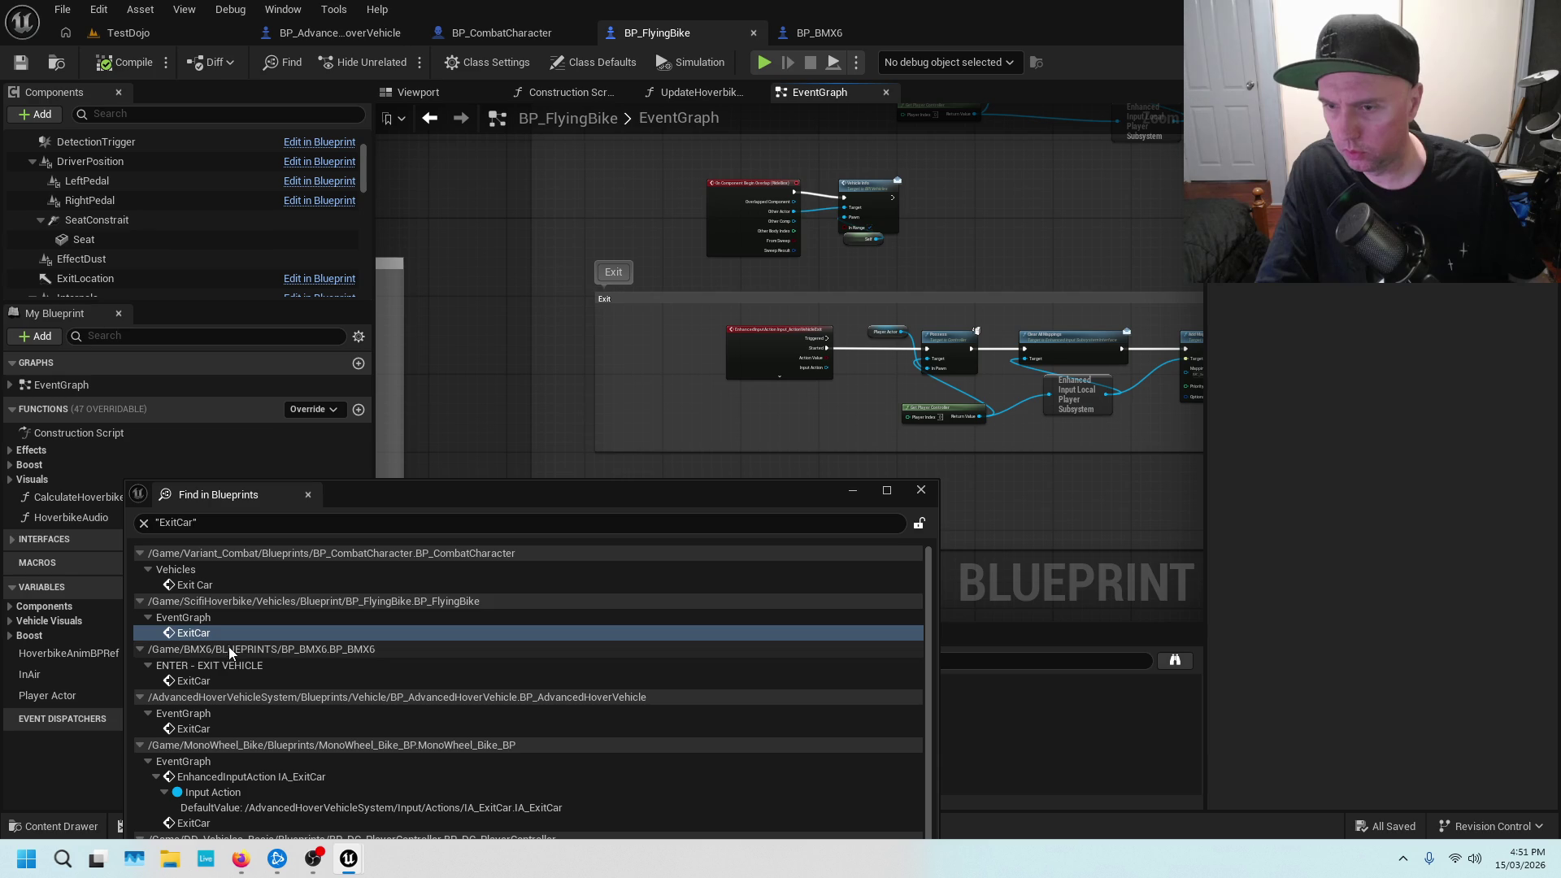
{"action": "scroll", "coordinate": [270, 602], "scroll_direction": "down", "scroll_amount": 2}
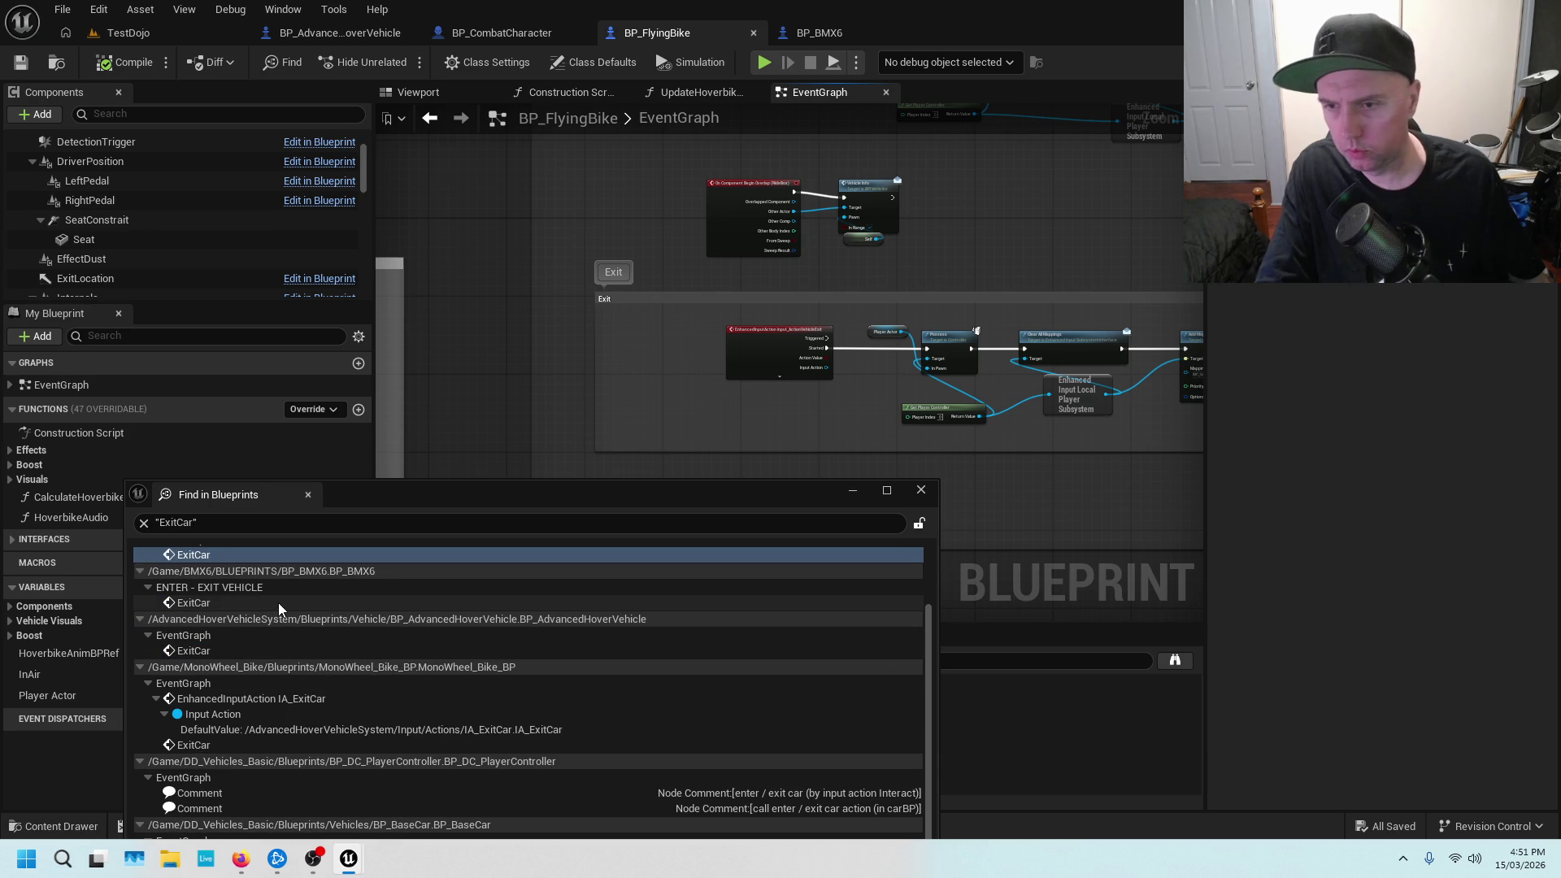
{"action": "scroll", "coordinate": [285, 647], "scroll_direction": "down", "scroll_amount": 1}
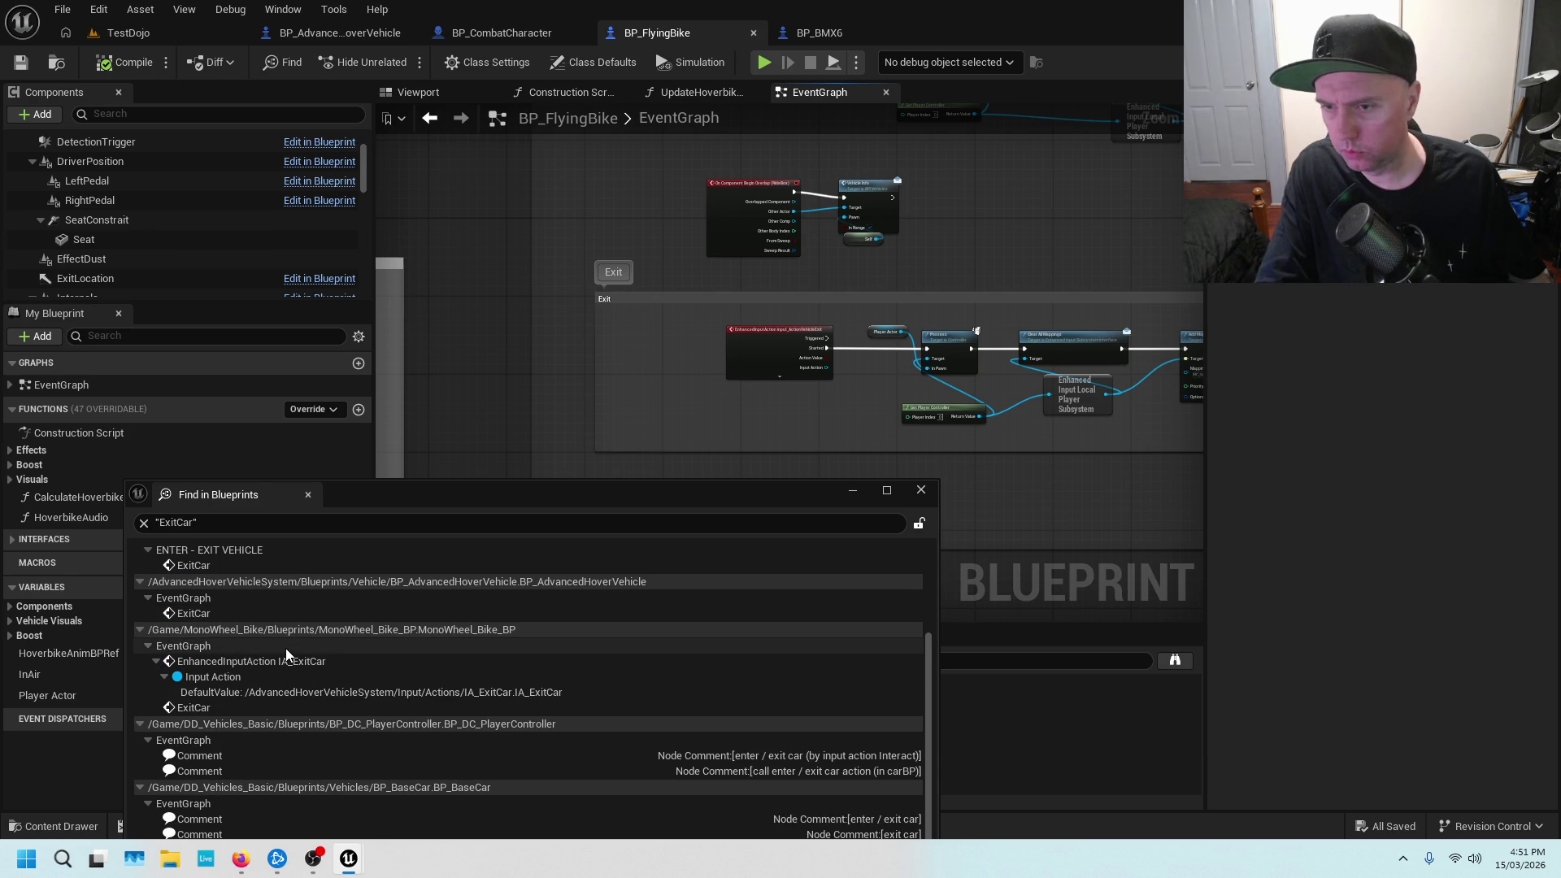
{"action": "scroll", "coordinate": [265, 739], "scroll_direction": "up", "scroll_amount": 3}
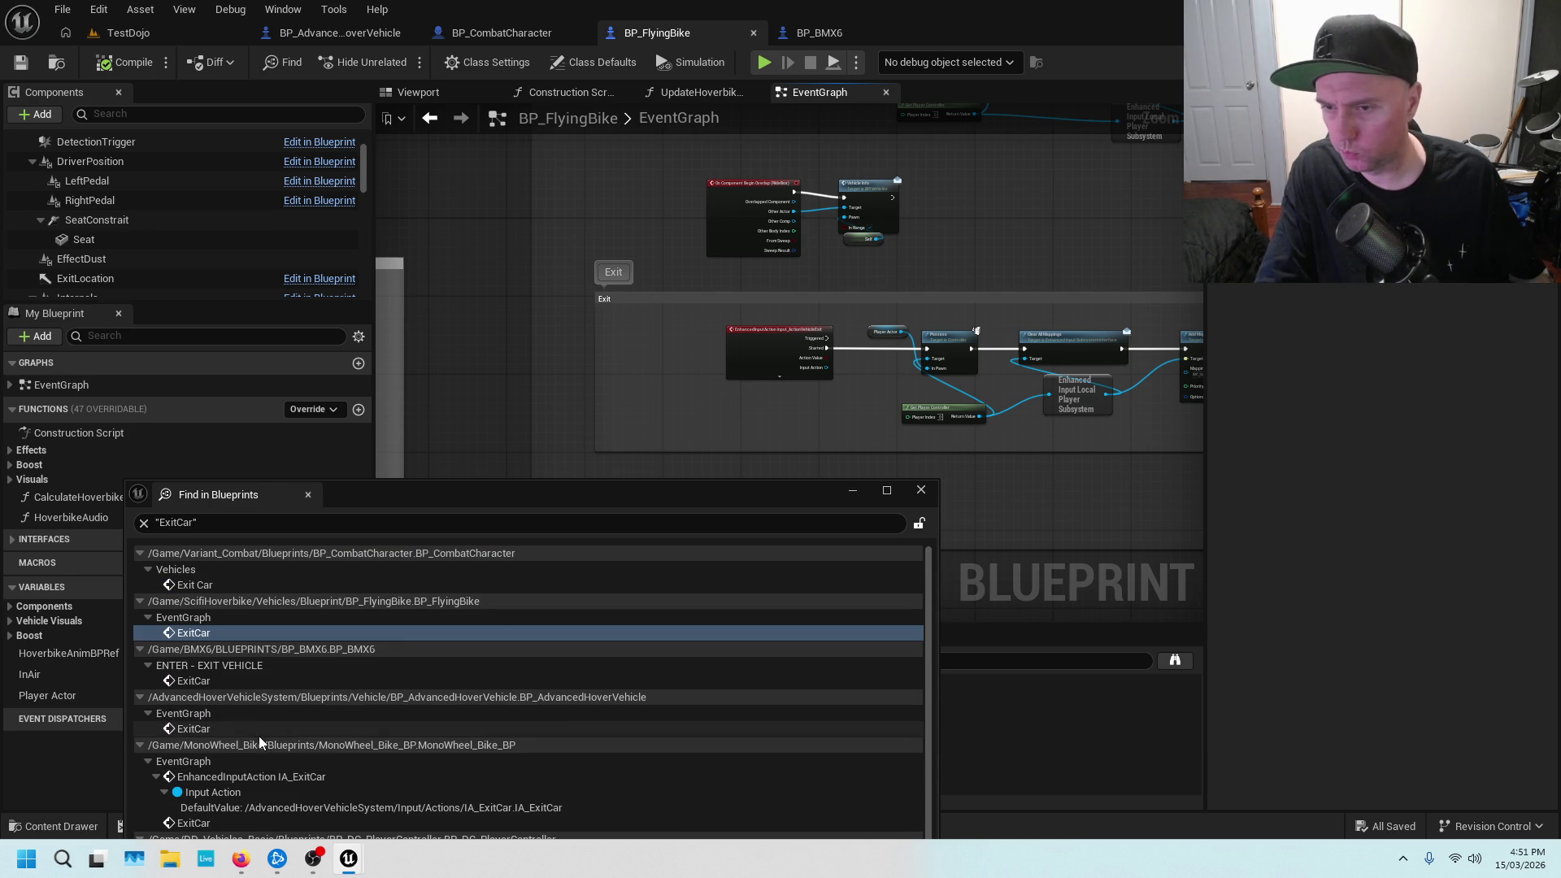
{"action": "double_click", "coordinate": [249, 583]}
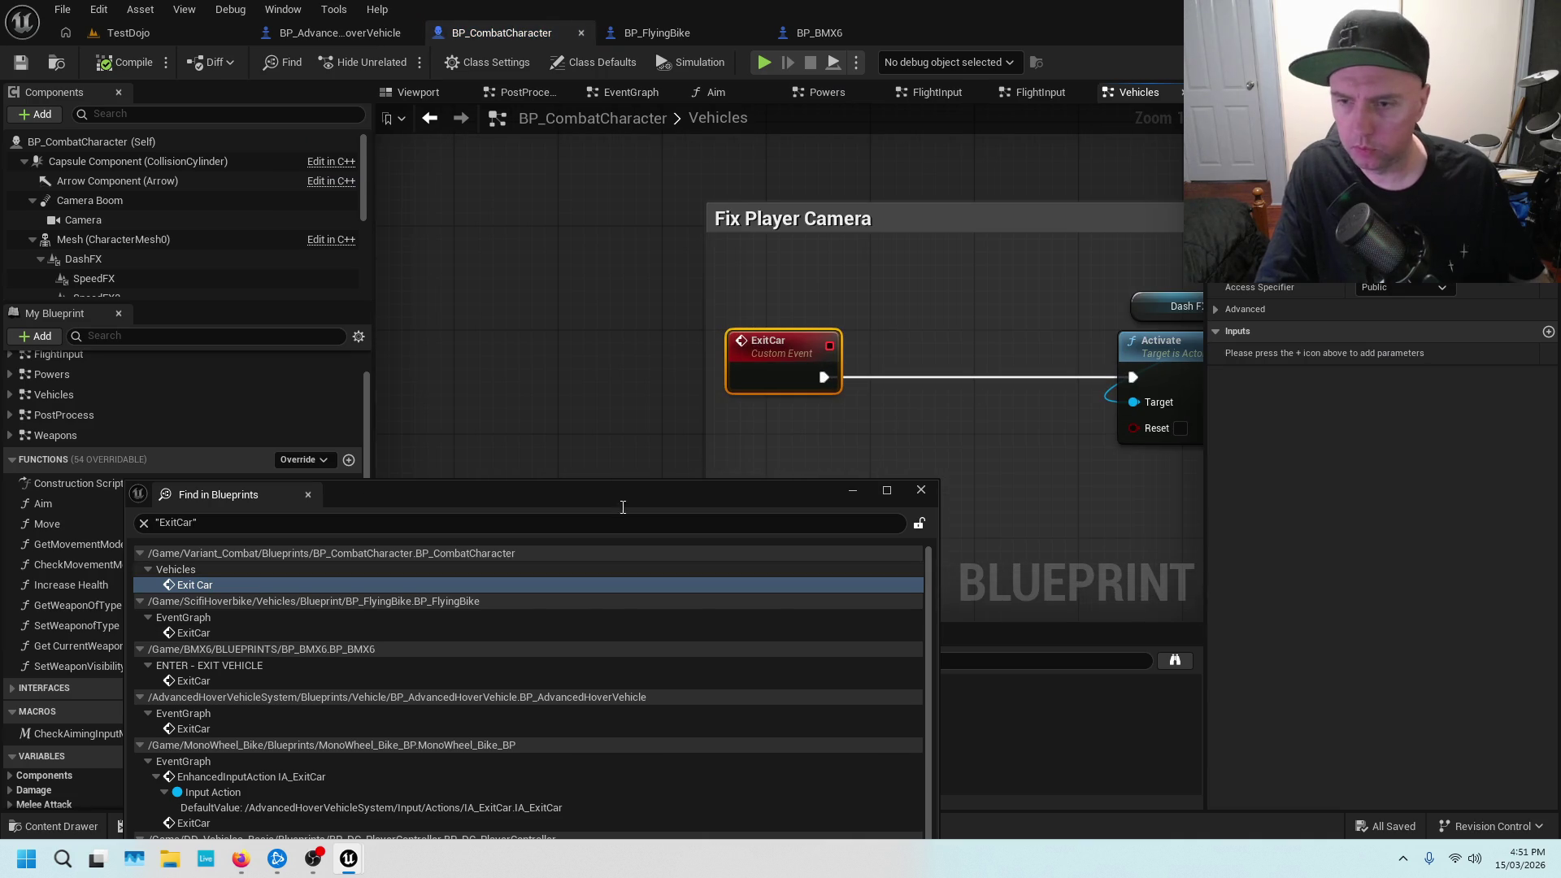
{"action": "left_click_drag", "start_coordinate": [1034, 426], "coordinate": [704, 437]}
{"action": "scroll", "coordinate": [1101, 462], "scroll_direction": "down", "scroll_amount": 4}
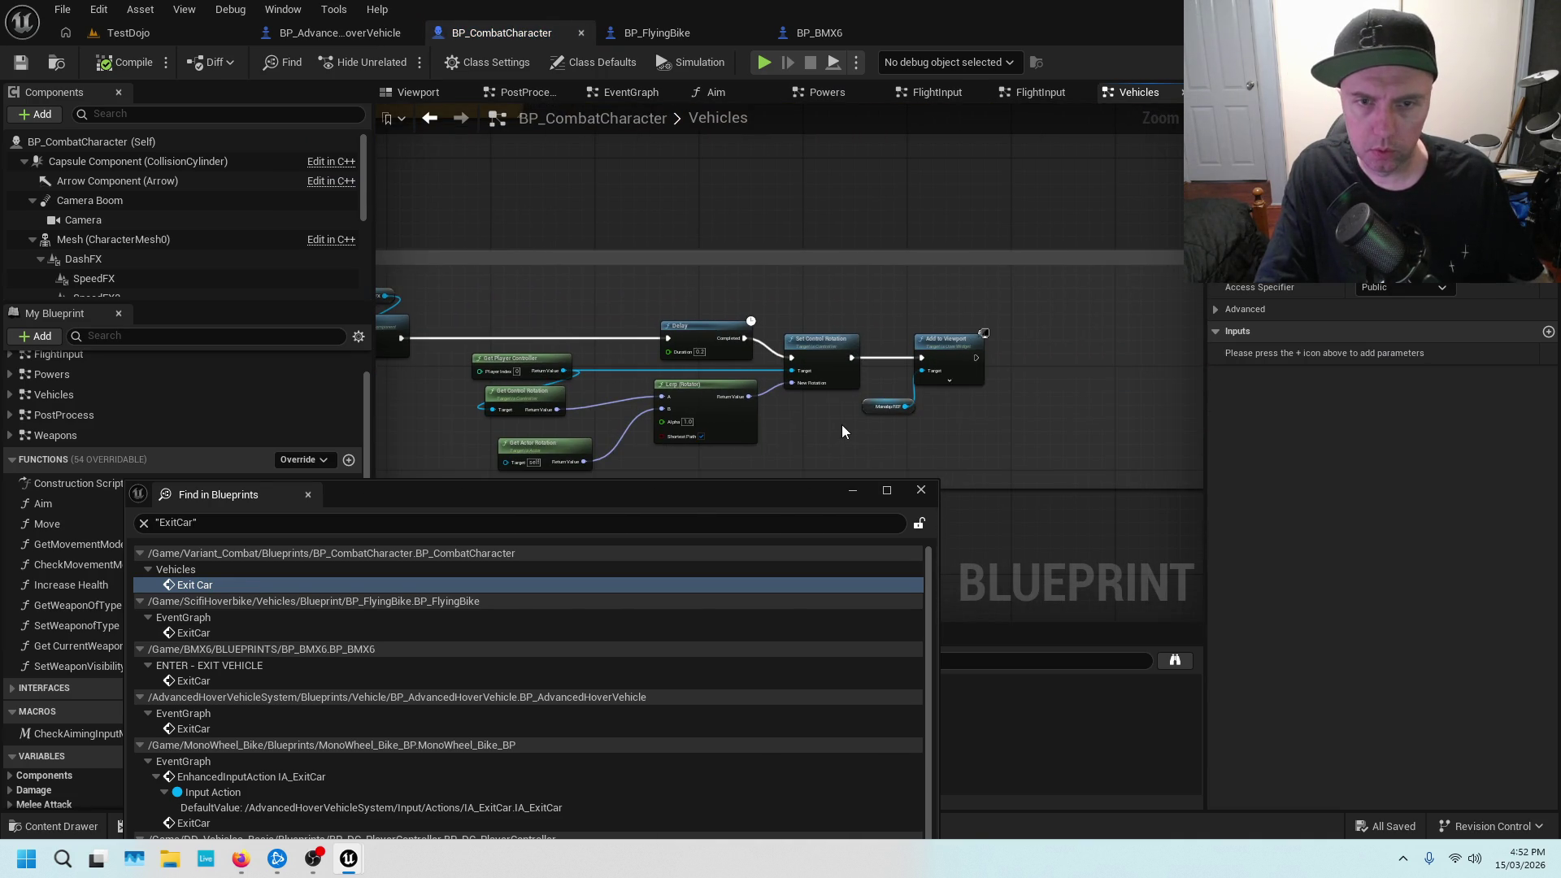
{"action": "left_click_drag", "start_coordinate": [852, 426], "coordinate": [937, 376]}
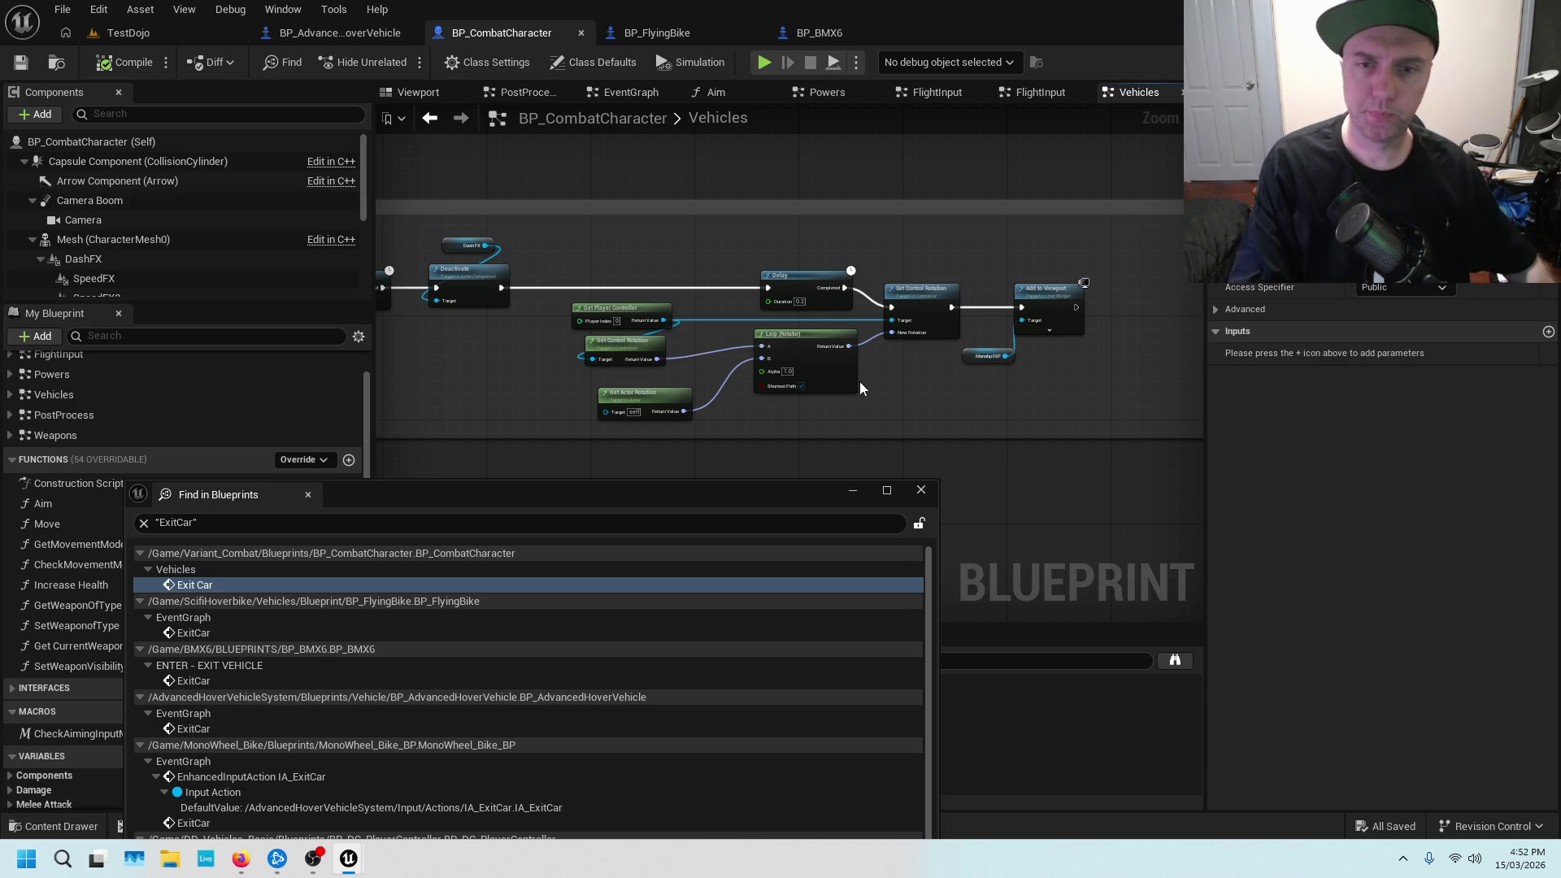
{"action": "scroll", "coordinate": [951, 377], "scroll_direction": "up", "scroll_amount": 2}
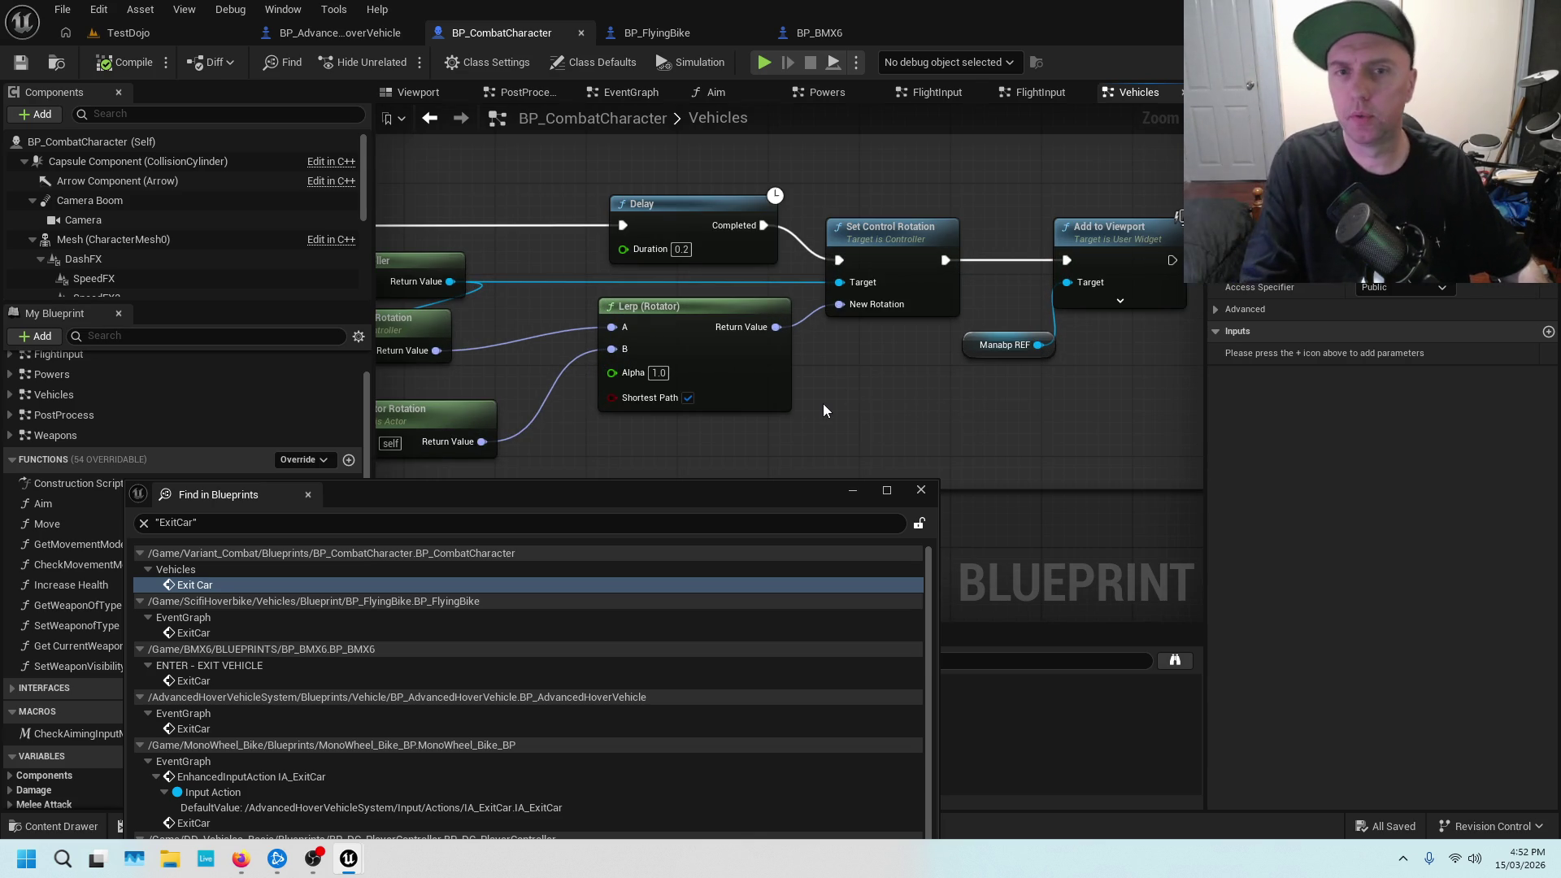
{"action": "scroll", "coordinate": [822, 403], "scroll_direction": "down", "scroll_amount": 1}
{"action": "left_click_drag", "start_coordinate": [823, 403], "coordinate": [1046, 383]}
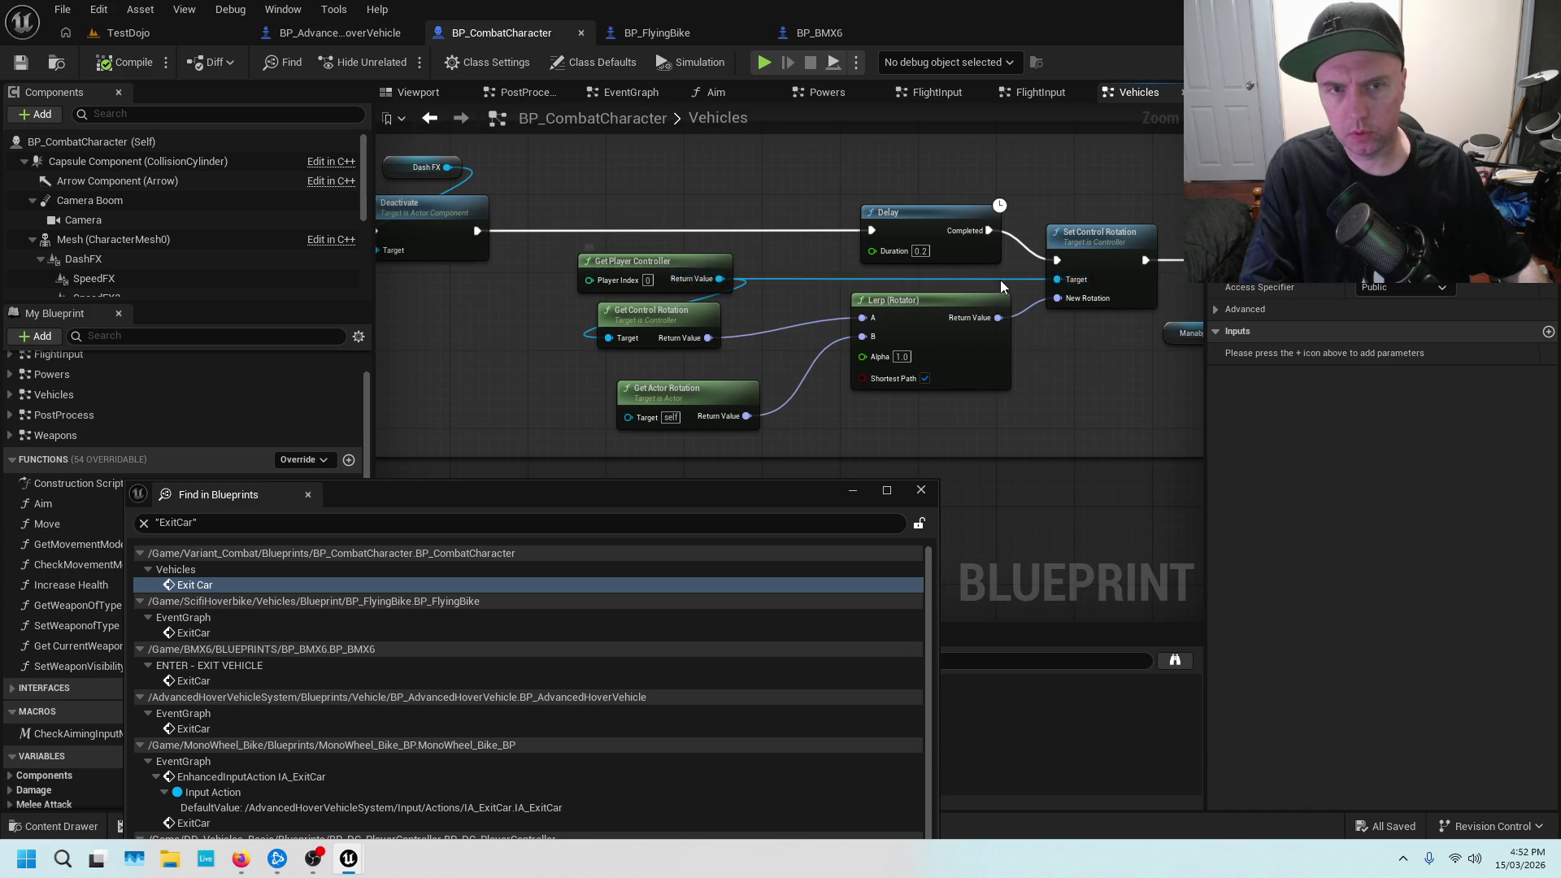
{"action": "left_click", "coordinate": [701, 260]}
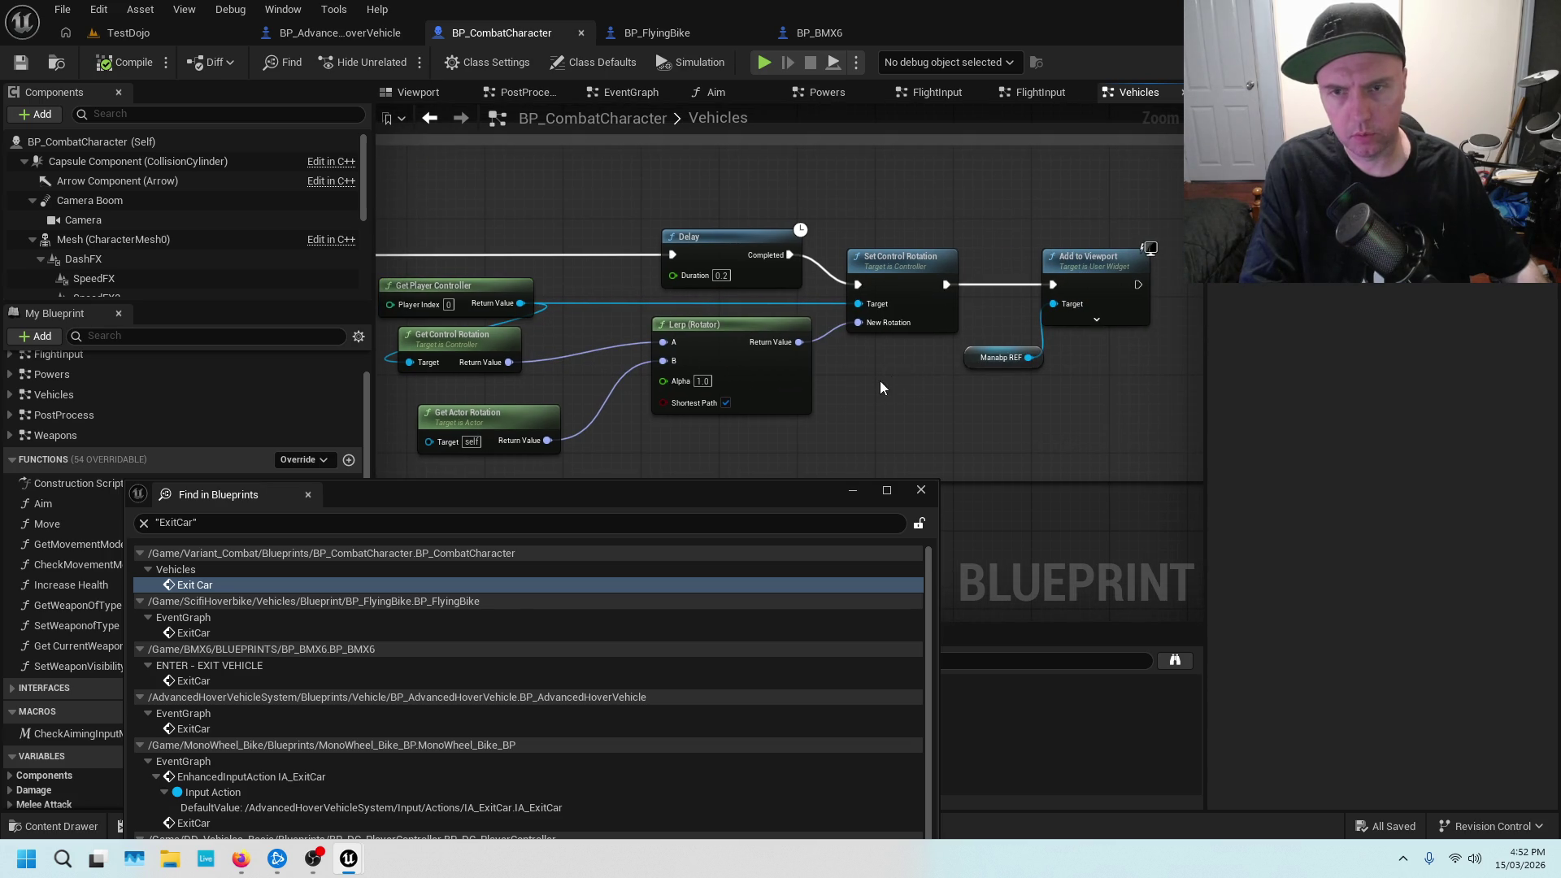
{"action": "scroll", "coordinate": [904, 363], "scroll_direction": "down", "scroll_amount": 2}
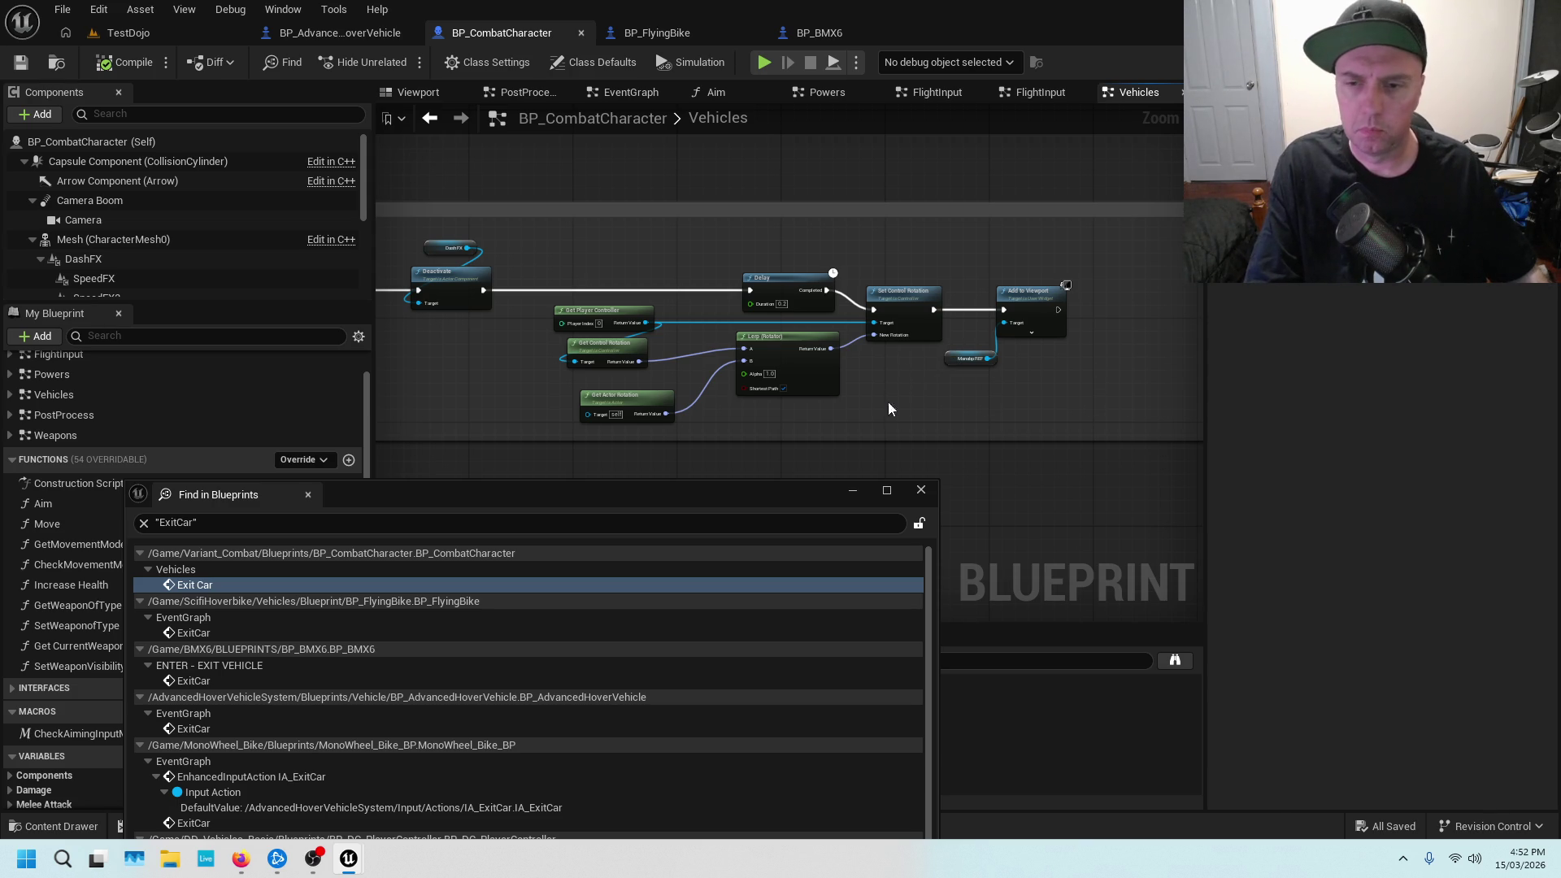
{"action": "scroll", "coordinate": [883, 403], "scroll_direction": "down", "scroll_amount": 2}
{"action": "scroll", "coordinate": [883, 404], "scroll_direction": "up", "scroll_amount": 2}
{"action": "left_click_drag", "start_coordinate": [883, 403], "coordinate": [1068, 409]}
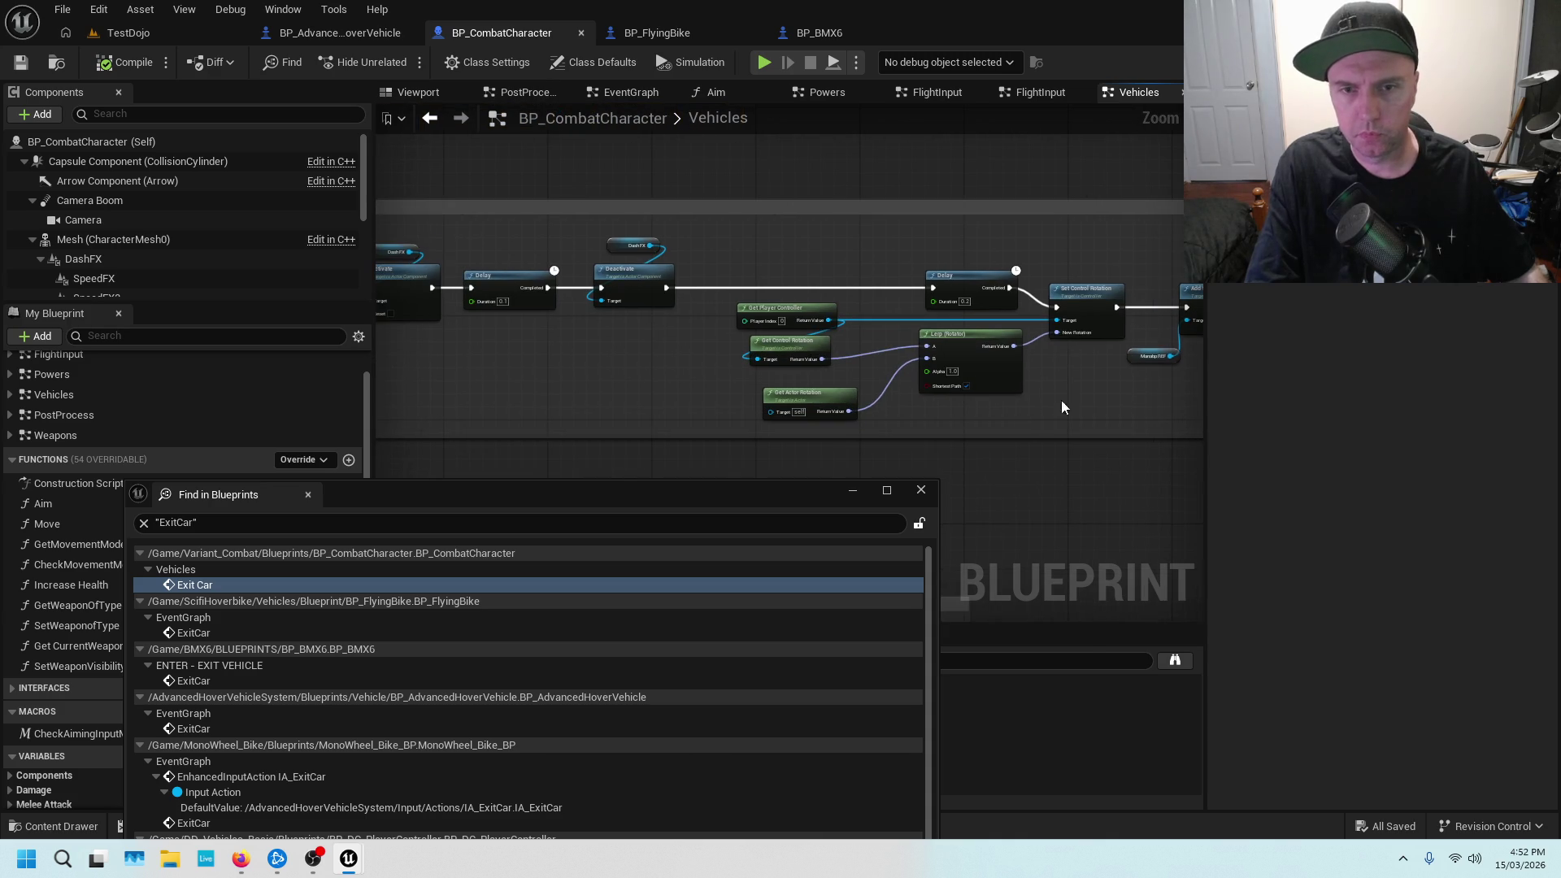
{"action": "scroll", "coordinate": [663, 388], "scroll_direction": "down", "scroll_amount": 3}
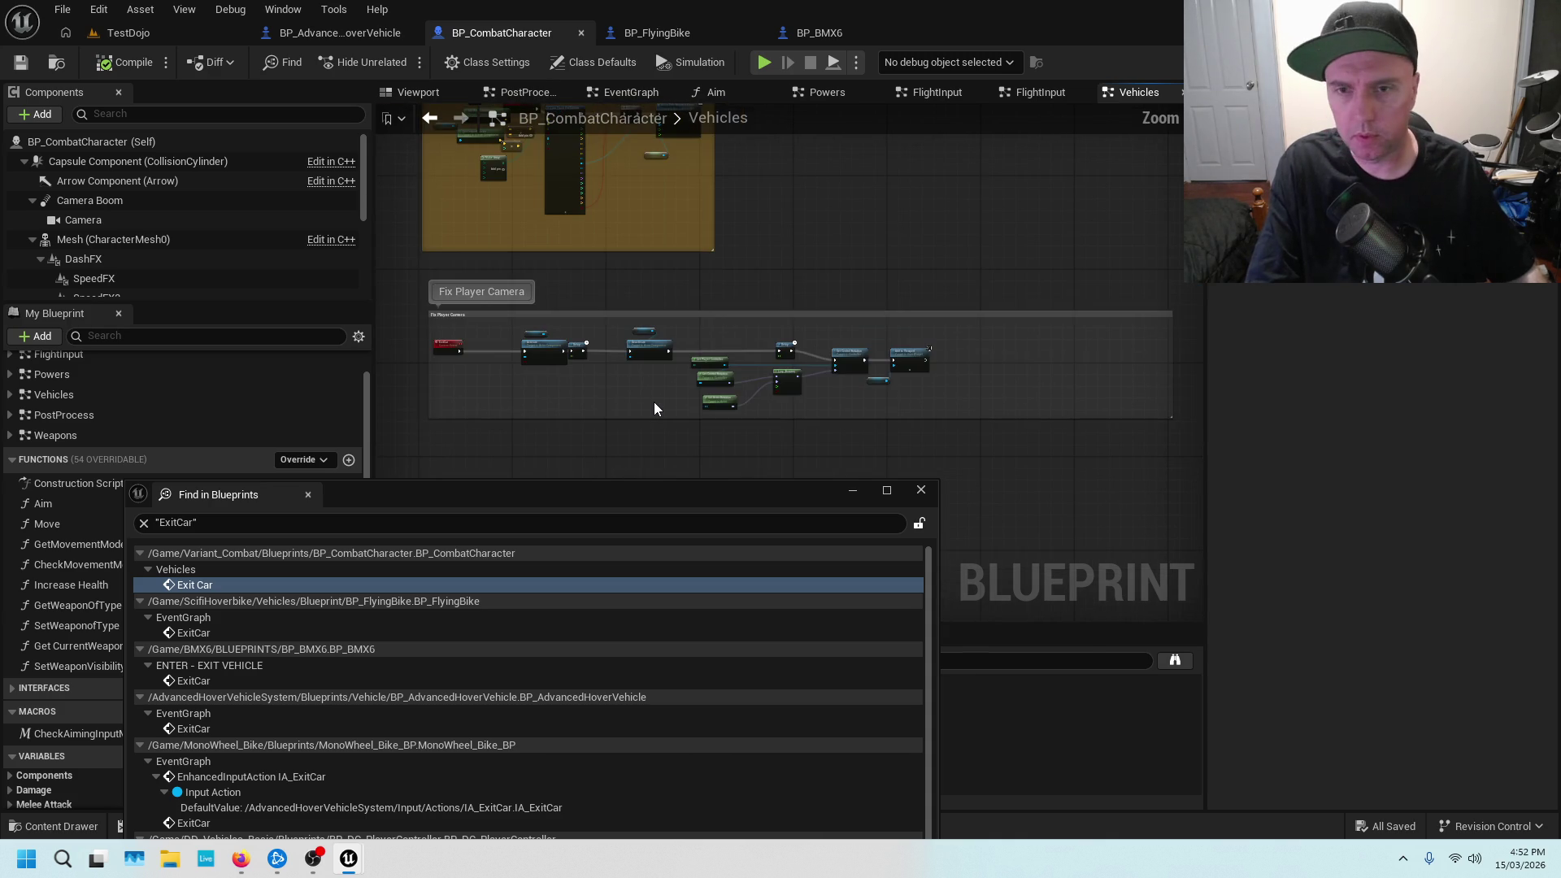
{"action": "left_click_drag", "start_coordinate": [650, 398], "coordinate": [763, 383]}
{"action": "scroll", "coordinate": [848, 366], "scroll_direction": "up", "scroll_amount": 4}
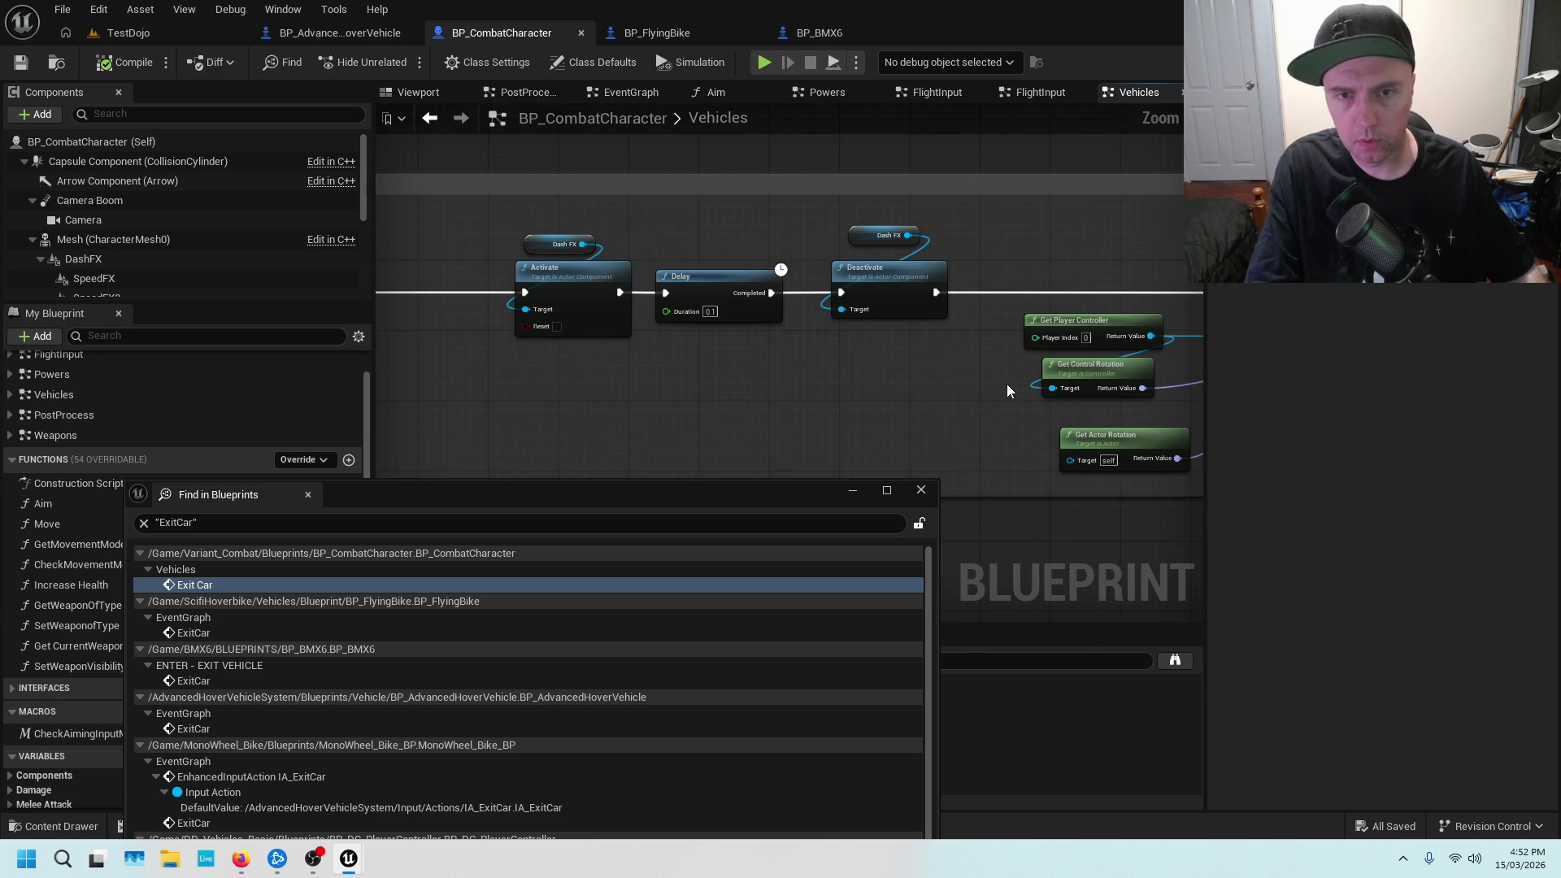
{"action": "mouse_move", "coordinate": [997, 384]}
{"action": "left_mouse_down"}
{"action": "mouse_move", "coordinate": [1173, 426]}
{"action": "mouse_move", "coordinate": [1073, 360]}
{"action": "mouse_move", "coordinate": [1097, 364]}
{"action": "mouse_move", "coordinate": [953, 421]}
{"action": "mouse_move", "coordinate": [1028, 373]}
{"action": "left_mouse_up"}
{"action": "scroll", "coordinate": [1017, 338], "scroll_direction": "down", "scroll_amount": 1}
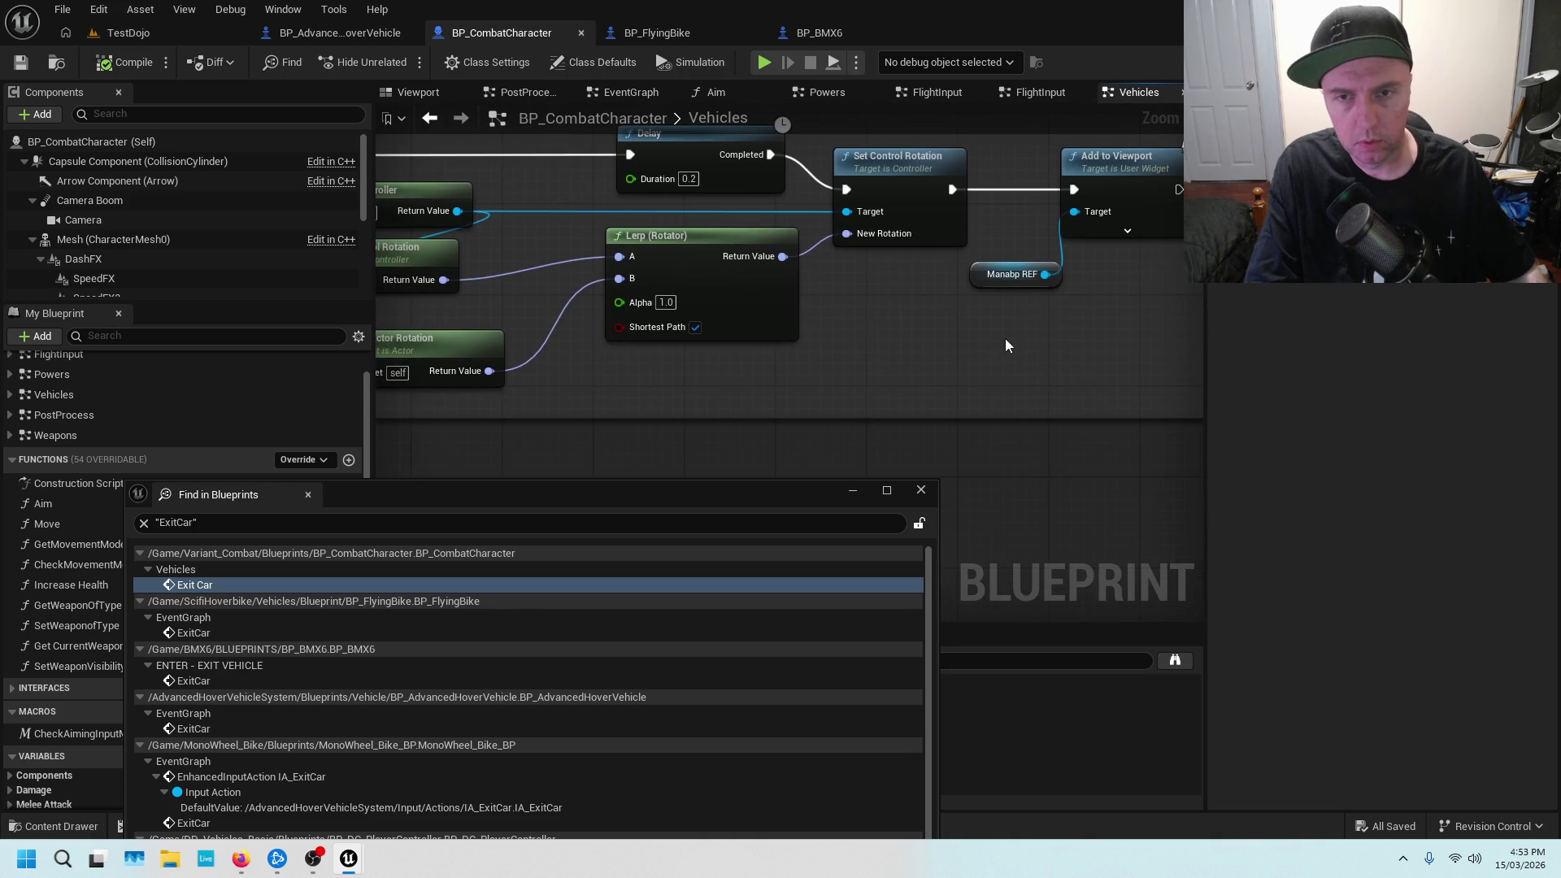
{"action": "scroll", "coordinate": [915, 334], "scroll_direction": "down", "scroll_amount": 3}
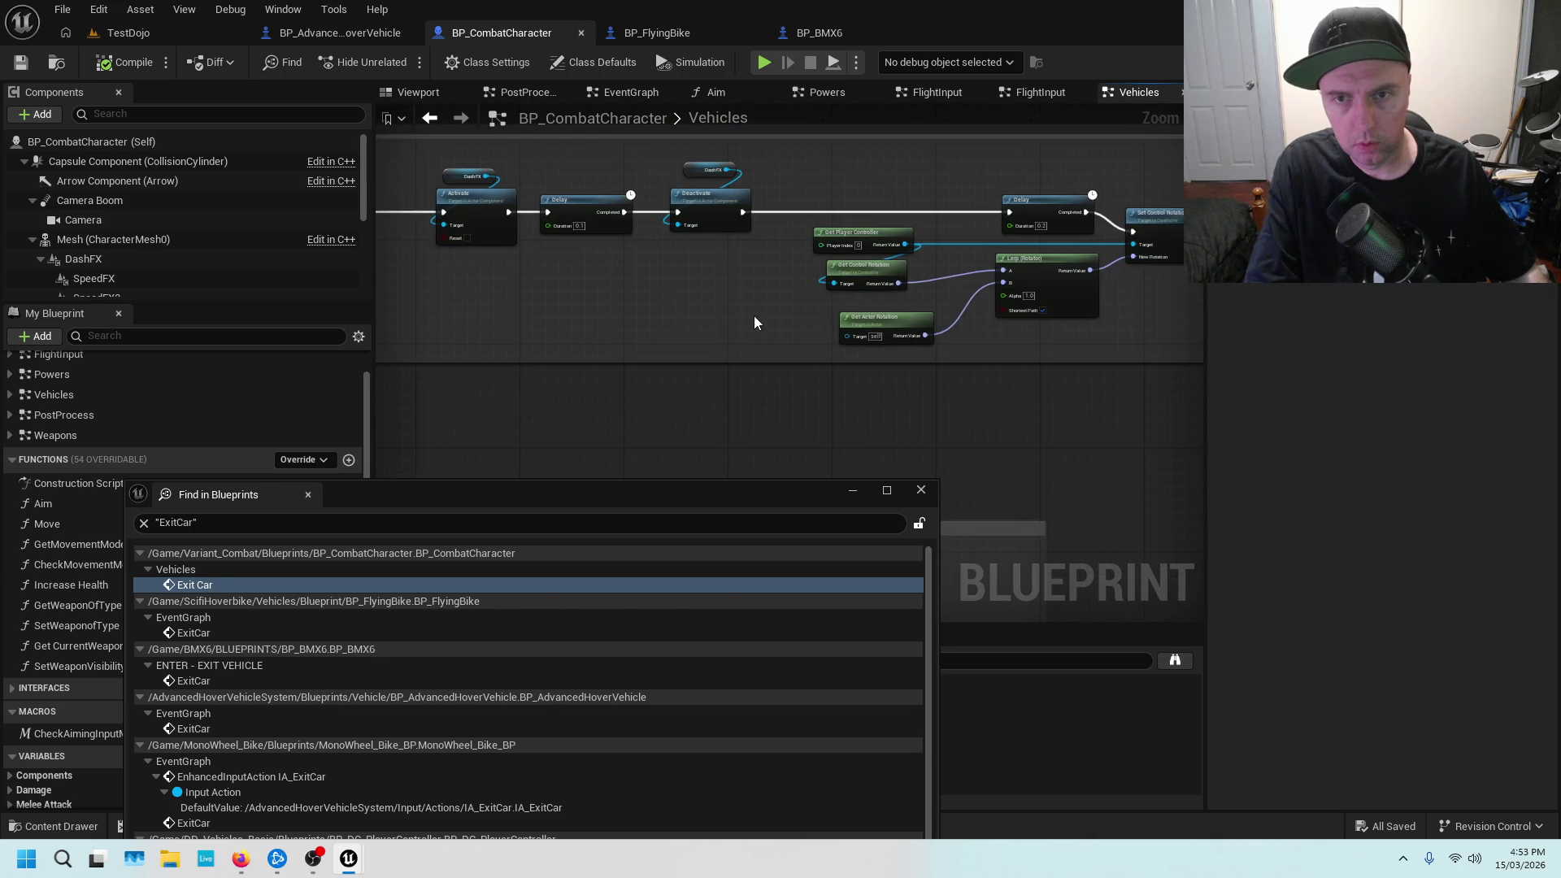
{"action": "scroll", "coordinate": [704, 306], "scroll_direction": "up", "scroll_amount": 2}
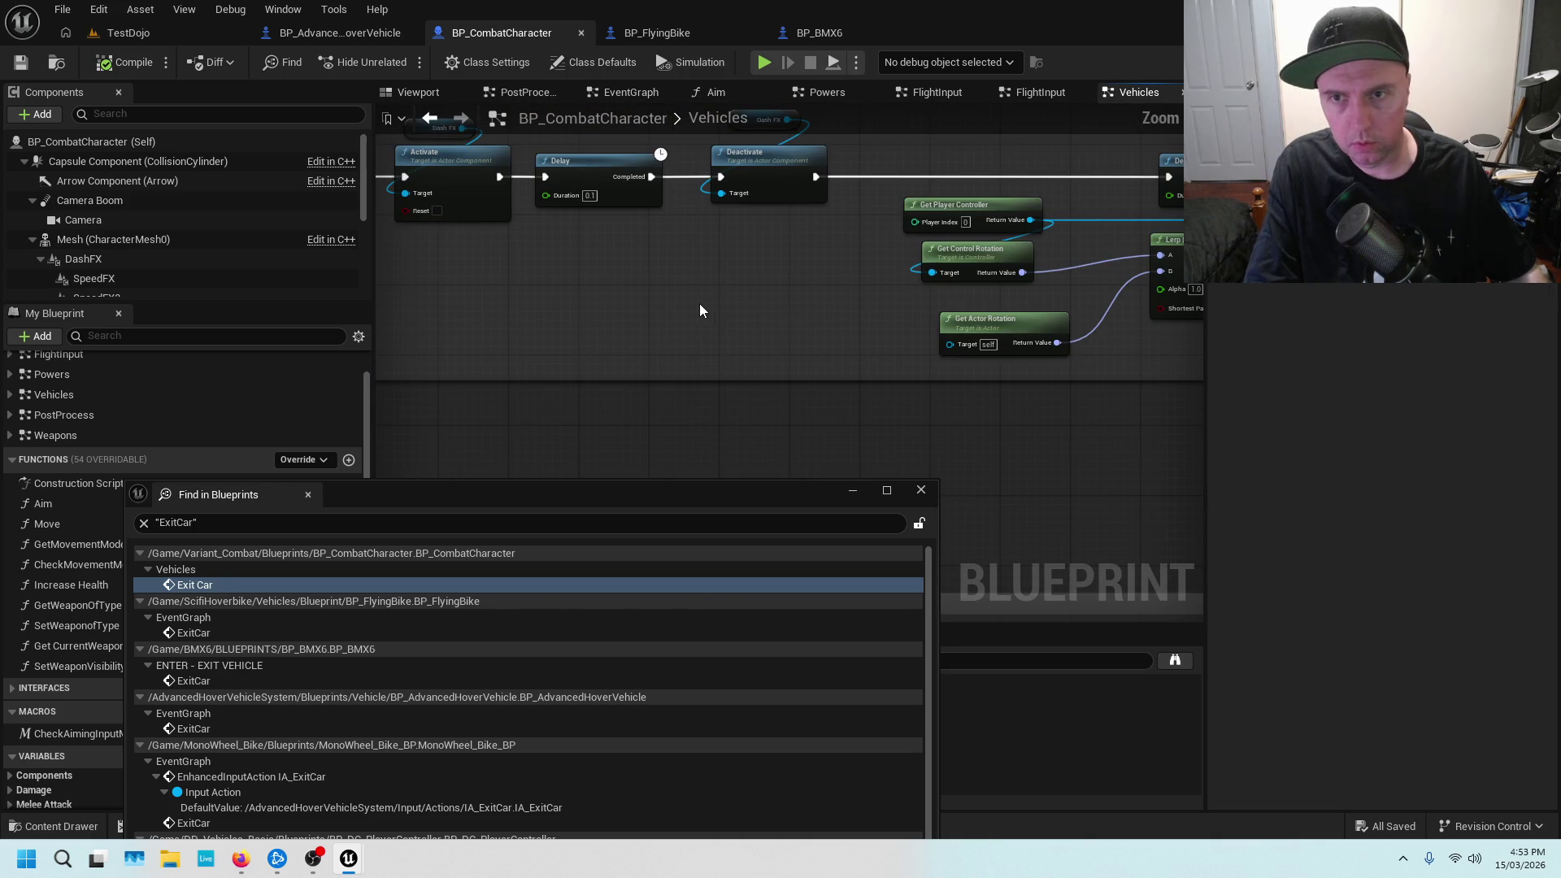
{"action": "left_click_drag", "start_coordinate": [655, 300], "coordinate": [1106, 270]}
{"action": "scroll", "coordinate": [1106, 270], "scroll_direction": "down", "scroll_amount": 3}
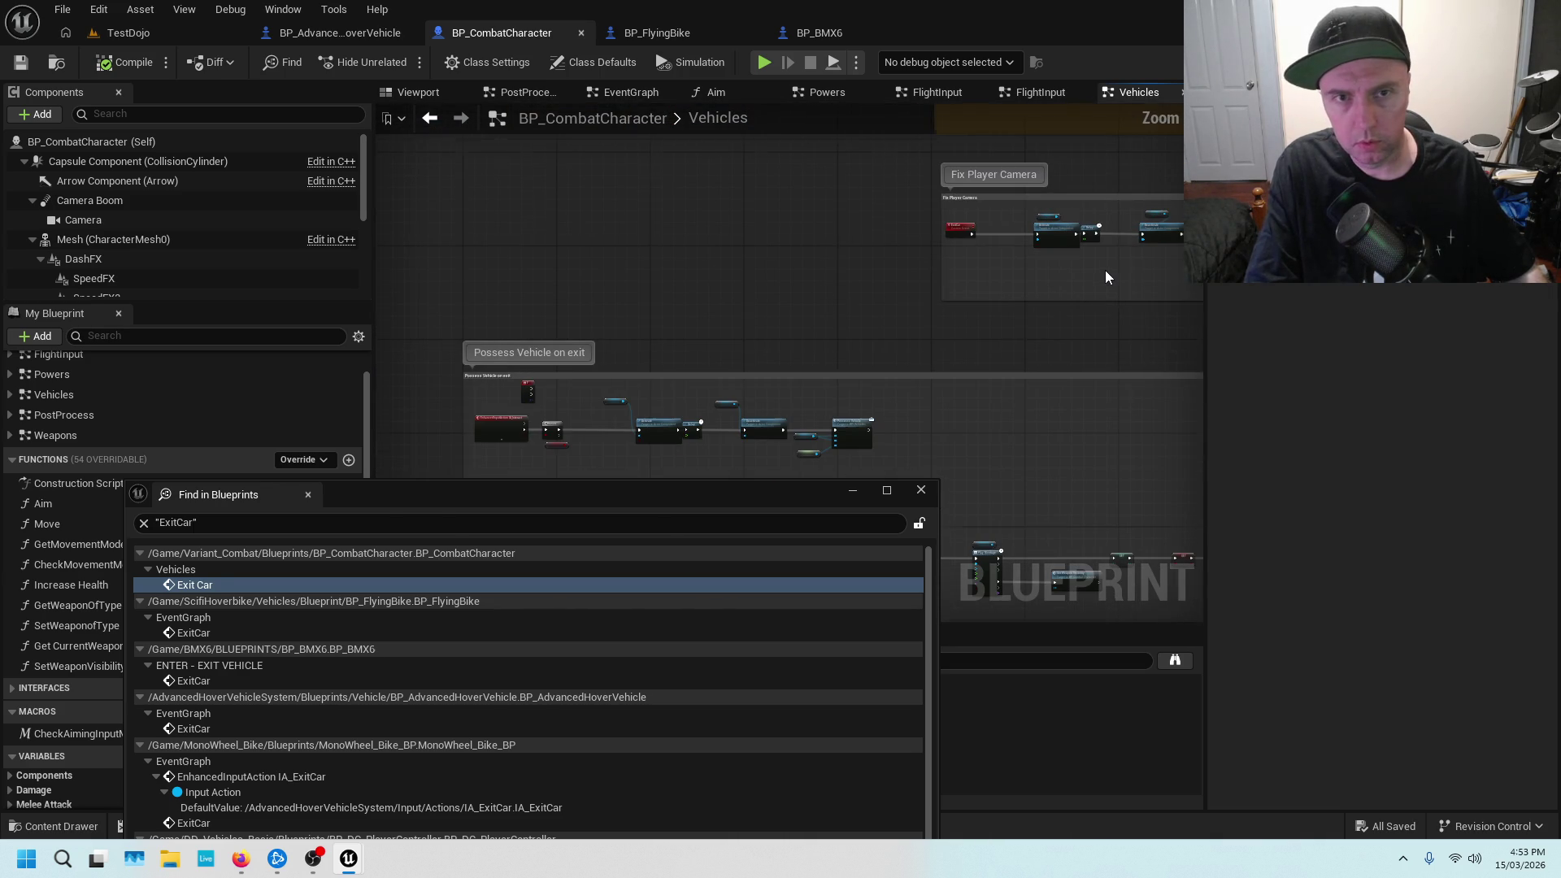
{"action": "scroll", "coordinate": [1111, 288], "scroll_direction": "up", "scroll_amount": 2}
{"action": "scroll", "coordinate": [986, 236], "scroll_direction": "down", "scroll_amount": 2}
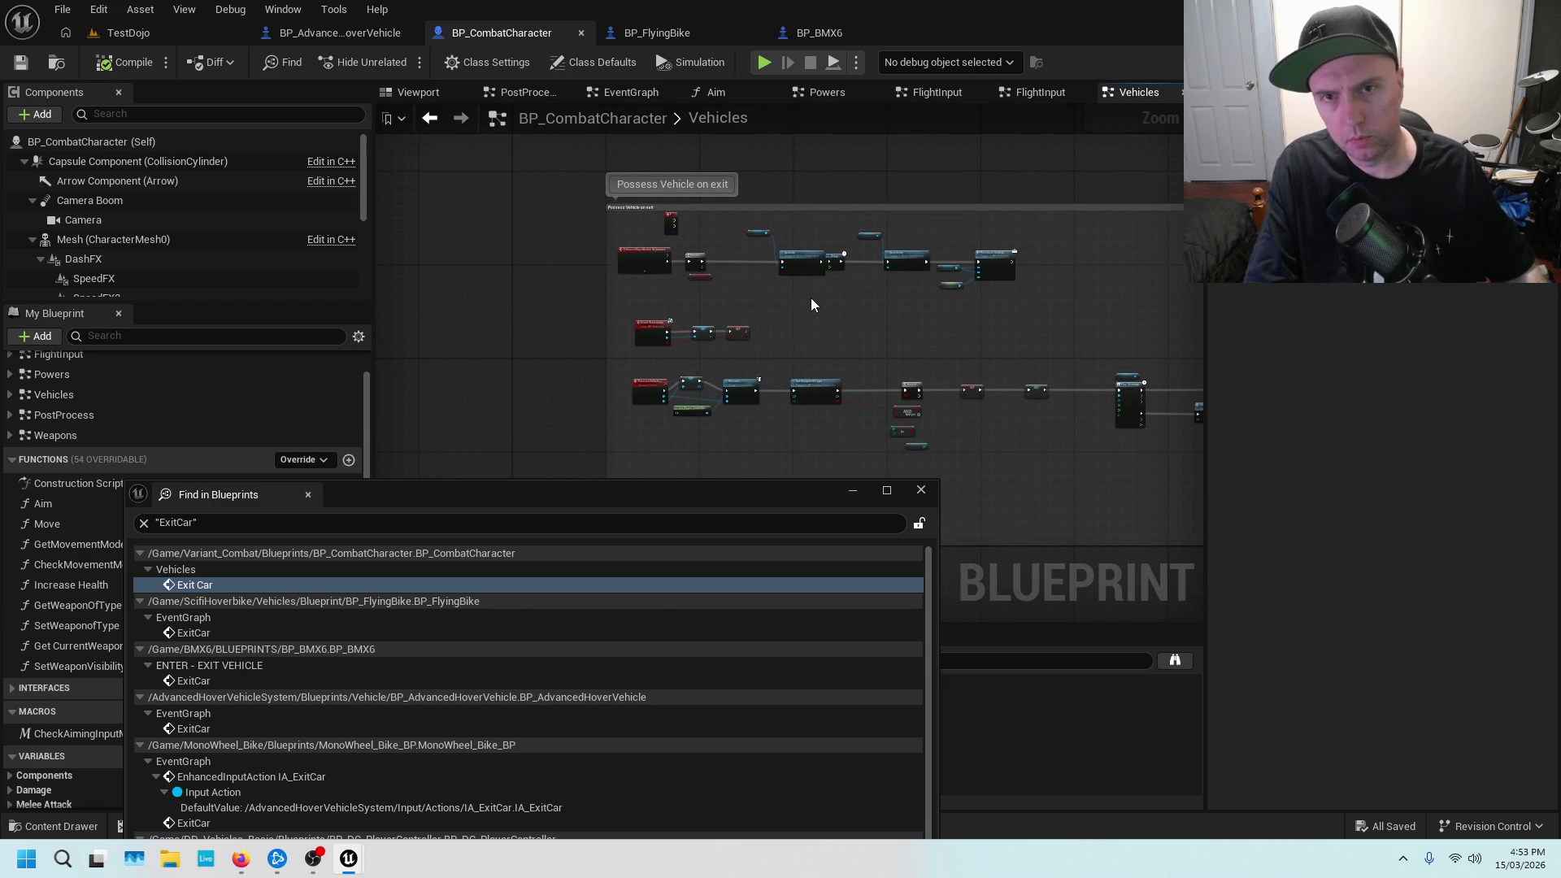
{"action": "scroll", "coordinate": [712, 232], "scroll_direction": "up", "scroll_amount": 4}
{"action": "scroll", "coordinate": [784, 193], "scroll_direction": "up", "scroll_amount": 2}
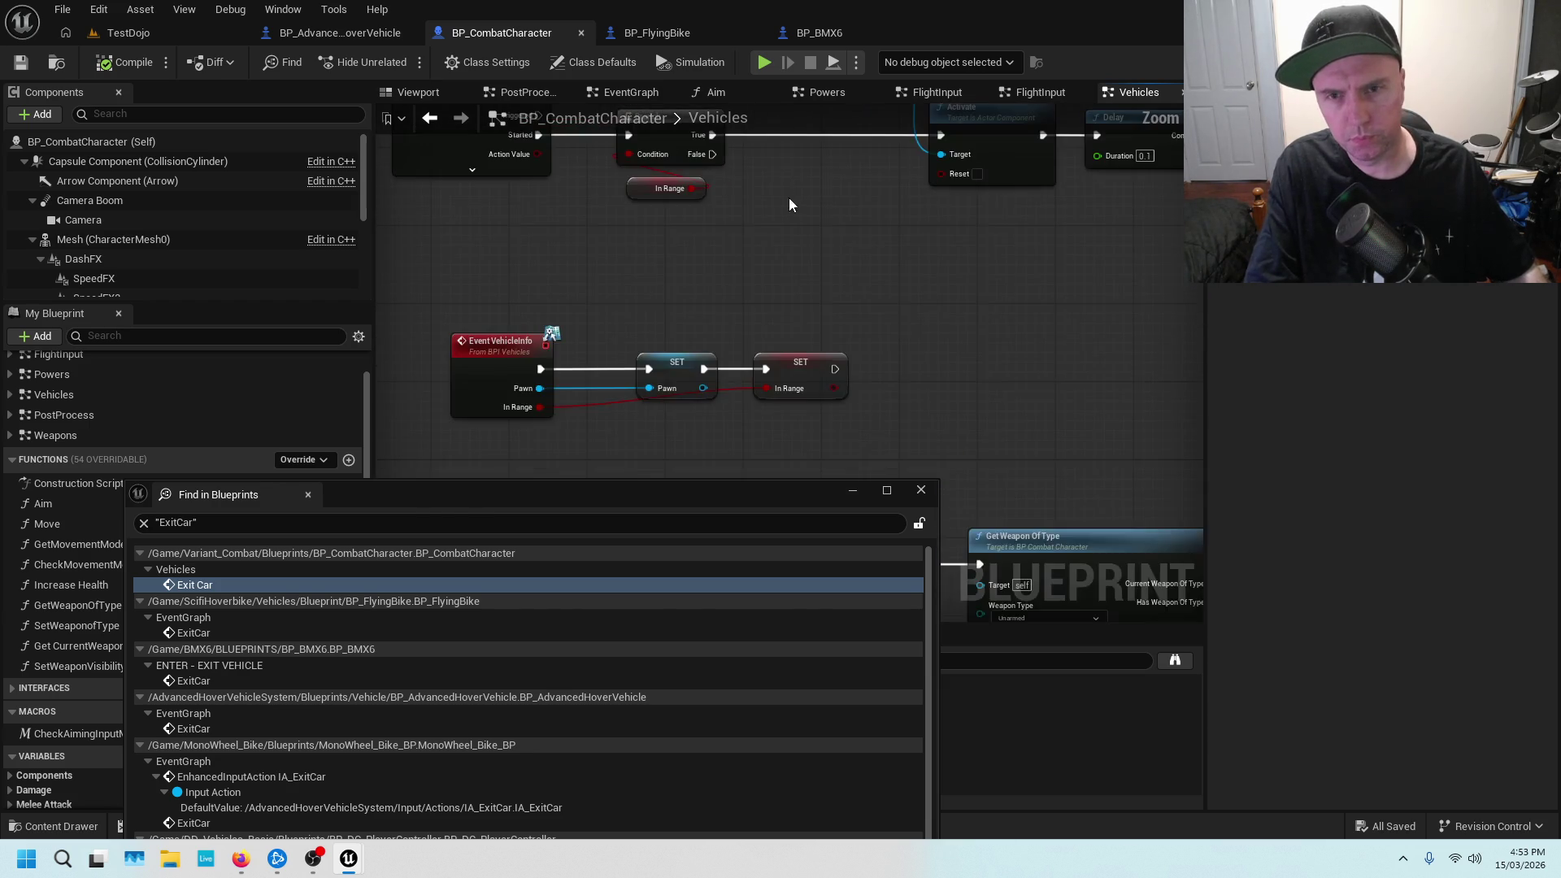
{"action": "left_click_drag", "start_coordinate": [784, 193], "coordinate": [806, 329]}
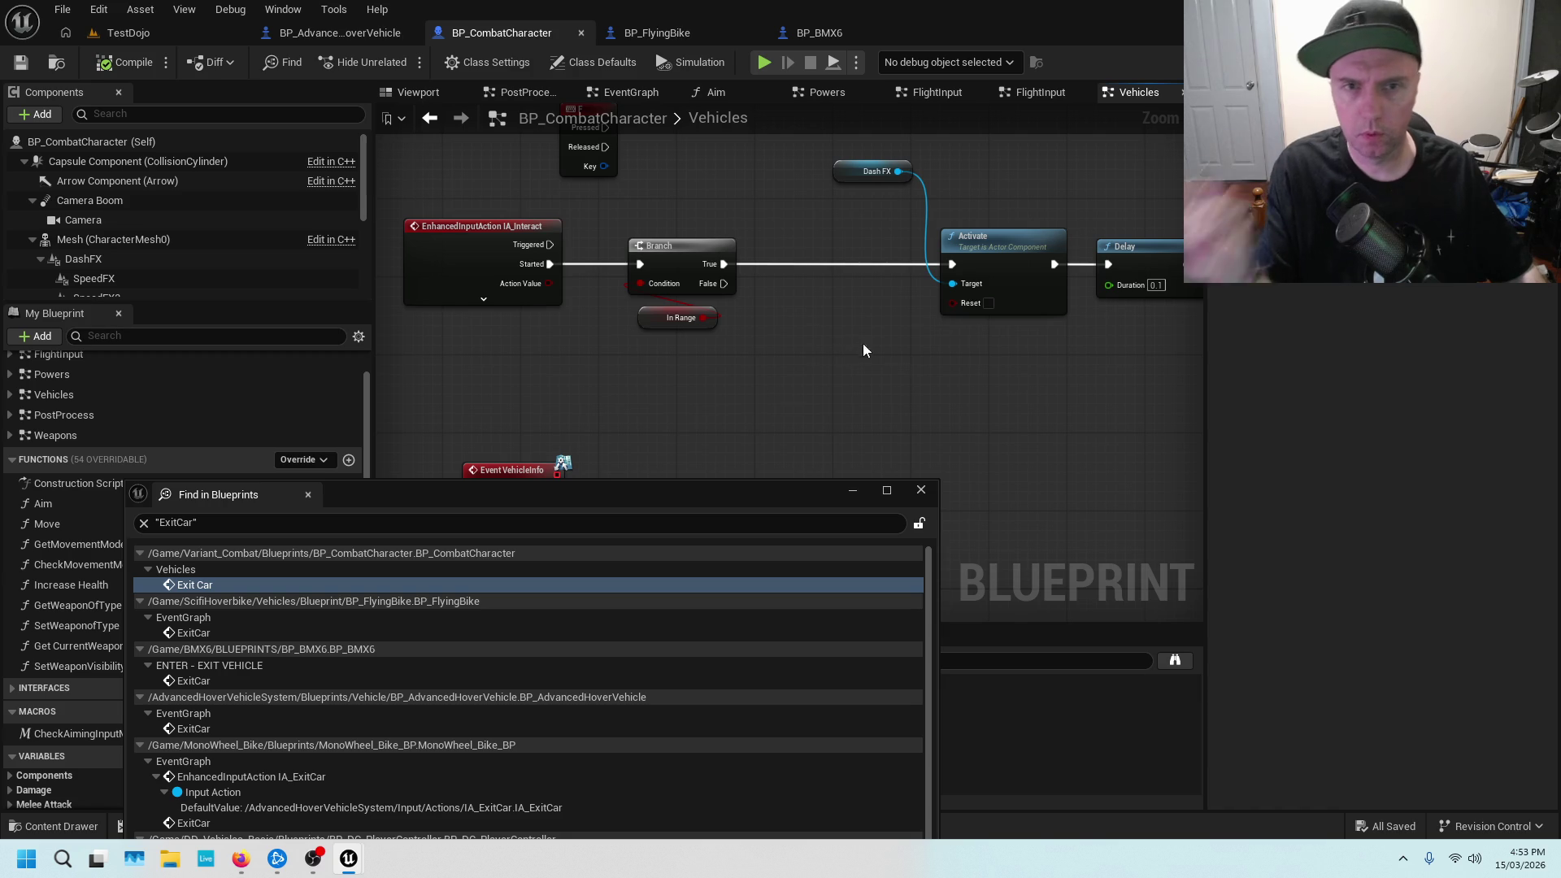
{"action": "mouse_move", "coordinate": [914, 377]}
{"action": "left_mouse_down"}
{"action": "mouse_move", "coordinate": [903, 220]}
{"action": "mouse_move", "coordinate": [914, 299]}
{"action": "left_mouse_up"}
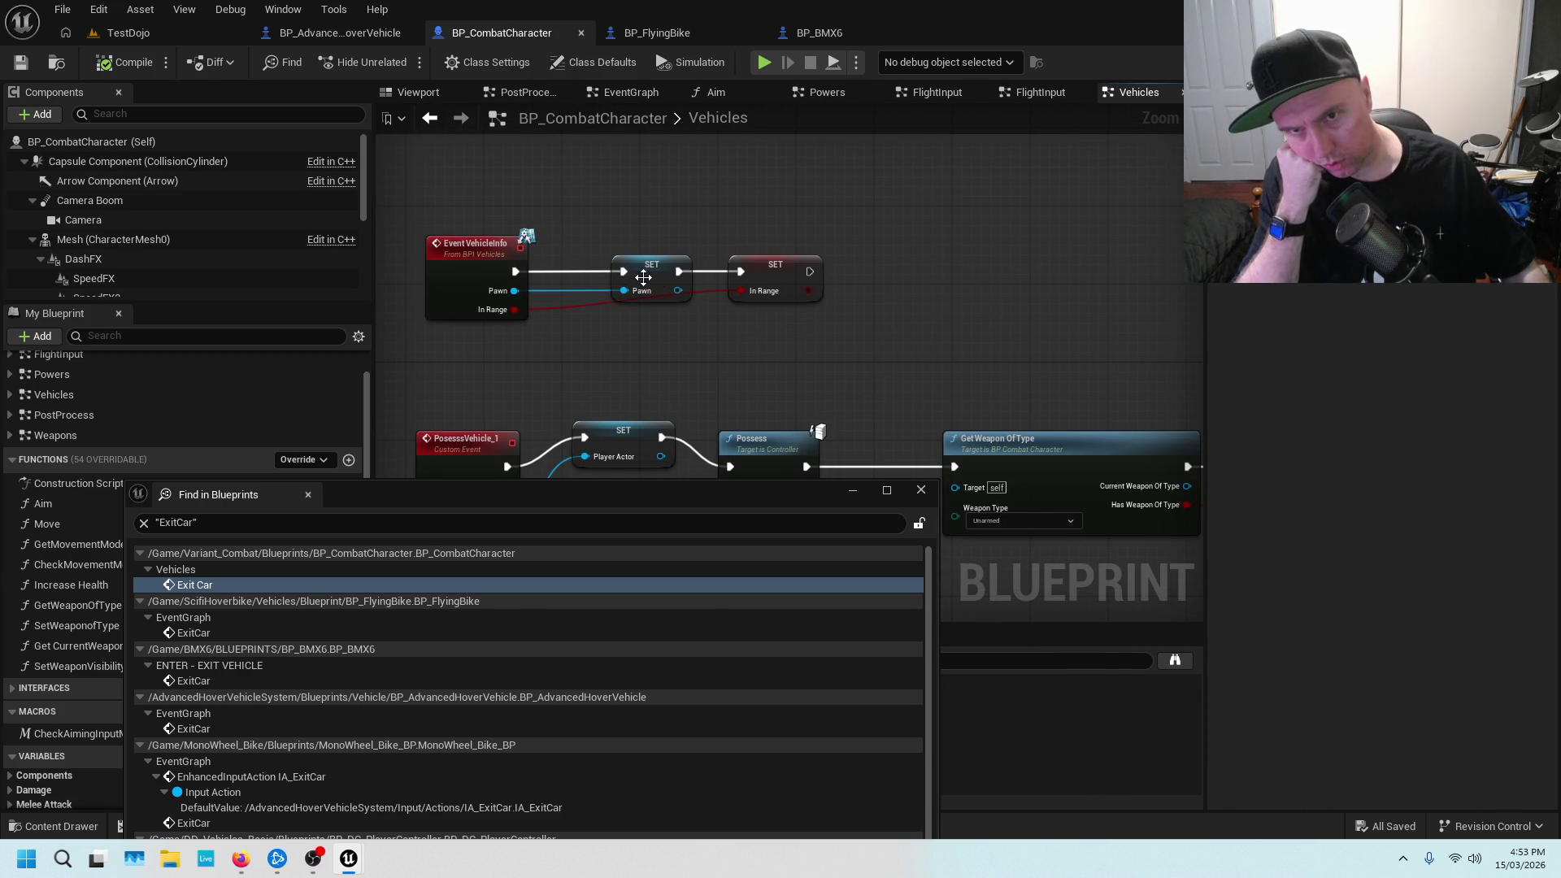
{"action": "left_click_drag", "start_coordinate": [872, 403], "coordinate": [887, 225]}
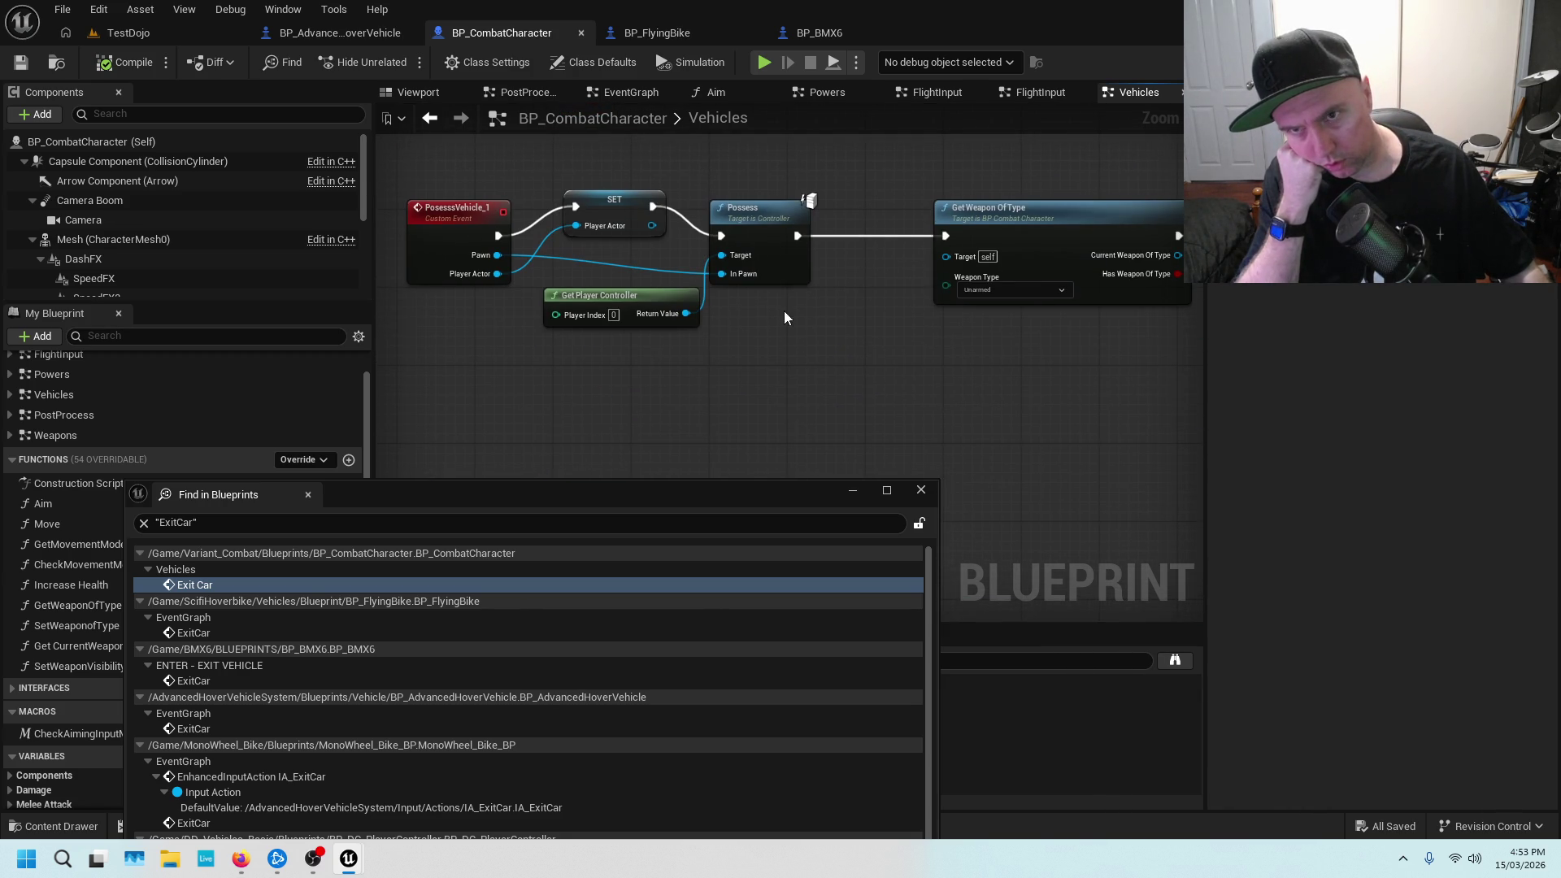
{"action": "mouse_move", "coordinate": [784, 318]}
{"action": "left_mouse_down"}
{"action": "mouse_move", "coordinate": [1162, 364]}
{"action": "mouse_move", "coordinate": [655, 377]}
{"action": "left_mouse_up"}
{"action": "left_click_drag", "start_coordinate": [899, 373], "coordinate": [582, 394]}
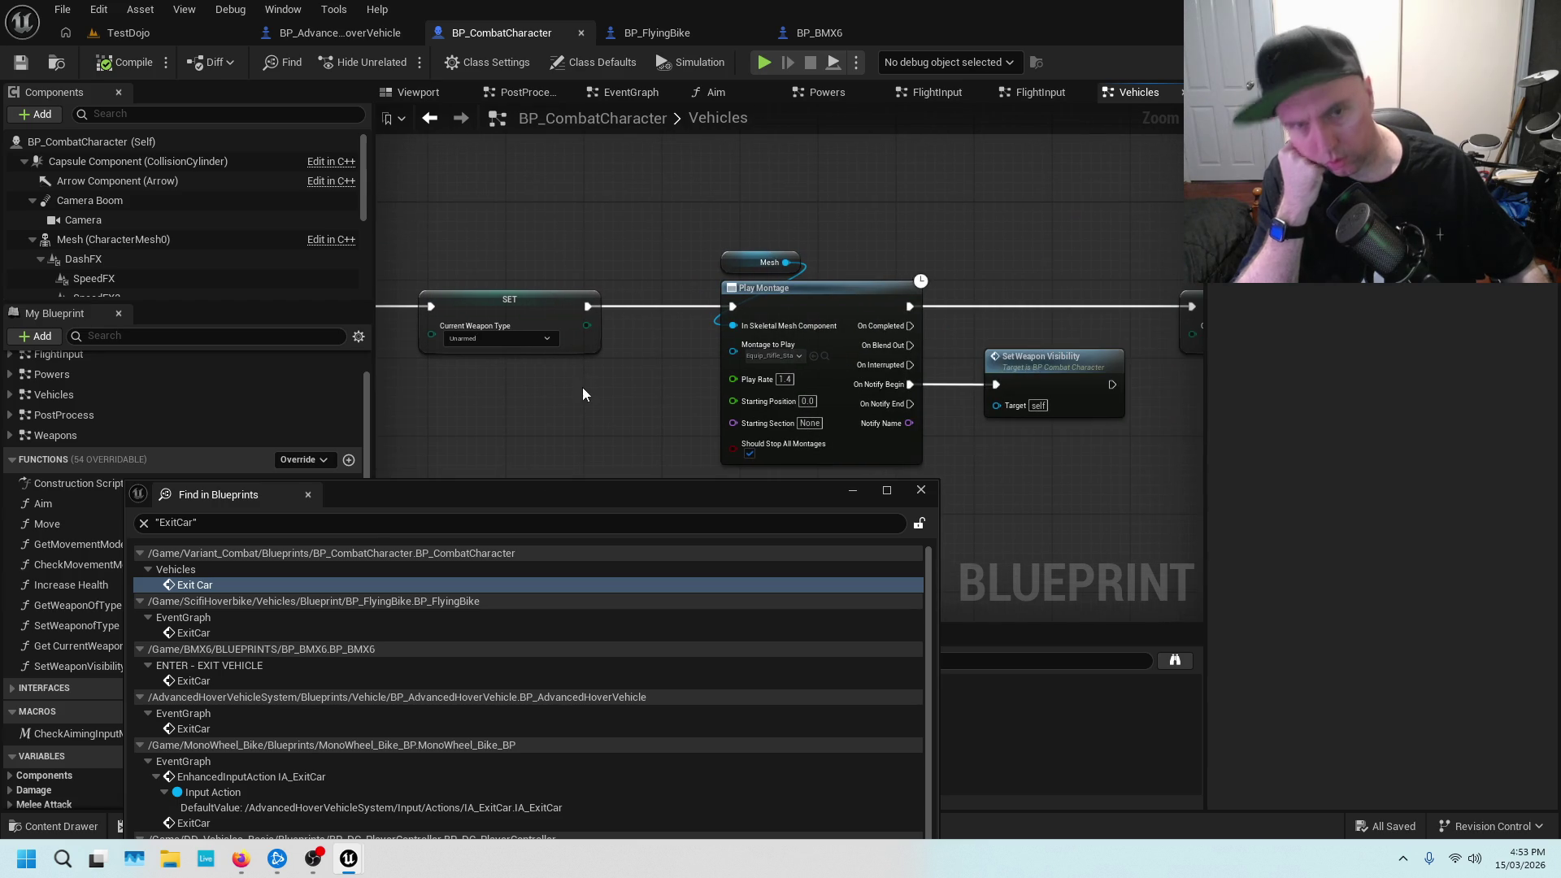
{"action": "left_click_drag", "start_coordinate": [1076, 217], "coordinate": [904, 218]}
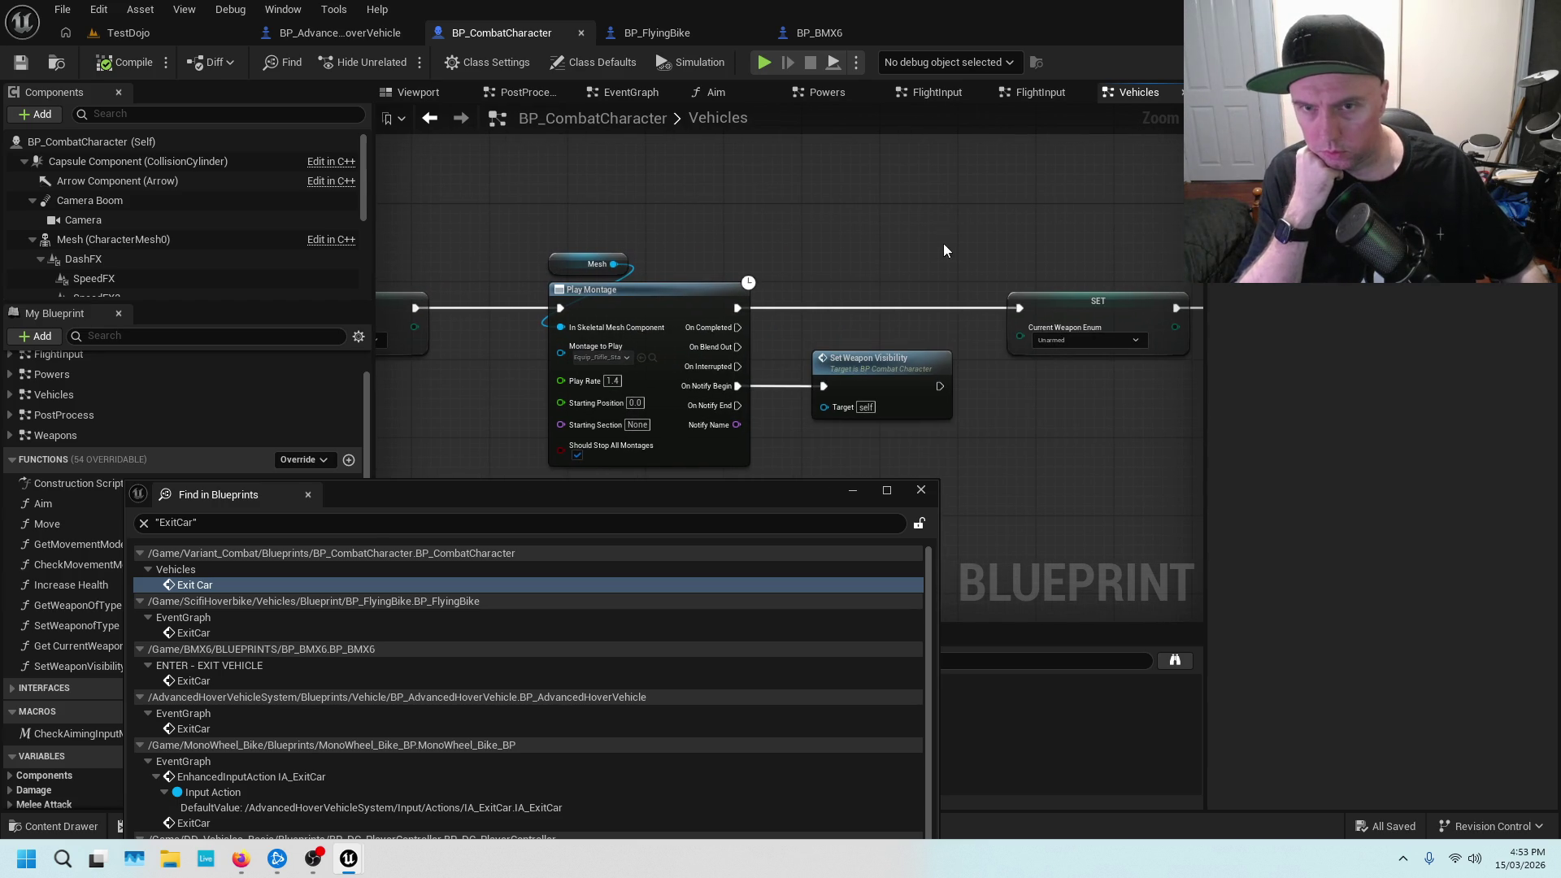
{"action": "left_click_drag", "start_coordinate": [1032, 242], "coordinate": [821, 217]}
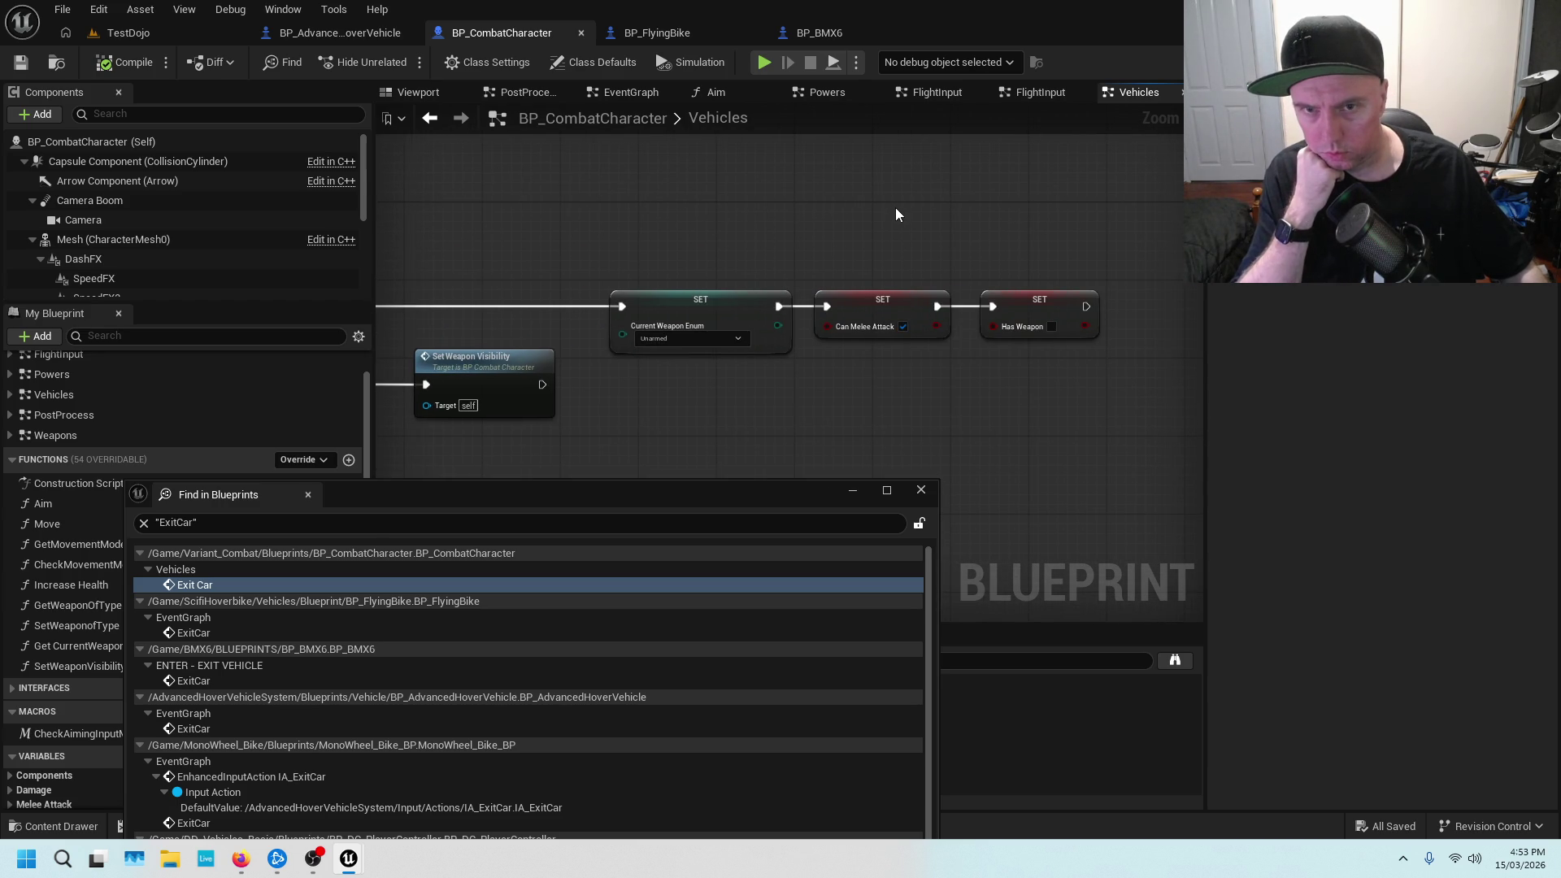
{"action": "scroll", "coordinate": [811, 217], "scroll_direction": "down", "scroll_amount": 5}
{"action": "left_click_drag", "start_coordinate": [744, 255], "coordinate": [1083, 301]}
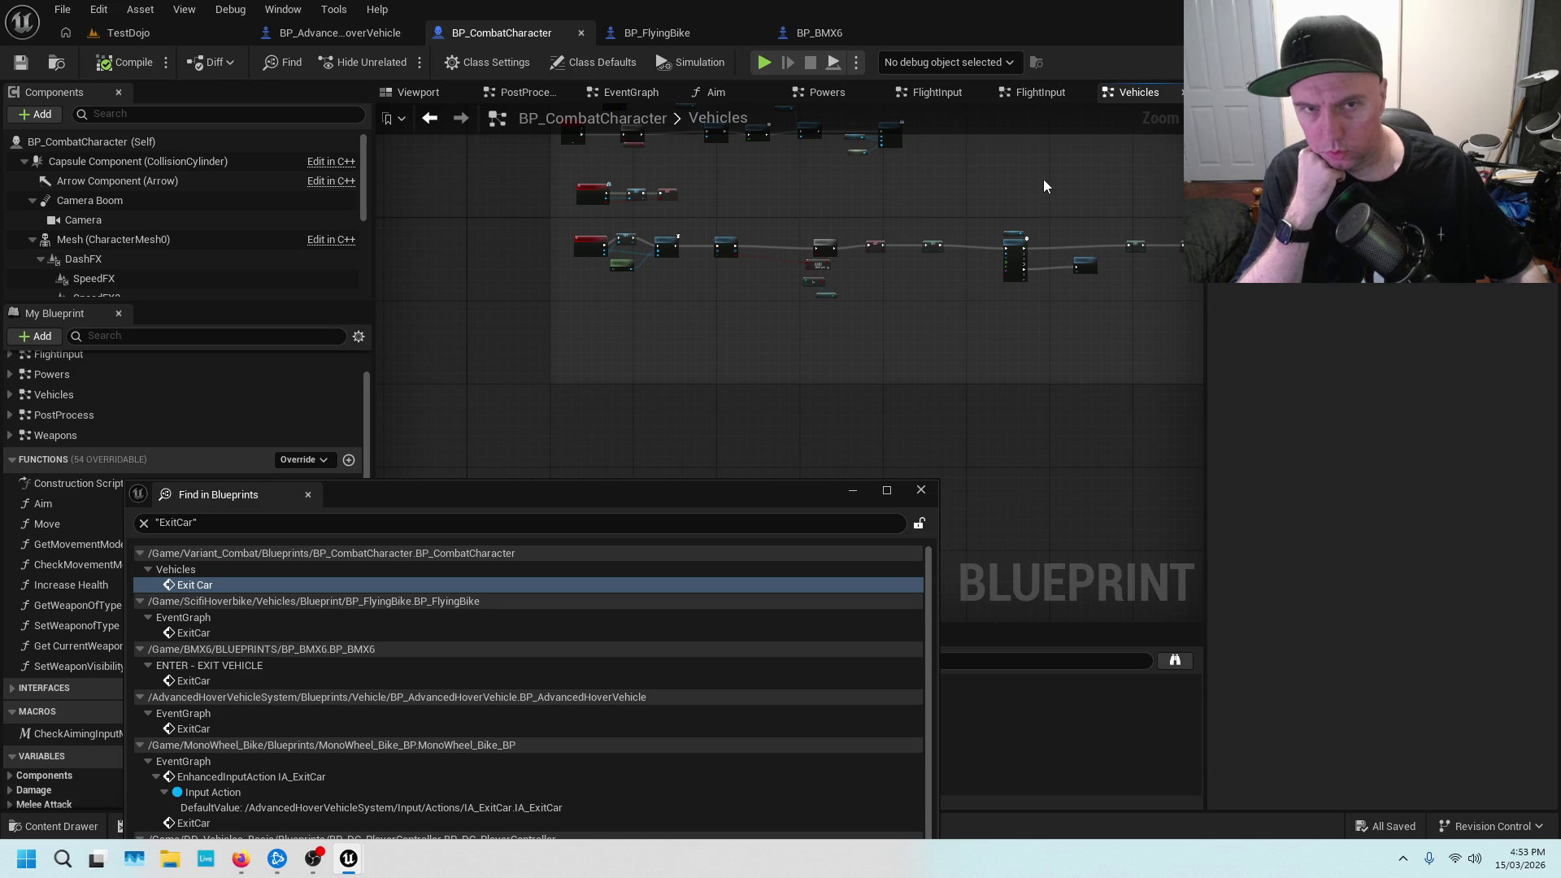
{"action": "scroll", "coordinate": [696, 474], "scroll_direction": "up", "scroll_amount": 4}
{"action": "scroll", "coordinate": [838, 283], "scroll_direction": "up", "scroll_amount": 5}
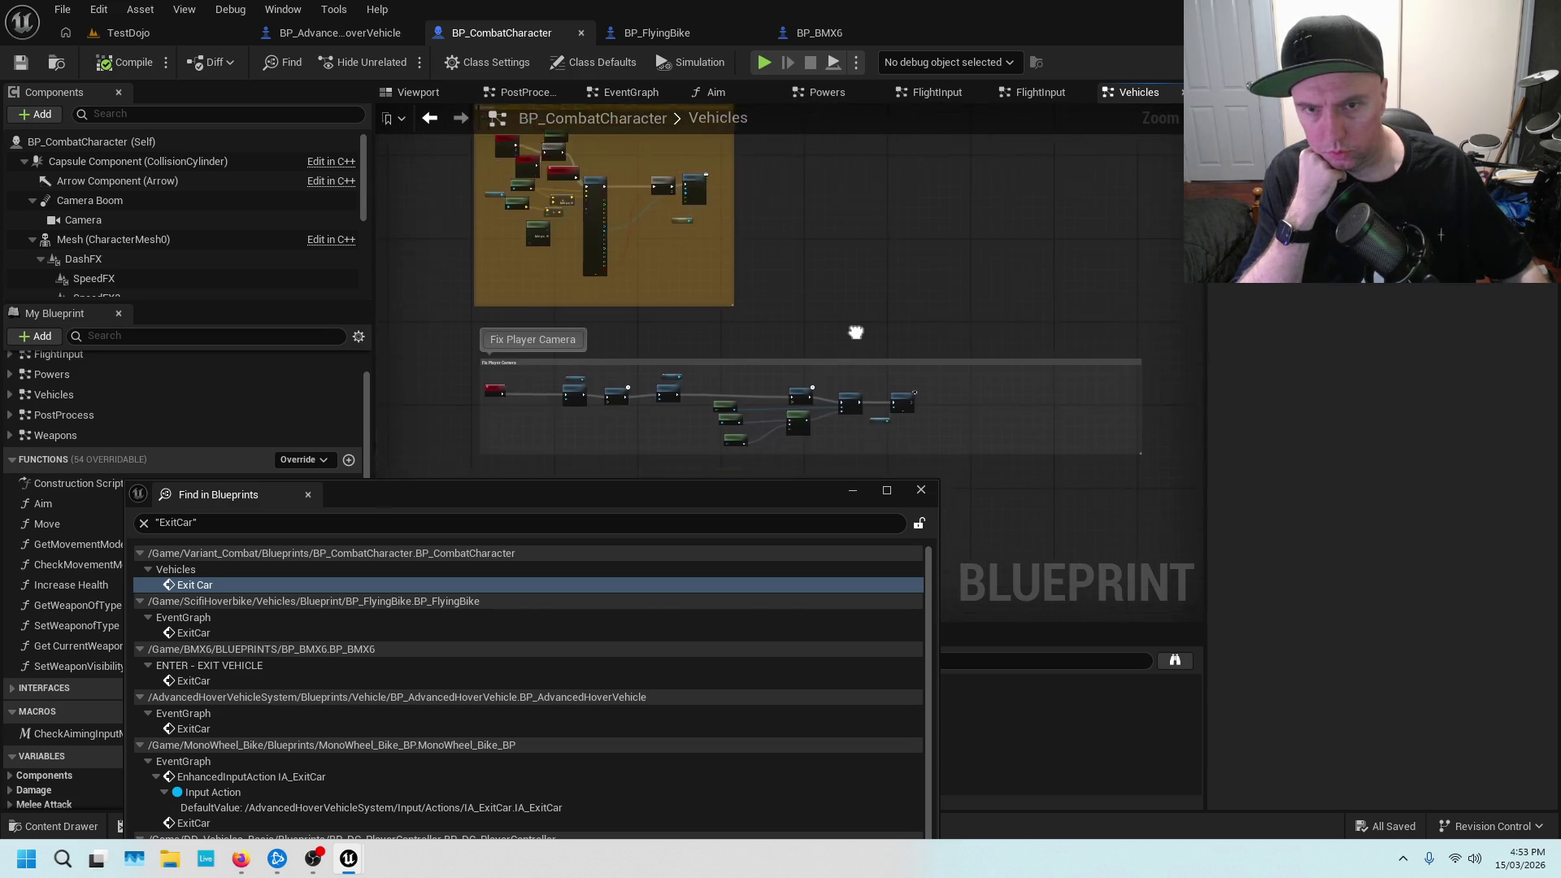
{"action": "scroll", "coordinate": [999, 305], "scroll_direction": "down", "scroll_amount": 3}
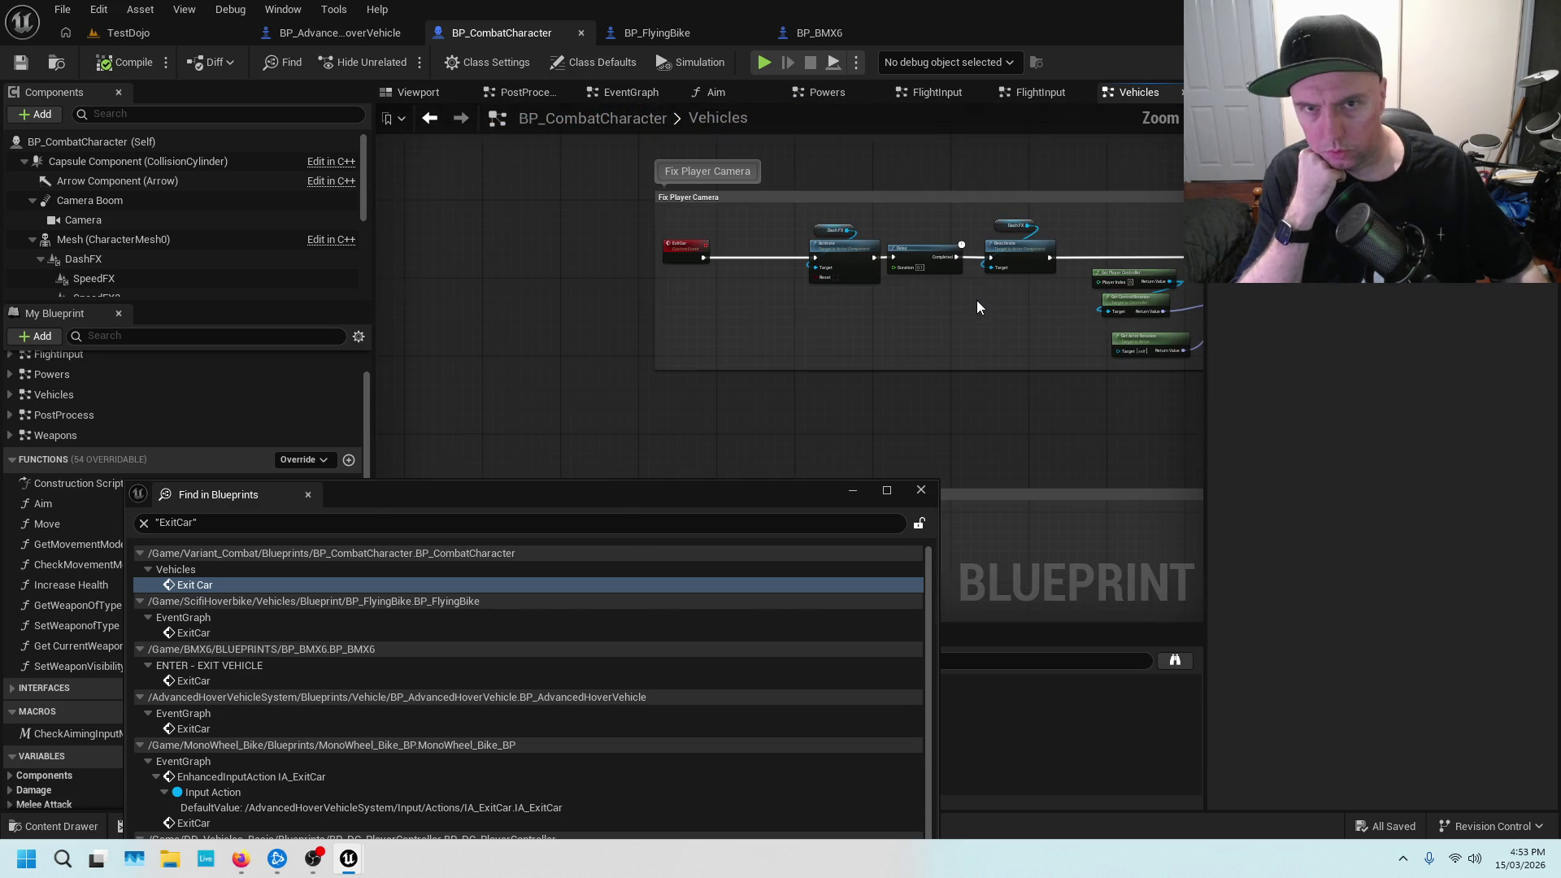
{"action": "scroll", "coordinate": [1038, 307], "scroll_direction": "up", "scroll_amount": 2}
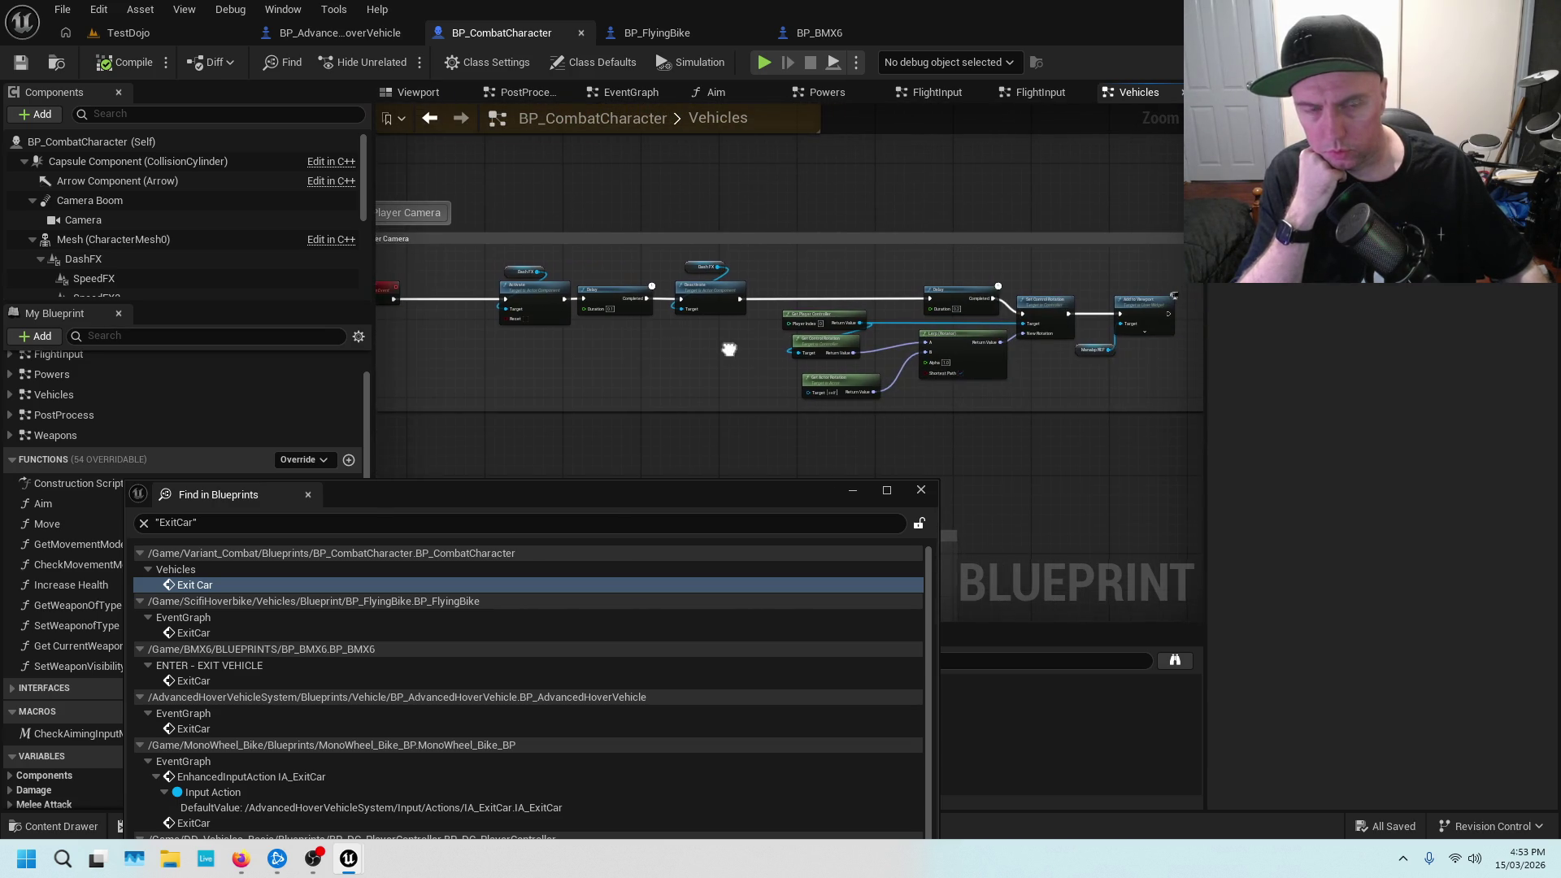
{"action": "left_click", "coordinate": [183, 39]}
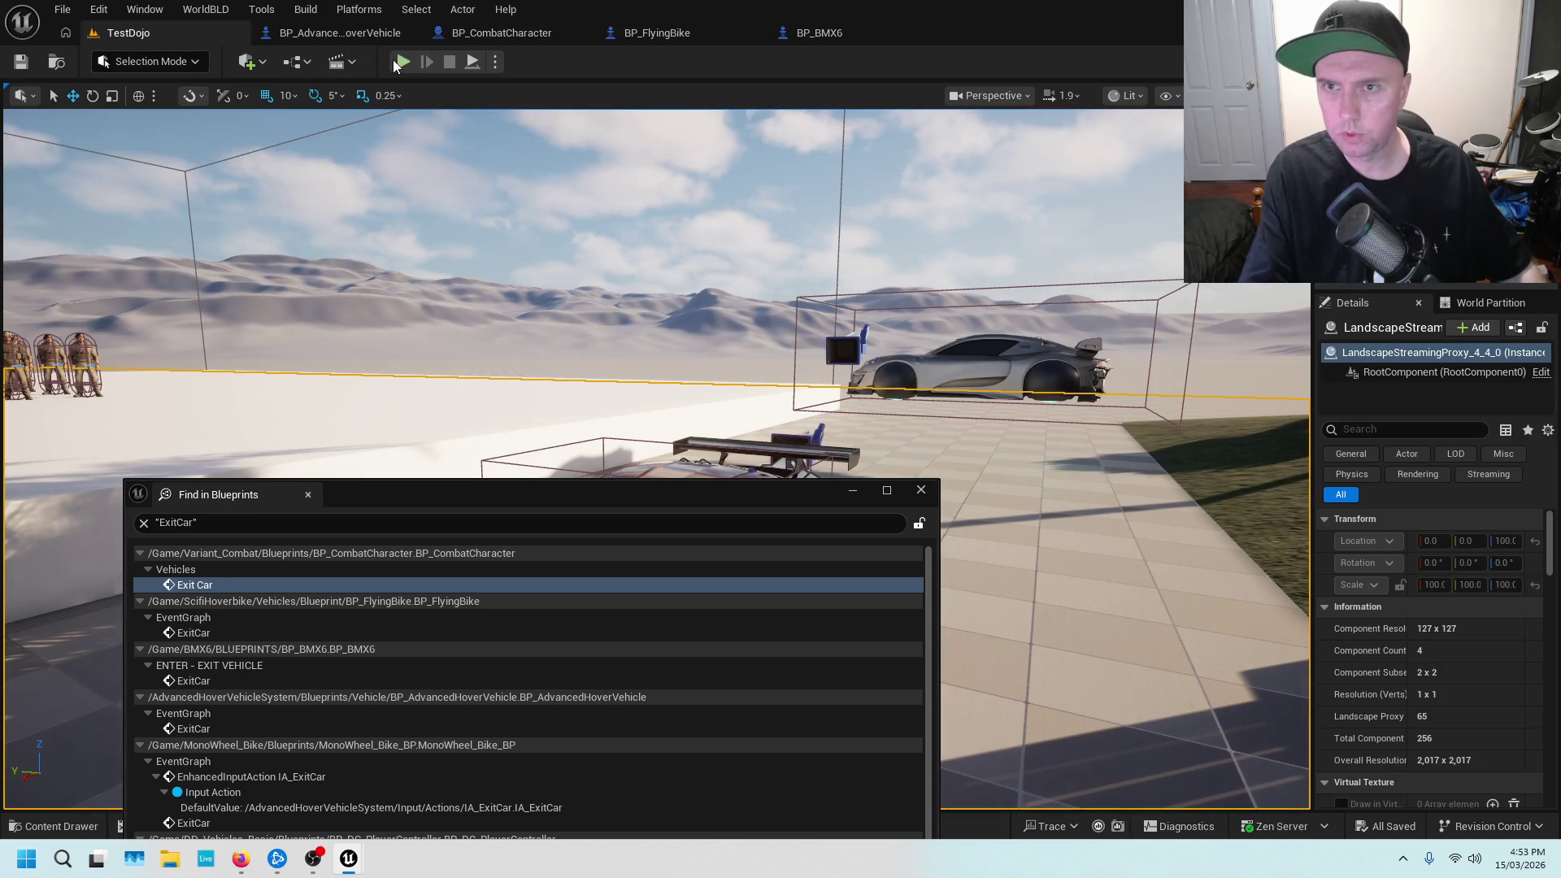
Play TestDojo, run the character to the hover car, enter it and boost airborne
{"action": "left_click", "coordinate": [922, 489]}
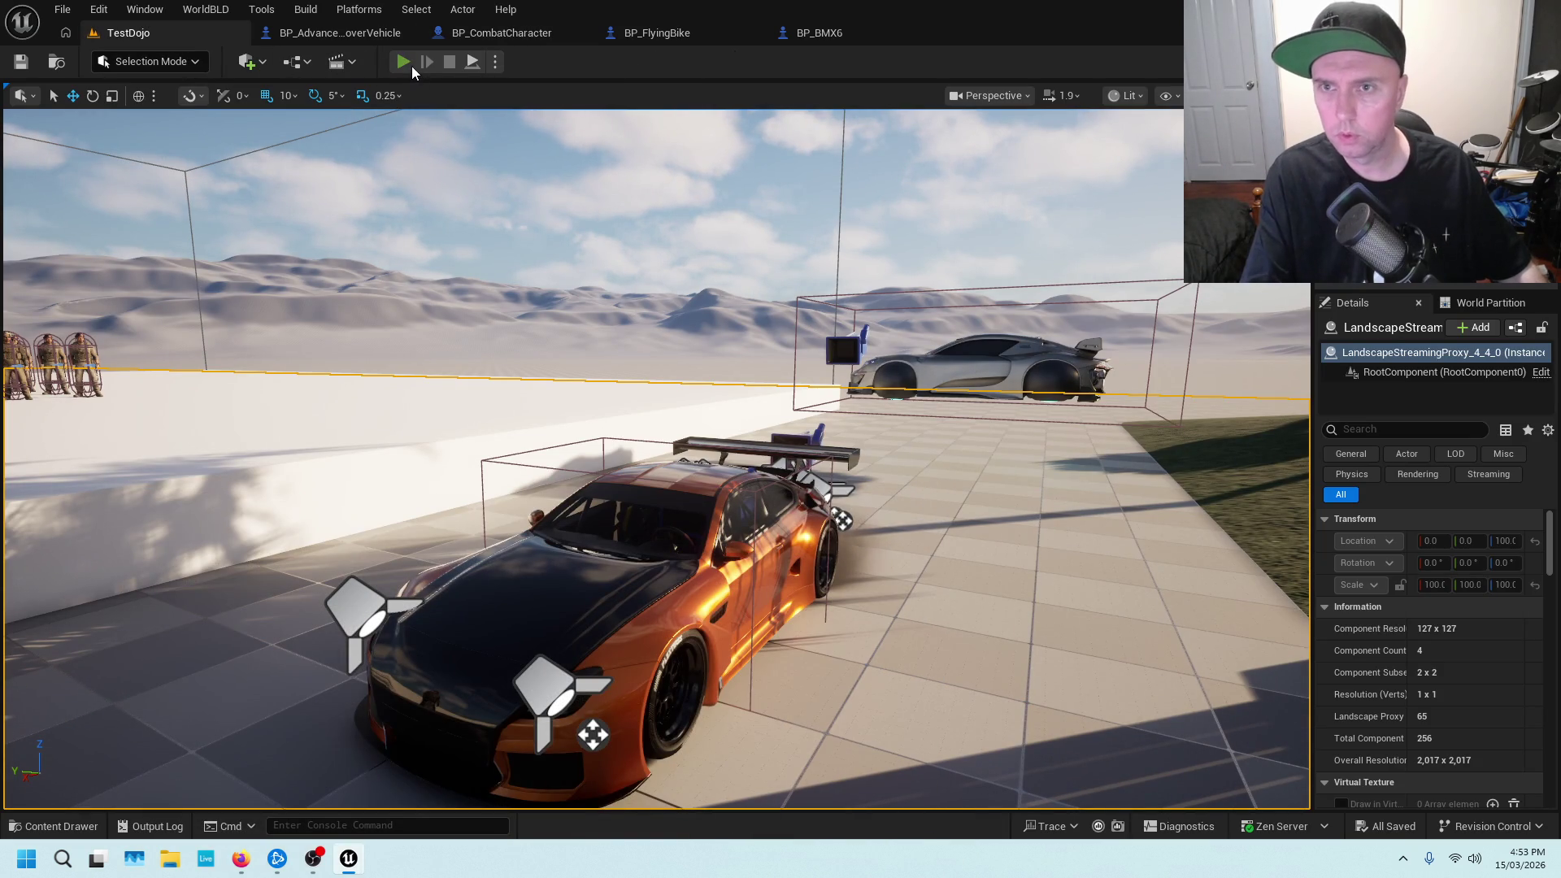
{"action": "key", "text": "alt+p"}
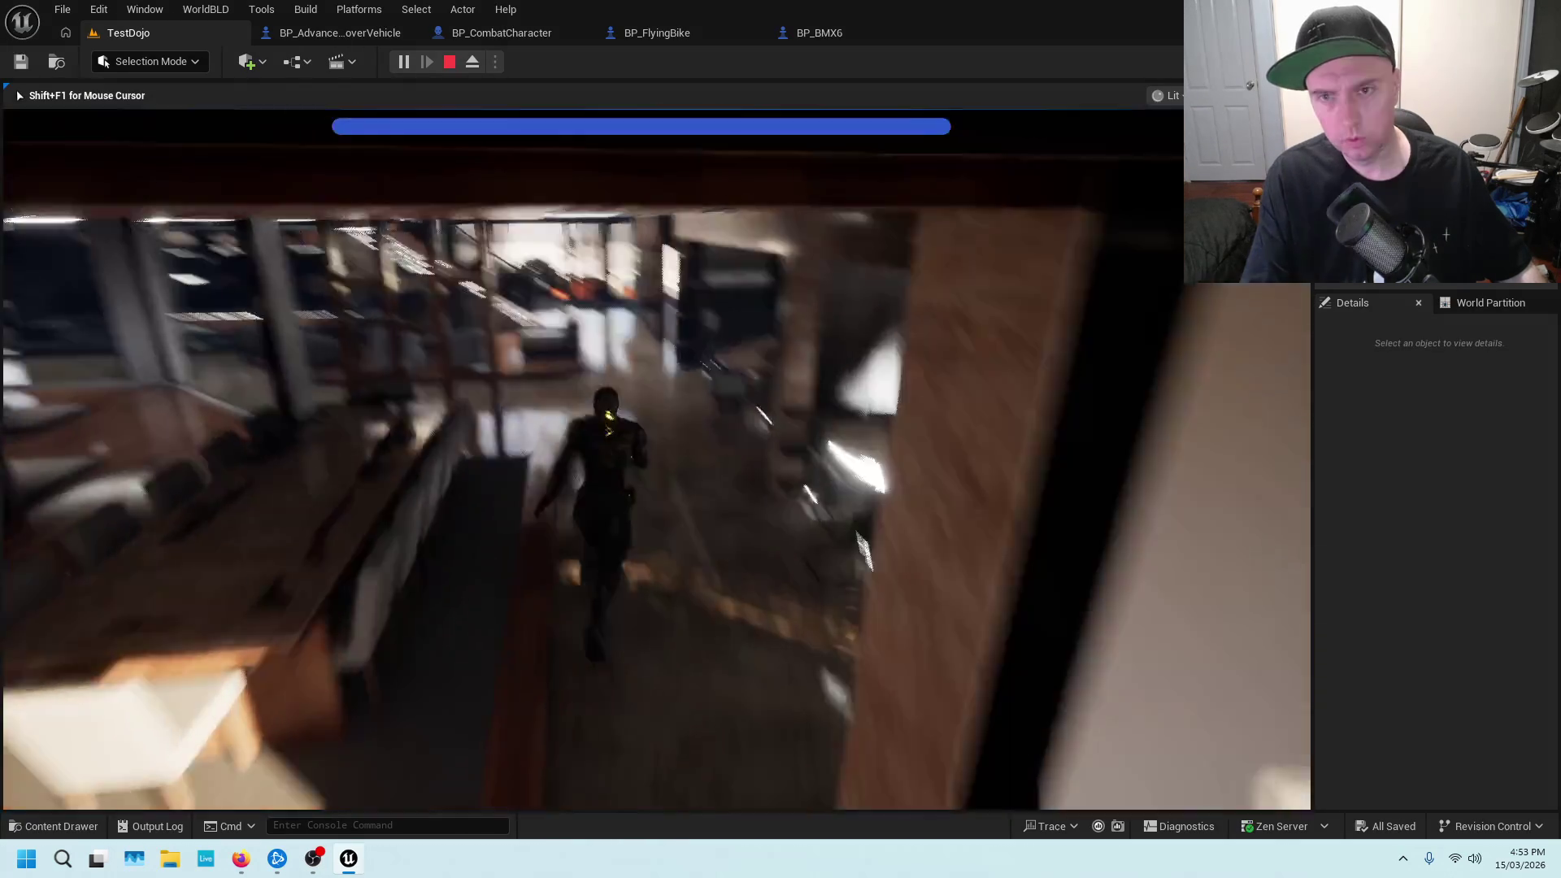
{"action": "key", "text": "w"}
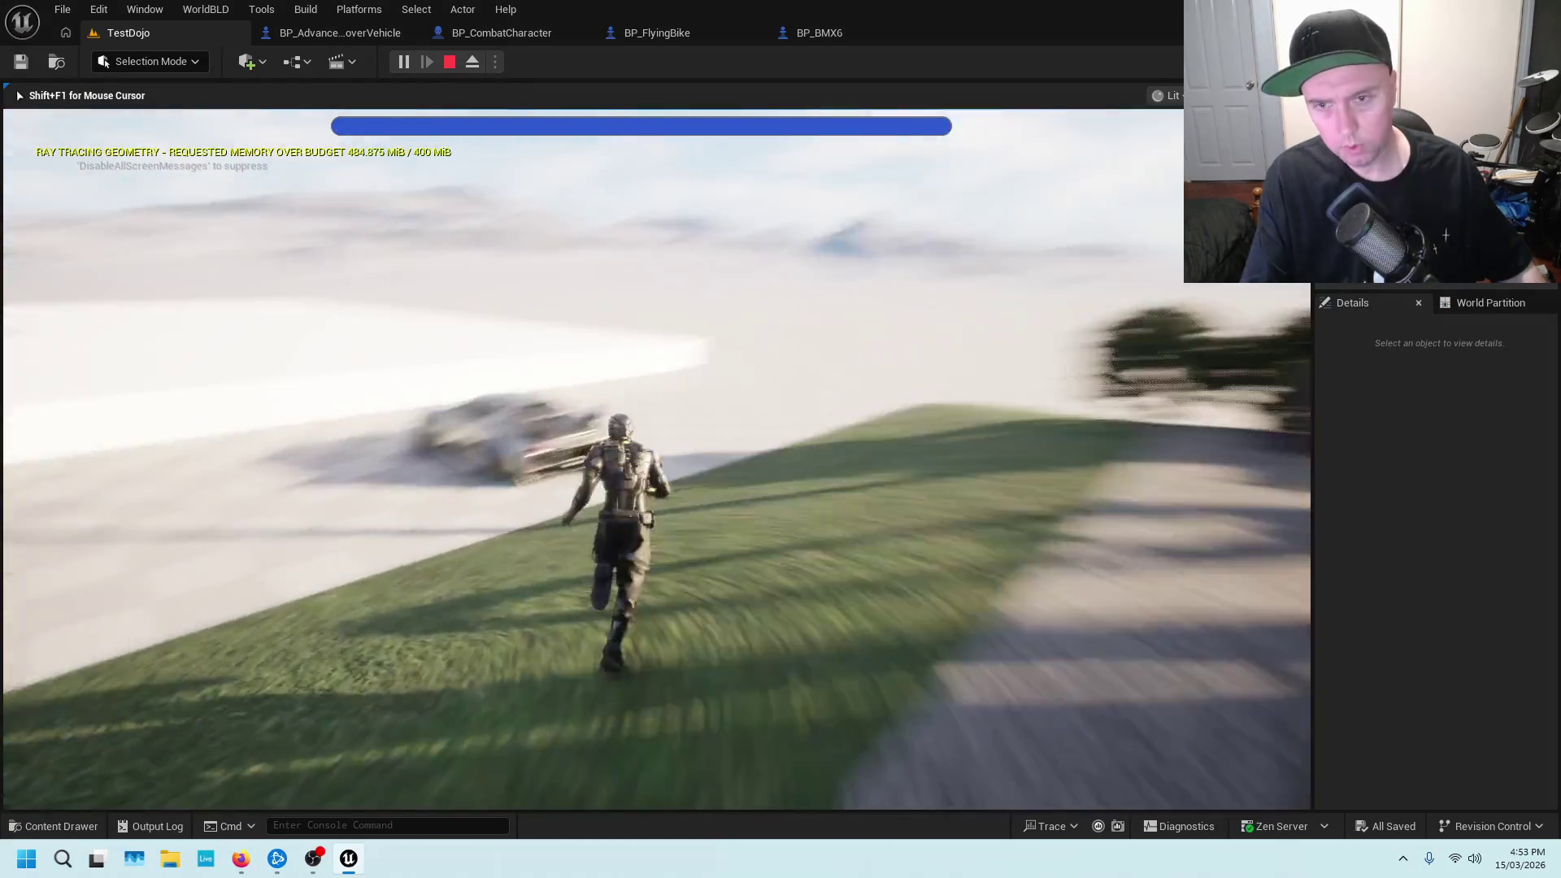
{"action": "key", "text": "e"}
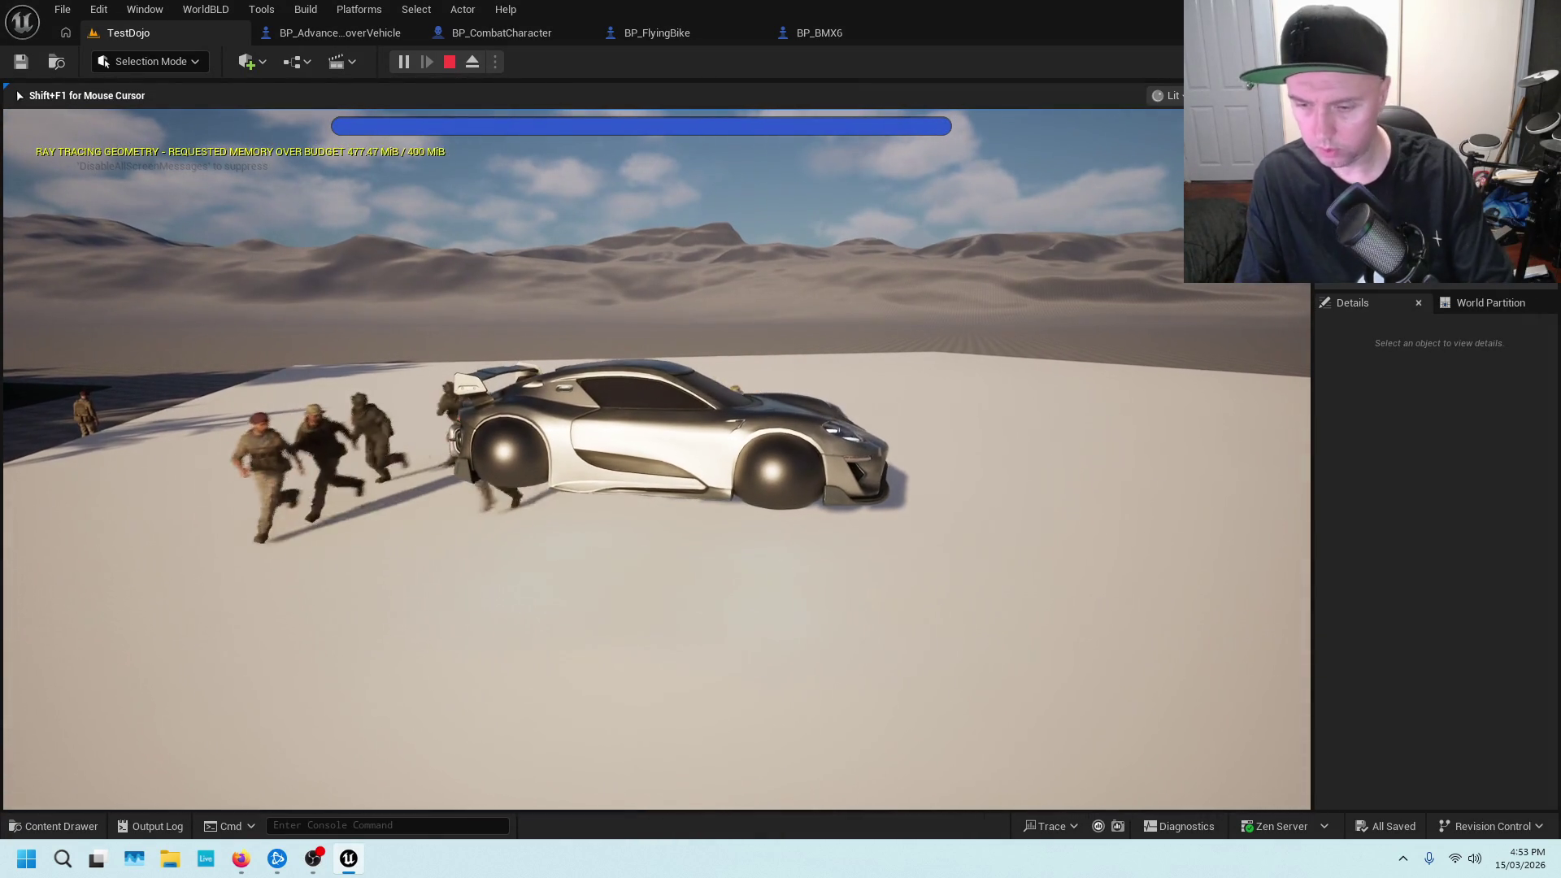
{"action": "key", "text": "space"}
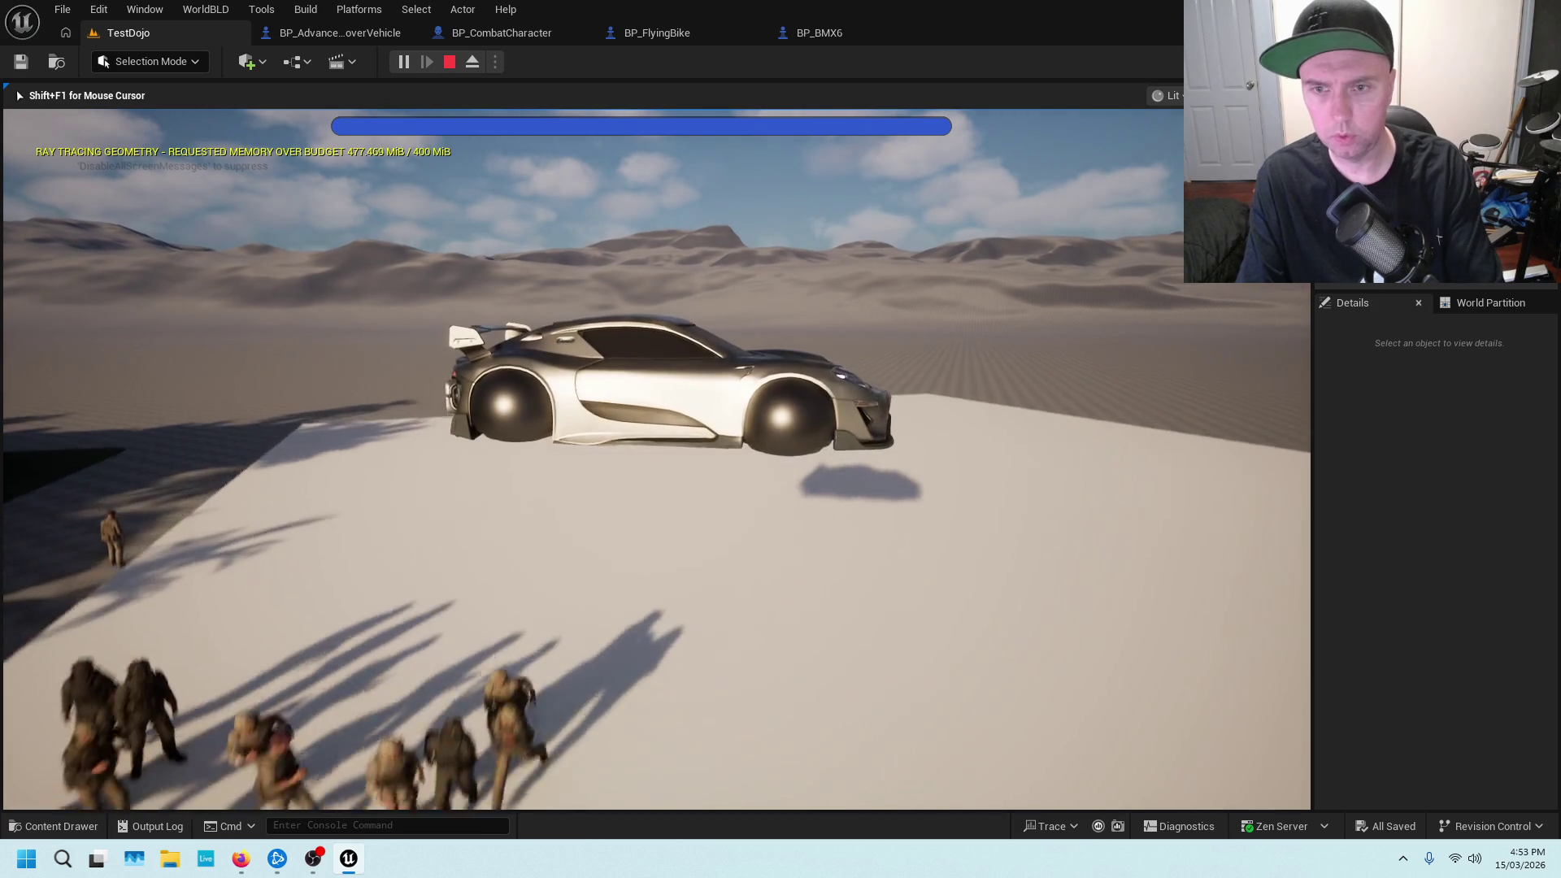
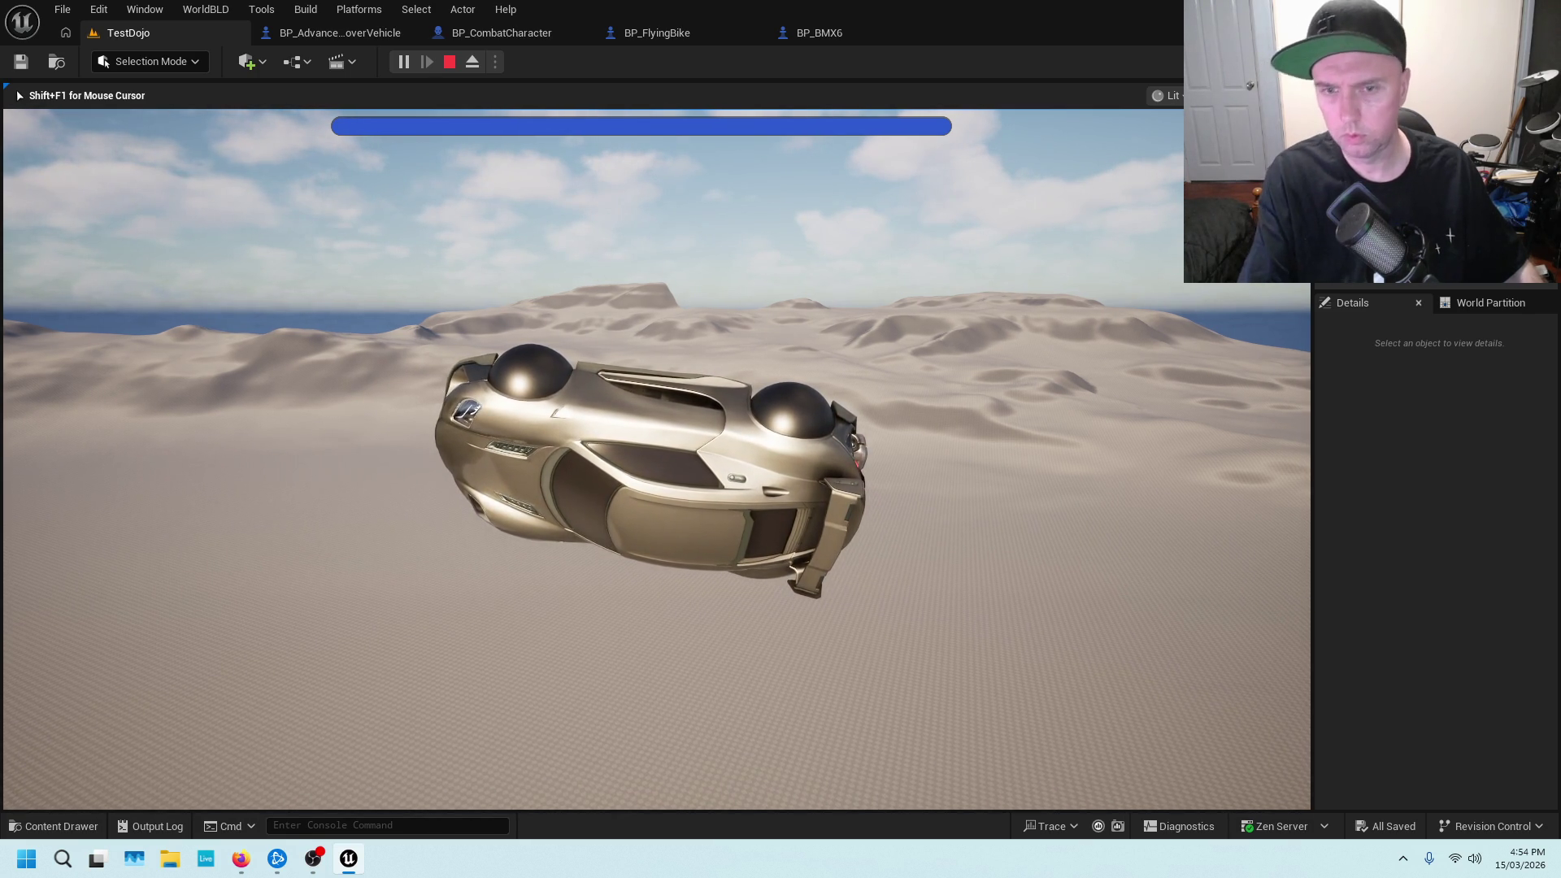
Stop the play test, review BP_BMX6's ENTER - EXIT VEHICLE graph, then switch to BP_AdvancedHoverVehicle's event graph
{"action": "key", "text": "Escape"}
{"action": "left_click", "coordinate": [818, 36]}
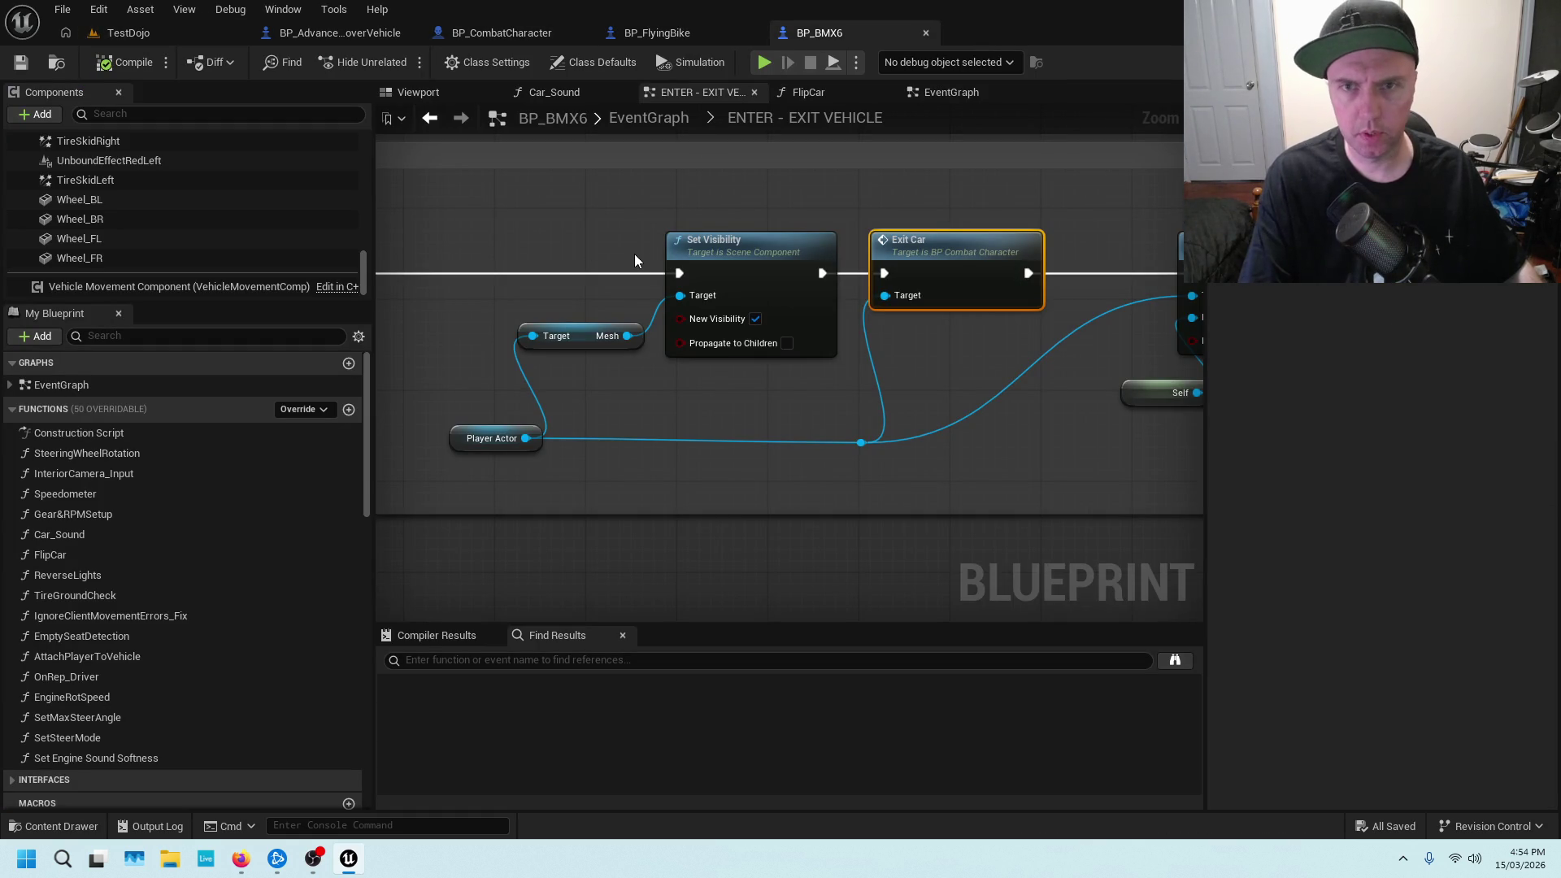
{"action": "scroll", "coordinate": [634, 254], "scroll_direction": "down", "scroll_amount": 6}
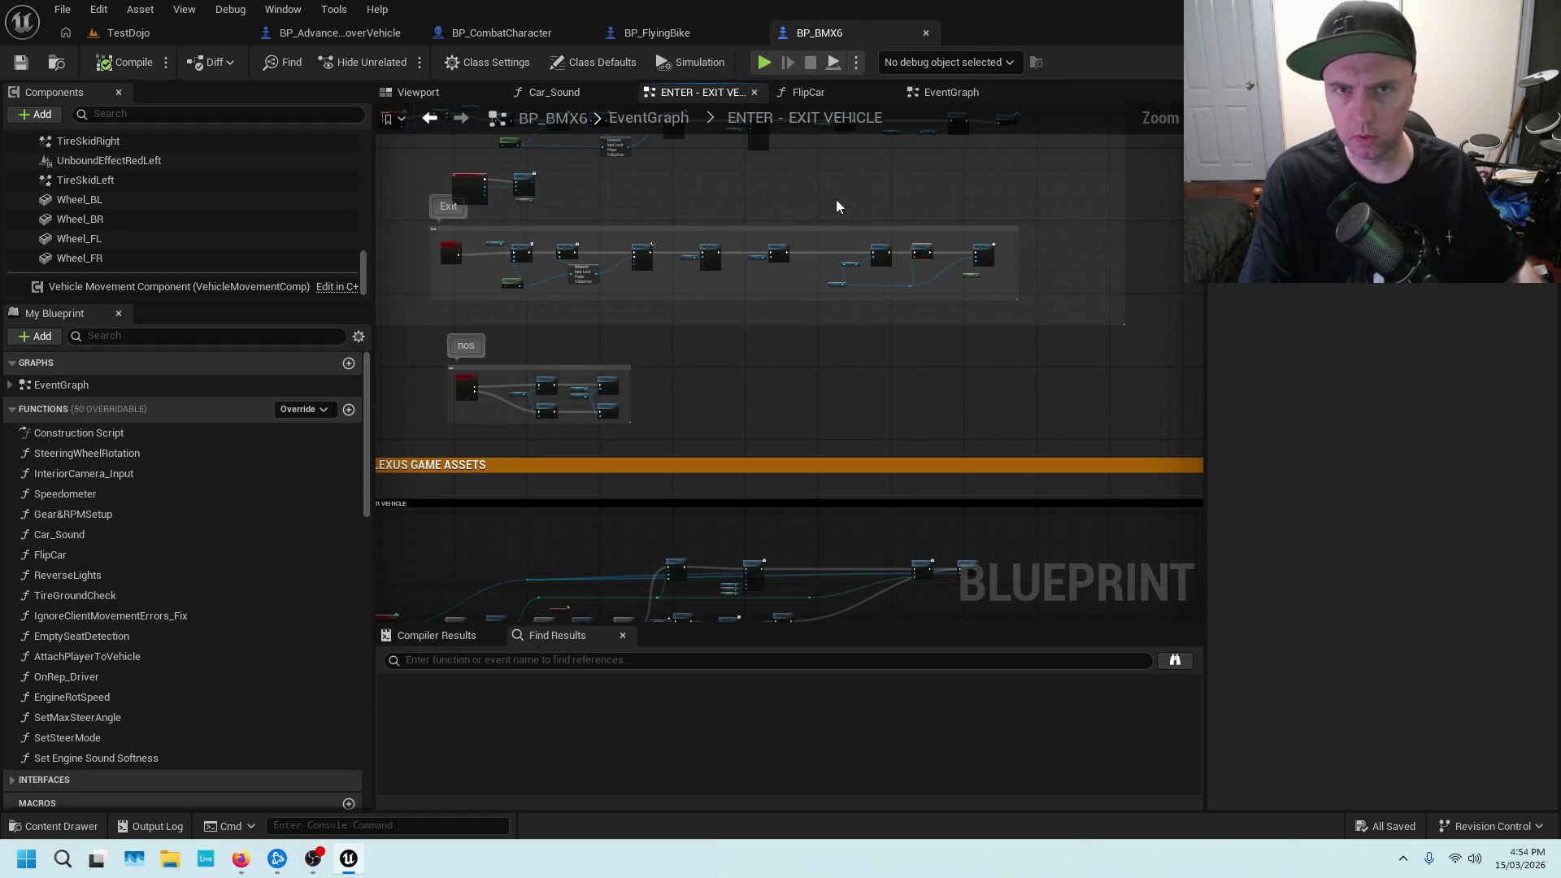
{"action": "left_click", "coordinate": [536, 33]}
{"action": "left_click", "coordinate": [346, 34]}
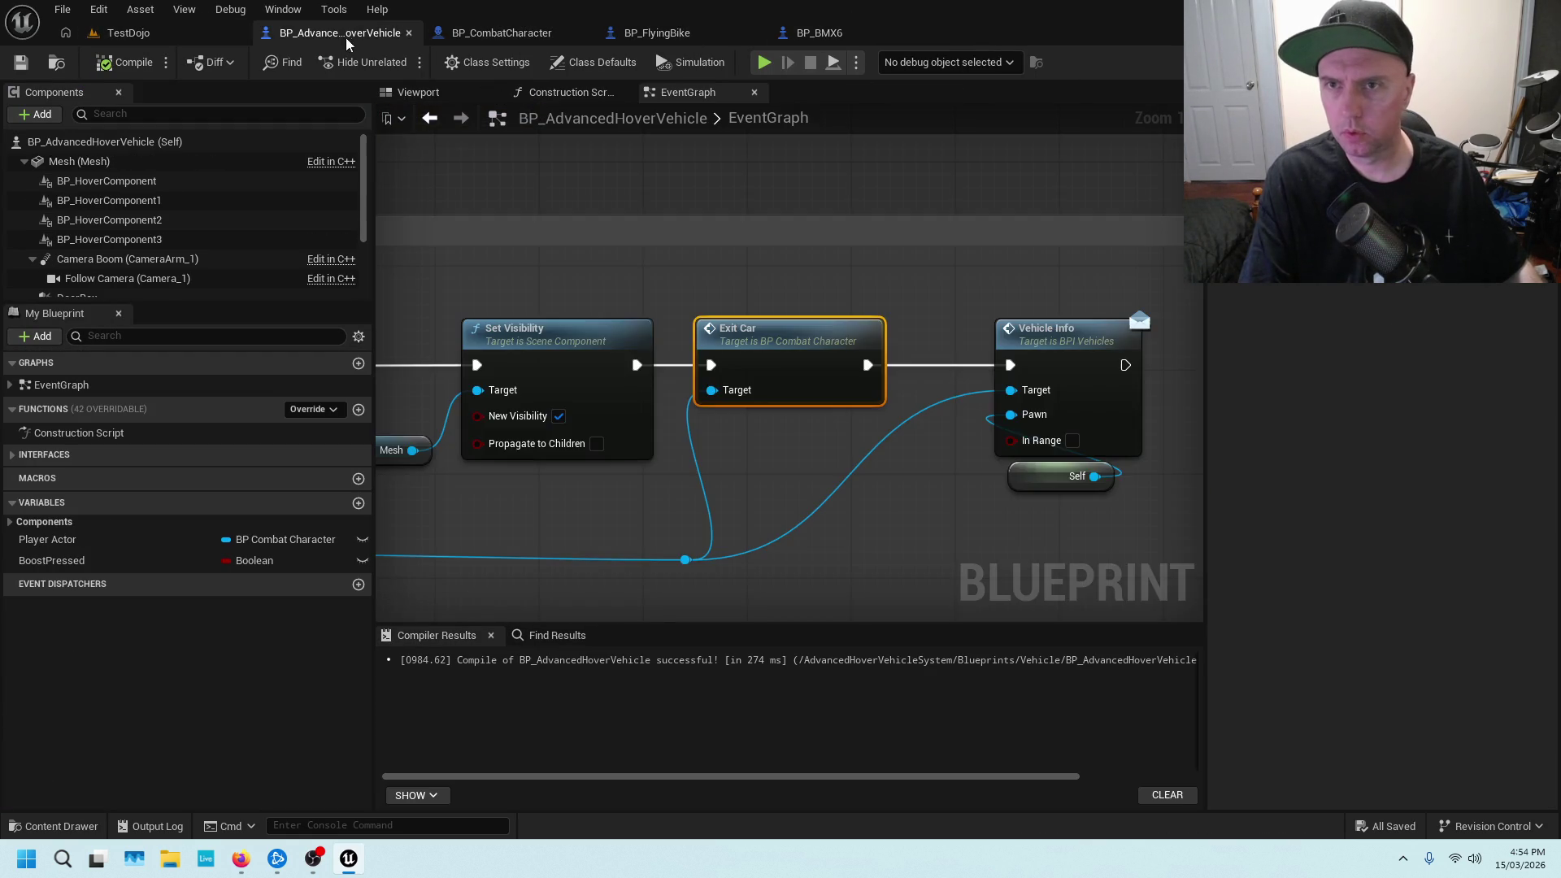
Navigate to and select the Input_ActionVehicleExit node that drives the Possess chain
{"action": "scroll", "coordinate": [642, 263], "scroll_direction": "down", "scroll_amount": 5}
{"action": "scroll", "coordinate": [984, 277], "scroll_direction": "up", "scroll_amount": 5}
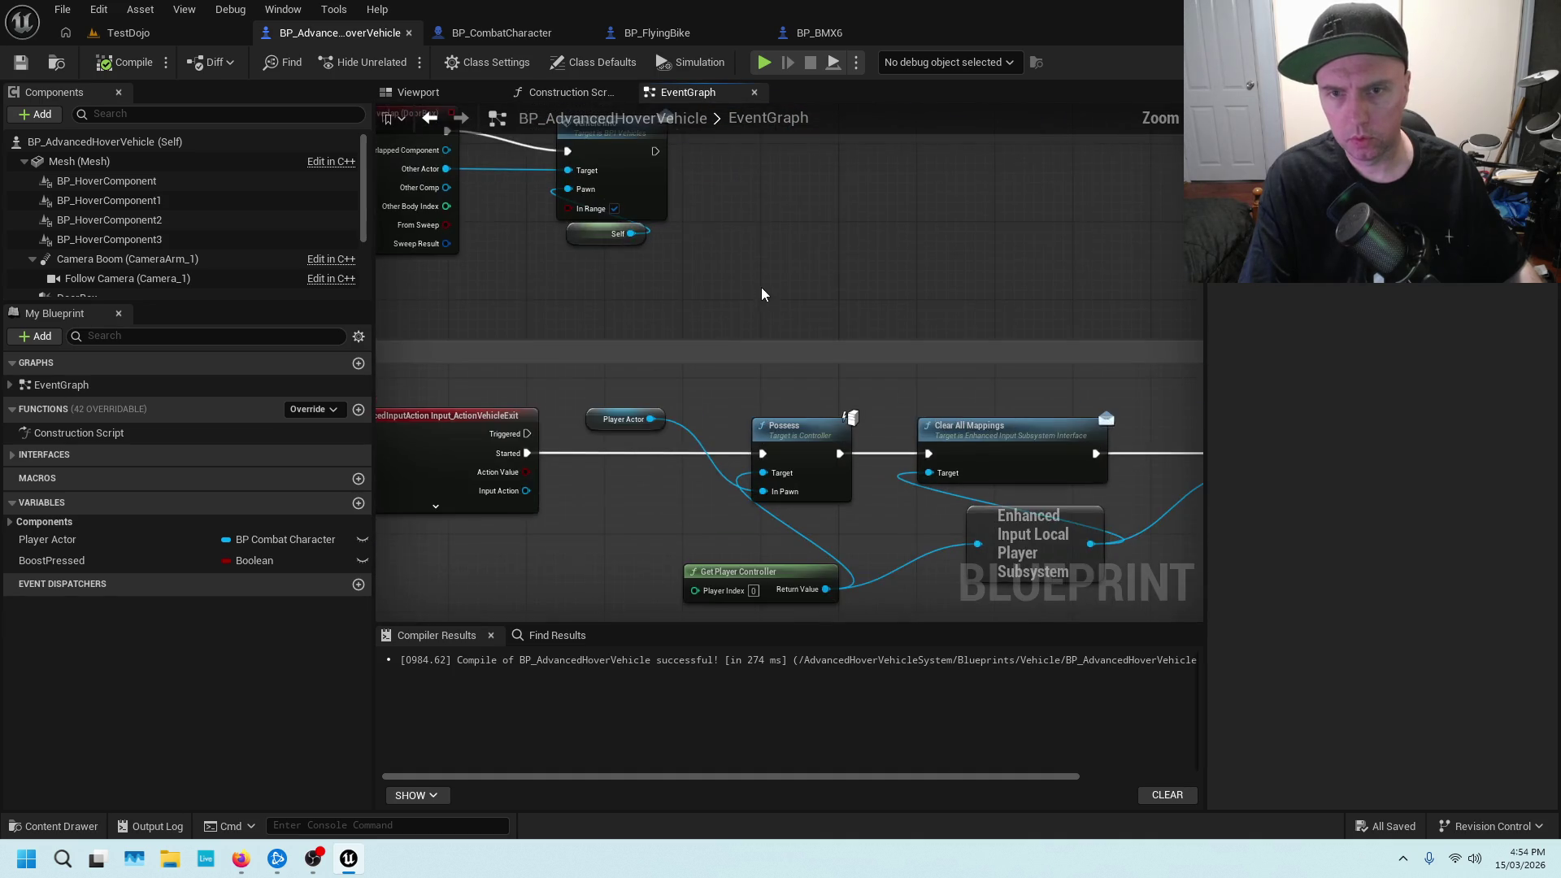
{"action": "scroll", "coordinate": [701, 358], "scroll_direction": "up", "scroll_amount": 2}
{"action": "left_click", "coordinate": [604, 373]}
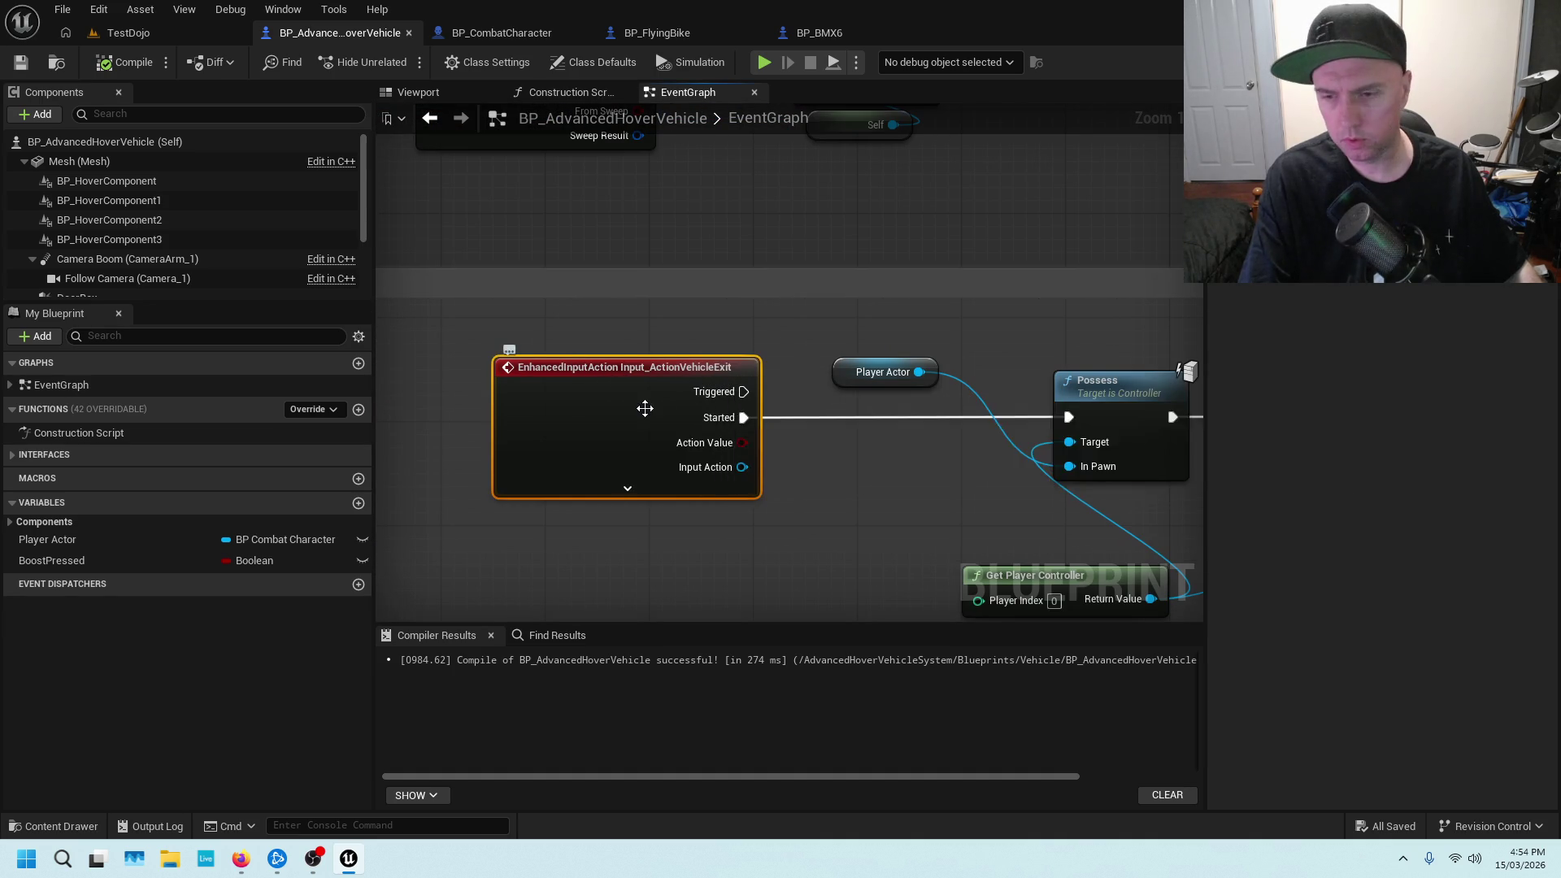
{"action": "left_click", "coordinate": [31, 860]}
{"action": "left_click", "coordinate": [66, 826]}
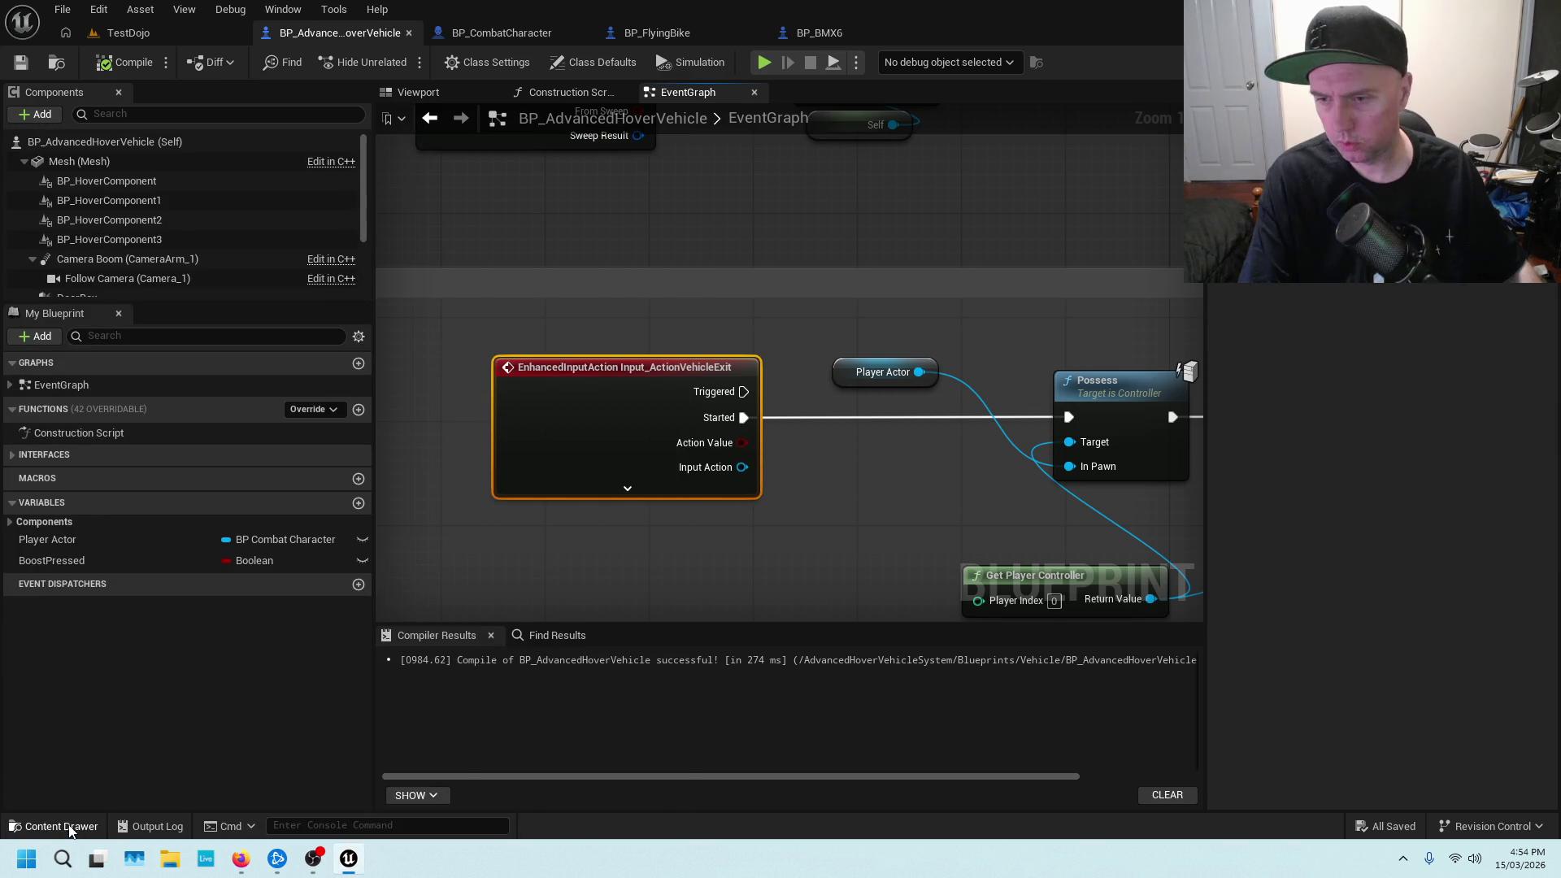
Open the content drawer and expand the Engine and Engine C++ Classes folders
{"action": "left_click", "coordinate": [65, 826]}
{"action": "scroll", "coordinate": [226, 724], "scroll_direction": "down", "scroll_amount": 15}
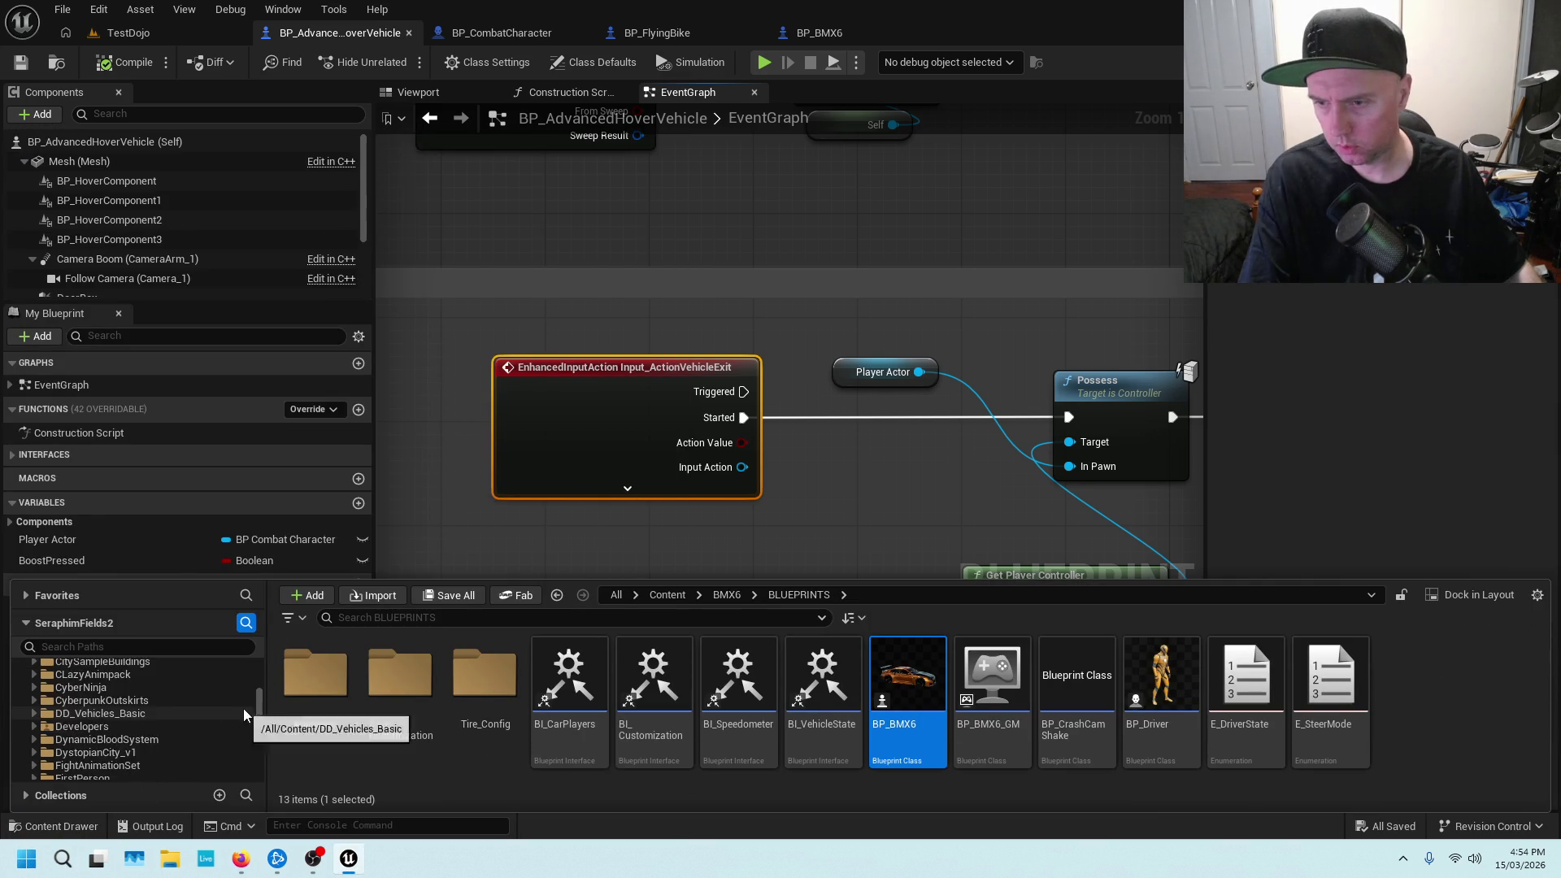
{"action": "left_click", "coordinate": [28, 772]}
{"action": "scroll", "coordinate": [43, 756], "scroll_direction": "down", "scroll_amount": 1}
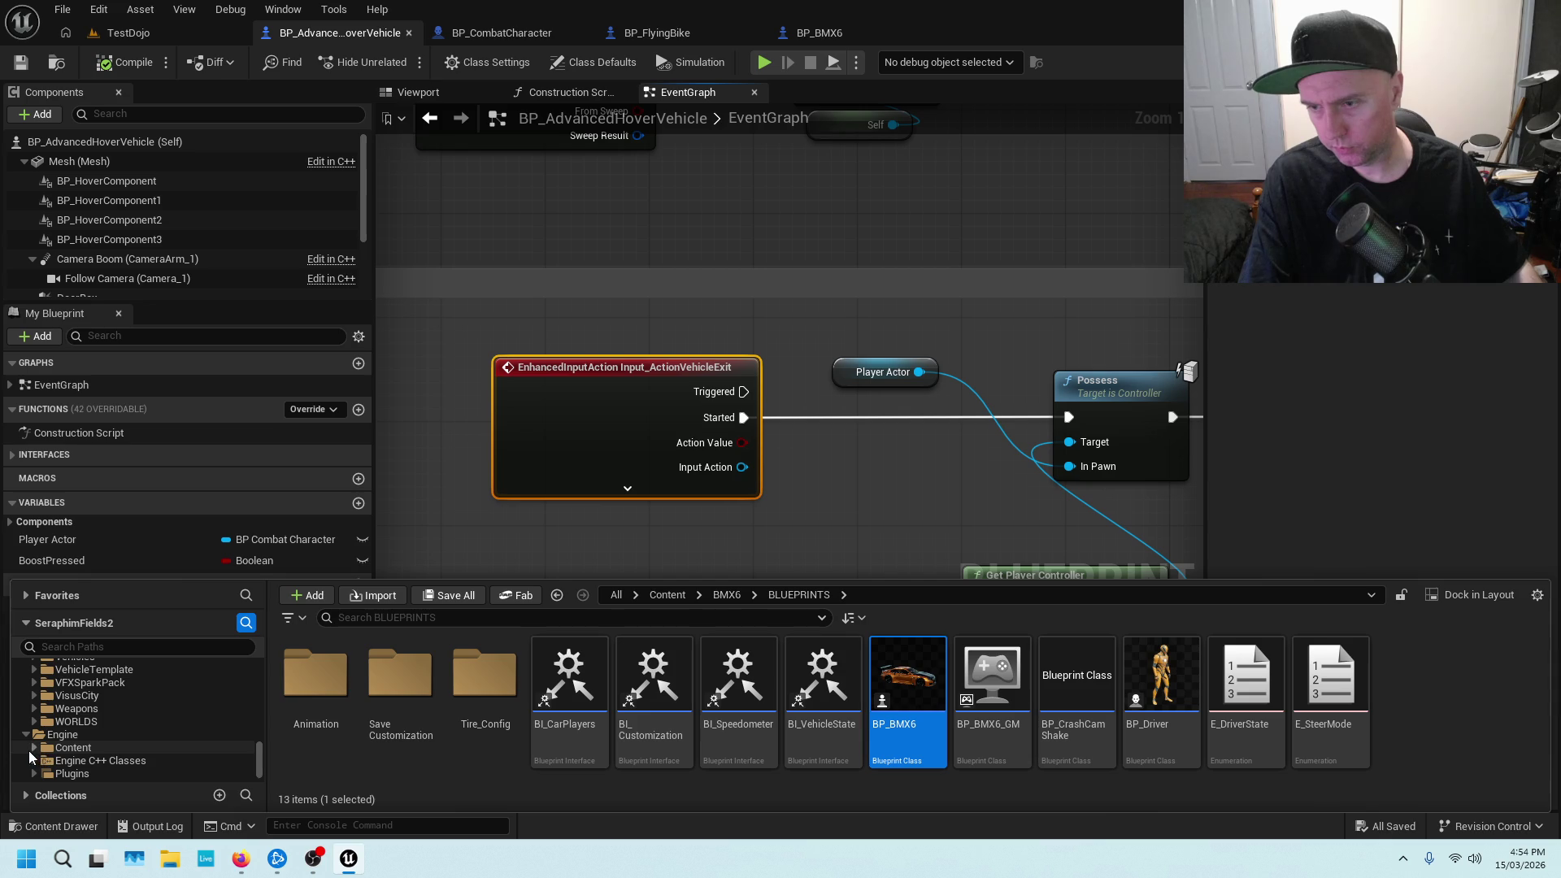
{"action": "scroll", "coordinate": [153, 704], "scroll_direction": "down", "scroll_amount": 10}
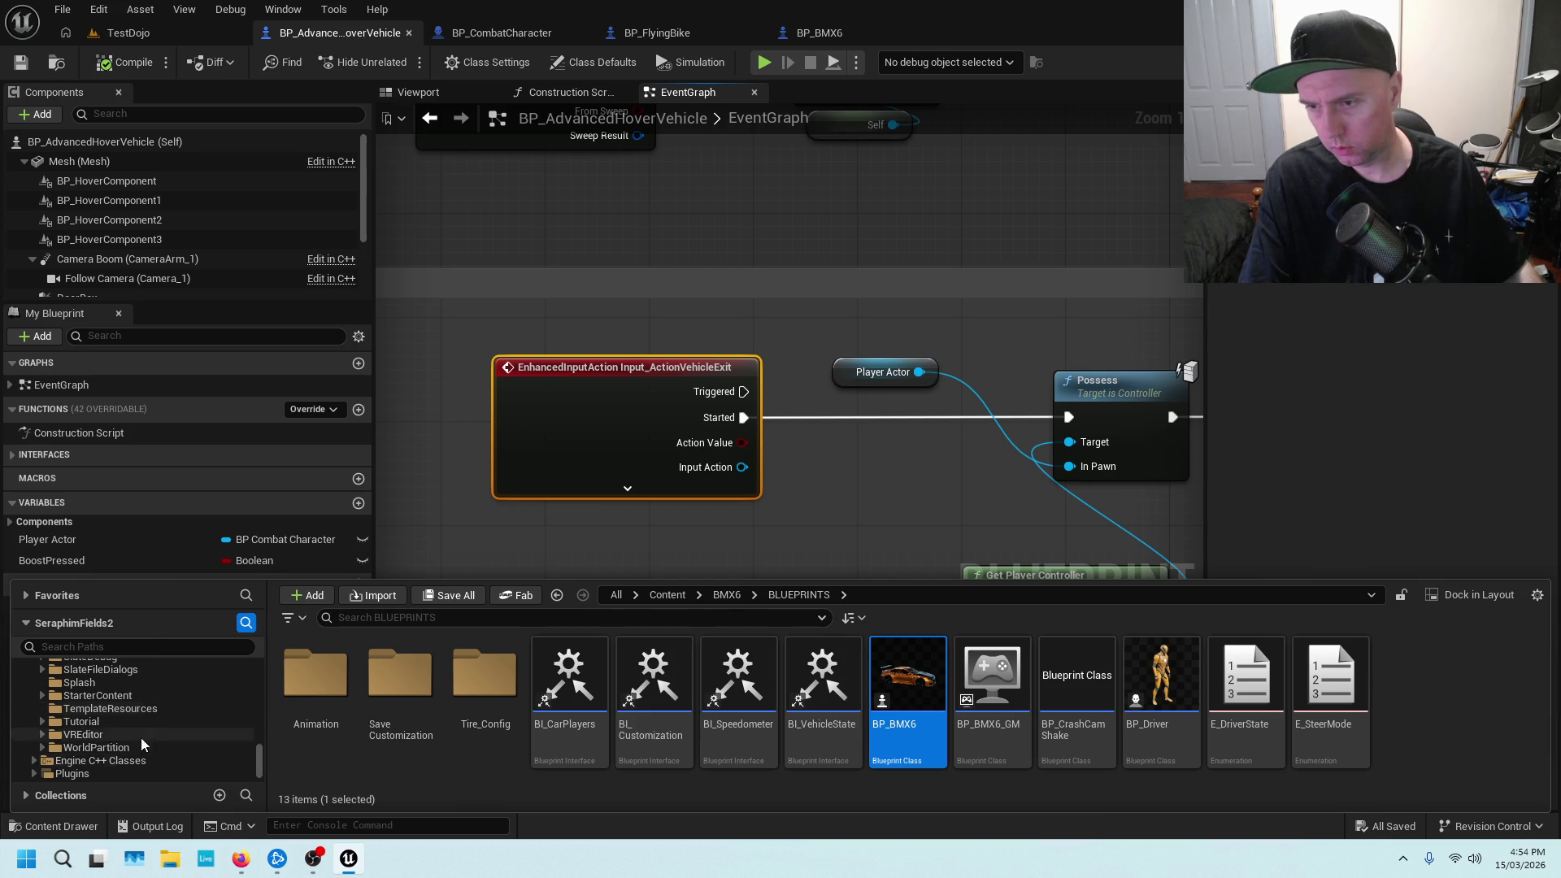
{"action": "left_click", "coordinate": [34, 760]}
Scroll back to the top and show the top-level Content folder's 88 items
{"action": "scroll", "coordinate": [132, 729], "scroll_direction": "down", "scroll_amount": 3}
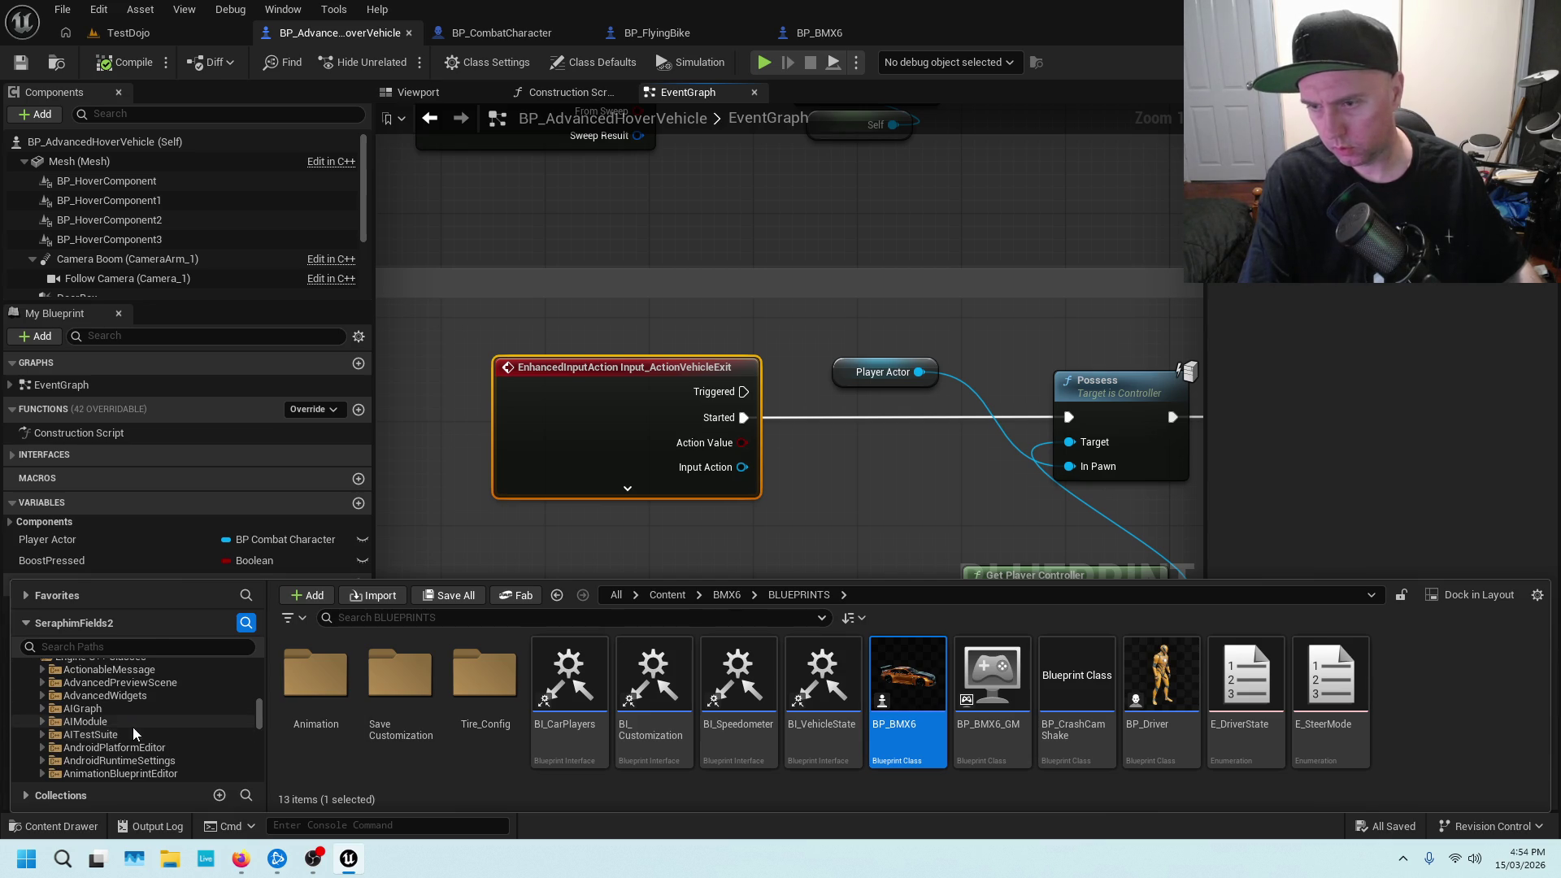
{"action": "scroll", "coordinate": [175, 699], "scroll_direction": "down", "scroll_amount": 5}
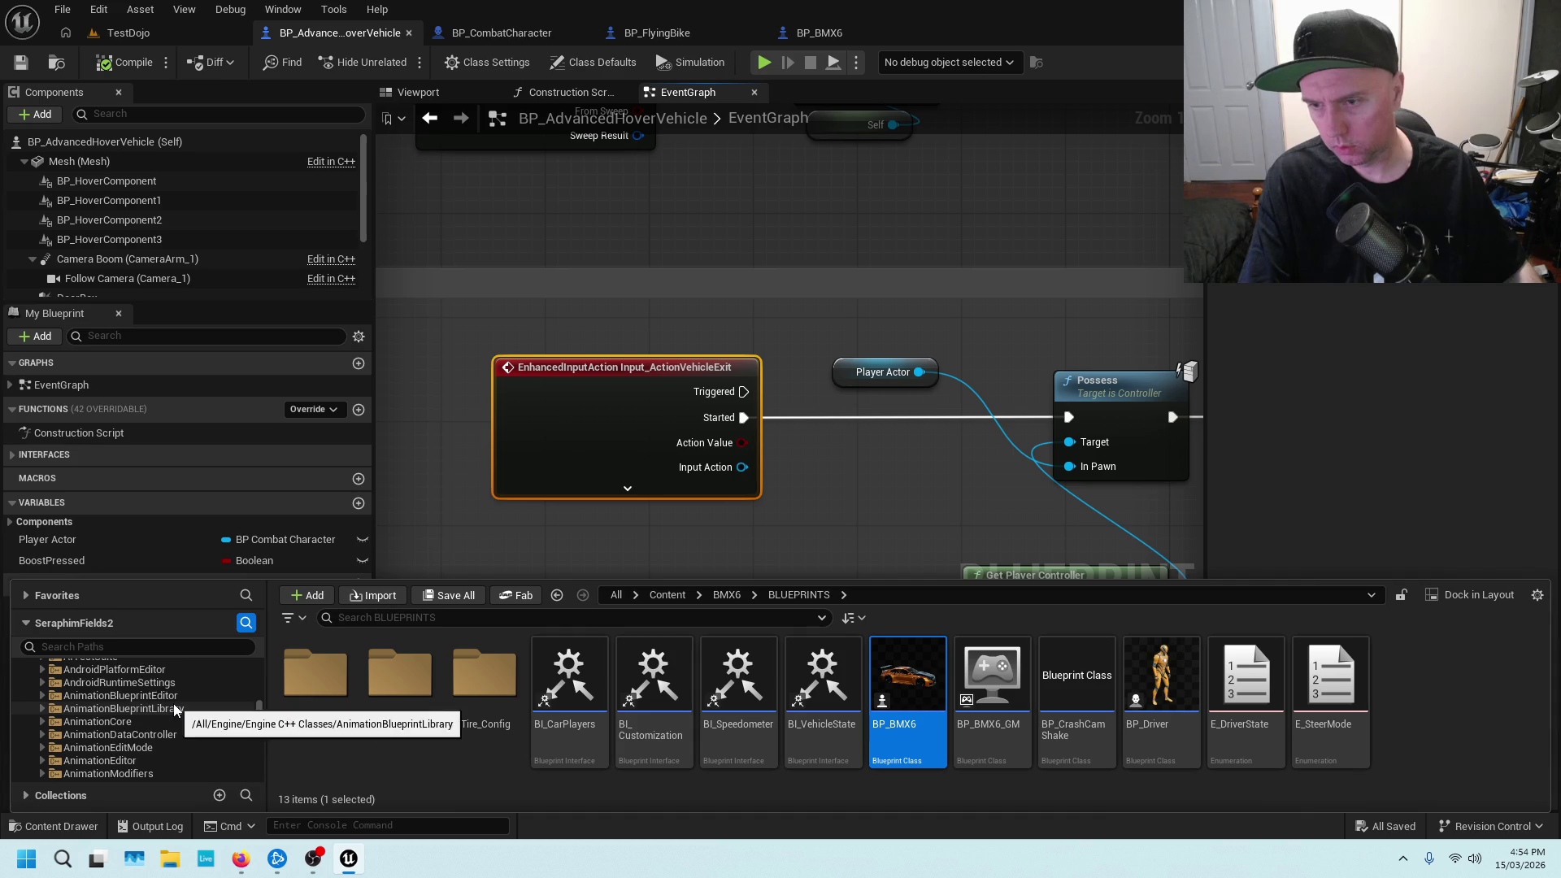
{"action": "scroll", "coordinate": [174, 705], "scroll_direction": "down", "scroll_amount": 10}
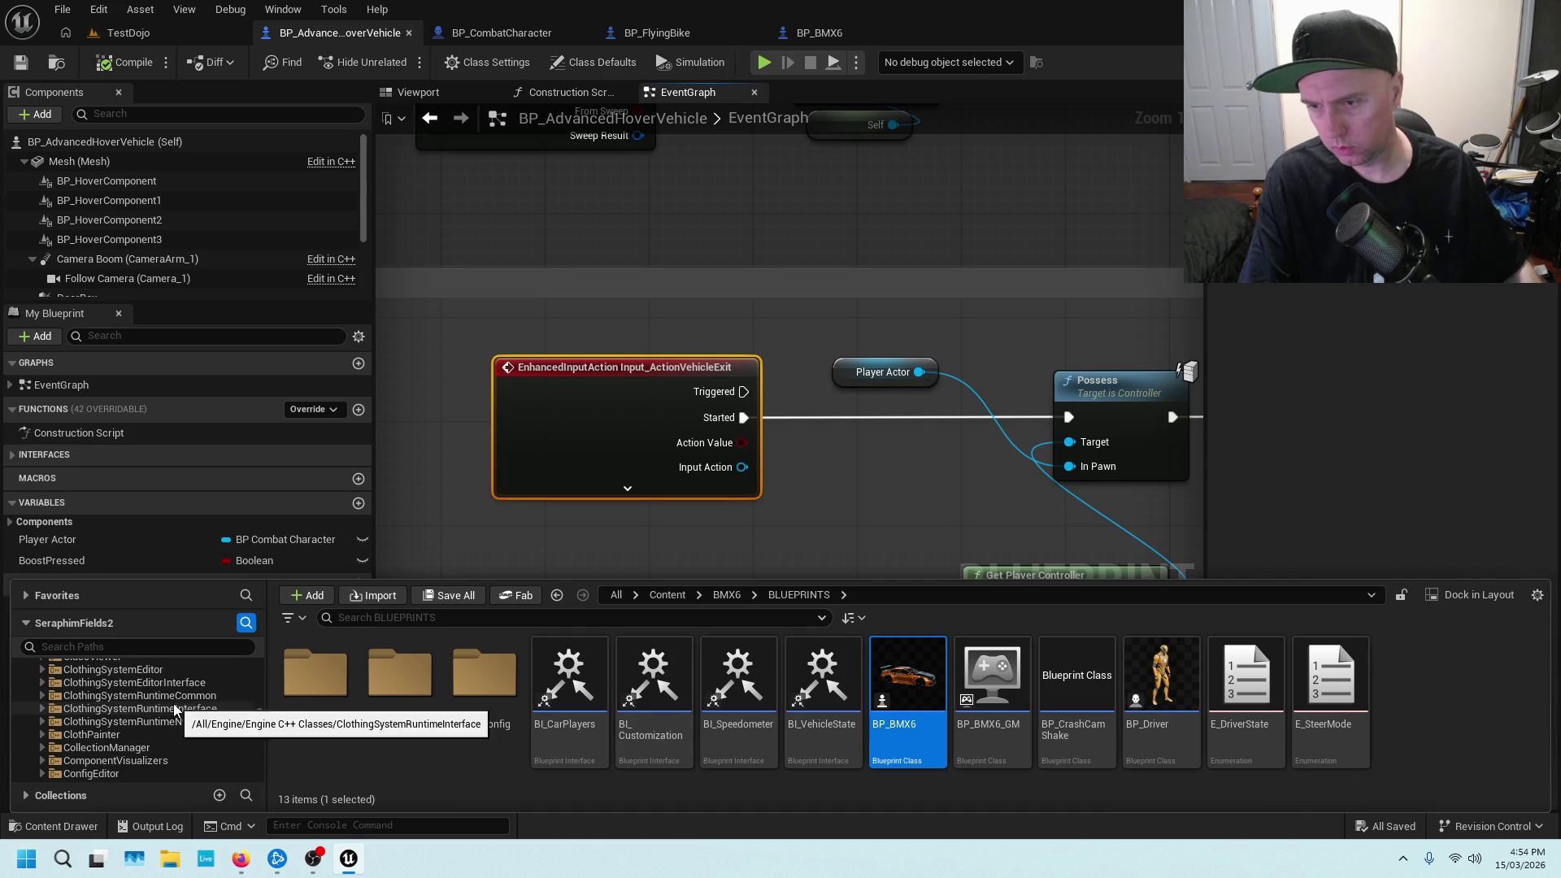
{"action": "scroll", "coordinate": [173, 704], "scroll_direction": "down", "scroll_amount": 15}
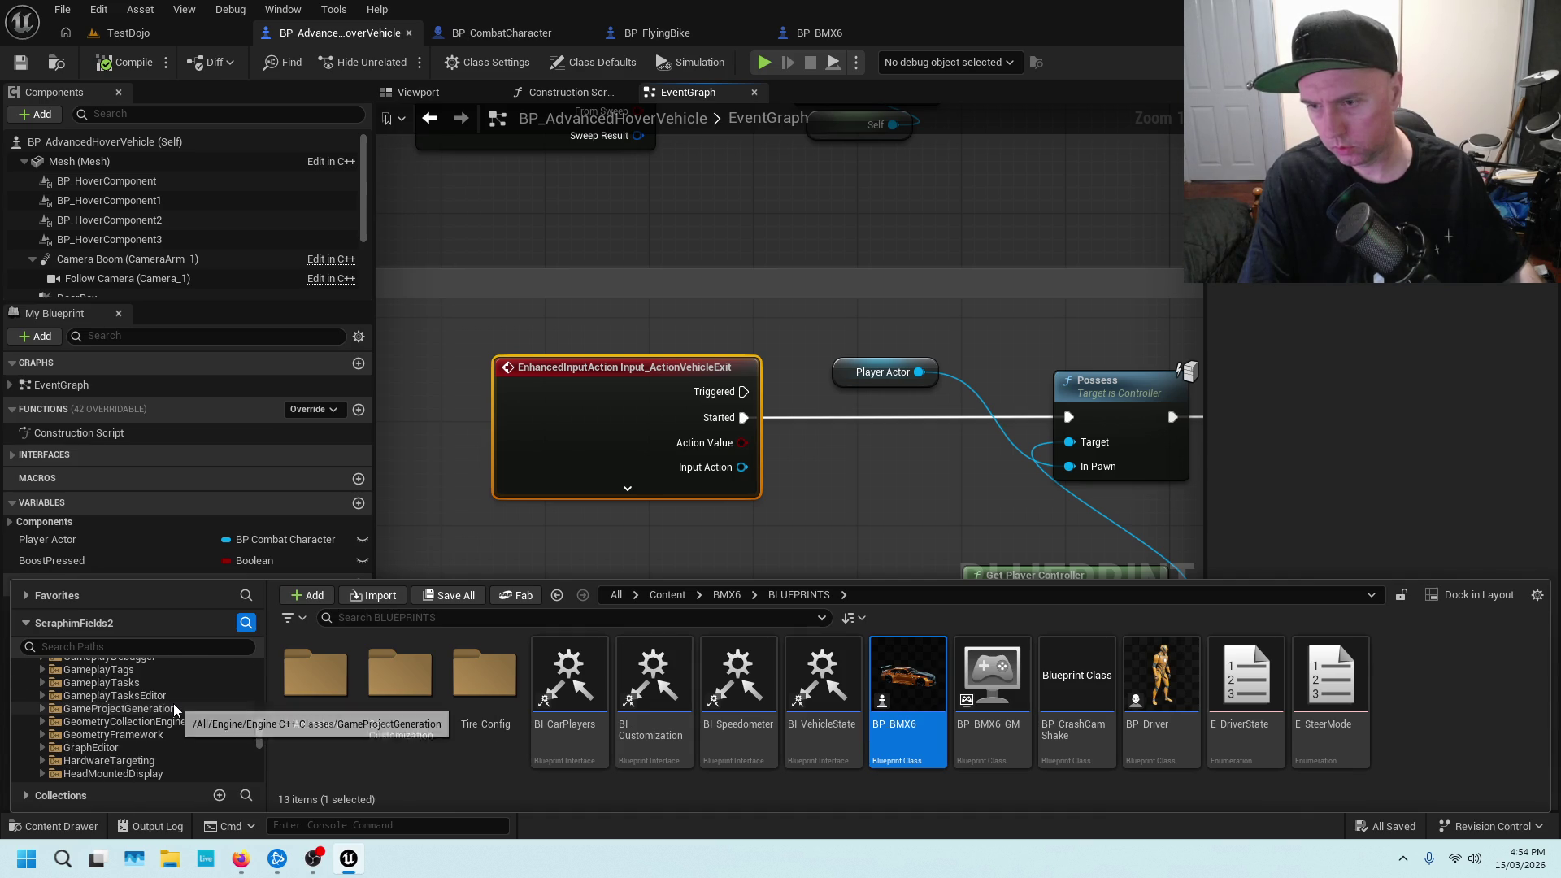
{"action": "scroll", "coordinate": [173, 704], "scroll_direction": "up", "scroll_amount": 10}
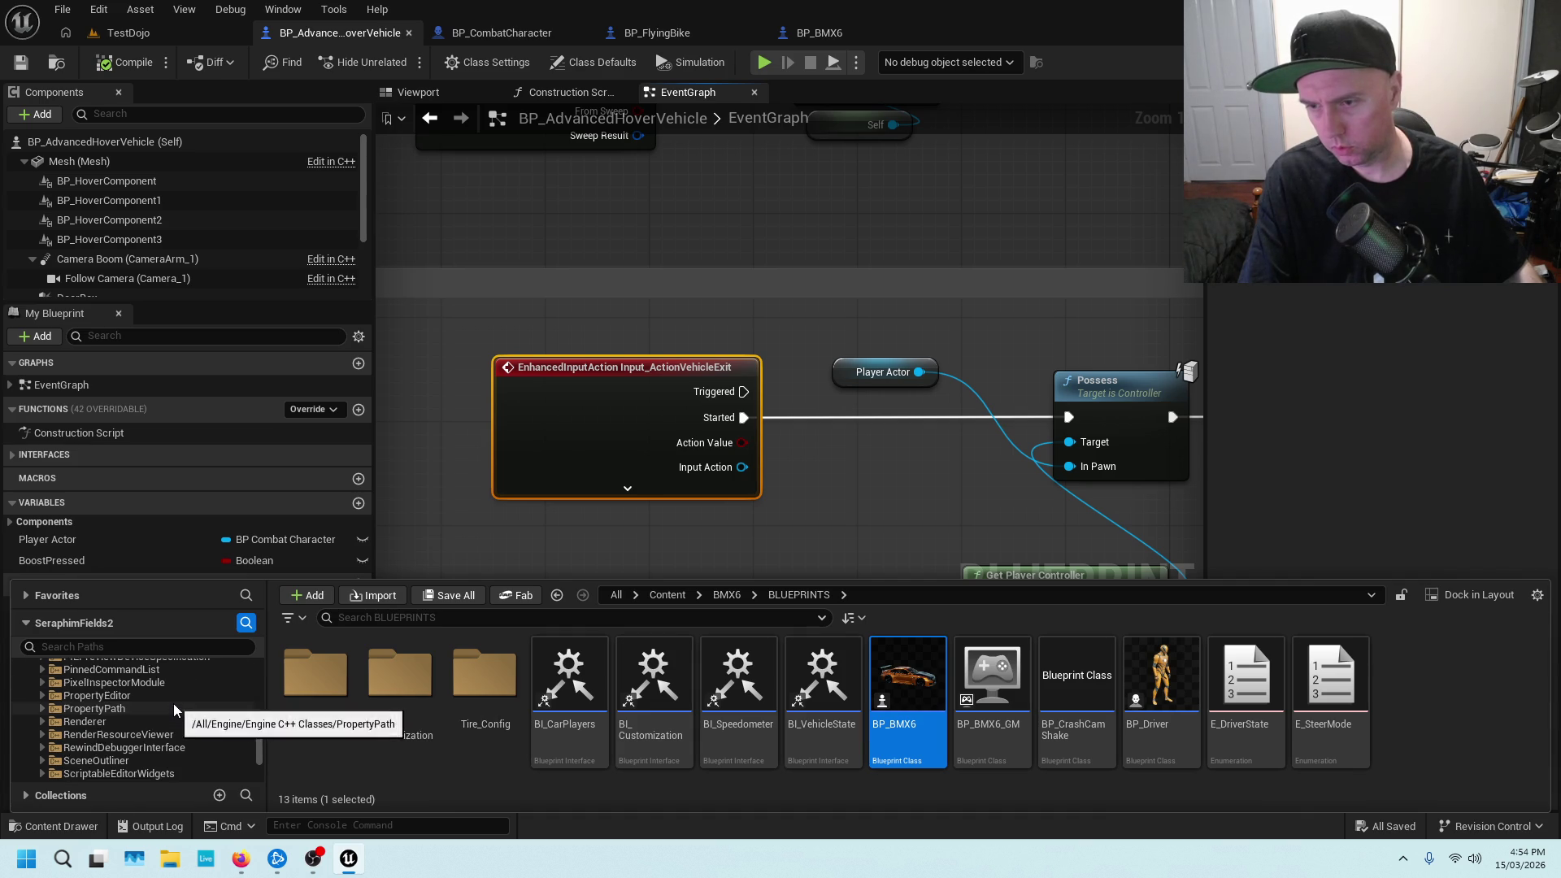
{"action": "scroll", "coordinate": [174, 704], "scroll_direction": "up", "scroll_amount": 5}
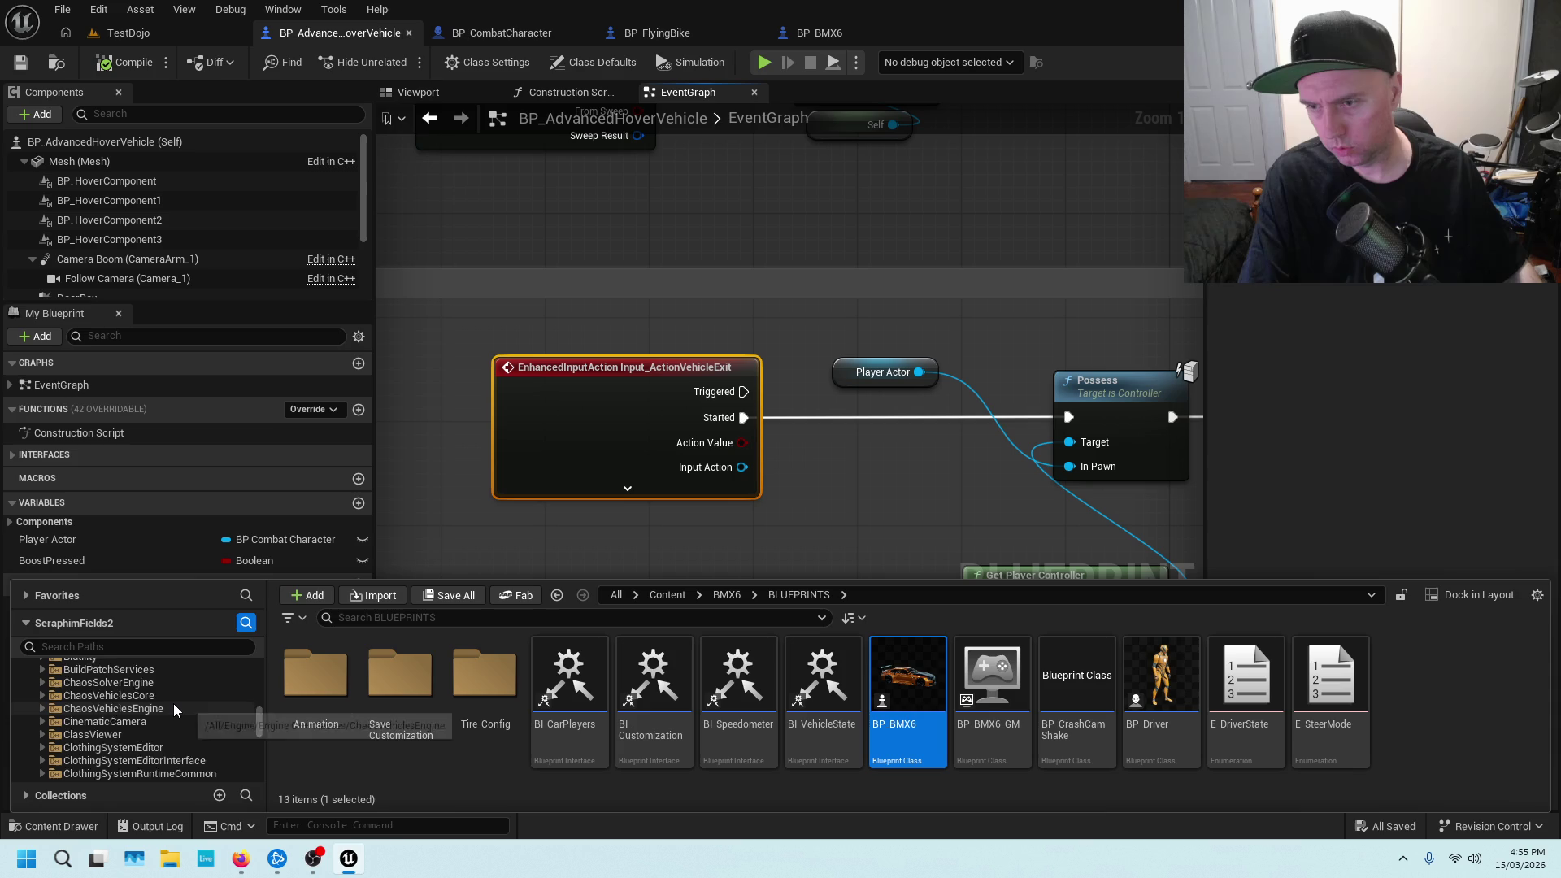
{"action": "scroll", "coordinate": [173, 704], "scroll_direction": "up", "scroll_amount": 3}
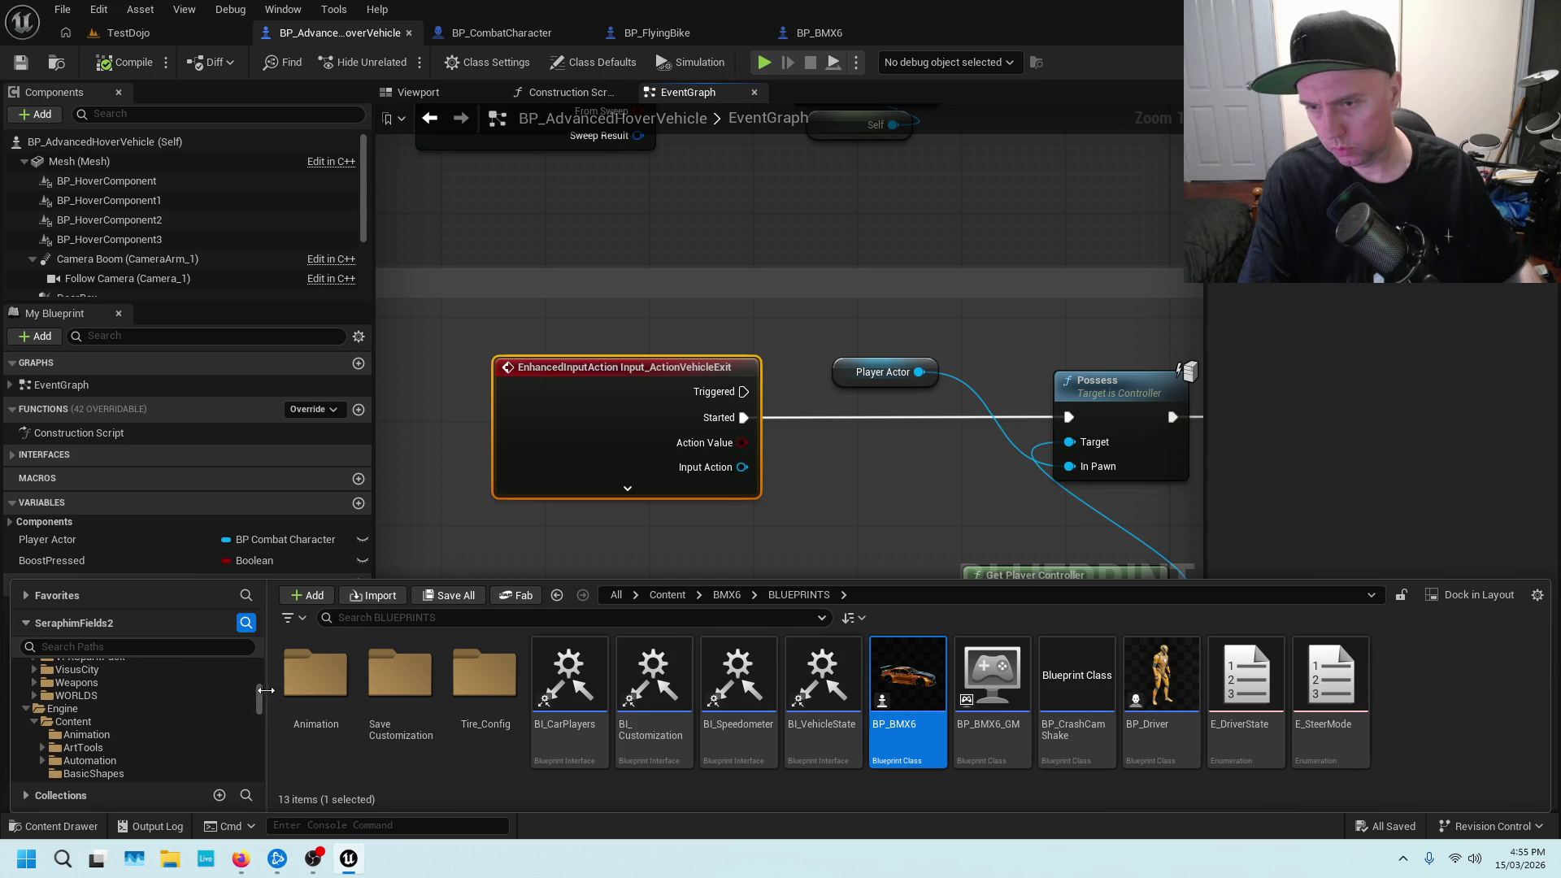
{"action": "left_click_drag", "start_coordinate": [260, 695], "coordinate": [194, 612]}
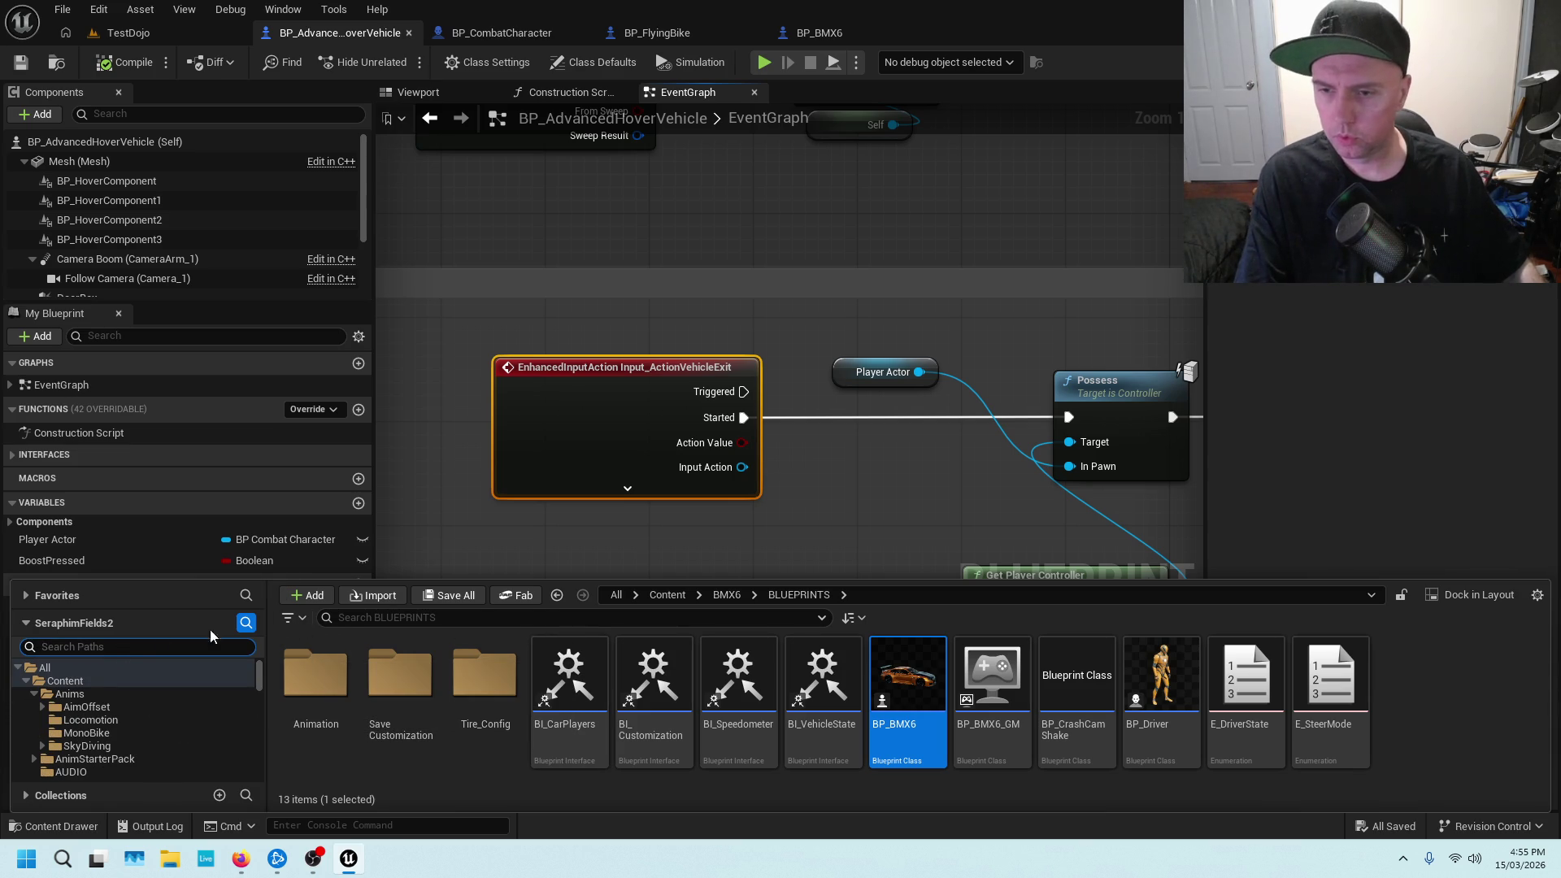
{"action": "left_click", "coordinate": [93, 680]}
Search all content for HOVER and scroll through the animation results
{"action": "left_click", "coordinate": [426, 623]}
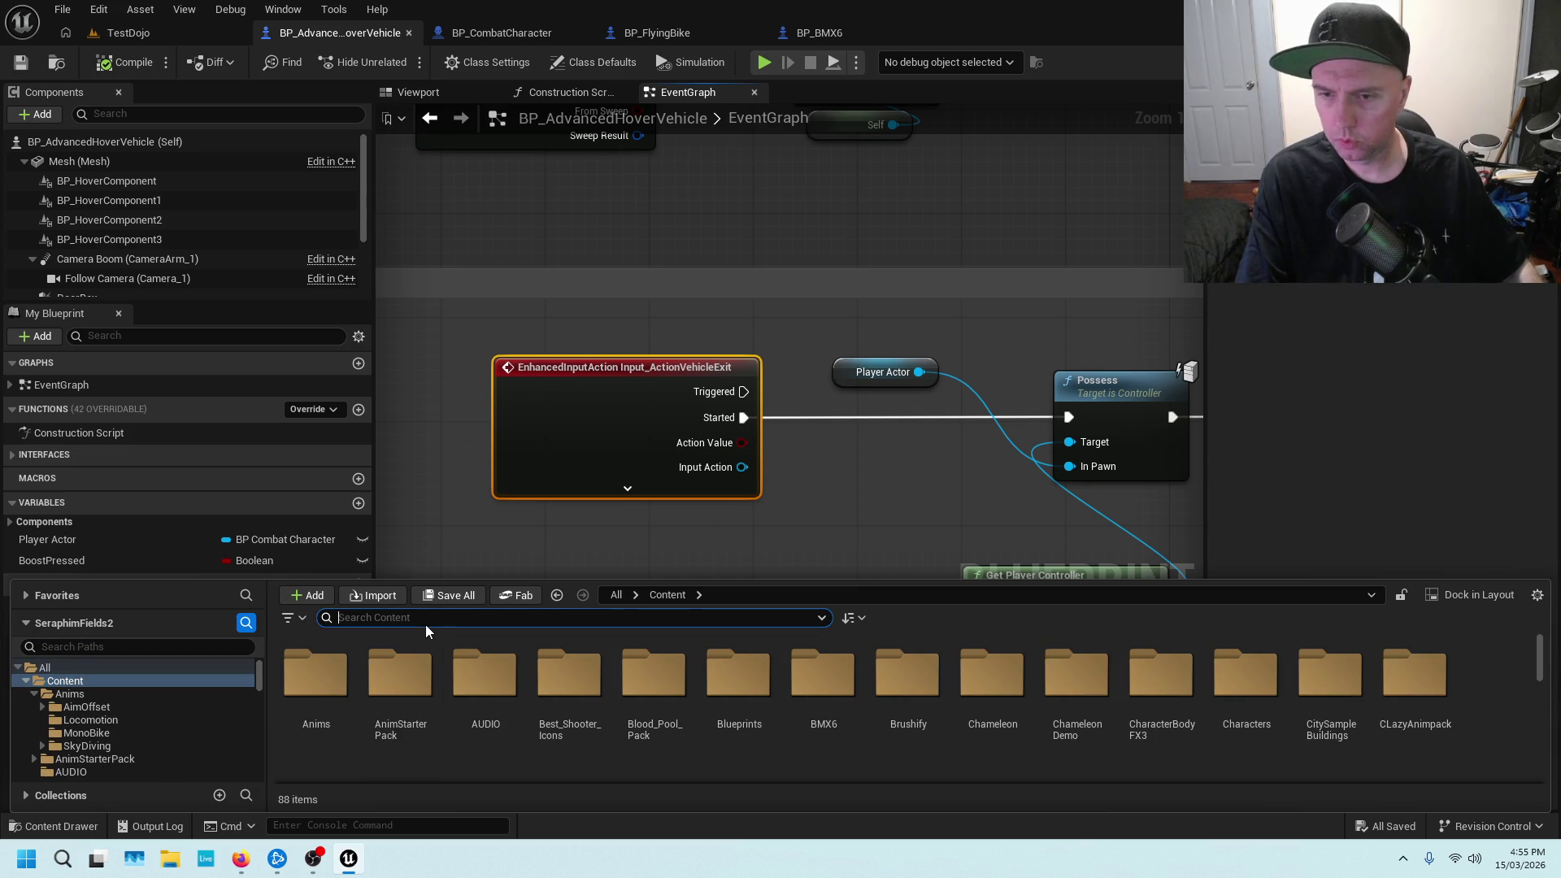
{"action": "type", "text": "HOVER"}
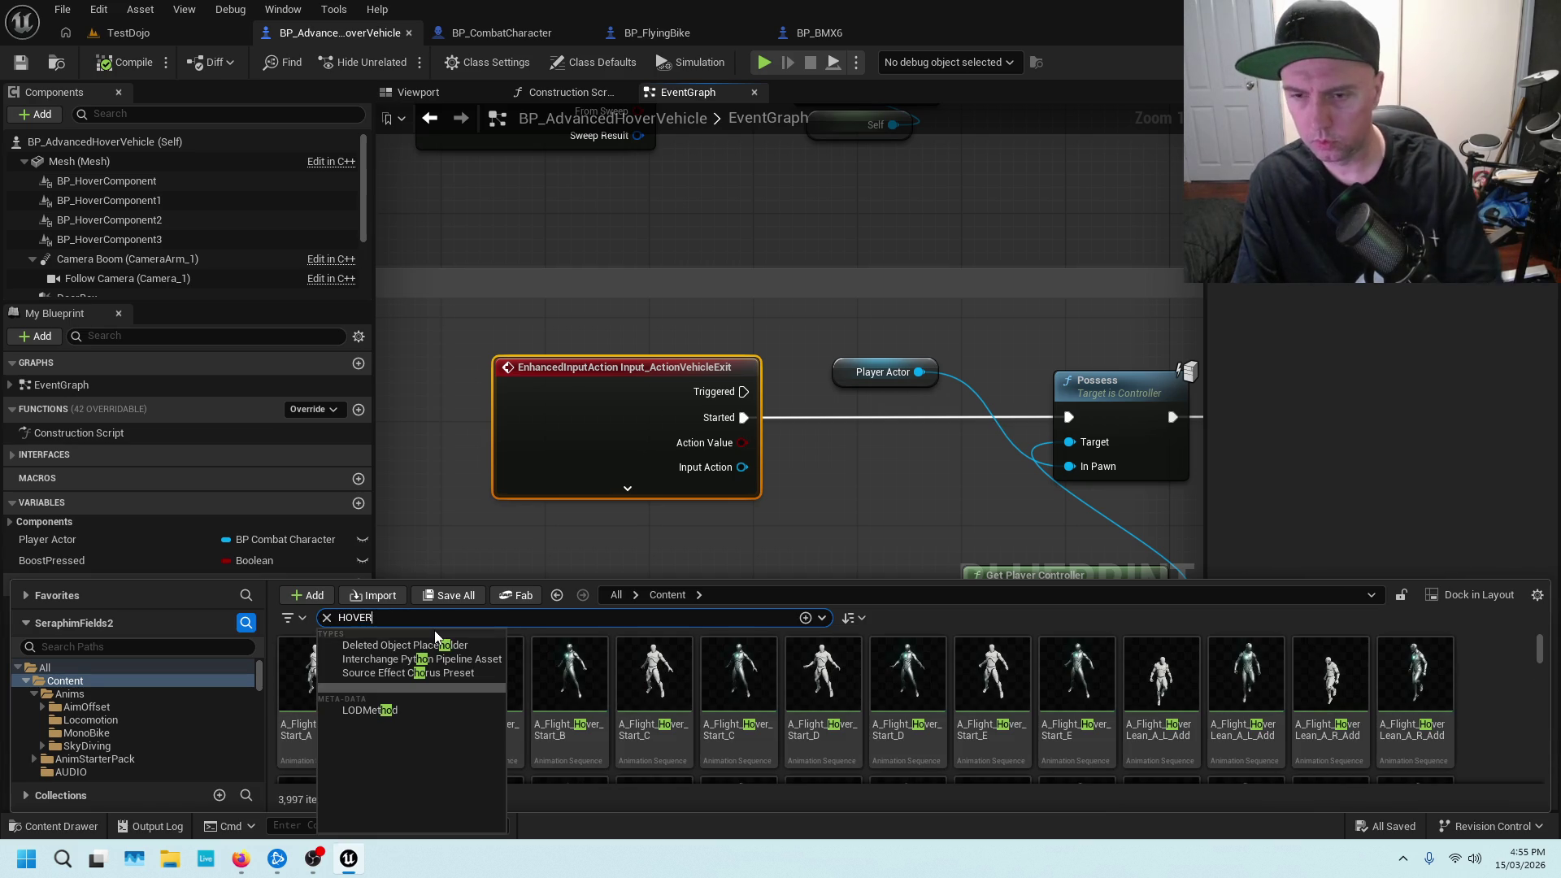
{"action": "scroll", "coordinate": [488, 663], "scroll_direction": "down", "scroll_amount": 5}
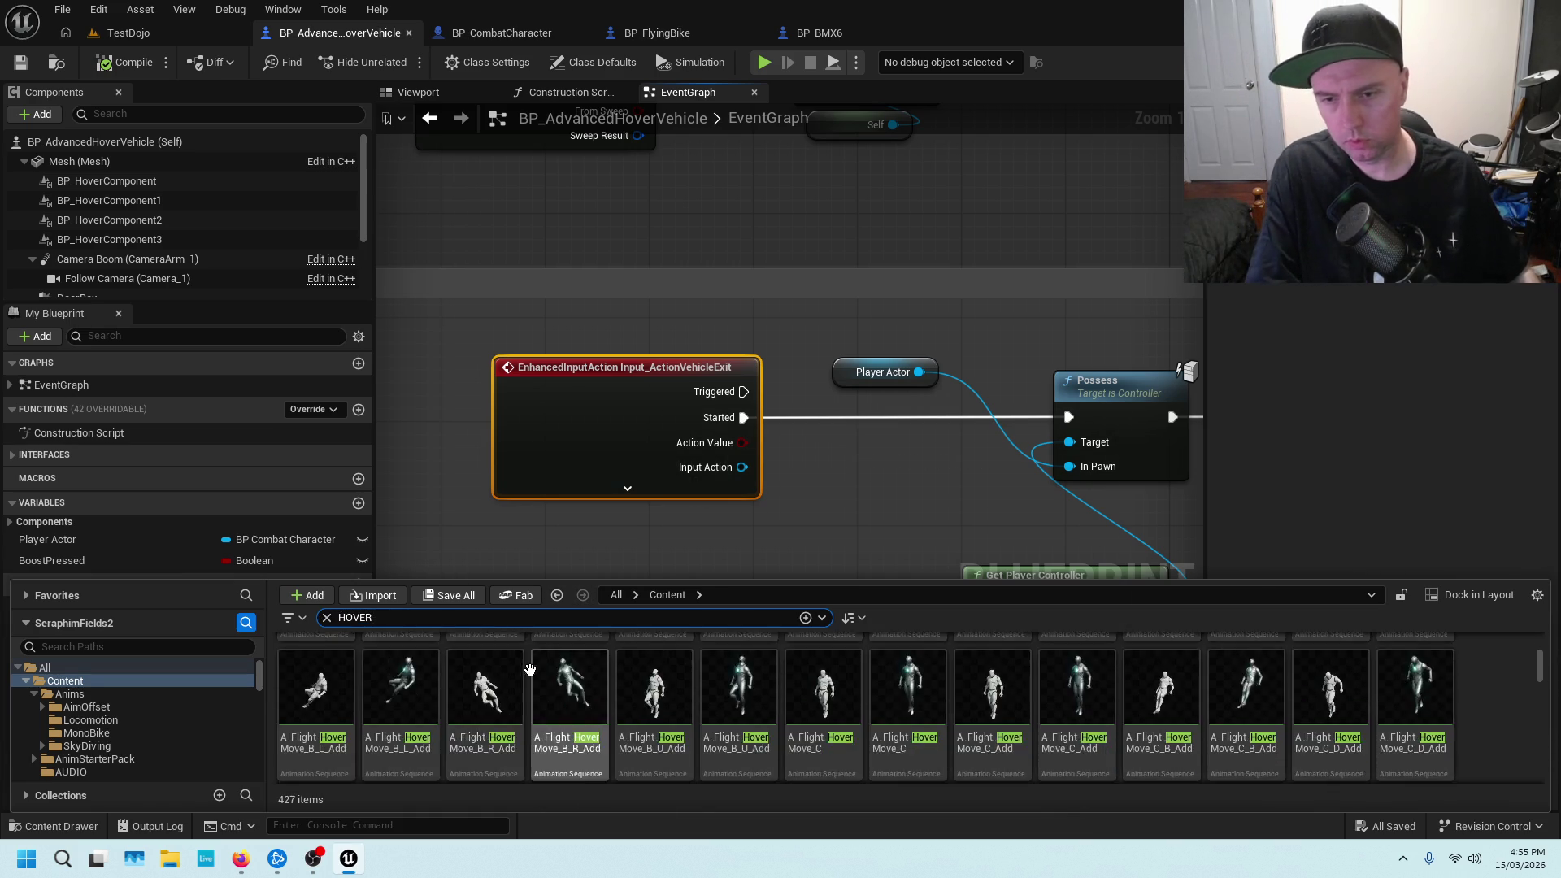
{"action": "scroll", "coordinate": [567, 657], "scroll_direction": "down", "scroll_amount": 3}
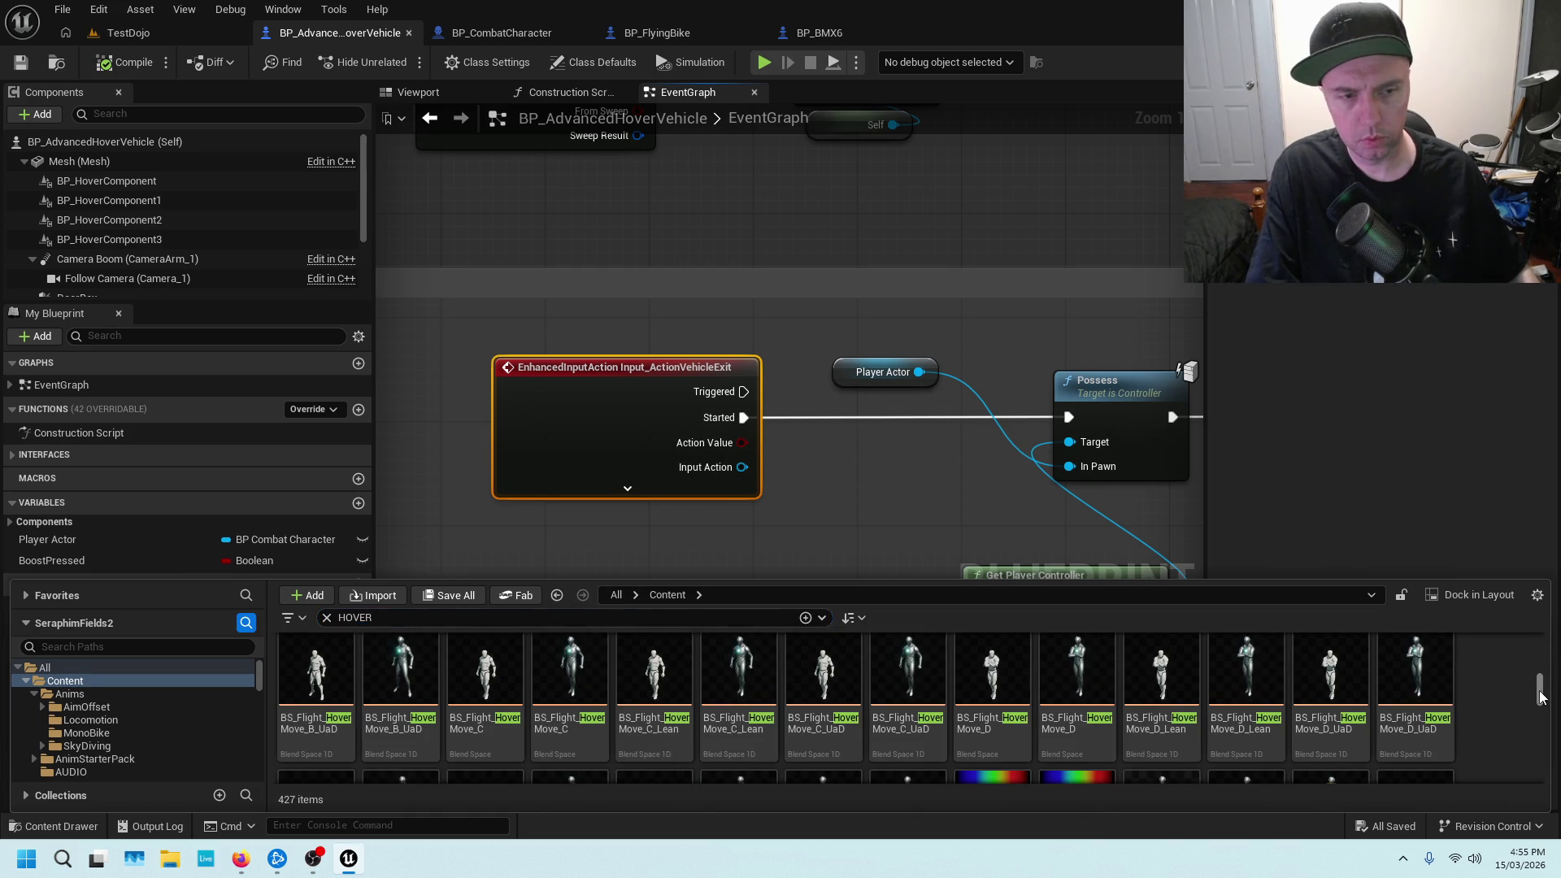
{"action": "left_click_drag", "start_coordinate": [1541, 697], "coordinate": [1530, 749]}
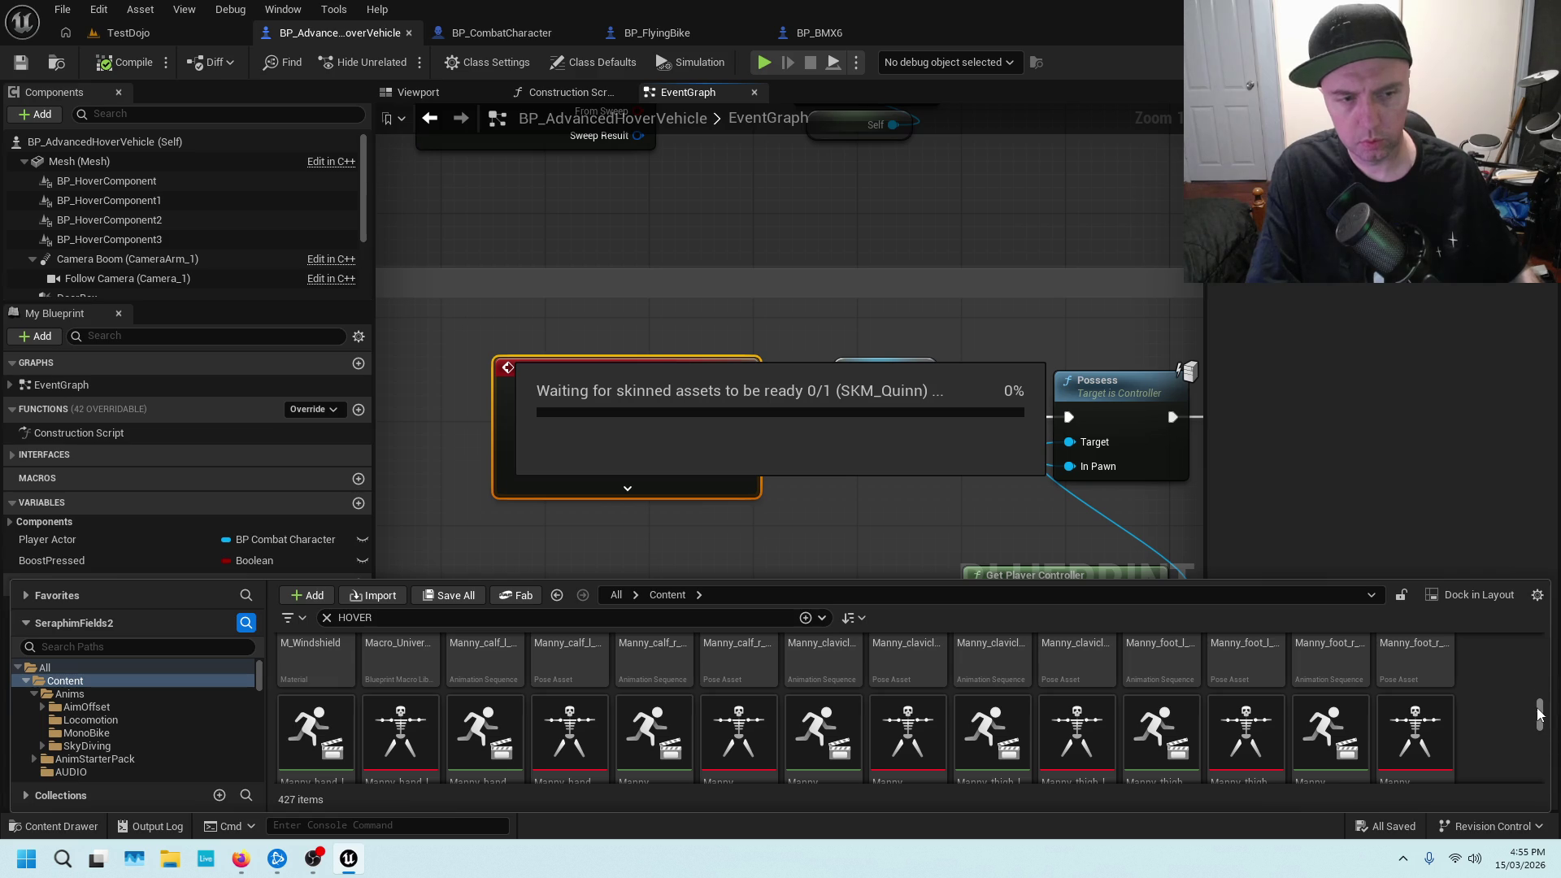
{"action": "left_click_drag", "start_coordinate": [1537, 713], "coordinate": [1538, 706]}
Scroll back up, close the content drawer and clear the graph selection
{"action": "scroll", "coordinate": [1475, 719], "scroll_direction": "up", "scroll_amount": 8}
{"action": "scroll", "coordinate": [1504, 724], "scroll_direction": "up", "scroll_amount": 5}
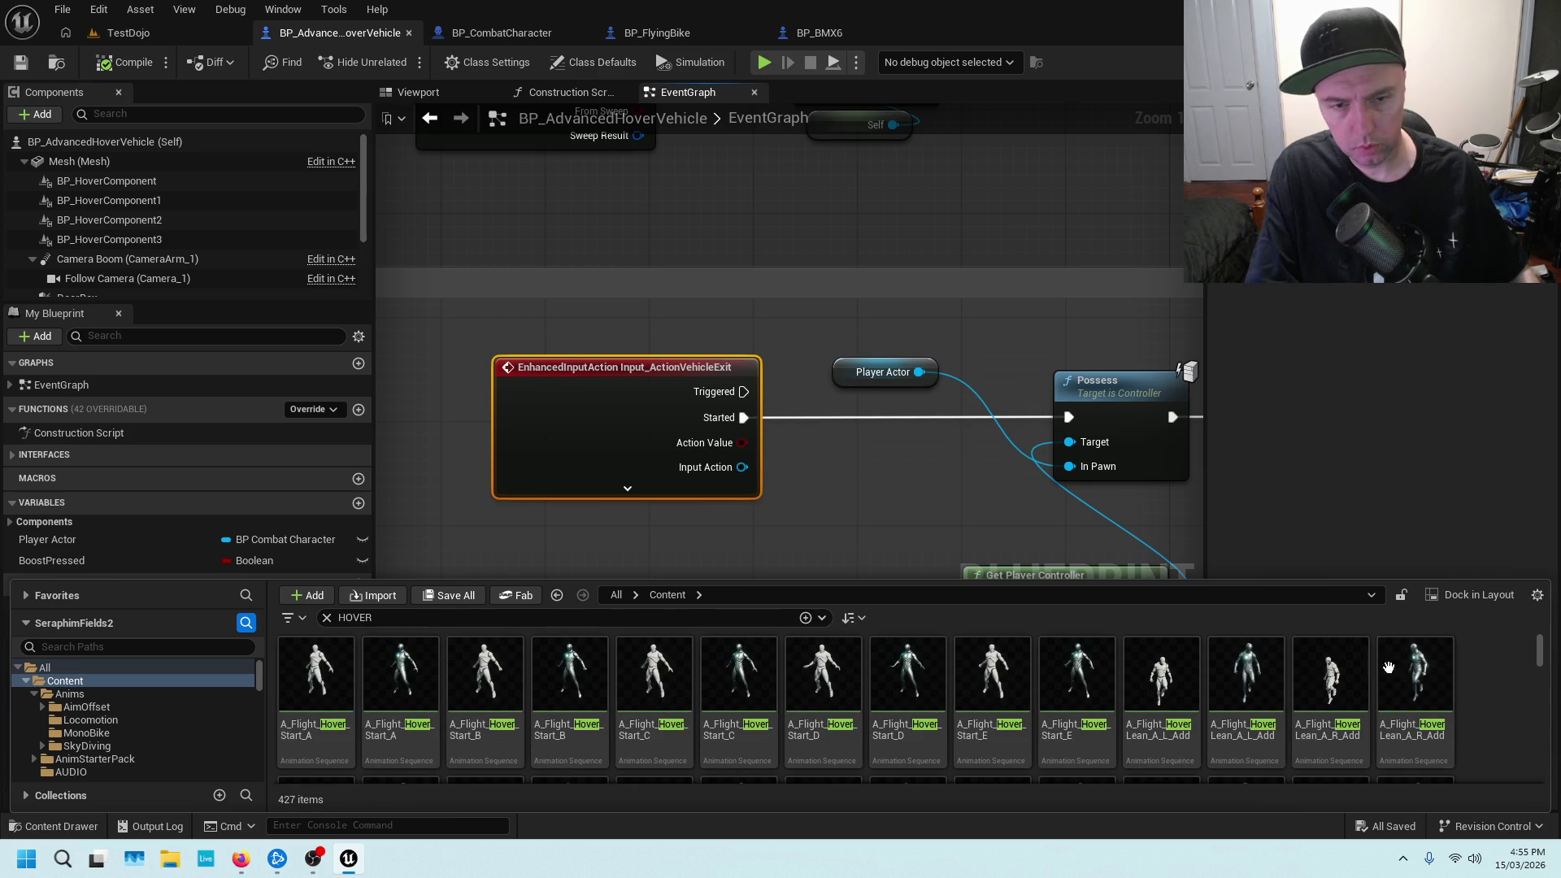
{"action": "left_click", "coordinate": [75, 828]}
{"action": "left_click", "coordinate": [455, 593]}
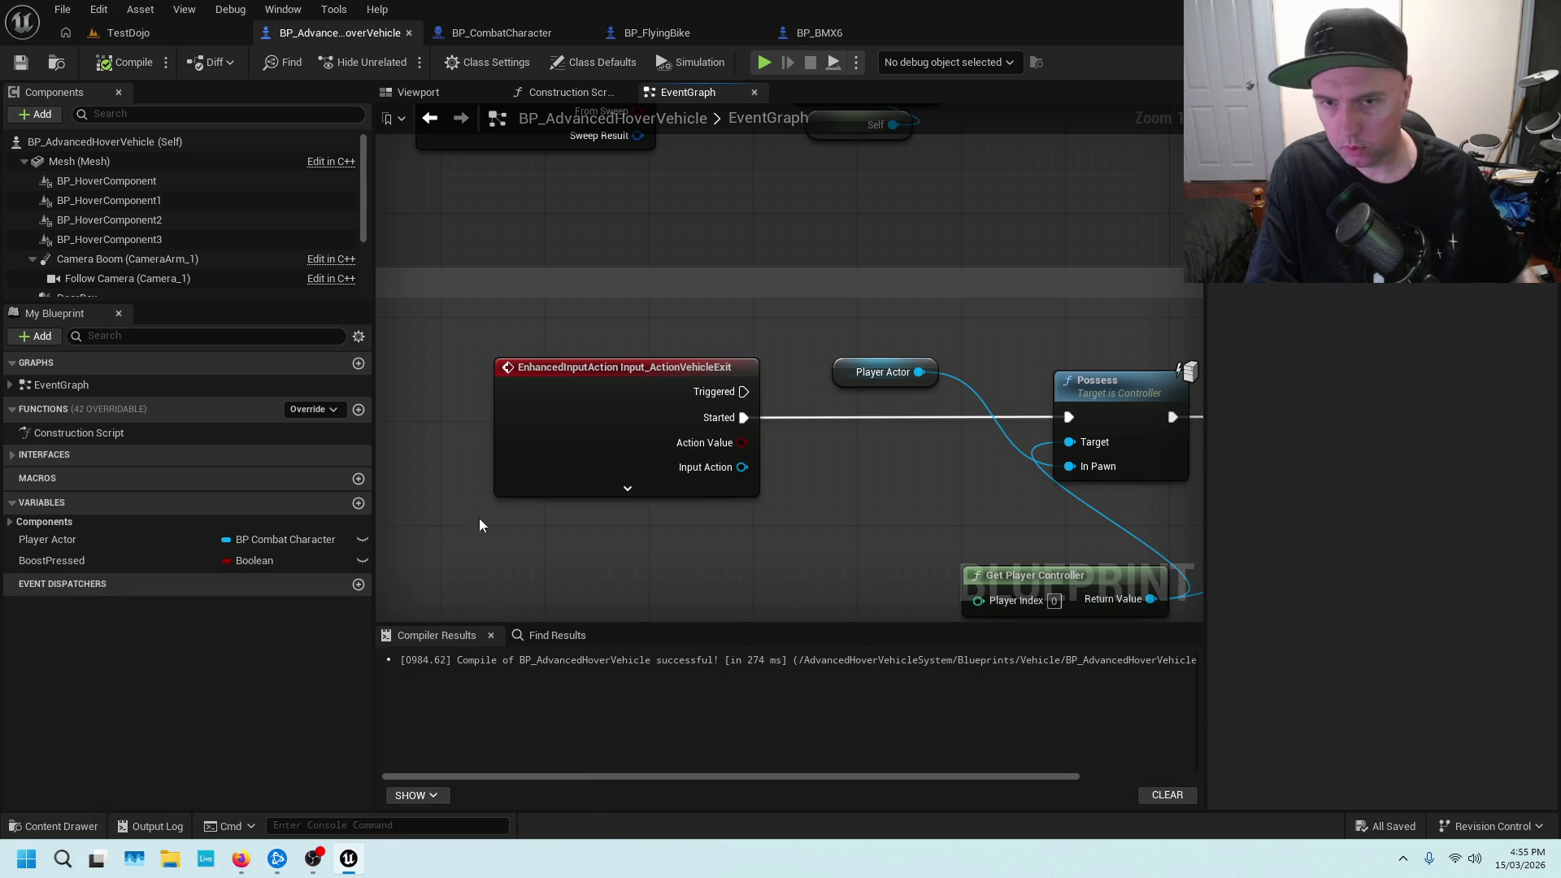
Zoom out, close the BP_BMX6 blueprint and return to the TestDojo level
{"action": "scroll", "coordinate": [580, 486], "scroll_direction": "down", "scroll_amount": 10}
{"action": "scroll", "coordinate": [771, 402], "scroll_direction": "down", "scroll_amount": 2}
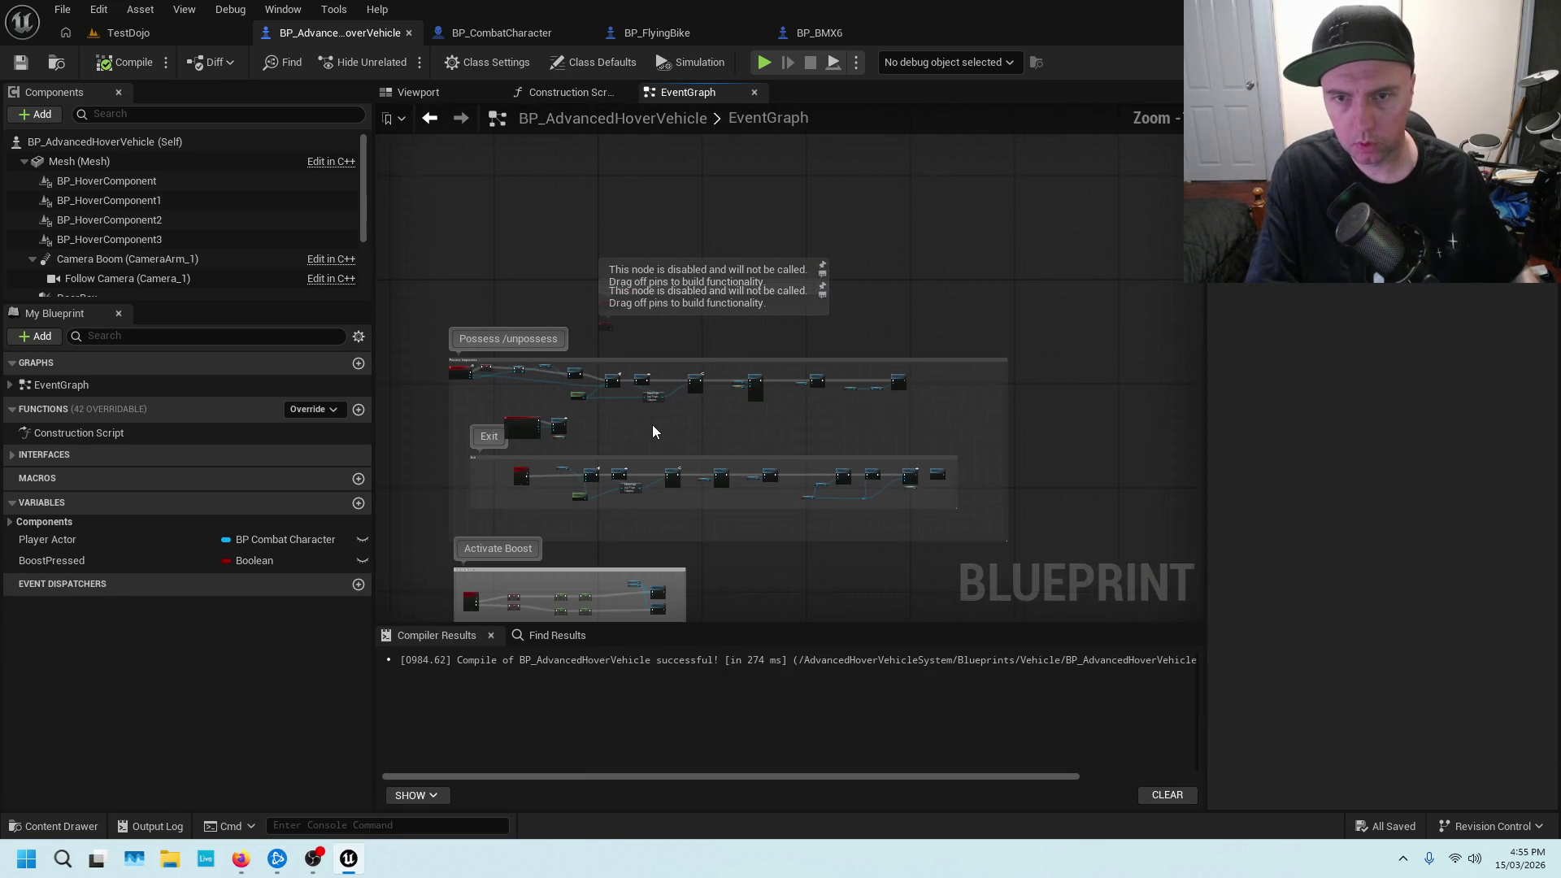
{"action": "scroll", "coordinate": [650, 425], "scroll_direction": "down", "scroll_amount": 1}
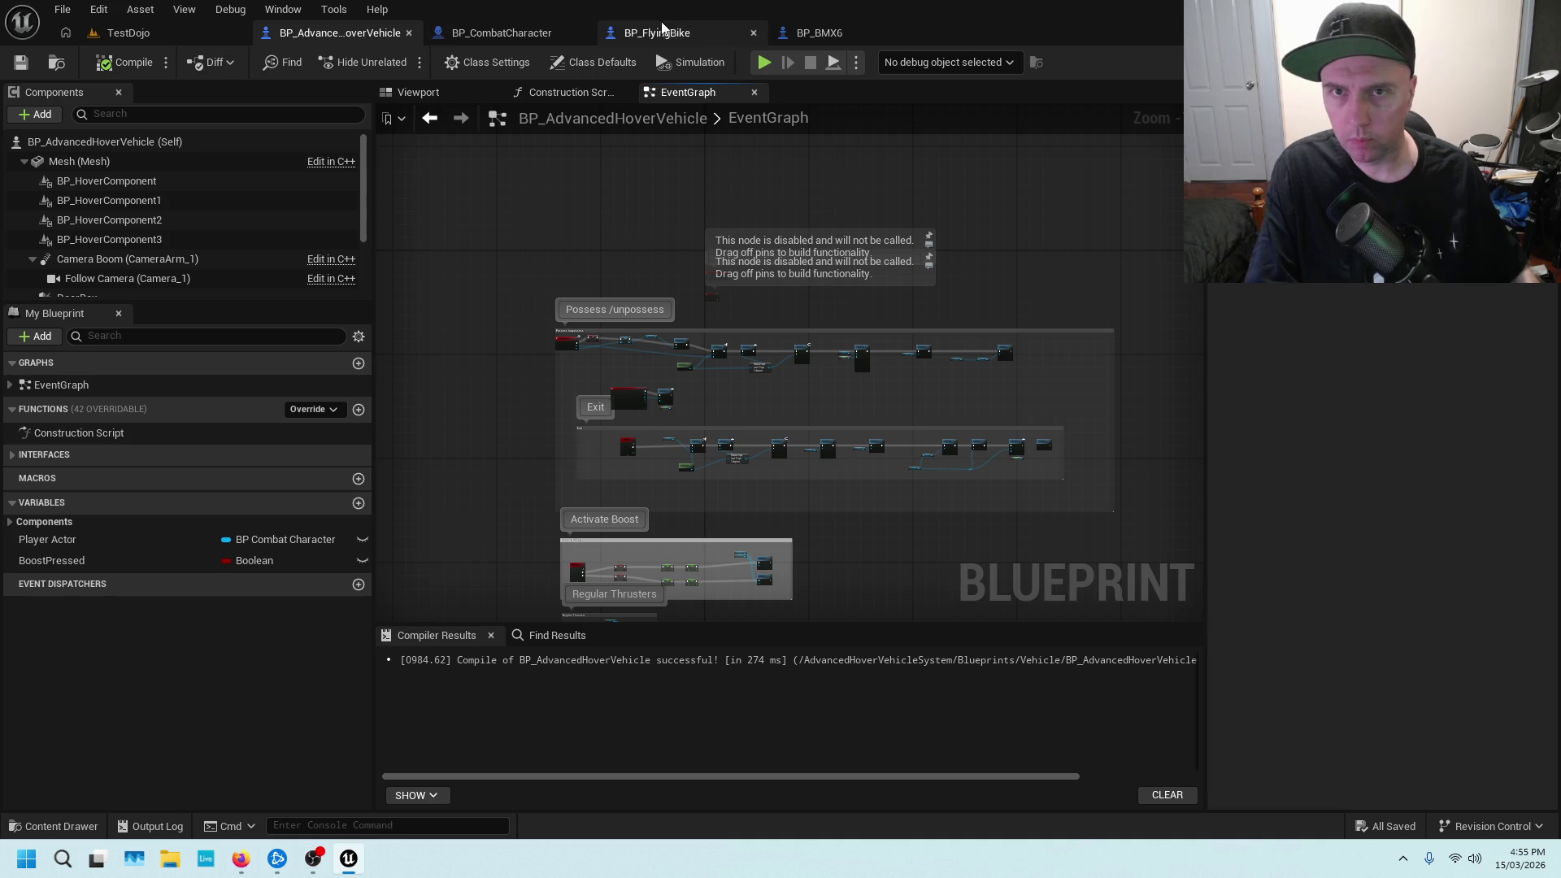
{"action": "left_click", "coordinate": [925, 33]}
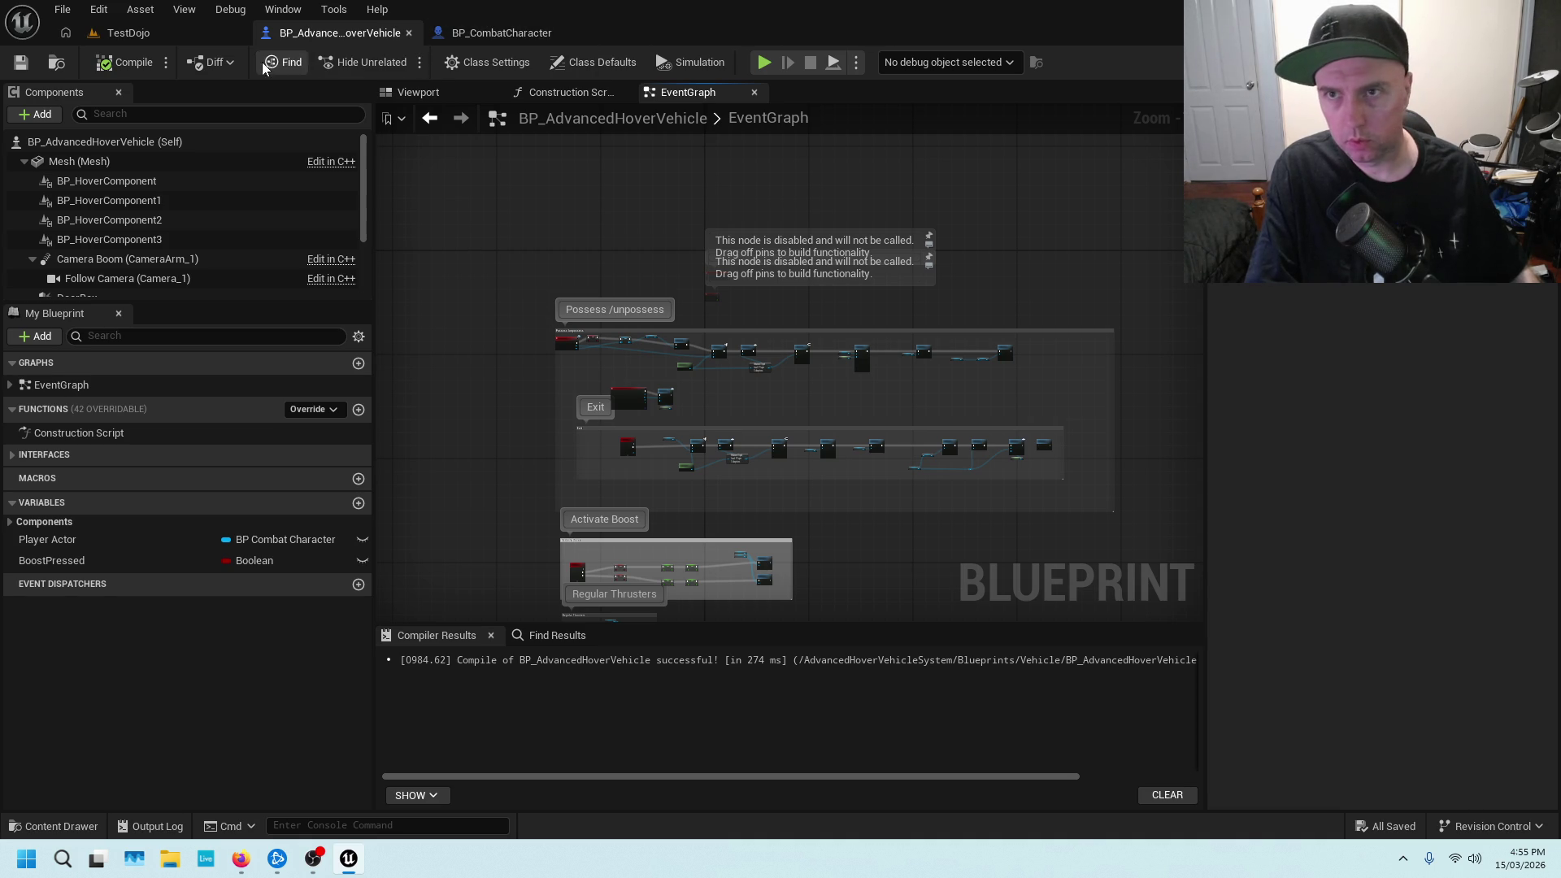
{"action": "left_click", "coordinate": [71, 823]}
{"action": "left_click", "coordinate": [455, 490]}
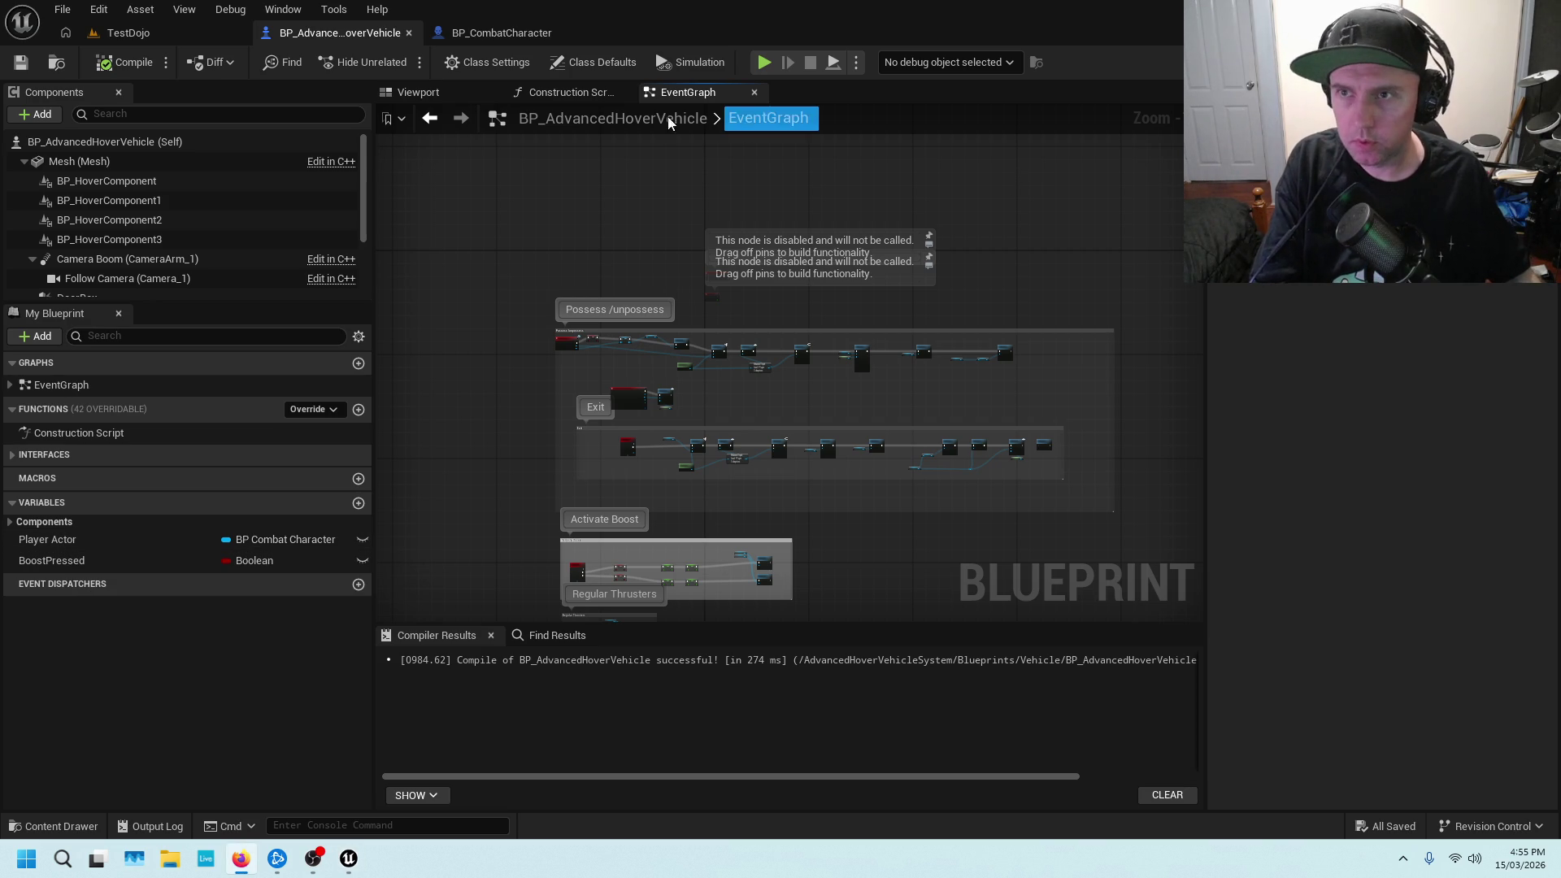
{"action": "left_click", "coordinate": [128, 33]}
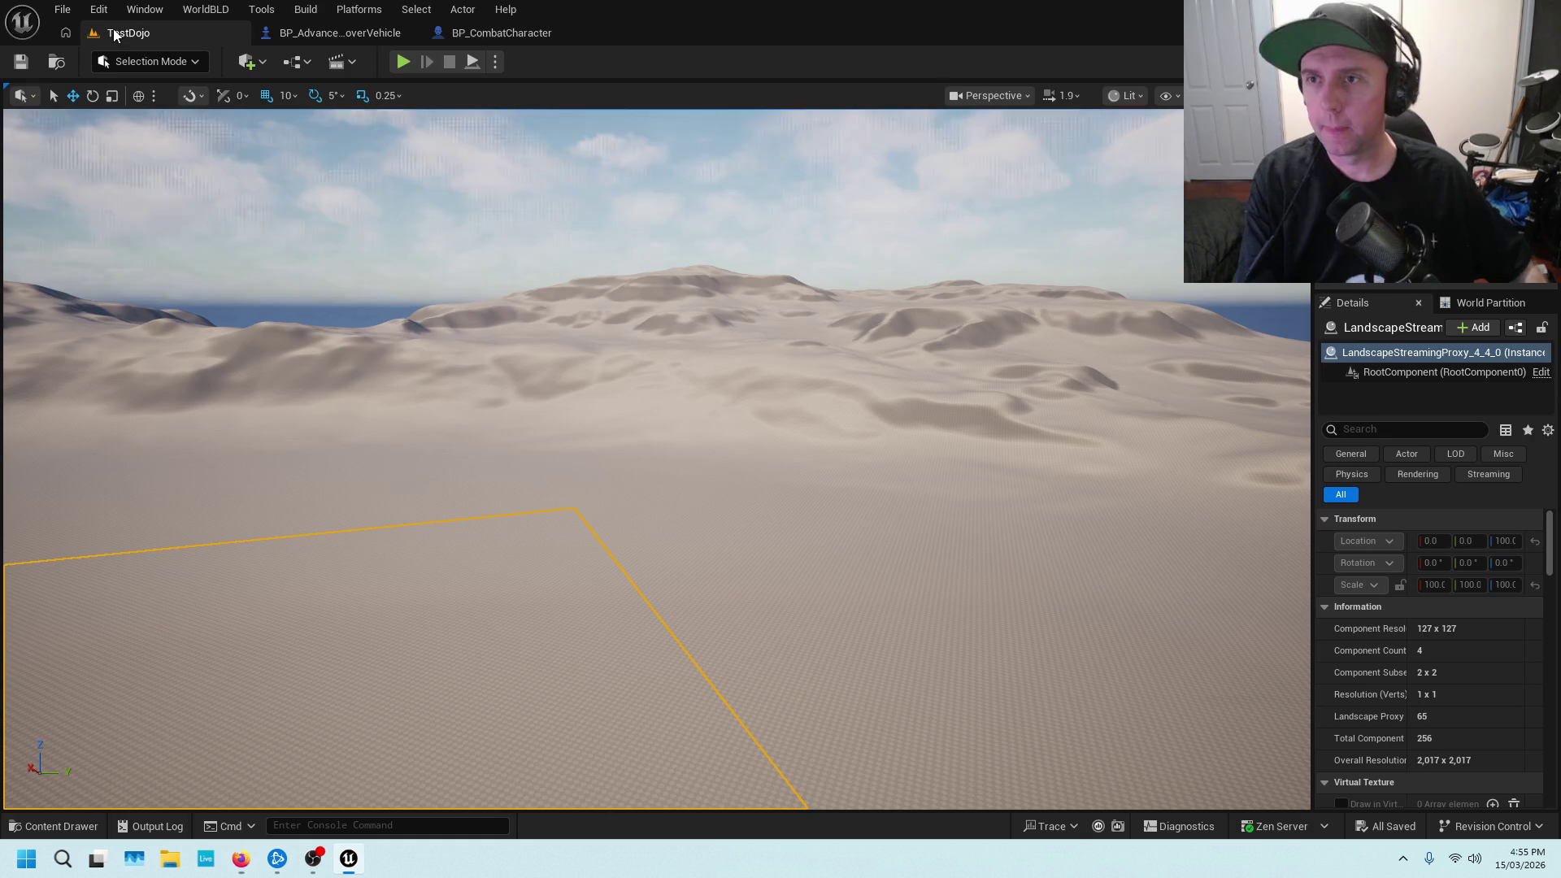
Turn the TestDojo view toward the house and bring up the content drawer
{"action": "scroll", "coordinate": [576, 329], "scroll_direction": "down", "scroll_amount": 3}
{"action": "left_click_drag", "start_coordinate": [989, 439], "coordinate": [579, 248]}
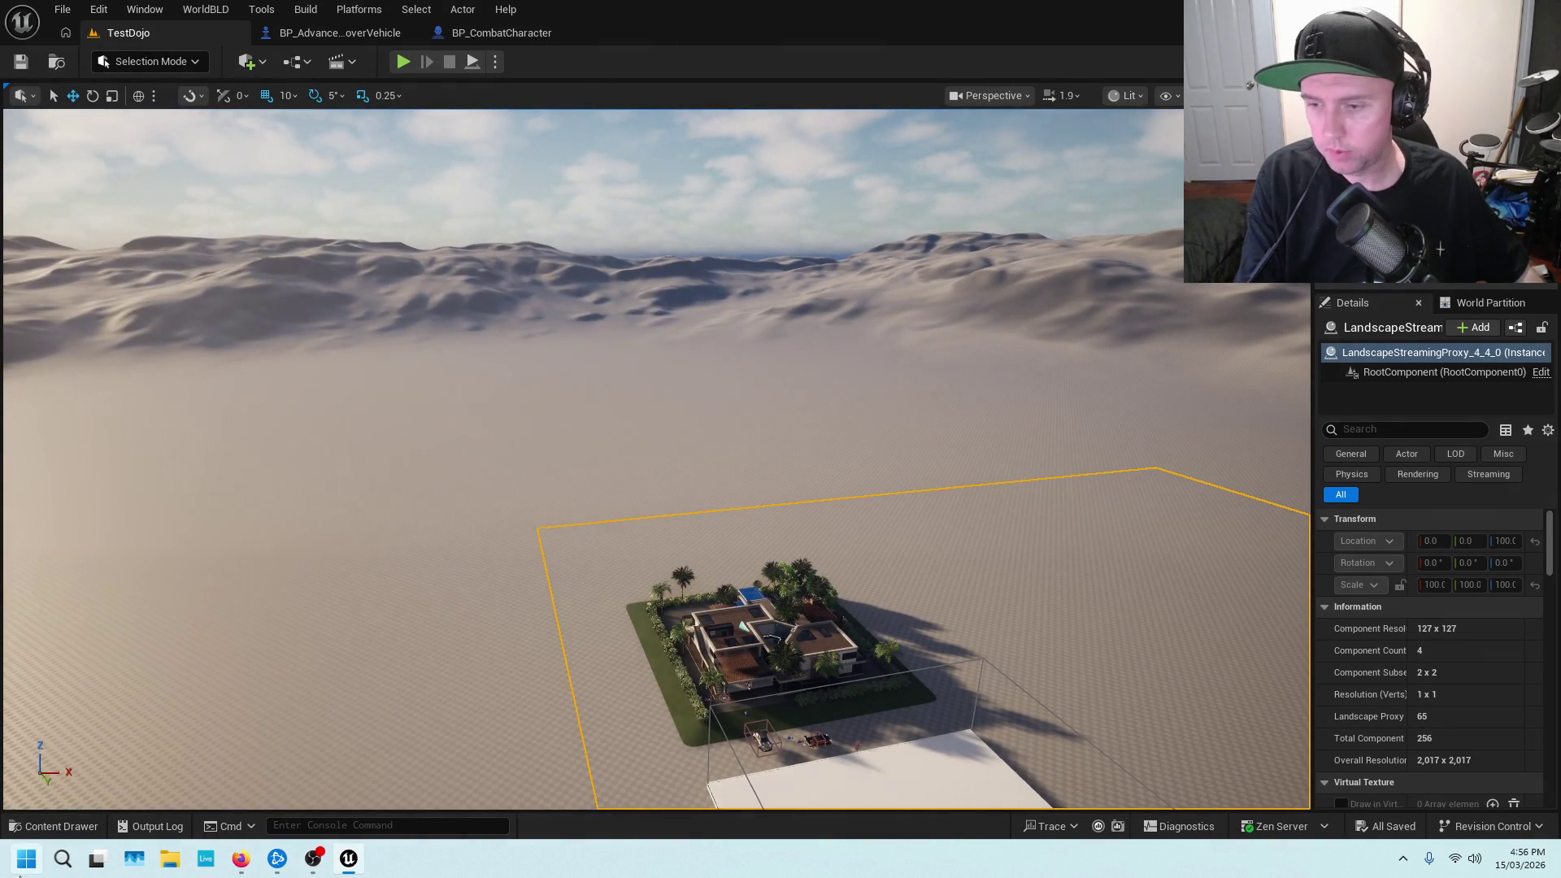
{"action": "left_click", "coordinate": [21, 874]}
{"action": "key", "text": "Escape"}
{"action": "left_click", "coordinate": [50, 826]}
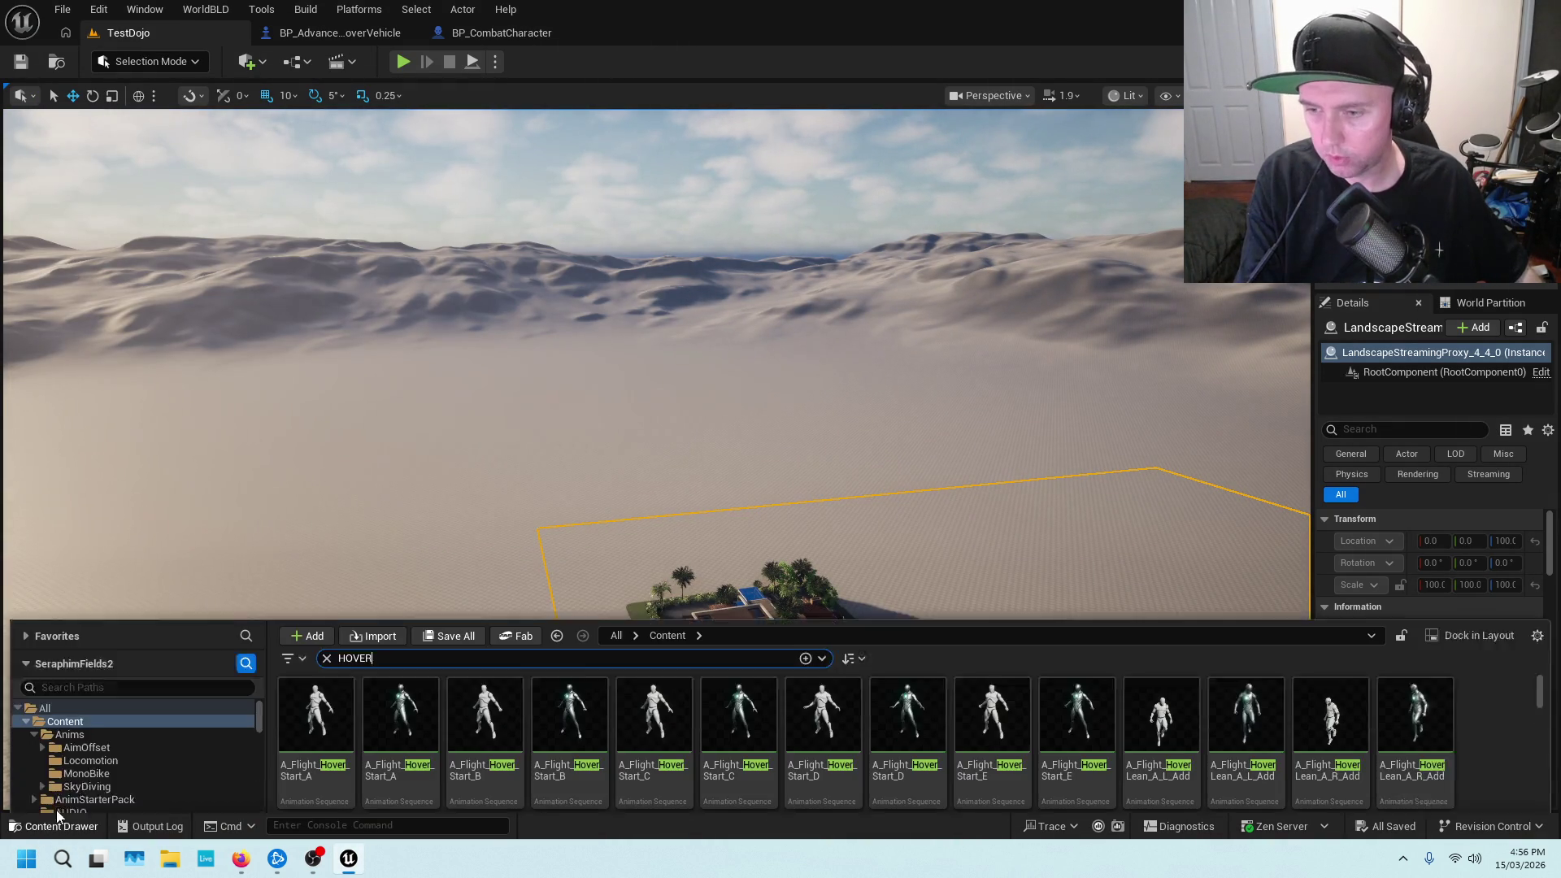
{"action": "scroll", "coordinate": [101, 691], "scroll_direction": "down", "scroll_amount": 5}
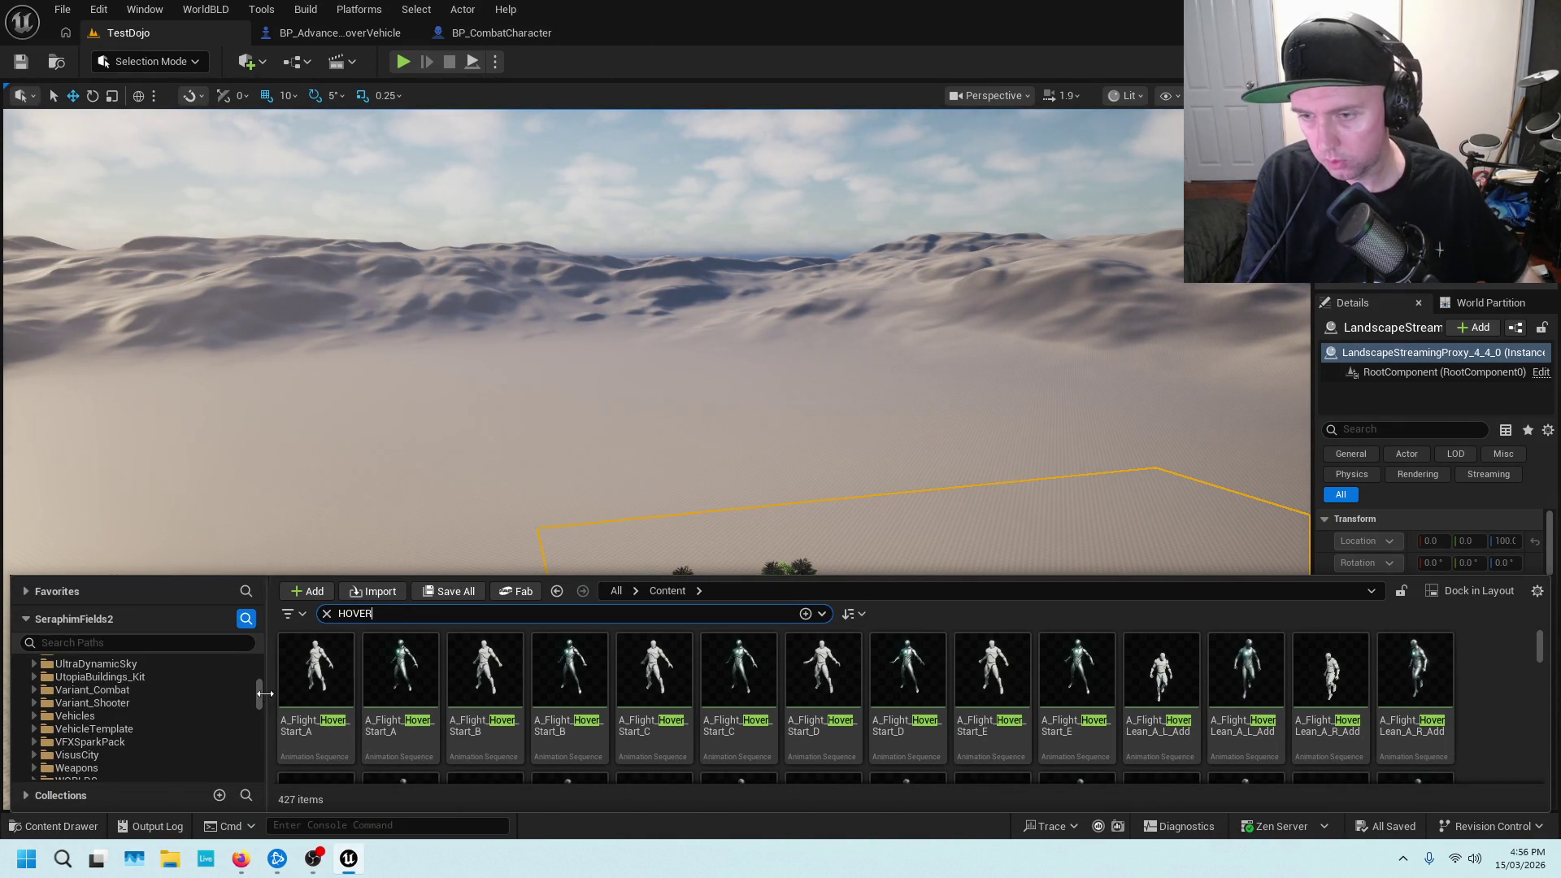
{"action": "left_click_drag", "start_coordinate": [258, 699], "coordinate": [166, 805]}
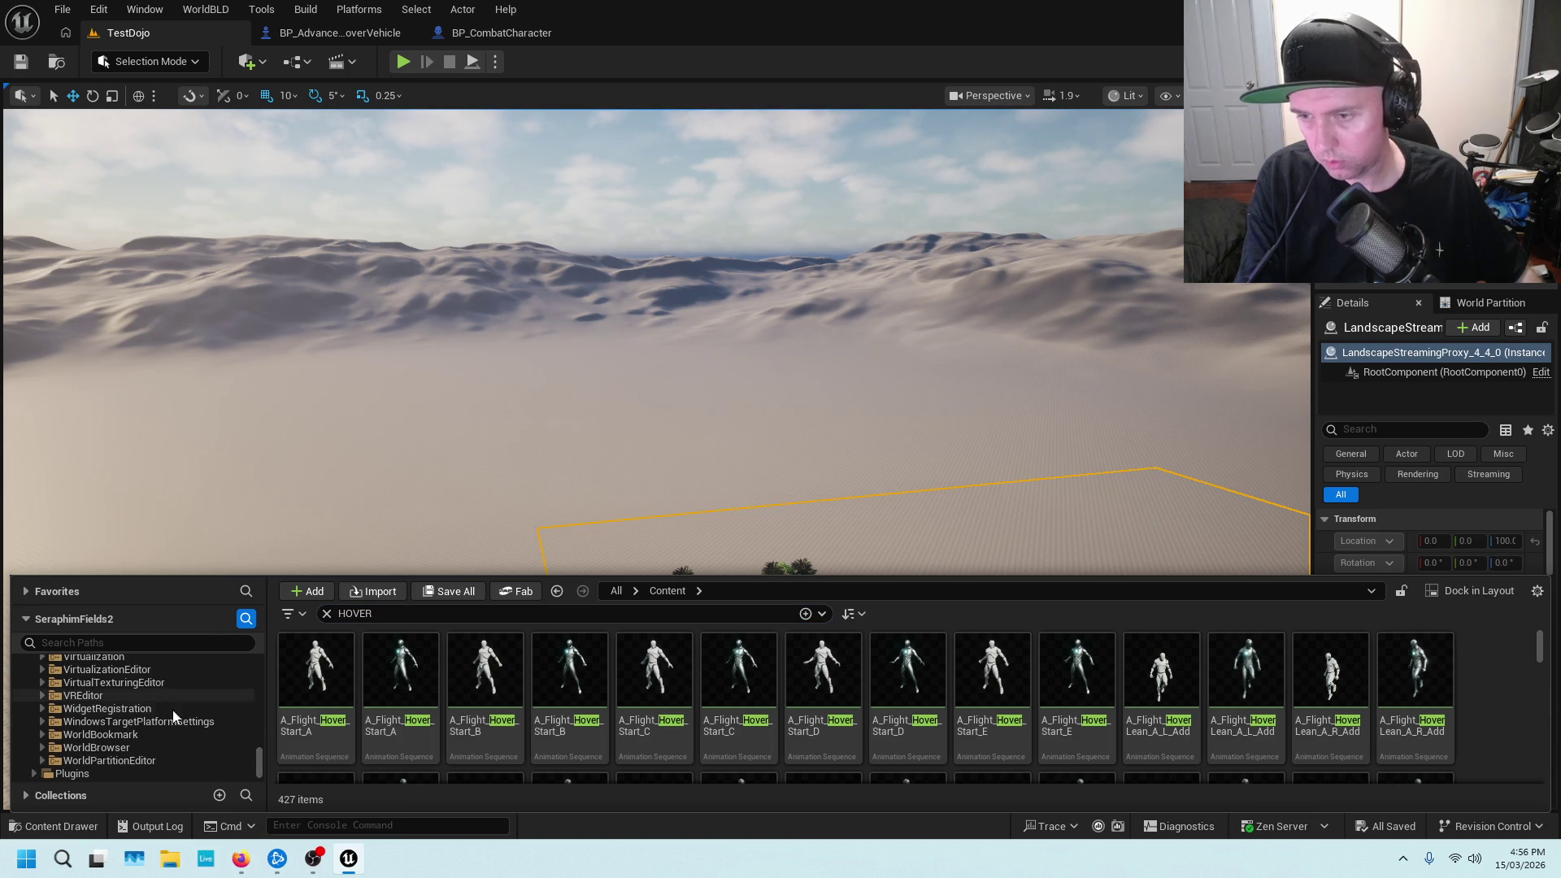
Expand and browse the Plugins folder, then switch to the BP_AdvancedHoverVehicle Blueprint tab
{"action": "left_click", "coordinate": [34, 773]}
{"action": "scroll", "coordinate": [82, 748], "scroll_direction": "down", "scroll_amount": 3}
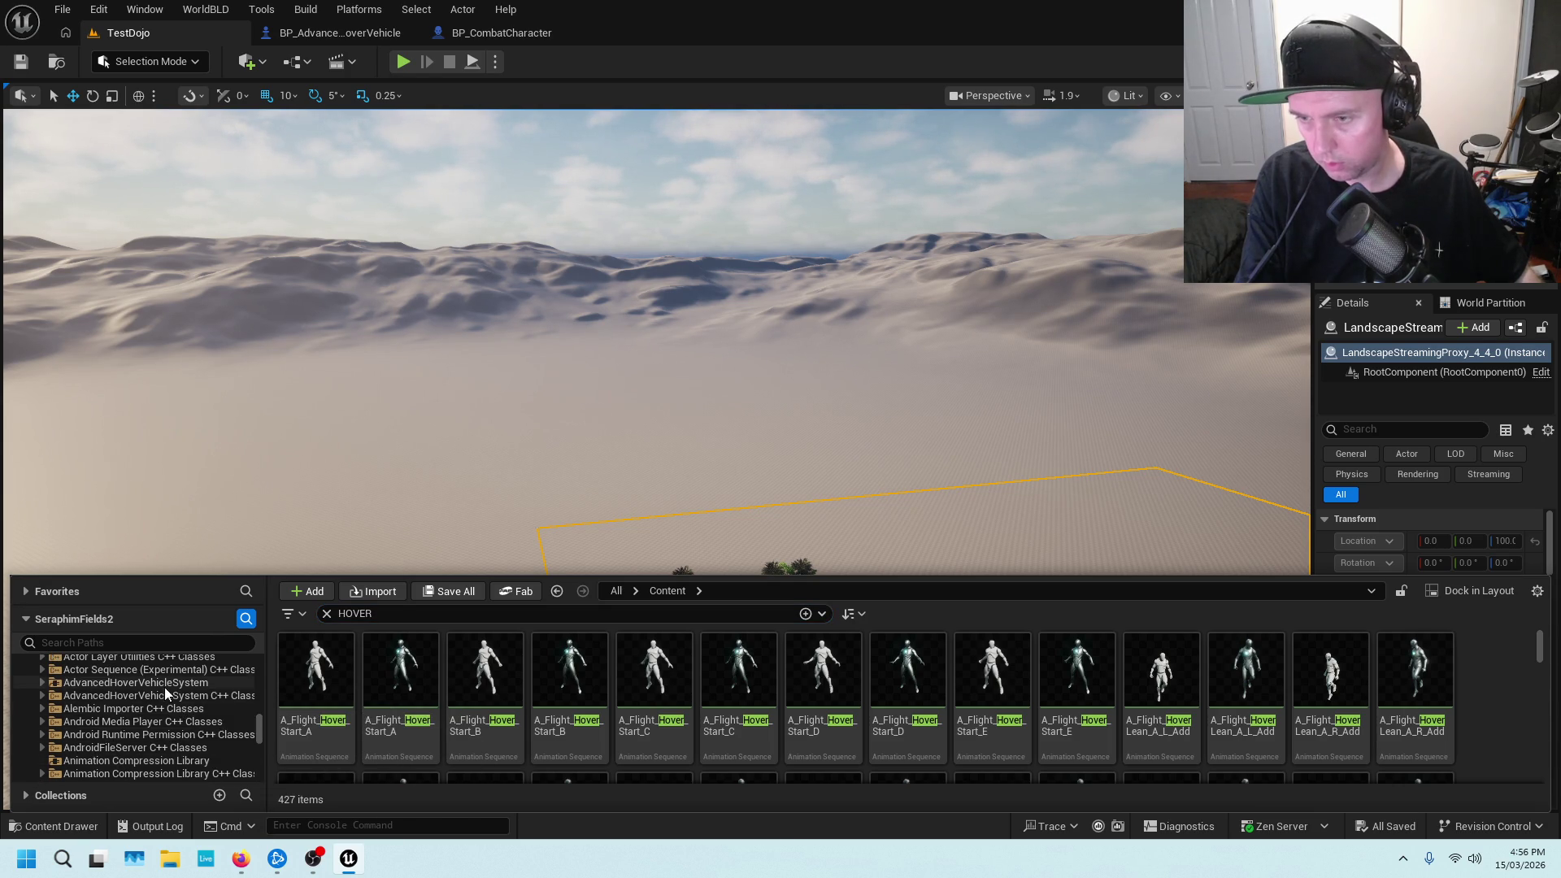
{"action": "scroll", "coordinate": [165, 691], "scroll_direction": "down", "scroll_amount": 2}
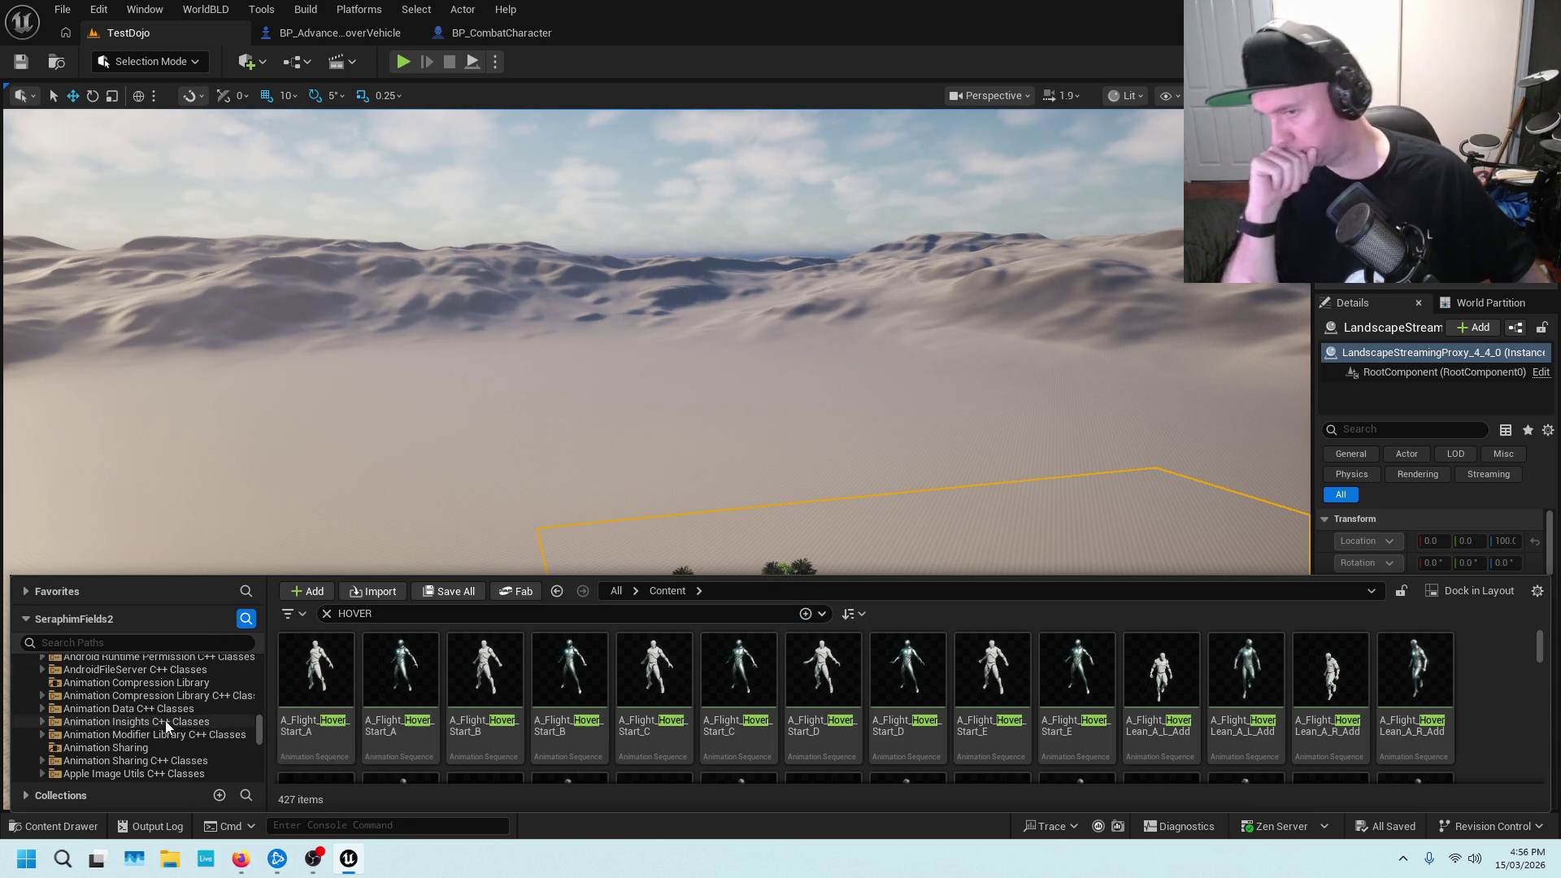
{"action": "scroll", "coordinate": [165, 719], "scroll_direction": "down", "scroll_amount": 10}
{"action": "scroll", "coordinate": [164, 719], "scroll_direction": "down", "scroll_amount": 15}
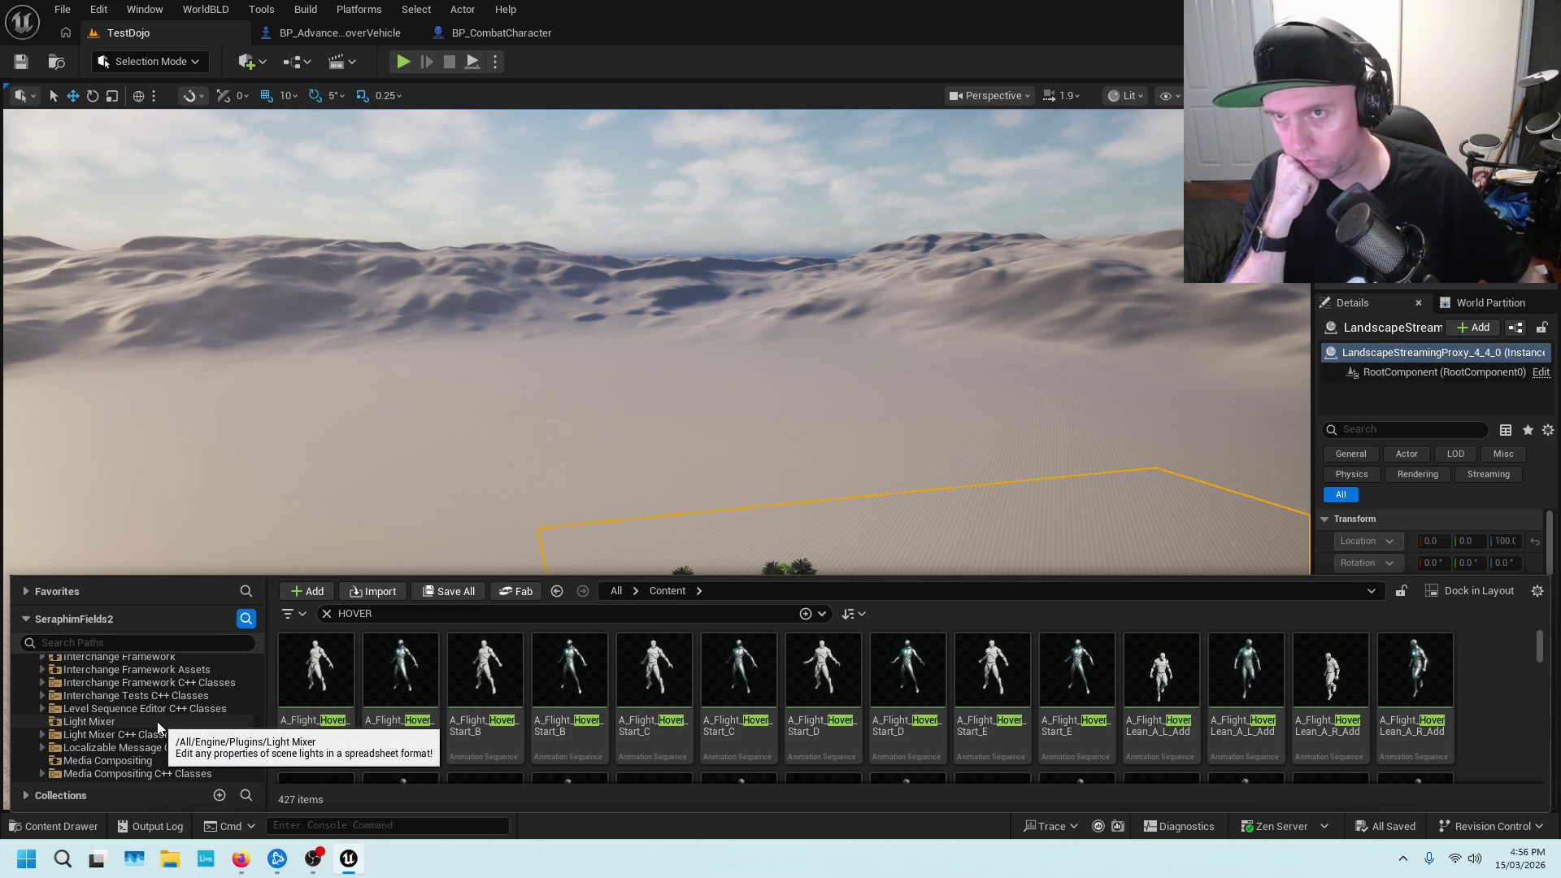
{"action": "left_click", "coordinate": [321, 34]}
{"action": "right_click", "coordinate": [315, 35]}
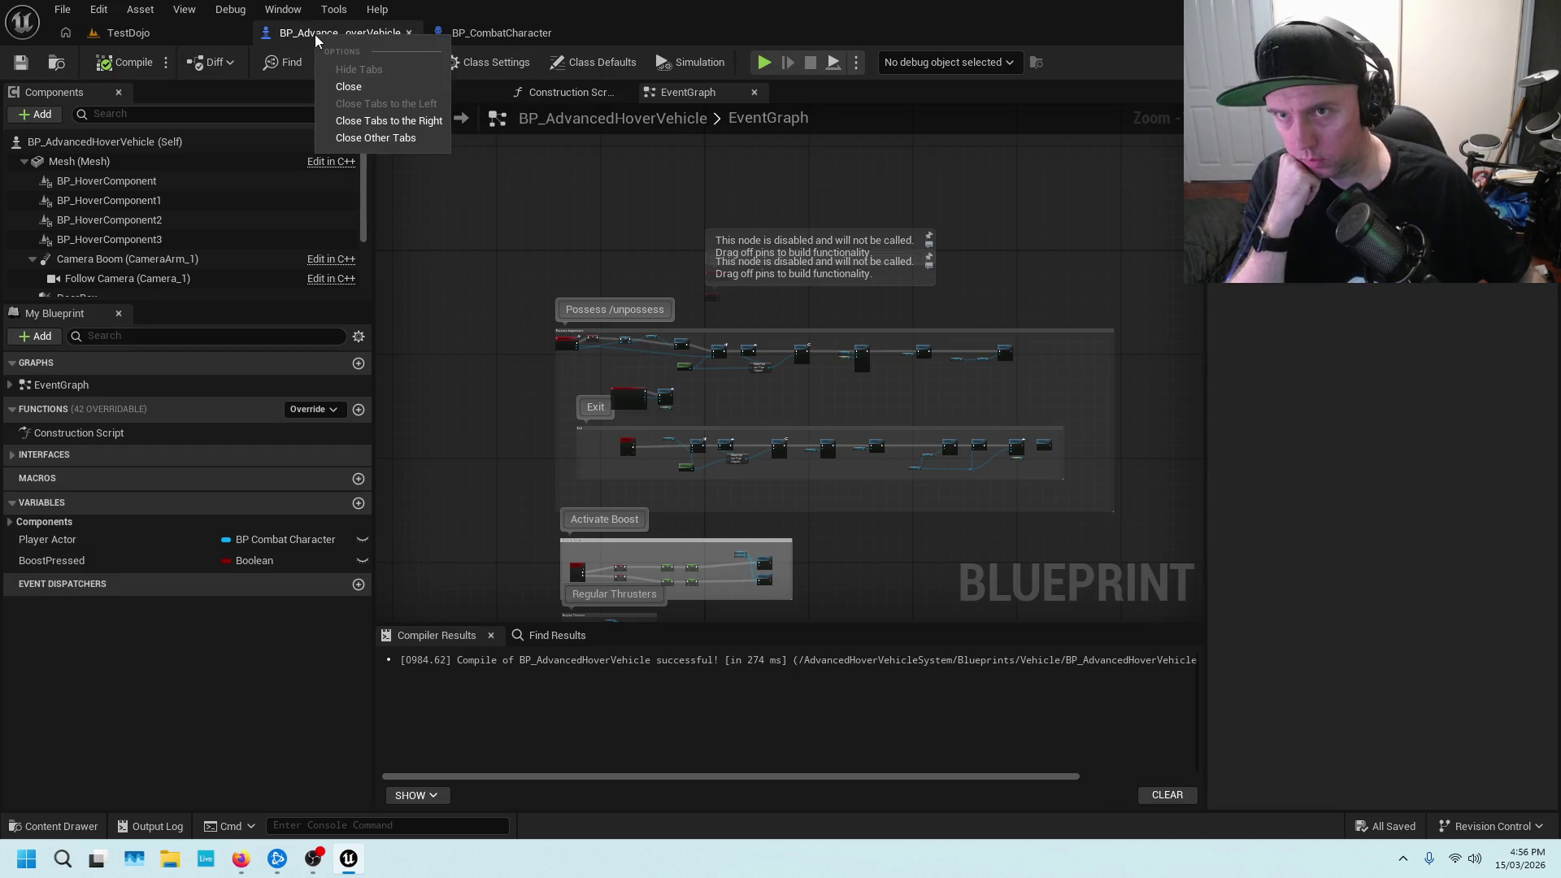
Dismiss the tab menu, open and close Find Results, and reopen the HOVER-filtered content drawer
{"action": "left_click", "coordinate": [285, 37]}
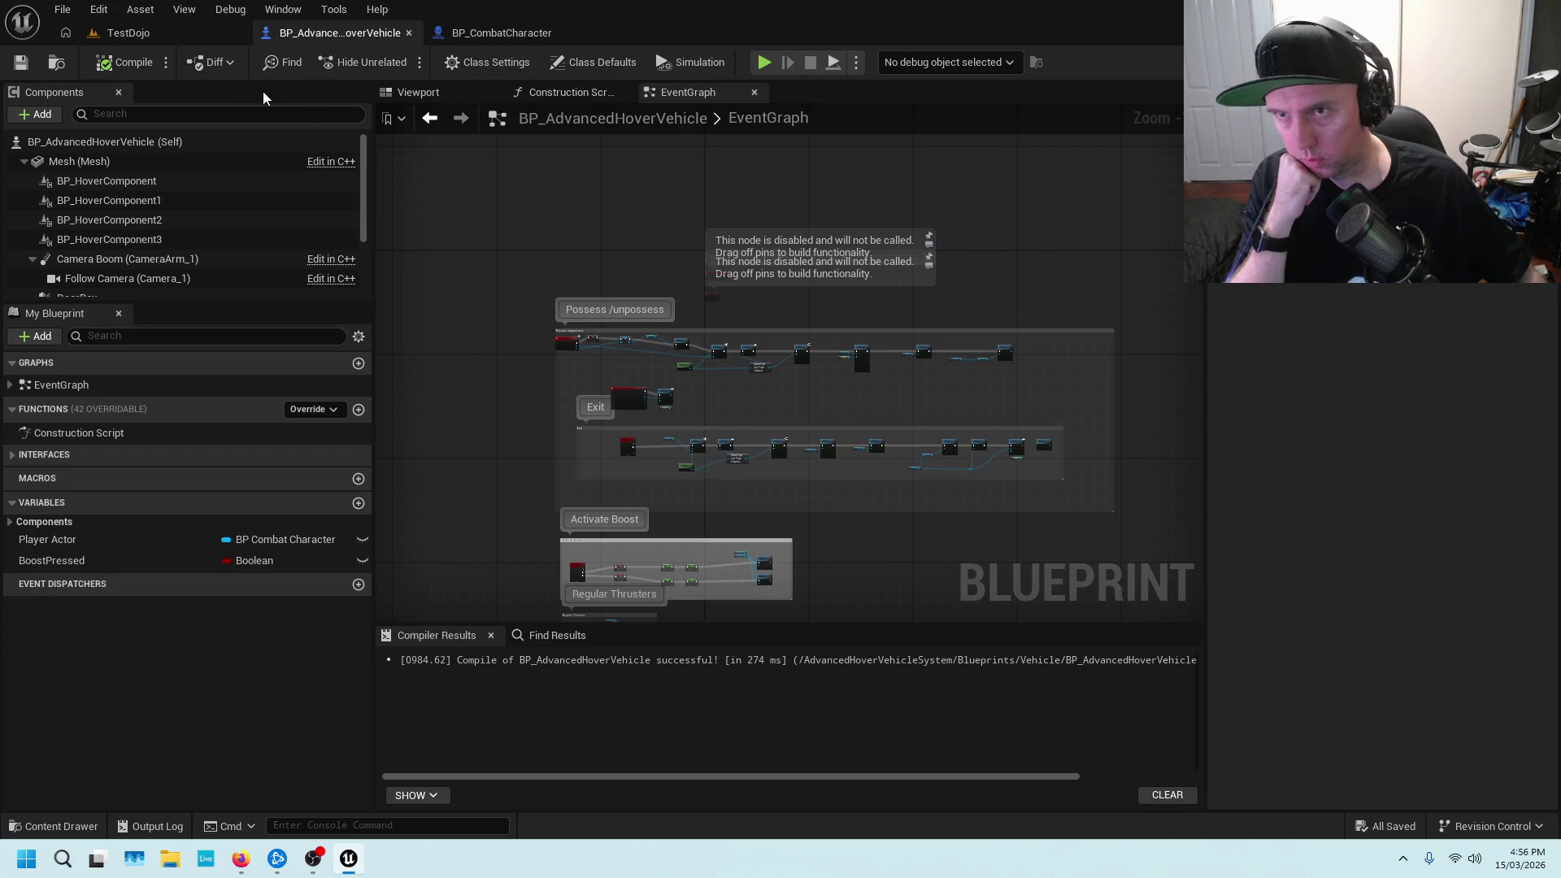
{"action": "left_click", "coordinate": [293, 62]}
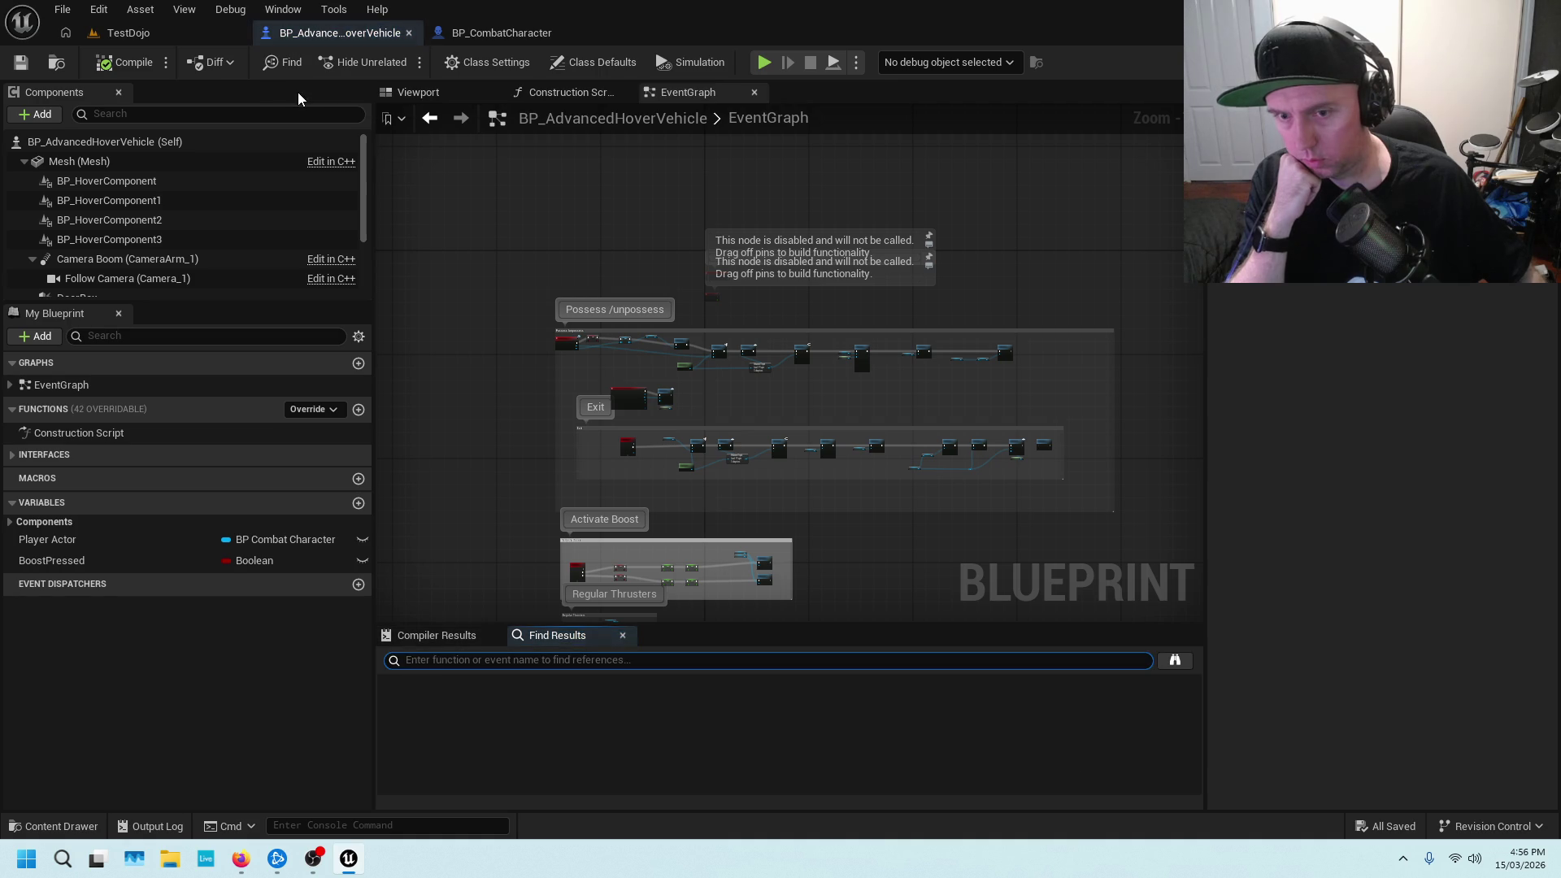
{"action": "left_click", "coordinate": [453, 495]}
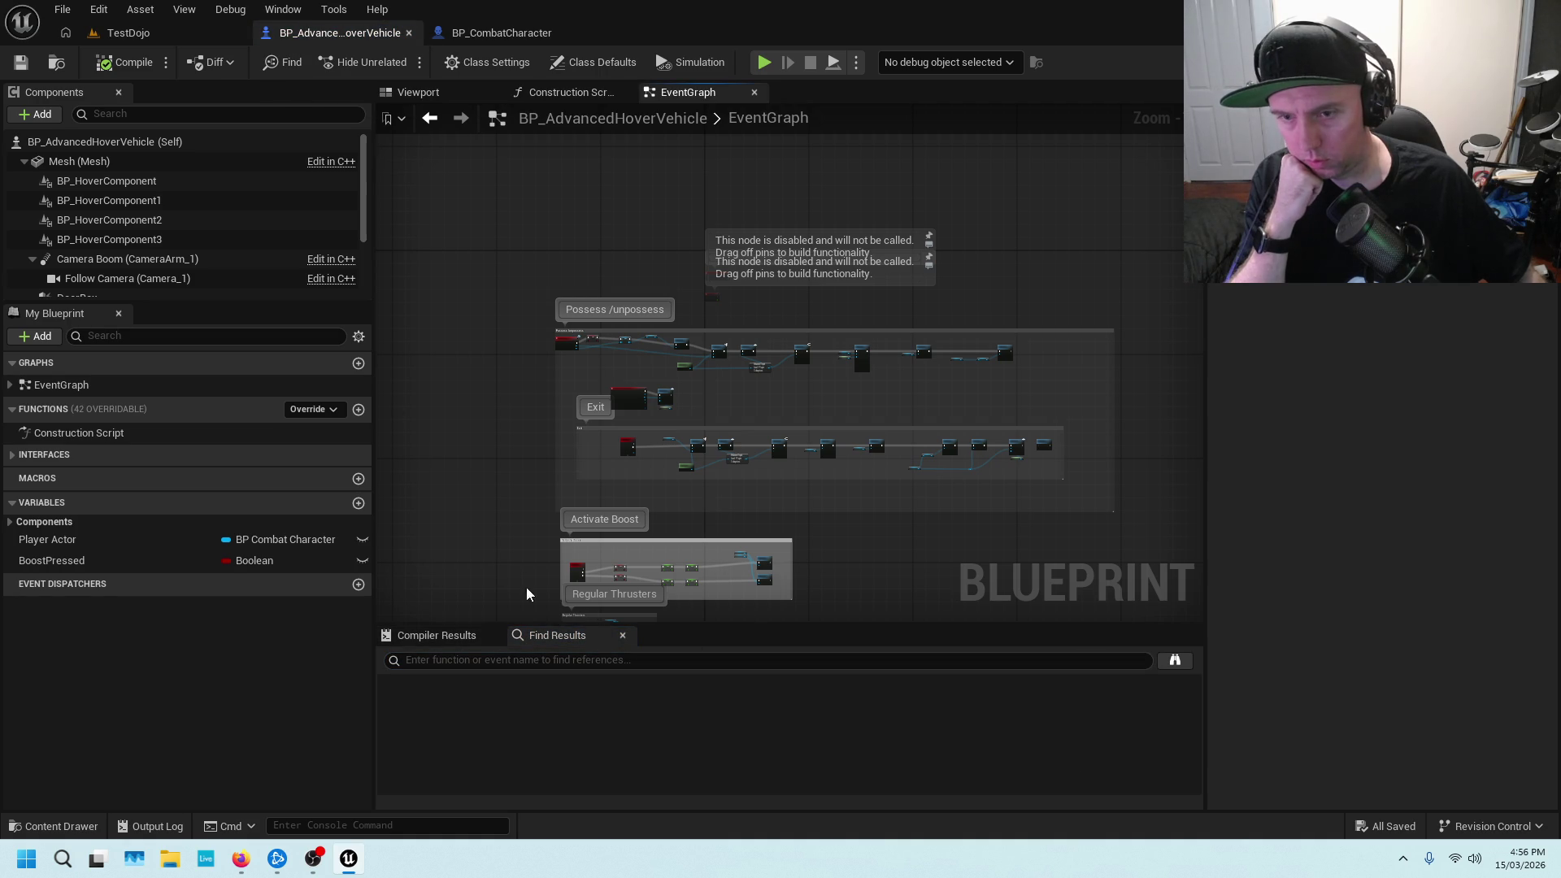
{"action": "left_click", "coordinate": [622, 637]}
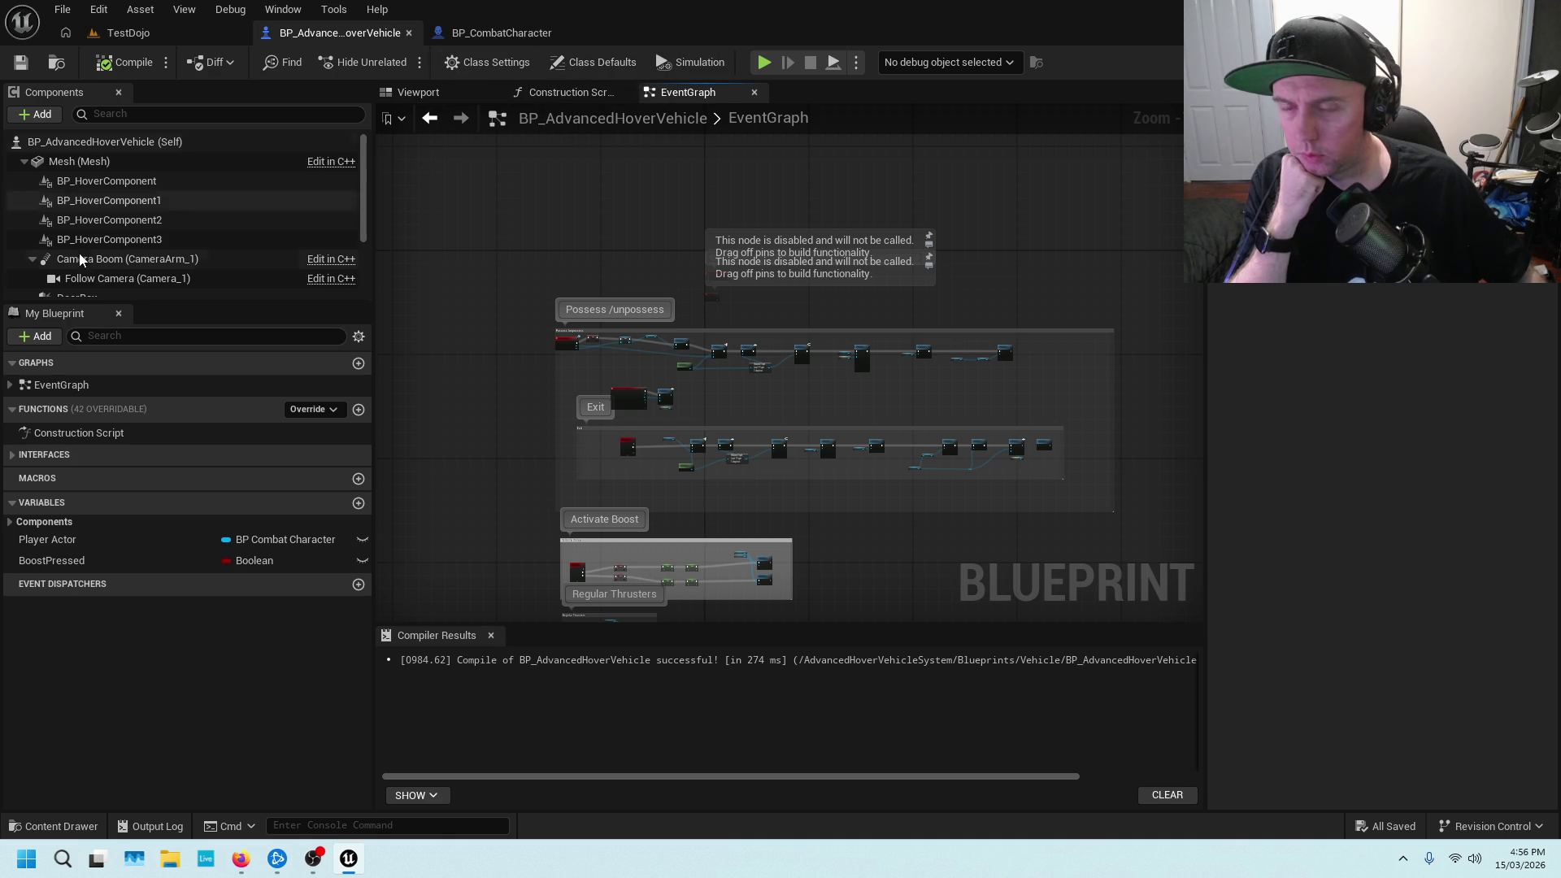
{"action": "left_click", "coordinate": [62, 821]}
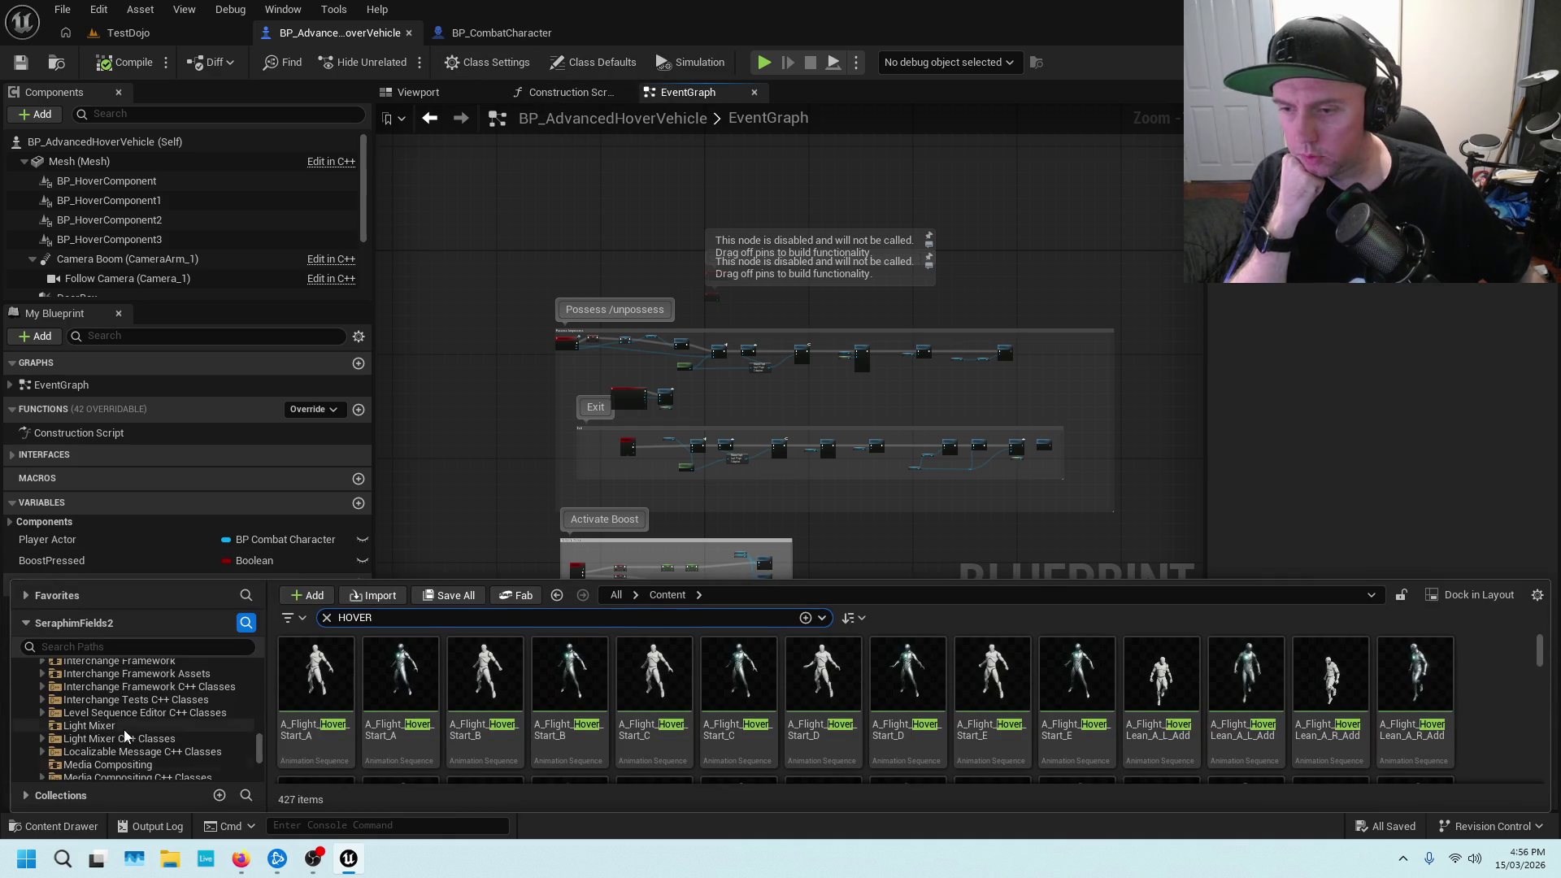
{"action": "scroll", "coordinate": [130, 739], "scroll_direction": "down", "scroll_amount": 3}
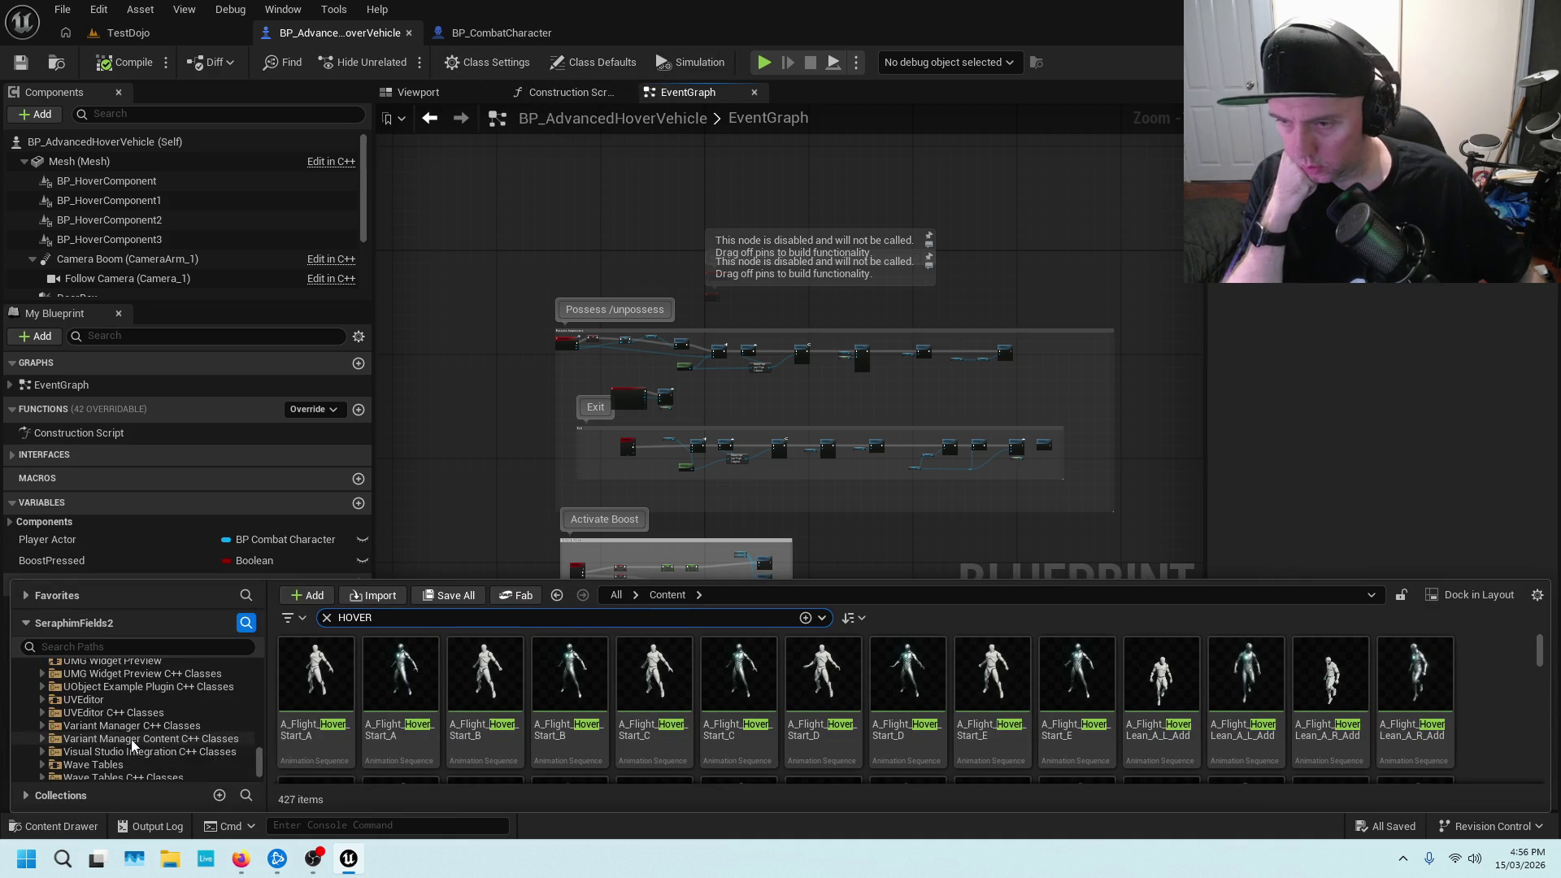
Select the AdvancedHoverVehicleSystem plugin, clear the HOVER search, and inspect Blueprints > Vehicle > BP_AdvancedHoverVehicle
{"action": "scroll", "coordinate": [144, 723], "scroll_direction": "up", "scroll_amount": 15}
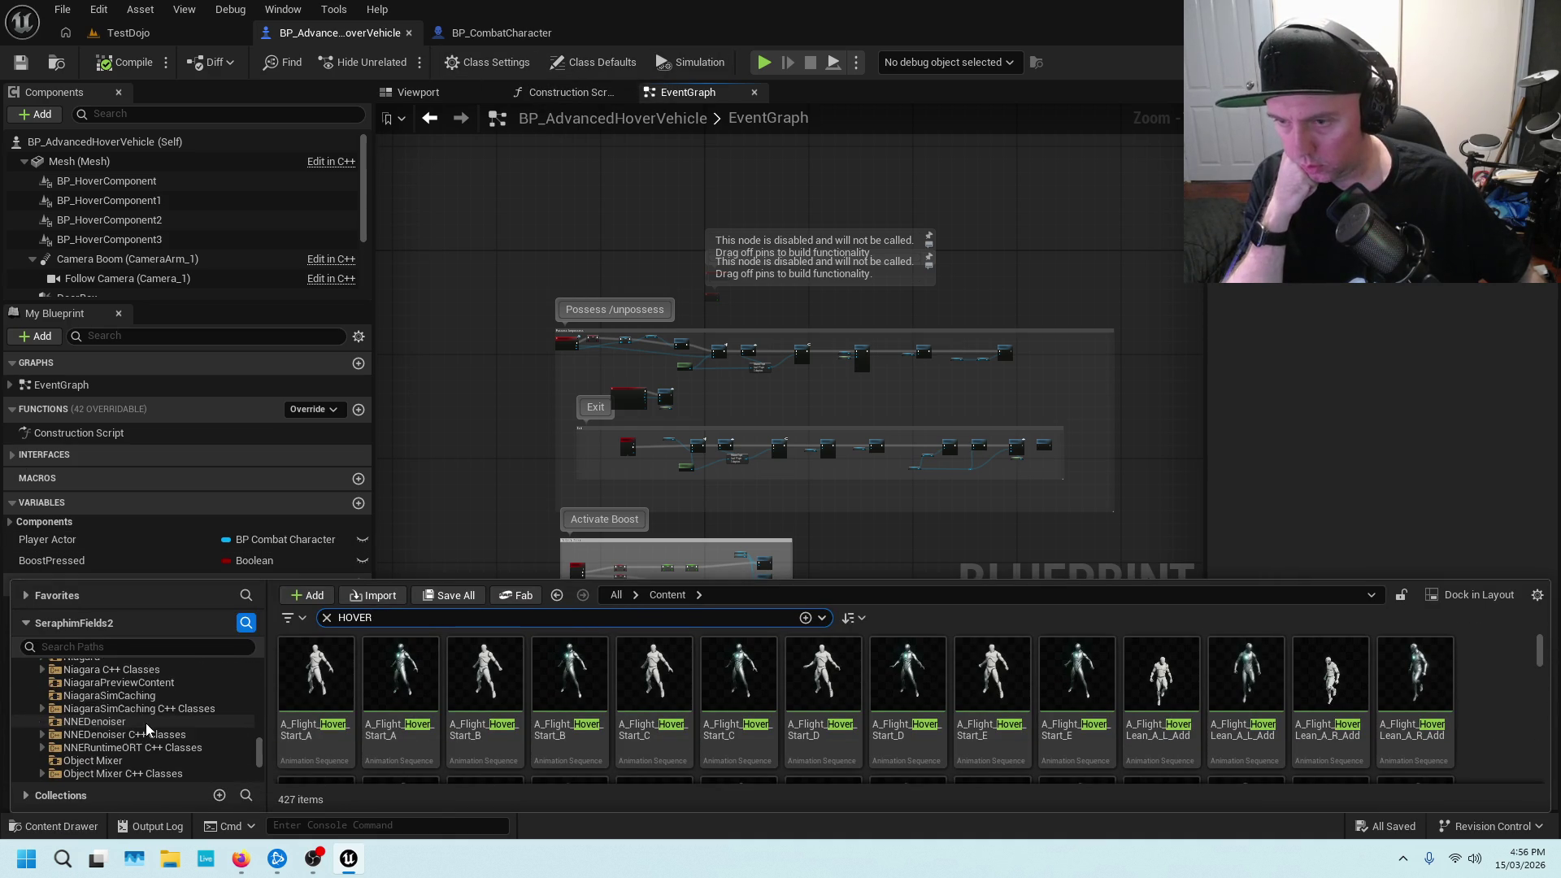
{"action": "scroll", "coordinate": [144, 723], "scroll_direction": "up", "scroll_amount": 10}
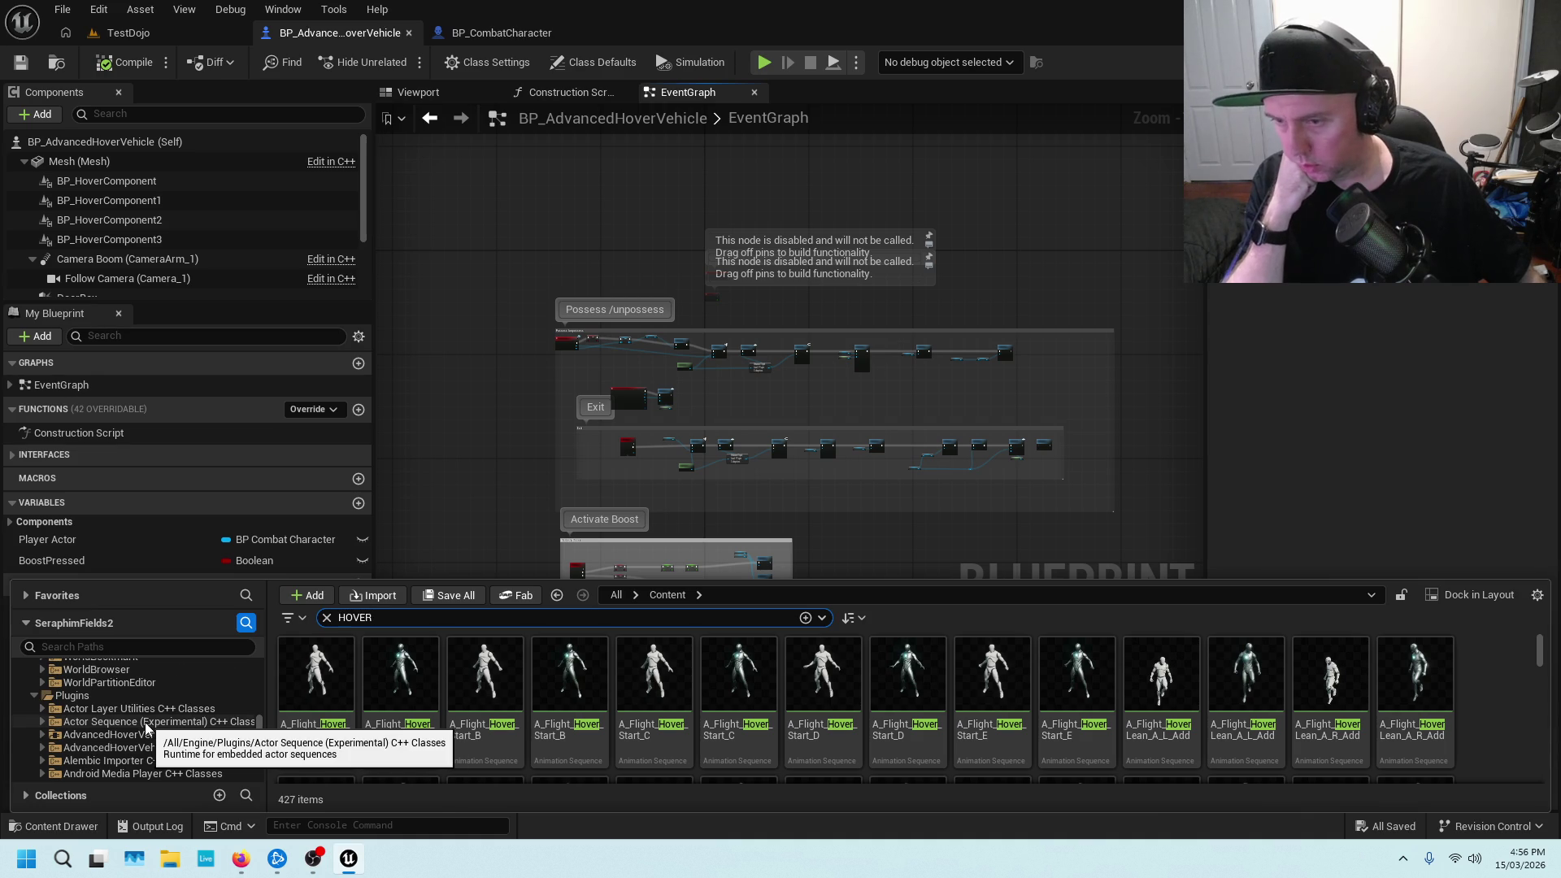
{"action": "scroll", "coordinate": [139, 731], "scroll_direction": "down", "scroll_amount": 1}
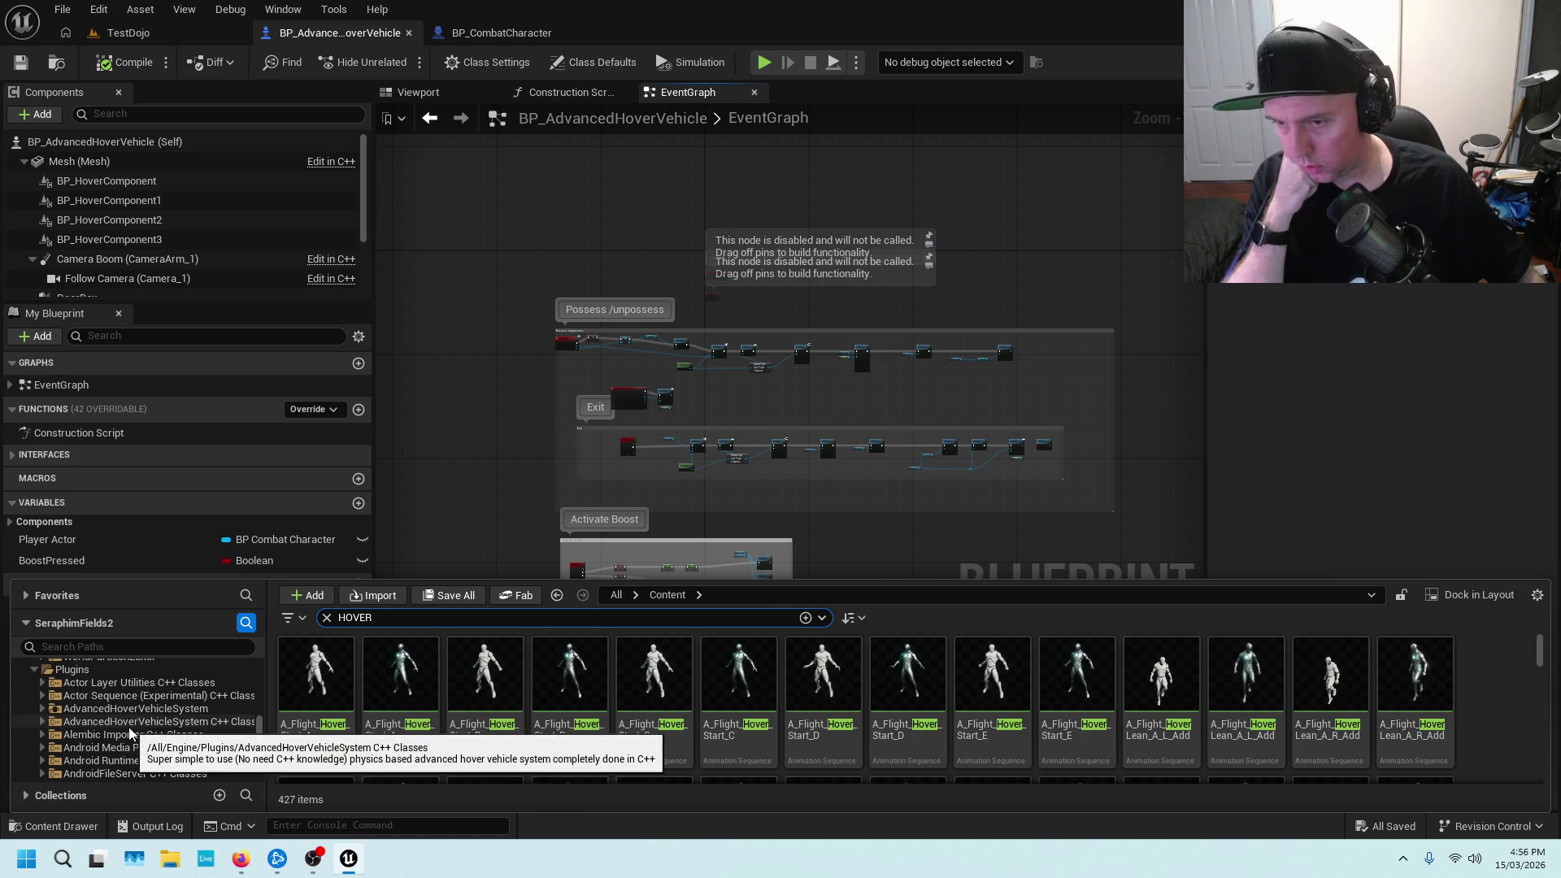
{"action": "left_click", "coordinate": [129, 726]}
{"action": "left_click", "coordinate": [138, 708]}
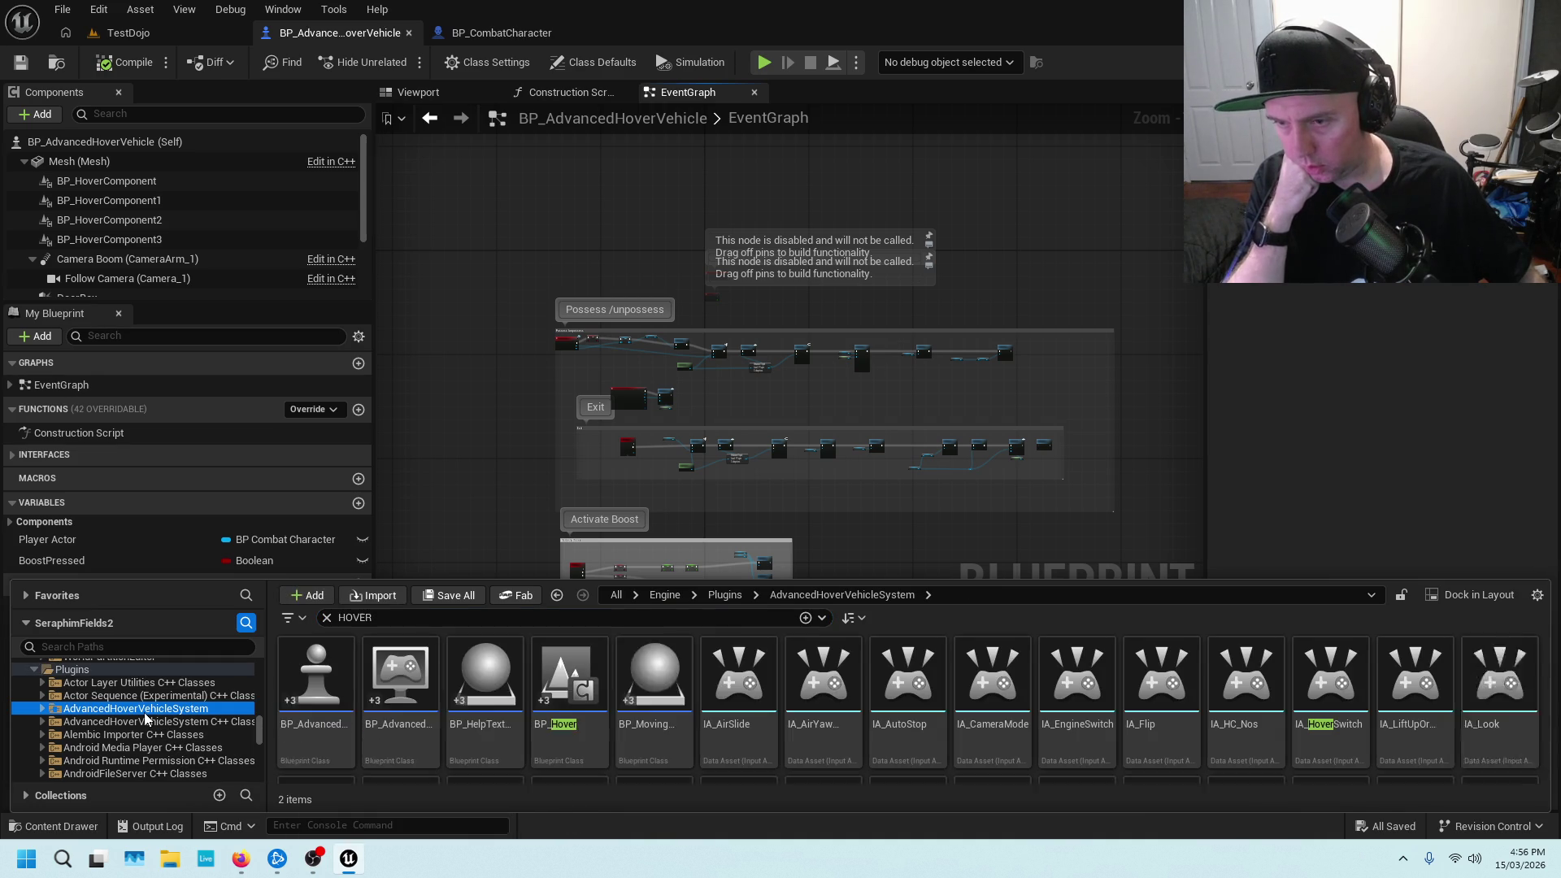
{"action": "left_click", "coordinate": [337, 618]}
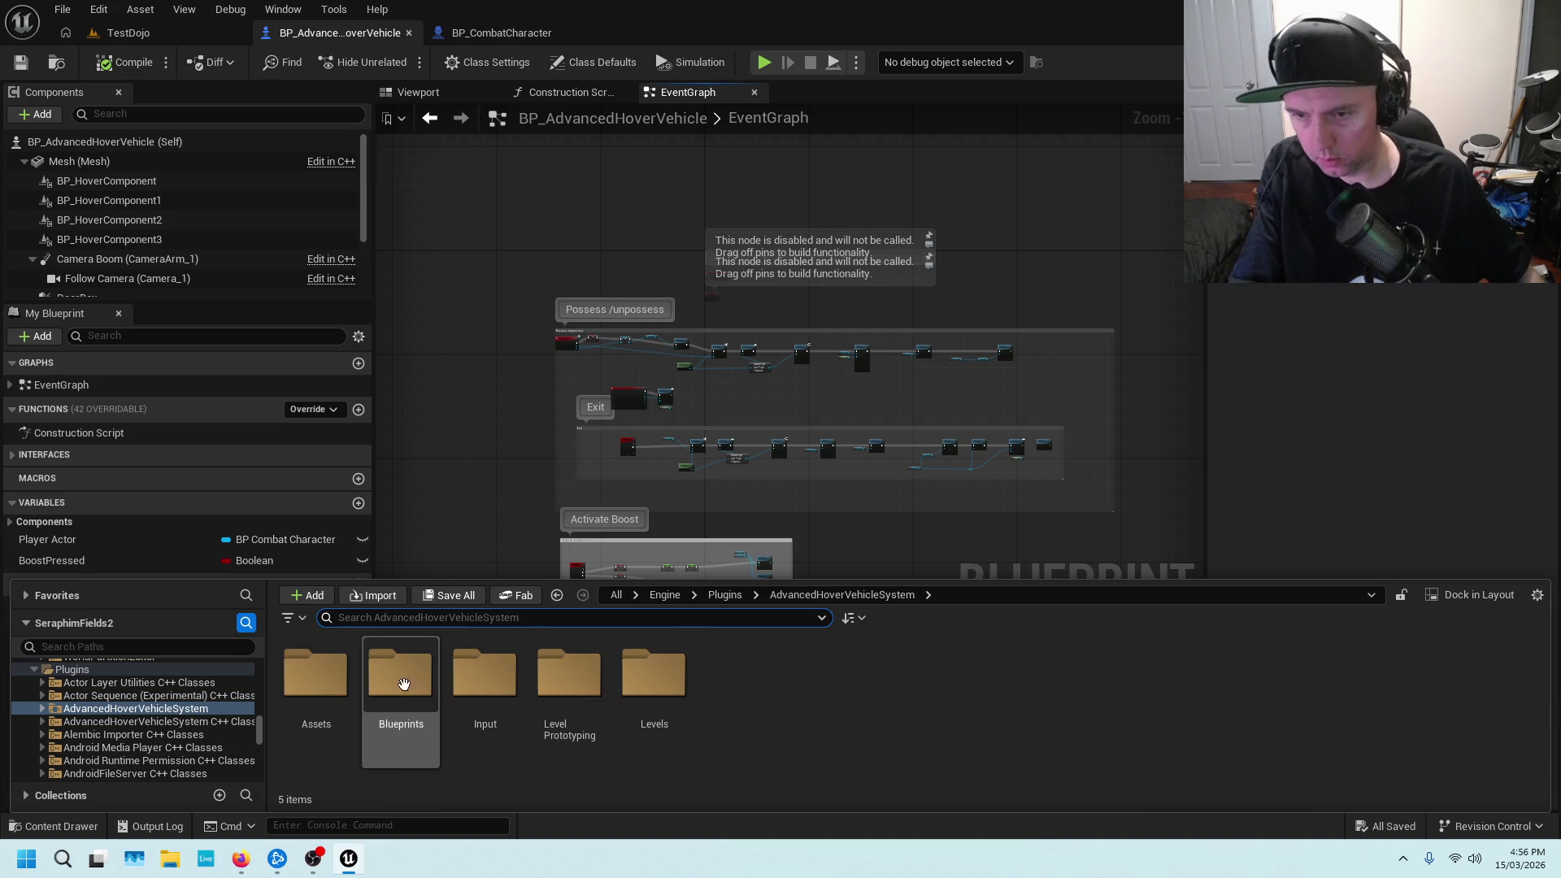
{"action": "double_click", "coordinate": [397, 679]}
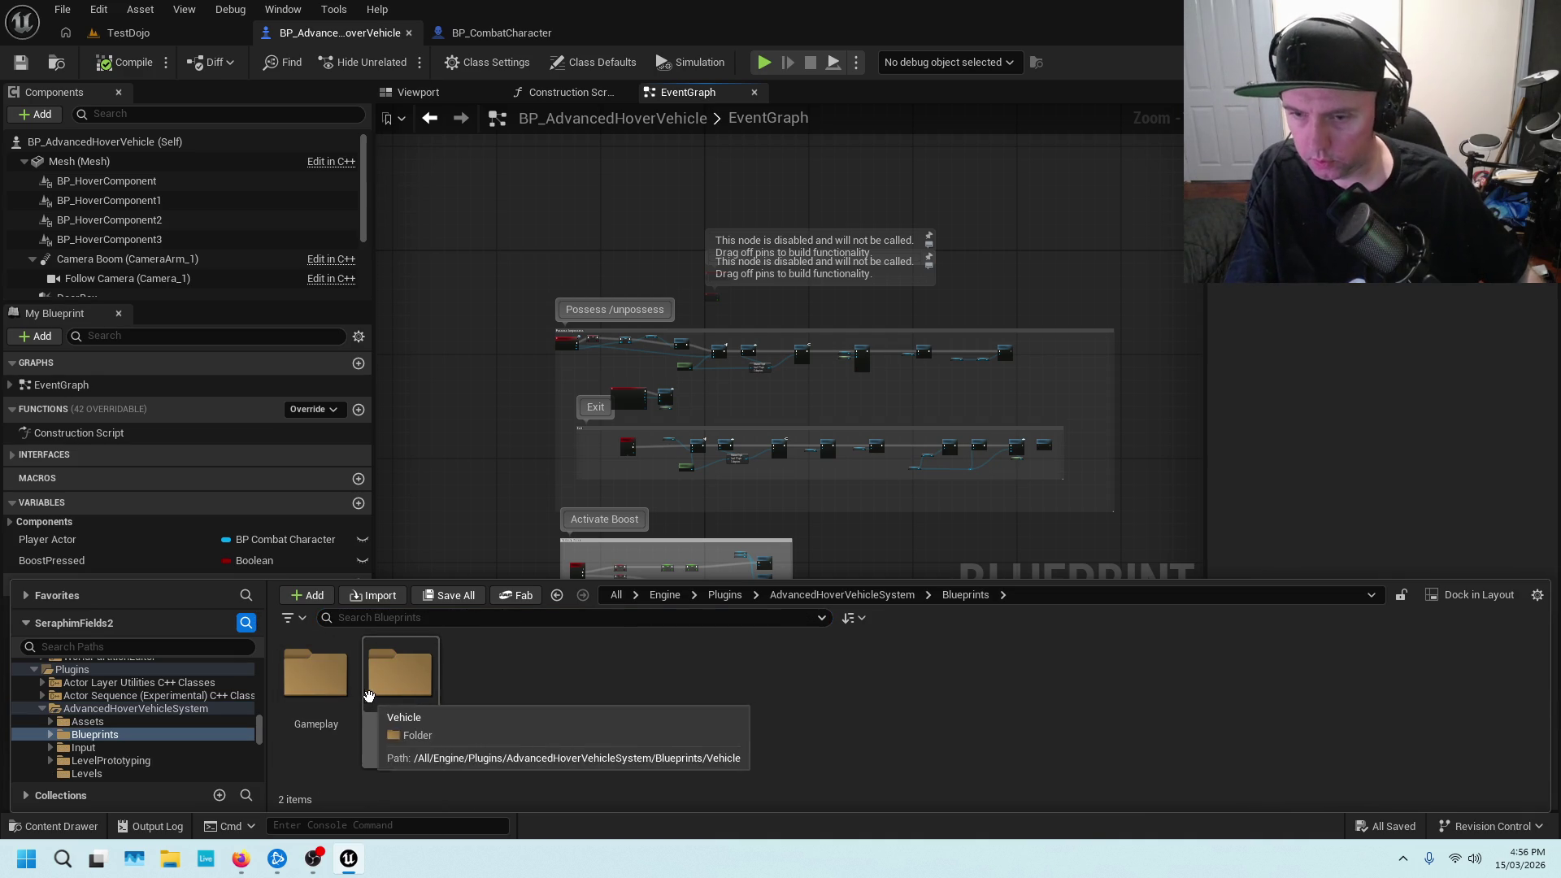
{"action": "double_click", "coordinate": [394, 685]}
{"action": "left_click", "coordinate": [314, 670]}
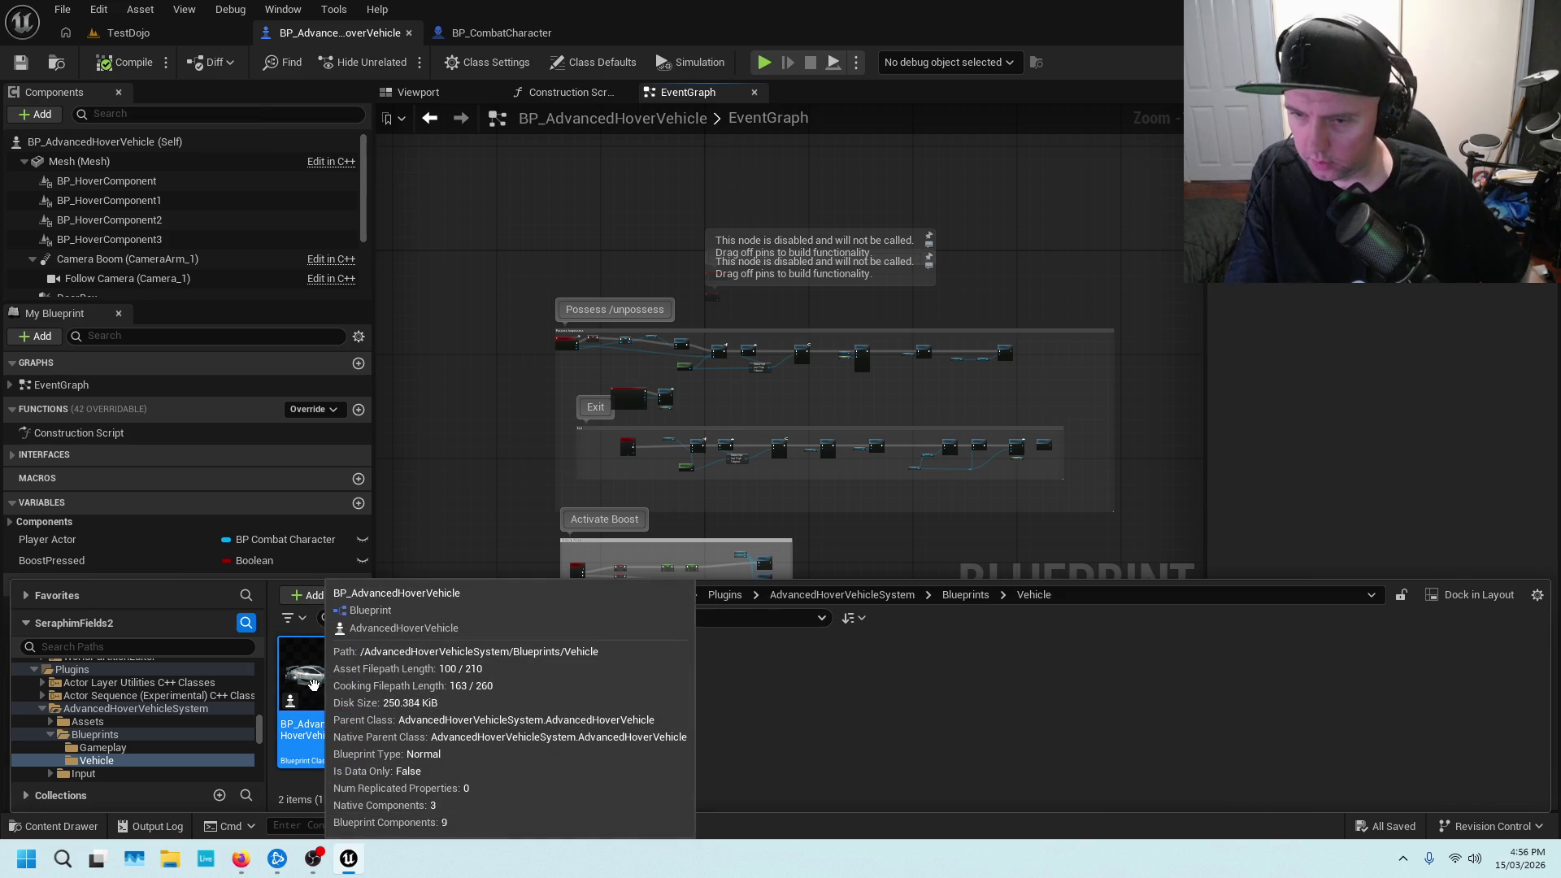
Browse to the plugin's Input > Actions folder with its 16 input actions
{"action": "left_click", "coordinate": [99, 736]}
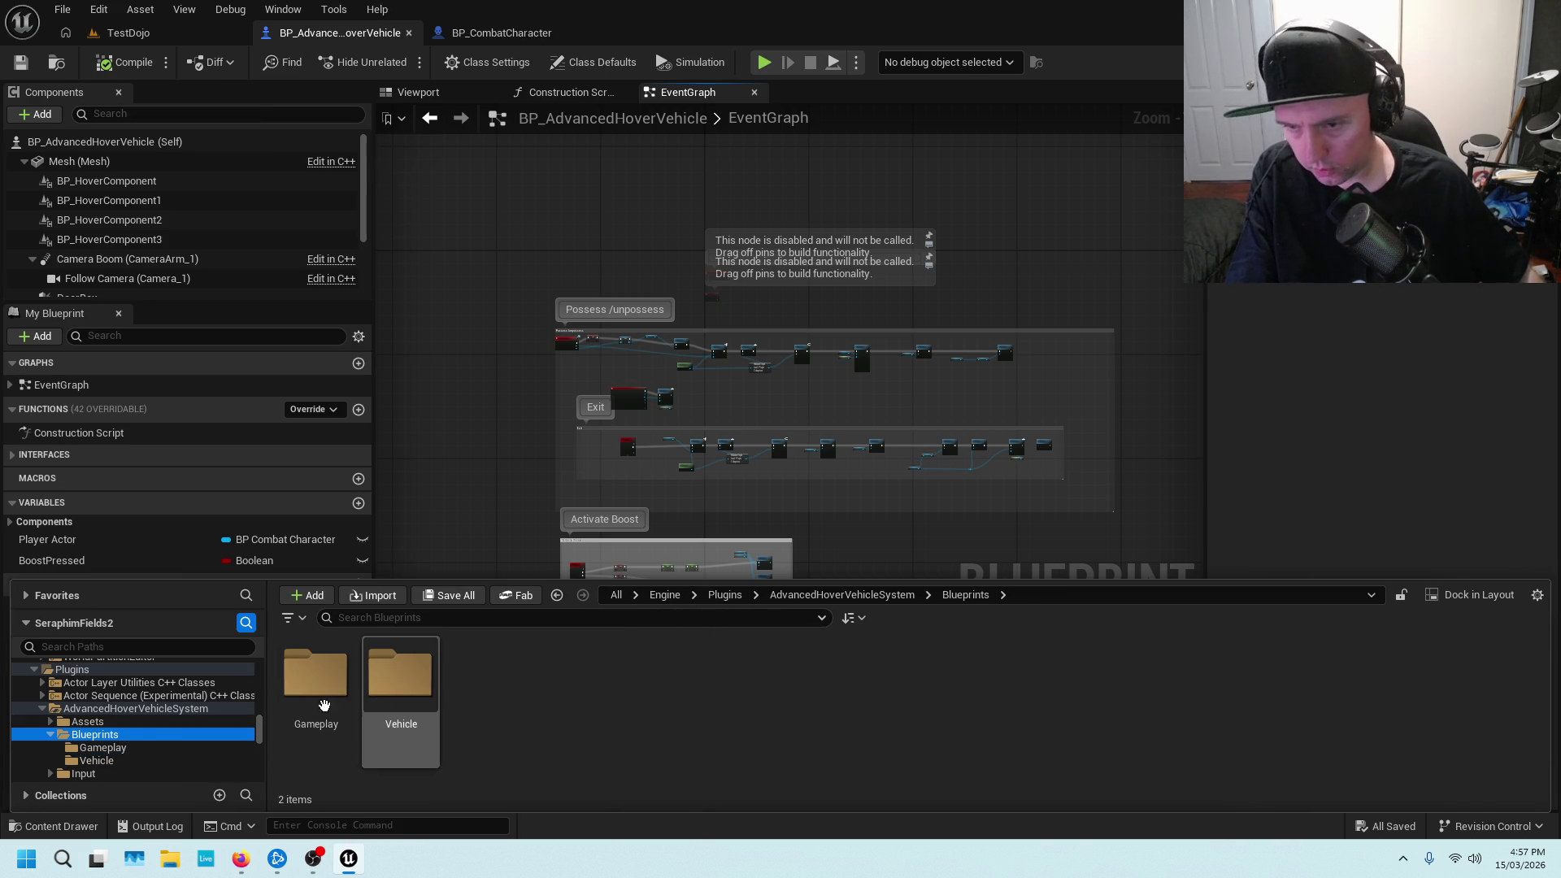
{"action": "left_click", "coordinate": [115, 721]}
{"action": "left_click", "coordinate": [162, 709]}
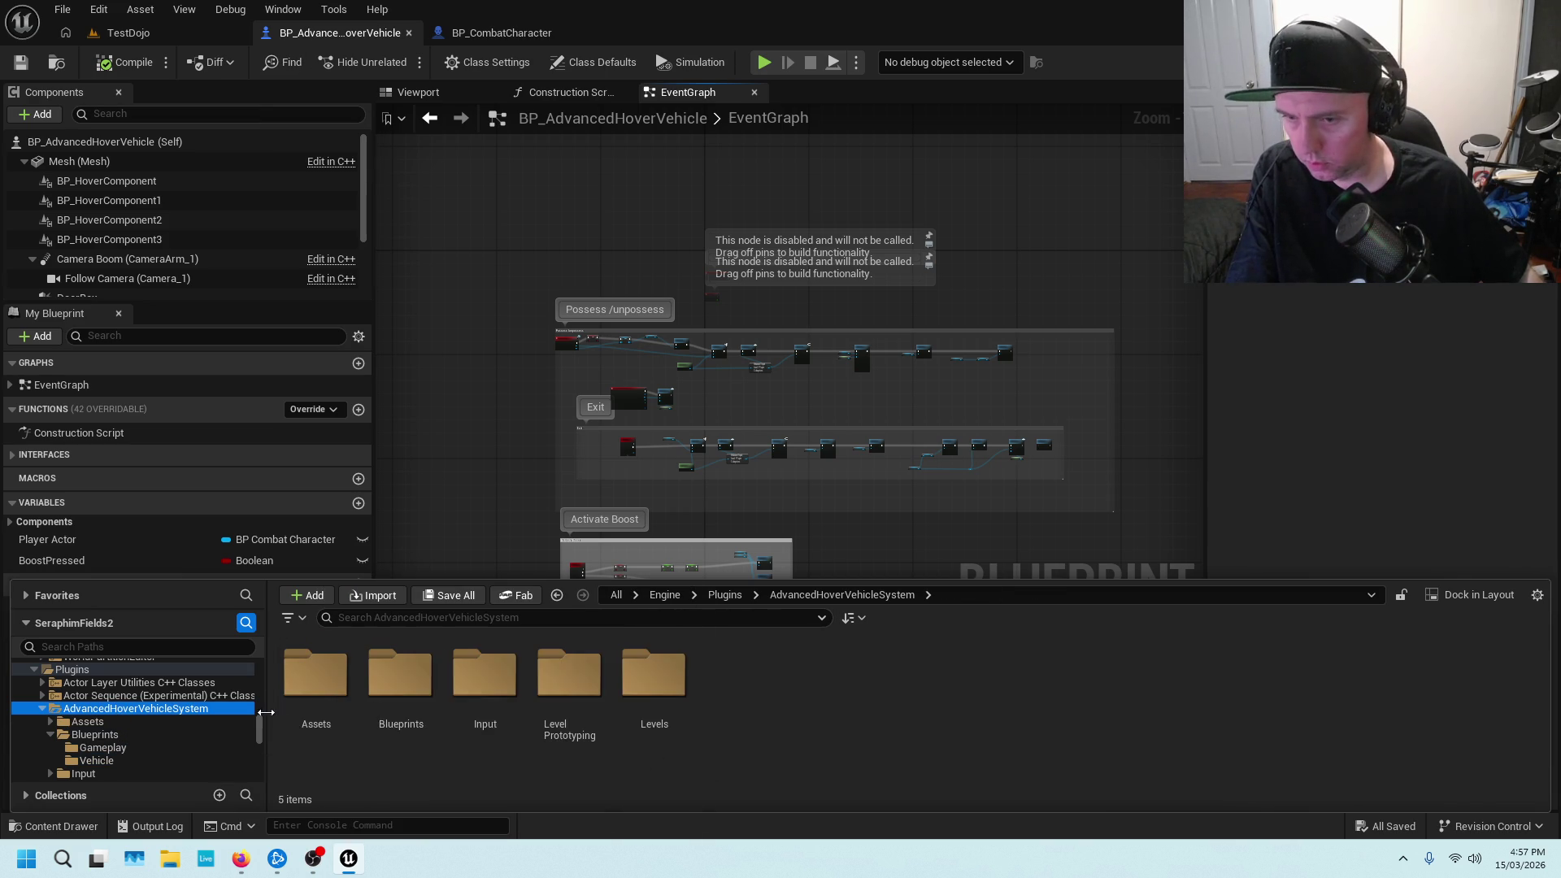
{"action": "double_click", "coordinate": [475, 701]}
{"action": "double_click", "coordinate": [316, 675]}
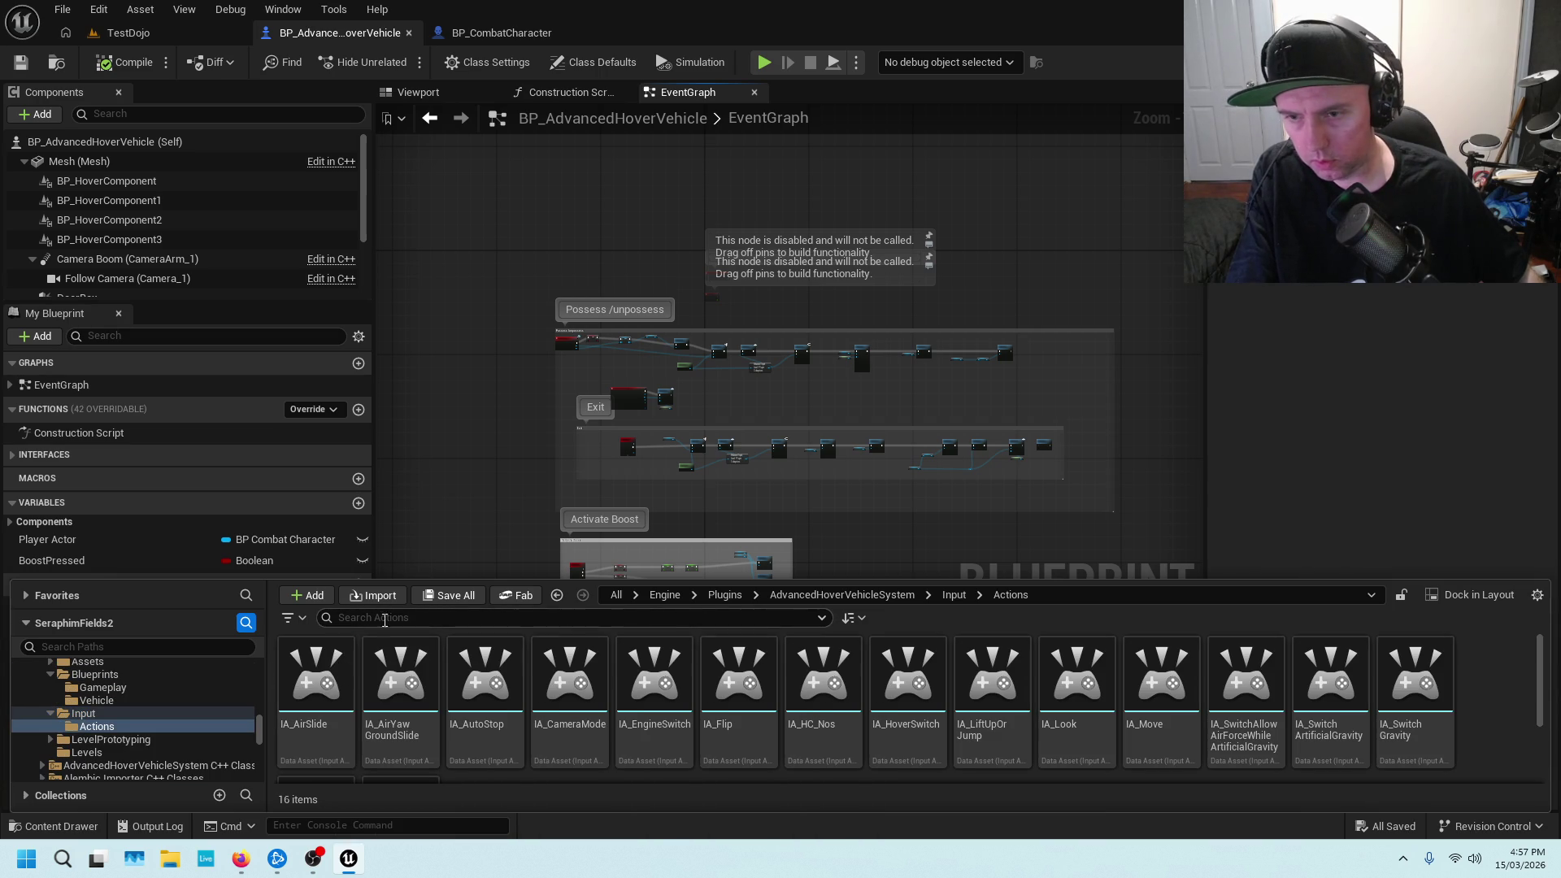
{"action": "left_click", "coordinate": [557, 594]}
Open IMC_AdvancedHoverVehicleSystem and scroll its mappings from IA_AutoStop down to IA_HC_Nos
{"action": "double_click", "coordinate": [401, 675]}
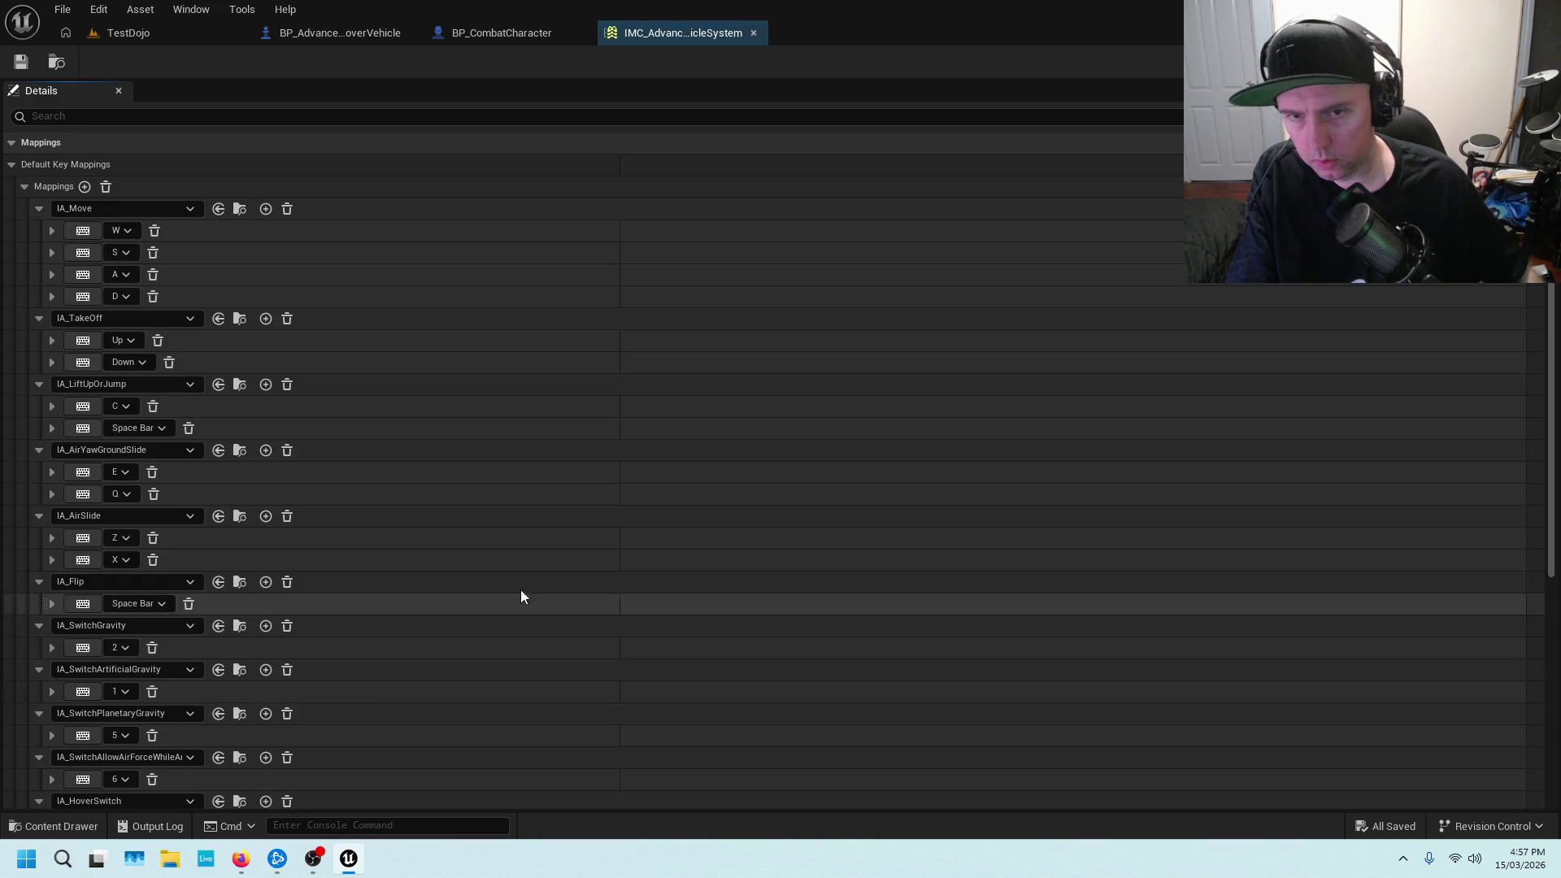
{"action": "scroll", "coordinate": [386, 521], "scroll_direction": "down", "scroll_amount": 5}
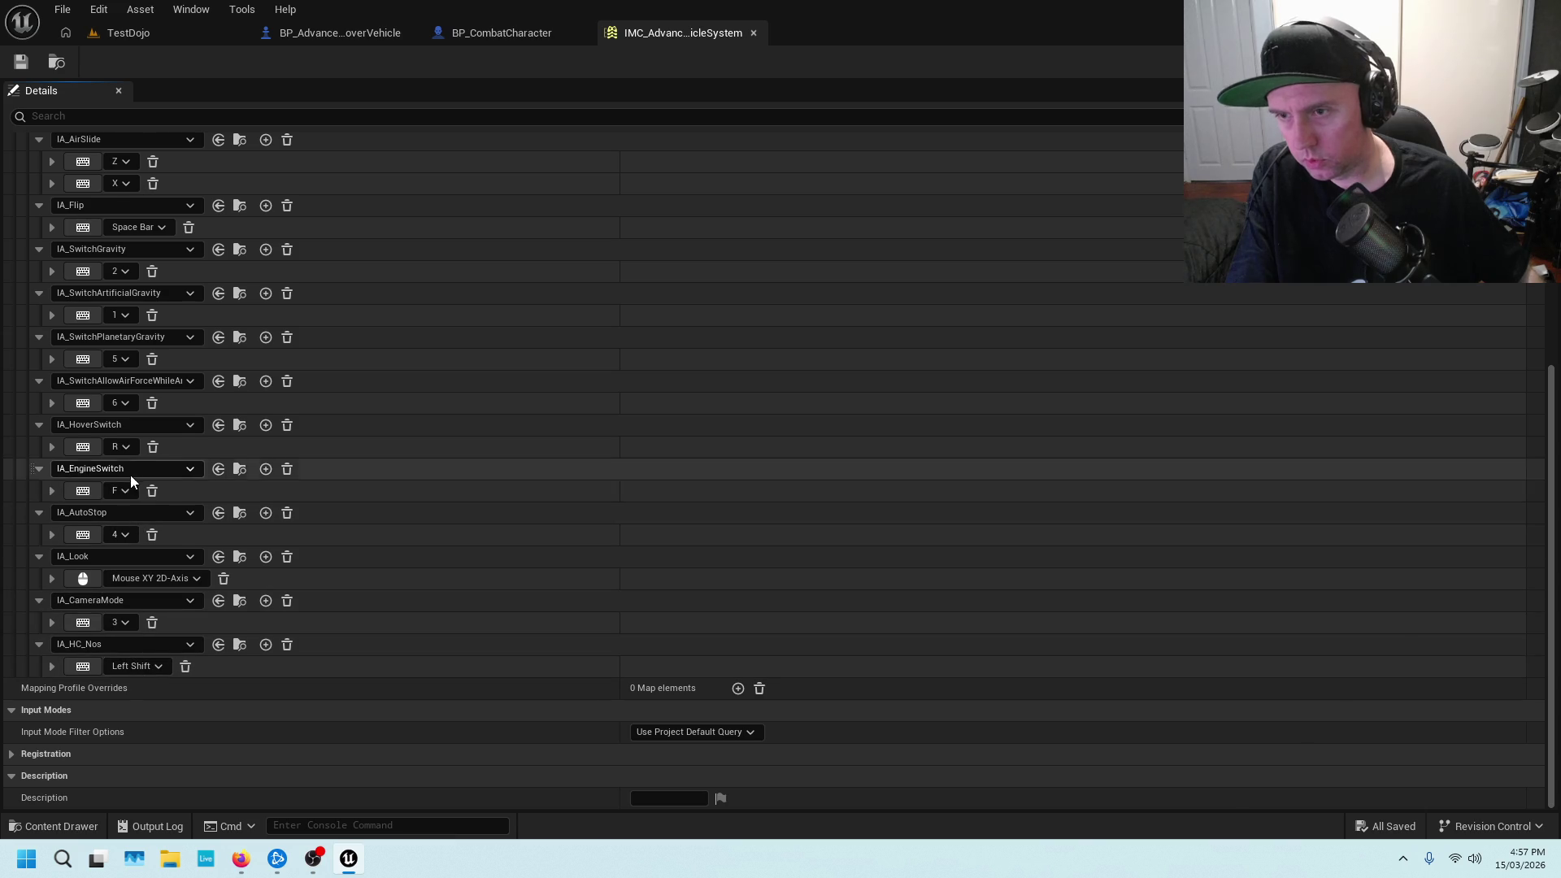
{"action": "scroll", "coordinate": [133, 476], "scroll_direction": "up", "scroll_amount": 1}
{"action": "scroll", "coordinate": [149, 465], "scroll_direction": "up", "scroll_amount": 6}
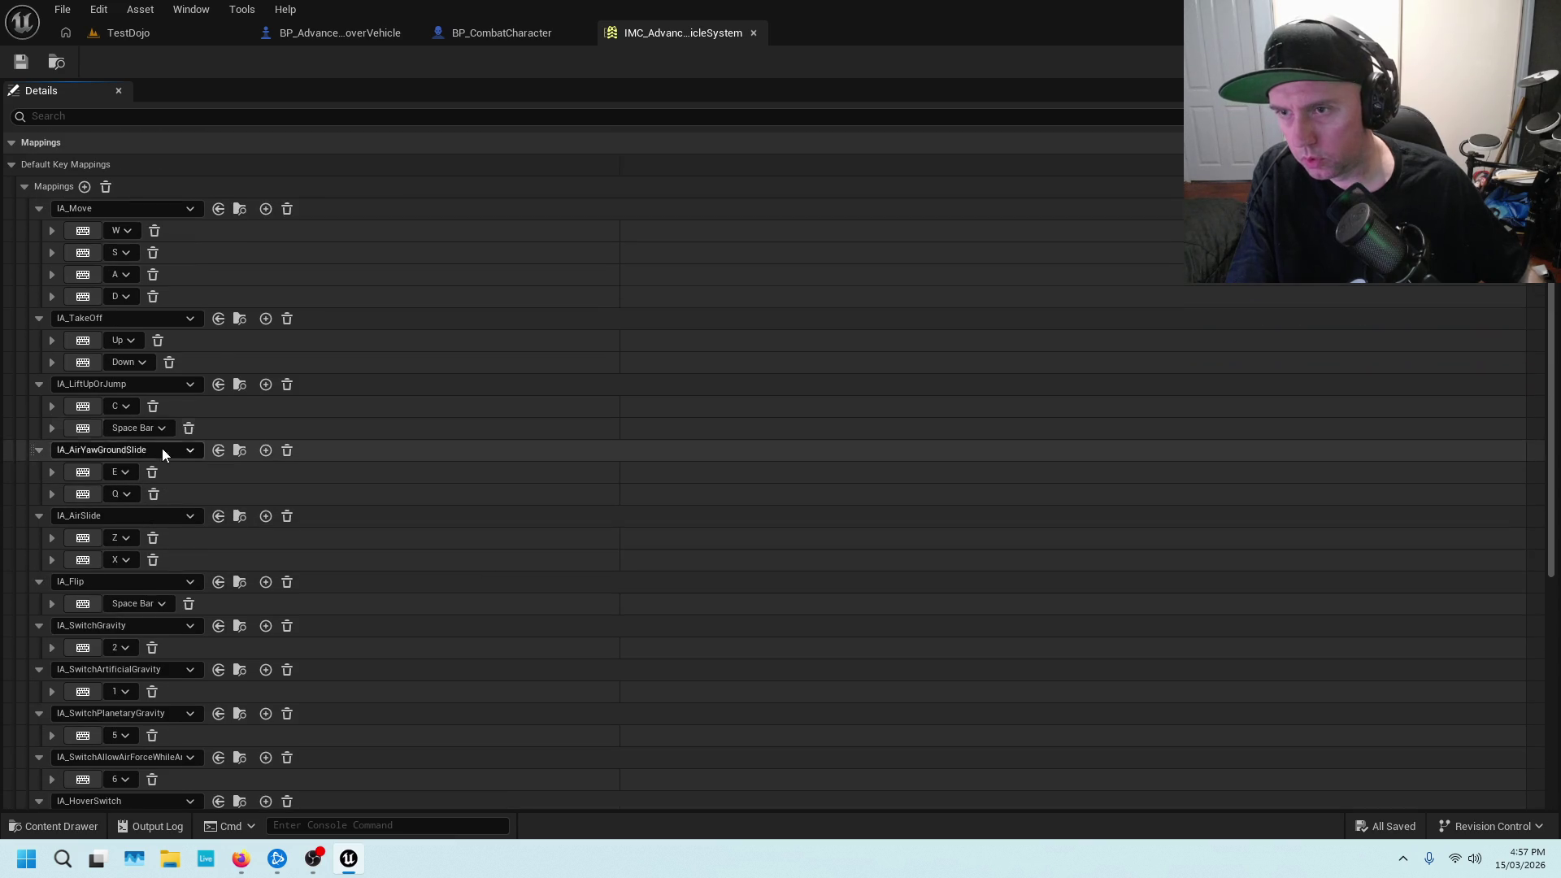
{"action": "scroll", "coordinate": [162, 374], "scroll_direction": "down", "scroll_amount": 2}
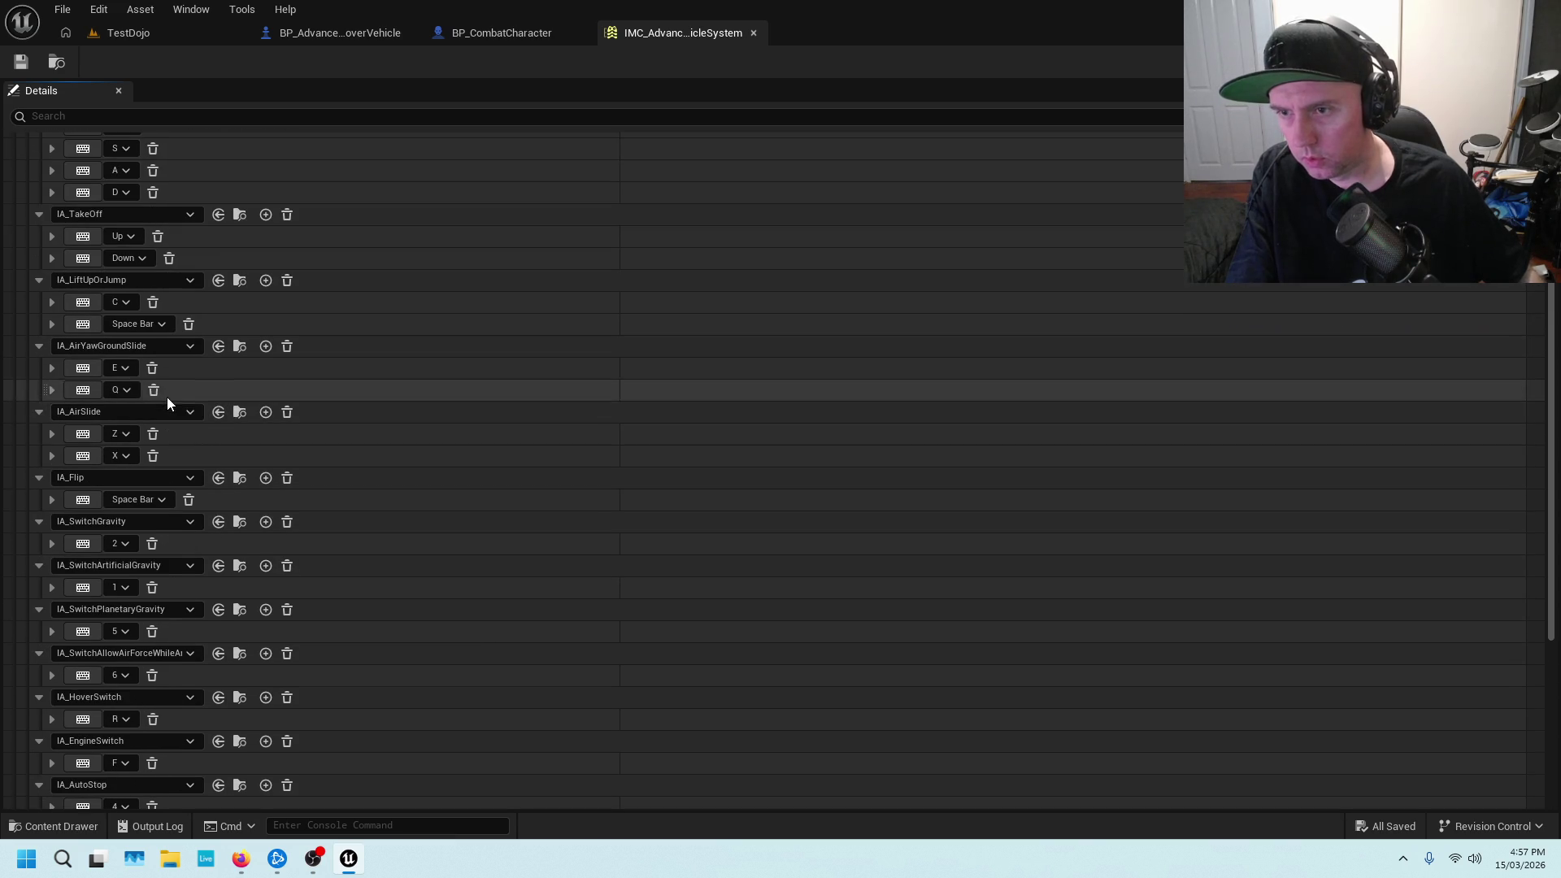
{"action": "scroll", "coordinate": [171, 431], "scroll_direction": "down", "scroll_amount": 4}
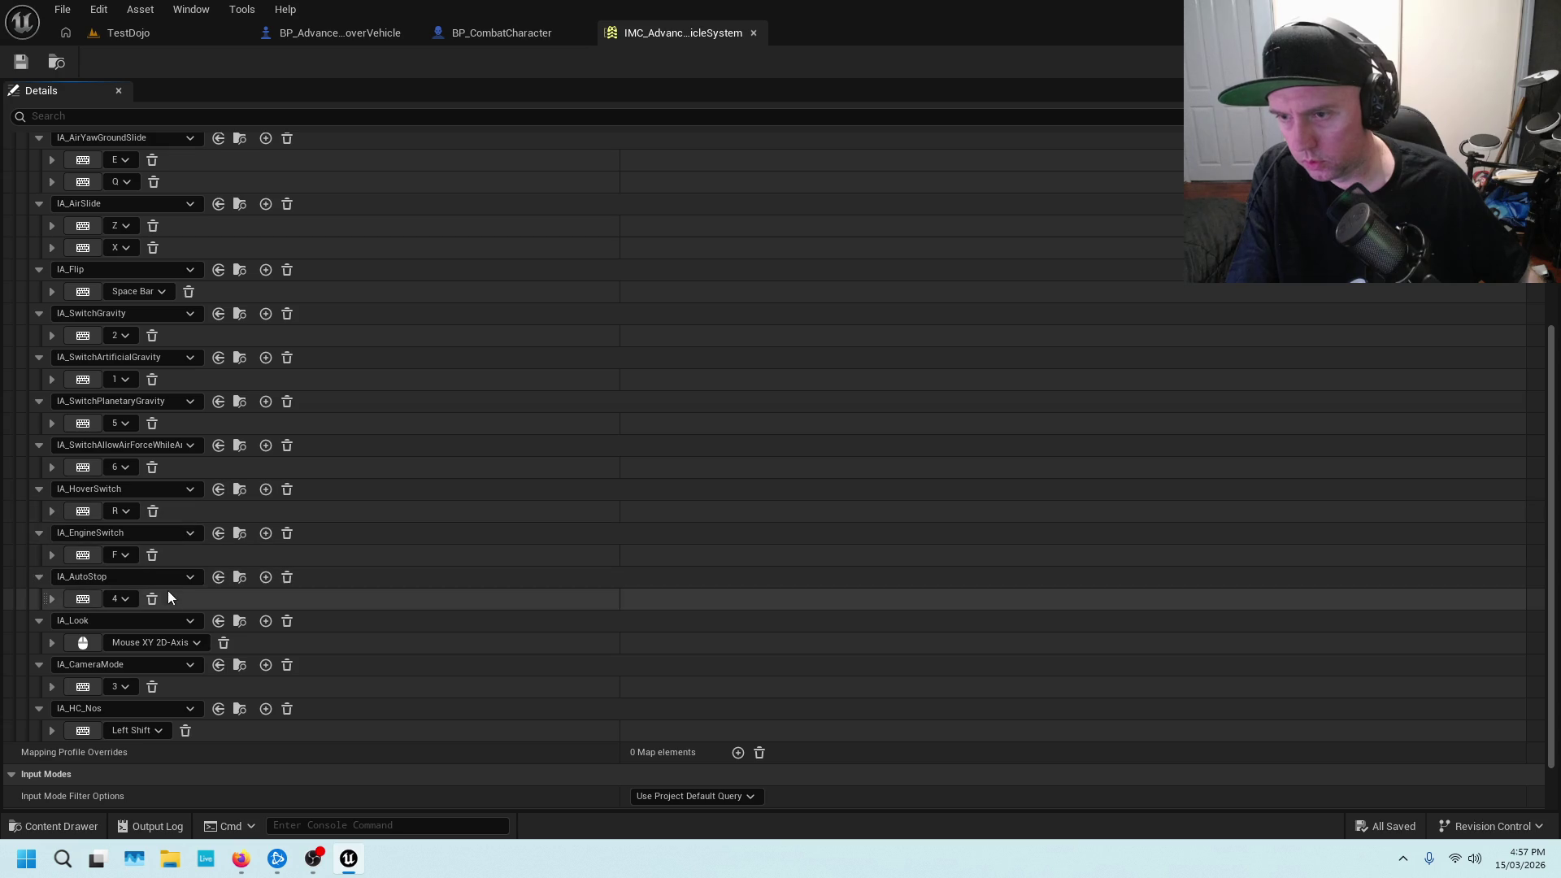
{"action": "scroll", "coordinate": [154, 700], "scroll_direction": "down", "scroll_amount": 2}
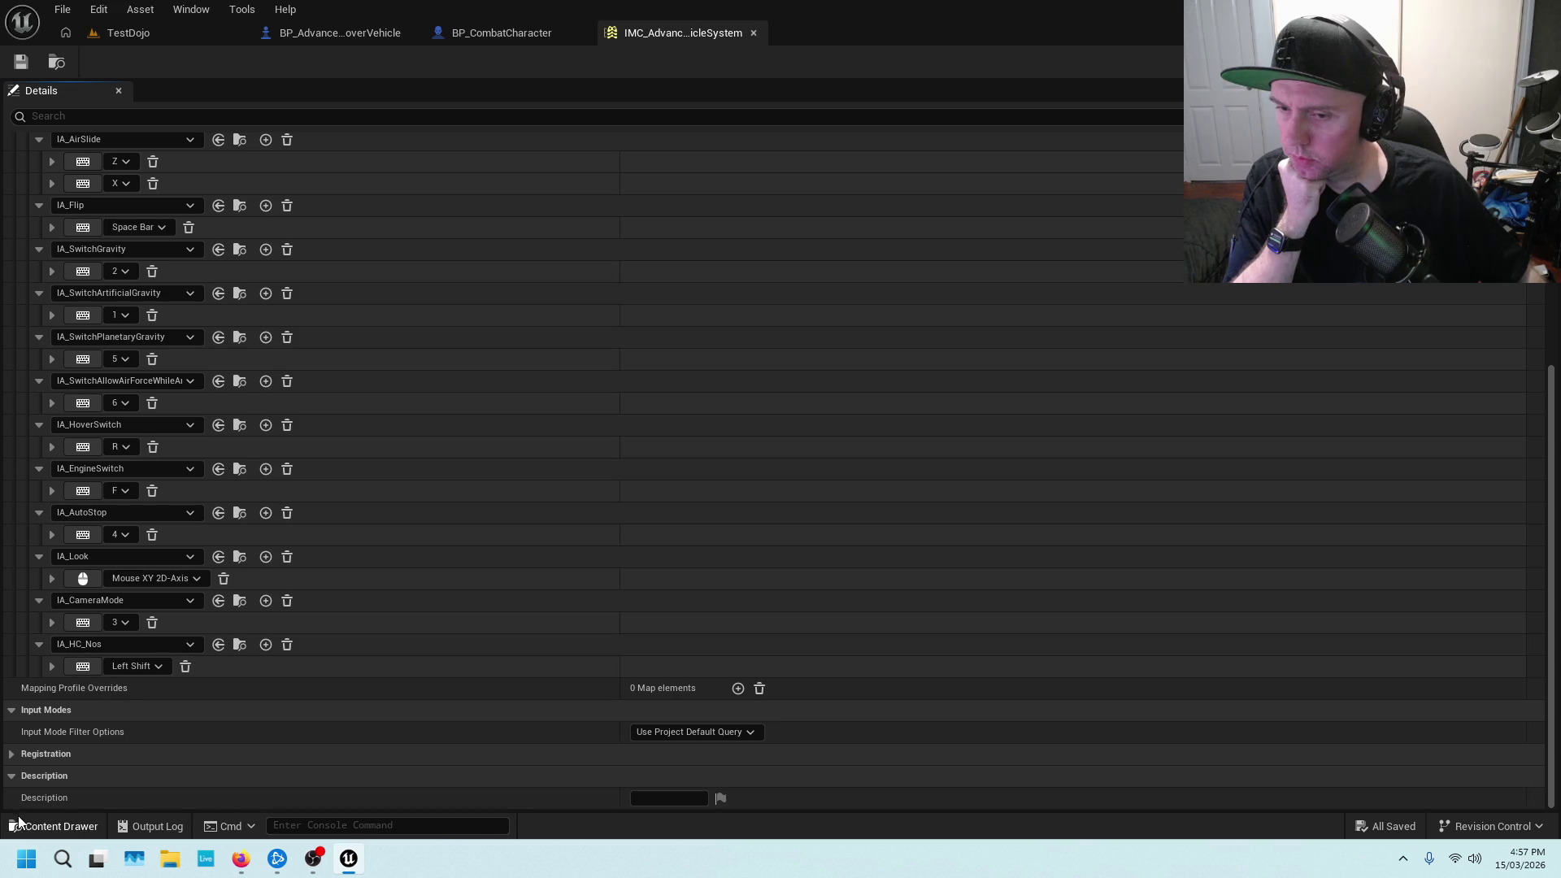
Browse the input Actions folder, then zoom the hover vehicle event graph onto Add Mapping Context
{"action": "left_click", "coordinate": [70, 829]}
{"action": "double_click", "coordinate": [316, 651]}
{"action": "scroll", "coordinate": [517, 703], "scroll_direction": "down", "scroll_amount": 2}
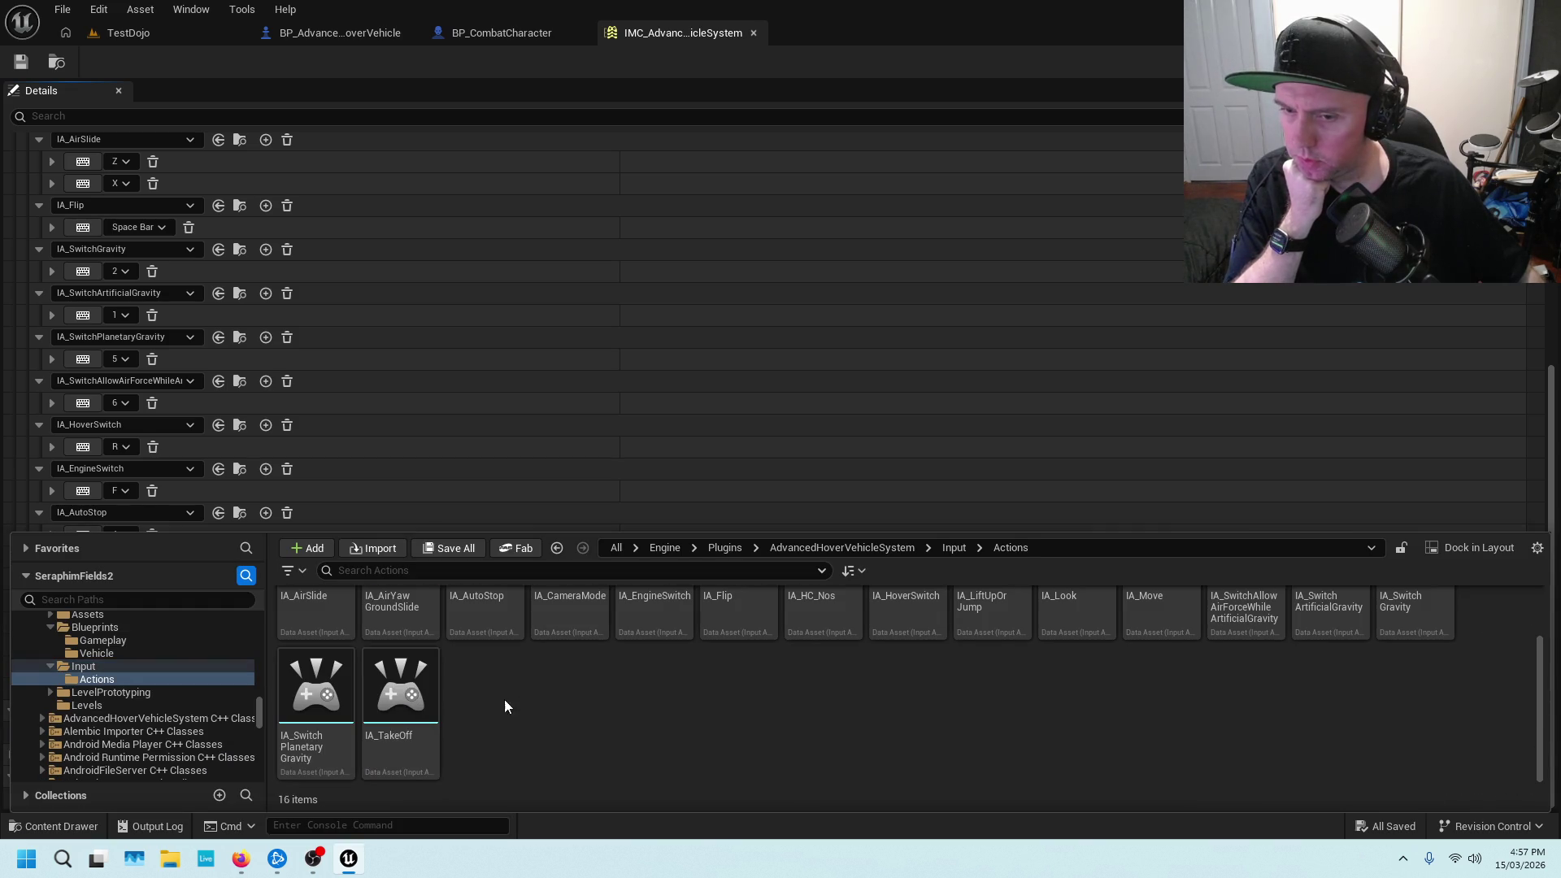
{"action": "scroll", "coordinate": [488, 691], "scroll_direction": "up", "scroll_amount": 1}
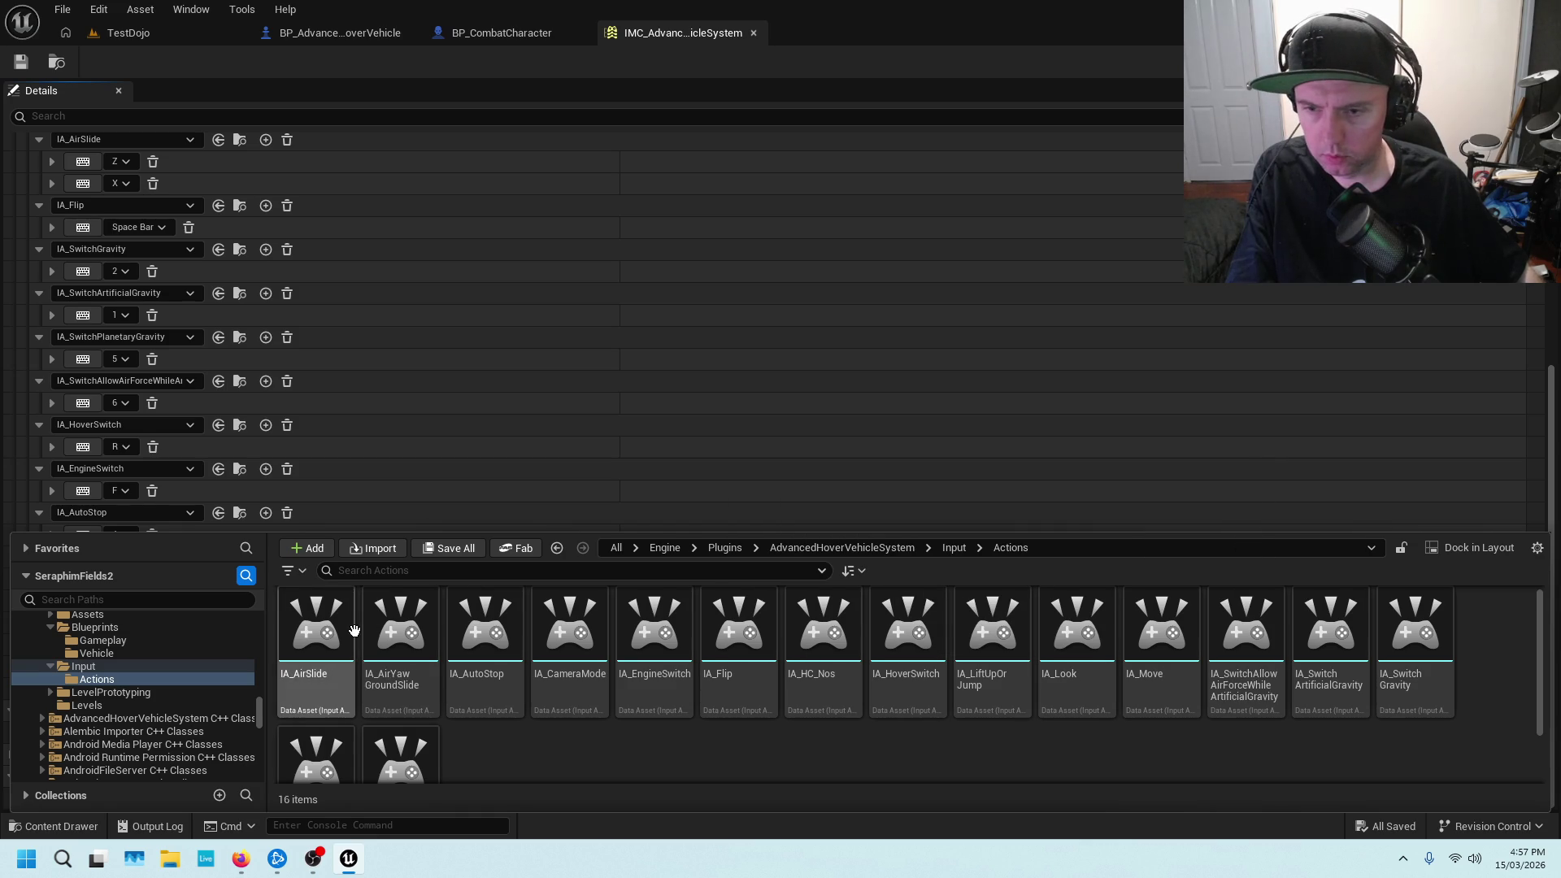
{"action": "scroll", "coordinate": [355, 631], "scroll_direction": "down", "scroll_amount": 1}
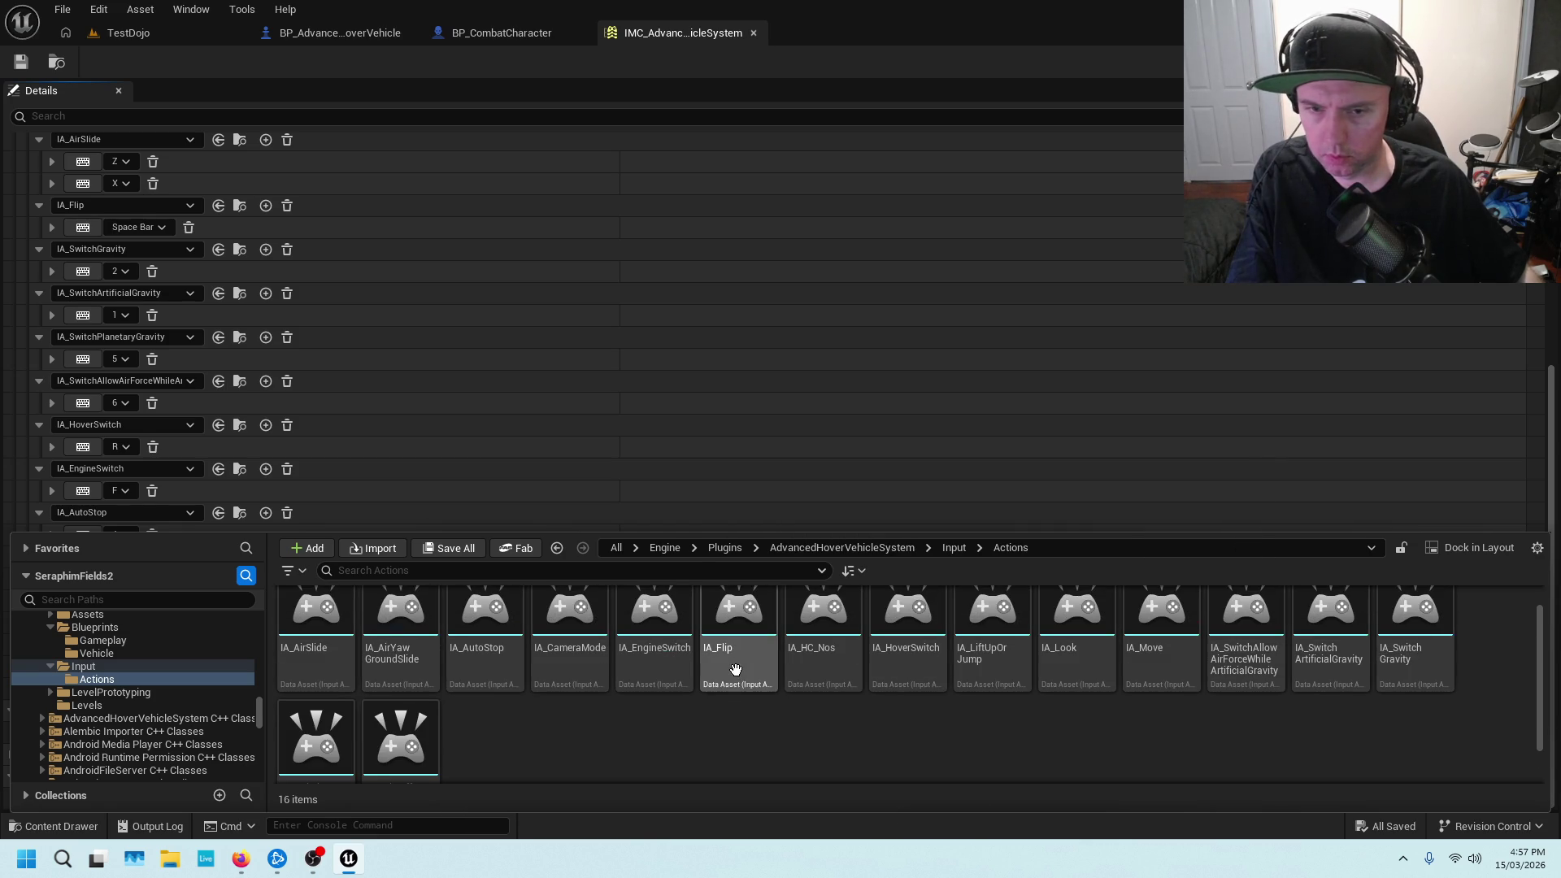
{"action": "scroll", "coordinate": [575, 727], "scroll_direction": "down", "scroll_amount": 2}
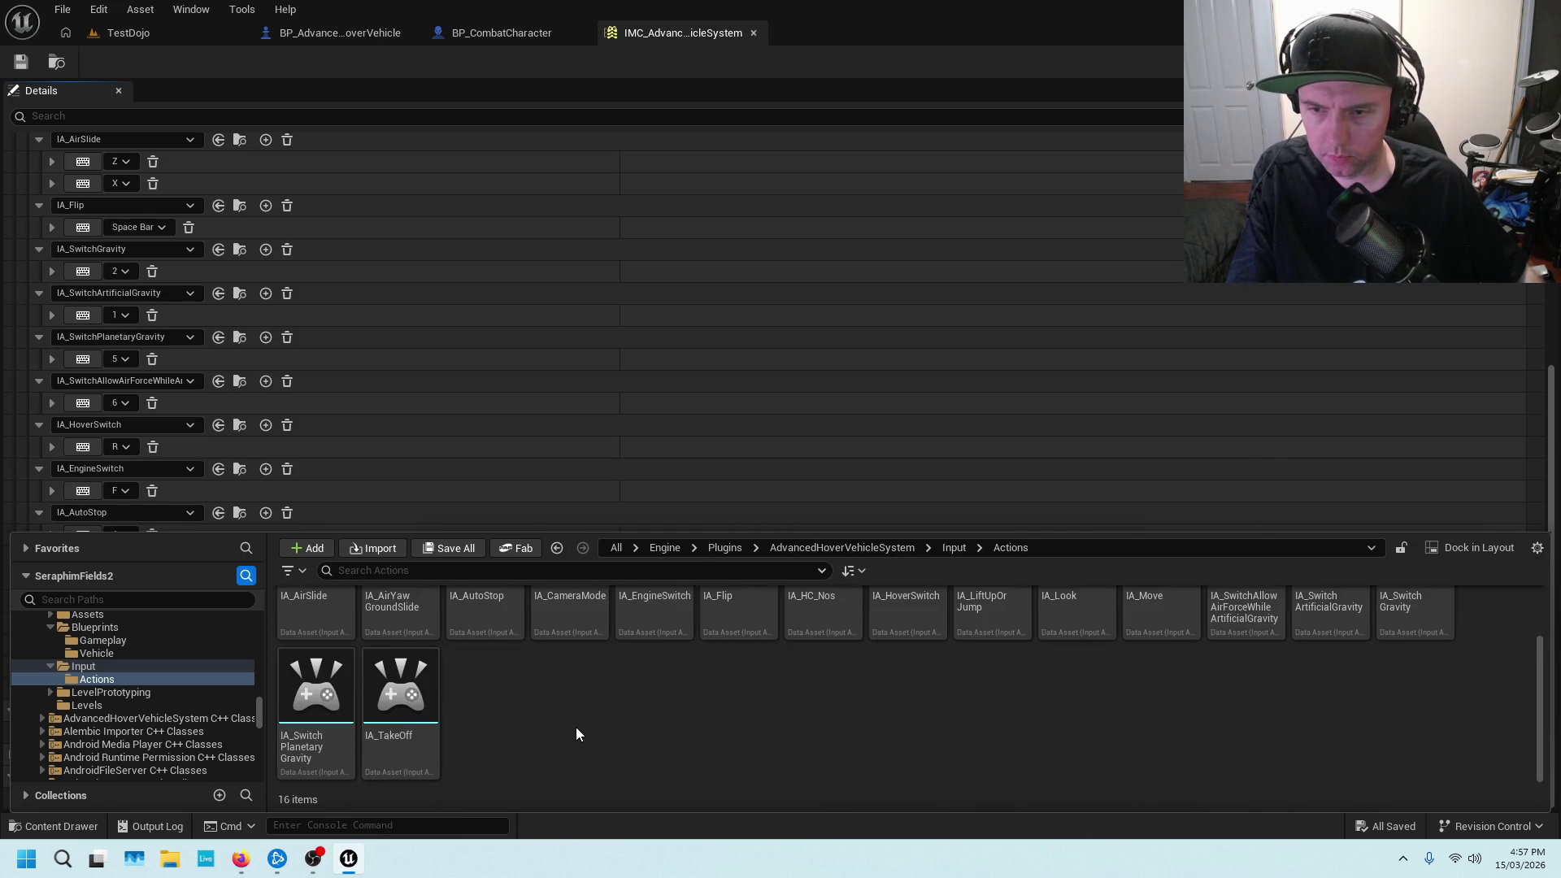
{"action": "scroll", "coordinate": [574, 730], "scroll_direction": "up", "scroll_amount": 3}
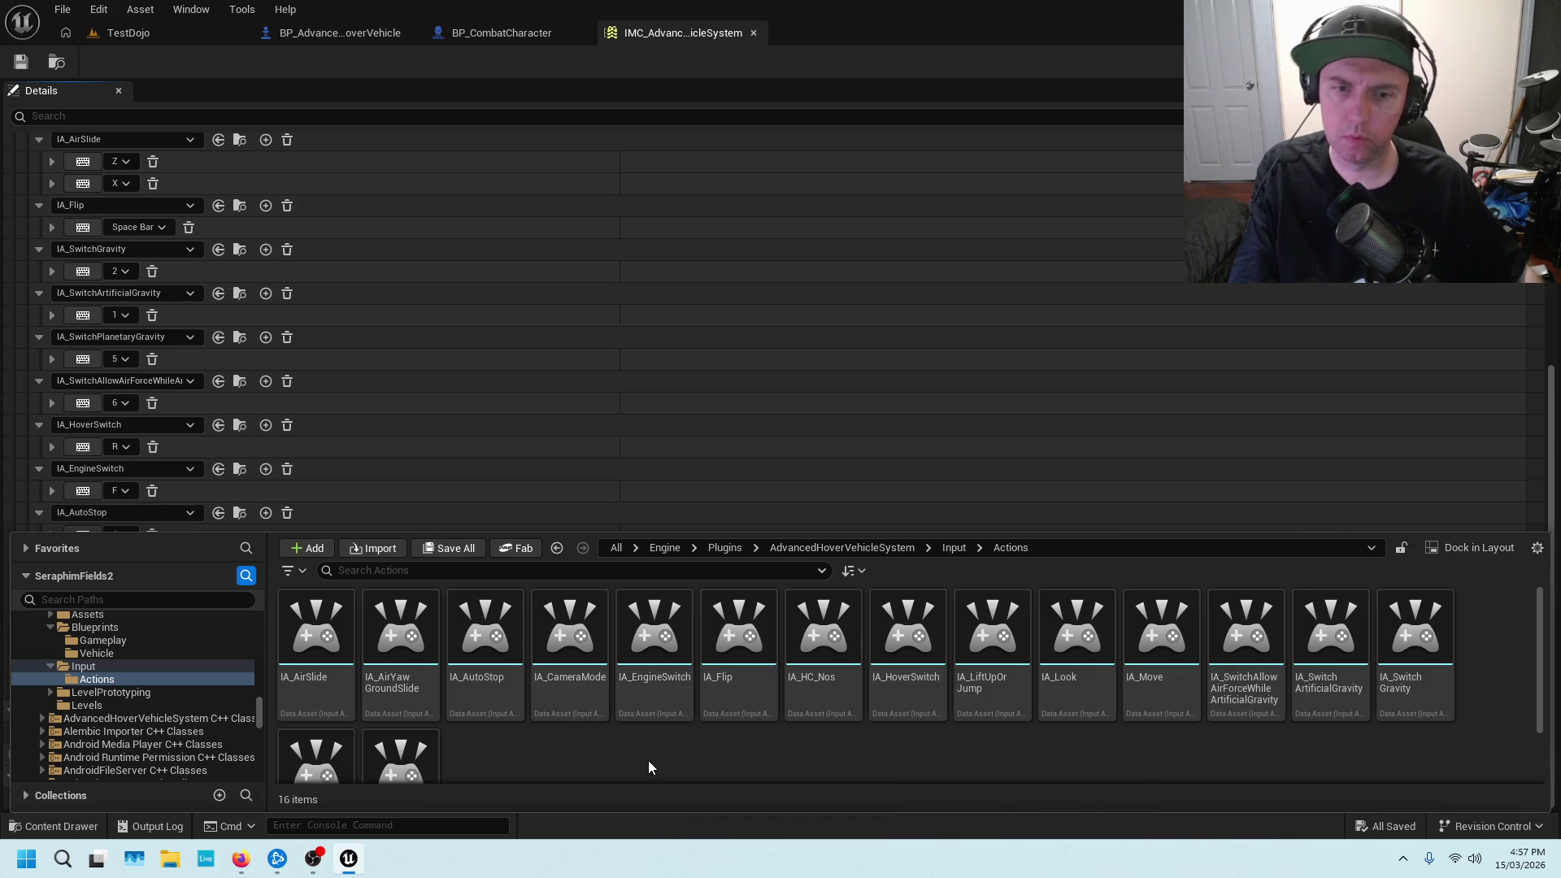
{"action": "scroll", "coordinate": [520, 736], "scroll_direction": "down", "scroll_amount": 1}
{"action": "scroll", "coordinate": [500, 738], "scroll_direction": "up", "scroll_amount": 1}
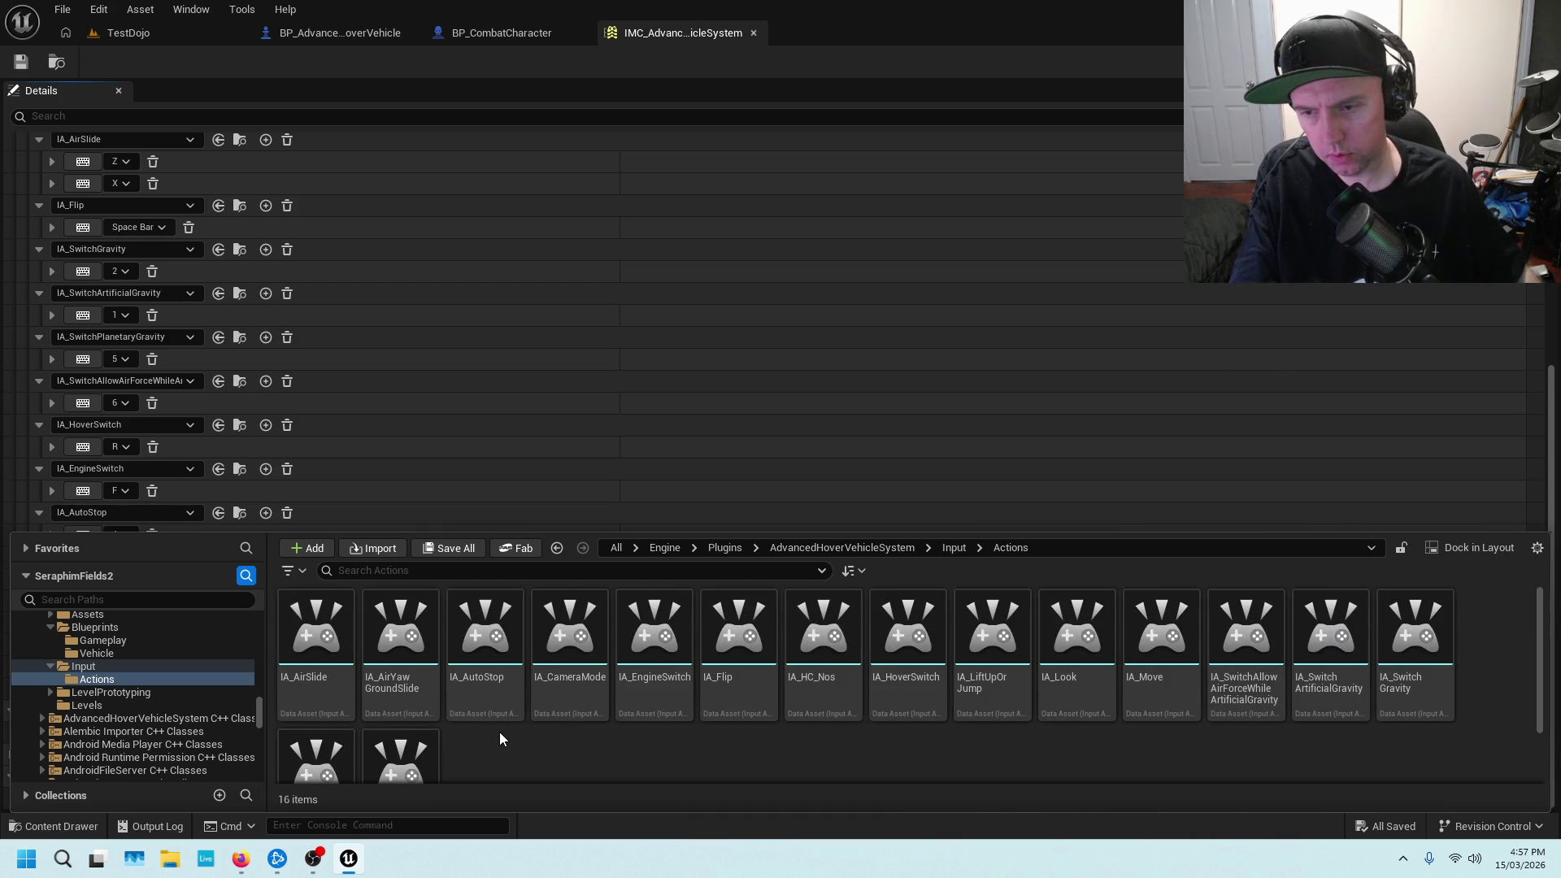
{"action": "left_click", "coordinate": [371, 36]}
{"action": "scroll", "coordinate": [749, 386], "scroll_direction": "up", "scroll_amount": 8}
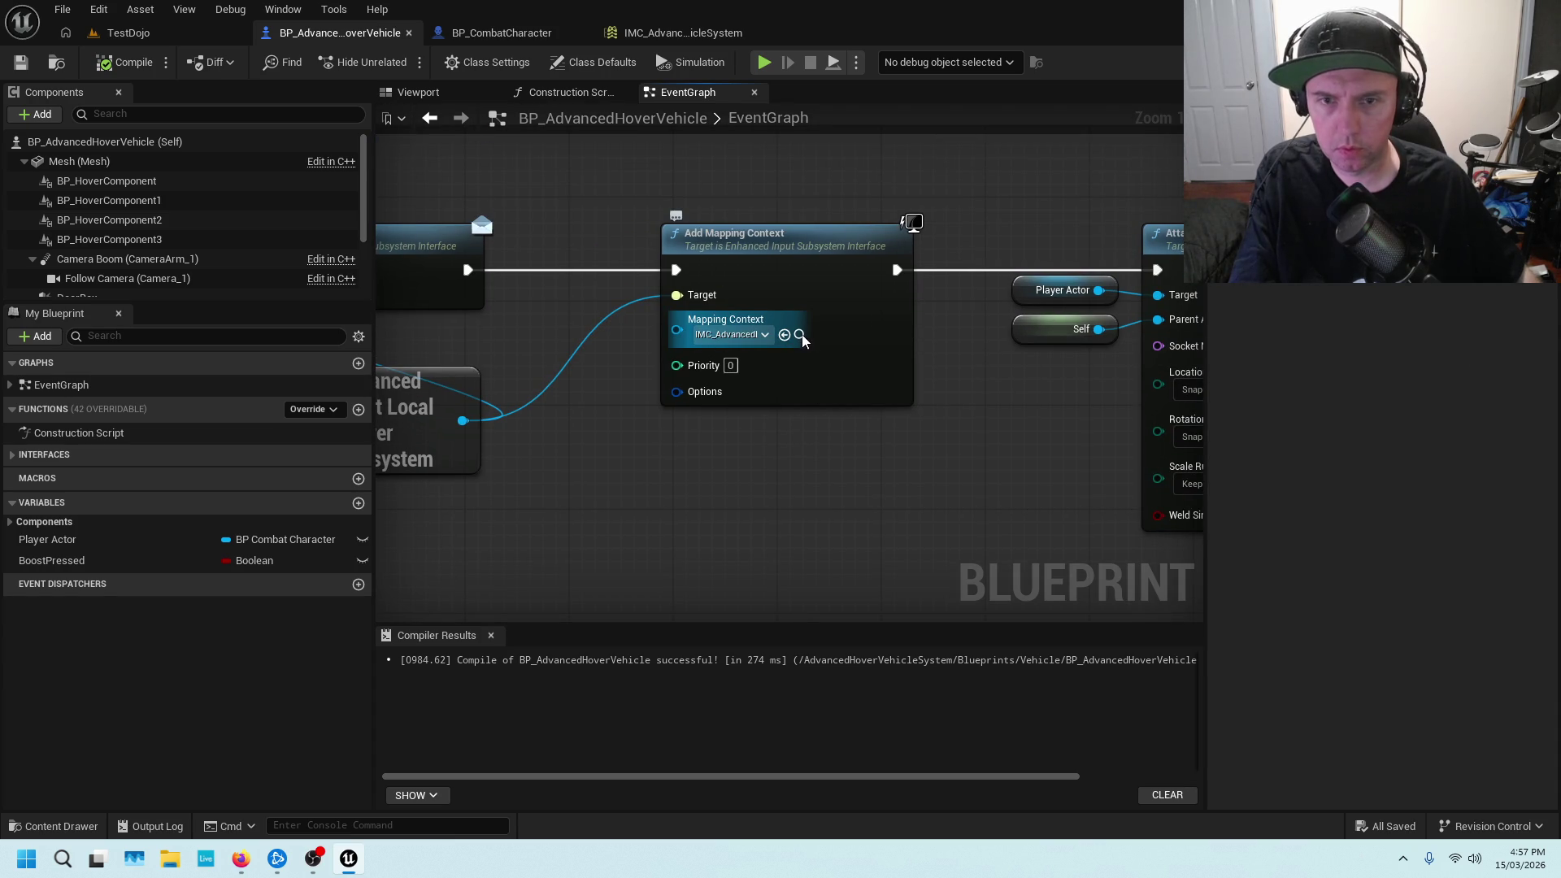
Locate the hover vehicle's assigned mapping context asset, then hide the asset browser to see the graph
{"action": "left_click", "coordinate": [800, 334]}
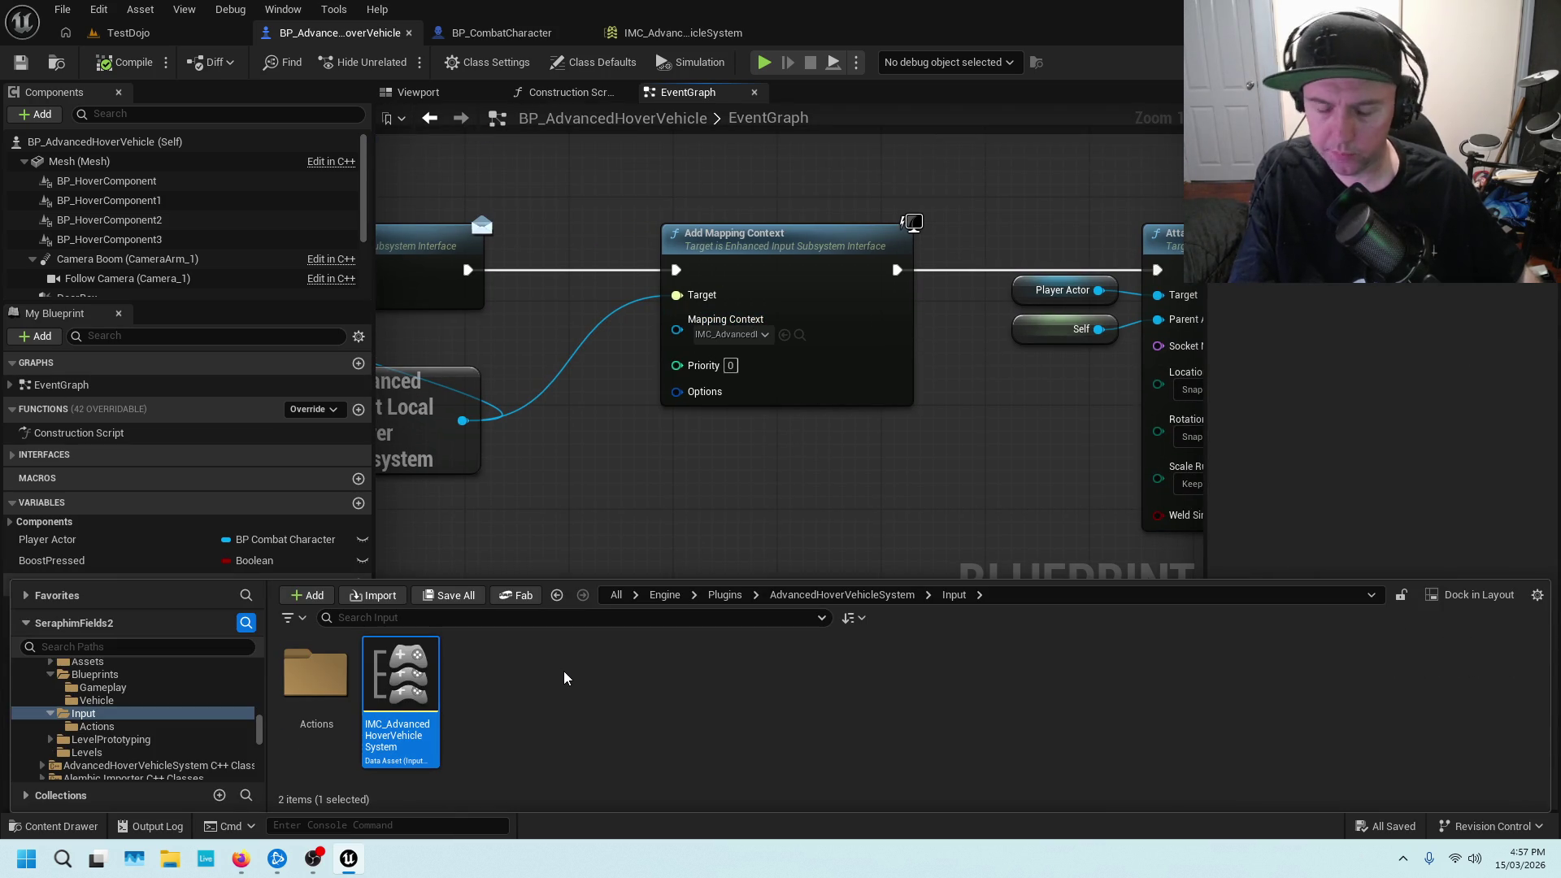
{"action": "mouse_move", "coordinate": [424, 688]}
{"action": "scroll", "coordinate": [544, 450], "scroll_direction": "down", "scroll_amount": 2}
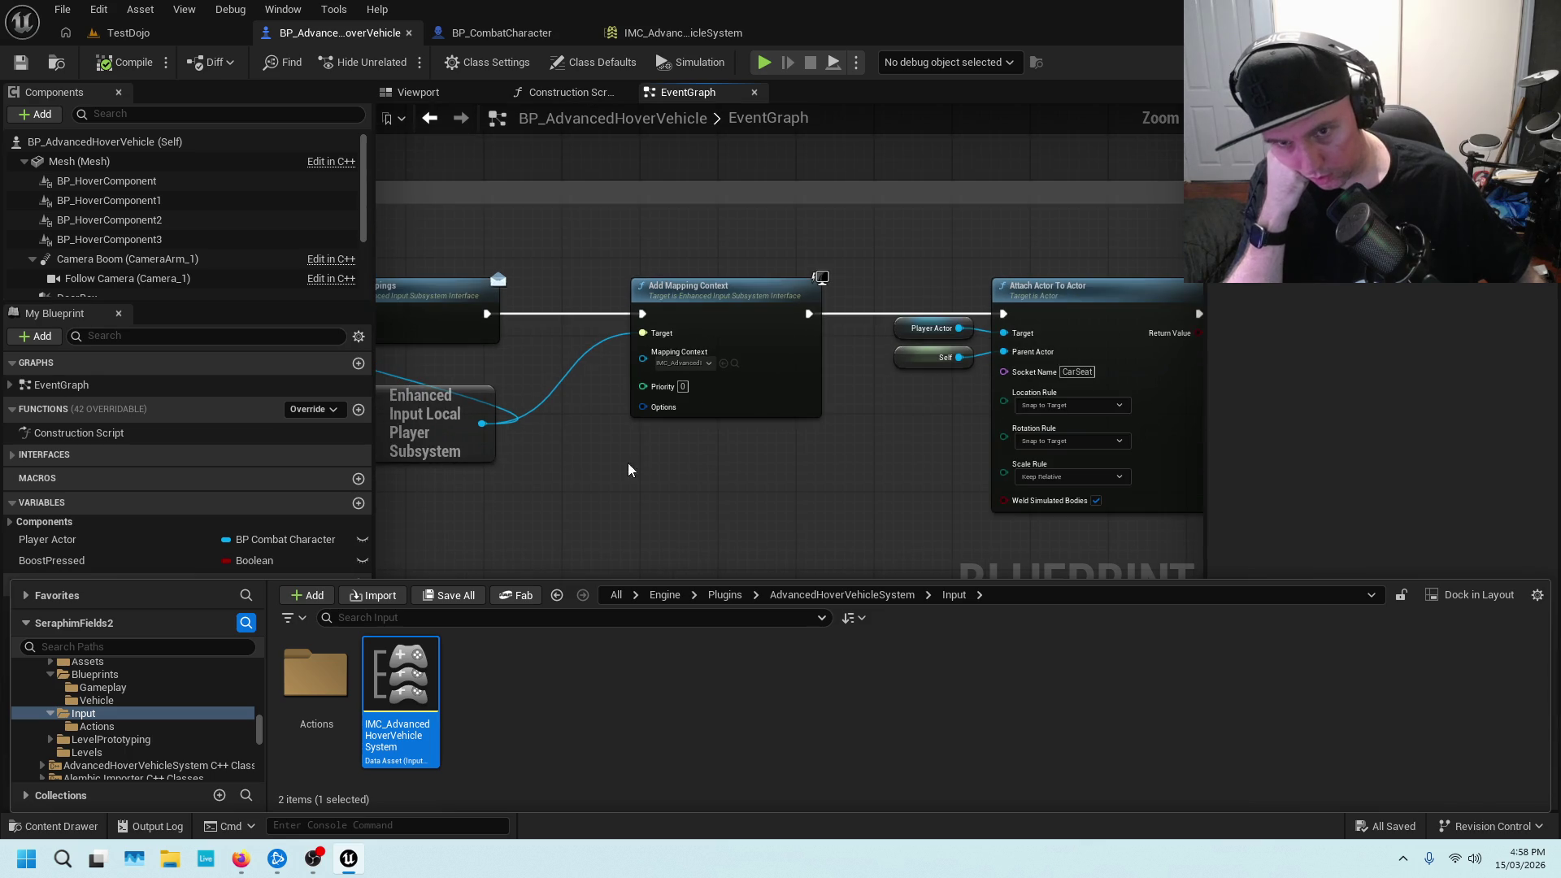
{"action": "scroll", "coordinate": [574, 471], "scroll_direction": "down", "scroll_amount": 3}
{"action": "left_click", "coordinate": [584, 491]}
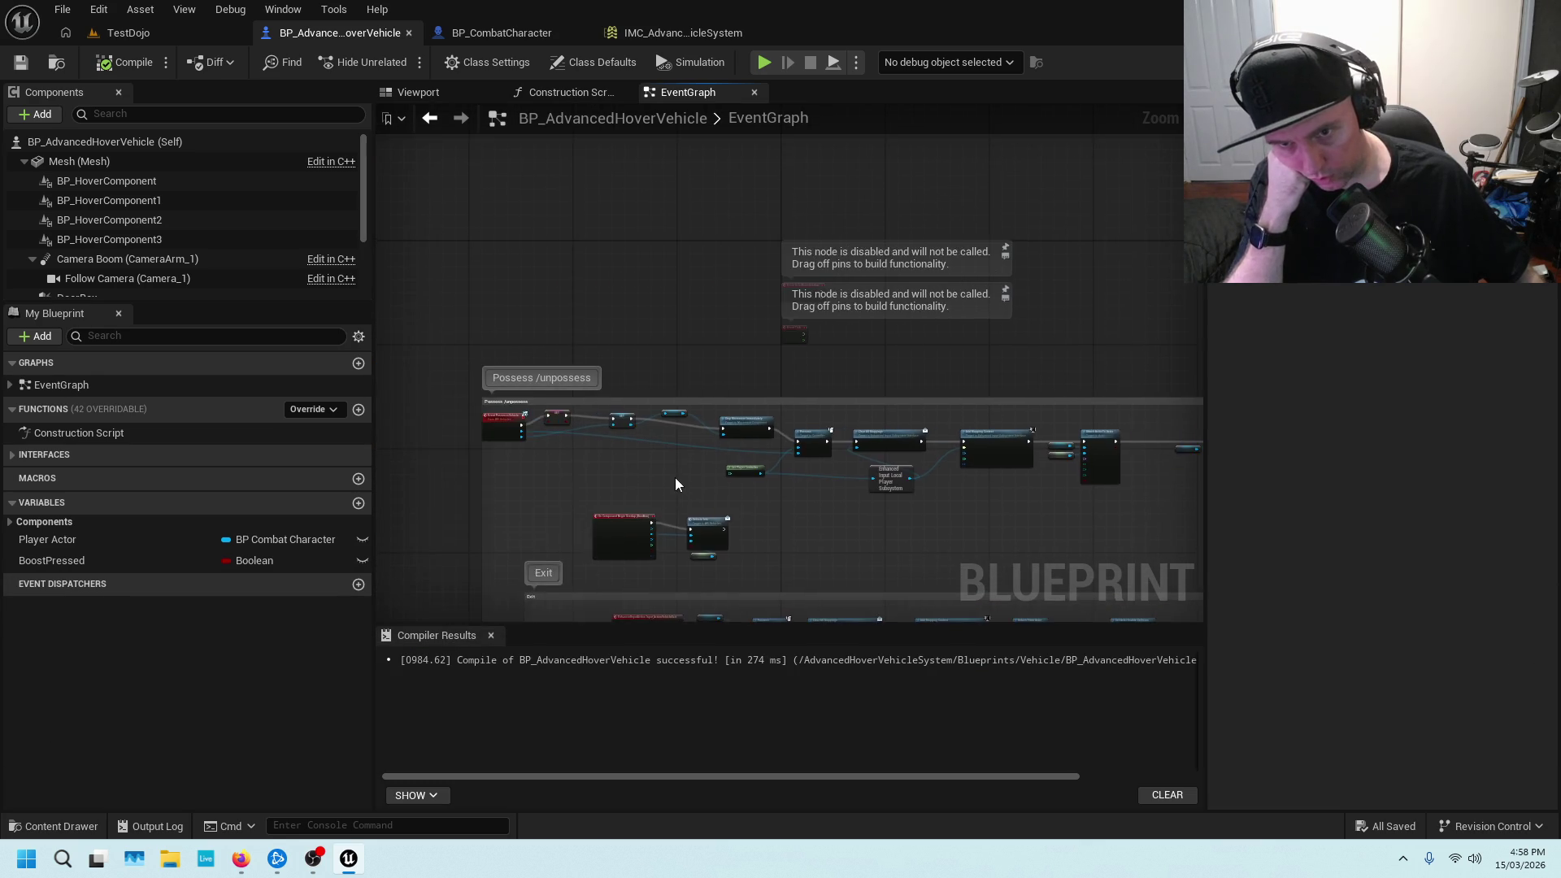
{"action": "scroll", "coordinate": [675, 484], "scroll_direction": "up", "scroll_amount": 8}
{"action": "scroll", "coordinate": [755, 473], "scroll_direction": "down", "scroll_amount": 6}
{"action": "scroll", "coordinate": [611, 457], "scroll_direction": "up", "scroll_amount": 5}
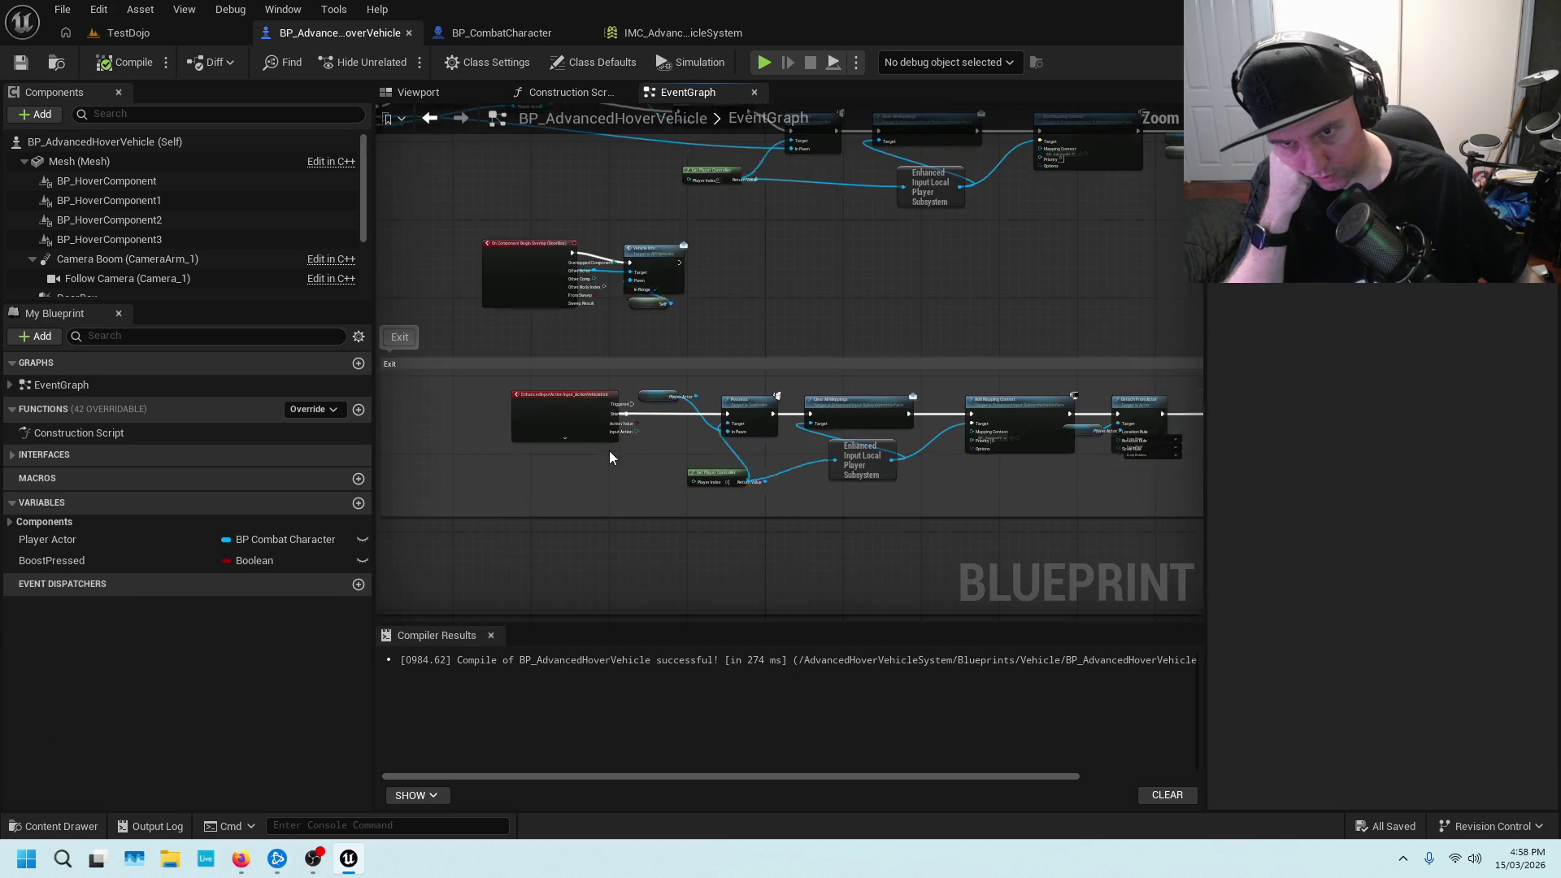
Inspect the vehicle exit input event and the Add Mapping Context node in the graph
{"action": "left_click", "coordinate": [637, 378]}
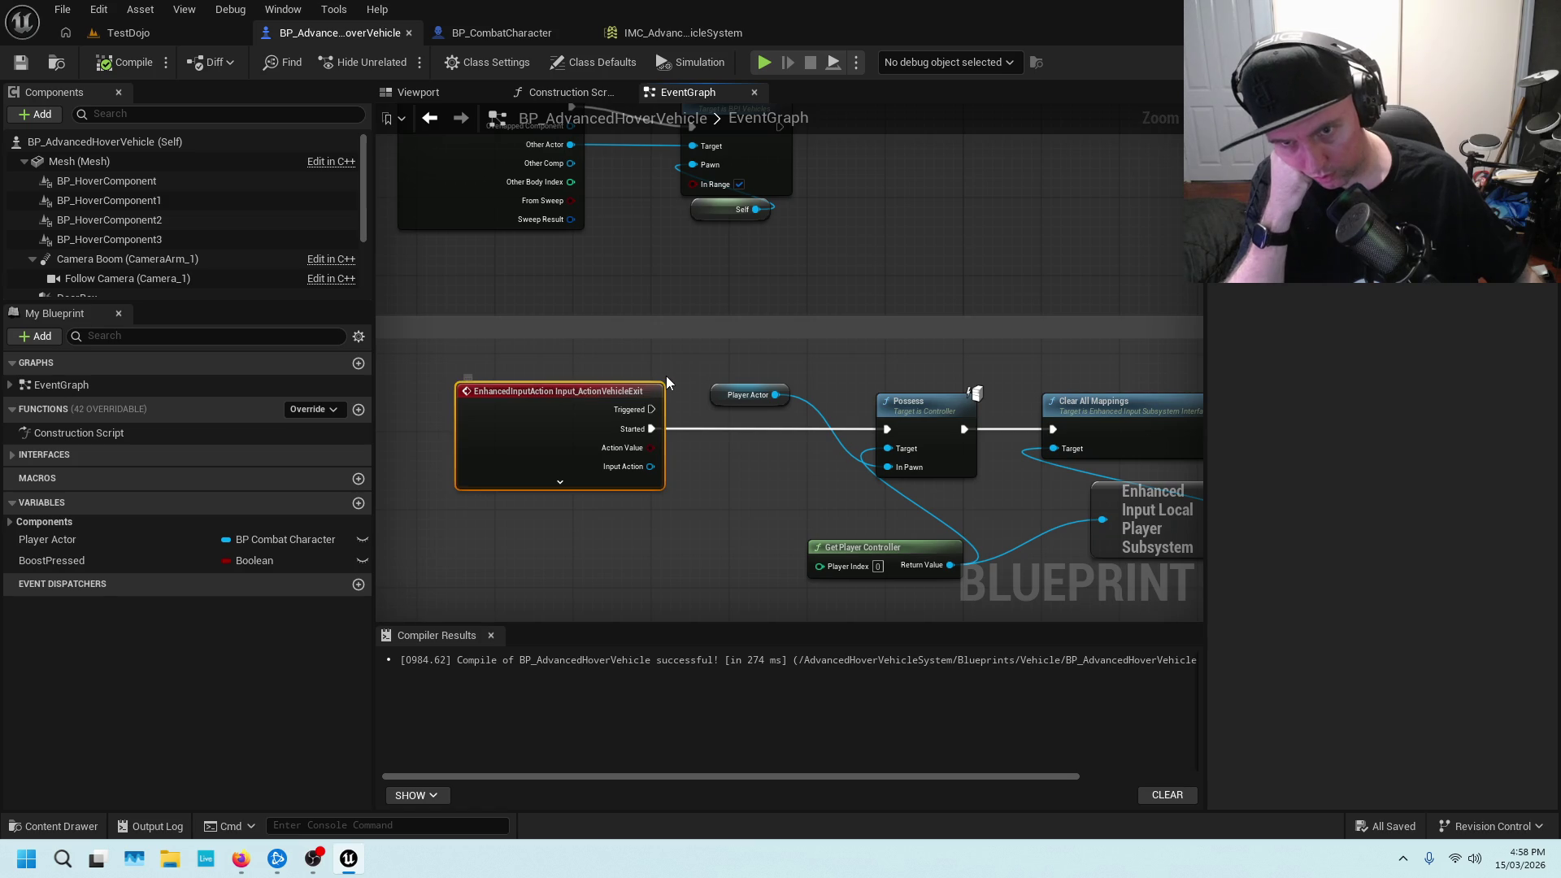
{"action": "scroll", "coordinate": [989, 236], "scroll_direction": "down", "scroll_amount": 5}
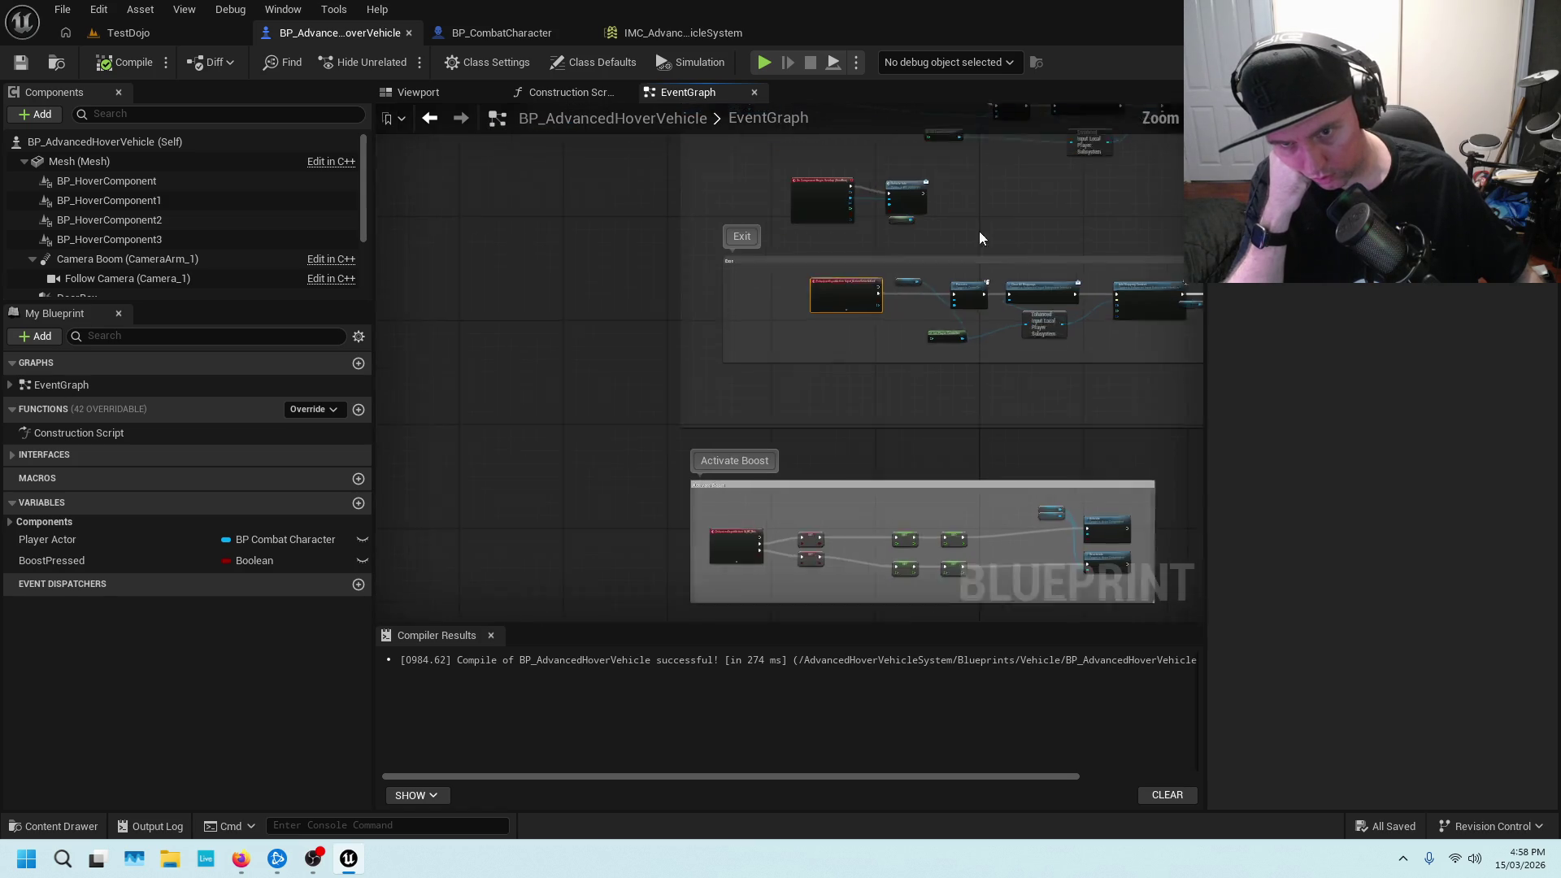
{"action": "scroll", "coordinate": [838, 361], "scroll_direction": "up", "scroll_amount": 6}
{"action": "mouse_move", "coordinate": [1058, 342]}
{"action": "left_mouse_down"}
{"action": "mouse_move", "coordinate": [899, 362]}
{"action": "mouse_move", "coordinate": [851, 413]}
{"action": "left_mouse_up"}
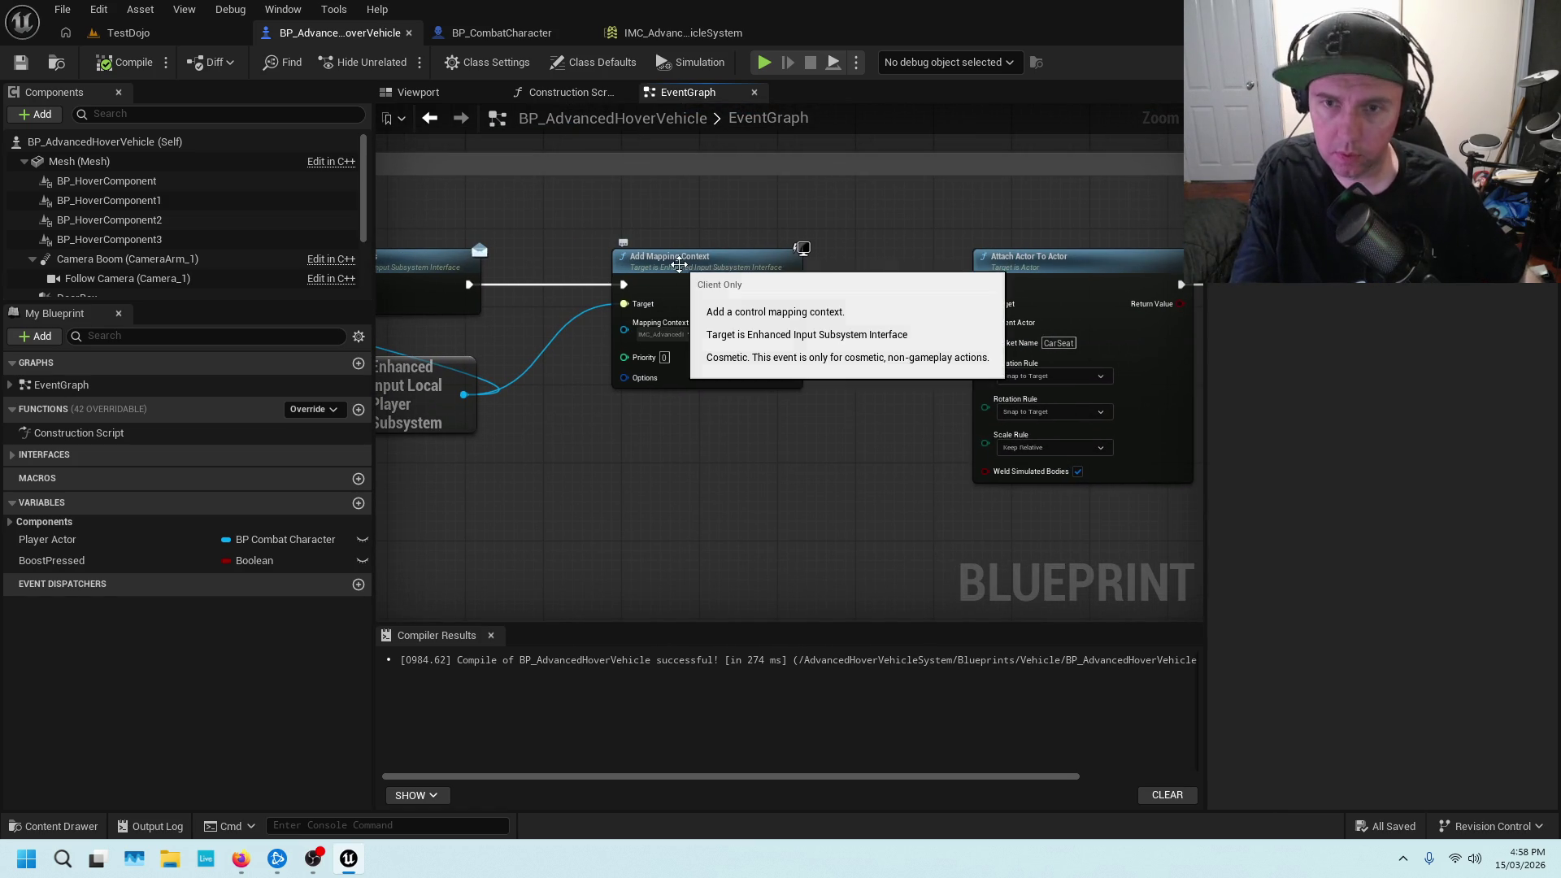
{"action": "left_click", "coordinate": [652, 266]}
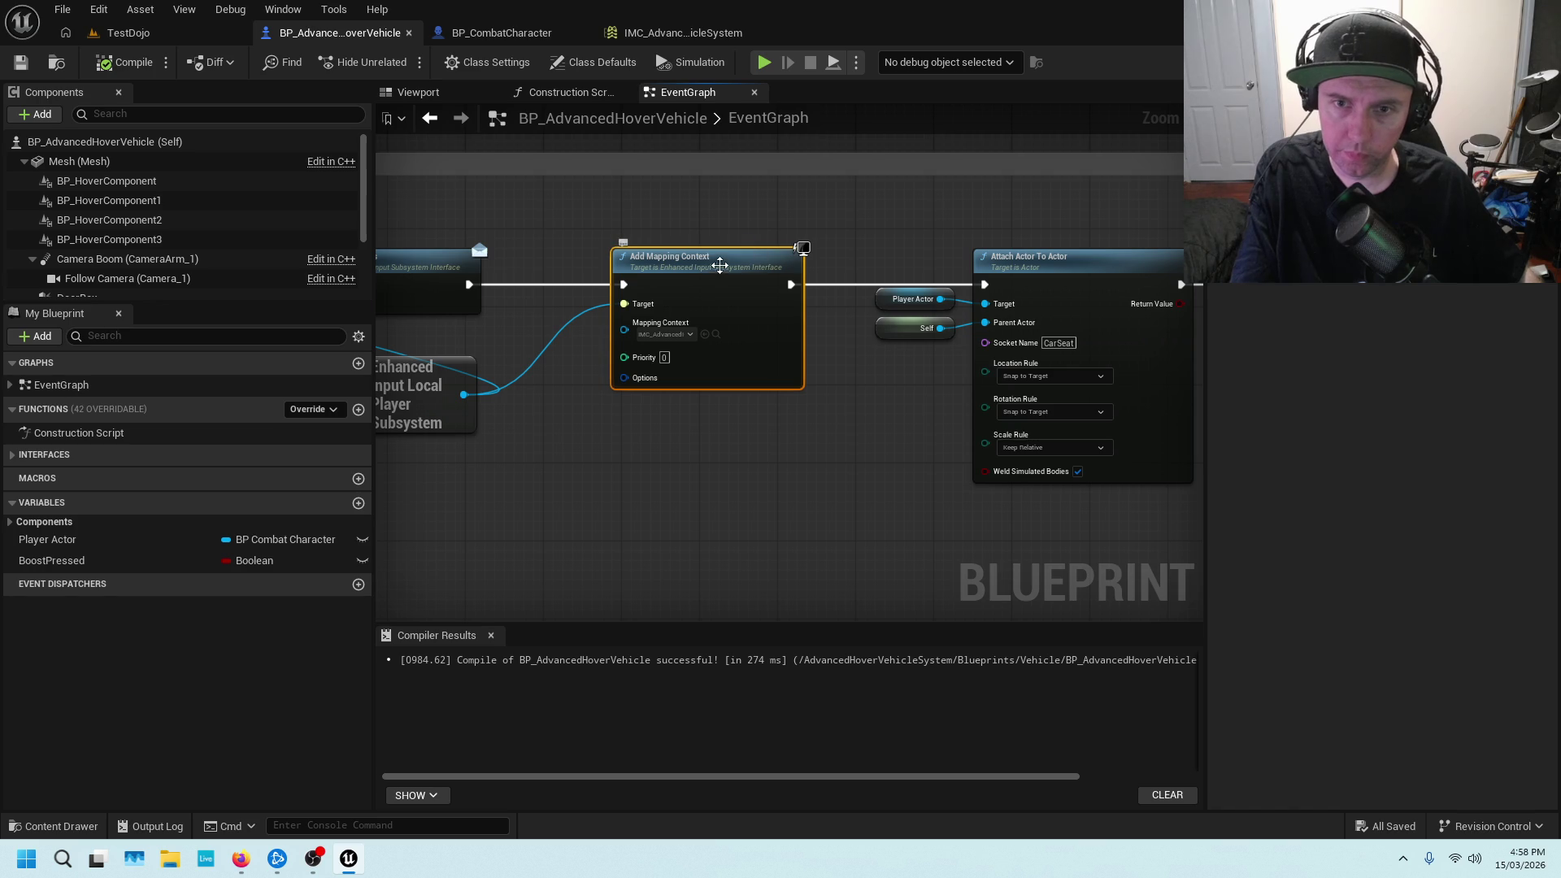
{"action": "scroll", "coordinate": [606, 236], "scroll_direction": "down", "scroll_amount": 4}
{"action": "mouse_move", "coordinate": [902, 464]}
{"action": "left_mouse_down"}
{"action": "mouse_move", "coordinate": [902, 282]}
{"action": "mouse_move", "coordinate": [940, 273]}
{"action": "left_mouse_up"}
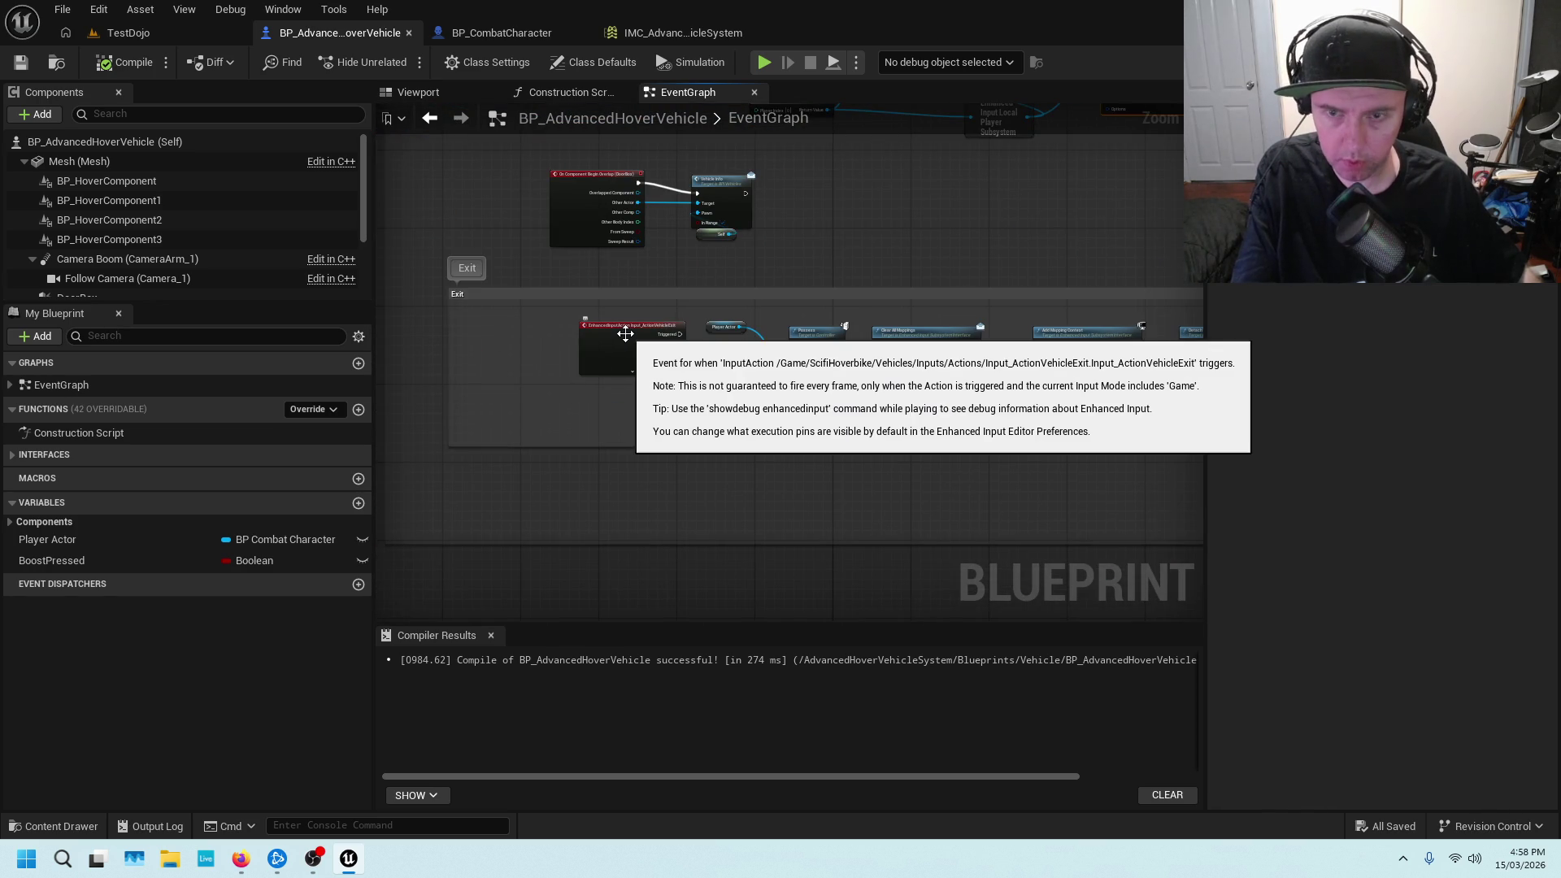
{"action": "scroll", "coordinate": [623, 335], "scroll_direction": "up", "scroll_amount": 3}
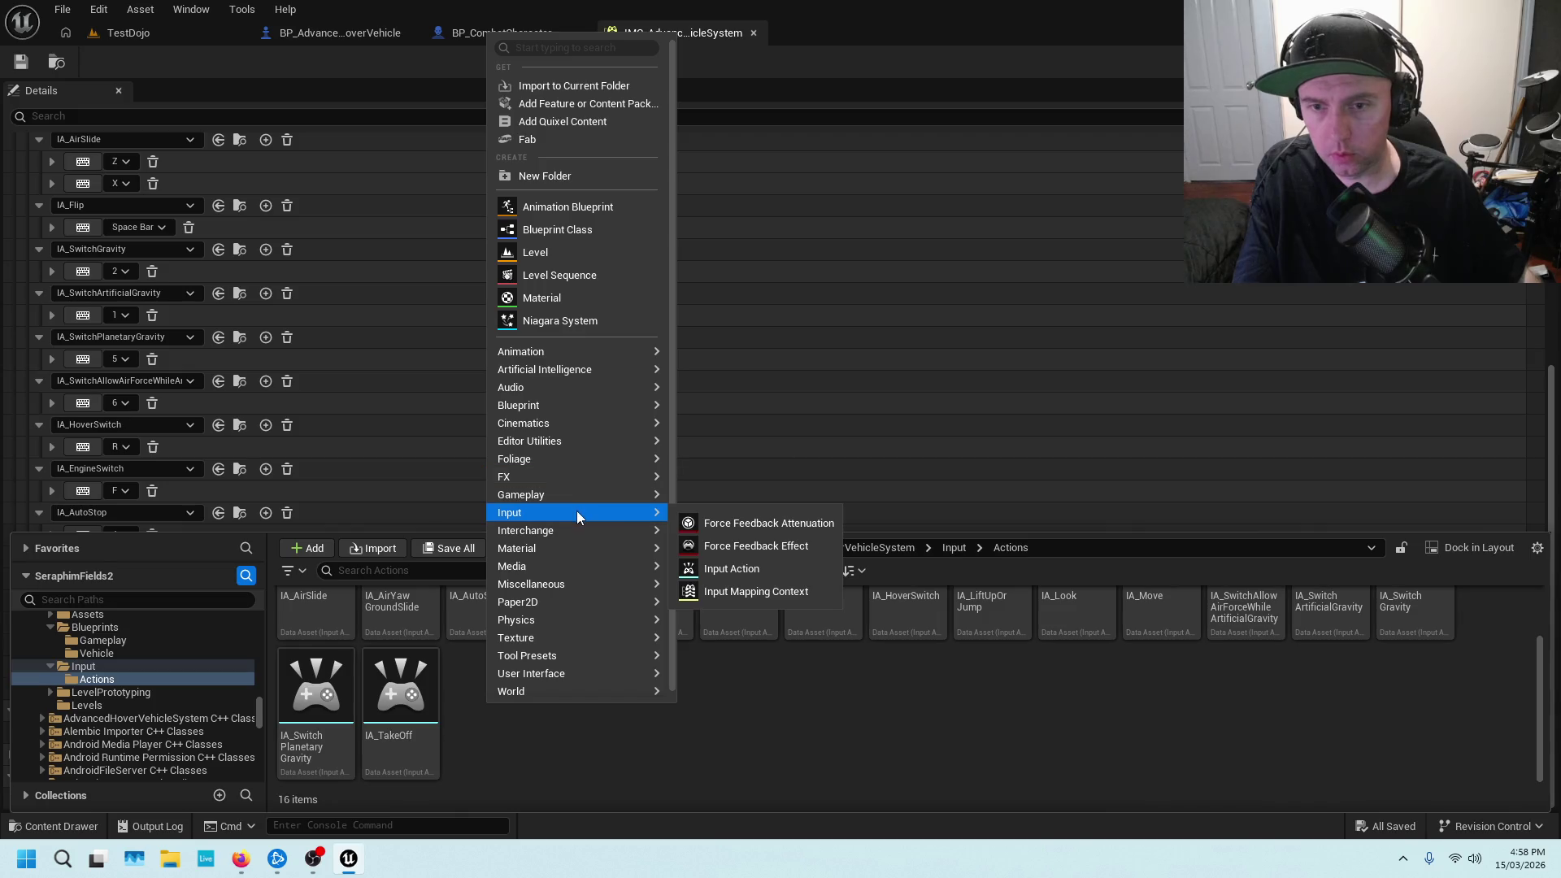
Create an input action named IA_Exit in Actions, then open IMC_AdvancedHoverVehicleSystem from the Input folder
{"action": "left_click", "coordinate": [689, 571]}
{"action": "type", "text": "IA_Exit"}
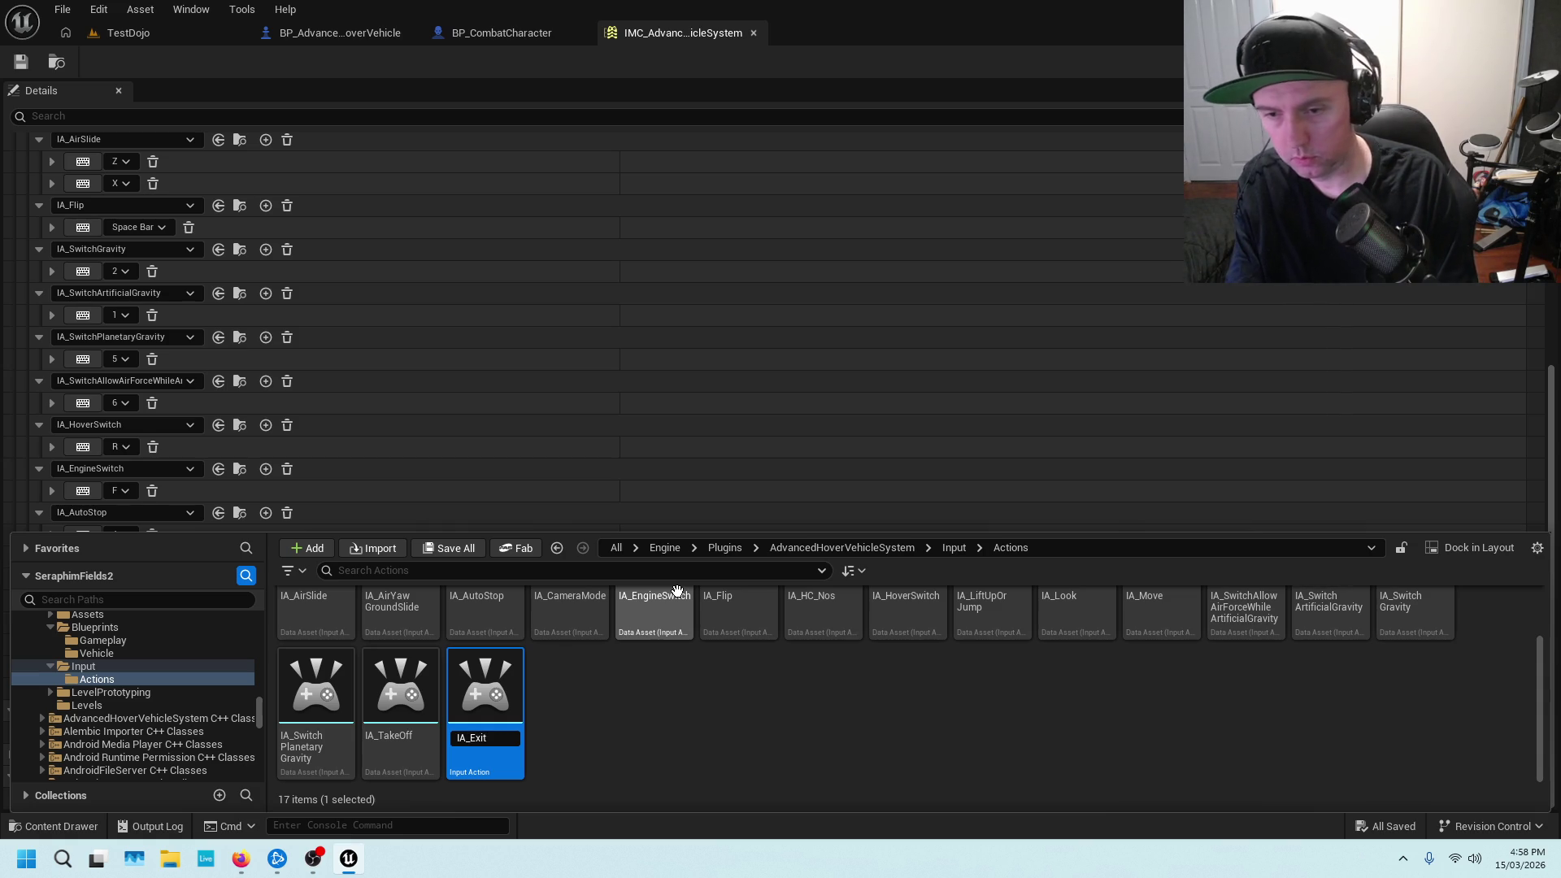
{"action": "key", "text": "Return"}
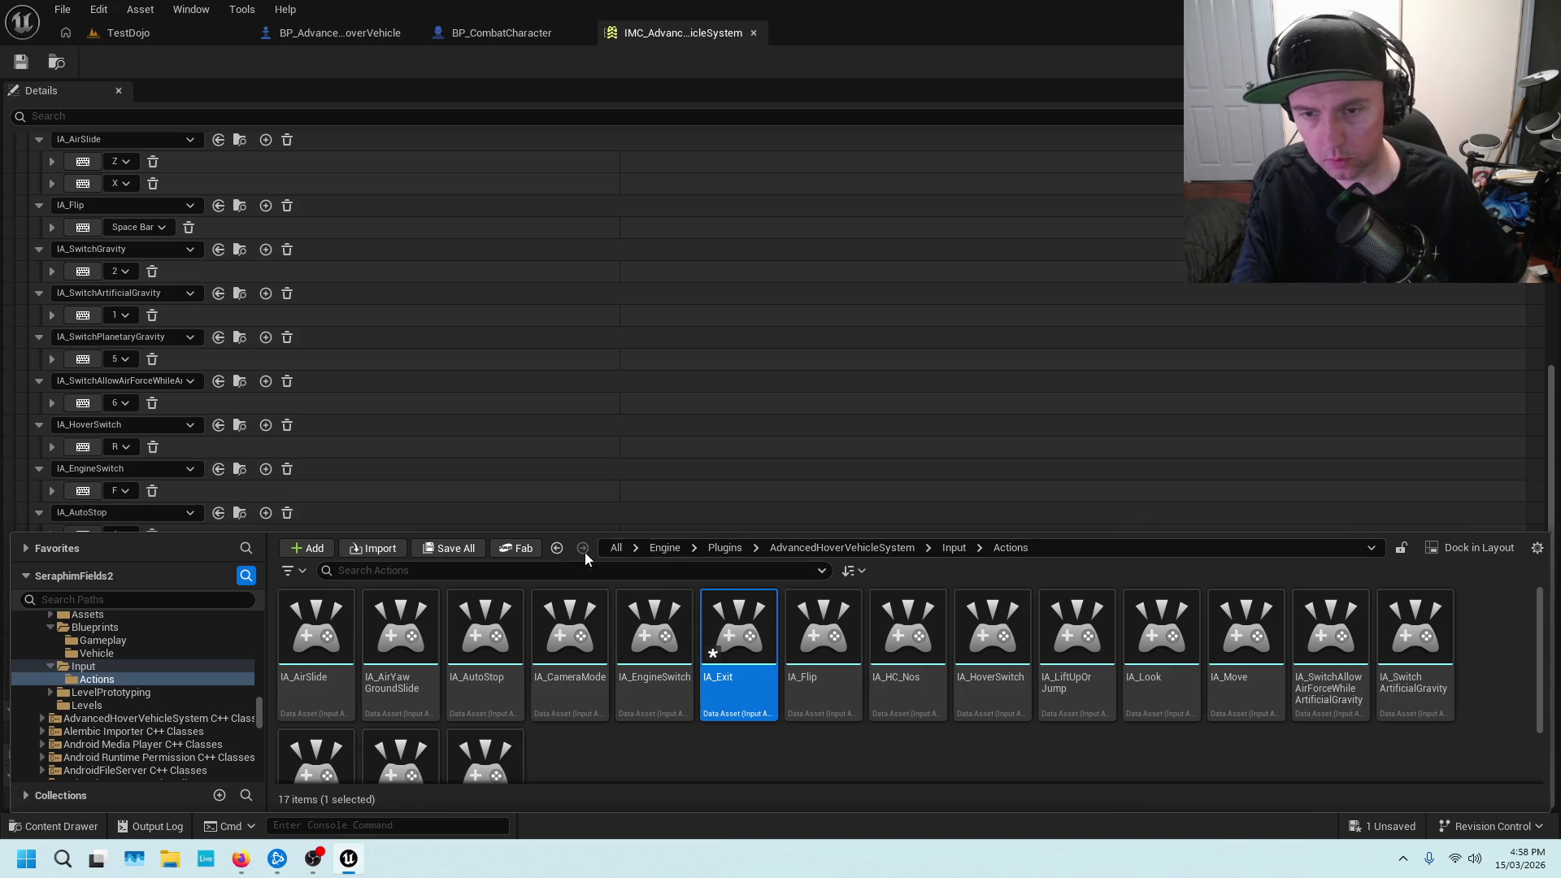
{"action": "left_click", "coordinate": [557, 547]}
{"action": "double_click", "coordinate": [402, 635]}
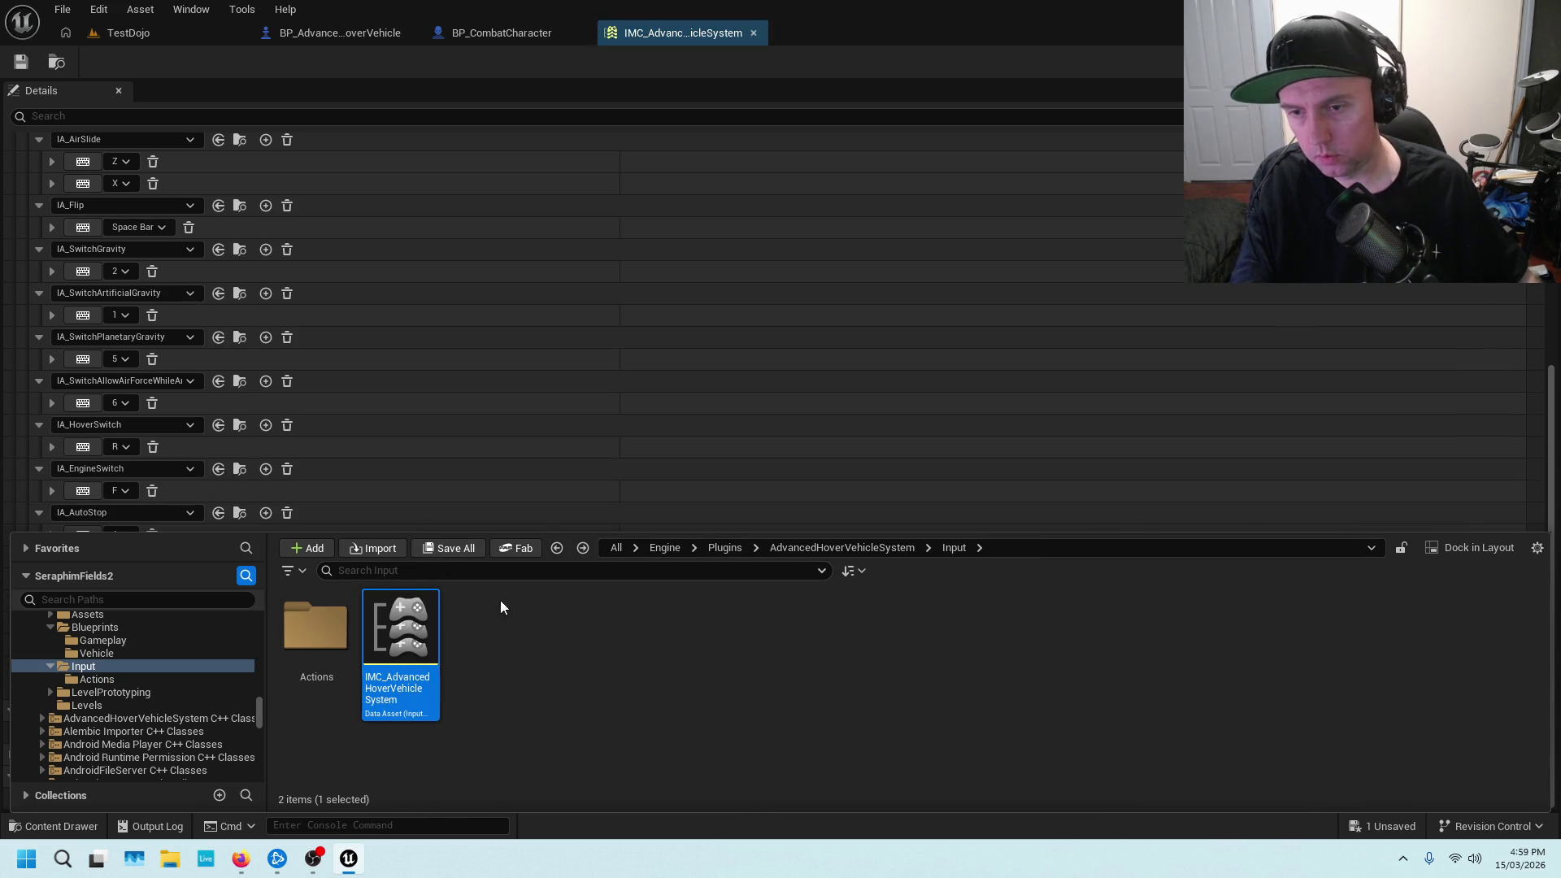
Add a new mapping to the context and assign it the IA_Exit action
{"action": "left_click", "coordinate": [466, 92]}
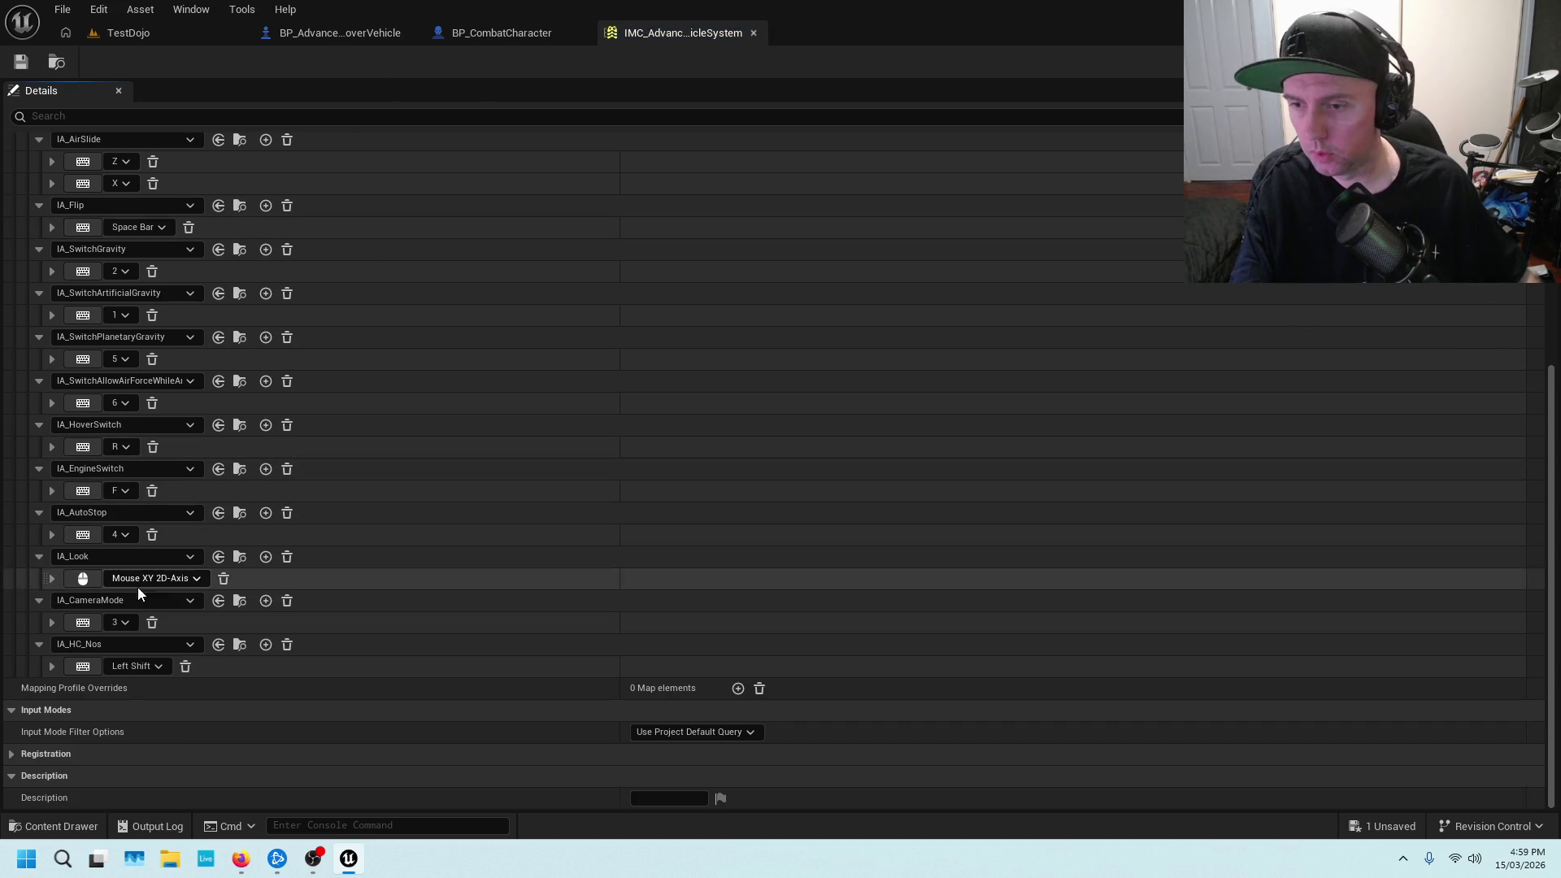
{"action": "scroll", "coordinate": [49, 179], "scroll_direction": "up", "scroll_amount": 5}
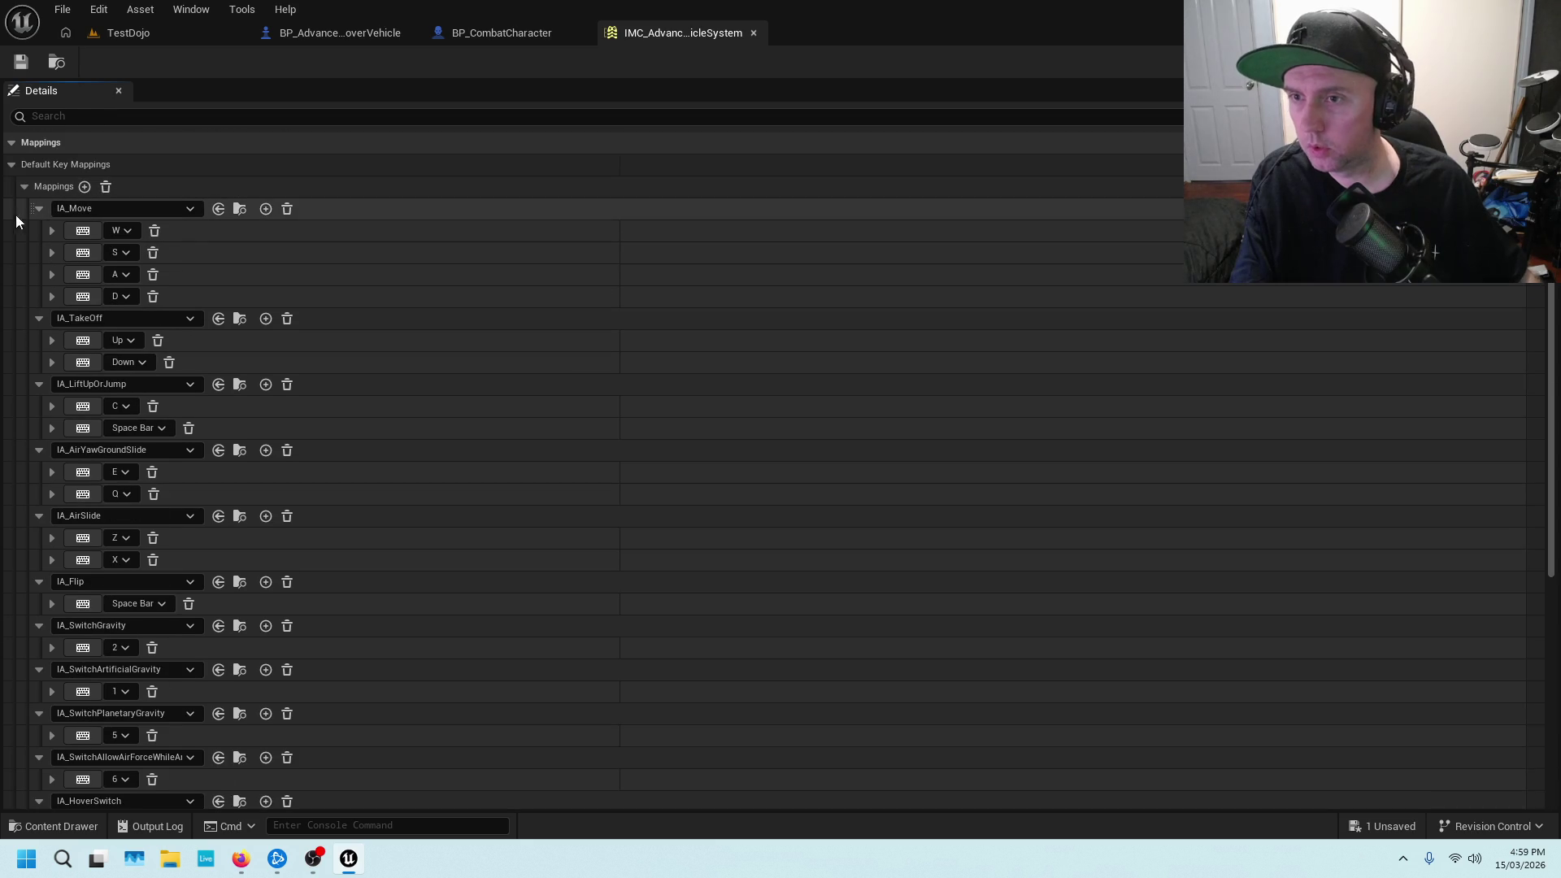
{"action": "scroll", "coordinate": [205, 398], "scroll_direction": "down", "scroll_amount": 5}
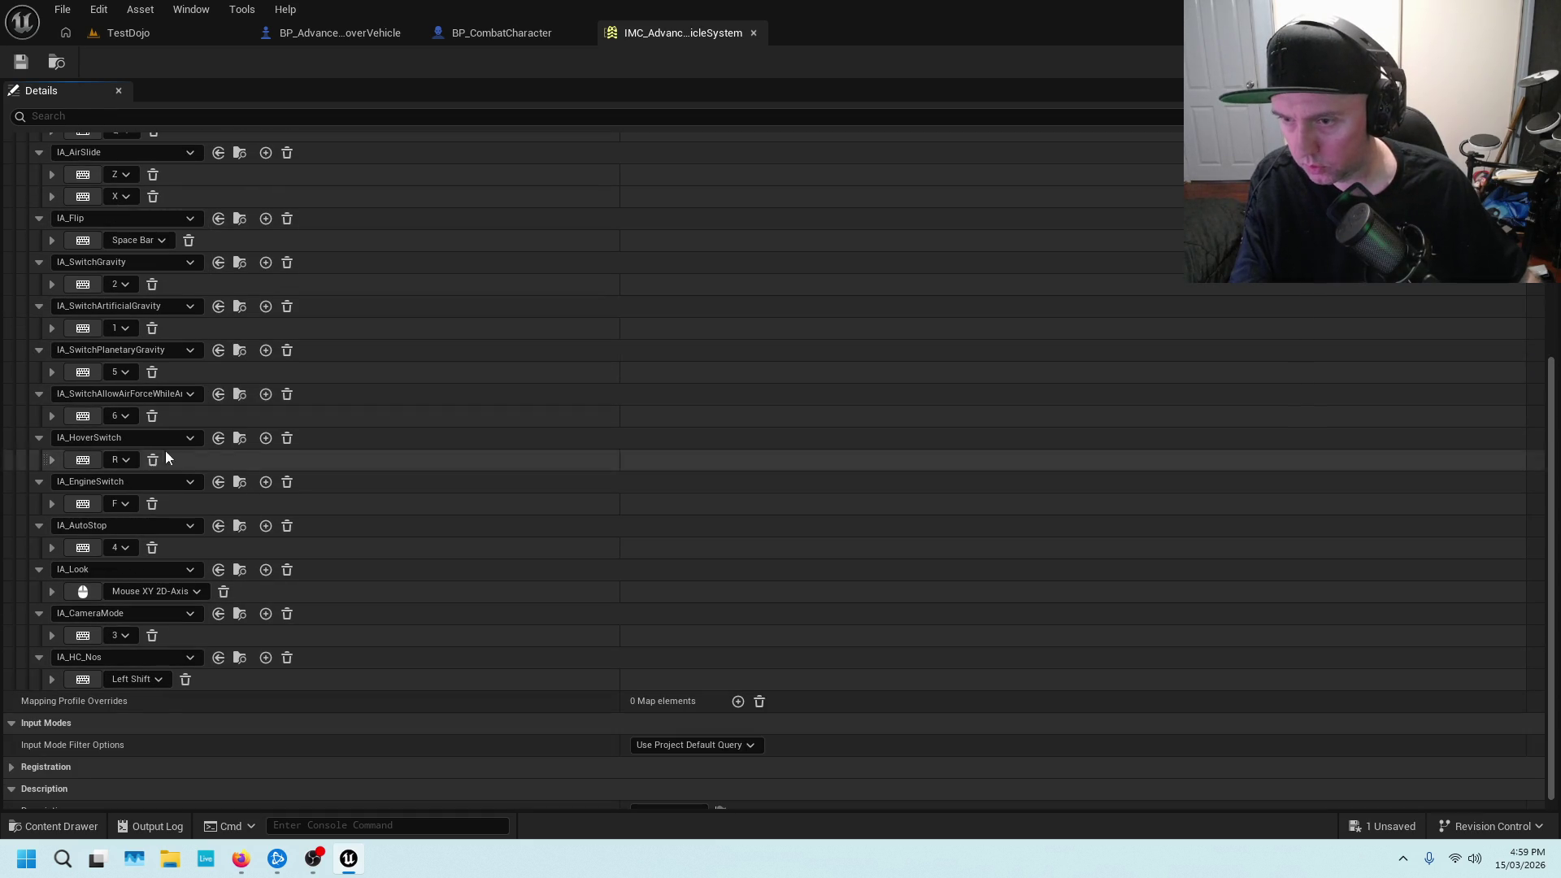
{"action": "scroll", "coordinate": [166, 418], "scroll_direction": "up", "scroll_amount": 1}
{"action": "scroll", "coordinate": [166, 412], "scroll_direction": "up", "scroll_amount": 10}
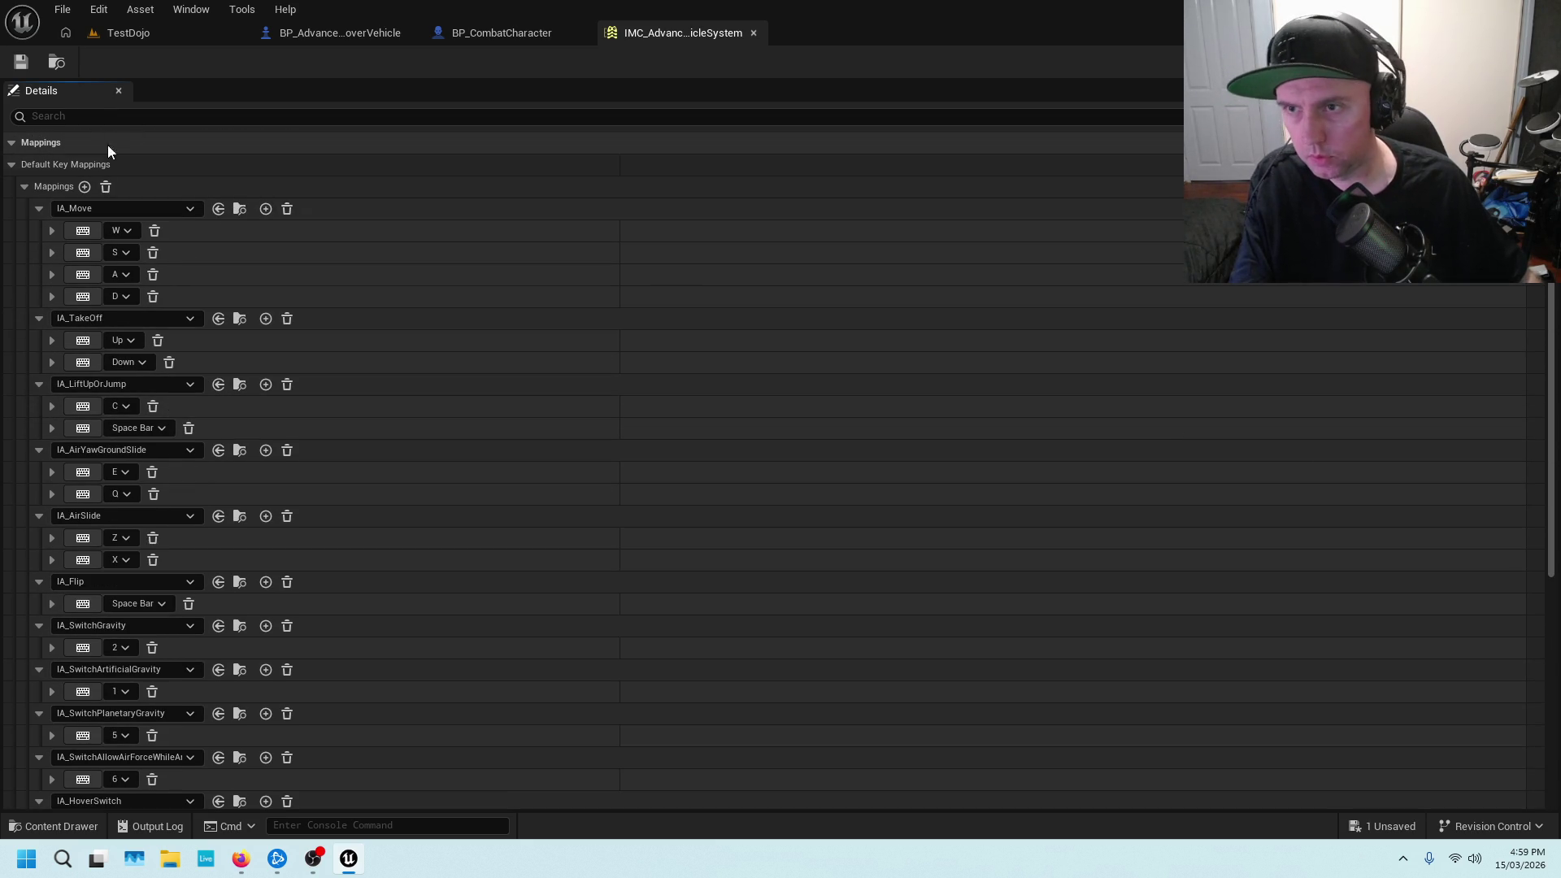
{"action": "left_click", "coordinate": [84, 187]}
{"action": "scroll", "coordinate": [139, 273], "scroll_direction": "down", "scroll_amount": 10}
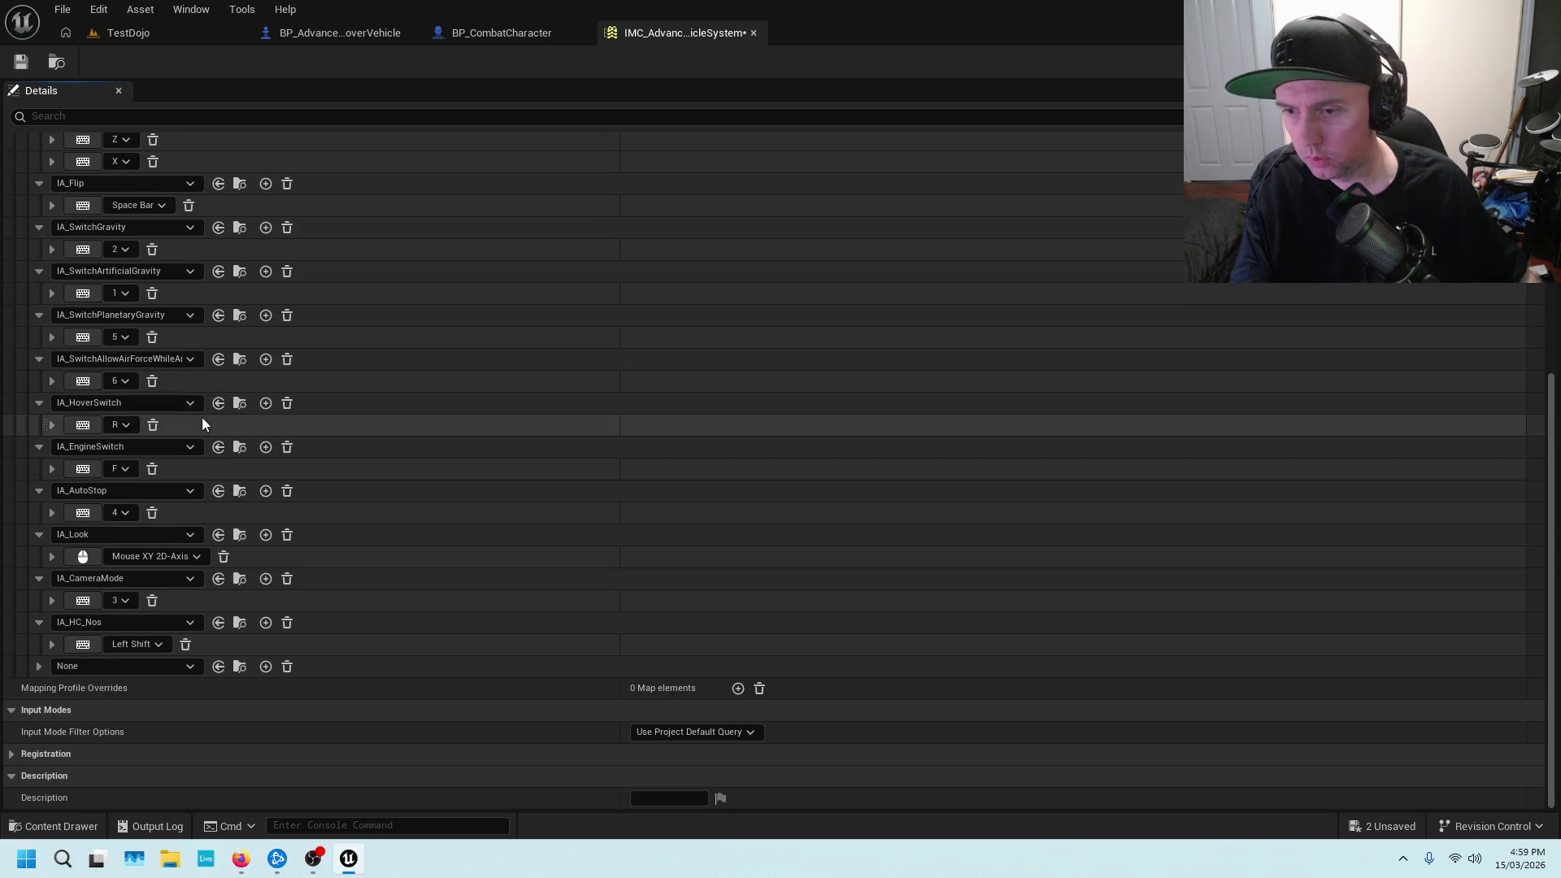
{"action": "left_click", "coordinate": [65, 667]}
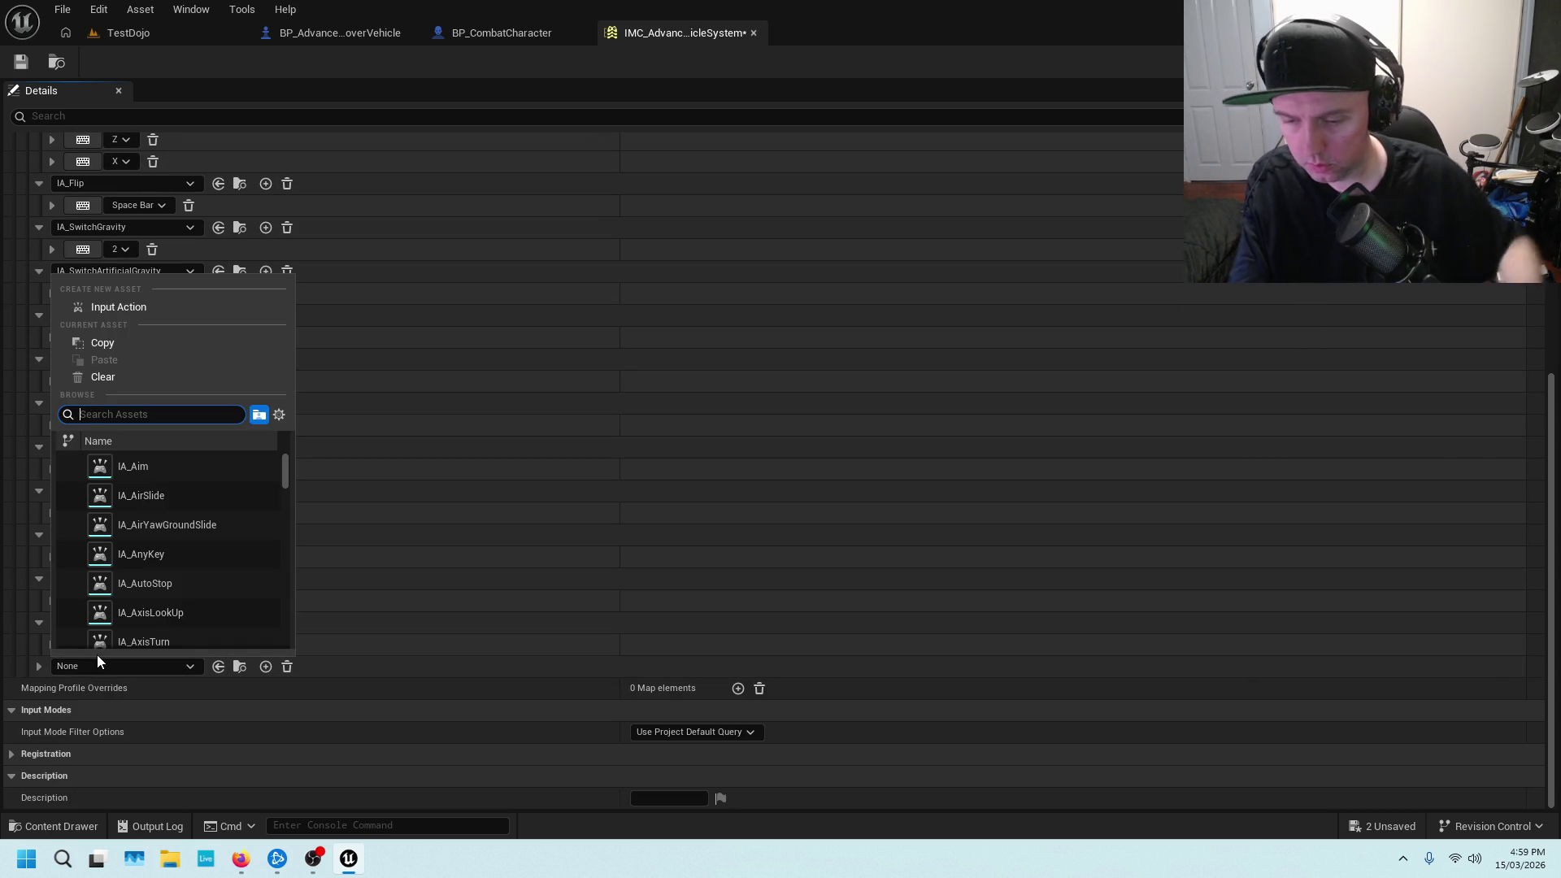
{"action": "type", "text": "ia"}
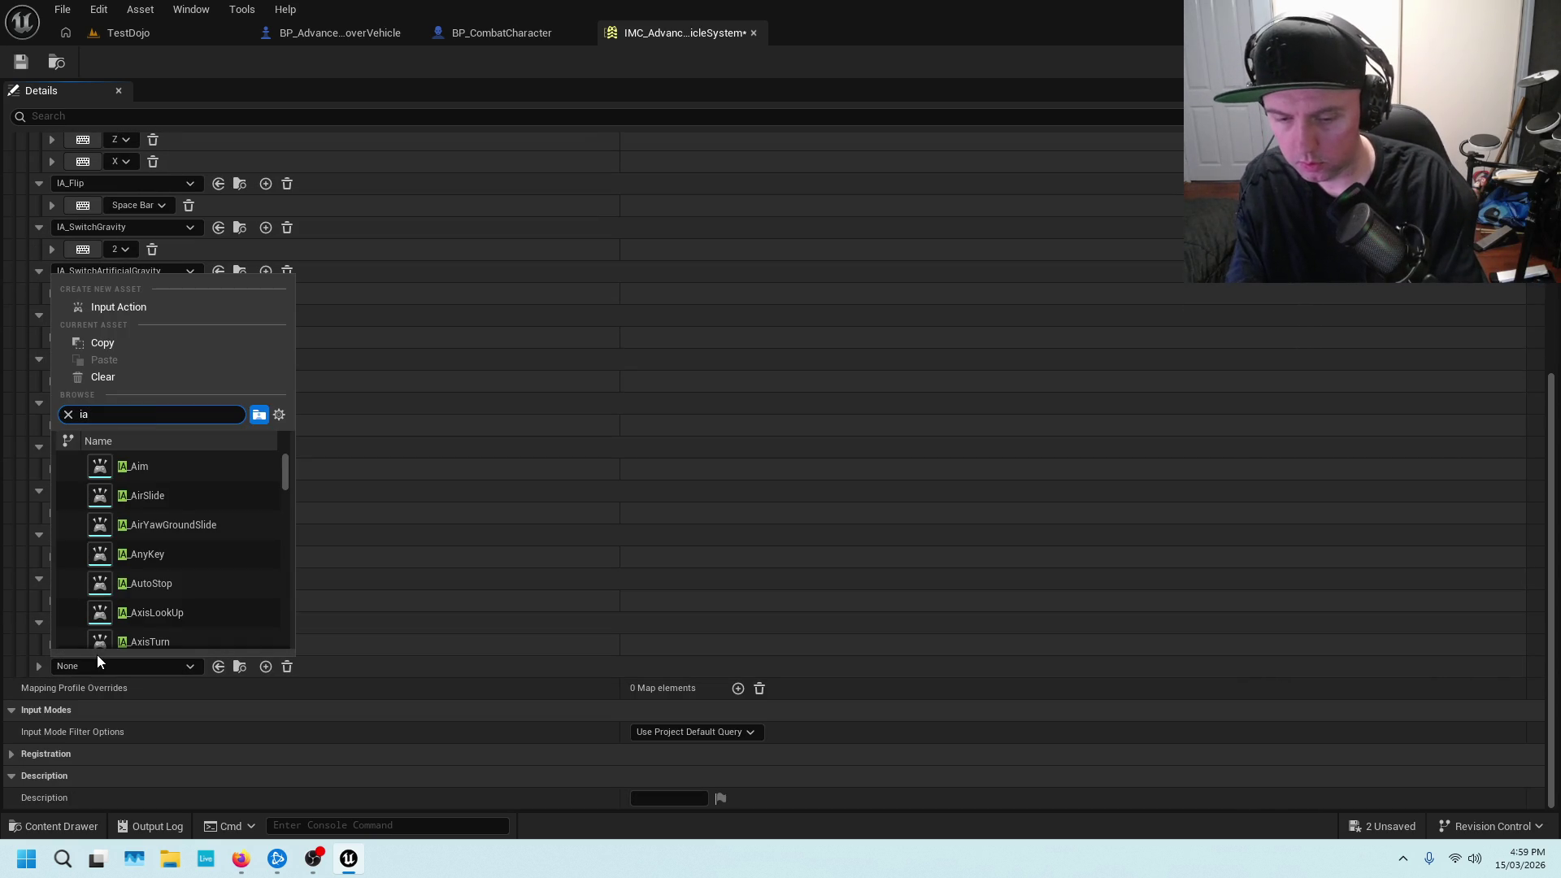
{"action": "type", "text": "_exit"}
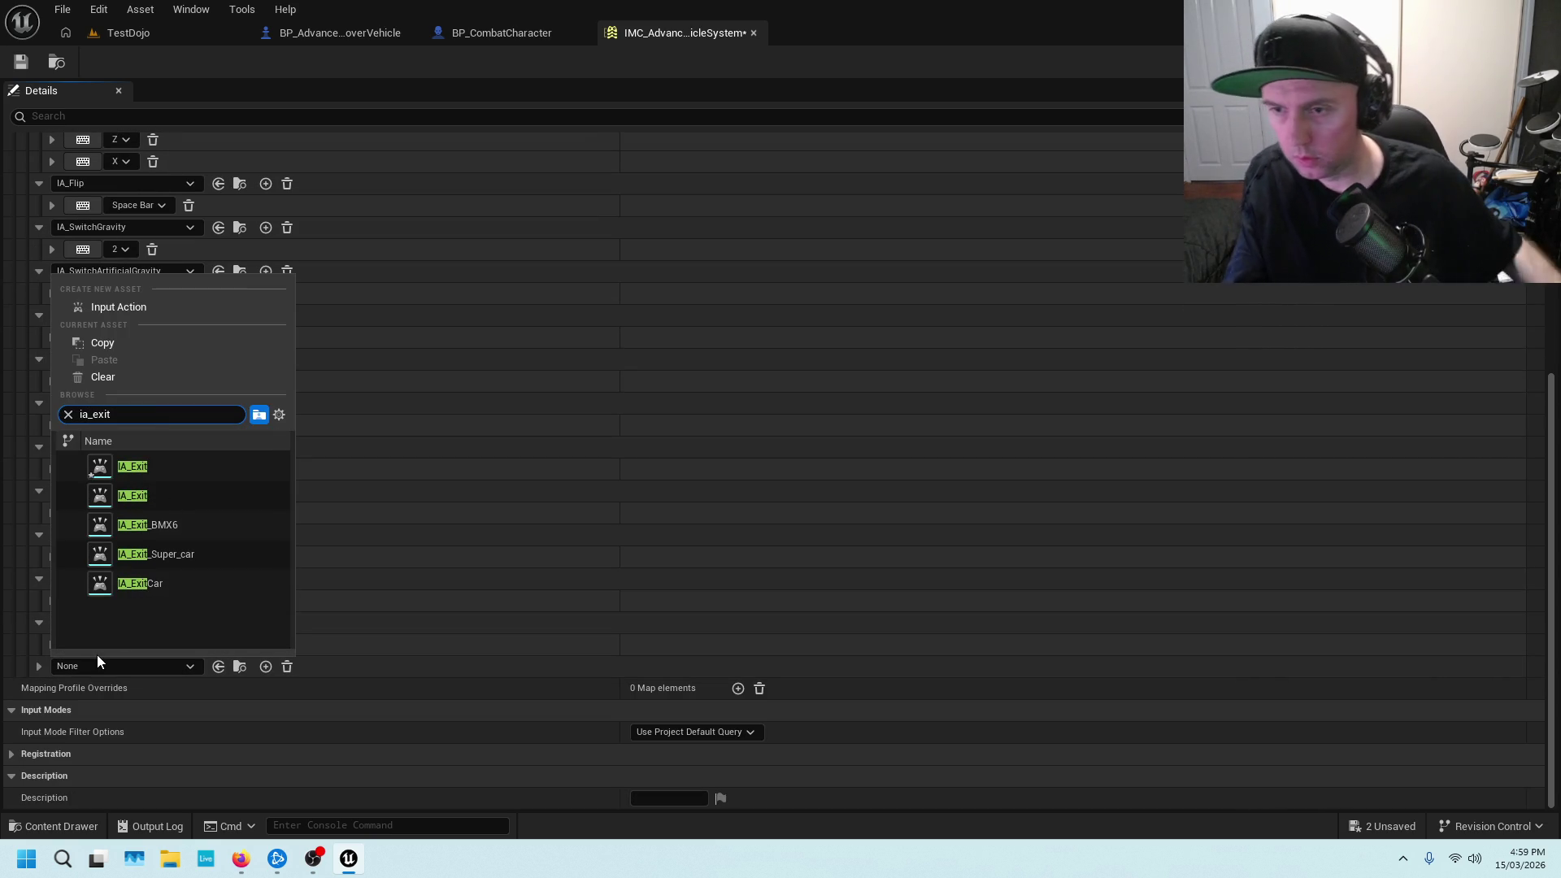
{"action": "left_click", "coordinate": [137, 468]}
Bind IA_Exit to the E key and save the mapping context
{"action": "scroll", "coordinate": [255, 636], "scroll_direction": "down", "scroll_amount": 10}
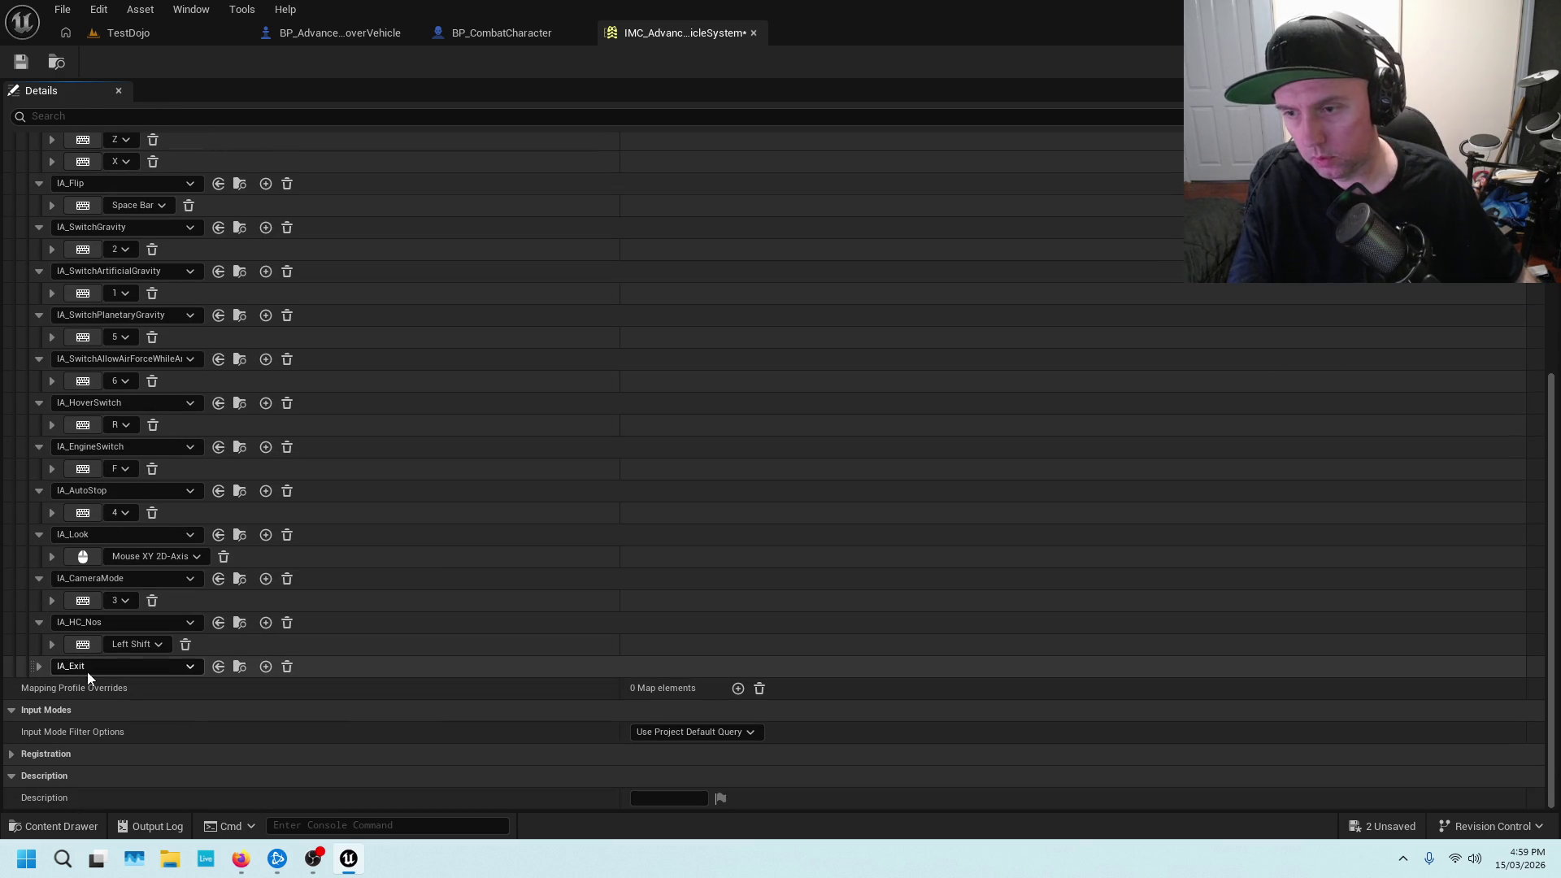
{"action": "left_click", "coordinate": [38, 665]}
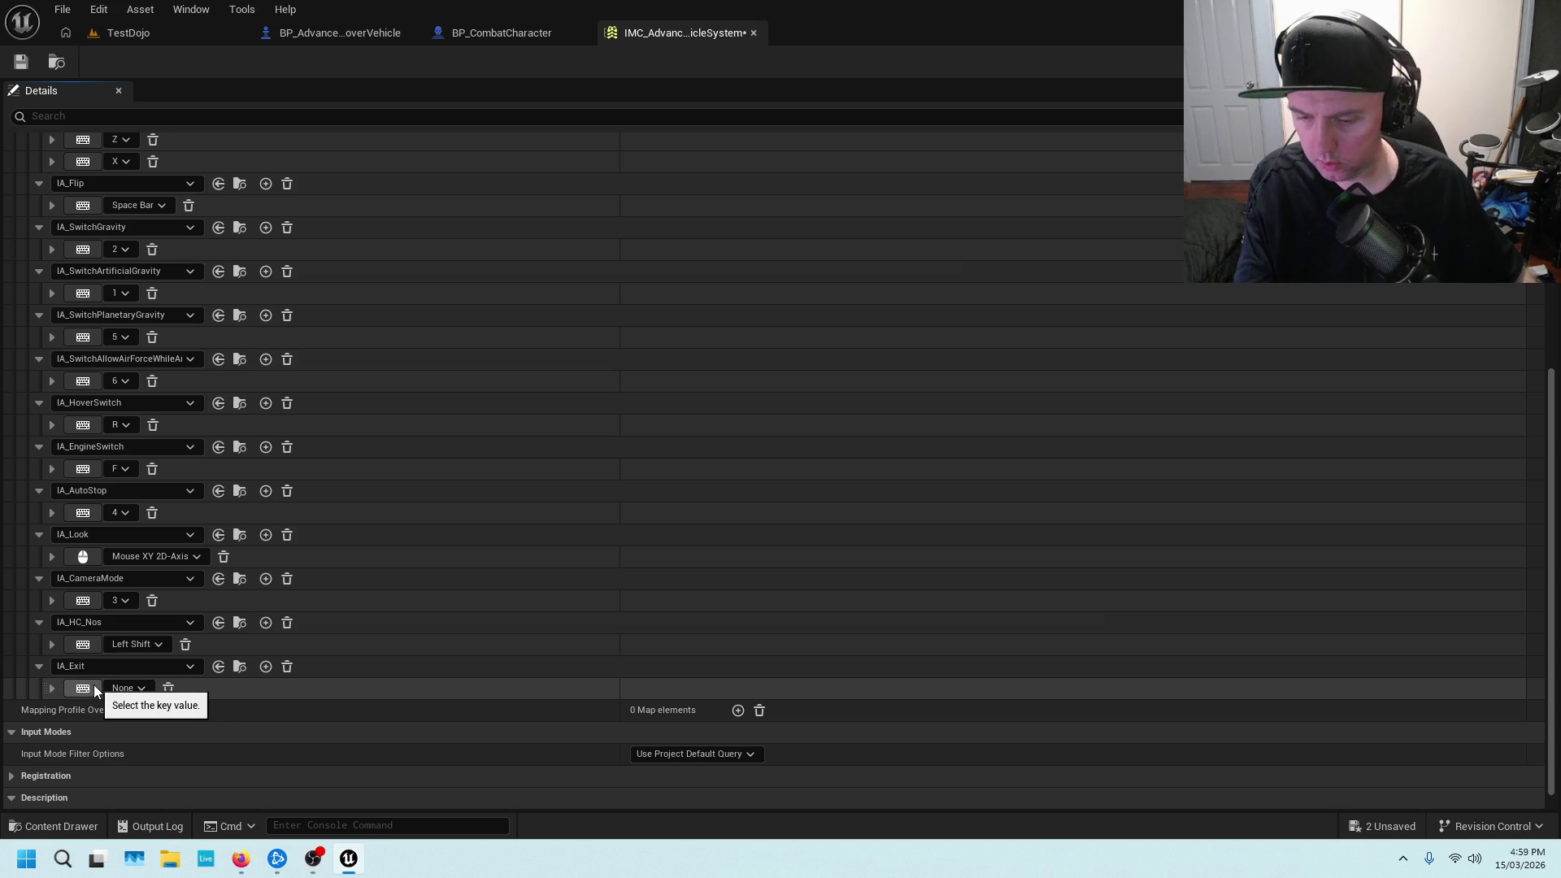
{"action": "left_click", "coordinate": [84, 688]}
{"action": "key", "text": "e"}
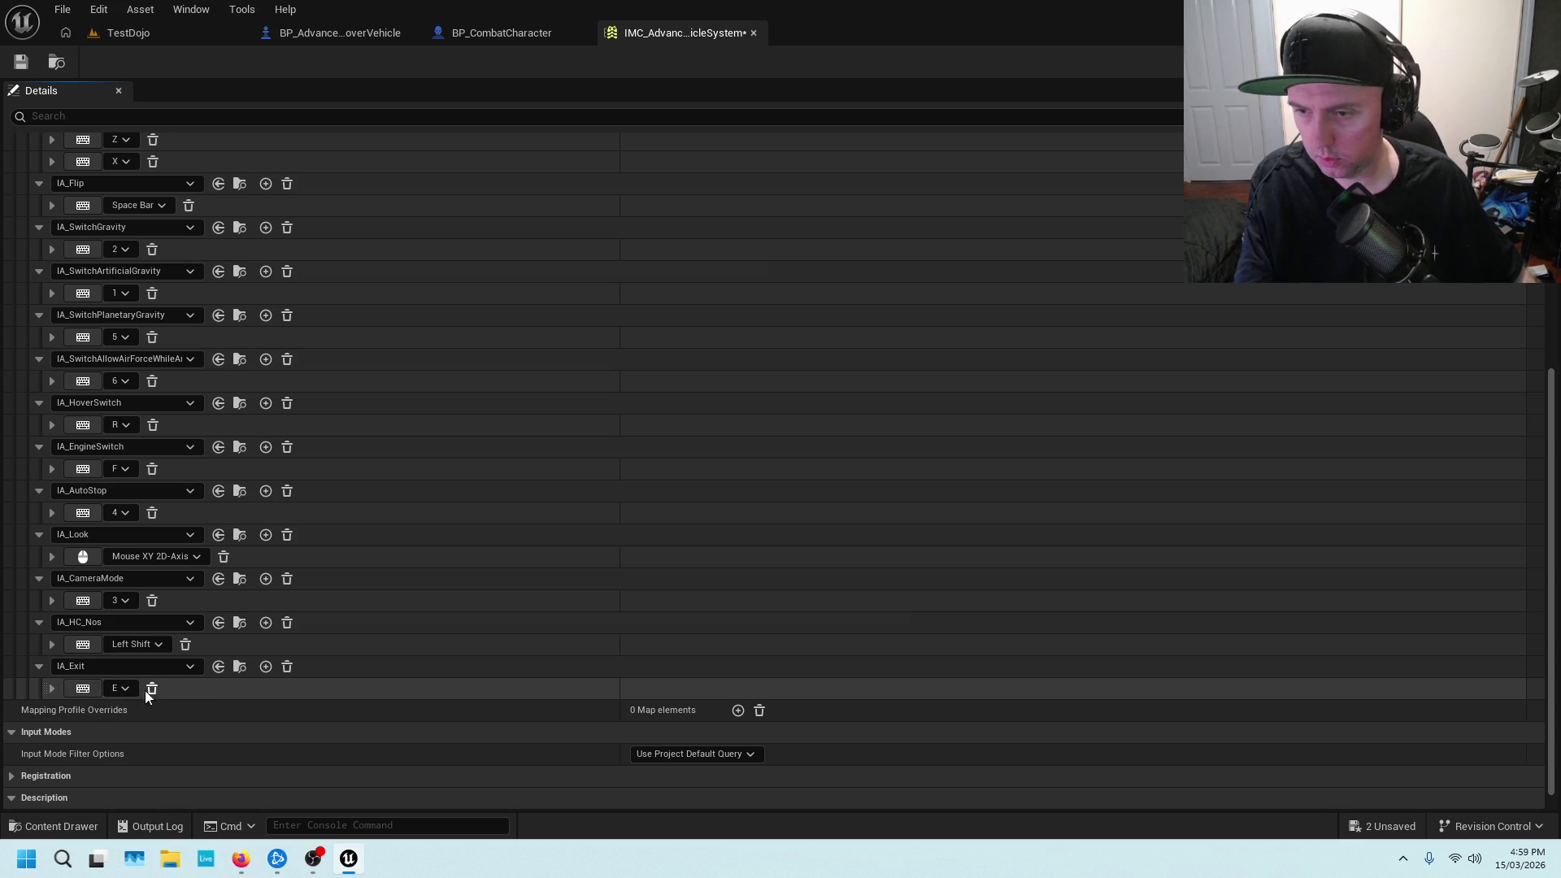
{"action": "left_click", "coordinate": [30, 66]}
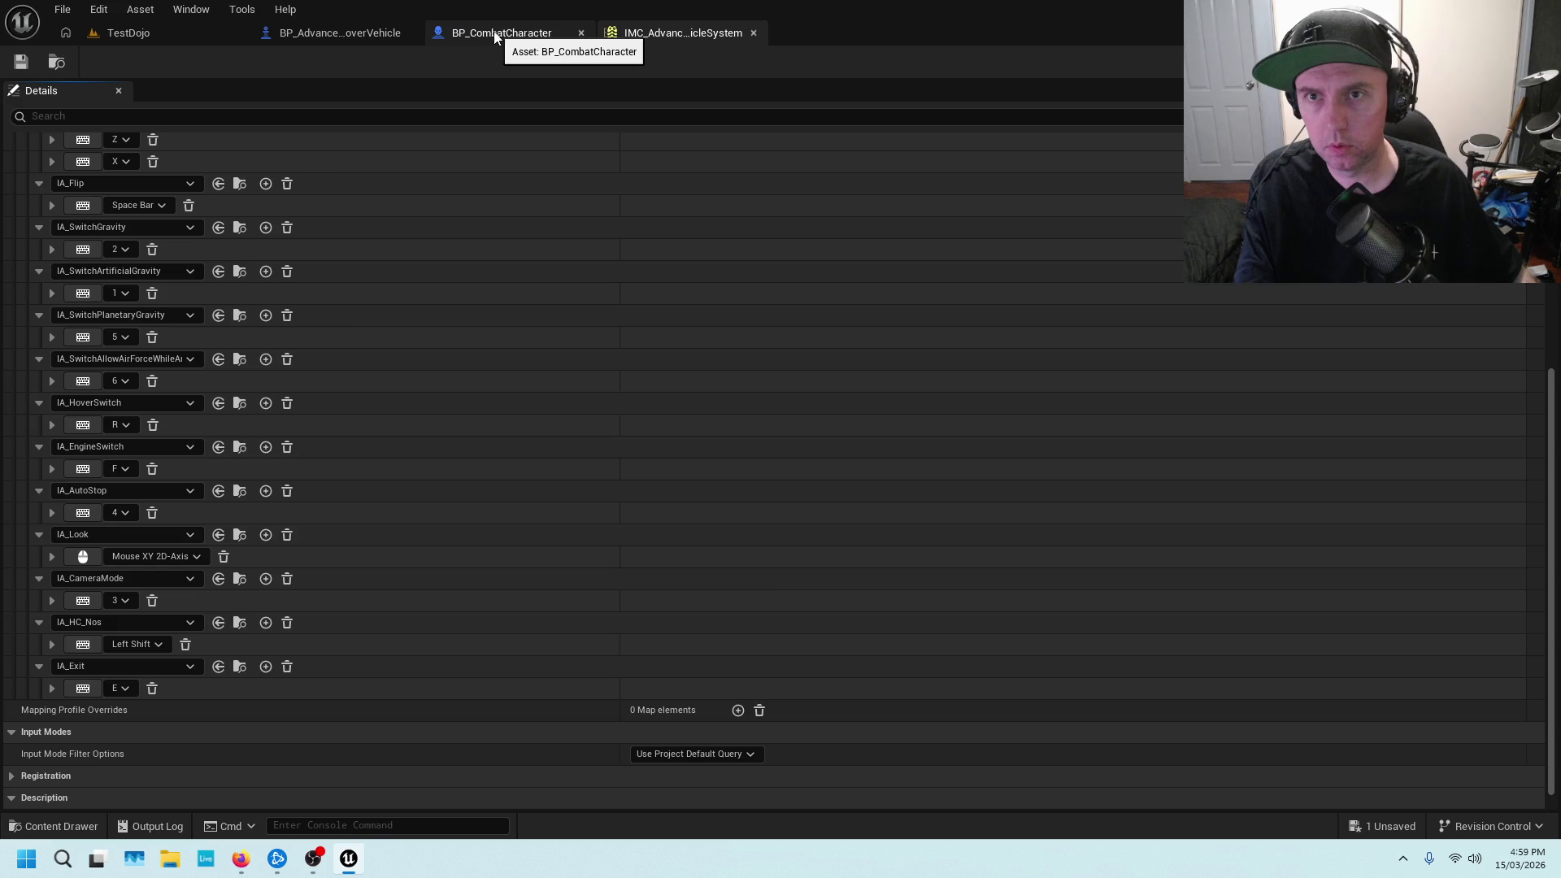
Add an IA_Exit input event node to the hover vehicle blueprint beside the old exit event
{"action": "left_click", "coordinate": [367, 33]}
{"action": "scroll", "coordinate": [548, 490], "scroll_direction": "up", "scroll_amount": 8}
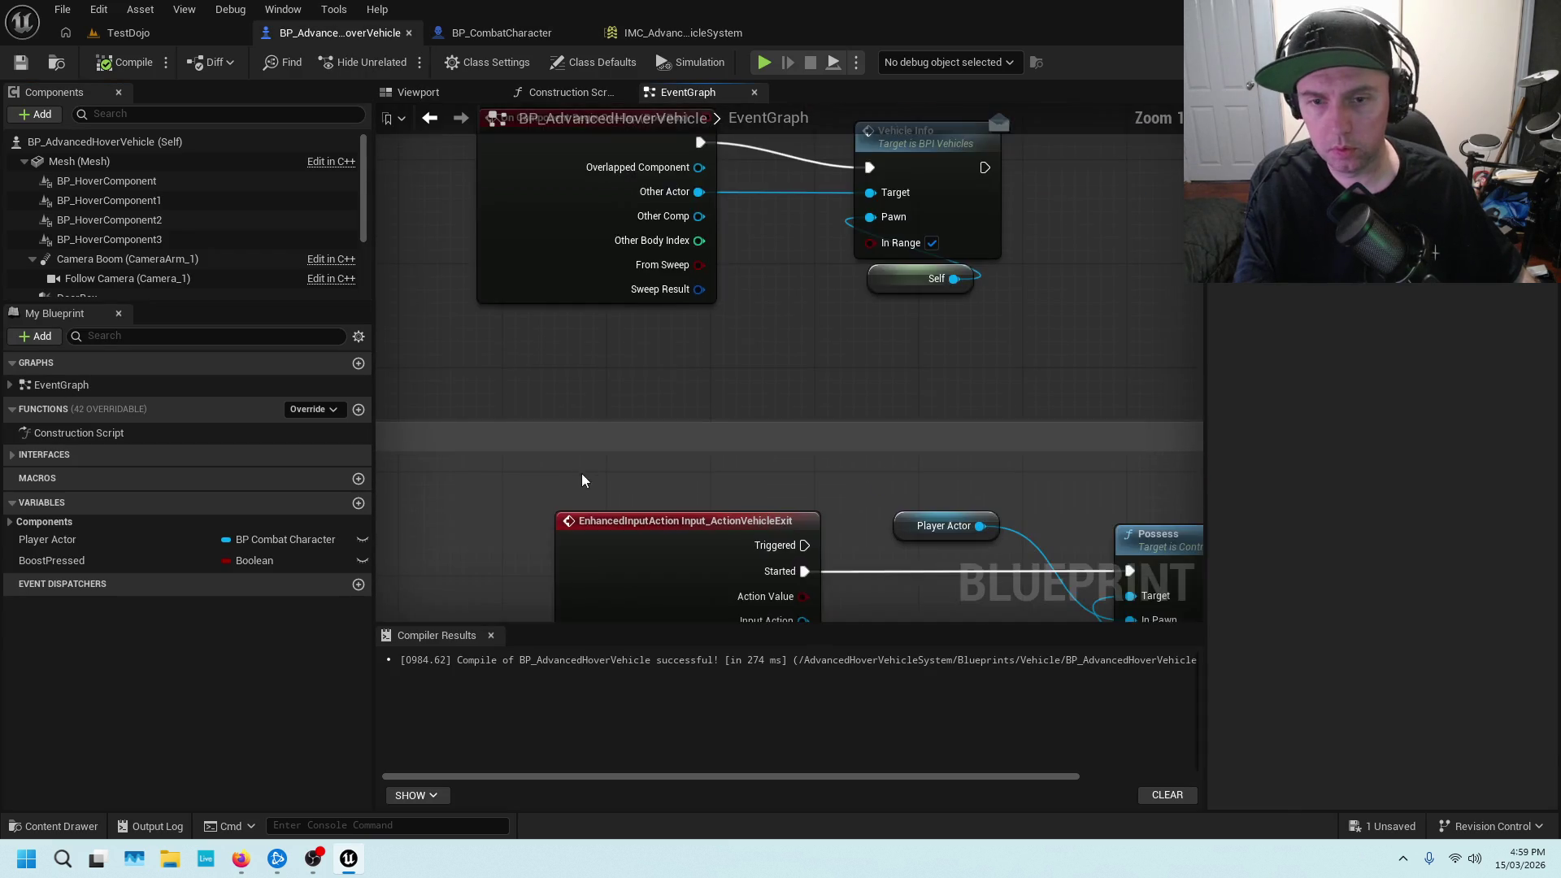
{"action": "right_click", "coordinate": [628, 355]}
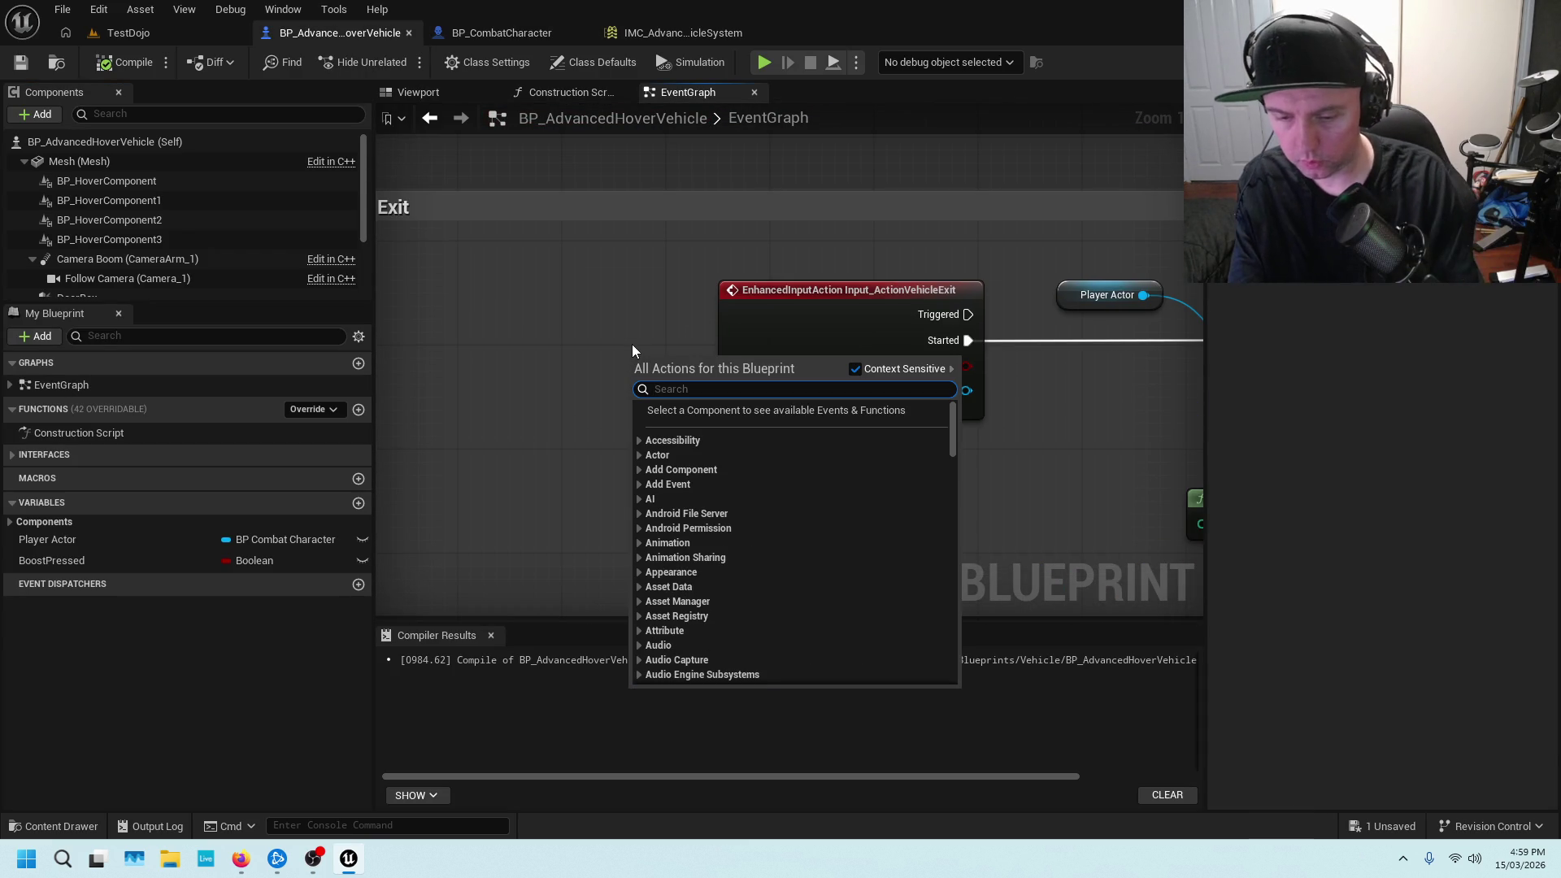
{"action": "type", "text": "ia_exit"}
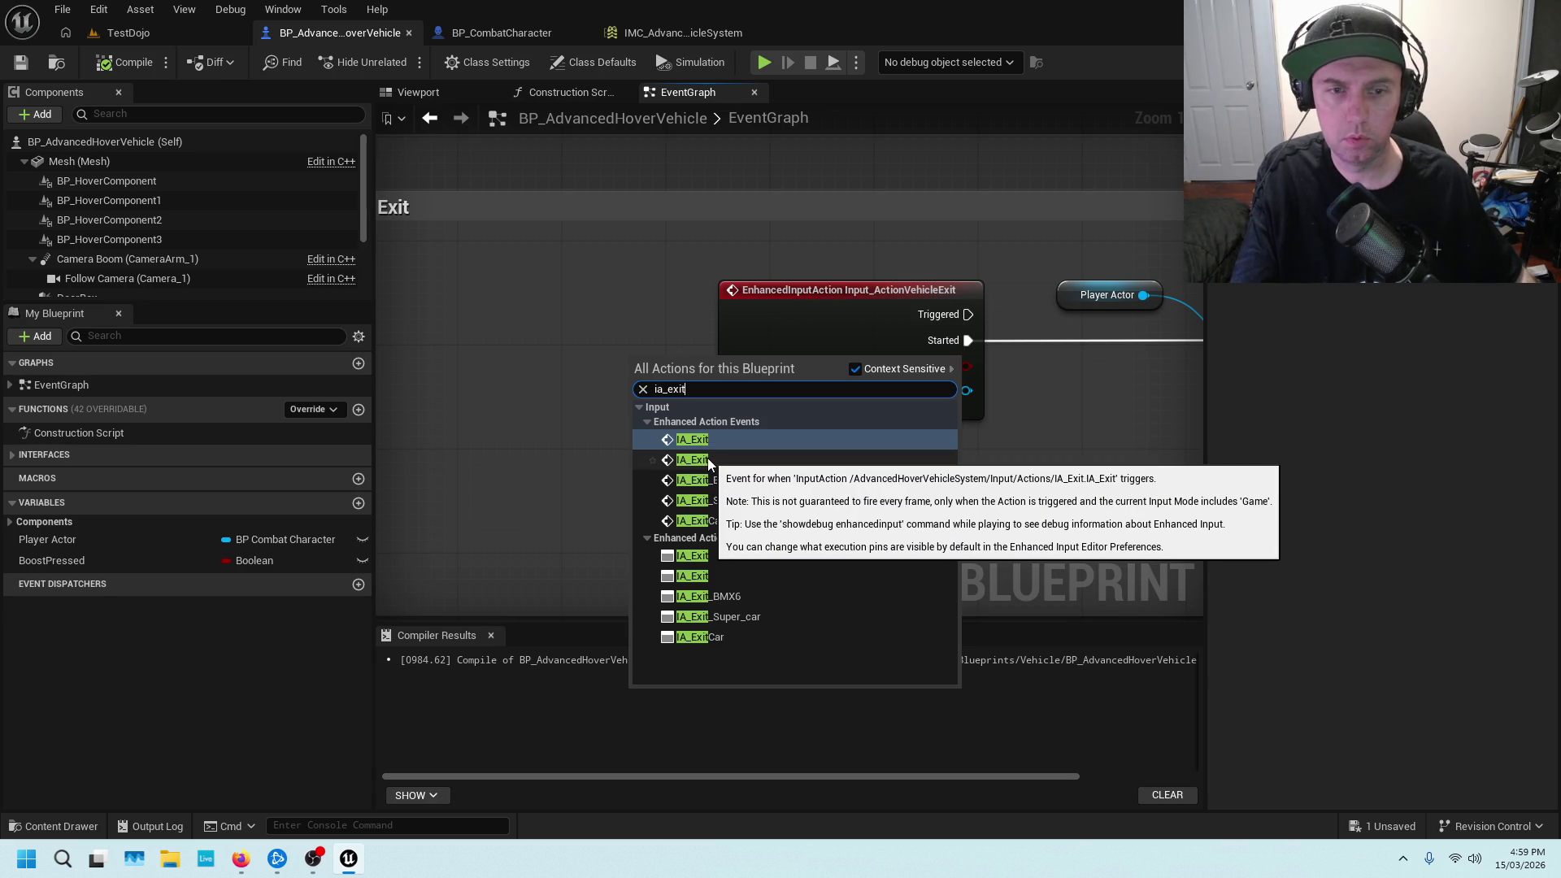
{"action": "left_click", "coordinate": [707, 457]}
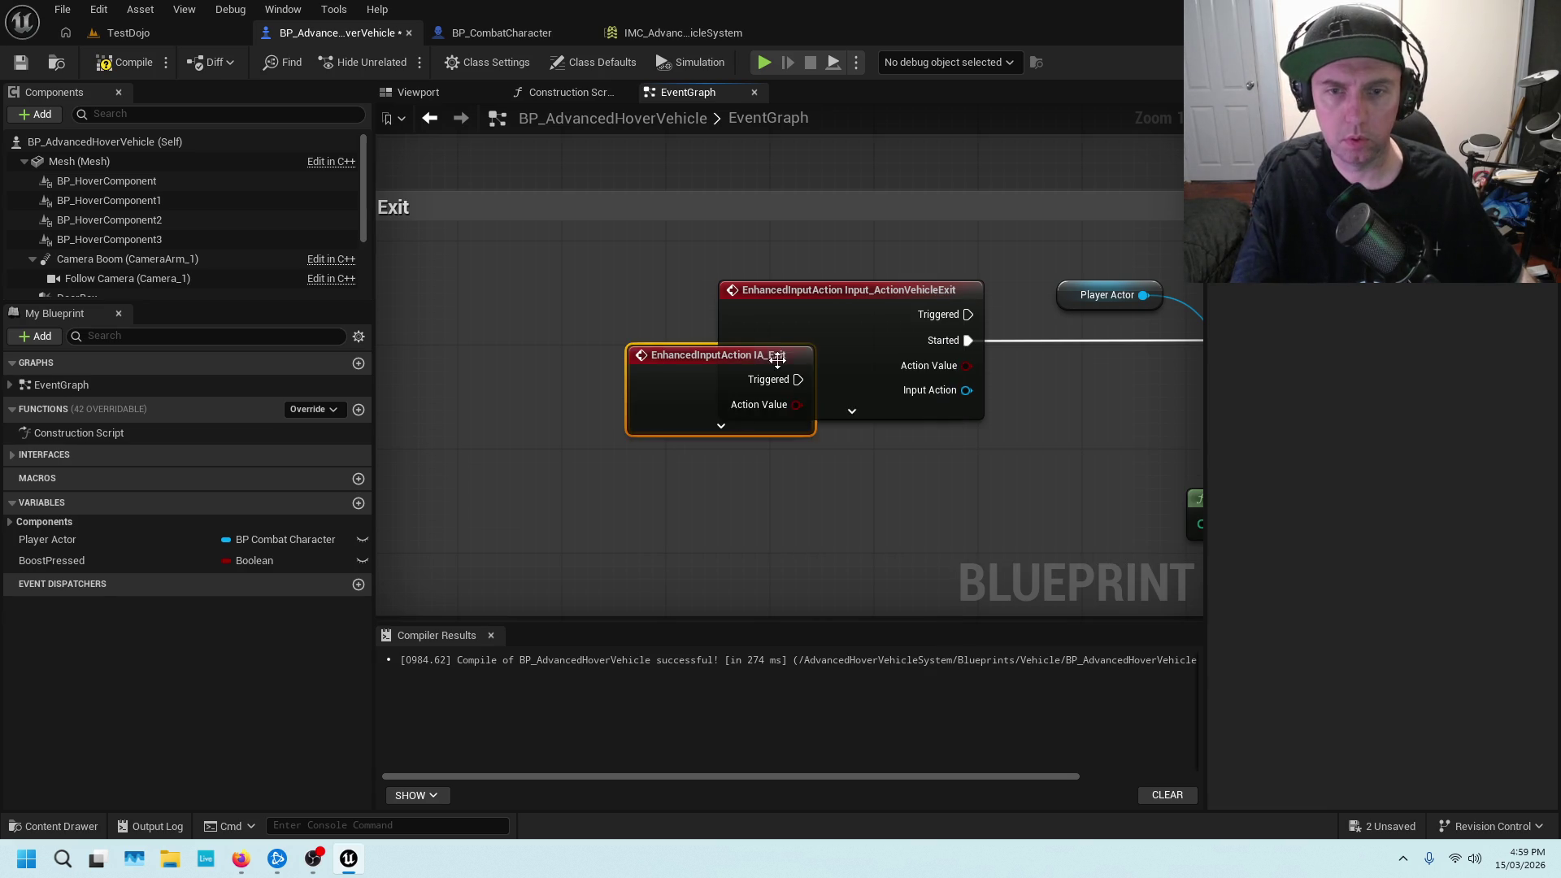
{"action": "left_click_drag", "start_coordinate": [772, 359], "coordinate": [677, 290]}
{"action": "left_click", "coordinate": [617, 360]}
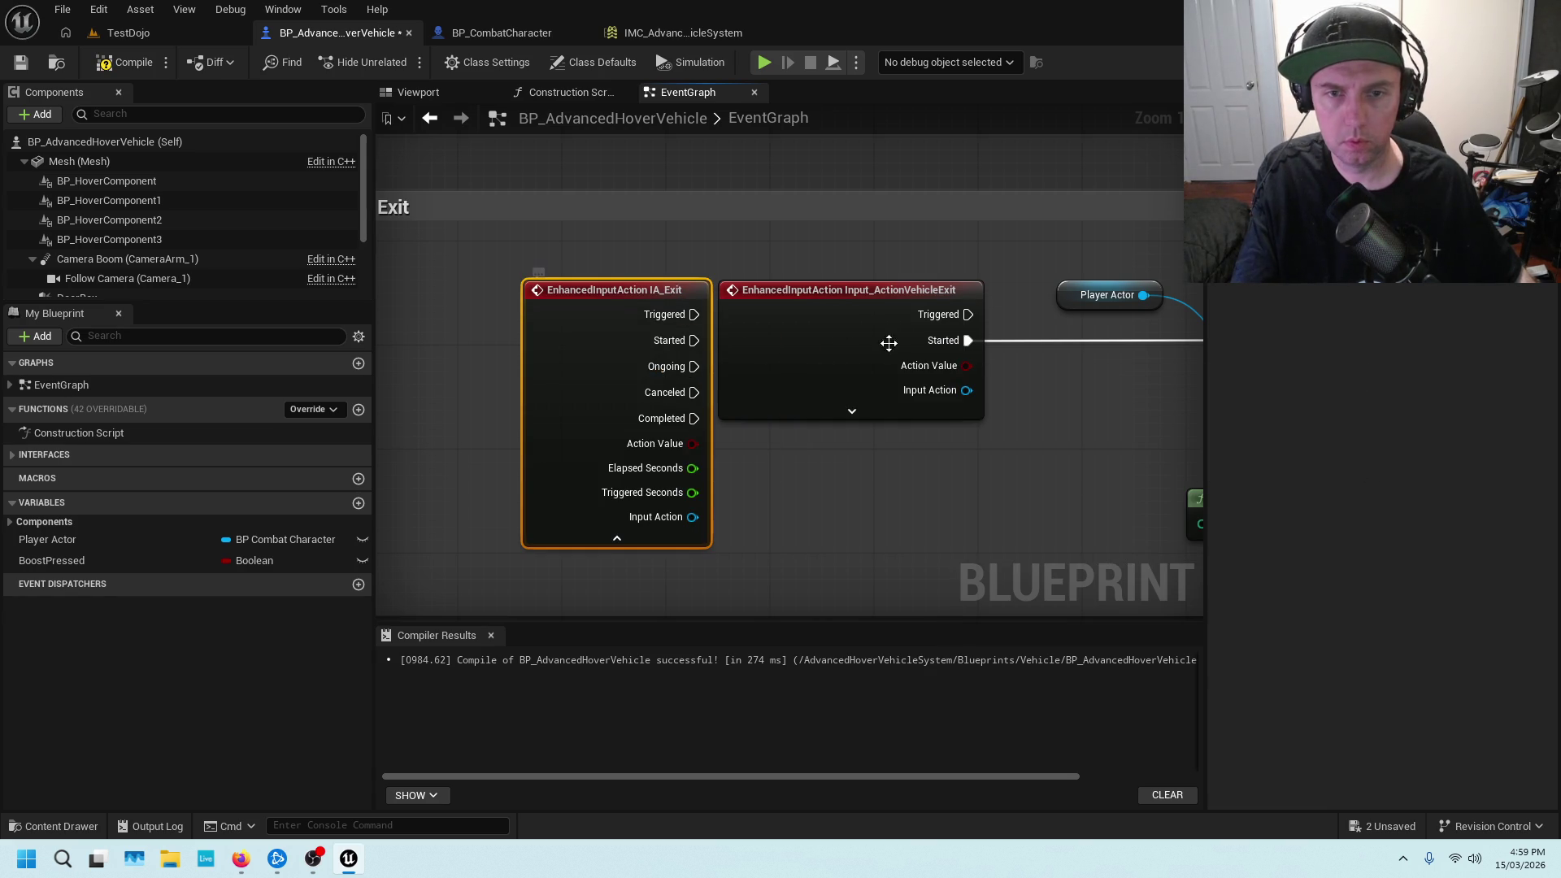
Drive the exit chain from IA_Exit's Started pin, arrange both event nodes, and compile and save
{"action": "left_click_drag", "start_coordinate": [965, 346], "coordinate": [695, 340]}
{"action": "mouse_move", "coordinate": [804, 314]}
{"action": "left_mouse_down"}
{"action": "mouse_move", "coordinate": [828, 314]}
{"action": "mouse_move", "coordinate": [471, 359]}
{"action": "mouse_move", "coordinate": [507, 323]}
{"action": "left_mouse_up"}
{"action": "left_click_drag", "start_coordinate": [689, 309], "coordinate": [987, 309]}
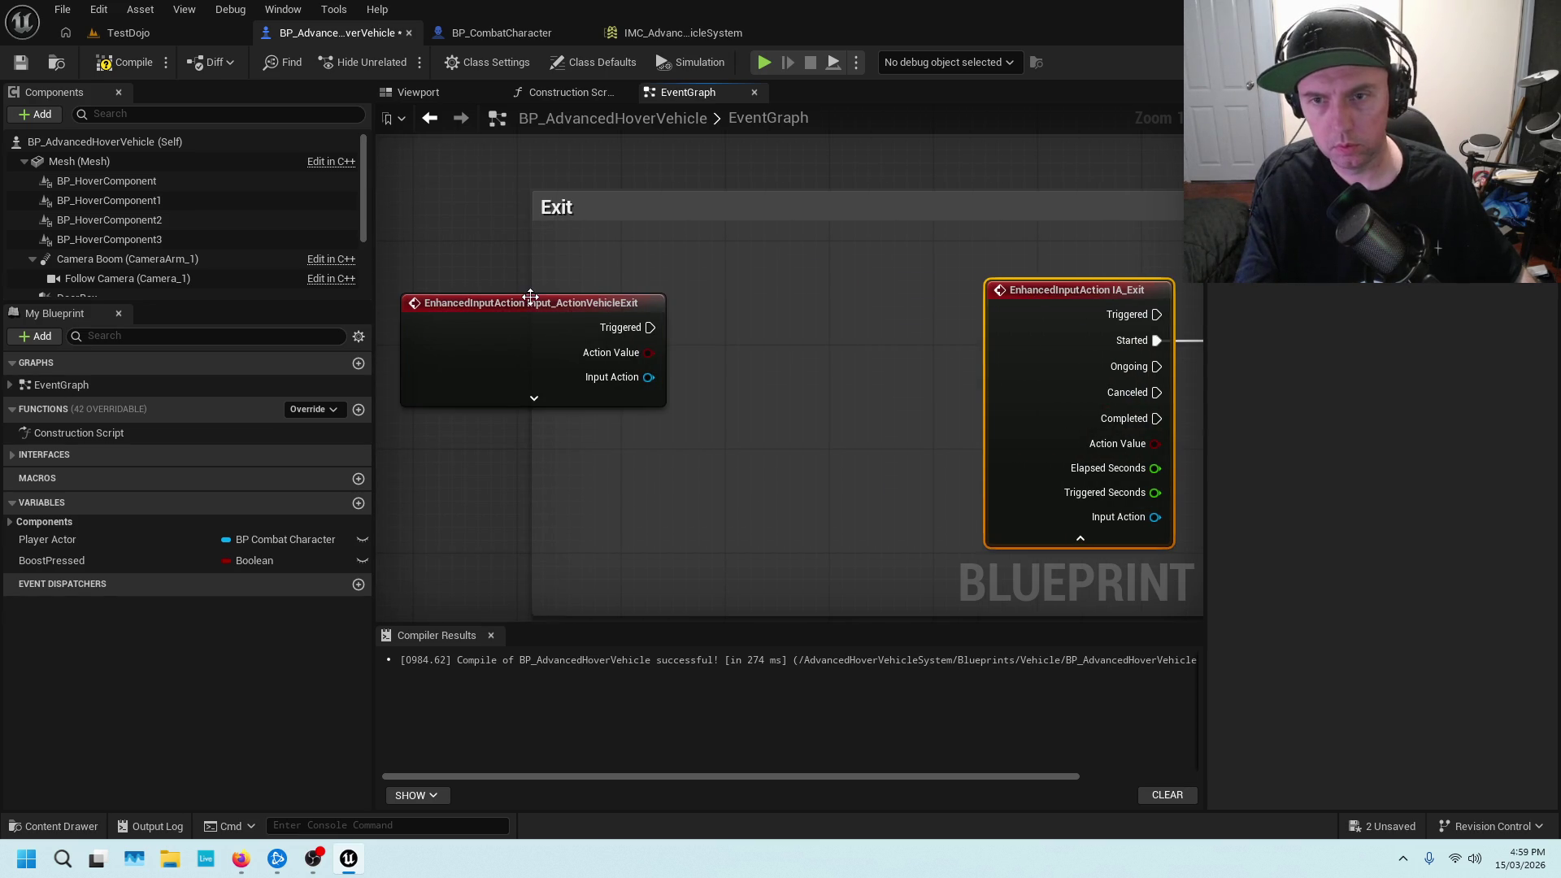
{"action": "left_click_drag", "start_coordinate": [530, 296], "coordinate": [728, 296]}
{"action": "scroll", "coordinate": [727, 296], "scroll_direction": "down", "scroll_amount": 2}
{"action": "left_click", "coordinate": [122, 63]}
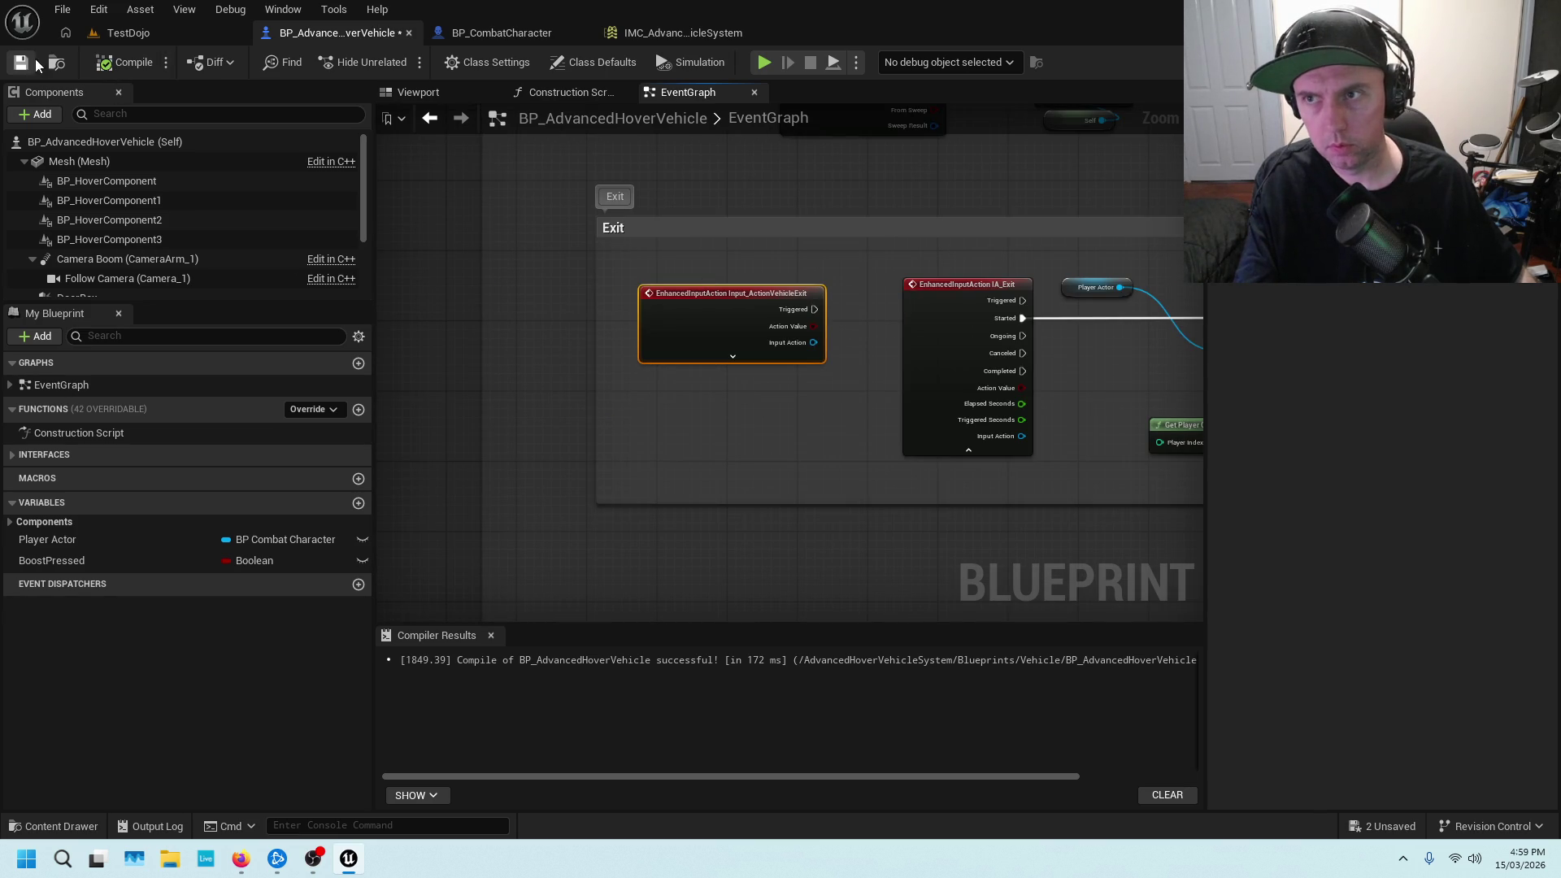
{"action": "left_click", "coordinate": [129, 34]}
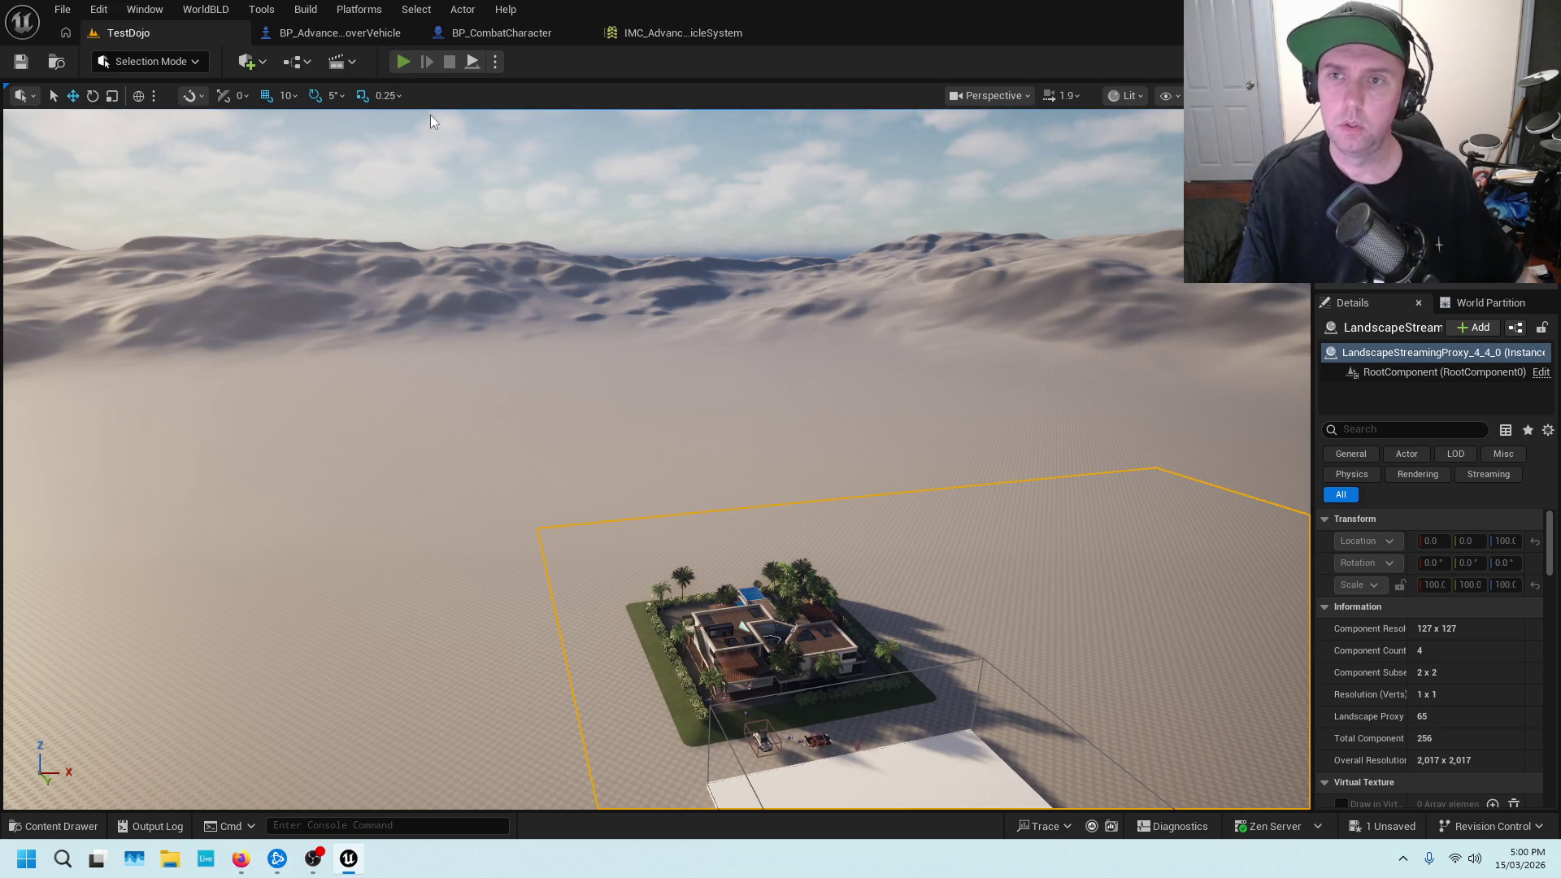
{"action": "key", "text": "alt+p"}
{"action": "key", "text": "w"}
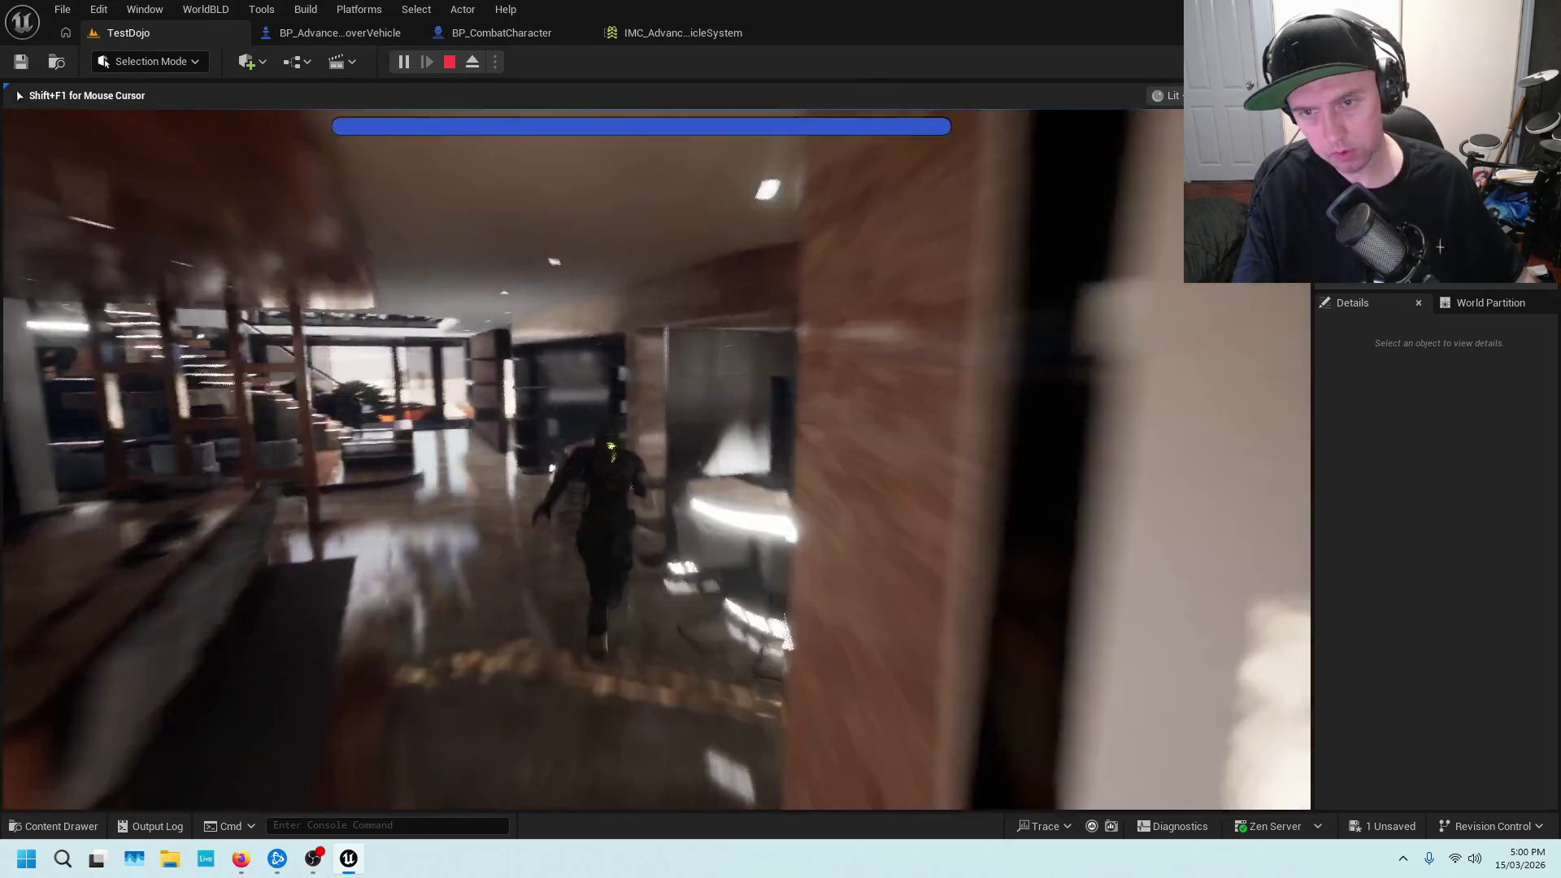
{"action": "key", "text": "w"}
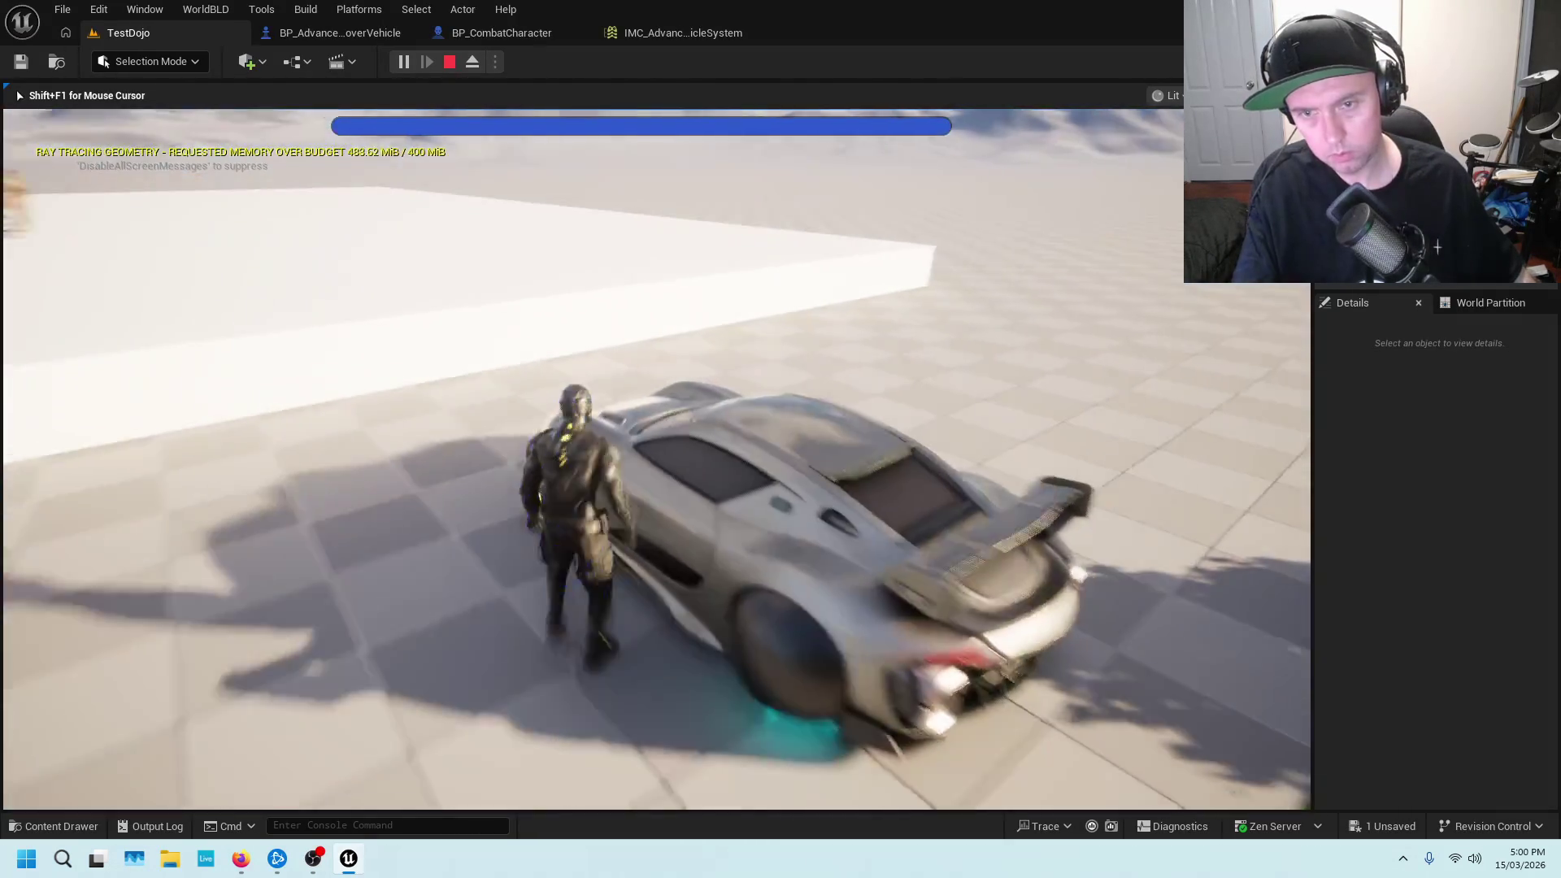
{"action": "key", "text": "e"}
{"action": "key", "text": "e"}
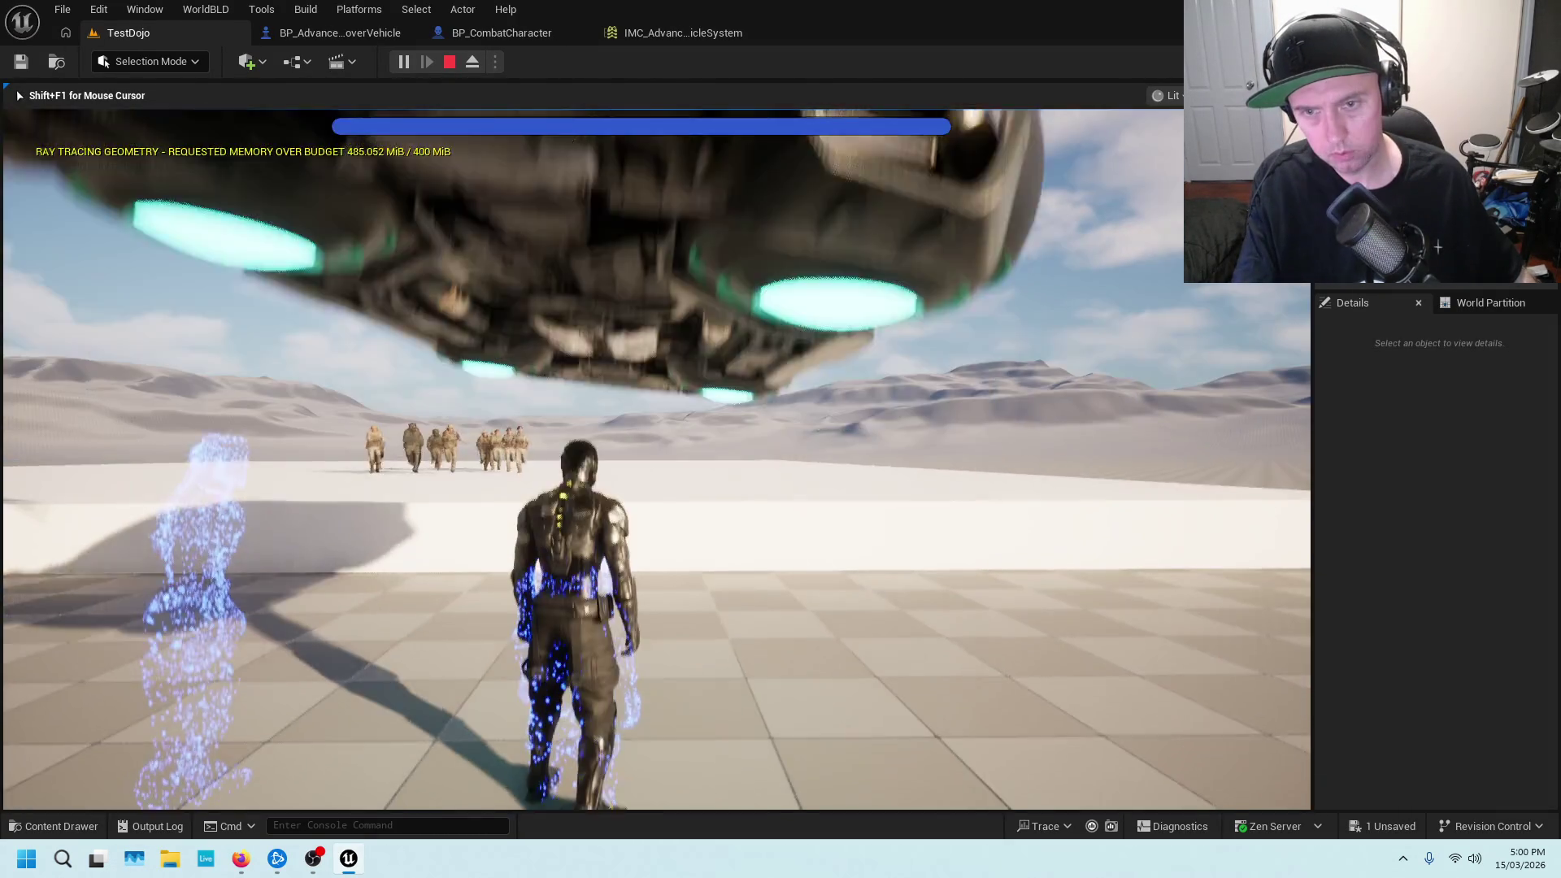
{"action": "key", "text": "w"}
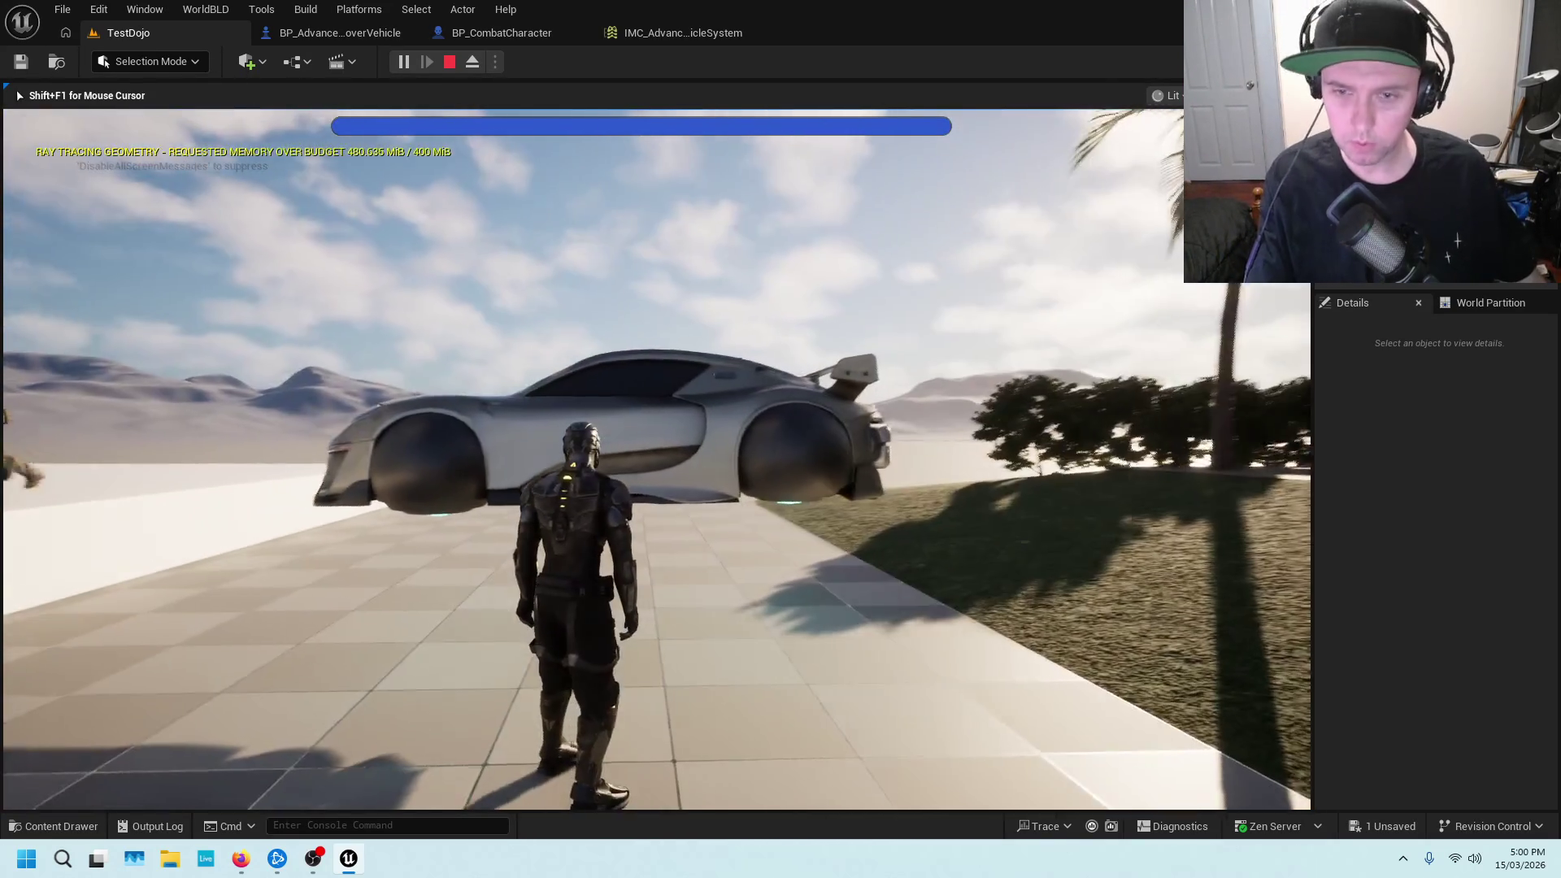
{"action": "key", "text": "e"}
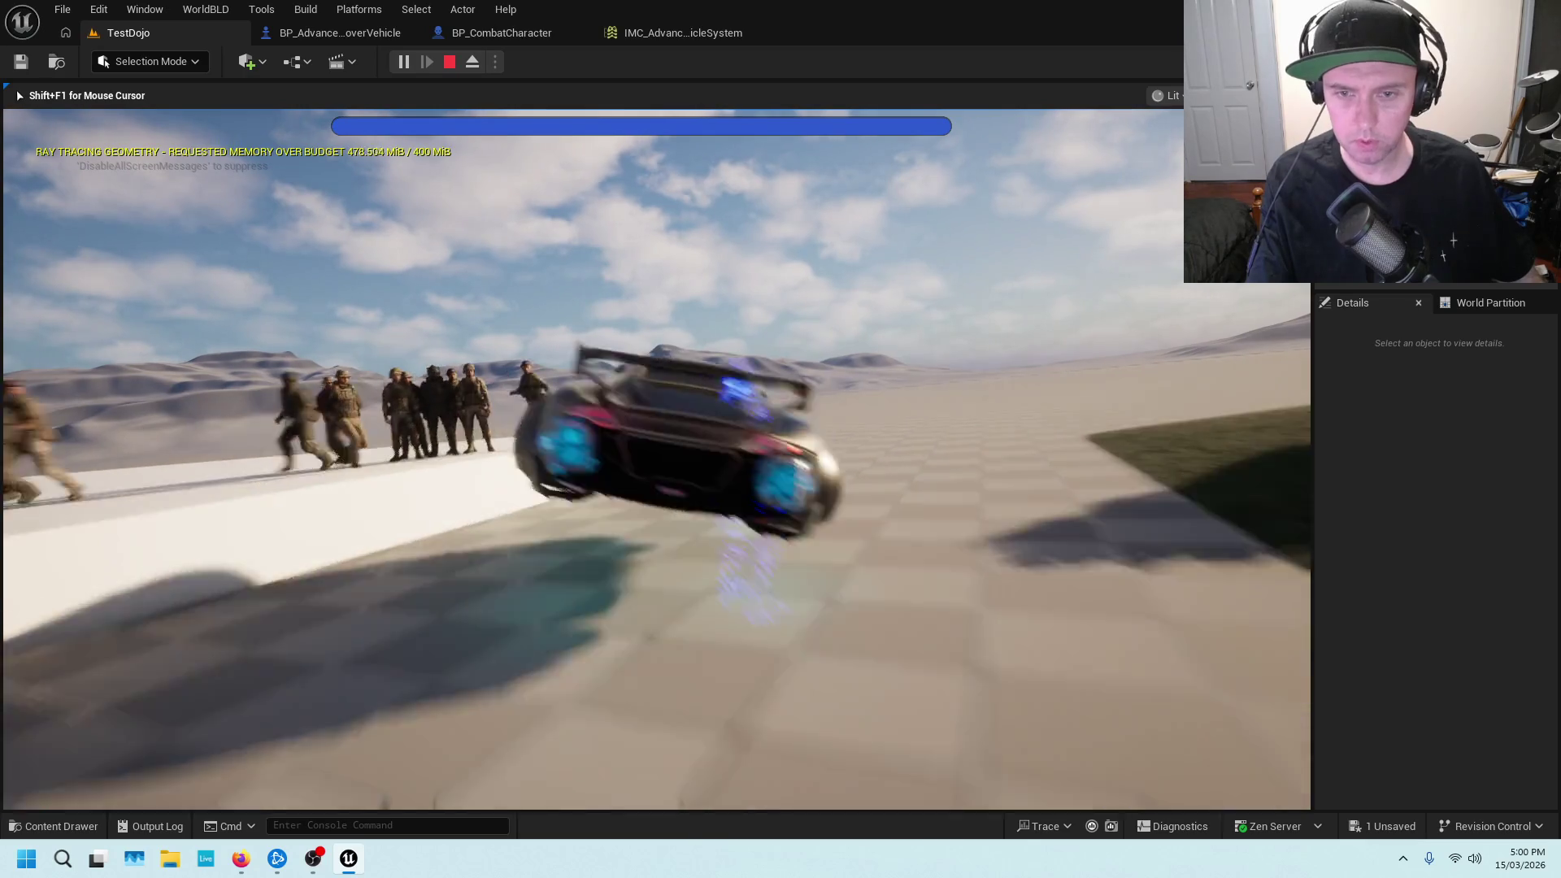
{"action": "key", "text": "e"}
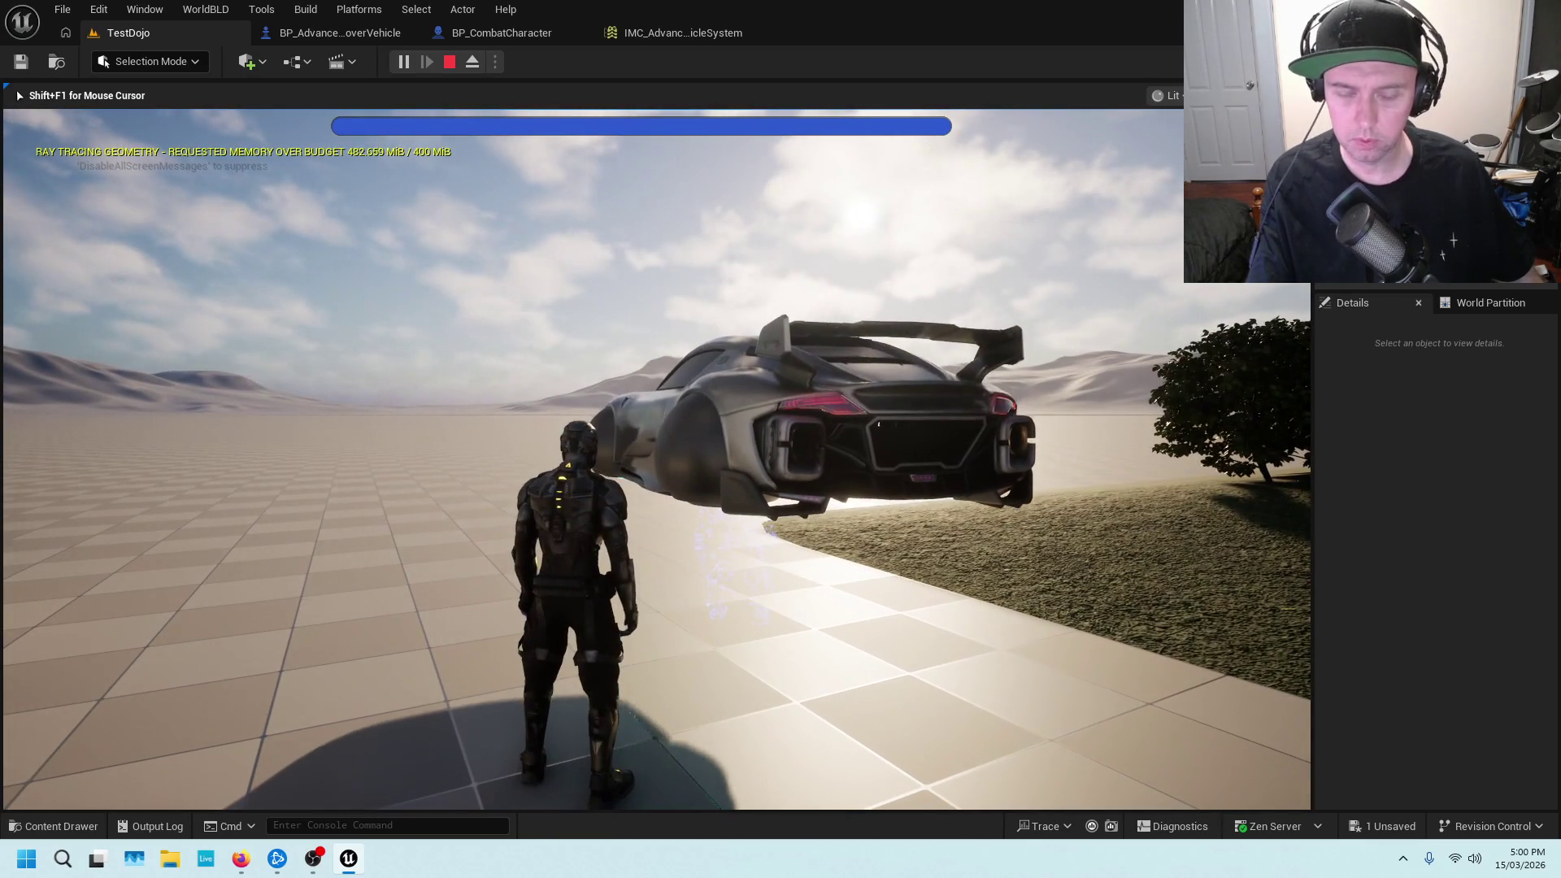
{"action": "key", "text": "Escape"}
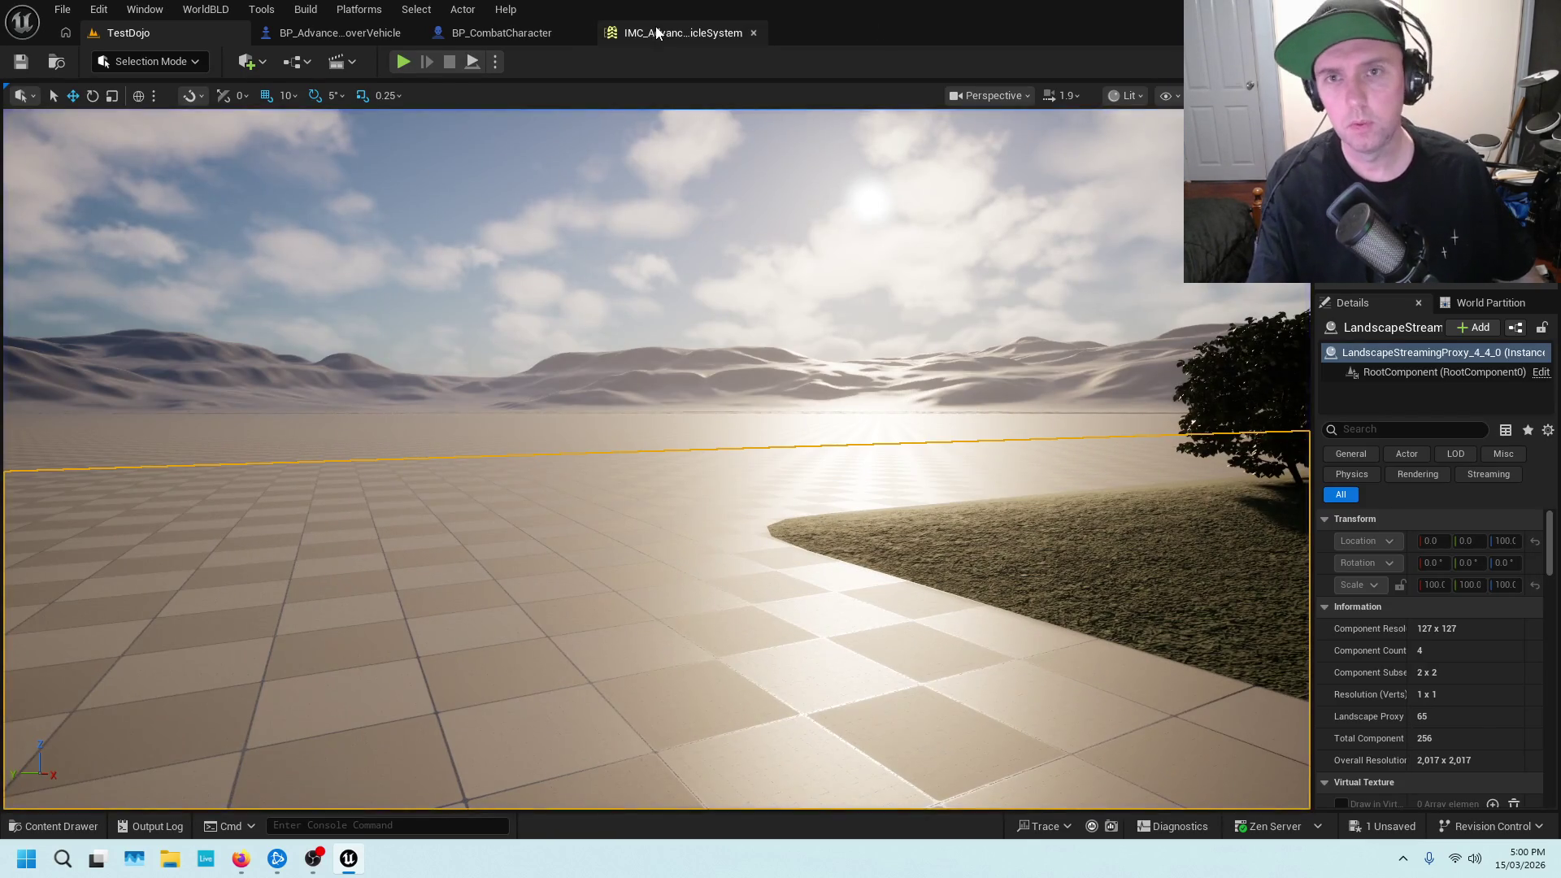
Confirm IA_Exit is bound to E in IMC_AdvancedVehicleSystem, close it, and open BP_CombatCharacter's Powers graph
{"action": "left_click", "coordinate": [657, 32]}
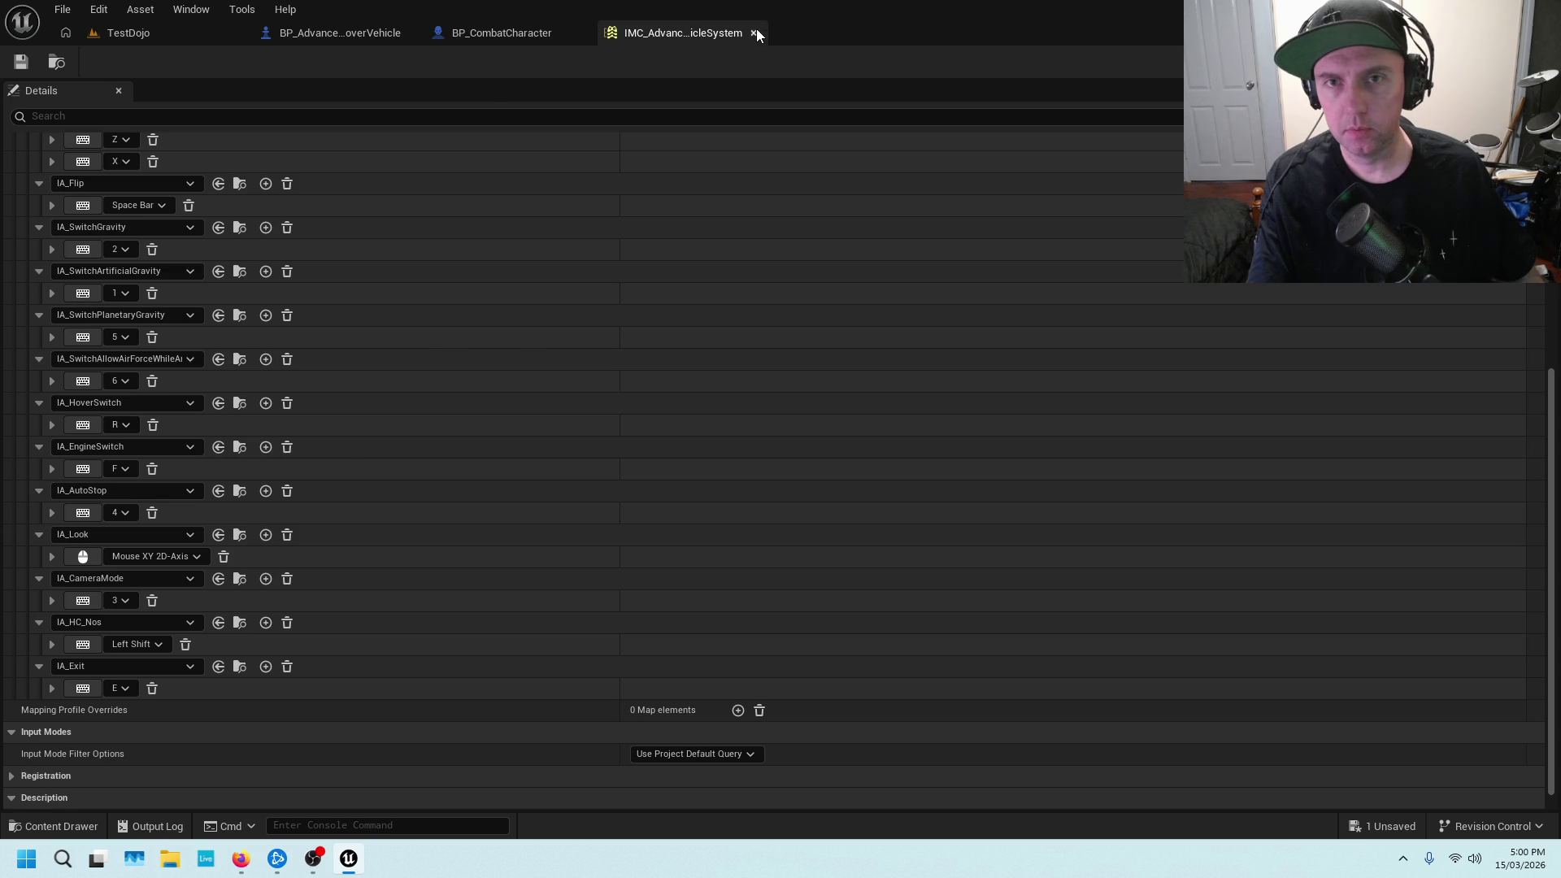
{"action": "left_click", "coordinate": [753, 32]}
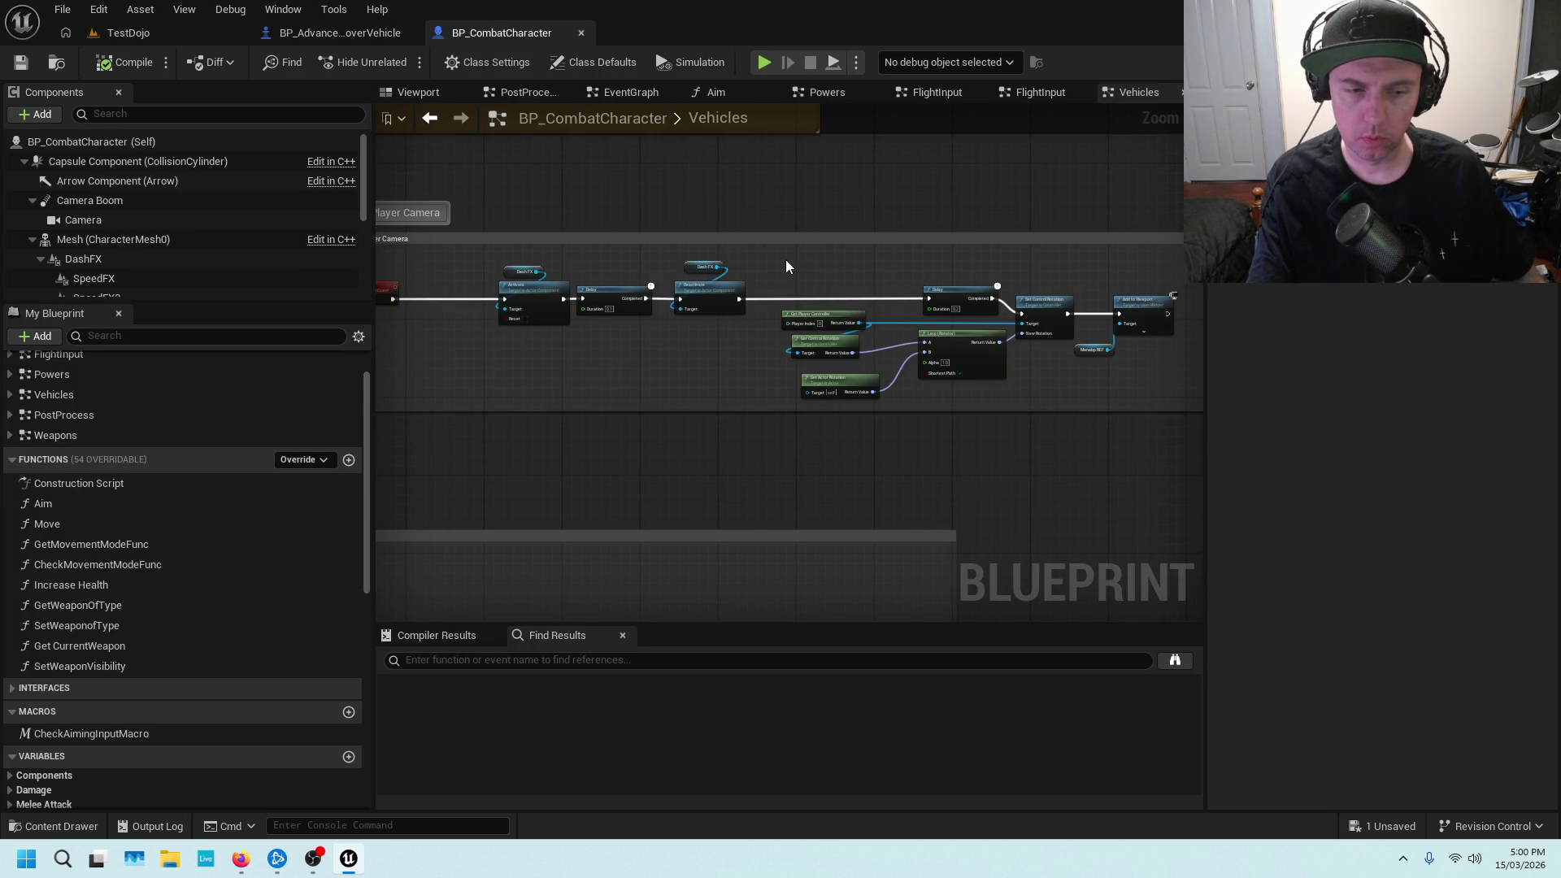
{"action": "scroll", "coordinate": [588, 379], "scroll_direction": "down", "scroll_amount": 3}
{"action": "scroll", "coordinate": [588, 379], "scroll_direction": "up", "scroll_amount": 3}
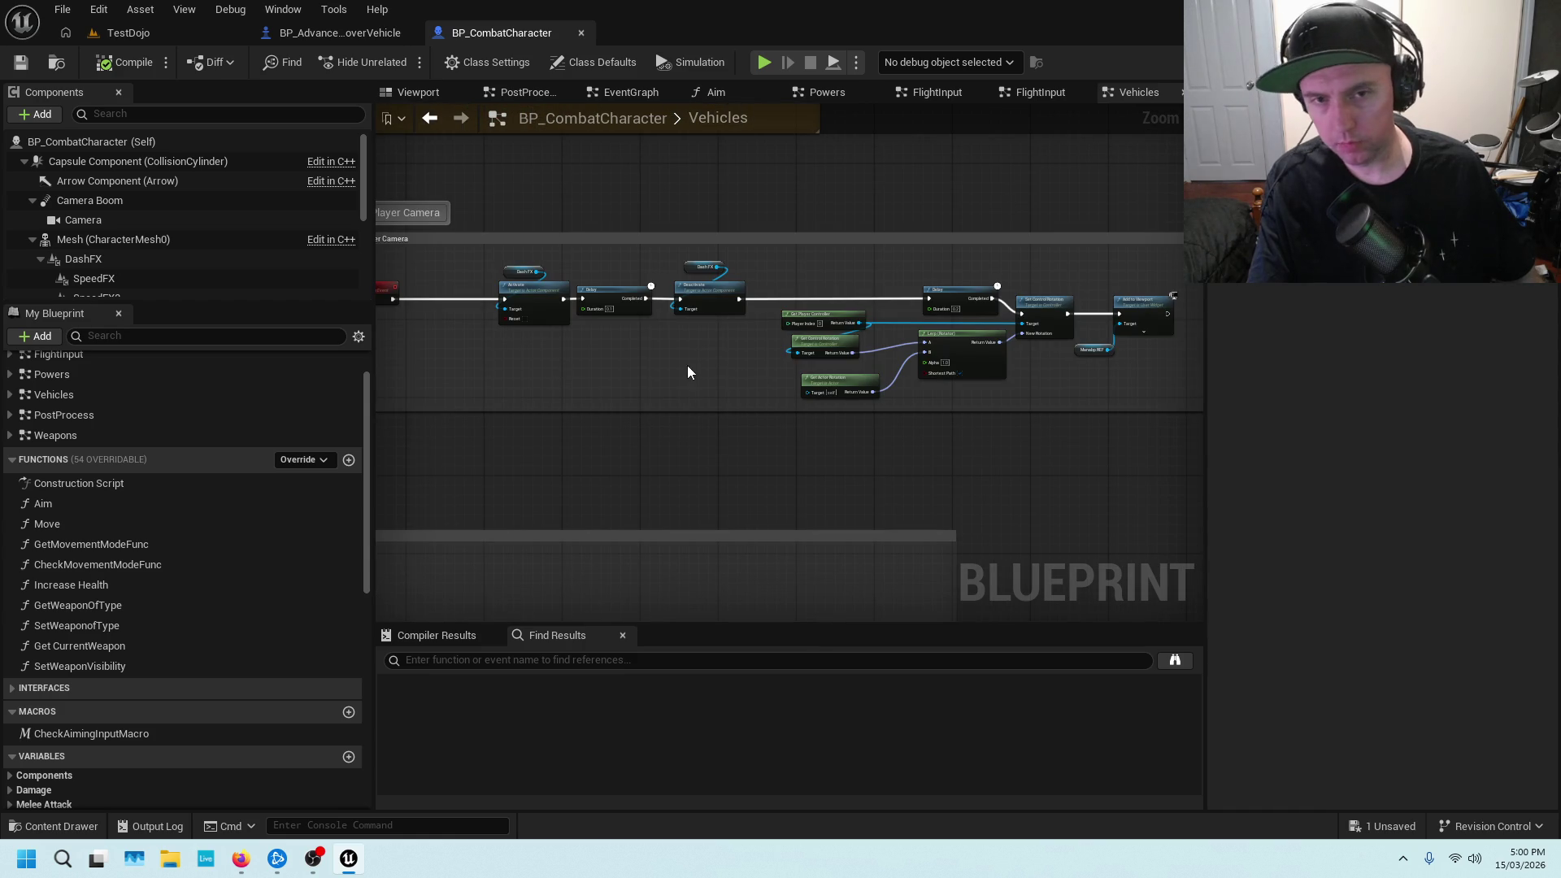
{"action": "scroll", "coordinate": [782, 343], "scroll_direction": "up", "scroll_amount": 4}
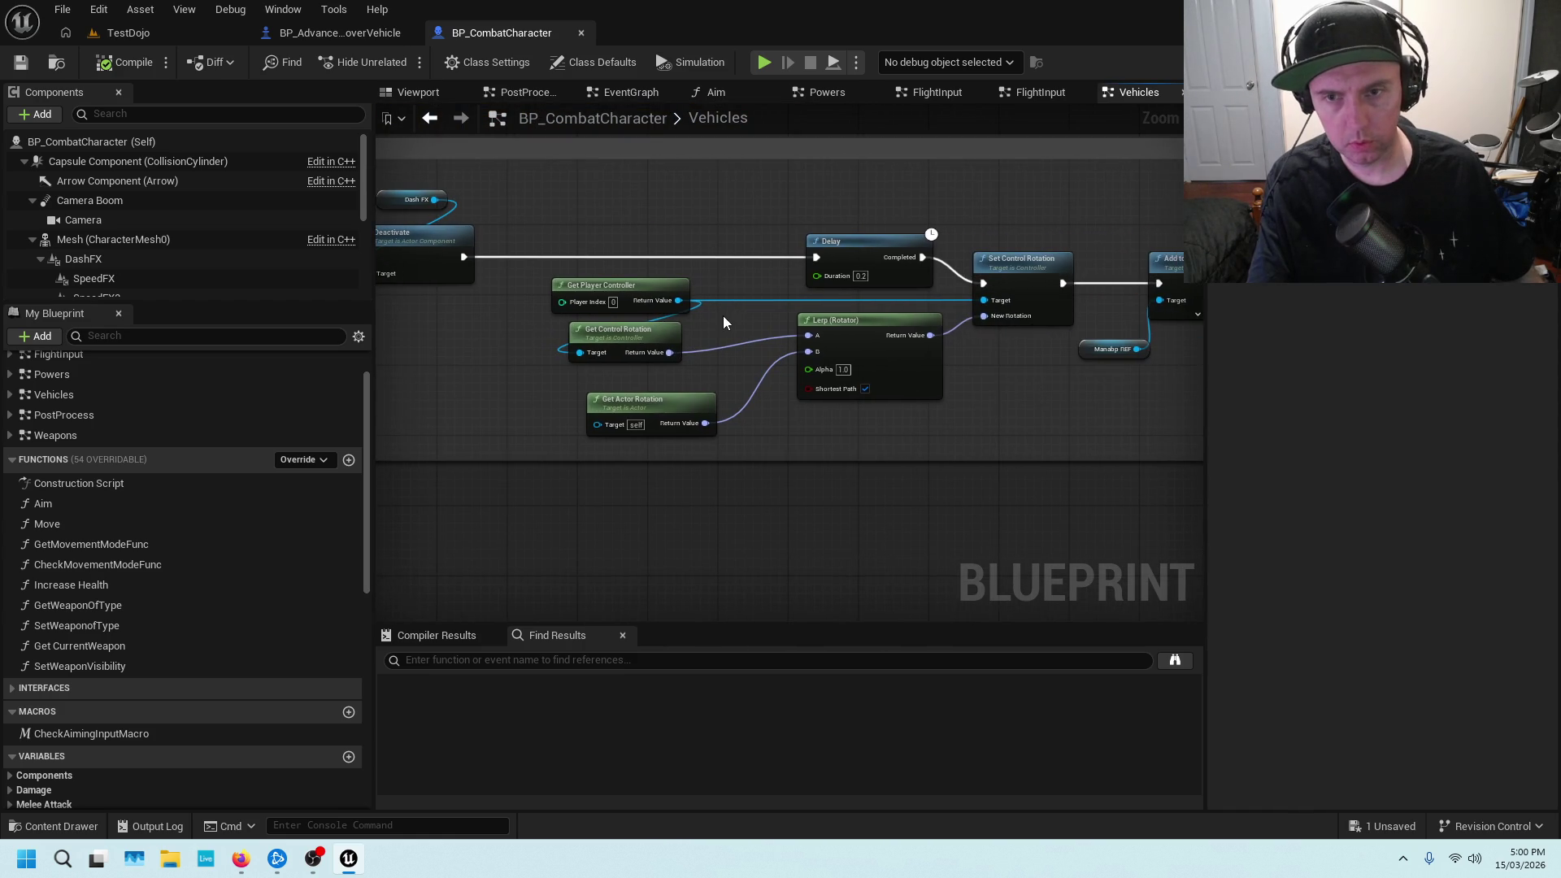
{"action": "scroll", "coordinate": [699, 321], "scroll_direction": "down", "scroll_amount": 2}
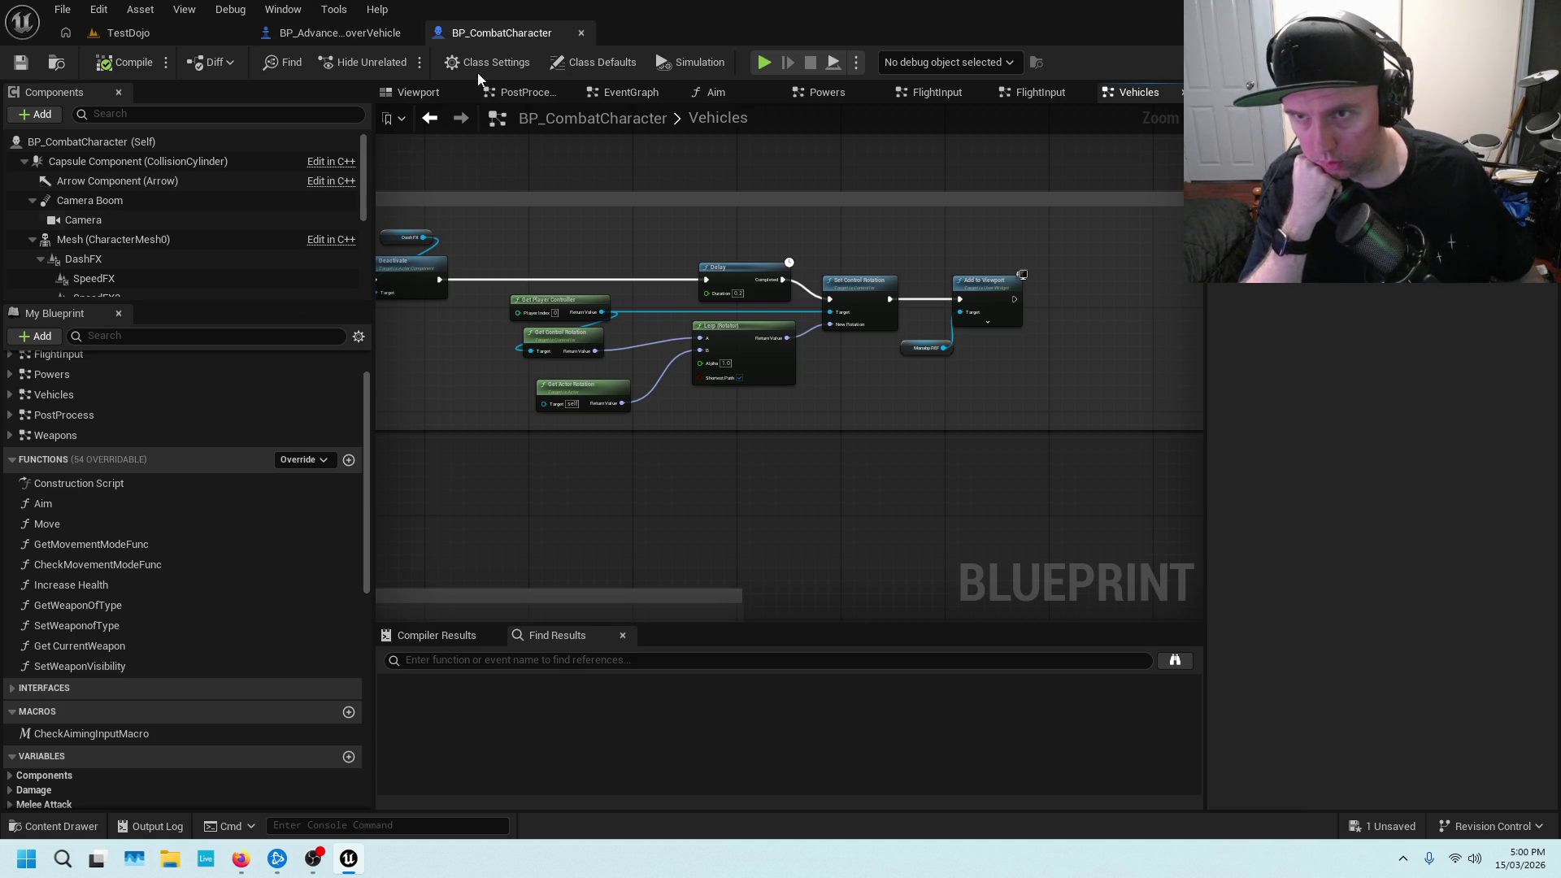
{"action": "scroll", "coordinate": [109, 422], "scroll_direction": "up", "scroll_amount": 2}
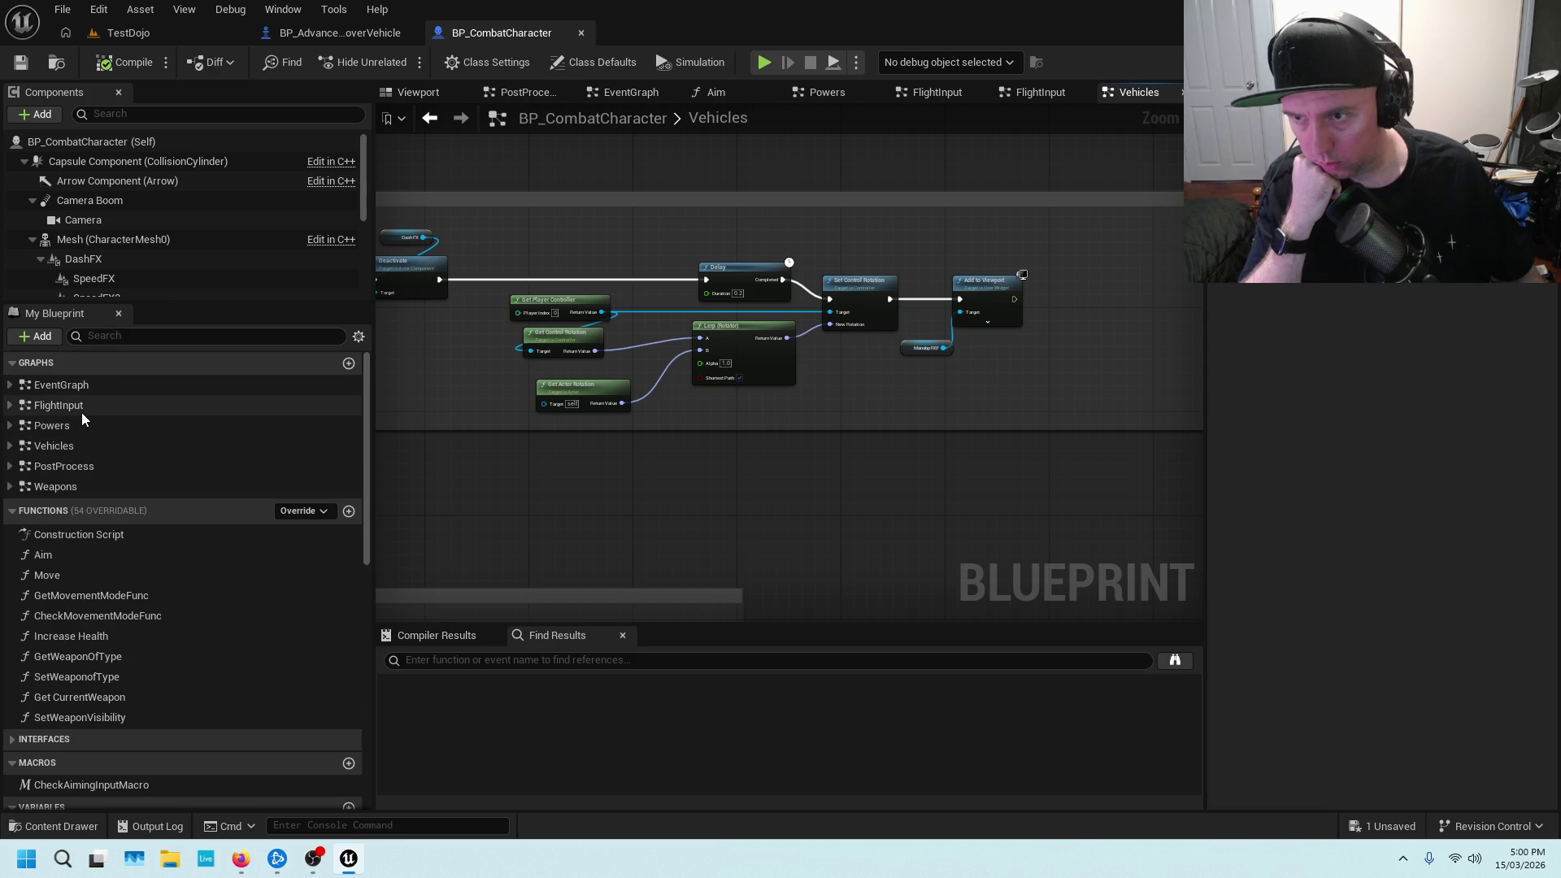
{"action": "double_click", "coordinate": [81, 420]}
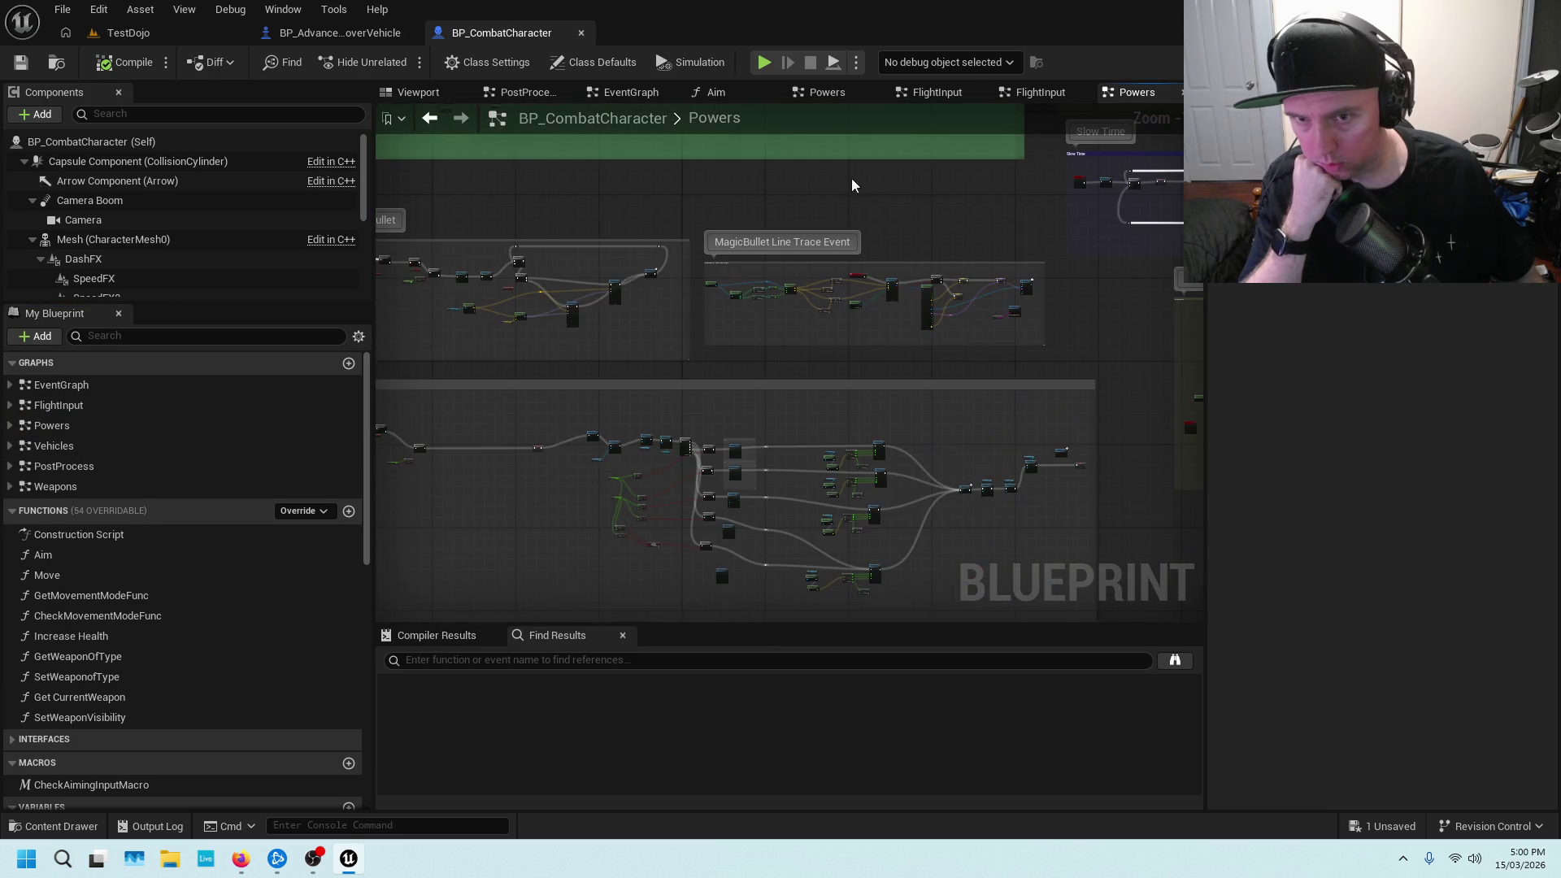
Pan across the dash nodes: SET Is Dashing, Use Mana, Branch, Play Anim Montage and Launch Character
{"action": "scroll", "coordinate": [862, 177], "scroll_direction": "up", "scroll_amount": 6}
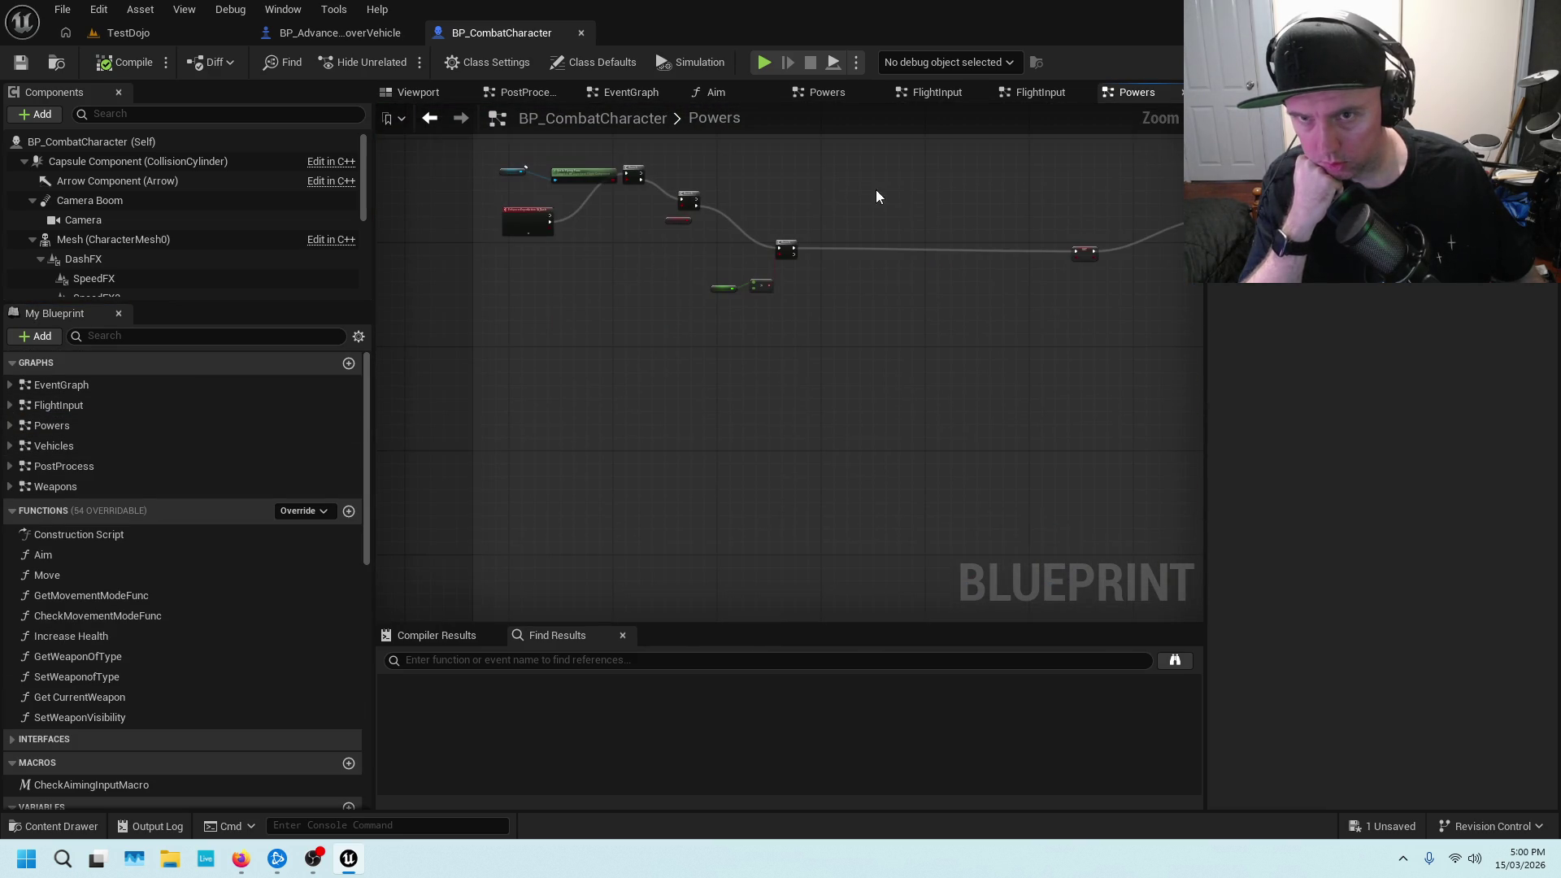
{"action": "scroll", "coordinate": [855, 212], "scroll_direction": "up", "scroll_amount": 3}
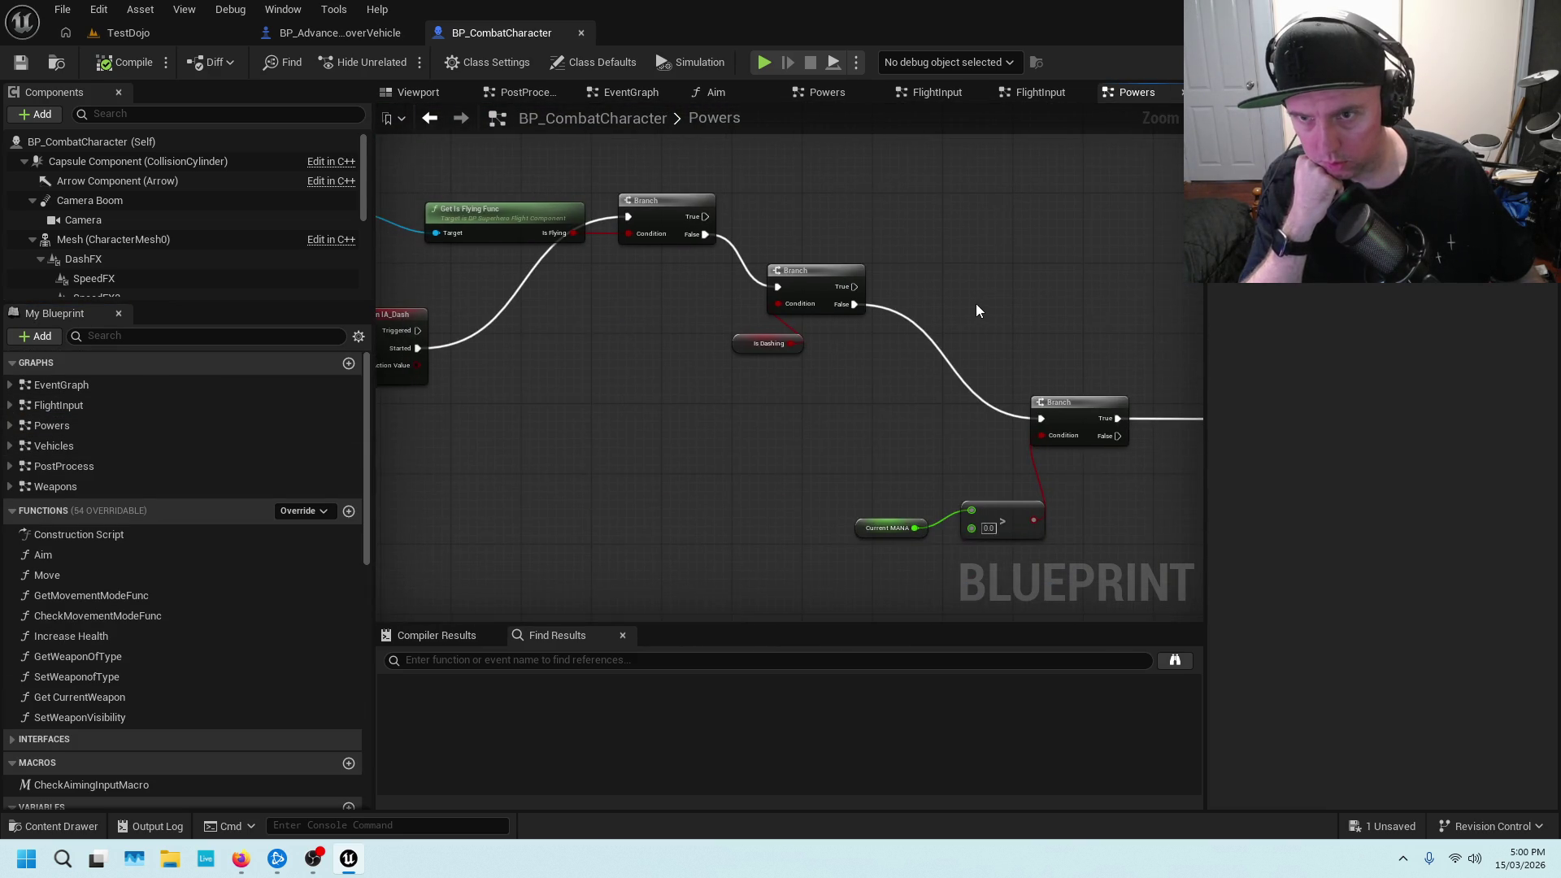
{"action": "scroll", "coordinate": [975, 304], "scroll_direction": "down", "scroll_amount": 1}
{"action": "mouse_move", "coordinate": [1065, 287]}
{"action": "left_mouse_down"}
{"action": "mouse_move", "coordinate": [876, 245]}
{"action": "mouse_move", "coordinate": [505, 244]}
{"action": "left_mouse_up"}
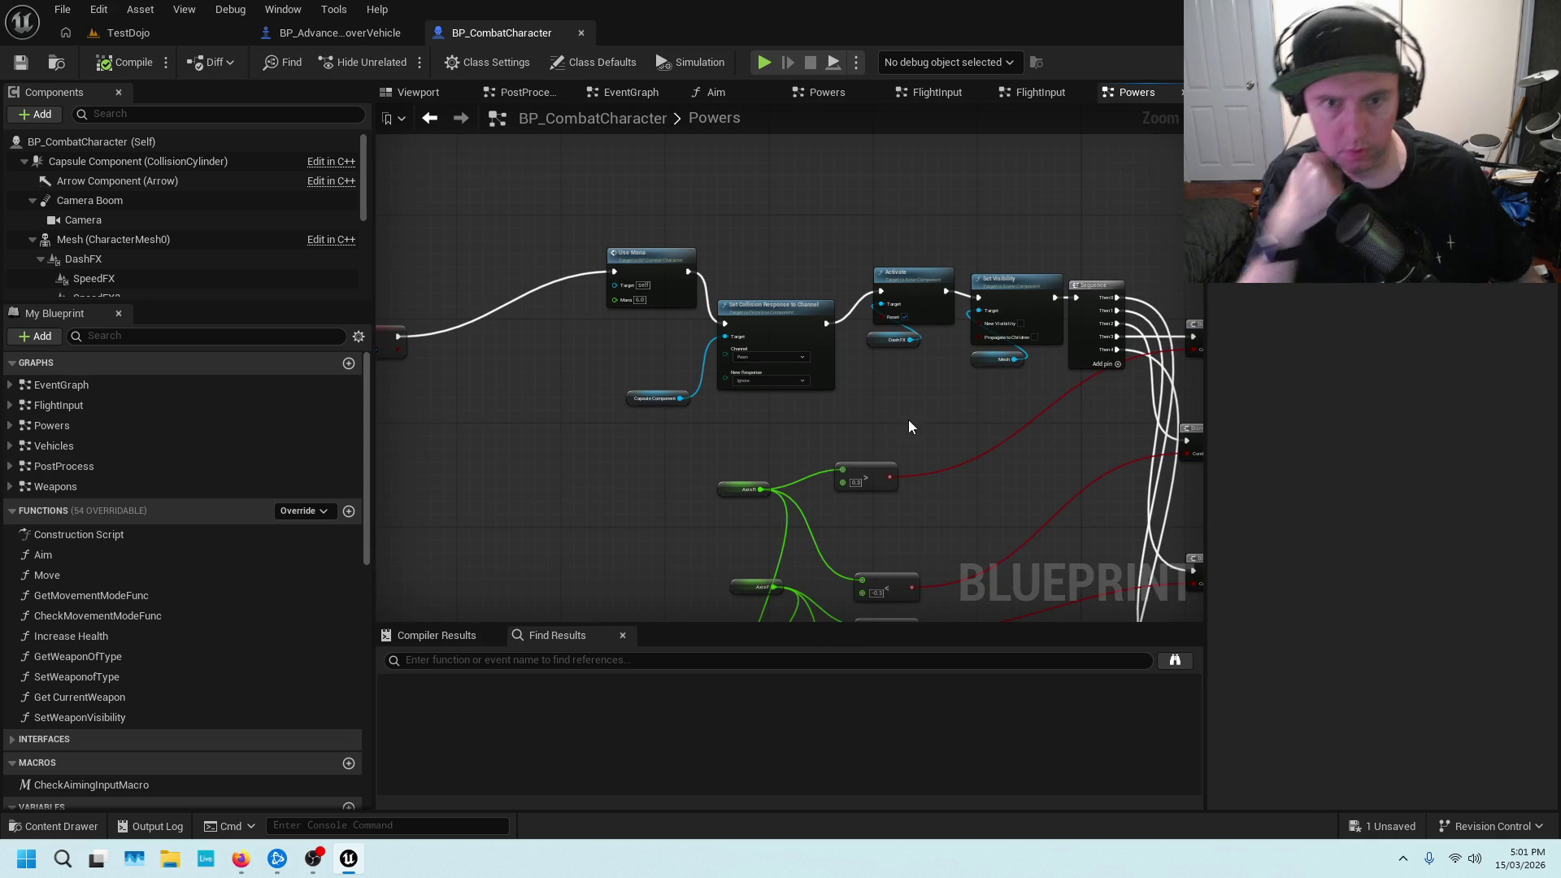
{"action": "scroll", "coordinate": [1002, 408], "scroll_direction": "down", "scroll_amount": 1}
{"action": "left_click_drag", "start_coordinate": [1038, 442], "coordinate": [635, 302]}
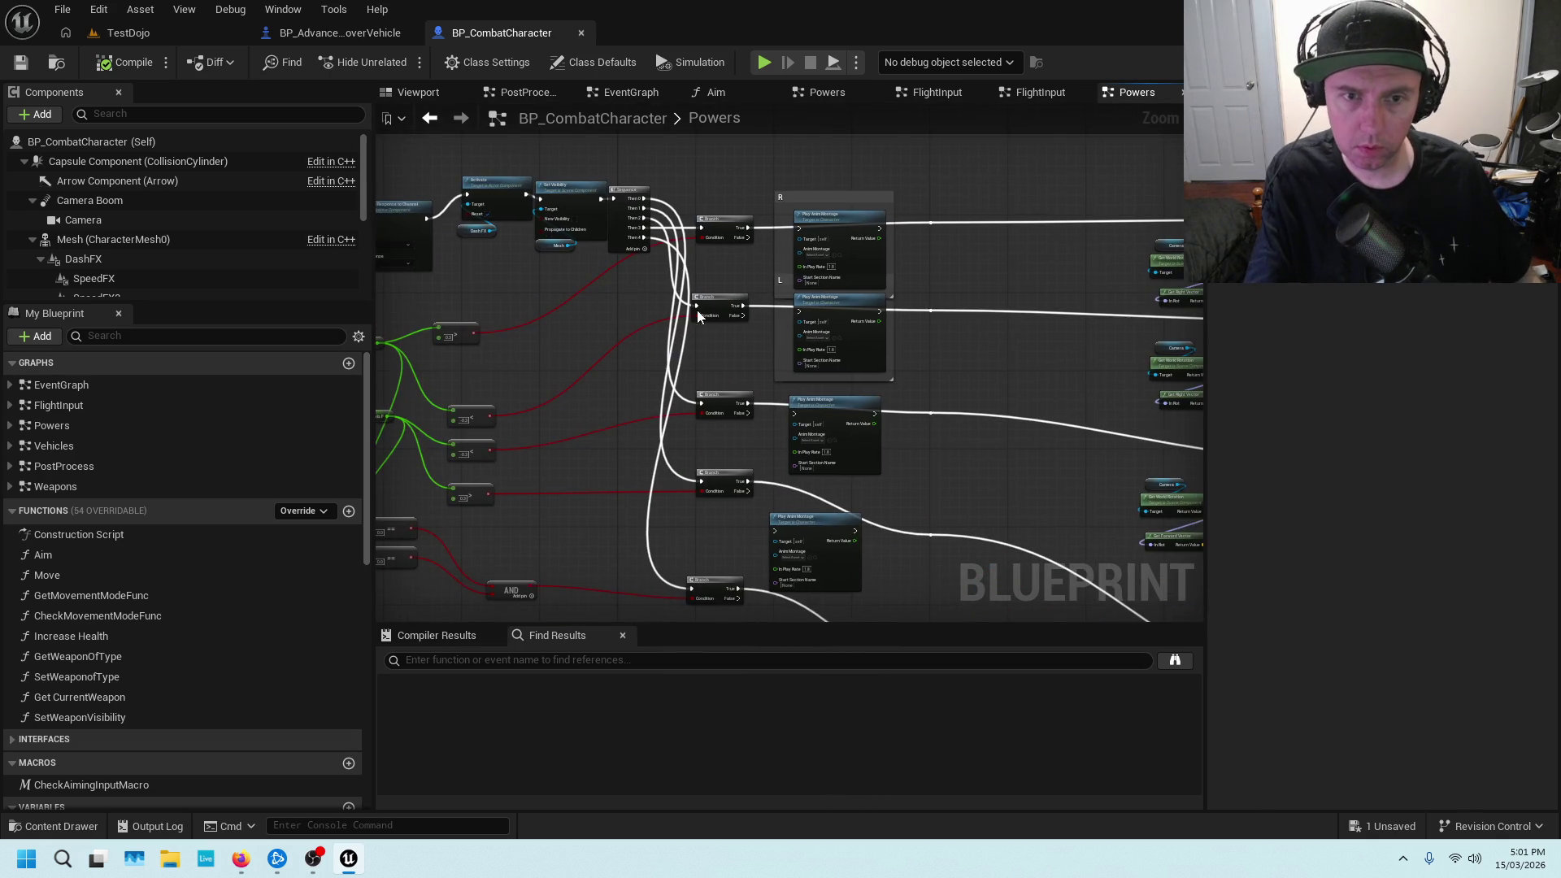
{"action": "left_click_drag", "start_coordinate": [989, 416], "coordinate": [797, 319]}
{"action": "scroll", "coordinate": [1004, 348], "scroll_direction": "up", "scroll_amount": 4}
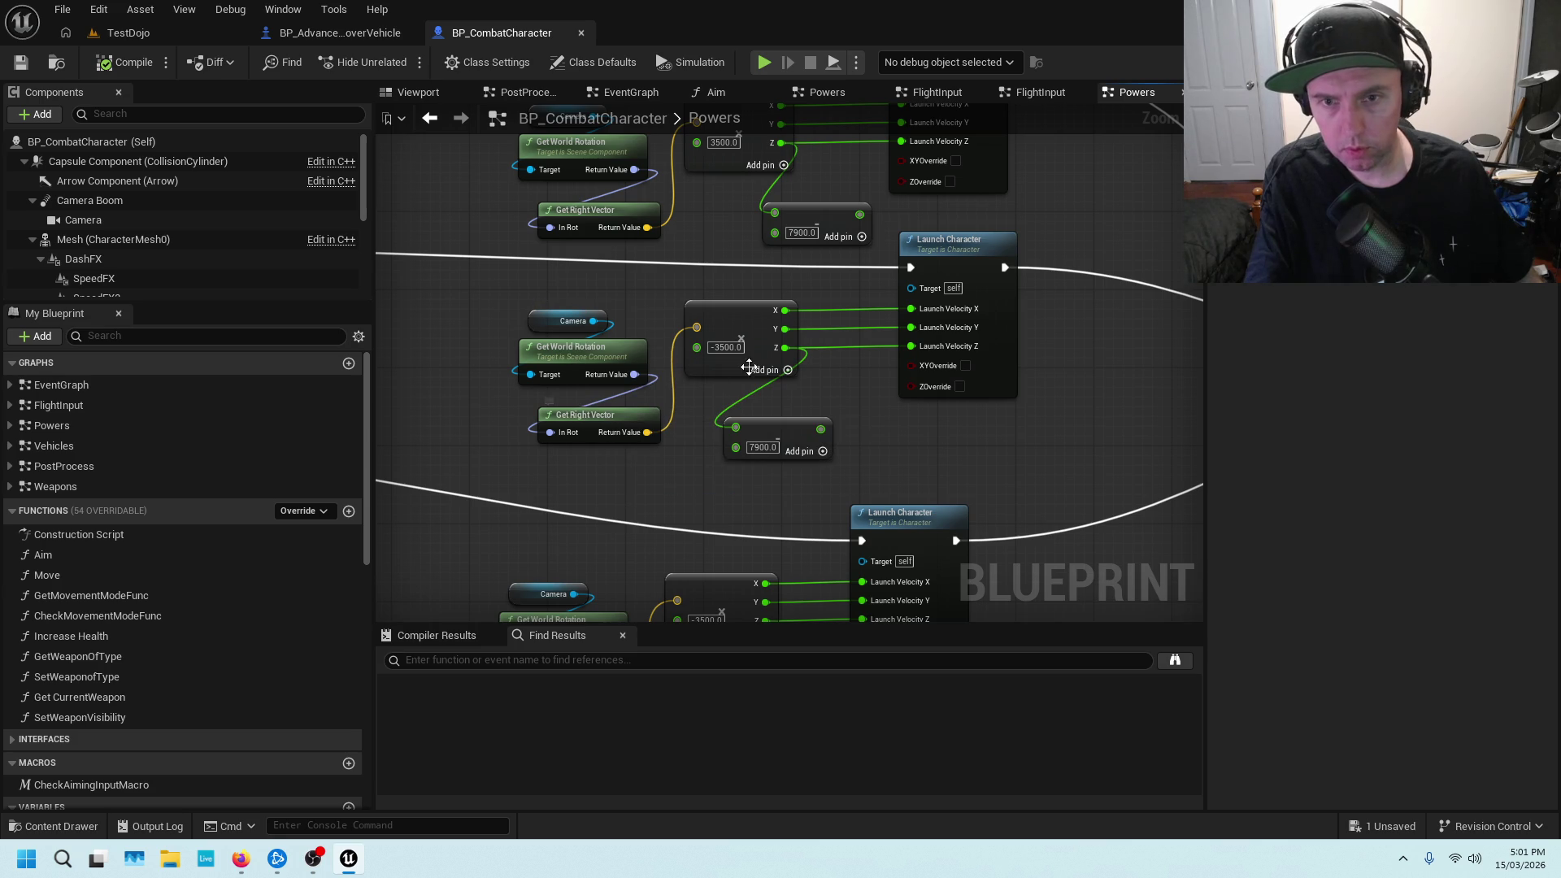
{"action": "scroll", "coordinate": [1072, 427], "scroll_direction": "down", "scroll_amount": 3}
{"action": "scroll", "coordinate": [847, 294], "scroll_direction": "up", "scroll_amount": 3}
{"action": "mouse_move", "coordinate": [847, 295]}
{"action": "left_mouse_down"}
{"action": "mouse_move", "coordinate": [863, 372]}
{"action": "mouse_move", "coordinate": [826, 390]}
{"action": "mouse_move", "coordinate": [894, 288]}
{"action": "mouse_move", "coordinate": [948, 338]}
{"action": "mouse_move", "coordinate": [843, 460]}
{"action": "mouse_move", "coordinate": [697, 498]}
{"action": "left_mouse_up"}
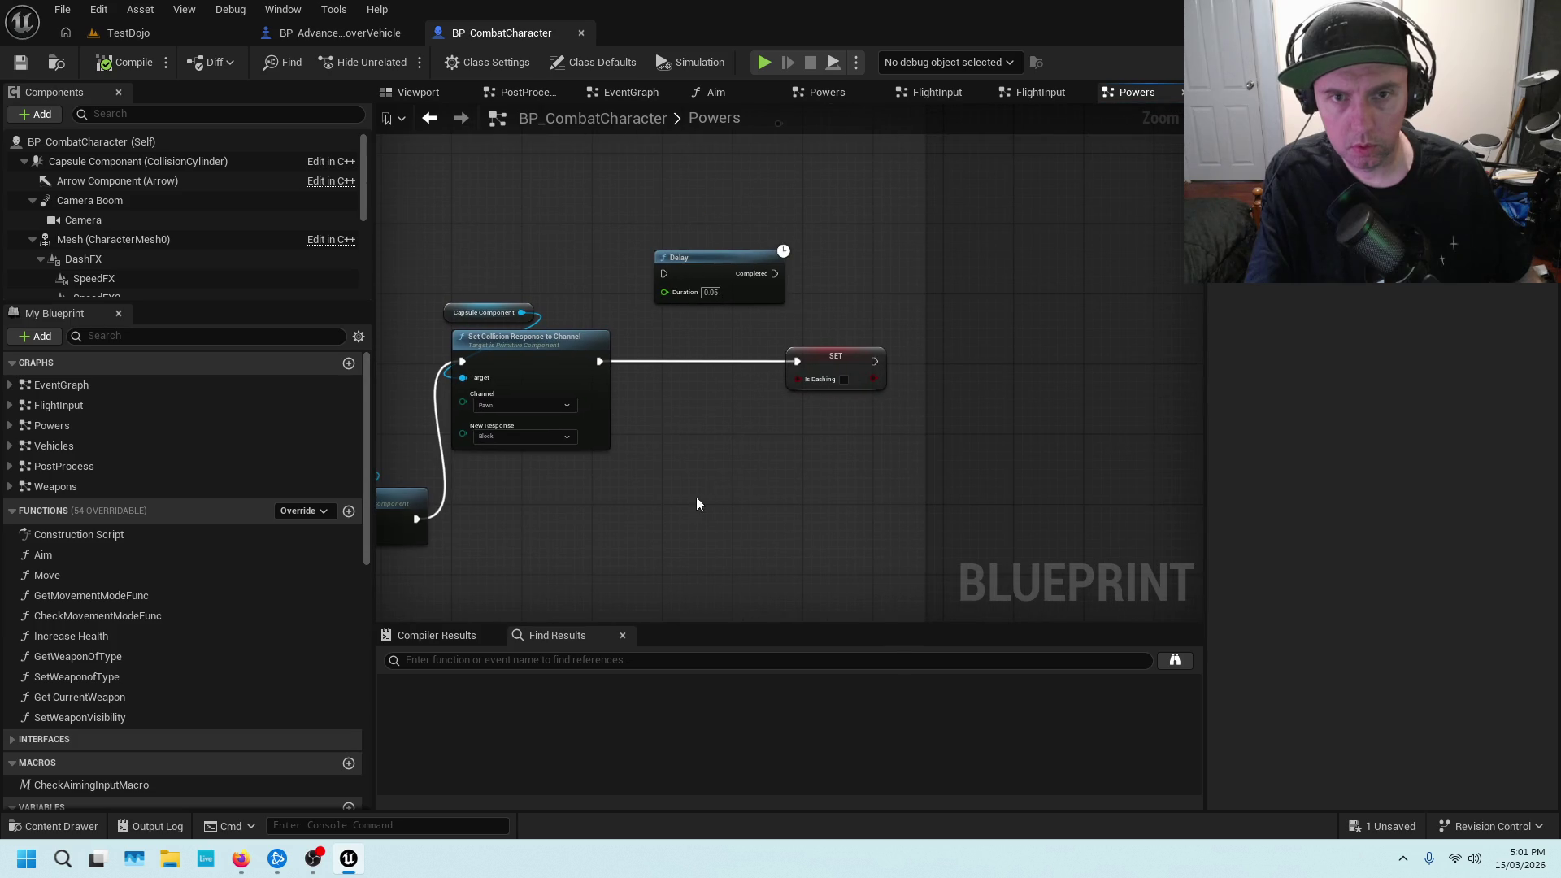
Inspect Get World Rotation, Get Forward Vector, the other Launch Character group and the dash comment
{"action": "scroll", "coordinate": [678, 422], "scroll_direction": "down", "scroll_amount": 5}
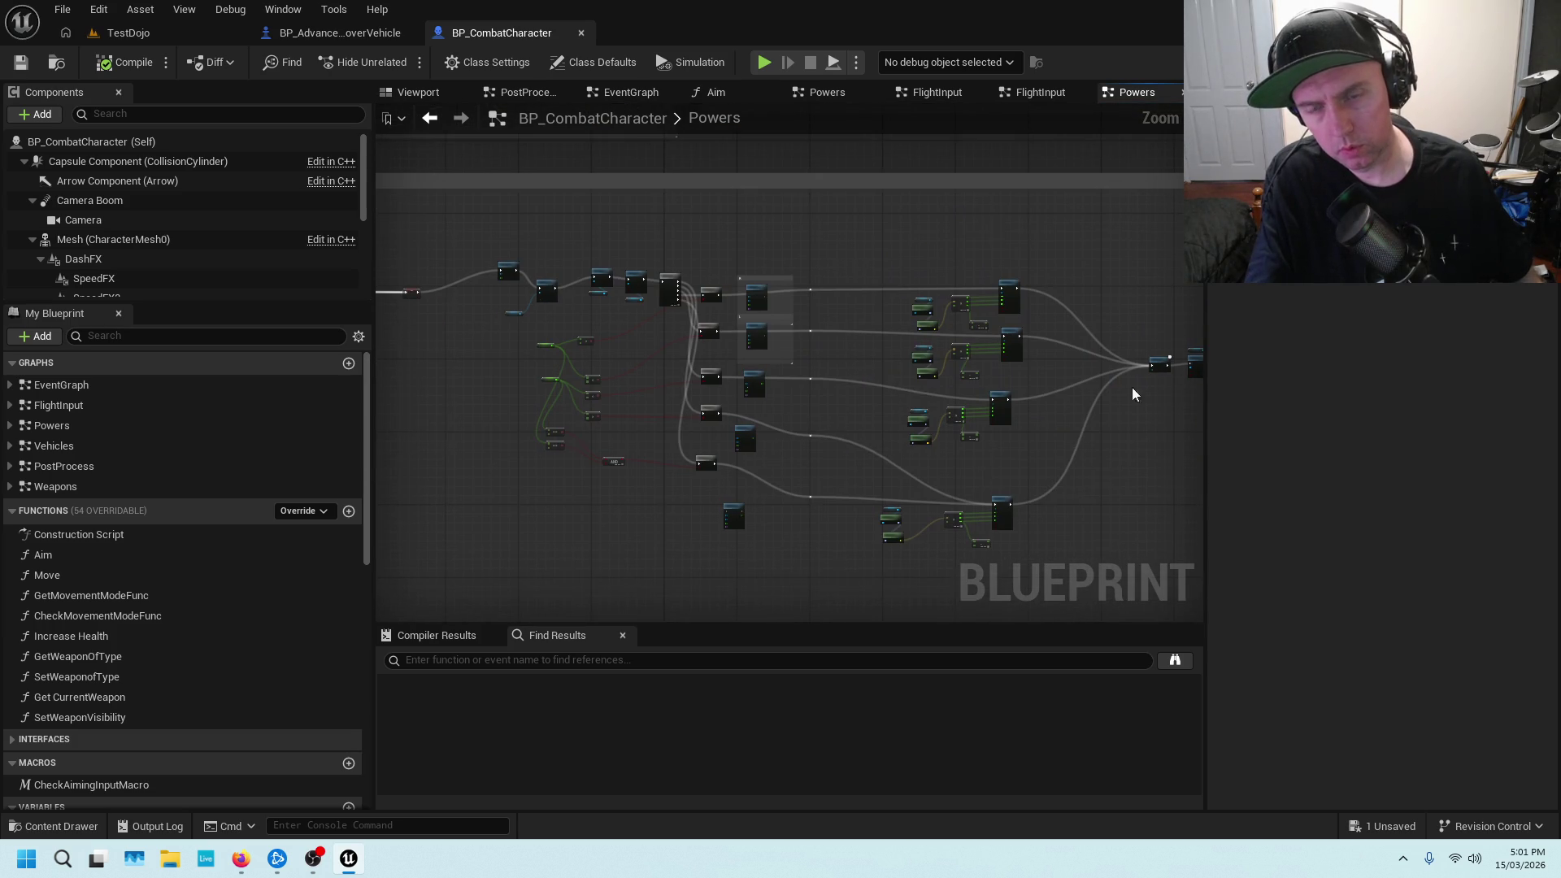
{"action": "scroll", "coordinate": [826, 492], "scroll_direction": "up", "scroll_amount": 6}
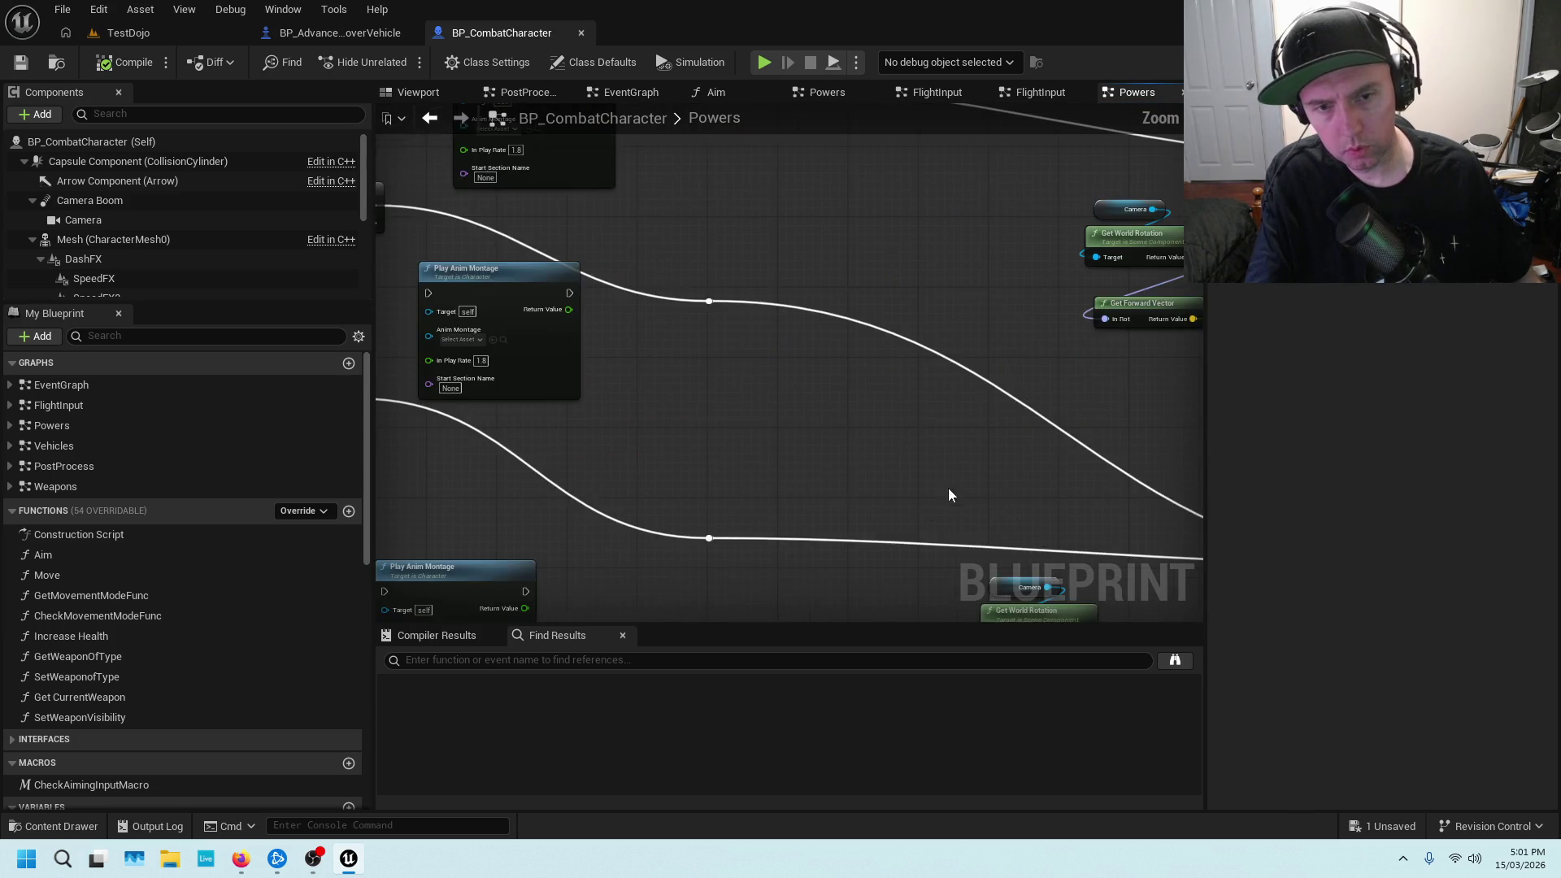
{"action": "left_click_drag", "start_coordinate": [1039, 392], "coordinate": [589, 397]}
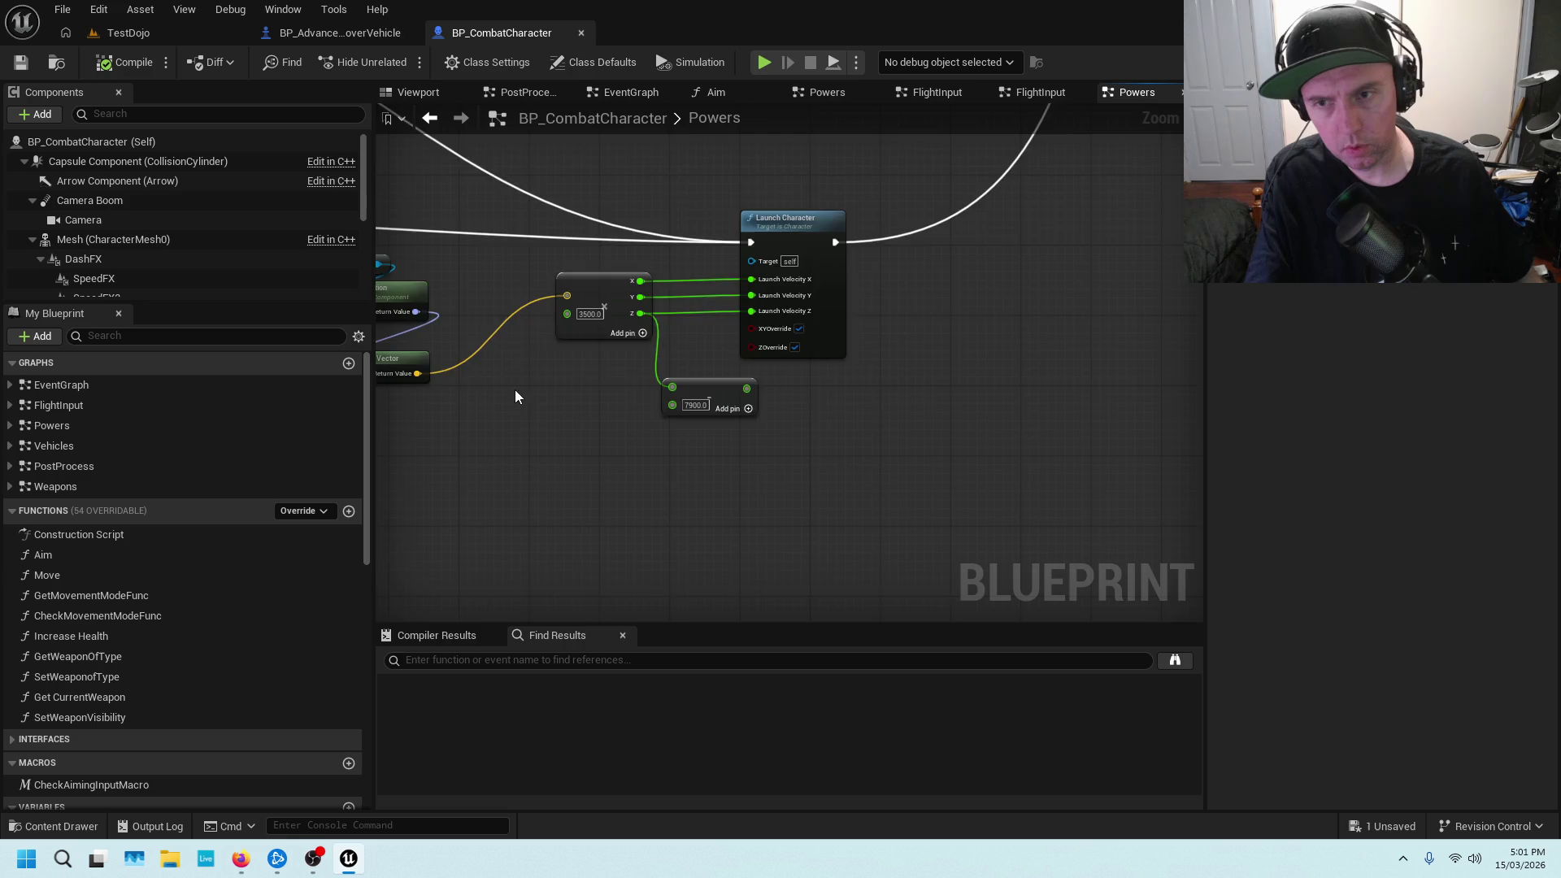
{"action": "left_click_drag", "start_coordinate": [390, 291], "coordinate": [616, 280]}
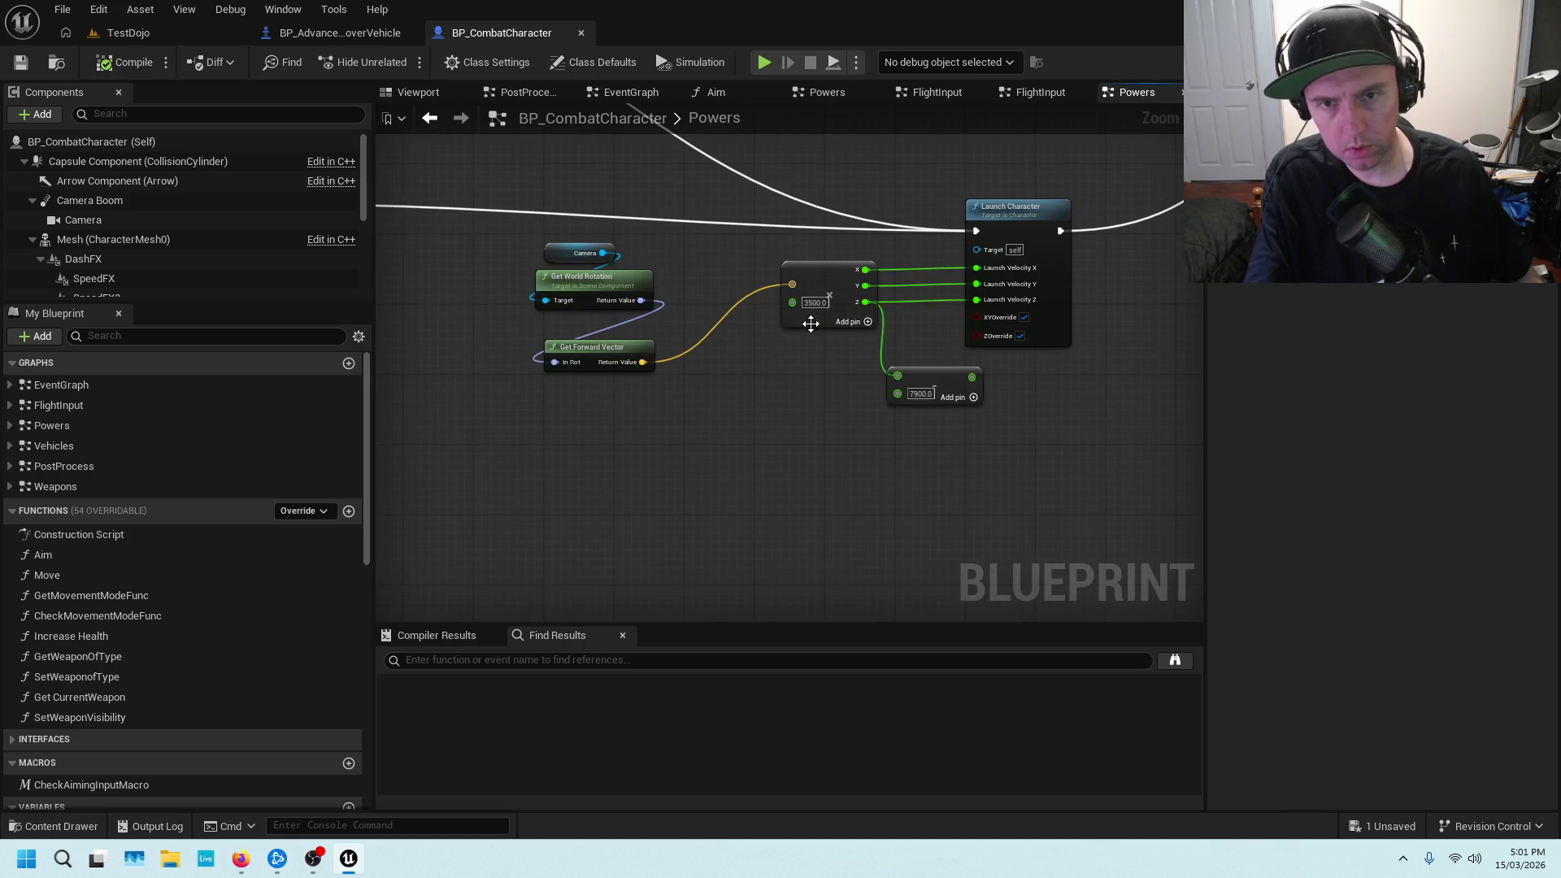
{"action": "left_click_drag", "start_coordinate": [947, 298], "coordinate": [912, 531]}
{"action": "scroll", "coordinate": [756, 301], "scroll_direction": "down", "scroll_amount": 6}
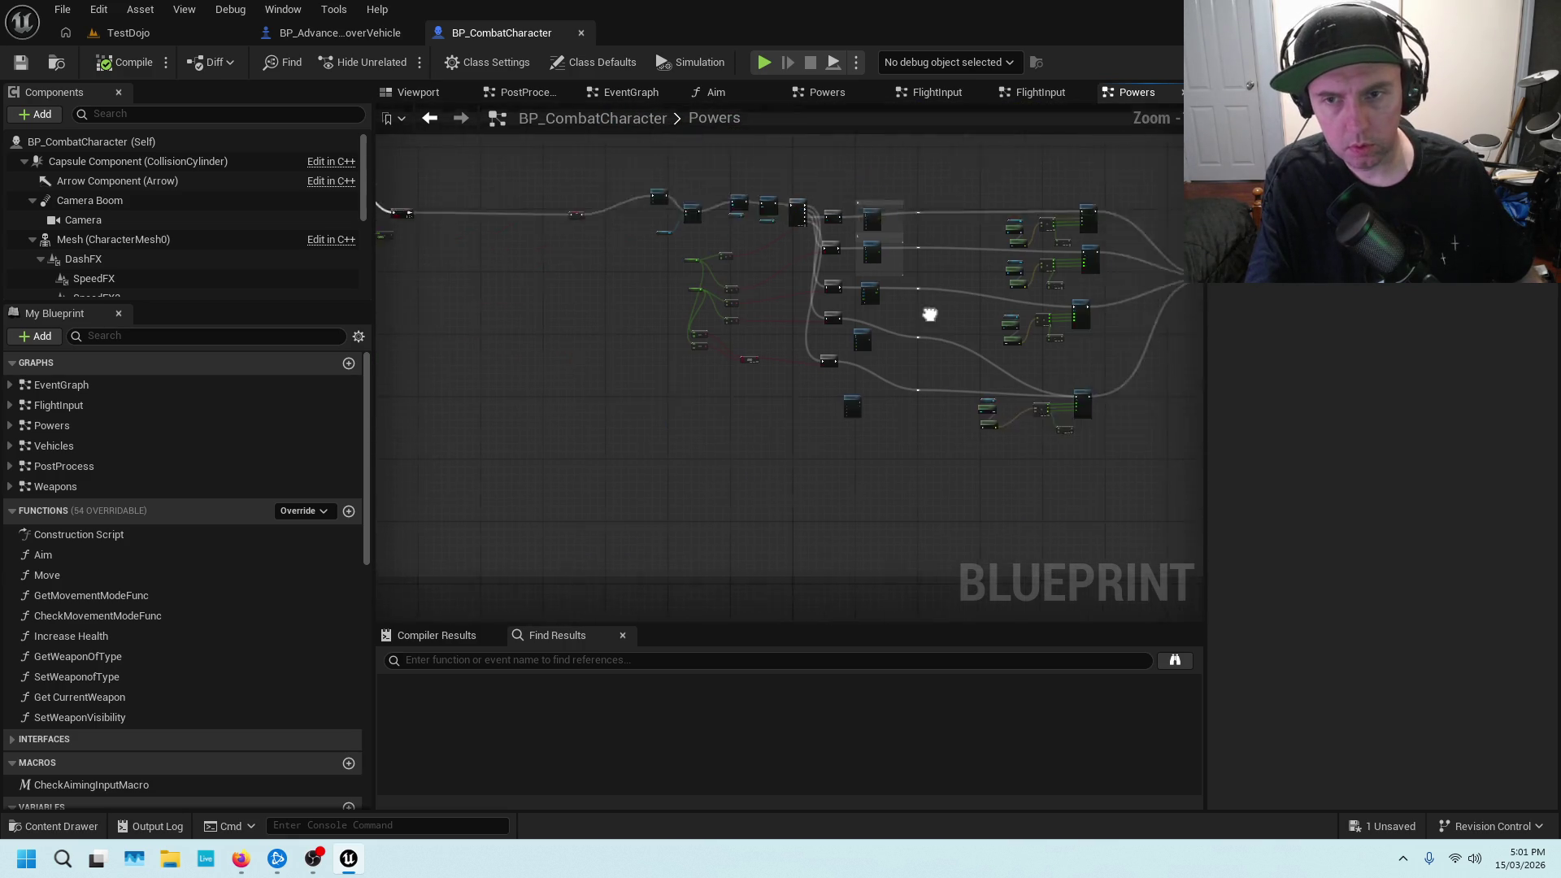
{"action": "left_click_drag", "start_coordinate": [602, 281], "coordinate": [803, 318]}
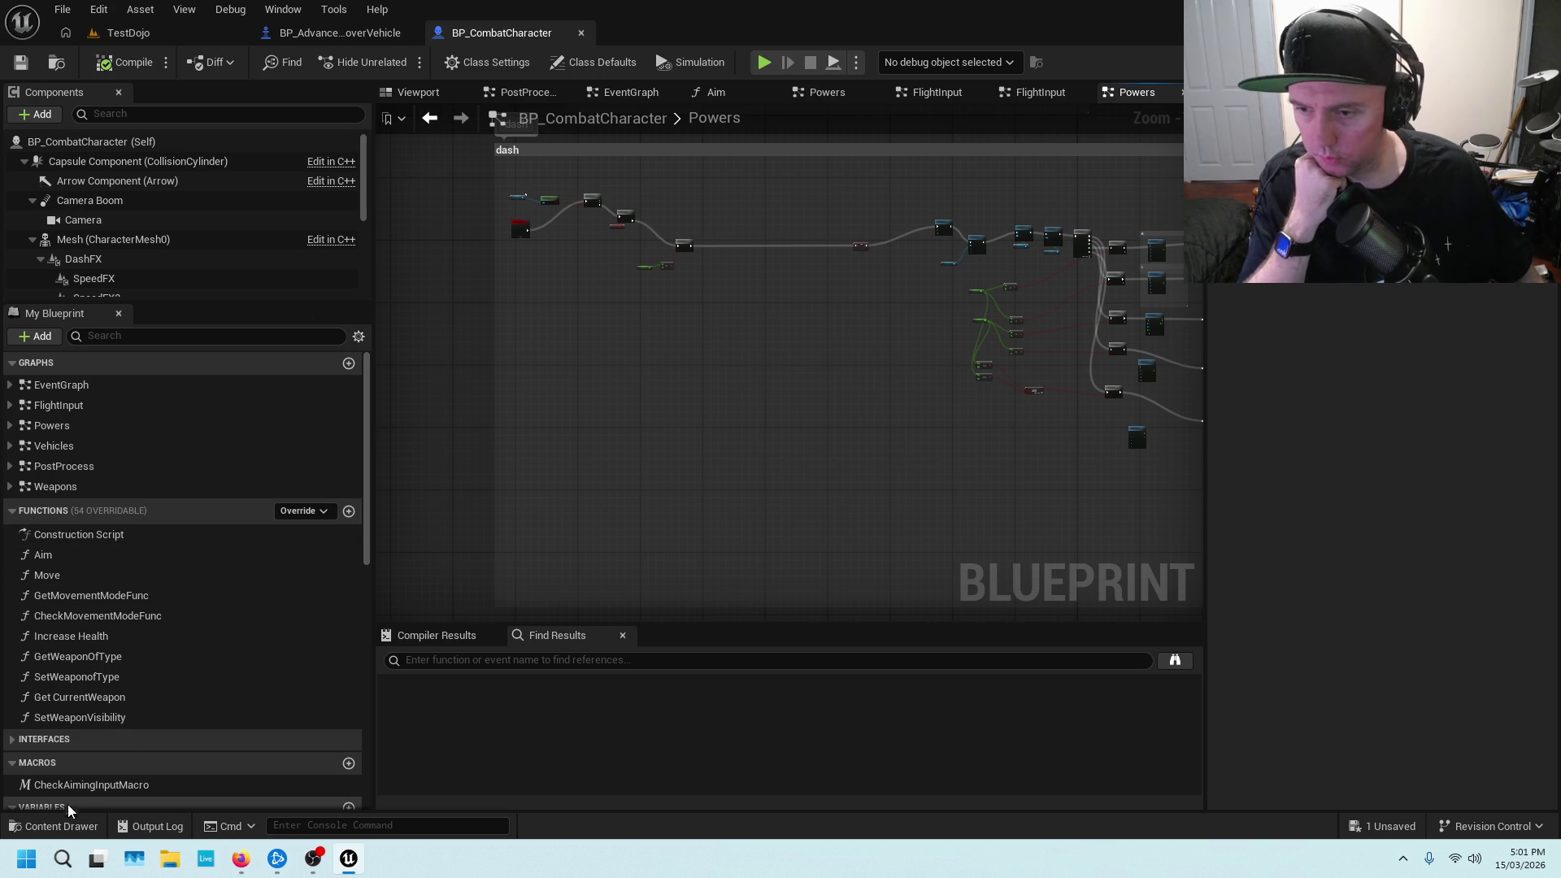
{"action": "scroll", "coordinate": [203, 618], "scroll_direction": "down", "scroll_amount": 3}
{"action": "scroll", "coordinate": [199, 622], "scroll_direction": "down", "scroll_amount": 3}
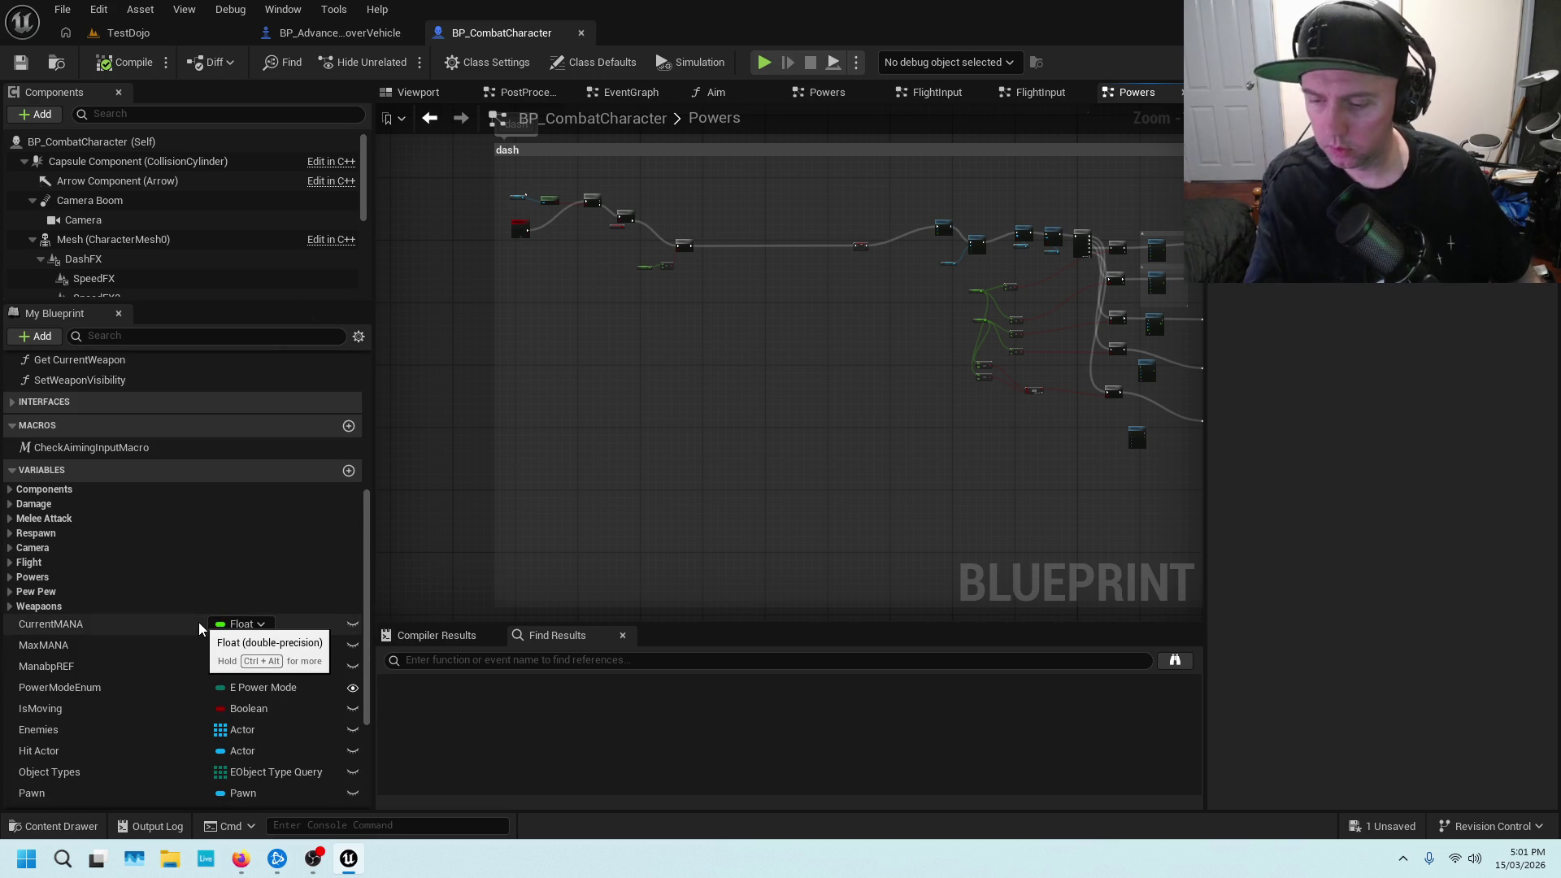
{"action": "left_click", "coordinate": [130, 33]}
Play-test TestDojo: mount the monowheel with E, dismount, jump, recall the bike, then stop play
{"action": "key", "text": "alt+p"}
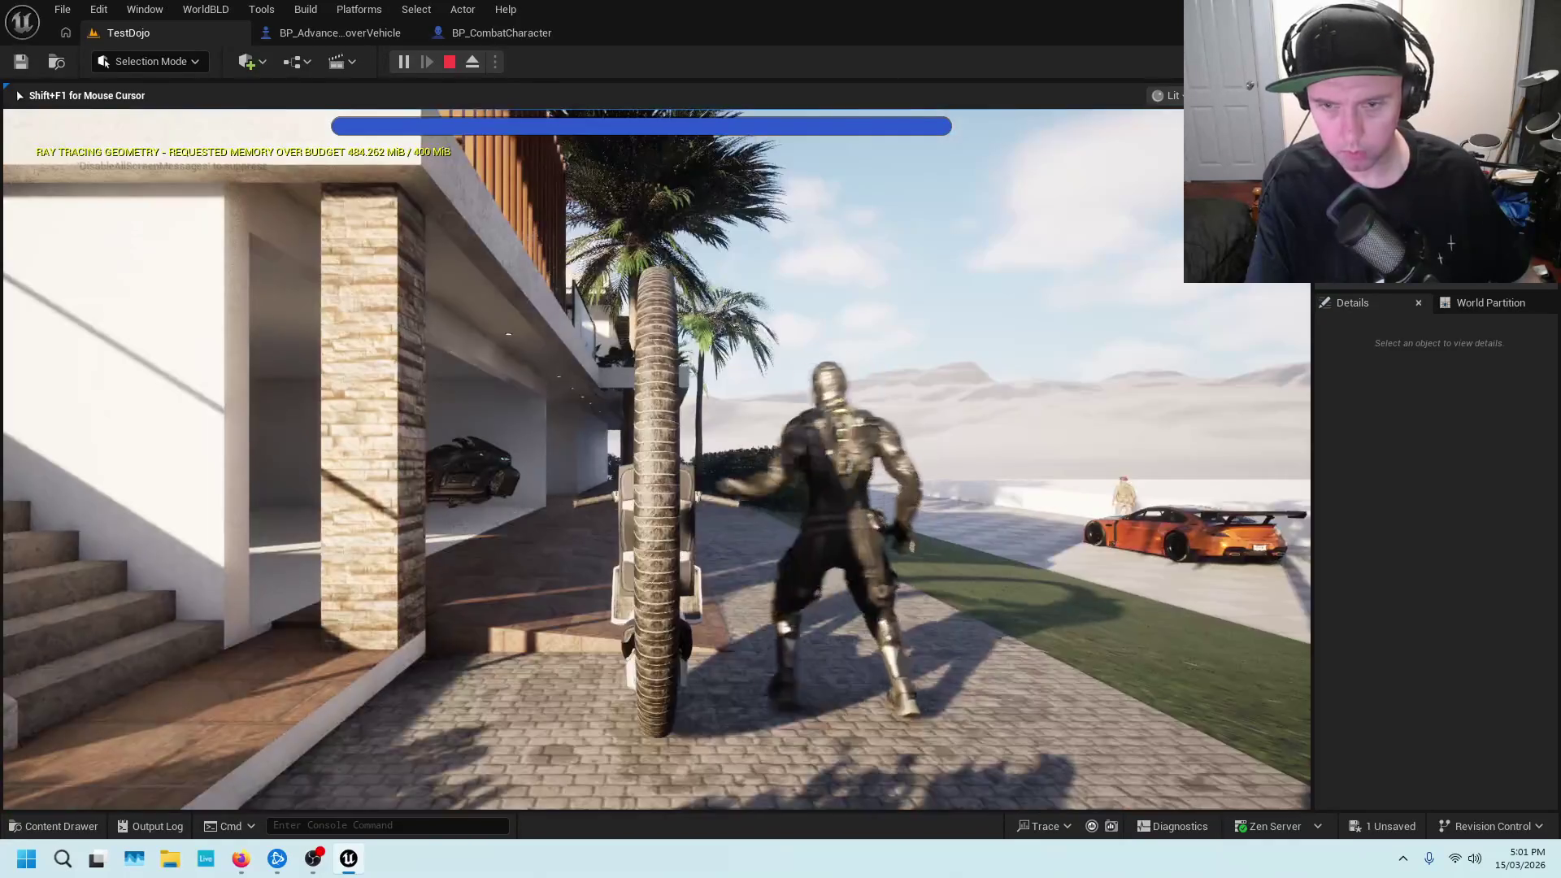
{"action": "key", "text": "e"}
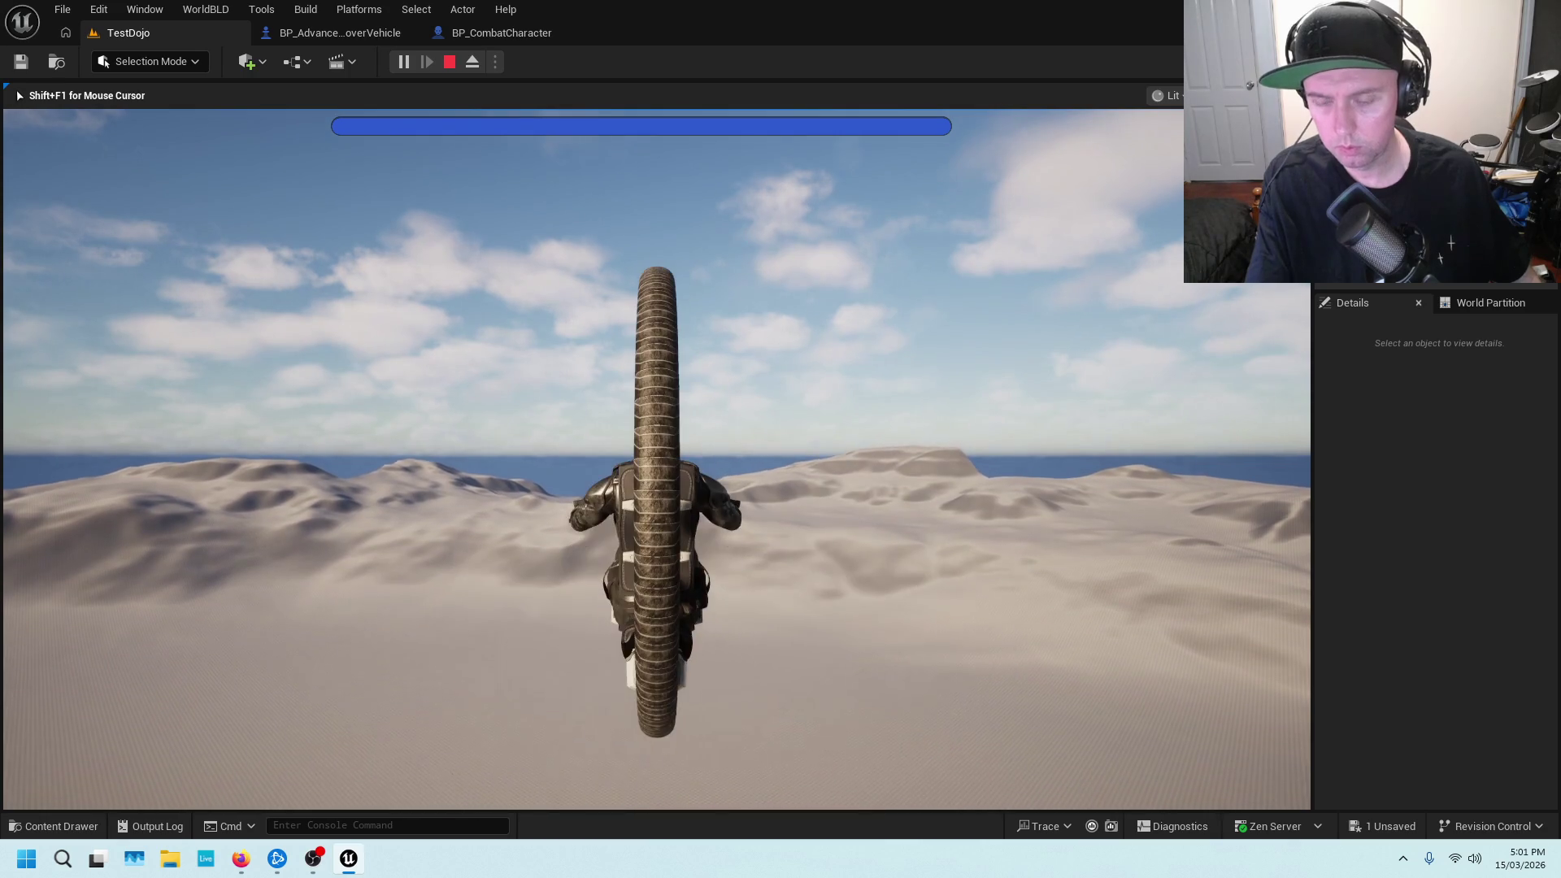
{"action": "key", "text": "e"}
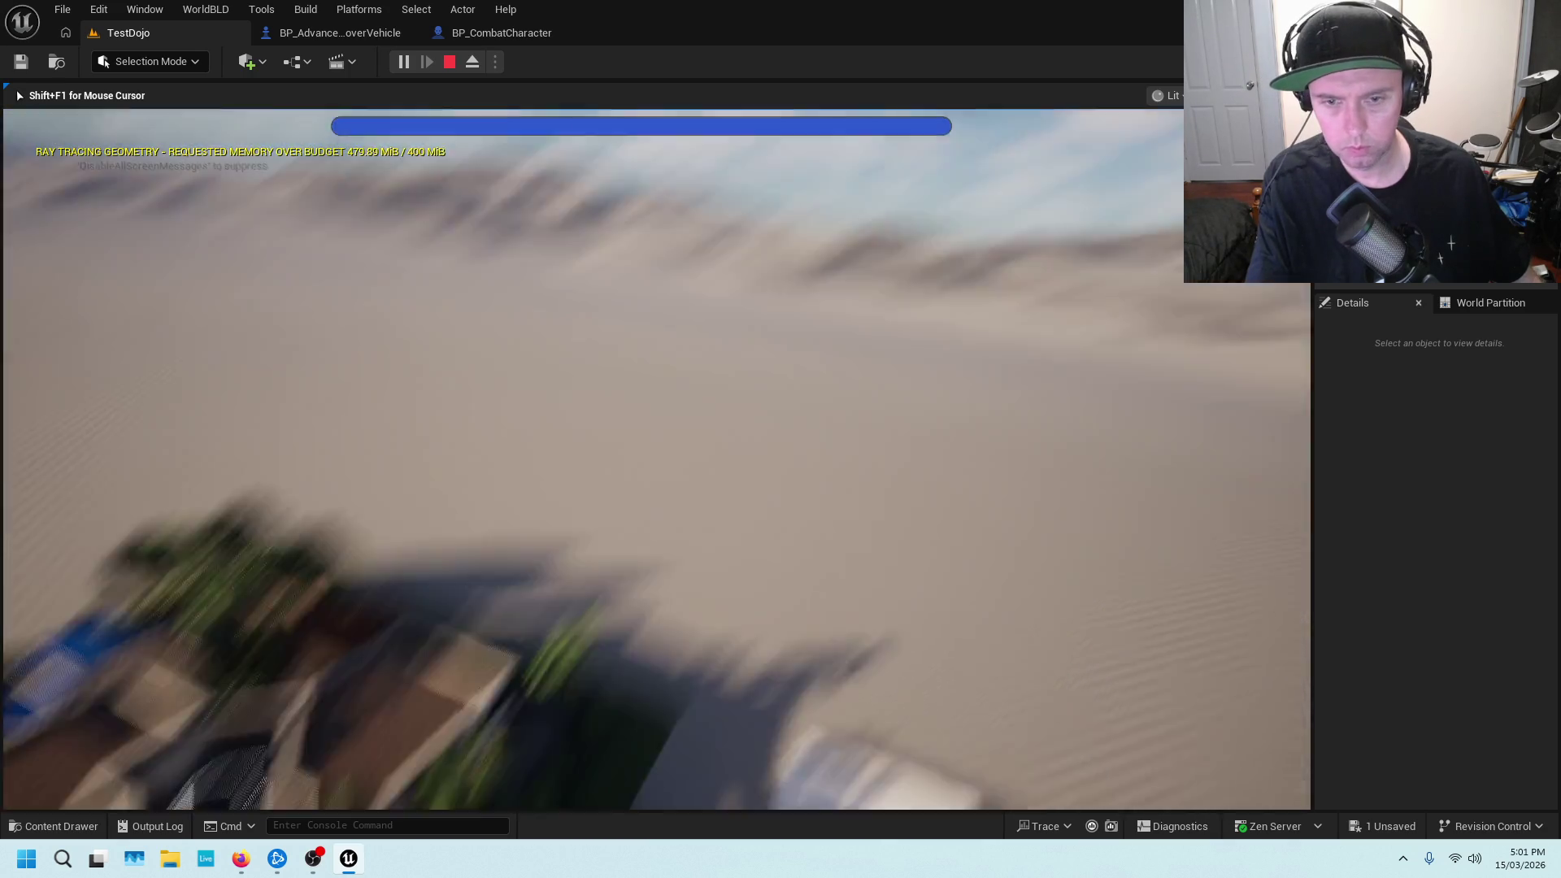
{"action": "key", "text": "space"}
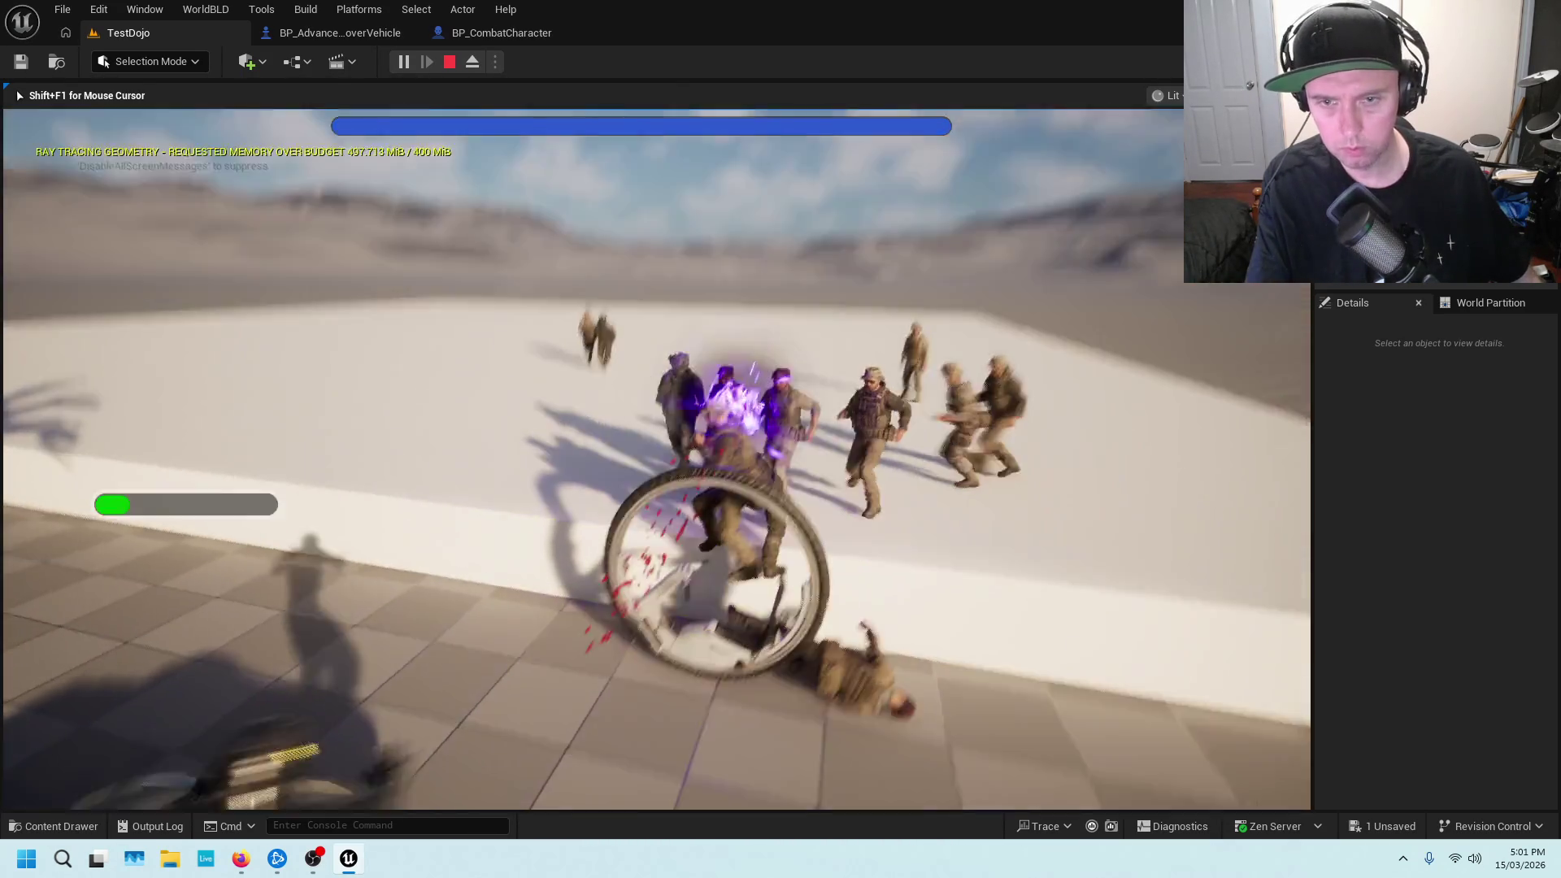
{"action": "key", "text": "e"}
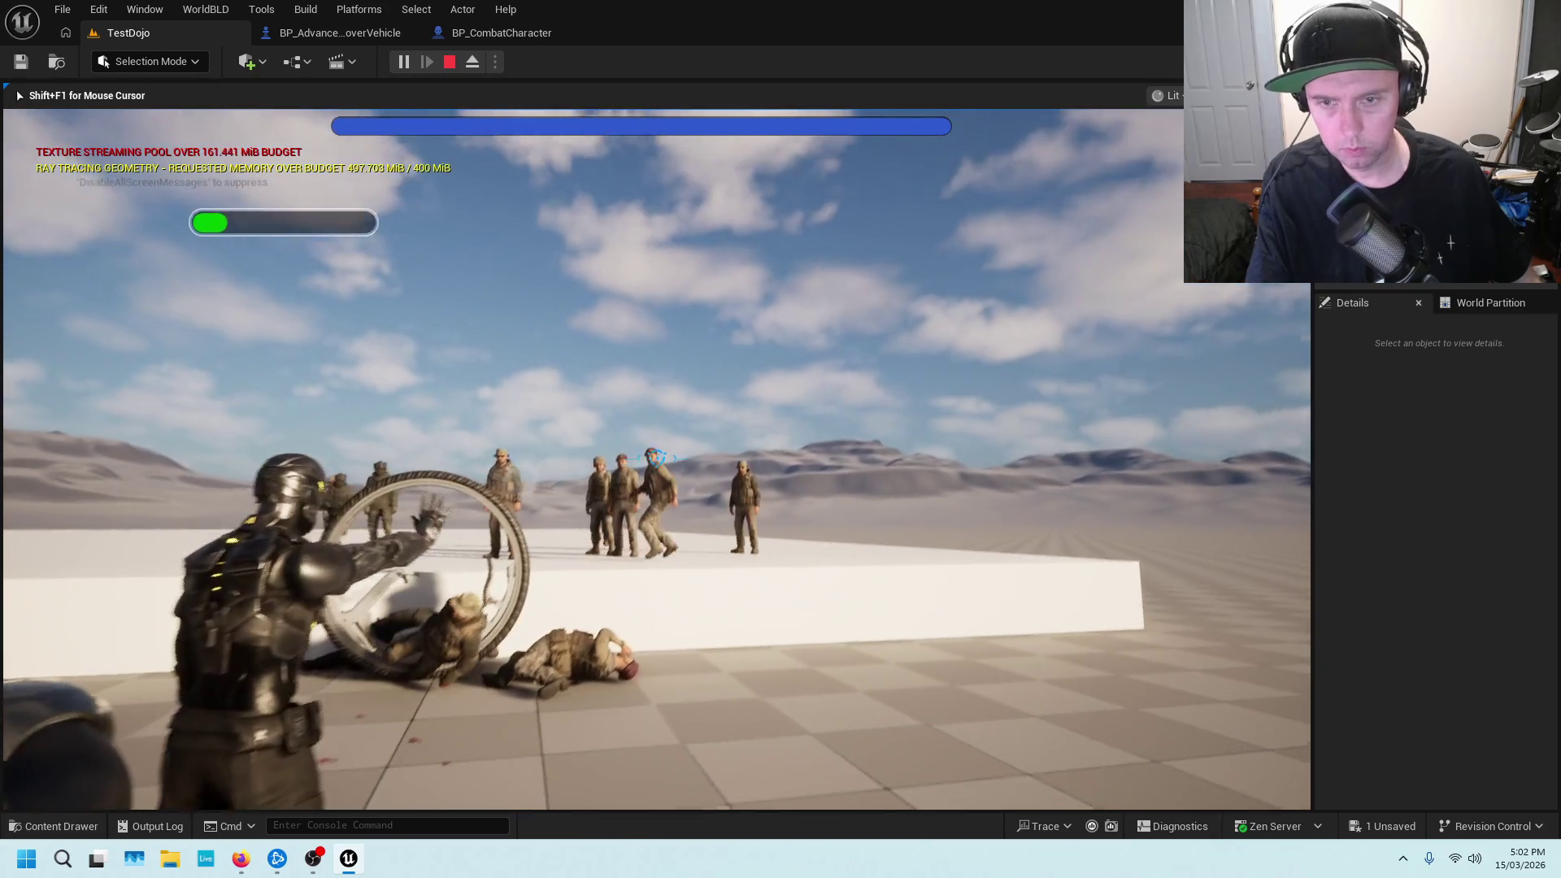
{"action": "key", "text": "shift+F1"}
{"action": "key", "text": "Escape"}
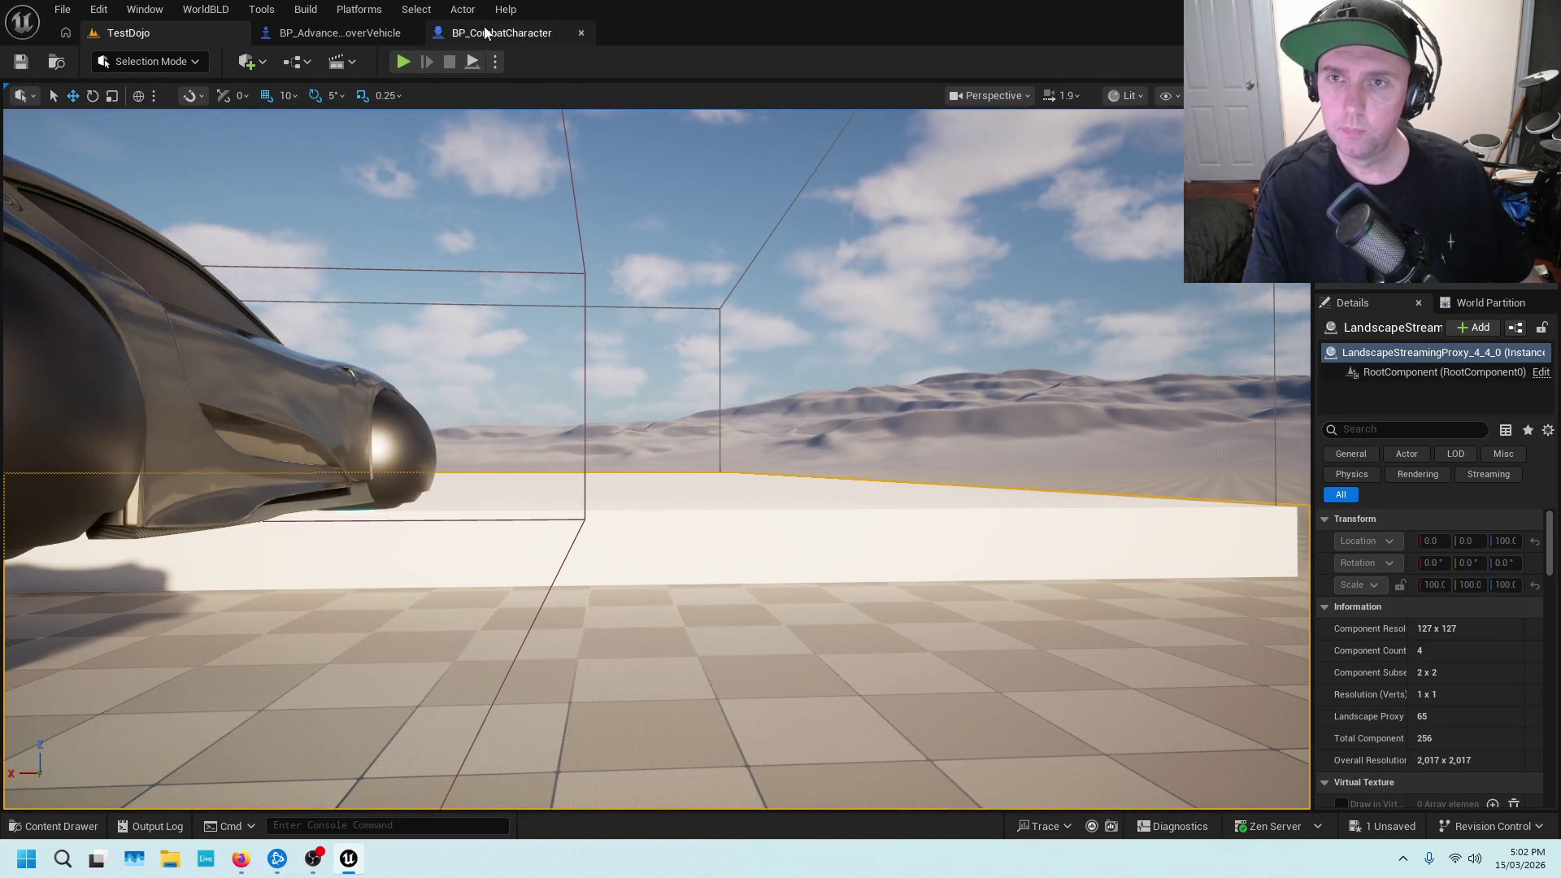
Open the Content Drawer and browse the project folder tree to the DD_Vehicles_Basic folder
{"action": "left_click", "coordinate": [51, 826]}
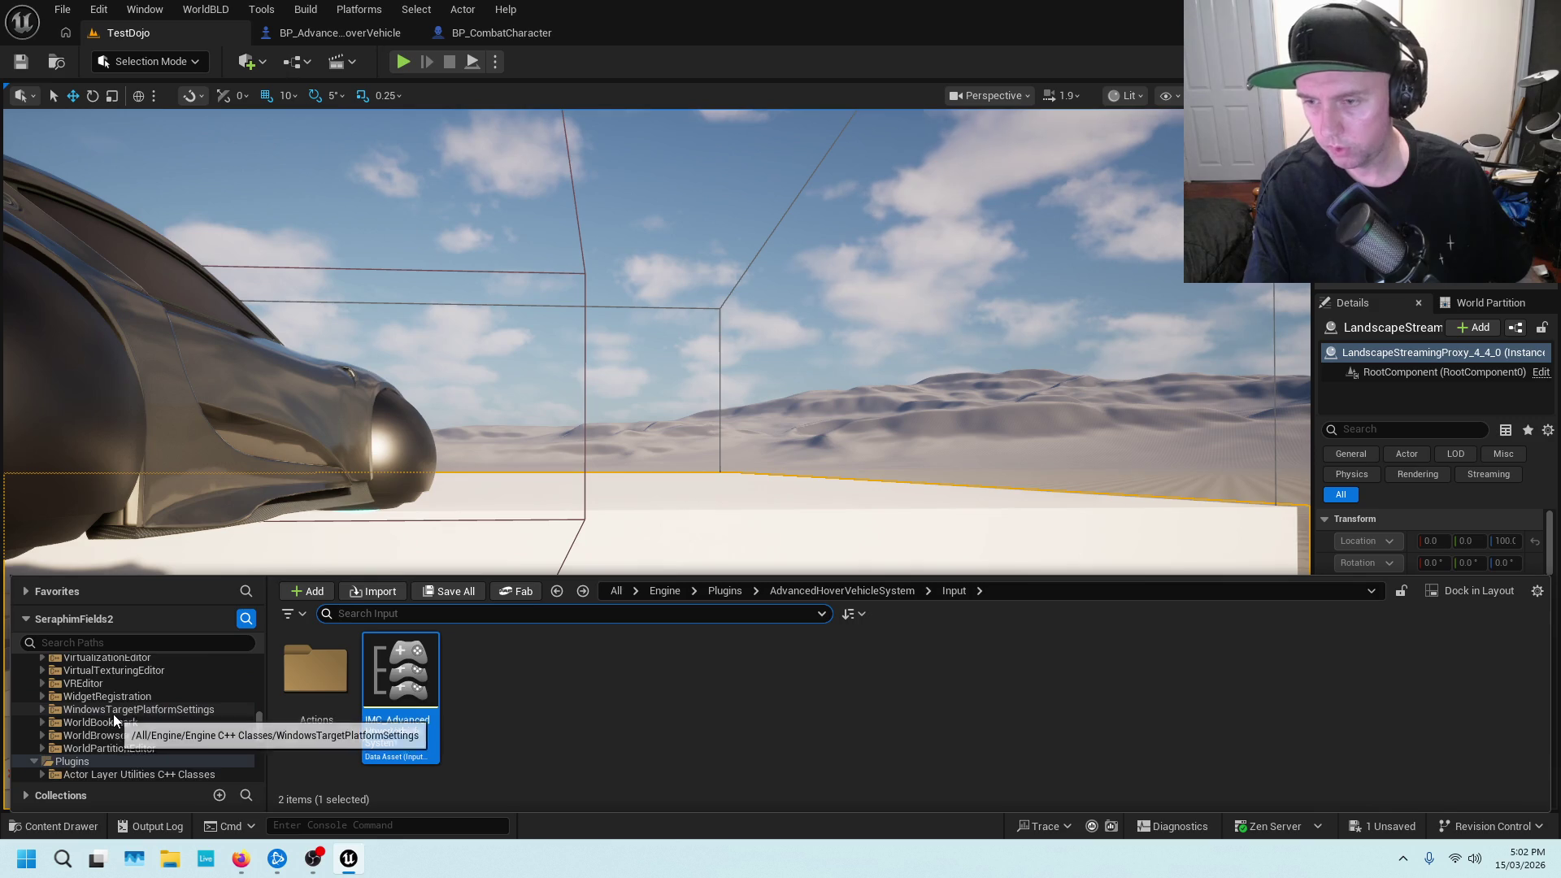
{"action": "left_click", "coordinate": [32, 714], "text": "ctrl"}
{"action": "scroll", "coordinate": [32, 714], "scroll_direction": "down", "scroll_amount": 5}
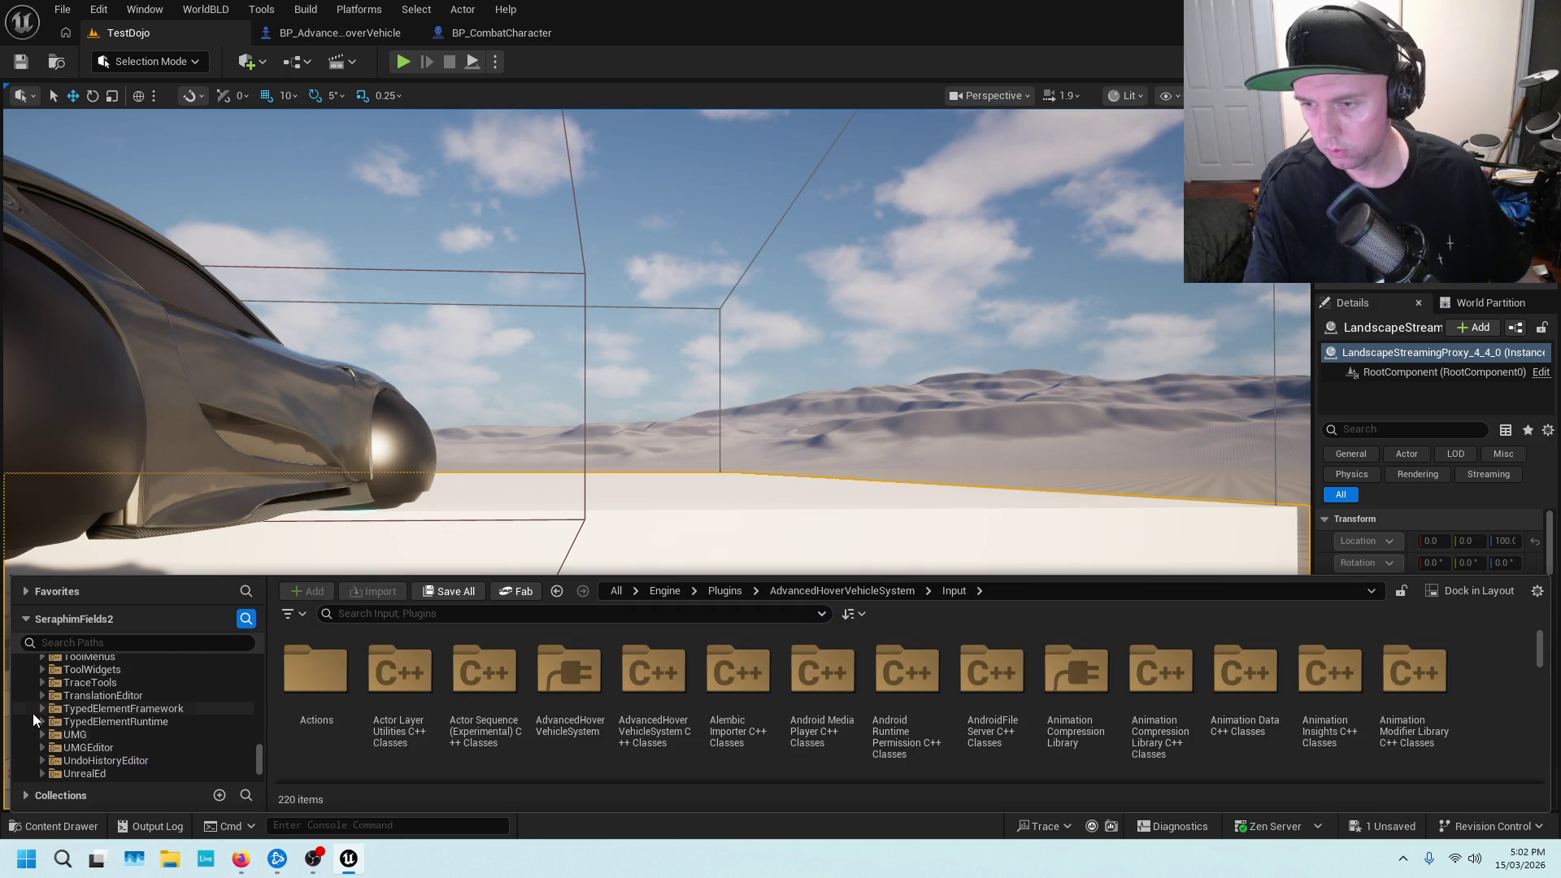
{"action": "scroll", "coordinate": [32, 713], "scroll_direction": "up", "scroll_amount": 5}
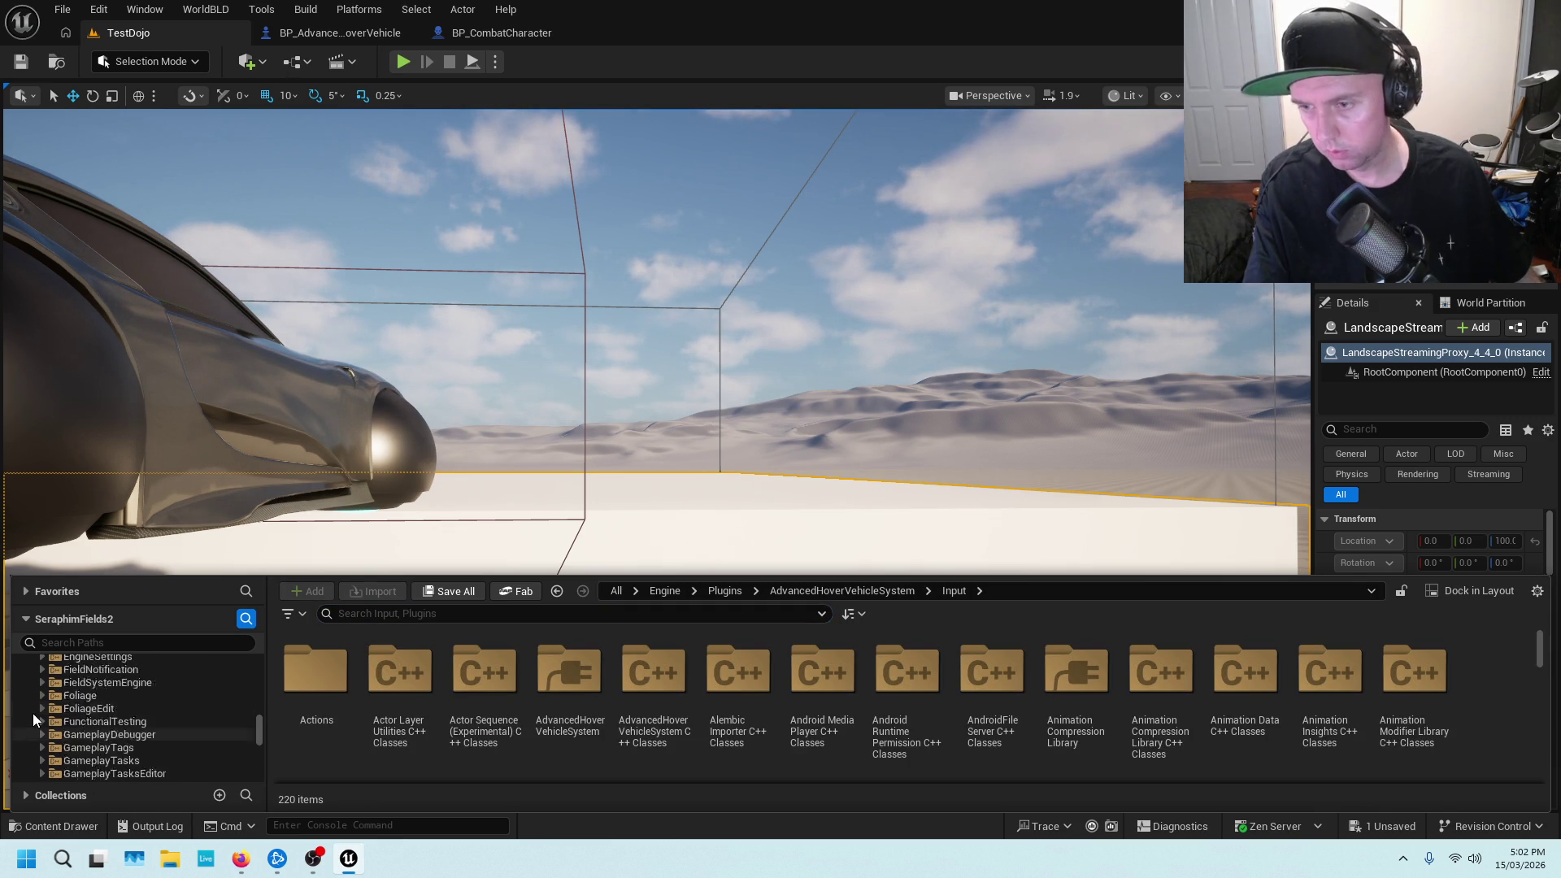
{"action": "scroll", "coordinate": [54, 735], "scroll_direction": "up", "scroll_amount": 5}
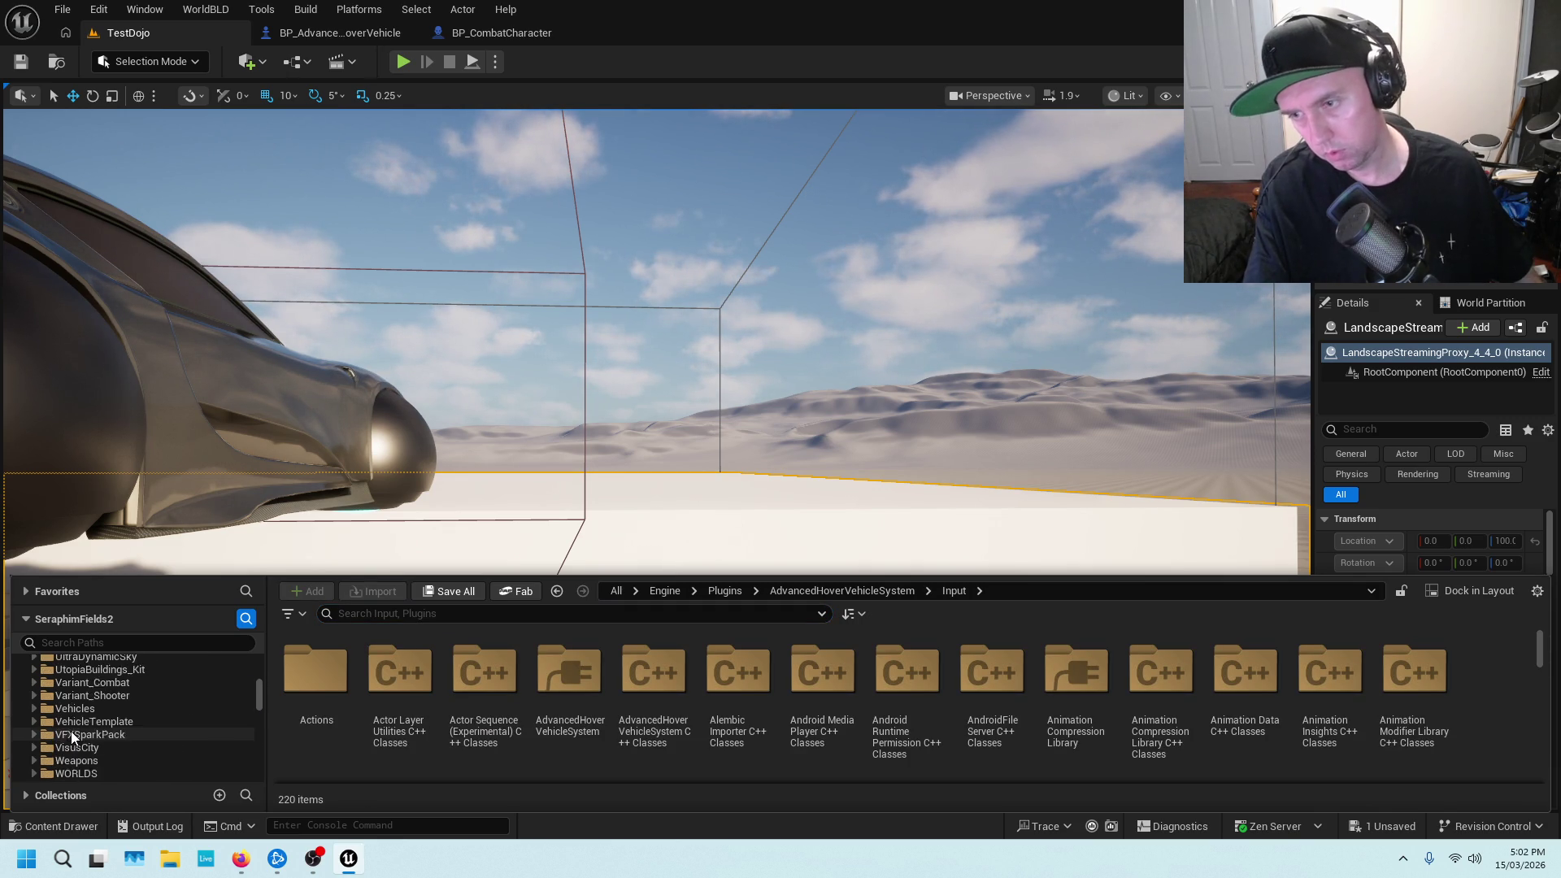
{"action": "scroll", "coordinate": [75, 734], "scroll_direction": "up", "scroll_amount": 2}
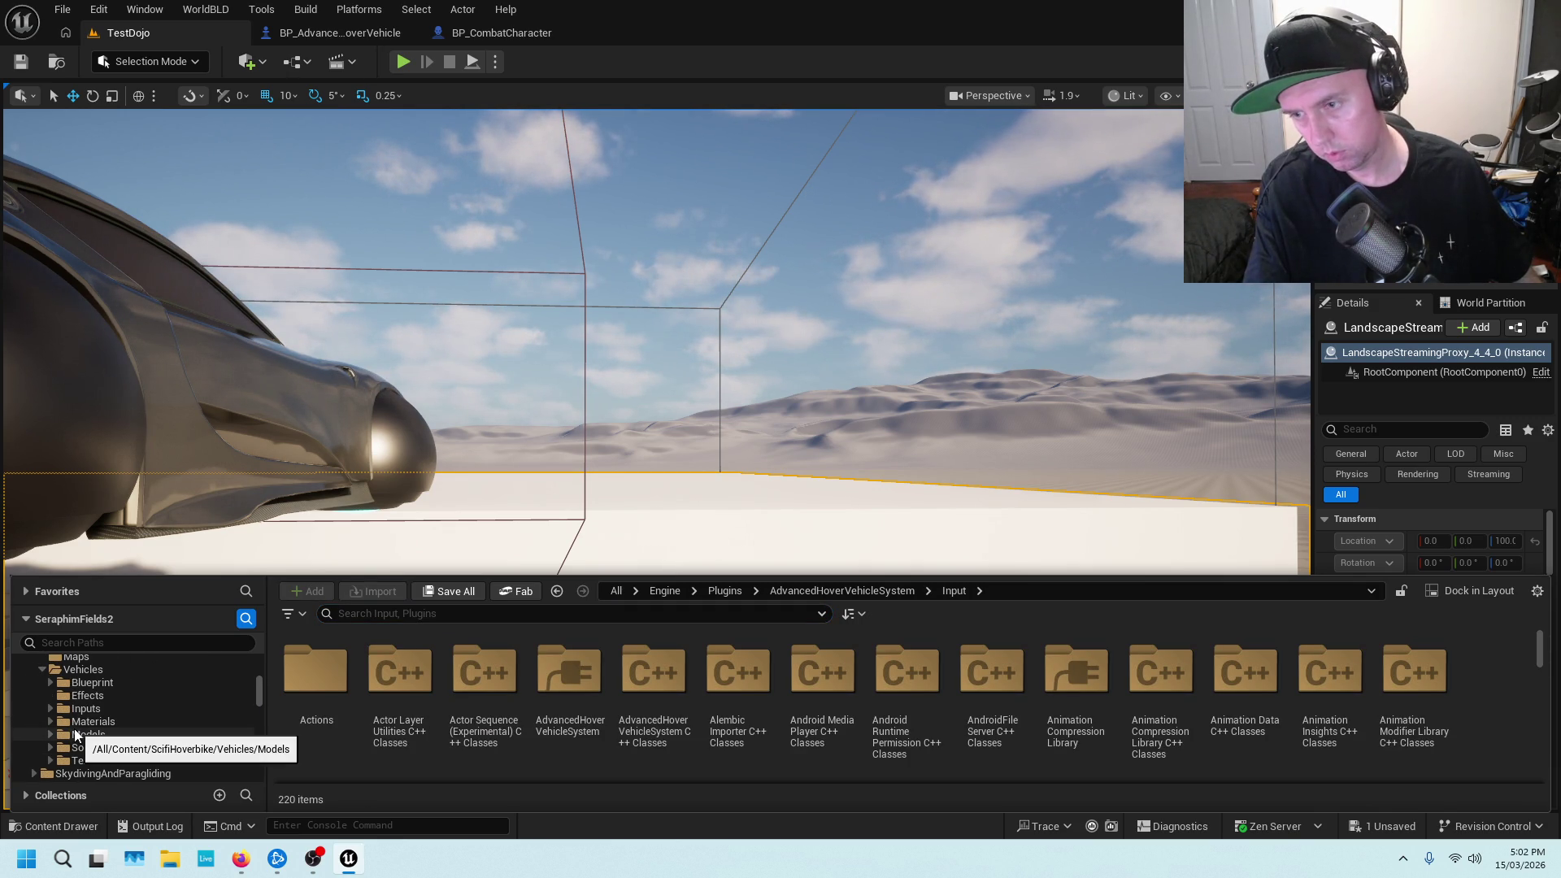
{"action": "scroll", "coordinate": [79, 728], "scroll_direction": "up", "scroll_amount": 5}
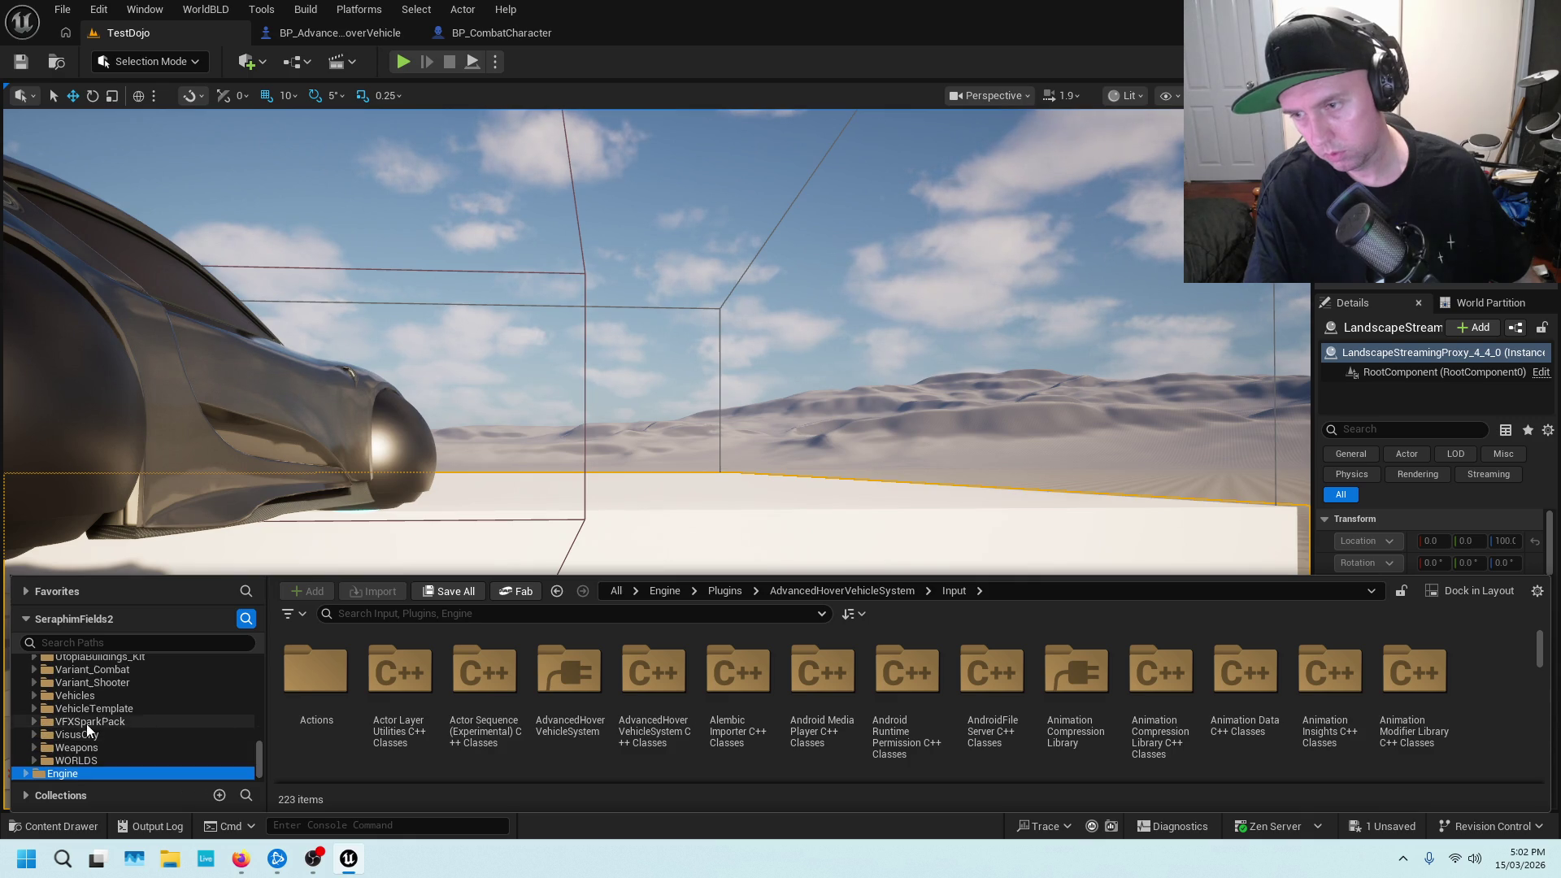
{"action": "scroll", "coordinate": [127, 706], "scroll_direction": "up", "scroll_amount": 5}
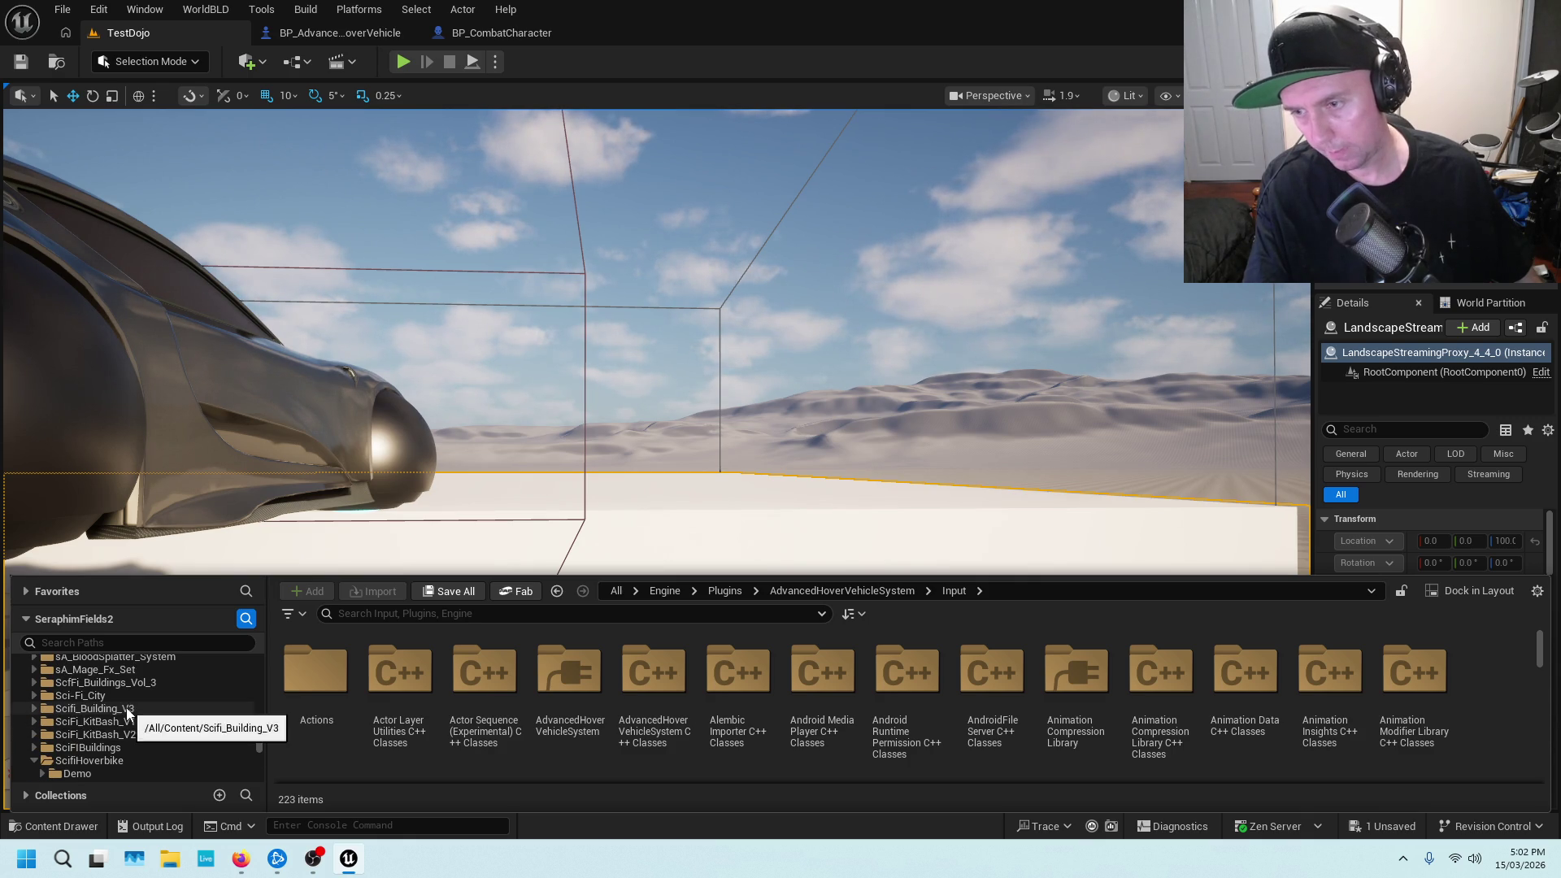
{"action": "scroll", "coordinate": [131, 709], "scroll_direction": "down", "scroll_amount": 5}
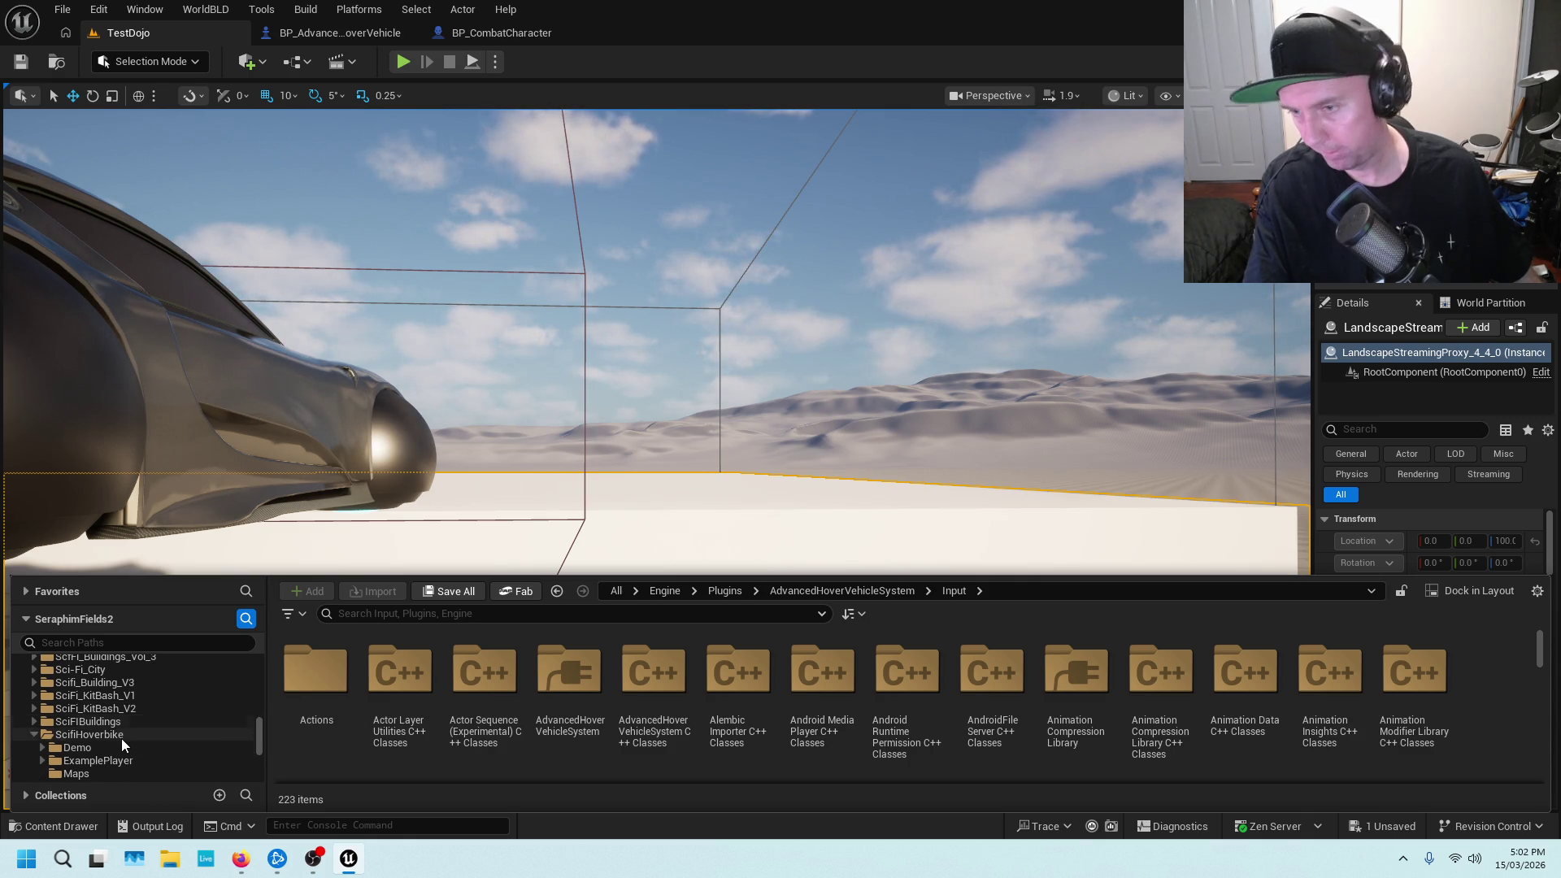
{"action": "scroll", "coordinate": [127, 736], "scroll_direction": "up", "scroll_amount": 5}
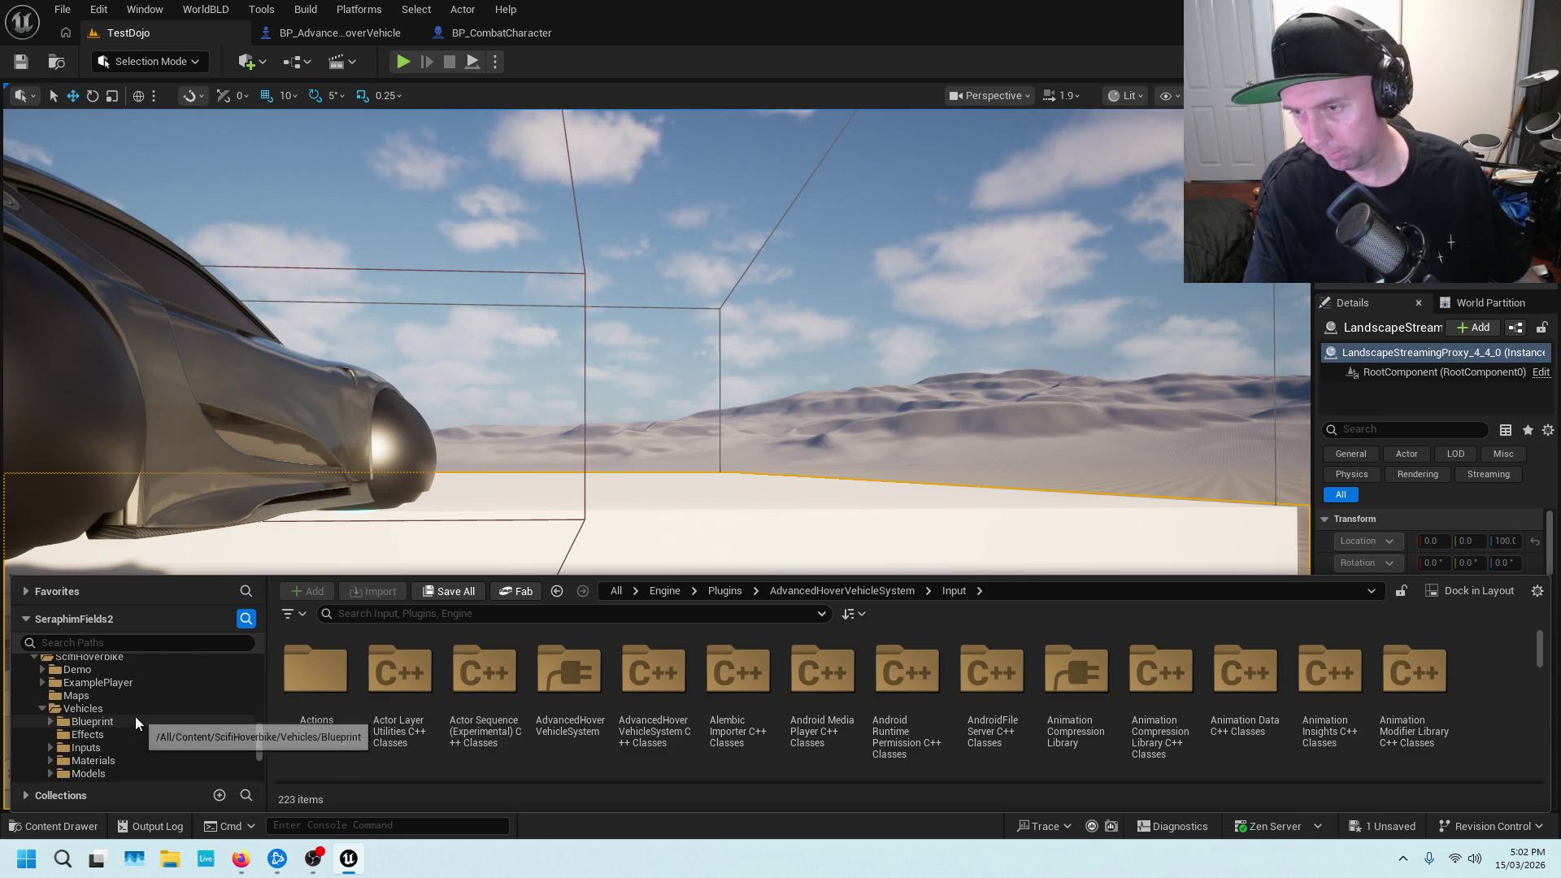
{"action": "scroll", "coordinate": [132, 716], "scroll_direction": "up", "scroll_amount": 5}
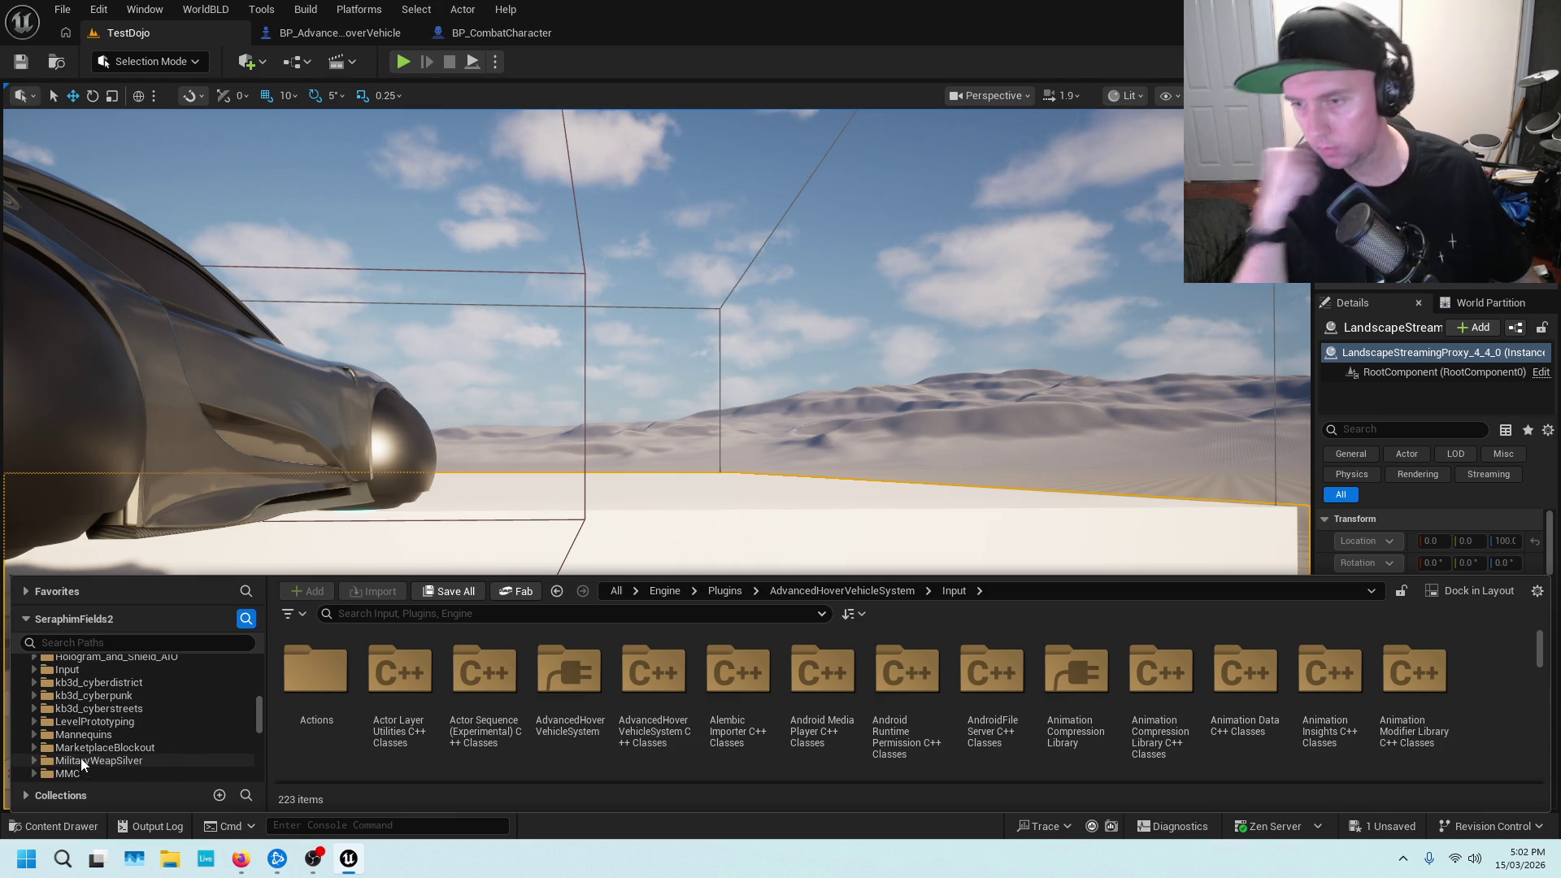
{"action": "scroll", "coordinate": [114, 723], "scroll_direction": "up", "scroll_amount": 5}
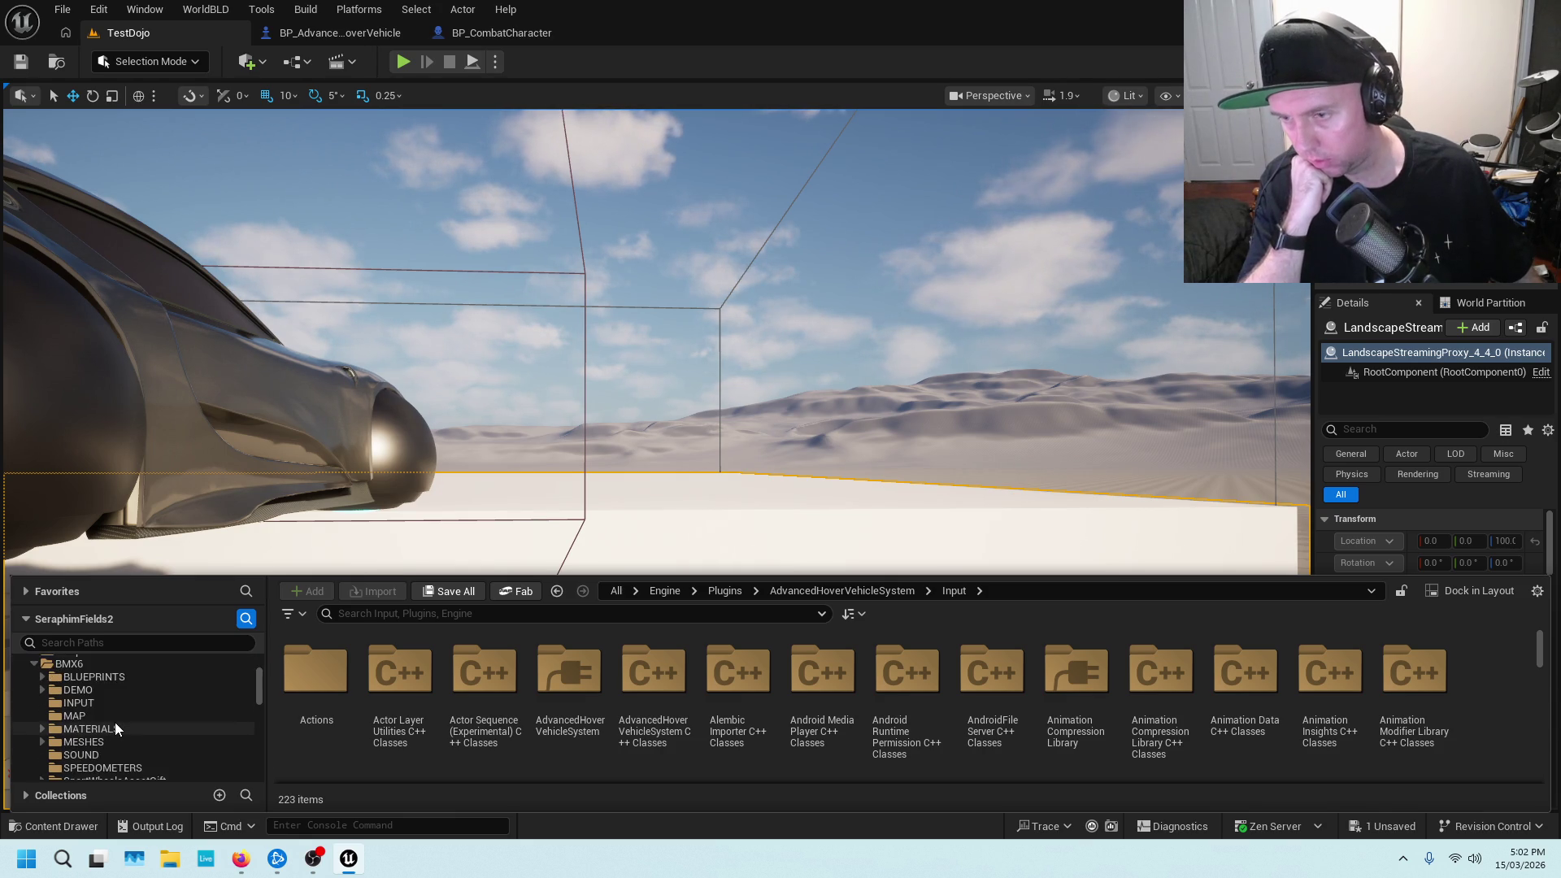
{"action": "scroll", "coordinate": [115, 720], "scroll_direction": "down", "scroll_amount": 5}
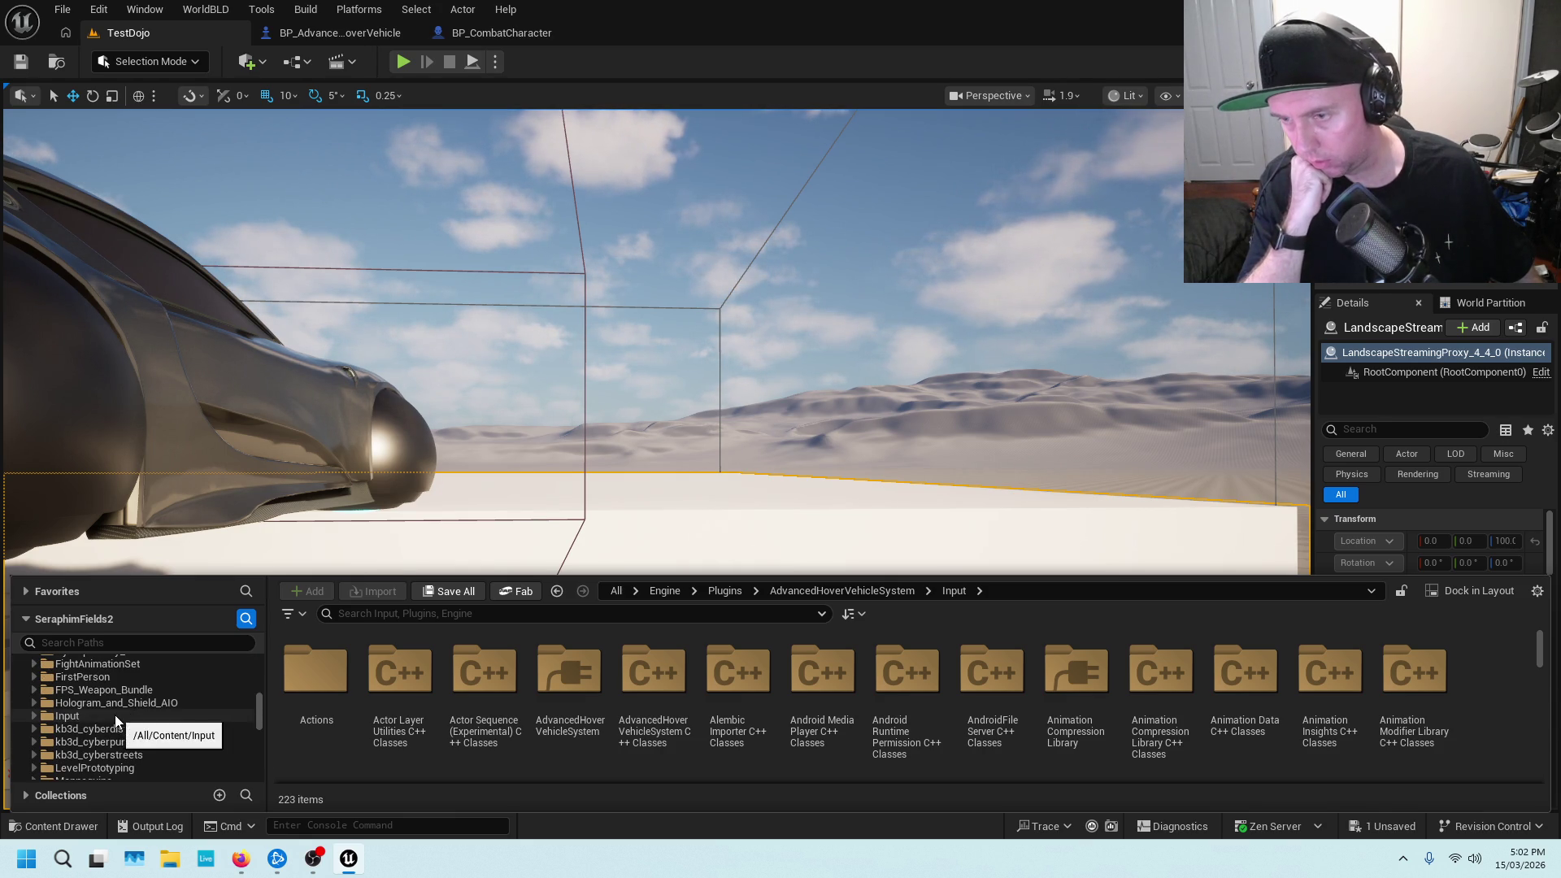
{"action": "scroll", "coordinate": [119, 705], "scroll_direction": "up", "scroll_amount": 2}
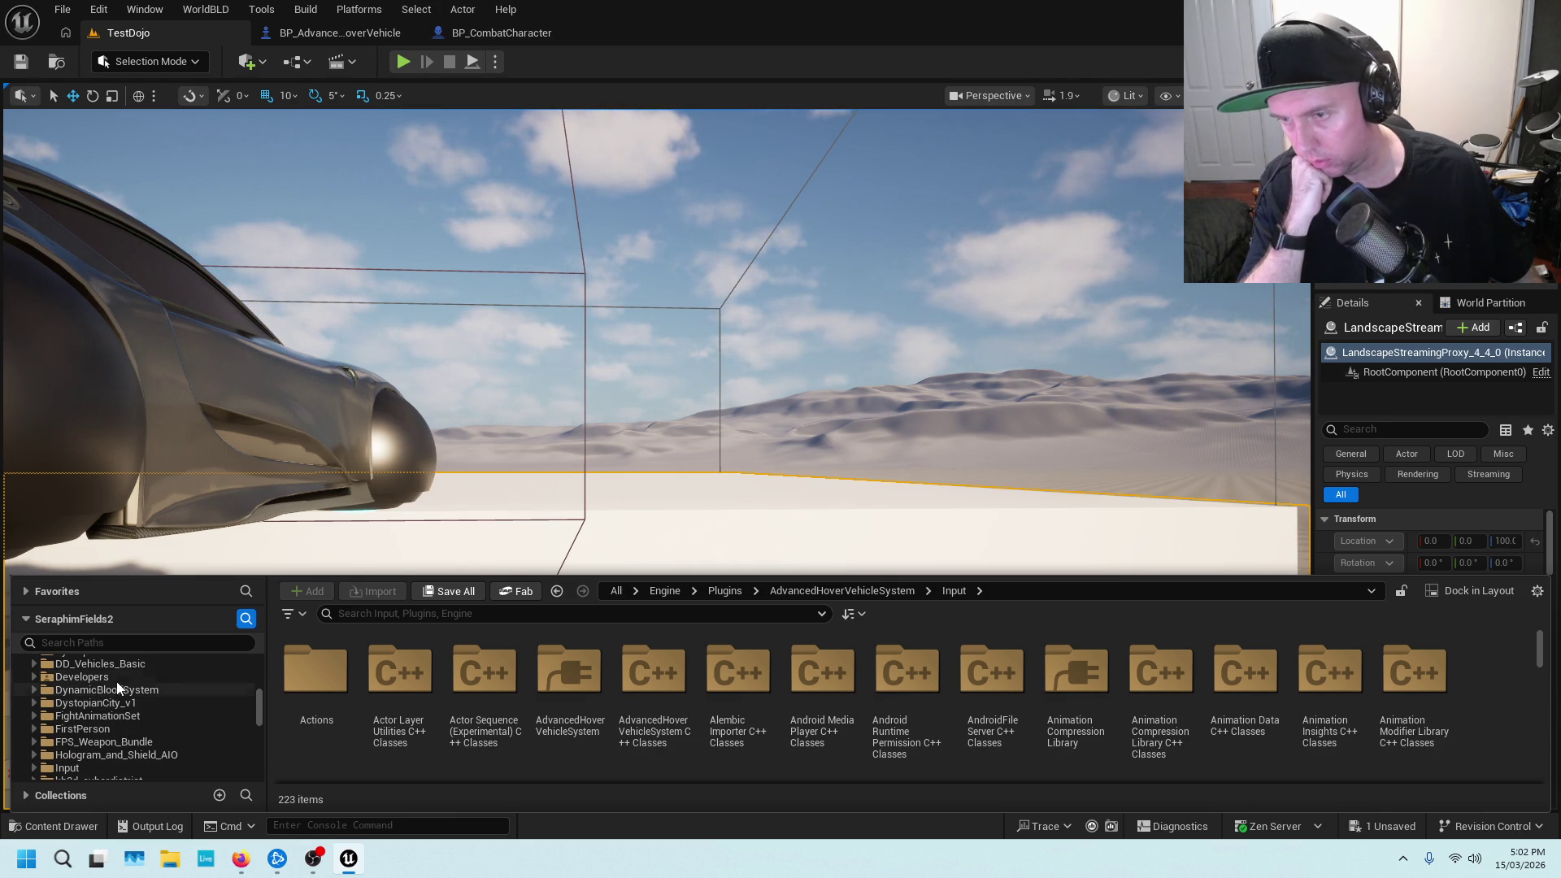
{"action": "left_click", "coordinate": [144, 666]}
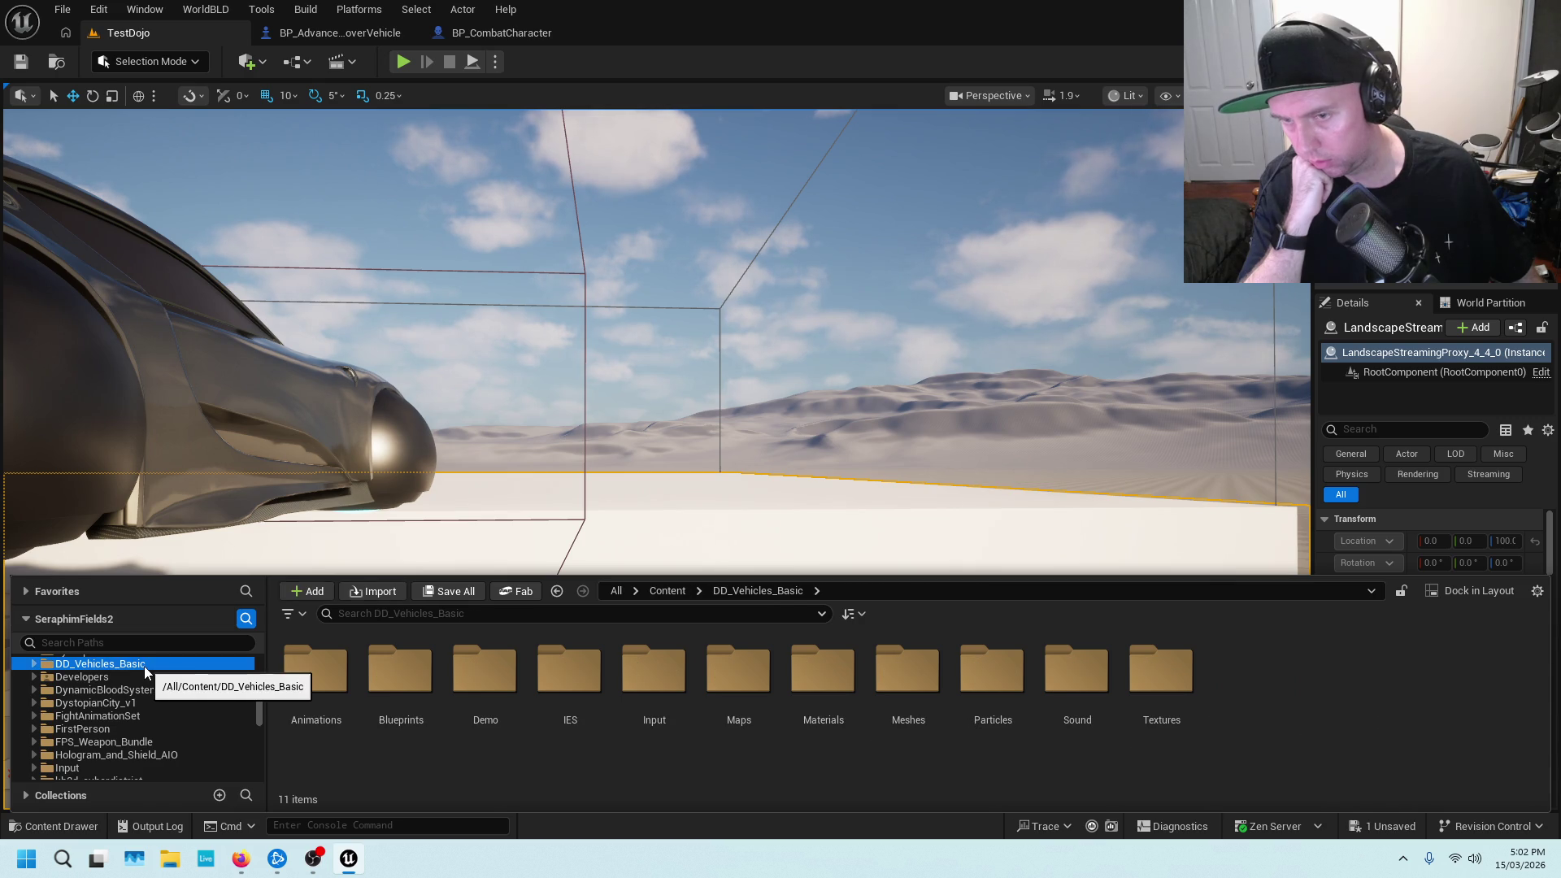
Open BP_MonoWheel_Bike_SF from the MonoWheel_Bike > Blueprints folder
{"action": "scroll", "coordinate": [163, 679], "scroll_direction": "down", "scroll_amount": 5}
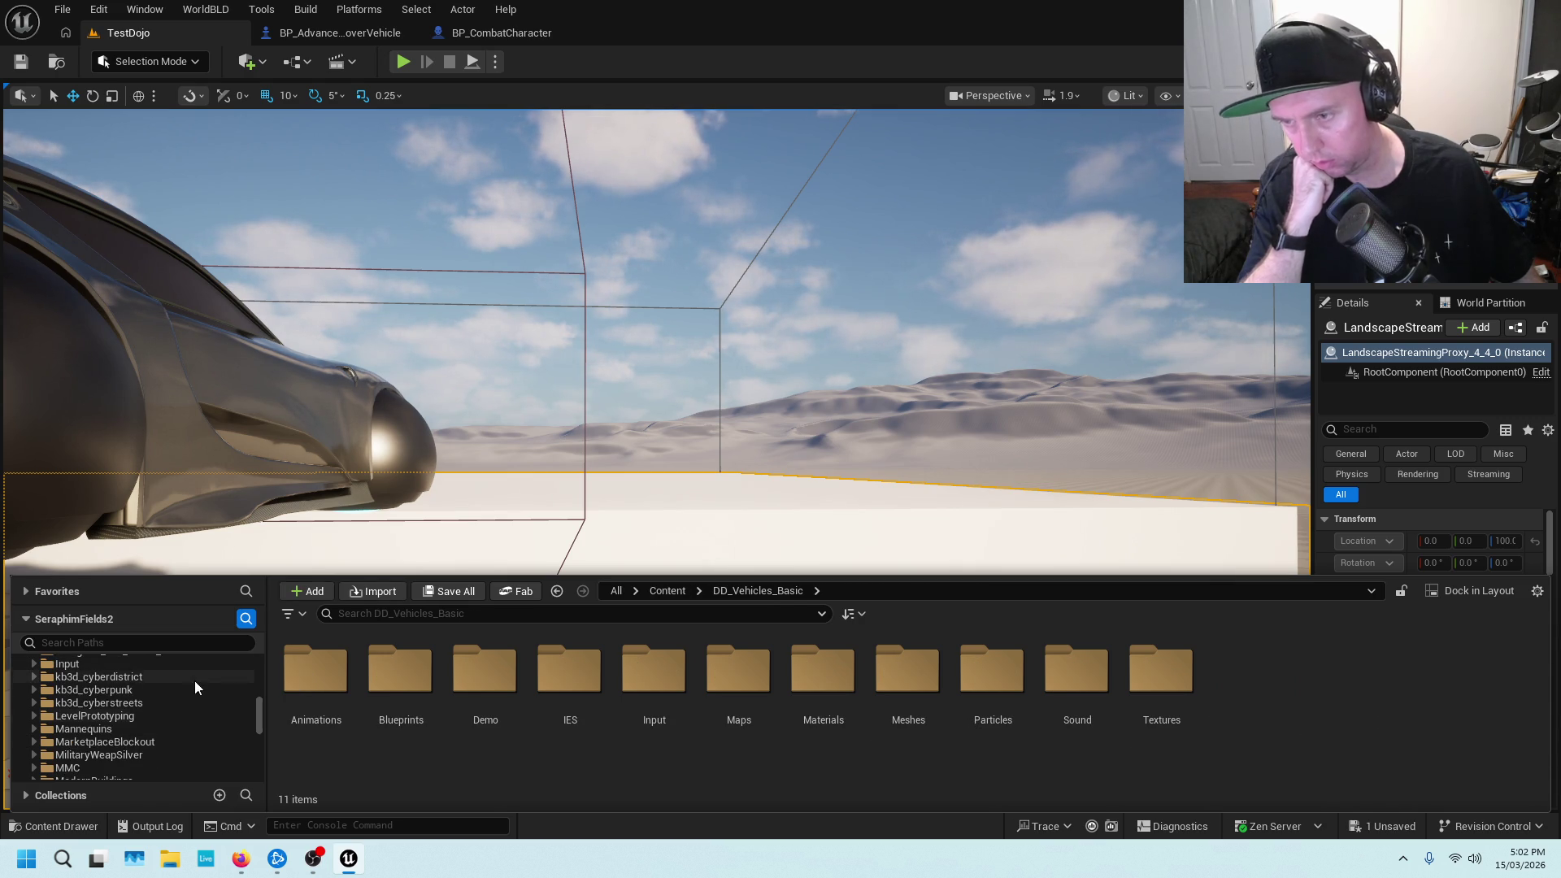
{"action": "scroll", "coordinate": [111, 691], "scroll_direction": "down", "scroll_amount": 2}
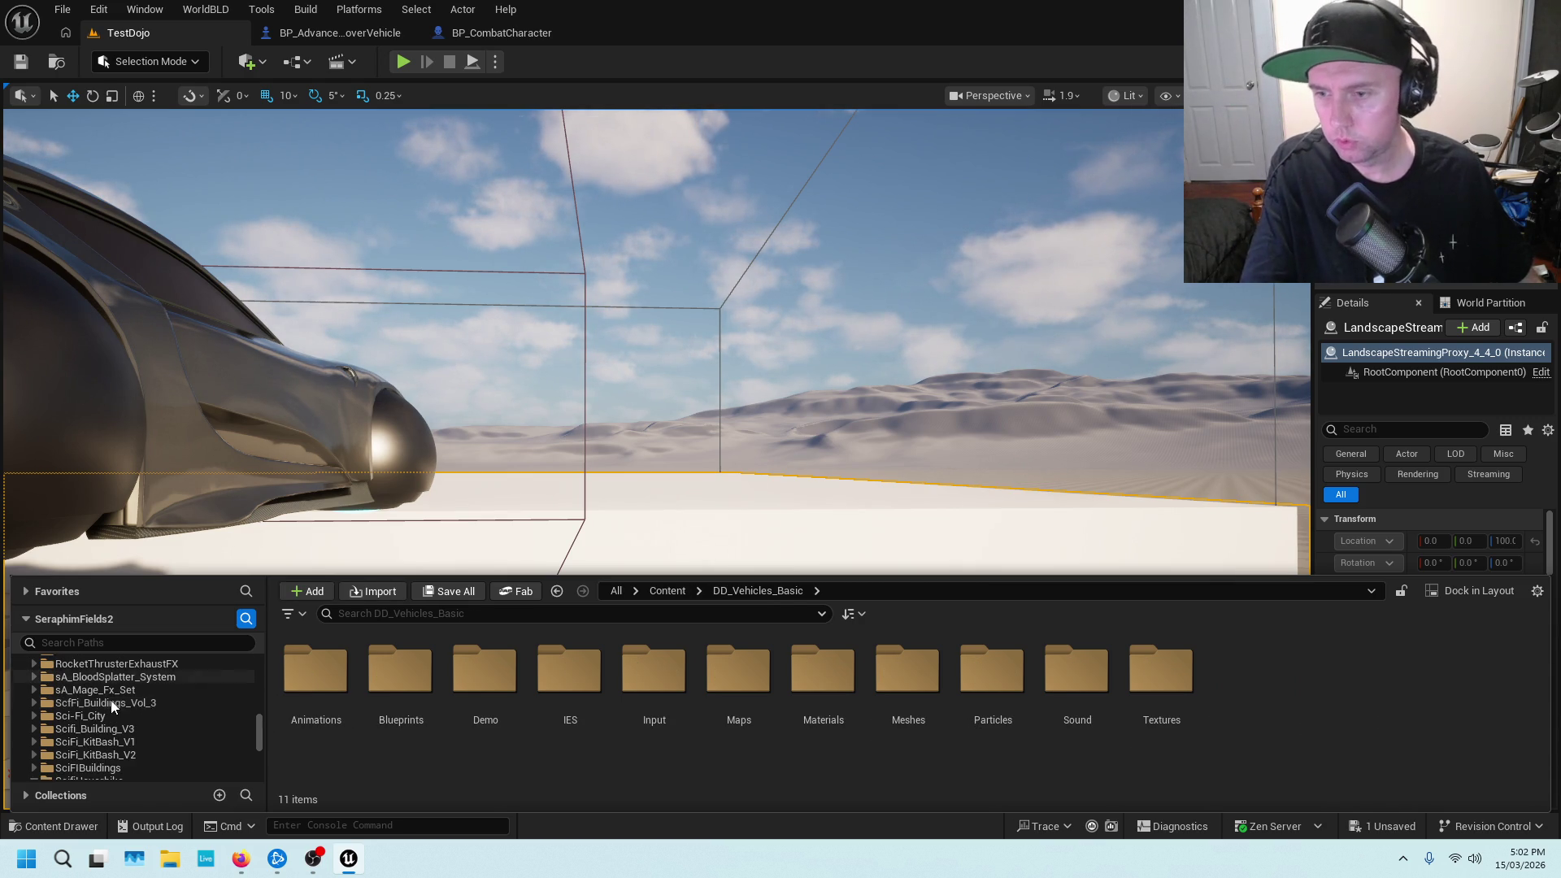
{"action": "double_click", "coordinate": [111, 691]}
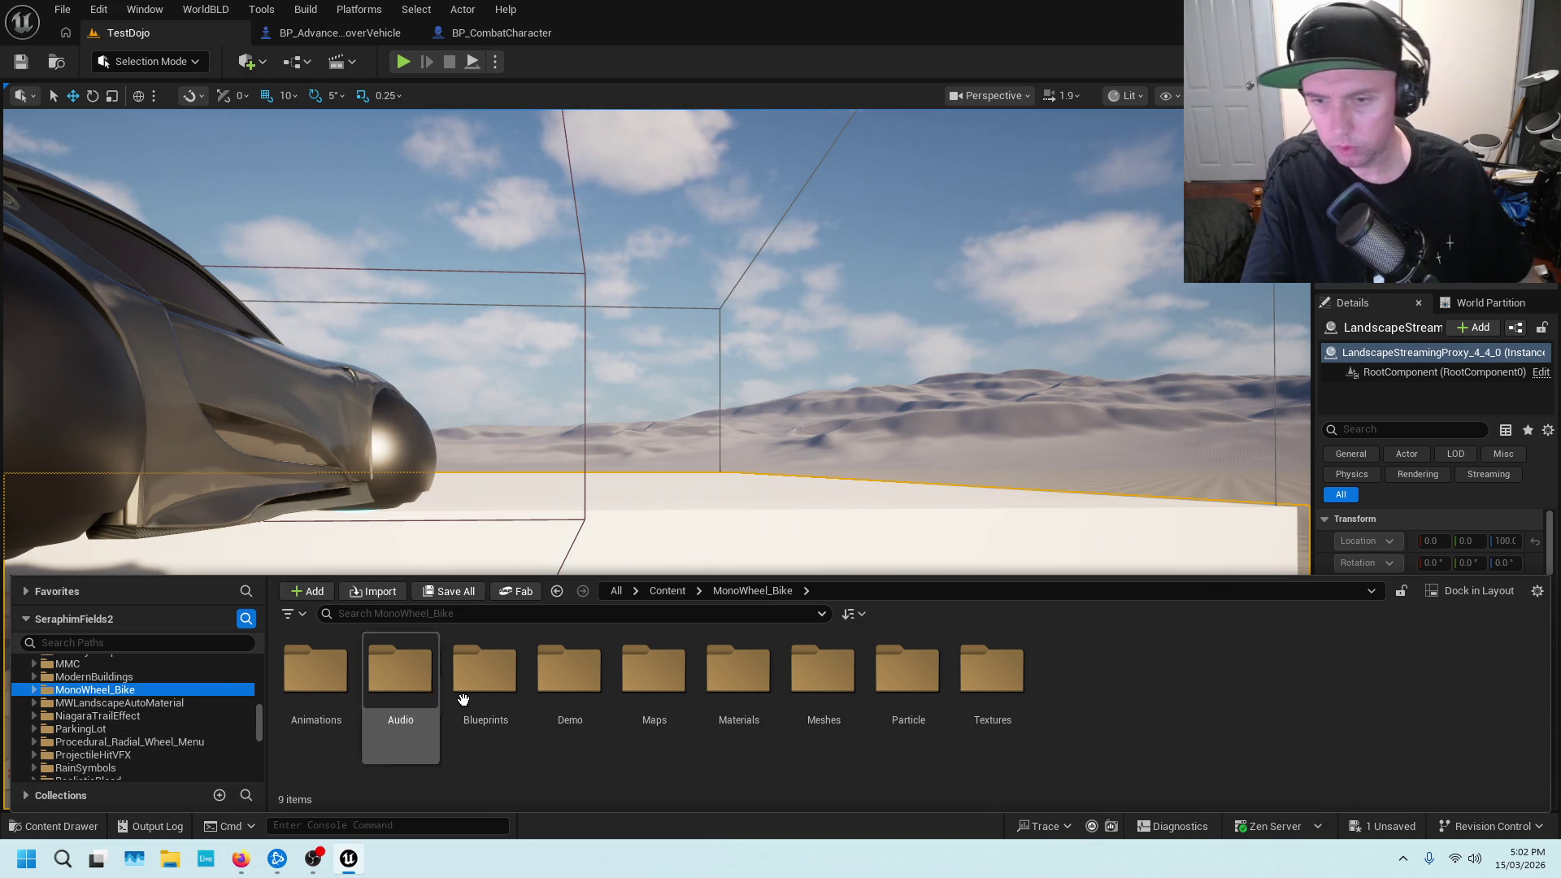
{"action": "double_click", "coordinate": [465, 691]}
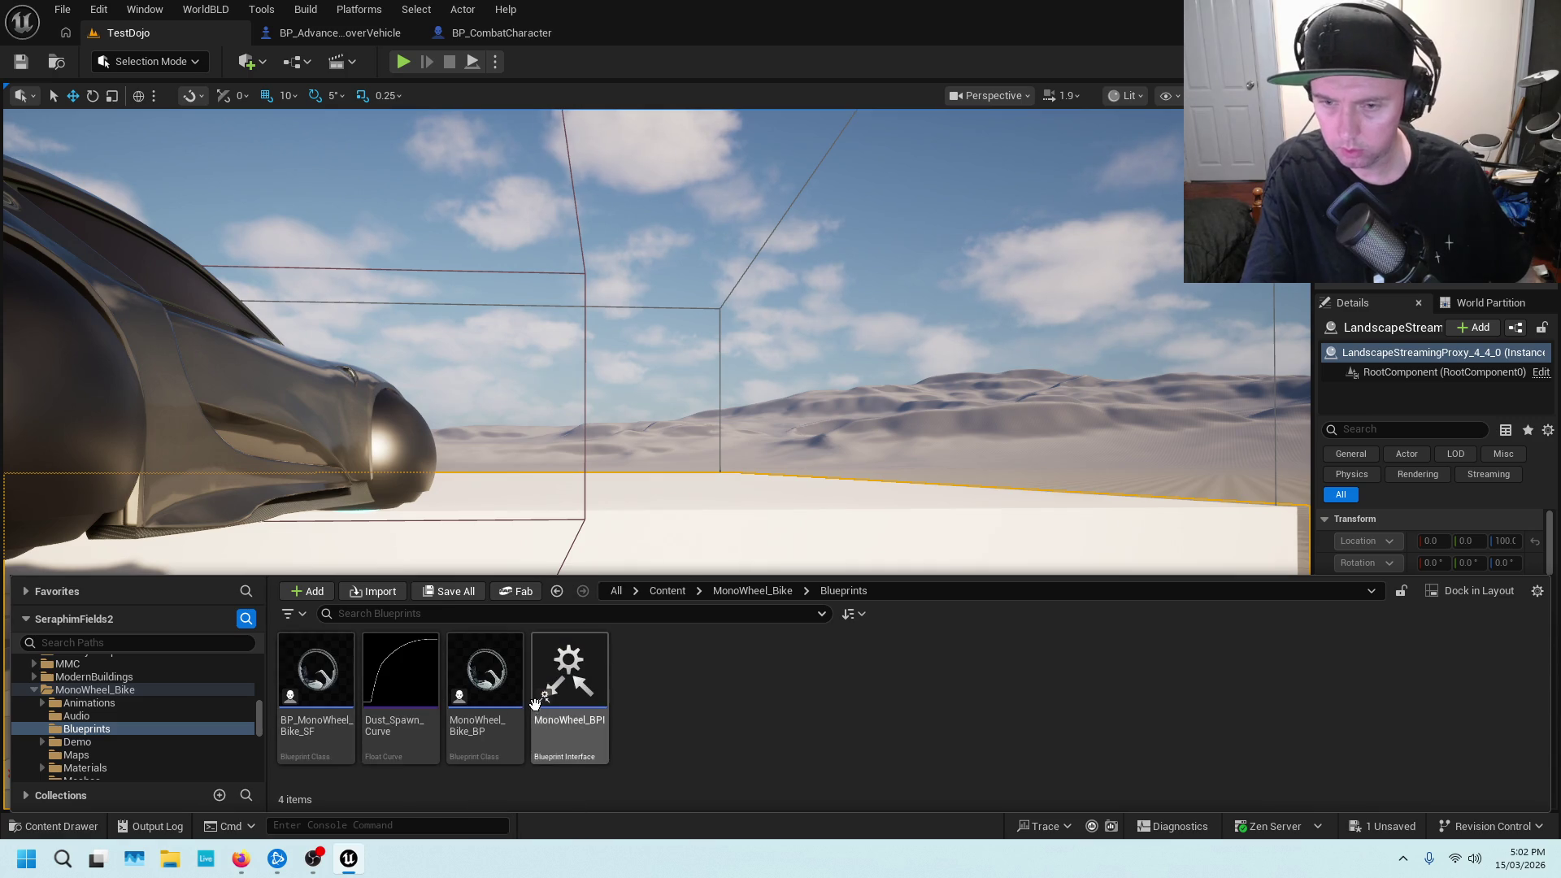
{"action": "double_click", "coordinate": [315, 699]}
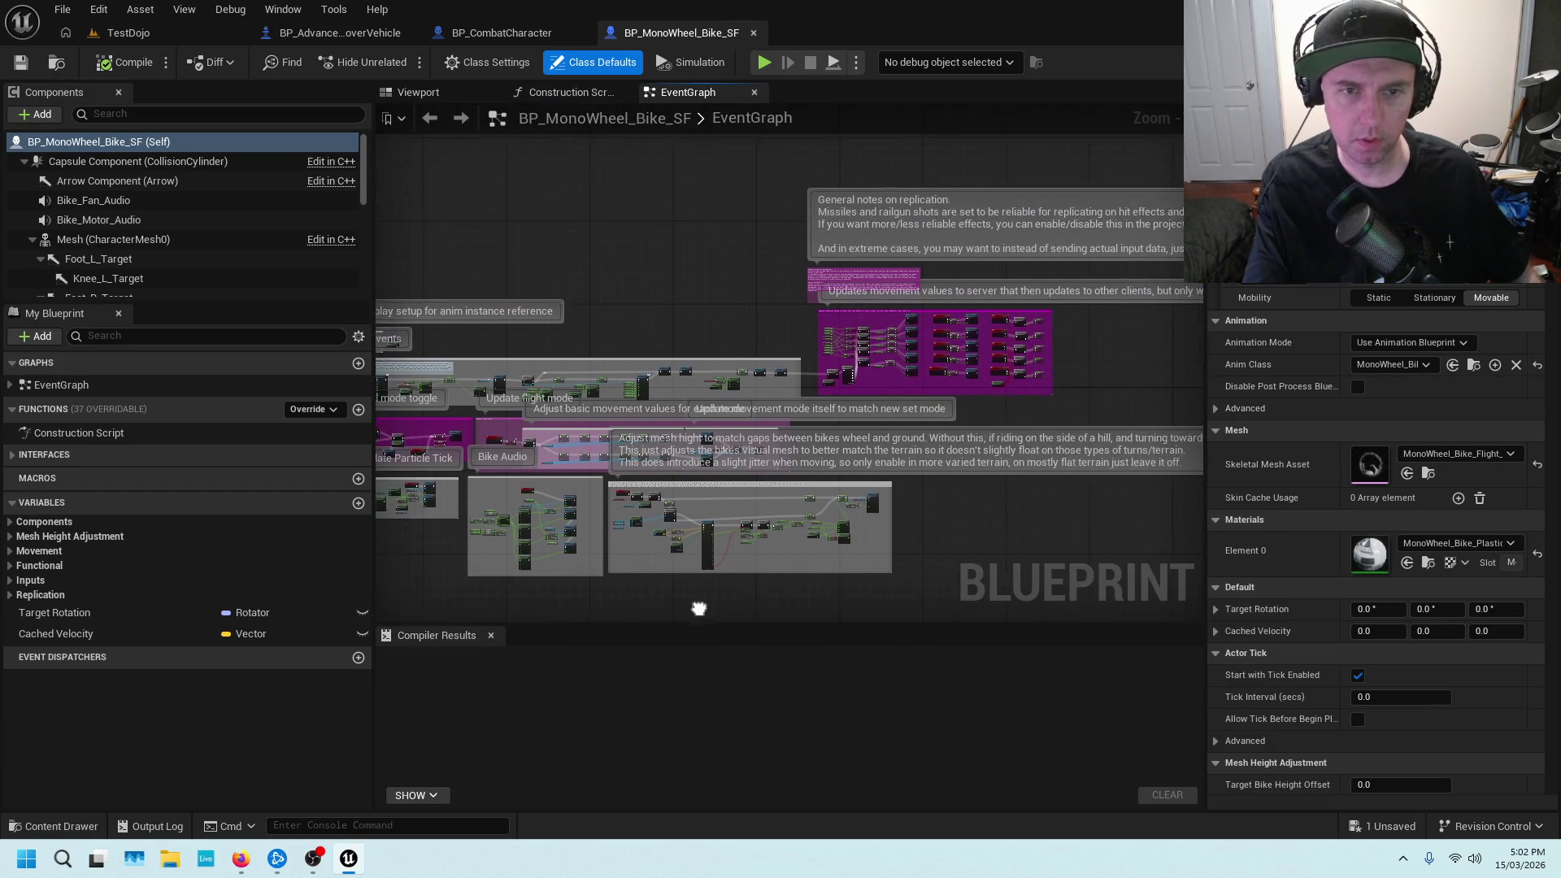
Return to BP_CombatCharacter and open its Vehicles graph
{"action": "left_click", "coordinate": [518, 26]}
{"action": "scroll", "coordinate": [106, 419], "scroll_direction": "up", "scroll_amount": 5}
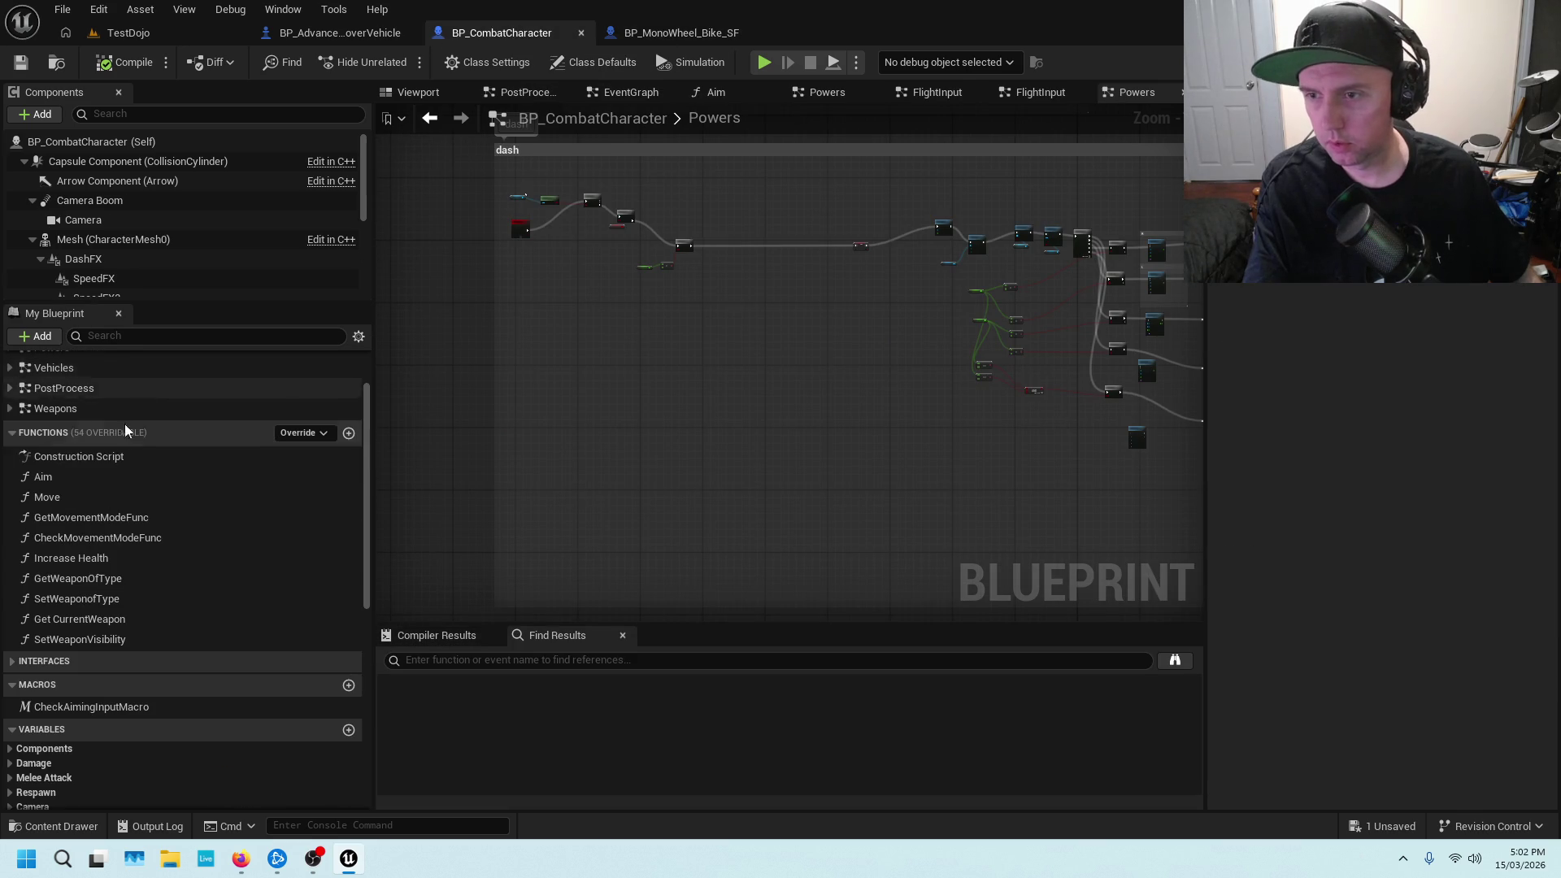
{"action": "scroll", "coordinate": [105, 505], "scroll_direction": "up", "scroll_amount": 2}
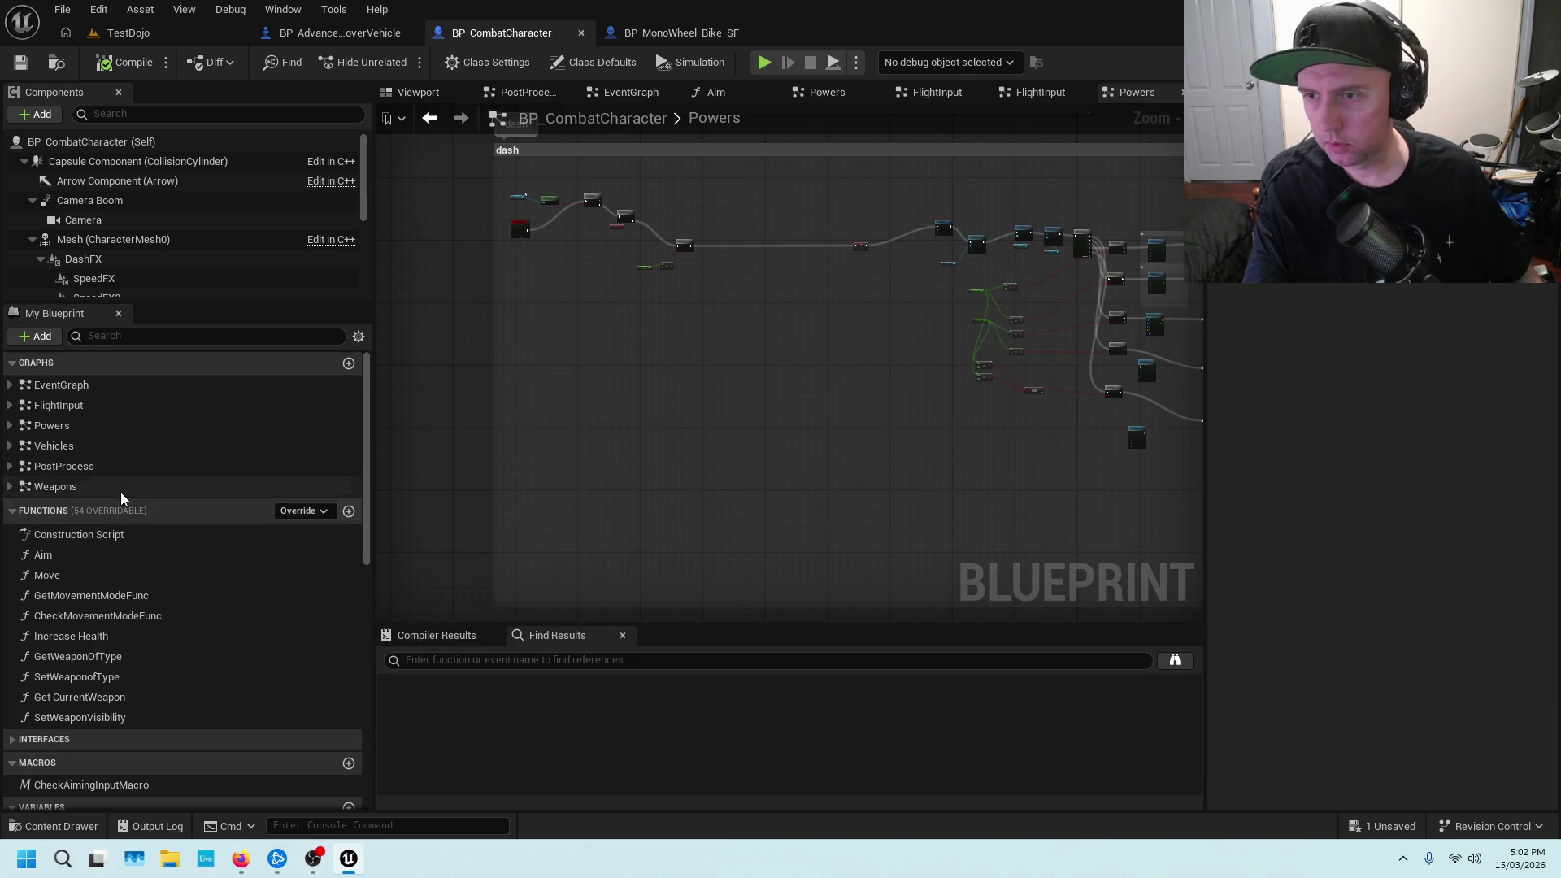
{"action": "double_click", "coordinate": [86, 451]}
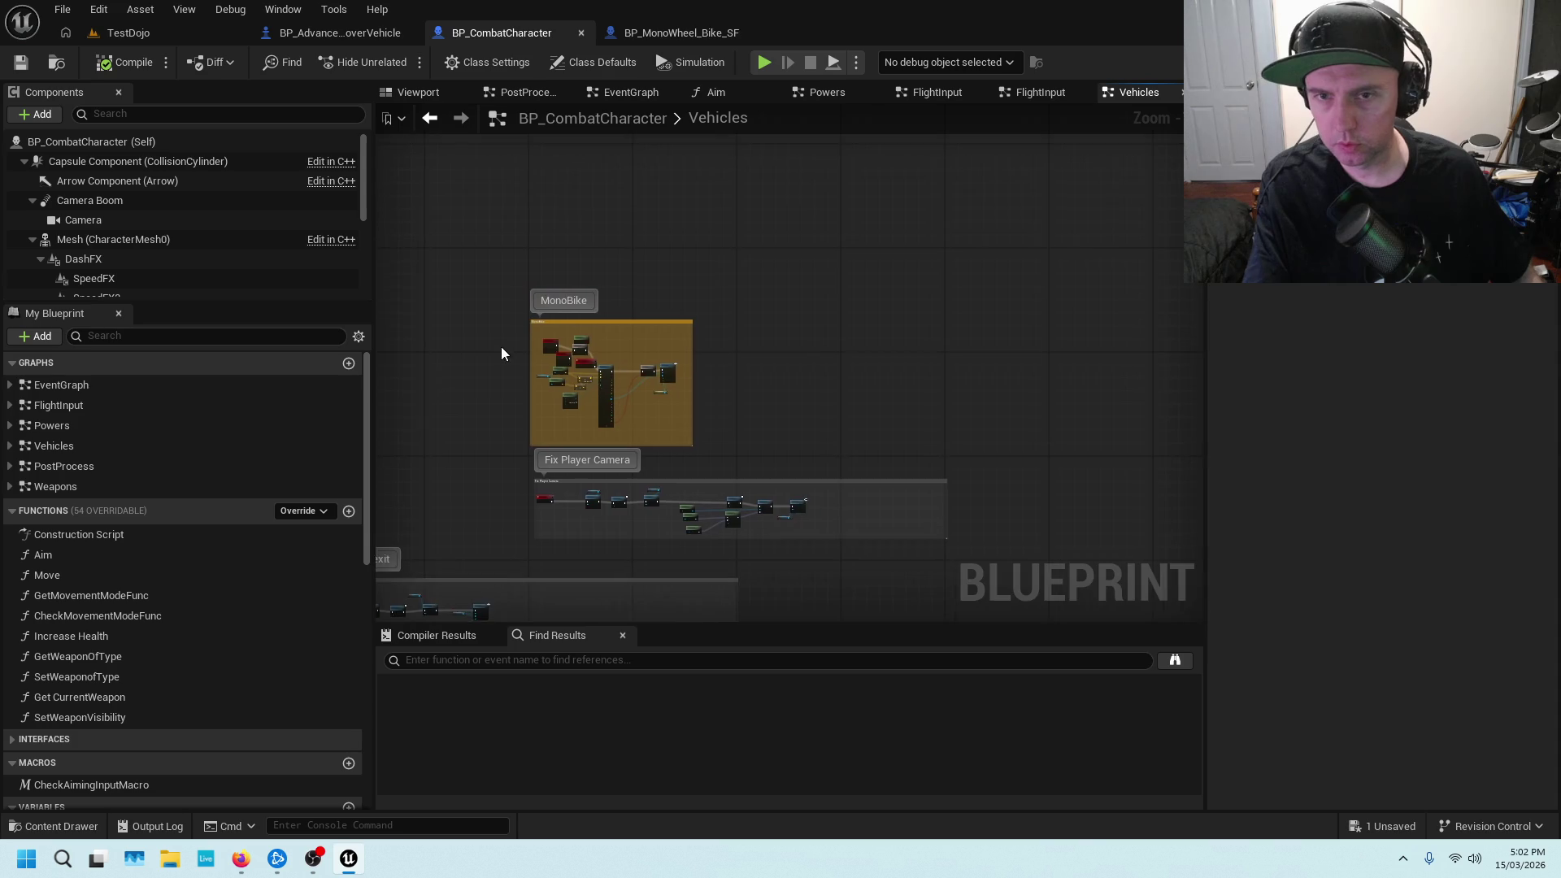
{"action": "scroll", "coordinate": [501, 347], "scroll_direction": "up", "scroll_amount": 4}
{"action": "scroll", "coordinate": [543, 290], "scroll_direction": "up", "scroll_amount": 3}
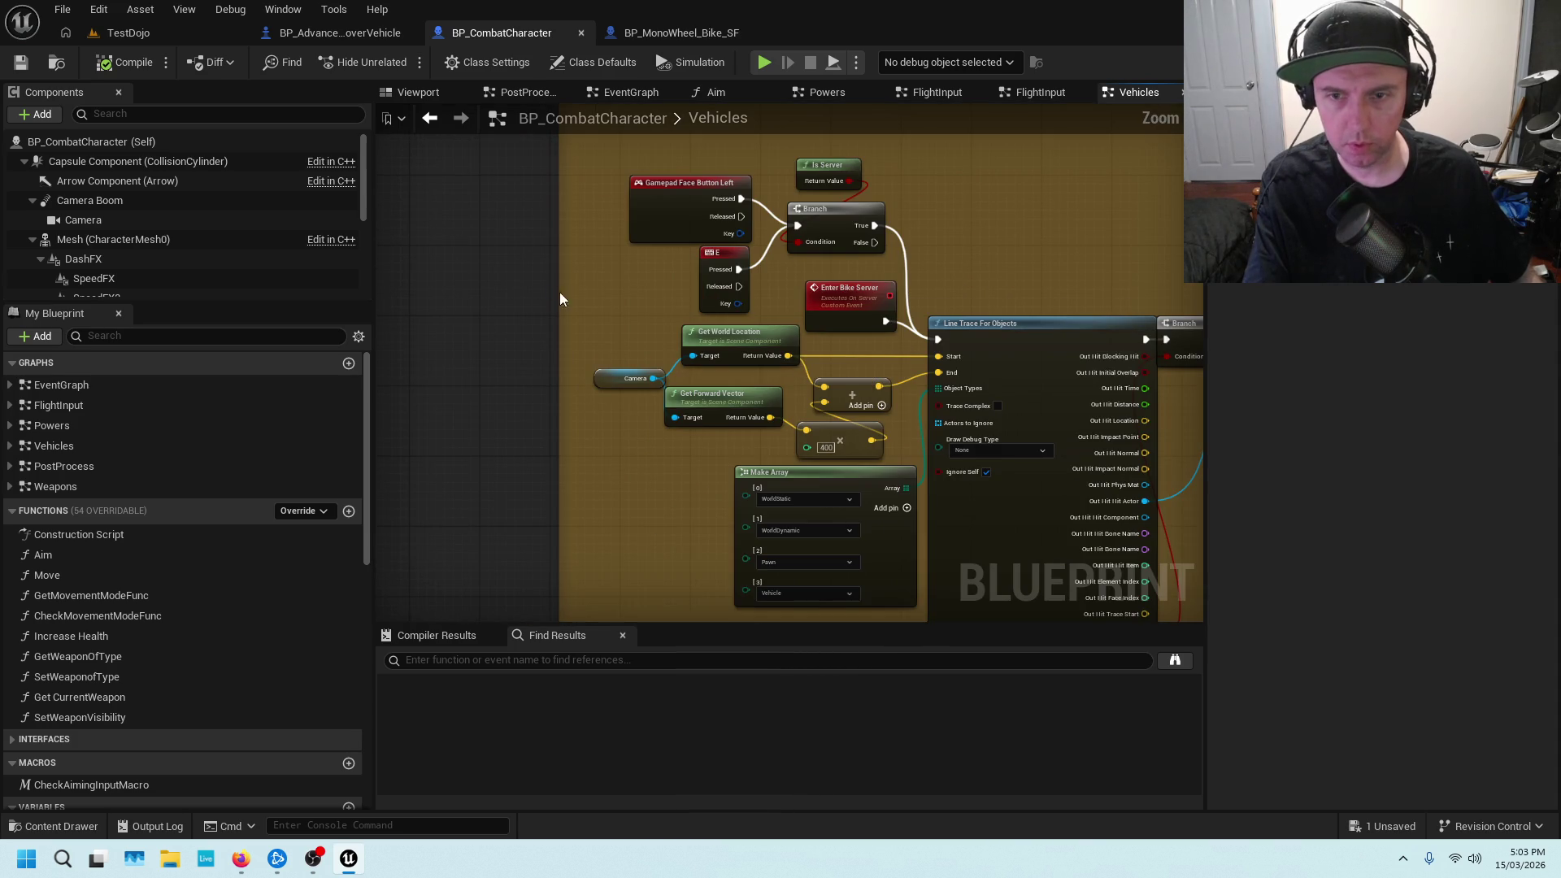
{"action": "scroll", "coordinate": [548, 301], "scroll_direction": "down", "scroll_amount": 2}
{"action": "scroll", "coordinate": [808, 250], "scroll_direction": "up", "scroll_amount": 2}
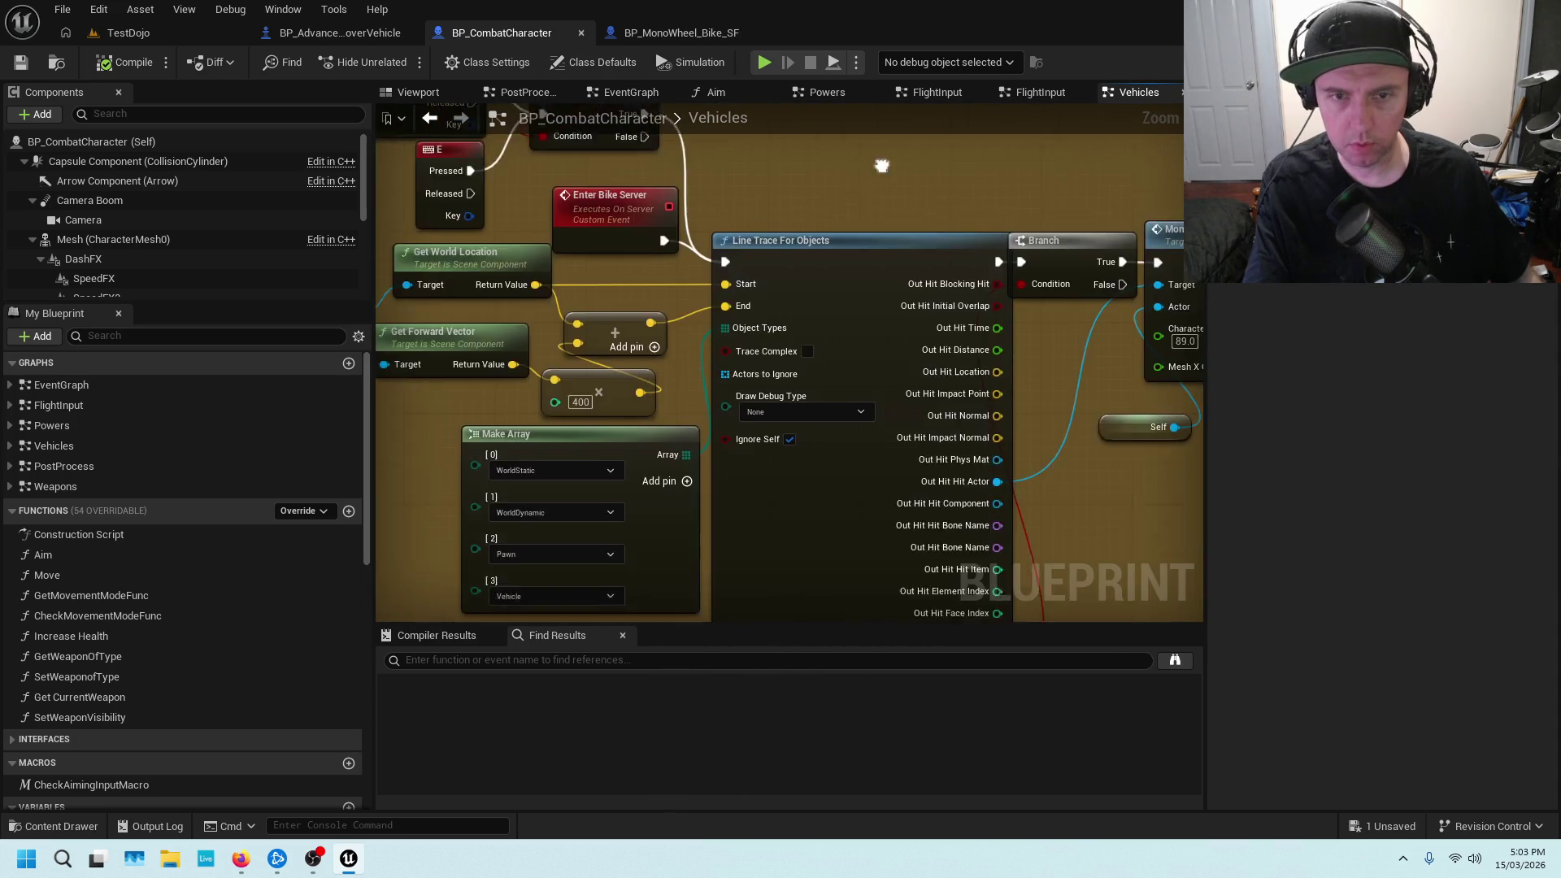
{"action": "scroll", "coordinate": [794, 247], "scroll_direction": "down", "scroll_amount": 1}
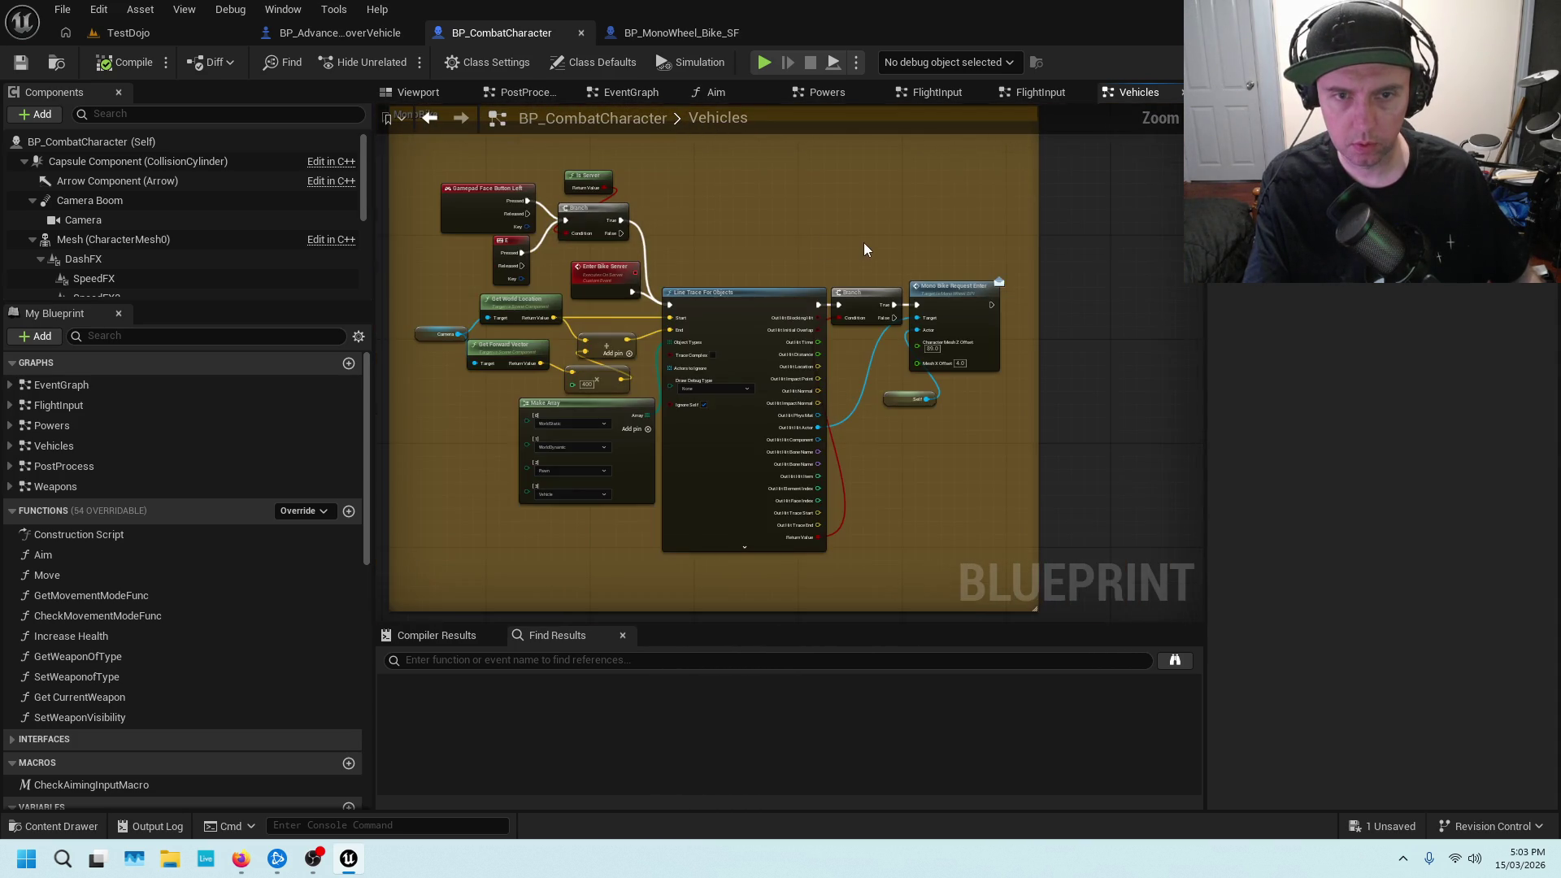
{"action": "scroll", "coordinate": [840, 258], "scroll_direction": "up", "scroll_amount": 2}
{"action": "scroll", "coordinate": [840, 258], "scroll_direction": "down", "scroll_amount": 2}
{"action": "scroll", "coordinate": [981, 177], "scroll_direction": "up", "scroll_amount": 1}
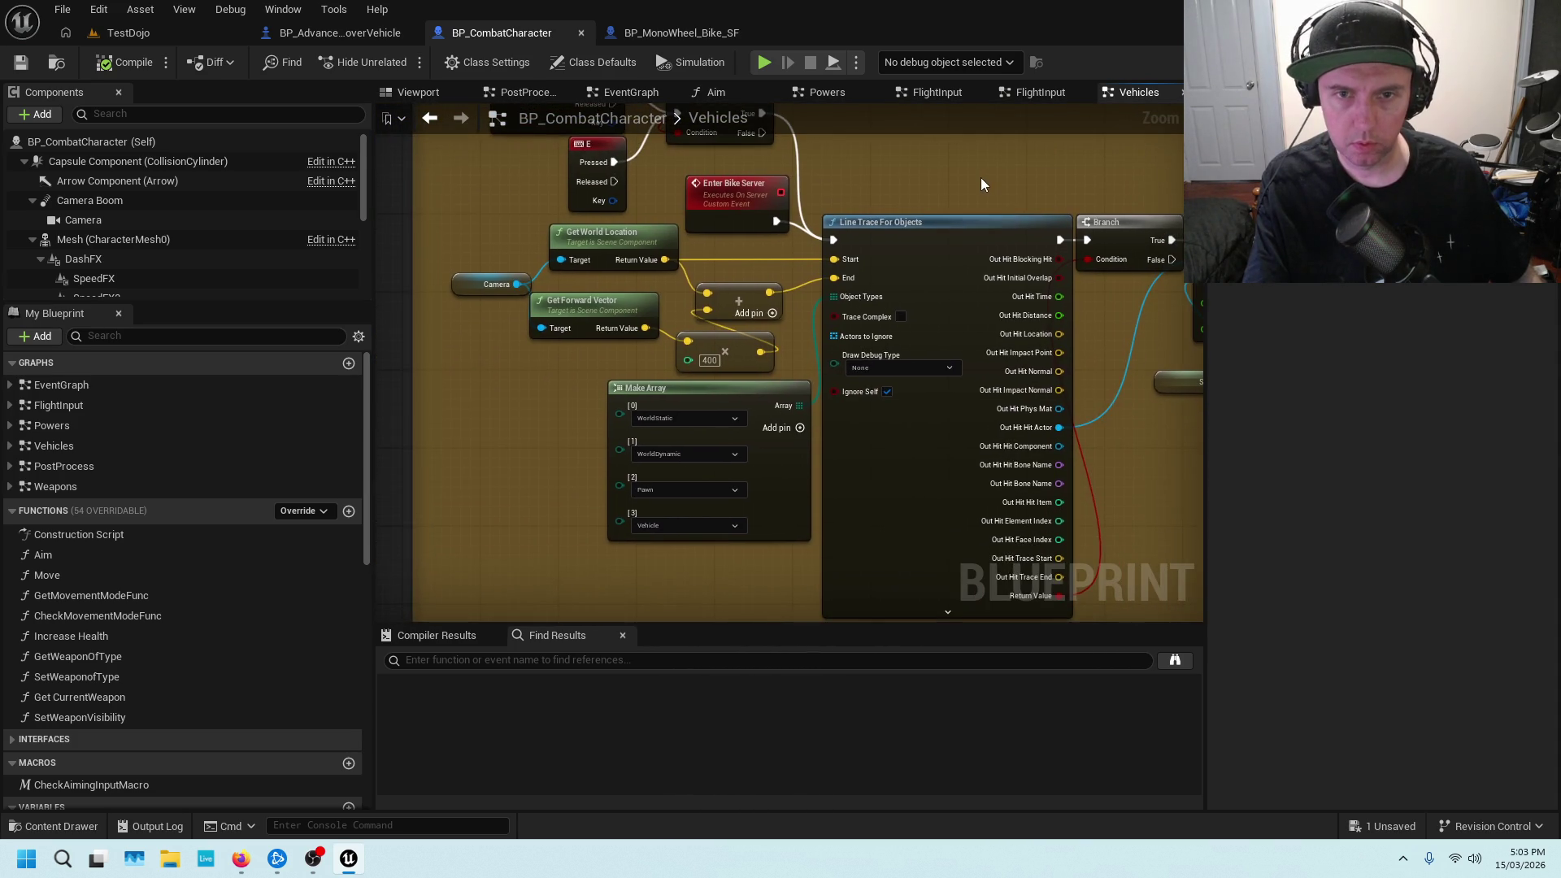
Review the gamepad input, Branch, Make Array and Line Trace For Objects nodes
{"action": "mouse_move", "coordinate": [944, 188]}
{"action": "left_mouse_down"}
{"action": "mouse_move", "coordinate": [1057, 201]}
{"action": "mouse_move", "coordinate": [993, 314]}
{"action": "left_mouse_up"}
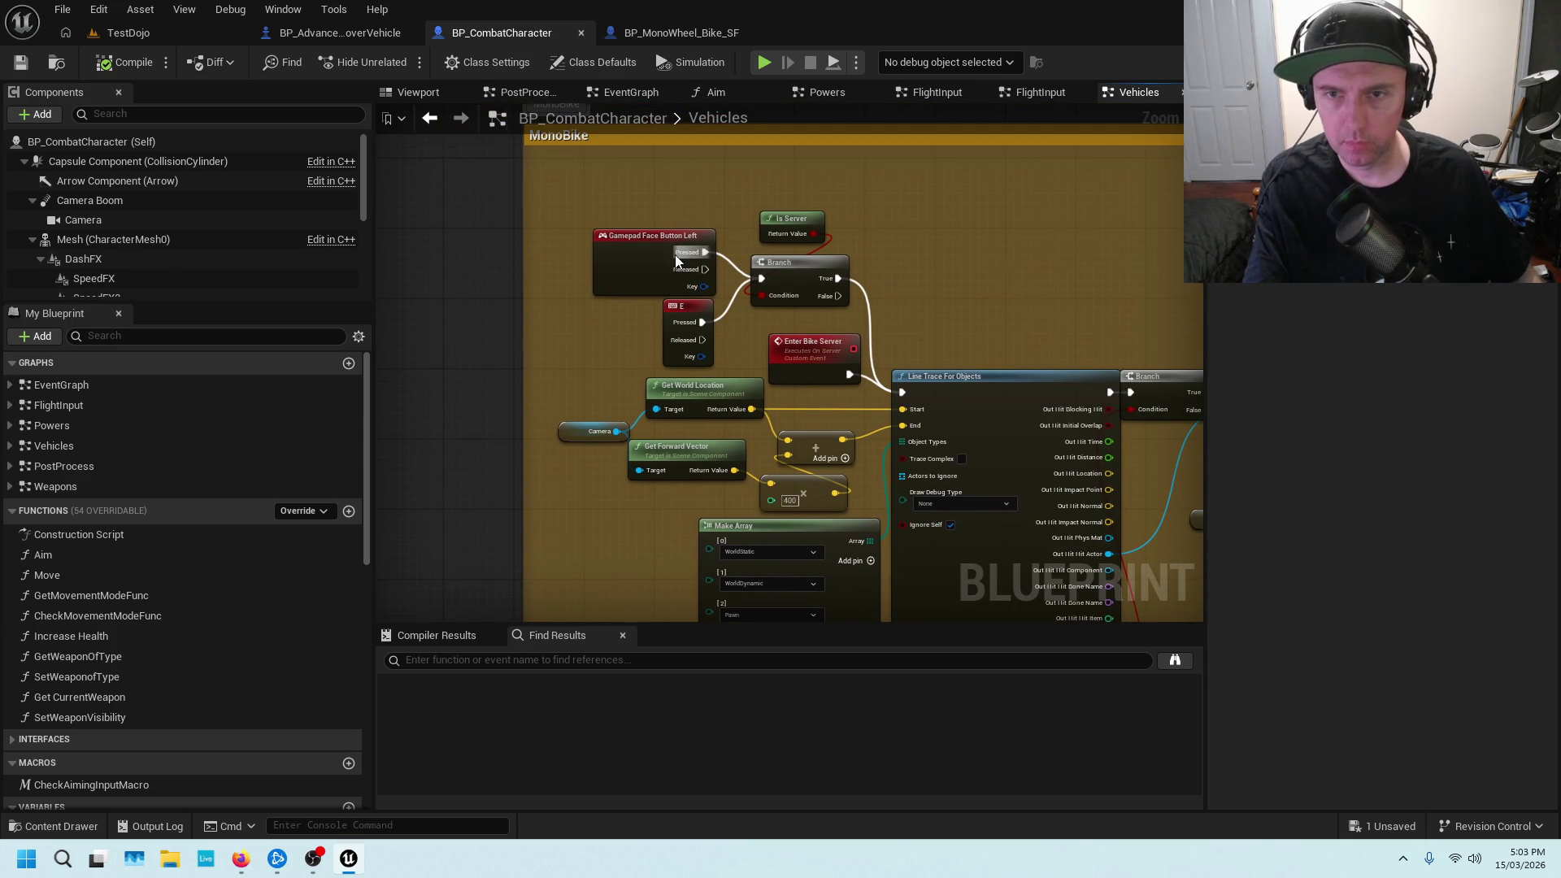
{"action": "scroll", "coordinate": [704, 256], "scroll_direction": "up", "scroll_amount": 1}
{"action": "left_click_drag", "start_coordinate": [749, 340], "coordinate": [769, 317]}
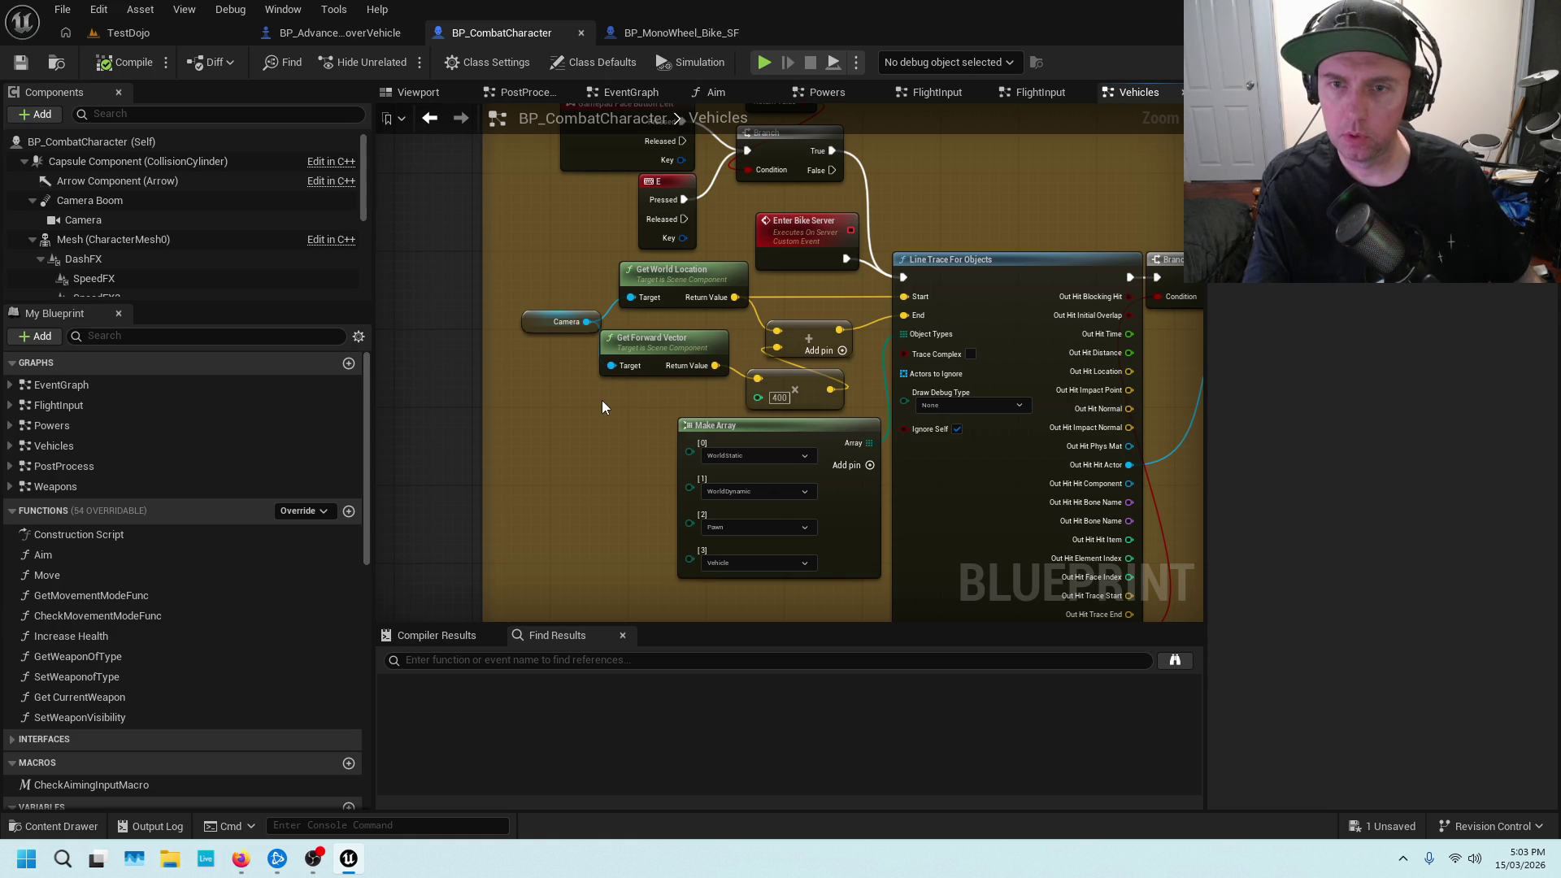
{"action": "scroll", "coordinate": [602, 400], "scroll_direction": "up", "scroll_amount": 1}
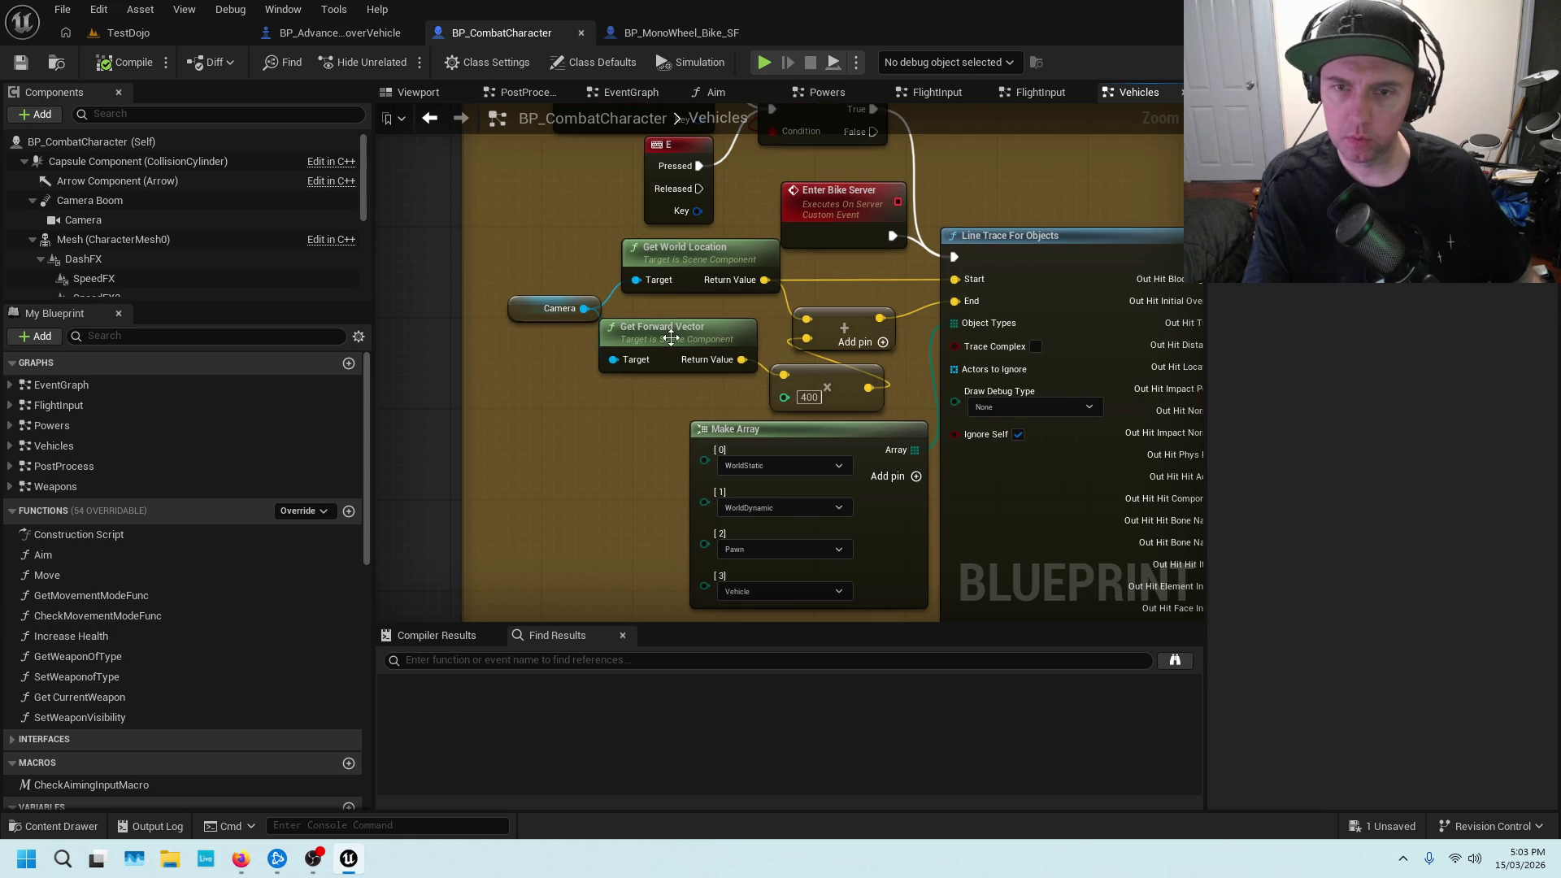
{"action": "left_click_drag", "start_coordinate": [976, 281], "coordinate": [908, 283]}
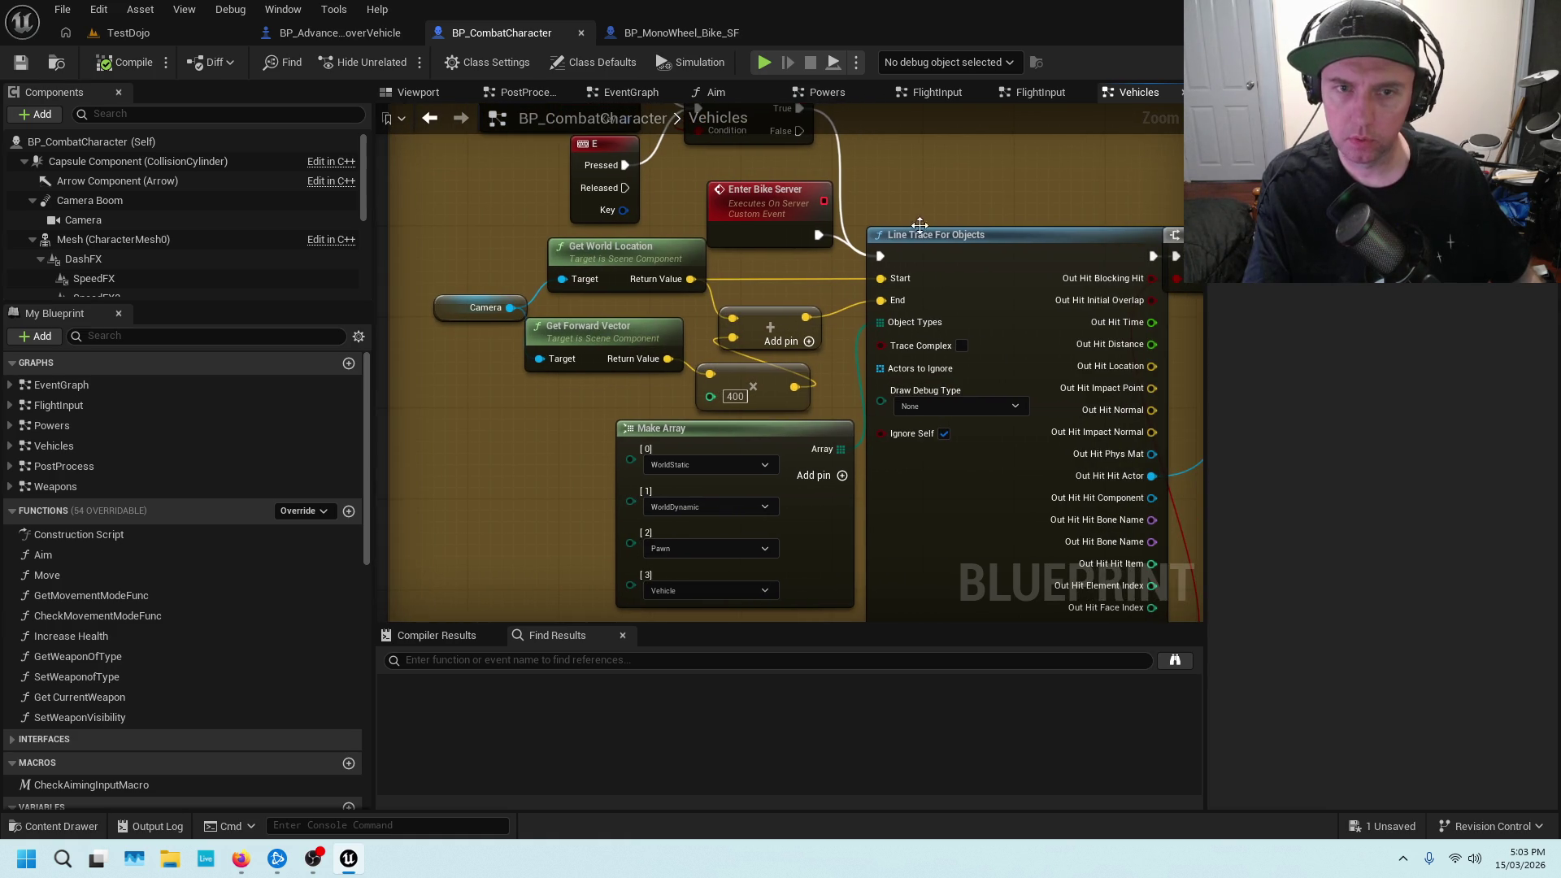
{"action": "scroll", "coordinate": [876, 193], "scroll_direction": "down", "scroll_amount": 1}
{"action": "scroll", "coordinate": [1023, 206], "scroll_direction": "down", "scroll_amount": 2}
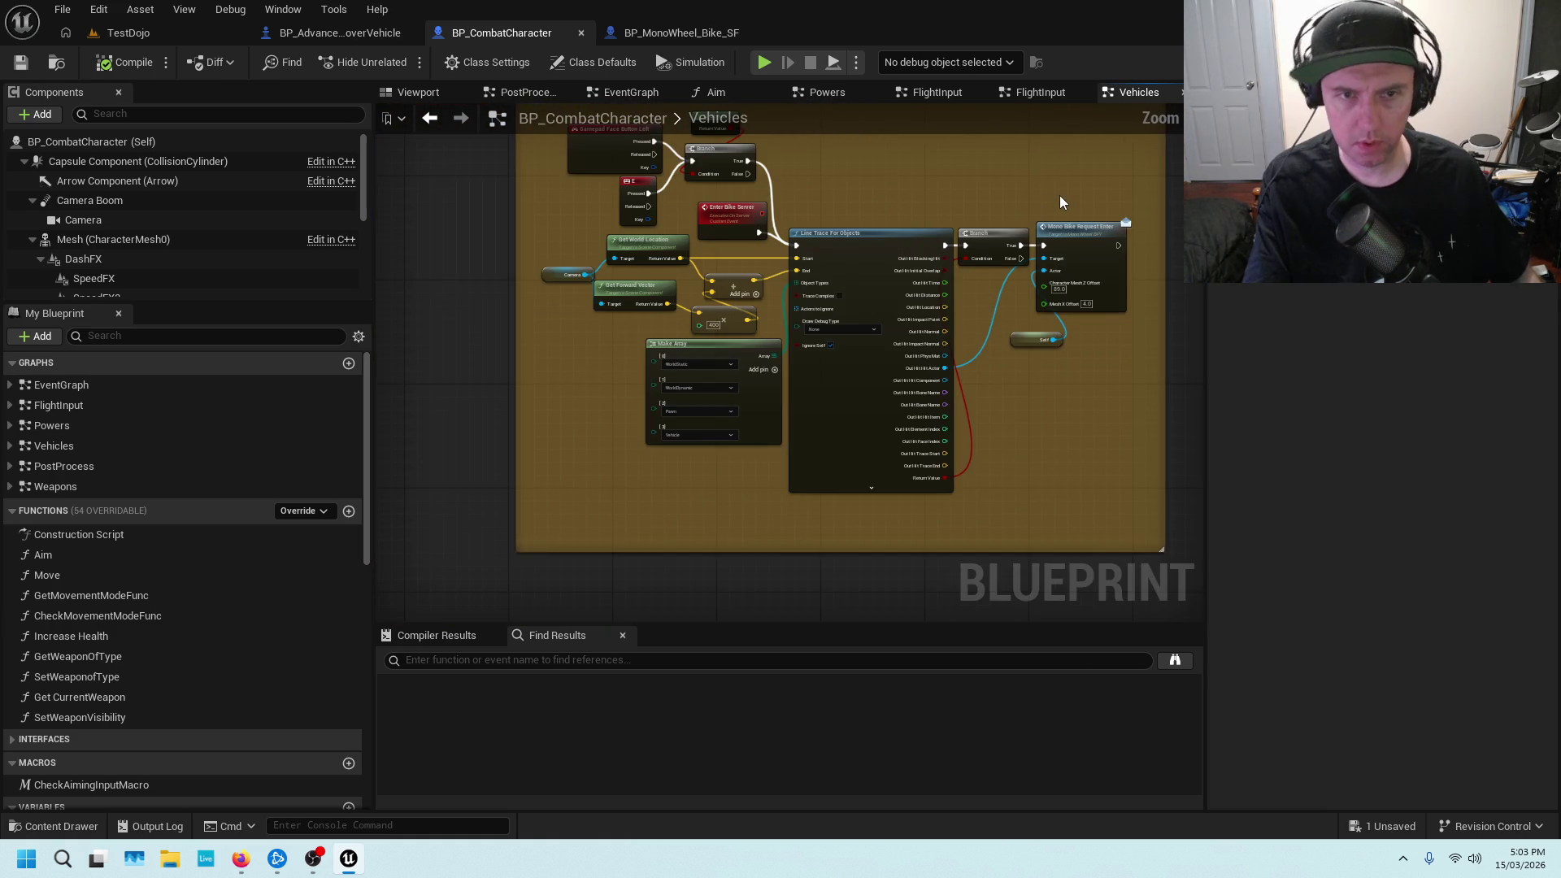
Inspect the MonoBike comment and its Mono Bike Request Enter call, then view BP_MonoWheel_Bike_SF's Event Graph
{"action": "mouse_move", "coordinate": [1001, 214]}
{"action": "left_mouse_down"}
{"action": "mouse_move", "coordinate": [1007, 345]}
{"action": "mouse_move", "coordinate": [1062, 327]}
{"action": "mouse_move", "coordinate": [1046, 174]}
{"action": "left_mouse_up"}
{"action": "scroll", "coordinate": [969, 363], "scroll_direction": "down", "scroll_amount": 3}
{"action": "scroll", "coordinate": [969, 362], "scroll_direction": "up", "scroll_amount": 3}
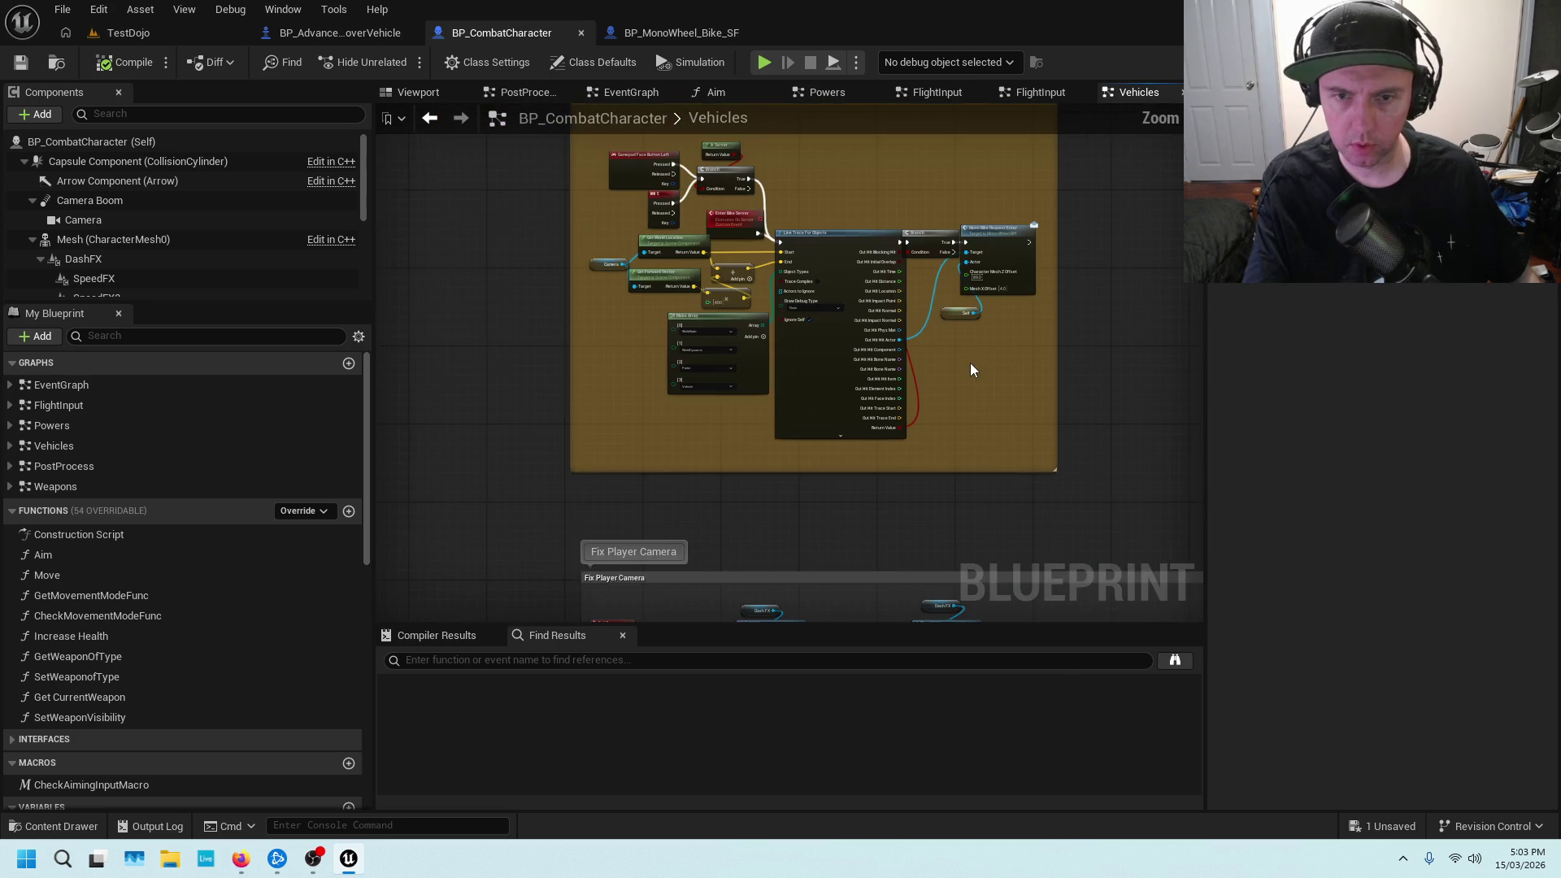
{"action": "scroll", "coordinate": [982, 372], "scroll_direction": "up", "scroll_amount": 3}
{"action": "scroll", "coordinate": [981, 338], "scroll_direction": "down", "scroll_amount": 1}
{"action": "left_click_drag", "start_coordinate": [981, 338], "coordinate": [905, 451]}
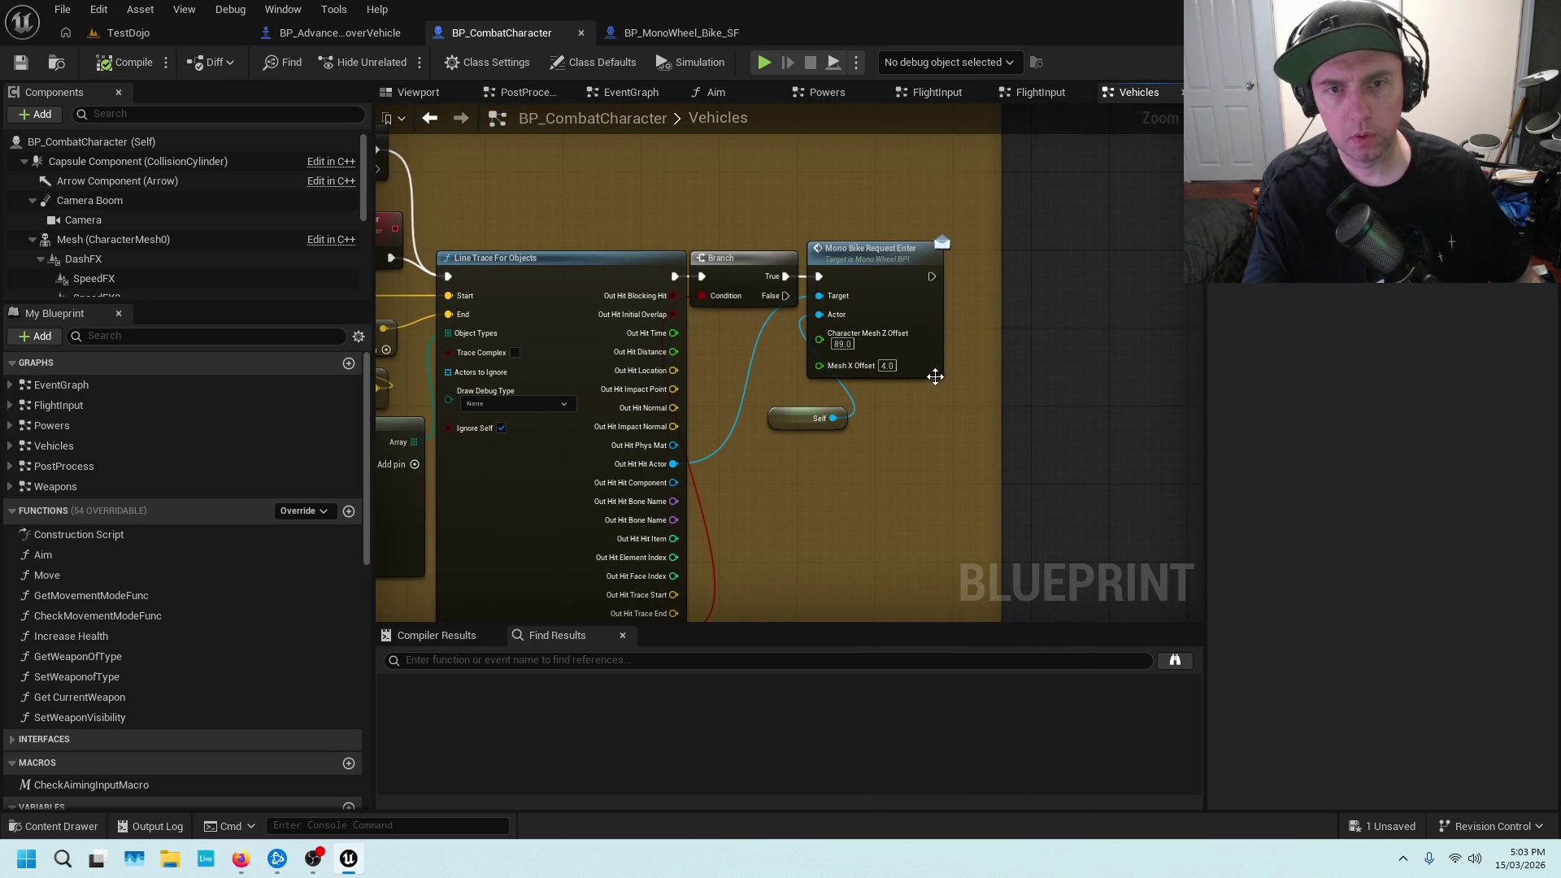
{"action": "scroll", "coordinate": [914, 405], "scroll_direction": "down", "scroll_amount": 4}
{"action": "scroll", "coordinate": [913, 410], "scroll_direction": "up", "scroll_amount": 3}
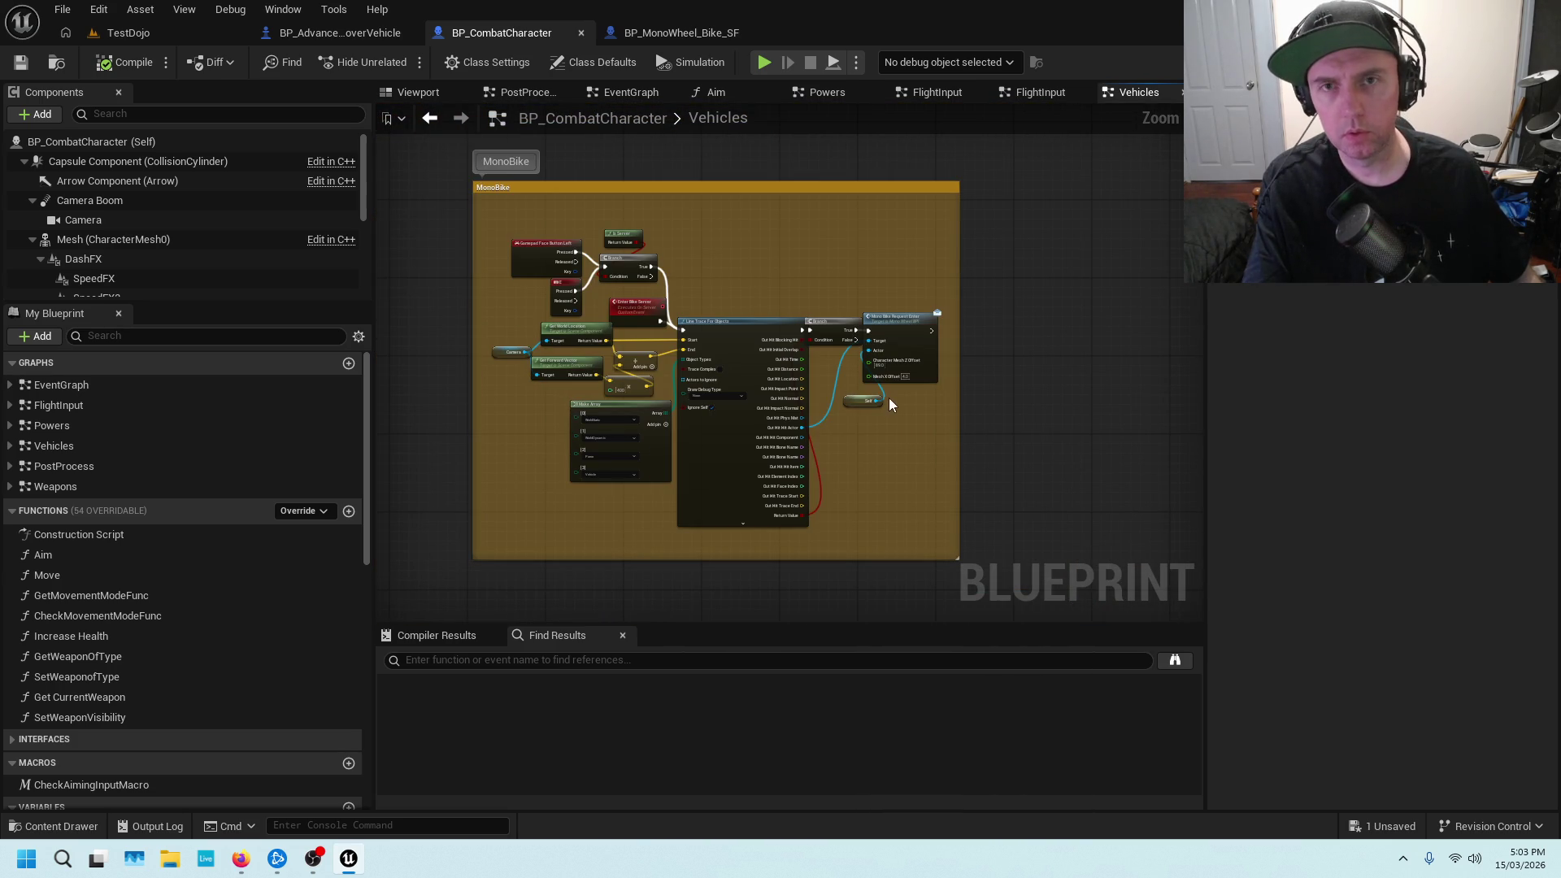
{"action": "left_click", "coordinate": [681, 34]}
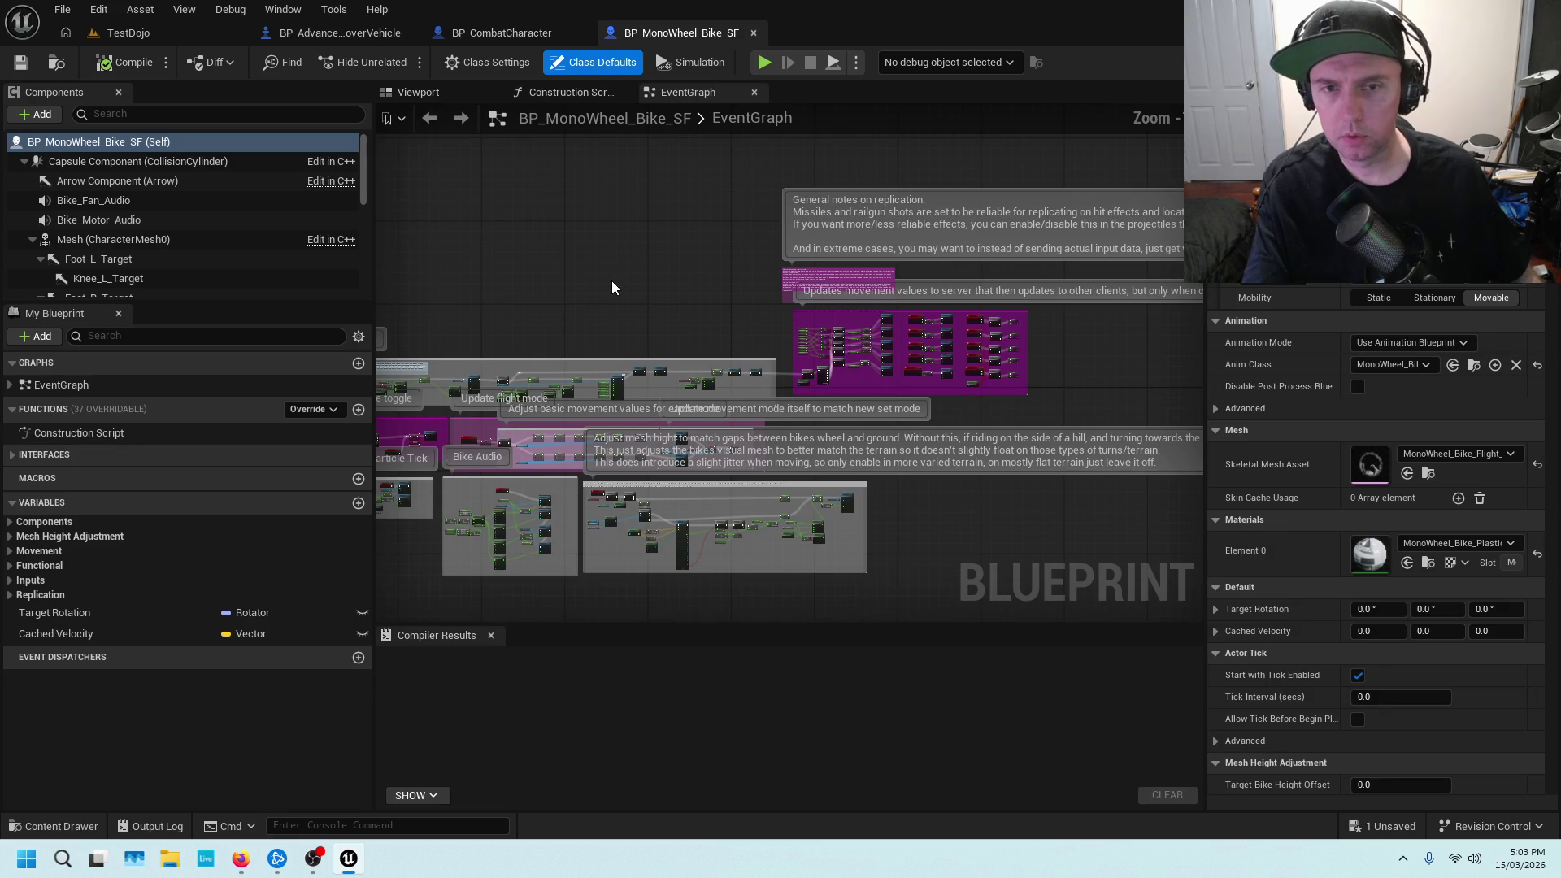
Pan and zoom across the bike's EventGraph to the Exit vehicle comment group
{"action": "scroll", "coordinate": [951, 236], "scroll_direction": "up", "scroll_amount": 2}
{"action": "left_click_drag", "start_coordinate": [784, 294], "coordinate": [1092, 249]}
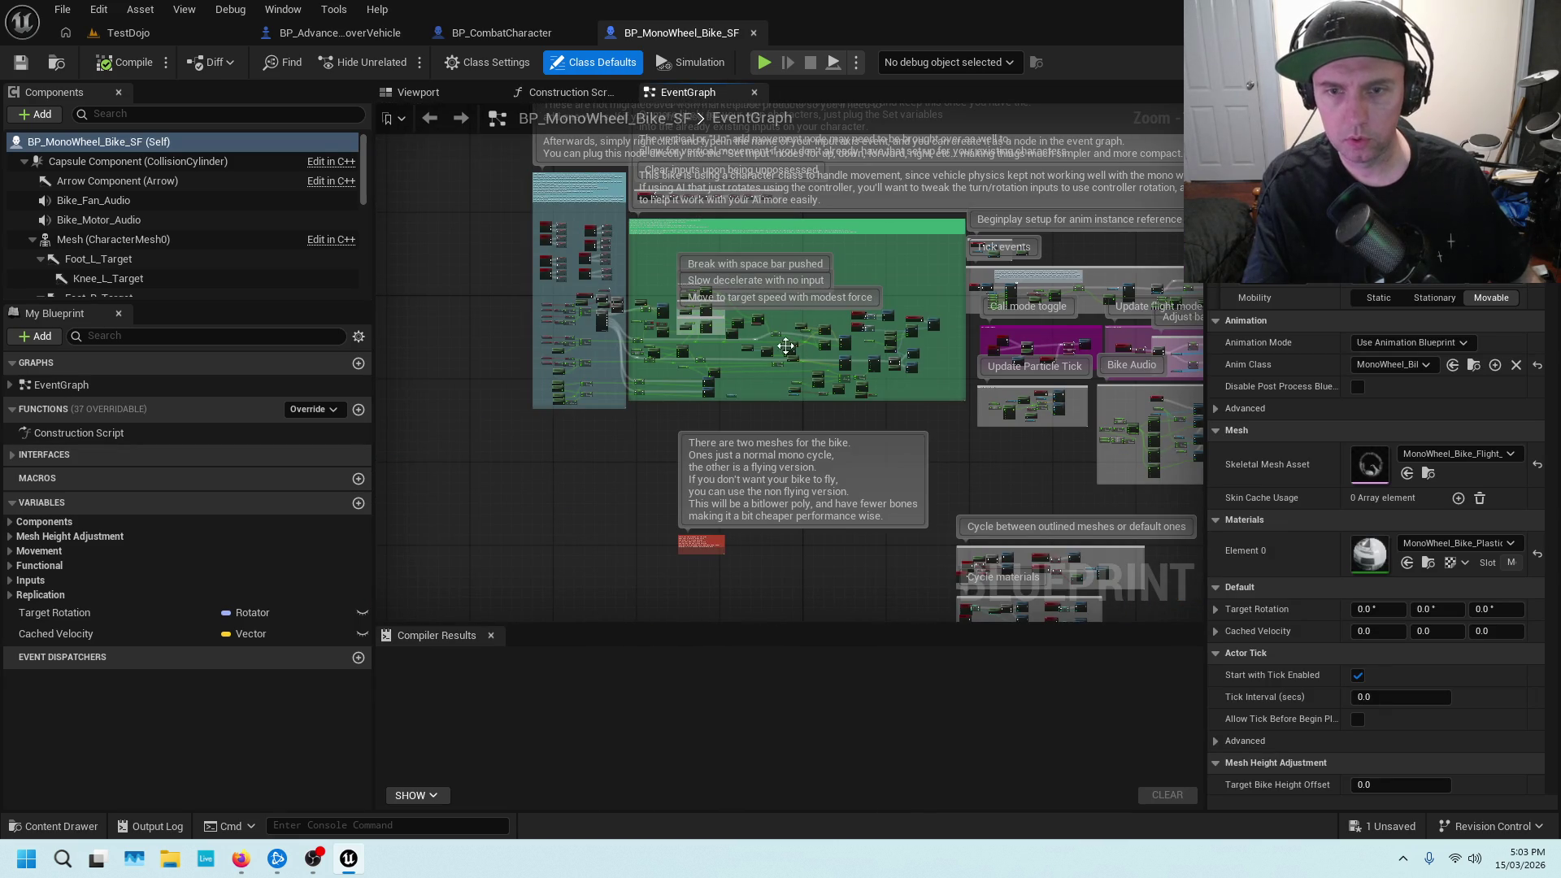
{"action": "mouse_move", "coordinate": [1002, 463]}
{"action": "left_mouse_down"}
{"action": "mouse_move", "coordinate": [935, 432]}
{"action": "mouse_move", "coordinate": [911, 445]}
{"action": "left_mouse_up"}
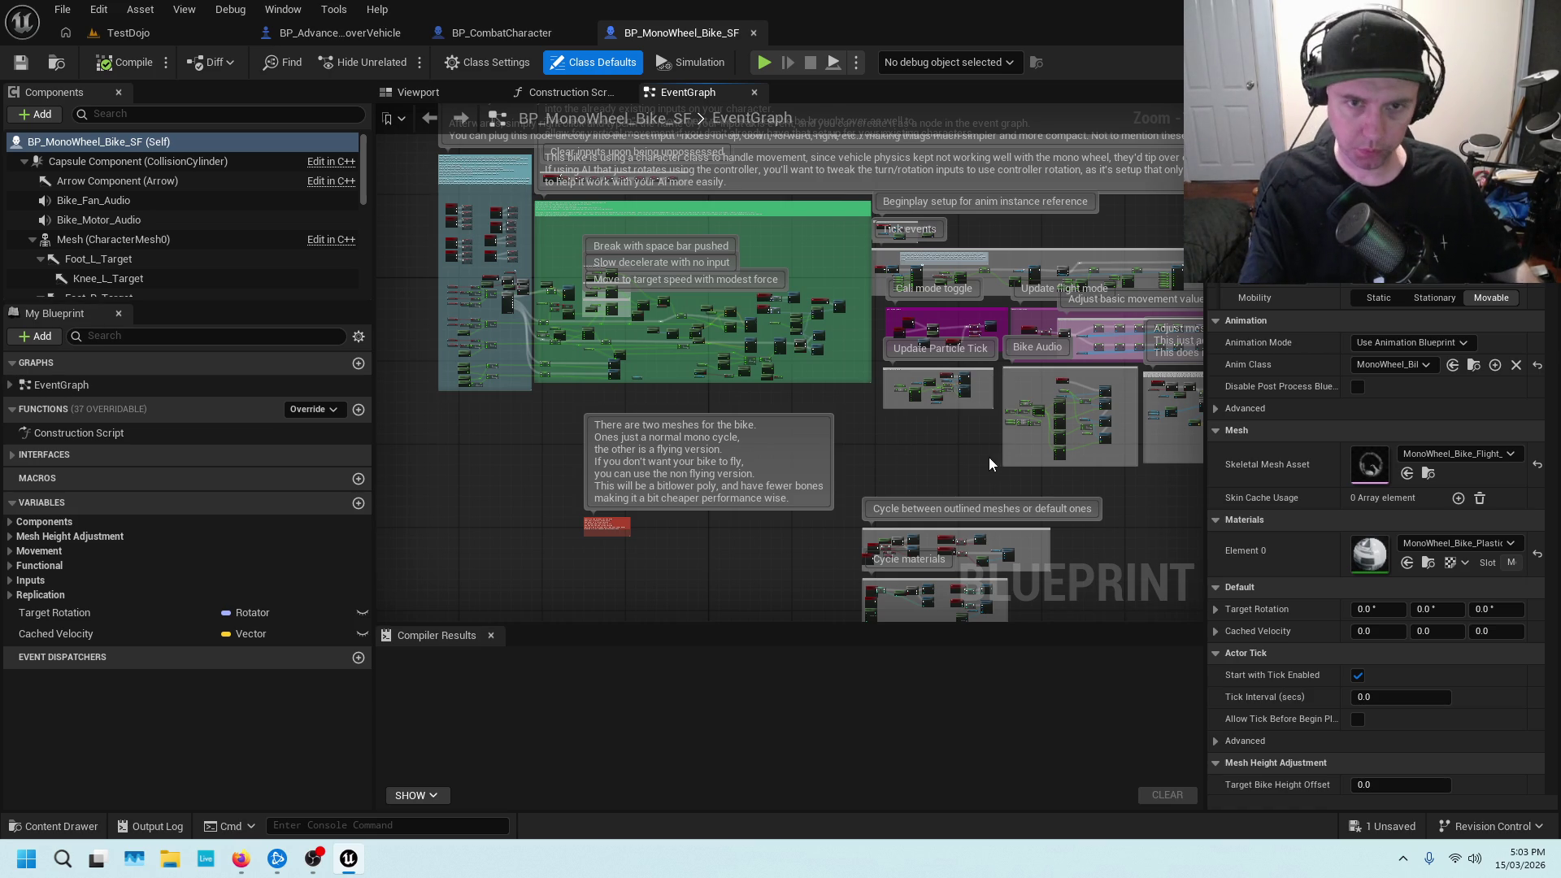
{"action": "left_click_drag", "start_coordinate": [939, 472], "coordinate": [785, 432]}
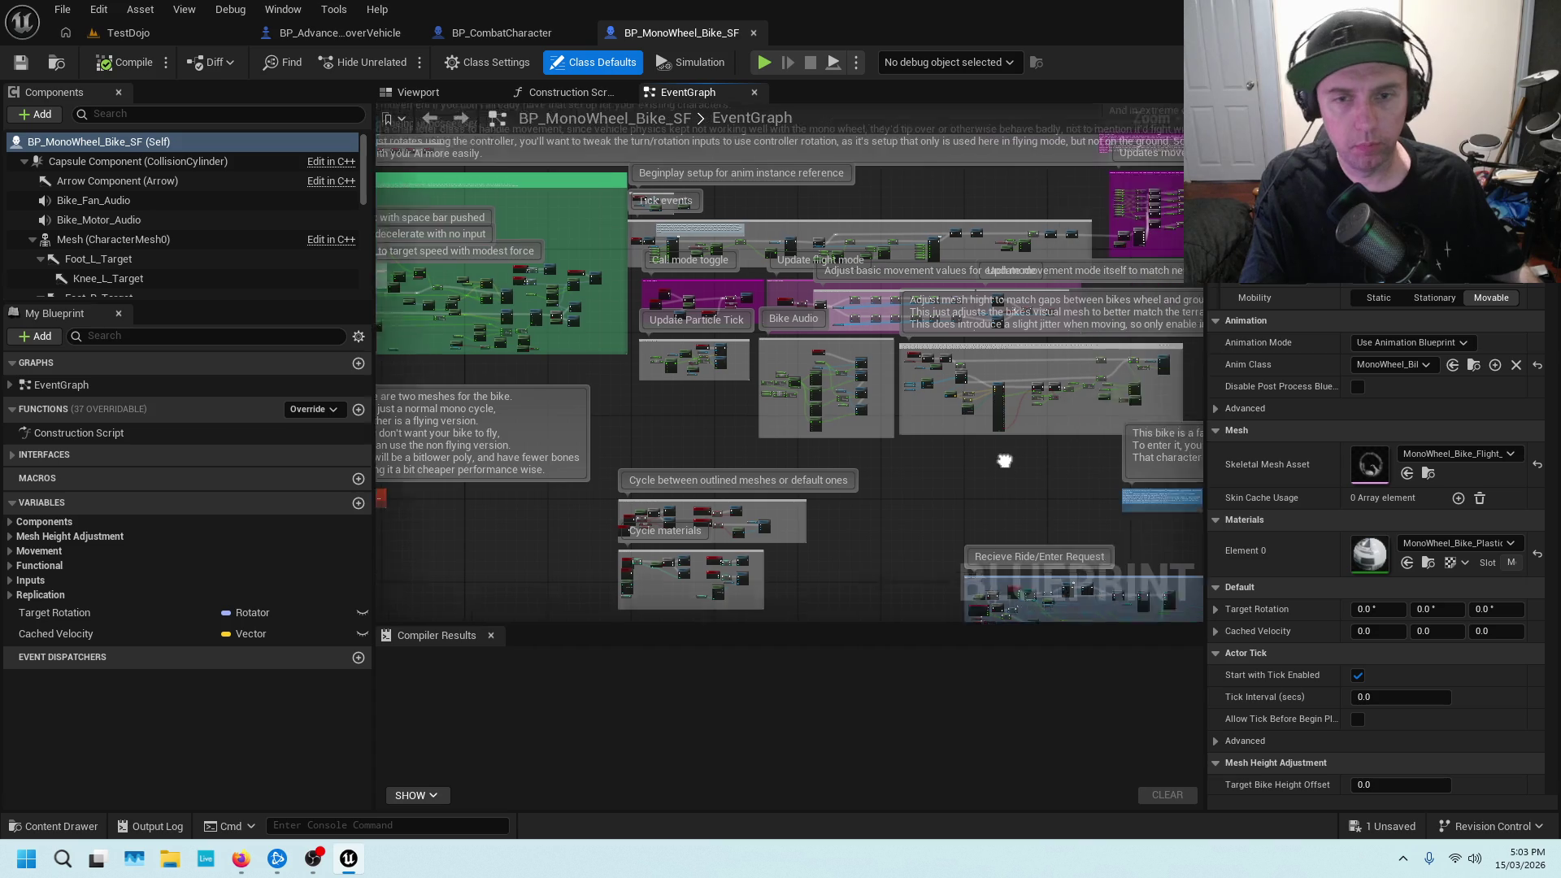
{"action": "left_click_drag", "start_coordinate": [1160, 393], "coordinate": [979, 411]}
{"action": "scroll", "coordinate": [954, 427], "scroll_direction": "up", "scroll_amount": 2}
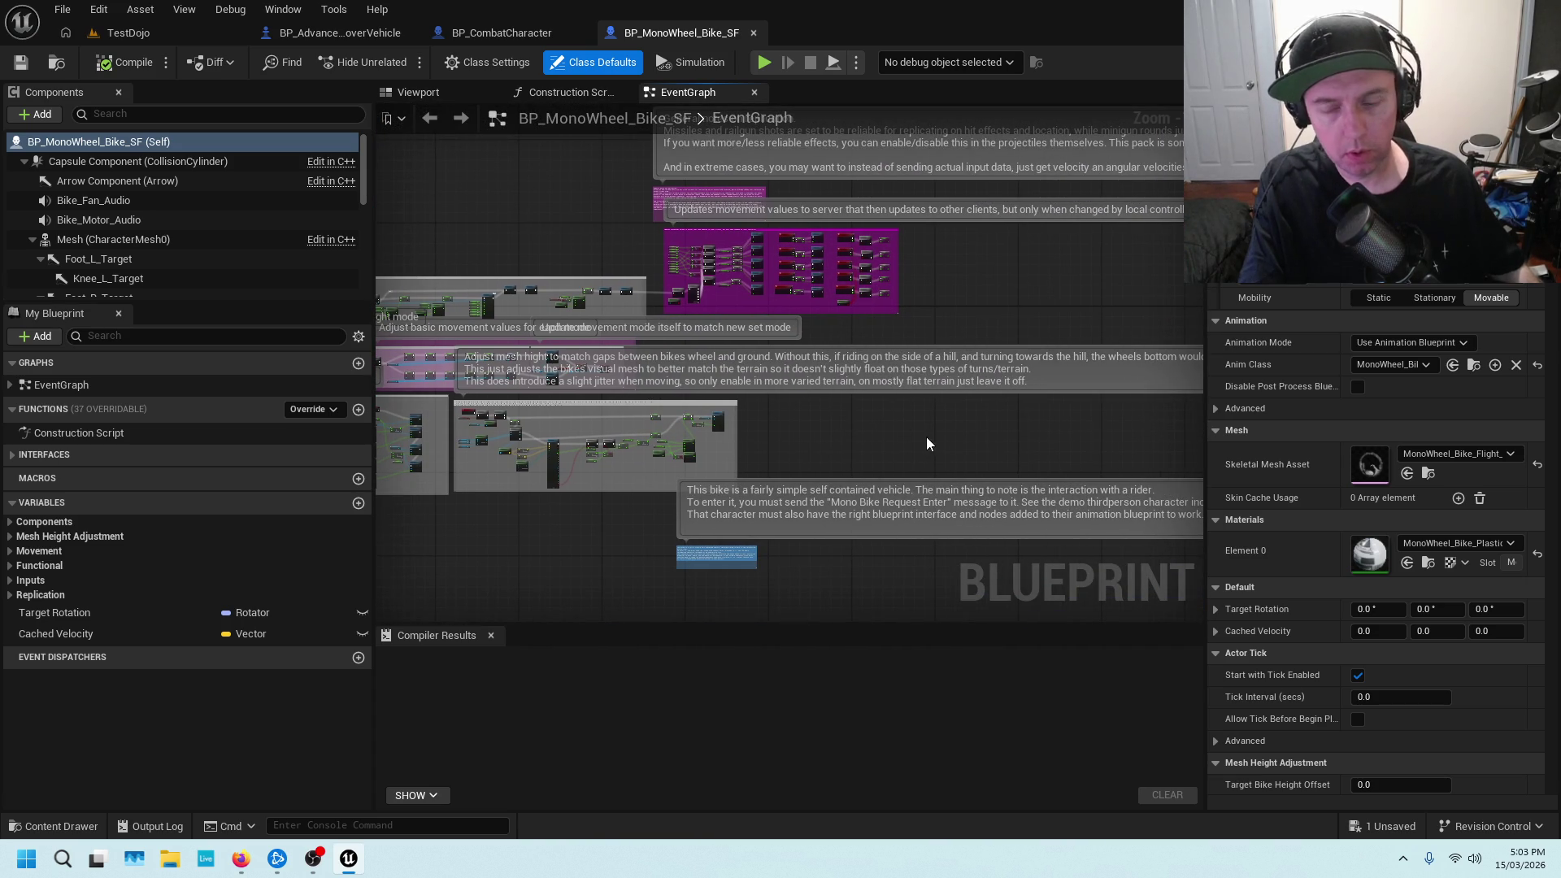
{"action": "mouse_move", "coordinate": [983, 452]}
{"action": "left_mouse_down"}
{"action": "mouse_move", "coordinate": [960, 423]}
{"action": "mouse_move", "coordinate": [817, 395]}
{"action": "left_mouse_up"}
{"action": "scroll", "coordinate": [816, 395], "scroll_direction": "up", "scroll_amount": 5}
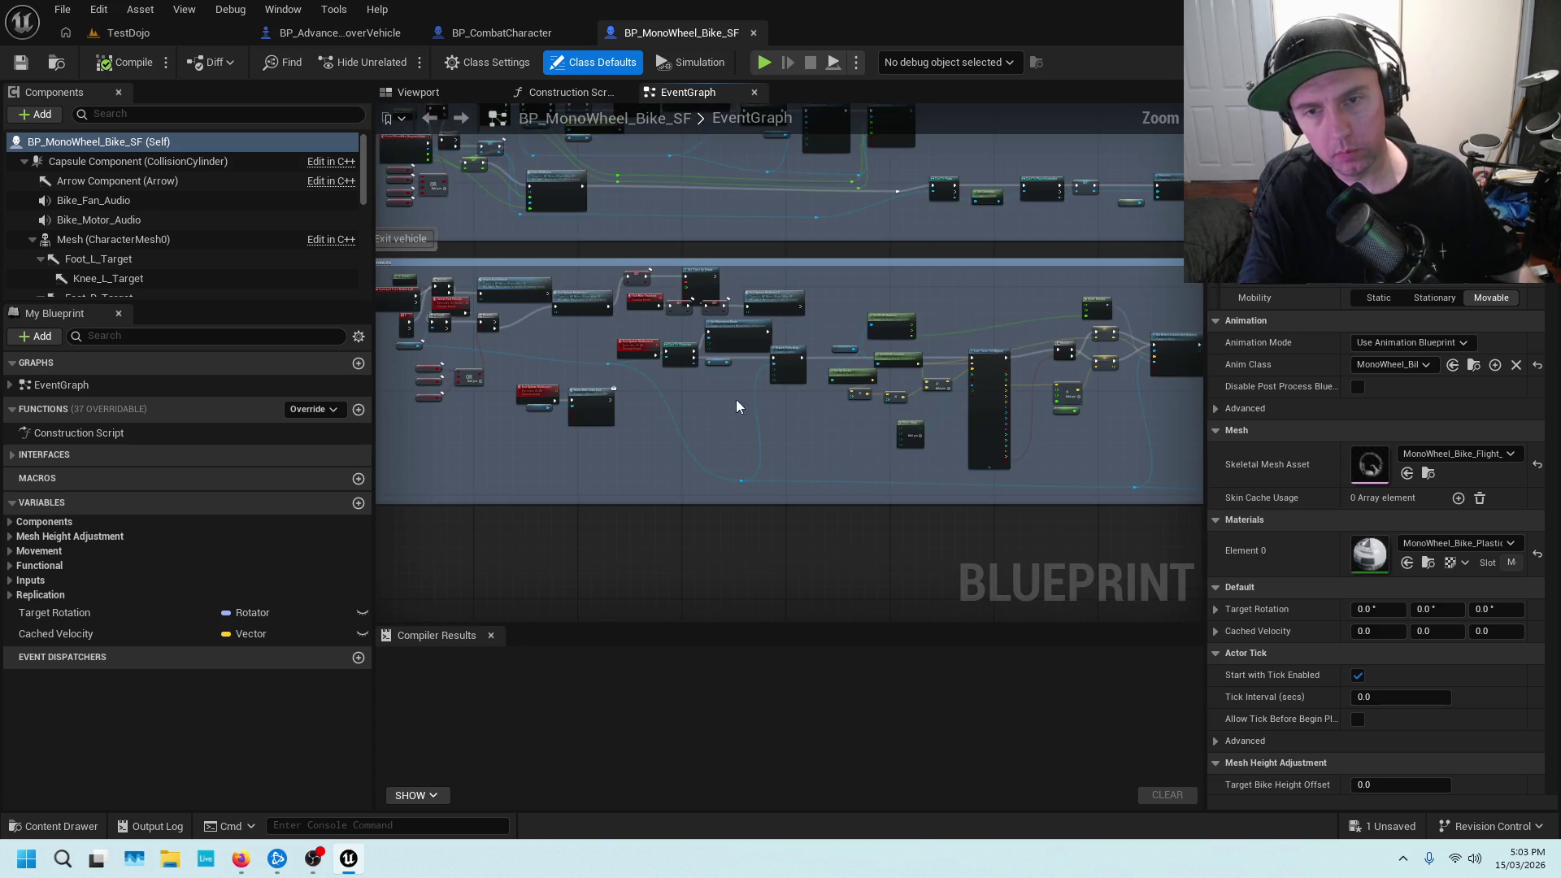
{"action": "left_click_drag", "start_coordinate": [836, 343], "coordinate": [892, 541]}
{"action": "left_click_drag", "start_coordinate": [695, 477], "coordinate": [742, 466]}
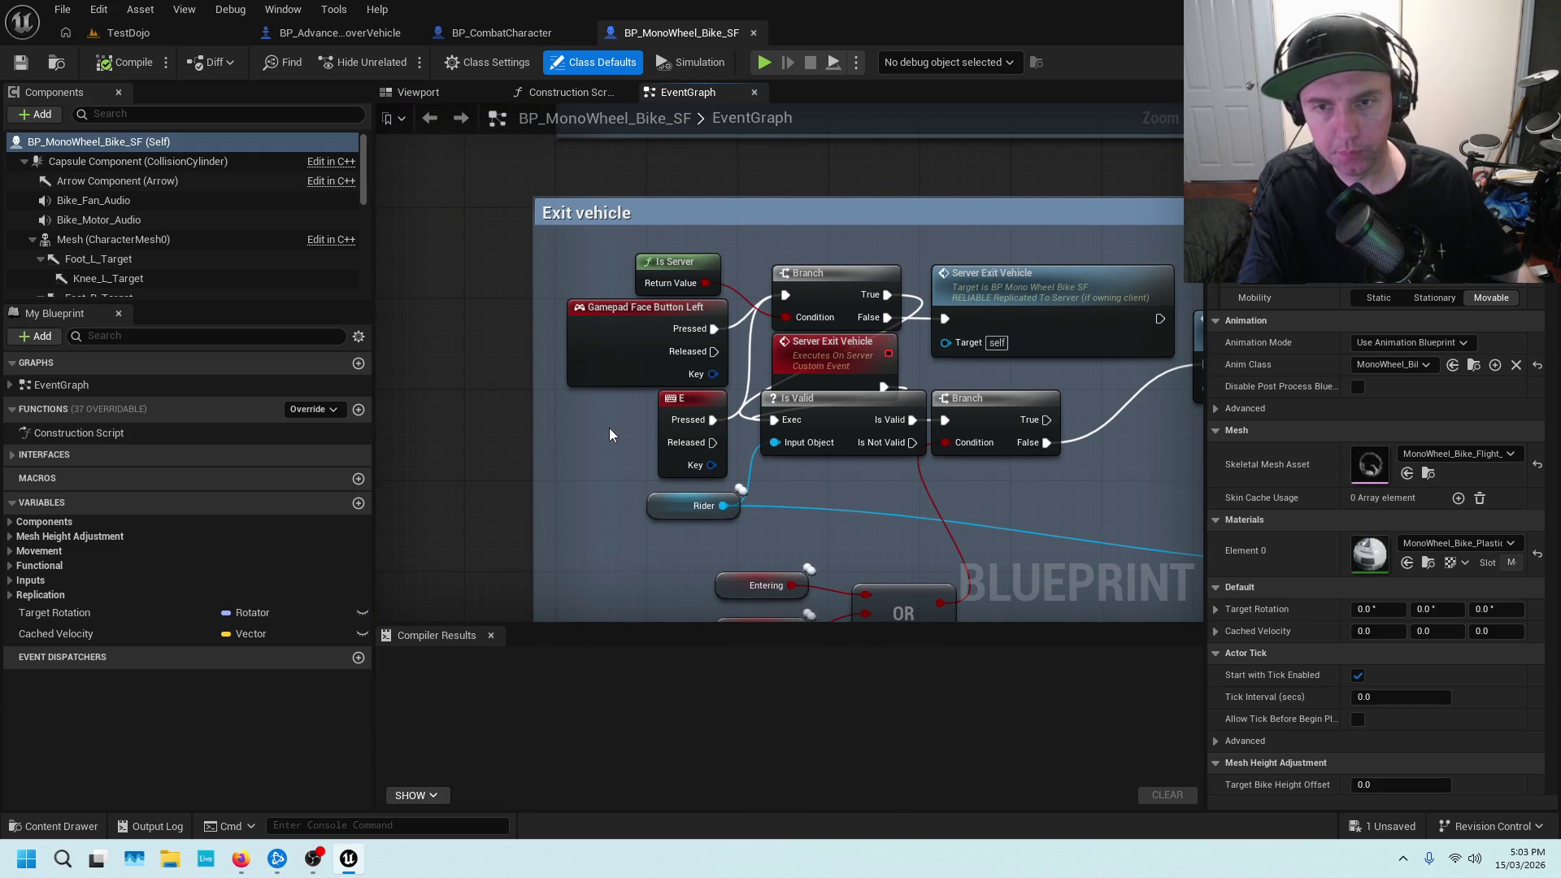
Follow the exit wires through the OR and multicast nodes to Detach From Actor and Line Trace For Objects
{"action": "scroll", "coordinate": [857, 490], "scroll_direction": "up", "scroll_amount": 1}
{"action": "left_click_drag", "start_coordinate": [857, 490], "coordinate": [781, 465]}
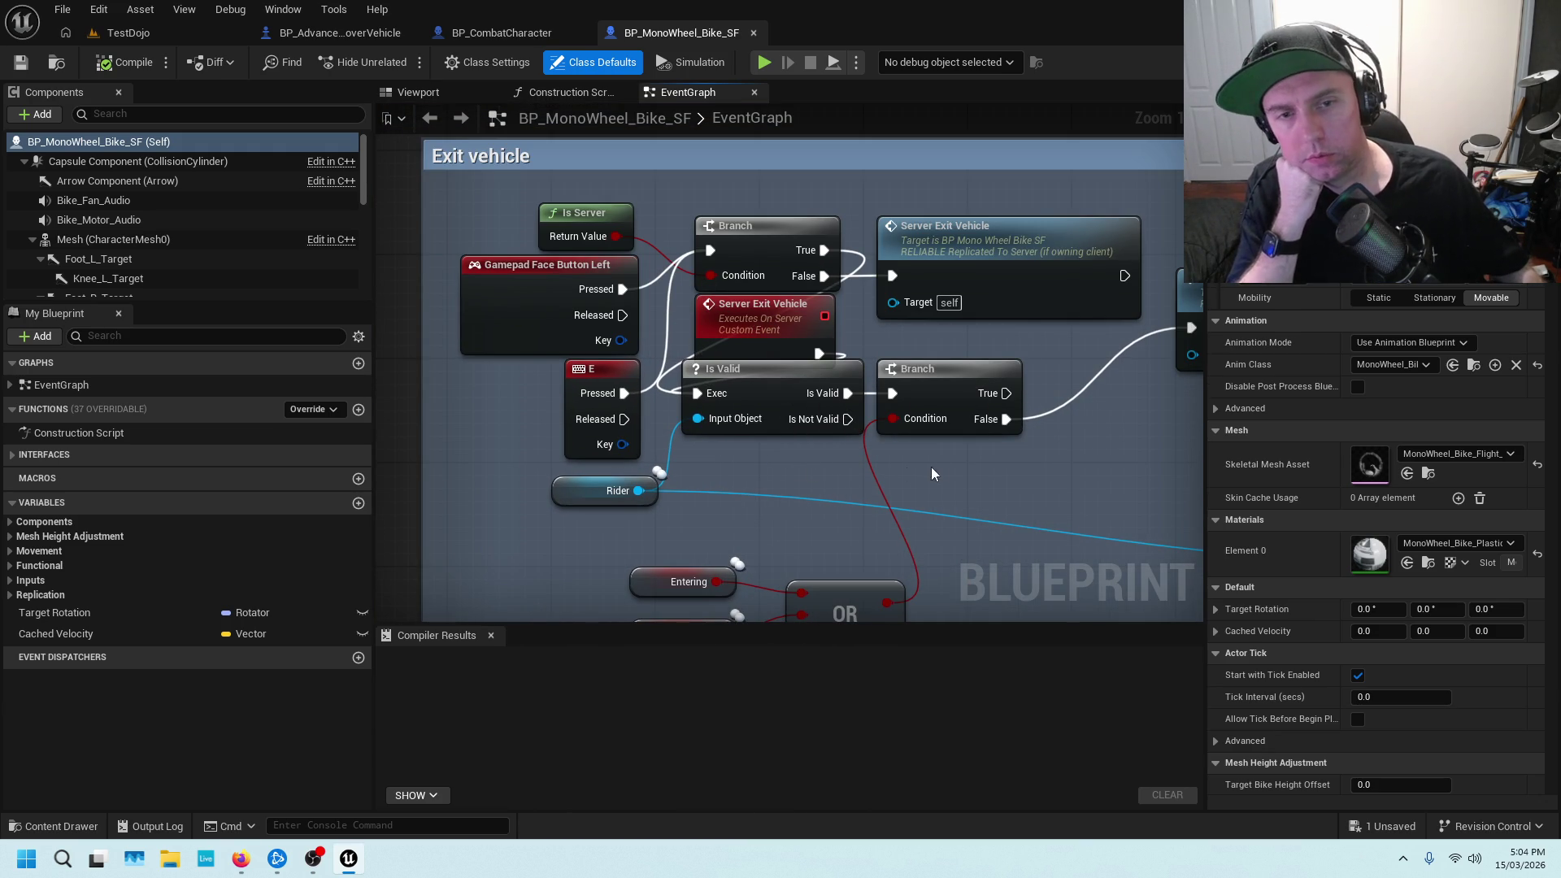
{"action": "left_click_drag", "start_coordinate": [1062, 482], "coordinate": [970, 304]}
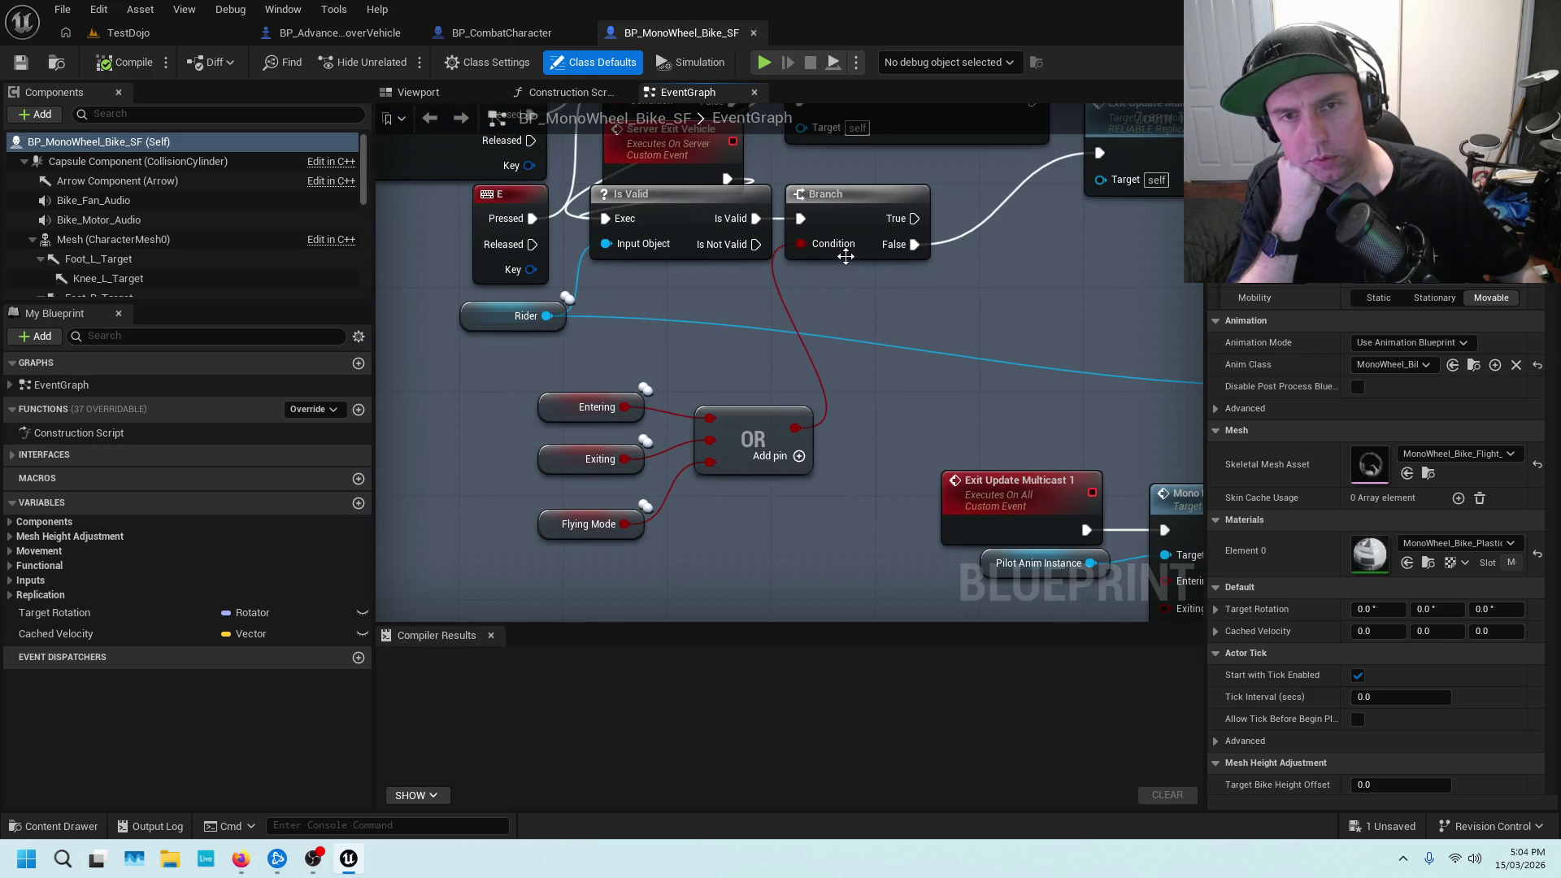
{"action": "mouse_move", "coordinate": [925, 320]}
{"action": "left_mouse_down"}
{"action": "mouse_move", "coordinate": [943, 360]}
{"action": "mouse_move", "coordinate": [997, 356]}
{"action": "mouse_move", "coordinate": [964, 226]}
{"action": "left_mouse_up"}
{"action": "left_click_drag", "start_coordinate": [1153, 238], "coordinate": [959, 221]}
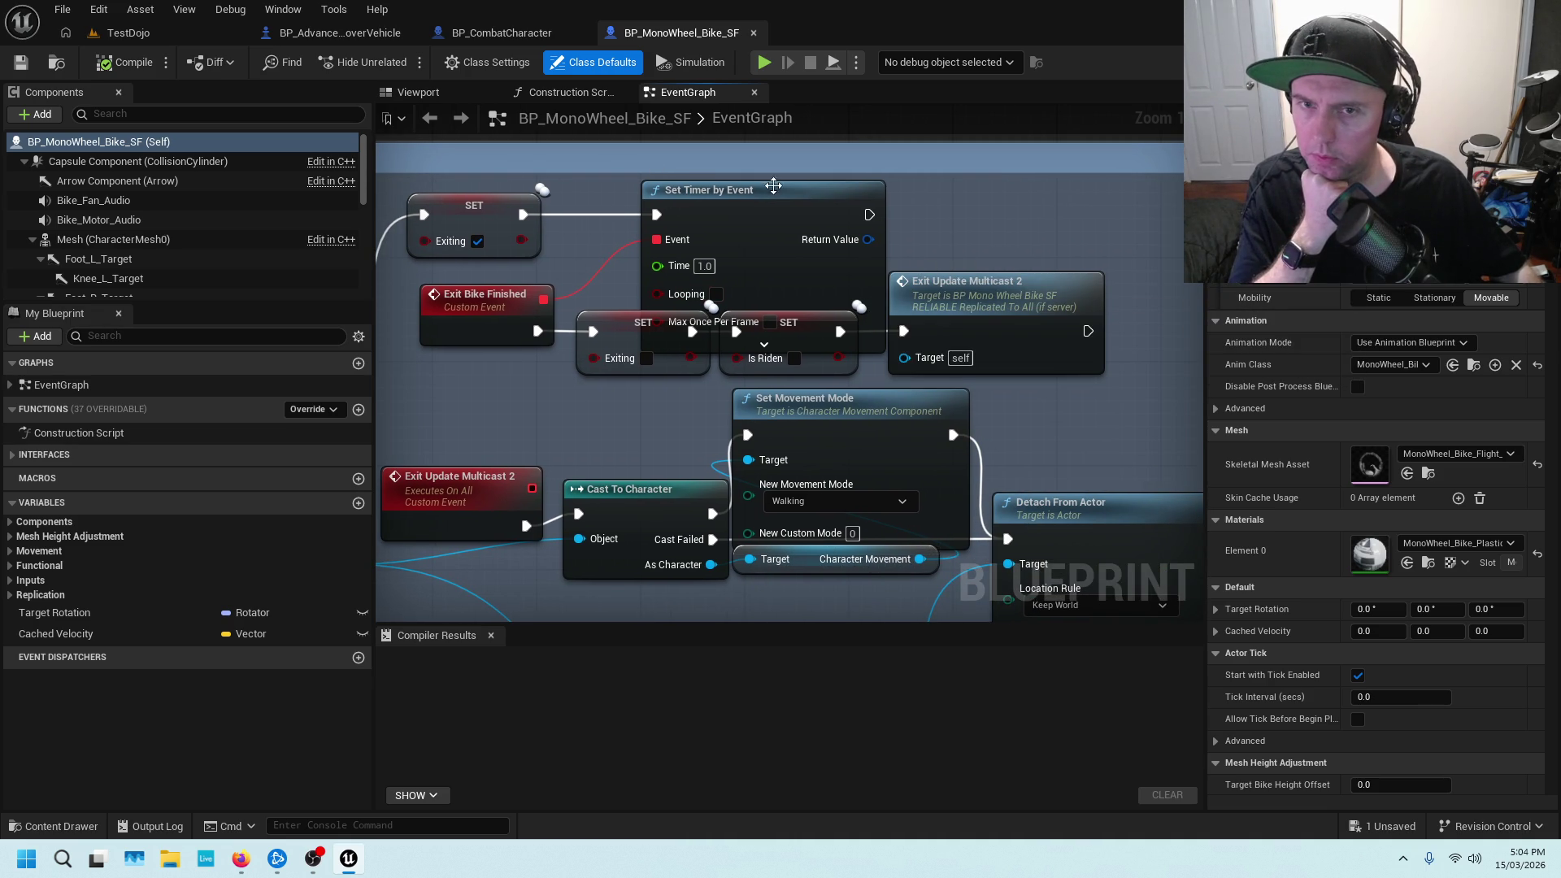
{"action": "left_click_drag", "start_coordinate": [983, 251], "coordinate": [874, 402]}
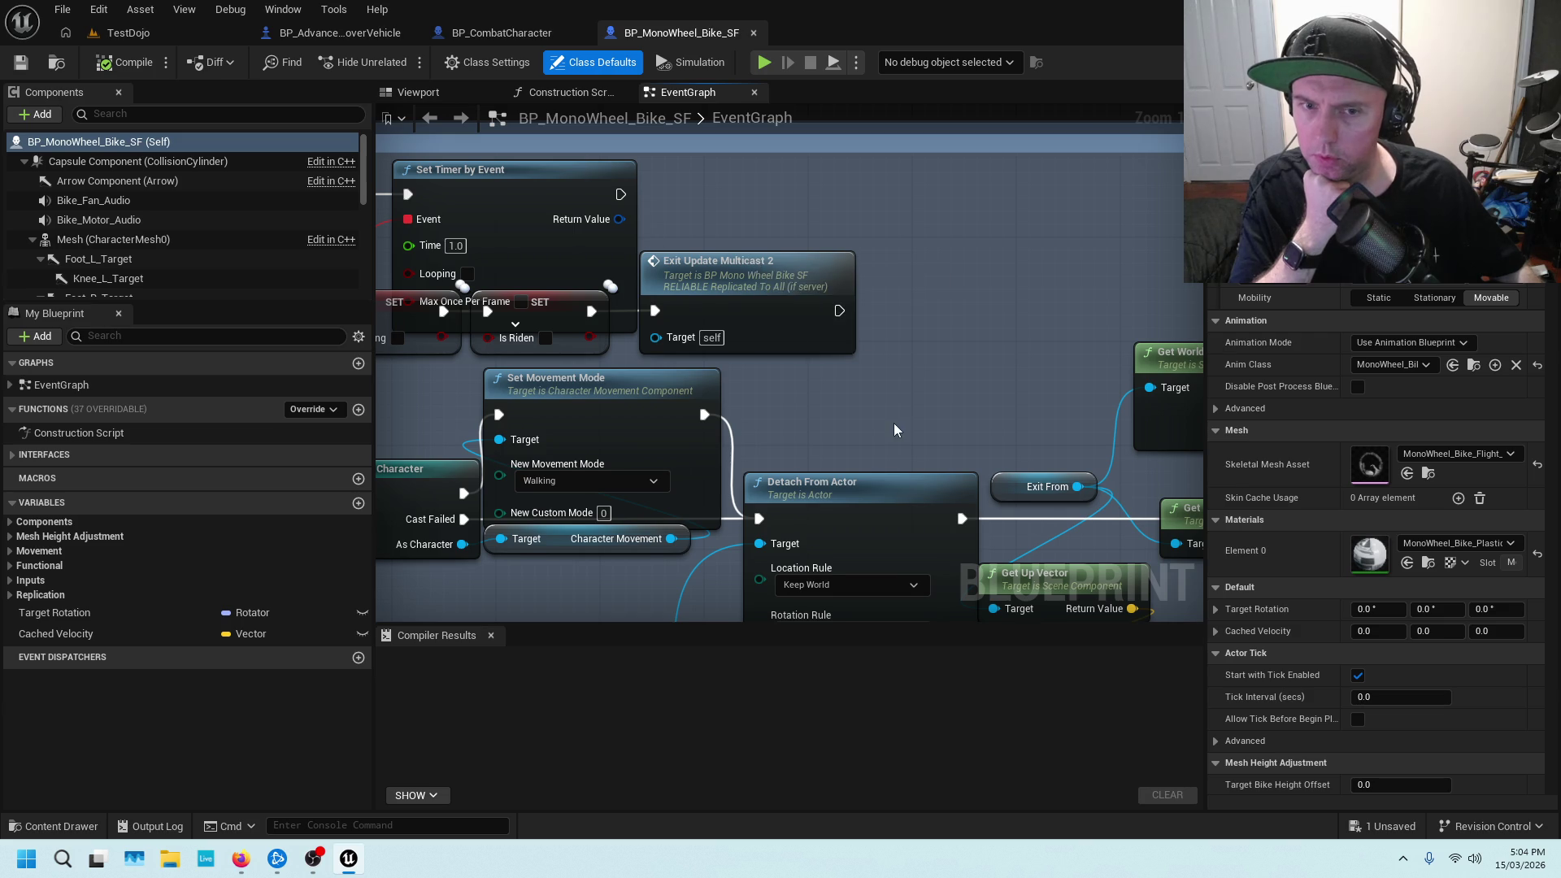
{"action": "scroll", "coordinate": [886, 248], "scroll_direction": "down", "scroll_amount": 3}
{"action": "scroll", "coordinate": [876, 270], "scroll_direction": "down", "scroll_amount": 1}
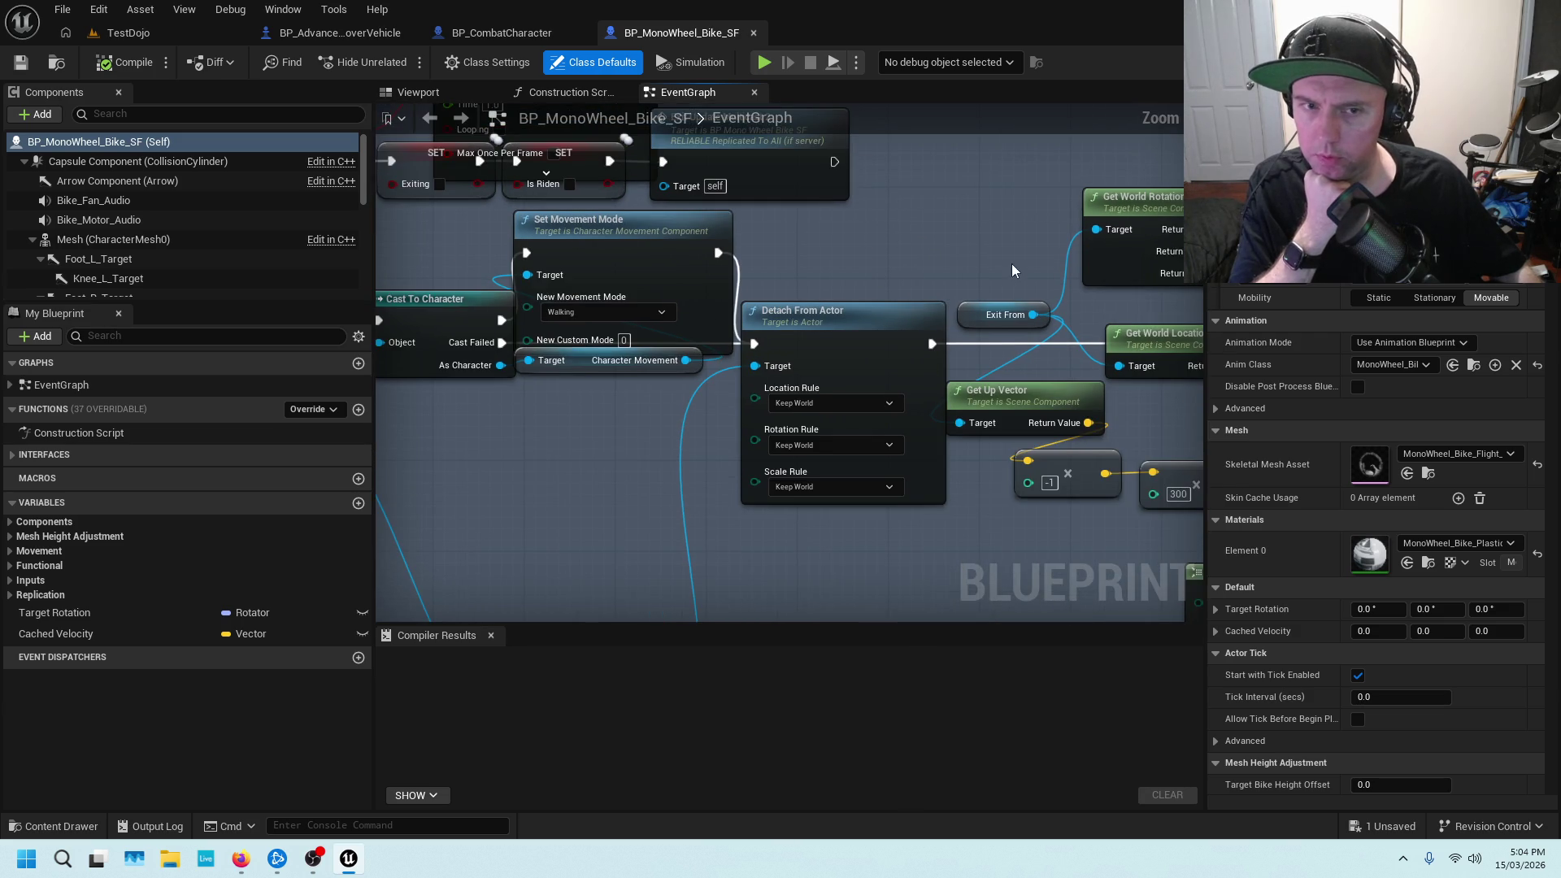
{"action": "left_click_drag", "start_coordinate": [1011, 263], "coordinate": [709, 197]}
{"action": "mouse_move", "coordinate": [997, 254]}
{"action": "left_mouse_down"}
{"action": "mouse_move", "coordinate": [803, 295]}
{"action": "mouse_move", "coordinate": [895, 324]}
{"action": "left_mouse_up"}
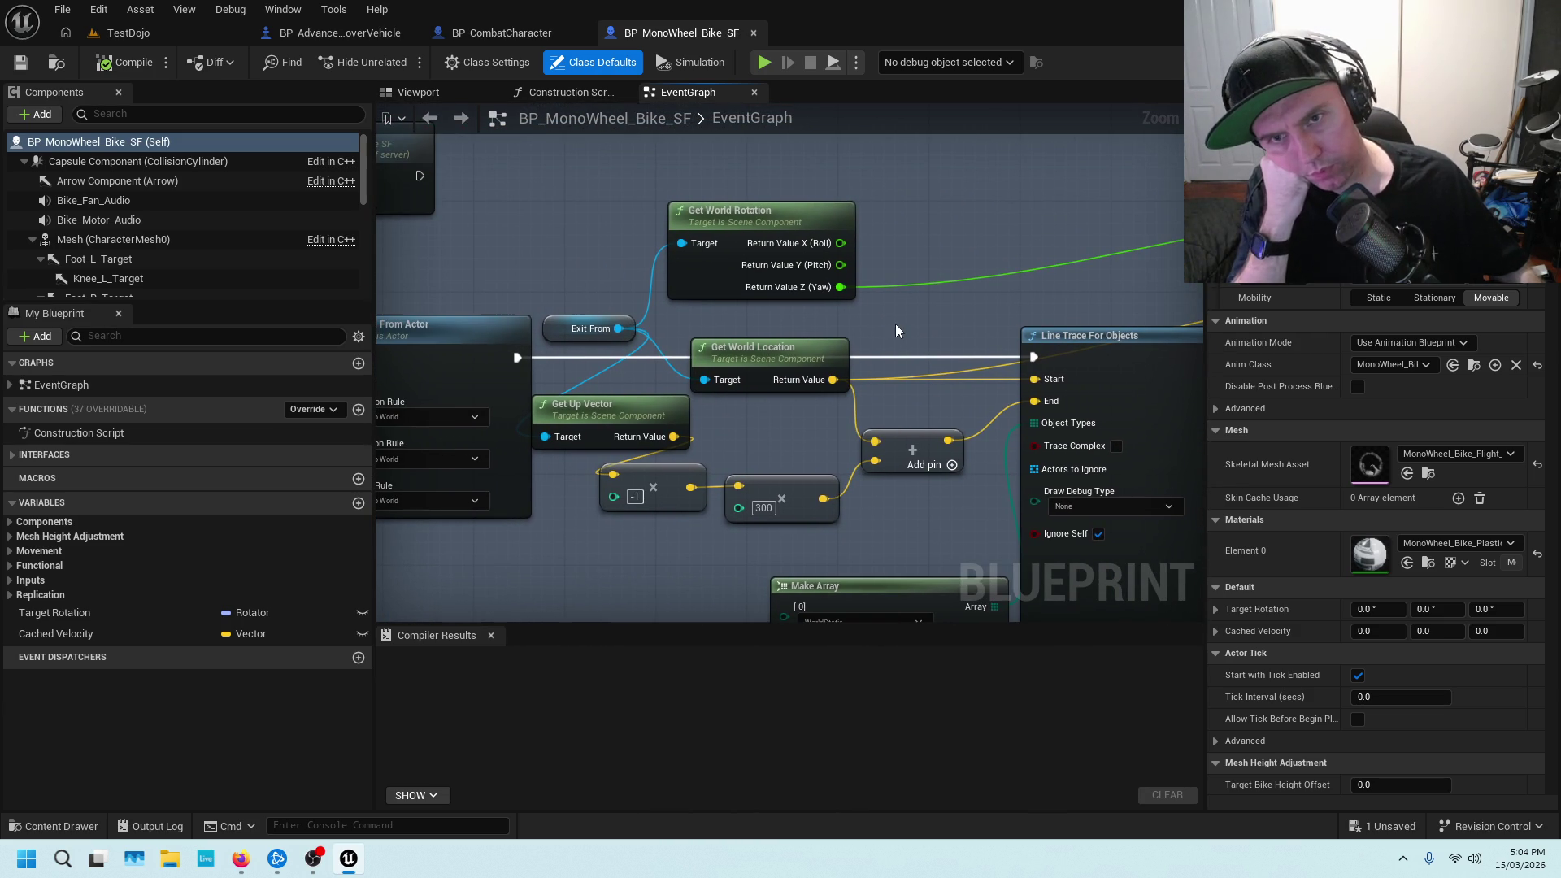
Select the Exit From node and search My Blueprint members for 'exit from'
{"action": "left_click", "coordinate": [588, 319]}
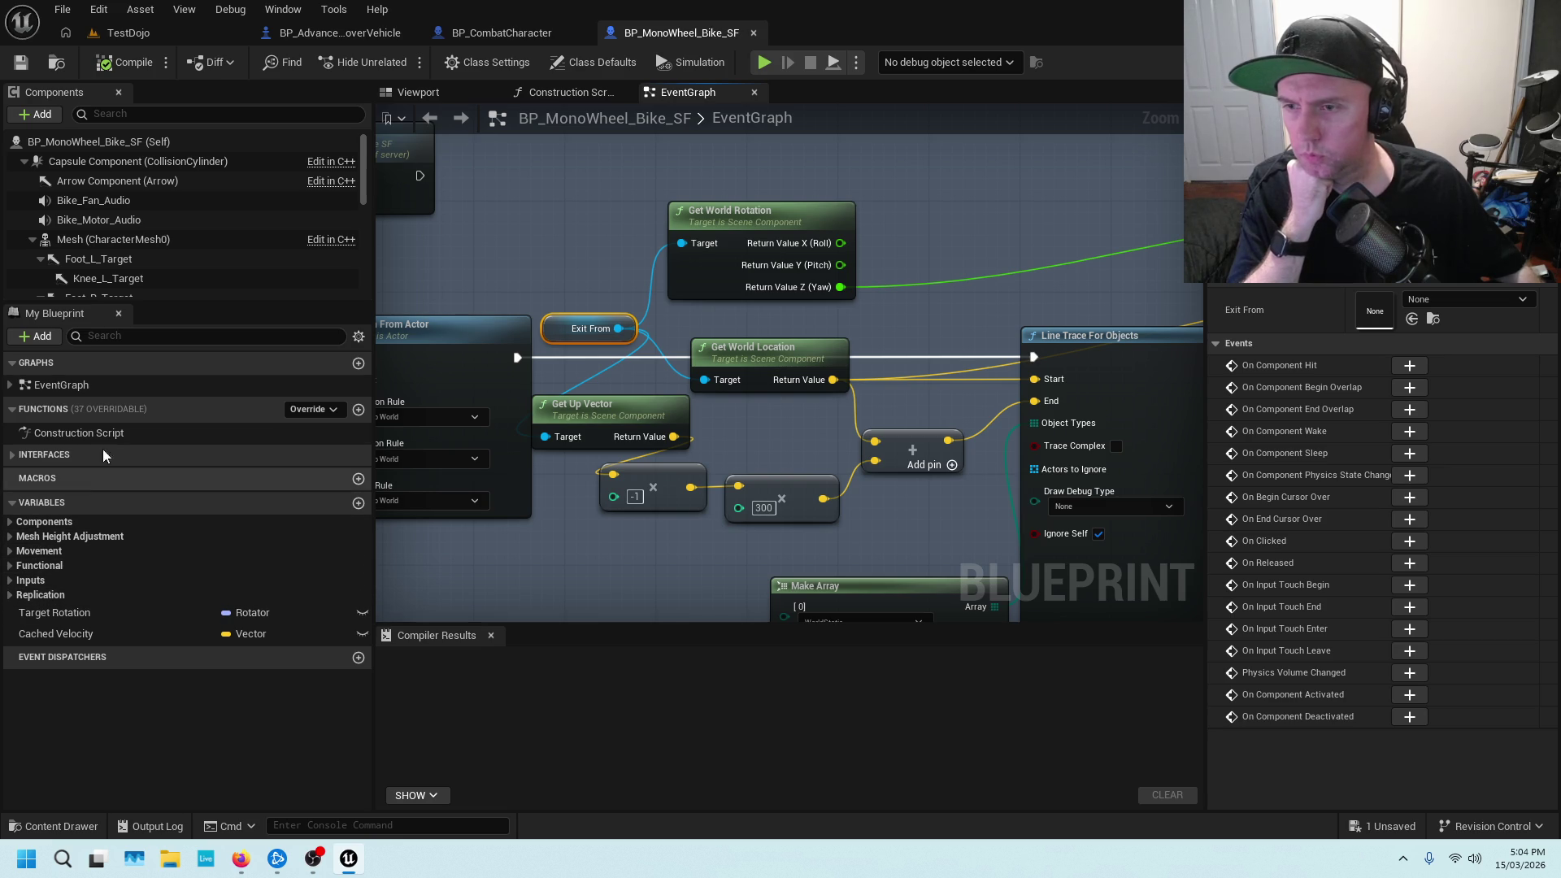
{"action": "left_click", "coordinate": [138, 338]}
{"action": "type", "text": "e"}
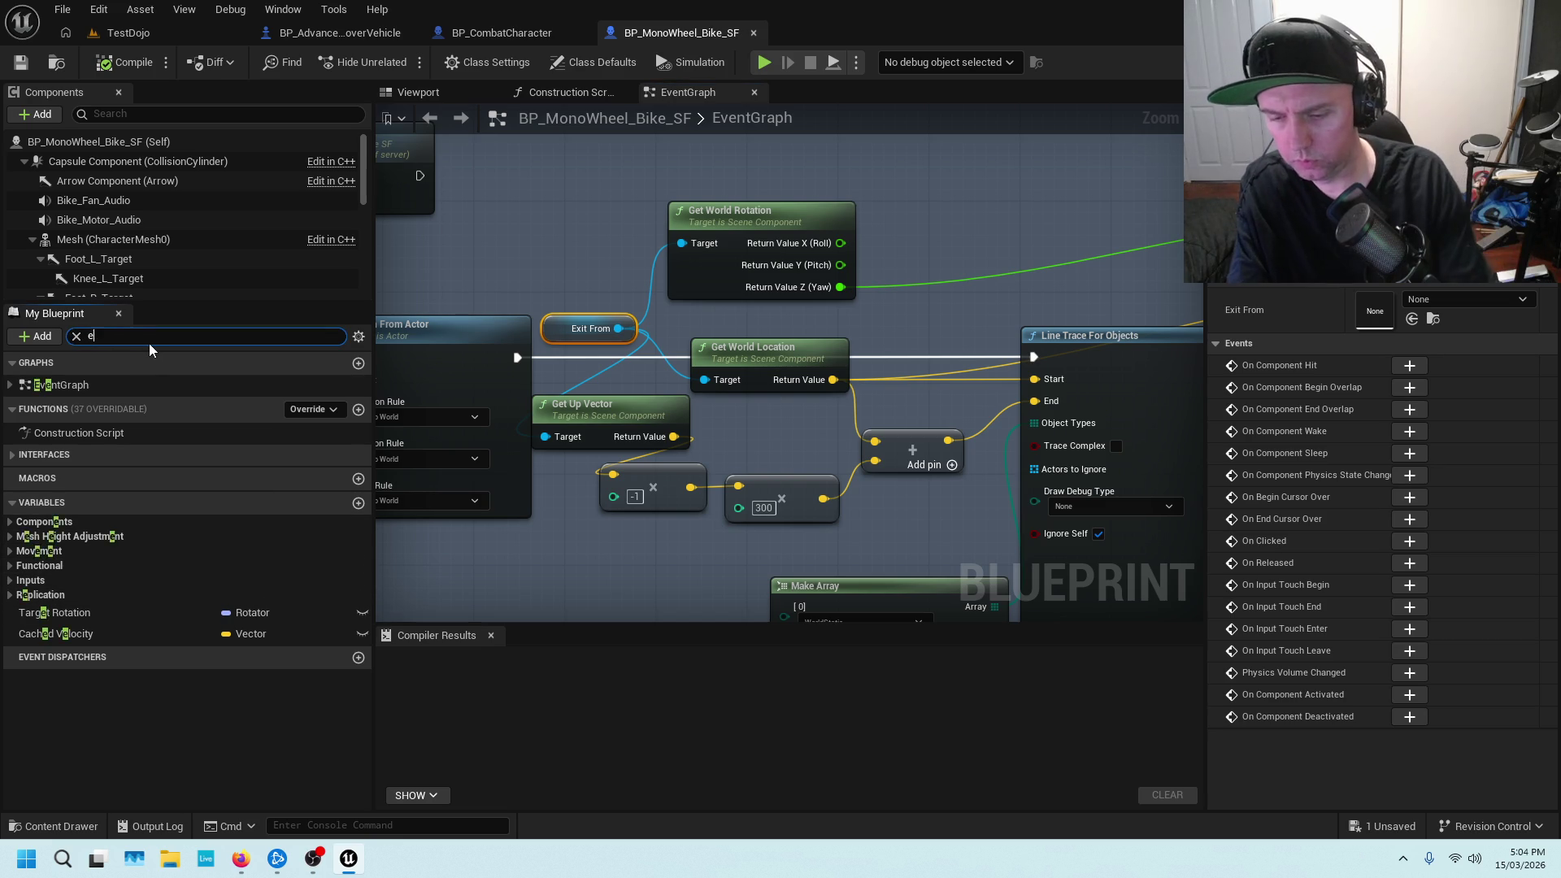
{"action": "type", "text": "xit from"}
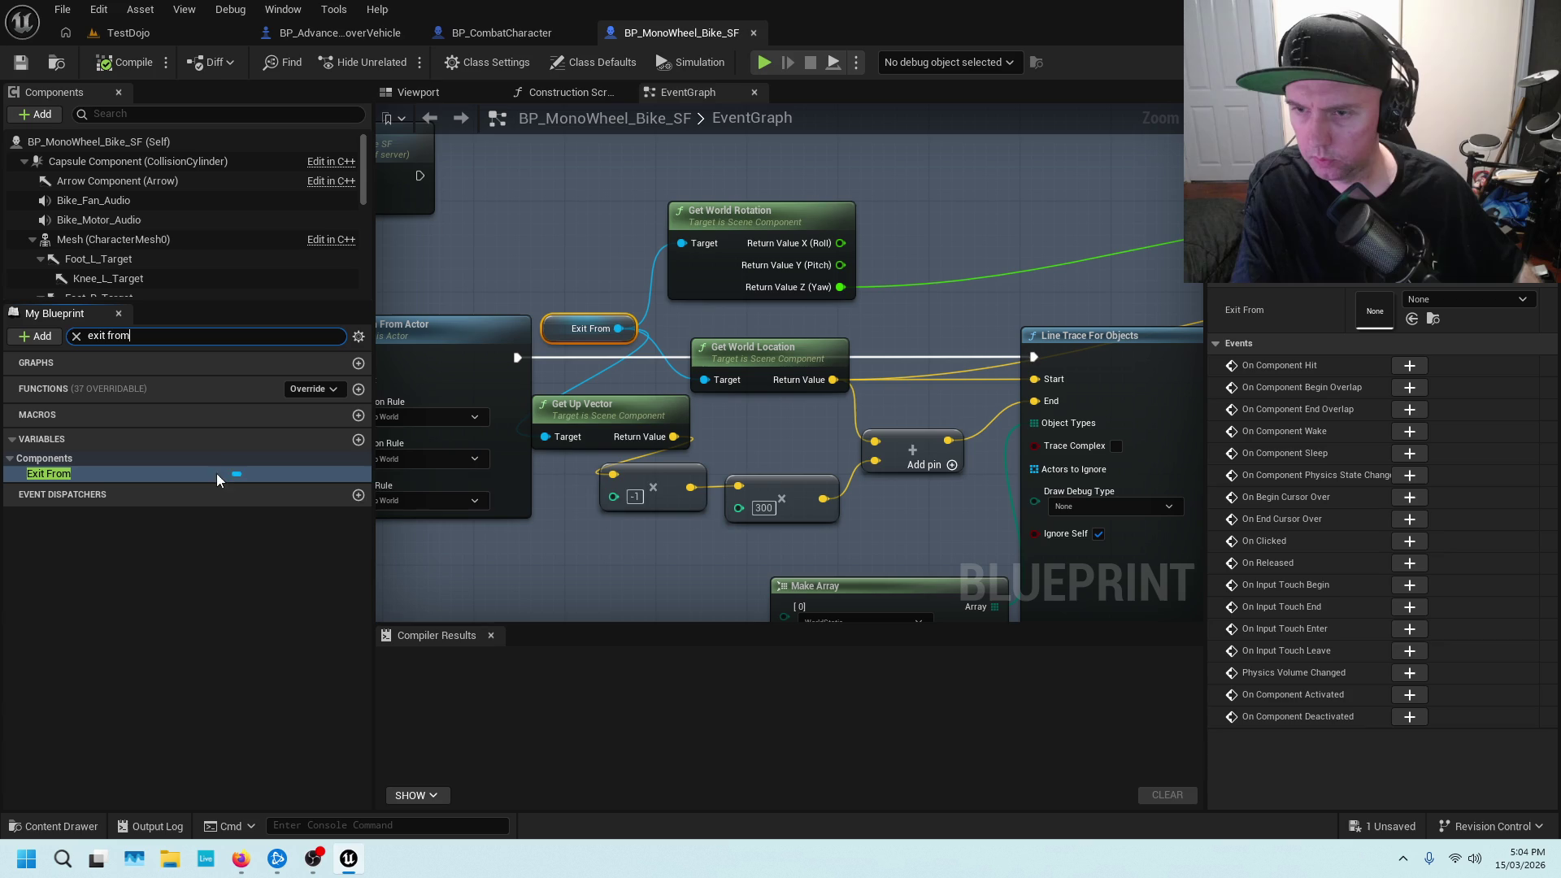
{"action": "left_click", "coordinate": [100, 472]}
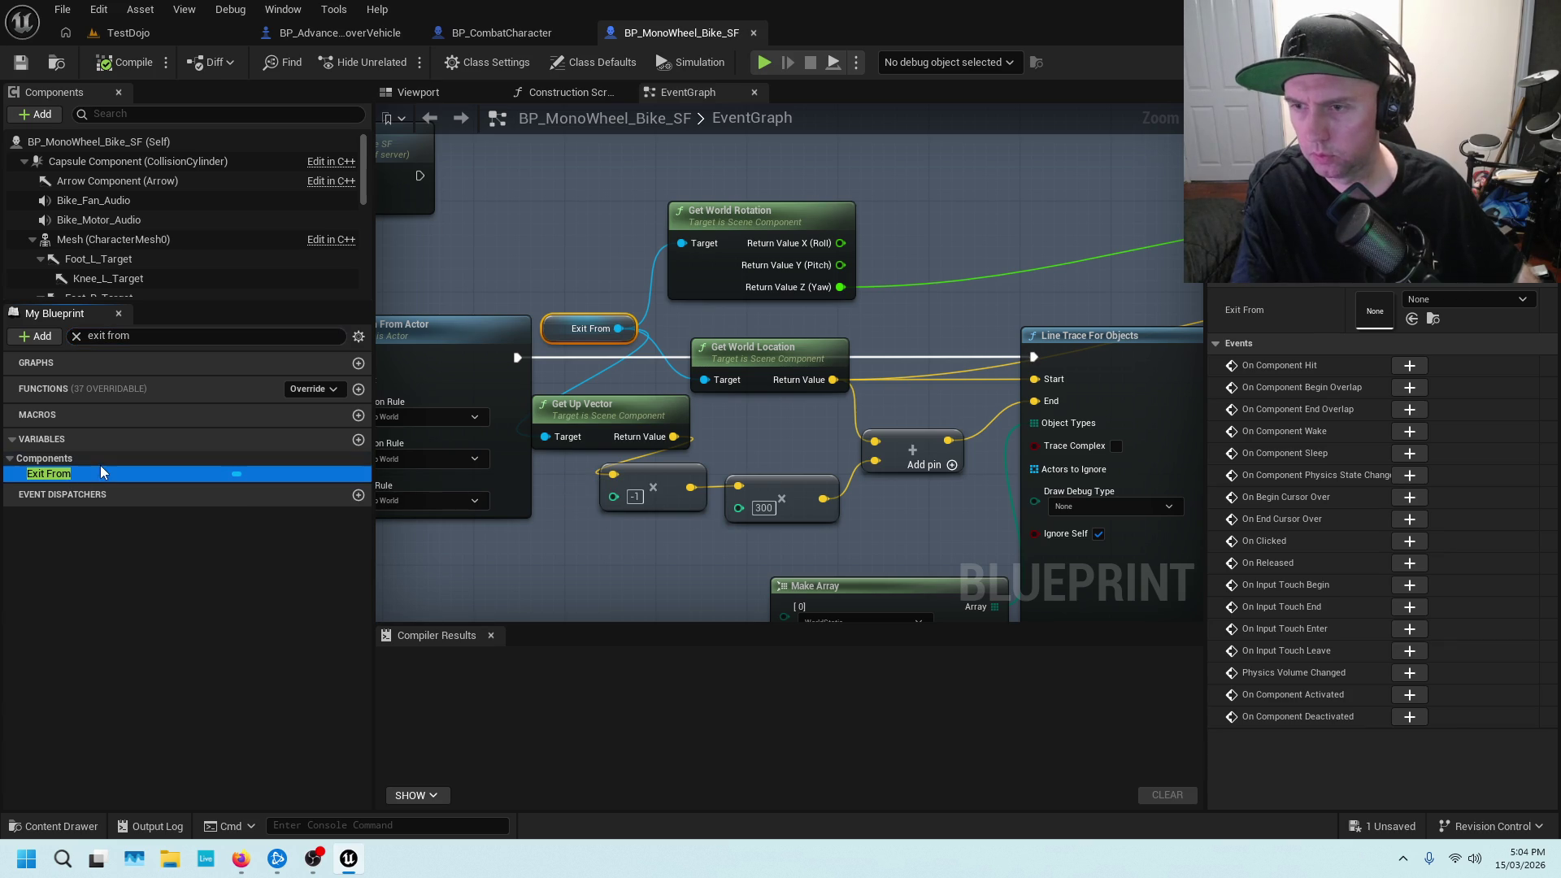
Re-search members for 'exit', select the Exit From variable, and filter Components by 'arr'
{"action": "left_click", "coordinate": [105, 335]}
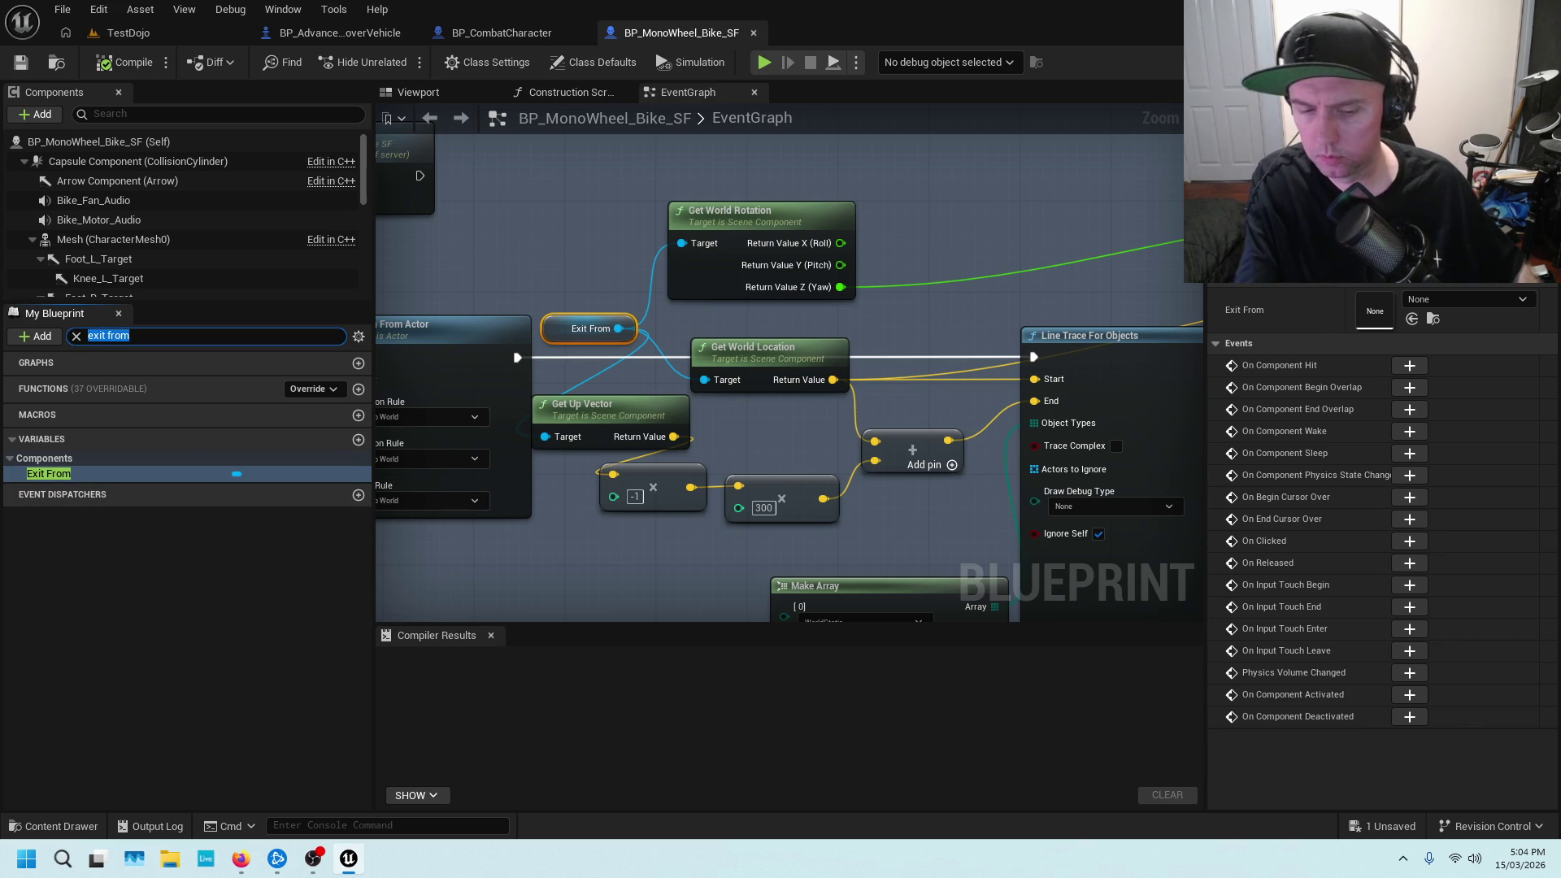
{"action": "key", "text": "BackSpace"}
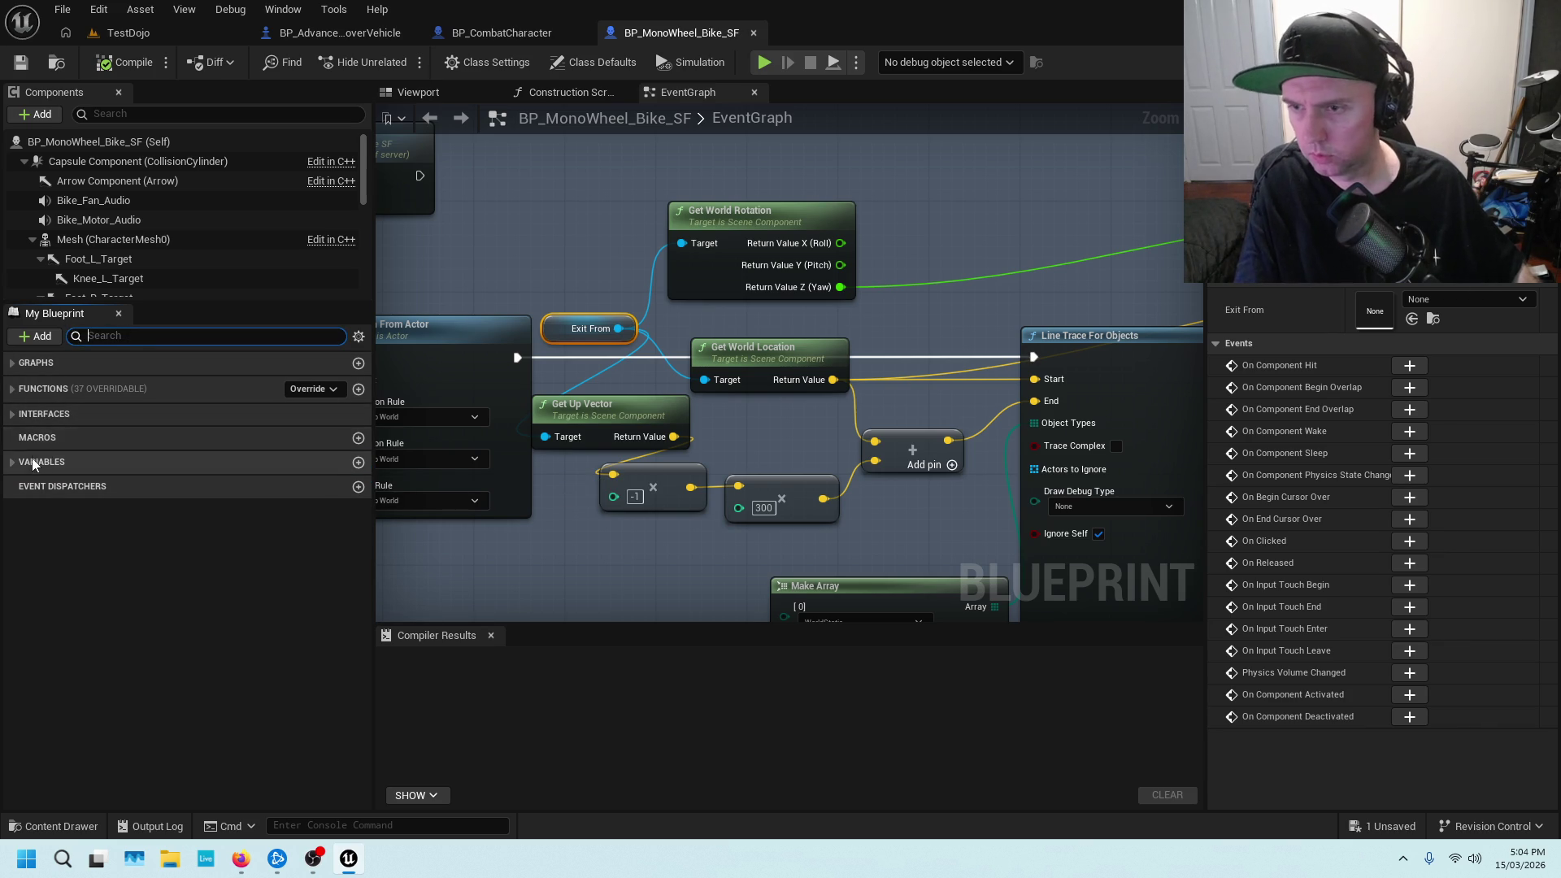
{"action": "type", "text": "exit"}
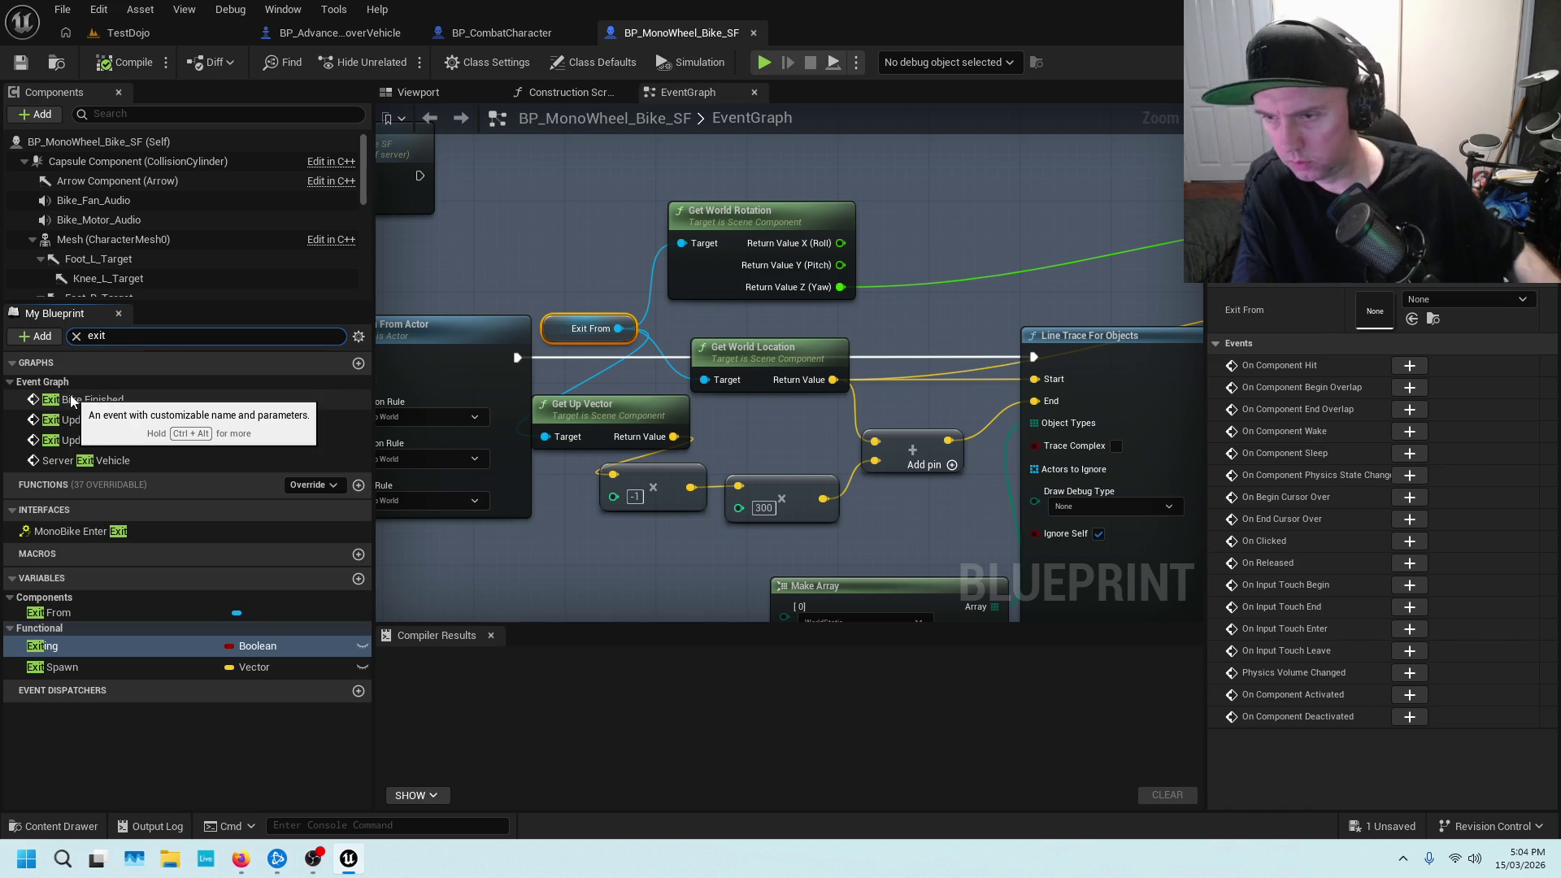
{"action": "left_click", "coordinate": [230, 616]}
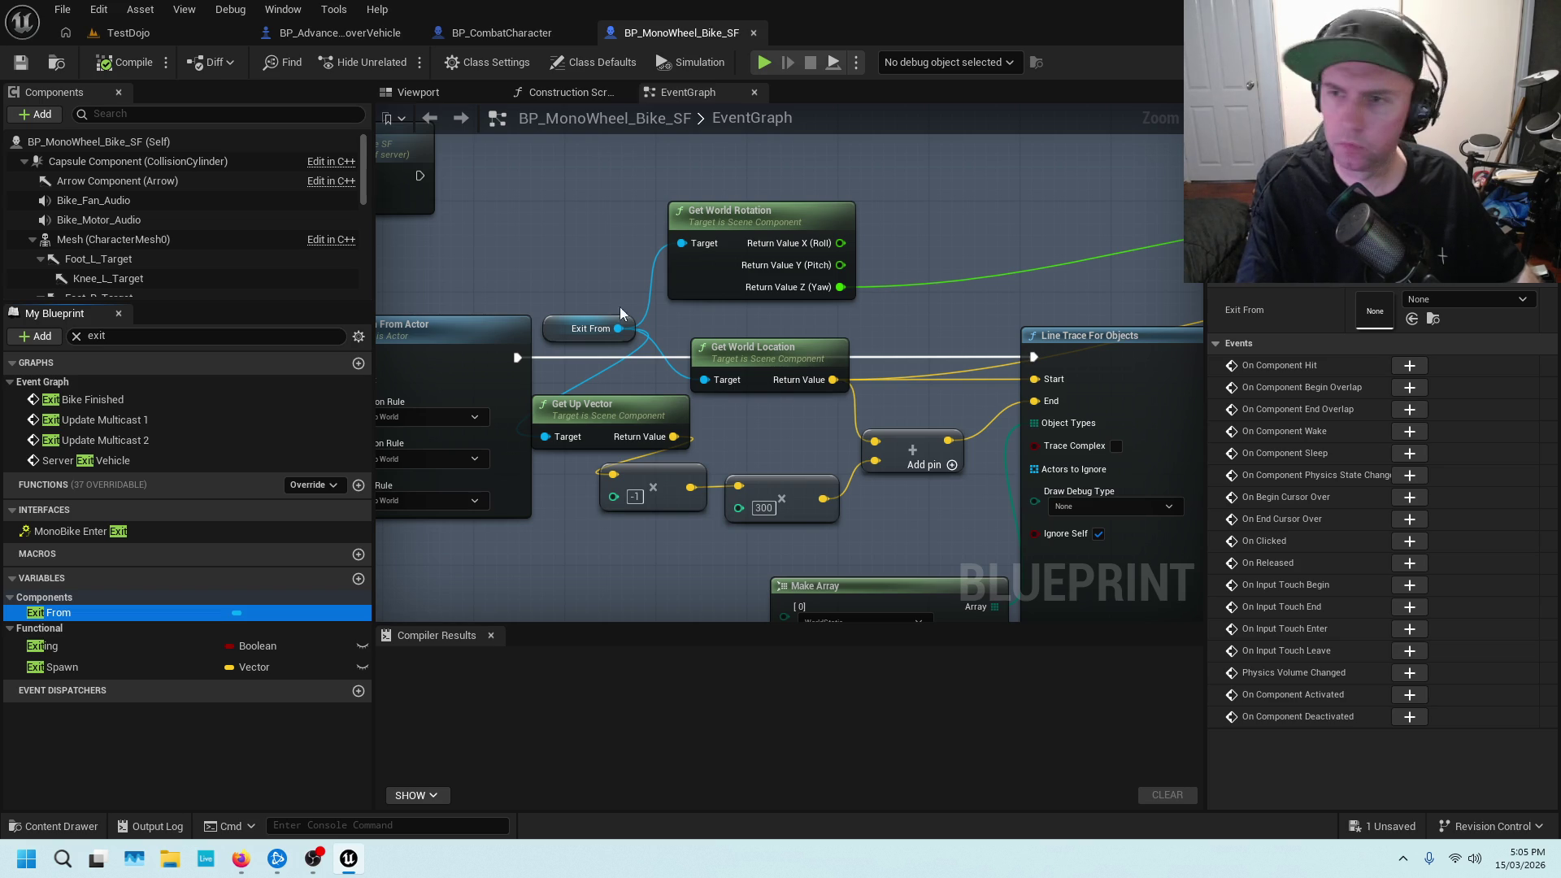
{"action": "left_click", "coordinate": [253, 114]}
{"action": "type", "text": "arr"}
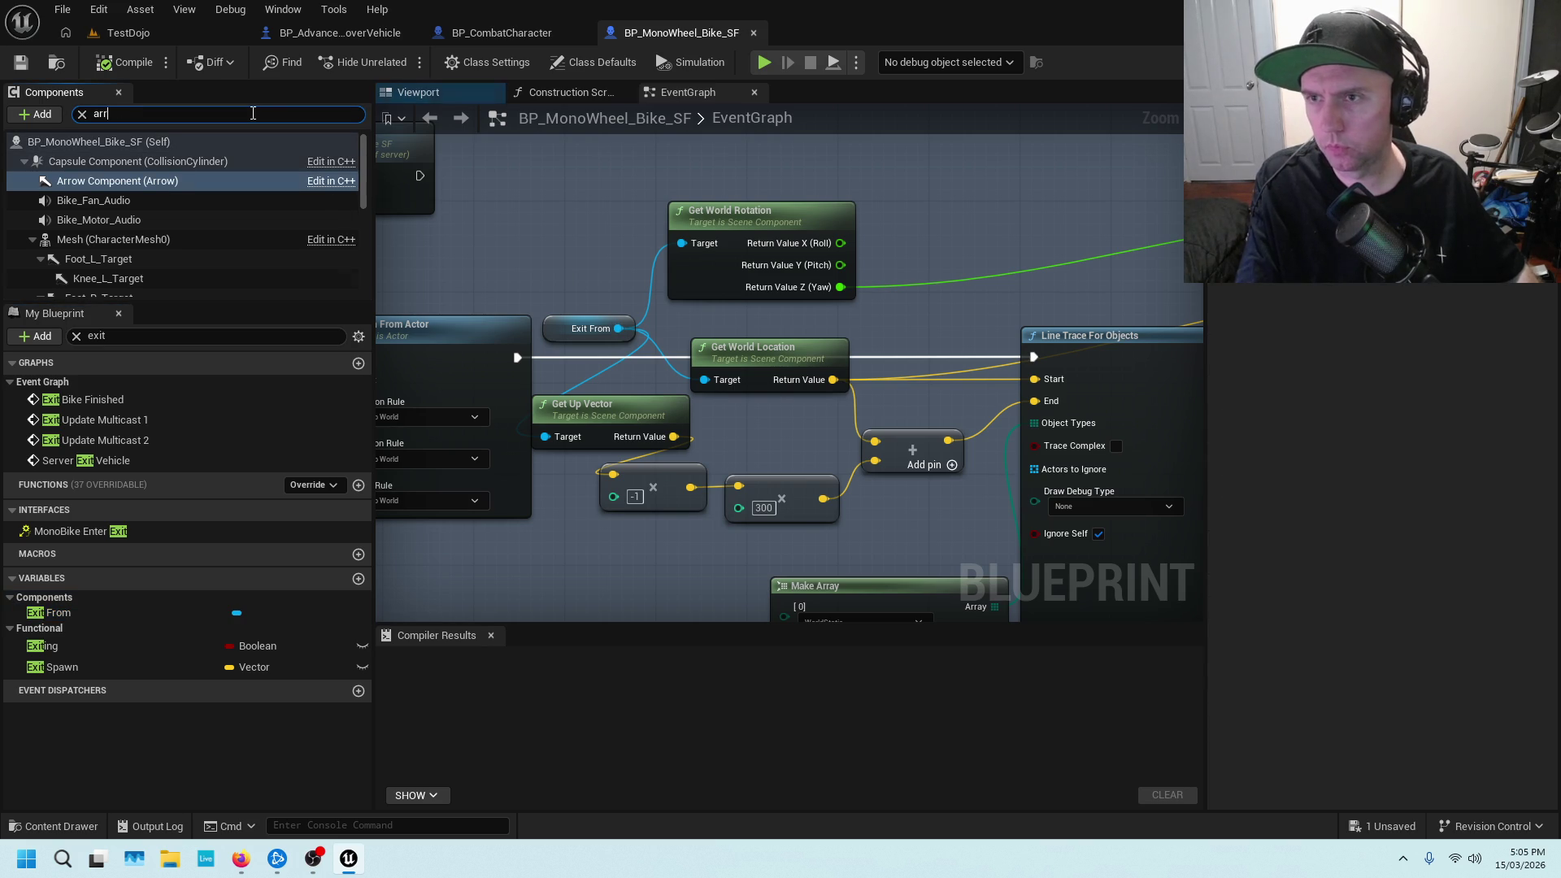
{"action": "left_click", "coordinate": [419, 92]}
{"action": "left_click_drag", "start_coordinate": [873, 310], "coordinate": [761, 350]}
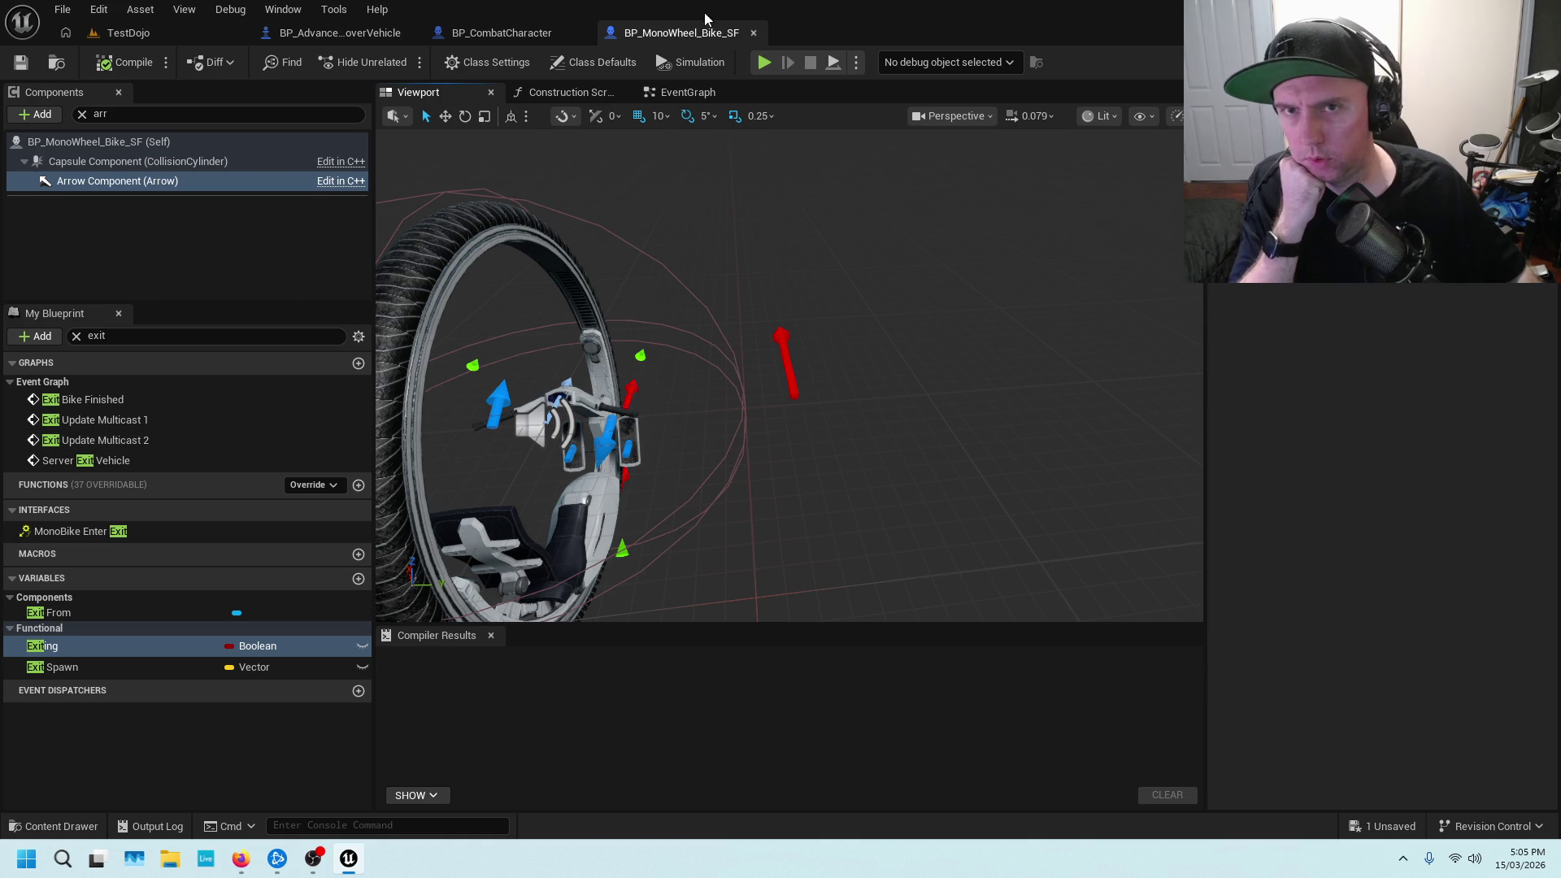
{"action": "left_click", "coordinate": [706, 92]}
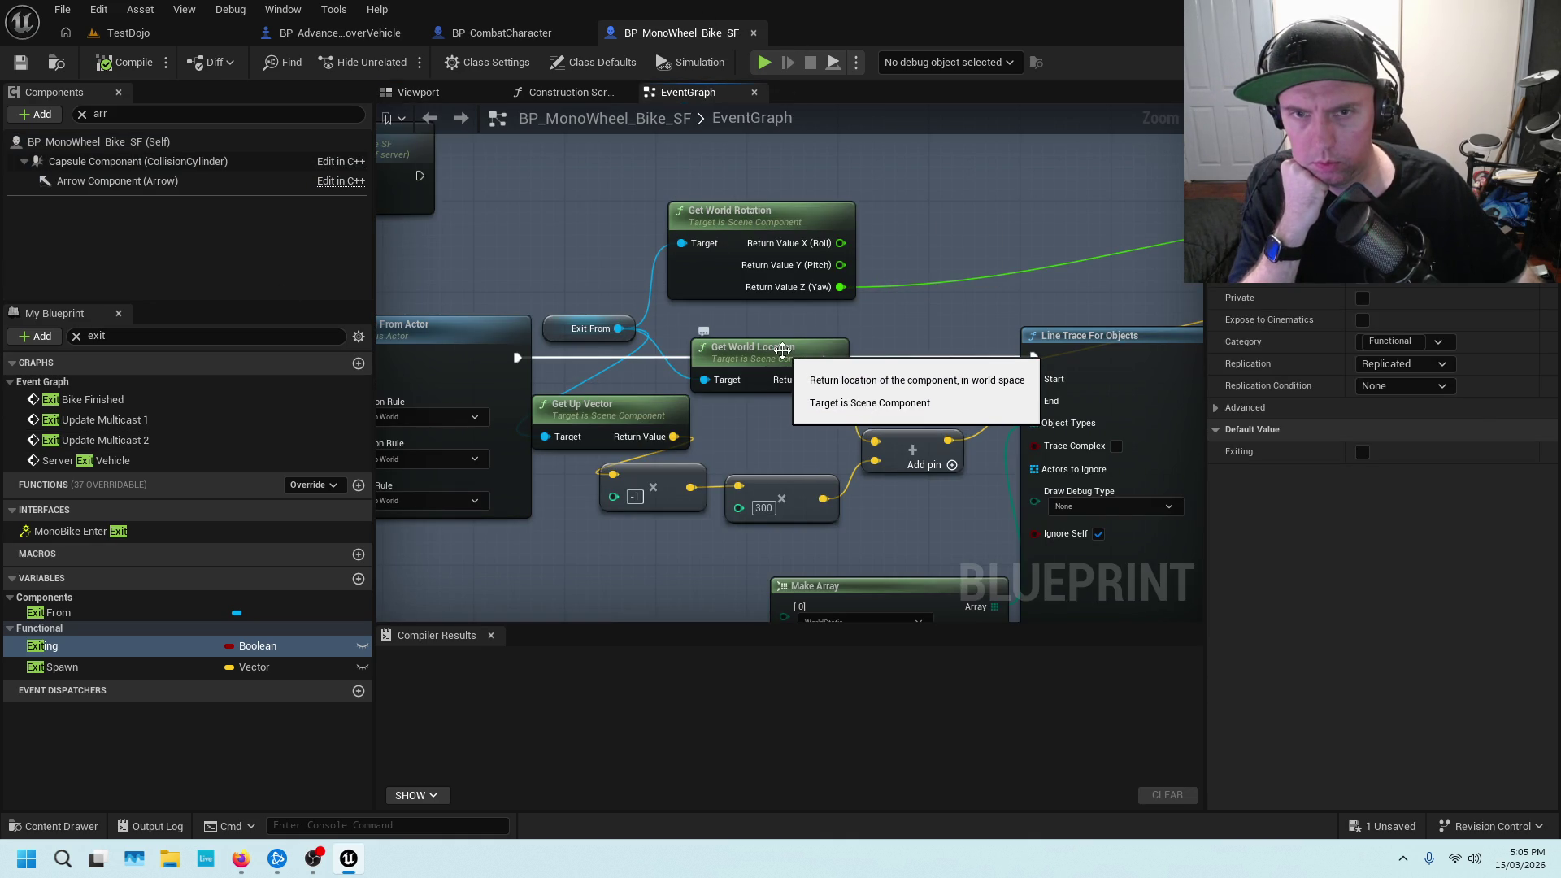
{"action": "left_click_drag", "start_coordinate": [892, 351], "coordinate": [893, 255]}
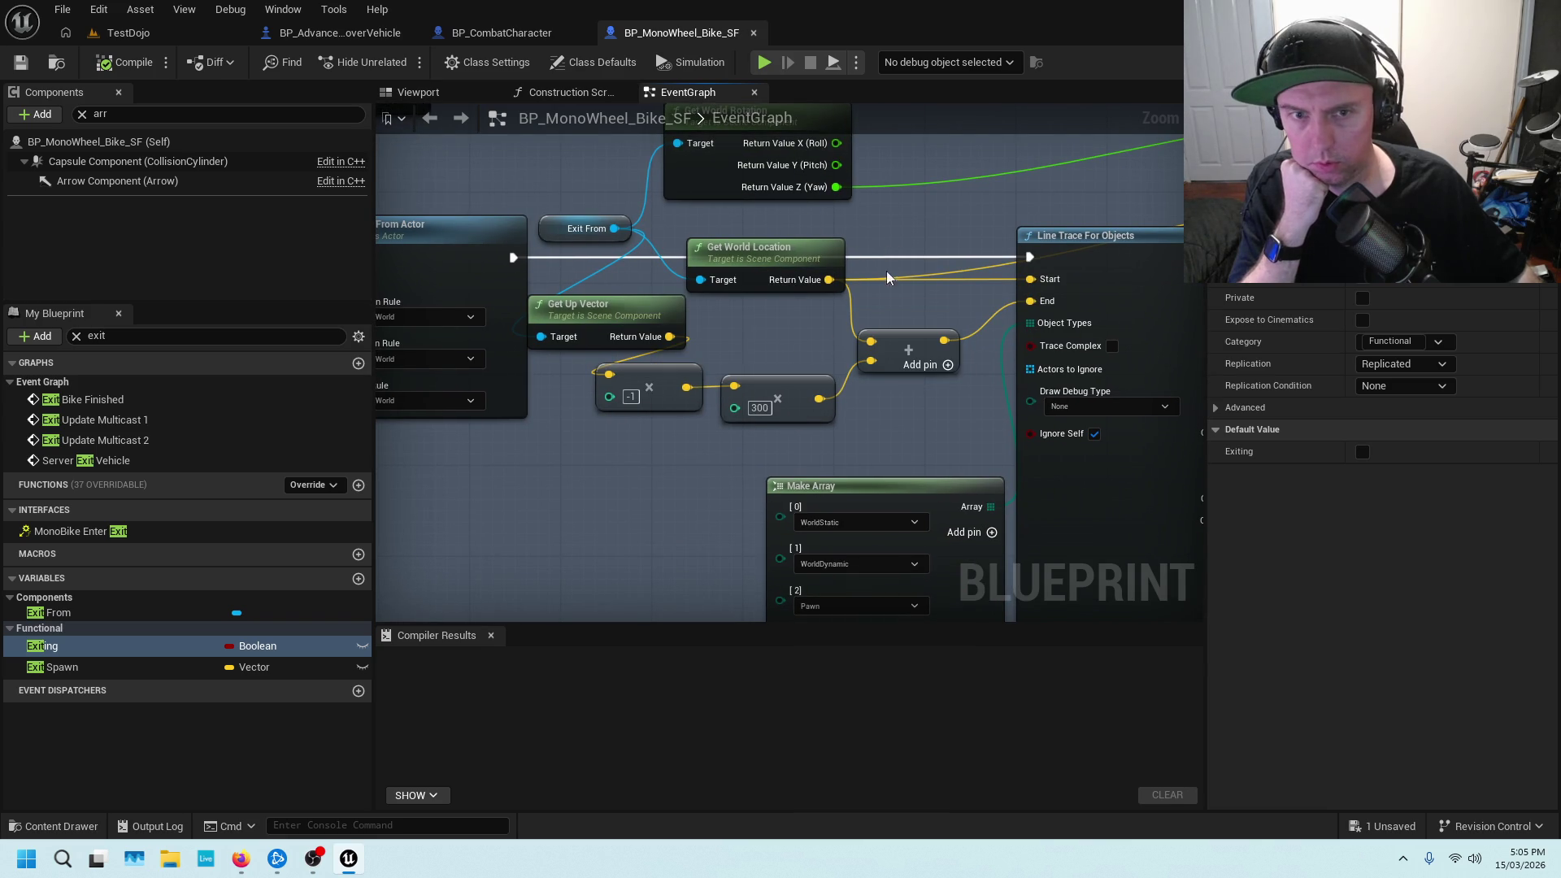
Zoom in on the exit graph and nudge the Make Vector node slightly upward
{"action": "scroll", "coordinate": [933, 294], "scroll_direction": "down", "scroll_amount": 3}
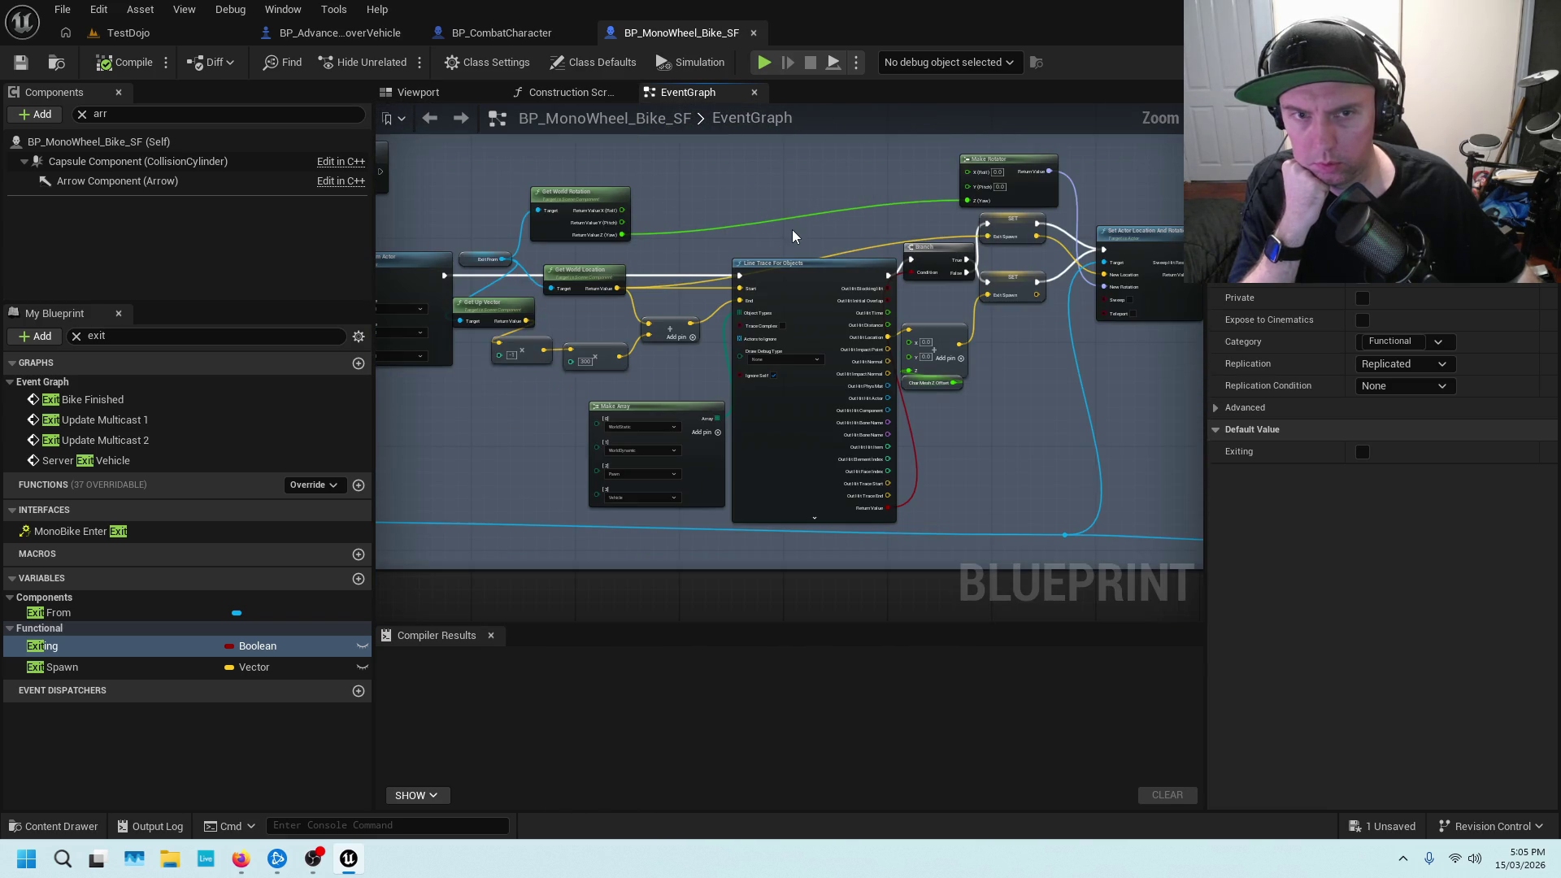
{"action": "scroll", "coordinate": [794, 236], "scroll_direction": "up", "scroll_amount": 2}
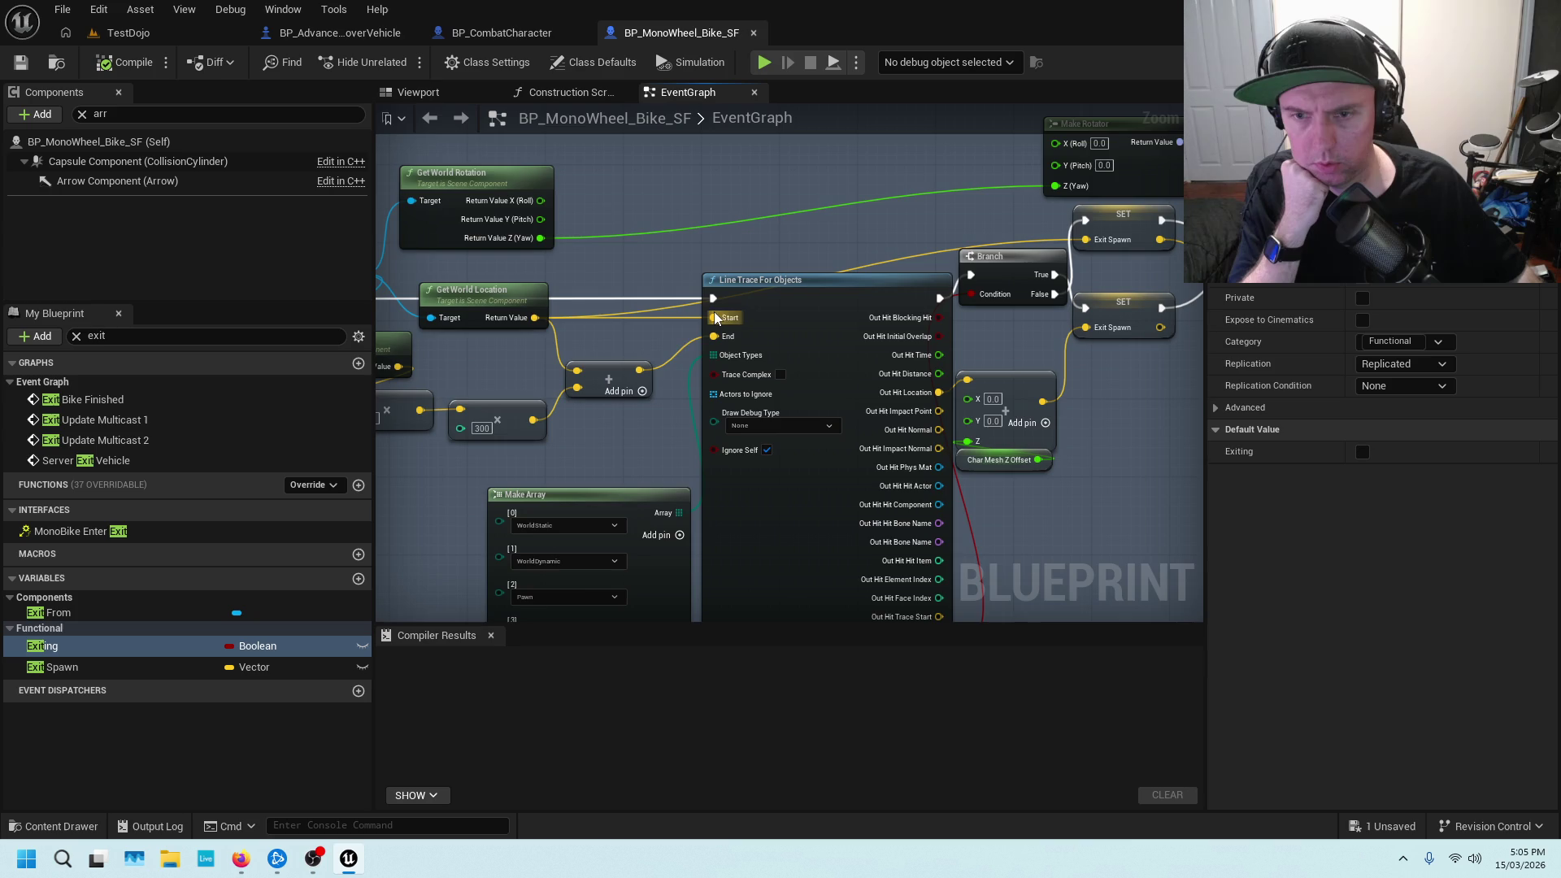
{"action": "scroll", "coordinate": [622, 376], "scroll_direction": "up", "scroll_amount": 2}
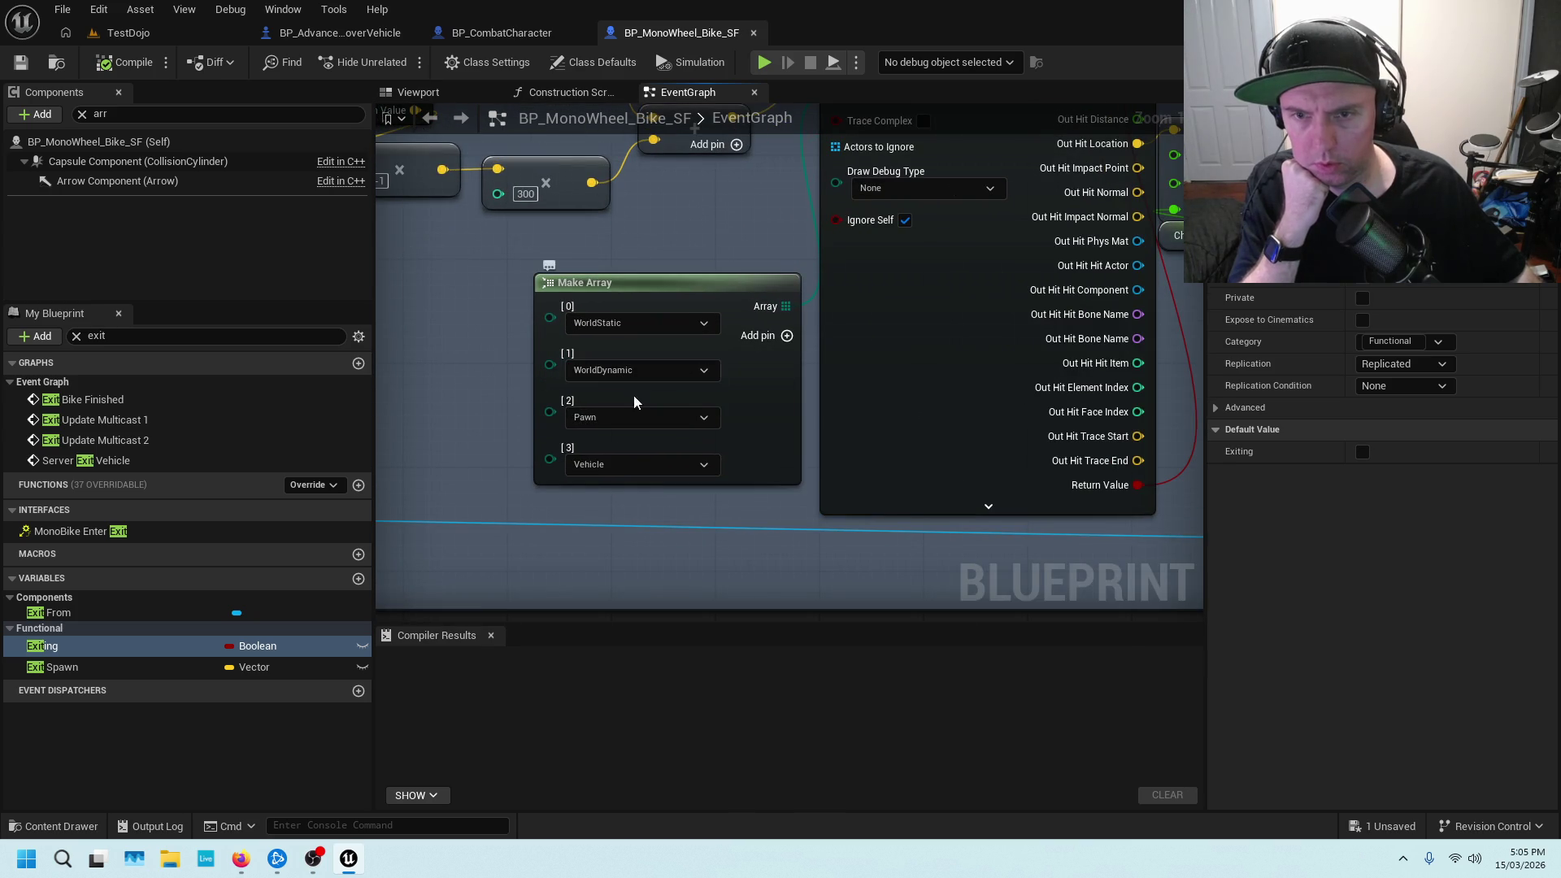
{"action": "scroll", "coordinate": [608, 242], "scroll_direction": "down", "scroll_amount": 4}
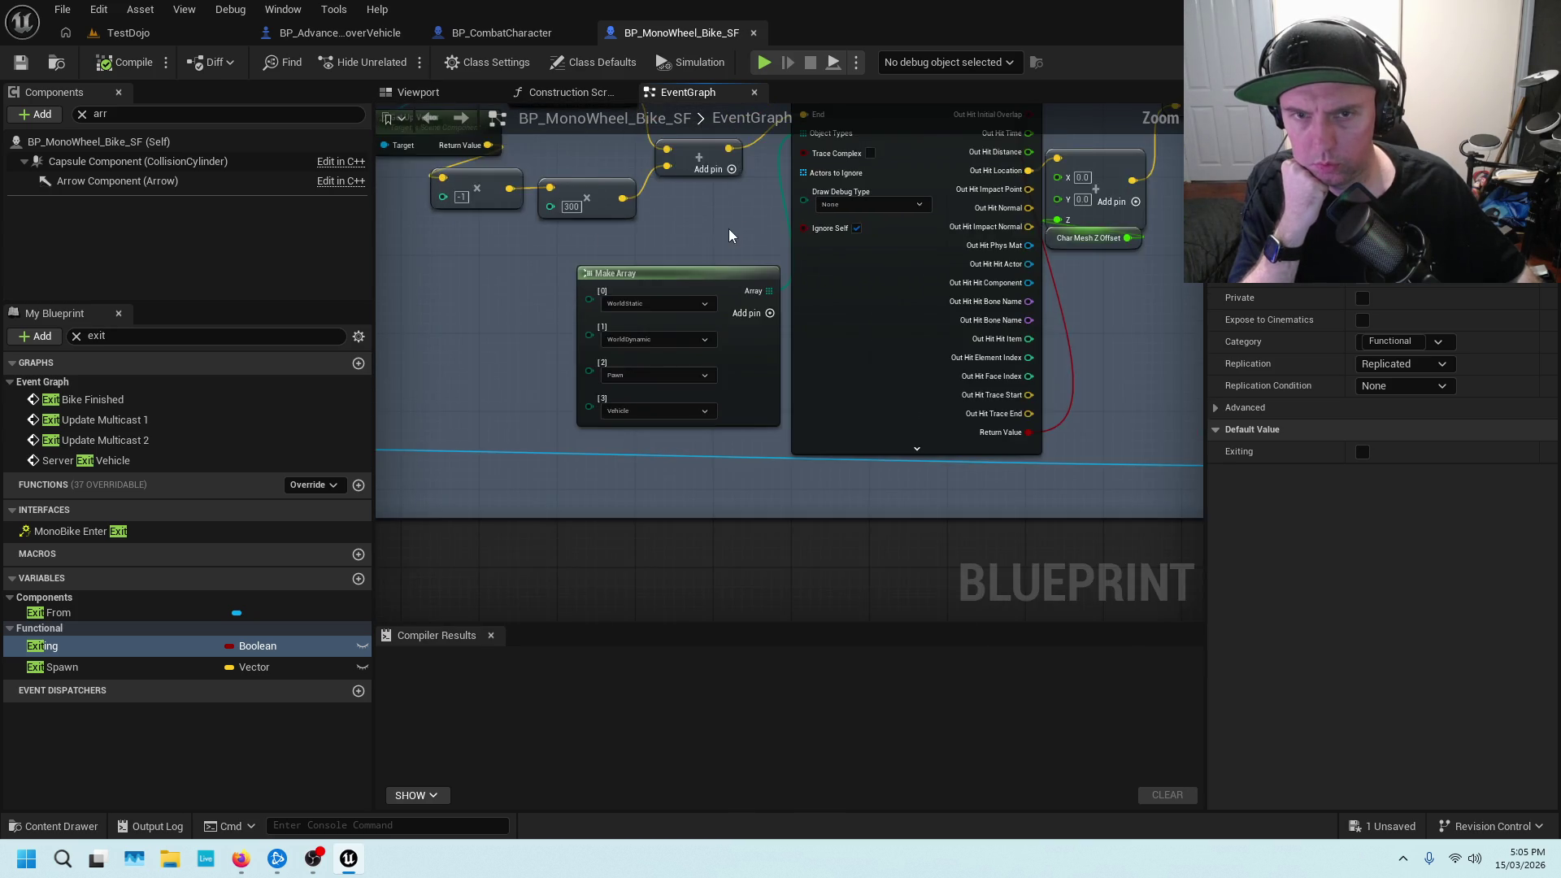
{"action": "scroll", "coordinate": [840, 394], "scroll_direction": "up", "scroll_amount": 2}
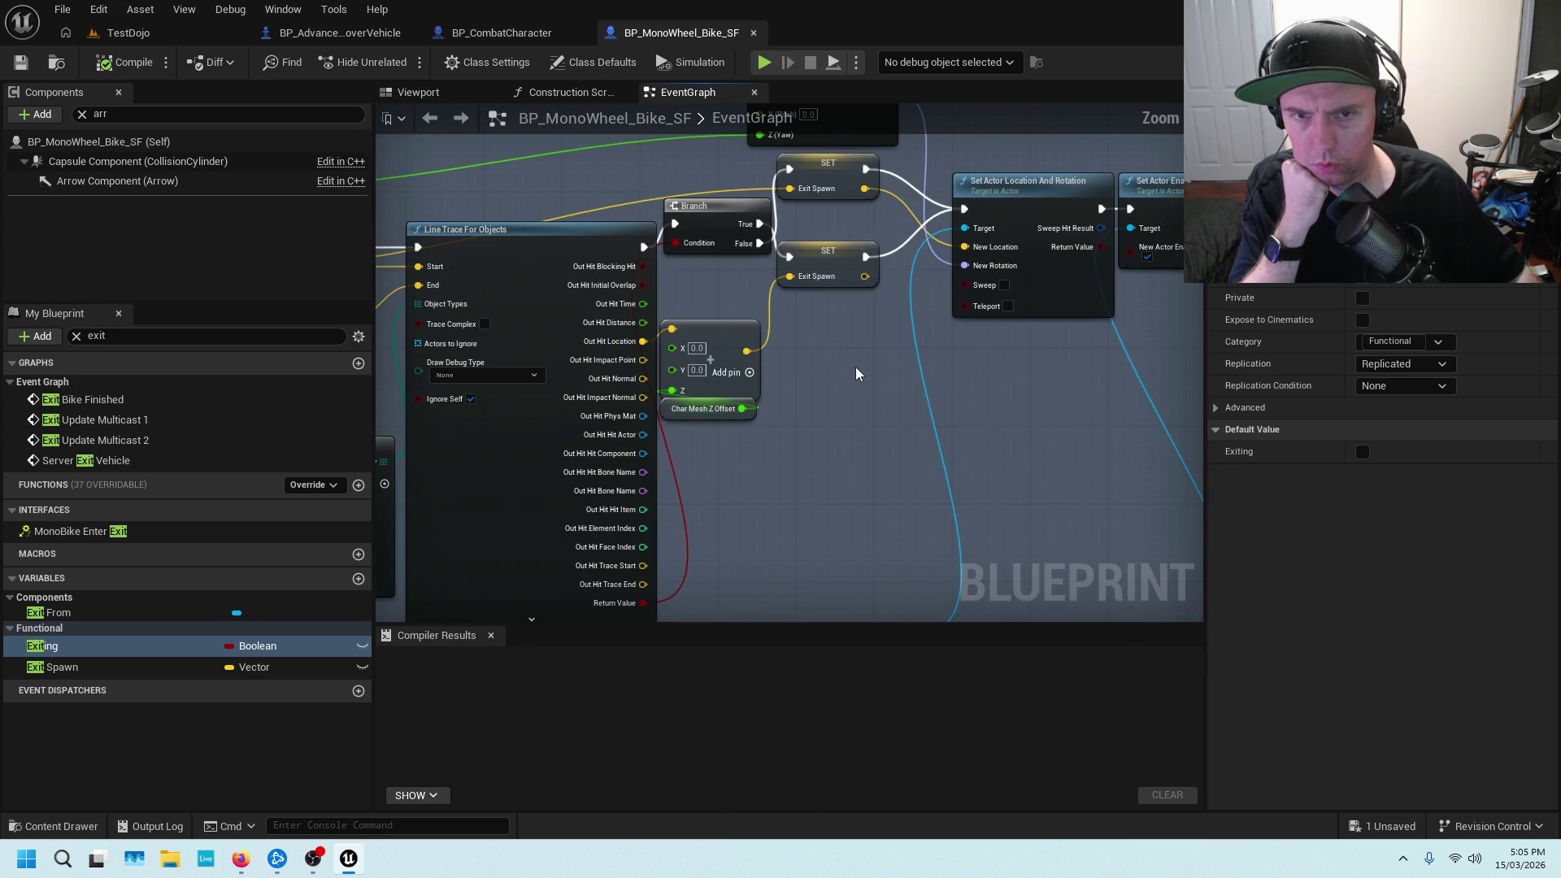
{"action": "left_click", "coordinate": [740, 327]}
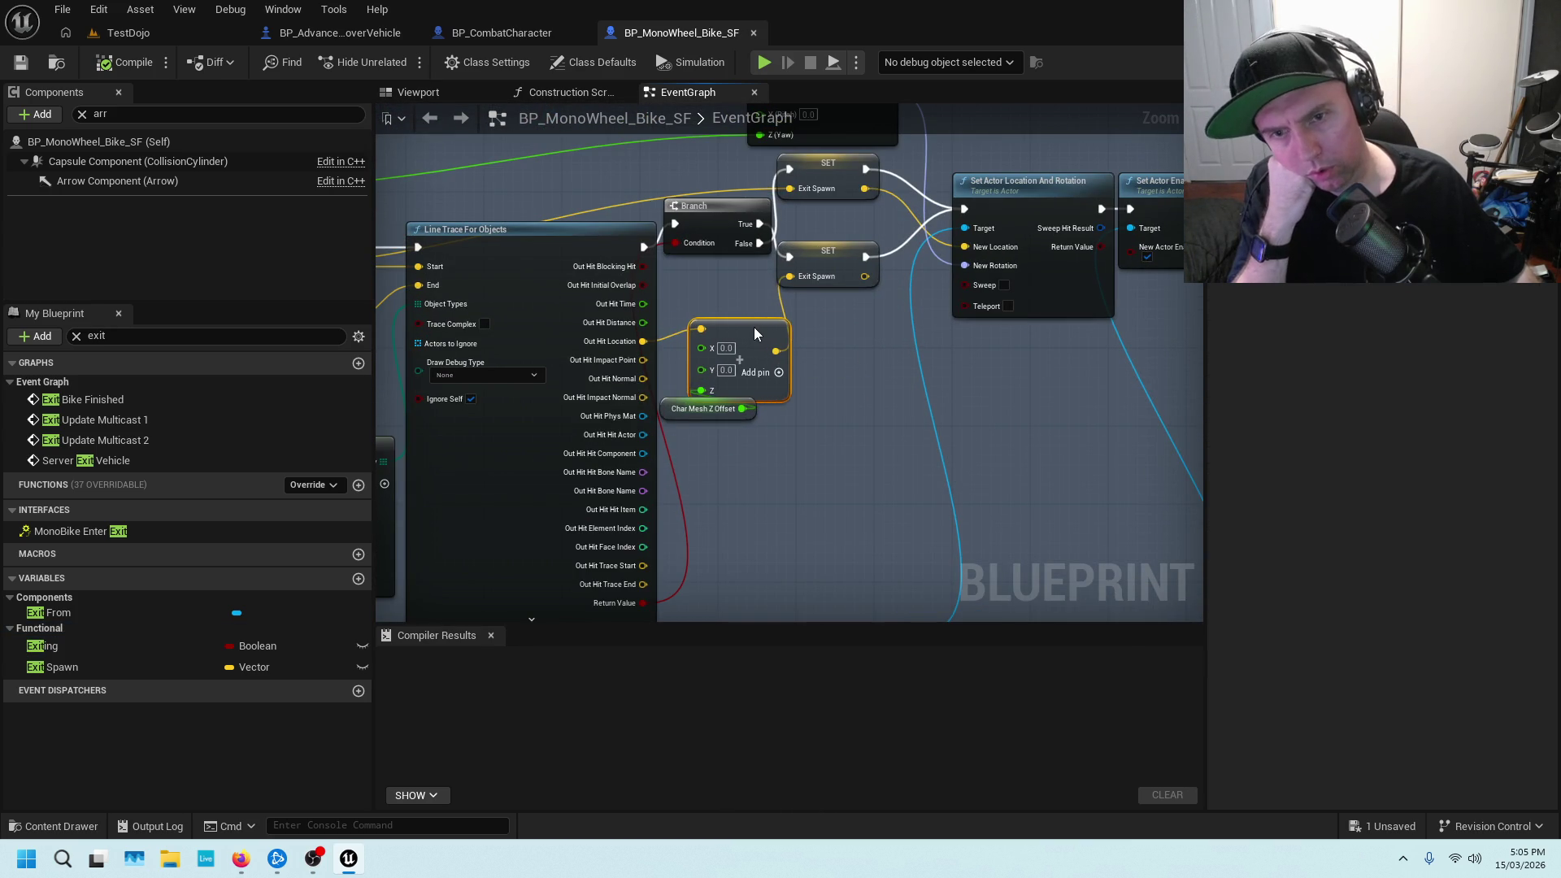
{"action": "left_click_drag", "start_coordinate": [744, 329], "coordinate": [754, 309]}
Show the Char Mesh Z Offset variable's properties, default 97.0, and select the member search box
{"action": "scroll", "coordinate": [729, 443], "scroll_direction": "up", "scroll_amount": 2}
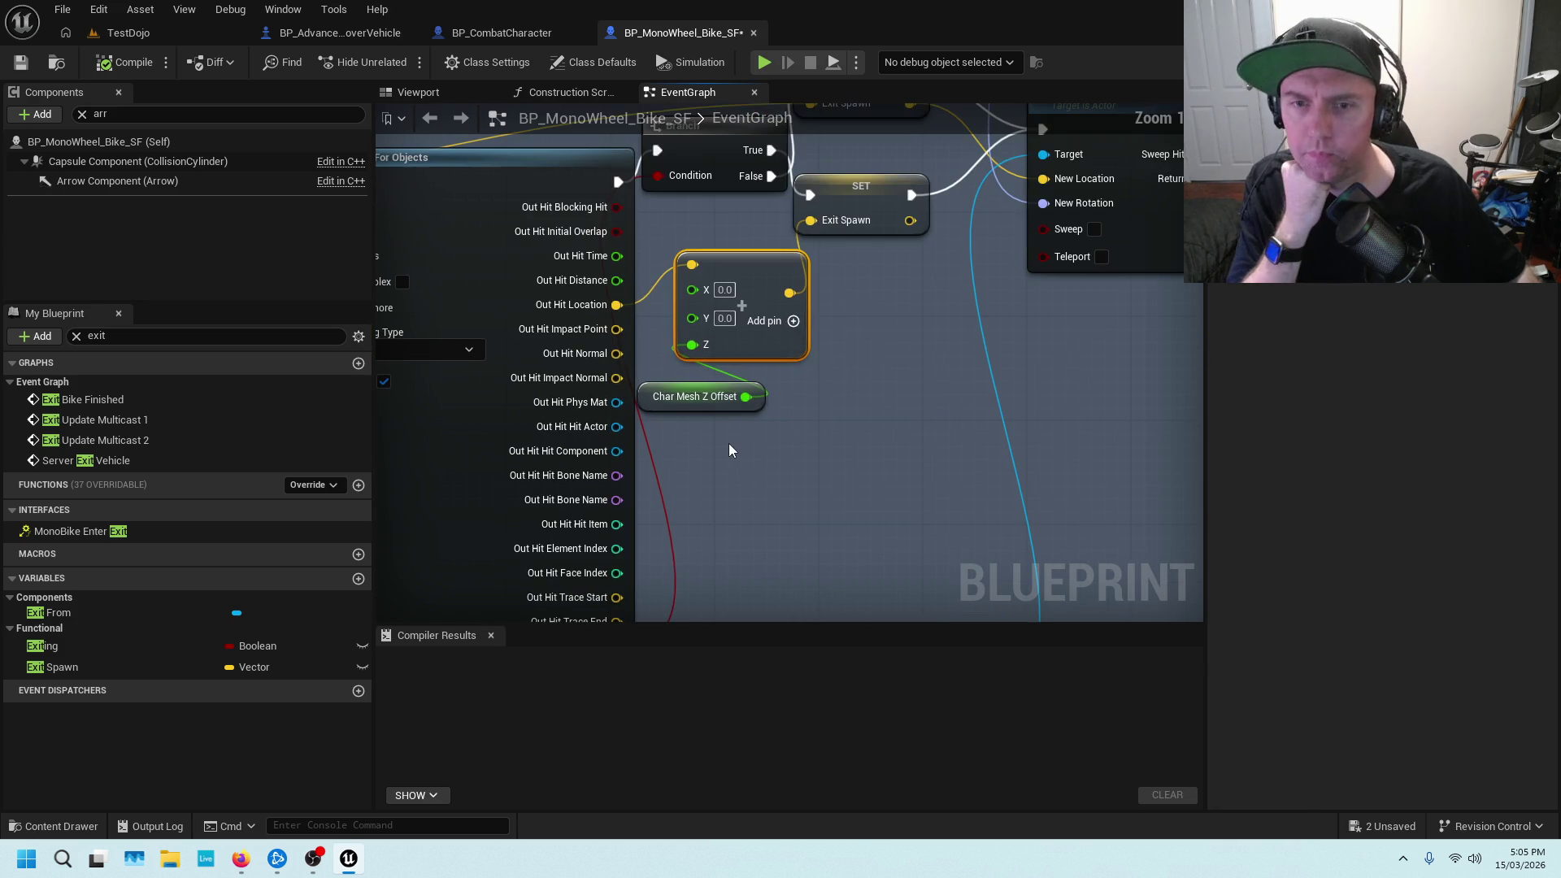
{"action": "left_click", "coordinate": [698, 386]}
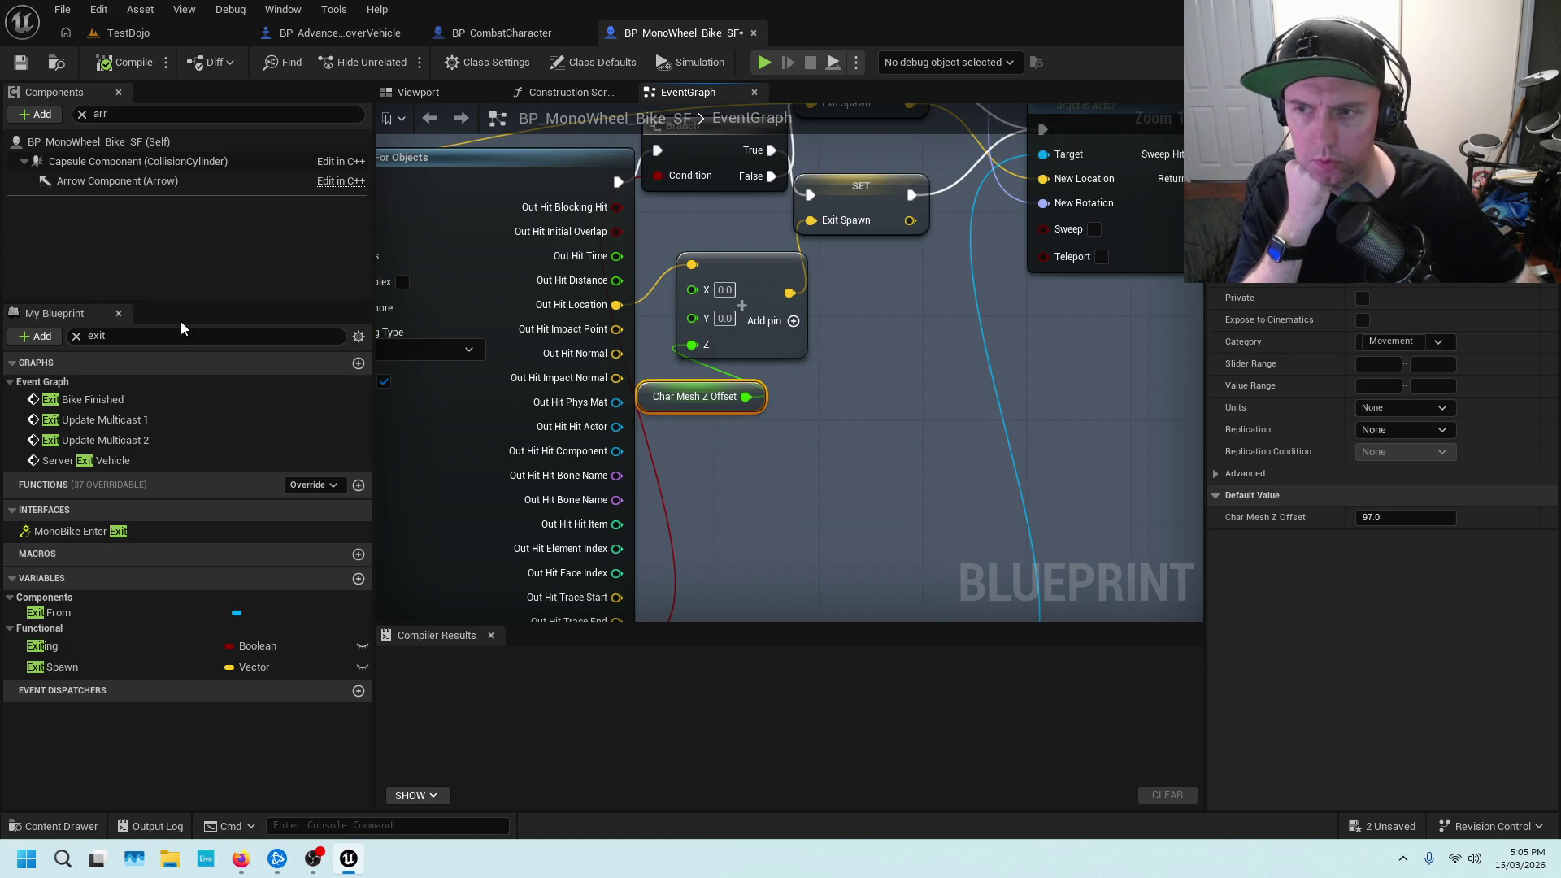
{"action": "left_click", "coordinate": [167, 340]}
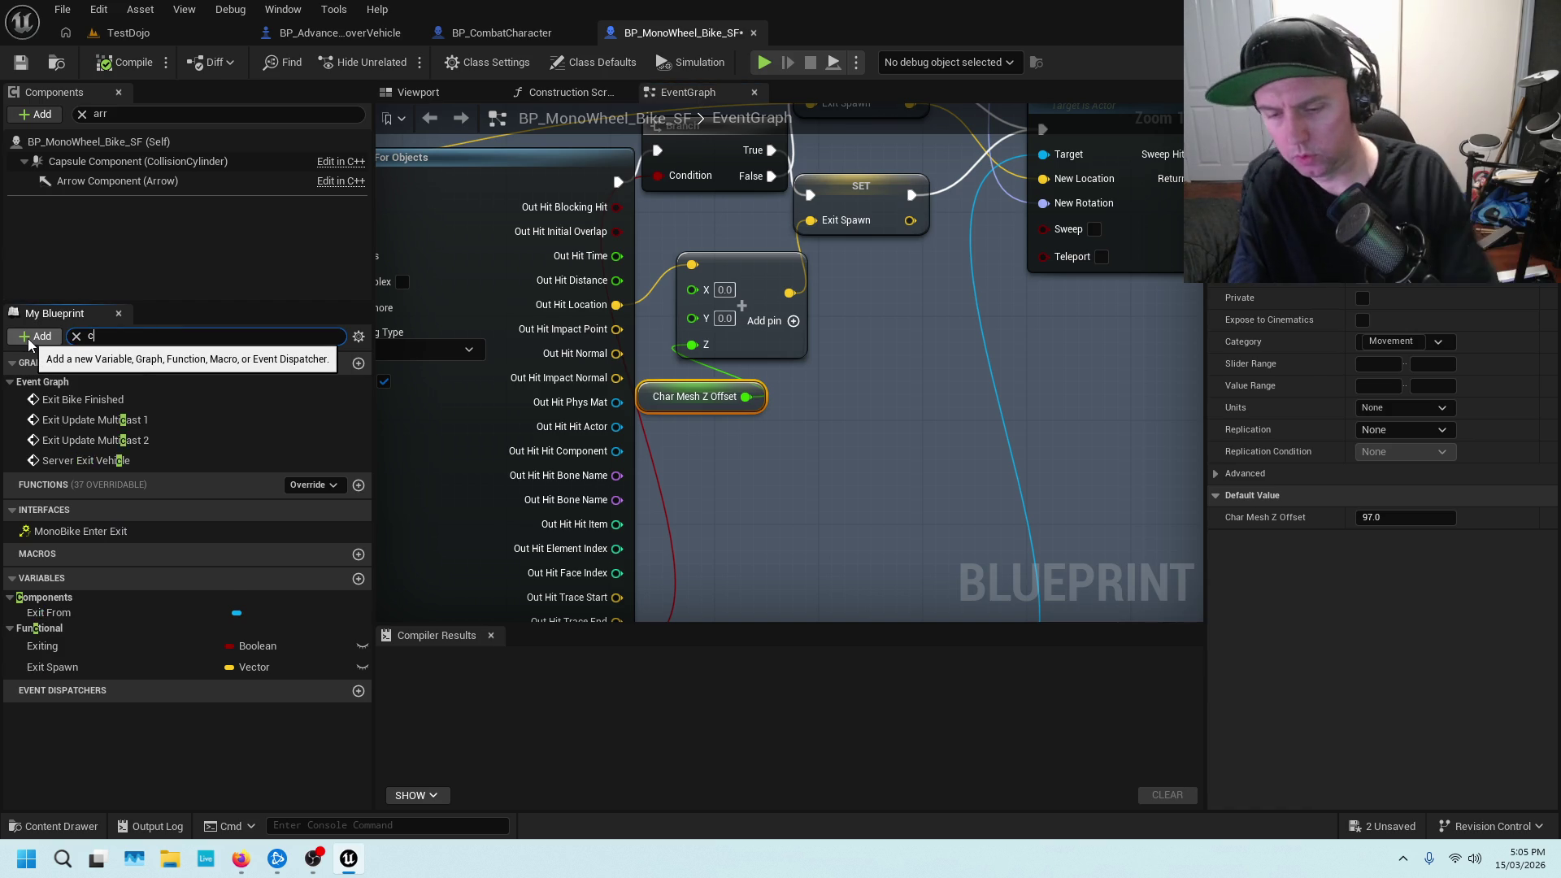
Filter My Blueprint members to 'char' and pan to the Branch, Make Rotator and collision nodes
{"action": "type", "text": "char"}
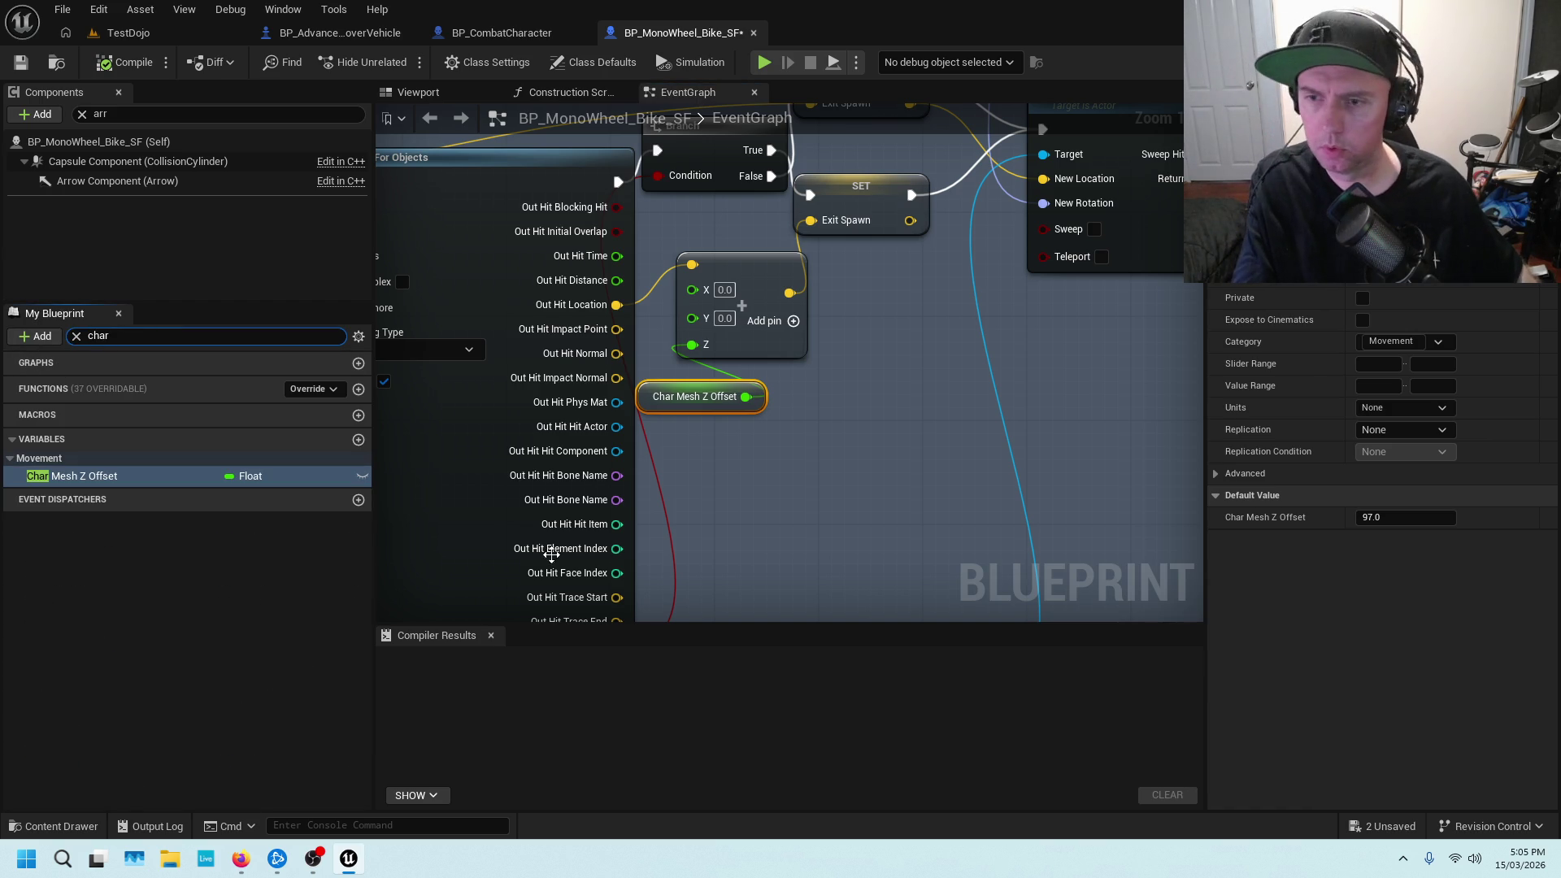
{"action": "mouse_move", "coordinate": [852, 344]}
{"action": "left_mouse_down"}
{"action": "mouse_move", "coordinate": [1000, 501]}
{"action": "mouse_move", "coordinate": [803, 564]}
{"action": "mouse_move", "coordinate": [826, 559]}
{"action": "mouse_move", "coordinate": [817, 502]}
{"action": "left_mouse_up"}
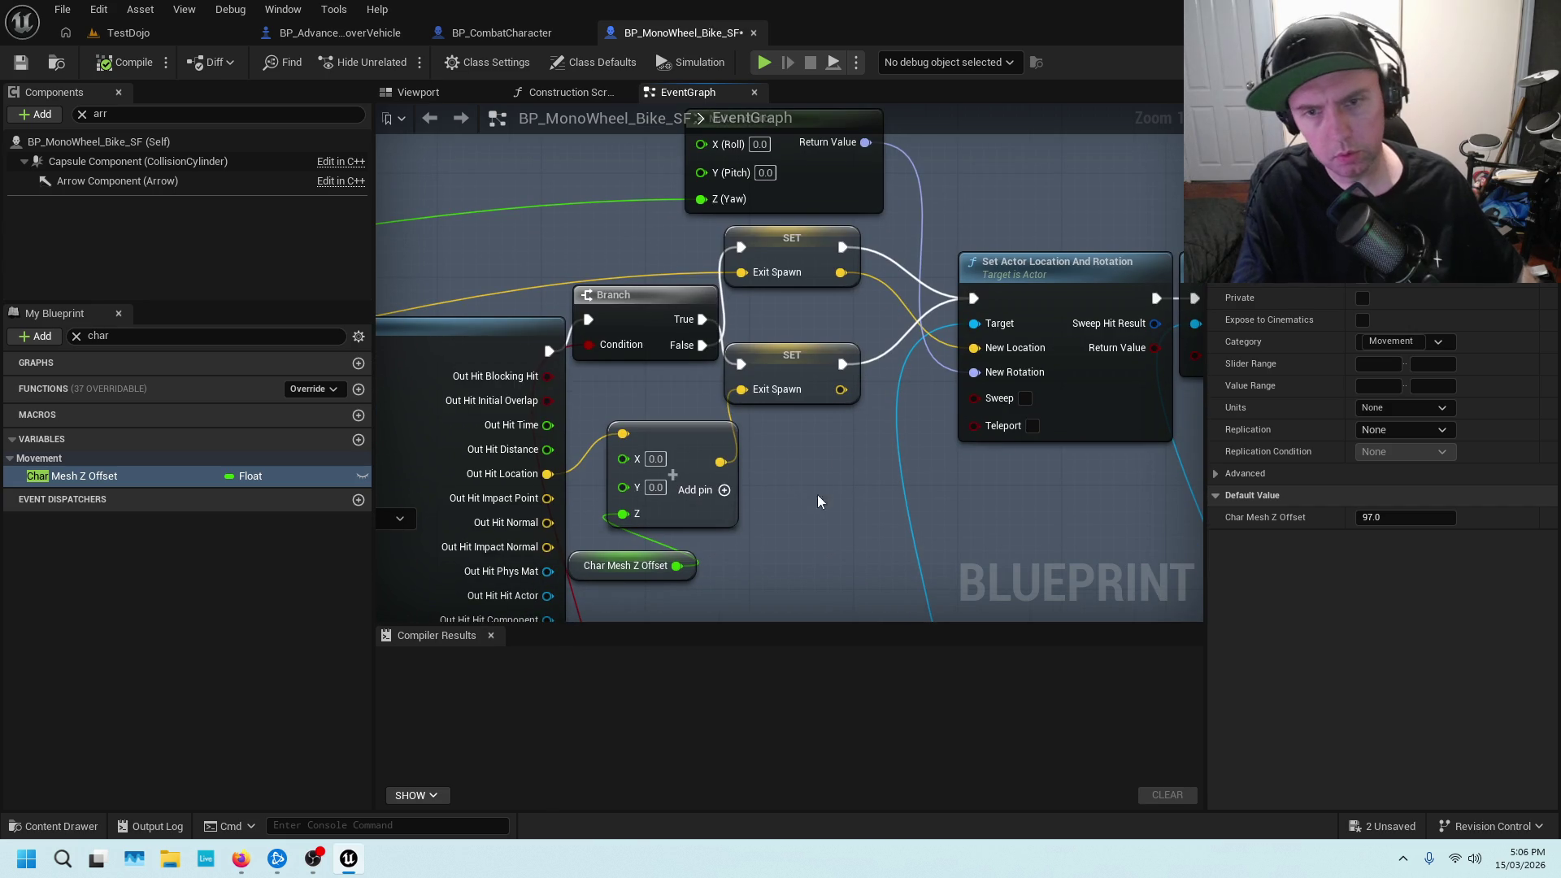
{"action": "left_click_drag", "start_coordinate": [990, 464], "coordinate": [790, 470]}
{"action": "left_click_drag", "start_coordinate": [1125, 464], "coordinate": [800, 471]}
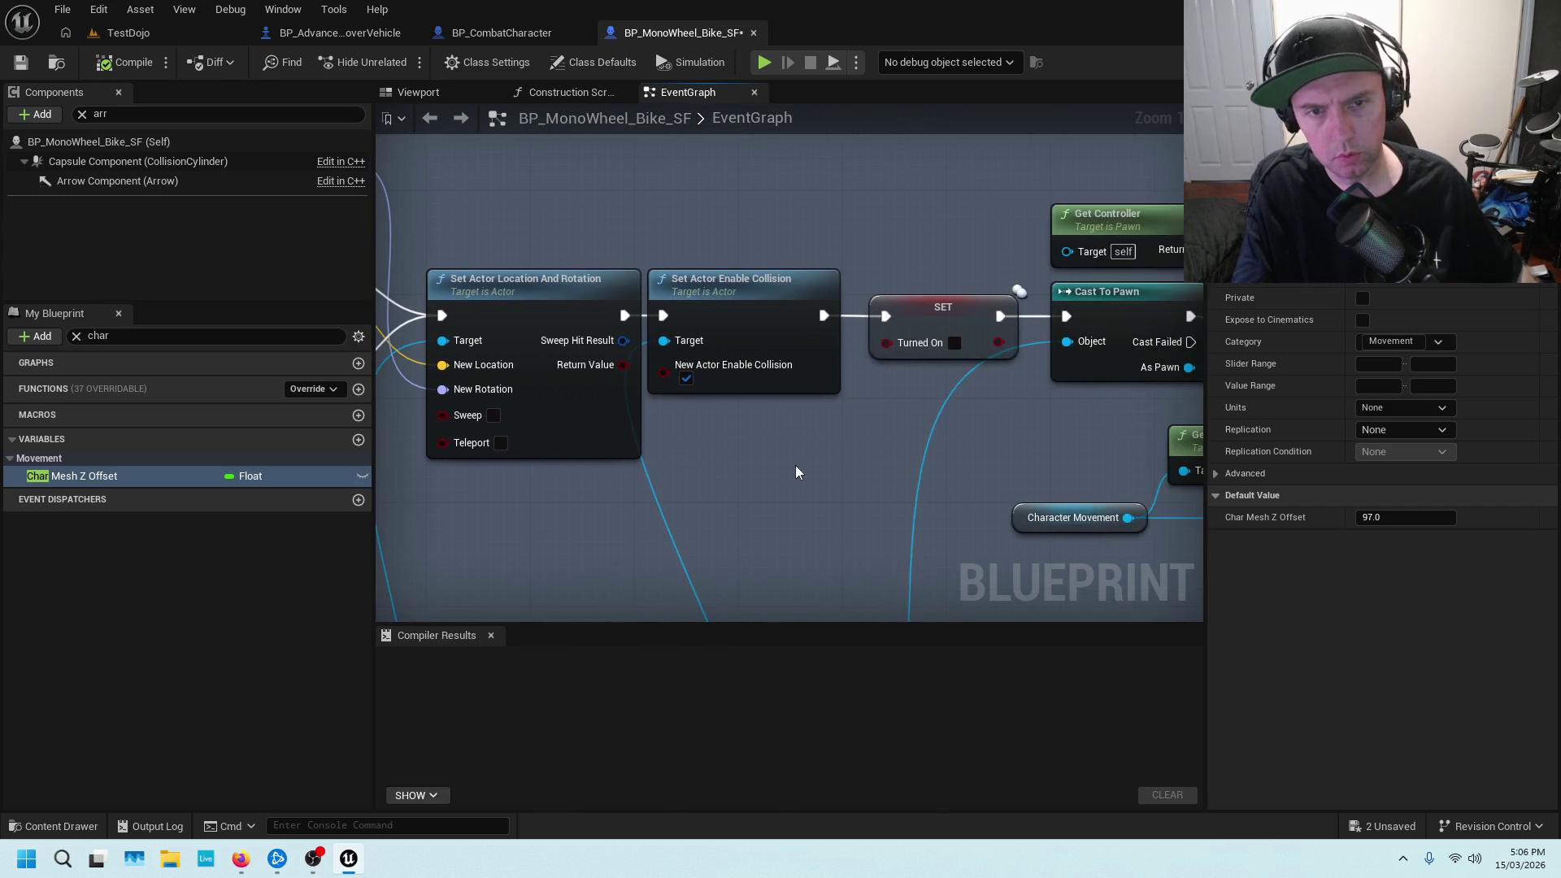
{"action": "scroll", "coordinate": [994, 450], "scroll_direction": "down", "scroll_amount": 5}
{"action": "scroll", "coordinate": [685, 466], "scroll_direction": "up", "scroll_amount": 3}
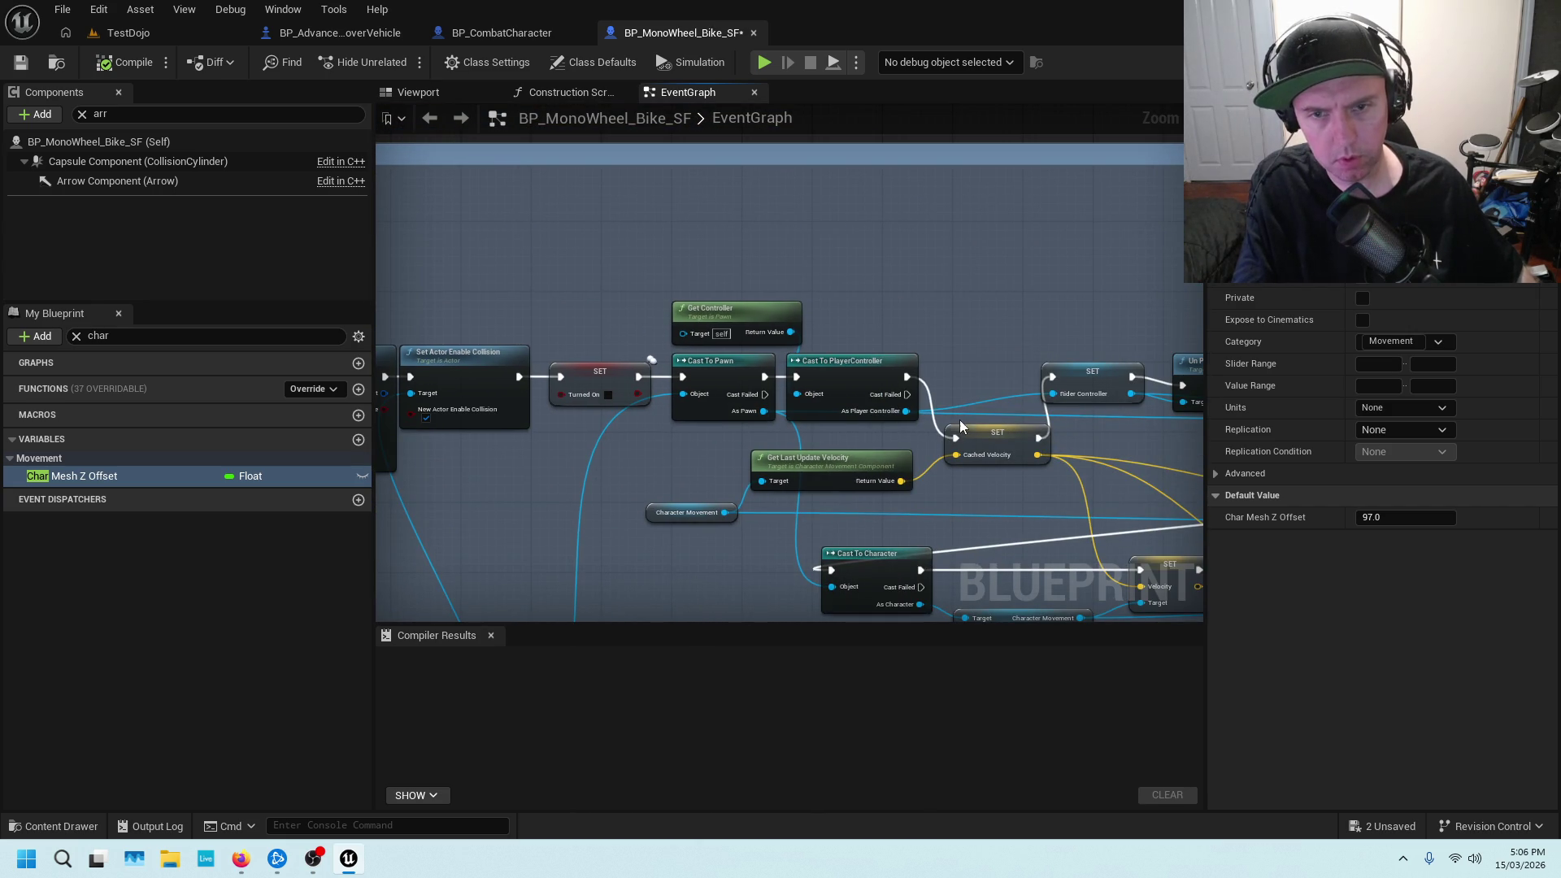
{"action": "scroll", "coordinate": [962, 362], "scroll_direction": "down", "scroll_amount": 2}
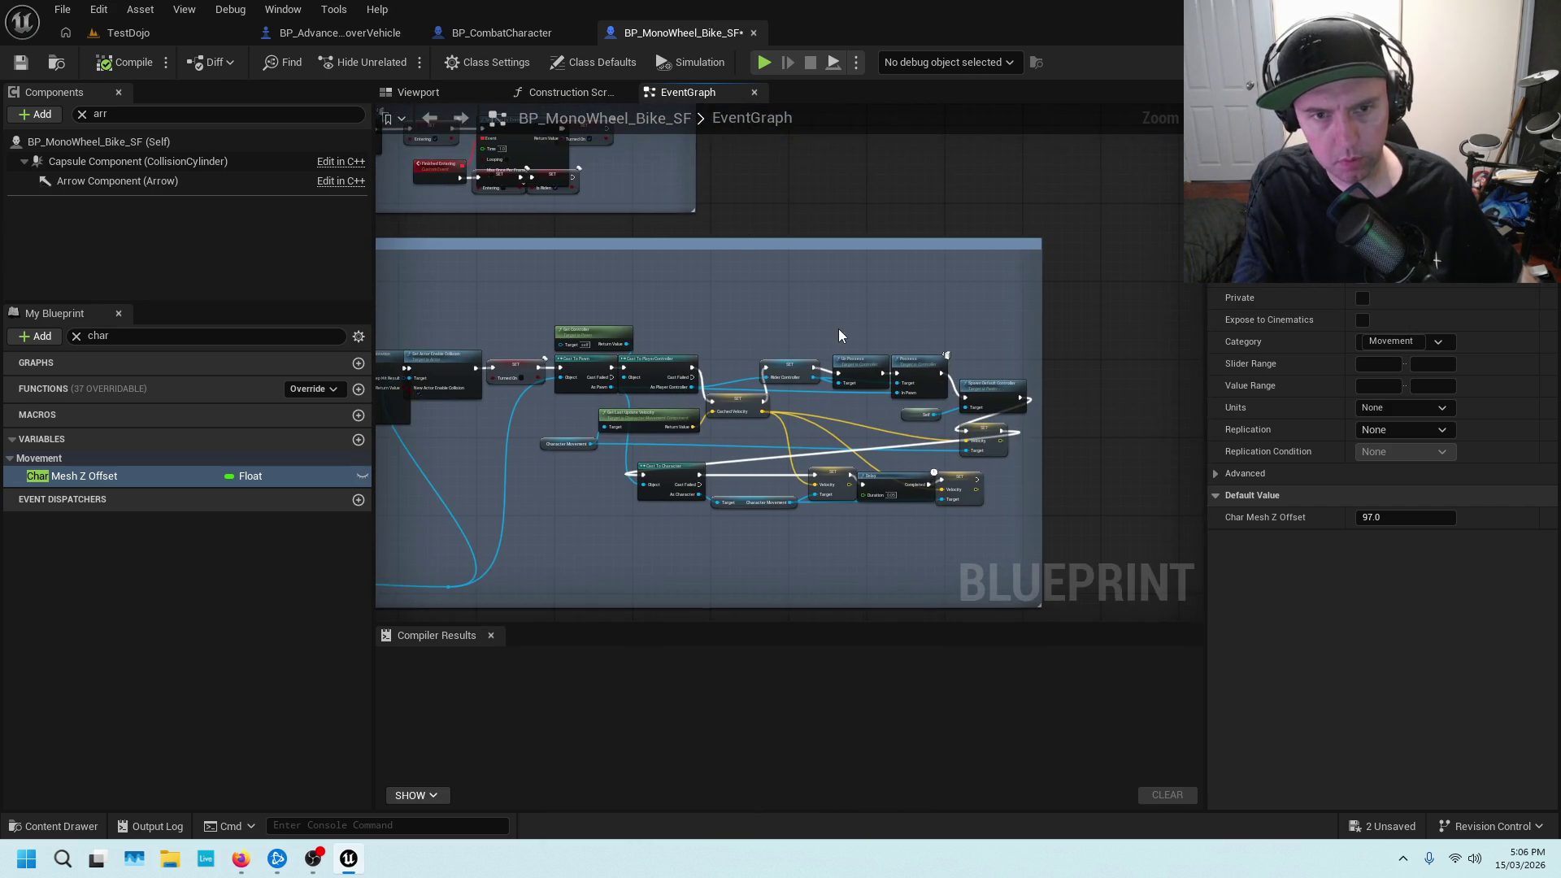
{"action": "scroll", "coordinate": [862, 366], "scroll_direction": "up", "scroll_amount": 4}
{"action": "left_click_drag", "start_coordinate": [760, 443], "coordinate": [930, 427]}
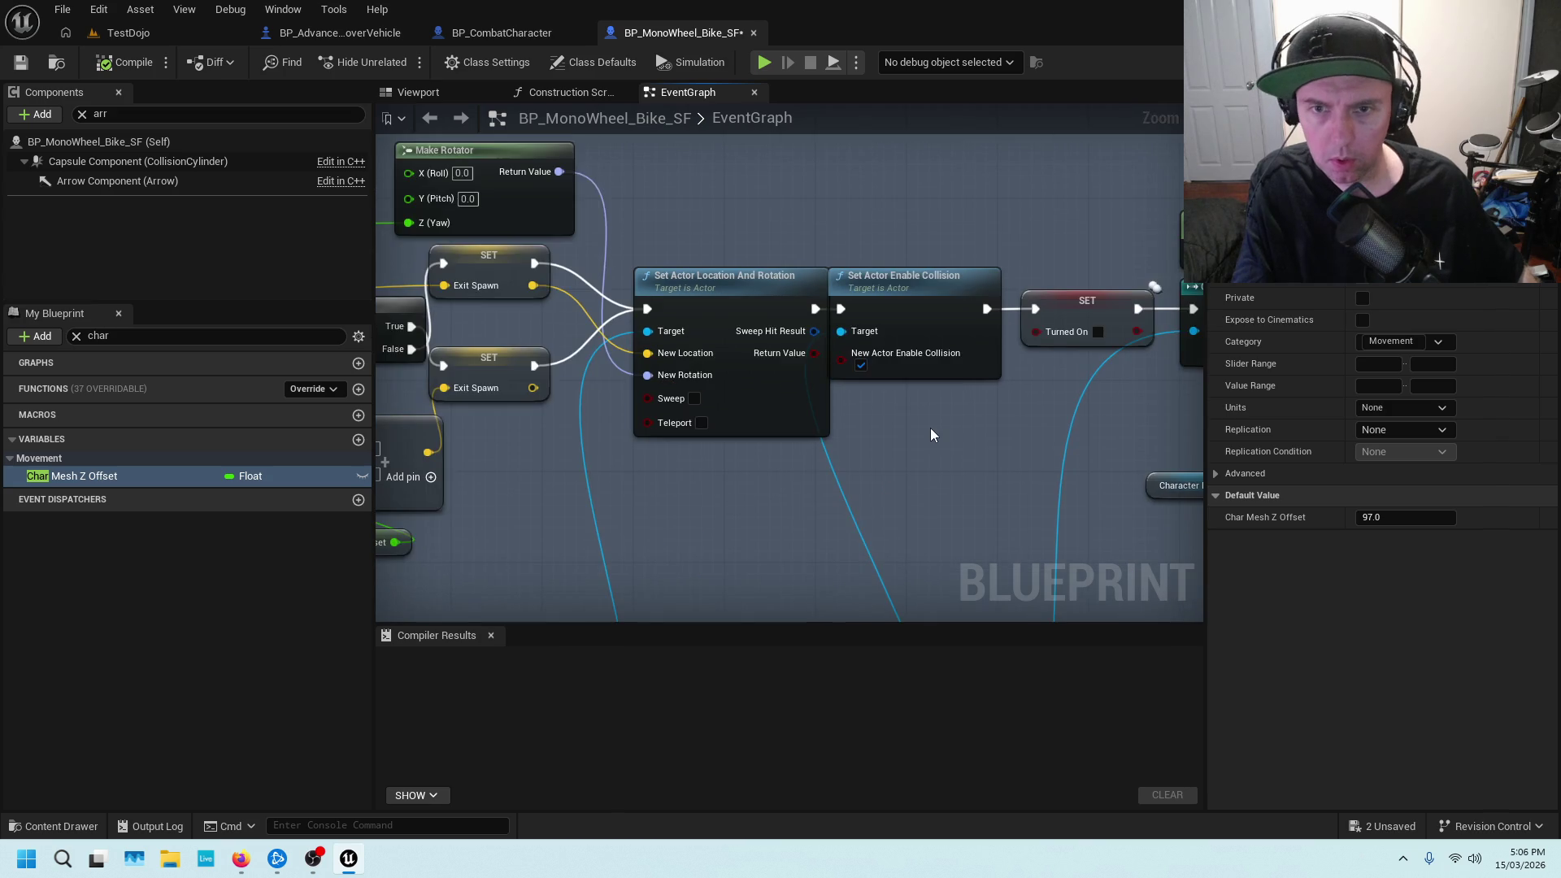
Follow the exit chain through Get Controller and the cast nodes to Set Actor Enable Collision
{"action": "scroll", "coordinate": [890, 438], "scroll_direction": "down", "scroll_amount": 1}
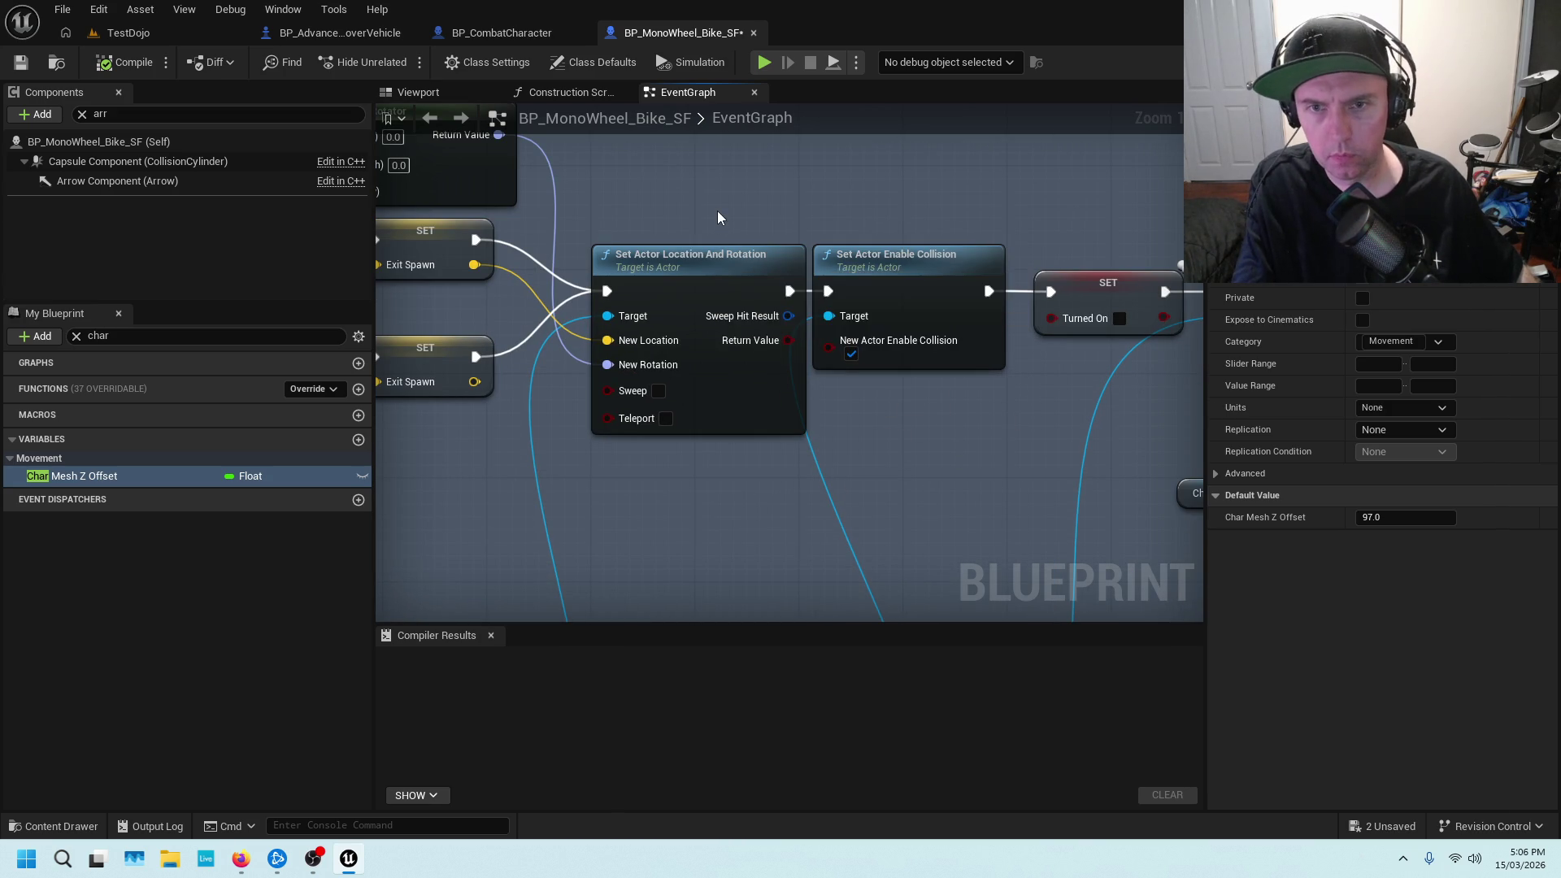
{"action": "scroll", "coordinate": [717, 212], "scroll_direction": "down", "scroll_amount": 2}
{"action": "left_click_drag", "start_coordinate": [717, 211], "coordinate": [890, 257]}
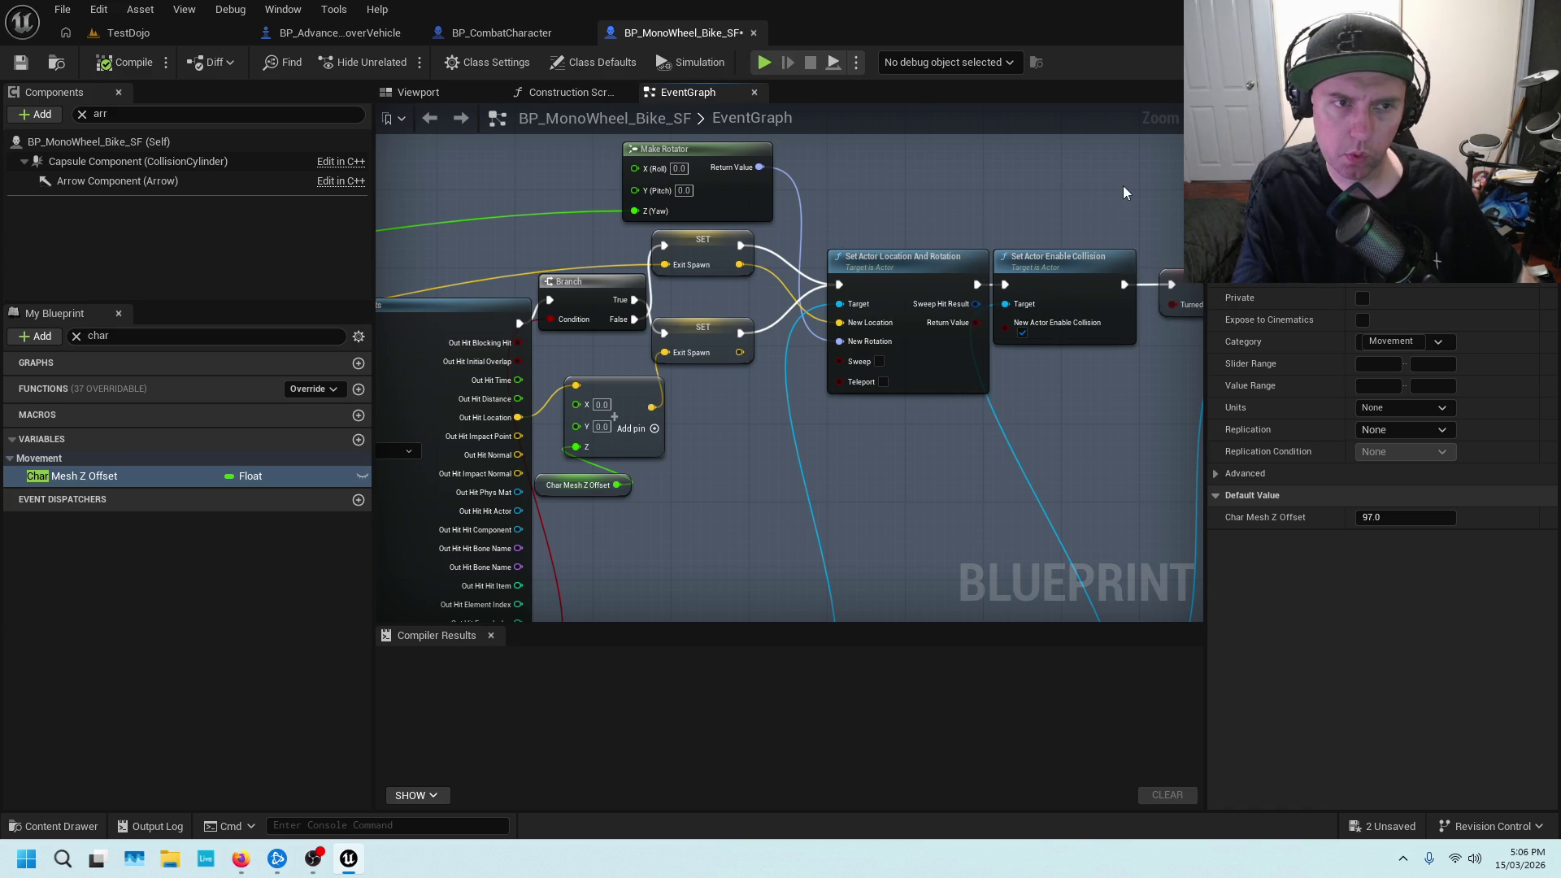
{"action": "mouse_move", "coordinate": [1112, 185]}
{"action": "left_mouse_down"}
{"action": "mouse_move", "coordinate": [889, 251]}
{"action": "mouse_move", "coordinate": [609, 219]}
{"action": "mouse_move", "coordinate": [772, 216]}
{"action": "left_mouse_up"}
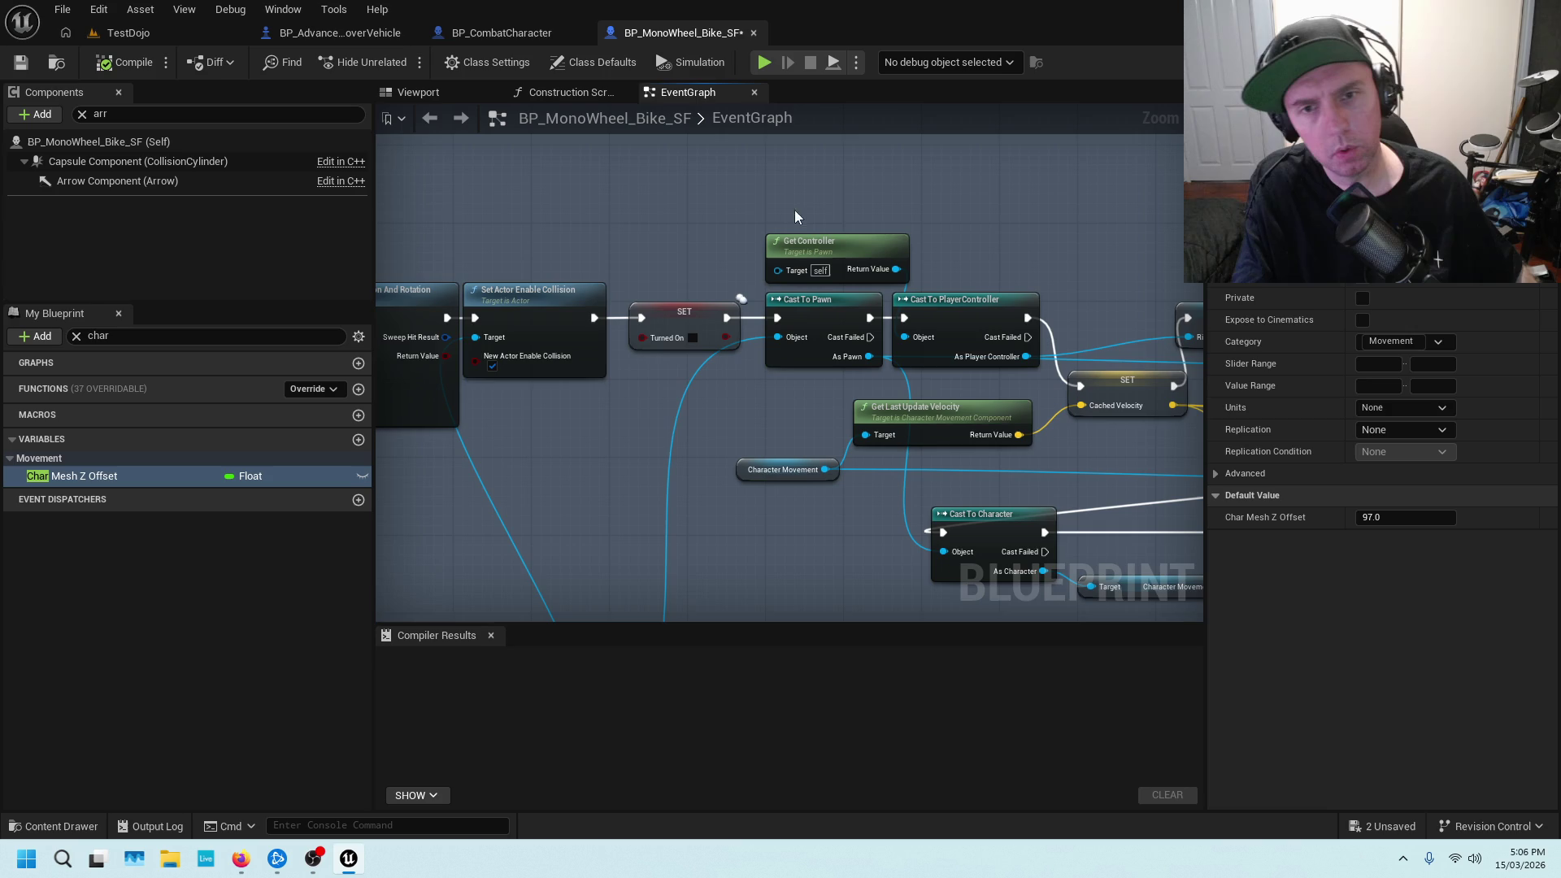
{"action": "scroll", "coordinate": [735, 216], "scroll_direction": "down", "scroll_amount": 4}
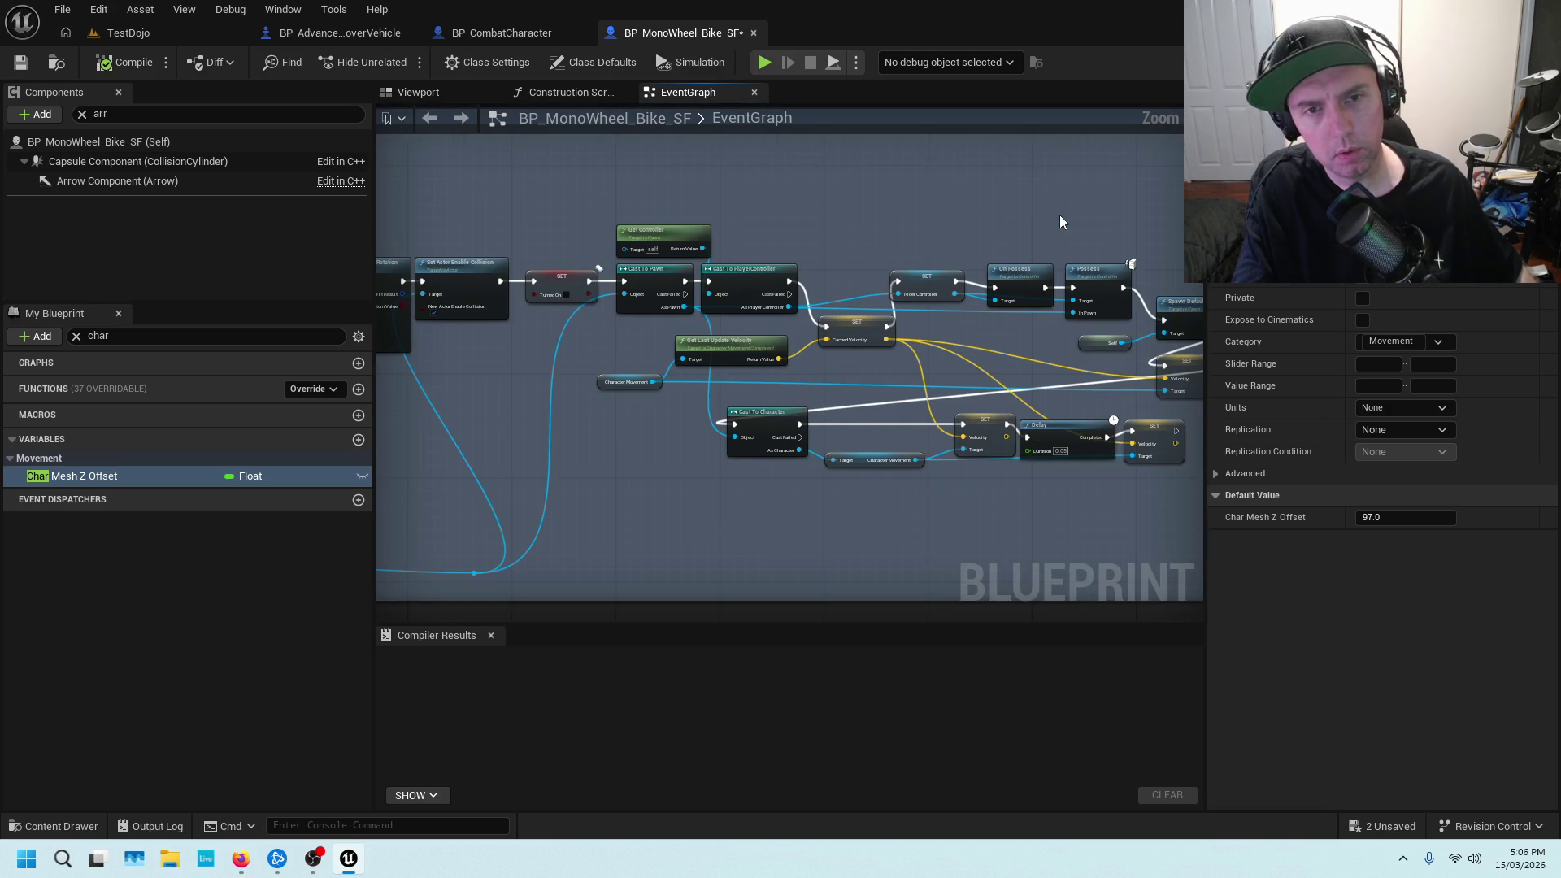
{"action": "left_click_drag", "start_coordinate": [1060, 215], "coordinate": [696, 213]}
{"action": "left_click_drag", "start_coordinate": [767, 255], "coordinate": [807, 201]}
{"action": "scroll", "coordinate": [808, 201], "scroll_direction": "up", "scroll_amount": 2}
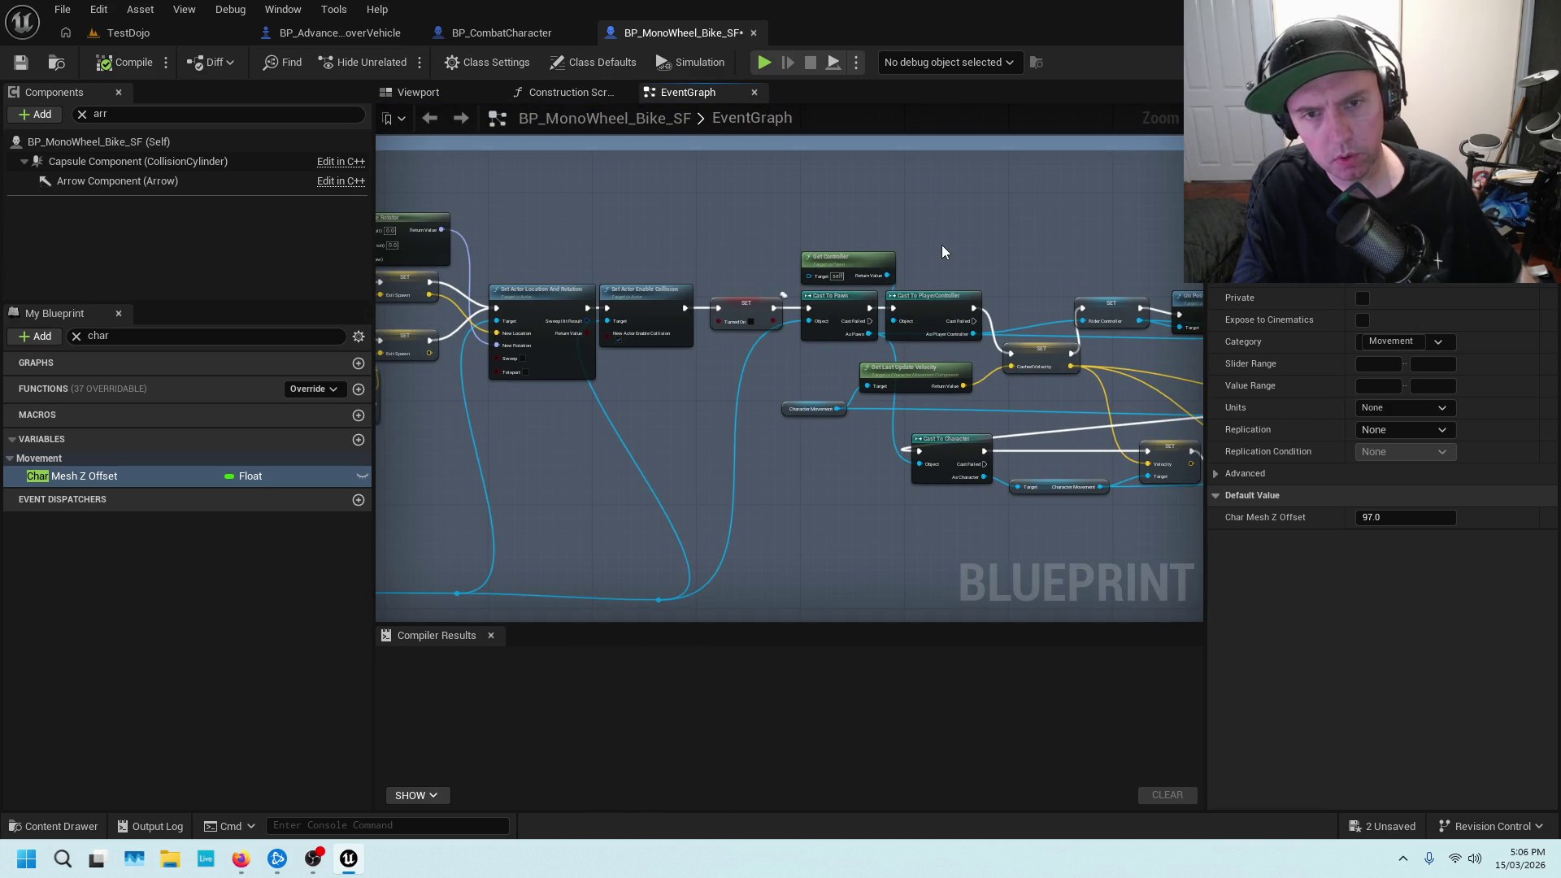
{"action": "scroll", "coordinate": [937, 250], "scroll_direction": "up", "scroll_amount": 2}
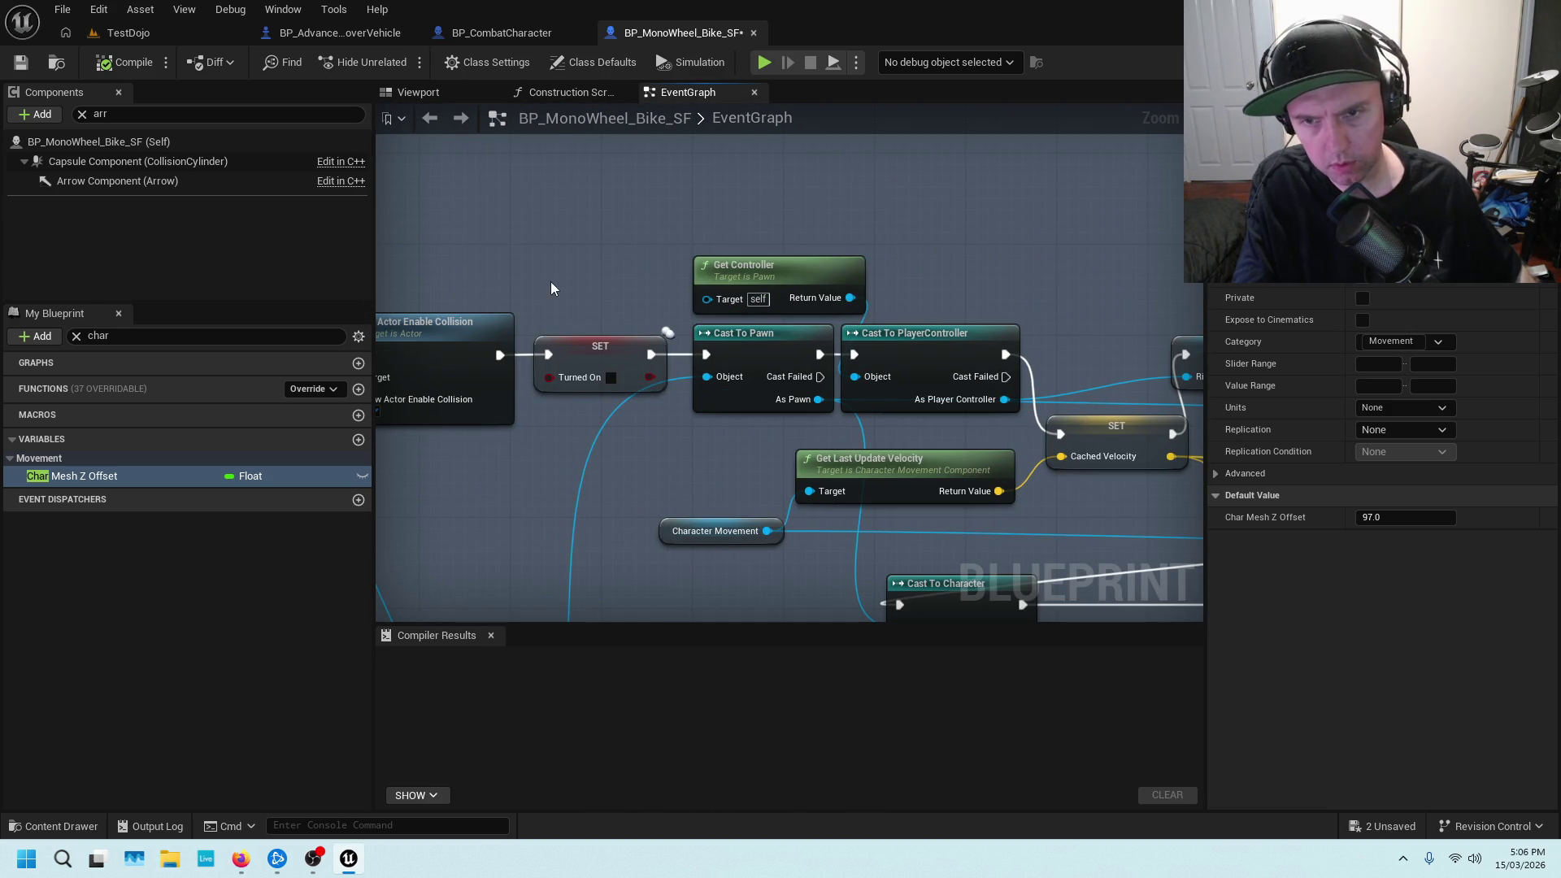
{"action": "scroll", "coordinate": [609, 278], "scroll_direction": "up", "scroll_amount": 1}
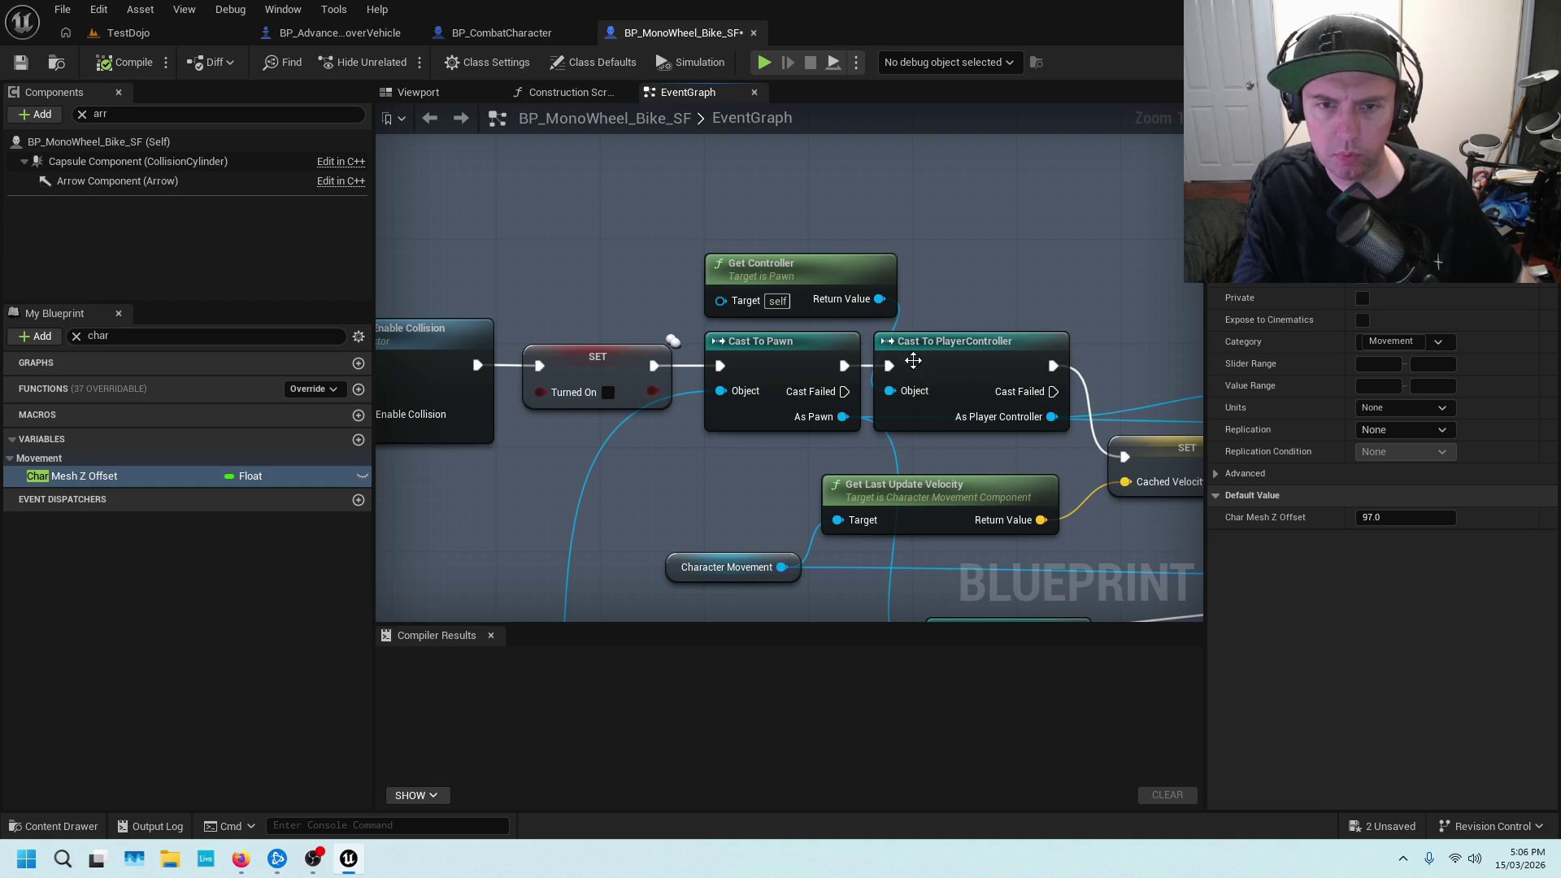
Review the Cached Velocity, Possess, Delay, Spawn Default Controller and Set Movement Mode nodes up to Detach From Actor
{"action": "left_click_drag", "start_coordinate": [1115, 307], "coordinate": [768, 225]}
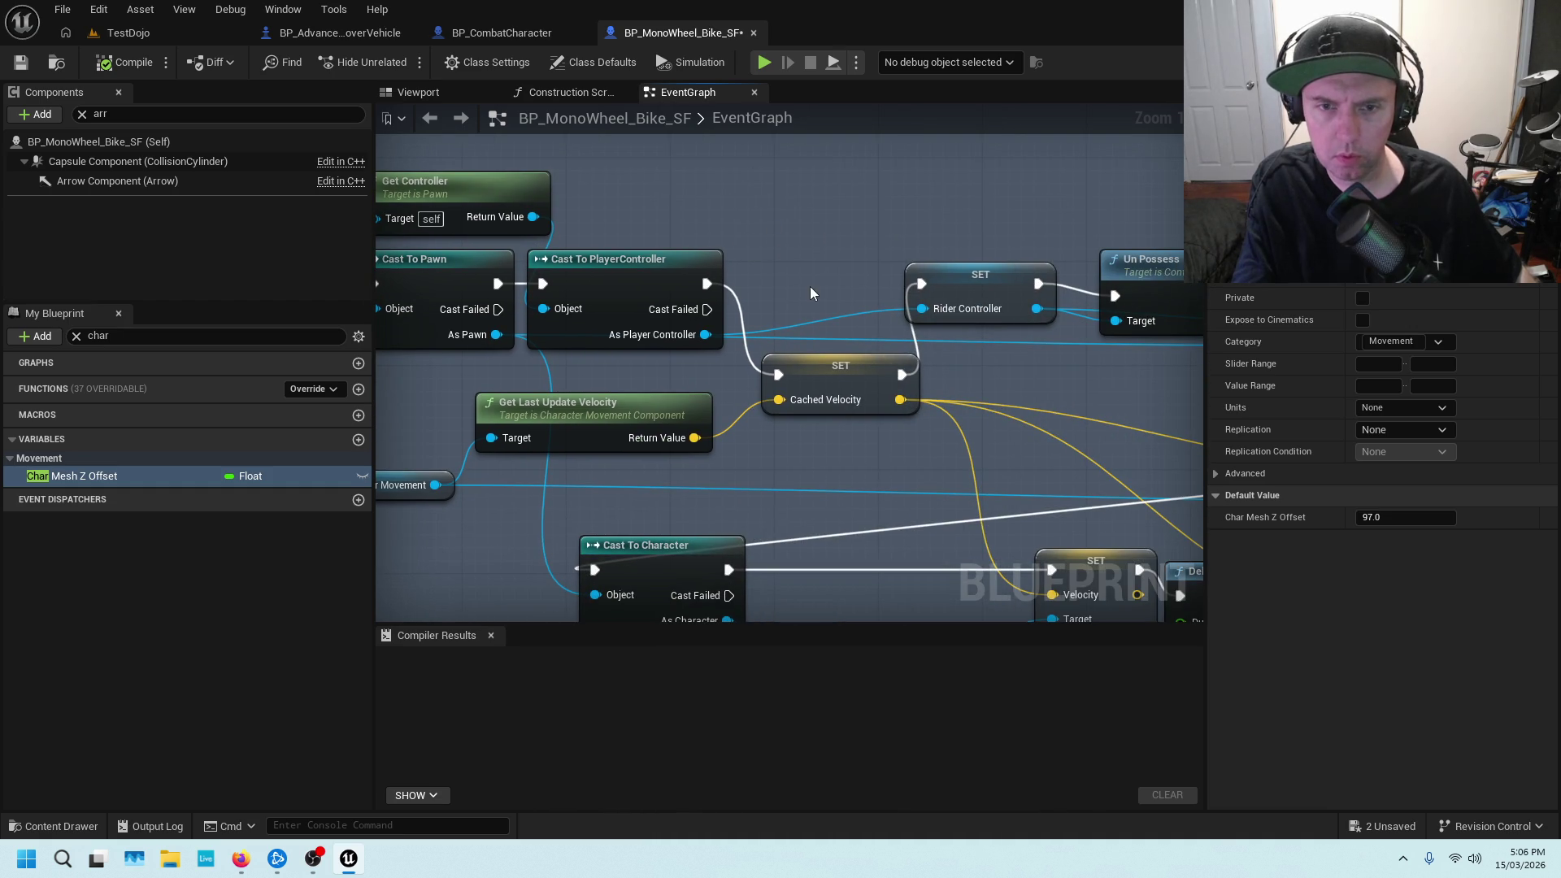
{"action": "scroll", "coordinate": [810, 286], "scroll_direction": "down", "scroll_amount": 1}
{"action": "left_click_drag", "start_coordinate": [802, 309], "coordinate": [1057, 253]}
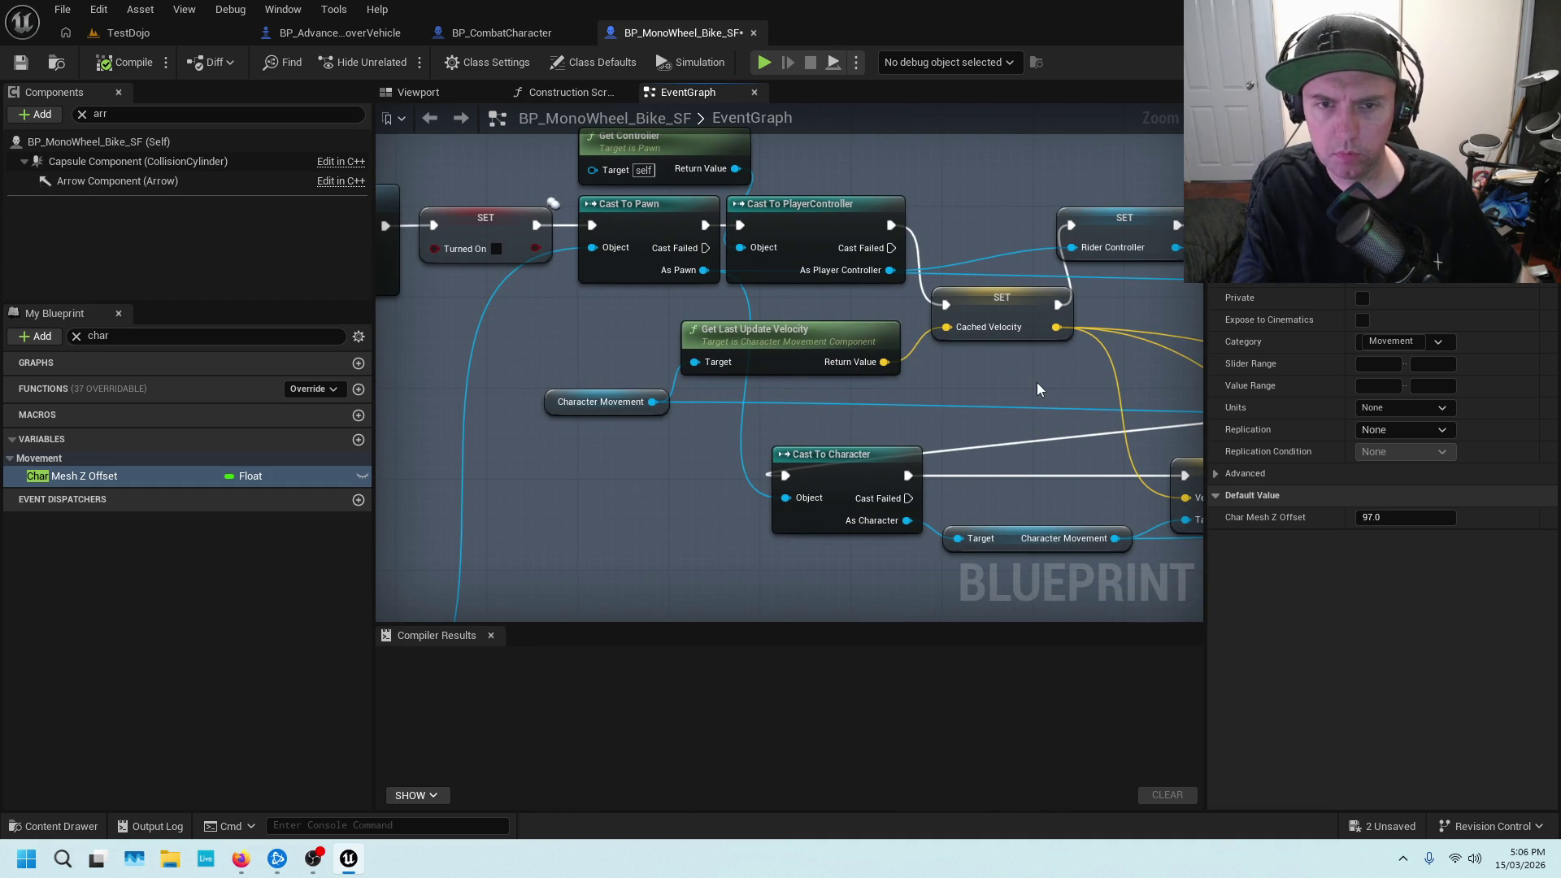
{"action": "left_click_drag", "start_coordinate": [1035, 382], "coordinate": [677, 368]}
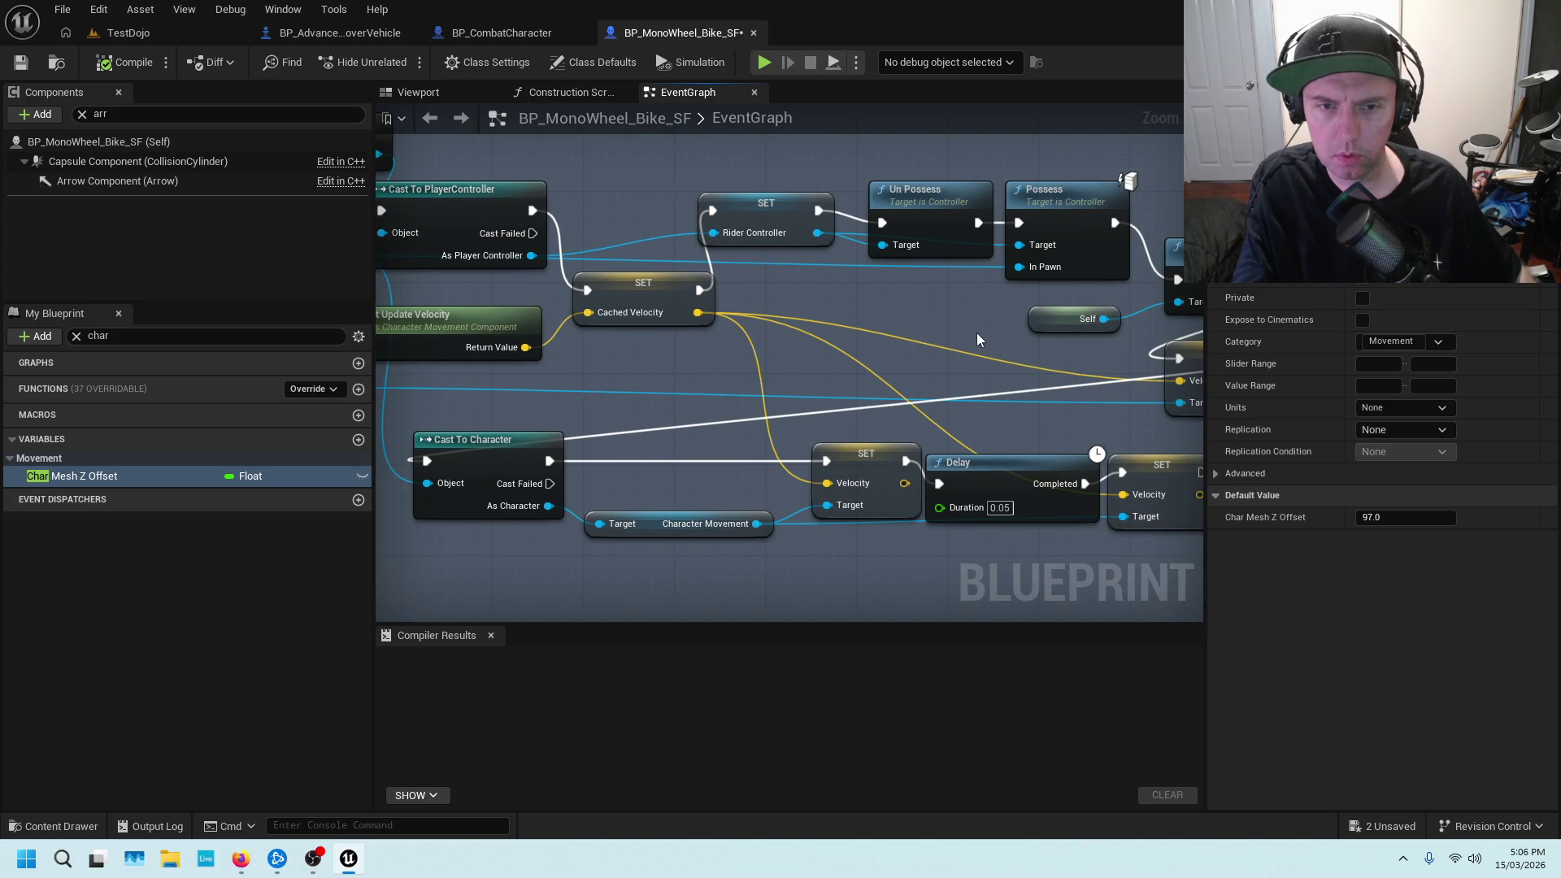
{"action": "left_click_drag", "start_coordinate": [963, 329], "coordinate": [686, 309]}
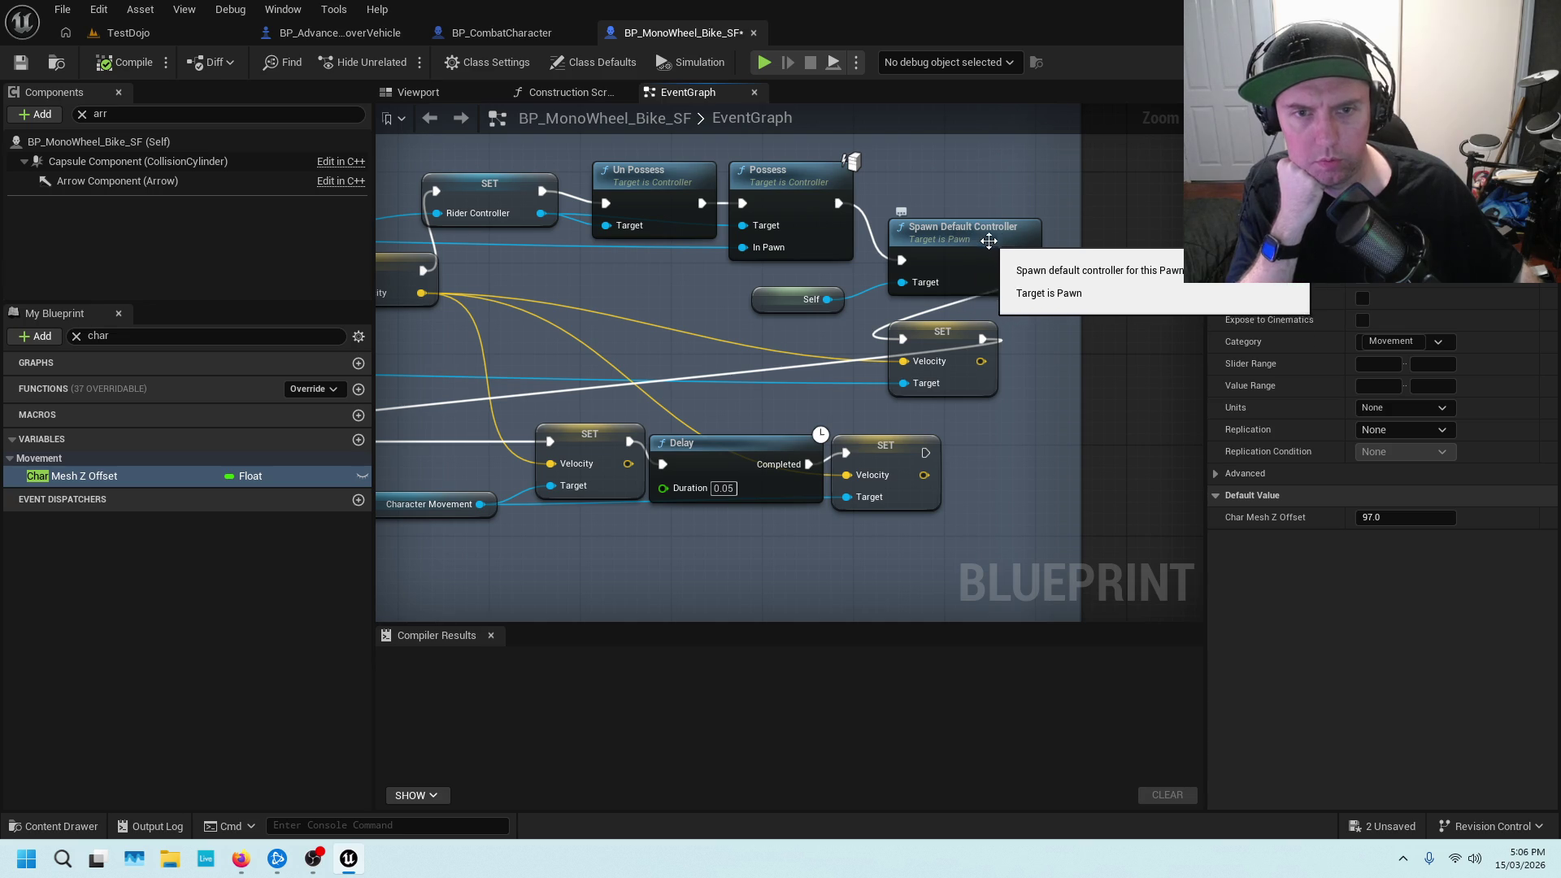
{"action": "scroll", "coordinate": [768, 377], "scroll_direction": "down", "scroll_amount": 3}
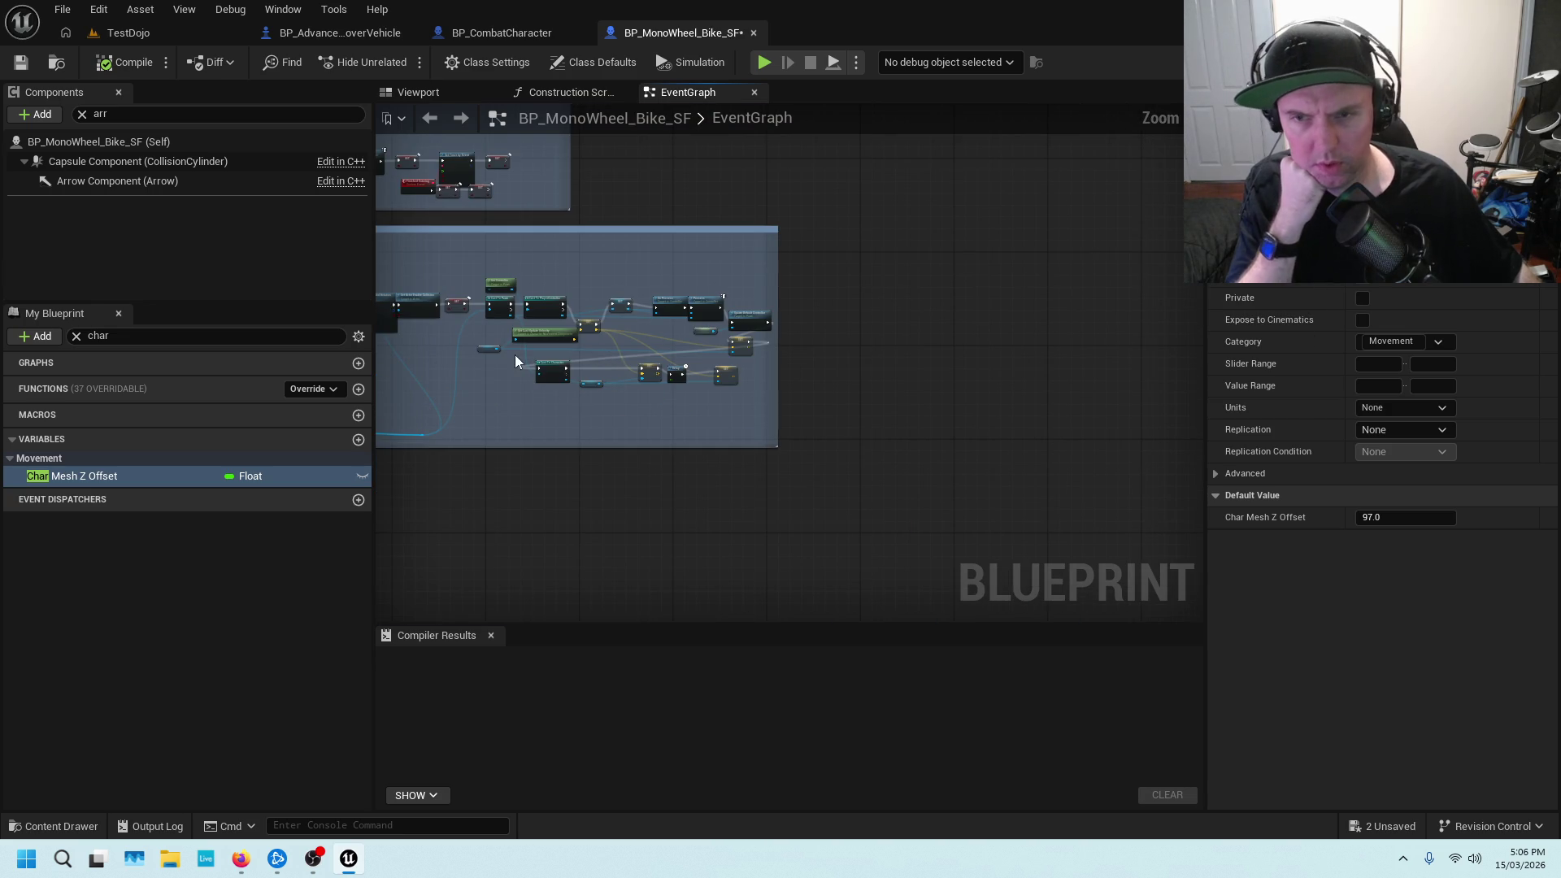
{"action": "scroll", "coordinate": [515, 354], "scroll_direction": "down", "scroll_amount": 3}
{"action": "scroll", "coordinate": [962, 352], "scroll_direction": "up", "scroll_amount": 5}
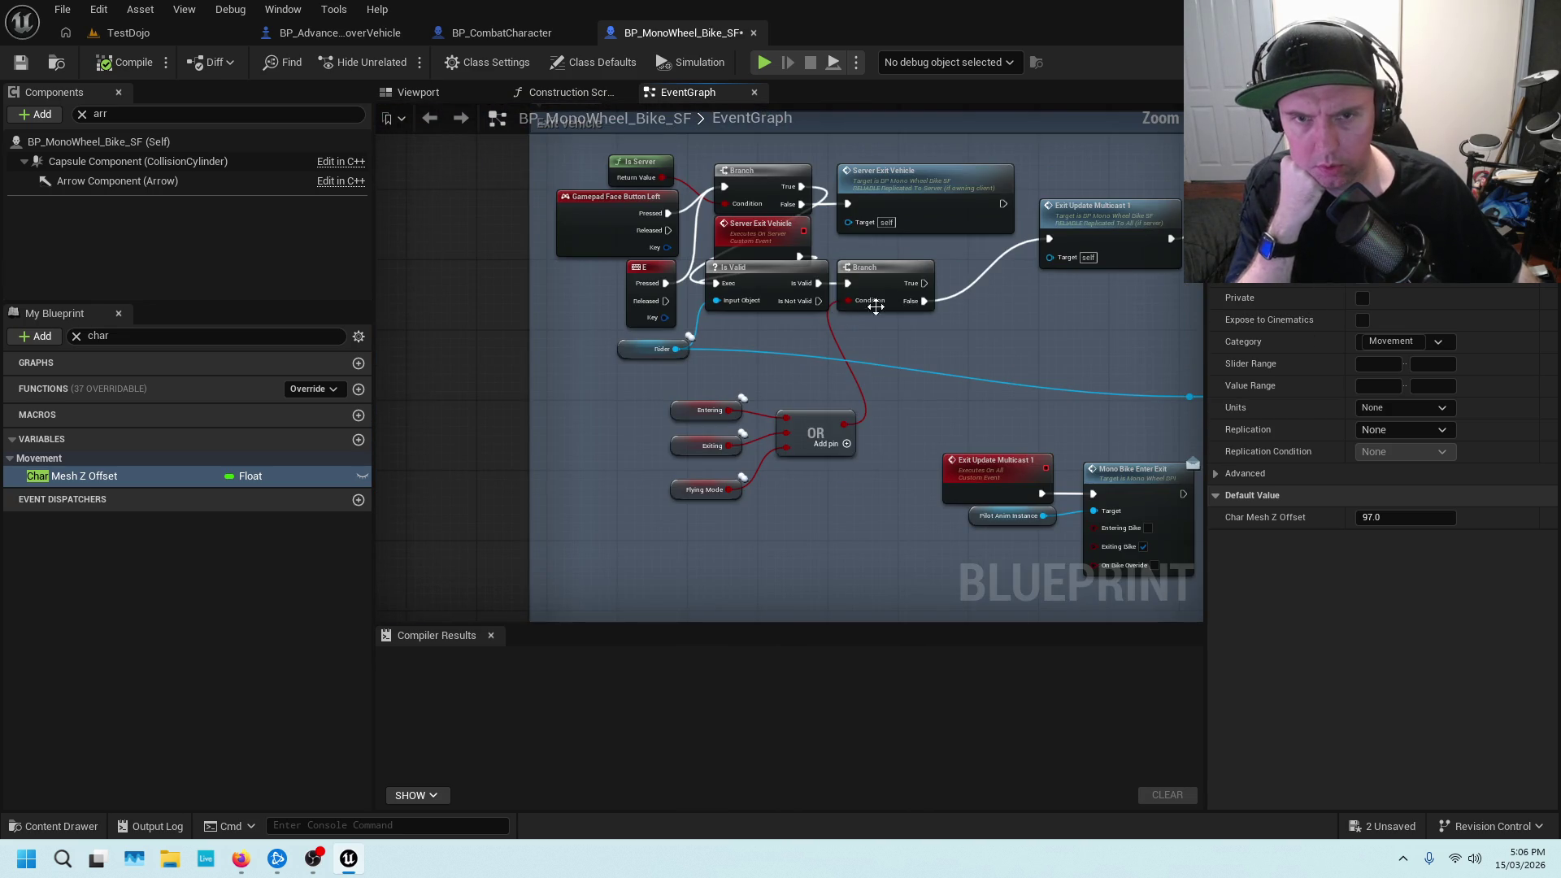
{"action": "left_click_drag", "start_coordinate": [1085, 318], "coordinate": [813, 306]}
{"action": "mouse_move", "coordinate": [889, 347]}
{"action": "left_mouse_down"}
{"action": "mouse_move", "coordinate": [683, 320]}
{"action": "mouse_move", "coordinate": [708, 318]}
{"action": "left_mouse_up"}
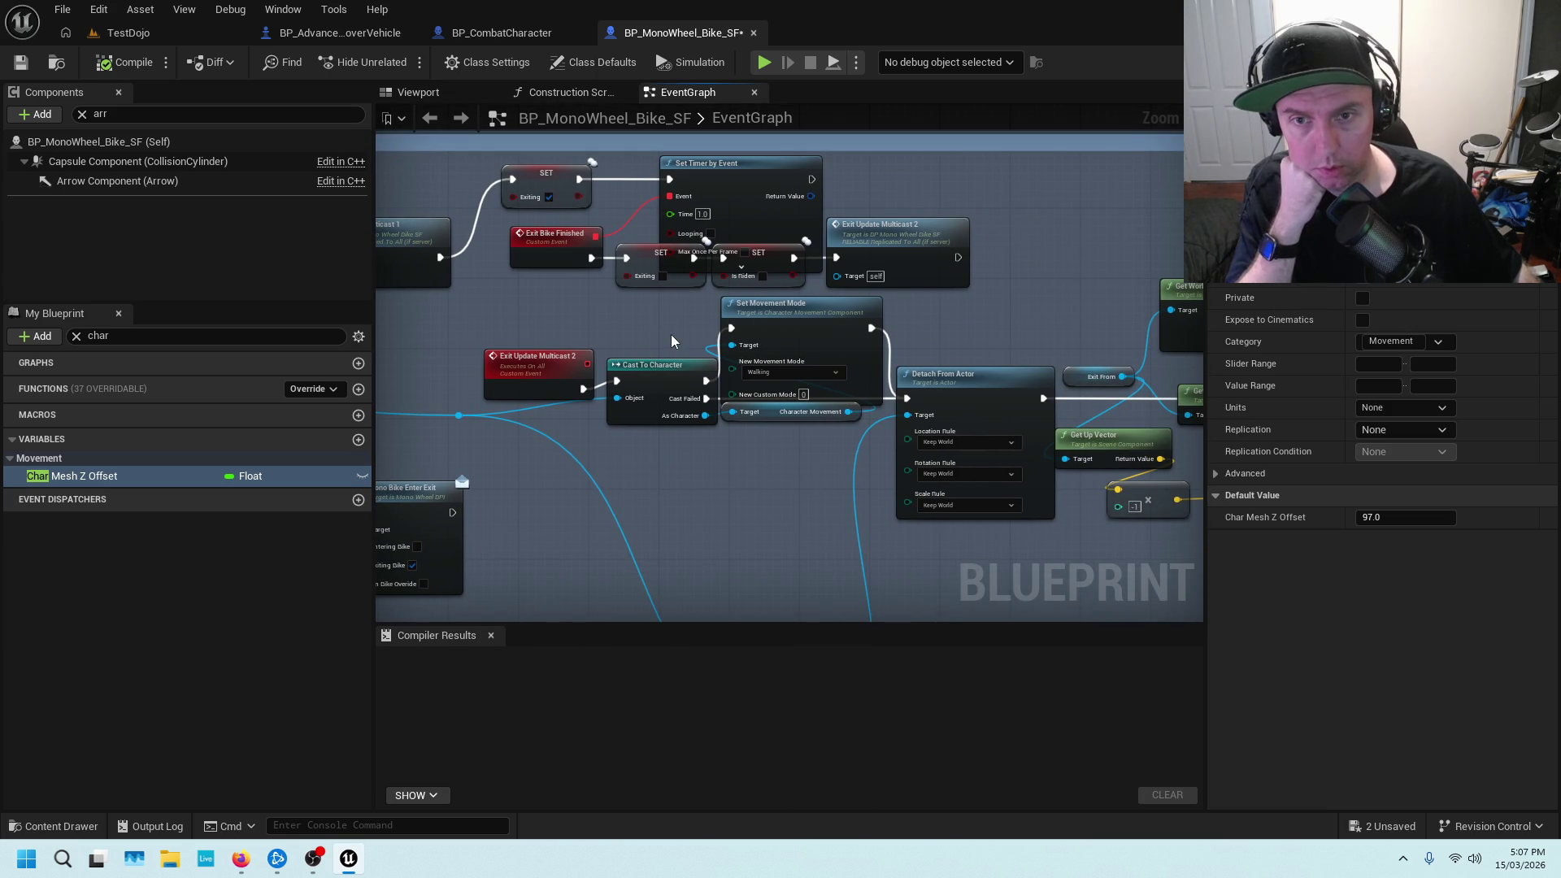
Trace from Get World Location and Line Trace For Objects to Set Actor Location And Rotation and select it
{"action": "scroll", "coordinate": [674, 339], "scroll_direction": "up", "scroll_amount": 2}
{"action": "left_click_drag", "start_coordinate": [1089, 300], "coordinate": [859, 205]}
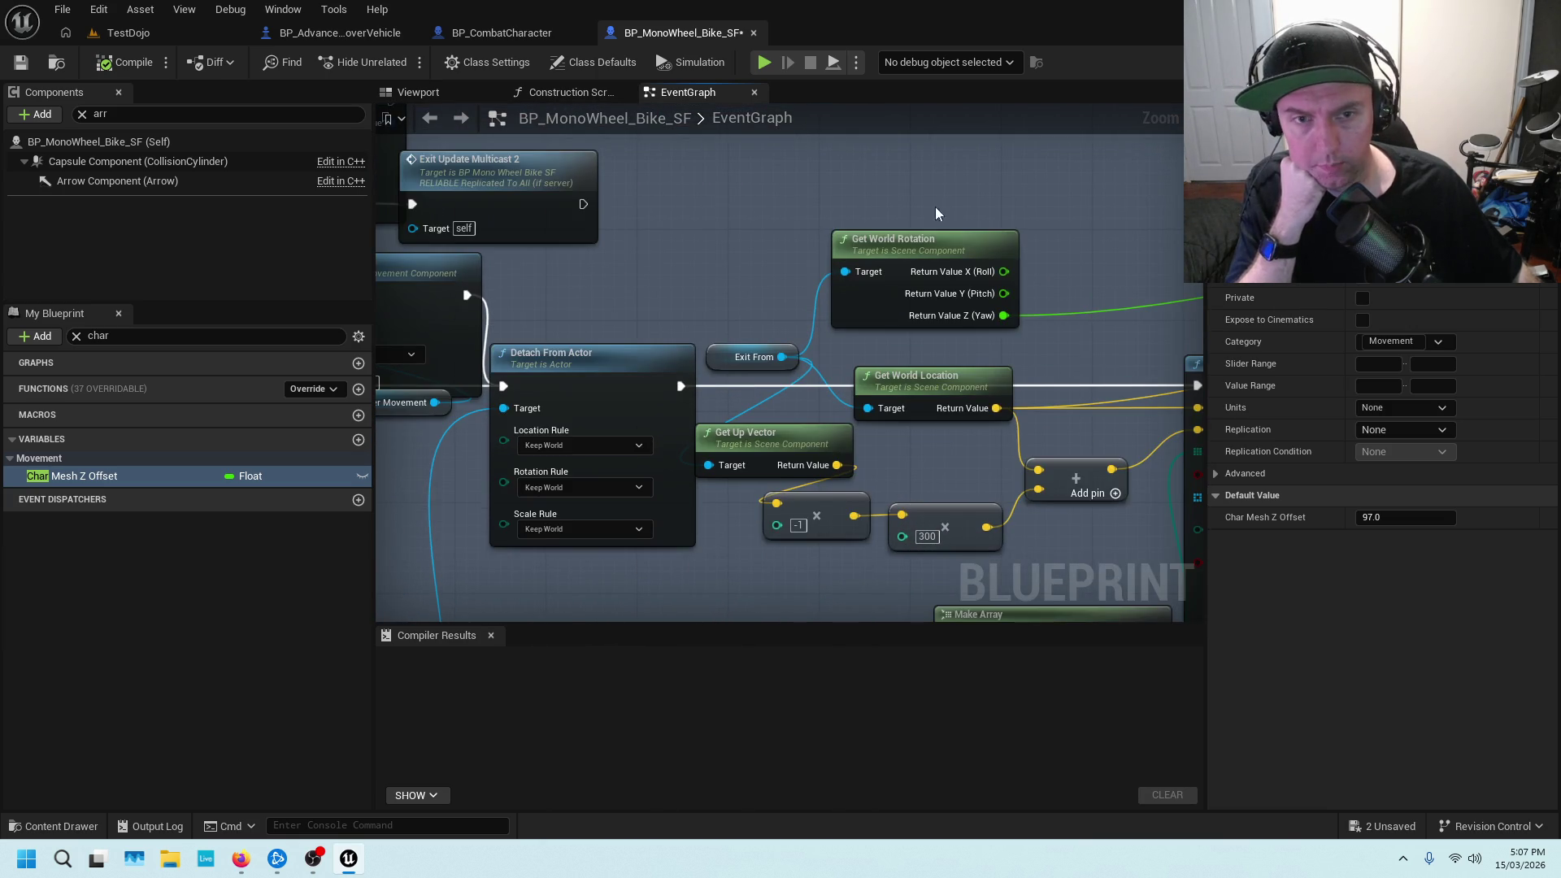
{"action": "left_click_drag", "start_coordinate": [1055, 226], "coordinate": [931, 197]}
{"action": "scroll", "coordinate": [977, 247], "scroll_direction": "down", "scroll_amount": 4}
{"action": "mouse_move", "coordinate": [1018, 229]}
{"action": "left_mouse_down"}
{"action": "mouse_move", "coordinate": [871, 374]}
{"action": "mouse_move", "coordinate": [787, 373]}
{"action": "left_mouse_up"}
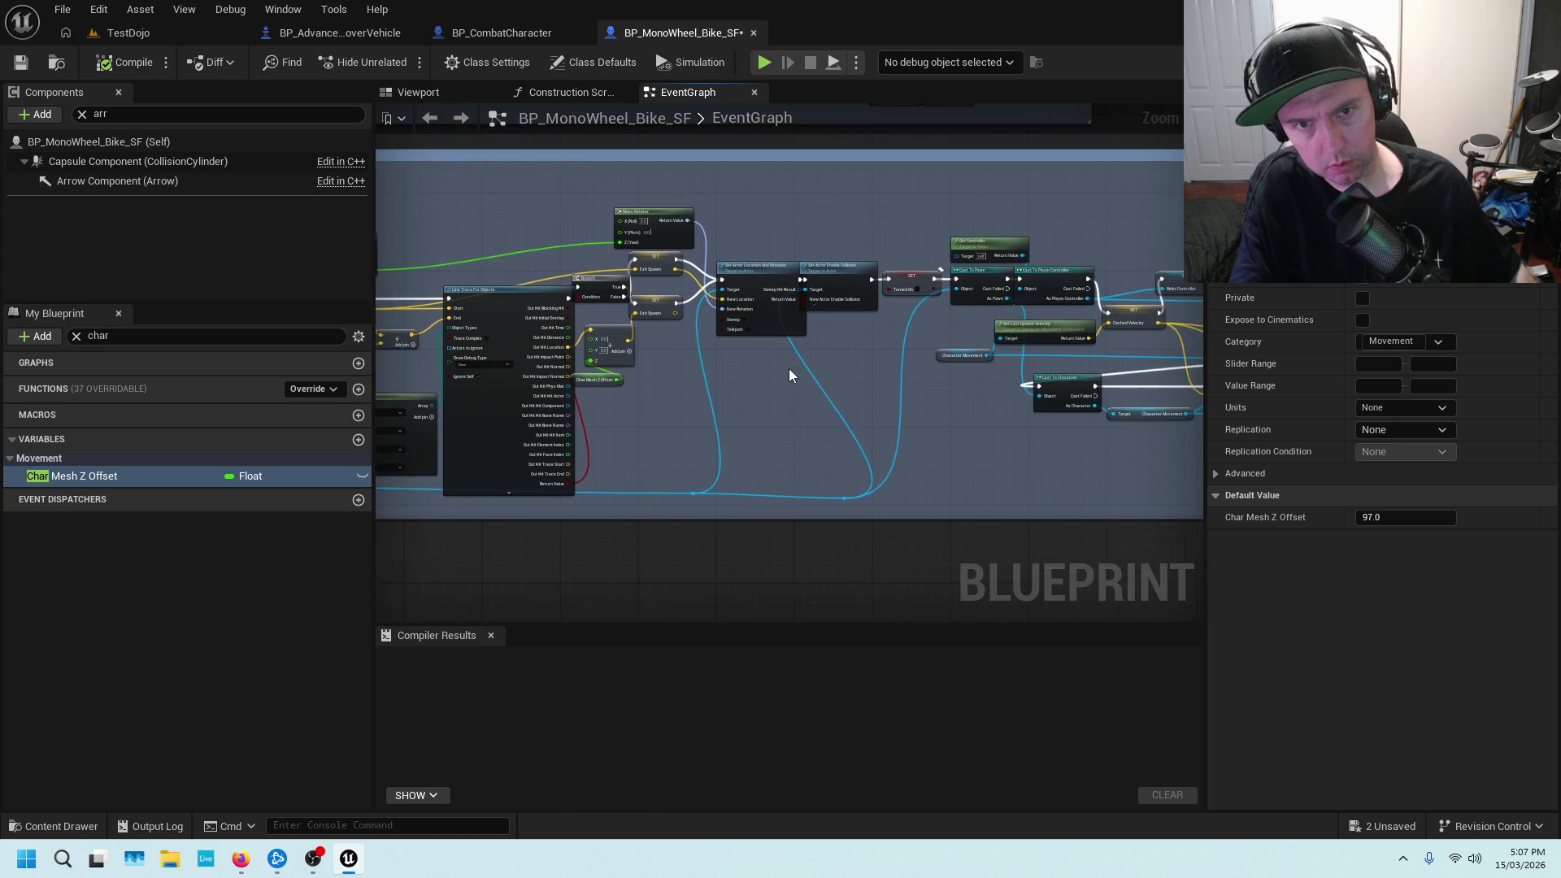
{"action": "scroll", "coordinate": [875, 341], "scroll_direction": "up", "scroll_amount": 3}
{"action": "left_click_drag", "start_coordinate": [880, 324], "coordinate": [990, 399]}
{"action": "left_click", "coordinate": [832, 275]}
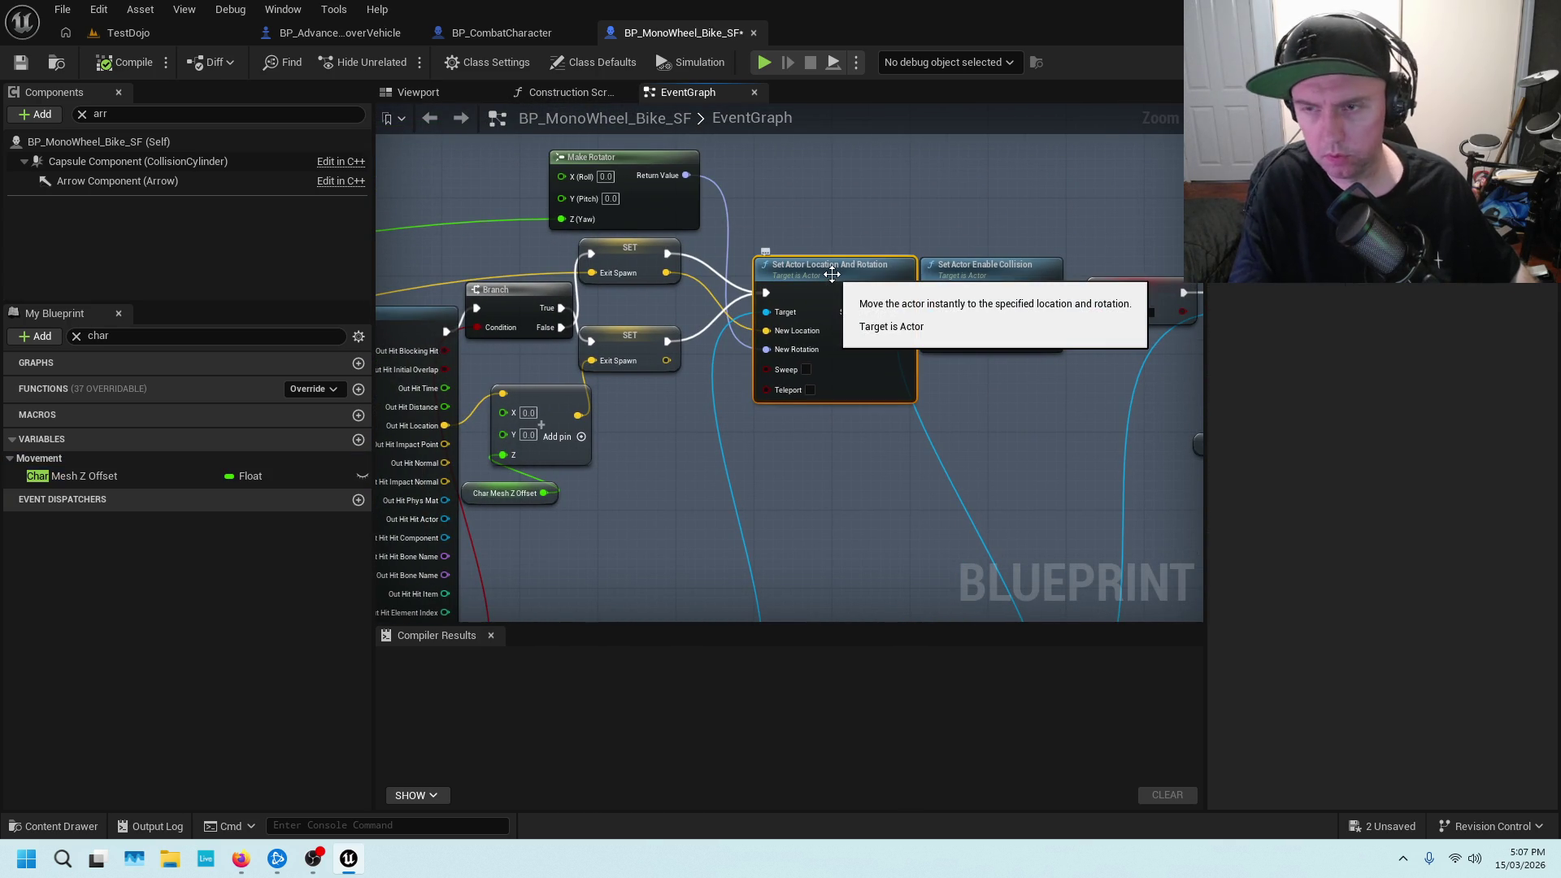
Delete the Input_ActionVehicleExit event from BP_AdvancedHoverVehicle, then compile and save
{"action": "left_click", "coordinate": [475, 39]}
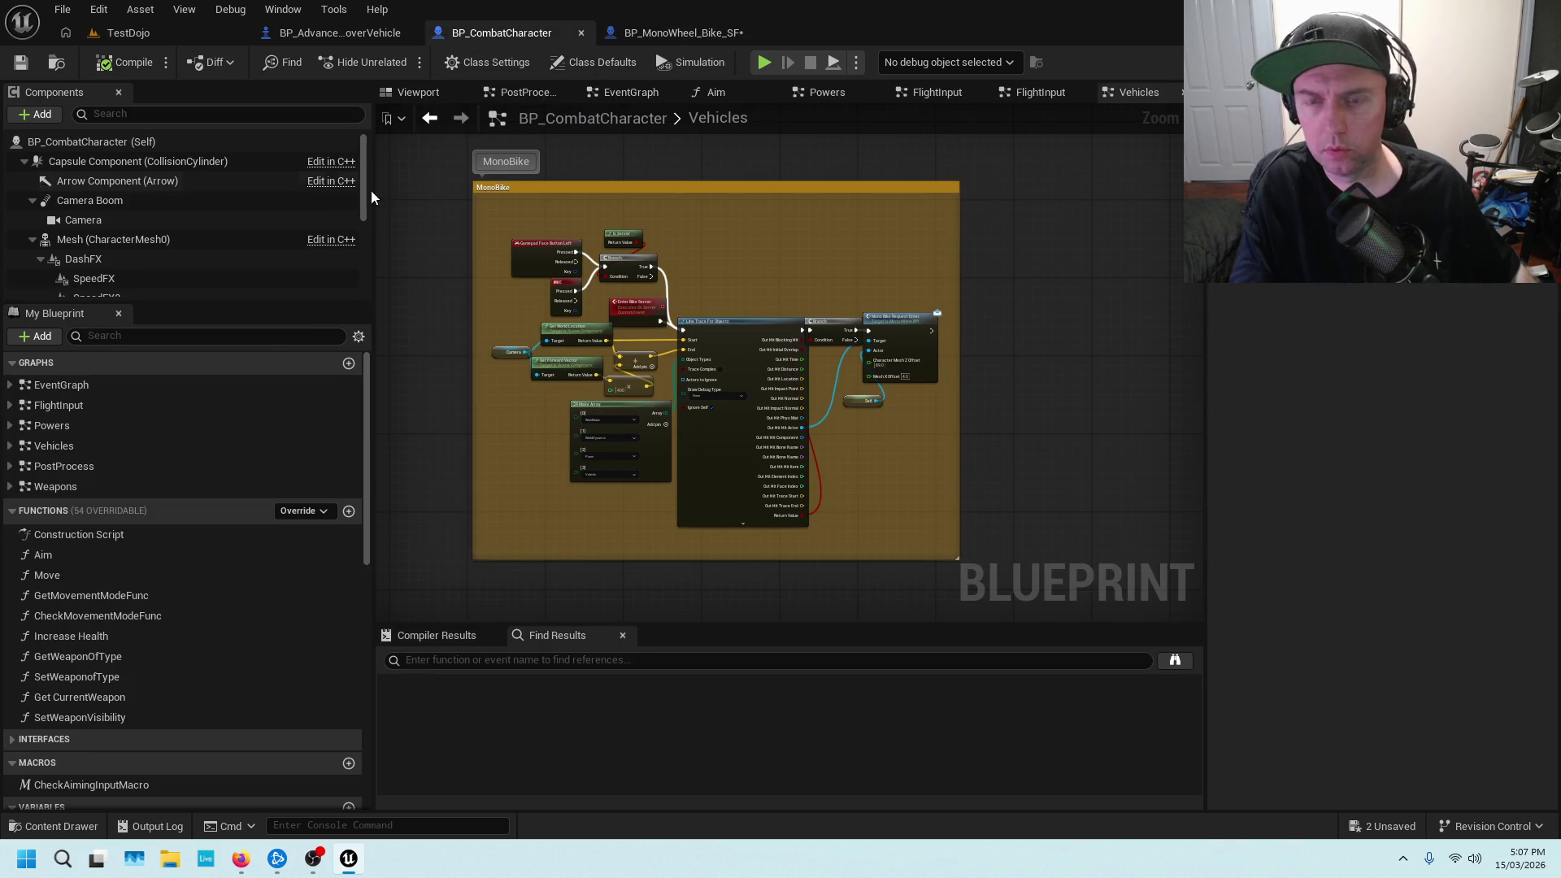
{"action": "left_click", "coordinate": [337, 37]}
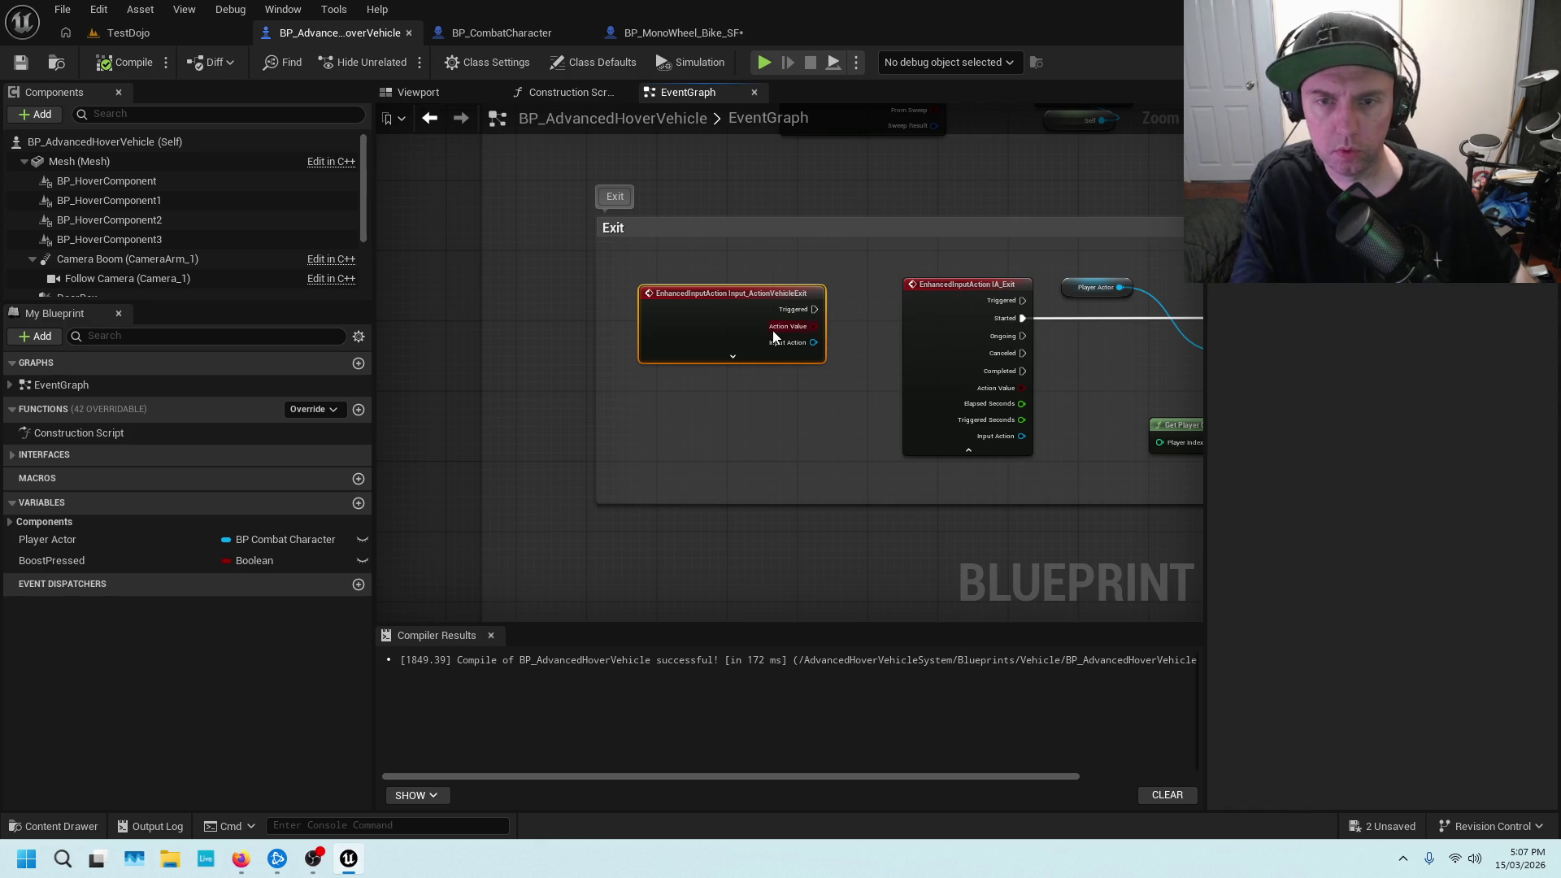
{"action": "key", "text": "Delete"}
{"action": "left_click", "coordinate": [124, 63]}
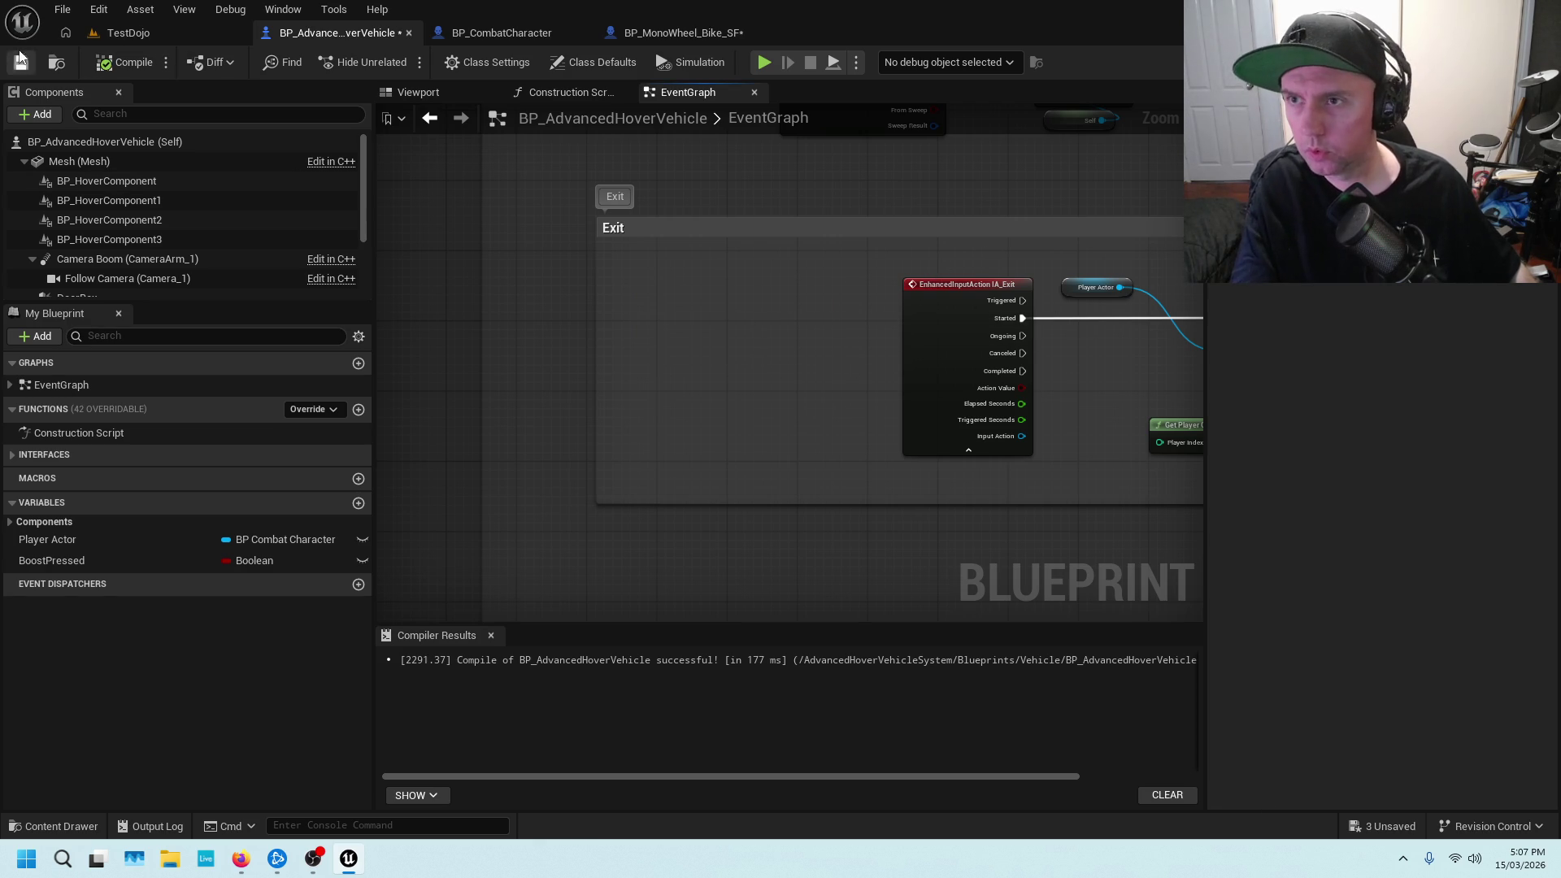
{"action": "key", "text": "ctrl+s"}
Move the Eject Player node beneath Vehicle Info and review the Exit Car chain
{"action": "left_click_drag", "start_coordinate": [829, 261], "coordinate": [376, 271]}
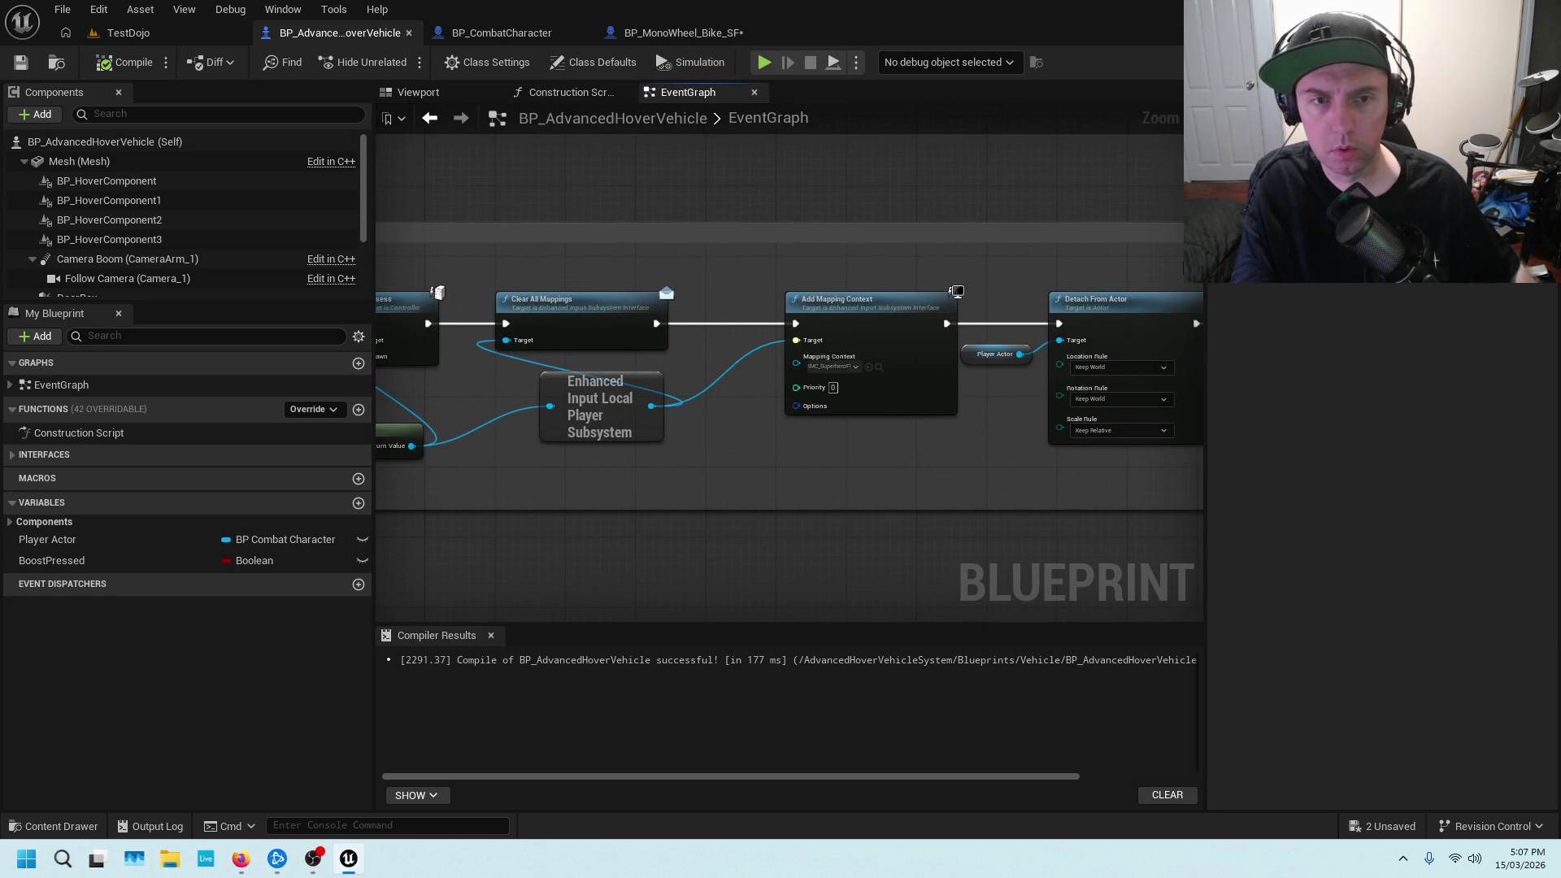
{"action": "left_click_drag", "start_coordinate": [894, 268], "coordinate": [518, 225]}
{"action": "left_click_drag", "start_coordinate": [1196, 249], "coordinate": [1157, 244]}
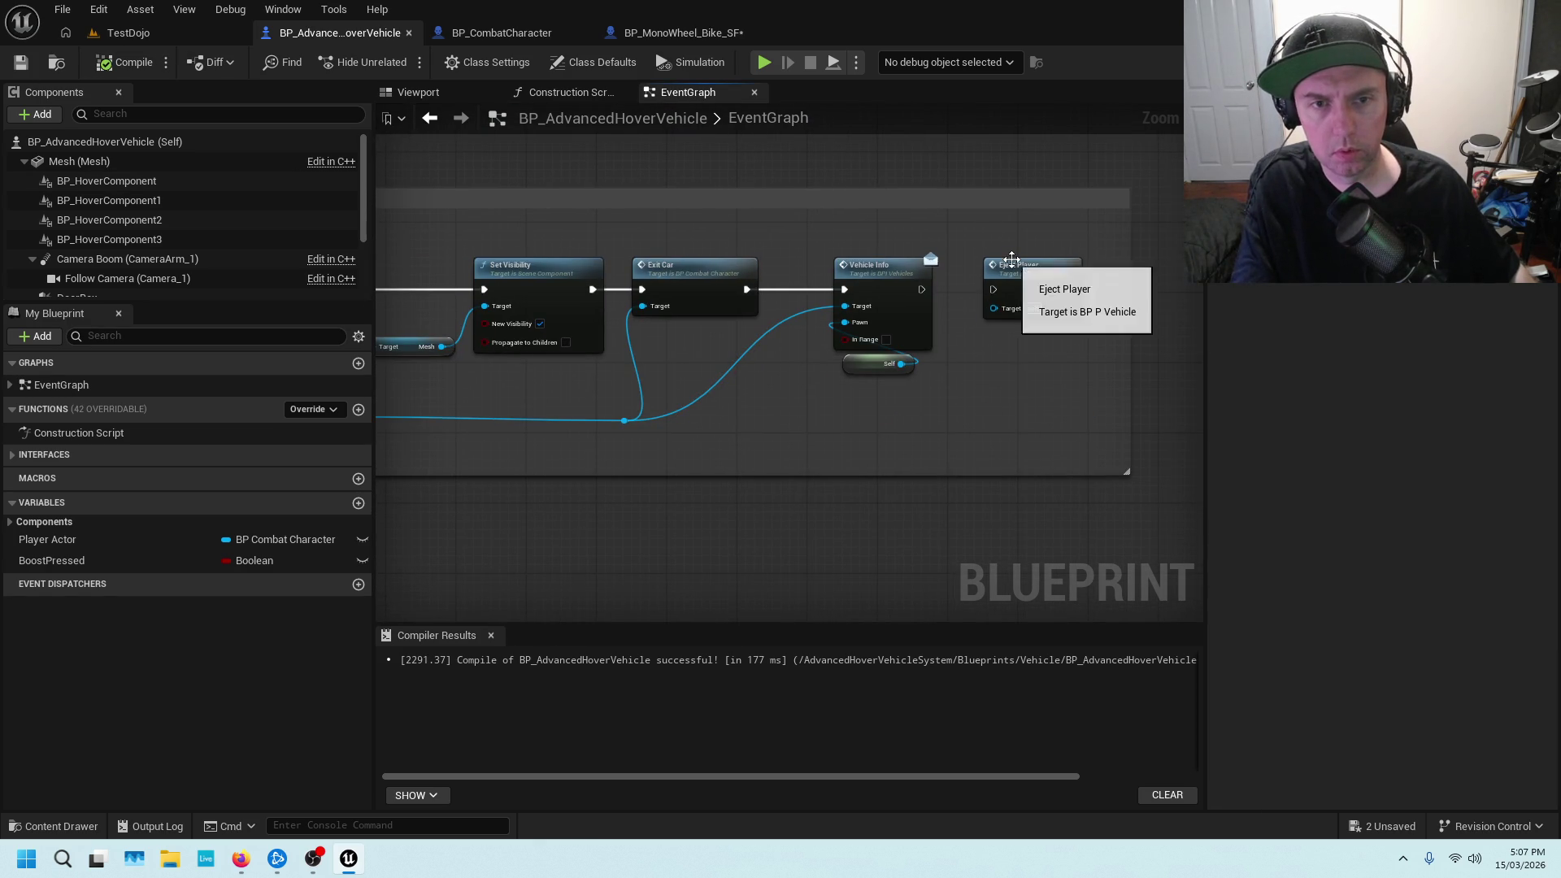
{"action": "left_click_drag", "start_coordinate": [1033, 260], "coordinate": [862, 401]}
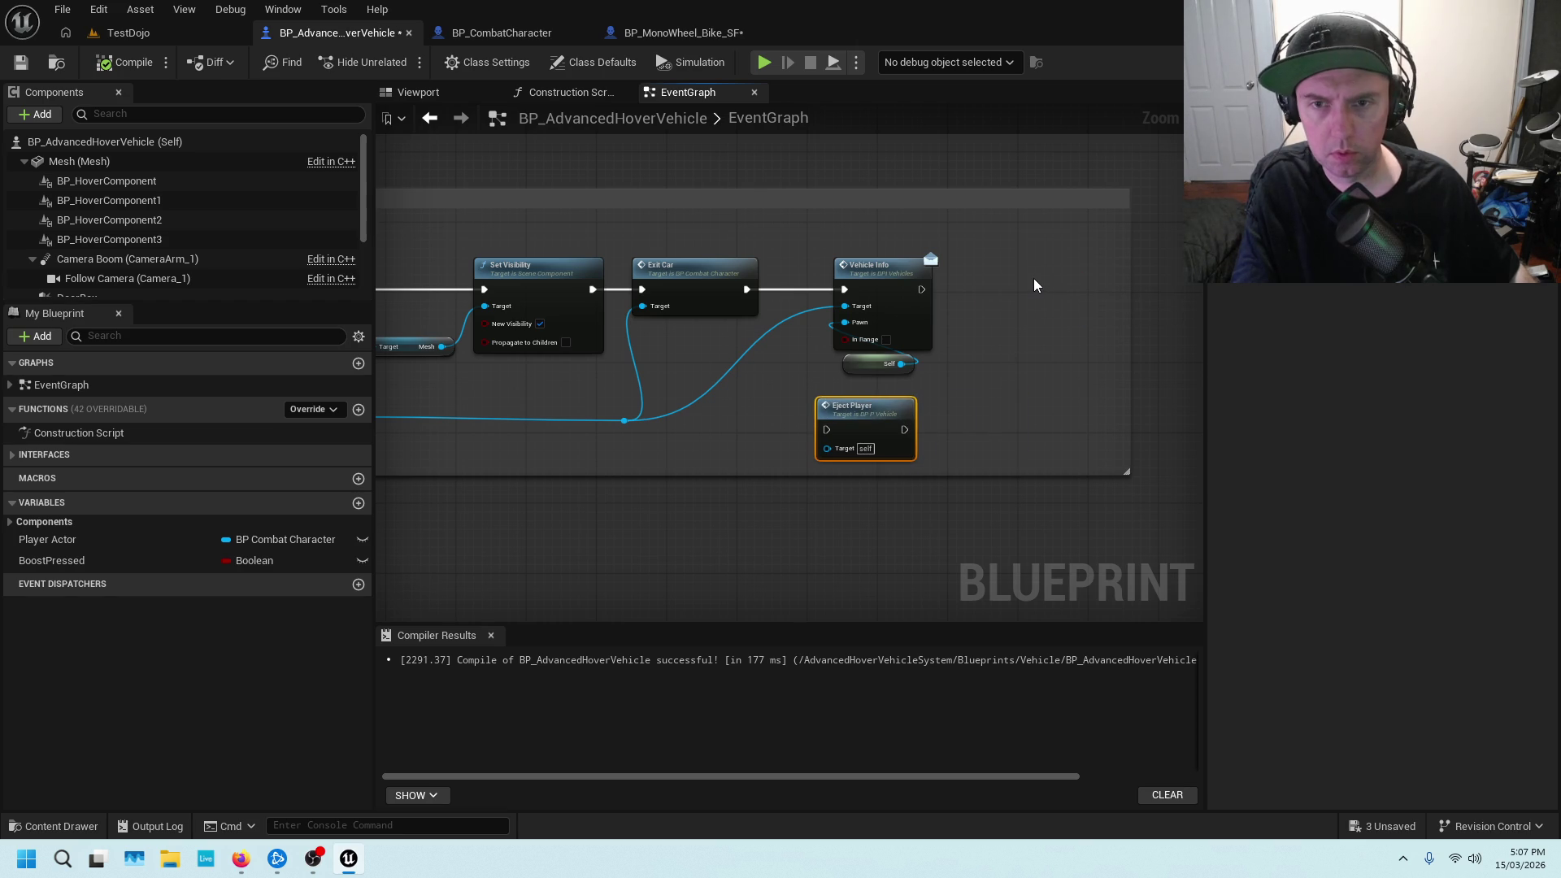
{"action": "scroll", "coordinate": [1040, 278], "scroll_direction": "down", "scroll_amount": 2}
{"action": "scroll", "coordinate": [1031, 280], "scroll_direction": "up", "scroll_amount": 1}
{"action": "left_click", "coordinate": [1057, 277]}
{"action": "left_click_drag", "start_coordinate": [1068, 272], "coordinate": [910, 265]}
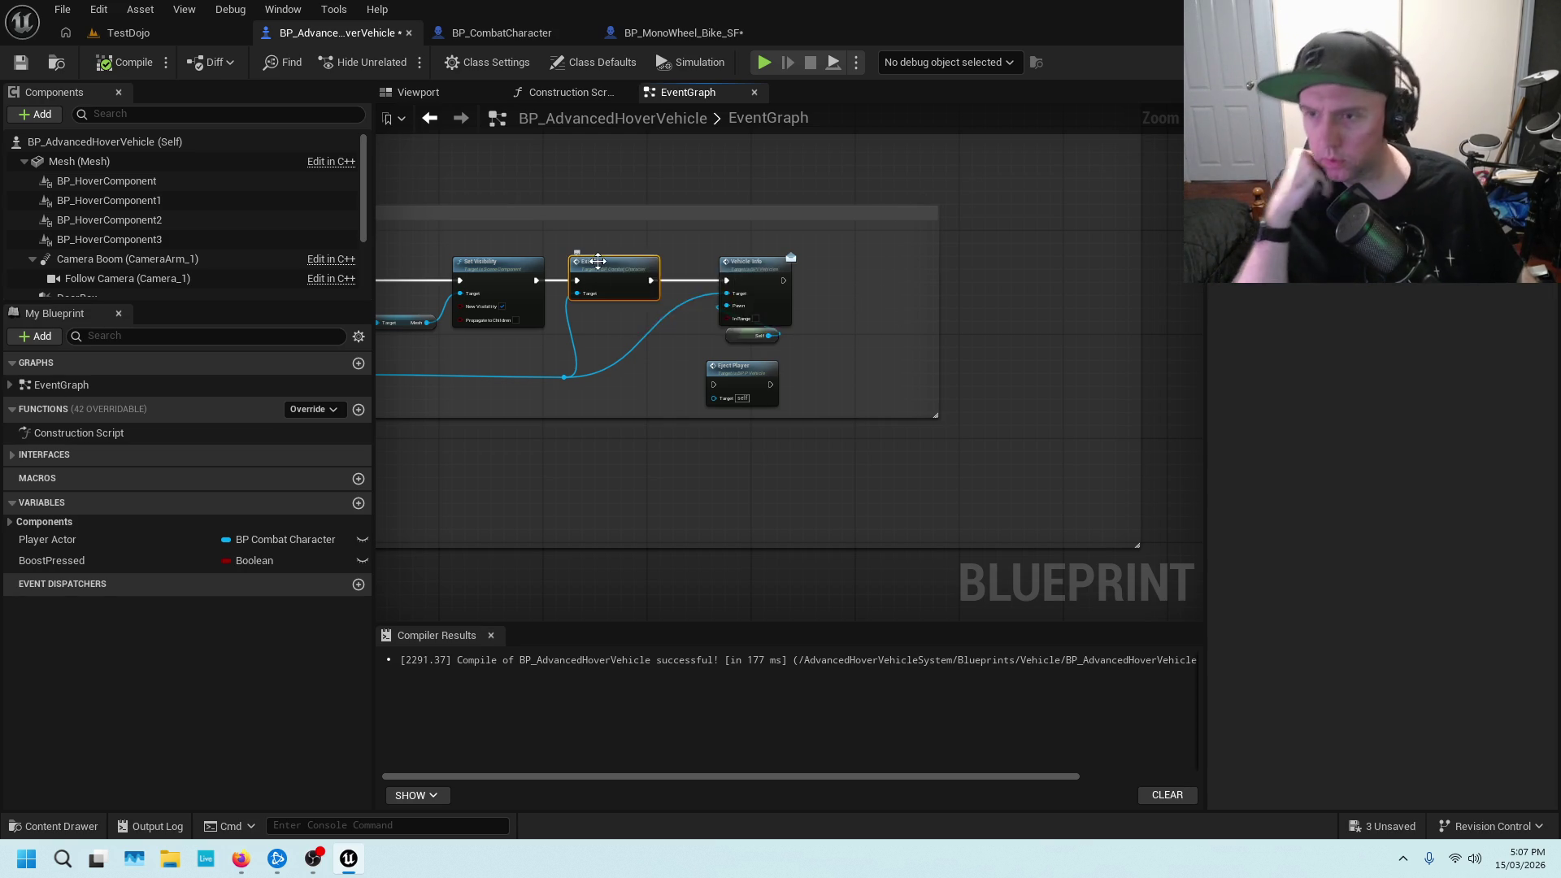
{"action": "right_click", "coordinate": [598, 262]}
{"action": "key", "text": "Escape"}
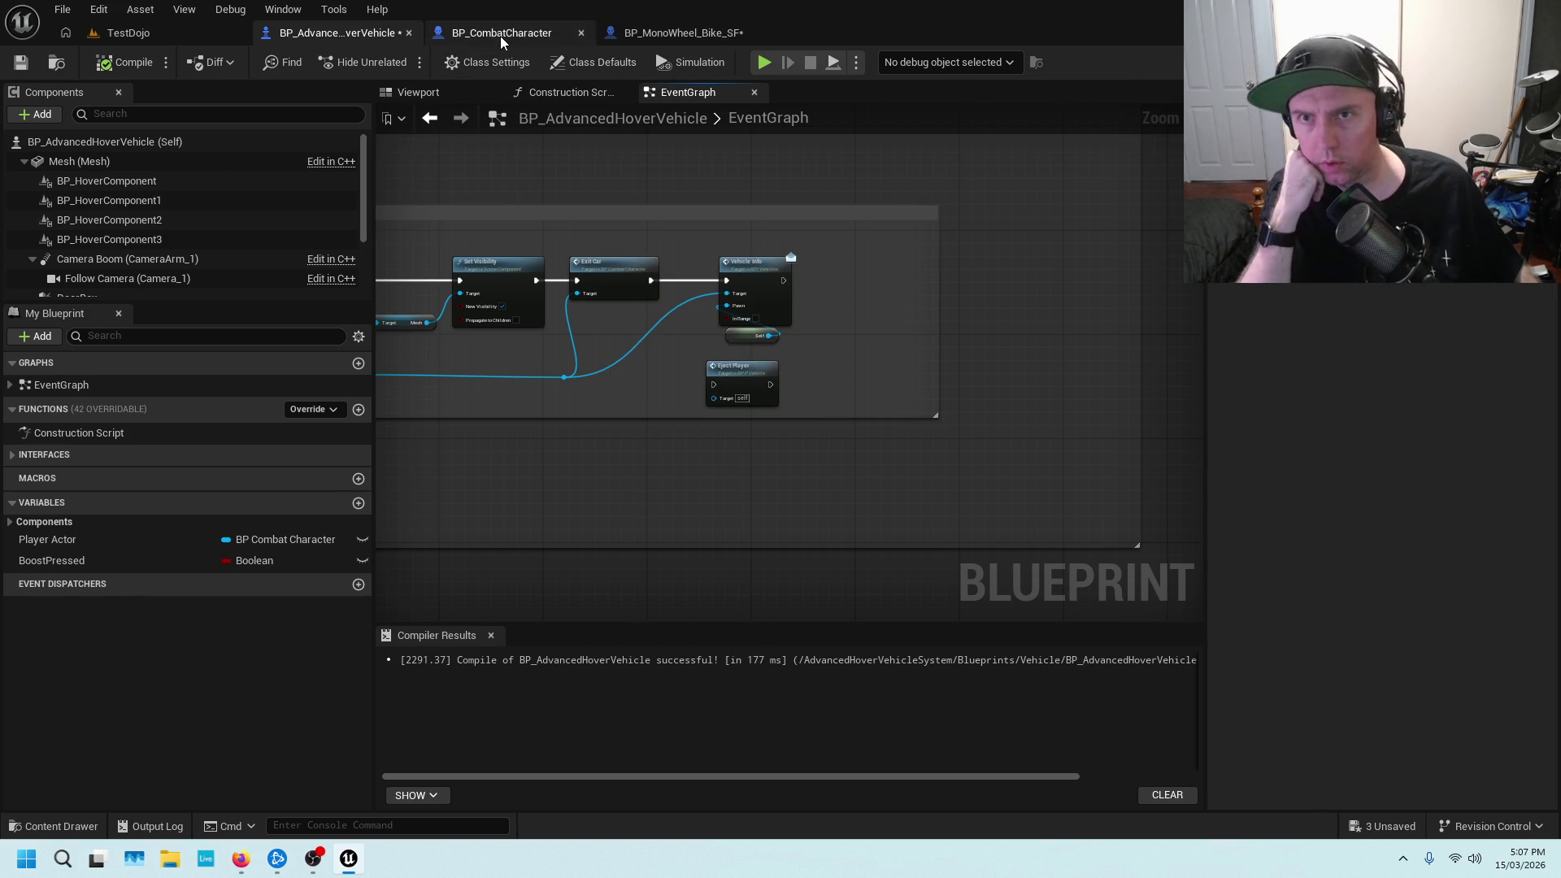
In BP_CombatCharacter's Vehicles graph, navigate to the Possess Vehicle on exit group
{"action": "left_click", "coordinate": [500, 33]}
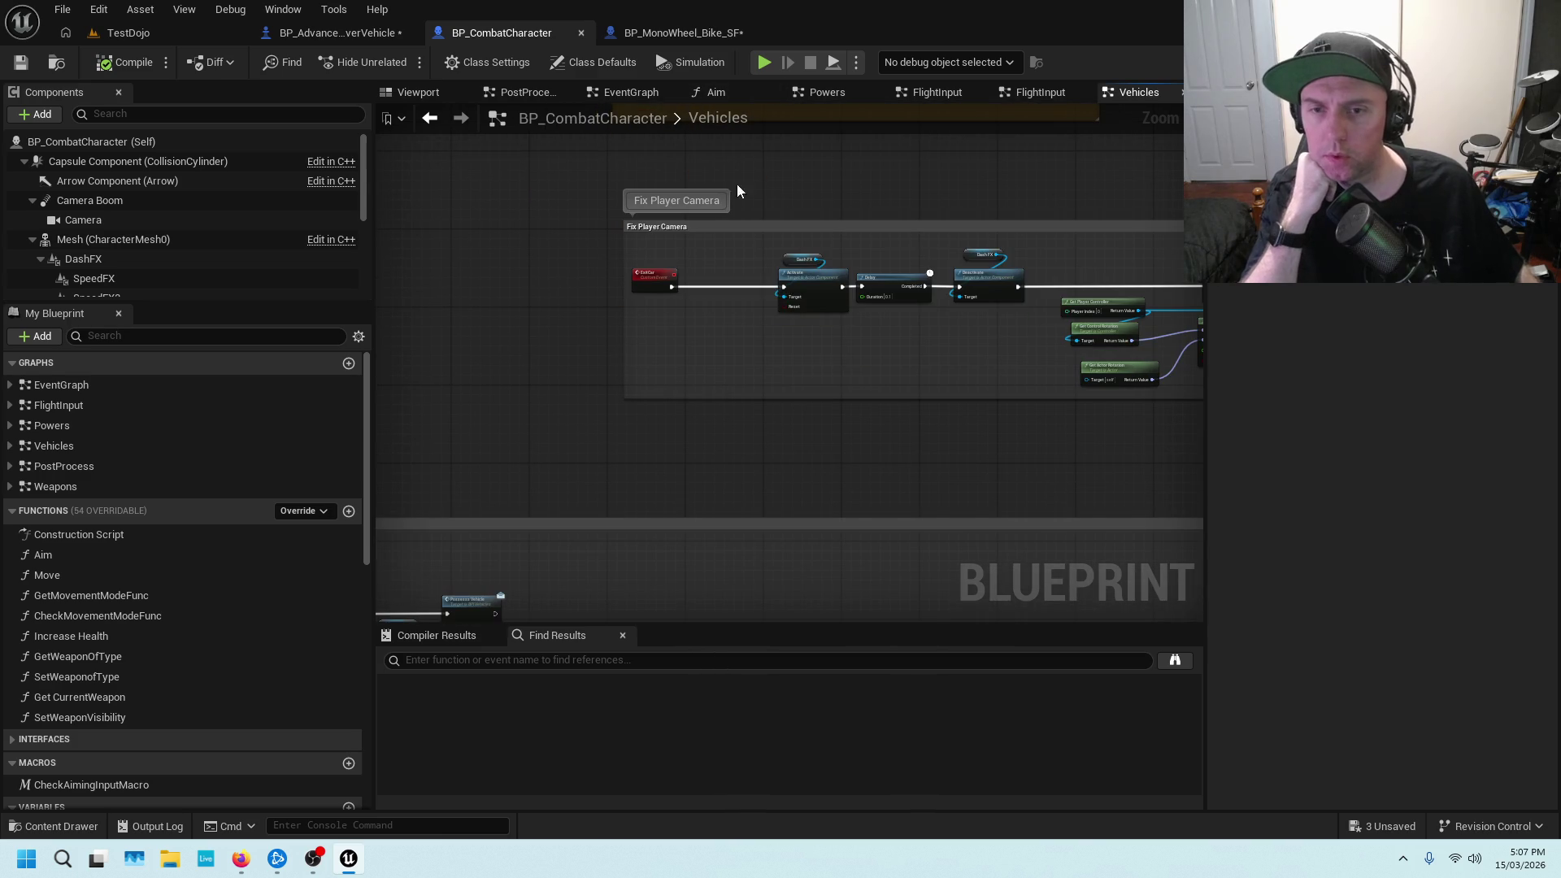
{"action": "scroll", "coordinate": [840, 364], "scroll_direction": "down", "scroll_amount": 5}
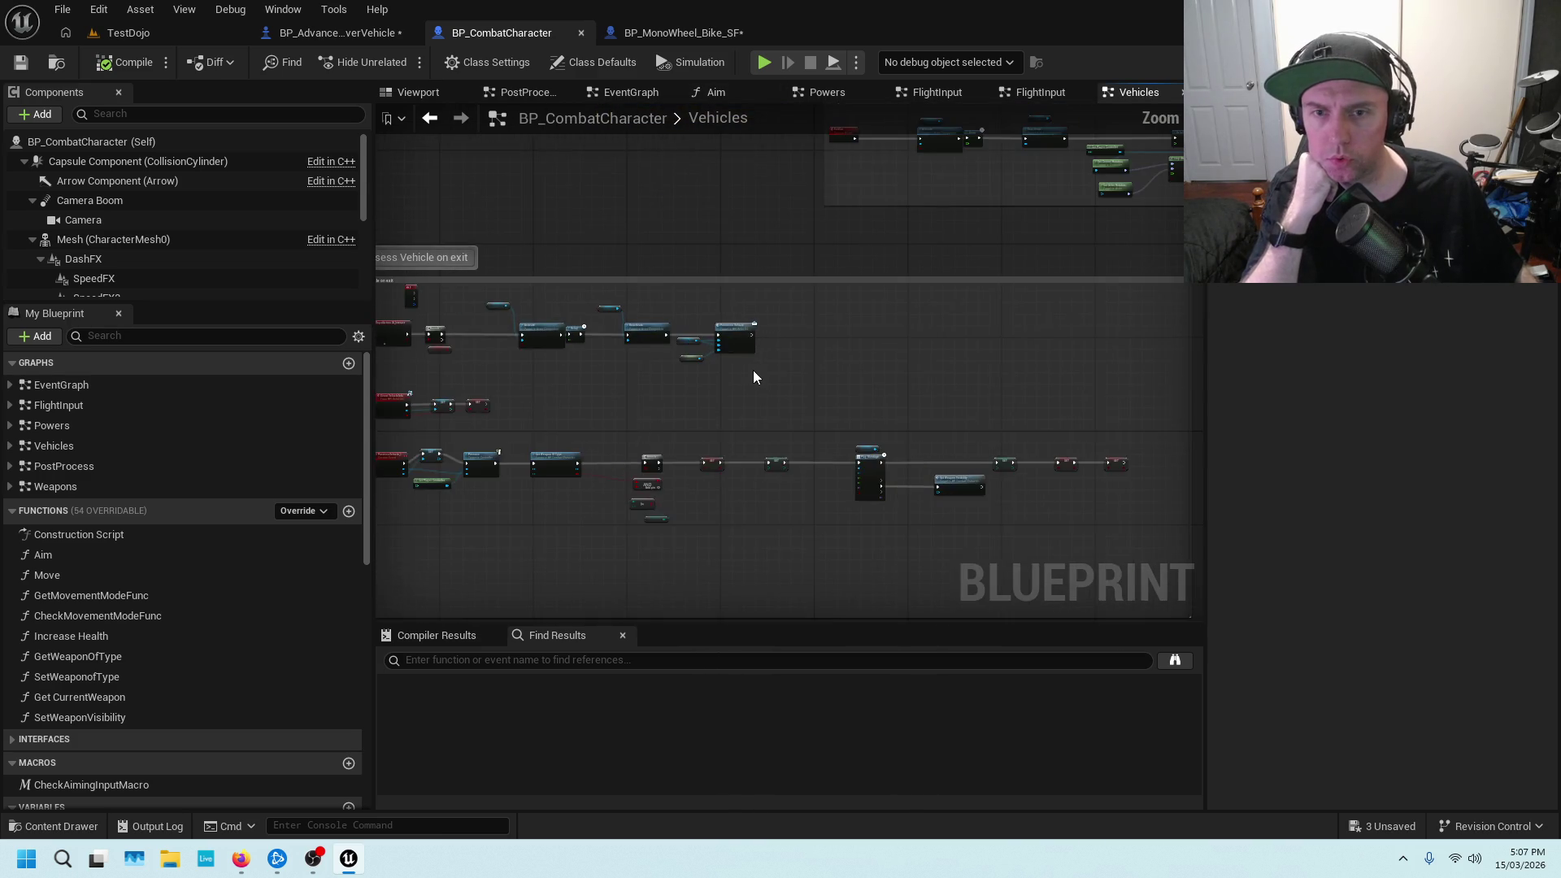
{"action": "scroll", "coordinate": [827, 374], "scroll_direction": "up", "scroll_amount": 8}
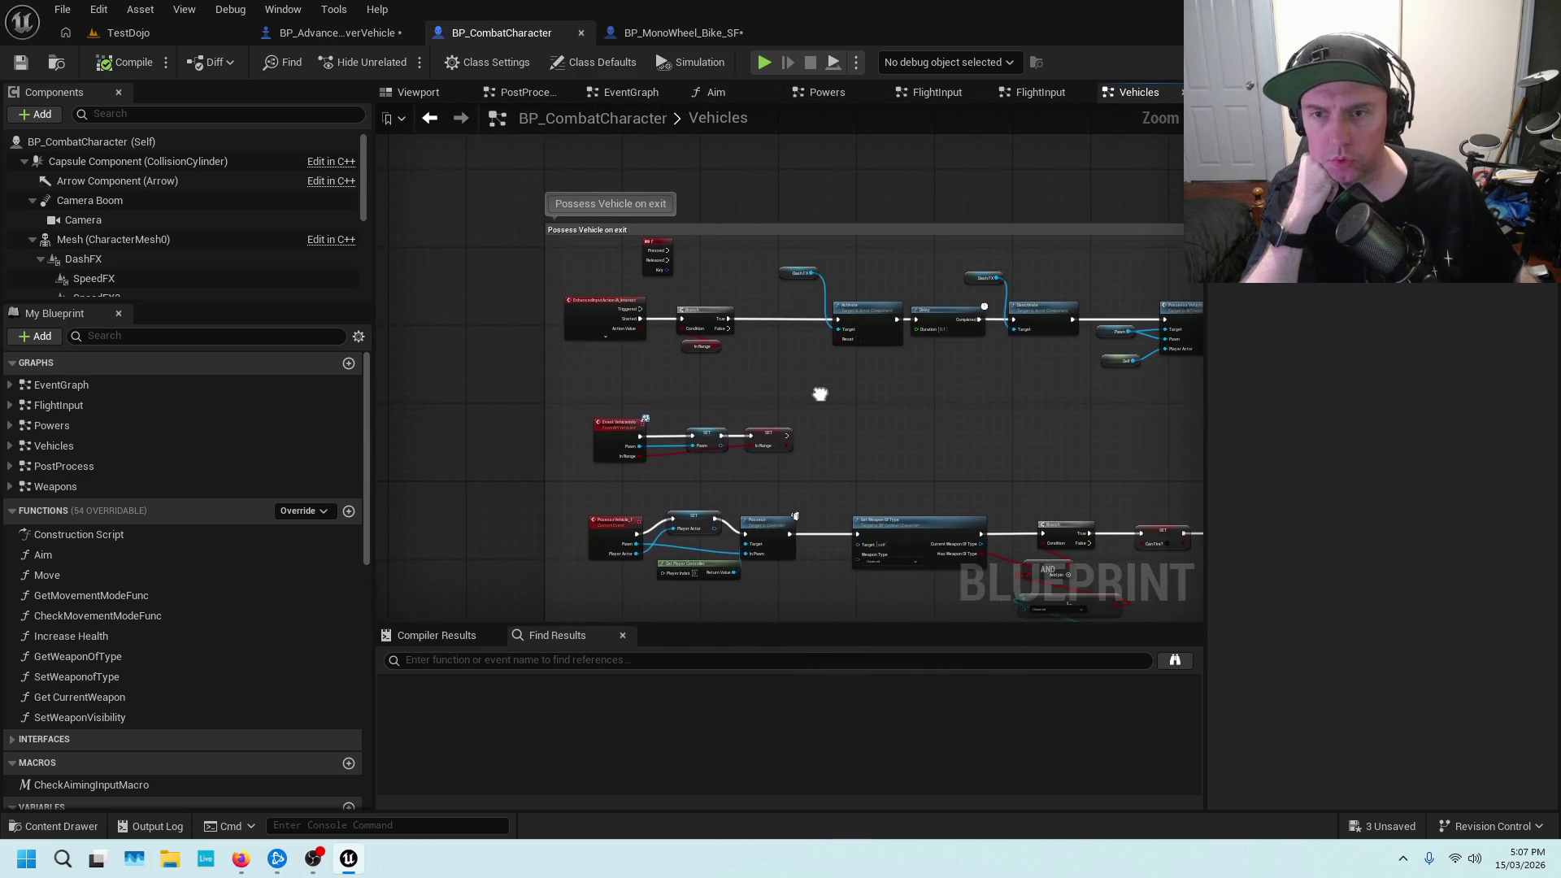
{"action": "left_click_drag", "start_coordinate": [812, 376], "coordinate": [947, 454]}
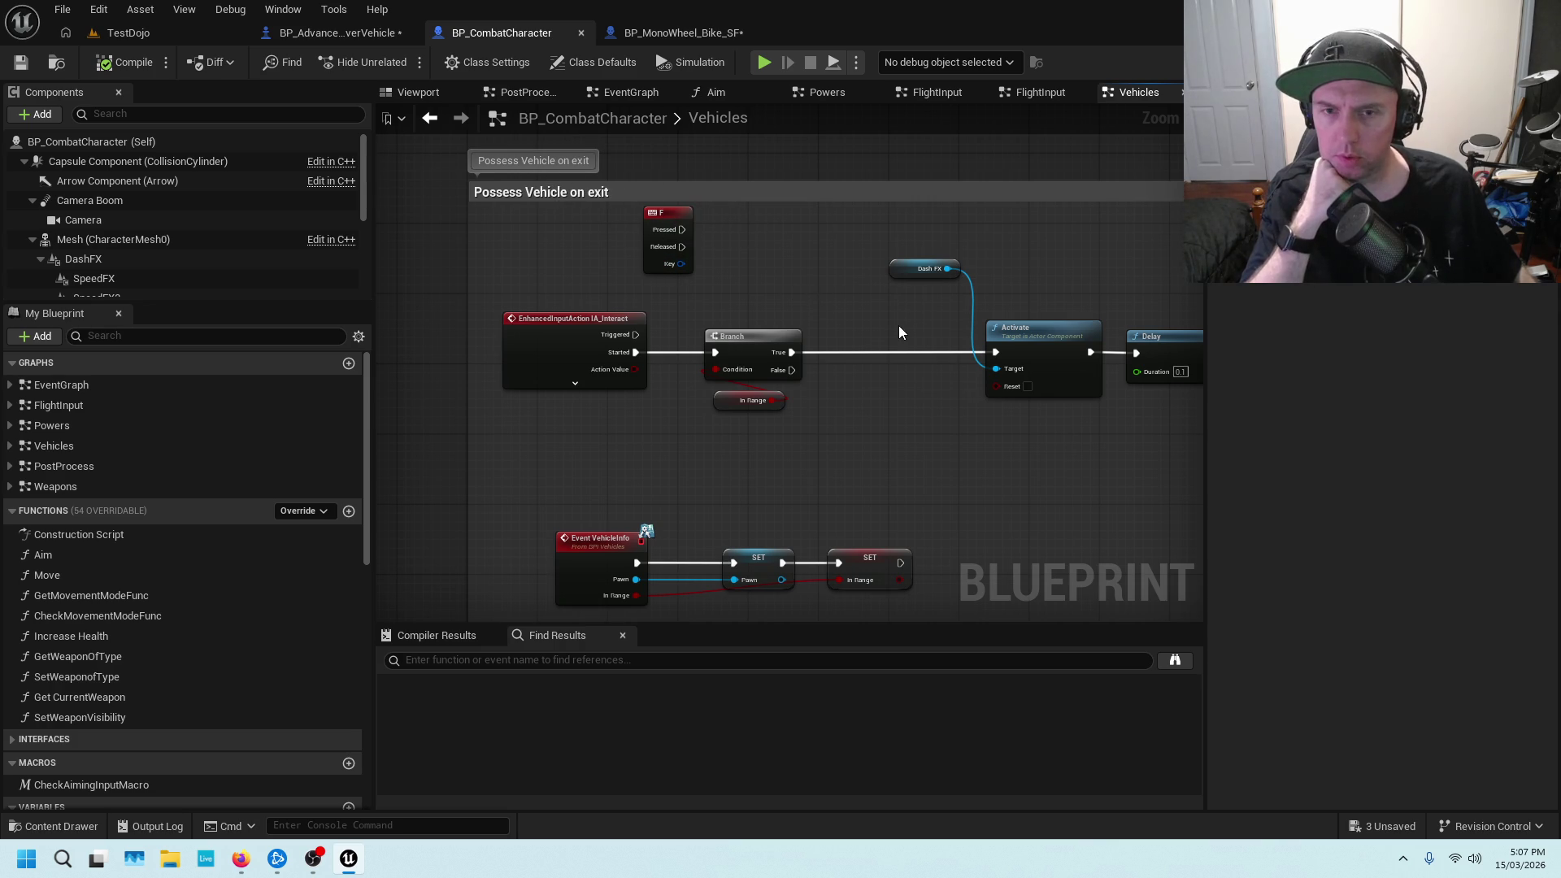
{"action": "left_click_drag", "start_coordinate": [899, 325], "coordinate": [833, 235]}
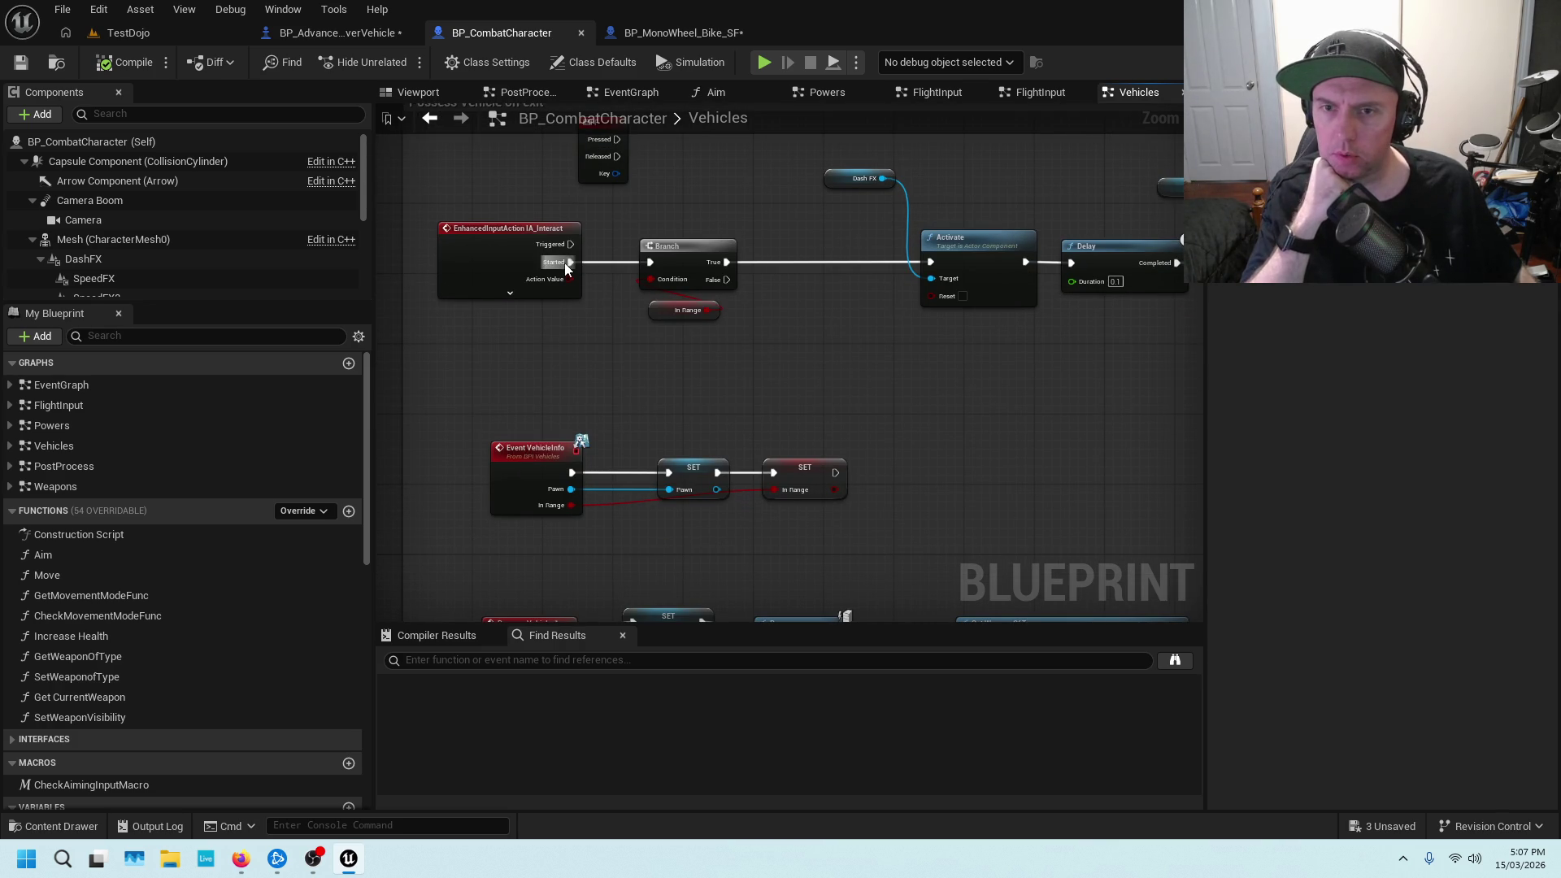
{"action": "scroll", "coordinate": [551, 260], "scroll_direction": "up", "scroll_amount": 1}
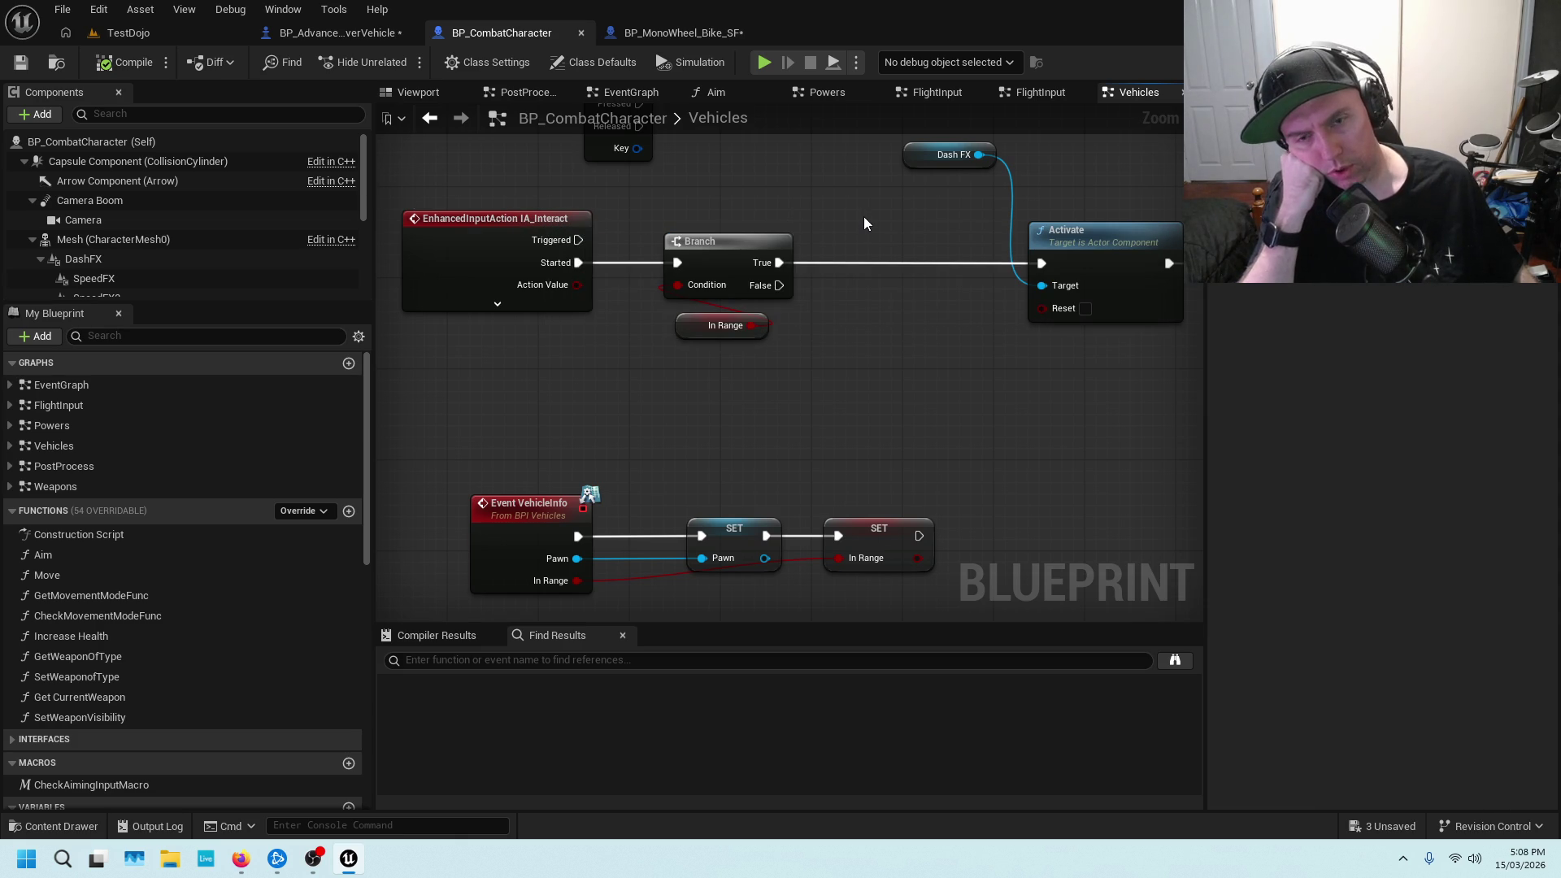
{"action": "scroll", "coordinate": [863, 217], "scroll_direction": "down", "scroll_amount": 1}
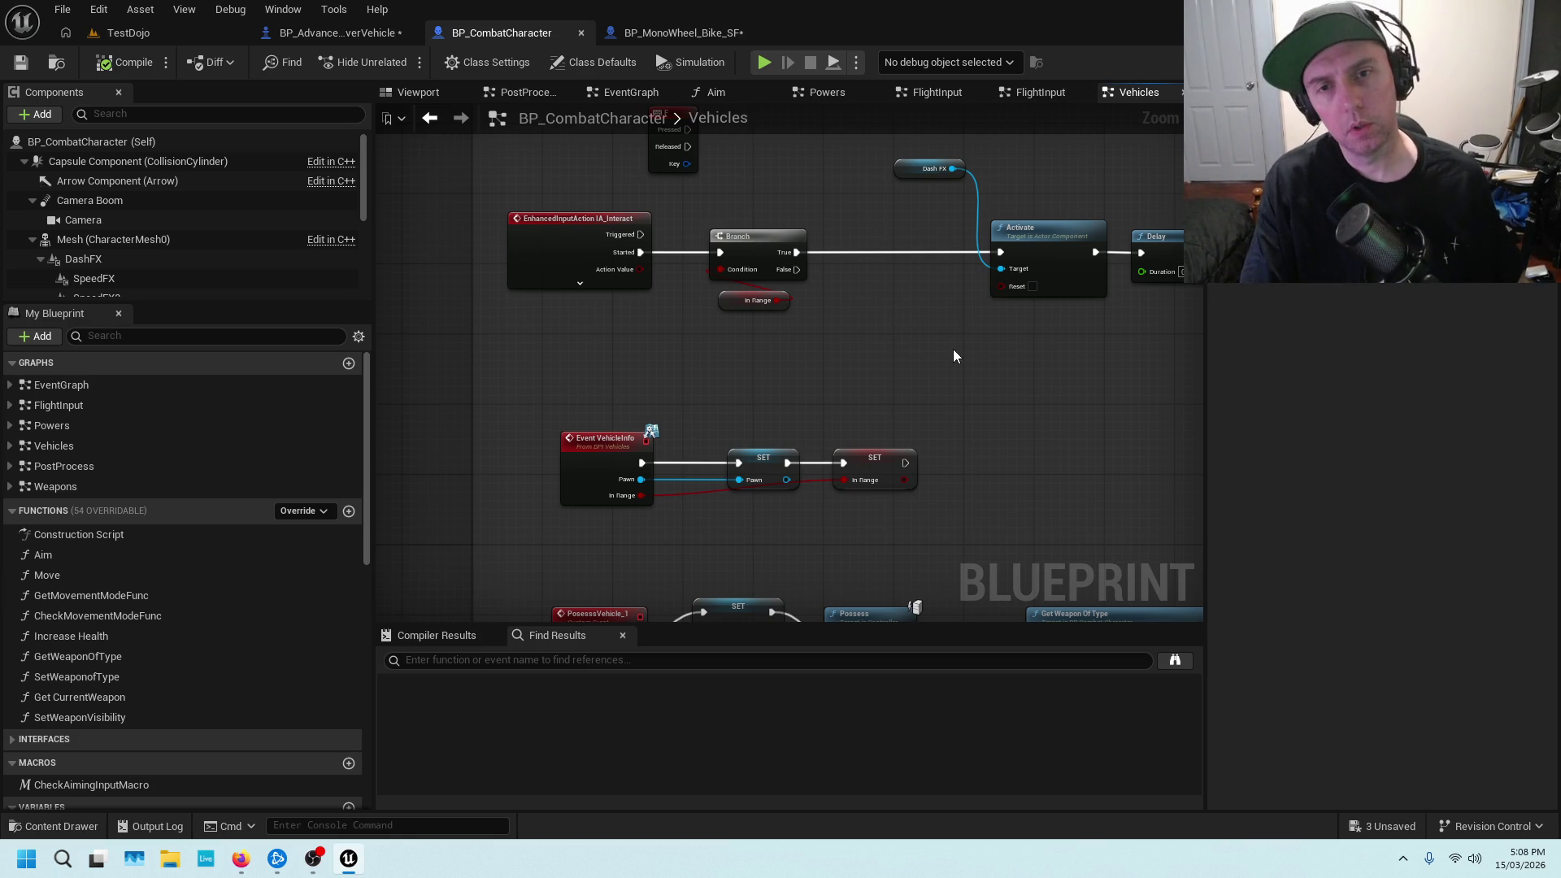
{"action": "left_click_drag", "start_coordinate": [1052, 368], "coordinate": [990, 318]}
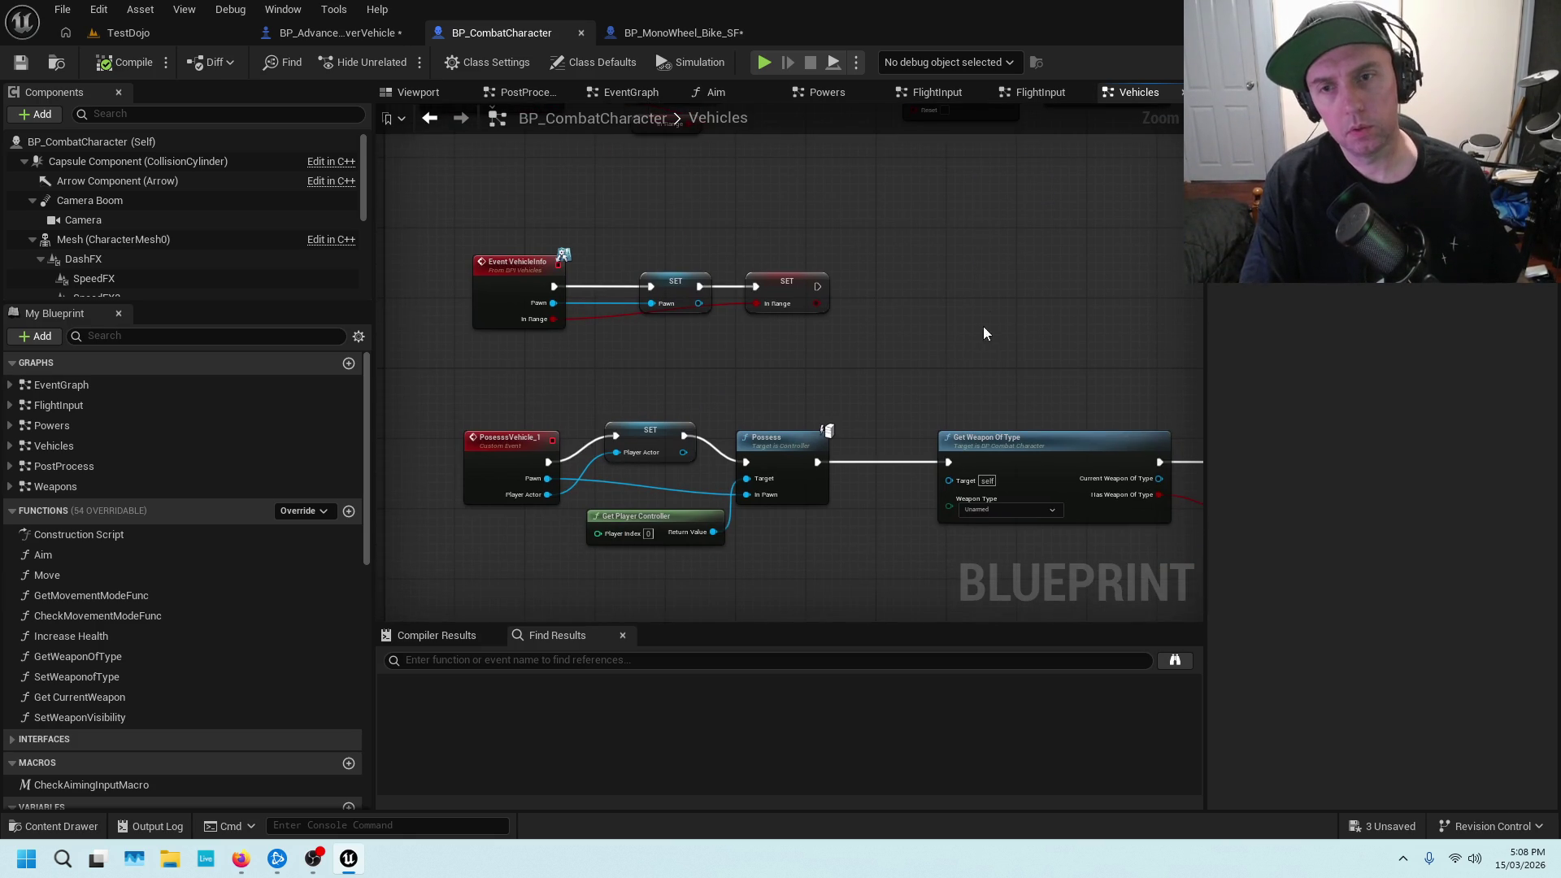
{"action": "scroll", "coordinate": [643, 235], "scroll_direction": "up", "scroll_amount": 1}
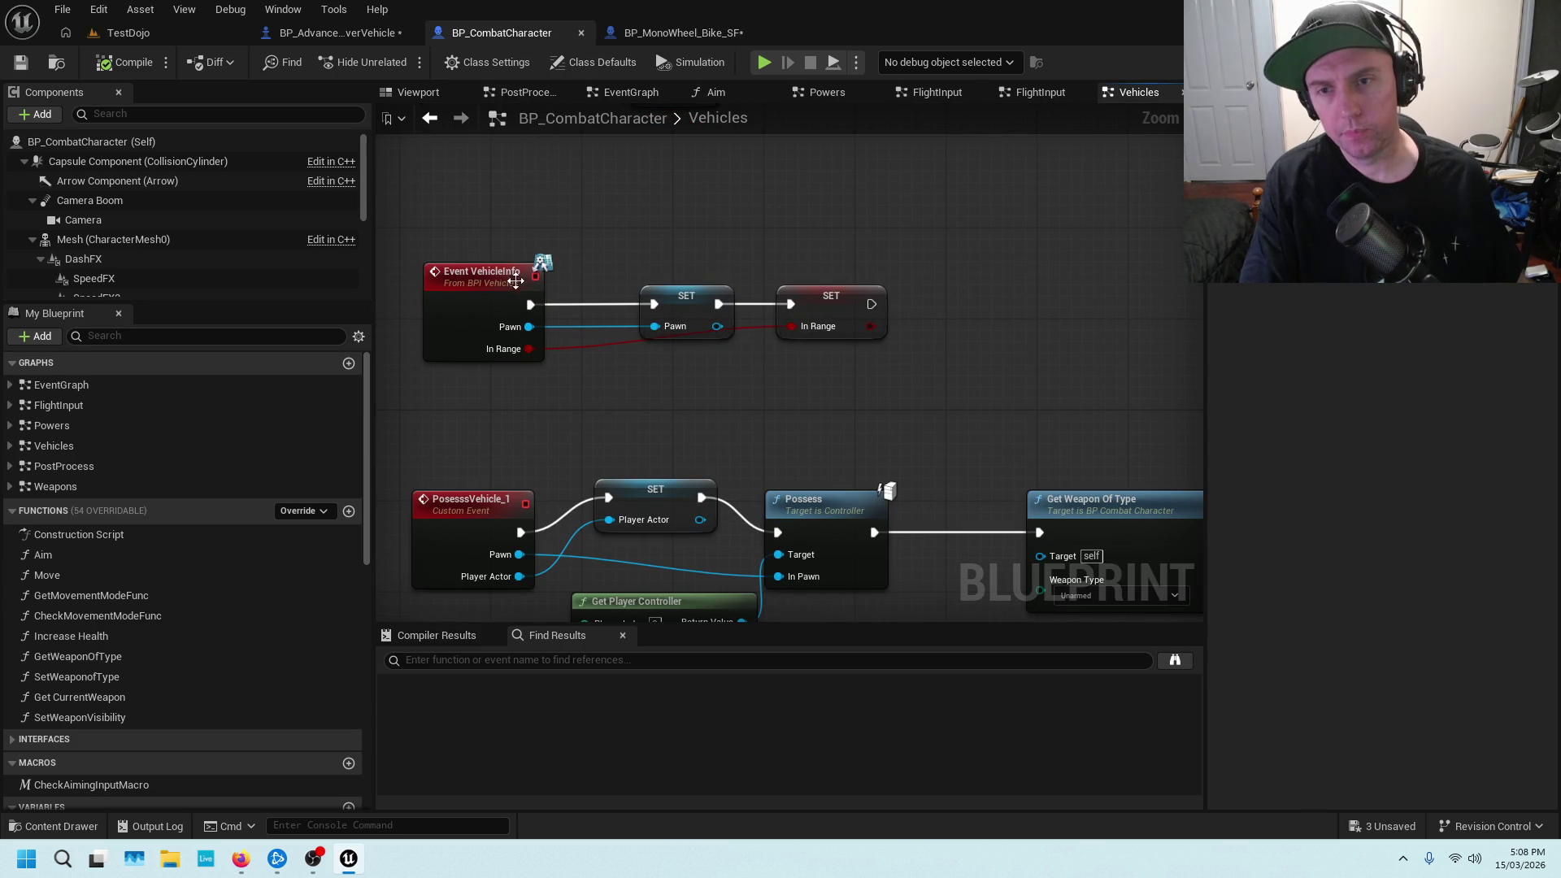
{"action": "mouse_move", "coordinate": [752, 376]}
{"action": "left_mouse_down"}
{"action": "mouse_move", "coordinate": [792, 279]}
{"action": "mouse_move", "coordinate": [867, 193]}
{"action": "mouse_move", "coordinate": [869, 487]}
{"action": "left_mouse_up"}
{"action": "scroll", "coordinate": [870, 195], "scroll_direction": "down", "scroll_amount": 3}
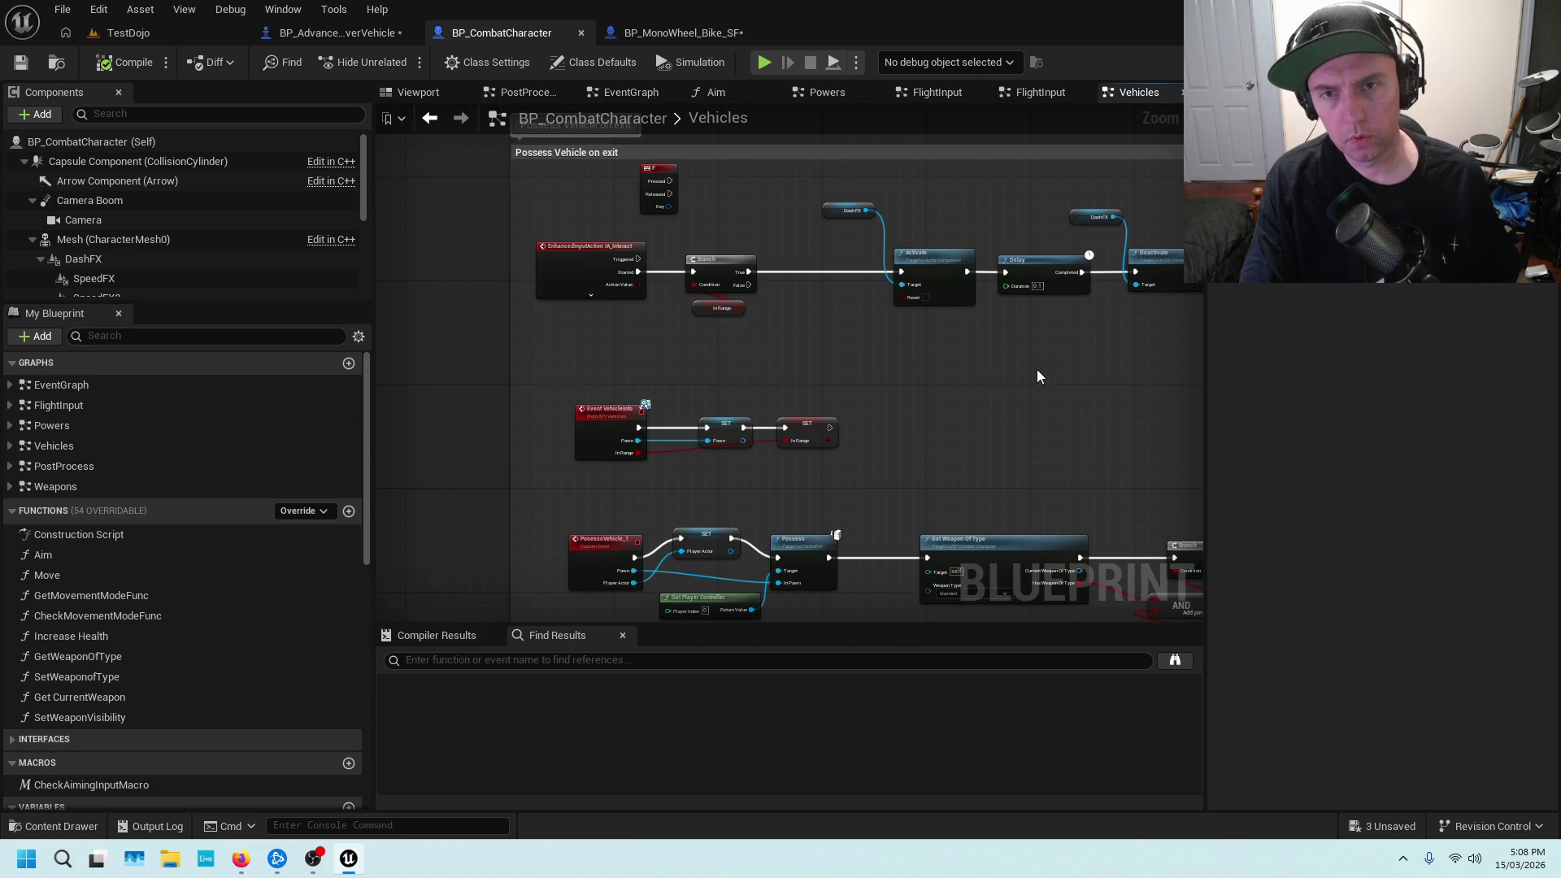
{"action": "left_click_drag", "start_coordinate": [1036, 375], "coordinate": [764, 254]}
{"action": "scroll", "coordinate": [1041, 273], "scroll_direction": "down", "scroll_amount": 3}
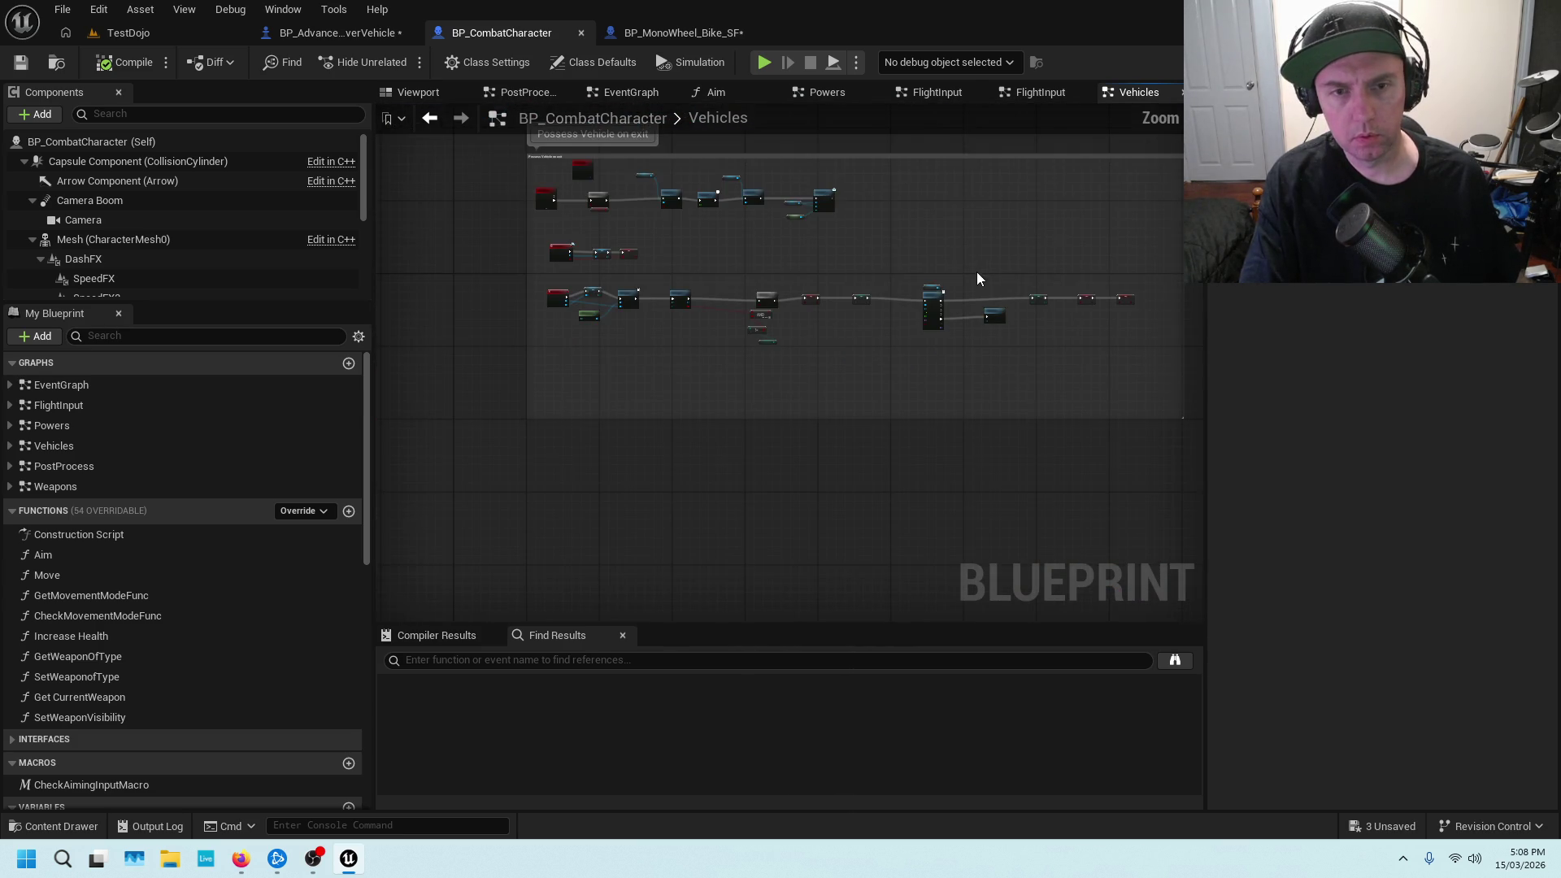
{"action": "left_click_drag", "start_coordinate": [951, 243], "coordinate": [1099, 311]}
Paste a Set Actor Location And Rotation node beside Add to Viewport, then display the Viewport preview
{"action": "left_click_drag", "start_coordinate": [1151, 250], "coordinate": [824, 416]}
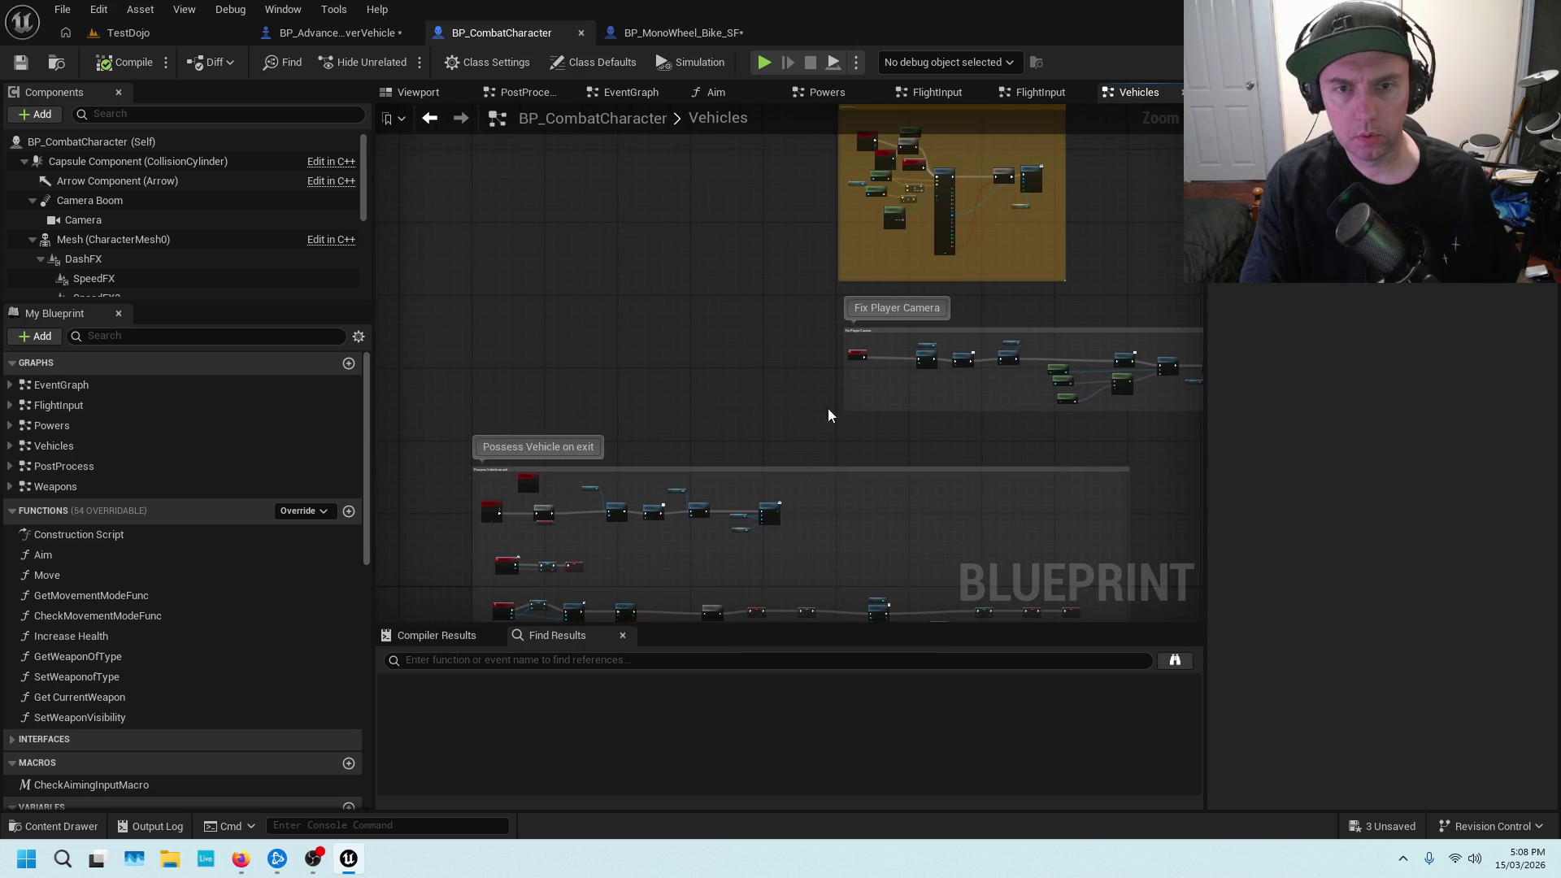
{"action": "left_click_drag", "start_coordinate": [989, 300], "coordinate": [774, 399]}
{"action": "scroll", "coordinate": [773, 399], "scroll_direction": "up", "scroll_amount": 4}
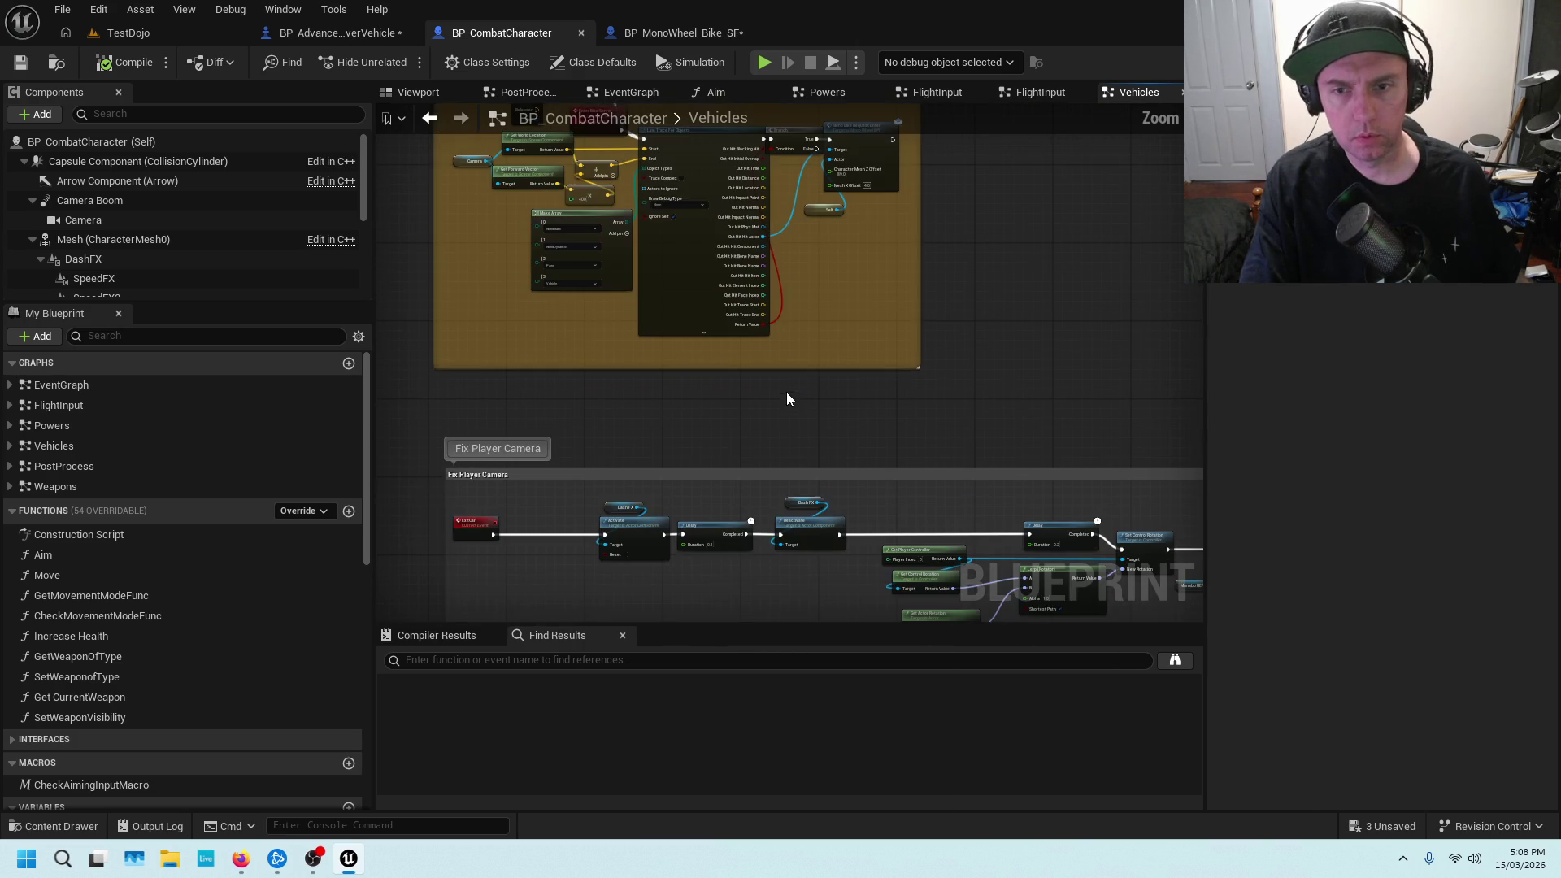
{"action": "scroll", "coordinate": [756, 421], "scroll_direction": "up", "scroll_amount": 4}
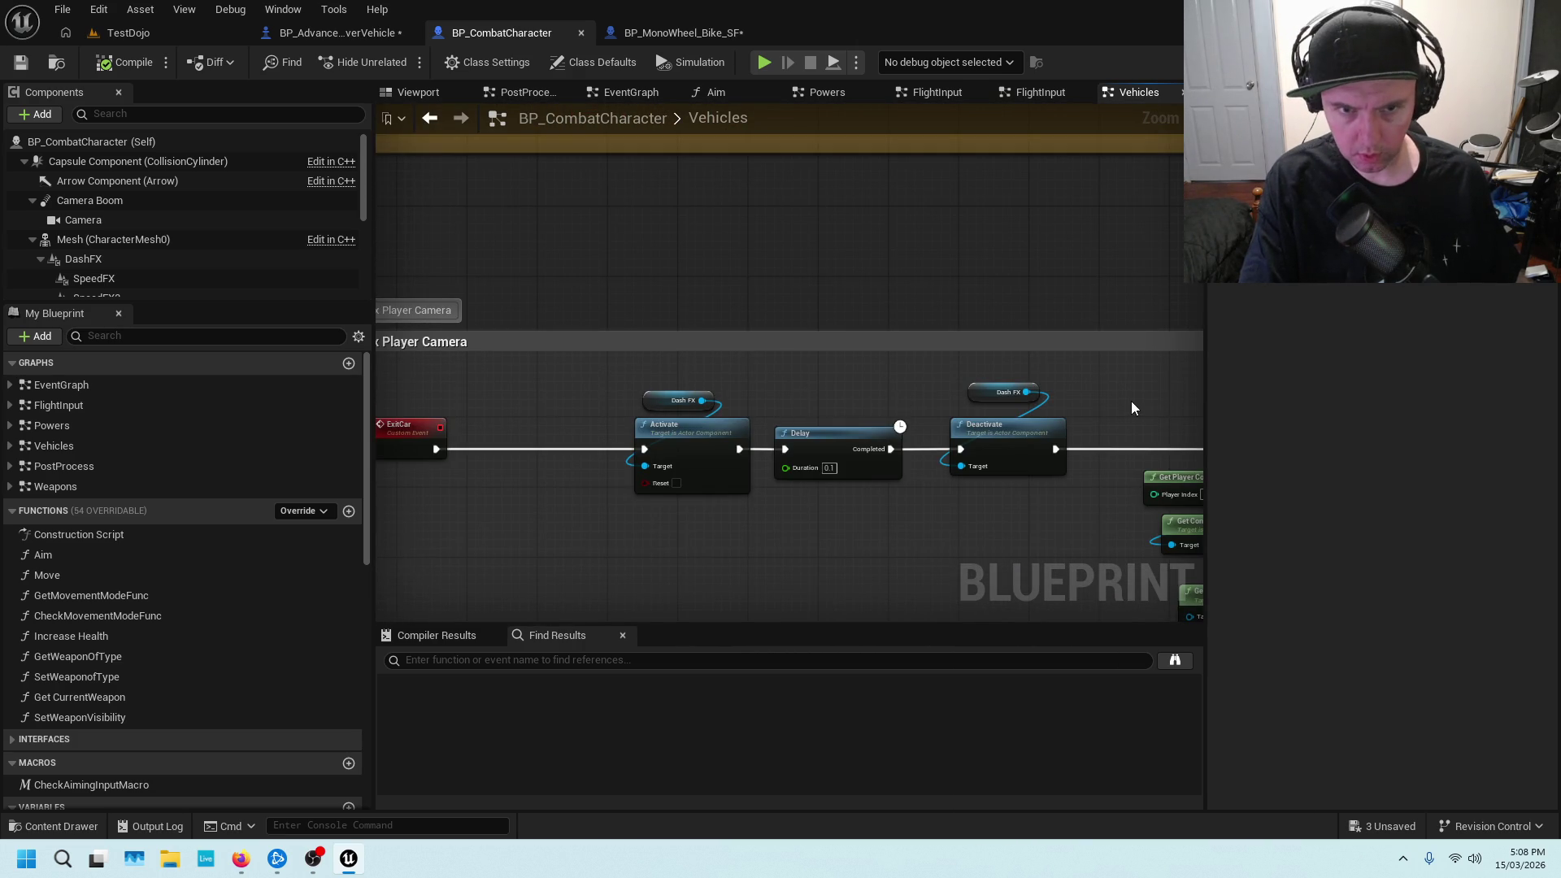
{"action": "scroll", "coordinate": [1133, 407], "scroll_direction": "down", "scroll_amount": 4}
{"action": "left_click_drag", "start_coordinate": [1144, 389], "coordinate": [788, 369]}
{"action": "scroll", "coordinate": [787, 369], "scroll_direction": "up", "scroll_amount": 1}
{"action": "left_click_drag", "start_coordinate": [1080, 372], "coordinate": [691, 365]}
{"action": "scroll", "coordinate": [813, 358], "scroll_direction": "up", "scroll_amount": 3}
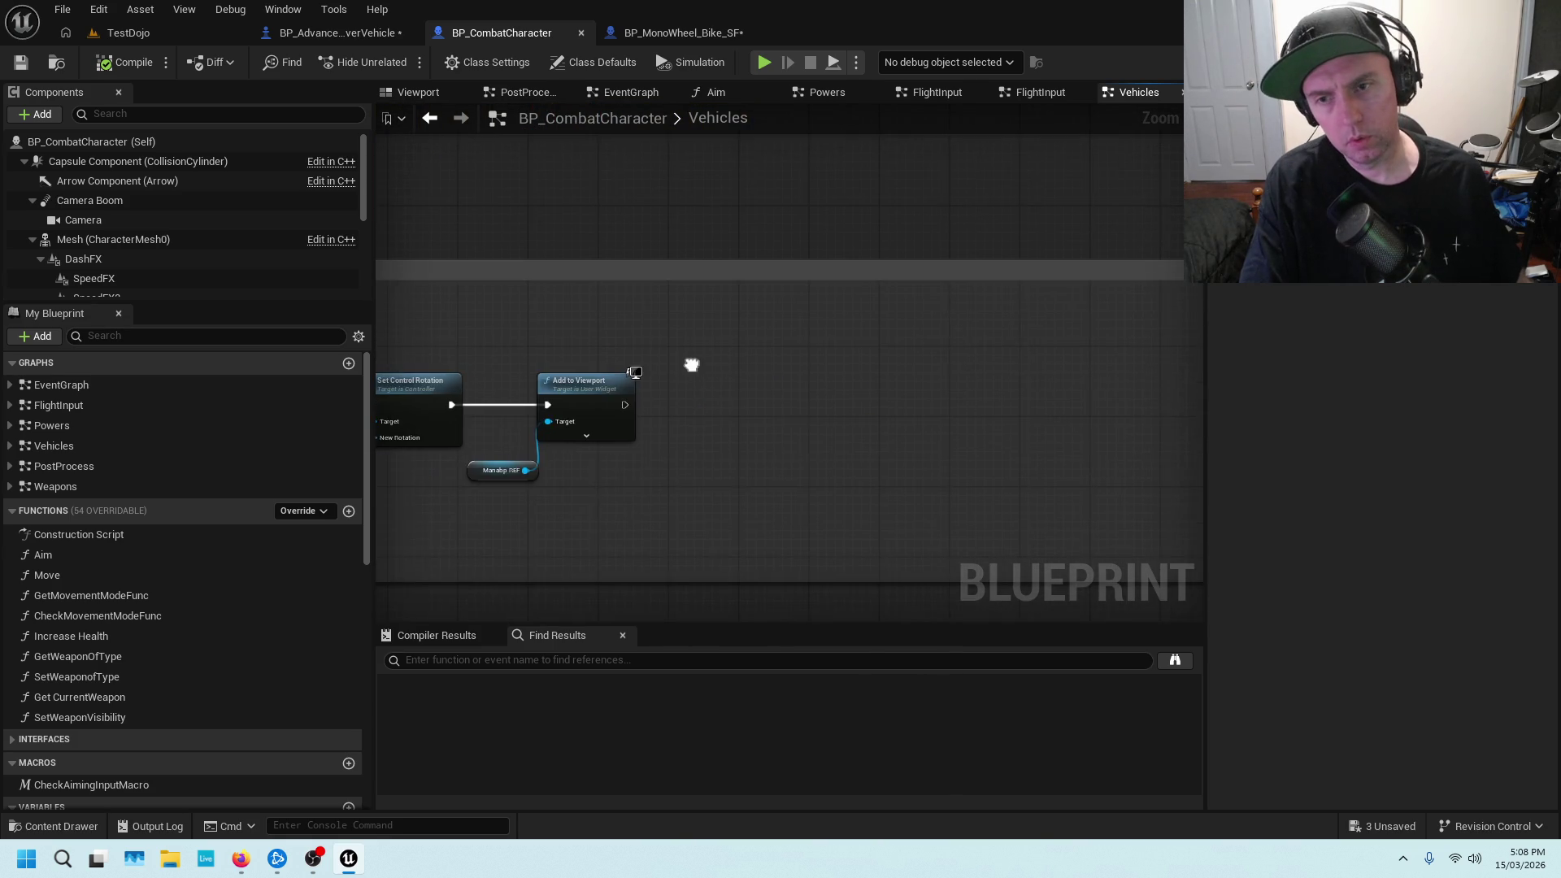
{"action": "scroll", "coordinate": [787, 364], "scroll_direction": "down", "scroll_amount": 2}
{"action": "key", "text": "ctrl+v"}
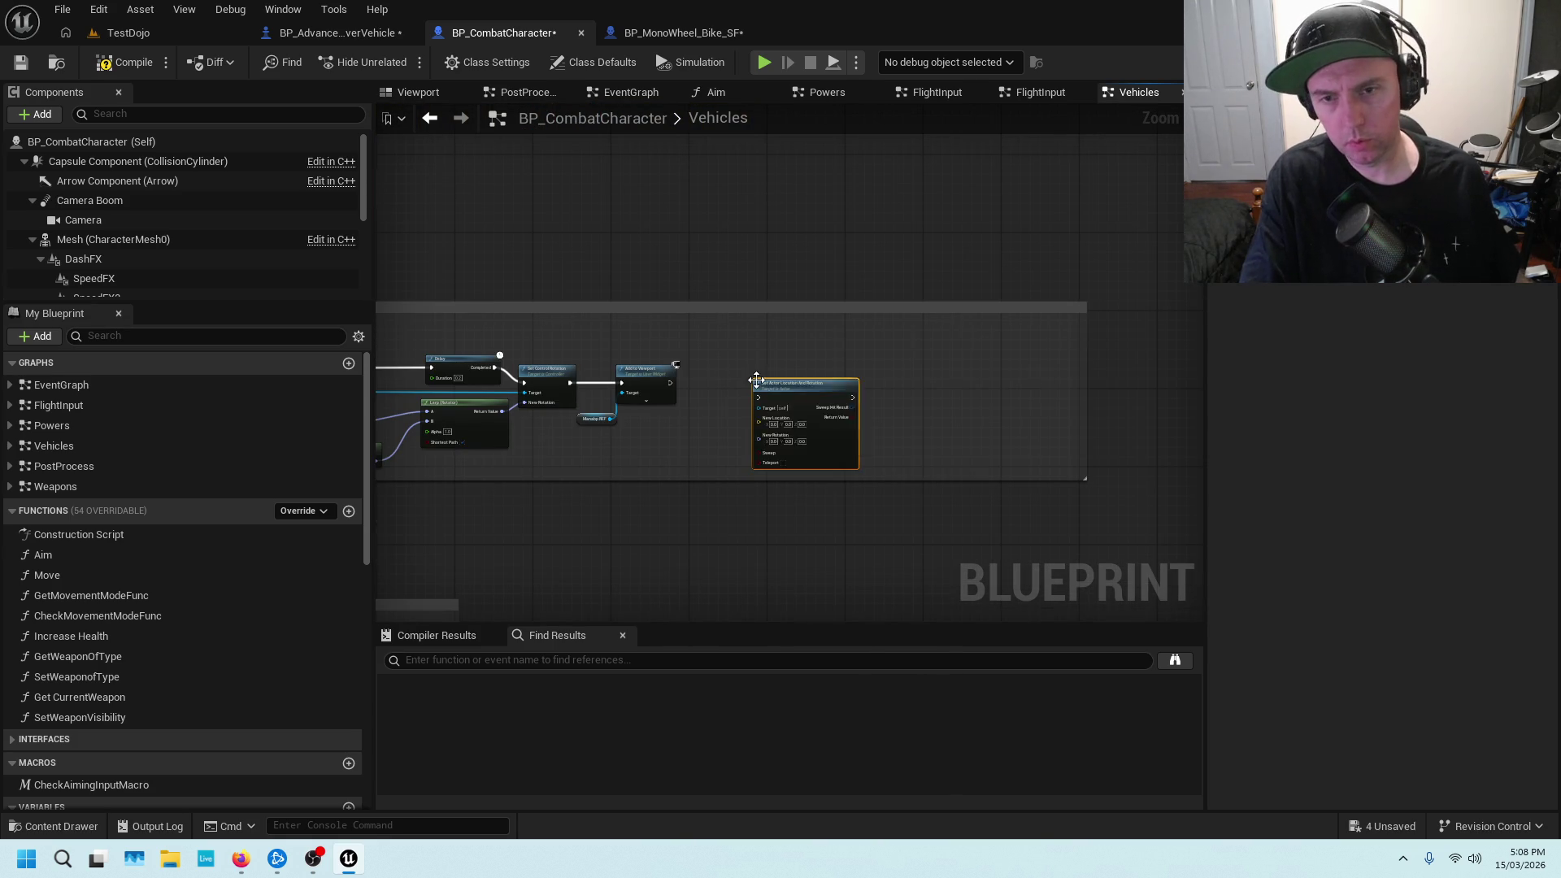
{"action": "scroll", "coordinate": [773, 366], "scroll_direction": "up", "scroll_amount": 3}
{"action": "left_click_drag", "start_coordinate": [820, 400], "coordinate": [809, 332]}
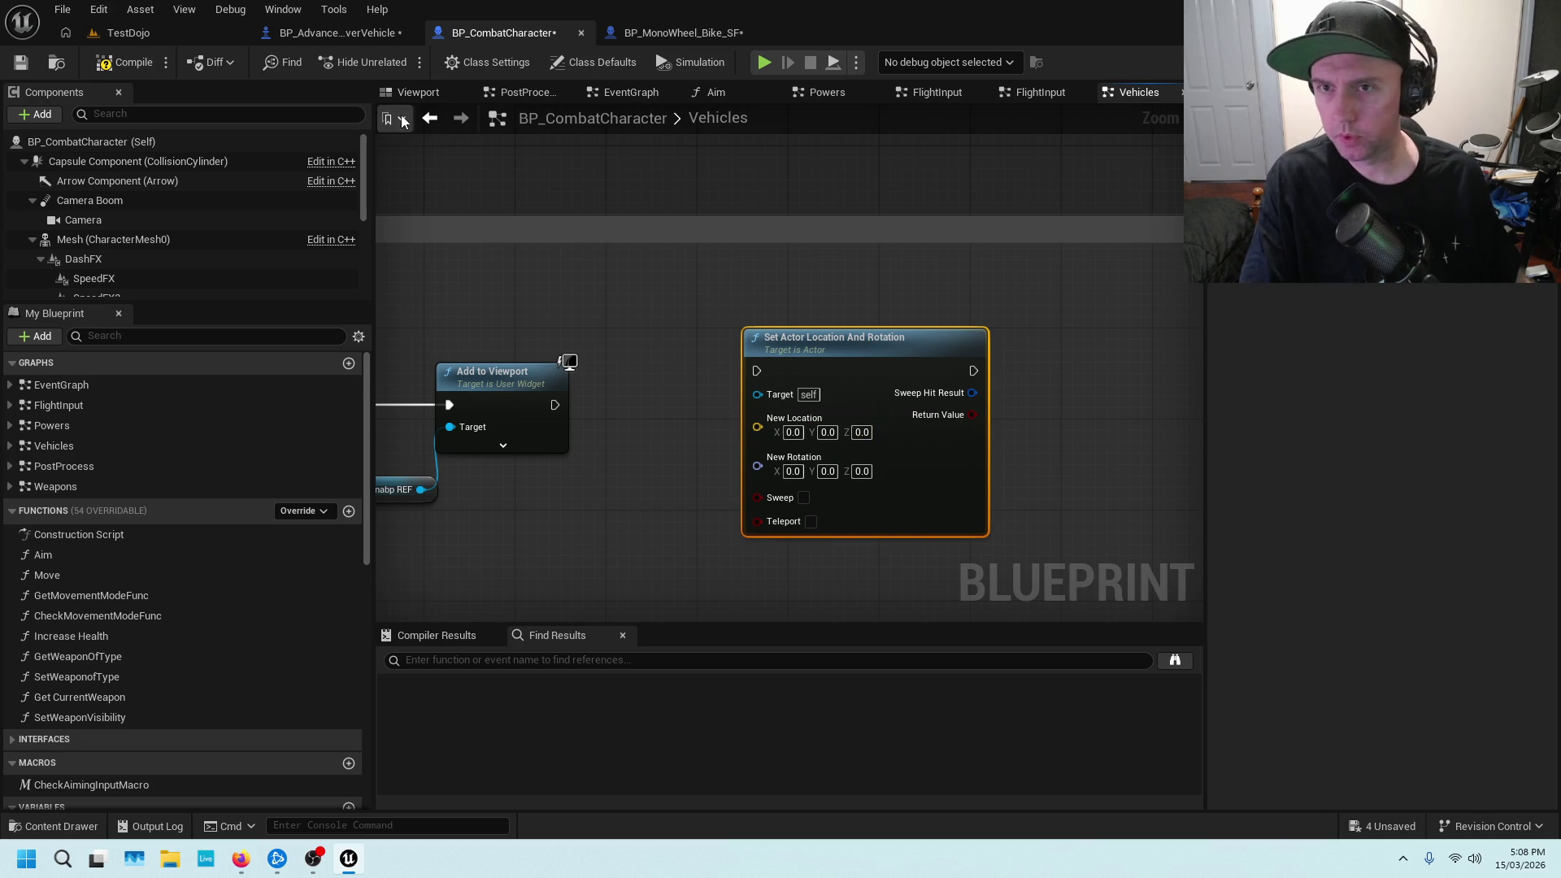
{"action": "left_click", "coordinate": [416, 93]}
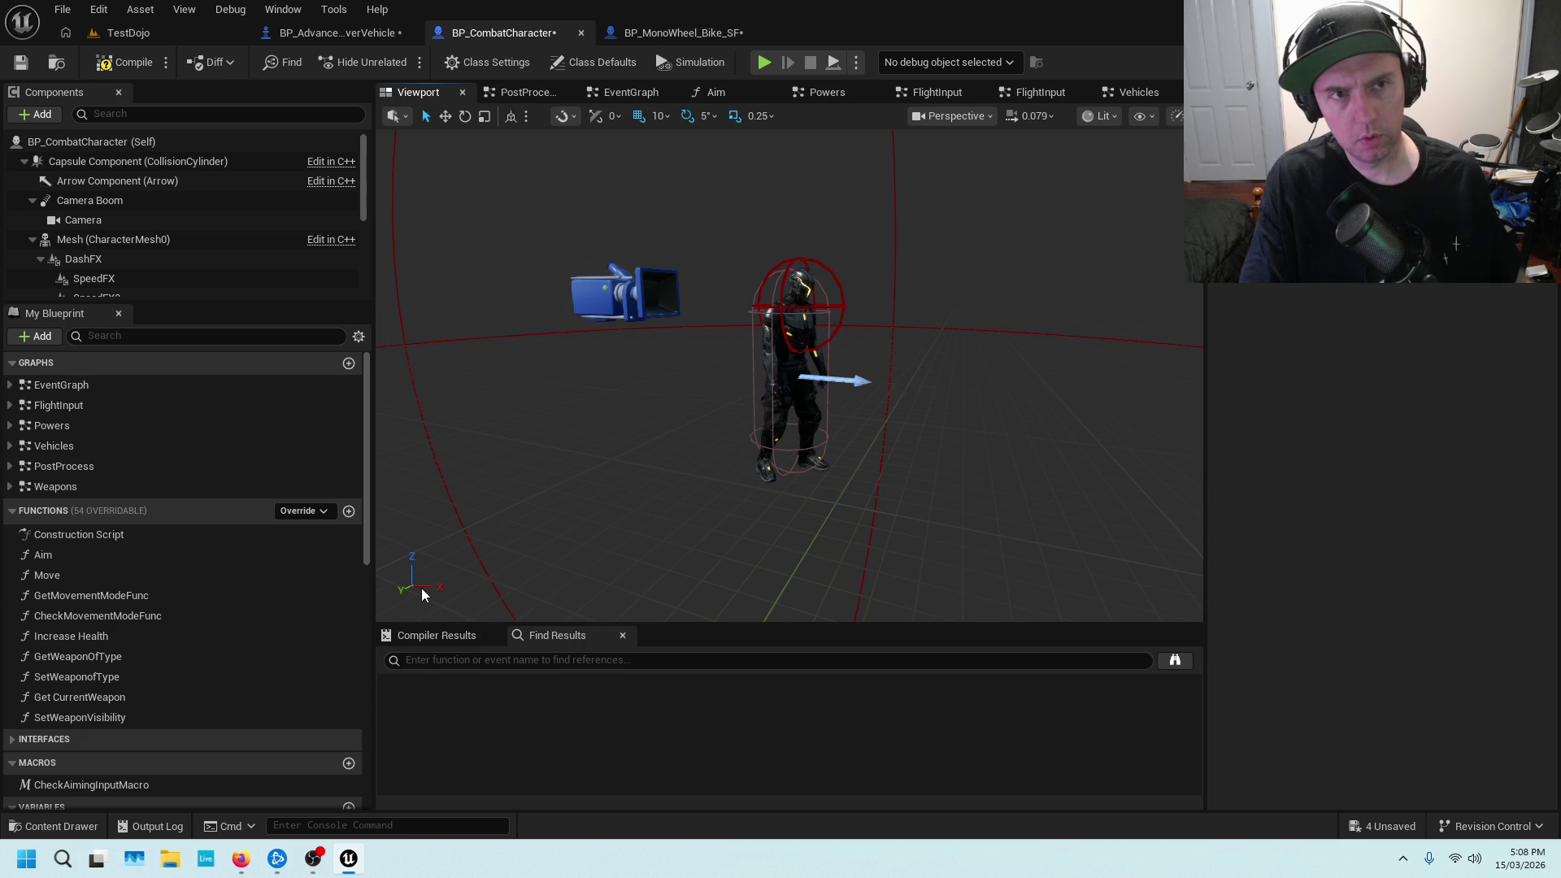
Select the hover car in TestDojo, then show BP_AdvancedHoverVehicle's Viewport with its SM_HoverSportsCar Mesh selected
{"action": "left_click", "coordinate": [130, 34]}
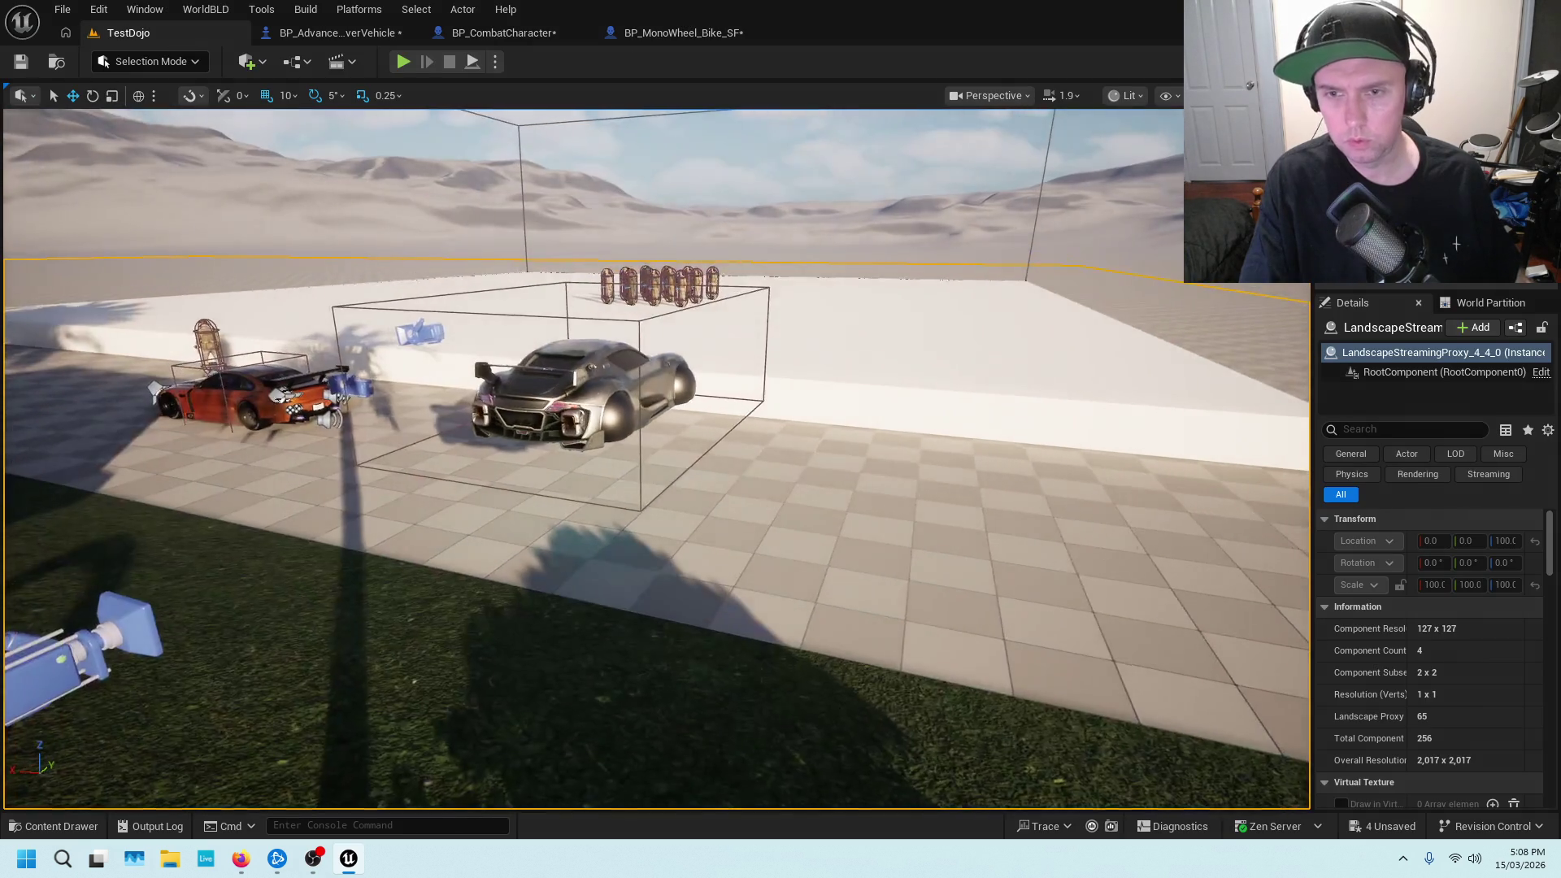
{"action": "left_click", "coordinate": [557, 391]}
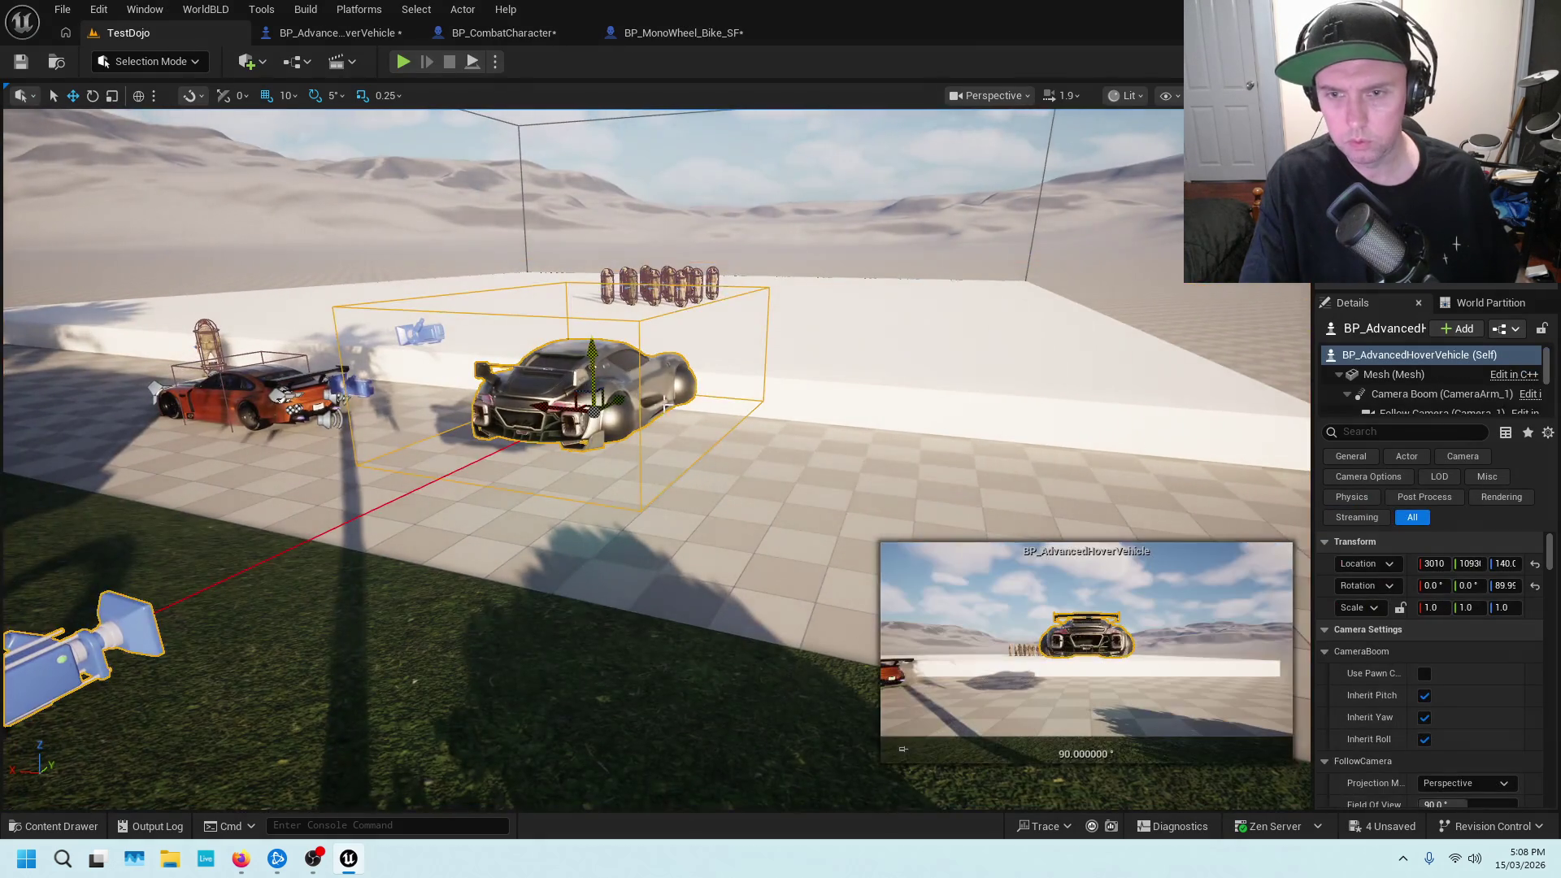
{"action": "mouse_move", "coordinate": [486, 381]}
{"action": "left_mouse_down"}
{"action": "mouse_move", "coordinate": [455, 382]}
{"action": "mouse_move", "coordinate": [504, 381]}
{"action": "mouse_move", "coordinate": [486, 380]}
{"action": "left_mouse_up"}
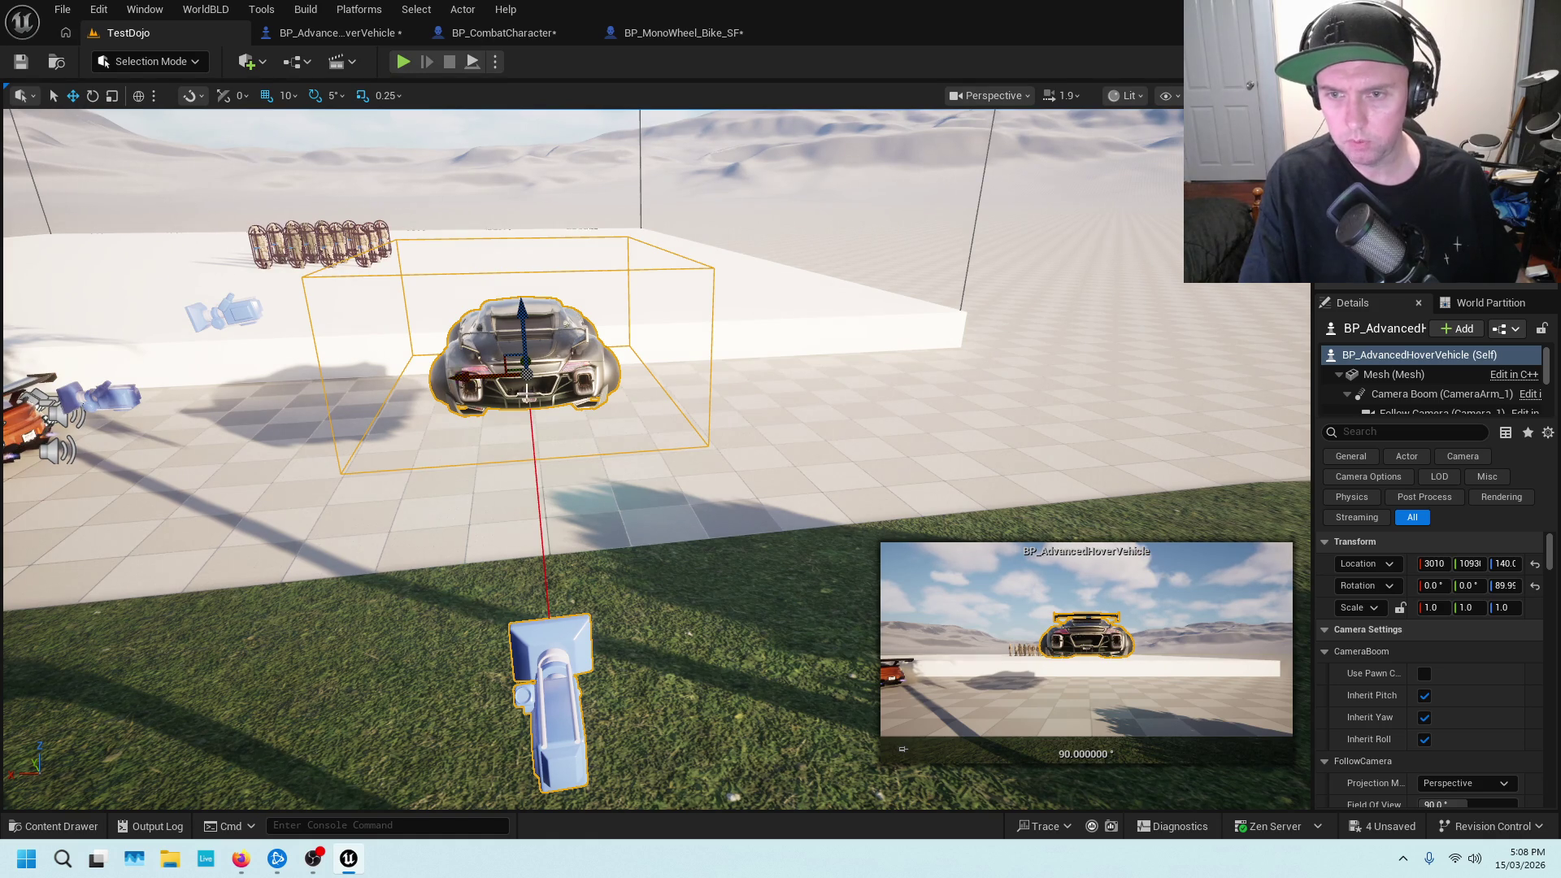
{"action": "left_click", "coordinate": [333, 32]}
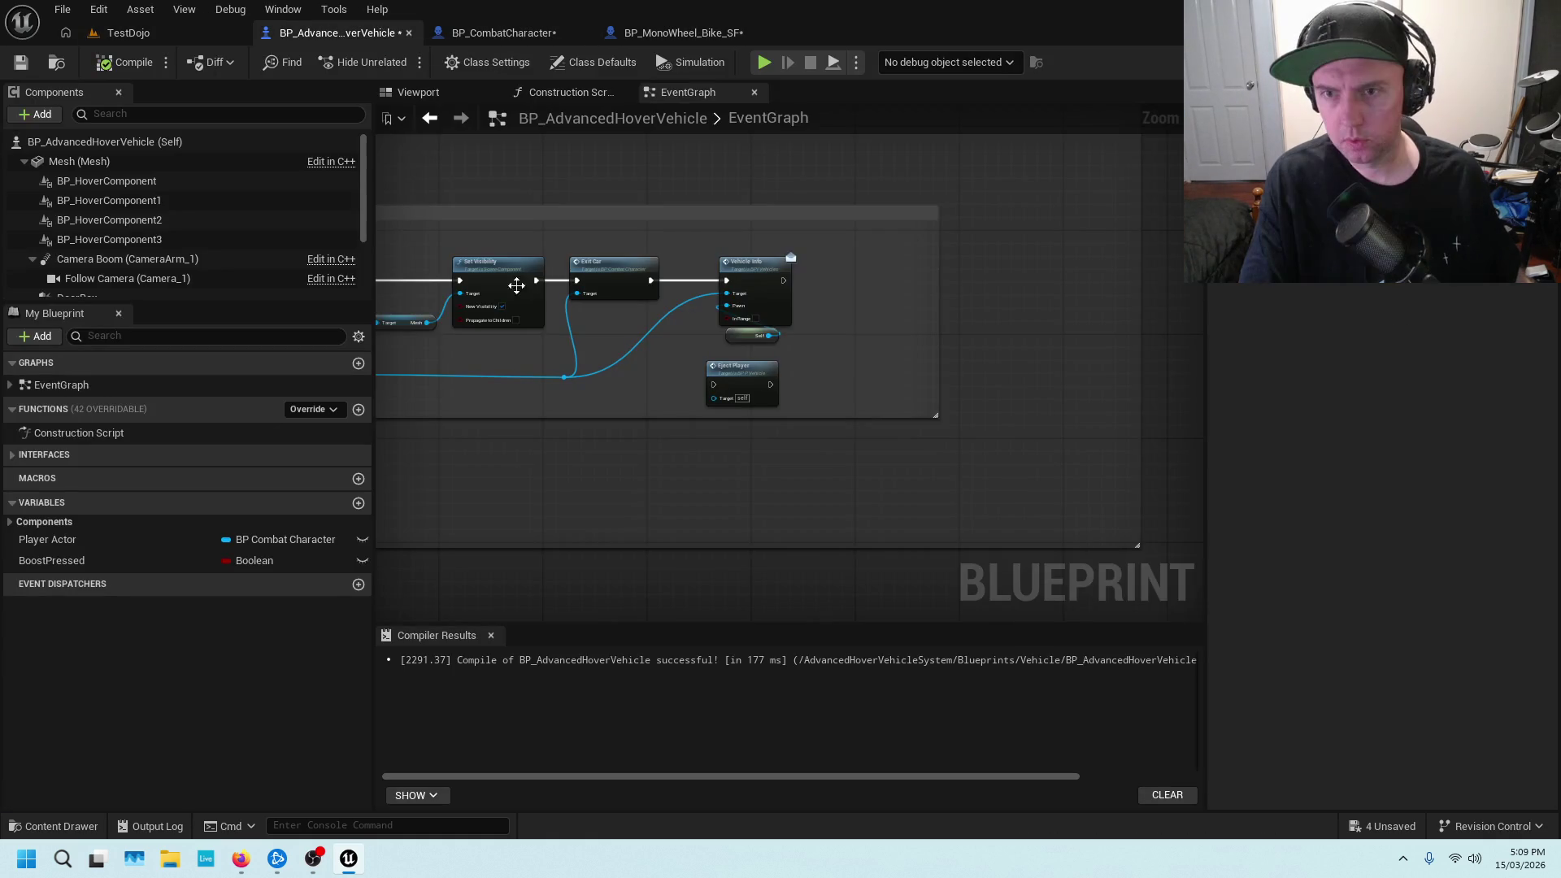
{"action": "left_click", "coordinate": [422, 95]}
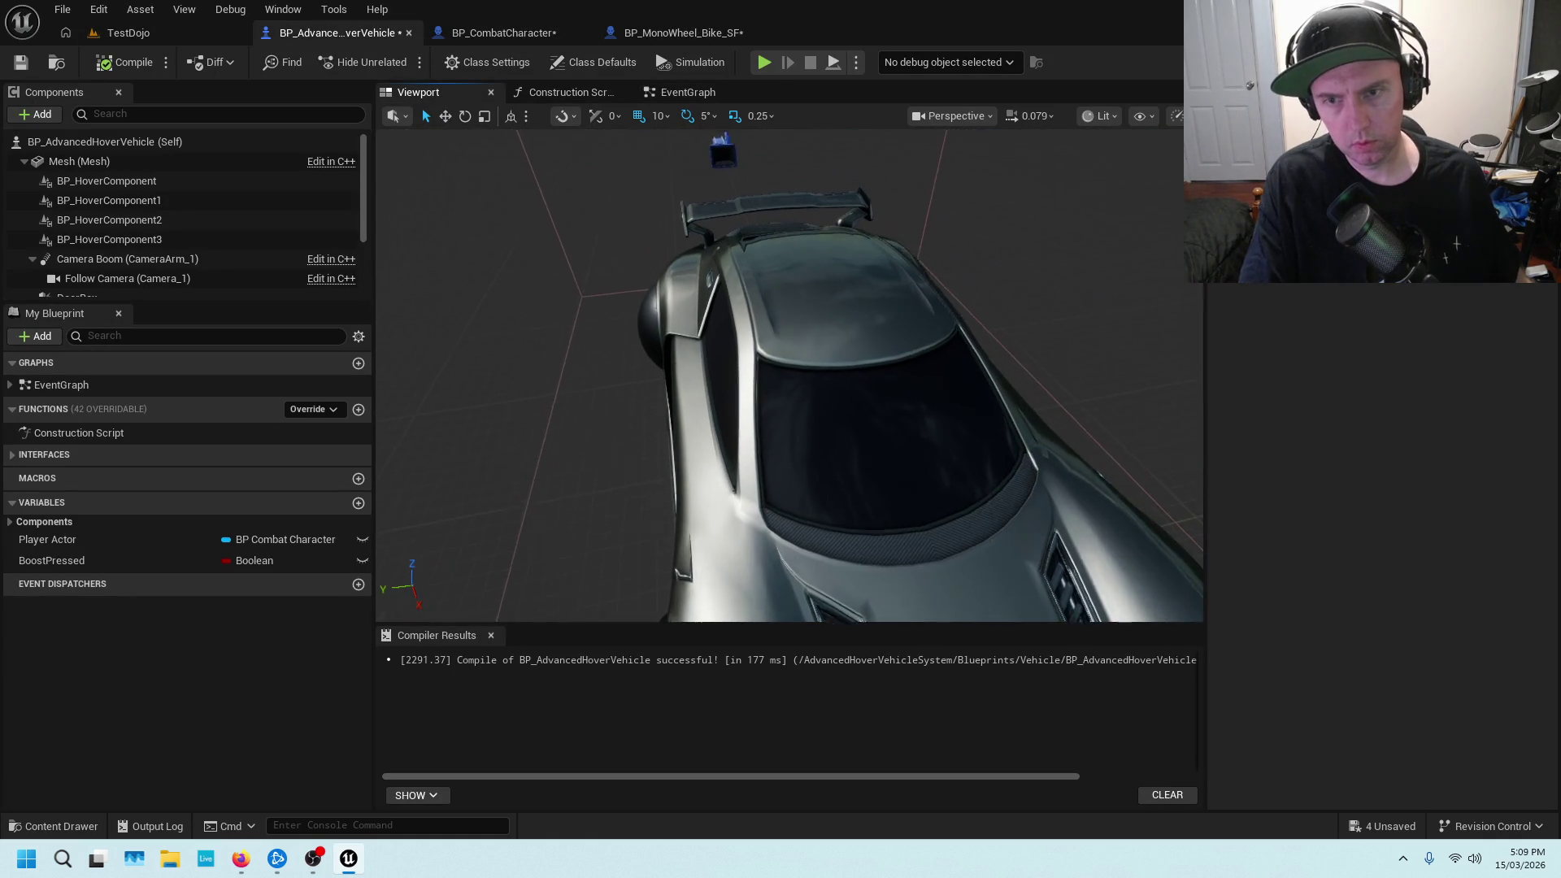
{"action": "left_click", "coordinate": [79, 161]}
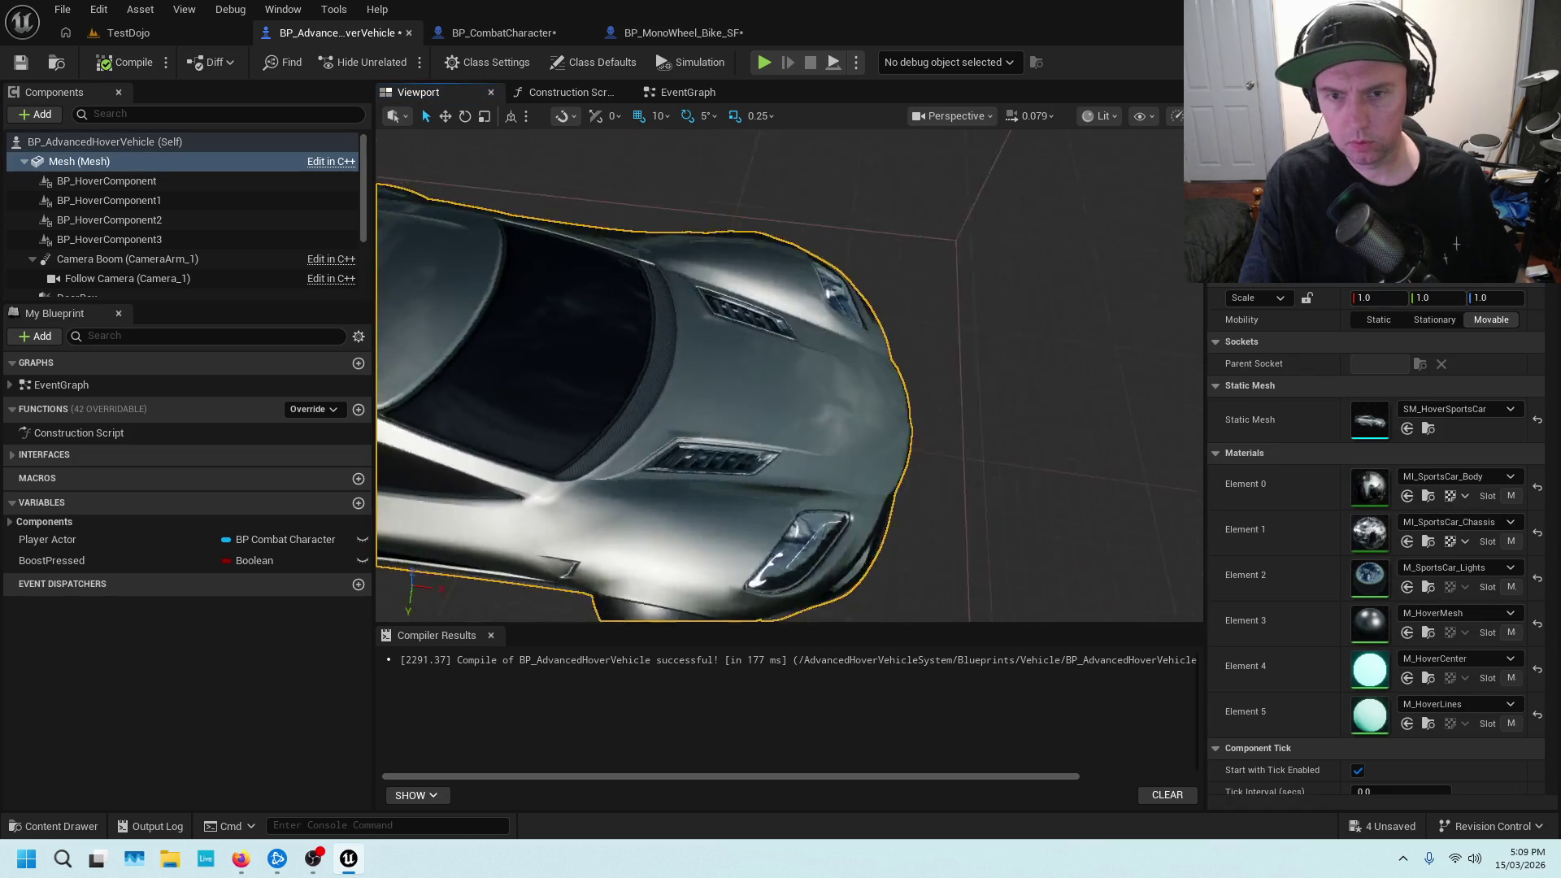
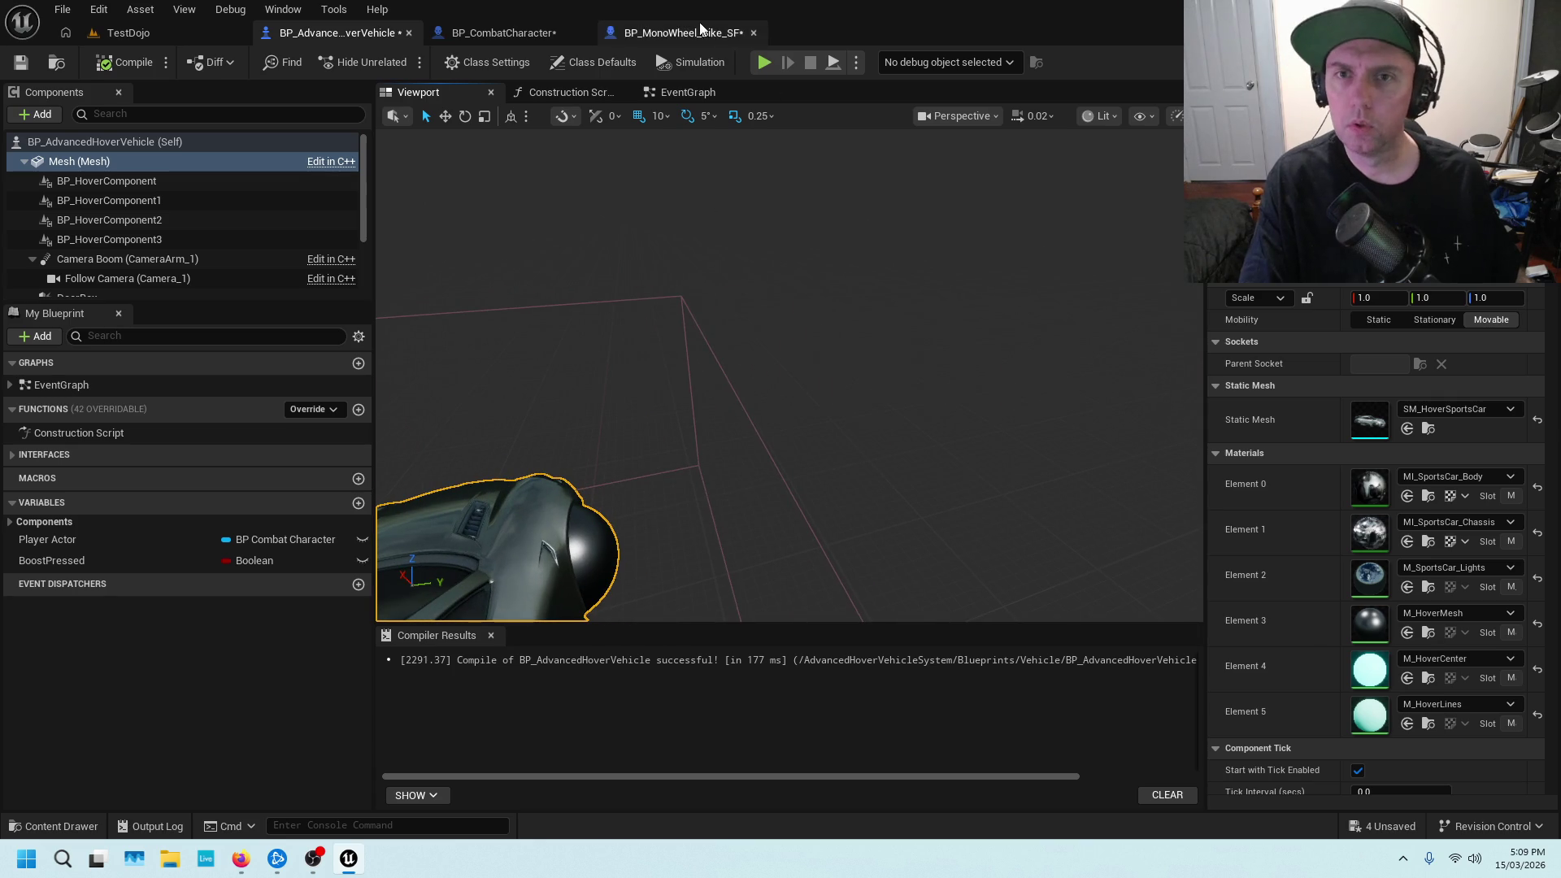
In BP_CombatCharacter's Vehicles graph, wire Add to Viewport's exec into Set Actor Location And Rotation
{"action": "left_click", "coordinate": [530, 34]}
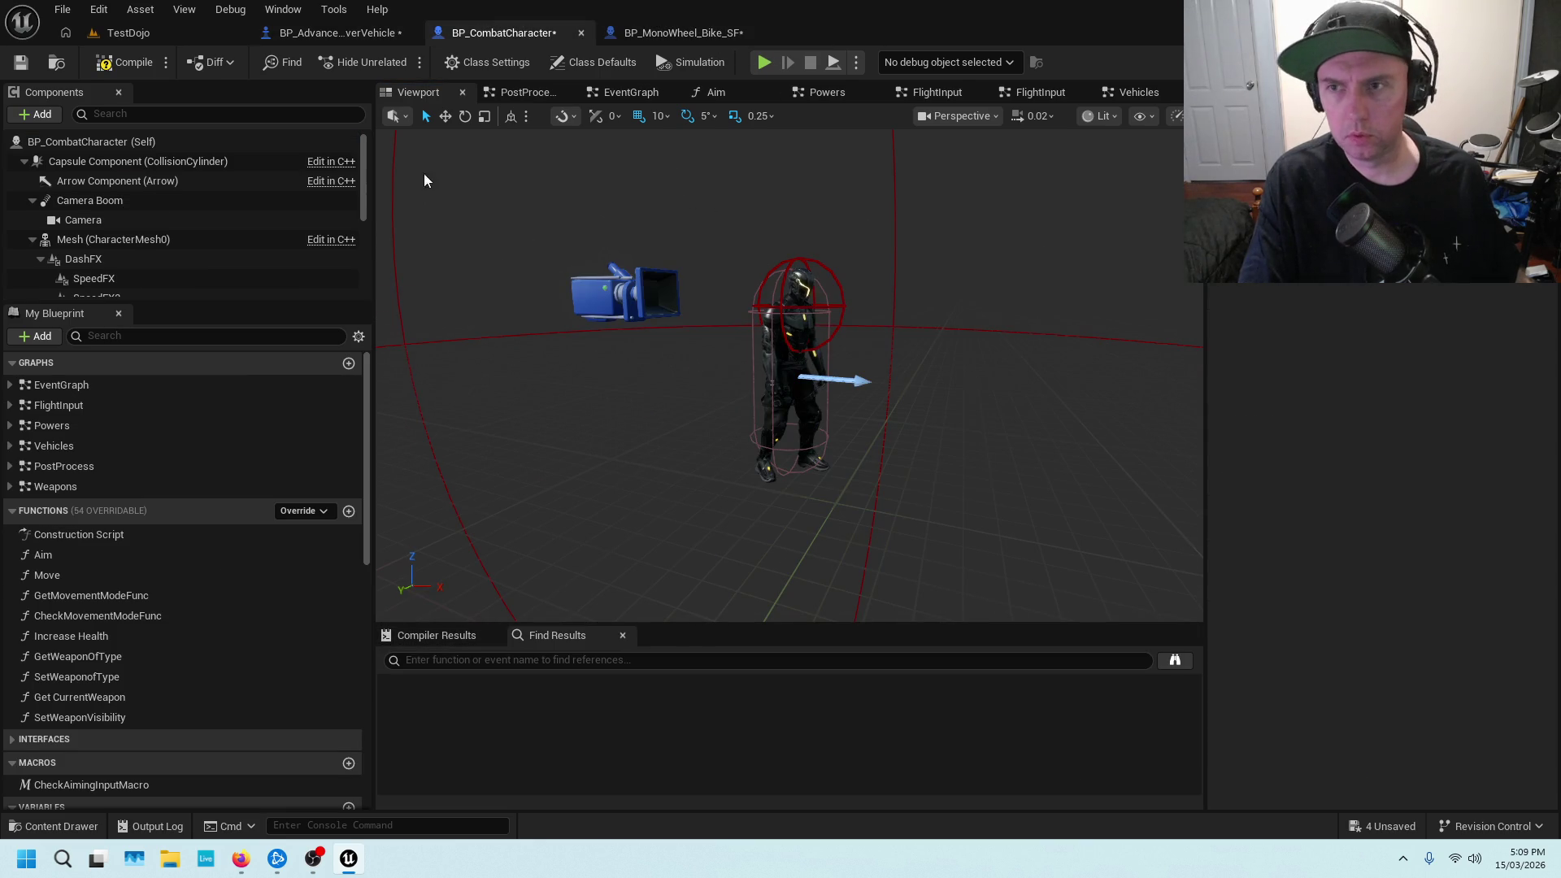
{"action": "left_click", "coordinate": [1142, 93]}
{"action": "left_click_drag", "start_coordinate": [940, 314], "coordinate": [998, 207]}
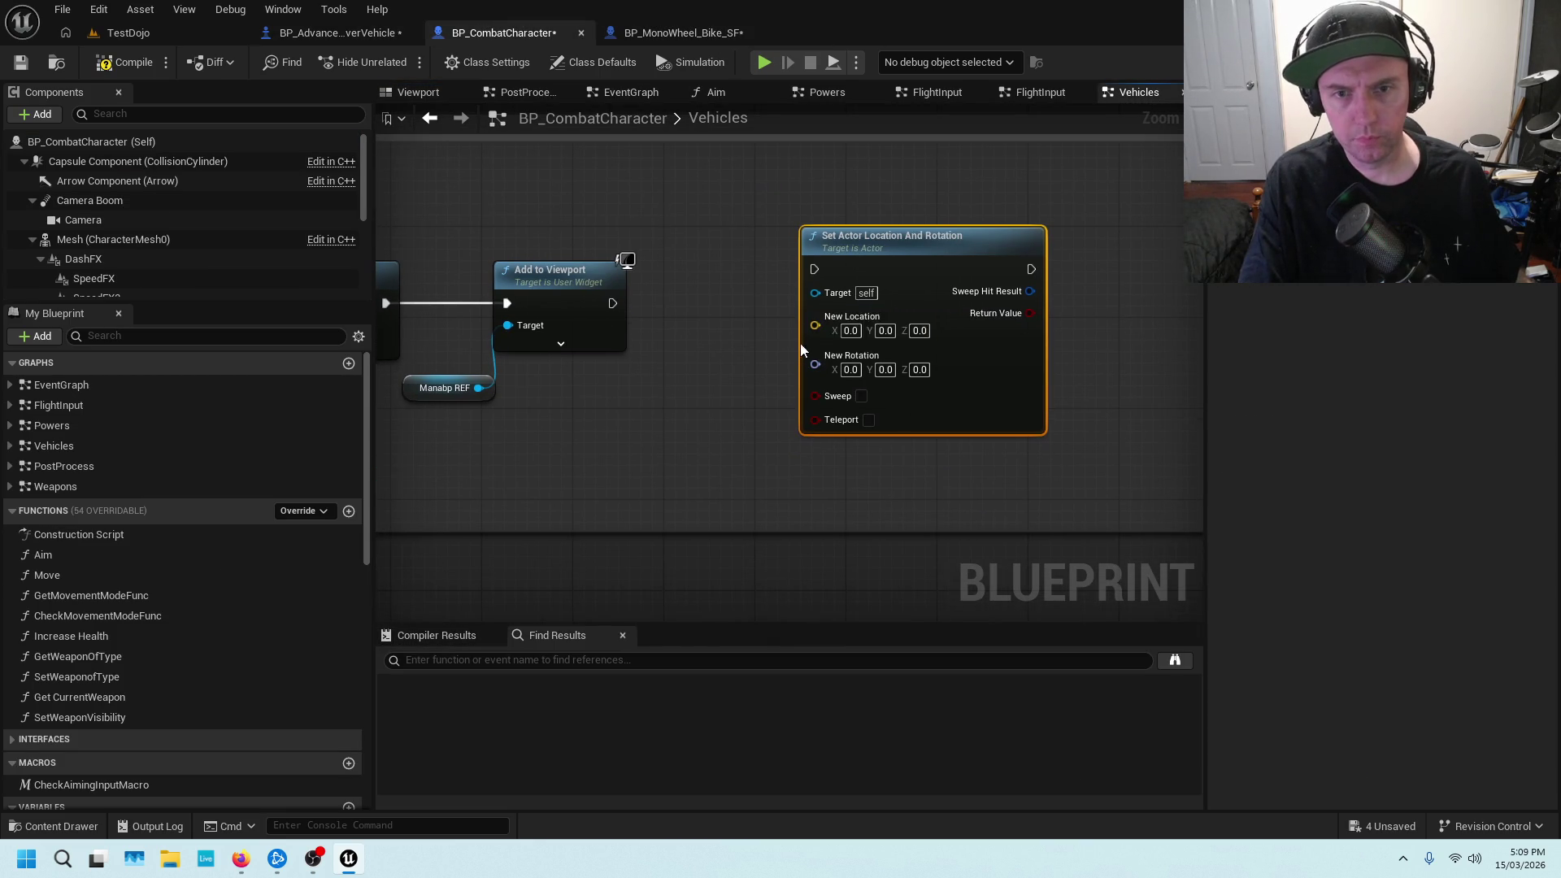
{"action": "mouse_move", "coordinate": [613, 303]}
{"action": "left_mouse_down"}
{"action": "mouse_move", "coordinate": [814, 269]}
{"action": "mouse_move", "coordinate": [877, 278]}
{"action": "left_mouse_up"}
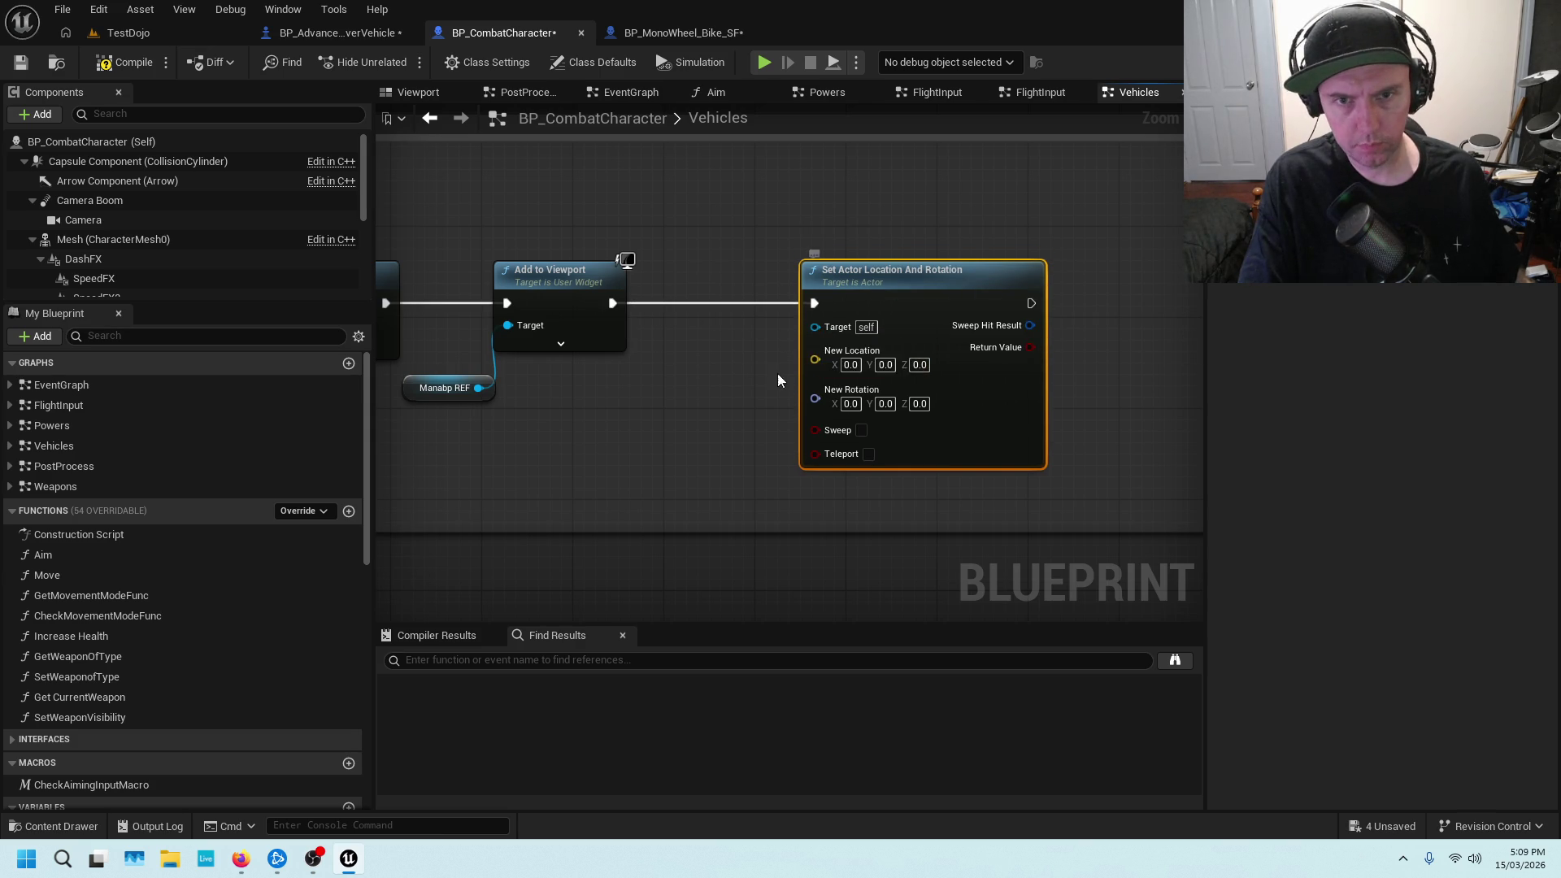
Set New Location X to 50.0, then compile and save BP_CombatCharacter
{"action": "left_click", "coordinate": [849, 365]}
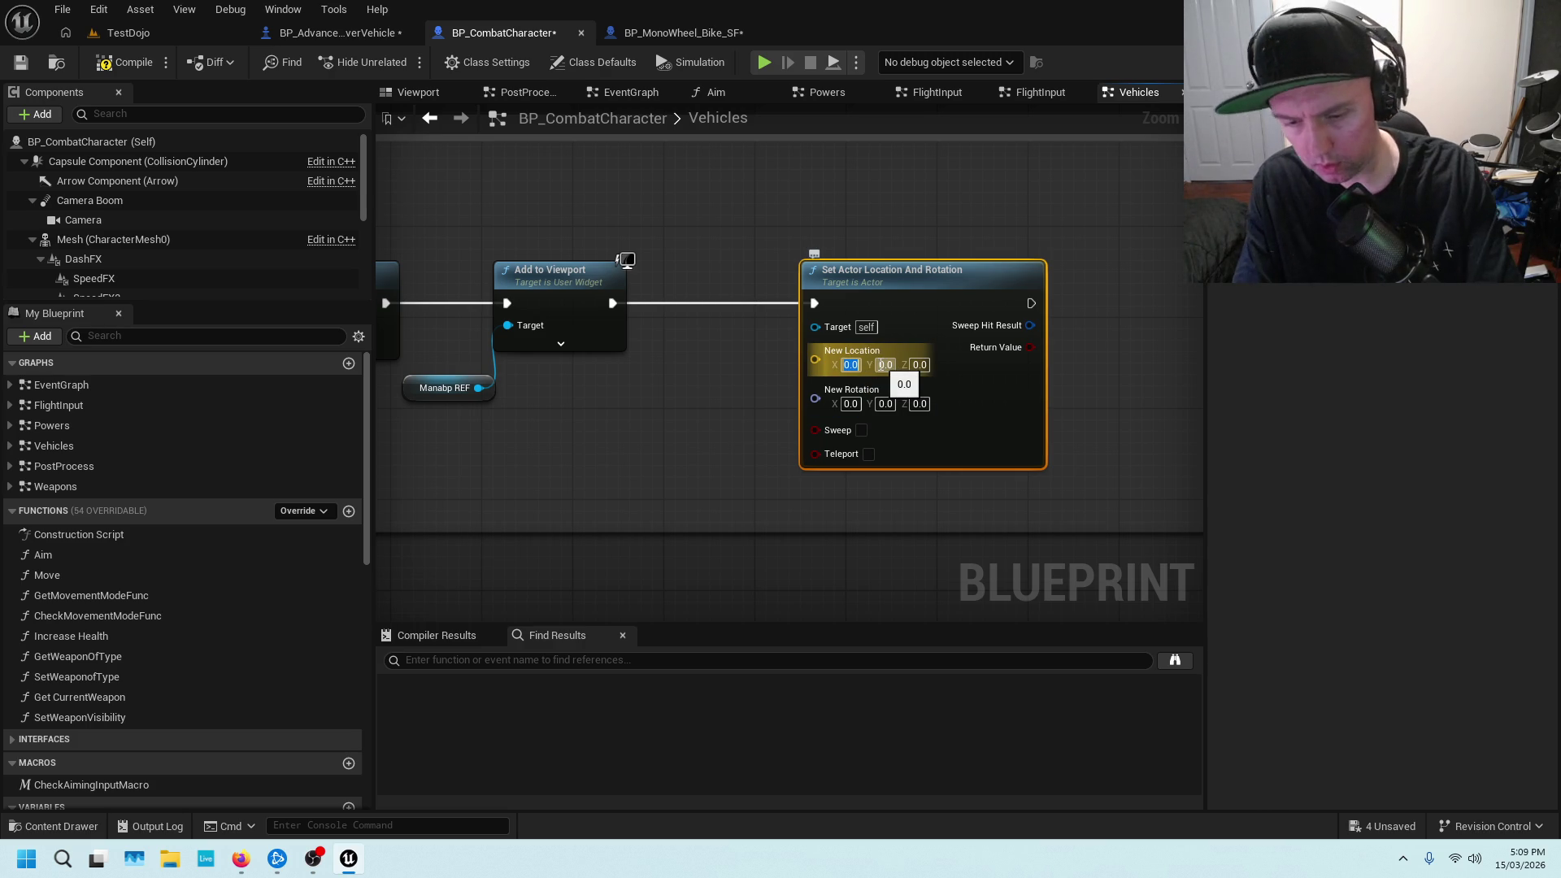
{"action": "type", "text": "50"}
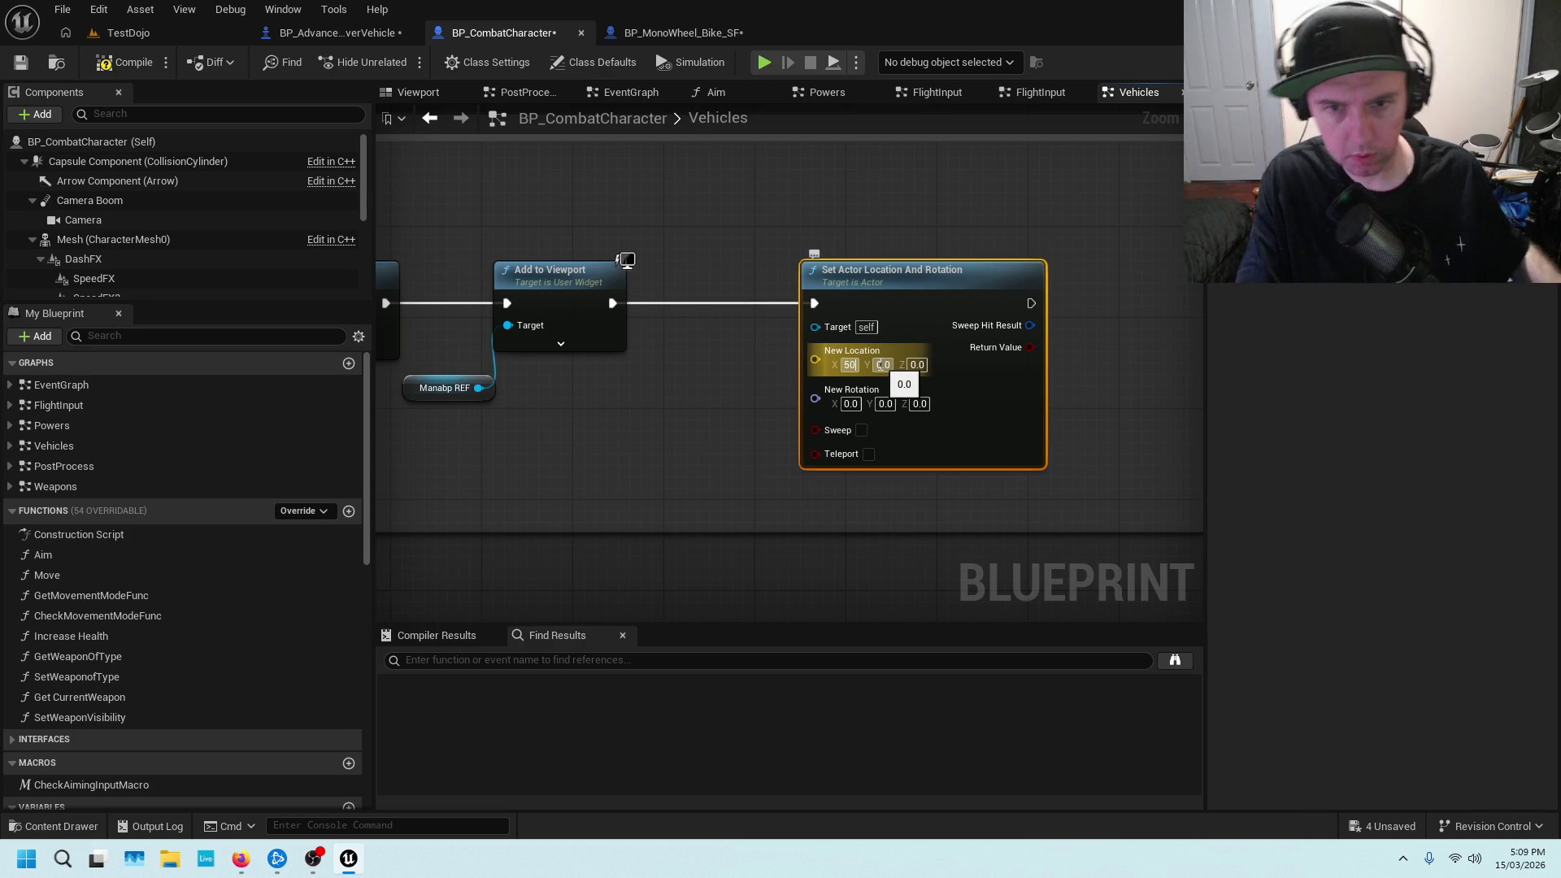
{"action": "key", "text": "Return"}
{"action": "left_click", "coordinate": [666, 426]}
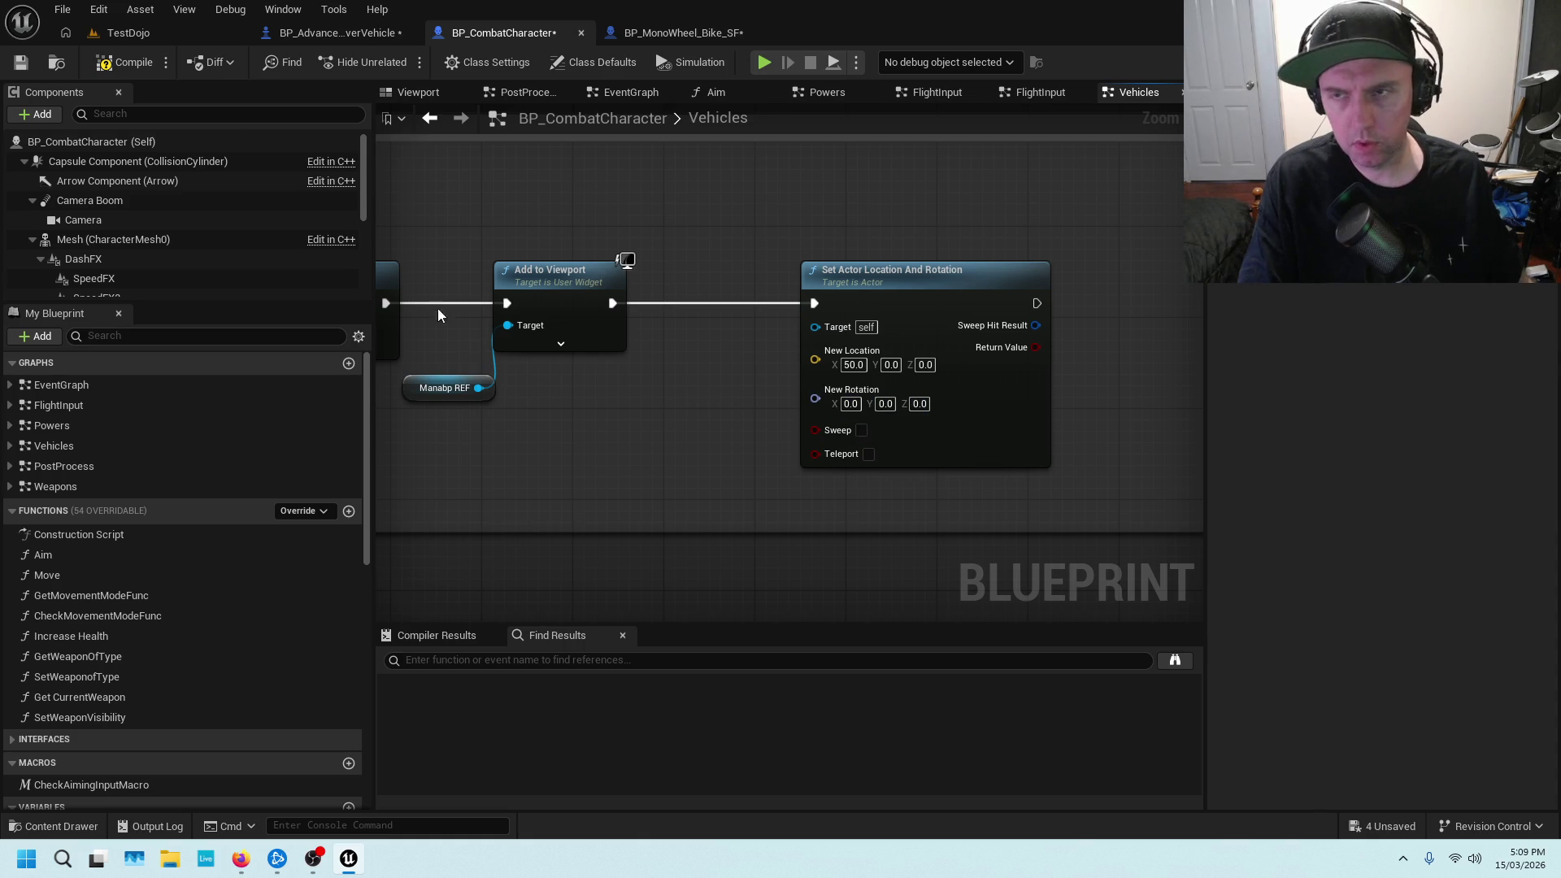
{"action": "left_click", "coordinate": [104, 65]}
{"action": "left_click", "coordinate": [20, 62]}
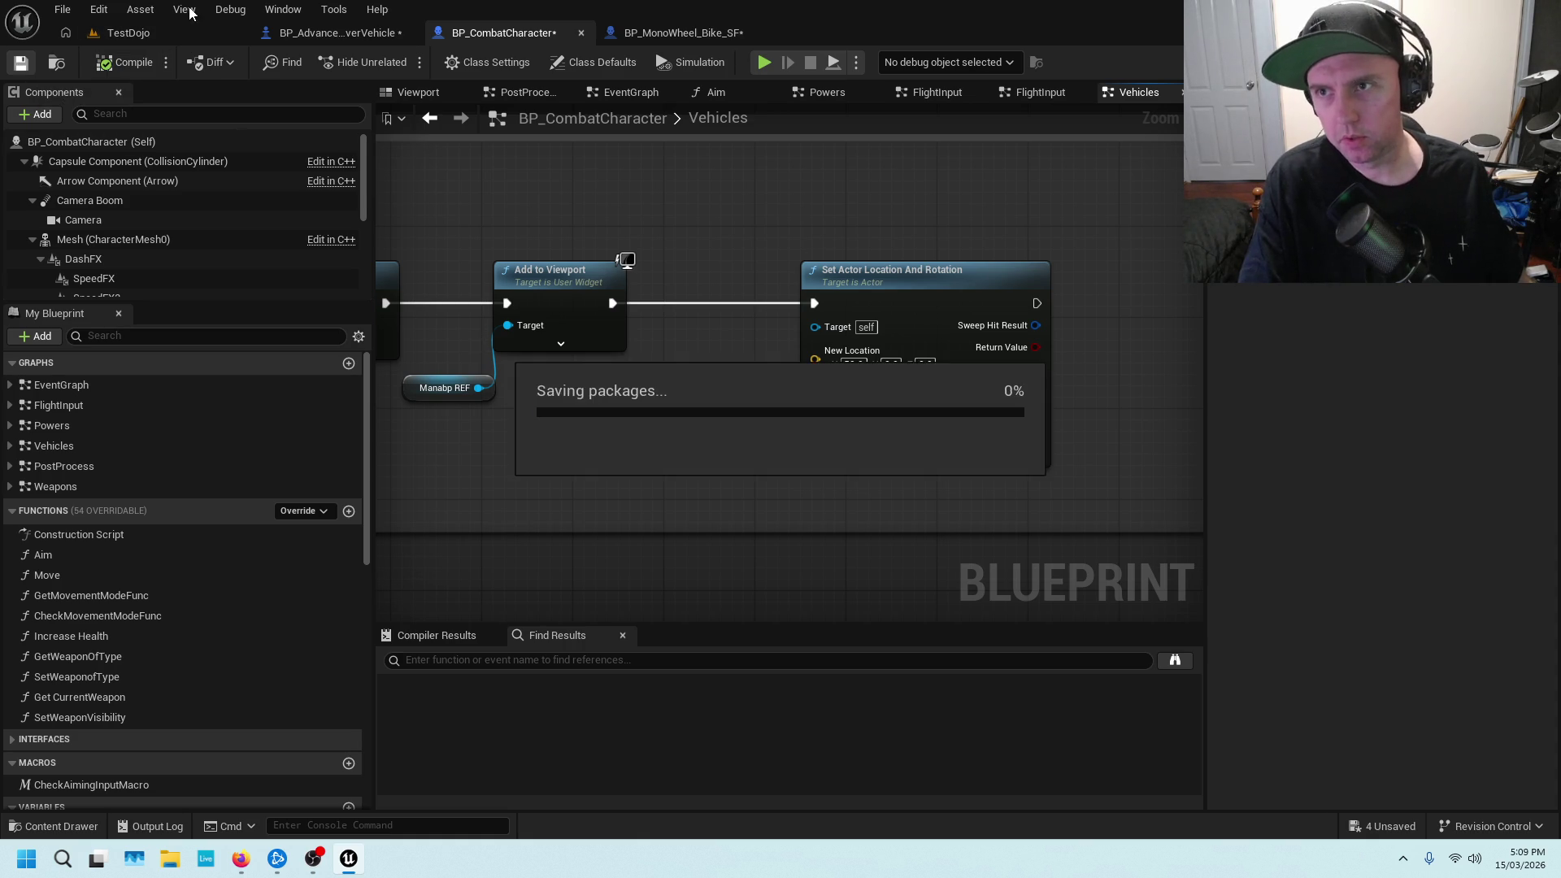
Start a Play From Here session in TestDojo, then stop it right away
{"action": "left_click", "coordinate": [177, 26]}
{"action": "right_click", "coordinate": [477, 492]}
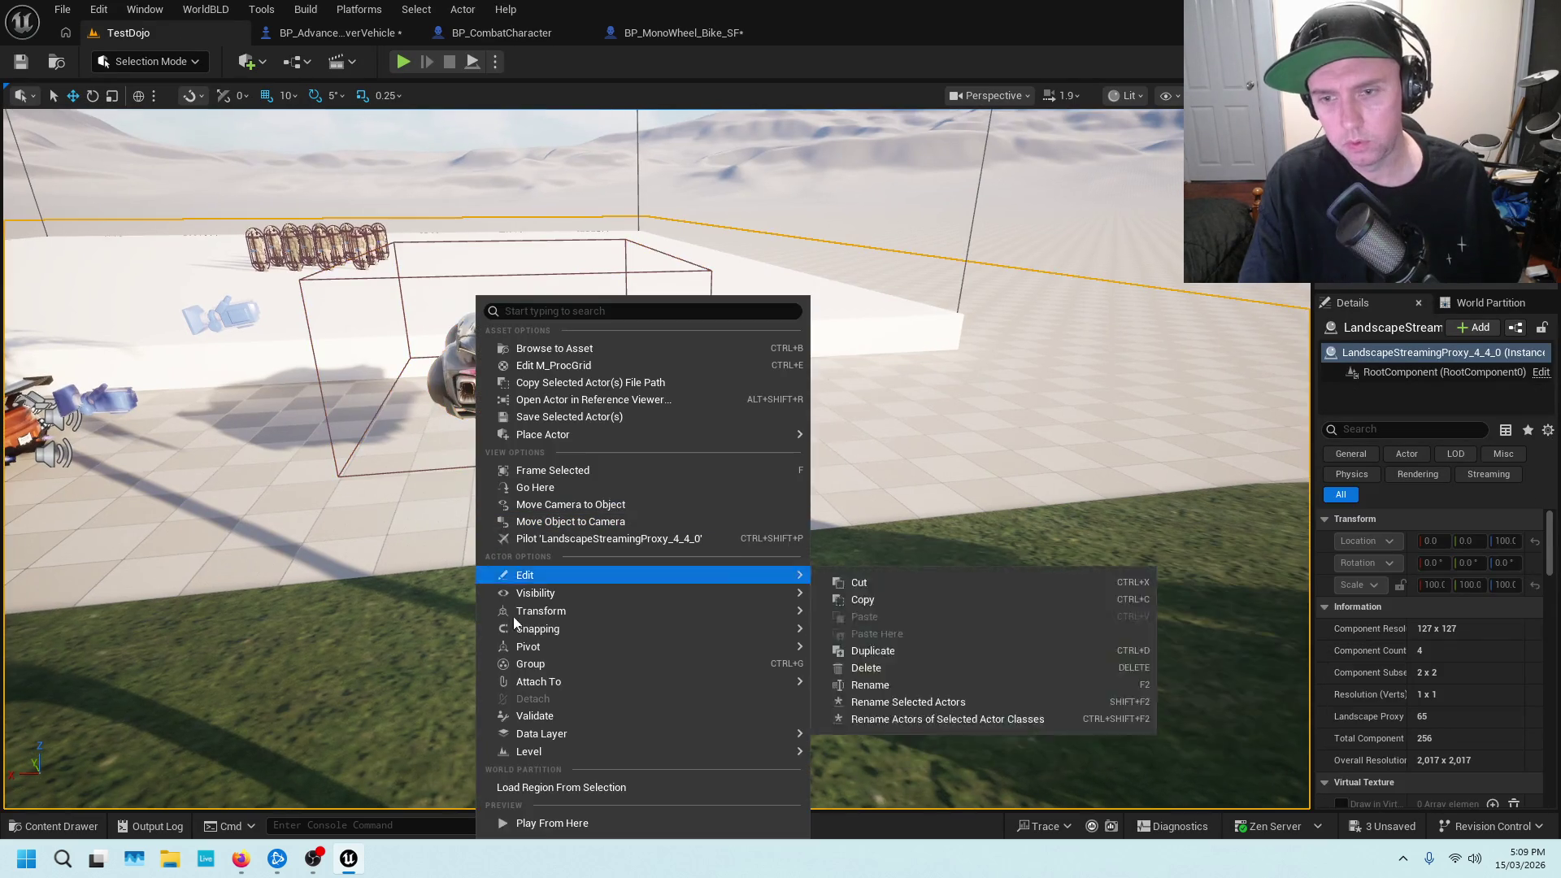
{"action": "left_click", "coordinate": [549, 823]}
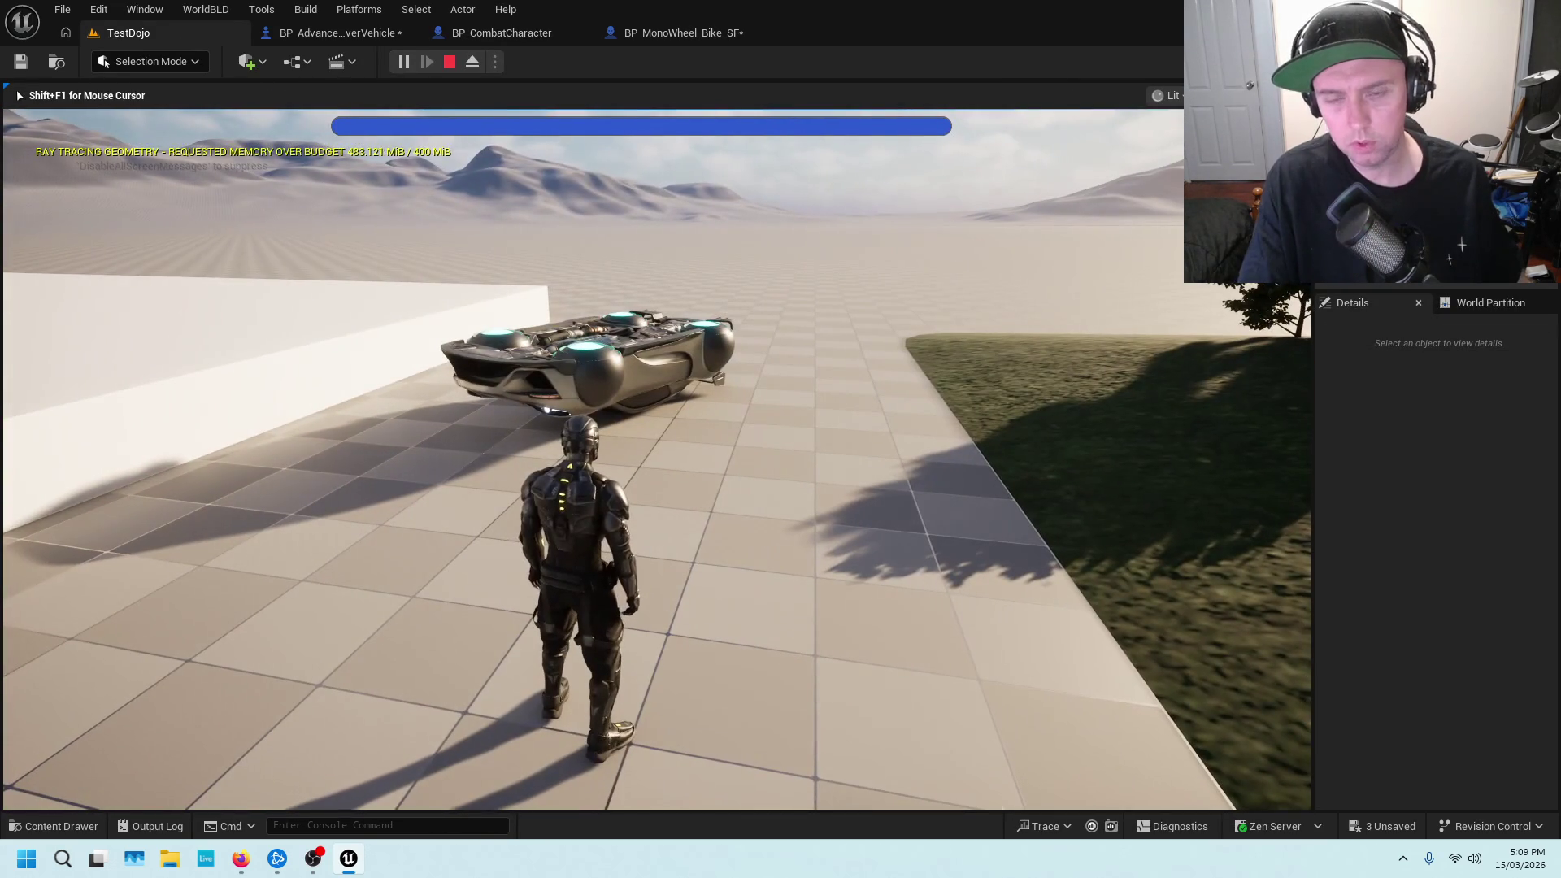
{"action": "key", "text": "Escape"}
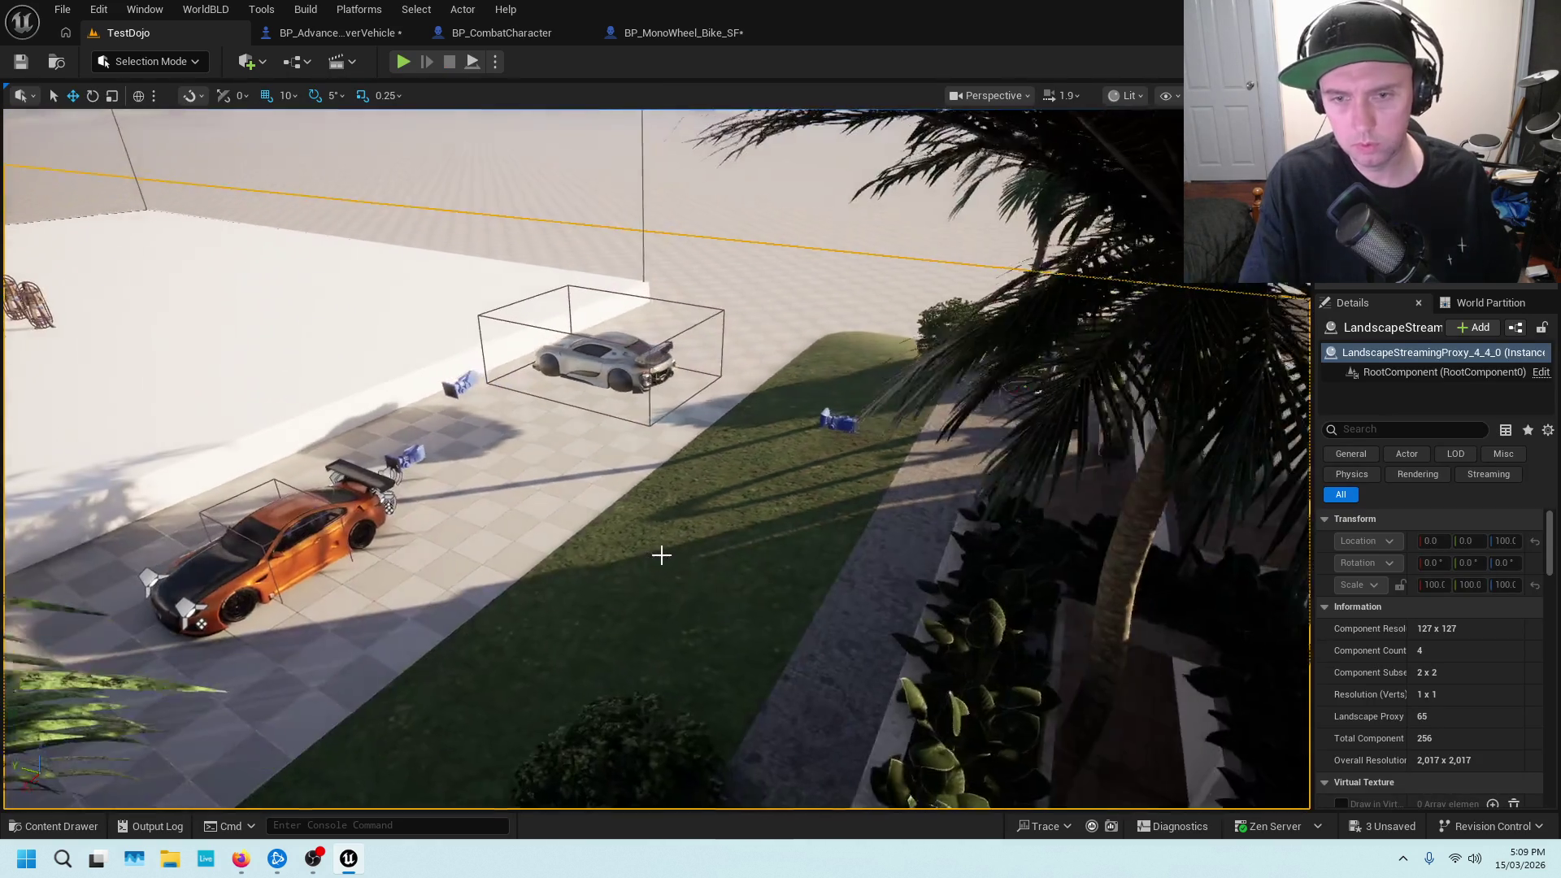
Play from near the house, walk to the silver car, enter and exit it, then stop
{"action": "right_click", "coordinate": [602, 554]}
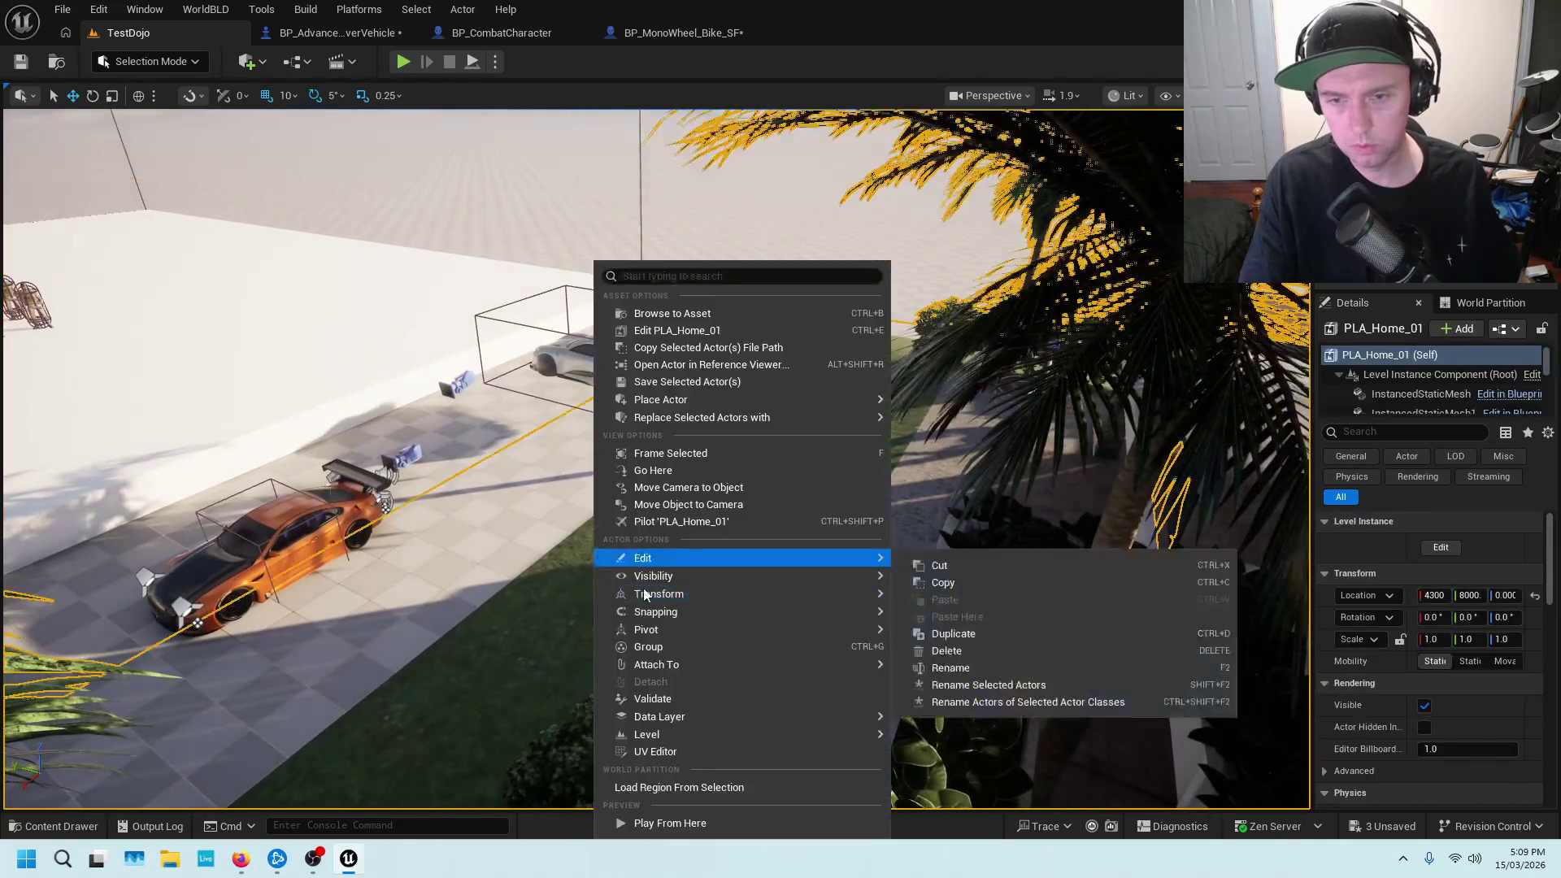
{"action": "left_click", "coordinate": [683, 825]}
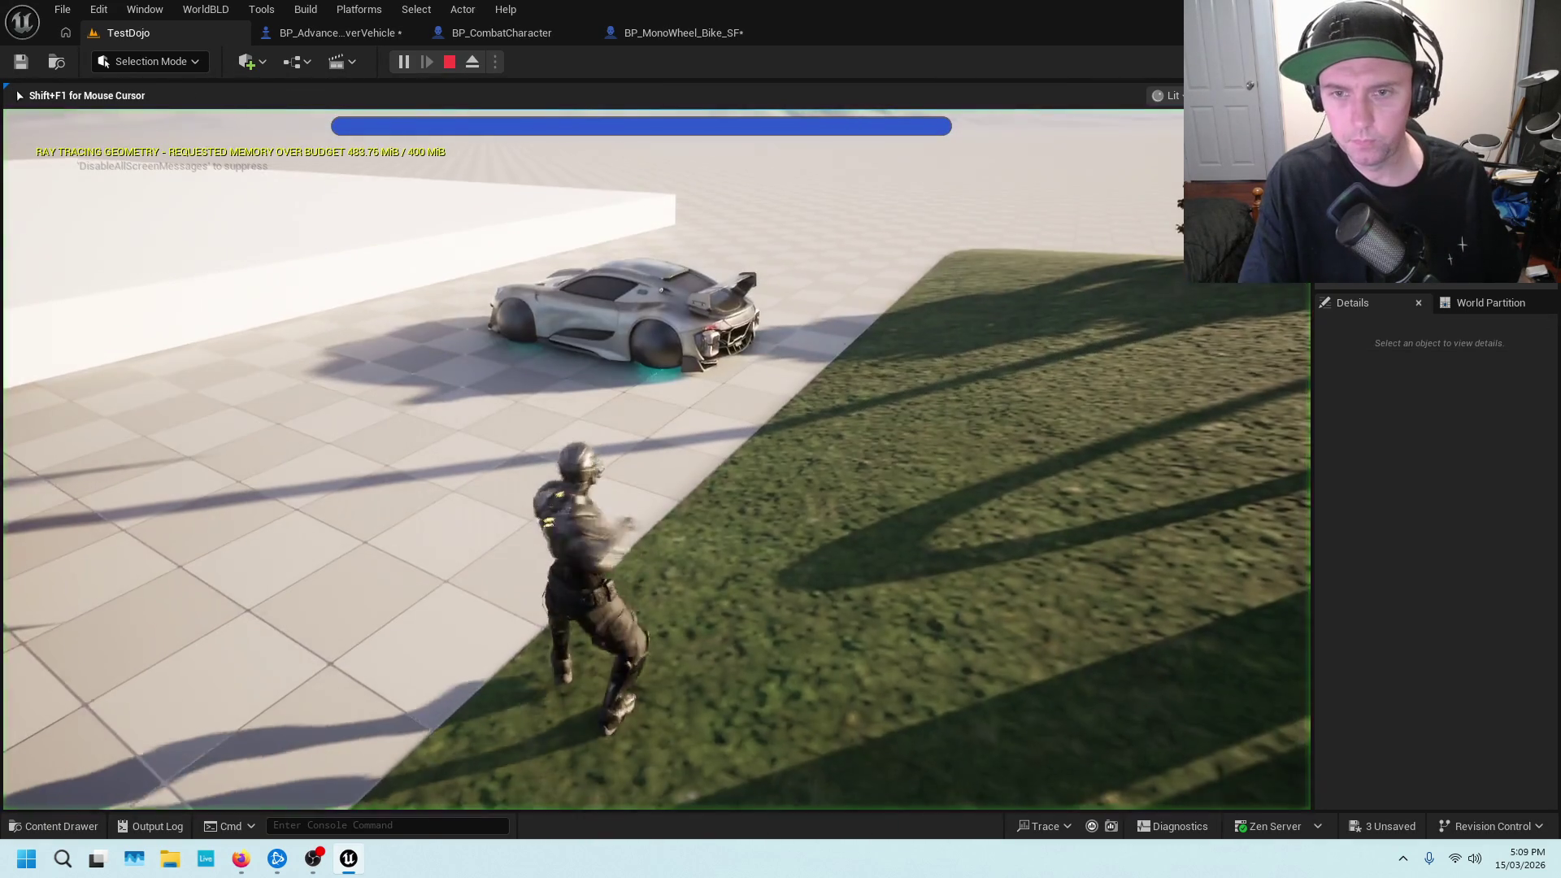
{"action": "key", "text": "w"}
{"action": "key", "text": "e"}
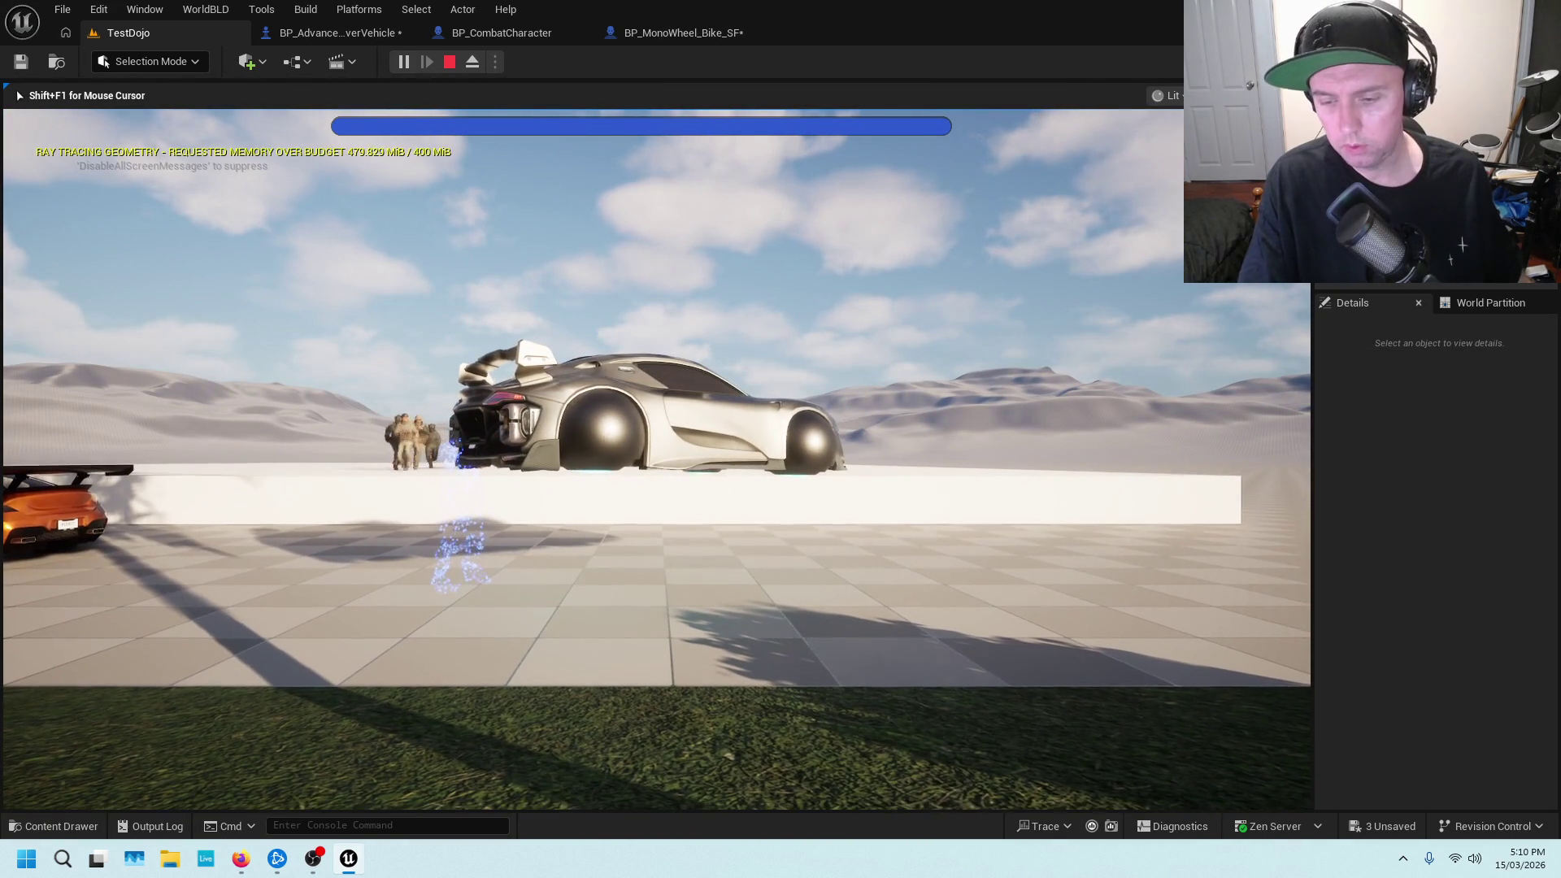
{"action": "key", "text": "w"}
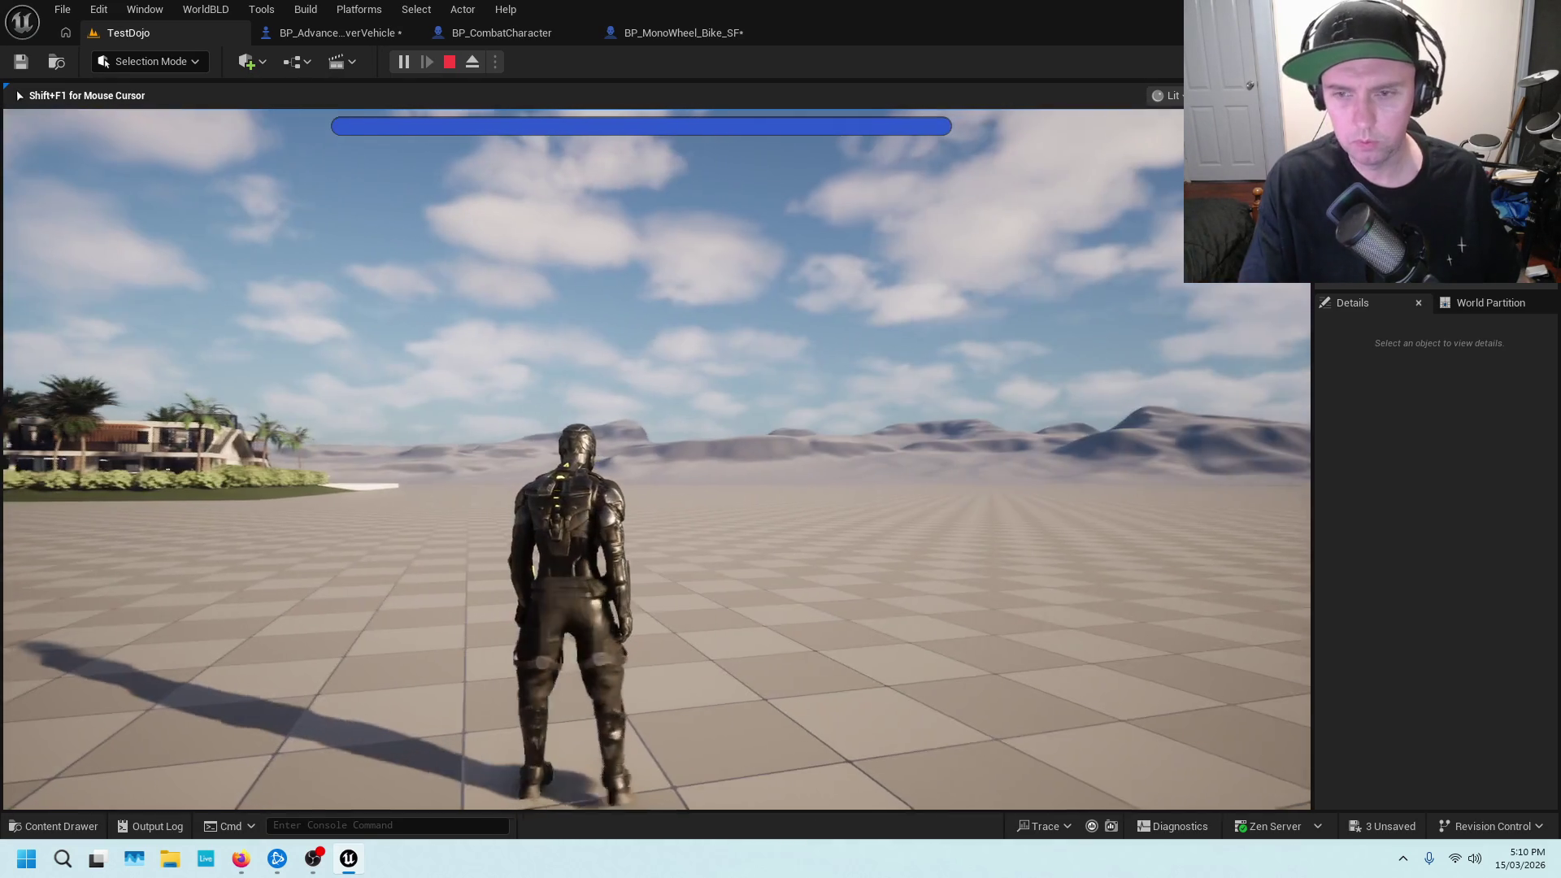
{"action": "key", "text": "shift+F1"}
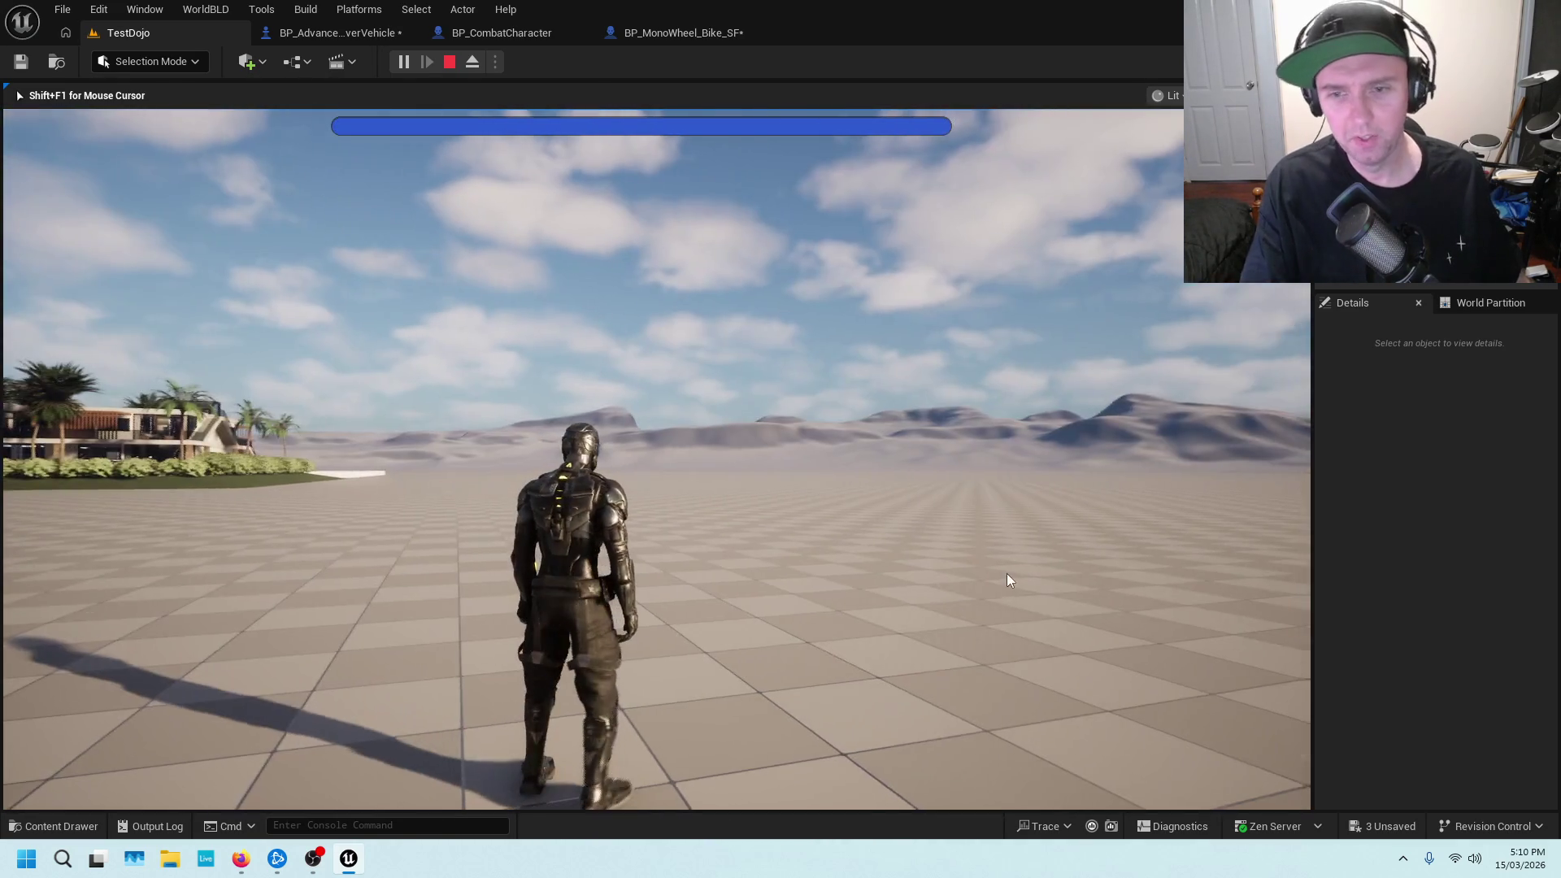
{"action": "key", "text": "Escape"}
{"action": "left_click", "coordinate": [631, 32]}
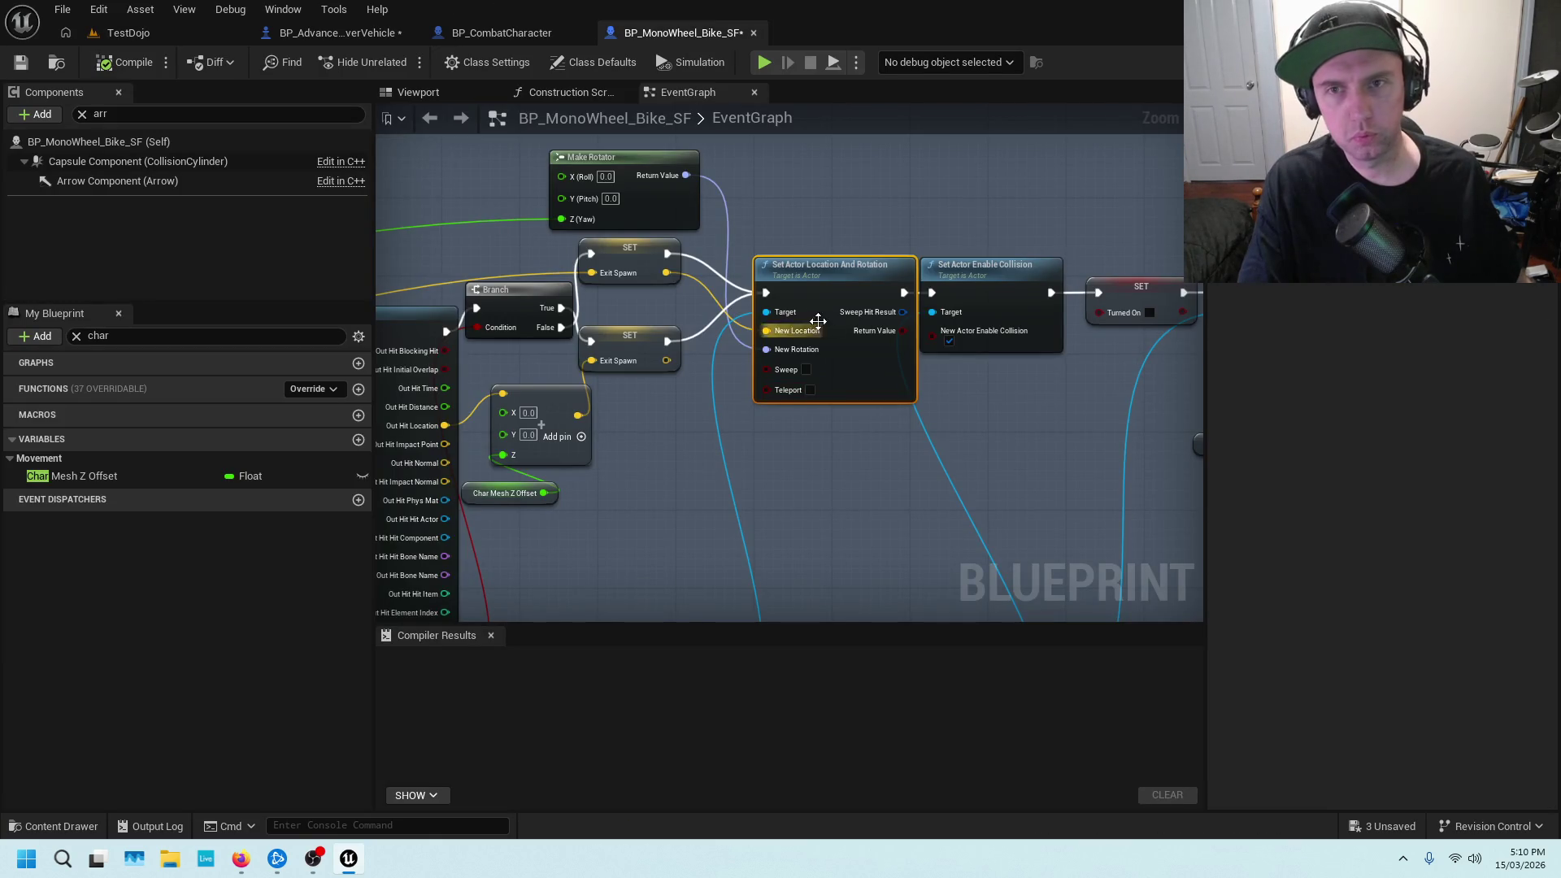
In BP_CombatCharacter, widen the comment box and move the ExitCar event left to make room
{"action": "scroll", "coordinate": [828, 326], "scroll_direction": "down", "scroll_amount": 6}
{"action": "left_click", "coordinate": [478, 30]}
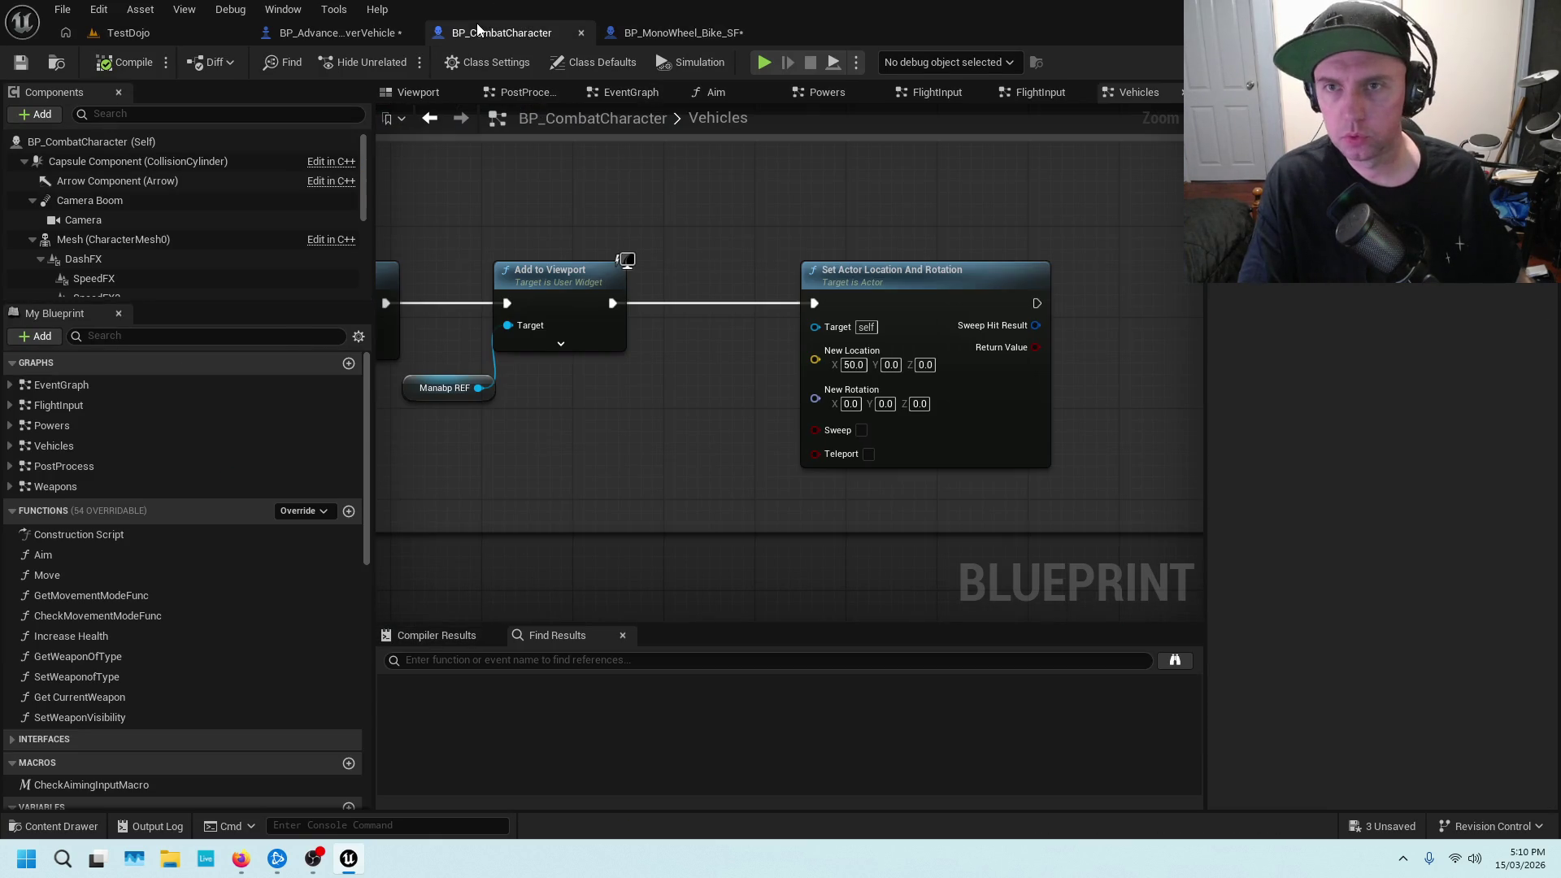
{"action": "left_click", "coordinate": [856, 365]}
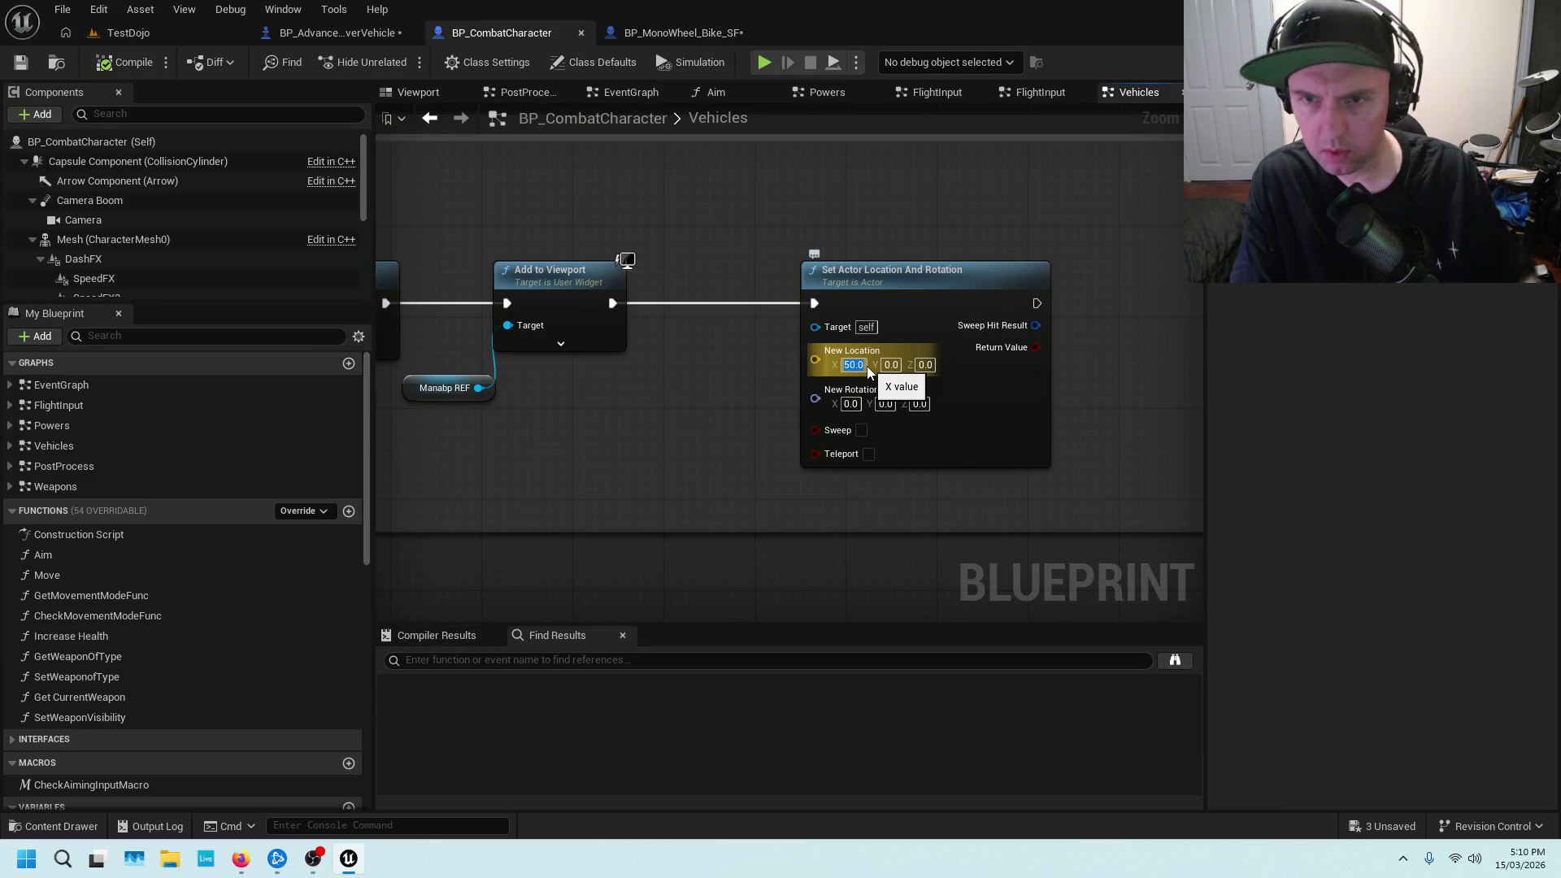
{"action": "scroll", "coordinate": [816, 256], "scroll_direction": "down", "scroll_amount": 6}
{"action": "scroll", "coordinate": [735, 268], "scroll_direction": "up", "scroll_amount": 5}
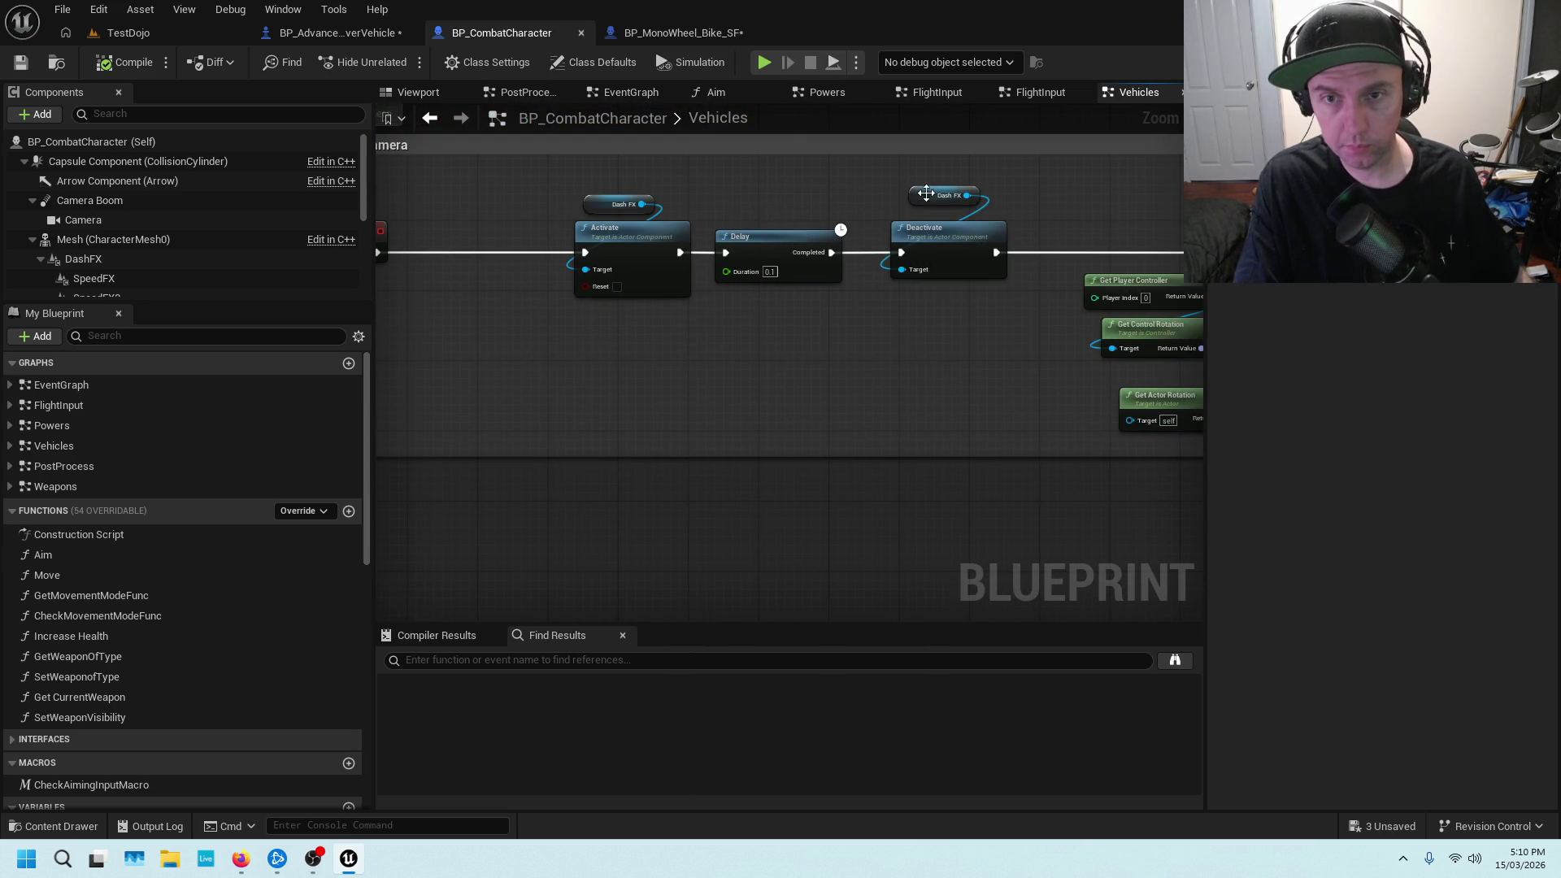
{"action": "scroll", "coordinate": [1033, 202], "scroll_direction": "down", "scroll_amount": 5}
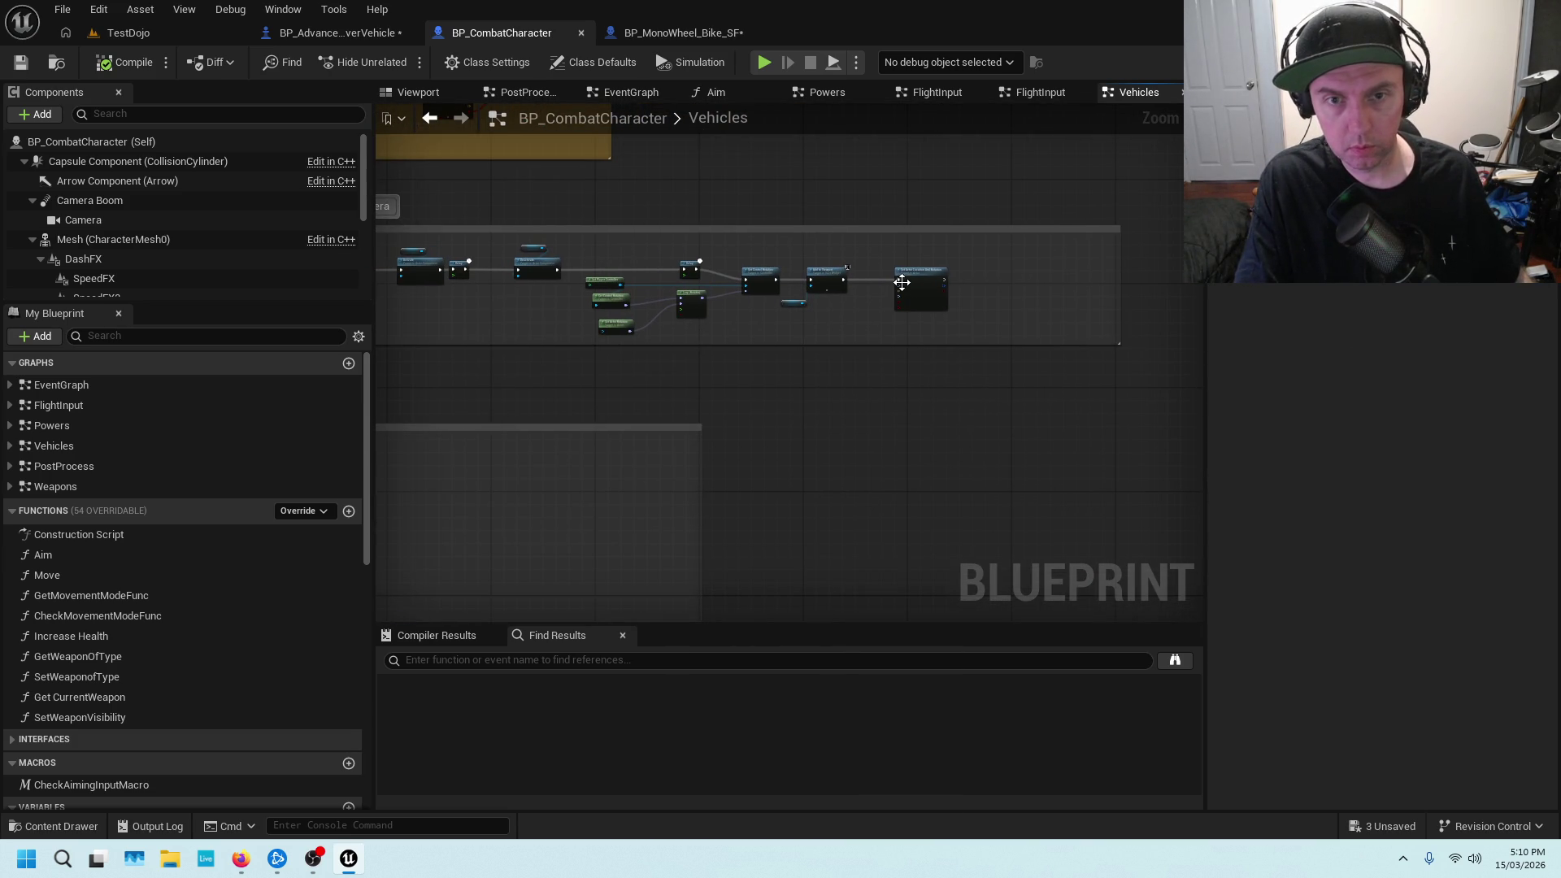
{"action": "scroll", "coordinate": [903, 284], "scroll_direction": "up", "scroll_amount": 5}
{"action": "mouse_move", "coordinate": [962, 243]}
{"action": "left_mouse_down"}
{"action": "mouse_move", "coordinate": [537, 260]}
{"action": "mouse_move", "coordinate": [684, 207]}
{"action": "mouse_move", "coordinate": [935, 277]}
{"action": "left_mouse_up"}
{"action": "left_click_drag", "start_coordinate": [790, 226], "coordinate": [580, 225]}
{"action": "mouse_move", "coordinate": [840, 213]}
{"action": "left_mouse_down"}
{"action": "mouse_move", "coordinate": [605, 211]}
{"action": "mouse_move", "coordinate": [646, 215]}
{"action": "left_mouse_up"}
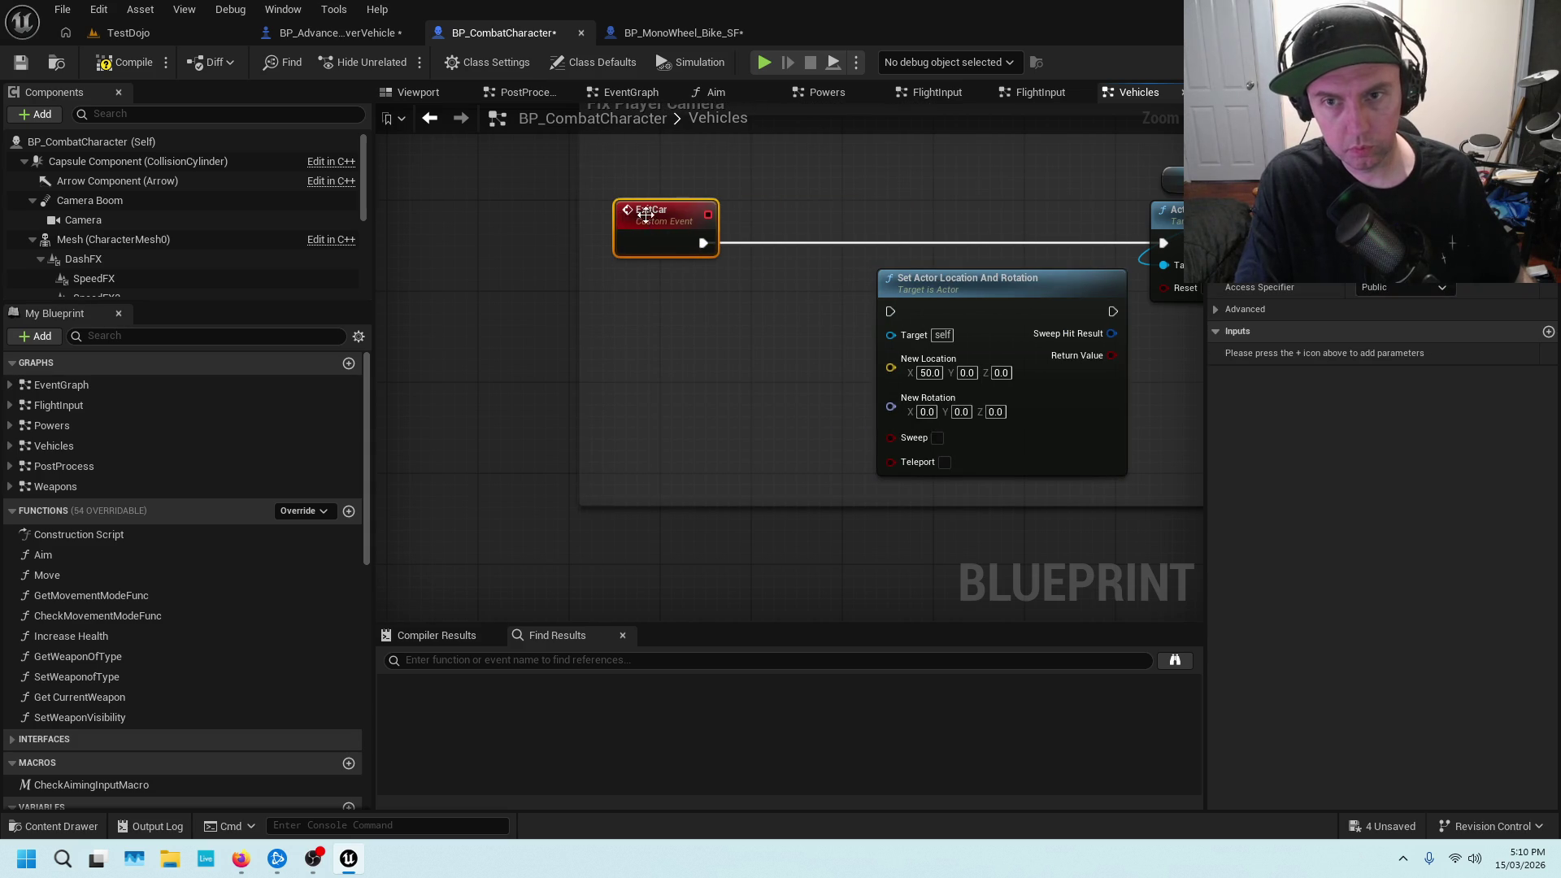
Place Set Actor Location And Rotation right after ExitCar, relink its output, and set X to 5.0
{"action": "mouse_move", "coordinate": [917, 272]}
{"action": "left_mouse_down"}
{"action": "mouse_move", "coordinate": [849, 236]}
{"action": "mouse_move", "coordinate": [853, 222]}
{"action": "left_mouse_up"}
{"action": "mouse_move", "coordinate": [1162, 242]}
{"action": "left_mouse_down"}
{"action": "mouse_move", "coordinate": [870, 241]}
{"action": "mouse_move", "coordinate": [953, 213]}
{"action": "left_mouse_up"}
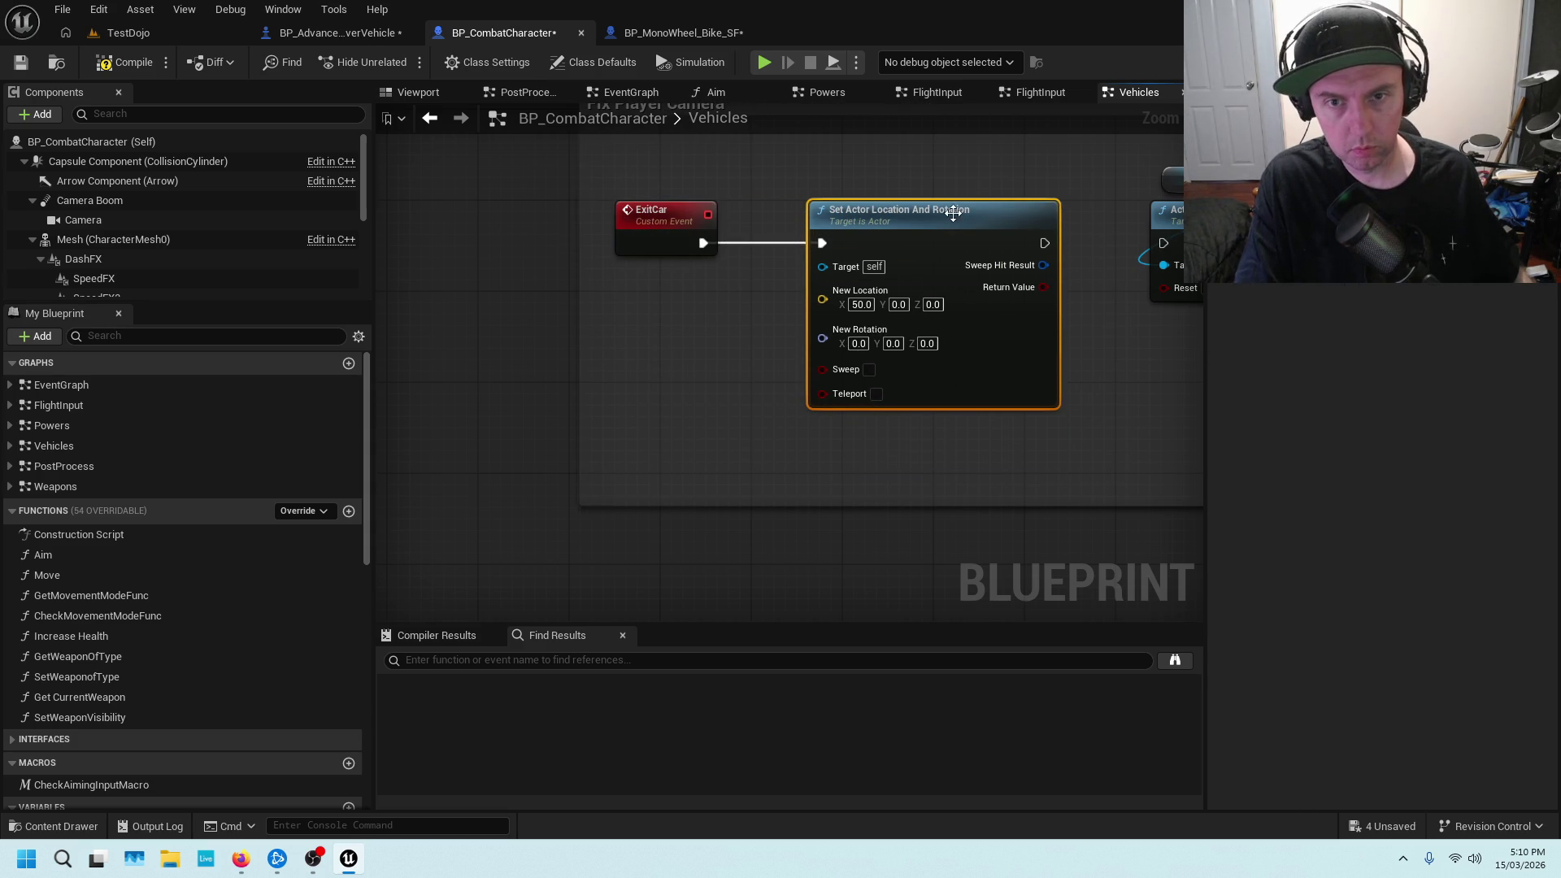
{"action": "left_click_drag", "start_coordinate": [1044, 243], "coordinate": [1169, 238]}
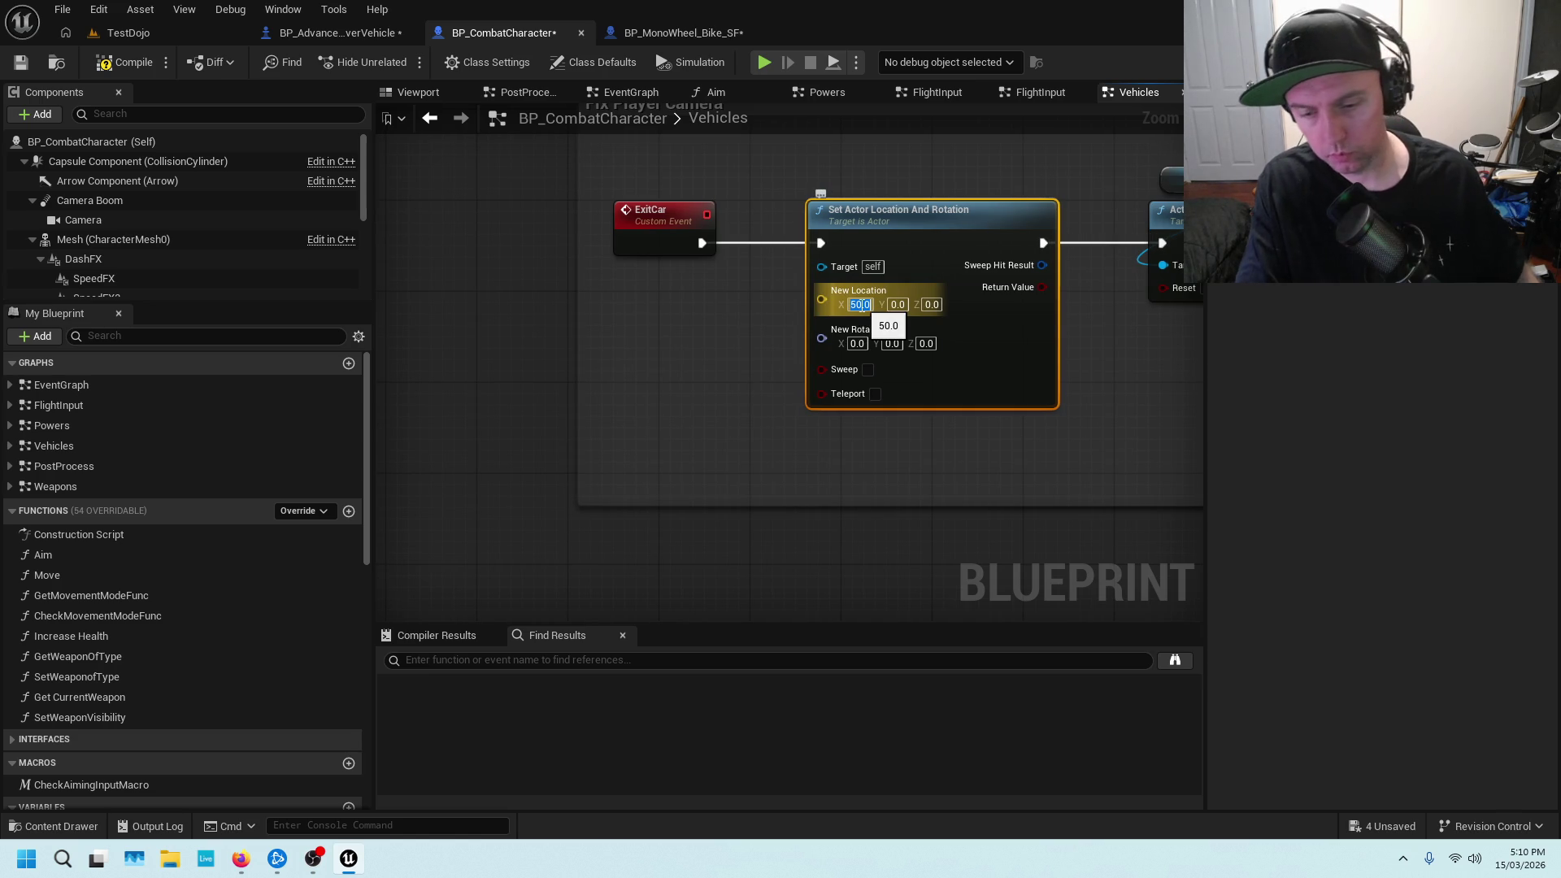
{"action": "type", "text": "5"}
{"action": "left_click", "coordinate": [685, 350]}
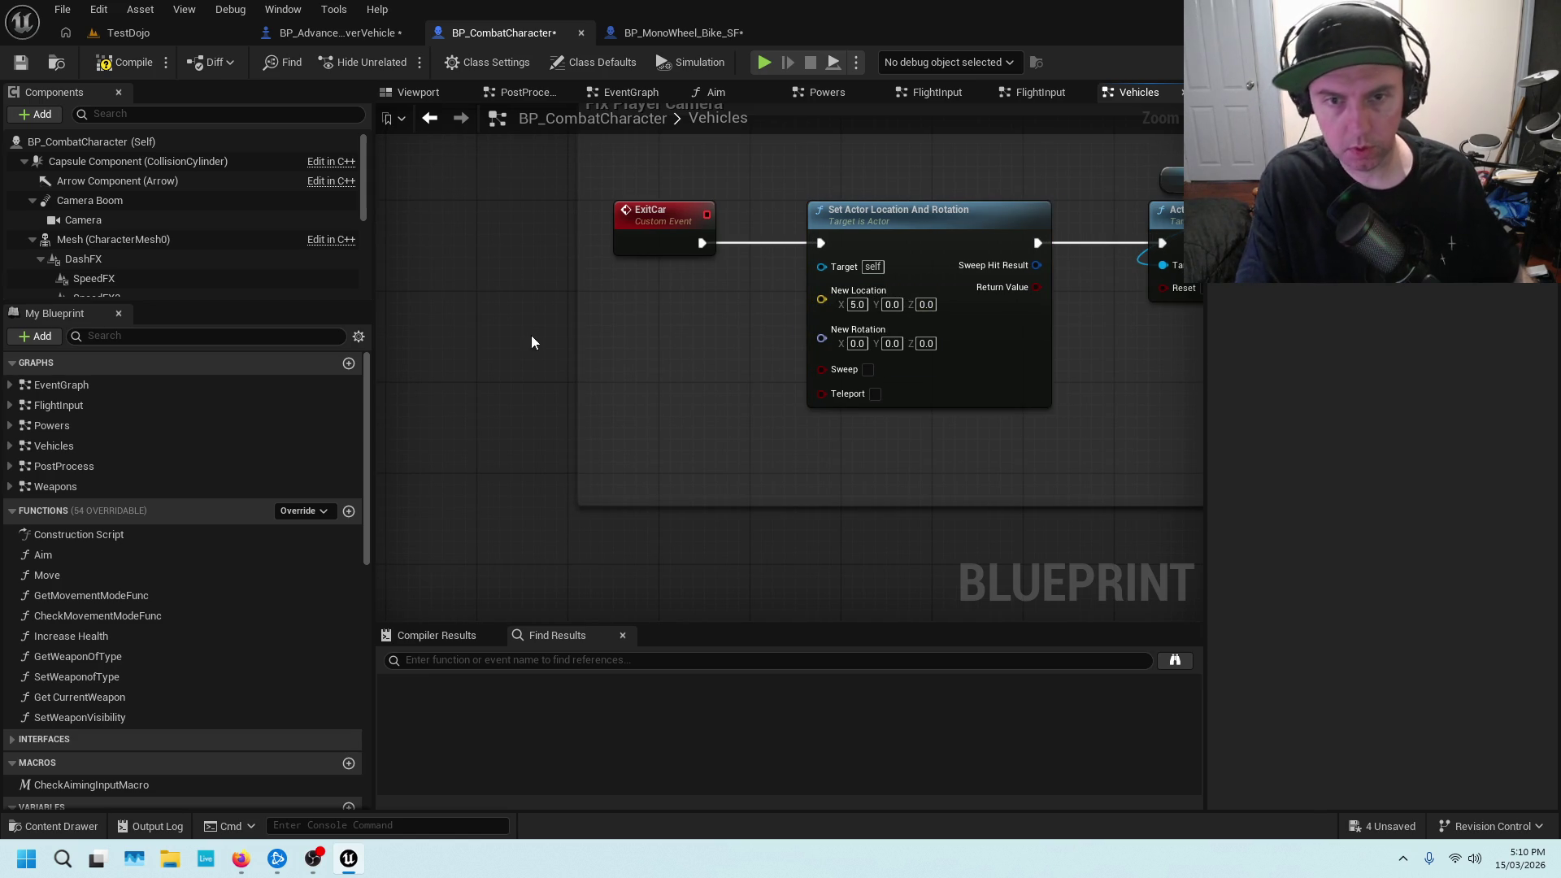
{"action": "left_click", "coordinate": [20, 65]}
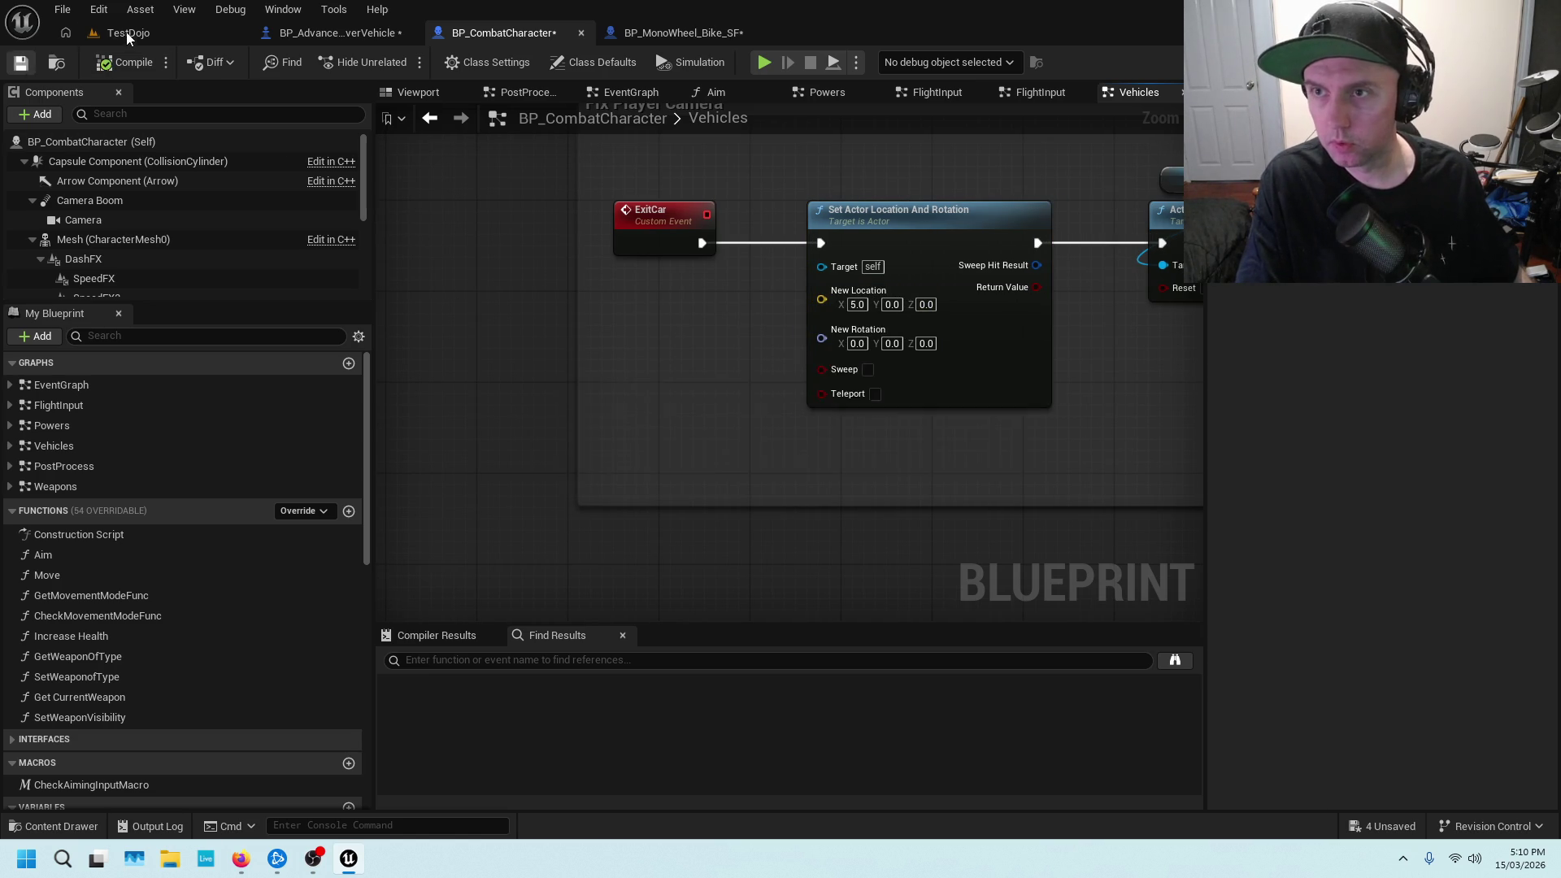
Play-test TestDojo with Alt+P: run to the car, enter and exit it, then stop
{"action": "left_click", "coordinate": [124, 33]}
{"action": "key", "text": "alt+p"}
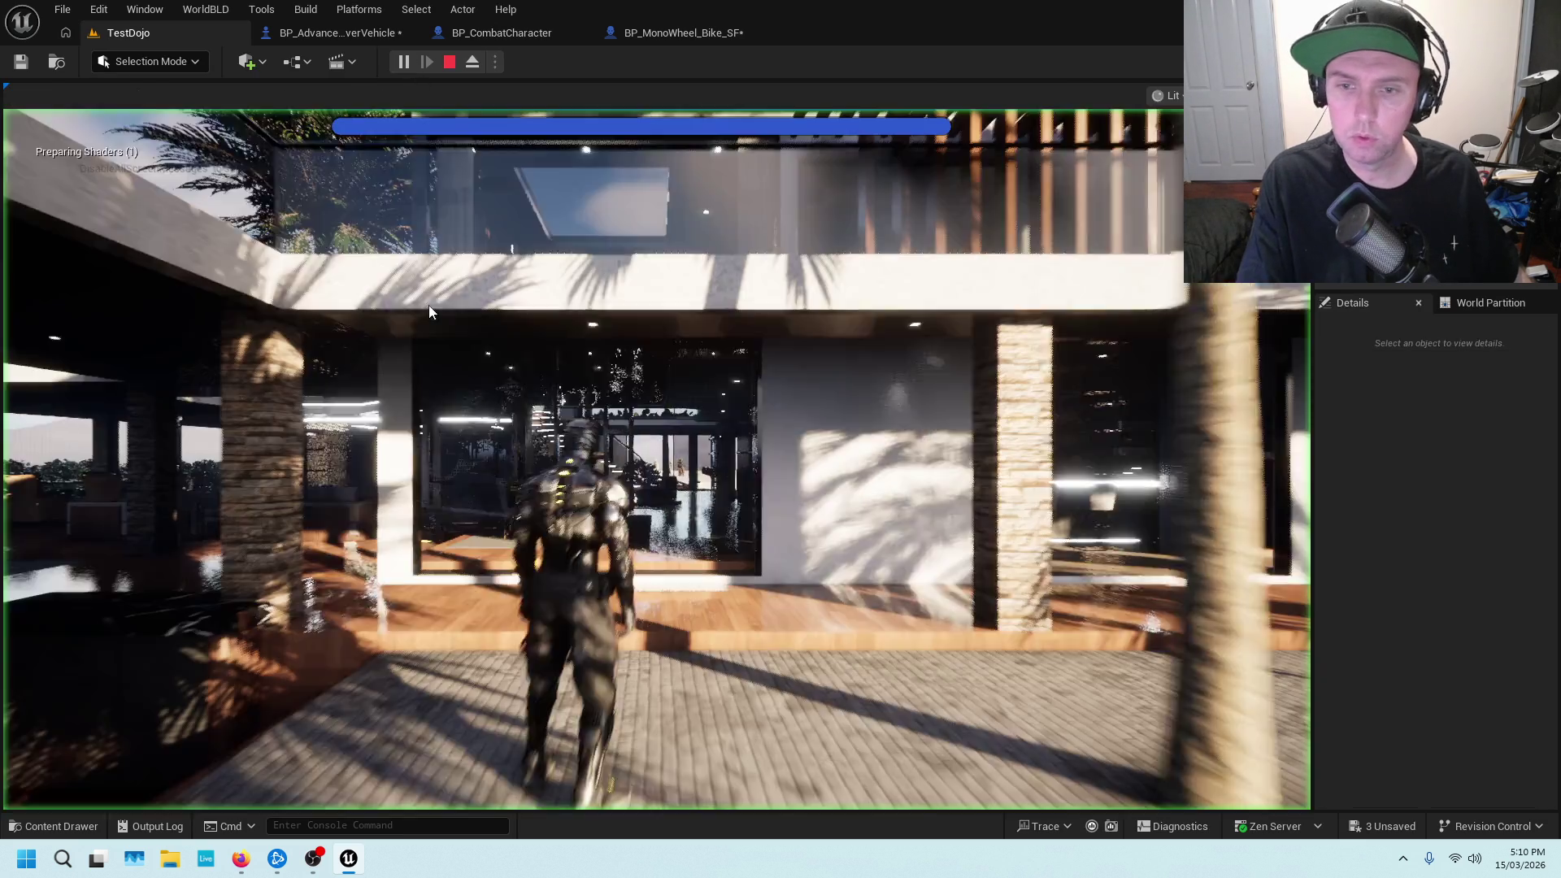
{"action": "key", "text": "w"}
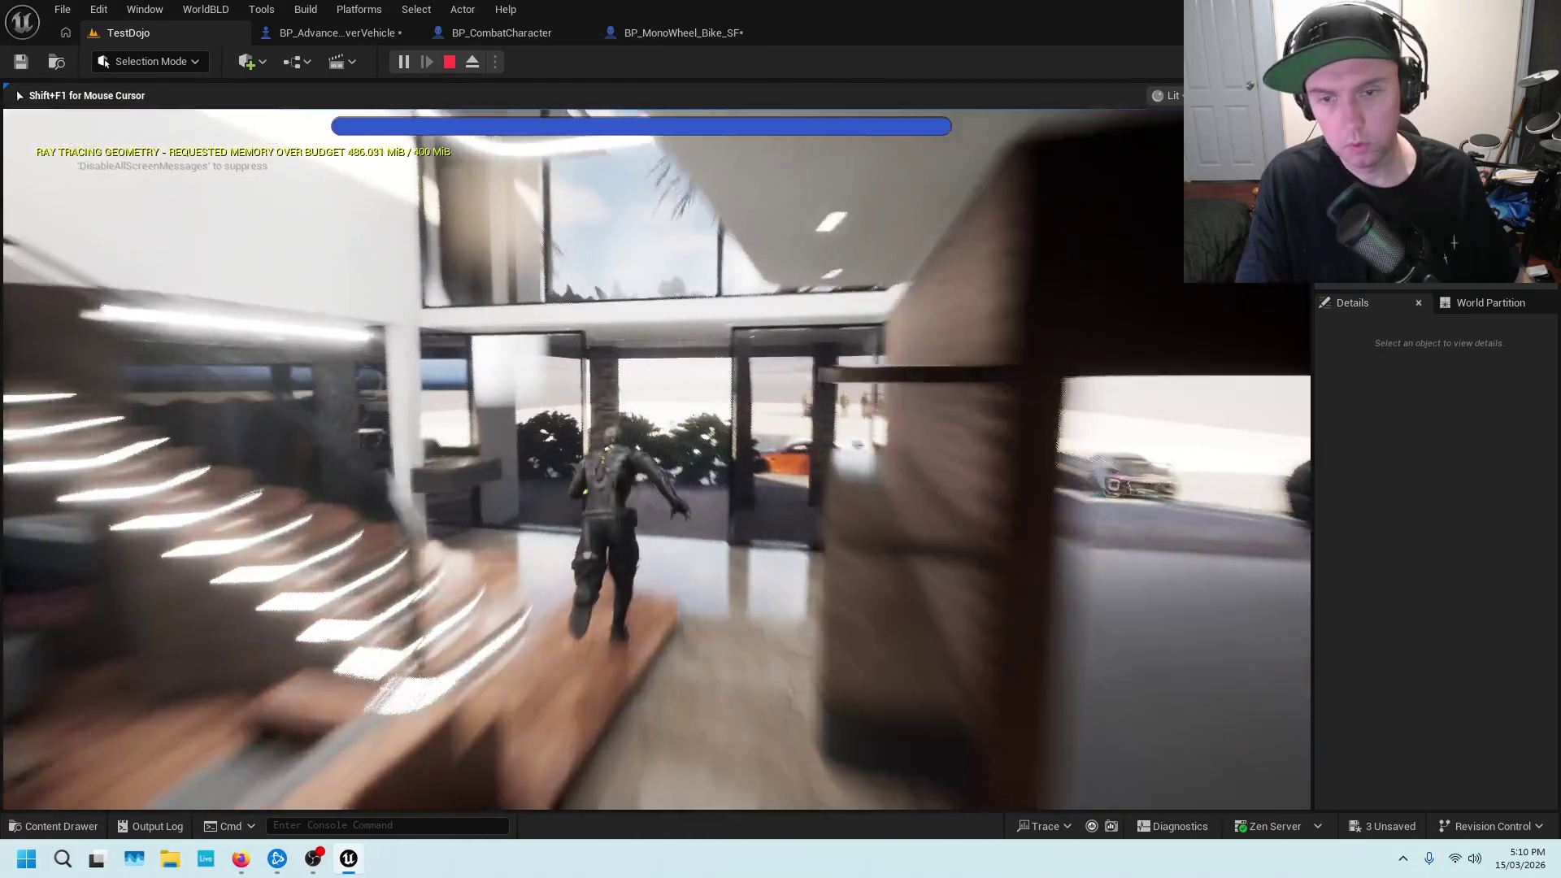
{"action": "key", "text": "w"}
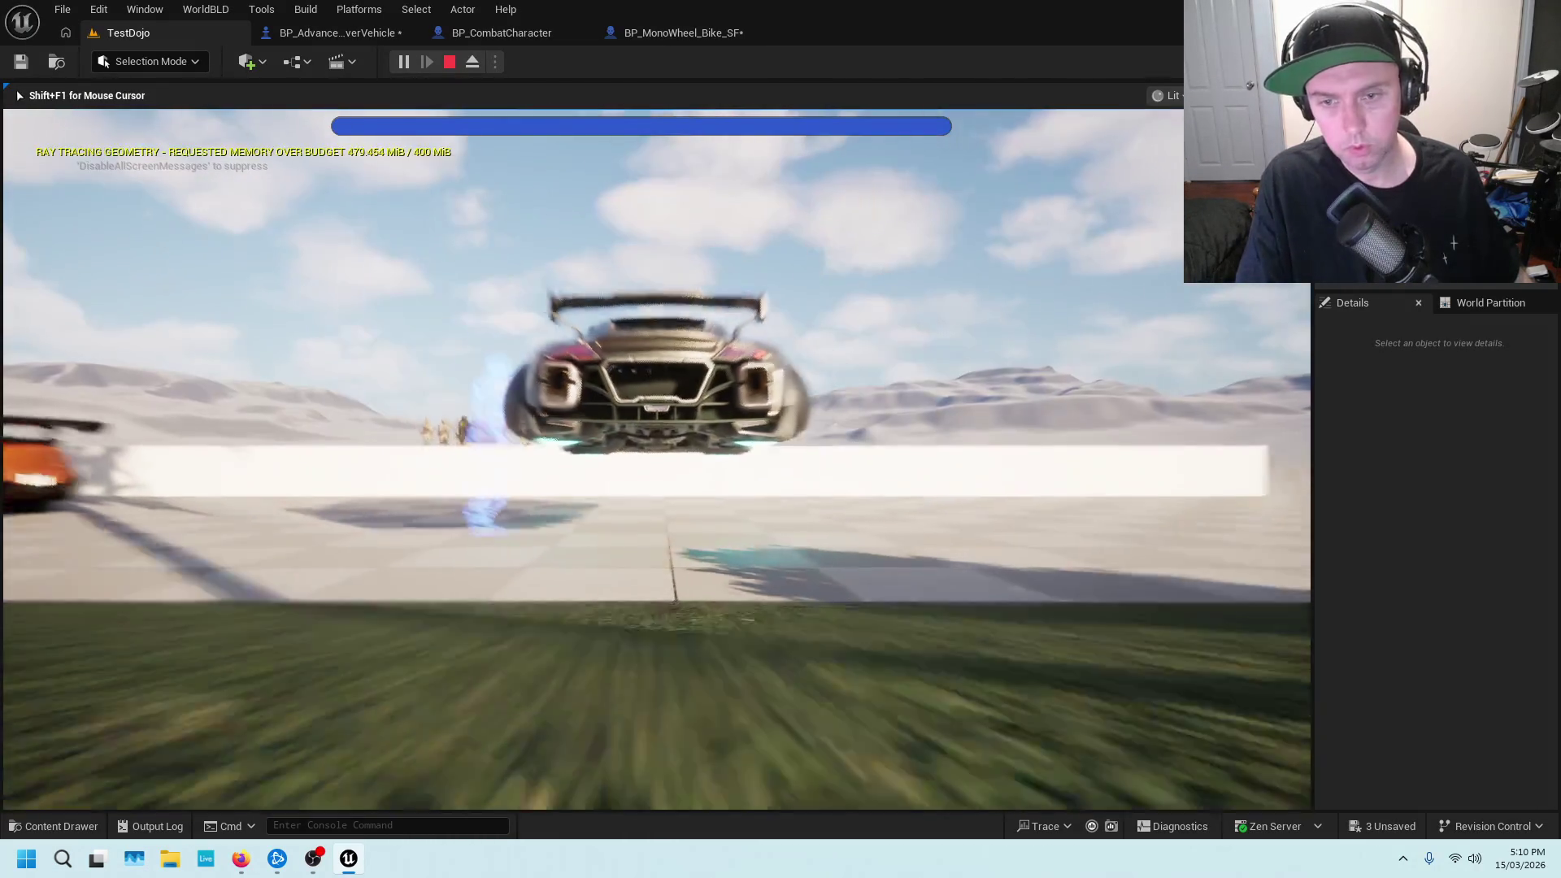
{"action": "key", "text": "w"}
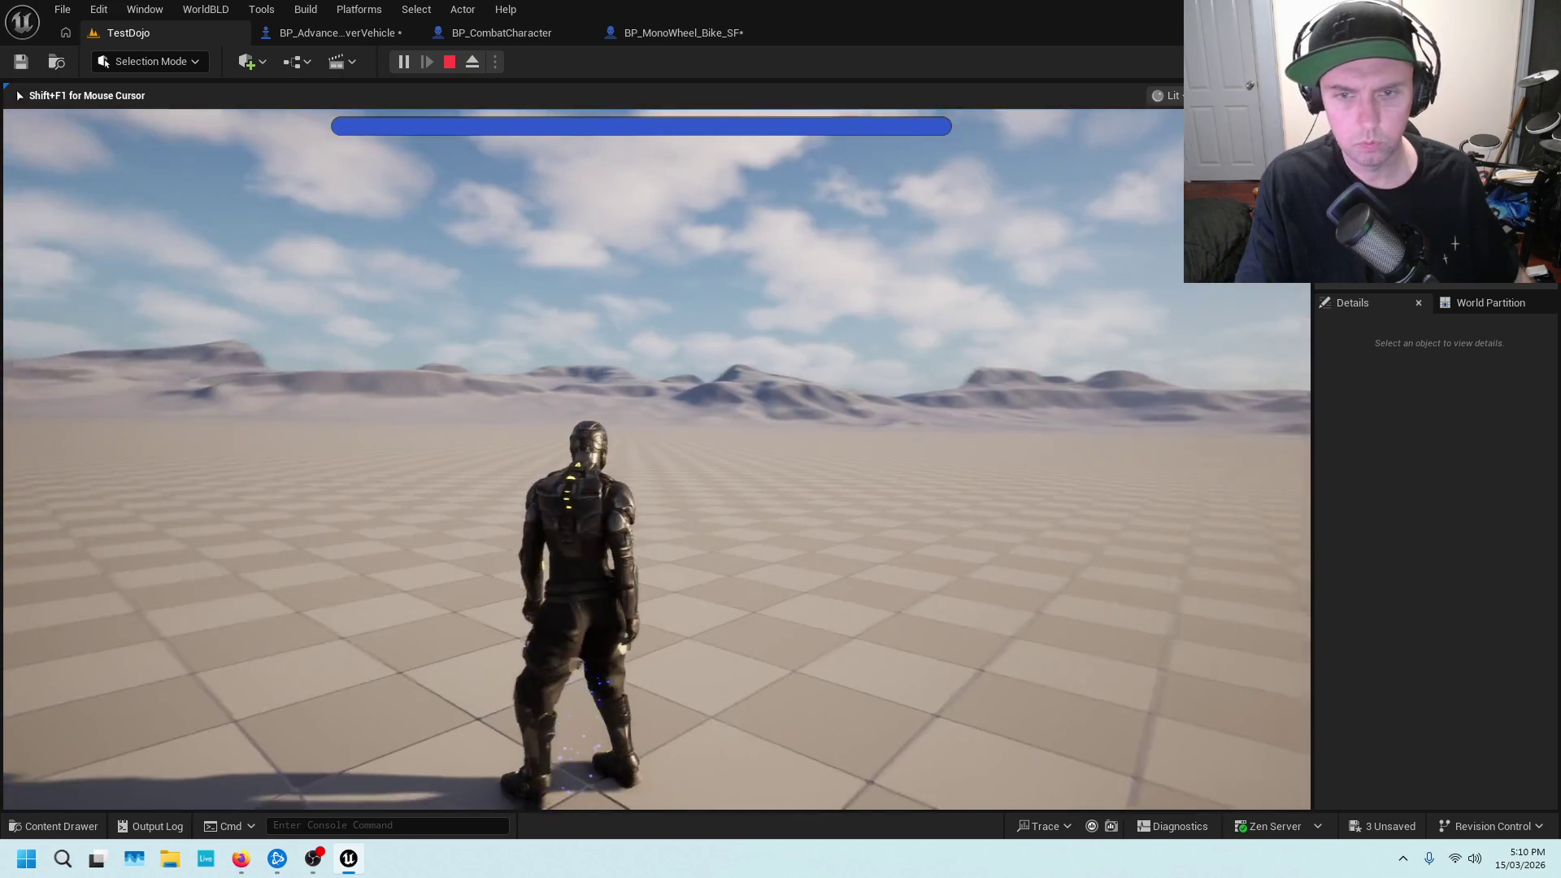
{"action": "key", "text": "Escape"}
{"action": "left_click", "coordinate": [752, 30]}
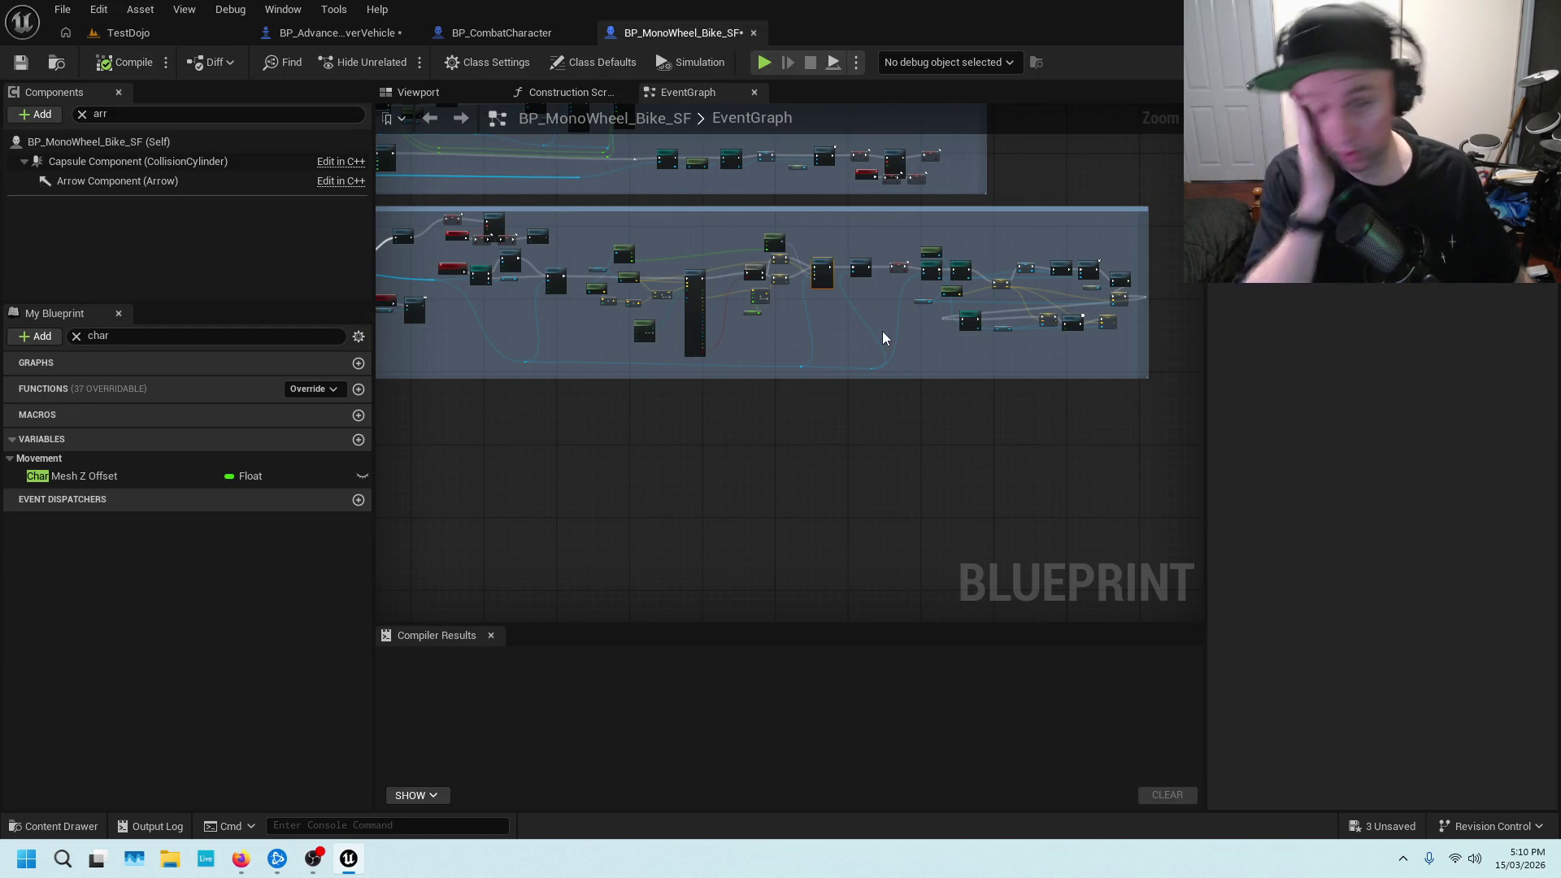
Place a Camera component reference near the ExitCar nodes in BP_CombatCharacter
{"action": "left_click", "coordinate": [340, 33]}
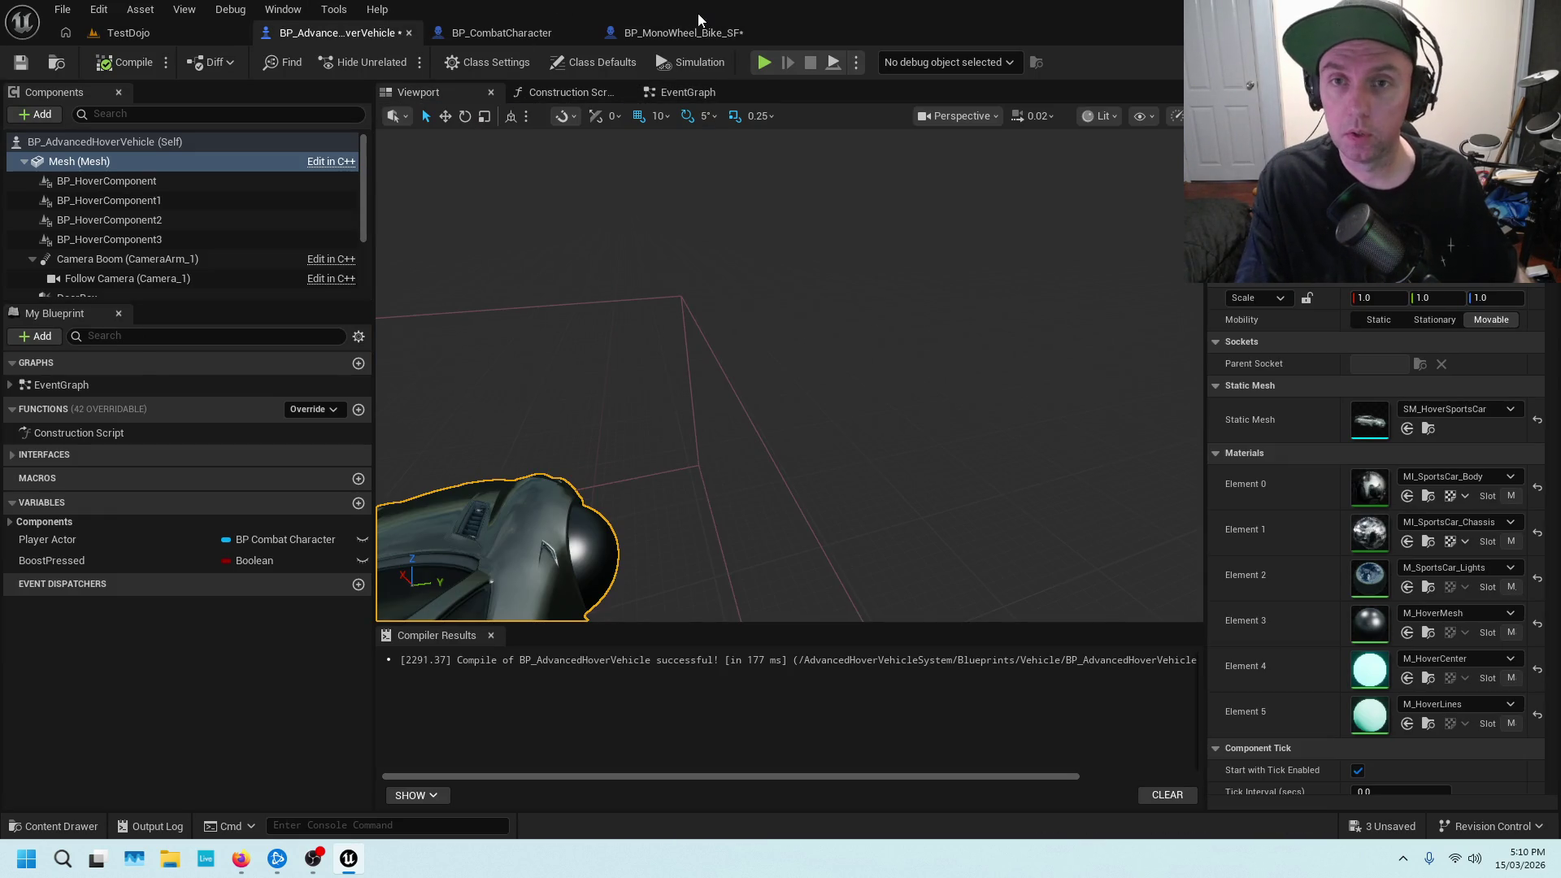
{"action": "left_click", "coordinate": [696, 32]}
{"action": "left_click", "coordinate": [535, 31]}
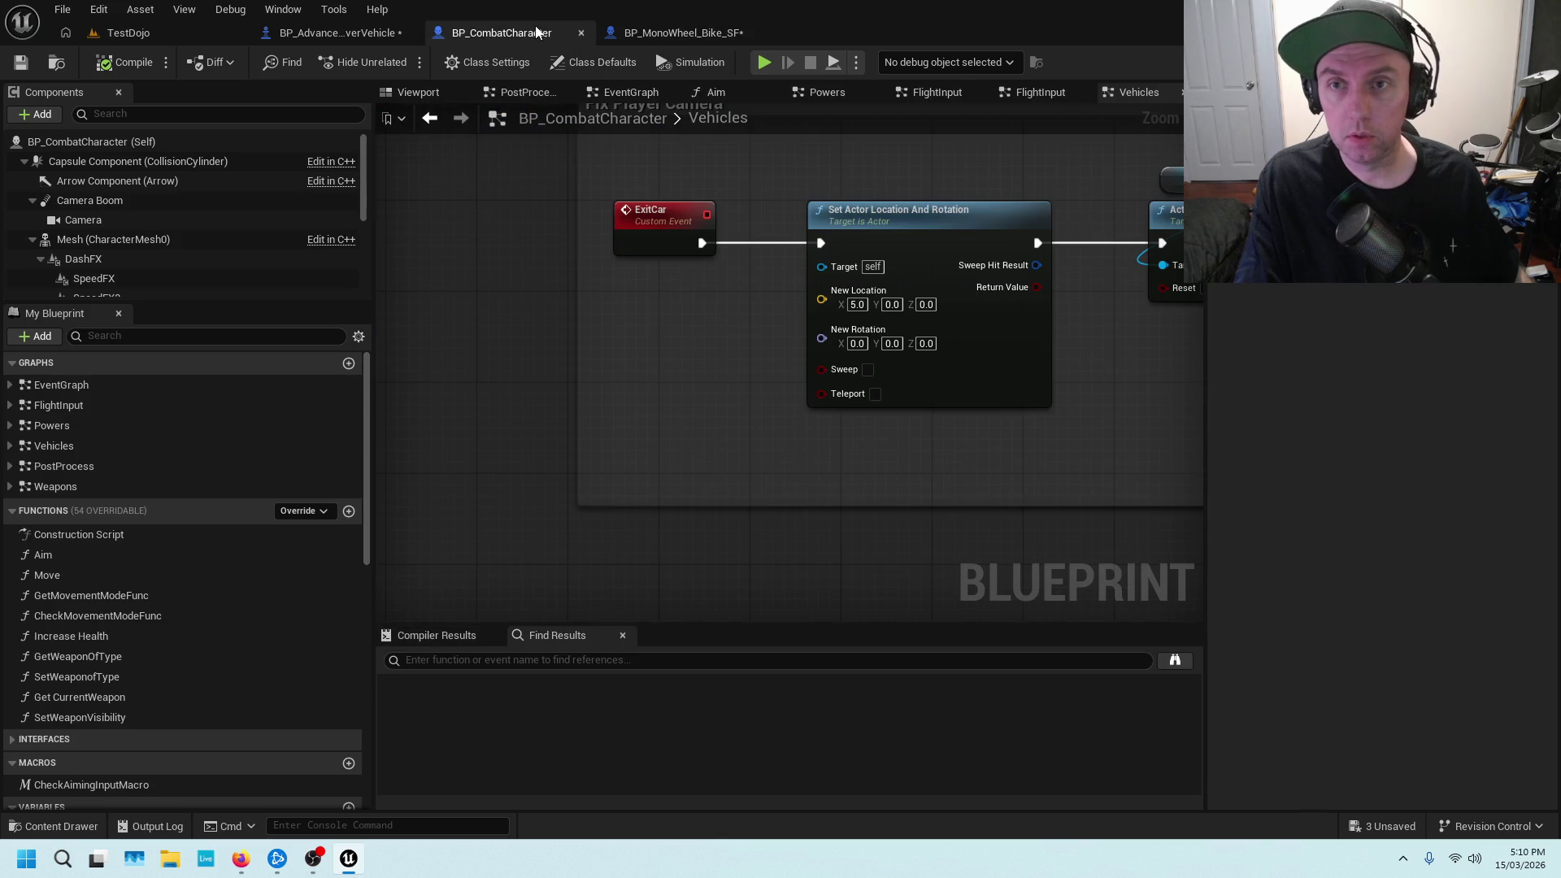
{"action": "left_click_drag", "start_coordinate": [773, 316], "coordinate": [916, 305]}
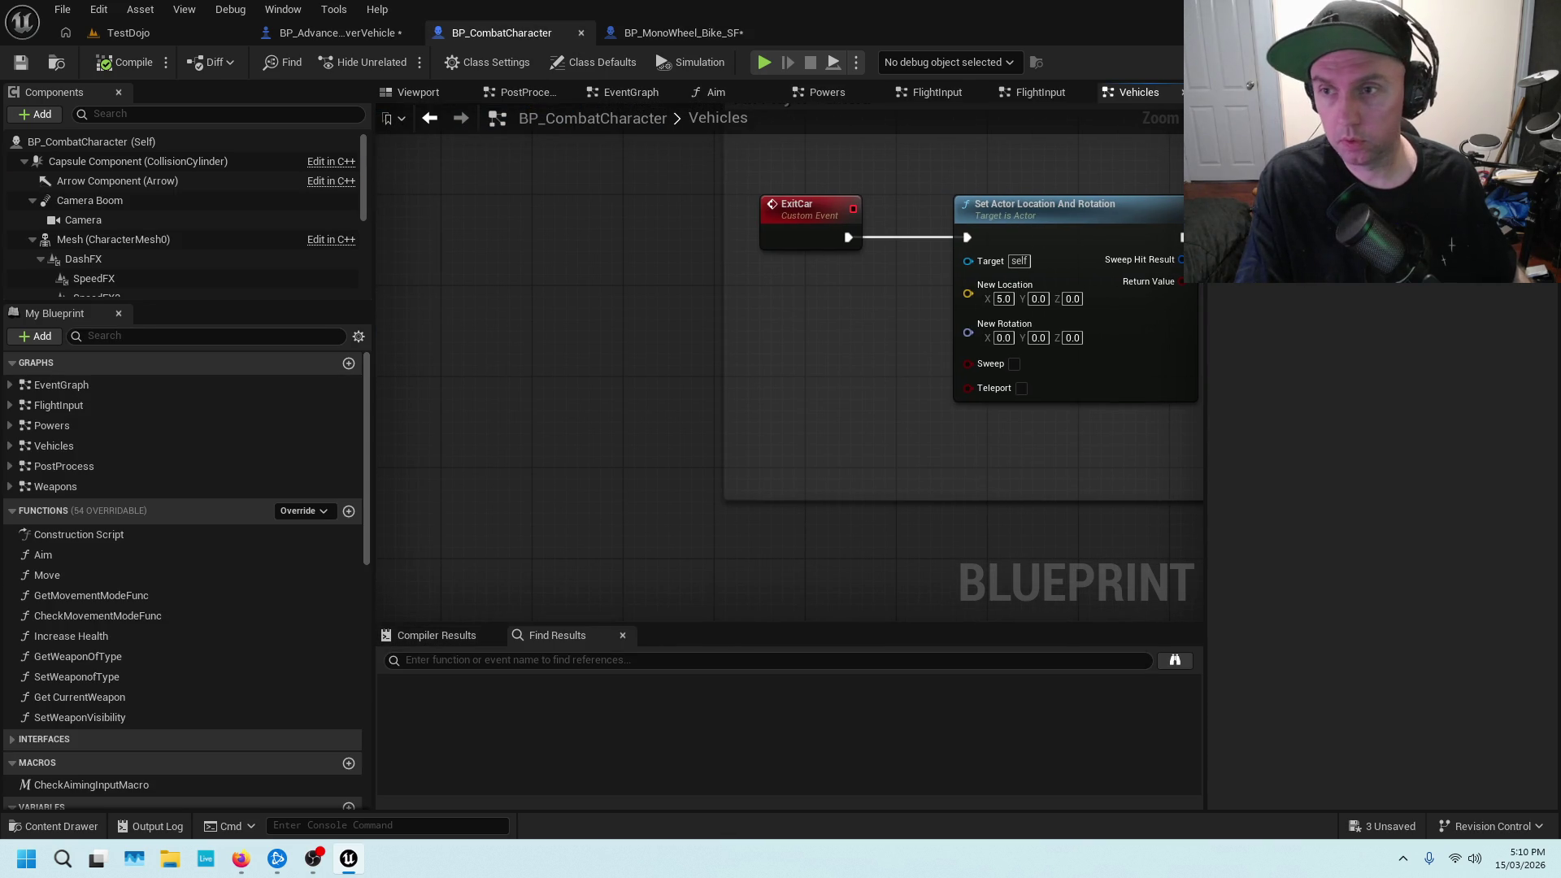
{"action": "left_click", "coordinate": [79, 216]}
{"action": "mouse_move", "coordinate": [754, 297]}
{"action": "left_mouse_down"}
{"action": "mouse_move", "coordinate": [1049, 276]}
{"action": "mouse_move", "coordinate": [969, 266]}
{"action": "mouse_move", "coordinate": [951, 296]}
{"action": "mouse_move", "coordinate": [548, 284]}
{"action": "mouse_move", "coordinate": [765, 283]}
{"action": "left_mouse_up"}
Add a Get World Location node for the Camera
{"action": "left_click", "coordinate": [816, 266]}
{"action": "type", "text": "set"}
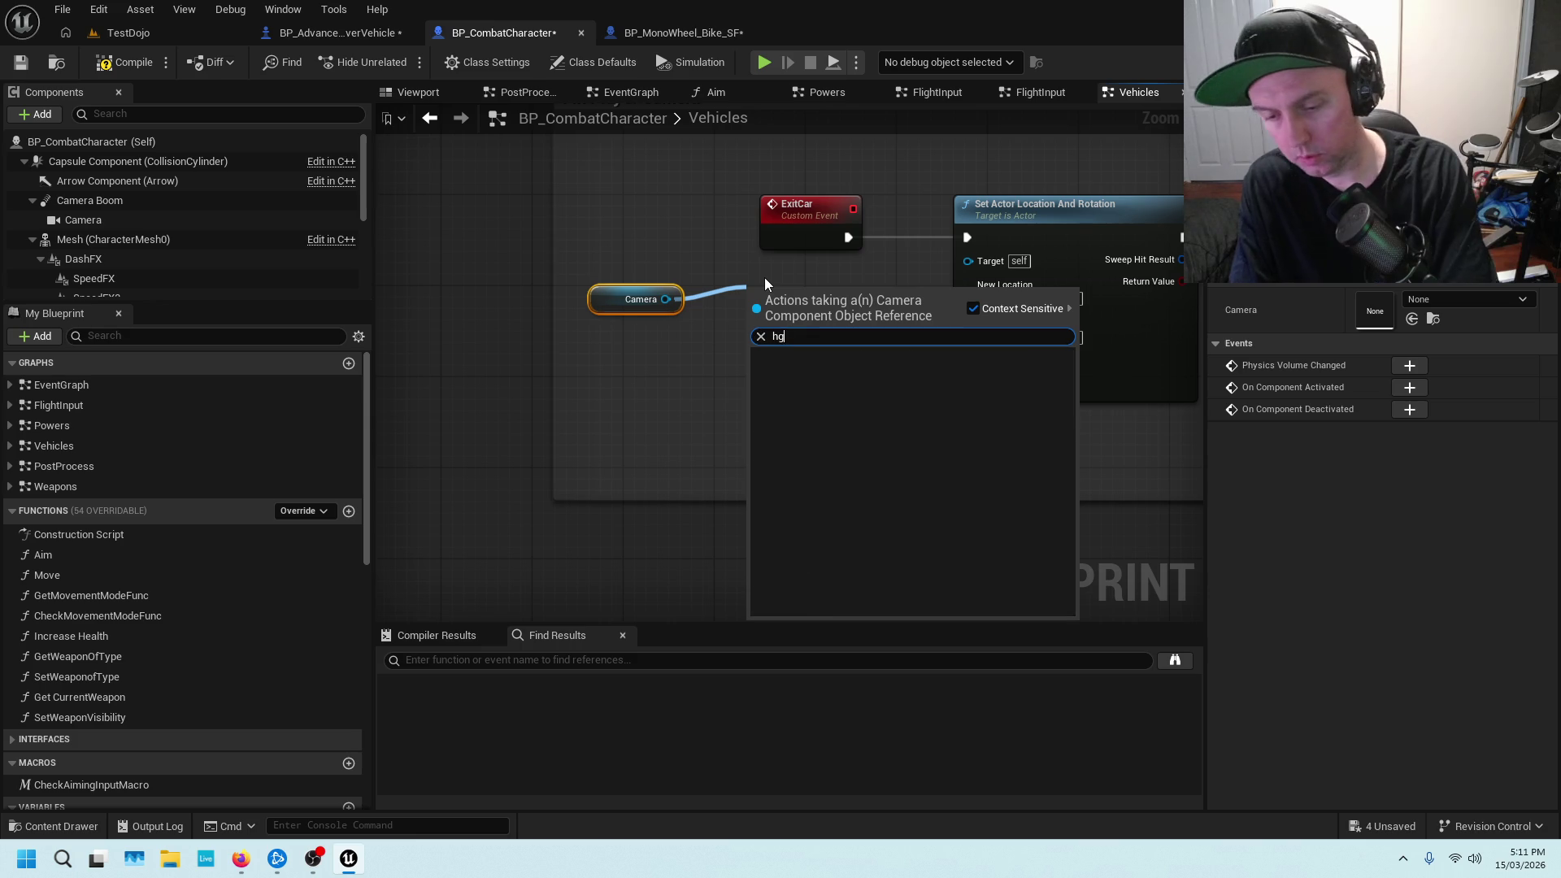
{"action": "key", "text": "BackSpace"}
{"action": "key", "text": "BackSpace"}
{"action": "key", "text": "BackSpace"}
{"action": "type", "text": "get"}
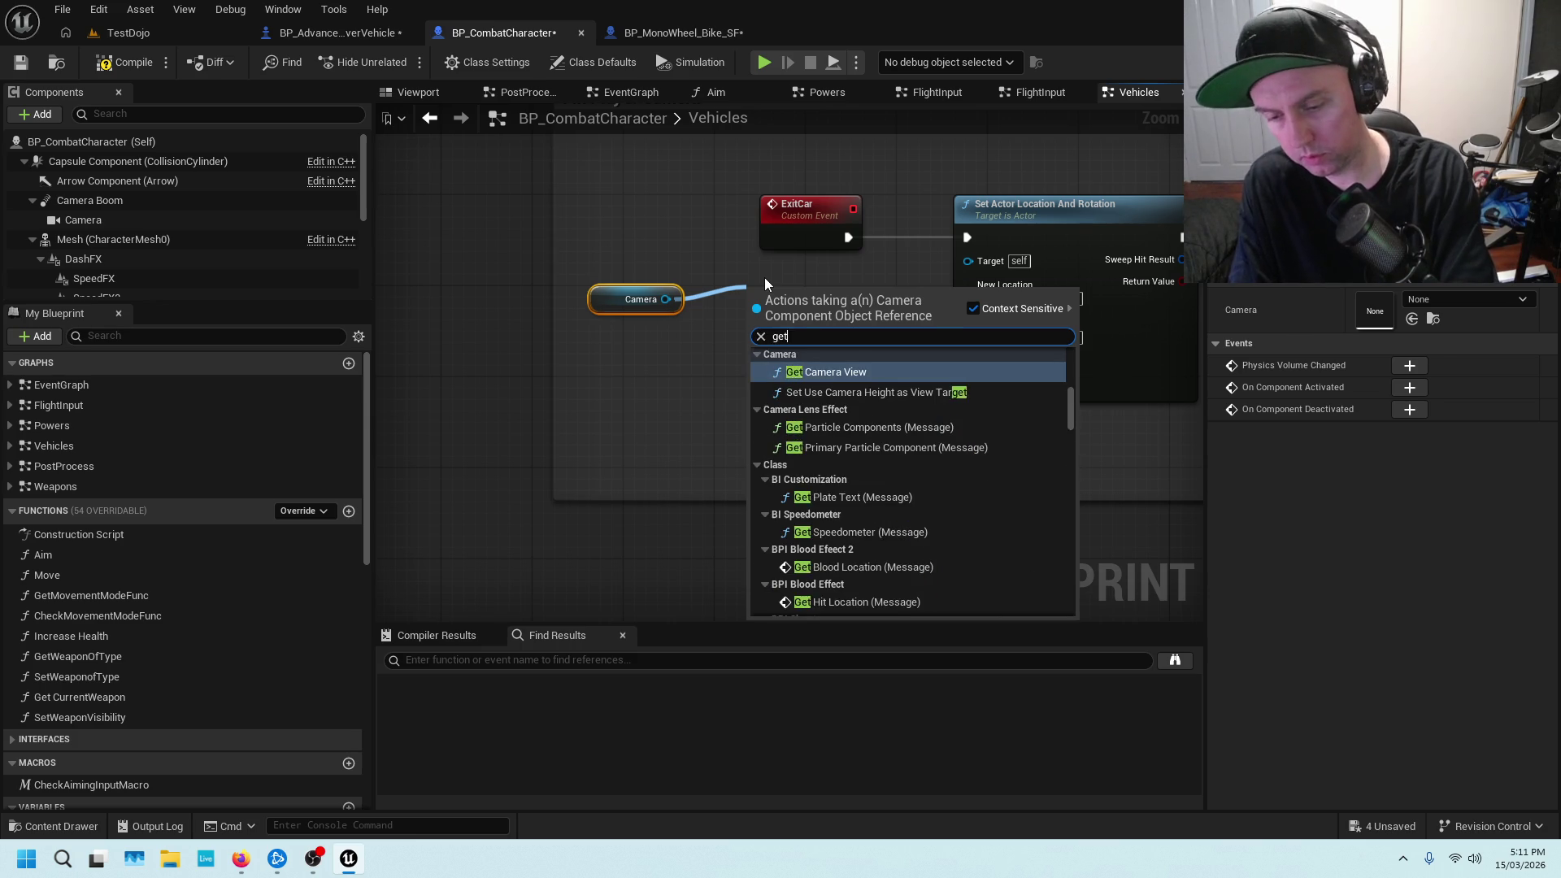
{"action": "type", "text": " location"}
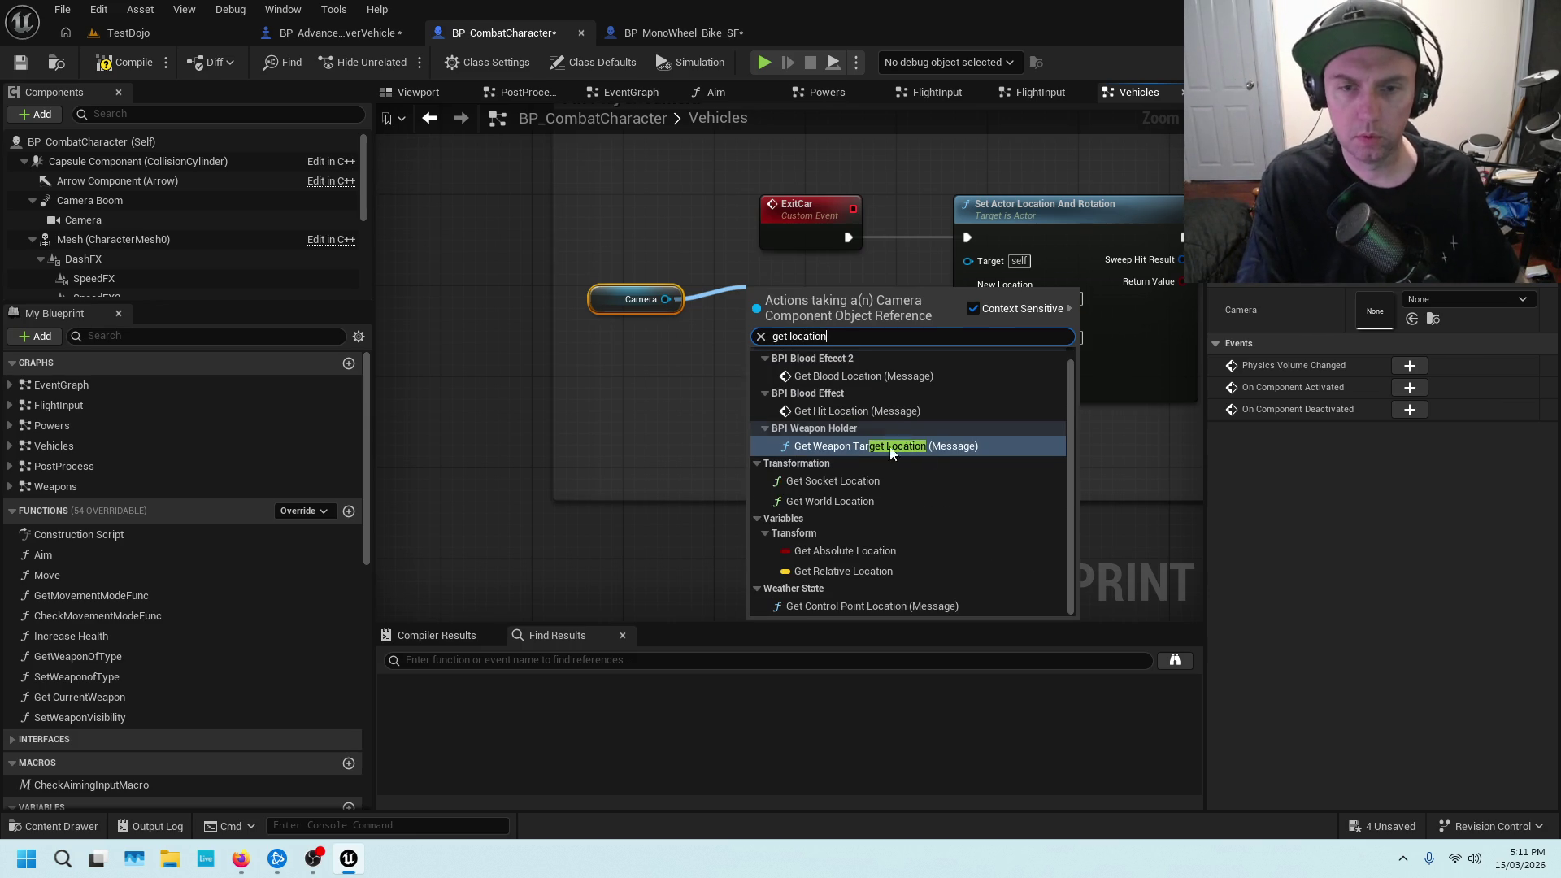
{"action": "left_click", "coordinate": [874, 501]}
{"action": "mouse_move", "coordinate": [881, 328]}
{"action": "left_mouse_down"}
{"action": "mouse_move", "coordinate": [959, 298]}
{"action": "mouse_move", "coordinate": [750, 347]}
{"action": "left_mouse_up"}
{"action": "left_click", "coordinate": [916, 291]}
Add an Add node fed by the Camera's world location and arrange the nodes together
{"action": "right_click", "coordinate": [850, 328]}
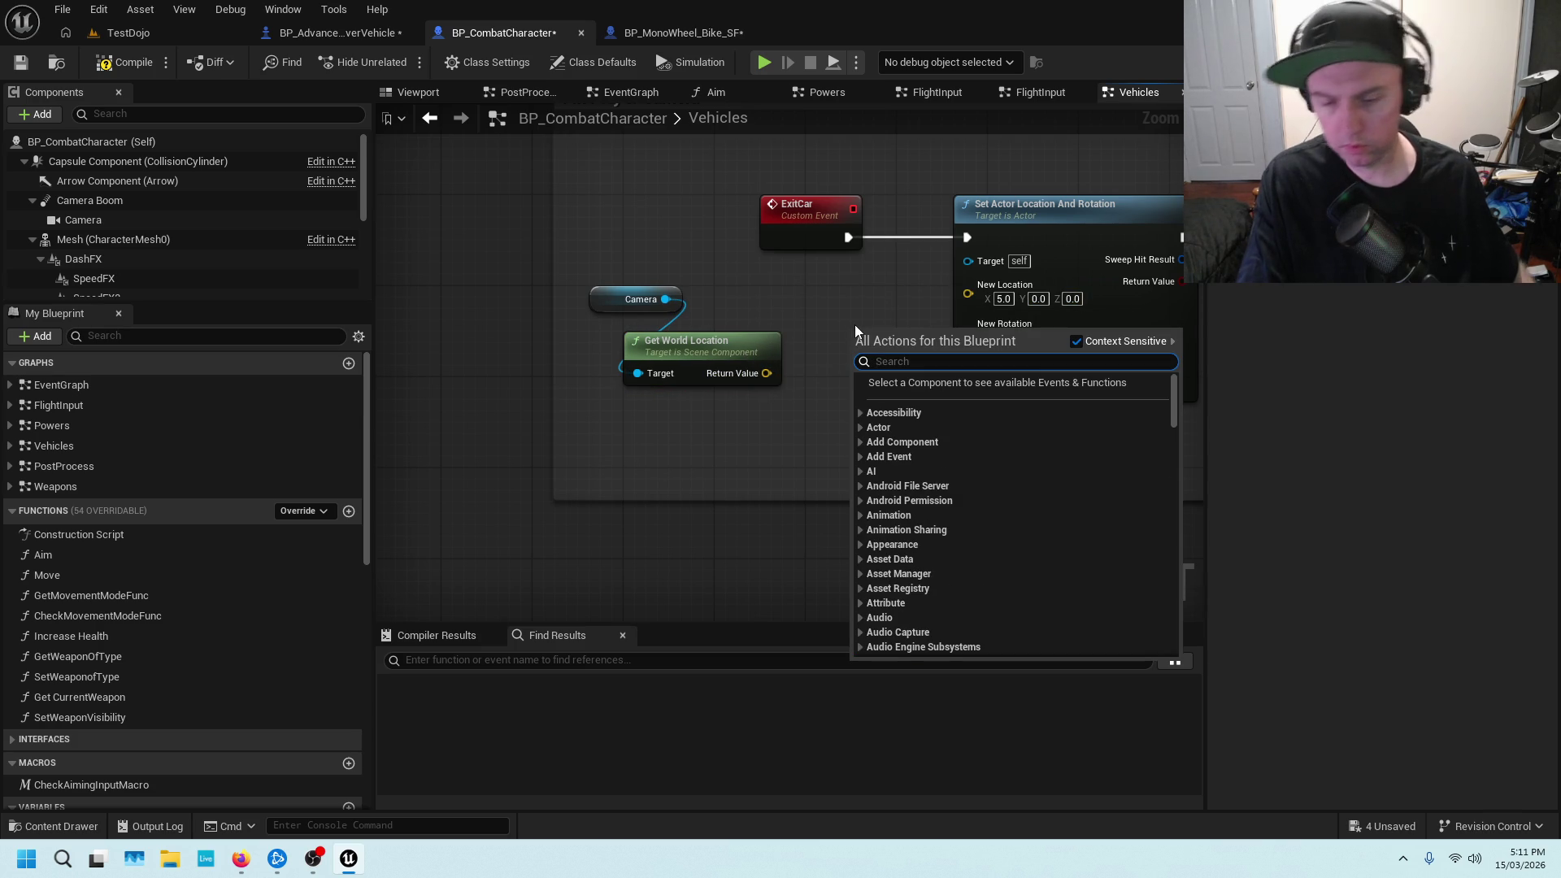
{"action": "type", "text": "+"}
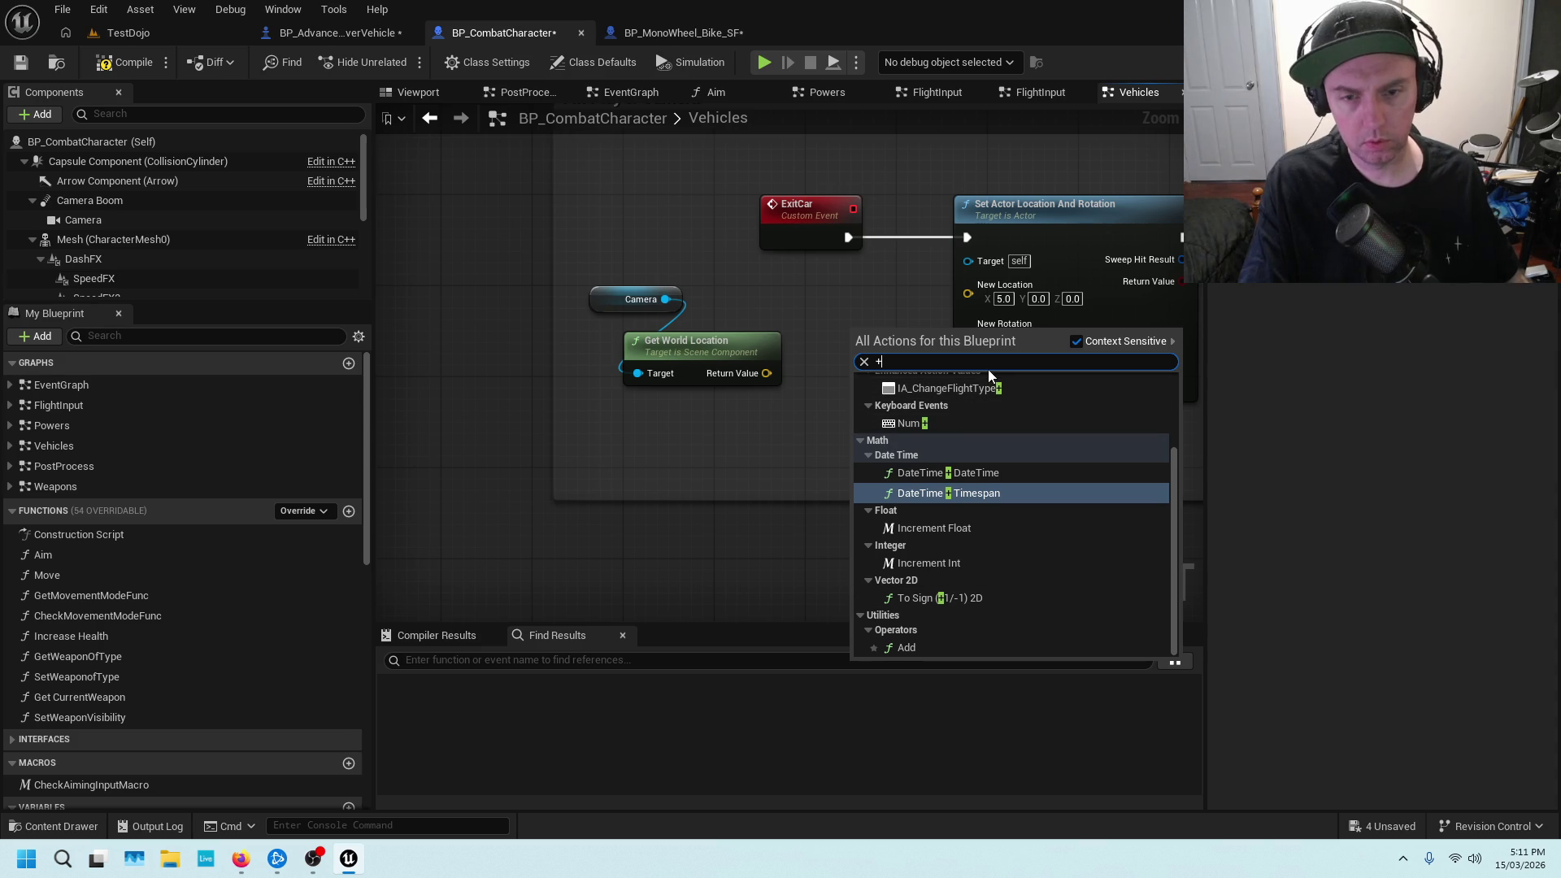
{"action": "left_click", "coordinate": [920, 646]}
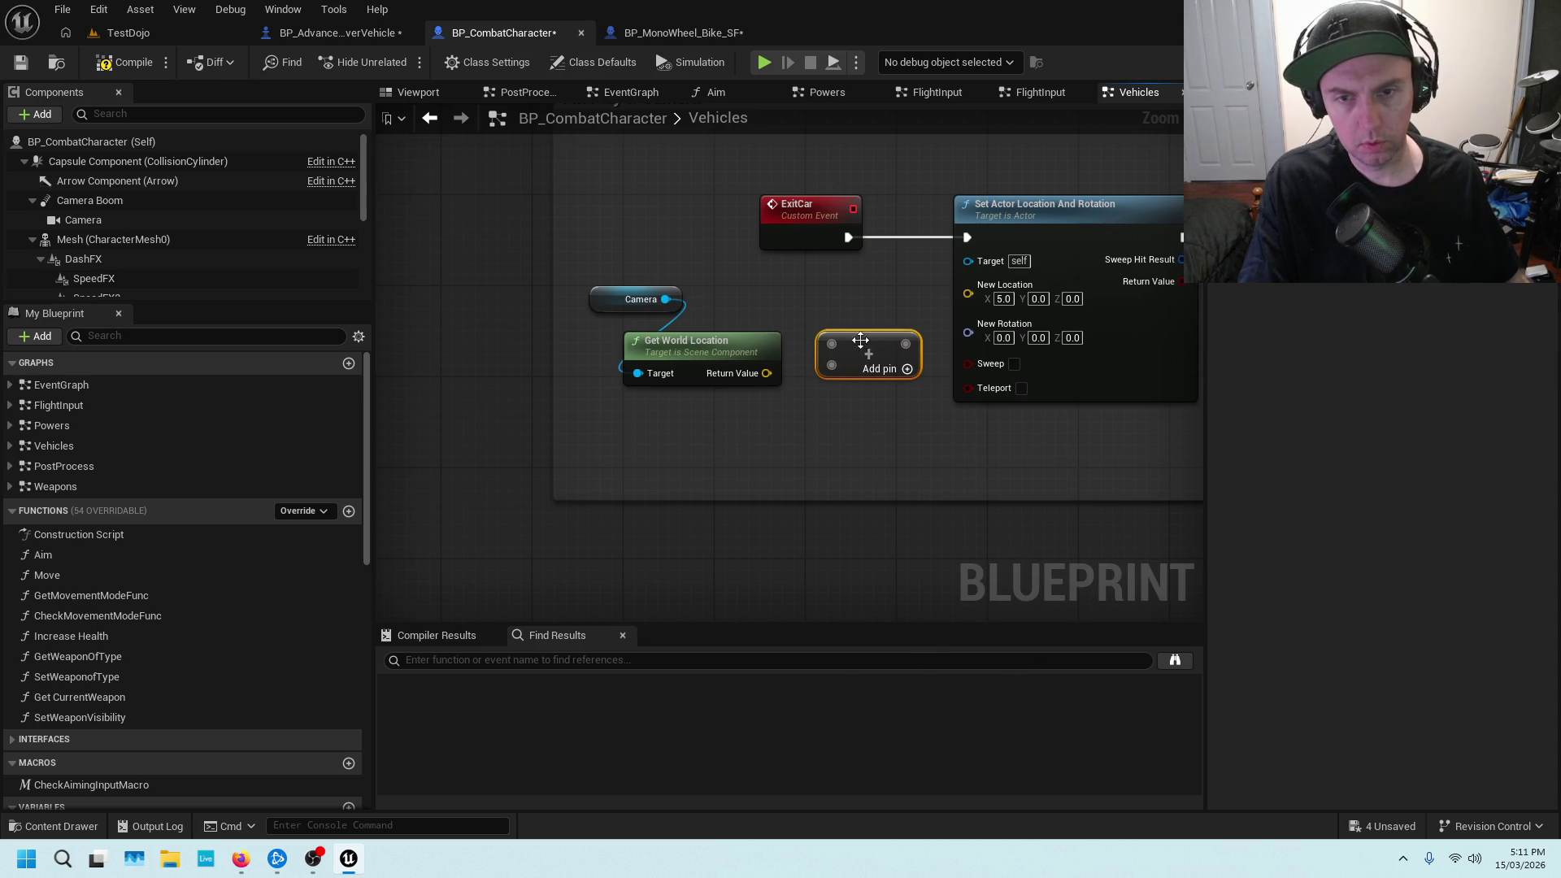
{"action": "left_click_drag", "start_coordinate": [765, 373], "coordinate": [832, 344]}
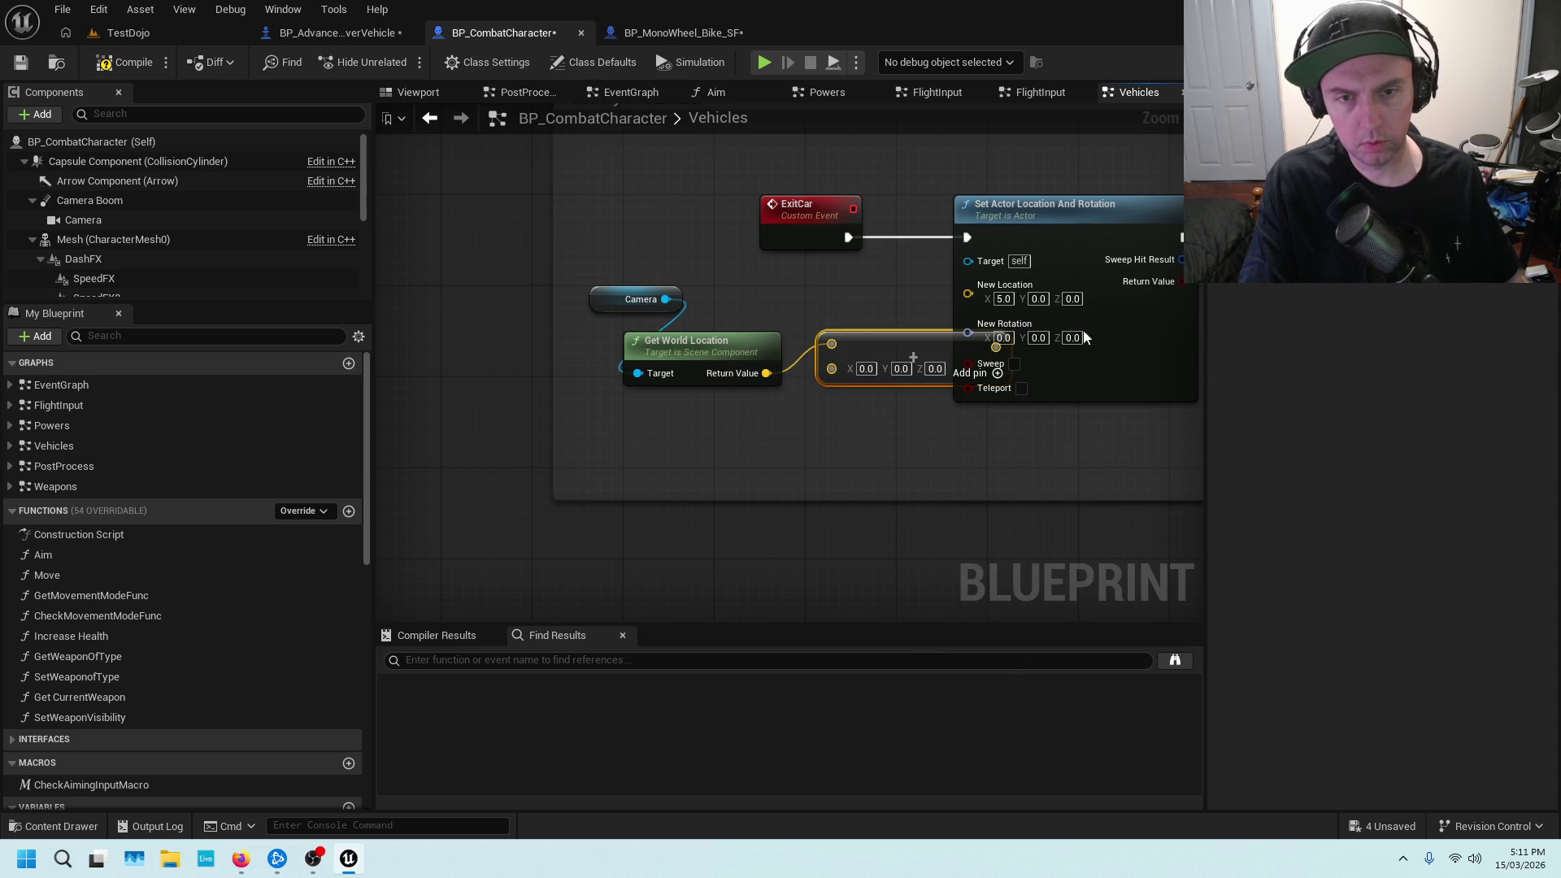
{"action": "left_click_drag", "start_coordinate": [643, 287], "coordinate": [689, 298]}
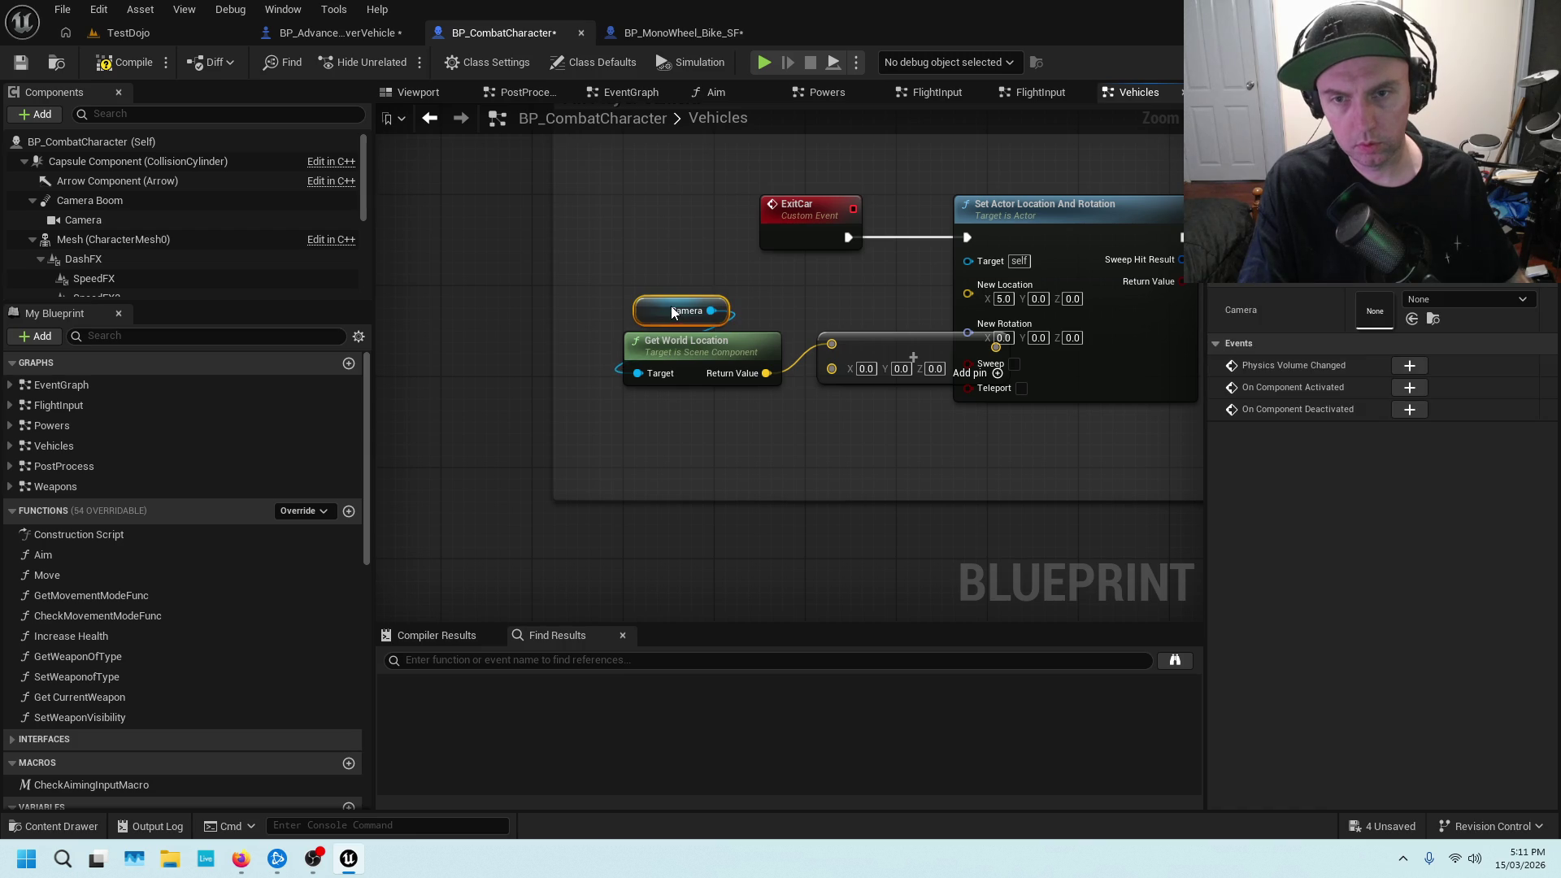
{"action": "left_click", "coordinate": [686, 356], "text": "shift"}
{"action": "left_click_drag", "start_coordinate": [687, 354], "coordinate": [629, 297]}
{"action": "mouse_move", "coordinate": [1009, 358]}
{"action": "left_mouse_down"}
{"action": "mouse_move", "coordinate": [929, 302]}
{"action": "mouse_move", "coordinate": [968, 285]}
{"action": "left_mouse_up"}
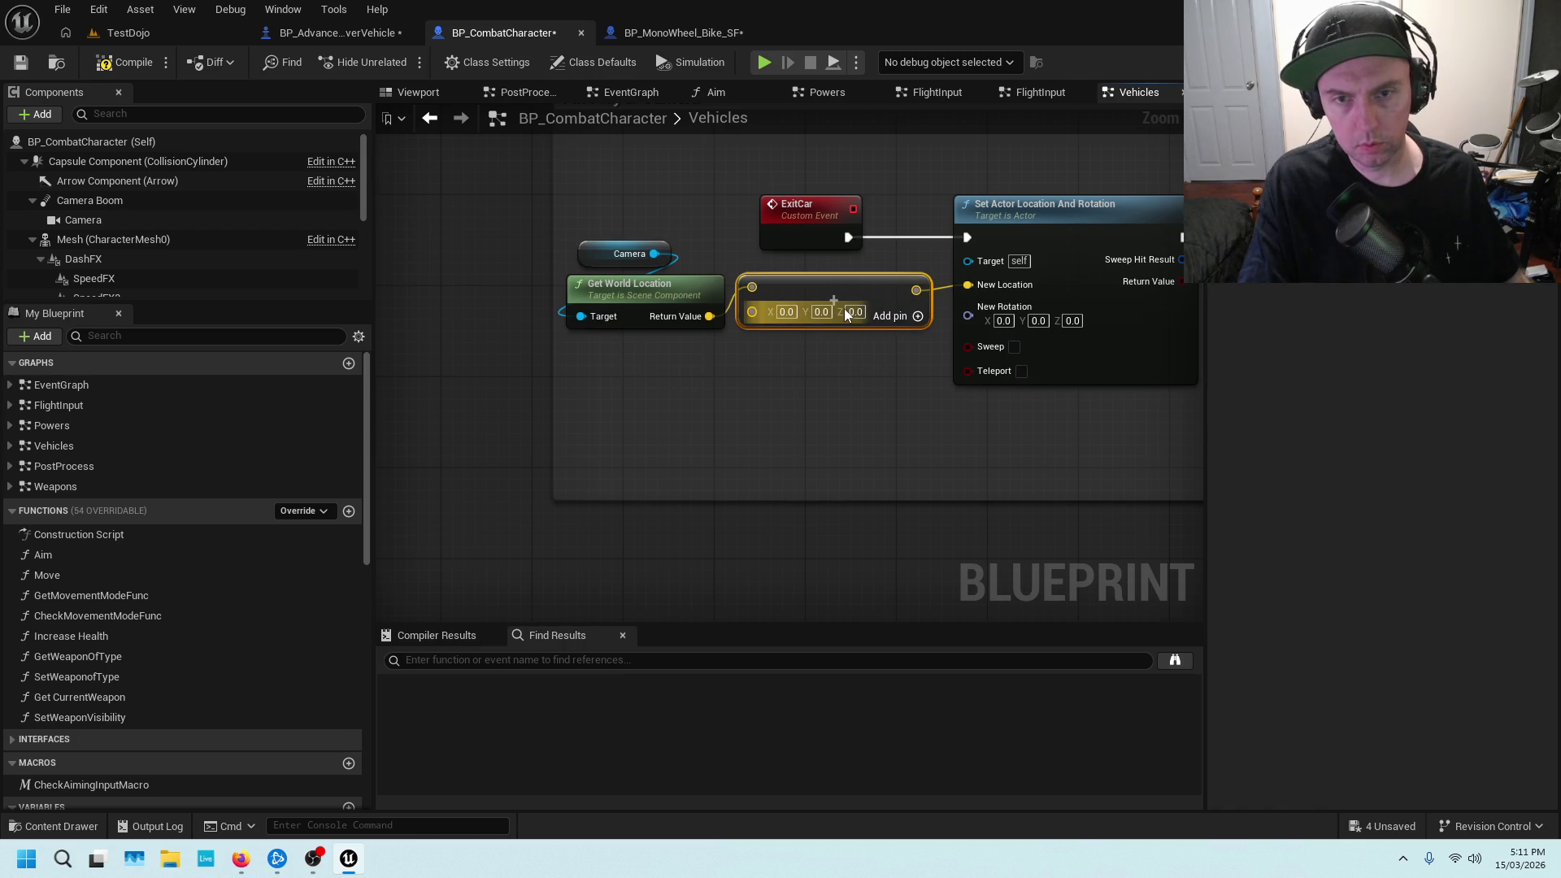
Set the Add node's X offset to 20
{"action": "left_click", "coordinate": [796, 313]}
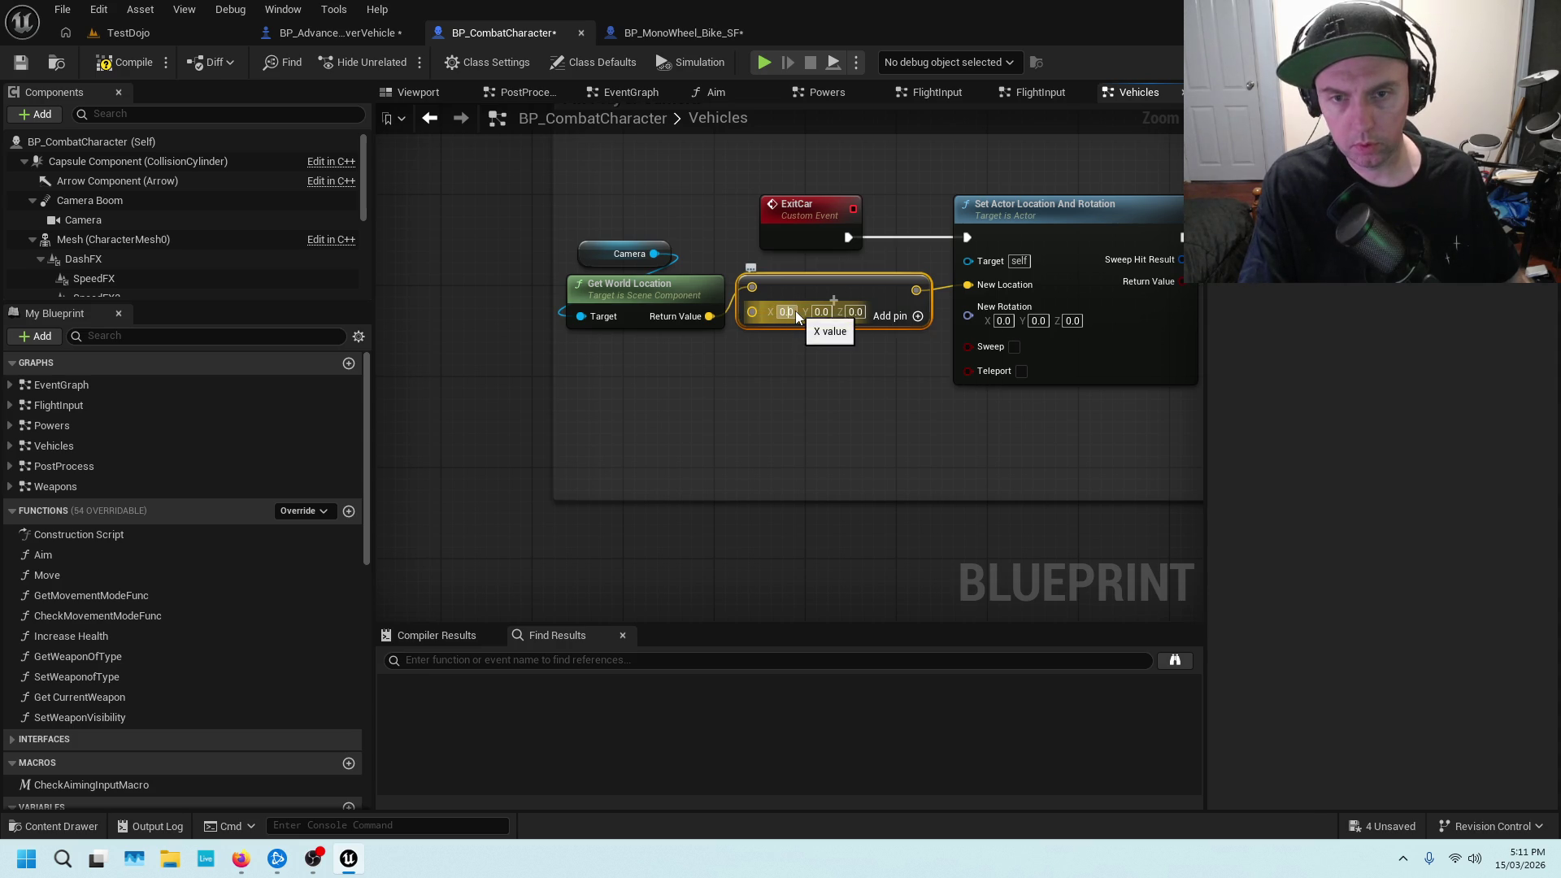
{"action": "double_click", "coordinate": [794, 313]}
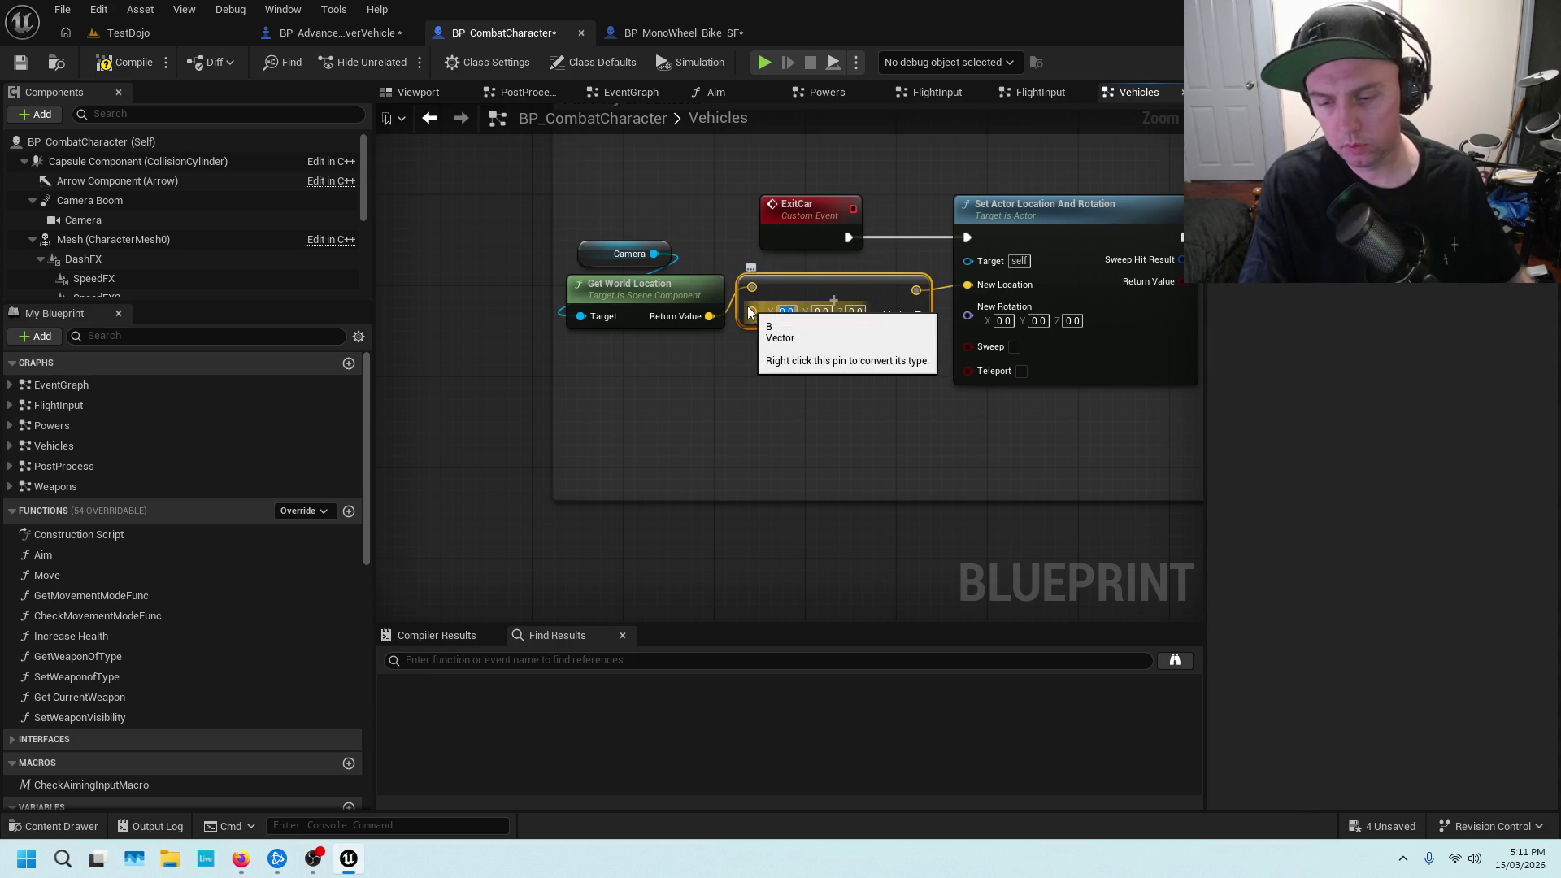
{"action": "type", "text": "20"}
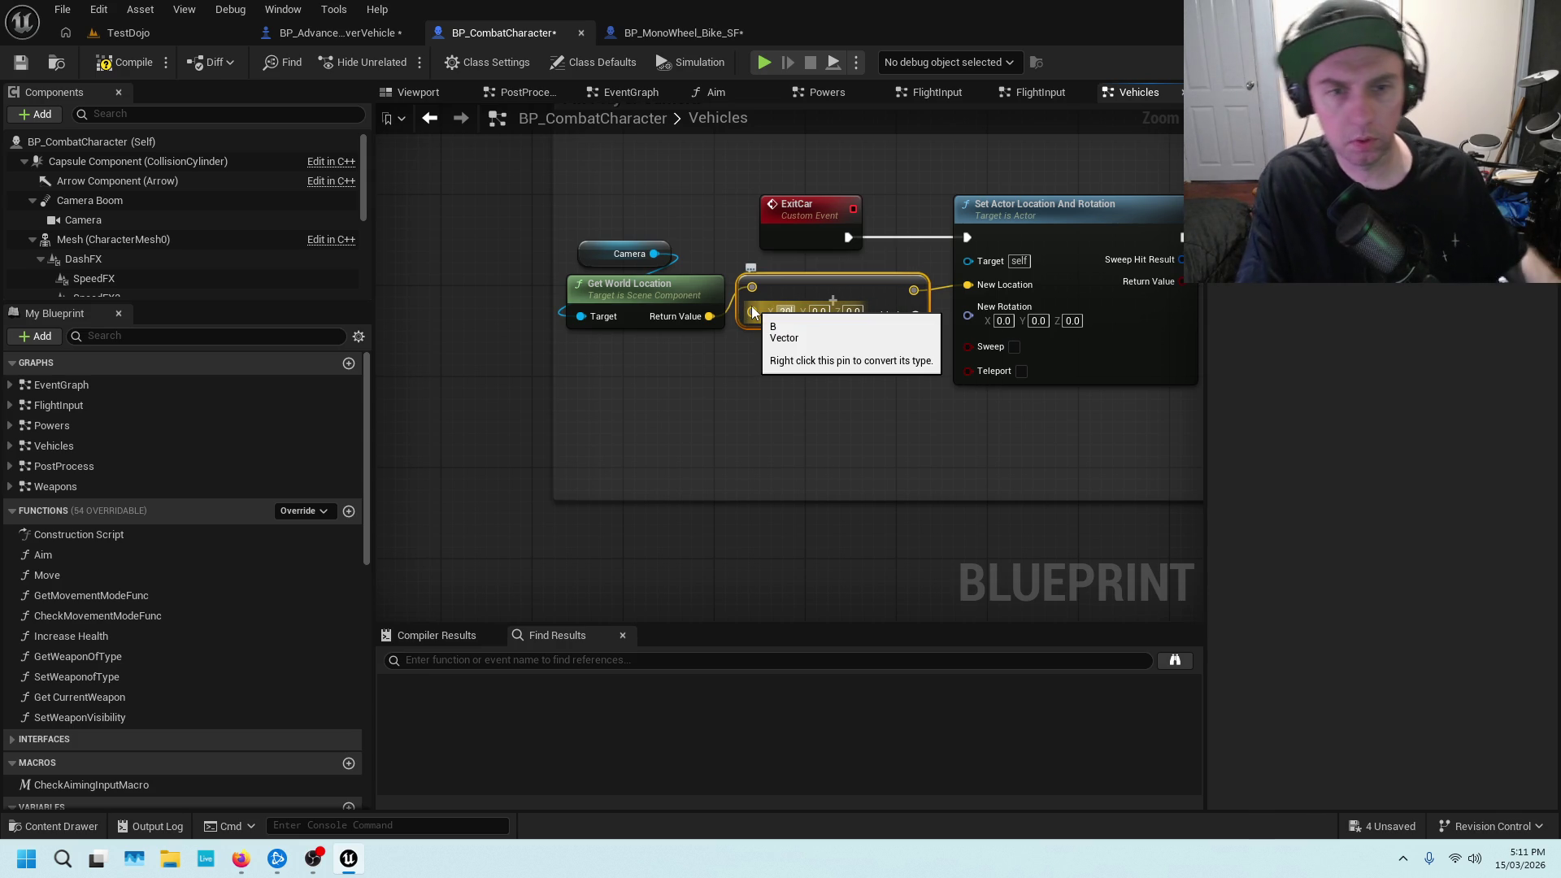
{"action": "left_click", "coordinate": [921, 381]}
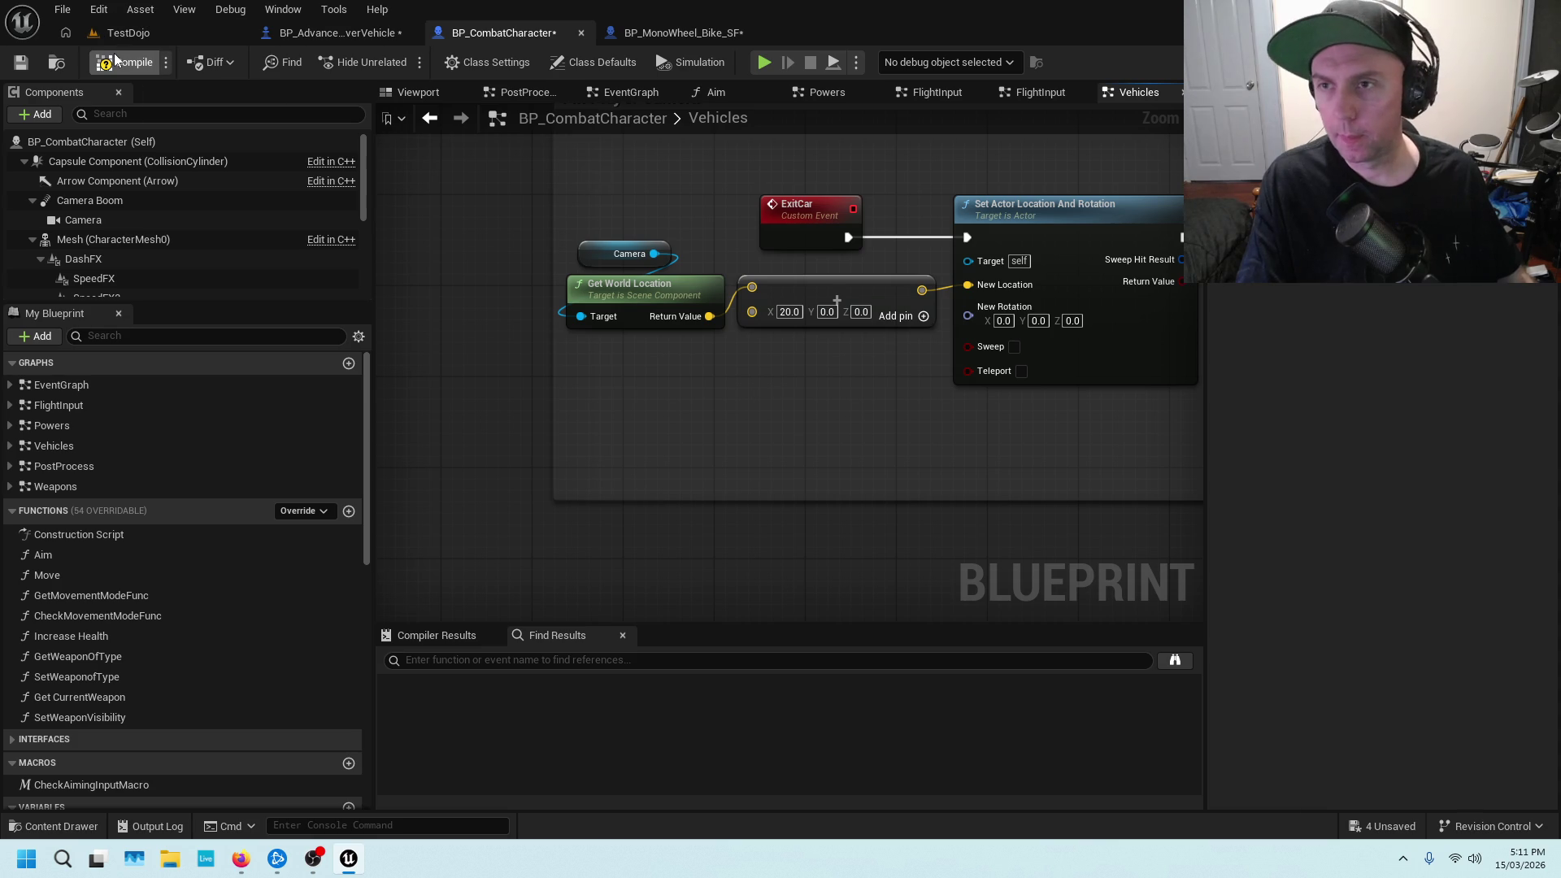
Compile BP_CombatCharacter, then play-test TestDojo entering and exiting the hover car before stopping
{"action": "left_click", "coordinate": [21, 62]}
{"action": "left_click", "coordinate": [122, 34]}
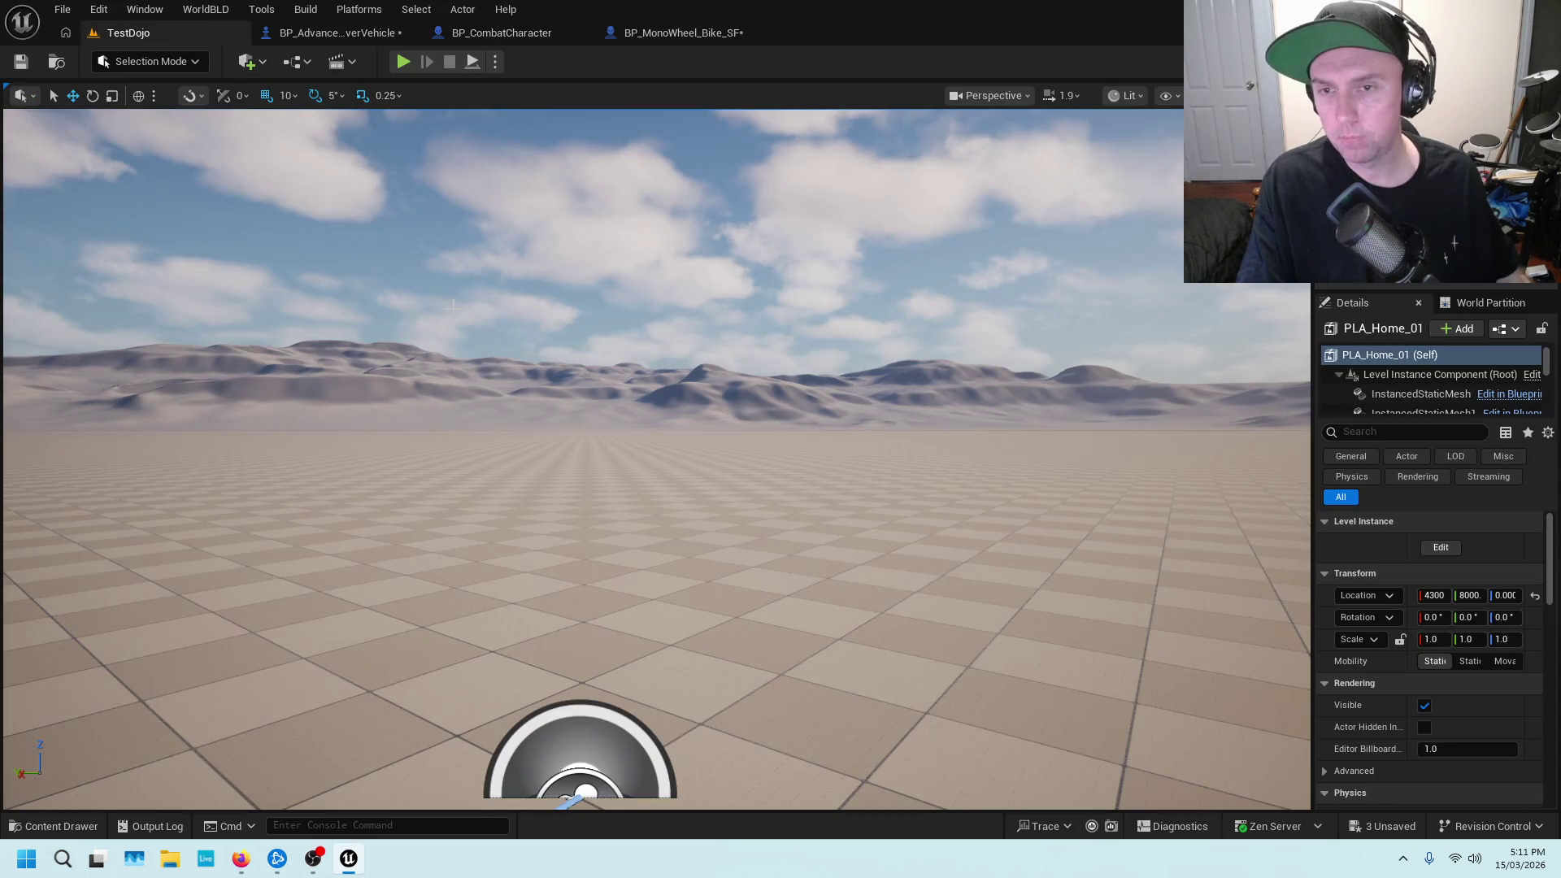
{"action": "key", "text": "alt+p"}
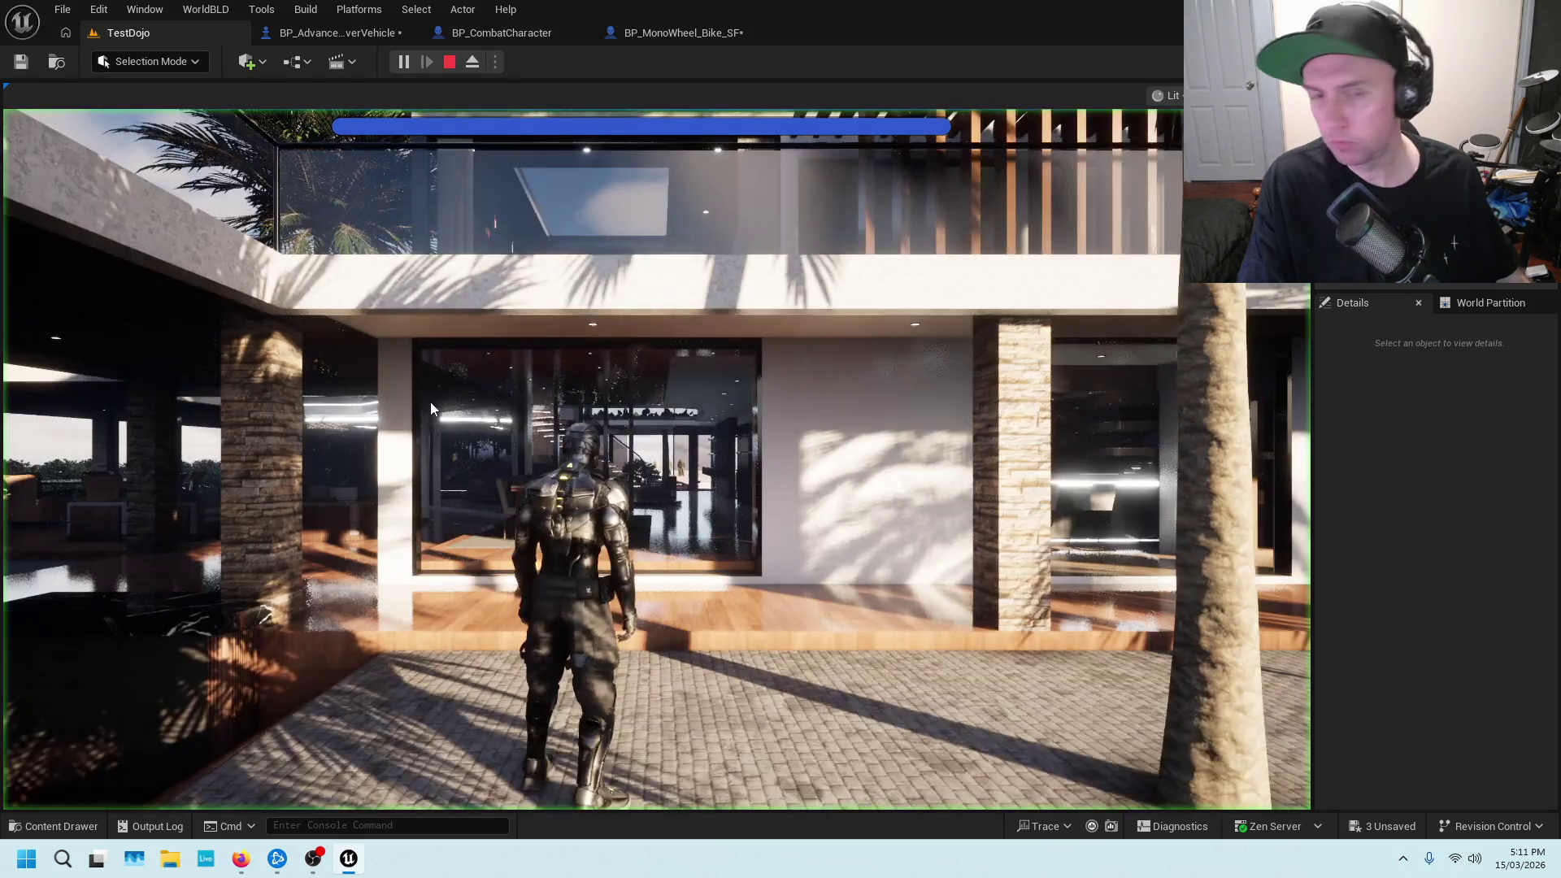
{"action": "key", "text": "w"}
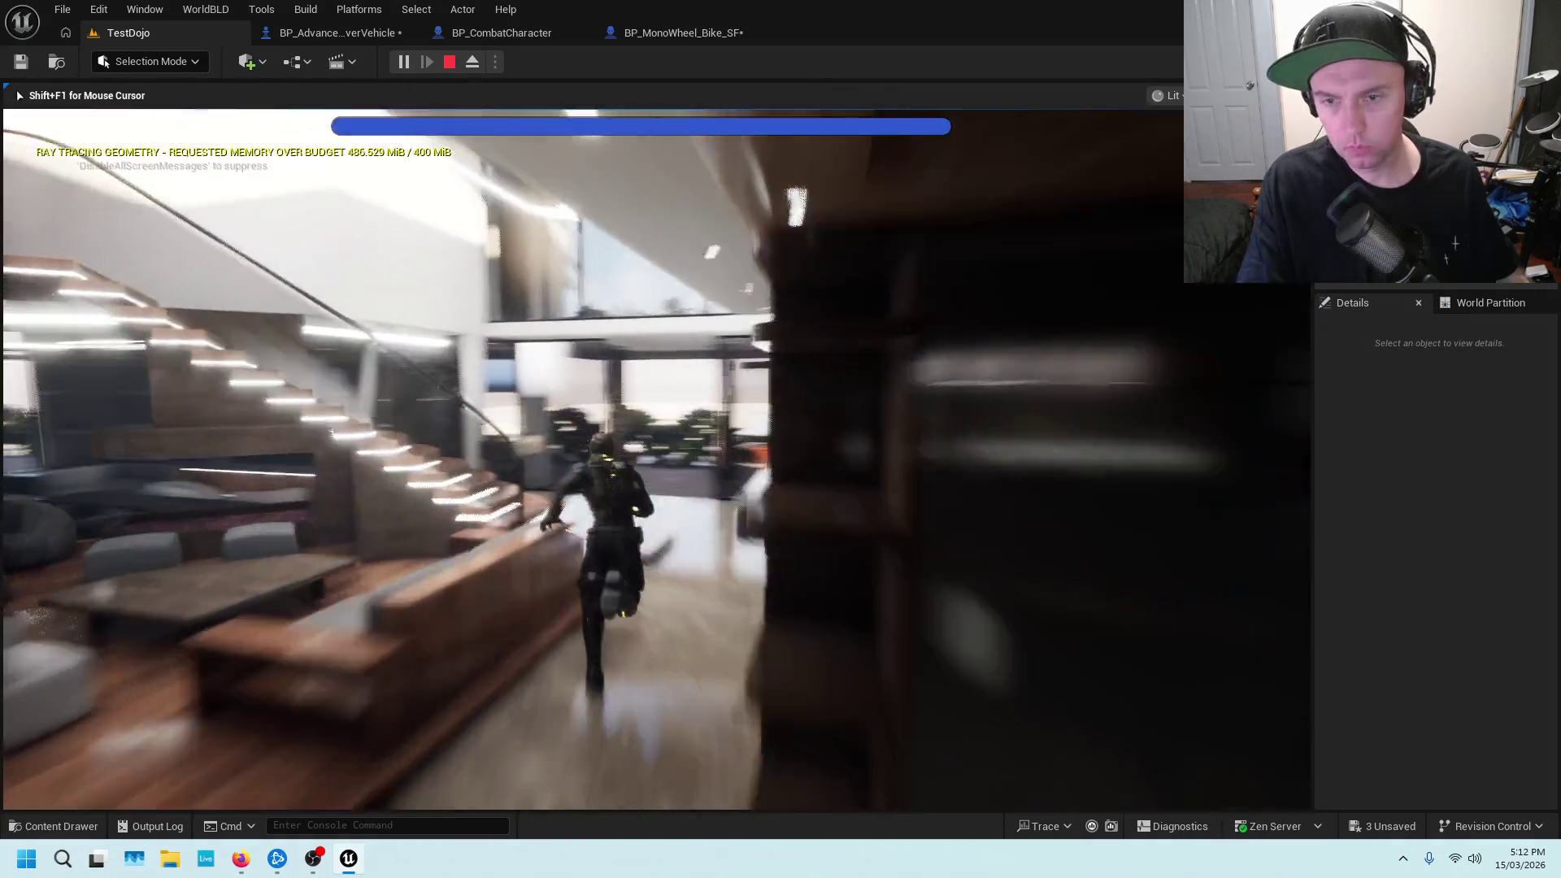
{"action": "key", "text": "e"}
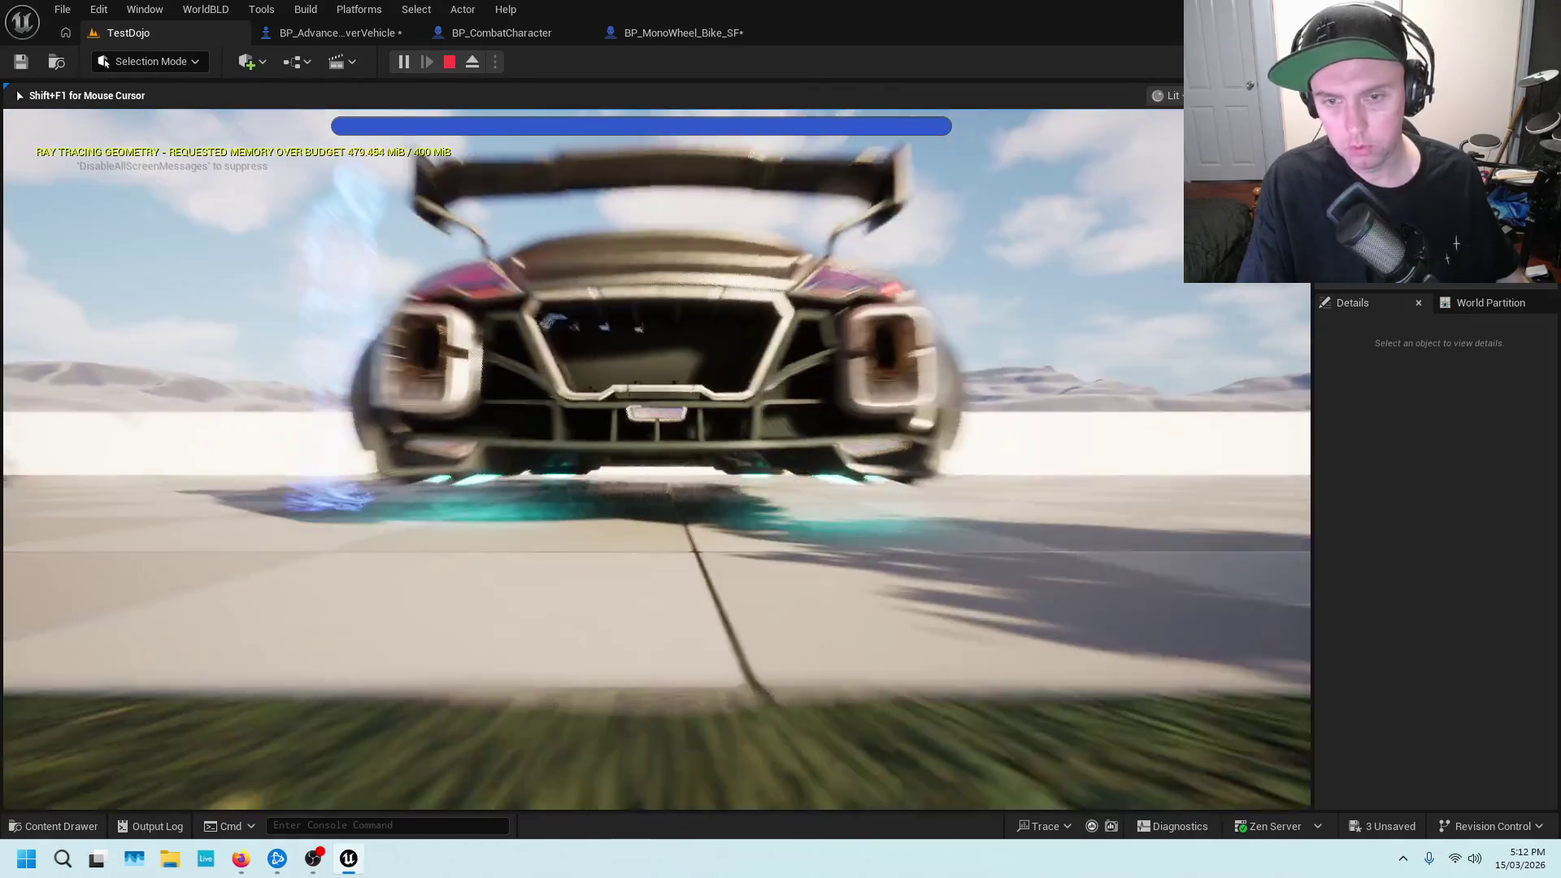
{"action": "key", "text": "e"}
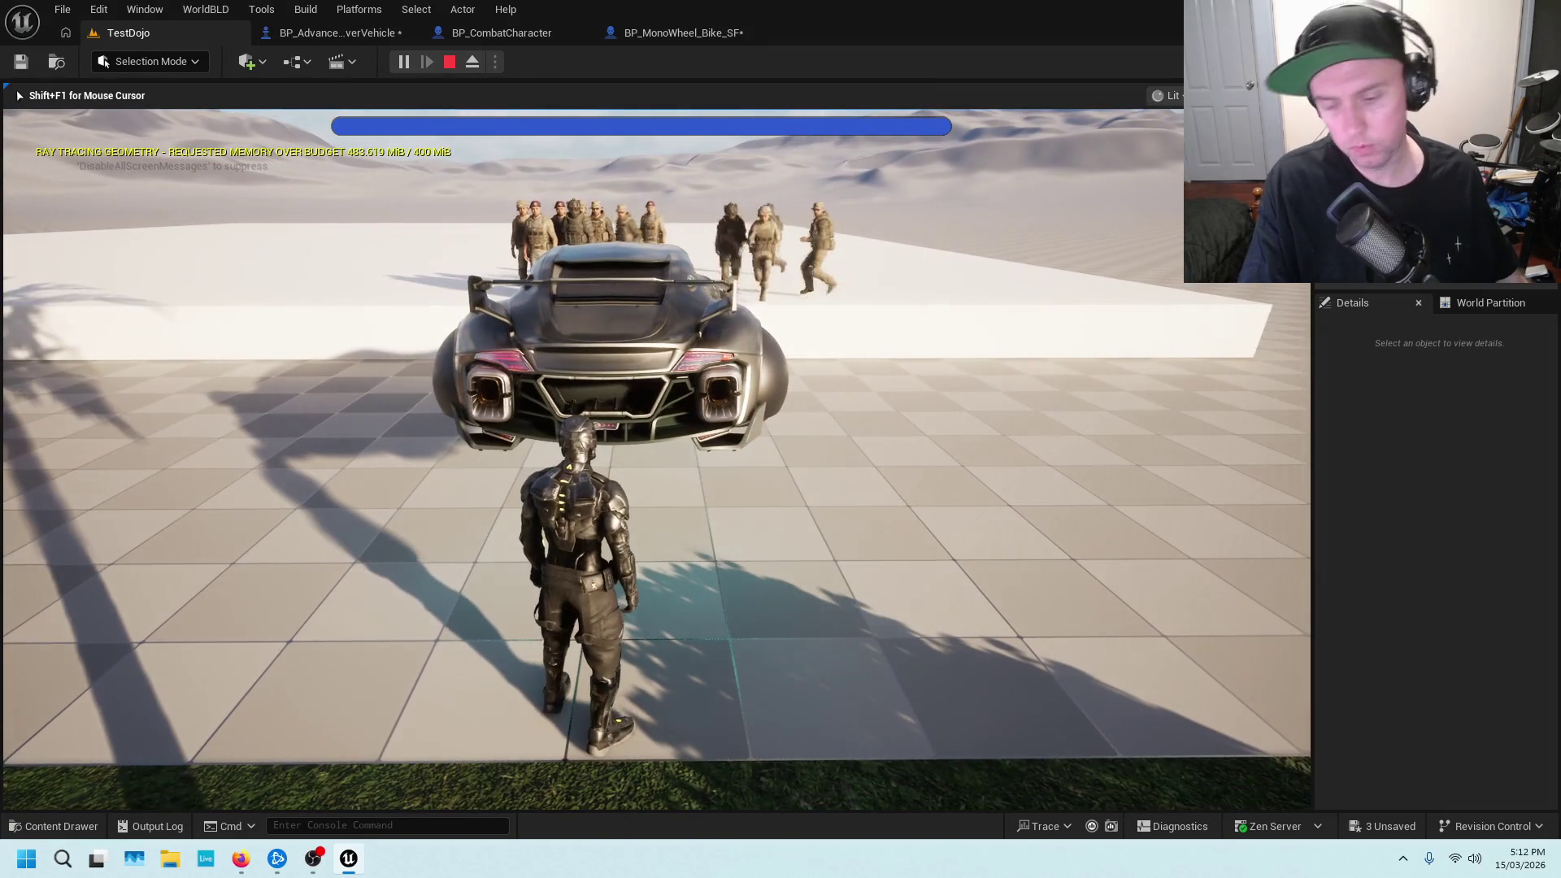
{"action": "key", "text": "w"}
{"action": "key", "text": "w"}
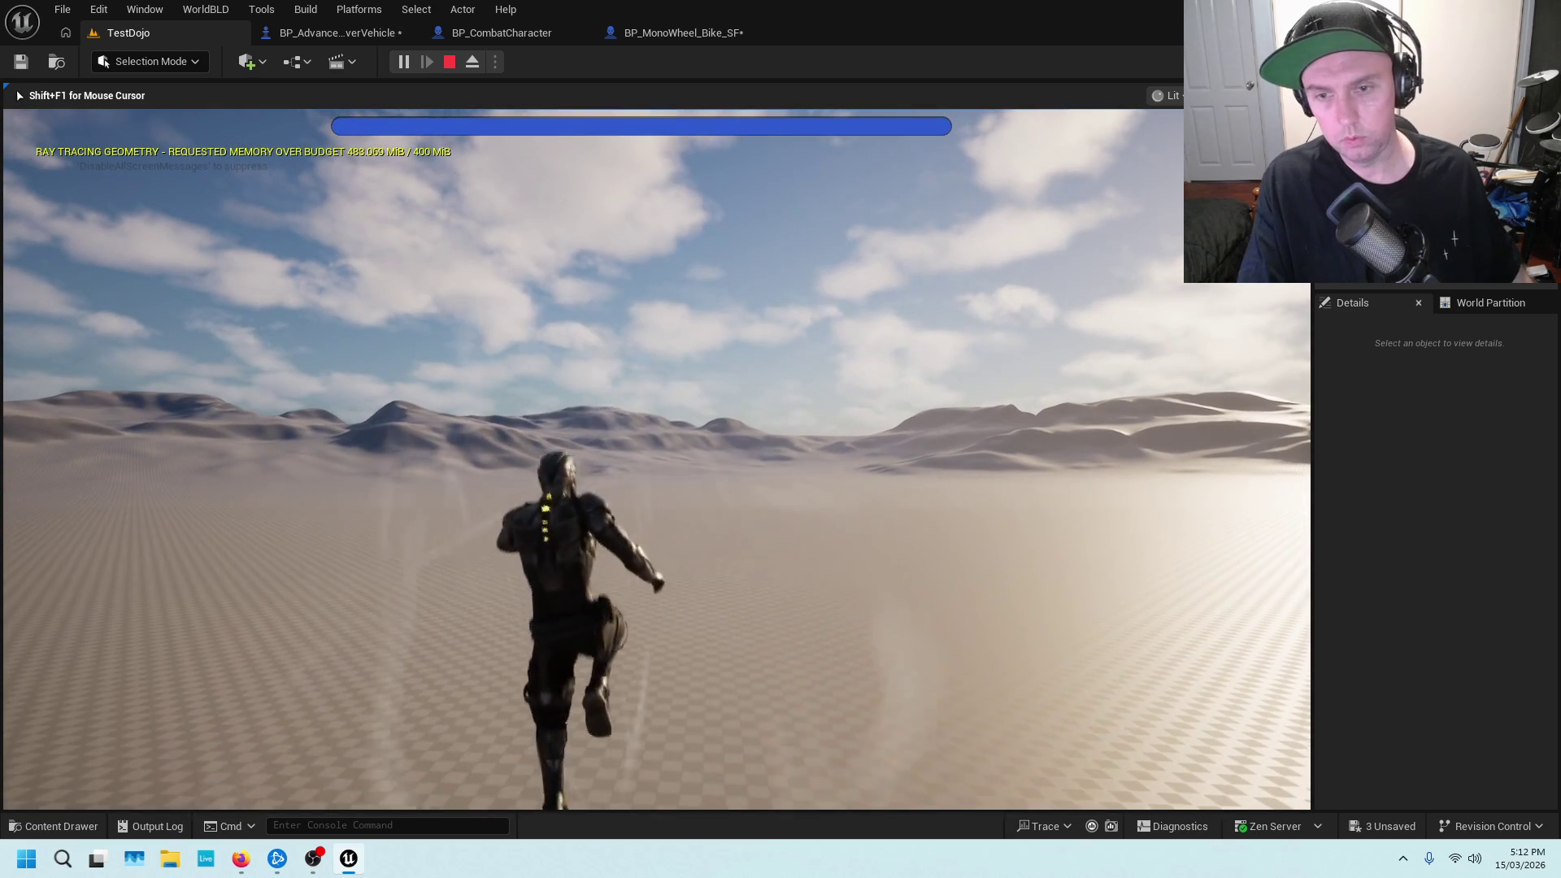
{"action": "key", "text": "space"}
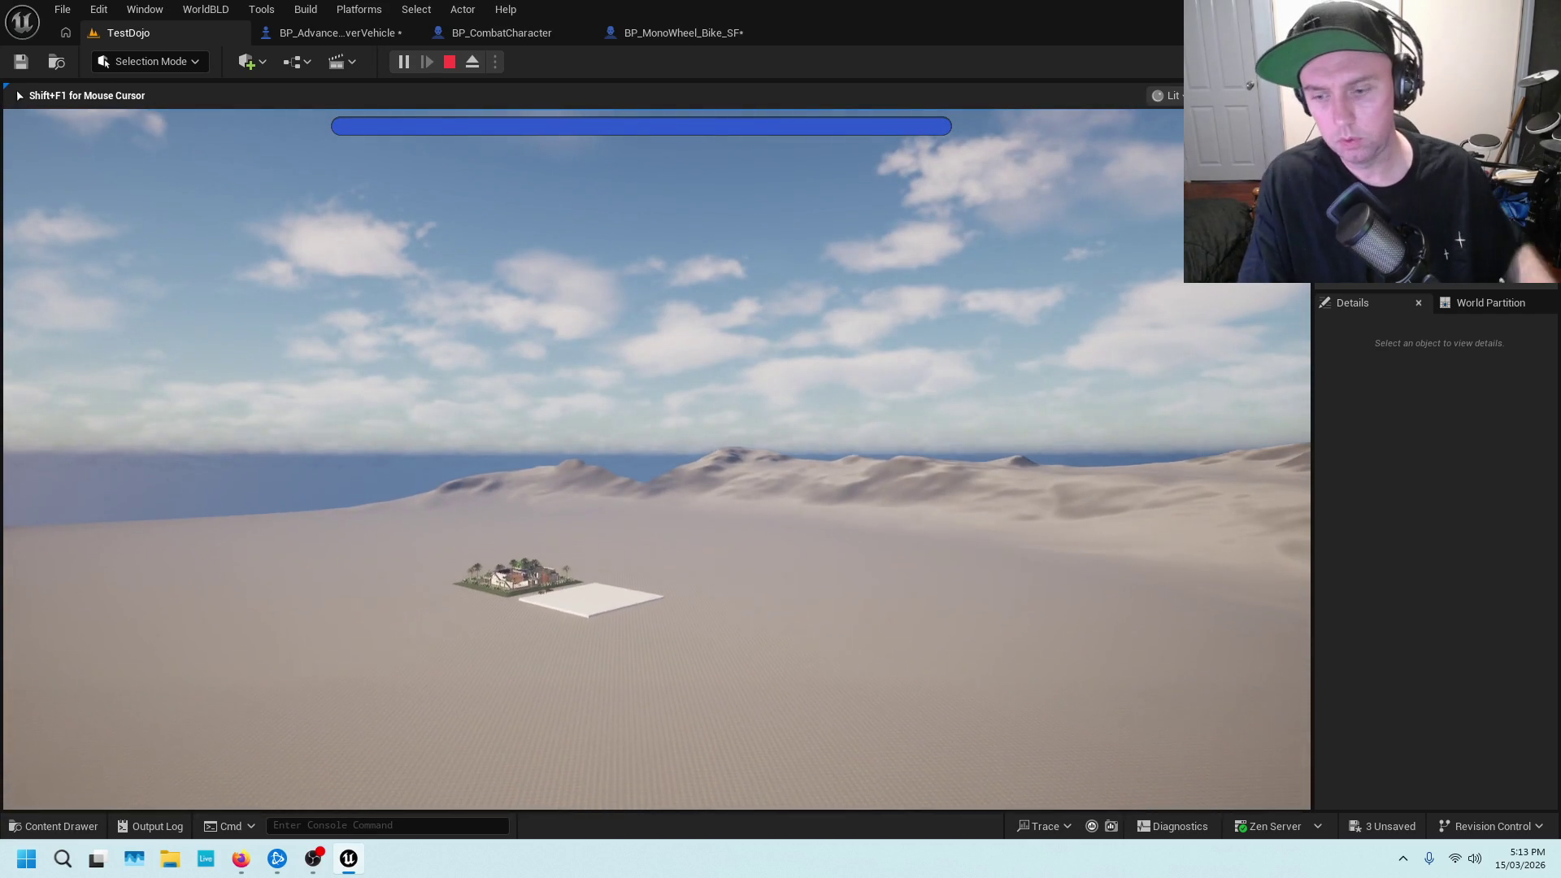
{"action": "key", "text": "Escape"}
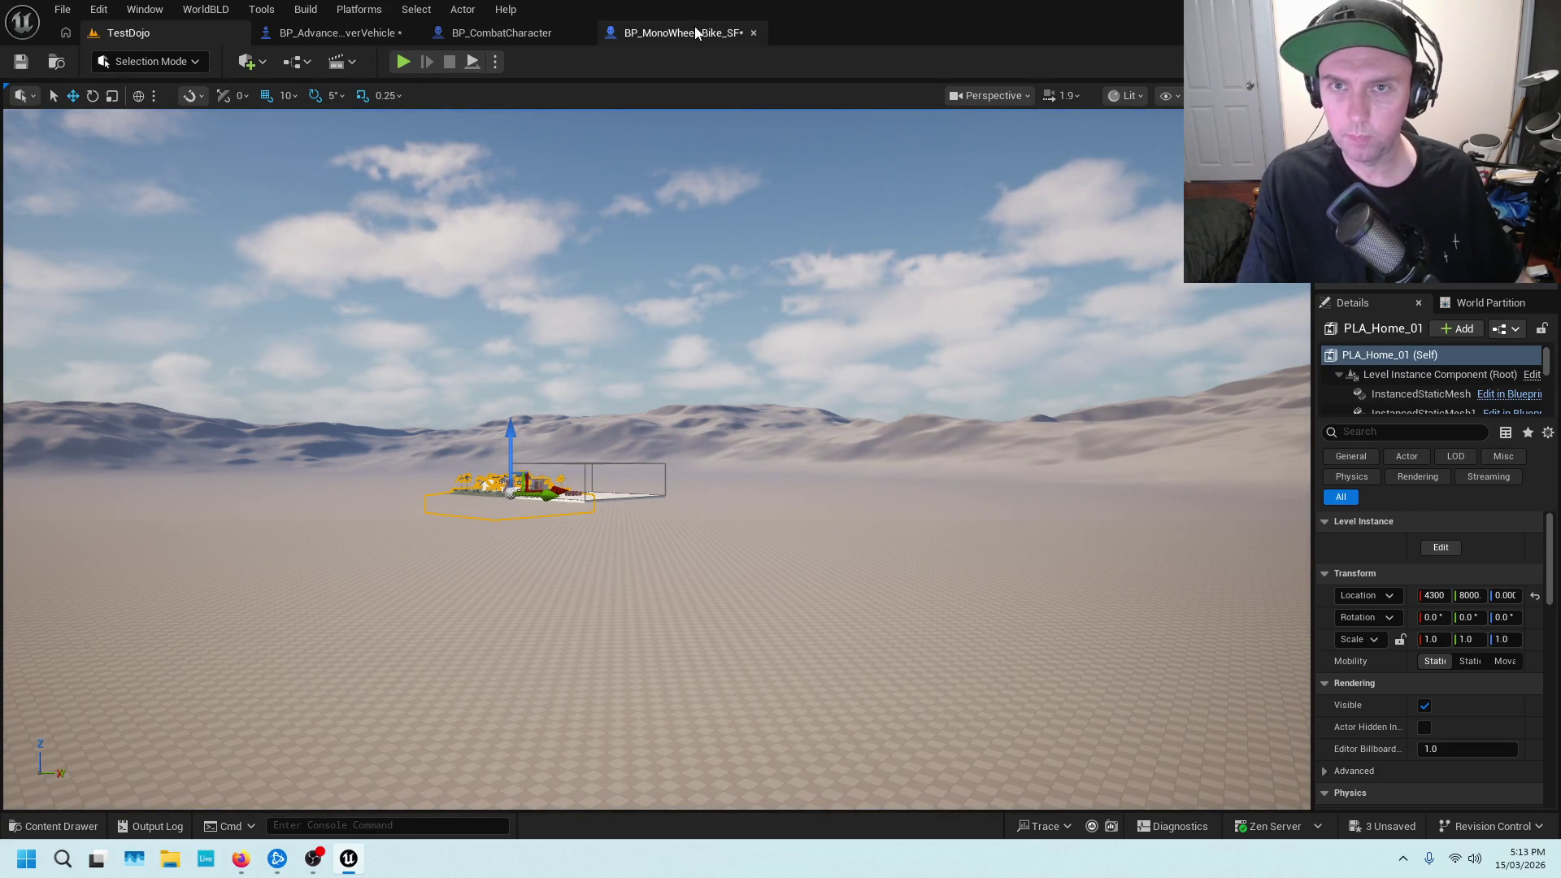
Save the BP_AdvancedHoverVehicle and BP_MonoWheel_Bike_SF blueprints
{"action": "left_click", "coordinate": [334, 33]}
{"action": "key", "text": "ctrl+s"}
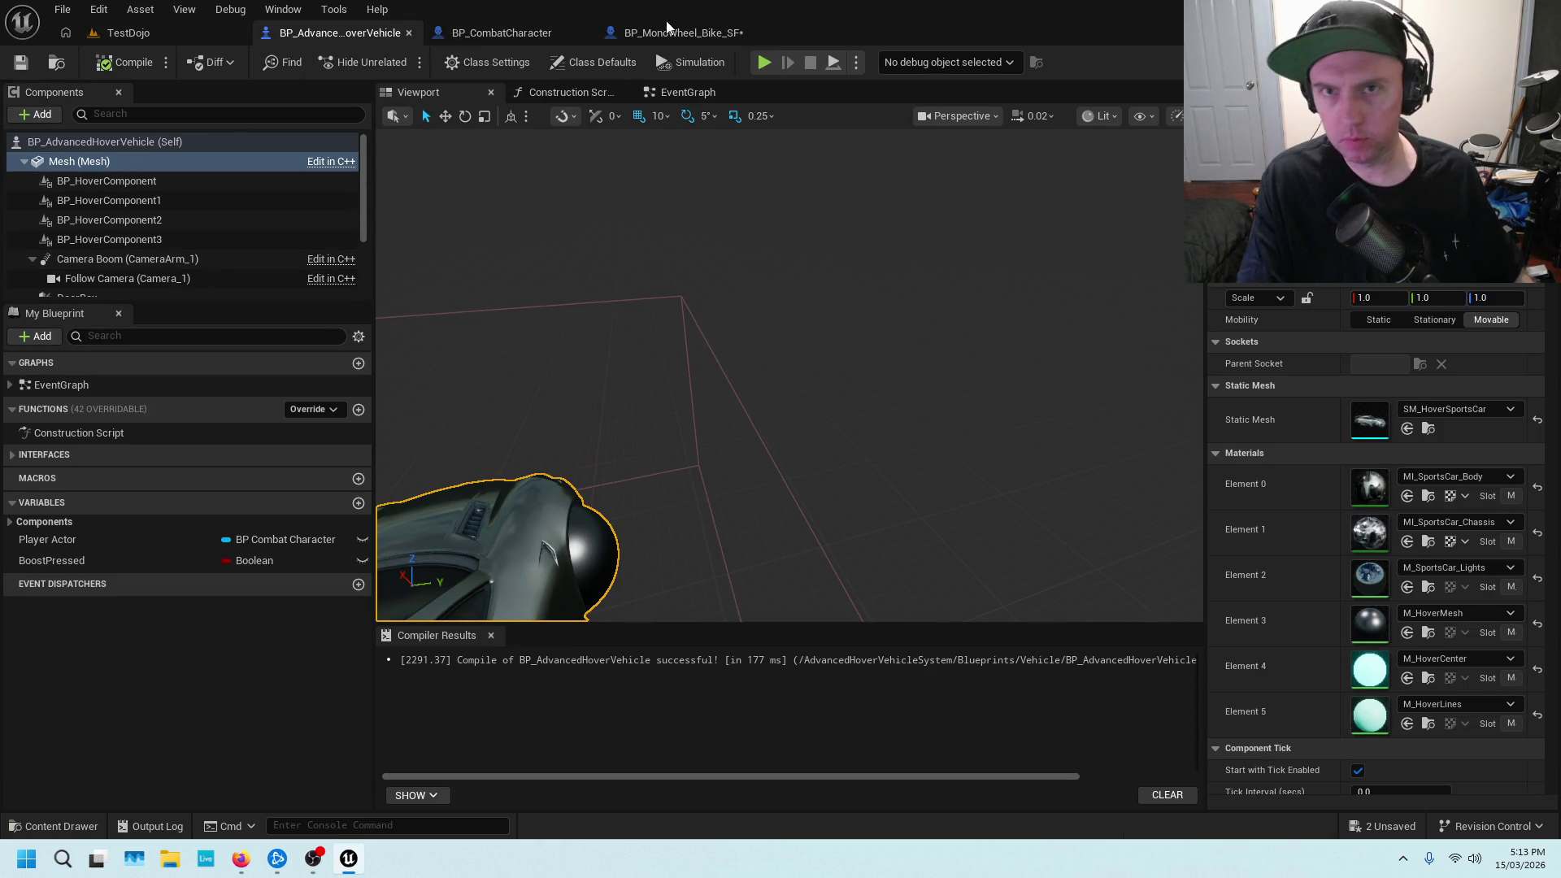
{"action": "left_click", "coordinate": [666, 33]}
{"action": "scroll", "coordinate": [667, 257], "scroll_direction": "down", "scroll_amount": 2}
{"action": "scroll", "coordinate": [634, 257], "scroll_direction": "up", "scroll_amount": 2}
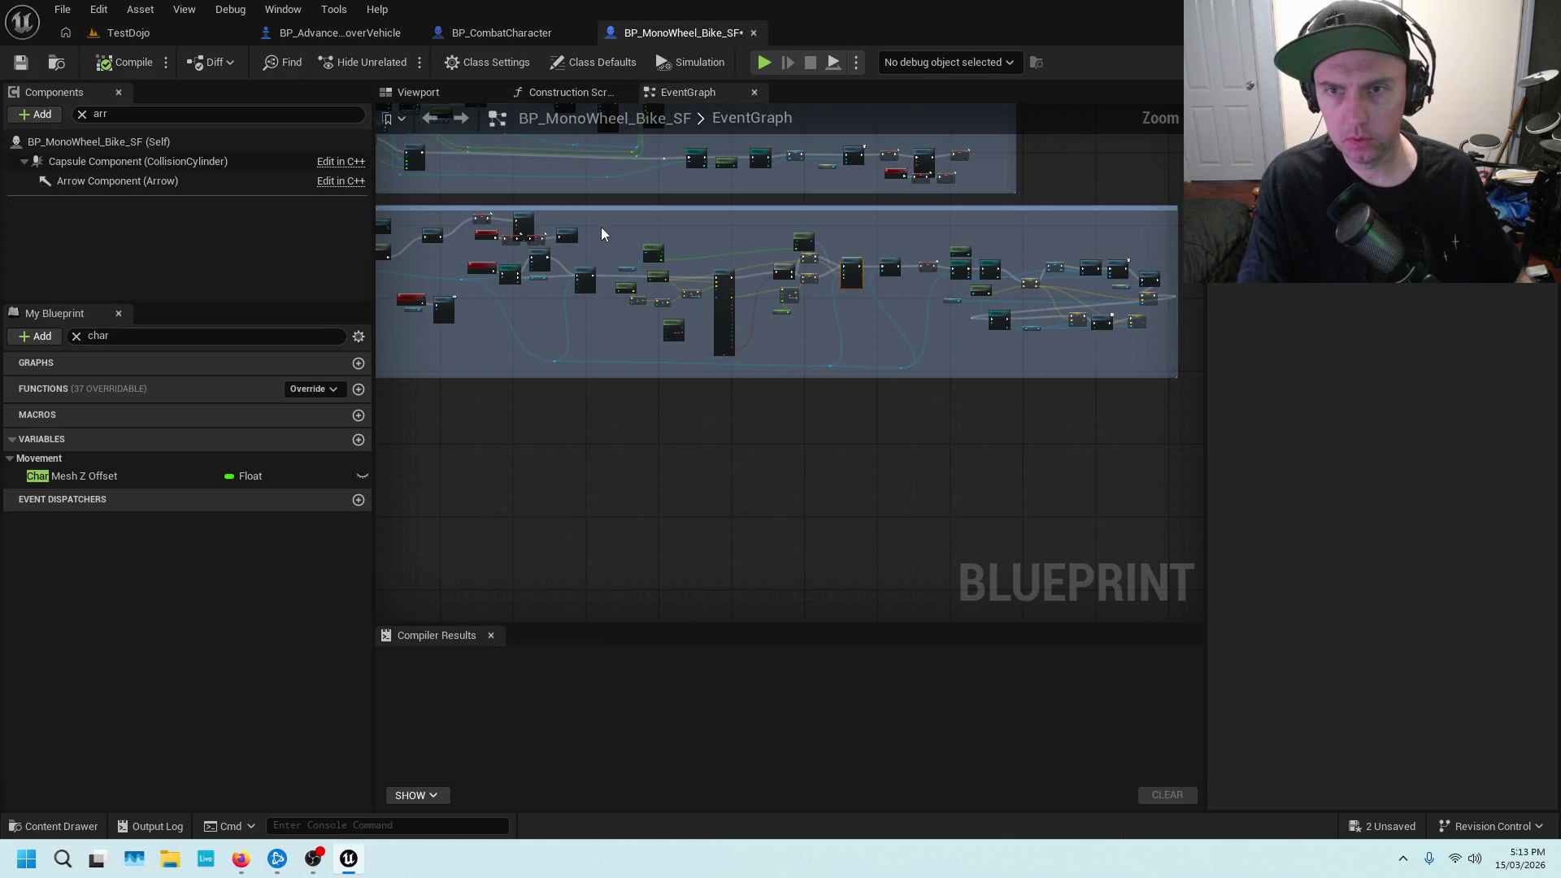
{"action": "left_click_drag", "start_coordinate": [602, 236], "coordinate": [760, 247]}
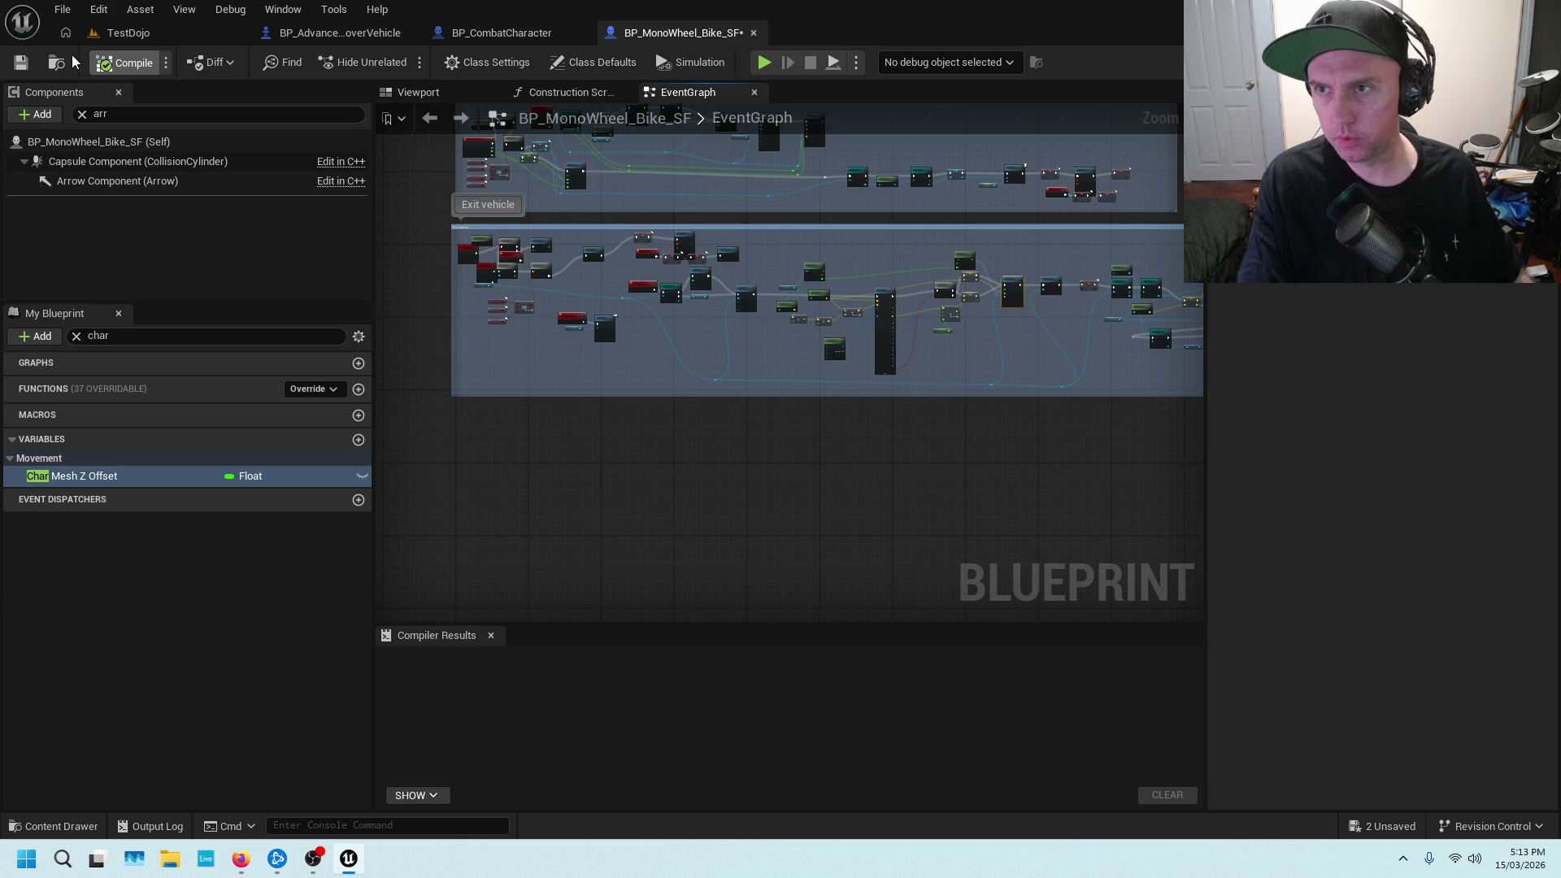
{"action": "left_click", "coordinate": [23, 63]}
Back in TestDojo, move the view to the orange BP_BMX6 car and open its actor options
{"action": "left_click", "coordinate": [158, 24]}
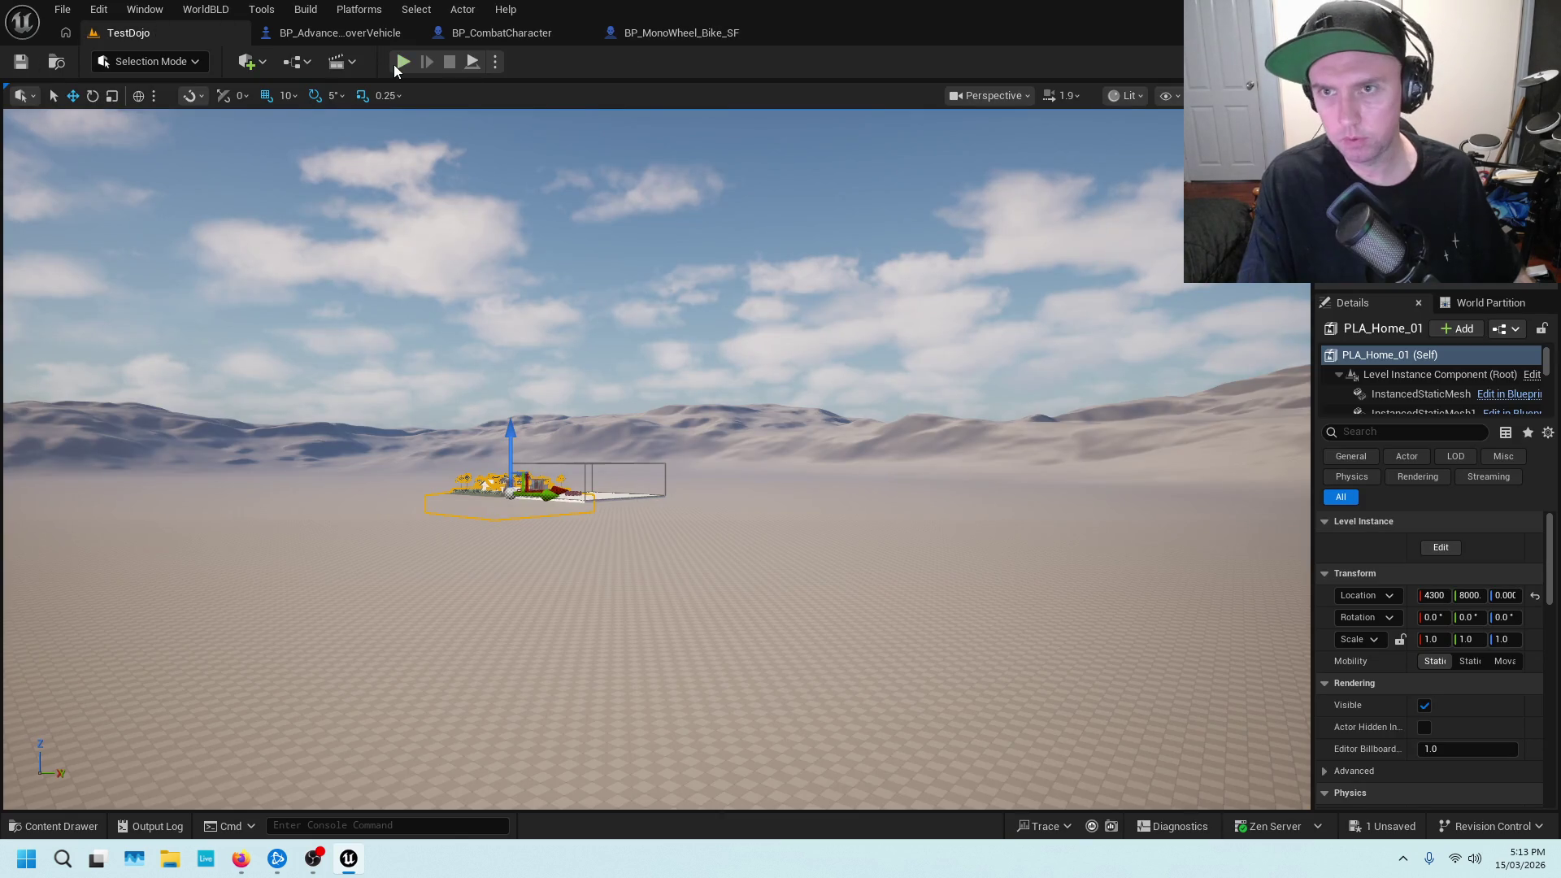
{"action": "left_click_drag", "start_coordinate": [447, 348], "coordinate": [446, 348]}
{"action": "right_click", "coordinate": [690, 376]}
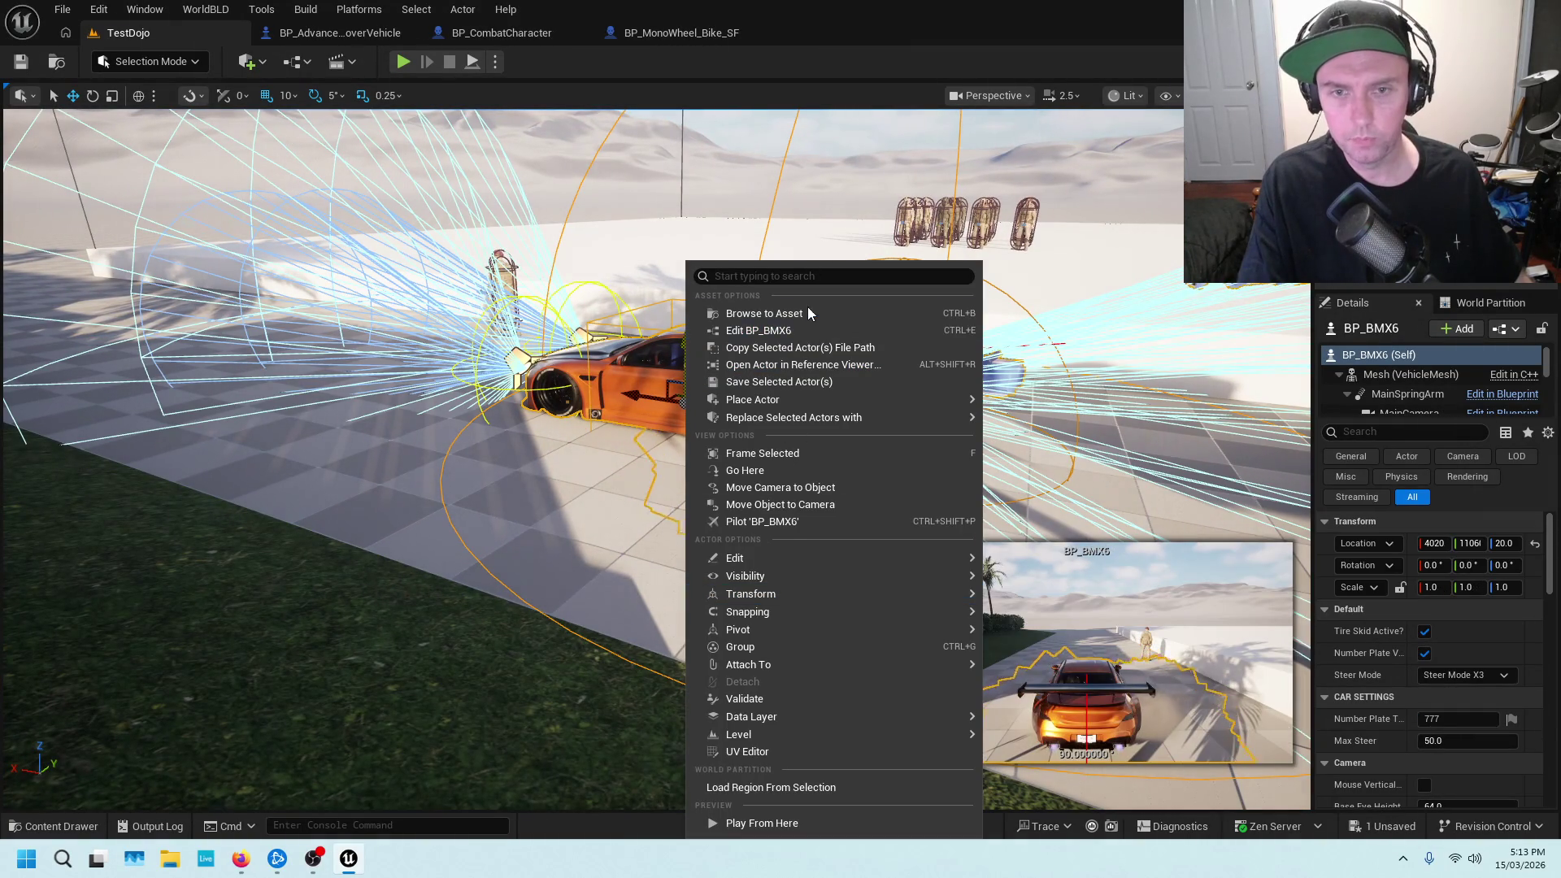
Locate BP_BMX6 in the content browser and open its blueprint
{"action": "left_click", "coordinate": [809, 313]}
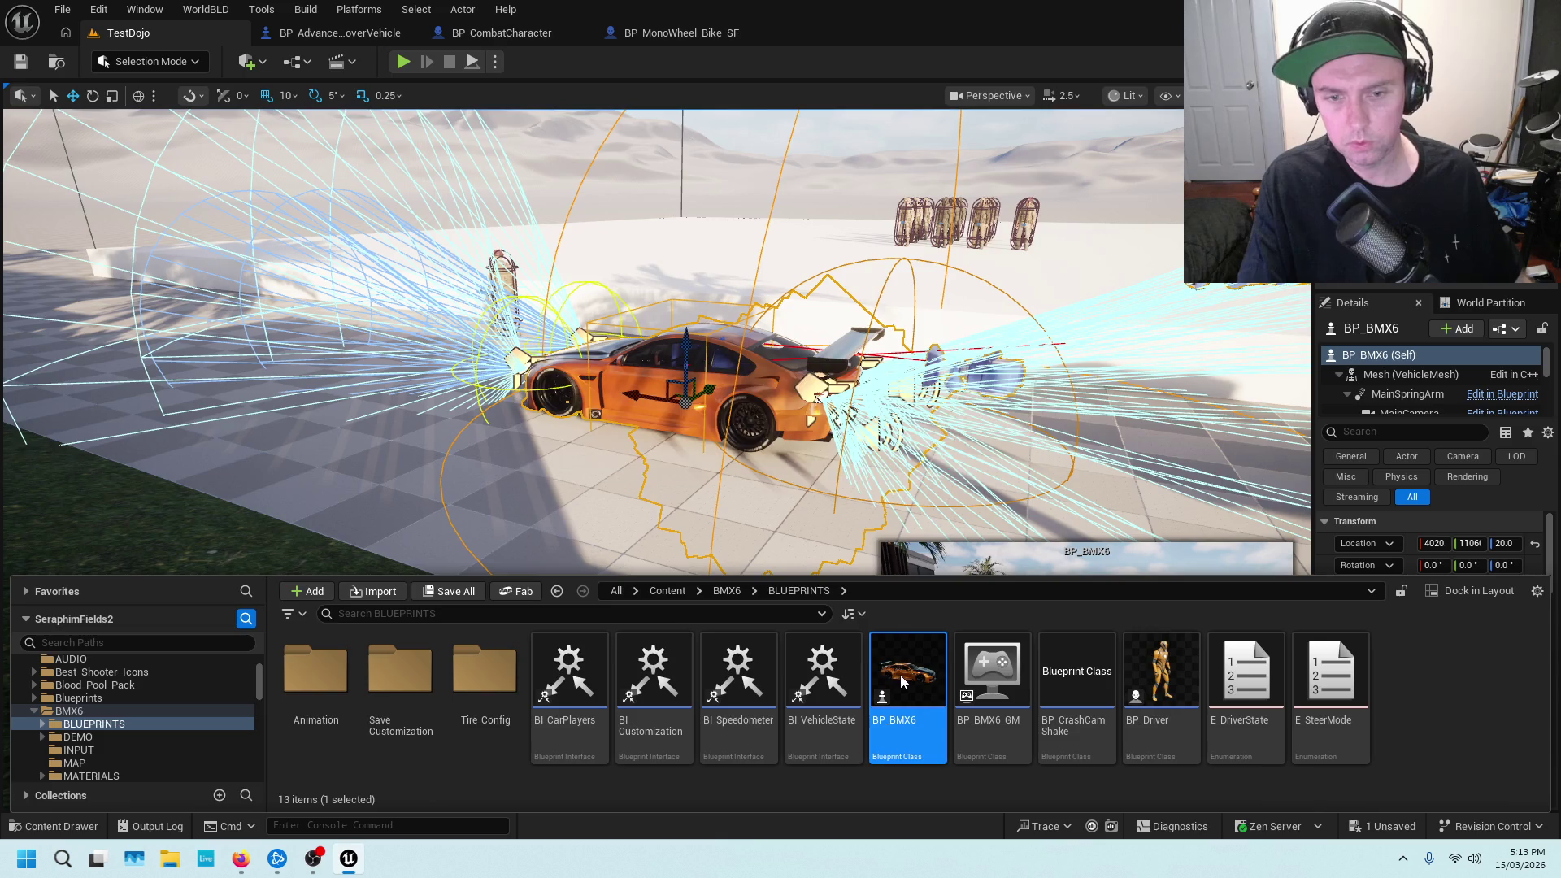
{"action": "double_click", "coordinate": [904, 682]}
{"action": "scroll", "coordinate": [715, 324], "scroll_direction": "up", "scroll_amount": 3}
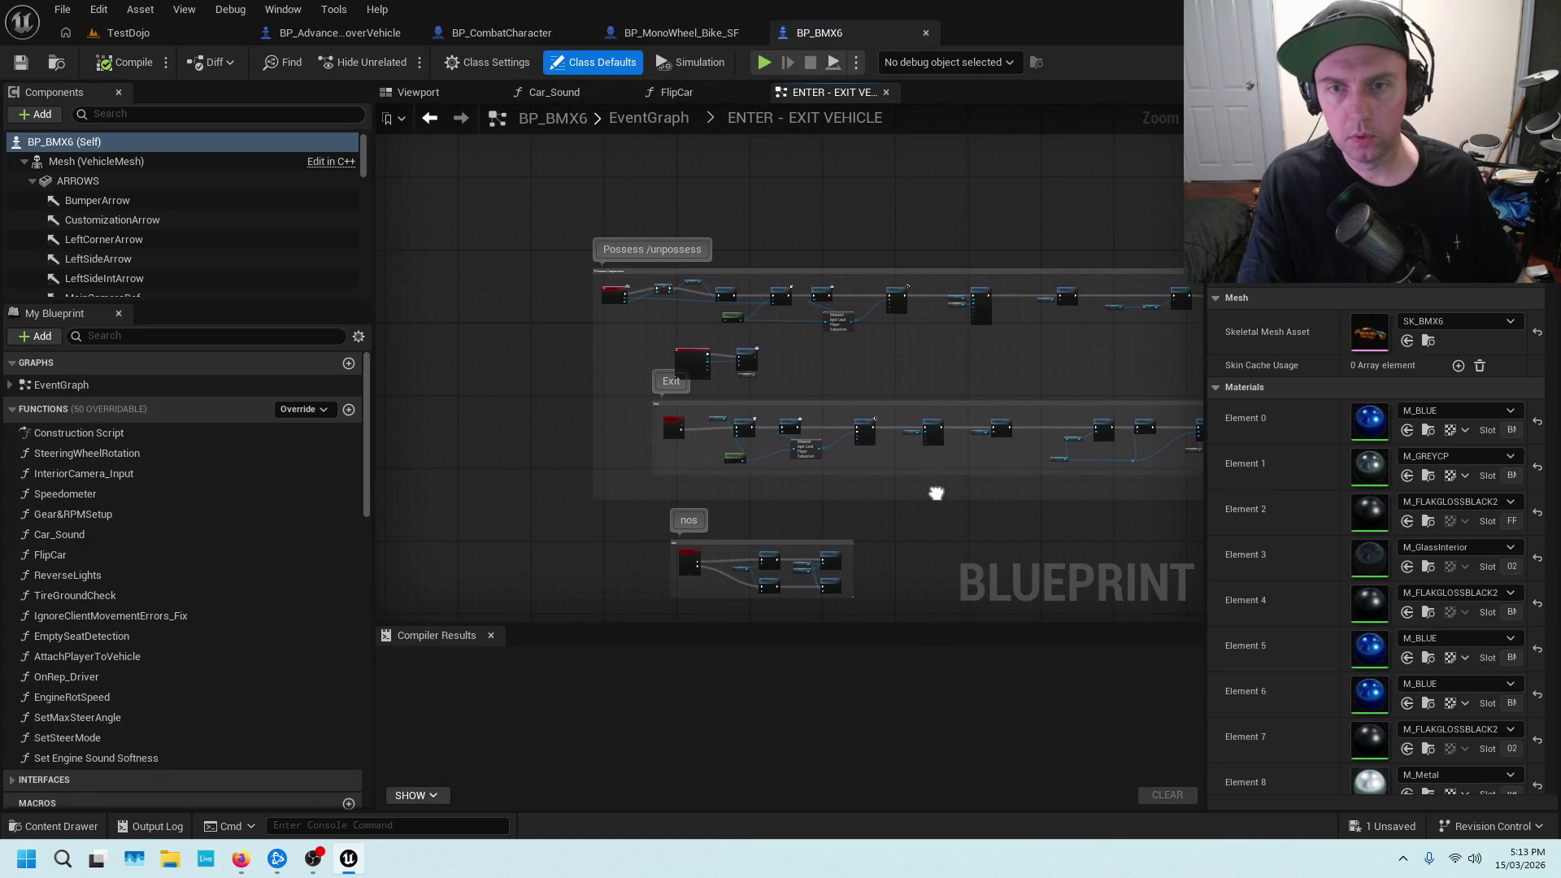
{"action": "scroll", "coordinate": [851, 359], "scroll_direction": "up", "scroll_amount": 3}
{"action": "scroll", "coordinate": [782, 382], "scroll_direction": "up", "scroll_amount": 3}
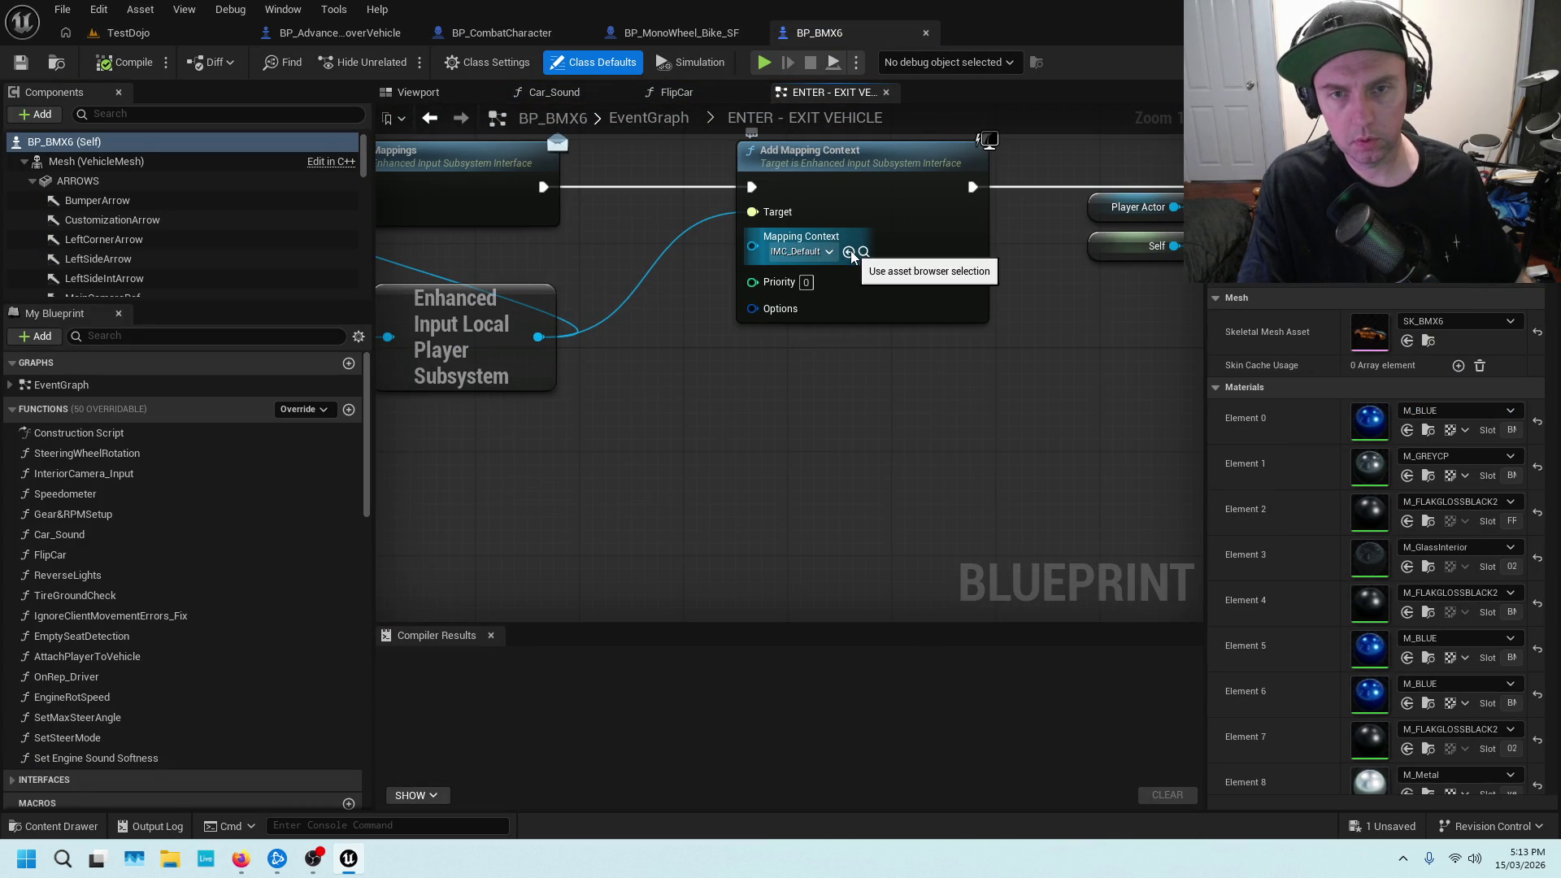
Browse to Add Mapping Context's IMC_Default asset in the BMX6/INPUT folder
{"action": "left_click", "coordinate": [863, 253]}
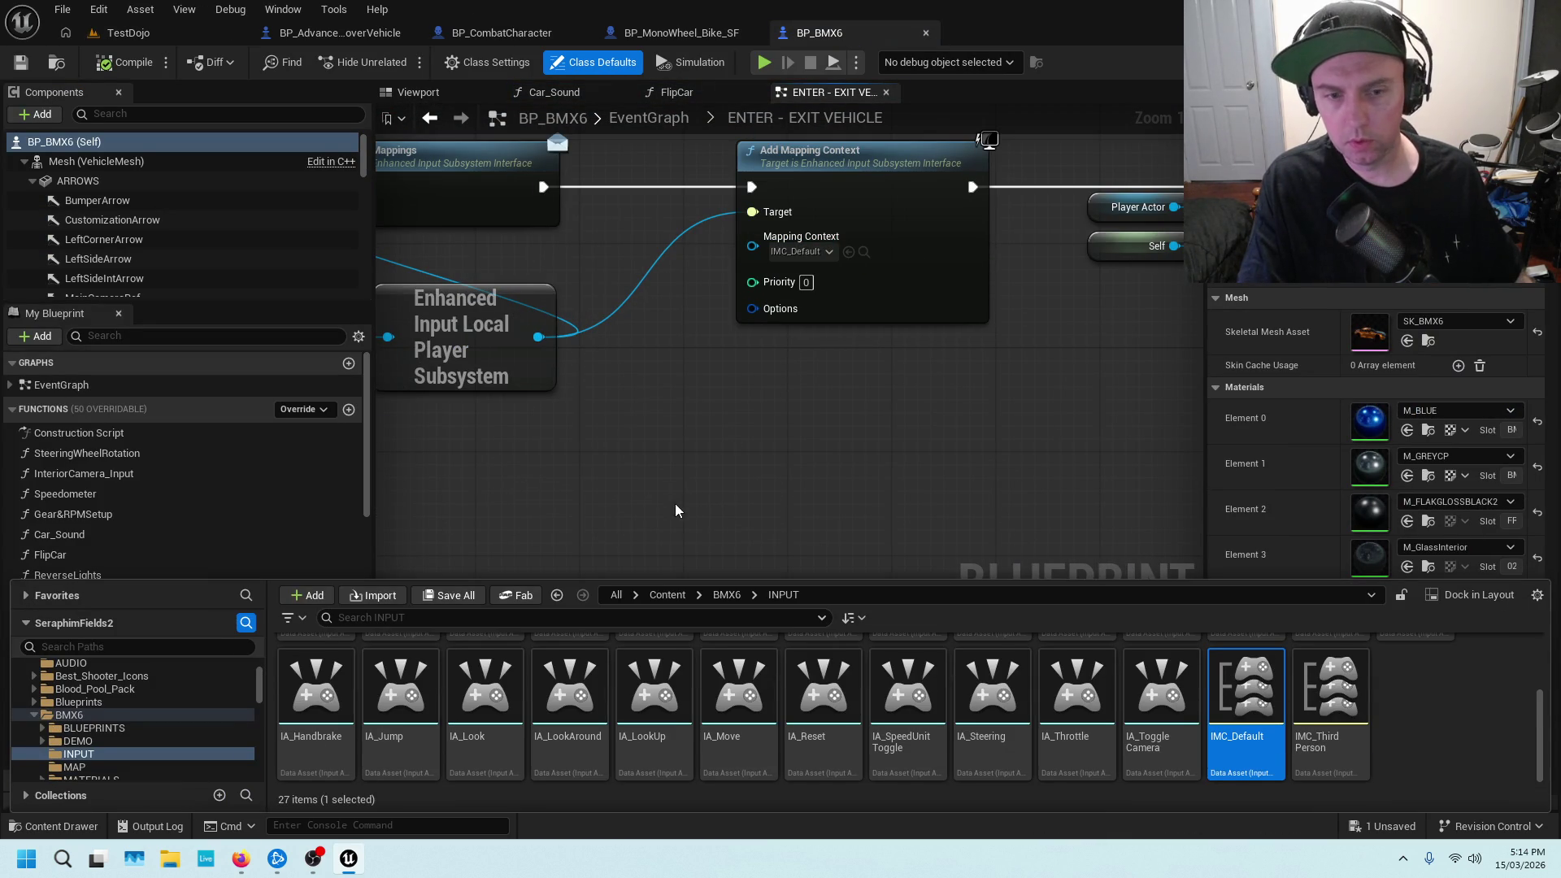
{"action": "mouse_move", "coordinate": [1276, 692]}
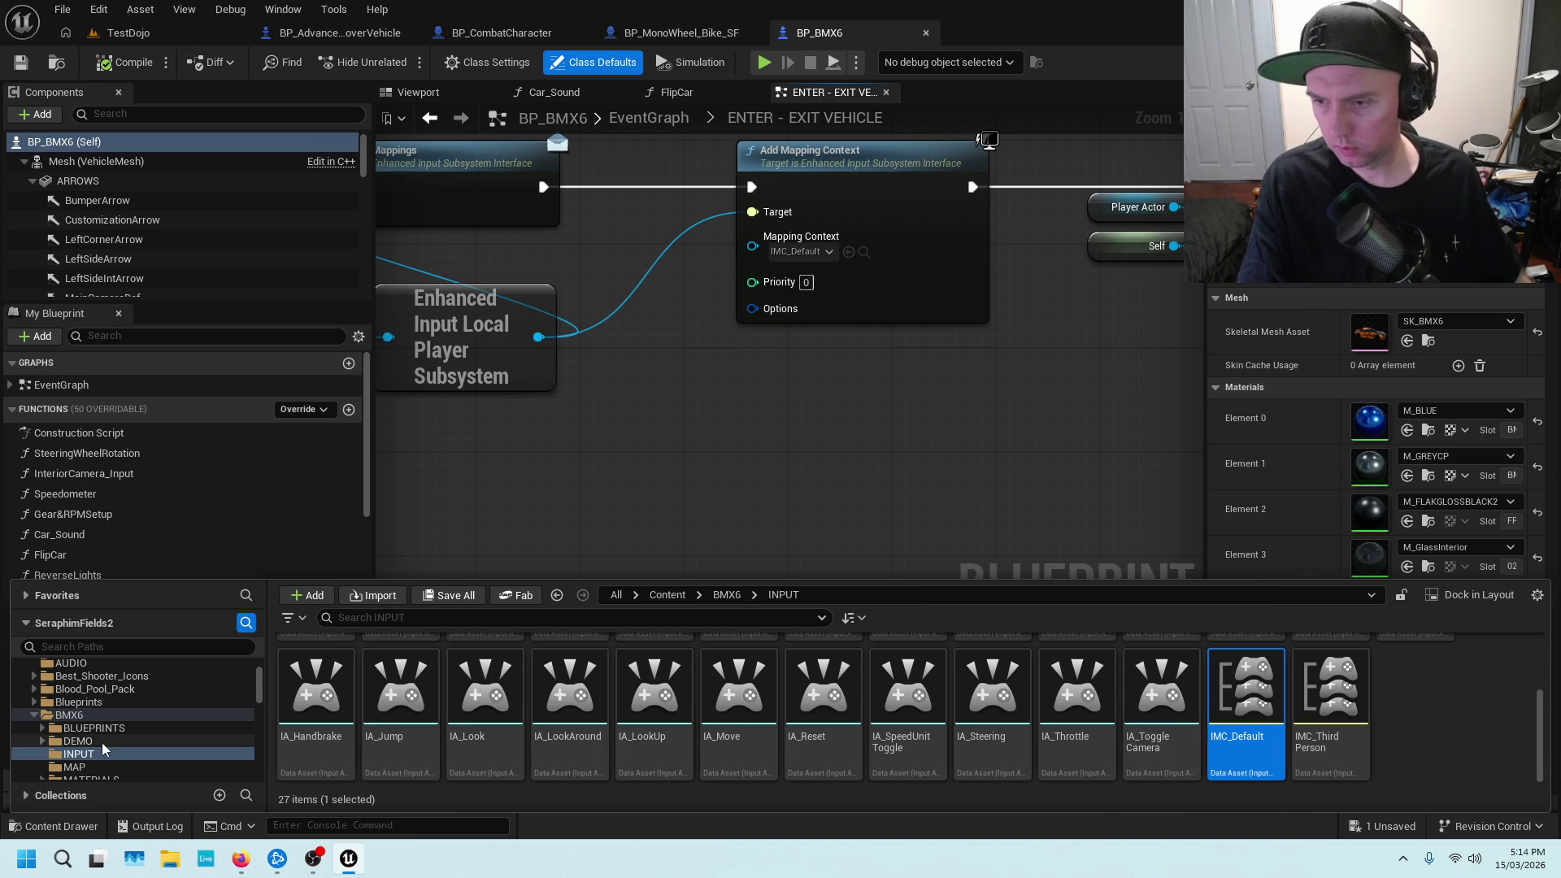
{"action": "scroll", "coordinate": [108, 740], "scroll_direction": "down", "scroll_amount": 1}
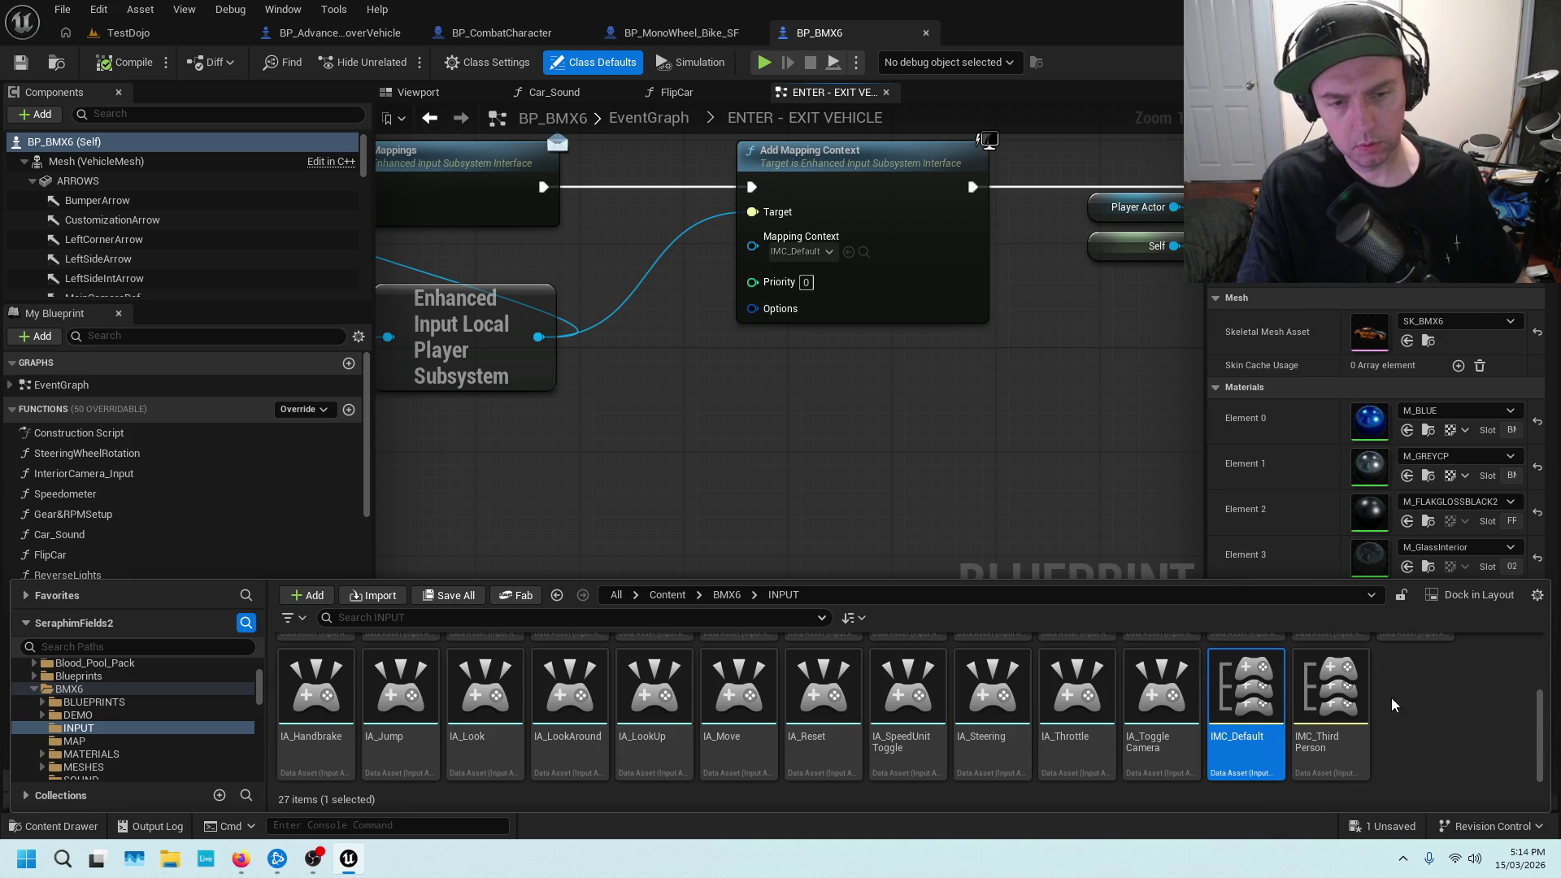
{"action": "right_click", "coordinate": [1398, 700]}
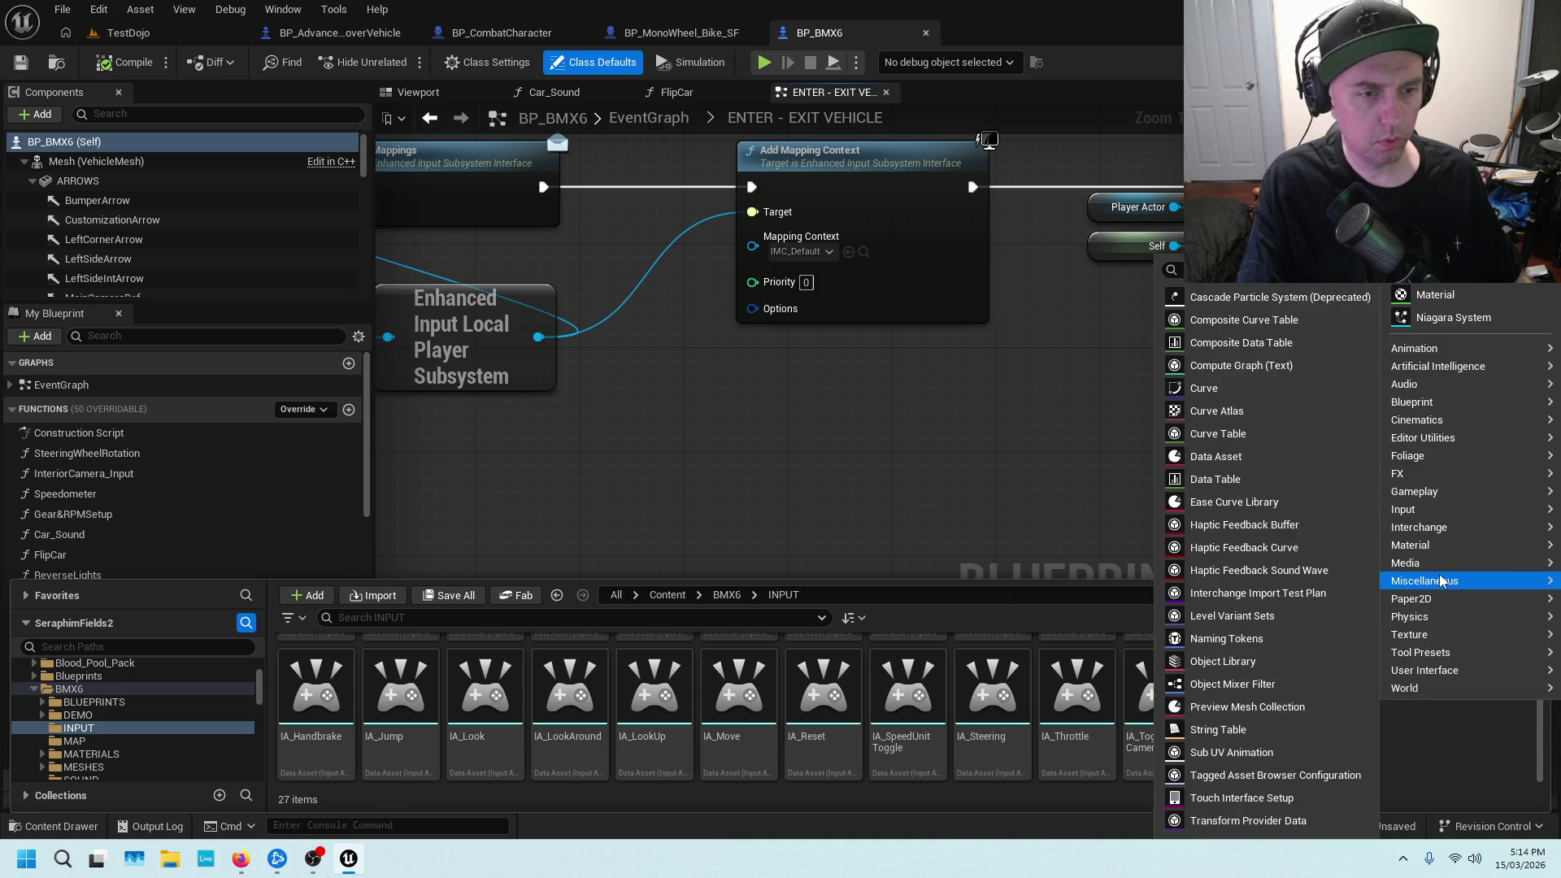
{"action": "mouse_move", "coordinate": [1435, 518]}
{"action": "left_click", "coordinate": [1301, 567]}
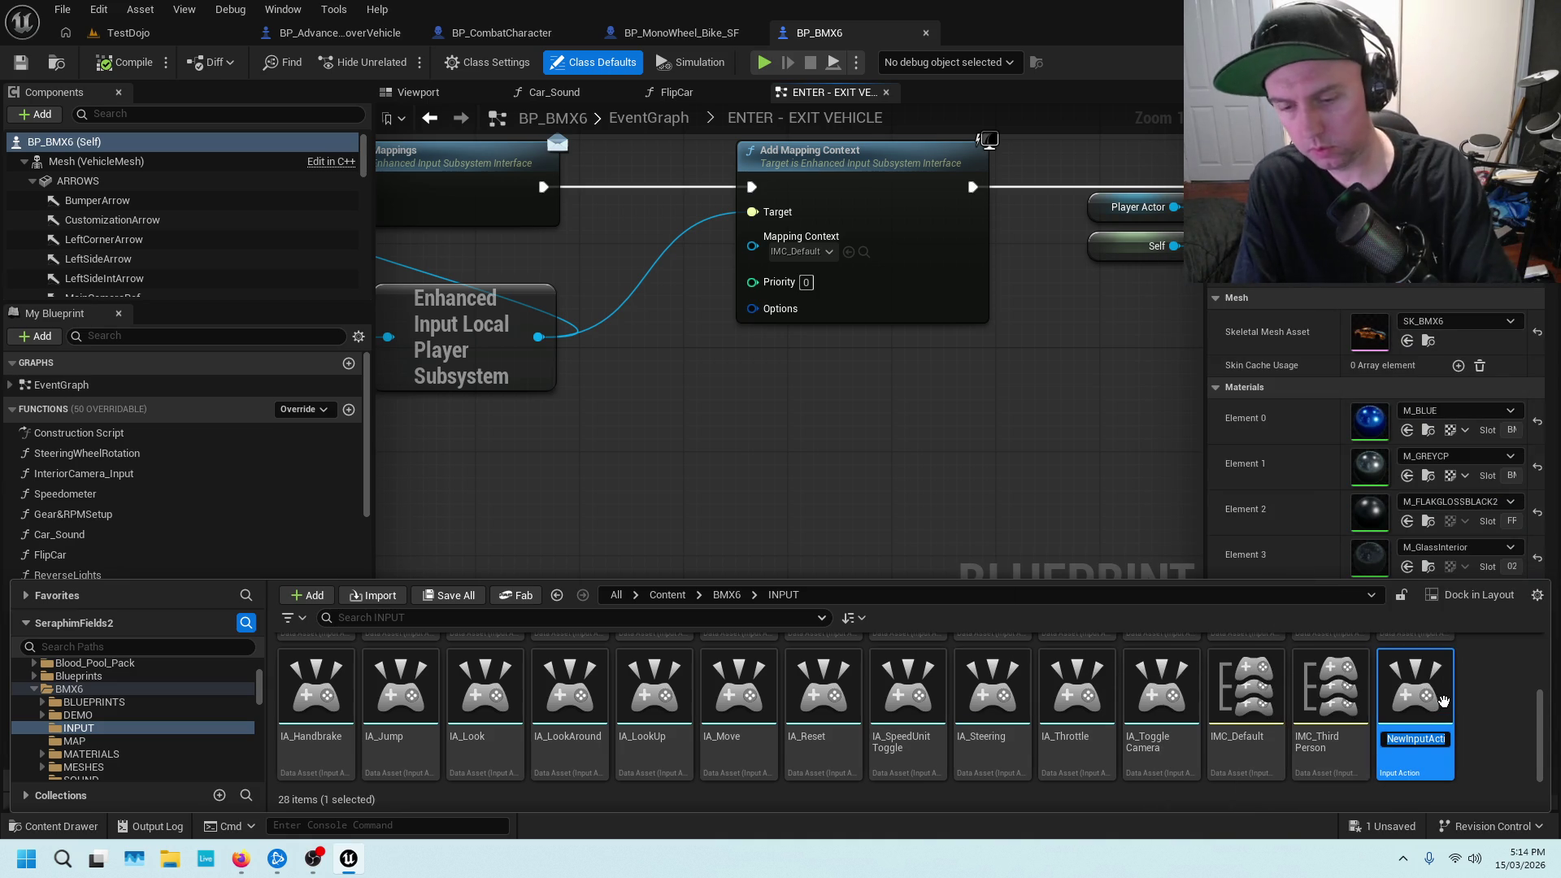
{"action": "key", "text": "BackSpace"}
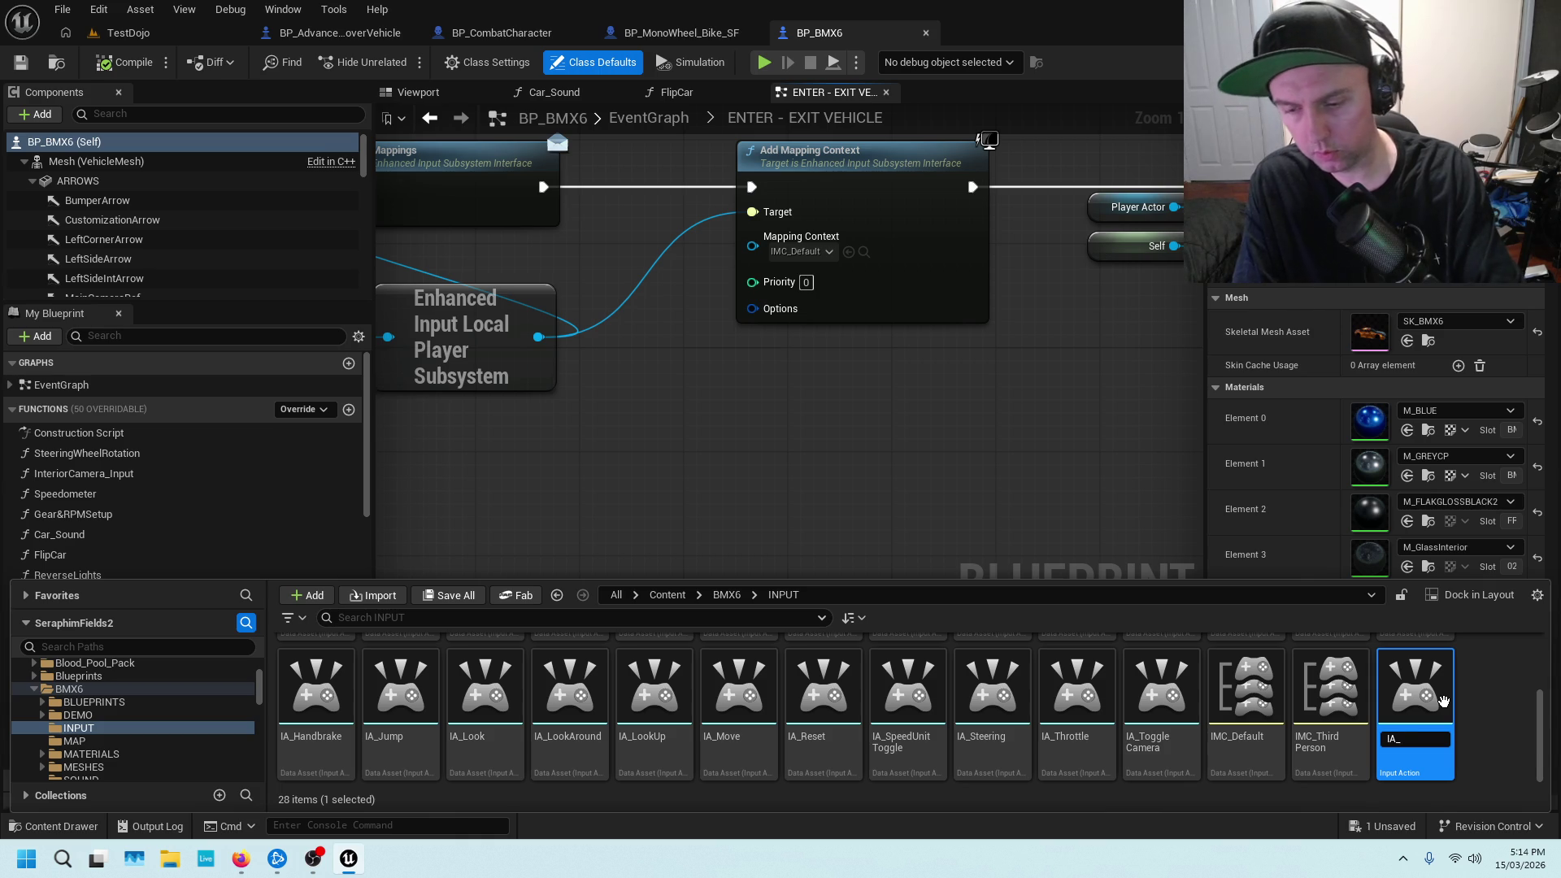
{"action": "type", "text": "IA_Exit"}
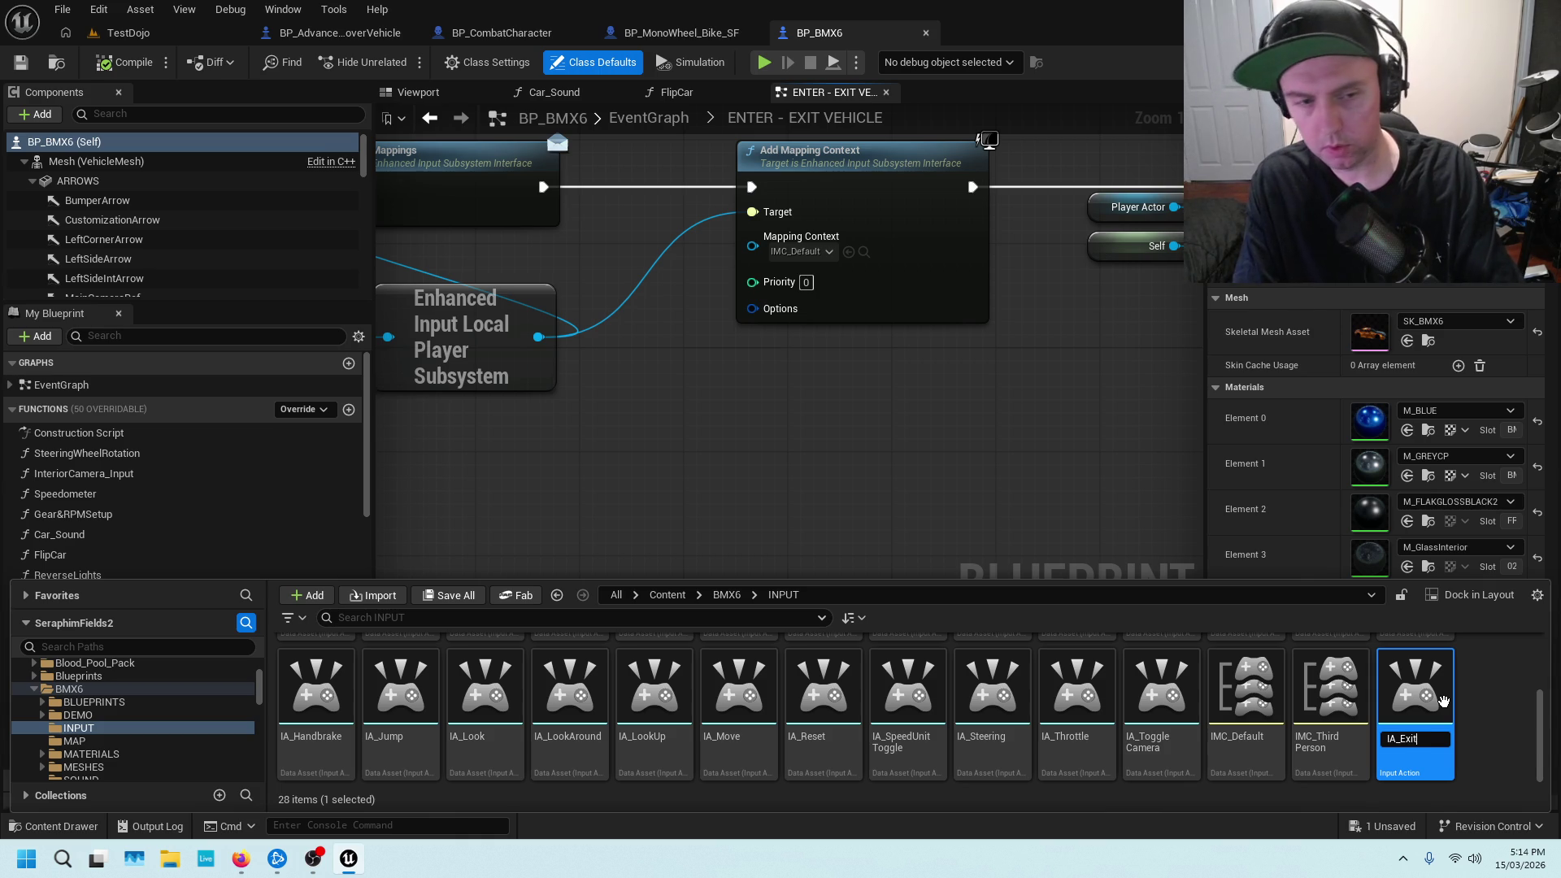
{"action": "key", "text": "Return"}
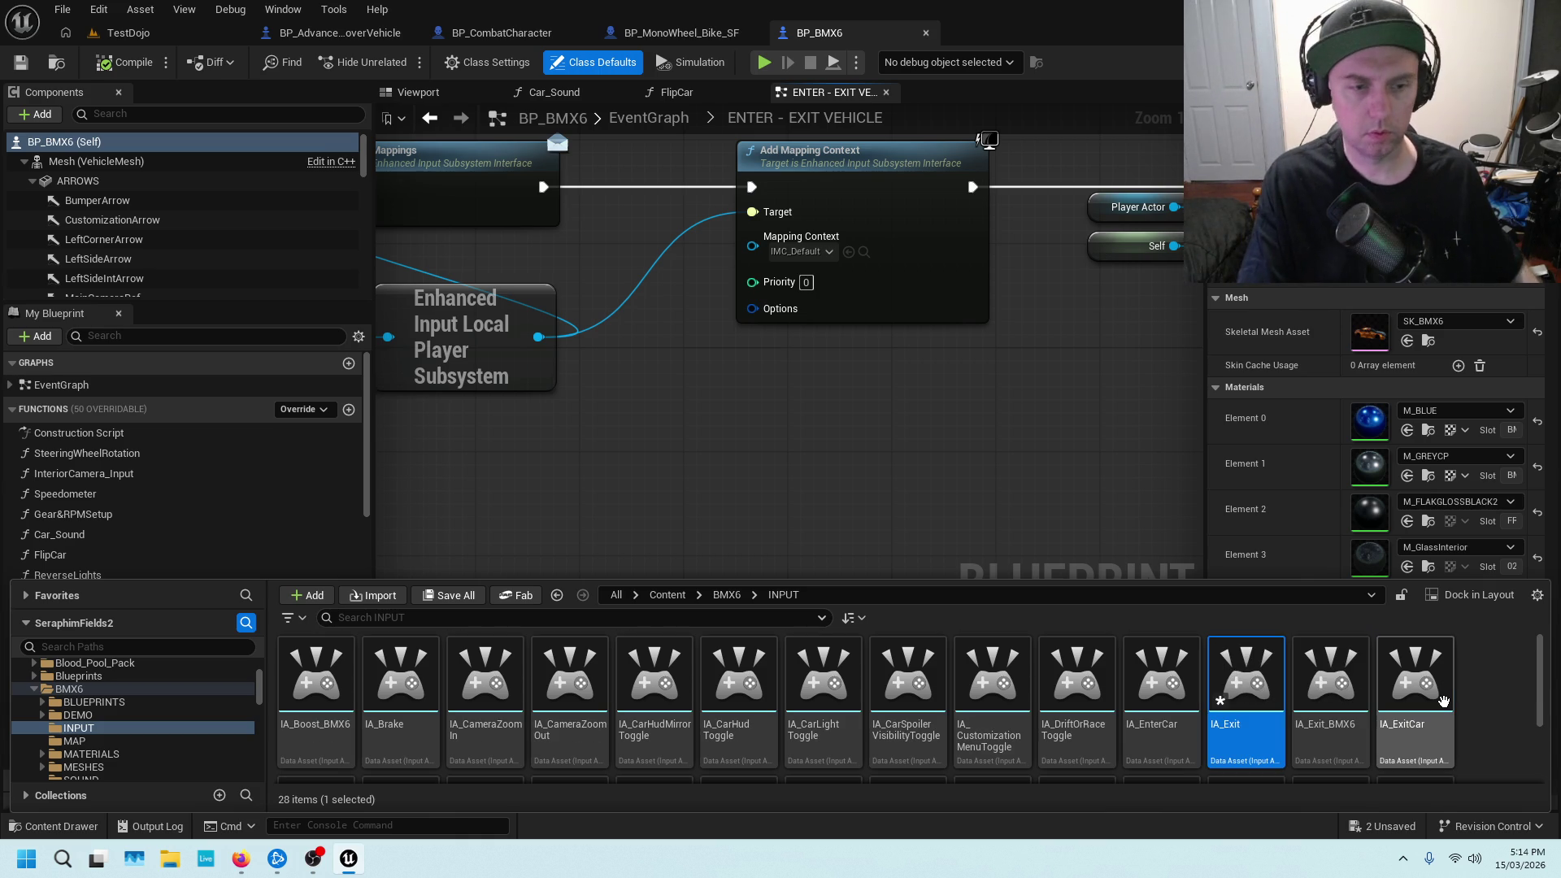
{"action": "key", "text": "ctrl+z"}
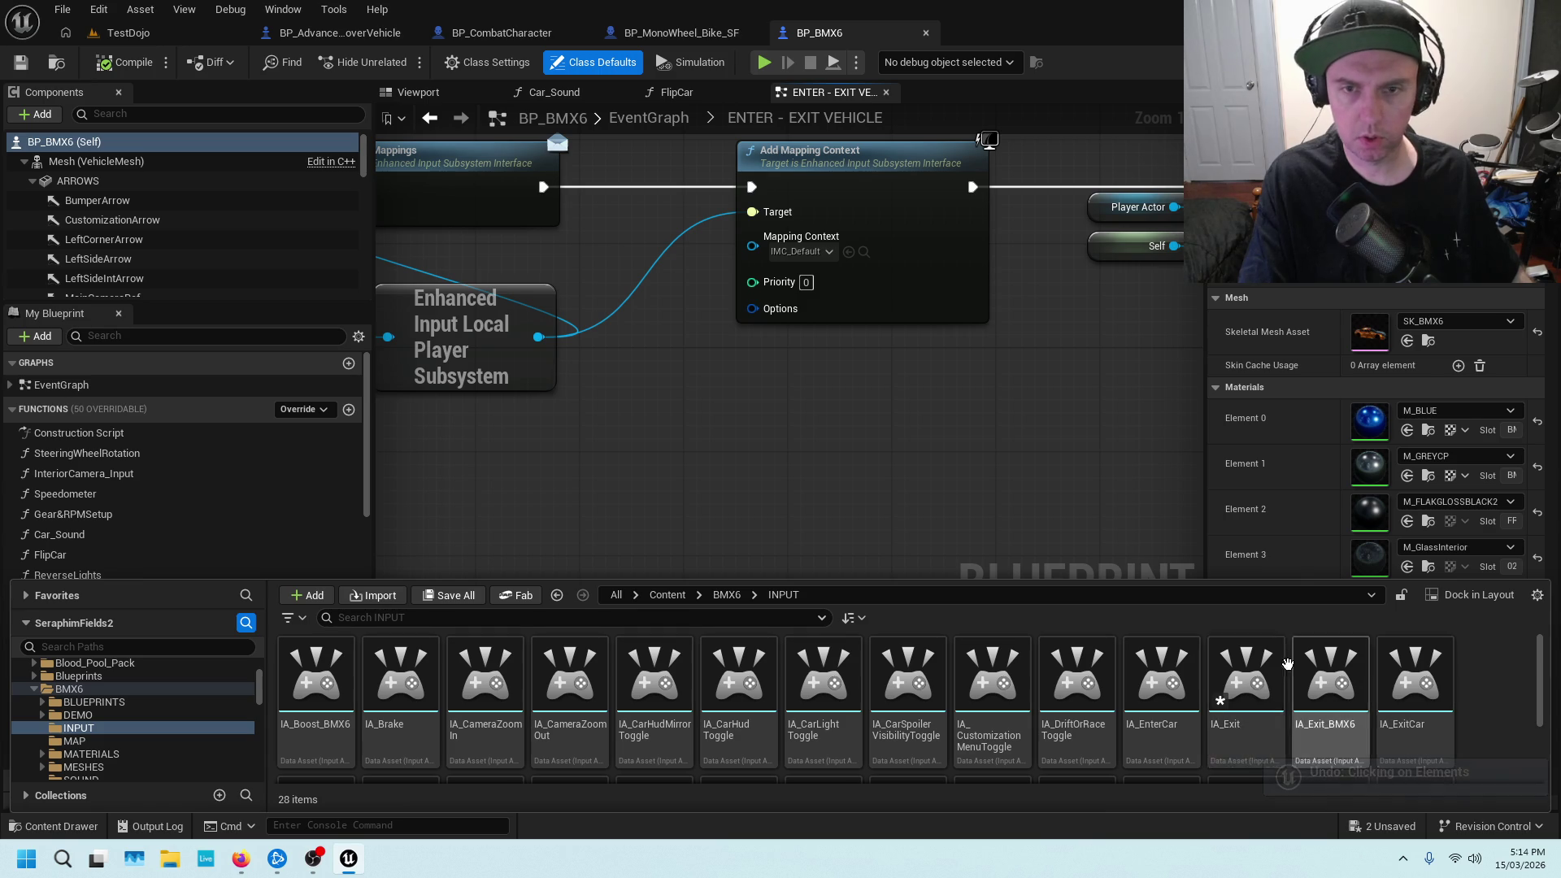
{"action": "right_click", "coordinate": [1244, 679]}
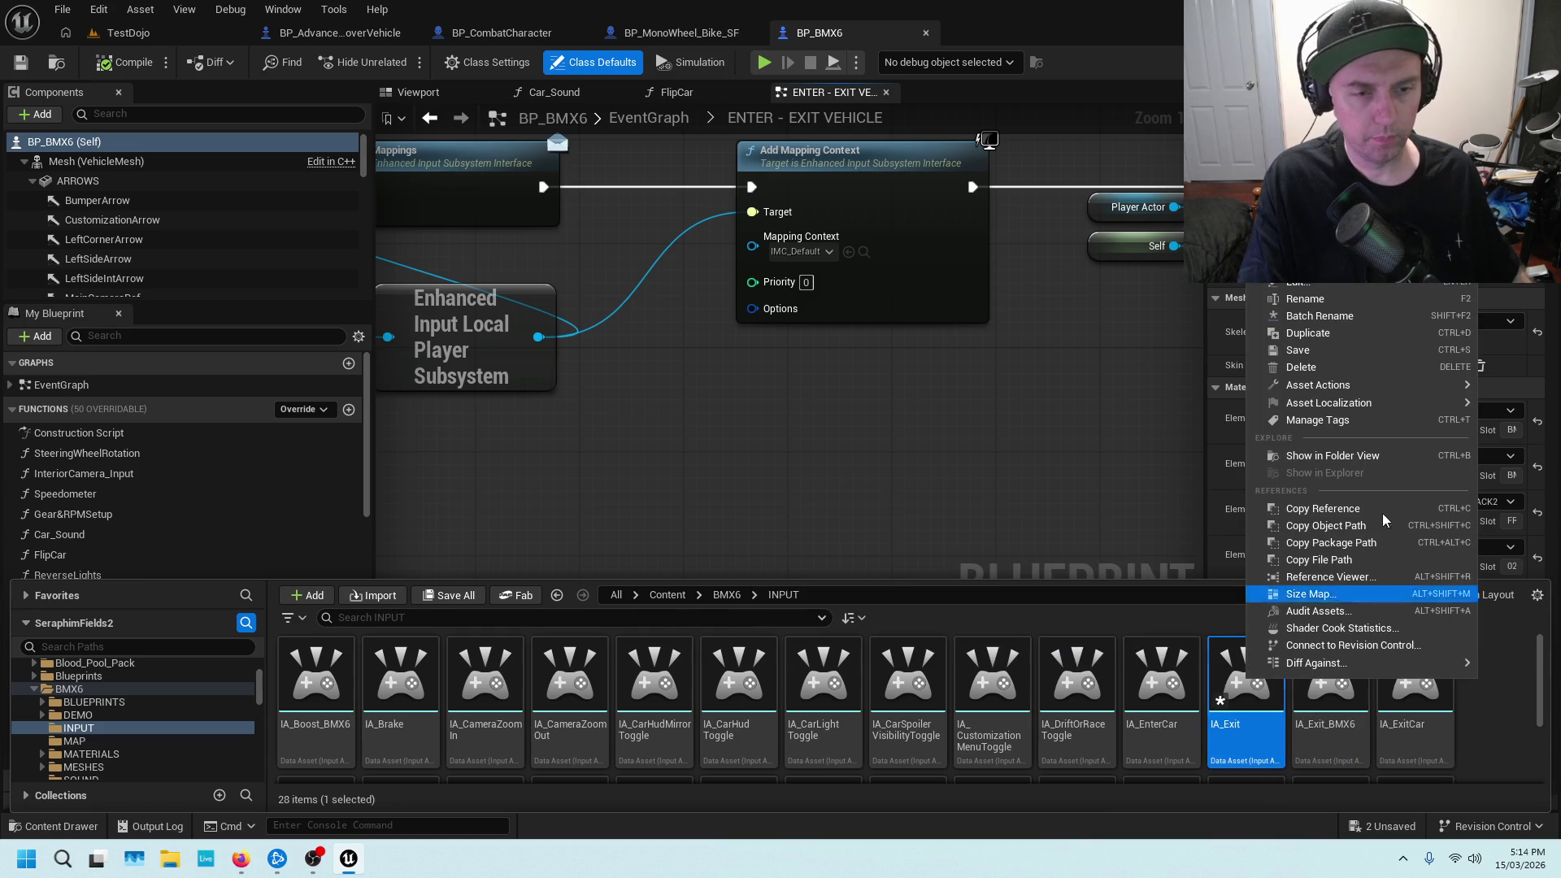
{"action": "left_click", "coordinate": [1369, 370]}
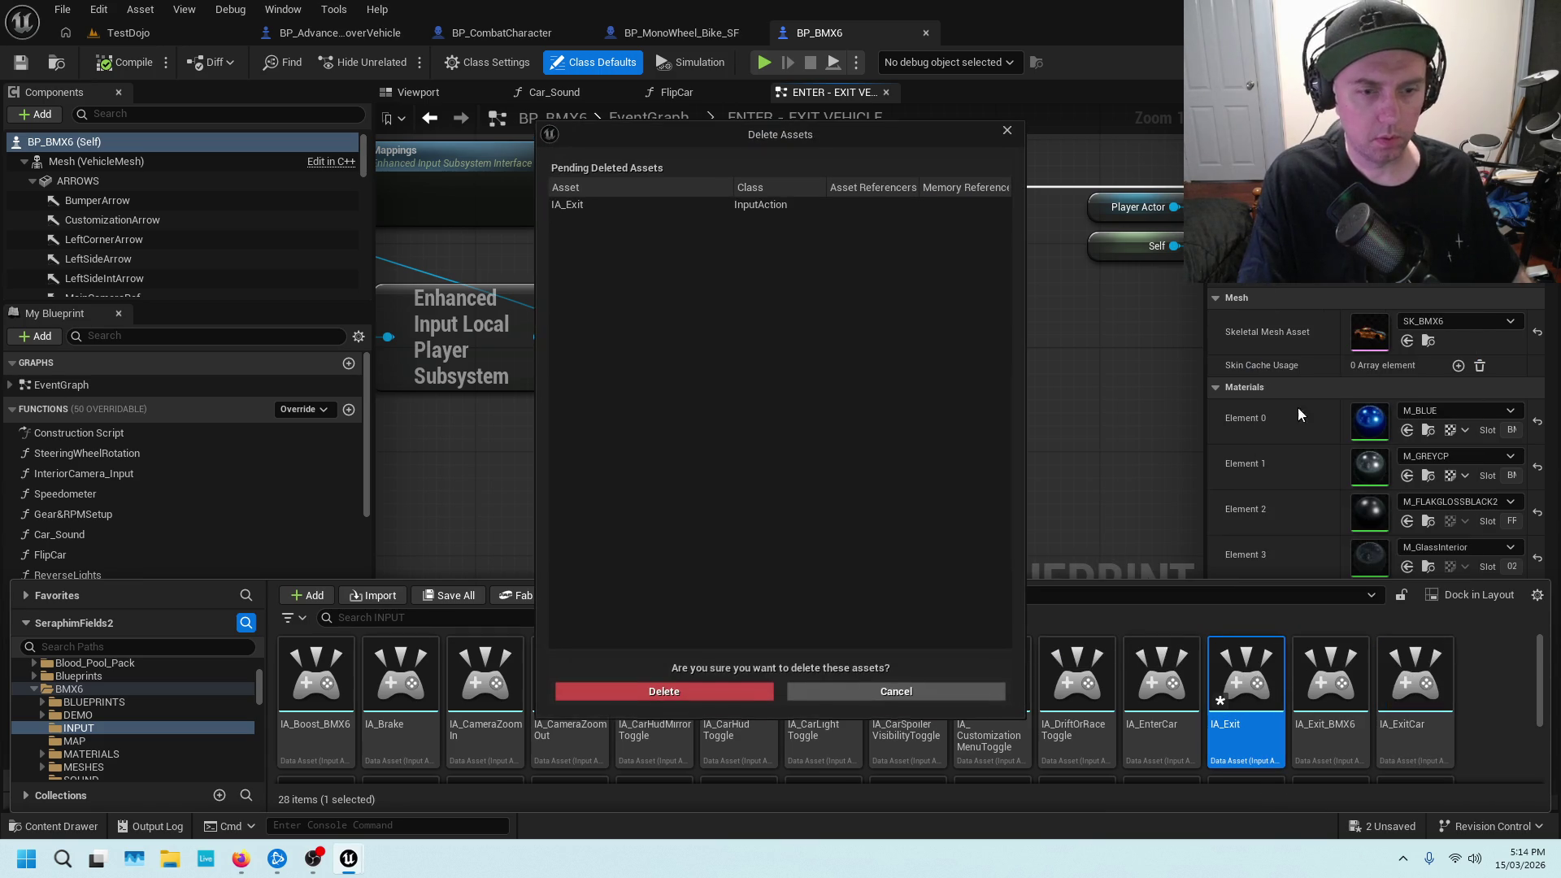
{"action": "left_click", "coordinate": [683, 690]}
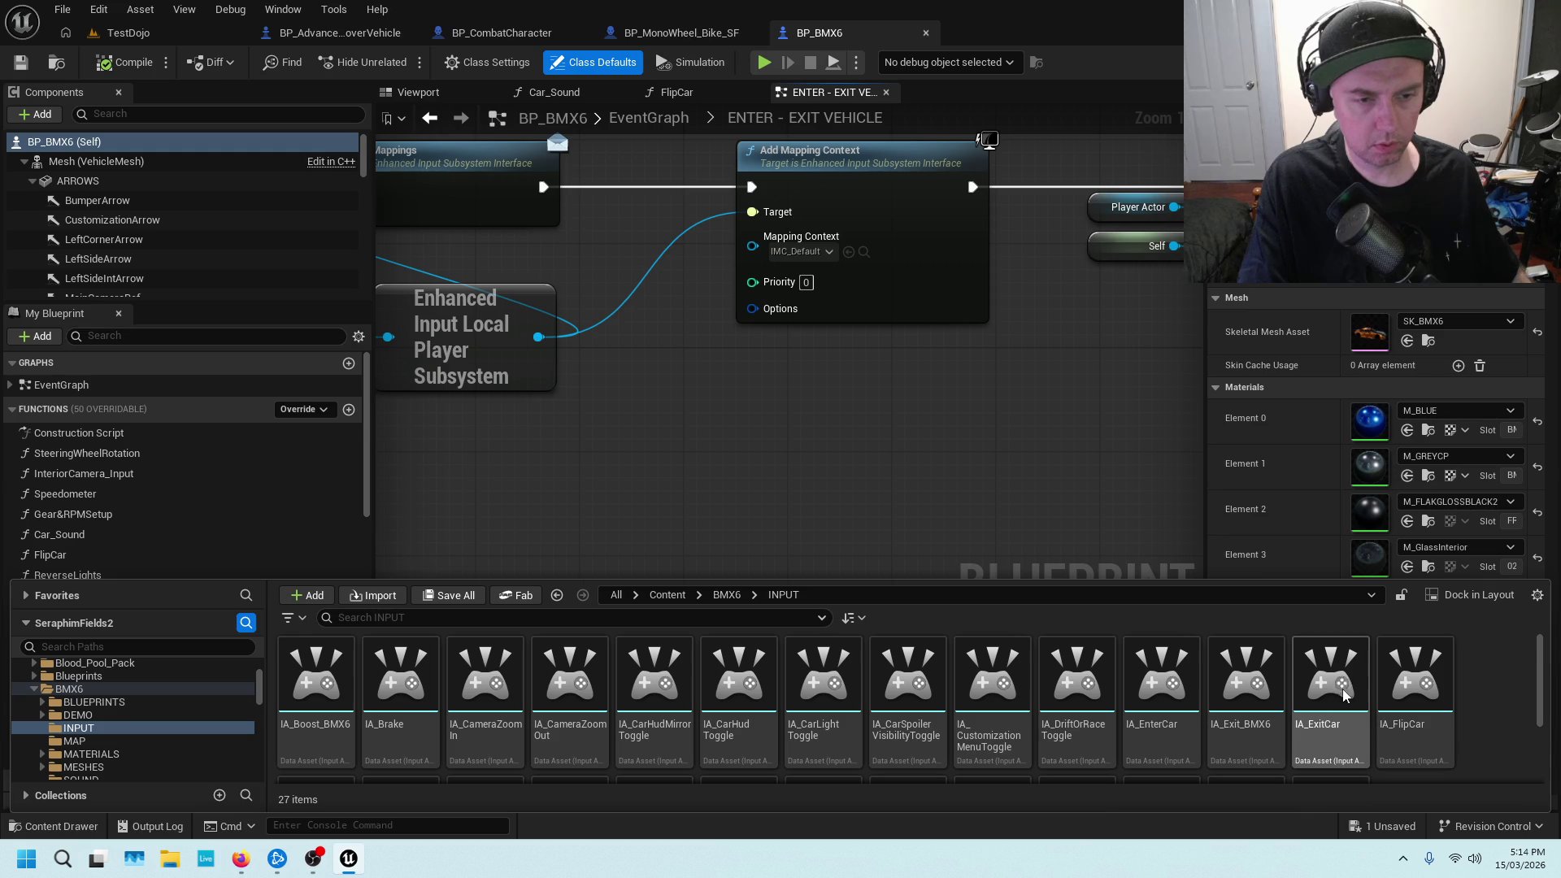
{"action": "left_click", "coordinate": [1342, 687]}
{"action": "scroll", "coordinate": [838, 407], "scroll_direction": "down", "scroll_amount": 5}
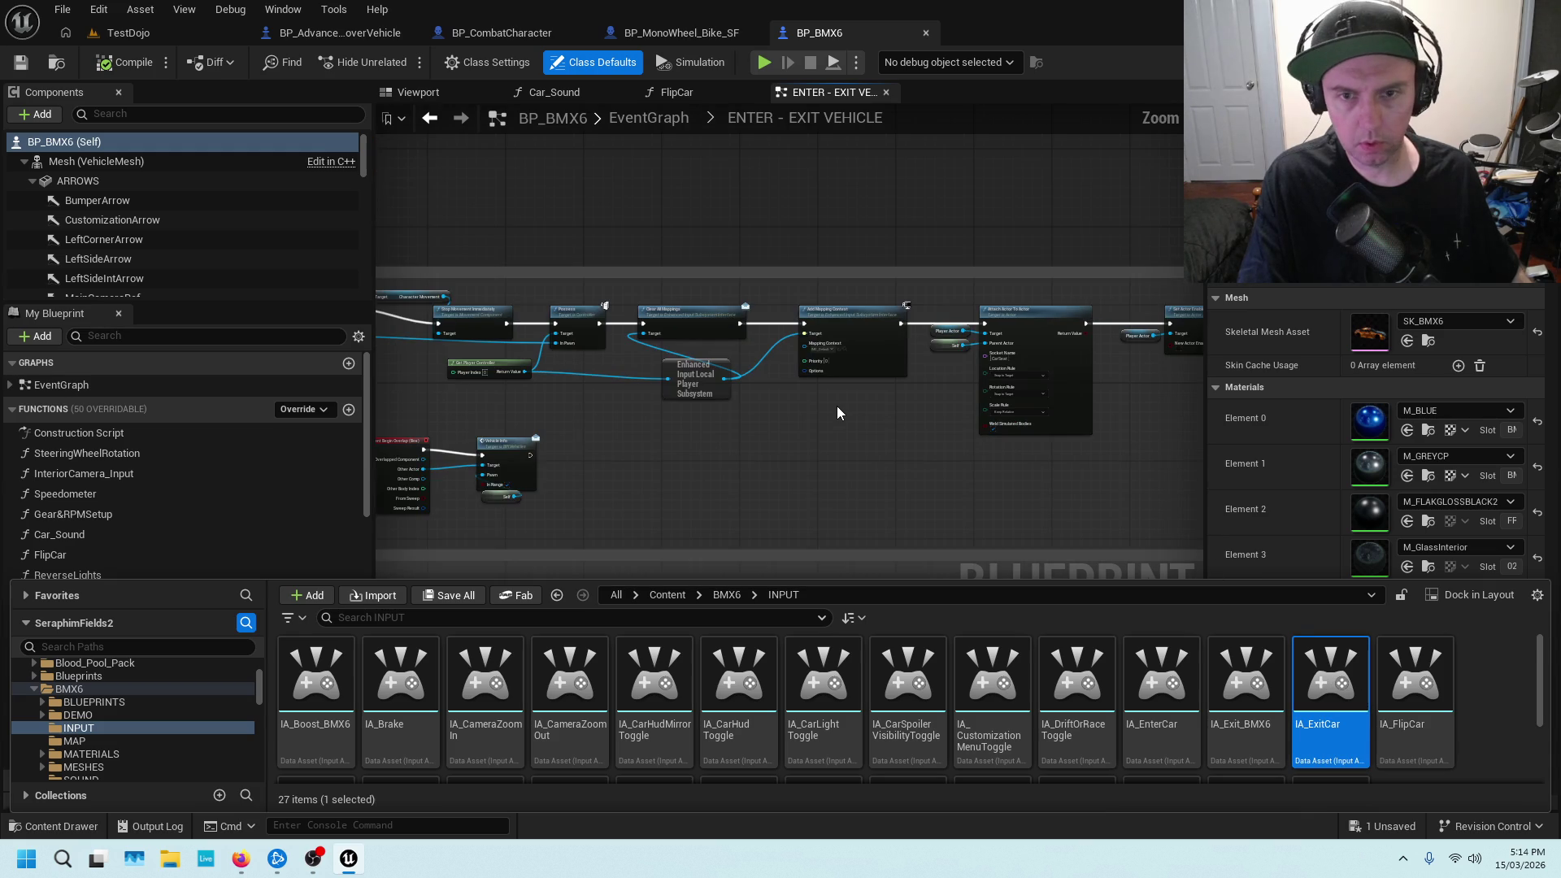
Review IMC_Default's mappings and check which input action fires BP_BMX6's Exit event
{"action": "scroll", "coordinate": [837, 407], "scroll_direction": "up", "scroll_amount": 3}
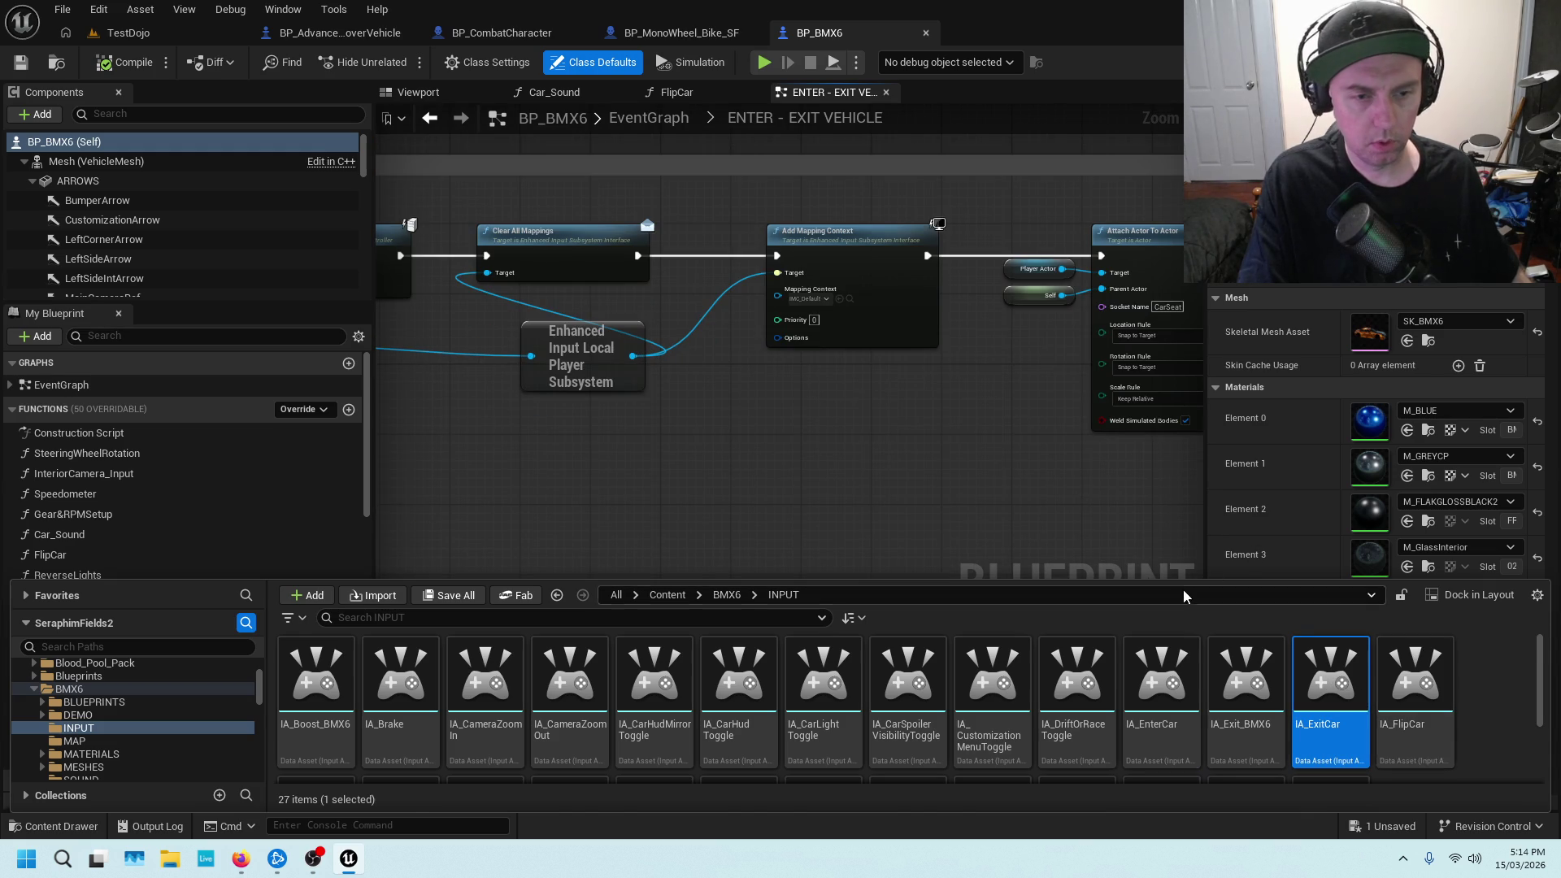
{"action": "scroll", "coordinate": [1207, 674], "scroll_direction": "down", "scroll_amount": 2}
{"action": "double_click", "coordinate": [1267, 723]}
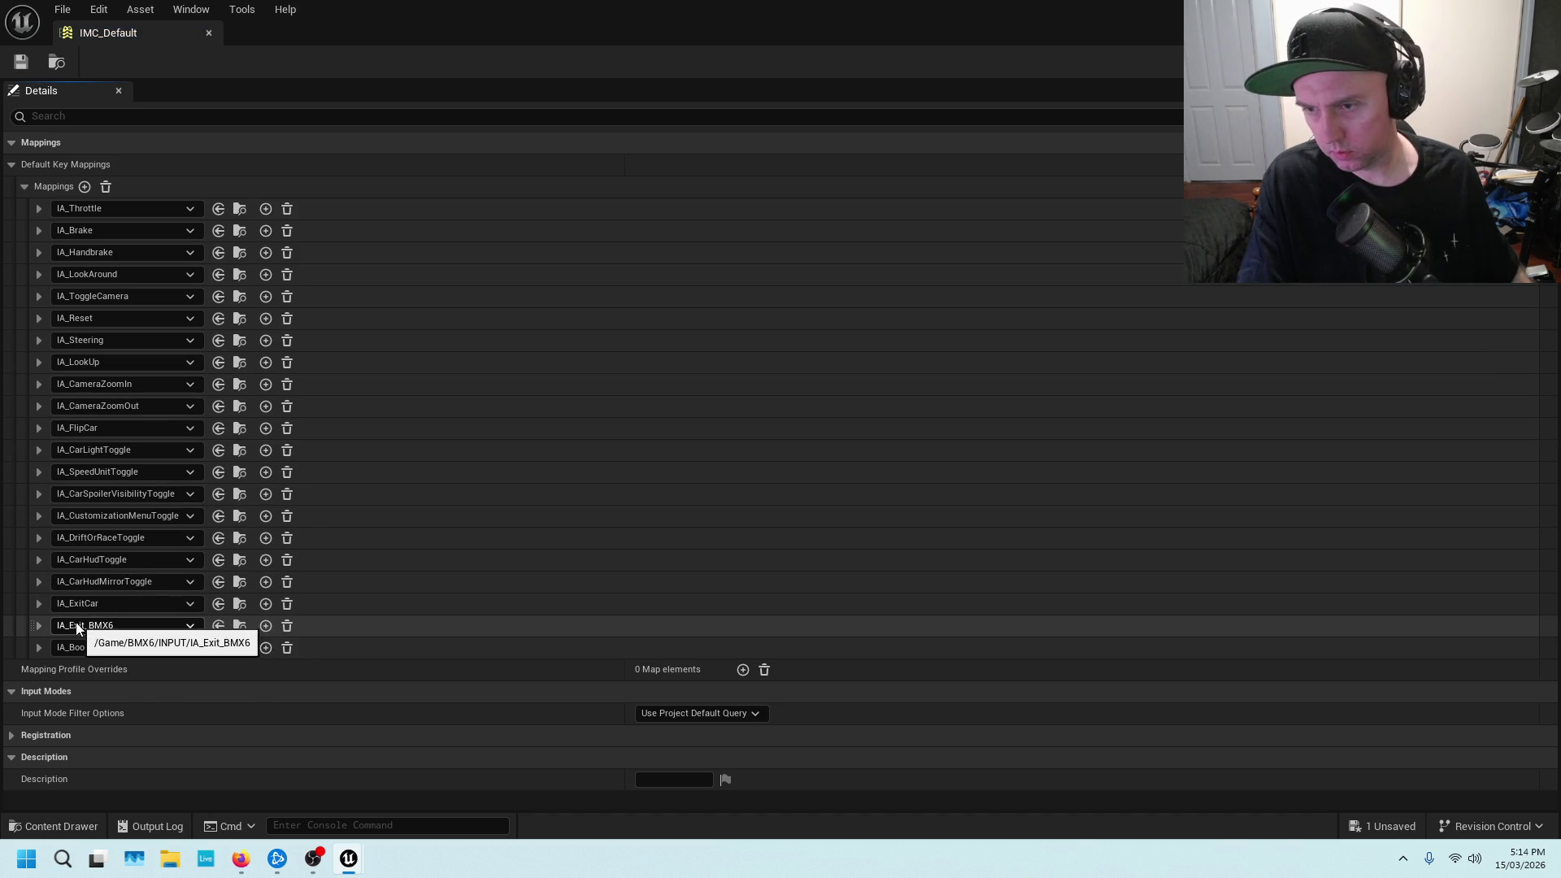
{"action": "left_click", "coordinate": [208, 33]}
{"action": "scroll", "coordinate": [935, 468], "scroll_direction": "down", "scroll_amount": 3}
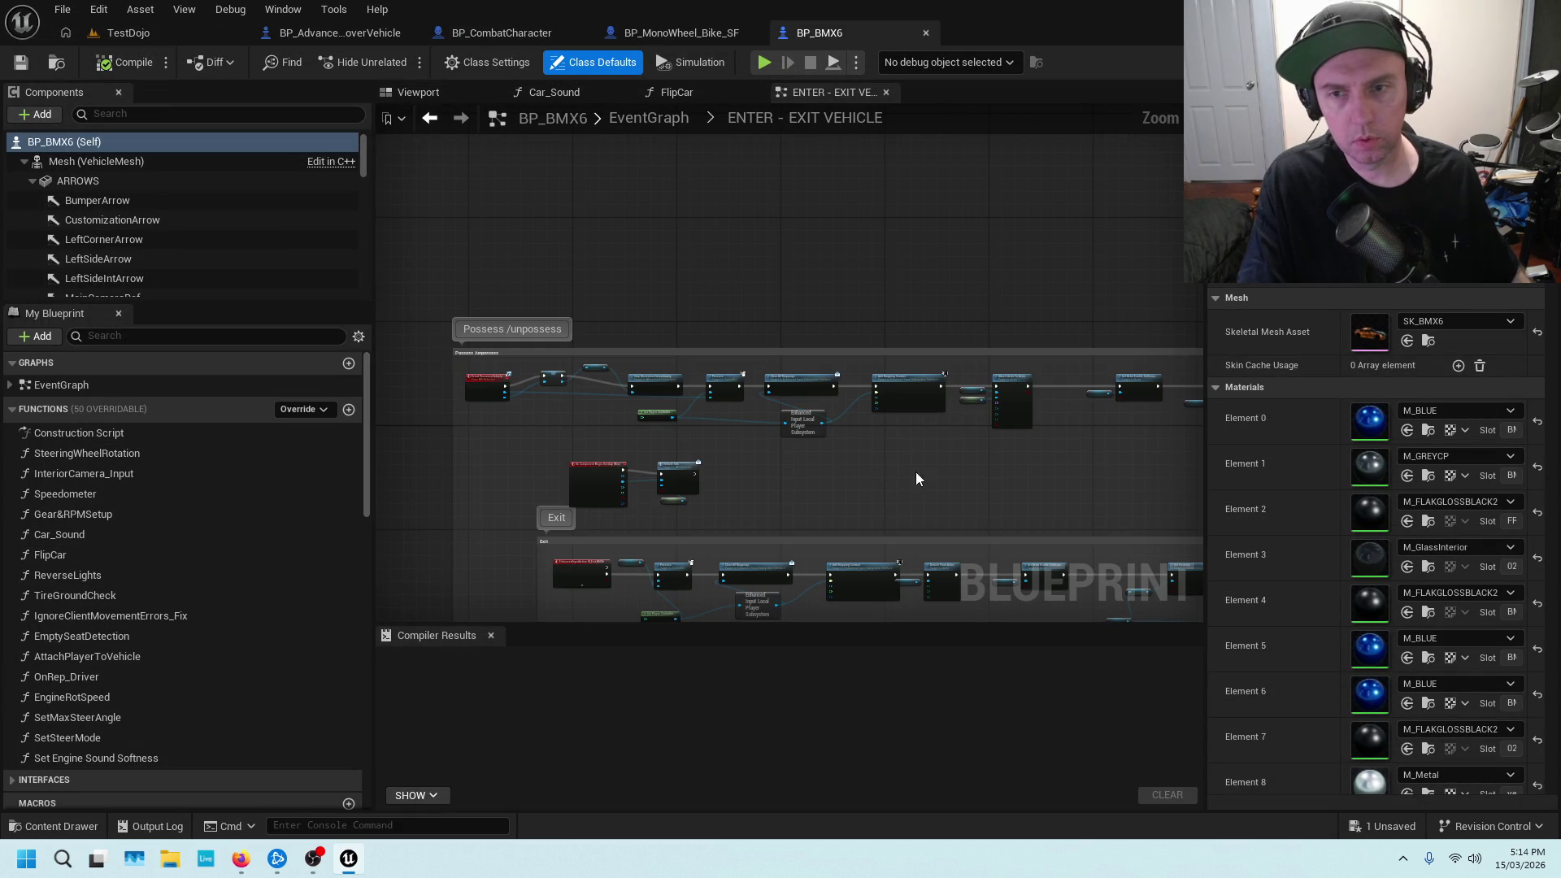
{"action": "scroll", "coordinate": [881, 495], "scroll_direction": "up", "scroll_amount": 5}
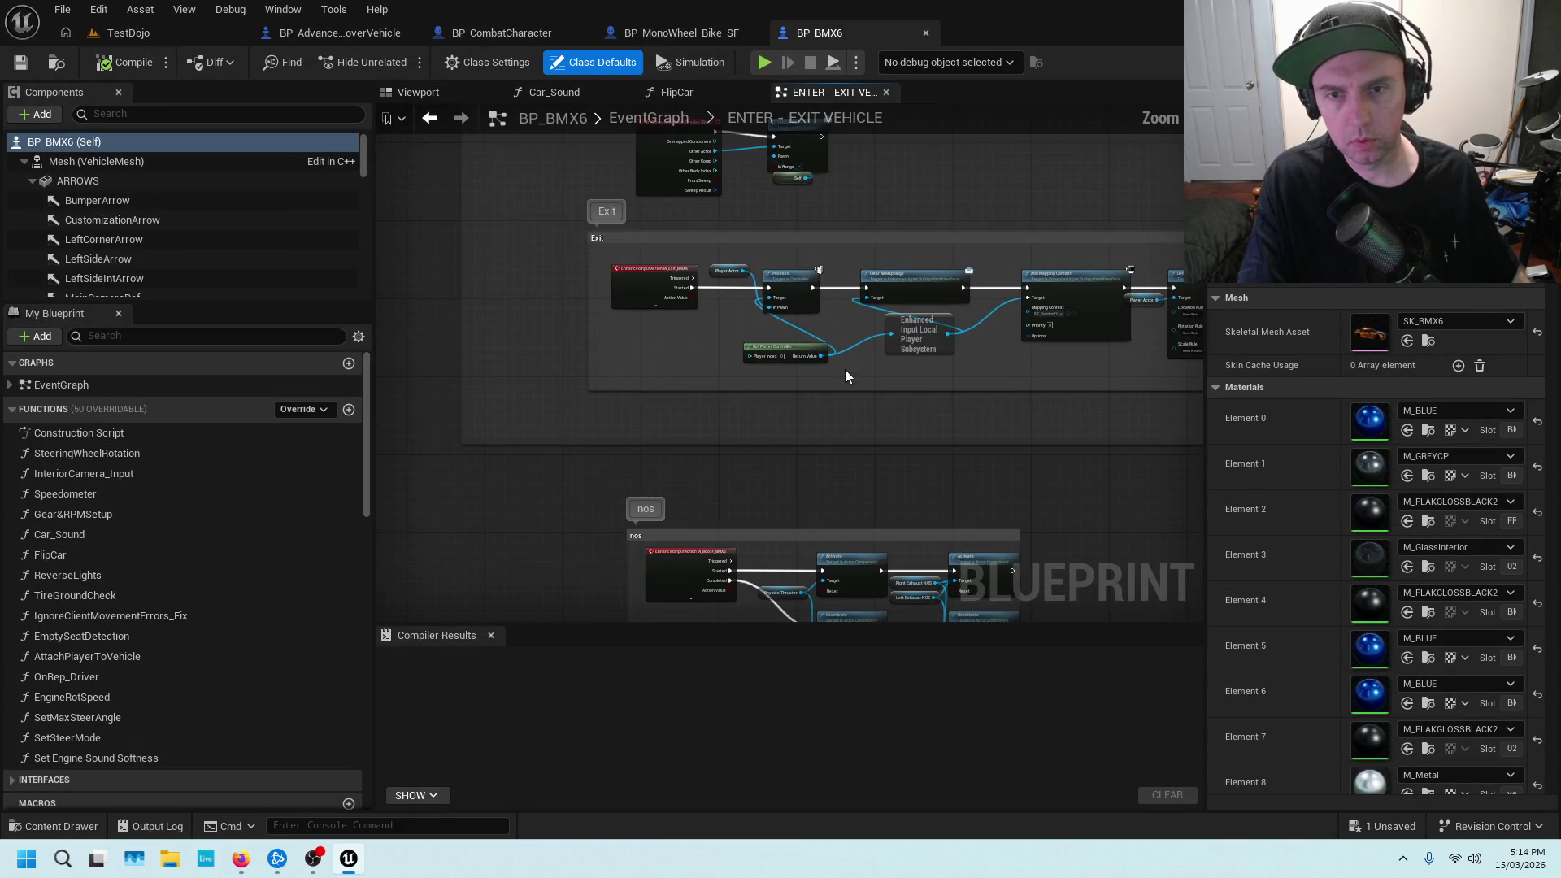
{"action": "scroll", "coordinate": [676, 324], "scroll_direction": "up", "scroll_amount": 4}
{"action": "left_click", "coordinate": [741, 287]}
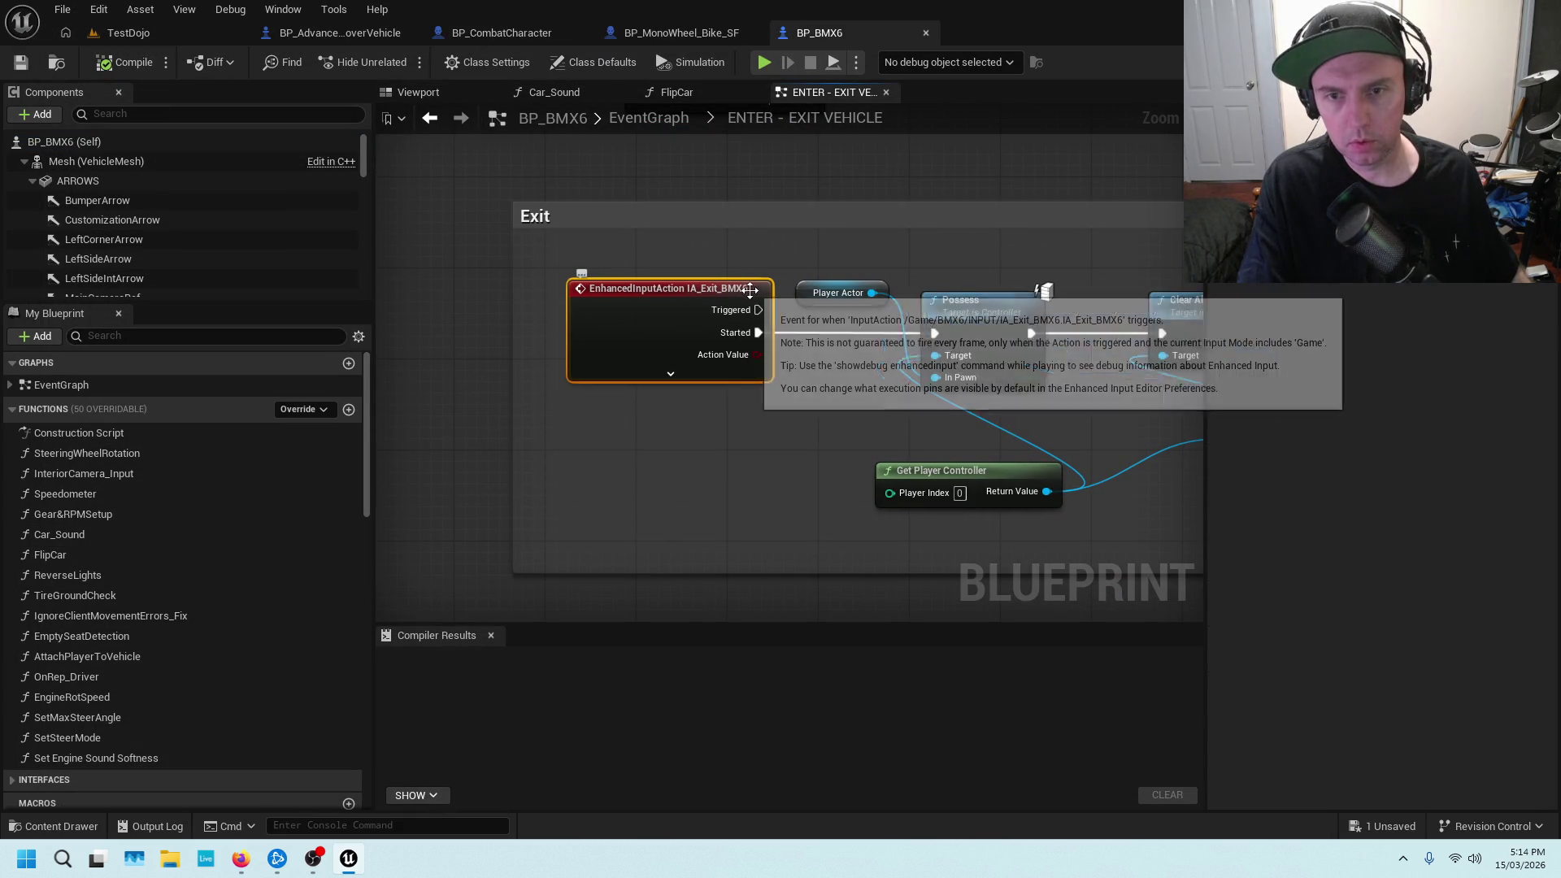
{"action": "left_click", "coordinate": [24, 826]}
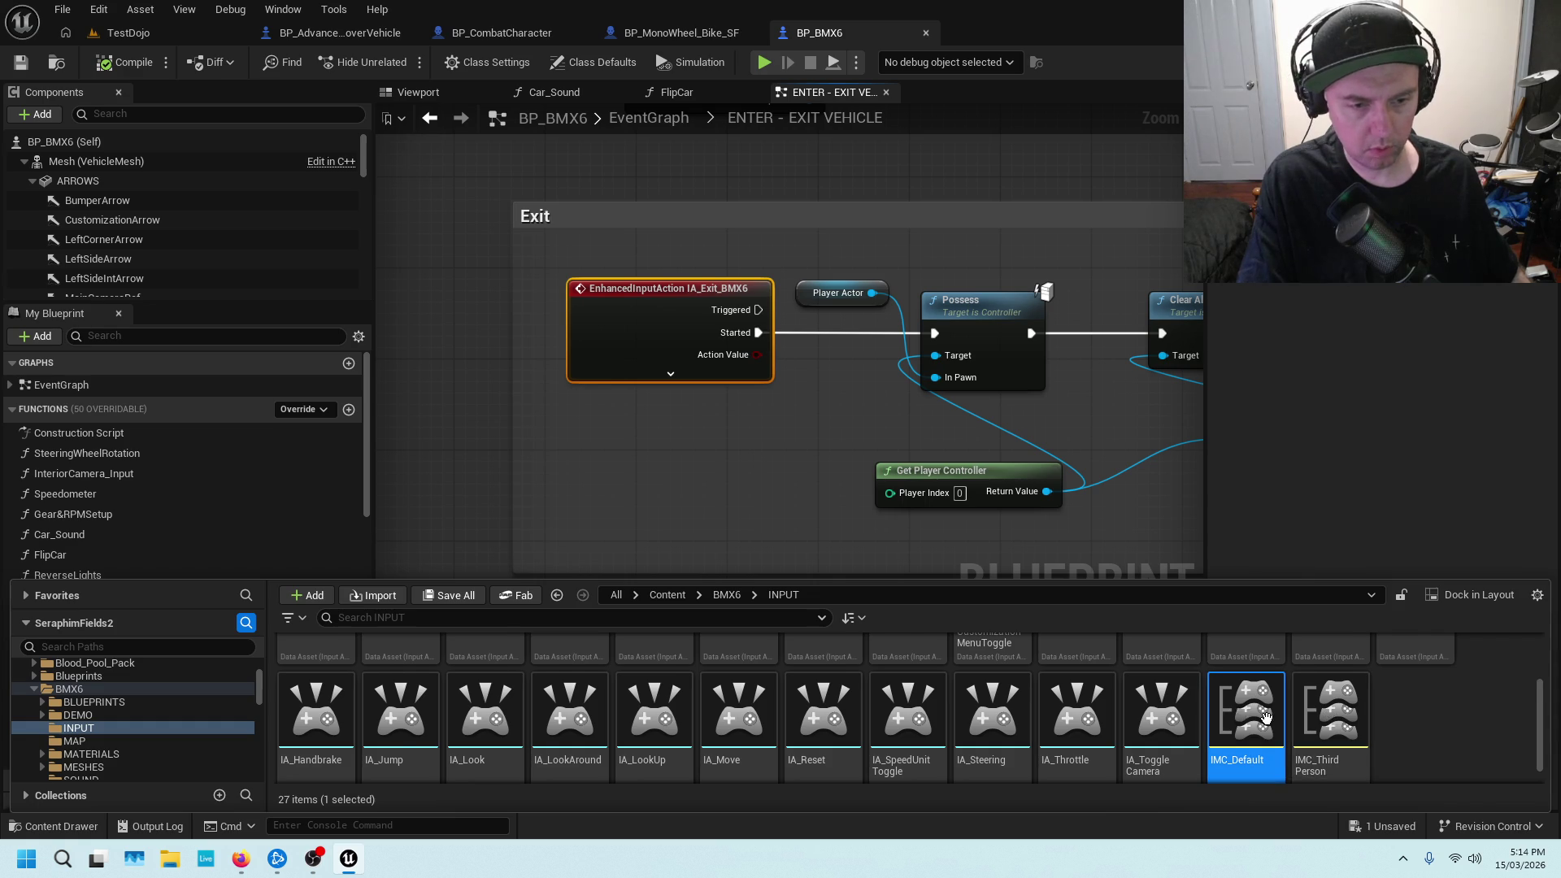
{"action": "scroll", "coordinate": [1276, 712], "scroll_direction": "down", "scroll_amount": 1}
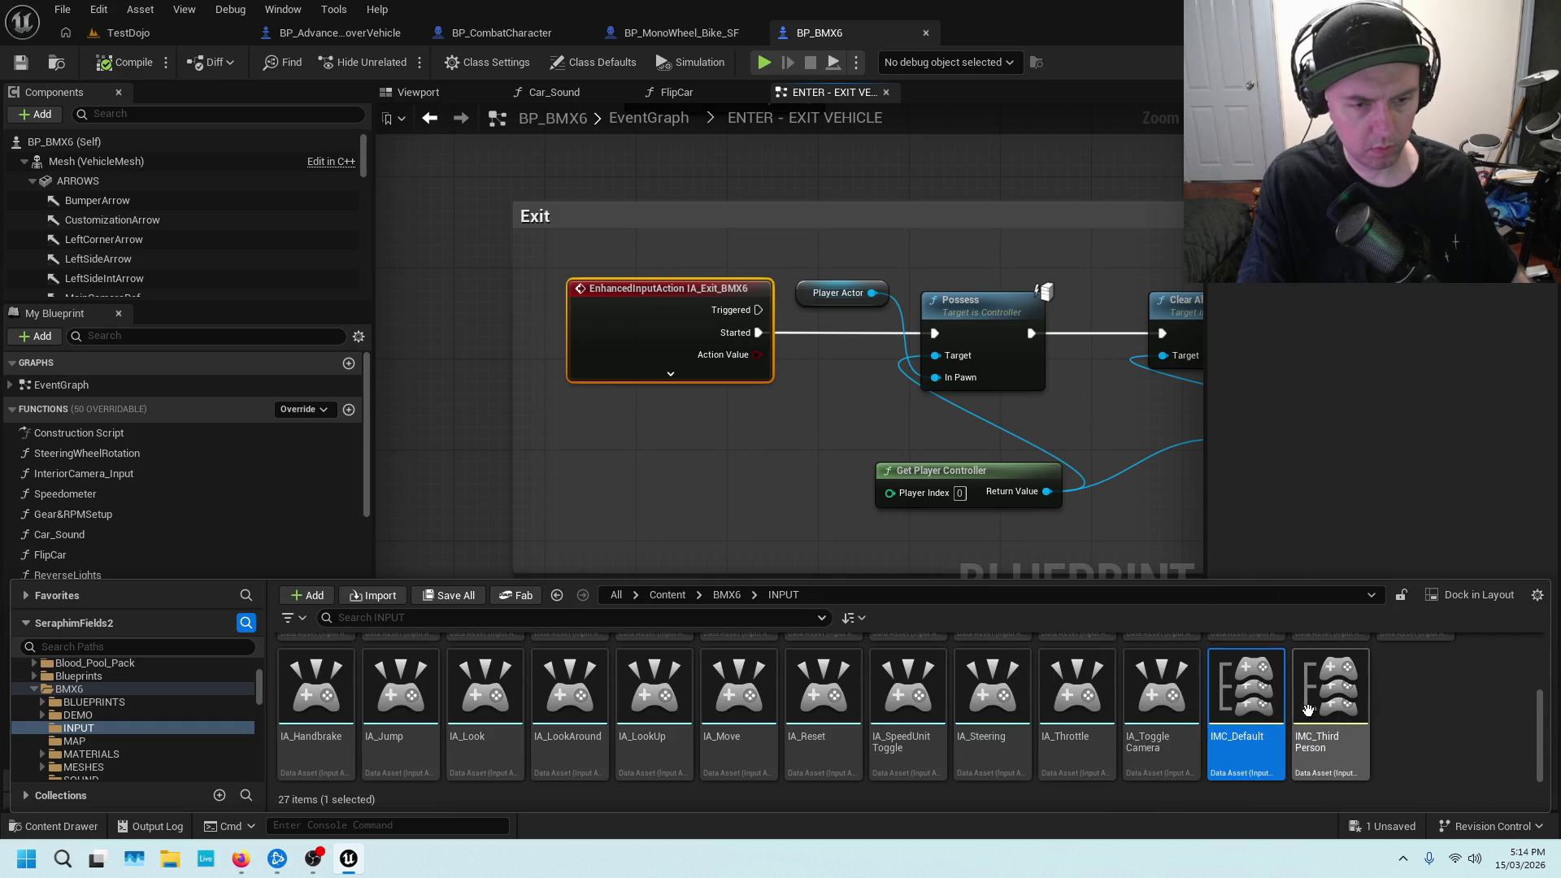
Bind IA_Exit_BMX6 in IMC_Default to the E key and close the editor
{"action": "double_click", "coordinate": [1251, 685]}
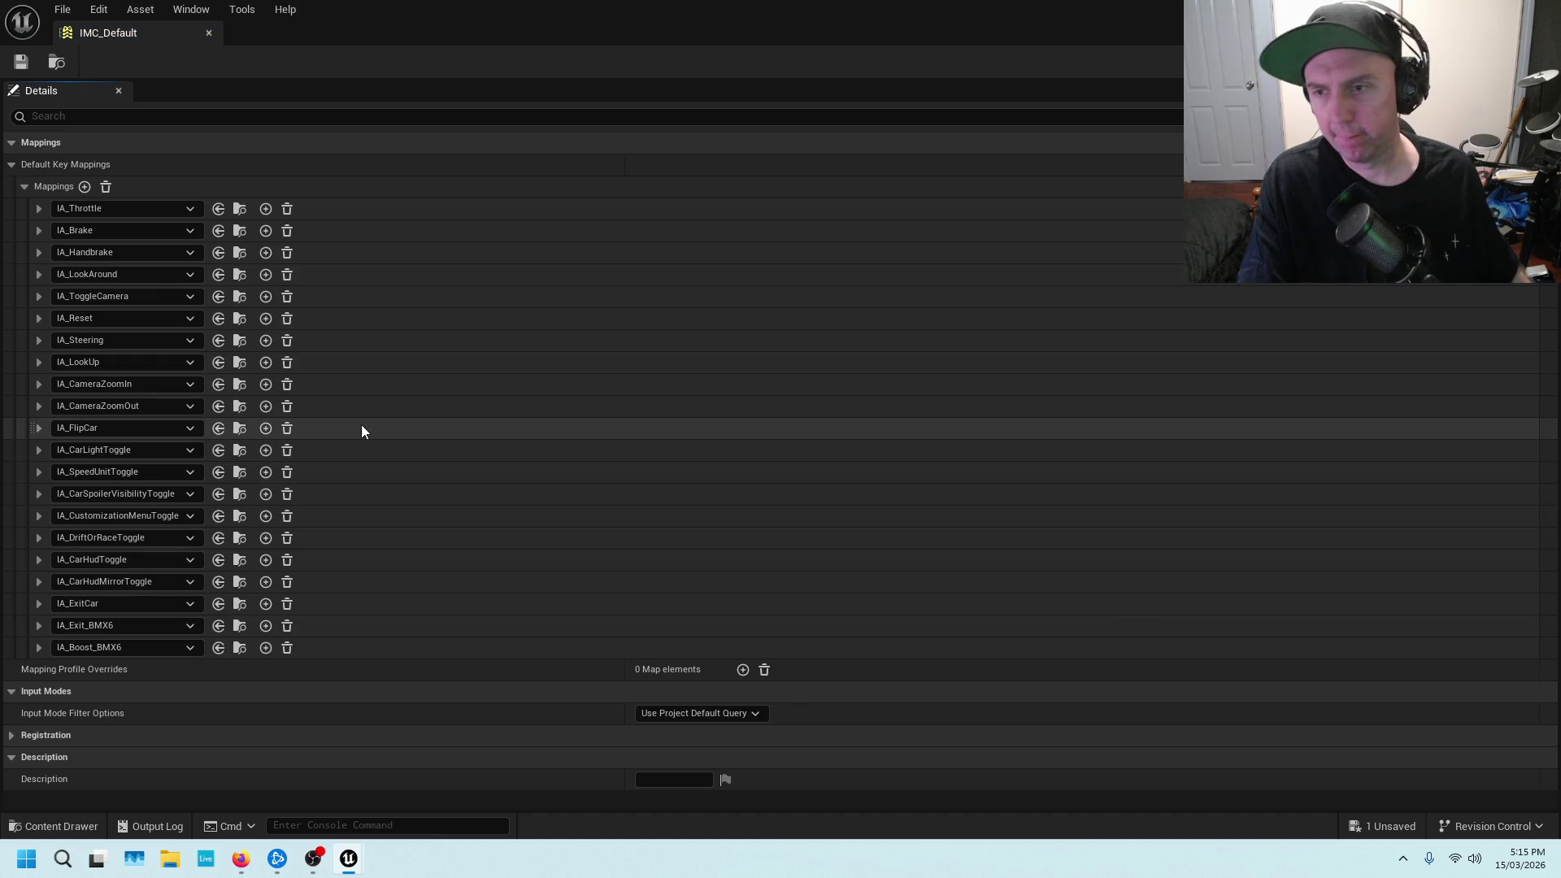
{"action": "left_click", "coordinate": [39, 626]}
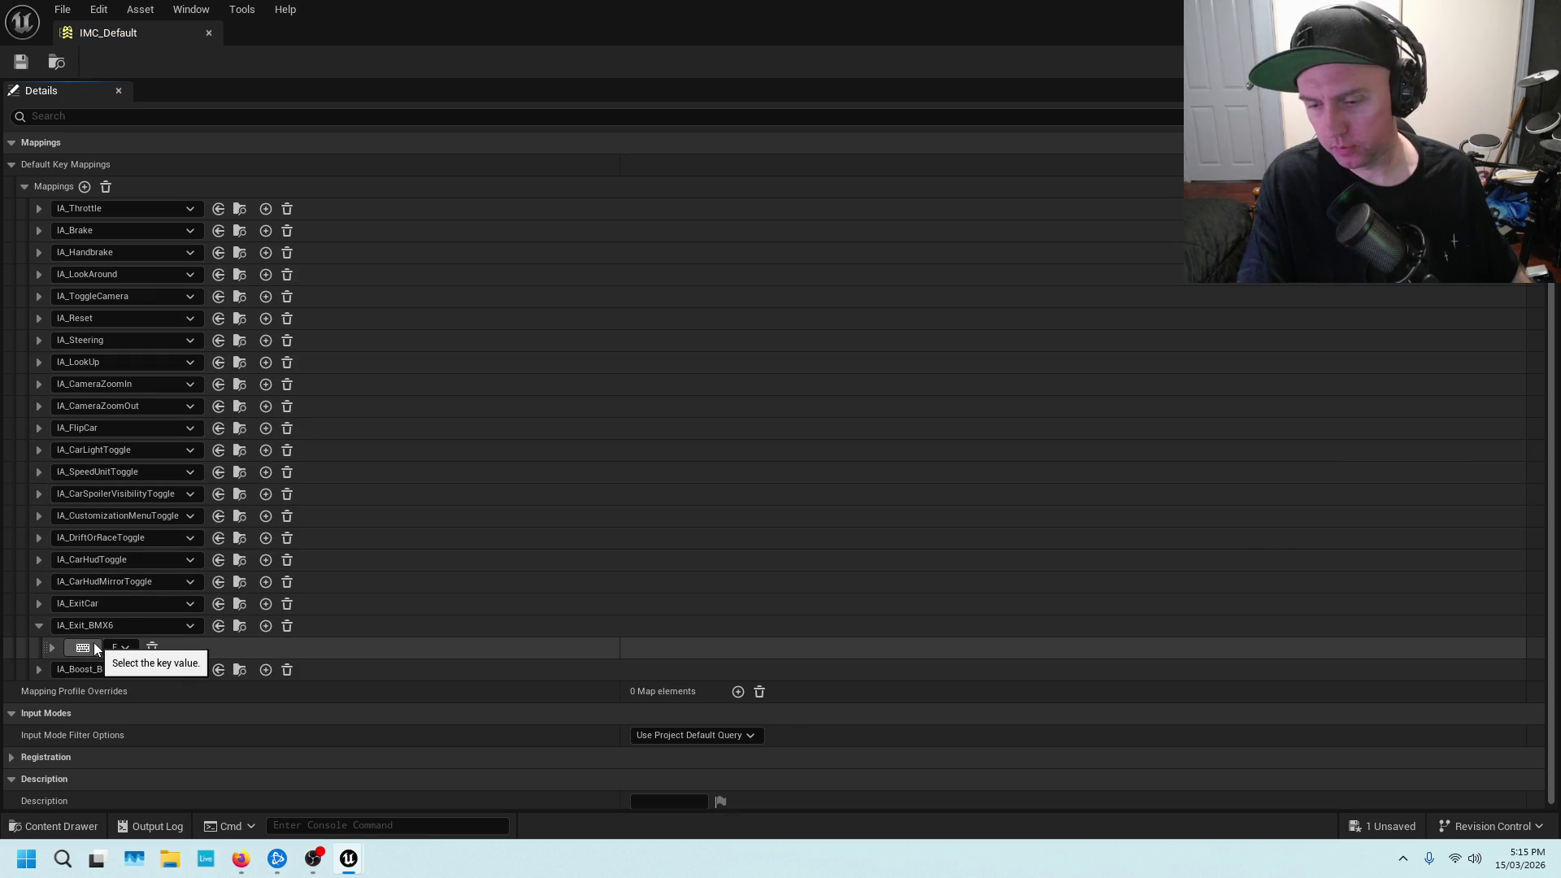
{"action": "left_click", "coordinate": [95, 648]}
{"action": "key", "text": "e"}
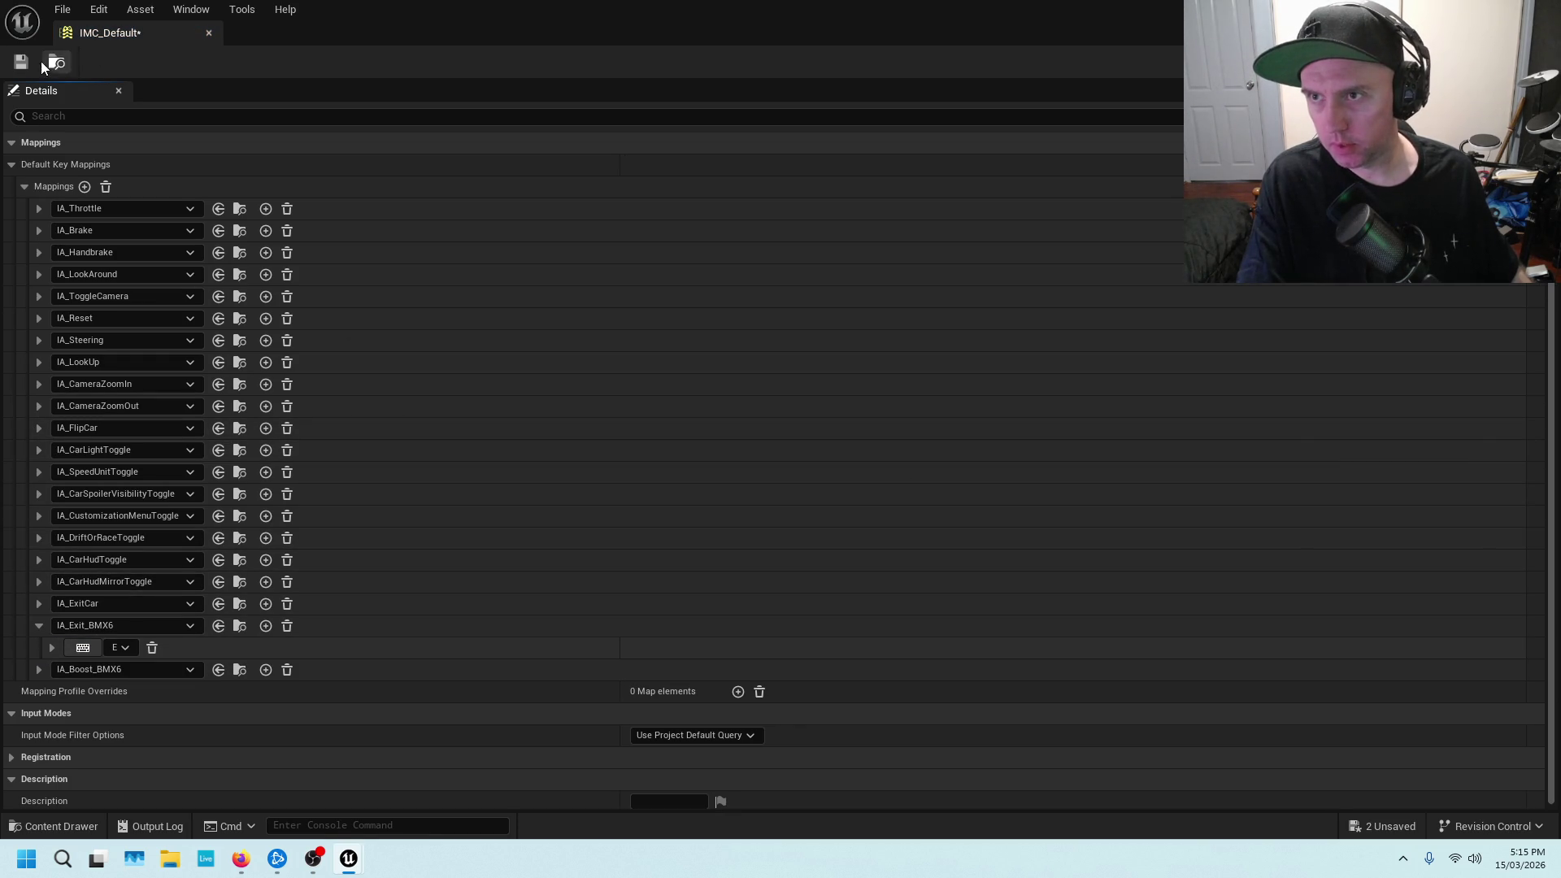
{"action": "left_click", "coordinate": [208, 33]}
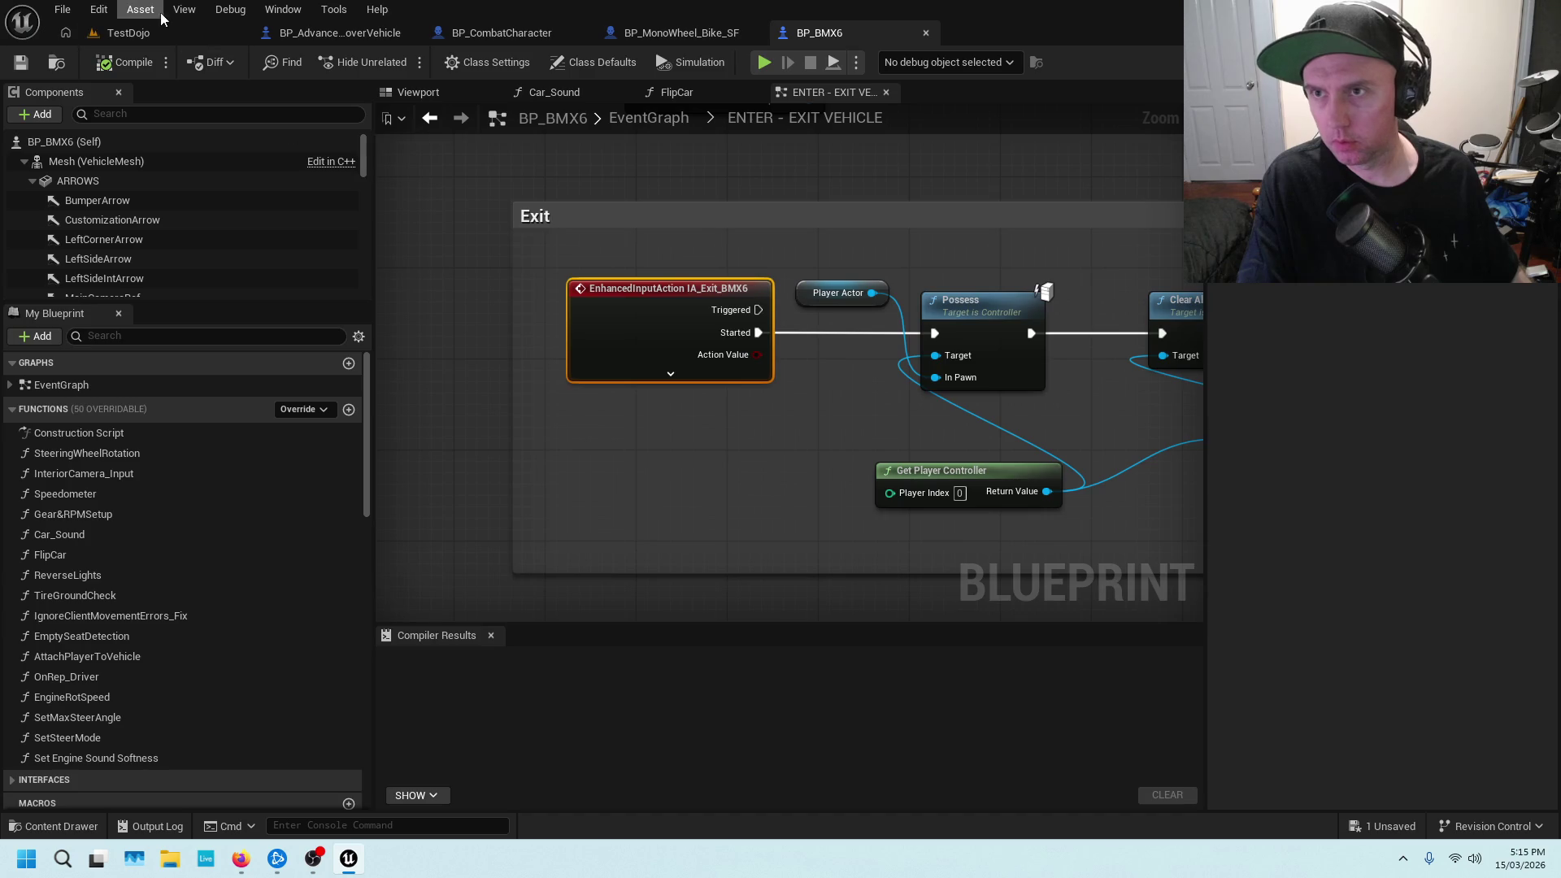
Play from a spot in TestDojo, drive forward and exit the car, then stop
{"action": "left_click", "coordinate": [149, 32]}
{"action": "right_click", "coordinate": [490, 470]}
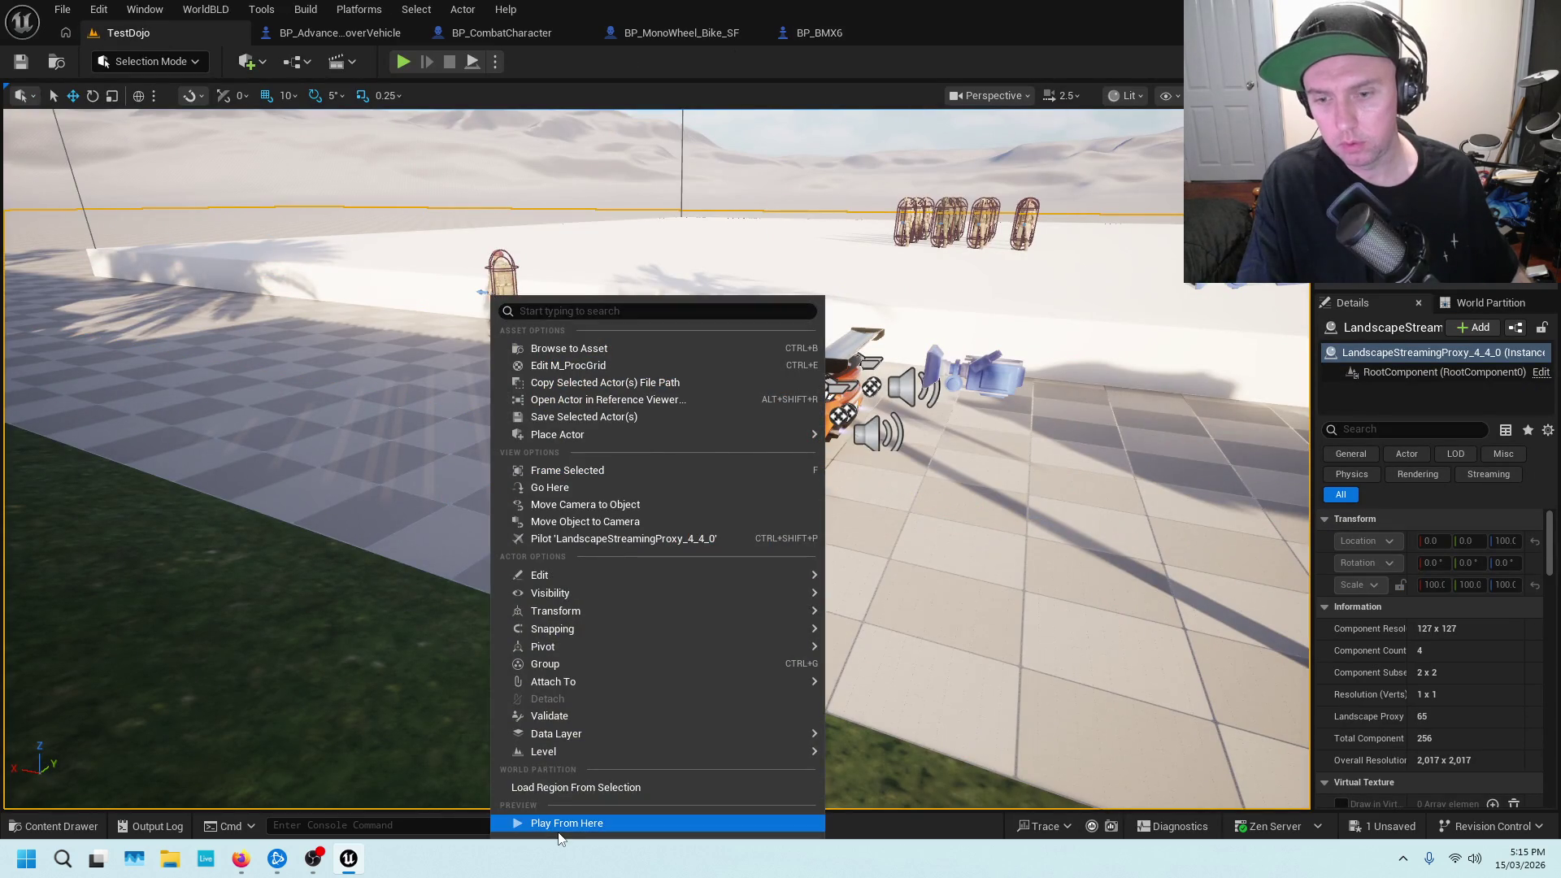
{"action": "left_click", "coordinate": [559, 838]}
{"action": "key", "text": "alt+p"}
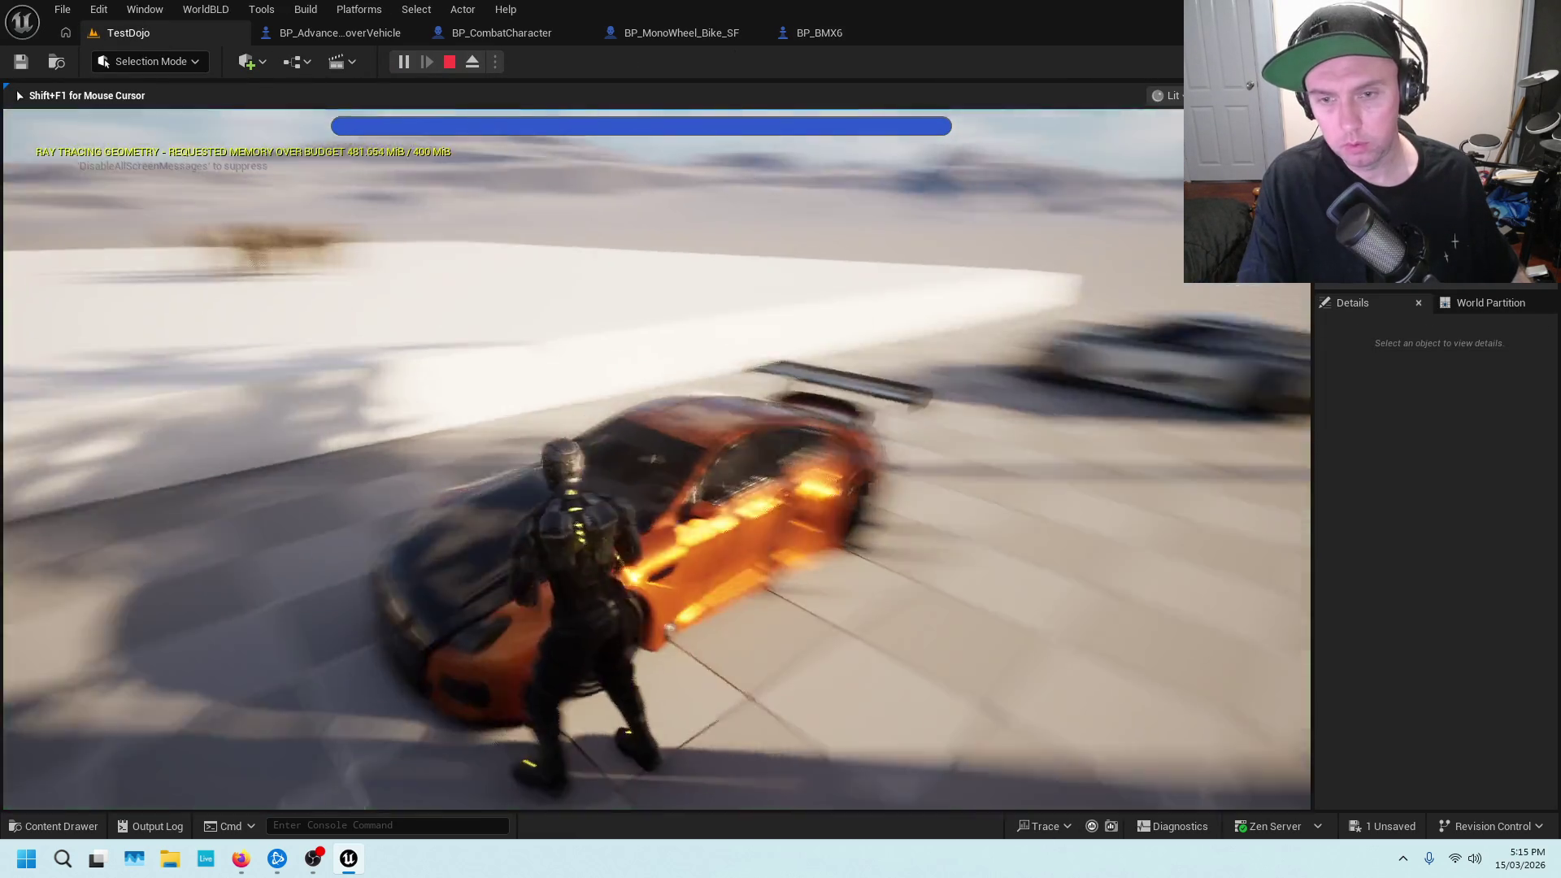
{"action": "key", "text": "w"}
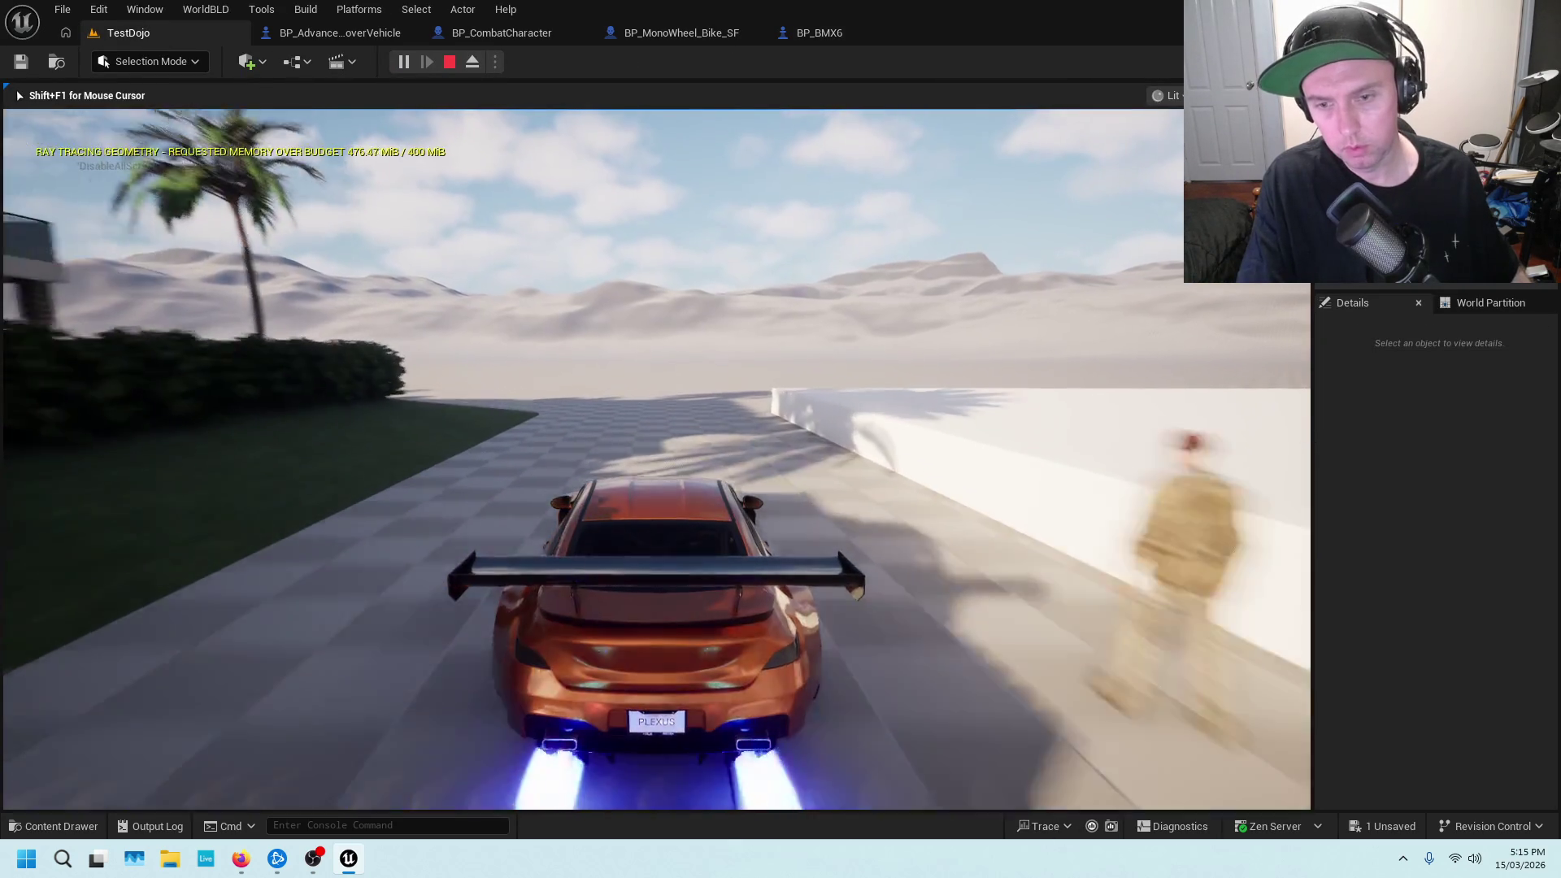
{"action": "key", "text": "e"}
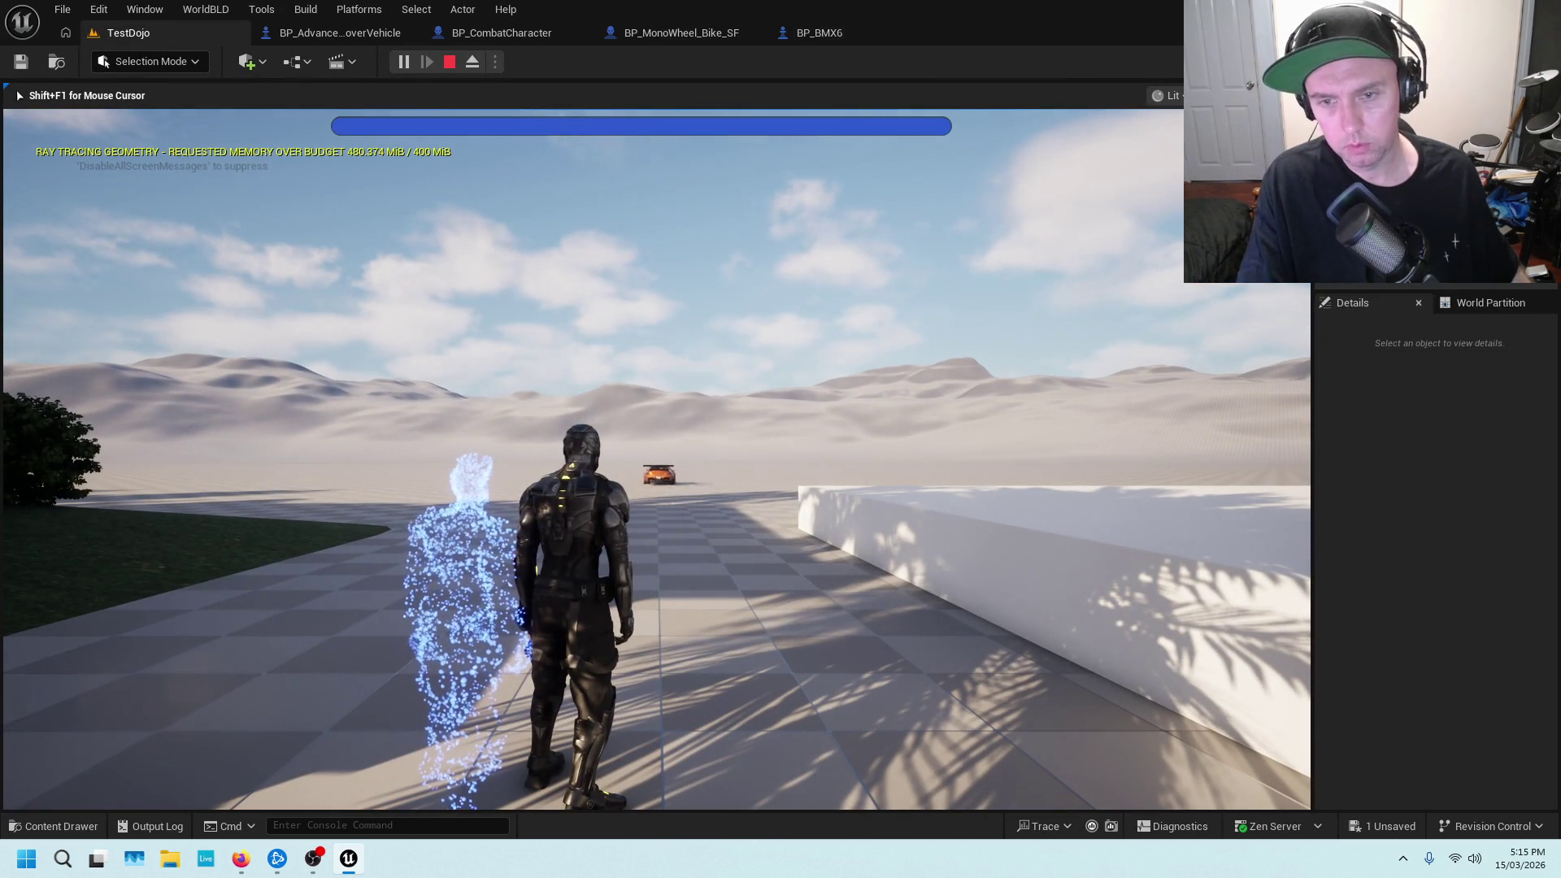
{"action": "mouse_move", "coordinate": [657, 455]}
{"action": "key", "text": "Escape"}
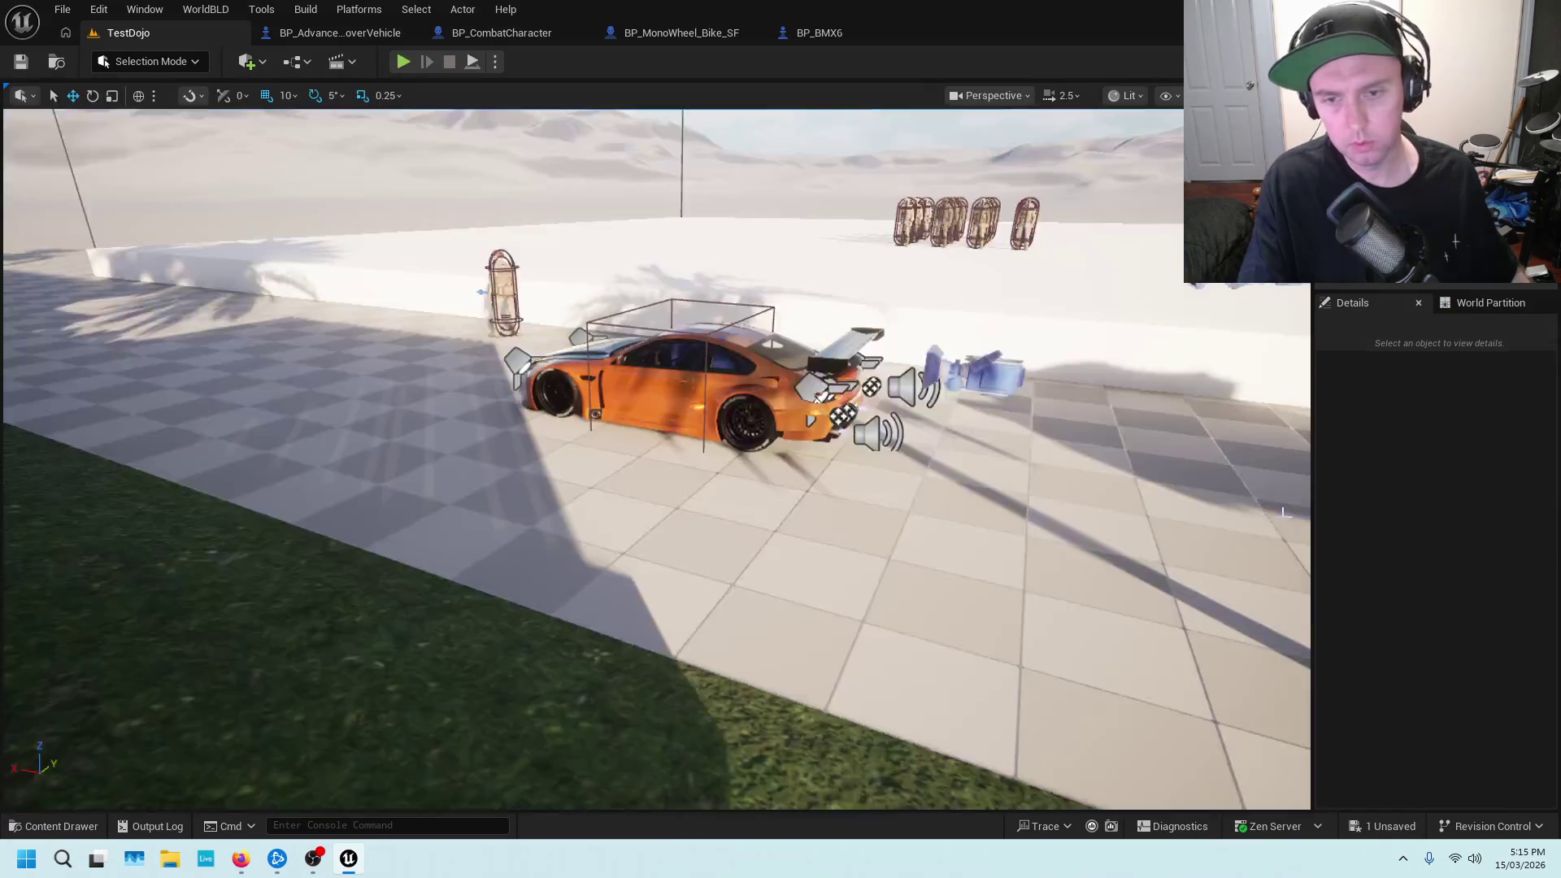
{"action": "left_click", "coordinate": [306, 620]}
{"action": "mouse_move", "coordinate": [306, 620]}
{"action": "left_mouse_down"}
{"action": "mouse_move", "coordinate": [383, 607]}
{"action": "mouse_move", "coordinate": [422, 575]}
{"action": "left_mouse_up"}
Play from the test area, enter, drive and exit the orange car, then stop the session
{"action": "right_click", "coordinate": [655, 554]}
{"action": "left_click", "coordinate": [719, 824]}
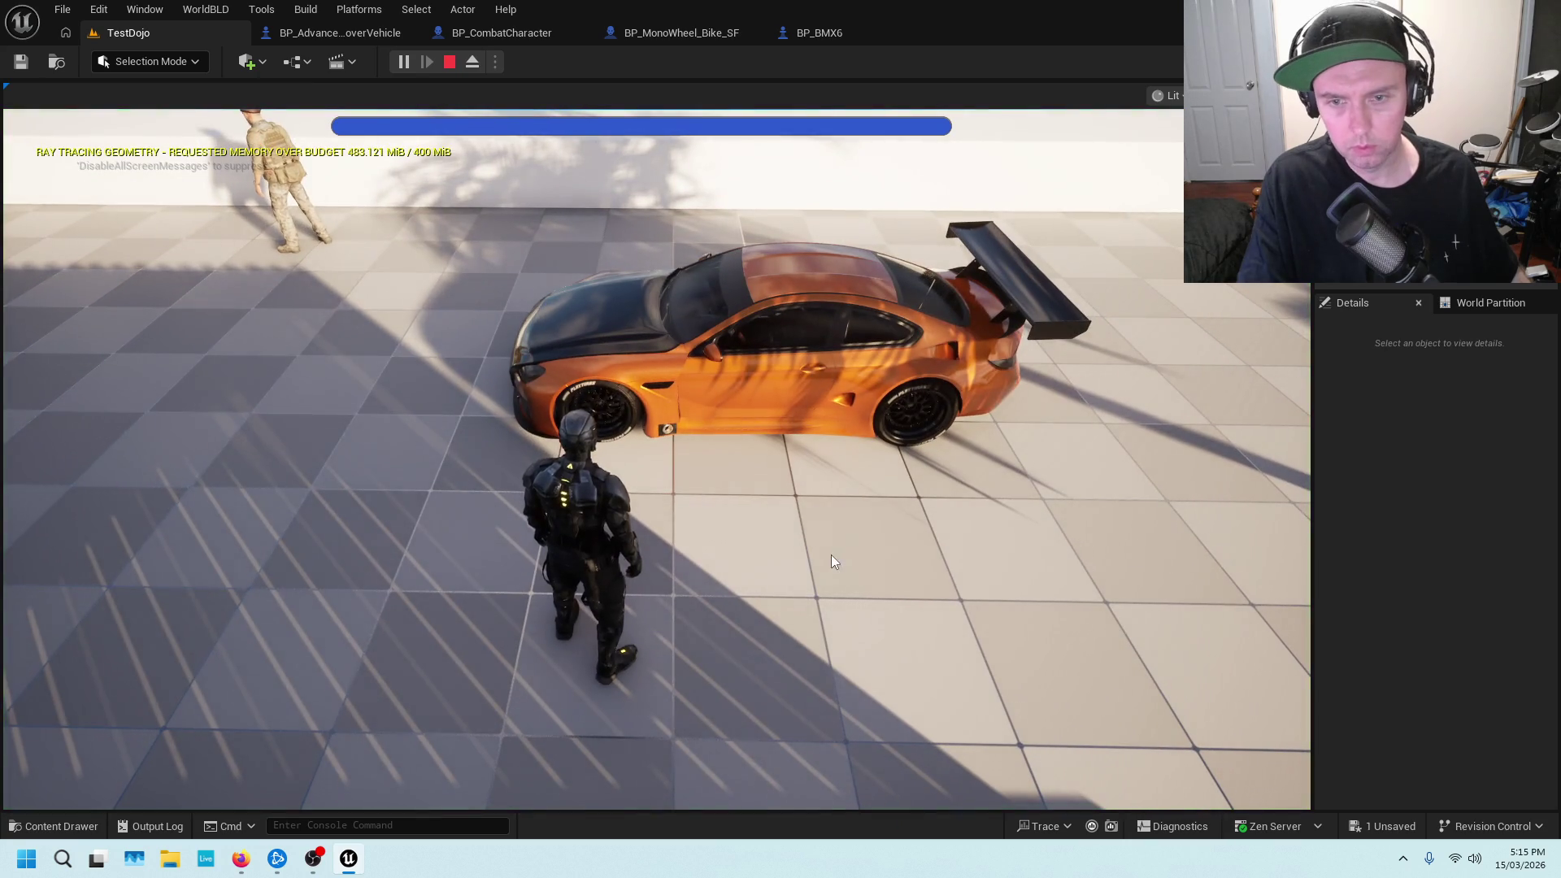
{"action": "left_click", "coordinate": [831, 560]}
{"action": "key", "text": "w"}
{"action": "key", "text": "e"}
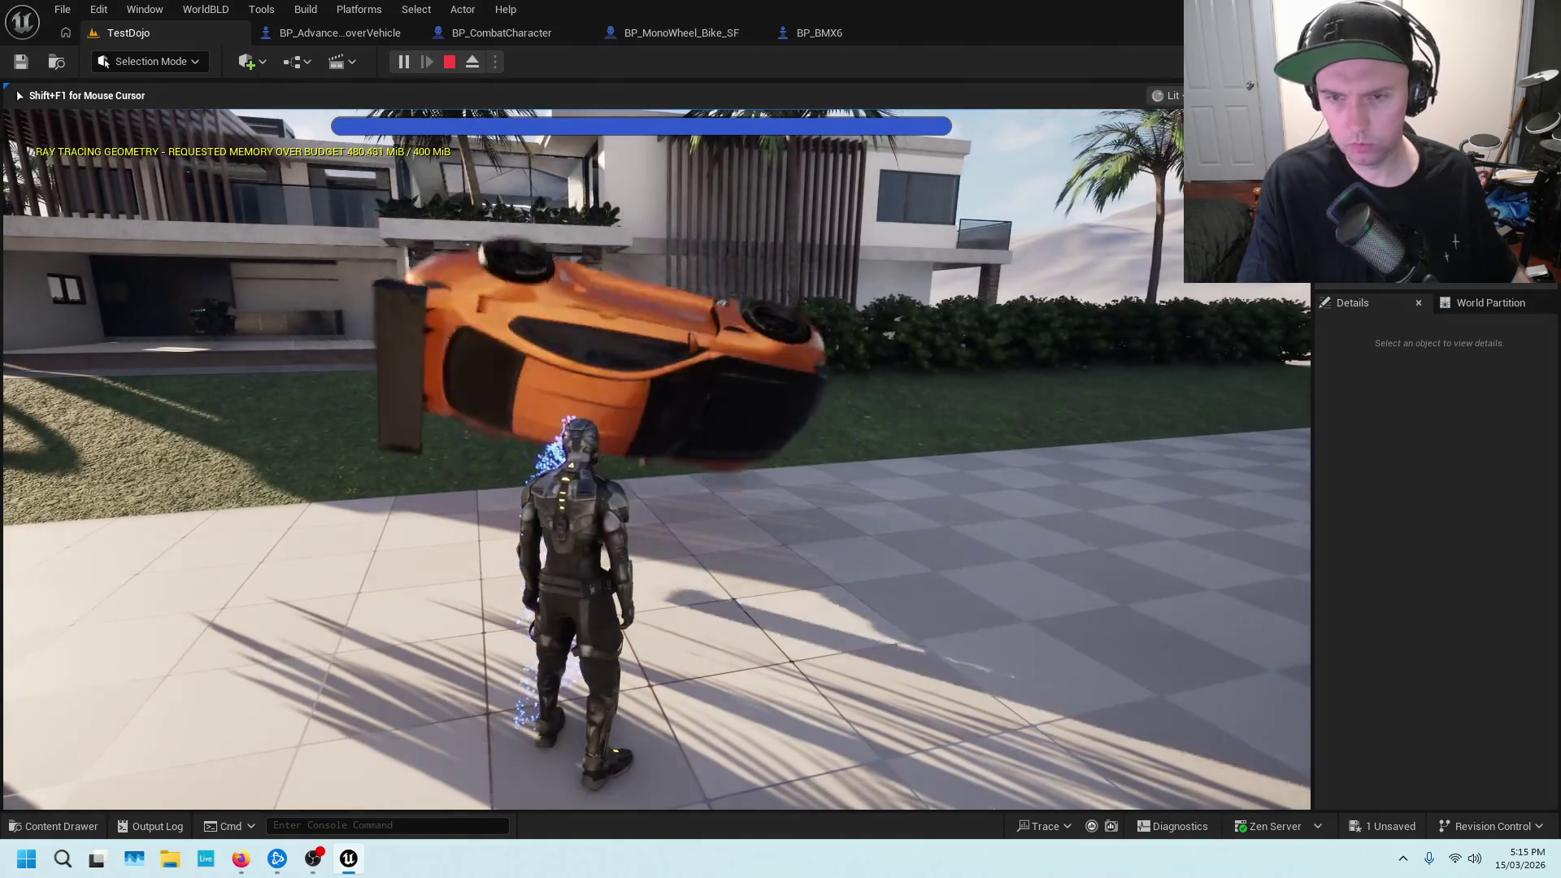
{"action": "key", "text": "w"}
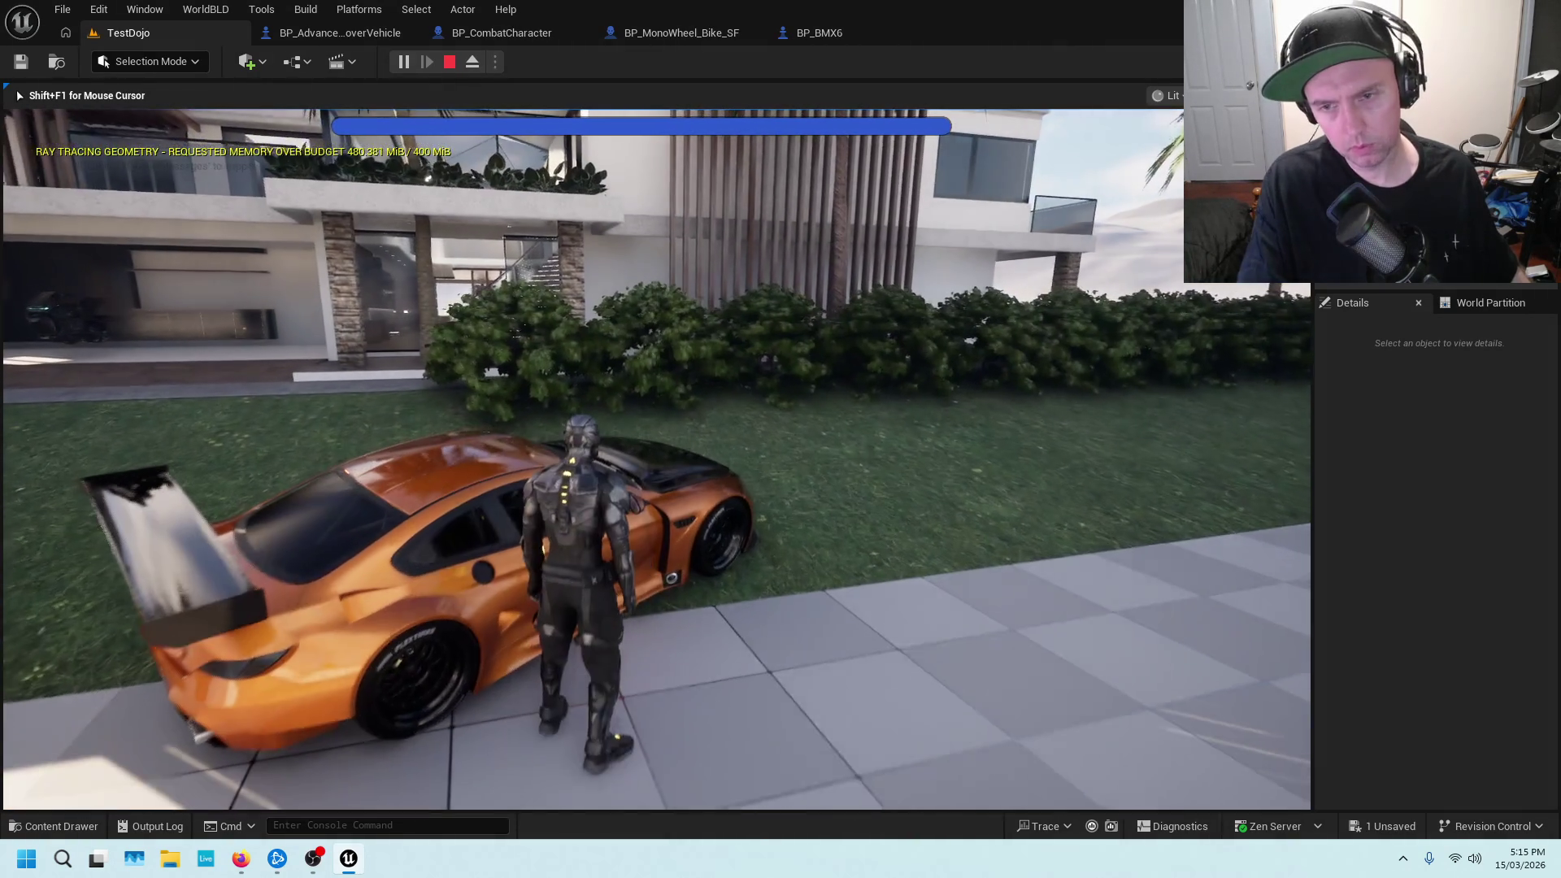
{"action": "key", "text": "e"}
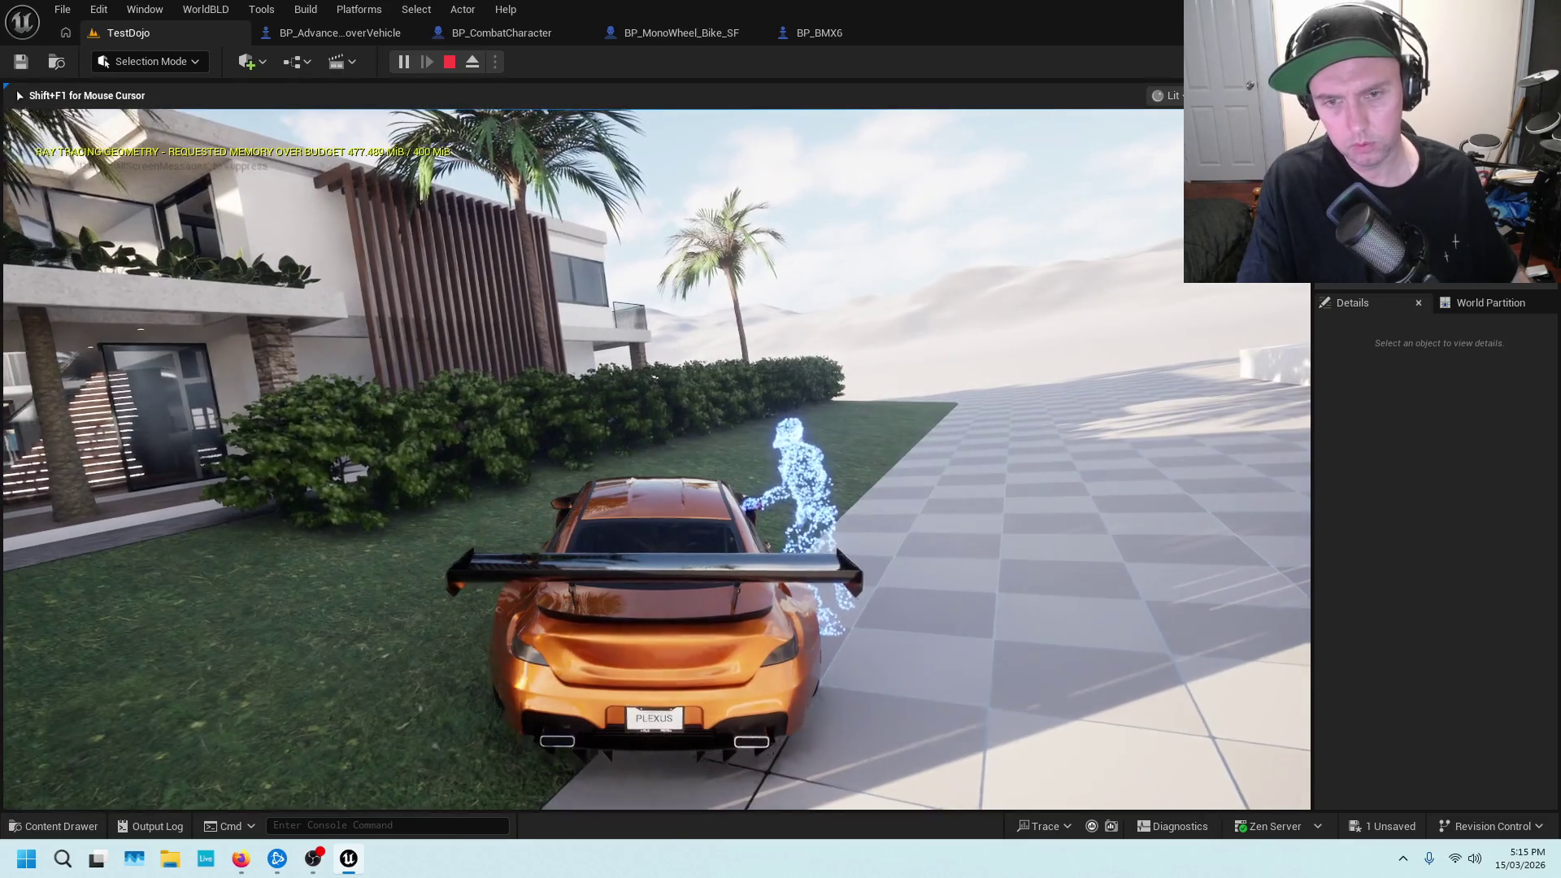
{"action": "key", "text": "w"}
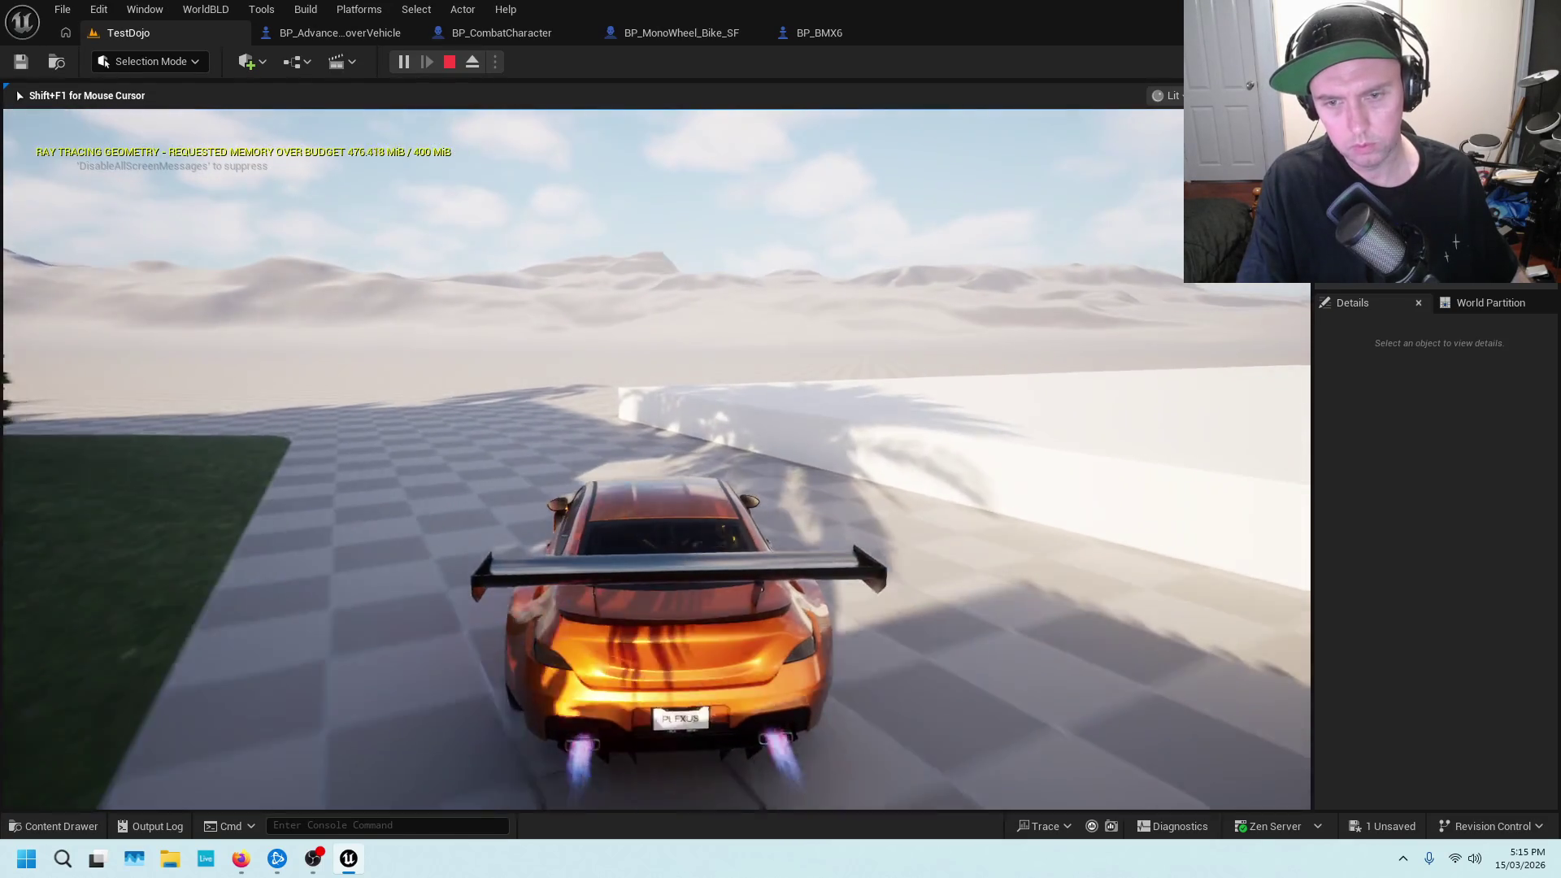
{"action": "key", "text": "e"}
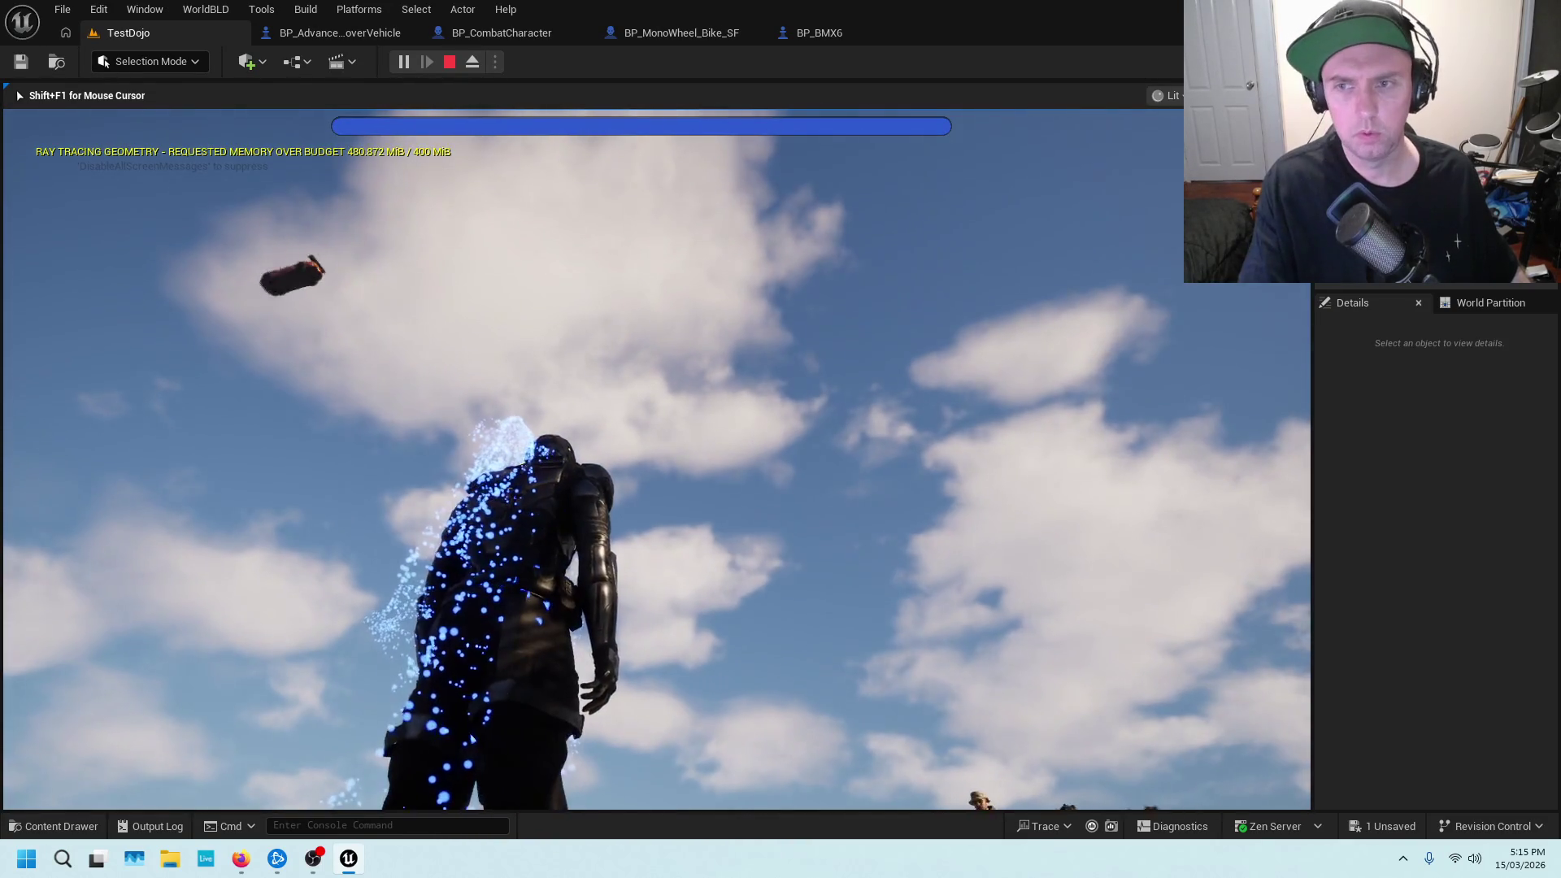
{"action": "key", "text": "w"}
{"action": "key", "text": "w"}
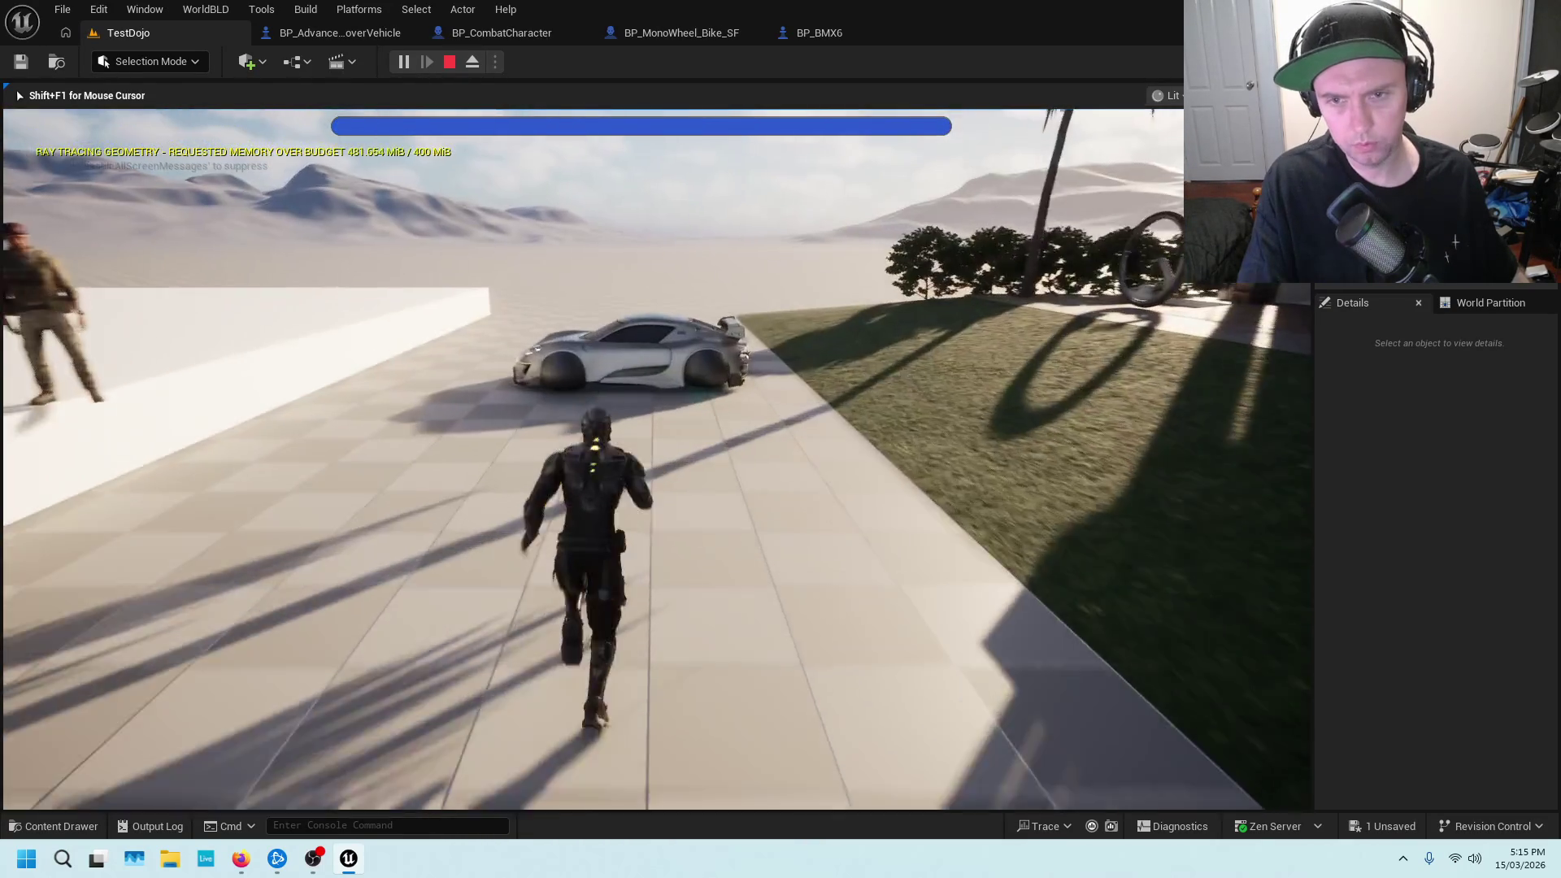
{"action": "key", "text": "e"}
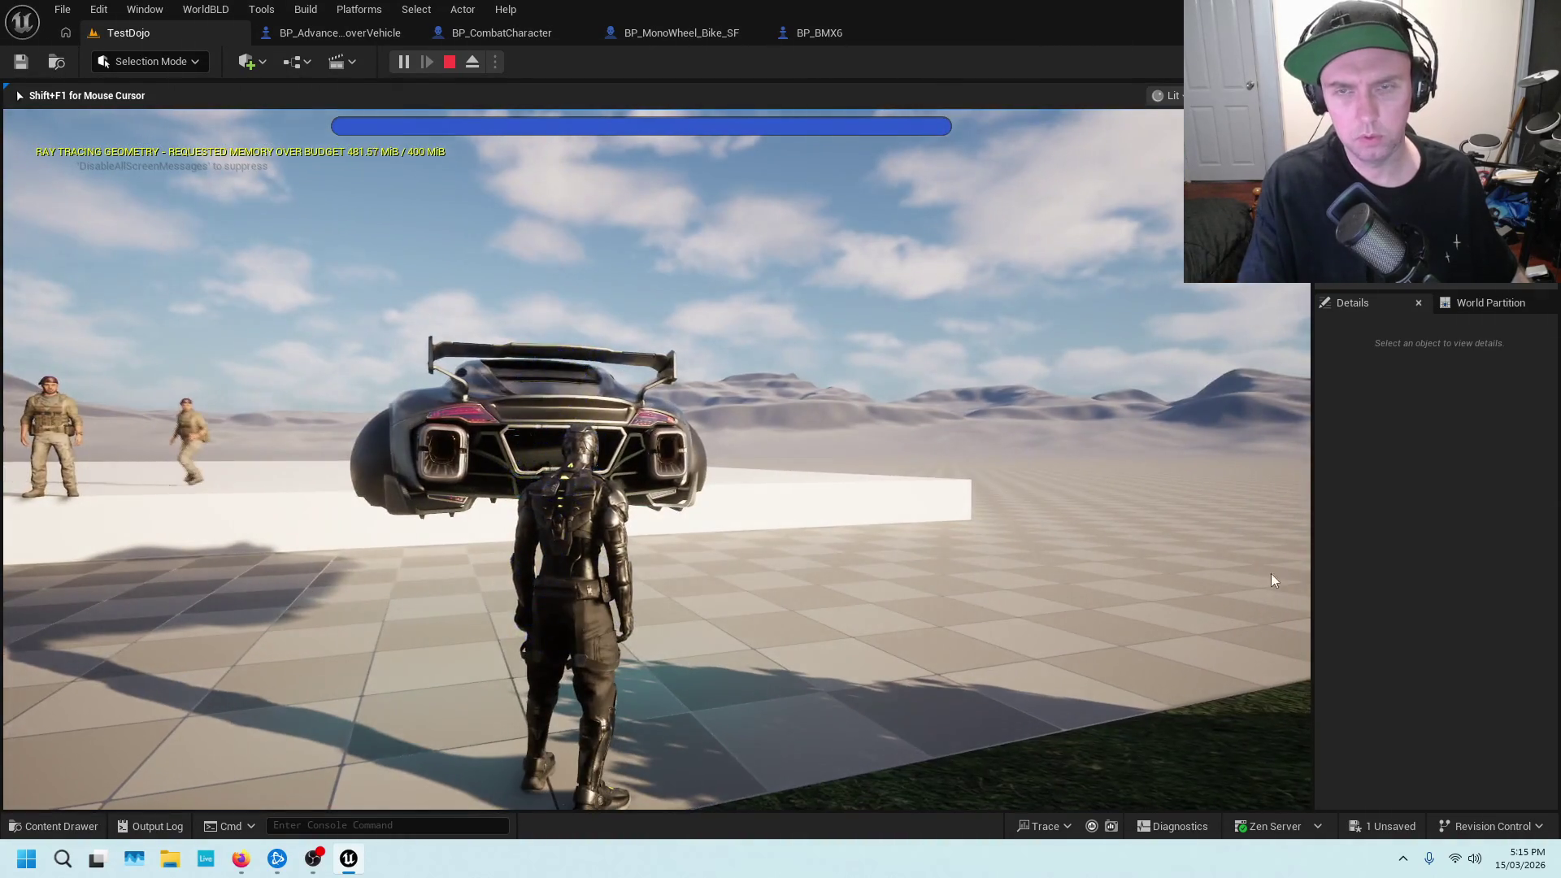
{"action": "key", "text": "Escape"}
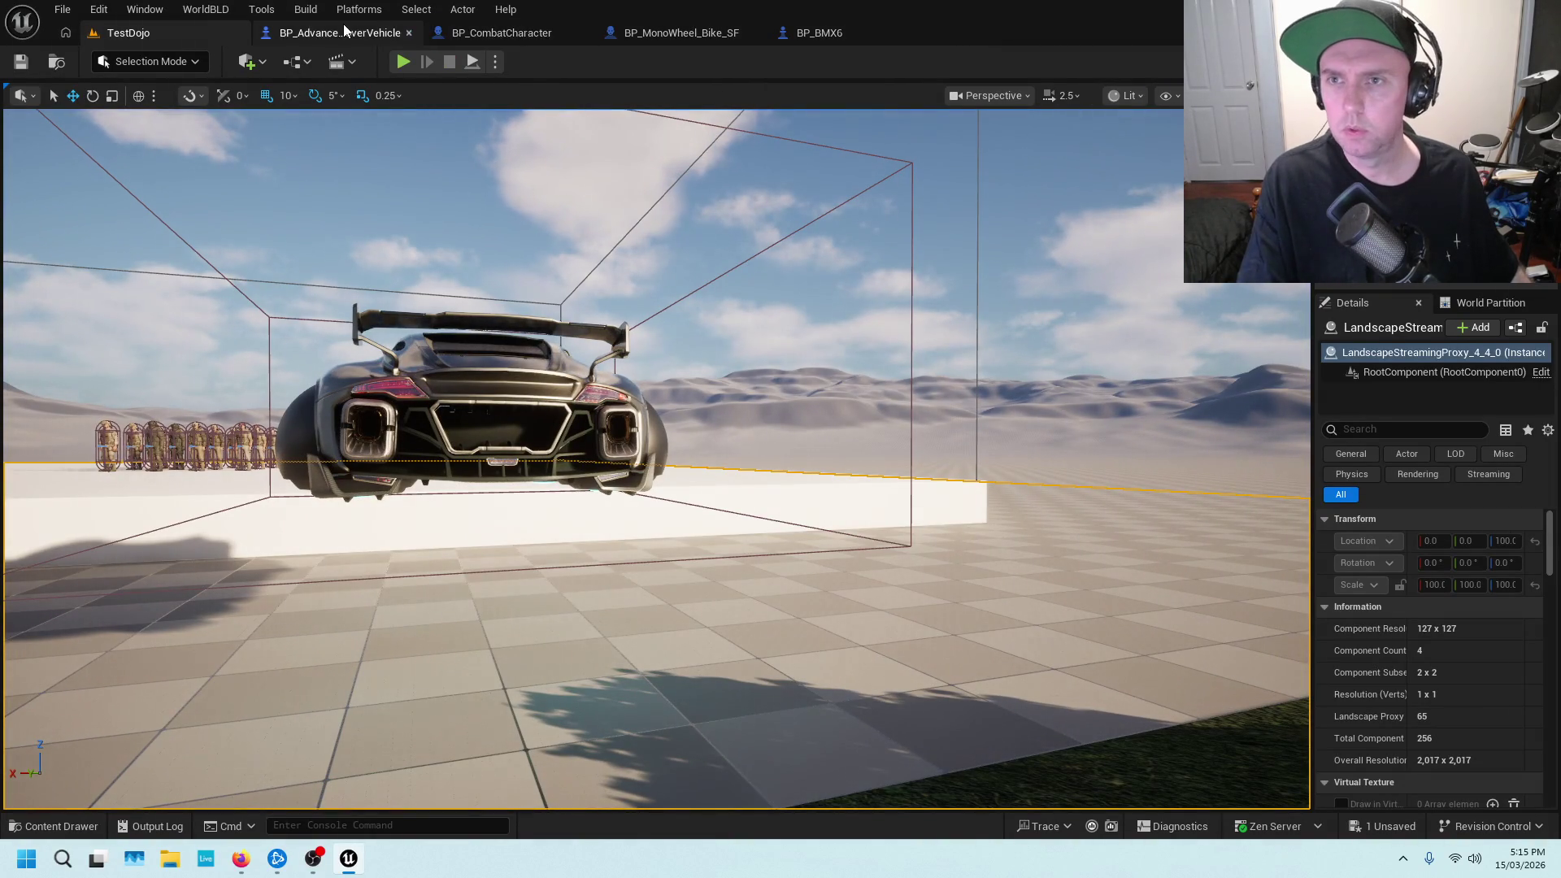
Set the ExitCar location offset X to 40 in BP_CombatCharacter and save the blueprint
{"action": "left_click", "coordinate": [497, 32]}
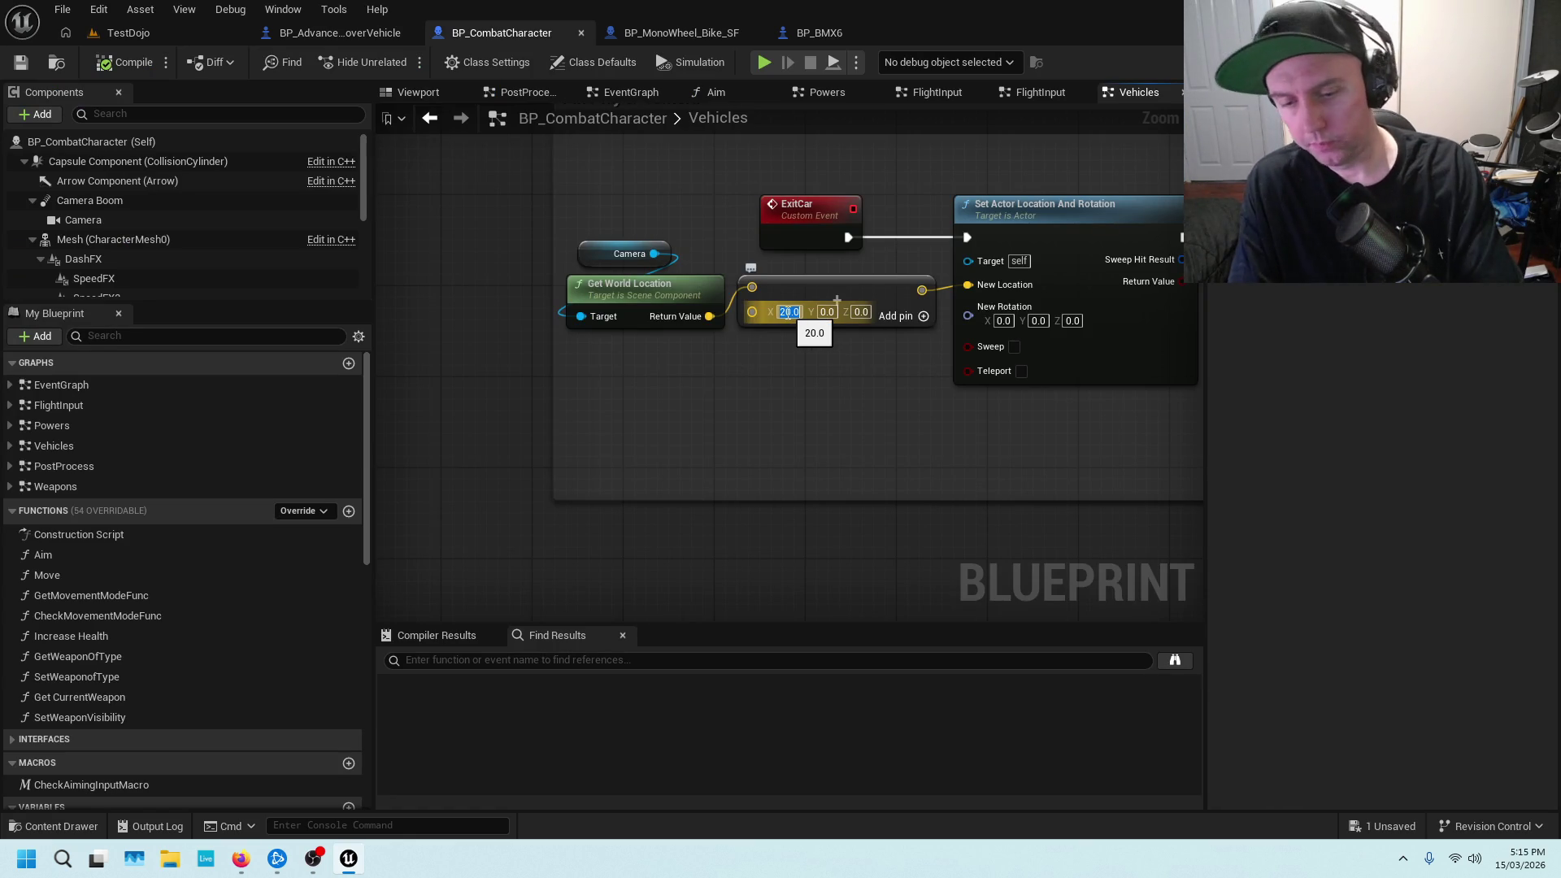
{"action": "type", "text": "40"}
{"action": "key", "text": "Return"}
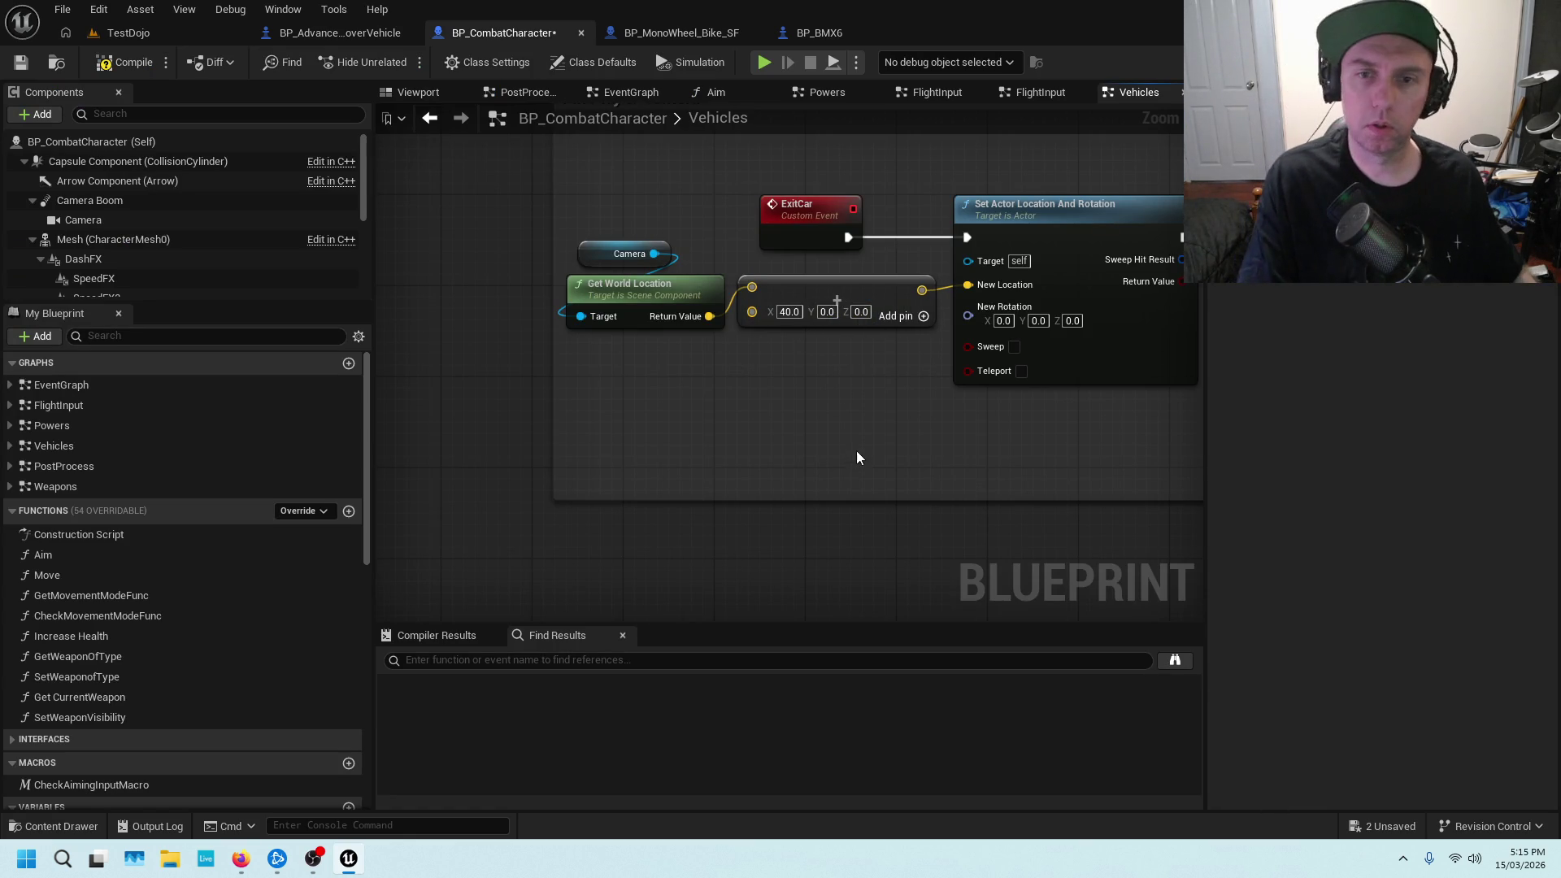
{"action": "left_click", "coordinate": [21, 62]}
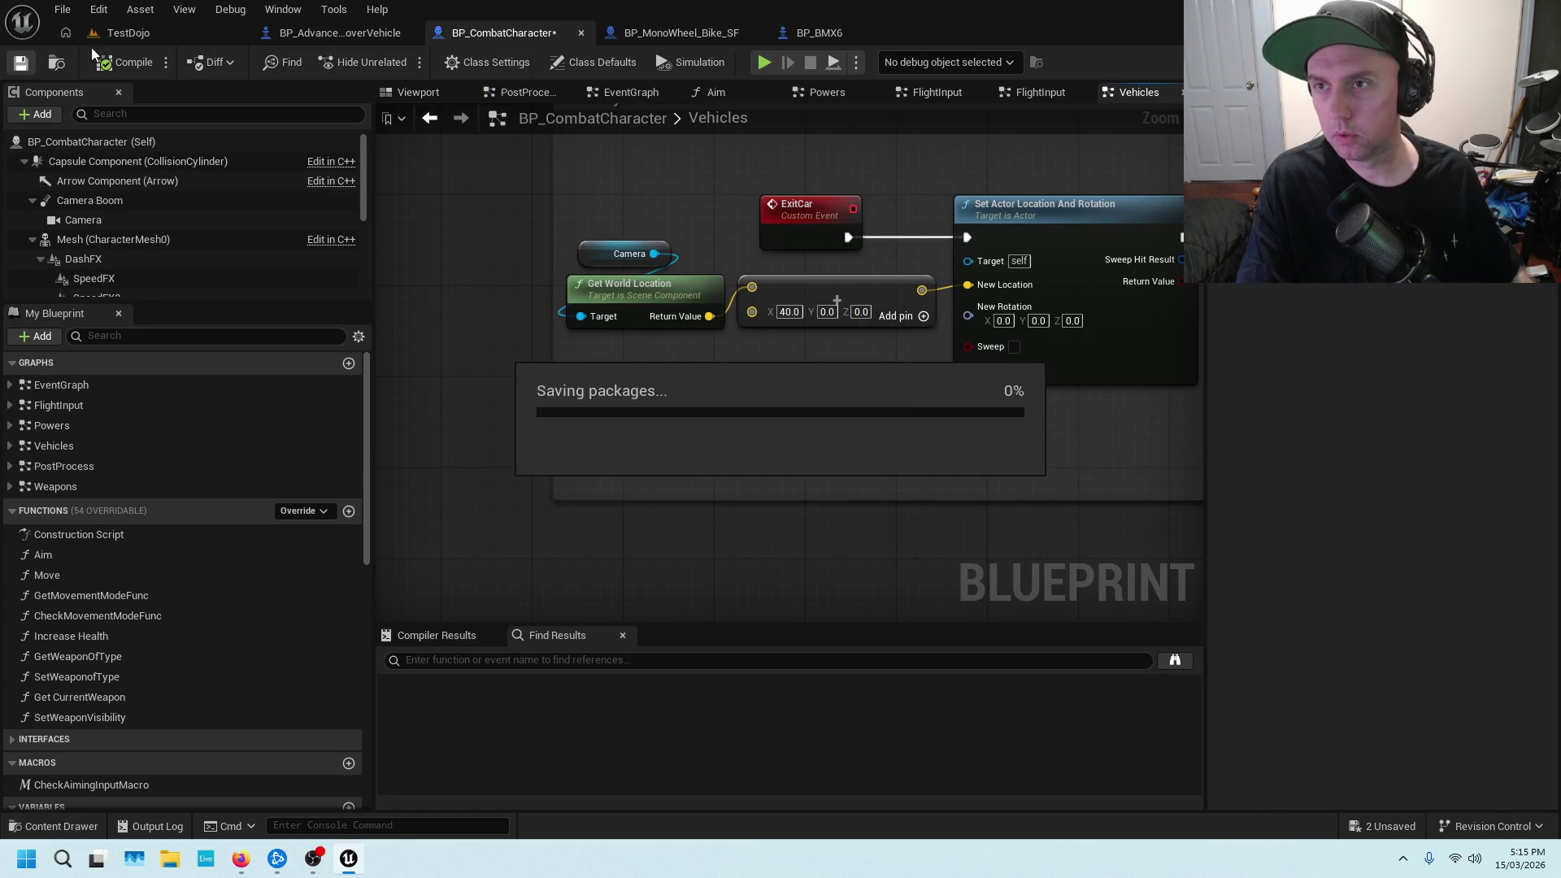
Play From Here in TestDojo to test the exit, then stop the session
{"action": "left_click", "coordinate": [128, 32]}
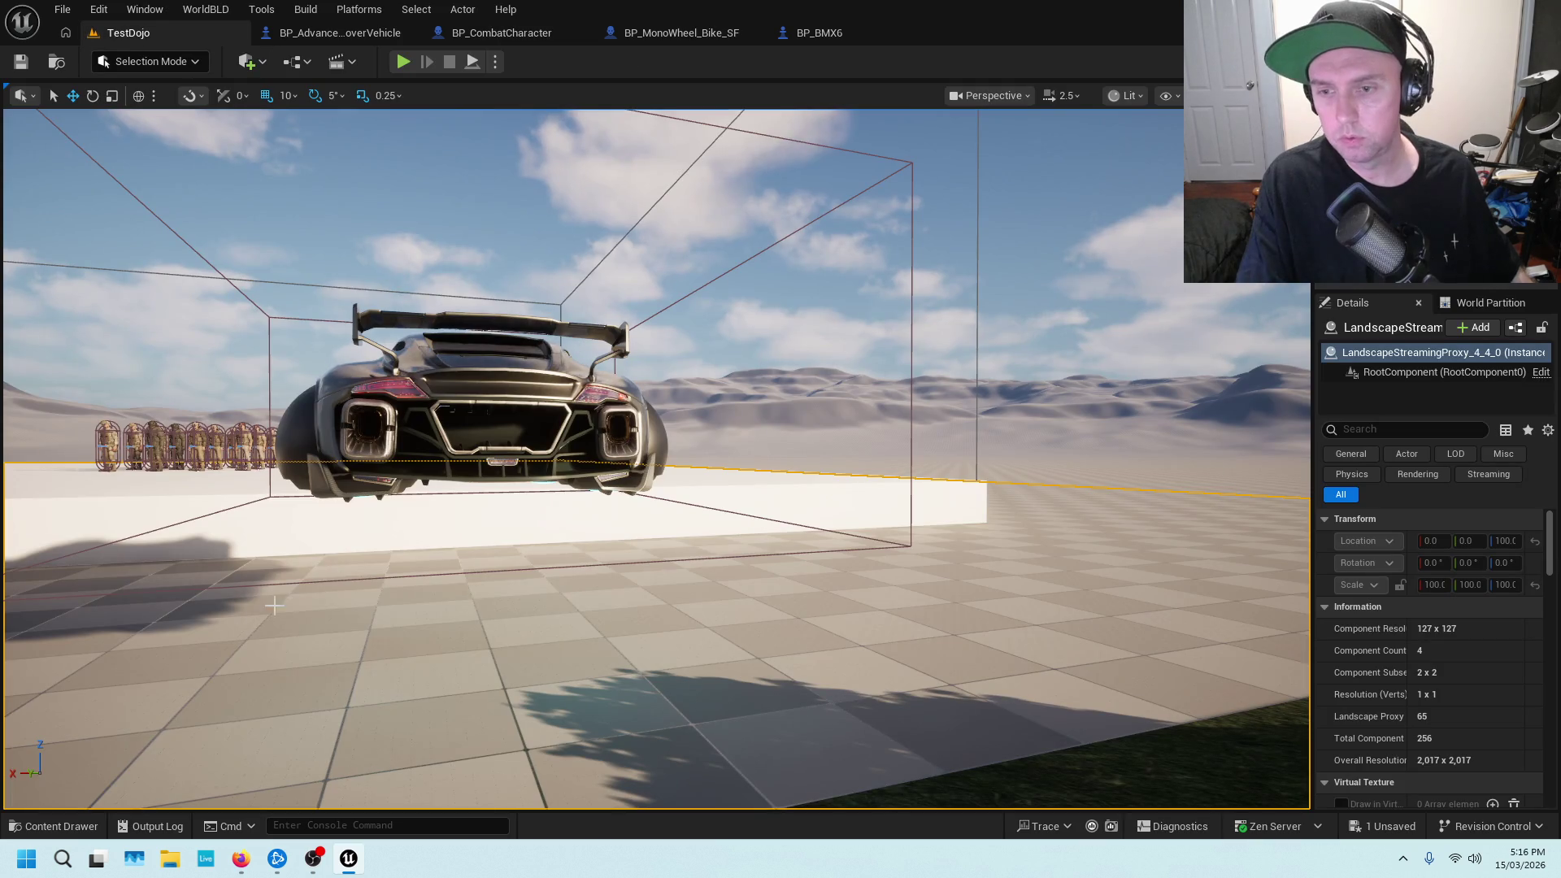
{"action": "right_click", "coordinate": [182, 636]}
{"action": "left_click", "coordinate": [251, 617]}
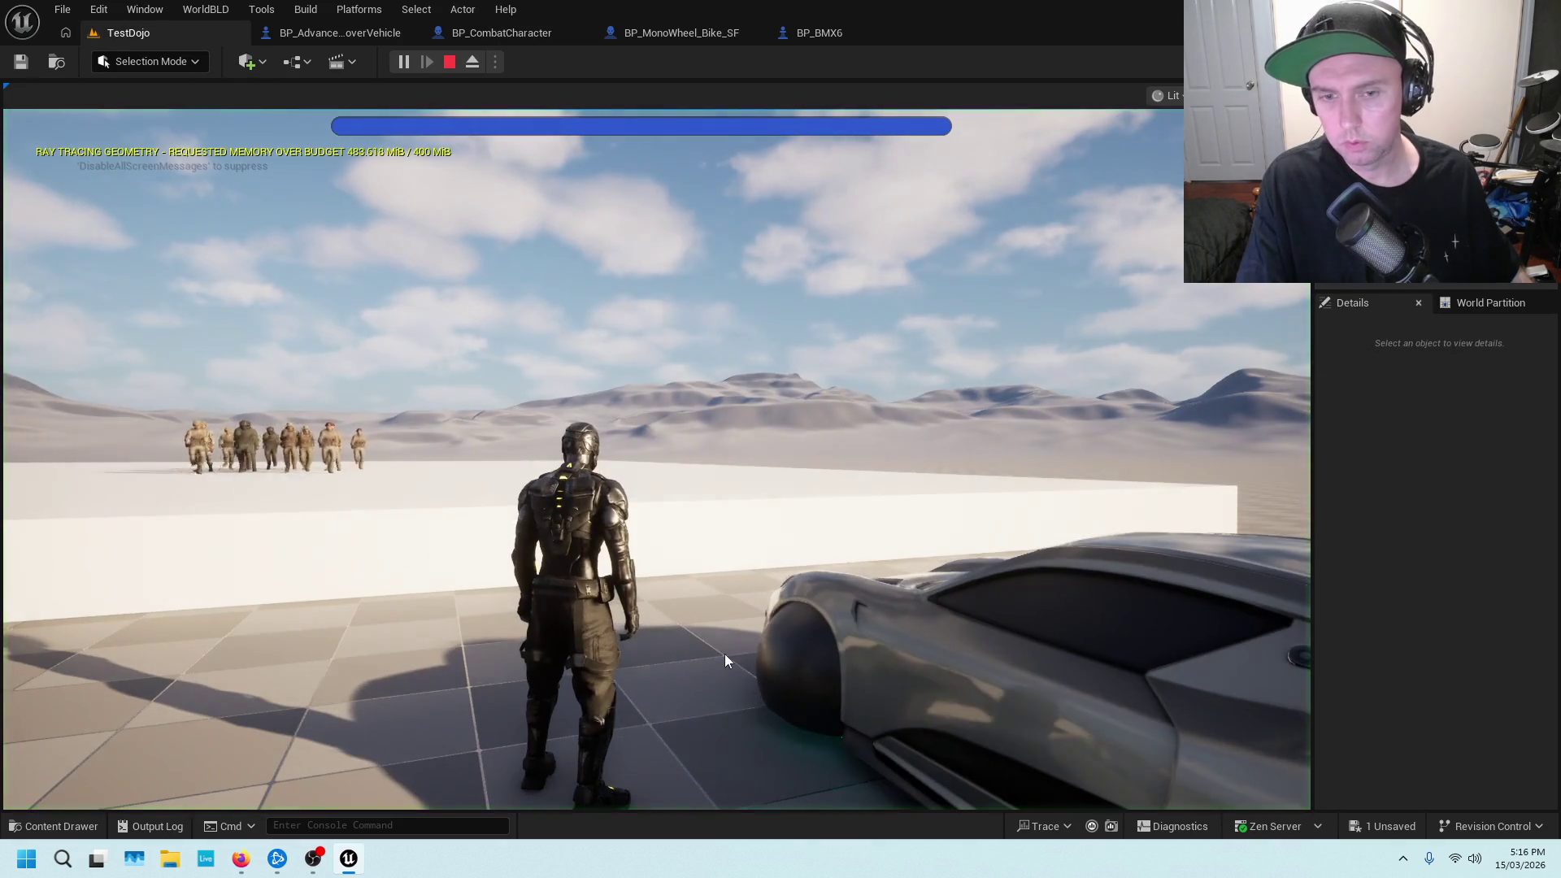
{"action": "left_click", "coordinate": [726, 660]}
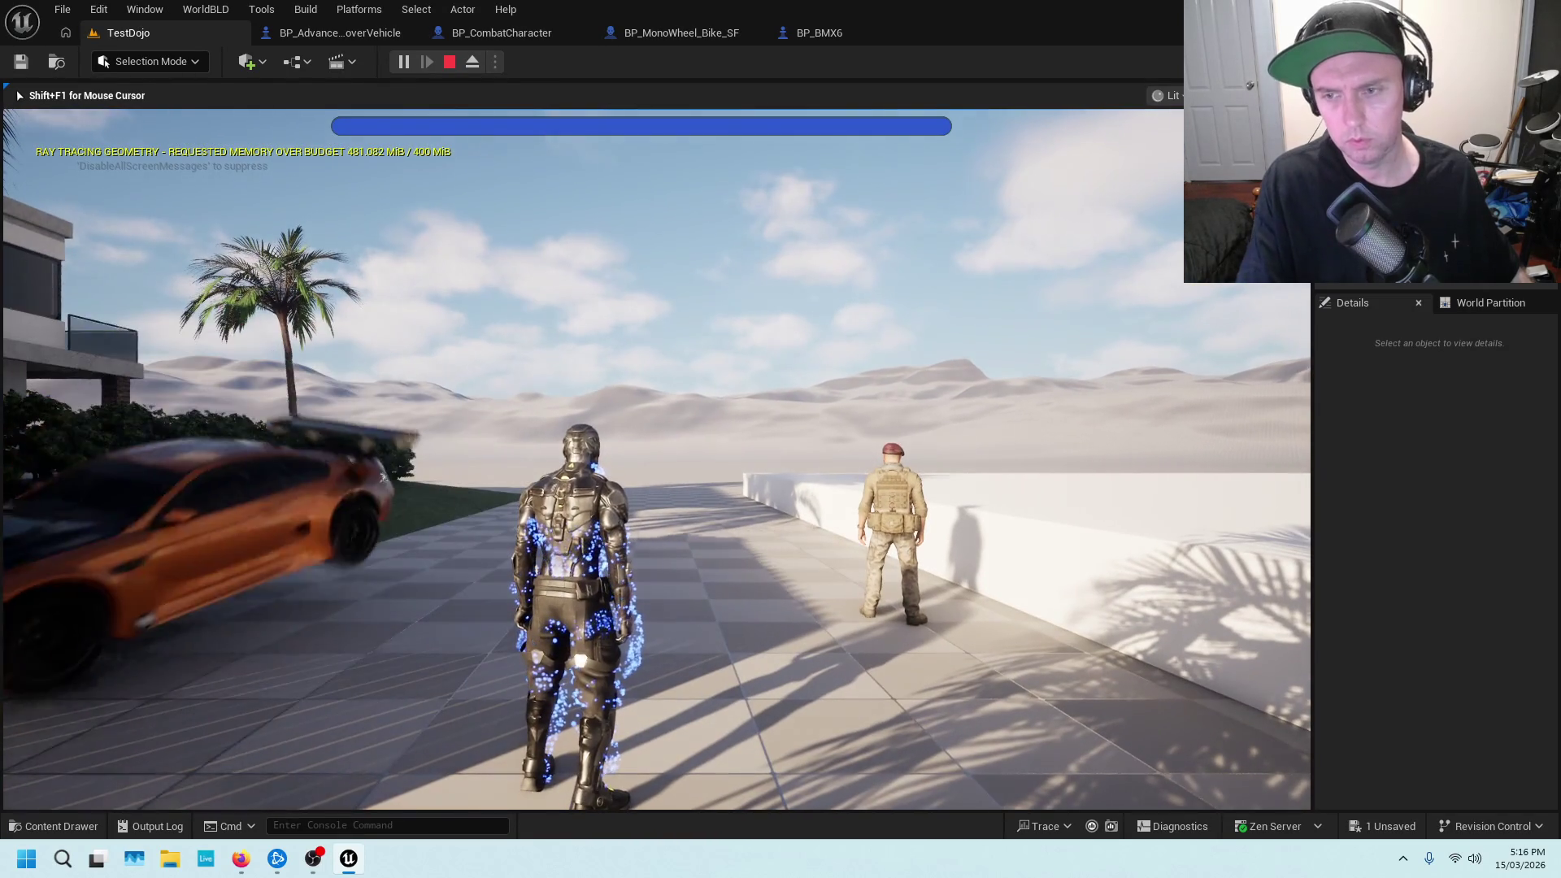
{"action": "key", "text": "Escape"}
{"action": "left_click", "coordinate": [790, 718]}
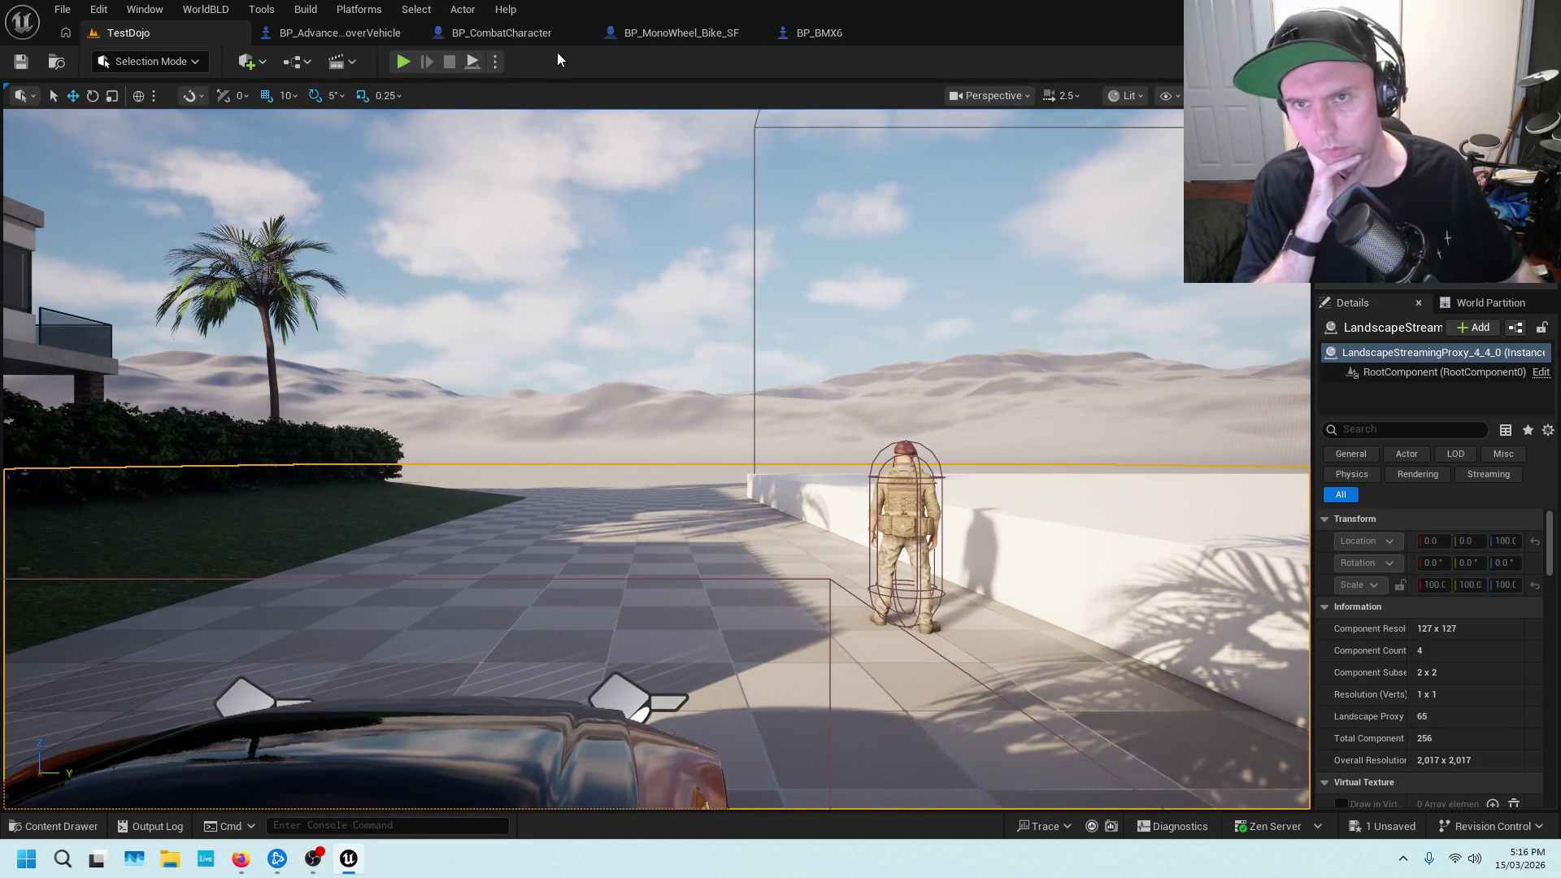
{"action": "left_click", "coordinate": [472, 34]}
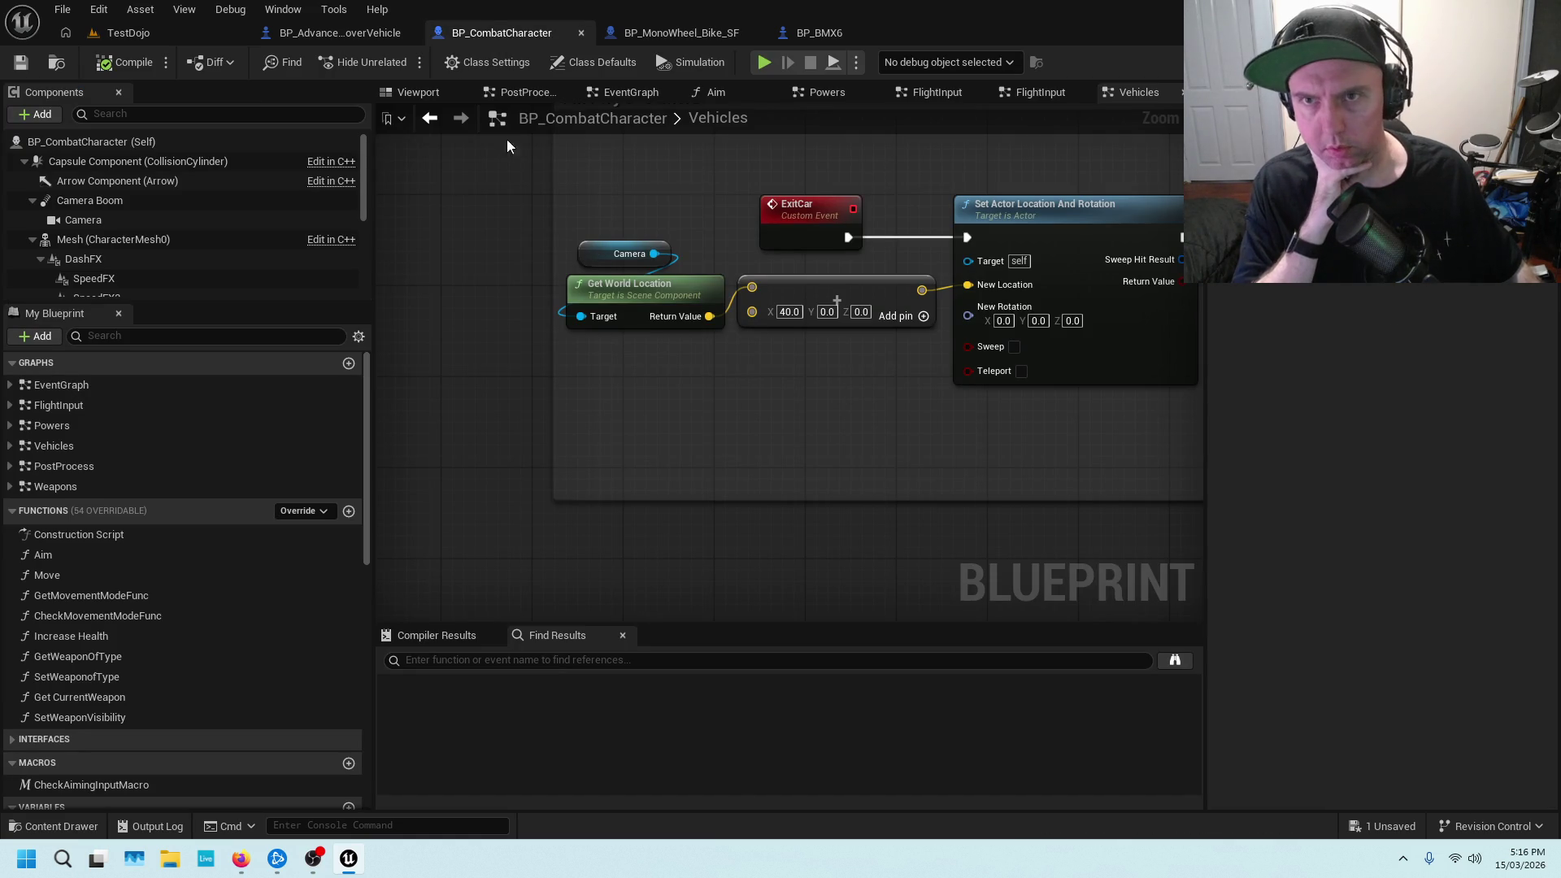
{"action": "left_click_drag", "start_coordinate": [858, 373], "coordinate": [666, 387]}
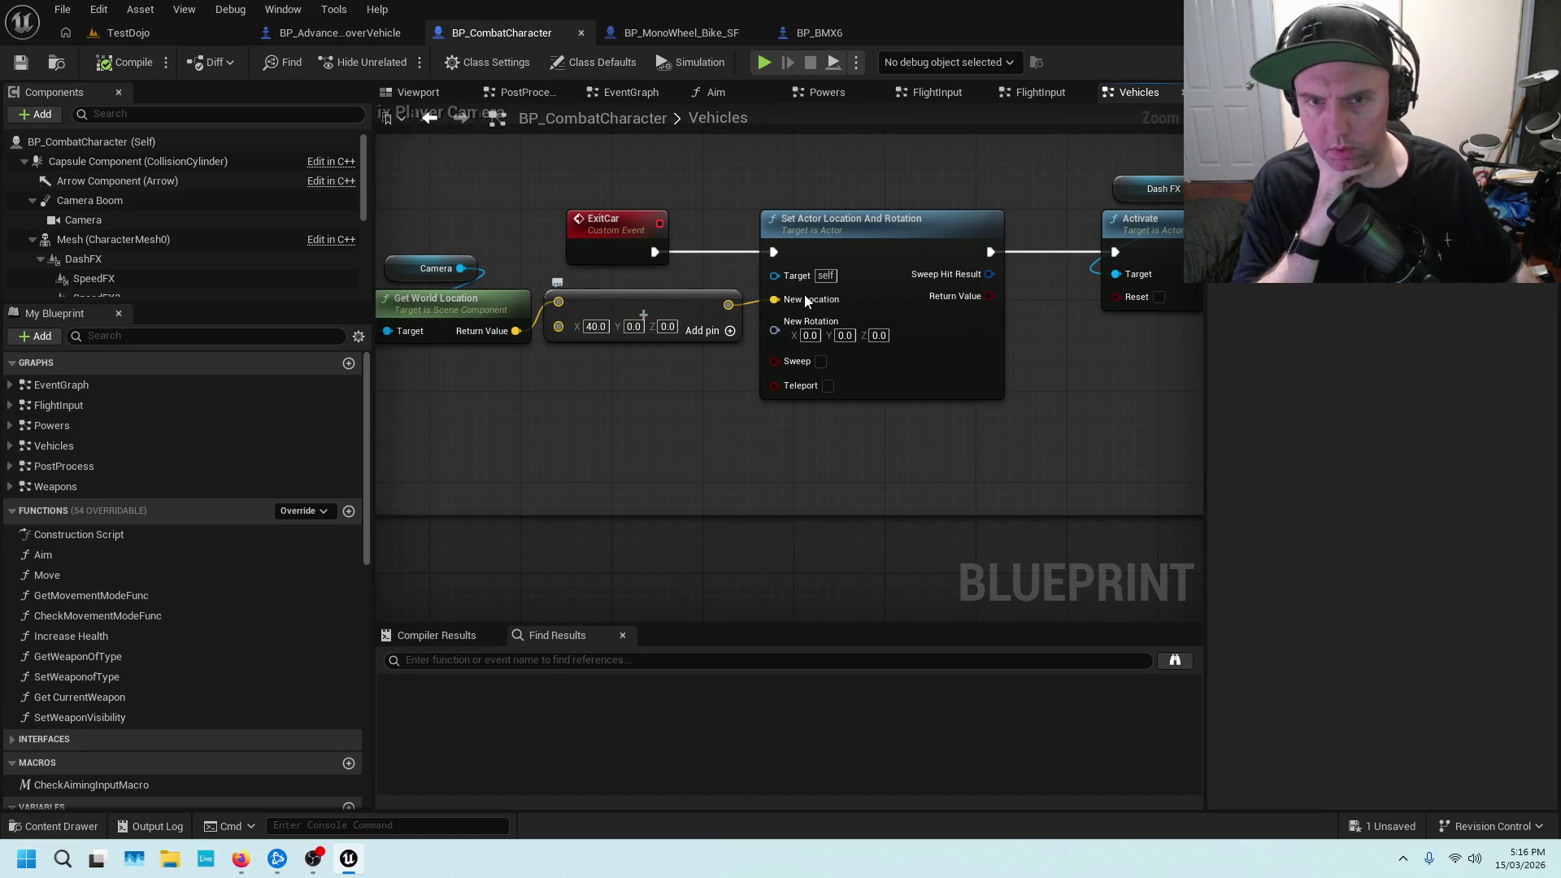
{"action": "scroll", "coordinate": [790, 217], "scroll_direction": "down", "scroll_amount": 5}
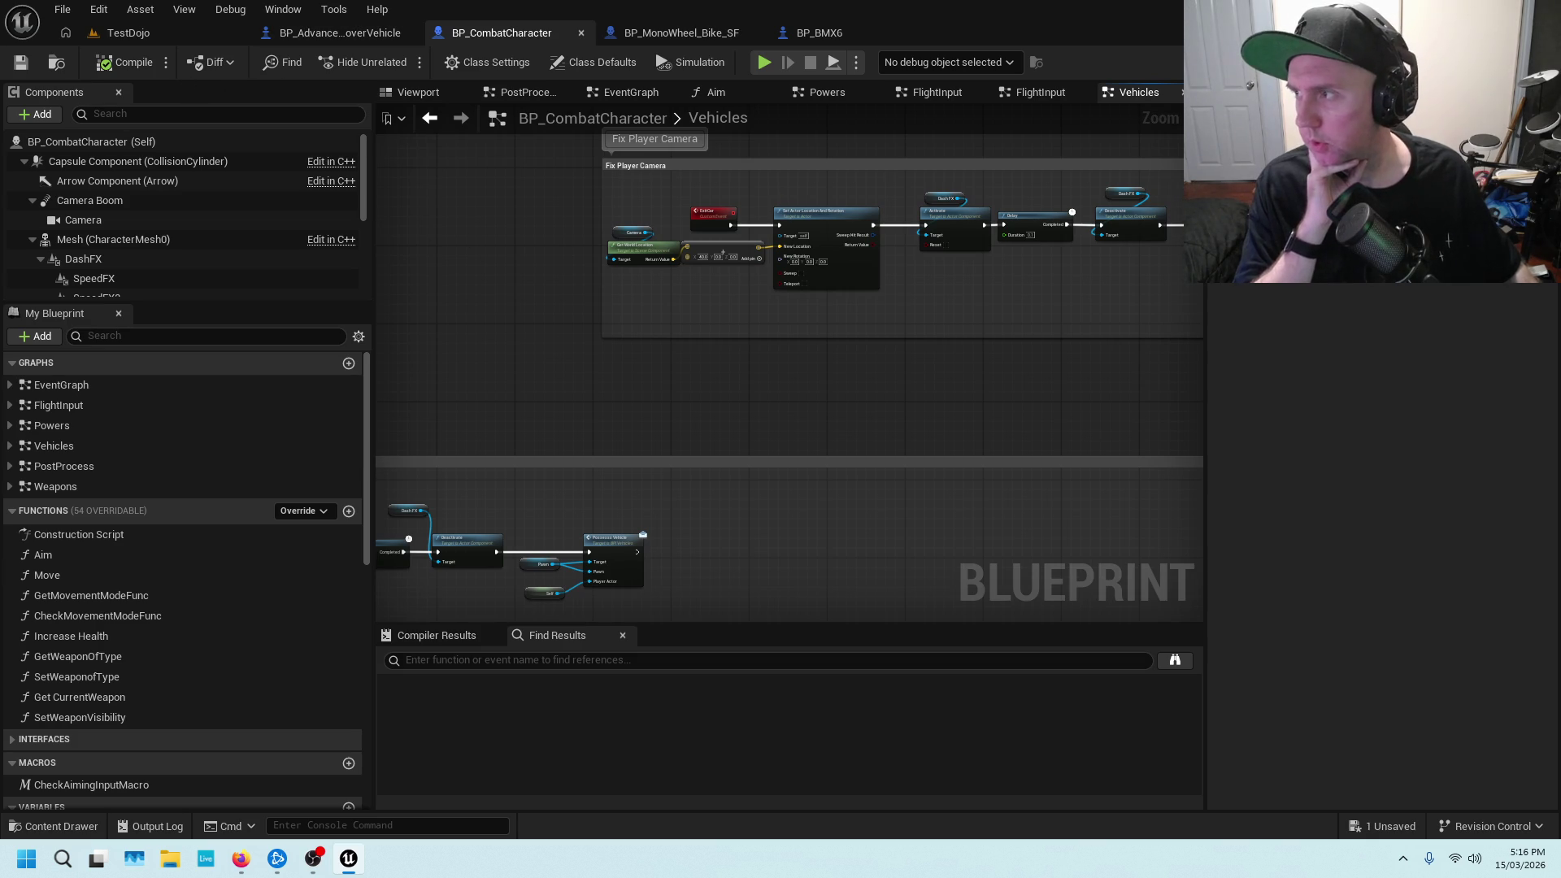
{"action": "scroll", "coordinate": [741, 232], "scroll_direction": "up", "scroll_amount": 5}
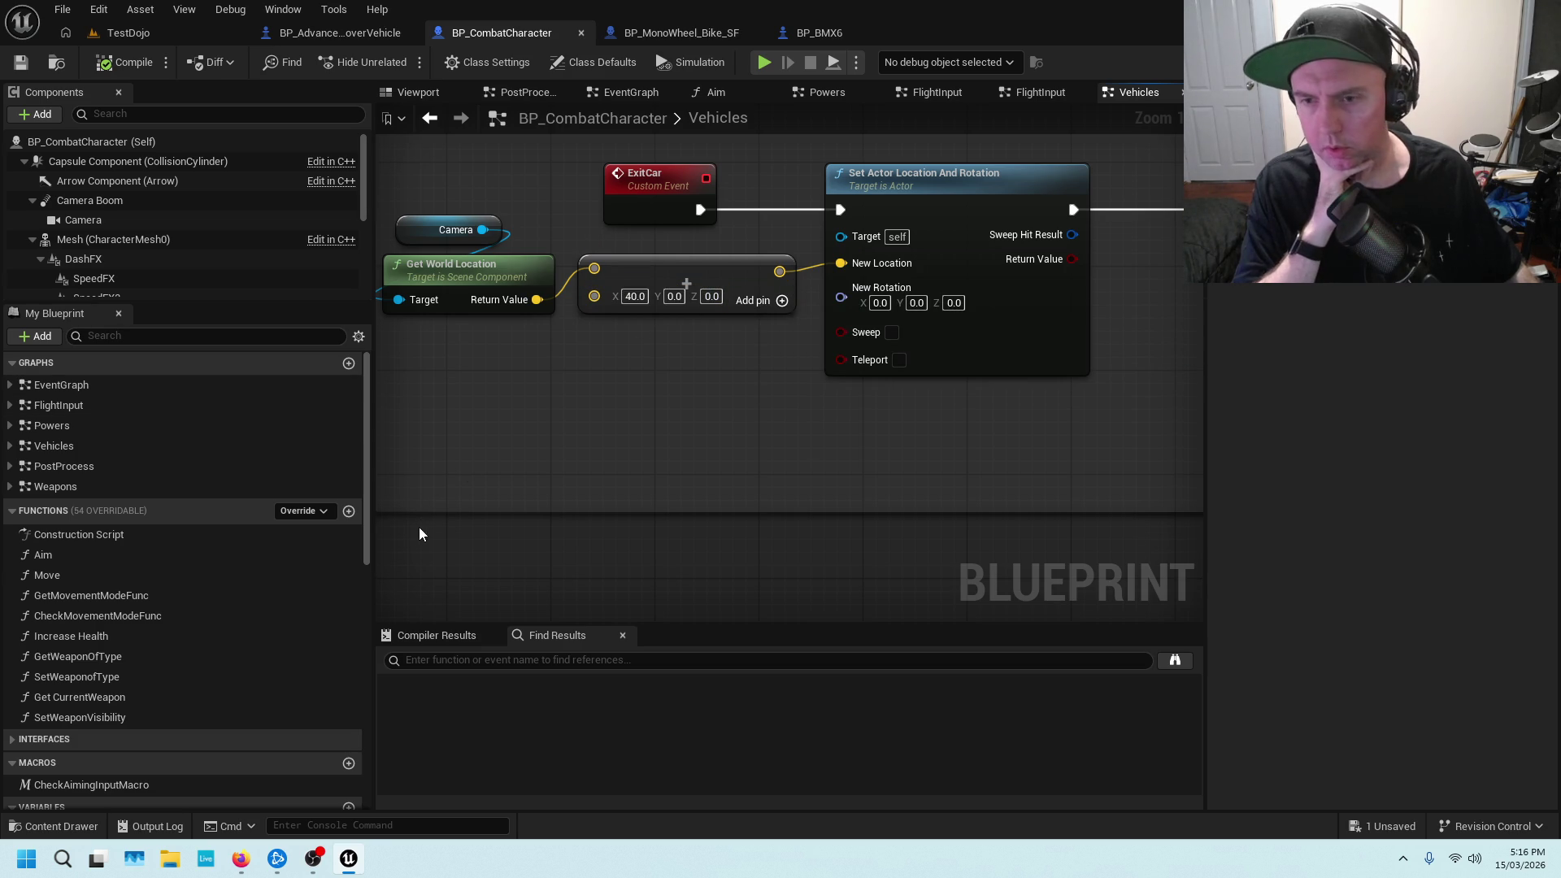
{"action": "left_click", "coordinate": [173, 39]}
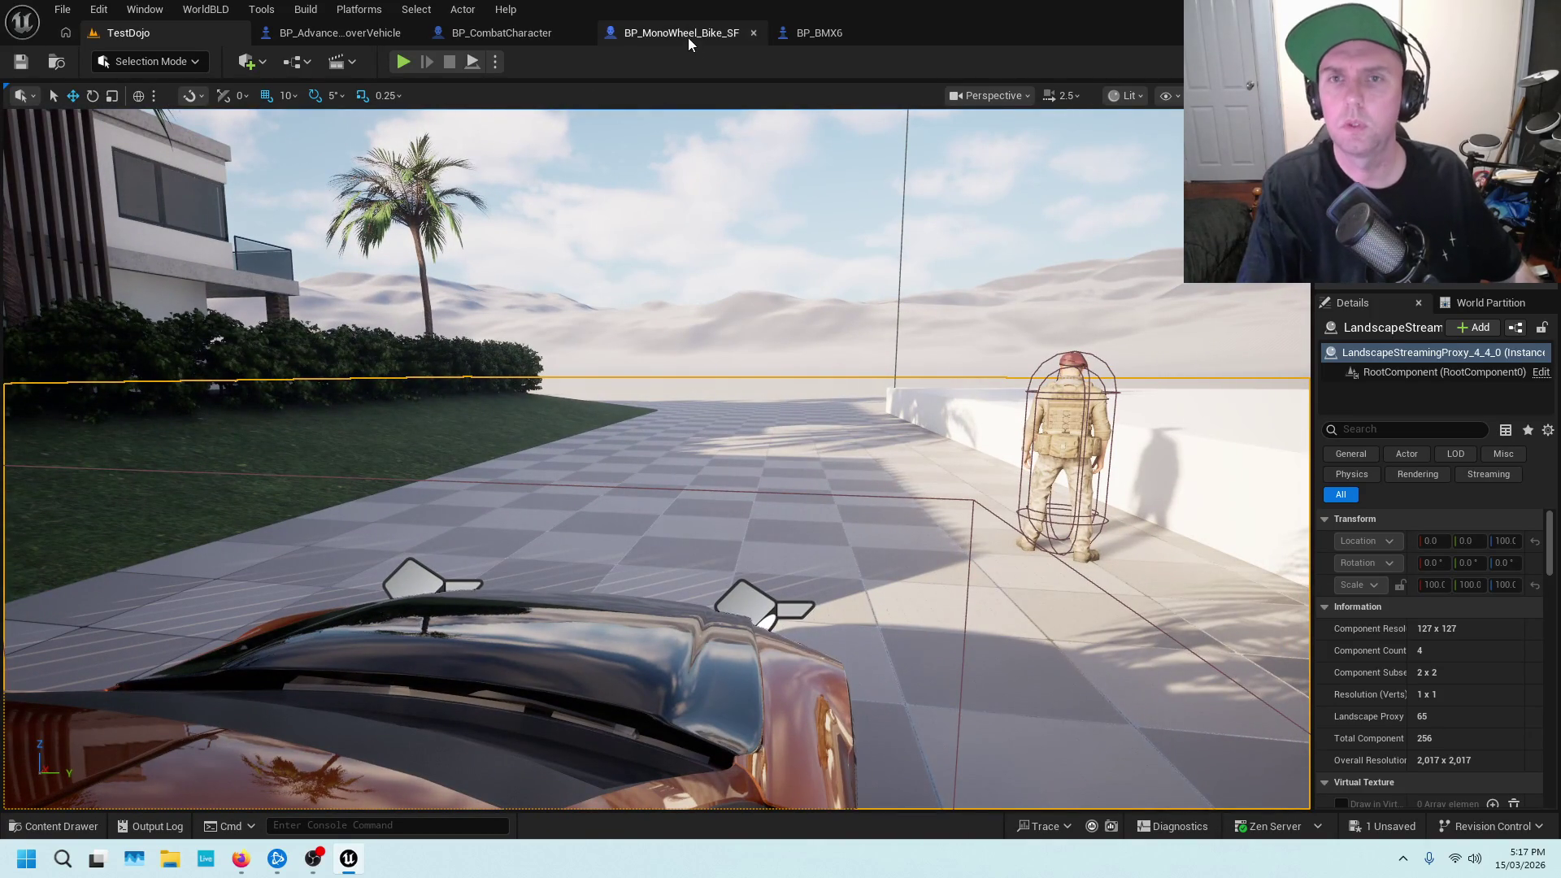
Change the ExitCar location offset X to -40 and save BP_CombatCharacter
{"action": "left_click", "coordinate": [501, 33]}
{"action": "type", "text": "4"}
{"action": "key", "text": "Return"}
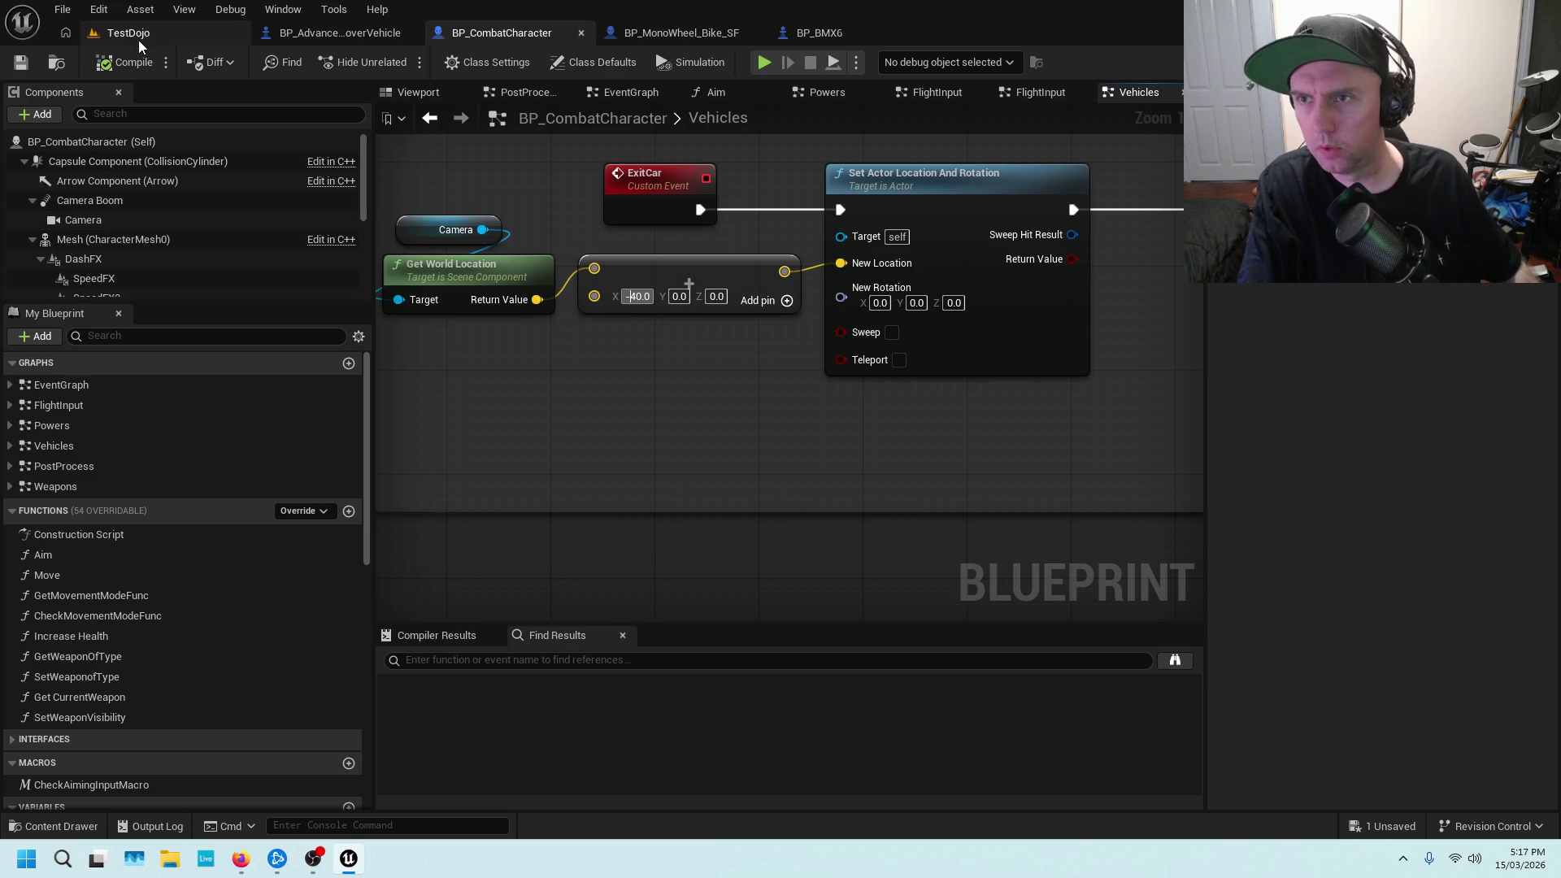
{"action": "left_click", "coordinate": [21, 64]}
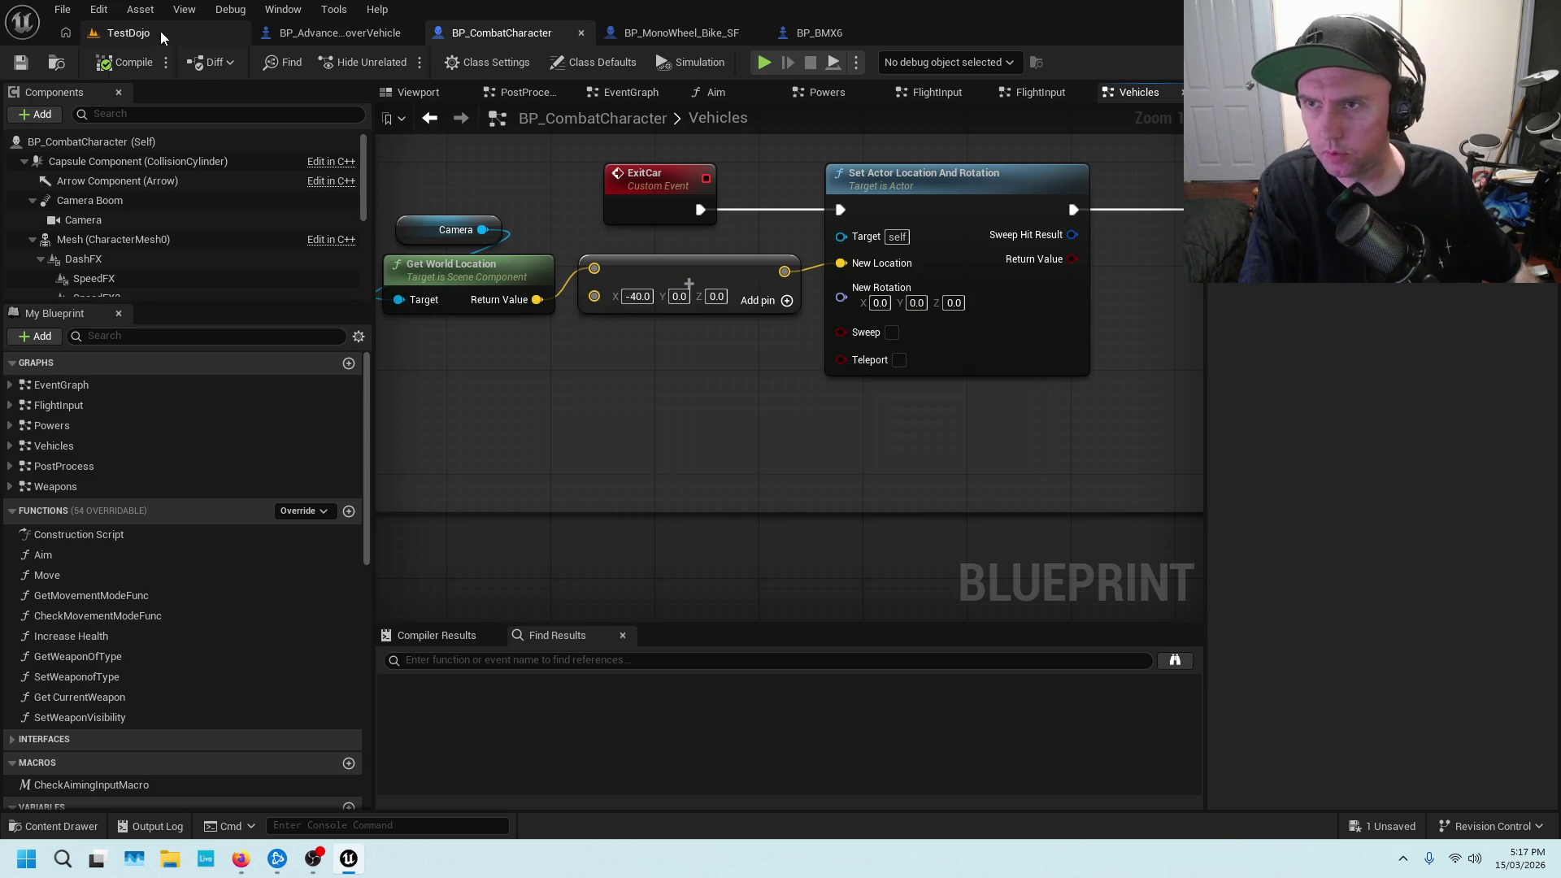
Play From Here in TestDojo, then drive the silver car and exit it at speed
{"action": "left_click", "coordinate": [159, 31]}
{"action": "left_click_drag", "start_coordinate": [572, 532], "coordinate": [572, 532]}
{"action": "right_click", "coordinate": [630, 558]}
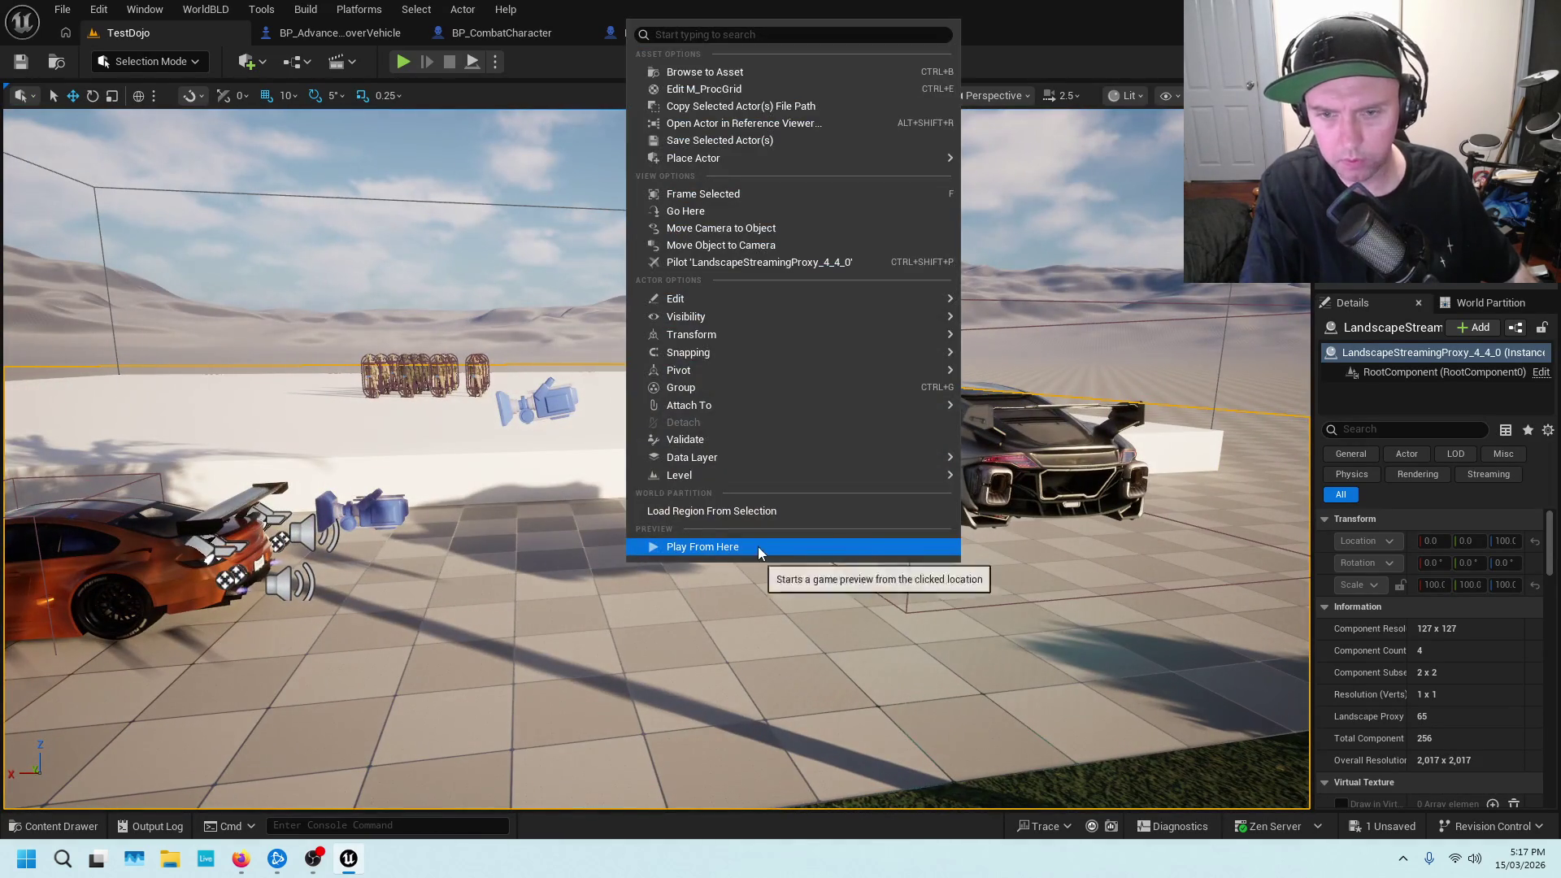
{"action": "left_click", "coordinate": [758, 546]}
{"action": "left_click", "coordinate": [745, 560]}
{"action": "key", "text": "w"}
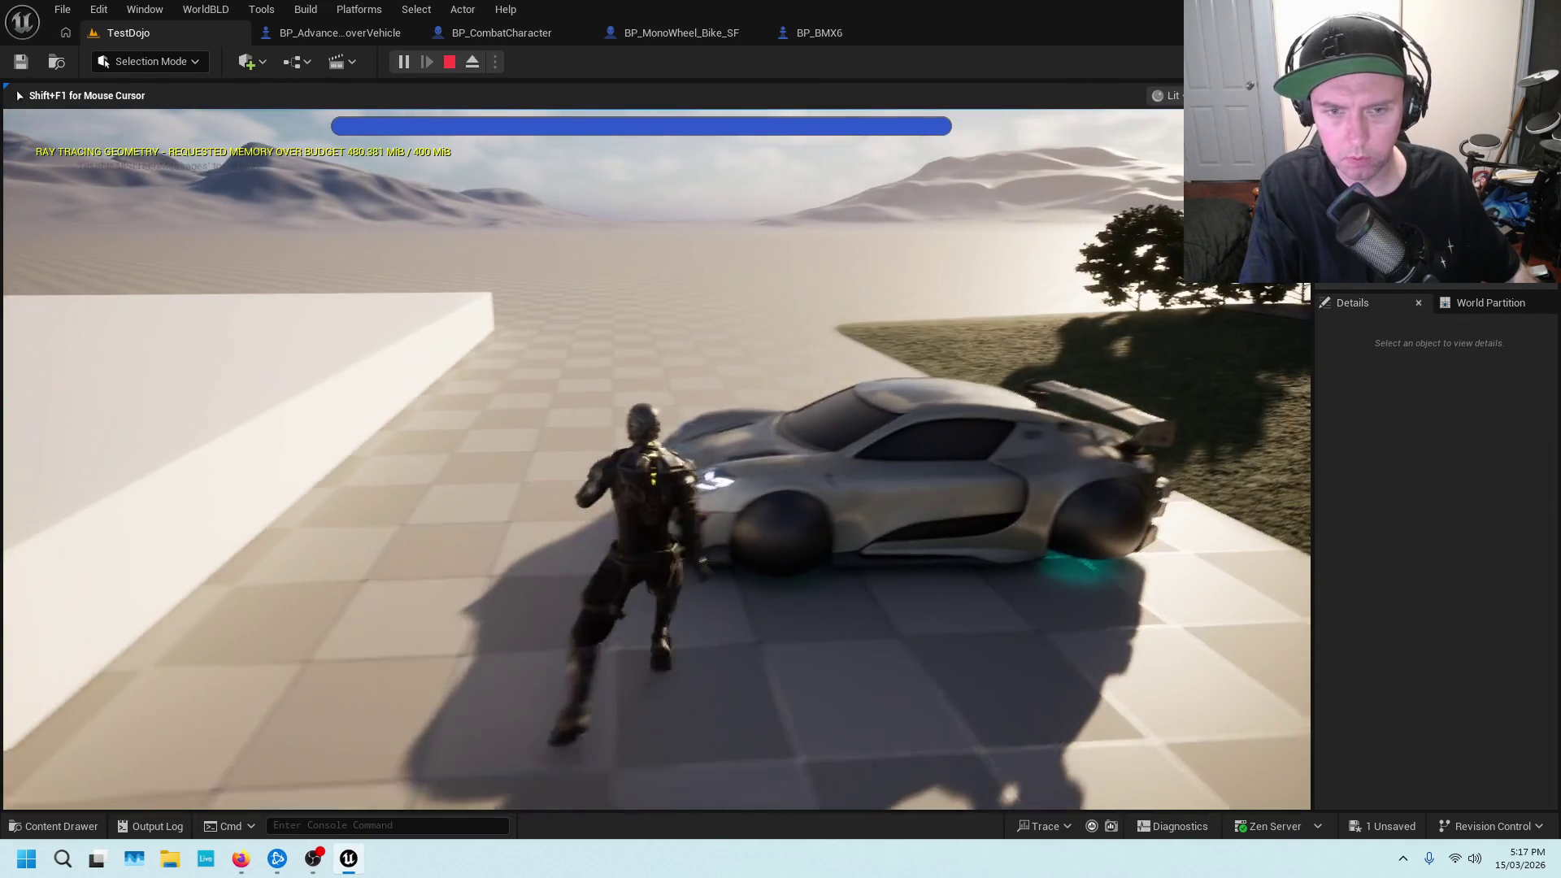
{"action": "key", "text": "e"}
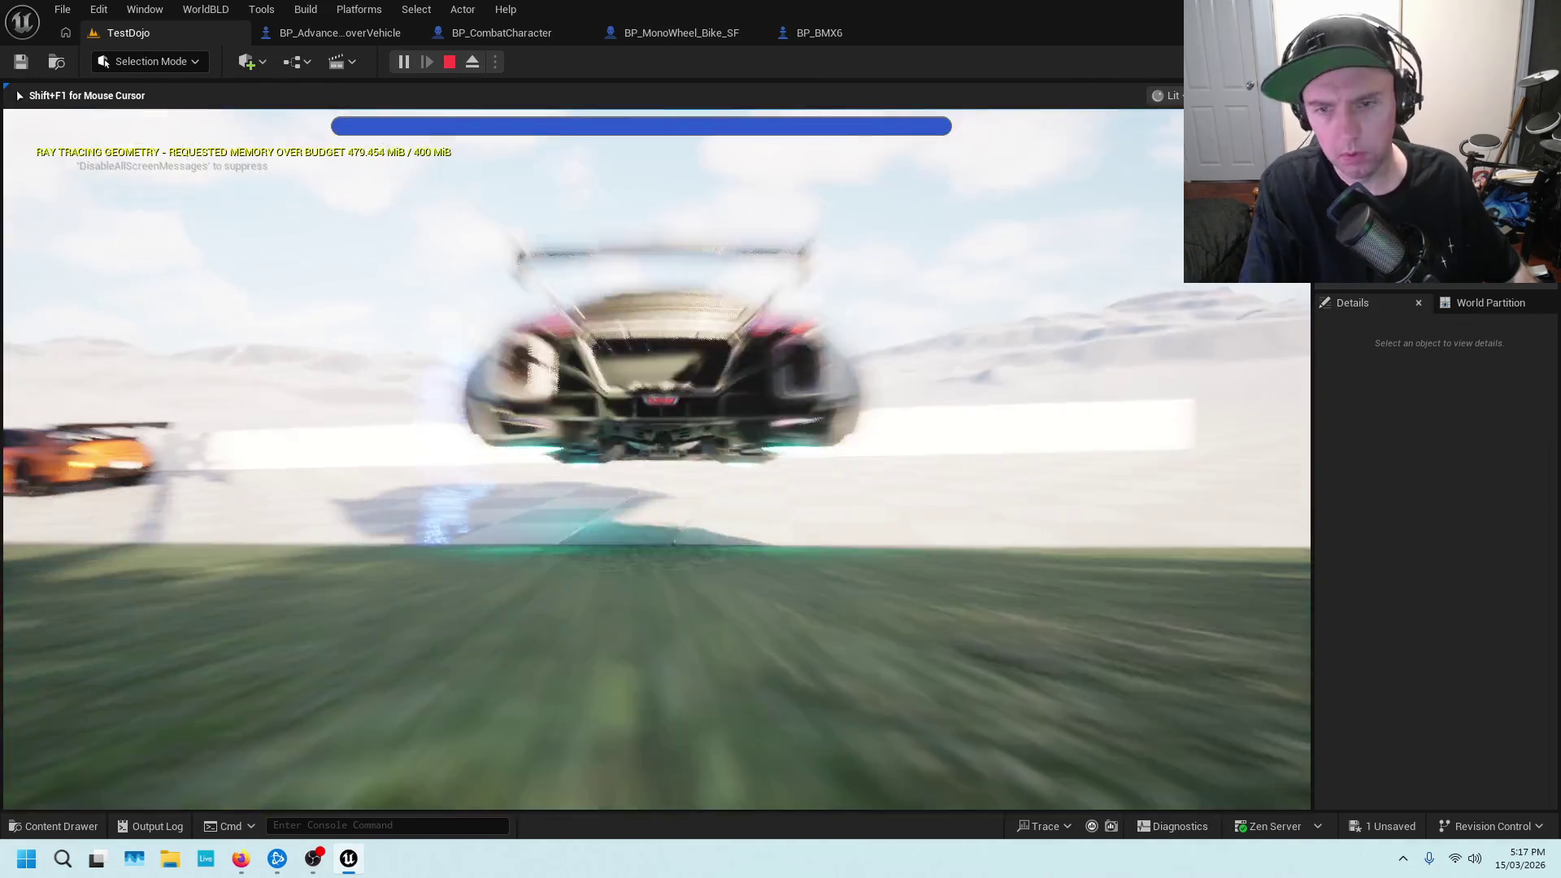
{"action": "key", "text": "e"}
{"action": "key", "text": "w"}
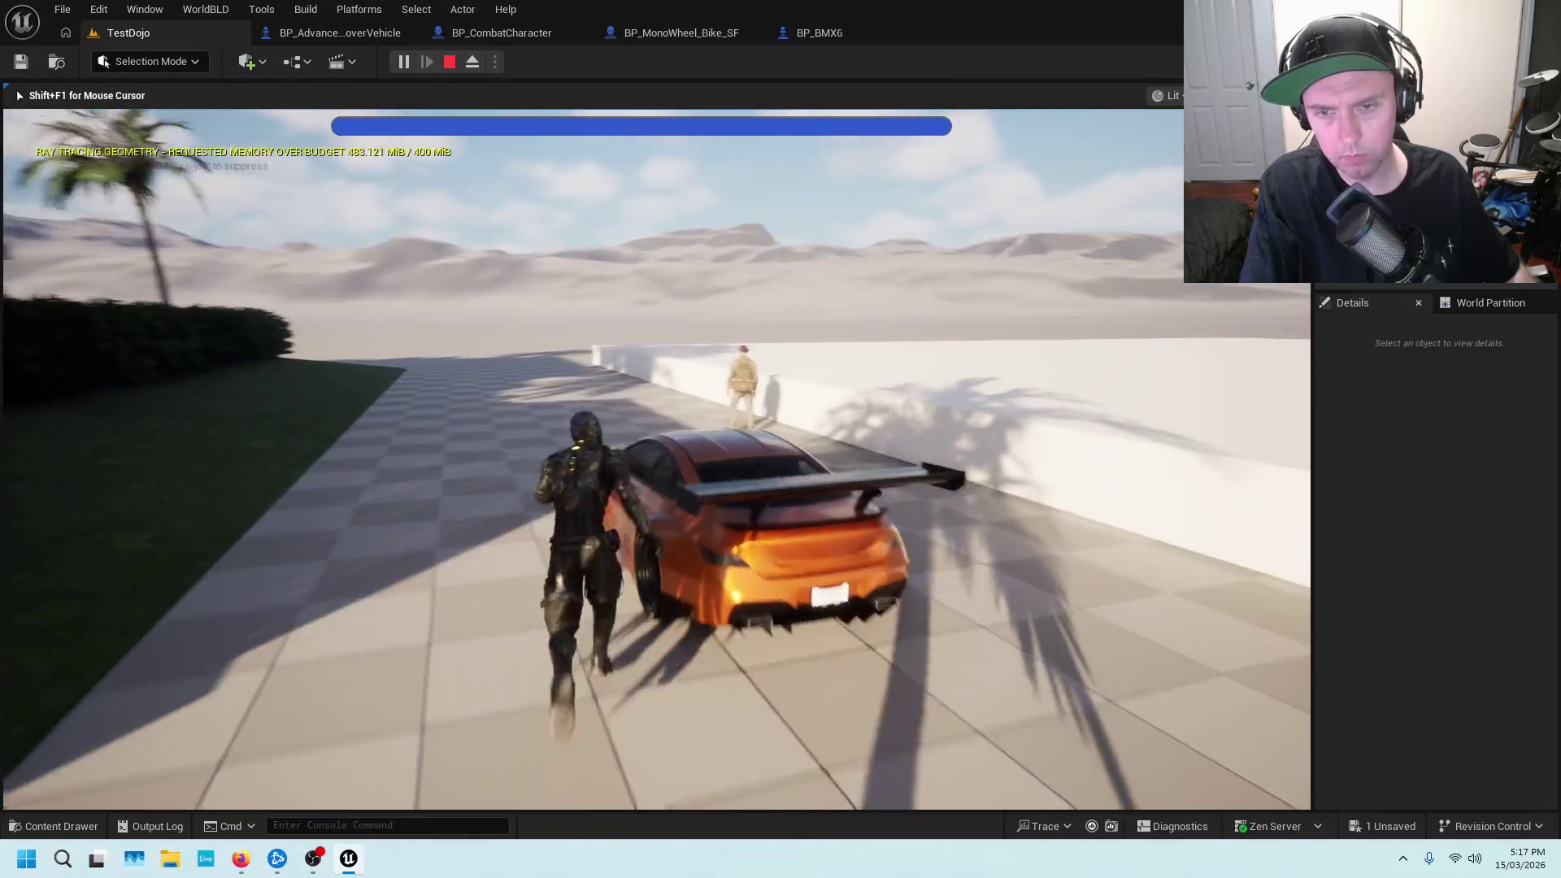
Drive the orange car, exit beside it, and stop the play session
{"action": "key", "text": "e"}
{"action": "key", "text": "w"}
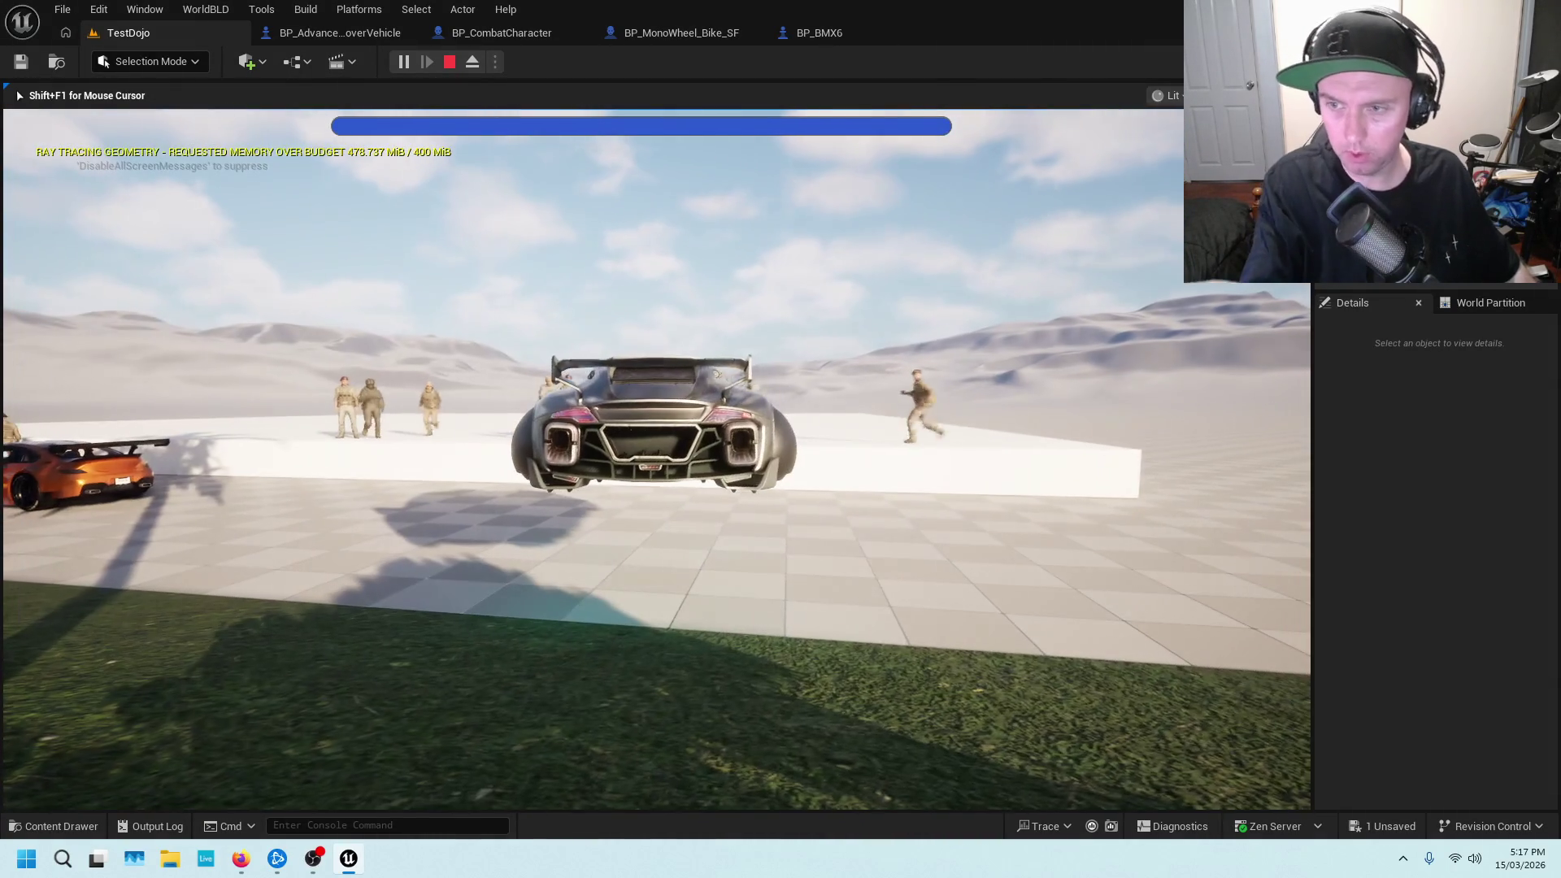
{"action": "key", "text": "e"}
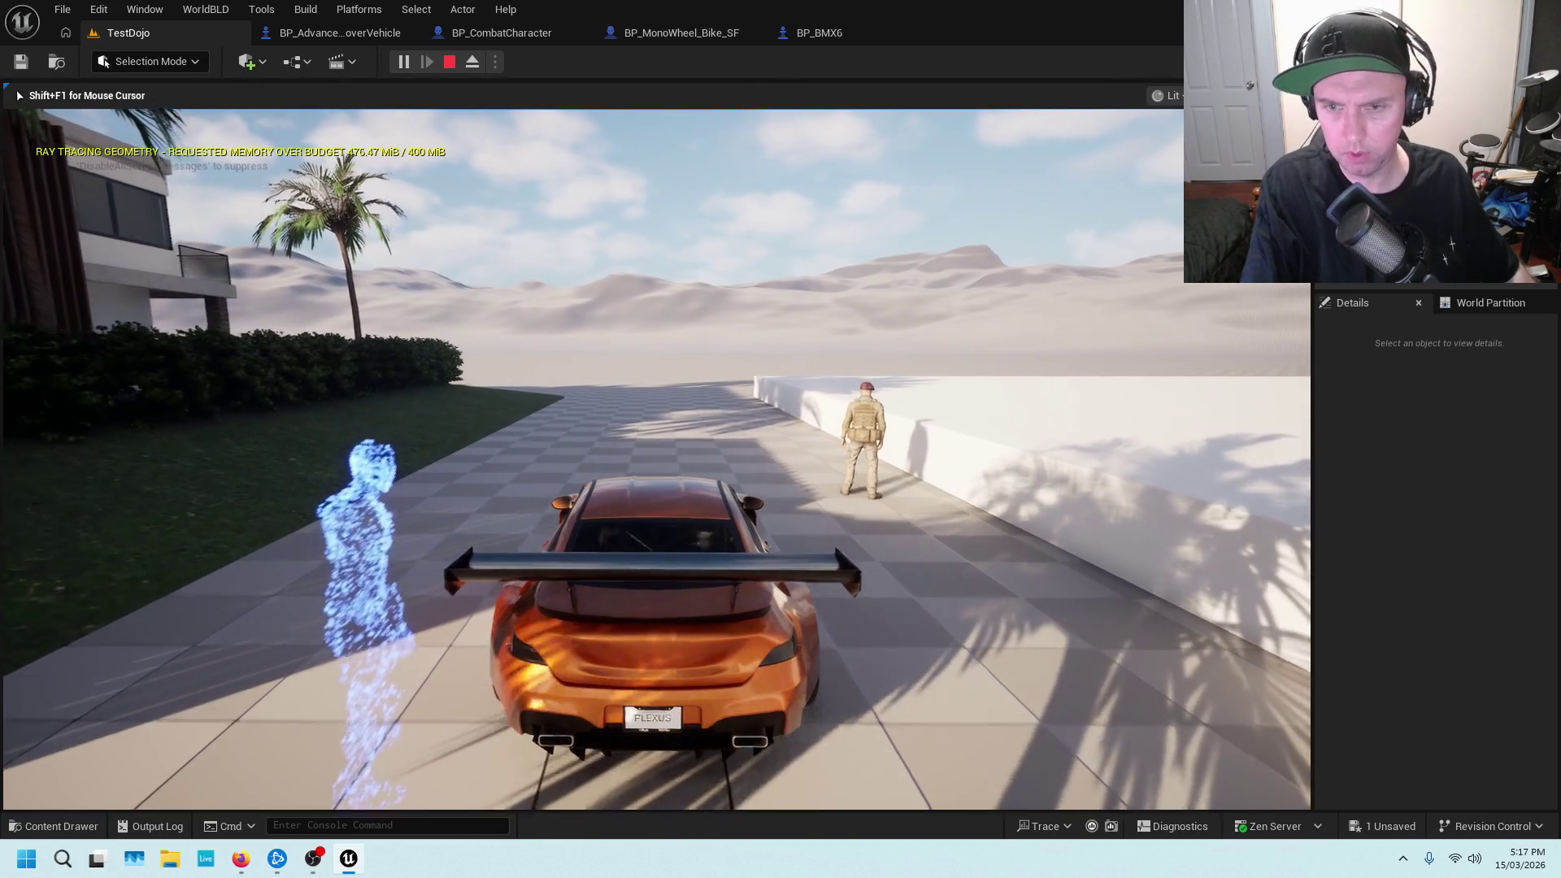
{"action": "key", "text": "w"}
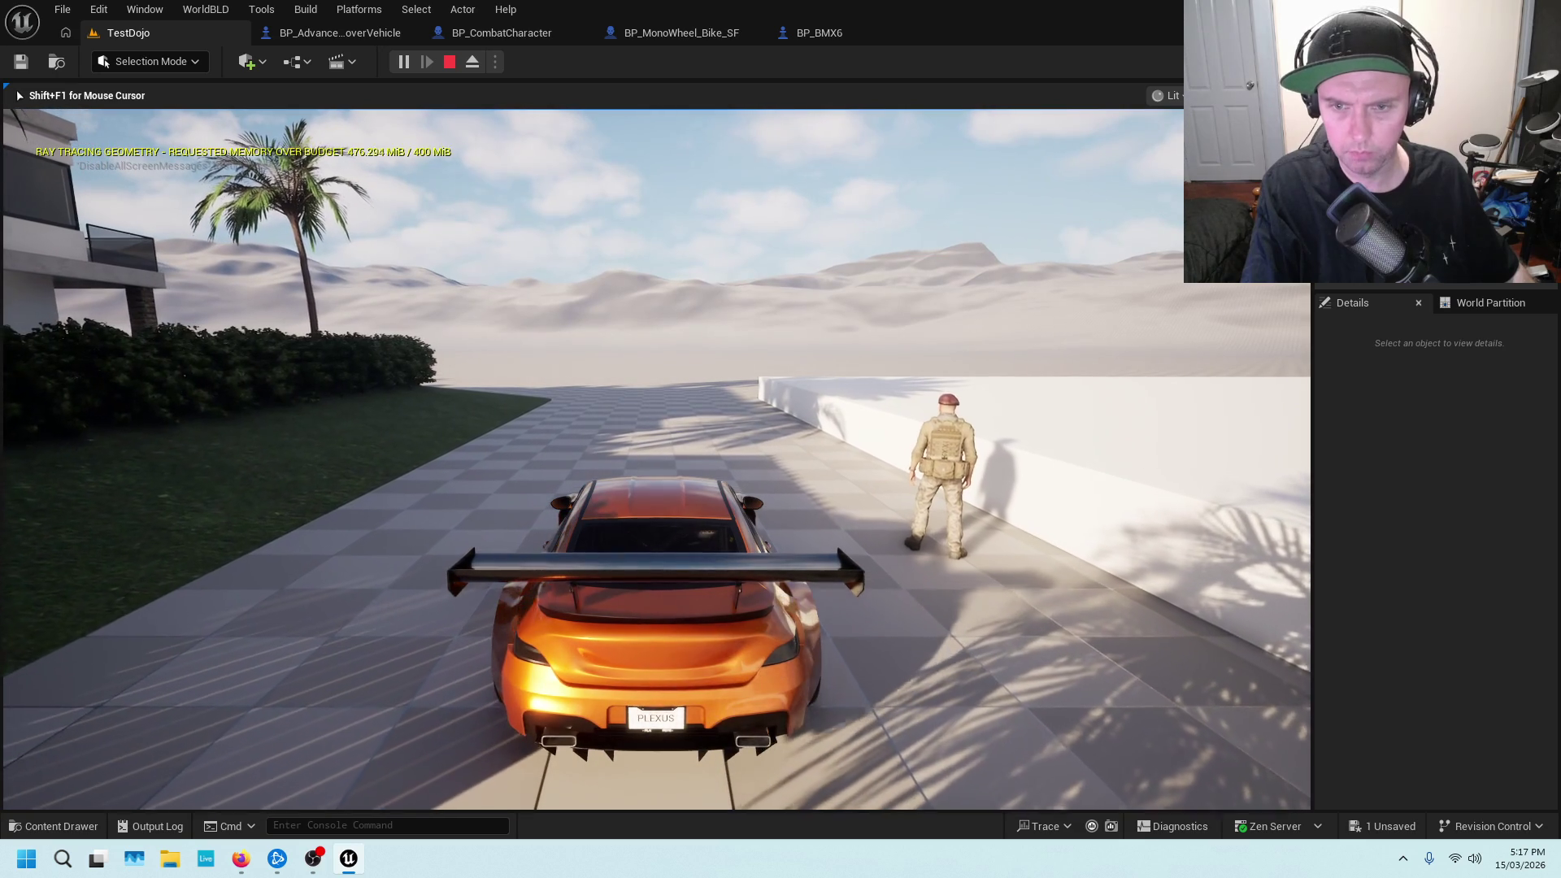
{"action": "key", "text": "f"}
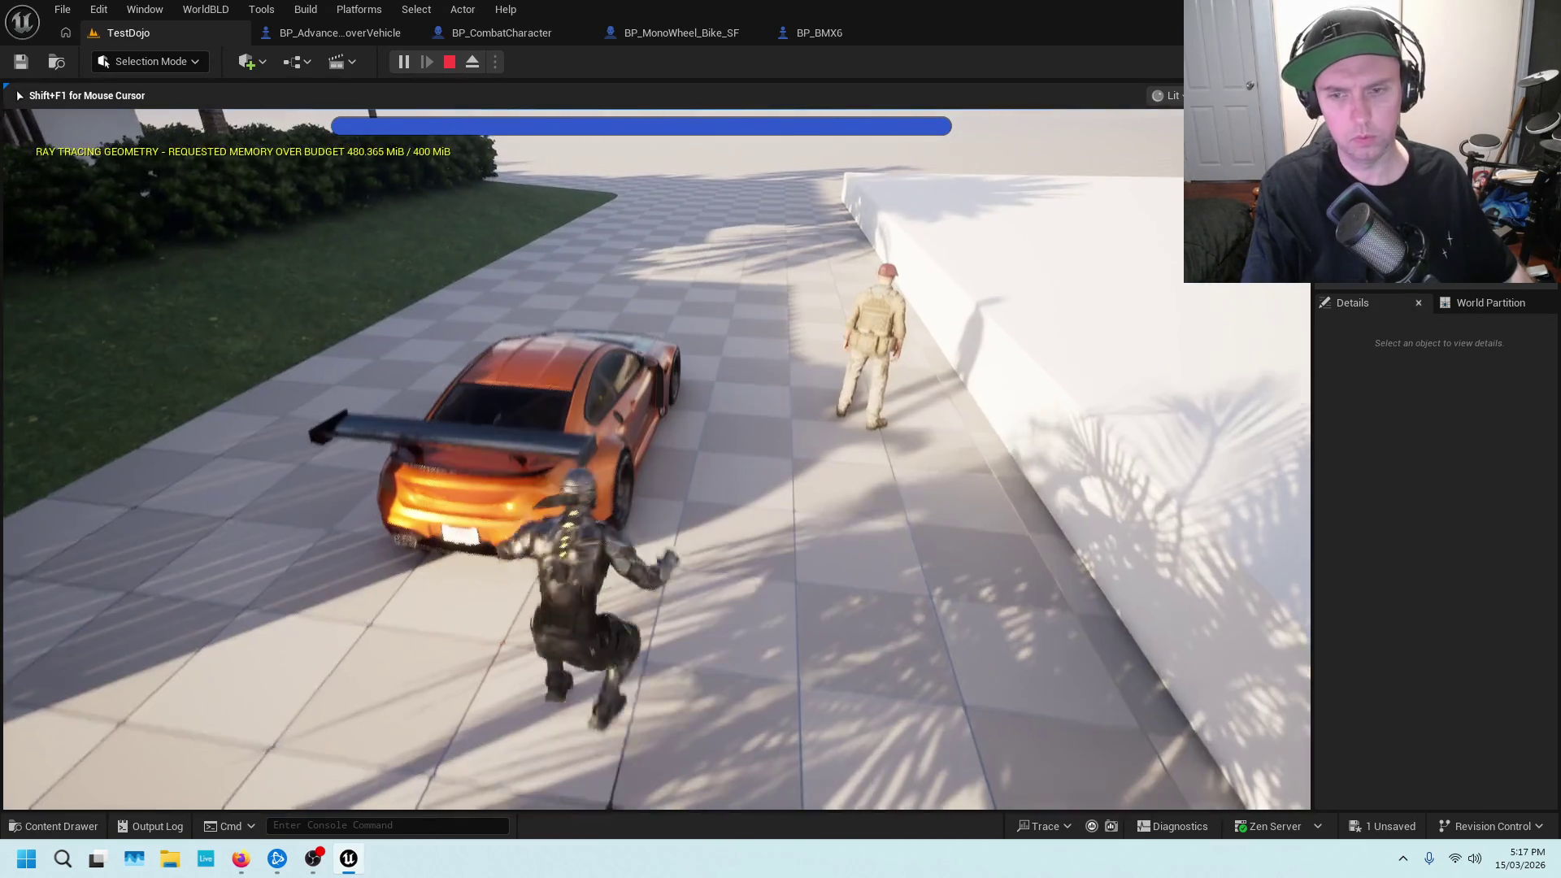
{"action": "key", "text": "Escape"}
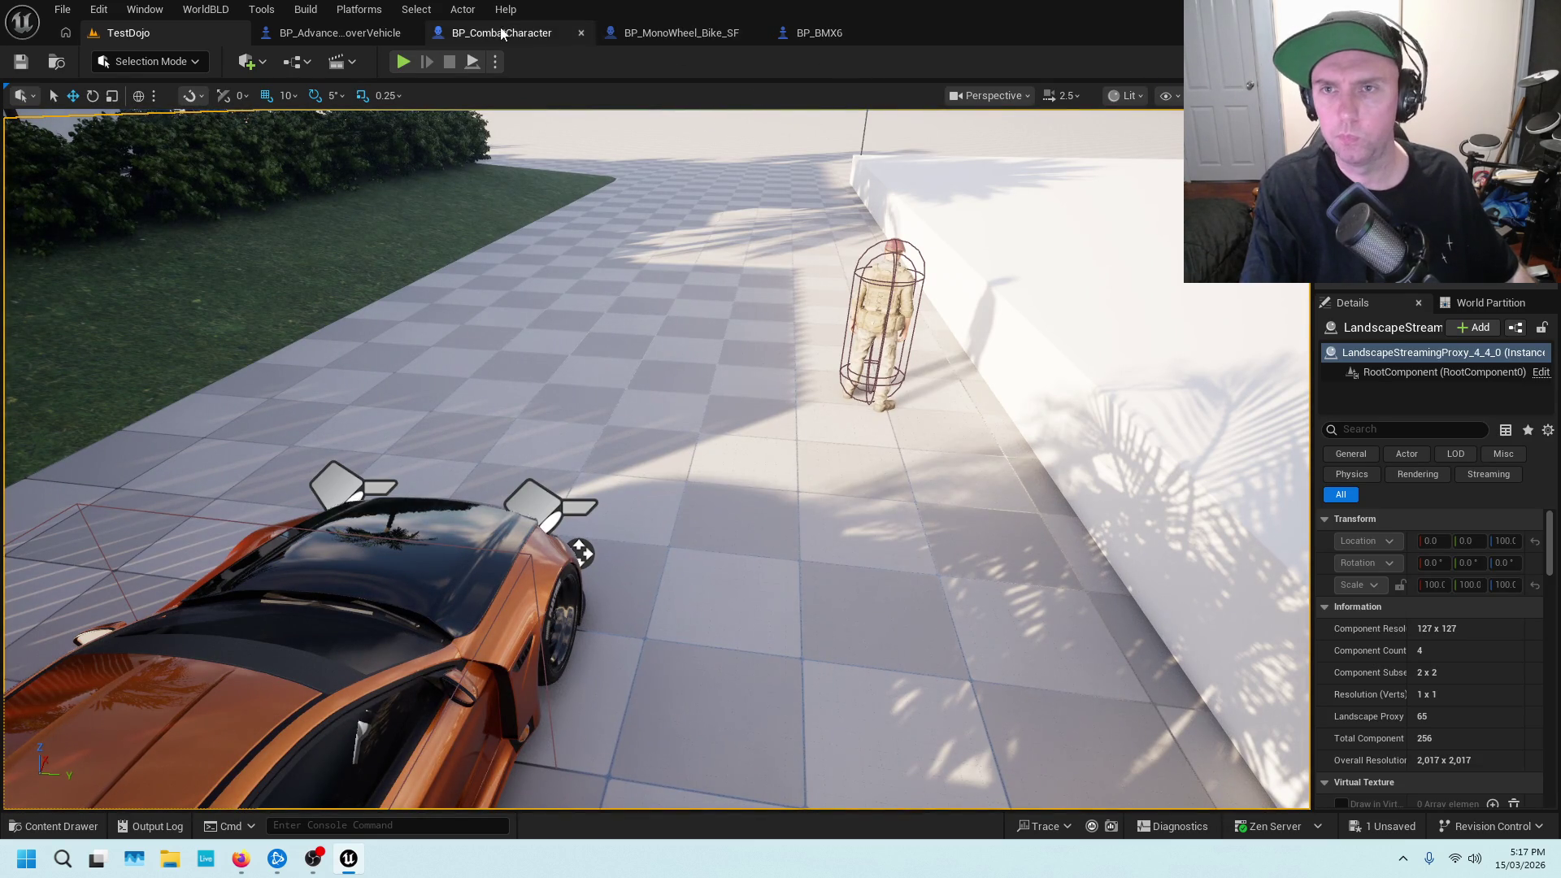
Reset the offset X to 0, set Y to -50, then compile and save BP_CombatCharacter
{"action": "left_click", "coordinate": [537, 32]}
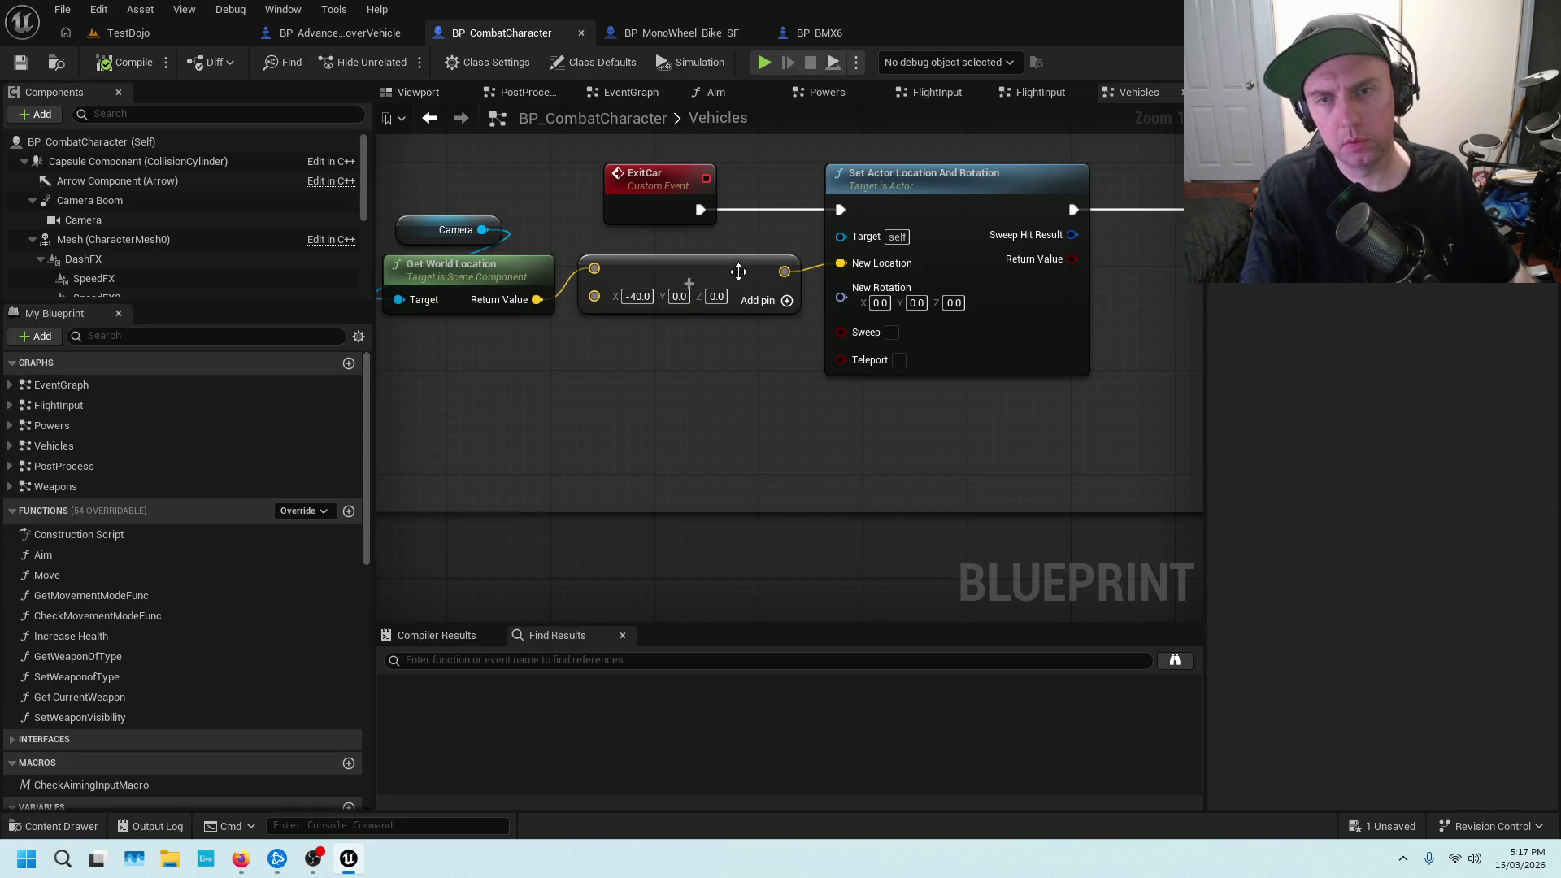
{"action": "type", "text": "-0"}
{"action": "key", "text": "Return"}
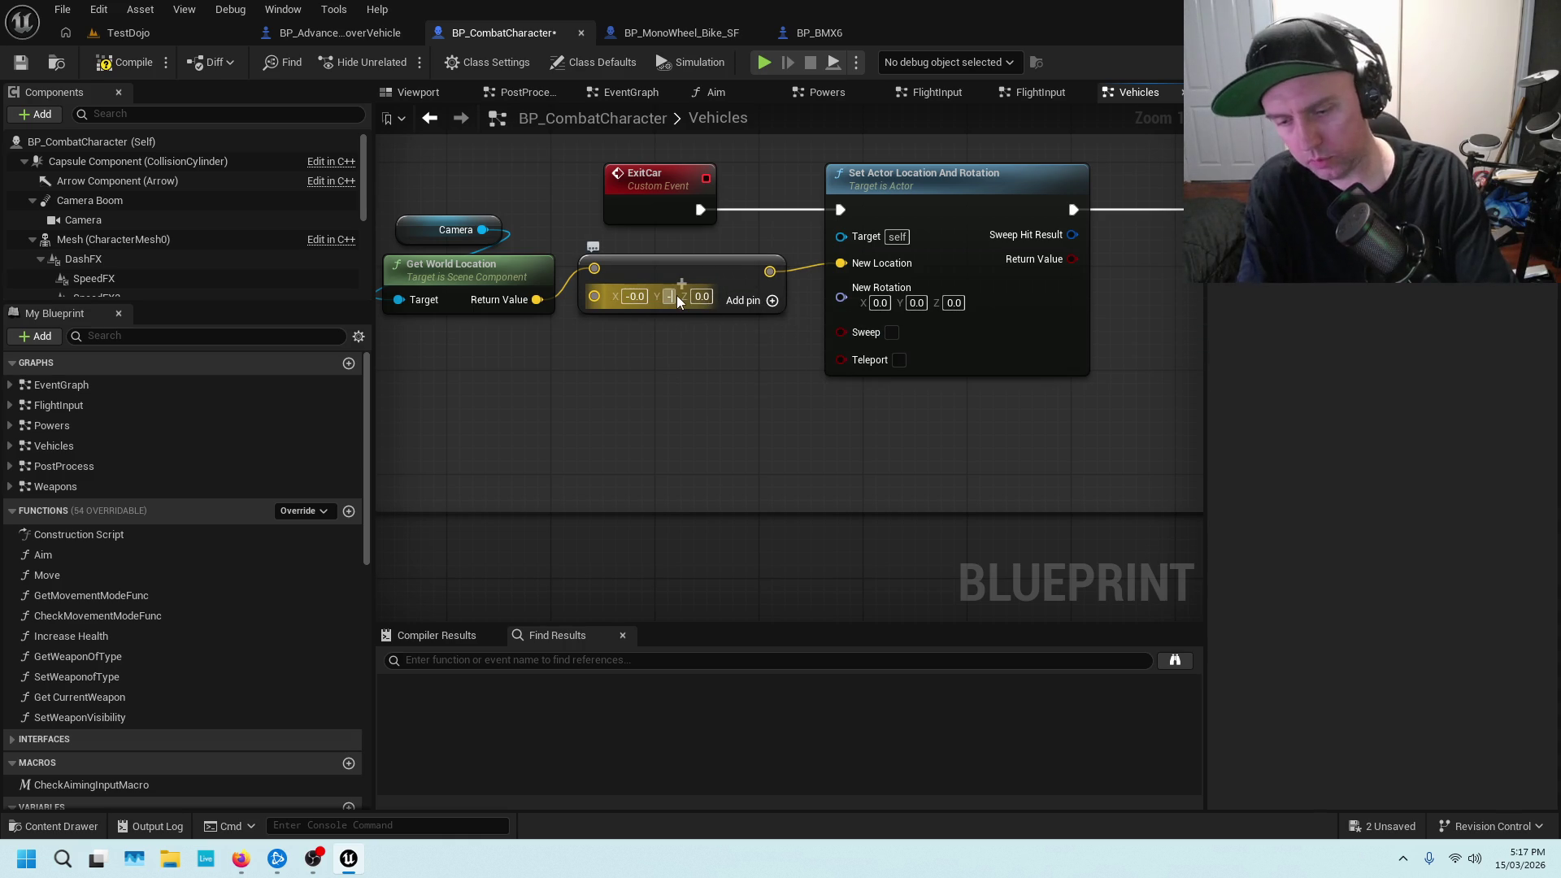
{"action": "type", "text": "50"}
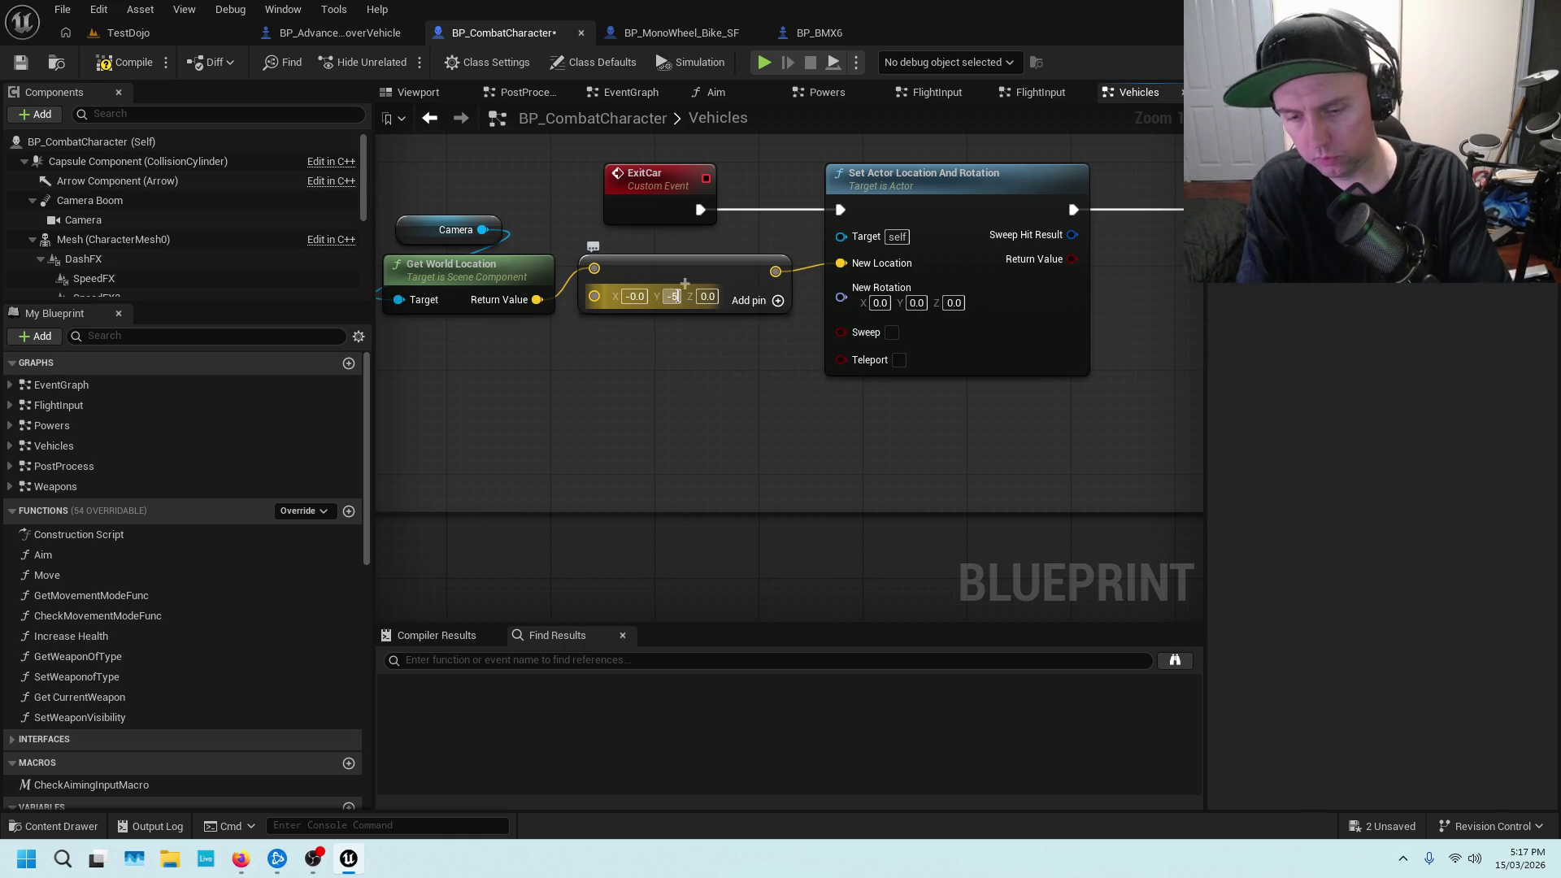
{"action": "key", "text": "Return"}
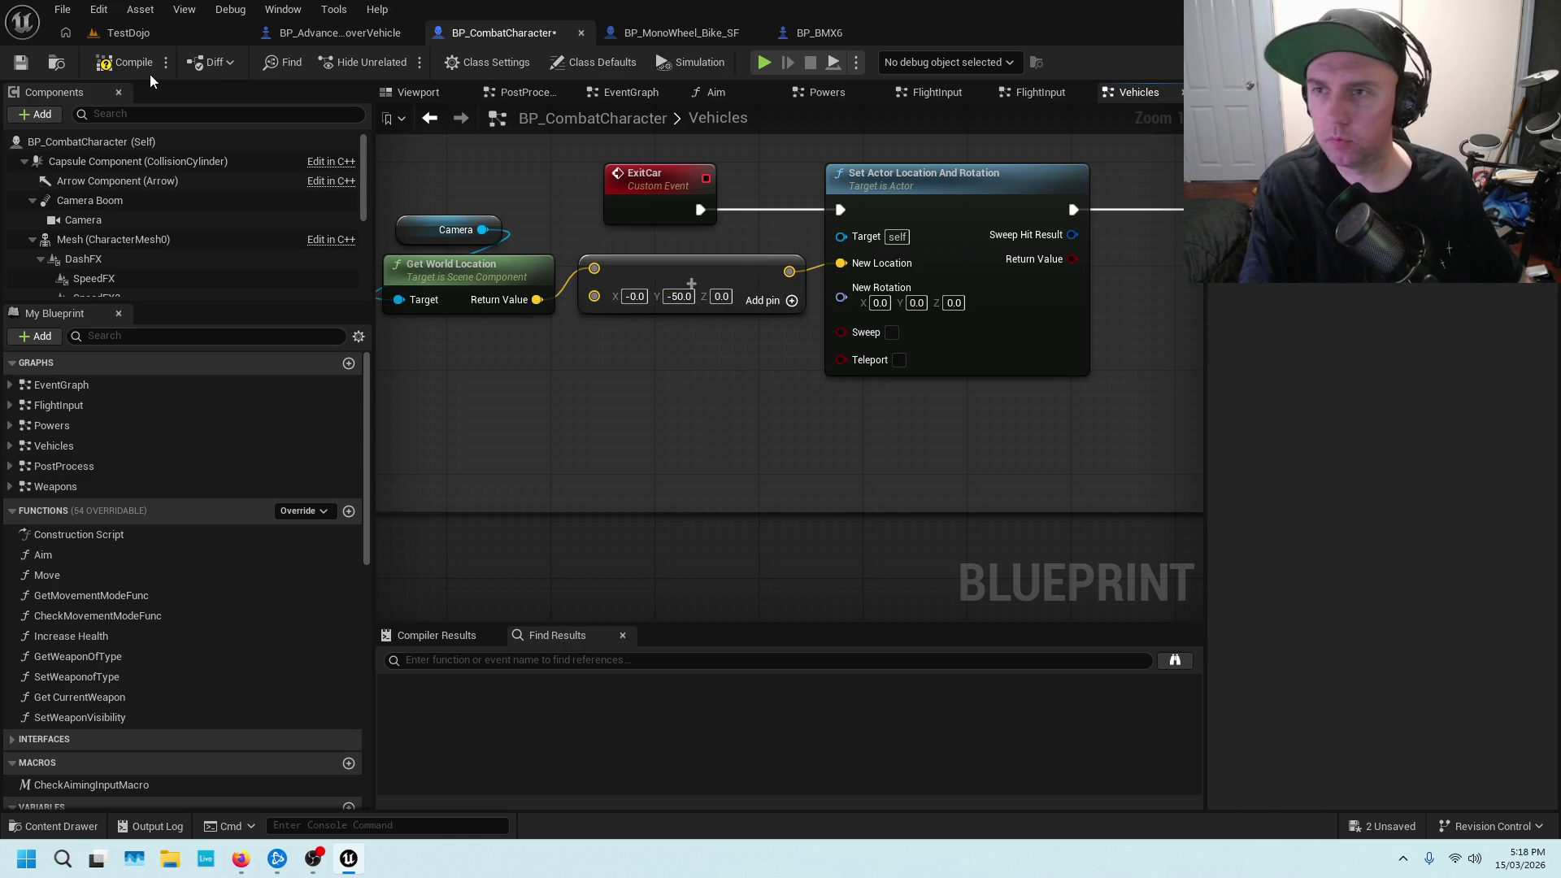
{"action": "key", "text": "ctrl+s"}
Play-test the new exit offset in TestDojo, then stop the session
{"action": "left_click", "coordinate": [122, 31]}
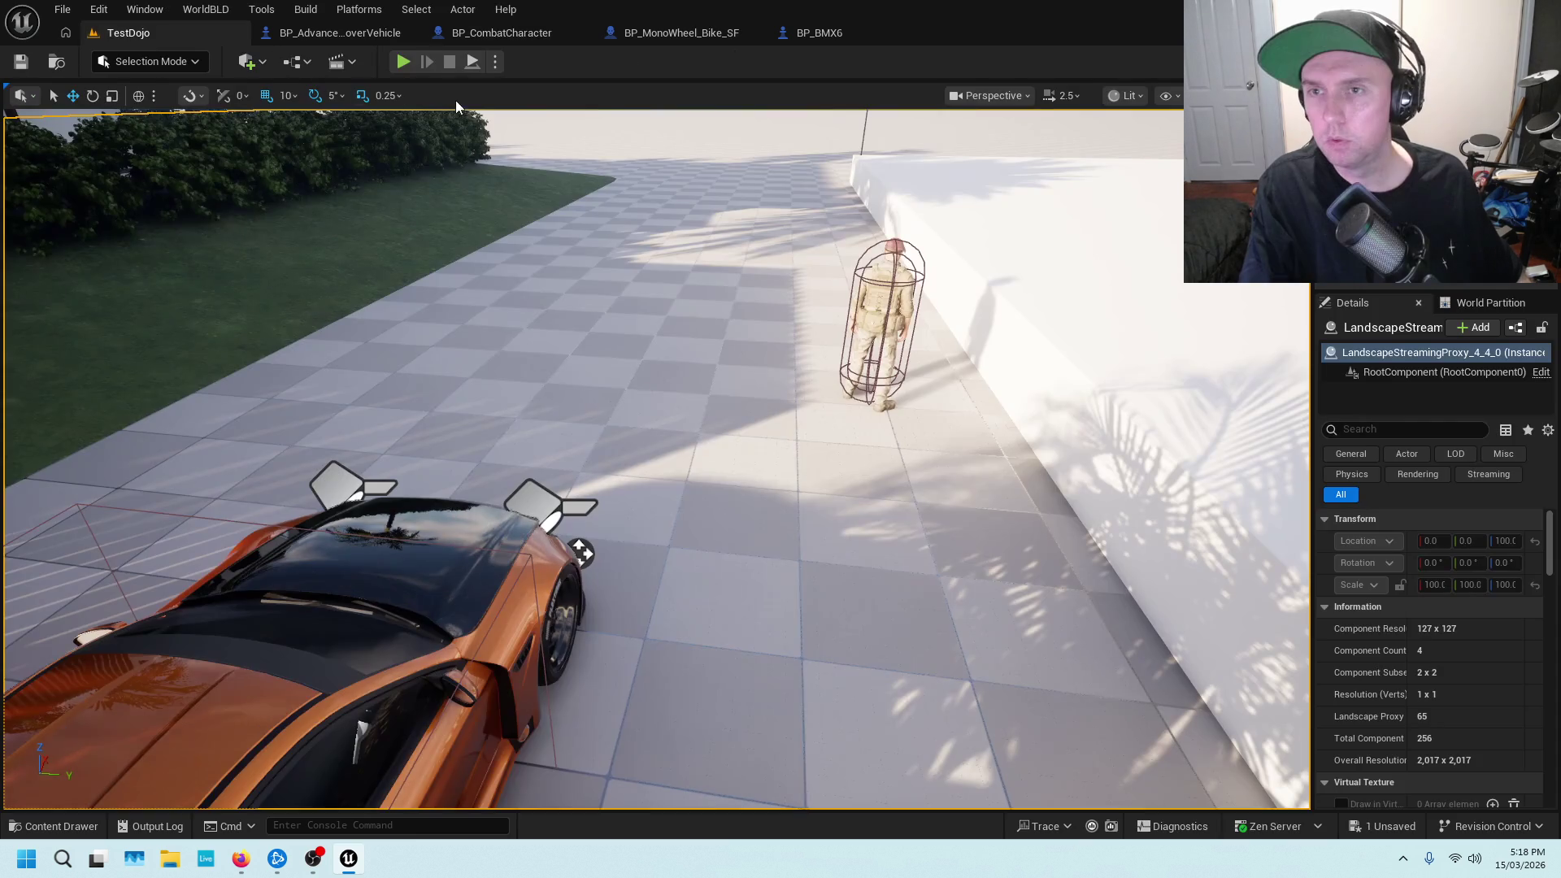
{"action": "key", "text": "alt+p"}
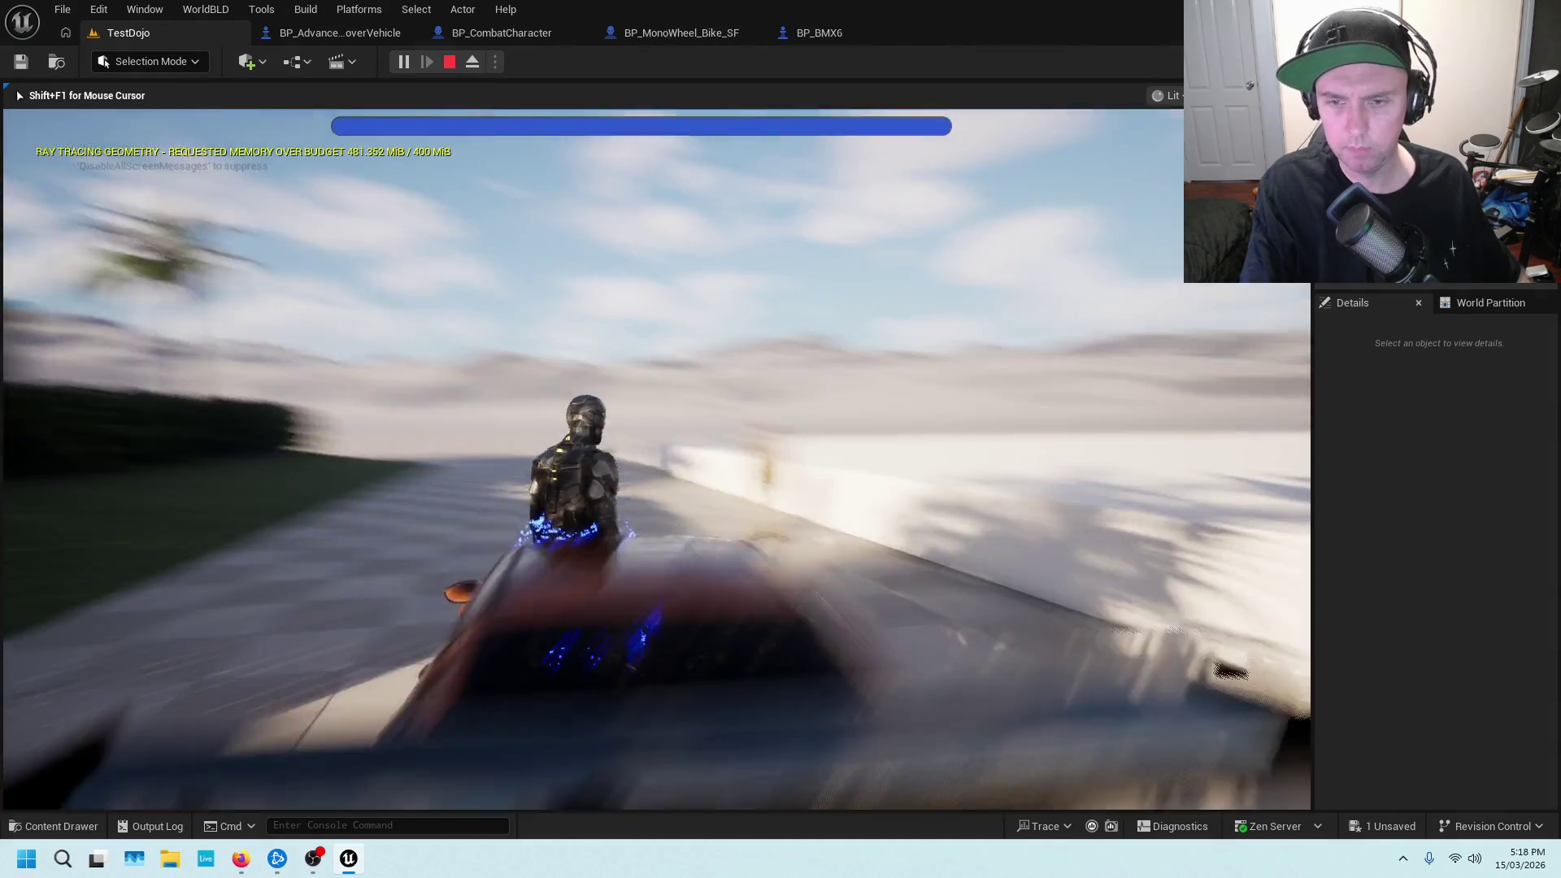
{"action": "key", "text": "Escape"}
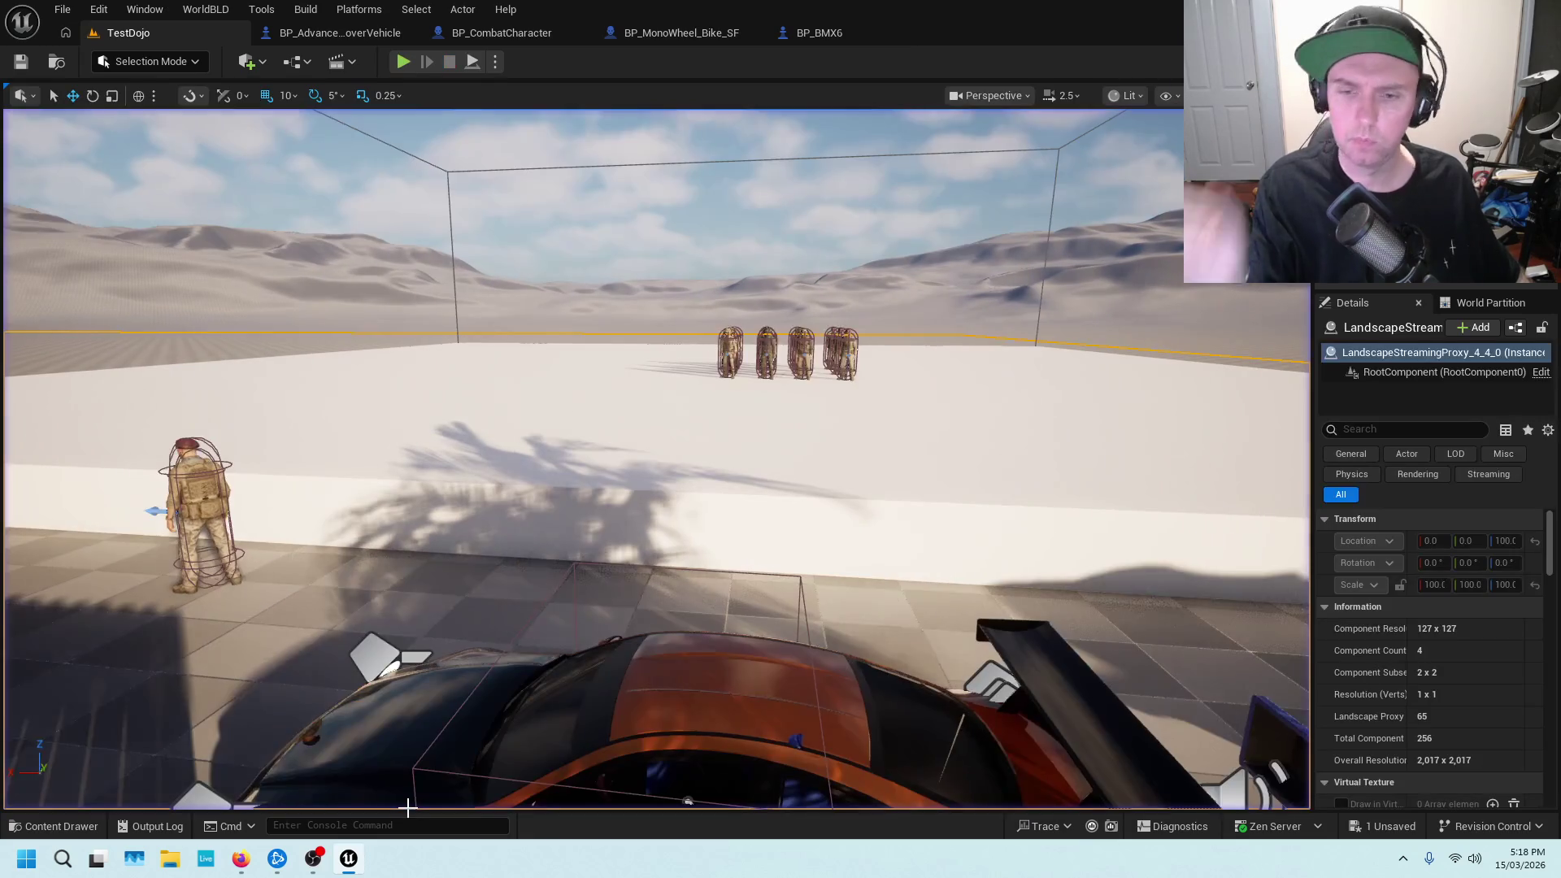
Open the Powers graph of BP_CombatCharacter
{"action": "right_click", "coordinate": [408, 808]}
{"action": "key", "text": "Escape"}
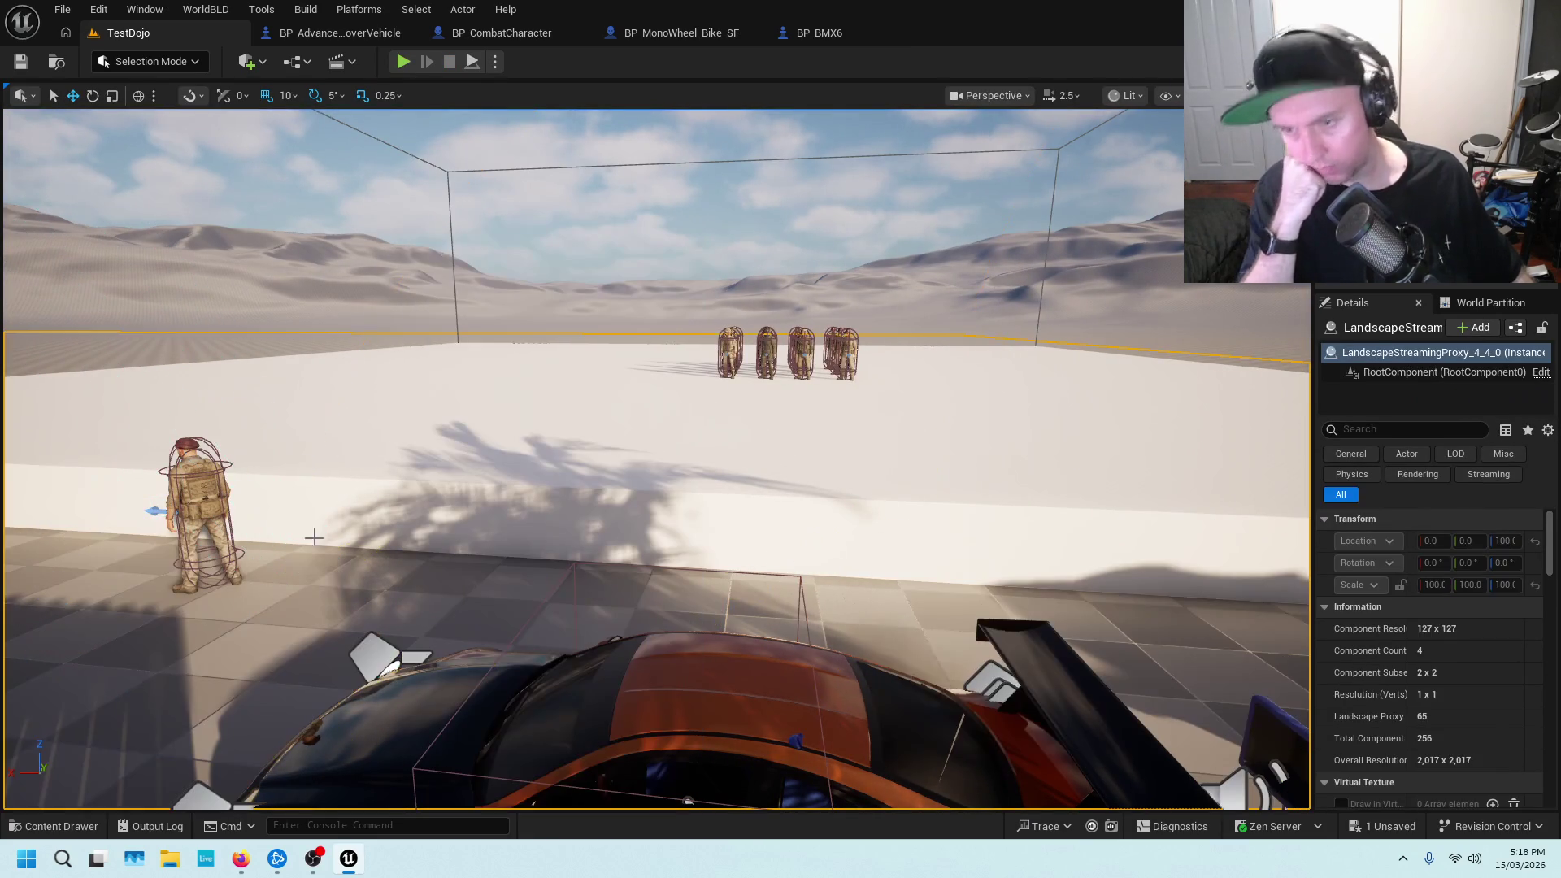
{"action": "left_click", "coordinate": [479, 33]}
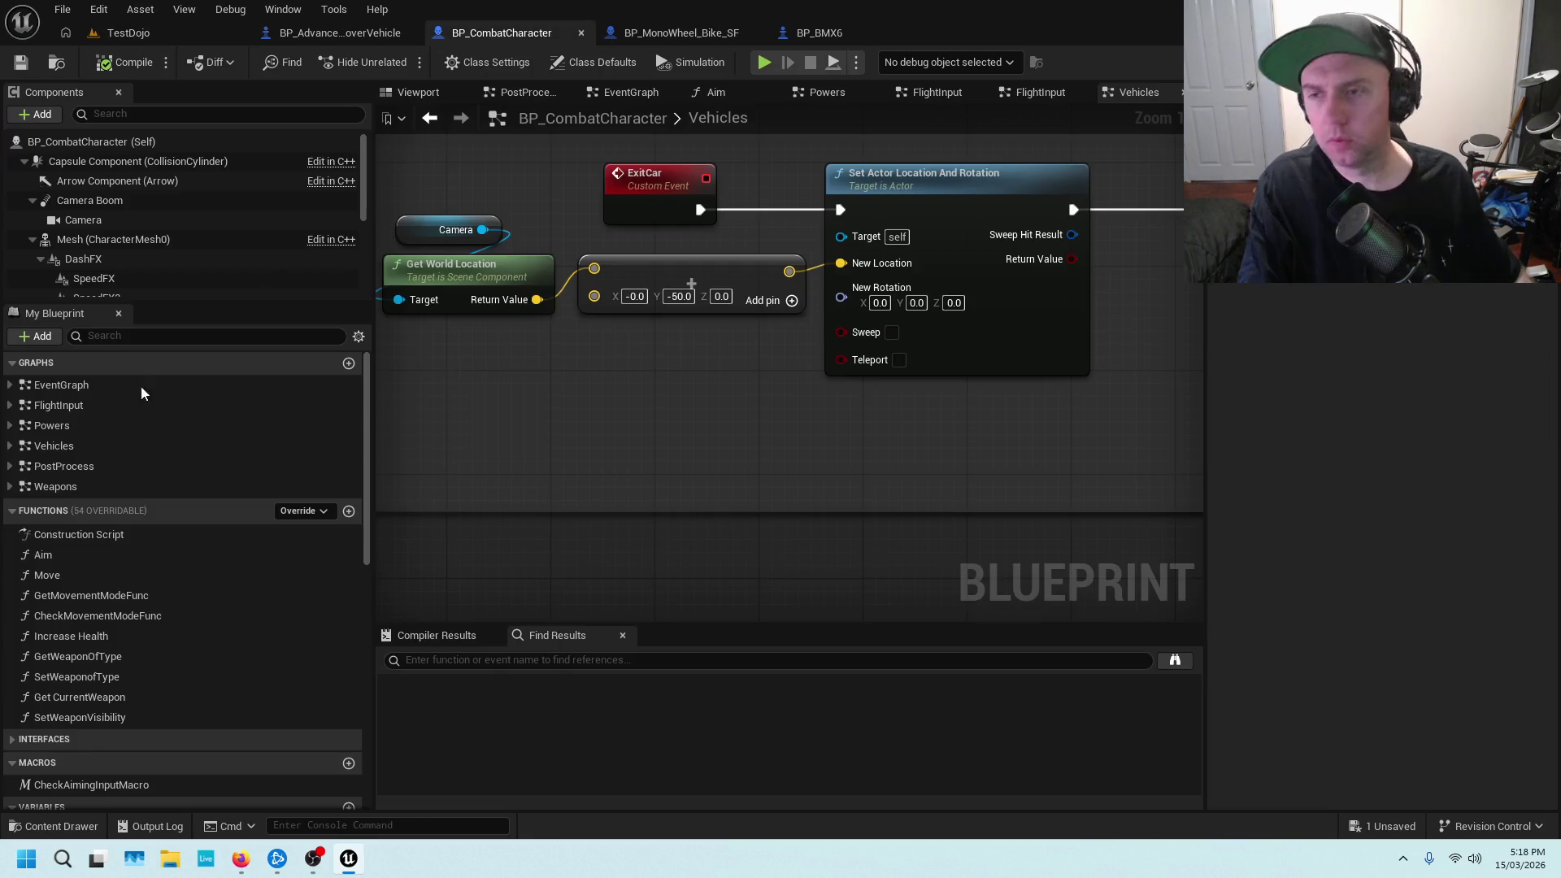
{"action": "scroll", "coordinate": [102, 493], "scroll_direction": "down", "scroll_amount": 1}
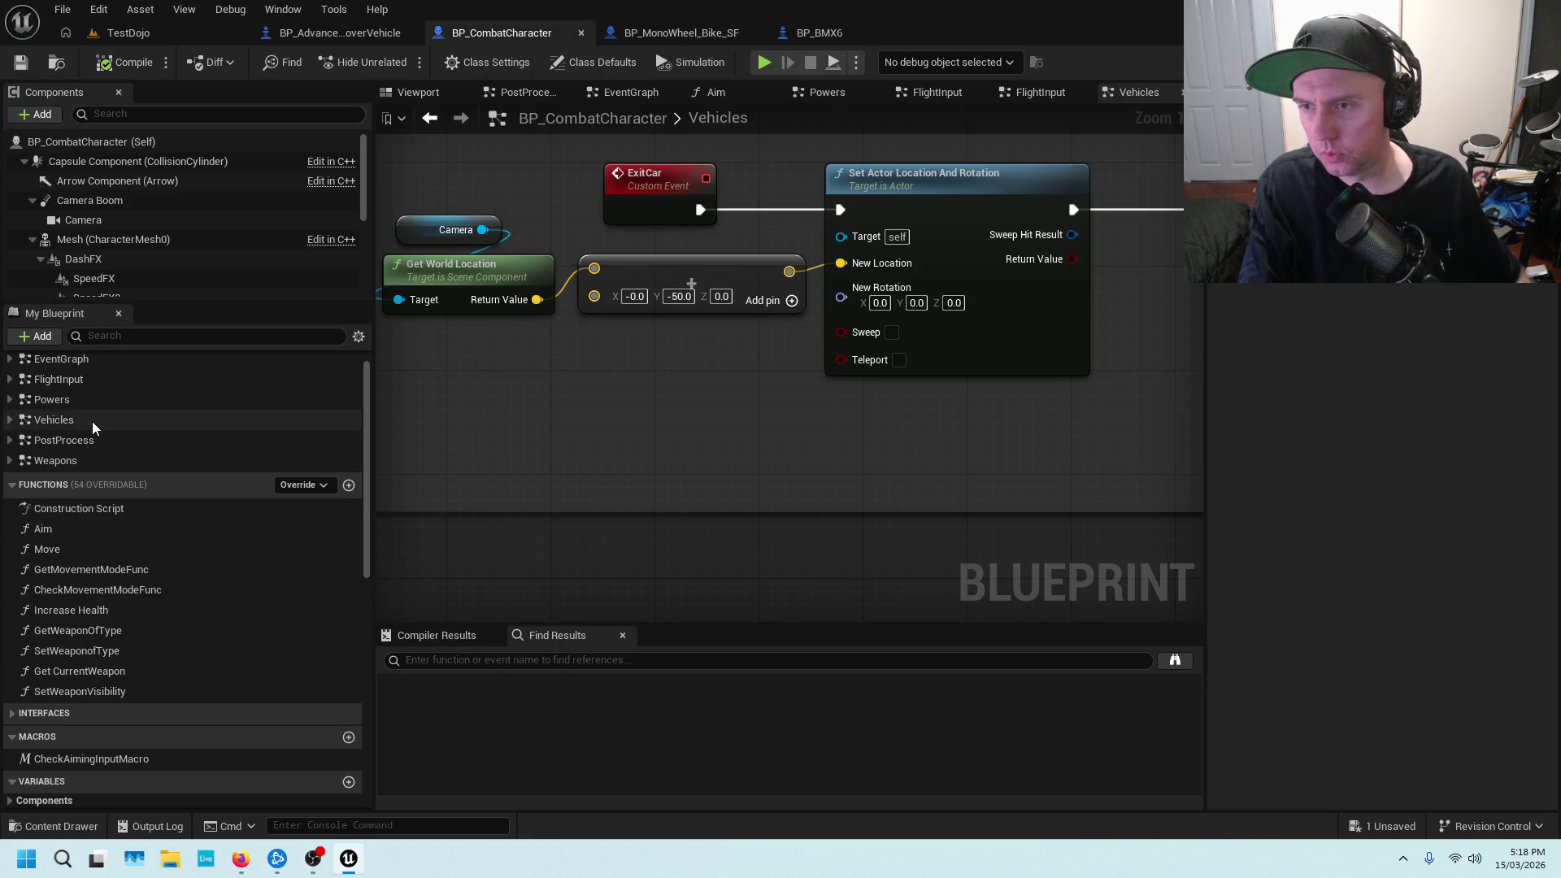
{"action": "double_click", "coordinate": [90, 398]}
Pan and zoom to inspect the Branch, Play Anim Montage and Launch Character nodes
{"action": "scroll", "coordinate": [851, 432], "scroll_direction": "down", "scroll_amount": 2}
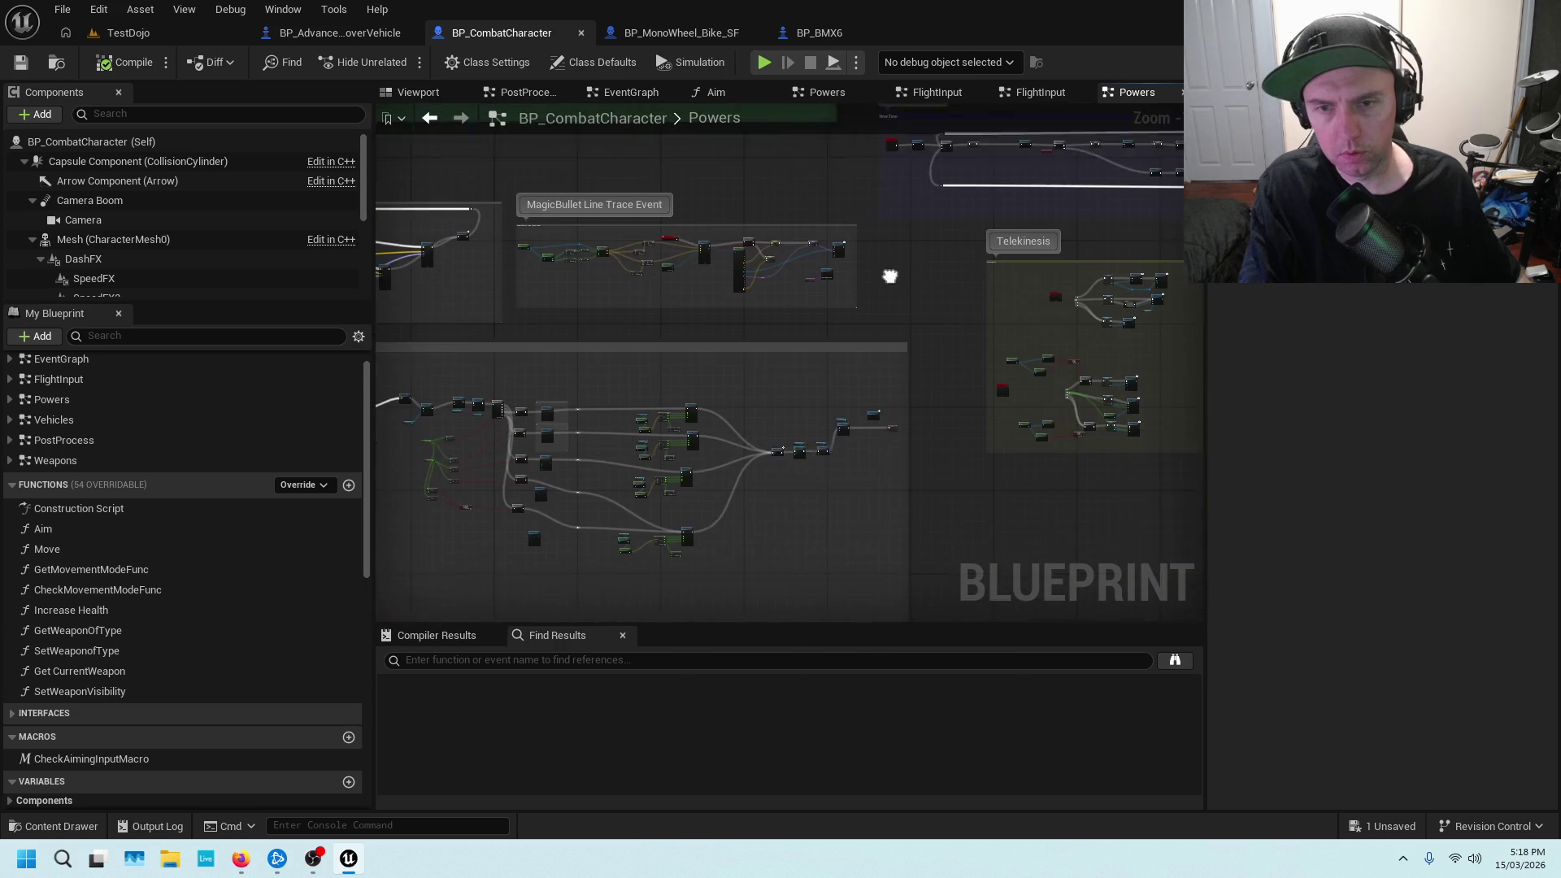
{"action": "scroll", "coordinate": [756, 422], "scroll_direction": "up", "scroll_amount": 10}
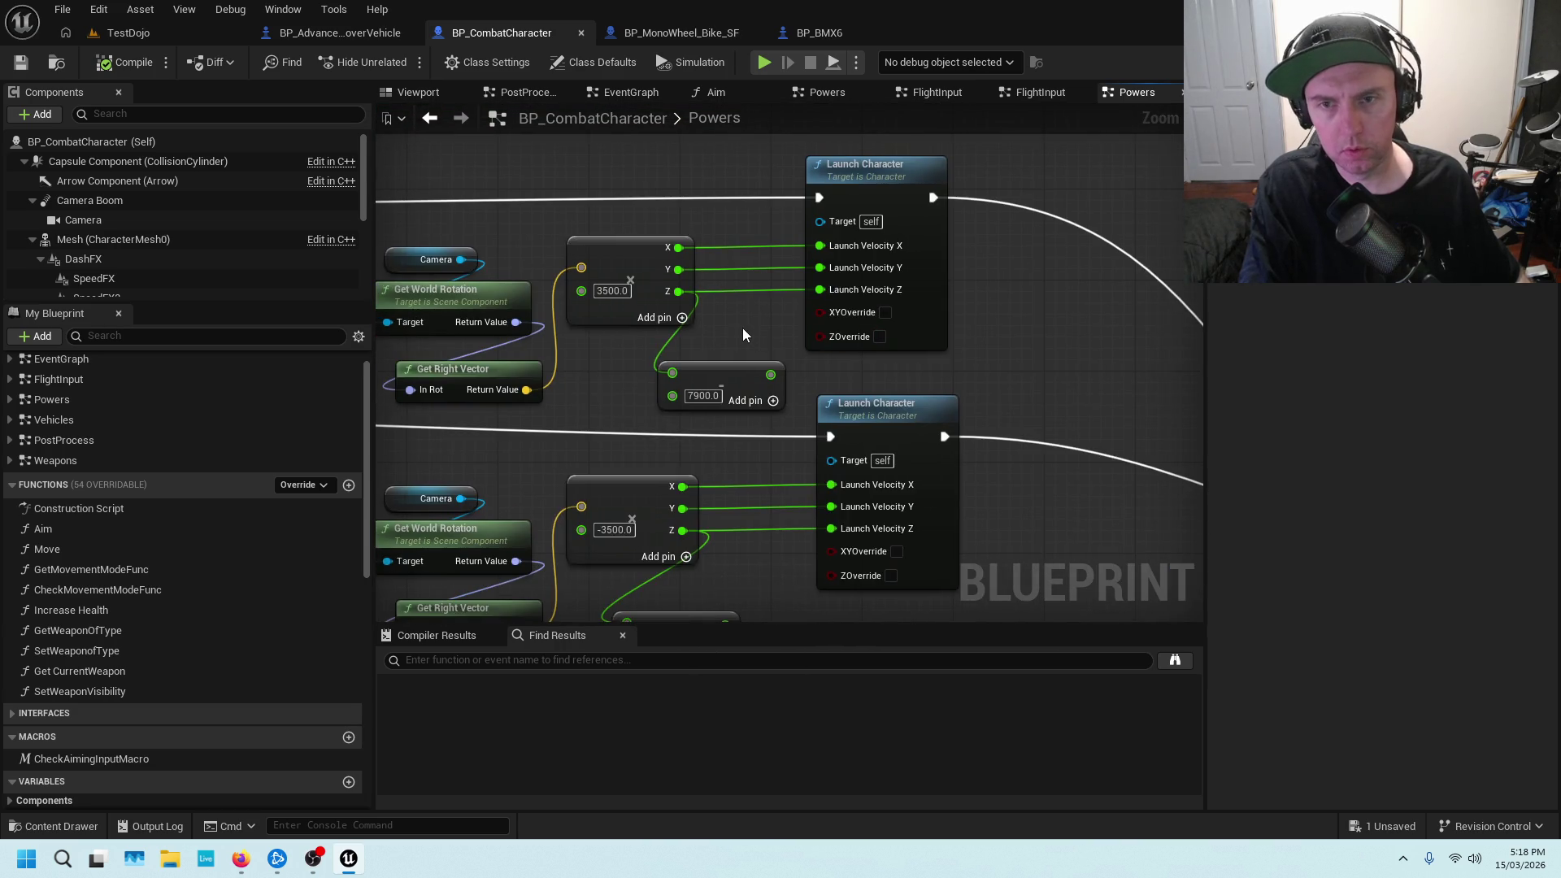
{"action": "scroll", "coordinate": [773, 310], "scroll_direction": "down", "scroll_amount": 5}
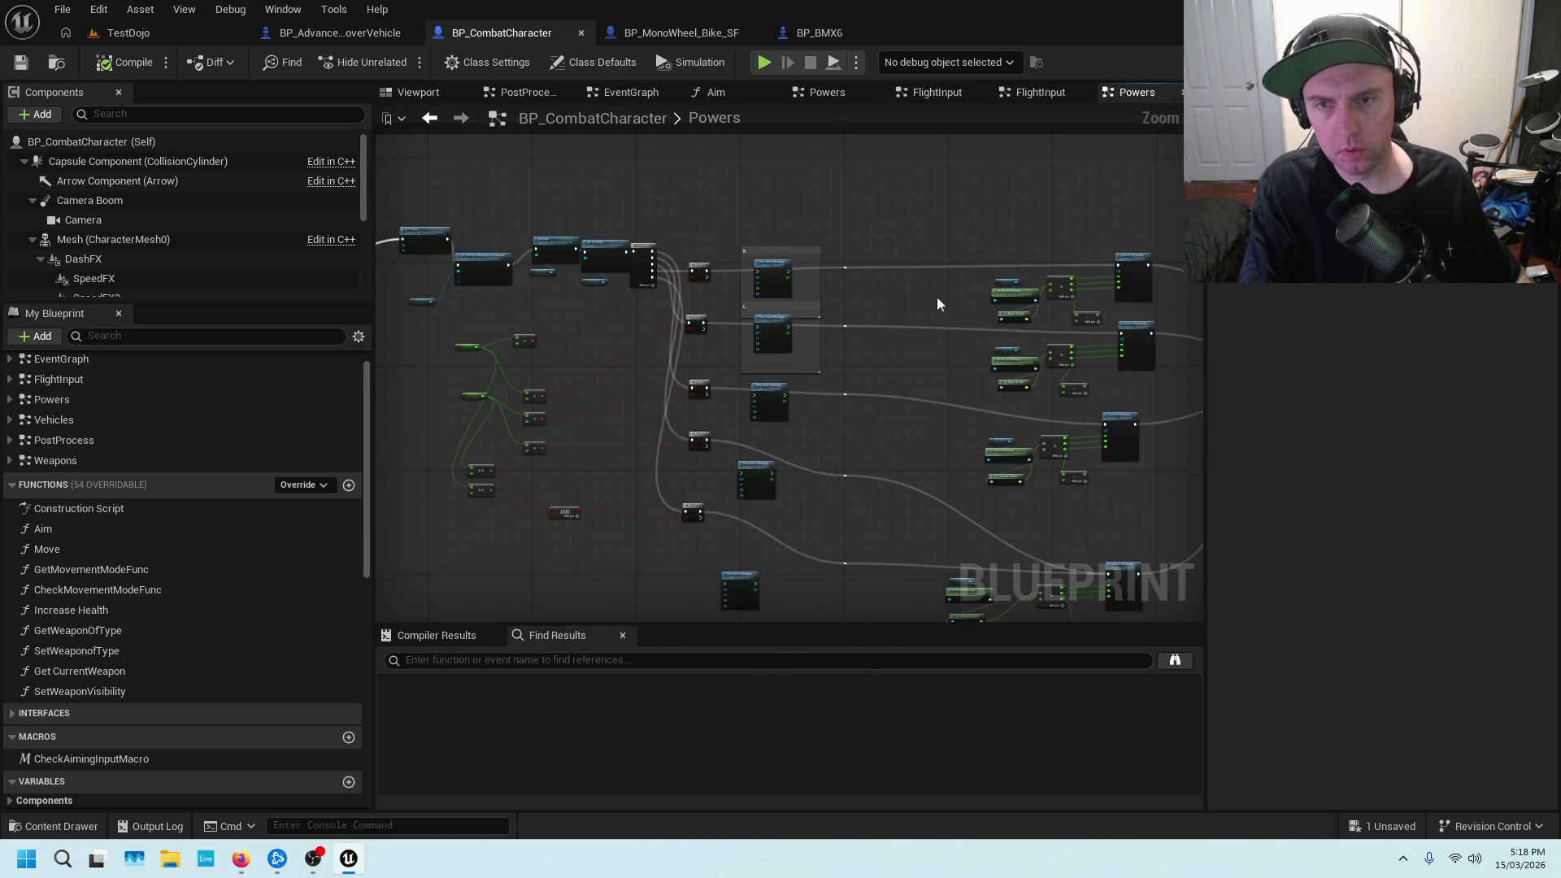
{"action": "scroll", "coordinate": [794, 310], "scroll_direction": "up", "scroll_amount": 5}
{"action": "scroll", "coordinate": [865, 289], "scroll_direction": "up", "scroll_amount": 2}
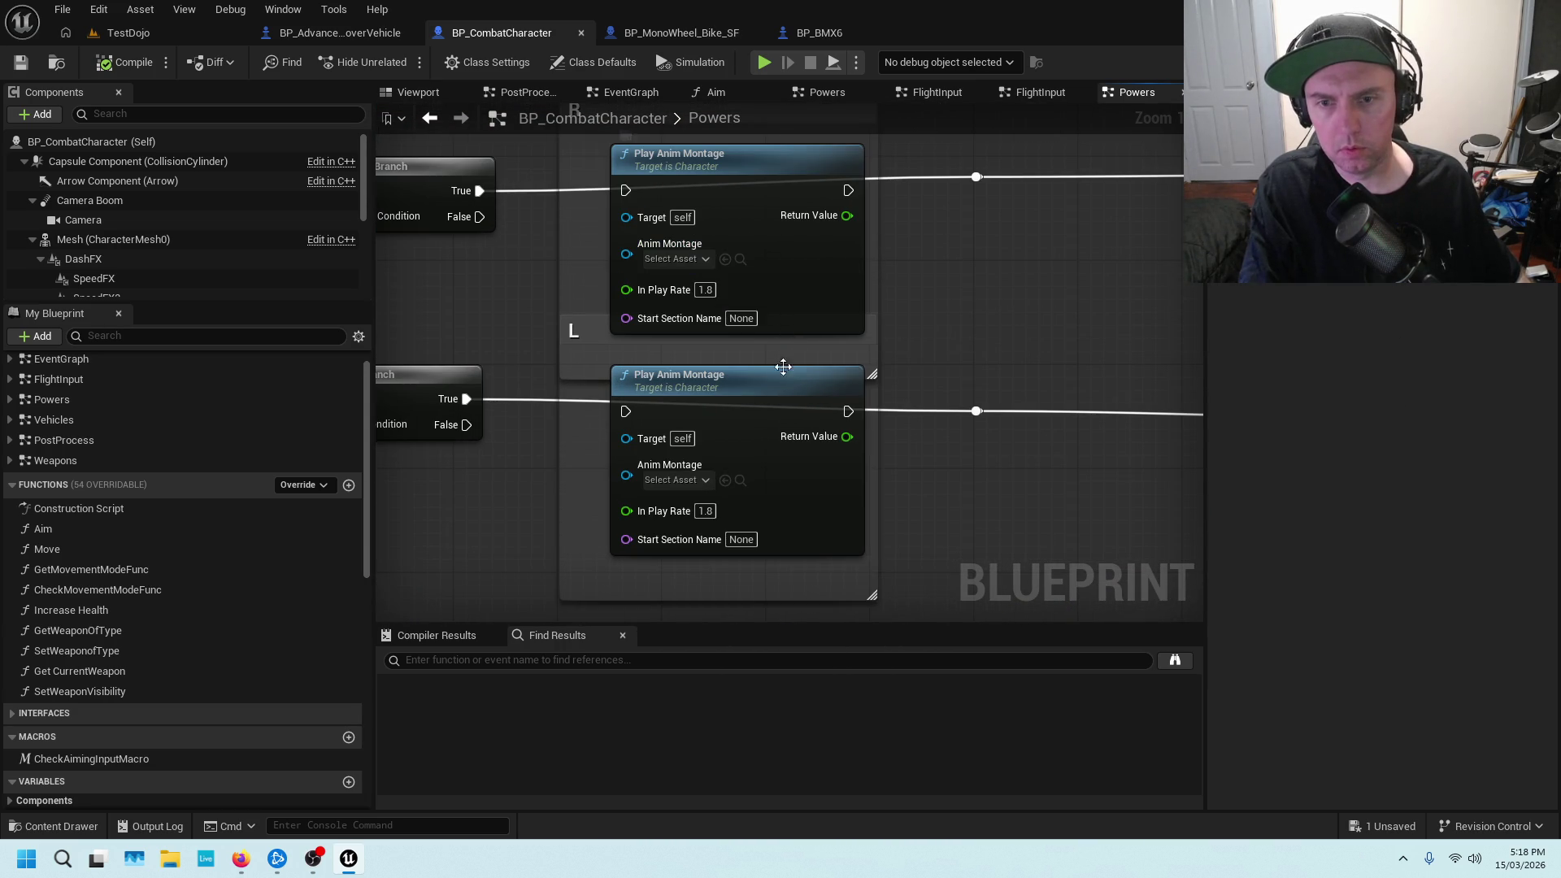
{"action": "scroll", "coordinate": [787, 363], "scroll_direction": "down", "scroll_amount": 3}
{"action": "mouse_move", "coordinate": [559, 310]}
{"action": "left_mouse_down"}
{"action": "mouse_move", "coordinate": [502, 173]}
{"action": "mouse_move", "coordinate": [570, 236]}
{"action": "mouse_move", "coordinate": [901, 206]}
{"action": "mouse_move", "coordinate": [864, 488]}
{"action": "mouse_move", "coordinate": [825, 493]}
{"action": "mouse_move", "coordinate": [842, 321]}
{"action": "left_mouse_up"}
{"action": "scroll", "coordinate": [816, 520], "scroll_direction": "up", "scroll_amount": 1}
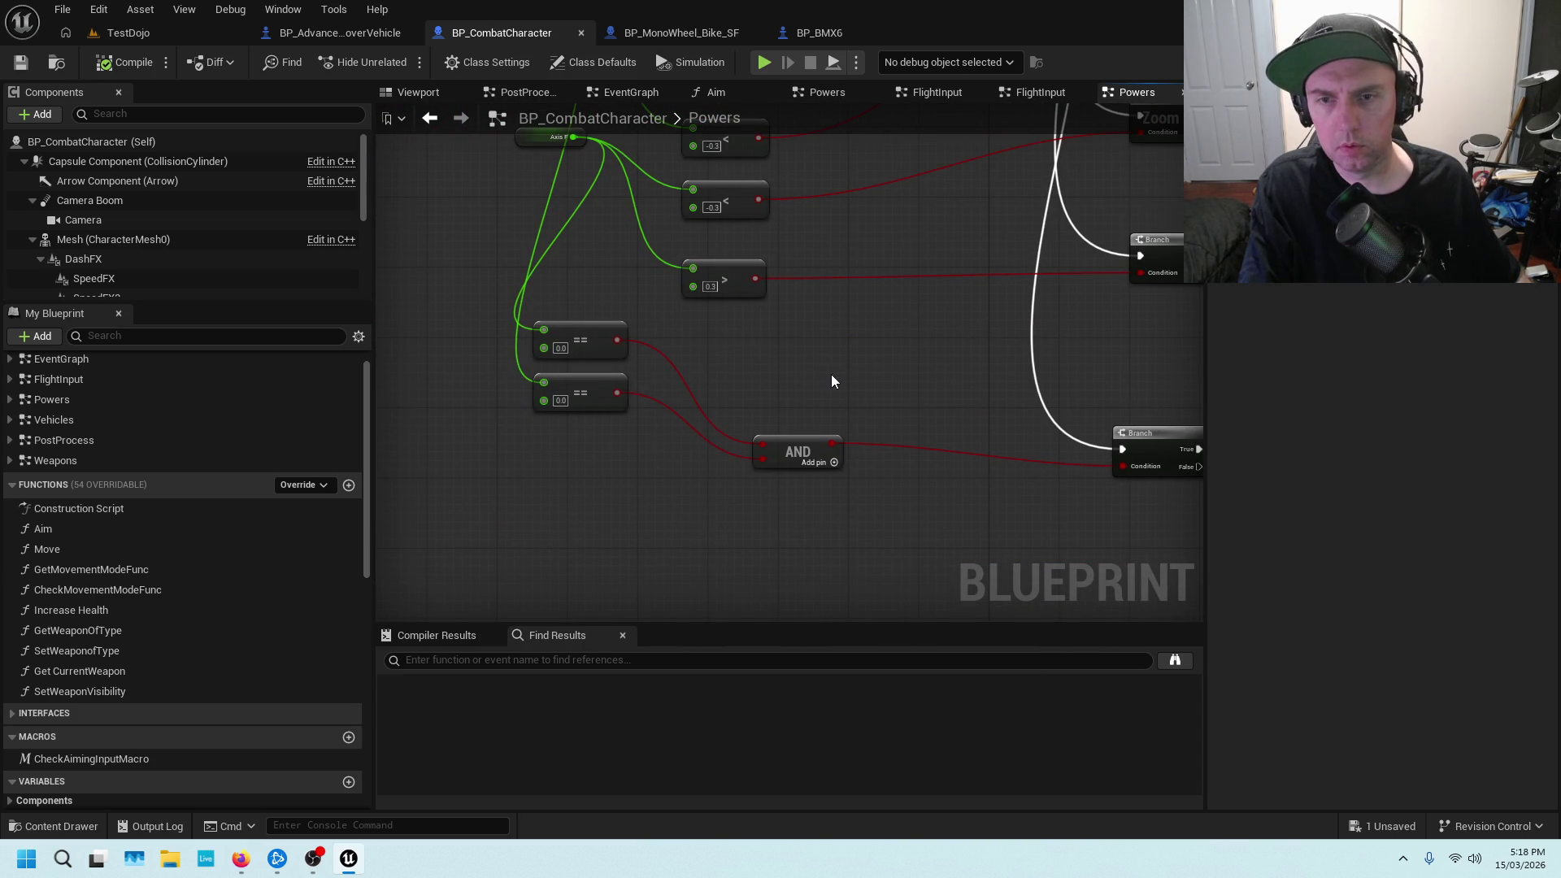
{"action": "left_click_drag", "start_coordinate": [959, 366], "coordinate": [489, 302]}
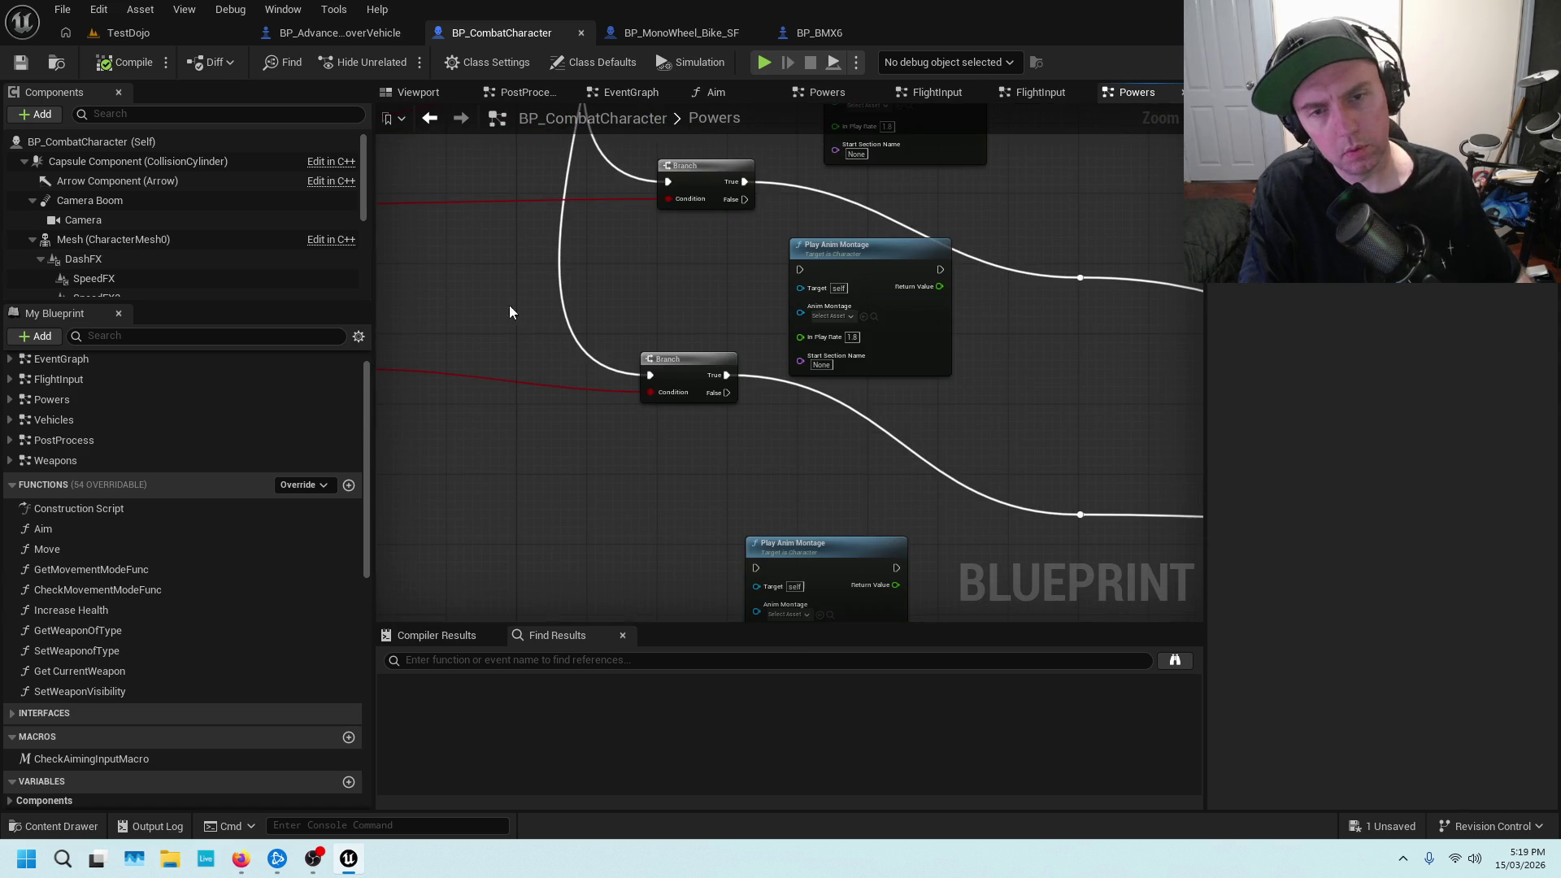
{"action": "mouse_move", "coordinate": [973, 428]}
{"action": "left_mouse_down"}
{"action": "mouse_move", "coordinate": [860, 385]}
{"action": "mouse_move", "coordinate": [467, 329]}
{"action": "left_mouse_up"}
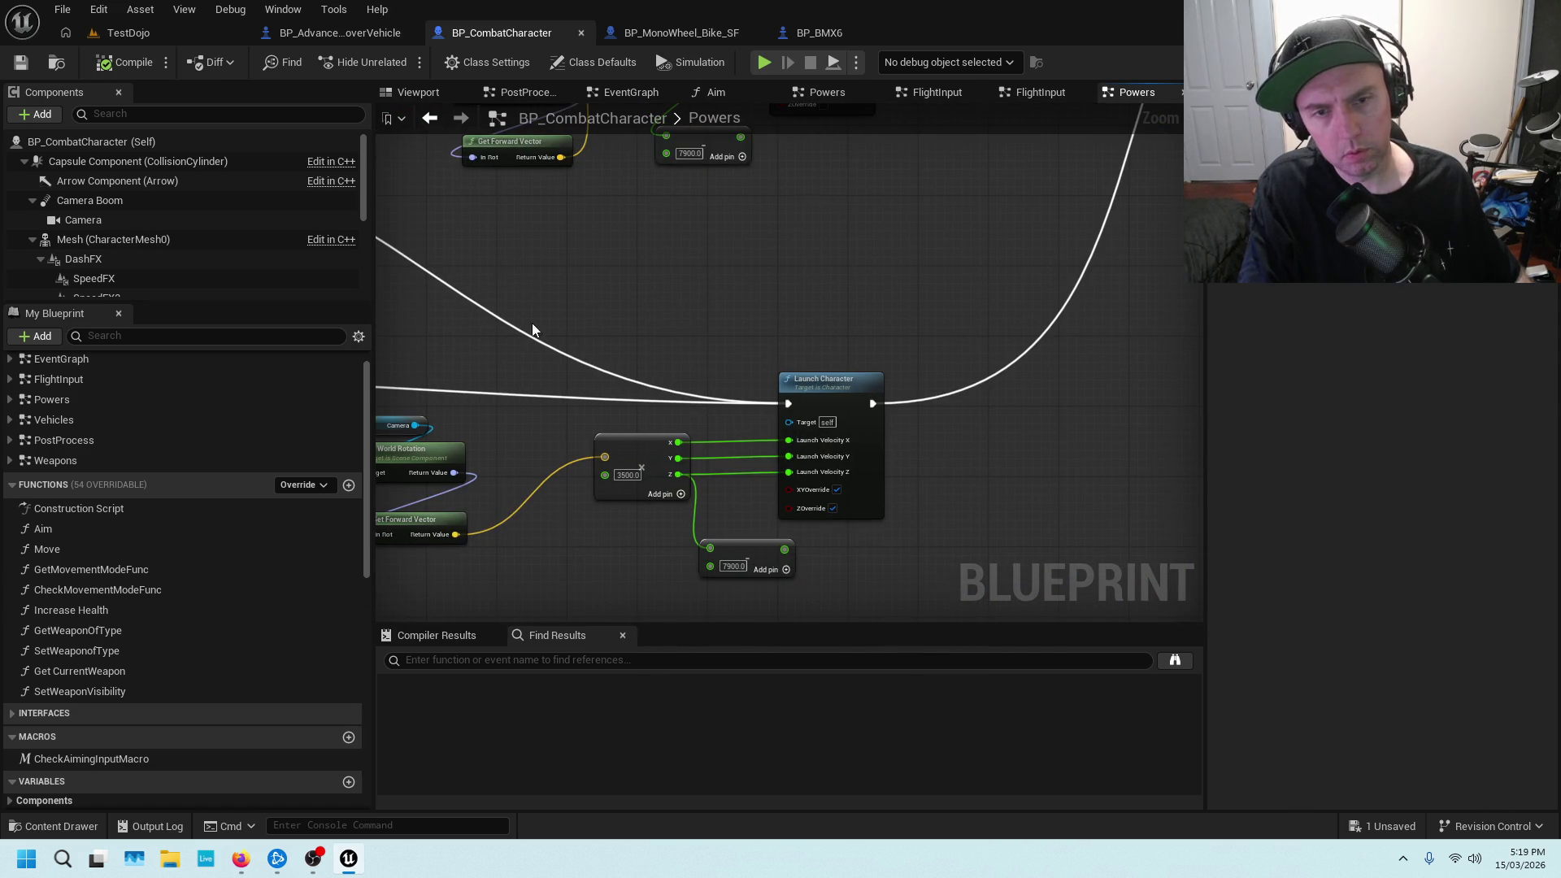
Review the == and AND comparison and the Launch Character nodes, then reopen the Vehicles graph
{"action": "scroll", "coordinate": [745, 358], "scroll_direction": "up", "scroll_amount": 3}
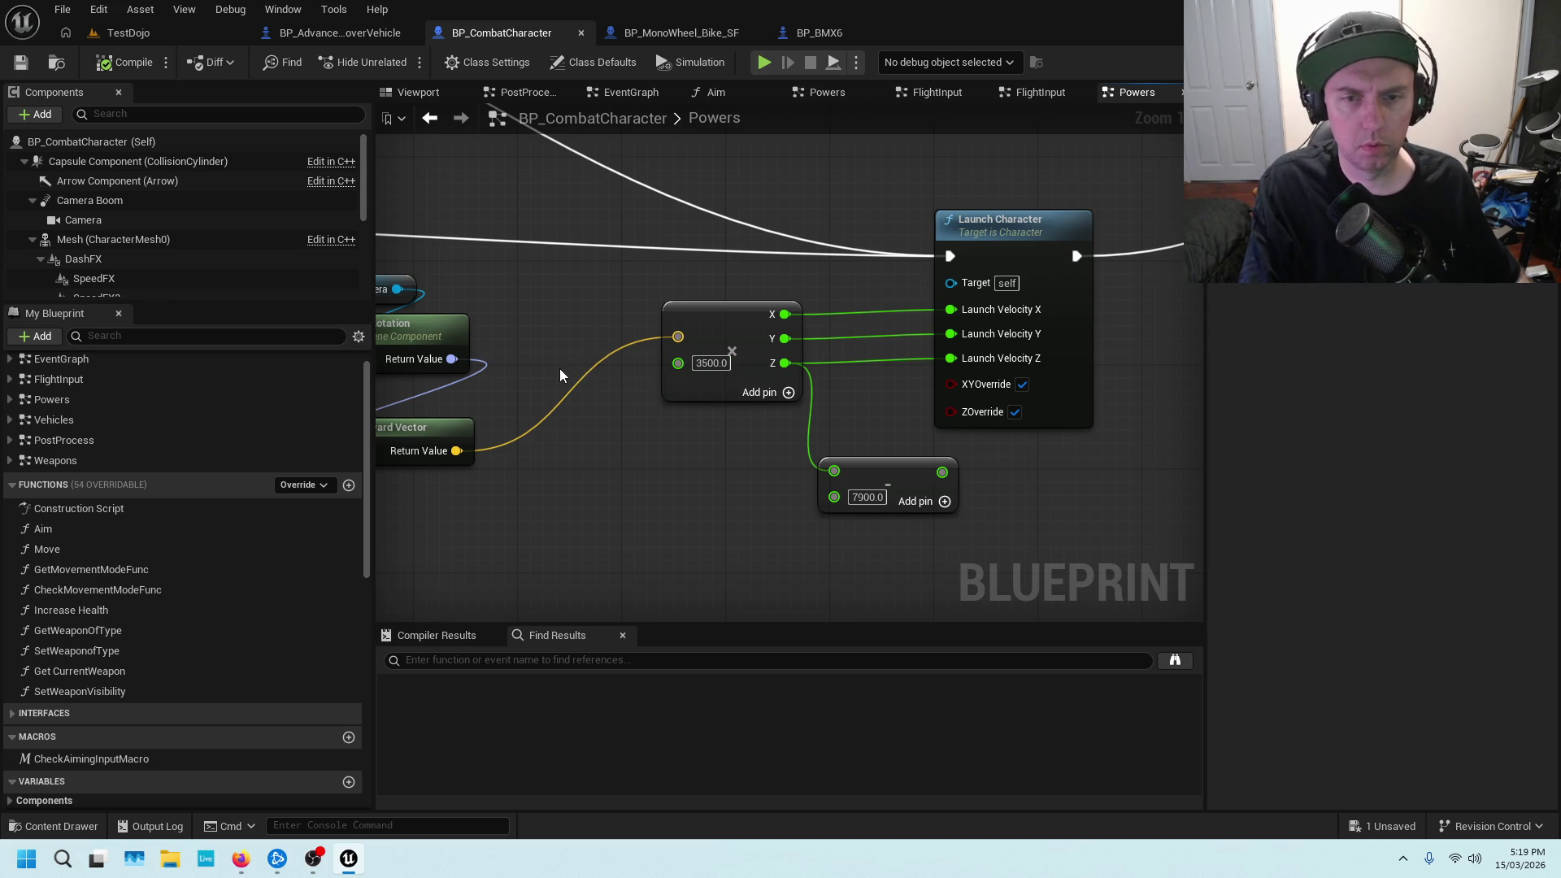
{"action": "scroll", "coordinate": [553, 360], "scroll_direction": "down", "scroll_amount": 5}
{"action": "scroll", "coordinate": [683, 390], "scroll_direction": "down", "scroll_amount": 3}
{"action": "scroll", "coordinate": [779, 361], "scroll_direction": "up", "scroll_amount": 8}
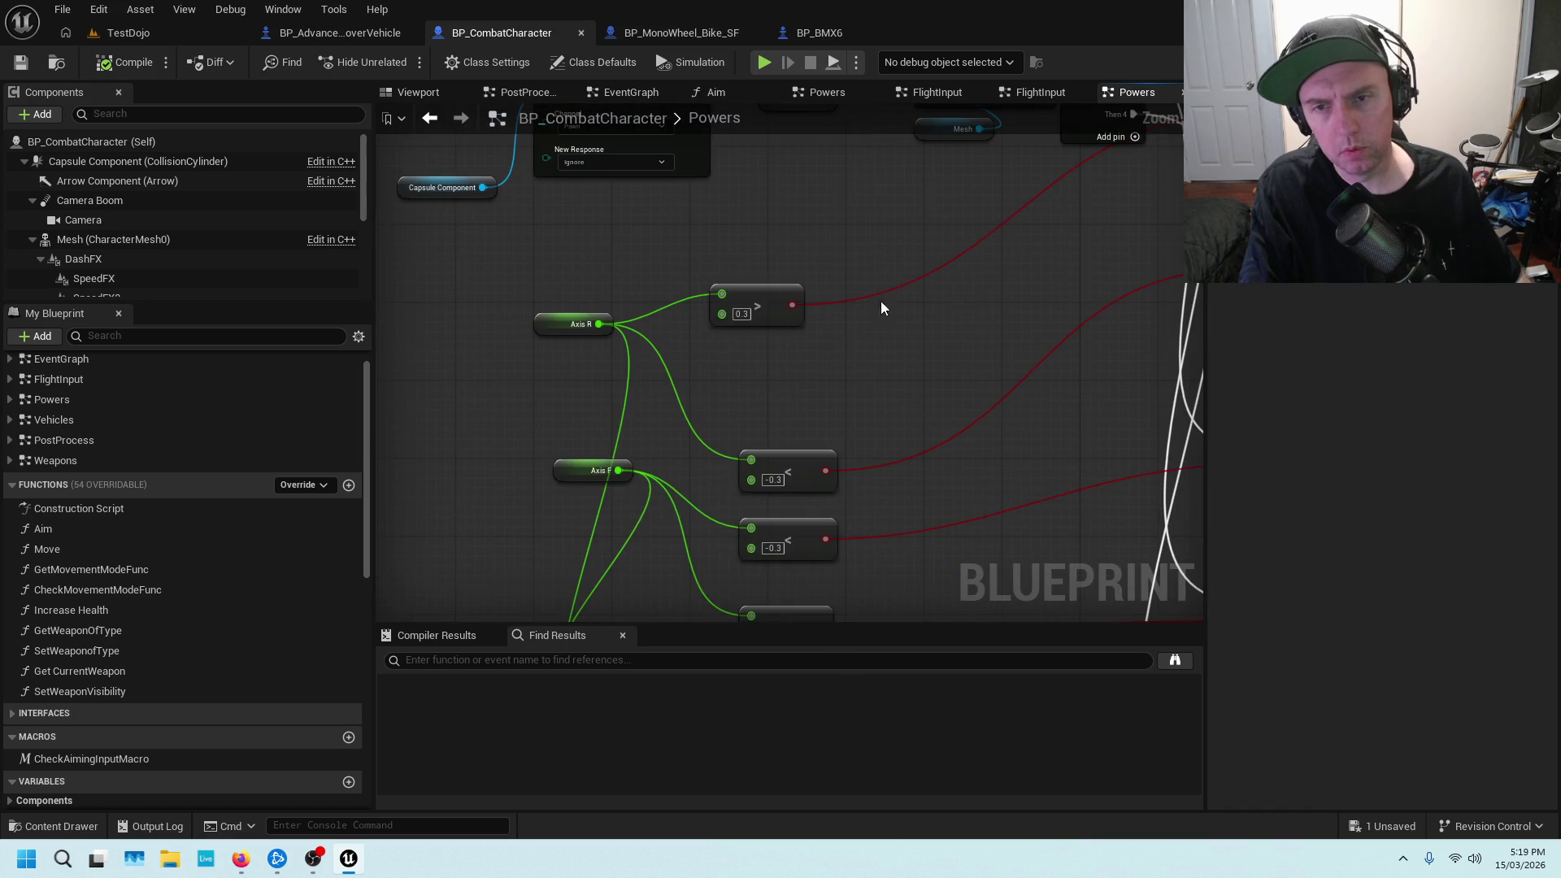
{"action": "scroll", "coordinate": [847, 413], "scroll_direction": "down", "scroll_amount": 1}
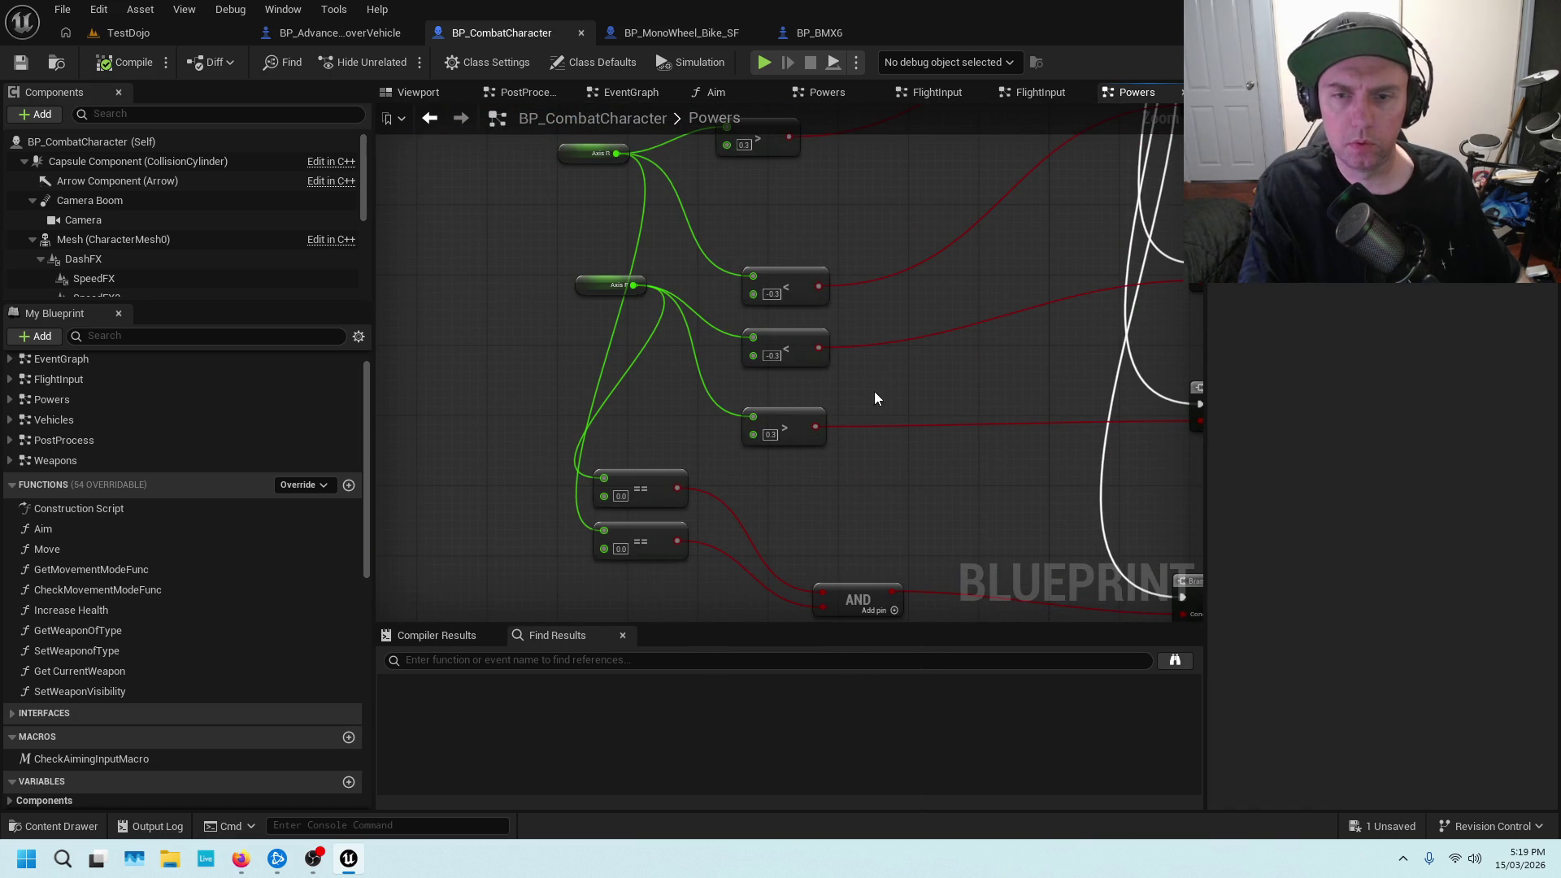
{"action": "left_click_drag", "start_coordinate": [871, 407], "coordinate": [866, 308]}
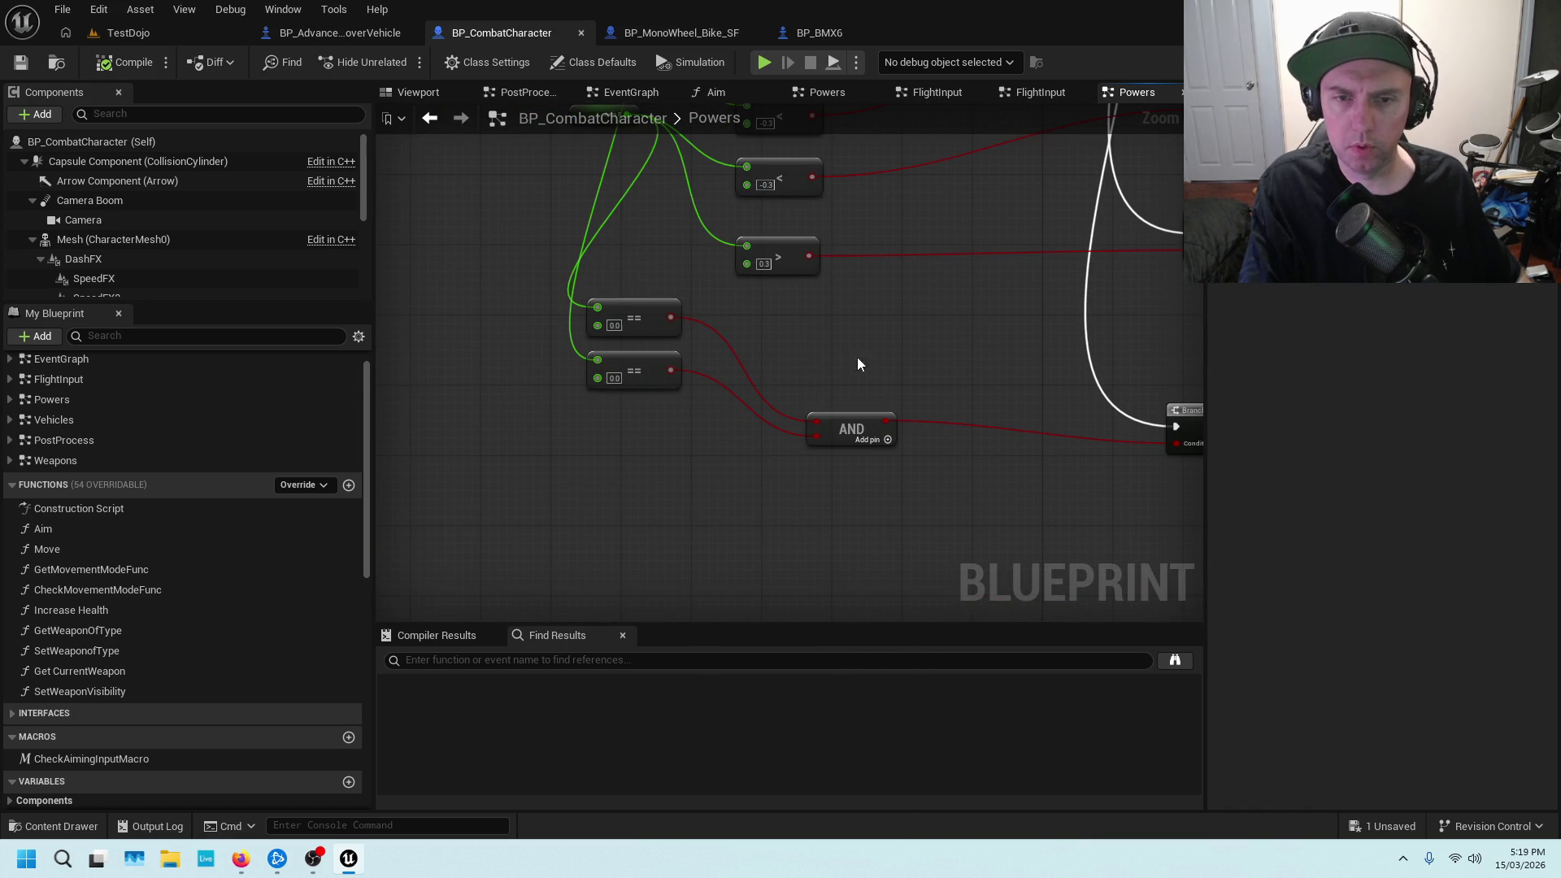
{"action": "left_click_drag", "start_coordinate": [998, 383], "coordinate": [659, 344]}
{"action": "mouse_move", "coordinate": [1150, 454]}
{"action": "left_mouse_down"}
{"action": "mouse_move", "coordinate": [784, 356]}
{"action": "mouse_move", "coordinate": [740, 320]}
{"action": "left_mouse_up"}
{"action": "left_click_drag", "start_coordinate": [927, 377], "coordinate": [746, 401]}
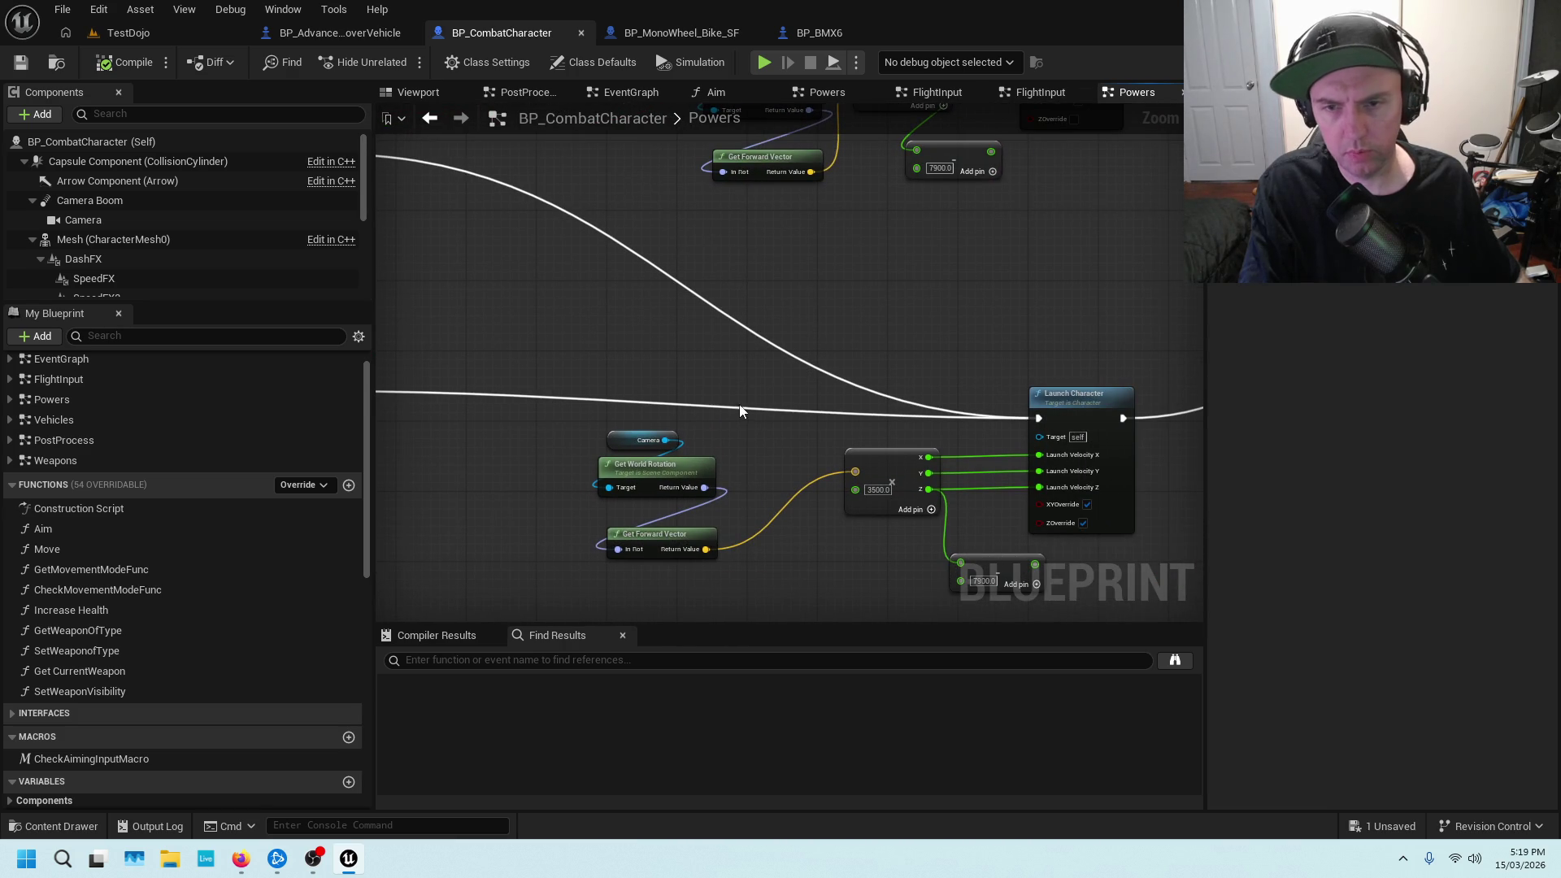
{"action": "left_click_drag", "start_coordinate": [776, 471], "coordinate": [812, 363]}
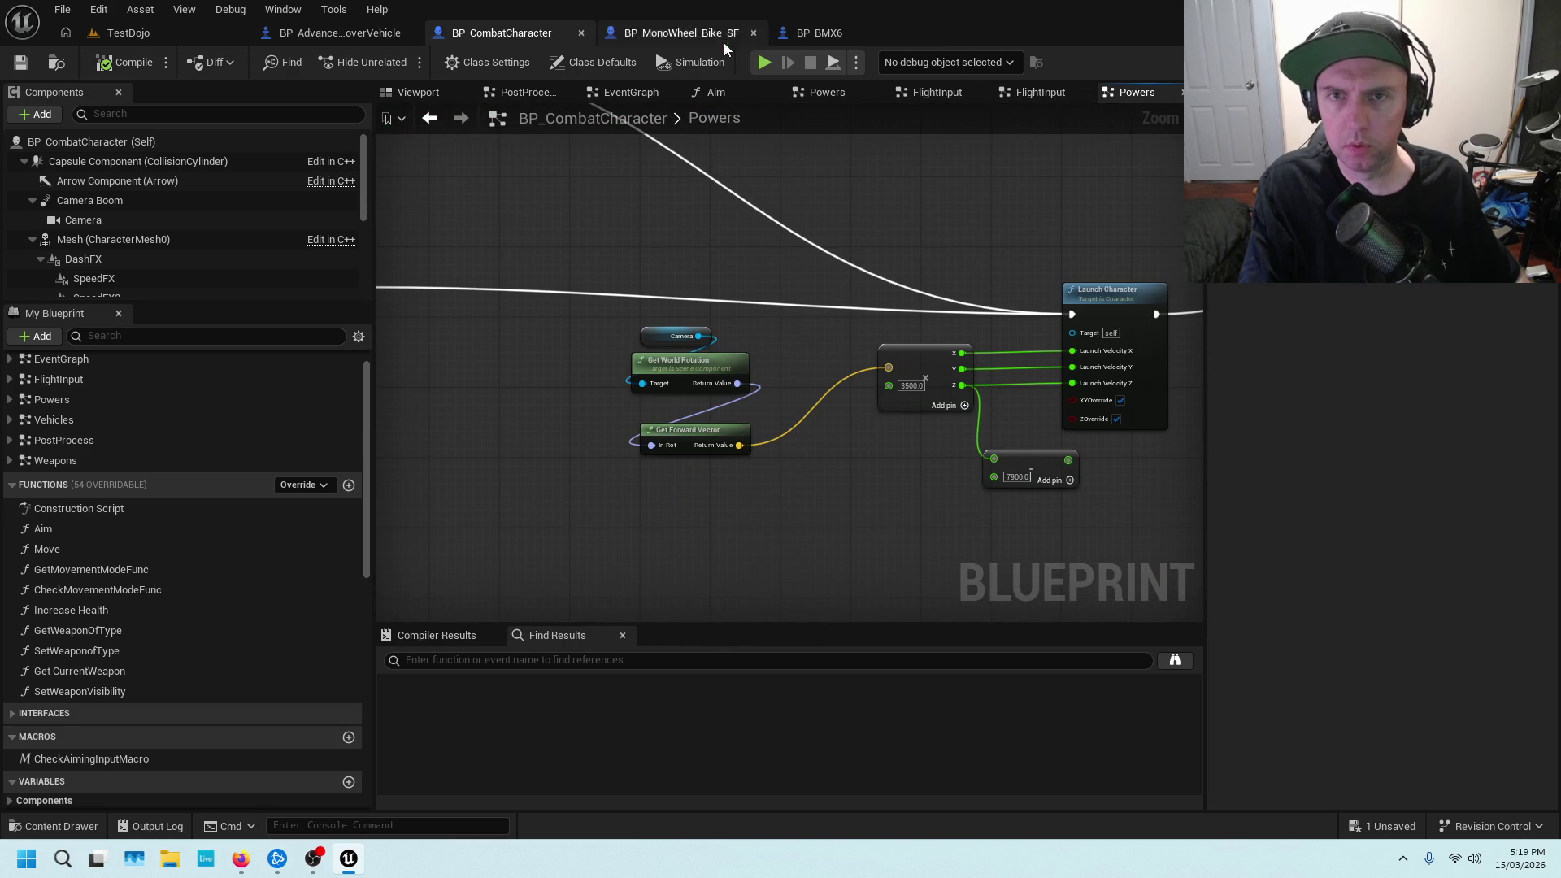
{"action": "double_click", "coordinate": [126, 418]}
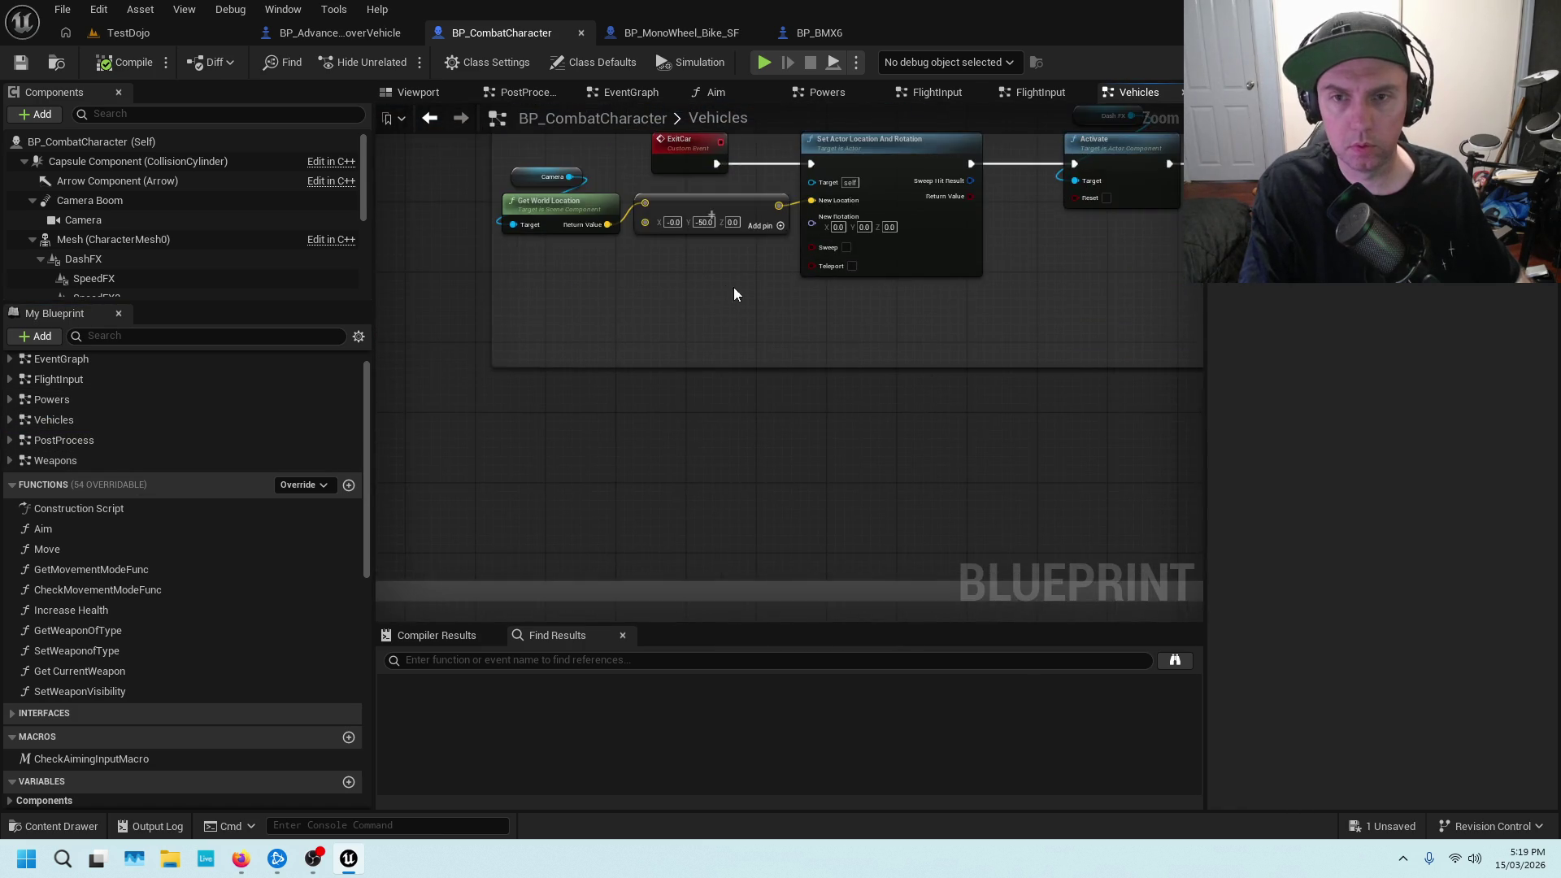
Set the ExitCar Make Vector offset to Y 0 and Z 50
{"action": "scroll", "coordinate": [773, 354], "scroll_direction": "up", "scroll_amount": 2}
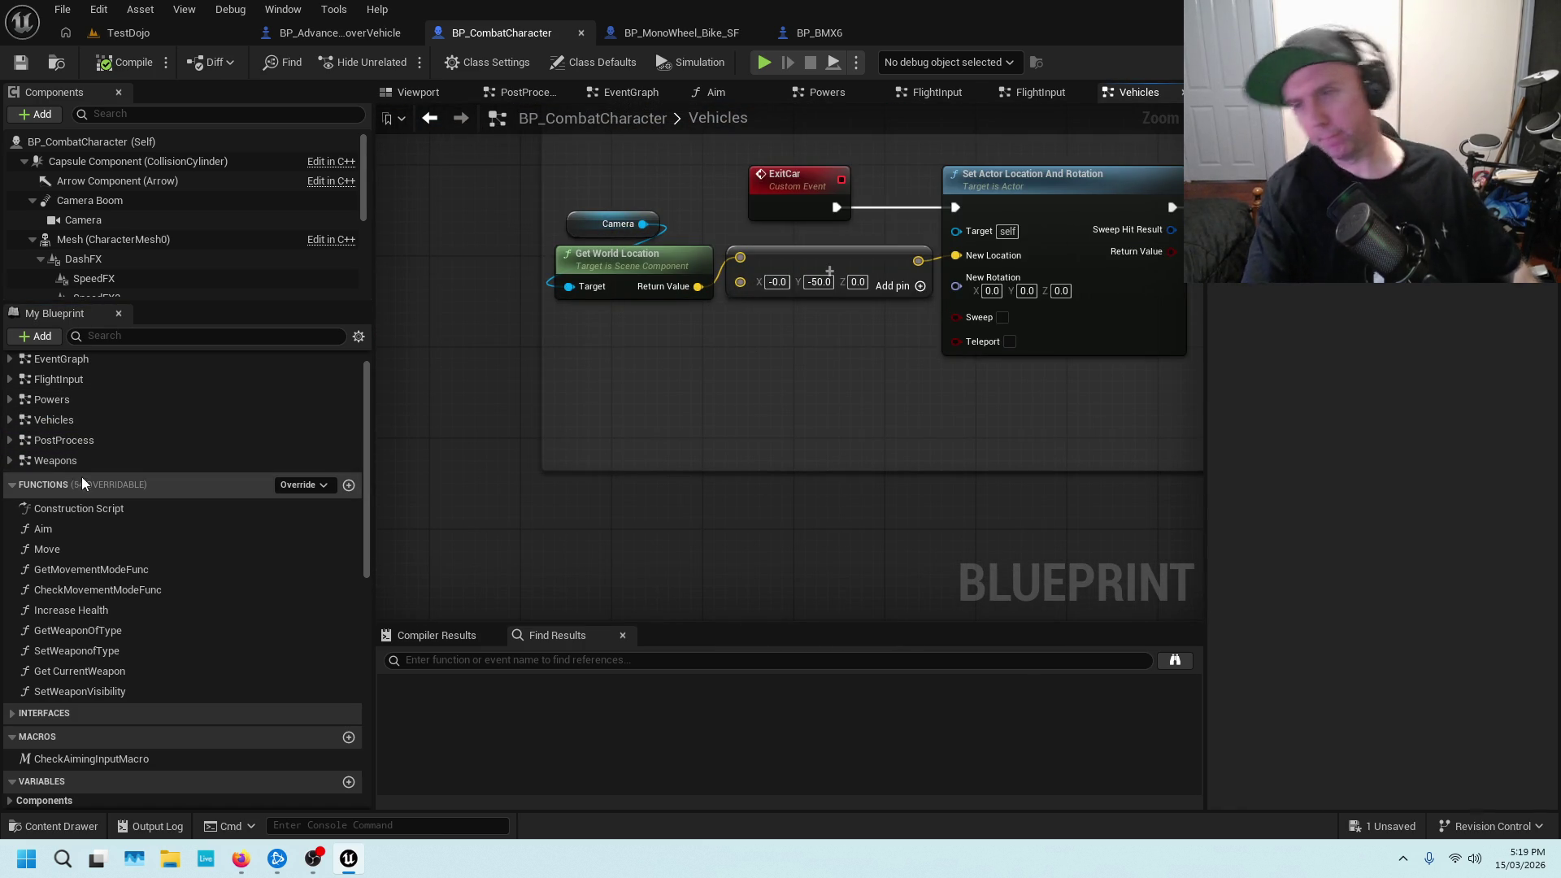
{"action": "left_click_drag", "start_coordinate": [890, 340], "coordinate": [651, 390]}
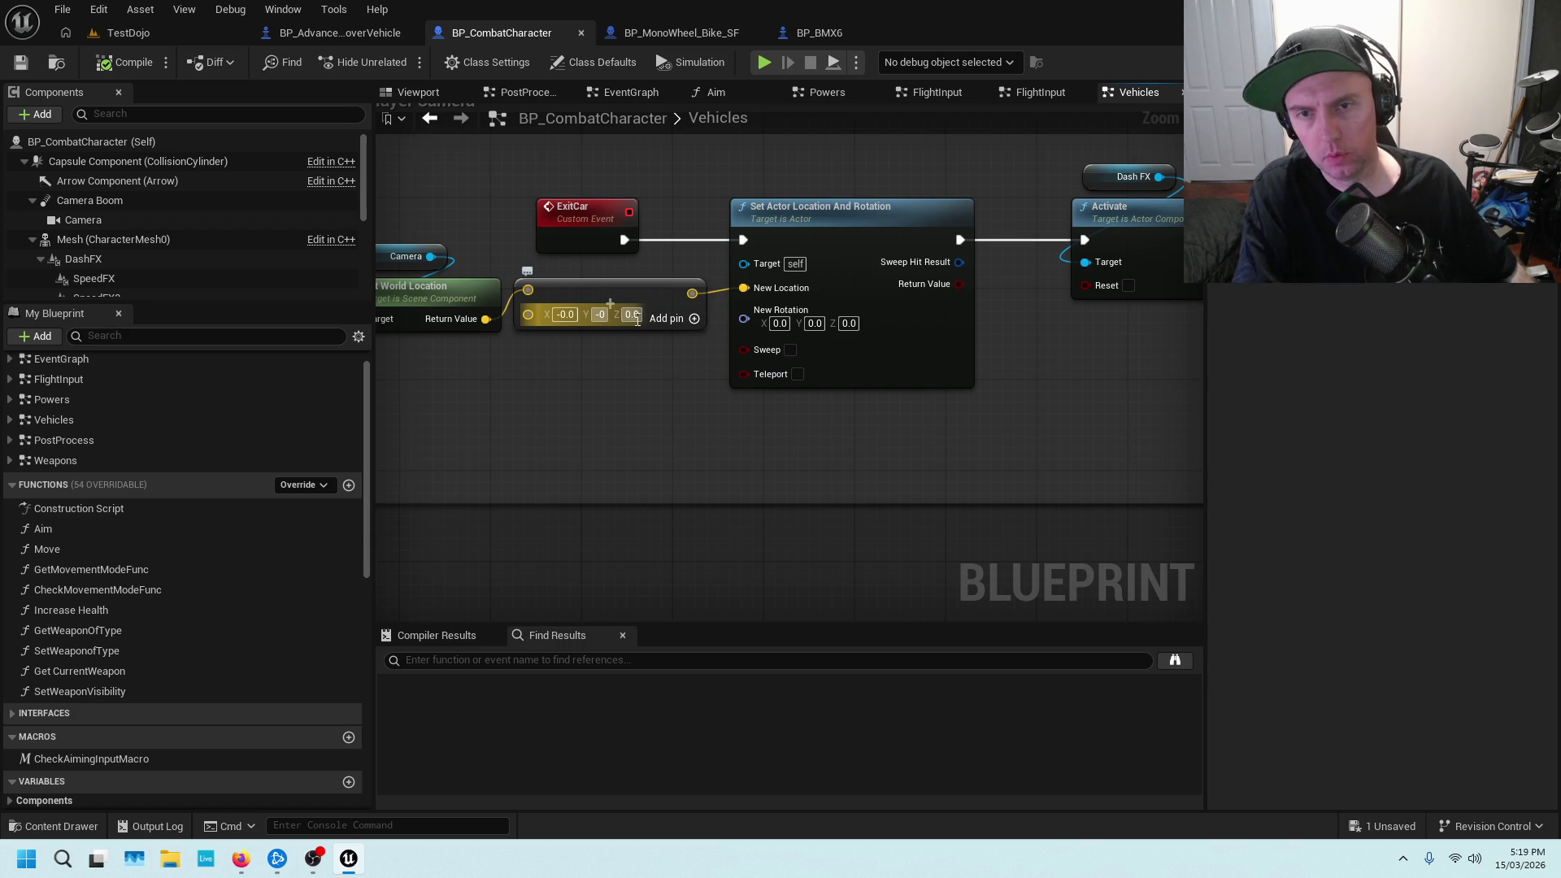
{"action": "key", "text": "Return"}
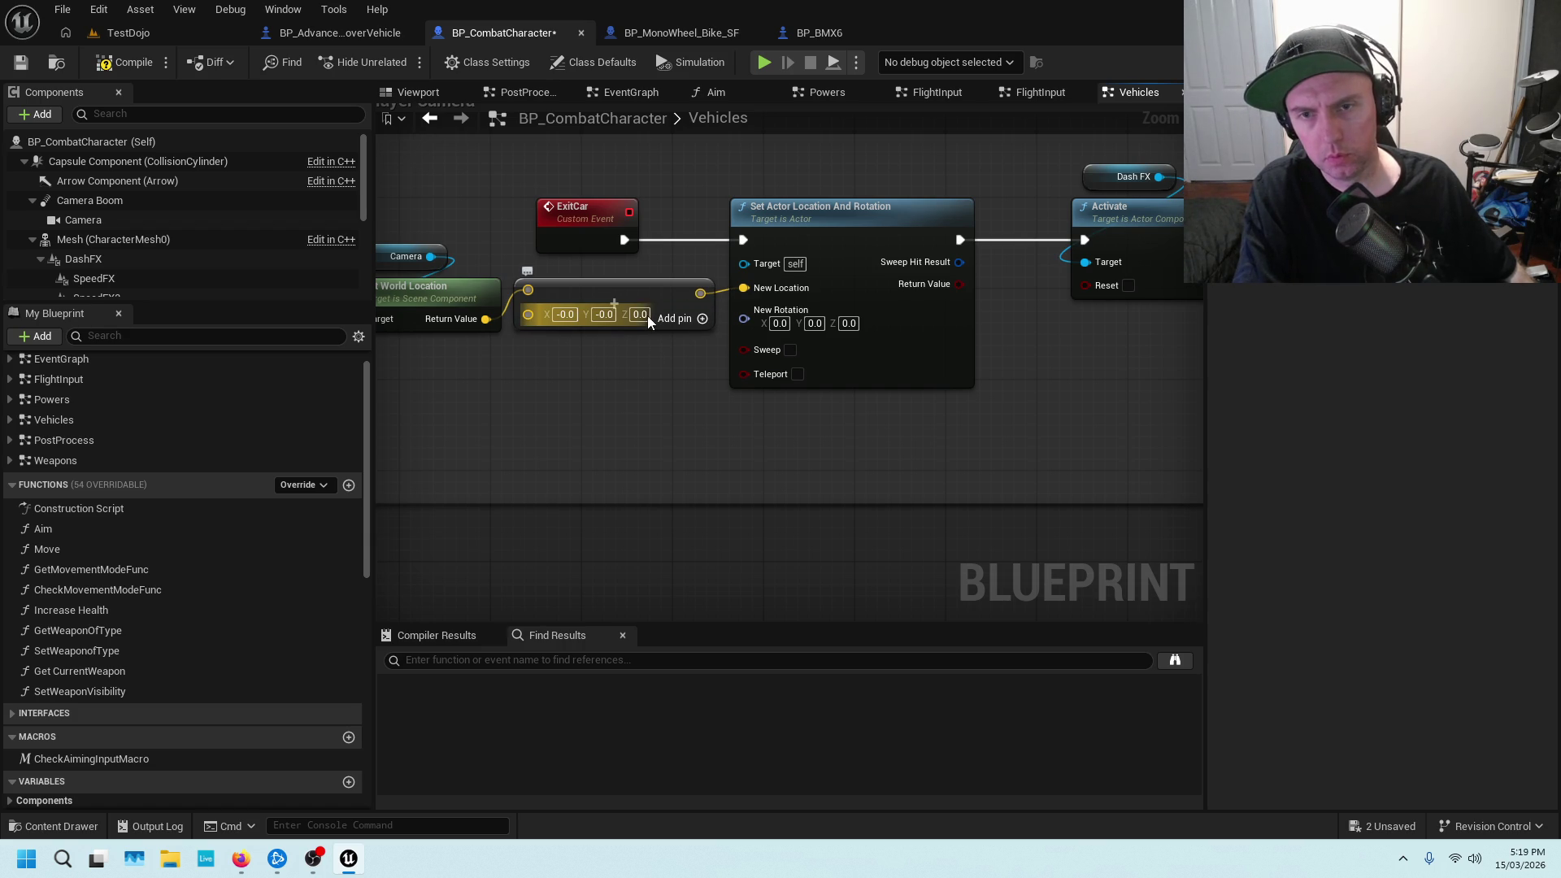
{"action": "type", "text": "50"}
{"action": "key", "text": "Return"}
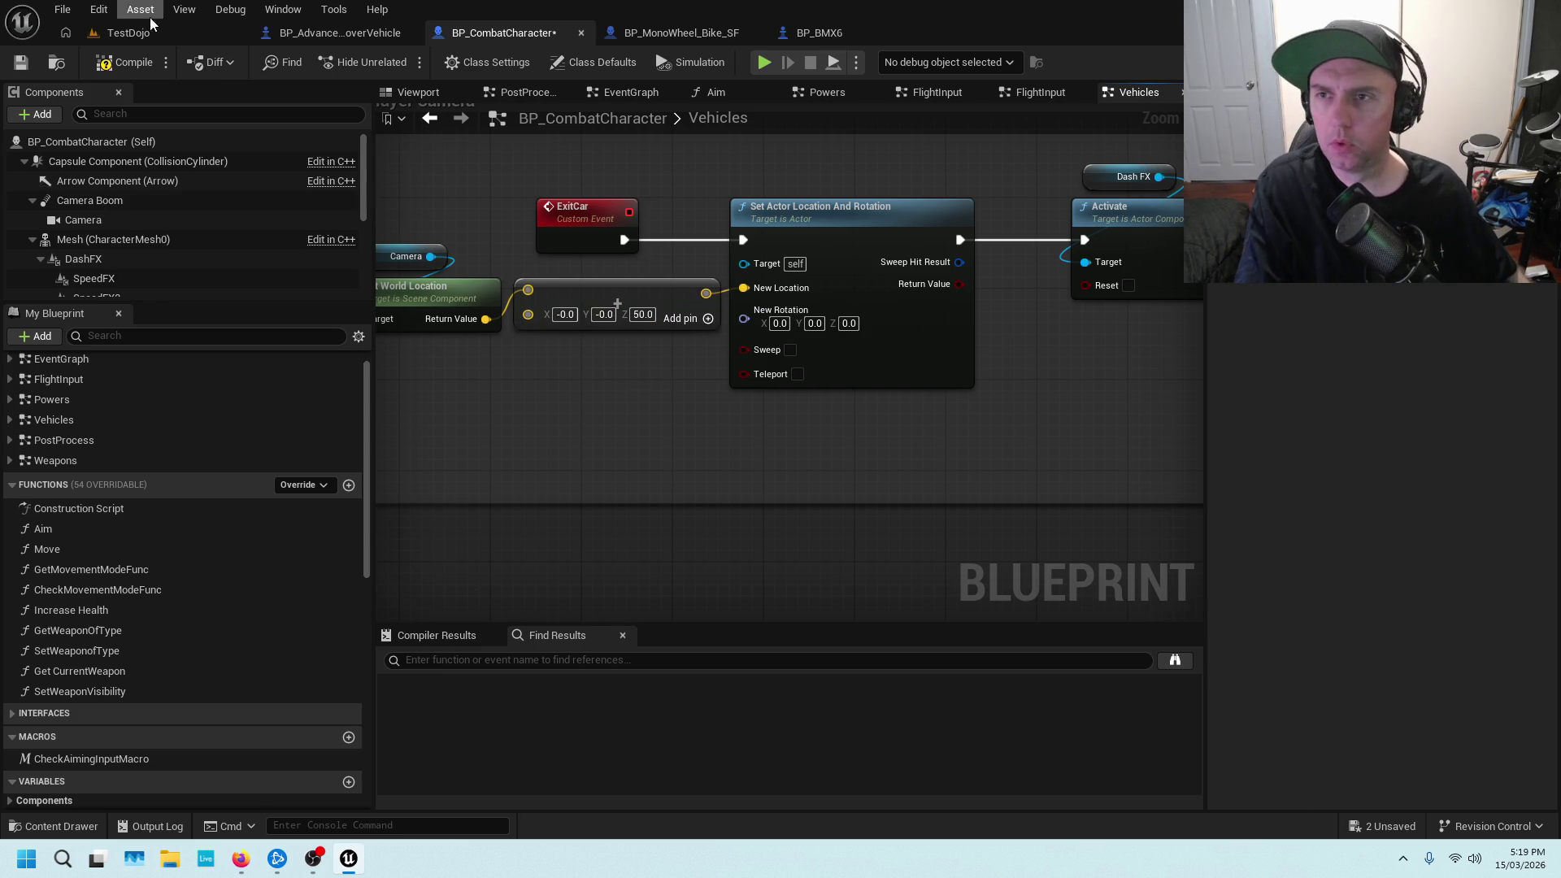
Save the character blueprint and start a play-test in TestDojo
{"action": "left_click", "coordinate": [22, 64]}
{"action": "left_click", "coordinate": [125, 34]}
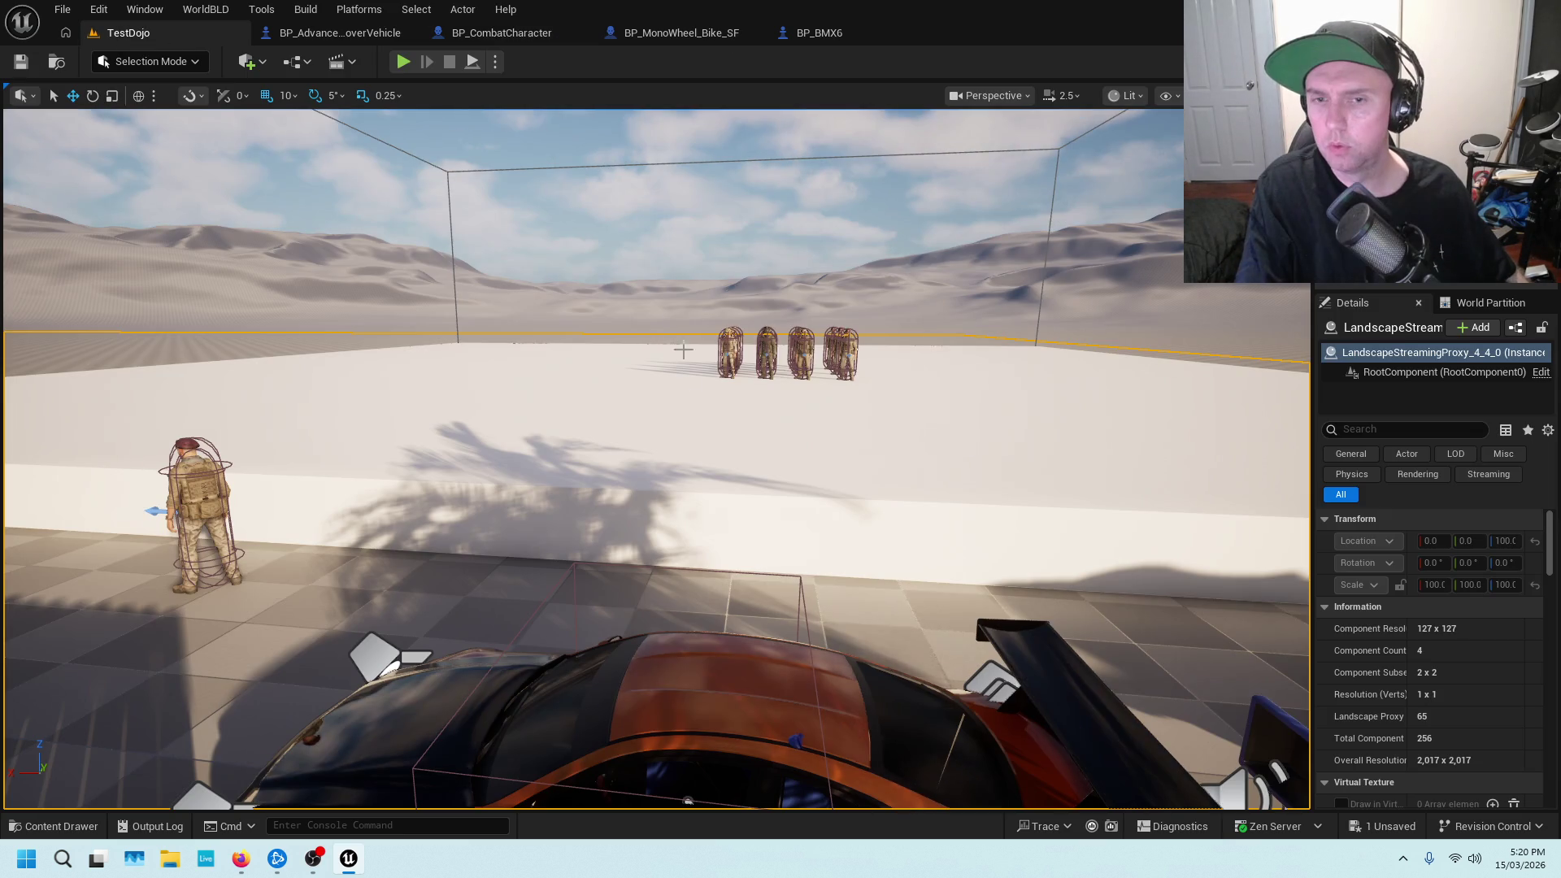
{"action": "mouse_move", "coordinate": [626, 598]}
{"action": "left_mouse_down"}
{"action": "mouse_move", "coordinate": [557, 638]}
{"action": "mouse_move", "coordinate": [586, 618]}
{"action": "left_mouse_up"}
{"action": "right_click", "coordinate": [797, 537]}
{"action": "key", "text": "Escape"}
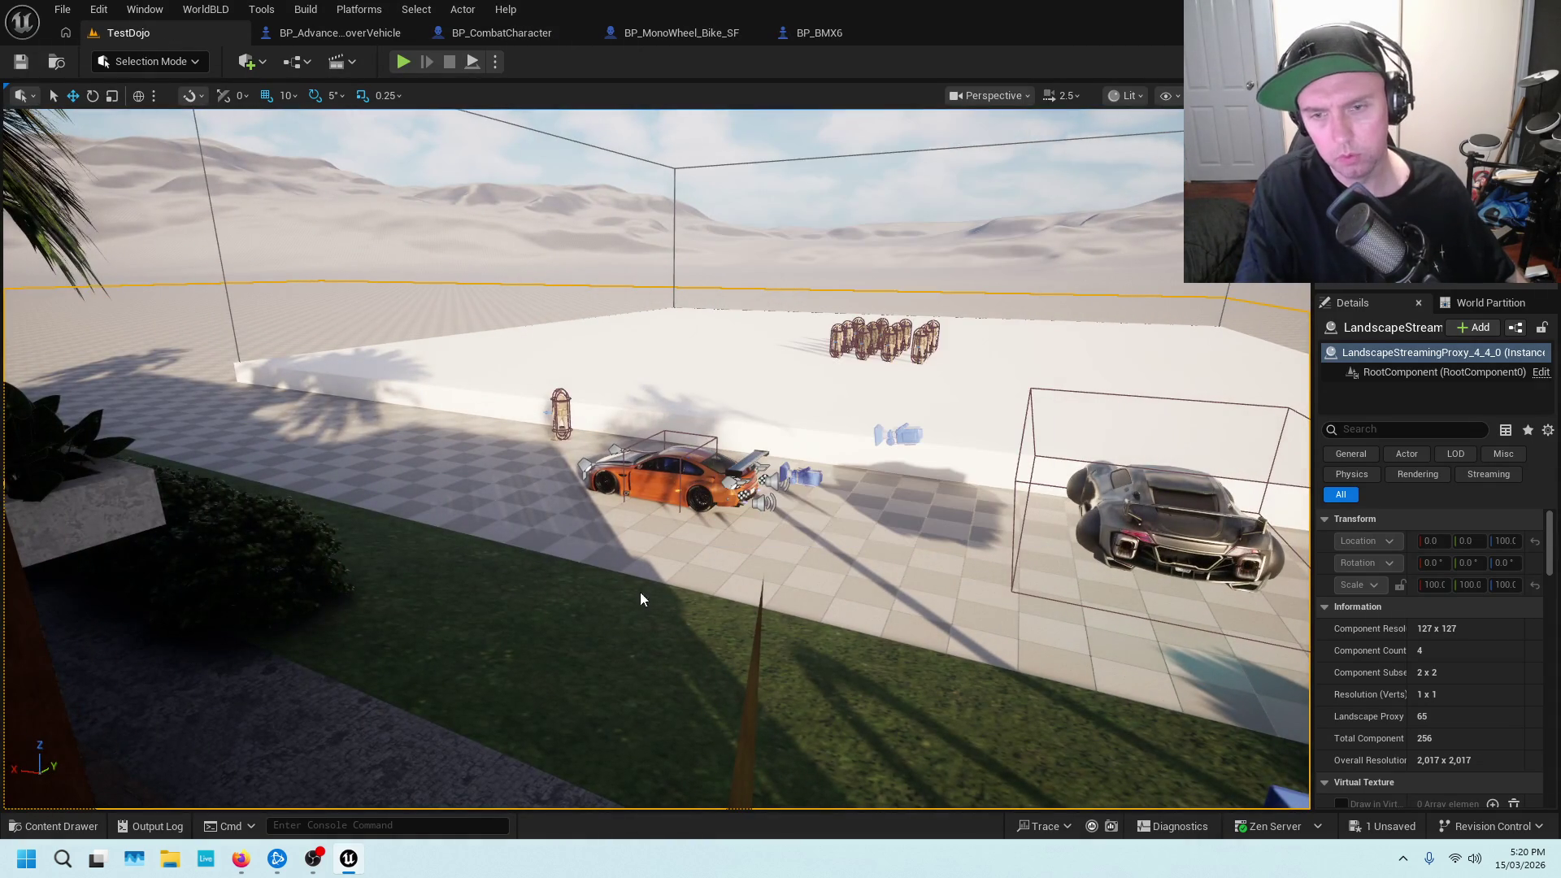
{"action": "key", "text": "alt+p"}
Run to the orange car, get in and out, then enter the silver car
{"action": "key", "text": "w"}
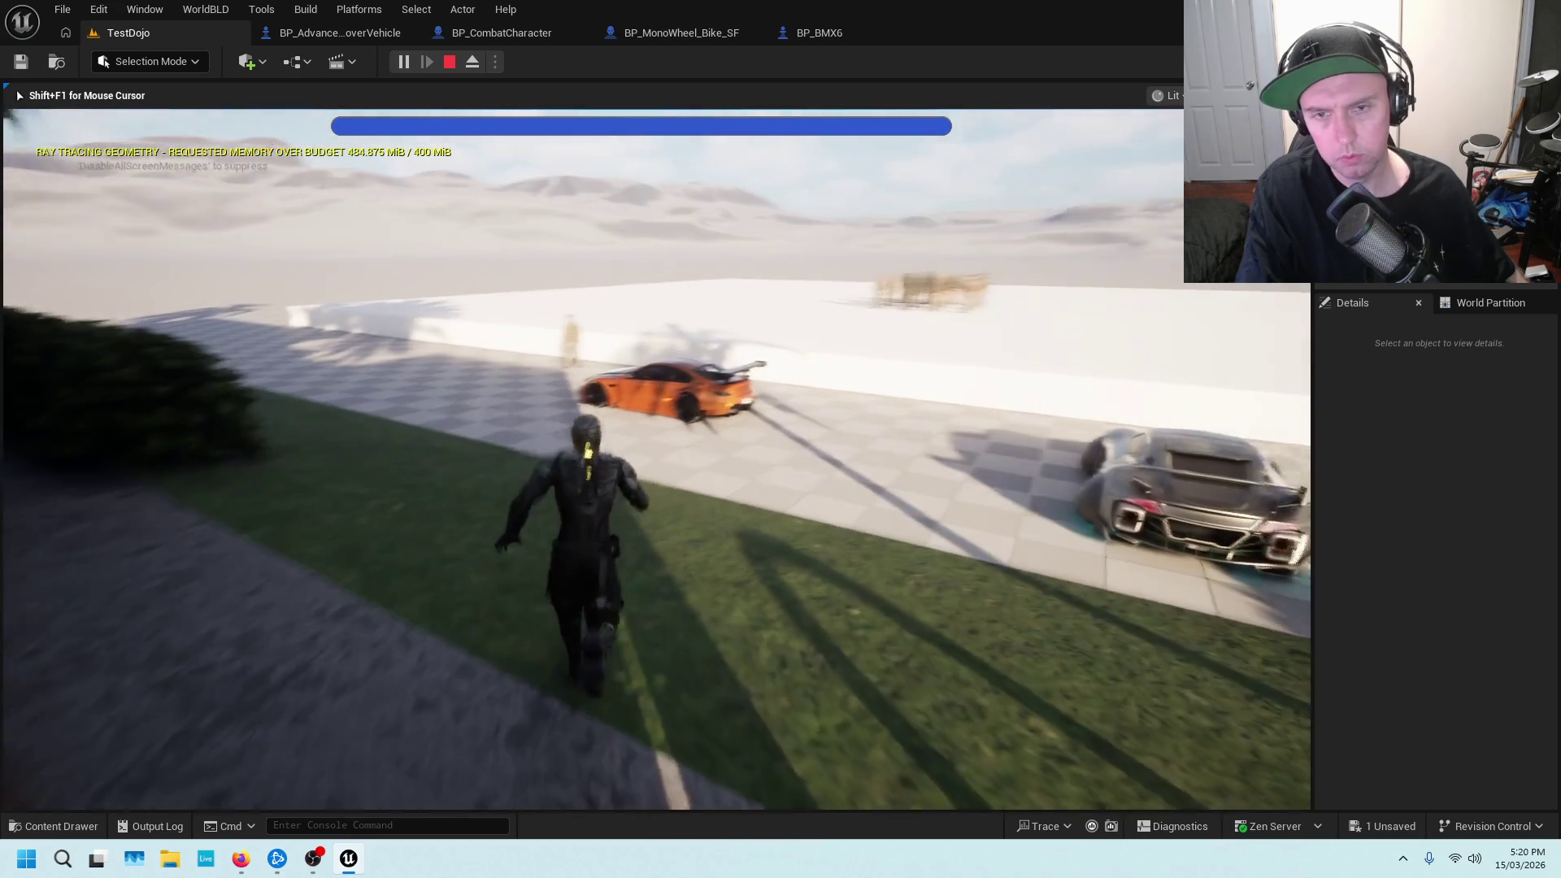
{"action": "key", "text": "w"}
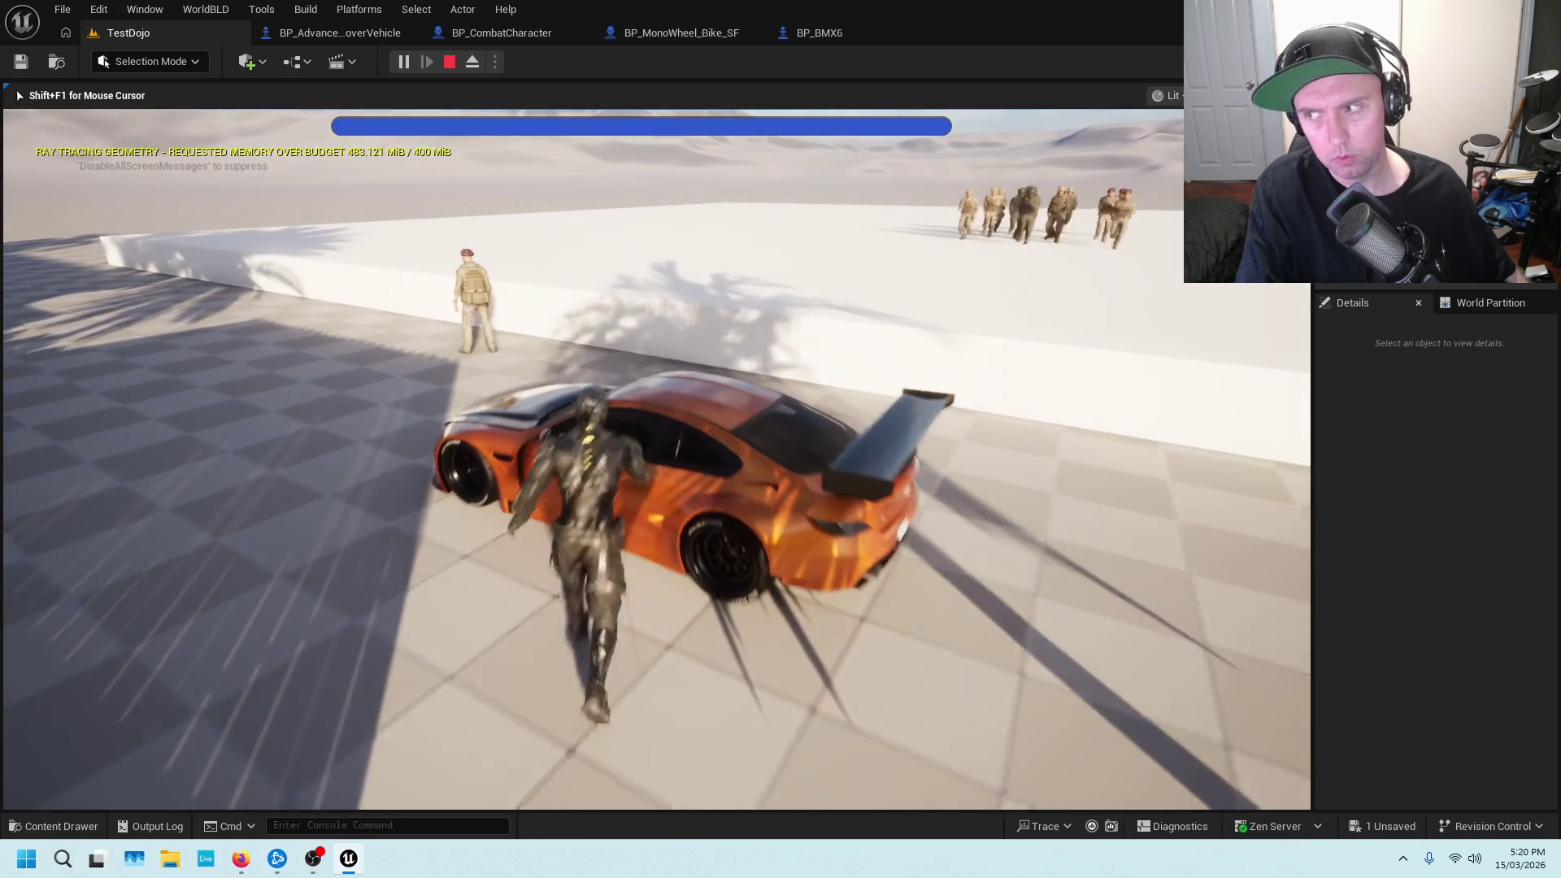
{"action": "key", "text": "e"}
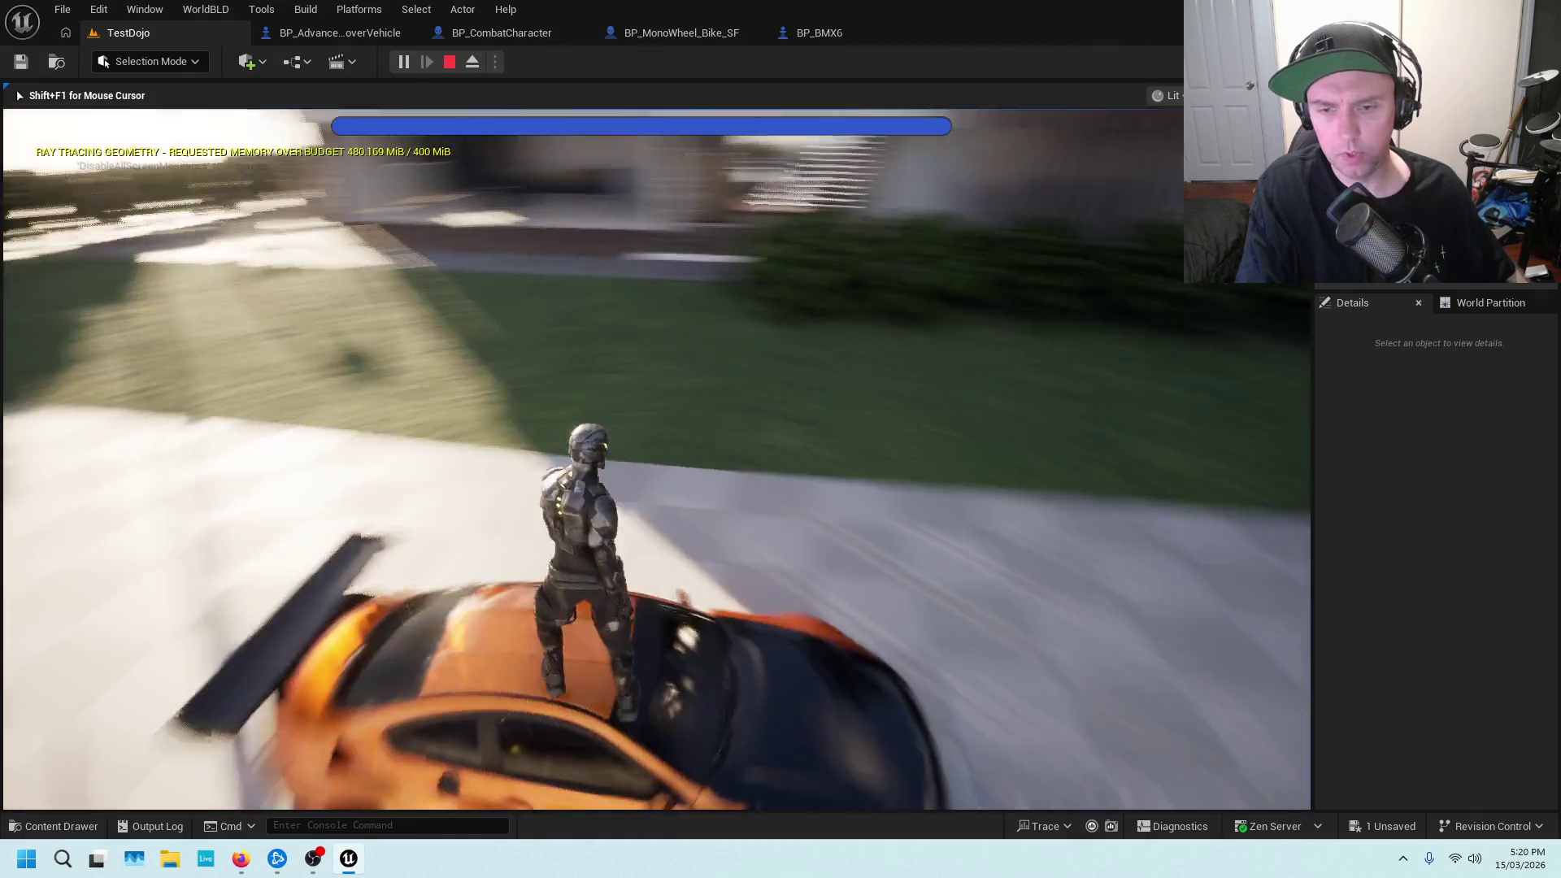
{"action": "key", "text": "w"}
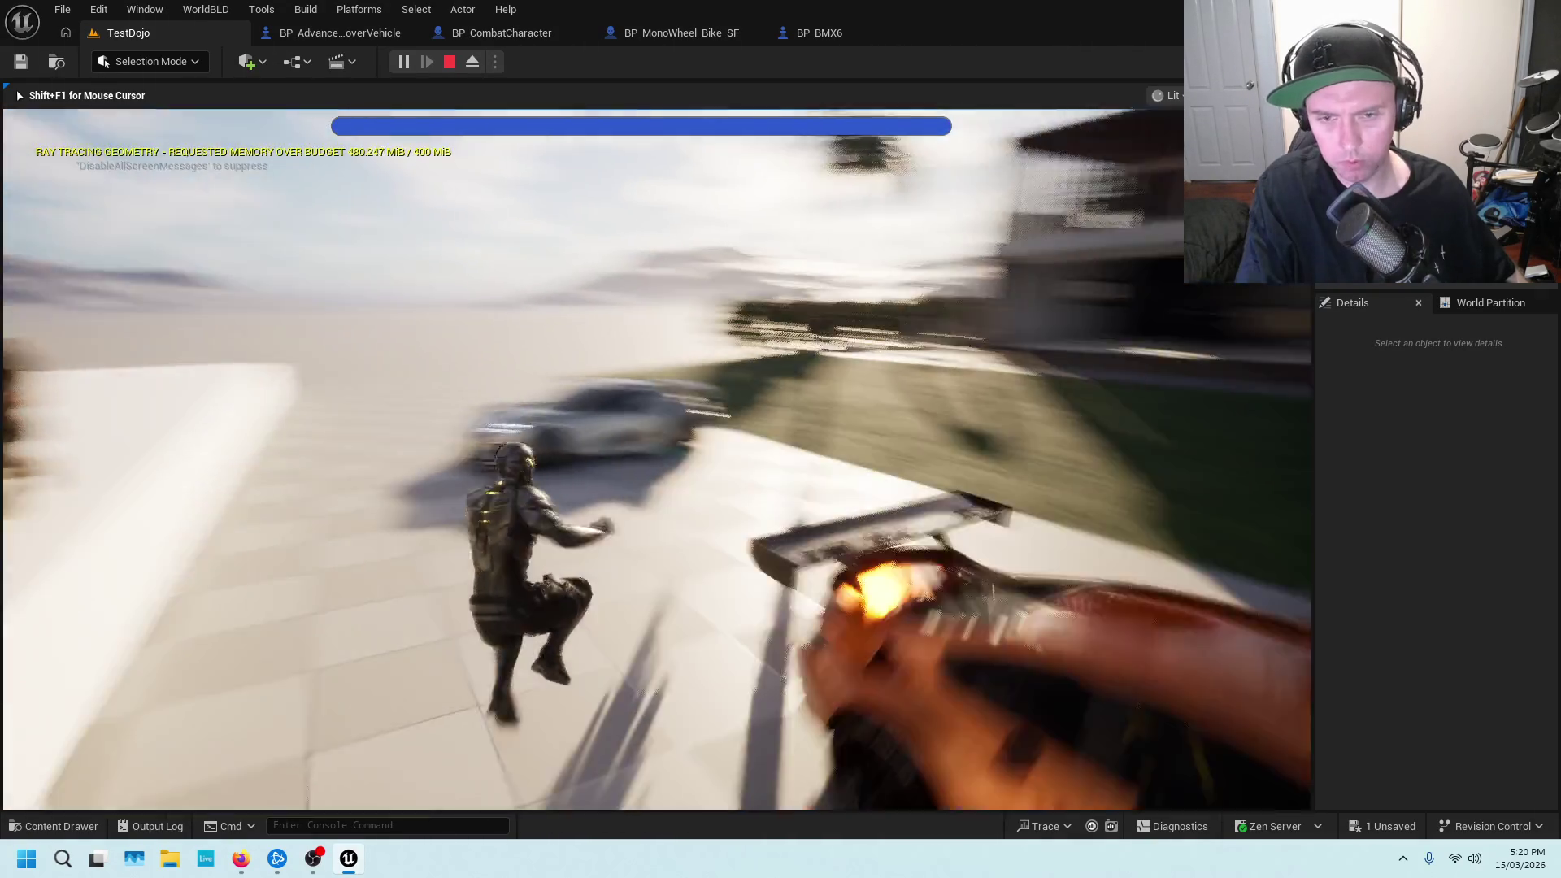
{"action": "key", "text": "e"}
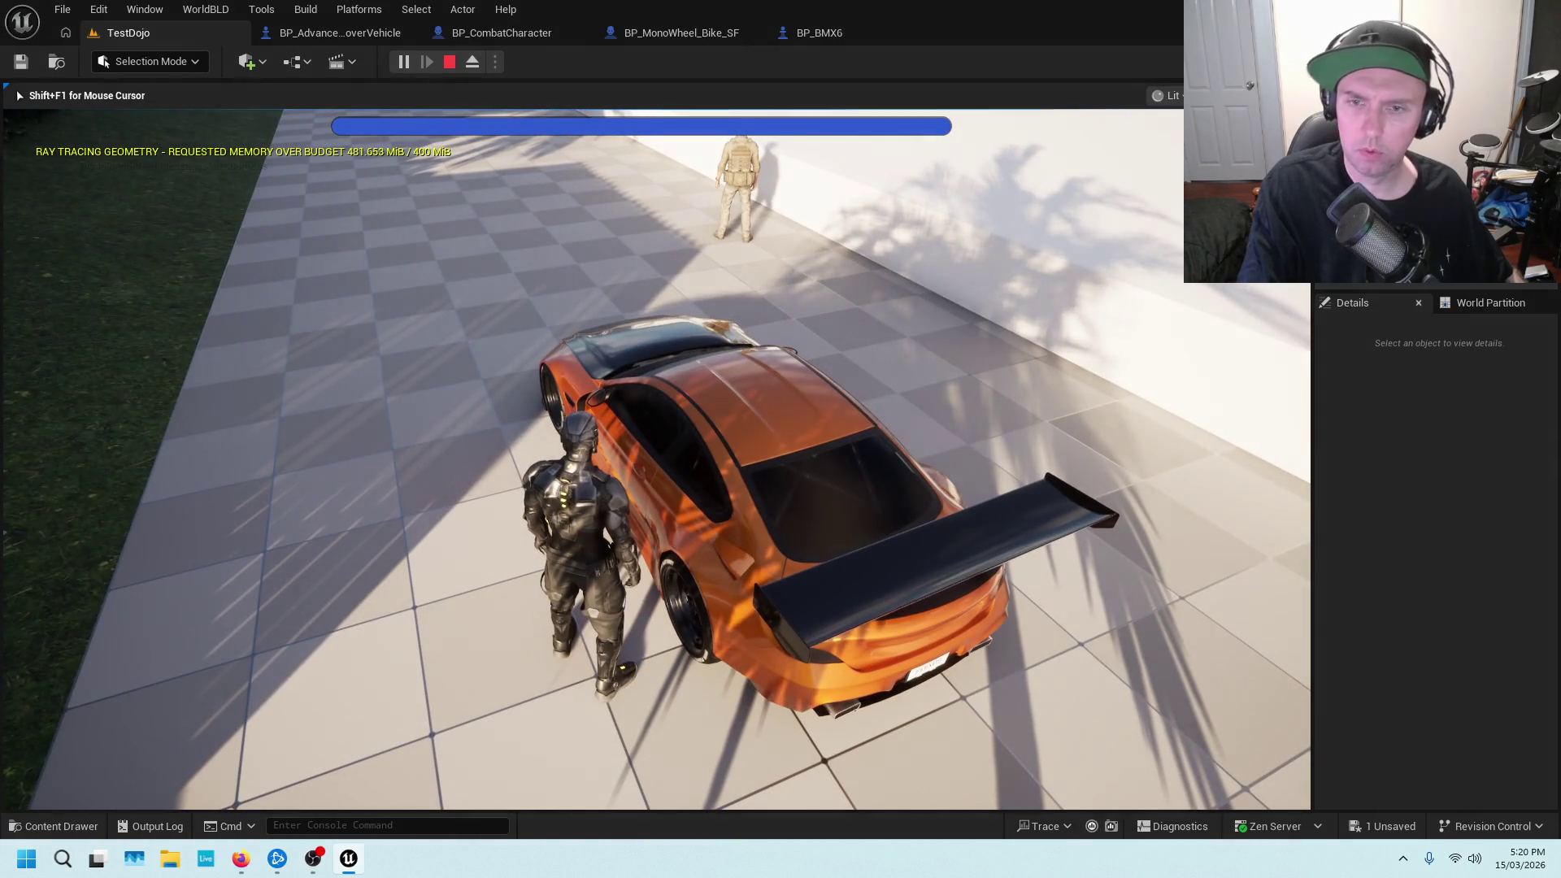
Drive and exit the orange car, enter and exit the silver car, then stop playing
{"action": "key", "text": "e"}
{"action": "key", "text": "w"}
{"action": "key", "text": "a"}
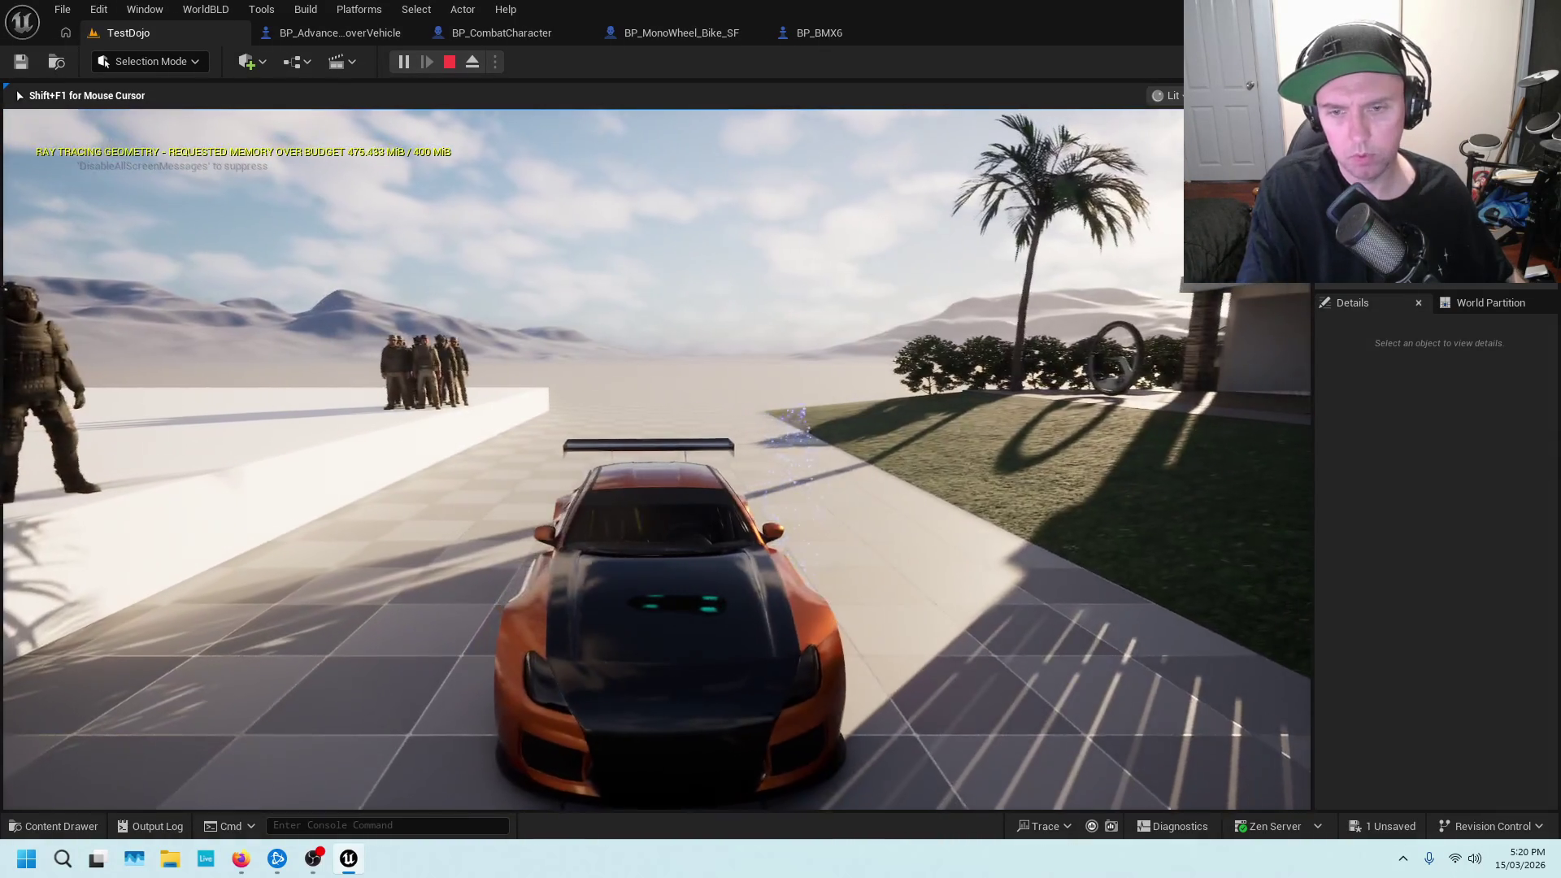
{"action": "key", "text": "e"}
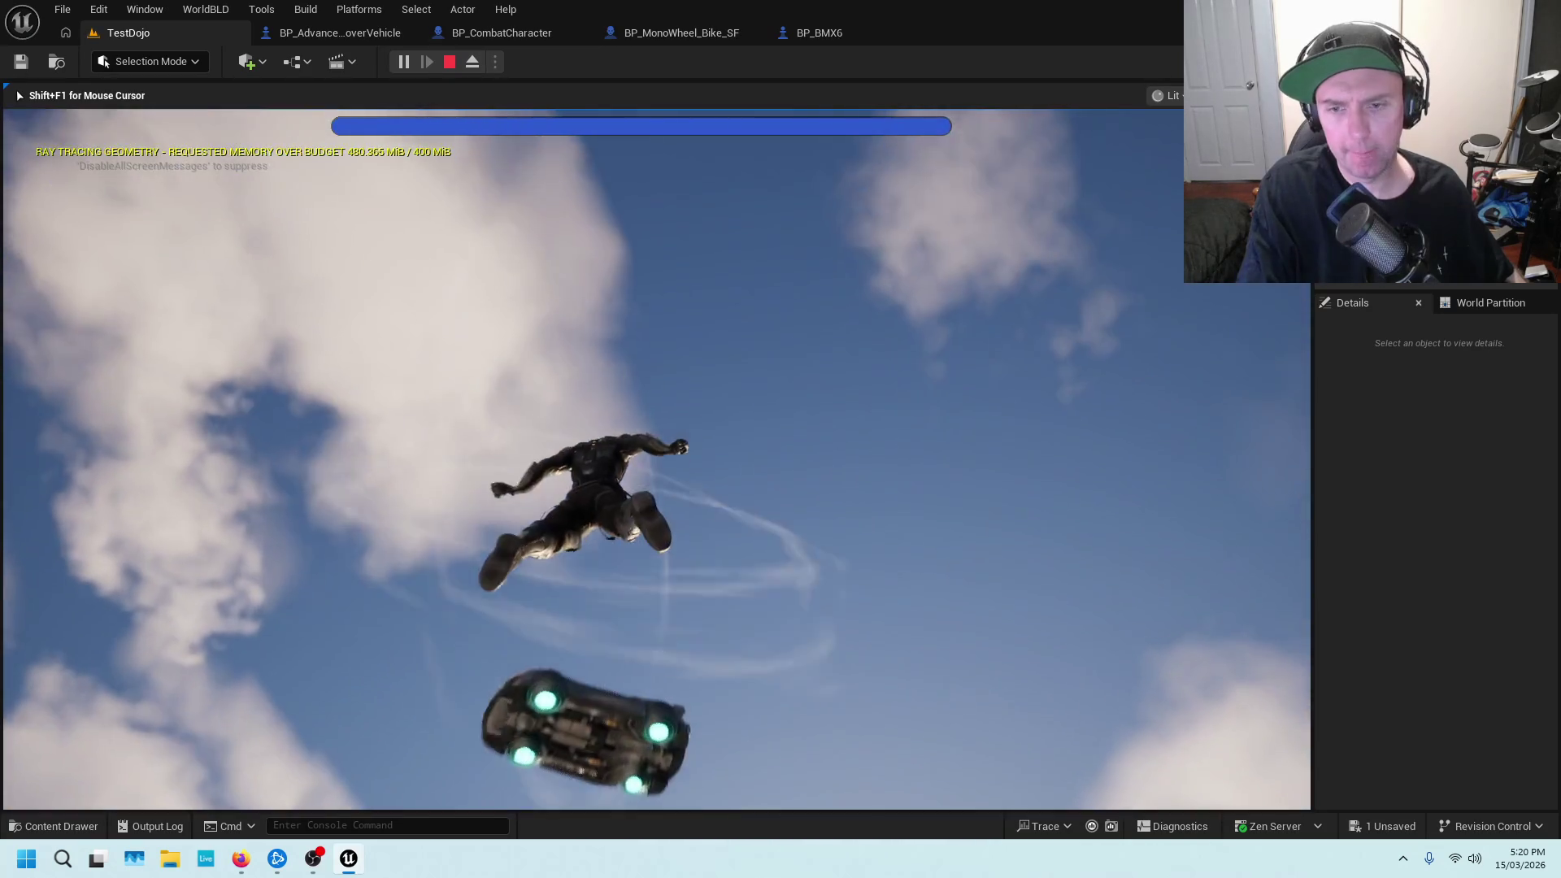
{"action": "key", "text": "e"}
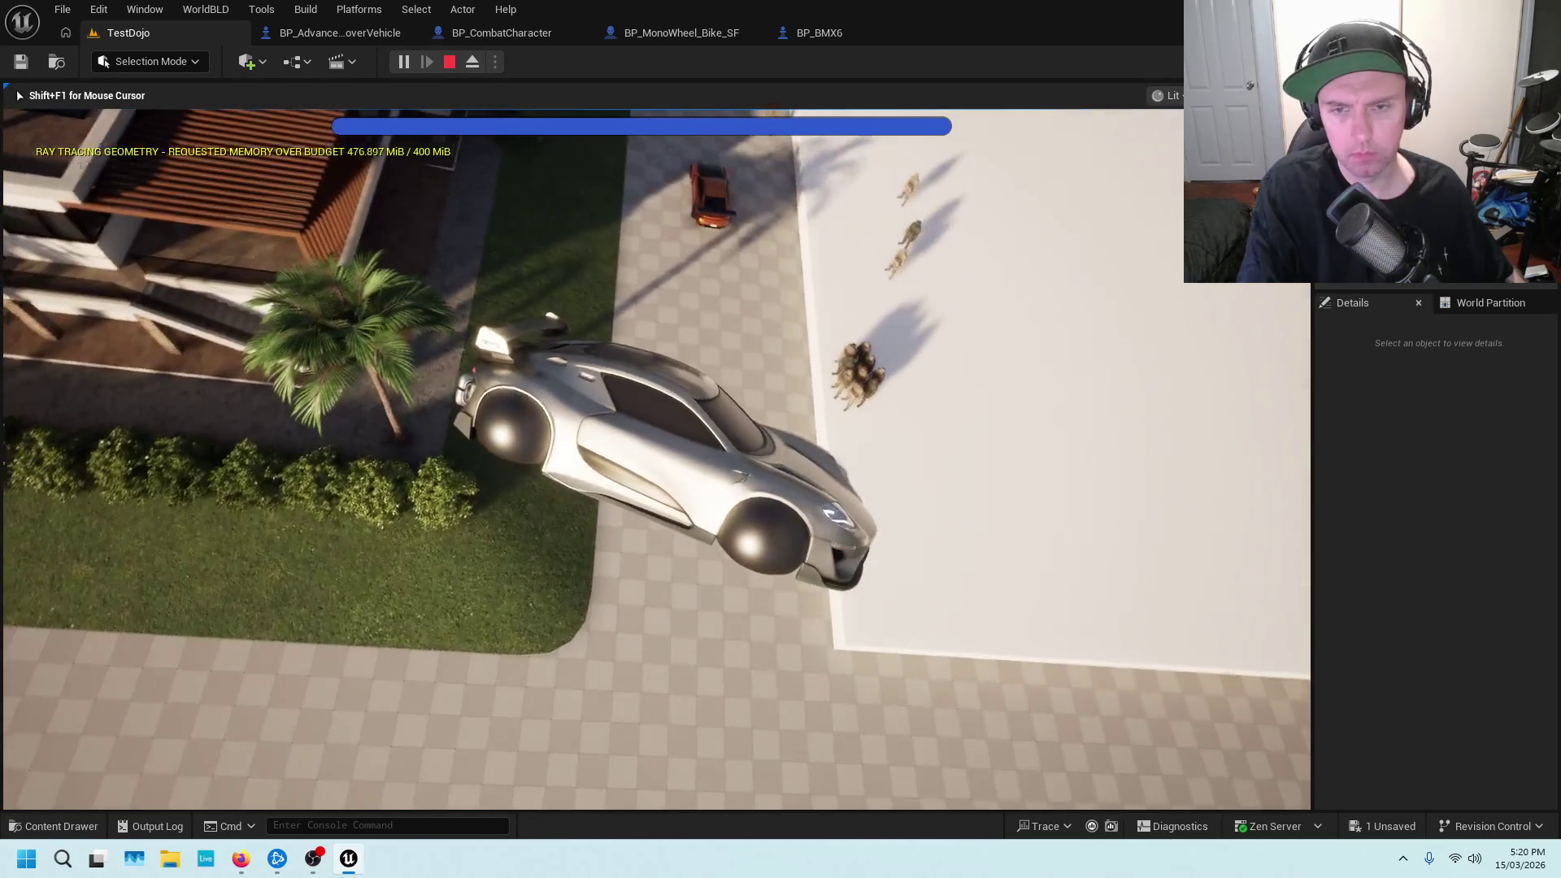
{"action": "key", "text": "e"}
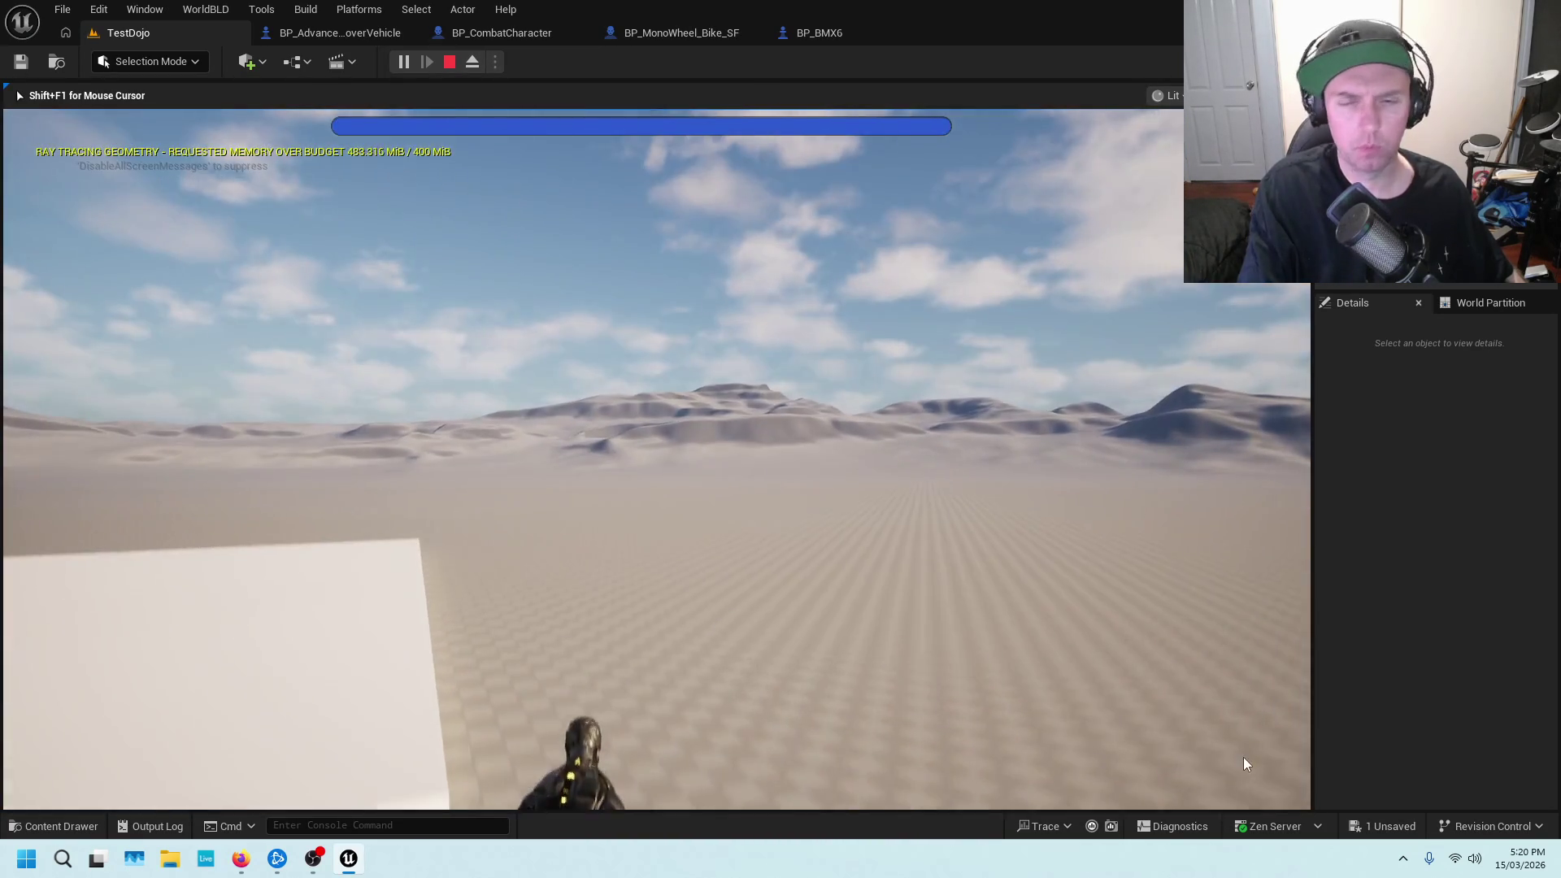
{"action": "key", "text": "Escape"}
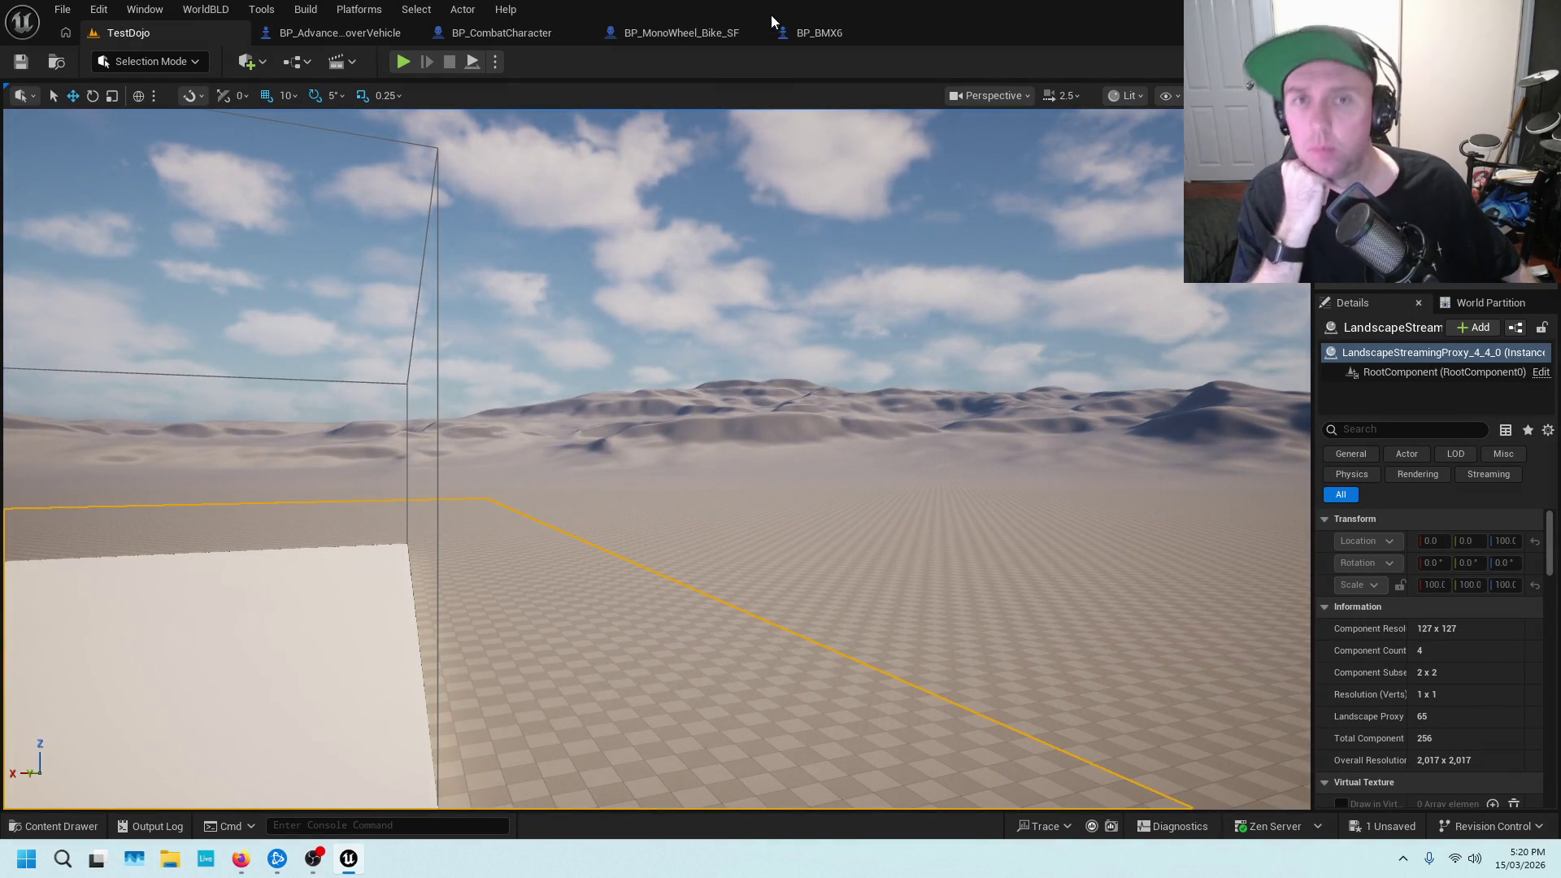
Delete the Camera getter feeding ExitCar's Get World Location and compile
{"action": "left_click", "coordinate": [480, 32]}
{"action": "scroll", "coordinate": [582, 270], "scroll_direction": "down", "scroll_amount": 3}
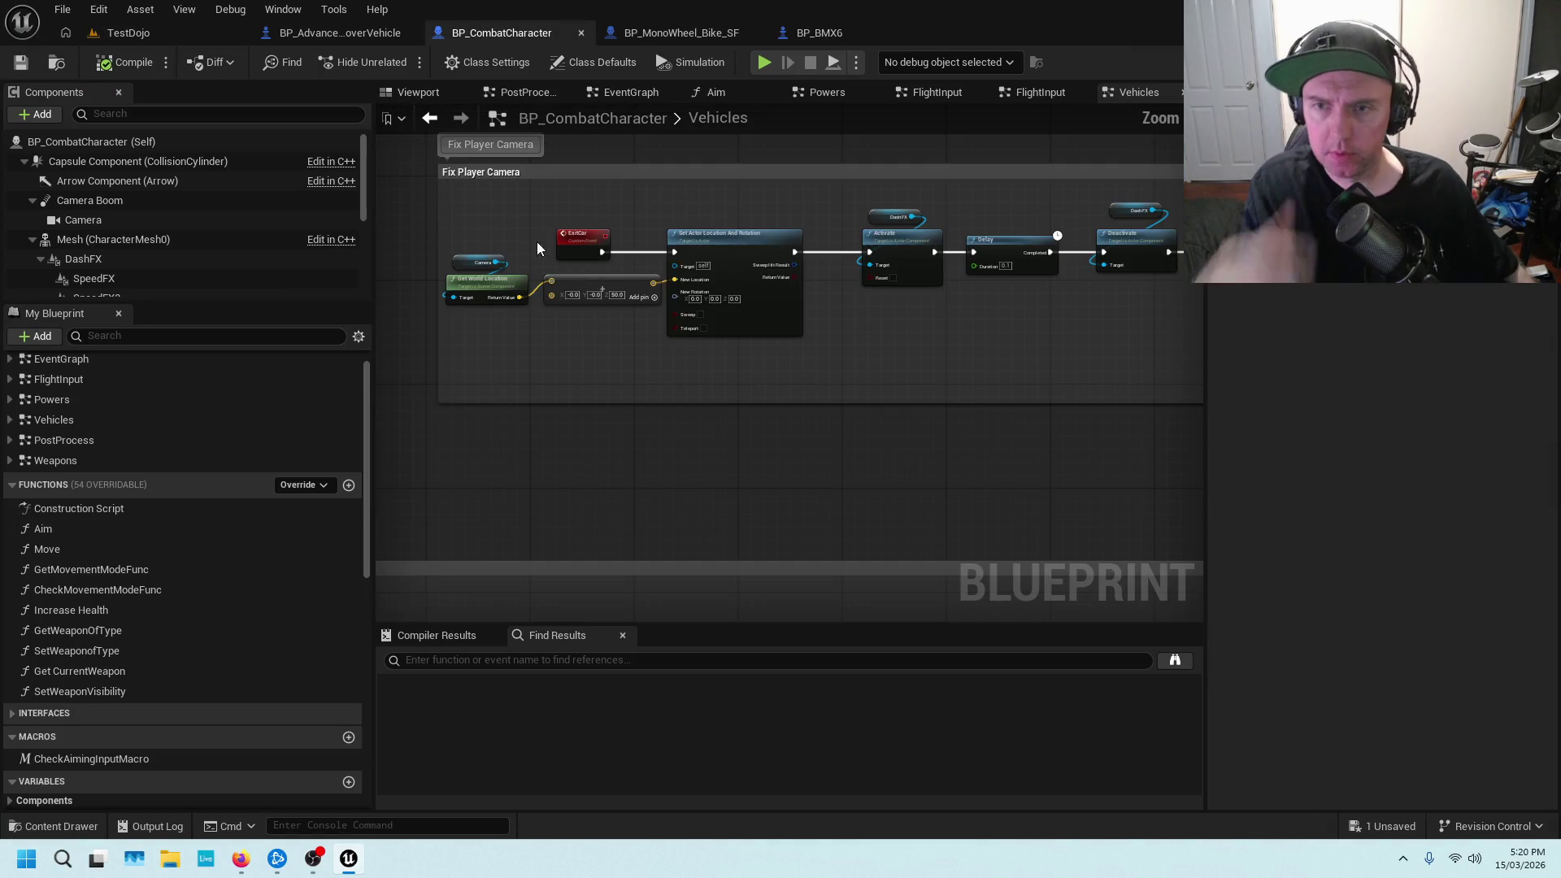
{"action": "scroll", "coordinate": [721, 194], "scroll_direction": "up", "scroll_amount": 3}
{"action": "left_click_drag", "start_coordinate": [672, 217], "coordinate": [692, 262]}
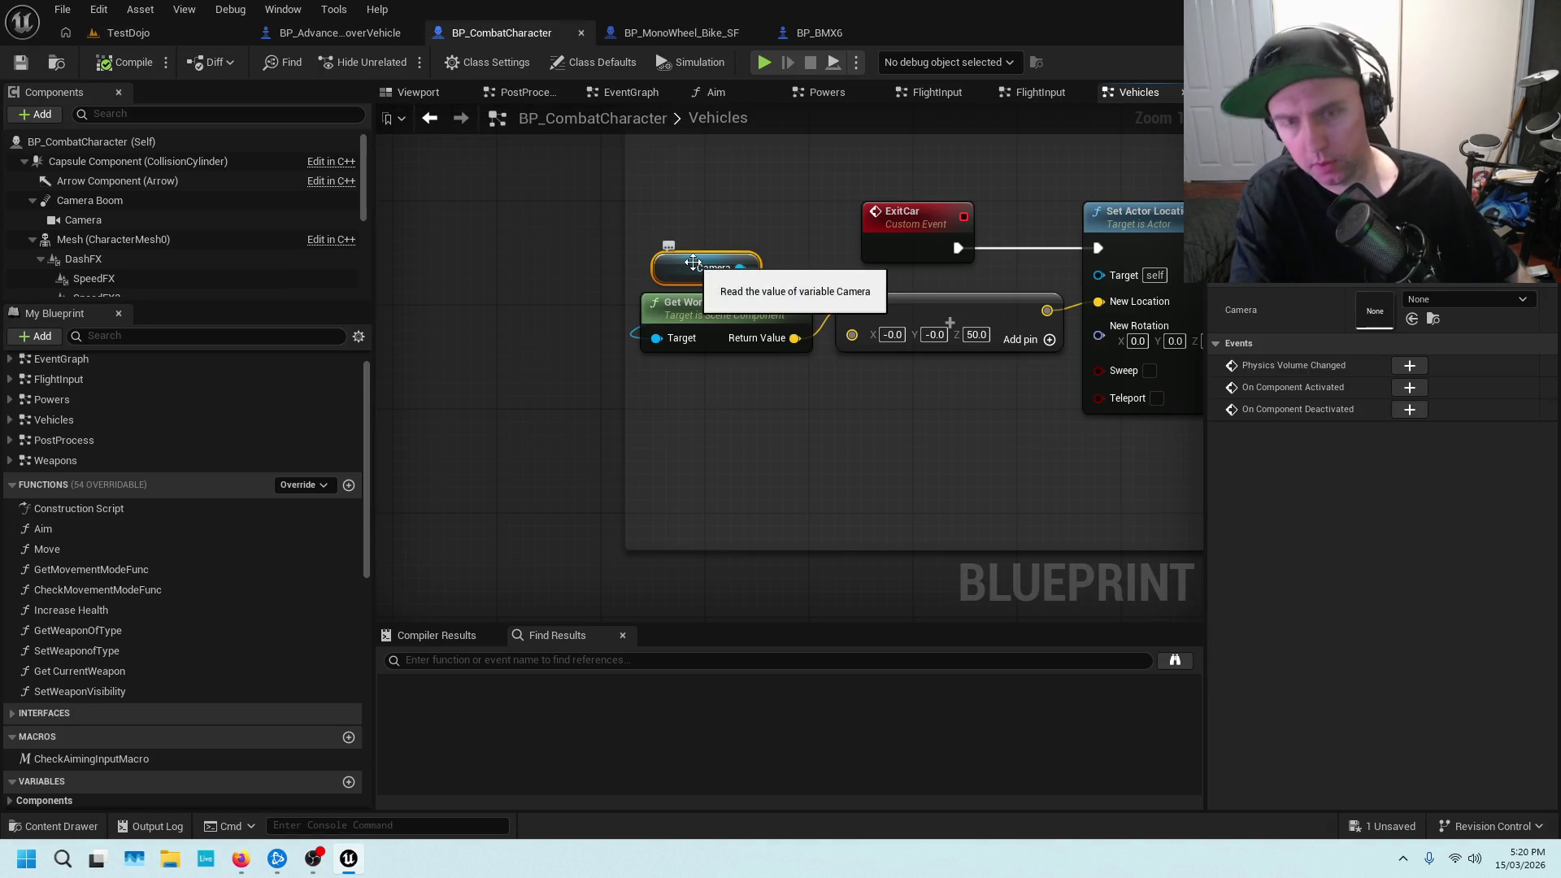
{"action": "key", "text": "Delete"}
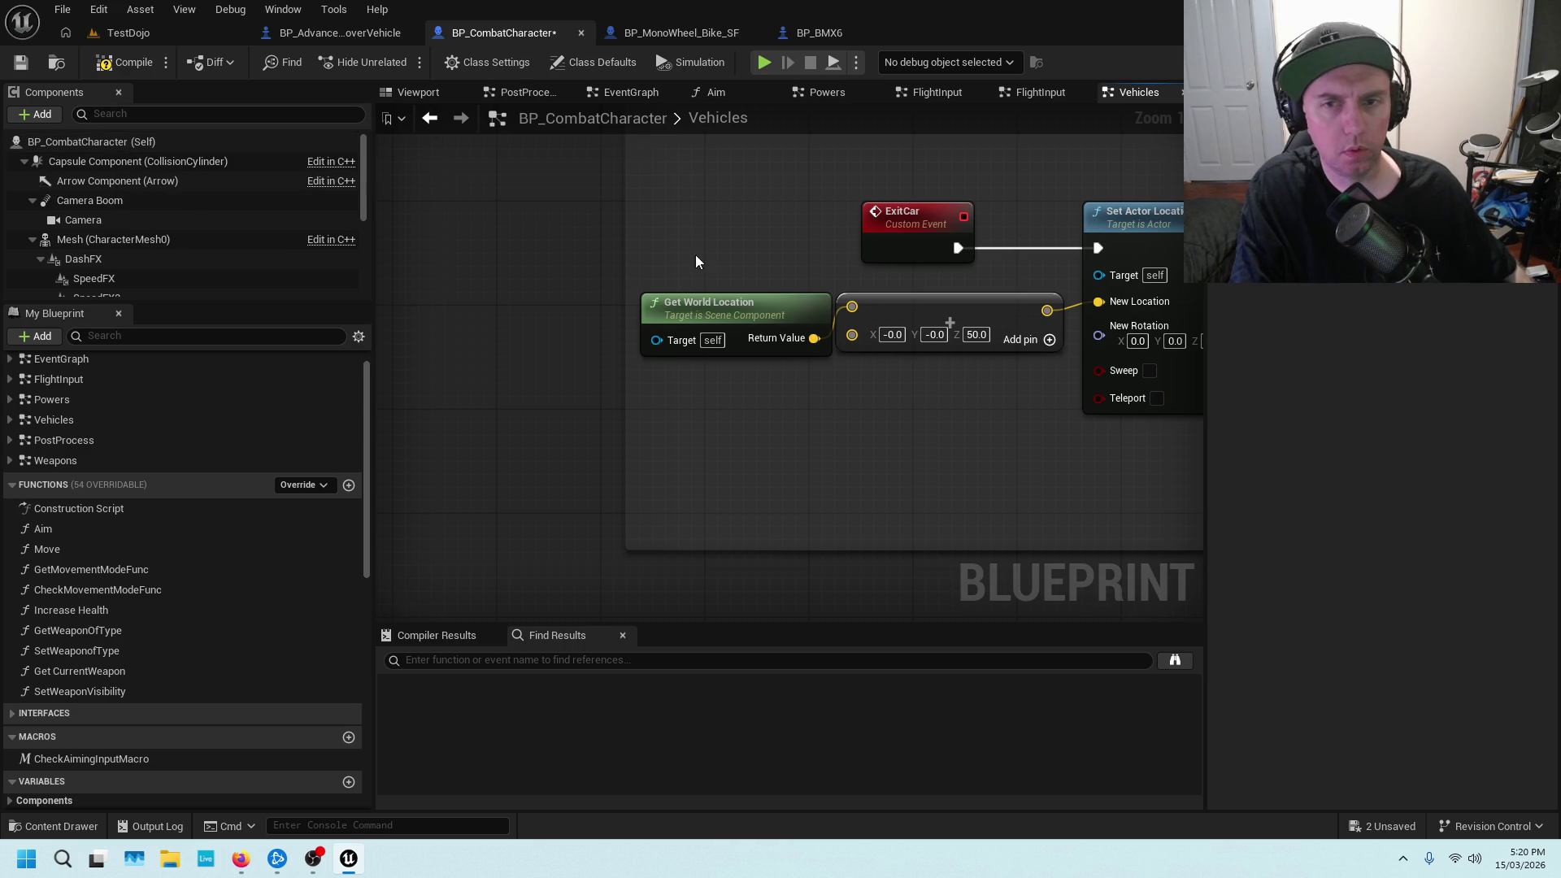
{"action": "left_click", "coordinate": [136, 62]}
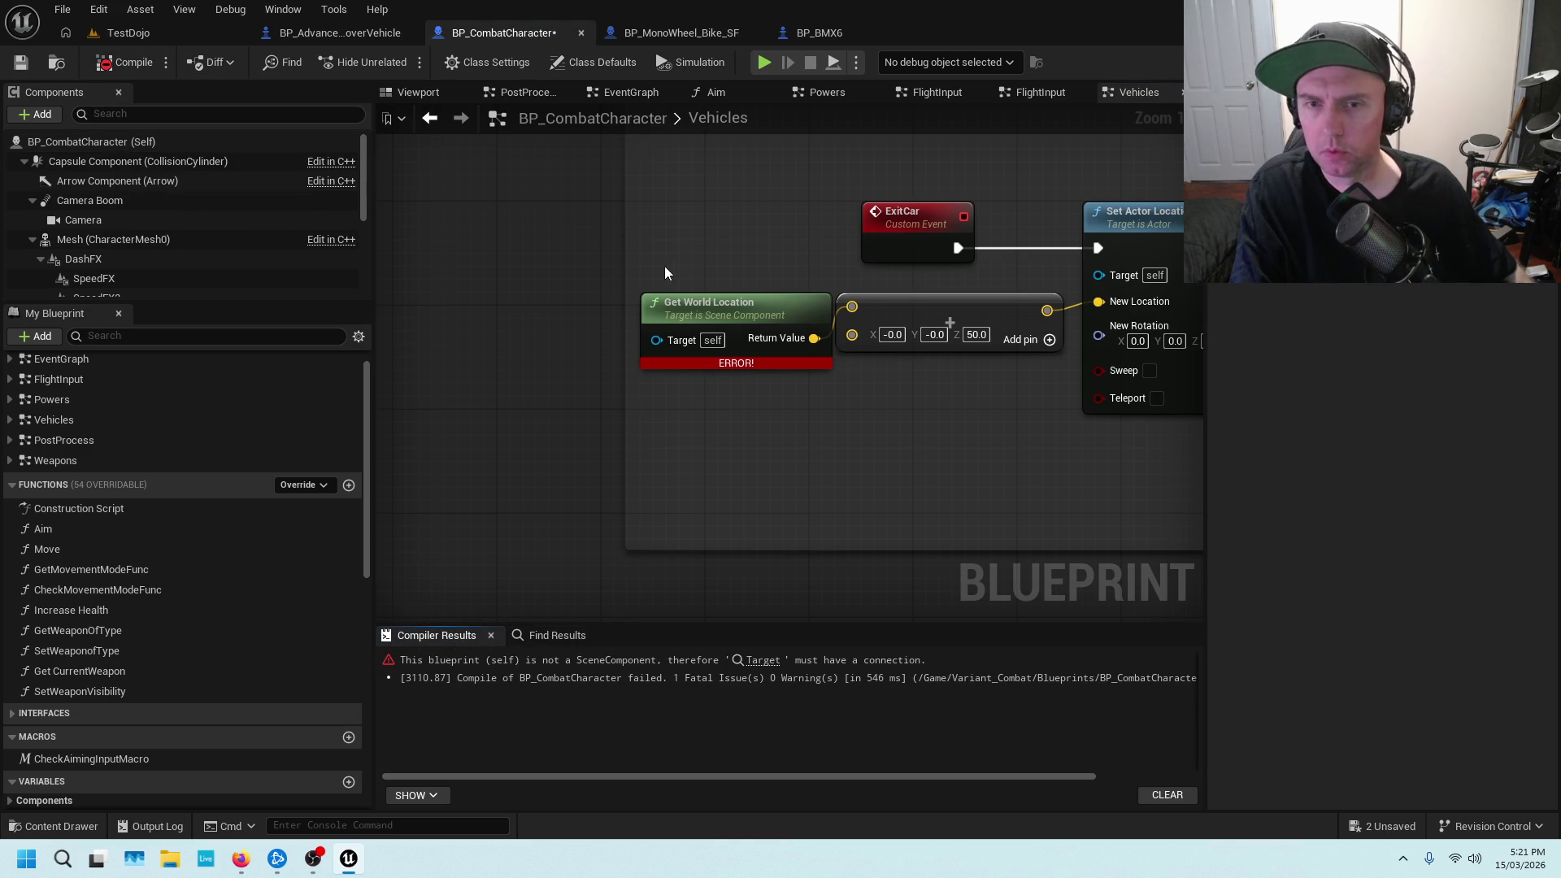
Wire a Mesh getter into Get World Location's Target, recompile, and return to TestDojo
{"action": "left_click", "coordinate": [115, 241]}
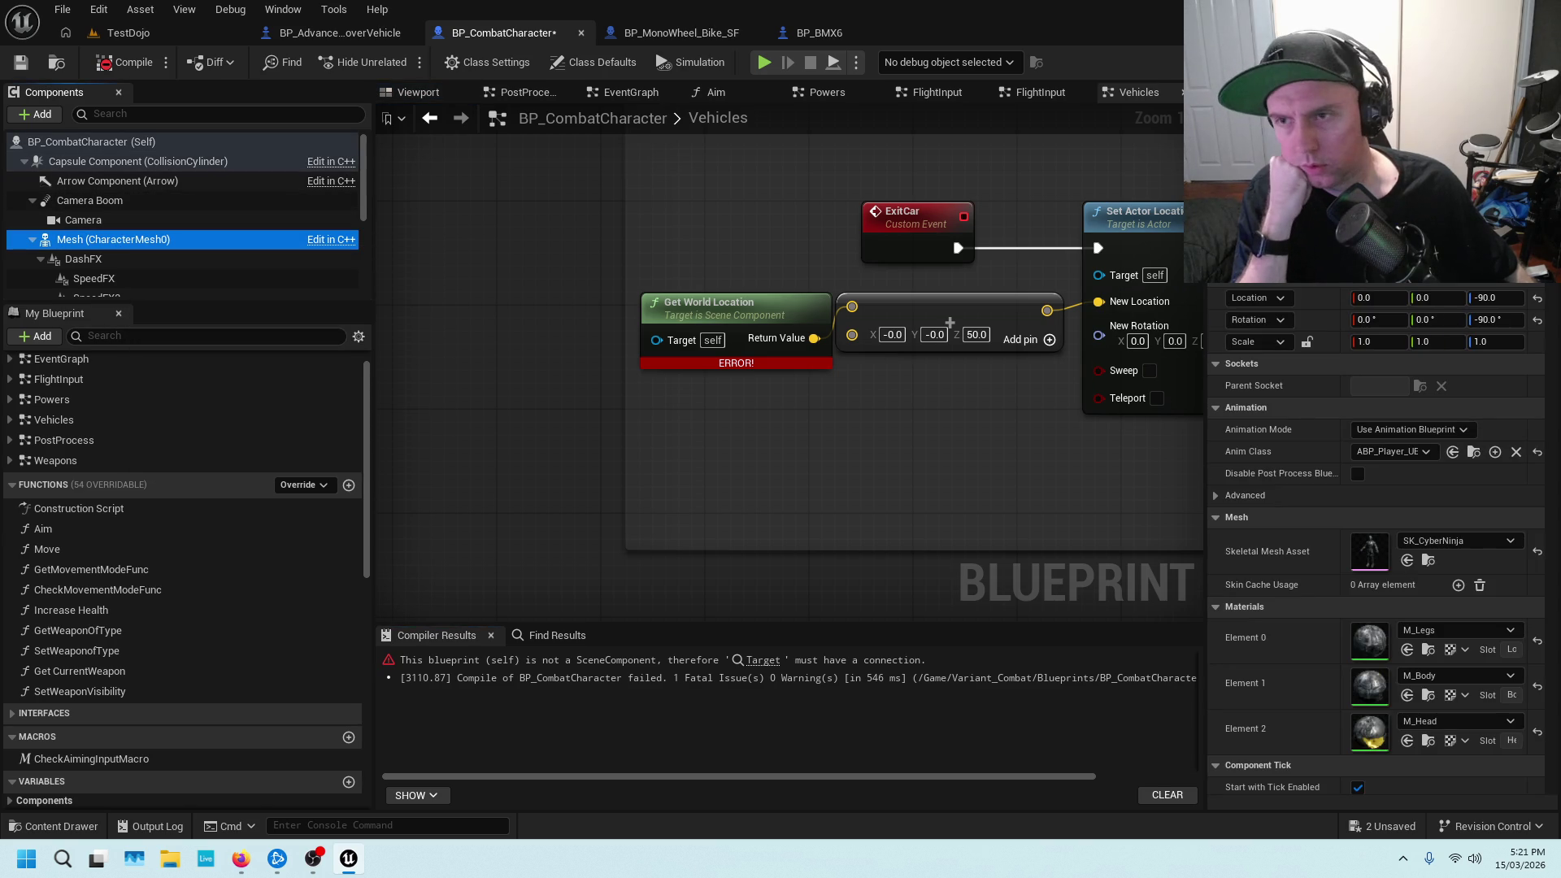
{"action": "mouse_move", "coordinate": [104, 239]}
{"action": "left_mouse_down"}
{"action": "mouse_move", "coordinate": [324, 250]}
{"action": "mouse_move", "coordinate": [472, 321]}
{"action": "mouse_move", "coordinate": [657, 340]}
{"action": "left_mouse_up"}
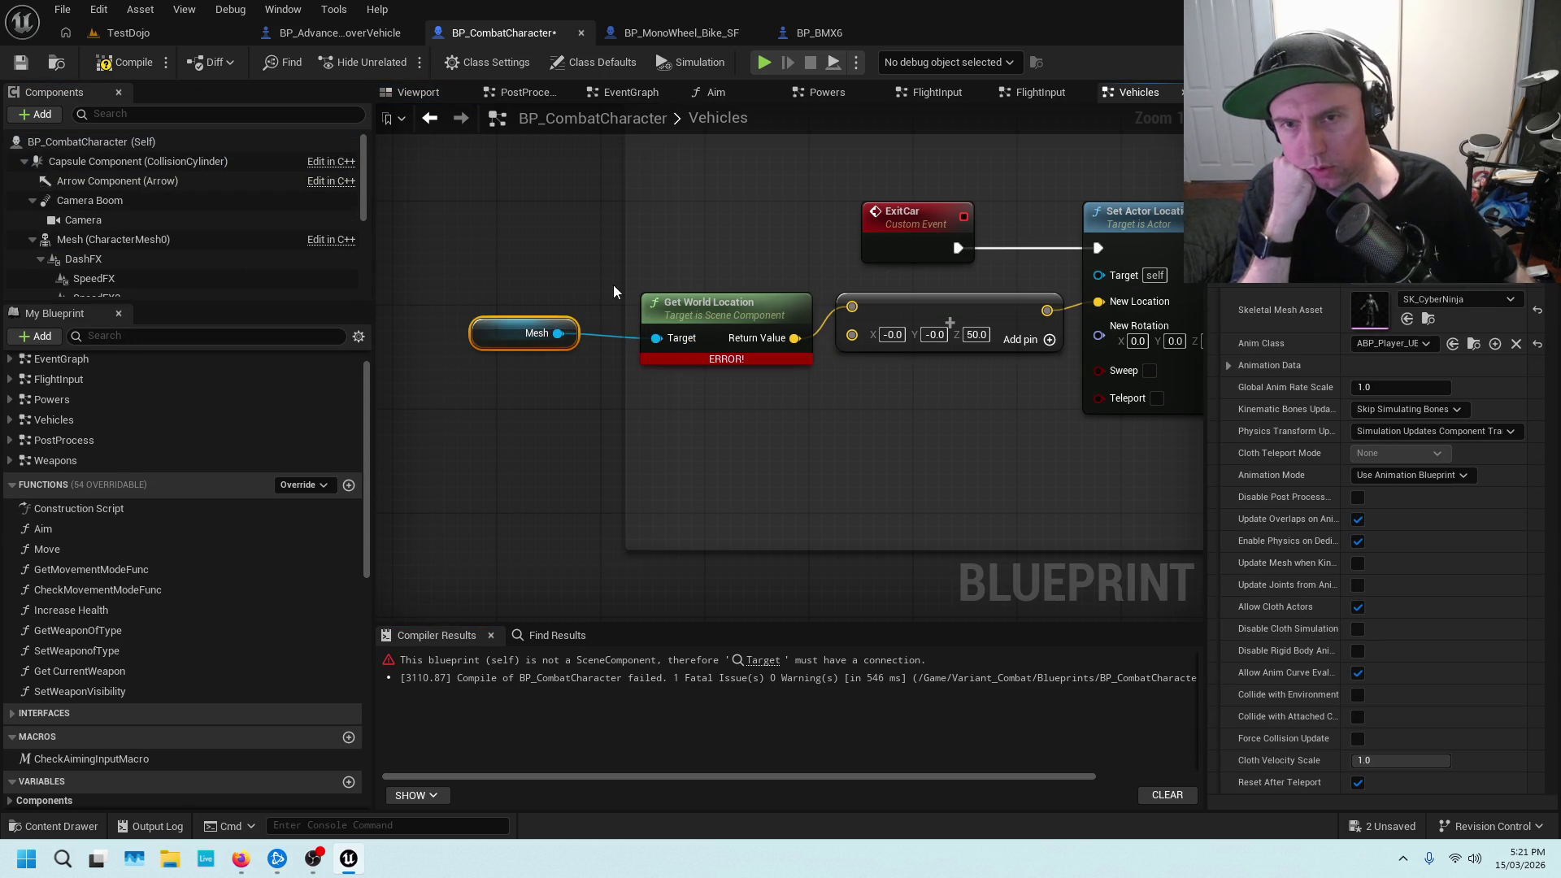
{"action": "left_click_drag", "start_coordinate": [623, 285], "coordinate": [524, 283]}
{"action": "left_click", "coordinate": [125, 62]}
{"action": "left_click", "coordinate": [183, 29]}
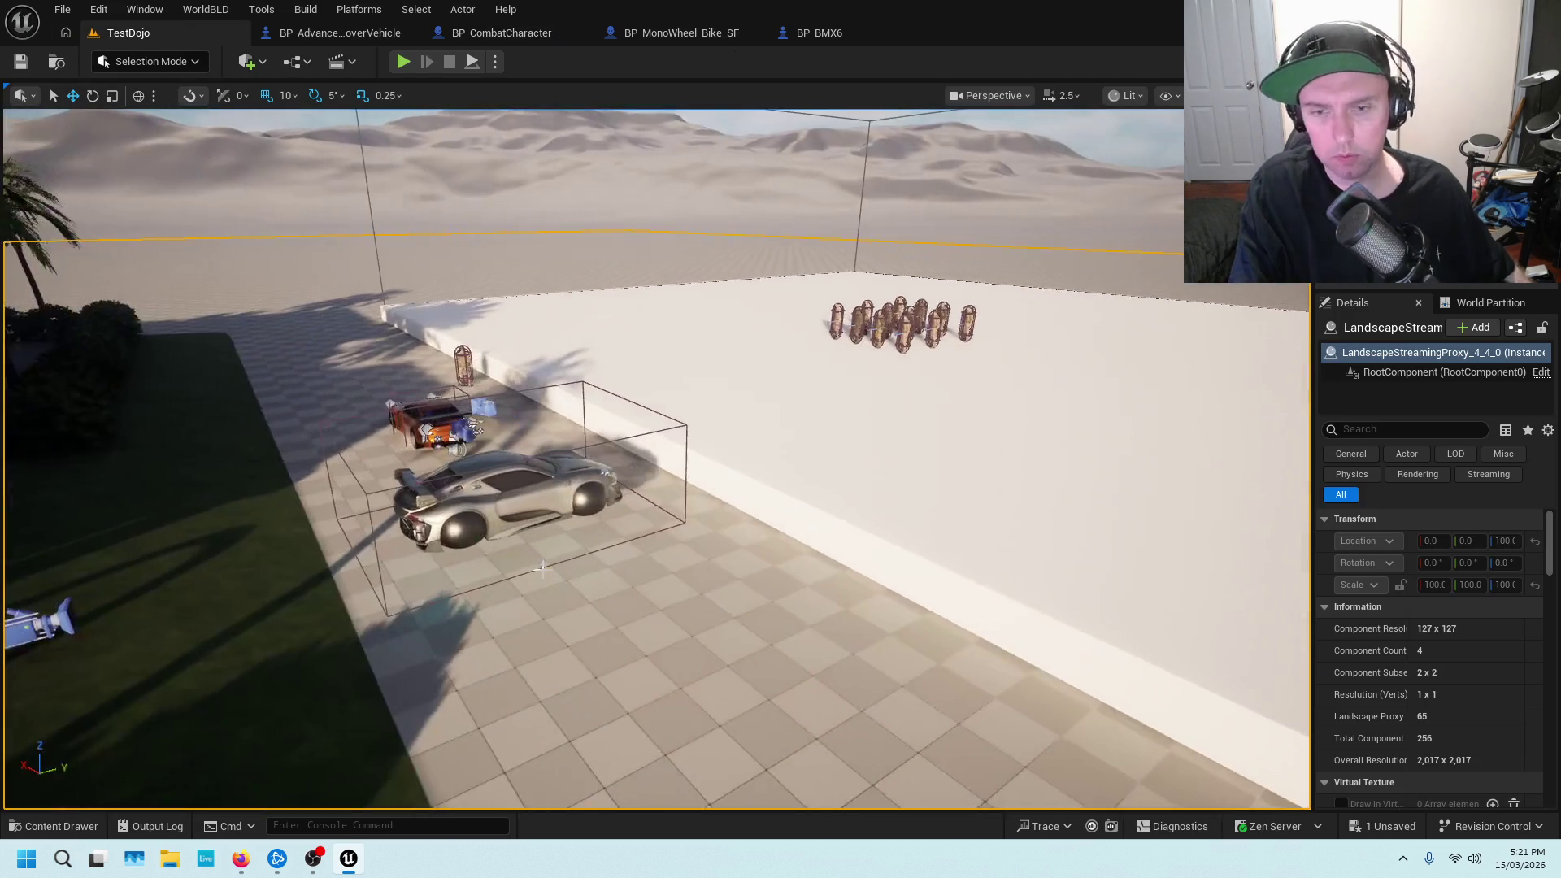
{"action": "right_click", "coordinate": [593, 628]}
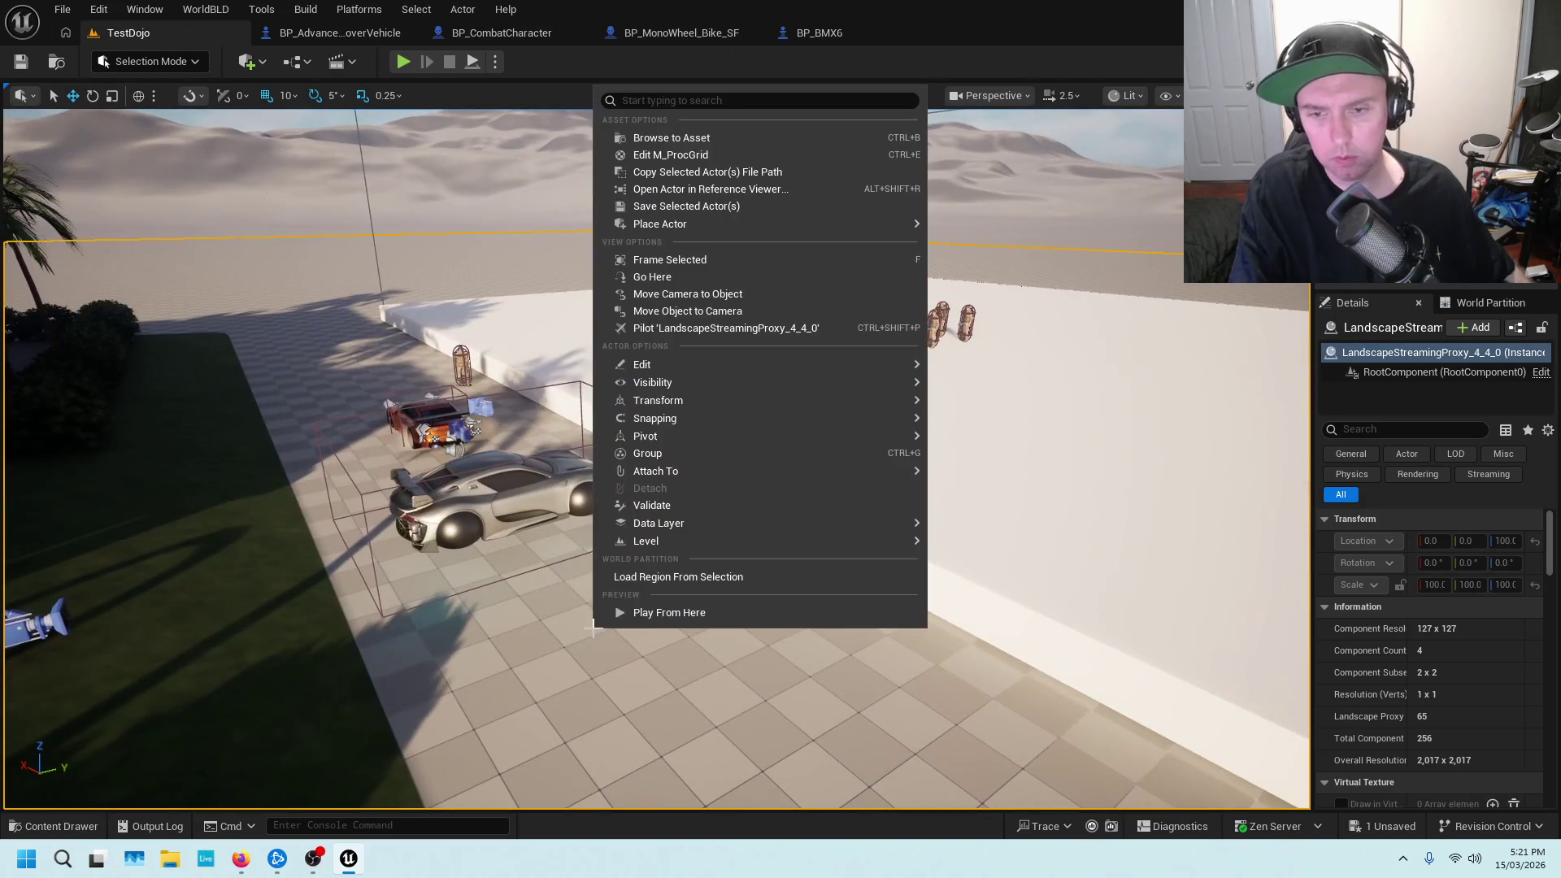
{"action": "left_click", "coordinate": [653, 611]}
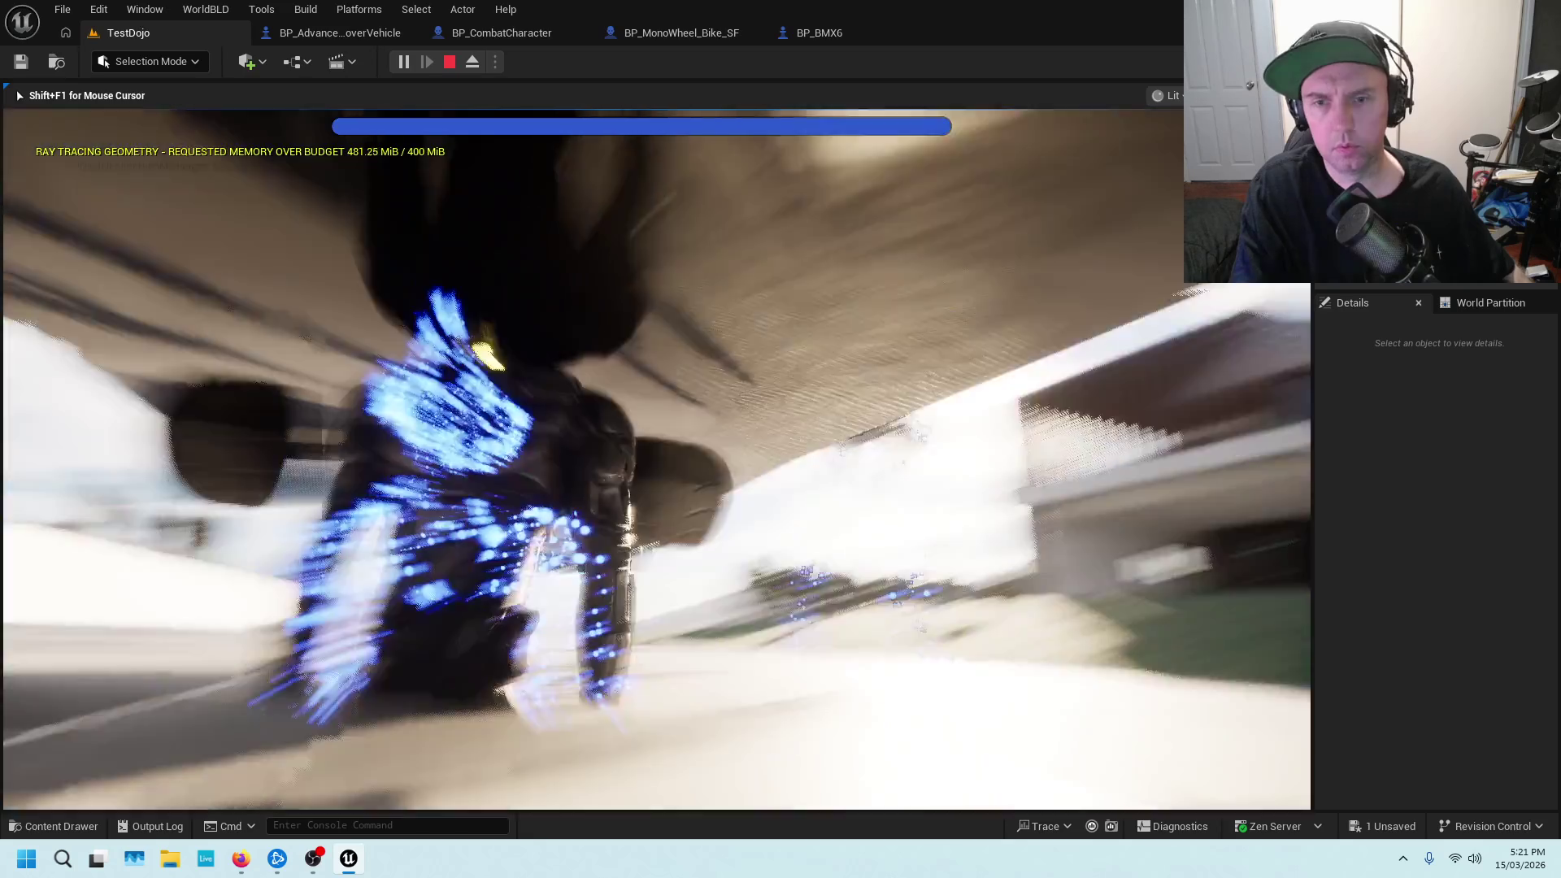
{"action": "key", "text": "Escape"}
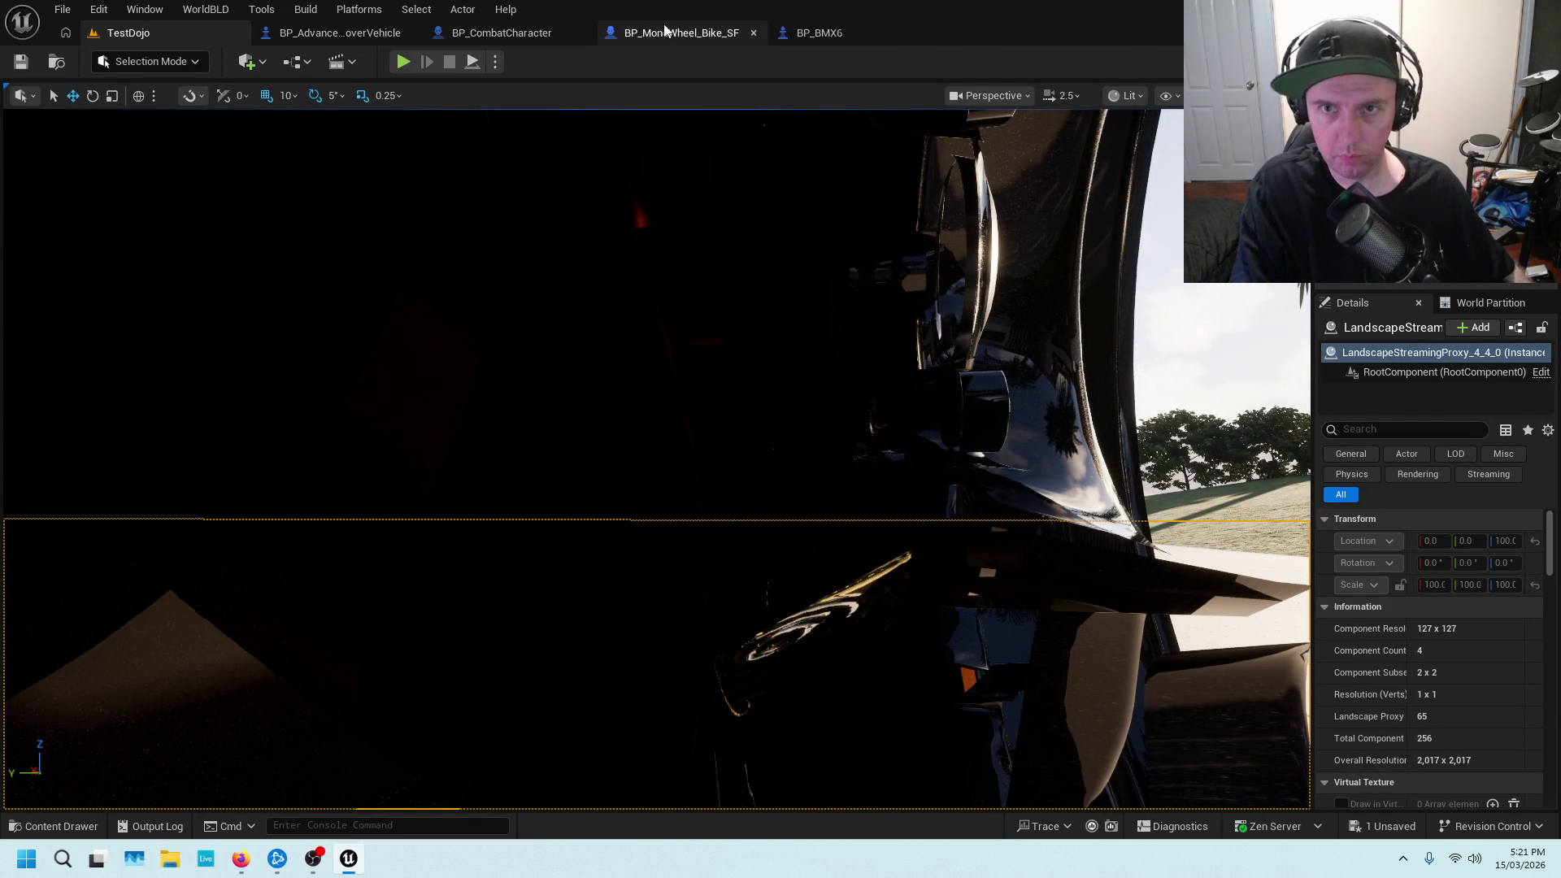
Save BP_CombatCharacter with the Z -50.0 exit offset and go back to TestDojo
{"action": "left_click", "coordinate": [524, 36]}
{"action": "left_click_drag", "start_coordinate": [898, 389], "coordinate": [791, 388]}
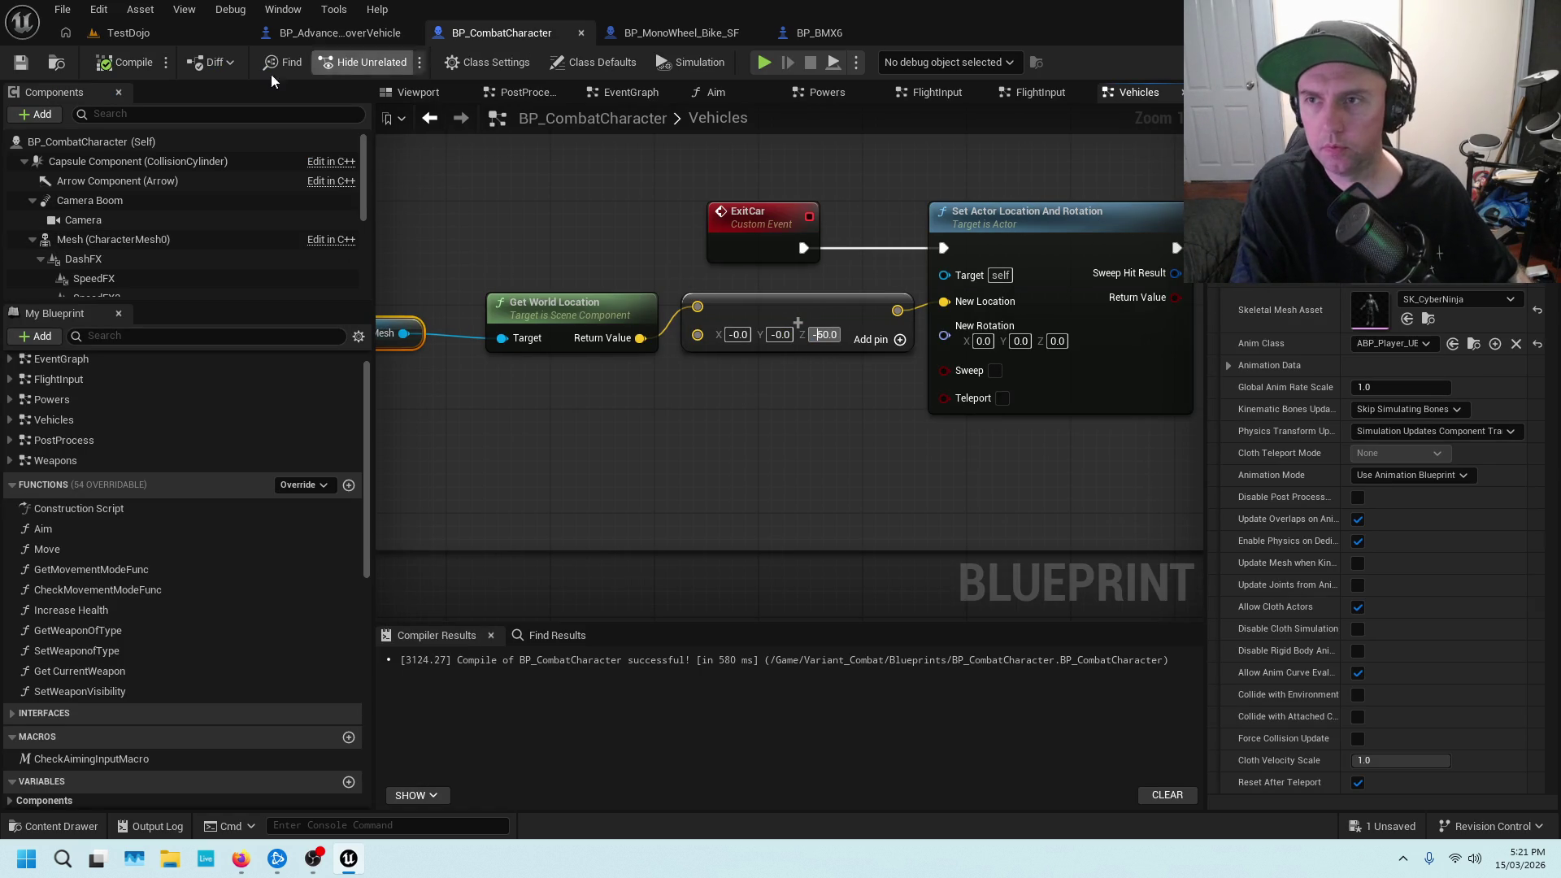
{"action": "left_click", "coordinate": [23, 64]}
{"action": "left_click", "coordinate": [129, 36]}
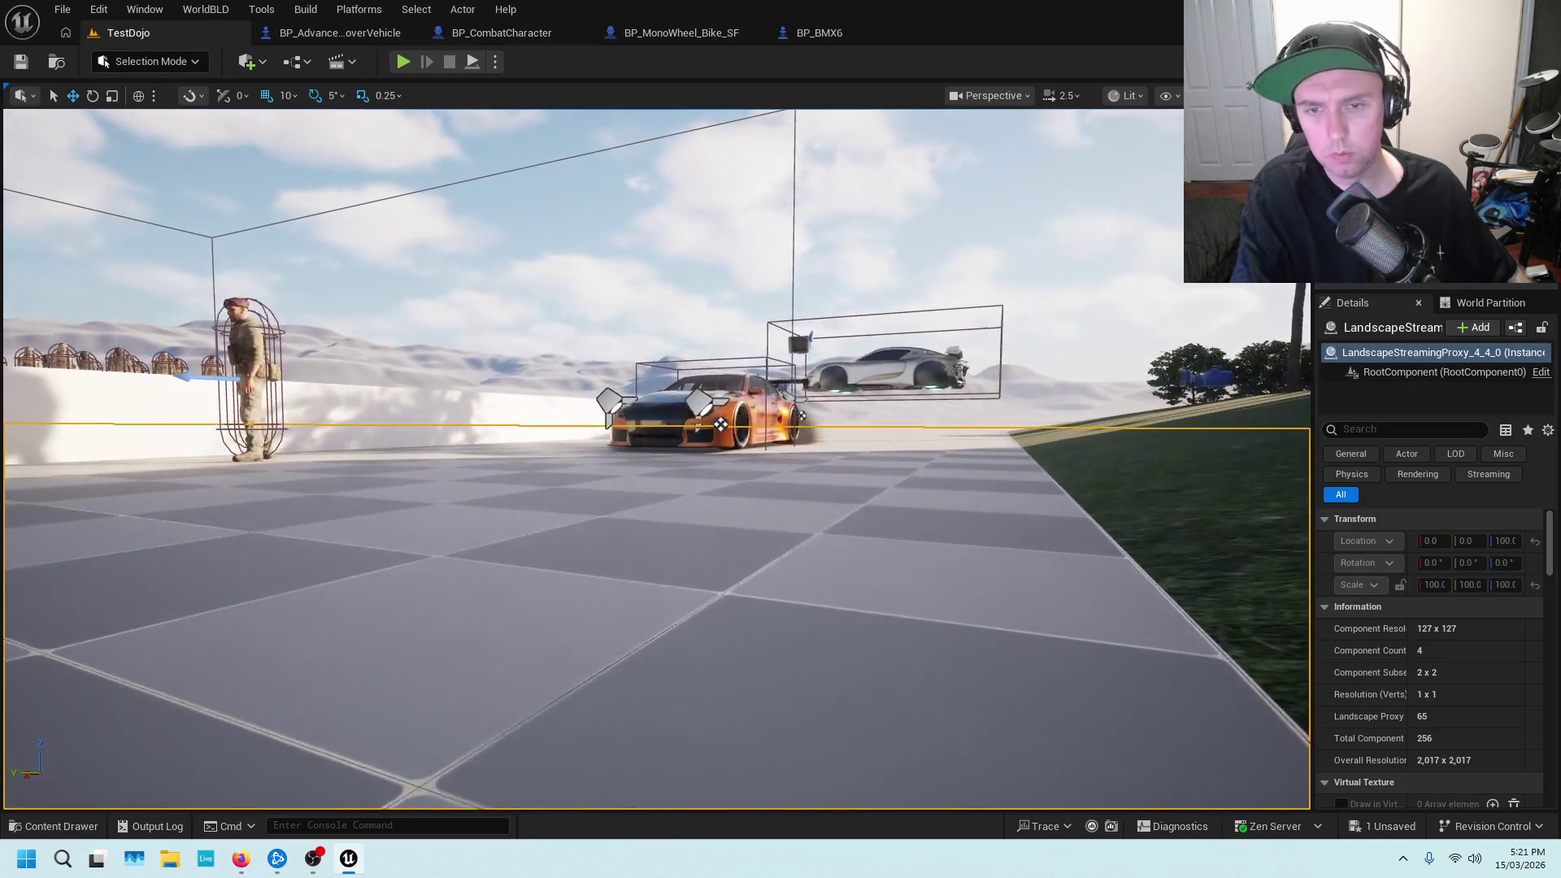
{"action": "right_click", "coordinate": [675, 297]}
{"action": "left_click", "coordinate": [772, 829]}
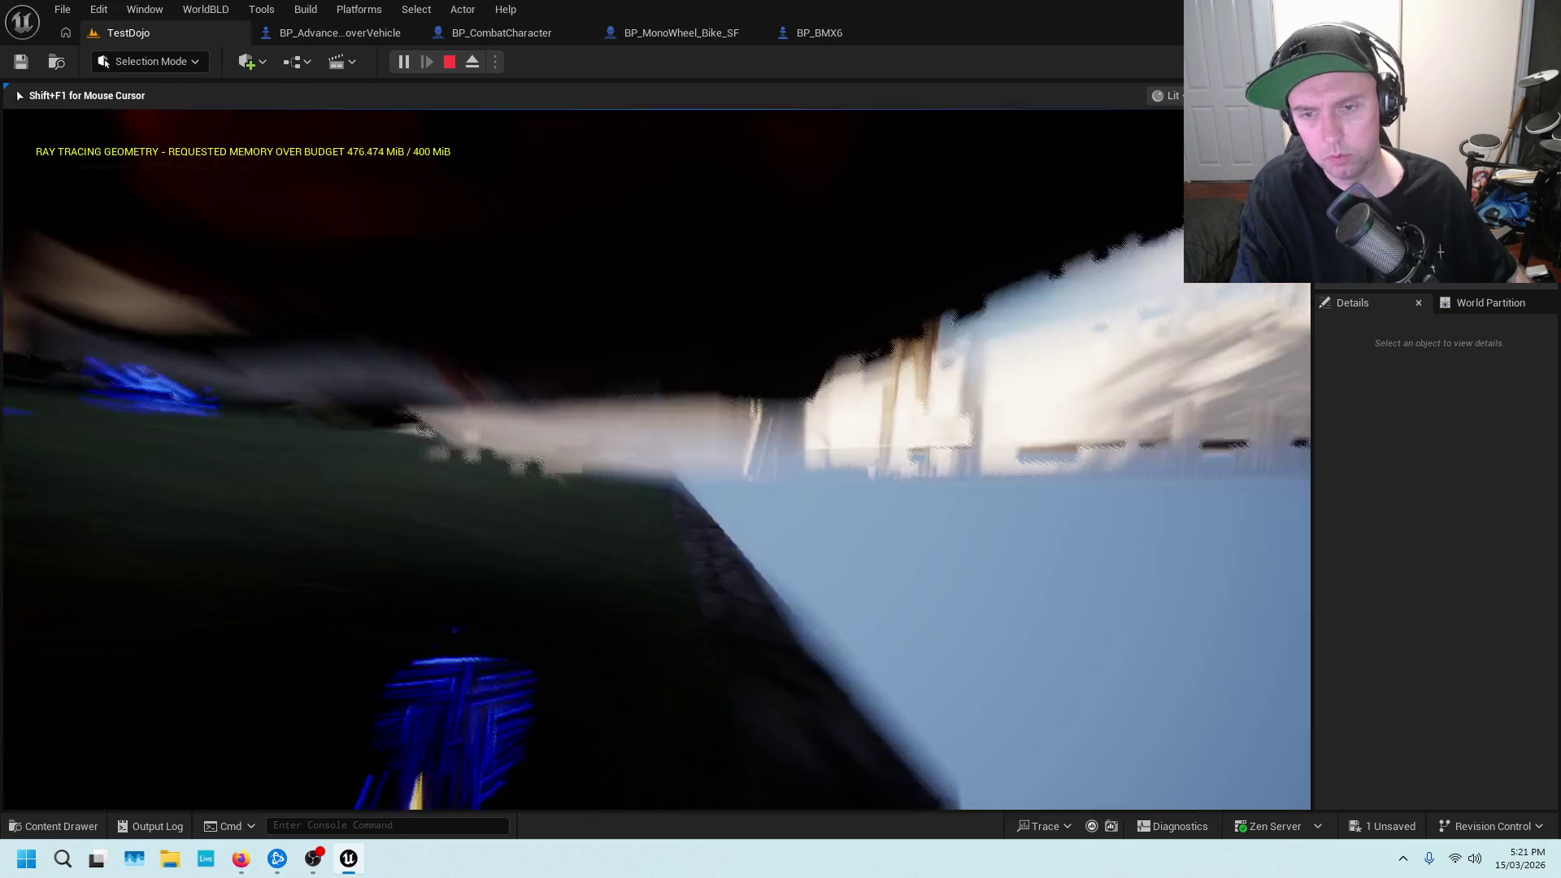
{"action": "key", "text": "Escape"}
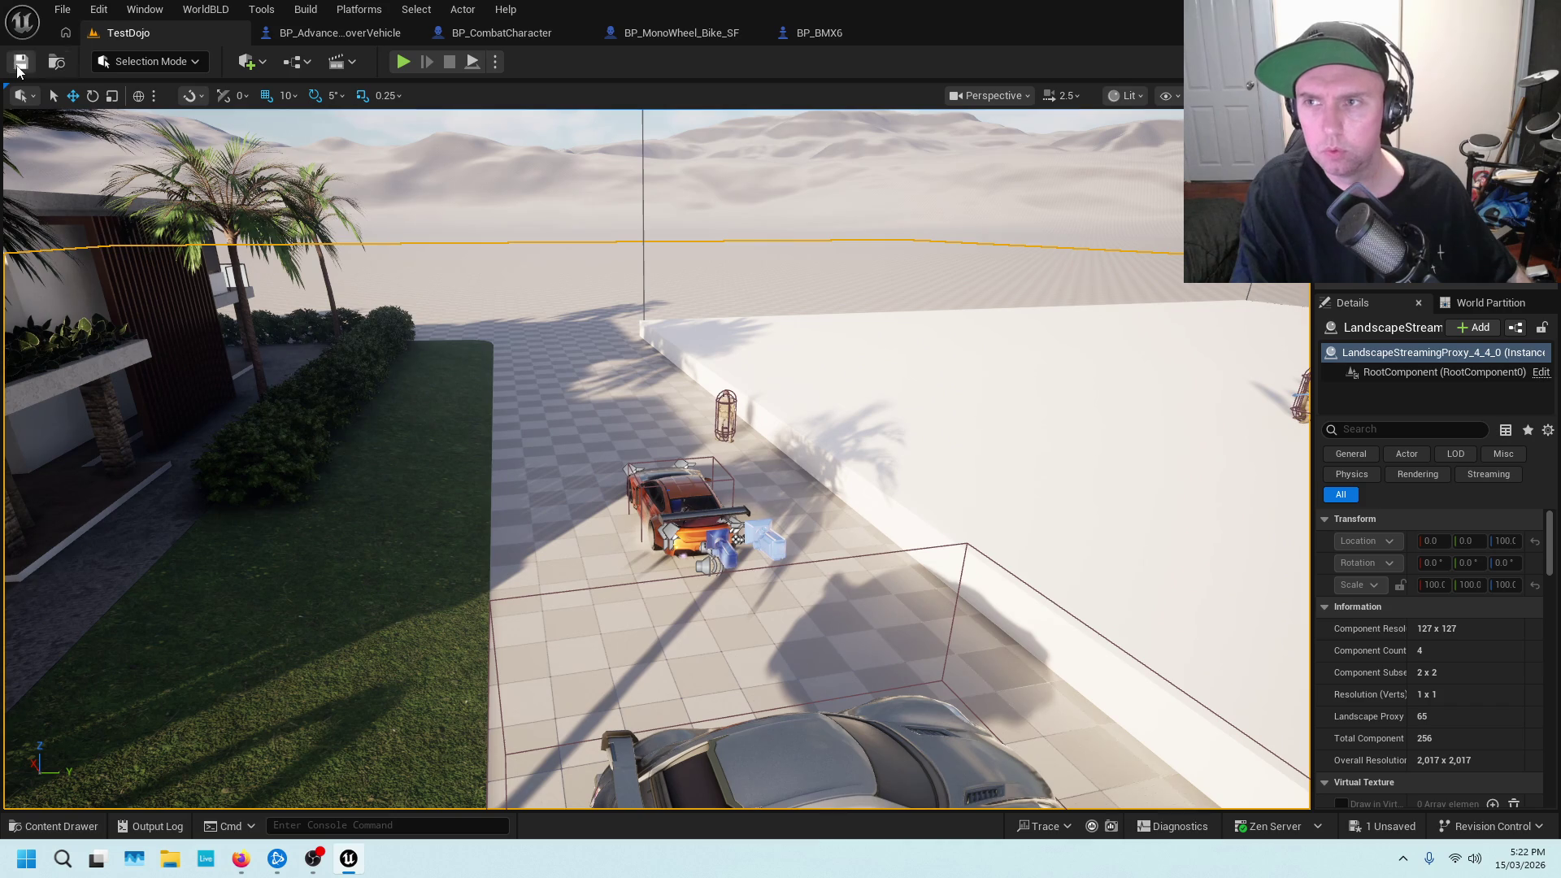
{"action": "right_click", "coordinate": [546, 538]}
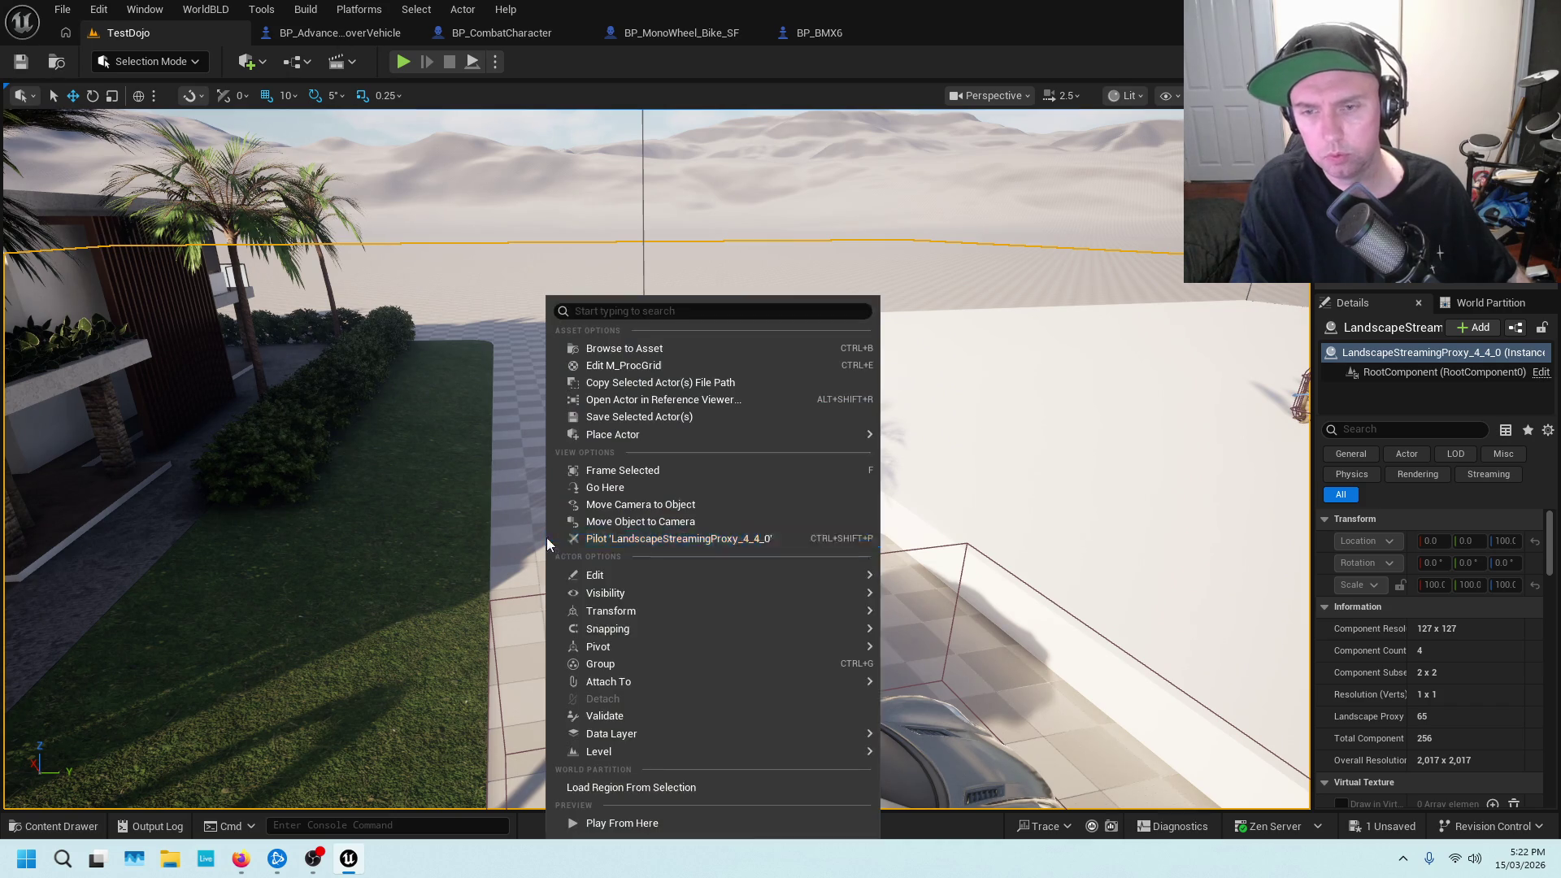
{"action": "left_click", "coordinate": [591, 826]}
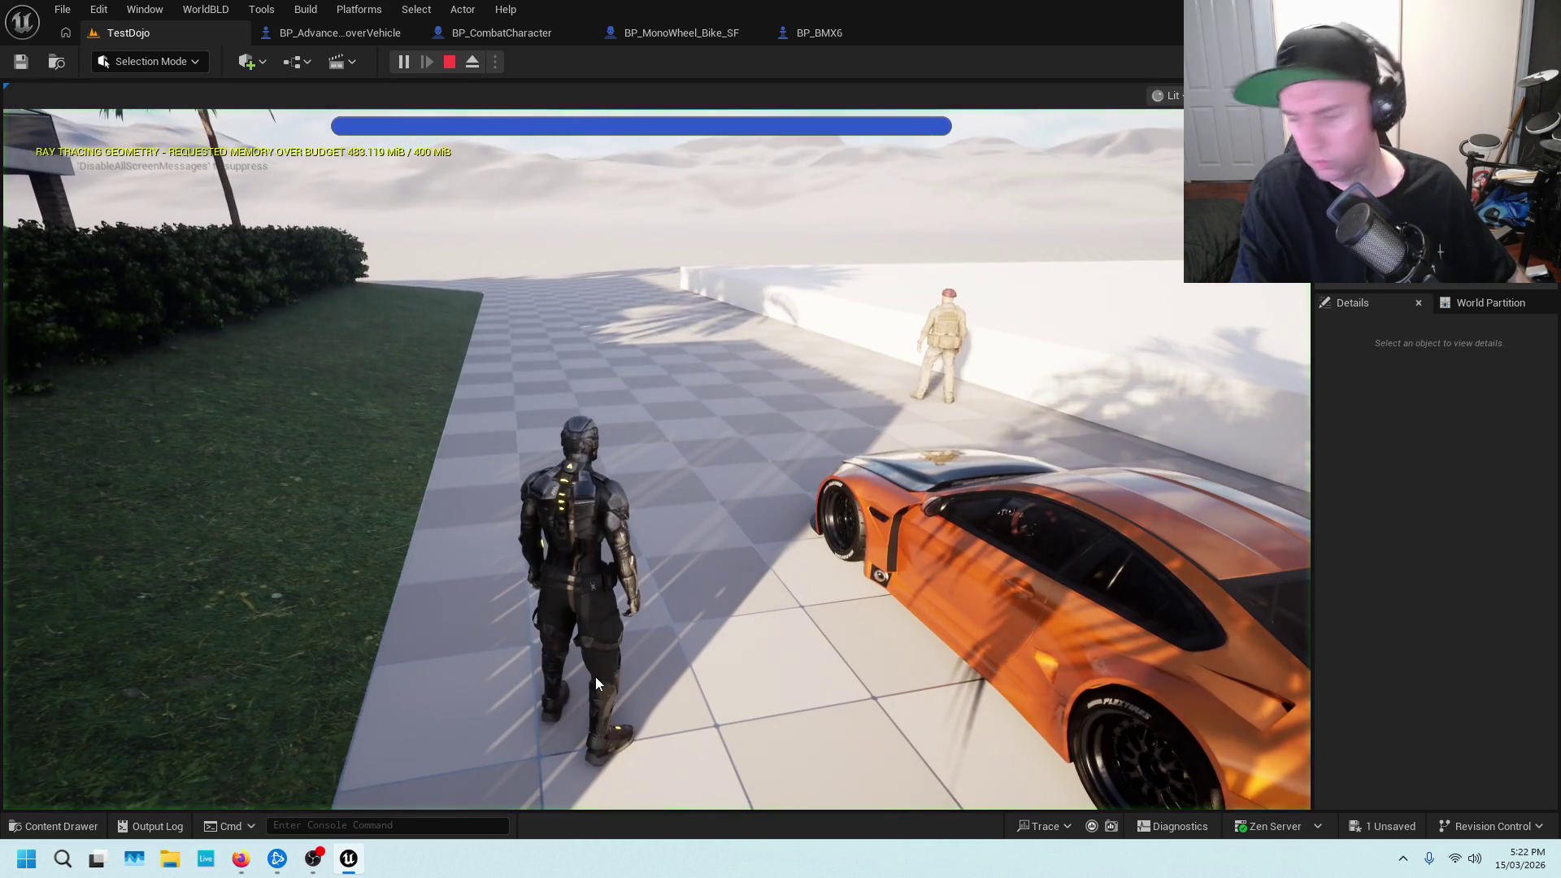
{"action": "left_click", "coordinate": [582, 578]}
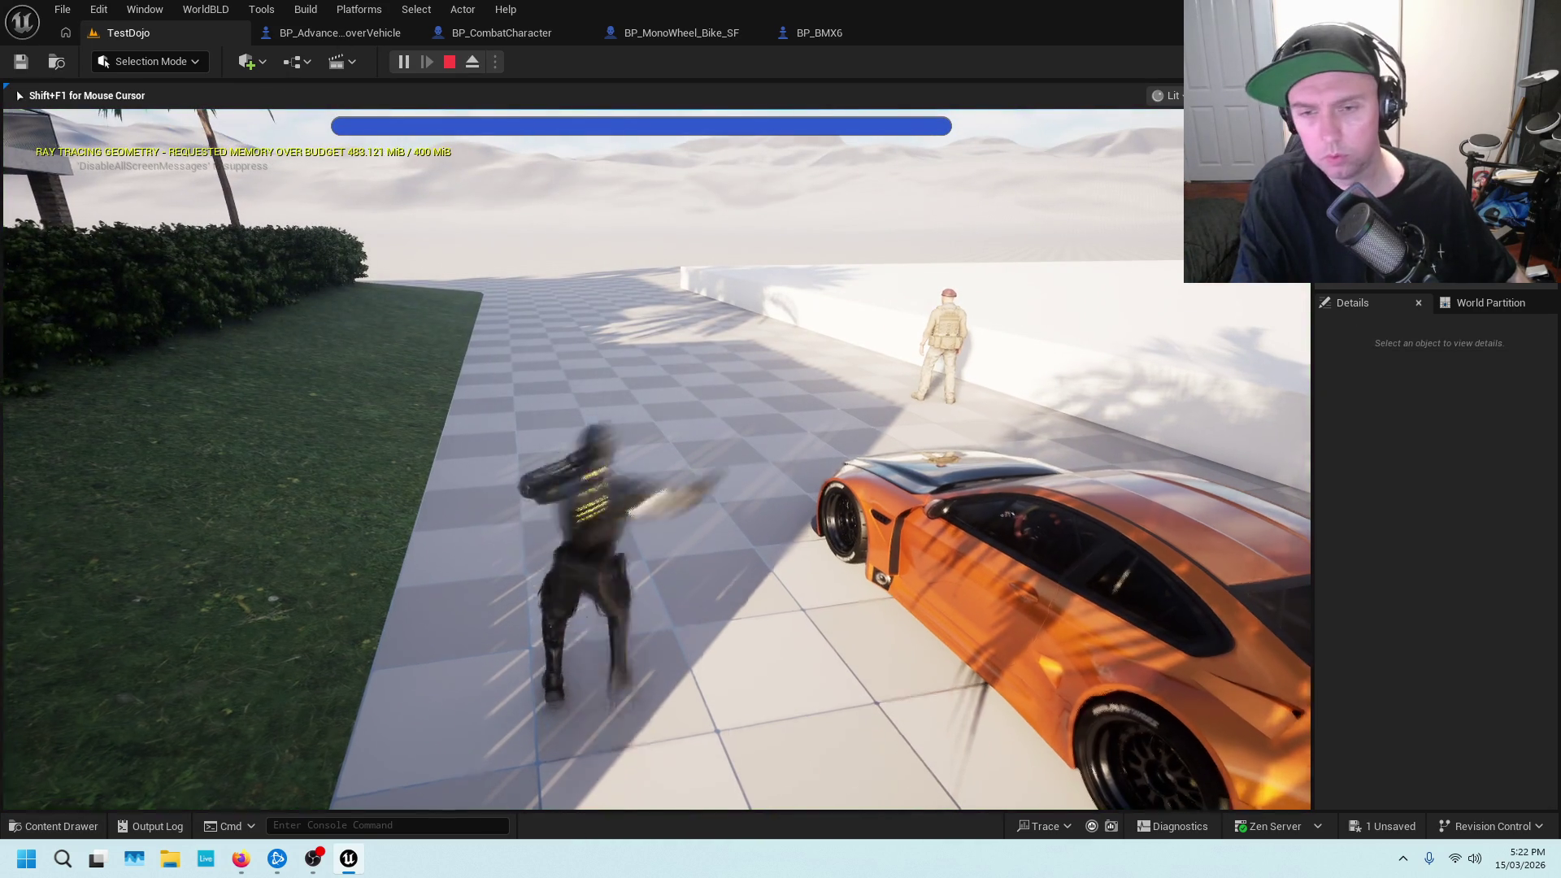
{"action": "key", "text": "w"}
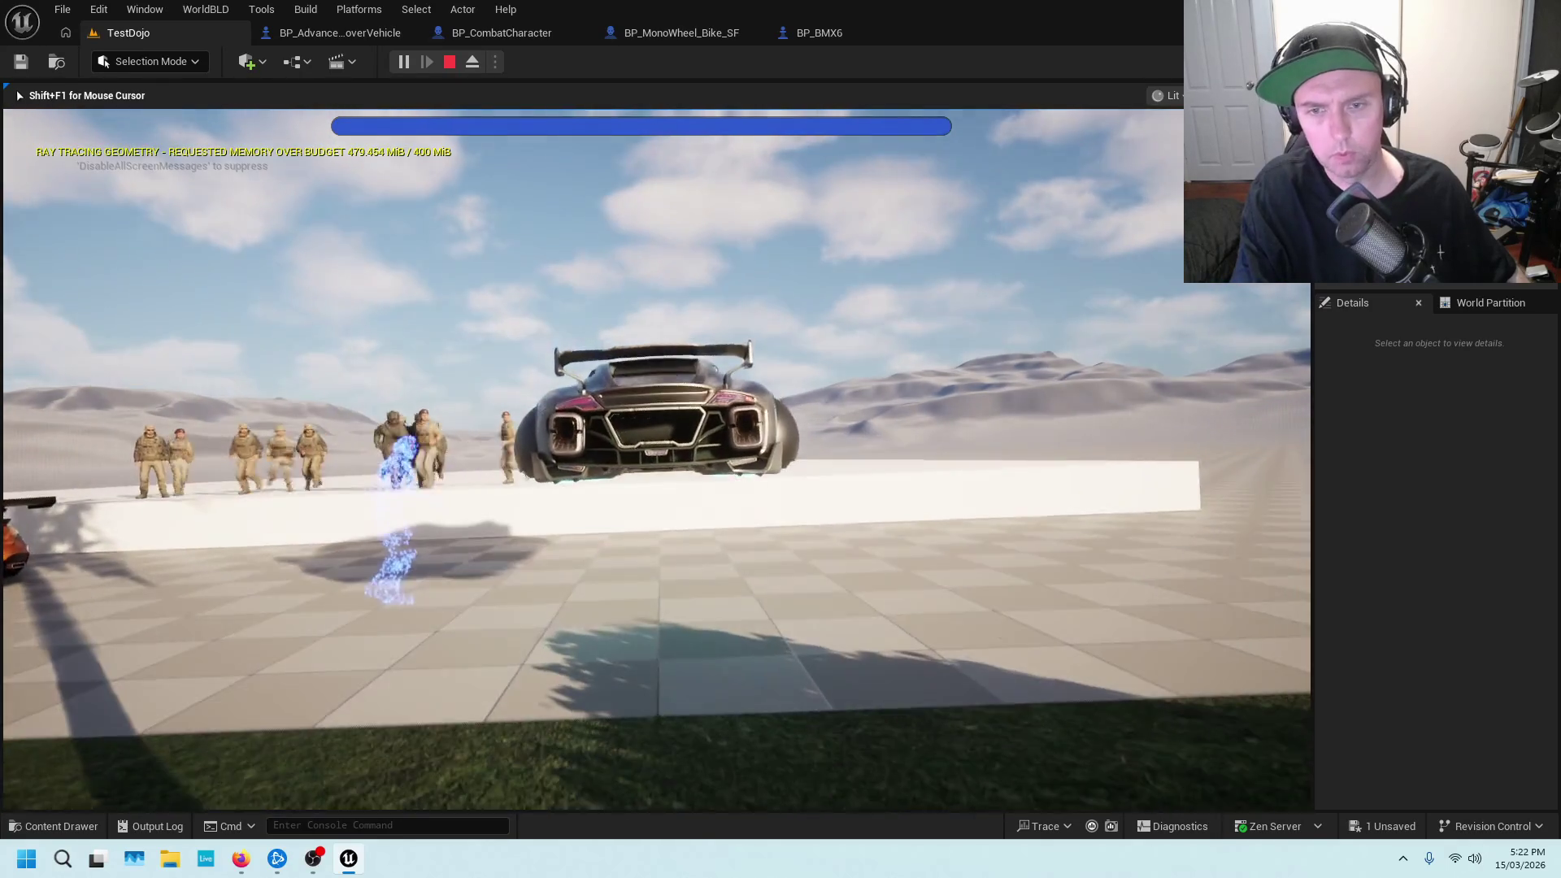
{"action": "key", "text": "Escape"}
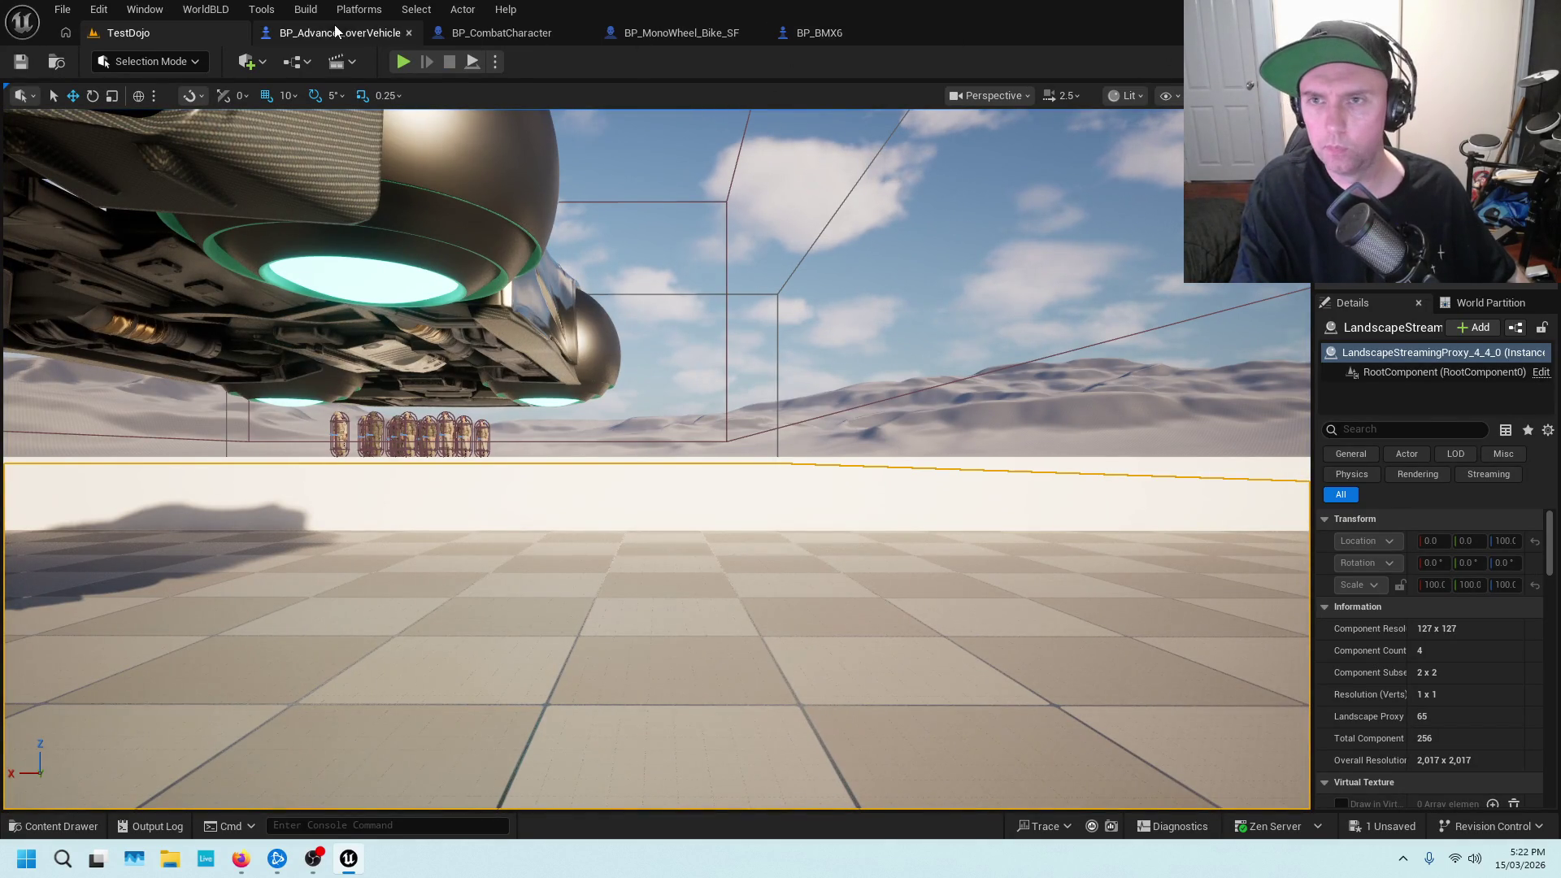
{"action": "left_click", "coordinate": [488, 36]}
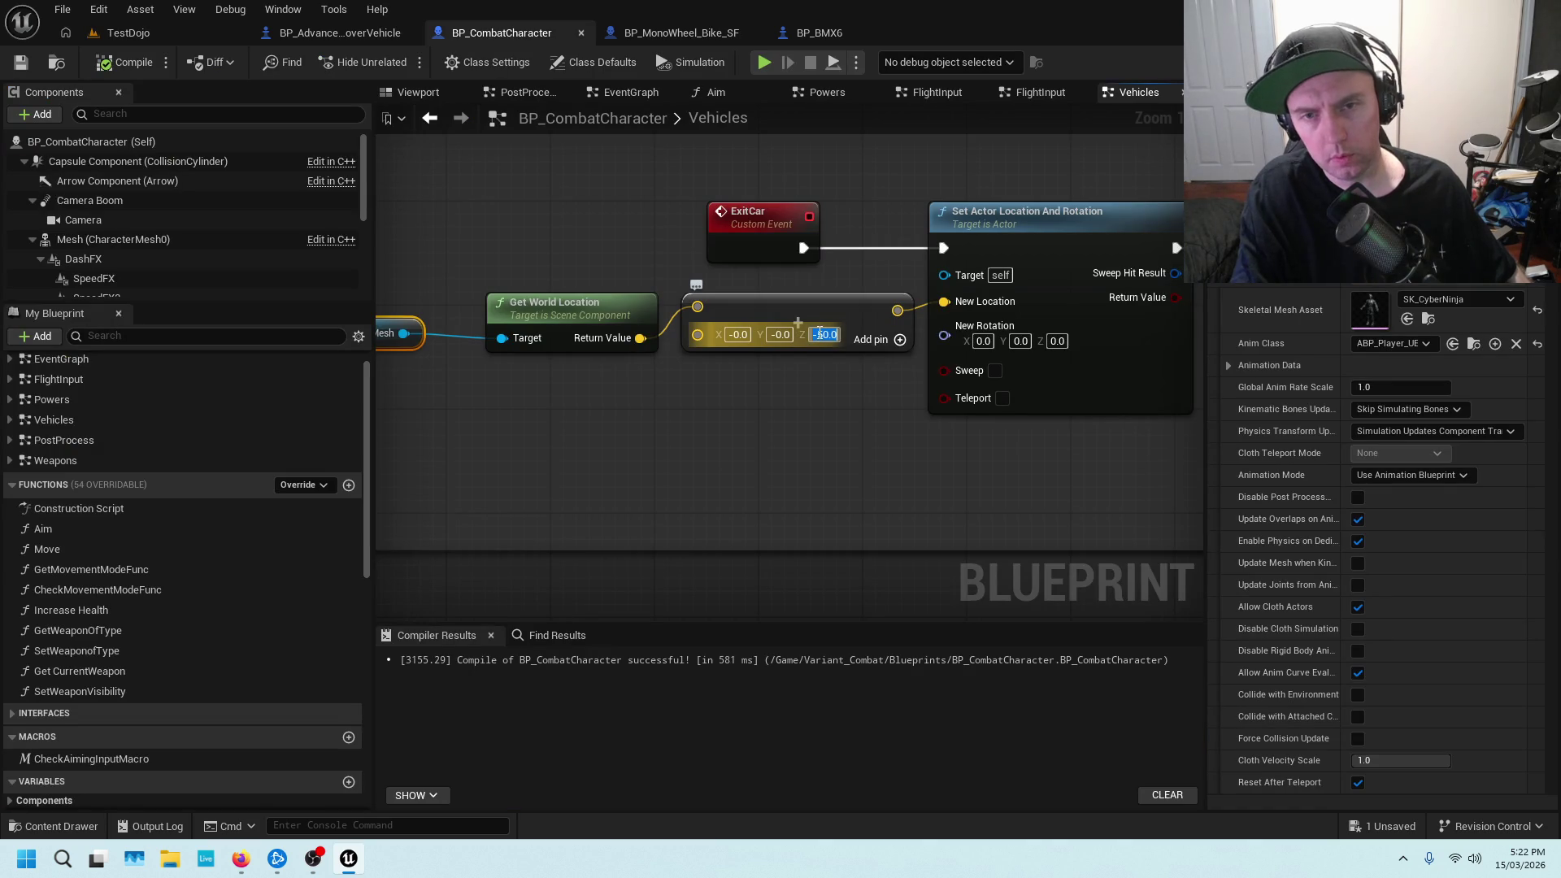
Change the ExitCar Z offset from -50.0 to 100.0, save, and return to TestDojo
{"action": "key", "text": "BackSpace"}
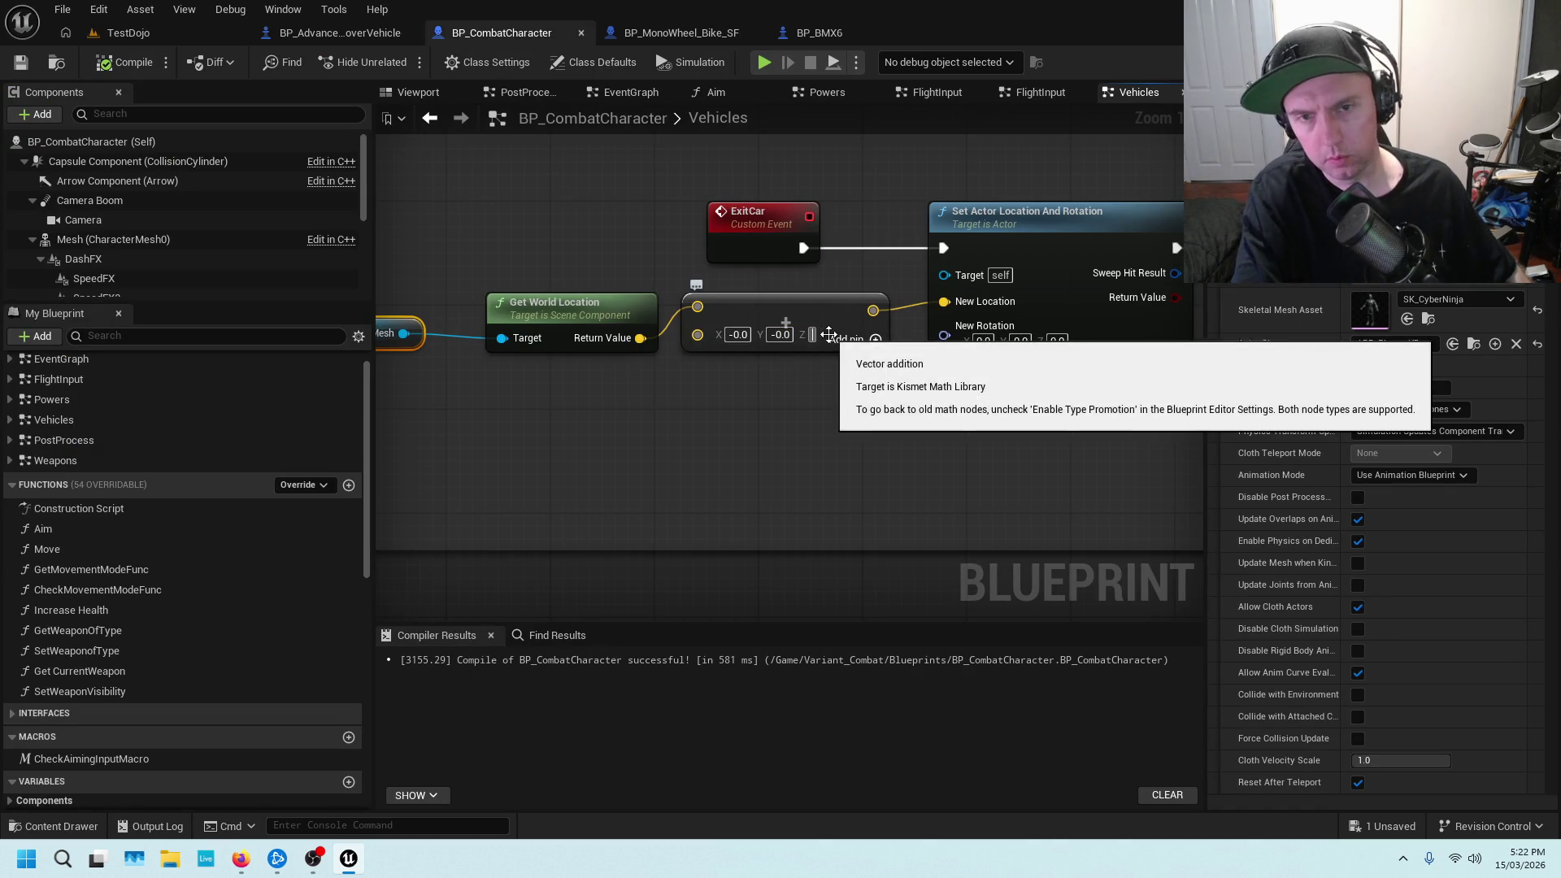
{"action": "type", "text": "100.0"}
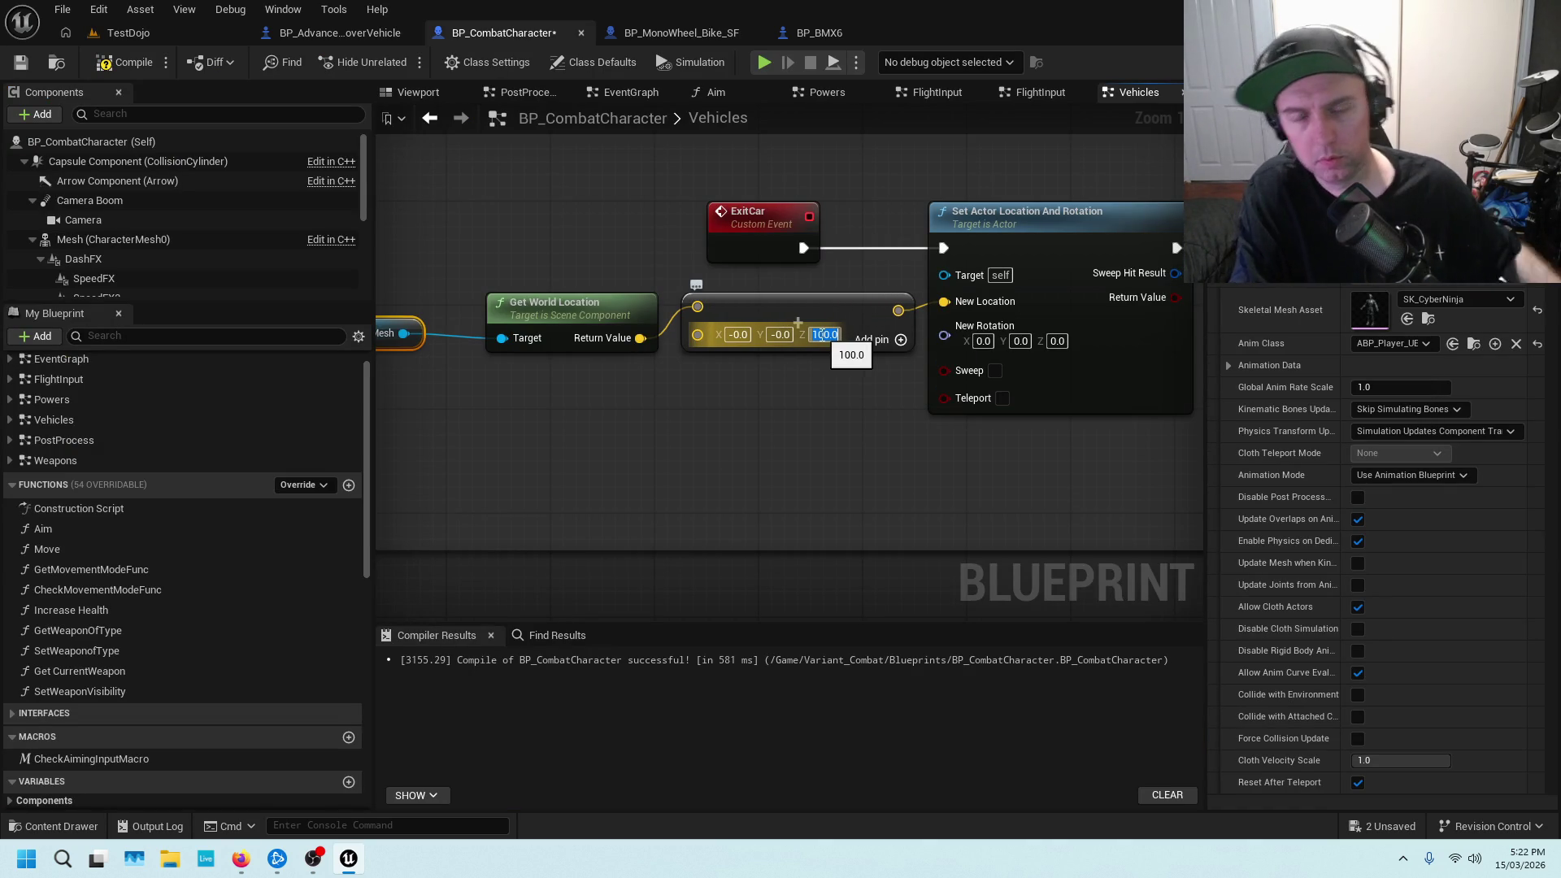
{"action": "key", "text": "Return"}
{"action": "left_click", "coordinate": [812, 488]}
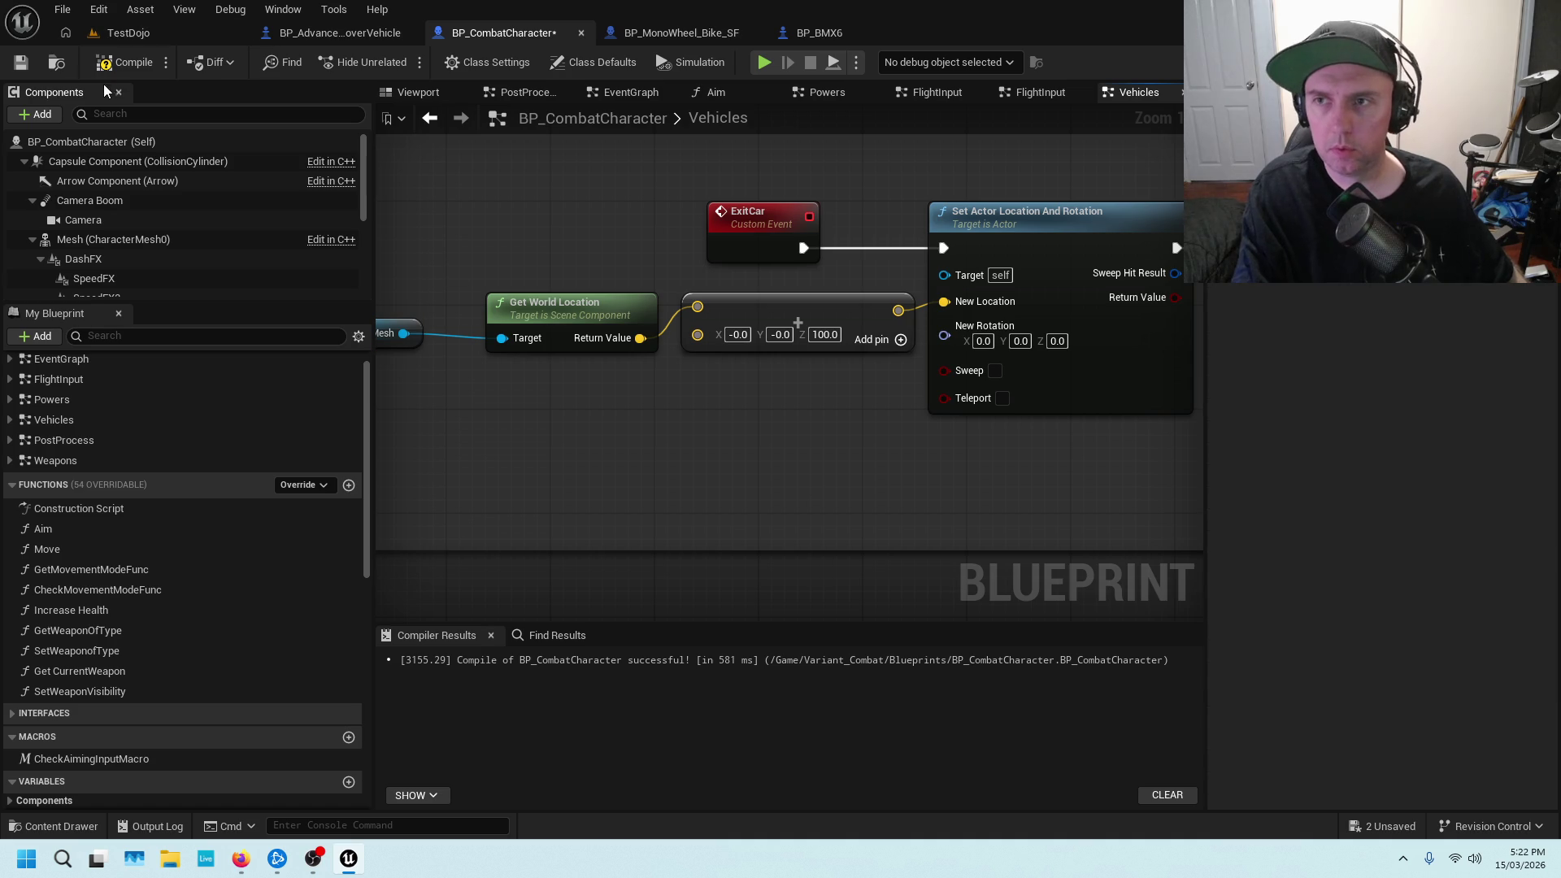
{"action": "left_click", "coordinate": [22, 62]}
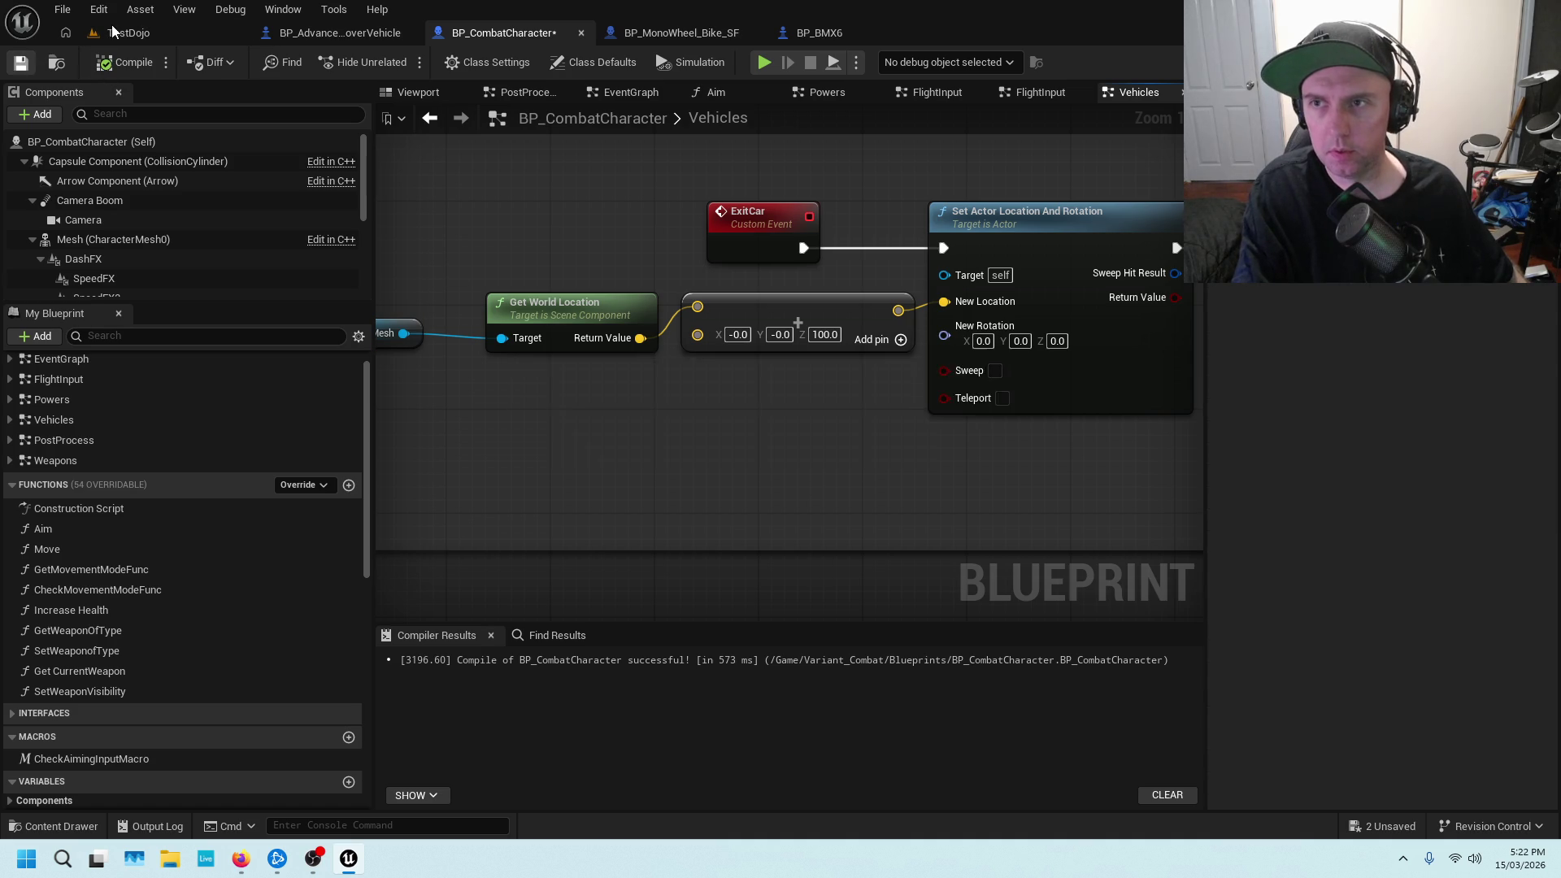
{"action": "left_click", "coordinate": [129, 32]}
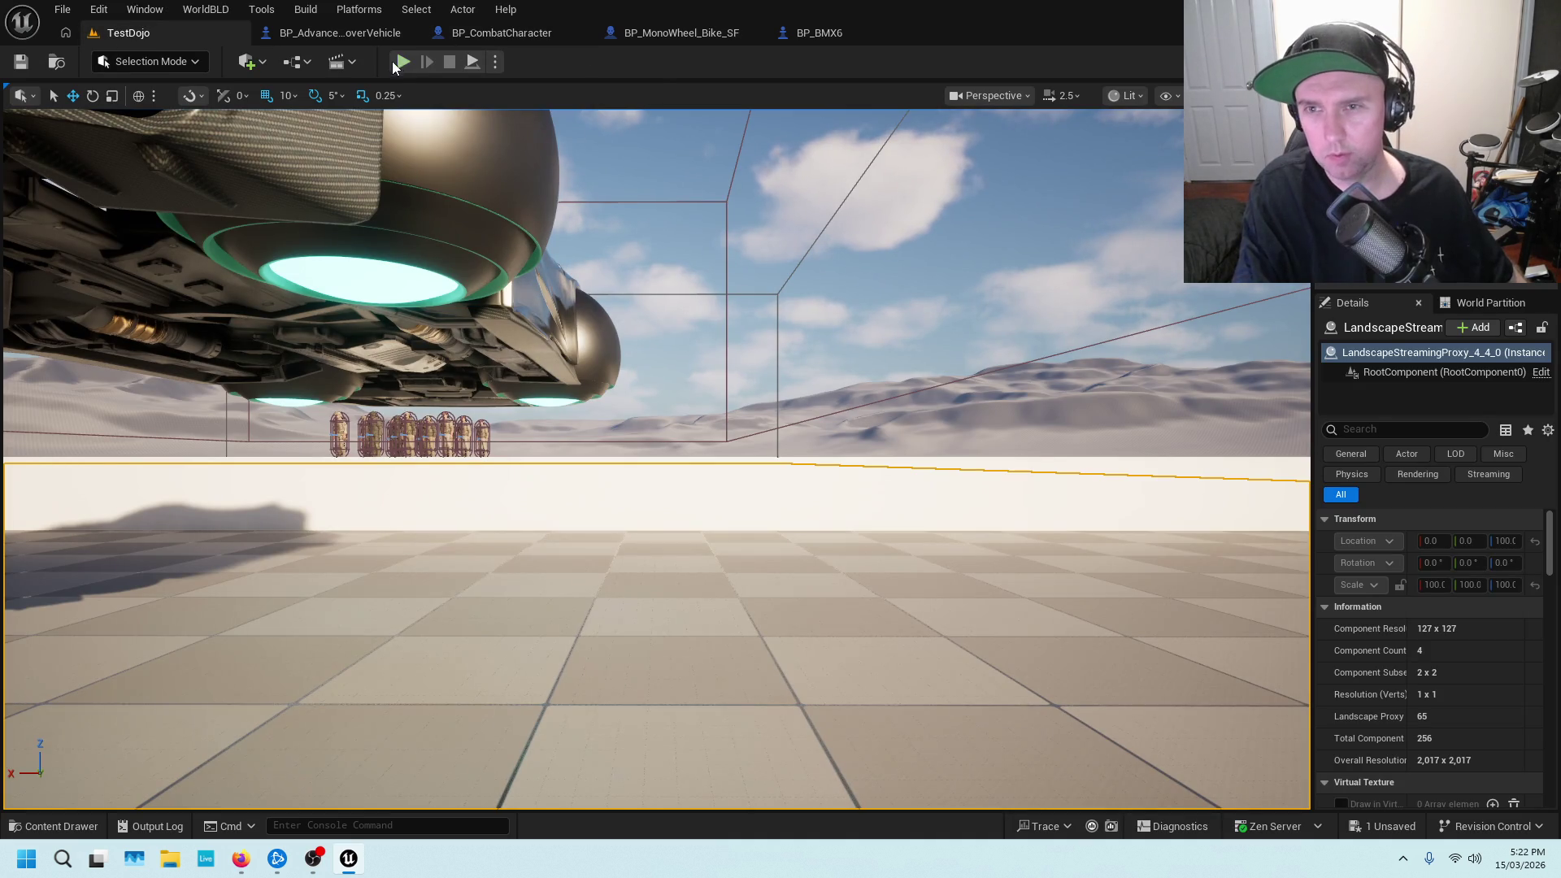
Play TestDojo, run to the orange car, and enter and exit it
{"action": "key", "text": "alt+p"}
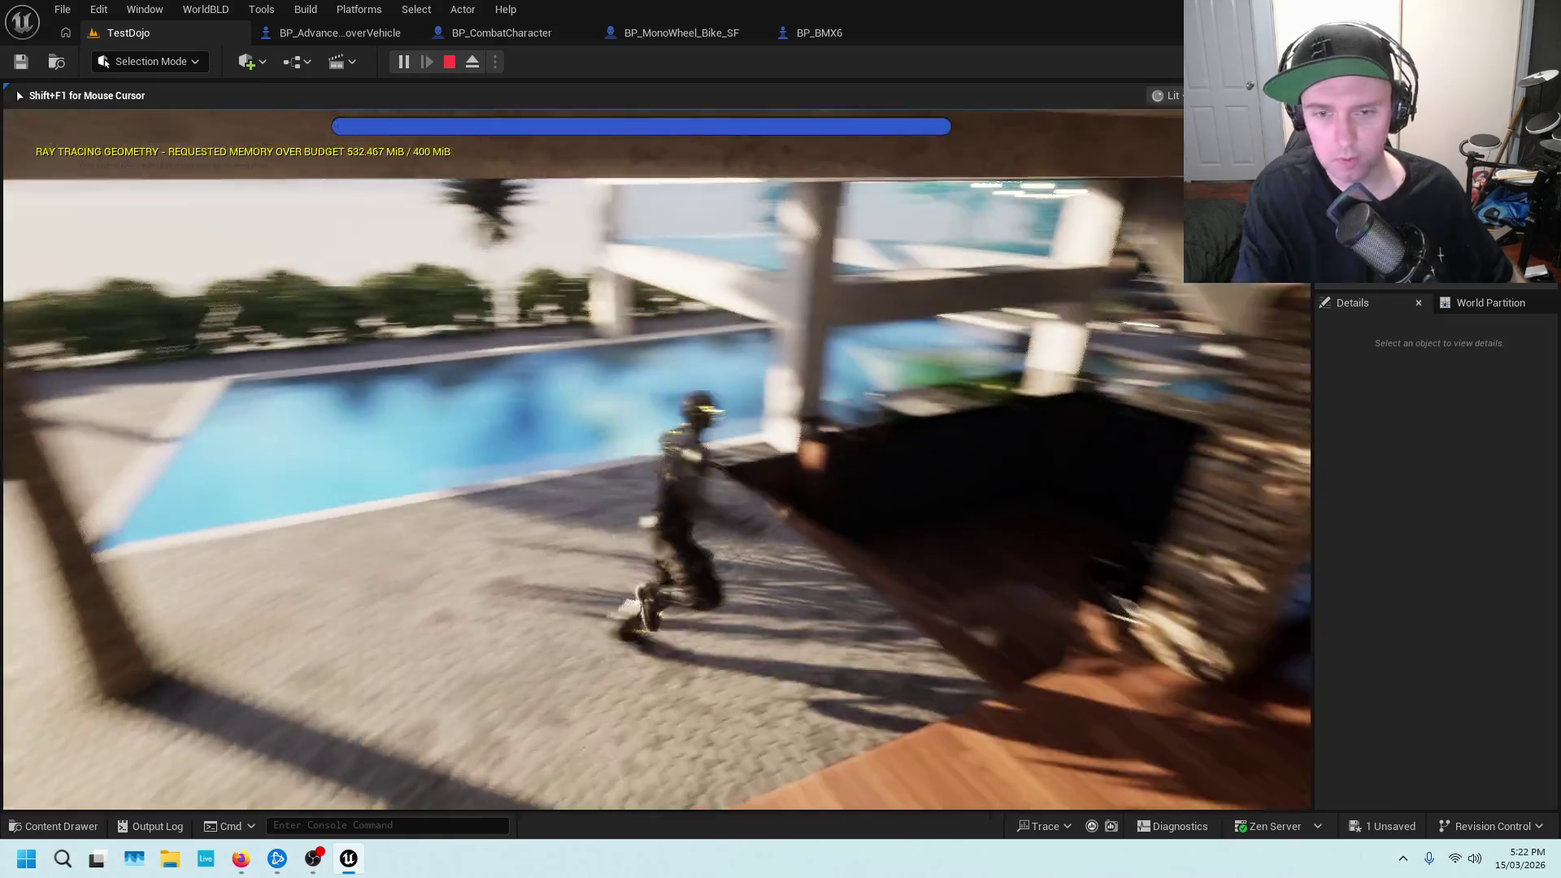
{"action": "key", "text": "w"}
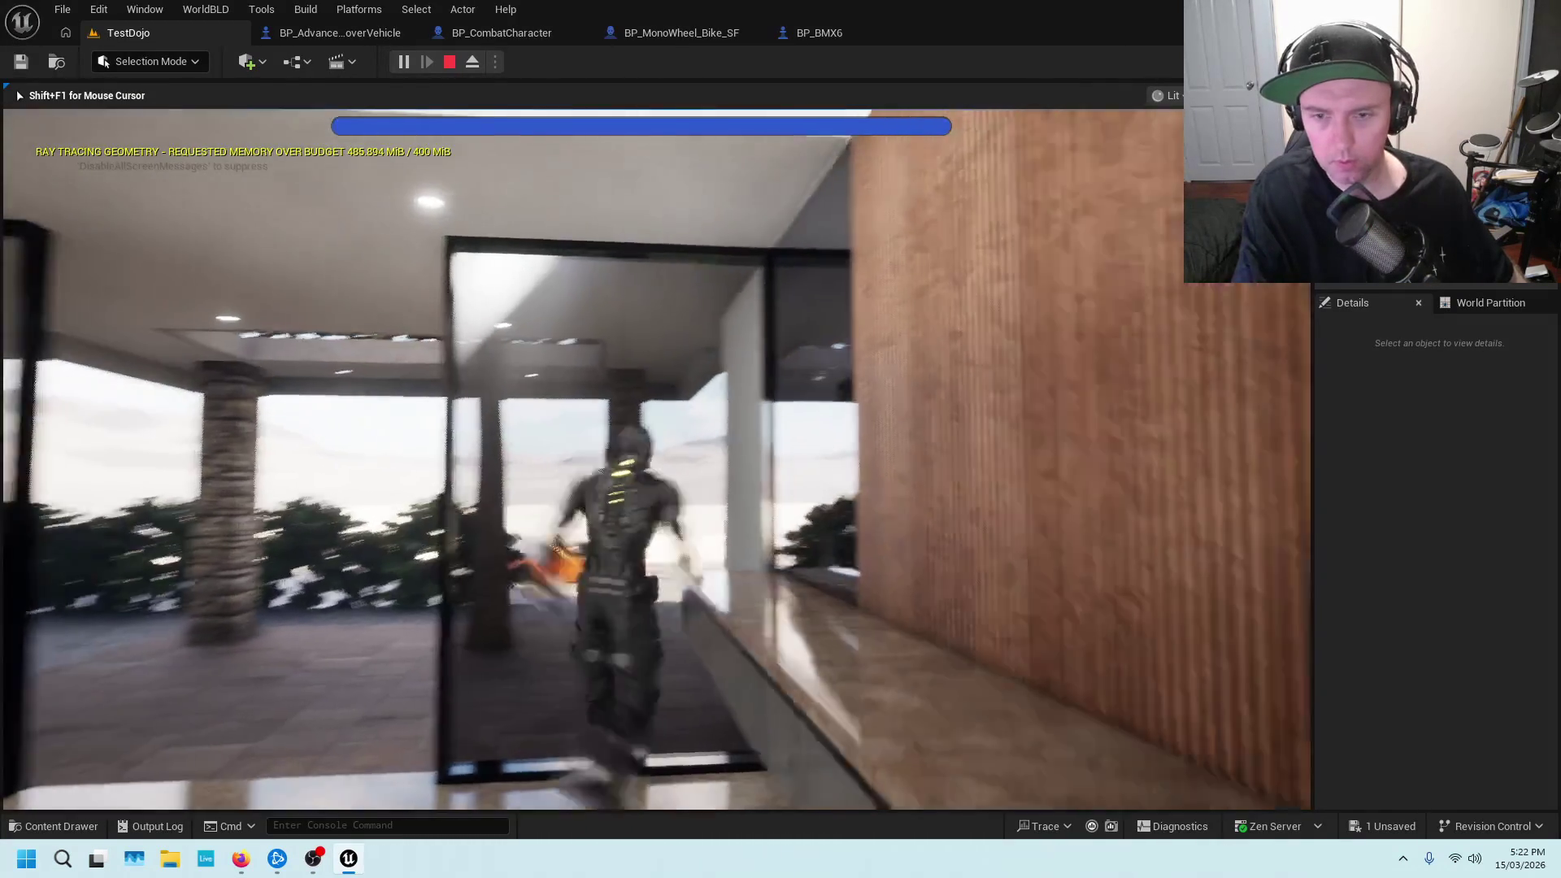
{"action": "key", "text": "w"}
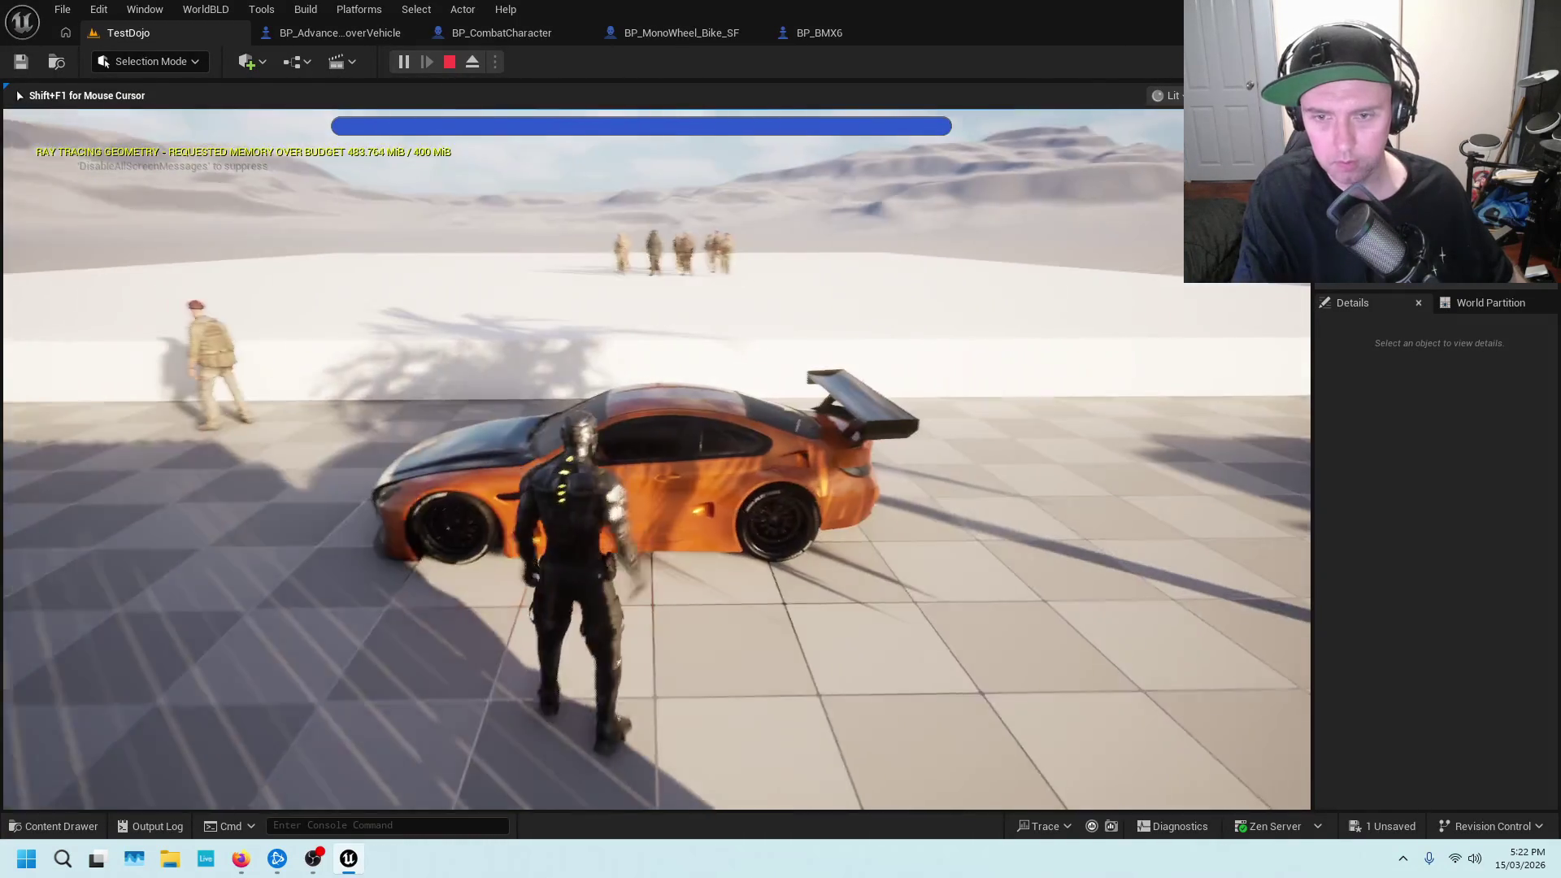
{"action": "key", "text": "e"}
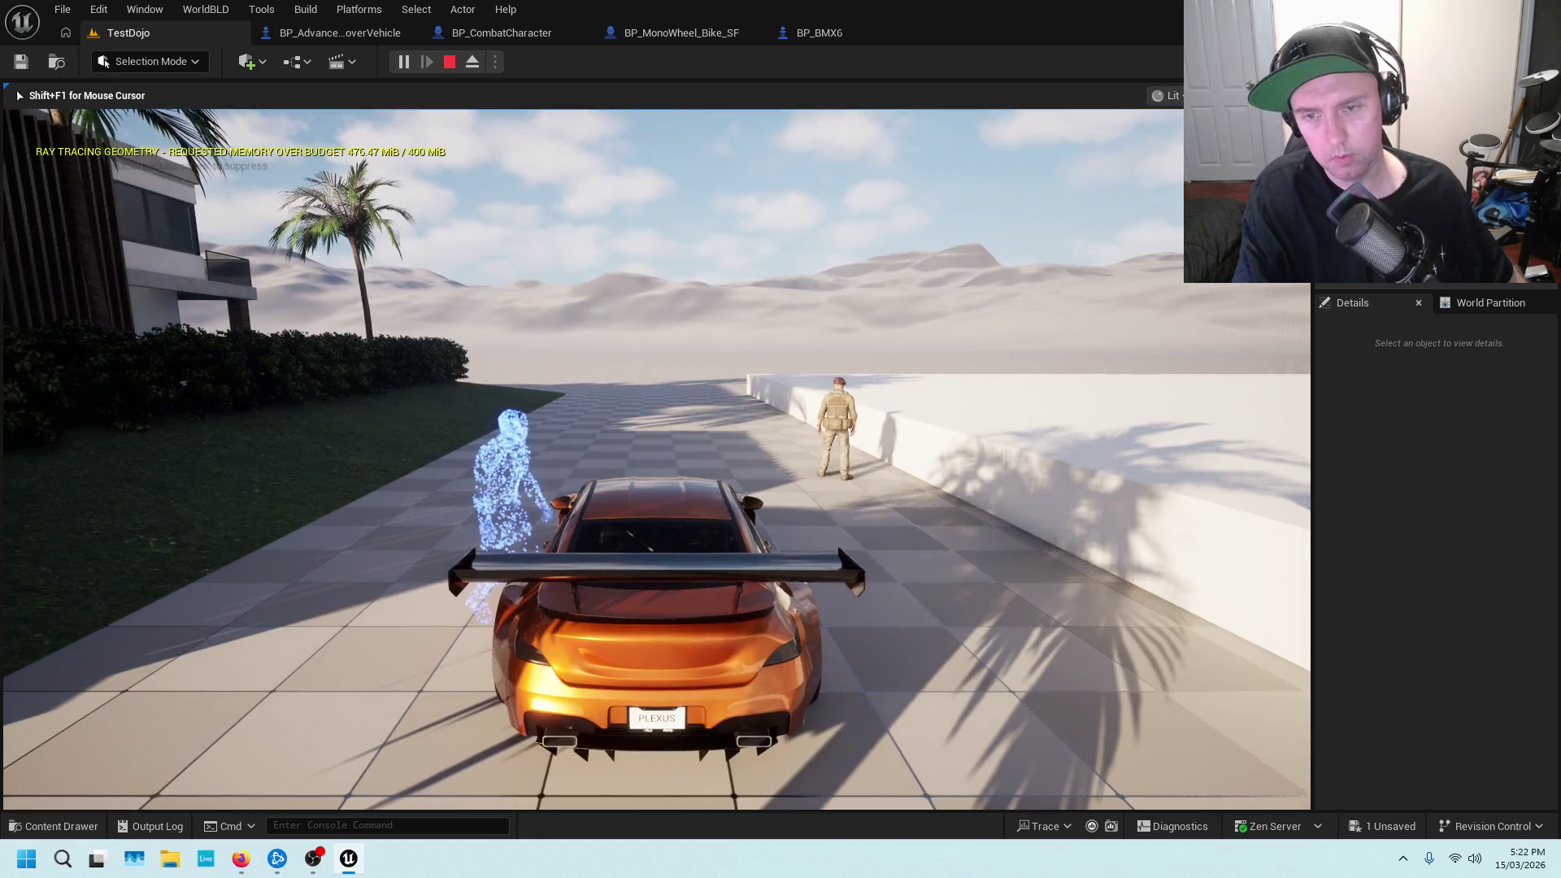
{"action": "key", "text": "e"}
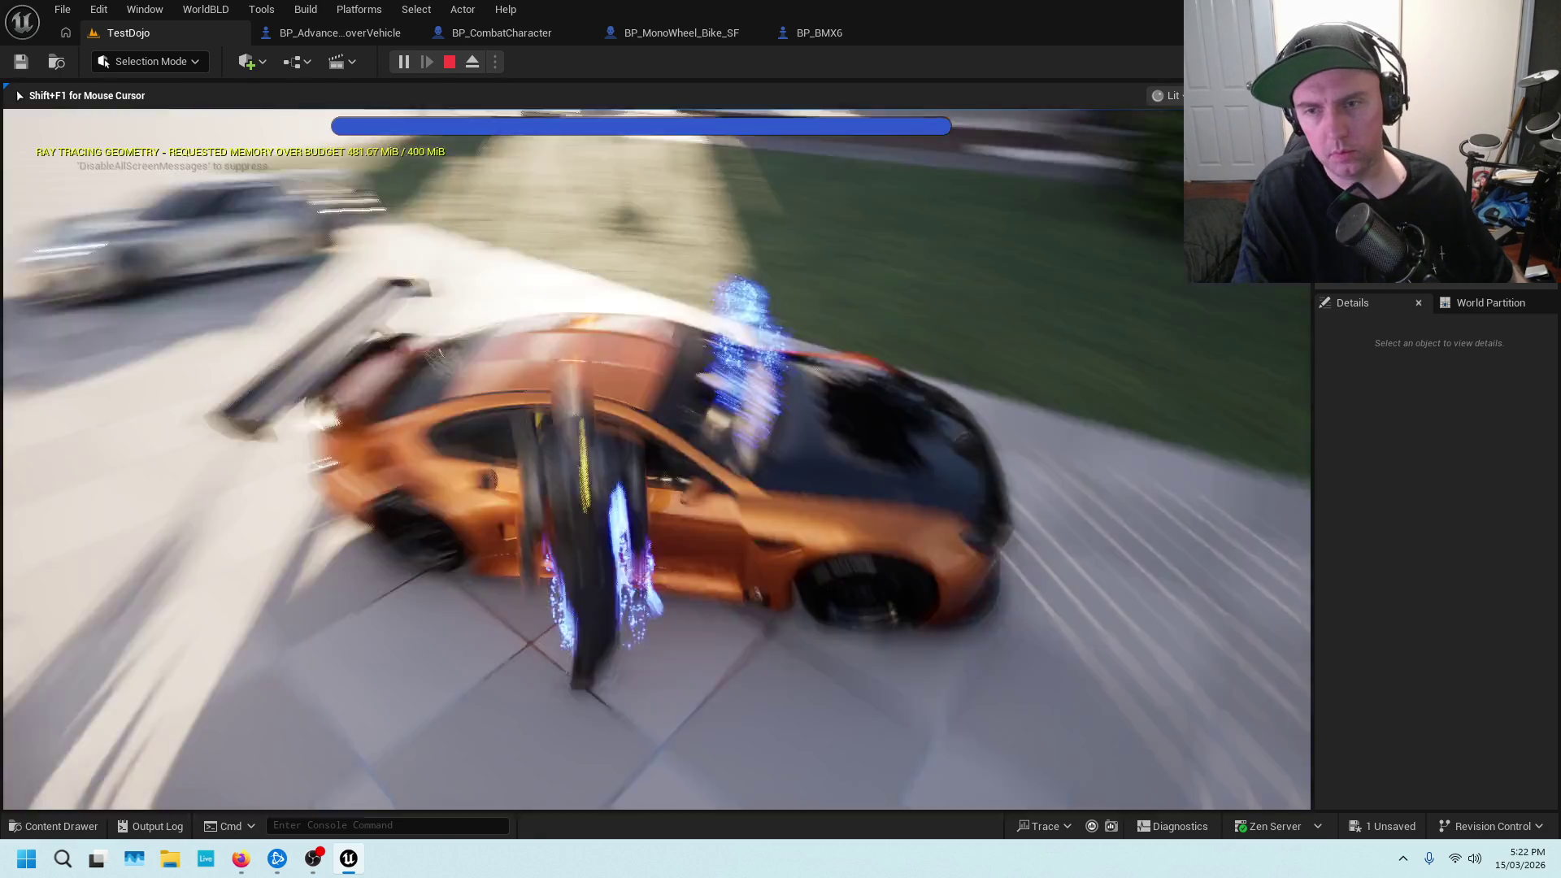
Dash, jump onto the car roof, try a power by the silver car, then return to BP_CombatCharacter
{"action": "key", "text": "e"}
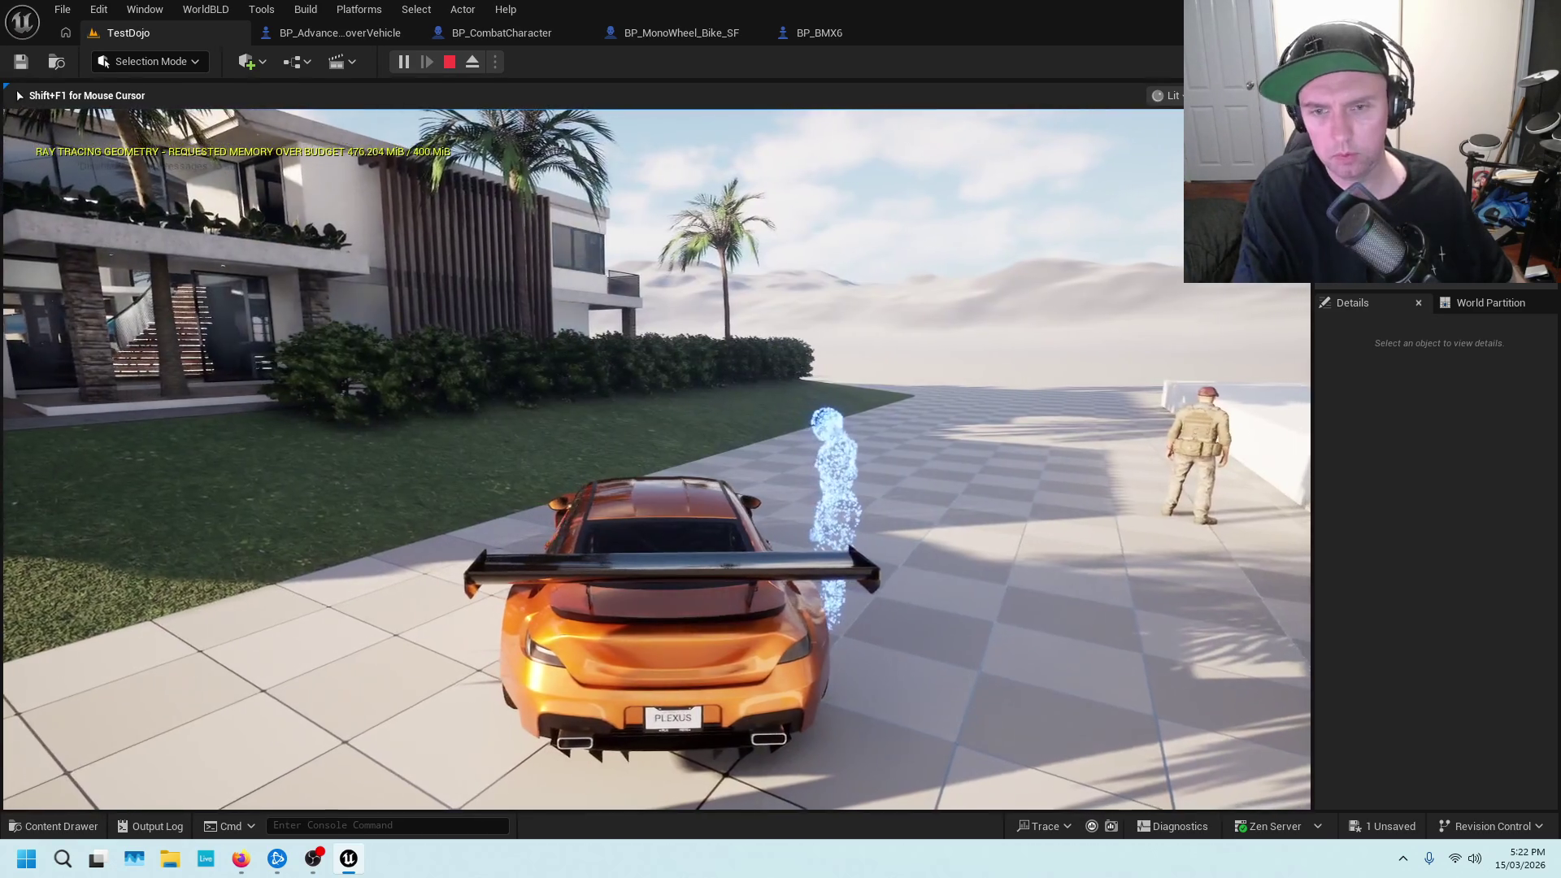
{"action": "key", "text": "w"}
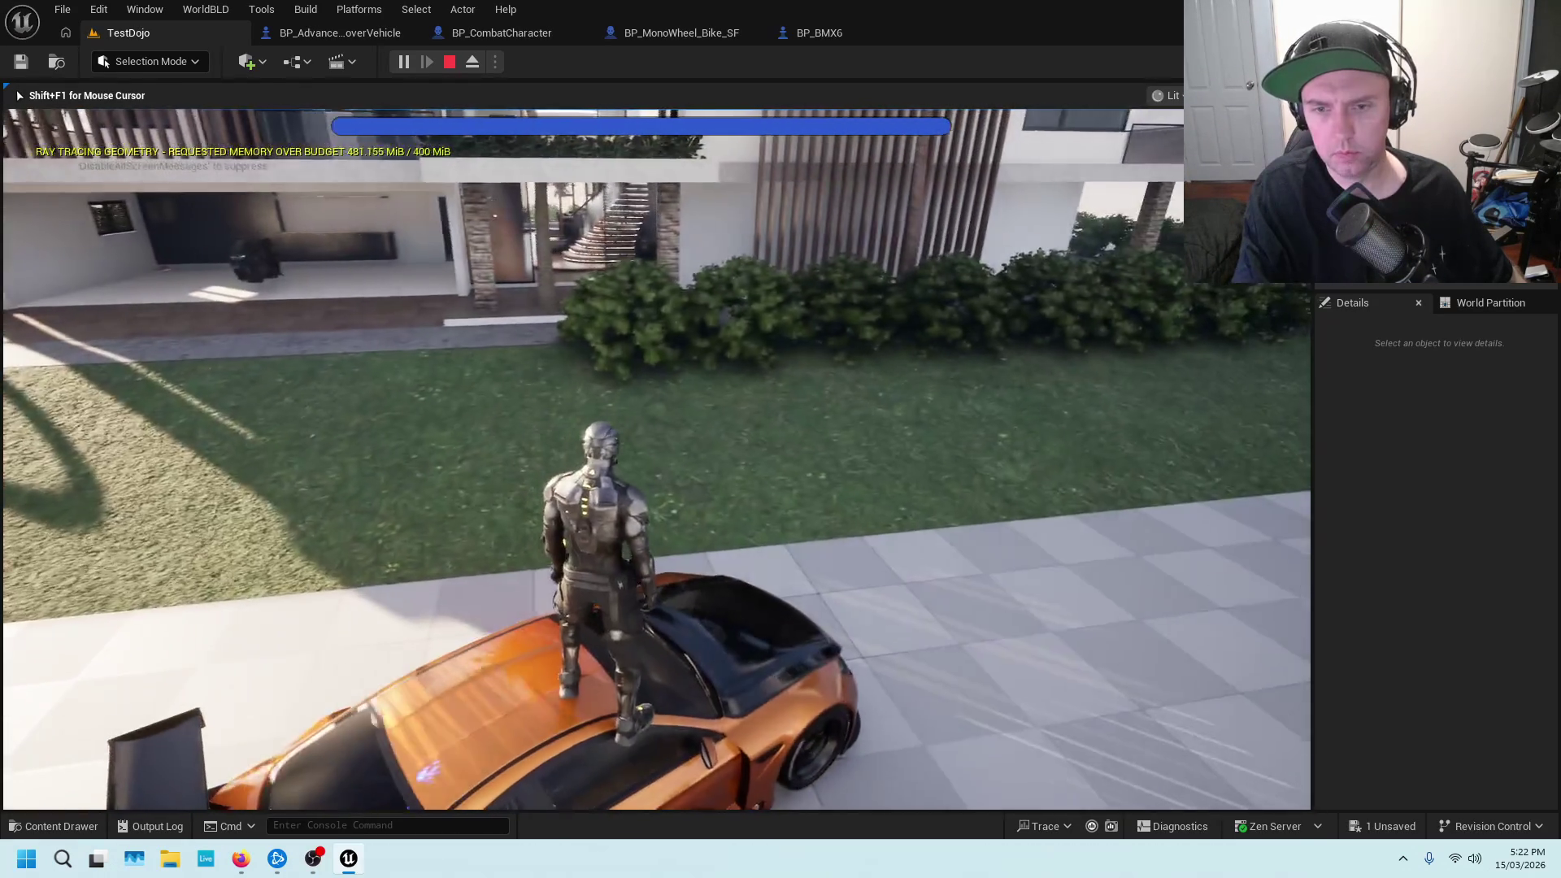
{"action": "key", "text": "w"}
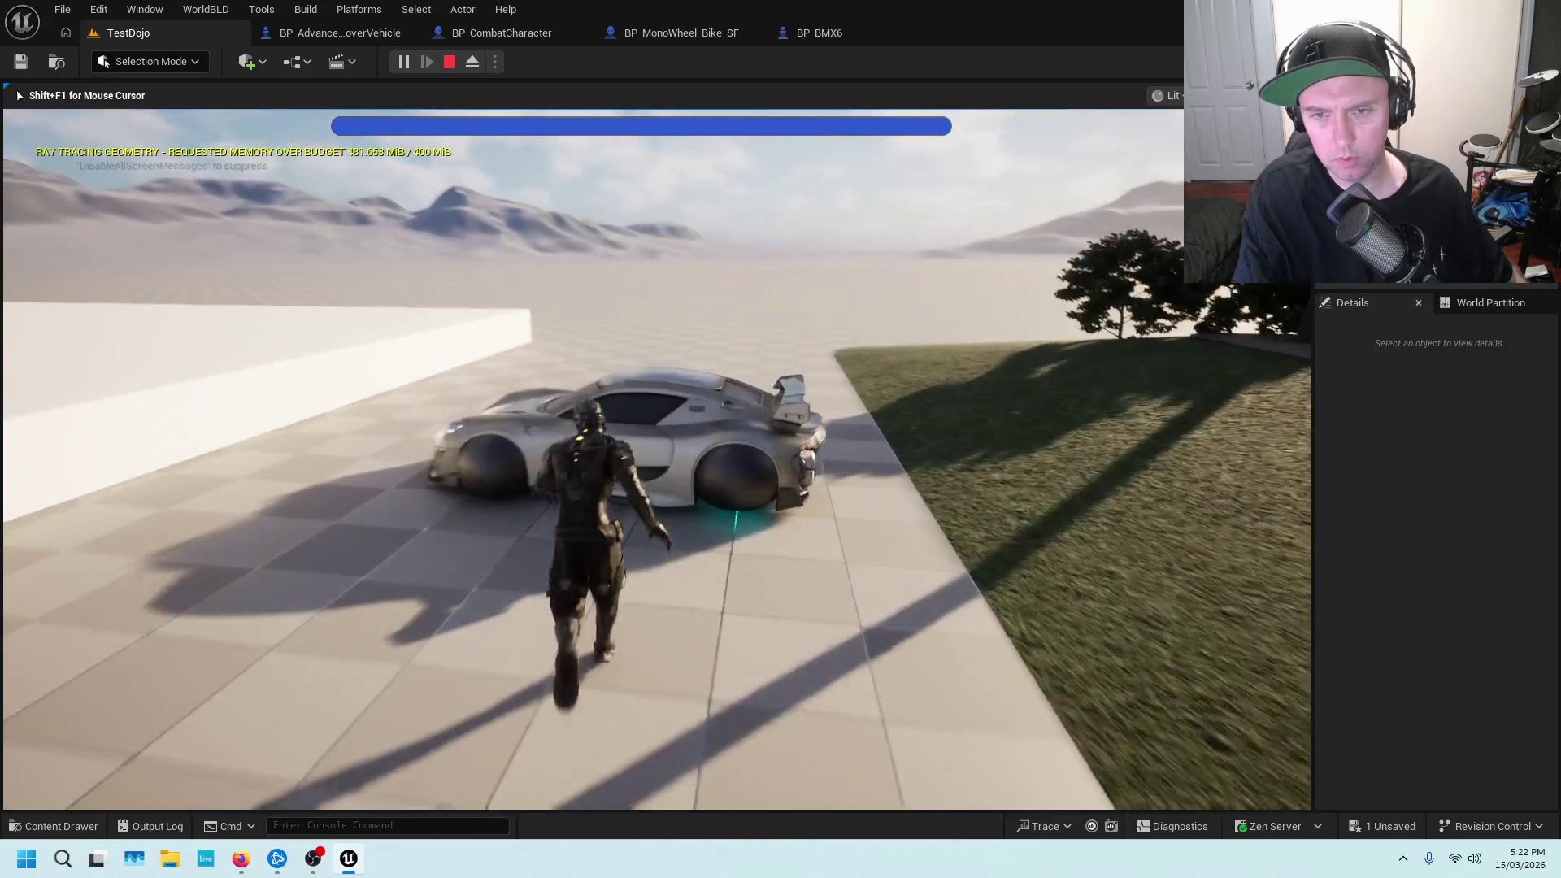
{"action": "key", "text": "e"}
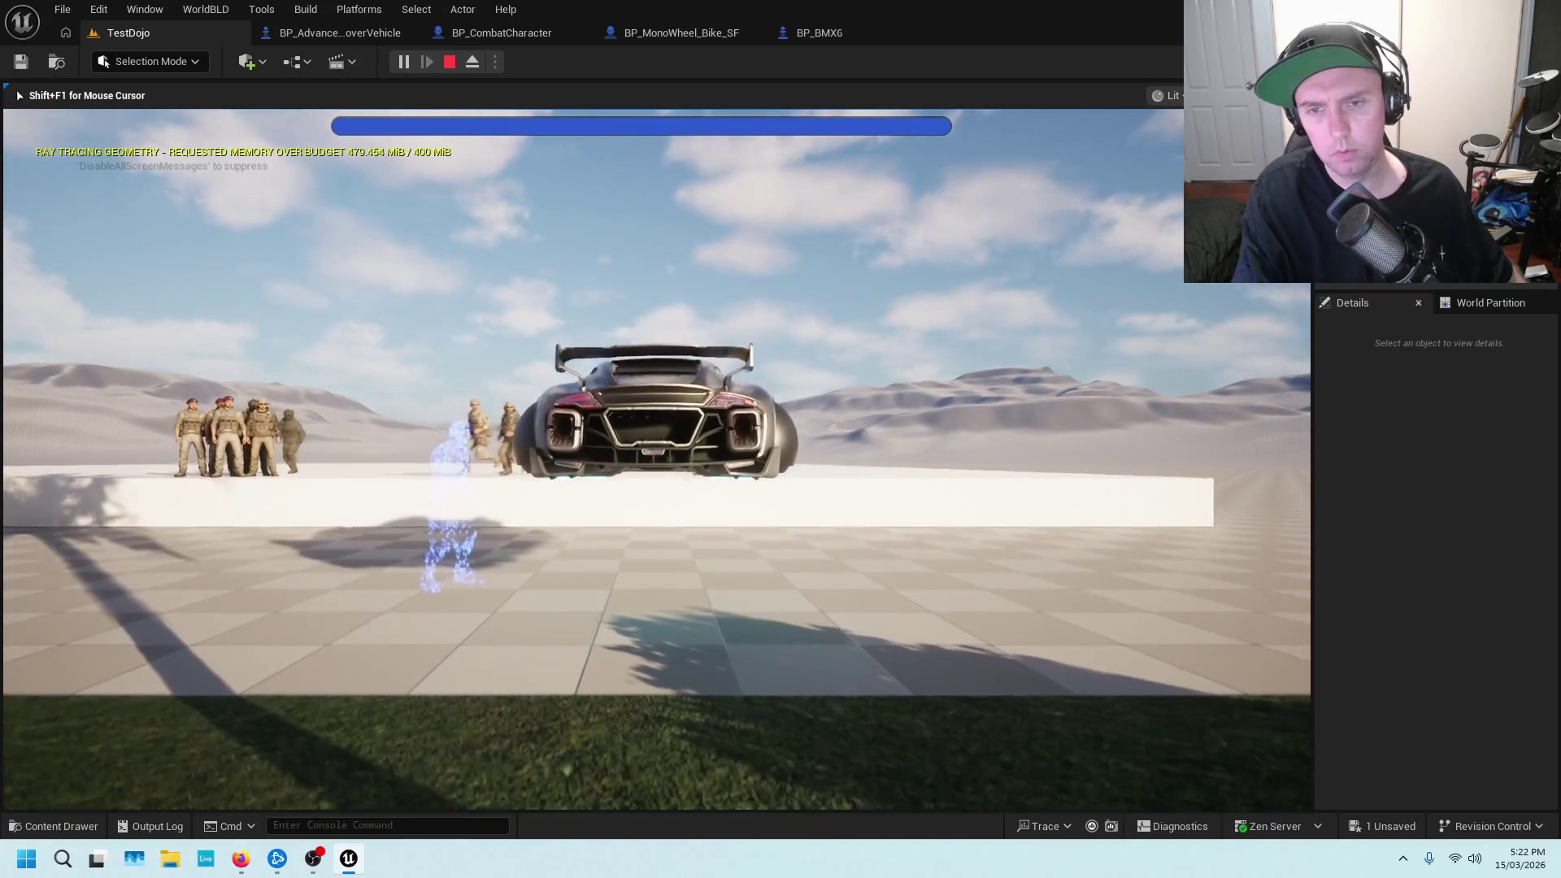
{"action": "key", "text": "Escape"}
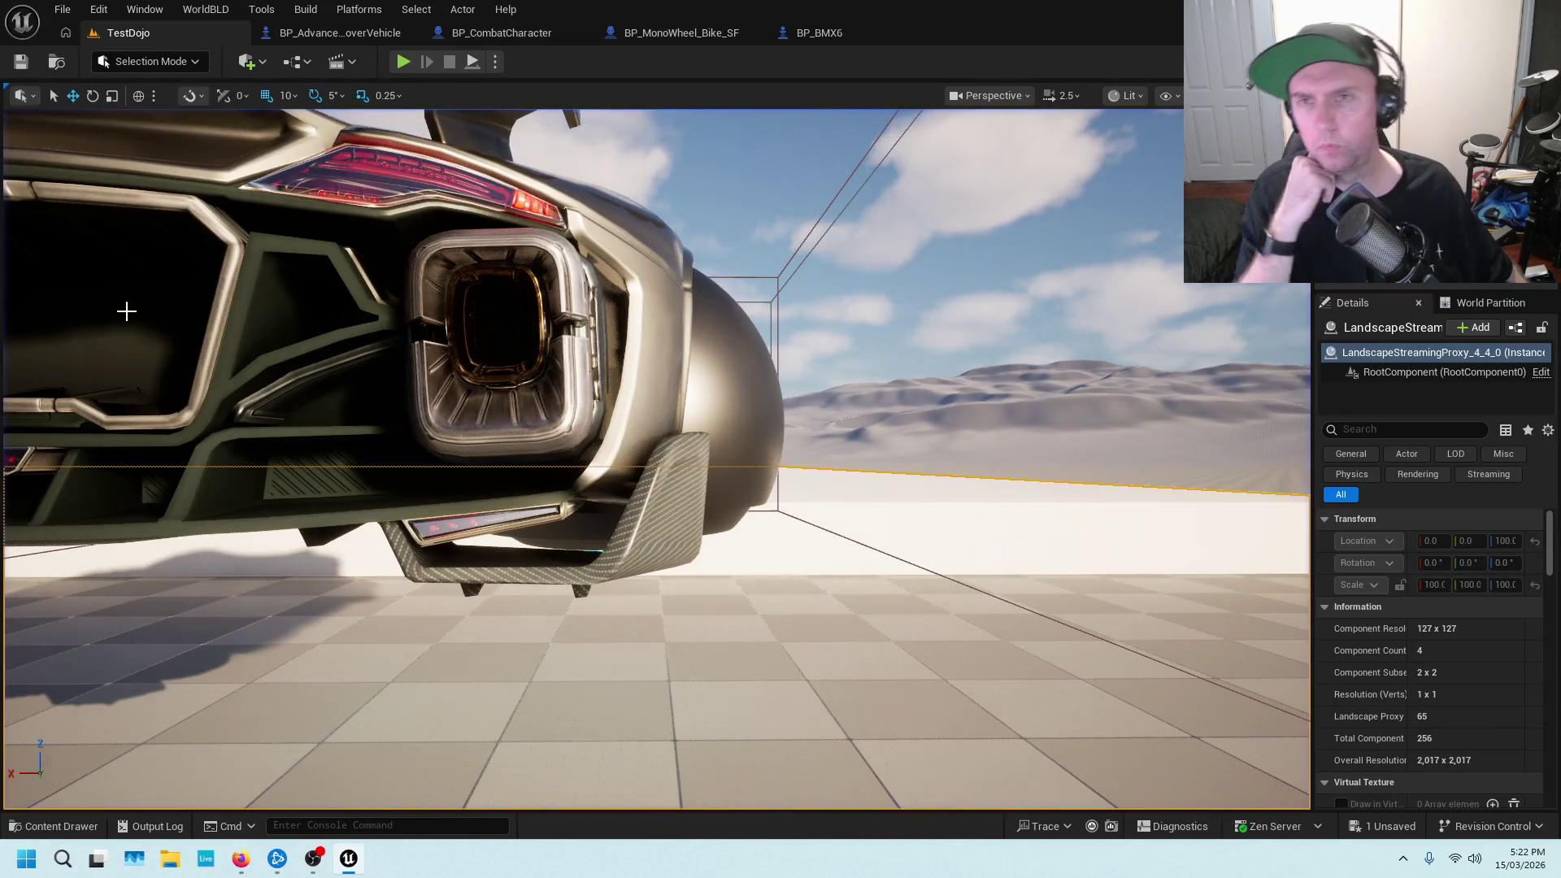
{"action": "left_click", "coordinate": [504, 33]}
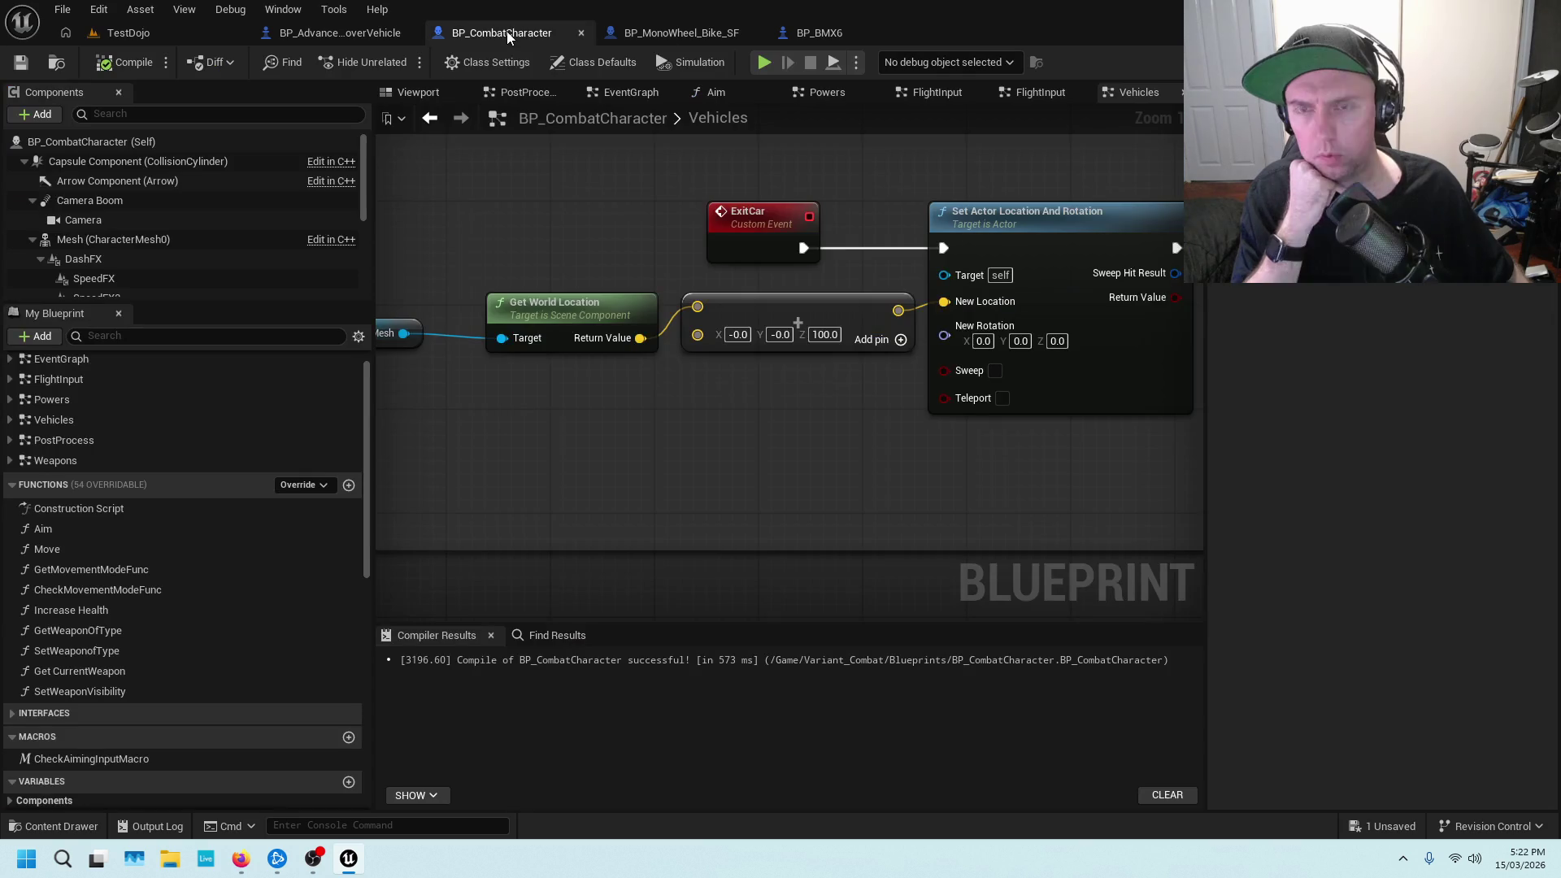
Delete the Mesh node feeding Get World Location and compile, which now reports a Target error
{"action": "left_click_drag", "start_coordinate": [544, 246], "coordinate": [737, 242]}
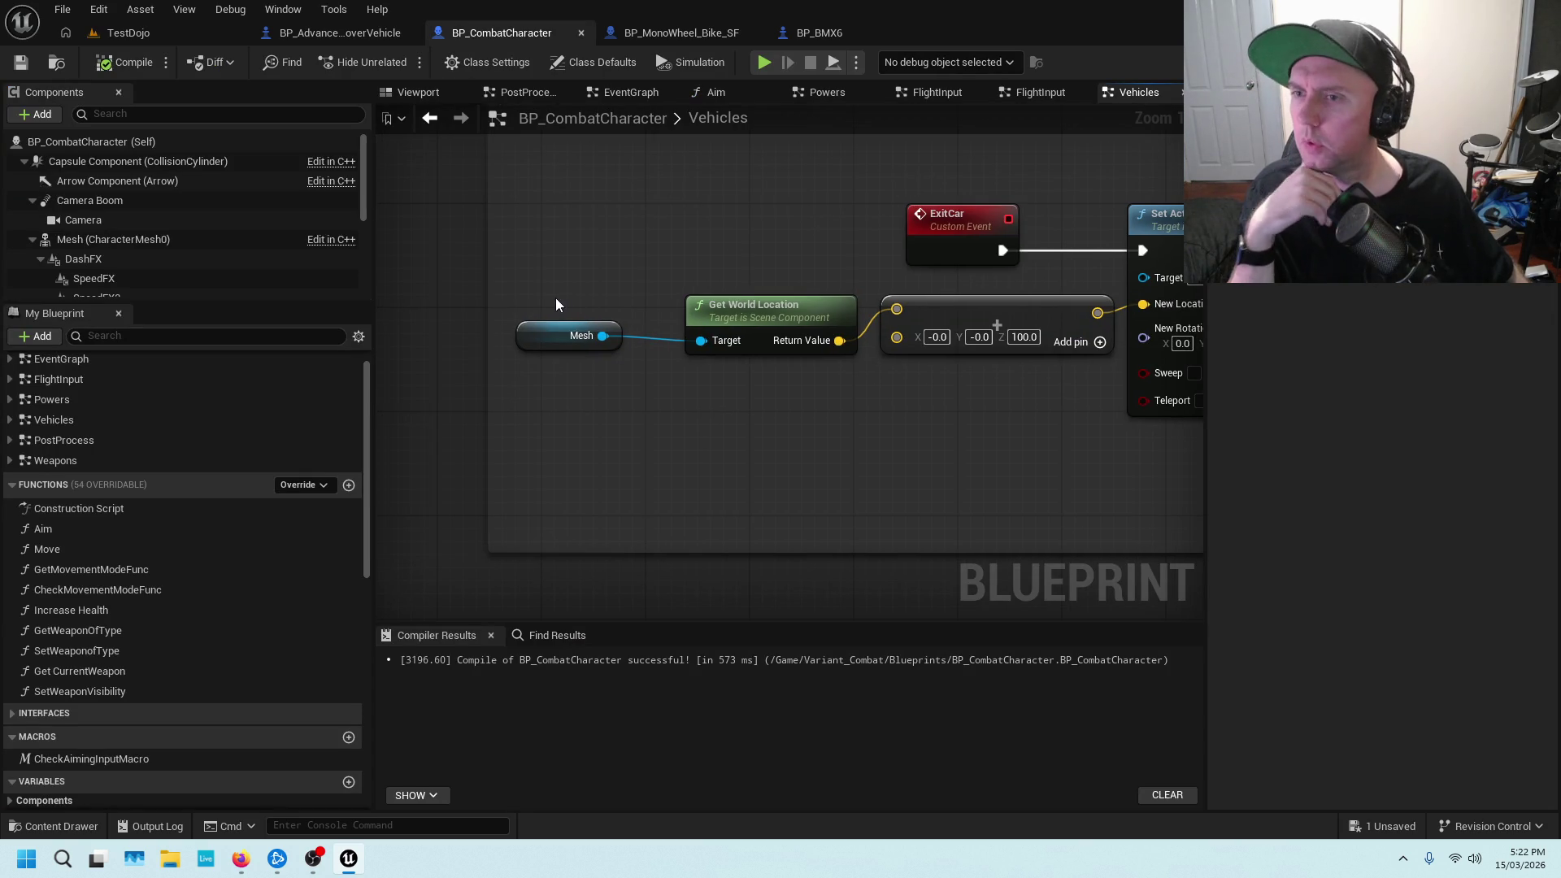
{"action": "left_click_drag", "start_coordinate": [563, 280], "coordinate": [590, 374]}
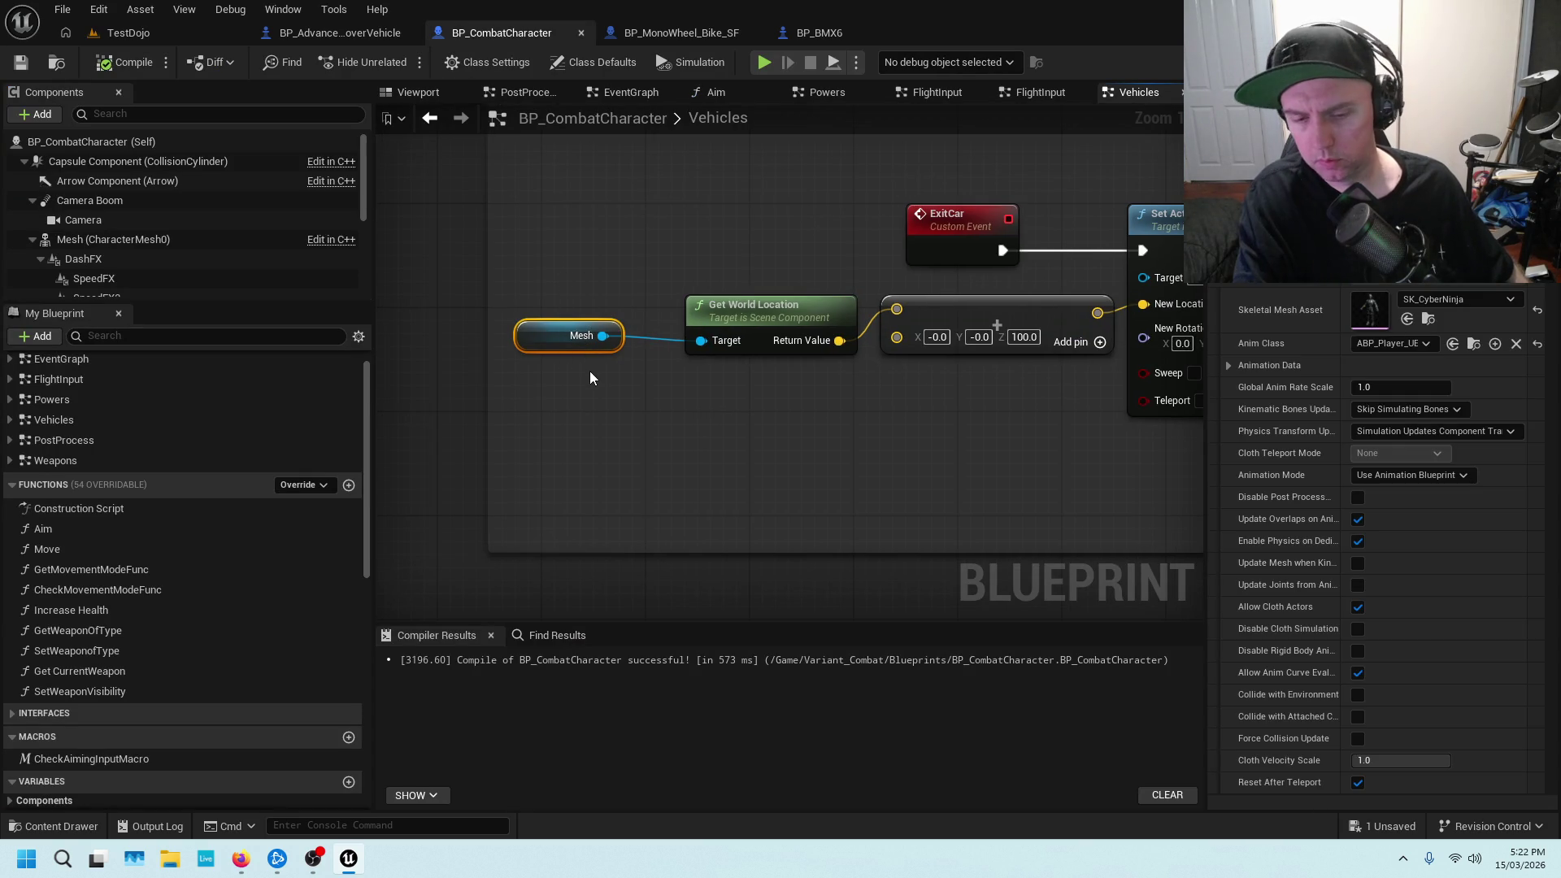
{"action": "key", "text": "Delete"}
{"action": "left_click", "coordinate": [125, 64]}
{"action": "scroll", "coordinate": [144, 246], "scroll_direction": "down", "scroll_amount": 2}
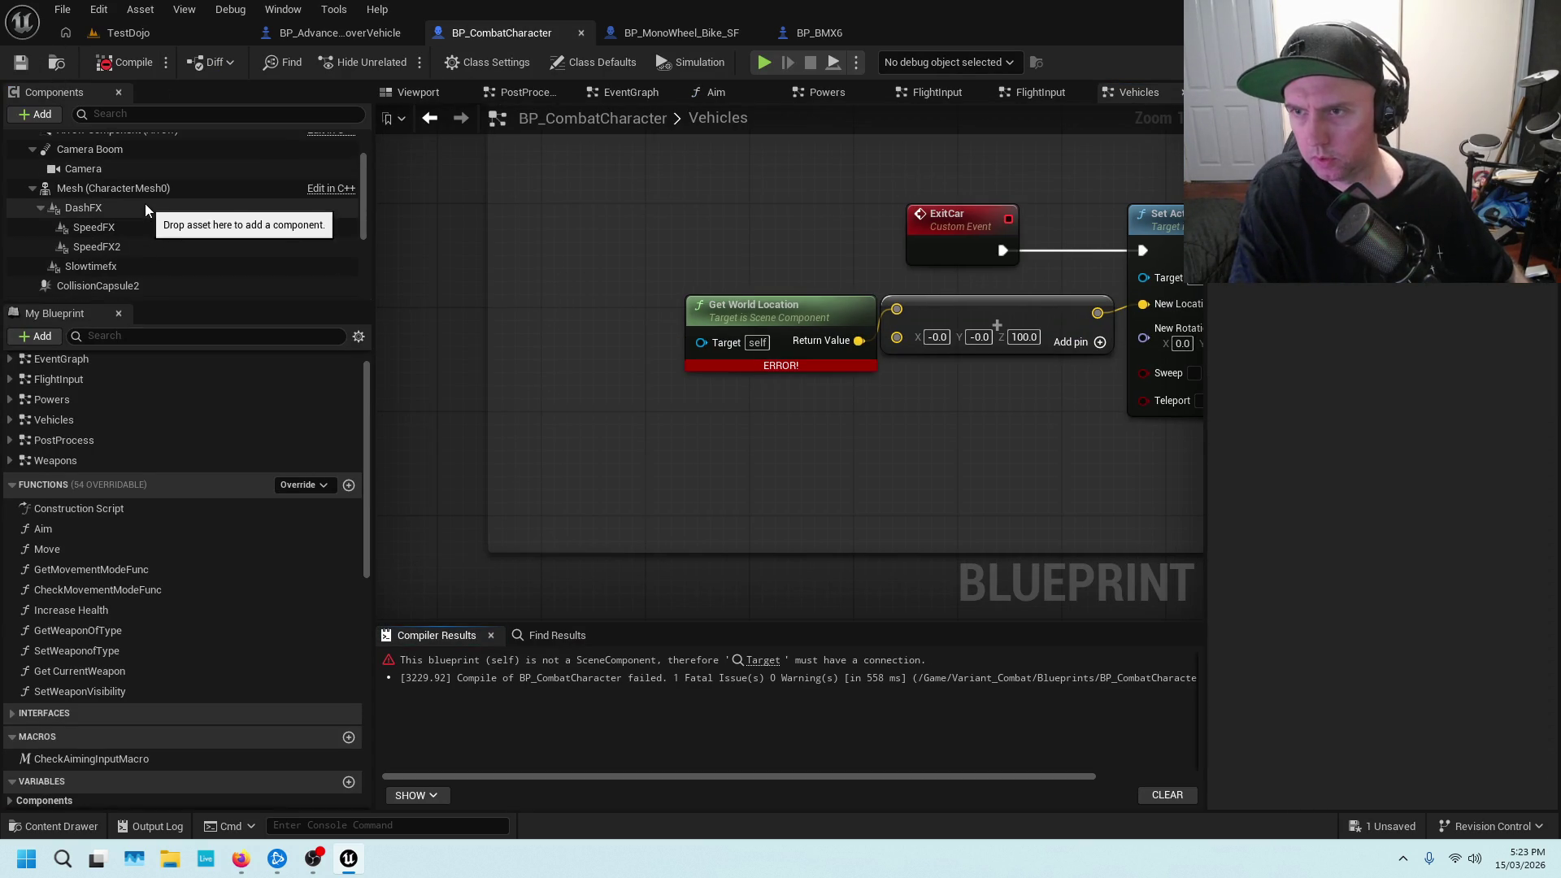
{"action": "double_click", "coordinate": [127, 392]}
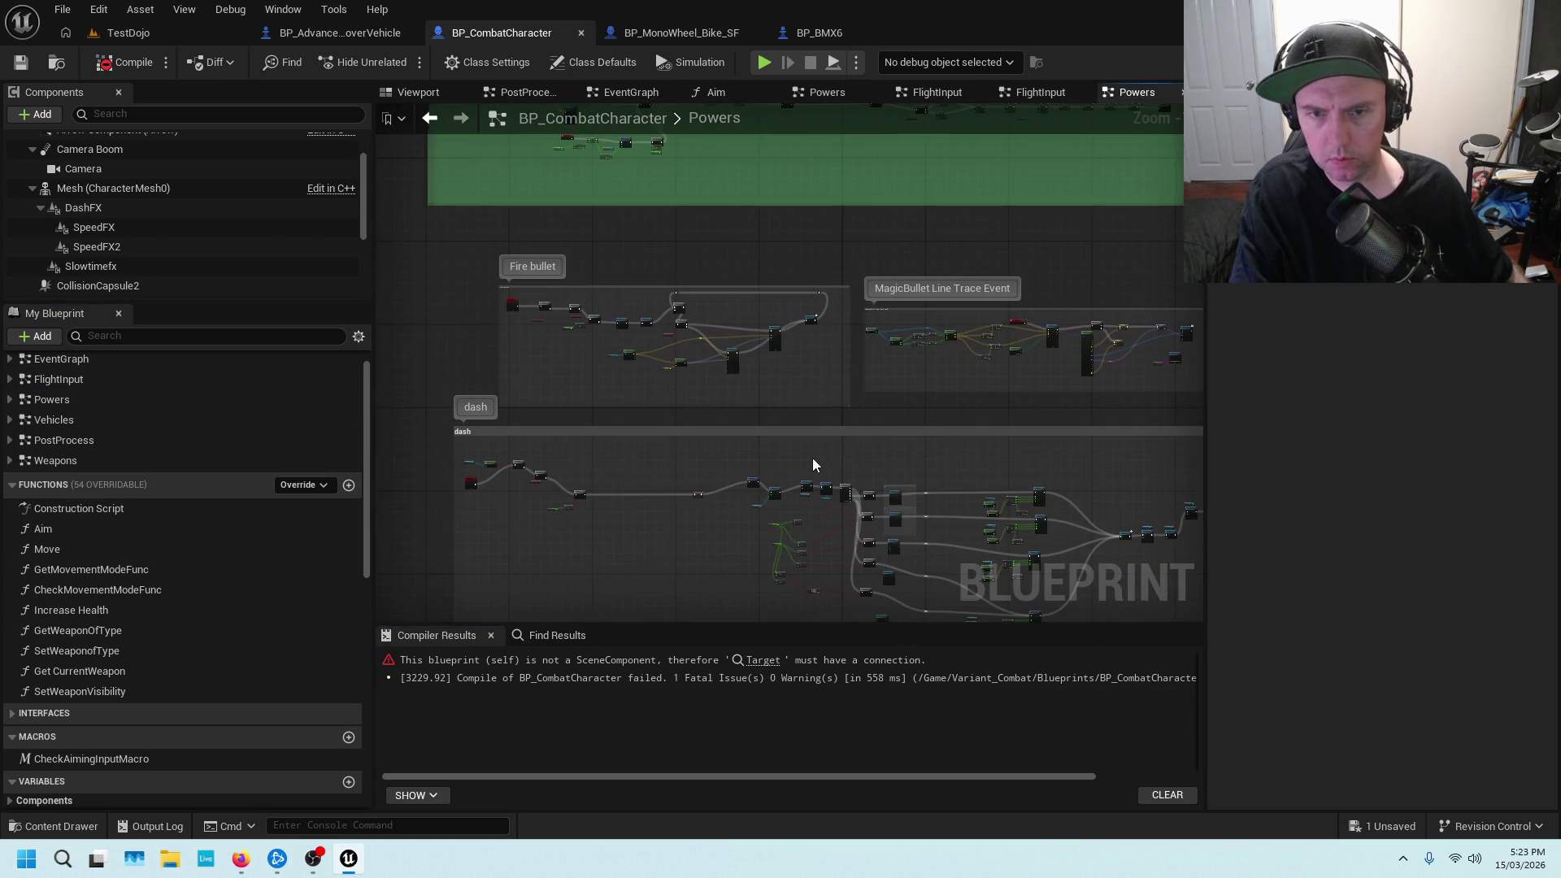
Survey the Powers graph's dash logic: Camera, Launch Character, mana Branch, montage and AND nodes
{"action": "scroll", "coordinate": [812, 459], "scroll_direction": "up", "scroll_amount": 10}
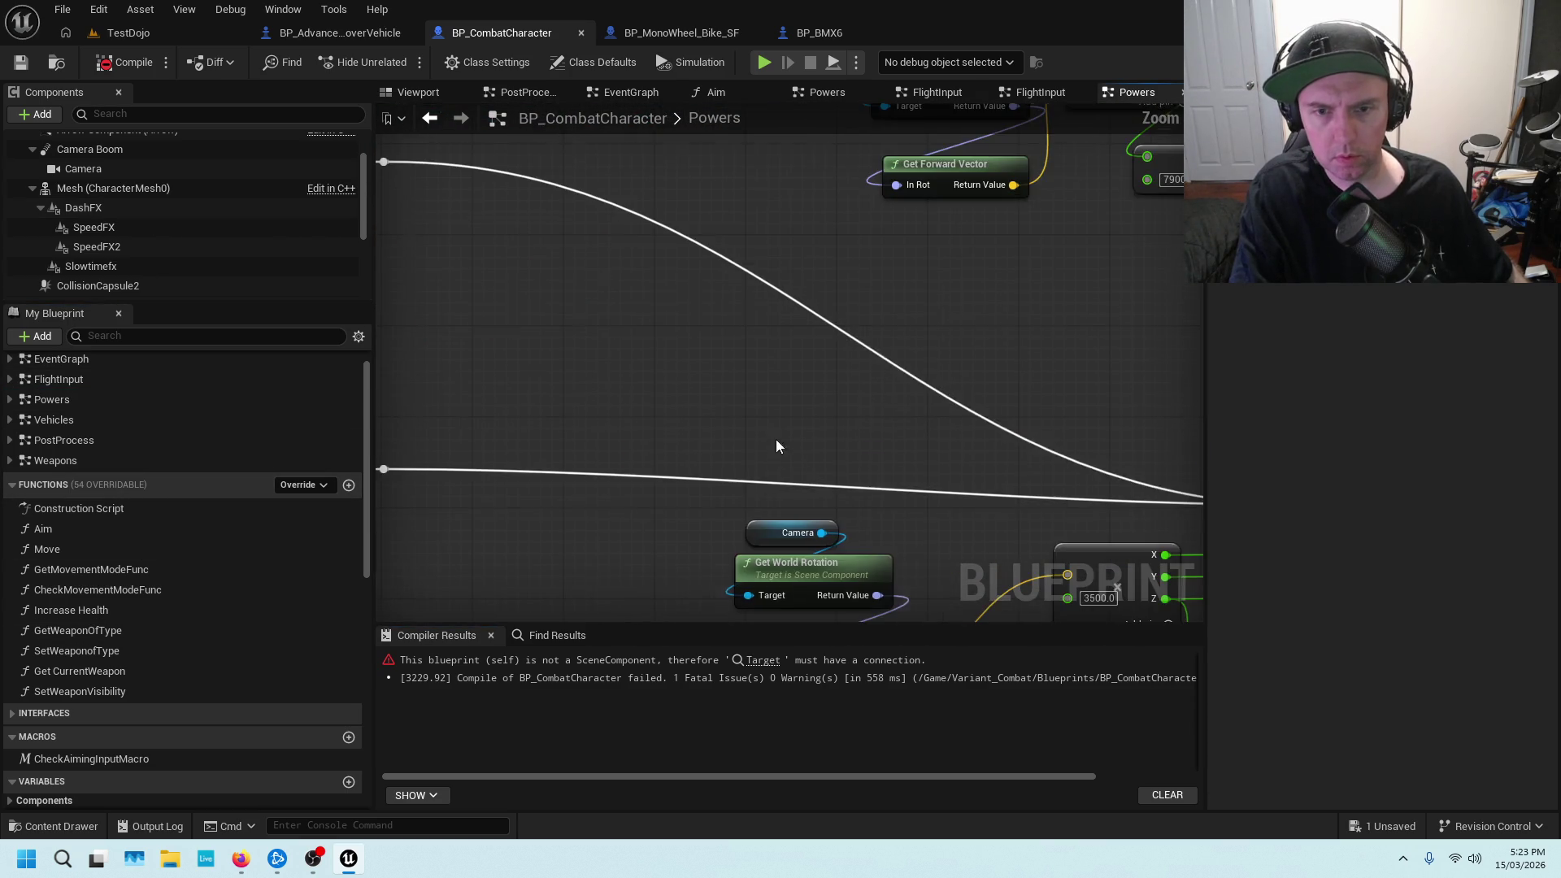
{"action": "left_click_drag", "start_coordinate": [777, 459], "coordinate": [805, 271]}
{"action": "left_click_drag", "start_coordinate": [989, 353], "coordinate": [726, 354]}
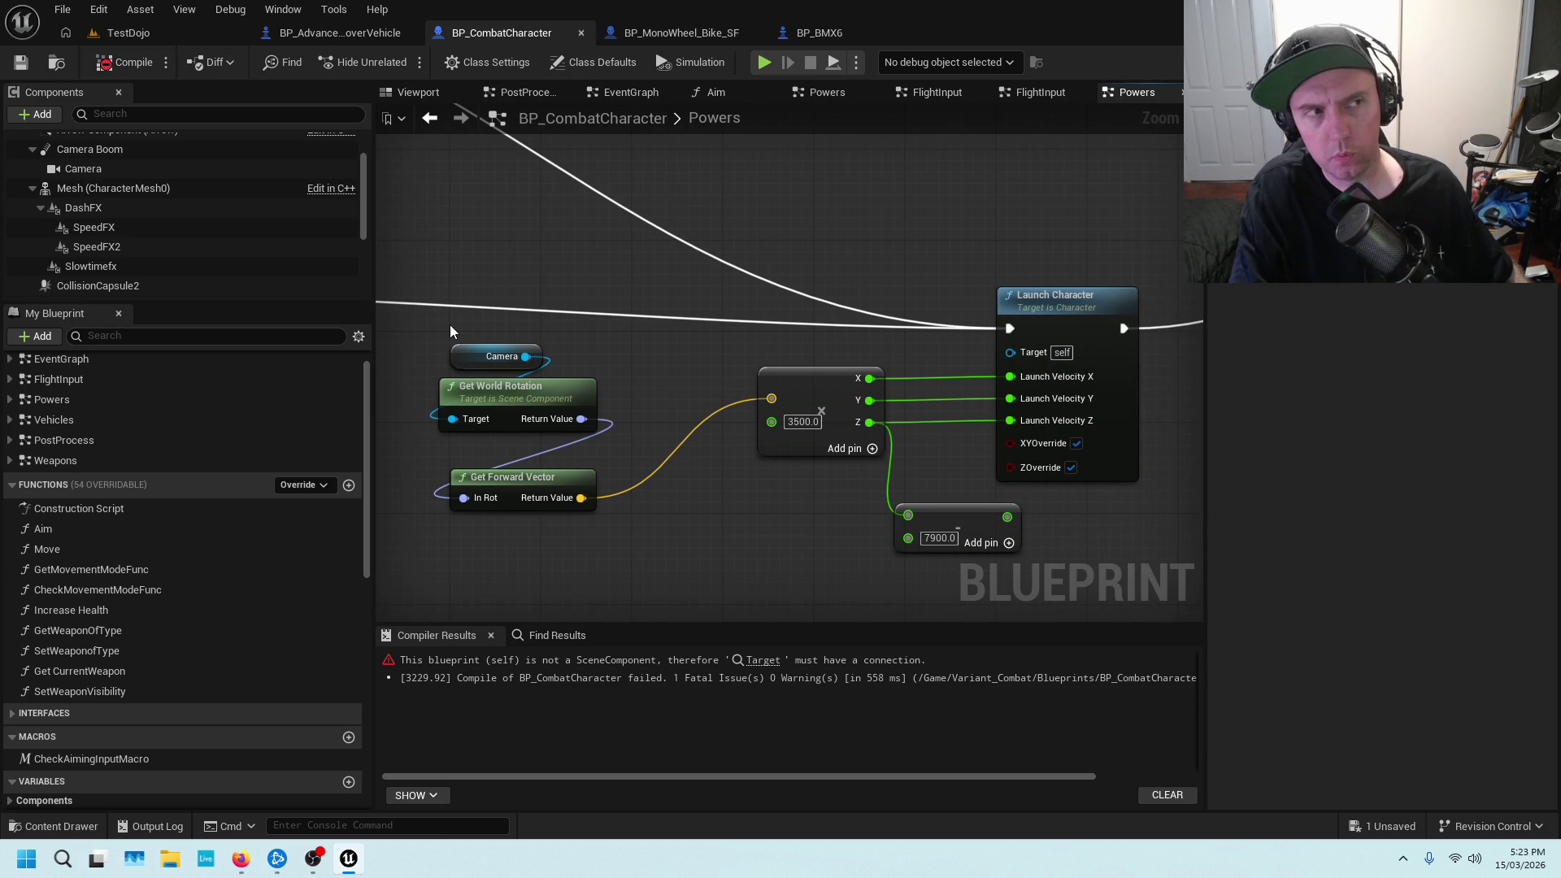
{"action": "scroll", "coordinate": [451, 324], "scroll_direction": "down", "scroll_amount": 5}
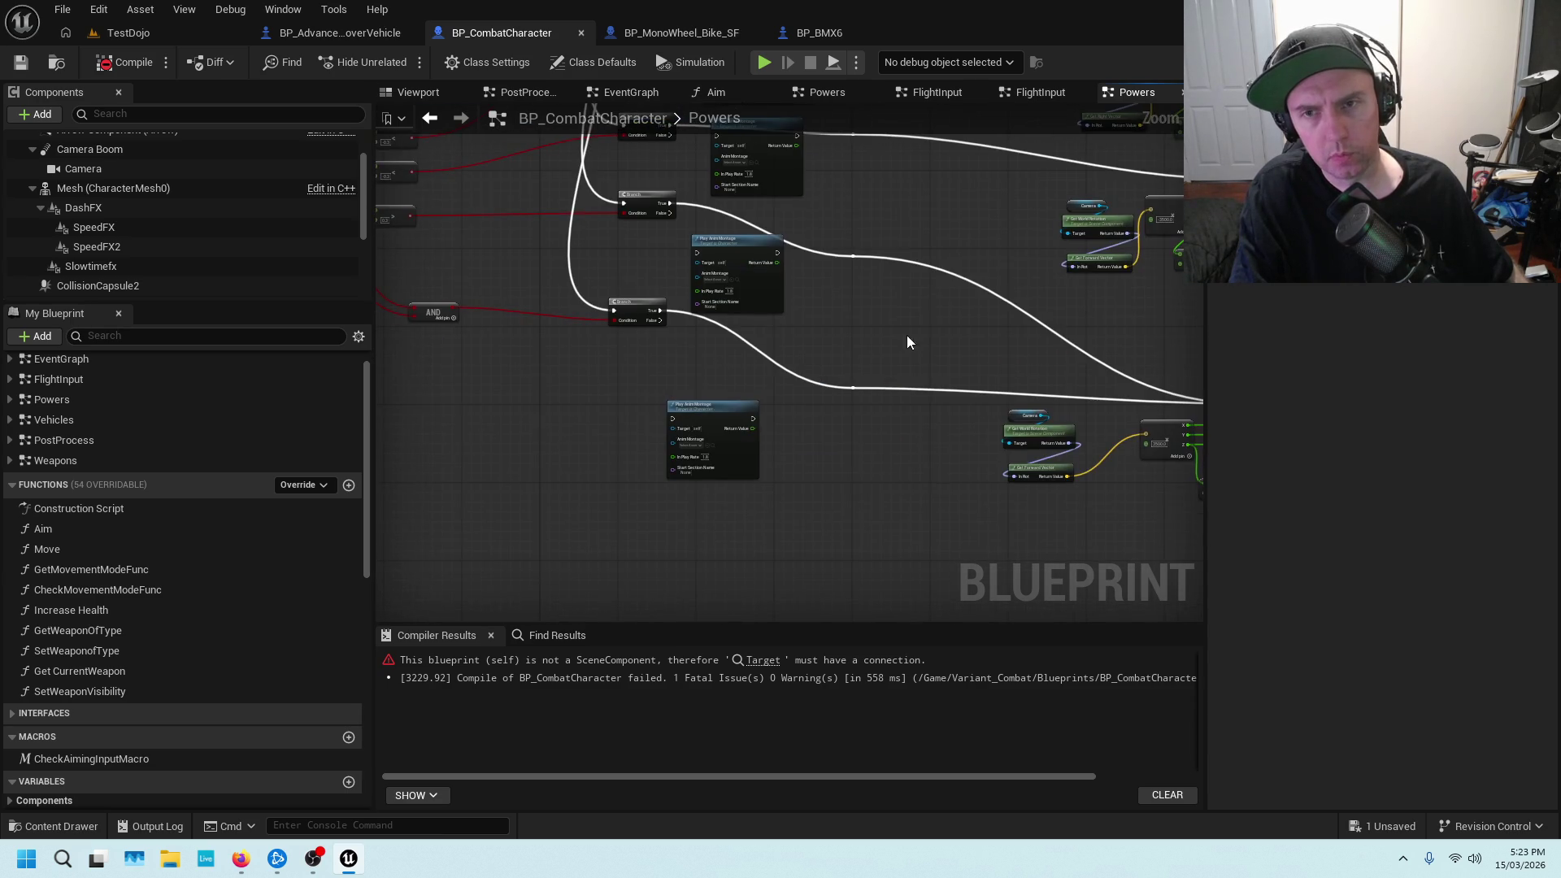
{"action": "mouse_move", "coordinate": [515, 361]}
{"action": "left_mouse_down"}
{"action": "mouse_move", "coordinate": [656, 329]}
{"action": "mouse_move", "coordinate": [885, 505]}
{"action": "left_mouse_up"}
{"action": "scroll", "coordinate": [680, 348], "scroll_direction": "down", "scroll_amount": 4}
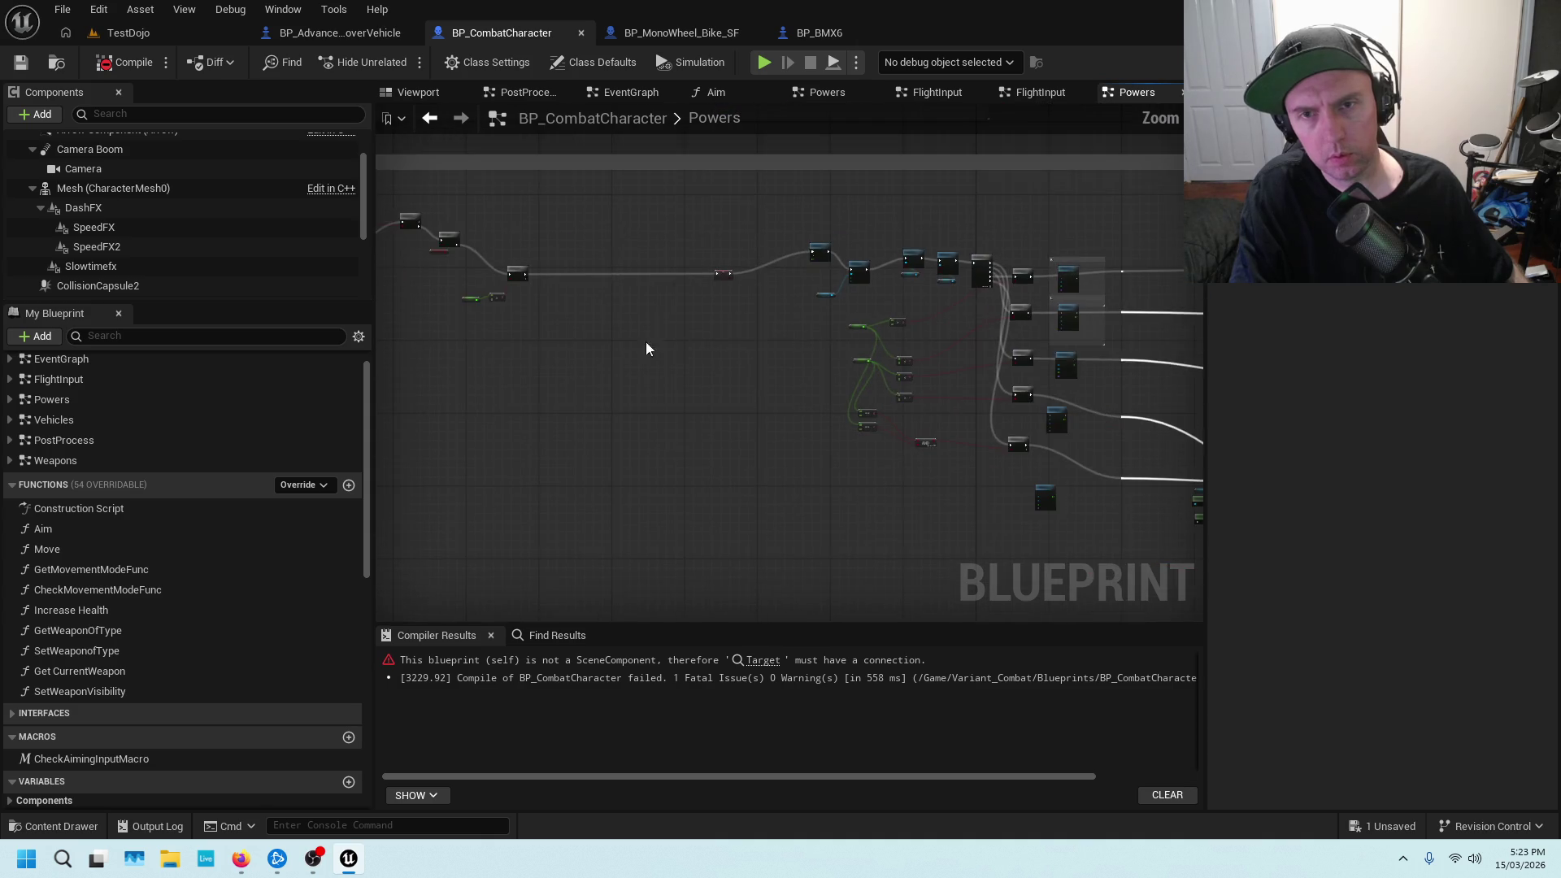
{"action": "scroll", "coordinate": [732, 327], "scroll_direction": "up", "scroll_amount": 5}
{"action": "mouse_move", "coordinate": [817, 250]}
{"action": "left_mouse_down"}
{"action": "mouse_move", "coordinate": [732, 307]}
{"action": "mouse_move", "coordinate": [885, 425]}
{"action": "mouse_move", "coordinate": [1366, 439]}
{"action": "left_mouse_up"}
{"action": "mouse_move", "coordinate": [1106, 457]}
{"action": "left_mouse_down"}
{"action": "mouse_move", "coordinate": [1029, 461]}
{"action": "mouse_move", "coordinate": [748, 251]}
{"action": "left_mouse_up"}
{"action": "scroll", "coordinate": [748, 251], "scroll_direction": "down", "scroll_amount": 2}
{"action": "left_click_drag", "start_coordinate": [1006, 431], "coordinate": [612, 399]}
{"action": "scroll", "coordinate": [611, 399], "scroll_direction": "up", "scroll_amount": 1}
{"action": "scroll", "coordinate": [611, 406], "scroll_direction": "up", "scroll_amount": 2}
Copy the Camera, Get World Rotation and Get Forward Vector nodes, then return to Vehicles
{"action": "left_click_drag", "start_coordinate": [712, 447], "coordinate": [617, 470]}
{"action": "left_click_drag", "start_coordinate": [1212, 467], "coordinate": [707, 251]}
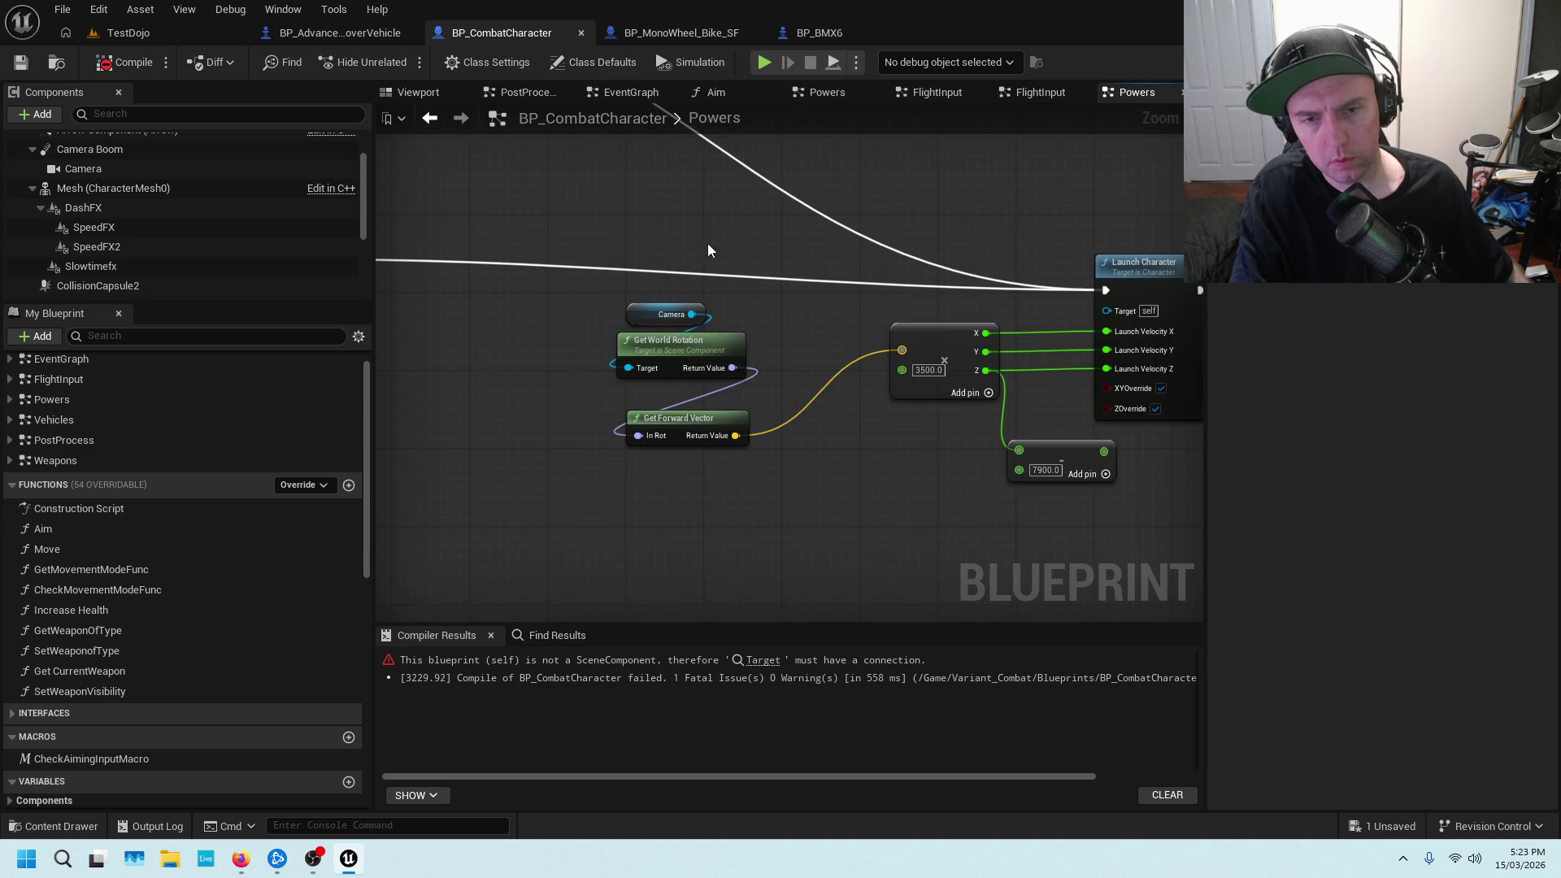
{"action": "left_click_drag", "start_coordinate": [615, 297], "coordinate": [724, 486]}
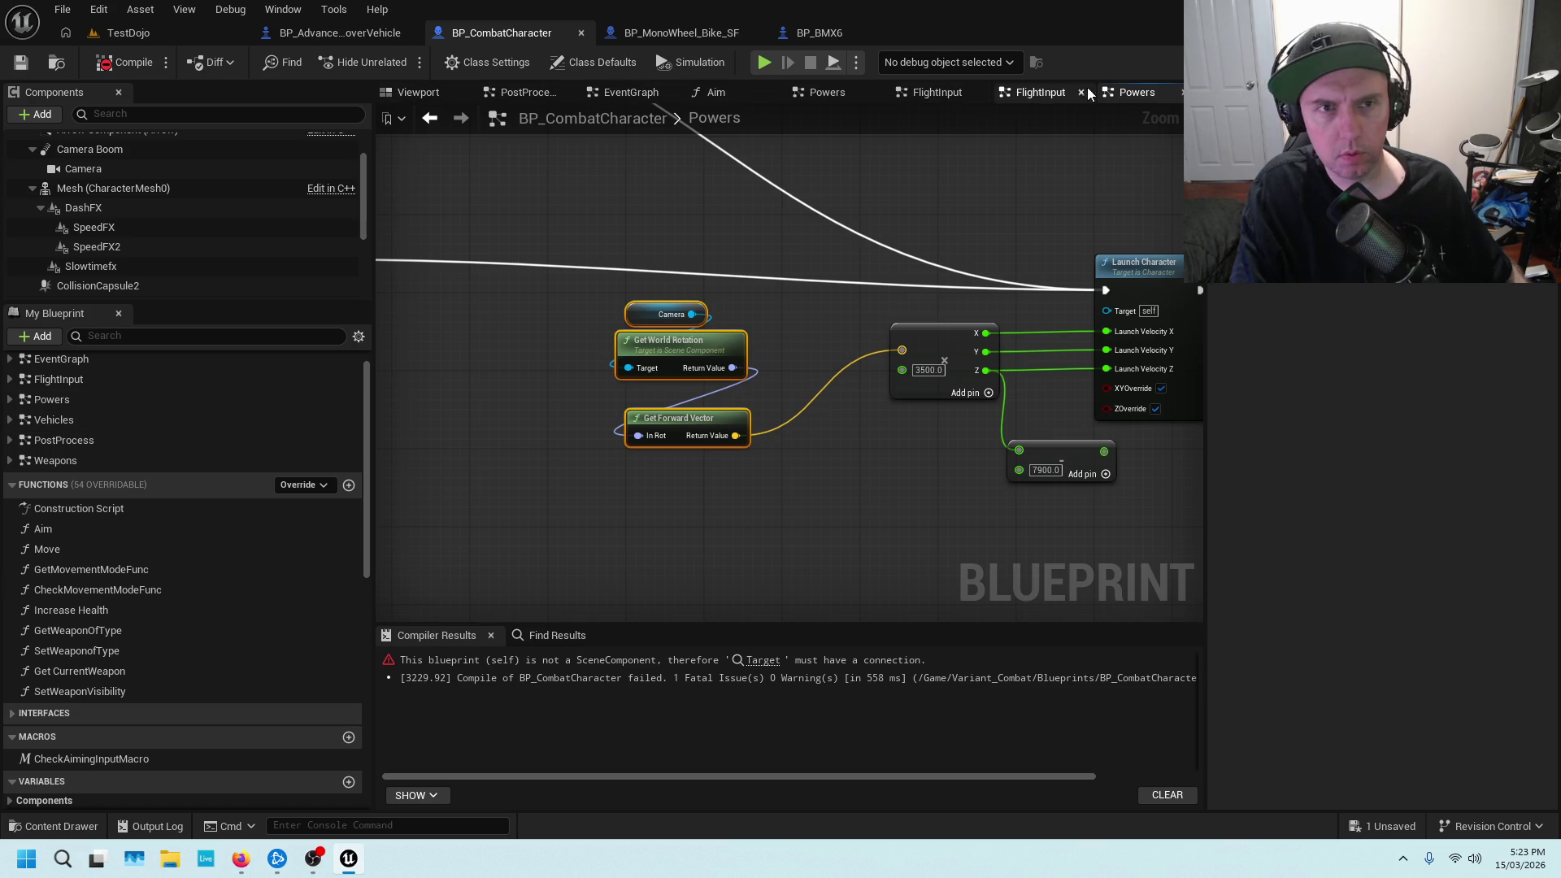
{"action": "double_click", "coordinate": [80, 420]}
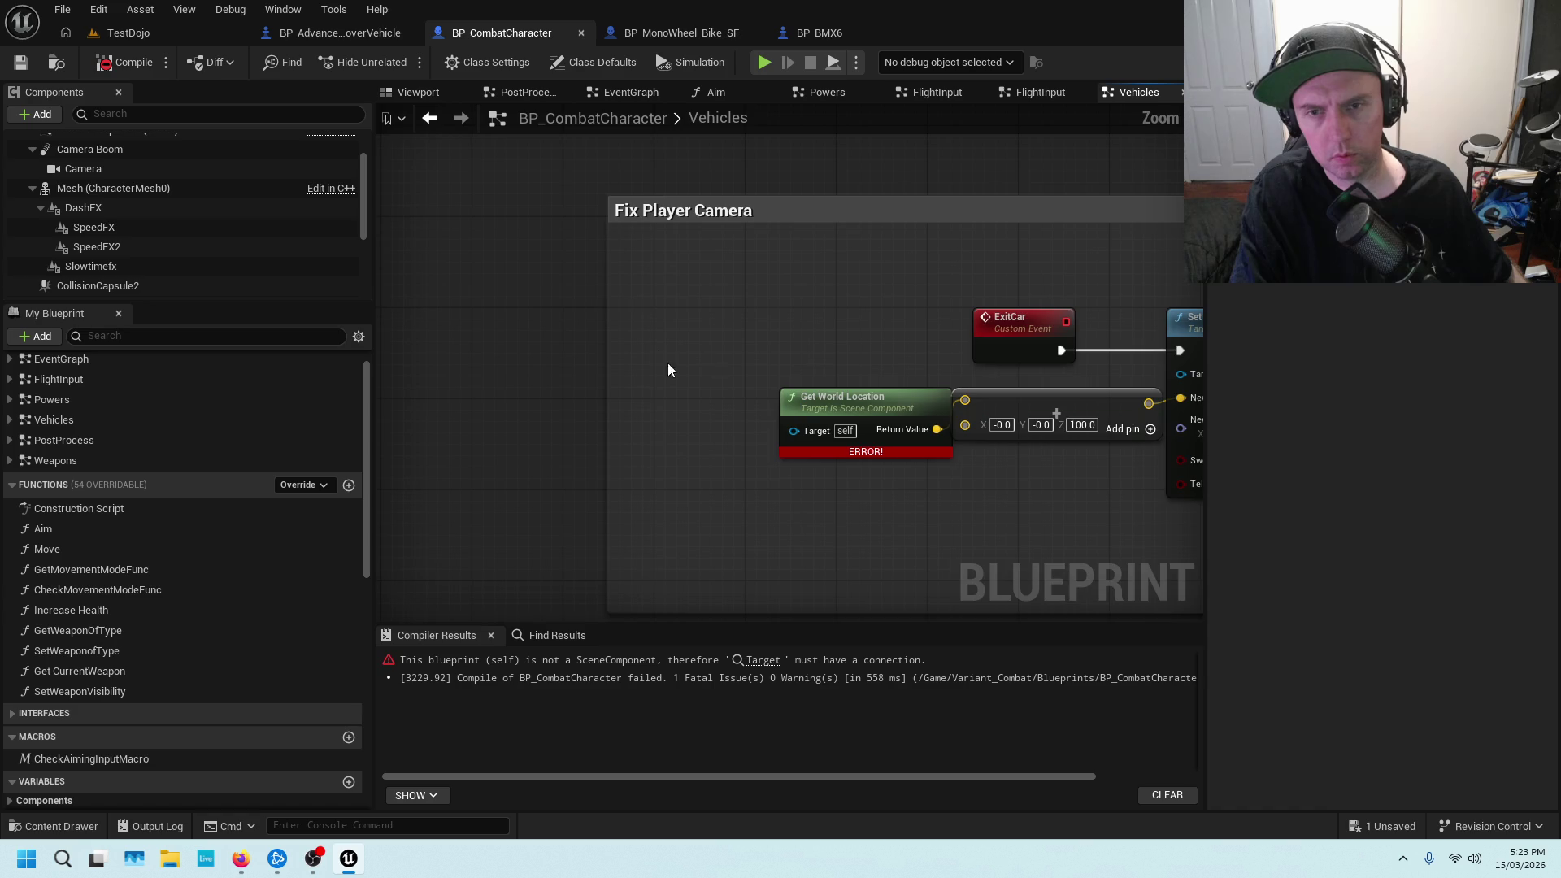
Paste the camera nodes into Vehicles, delete Get World Location, and widen the Fix Player Camera comment
{"action": "key", "text": "ctrl+v"}
{"action": "left_click", "coordinate": [984, 276]}
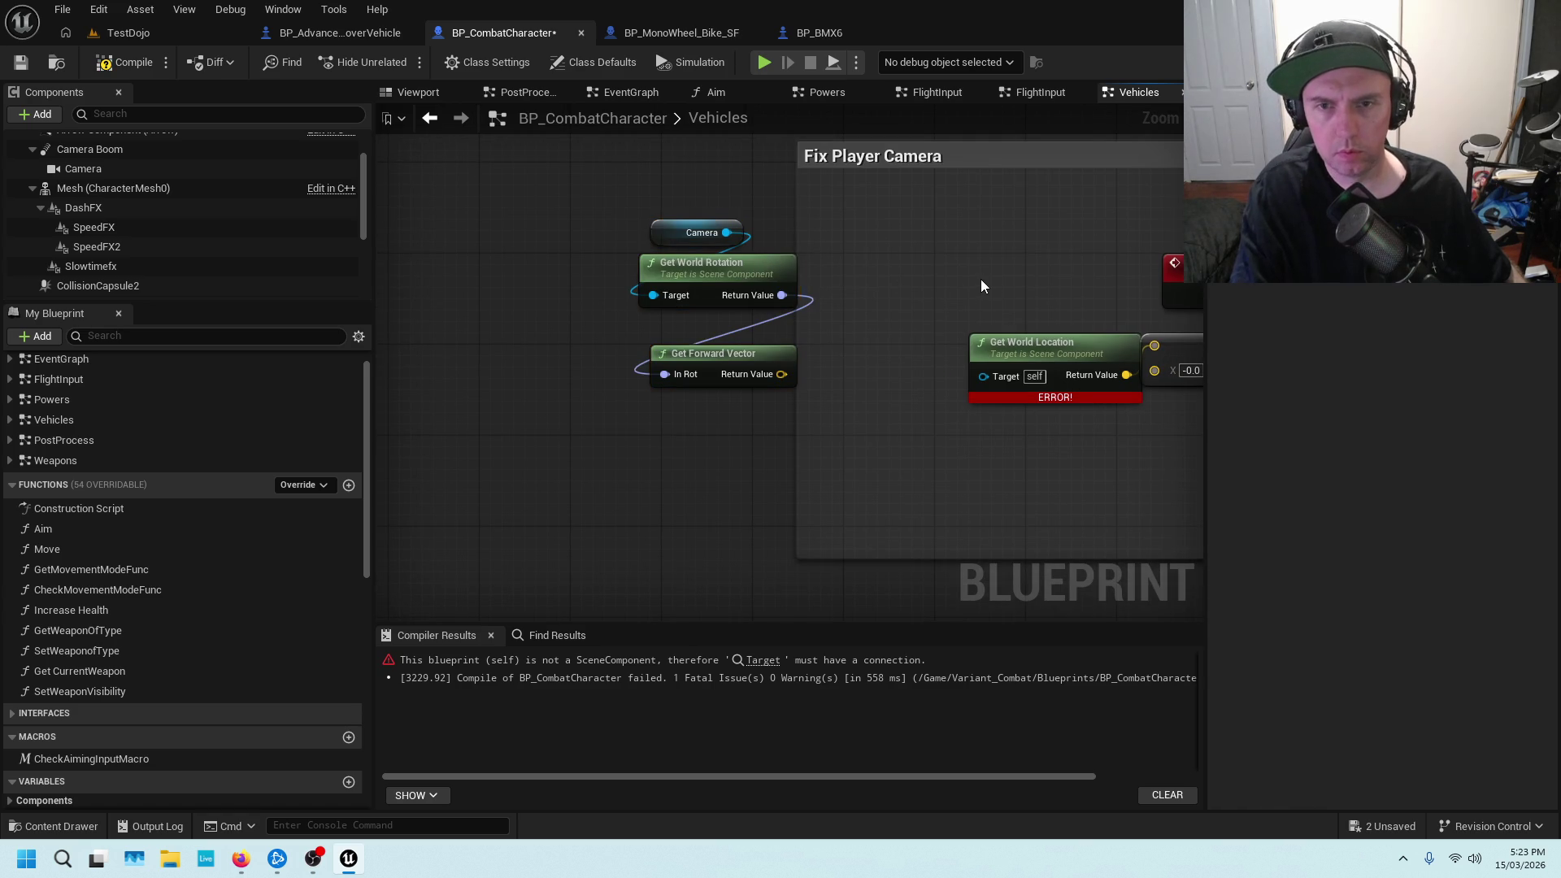
{"action": "left_click", "coordinate": [1037, 348]}
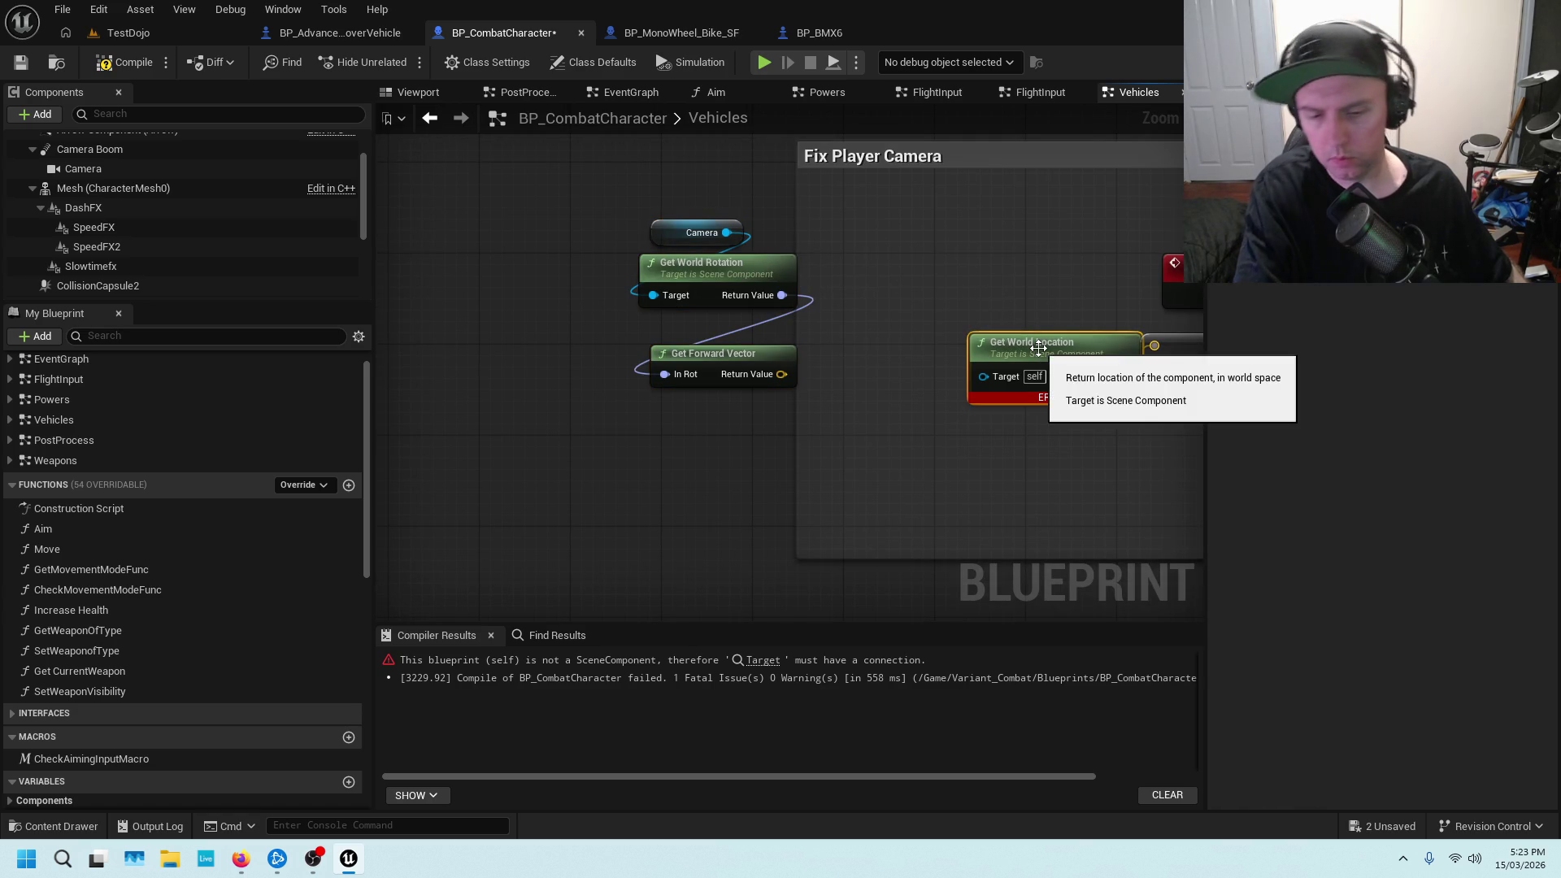
{"action": "key", "text": "Delete"}
{"action": "left_click_drag", "start_coordinate": [799, 212], "coordinate": [547, 212]}
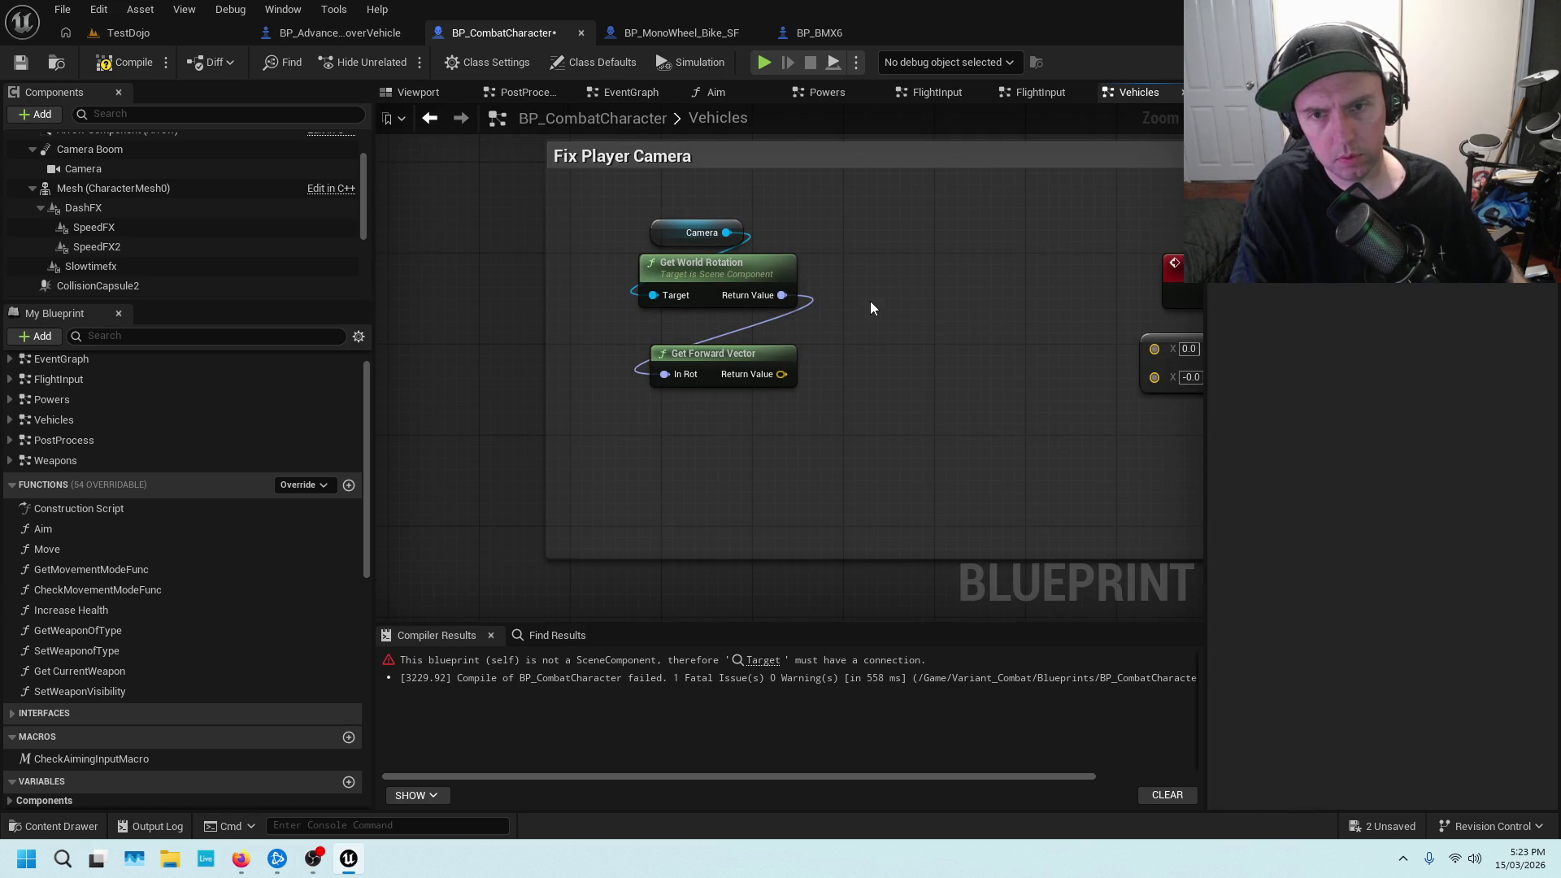
Add a Multiply node and connect the forward vector into it
{"action": "right_click", "coordinate": [636, 378]}
{"action": "type", "text": "x"}
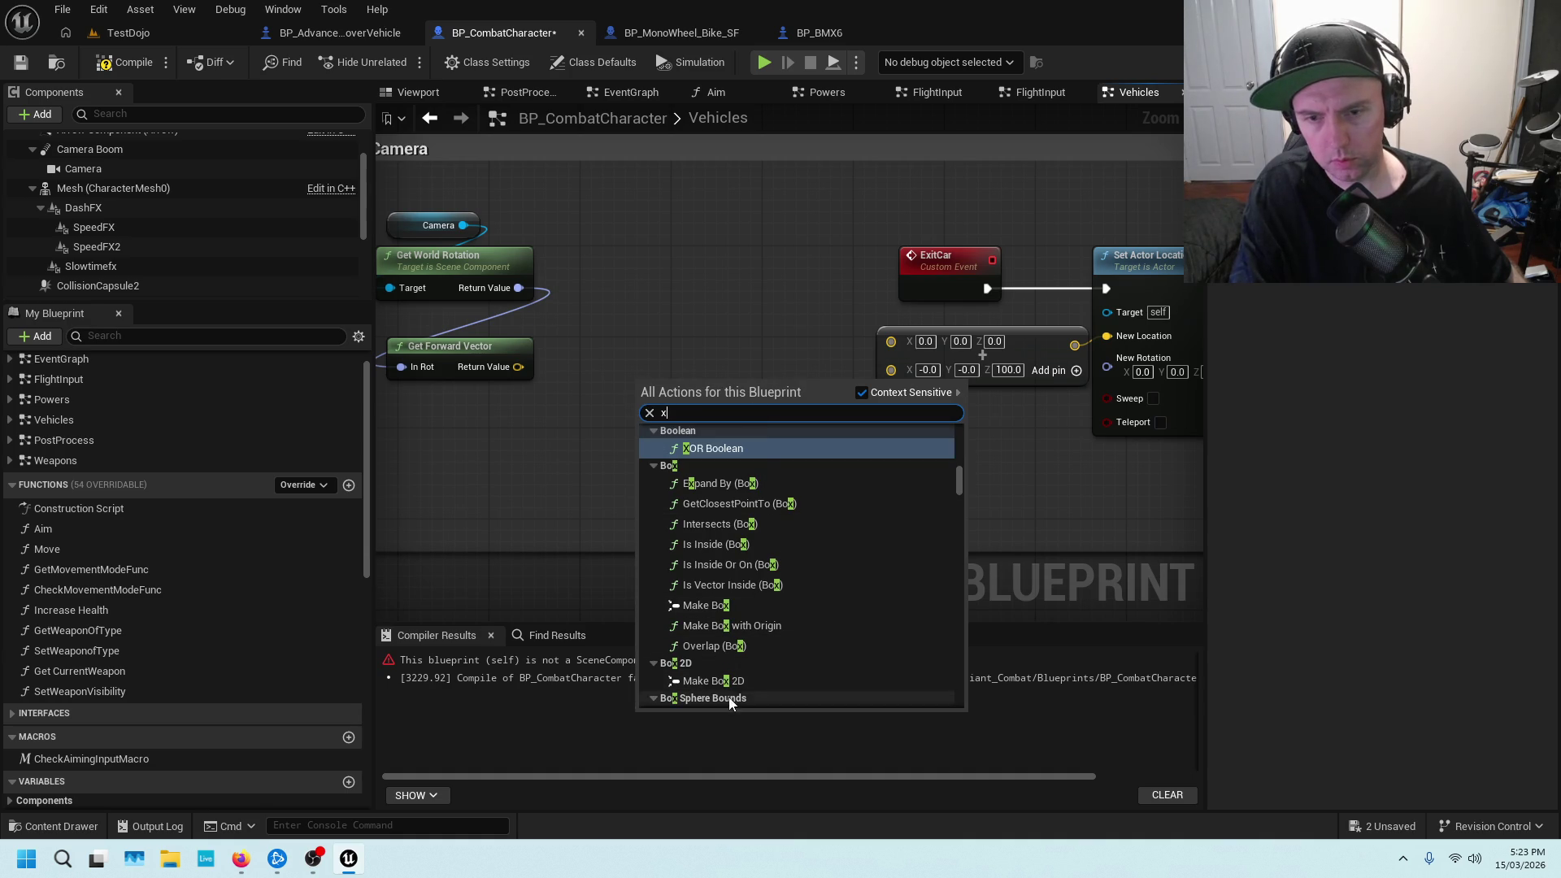
{"action": "scroll", "coordinate": [744, 561], "scroll_direction": "down", "scroll_amount": 3}
{"action": "scroll", "coordinate": [744, 561], "scroll_direction": "down", "scroll_amount": 3}
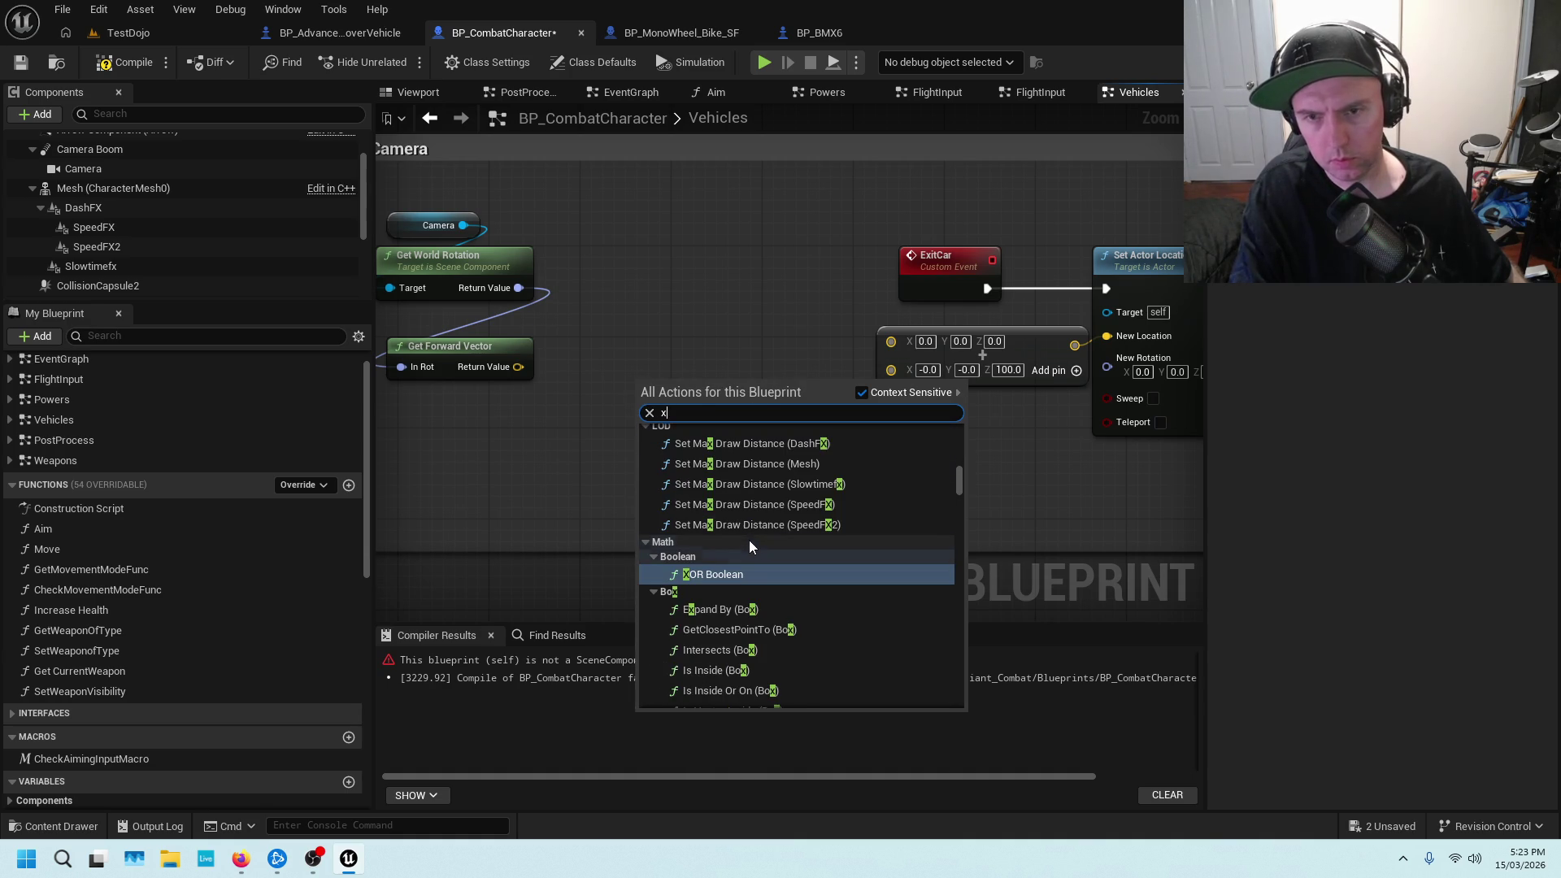
{"action": "key", "text": "BackSpace"}
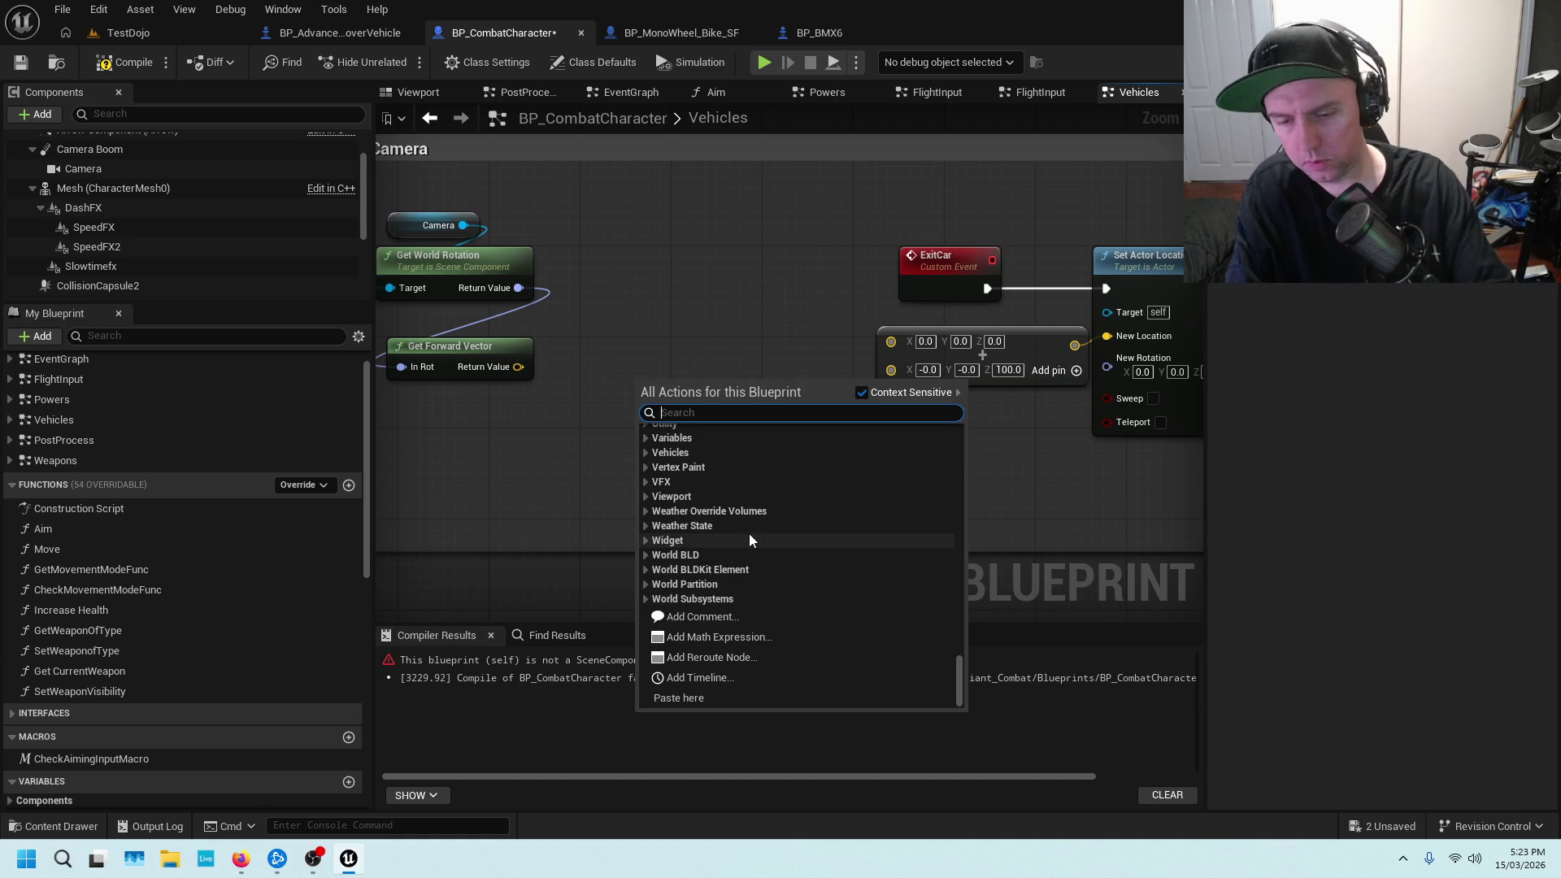
{"action": "type", "text": "*"}
{"action": "left_click", "coordinate": [704, 648]}
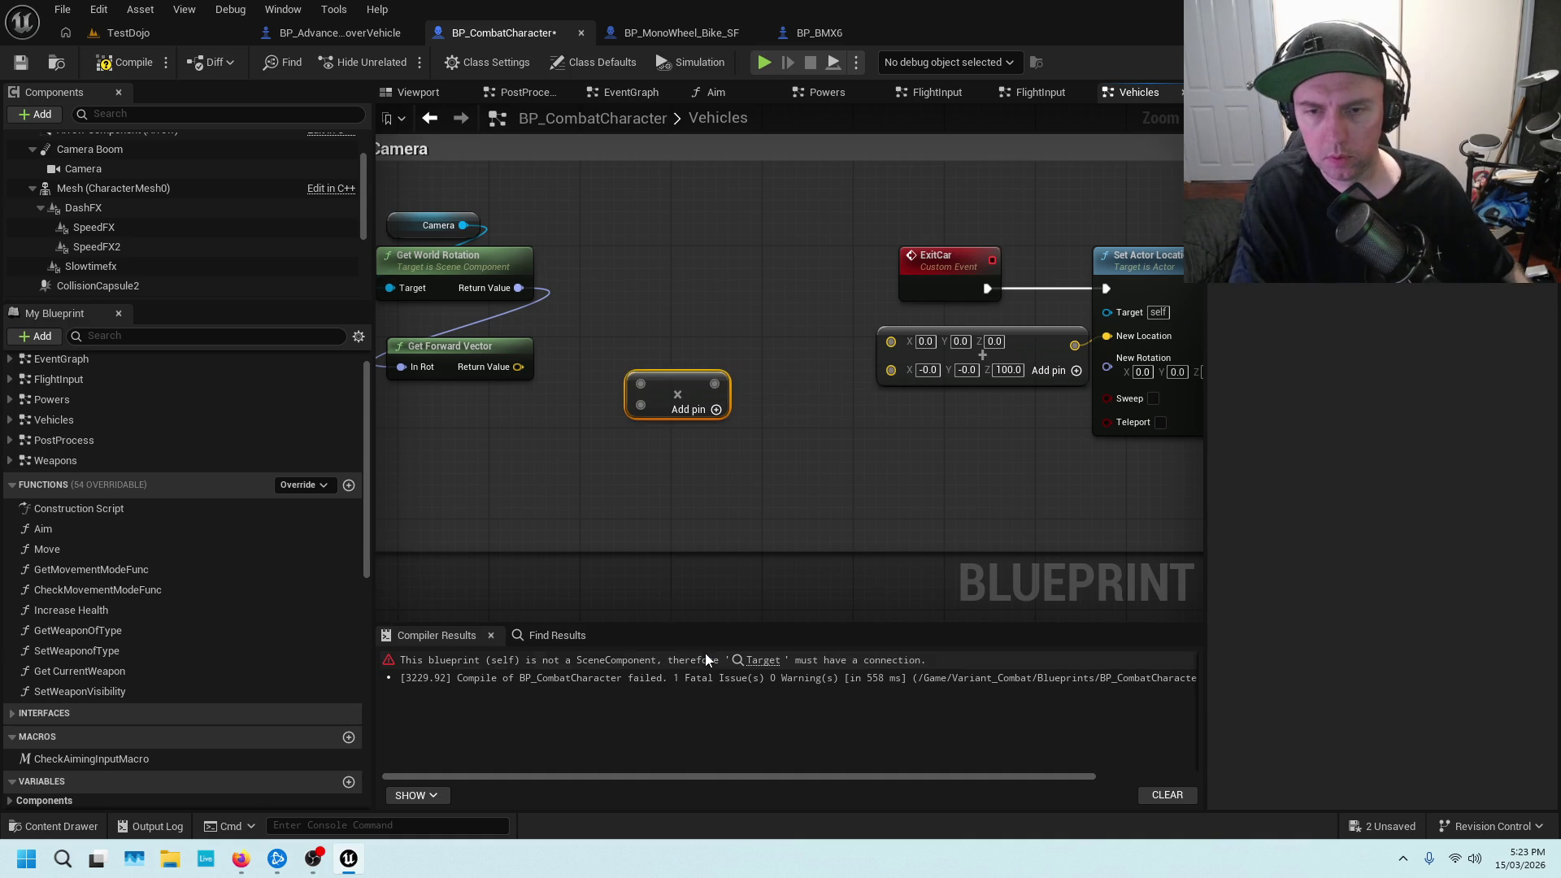
{"action": "left_click_drag", "start_coordinate": [521, 367], "coordinate": [652, 387]}
{"action": "left_click", "coordinate": [717, 350]}
{"action": "left_click_drag", "start_coordinate": [518, 366], "coordinate": [639, 393]}
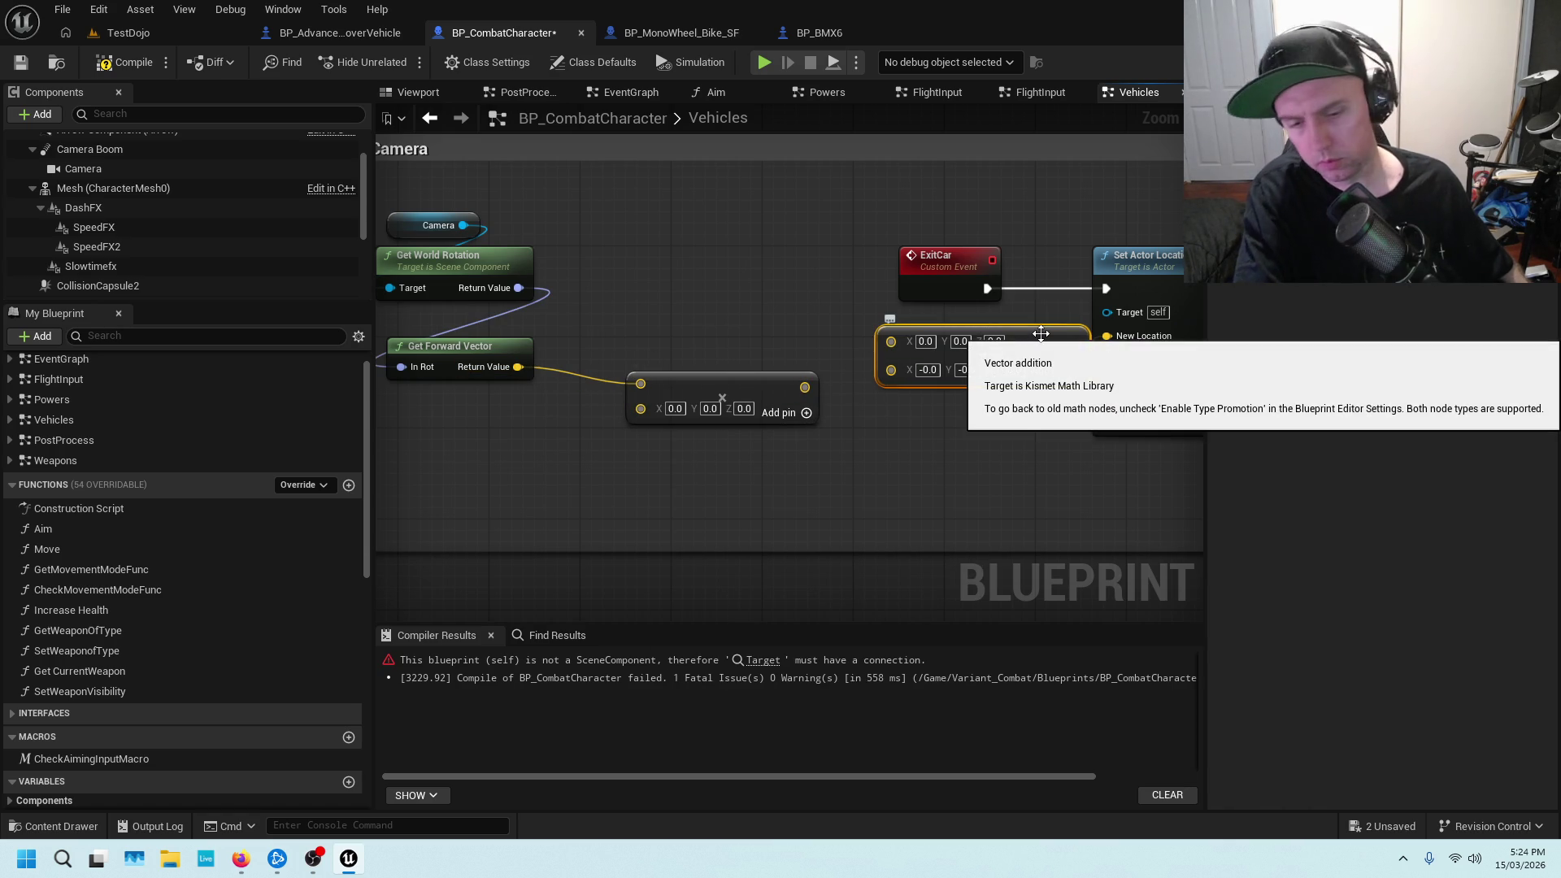
Delete the old vector addition node and wire the forward-vector sum into New Location
{"action": "key", "text": "Delete"}
{"action": "left_click_drag", "start_coordinate": [1057, 353], "coordinate": [1108, 347]}
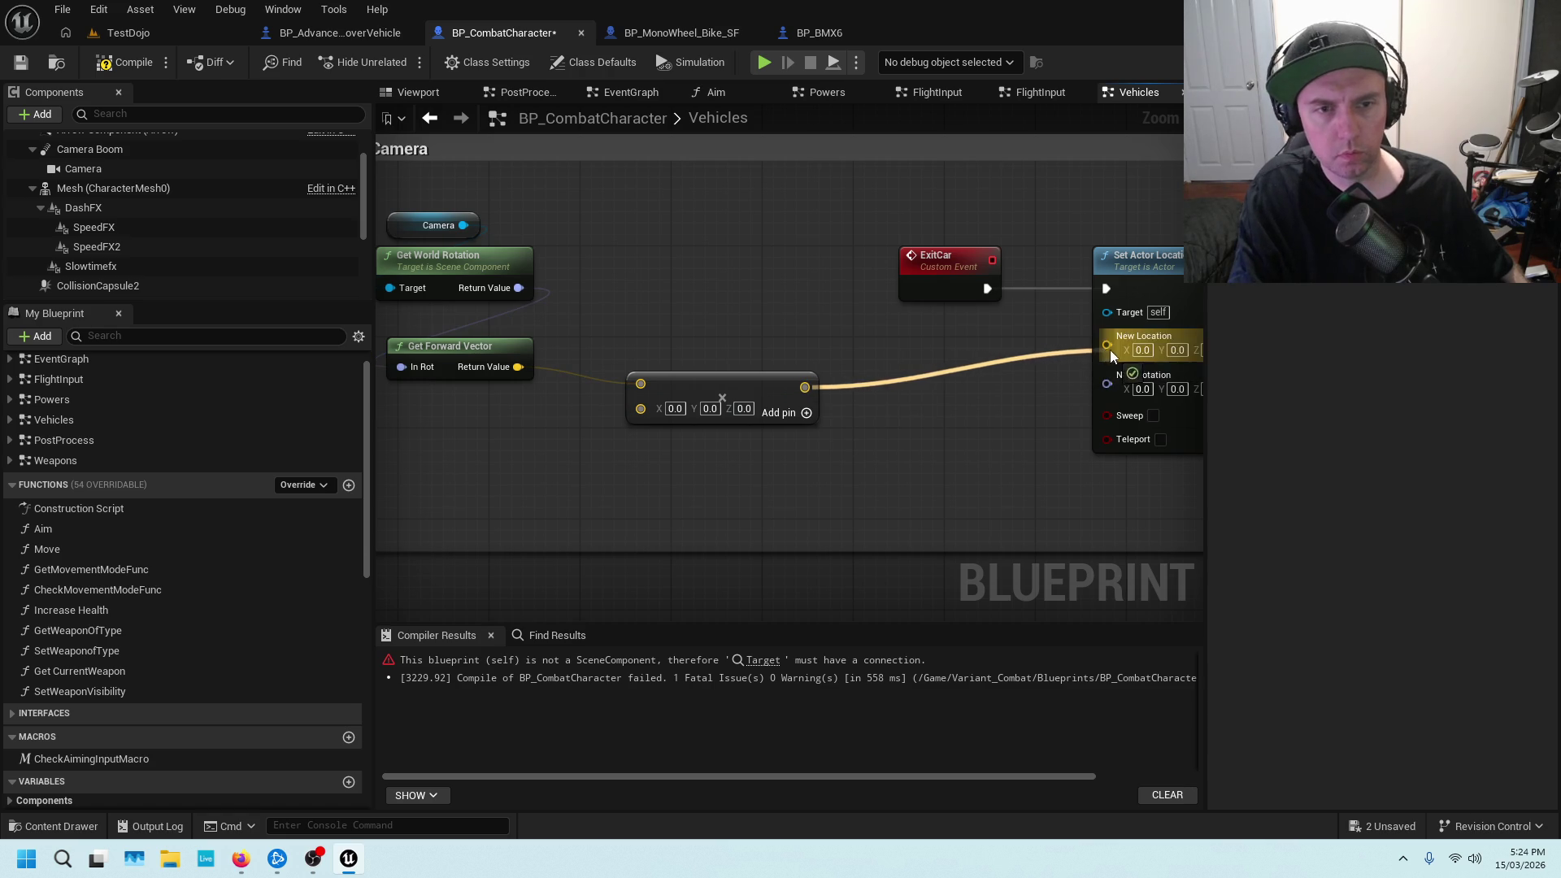
{"action": "left_click_drag", "start_coordinate": [800, 336], "coordinate": [988, 330]}
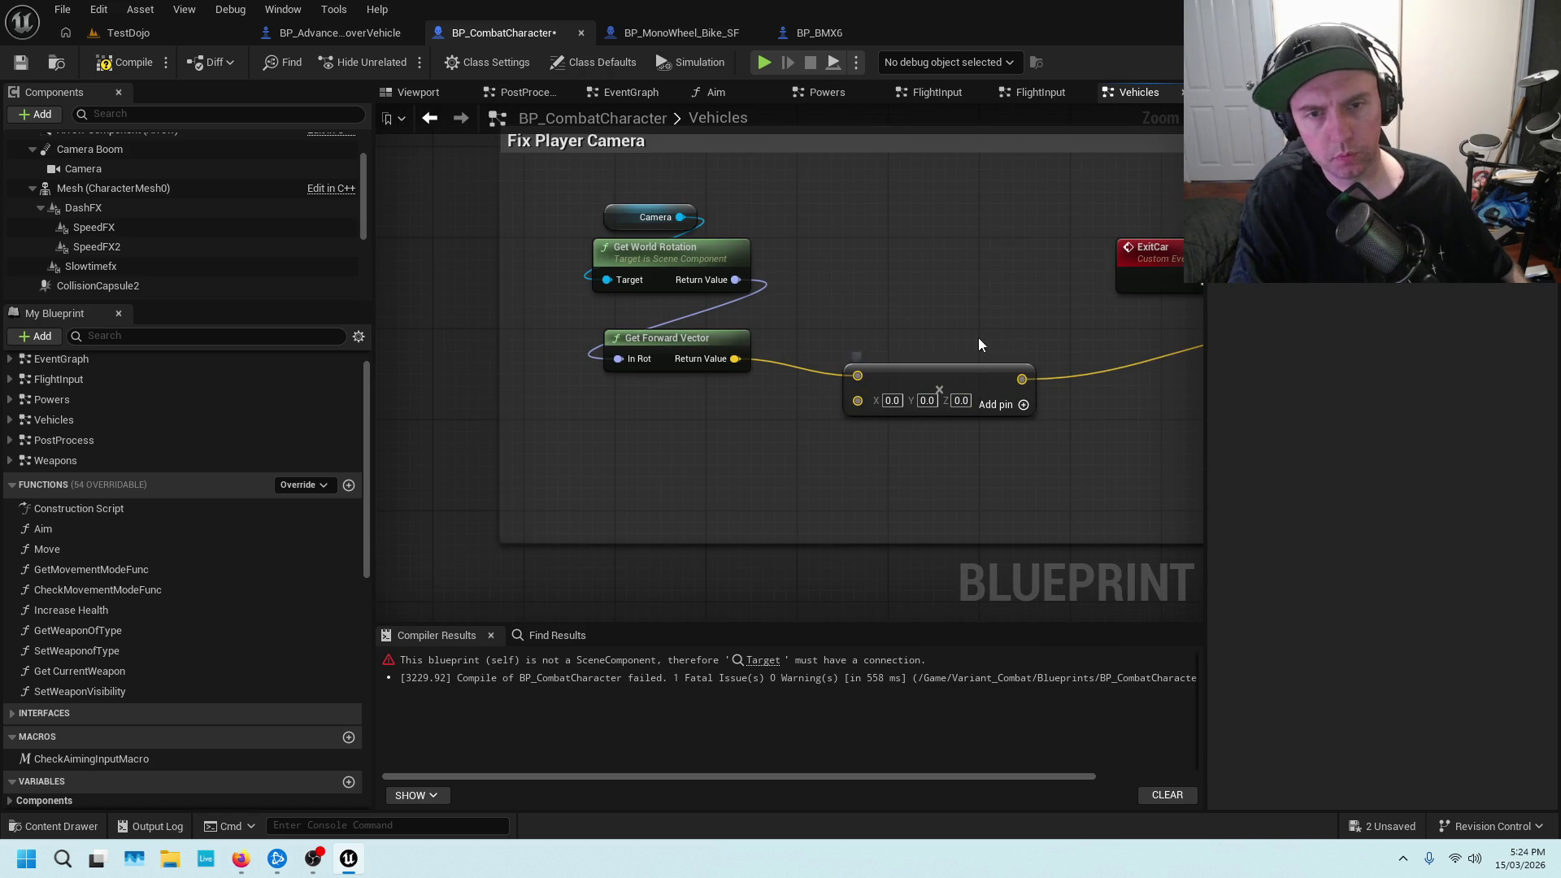
{"action": "left_click", "coordinate": [207, 35]}
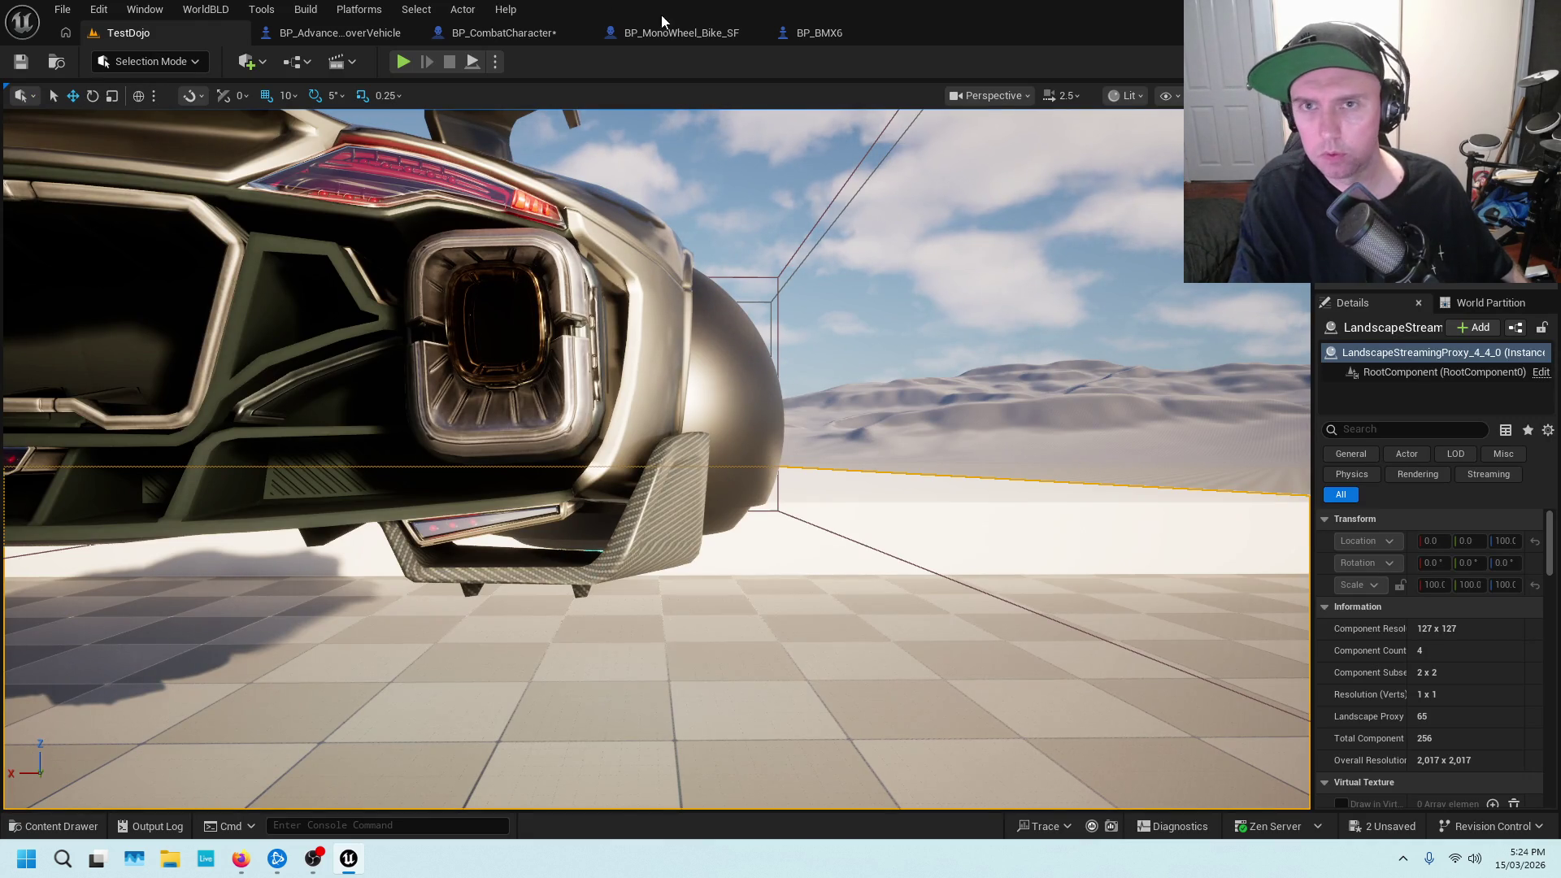
Back in BP_CombatCharacter, enter 9001 as the Z of the forward-vector Add node's second input
{"action": "left_click", "coordinate": [503, 33]}
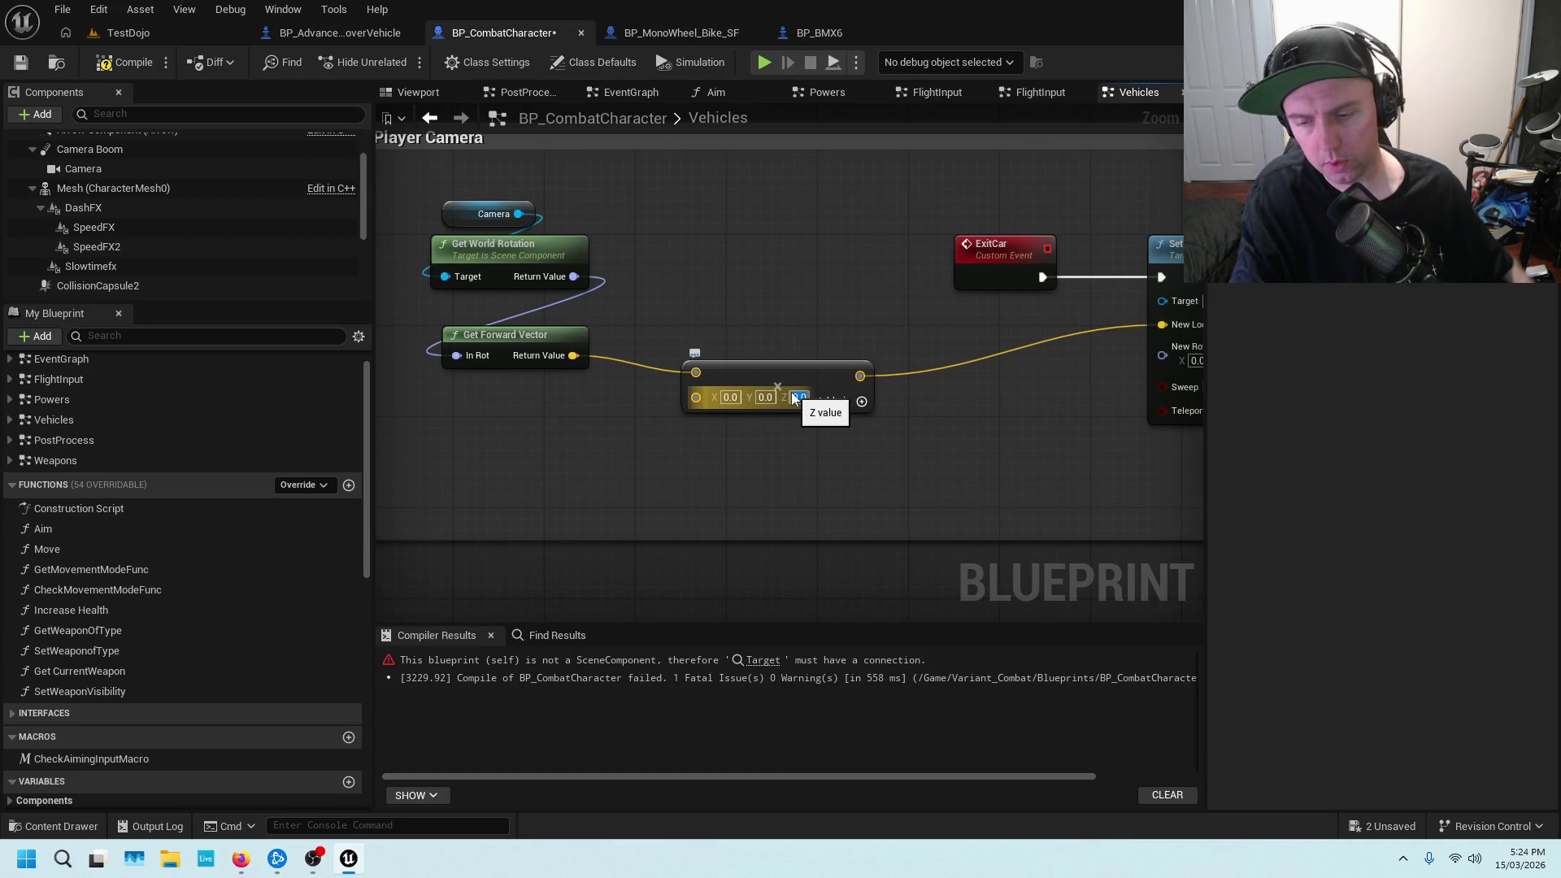
{"action": "key", "text": "Return"}
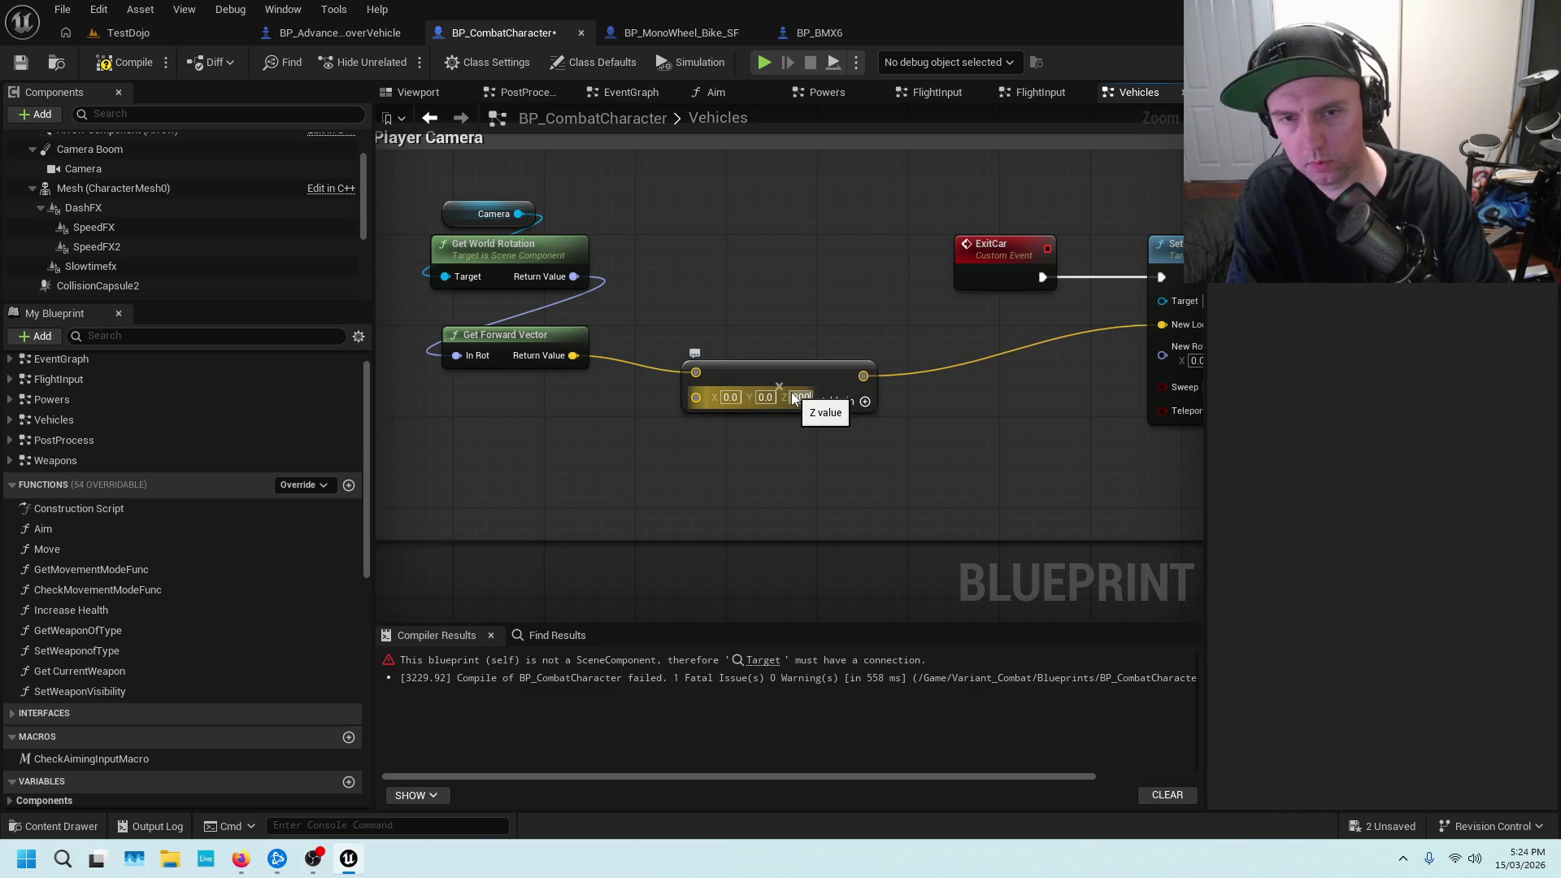
{"action": "key", "text": "Return"}
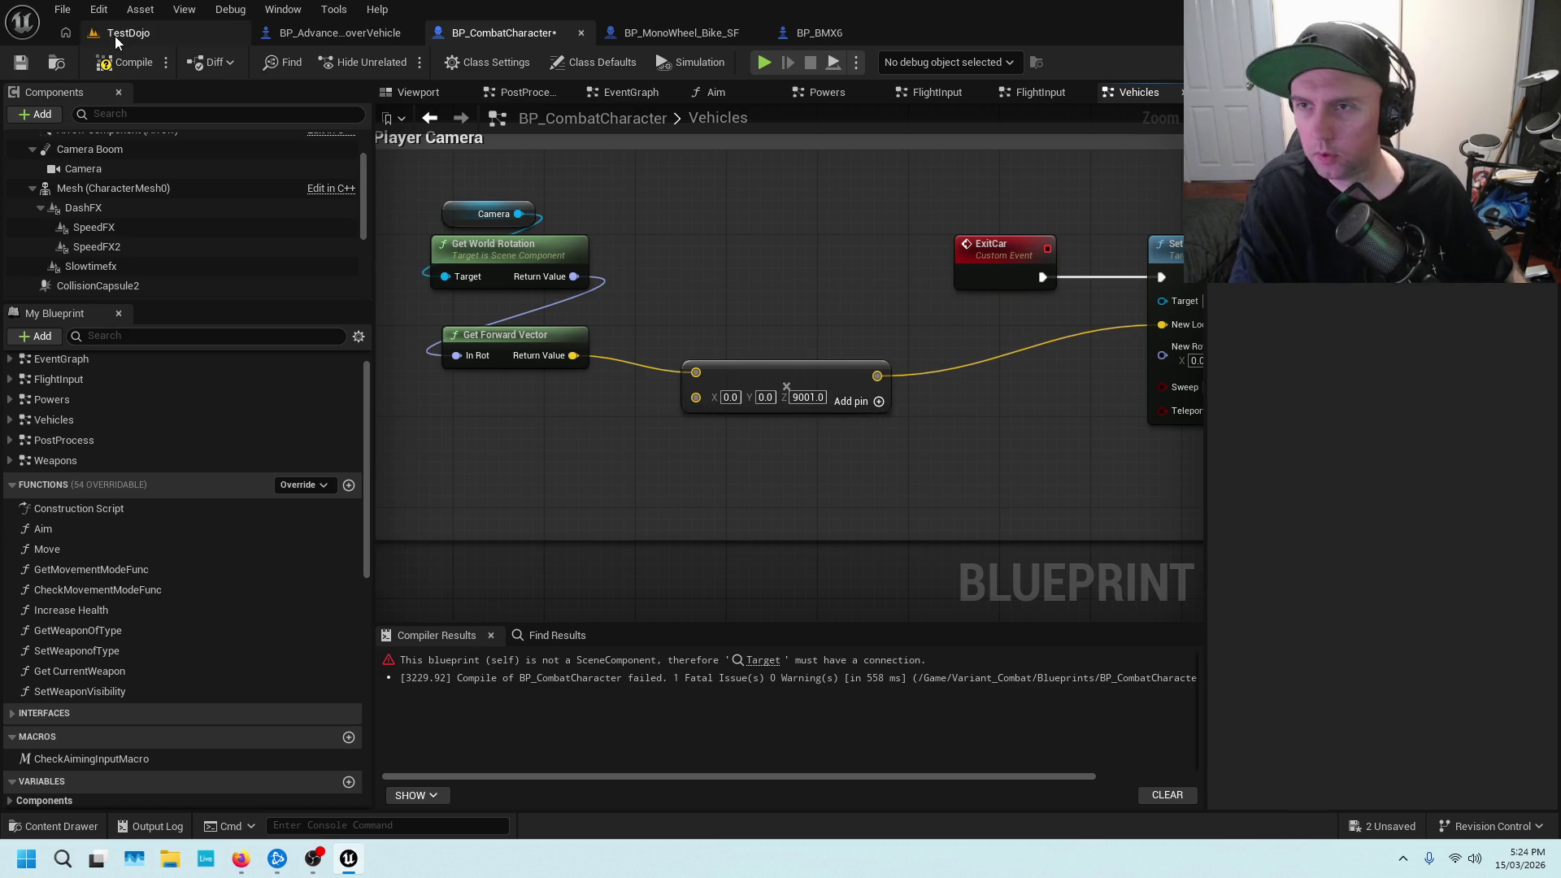
Save BP_CombatCharacter and play-test entering and exiting the car in TestDojo
{"action": "left_click", "coordinate": [21, 63]}
{"action": "left_click", "coordinate": [133, 37]}
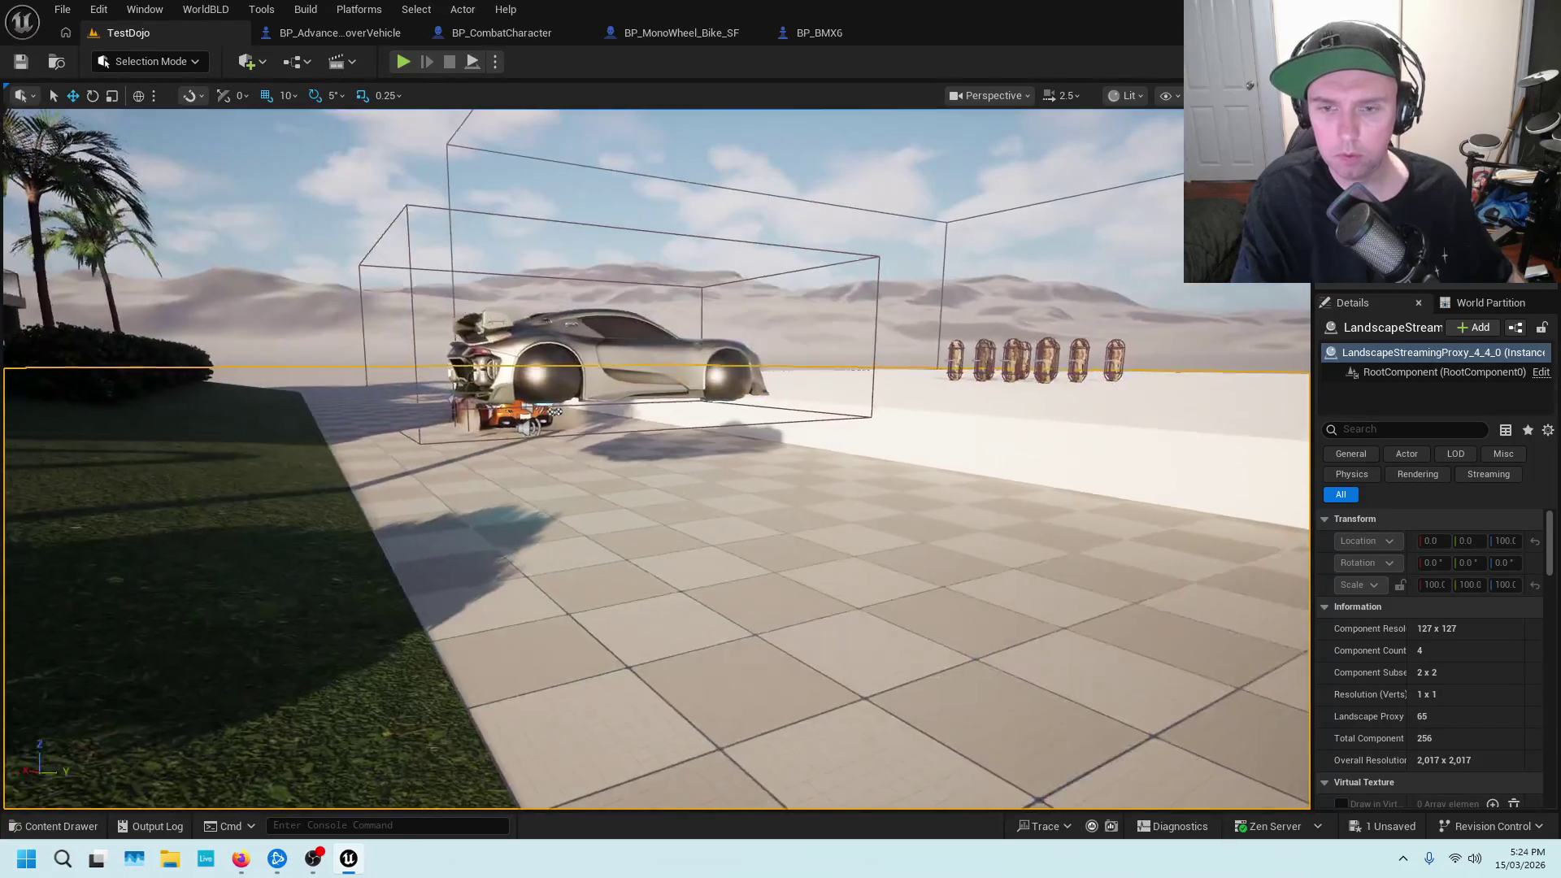
{"action": "right_click", "coordinate": [661, 300]}
{"action": "left_click", "coordinate": [736, 829]}
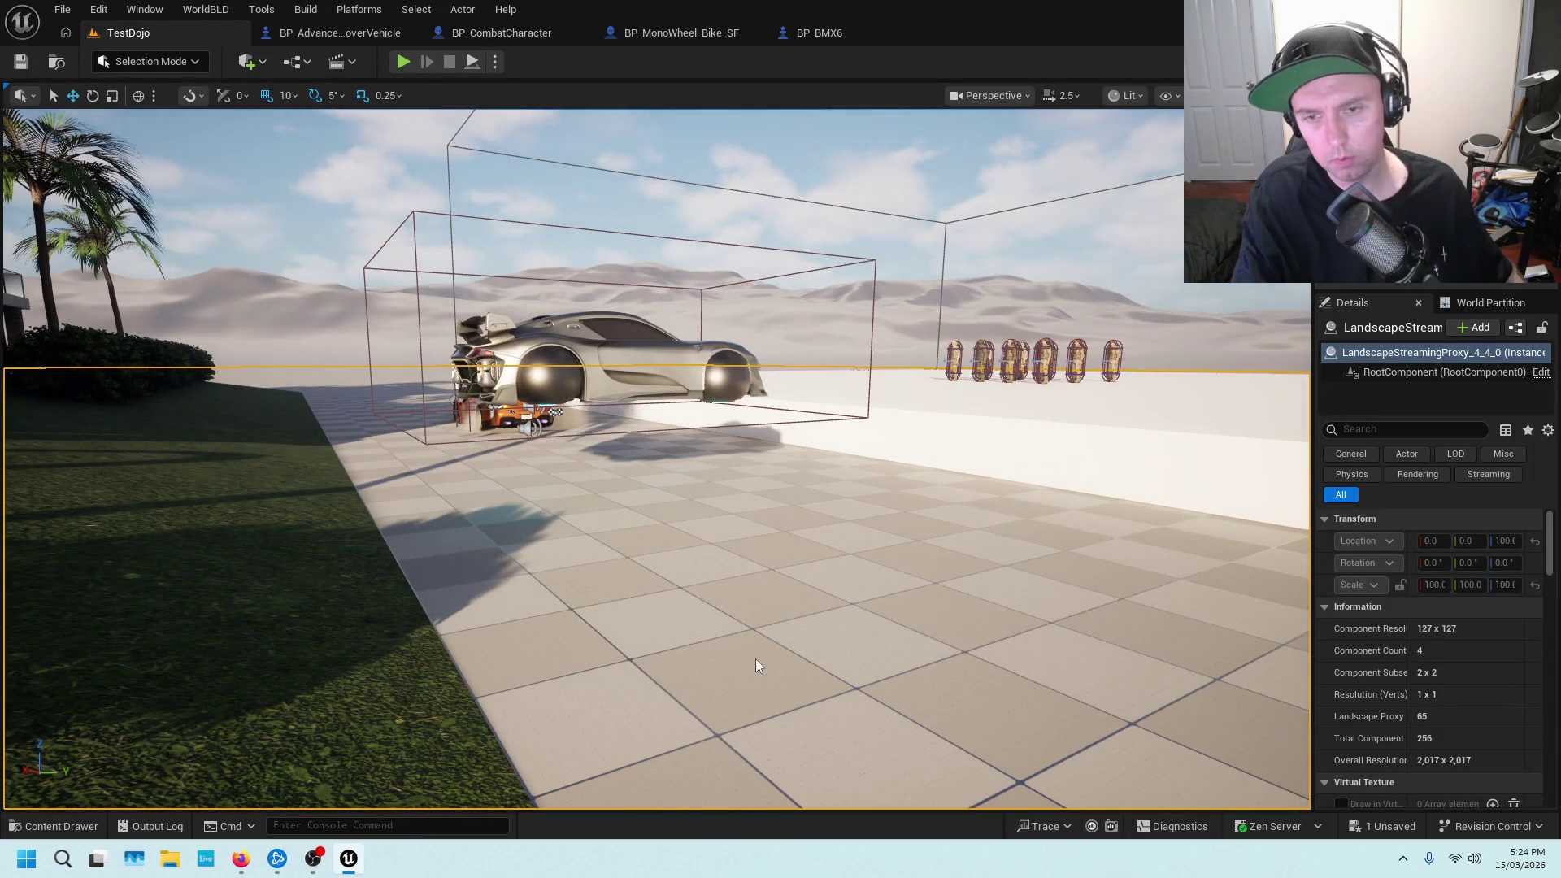
{"action": "key", "text": "e"}
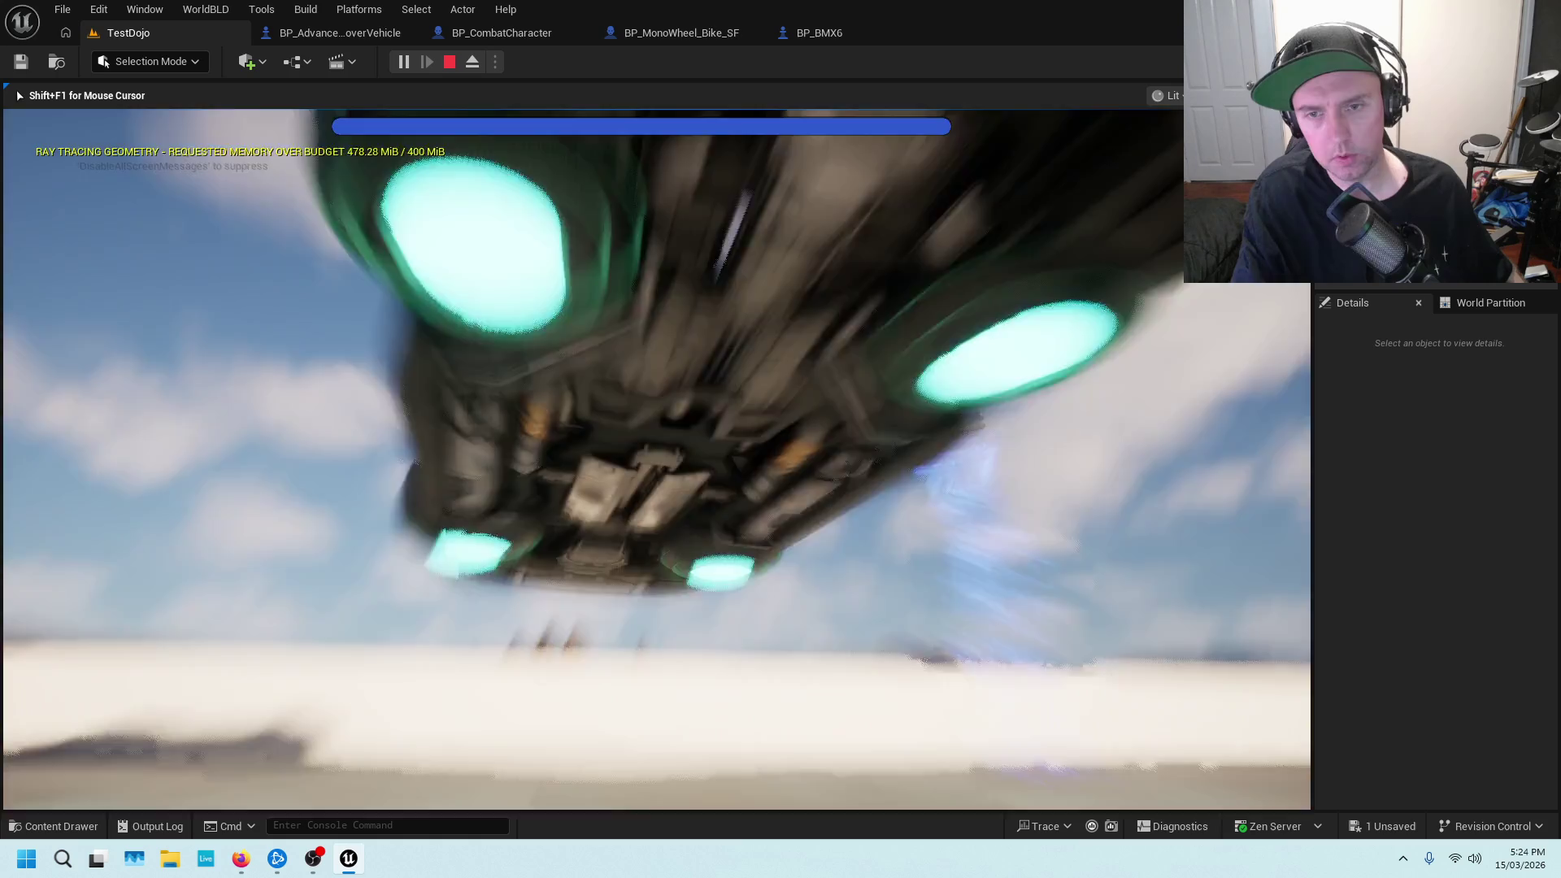
{"action": "key", "text": "e"}
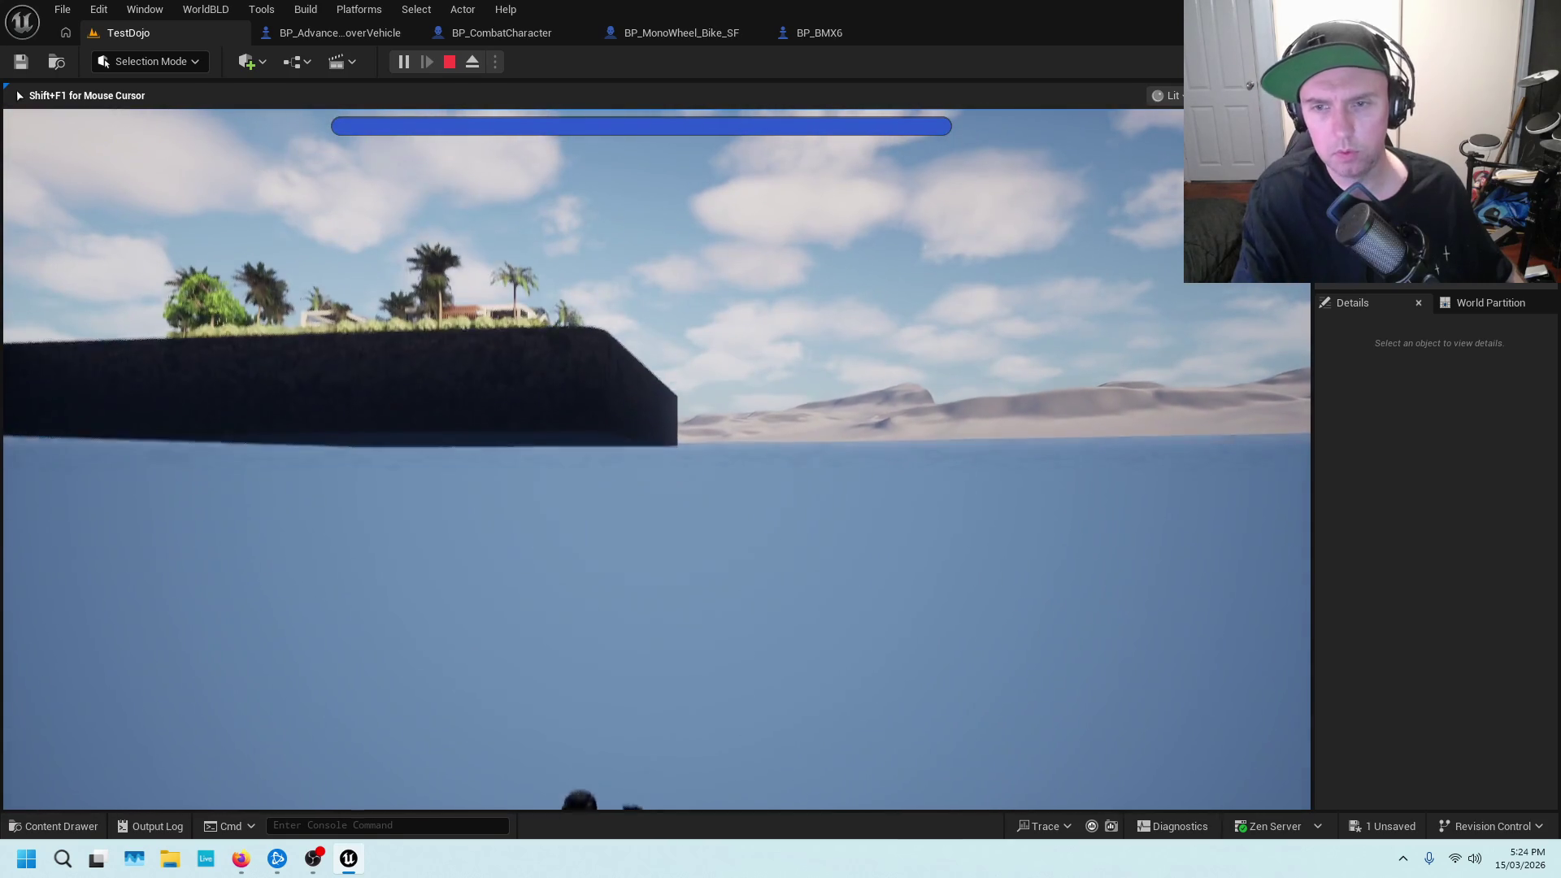
{"action": "key", "text": "Escape"}
Glance at BP_BMX6 and TestDojo, then return to the character blueprint graph
{"action": "left_click", "coordinate": [820, 32]}
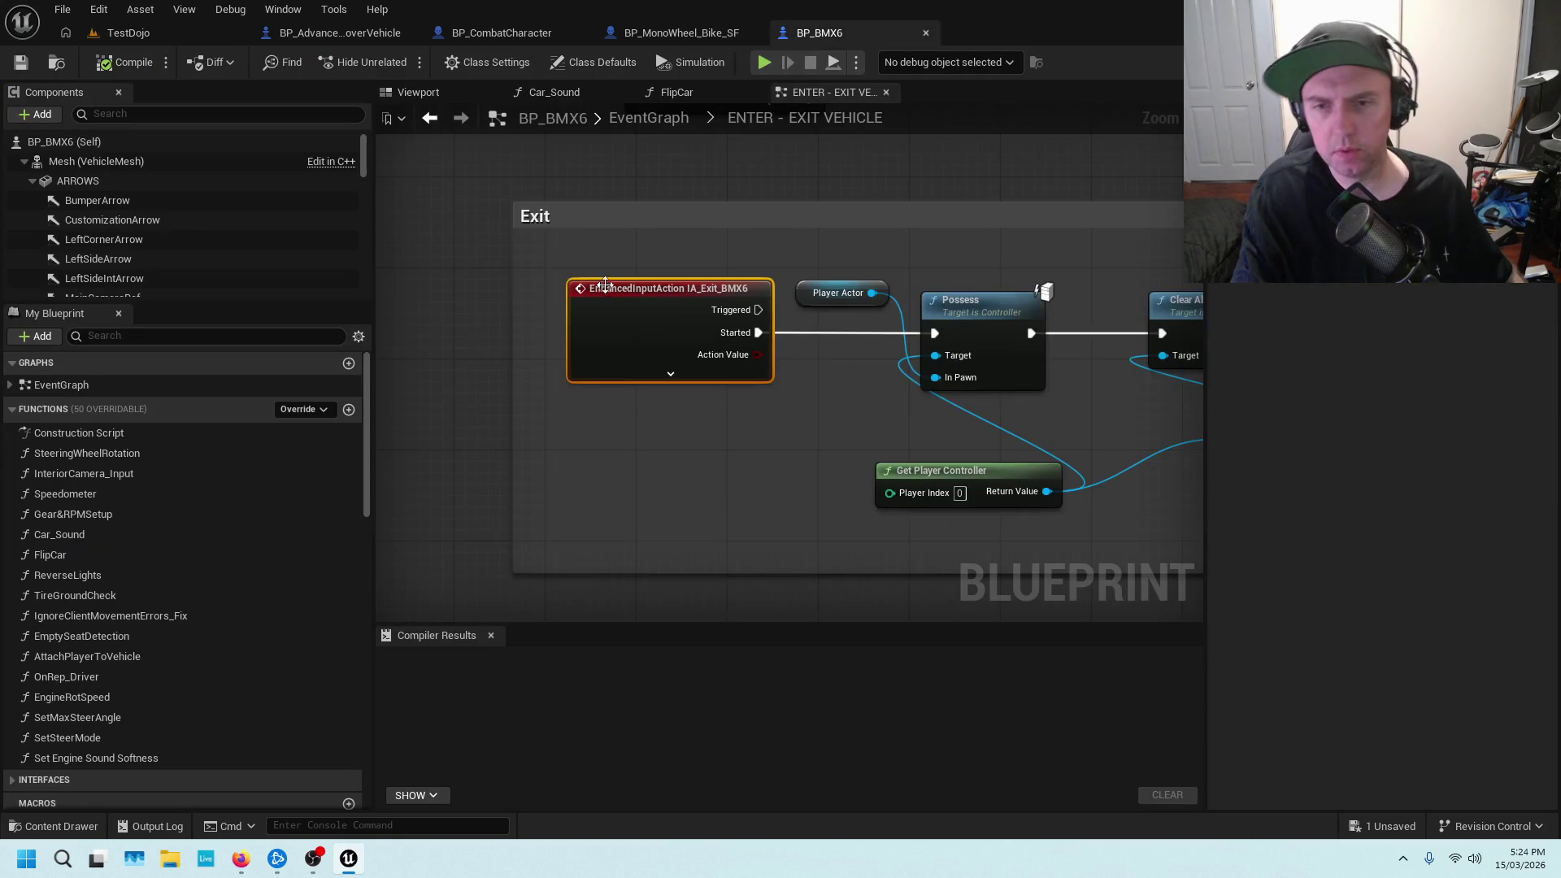
{"action": "left_click", "coordinate": [182, 31]}
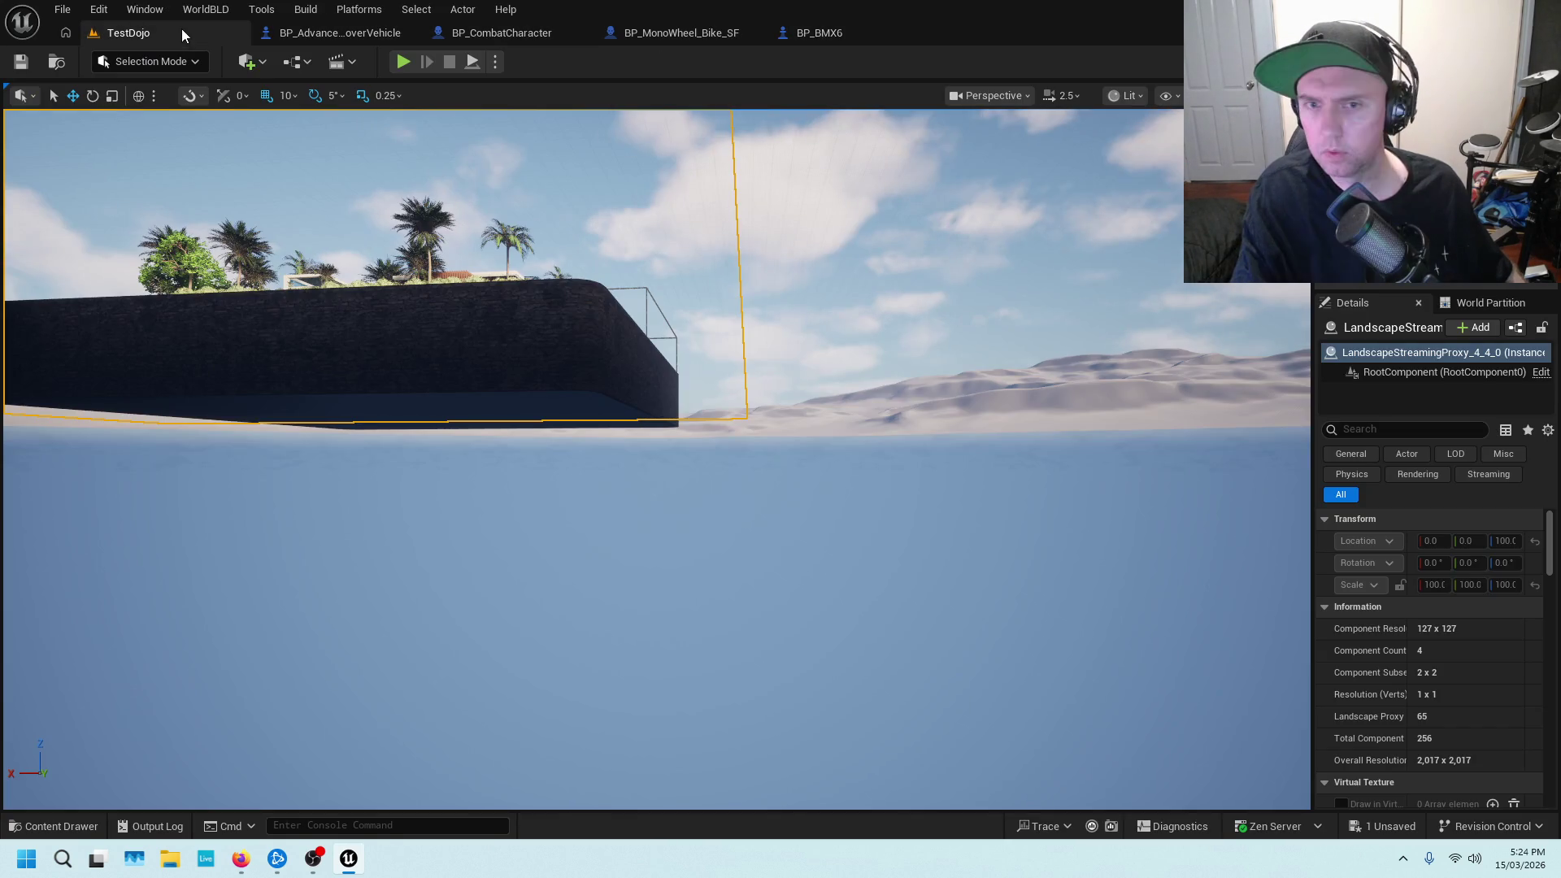
{"action": "left_click", "coordinate": [501, 33]}
{"action": "scroll", "coordinate": [659, 267], "scroll_direction": "up", "scroll_amount": 2}
{"action": "left_click", "coordinate": [674, 258]}
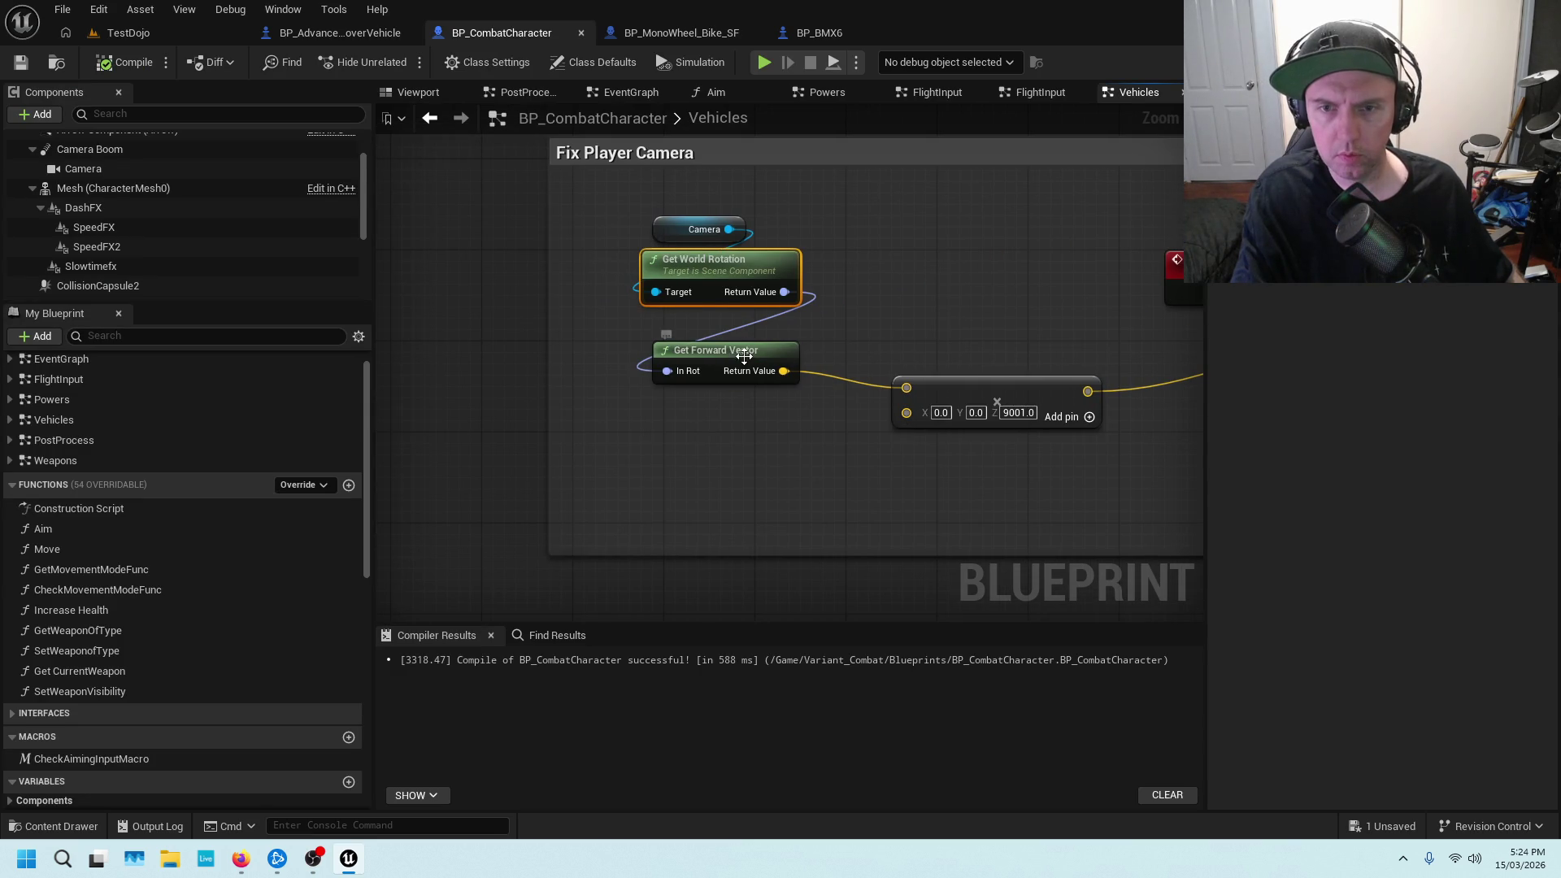
{"action": "mouse_move", "coordinate": [972, 326]}
{"action": "left_mouse_down"}
{"action": "mouse_move", "coordinate": [794, 333]}
{"action": "mouse_move", "coordinate": [860, 305]}
{"action": "left_mouse_up"}
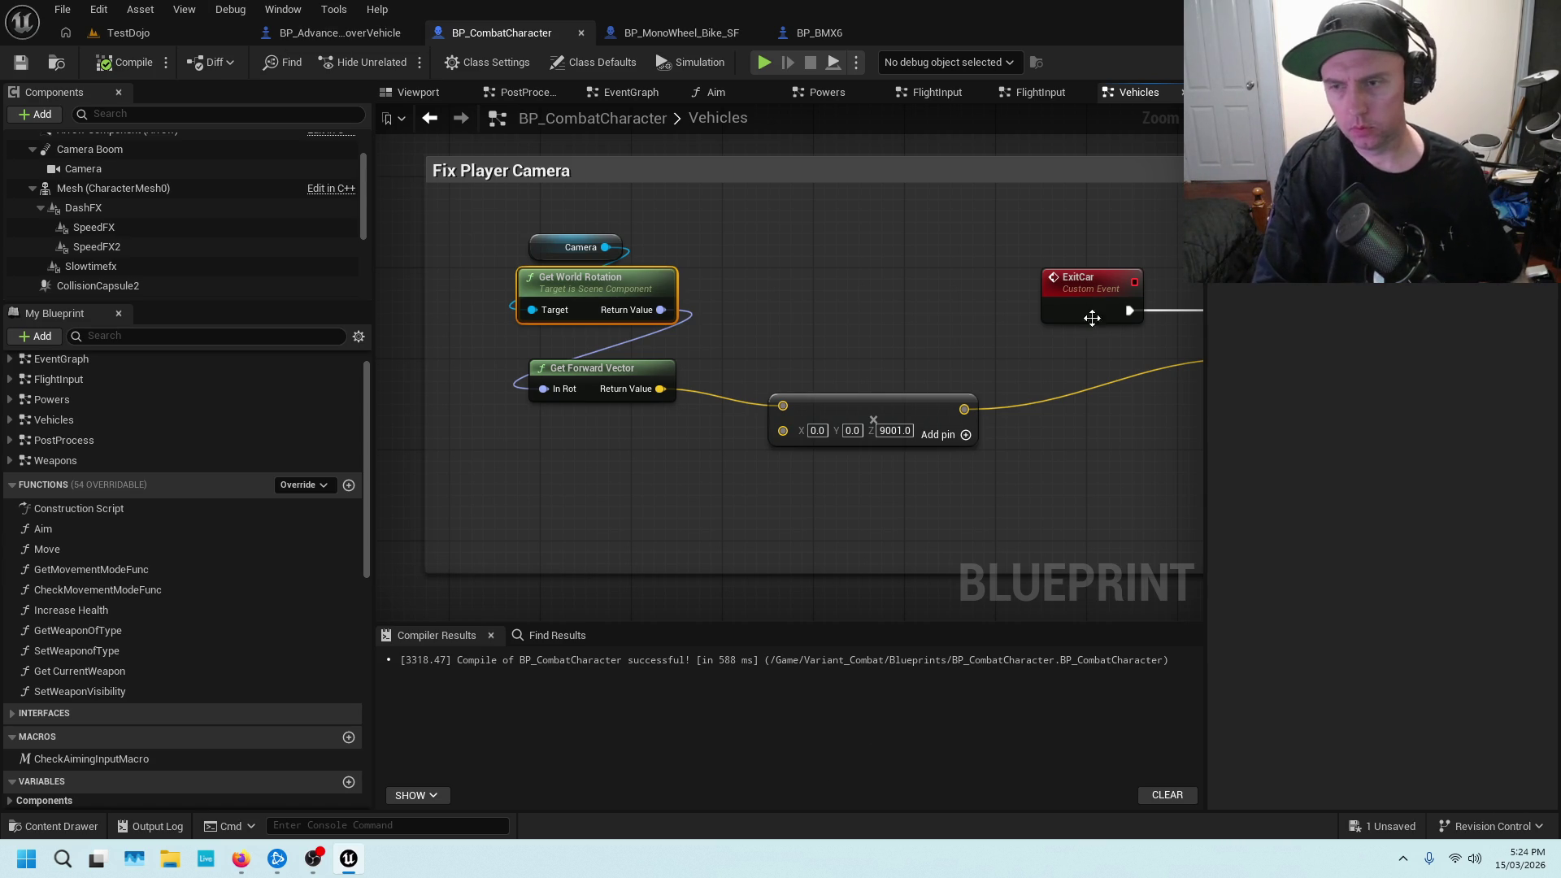
{"action": "left_click", "coordinate": [881, 339]}
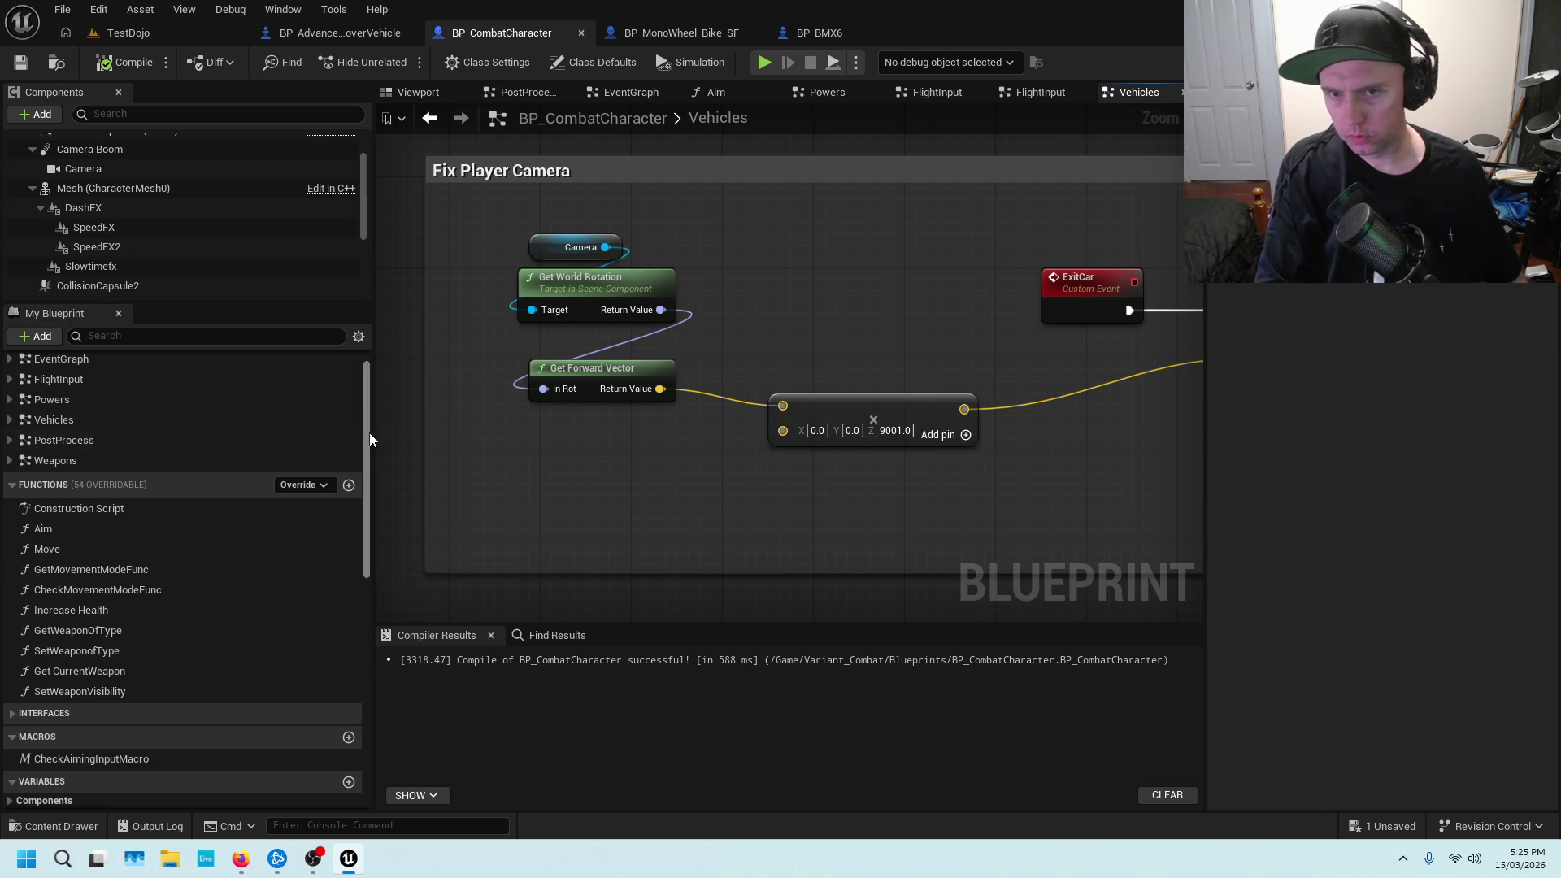
{"action": "scroll", "coordinate": [890, 243], "scroll_direction": "down", "scroll_amount": 5}
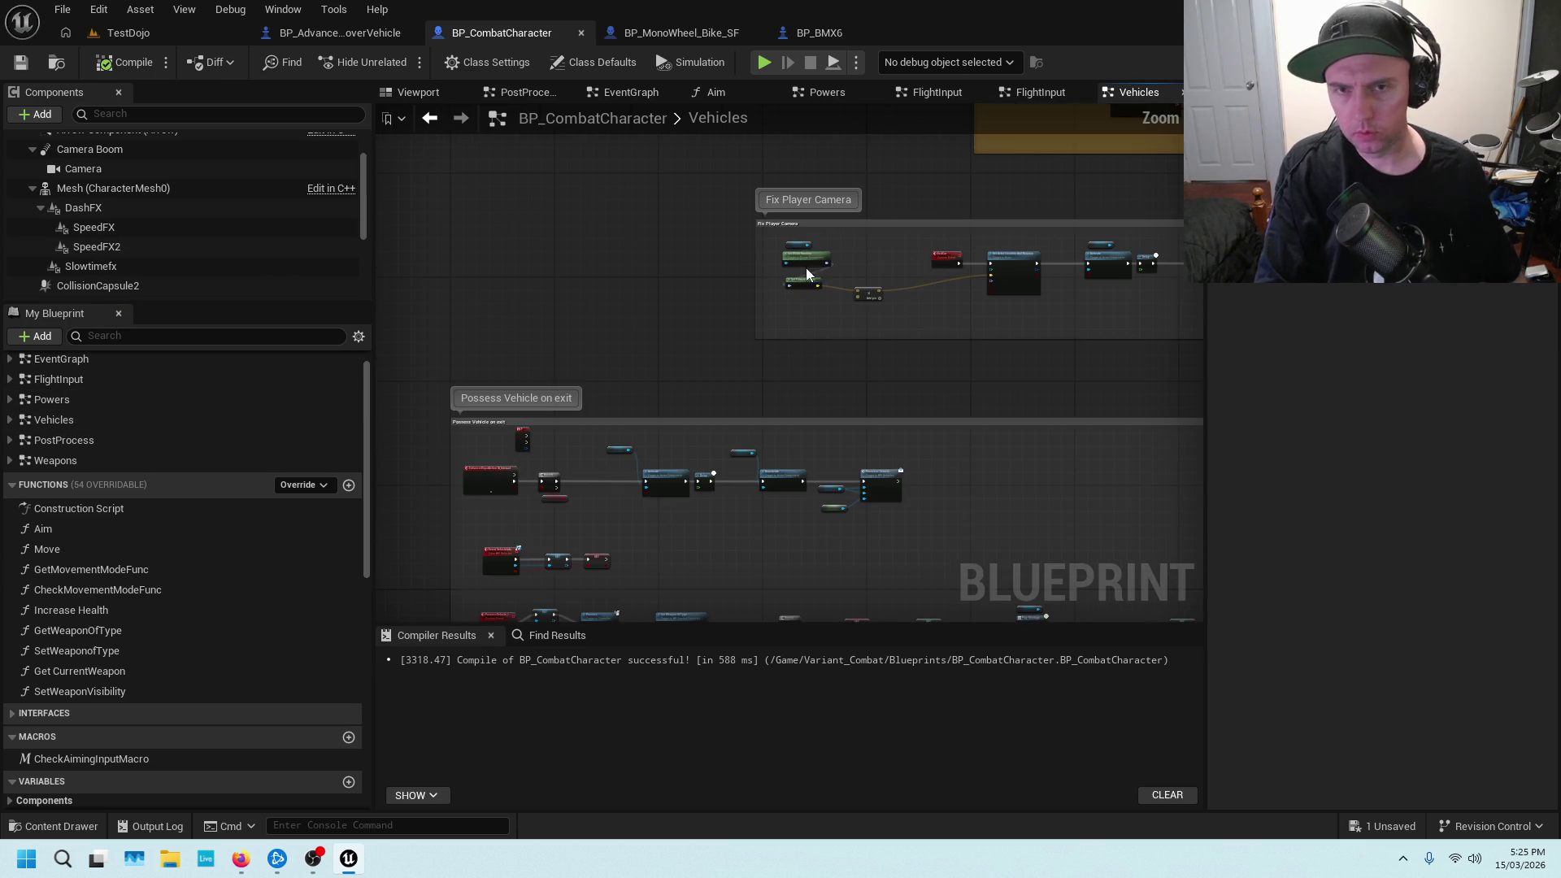
{"action": "scroll", "coordinate": [787, 260], "scroll_direction": "up", "scroll_amount": 6}
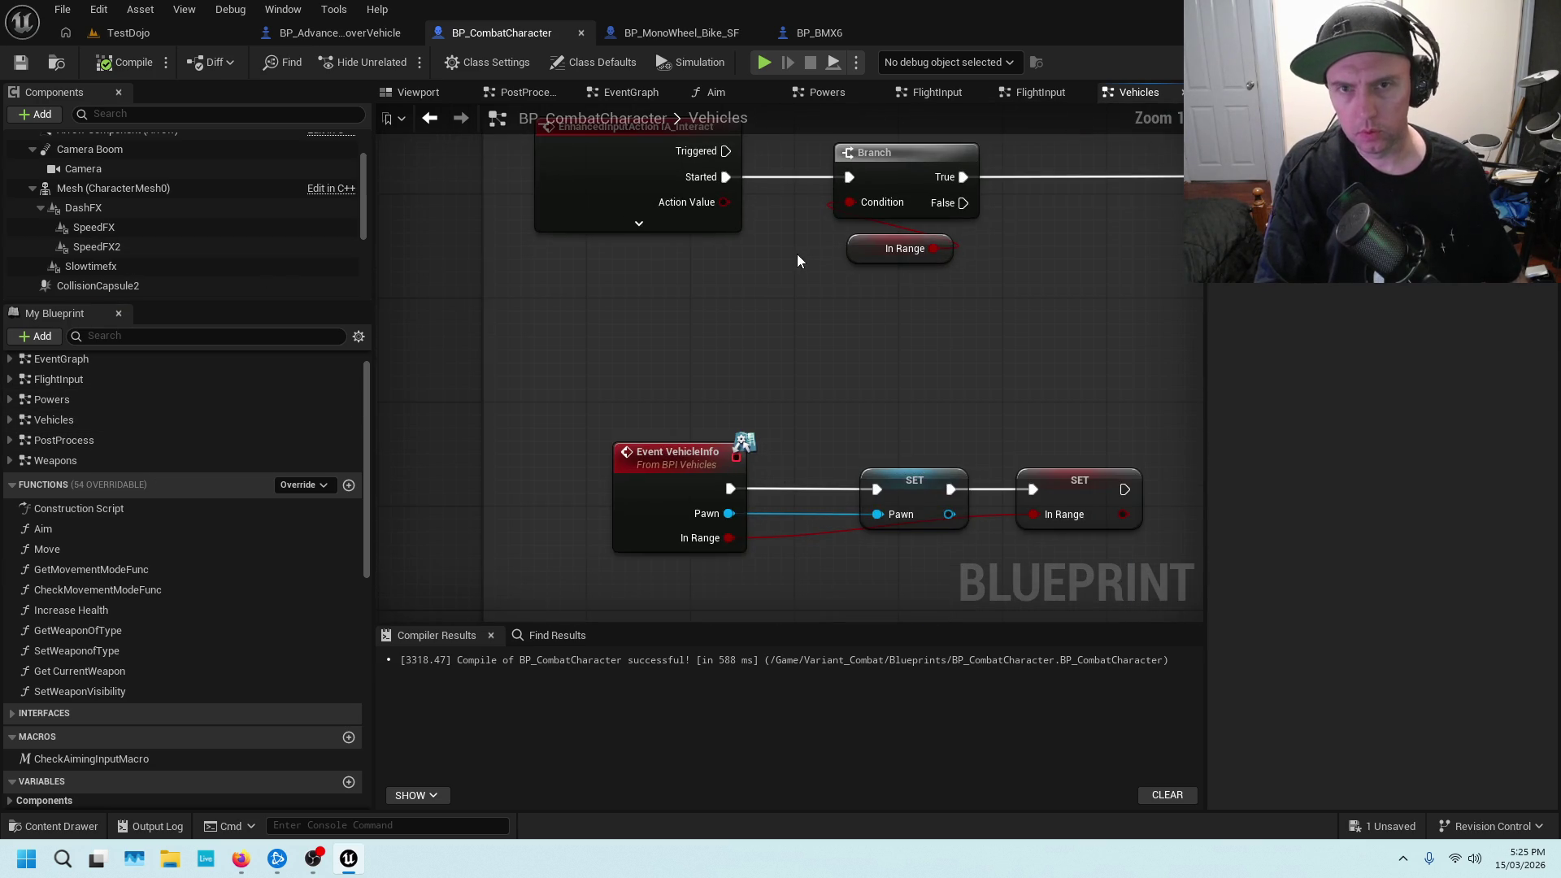
{"action": "scroll", "coordinate": [819, 297], "scroll_direction": "down", "scroll_amount": 4}
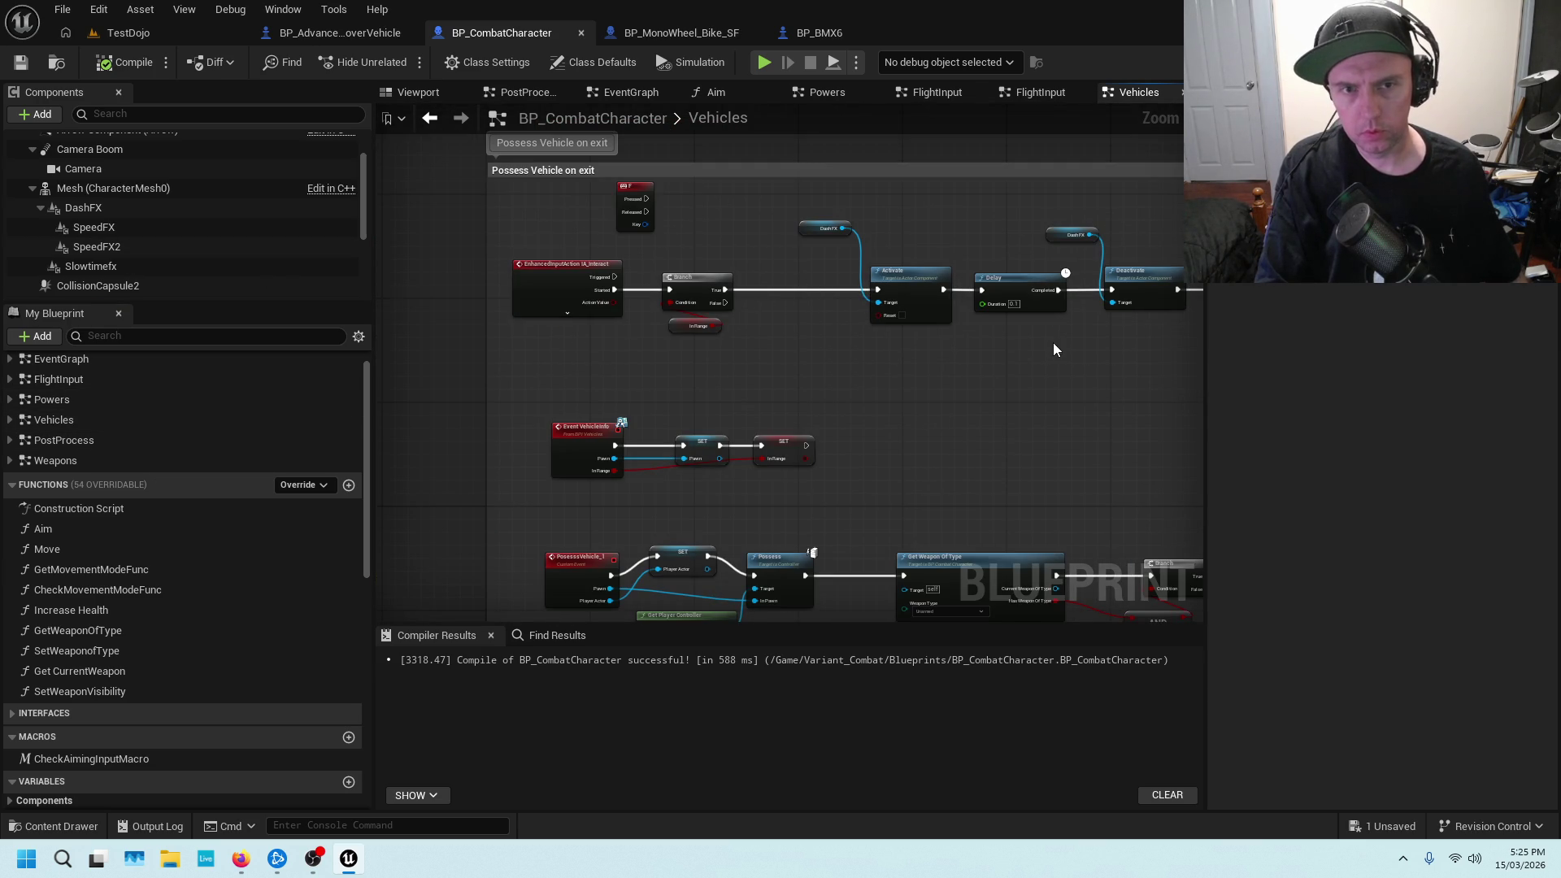
{"action": "scroll", "coordinate": [756, 411], "scroll_direction": "up", "scroll_amount": 3}
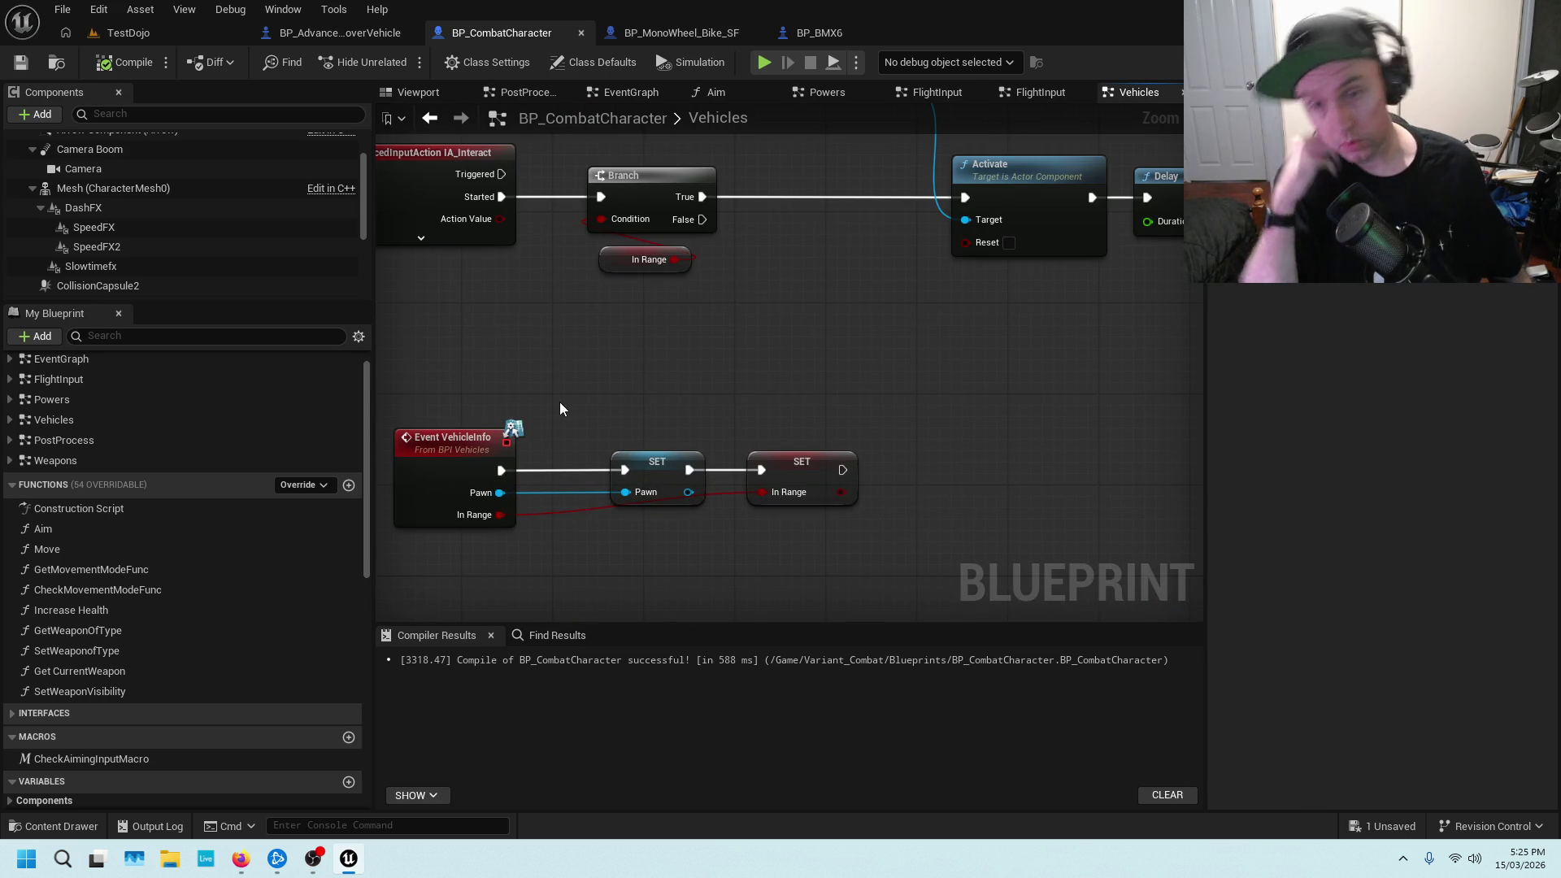
{"action": "scroll", "coordinate": [978, 355], "scroll_direction": "down", "scroll_amount": 2}
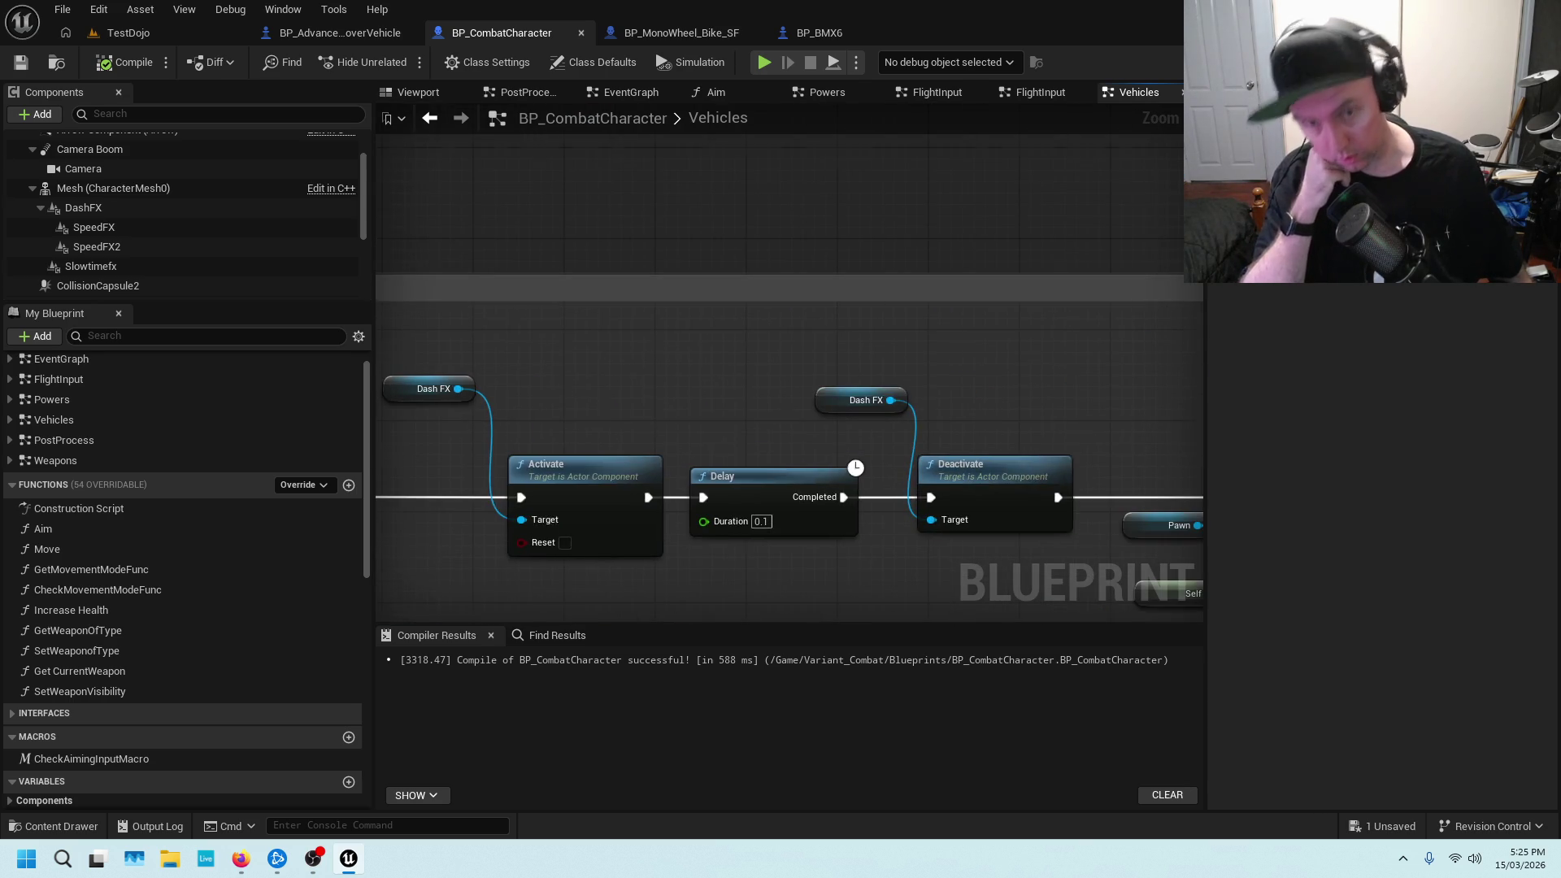
{"action": "scroll", "coordinate": [745, 350], "scroll_direction": "down", "scroll_amount": 2}
{"action": "scroll", "coordinate": [691, 383], "scroll_direction": "up", "scroll_amount": 2}
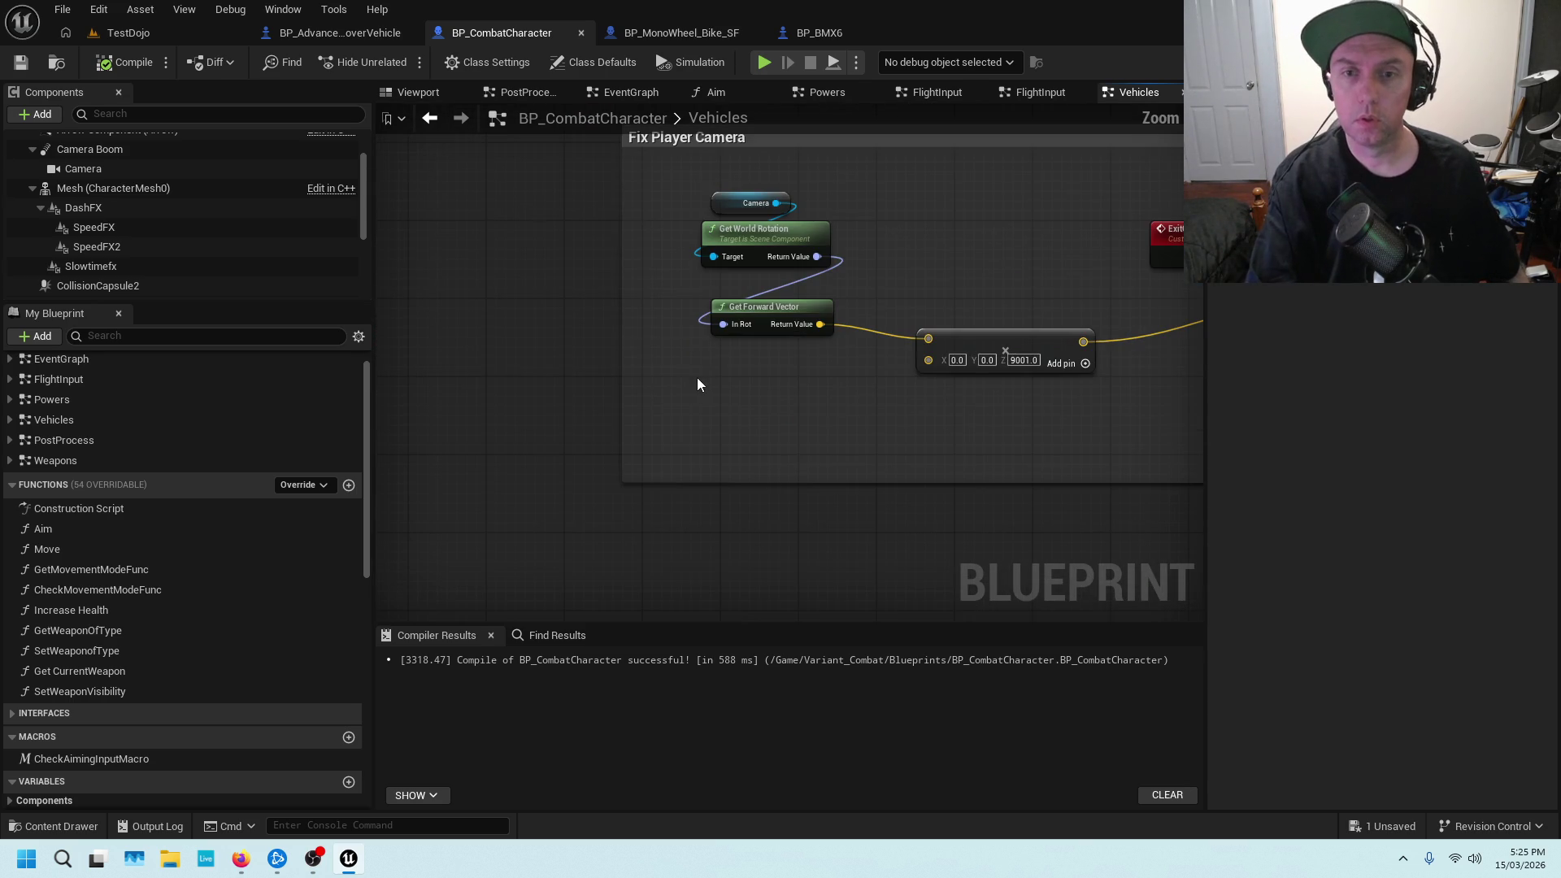
{"action": "left_click", "coordinate": [225, 337]}
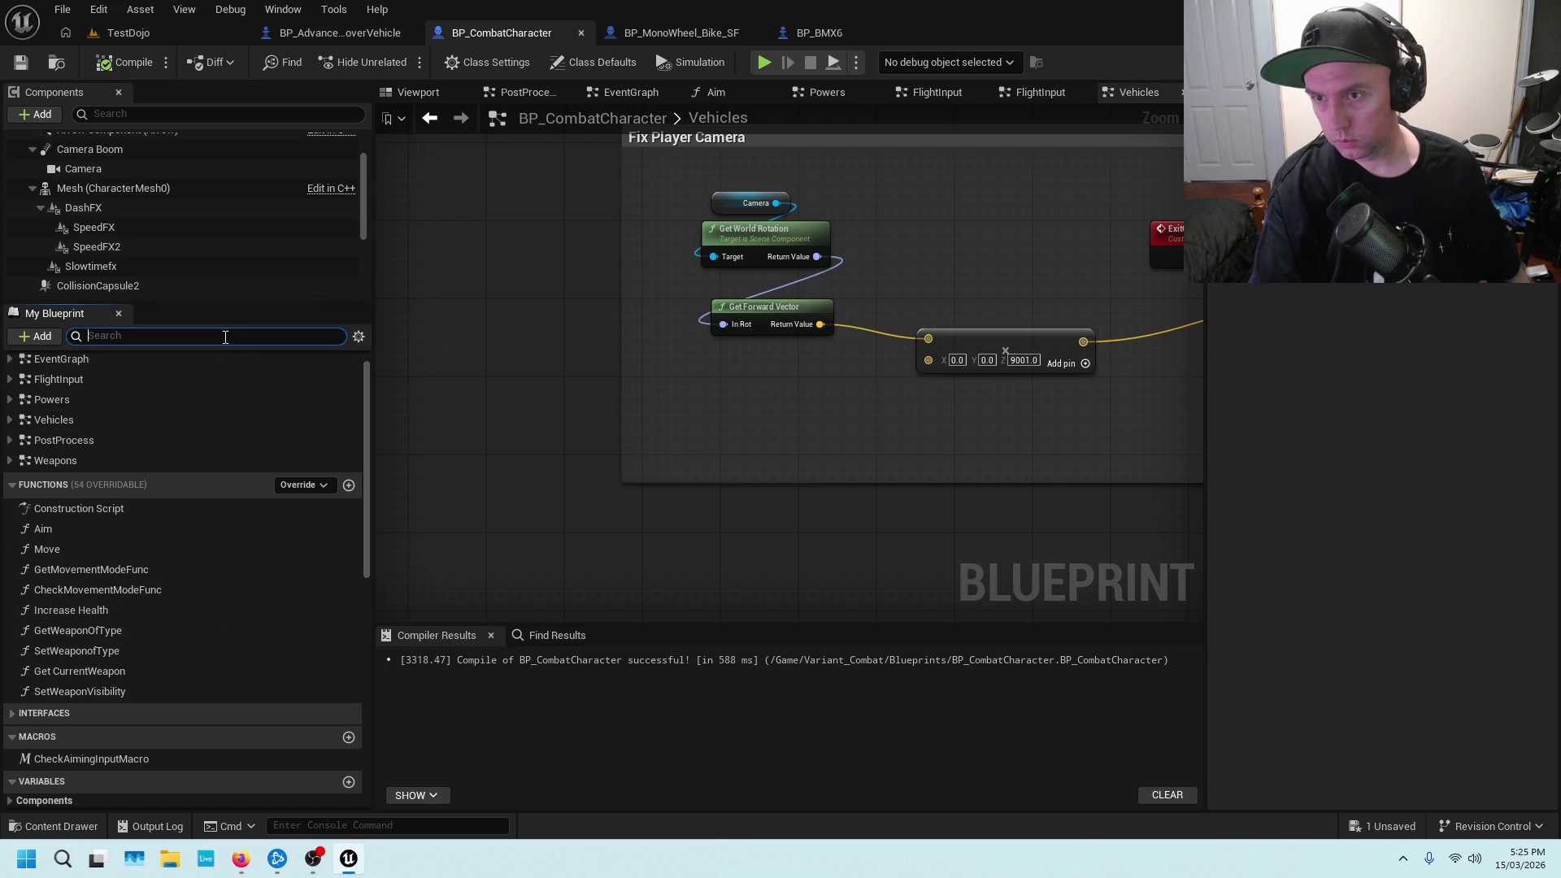
Add a Pawn getter and wire its Get Root Component into Get World Rotation's Target, replacing Camera
{"action": "type", "text": "pawn"}
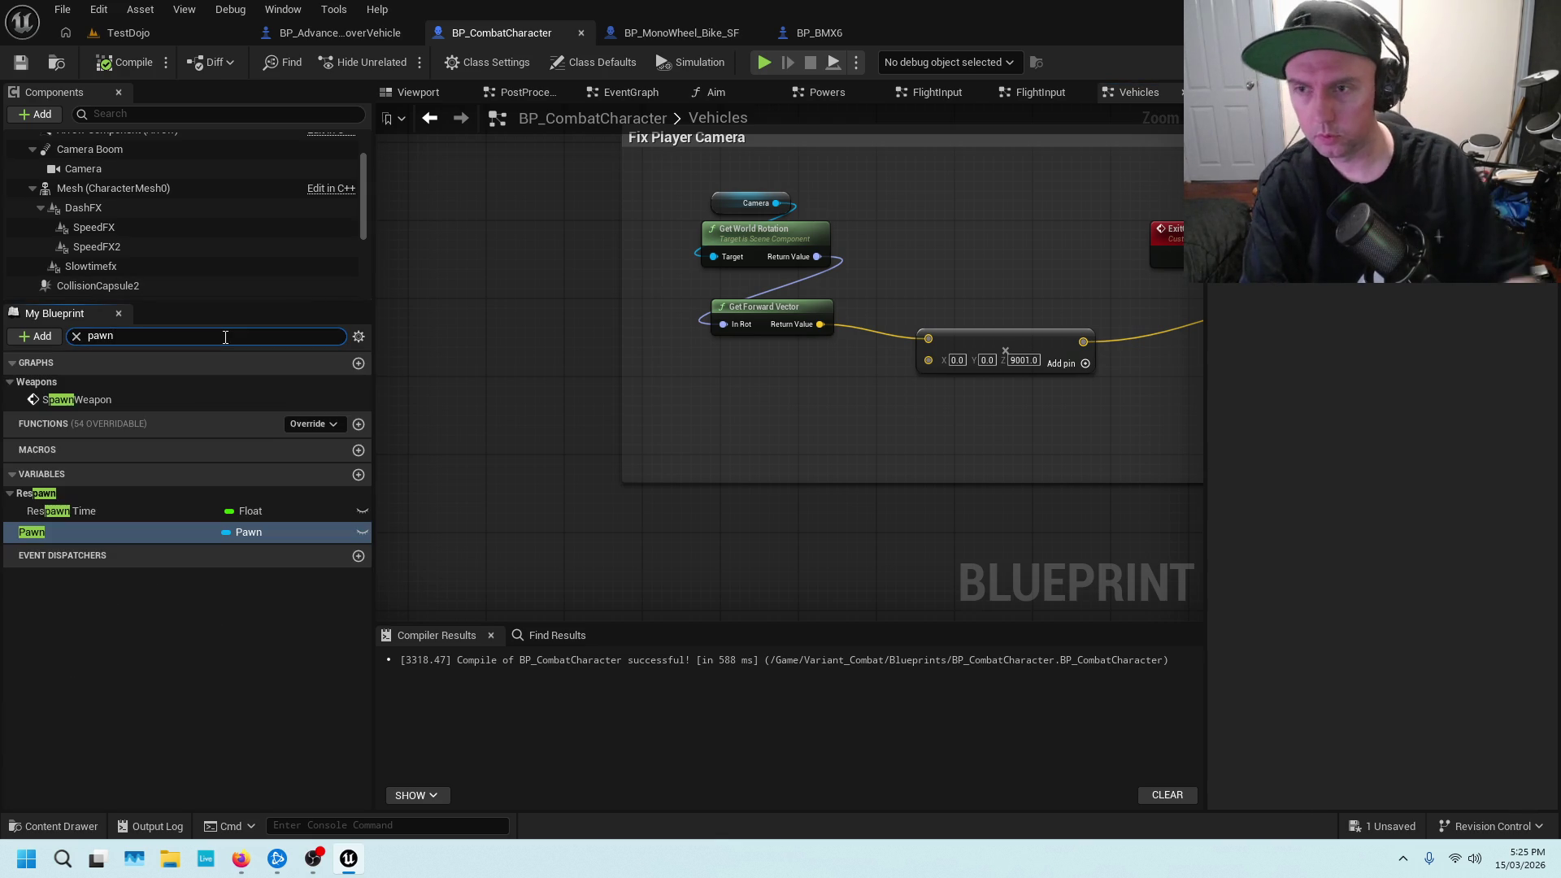
{"action": "mouse_move", "coordinate": [92, 533]}
{"action": "left_mouse_down"}
{"action": "mouse_move", "coordinate": [558, 189]}
{"action": "mouse_move", "coordinate": [640, 186]}
{"action": "mouse_move", "coordinate": [599, 249]}
{"action": "mouse_move", "coordinate": [571, 210]}
{"action": "left_mouse_up"}
{"action": "left_click", "coordinate": [687, 210]}
{"action": "left_click", "coordinate": [551, 267], "text": "alt"}
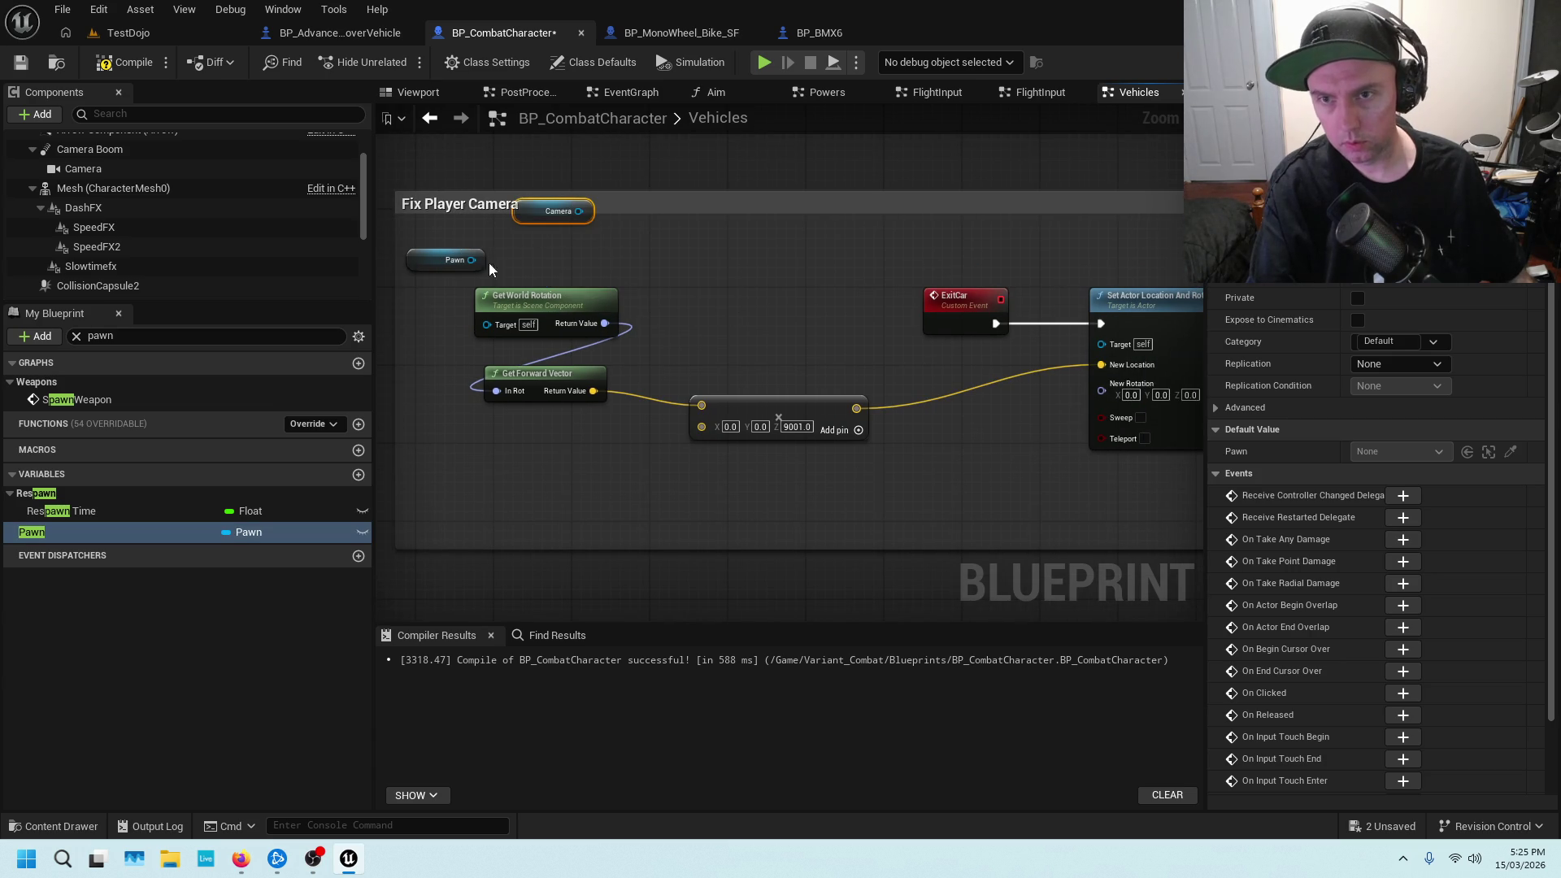
{"action": "left_click_drag", "start_coordinate": [475, 260], "coordinate": [485, 327]}
{"action": "left_click", "coordinate": [504, 330]}
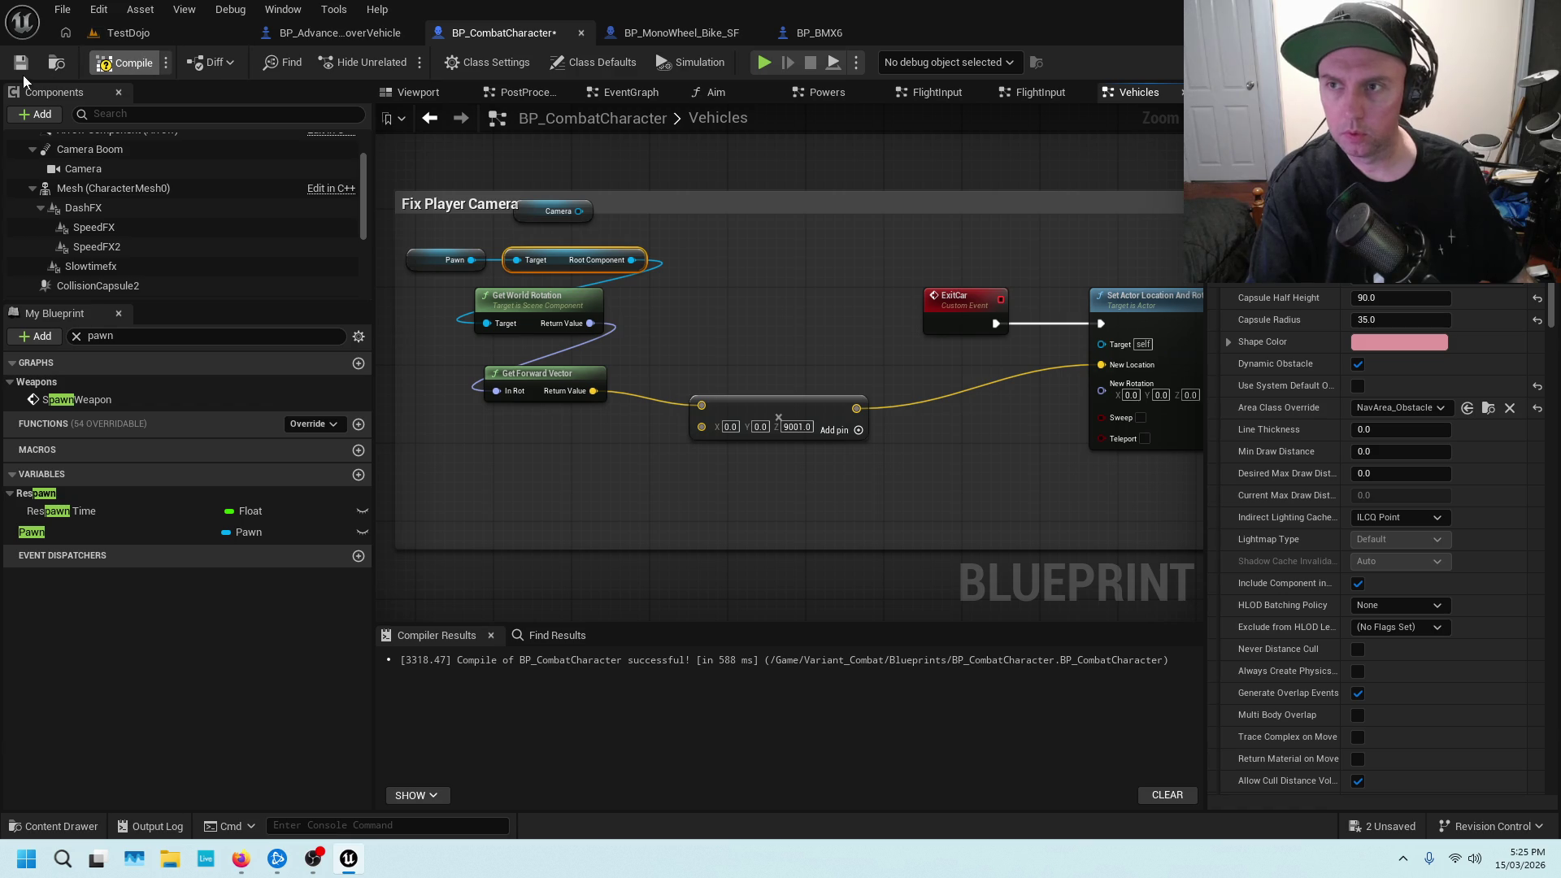
{"action": "left_click", "coordinate": [126, 35]}
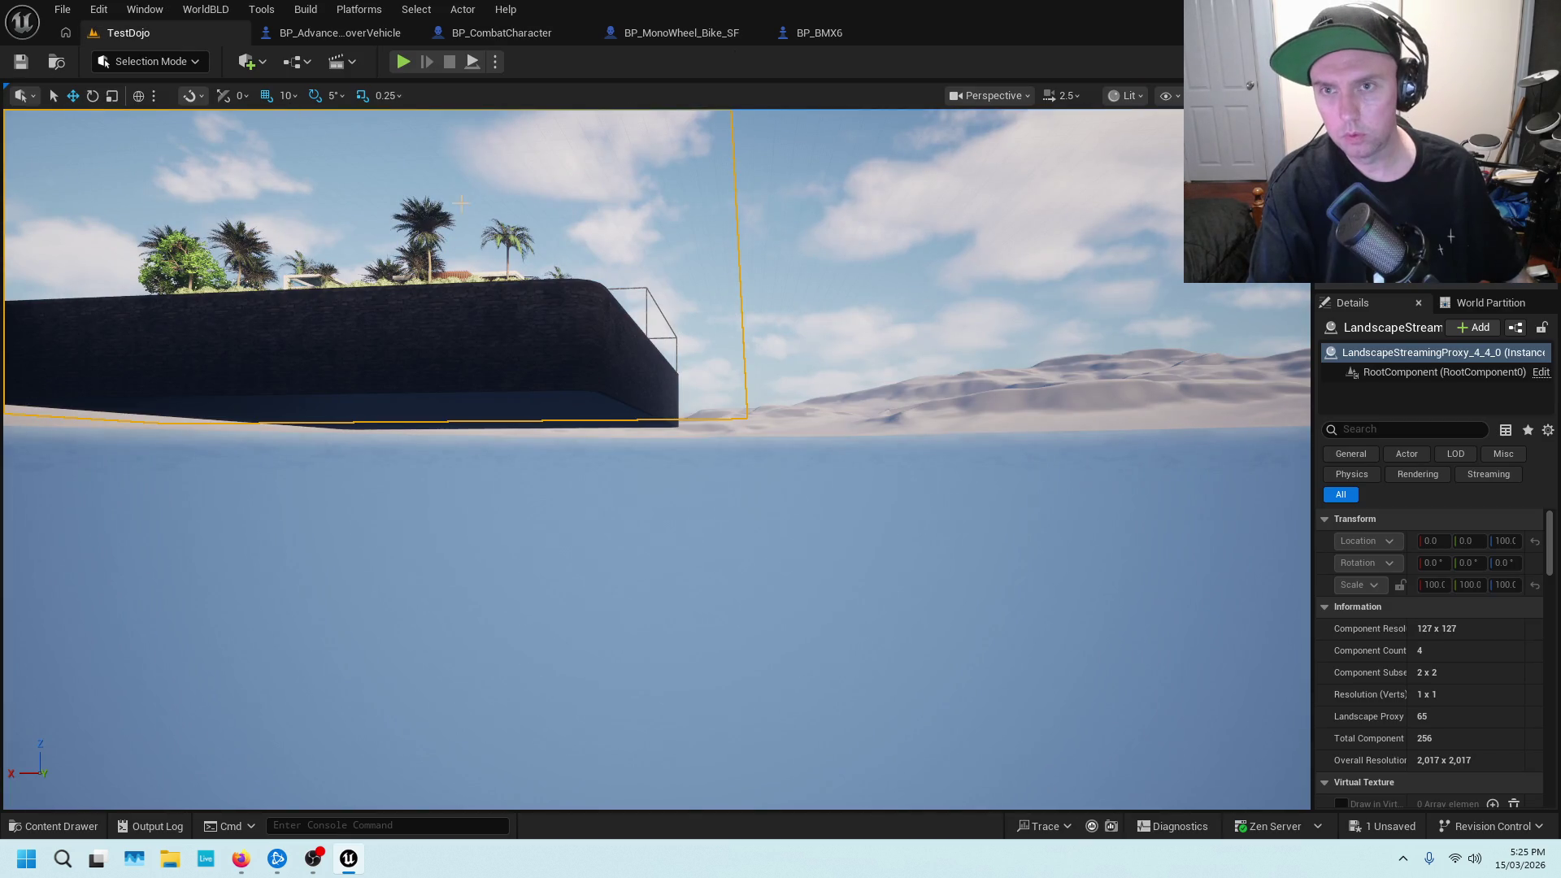
Play-test TestDojo, getting into the orange car, then stop the session
{"action": "left_click", "coordinate": [402, 62]}
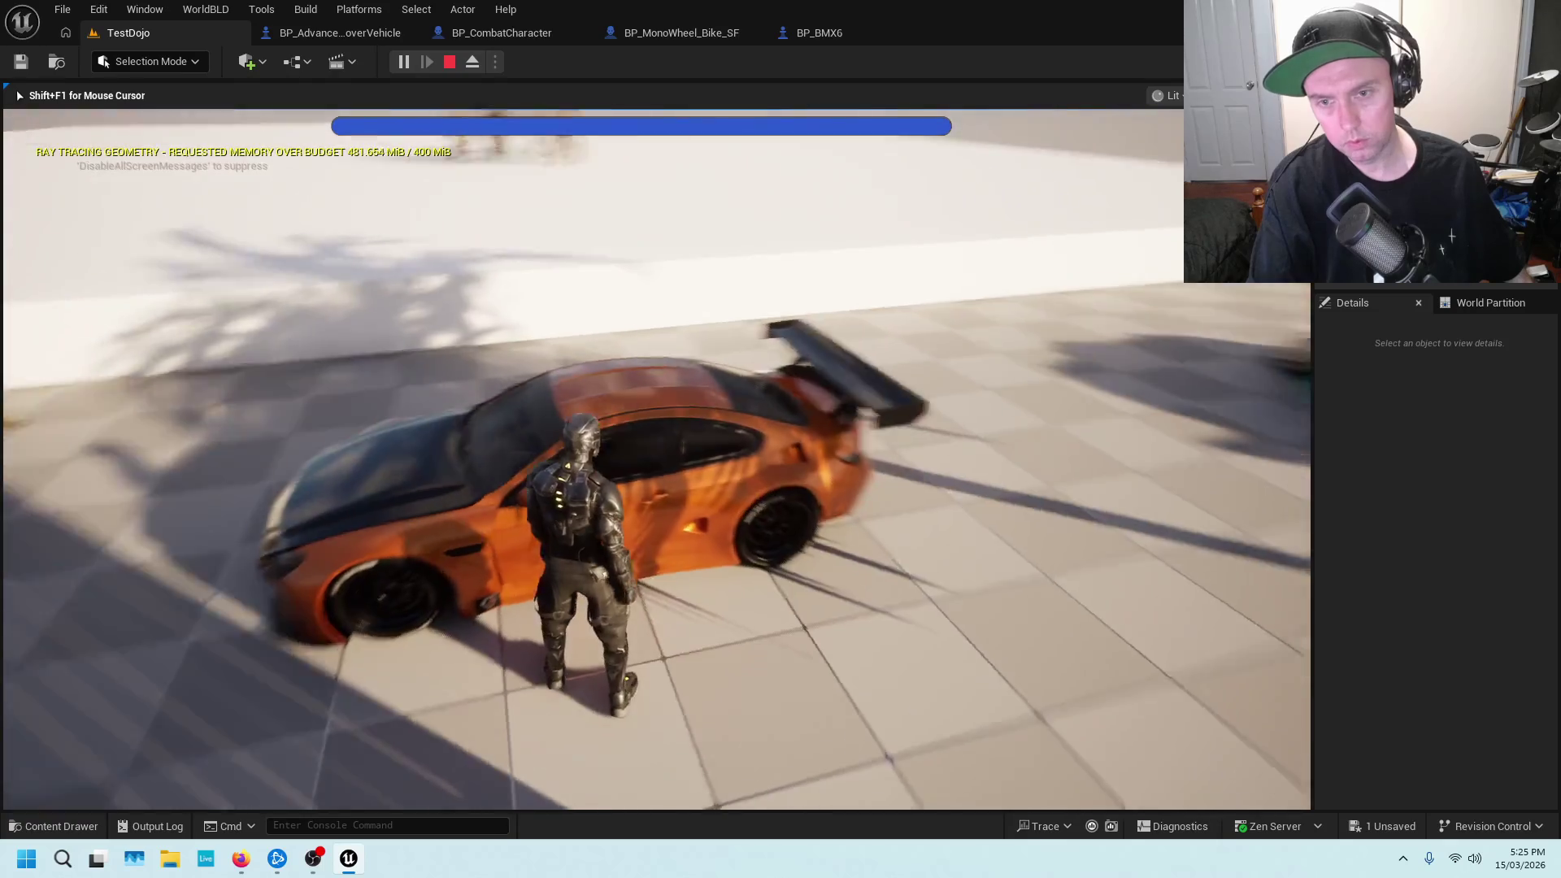
{"action": "key", "text": "e"}
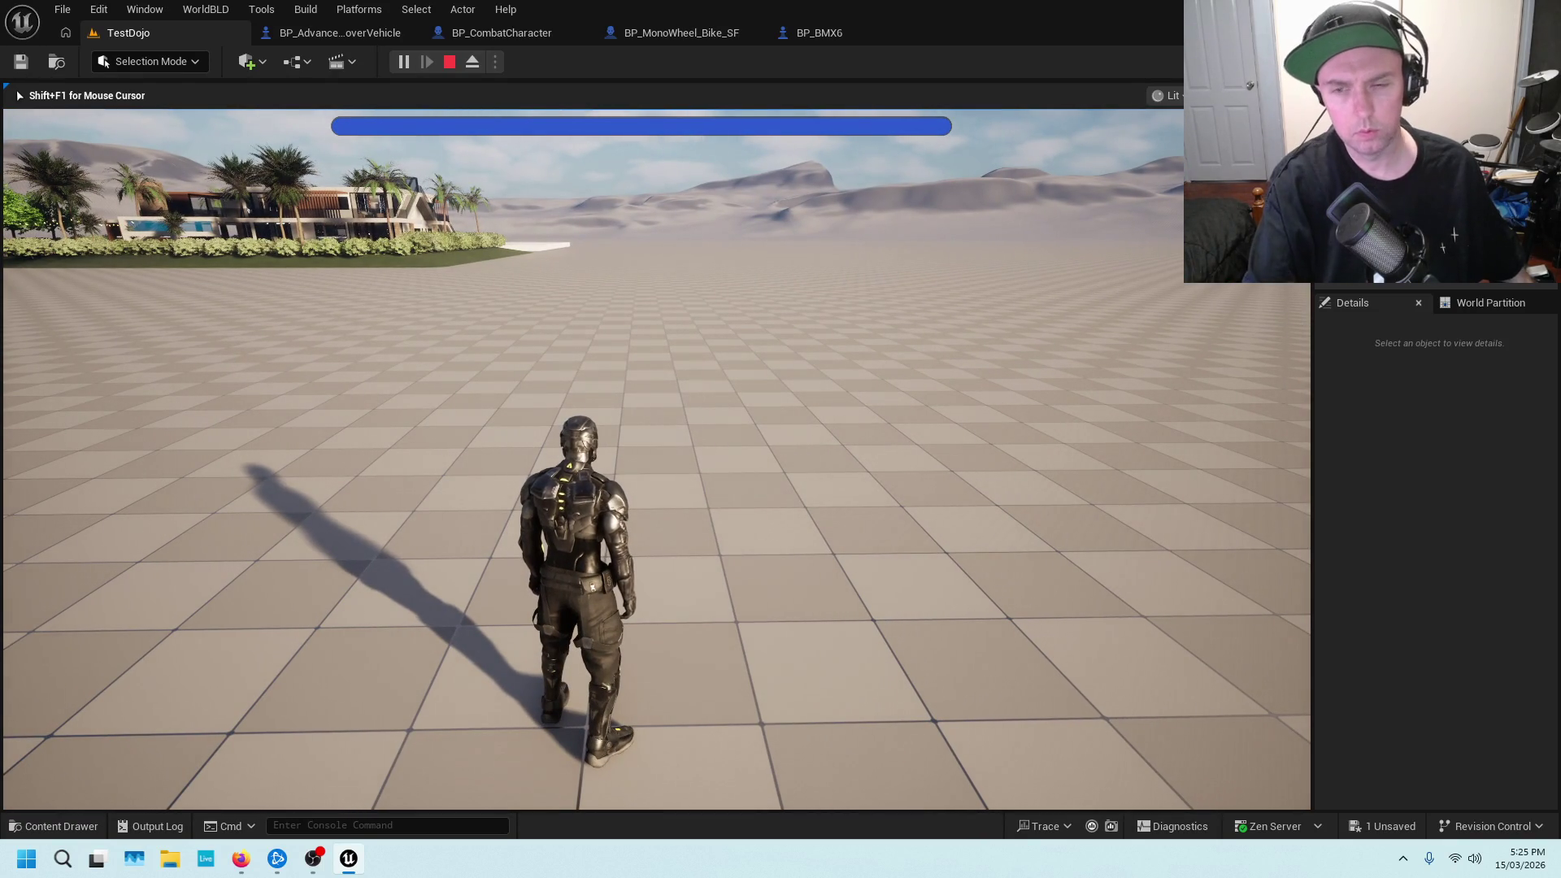
{"action": "key", "text": "Escape"}
{"action": "left_click", "coordinate": [952, 395]}
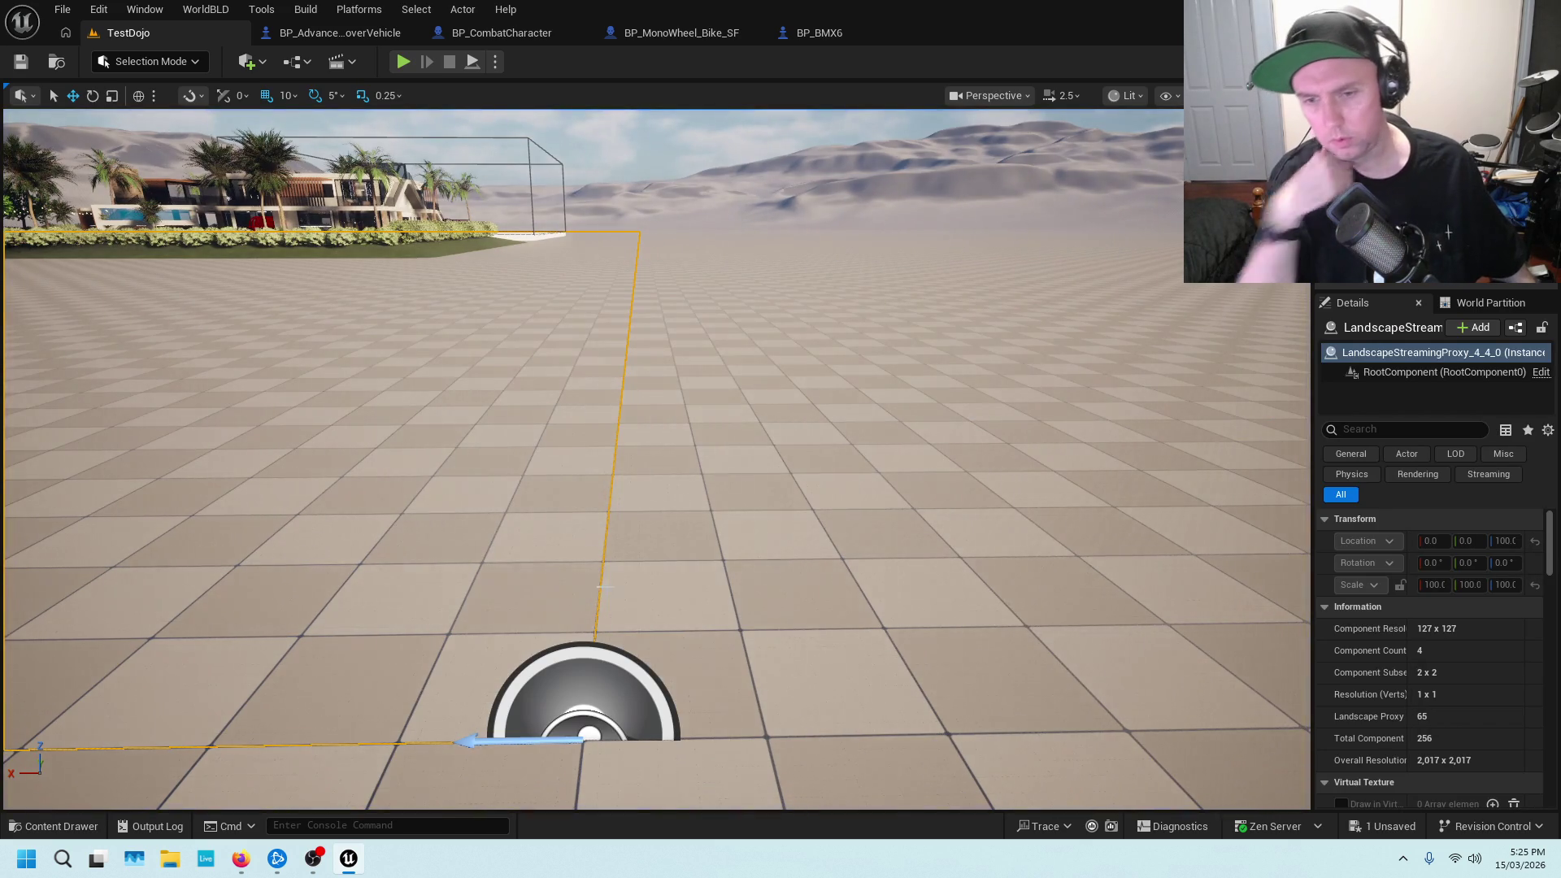
Tilt the TestDojo view toward the floor and select the sky light before going to BP_CombatCharacter
{"action": "left_click_drag", "start_coordinate": [604, 588], "coordinate": [725, 441]}
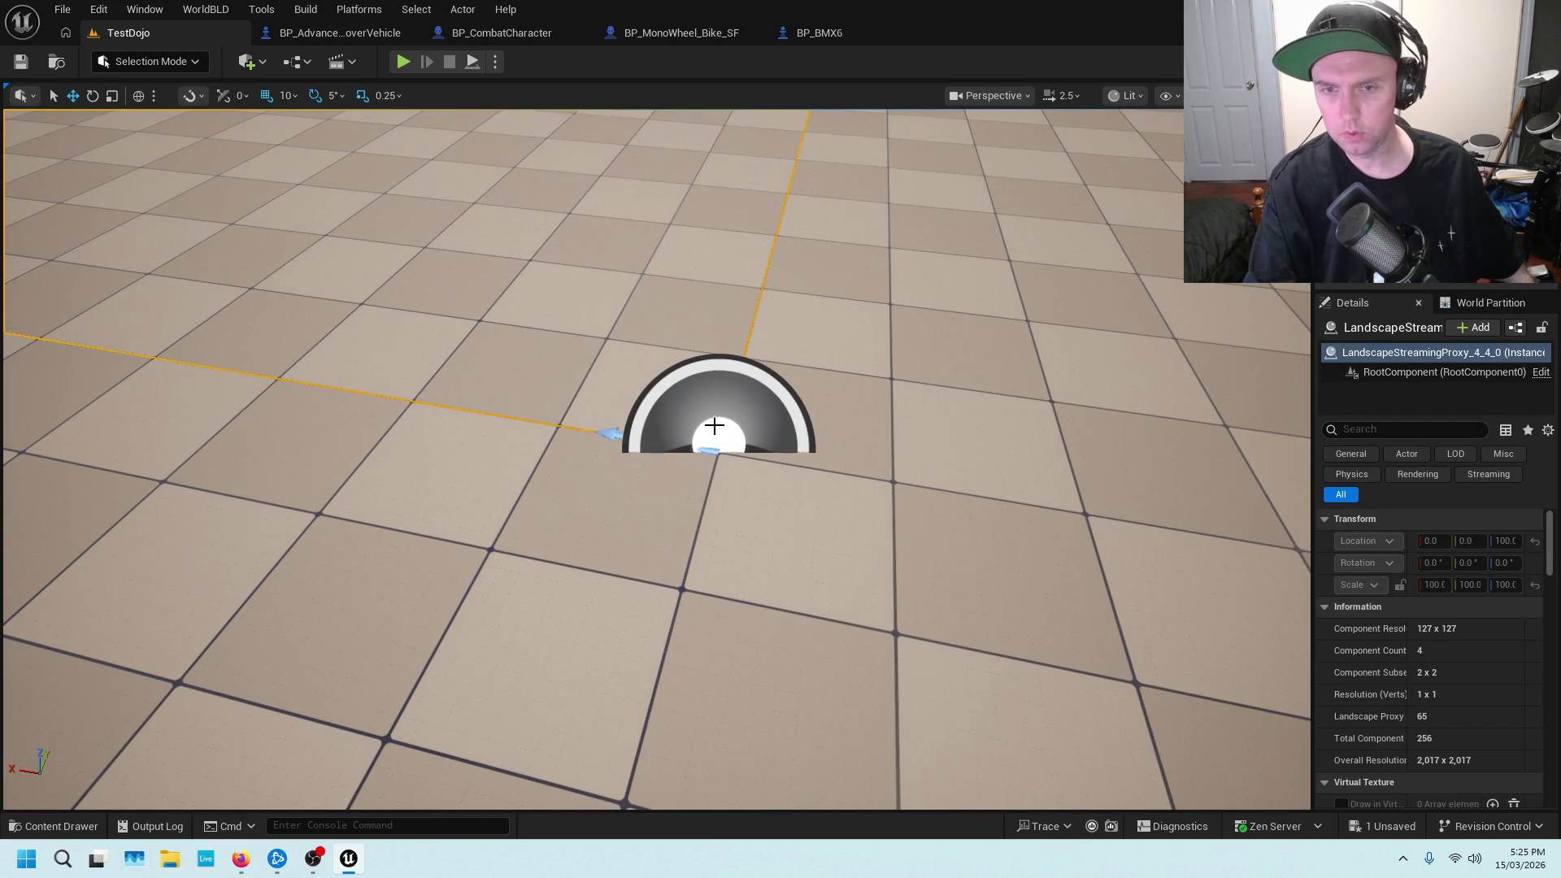
{"action": "left_click", "coordinate": [714, 426]}
{"action": "scroll", "coordinate": [884, 332], "scroll_direction": "down", "scroll_amount": 15}
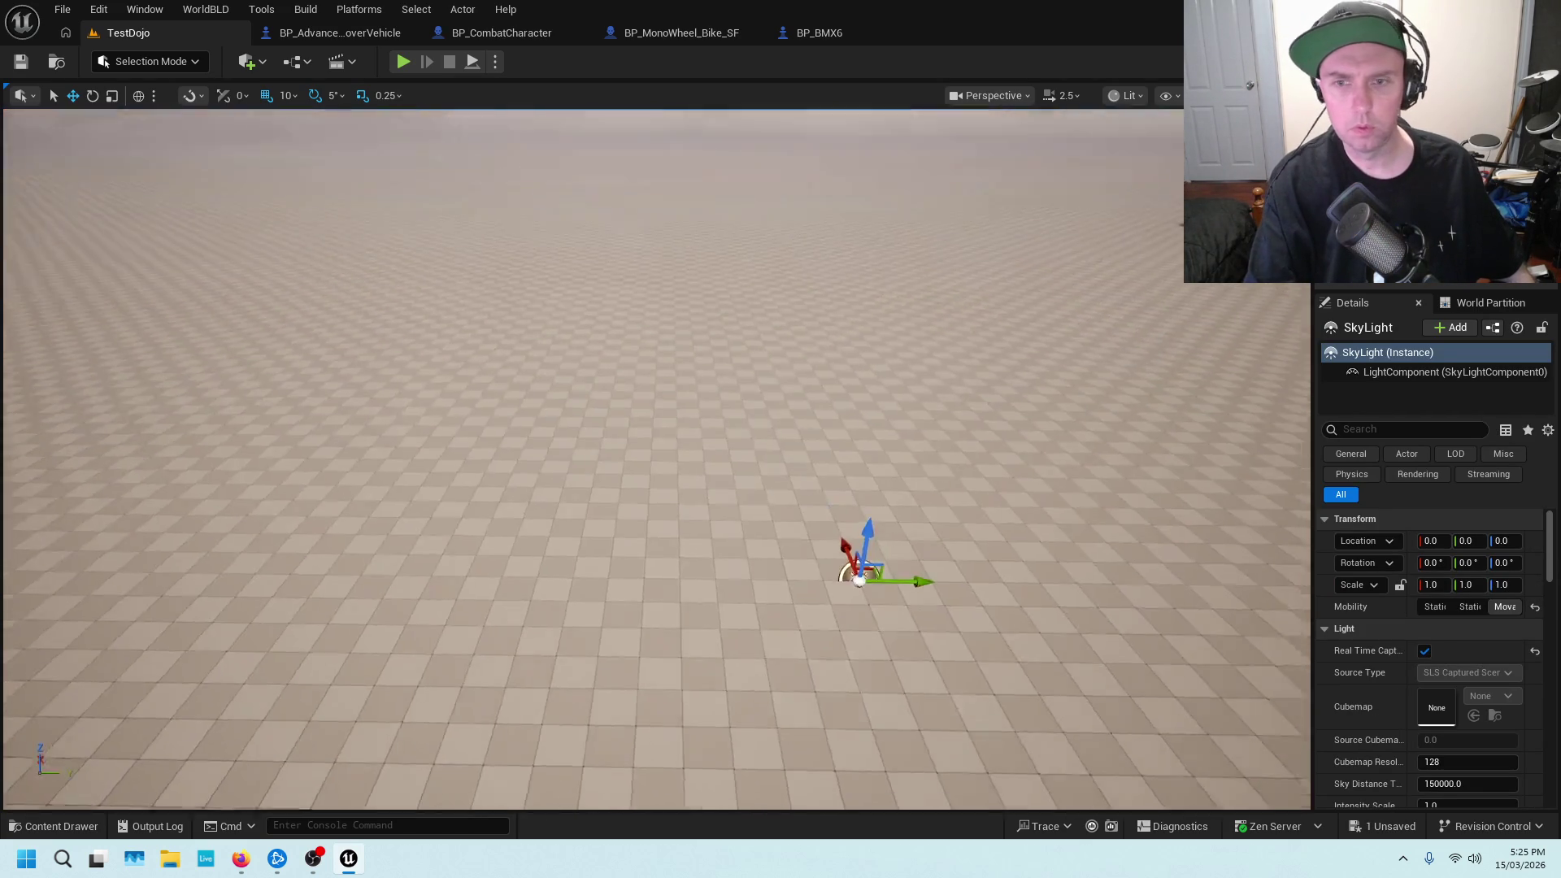
{"action": "scroll", "coordinate": [657, 459], "scroll_direction": "up", "scroll_amount": 10}
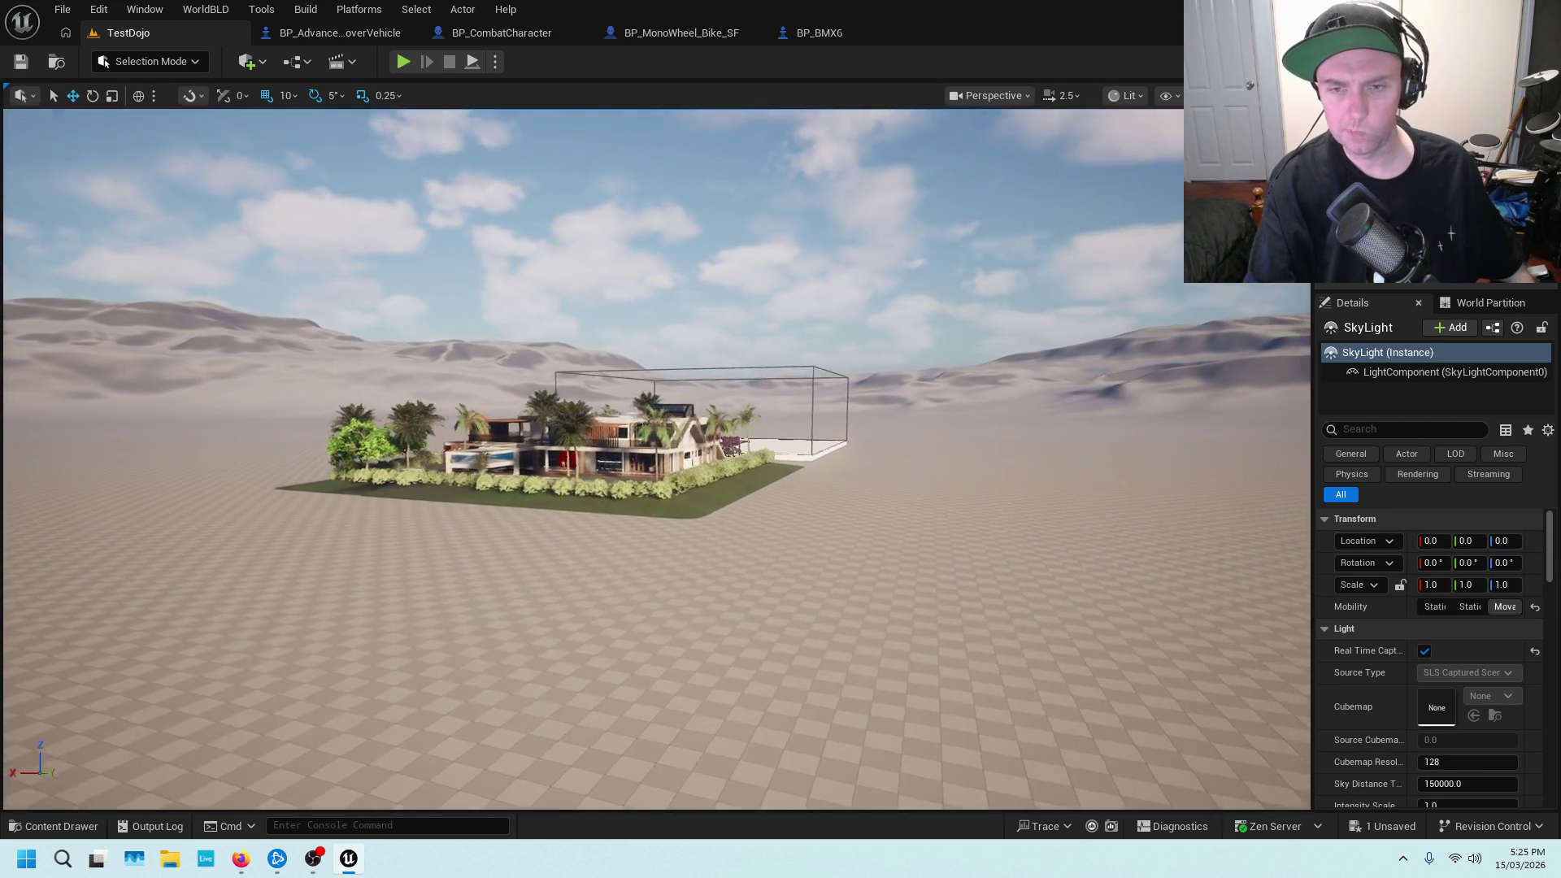
{"action": "scroll", "coordinate": [646, 251], "scroll_direction": "up", "scroll_amount": 10}
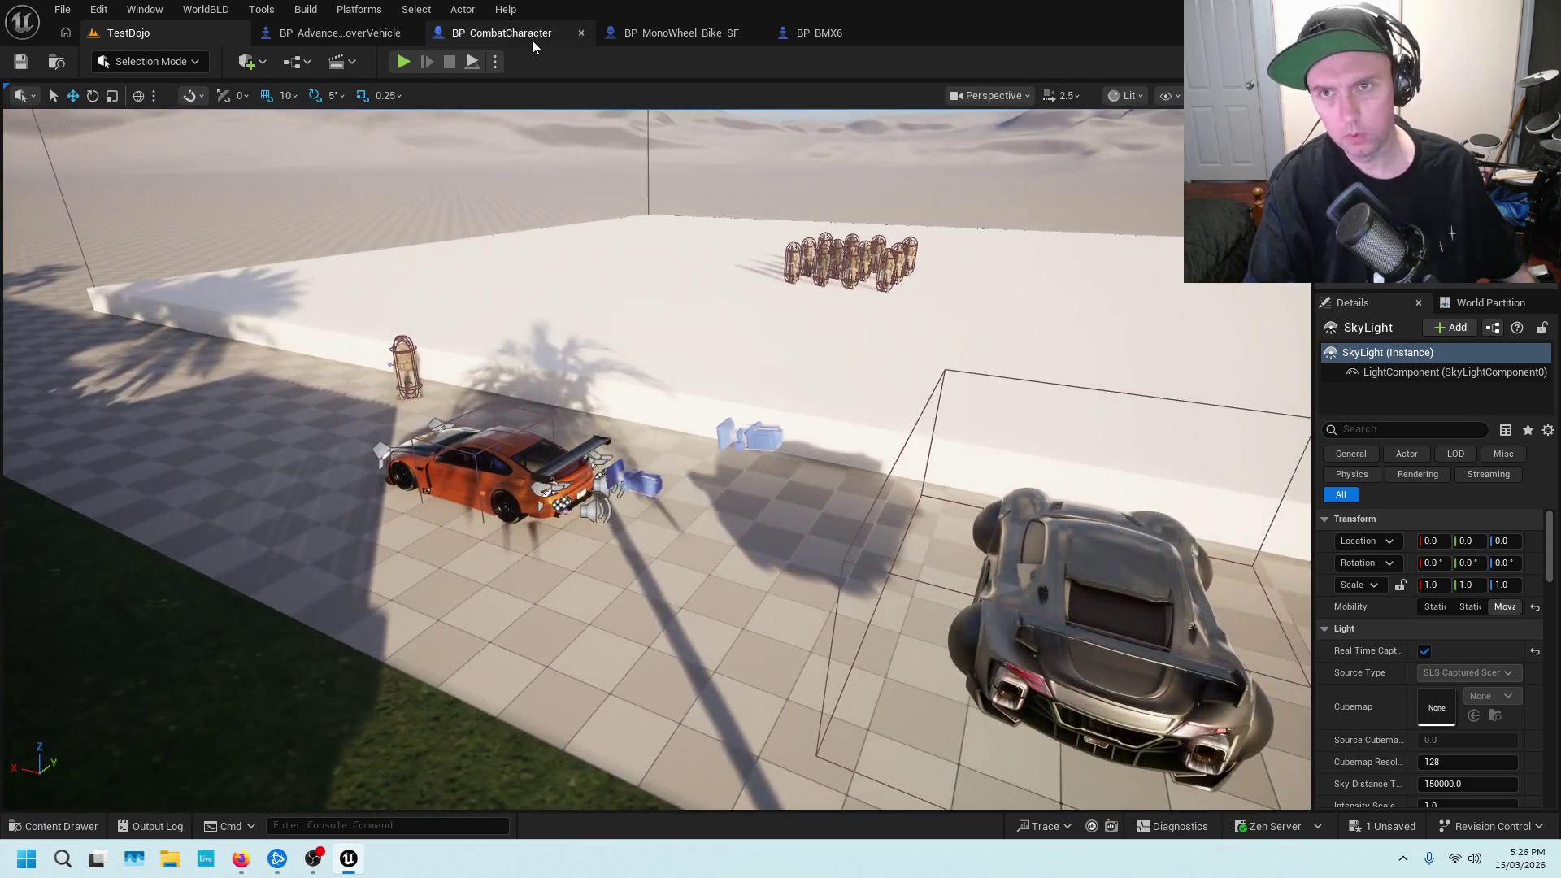
{"action": "left_click", "coordinate": [532, 39]}
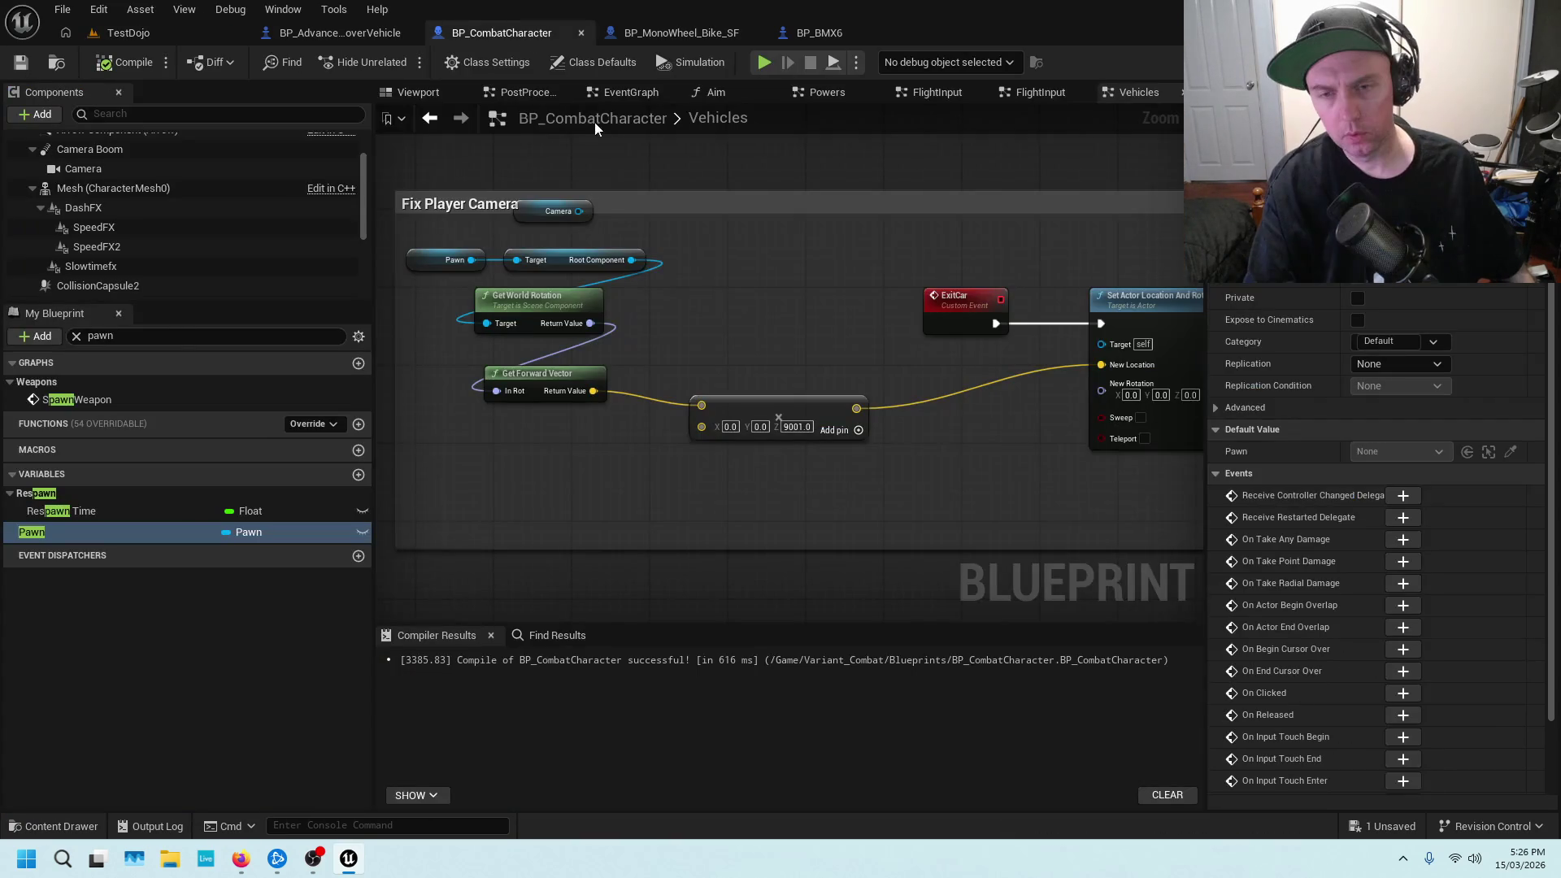
Wire Get World Rotation's Return Value into ExitCar's New Rotation and save BP_CombatCharacter
{"action": "scroll", "coordinate": [759, 335], "scroll_direction": "down", "scroll_amount": 1}
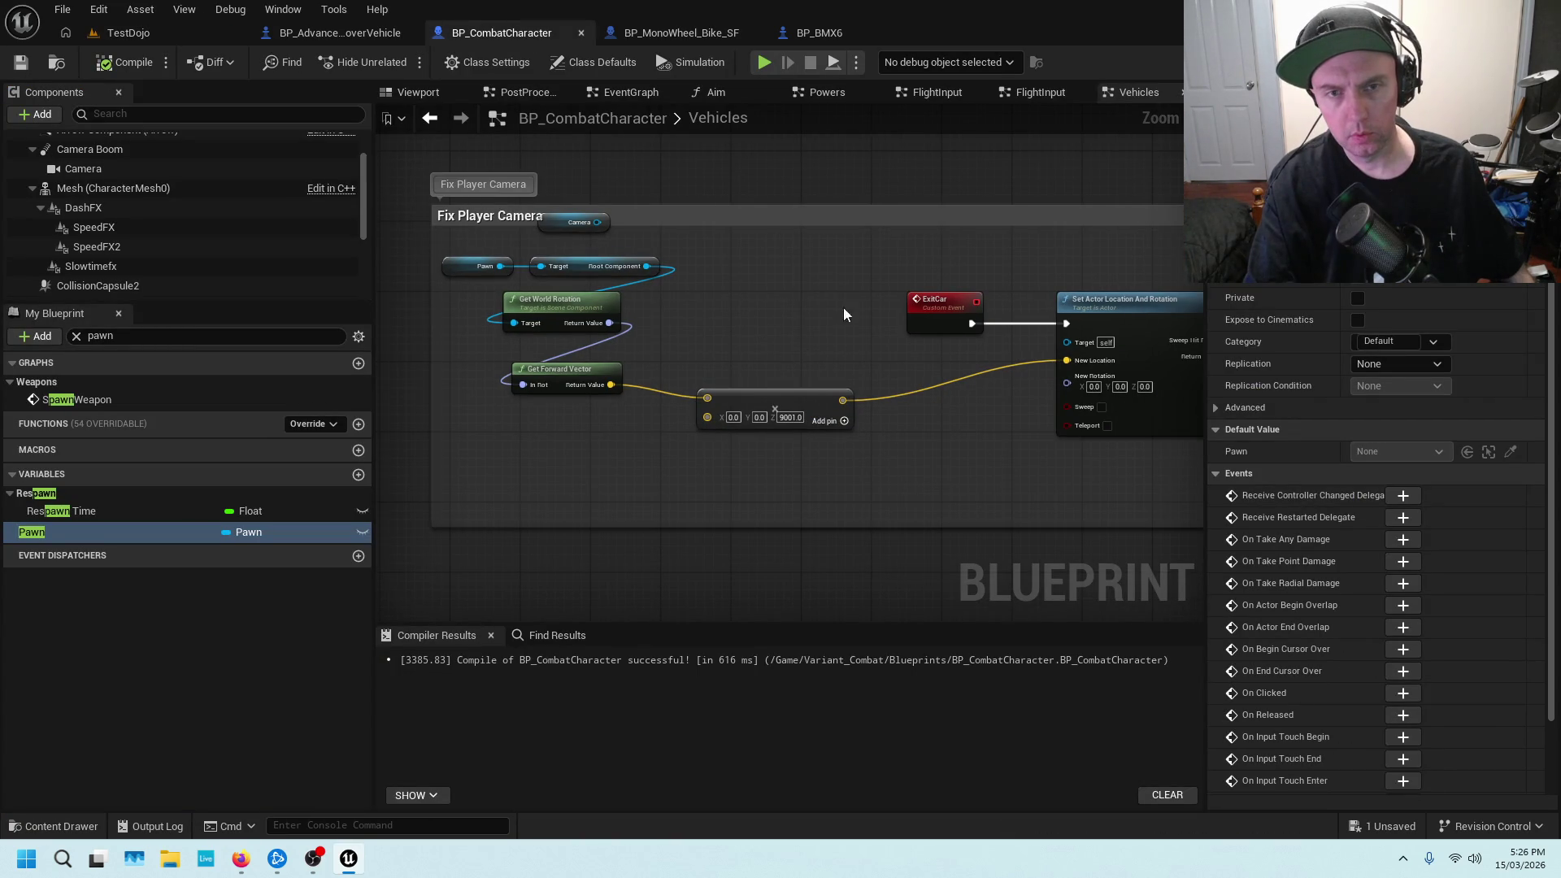
{"action": "left_click_drag", "start_coordinate": [891, 288], "coordinate": [611, 337]}
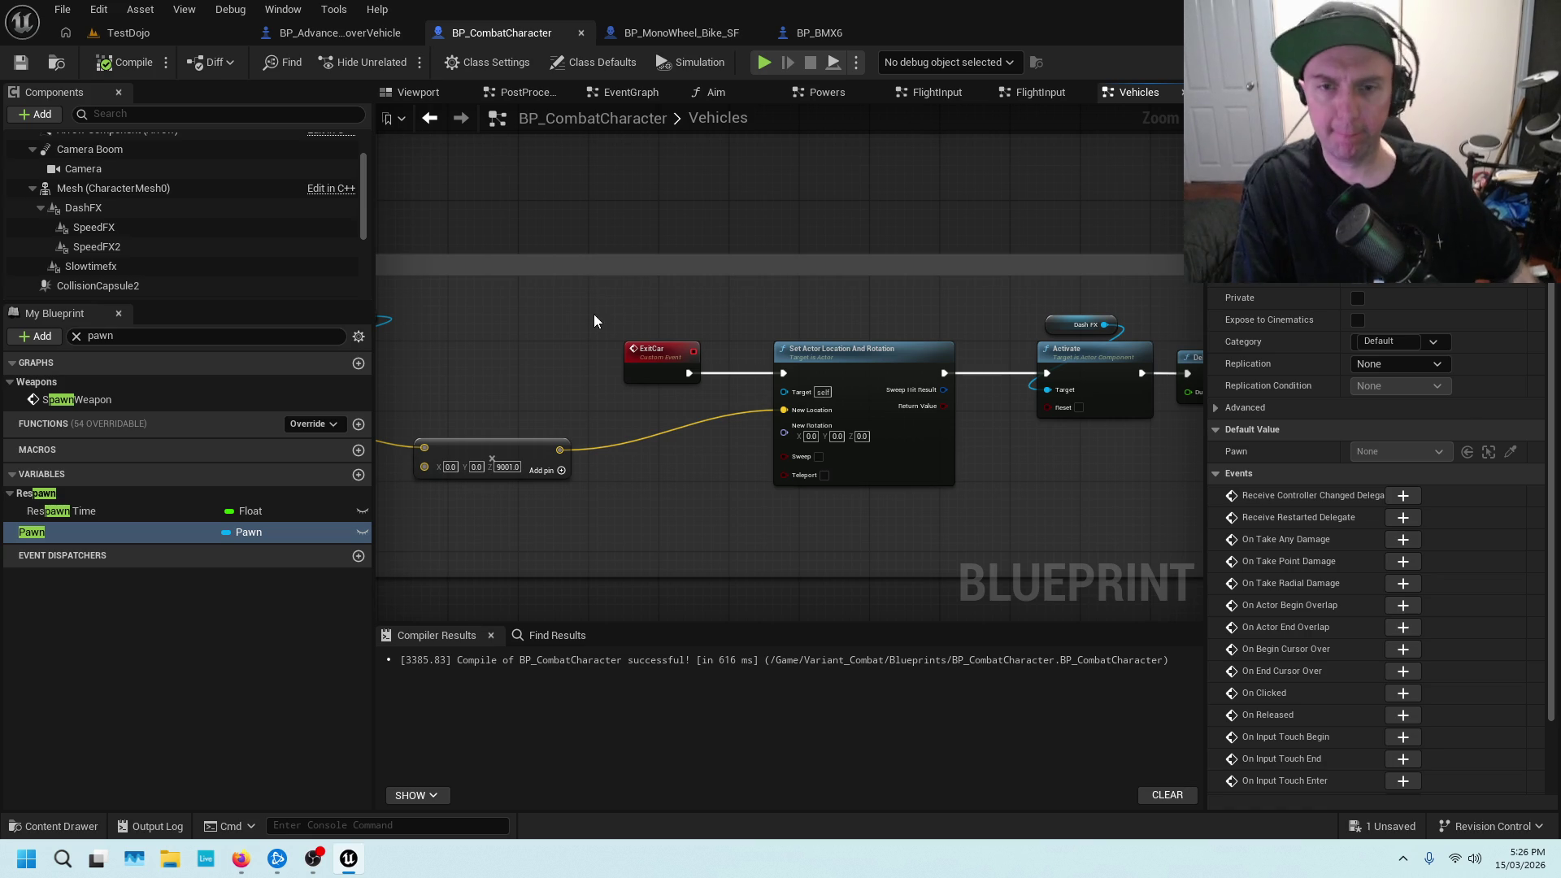
{"action": "mouse_move", "coordinate": [721, 316]}
{"action": "left_mouse_down"}
{"action": "mouse_move", "coordinate": [847, 261]}
{"action": "mouse_move", "coordinate": [771, 281]}
{"action": "left_mouse_up"}
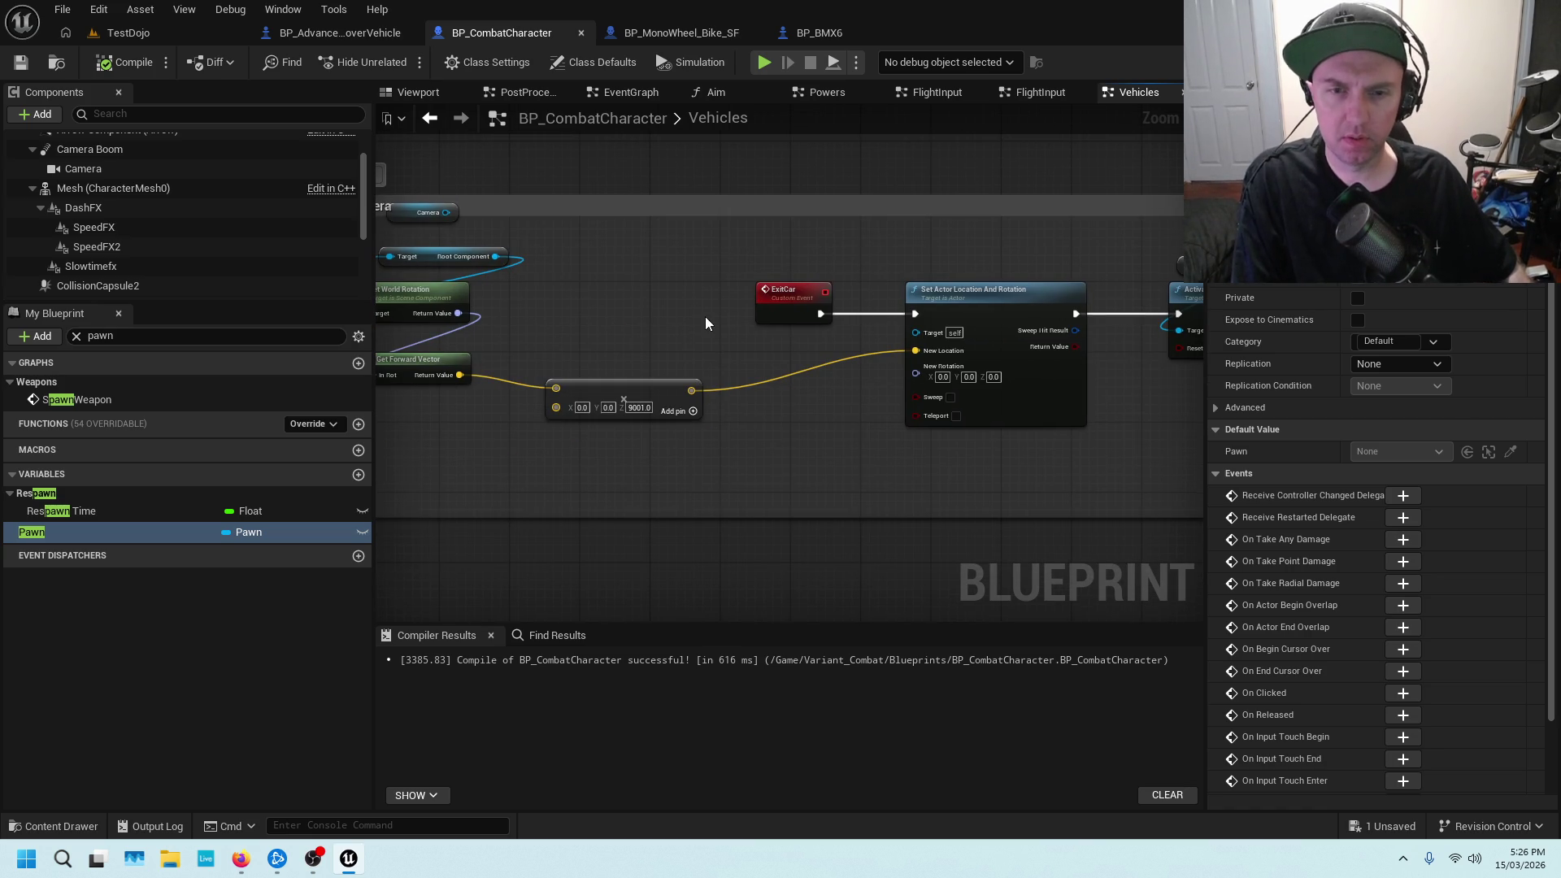
{"action": "left_click_drag", "start_coordinate": [693, 317], "coordinate": [788, 311]}
{"action": "mouse_move", "coordinate": [556, 306]}
{"action": "left_mouse_down"}
{"action": "mouse_move", "coordinate": [573, 324]}
{"action": "mouse_move", "coordinate": [914, 329]}
{"action": "mouse_move", "coordinate": [1014, 365]}
{"action": "left_mouse_up"}
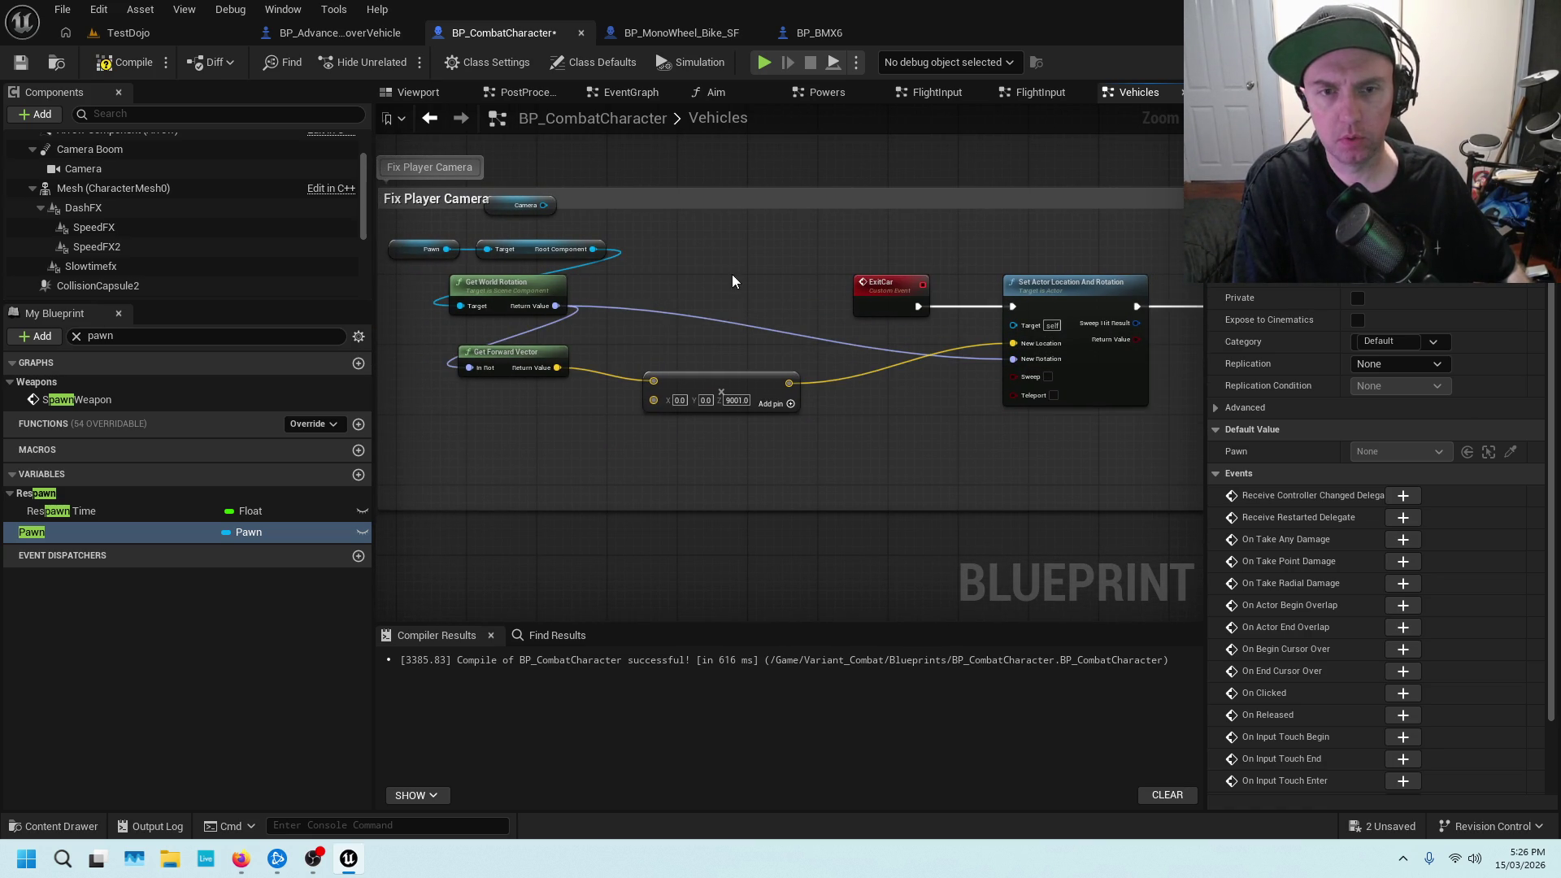
{"action": "left_click", "coordinate": [20, 61]}
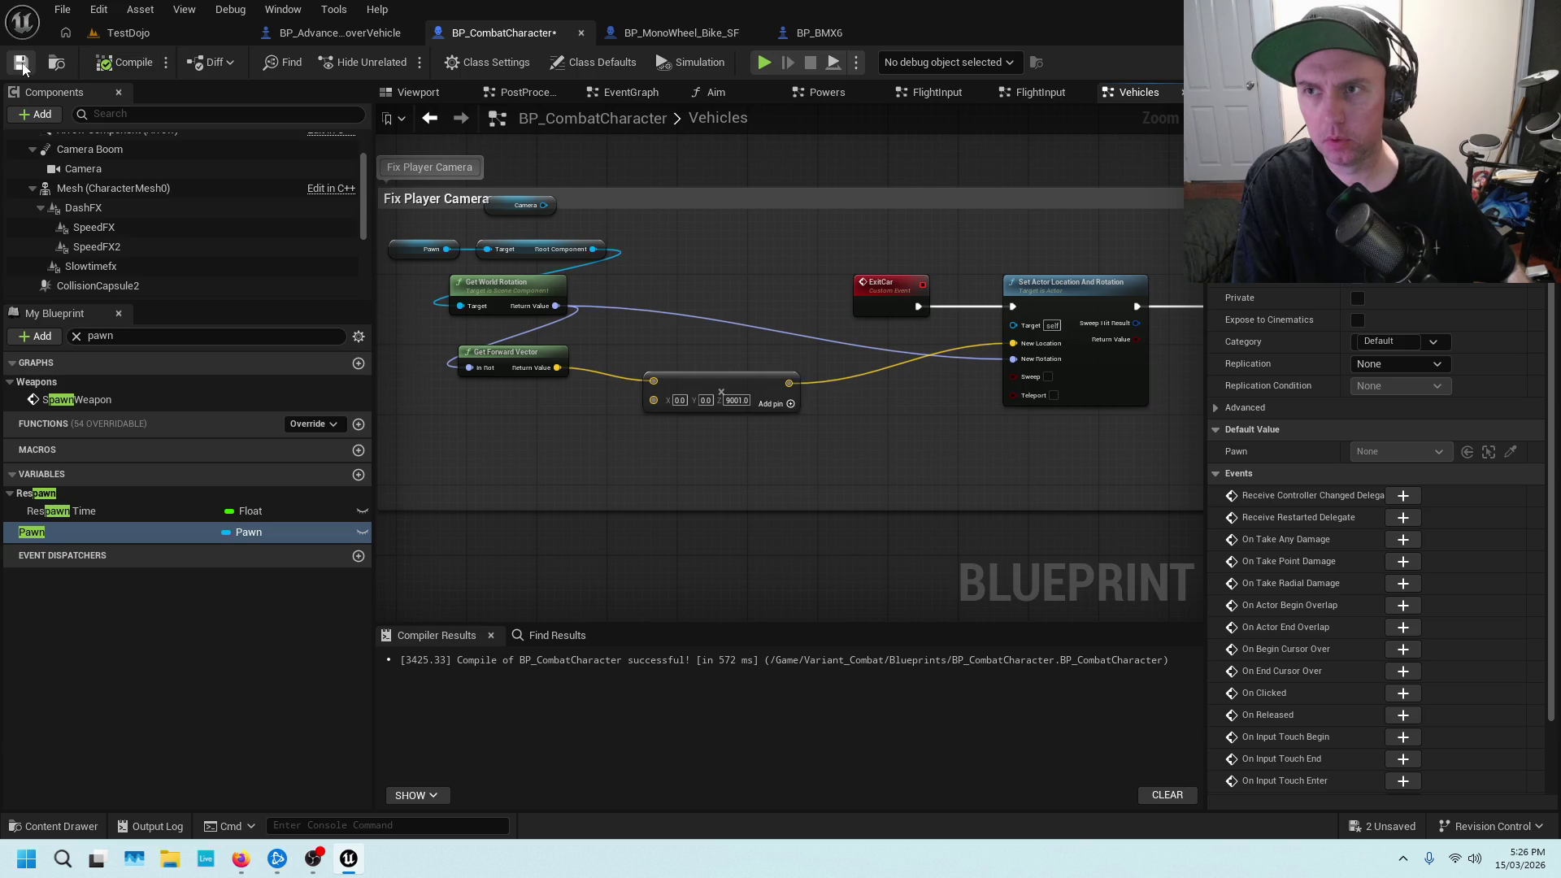
{"action": "left_click", "coordinate": [154, 42]}
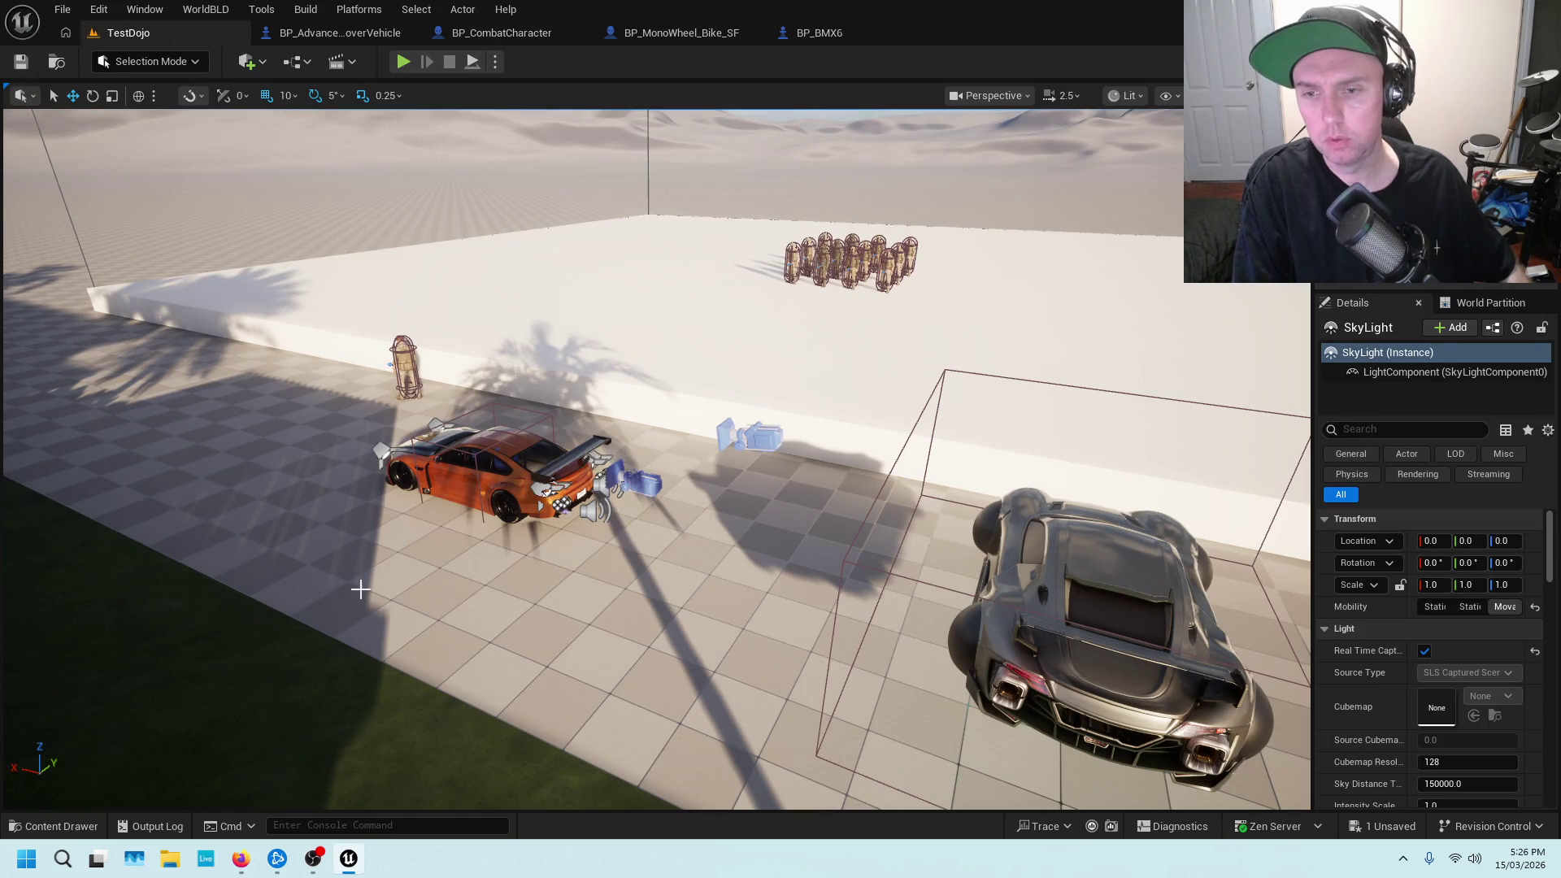
Play from a viewport spot, walk into the orange car, stop, then review BP_BMX6's vehicle logic
{"action": "right_click", "coordinate": [367, 577]}
{"action": "left_click", "coordinate": [425, 574]}
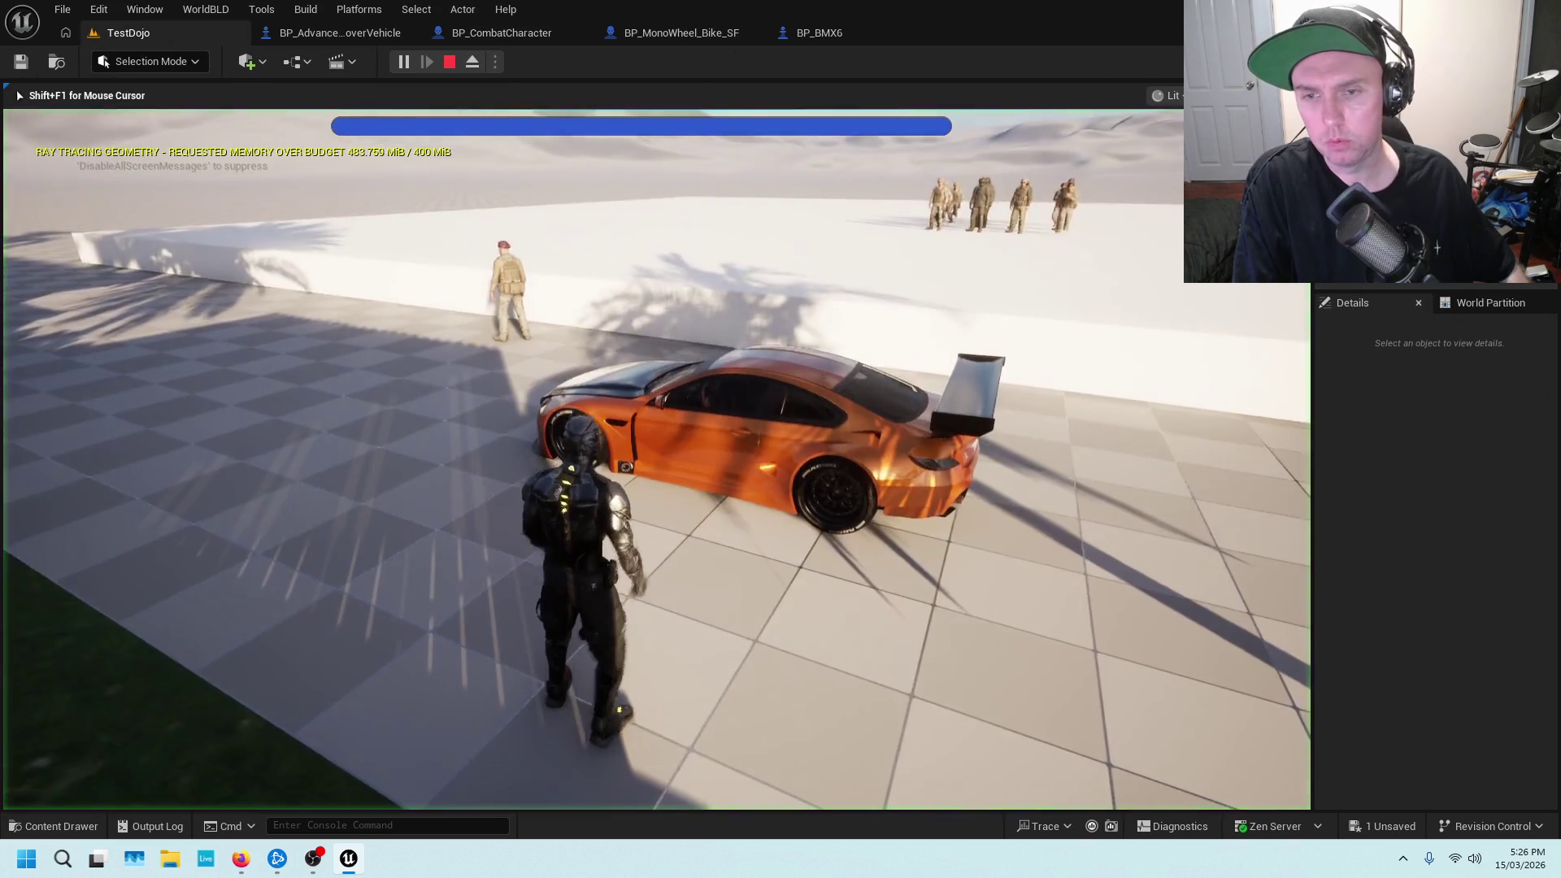
{"action": "key", "text": "w"}
{"action": "key", "text": "e"}
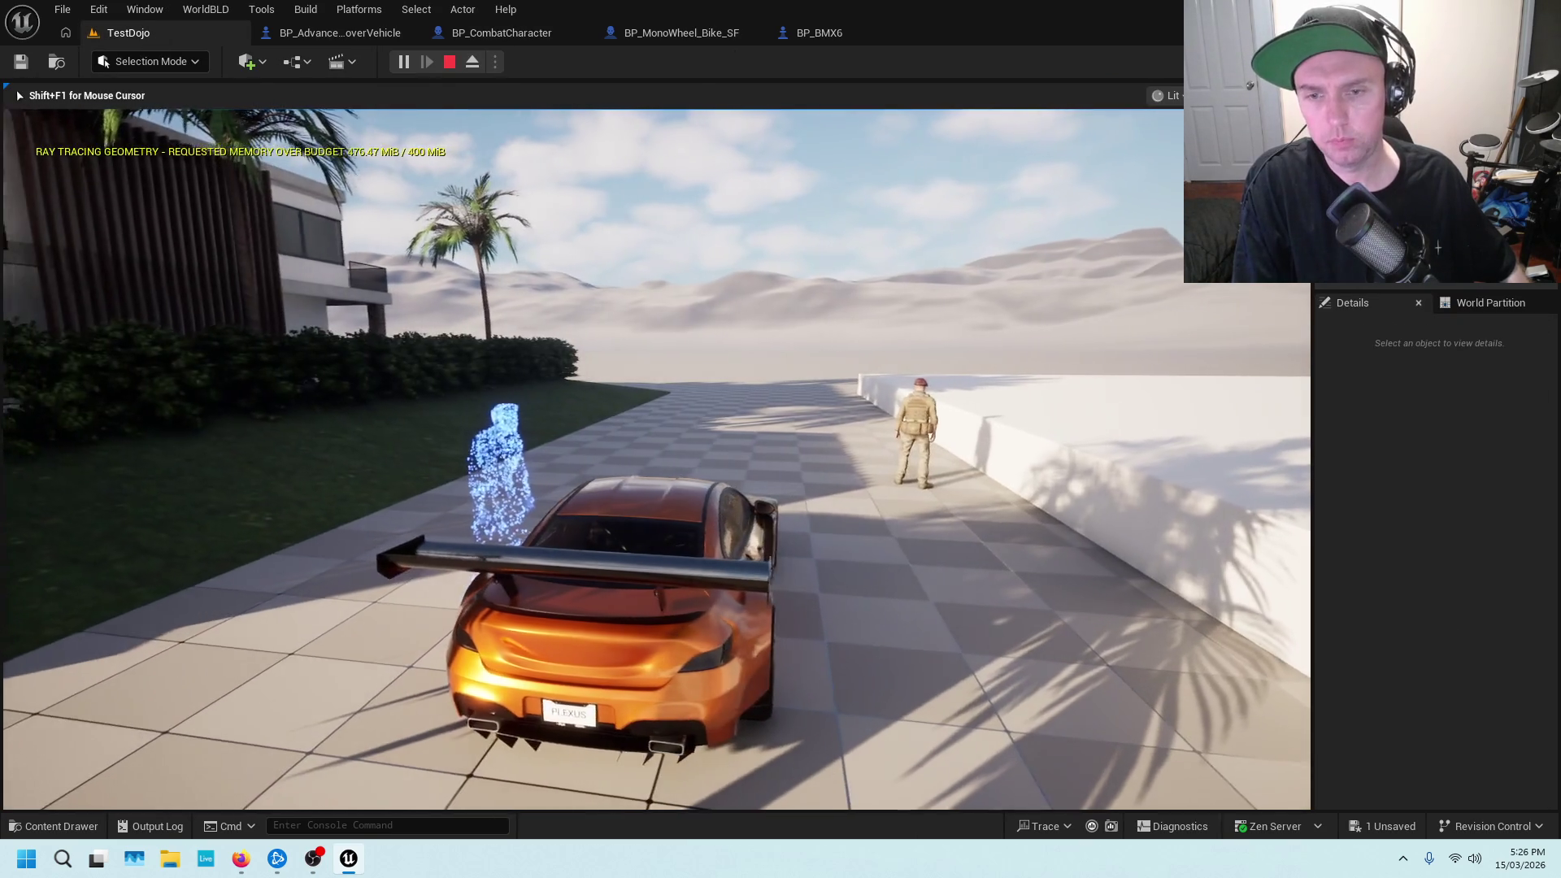
{"action": "key", "text": "Escape"}
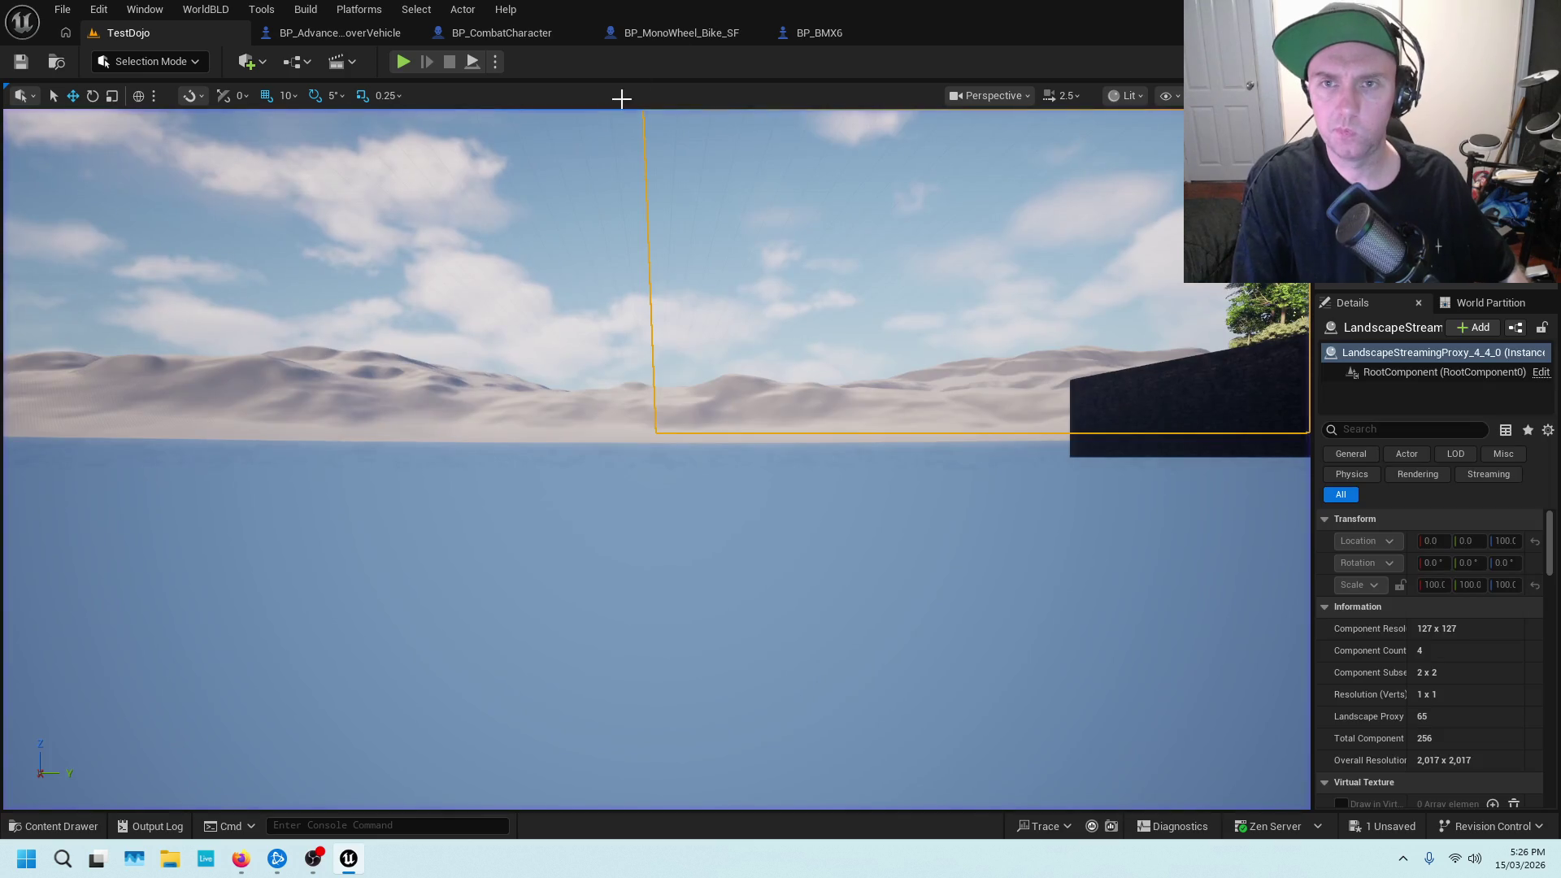
{"action": "left_click", "coordinate": [793, 35]}
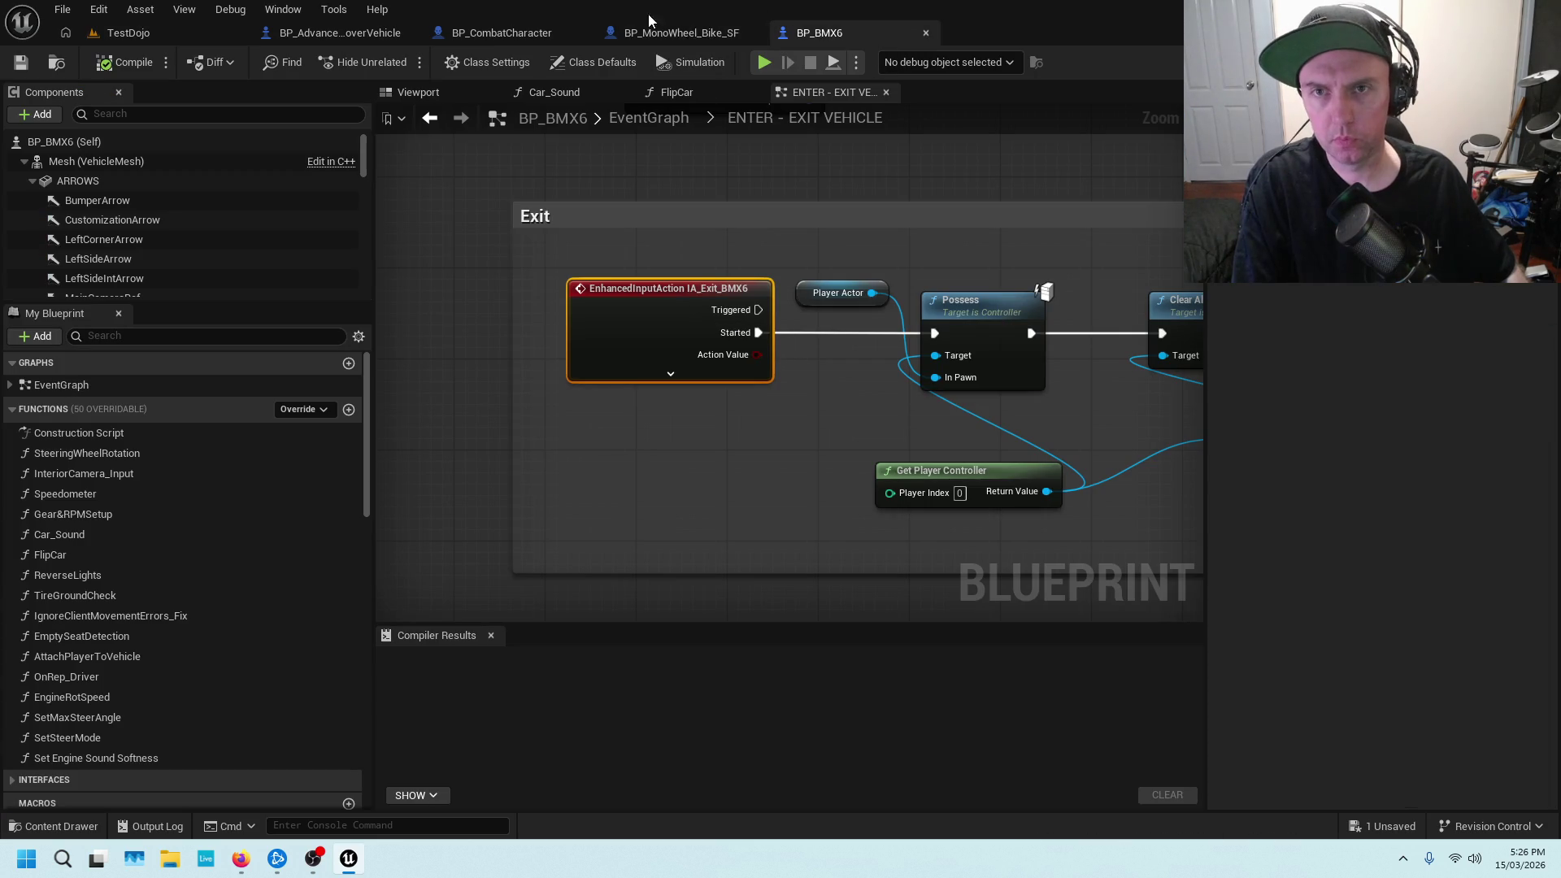
{"action": "left_click", "coordinate": [520, 34]}
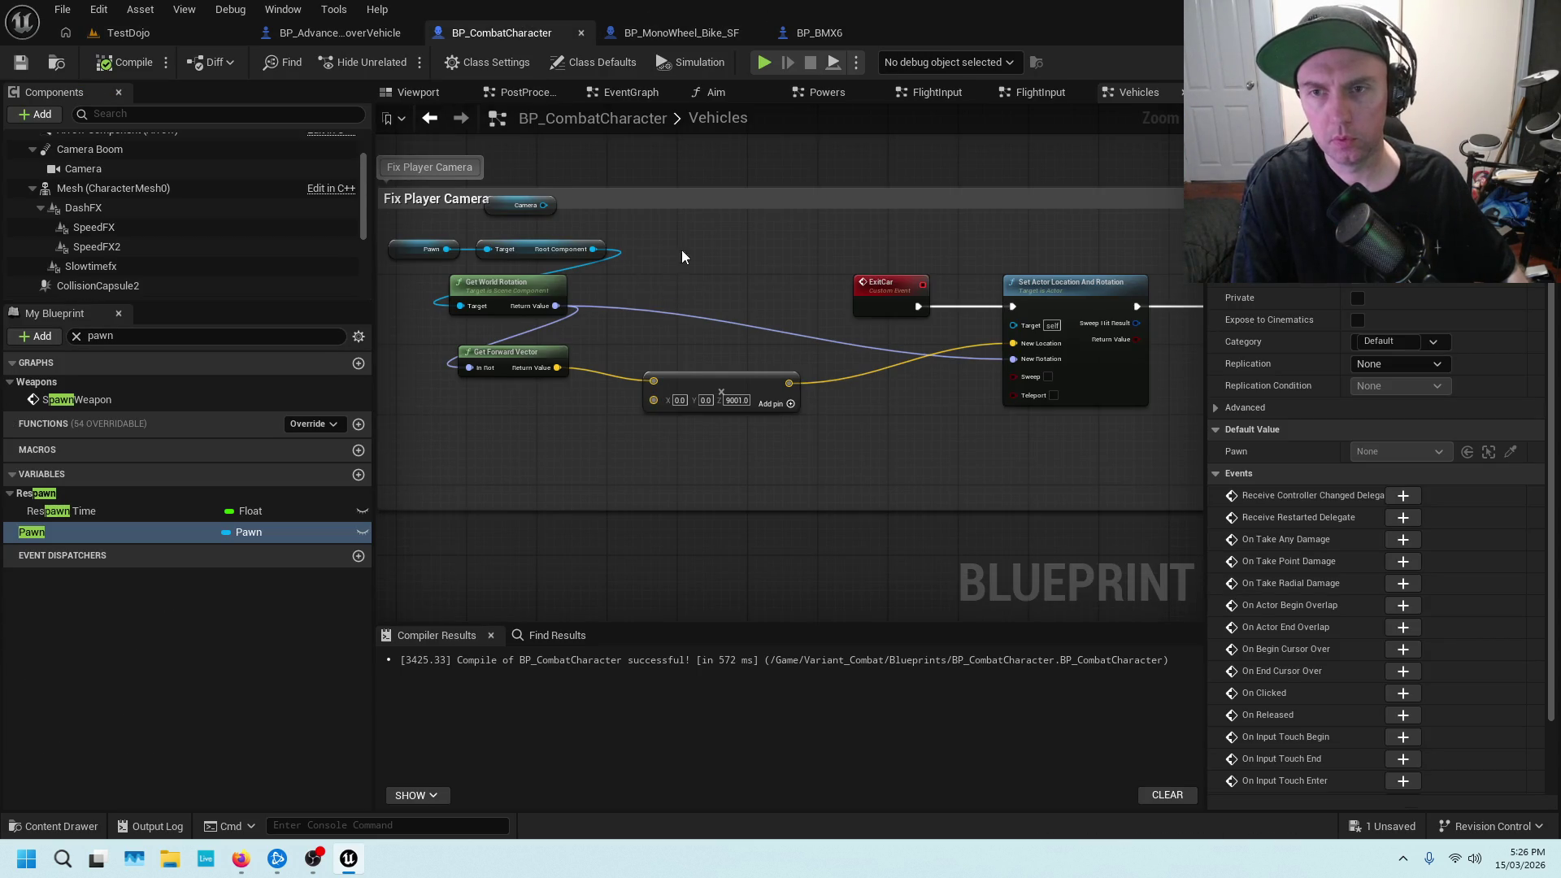
Break the wire into New Rotation and change the Add node's Z from 9001 to 0
{"action": "left_click_drag", "start_coordinate": [680, 257], "coordinate": [854, 272]}
{"action": "scroll", "coordinate": [809, 252], "scroll_direction": "up", "scroll_amount": 1}
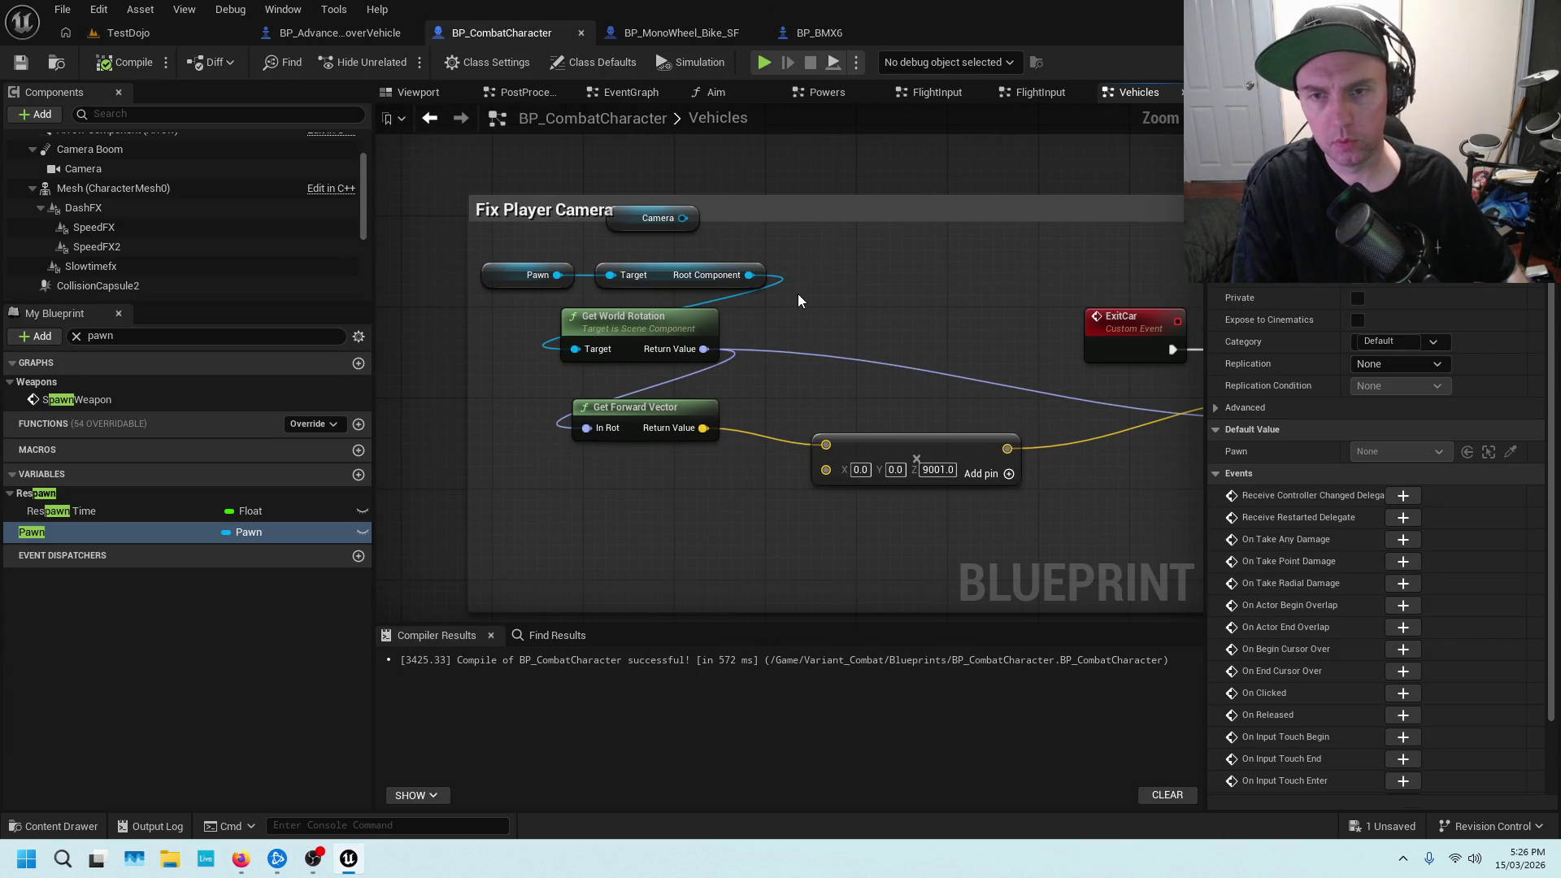
{"action": "mouse_move", "coordinate": [843, 332]}
{"action": "left_mouse_down"}
{"action": "mouse_move", "coordinate": [861, 335]}
{"action": "mouse_move", "coordinate": [726, 311]}
{"action": "mouse_move", "coordinate": [728, 296]}
{"action": "mouse_move", "coordinate": [774, 355]}
{"action": "left_mouse_up"}
{"action": "scroll", "coordinate": [636, 343], "scroll_direction": "down", "scroll_amount": 2}
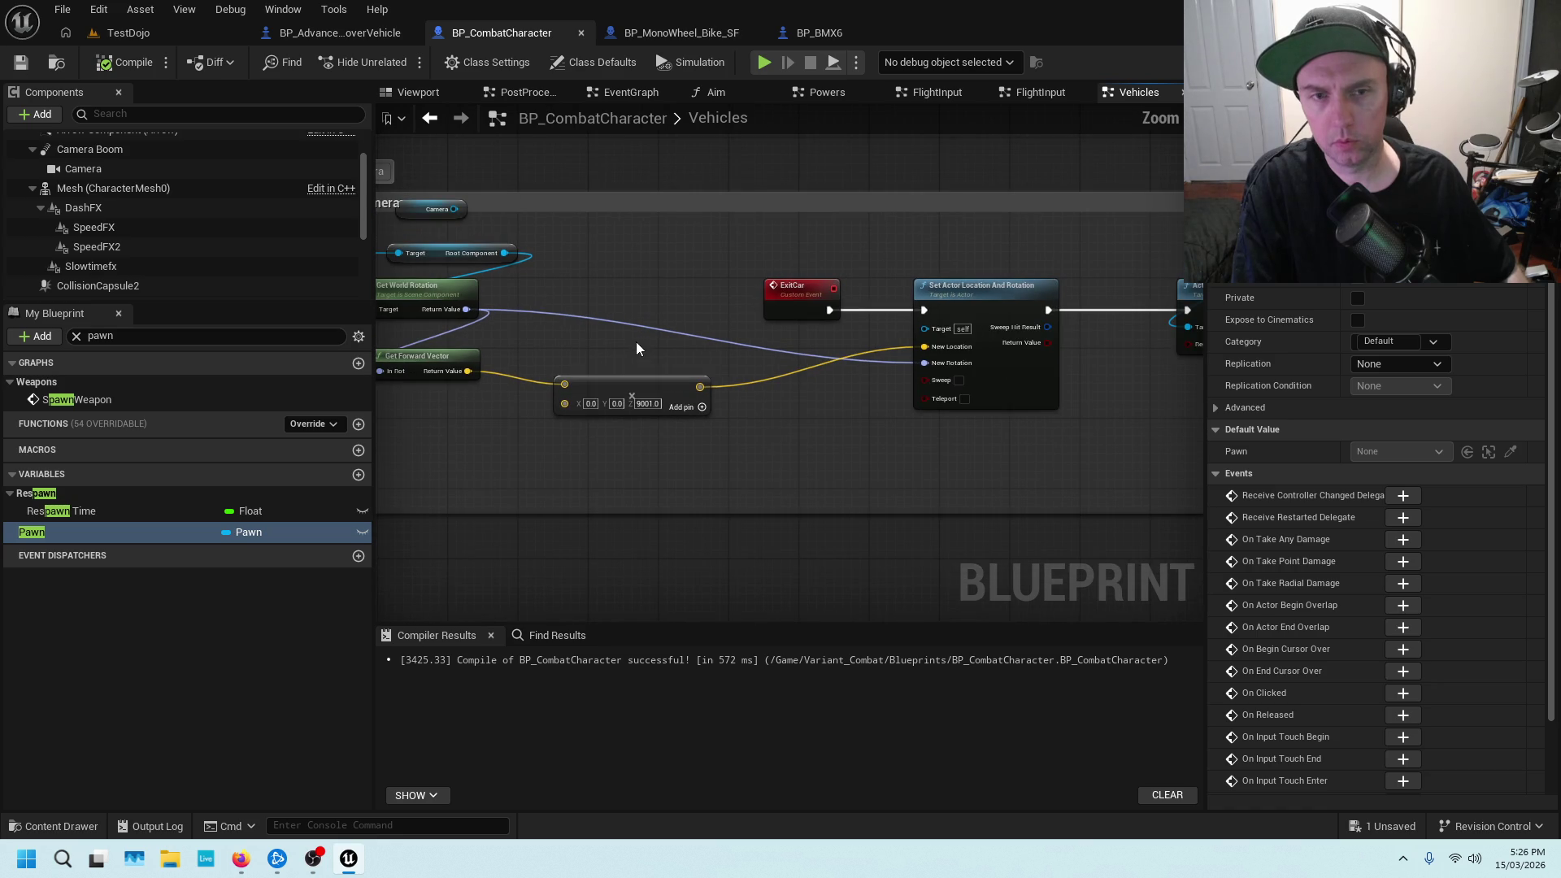
{"action": "left_click", "coordinate": [925, 365], "text": "alt"}
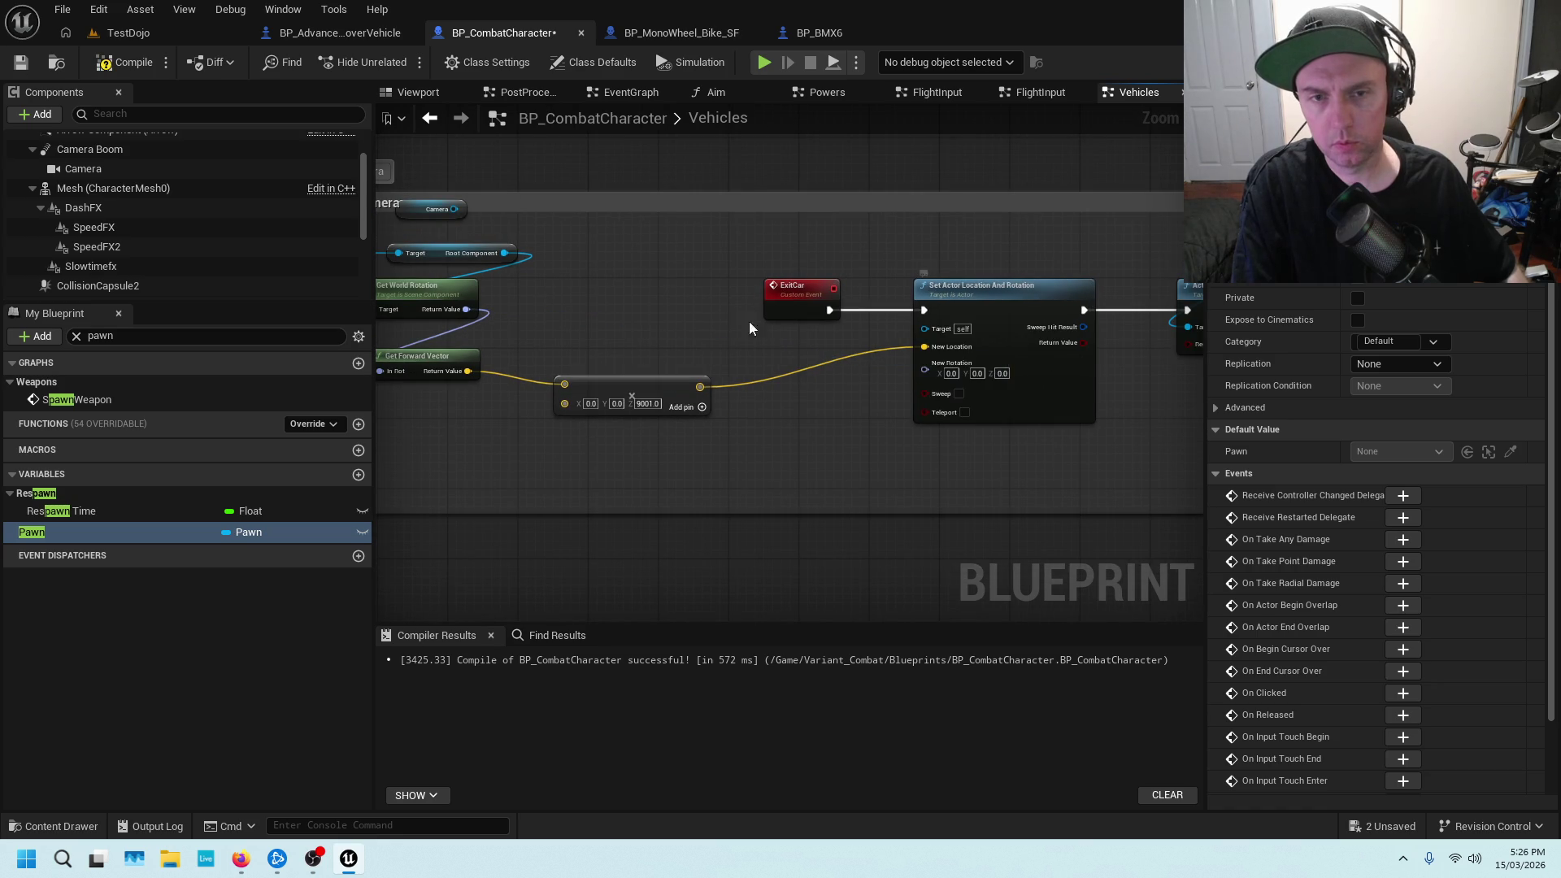
{"action": "left_click_drag", "start_coordinate": [688, 317], "coordinate": [849, 289]}
{"action": "type", "text": "0"}
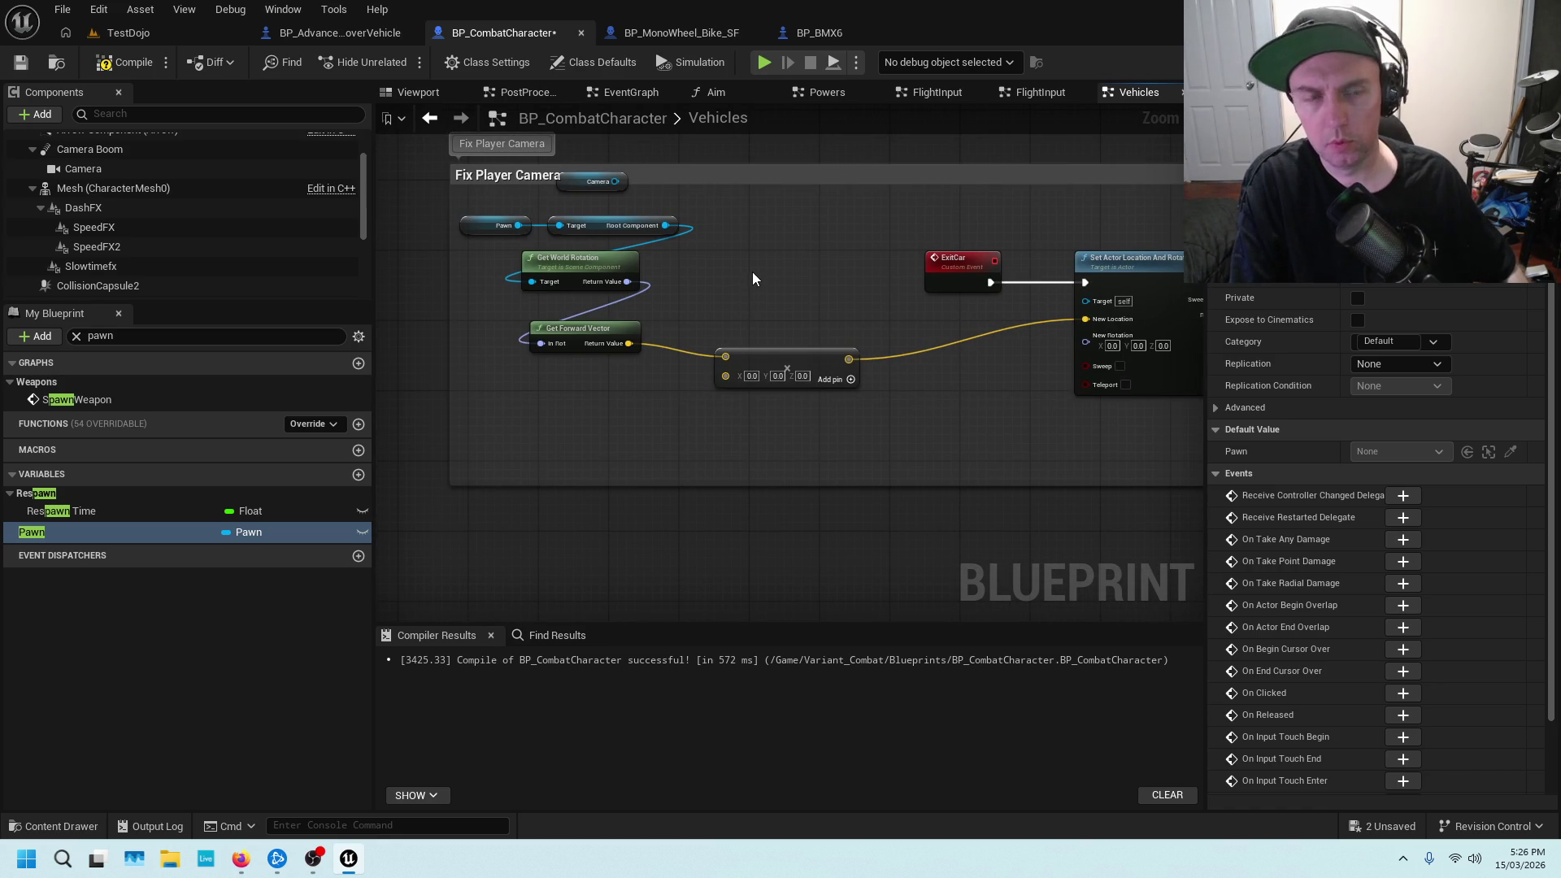
Clear the 'pawn' search in My Blueprint, expand Graphs and pick Powers
{"action": "left_click", "coordinate": [185, 342]}
{"action": "key", "text": "BackSpace"}
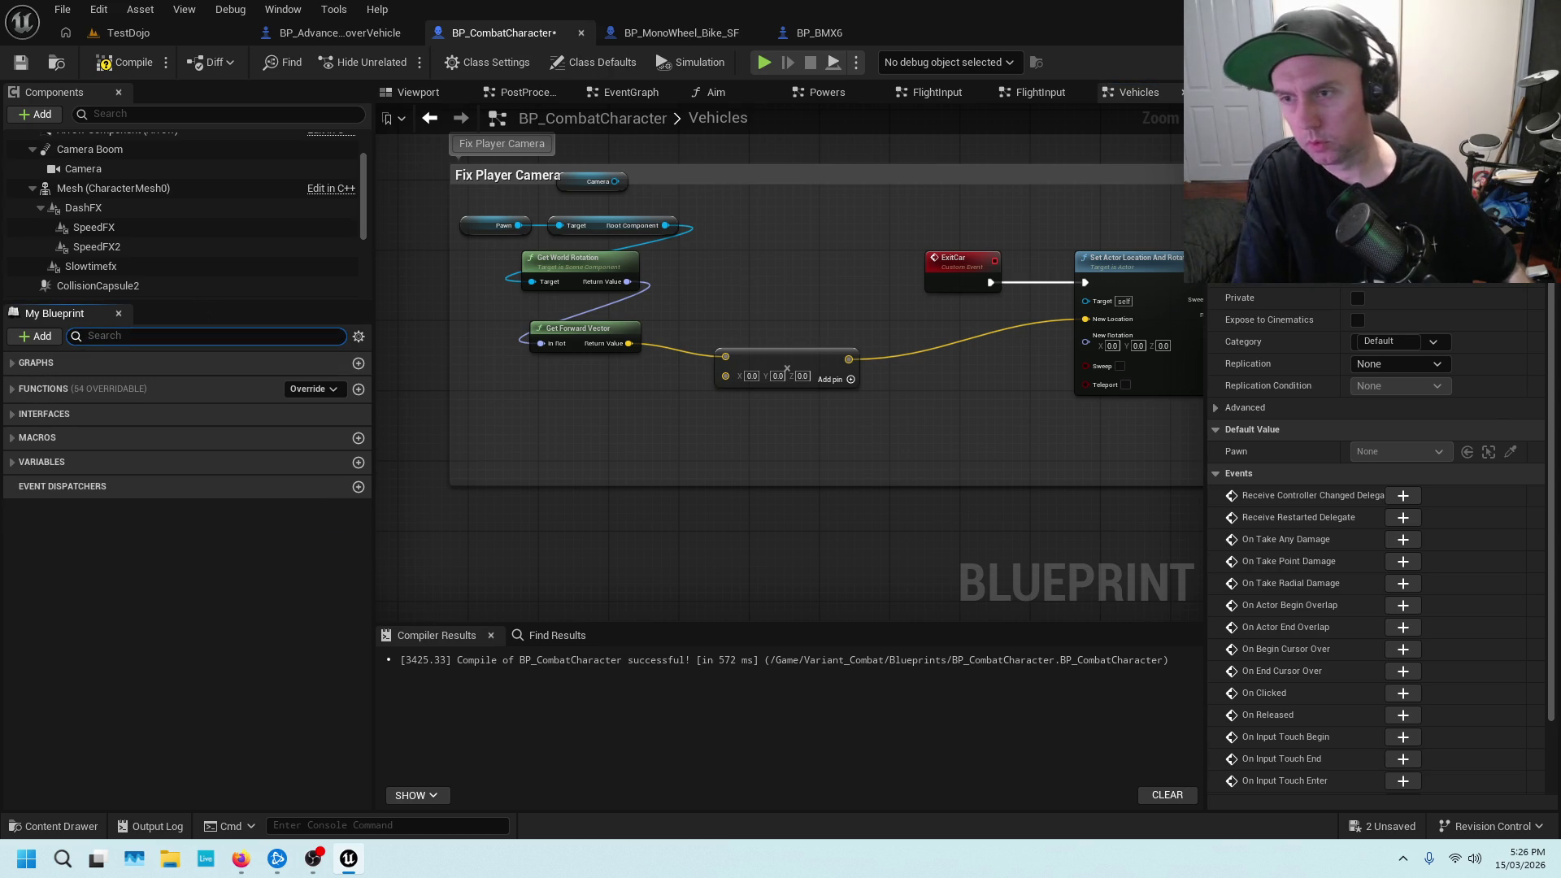
{"action": "left_click", "coordinate": [18, 366]}
{"action": "left_click", "coordinate": [109, 427]}
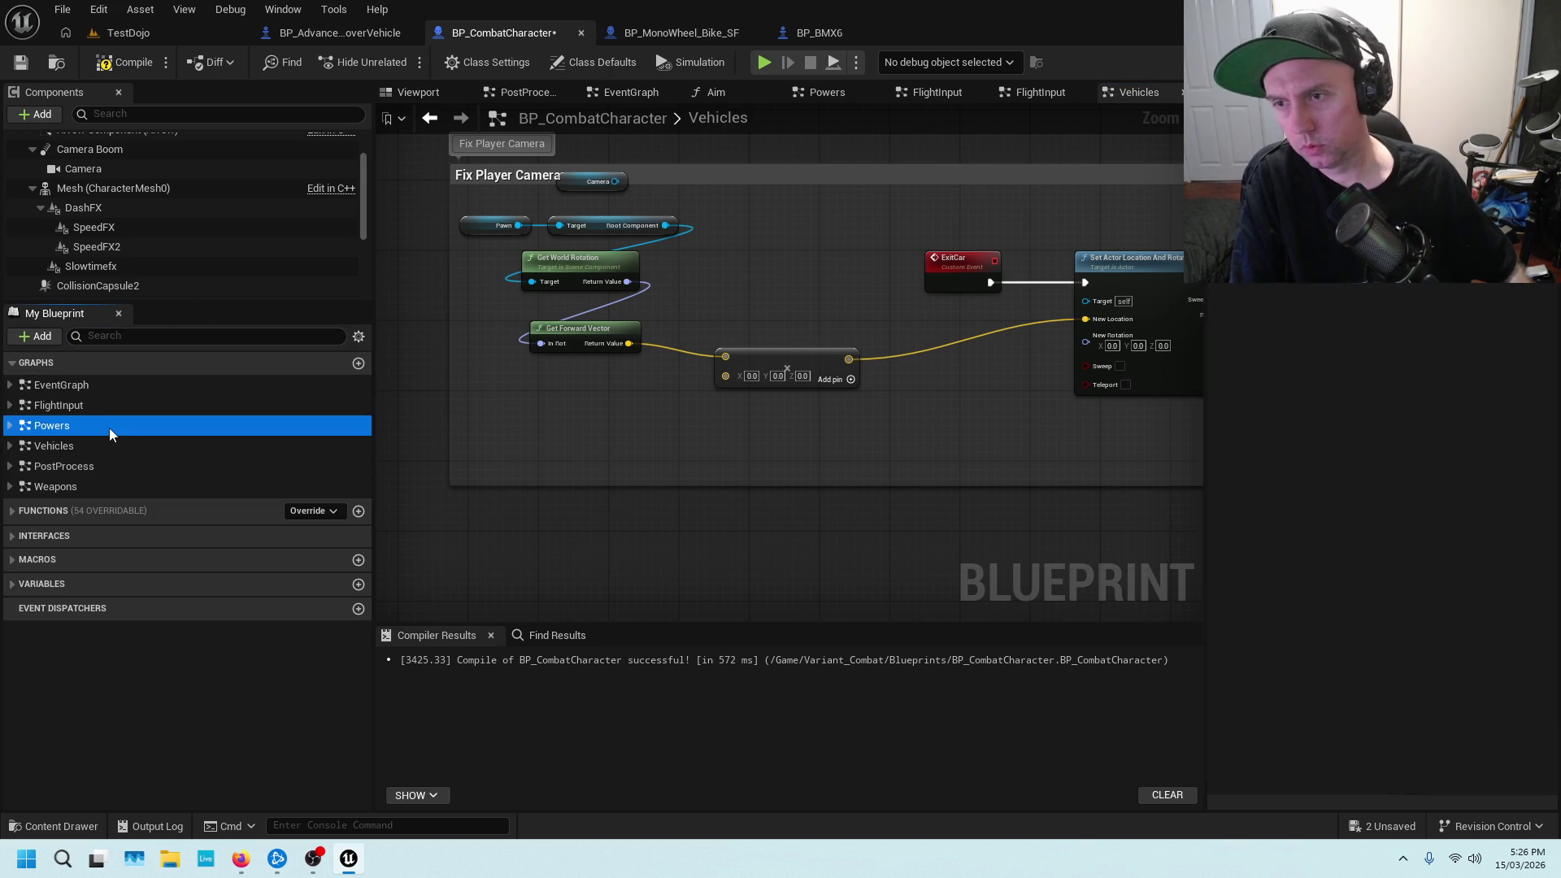
Show the Powers graph's Launch Character dash nodes (±3500 multipliers, Z 7900) centred in view
{"action": "double_click", "coordinate": [109, 427]}
{"action": "scroll", "coordinate": [682, 391], "scroll_direction": "down", "scroll_amount": 3}
{"action": "scroll", "coordinate": [904, 418], "scroll_direction": "up", "scroll_amount": 5}
{"action": "scroll", "coordinate": [831, 366], "scroll_direction": "up", "scroll_amount": 2}
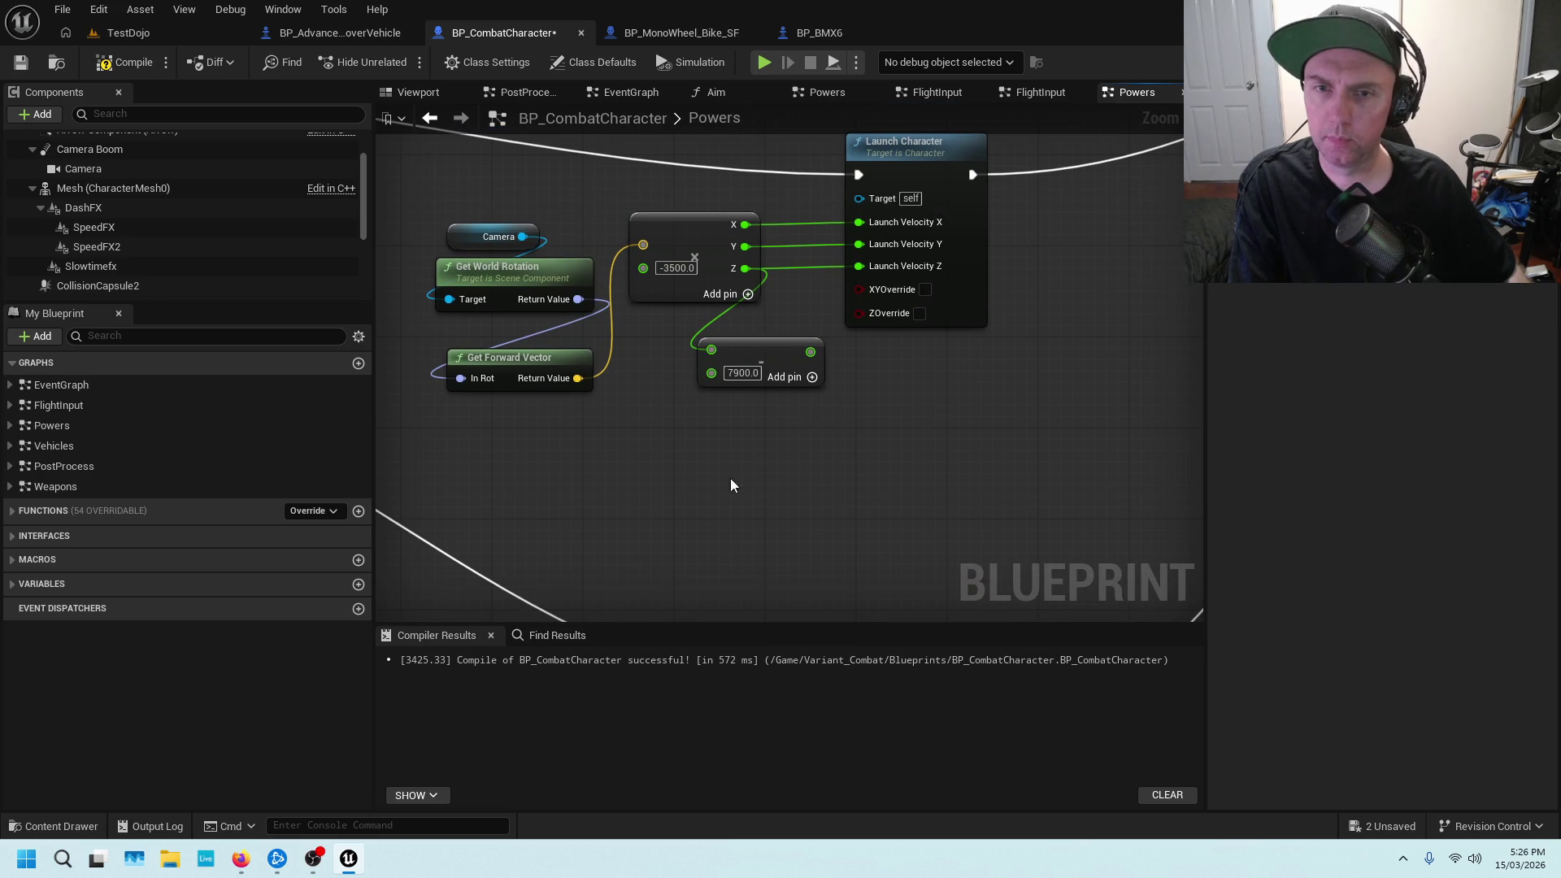
{"action": "scroll", "coordinate": [877, 319], "scroll_direction": "down", "scroll_amount": 5}
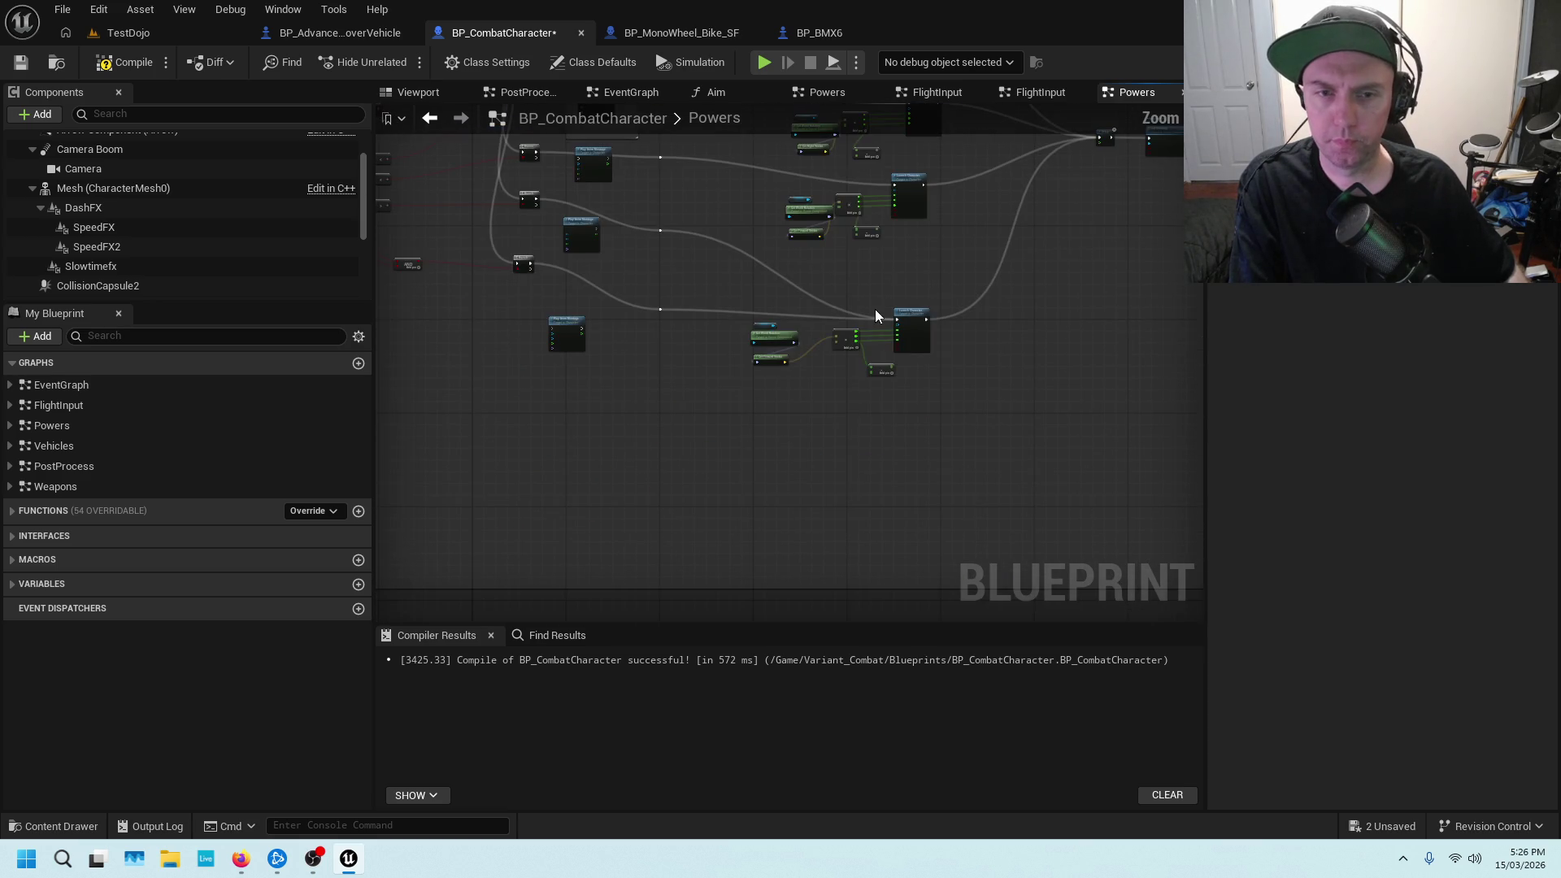
{"action": "scroll", "coordinate": [885, 256], "scroll_direction": "up", "scroll_amount": 5}
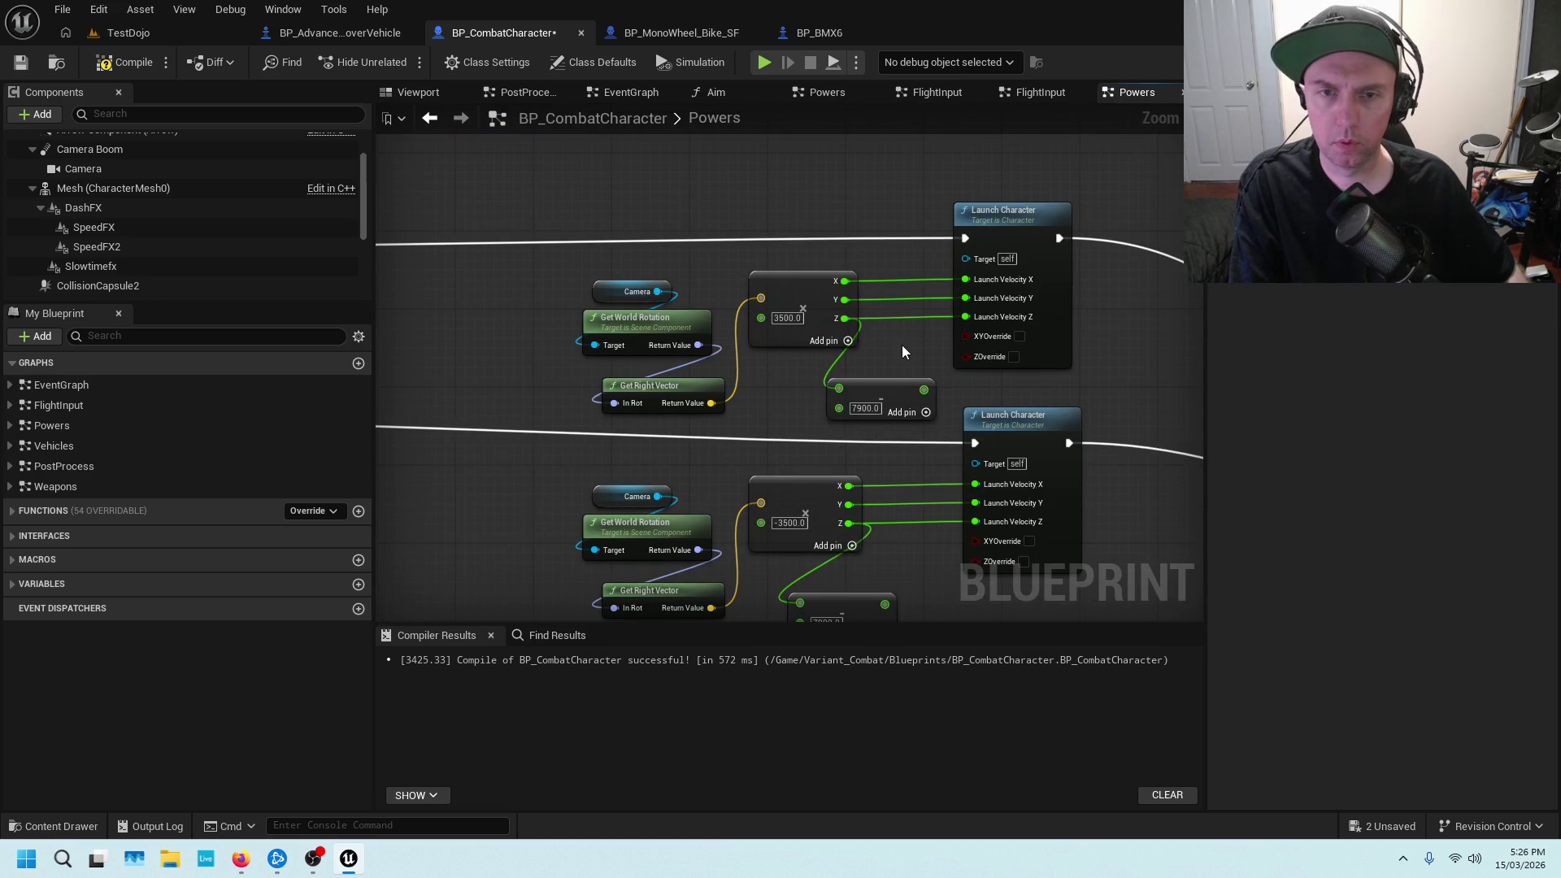
{"action": "left_click_drag", "start_coordinate": [900, 347], "coordinate": [799, 361]}
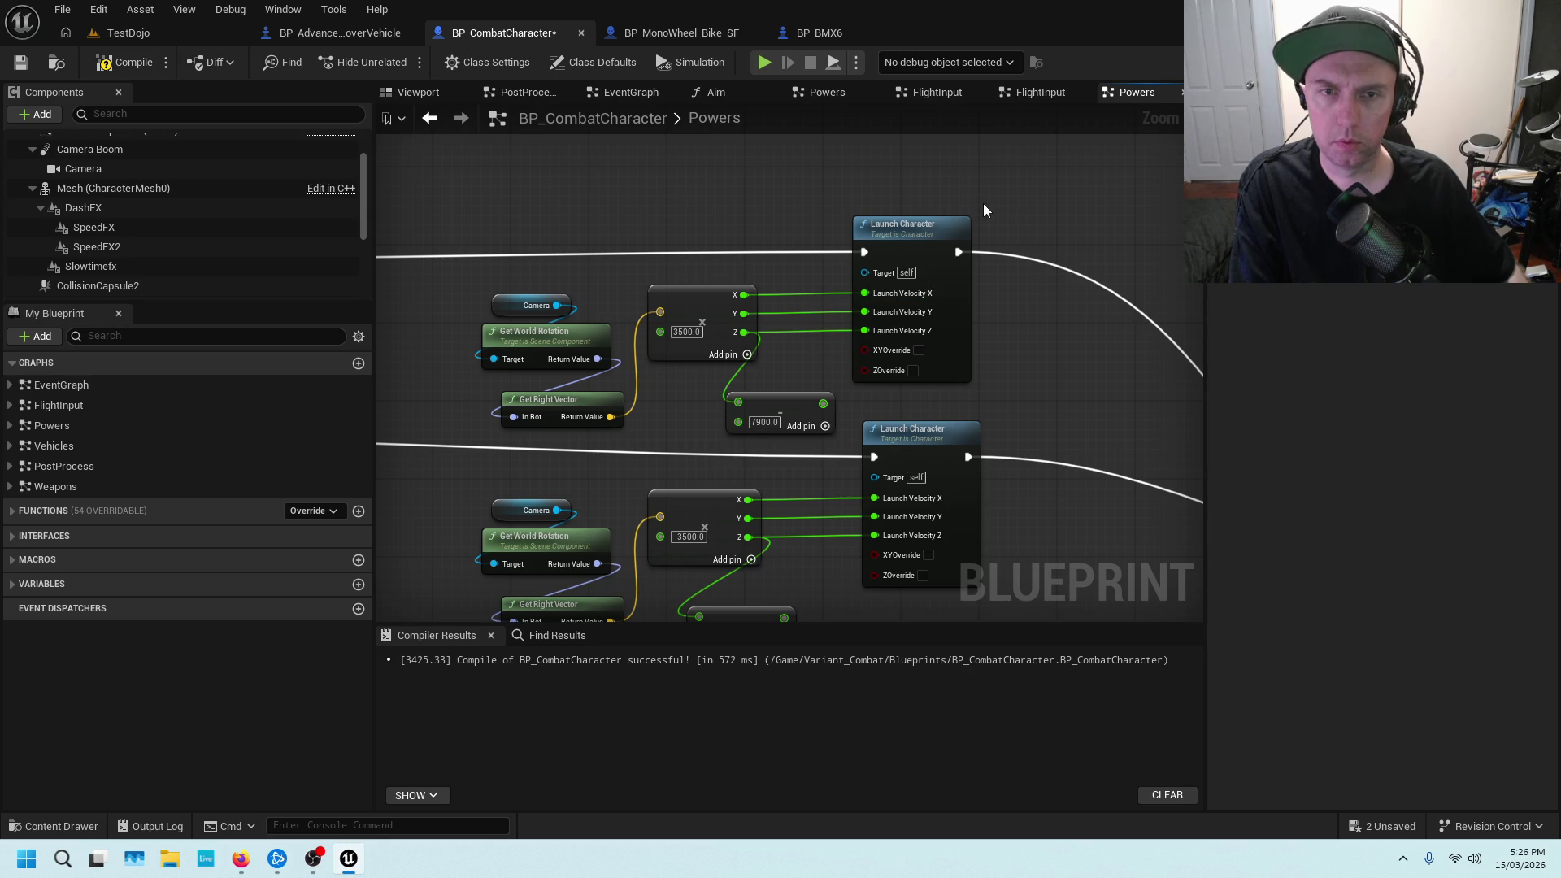
{"action": "scroll", "coordinate": [725, 214], "scroll_direction": "down", "scroll_amount": 1}
{"action": "scroll", "coordinate": [720, 203], "scroll_direction": "down", "scroll_amount": 2}
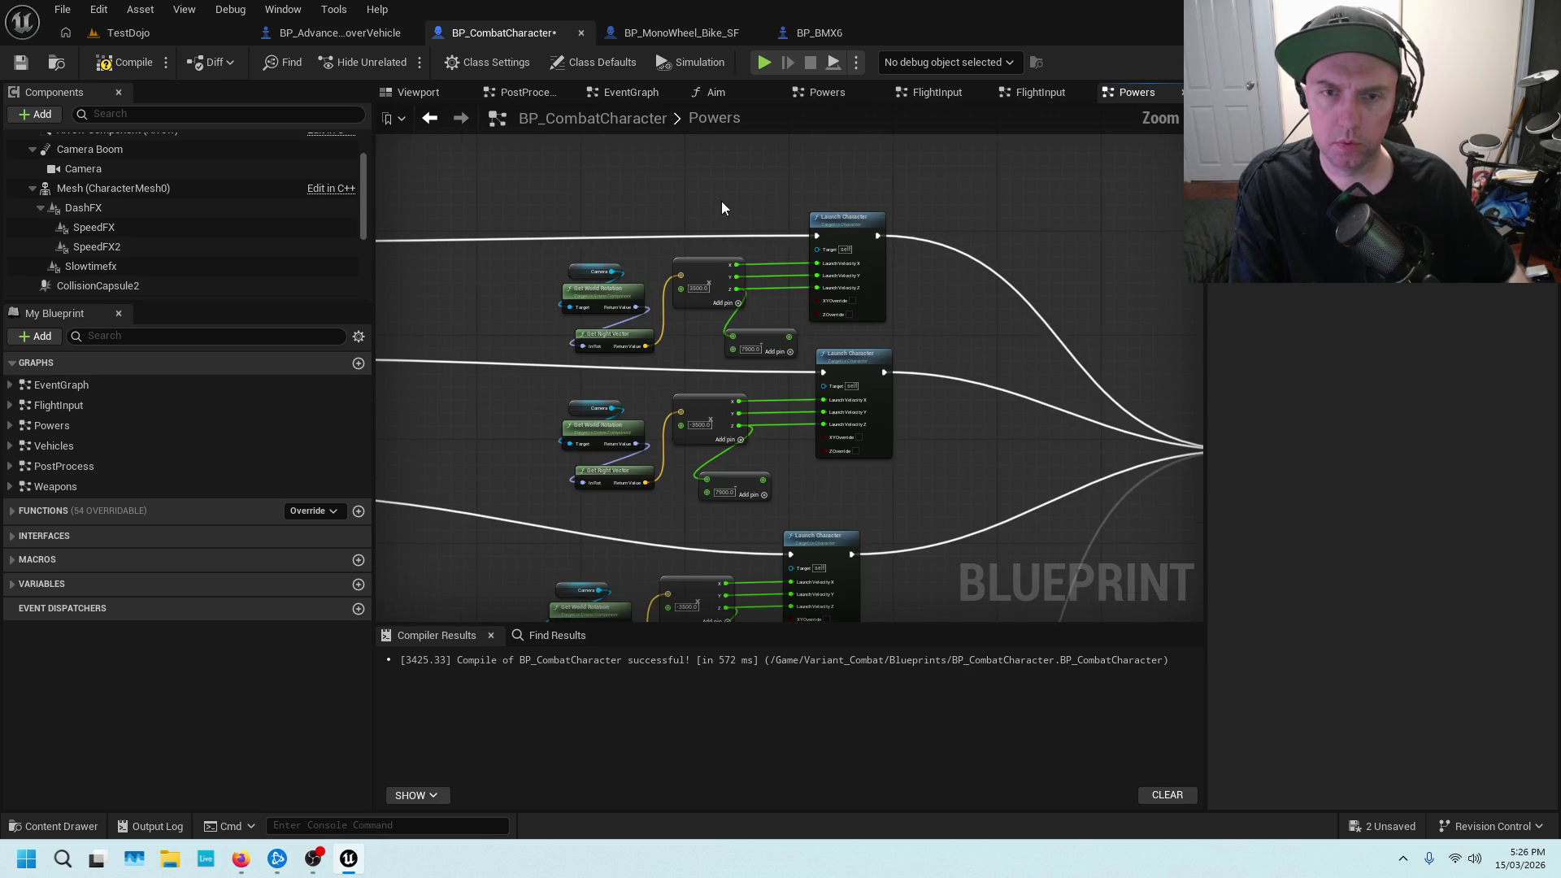
{"action": "scroll", "coordinate": [715, 209], "scroll_direction": "up", "scroll_amount": 3}
{"action": "left_click_drag", "start_coordinate": [835, 202], "coordinate": [721, 254]}
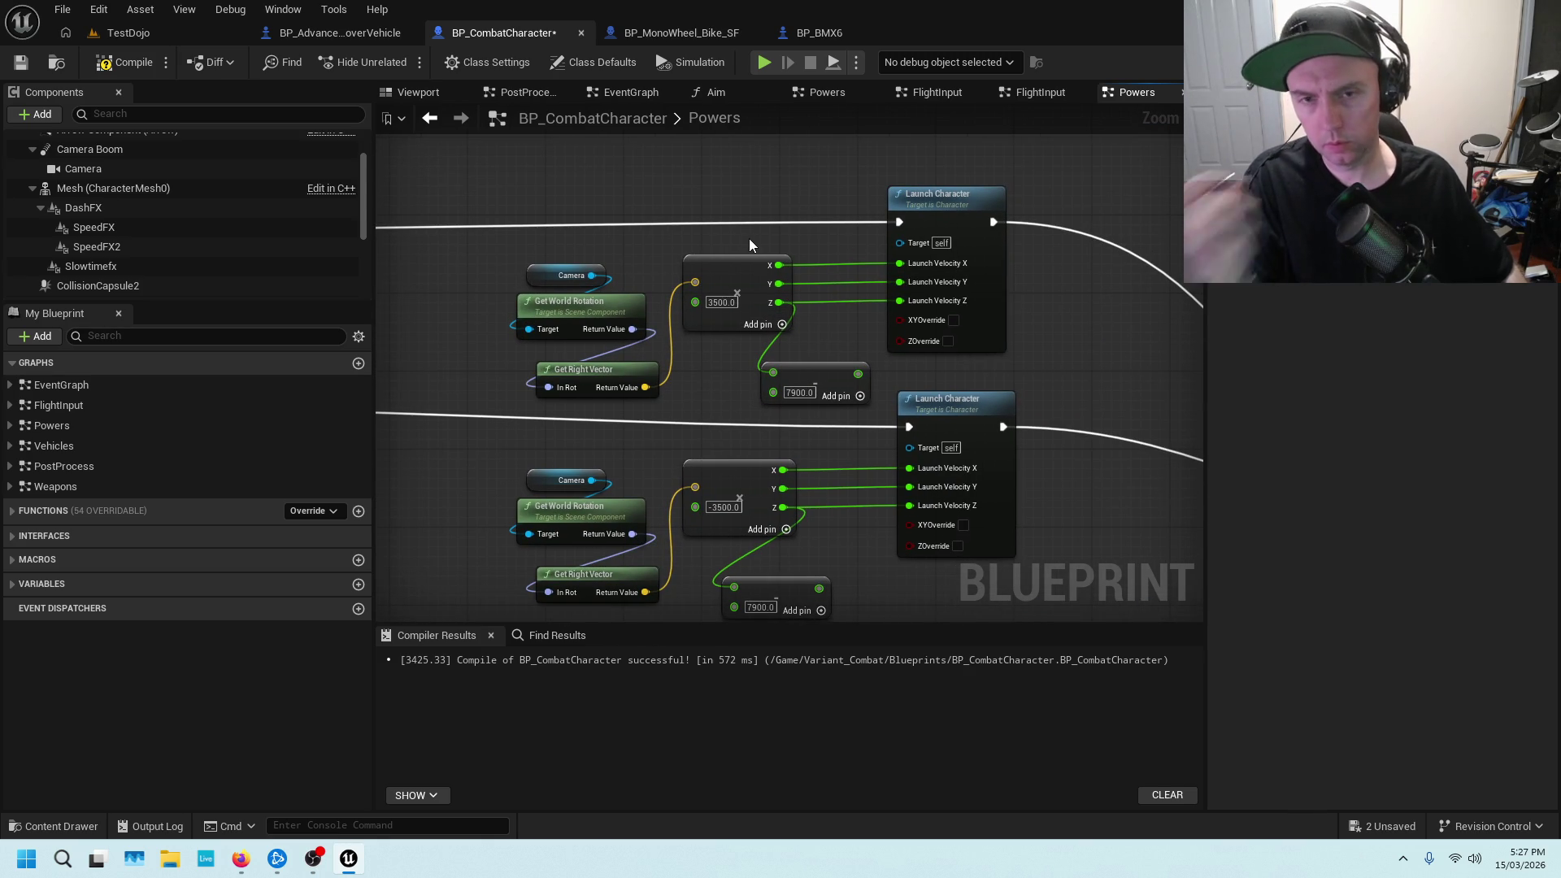
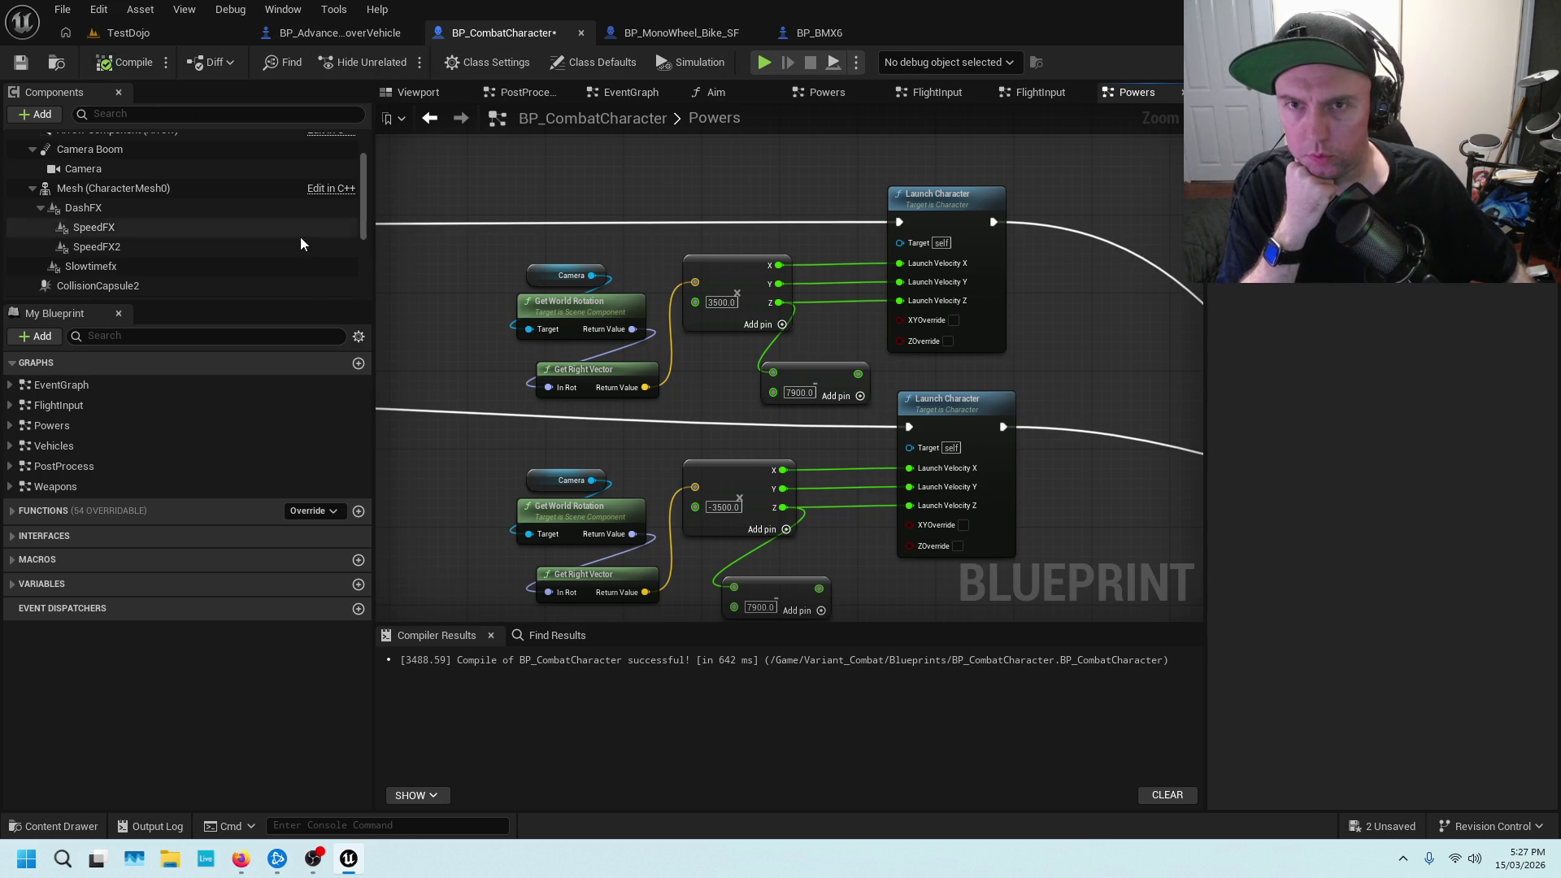
Open the Vehicles graph and frame ExitCar, selecting its Set Actor Location And Rotation node
{"action": "double_click", "coordinate": [101, 444]}
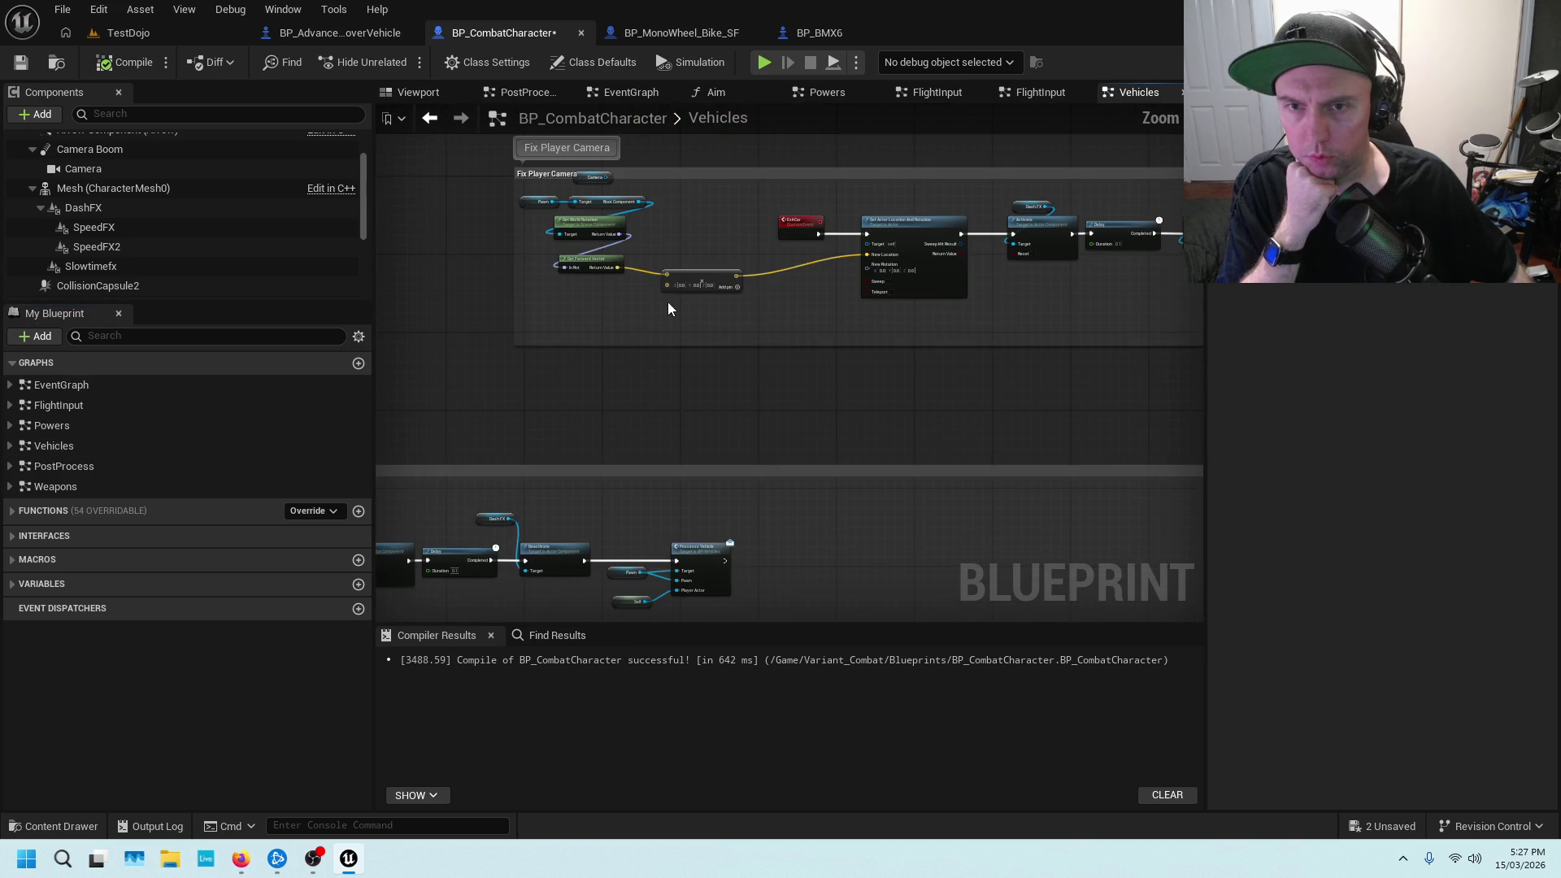
{"action": "scroll", "coordinate": [668, 308], "scroll_direction": "up", "scroll_amount": 3}
{"action": "scroll", "coordinate": [720, 358], "scroll_direction": "up", "scroll_amount": 1}
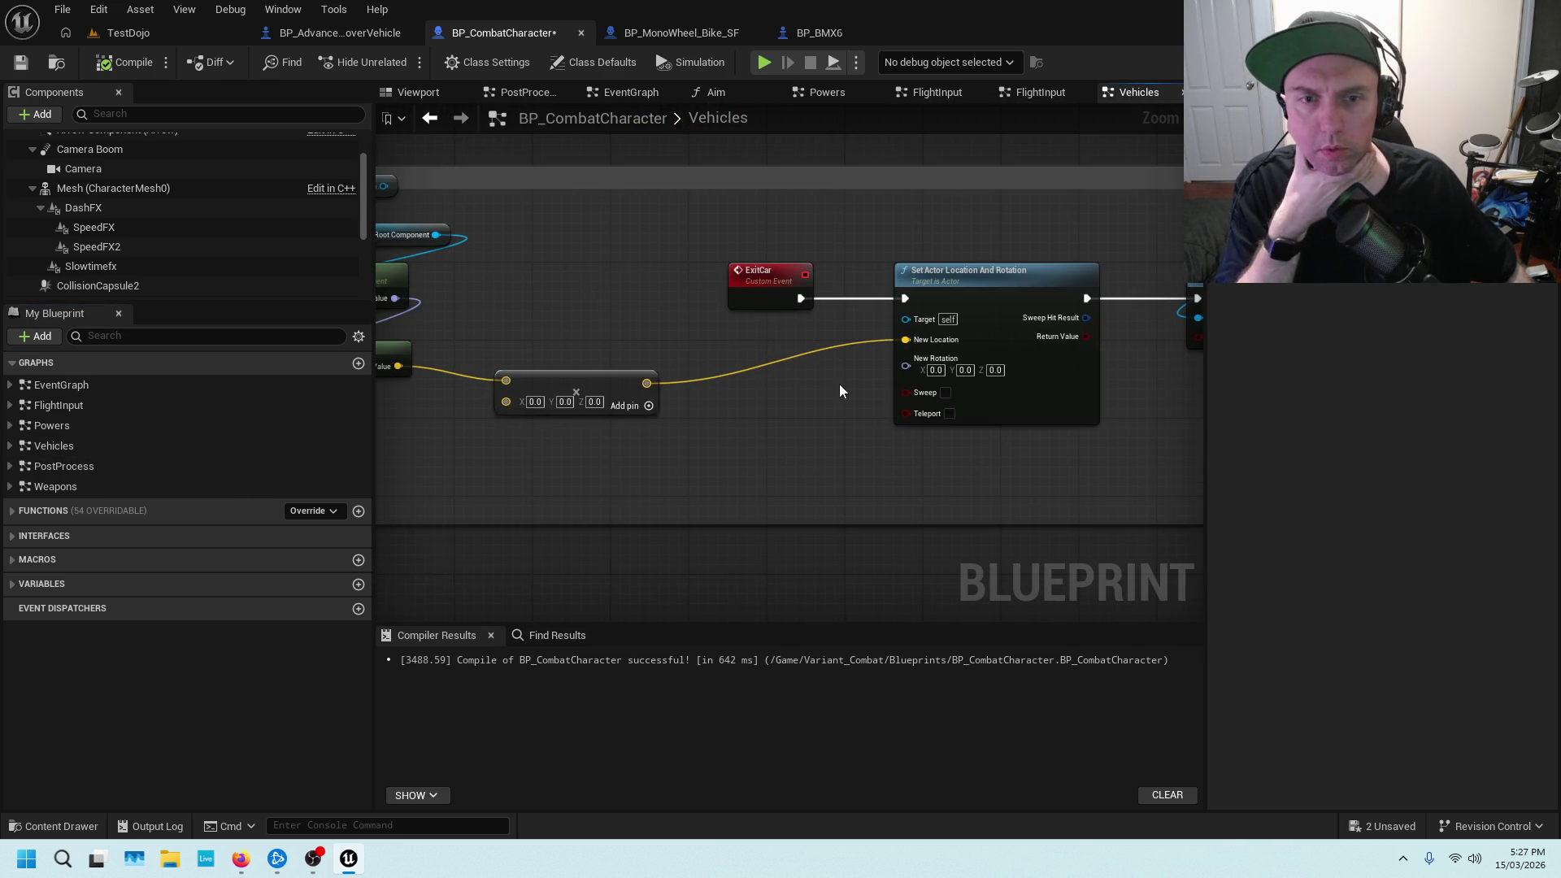
{"action": "left_click_drag", "start_coordinate": [840, 392], "coordinate": [663, 408]}
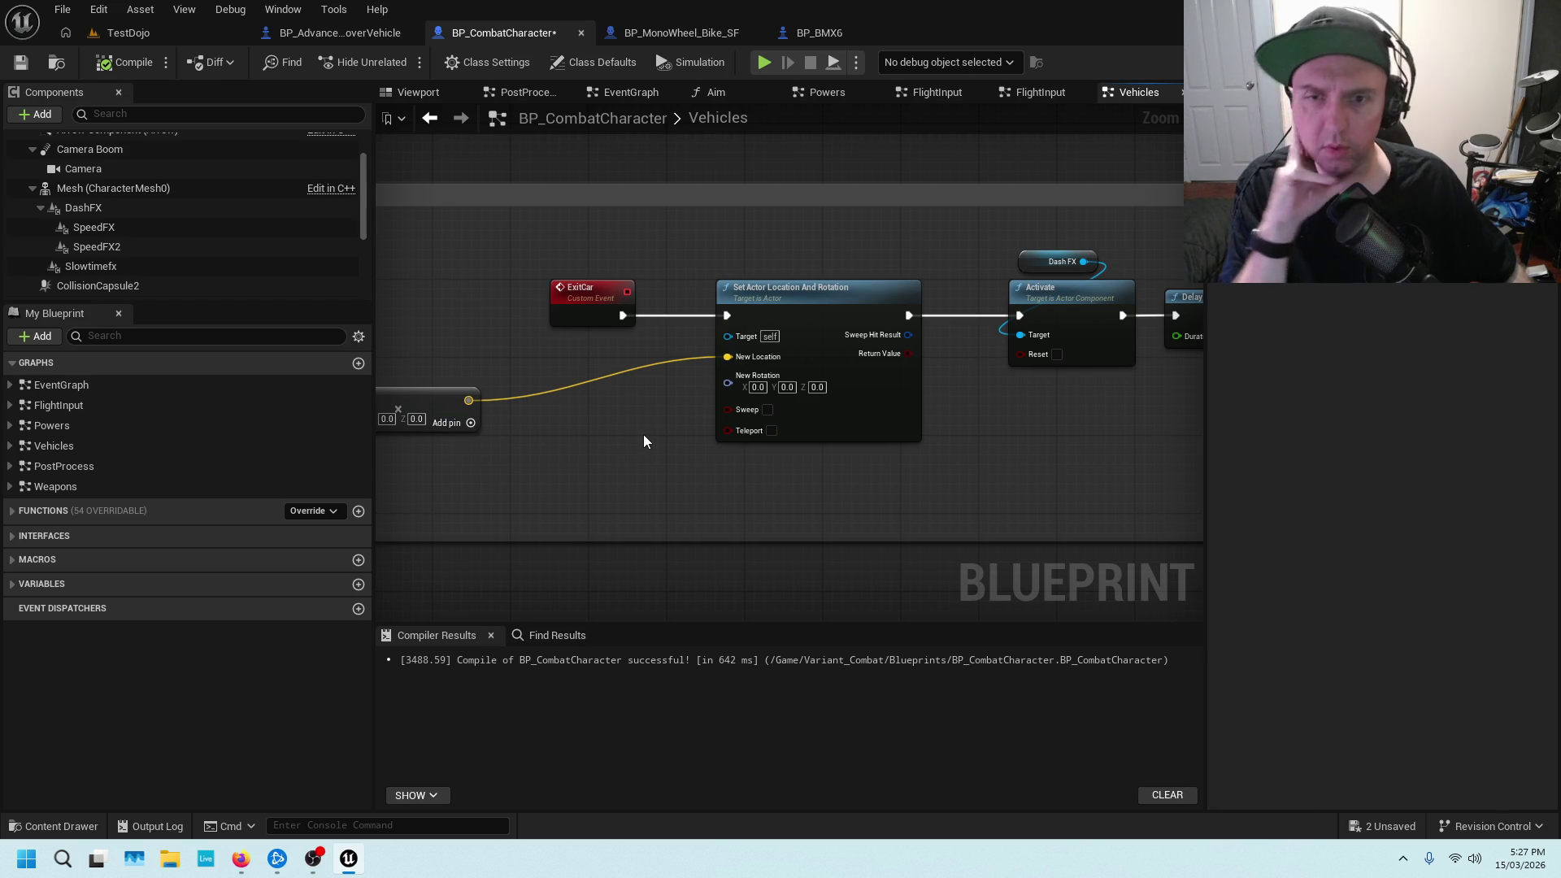
{"action": "left_click_drag", "start_coordinate": [615, 422], "coordinate": [782, 401]}
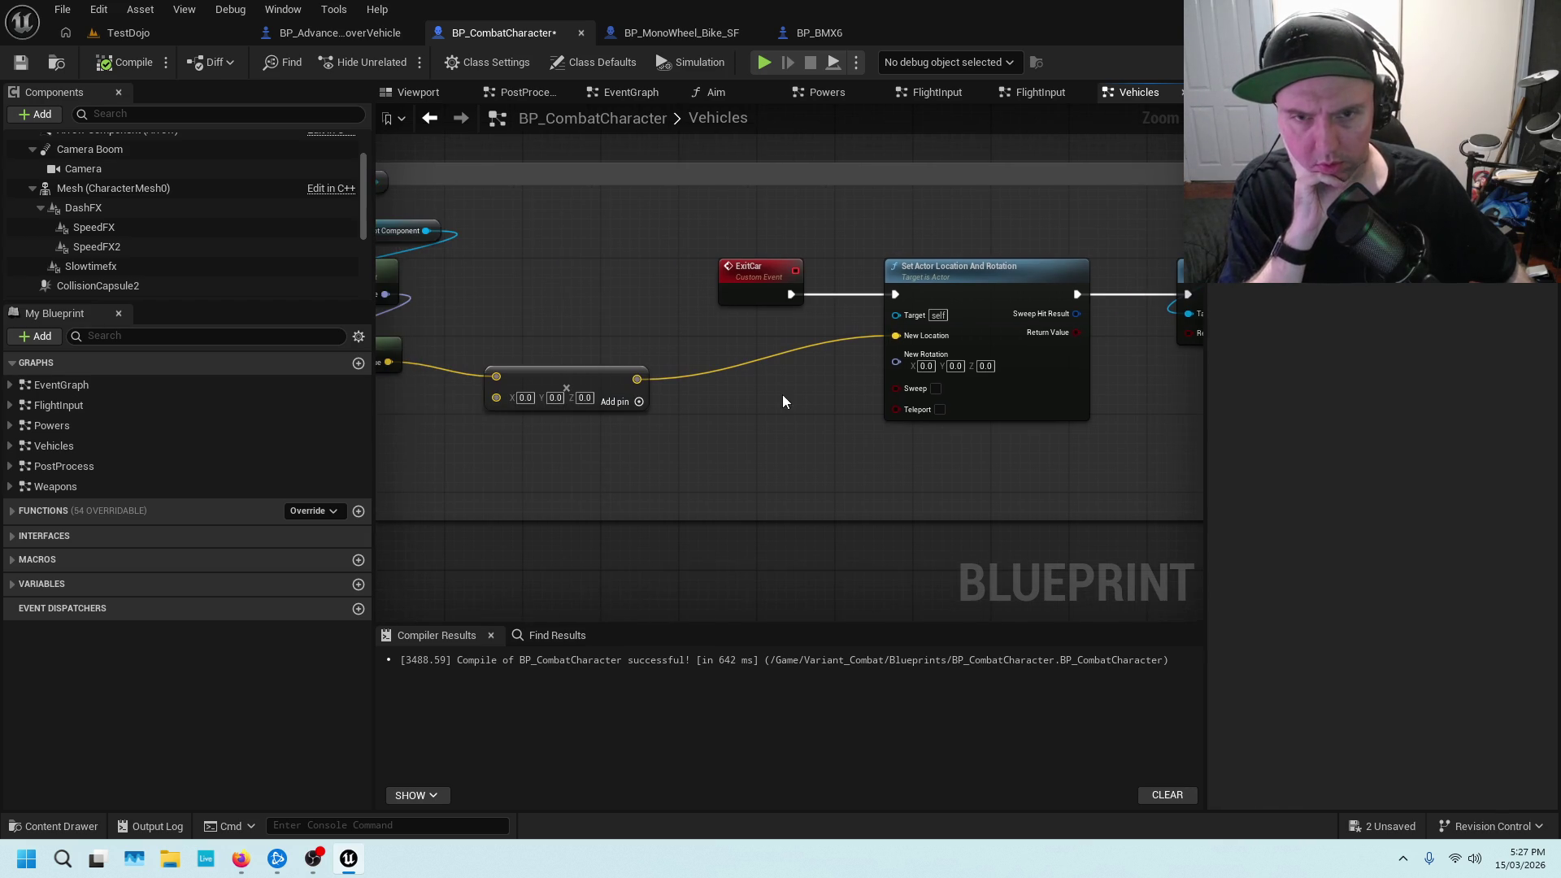
{"action": "scroll", "coordinate": [806, 390], "scroll_direction": "up", "scroll_amount": 1}
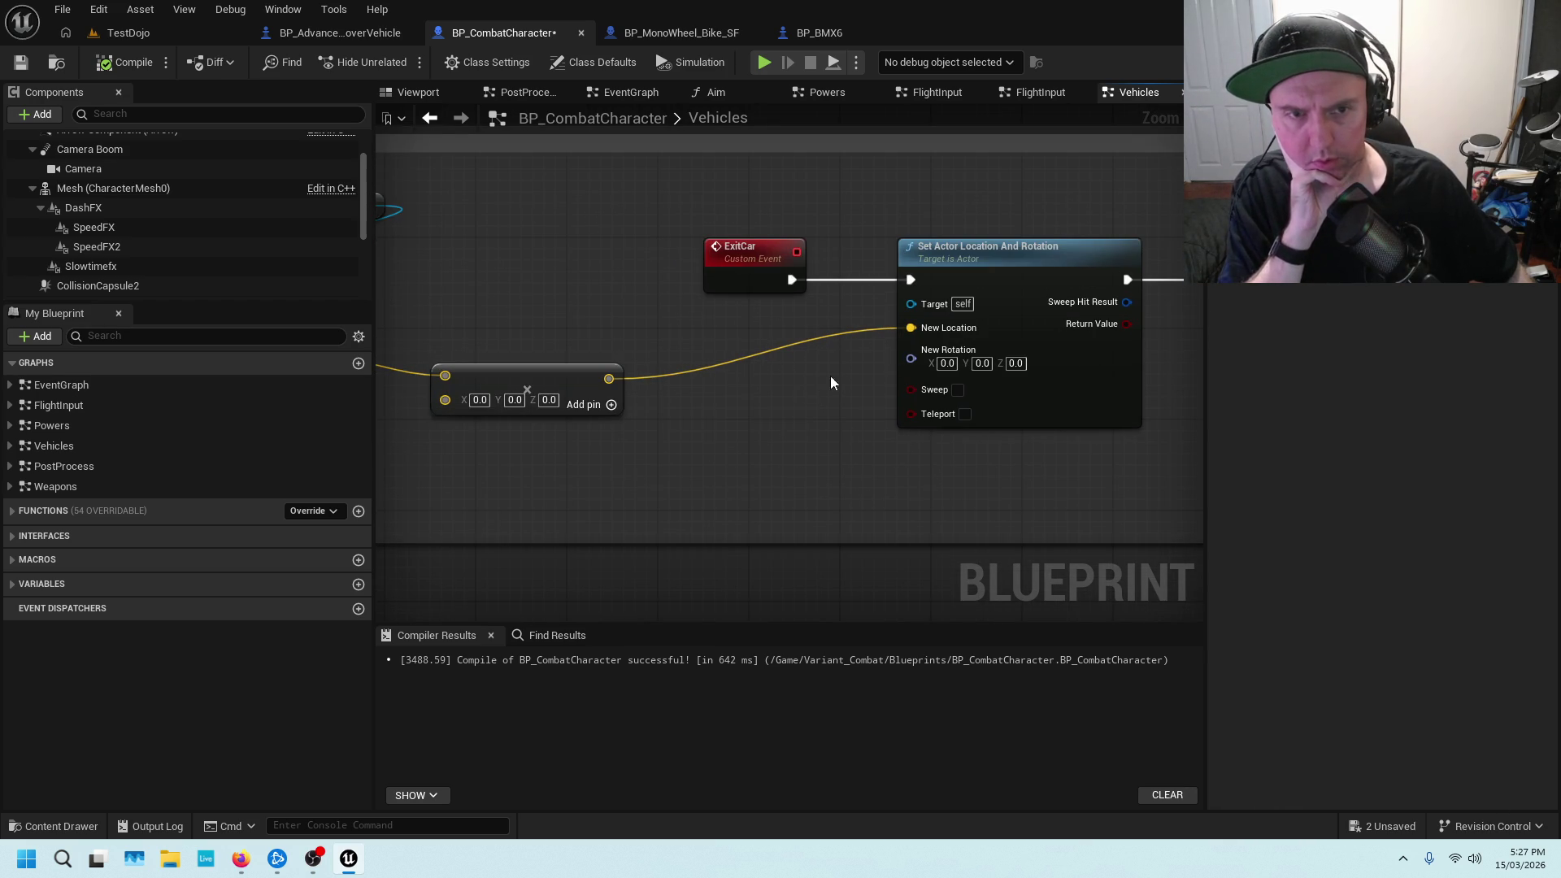
{"action": "scroll", "coordinate": [920, 209], "scroll_direction": "down", "scroll_amount": 3}
{"action": "left_click", "coordinate": [906, 332]}
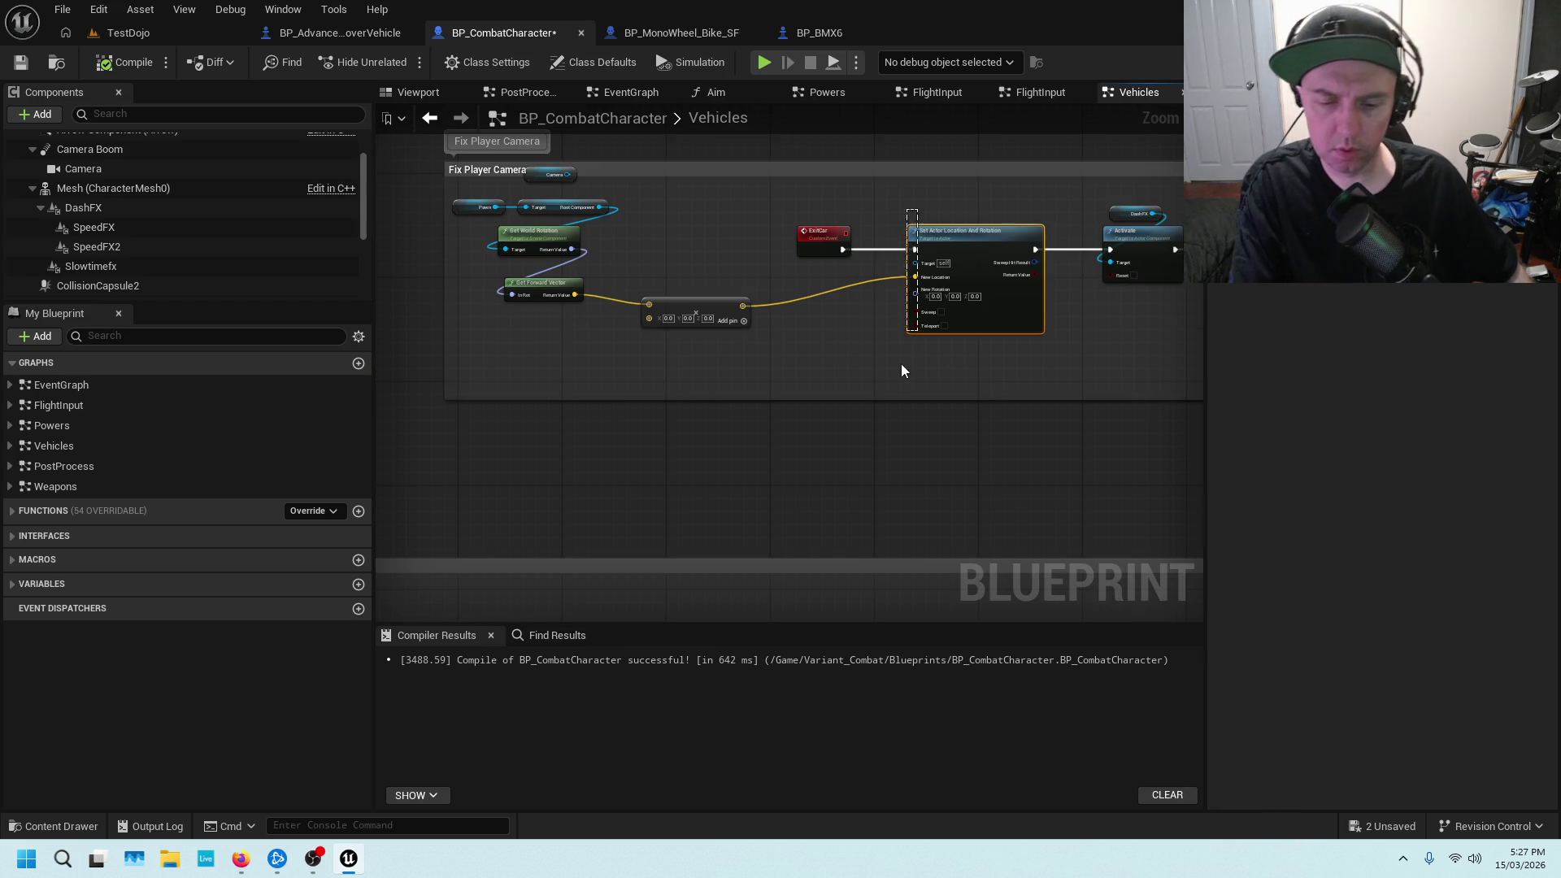
Replace Set Actor Location And Rotation with a Launch Character node wired from ExitCar
{"action": "key", "text": "Delete"}
{"action": "right_click", "coordinate": [823, 289]}
{"action": "type", "text": "launc"}
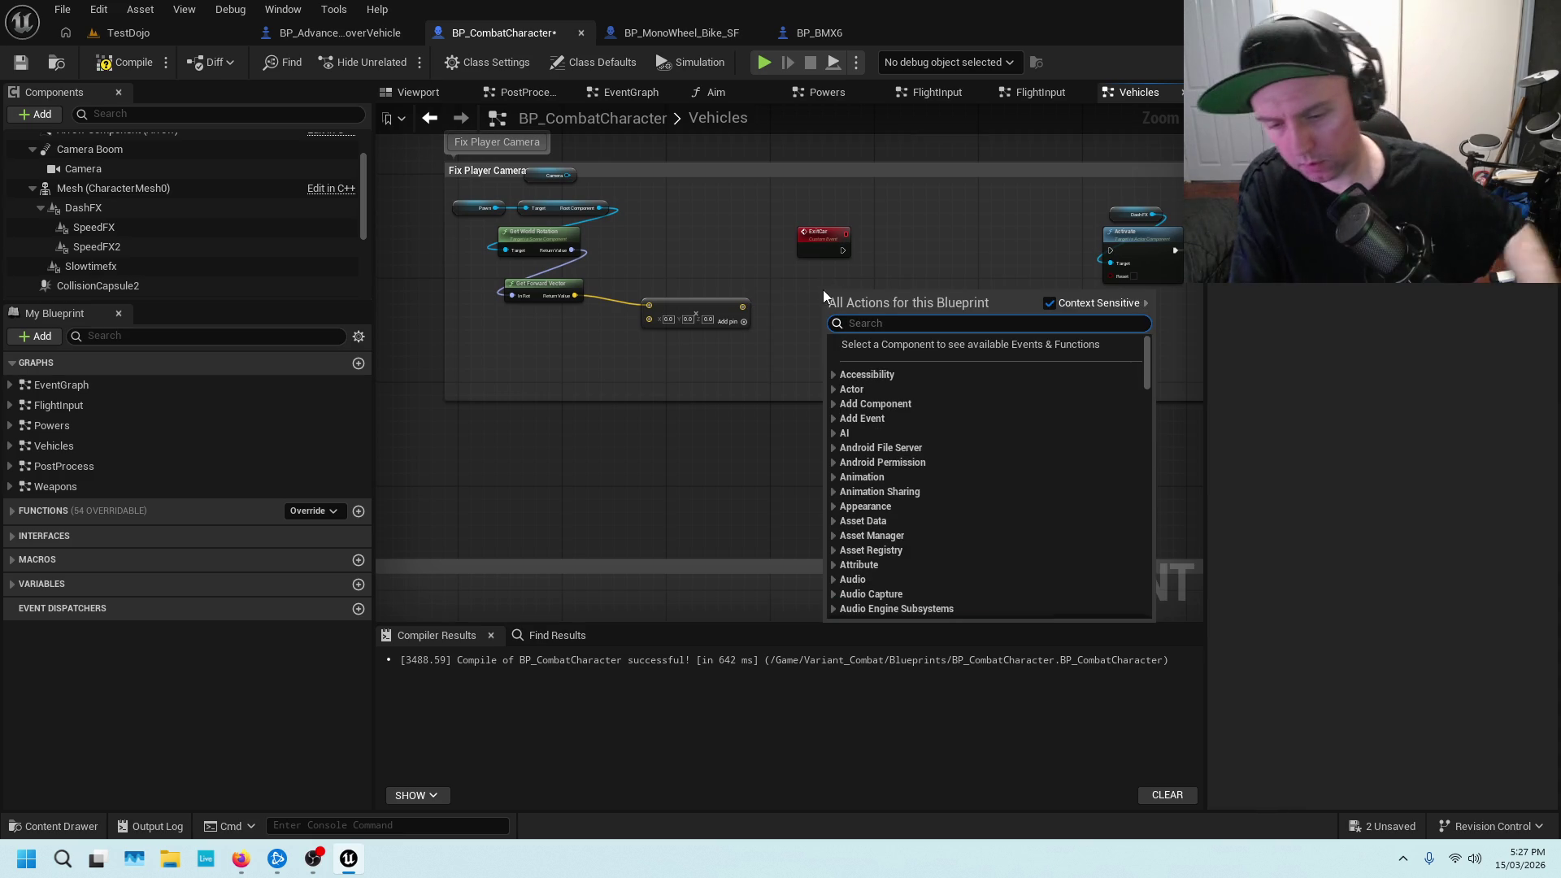
{"action": "type", "text": "h"}
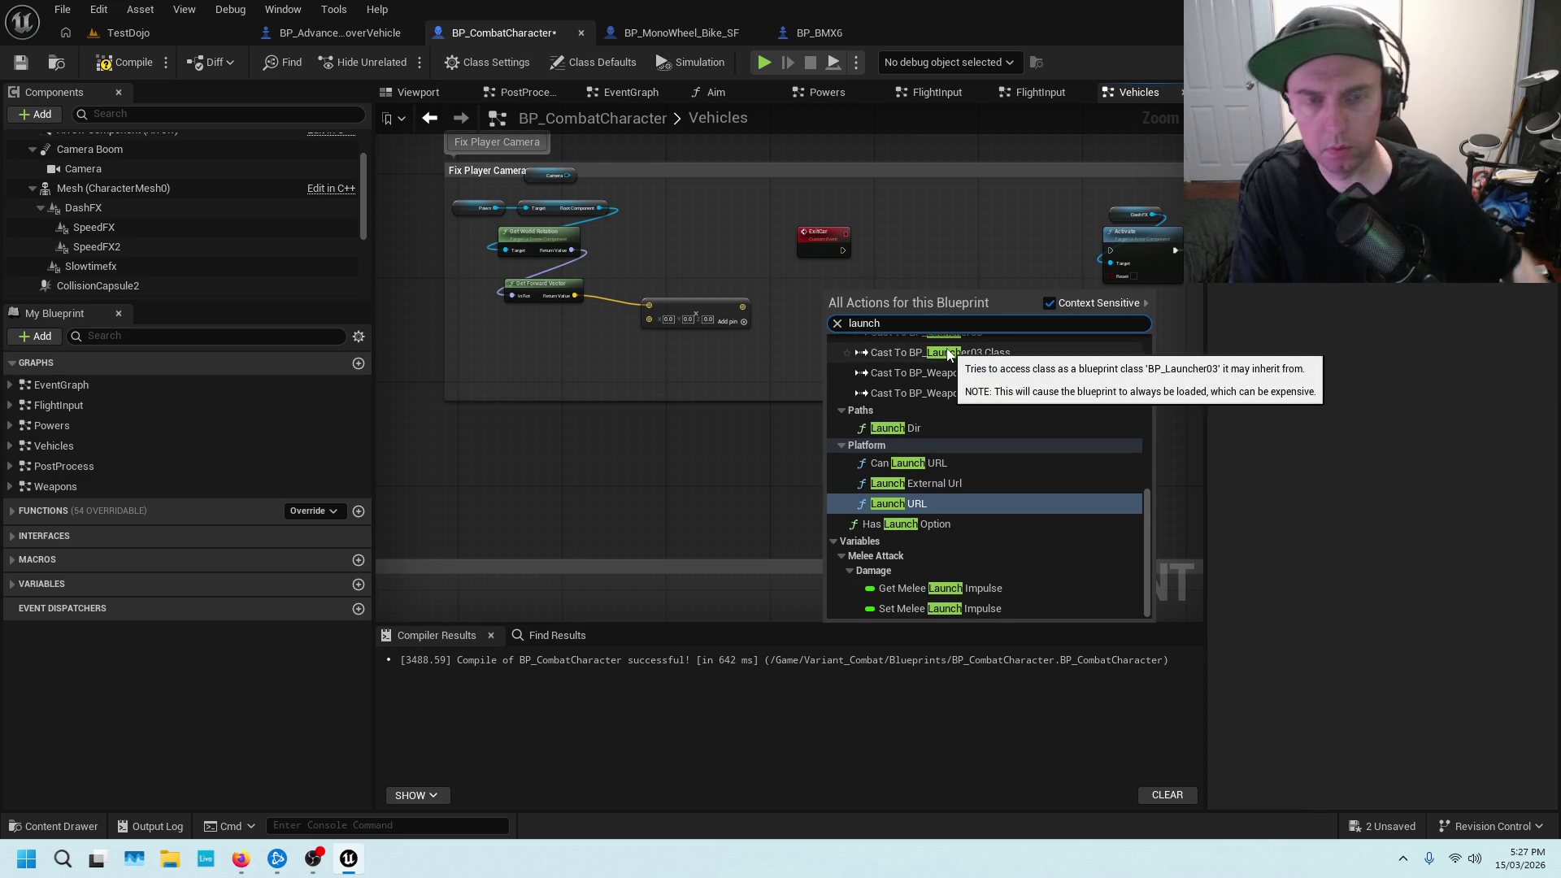
{"action": "type", "text": " cha"}
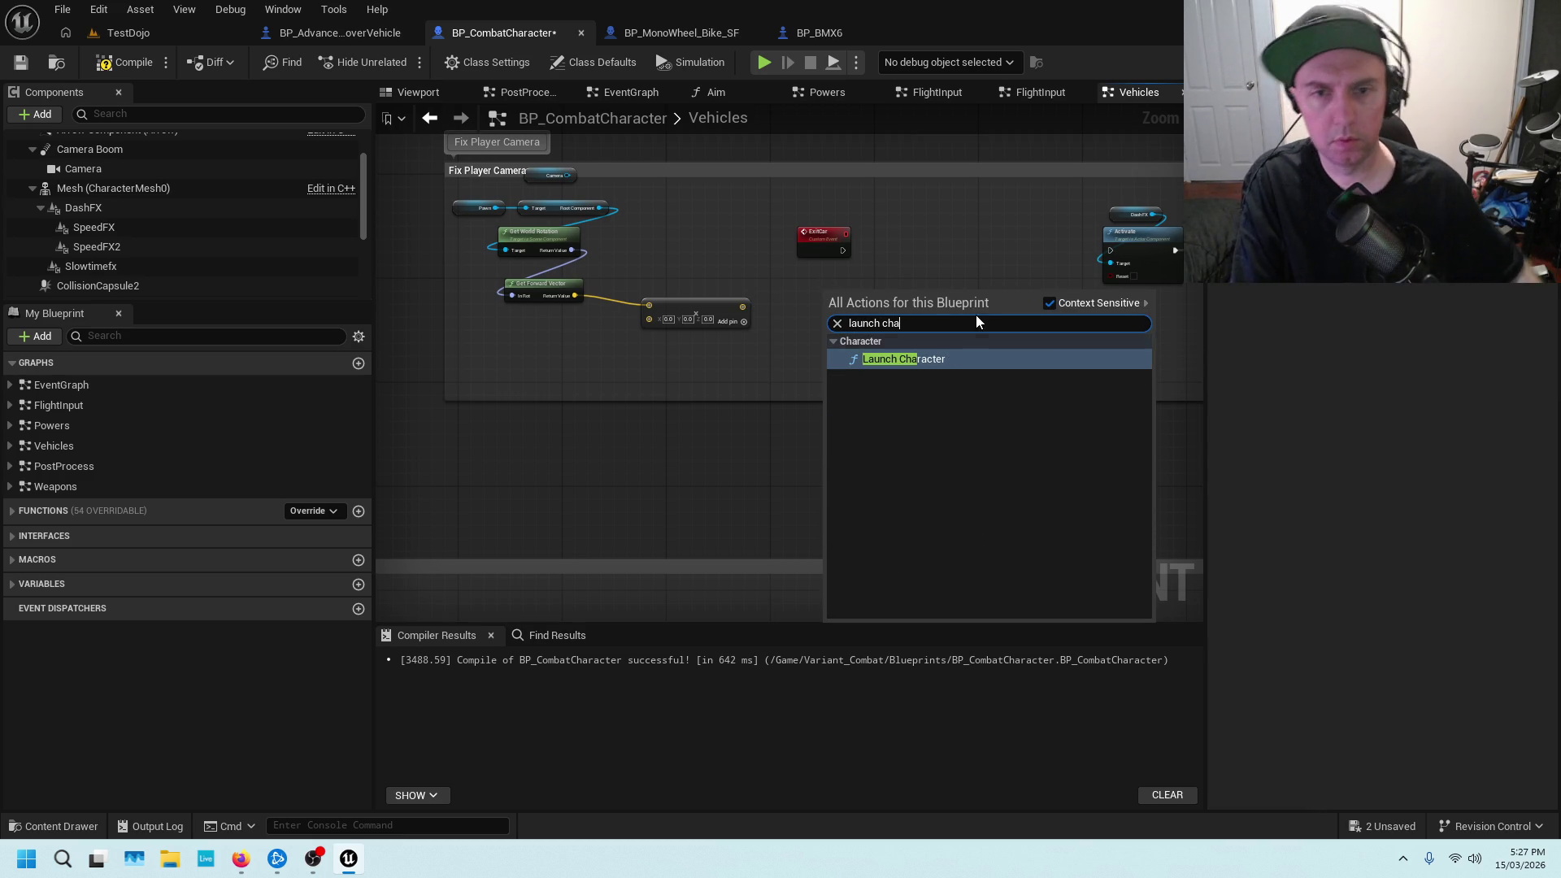
{"action": "left_click", "coordinate": [976, 358]}
{"action": "left_click_drag", "start_coordinate": [856, 293], "coordinate": [941, 235]}
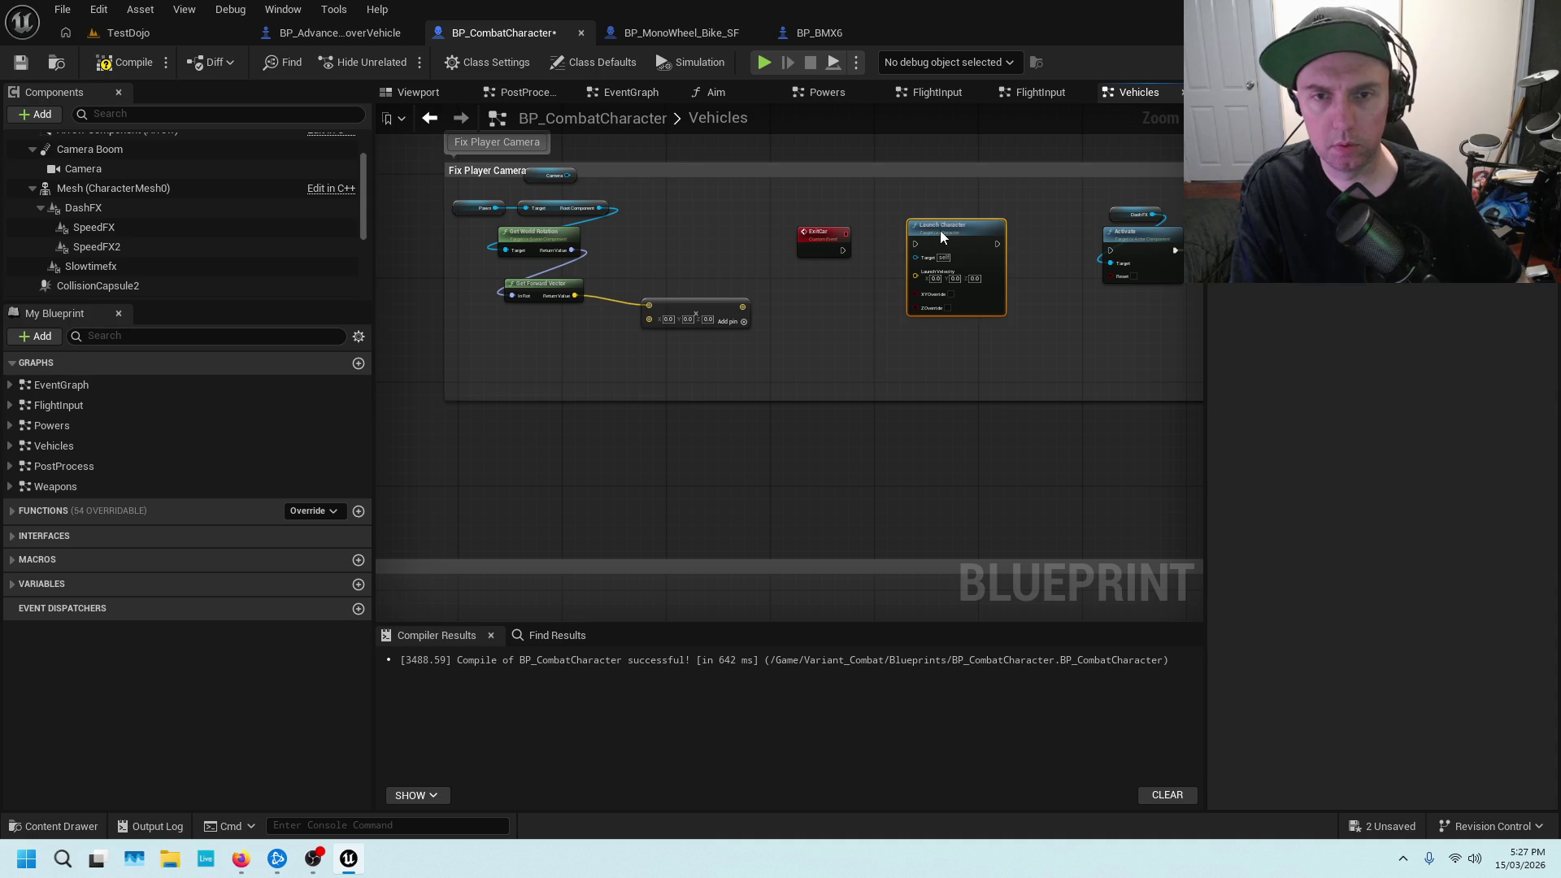
{"action": "left_click_drag", "start_coordinate": [843, 250], "coordinate": [1111, 251]}
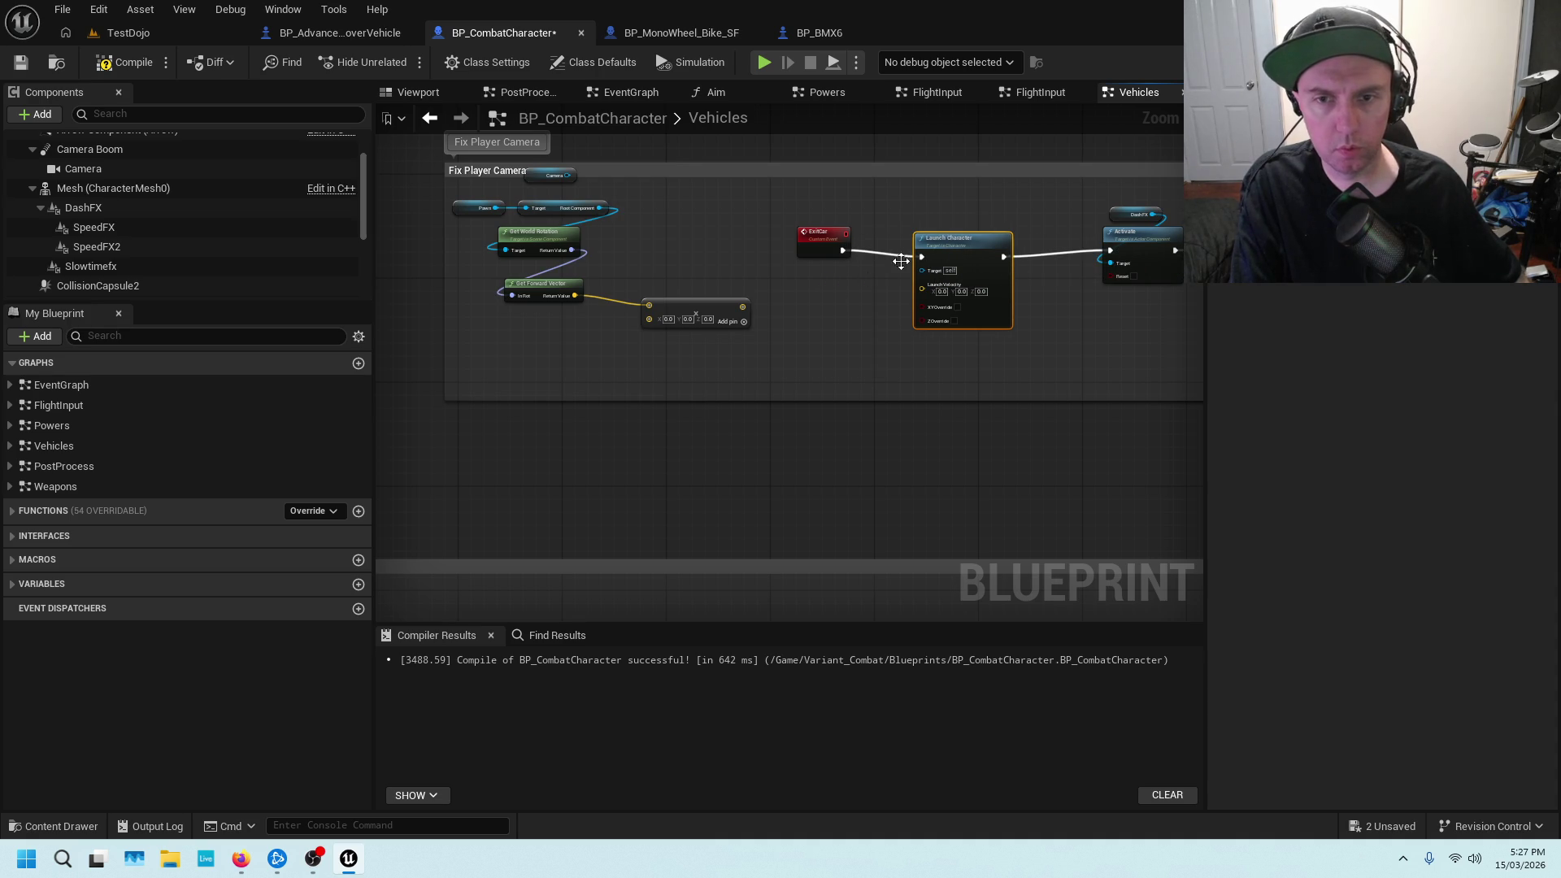
Split the vector add node's output pin into X, Y and Z
{"action": "scroll", "coordinate": [826, 291], "scroll_direction": "up", "scroll_amount": 2}
{"action": "right_click", "coordinate": [702, 315]}
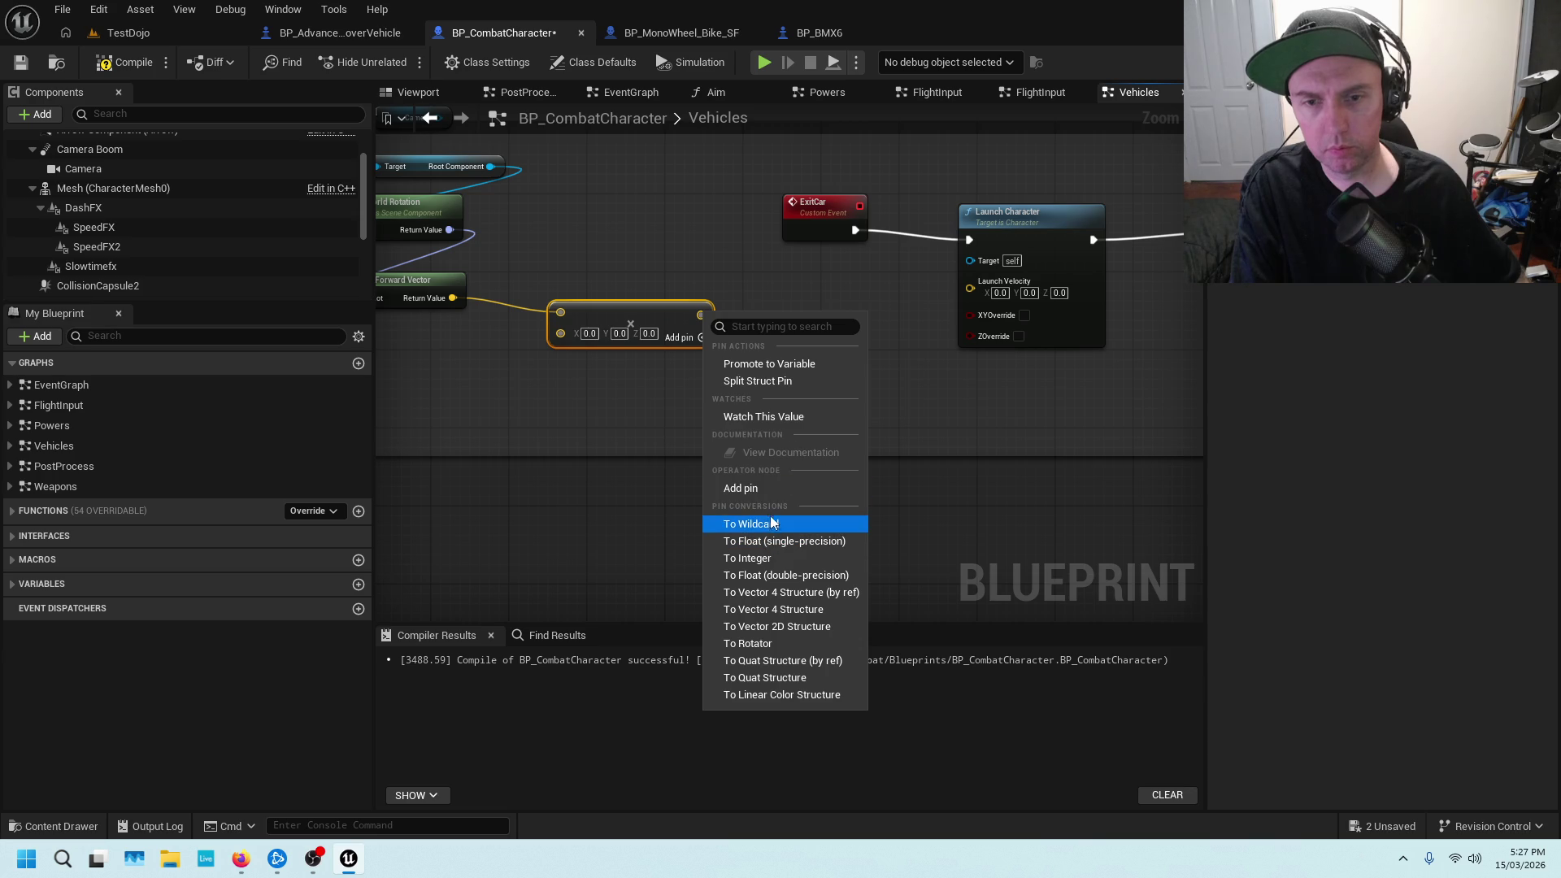
{"action": "left_click", "coordinate": [799, 383]}
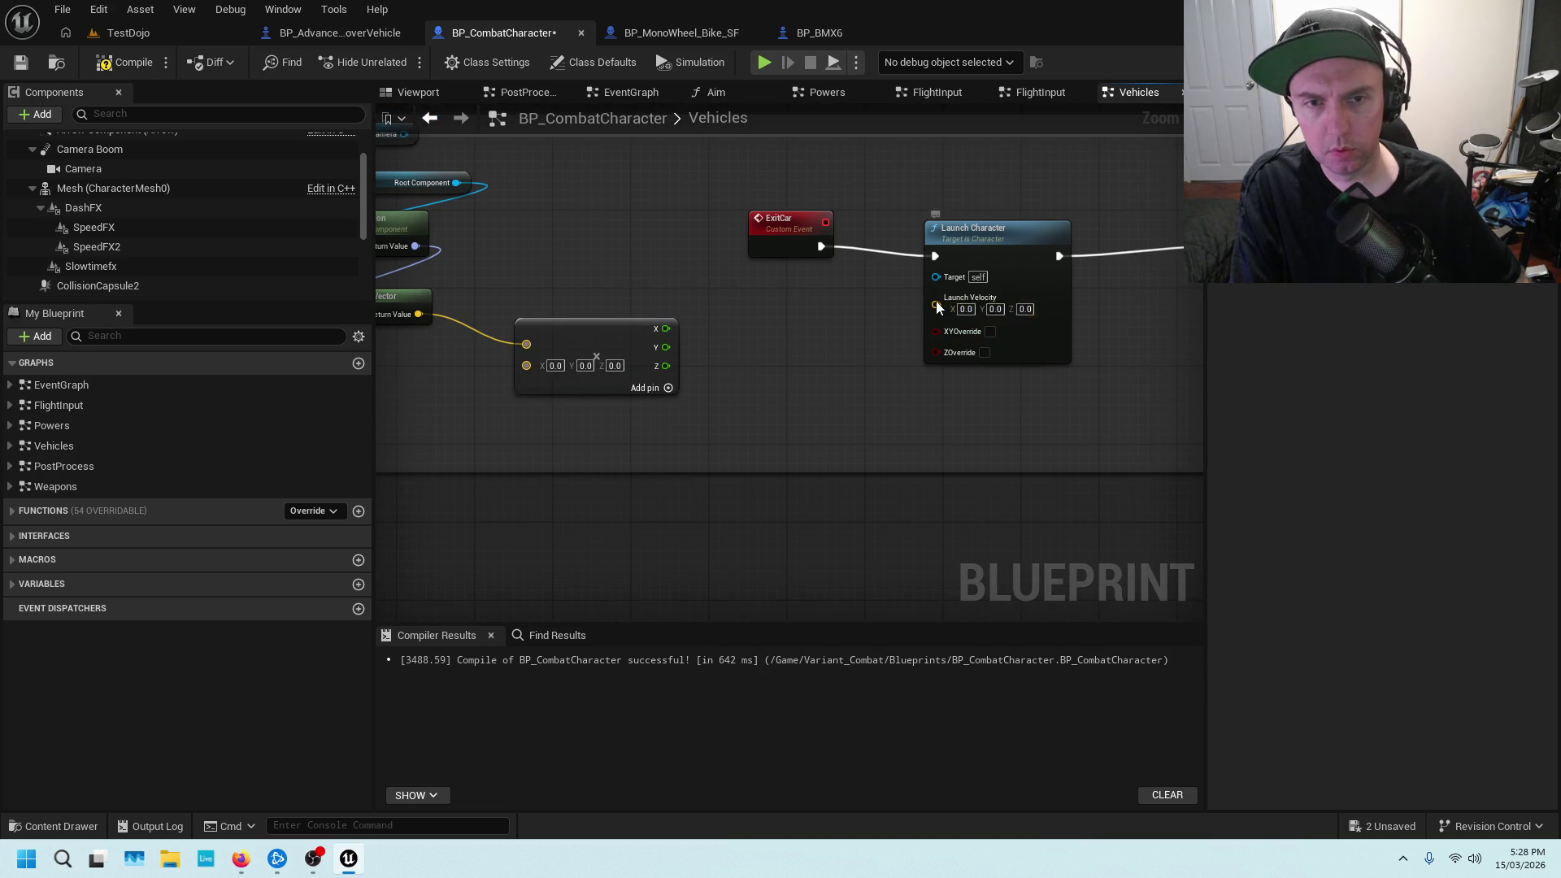
Split Launch Velocity and connect the vector's Z output to Launch Velocity Z
{"action": "right_click", "coordinate": [935, 304]}
{"action": "left_click", "coordinate": [983, 373]}
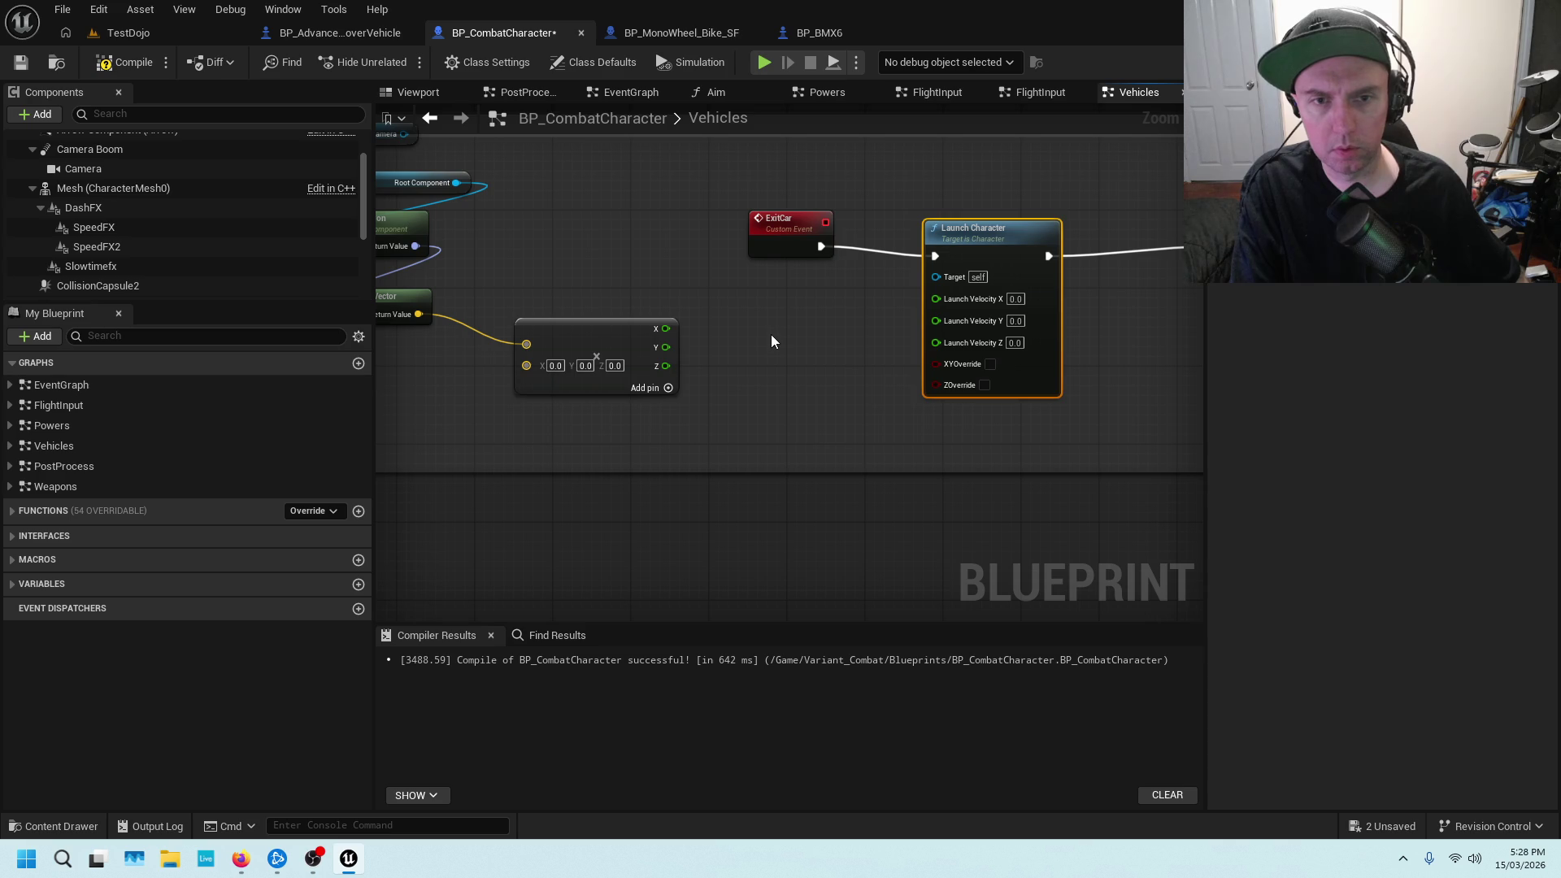
{"action": "left_click_drag", "start_coordinate": [636, 284], "coordinate": [851, 305]}
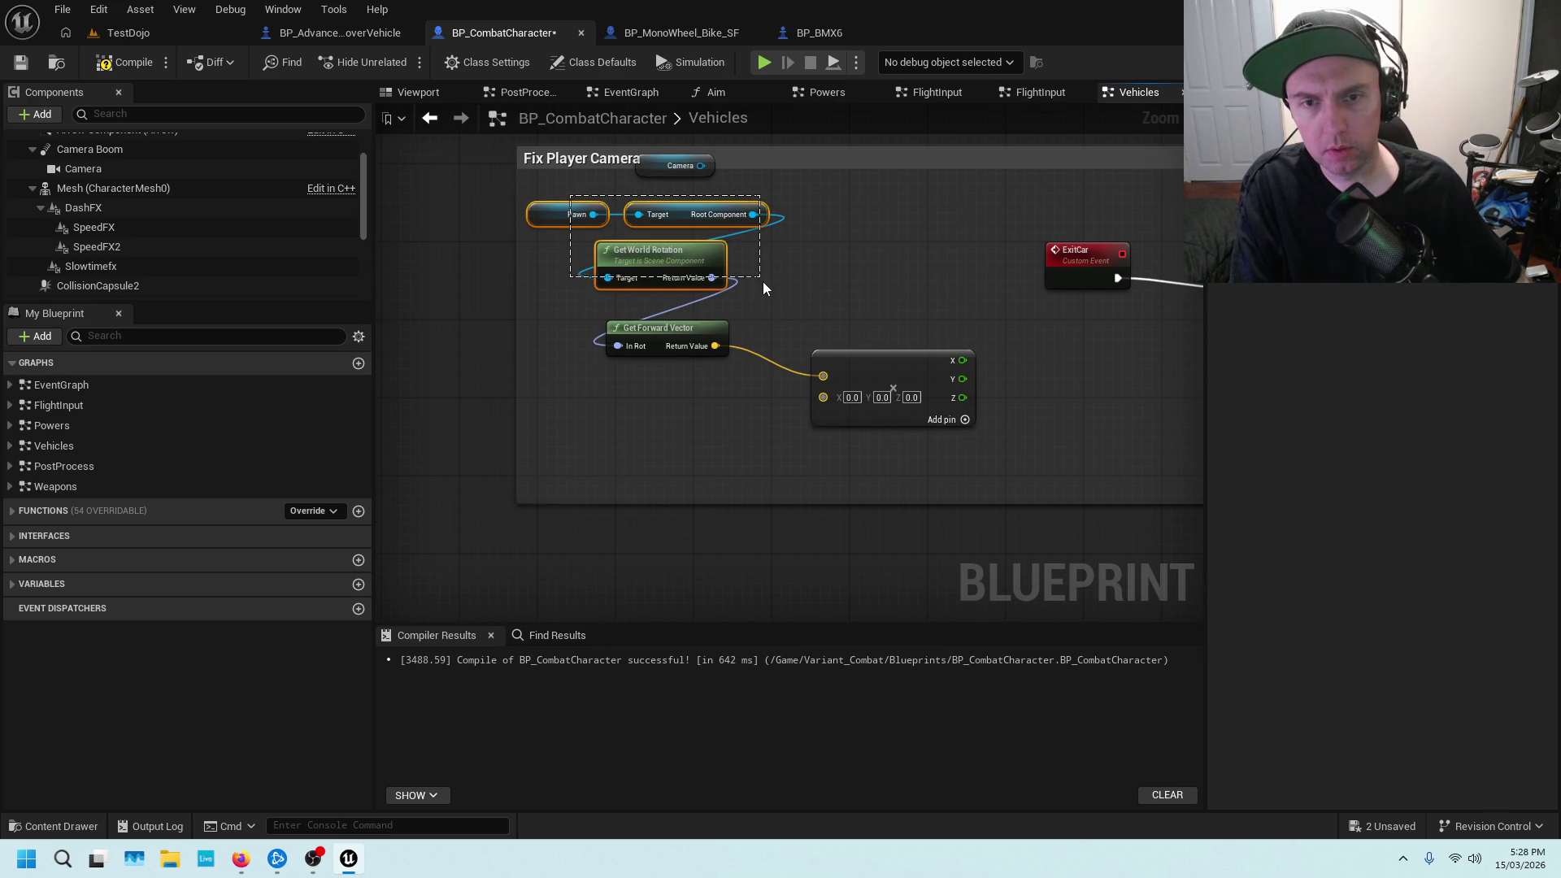
{"action": "left_click_drag", "start_coordinate": [767, 294], "coordinate": [774, 323]}
{"action": "left_click_drag", "start_coordinate": [948, 349], "coordinate": [657, 349]}
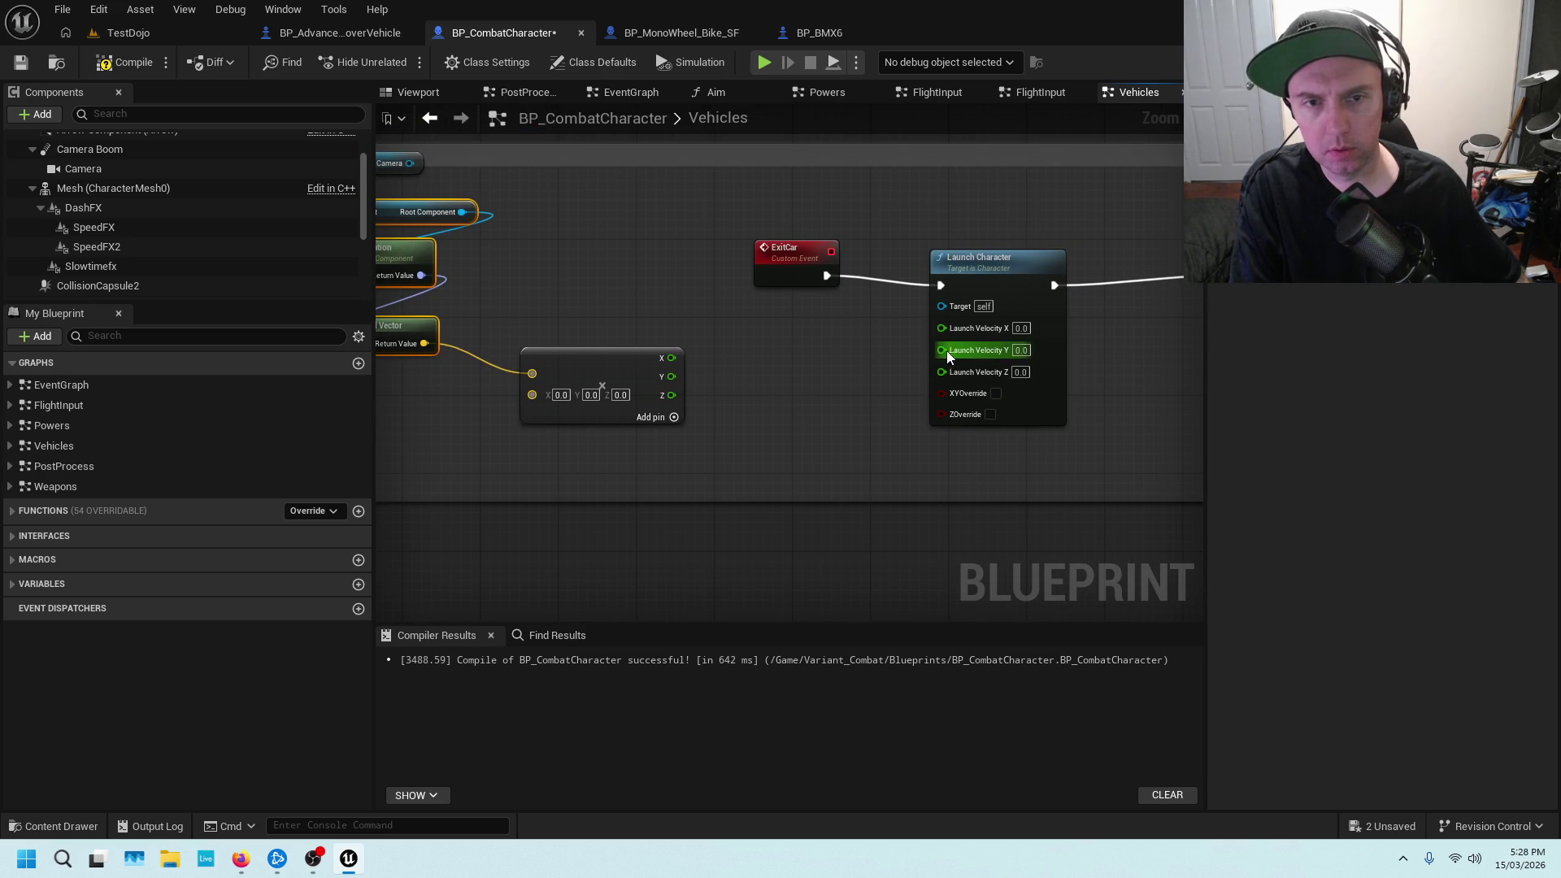
{"action": "scroll", "coordinate": [816, 313], "scroll_direction": "down", "scroll_amount": 2}
{"action": "scroll", "coordinate": [762, 316], "scroll_direction": "up", "scroll_amount": 1}
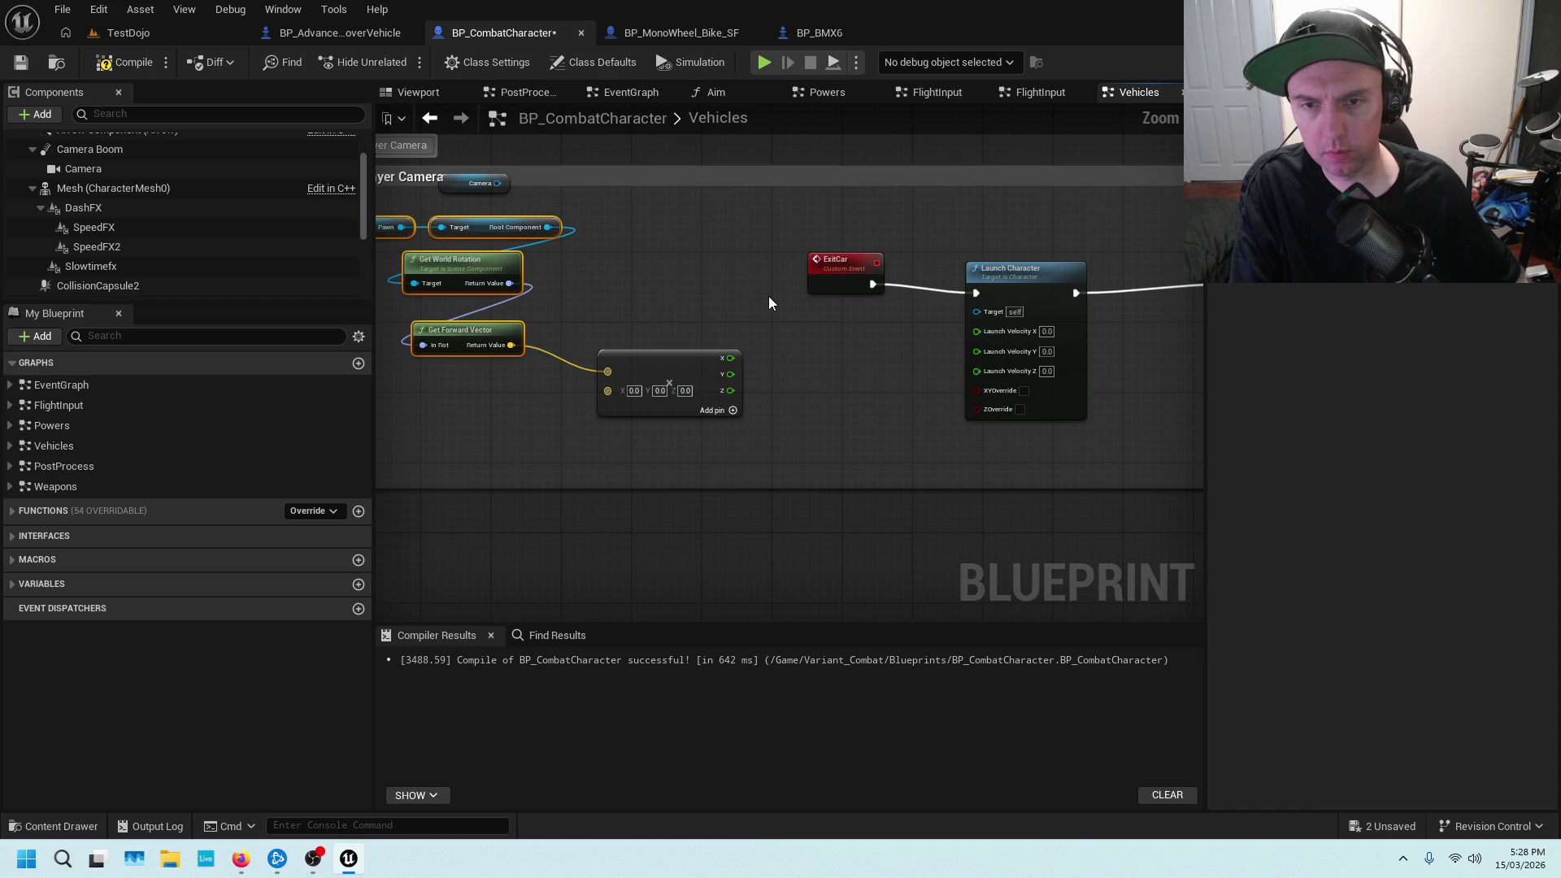
{"action": "left_click_drag", "start_coordinate": [730, 391], "coordinate": [976, 370]}
Set the vector's Z offset to 100 and save BP_CombatCharacter
{"action": "left_click", "coordinate": [797, 335]}
{"action": "scroll", "coordinate": [689, 393], "scroll_direction": "up", "scroll_amount": 2}
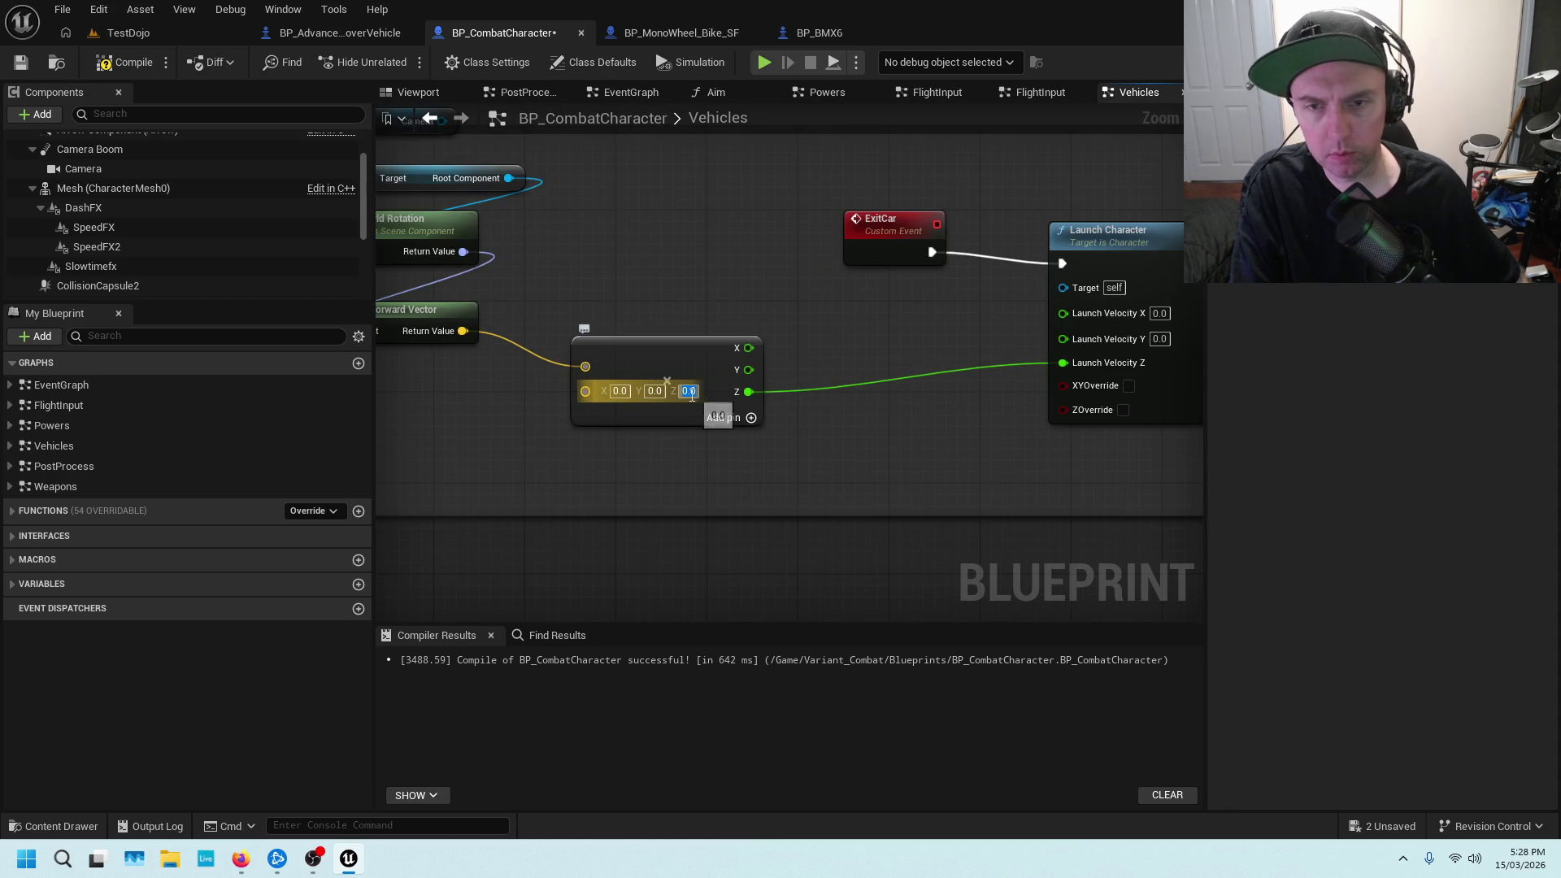
{"action": "type", "text": "100"}
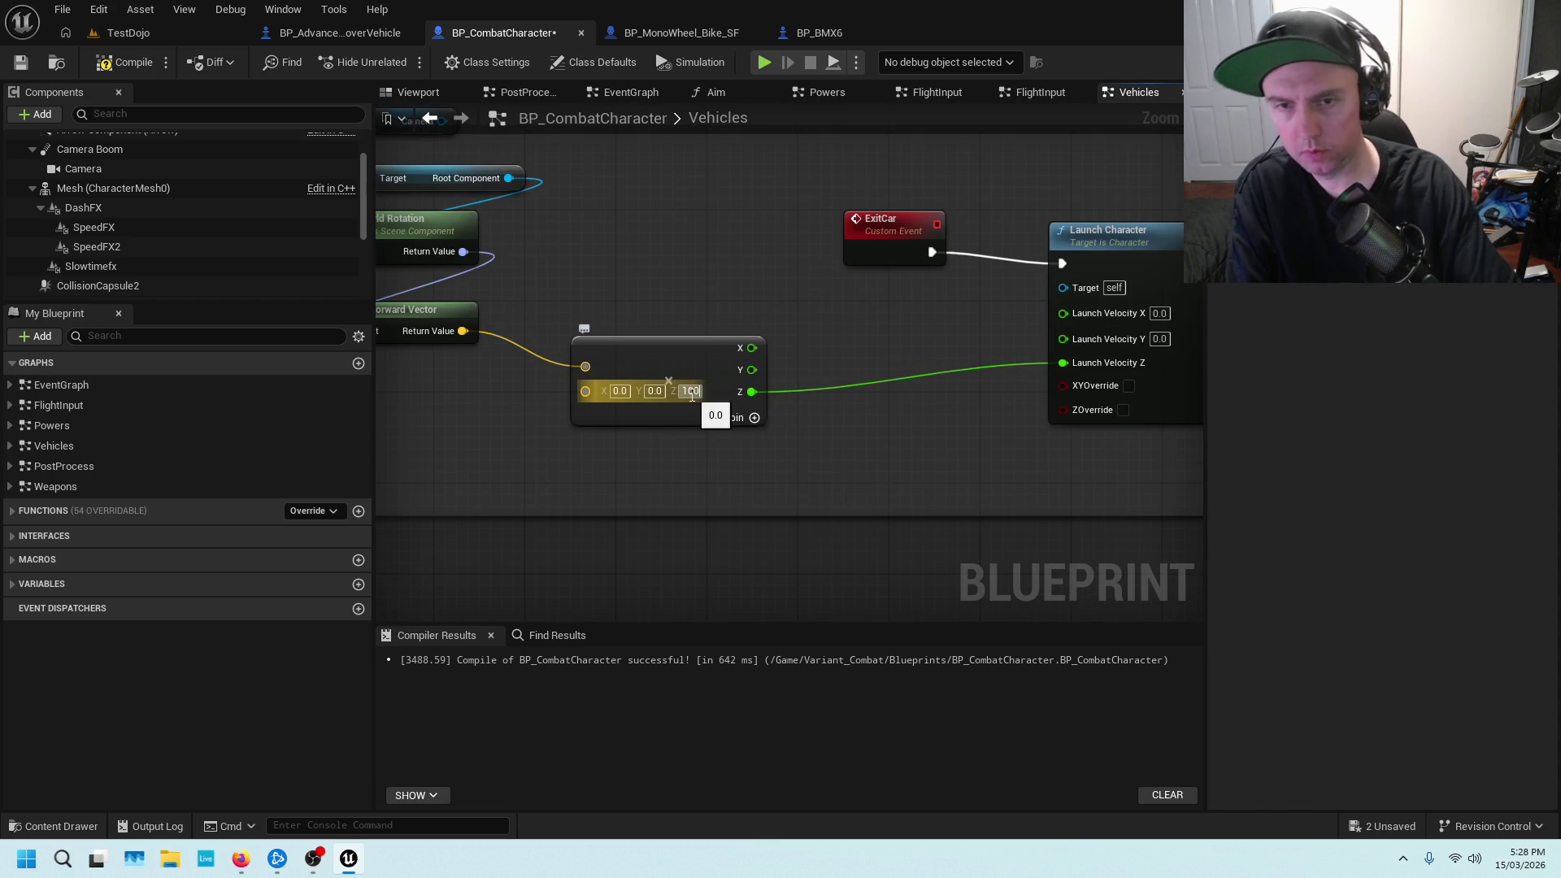
{"action": "key", "text": "Return"}
{"action": "scroll", "coordinate": [651, 245], "scroll_direction": "down", "scroll_amount": 1}
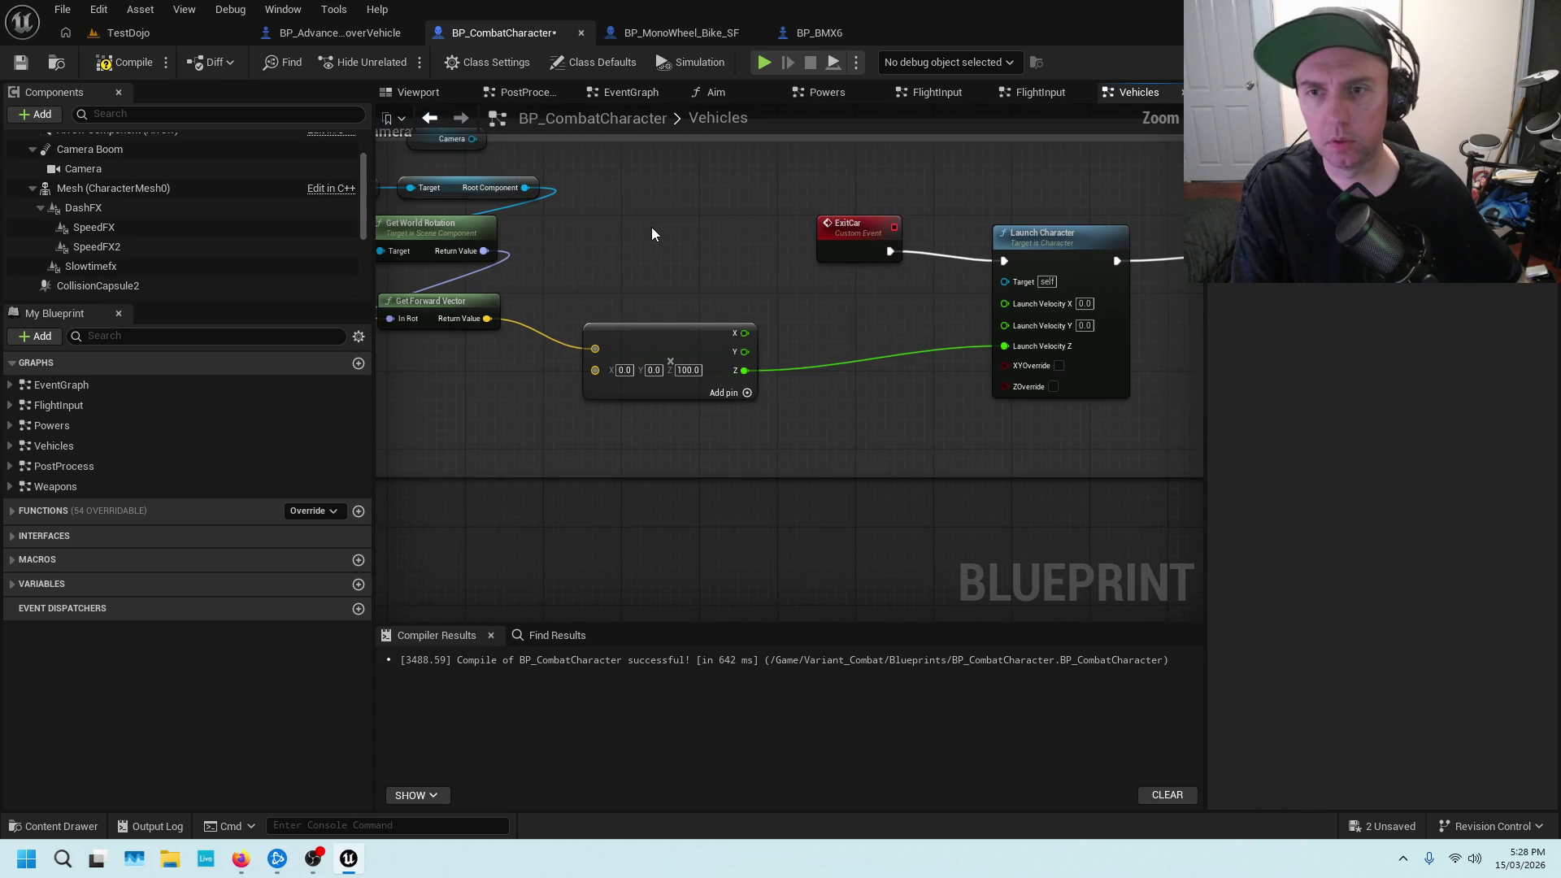
{"action": "key", "text": "ctrl+s"}
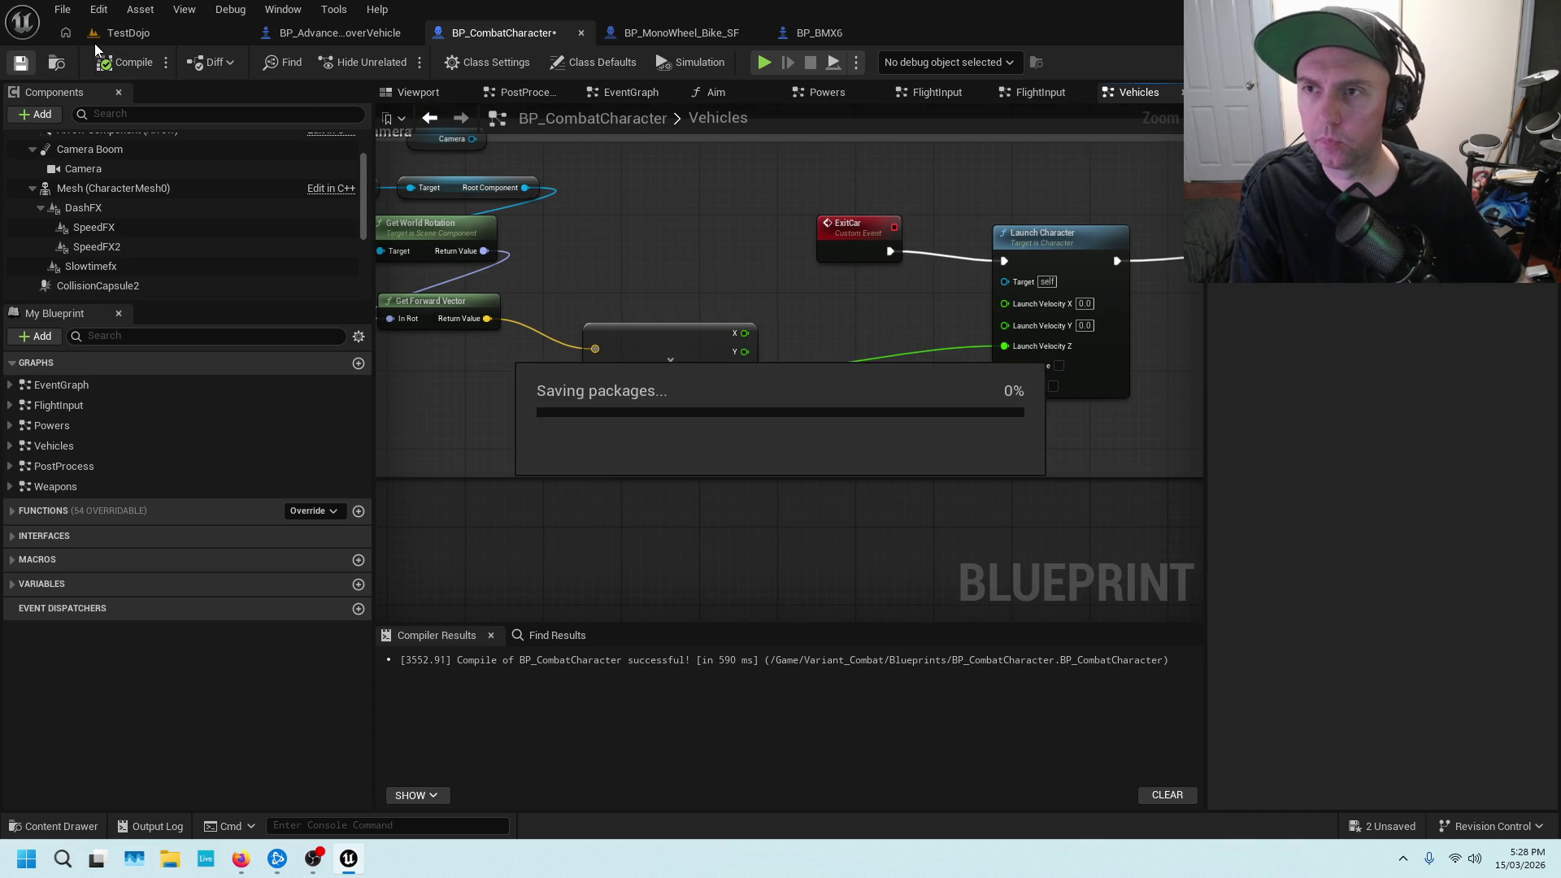
Start playing the TestDojo level and run the character out to the parked cars
{"action": "left_click", "coordinate": [154, 37]}
{"action": "left_click", "coordinate": [405, 62]}
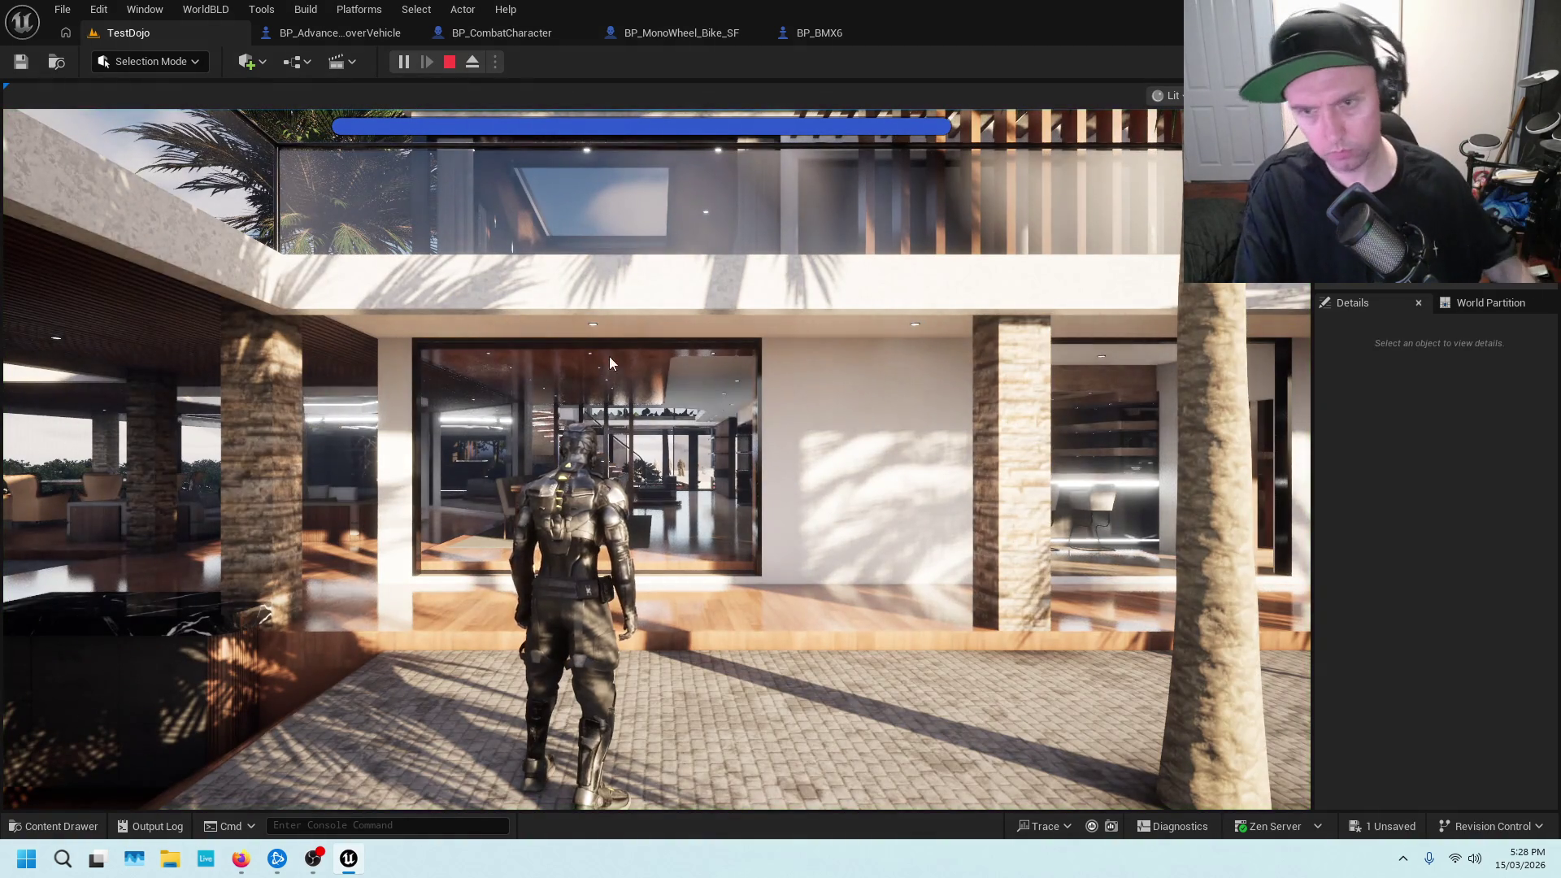
{"action": "left_click", "coordinate": [610, 358]}
{"action": "key", "text": "w"}
{"action": "key", "text": "w"}
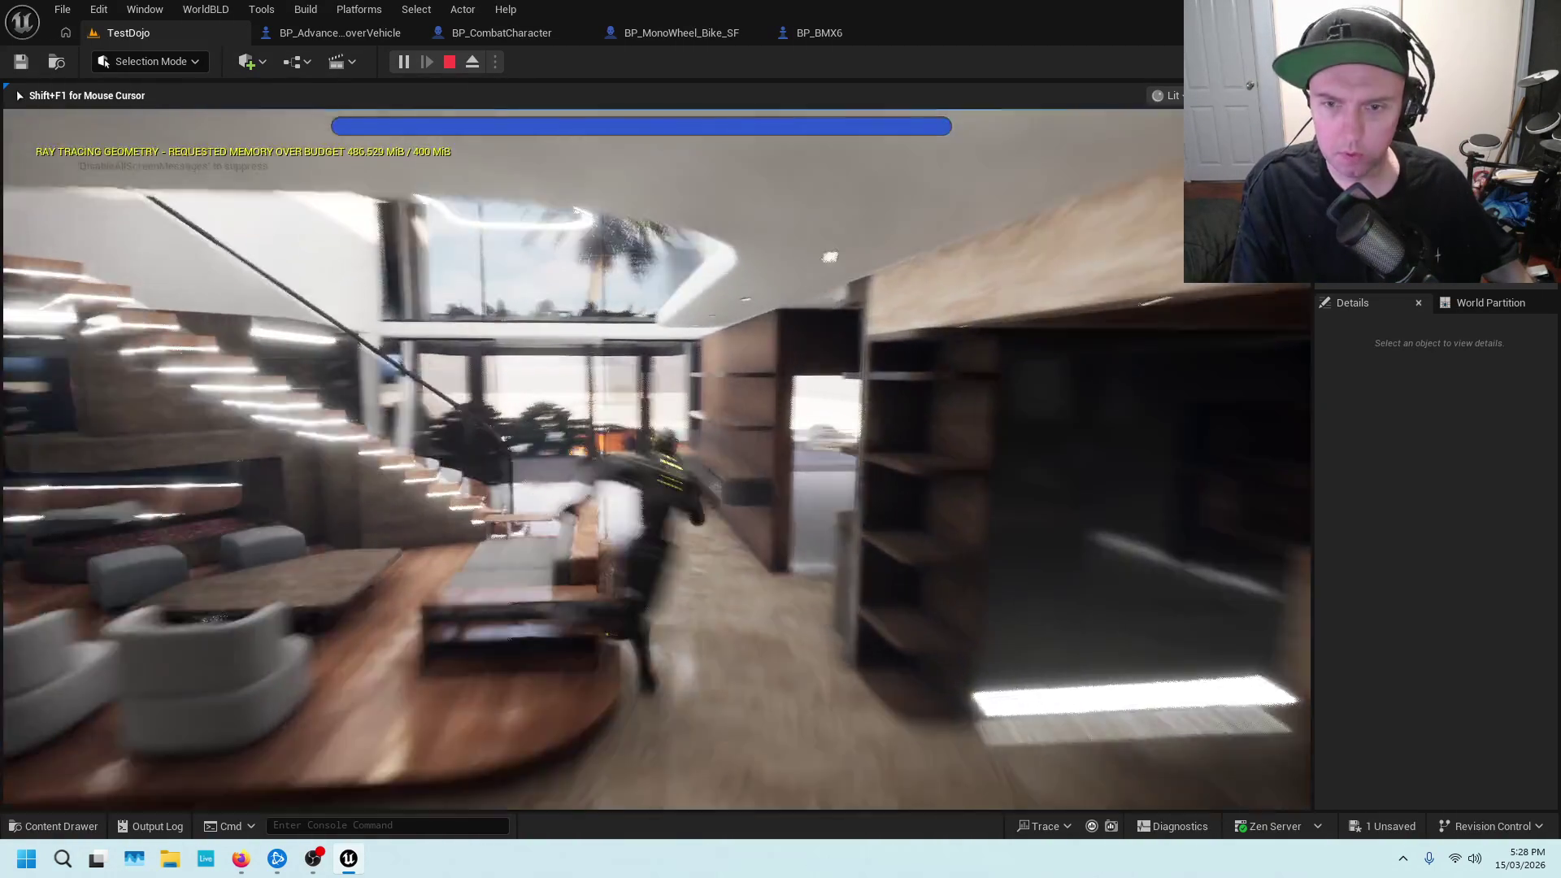
{"action": "key", "text": "w"}
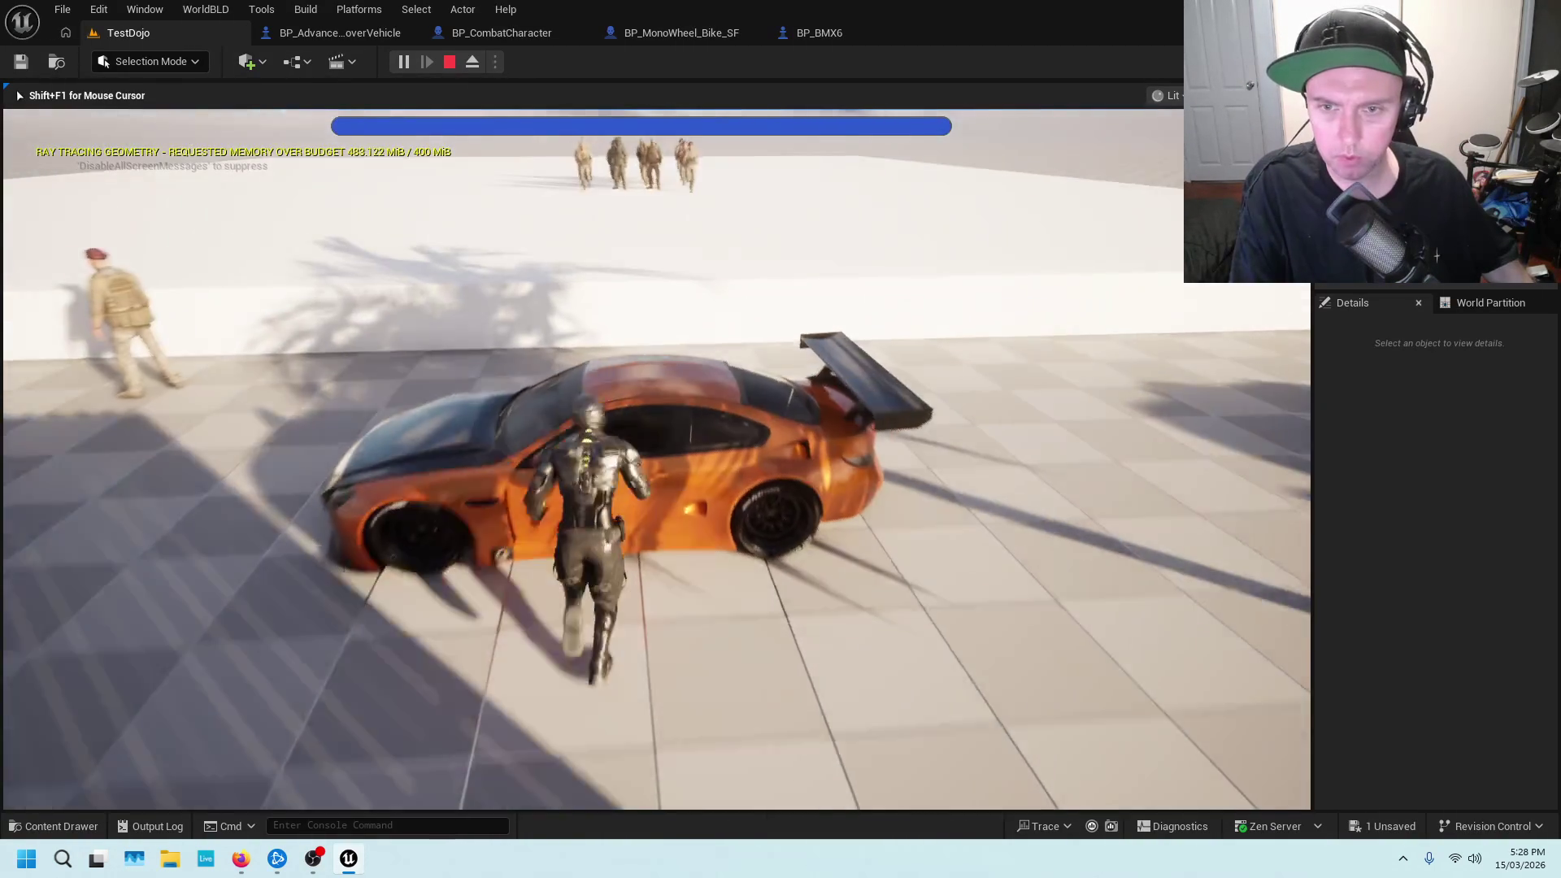
Enter and exit the orange car, get into the white car, then stop the session
{"action": "key", "text": "e"}
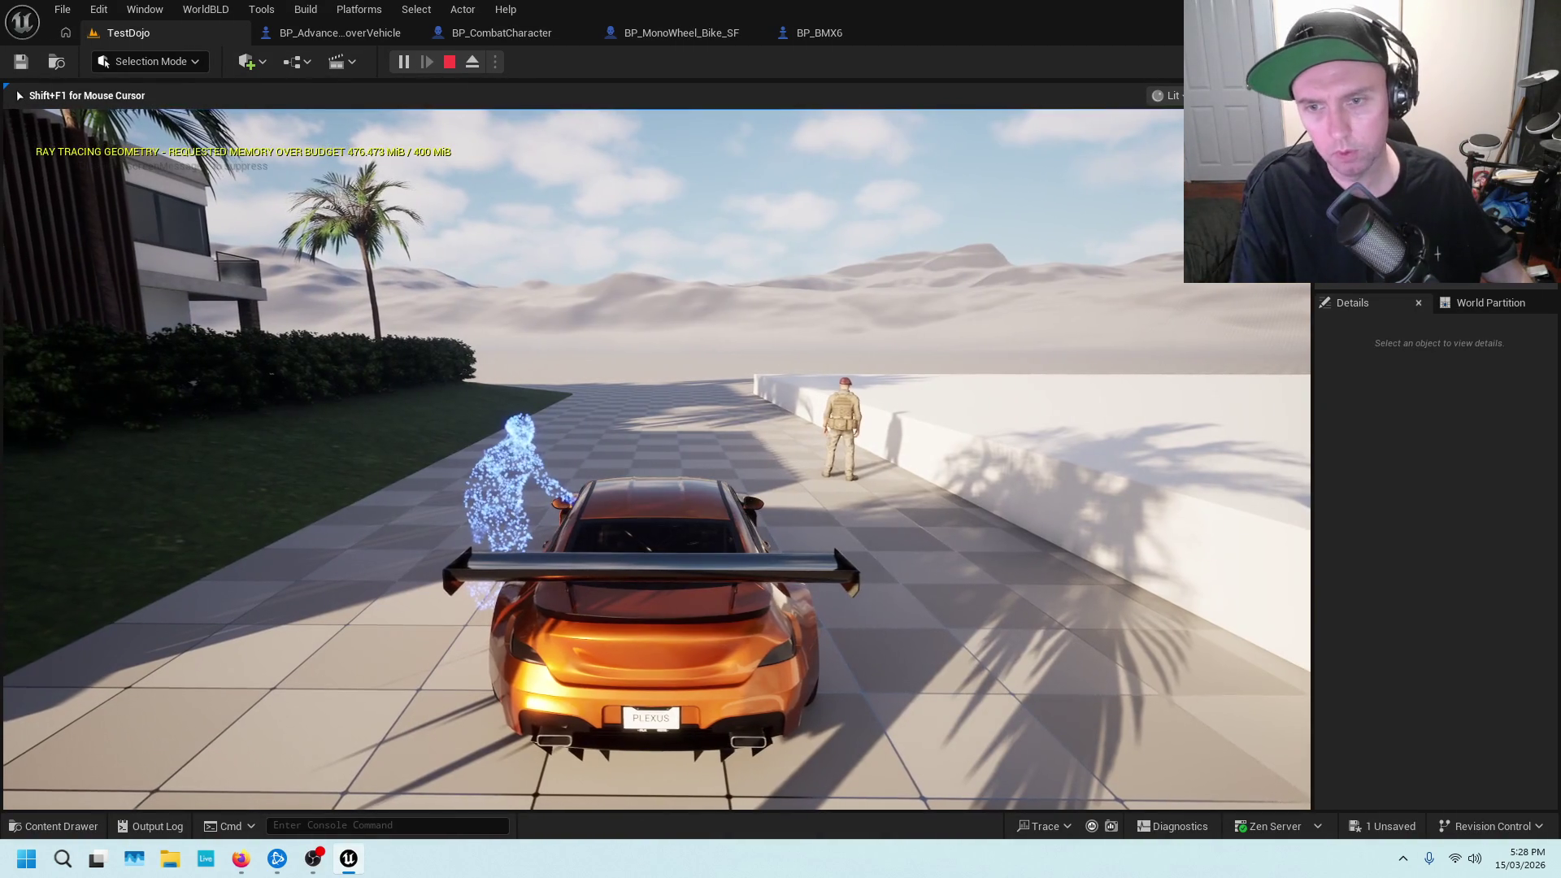
{"action": "key", "text": "c"}
{"action": "key", "text": "e"}
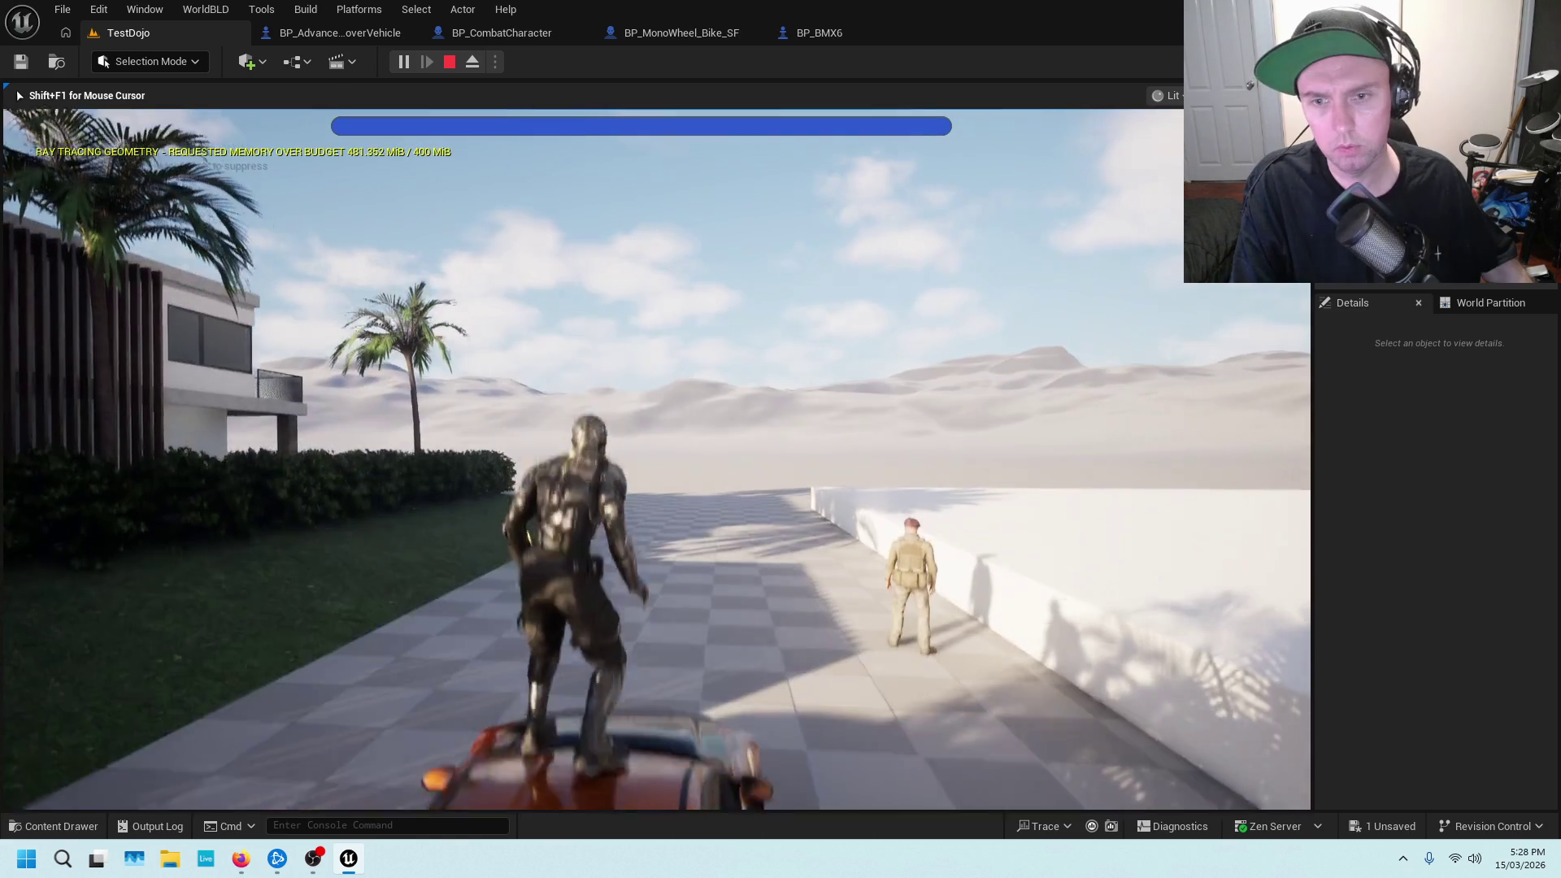
{"action": "key", "text": "w"}
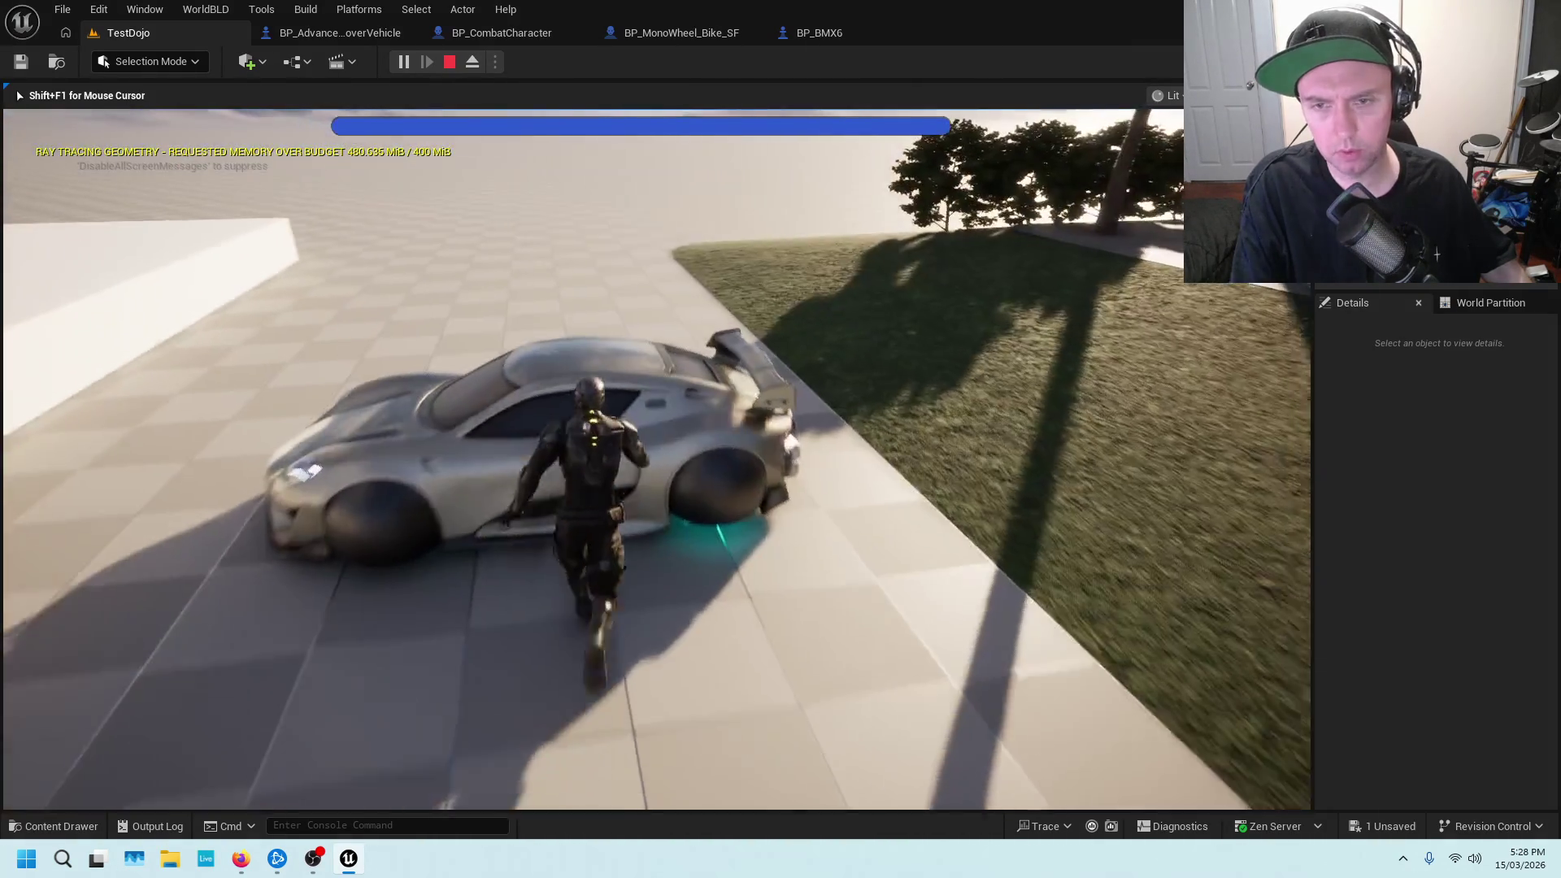
{"action": "key", "text": "e"}
{"action": "key", "text": "e"}
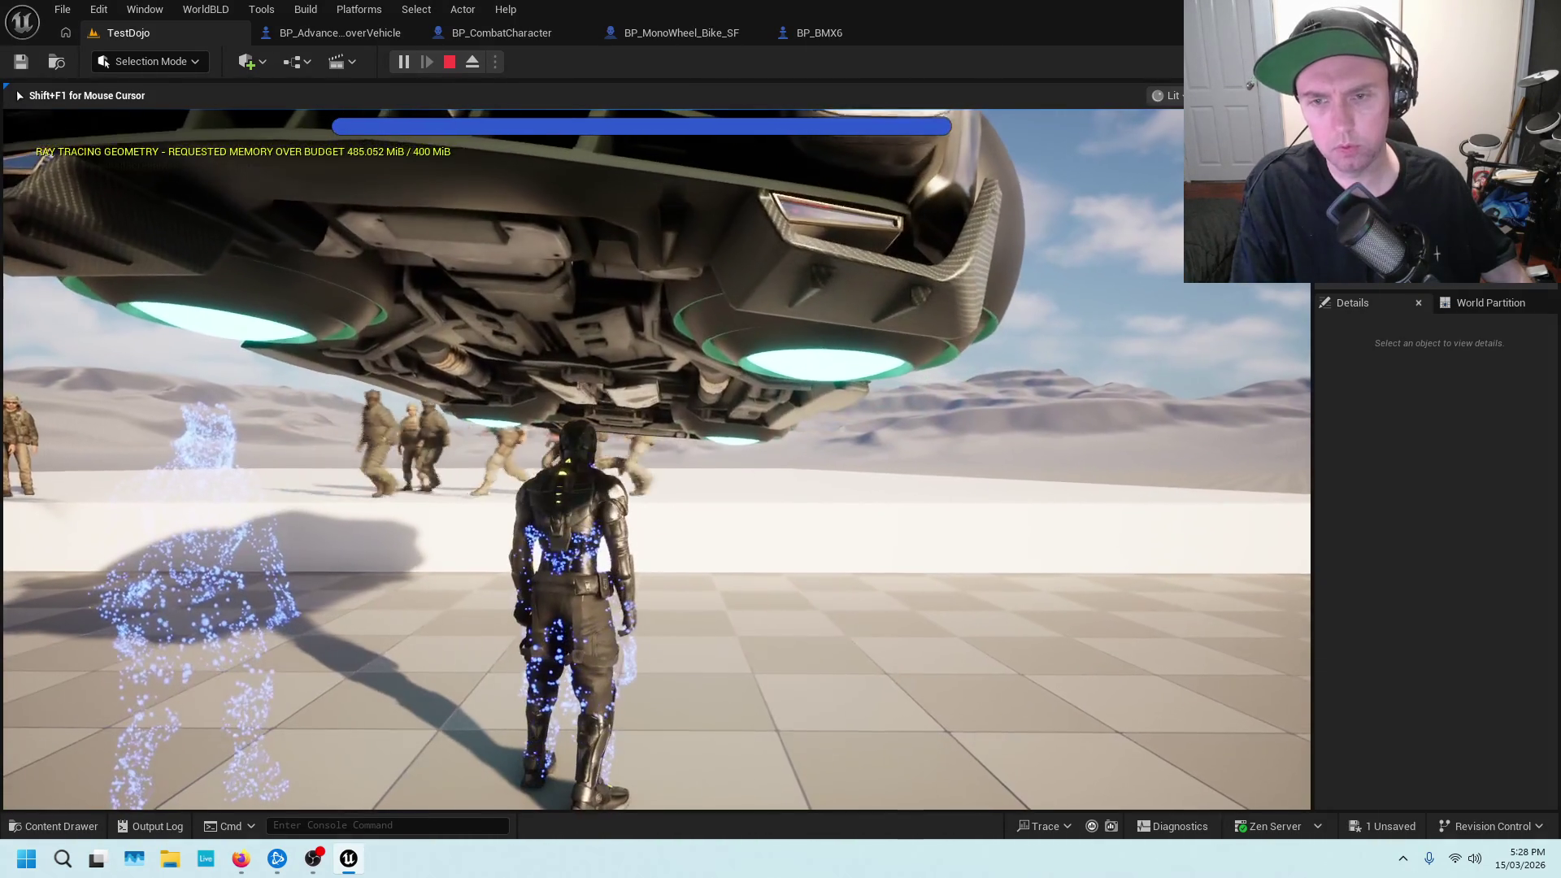
{"action": "key", "text": "Escape"}
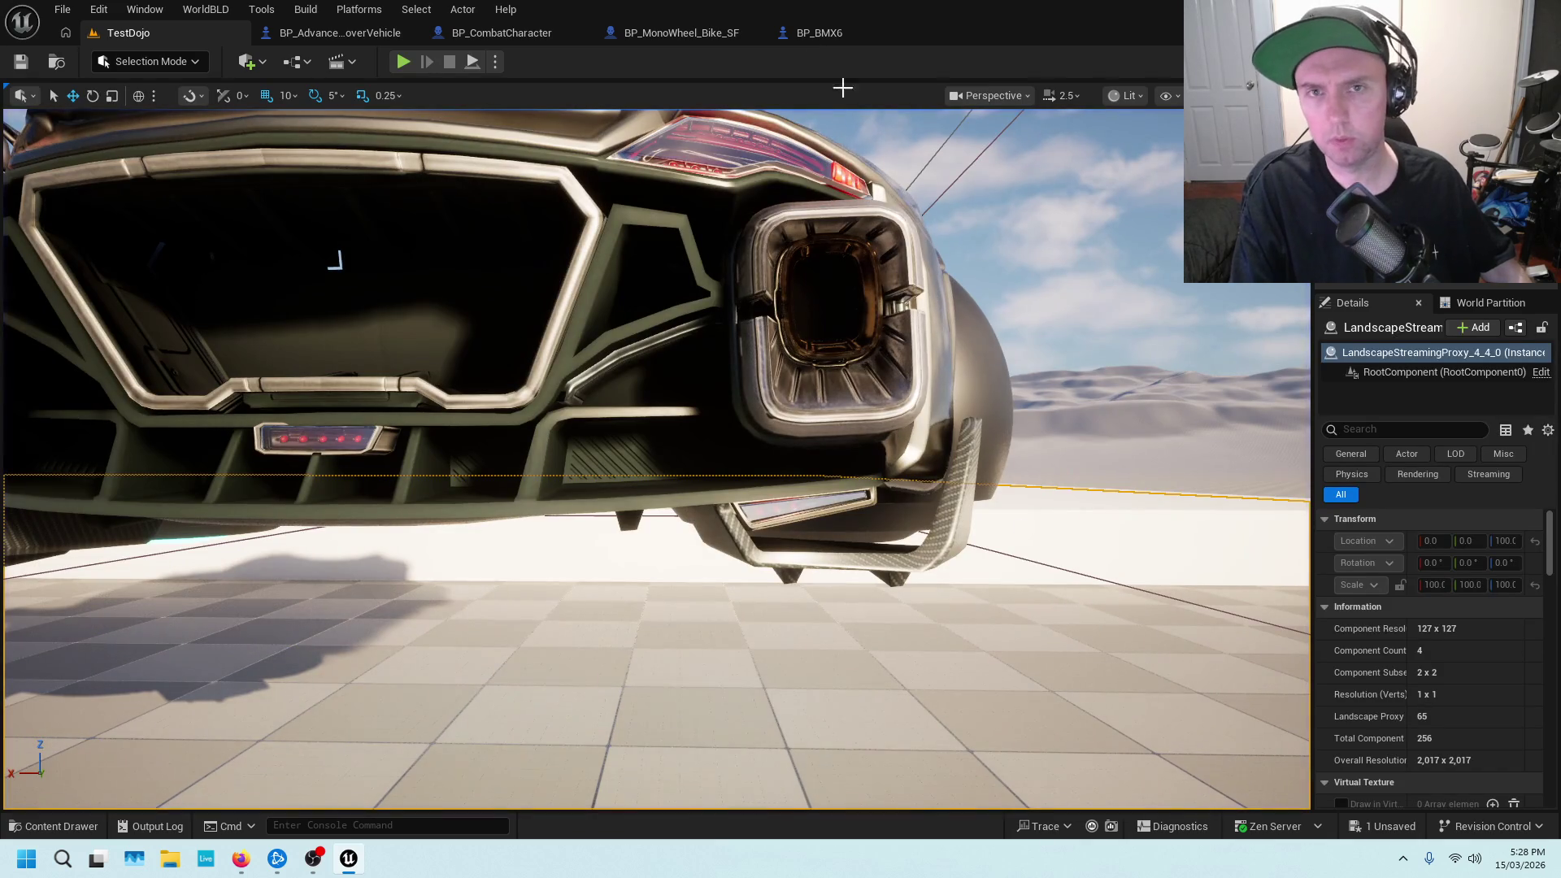
{"action": "left_click", "coordinate": [820, 33]}
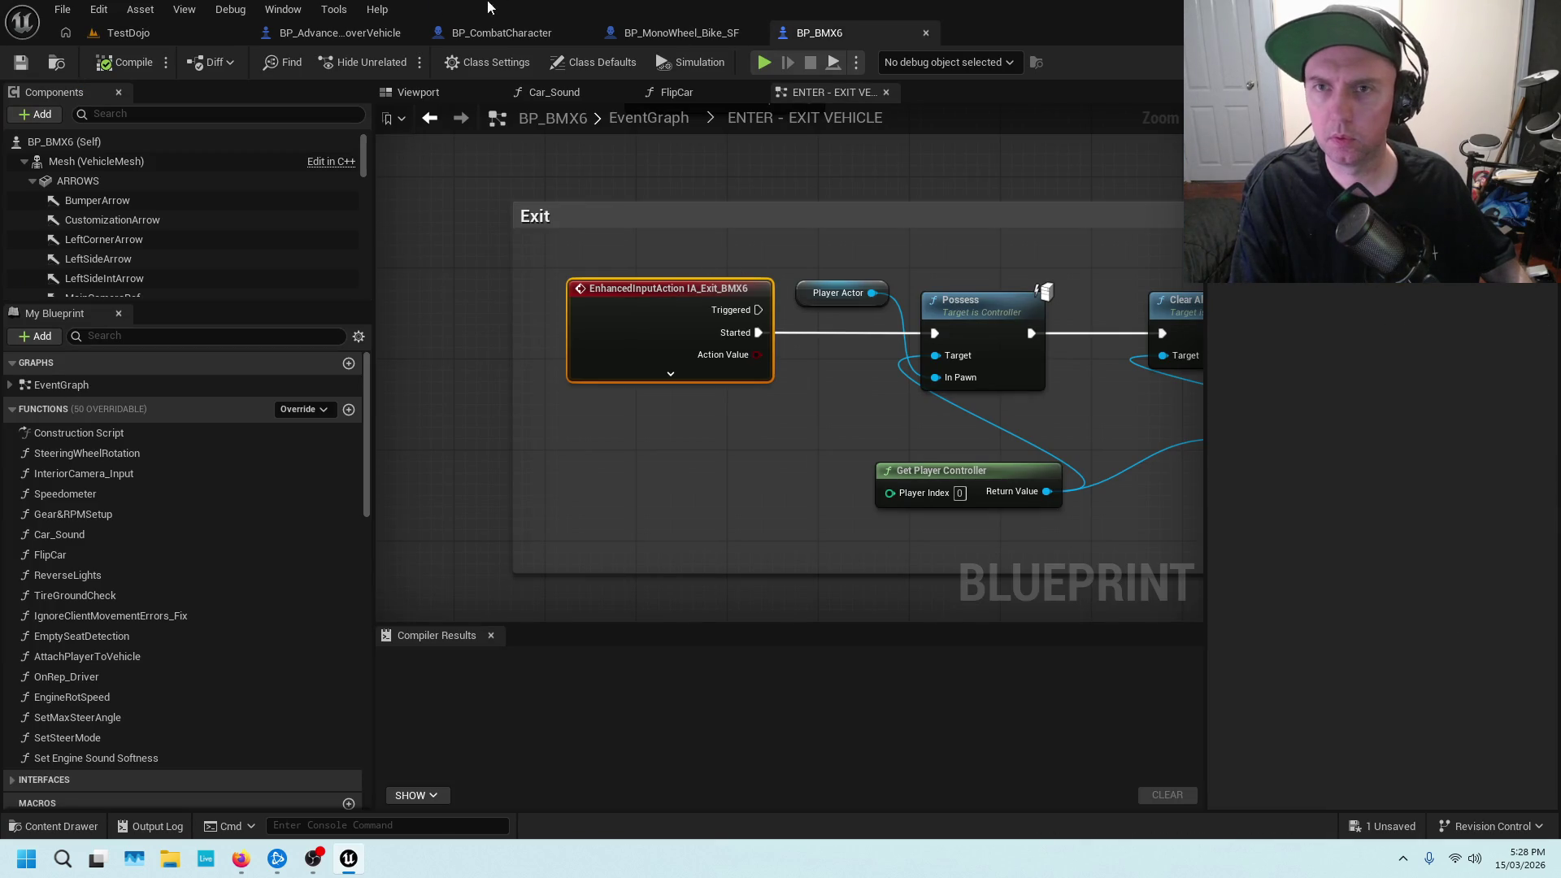
Open BP_CombatCharacter's Powers graph and view its Get Forward Vector launch nodes
{"action": "left_click", "coordinate": [470, 34]}
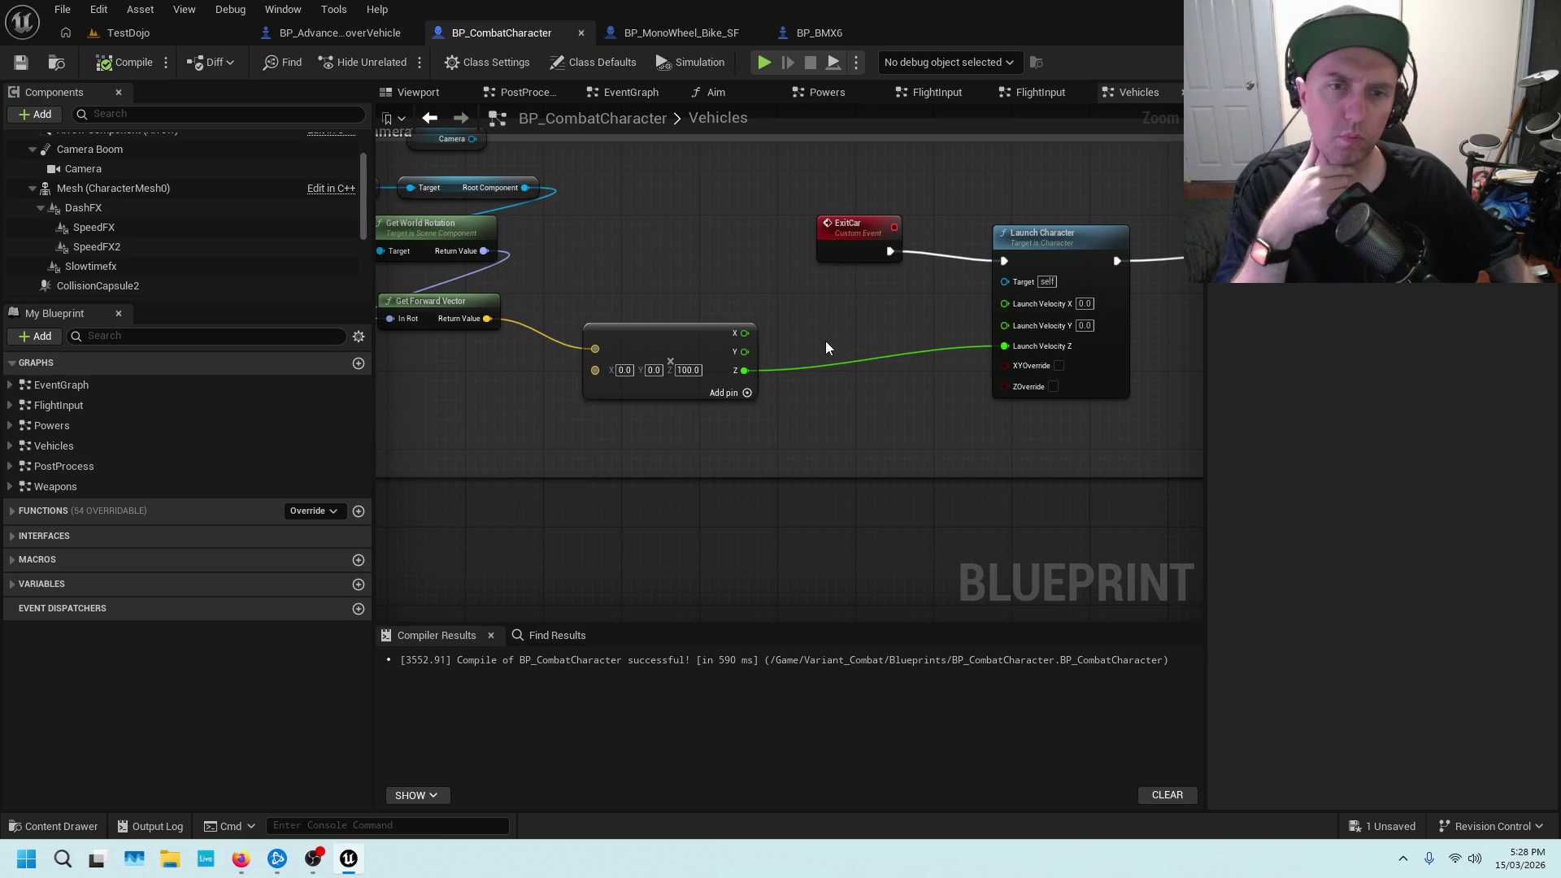
{"action": "left_click_drag", "start_coordinate": [900, 305], "coordinate": [807, 316]}
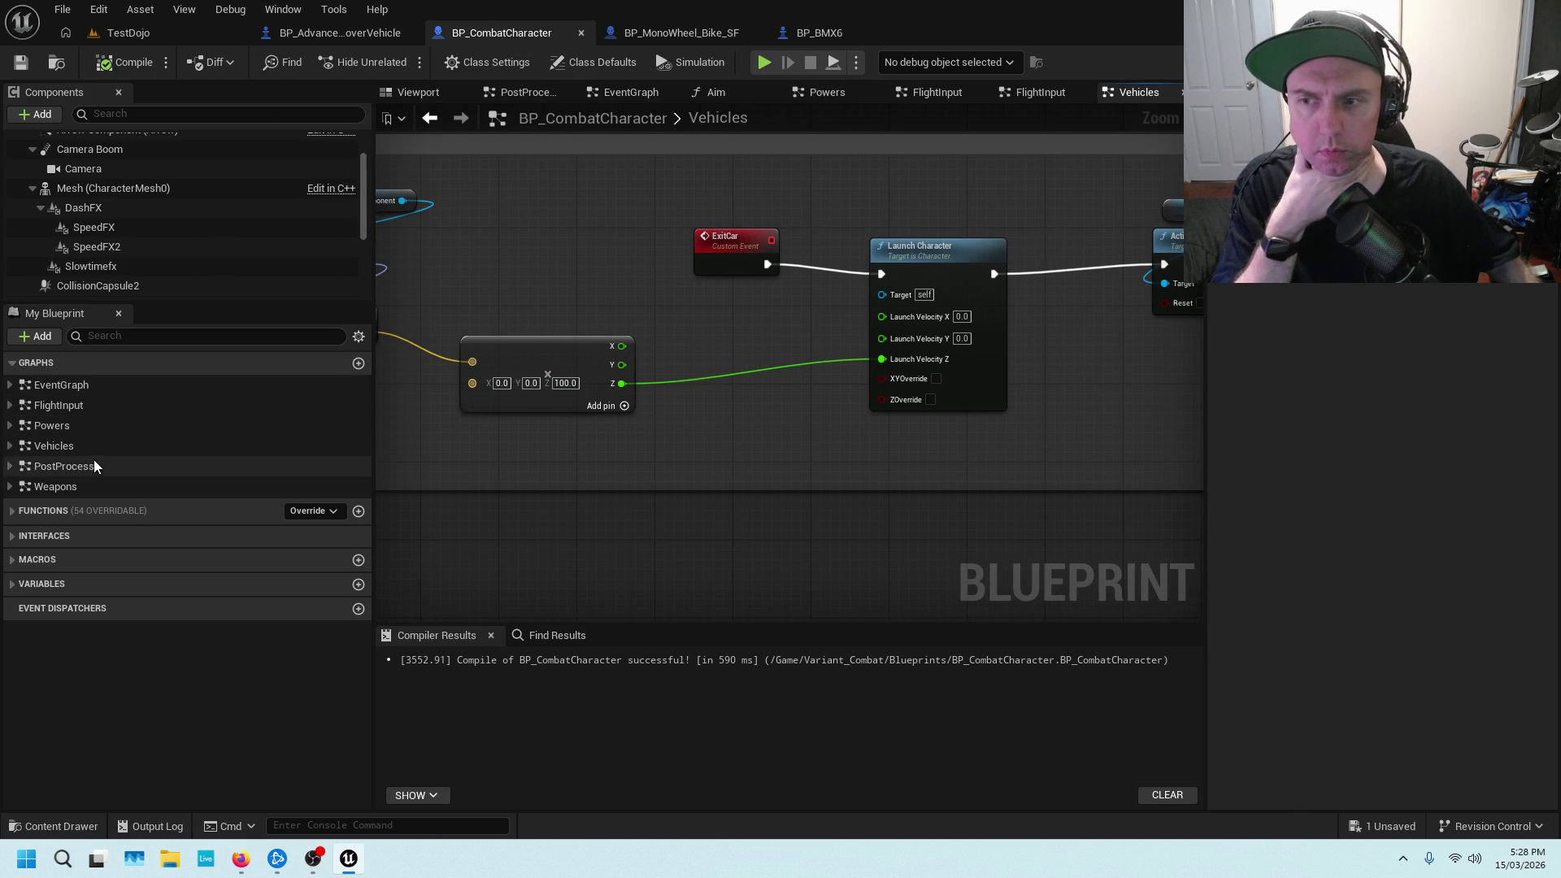
{"action": "double_click", "coordinate": [96, 434]}
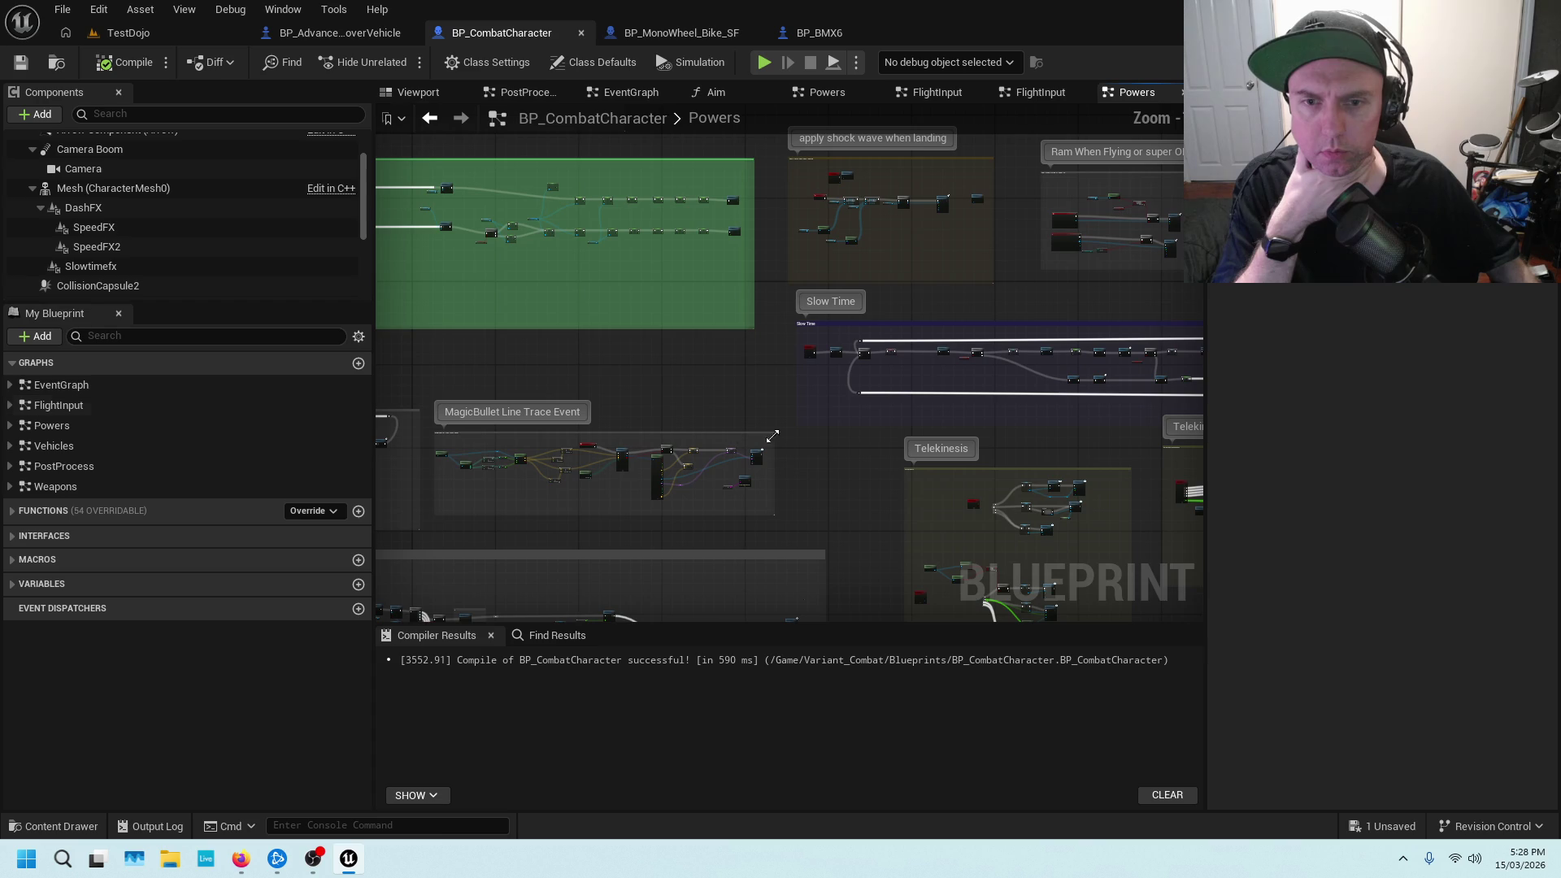
{"action": "scroll", "coordinate": [721, 412], "scroll_direction": "up", "scroll_amount": 8}
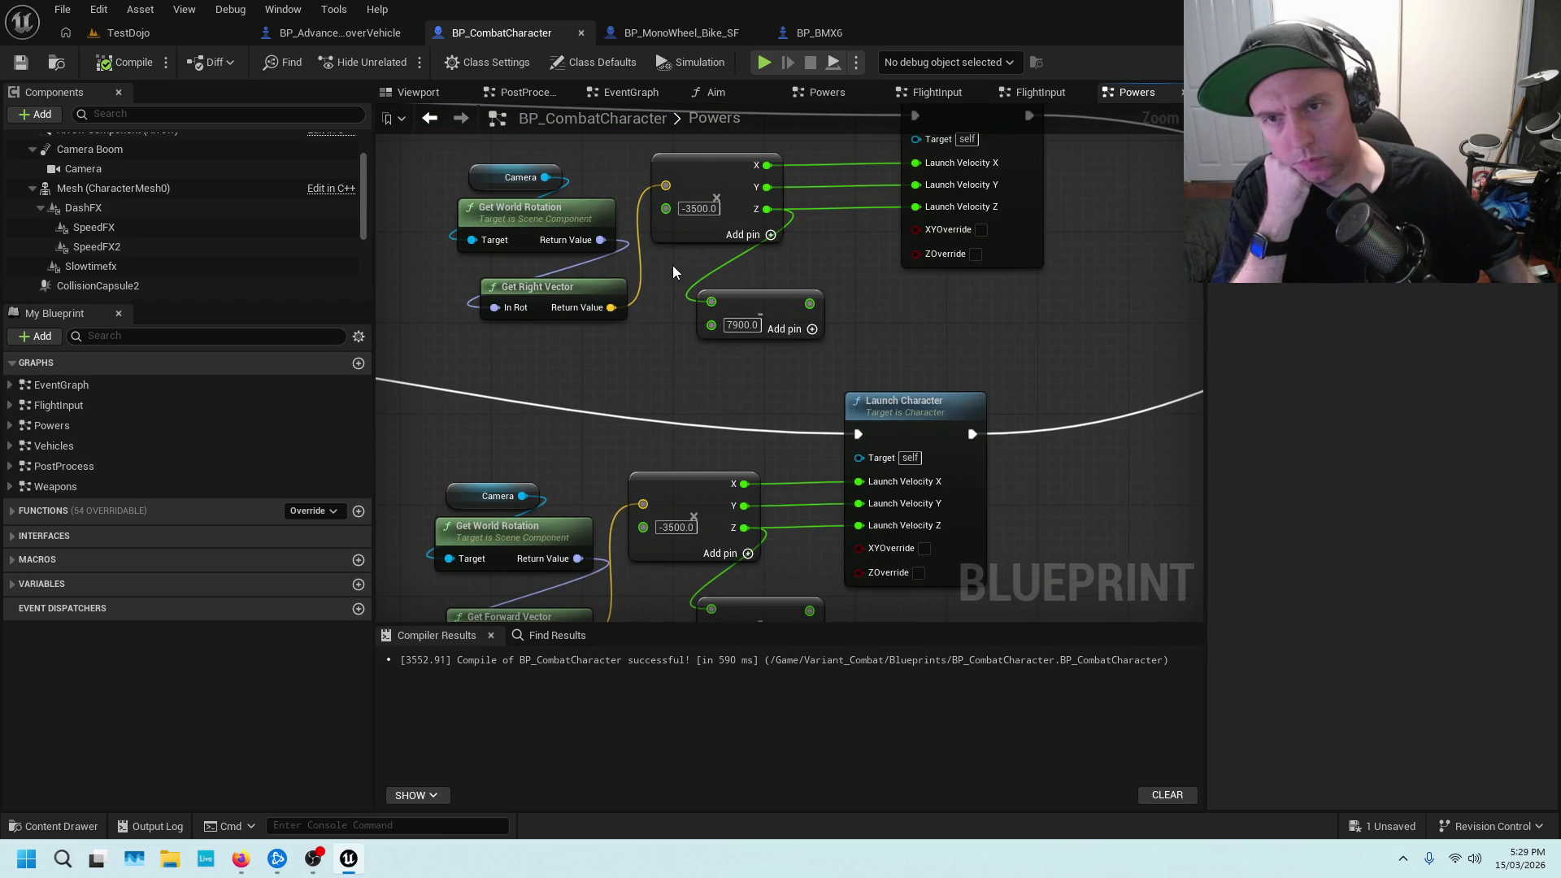
{"action": "left_click_drag", "start_coordinate": [667, 350], "coordinate": [757, 59]}
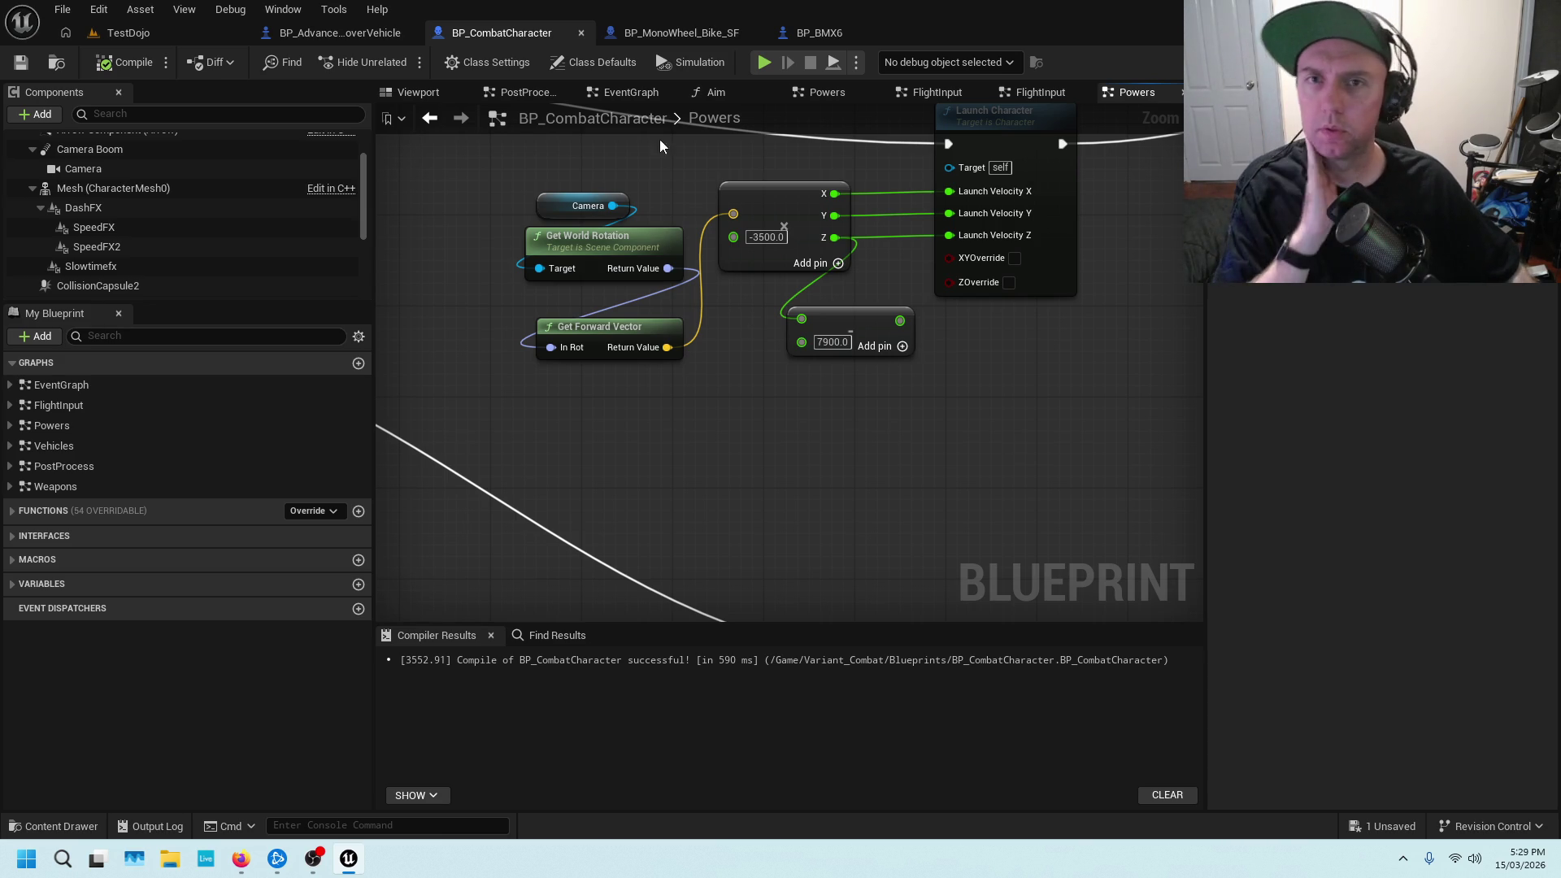
Glance at BP_MonoWheel_Bike_SF, then return to BP_CombatCharacter's Vehicles graph
{"action": "left_click", "coordinate": [819, 33]}
{"action": "left_click", "coordinate": [681, 33]}
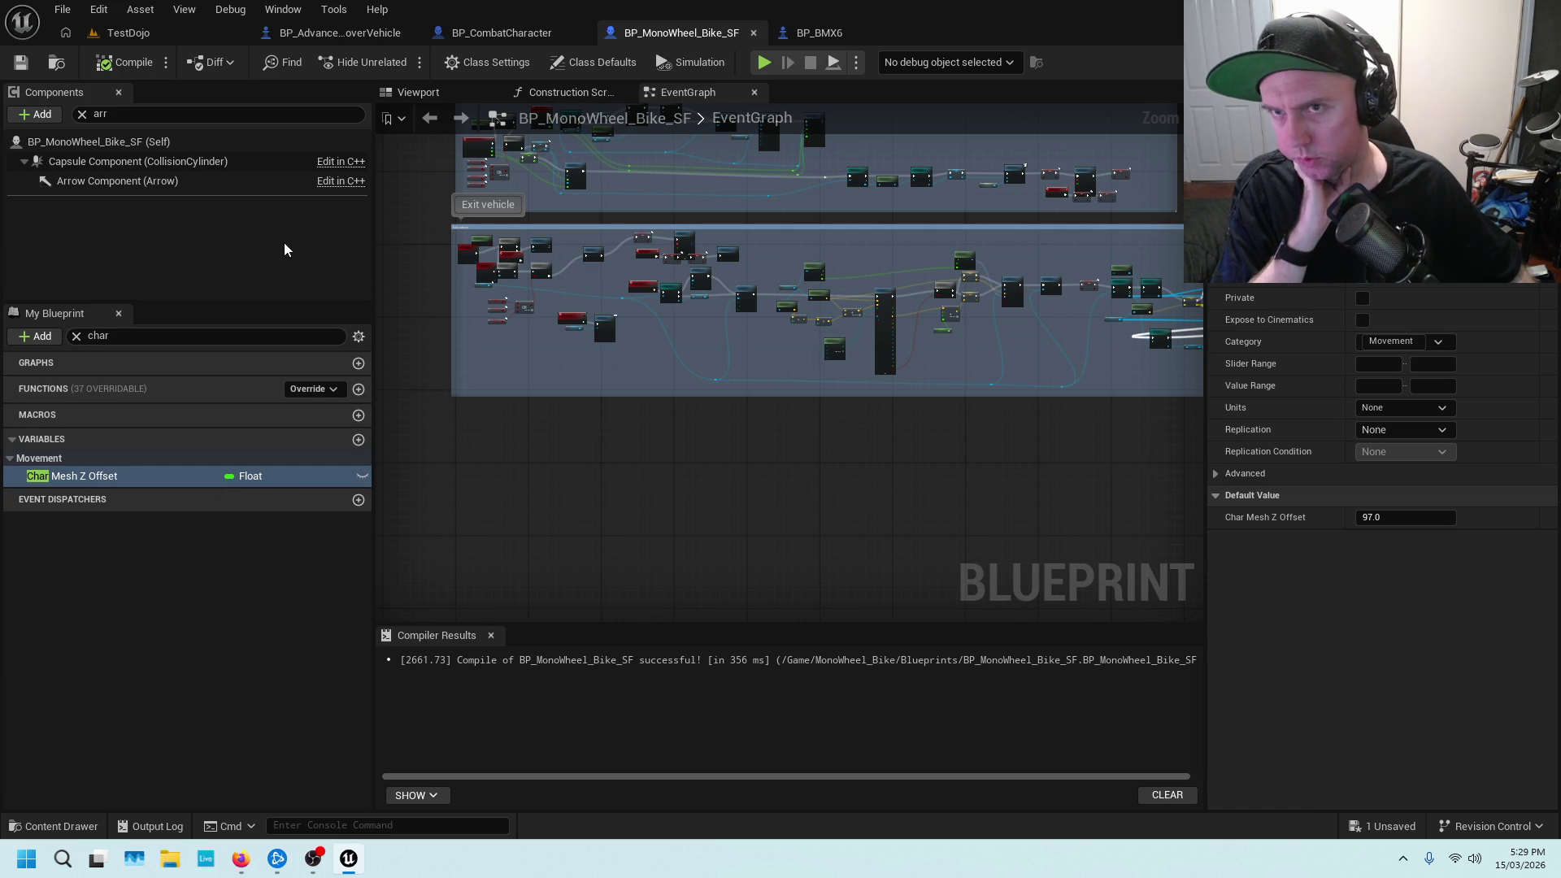
{"action": "left_click", "coordinate": [515, 25]}
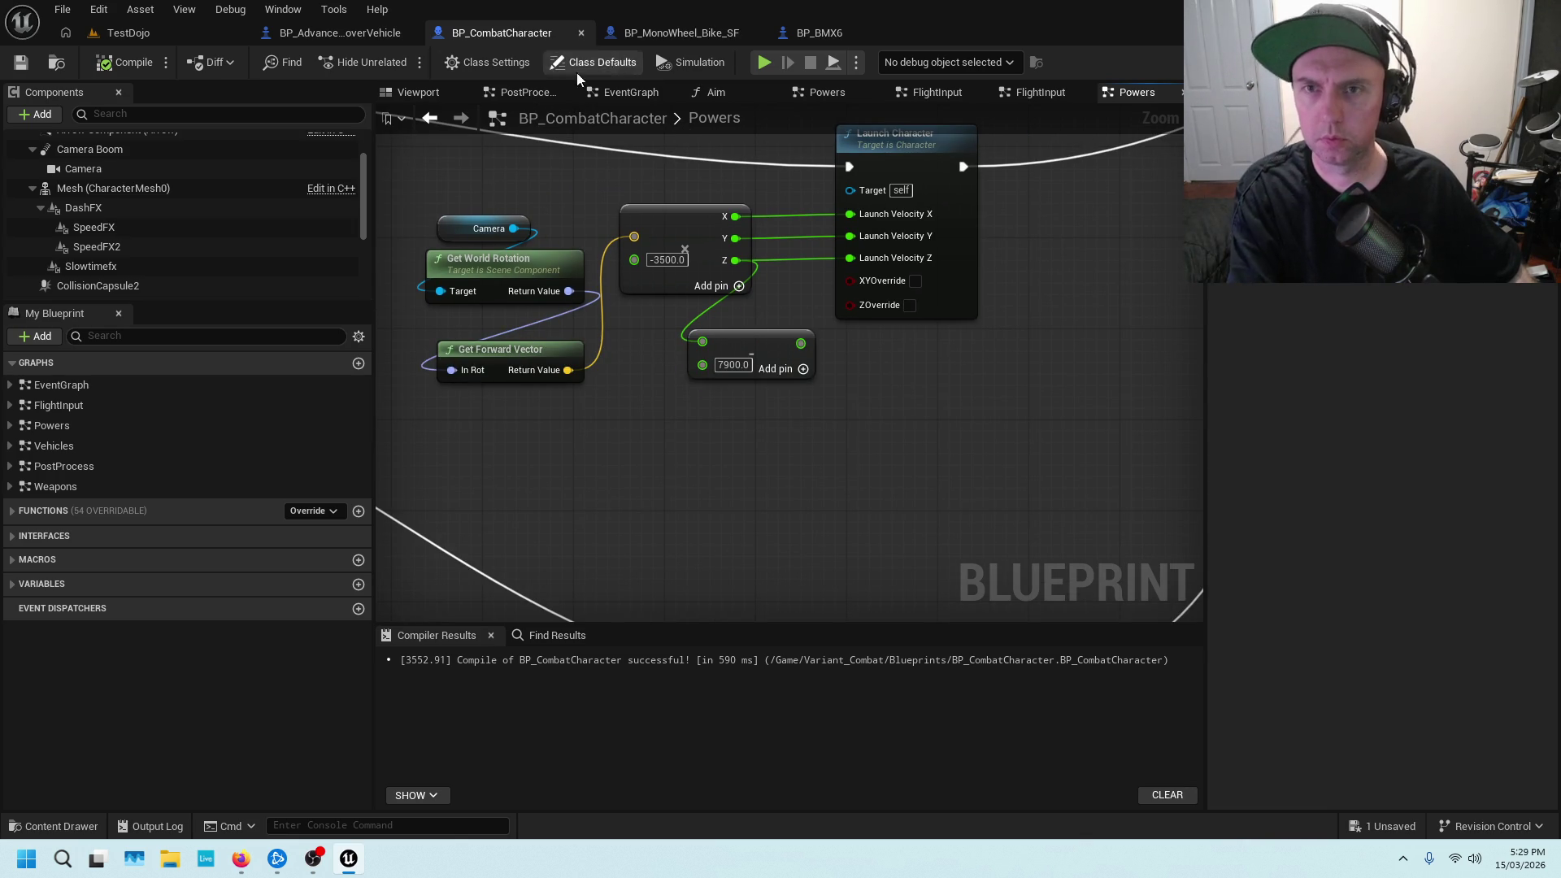
{"action": "double_click", "coordinate": [63, 449]}
Disconnect Root Component from Get World Rotation, move the Pawn nodes out, and place Camera beside it
{"action": "scroll", "coordinate": [573, 330], "scroll_direction": "up", "scroll_amount": 5}
{"action": "left_click_drag", "start_coordinate": [645, 262], "coordinate": [561, 323]}
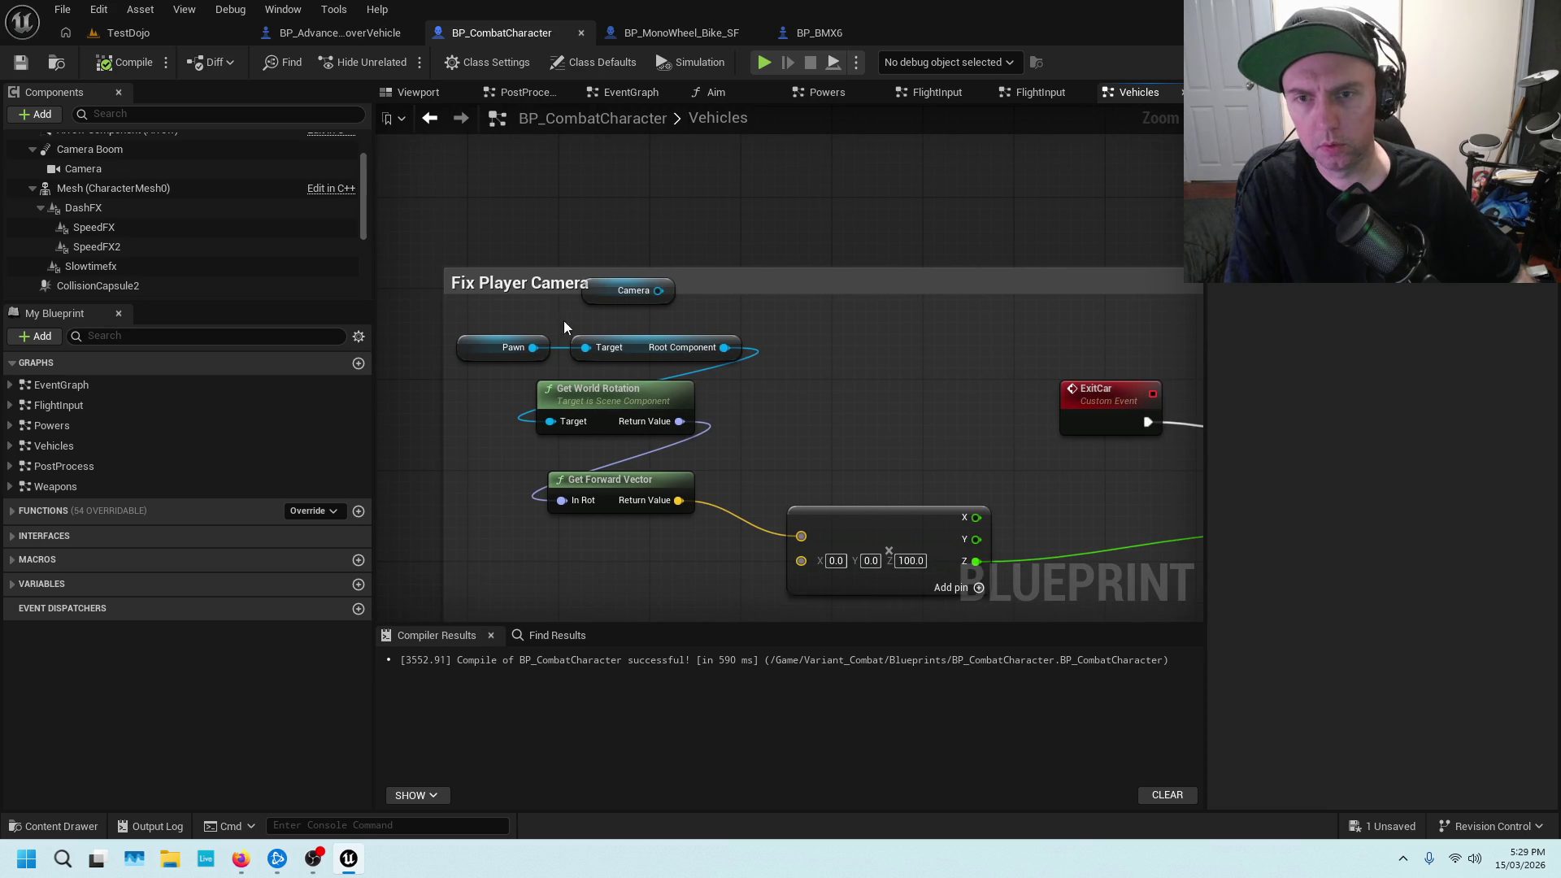
{"action": "left_click", "coordinate": [722, 347], "text": "alt"}
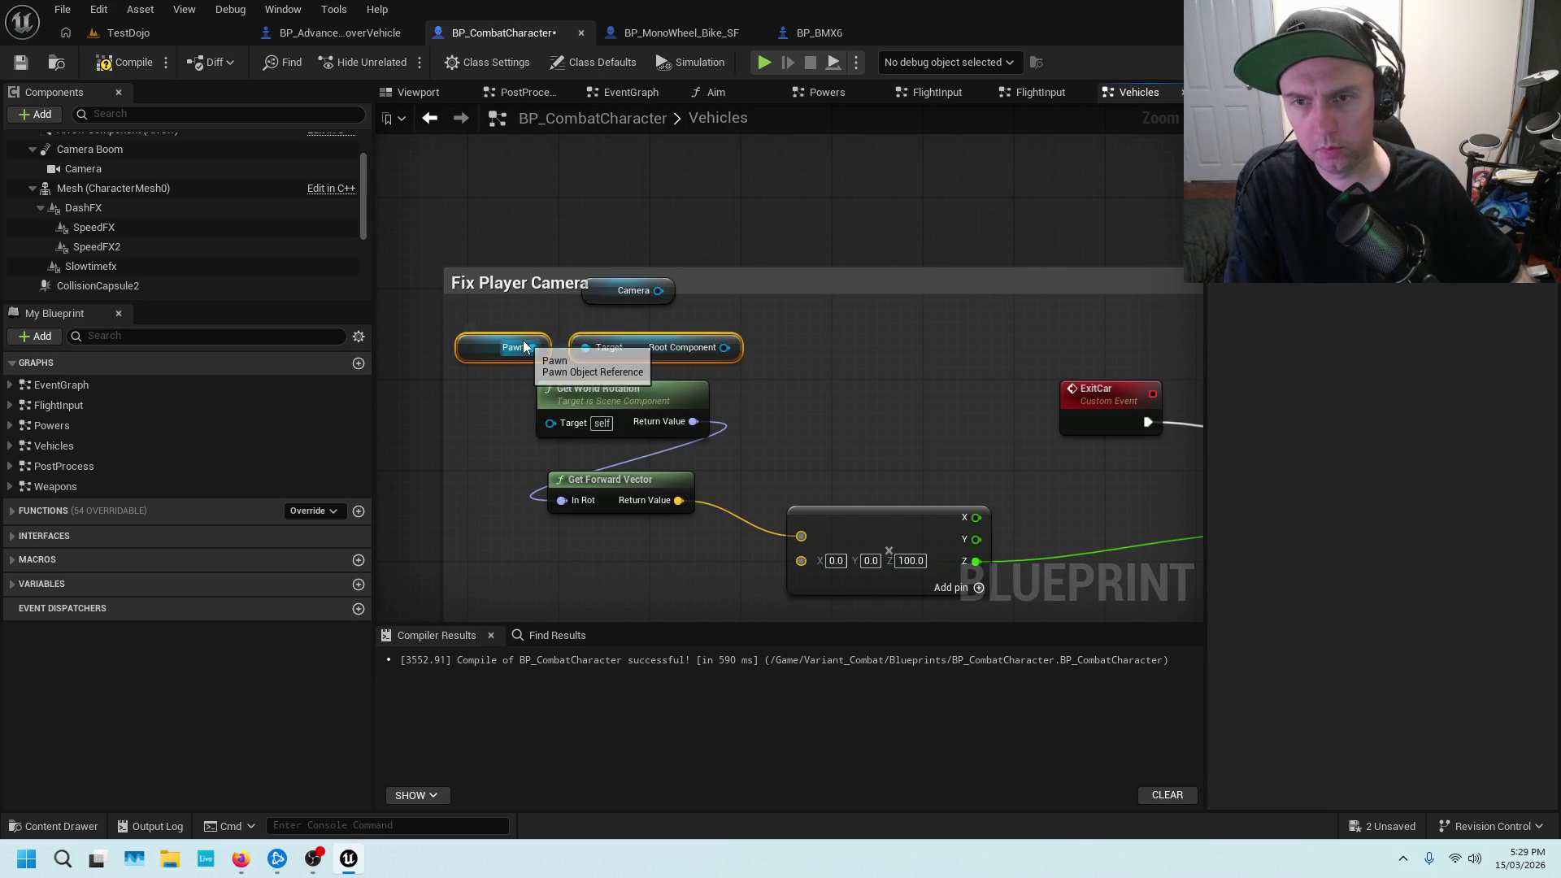
{"action": "left_click_drag", "start_coordinate": [500, 340], "coordinate": [512, 192]}
{"action": "mouse_move", "coordinate": [625, 290]}
{"action": "left_mouse_down"}
{"action": "mouse_move", "coordinate": [508, 351]}
{"action": "mouse_move", "coordinate": [558, 429]}
{"action": "mouse_move", "coordinate": [567, 420]}
{"action": "left_mouse_up"}
{"action": "left_click", "coordinate": [663, 363]}
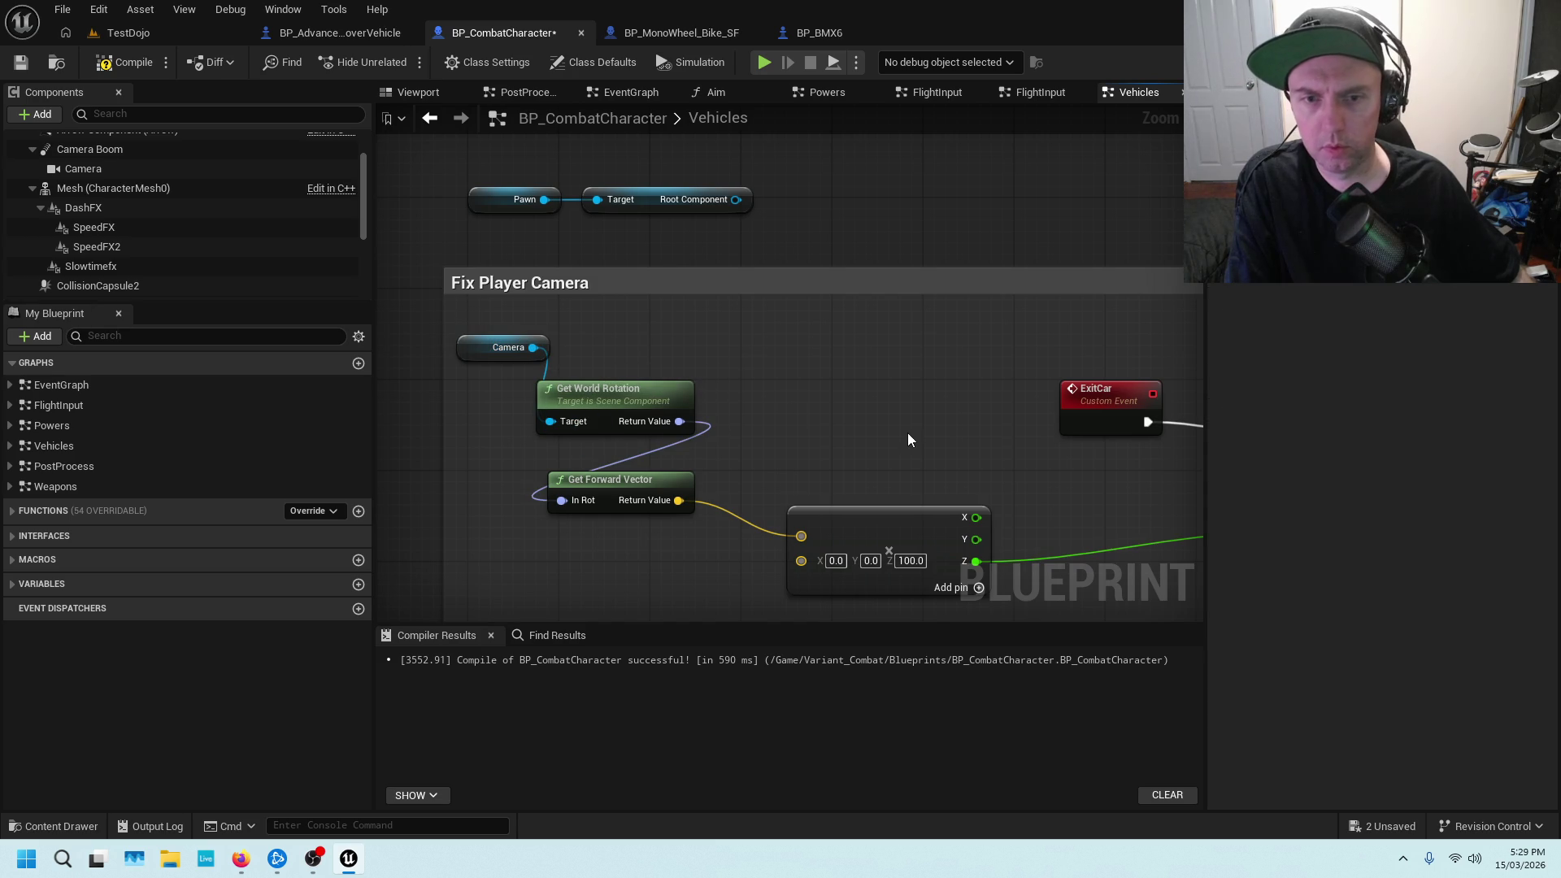
{"action": "left_click_drag", "start_coordinate": [907, 432], "coordinate": [694, 383]}
{"action": "scroll", "coordinate": [732, 380], "scroll_direction": "down", "scroll_amount": 1}
{"action": "scroll", "coordinate": [740, 383], "scroll_direction": "down", "scroll_amount": 1}
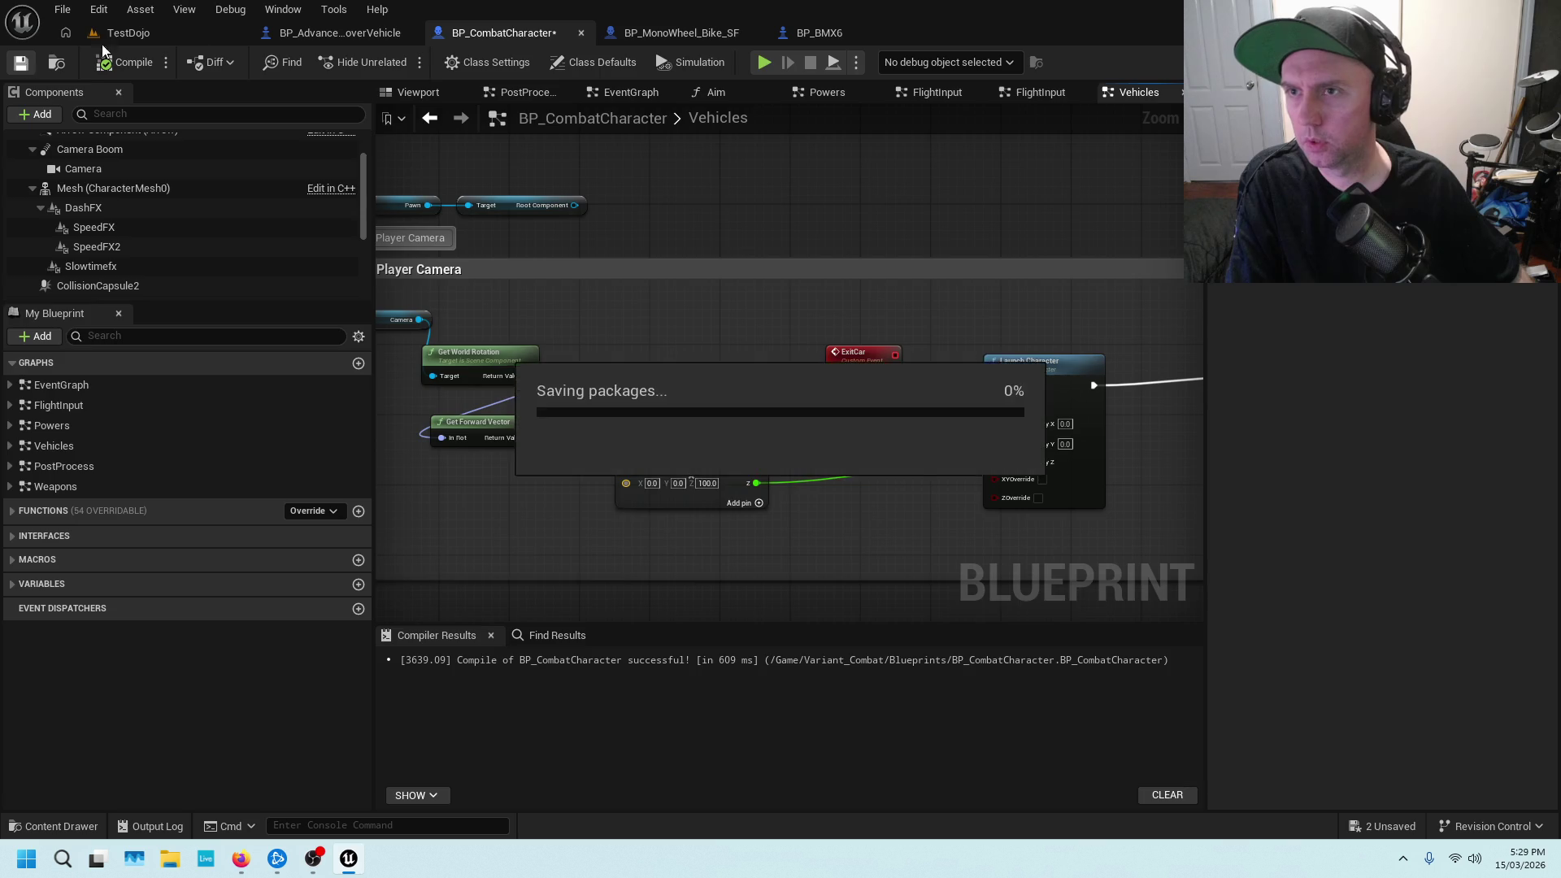
Play the TestDojo level from a spot beside the cars, then end the session
{"action": "left_click", "coordinate": [196, 35]}
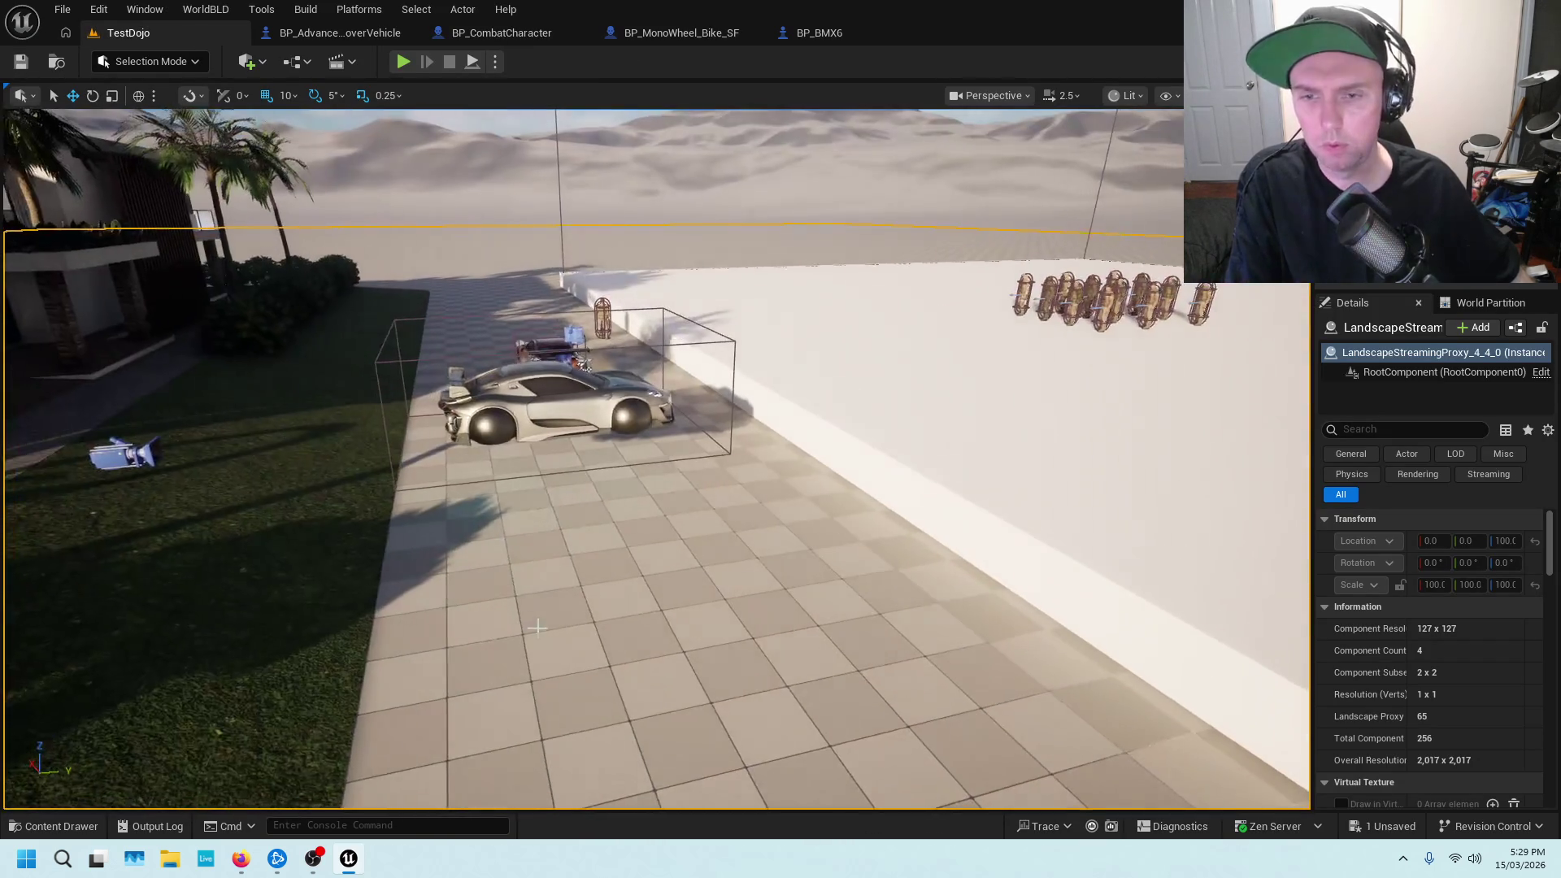
{"action": "right_click", "coordinate": [555, 589]}
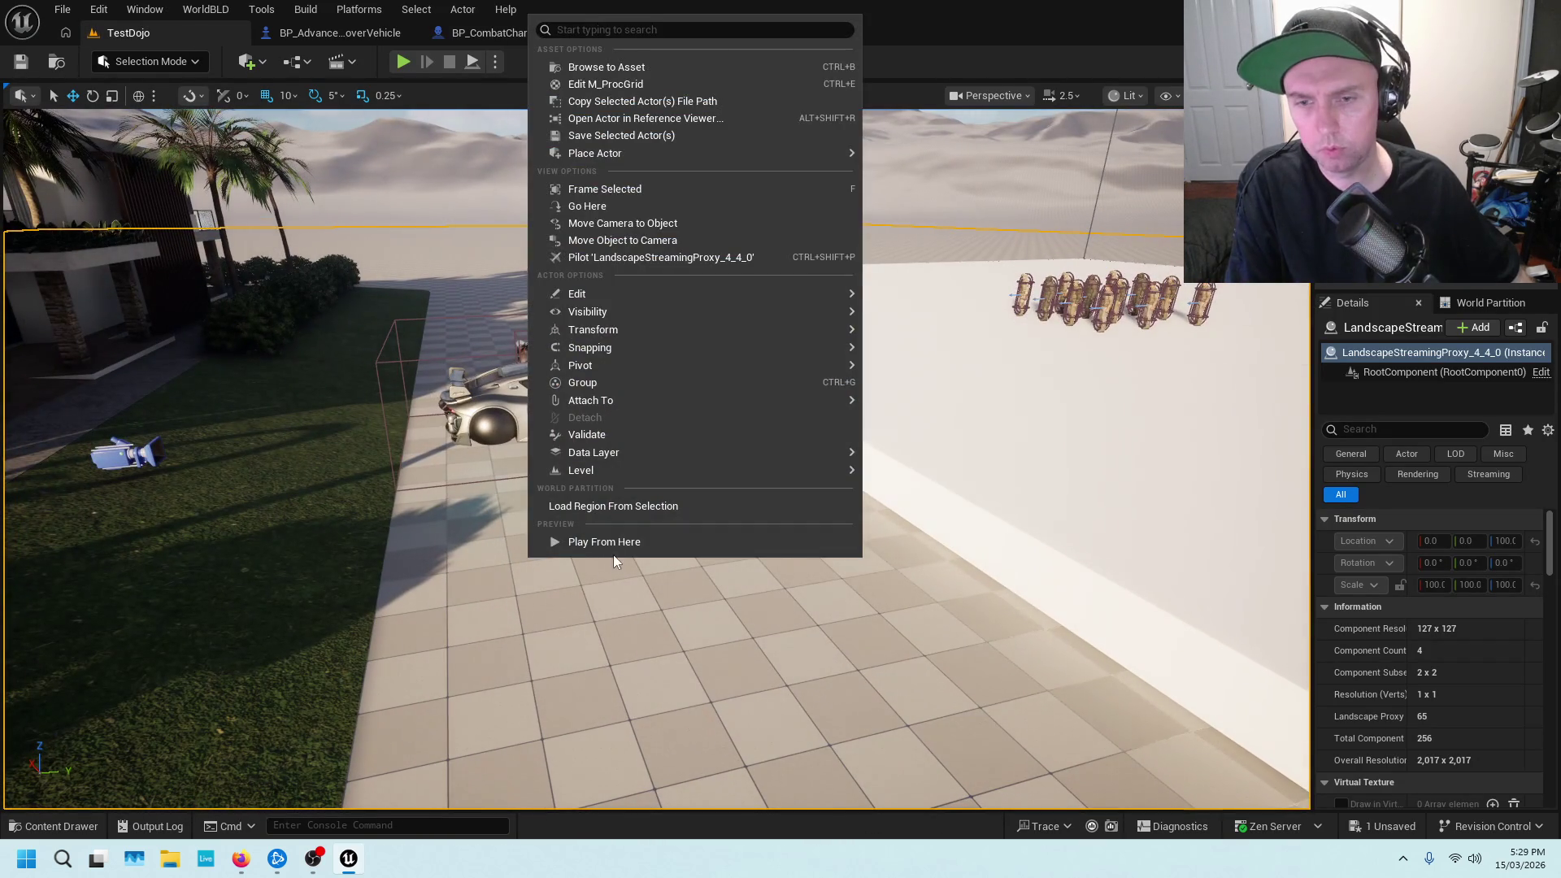
{"action": "left_click", "coordinate": [608, 542]}
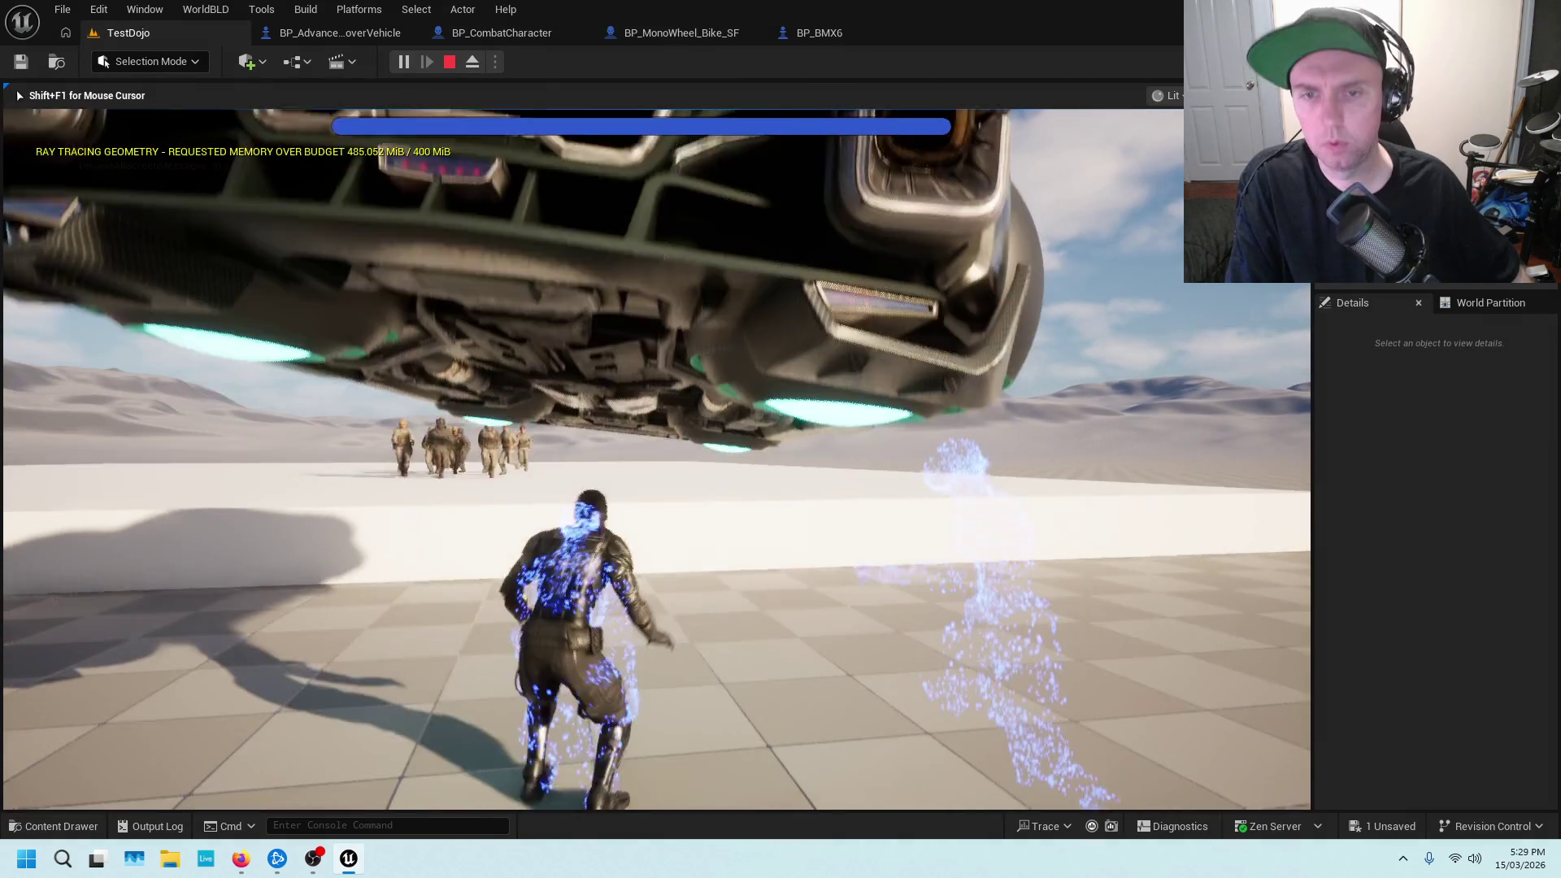
{"action": "key", "text": "Escape"}
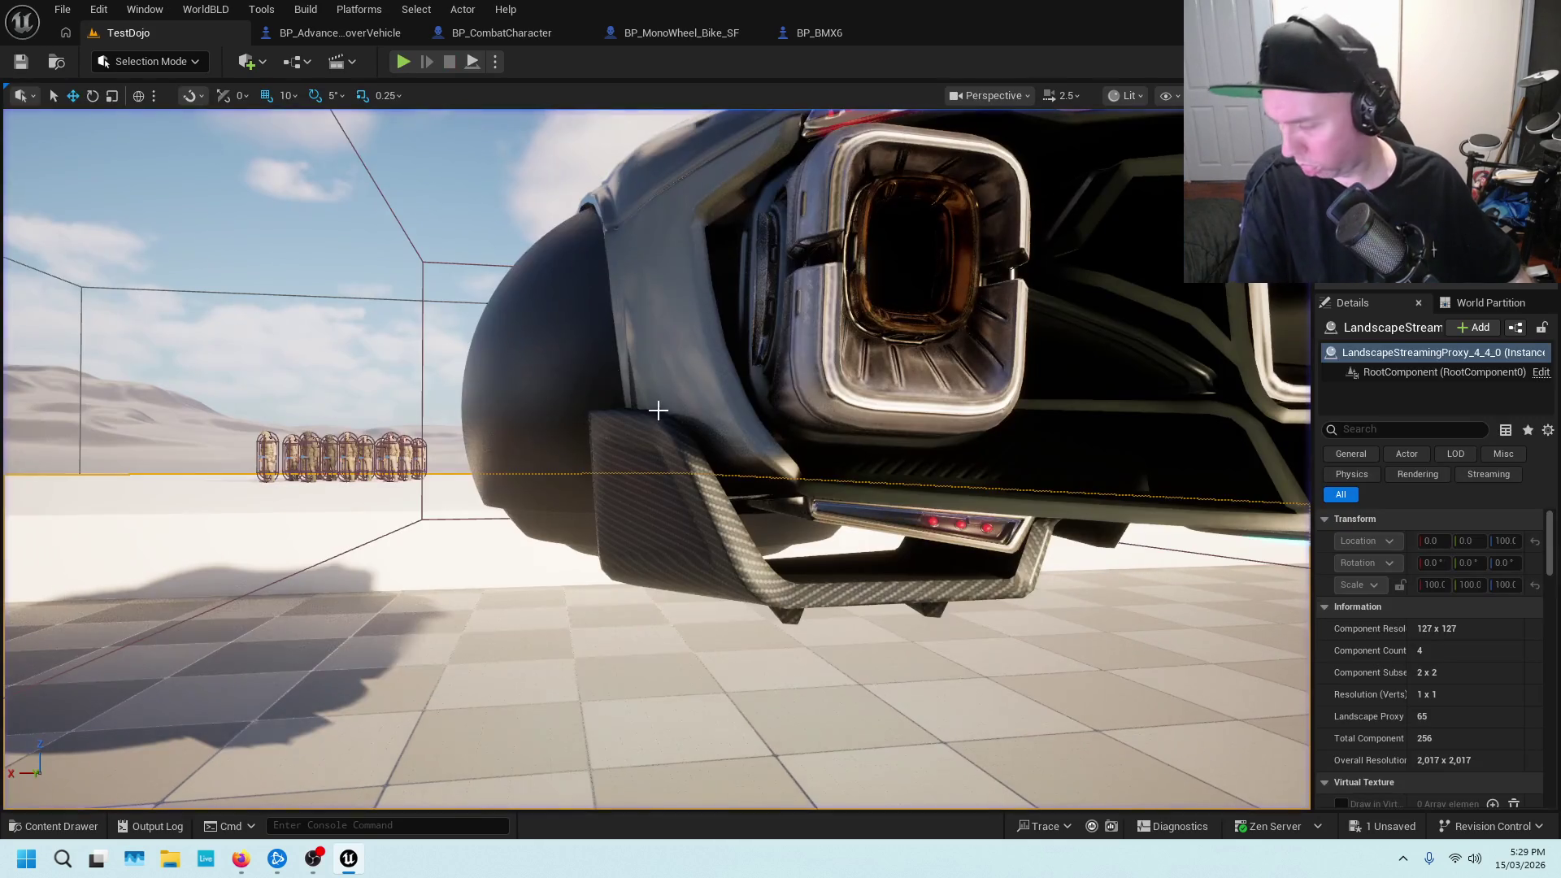
{"action": "mouse_move", "coordinate": [742, 369]}
{"action": "left_mouse_down"}
{"action": "mouse_move", "coordinate": [732, 382]}
{"action": "mouse_move", "coordinate": [724, 350]}
{"action": "mouse_move", "coordinate": [748, 390]}
{"action": "mouse_move", "coordinate": [732, 398]}
{"action": "mouse_move", "coordinate": [740, 378]}
{"action": "left_mouse_up"}
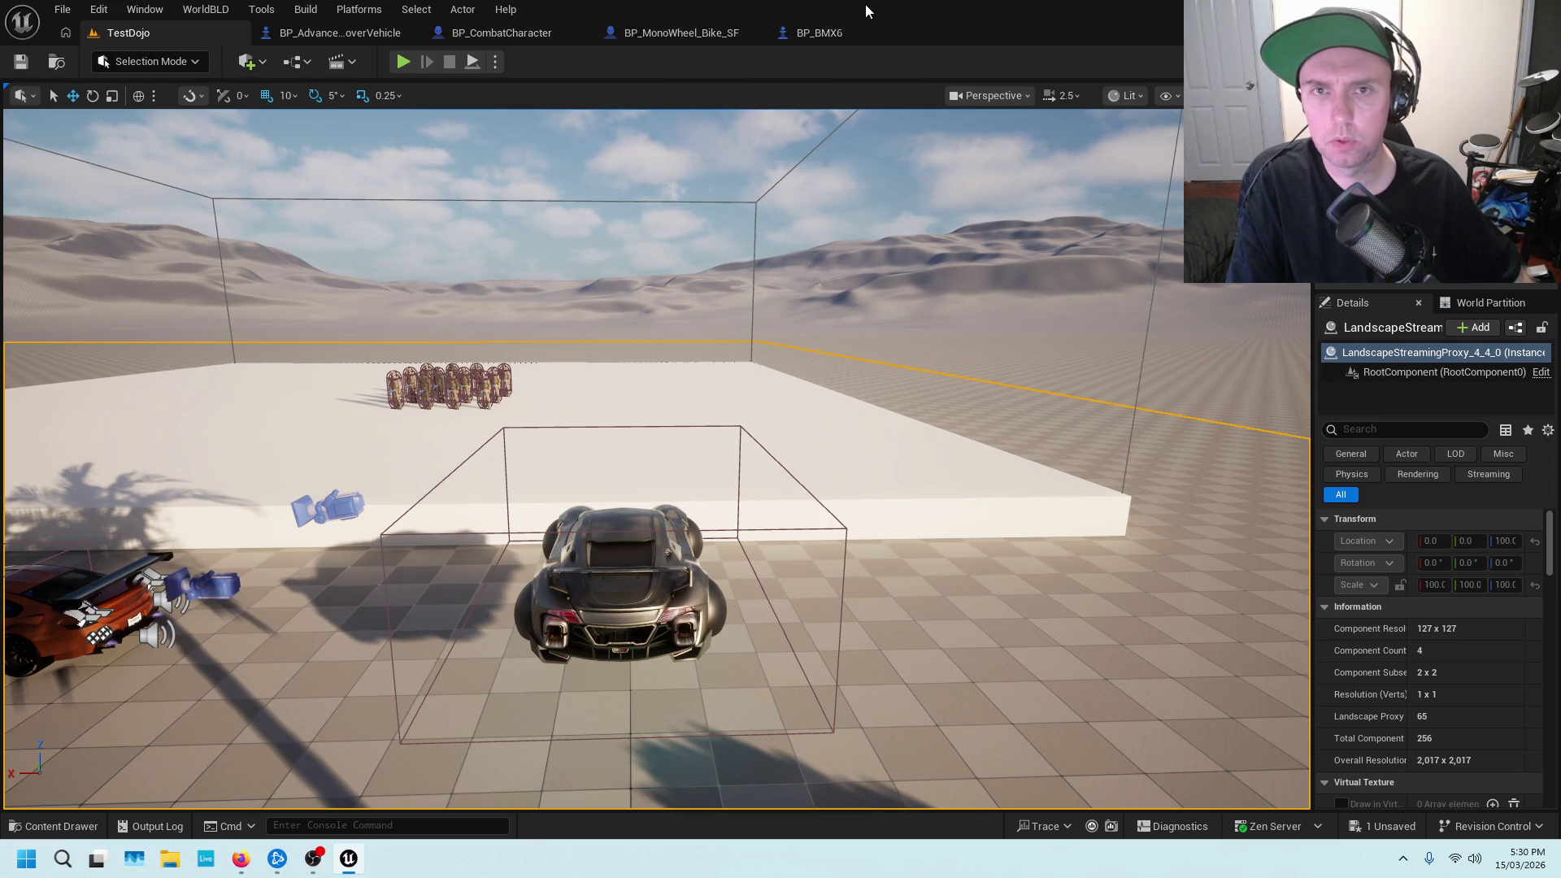
{"action": "left_click", "coordinate": [361, 33]}
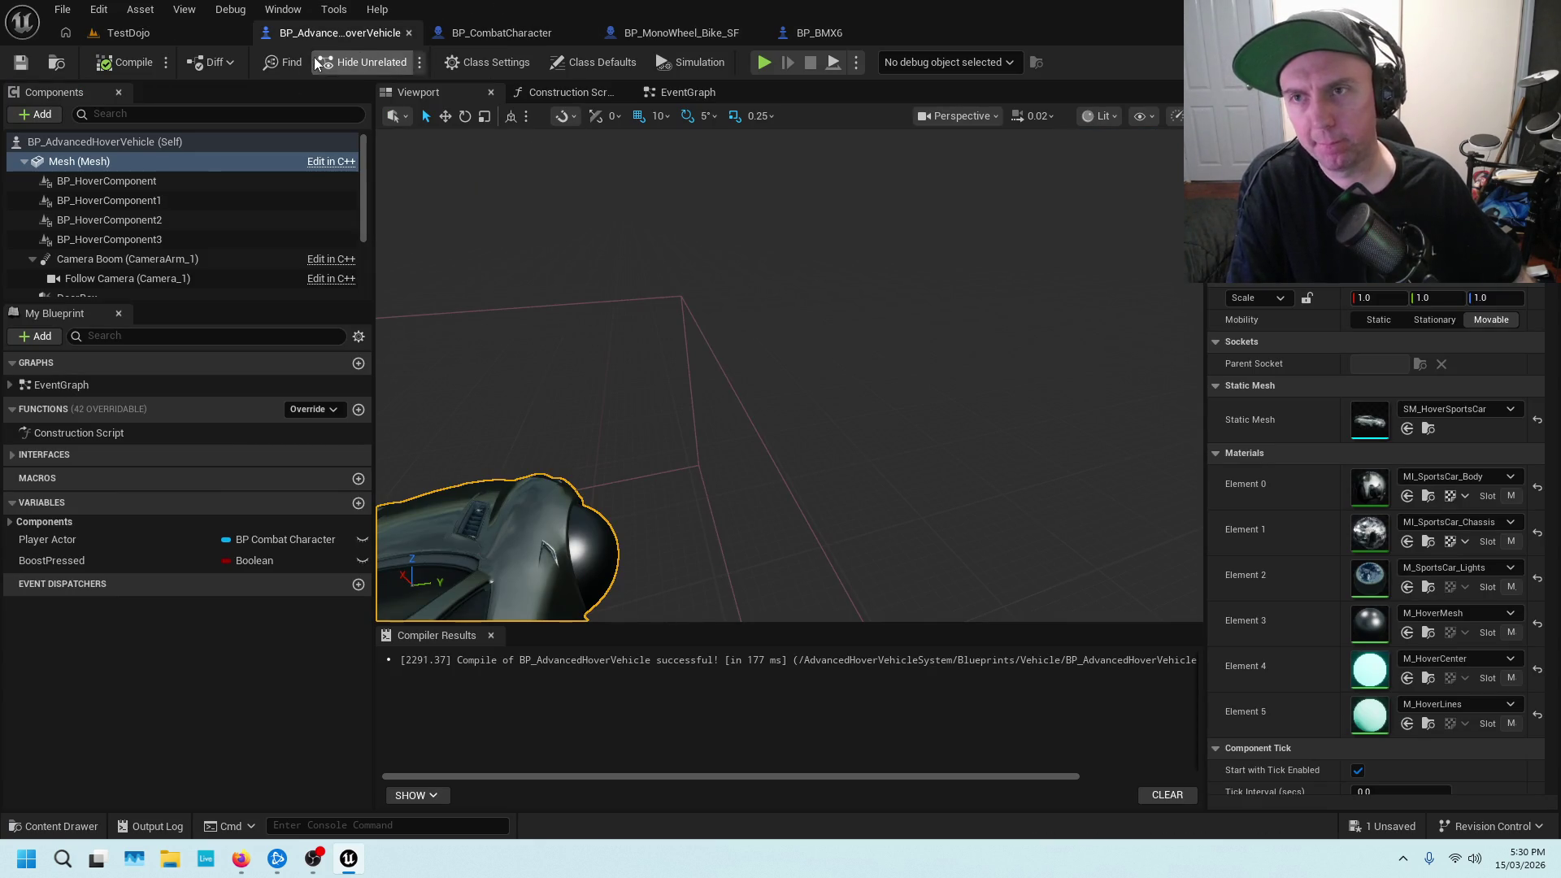
Add a Get World Location node for the Camera beside the ExitCar logic
{"action": "left_click", "coordinate": [534, 29]}
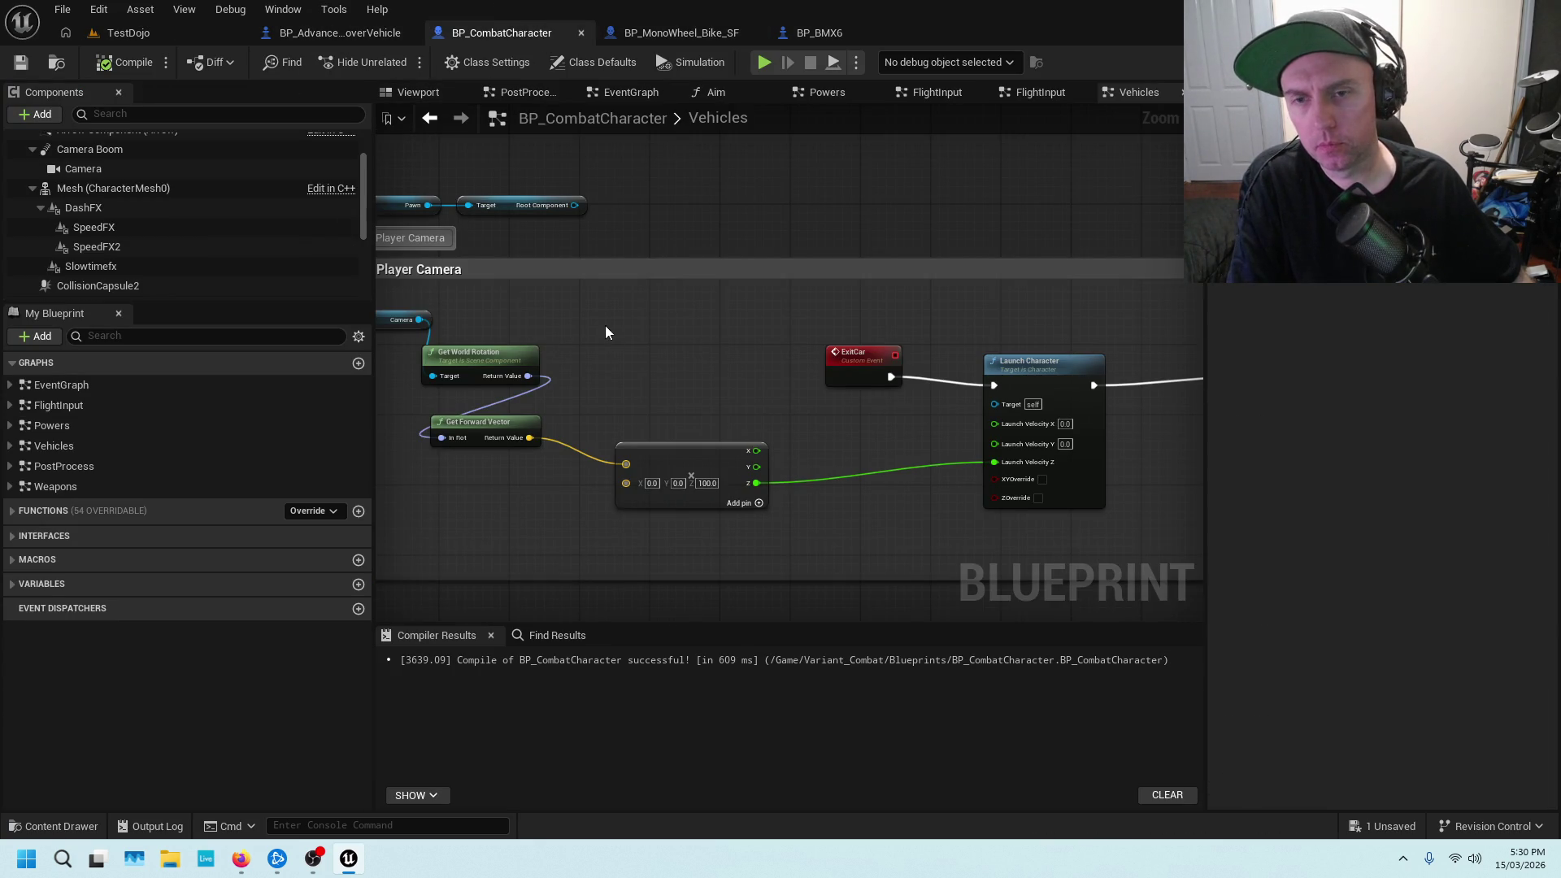
{"action": "scroll", "coordinate": [609, 356], "scroll_direction": "up", "scroll_amount": 5}
{"action": "left_click_drag", "start_coordinate": [1060, 300], "coordinate": [979, 223]}
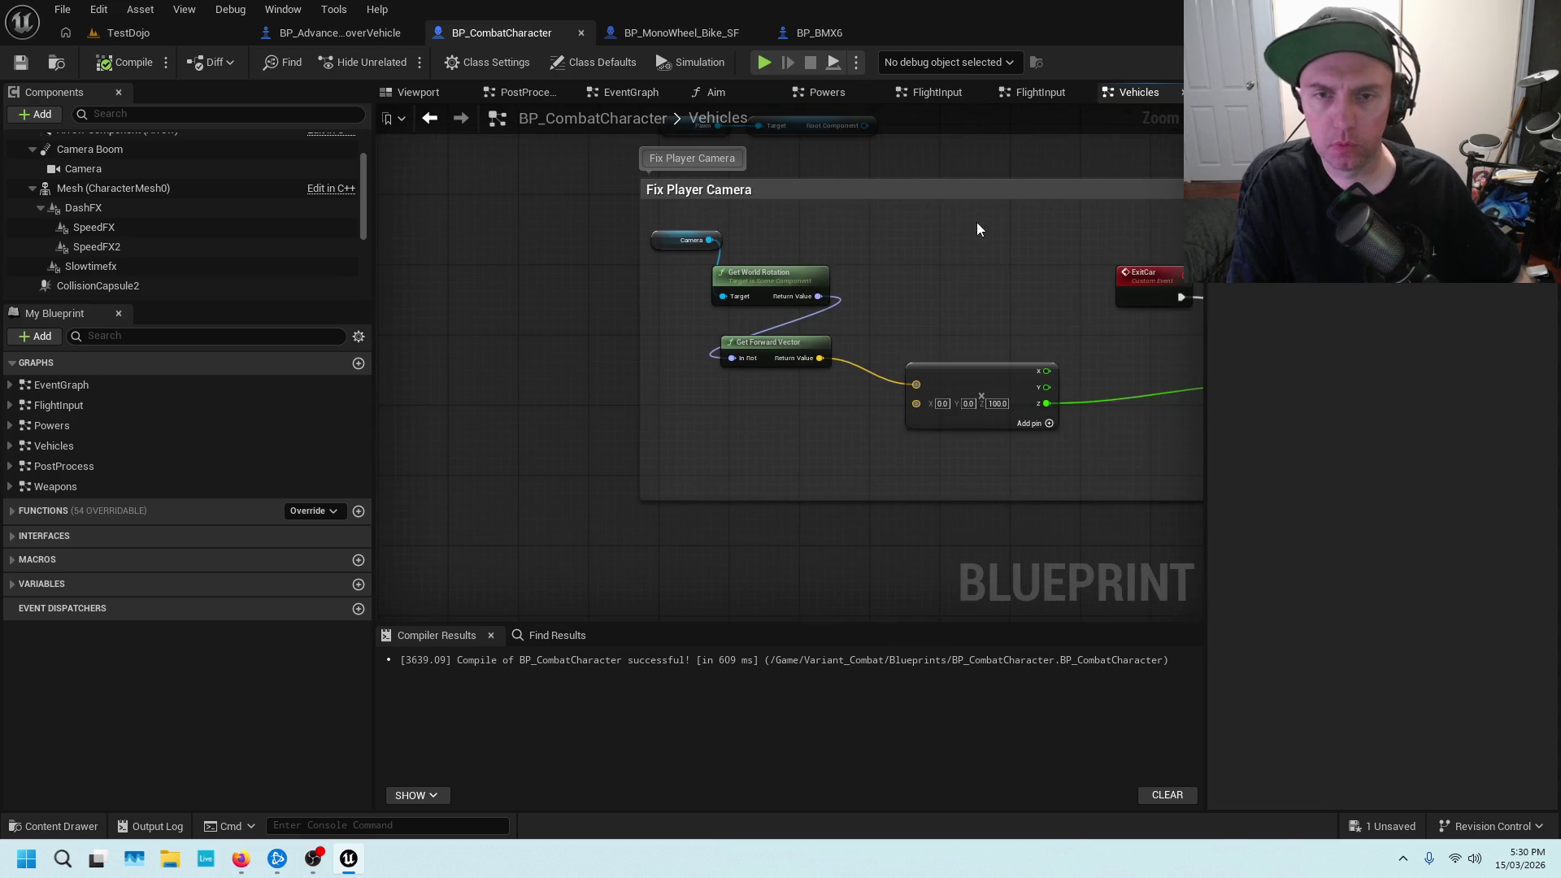
{"action": "scroll", "coordinate": [797, 289], "scroll_direction": "up", "scroll_amount": 1}
{"action": "scroll", "coordinate": [828, 271], "scroll_direction": "up", "scroll_amount": 1}
{"action": "left_click_drag", "start_coordinate": [828, 272], "coordinate": [693, 282]}
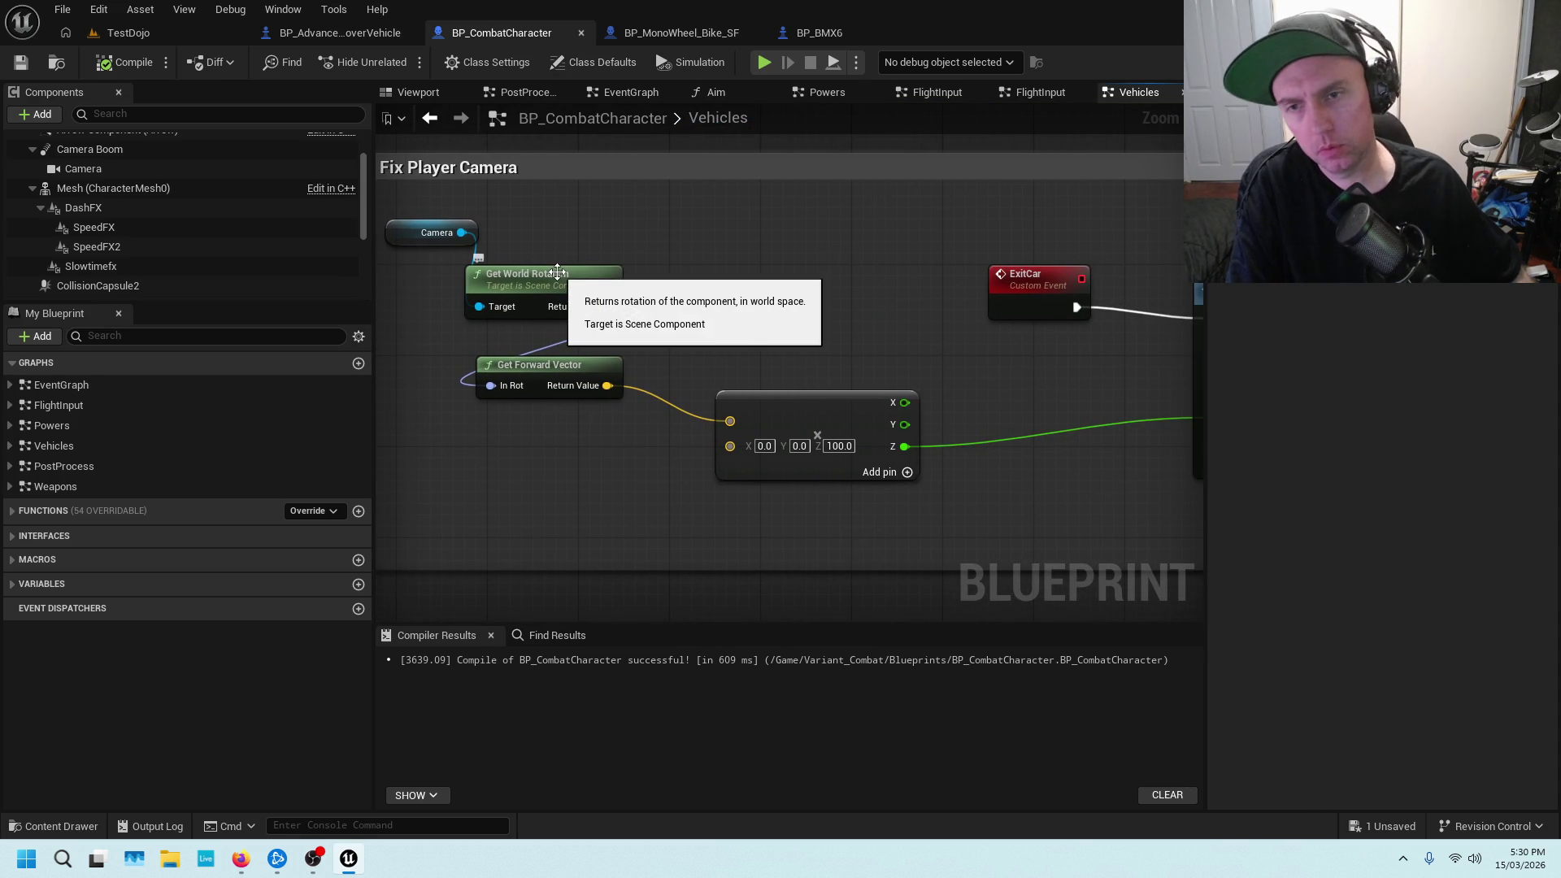
{"action": "left_click_drag", "start_coordinate": [467, 233], "coordinate": [602, 215]}
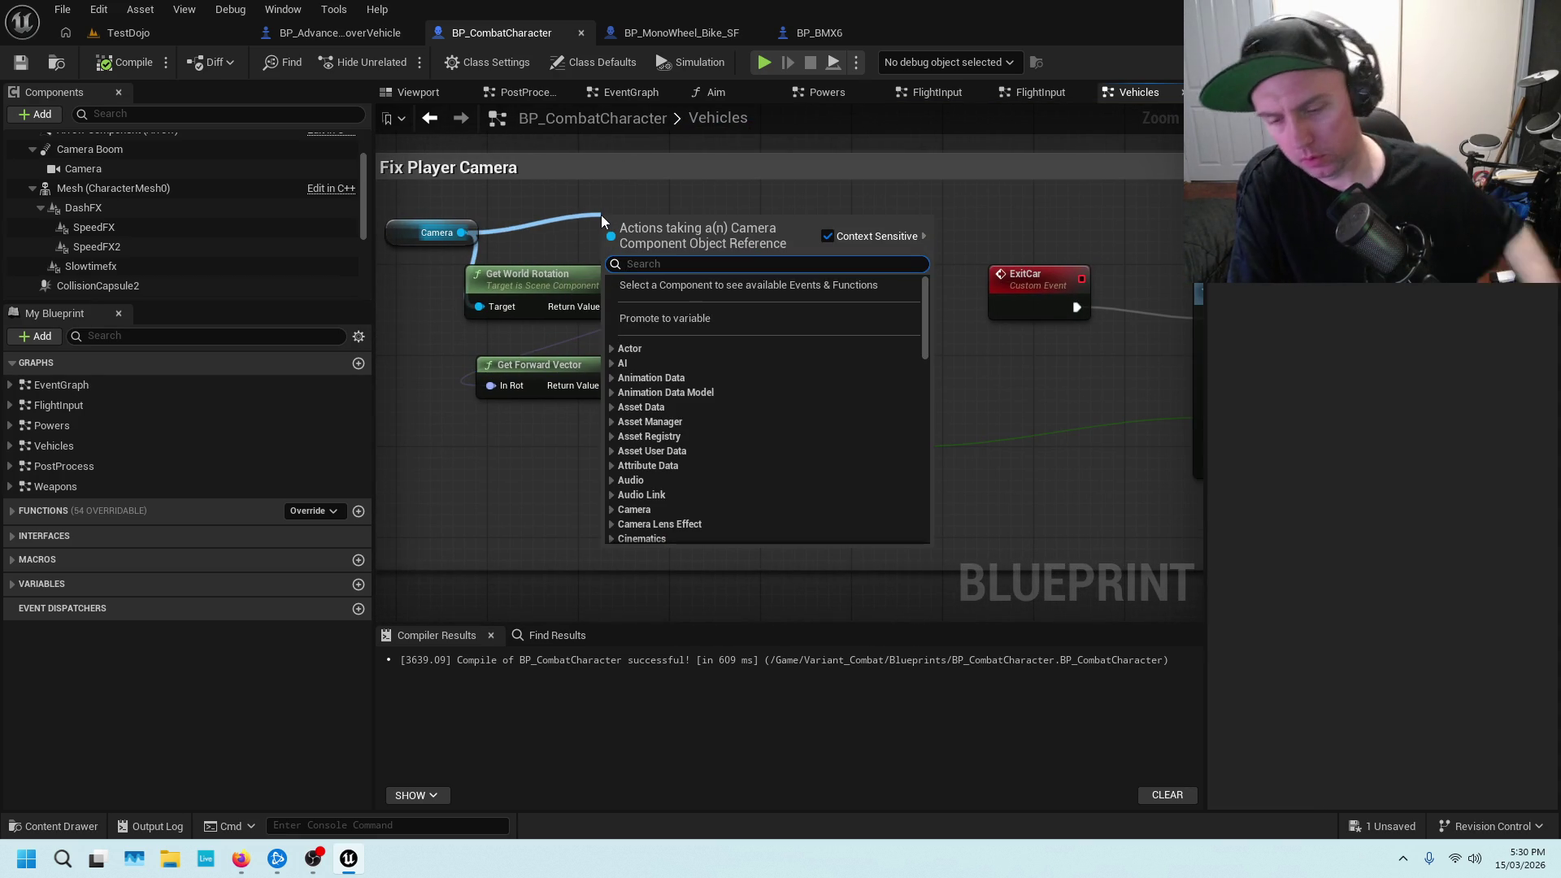
{"action": "type", "text": "location"}
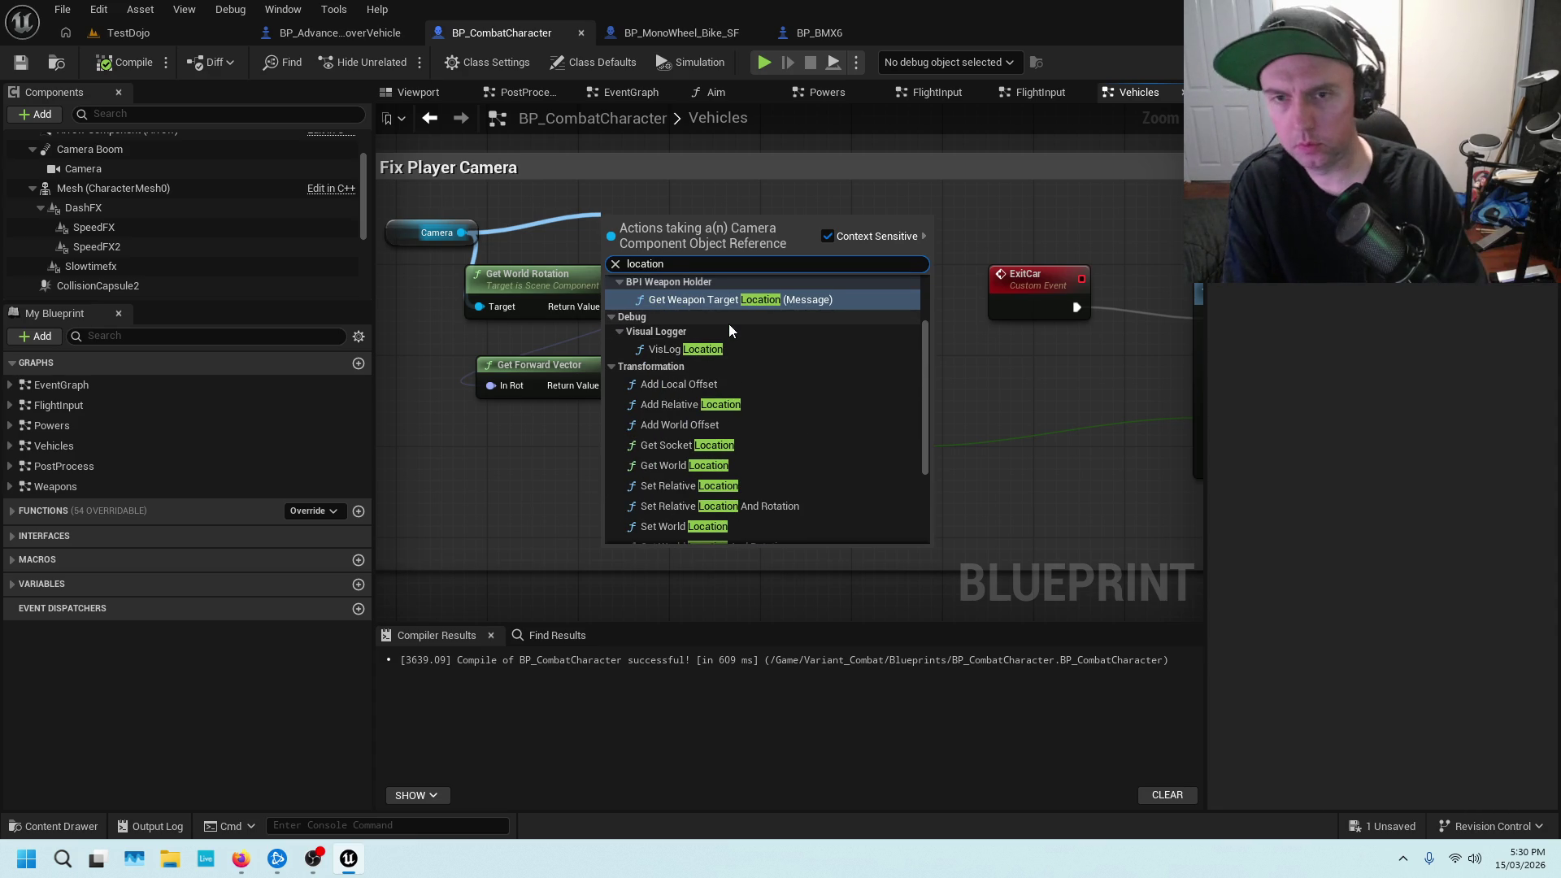
{"action": "type", "text": "world"}
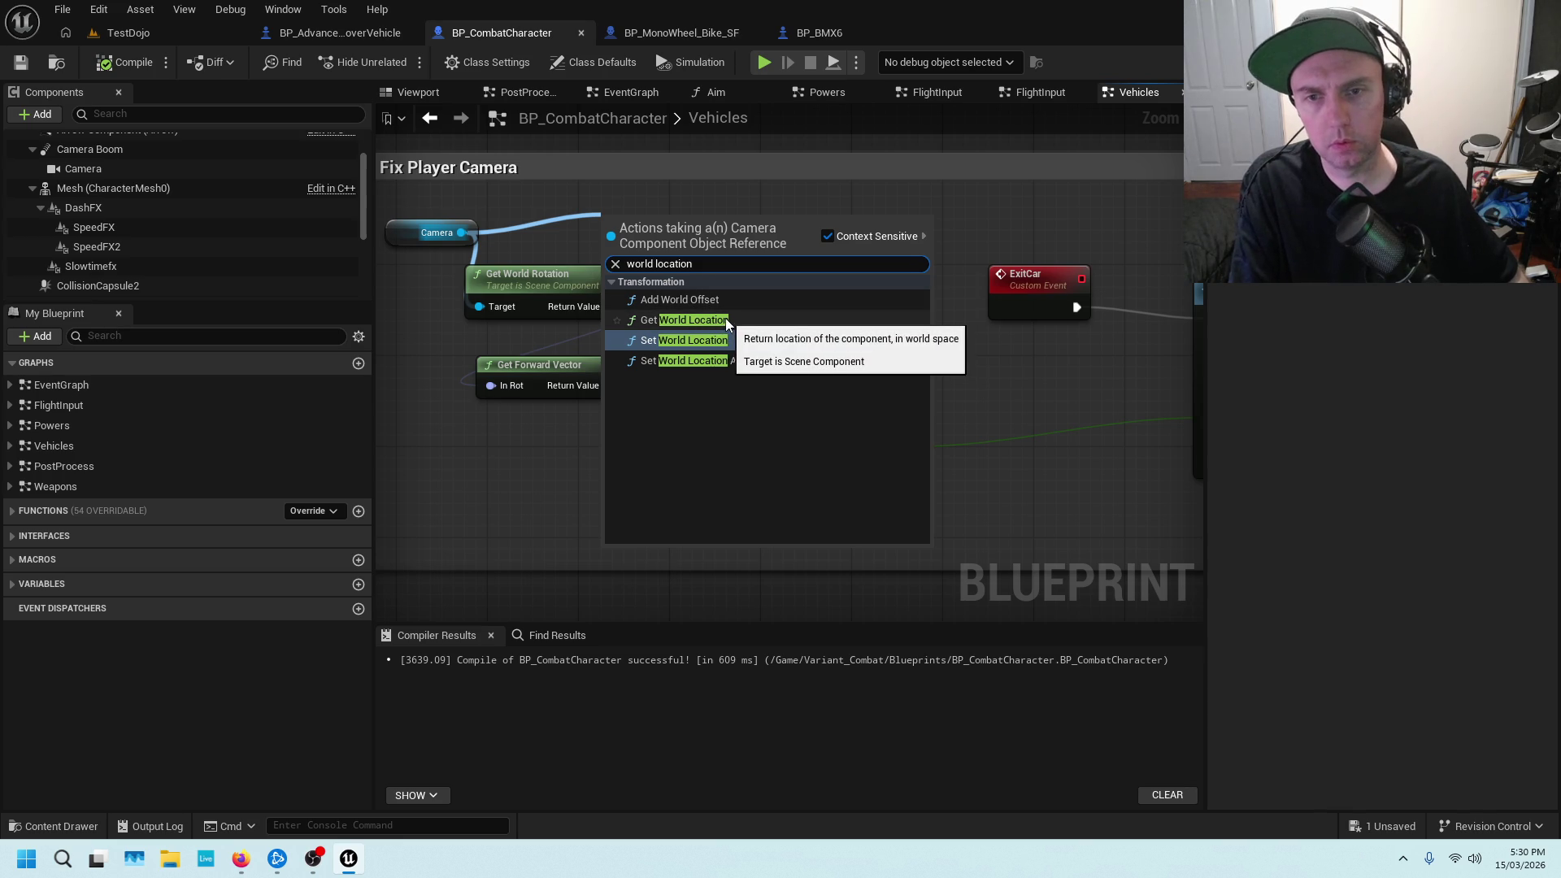
{"action": "left_click", "coordinate": [726, 320]}
{"action": "left_click_drag", "start_coordinate": [724, 218], "coordinate": [735, 195]}
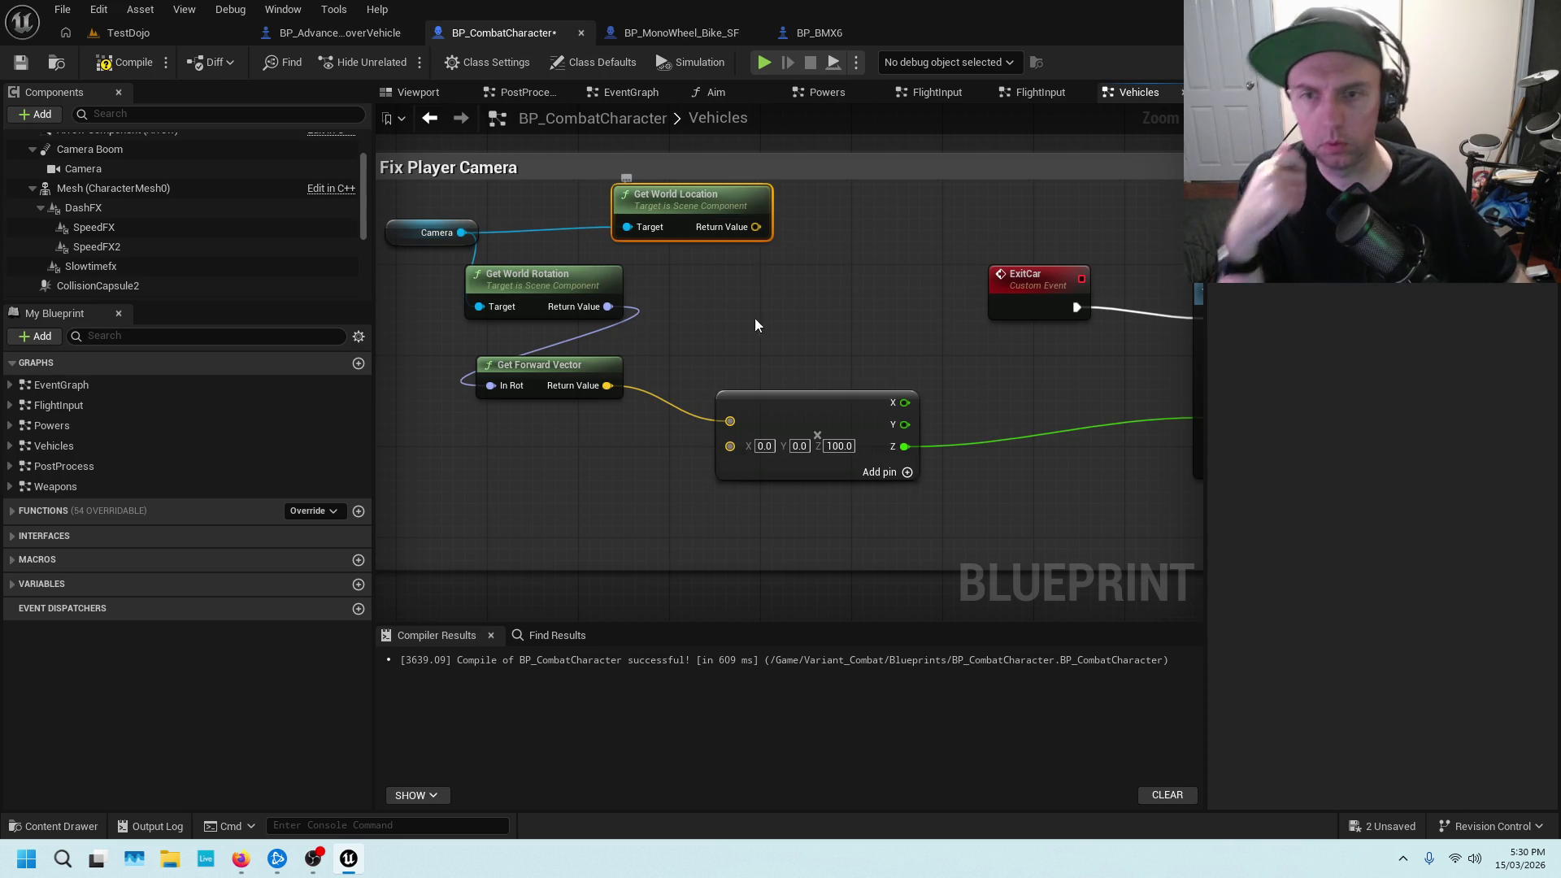
Replace the forward vector with Camera world location in the Add node, unhook Get World Rotation, compile and save
{"action": "left_click", "coordinate": [730, 420], "text": "alt"}
{"action": "left_click_drag", "start_coordinate": [760, 398], "coordinate": [833, 352]}
{"action": "mouse_move", "coordinate": [756, 226]}
{"action": "left_mouse_down"}
{"action": "mouse_move", "coordinate": [800, 309]}
{"action": "mouse_move", "coordinate": [799, 387]}
{"action": "left_mouse_up"}
{"action": "mouse_move", "coordinate": [846, 281]}
{"action": "left_mouse_down"}
{"action": "mouse_move", "coordinate": [723, 282]}
{"action": "mouse_move", "coordinate": [846, 251]}
{"action": "left_mouse_up"}
{"action": "scroll", "coordinate": [847, 251], "scroll_direction": "down", "scroll_amount": 1}
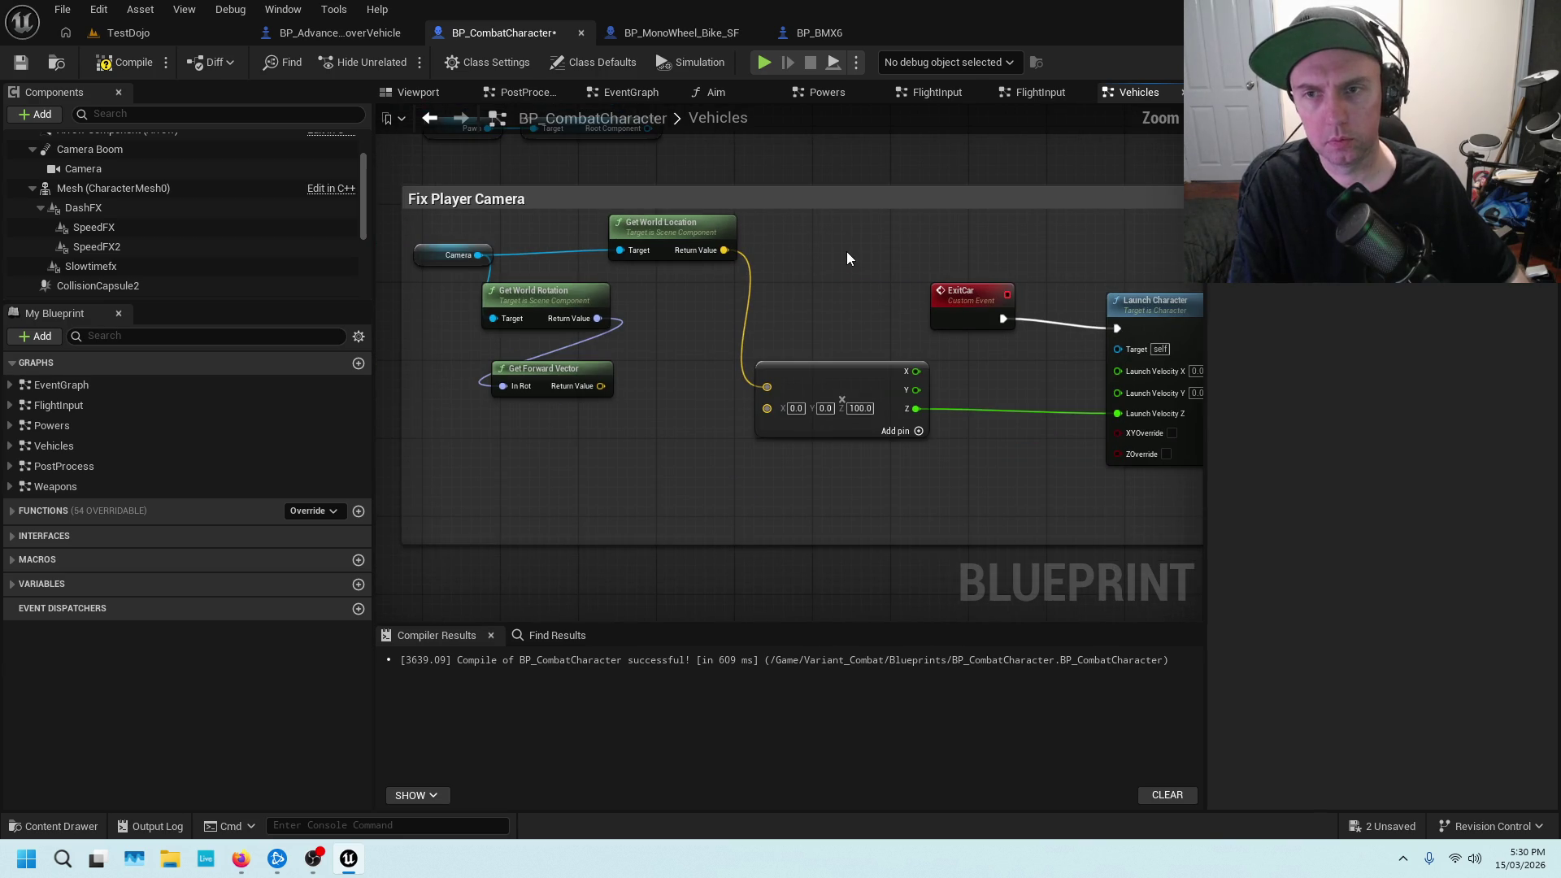
{"action": "left_click", "coordinate": [494, 318], "text": "alt"}
{"action": "left_click_drag", "start_coordinate": [535, 288], "coordinate": [524, 307]}
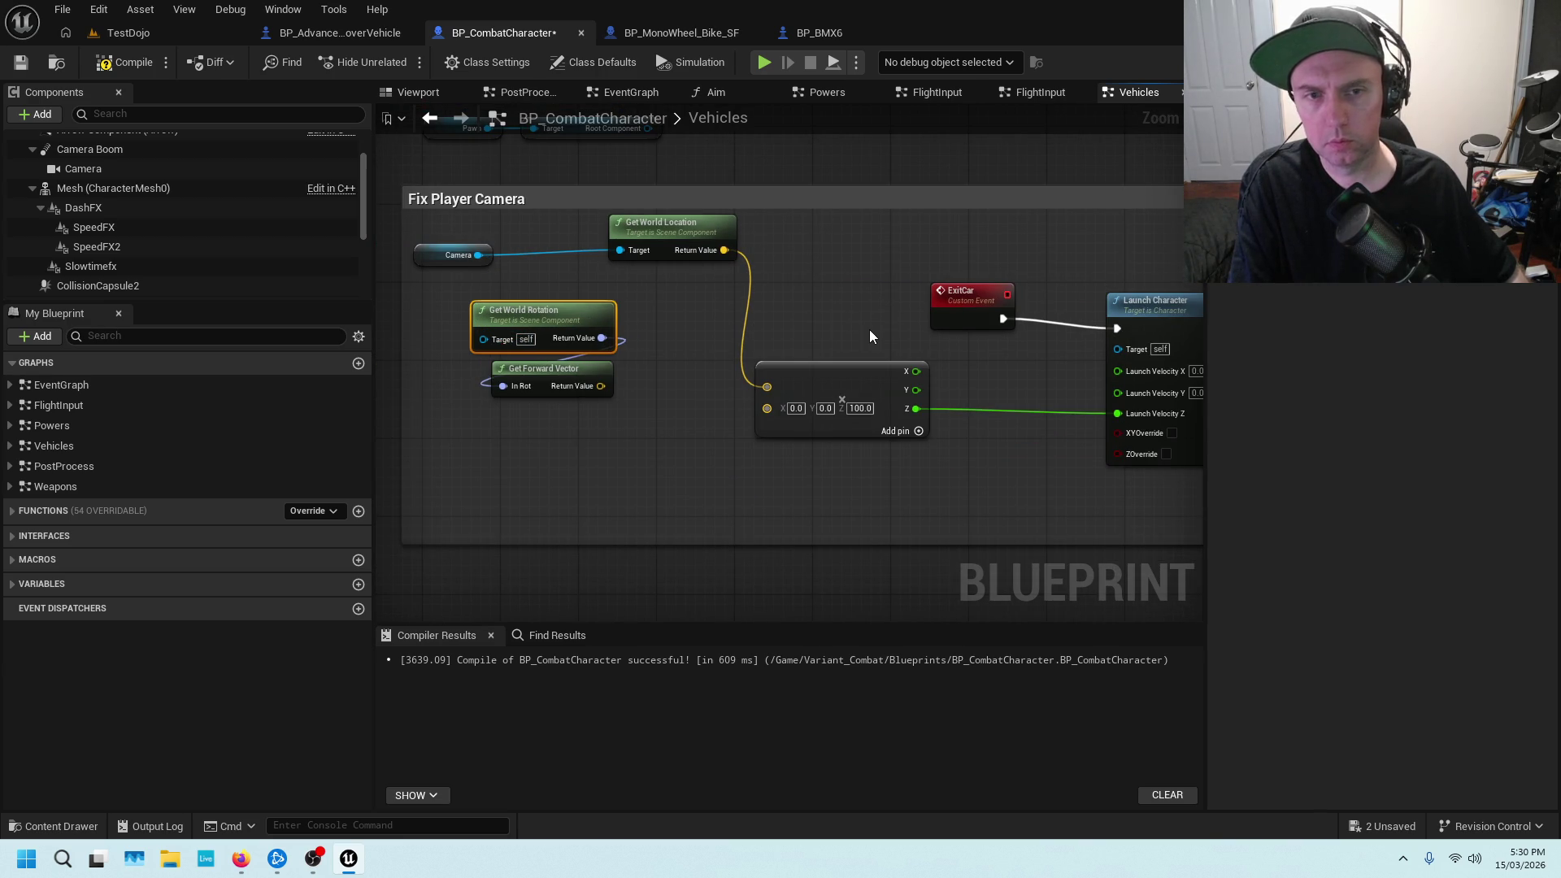
{"action": "left_click", "coordinate": [91, 63]}
{"action": "left_click", "coordinate": [22, 62]}
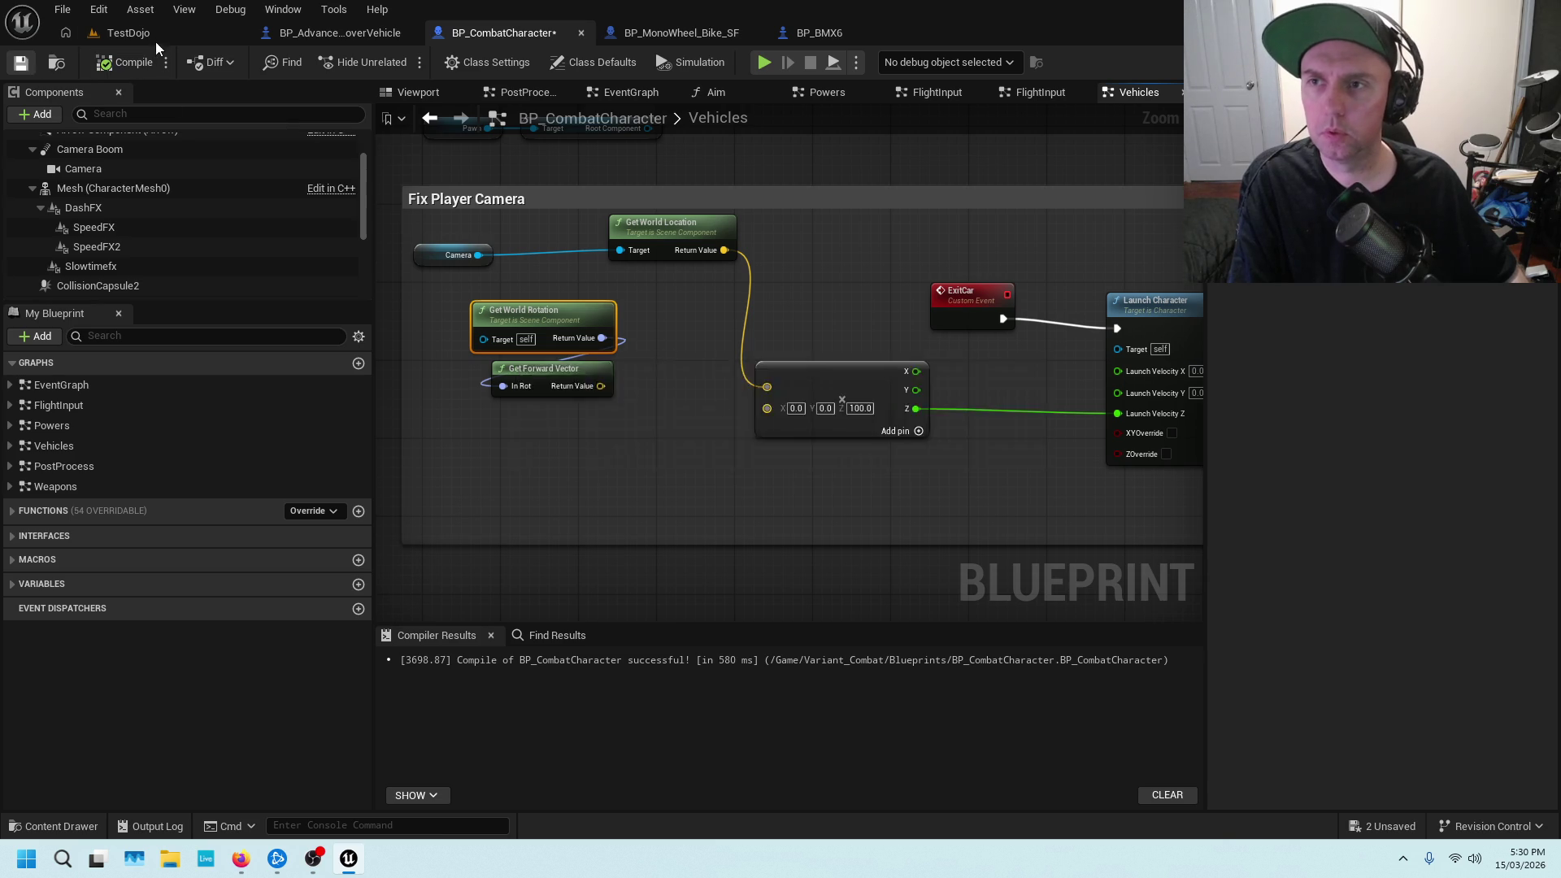
Play-test TestDojo by running into the orange car, then stop and return to BP_CombatCharacter
{"action": "left_click", "coordinate": [150, 34]}
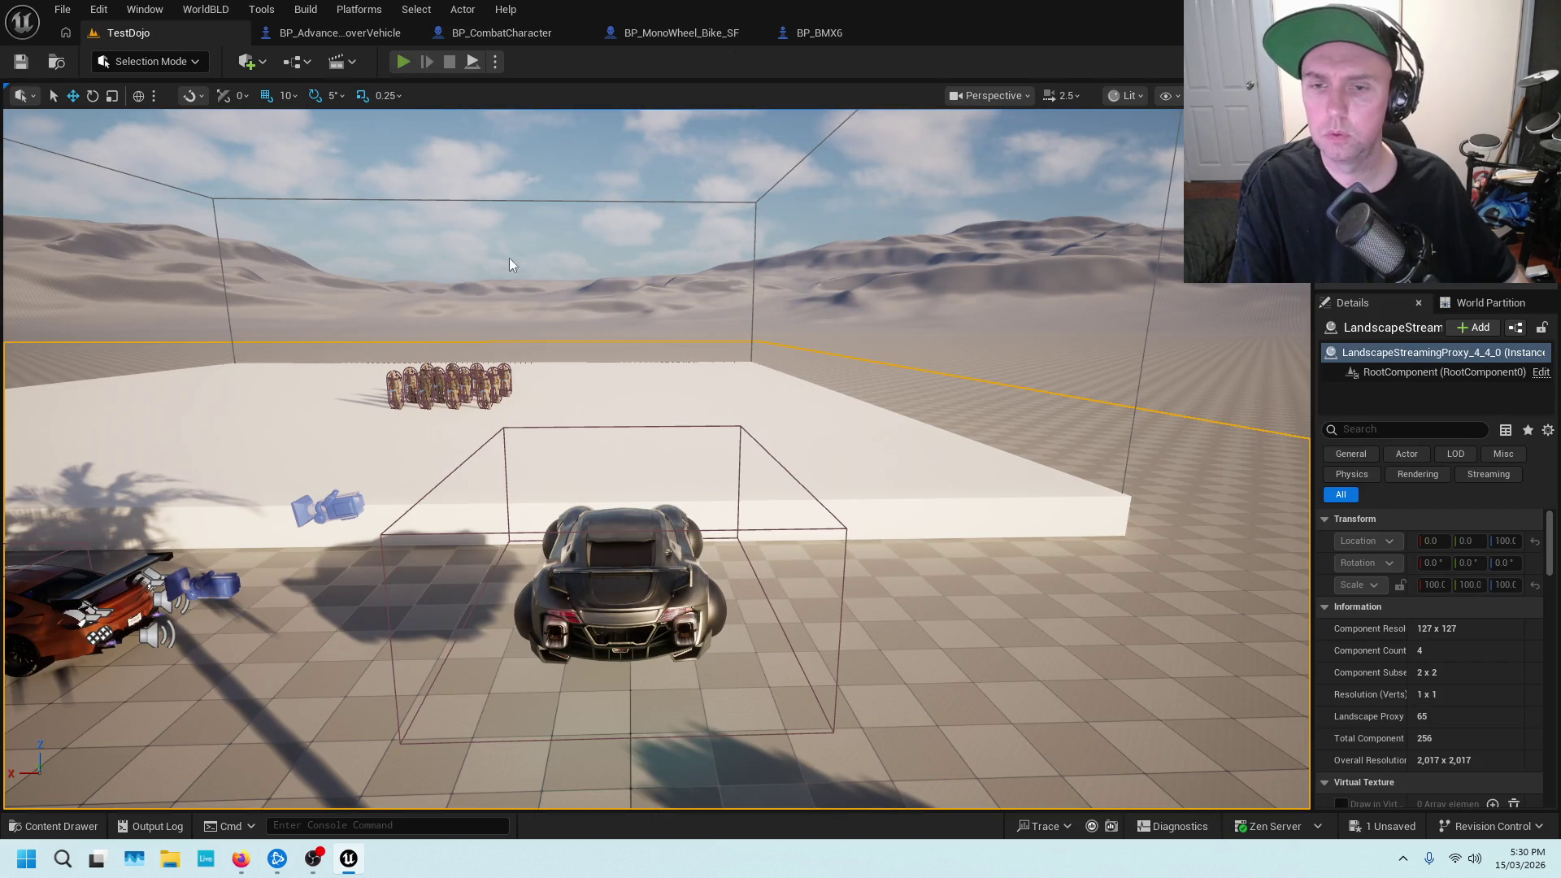
{"action": "key", "text": "alt+p"}
{"action": "key", "text": "w"}
{"action": "key", "text": "w"}
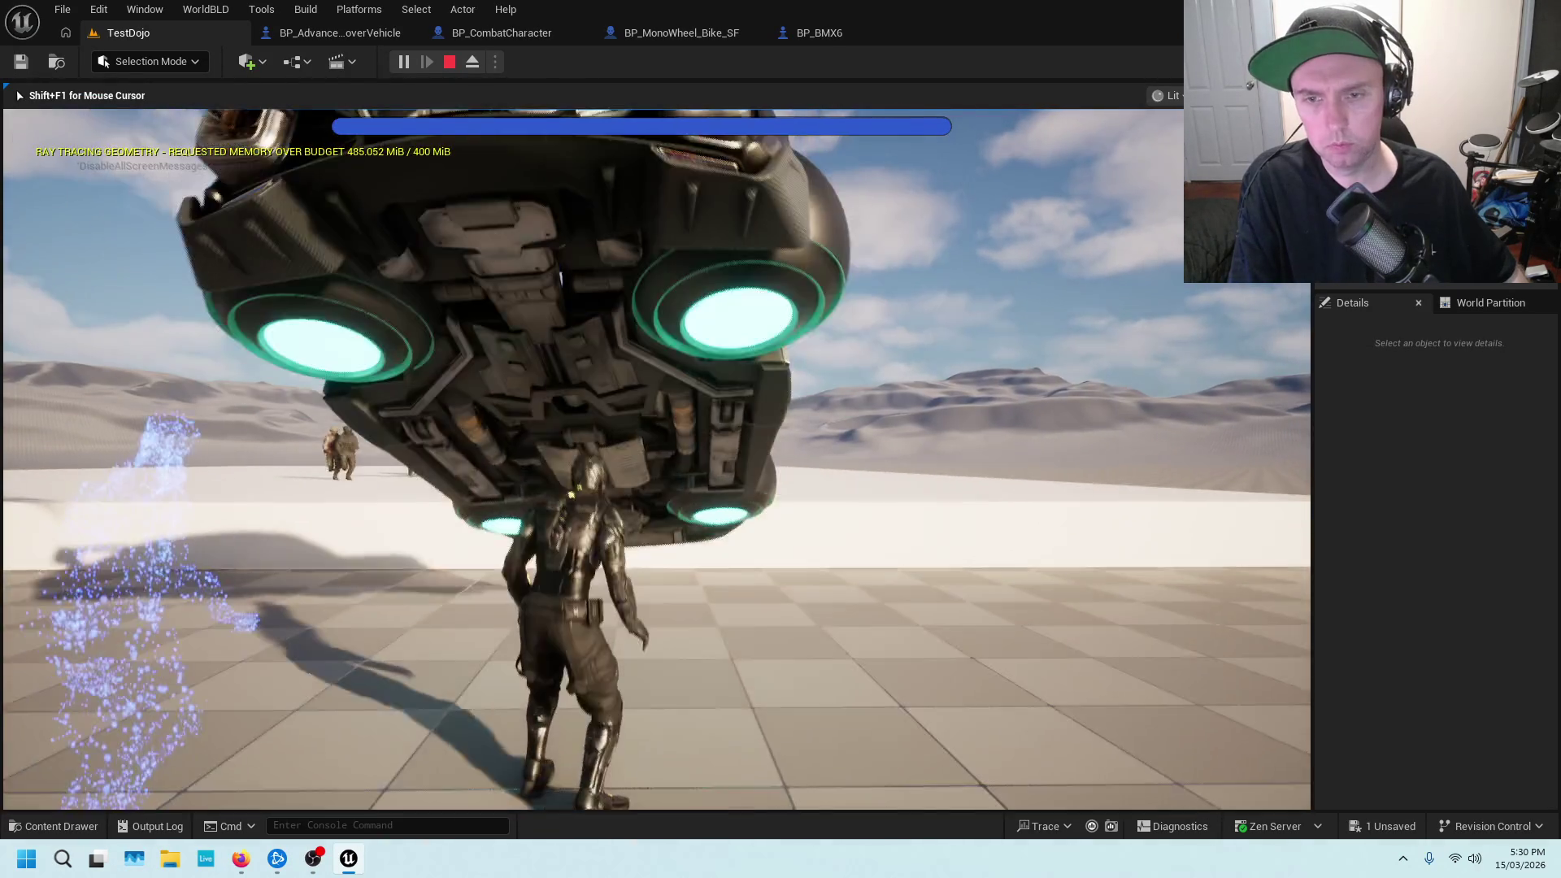
{"action": "key", "text": "w"}
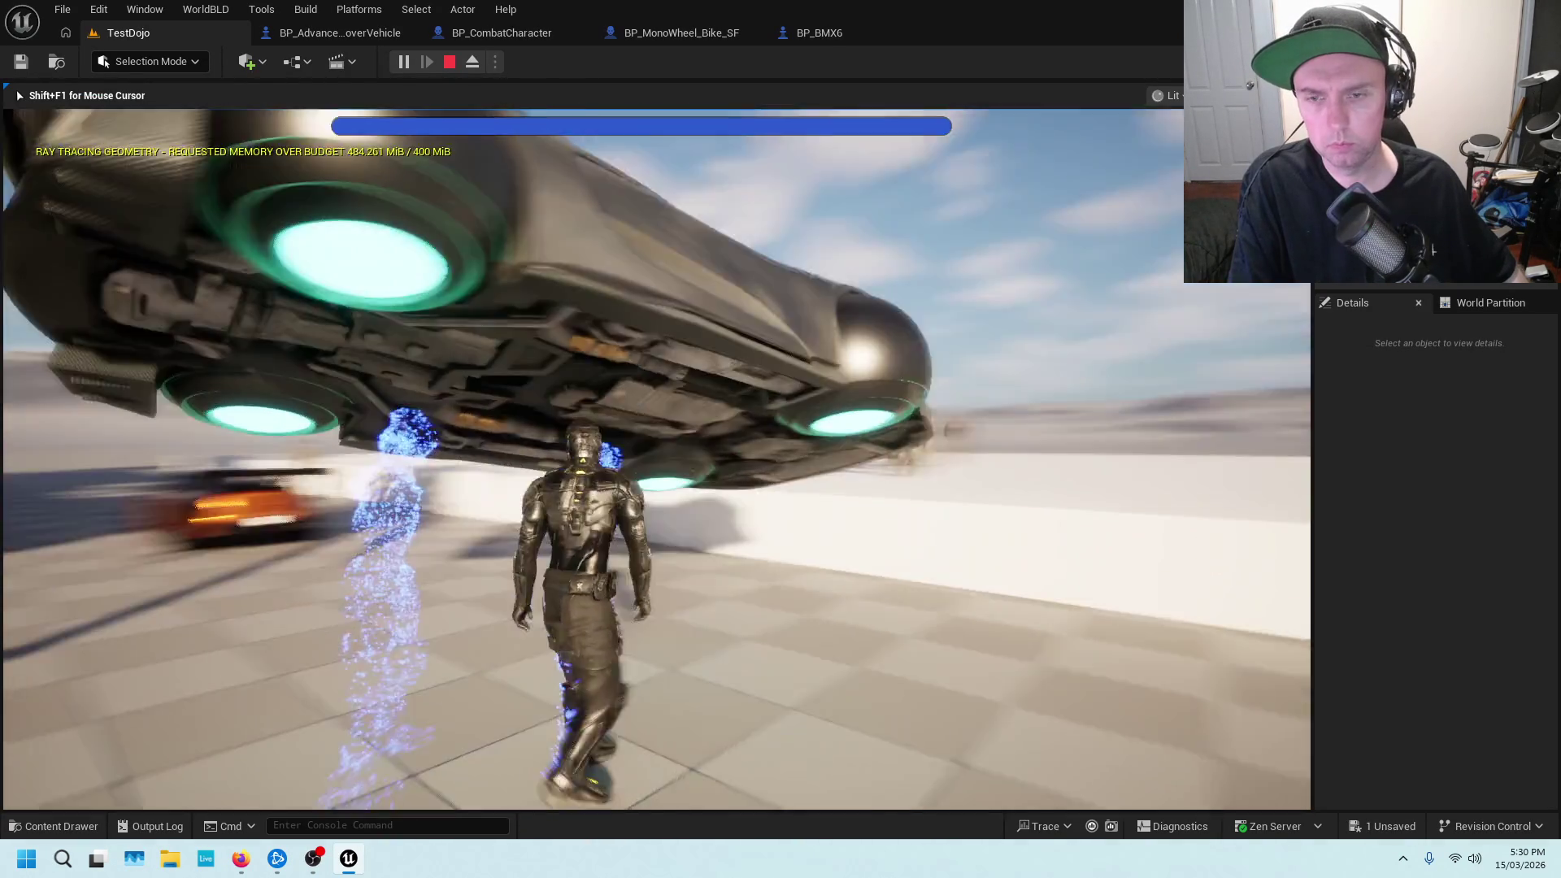
{"action": "key", "text": "w"}
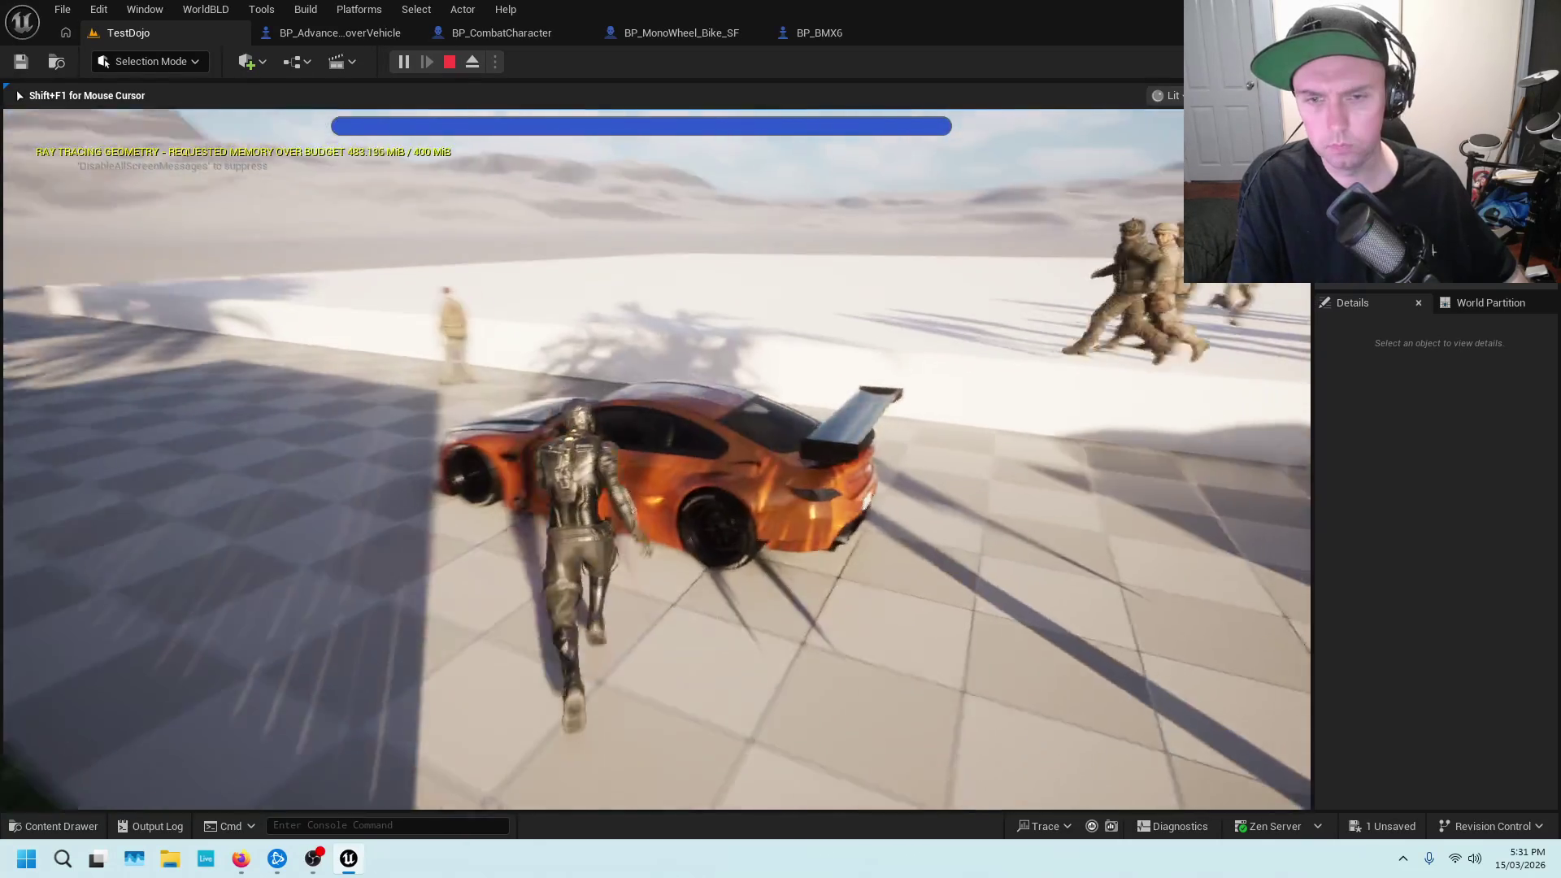
{"action": "key", "text": "e"}
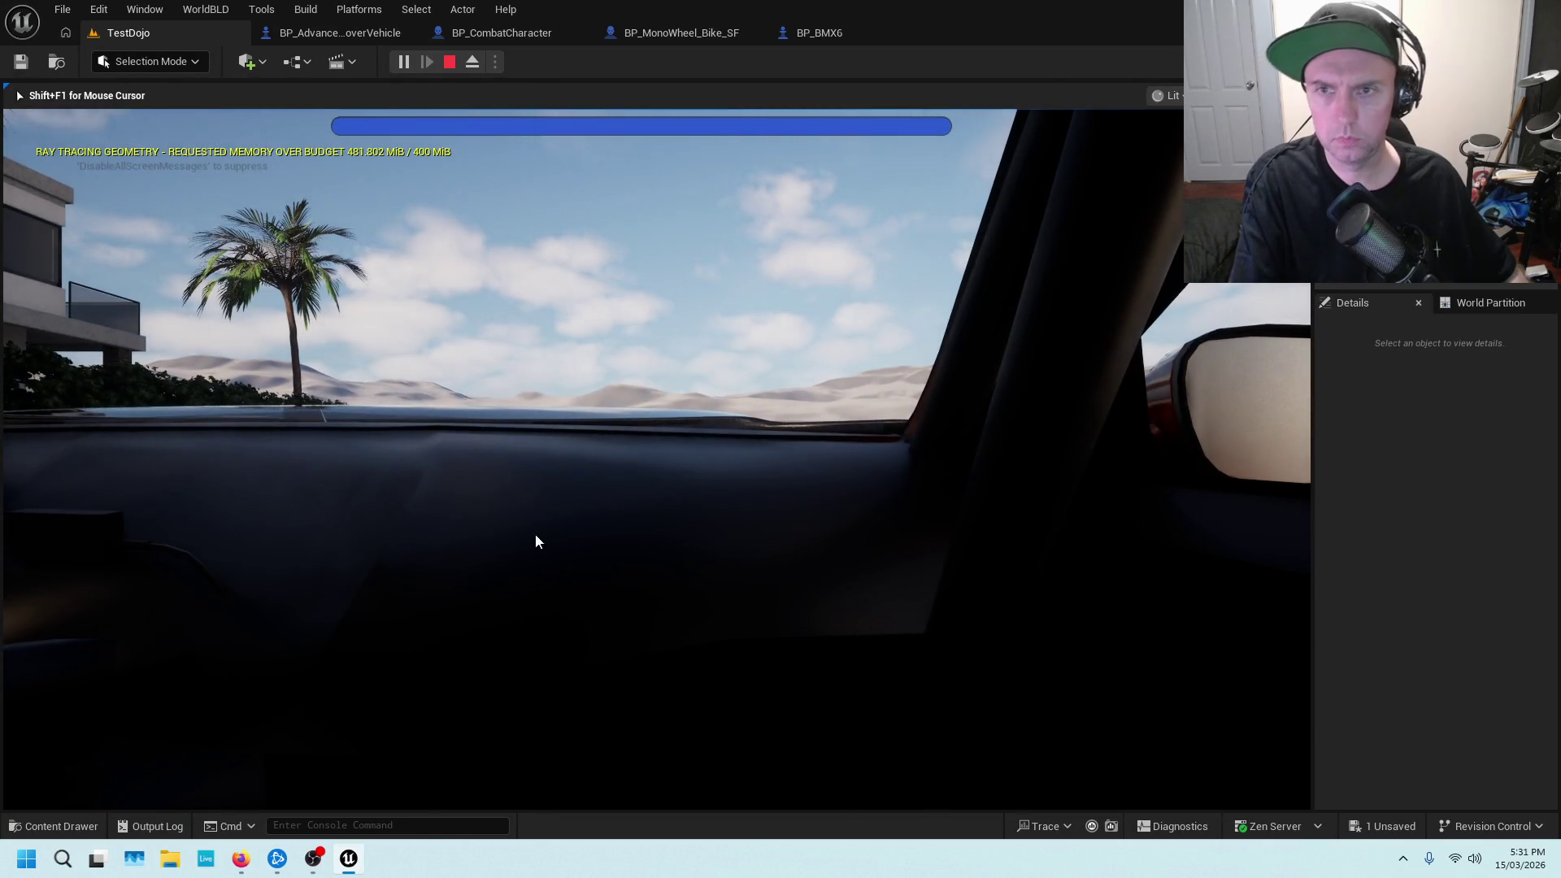
{"action": "key", "text": "Escape"}
{"action": "left_click", "coordinate": [519, 34]}
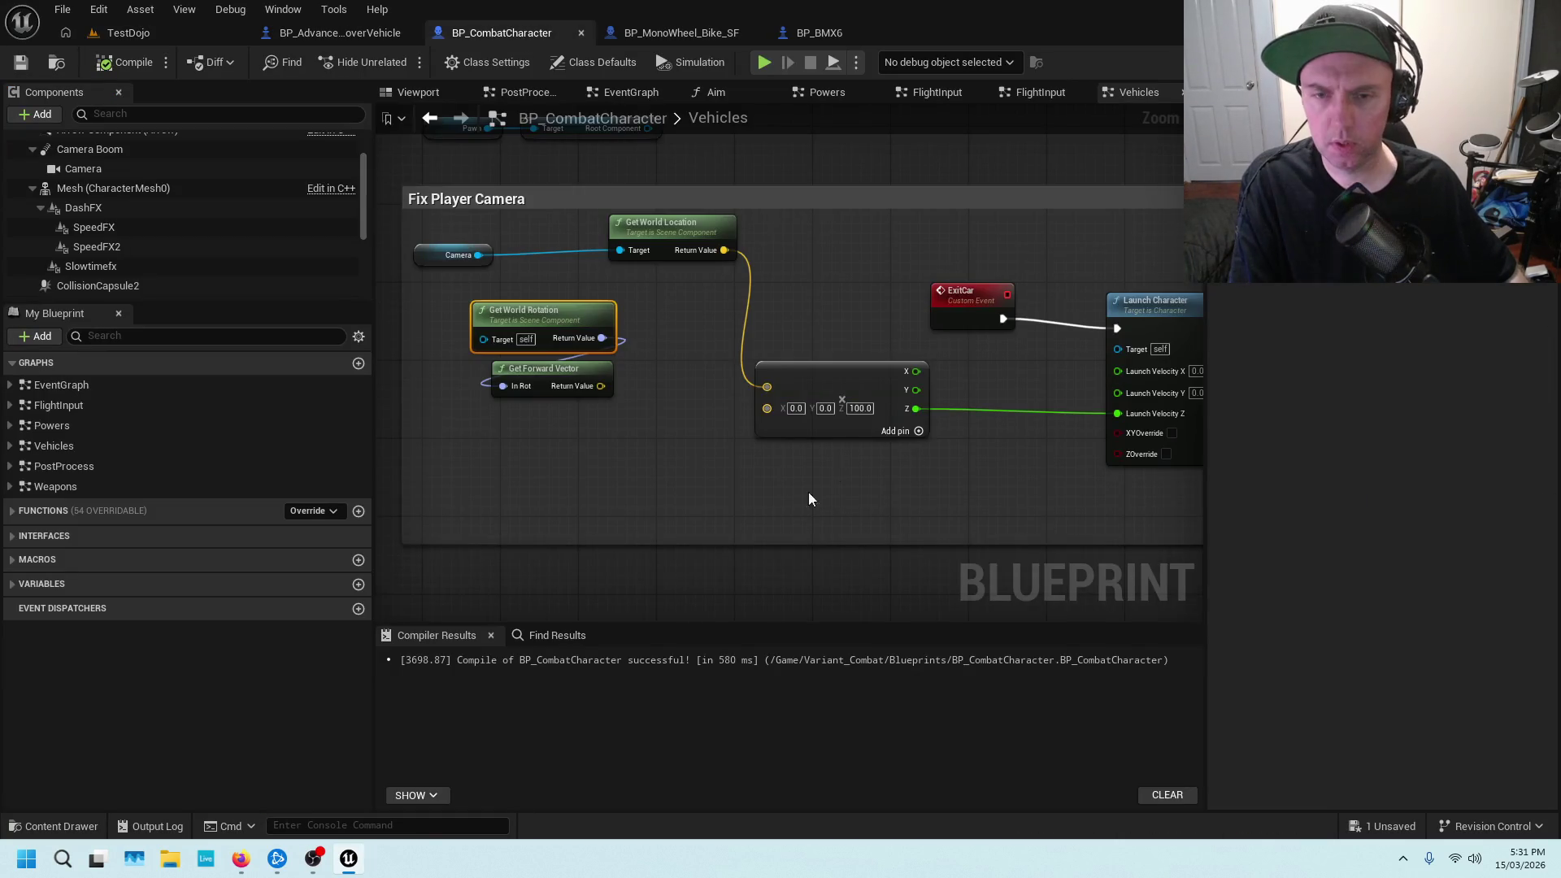
Change the vector's Z value from 100 to 900, save, and overlook the TestDojo courtyard
{"action": "scroll", "coordinate": [899, 367], "scroll_direction": "up", "scroll_amount": 2}
{"action": "left_click", "coordinate": [839, 422]}
{"action": "type", "text": "900"}
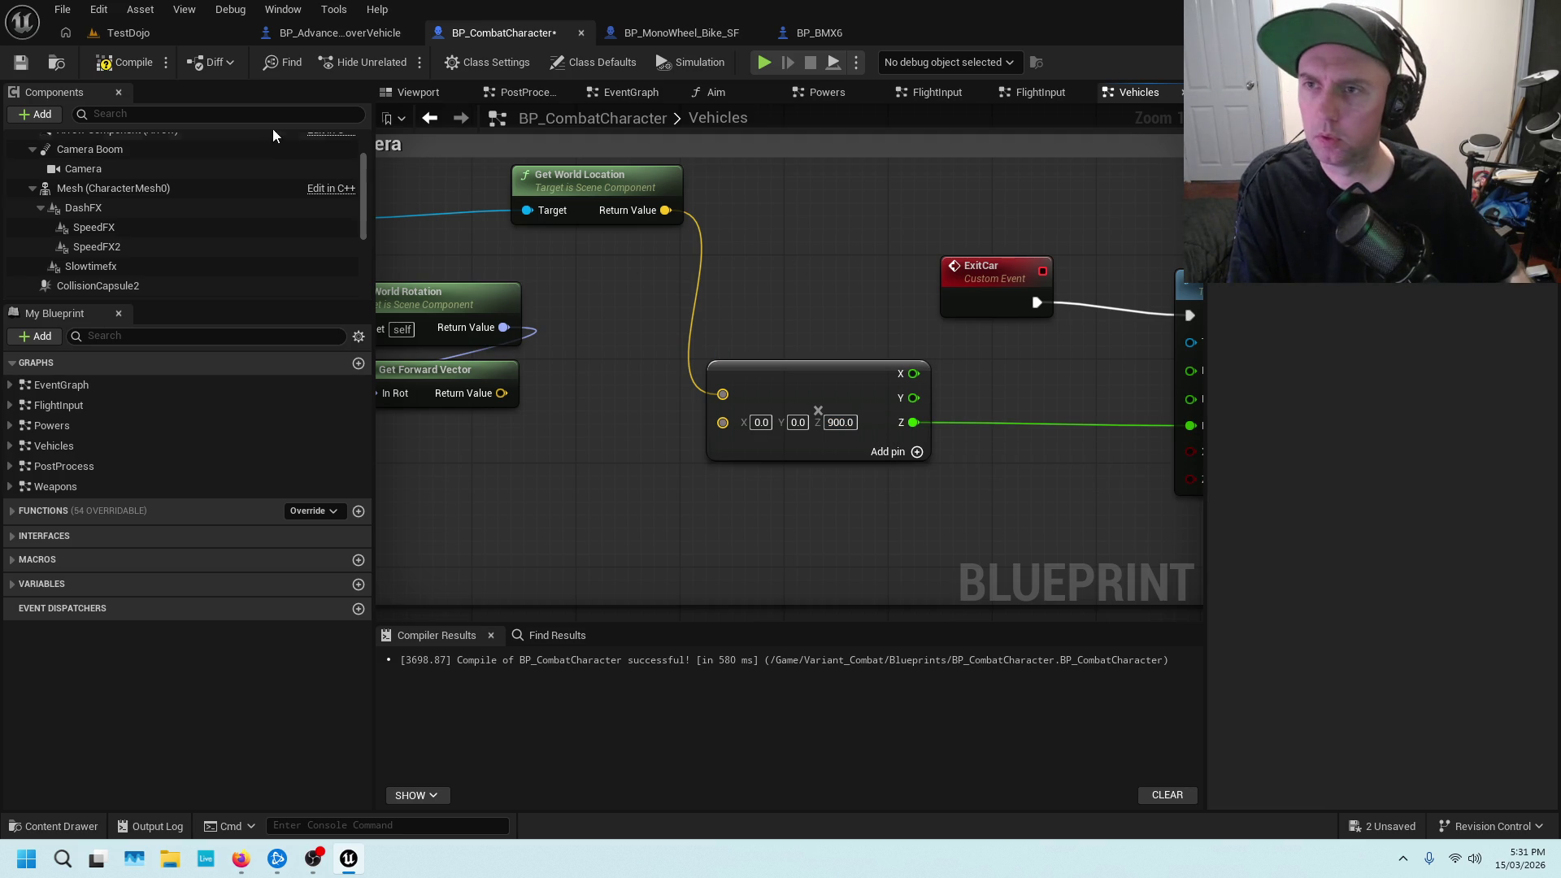
{"action": "key", "text": "ctrl+s"}
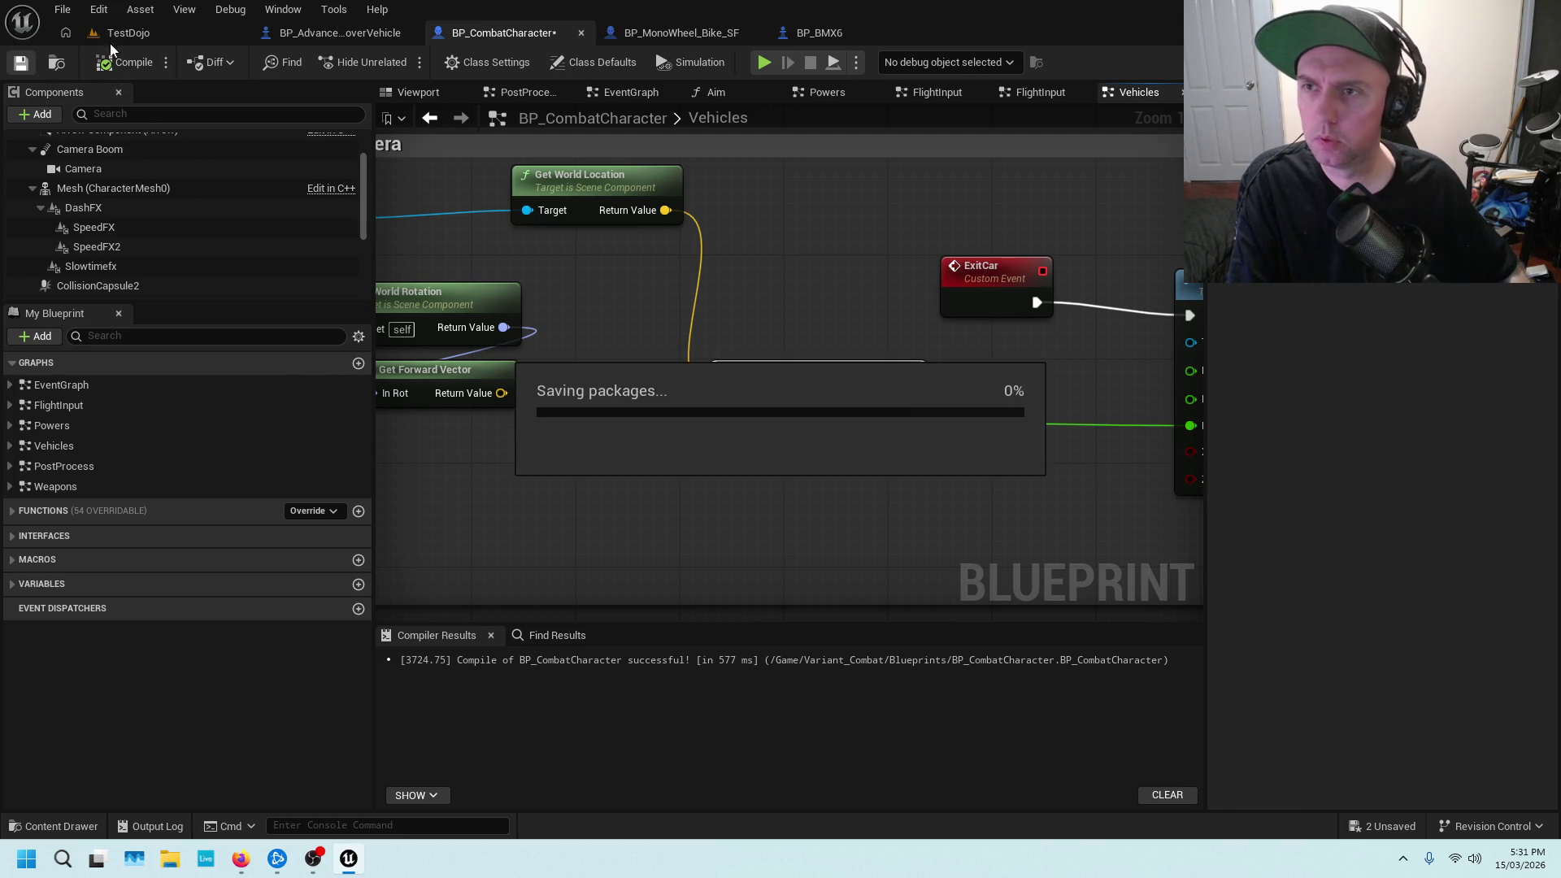
{"action": "left_click", "coordinate": [184, 42]}
{"action": "left_click_drag", "start_coordinate": [478, 301], "coordinate": [452, 492]}
{"action": "right_click", "coordinate": [507, 492]}
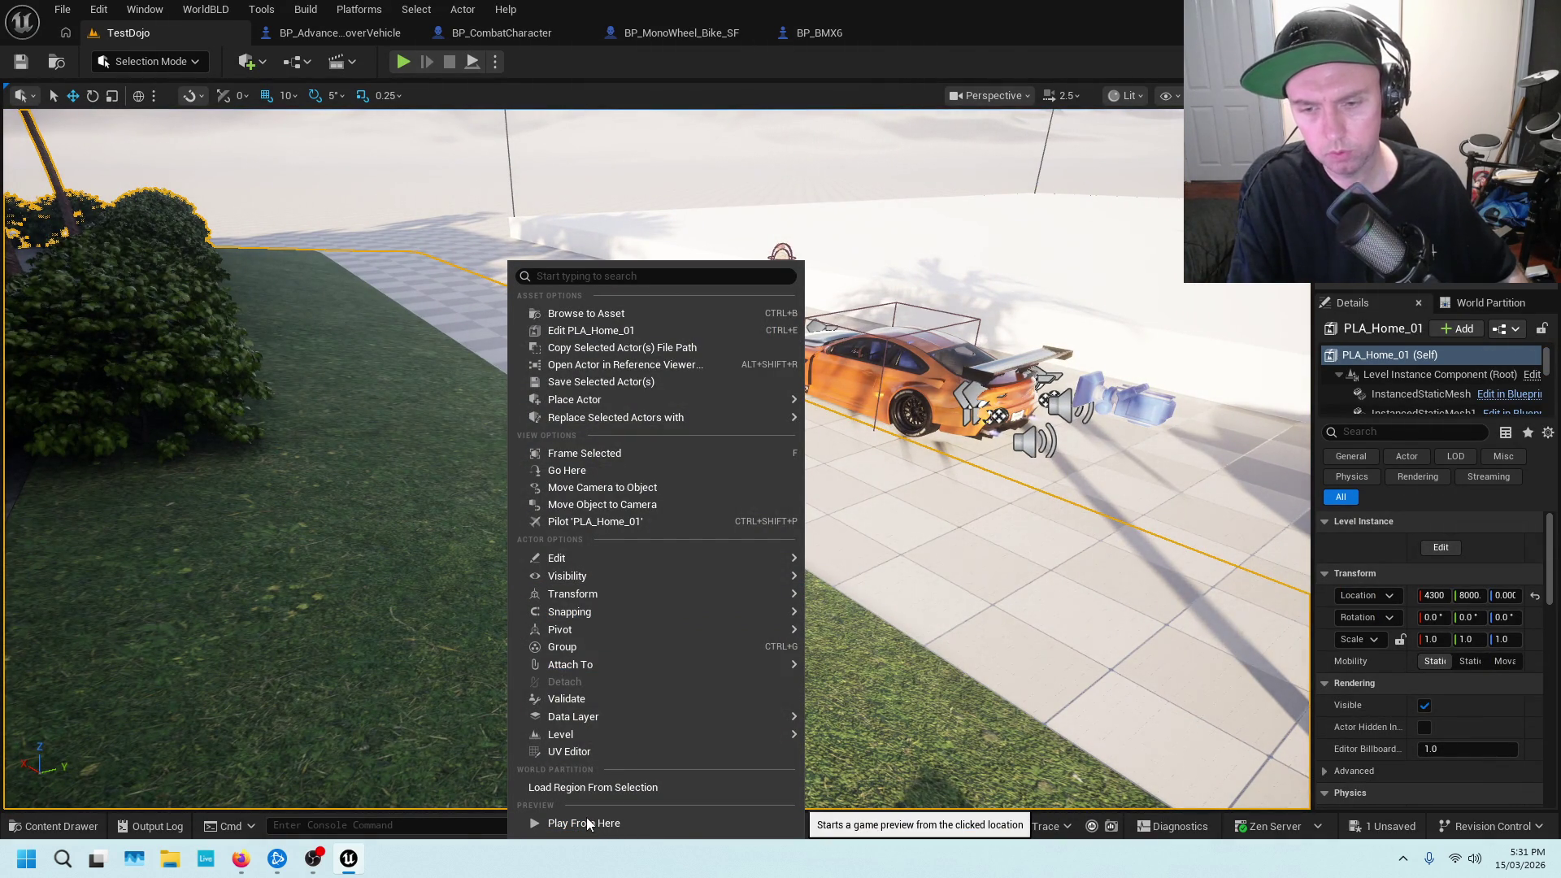
Play from the paved courtyard, run to the hover car, then enter and exit it to test the launch
{"action": "right_click", "coordinate": [843, 559]}
{"action": "left_click", "coordinate": [1065, 576]}
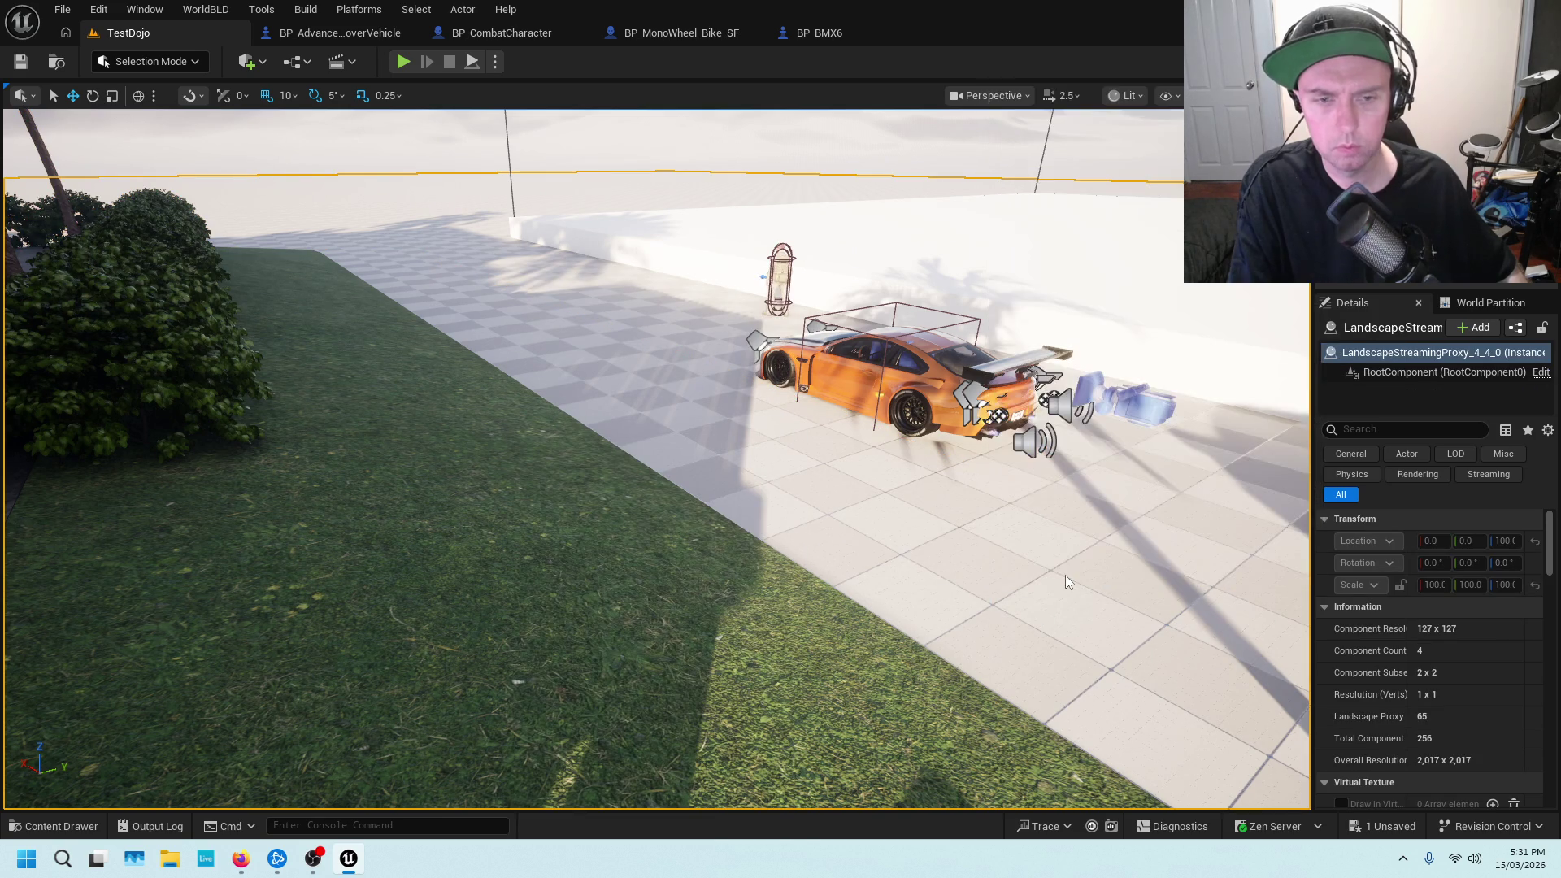
{"action": "key", "text": "w"}
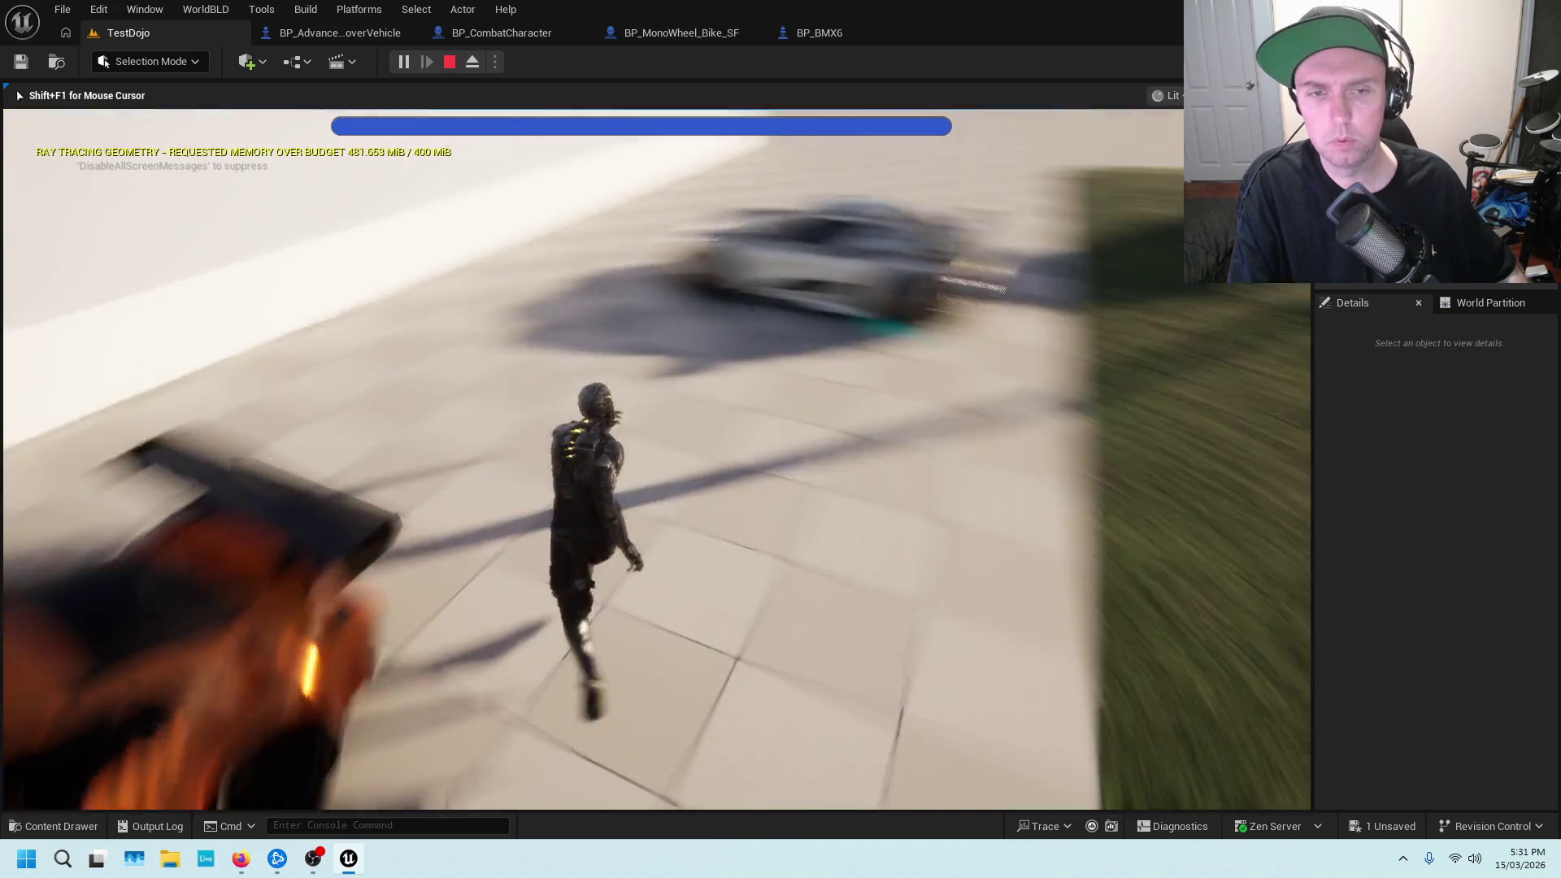
{"action": "key", "text": "e"}
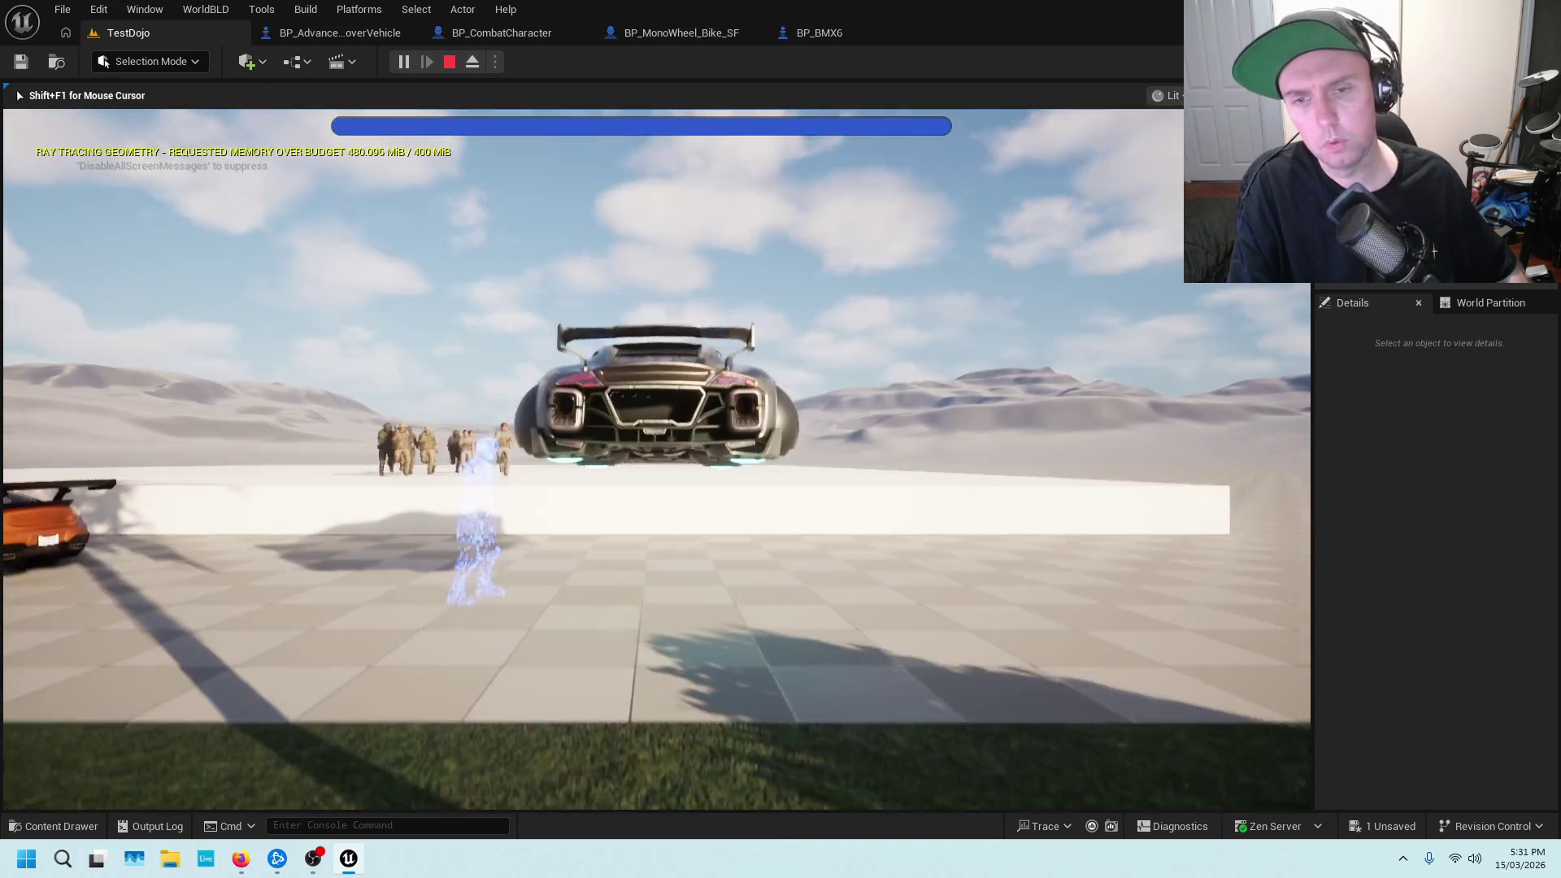
{"action": "key", "text": "e"}
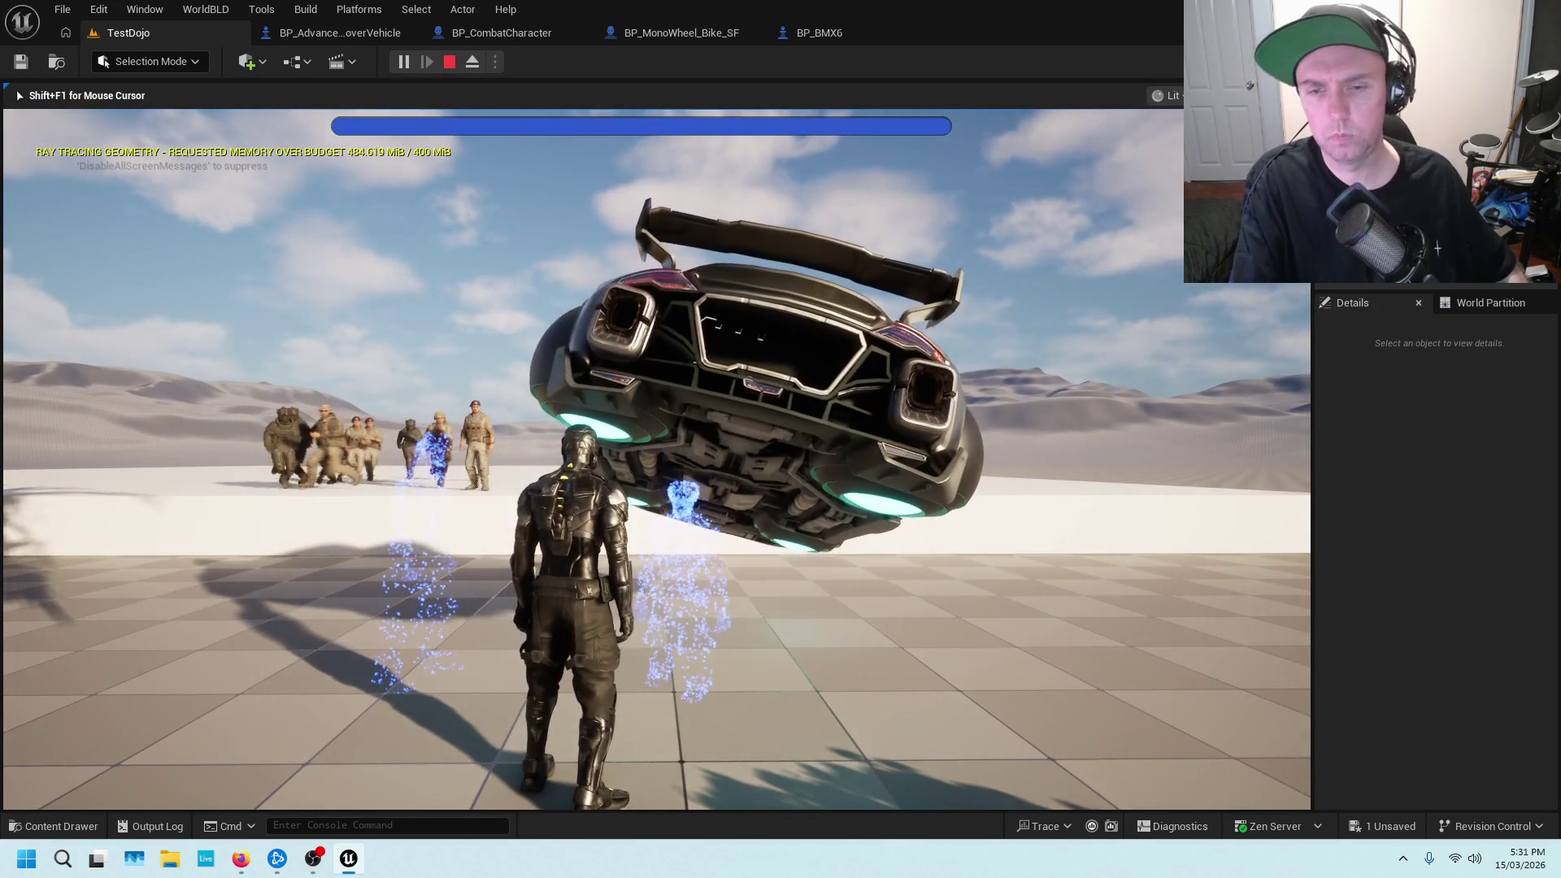
{"action": "key", "text": "Escape"}
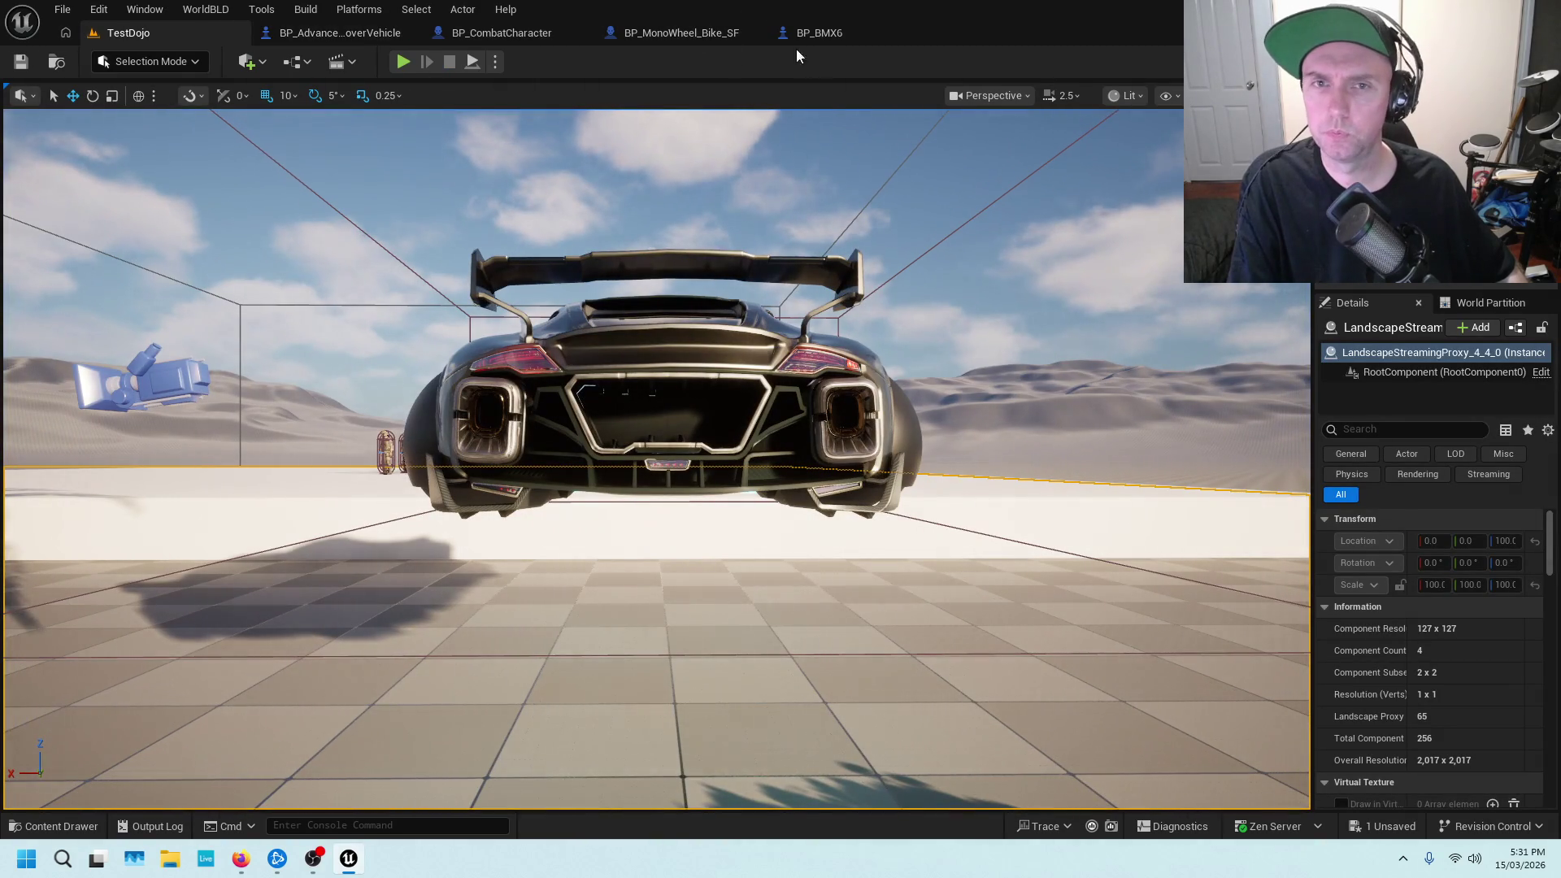
Run a second play test from another ground spot, exiting the hover car to check the 900 Z launch
{"action": "left_click", "coordinate": [363, 34]}
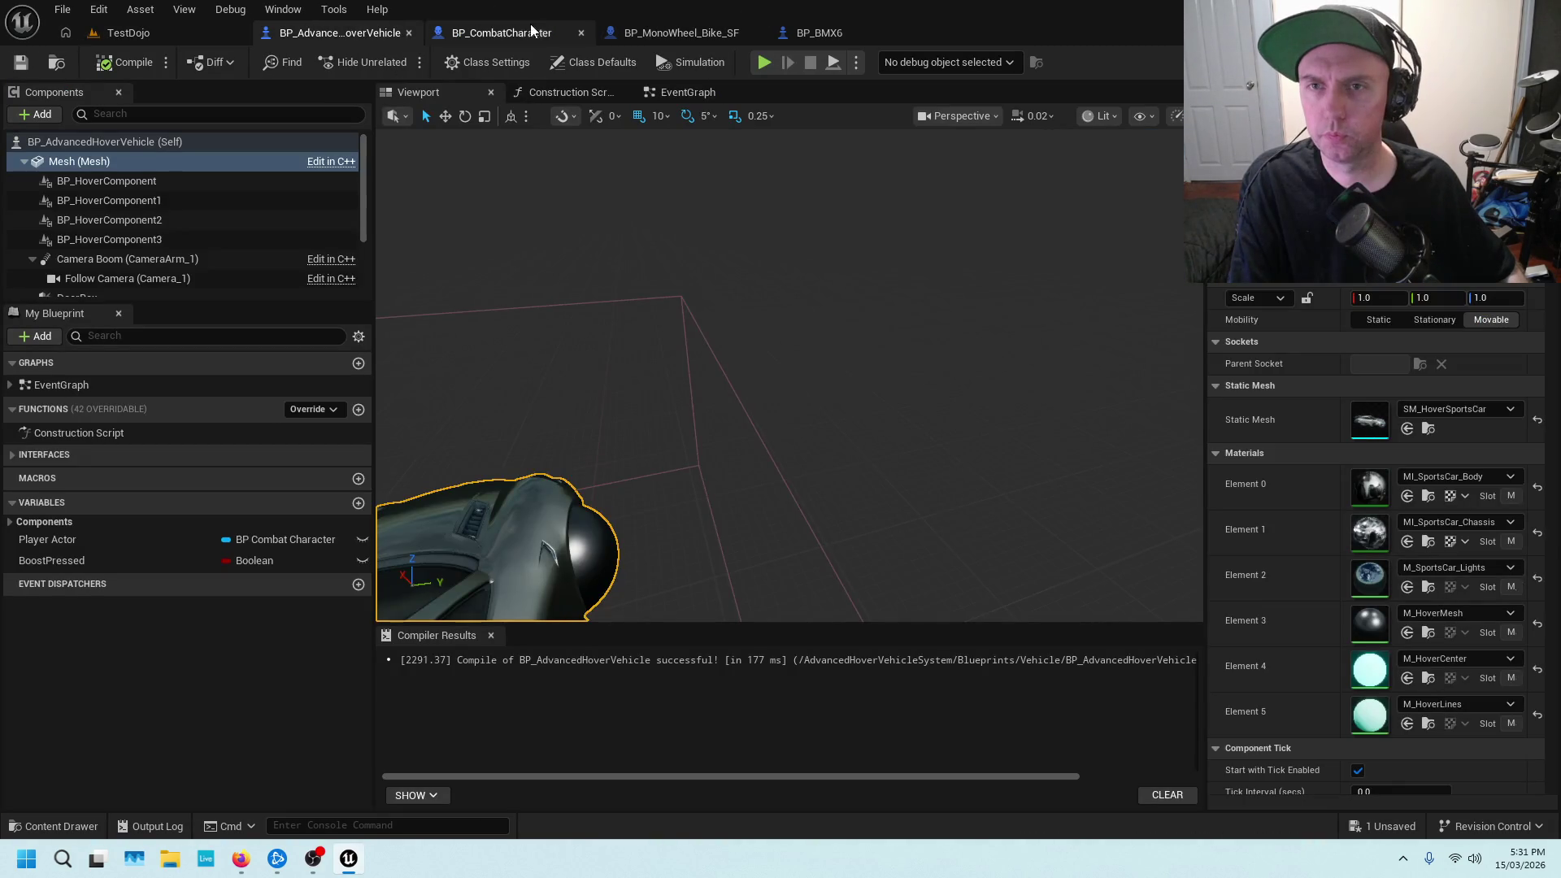
{"action": "left_click", "coordinate": [471, 34]}
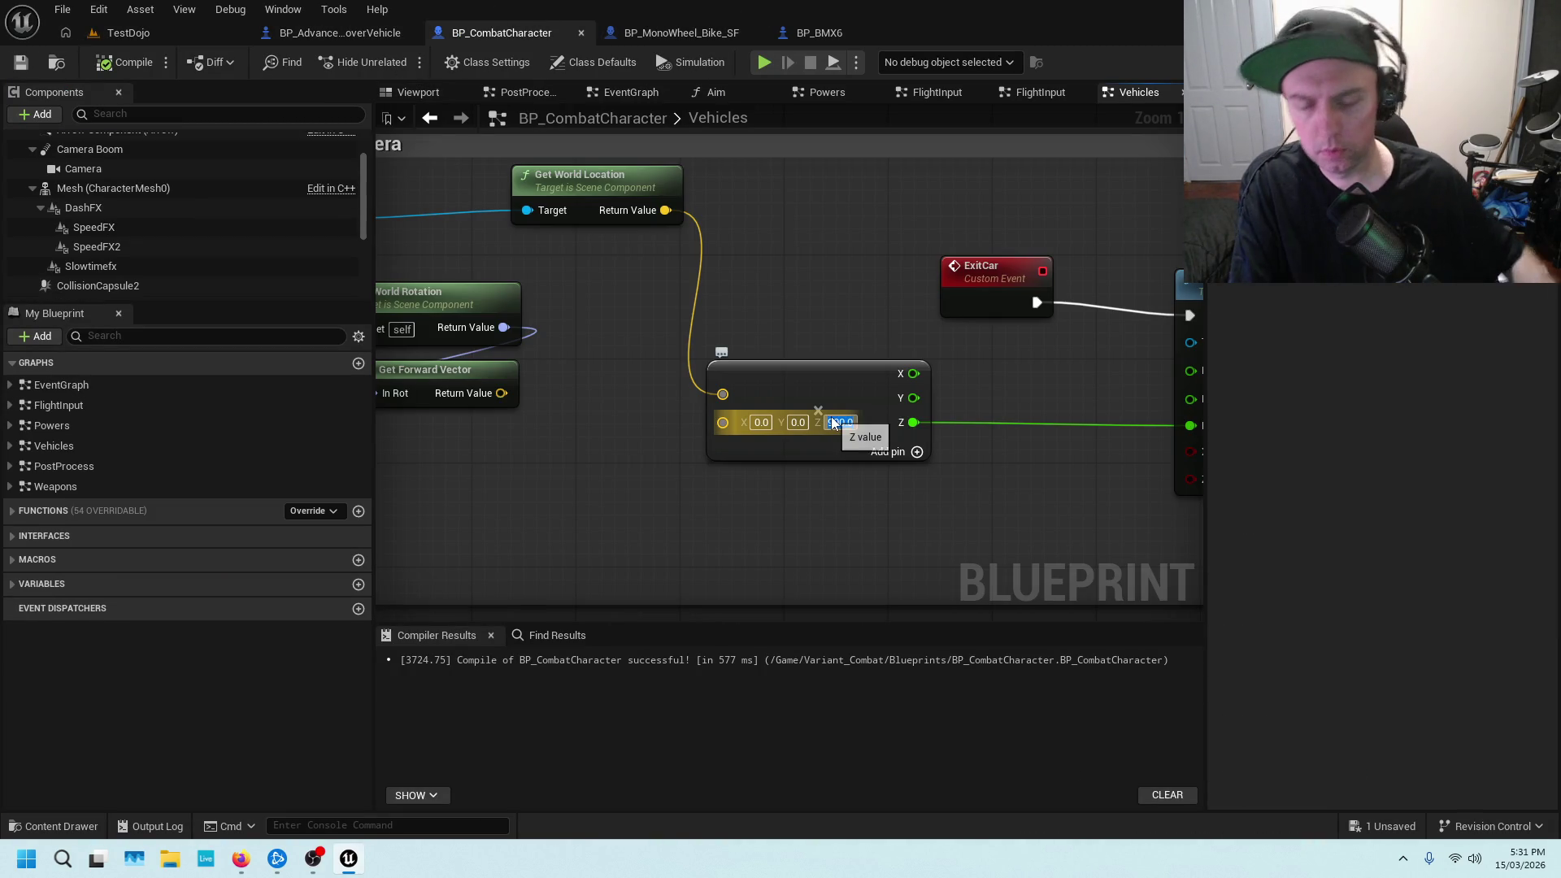
{"action": "left_click", "coordinate": [129, 33]}
{"action": "right_click", "coordinate": [439, 407]}
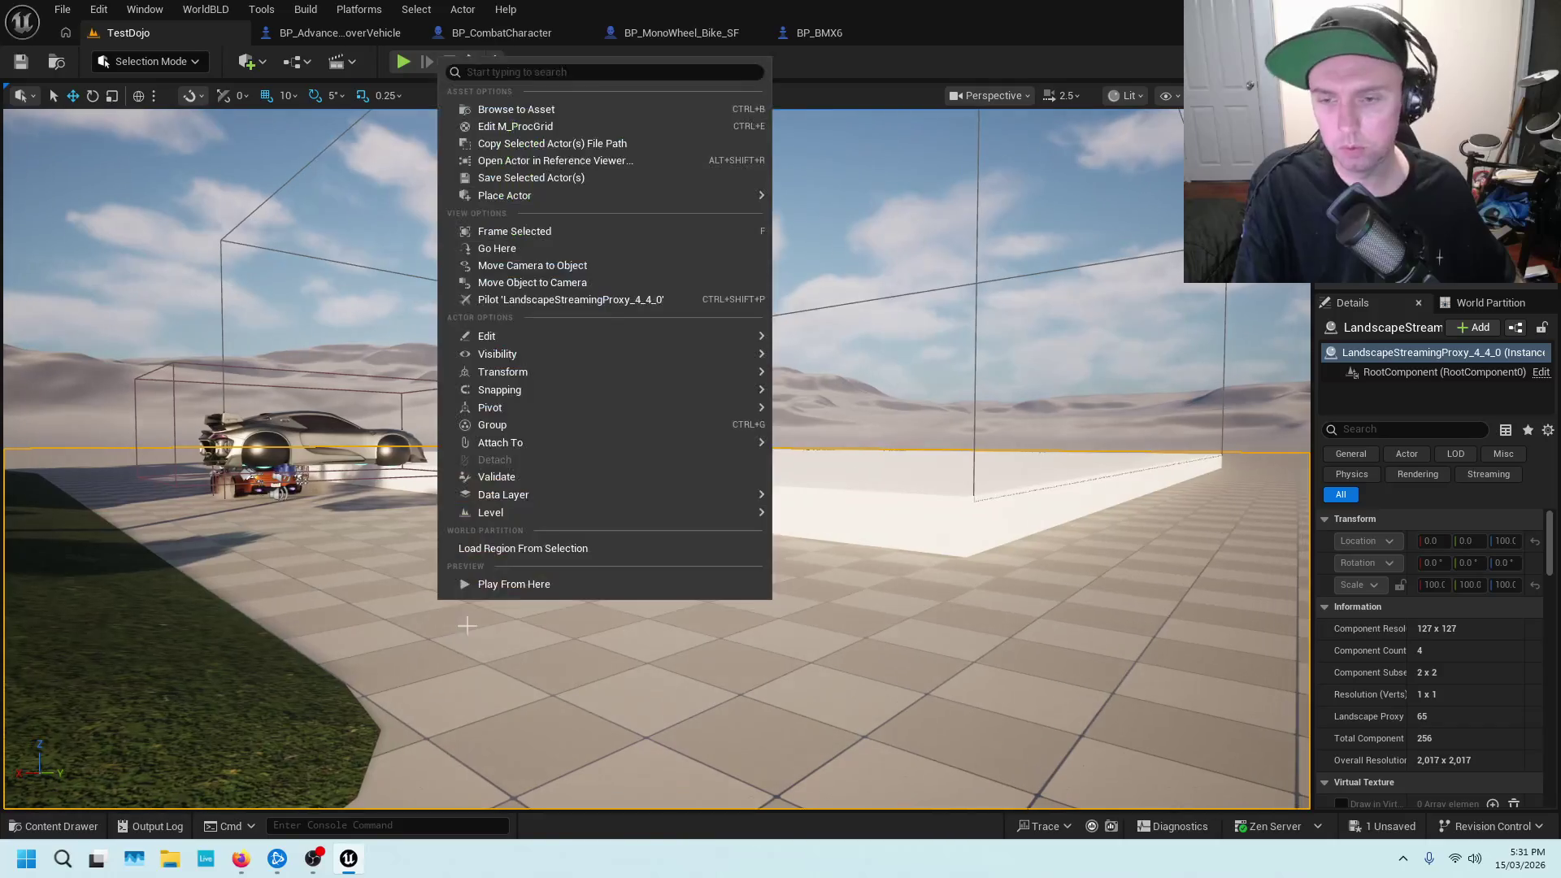
{"action": "left_click", "coordinate": [488, 583]}
{"action": "key", "text": "w"}
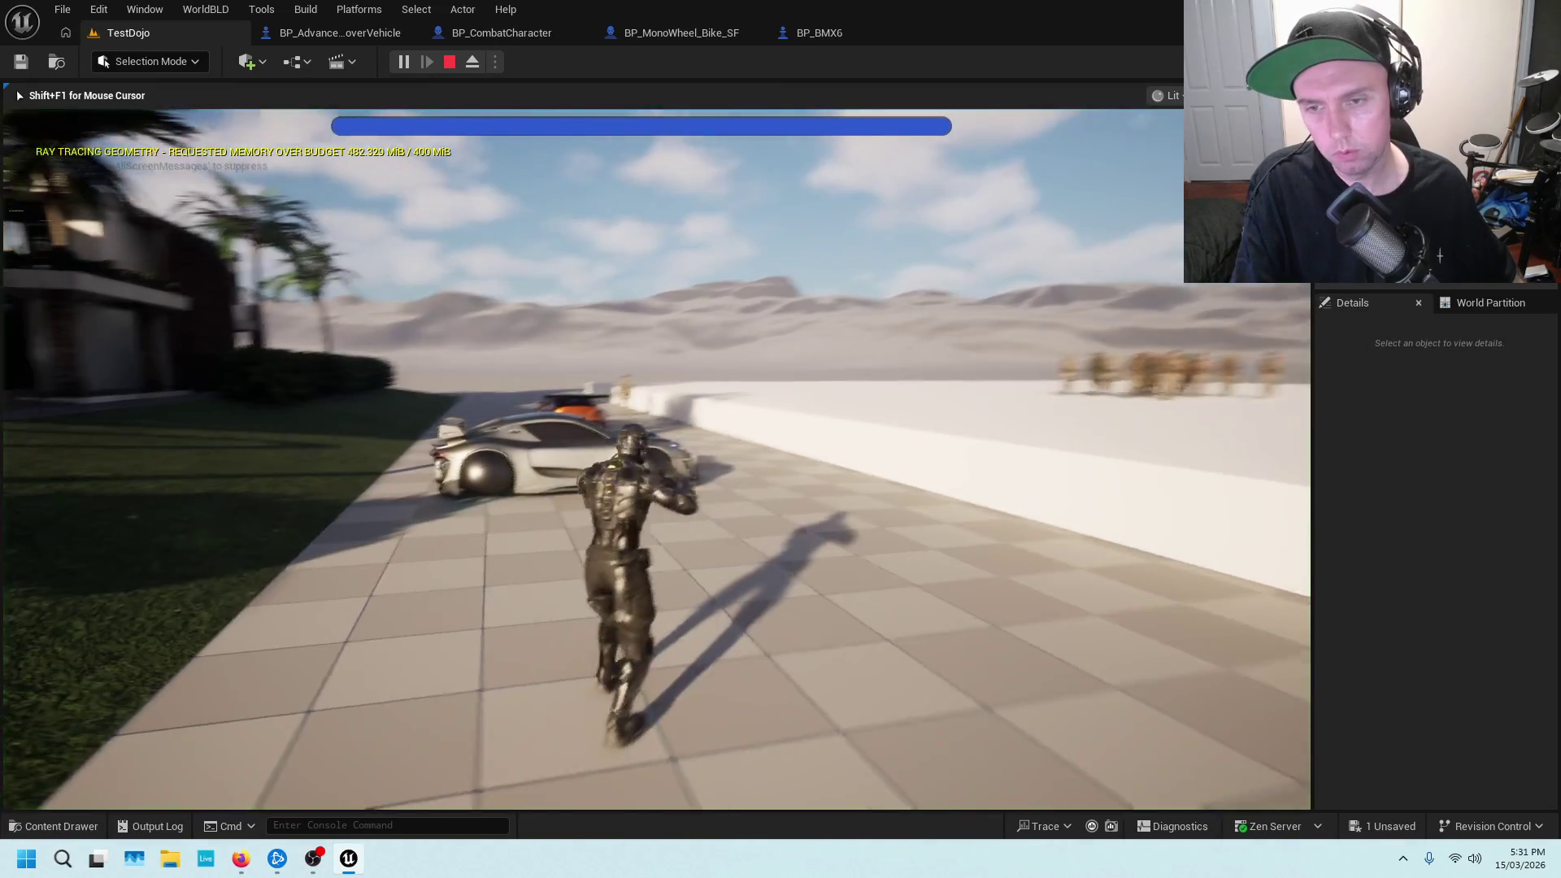
{"action": "key", "text": "e"}
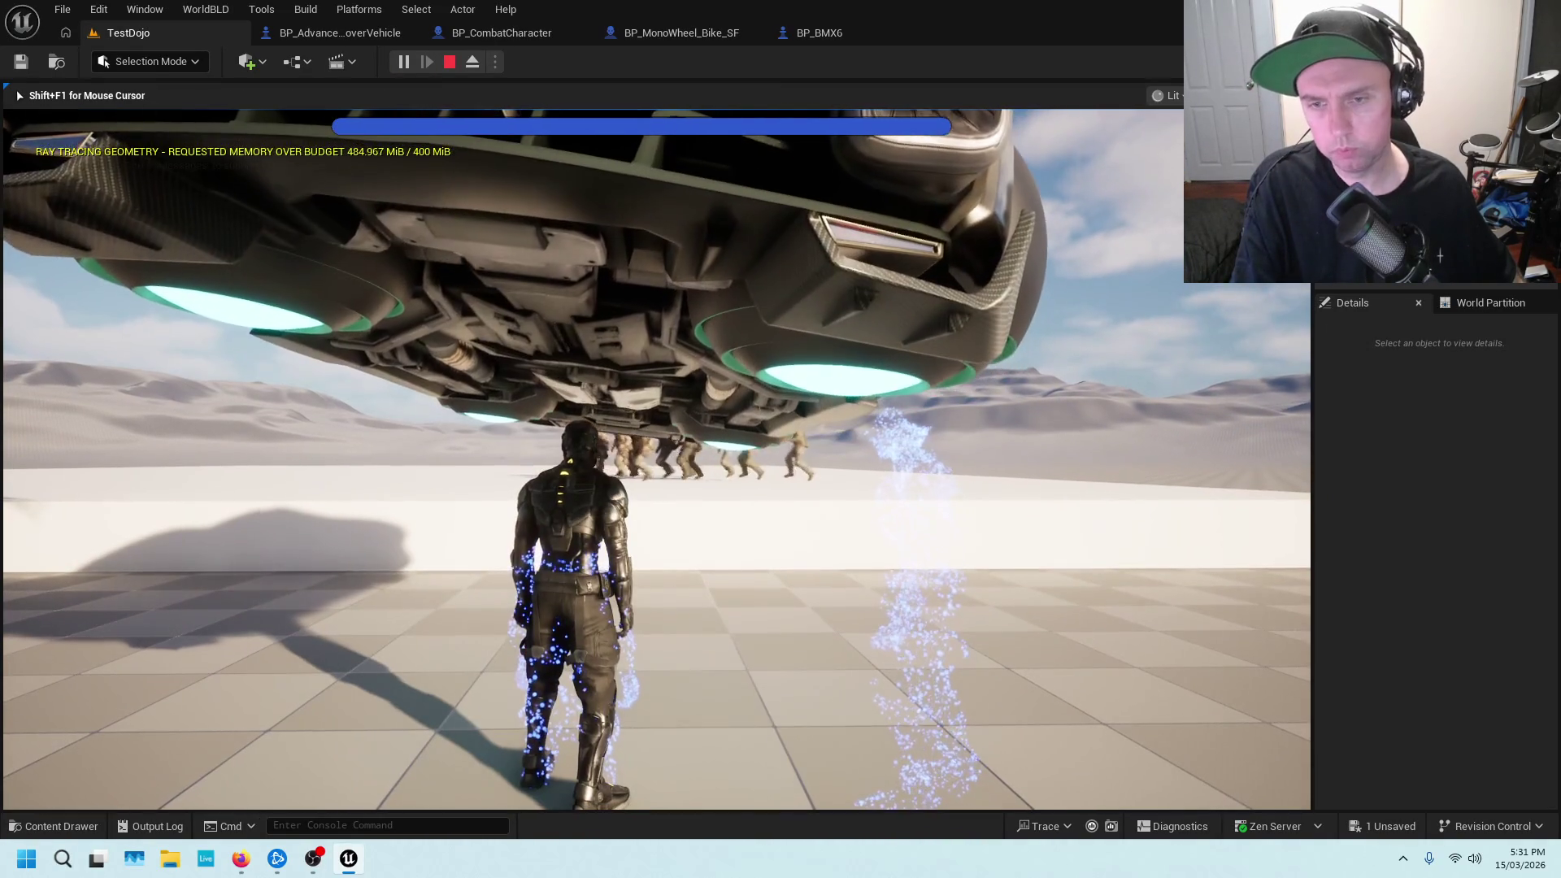
{"action": "key", "text": "Escape"}
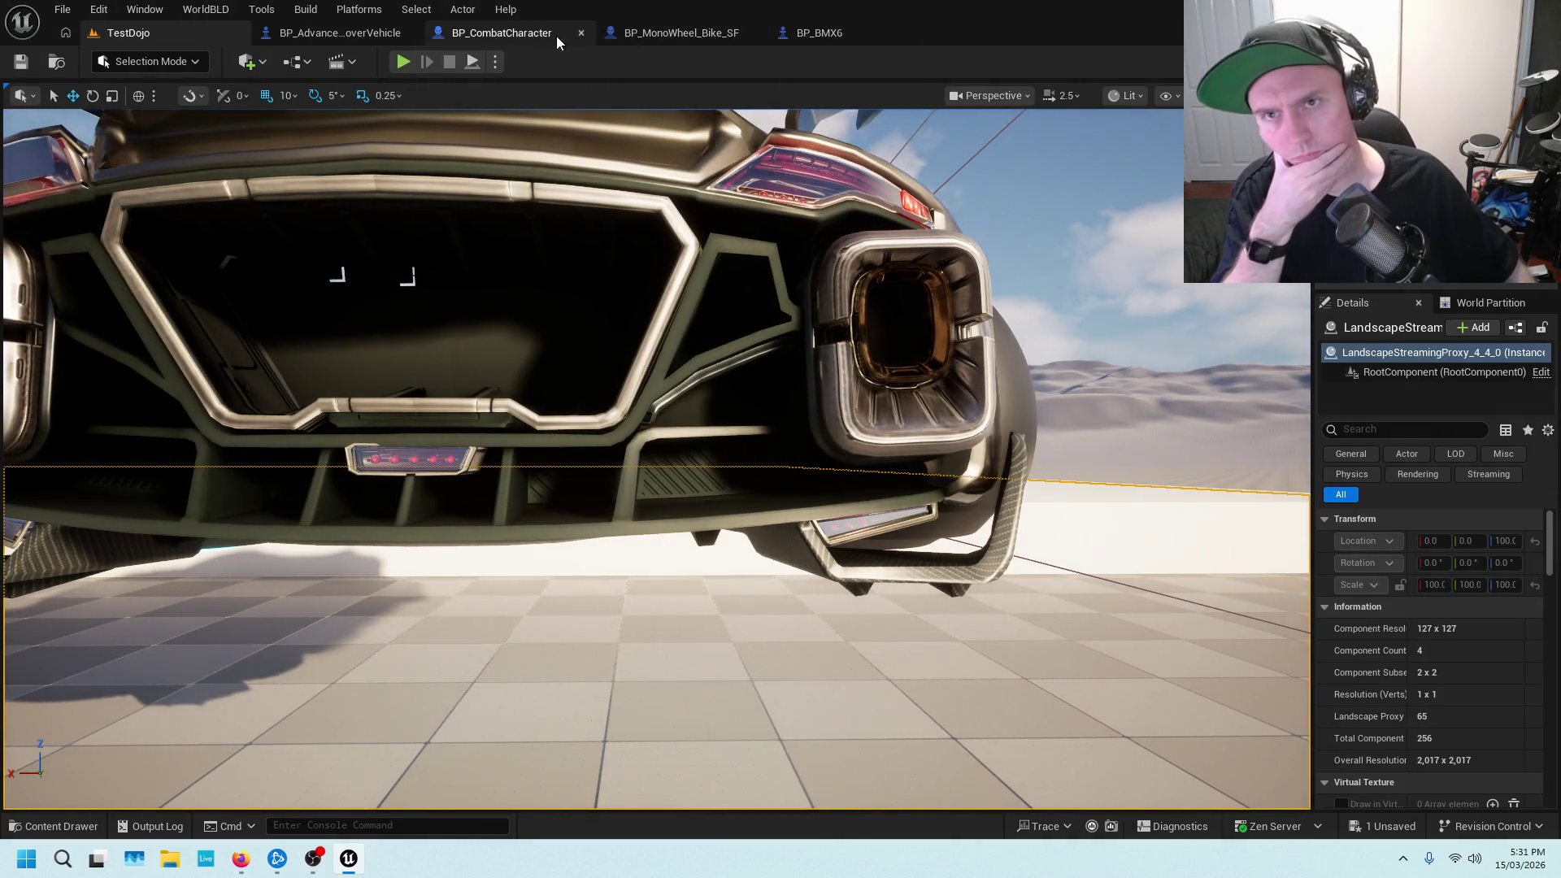
Connect the split vector's X and Y outputs to Launch Character's Launch Velocity X and Y, and save
{"action": "left_click", "coordinate": [502, 32]}
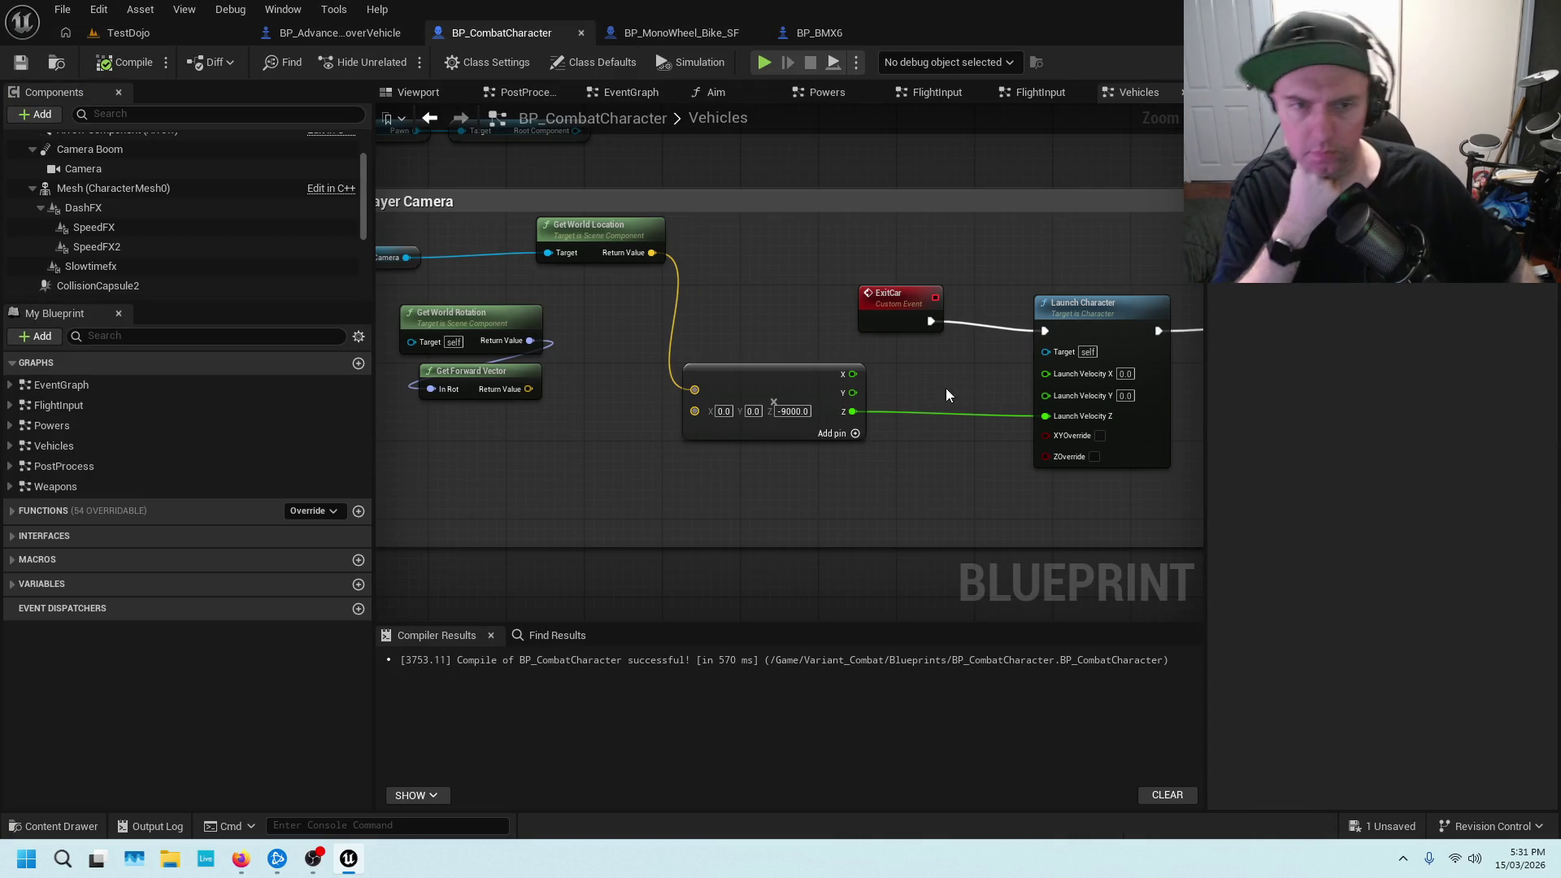
{"action": "left_click_drag", "start_coordinate": [972, 375], "coordinate": [691, 388]}
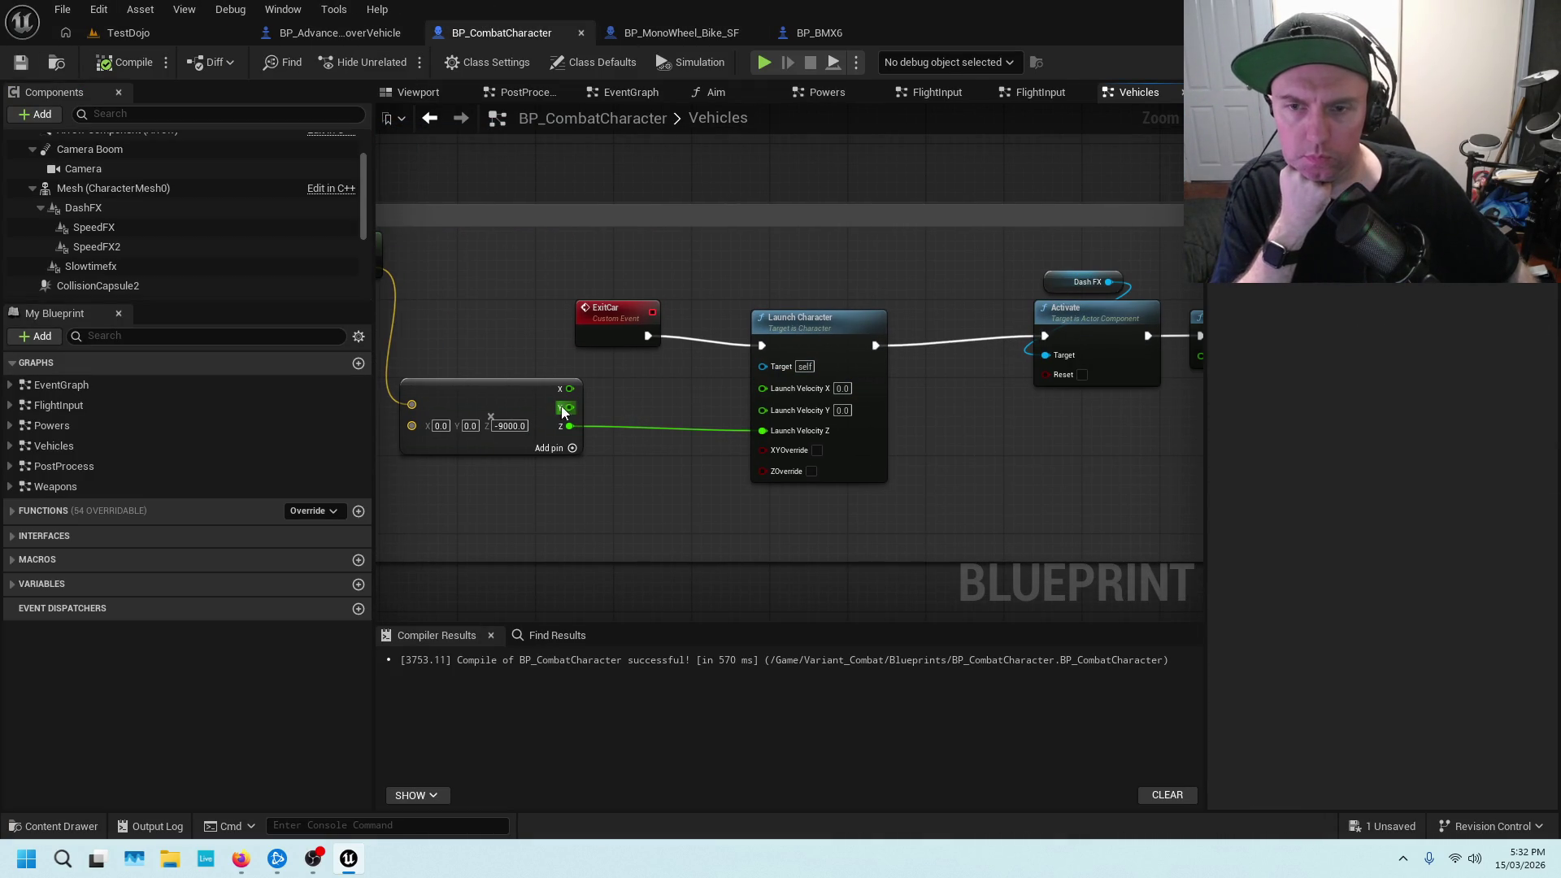
{"action": "mouse_move", "coordinate": [561, 410]}
{"action": "left_mouse_down"}
{"action": "mouse_move", "coordinate": [708, 396]}
{"action": "mouse_move", "coordinate": [757, 410]}
{"action": "left_mouse_up"}
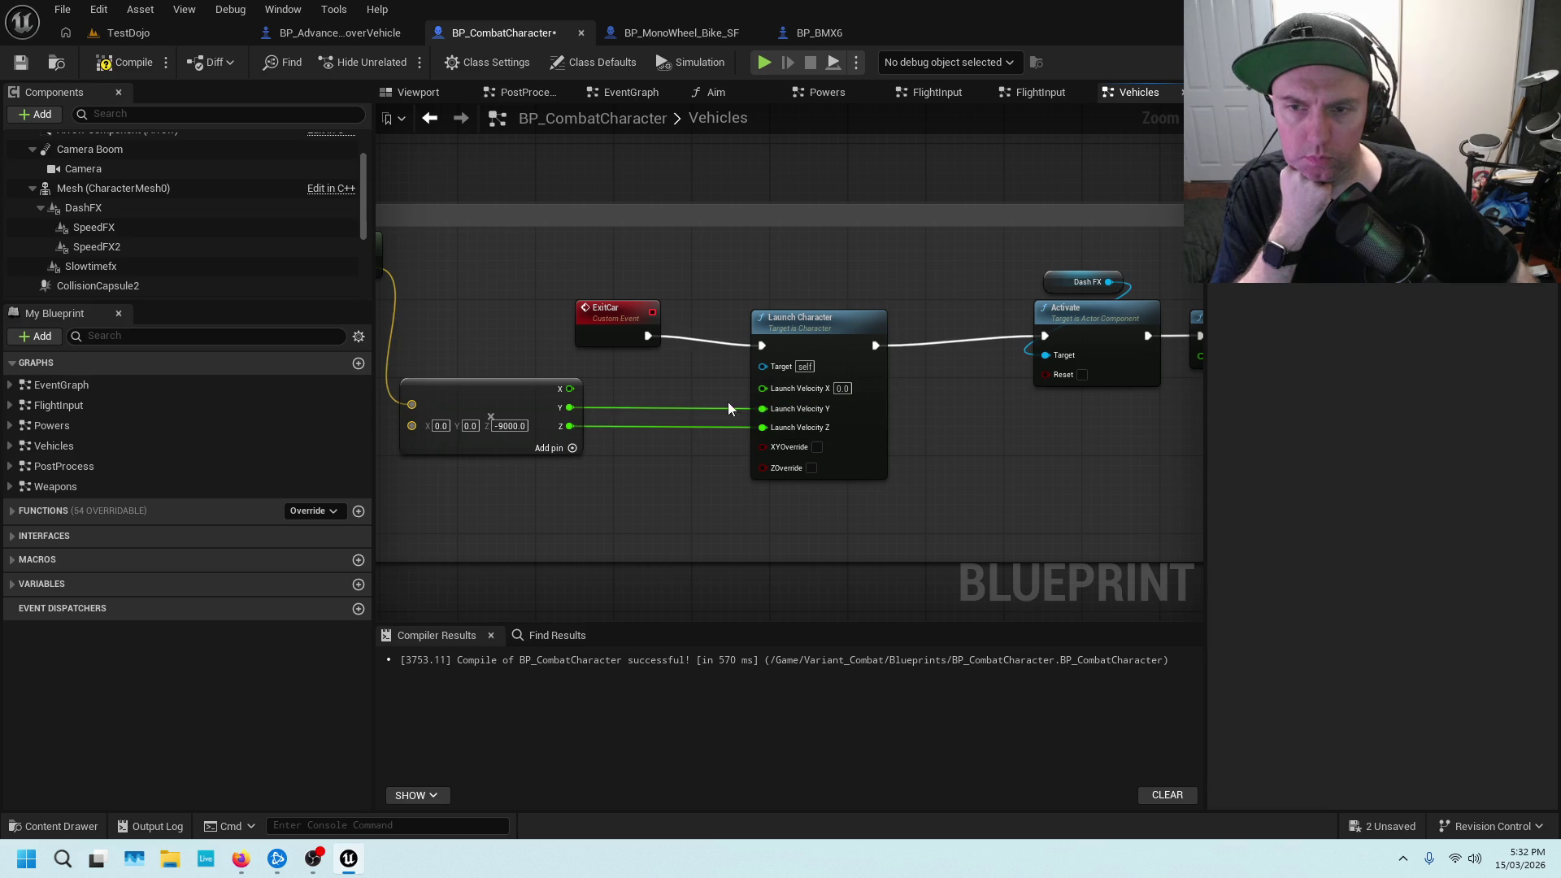
{"action": "left_click_drag", "start_coordinate": [570, 388], "coordinate": [762, 387]}
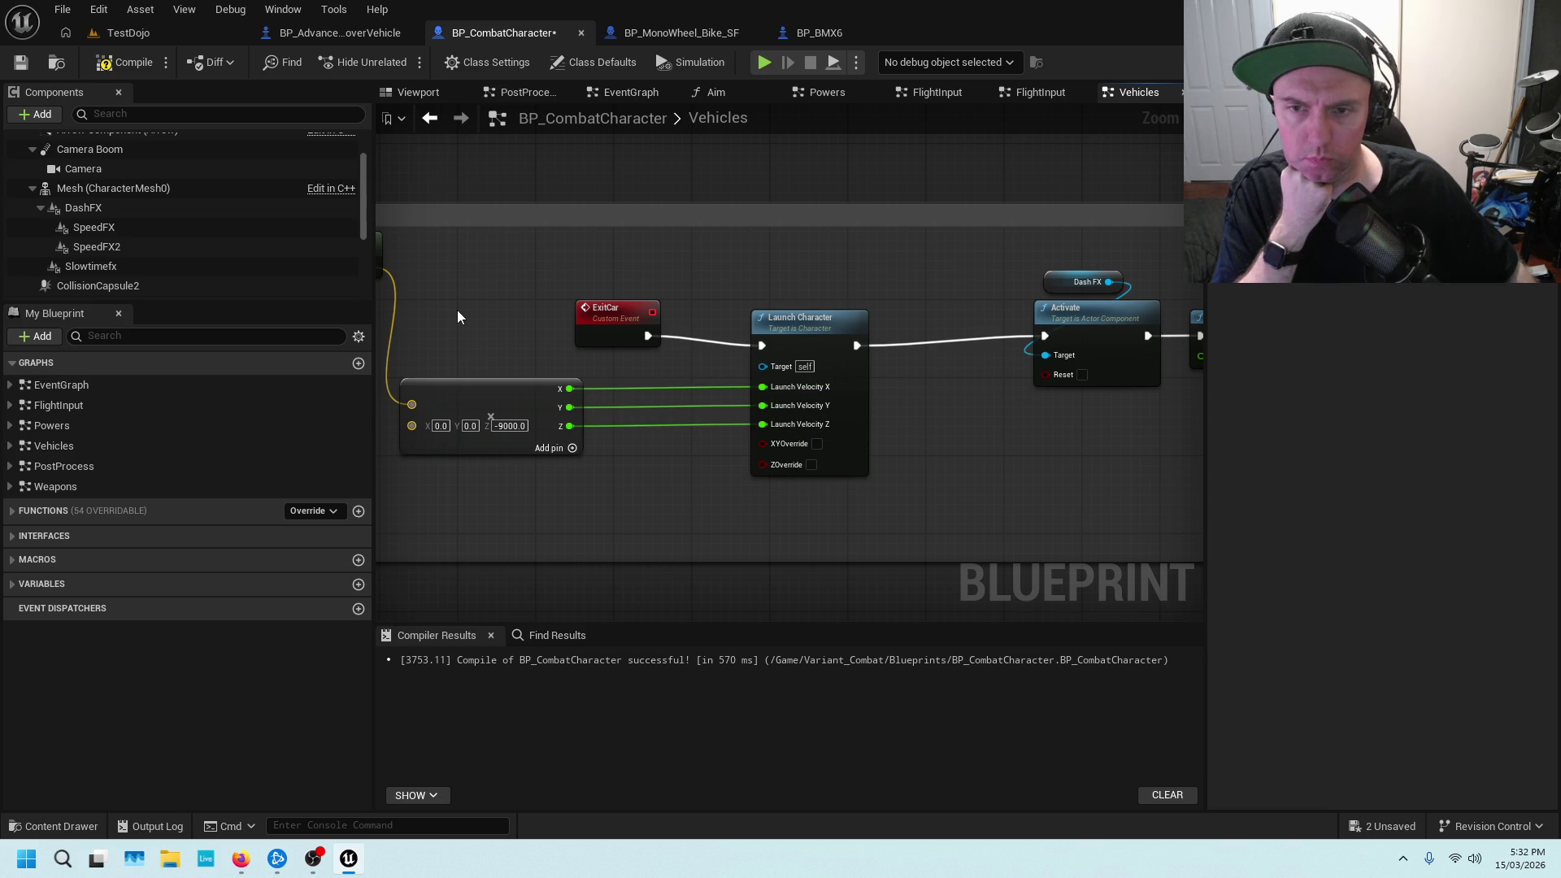
{"action": "left_click", "coordinate": [22, 63]}
{"action": "left_click", "coordinate": [126, 33]}
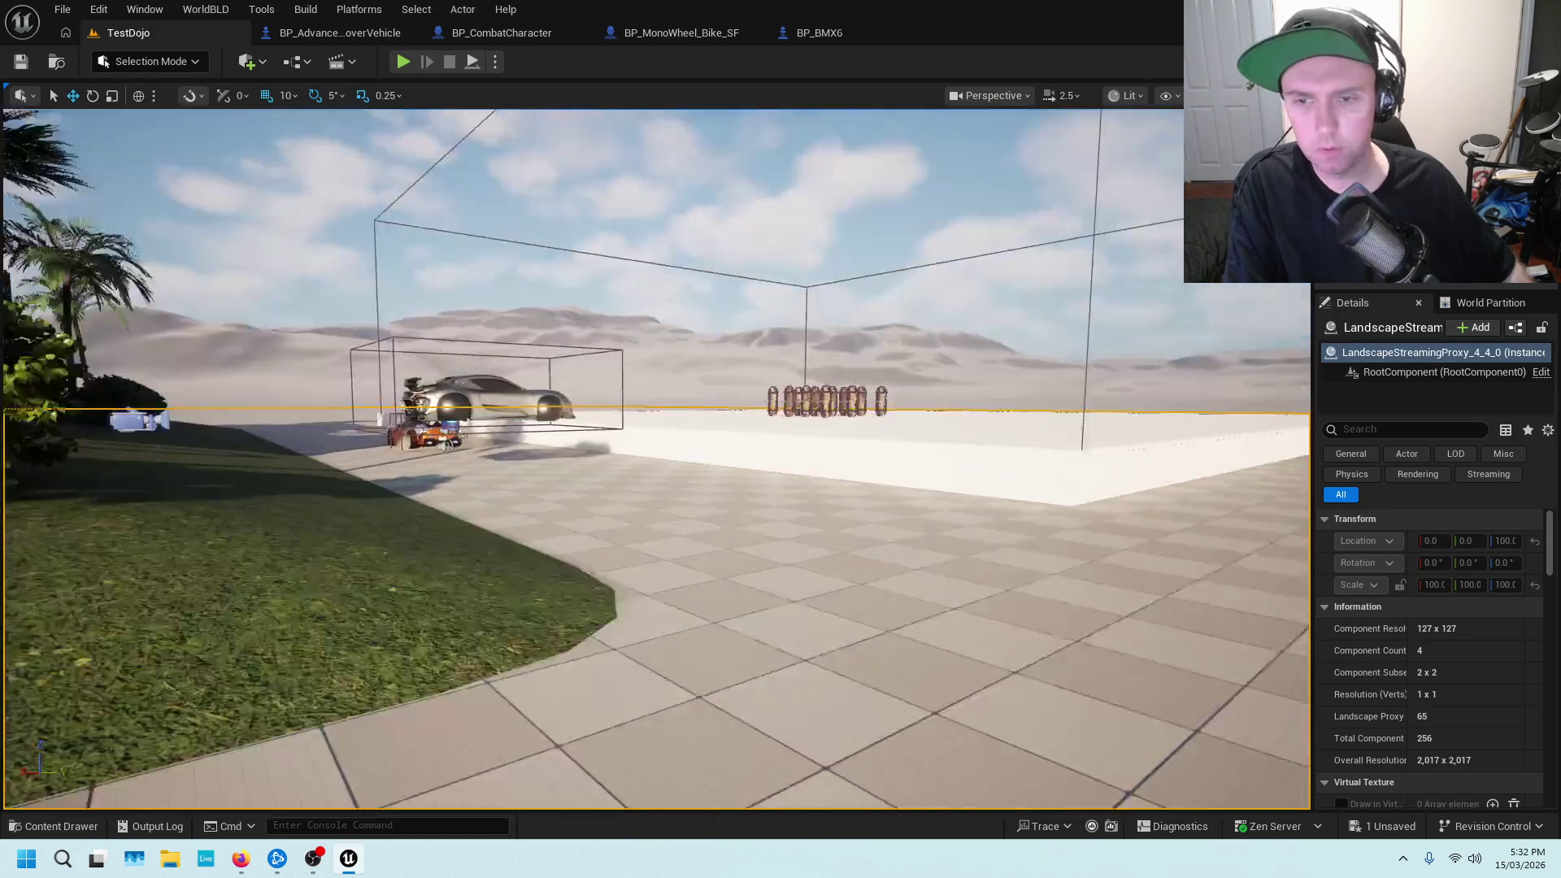
Play from a ground spot, test the hover car exit, then stop and return to BP_CombatCharacter
{"action": "right_click", "coordinate": [594, 461]}
{"action": "left_click", "coordinate": [565, 624]}
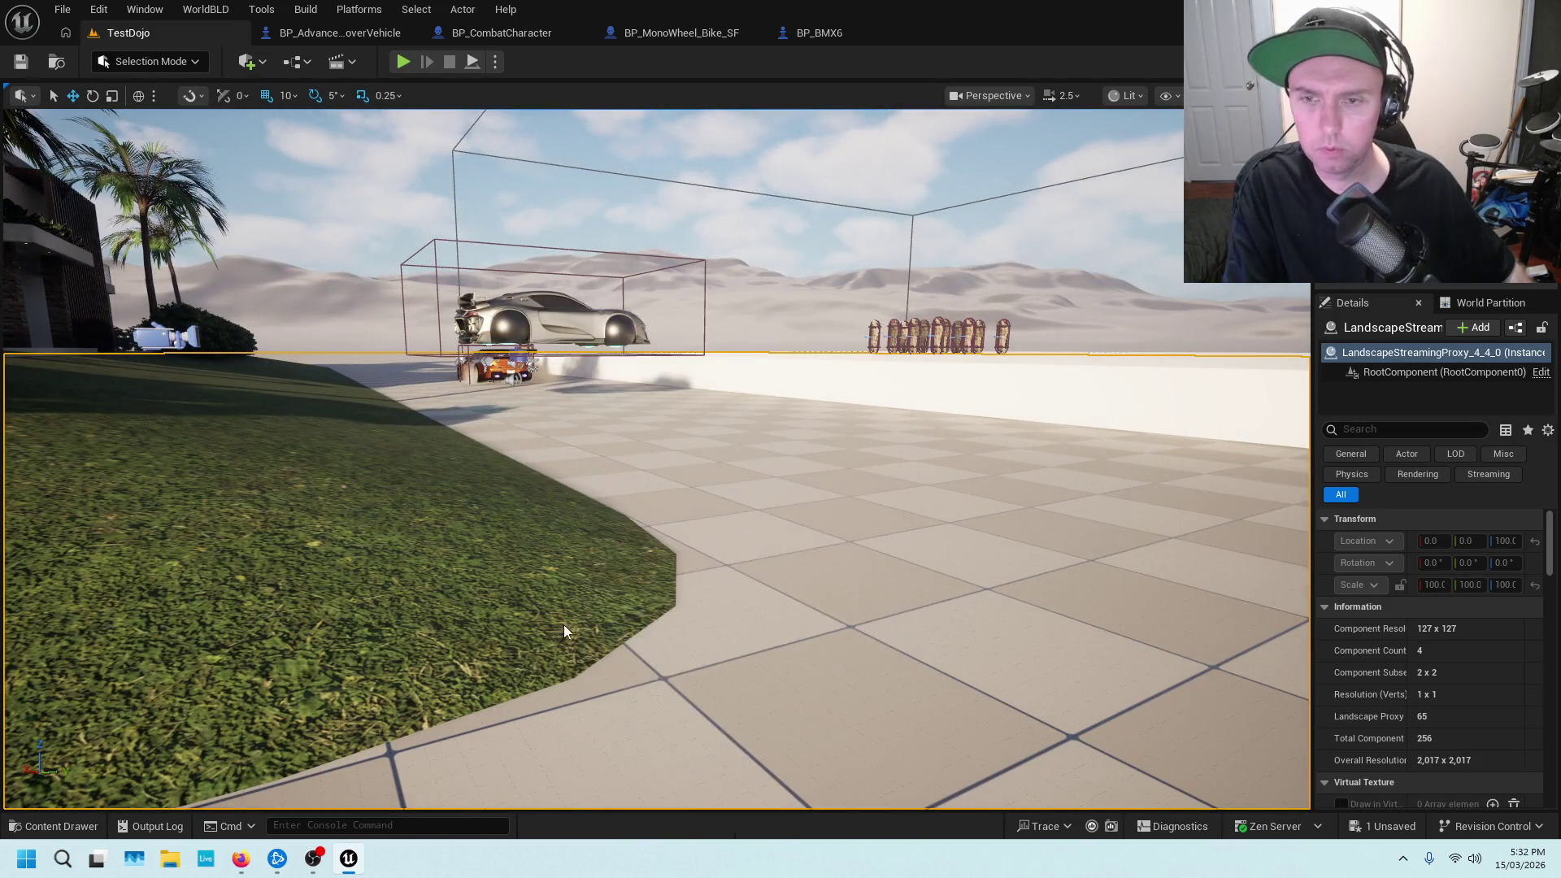
{"action": "key", "text": "alt+p"}
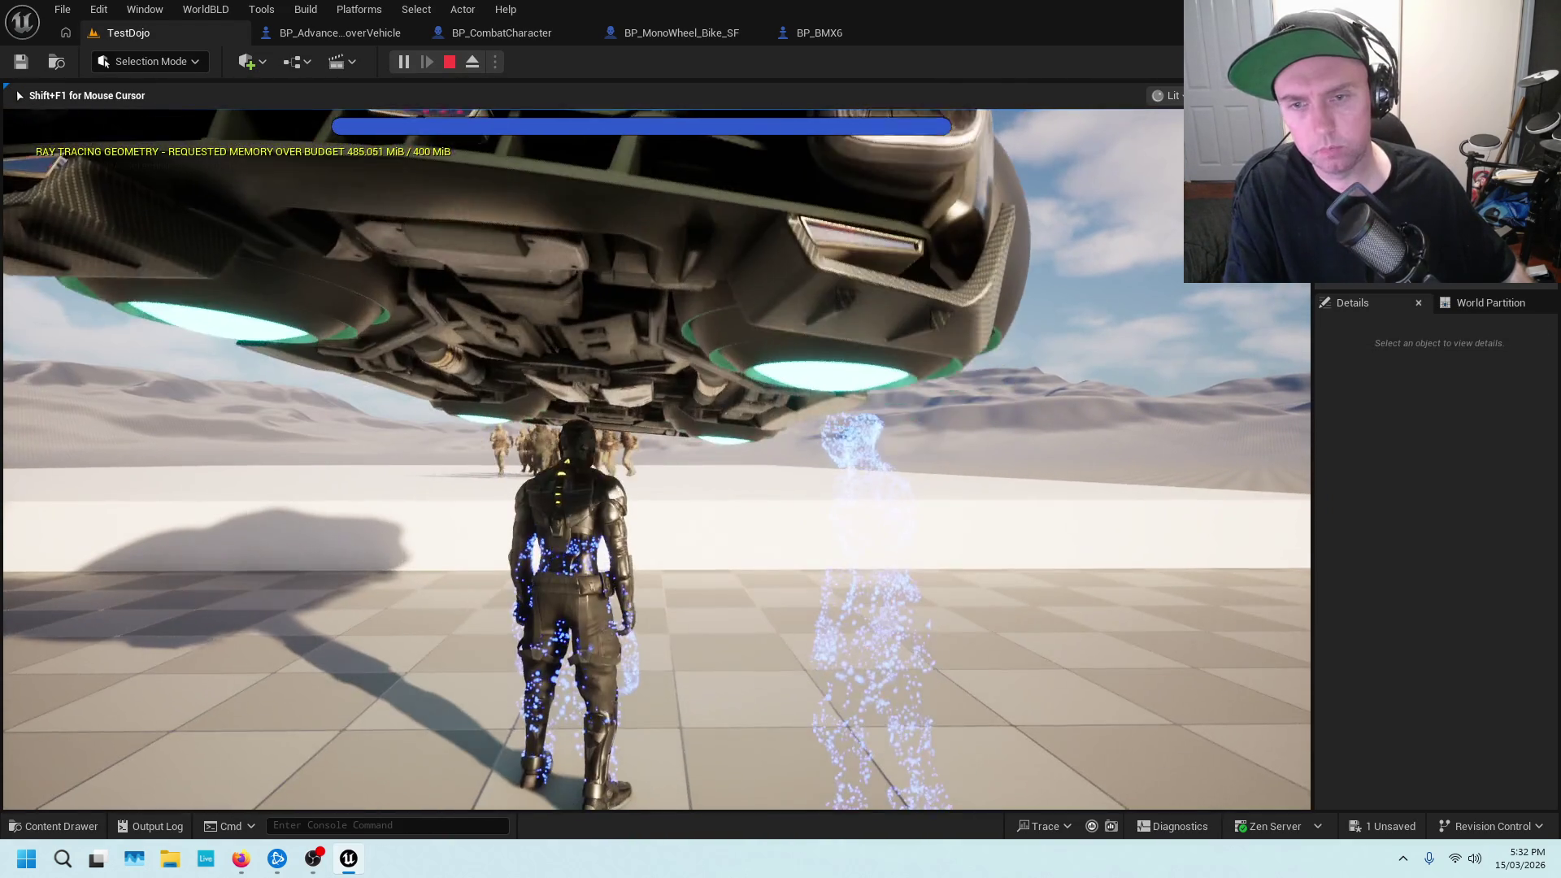
{"action": "key", "text": "Escape"}
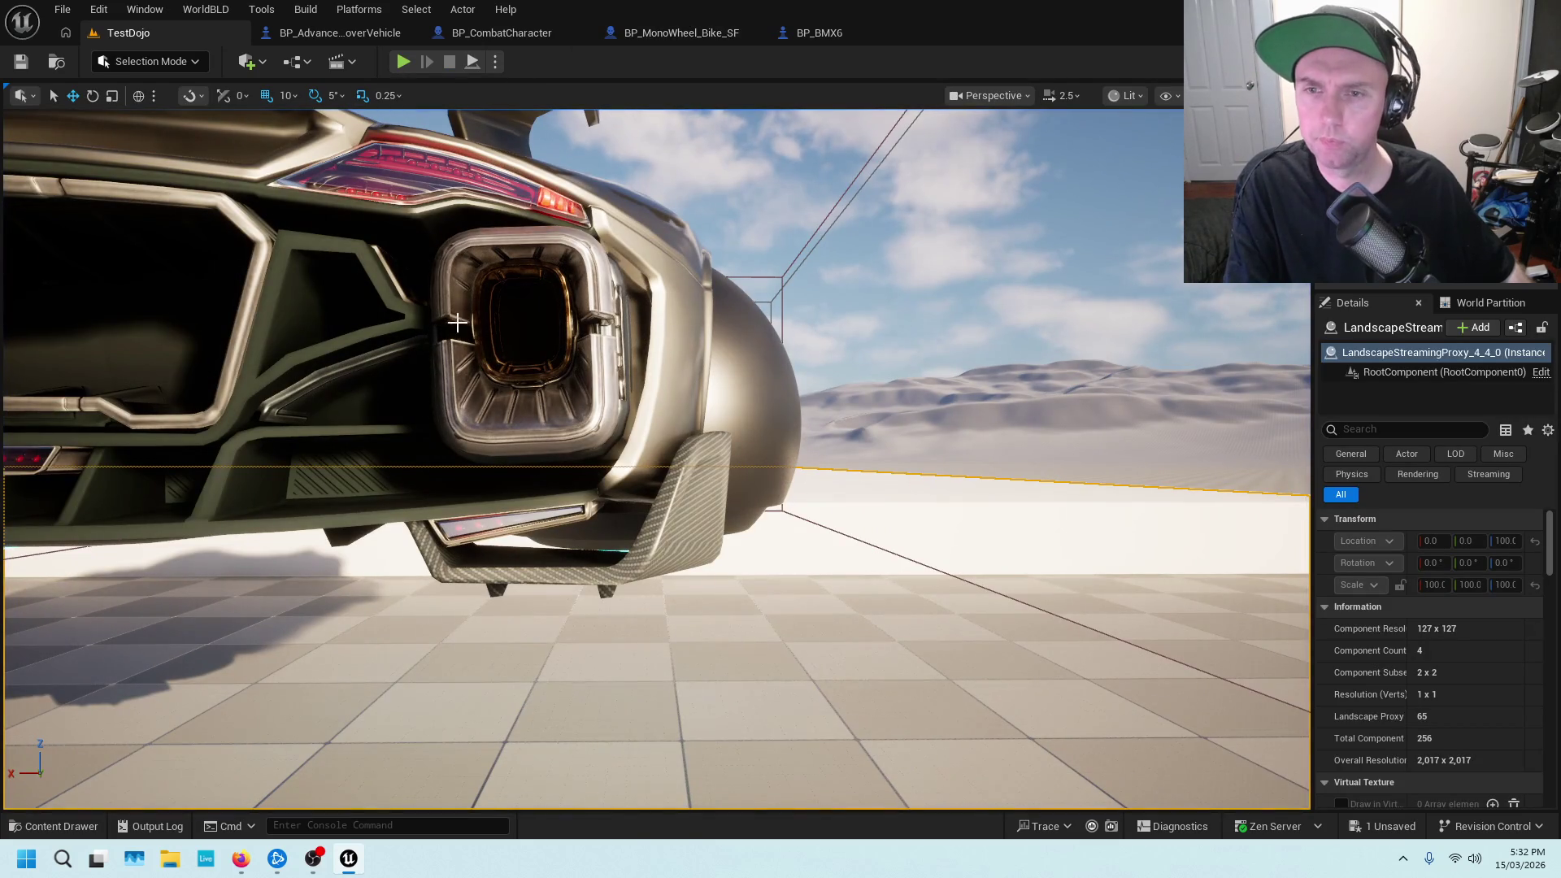
{"action": "left_click", "coordinate": [456, 38]}
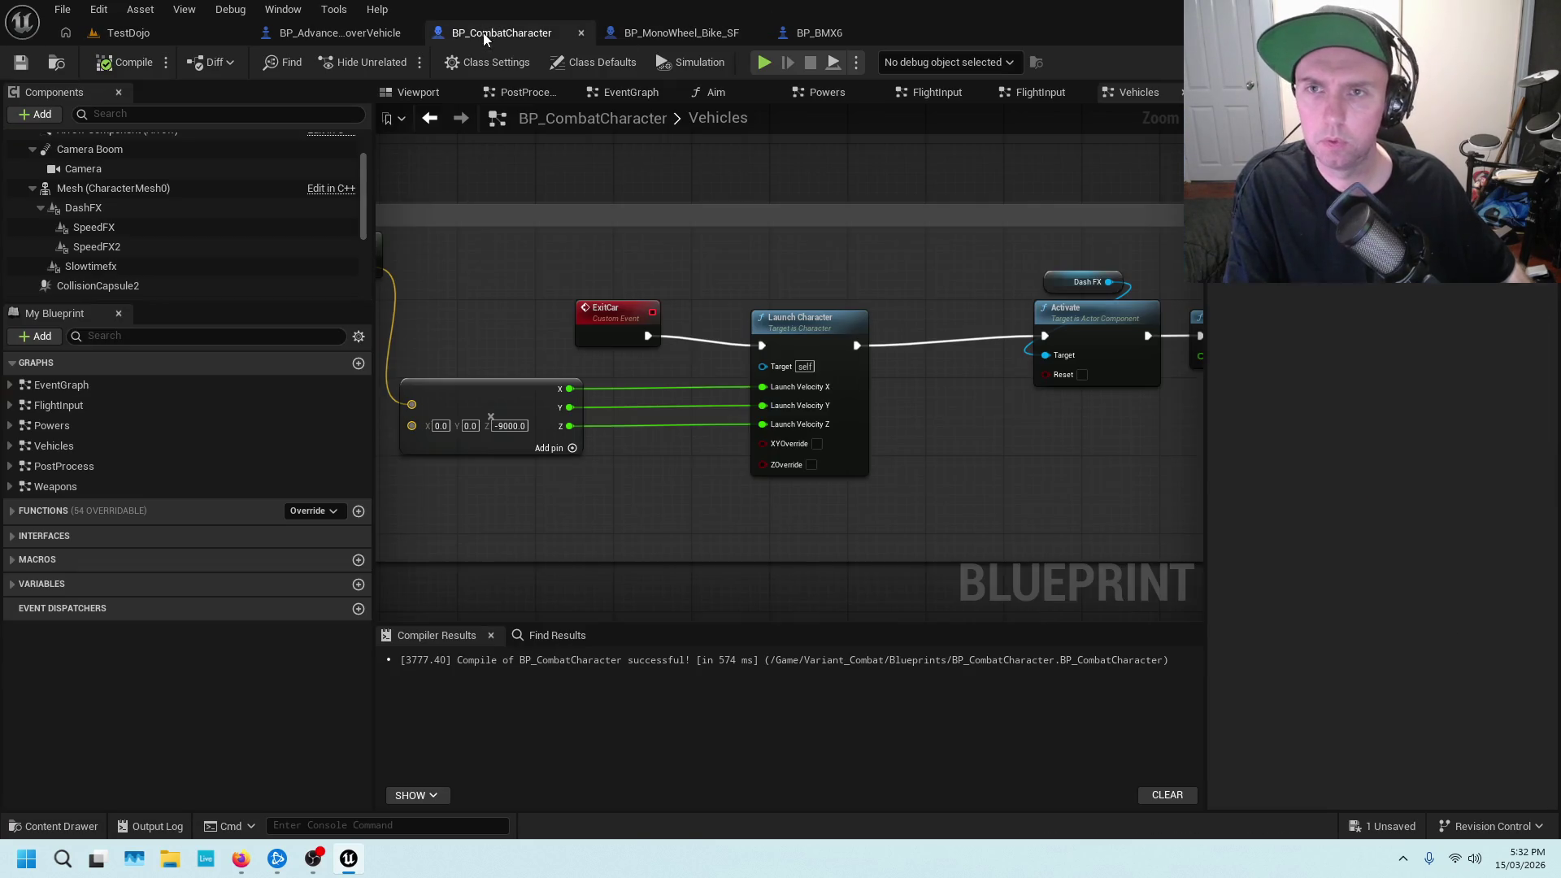
Pan and zoom the Vehicles graph to inspect the ExitCar, Launch Character and Location nodes
{"action": "left_click_drag", "start_coordinate": [673, 369], "coordinate": [596, 328]}
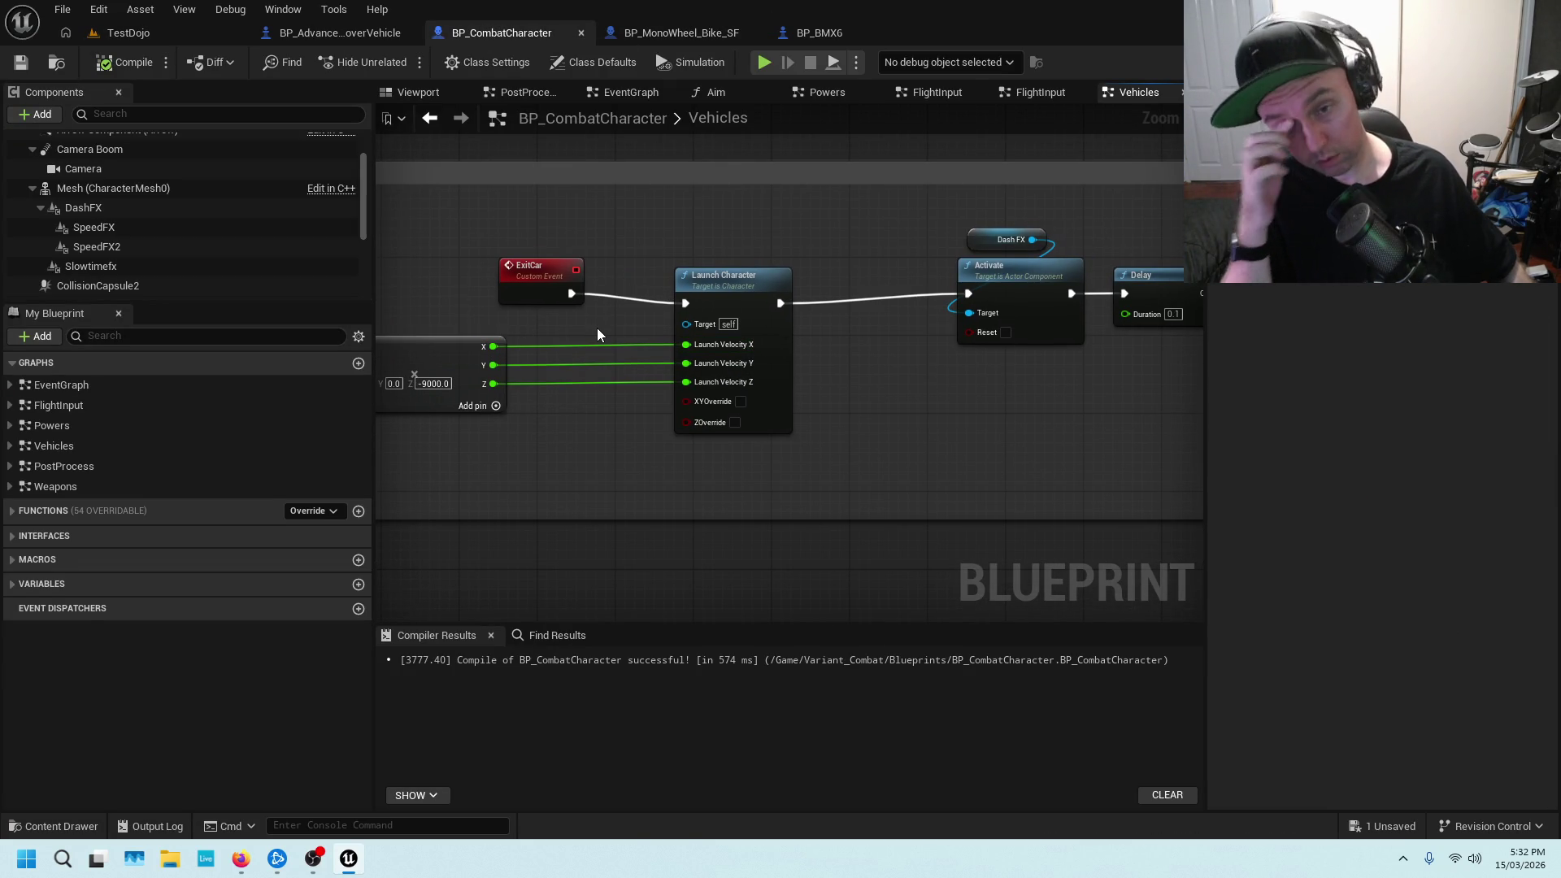
{"action": "mouse_move", "coordinate": [577, 337]}
{"action": "left_mouse_down"}
{"action": "mouse_move", "coordinate": [693, 321]}
{"action": "mouse_move", "coordinate": [705, 300]}
{"action": "left_mouse_up"}
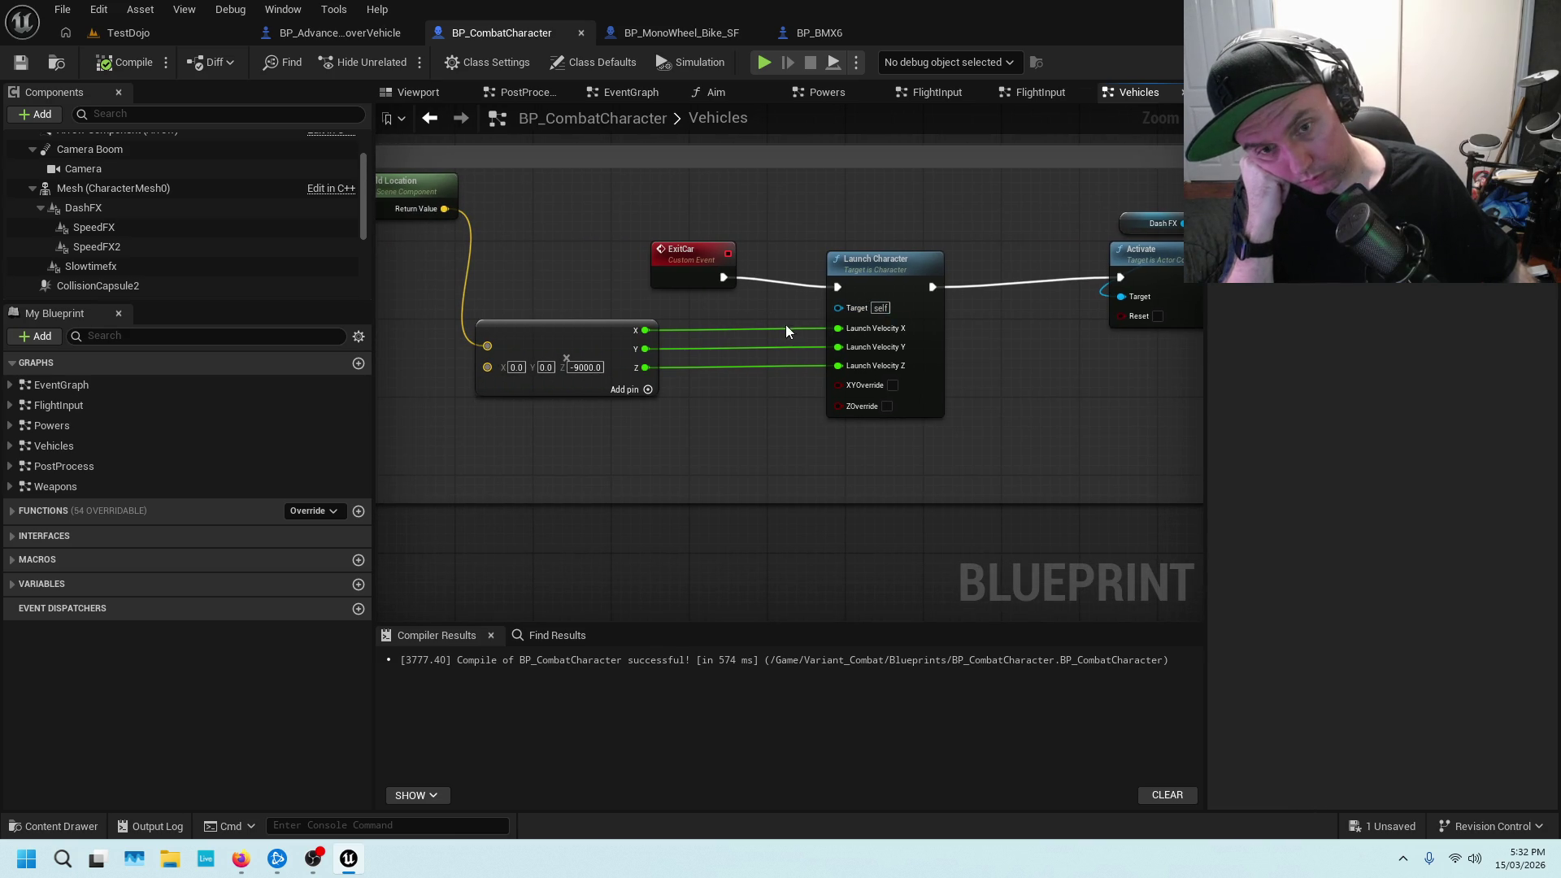
{"action": "scroll", "coordinate": [760, 325], "scroll_direction": "down", "scroll_amount": 4}
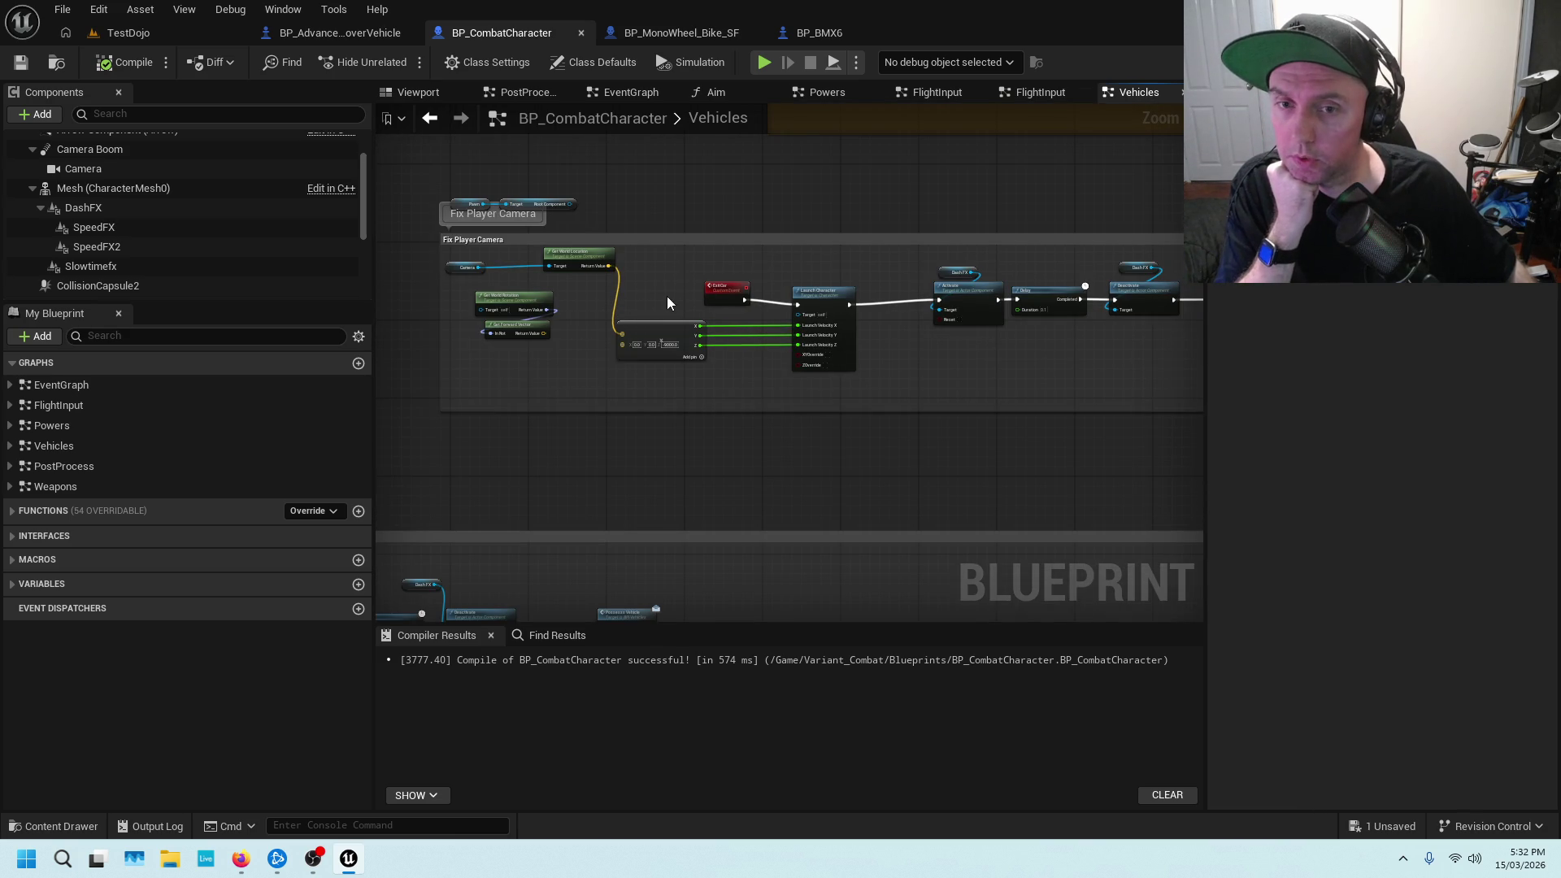
{"action": "scroll", "coordinate": [830, 342], "scroll_direction": "up", "scroll_amount": 2}
{"action": "scroll", "coordinate": [693, 363], "scroll_direction": "down", "scroll_amount": 2}
{"action": "scroll", "coordinate": [672, 327], "scroll_direction": "up", "scroll_amount": 1}
{"action": "scroll", "coordinate": [811, 307], "scroll_direction": "up", "scroll_amount": 2}
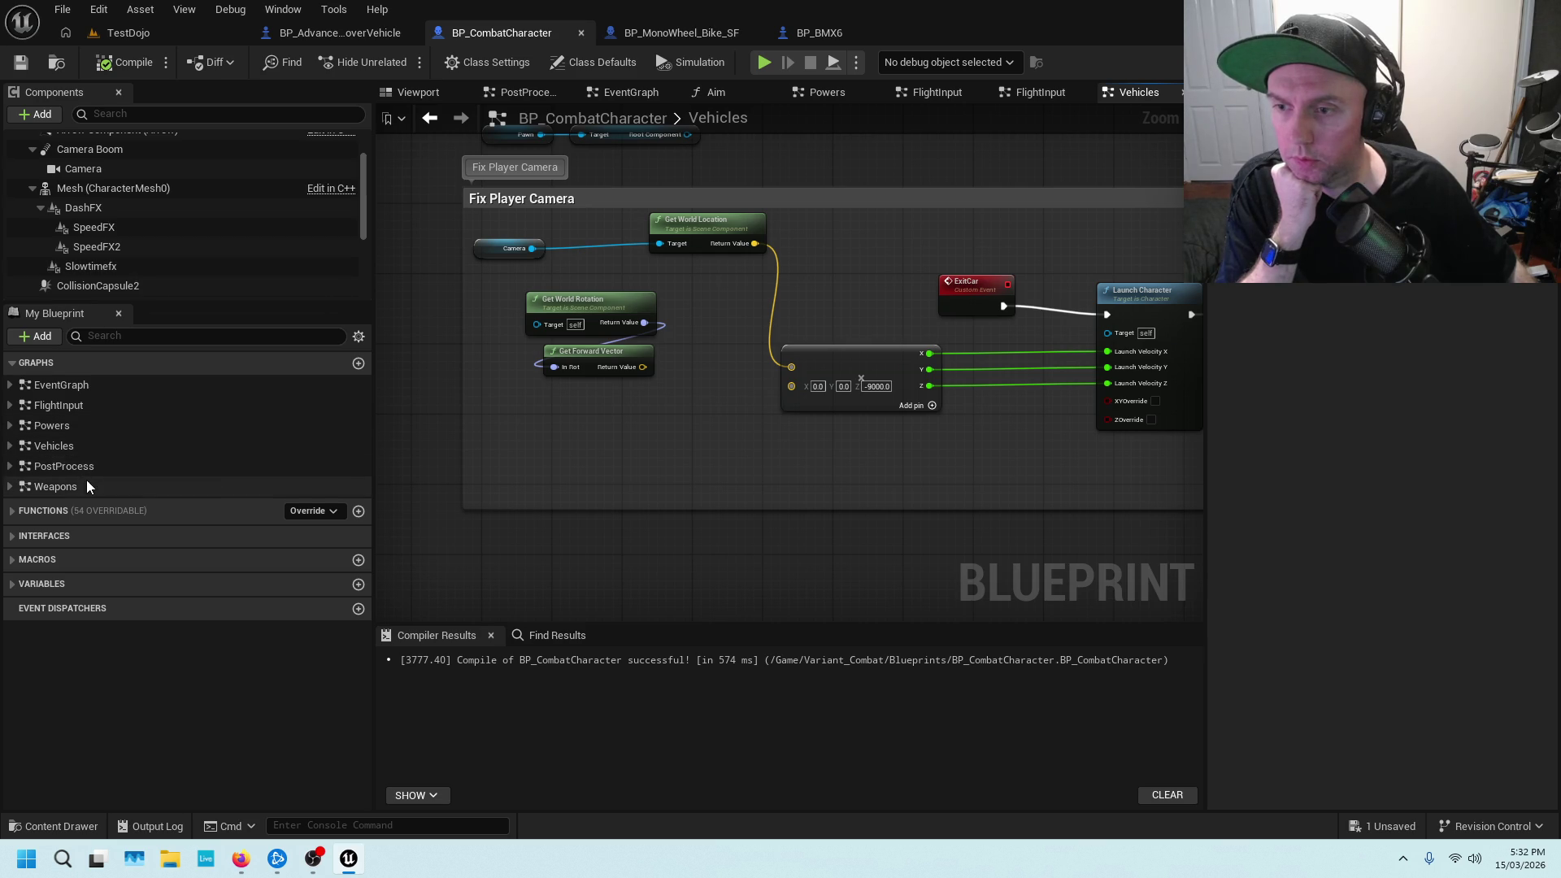
Open the Powers graph to review the 3500/7900 Launch Character dash nodes, then return to TestDojo
{"action": "left_click", "coordinate": [112, 427]}
{"action": "double_click", "coordinate": [114, 426]}
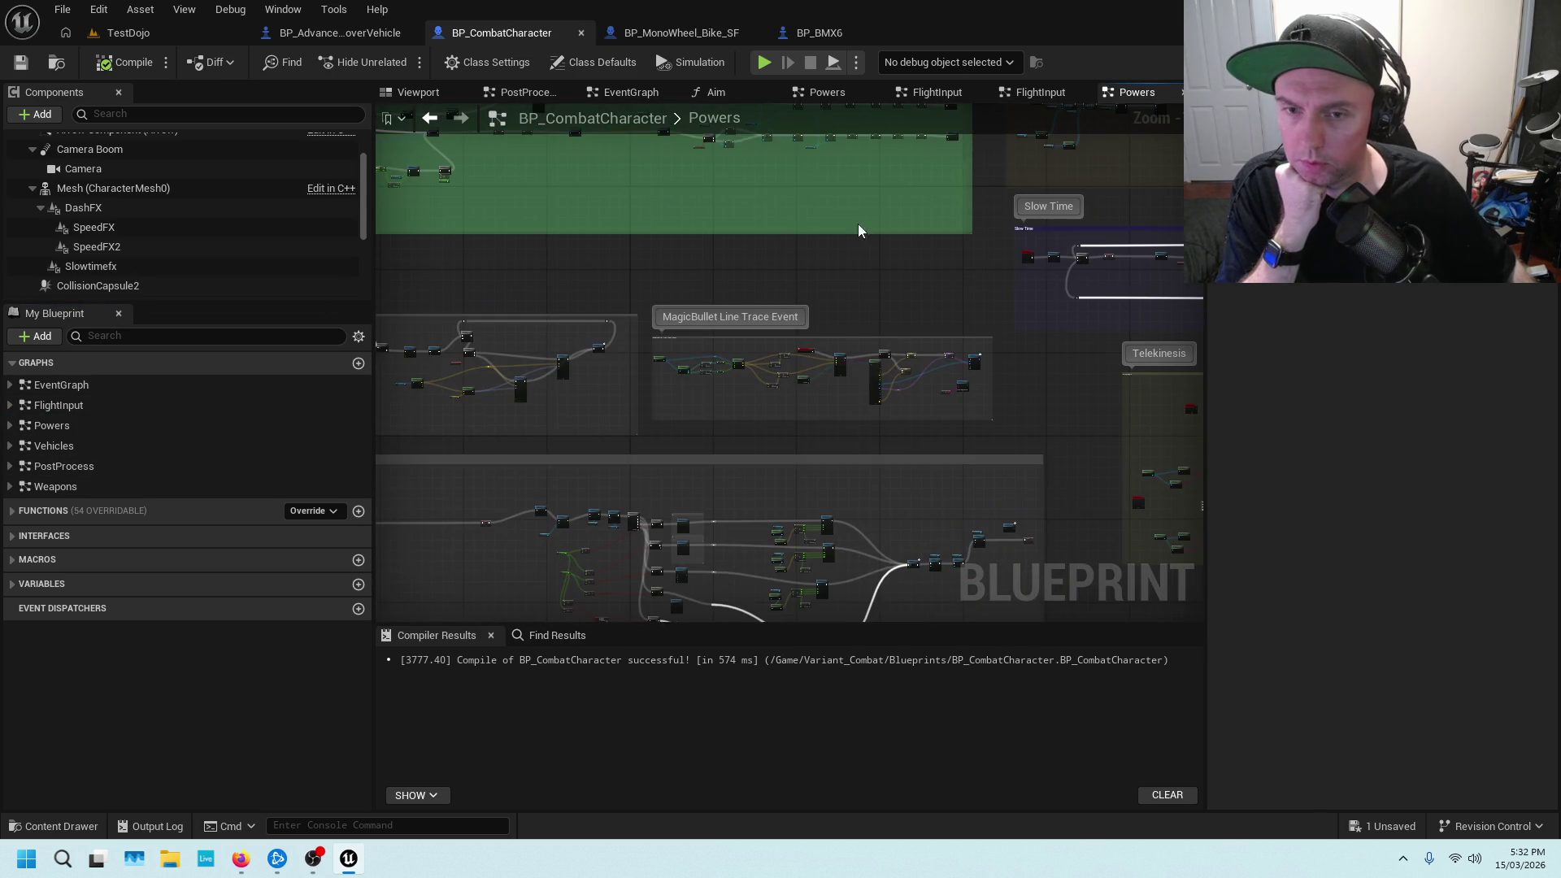
{"action": "scroll", "coordinate": [622, 477], "scroll_direction": "up", "scroll_amount": 6}
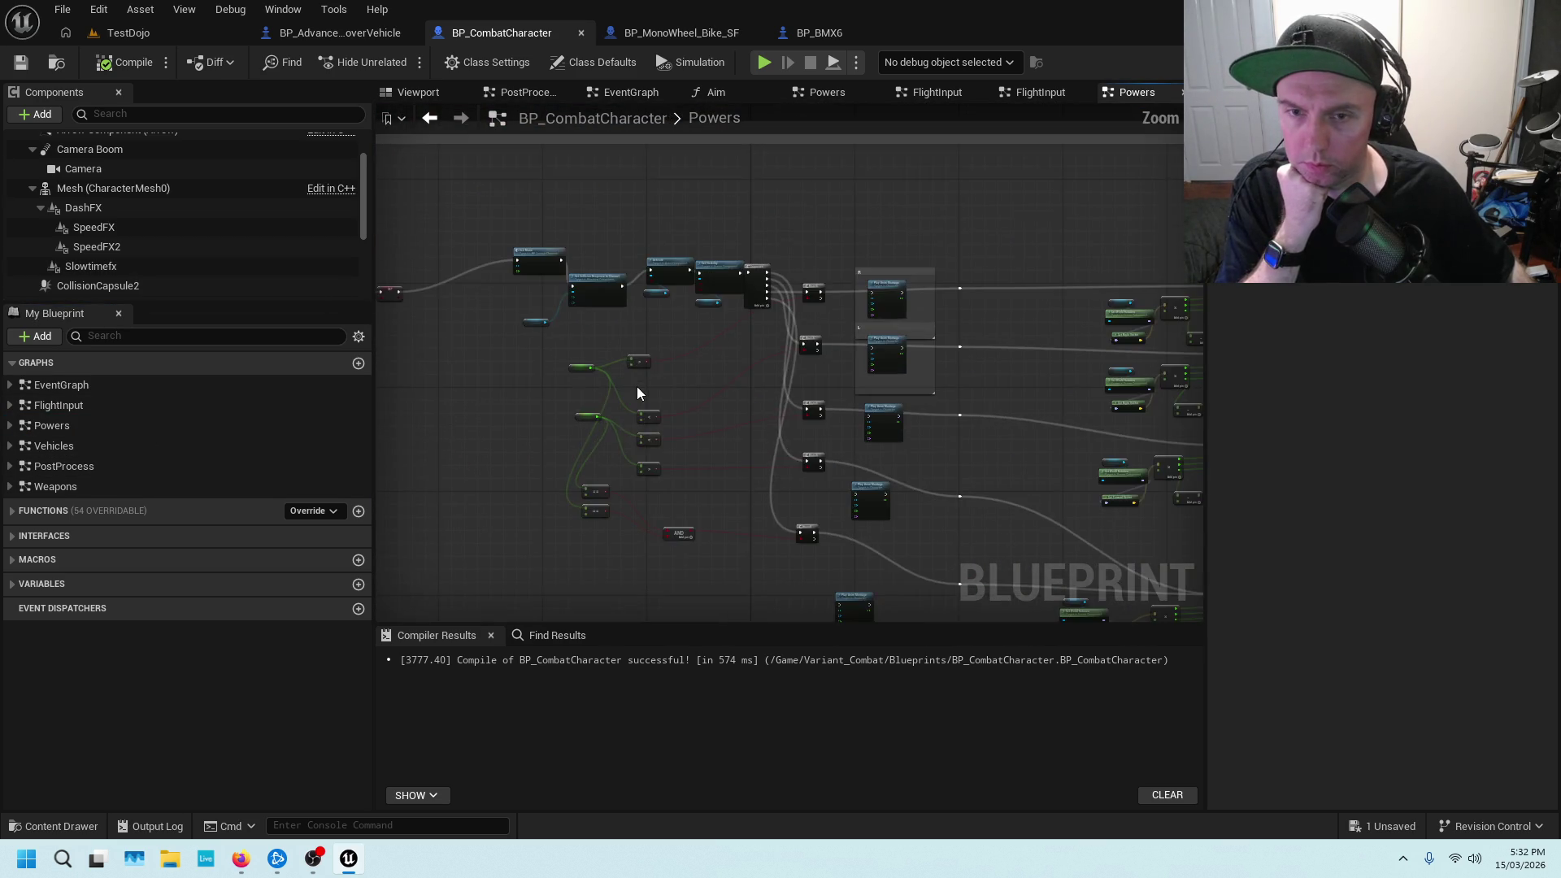
{"action": "mouse_move", "coordinate": [730, 375]}
{"action": "left_mouse_down"}
{"action": "mouse_move", "coordinate": [753, 370]}
{"action": "mouse_move", "coordinate": [385, 435]}
{"action": "left_mouse_up"}
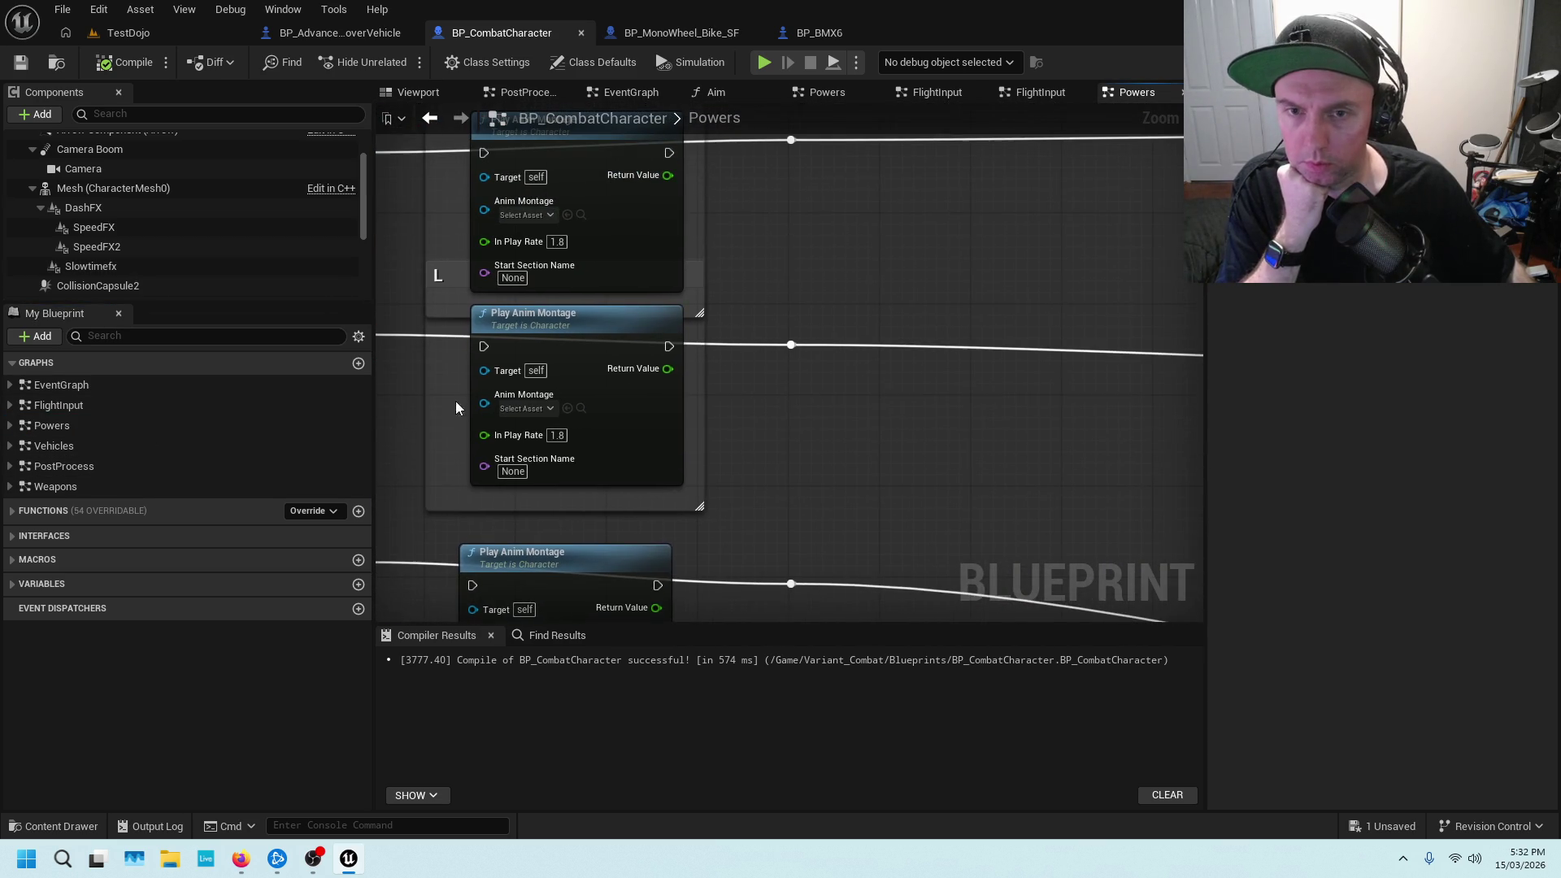
{"action": "mouse_move", "coordinate": [802, 345]}
{"action": "left_mouse_down"}
{"action": "mouse_move", "coordinate": [829, 325]}
{"action": "mouse_move", "coordinate": [452, 335]}
{"action": "left_mouse_up"}
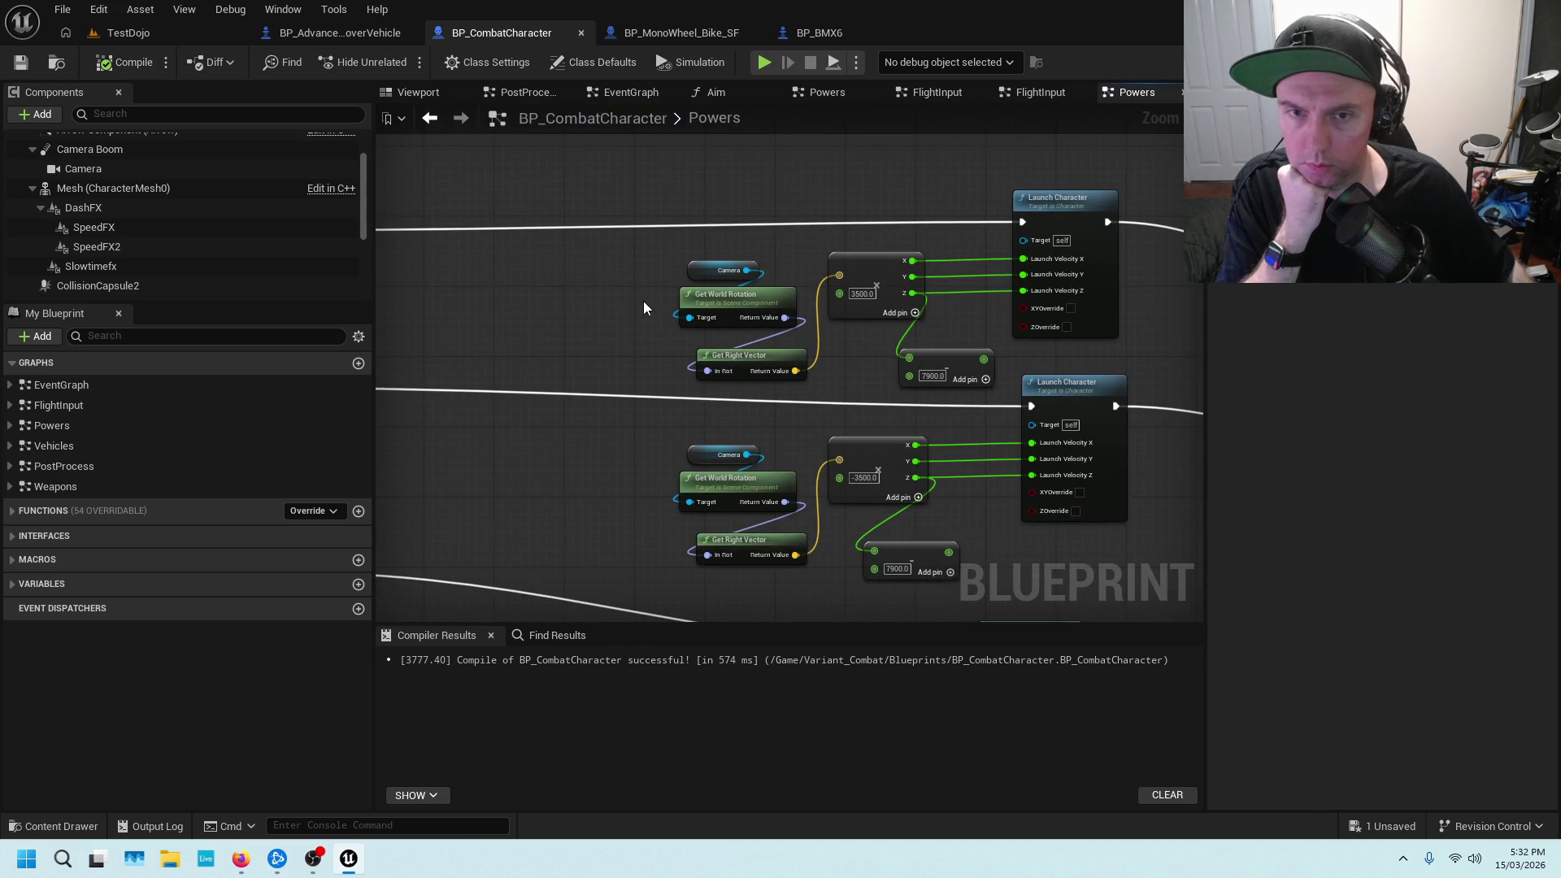
{"action": "left_click_drag", "start_coordinate": [651, 302], "coordinate": [448, 342]}
{"action": "scroll", "coordinate": [651, 272], "scroll_direction": "up", "scroll_amount": 2}
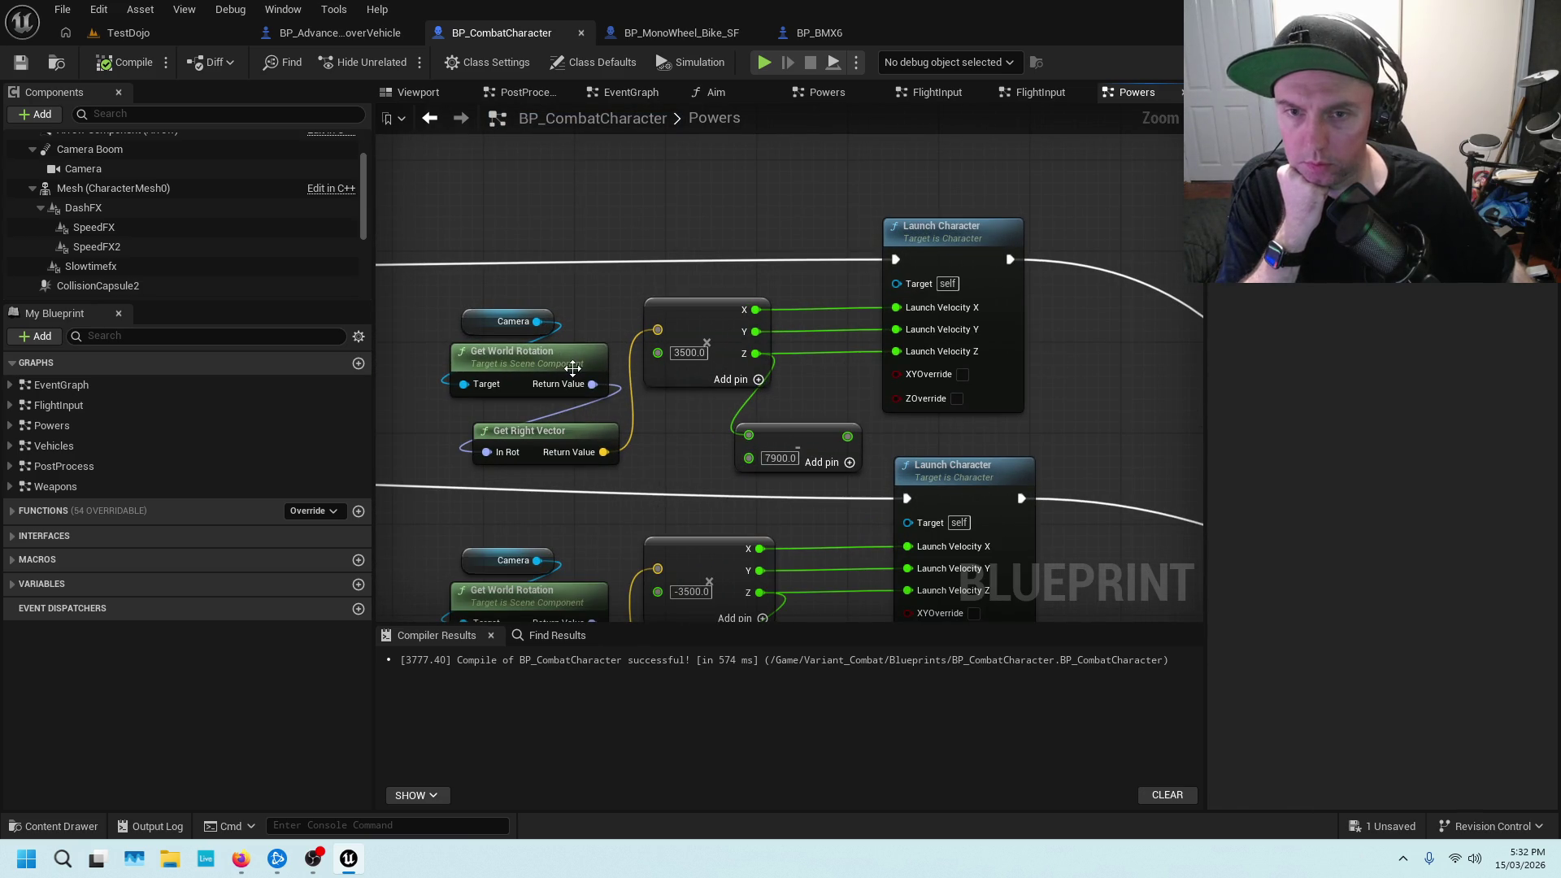
{"action": "left_click", "coordinate": [173, 25]}
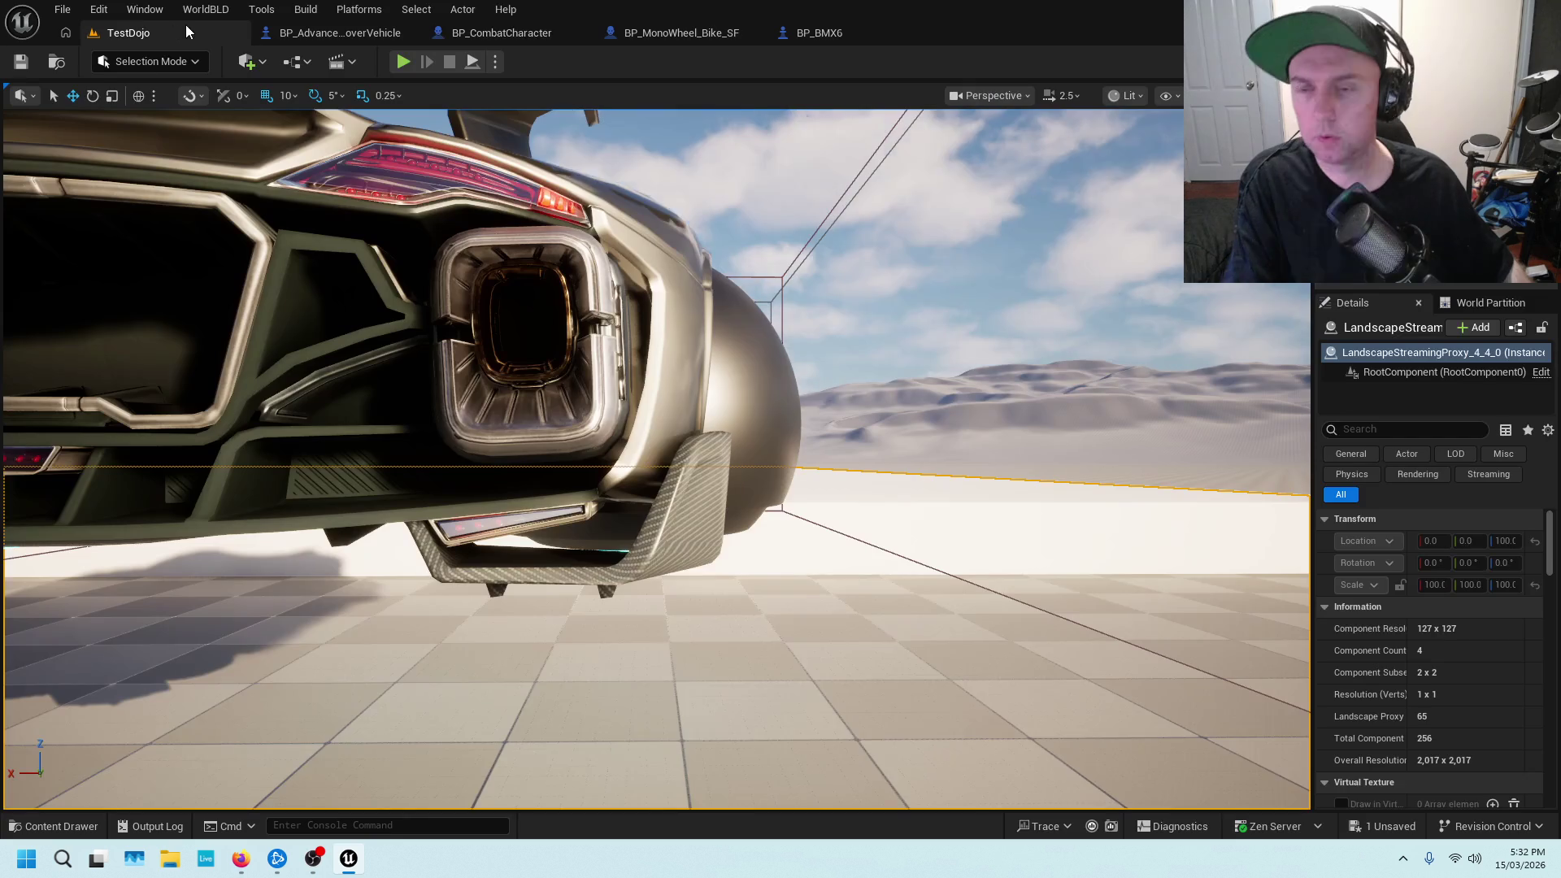
Play the TestDojo level testing forward, jumping and sideways dashes, then stop and return to the Blueprints
{"action": "left_click", "coordinate": [402, 61]}
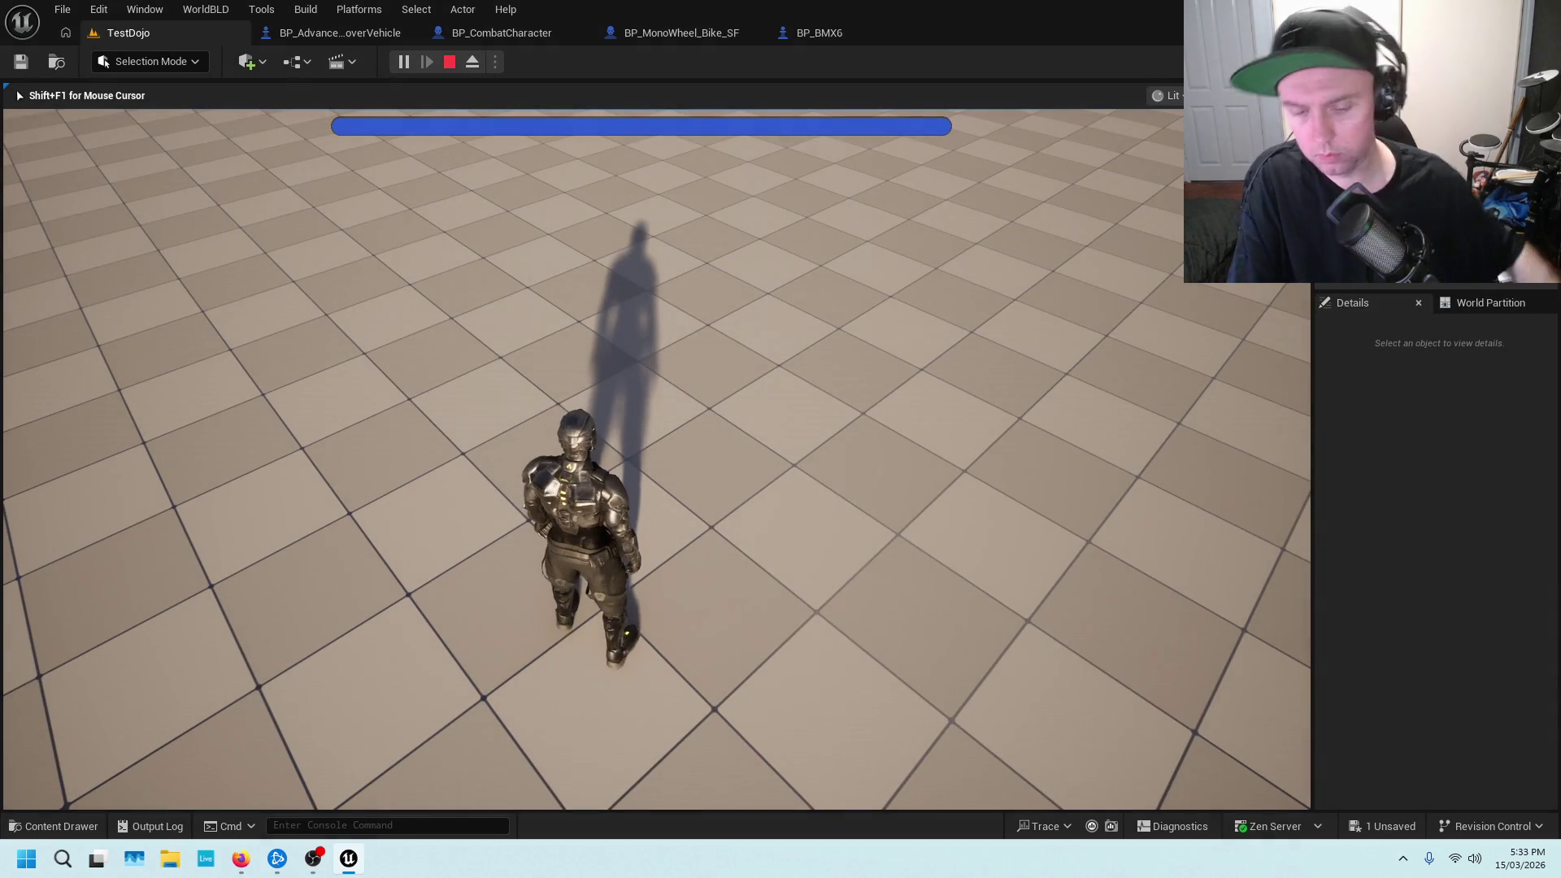
{"action": "key", "text": "shift"}
{"action": "key", "text": "w"}
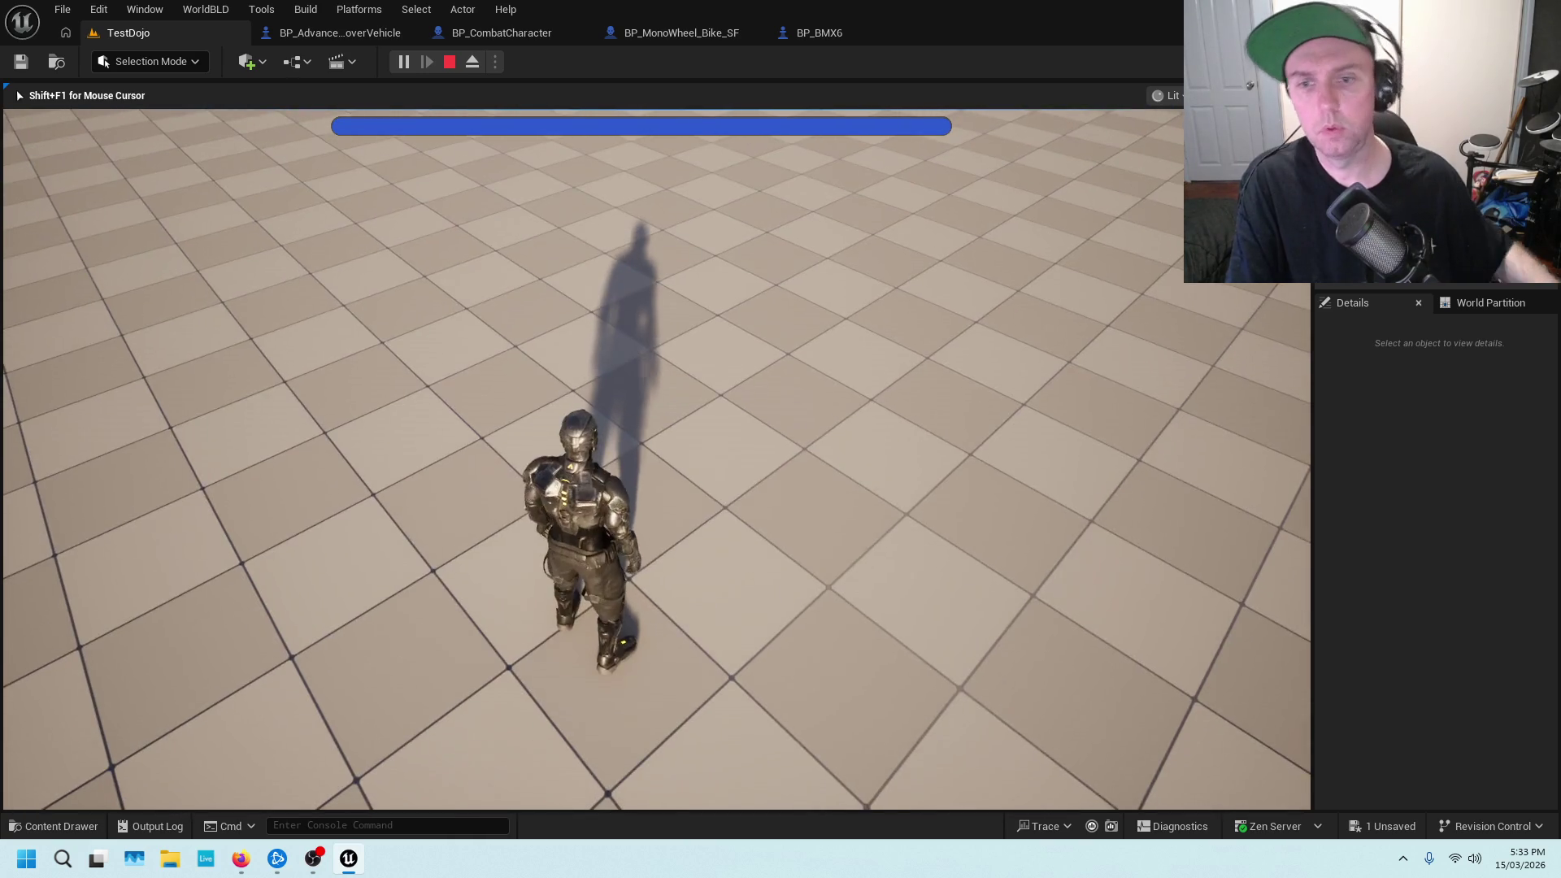
{"action": "key", "text": "shift"}
{"action": "key", "text": "w"}
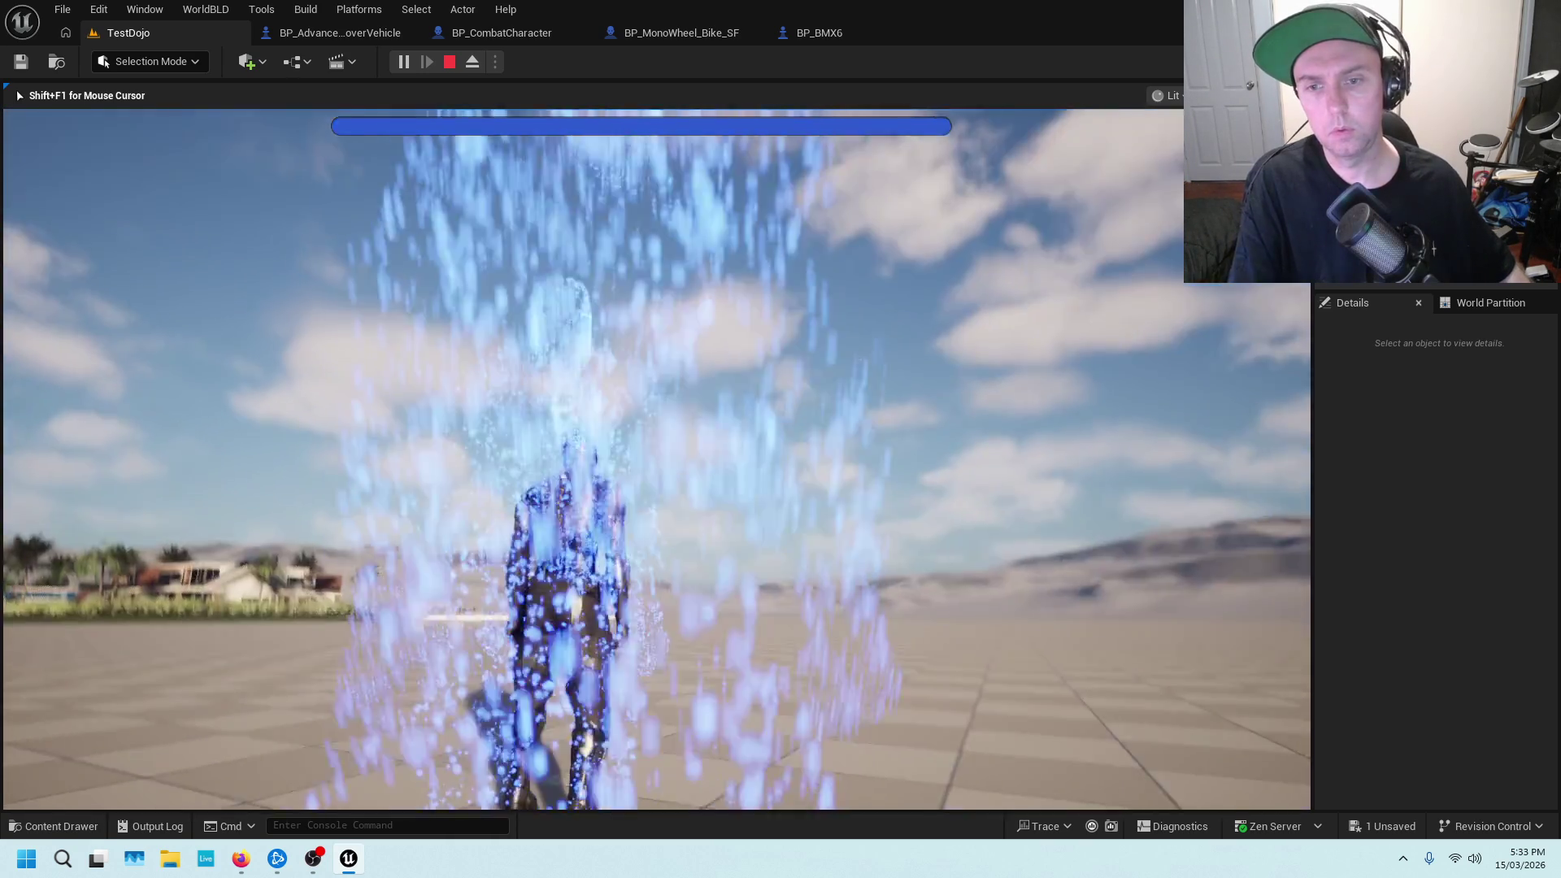
{"action": "key", "text": "space"}
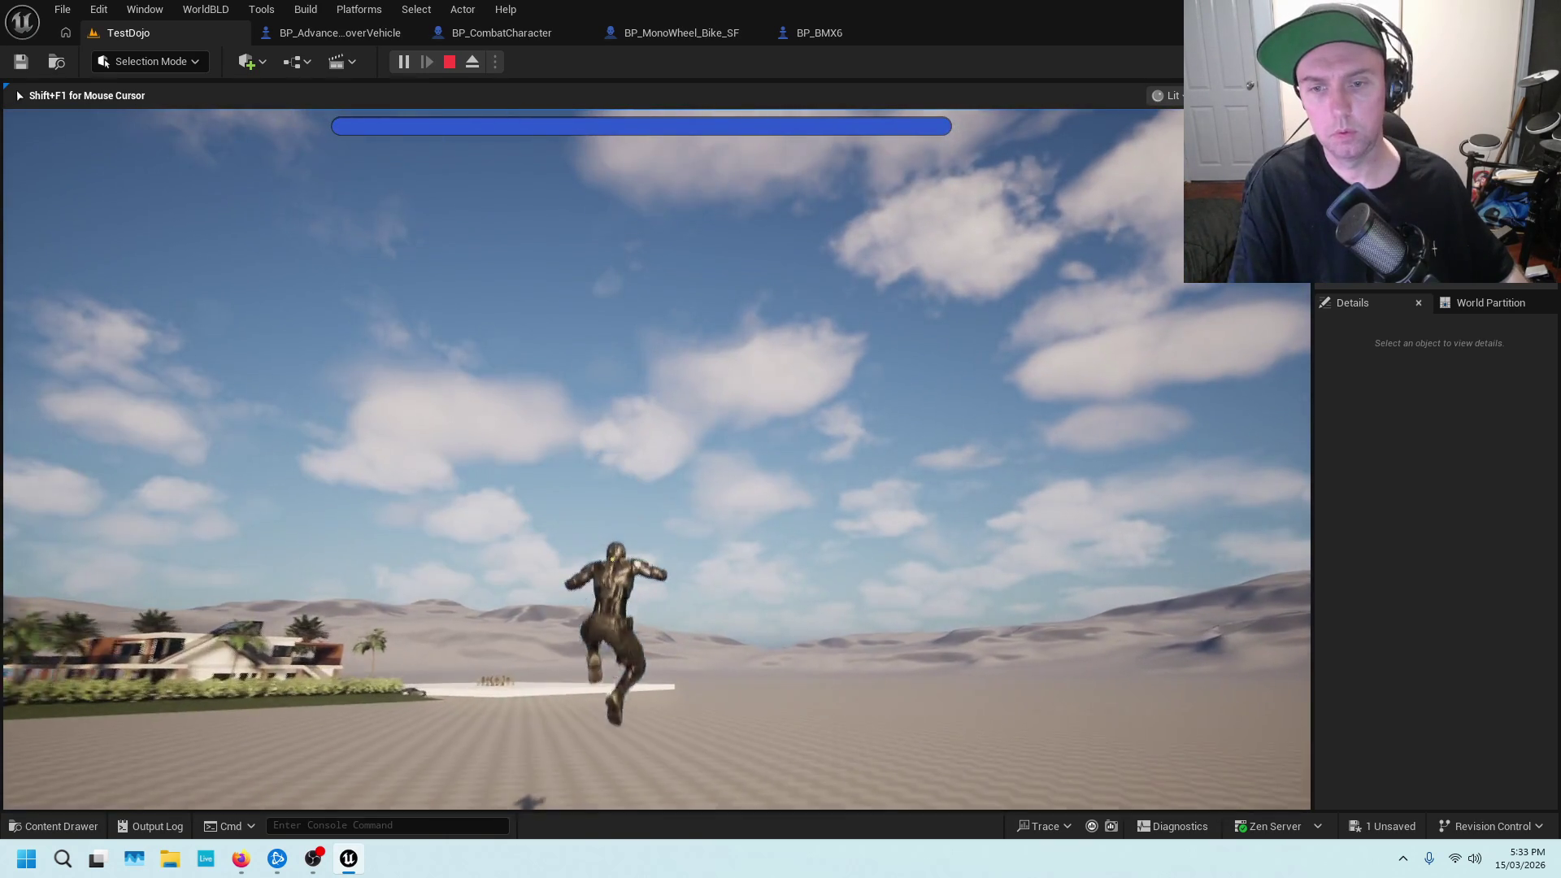
{"action": "key", "text": "shift"}
{"action": "key", "text": "shift"}
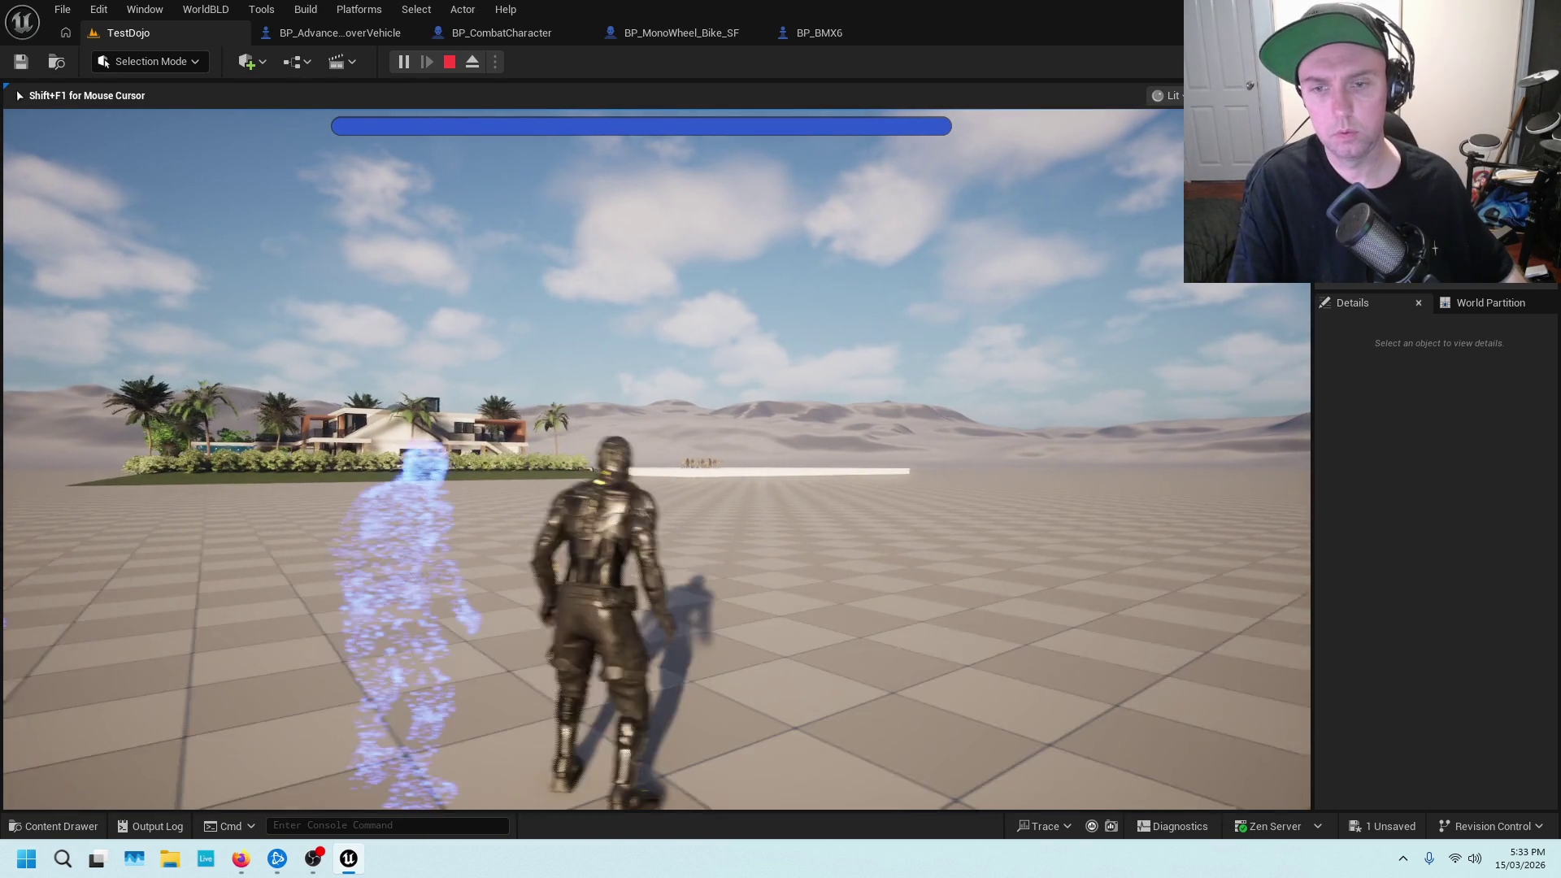
{"action": "key", "text": "shift"}
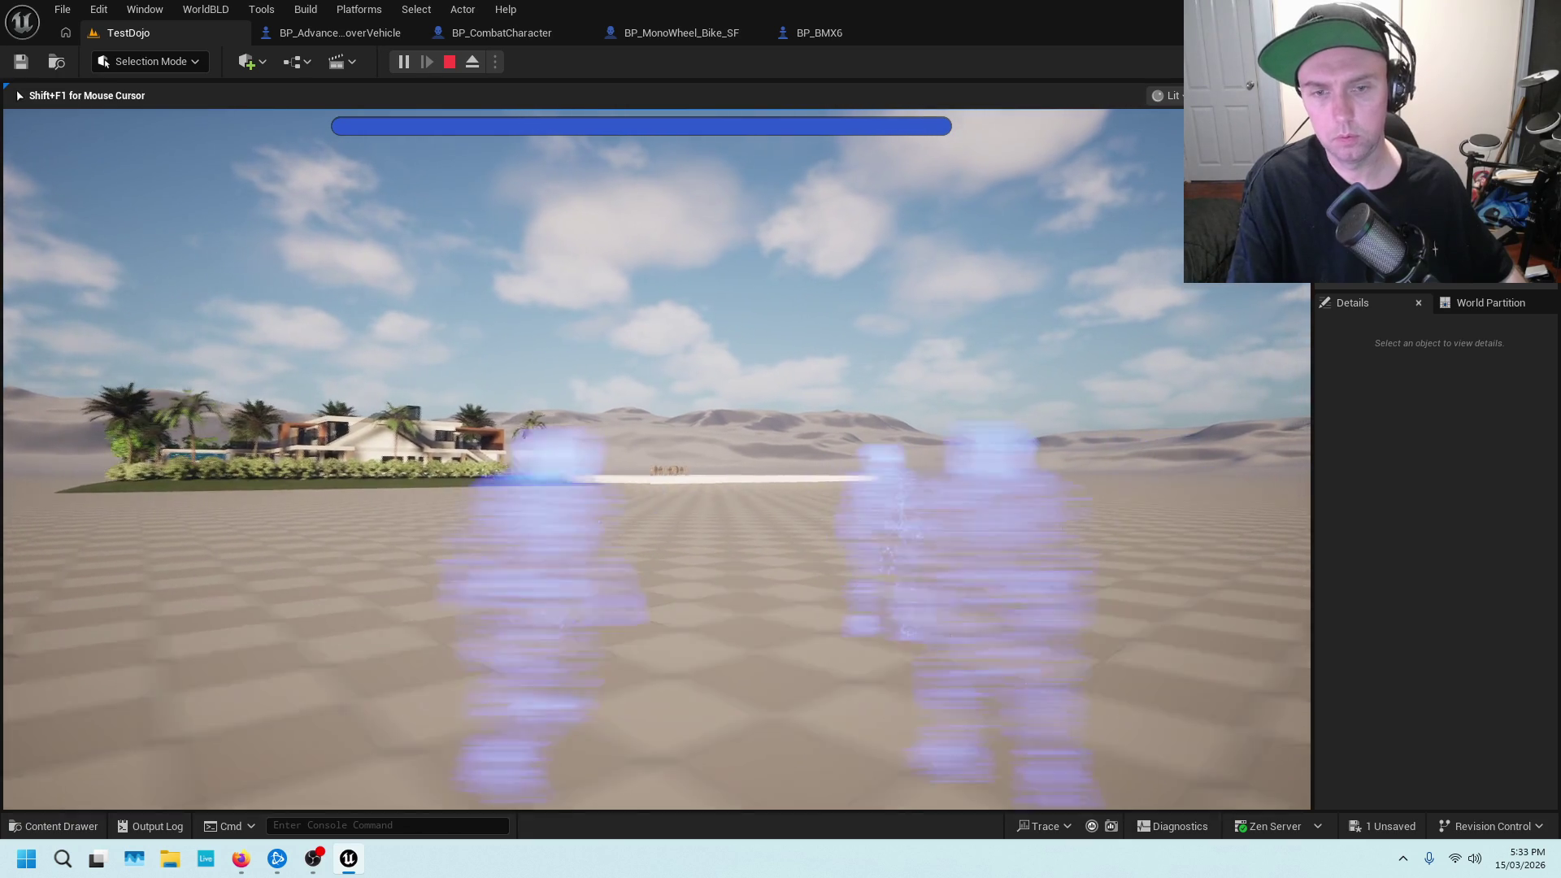
{"action": "key", "text": "shift"}
{"action": "key", "text": "shift"}
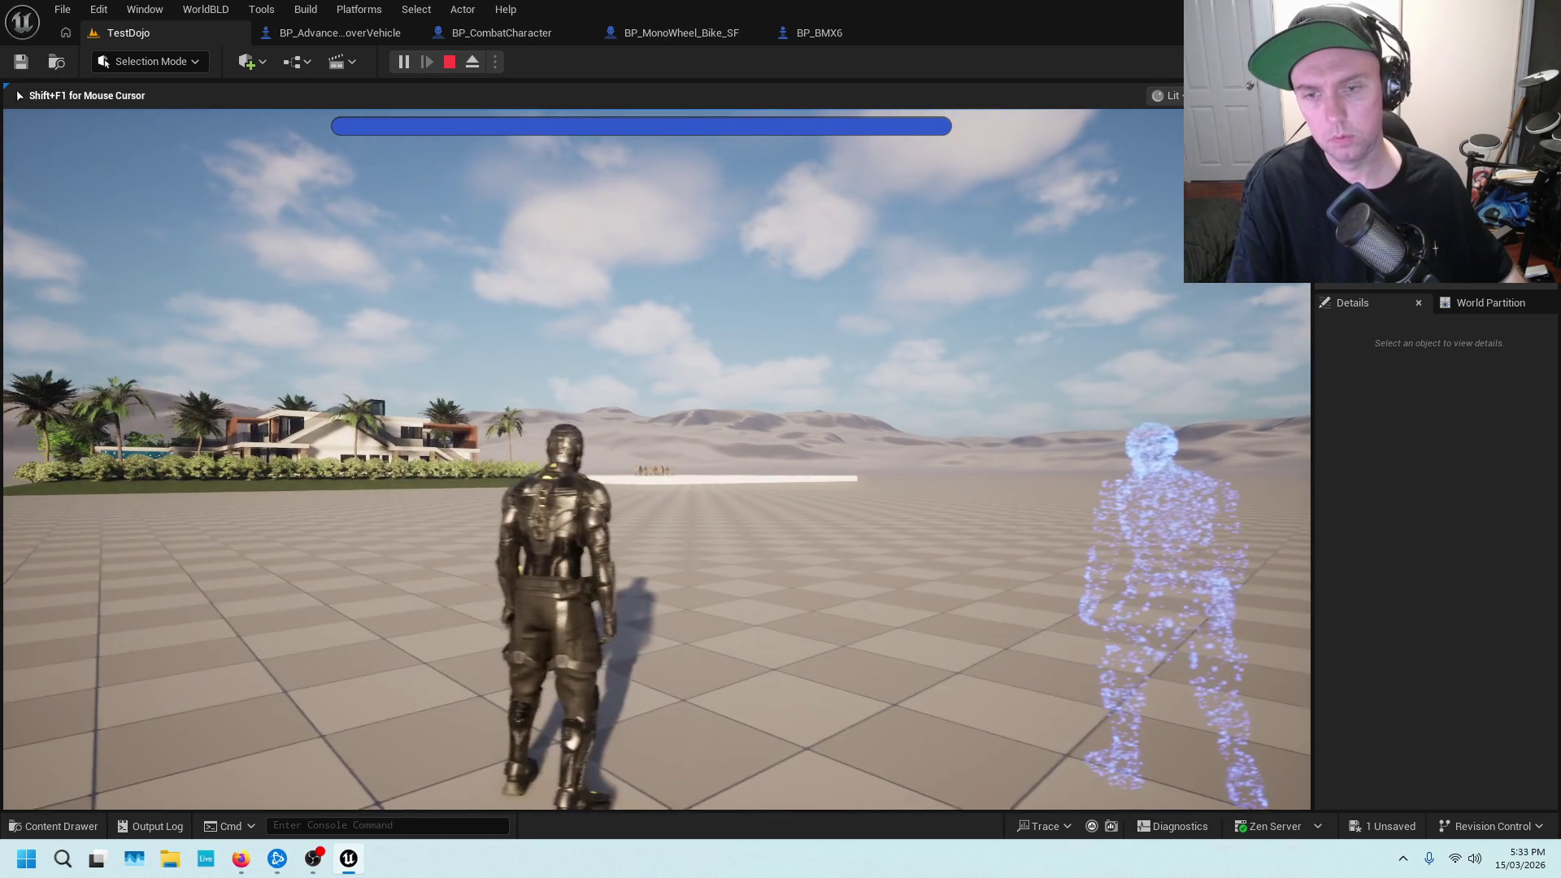
{"action": "key", "text": "shift"}
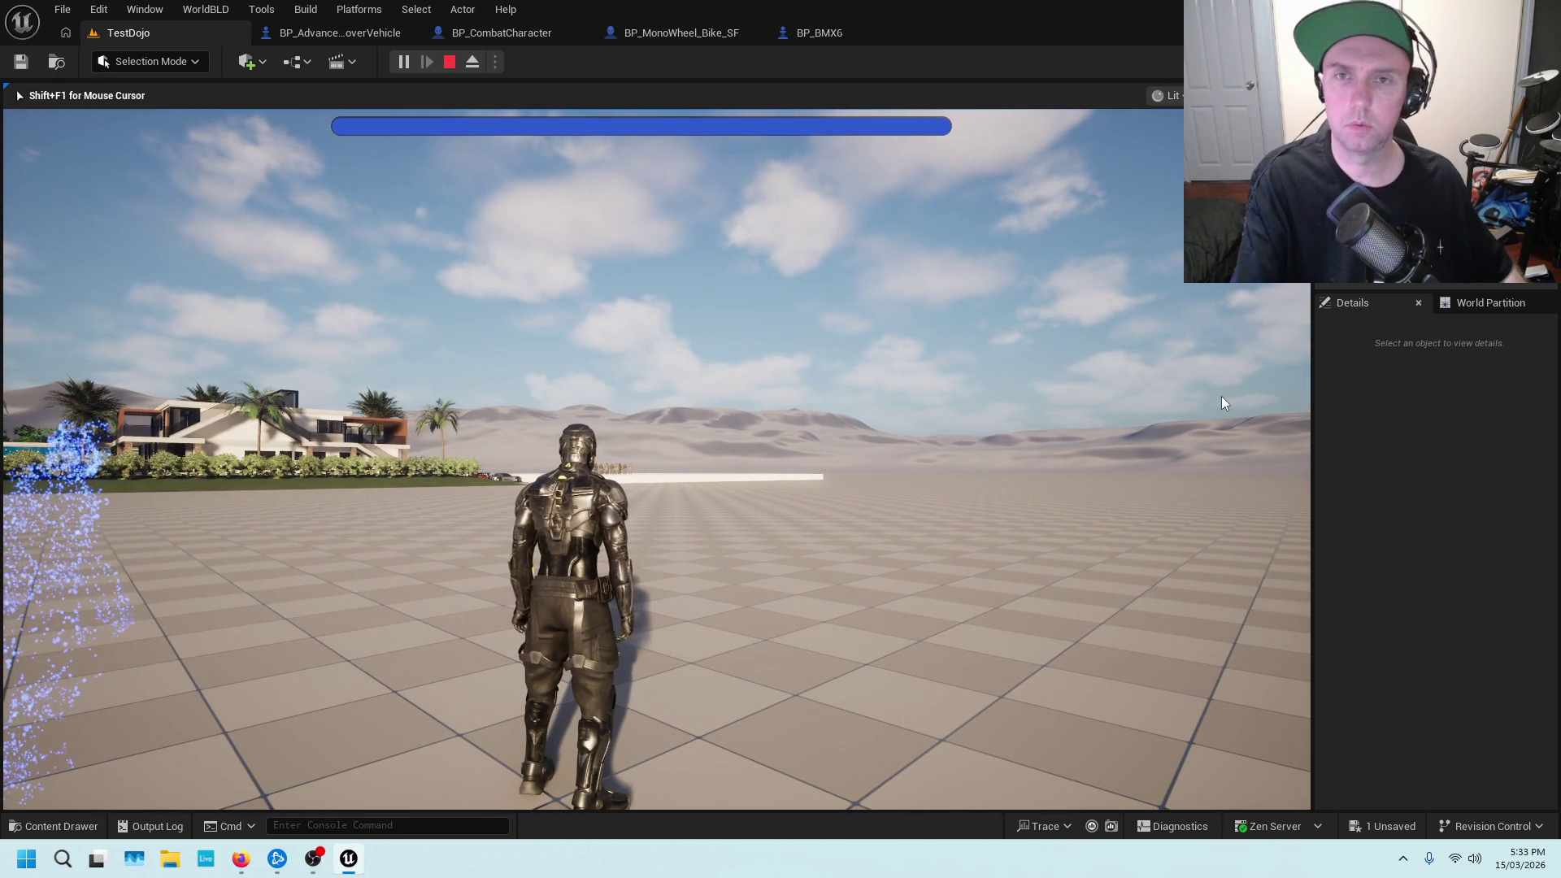
{"action": "key", "text": "Escape"}
{"action": "left_click", "coordinate": [403, 39]}
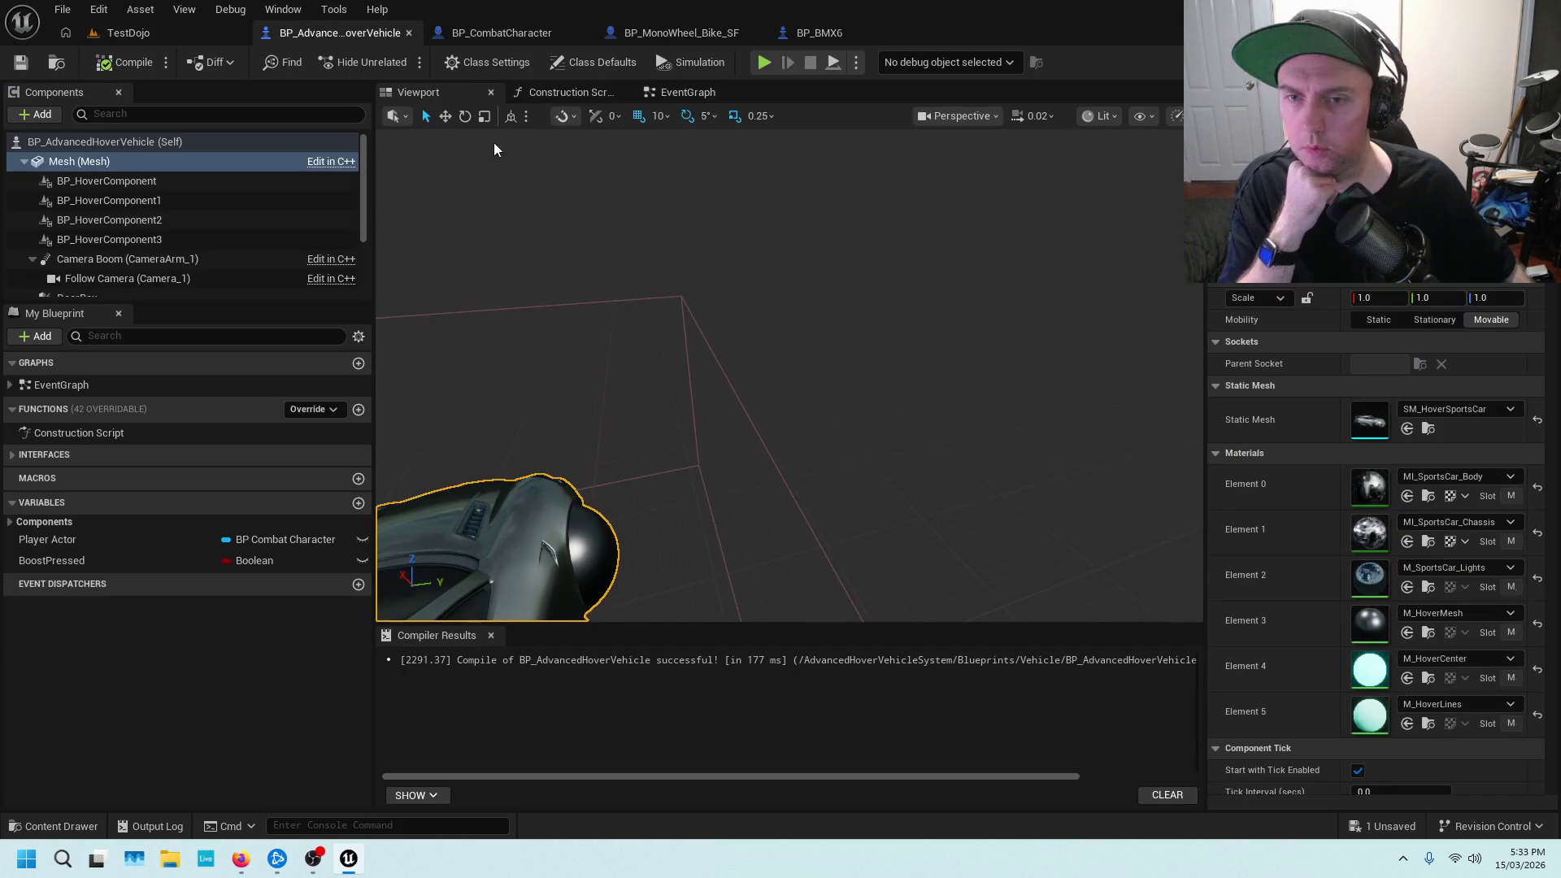
Scroll through BP_CombatCharacter's Powers graph to inspect the -3500 and 7900 dash Launch Character setups
{"action": "left_click", "coordinate": [543, 34]}
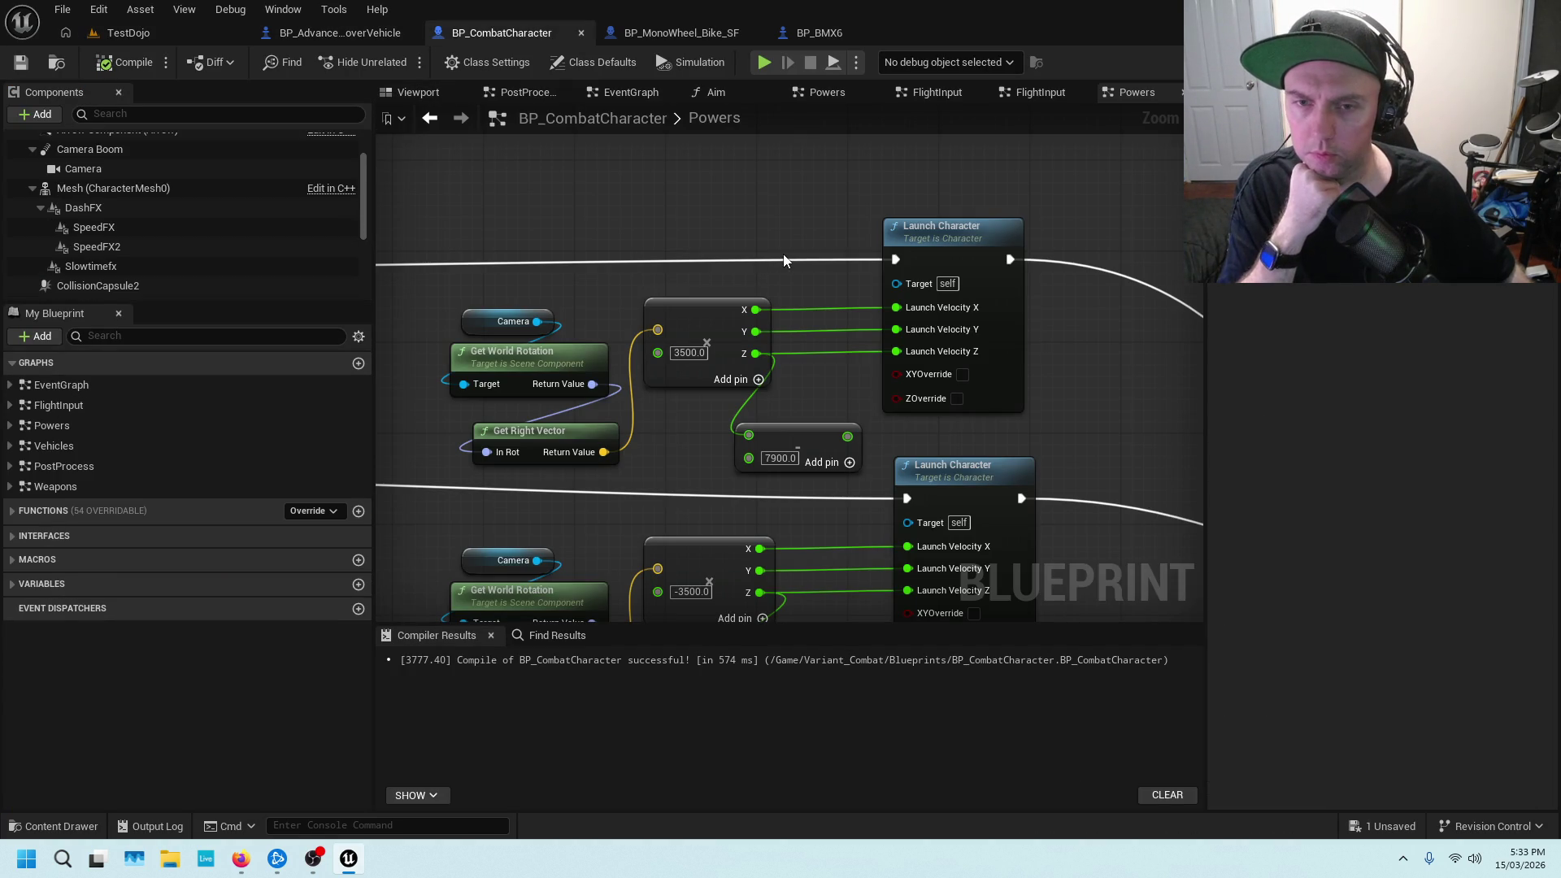
{"action": "scroll", "coordinate": [726, 396], "scroll_direction": "down", "scroll_amount": 2}
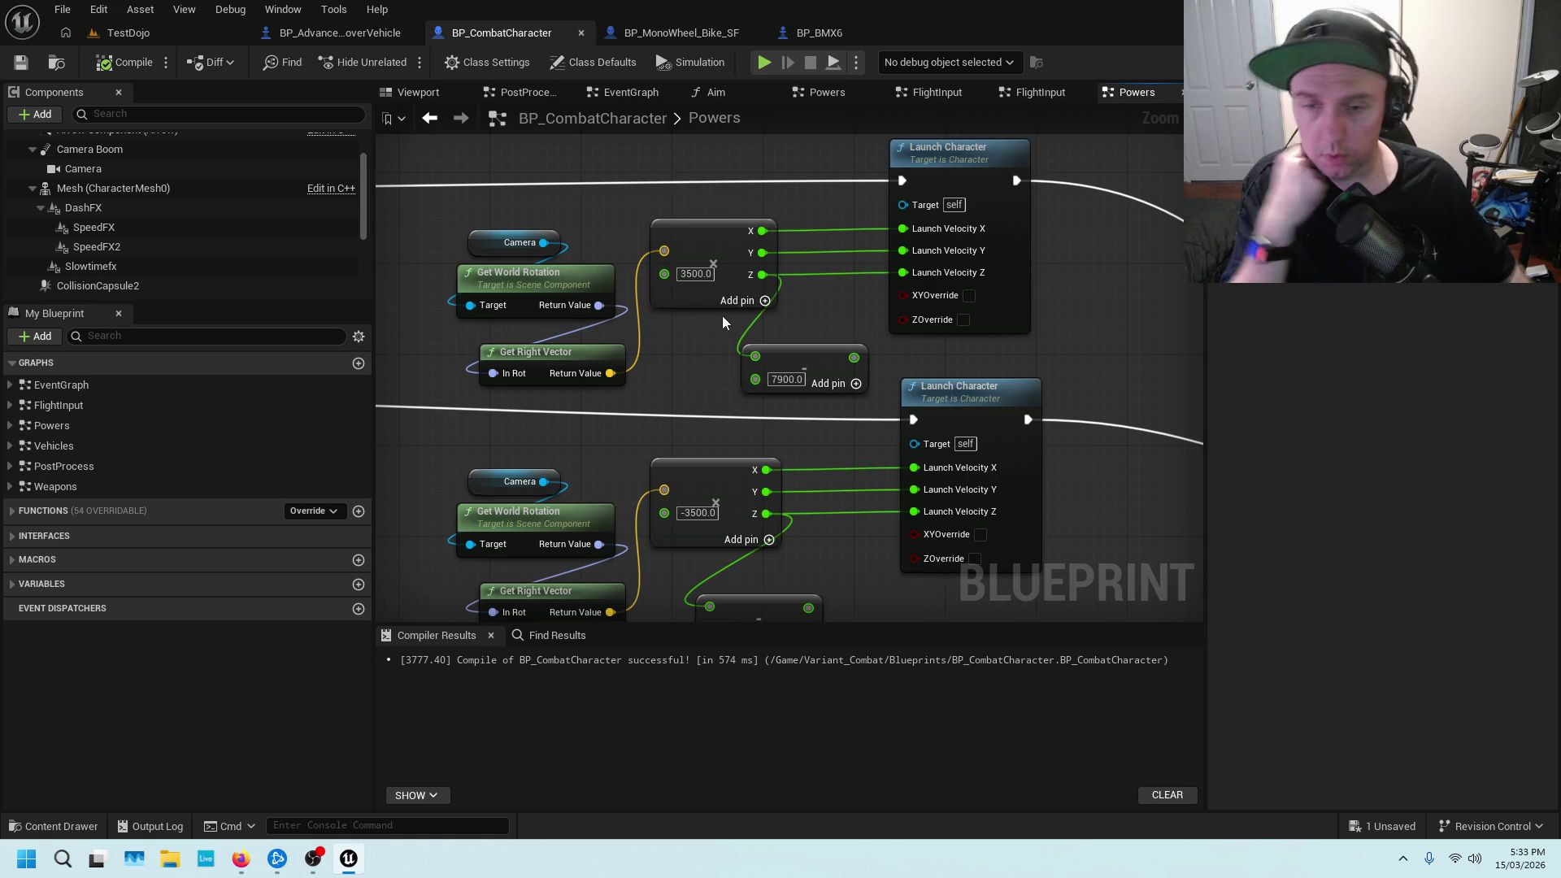
{"action": "scroll", "coordinate": [522, 426], "scroll_direction": "down", "scroll_amount": 3}
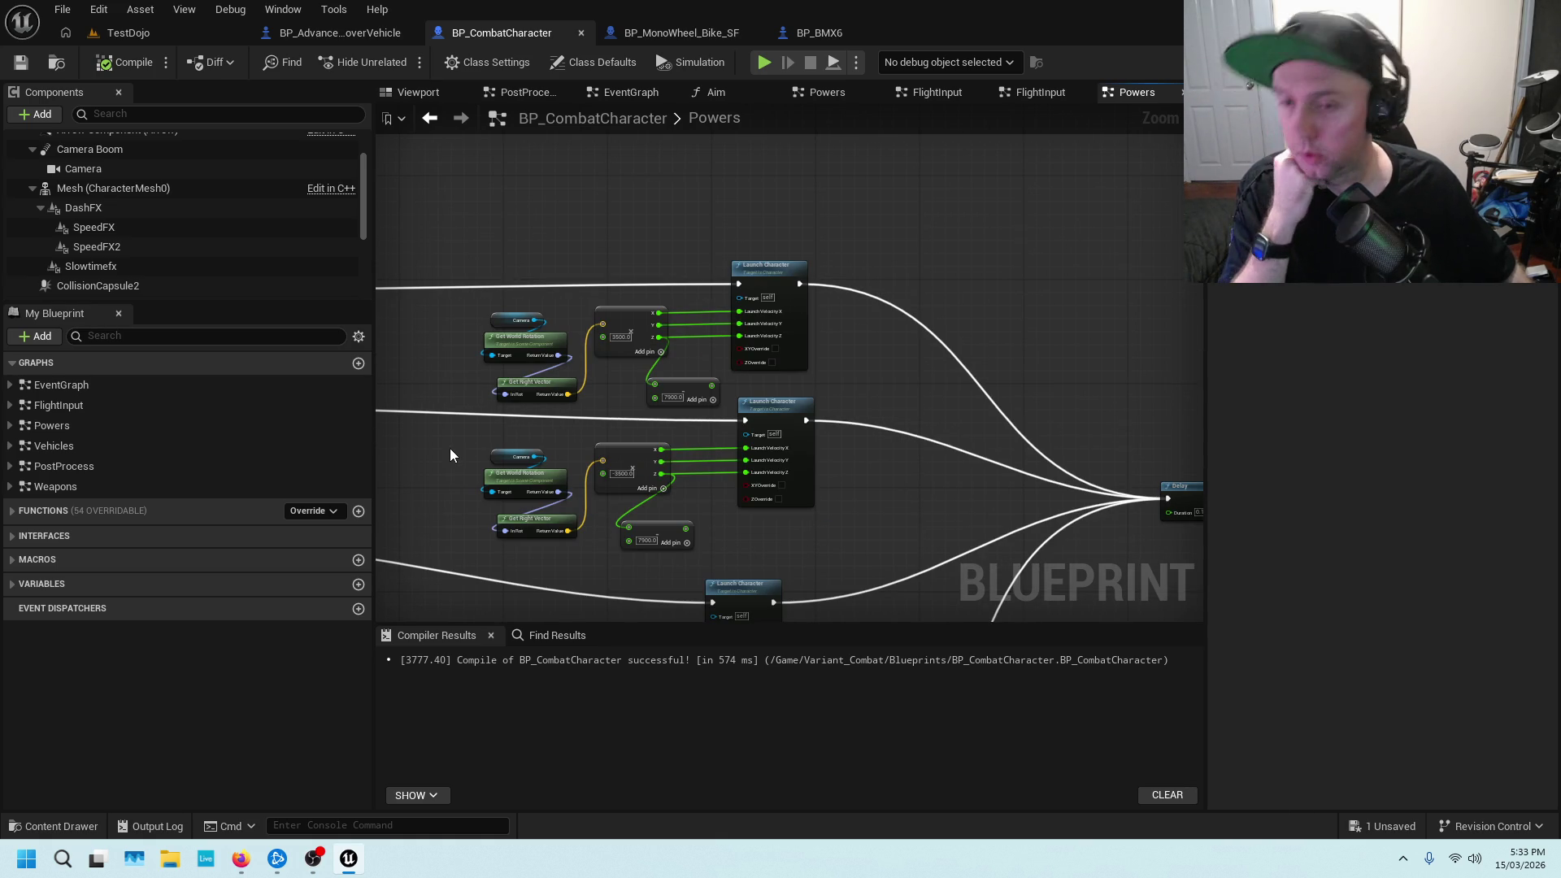
{"action": "scroll", "coordinate": [441, 459], "scroll_direction": "down", "scroll_amount": 5}
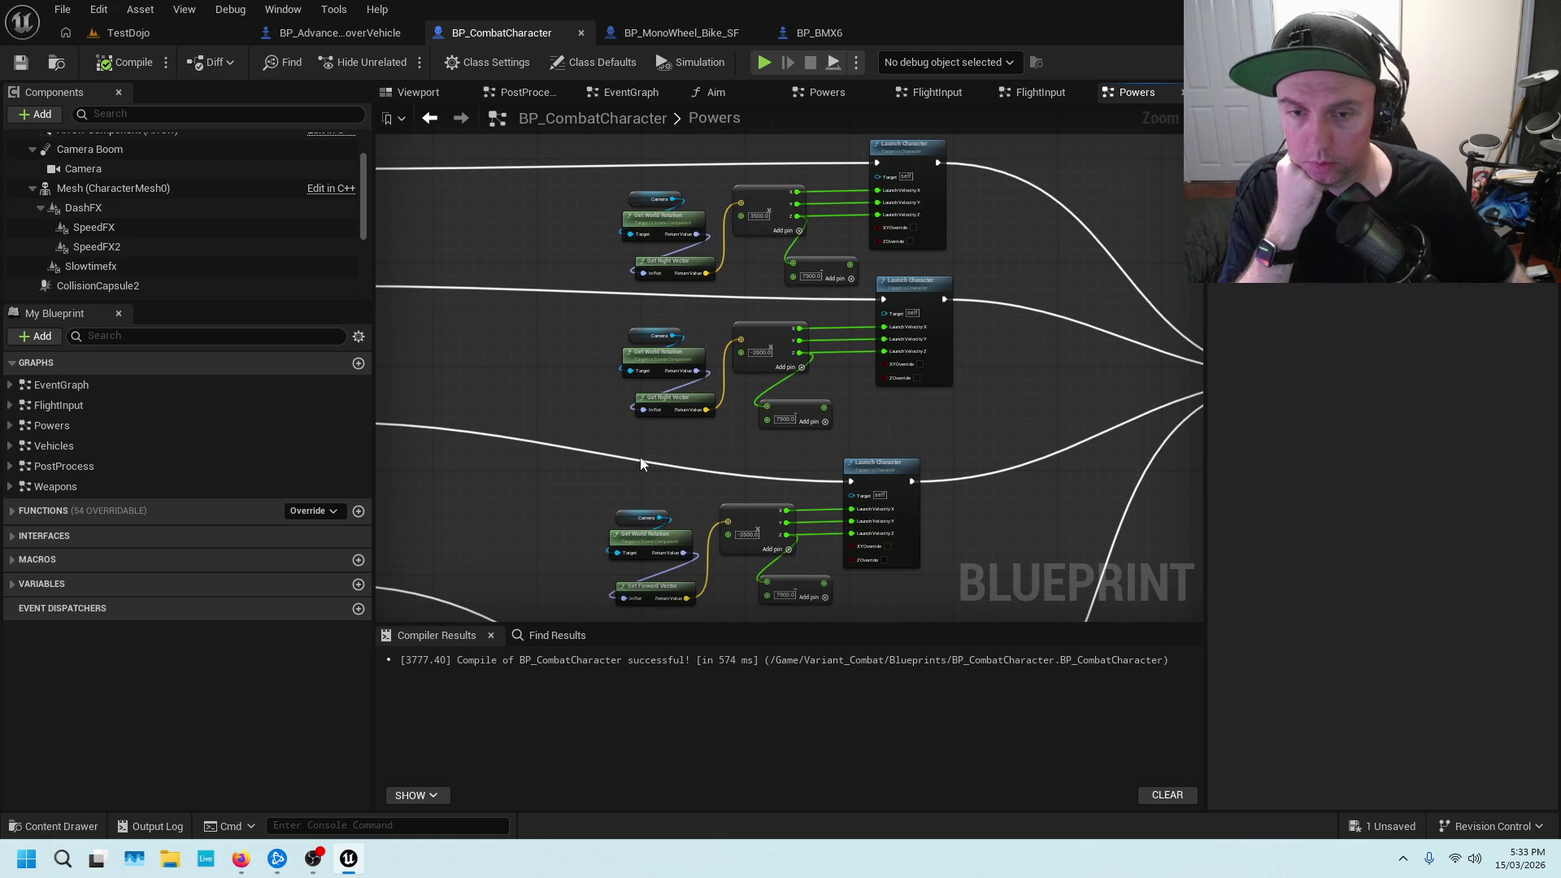
{"action": "scroll", "coordinate": [691, 412], "scroll_direction": "up", "scroll_amount": 3}
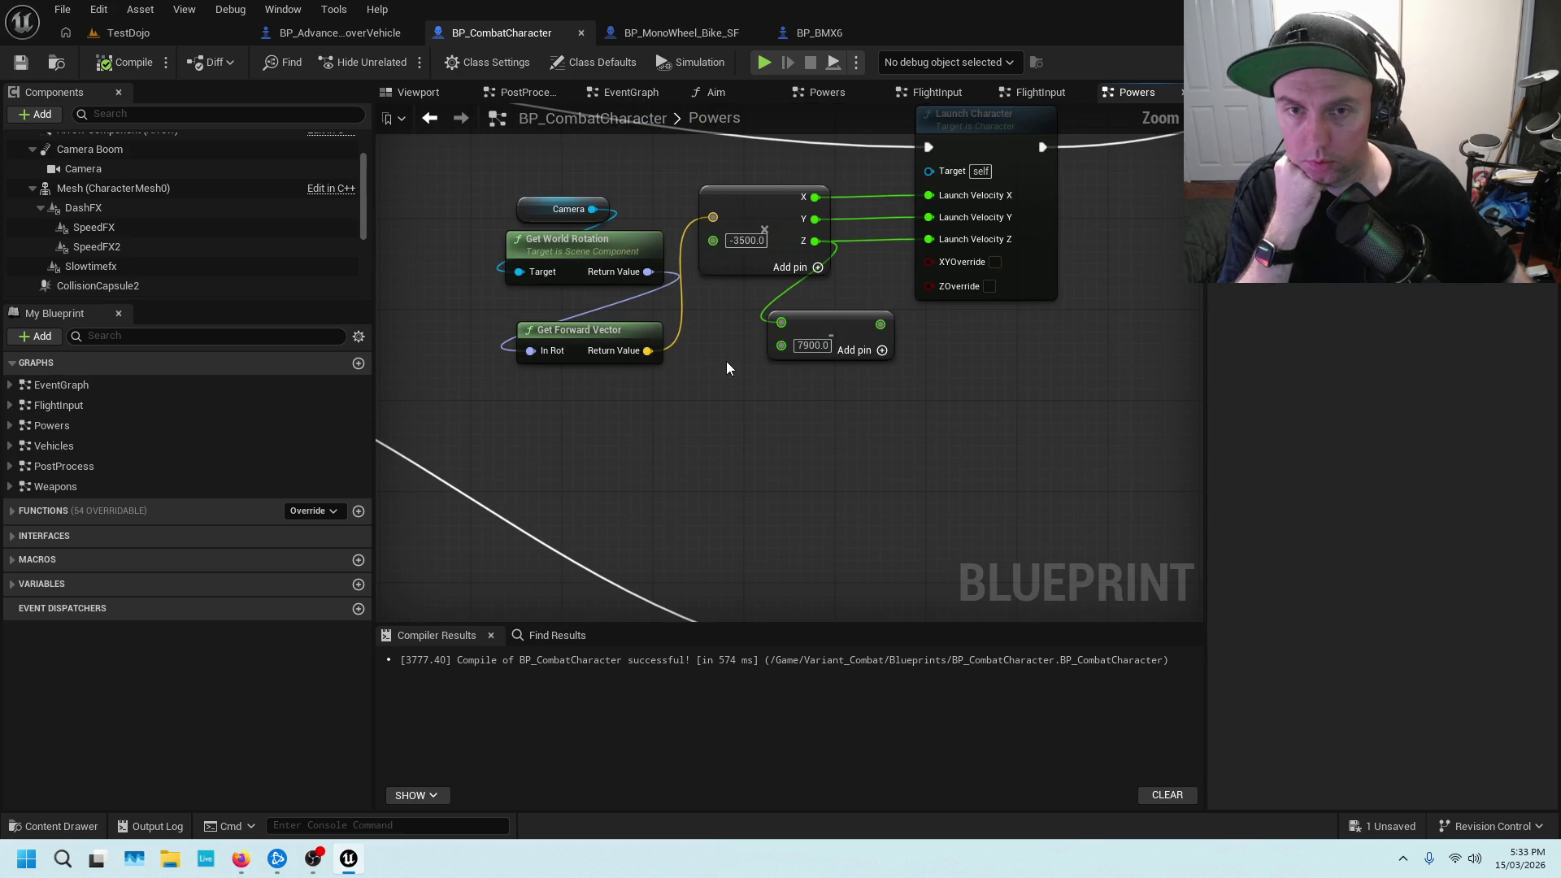
{"action": "scroll", "coordinate": [725, 315], "scroll_direction": "down", "scroll_amount": 5}
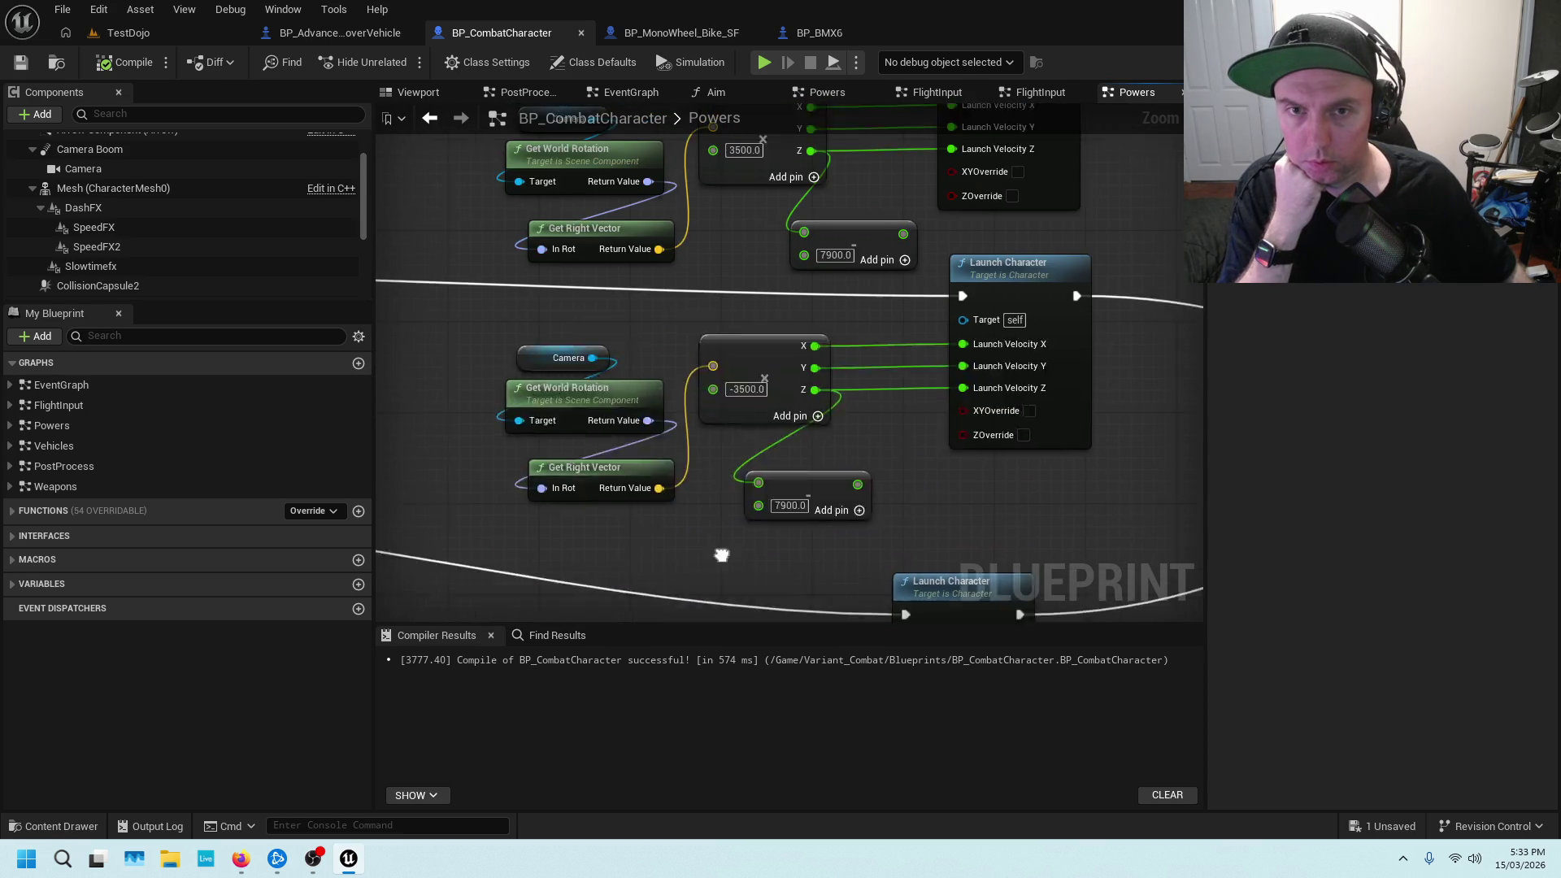
{"action": "scroll", "coordinate": [738, 318], "scroll_direction": "down", "scroll_amount": 3}
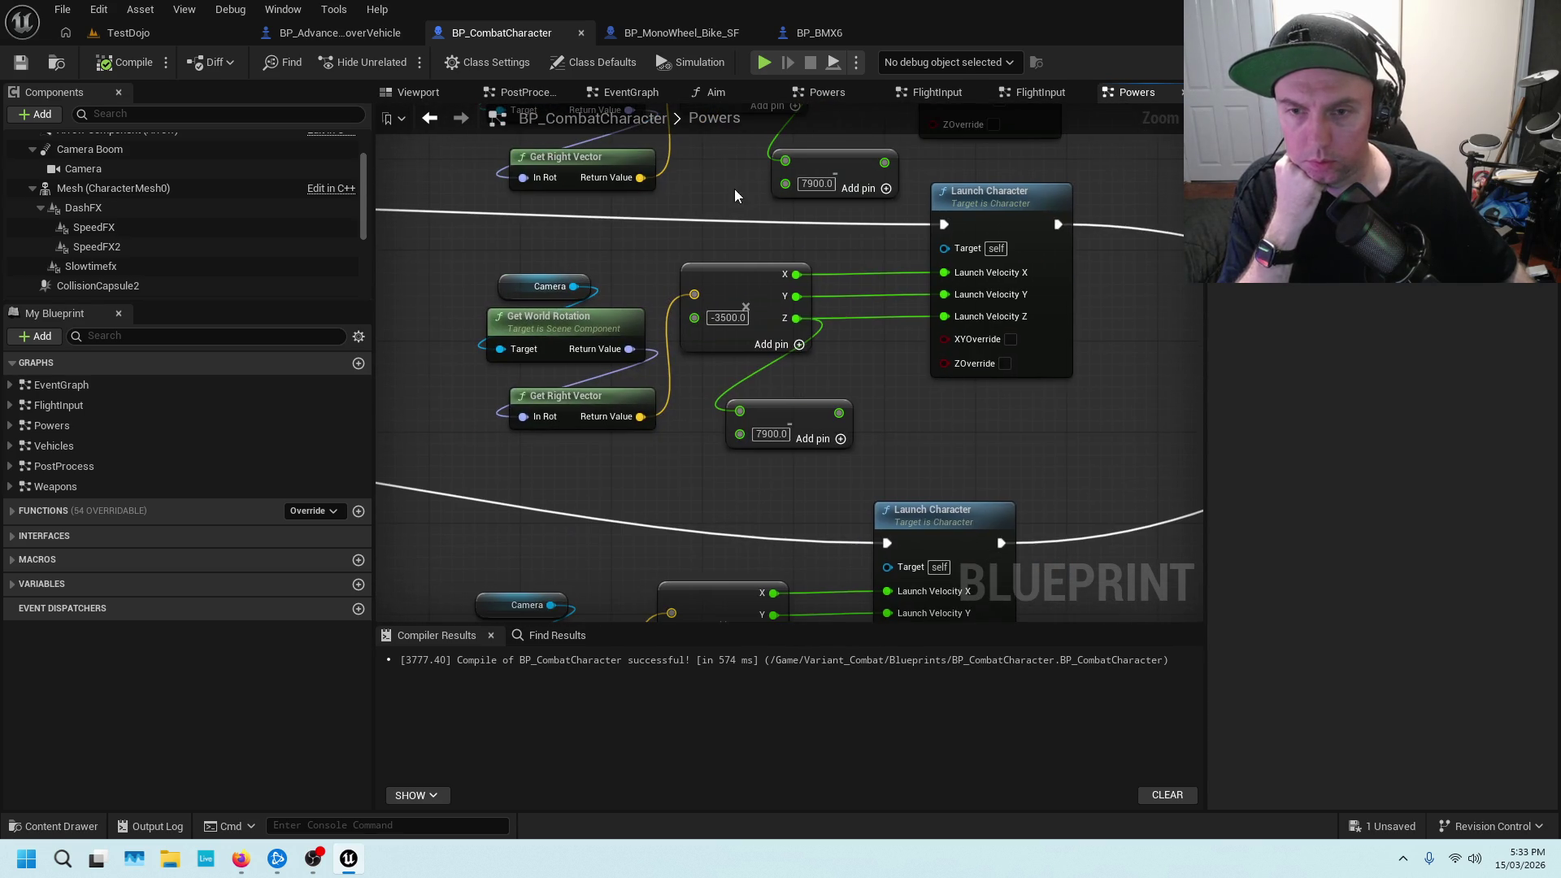
{"action": "scroll", "coordinate": [664, 485], "scroll_direction": "down", "scroll_amount": 10}
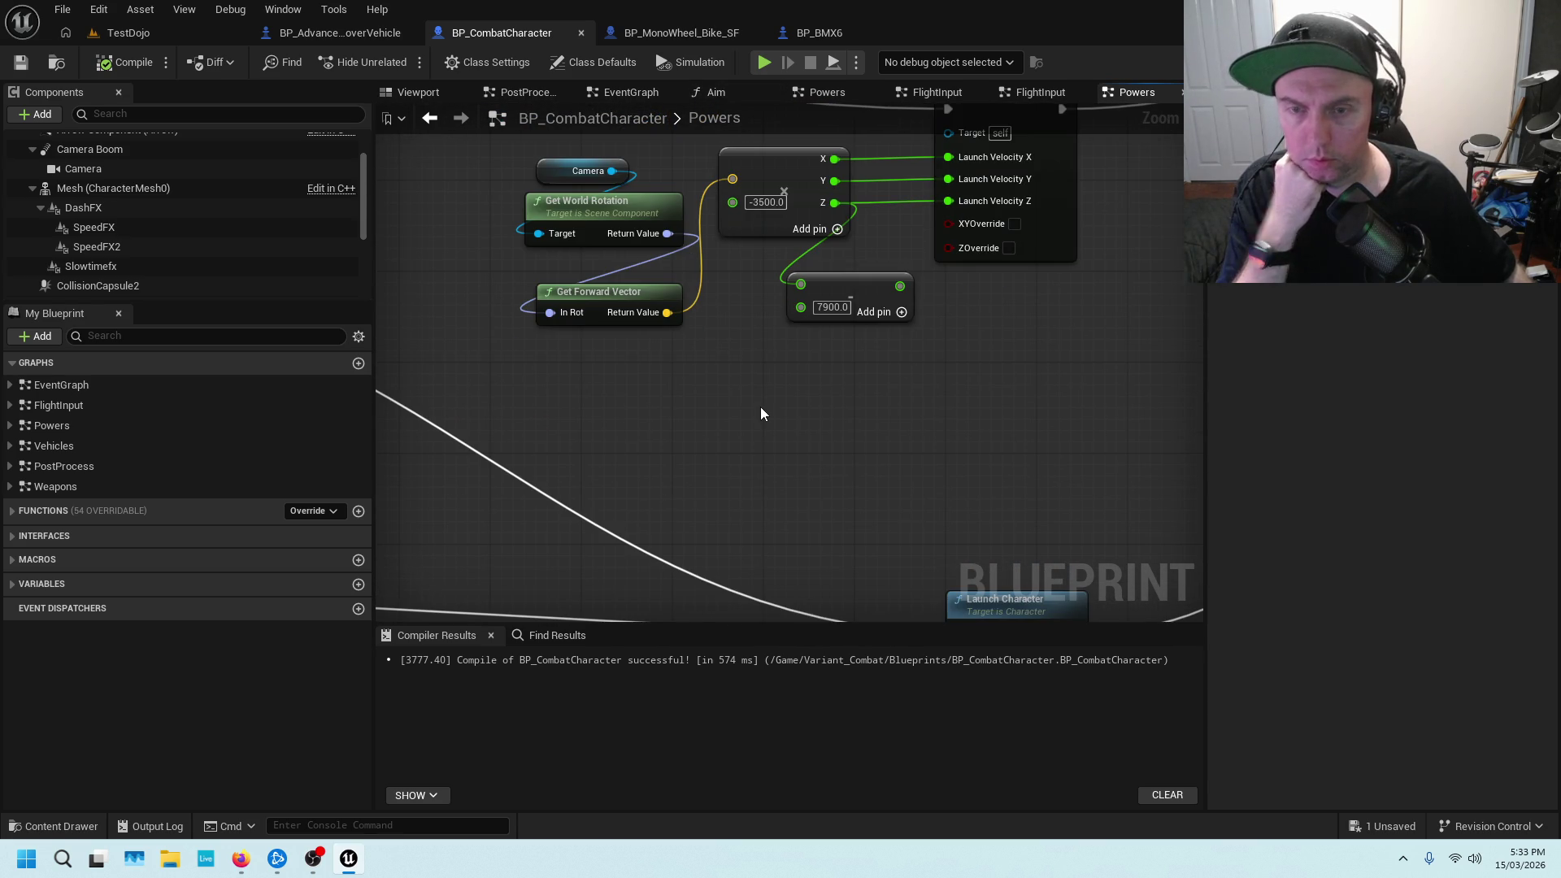
{"action": "scroll", "coordinate": [733, 480], "scroll_direction": "down", "scroll_amount": 4}
{"action": "scroll", "coordinate": [730, 481], "scroll_direction": "up", "scroll_amount": 1}
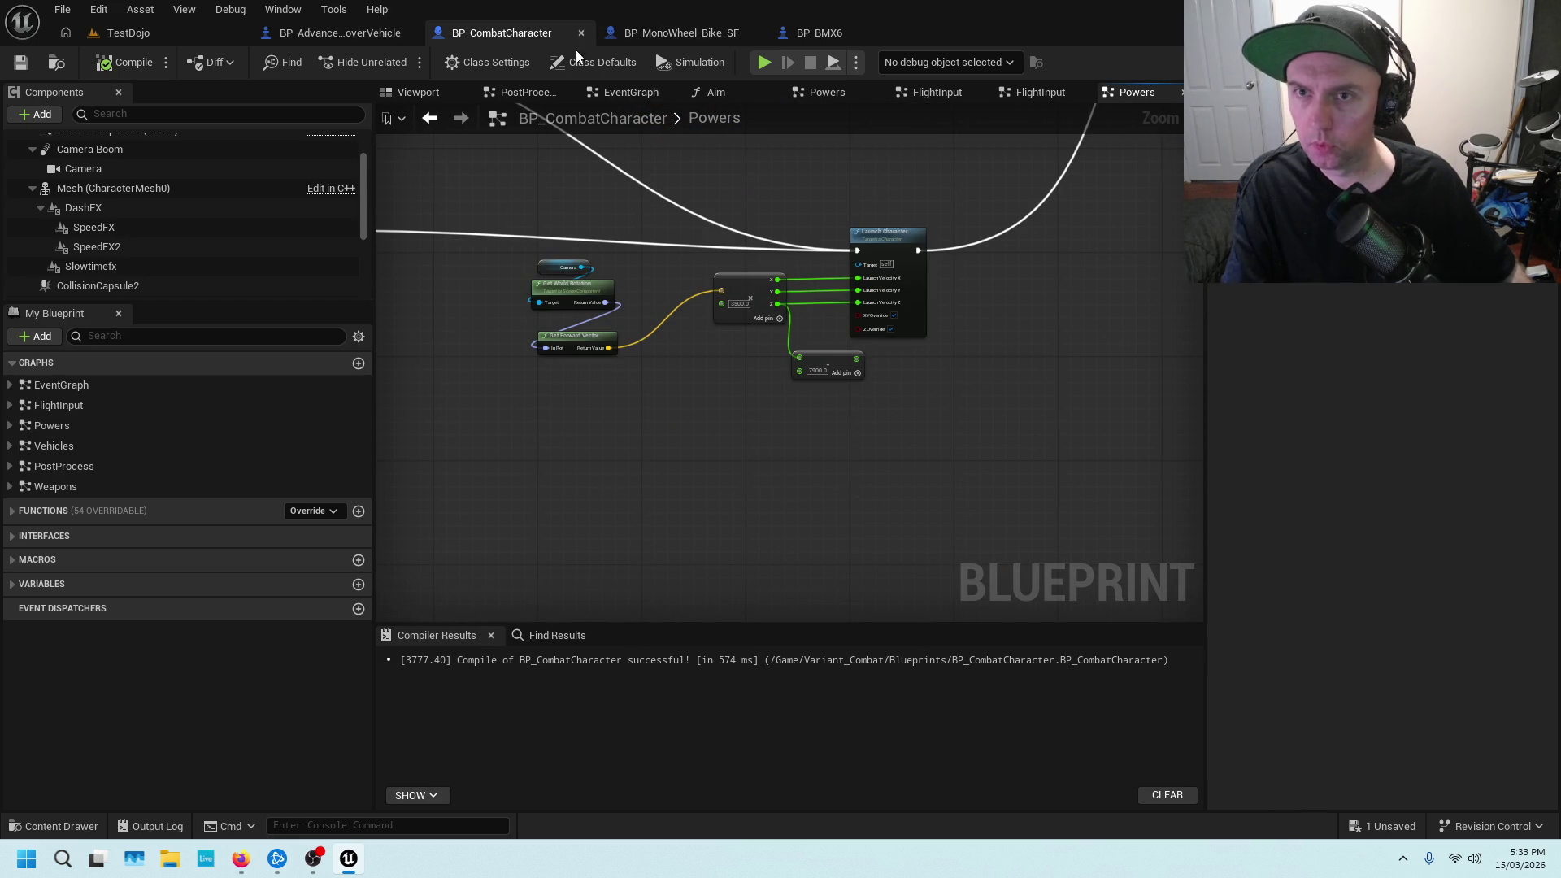
In the Vehicles graph, replace the Camera feeding Get World Location with the Mesh component, and save
{"action": "double_click", "coordinate": [86, 486]}
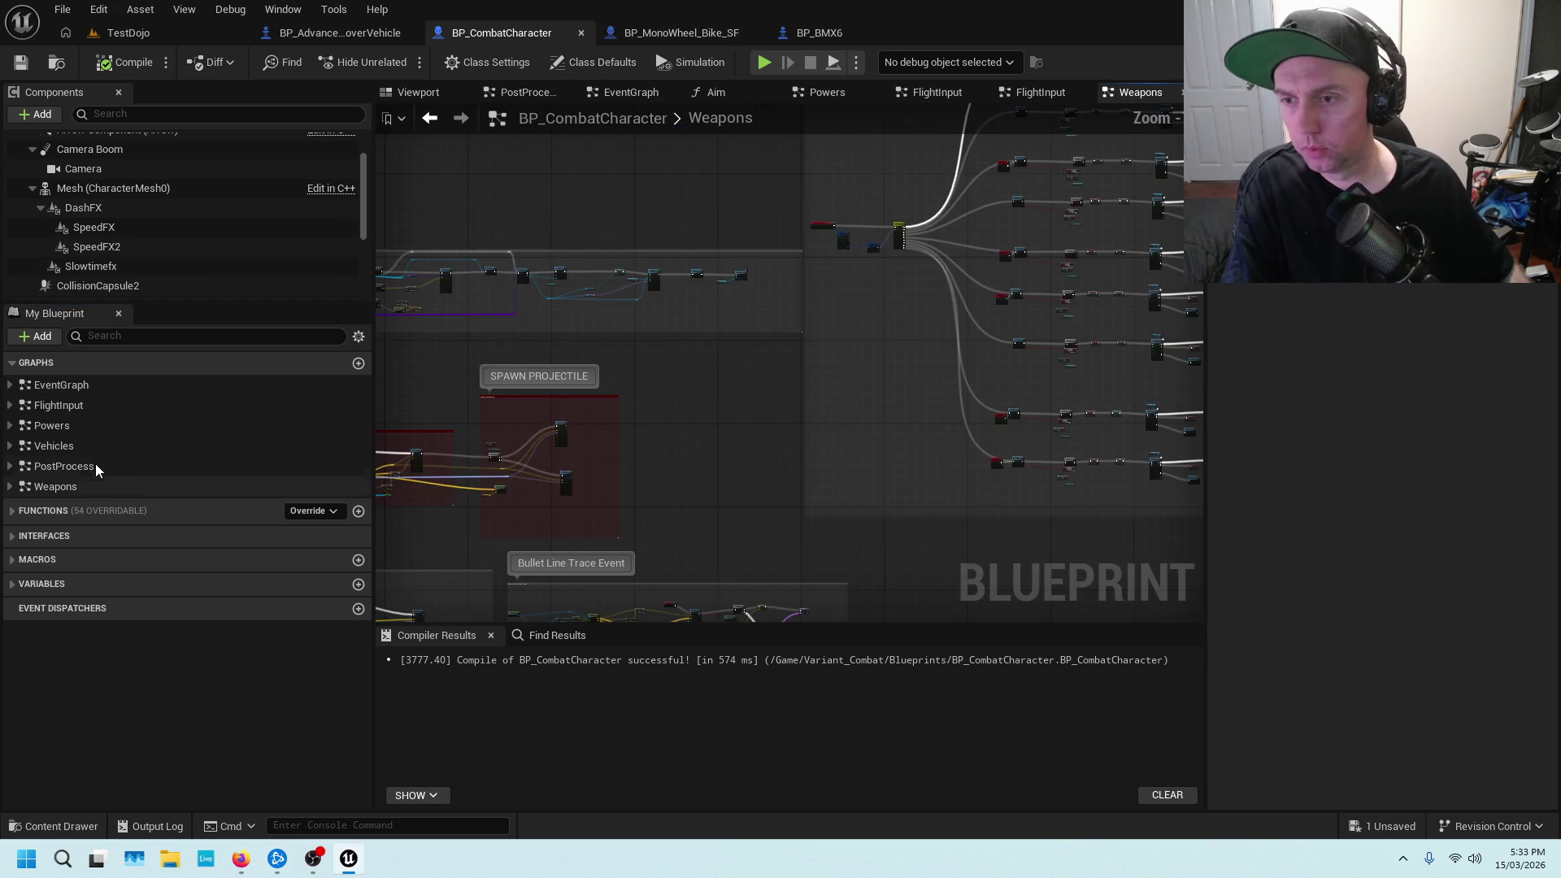
{"action": "double_click", "coordinate": [93, 468]}
{"action": "double_click", "coordinate": [114, 444]}
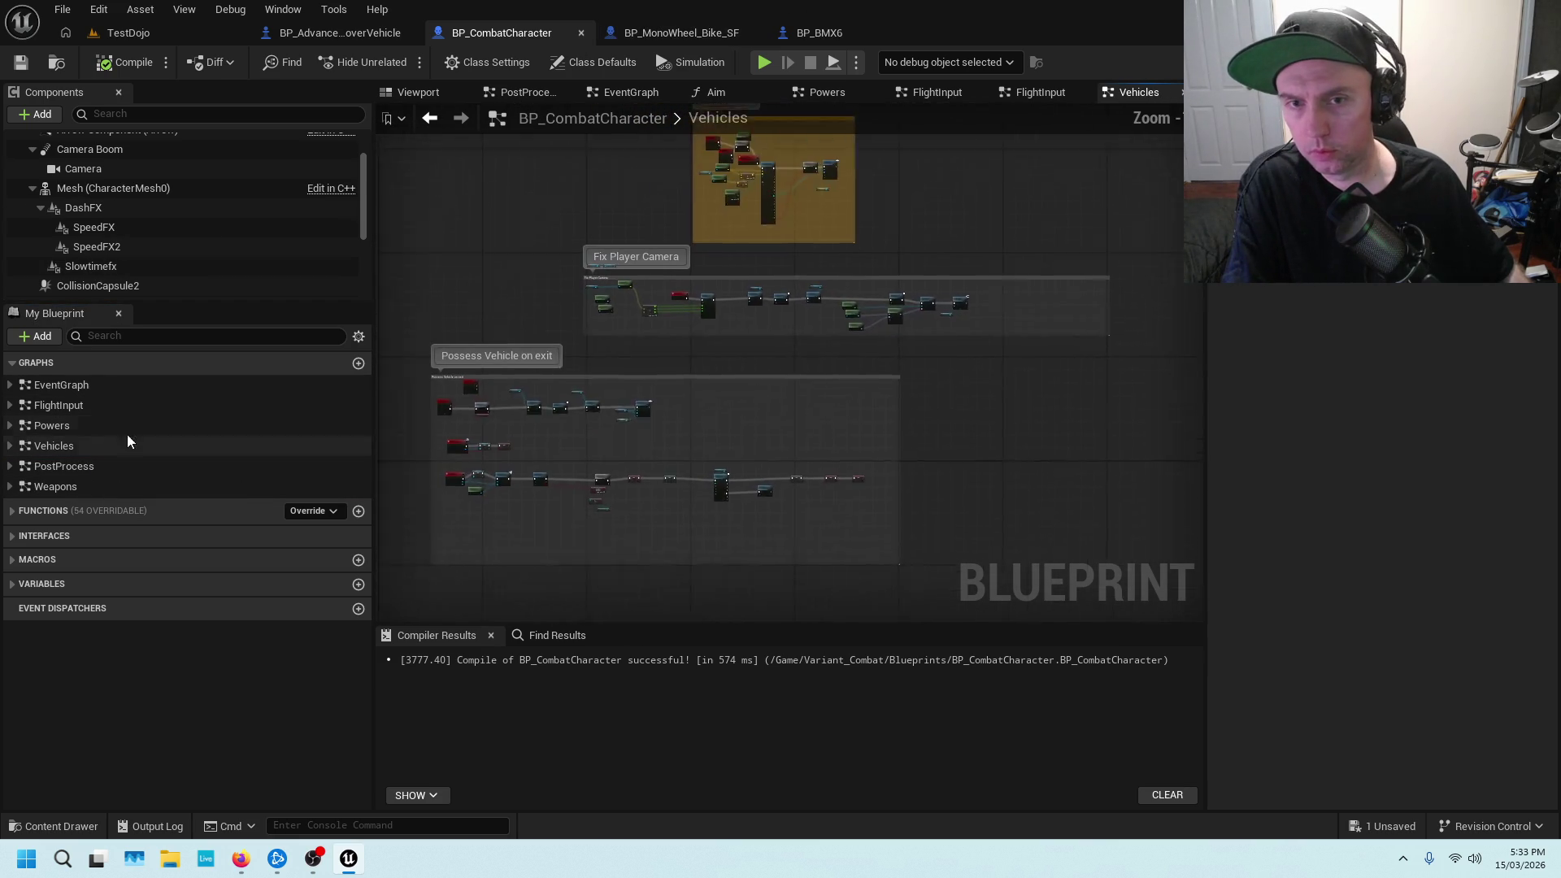
{"action": "scroll", "coordinate": [681, 348], "scroll_direction": "up", "scroll_amount": 4}
{"action": "mouse_move", "coordinate": [685, 345]}
{"action": "left_mouse_down"}
{"action": "mouse_move", "coordinate": [843, 364]}
{"action": "mouse_move", "coordinate": [847, 305]}
{"action": "mouse_move", "coordinate": [797, 441]}
{"action": "left_mouse_up"}
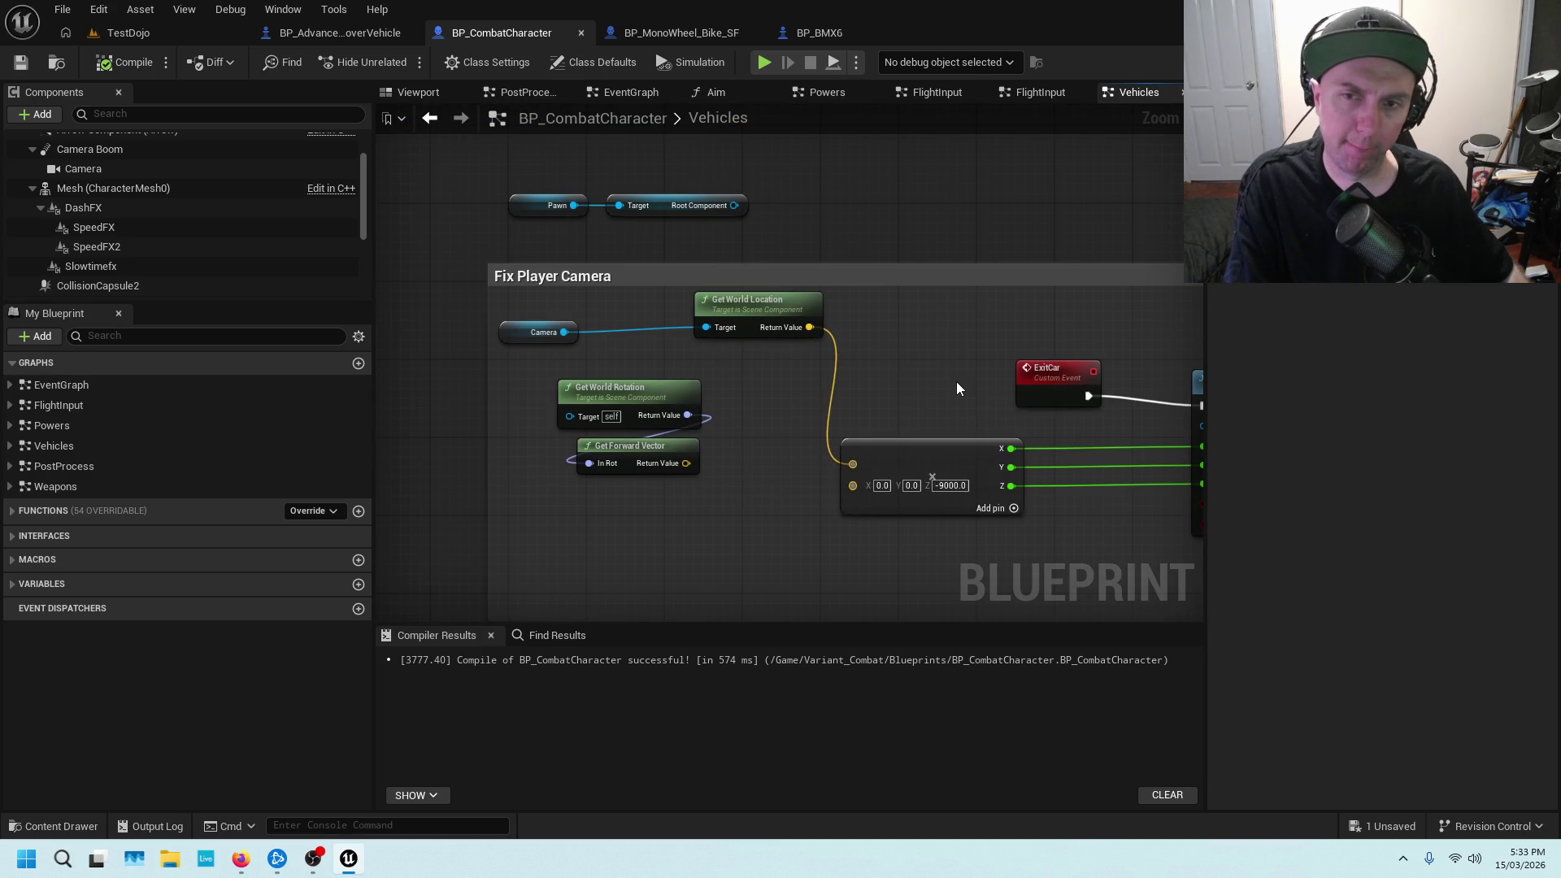
{"action": "left_click_drag", "start_coordinate": [957, 382], "coordinate": [868, 386]}
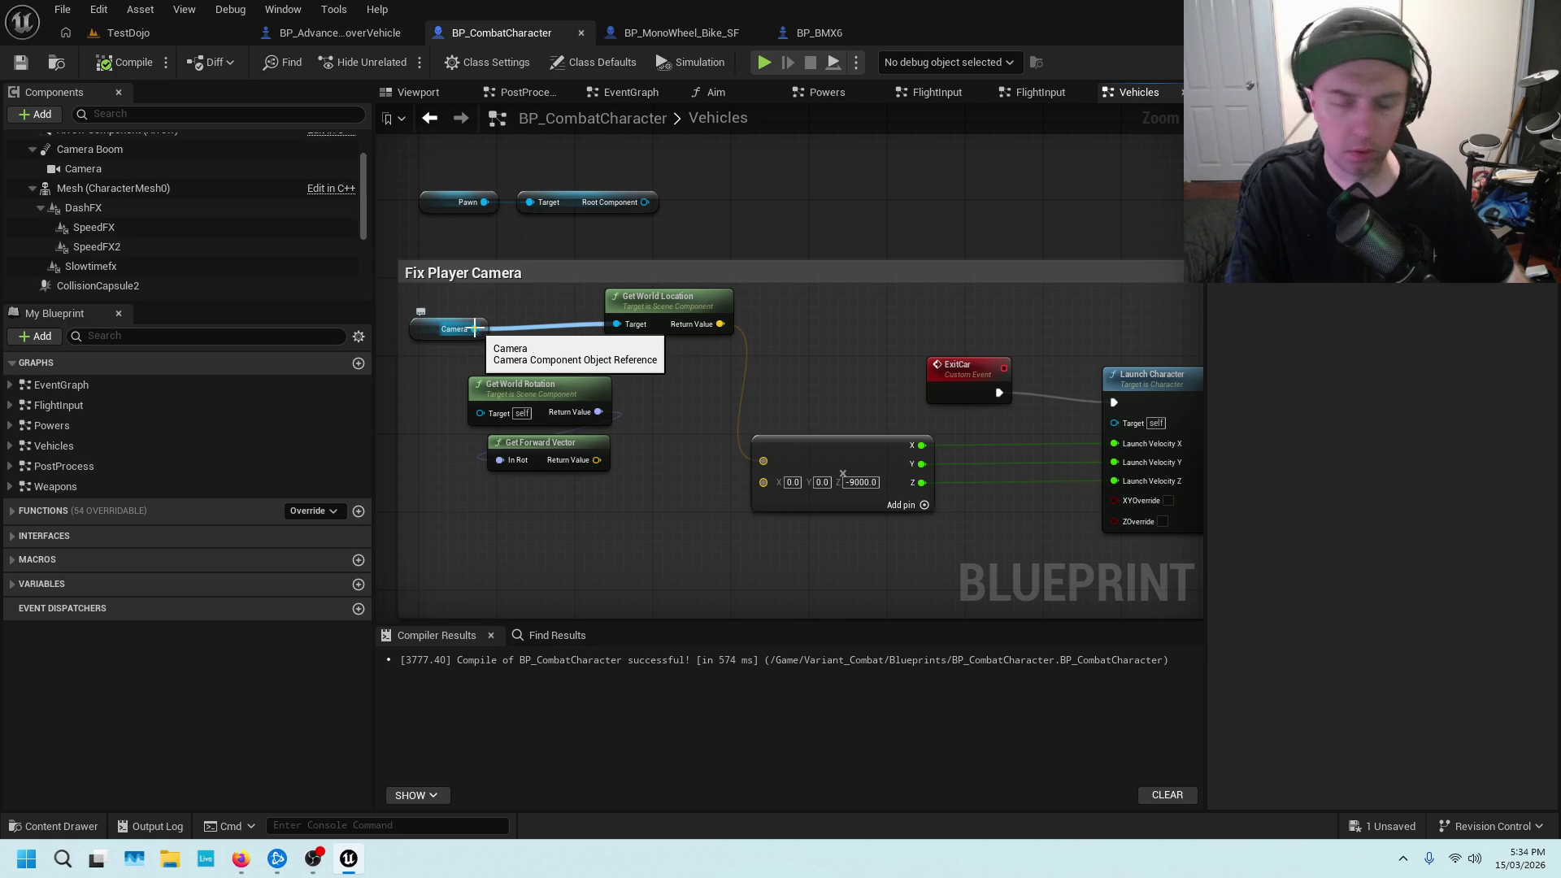
{"action": "left_click", "coordinate": [475, 328], "text": "alt"}
{"action": "mouse_move", "coordinate": [95, 190]}
{"action": "left_mouse_down"}
{"action": "mouse_move", "coordinate": [505, 335]}
{"action": "mouse_move", "coordinate": [617, 323]}
{"action": "left_mouse_up"}
{"action": "left_click", "coordinate": [779, 348]}
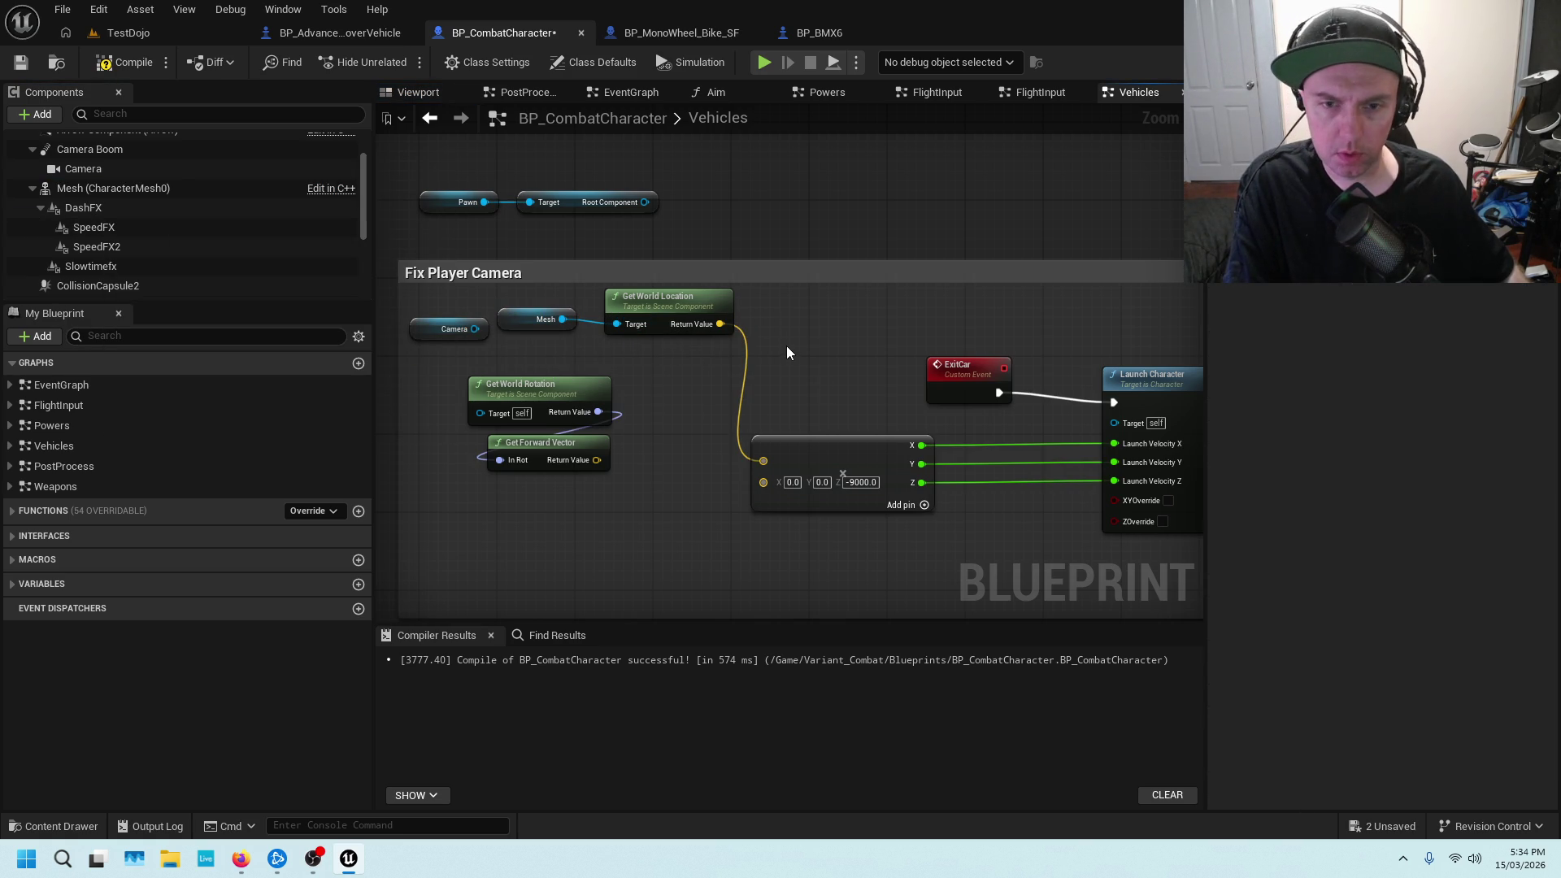
{"action": "left_click", "coordinate": [34, 61]}
{"action": "left_click", "coordinate": [186, 32]}
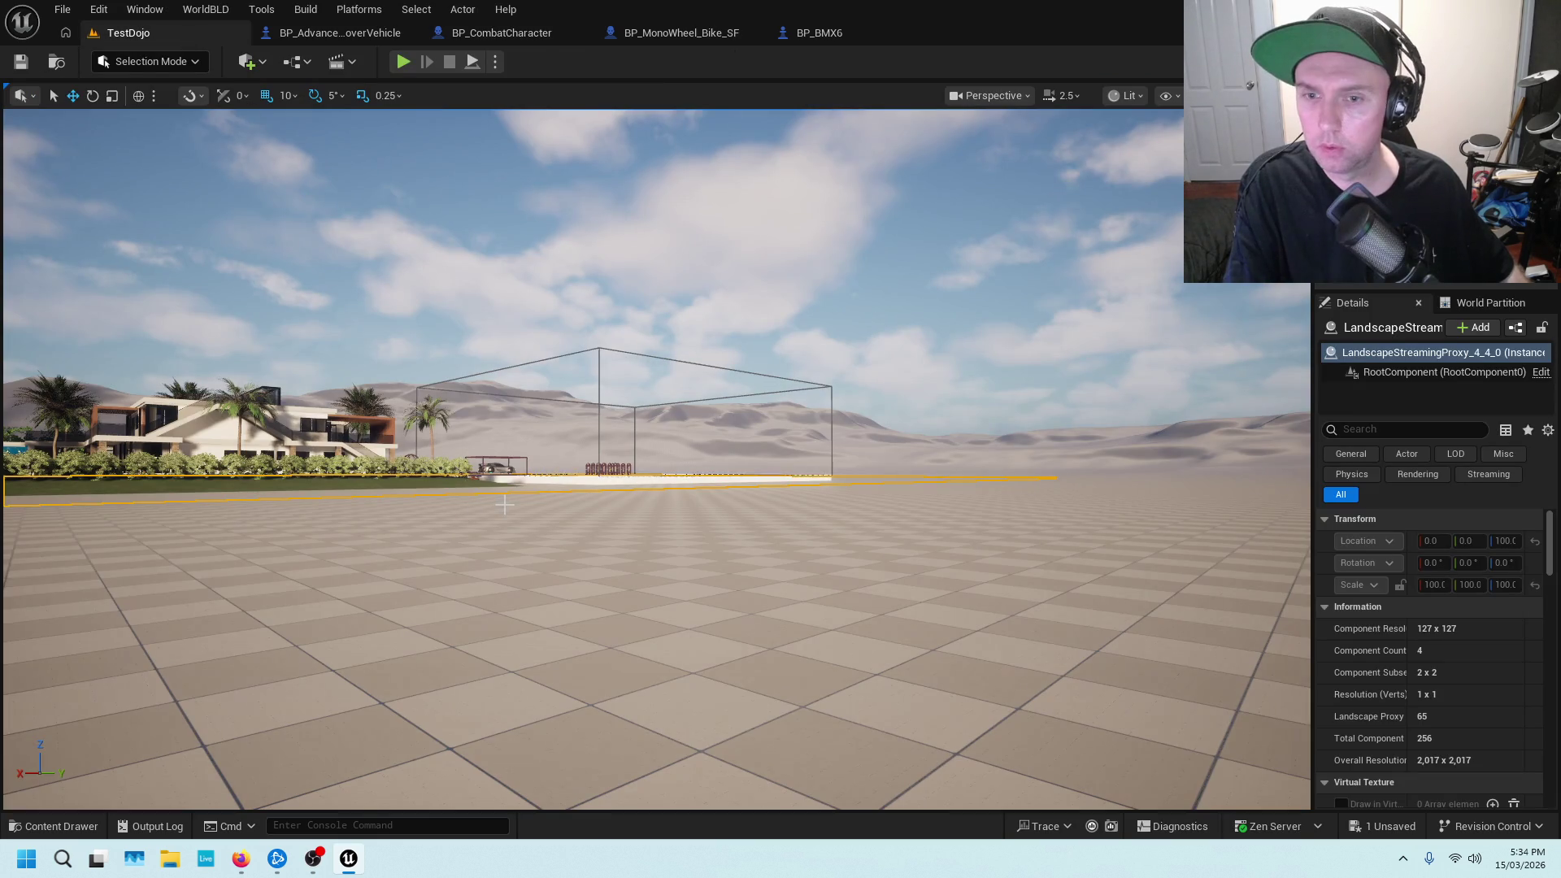
Play from a spot near the cars, get into the orange car and drive it forward and right
{"action": "scroll", "coordinate": [548, 557], "scroll_direction": "up", "scroll_amount": 10}
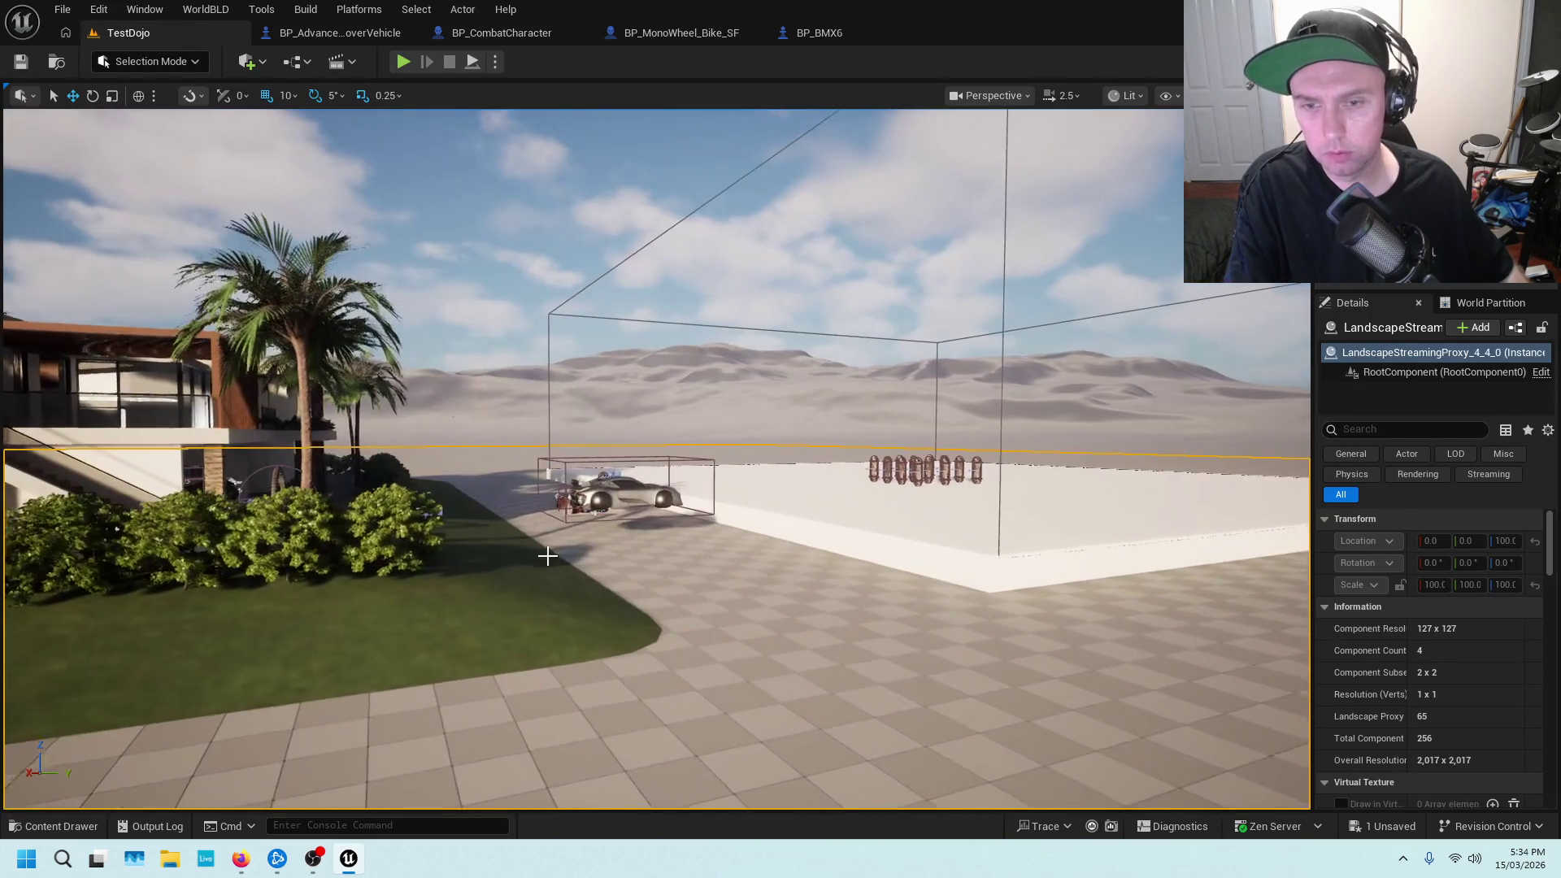
{"action": "right_click", "coordinate": [547, 556]}
{"action": "left_click", "coordinate": [684, 608]}
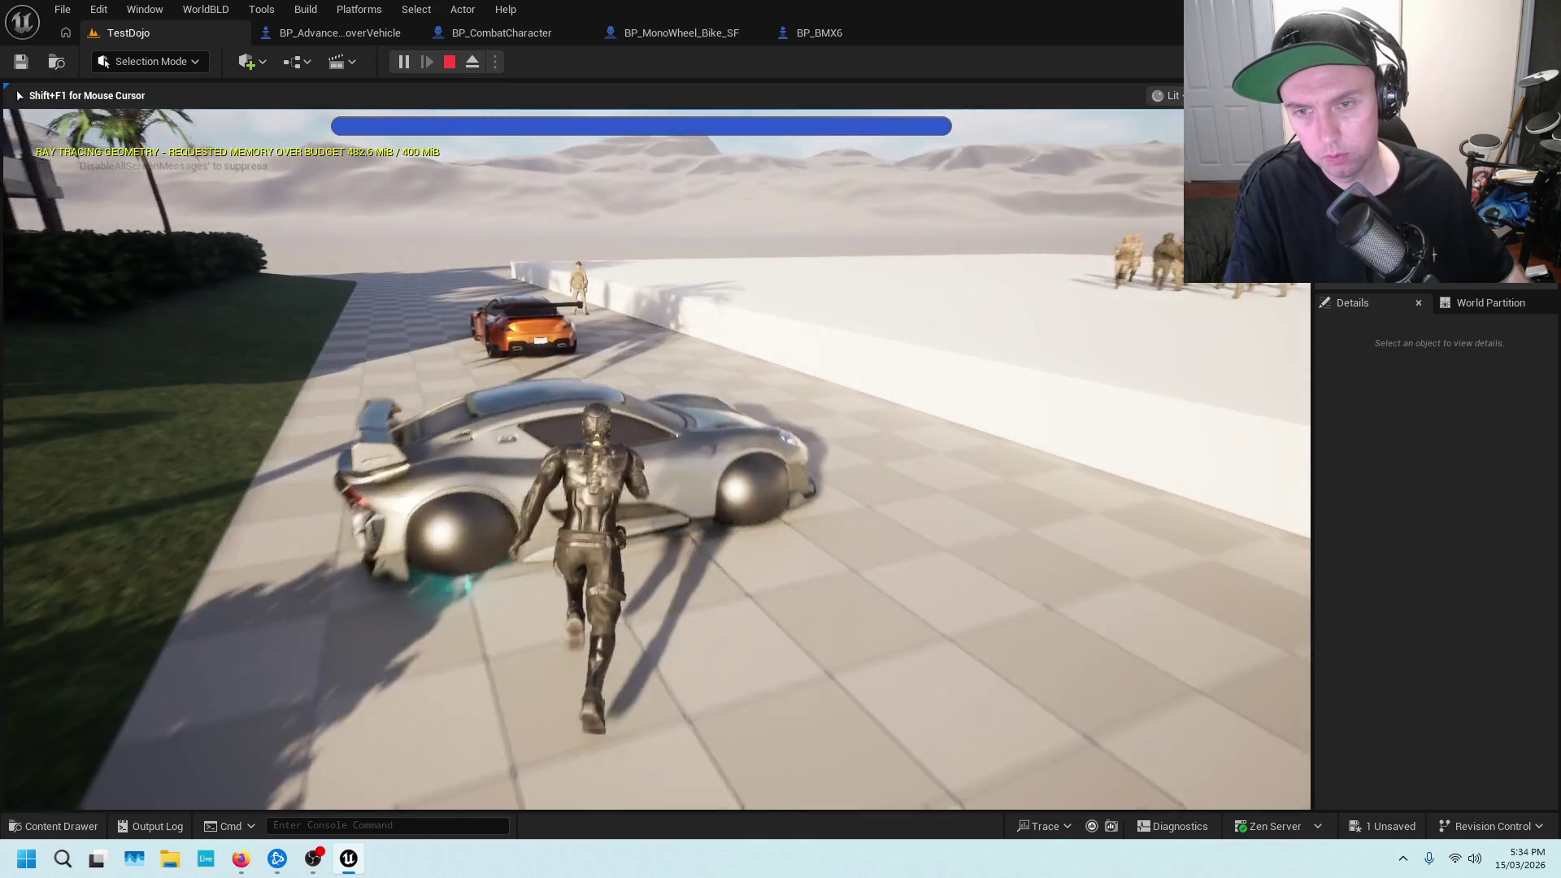
{"action": "key", "text": "e"}
{"action": "key", "text": "e"}
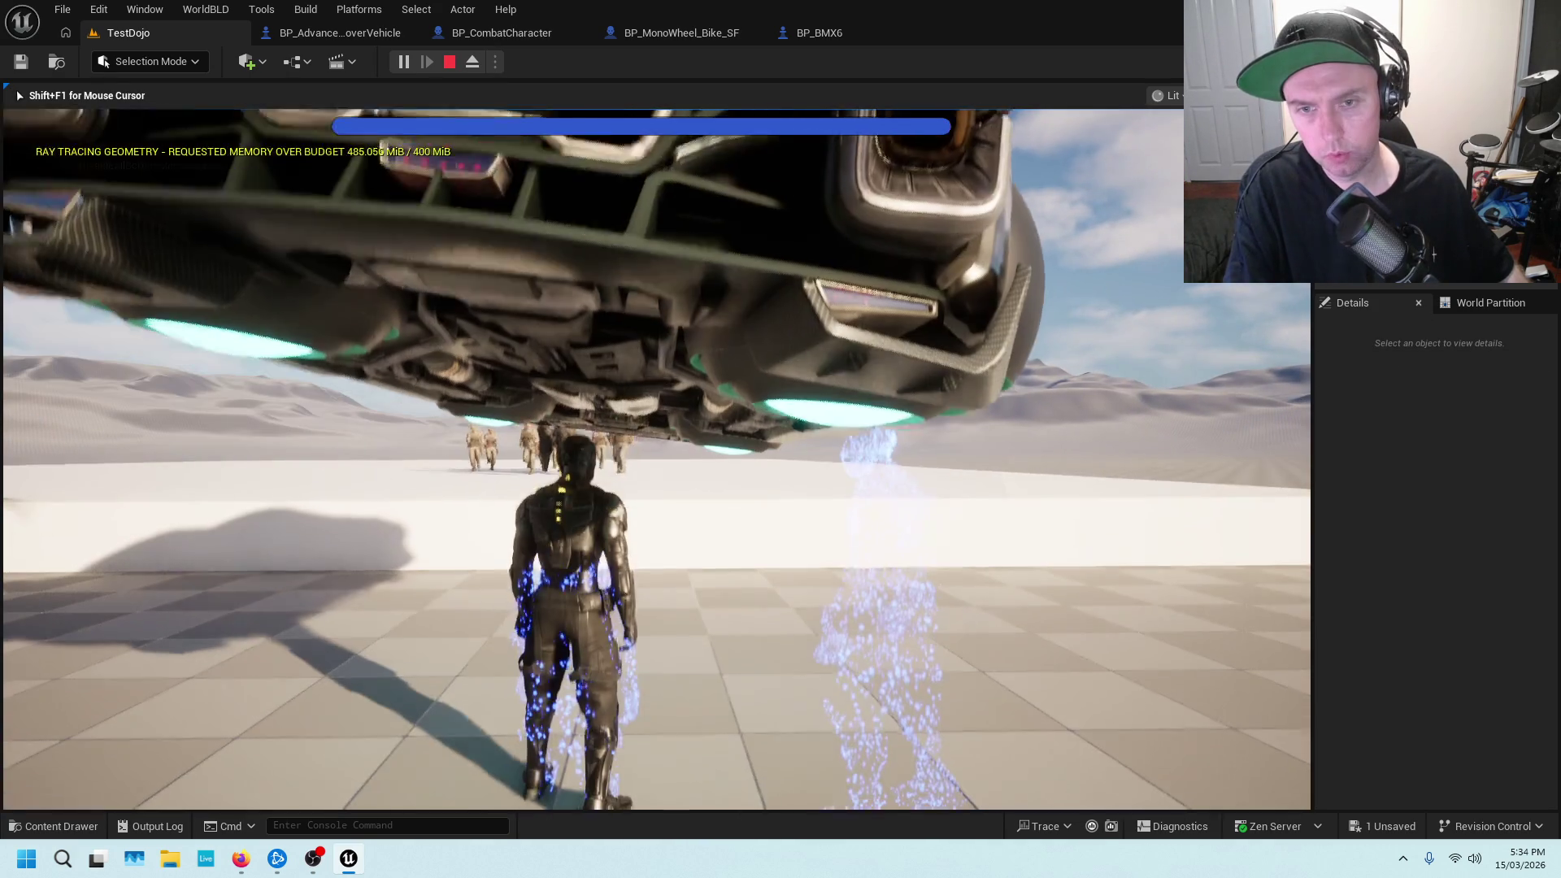
{"action": "key", "text": "w"}
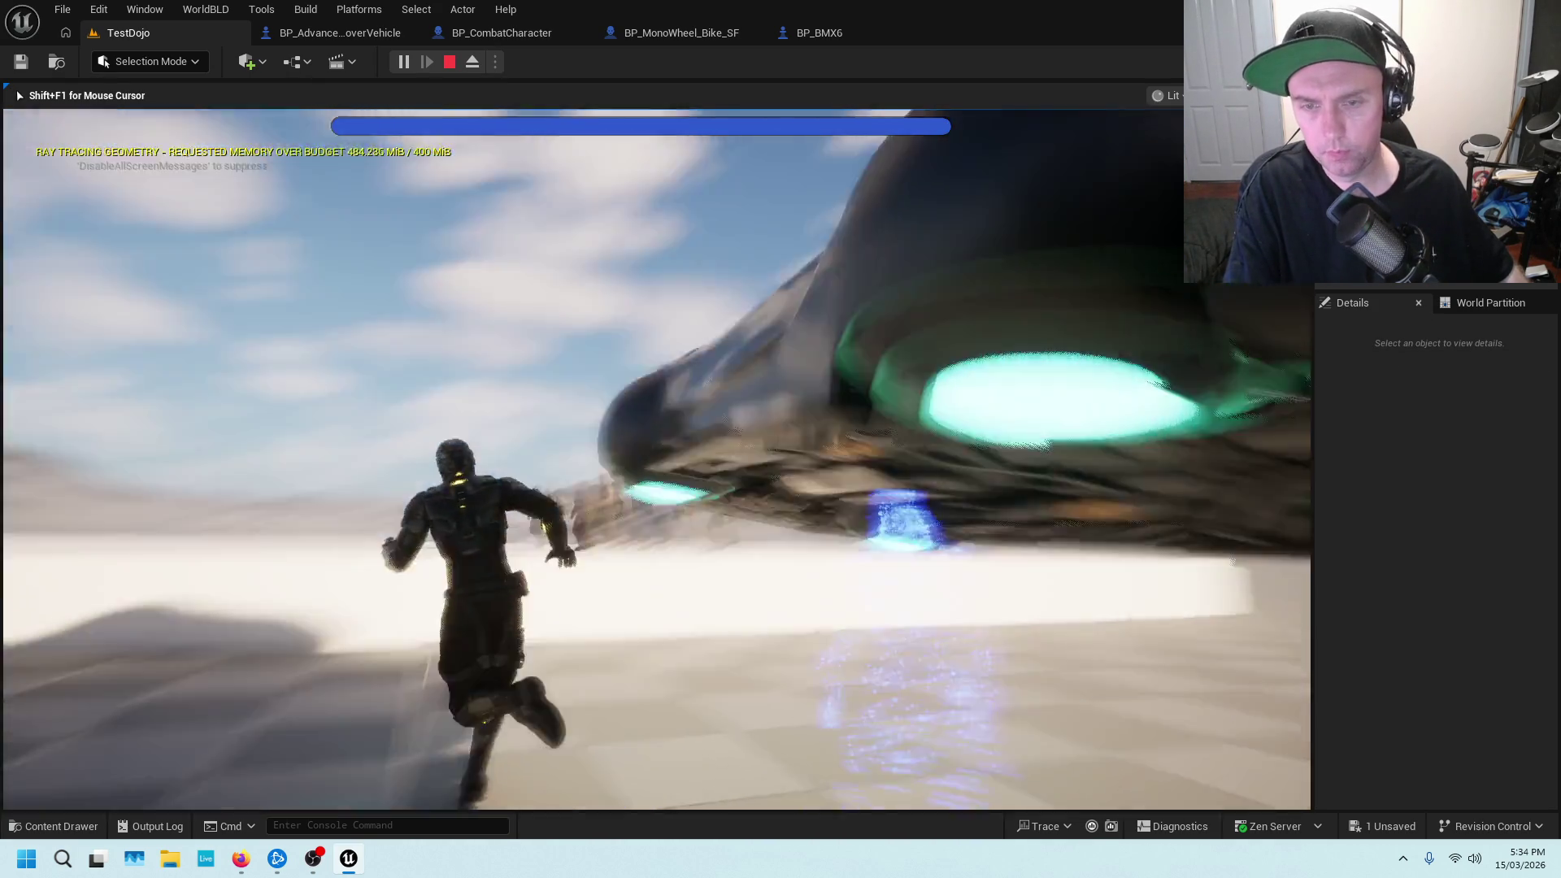
{"action": "key", "text": "e"}
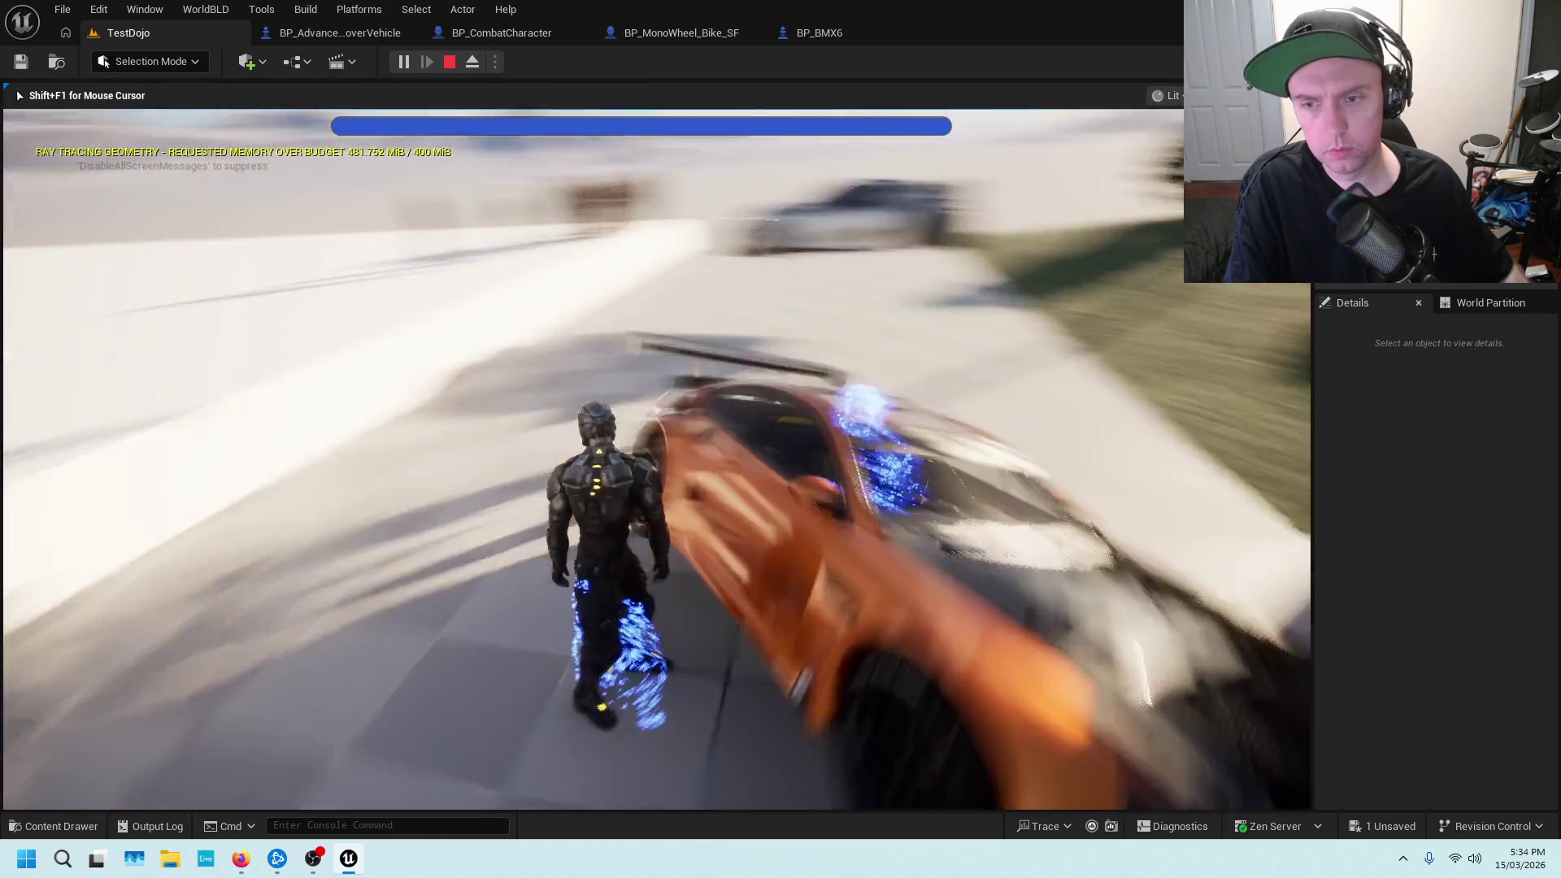
{"action": "key", "text": "w"}
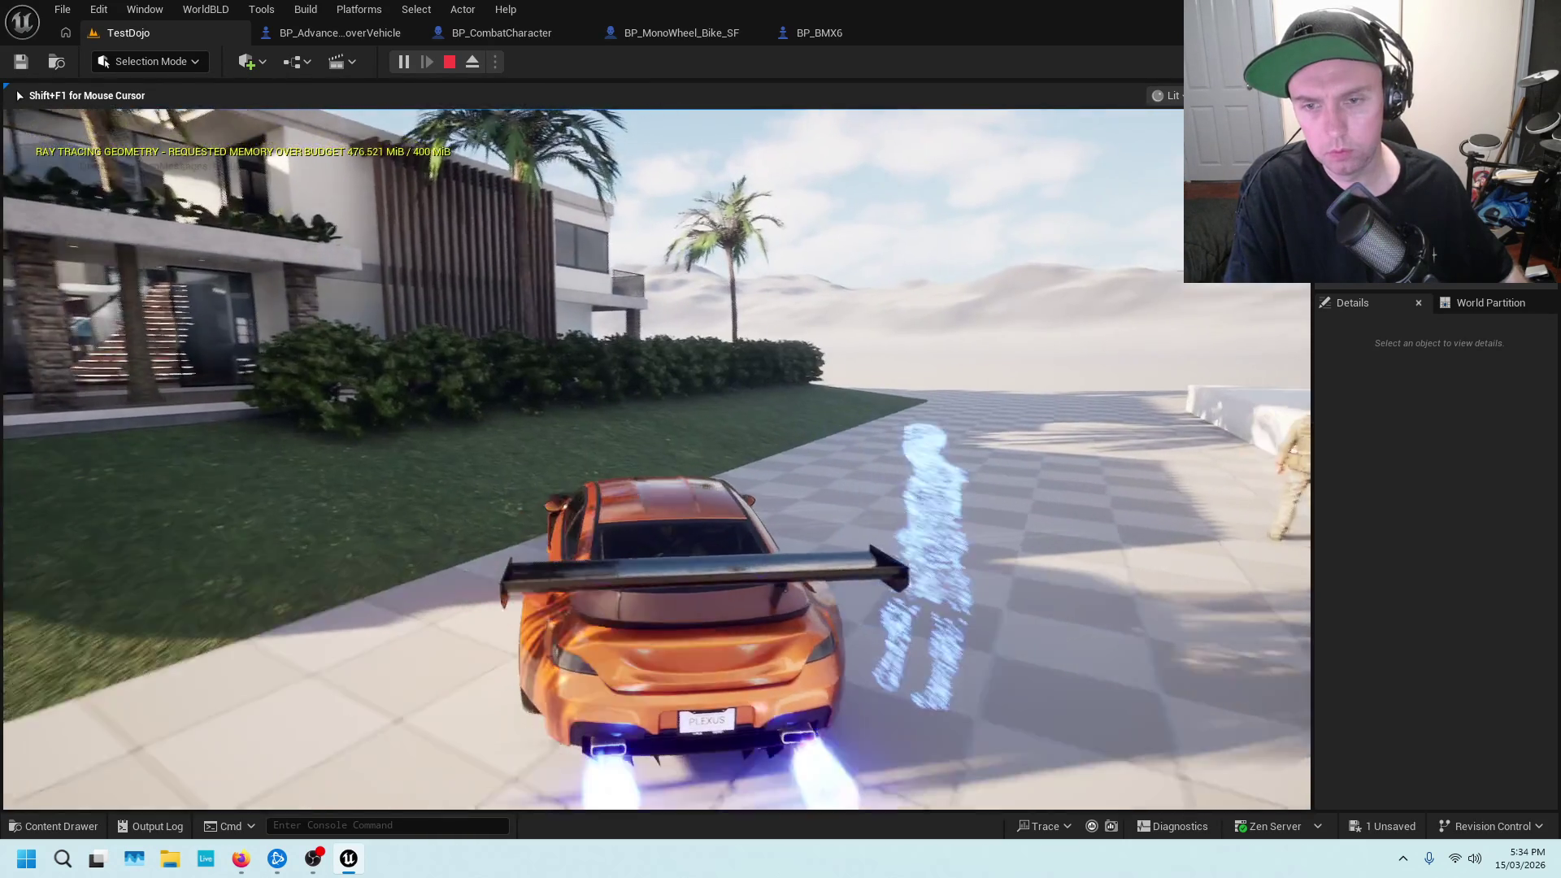
{"action": "key", "text": "d"}
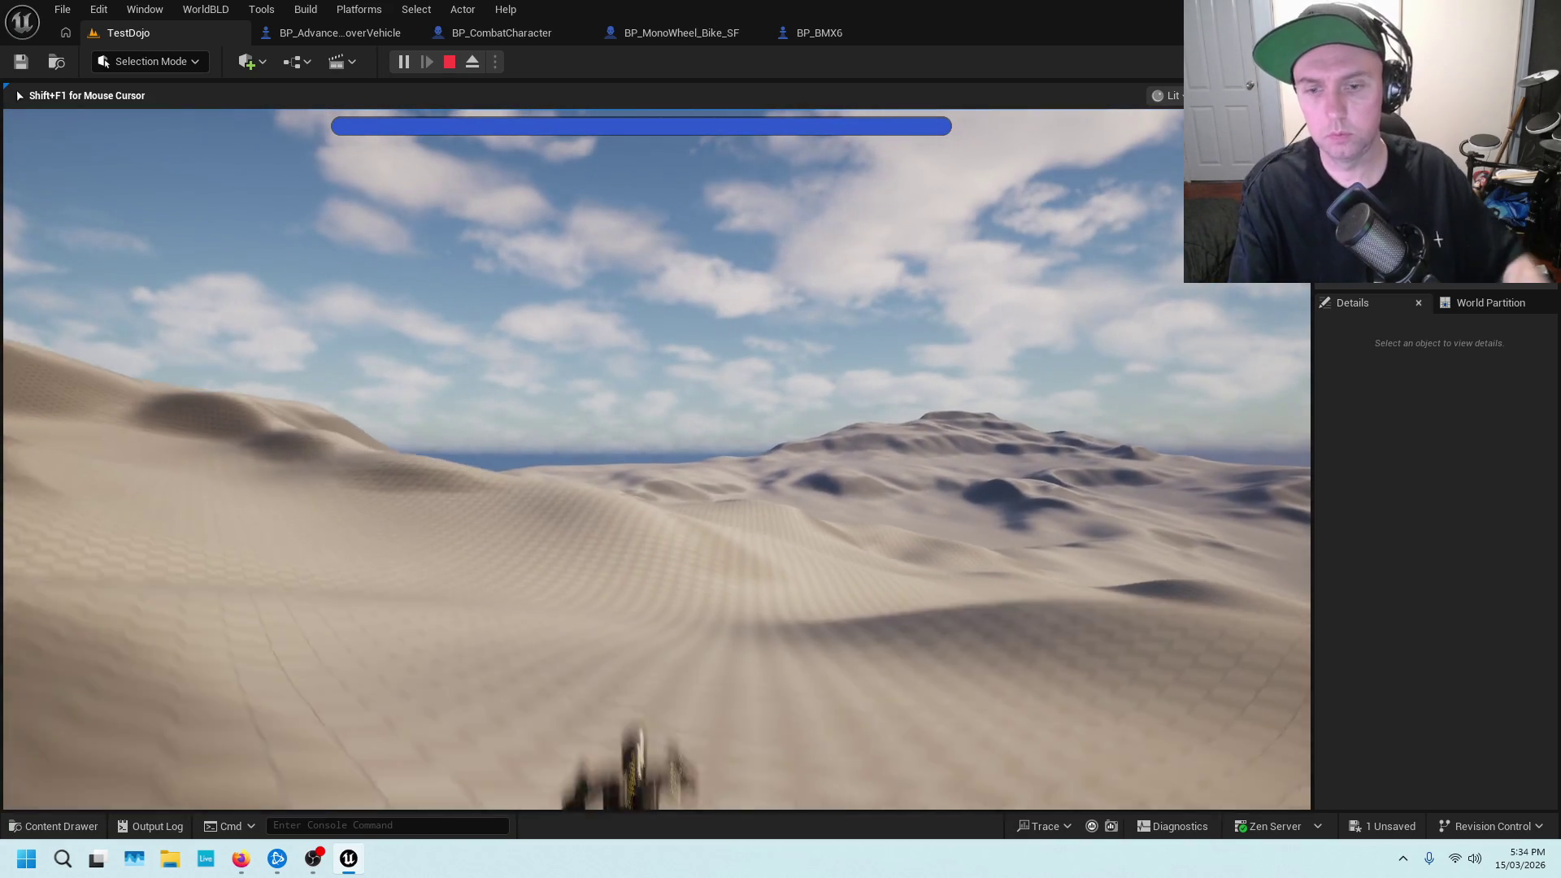
{"action": "key", "text": "Escape"}
In BP_MonoWheel_Bike_SF, inspect the exit logic's Exit From reference, Line Trace, Make Rotator and SET nodes
{"action": "left_click", "coordinate": [821, 33]}
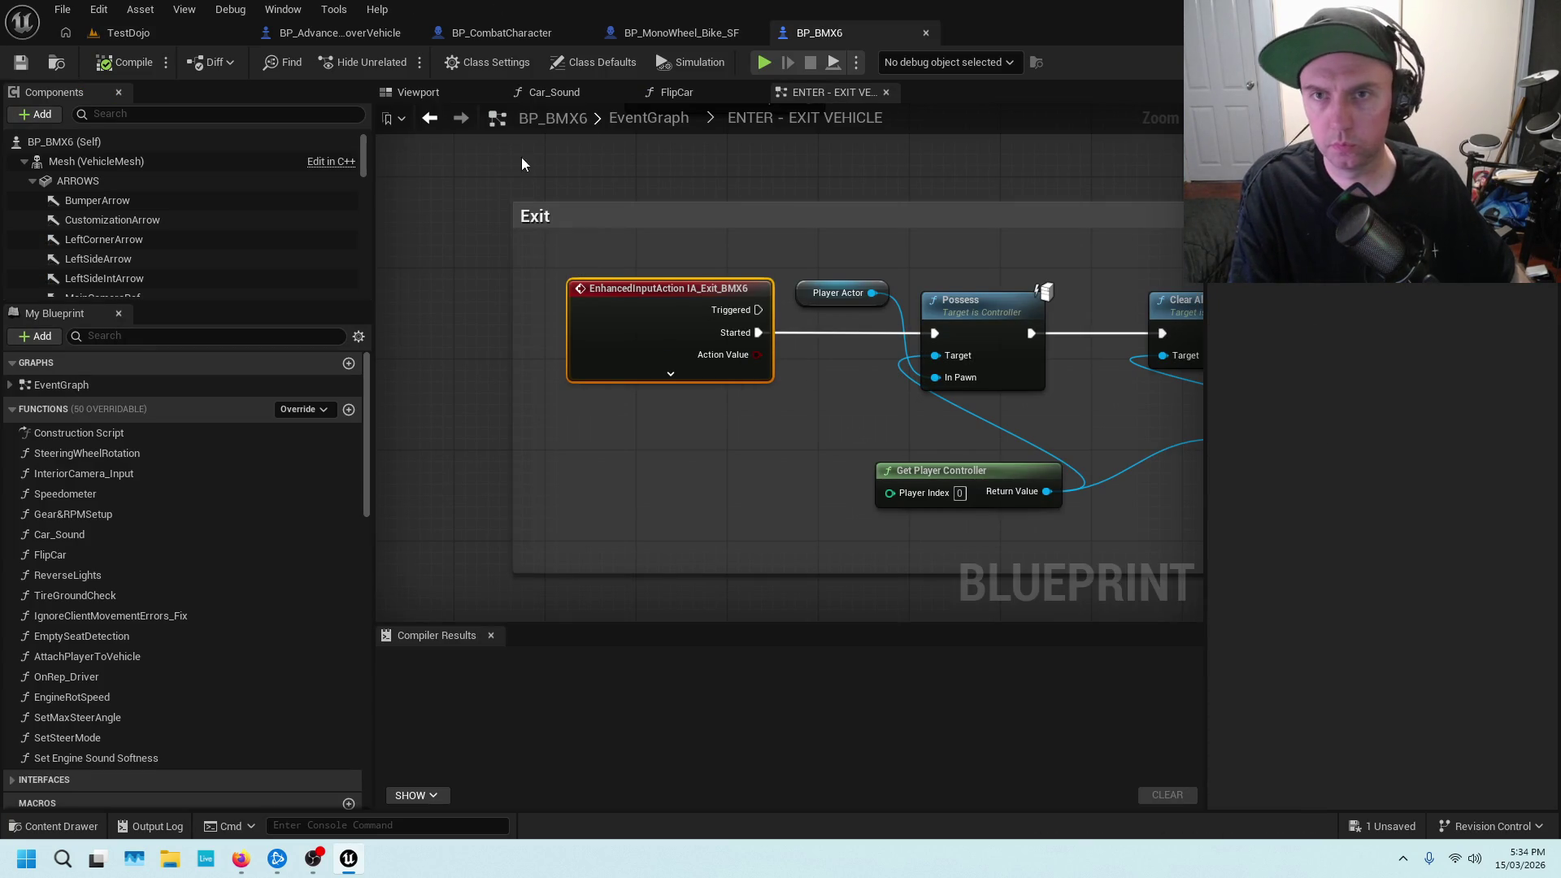
{"action": "left_click", "coordinate": [651, 32]}
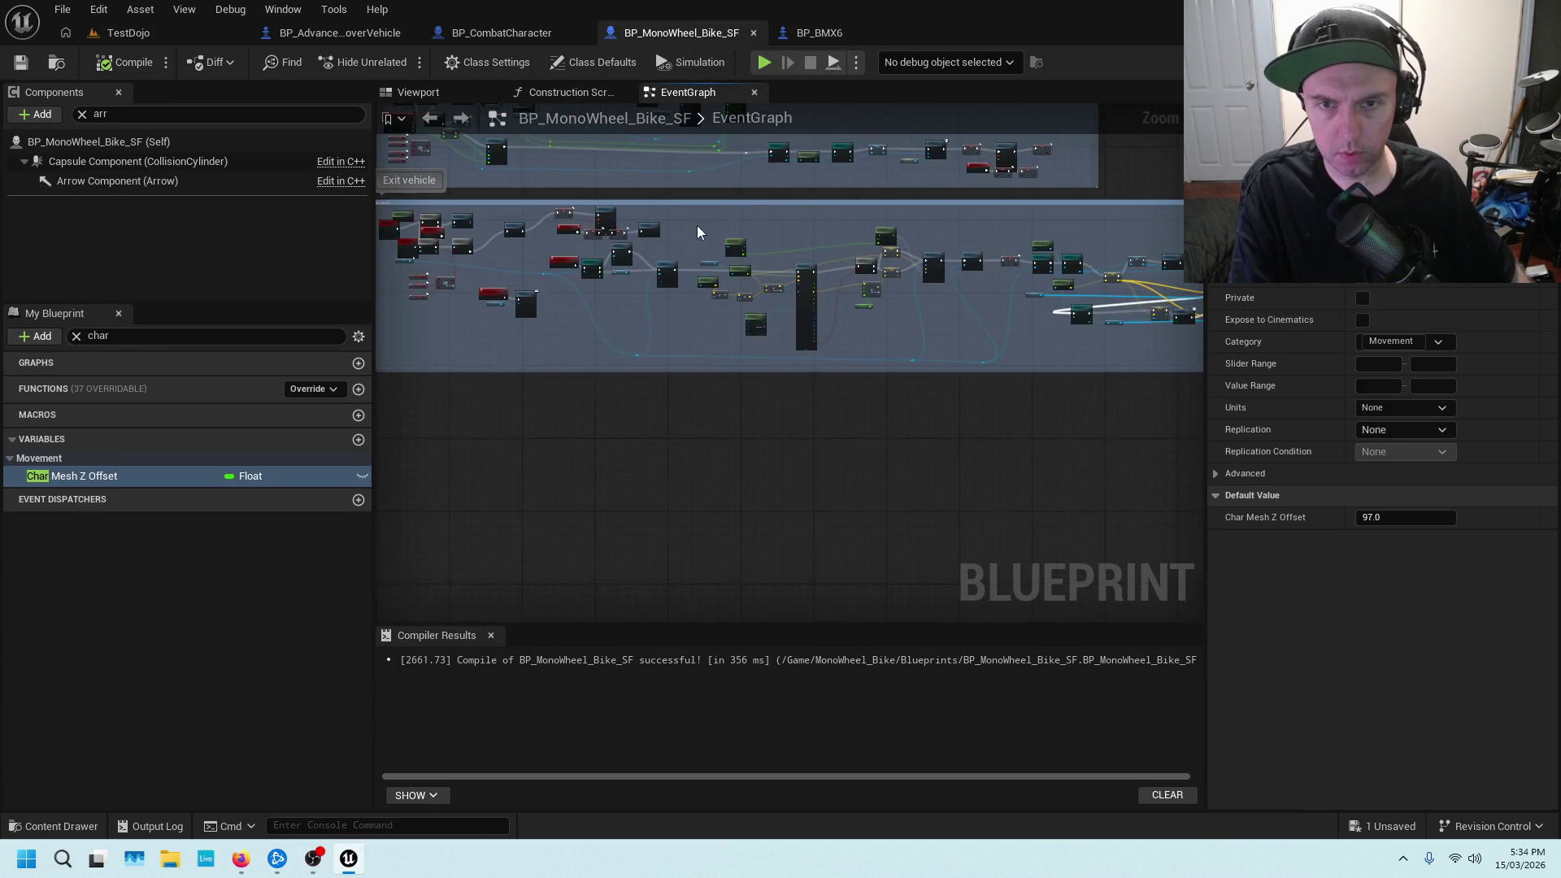
{"action": "scroll", "coordinate": [696, 226], "scroll_direction": "up", "scroll_amount": 6}
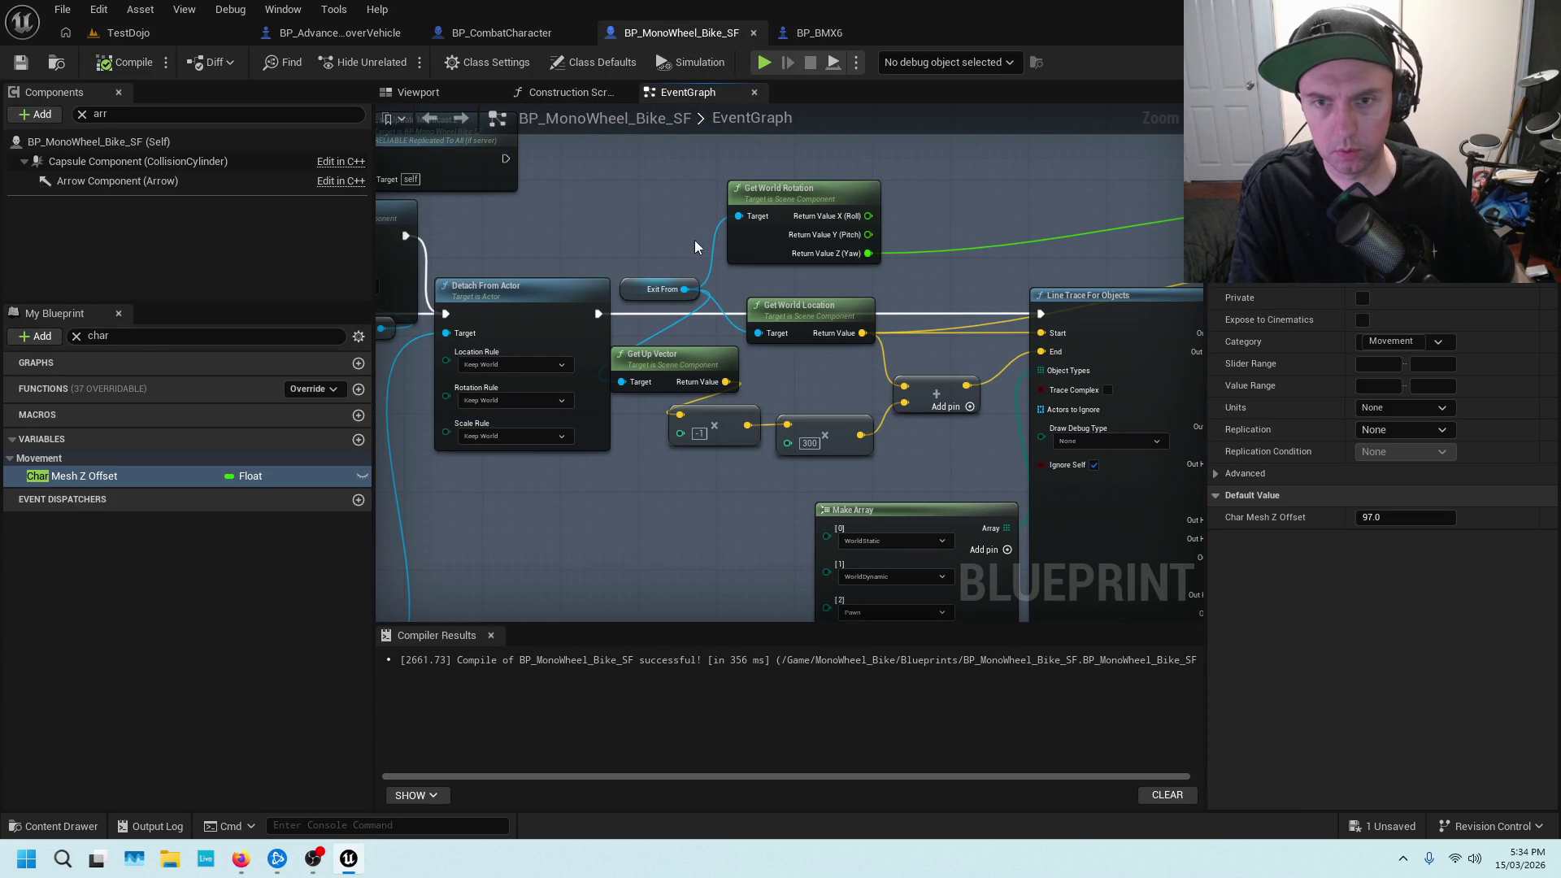
{"action": "left_click_drag", "start_coordinate": [687, 241], "coordinate": [759, 193]}
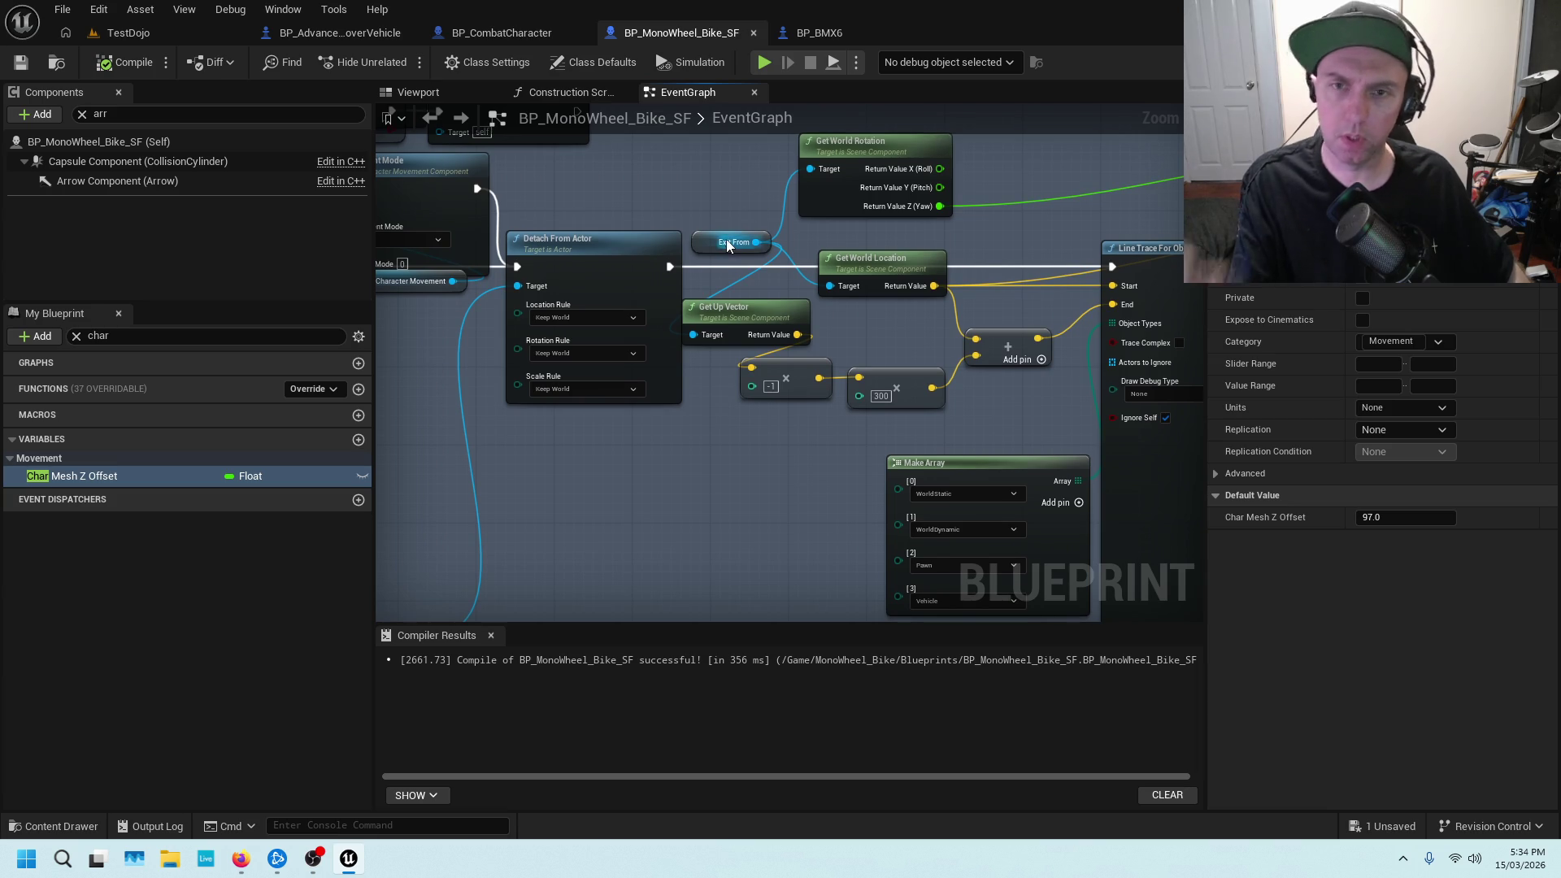
{"action": "left_click", "coordinate": [711, 207]}
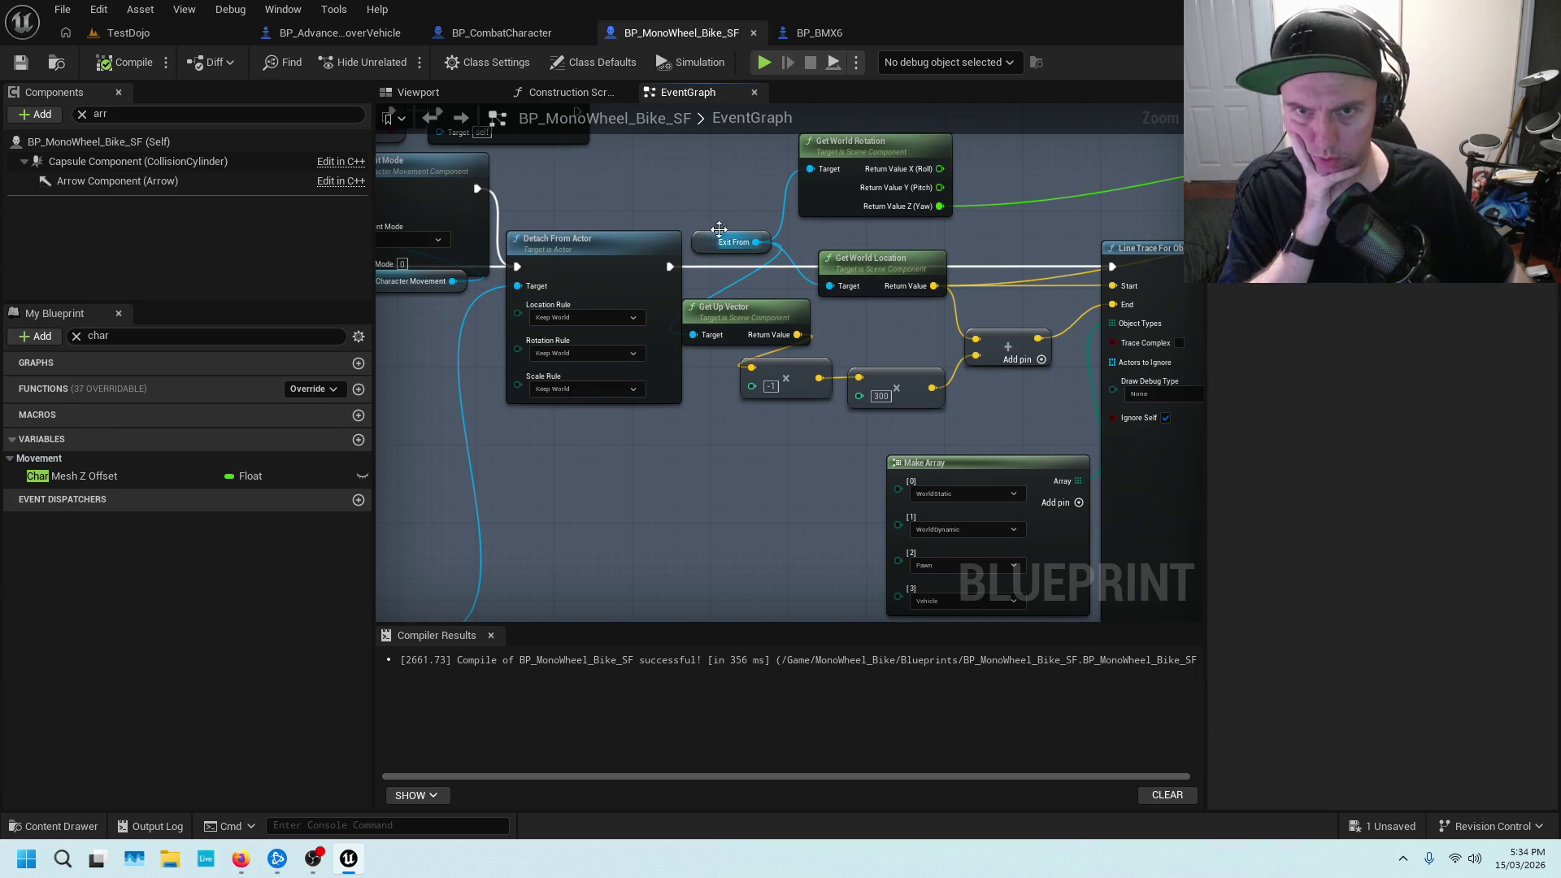
{"action": "left_click", "coordinate": [713, 234]}
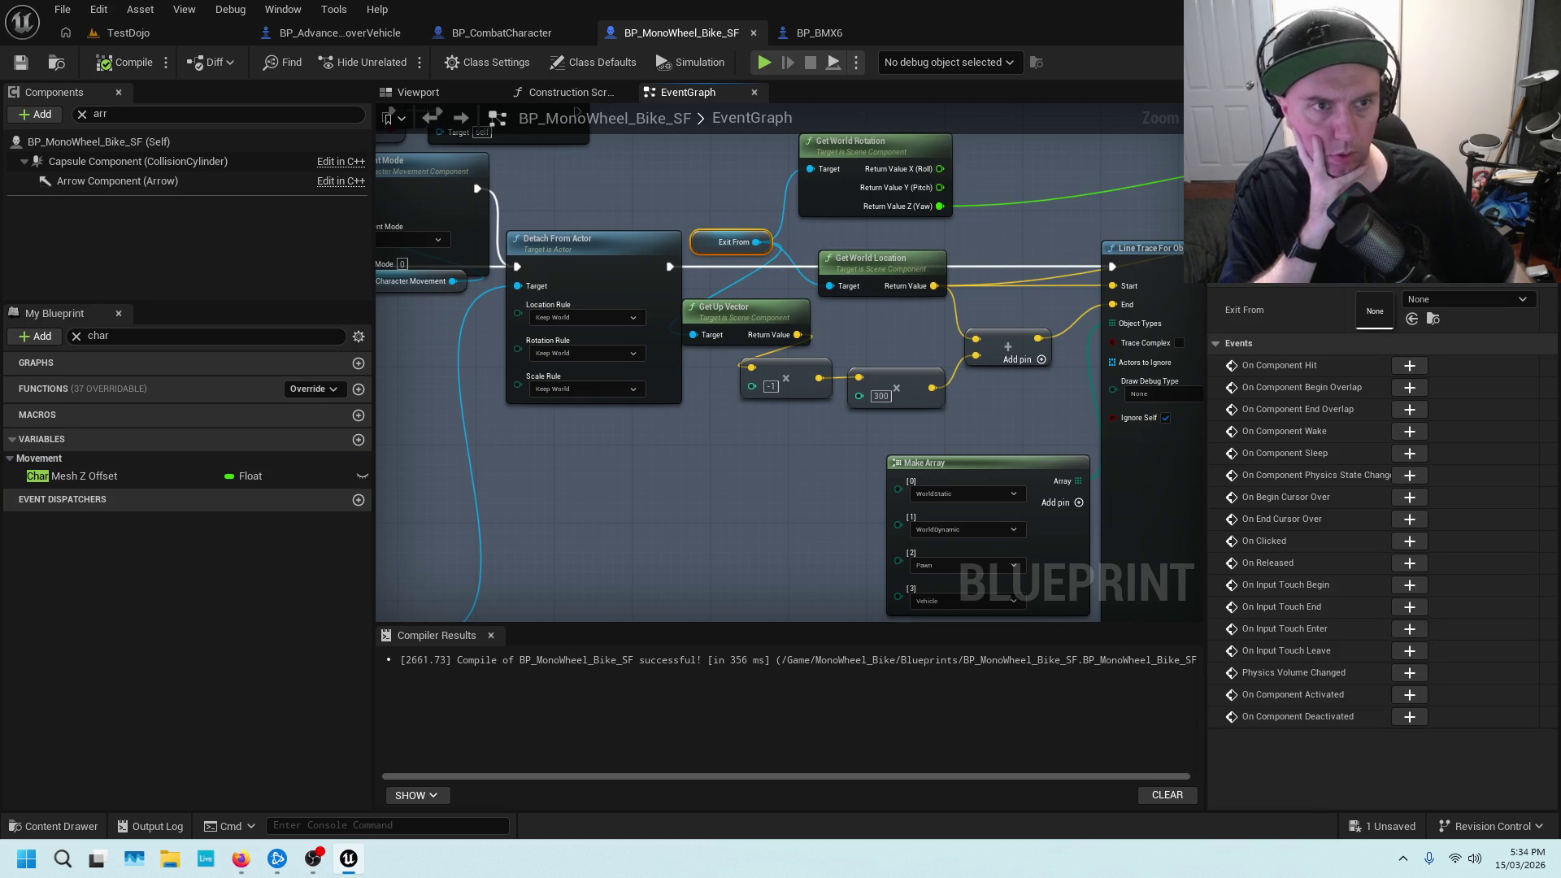
{"action": "left_click_drag", "start_coordinate": [544, 180], "coordinate": [607, 264]}
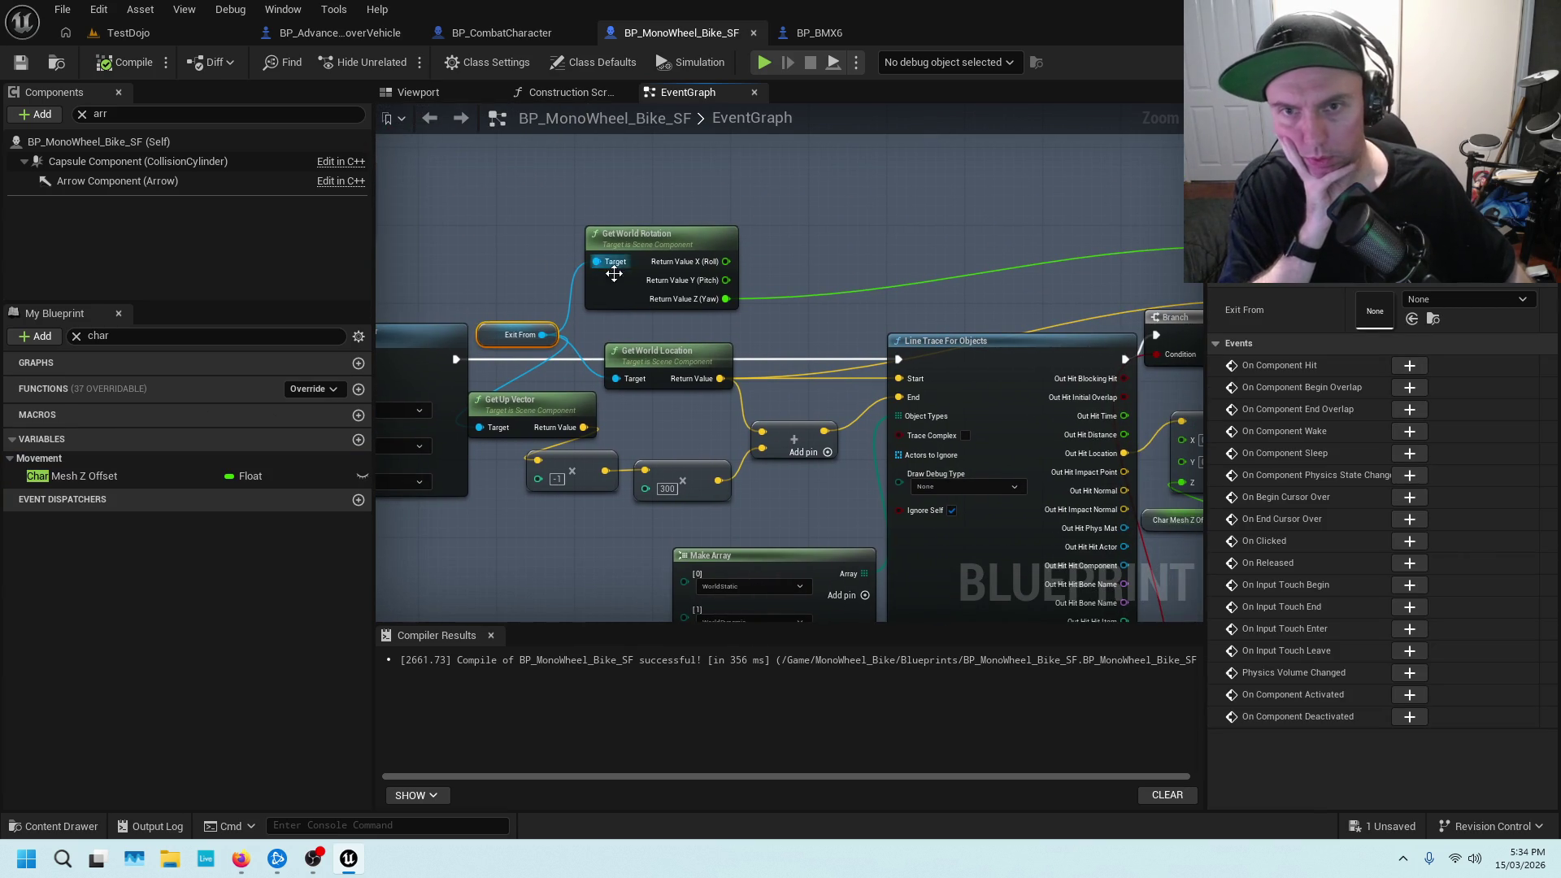
{"action": "scroll", "coordinate": [862, 215], "scroll_direction": "down", "scroll_amount": 3}
{"action": "mouse_move", "coordinate": [861, 214]}
{"action": "left_mouse_down"}
{"action": "mouse_move", "coordinate": [708, 216]}
{"action": "mouse_move", "coordinate": [733, 257]}
{"action": "mouse_move", "coordinate": [716, 317]}
{"action": "mouse_move", "coordinate": [741, 357]}
{"action": "left_mouse_up"}
{"action": "scroll", "coordinate": [829, 216], "scroll_direction": "up", "scroll_amount": 3}
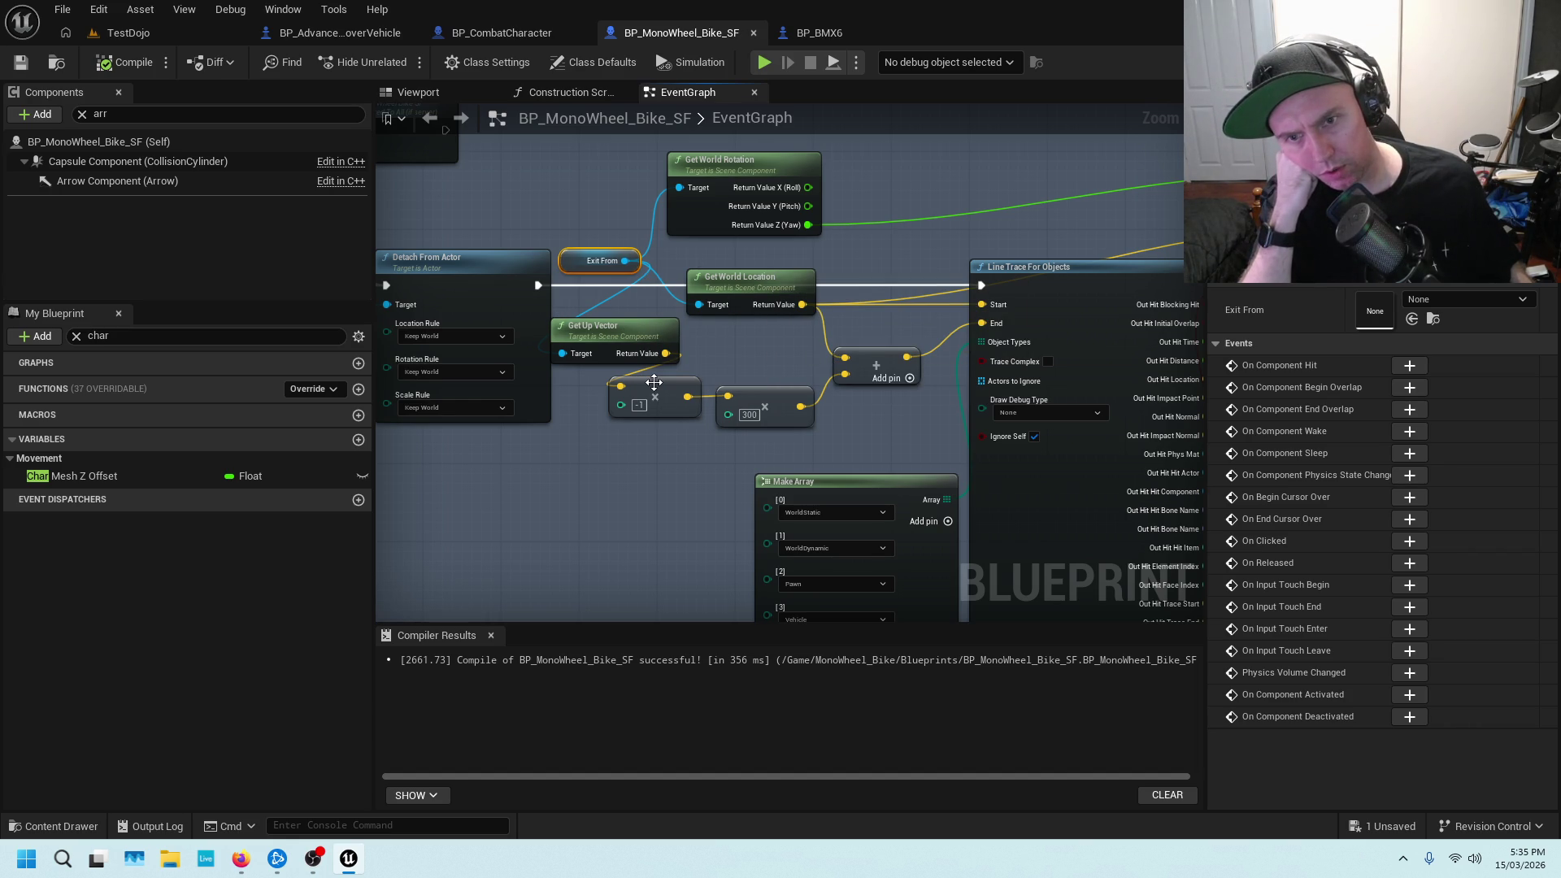
Examine the multiply by -1, Get World Location, Make Array, Exit Spawn SET and Set Actor Location And Rotation nodes
{"action": "left_click", "coordinate": [653, 383]}
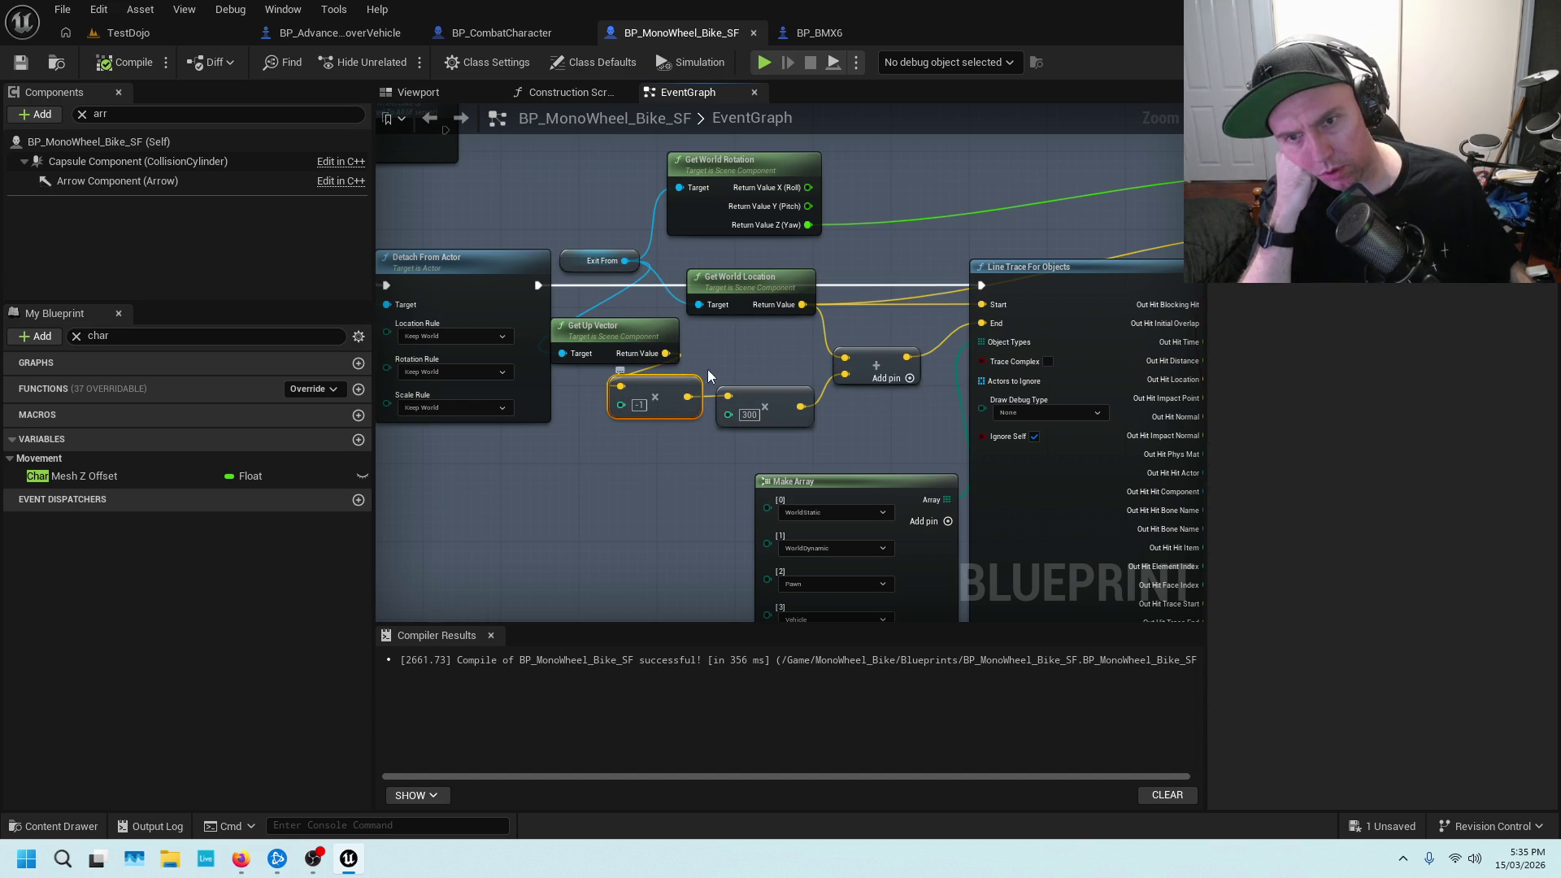
{"action": "mouse_move", "coordinate": [814, 367]}
{"action": "left_mouse_down"}
{"action": "mouse_move", "coordinate": [773, 350]}
{"action": "mouse_move", "coordinate": [699, 400]}
{"action": "mouse_move", "coordinate": [687, 370]}
{"action": "mouse_move", "coordinate": [707, 355]}
{"action": "left_mouse_up"}
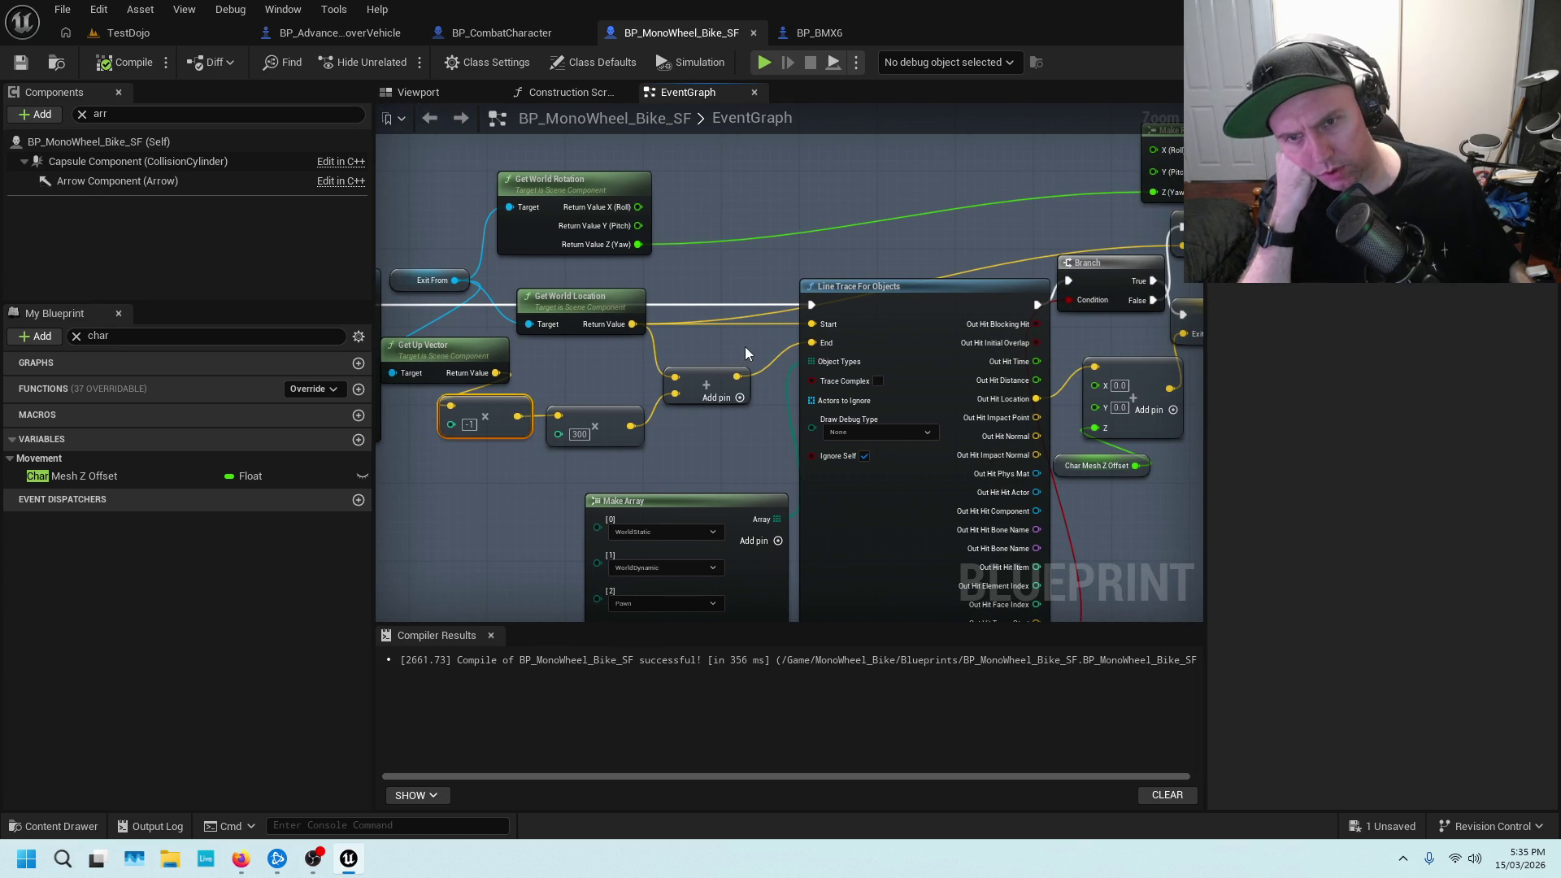
{"action": "left_click", "coordinate": [613, 310]}
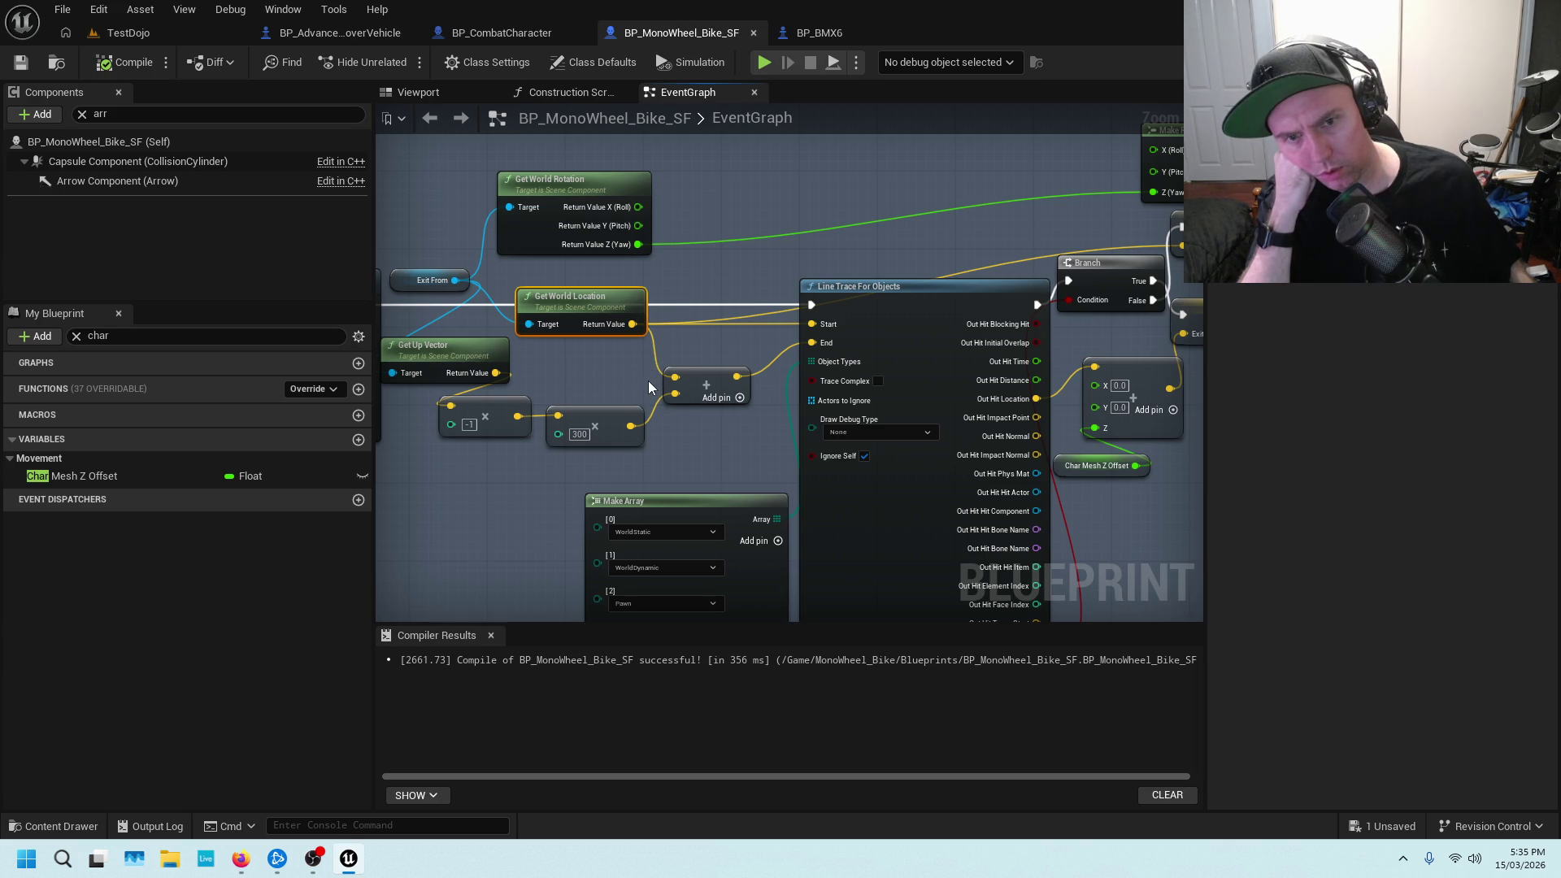
{"action": "left_click_drag", "start_coordinate": [550, 505], "coordinate": [589, 323]}
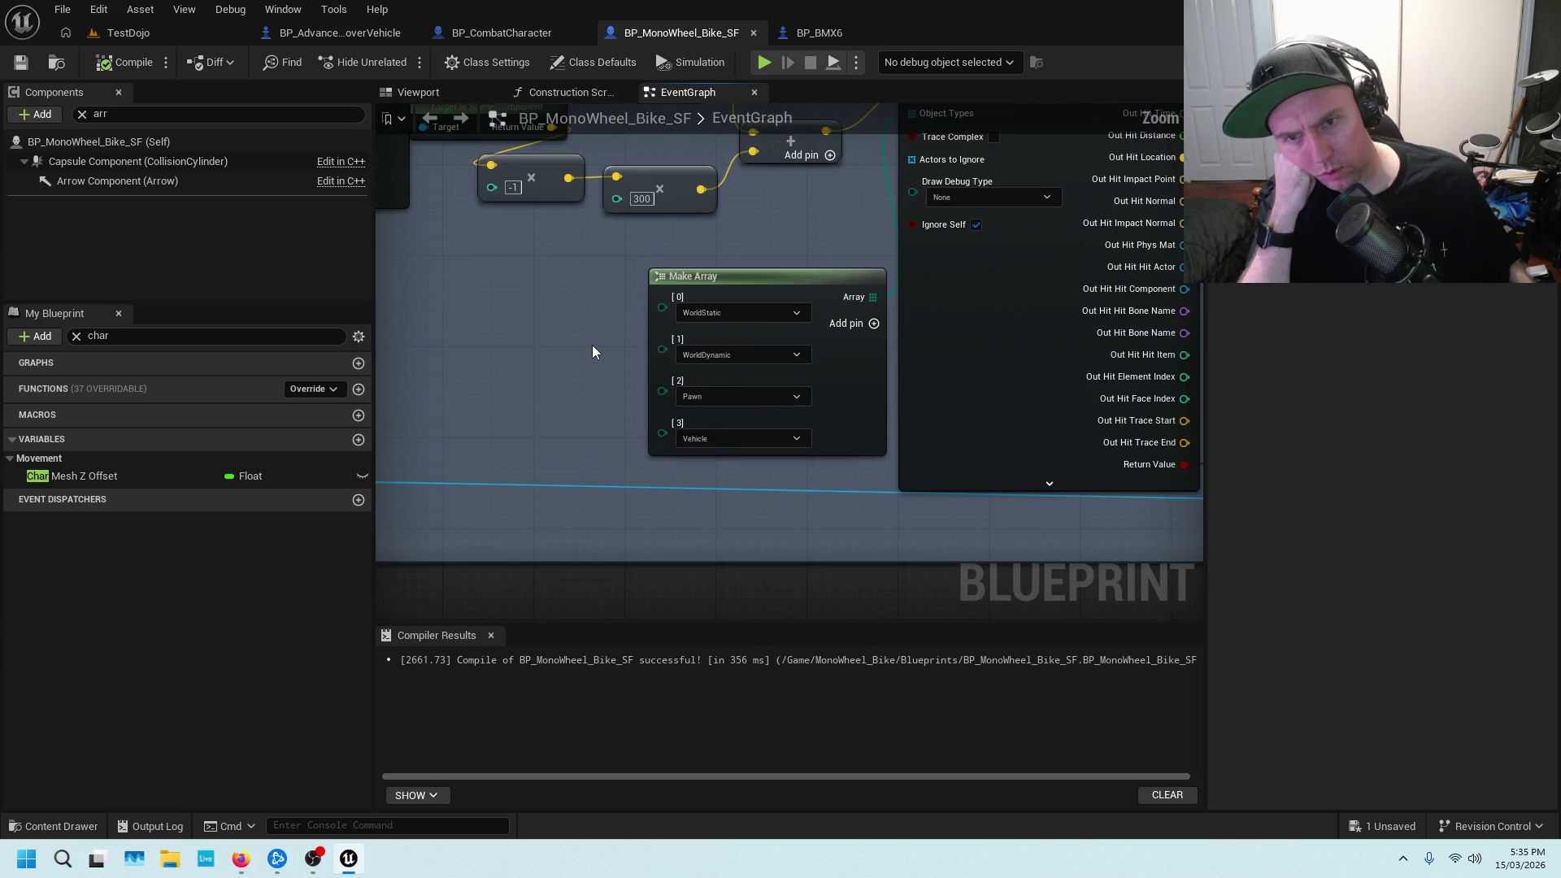
{"action": "scroll", "coordinate": [592, 345], "scroll_direction": "down", "scroll_amount": 1}
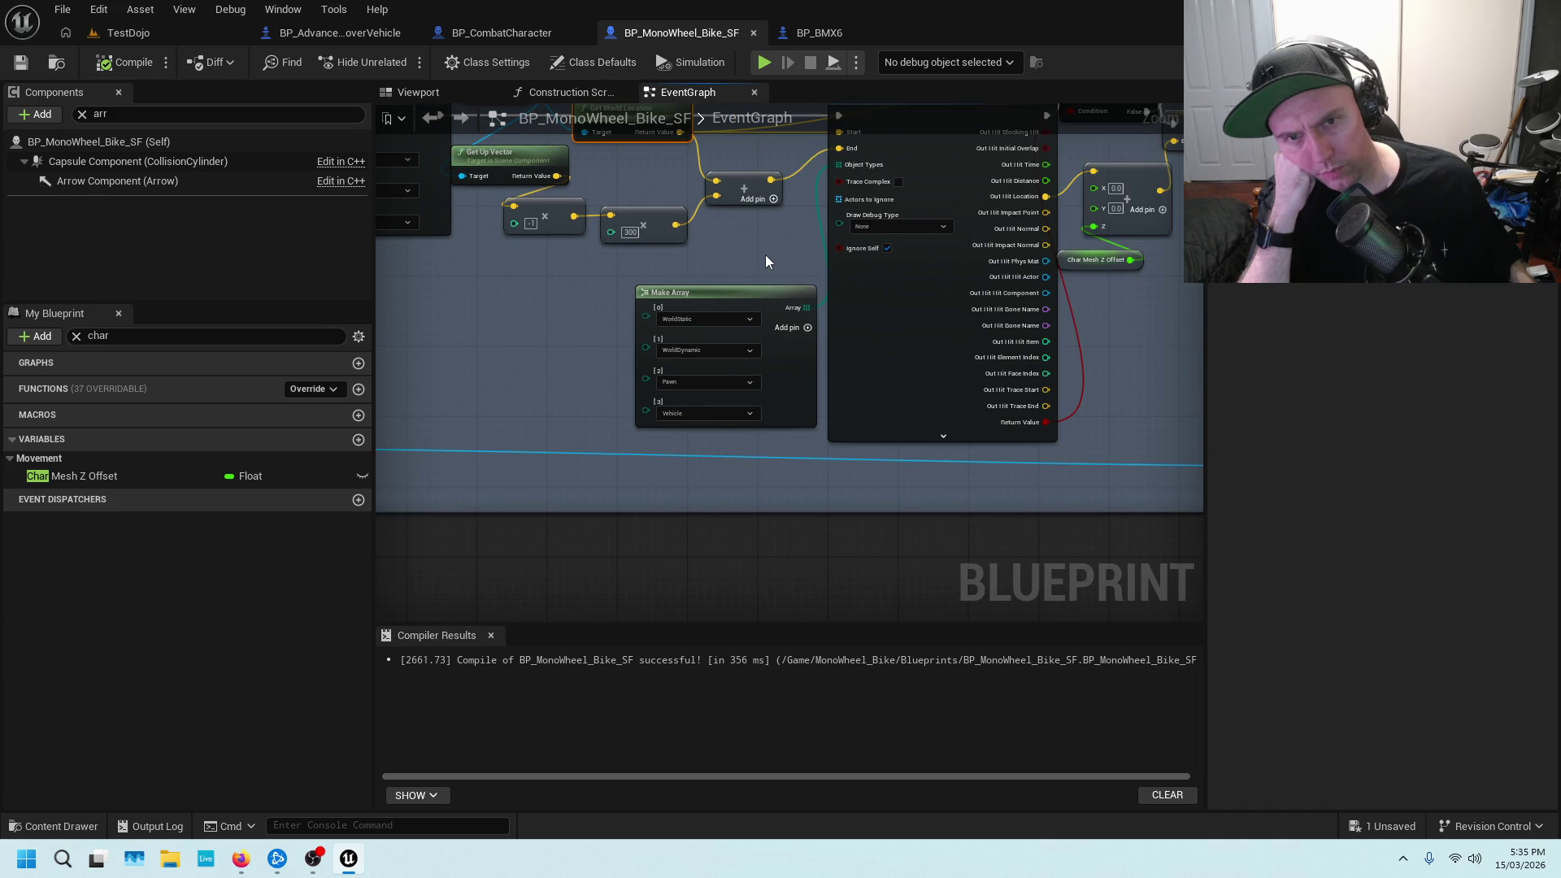
{"action": "left_click_drag", "start_coordinate": [765, 256], "coordinate": [627, 409]}
{"action": "left_click_drag", "start_coordinate": [1076, 411], "coordinate": [892, 457]}
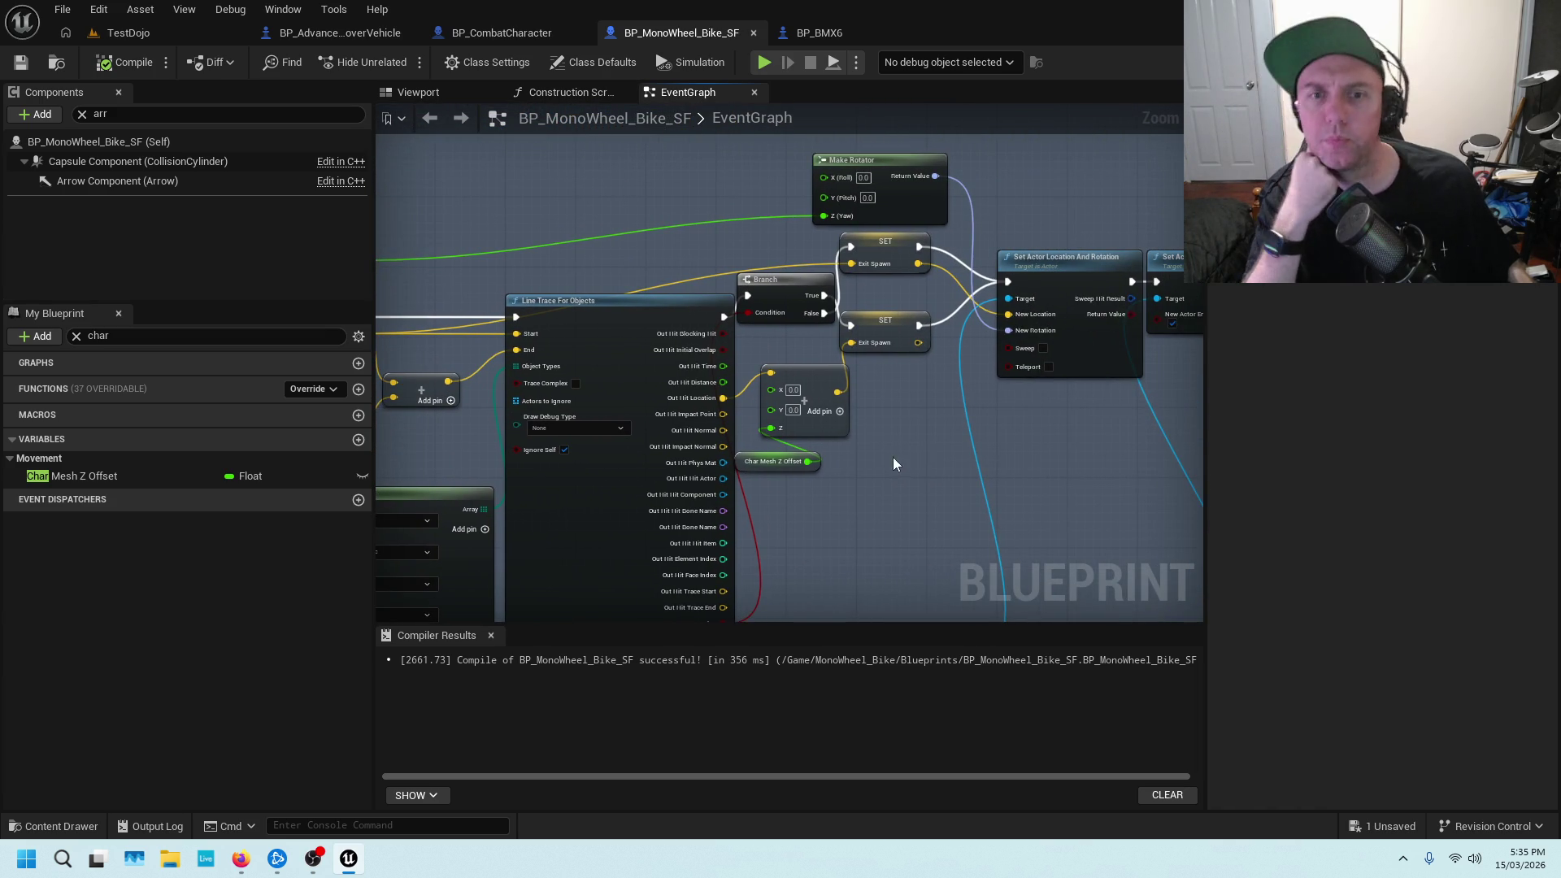
{"action": "left_click_drag", "start_coordinate": [945, 413], "coordinate": [828, 451]}
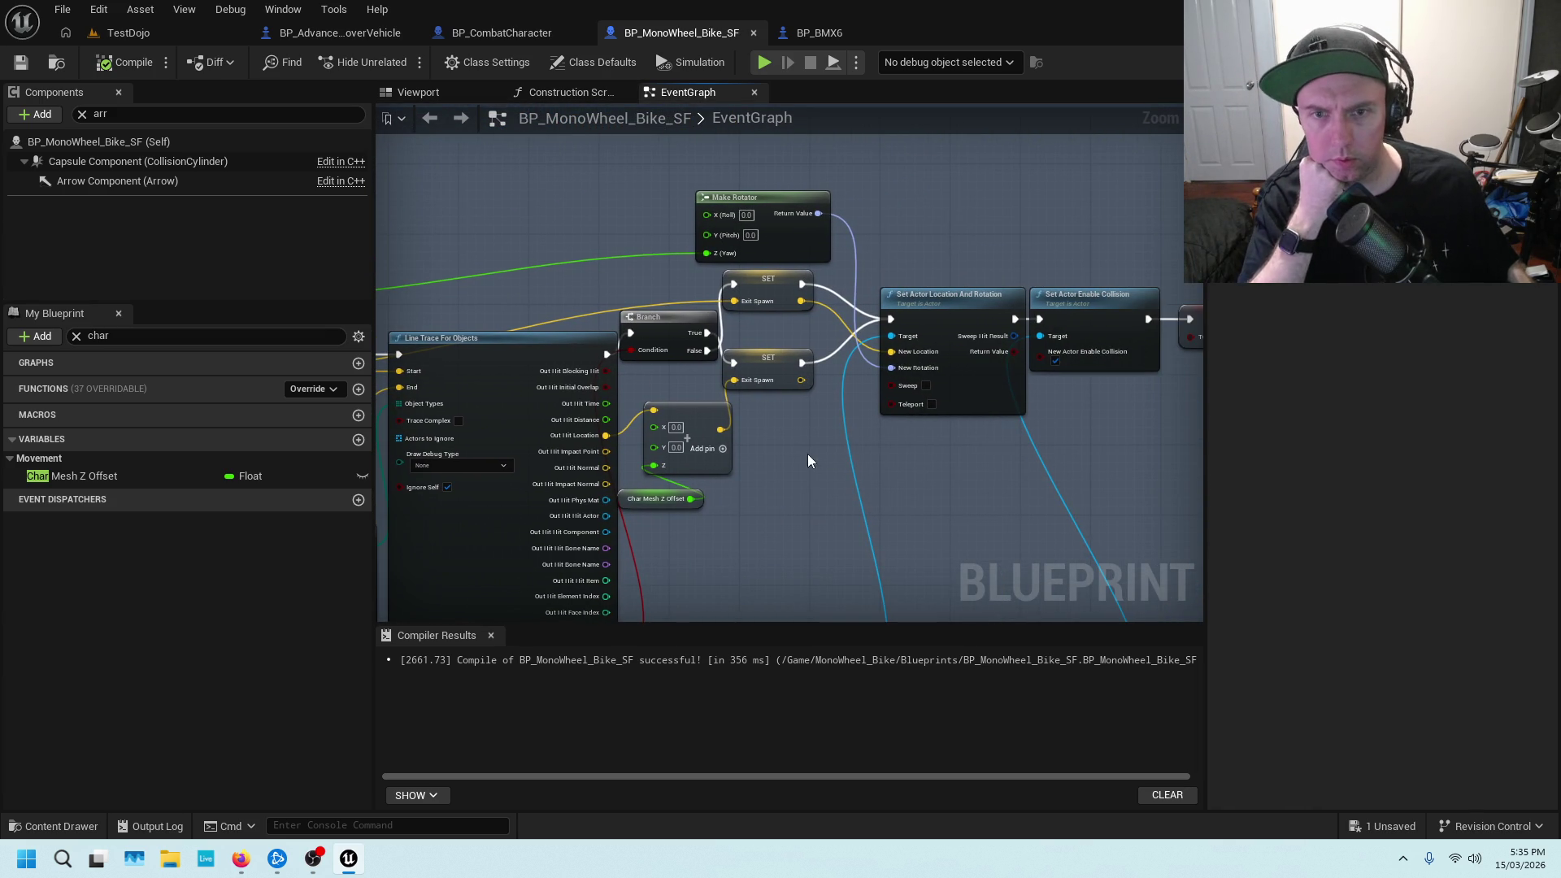
{"action": "scroll", "coordinate": [835, 383], "scroll_direction": "up", "scroll_amount": 2}
{"action": "left_click", "coordinate": [772, 248]}
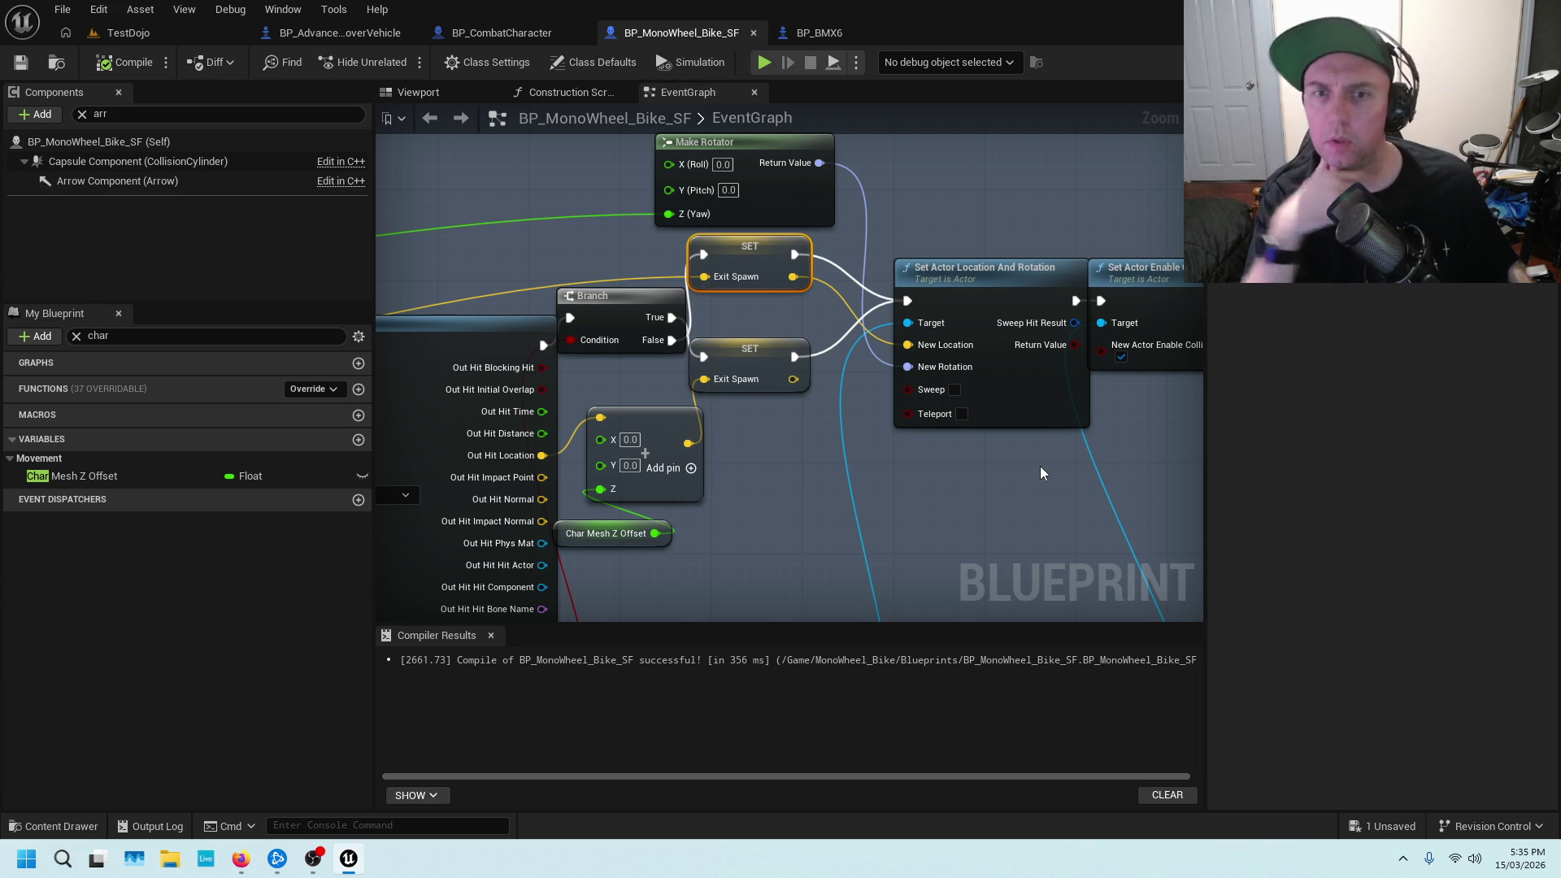
{"action": "left_click_drag", "start_coordinate": [1081, 471], "coordinate": [954, 486]}
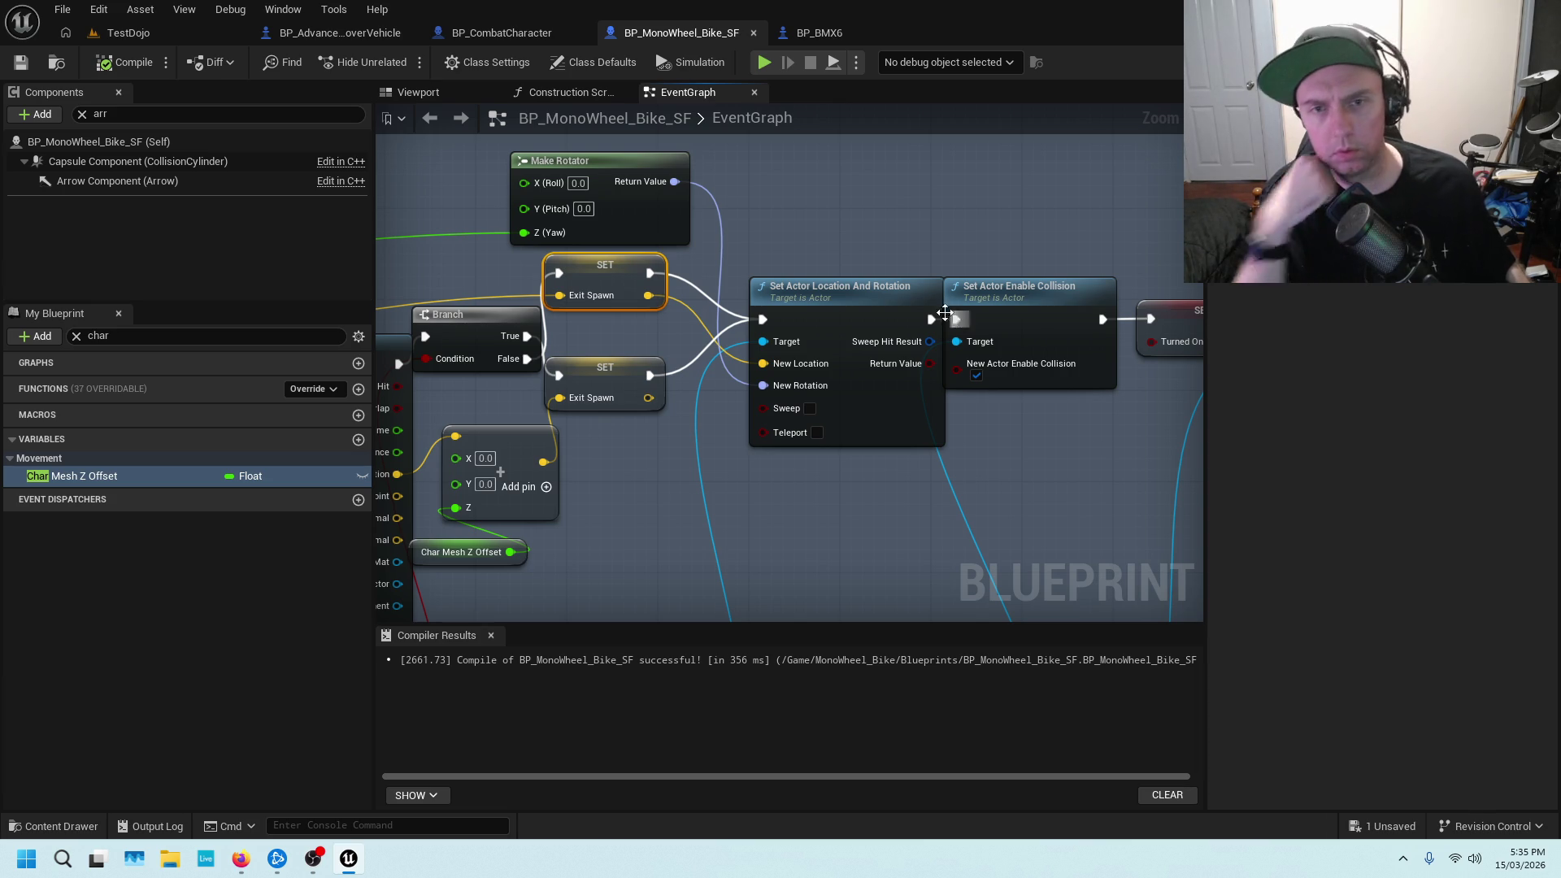
{"action": "left_click", "coordinate": [890, 304]}
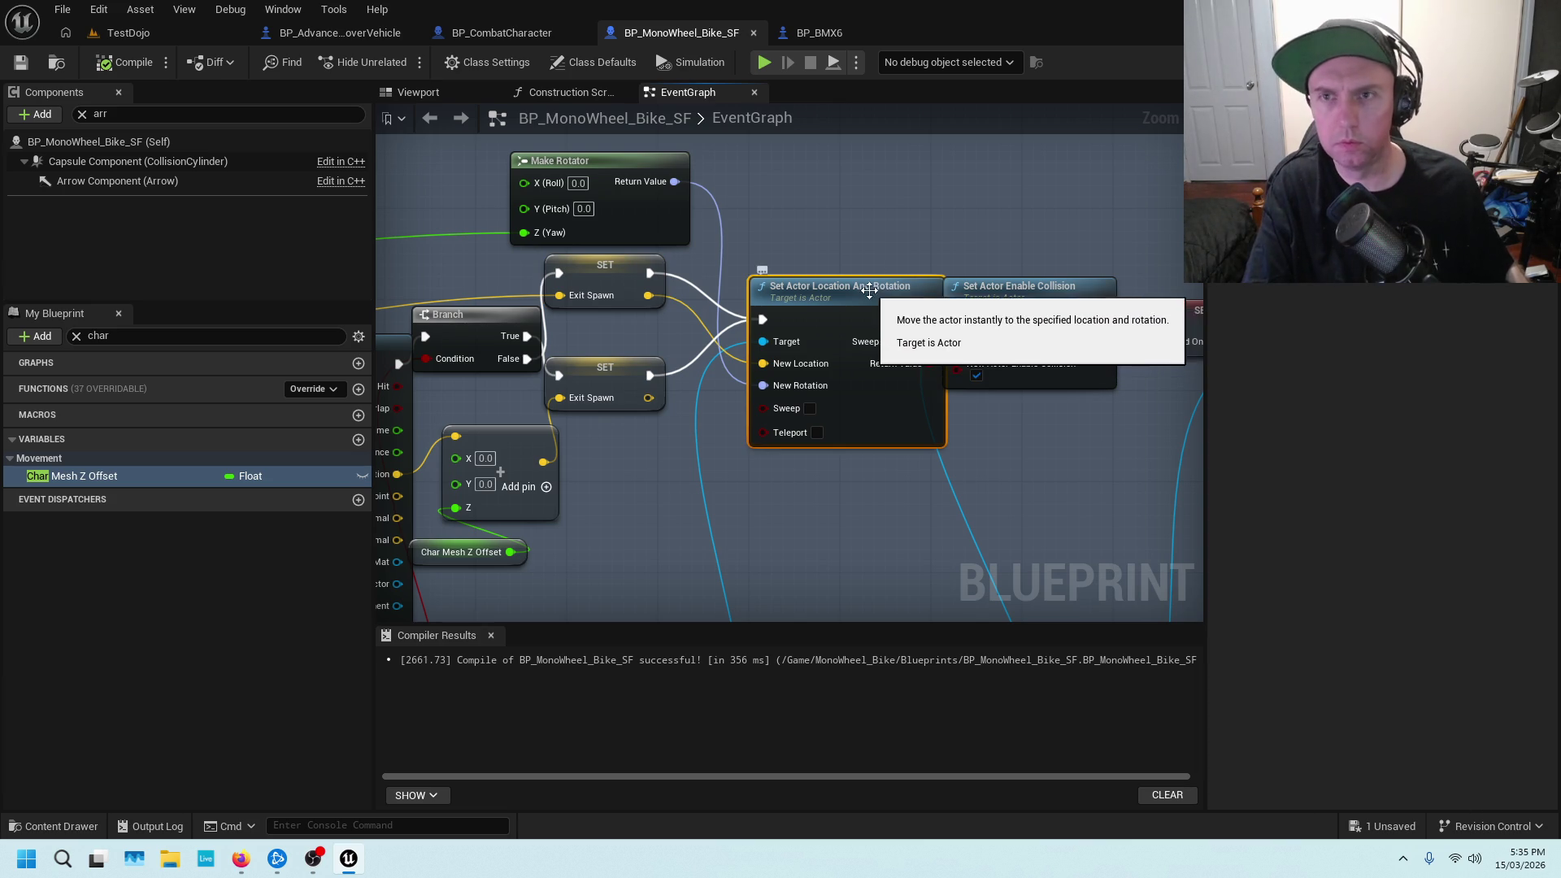
Select the Launch Character node after ExitCar in BP_CombatCharacter
{"action": "left_click", "coordinate": [530, 30]}
{"action": "mouse_move", "coordinate": [721, 423]}
{"action": "left_mouse_down"}
{"action": "mouse_move", "coordinate": [667, 307]}
{"action": "mouse_move", "coordinate": [524, 301]}
{"action": "left_mouse_up"}
{"action": "left_click_drag", "start_coordinate": [879, 192], "coordinate": [919, 325]}
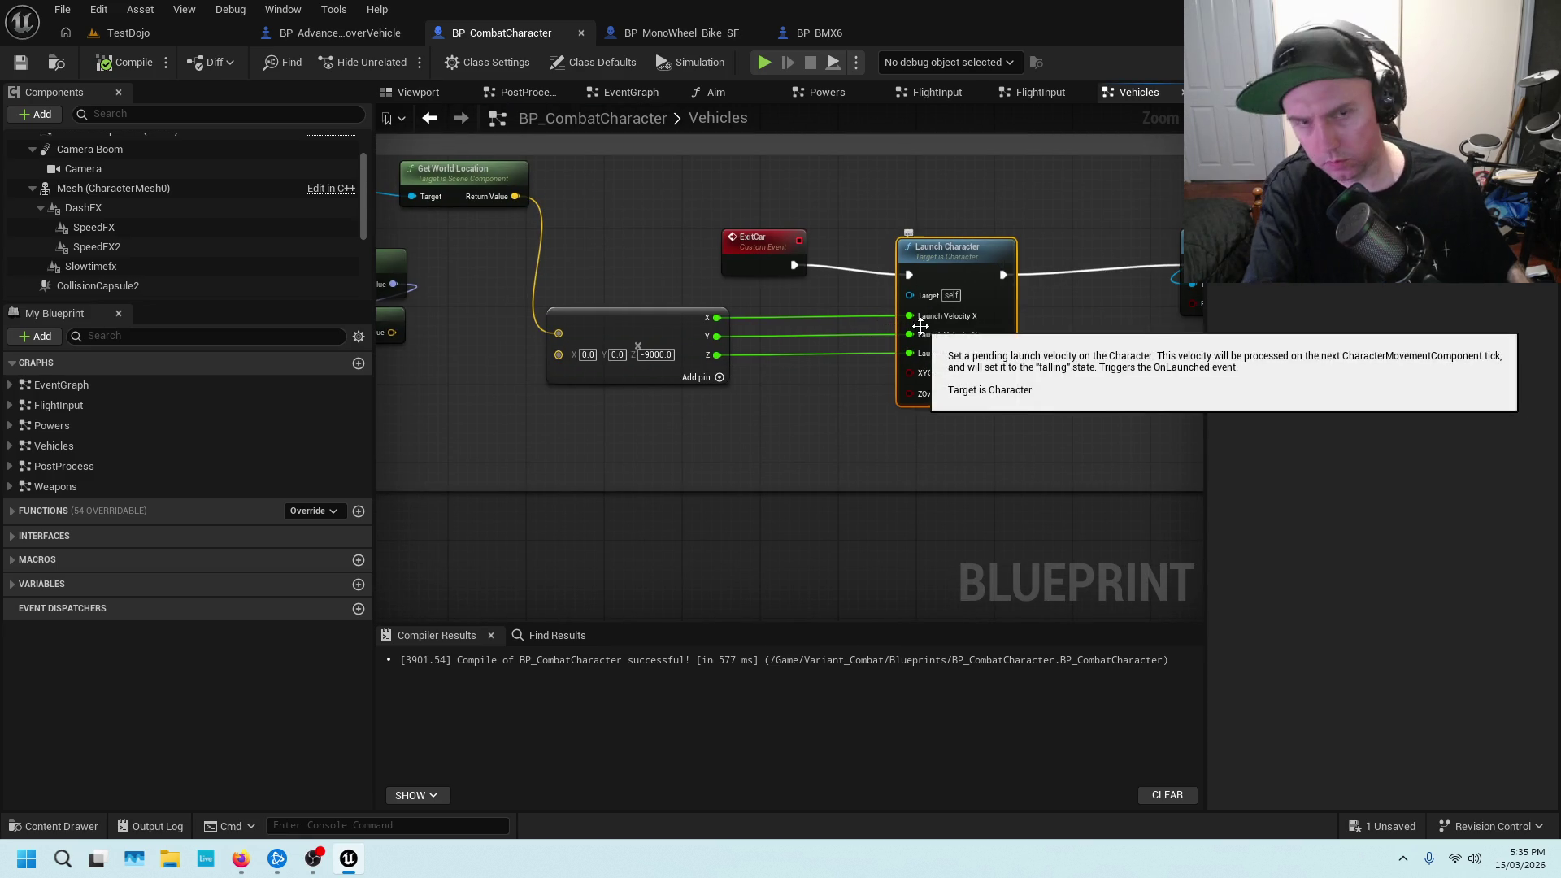
Swap Launch Character for a pasted Set Actor Location And Rotation, wired from ExitCar to Activate
{"action": "key", "text": "Delete"}
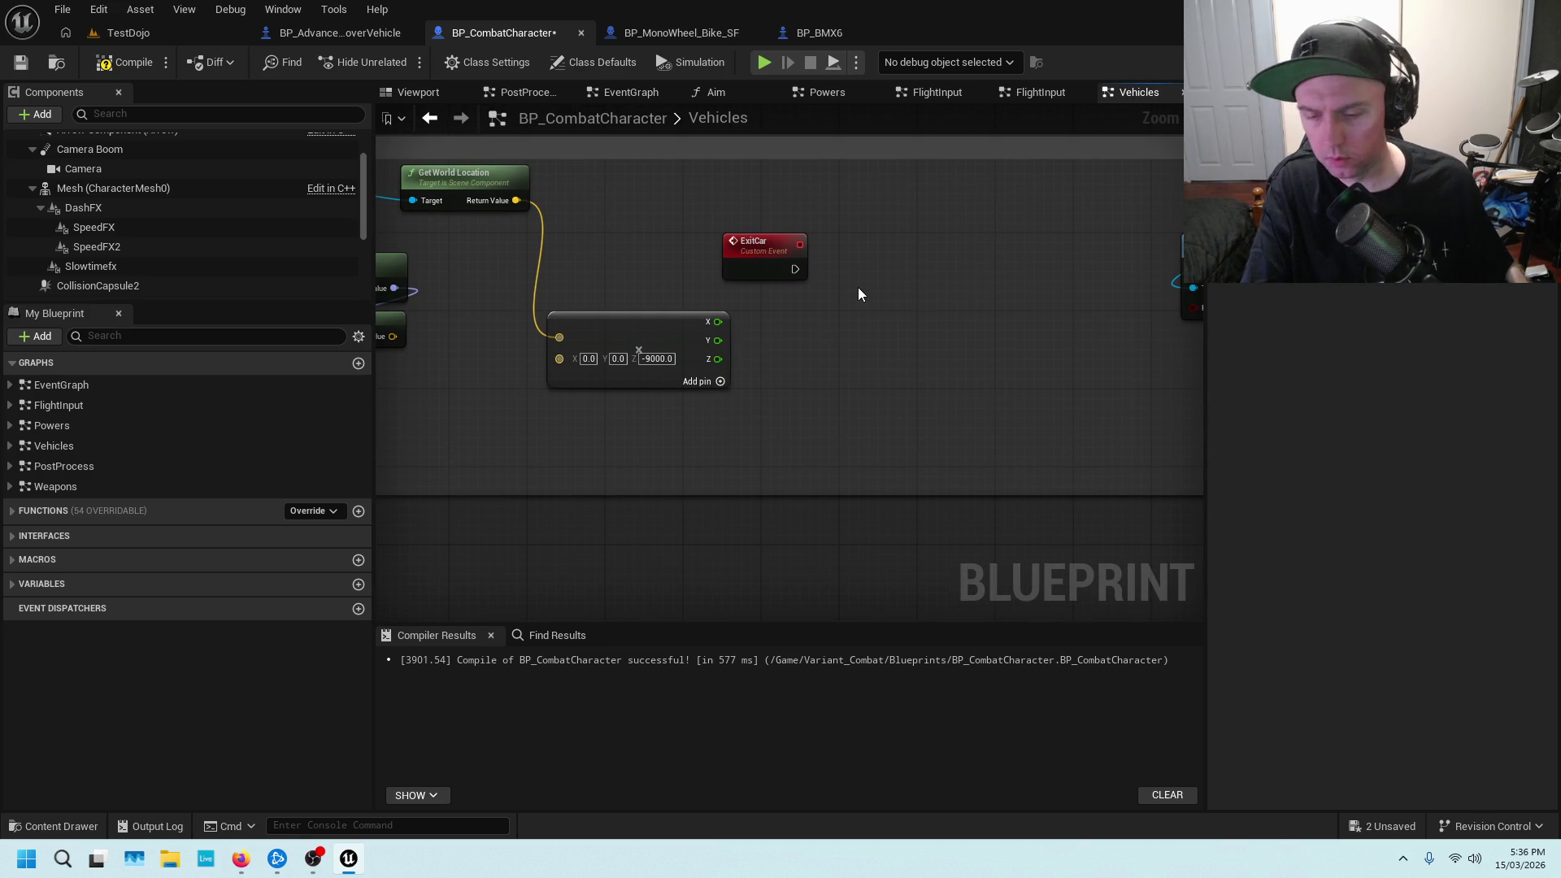
{"action": "key", "text": "ctrl+v"}
{"action": "left_click_drag", "start_coordinate": [921, 295], "coordinate": [917, 247]}
{"action": "mouse_move", "coordinate": [794, 272]}
{"action": "left_mouse_down"}
{"action": "mouse_move", "coordinate": [875, 270]}
{"action": "mouse_move", "coordinate": [860, 271]}
{"action": "left_mouse_up"}
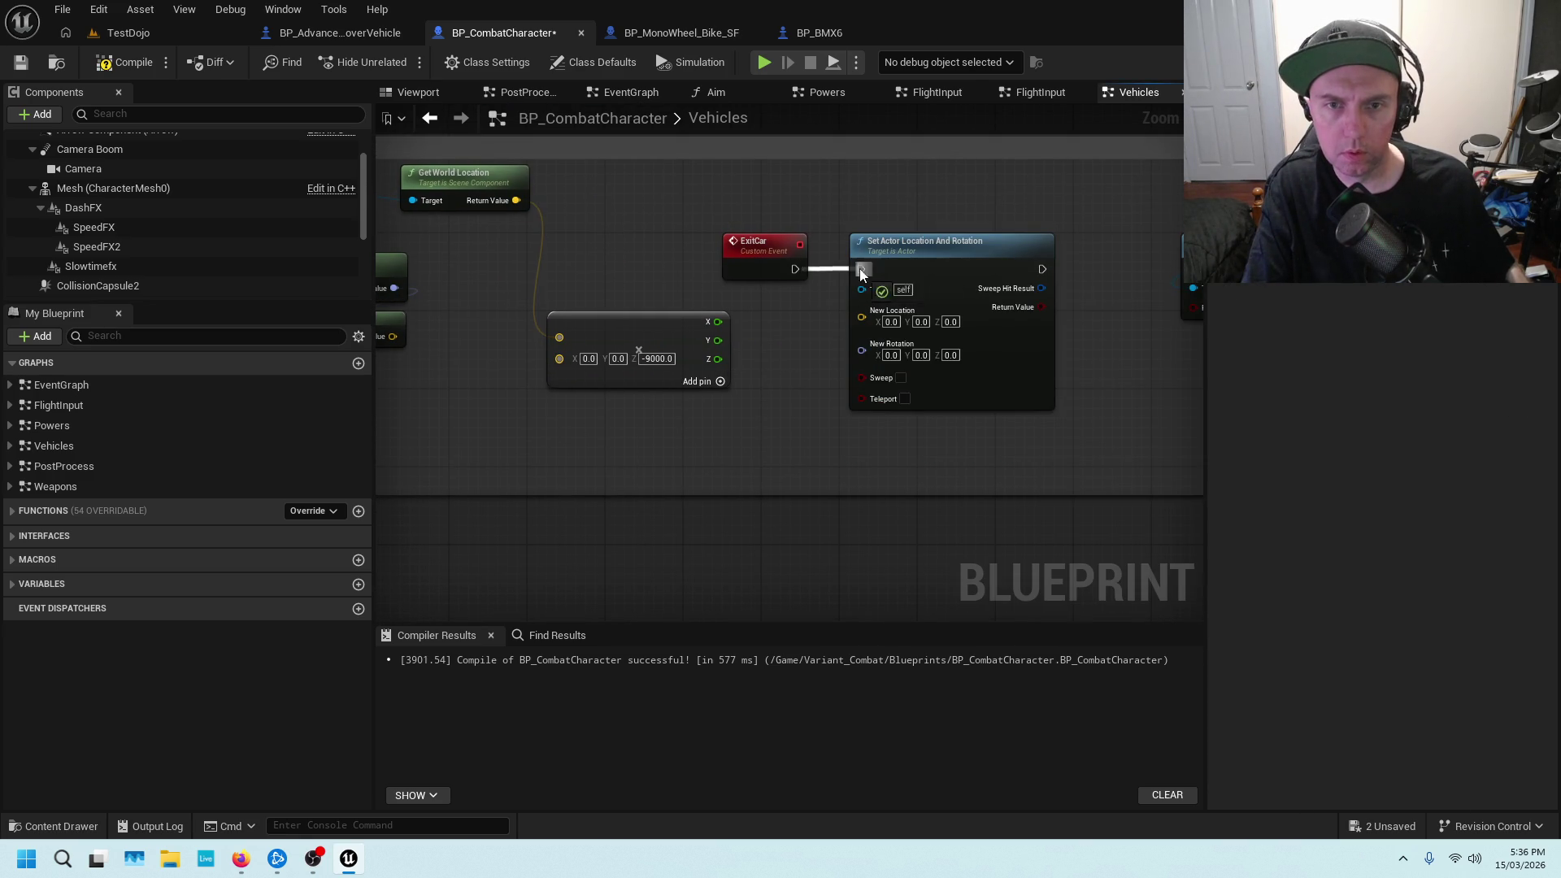
{"action": "left_click_drag", "start_coordinate": [1042, 269], "coordinate": [1181, 278]}
{"action": "left_click", "coordinate": [1046, 271]}
{"action": "mouse_move", "coordinate": [956, 269]}
{"action": "left_mouse_down"}
{"action": "mouse_move", "coordinate": [1109, 269]}
{"action": "mouse_move", "coordinate": [613, 252]}
{"action": "left_mouse_up"}
Review the following Delay, Lerp, Set Control Rotation, Add to Viewport and Fix Player Camera nodes
{"action": "left_click_drag", "start_coordinate": [920, 218], "coordinate": [654, 204]}
{"action": "left_click_drag", "start_coordinate": [1013, 224], "coordinate": [583, 236]}
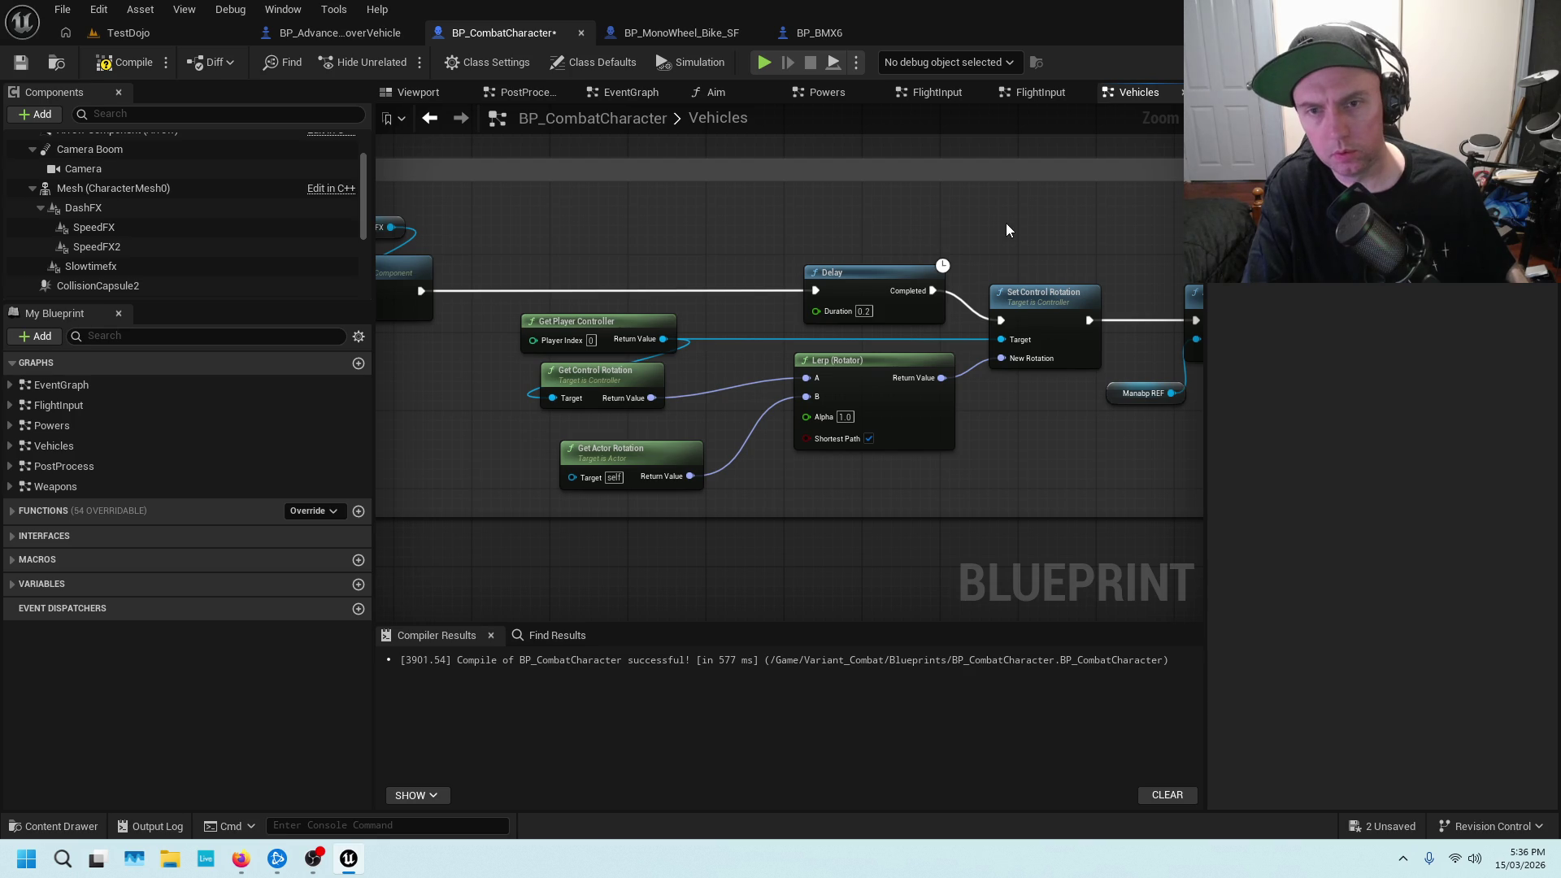
{"action": "left_click_drag", "start_coordinate": [1027, 215], "coordinate": [865, 214]}
{"action": "mouse_move", "coordinate": [685, 238]}
{"action": "left_mouse_down"}
{"action": "mouse_move", "coordinate": [823, 139]}
{"action": "mouse_move", "coordinate": [883, 137]}
{"action": "left_mouse_up"}
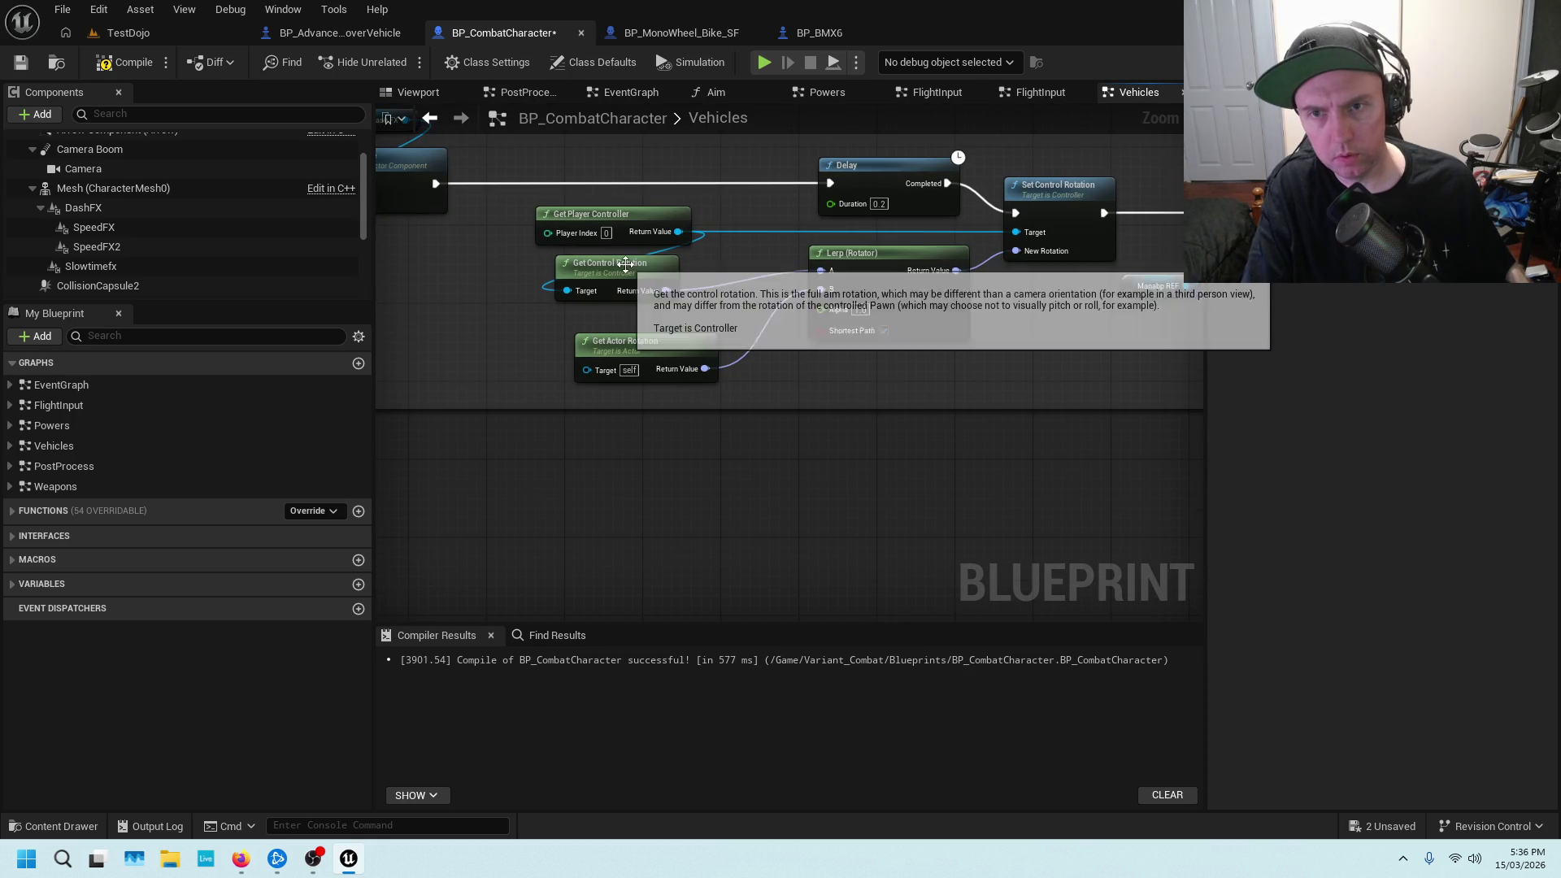
{"action": "left_click", "coordinate": [872, 252]}
{"action": "left_click", "coordinate": [1057, 191]}
{"action": "left_click_drag", "start_coordinate": [1110, 149], "coordinate": [816, 222]}
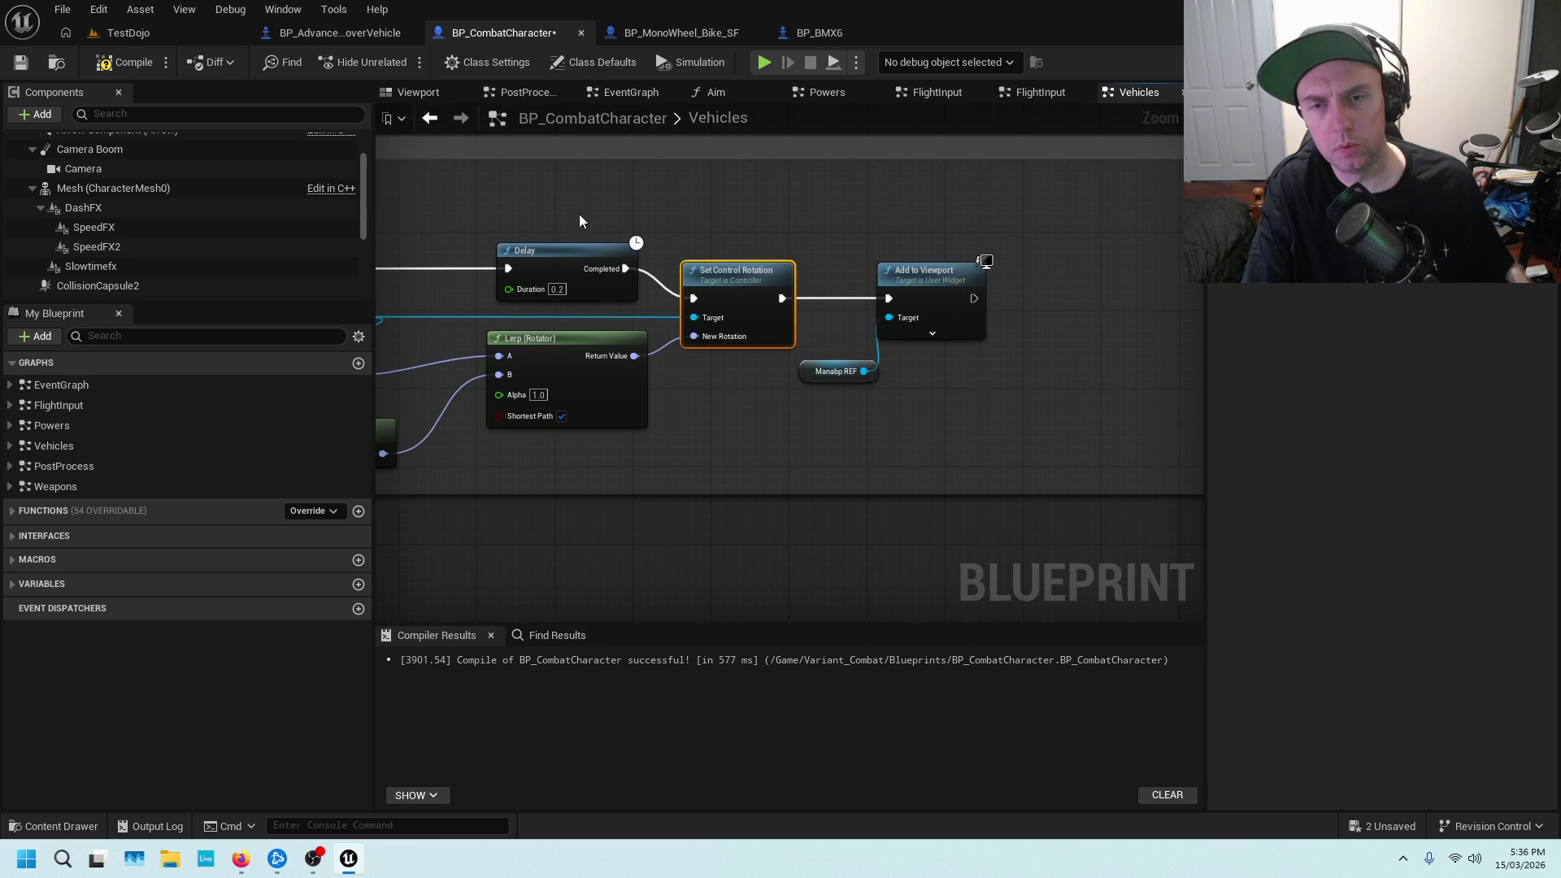
{"action": "scroll", "coordinate": [538, 218], "scroll_direction": "down", "scroll_amount": 3}
{"action": "scroll", "coordinate": [543, 214], "scroll_direction": "up", "scroll_amount": 2}
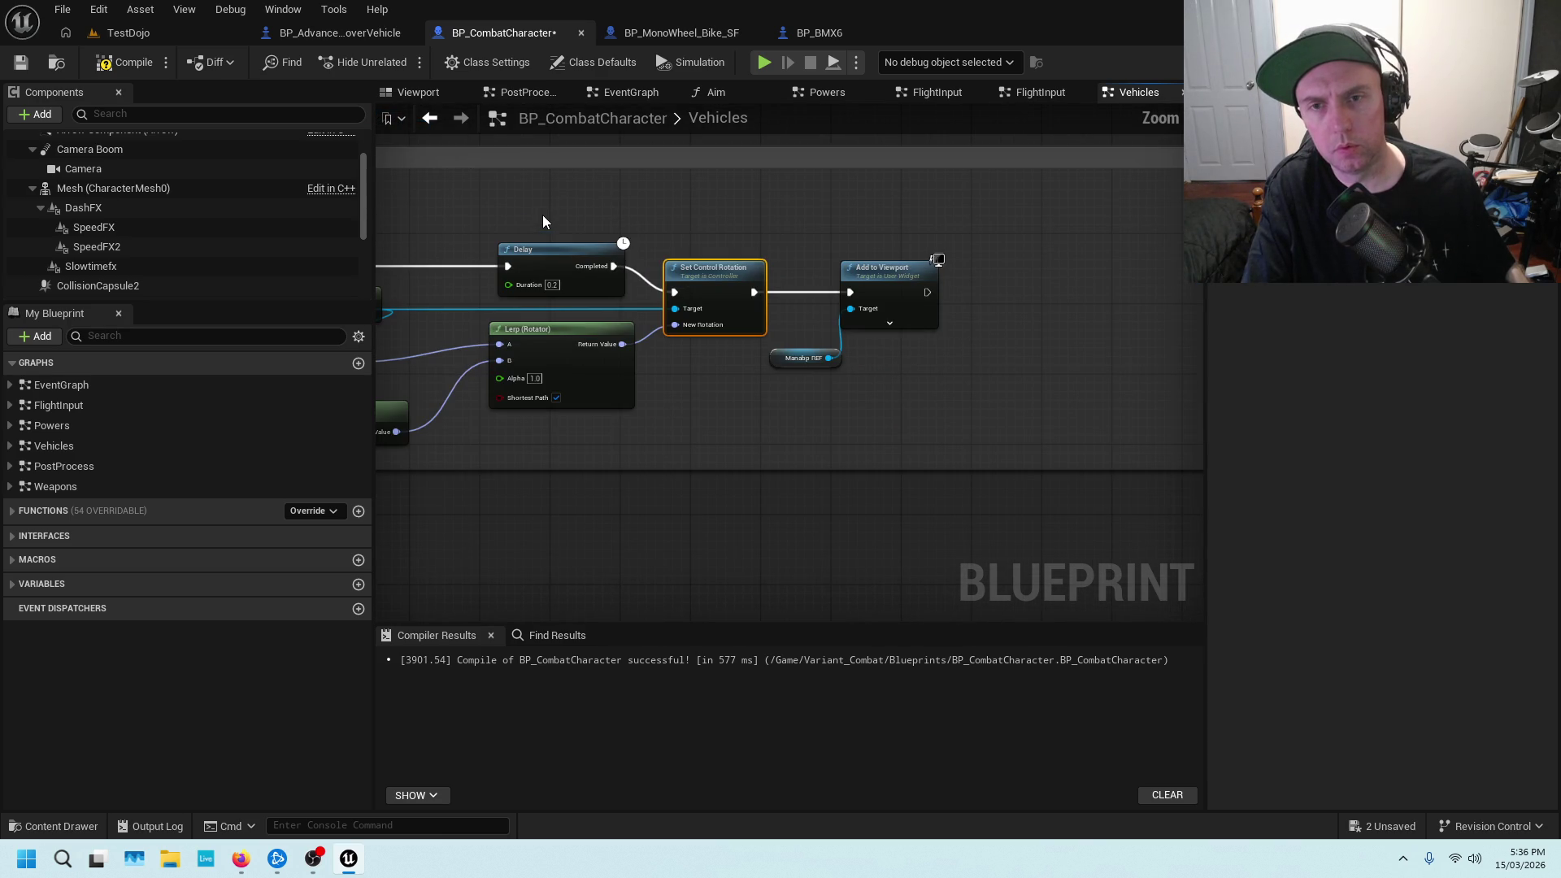
{"action": "left_click_drag", "start_coordinate": [543, 215], "coordinate": [685, 174]}
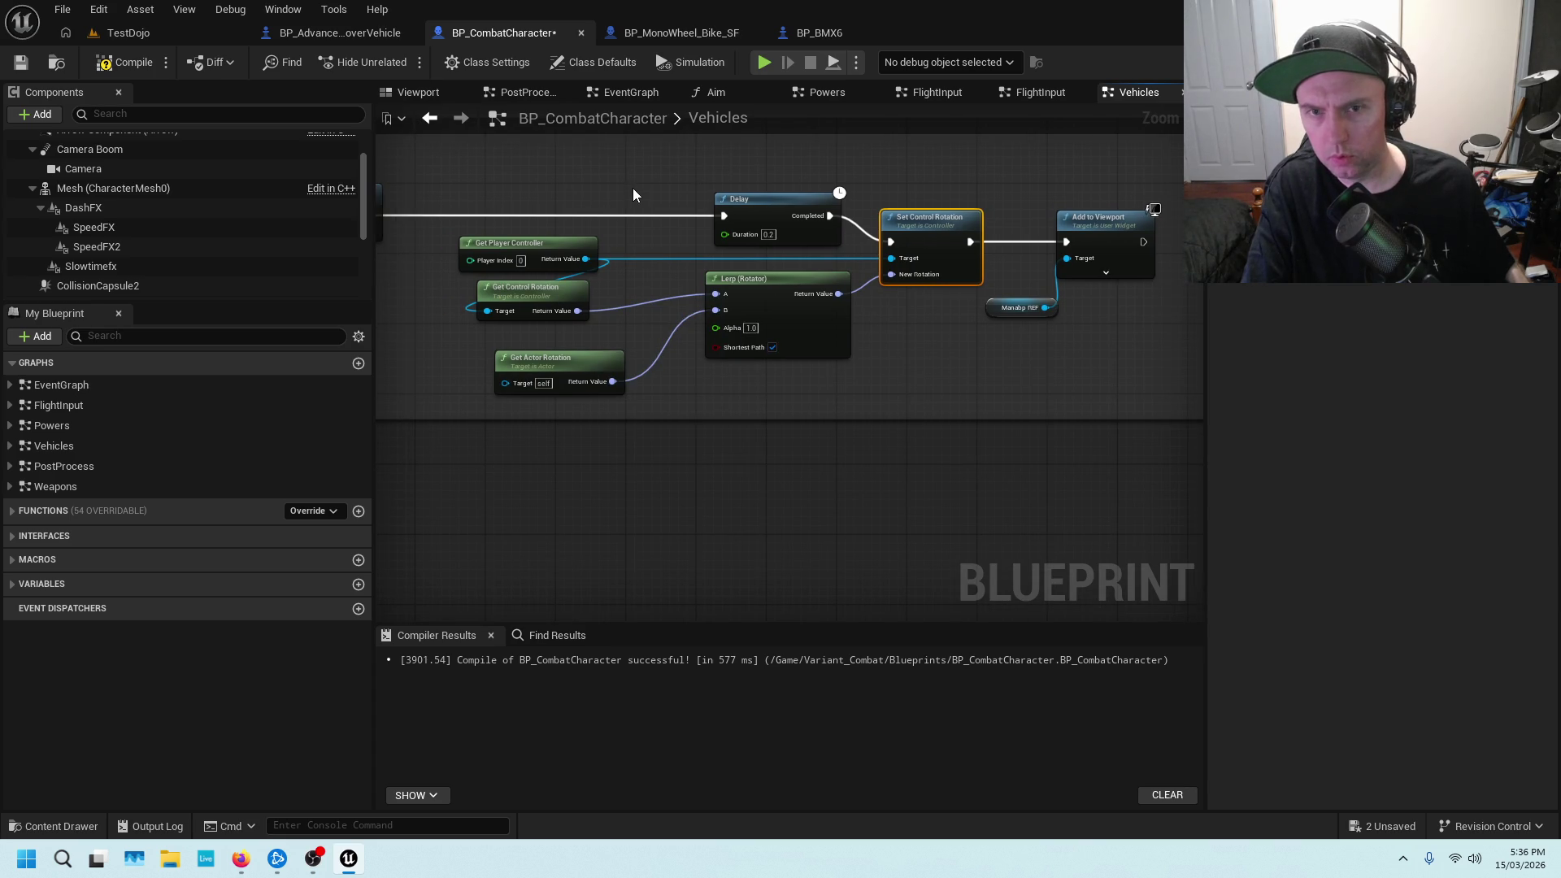
{"action": "scroll", "coordinate": [633, 195], "scroll_direction": "down", "scroll_amount": 4}
{"action": "scroll", "coordinate": [633, 272], "scroll_direction": "up", "scroll_amount": 4}
{"action": "left_click_drag", "start_coordinate": [629, 272], "coordinate": [885, 224]}
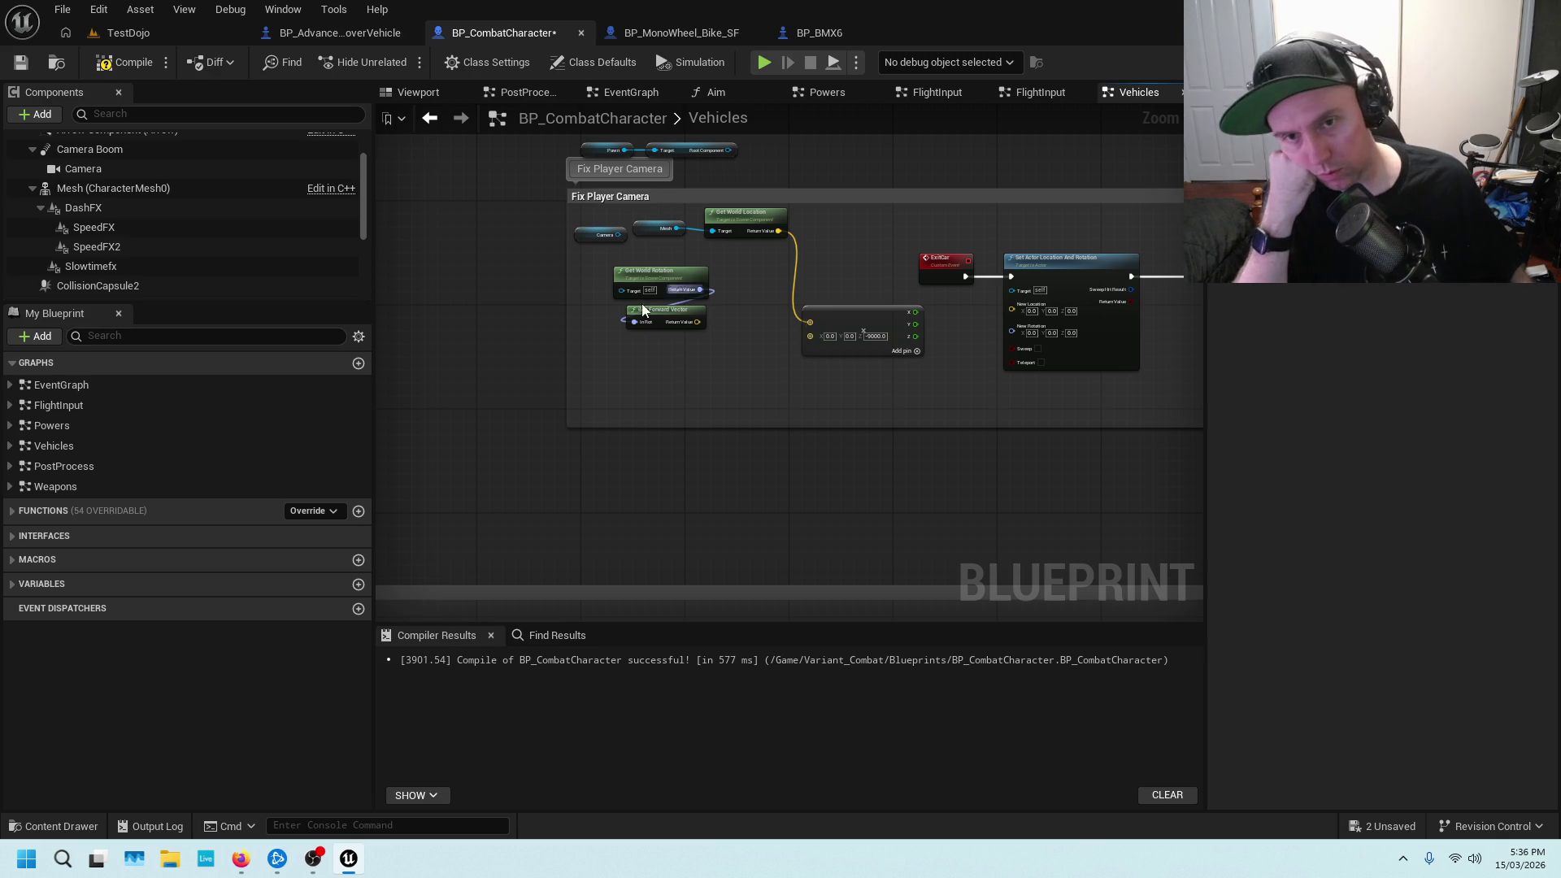
Connect Camera to Get World Rotation's Target and move the Camera node down slightly
{"action": "scroll", "coordinate": [729, 261], "scroll_direction": "up", "scroll_amount": 4}
{"action": "mouse_move", "coordinate": [728, 261]}
{"action": "left_mouse_down"}
{"action": "mouse_move", "coordinate": [883, 291]}
{"action": "mouse_move", "coordinate": [655, 277]}
{"action": "left_mouse_up"}
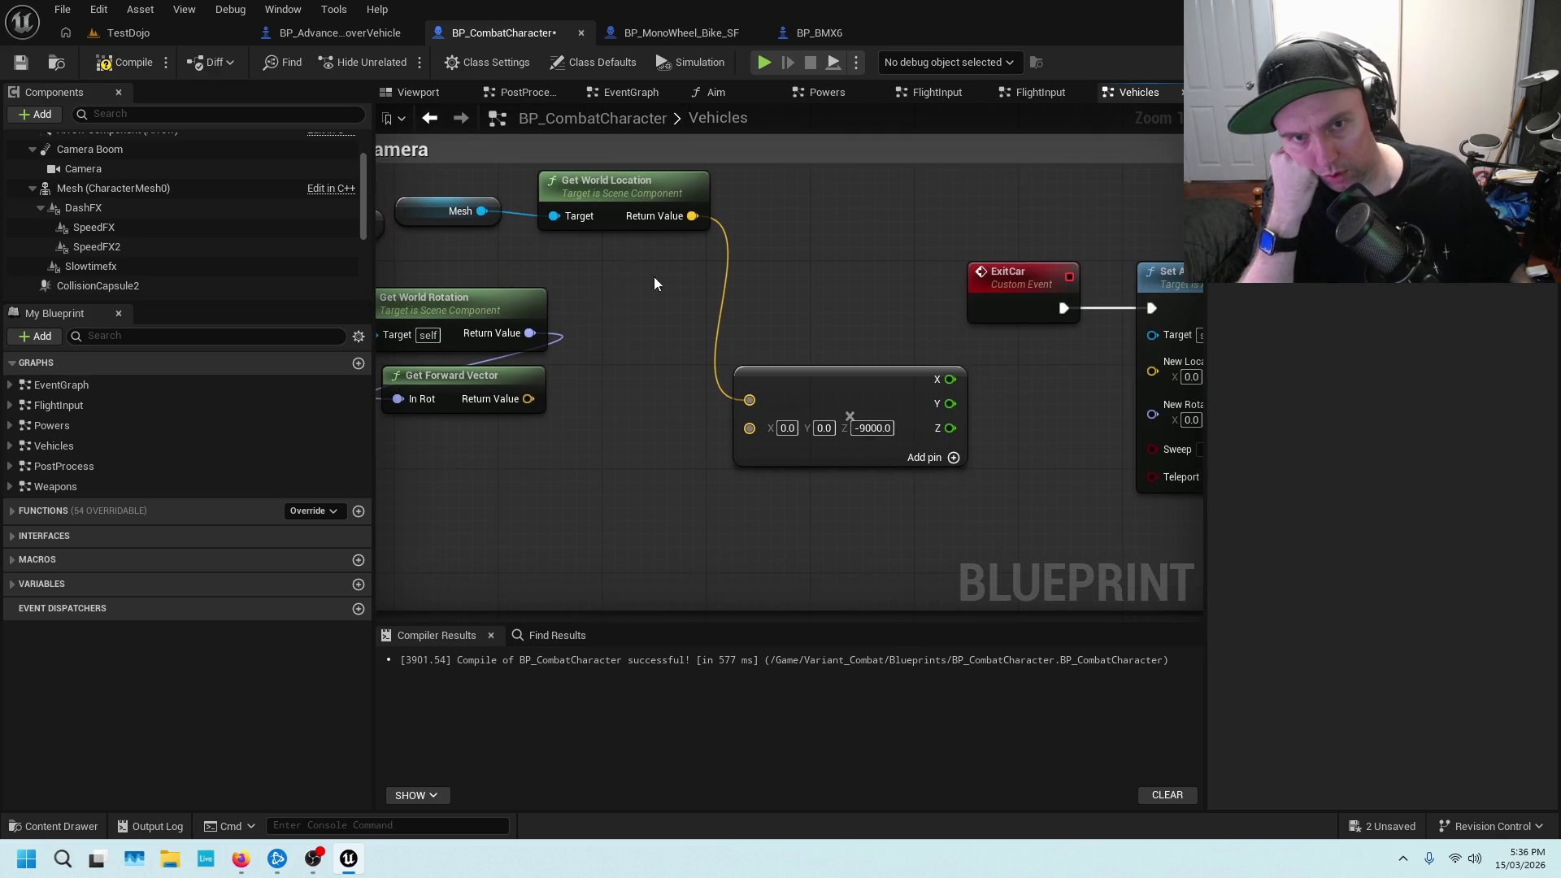
{"action": "left_click_drag", "start_coordinate": [1114, 376], "coordinate": [915, 366]}
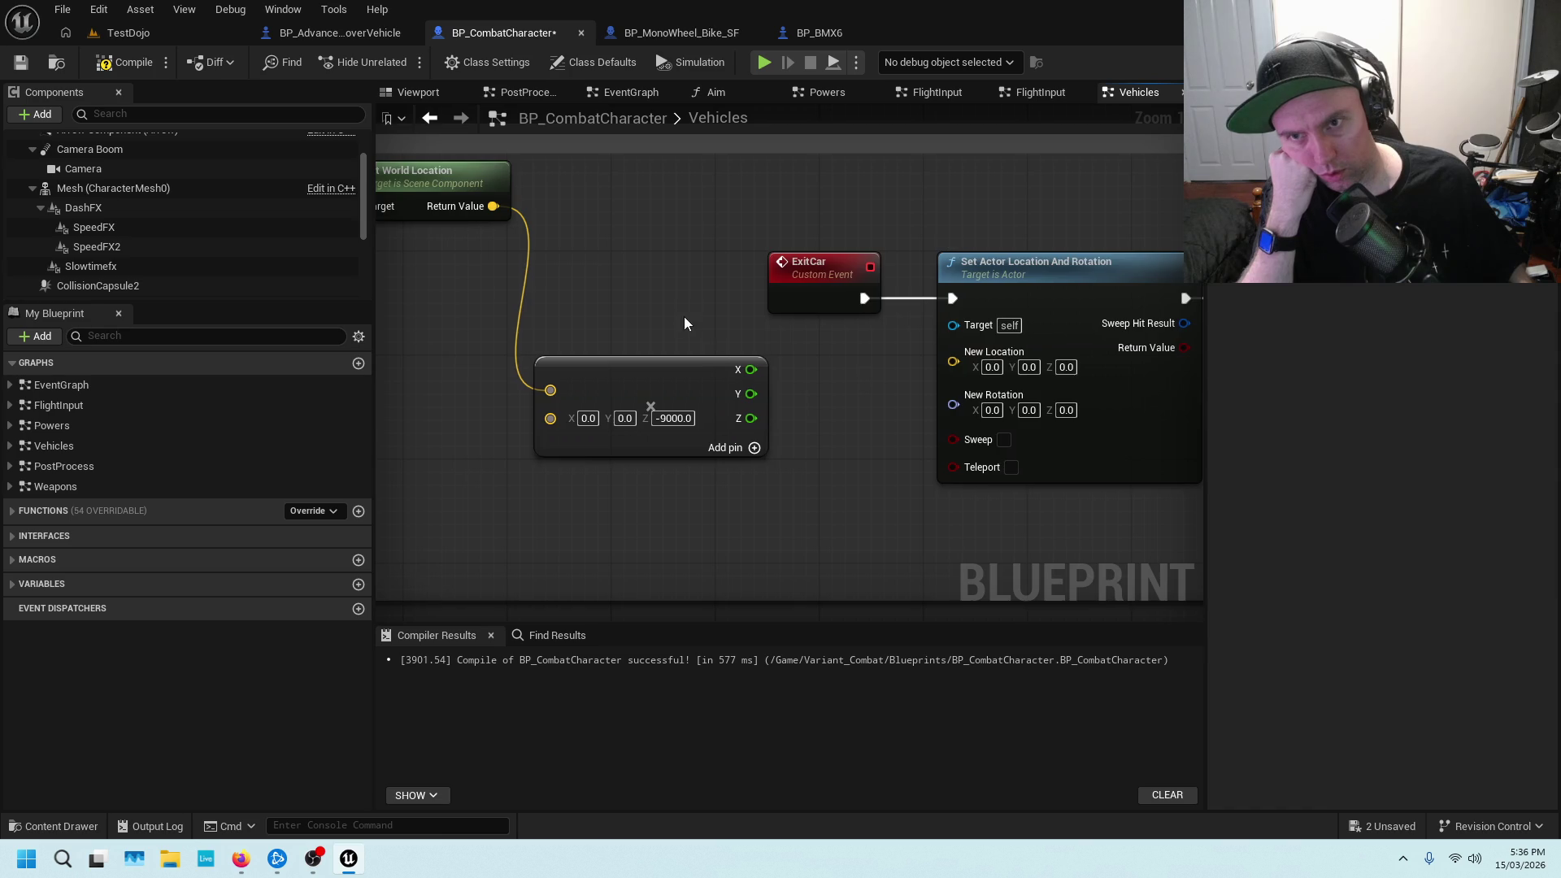
{"action": "left_click_drag", "start_coordinate": [686, 317], "coordinate": [932, 285]}
{"action": "left_click_drag", "start_coordinate": [722, 277], "coordinate": [826, 299]}
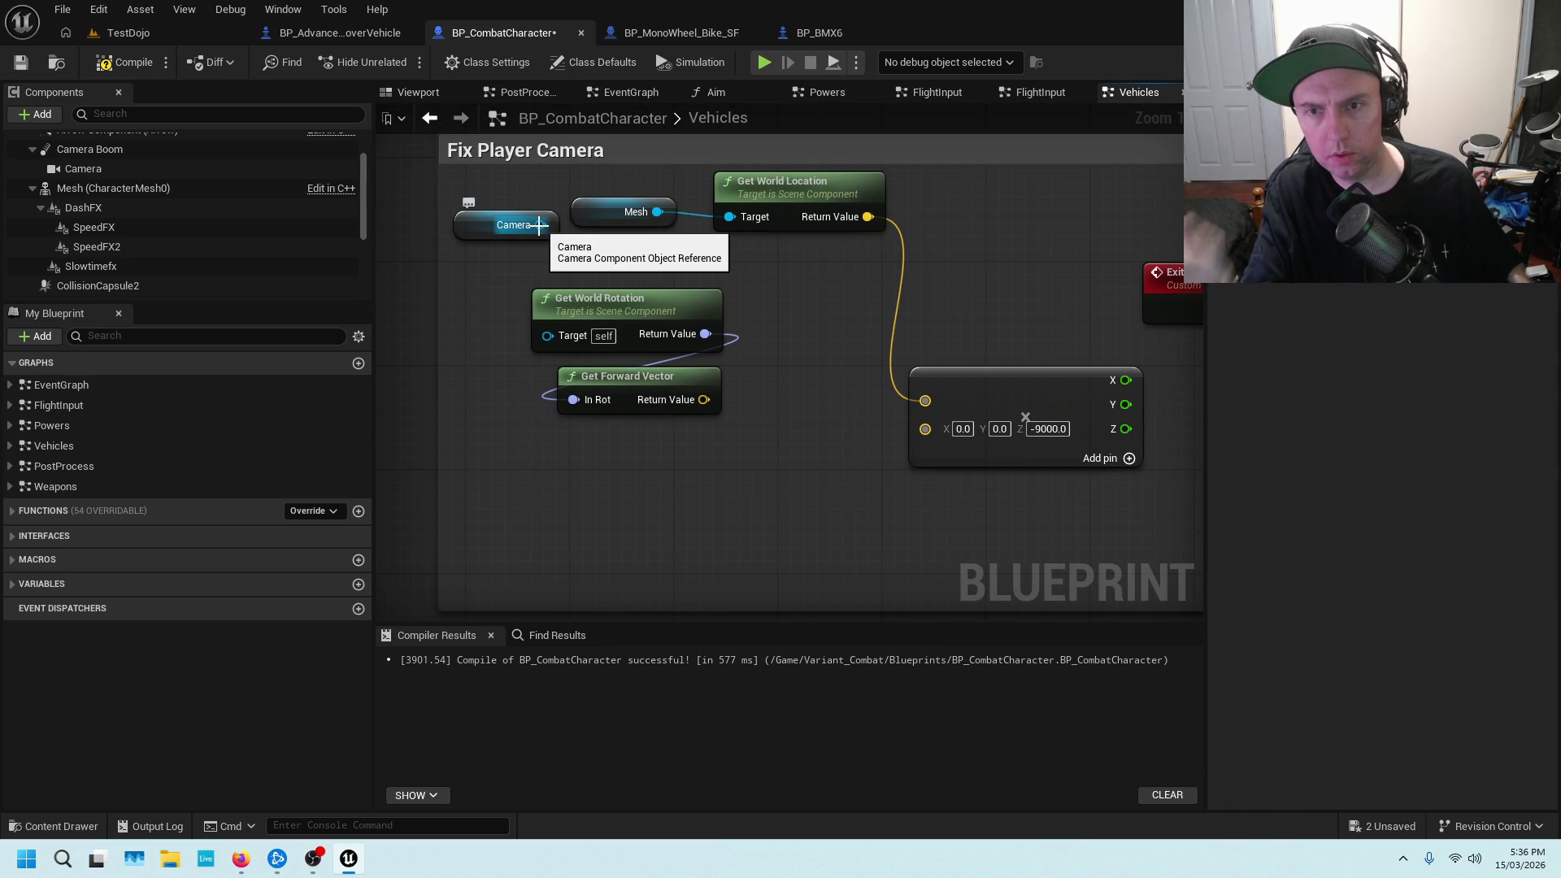
{"action": "mouse_move", "coordinate": [540, 225]}
{"action": "left_mouse_down"}
{"action": "mouse_move", "coordinate": [567, 307]}
{"action": "mouse_move", "coordinate": [556, 337]}
{"action": "left_mouse_up"}
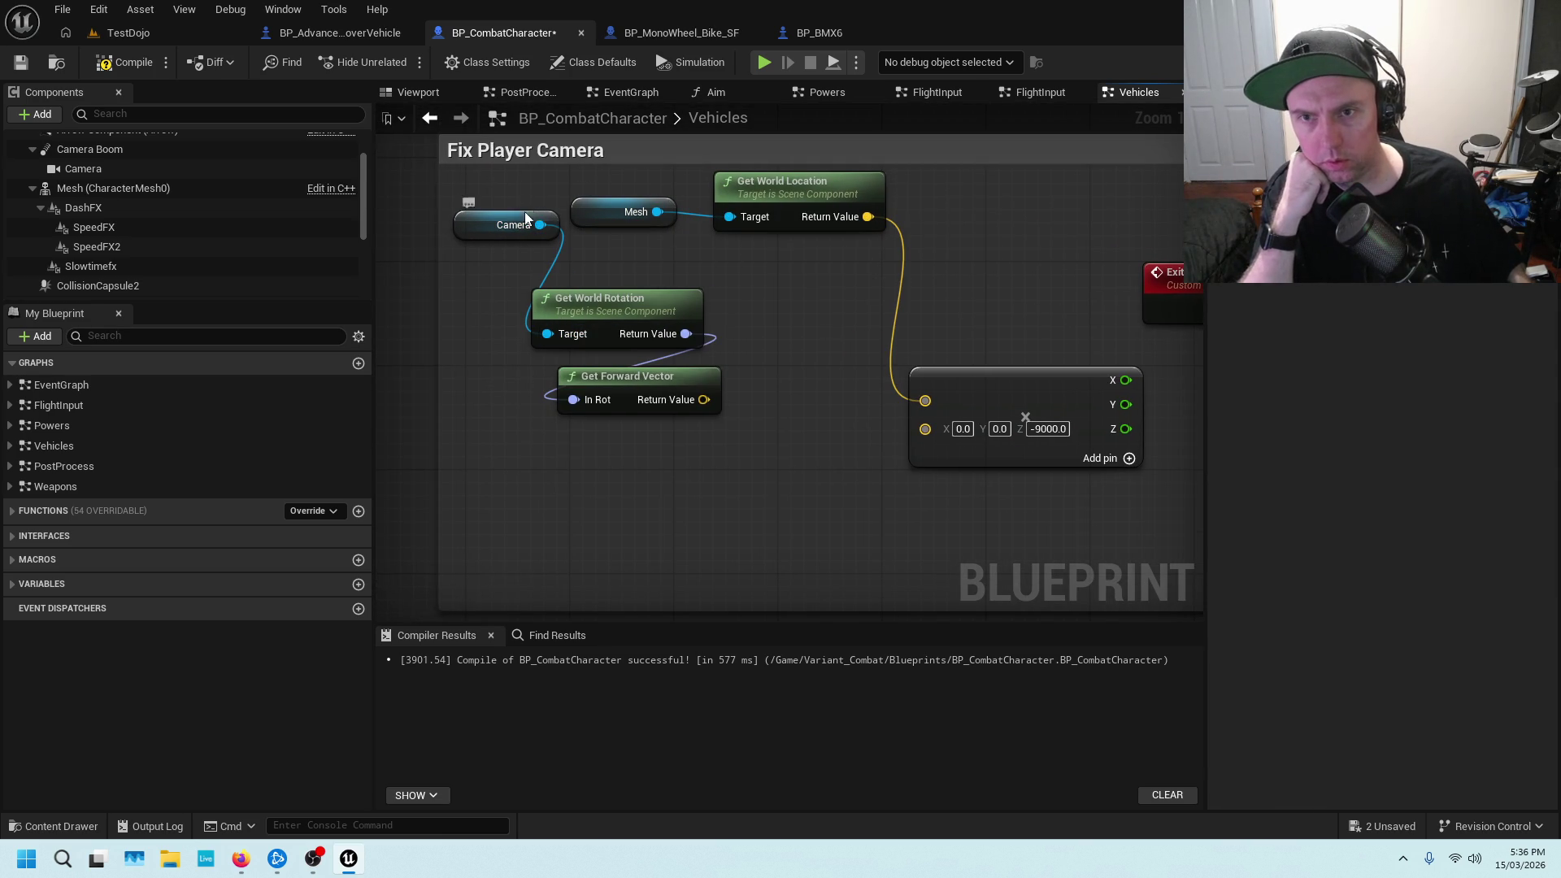
{"action": "left_click_drag", "start_coordinate": [525, 217], "coordinate": [526, 257]}
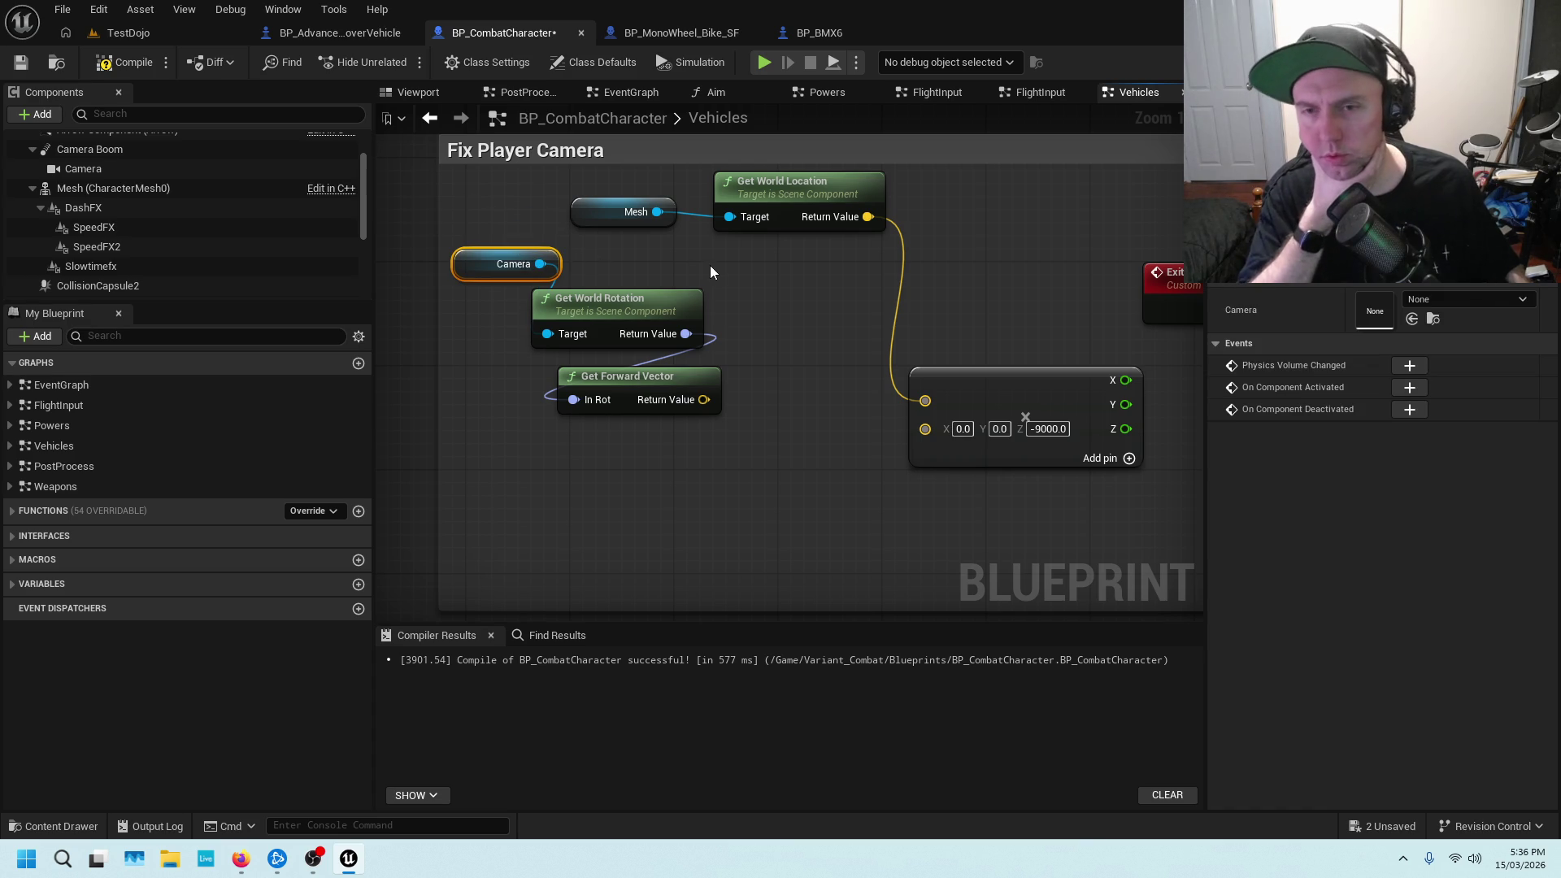
{"action": "left_click", "coordinate": [631, 250]}
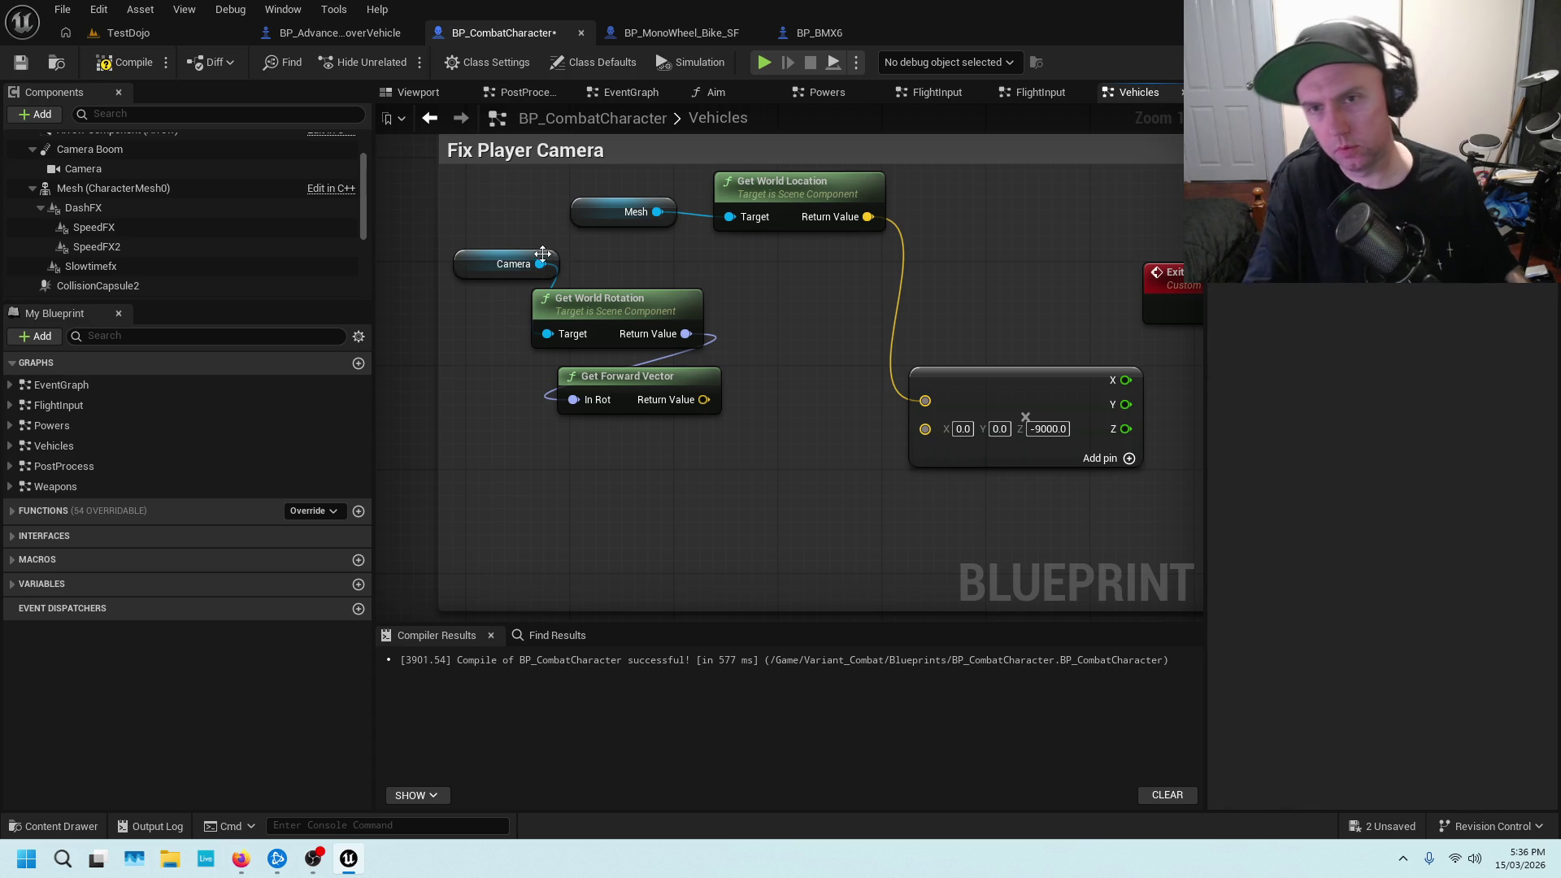
Replace the Camera link so Mesh drives Get World Rotation's Target
{"action": "left_click", "coordinate": [541, 263], "text": "alt"}
{"action": "left_click_drag", "start_coordinate": [595, 278], "coordinate": [675, 390]}
{"action": "mouse_move", "coordinate": [672, 297]}
{"action": "left_mouse_down"}
{"action": "mouse_move", "coordinate": [750, 309]}
{"action": "mouse_move", "coordinate": [763, 296]}
{"action": "left_mouse_up"}
{"action": "left_click_drag", "start_coordinate": [657, 212], "coordinate": [639, 334]}
{"action": "left_click_drag", "start_coordinate": [808, 311], "coordinate": [529, 306]}
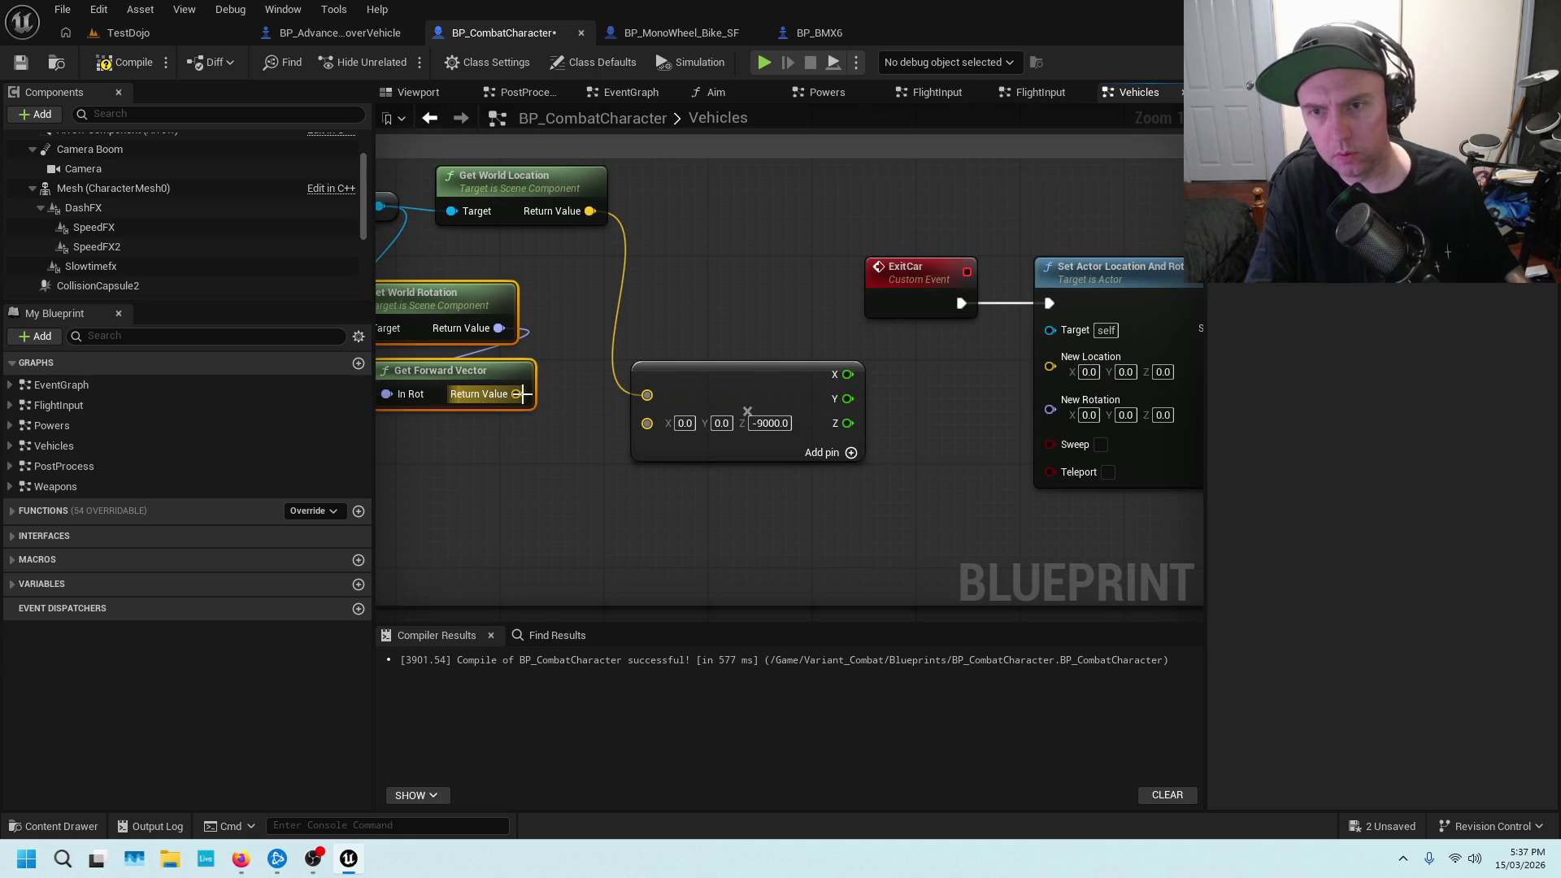
{"action": "left_click_drag", "start_coordinate": [525, 393], "coordinate": [718, 290]}
Delete Get Forward Vector and wire the world rotation into New Rotation
{"action": "left_click", "coordinate": [589, 312]}
{"action": "key", "text": "Delete"}
{"action": "mouse_move", "coordinate": [758, 231]}
{"action": "left_mouse_down"}
{"action": "mouse_move", "coordinate": [610, 294]}
{"action": "mouse_move", "coordinate": [622, 259]}
{"action": "left_mouse_up"}
{"action": "mouse_move", "coordinate": [420, 281]}
{"action": "left_mouse_down"}
{"action": "mouse_move", "coordinate": [971, 379]}
{"action": "mouse_move", "coordinate": [968, 358]}
{"action": "left_mouse_up"}
Set New Location Z to 9000 and compile the character blueprint
{"action": "left_click_drag", "start_coordinate": [874, 315], "coordinate": [807, 339]}
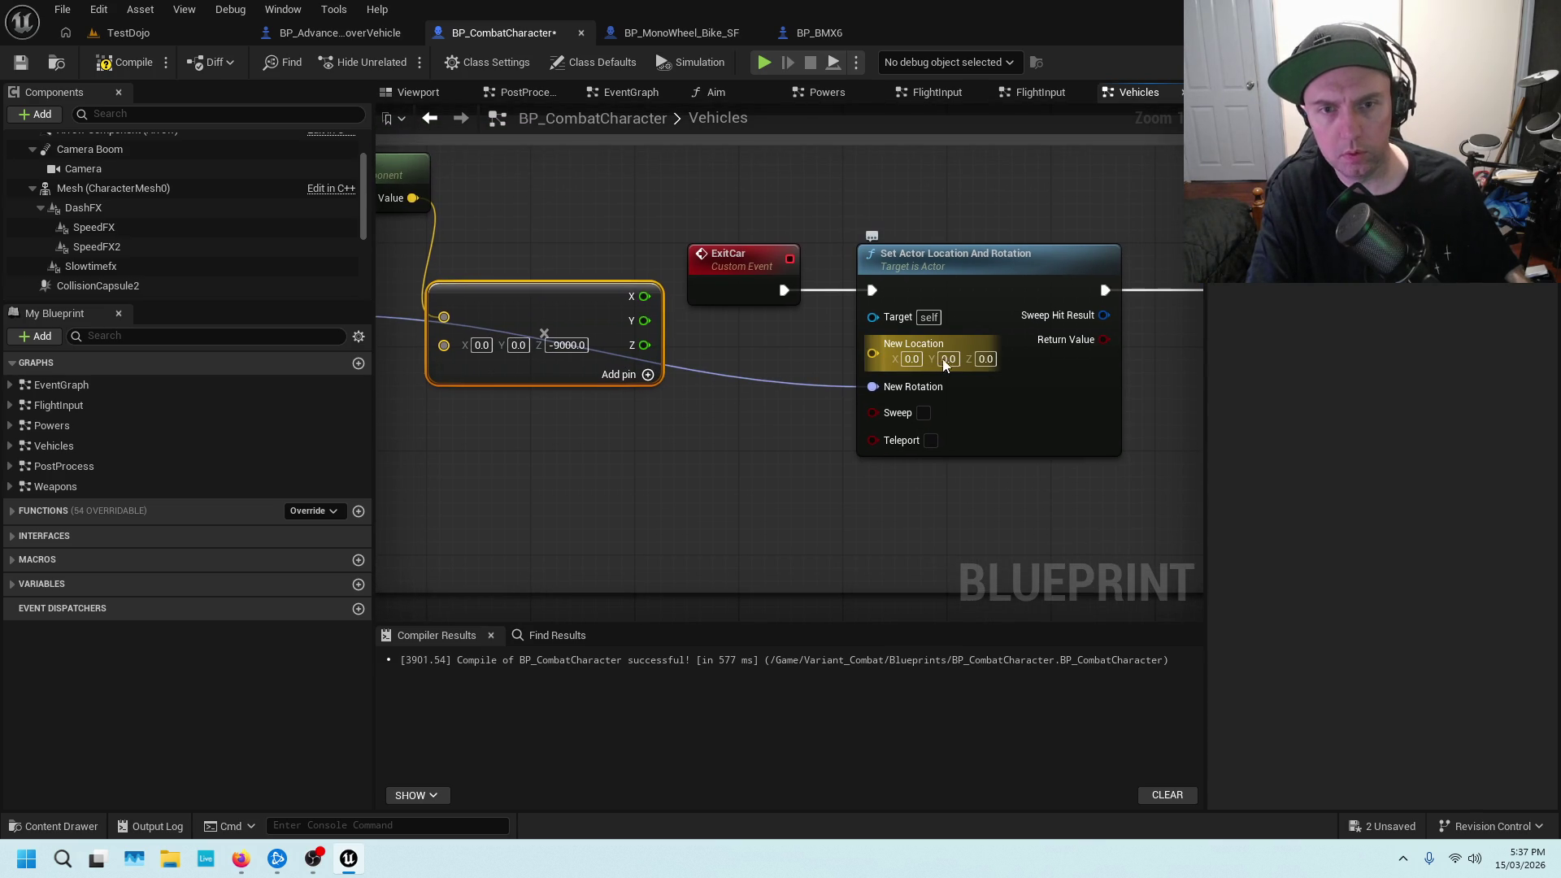
{"action": "left_click", "coordinate": [984, 359]}
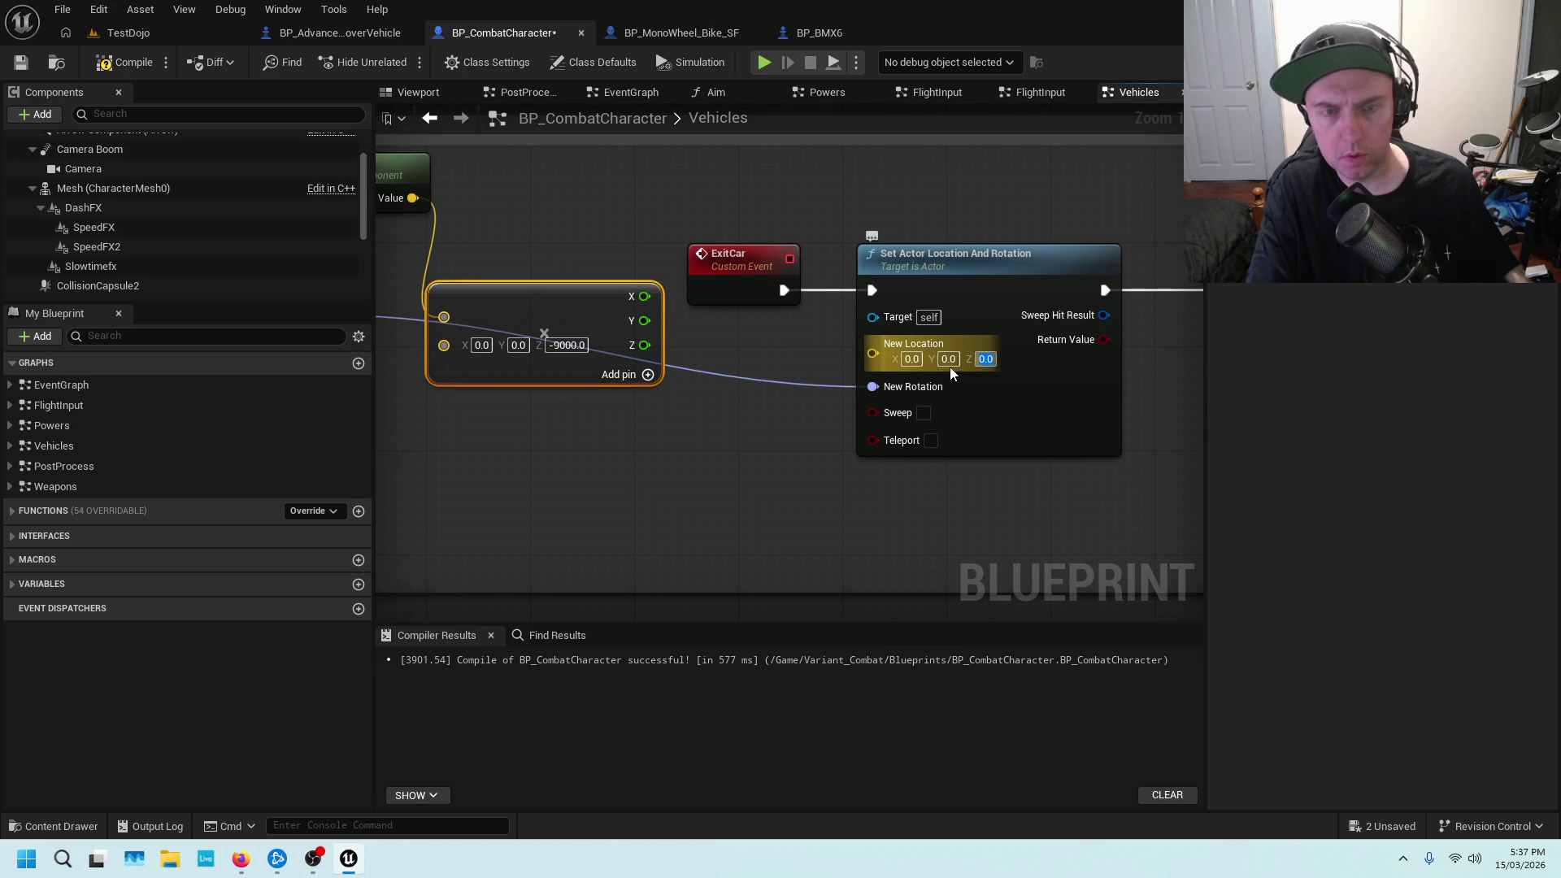
{"action": "type", "text": "9000"}
{"action": "key", "text": "Return"}
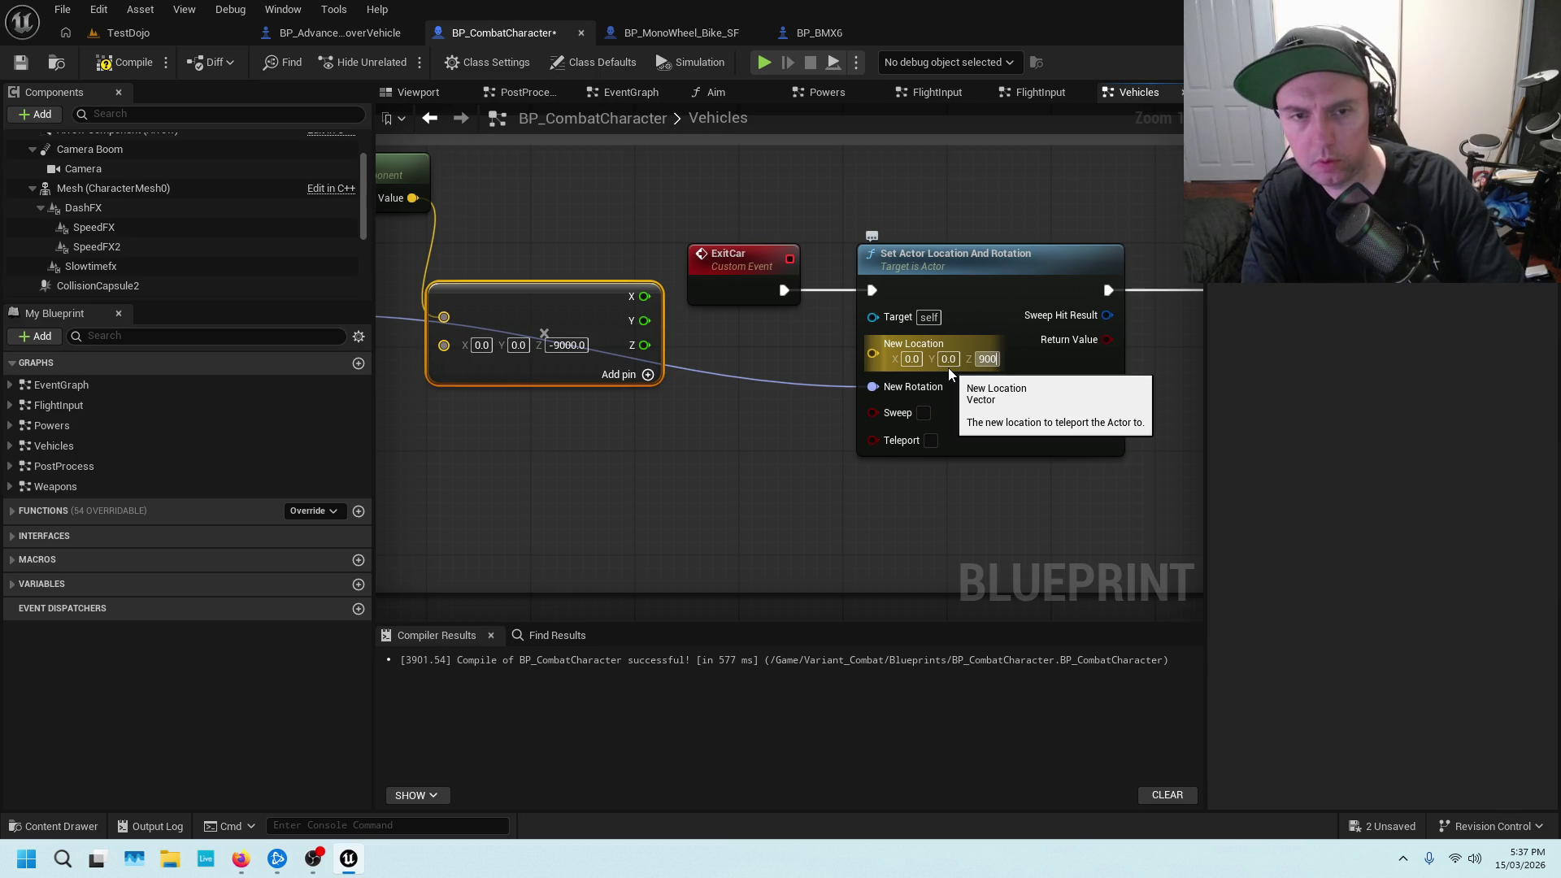
{"action": "left_click", "coordinate": [129, 63]}
{"action": "left_click", "coordinate": [130, 32]}
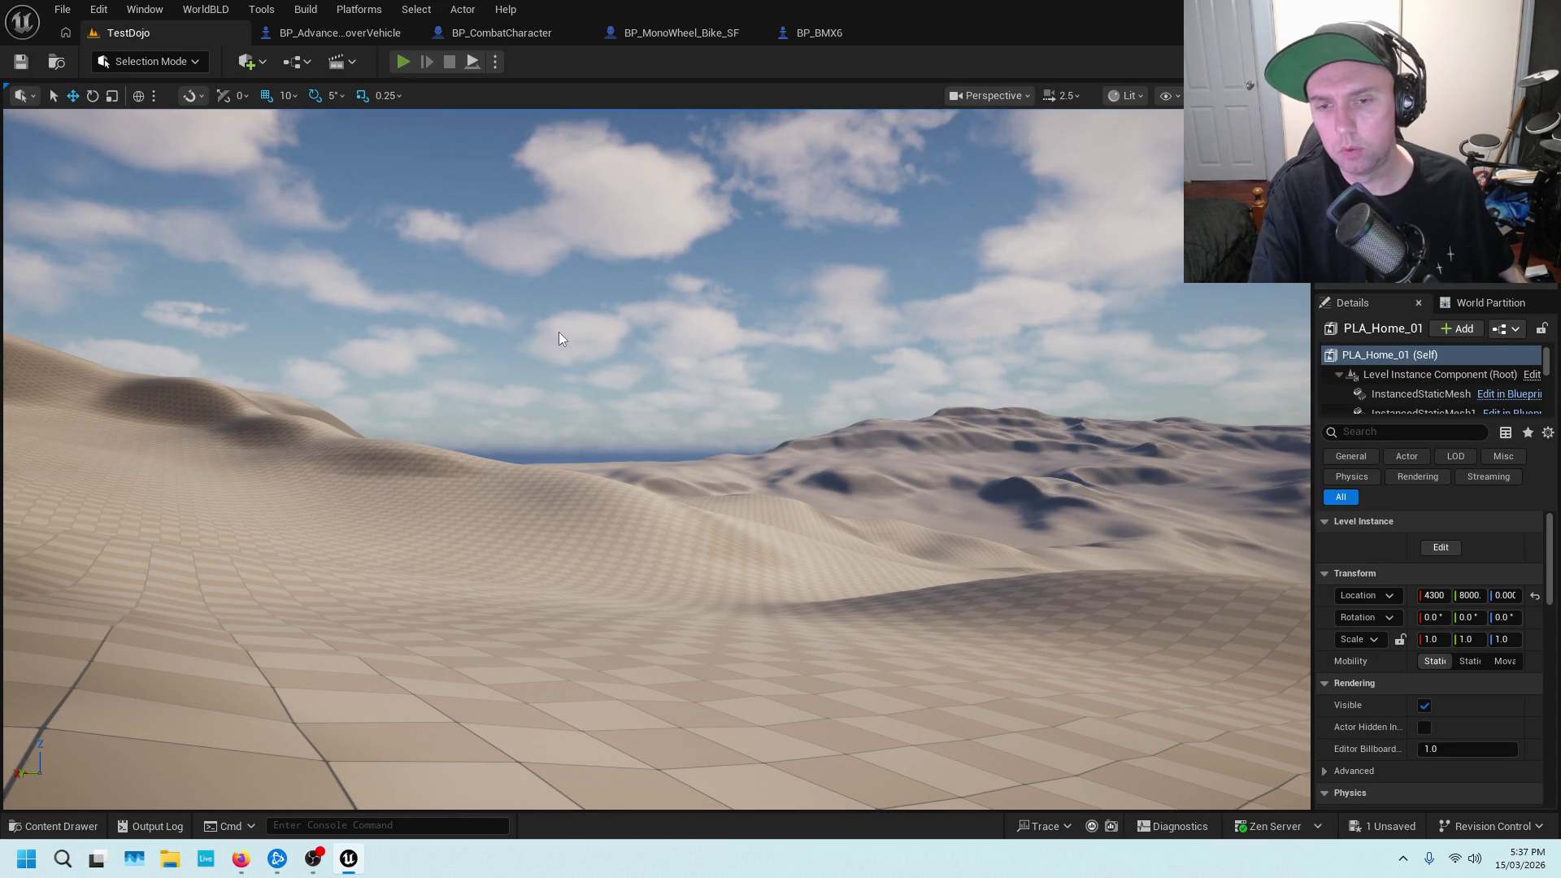
Run a TestDojo play session moving the character toward the car, then stop and open BP_BMX6
{"action": "key", "text": "alt+p"}
{"action": "key", "text": "w"}
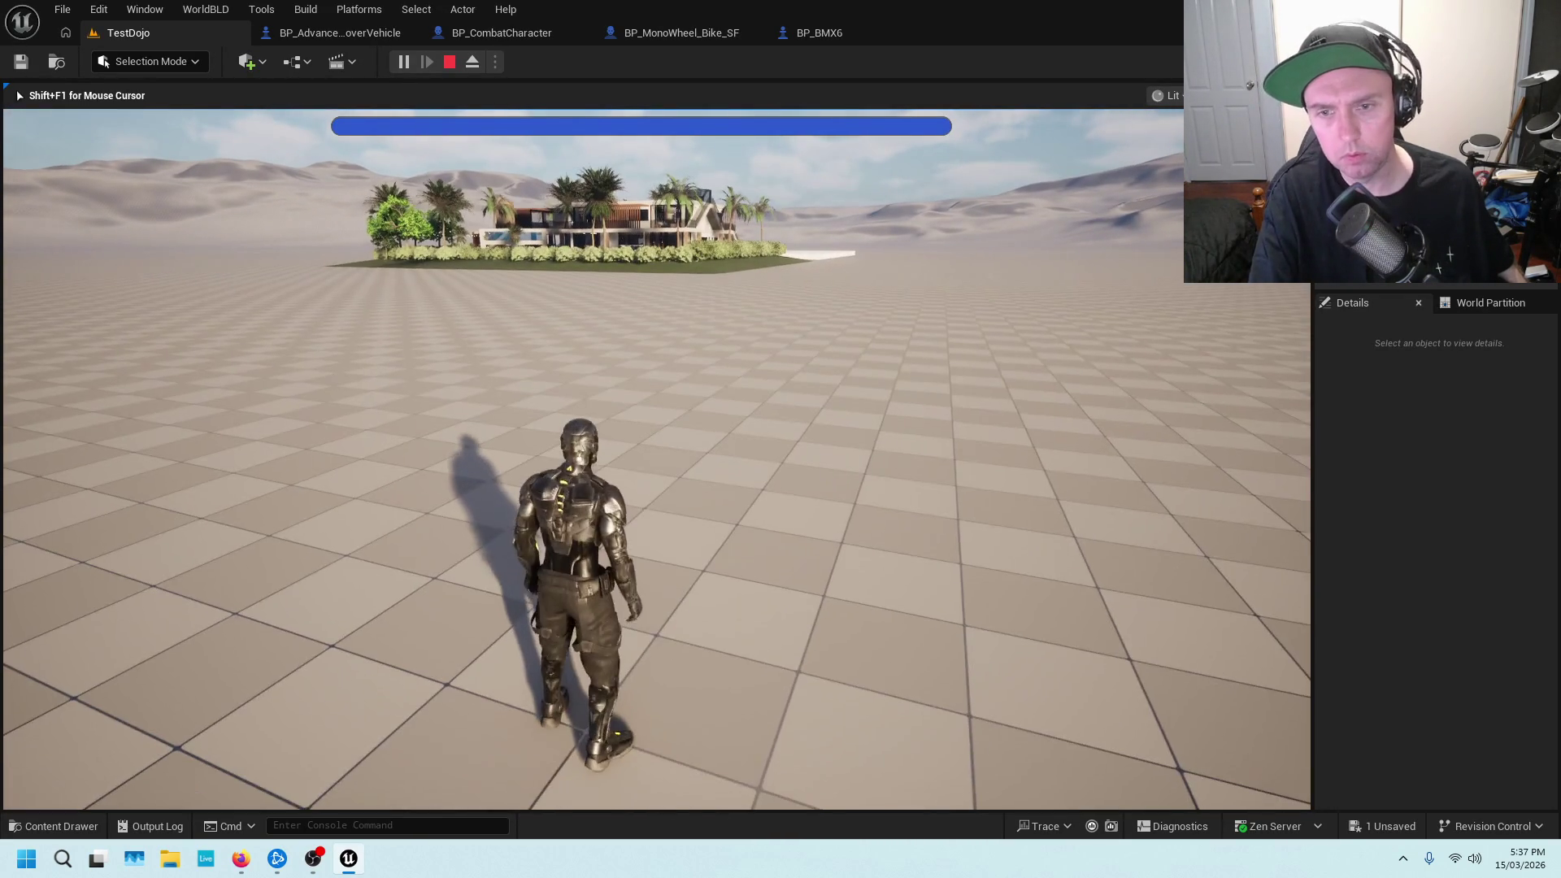
{"action": "key", "text": "w"}
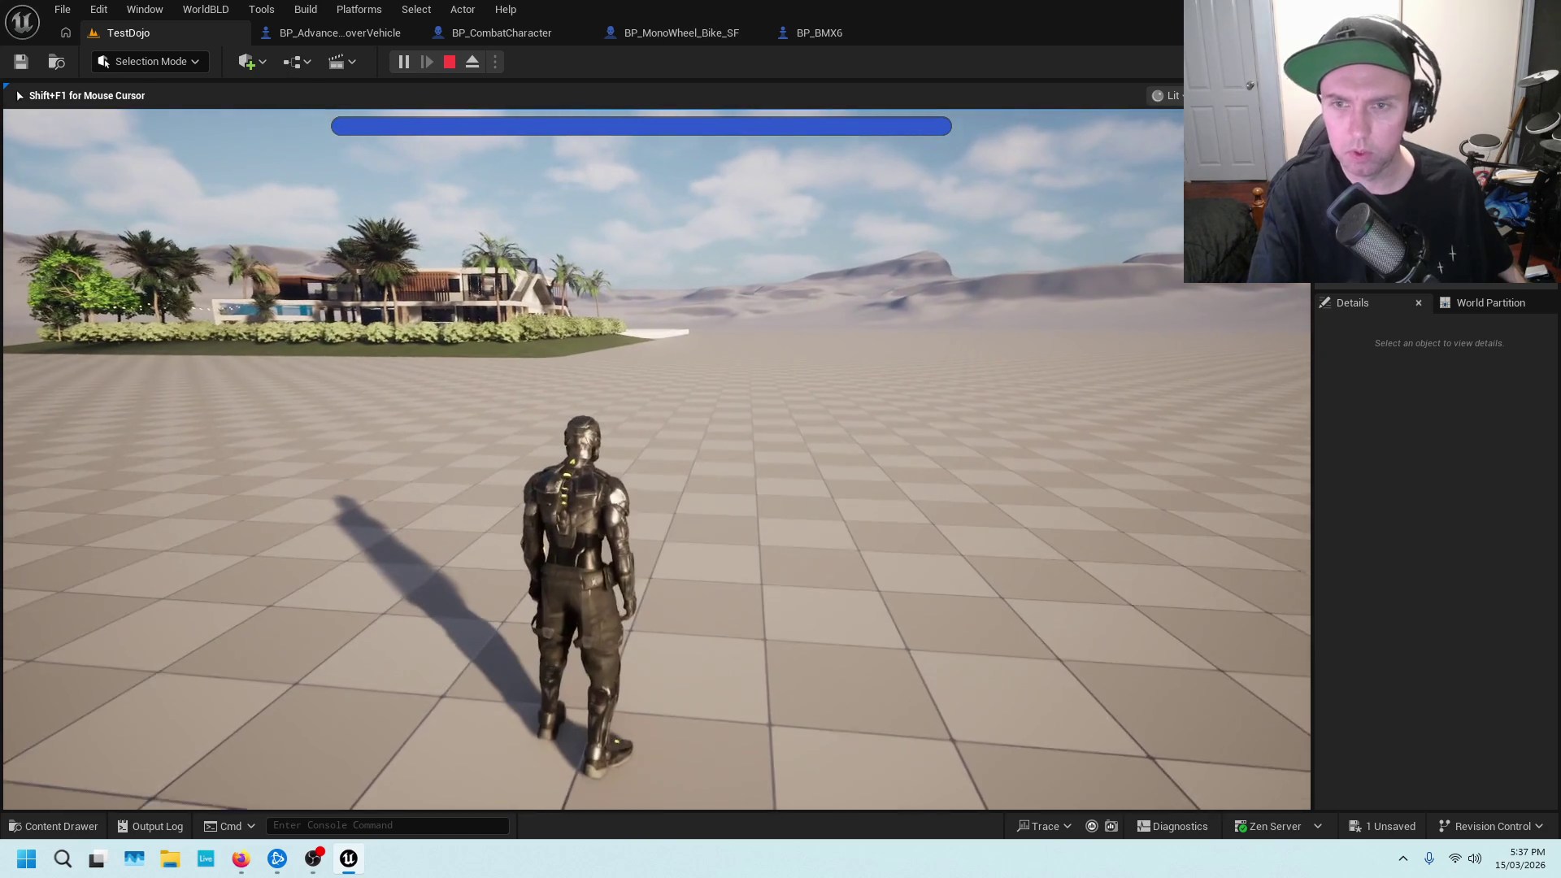
{"action": "key", "text": "Escape"}
{"action": "left_click", "coordinate": [833, 33]}
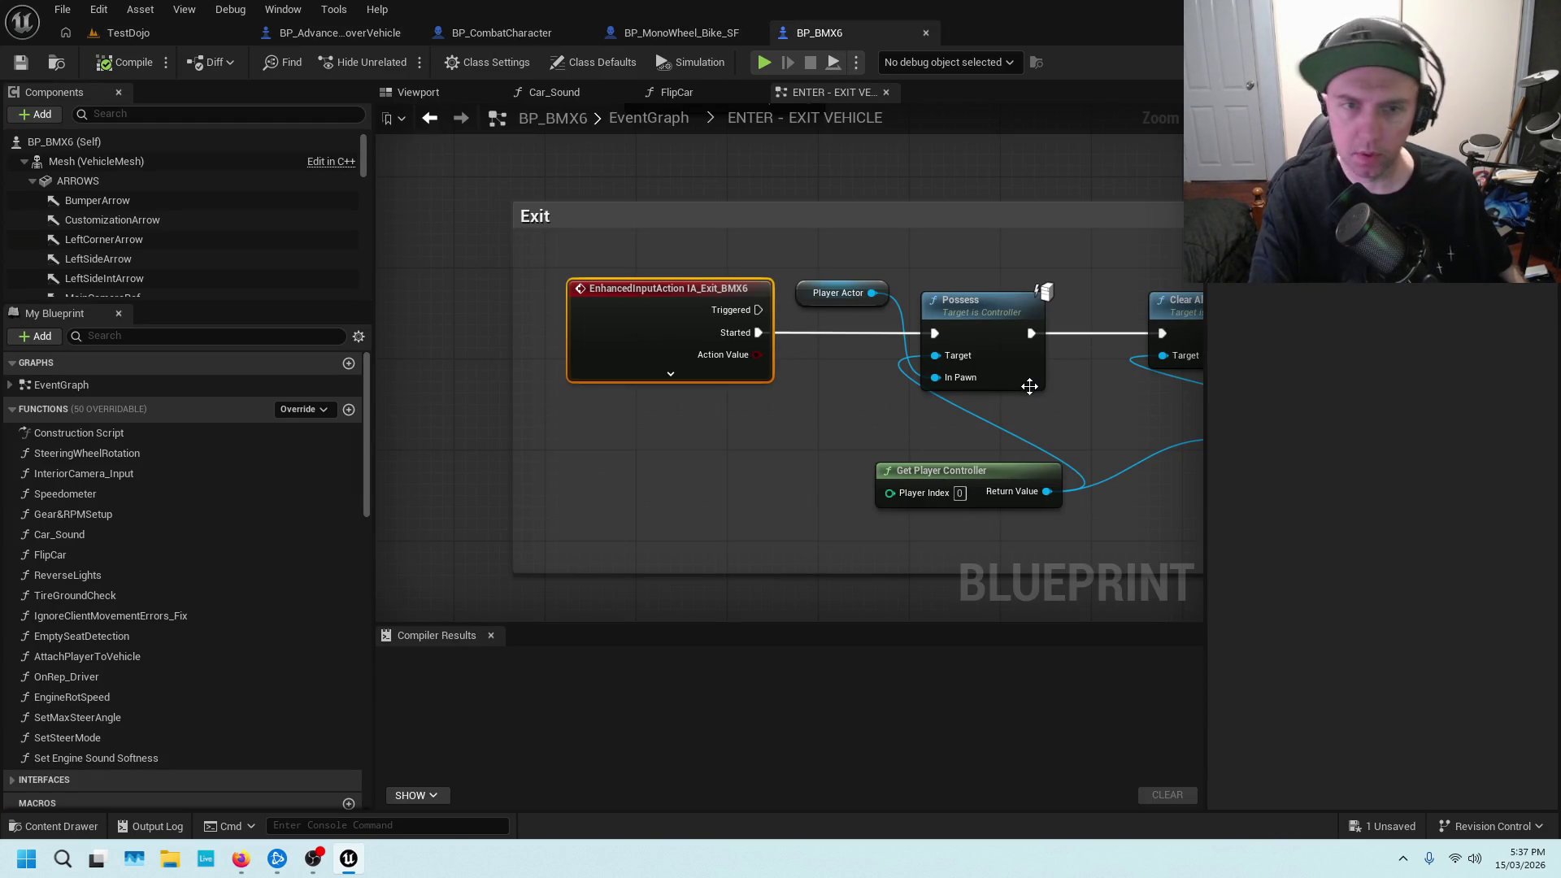
Return to BP_CombatCharacter and bring the Mesh and Get World Location nodes into view
{"action": "left_click_drag", "start_coordinate": [1081, 392], "coordinate": [785, 389]}
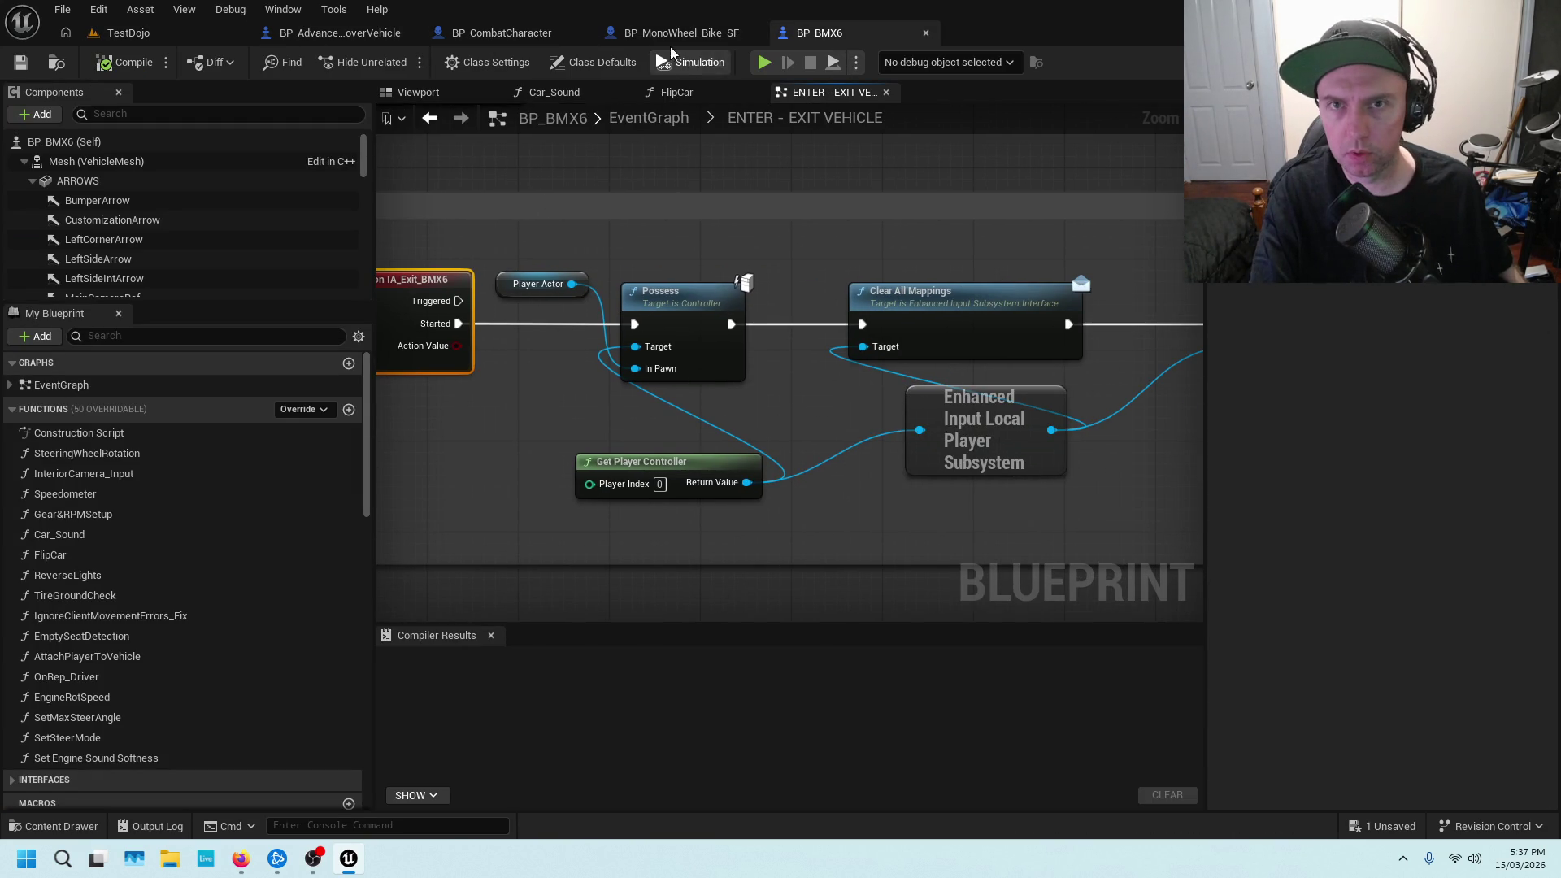
{"action": "left_click", "coordinate": [502, 33]}
{"action": "scroll", "coordinate": [577, 252], "scroll_direction": "down", "scroll_amount": 2}
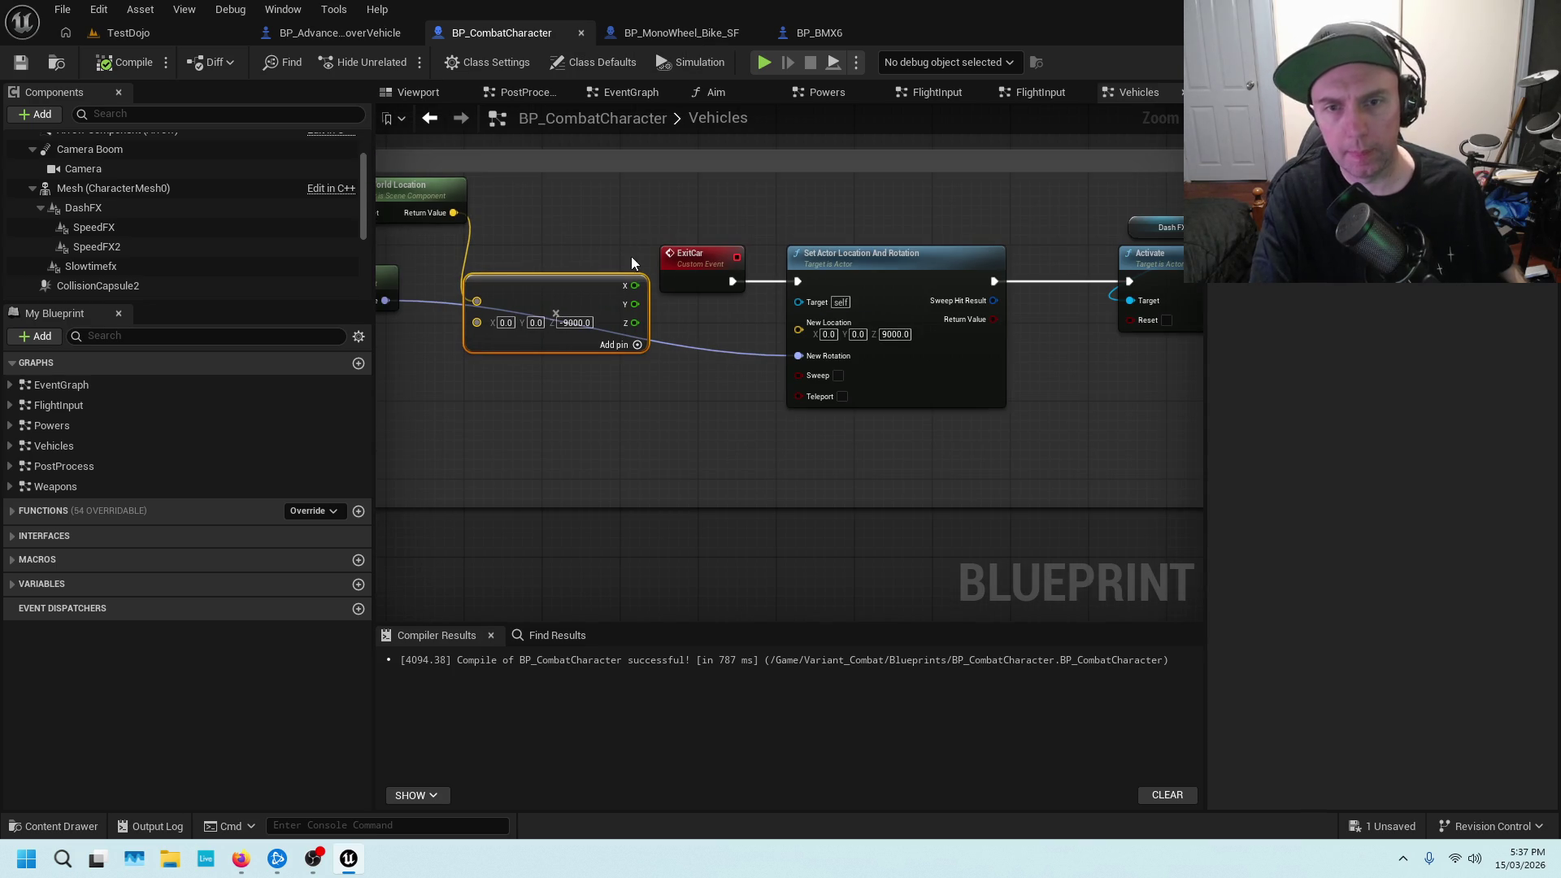
{"action": "mouse_move", "coordinate": [665, 223]}
{"action": "left_mouse_down"}
{"action": "mouse_move", "coordinate": [791, 223]}
{"action": "mouse_move", "coordinate": [766, 232]}
{"action": "left_mouse_up"}
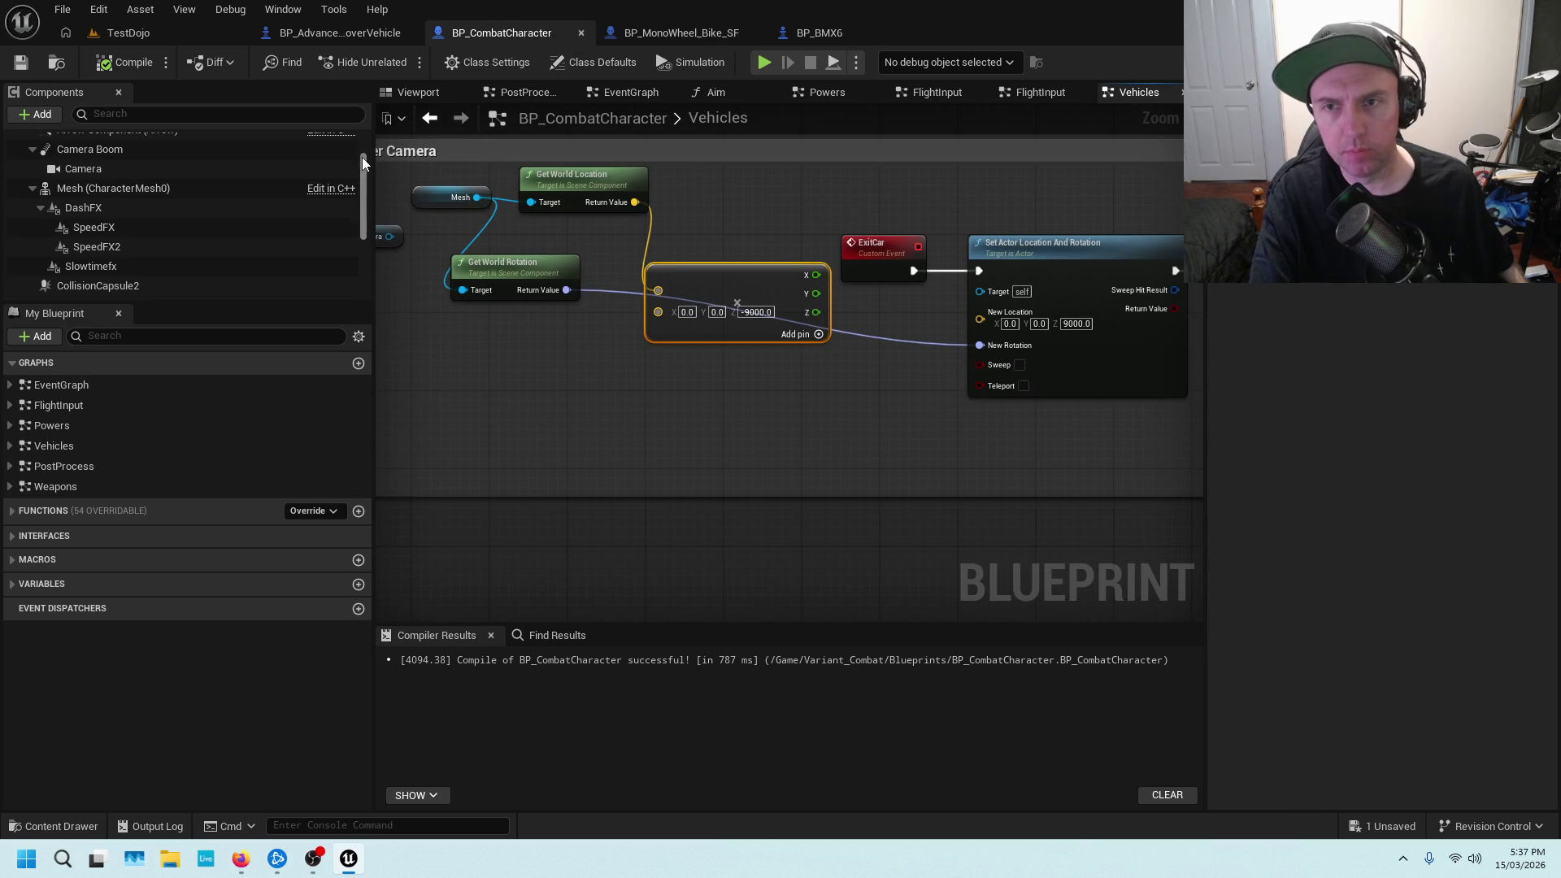
{"action": "left_click_drag", "start_coordinate": [470, 177], "coordinate": [599, 221]}
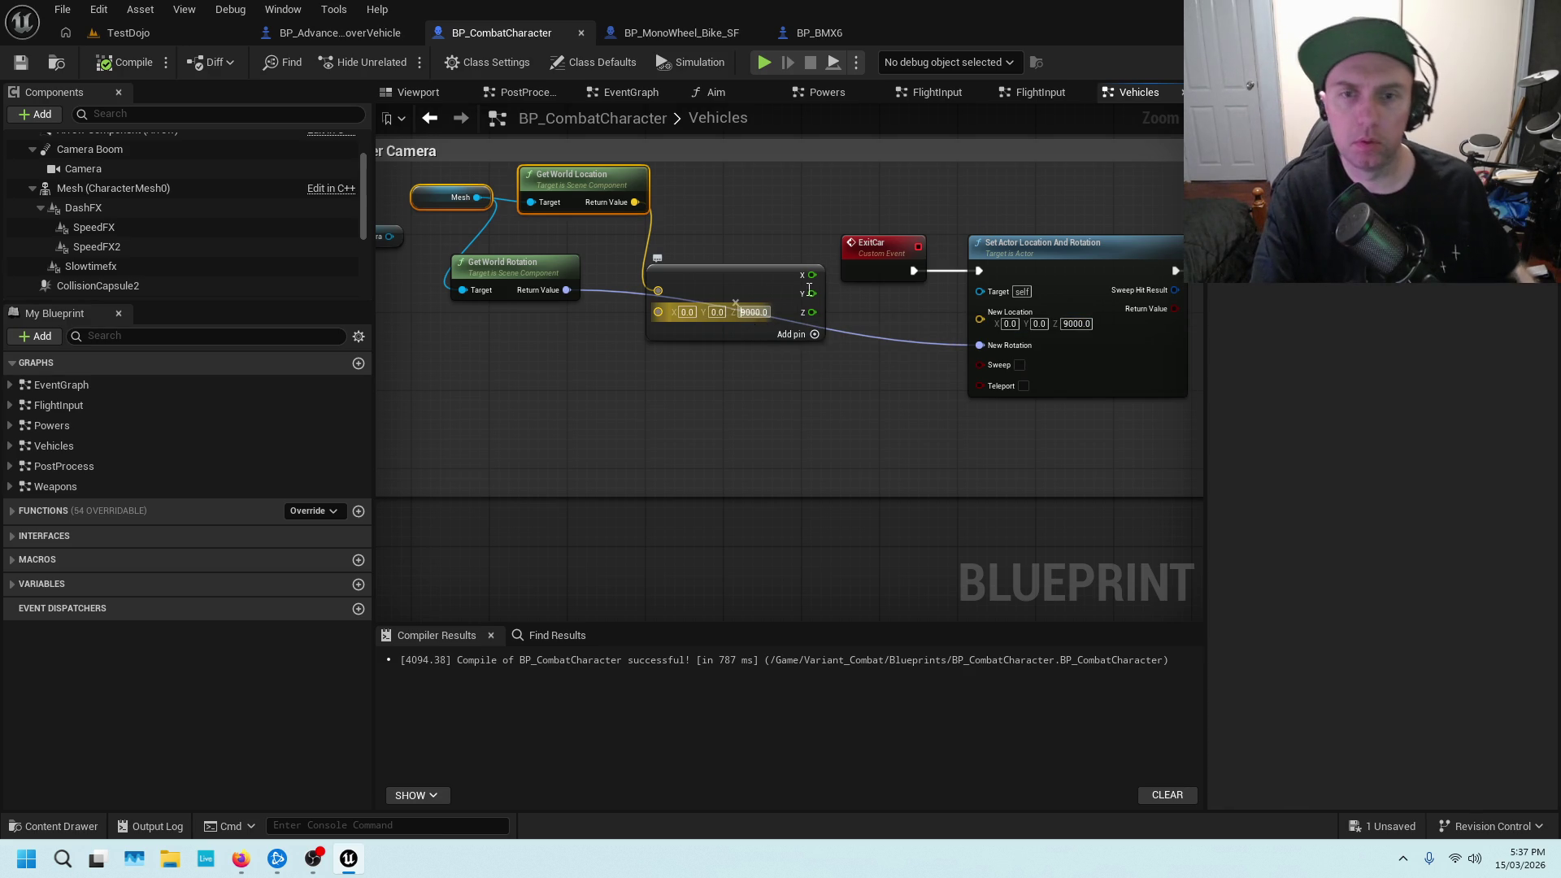
{"action": "left_click", "coordinate": [805, 471]}
Split New Location, wire the summed vector's X, Y and Z into it, and save
{"action": "right_click", "coordinate": [981, 323]}
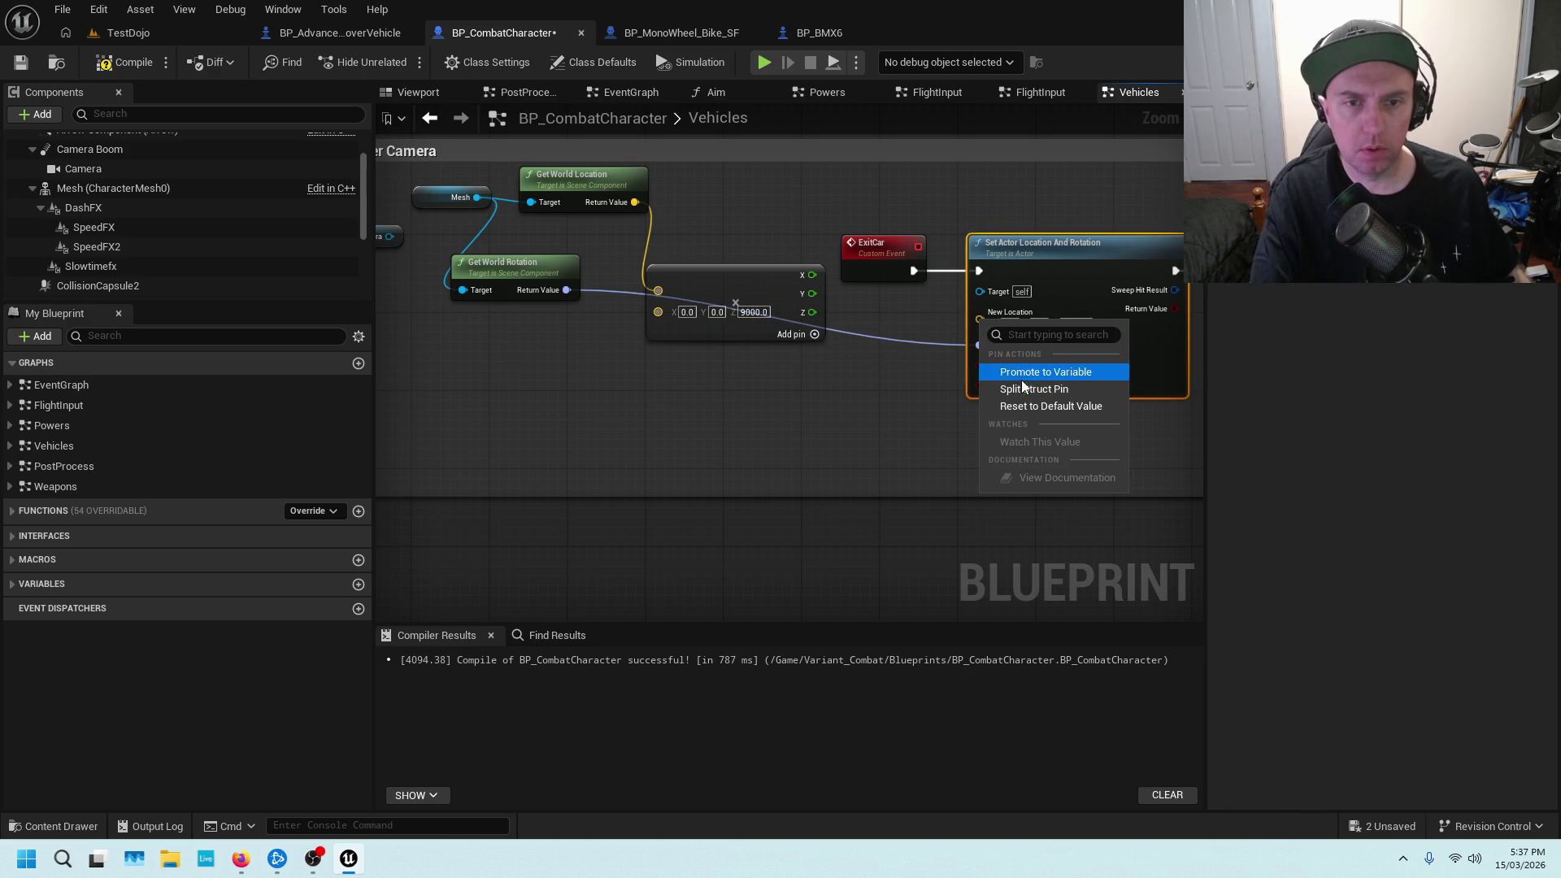
{"action": "left_click_drag", "start_coordinate": [812, 275], "coordinate": [979, 312]}
{"action": "mouse_move", "coordinate": [810, 294]}
{"action": "left_mouse_down"}
{"action": "mouse_move", "coordinate": [1033, 309]}
{"action": "mouse_move", "coordinate": [980, 332]}
{"action": "left_mouse_up"}
{"action": "left_click_drag", "start_coordinate": [816, 314], "coordinate": [979, 350]}
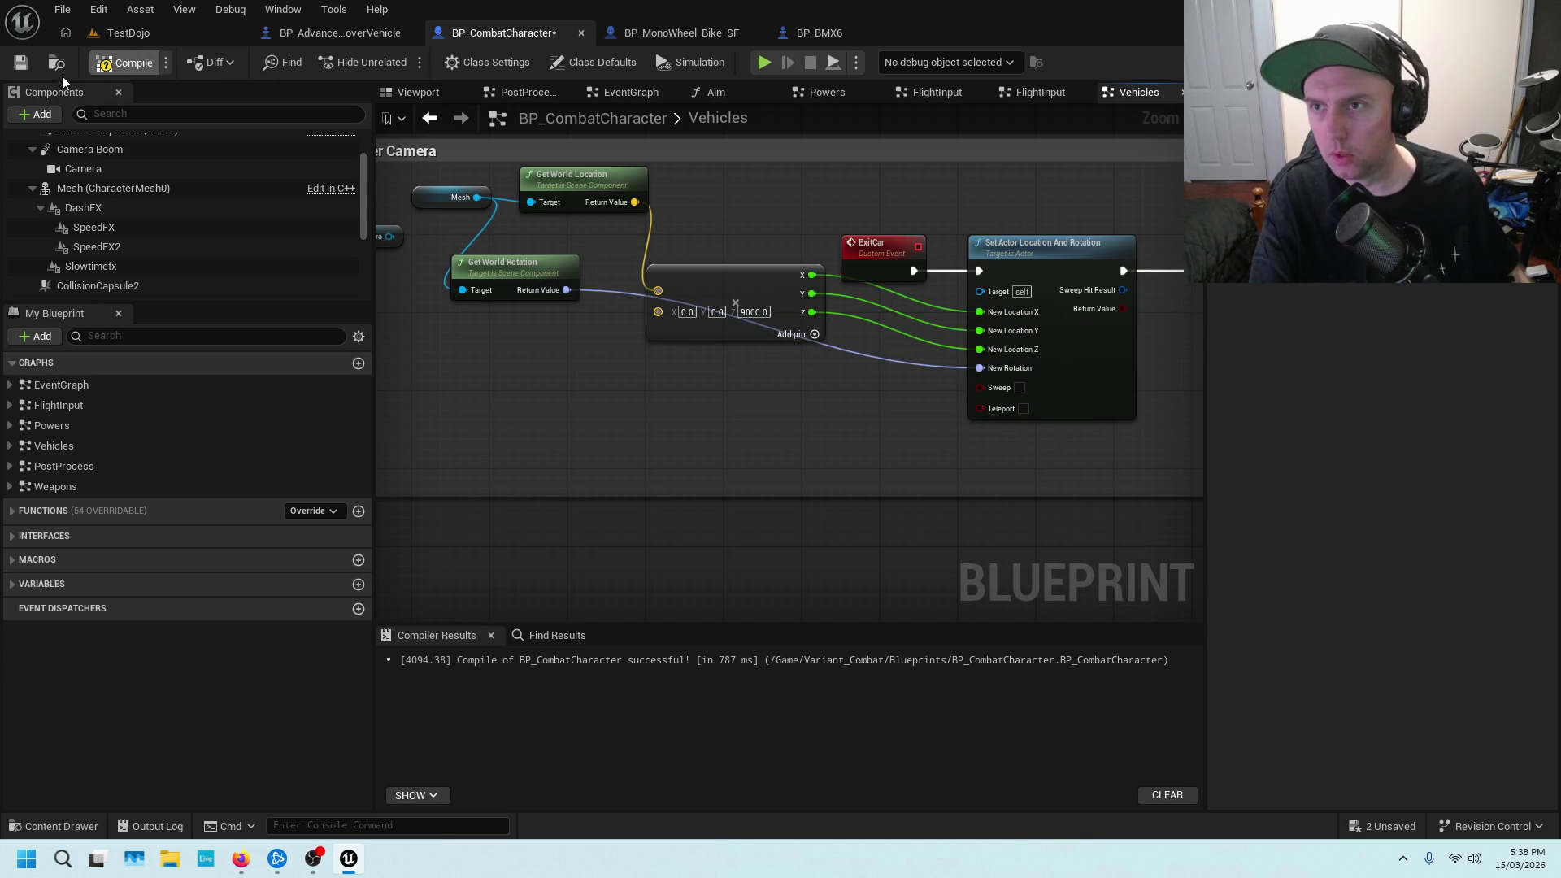
{"action": "left_click", "coordinate": [21, 63]}
{"action": "left_click", "coordinate": [139, 36]}
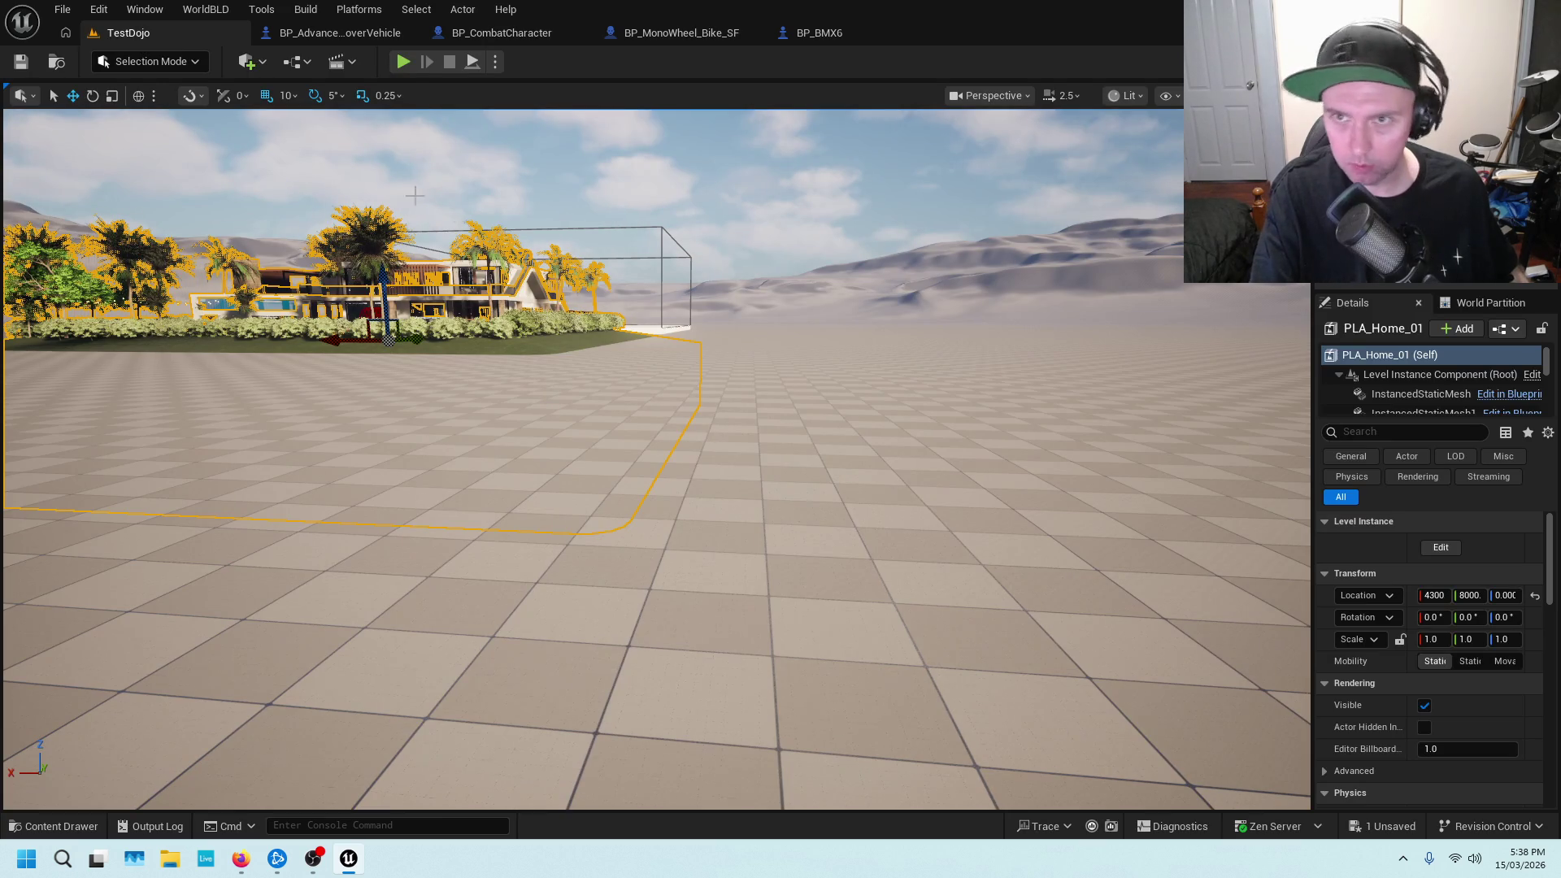
Play-test entering the silver car and exiting it with space, then open BP_BMX6
{"action": "key", "text": "alt+p"}
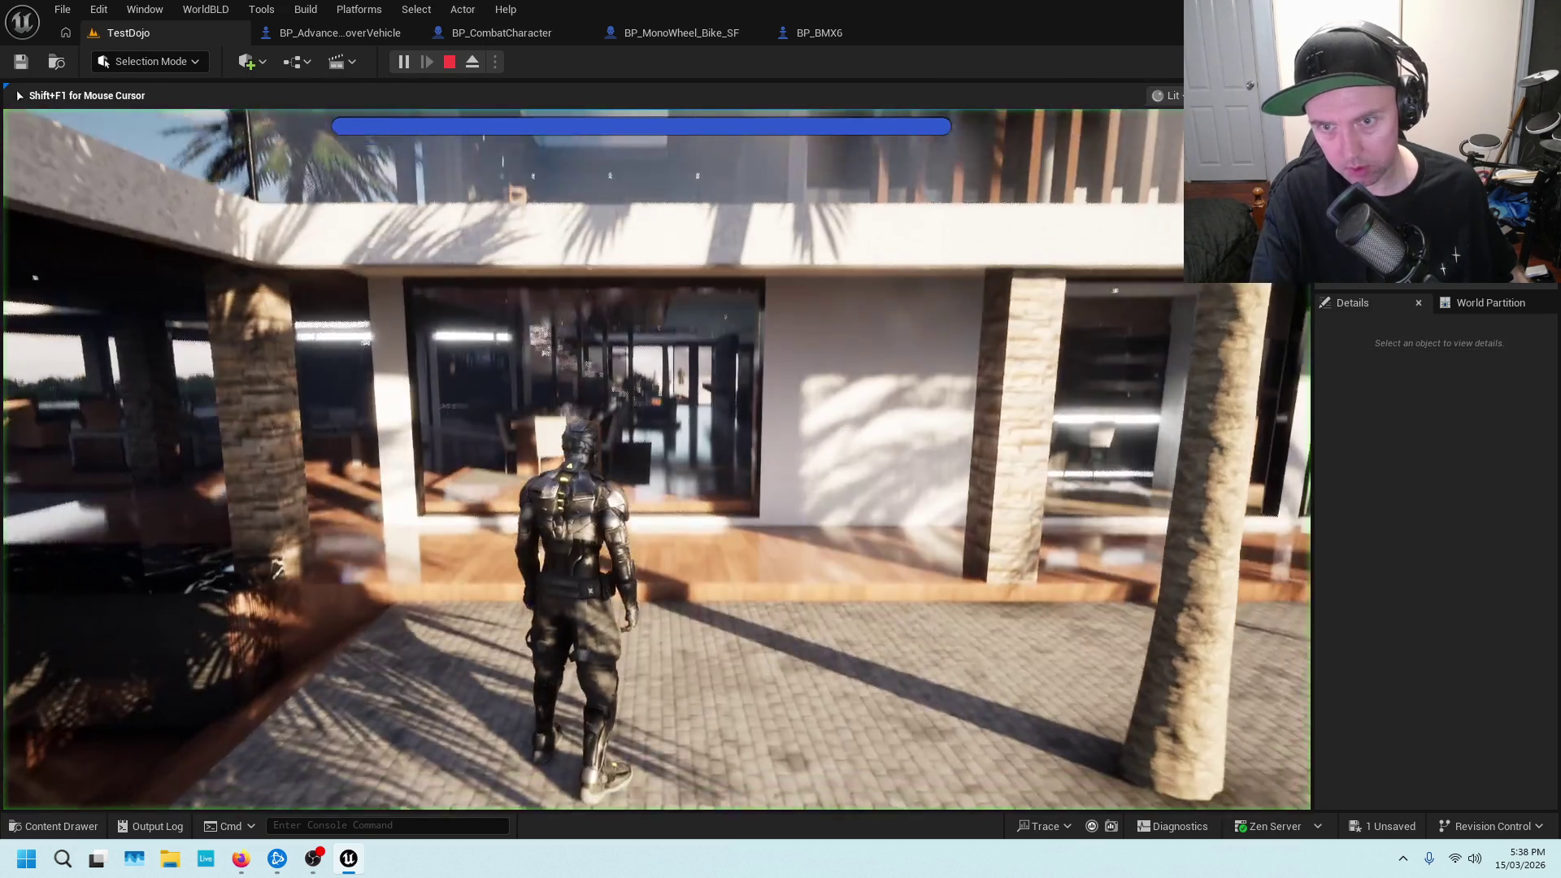
{"action": "key", "text": "w"}
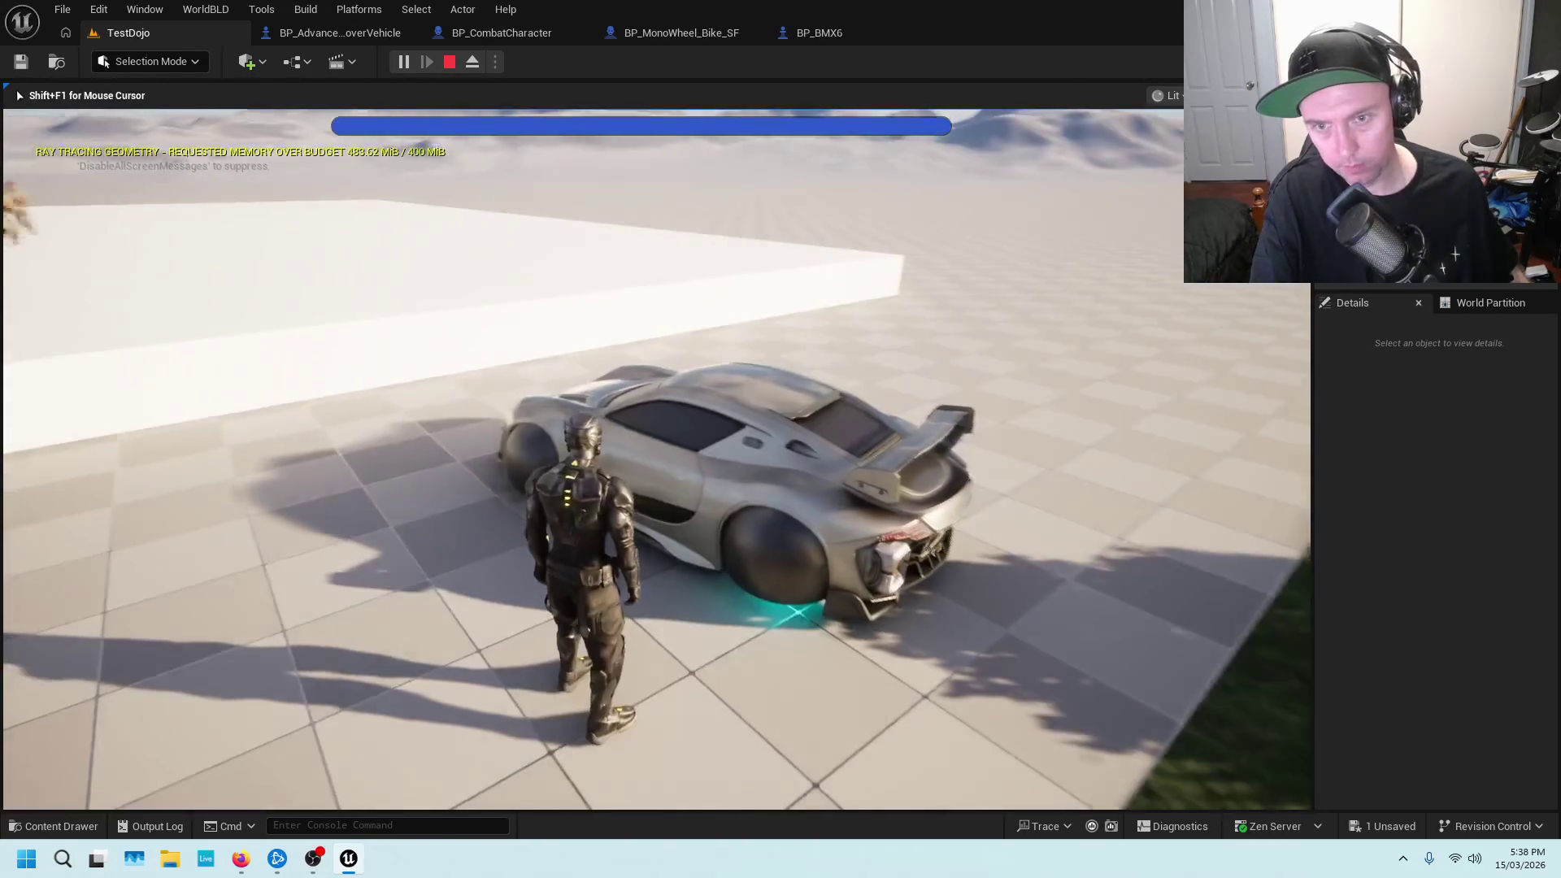
{"action": "key", "text": "e"}
{"action": "key", "text": "space"}
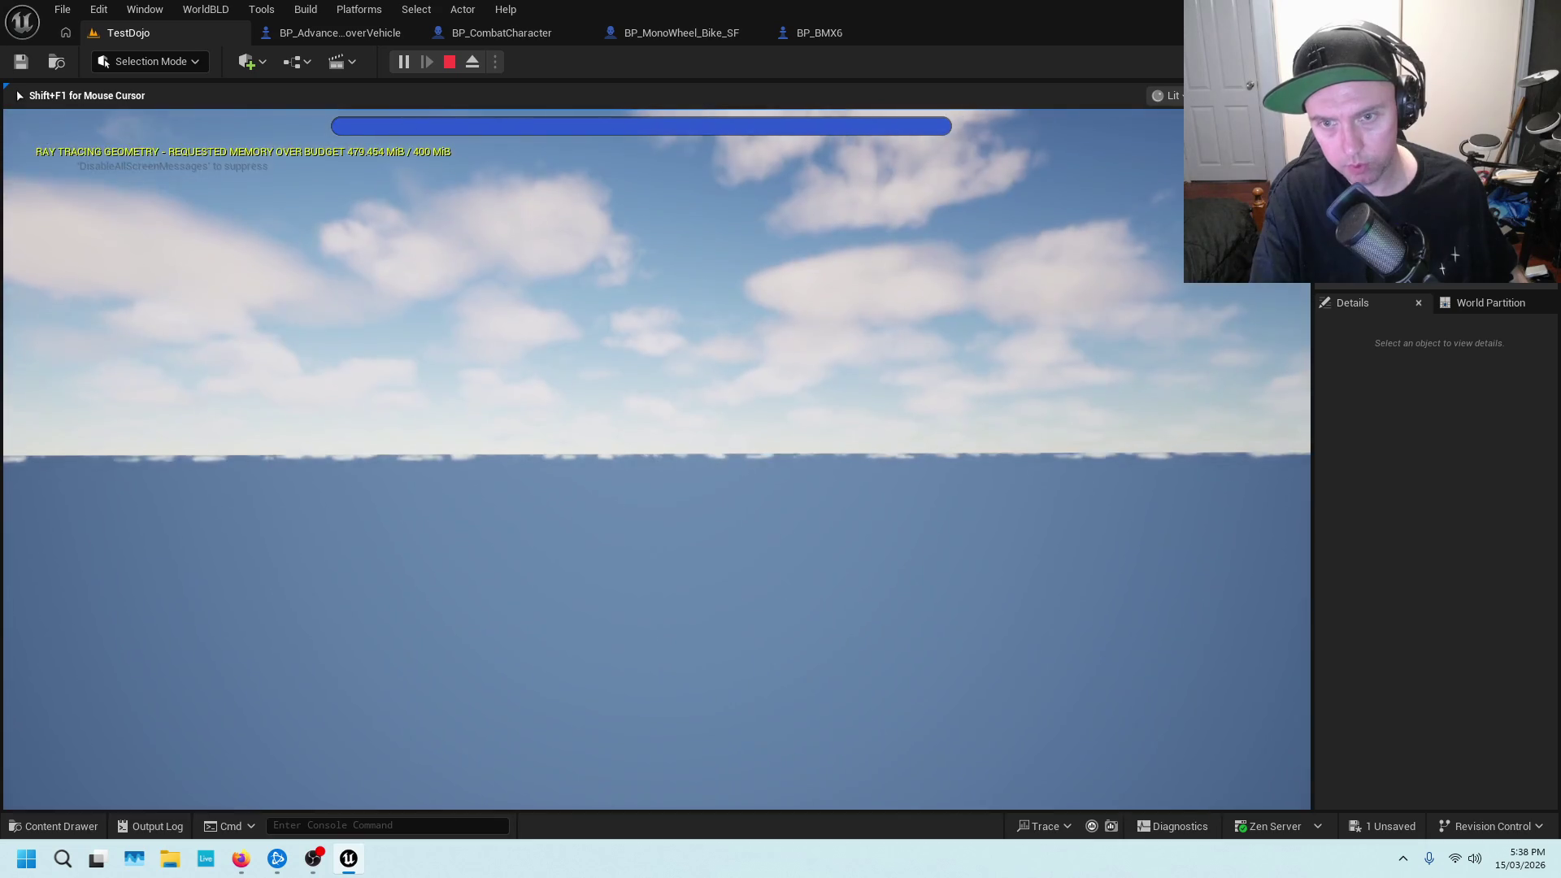
{"action": "key", "text": "Escape"}
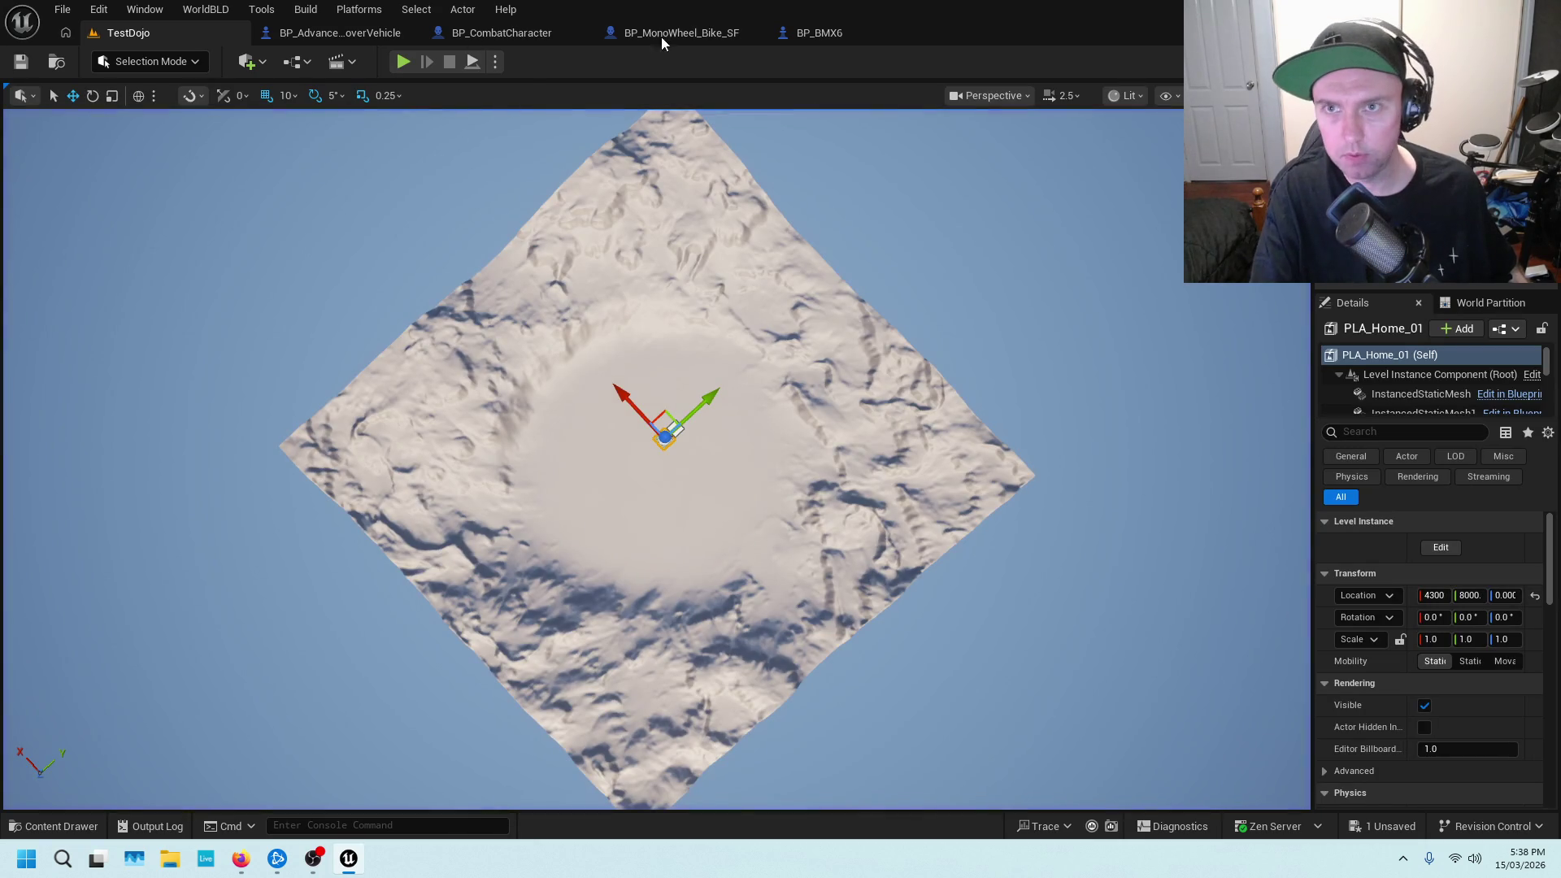
{"action": "left_click", "coordinate": [863, 38]}
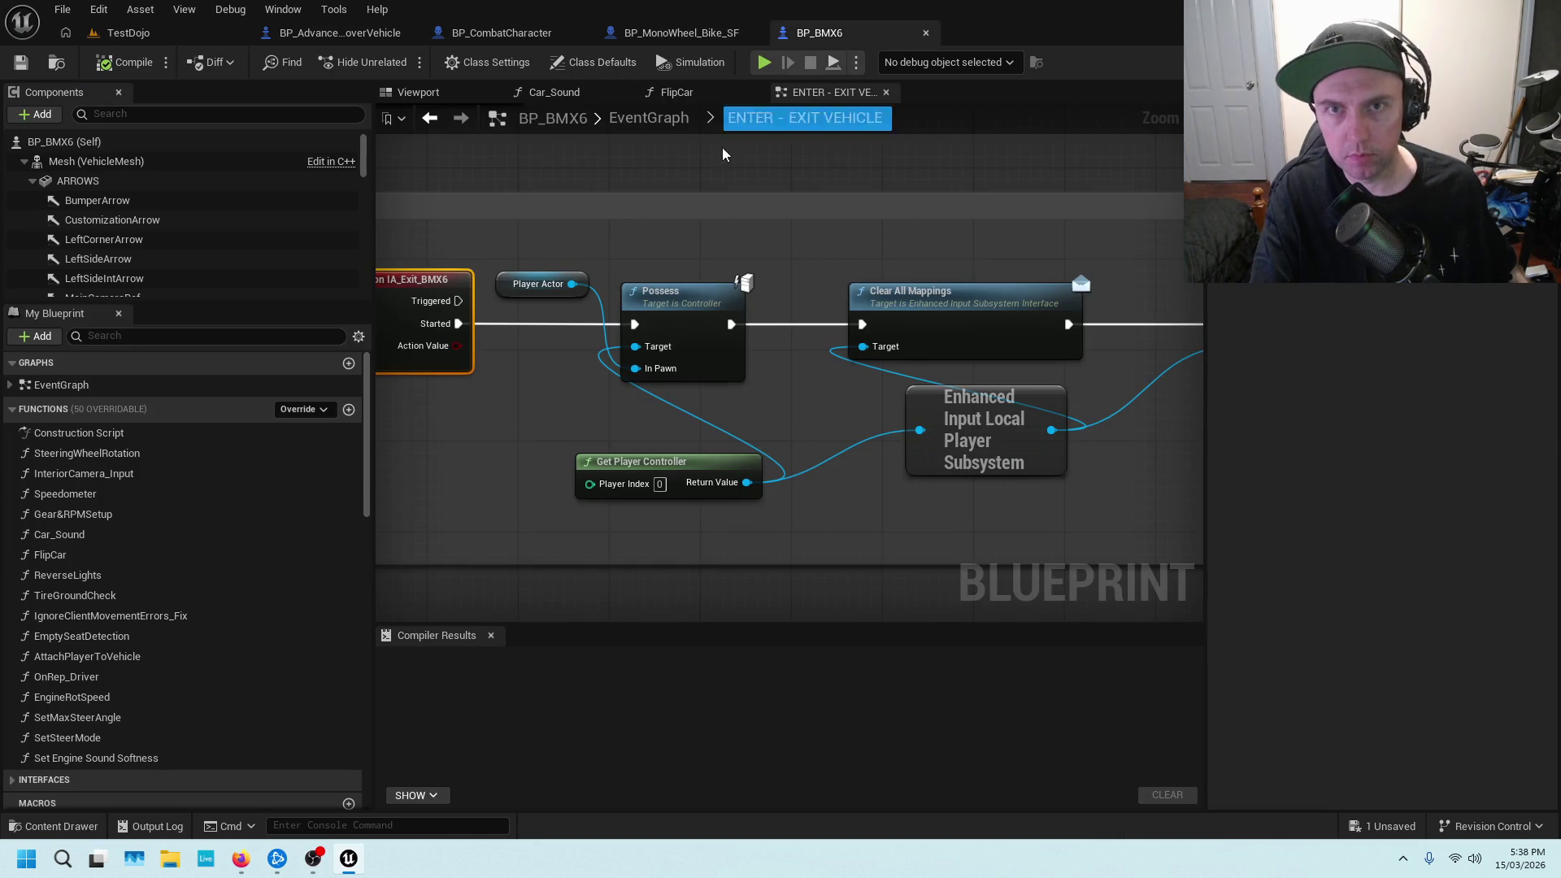
Change the offset vector's Z from 9000 to 350 in BP_CombatCharacter and save
{"action": "left_click", "coordinate": [462, 33]}
{"action": "scroll", "coordinate": [758, 314], "scroll_direction": "up", "scroll_amount": 2}
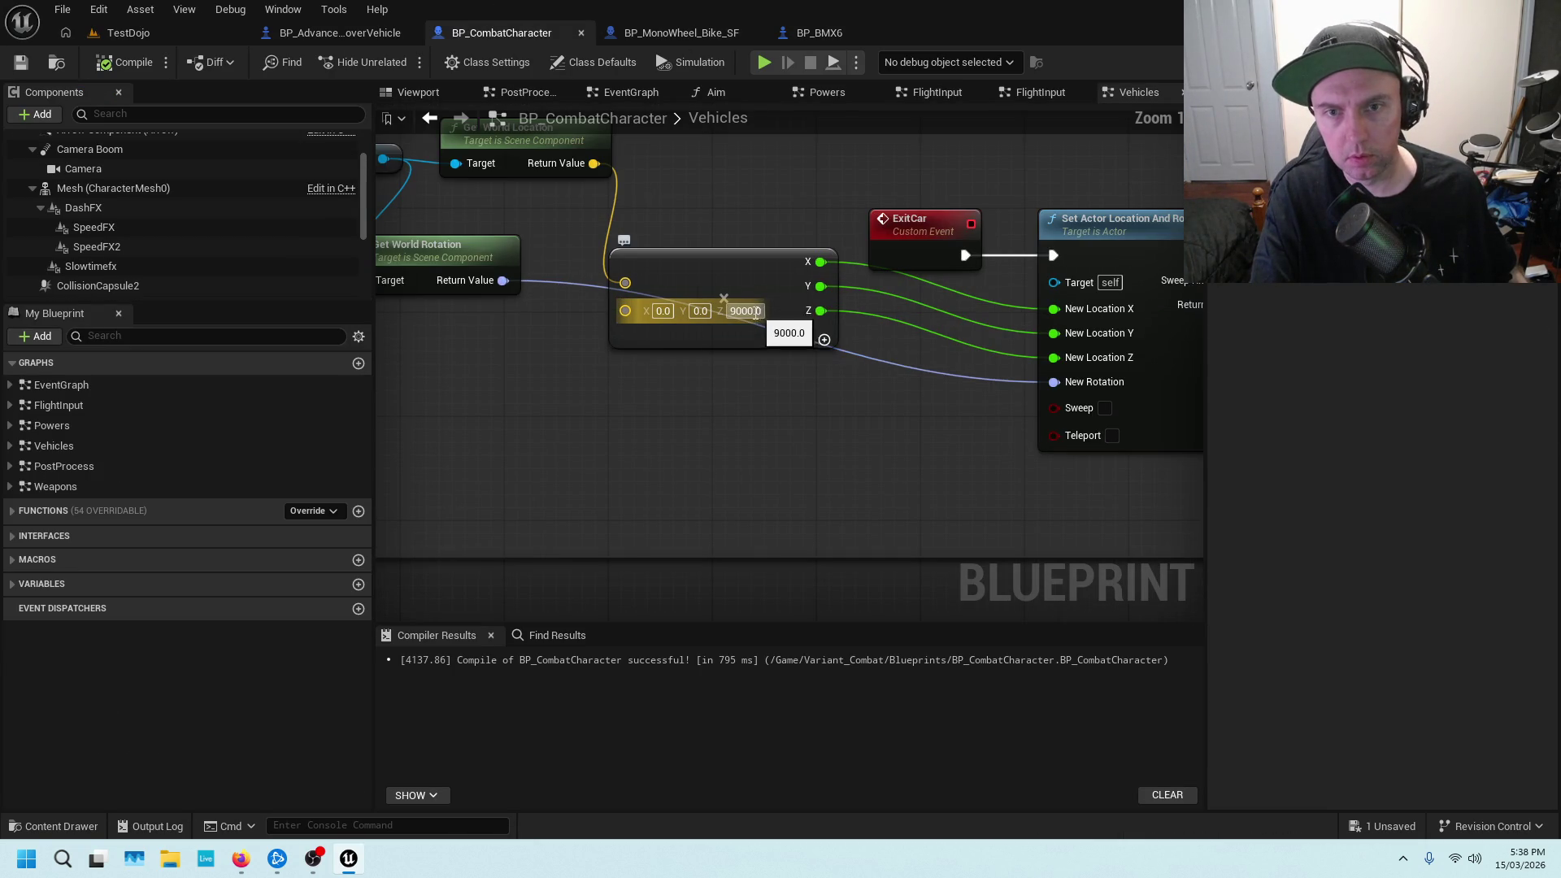
{"action": "left_click", "coordinate": [737, 308]}
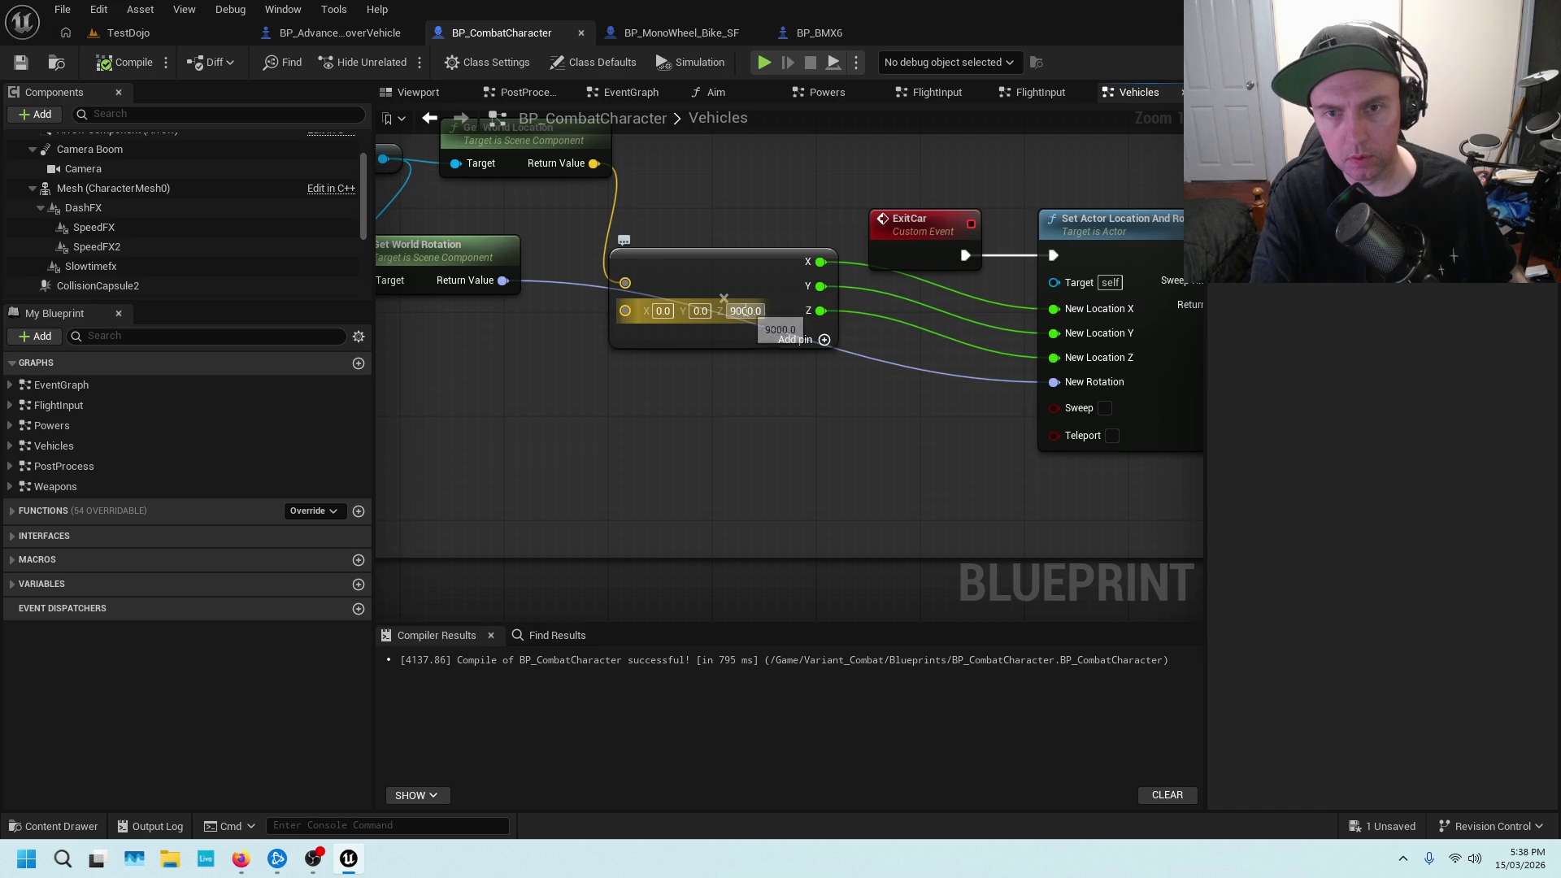
{"action": "type", "text": "350"}
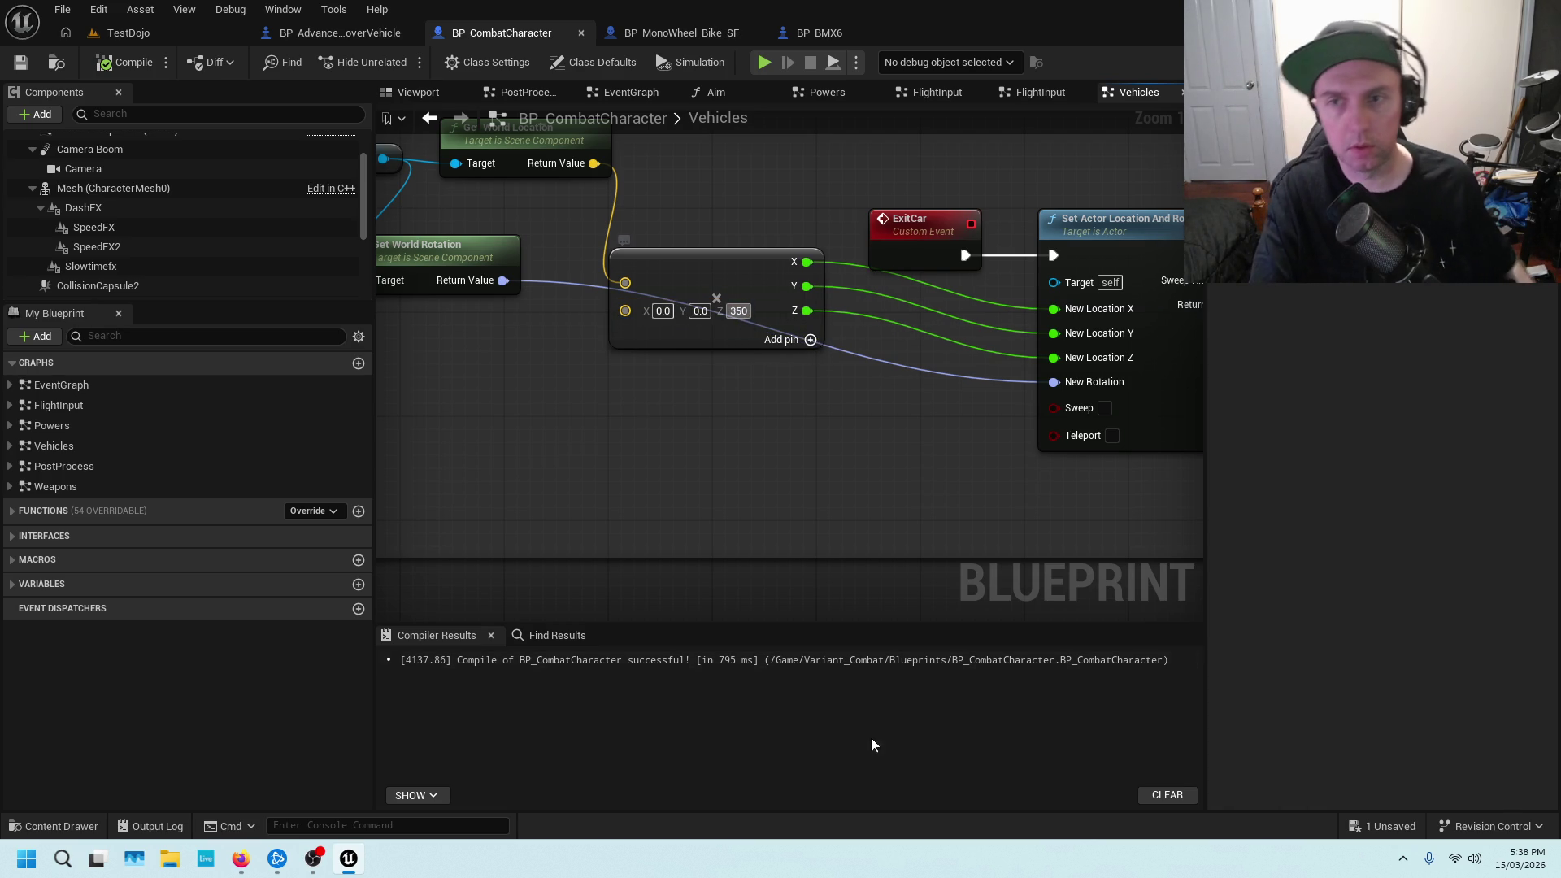
{"action": "key", "text": "Return"}
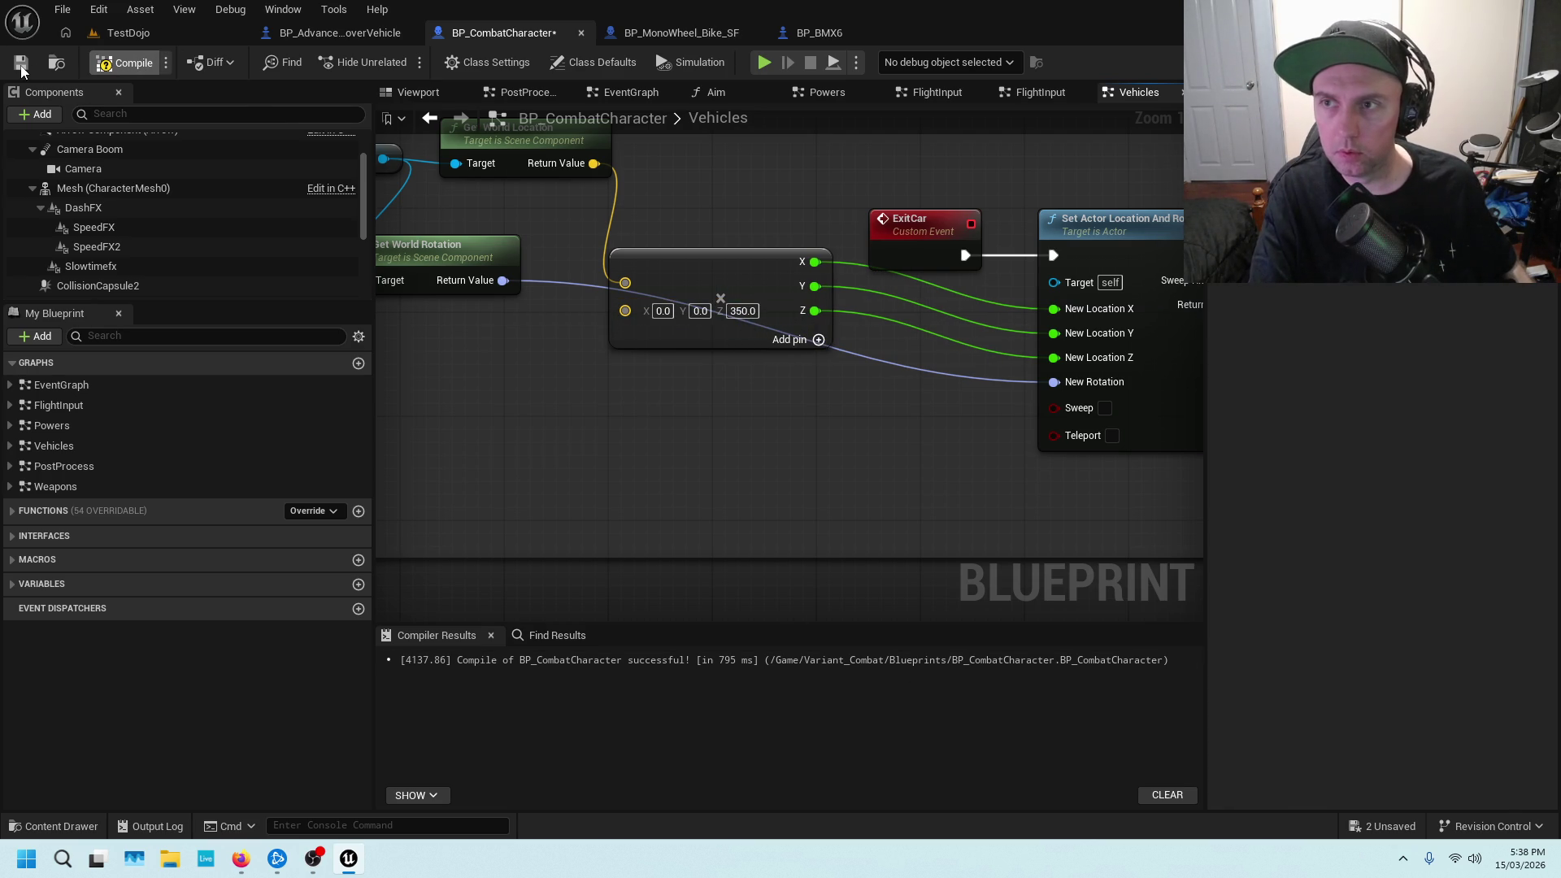
{"action": "left_click", "coordinate": [20, 65]}
{"action": "left_click", "coordinate": [118, 31]}
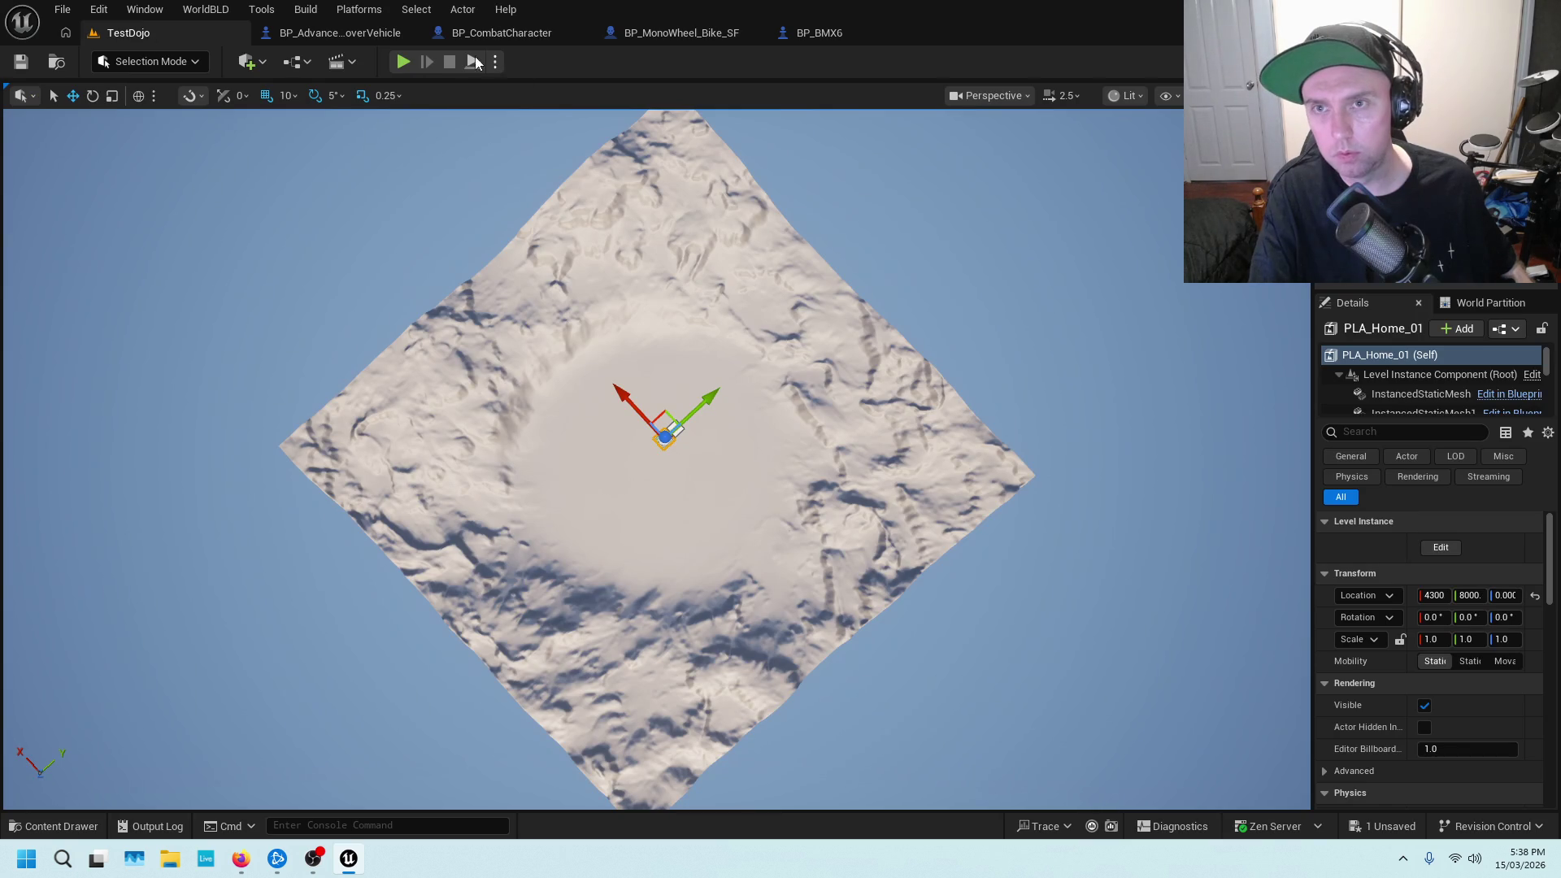
Play-test entering and exiting the car with the 350 Z offset, then reopen BP_CombatCharacter
{"action": "key", "text": "alt+p"}
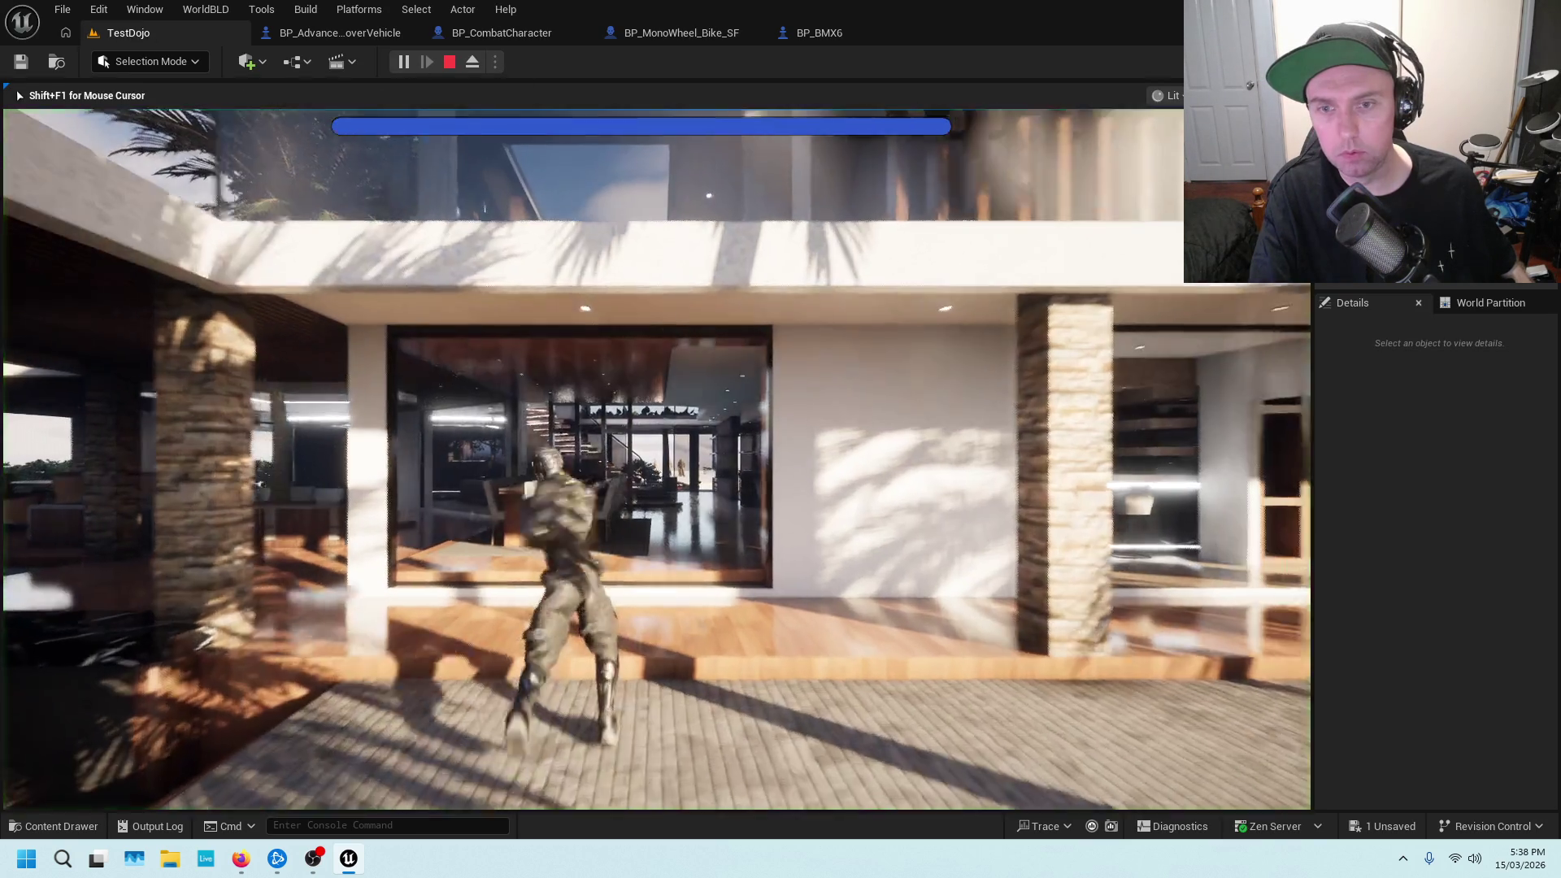
{"action": "key", "text": "w"}
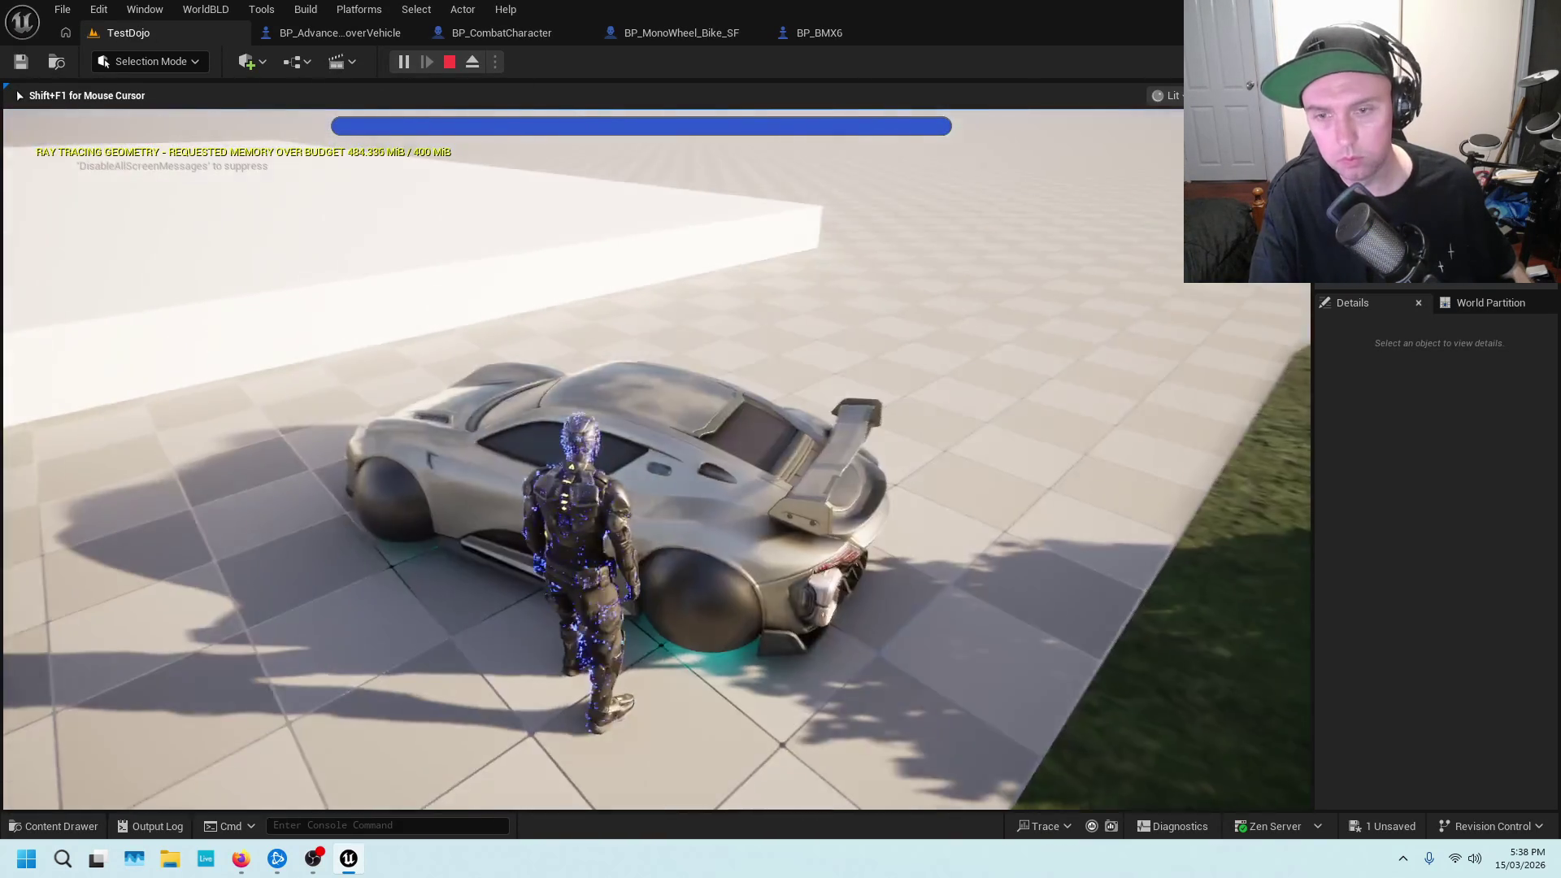
{"action": "key", "text": "e"}
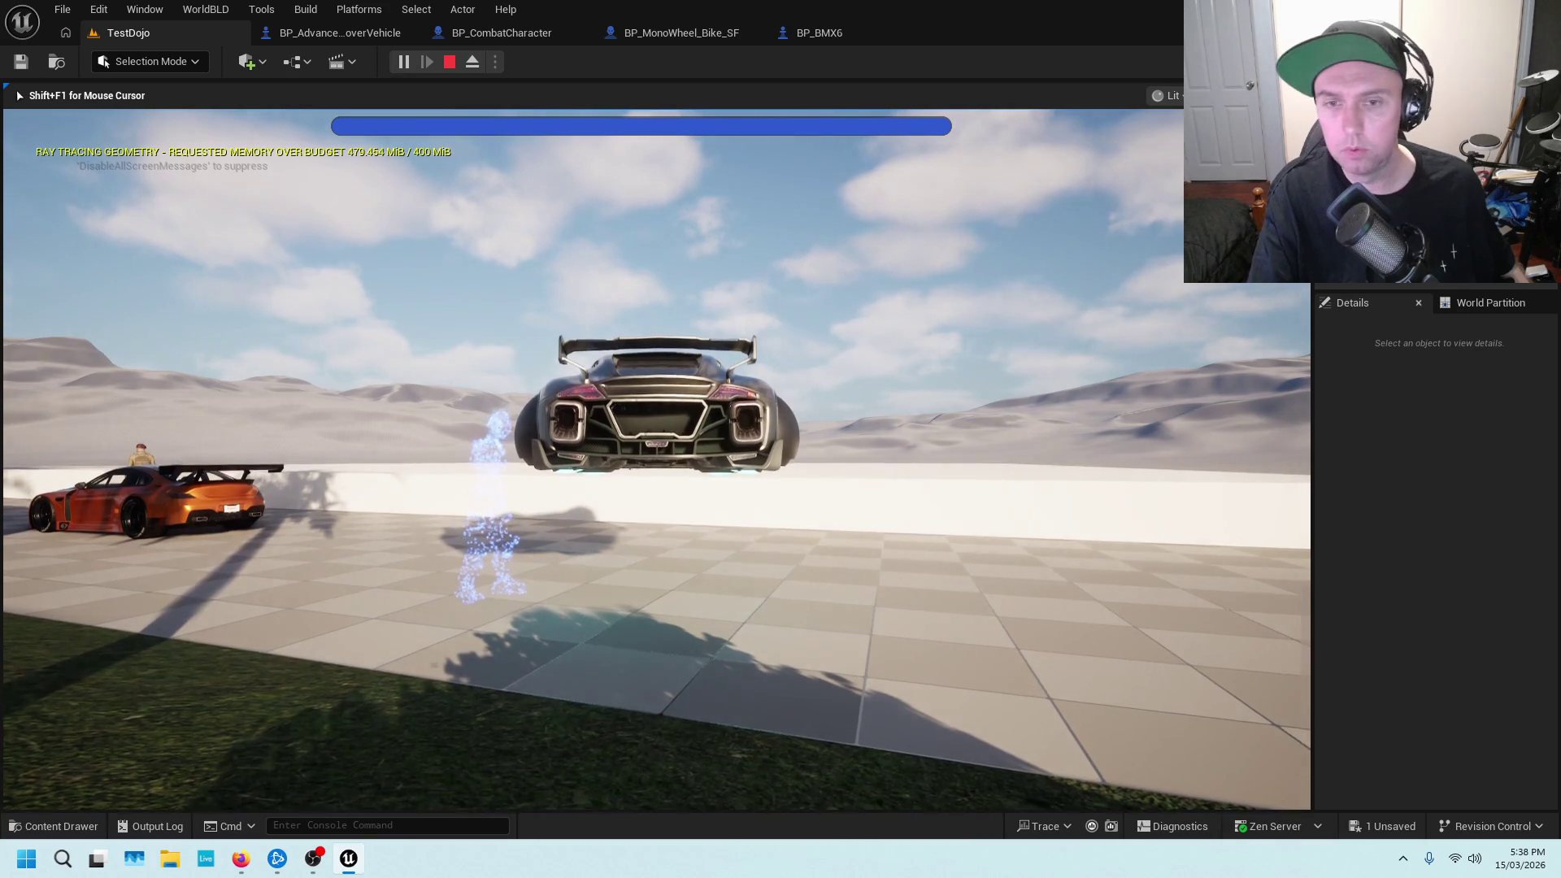
{"action": "key", "text": "e"}
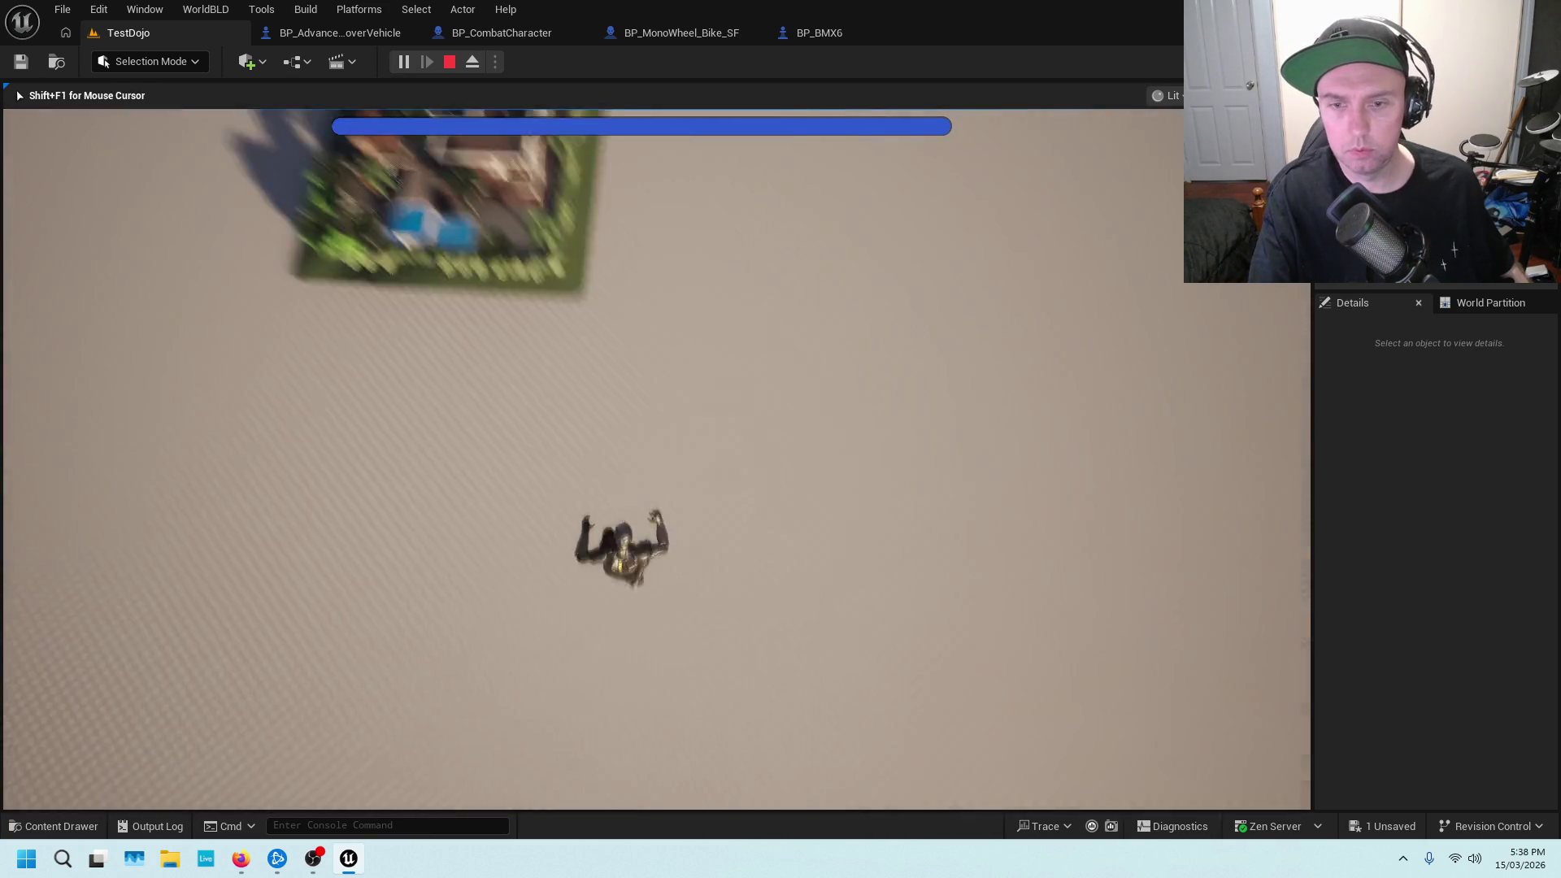
{"action": "key", "text": "Escape"}
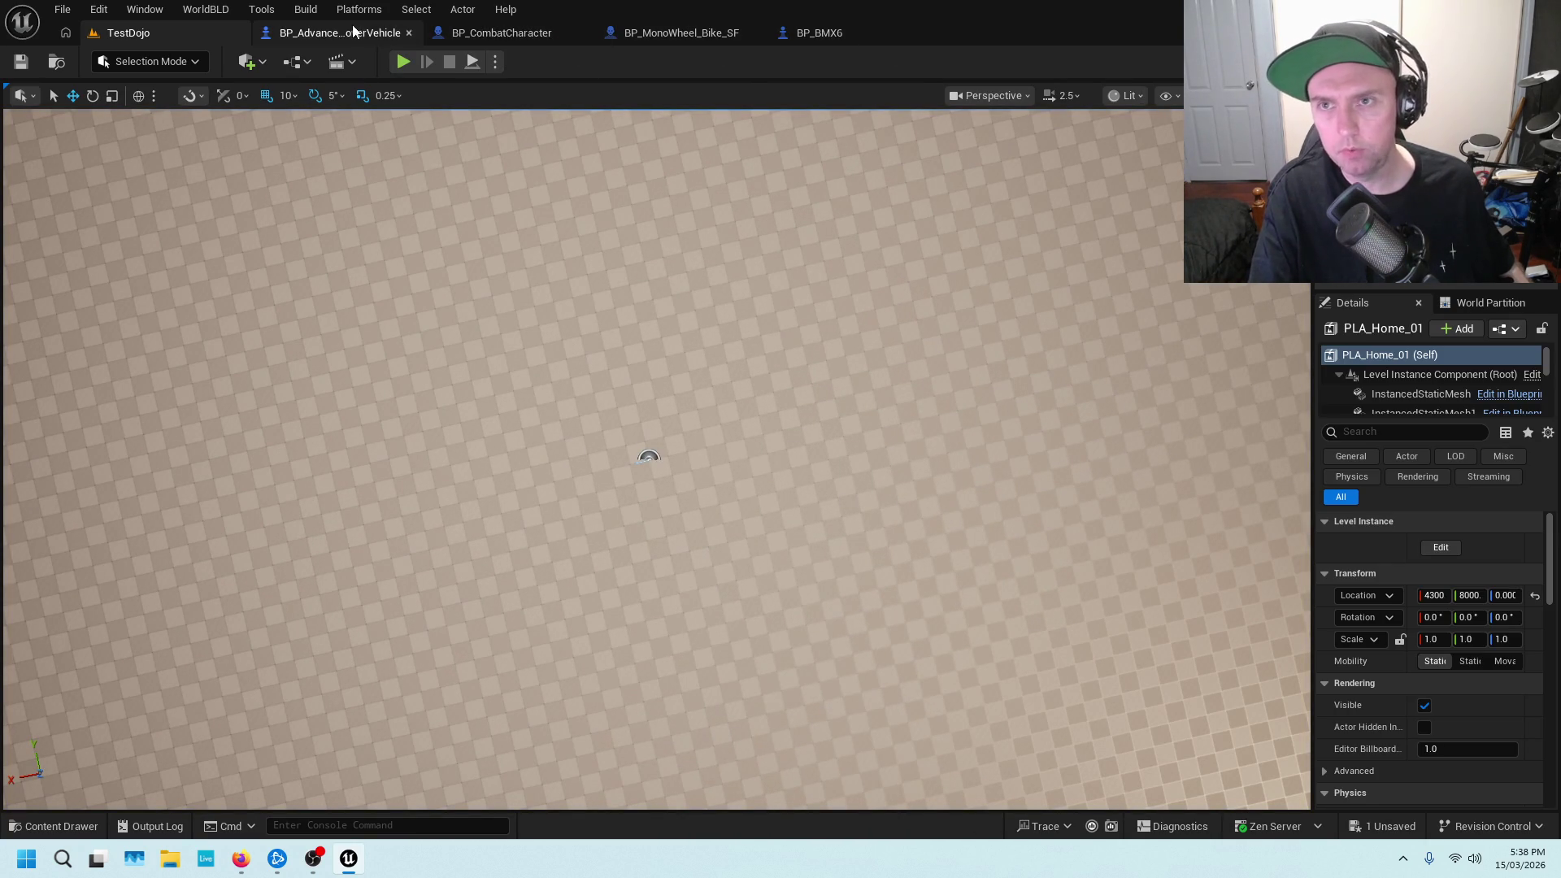
{"action": "left_click", "coordinate": [512, 36]}
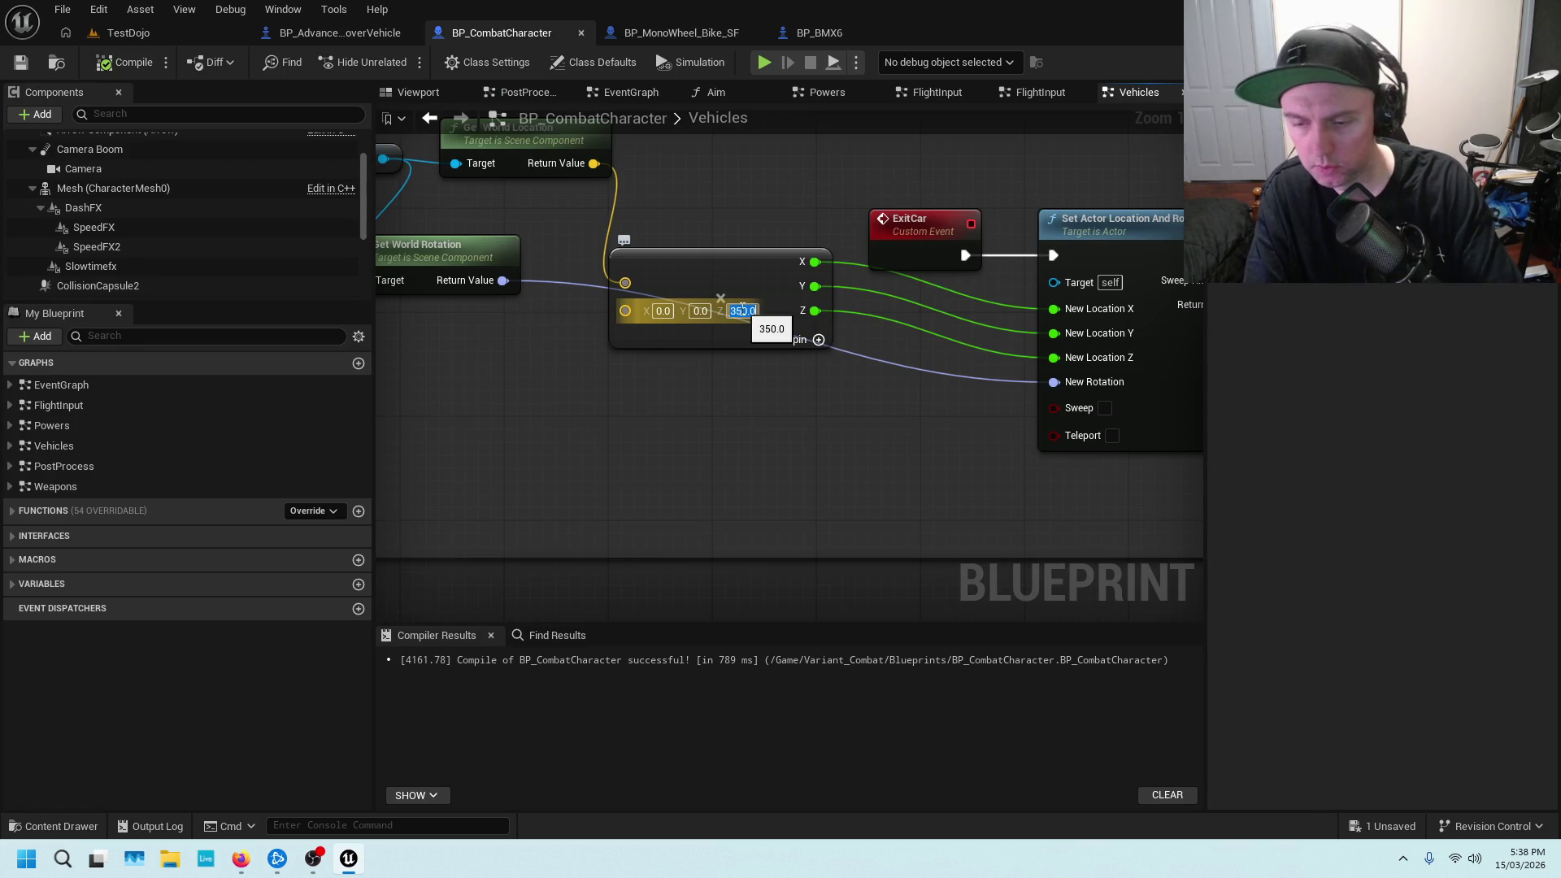
Set the offset vector's Z to 50, then compile and save the blueprint
{"action": "type", "text": "50"}
{"action": "key", "text": "Return"}
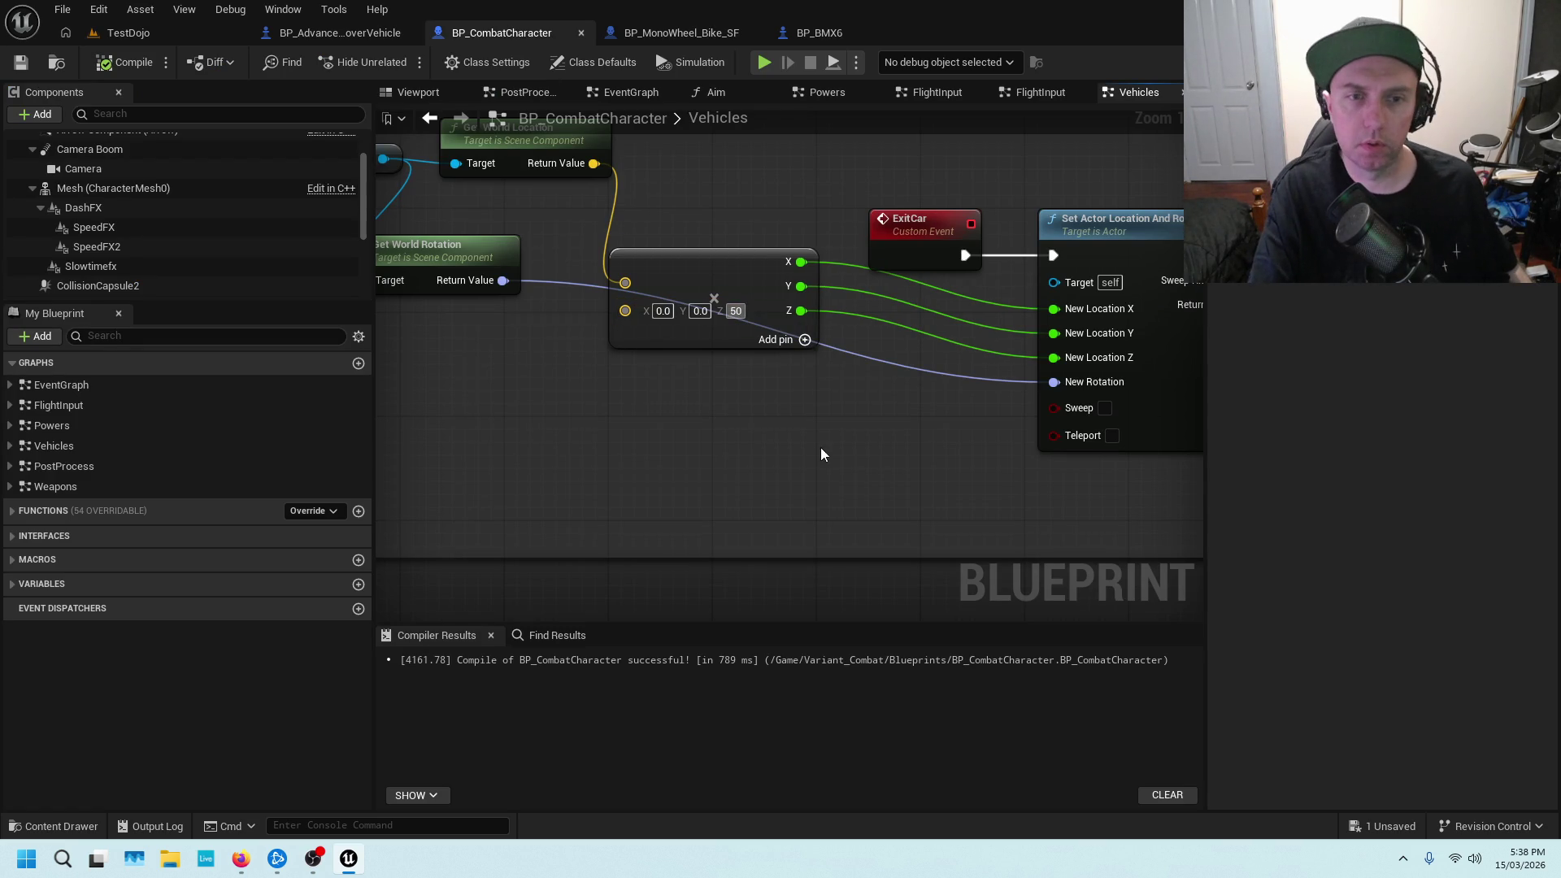
{"action": "left_click", "coordinate": [129, 63]}
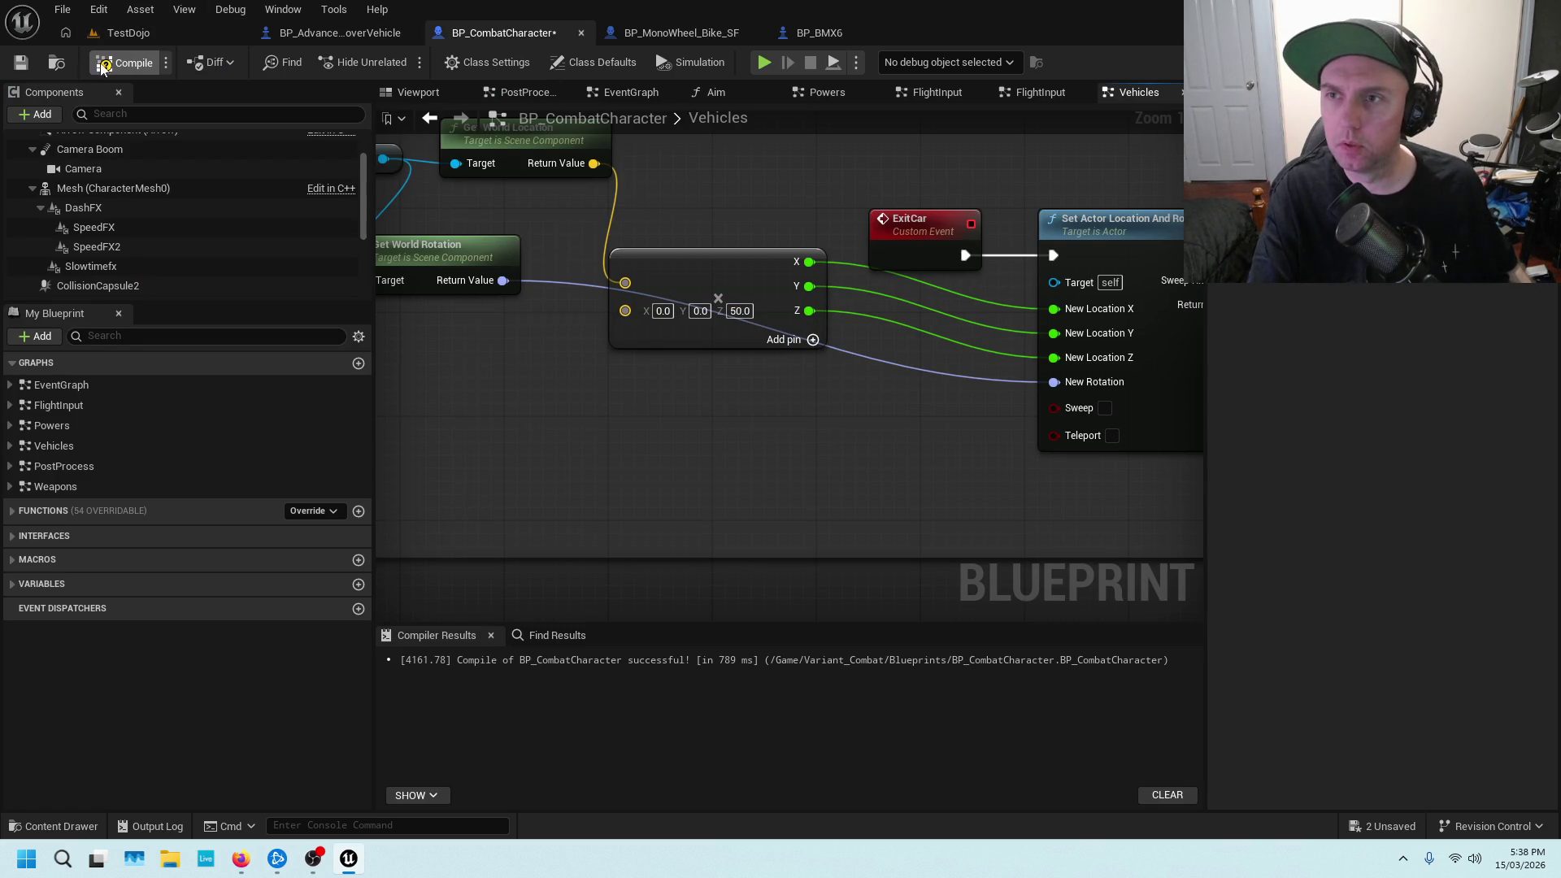
{"action": "left_click", "coordinate": [22, 62]}
Reposition the offset vector node near Set Actor Location And Rotation, then start a TestDojo play session
{"action": "mouse_move", "coordinate": [606, 158]}
{"action": "left_mouse_down"}
{"action": "mouse_move", "coordinate": [658, 240]}
{"action": "mouse_move", "coordinate": [785, 259]}
{"action": "left_mouse_up"}
{"action": "left_click_drag", "start_coordinate": [941, 320], "coordinate": [710, 217]}
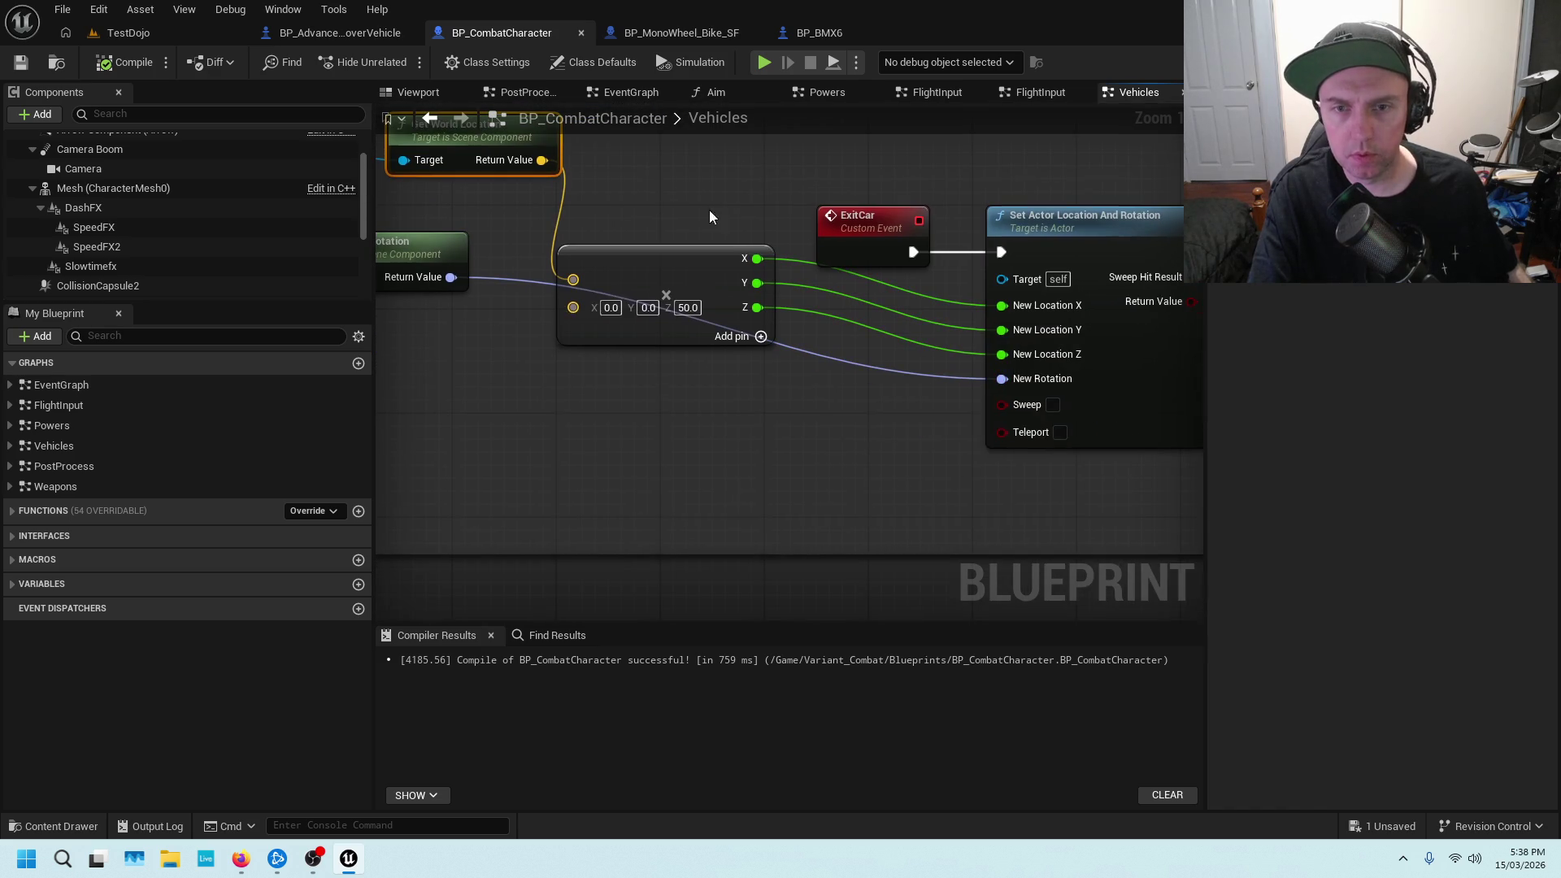
{"action": "mouse_move", "coordinate": [668, 286]}
{"action": "left_mouse_down"}
{"action": "mouse_move", "coordinate": [867, 292]}
{"action": "mouse_move", "coordinate": [864, 219]}
{"action": "left_mouse_up"}
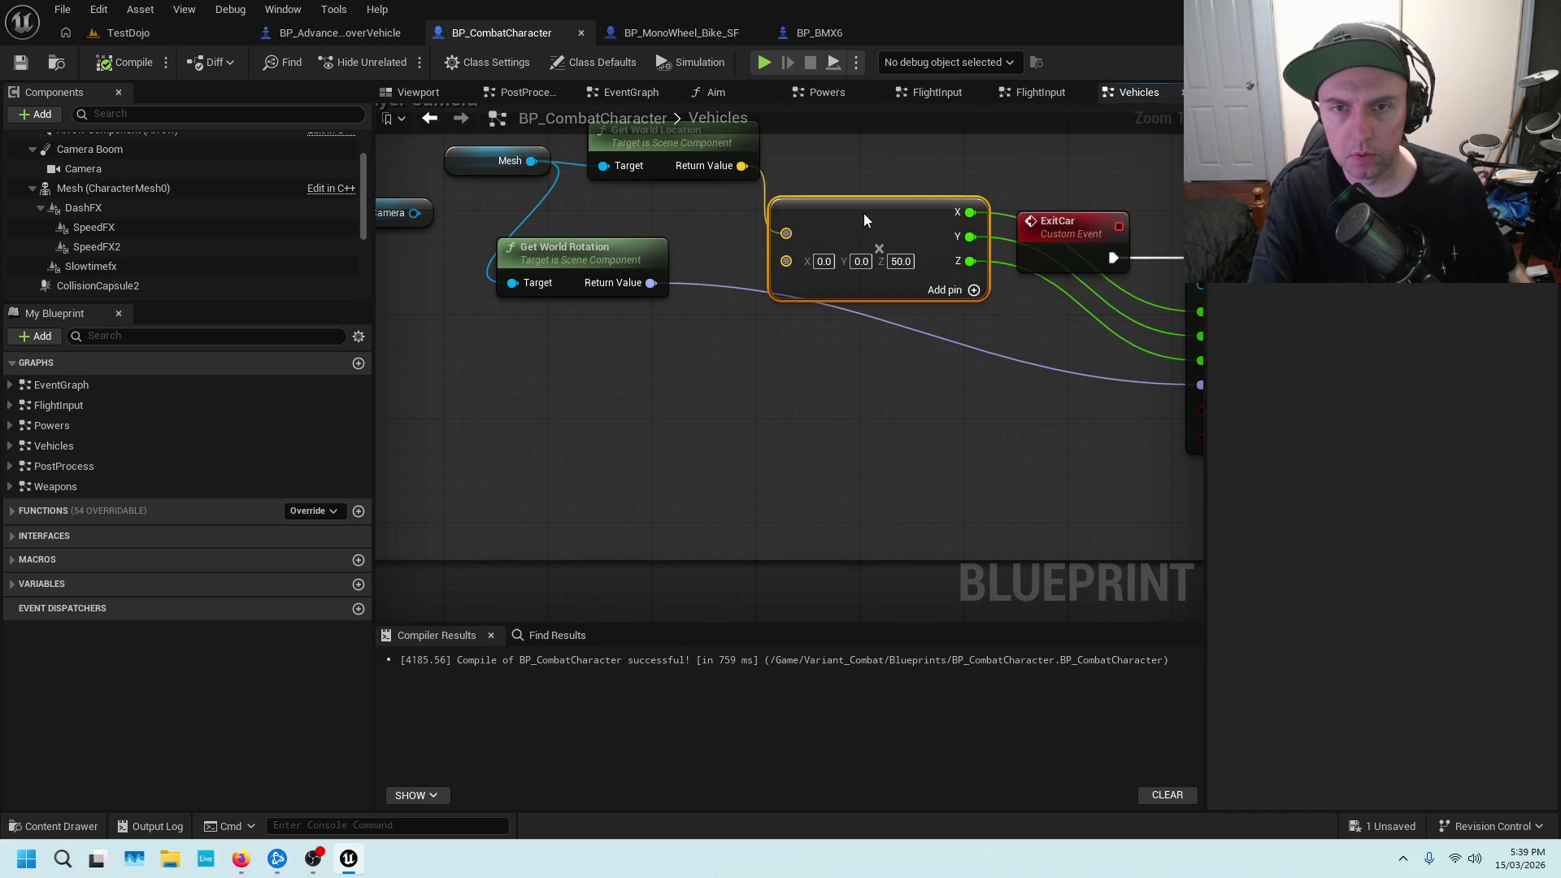
{"action": "left_click_drag", "start_coordinate": [966, 337], "coordinate": [797, 334]}
{"action": "left_click_drag", "start_coordinate": [690, 222], "coordinate": [689, 287]}
{"action": "left_click_drag", "start_coordinate": [890, 452], "coordinate": [752, 441]}
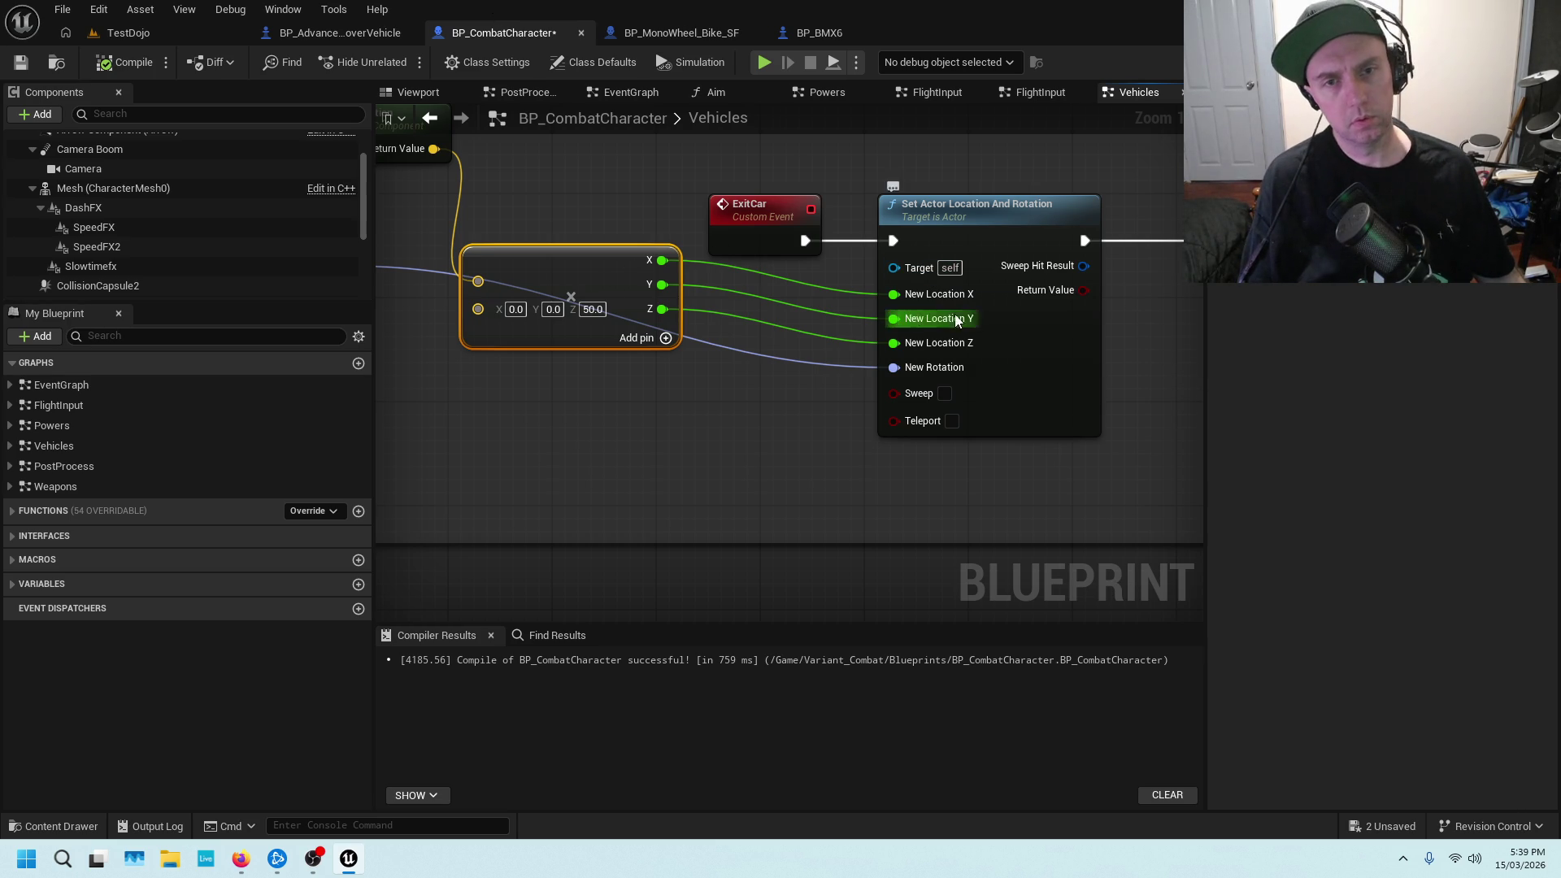
{"action": "left_click", "coordinate": [144, 37]}
{"action": "key", "text": "alt+p"}
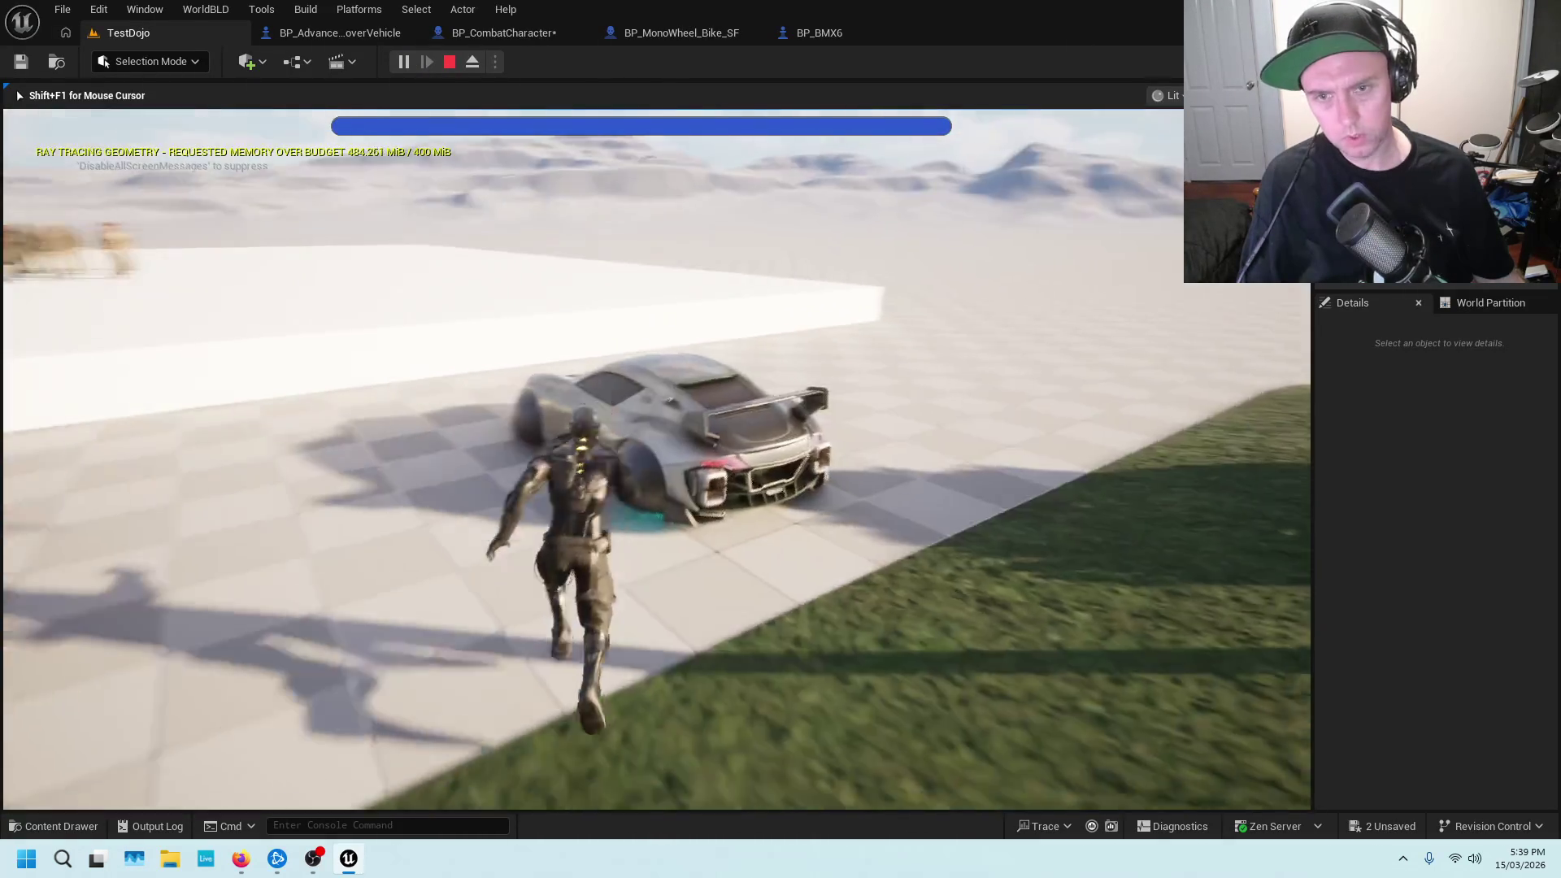
Enter and exit the silver car to check the 50 Z offset, then return to BP_CombatCharacter
{"action": "key", "text": "e"}
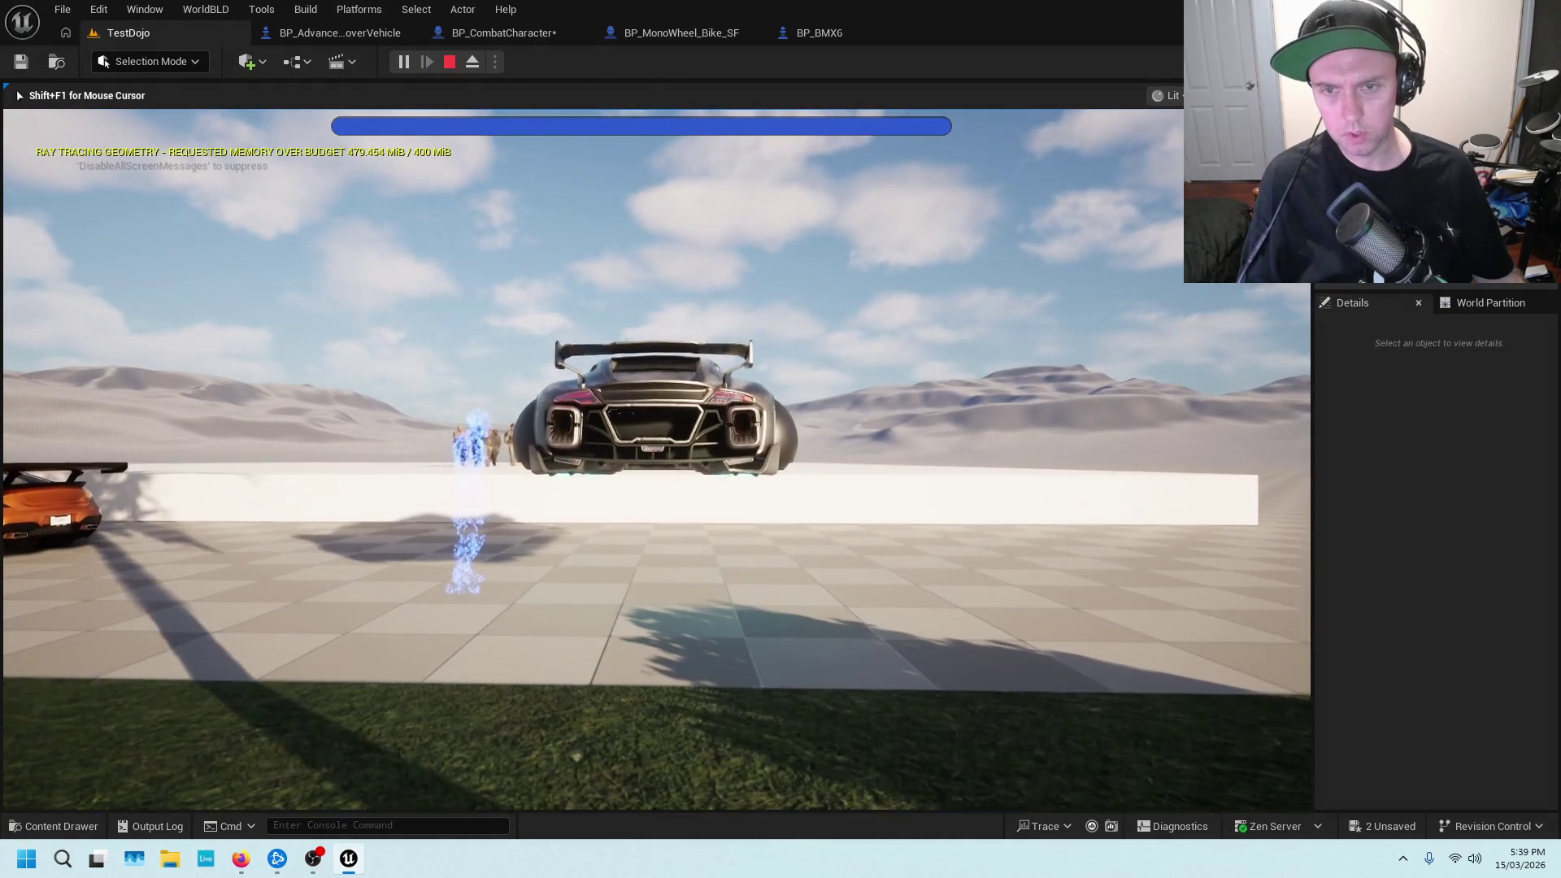
{"action": "key", "text": "e"}
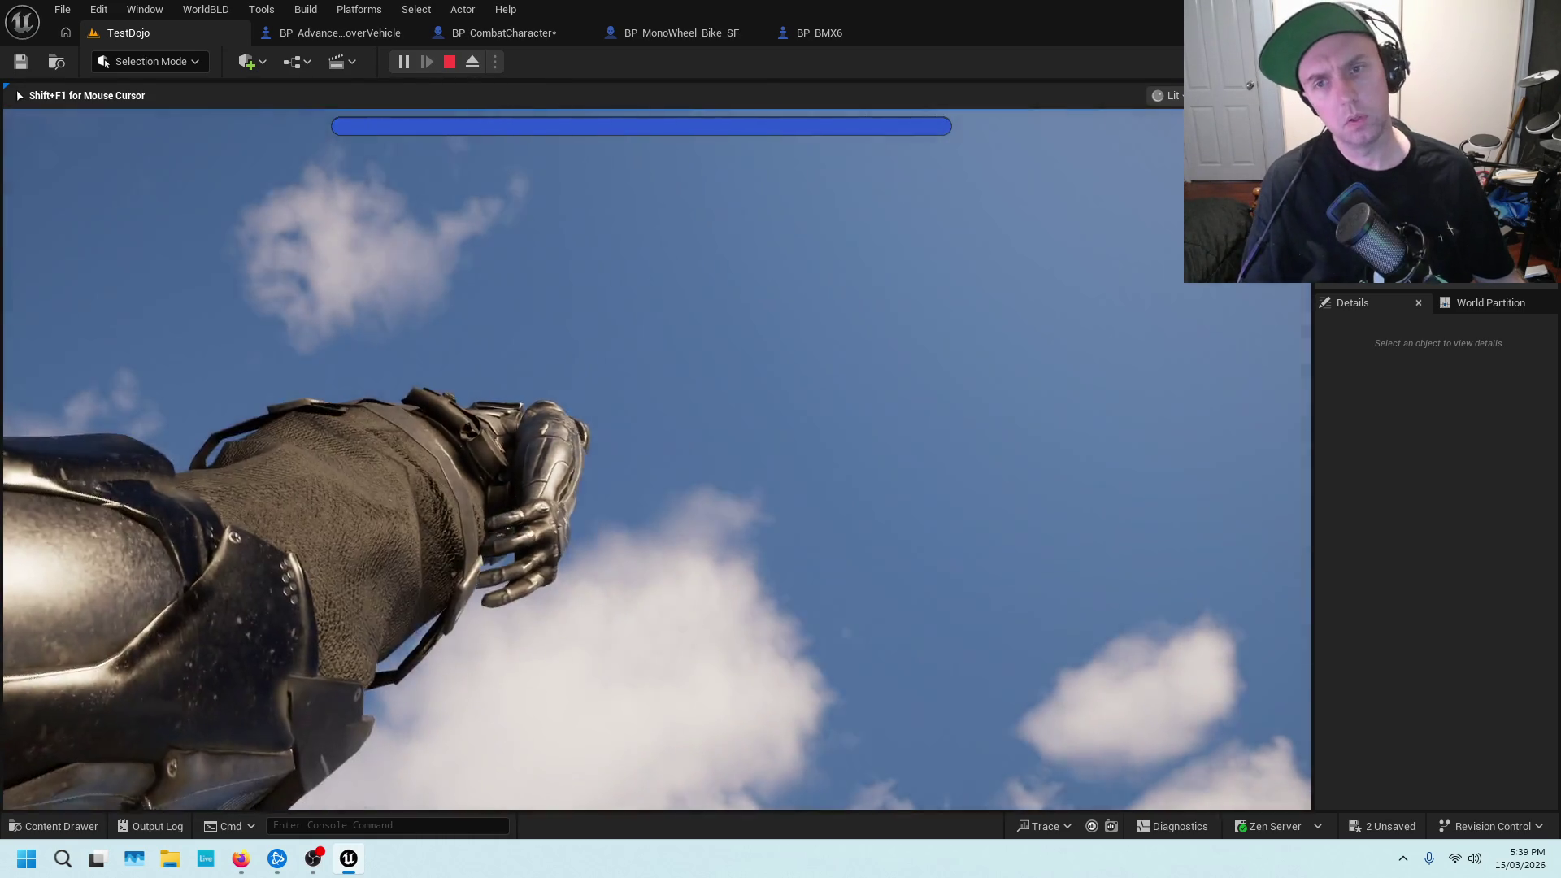
{"action": "key", "text": "Escape"}
{"action": "left_click", "coordinate": [504, 34]}
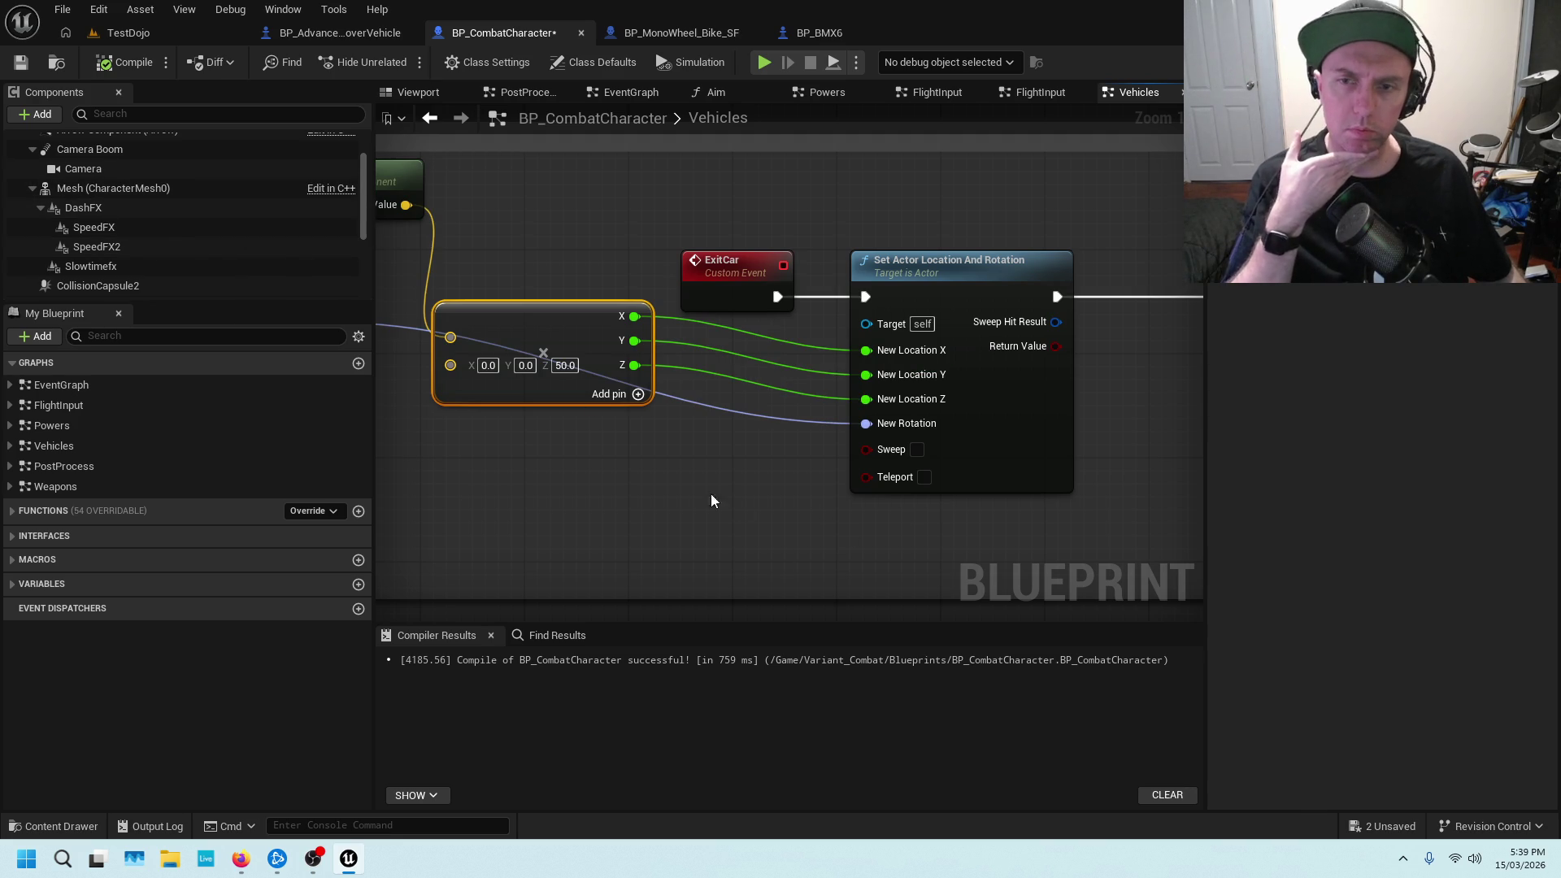
Wire Camera into the Get World Location and Get World Rotation Targets, save, and start a TestDojo play session
{"action": "left_click_drag", "start_coordinate": [685, 457], "coordinate": [997, 449]}
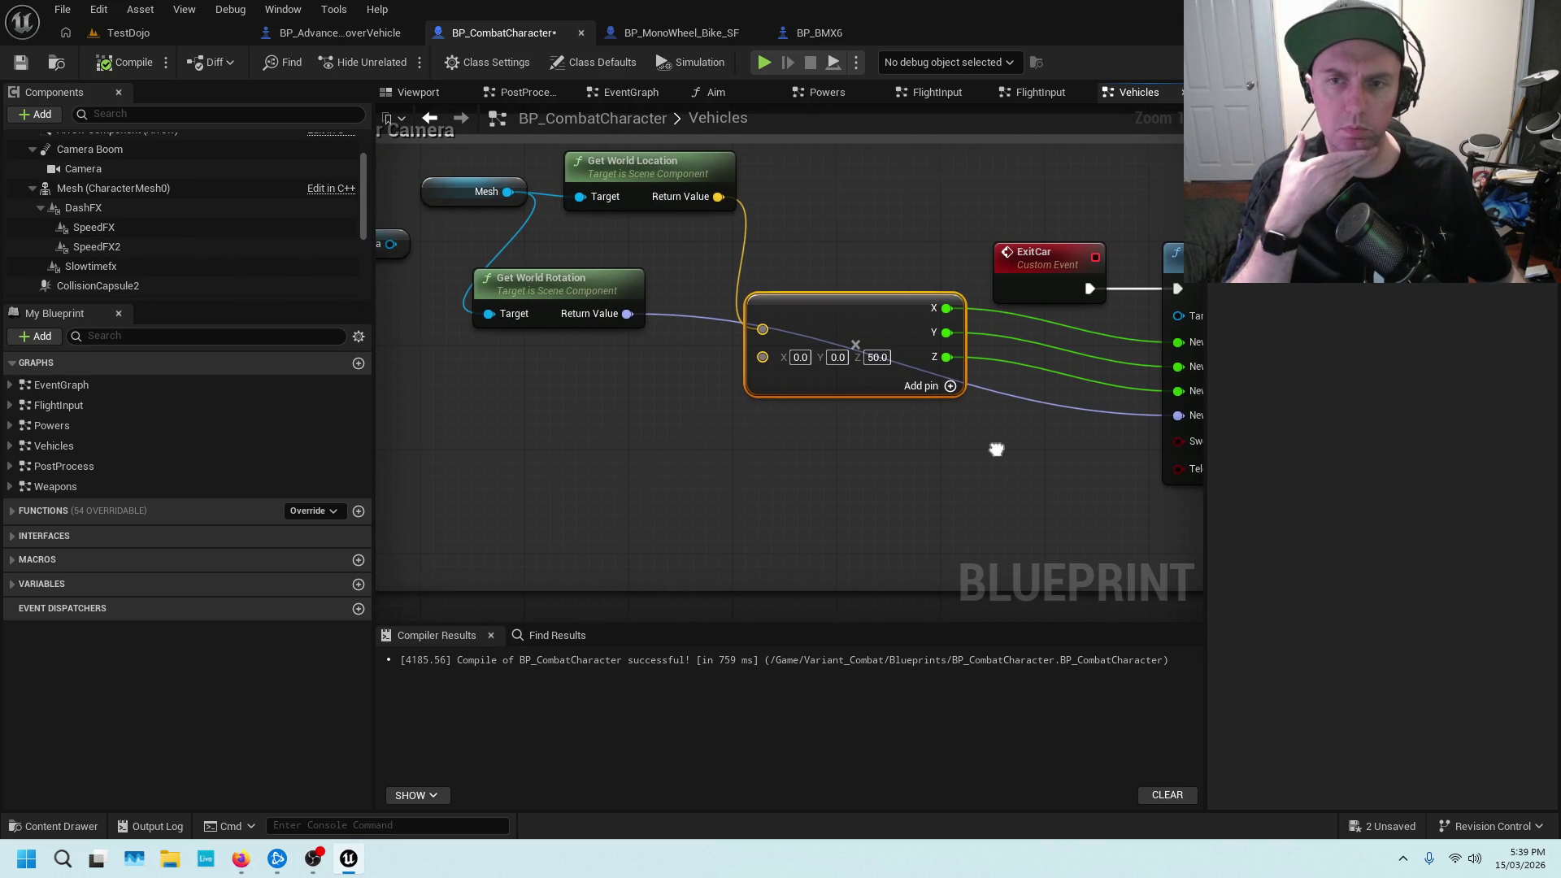
{"action": "left_click_drag", "start_coordinate": [802, 242], "coordinate": [896, 306]}
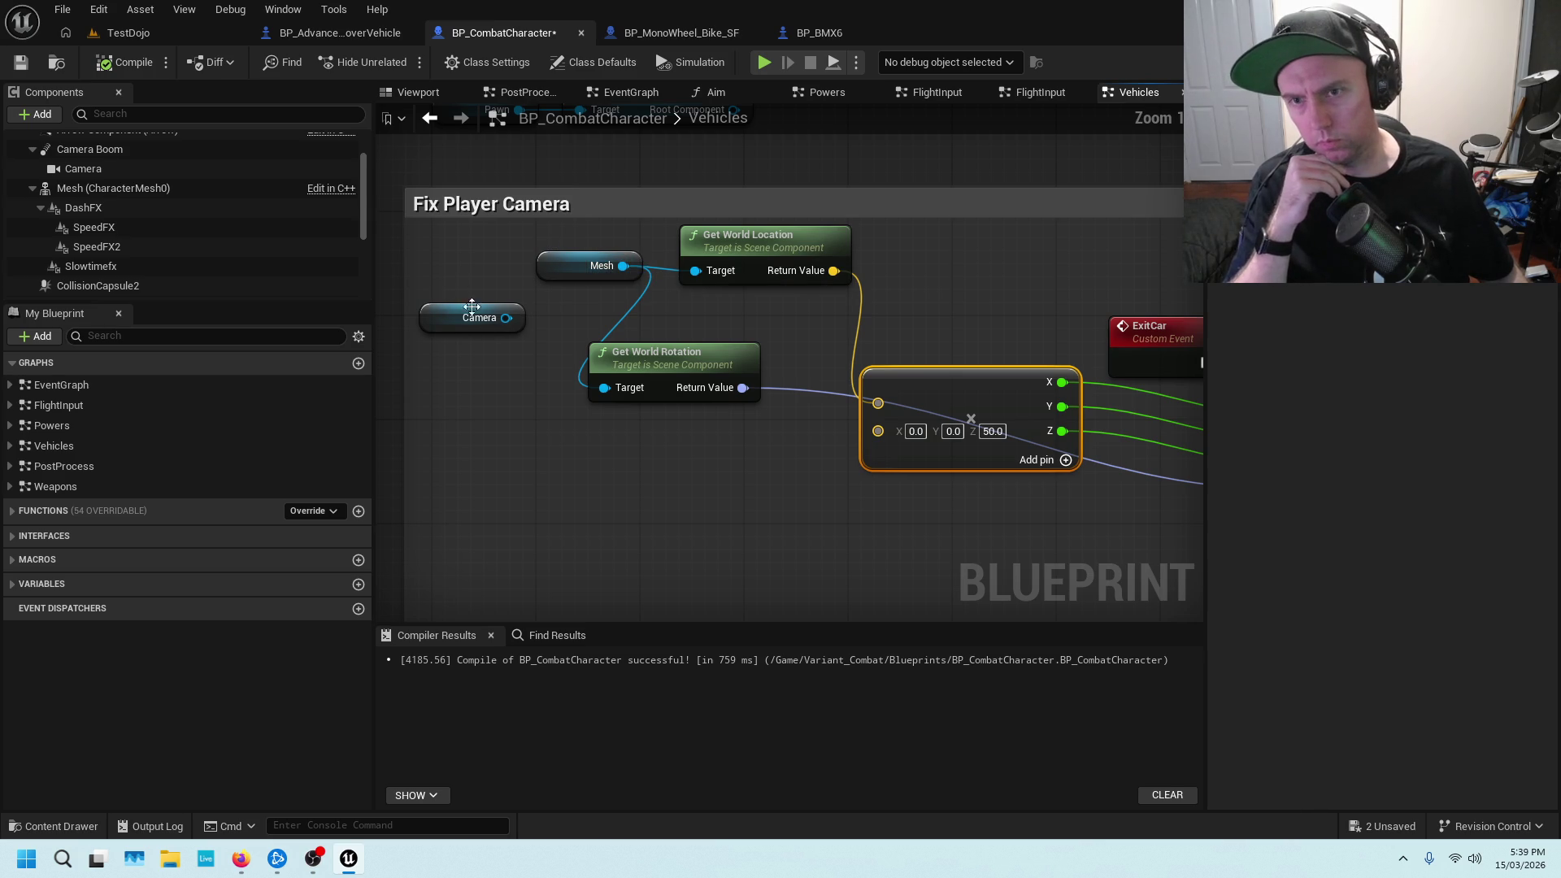
{"action": "mouse_move", "coordinate": [507, 317]}
{"action": "left_mouse_down"}
{"action": "mouse_move", "coordinate": [704, 296]}
{"action": "mouse_move", "coordinate": [695, 270]}
{"action": "left_mouse_up"}
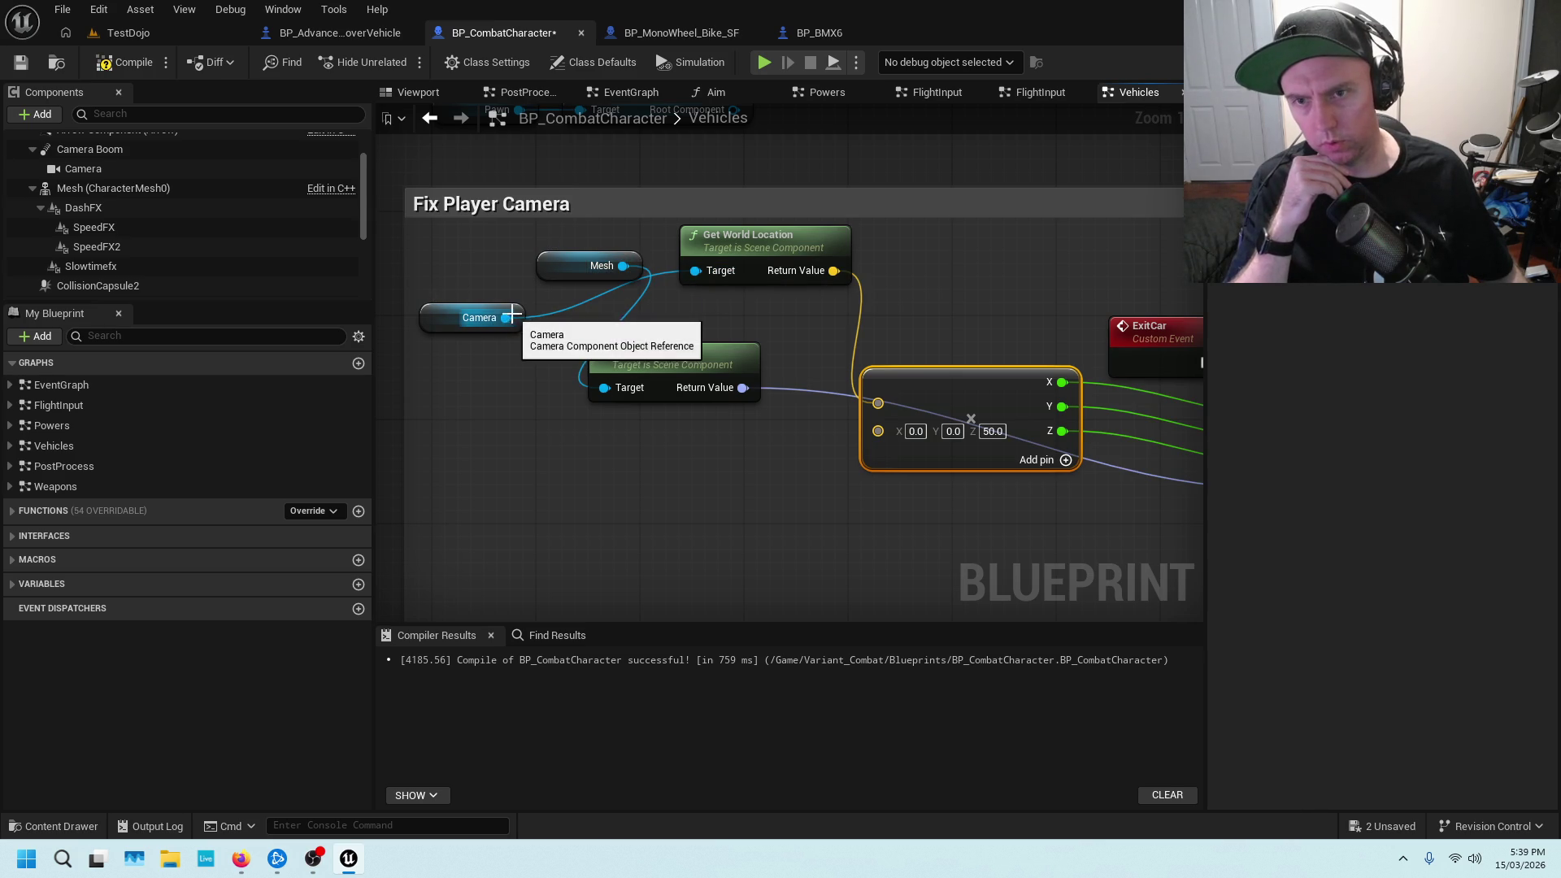
{"action": "left_click_drag", "start_coordinate": [506, 317], "coordinate": [612, 390]}
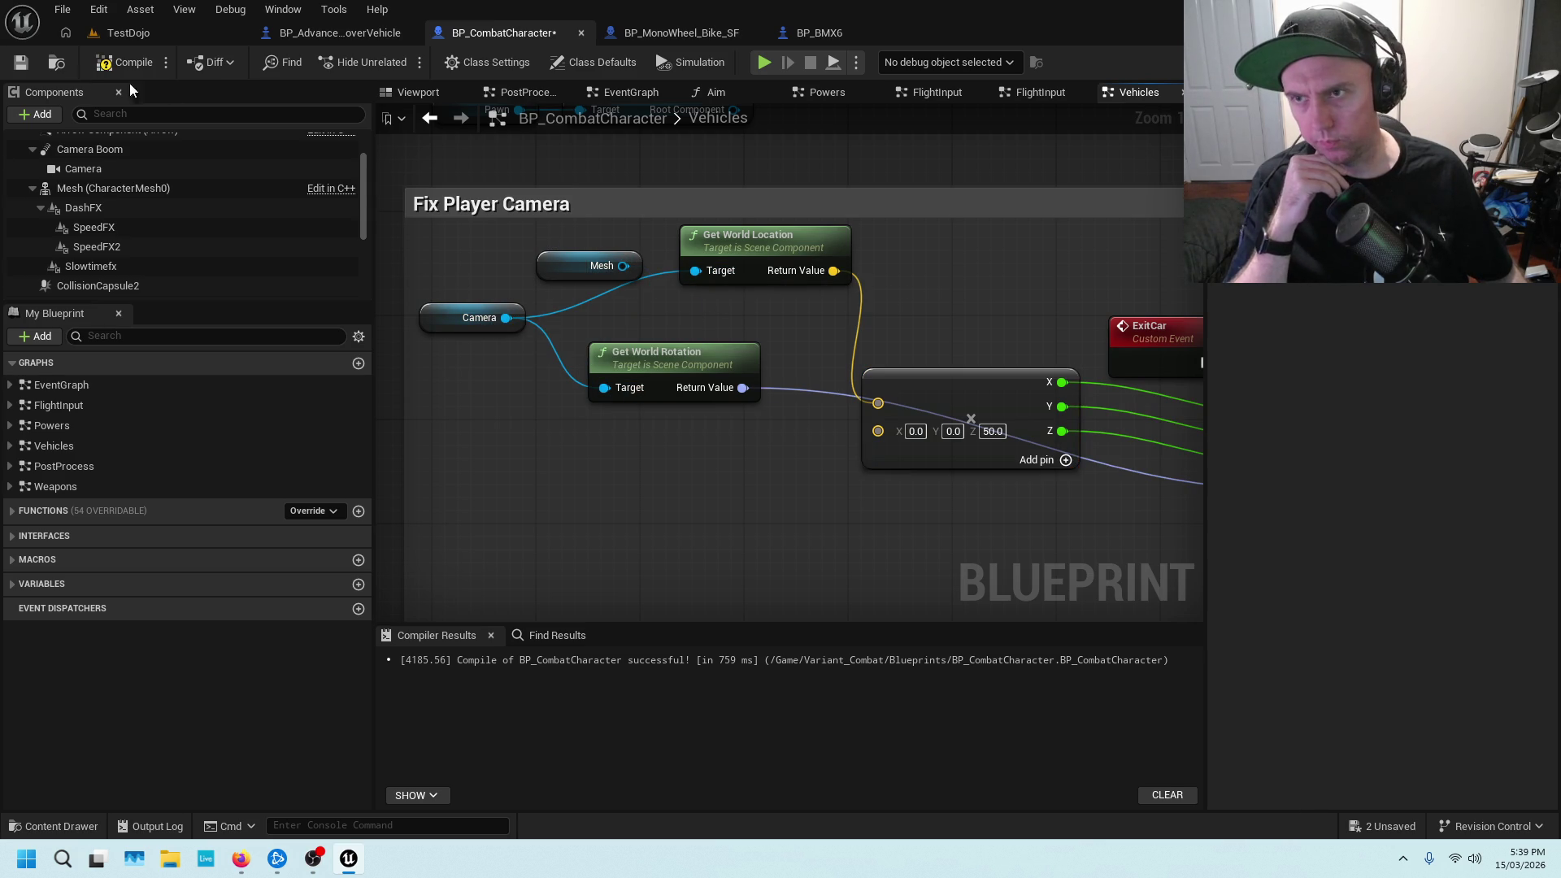
{"action": "left_click", "coordinate": [22, 63]}
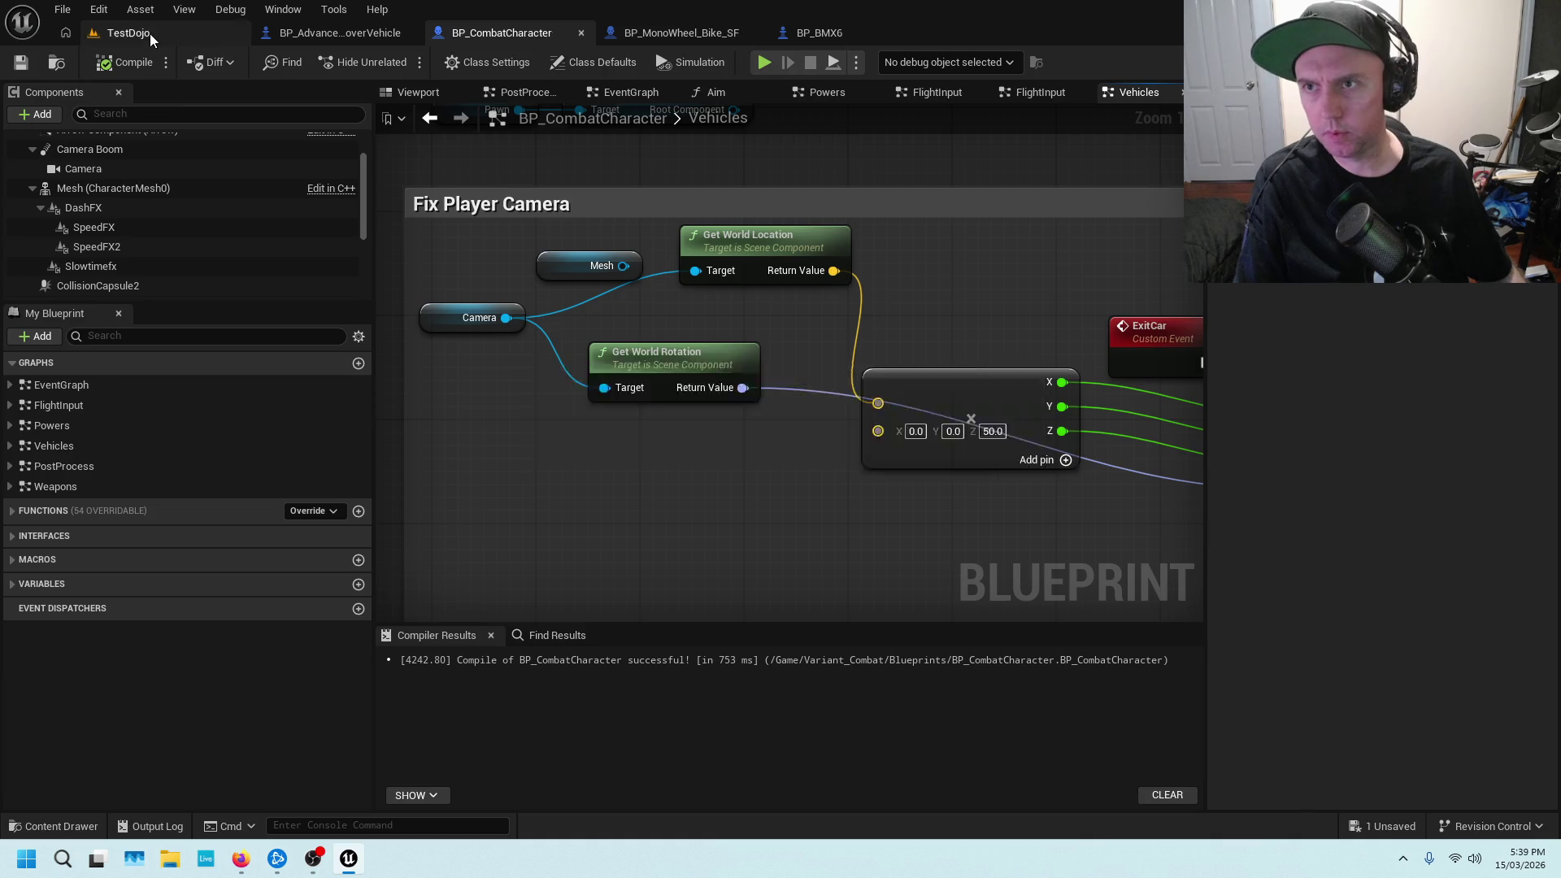
{"action": "left_click", "coordinate": [150, 33]}
{"action": "key", "text": "alt+p"}
Run through the house into the silver car, then stop and return to BP_CombatCharacter
{"action": "key", "text": "w"}
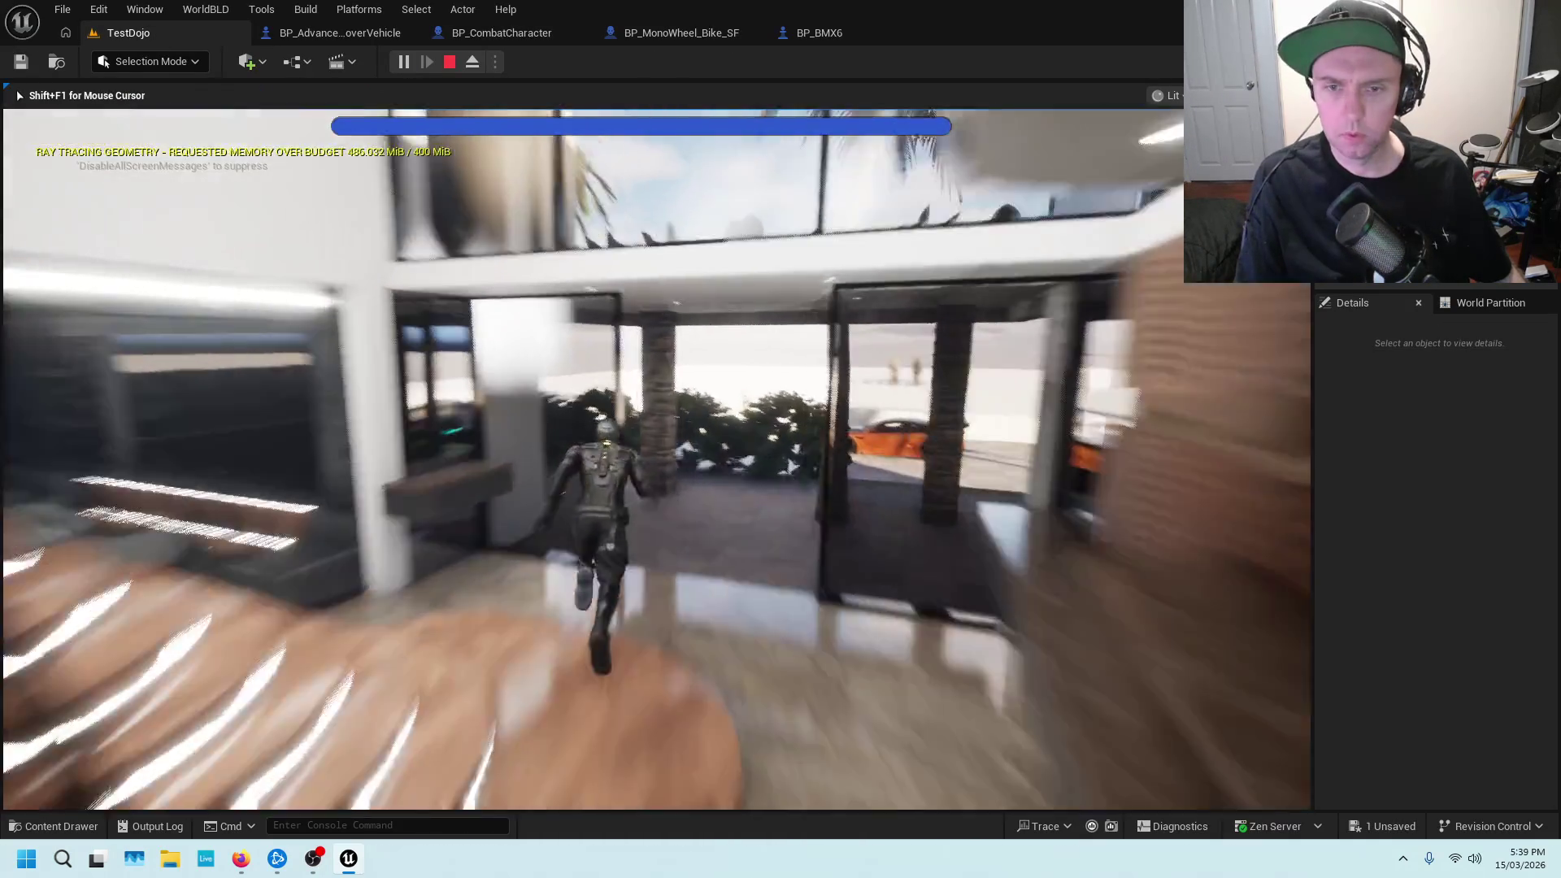
{"action": "key", "text": "e"}
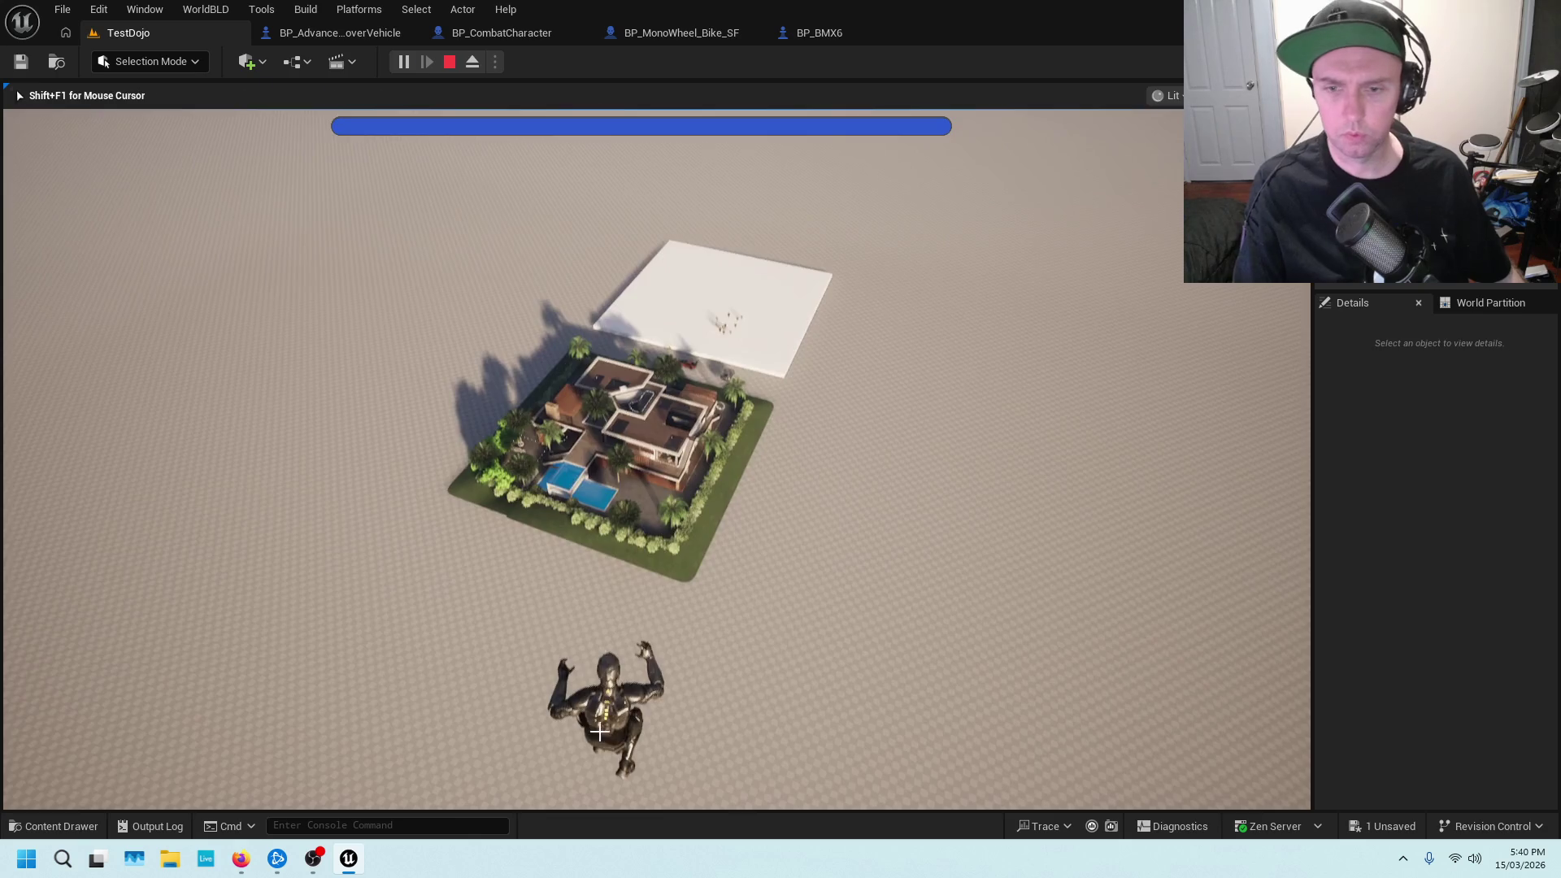
{"action": "key", "text": "Escape"}
{"action": "left_click", "coordinate": [460, 35]}
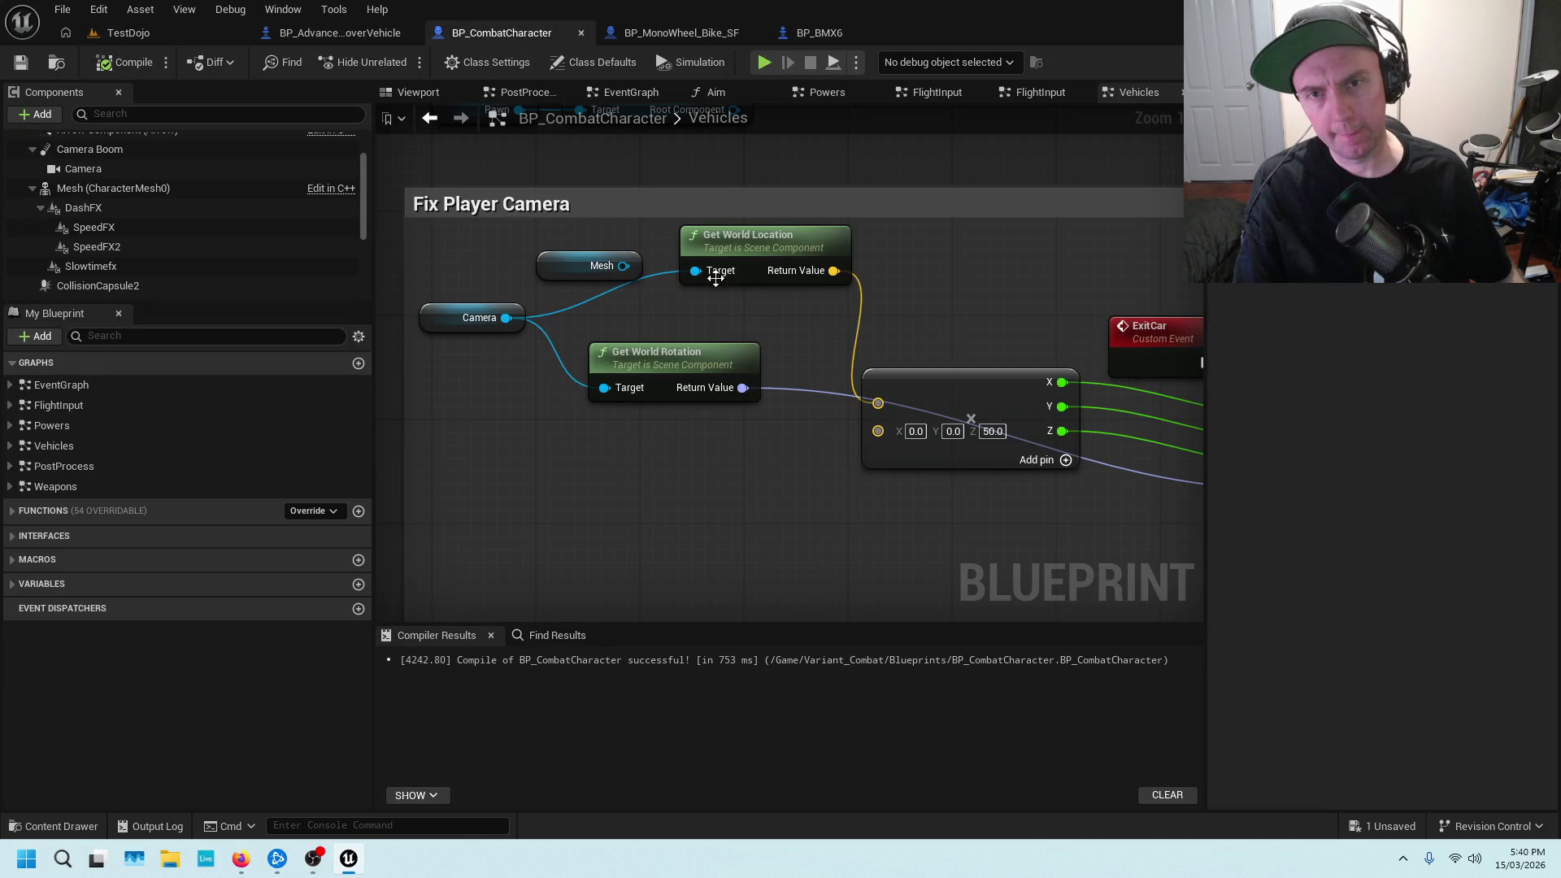
Move Get World Location beside Camera, then browse the Powers graph to its Launch Character groups
{"action": "left_click_drag", "start_coordinate": [735, 242], "coordinate": [709, 295]}
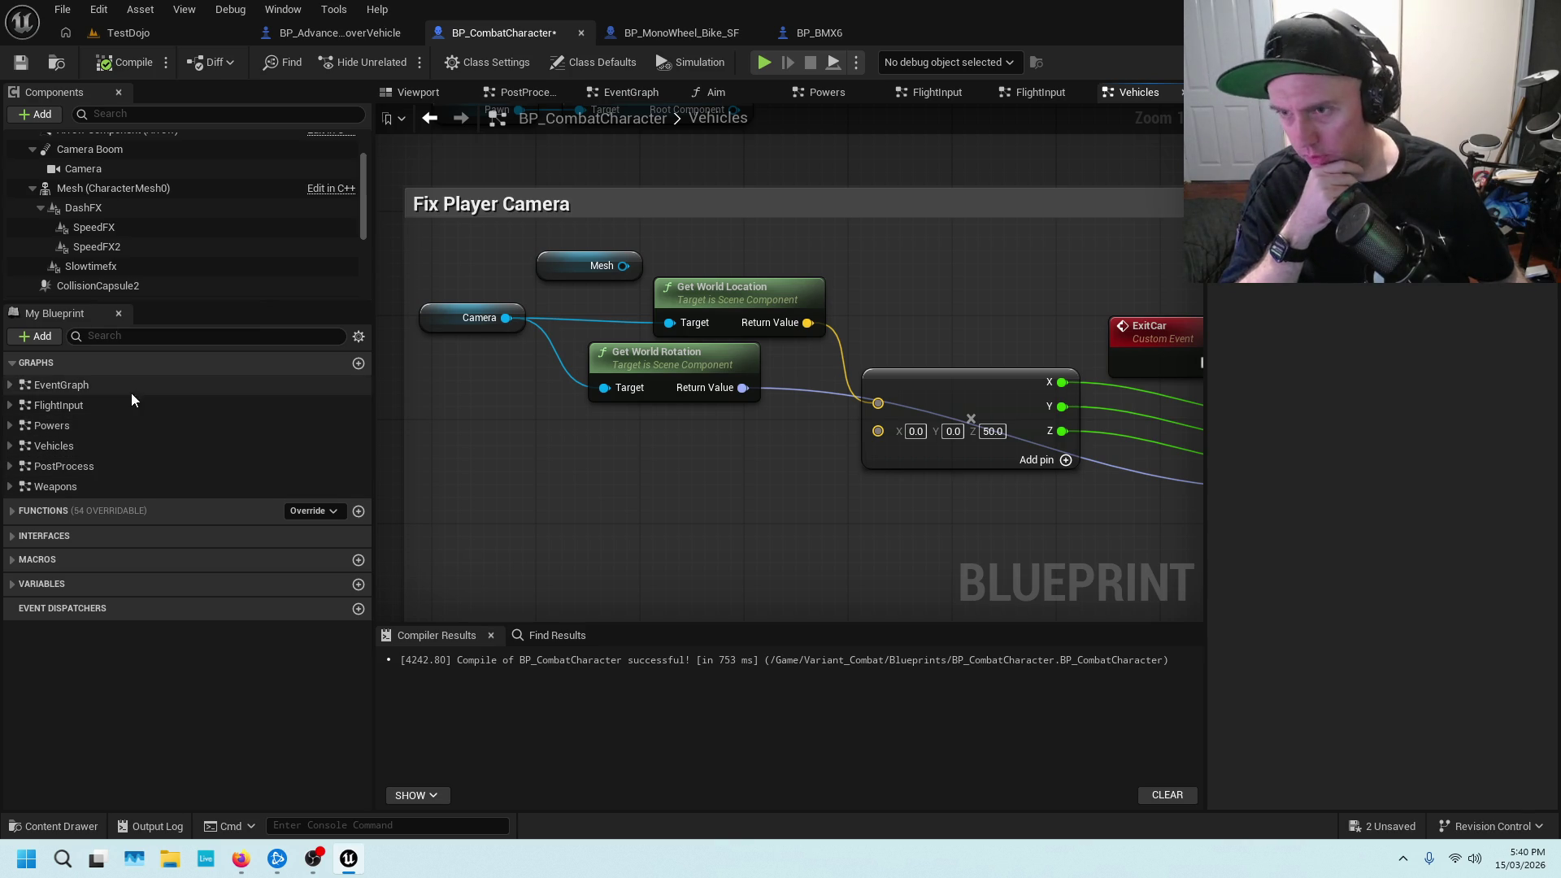
{"action": "double_click", "coordinate": [95, 426]}
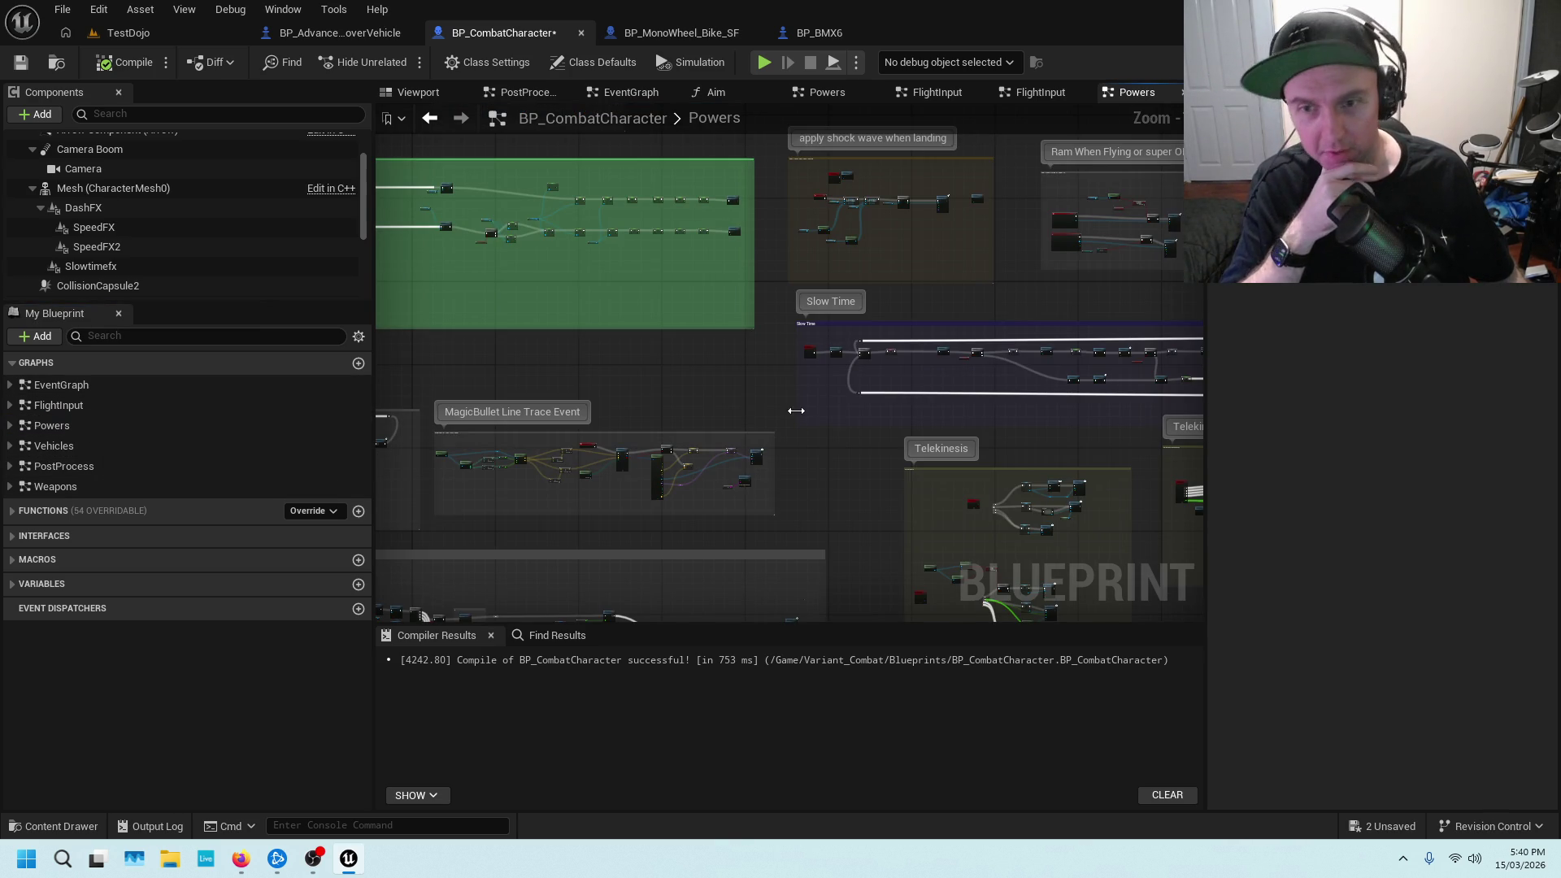
{"action": "left_click_drag", "start_coordinate": [896, 509], "coordinate": [958, 306]}
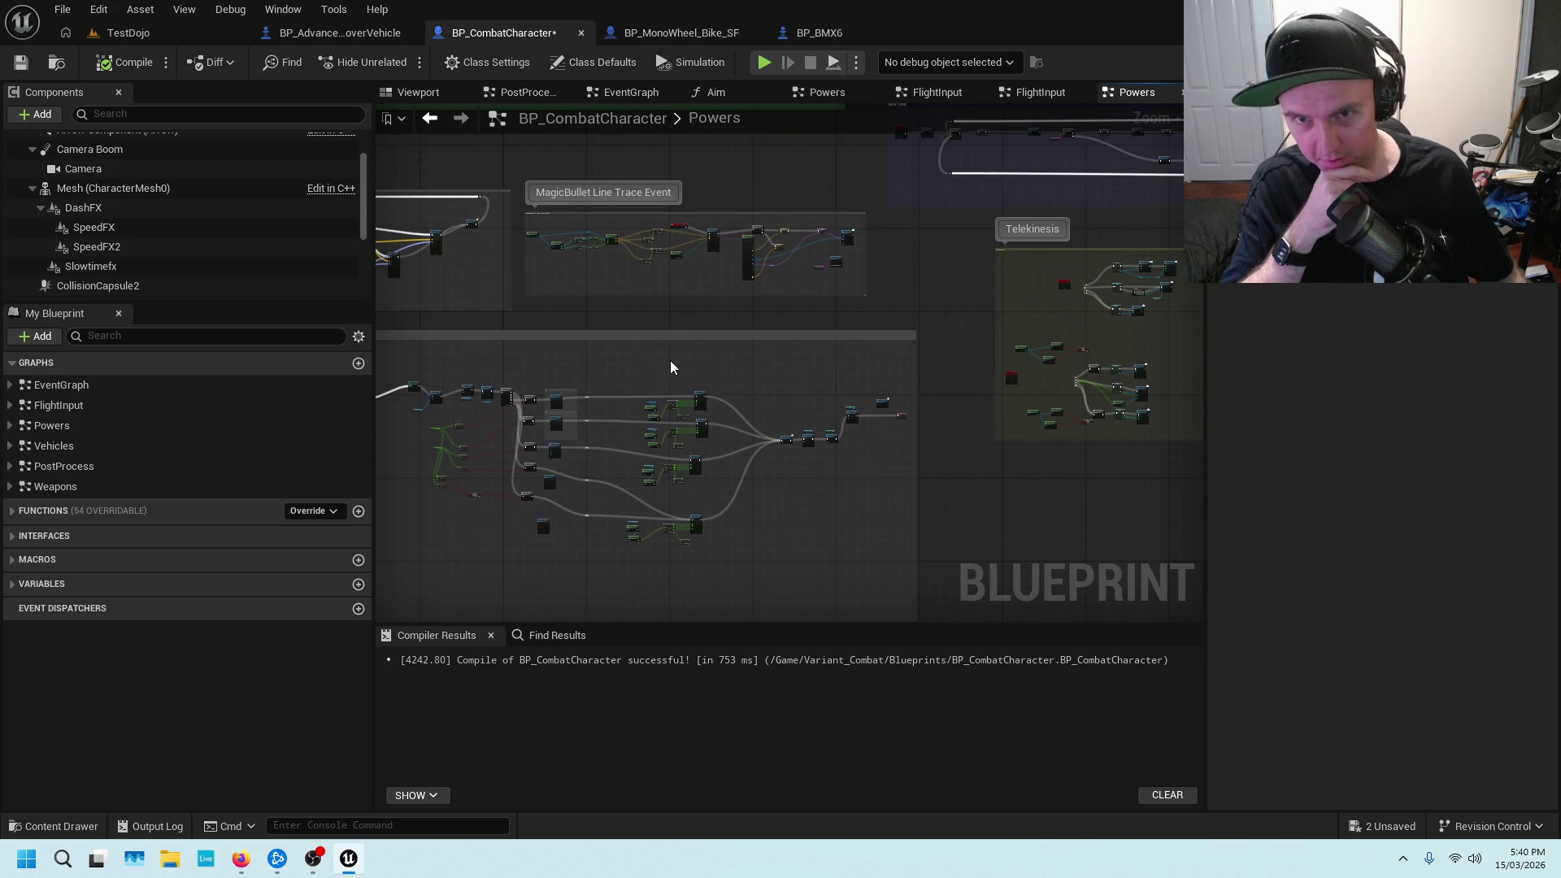
{"action": "left_click_drag", "start_coordinate": [680, 366], "coordinate": [969, 310]}
{"action": "scroll", "coordinate": [976, 306], "scroll_direction": "up", "scroll_amount": 8}
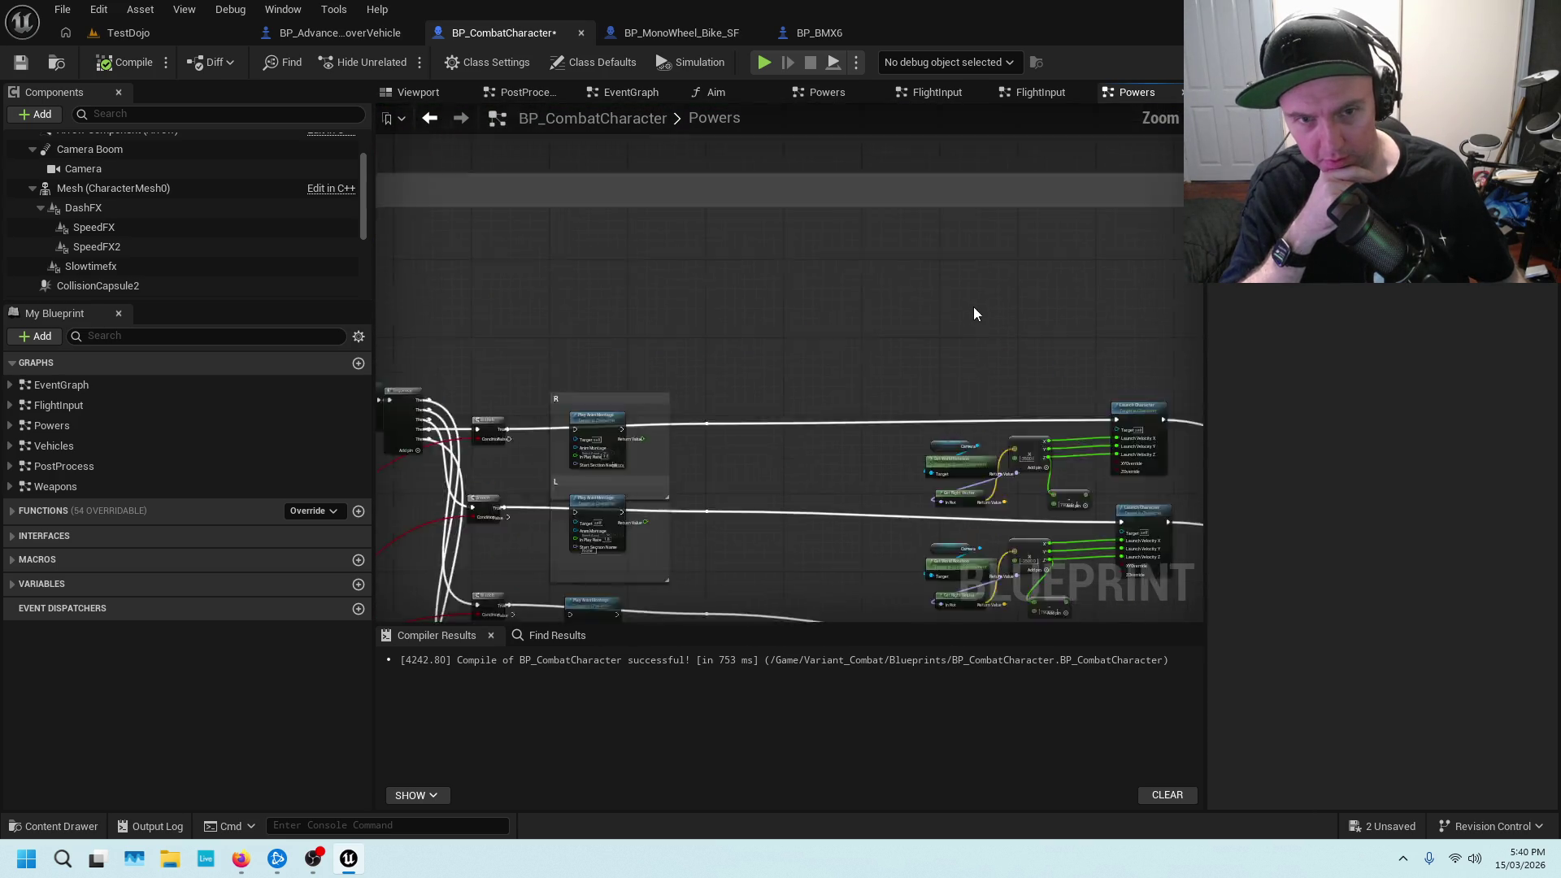
{"action": "scroll", "coordinate": [659, 174], "scroll_direction": "up", "scroll_amount": 1}
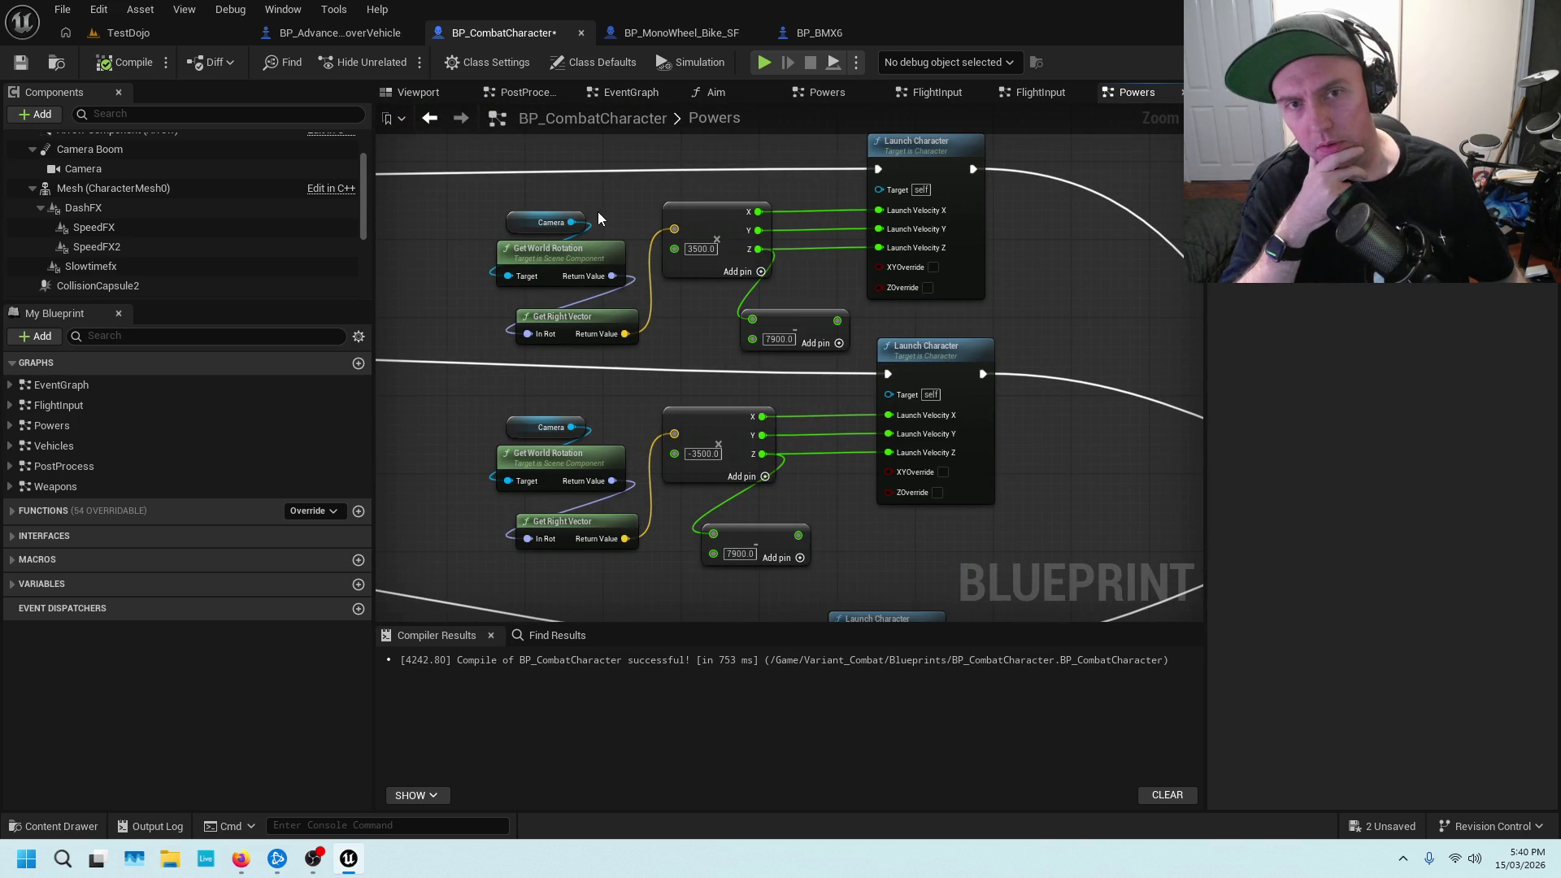
{"action": "scroll", "coordinate": [628, 198], "scroll_direction": "up", "scroll_amount": 1}
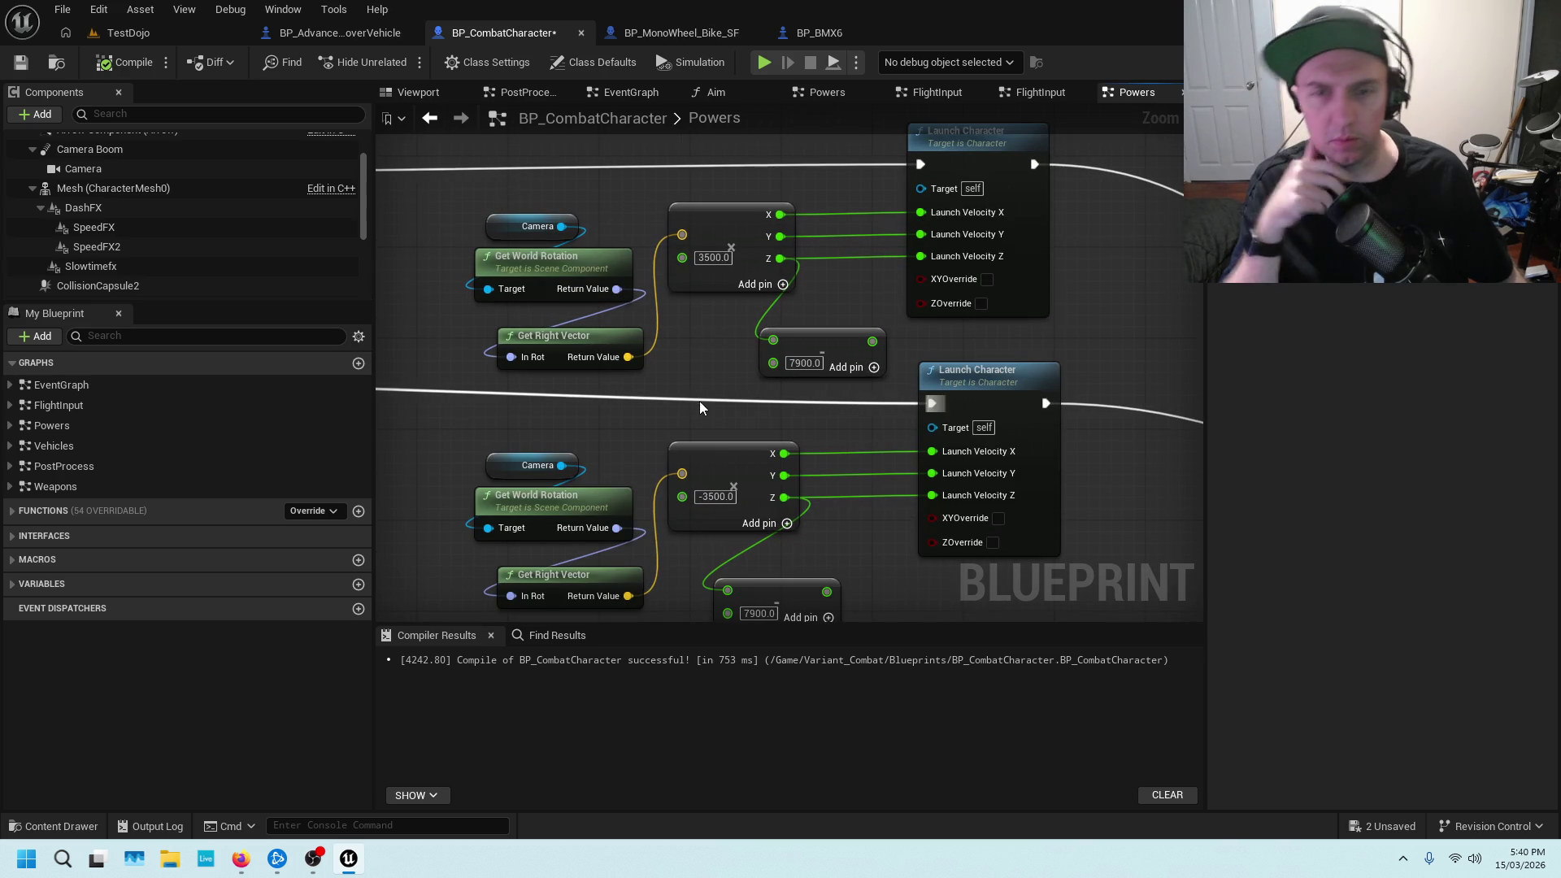
{"action": "left_click_drag", "start_coordinate": [678, 397], "coordinate": [691, 177]}
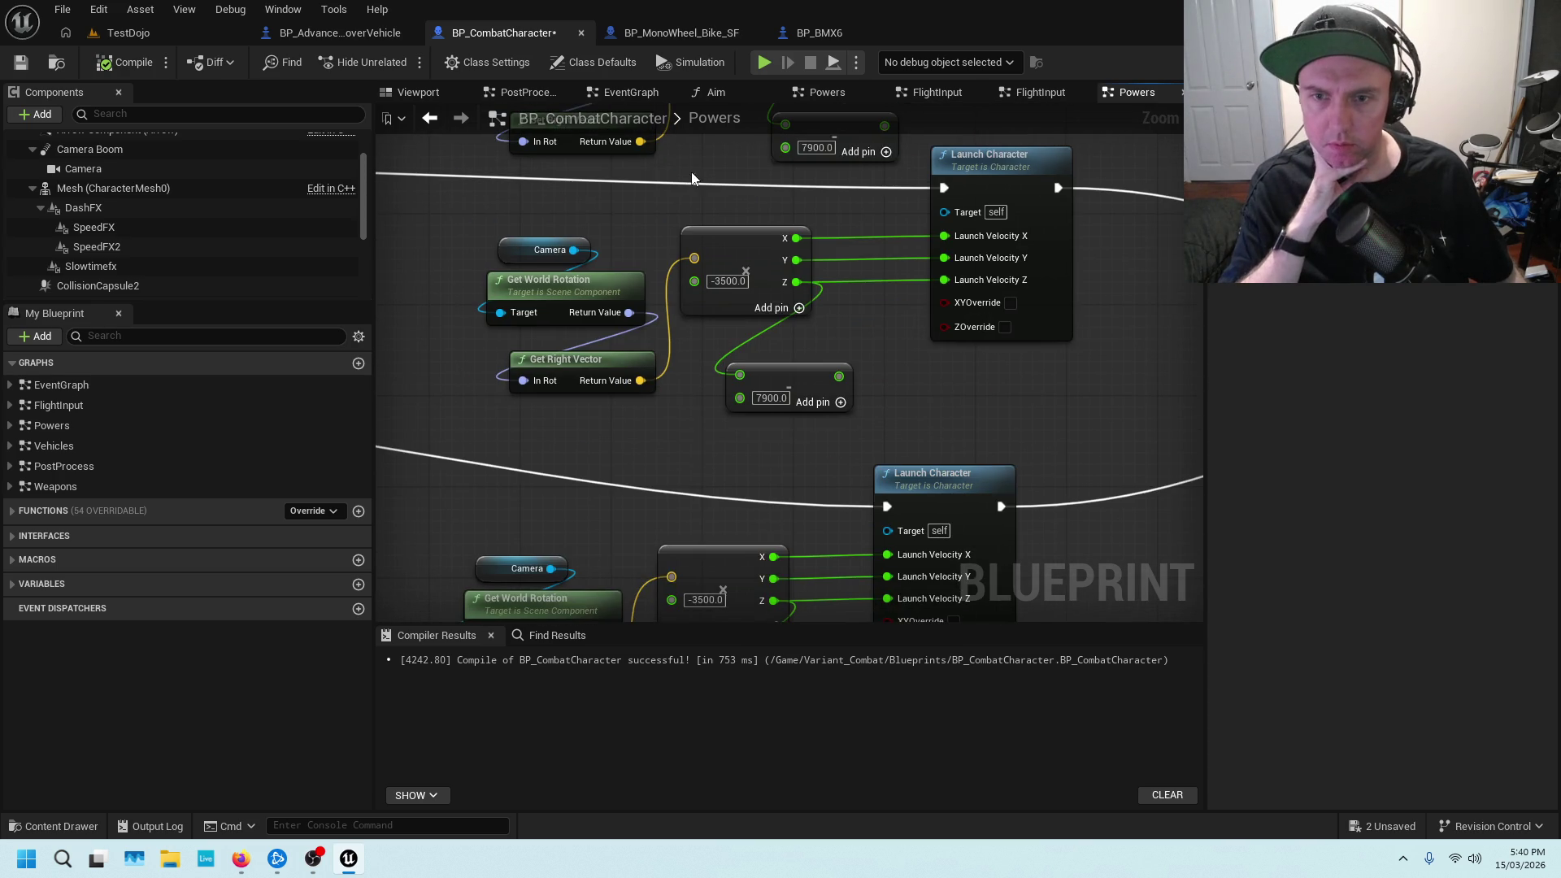
{"action": "left_click_drag", "start_coordinate": [690, 446], "coordinate": [625, 340]}
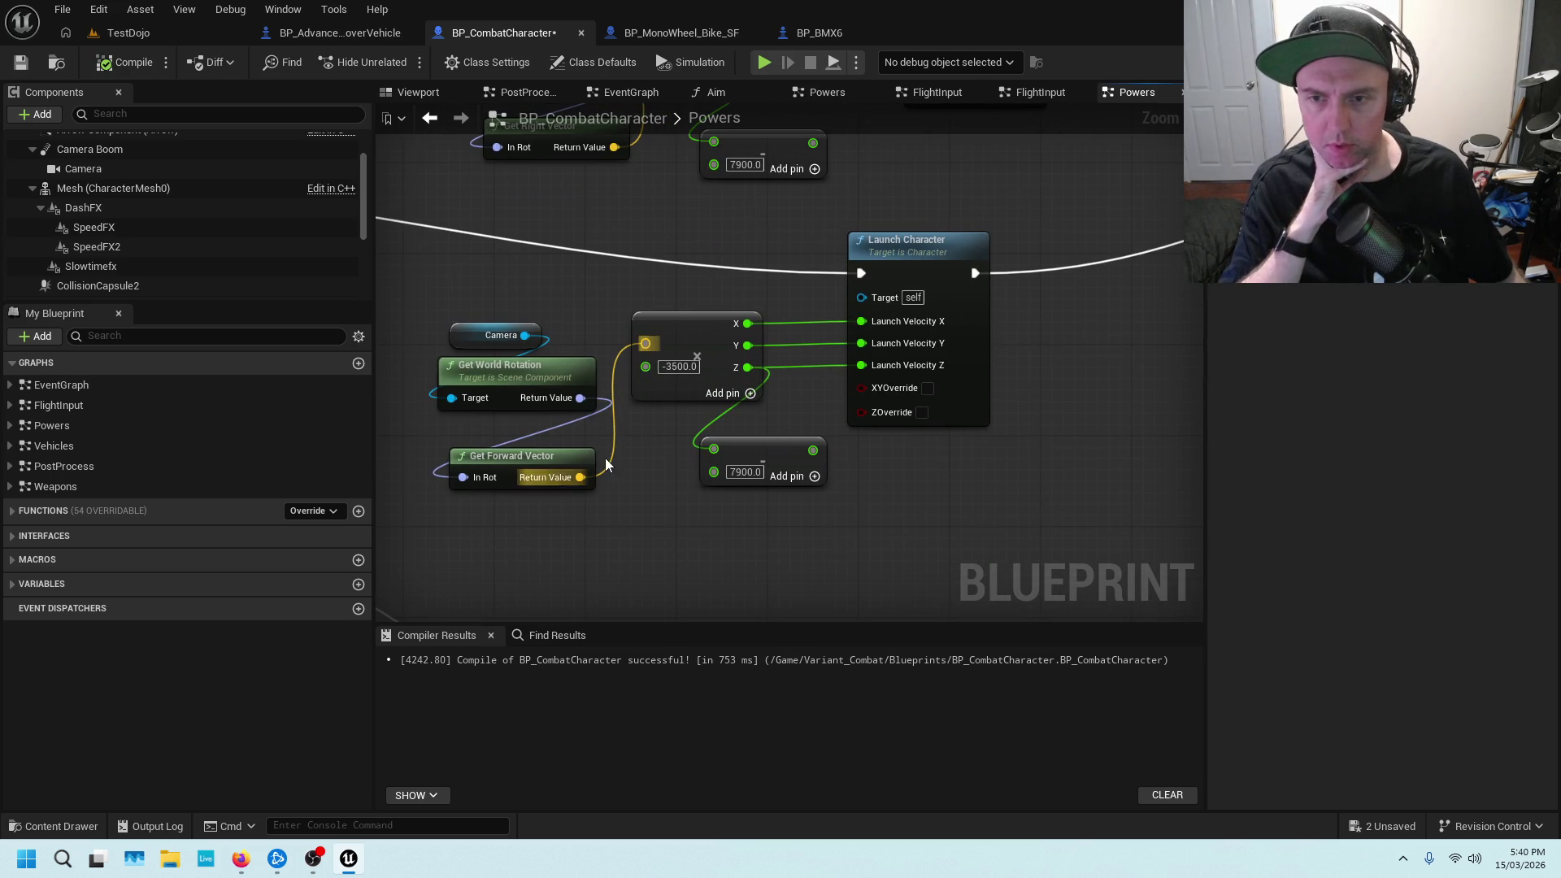
Select the Get Forward Vector node in Powers, then go back to BP_CombatCharacter's Vehicles graph
{"action": "left_click", "coordinate": [512, 456]}
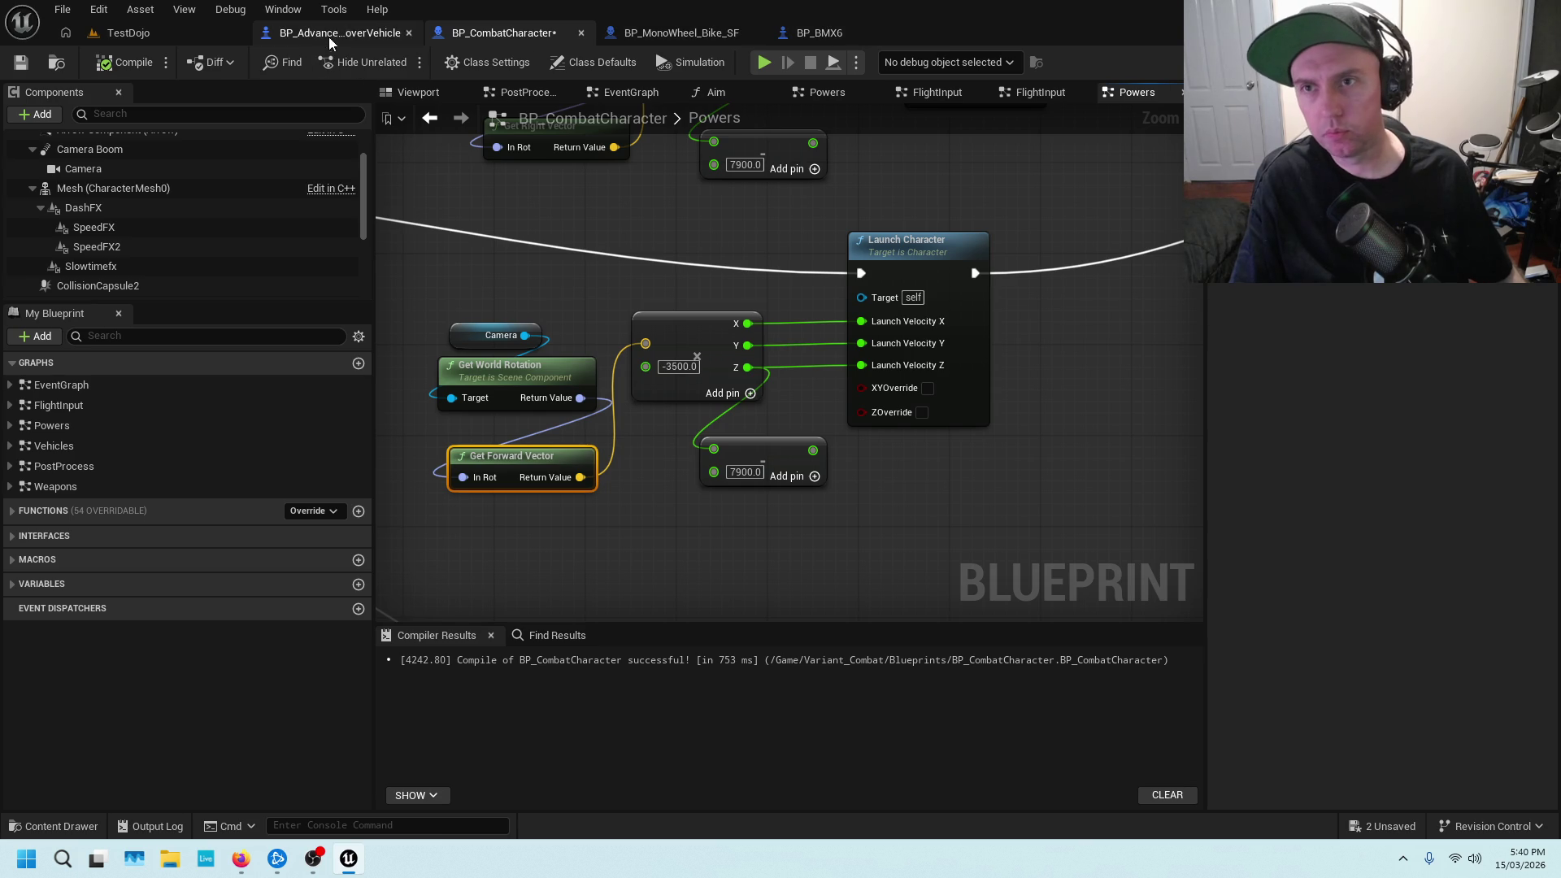
{"action": "left_click", "coordinate": [173, 34]}
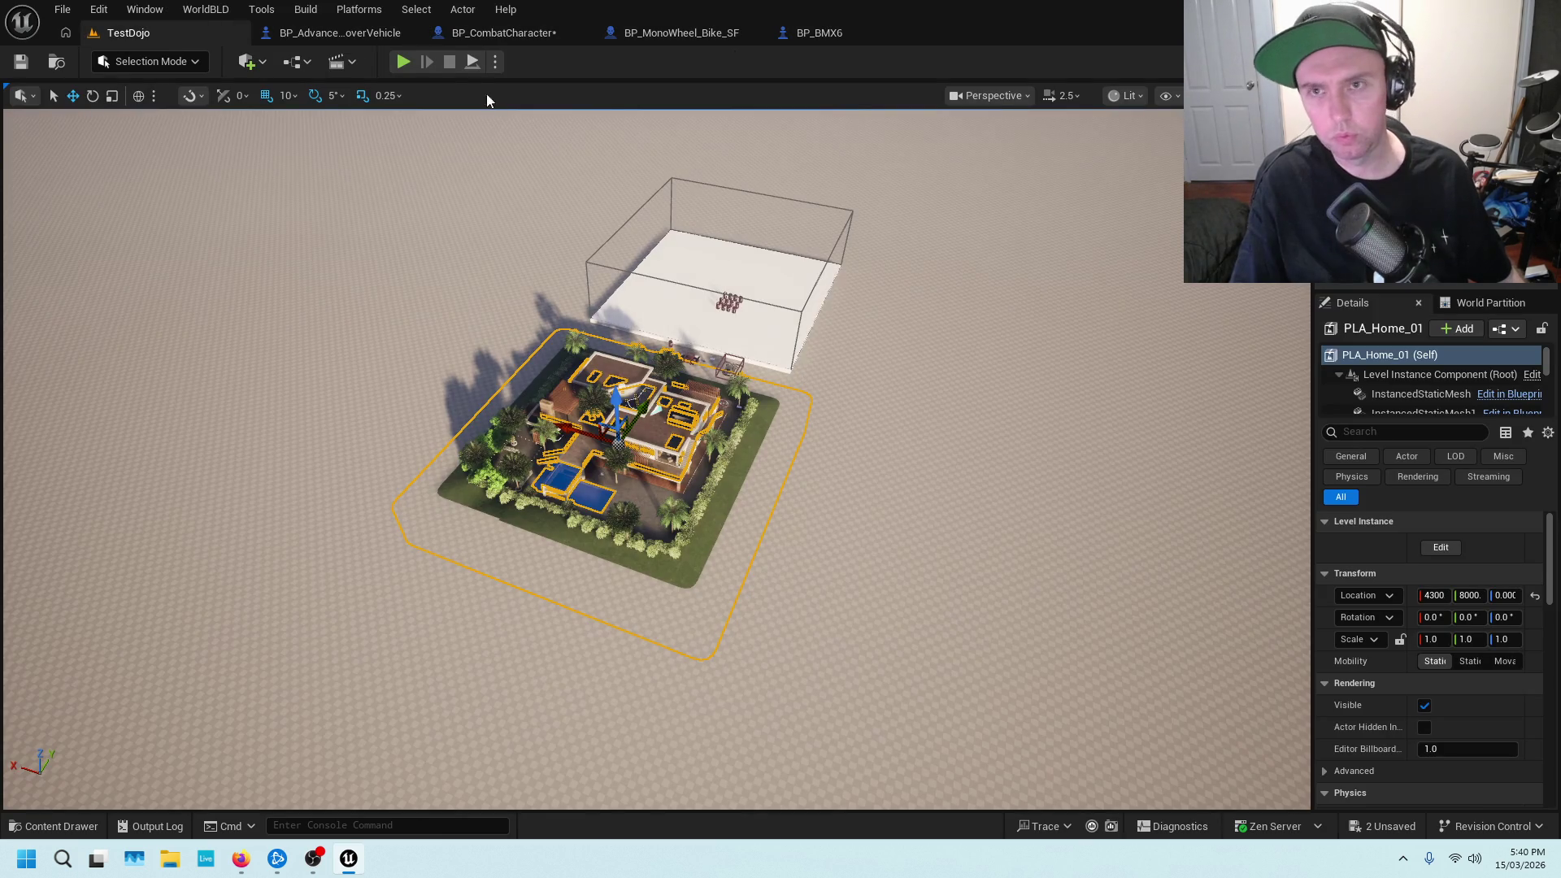
{"action": "left_click", "coordinate": [533, 36]}
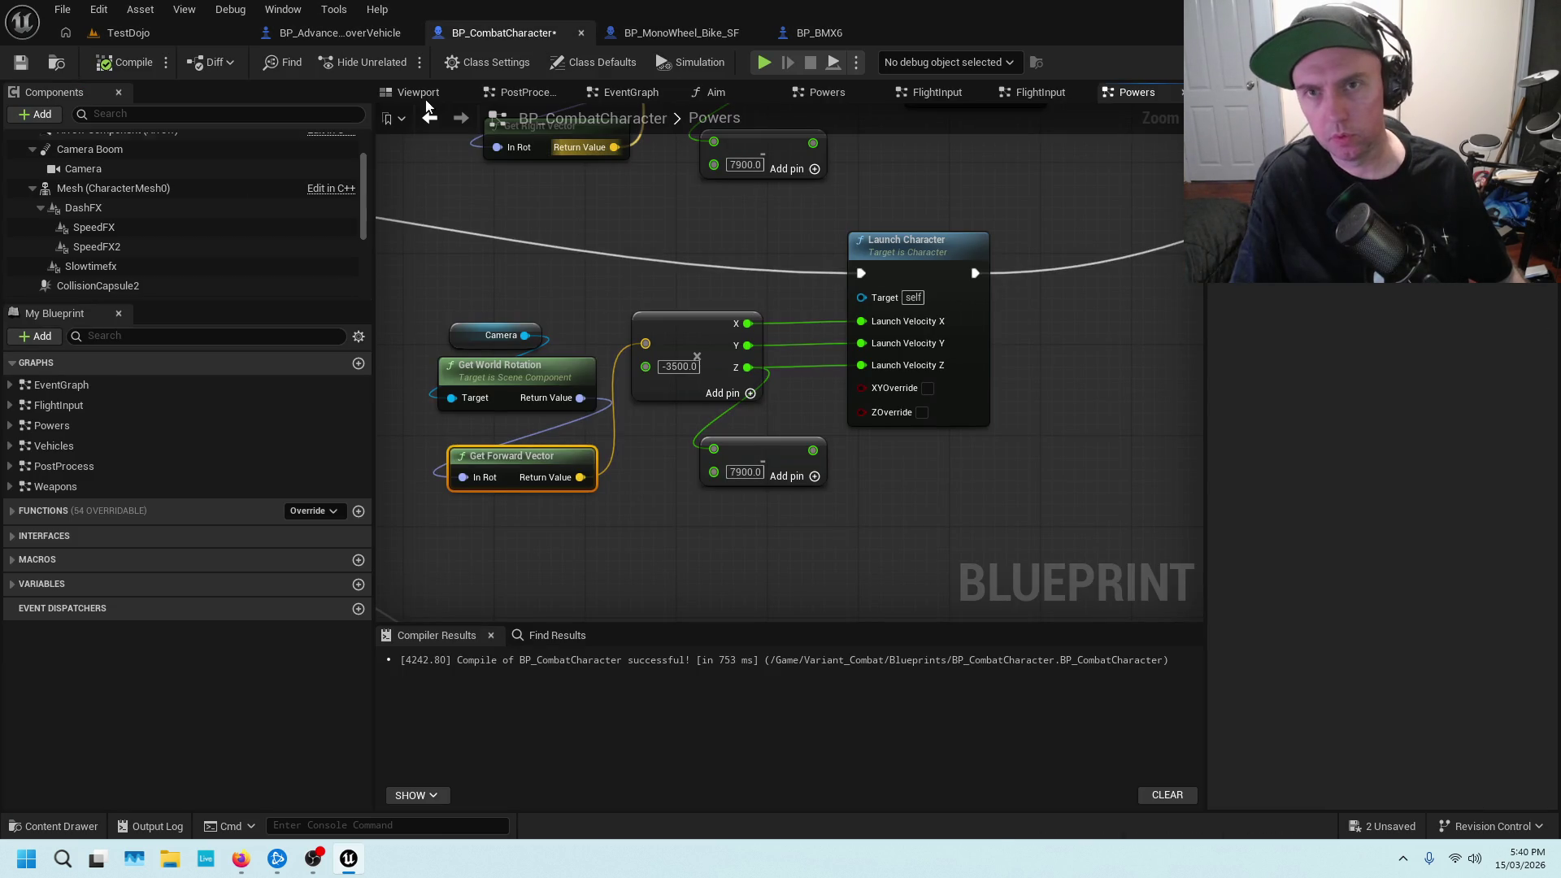
{"action": "double_click", "coordinate": [119, 444]}
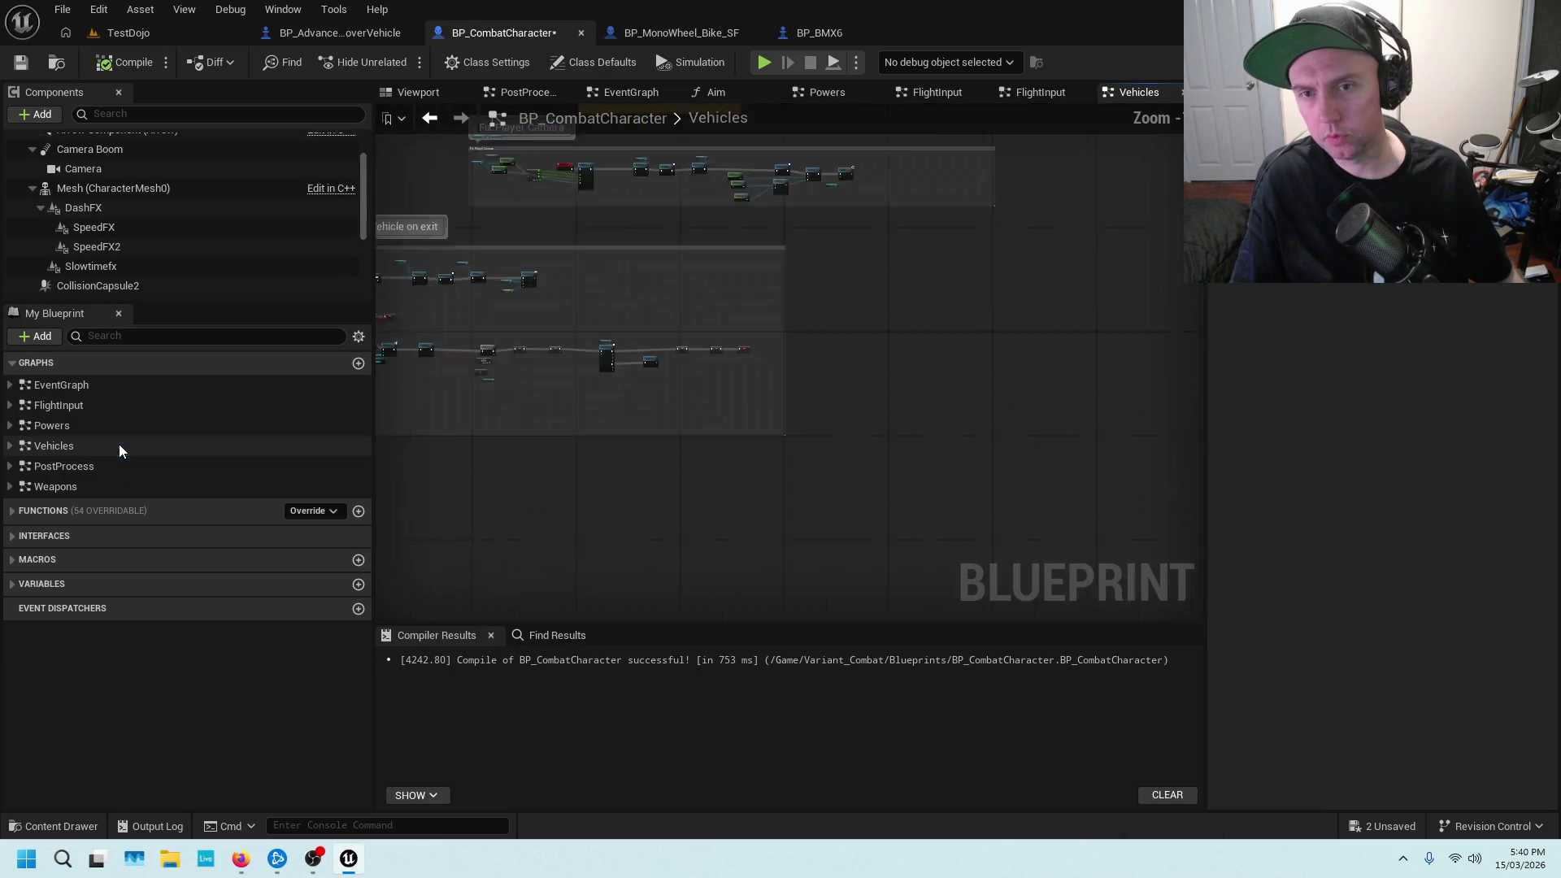
Paste a Get Forward Vector node below Get World Rotation and feed it the camera's world rotation
{"action": "scroll", "coordinate": [659, 349], "scroll_direction": "up", "scroll_amount": 8}
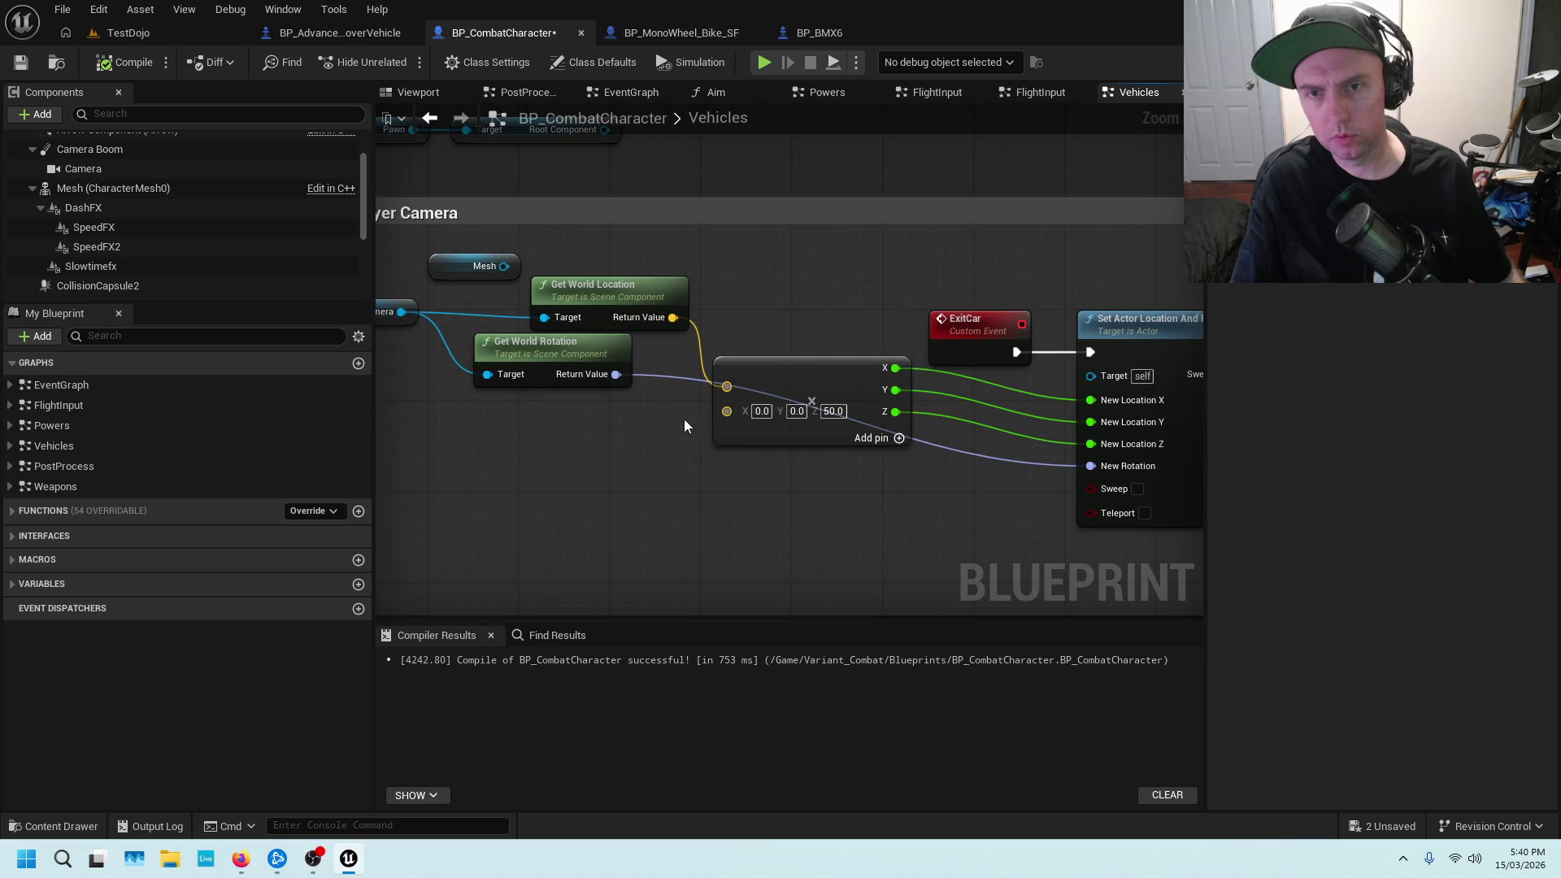
{"action": "mouse_move", "coordinate": [791, 301]}
{"action": "left_mouse_down"}
{"action": "mouse_move", "coordinate": [689, 301]}
{"action": "mouse_move", "coordinate": [875, 324]}
{"action": "left_mouse_up"}
{"action": "key", "text": "ctrl+v"}
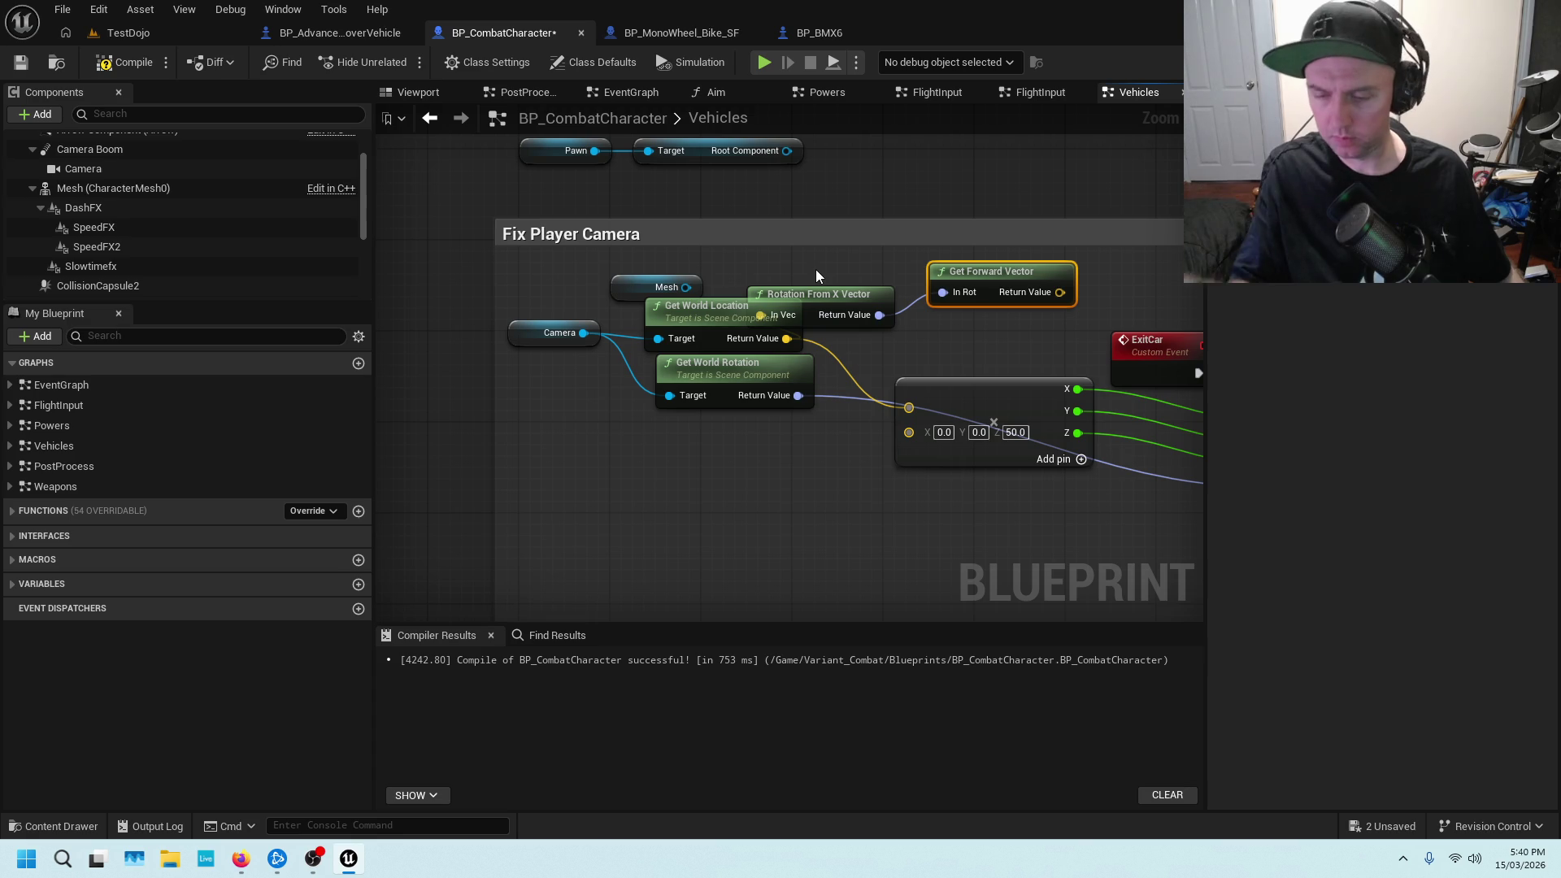
{"action": "key", "text": "ctrl+z"}
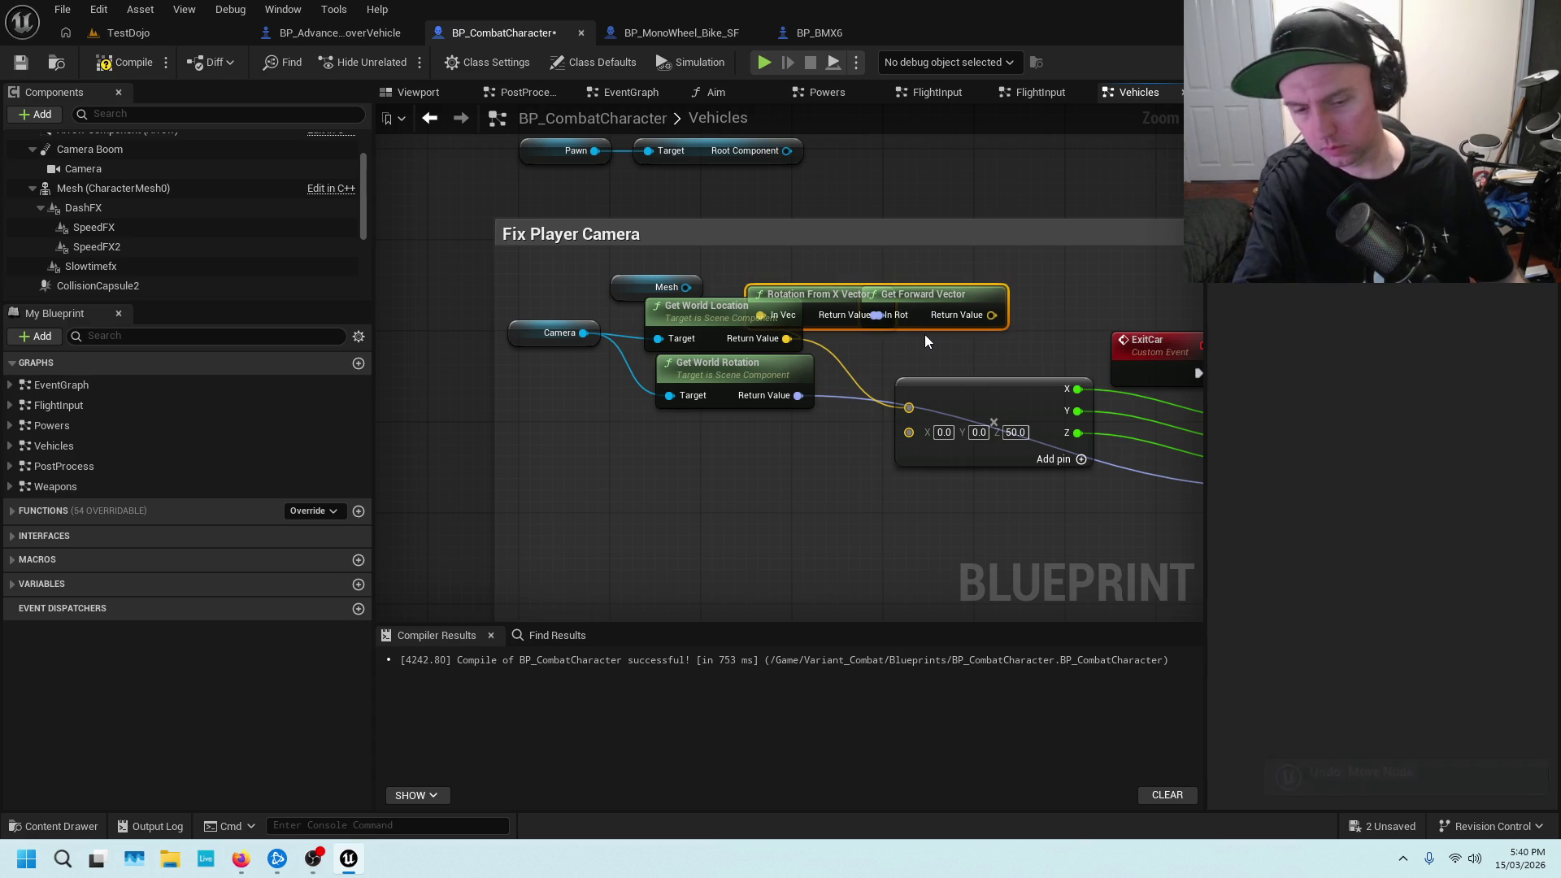
{"action": "key", "text": "Delete"}
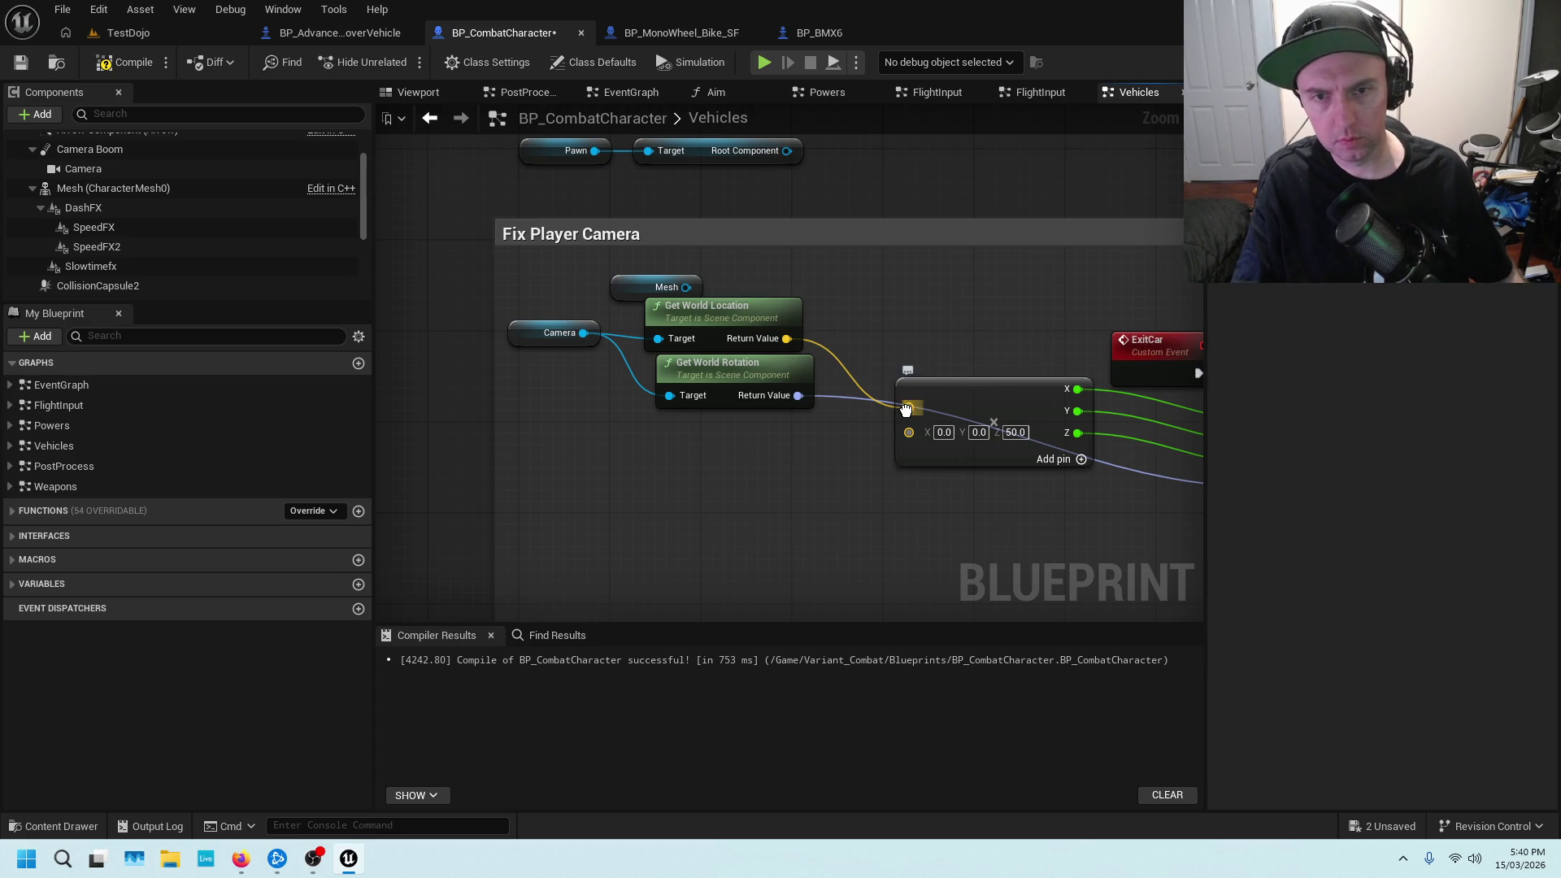
{"action": "left_click_drag", "start_coordinate": [912, 406], "coordinate": [909, 407]}
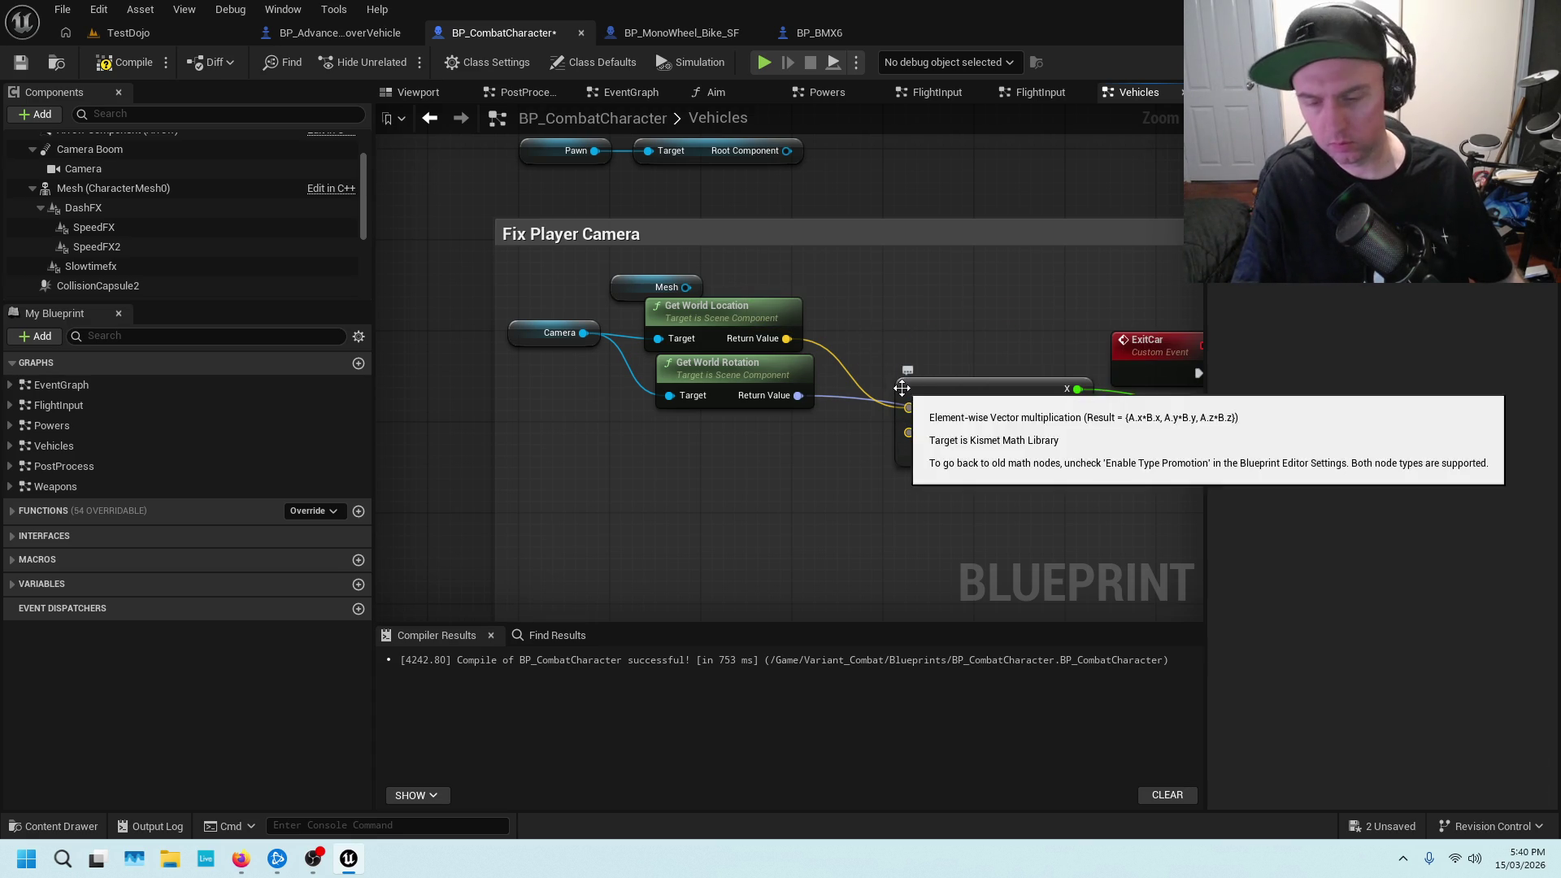
{"action": "left_click", "coordinate": [909, 407], "text": "alt"}
{"action": "key", "text": "ctrl+v"}
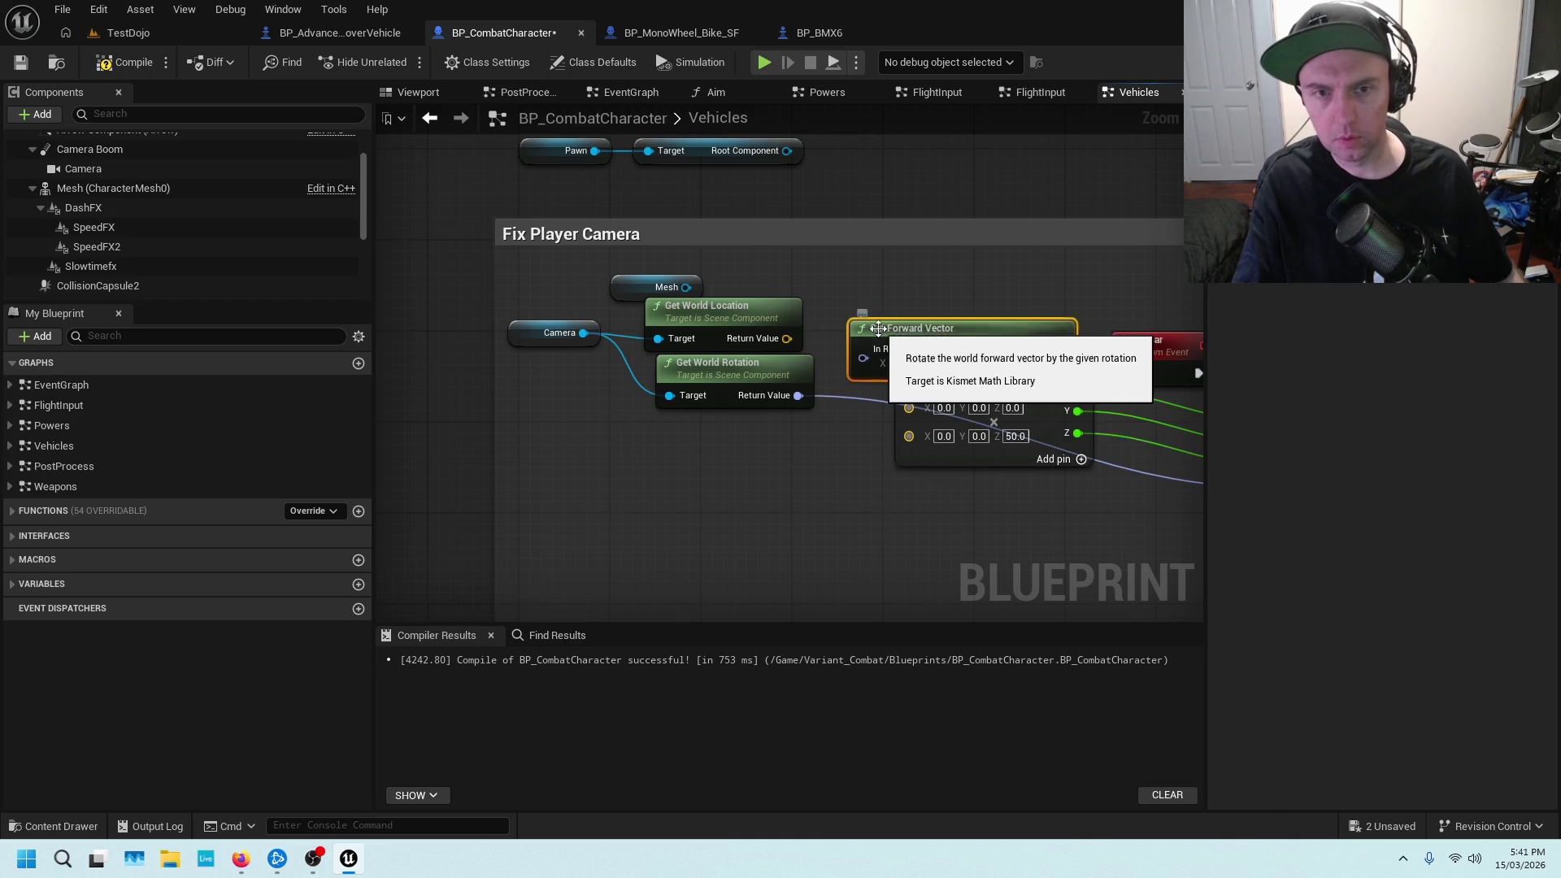
{"action": "left_click_drag", "start_coordinate": [859, 324], "coordinate": [853, 307]}
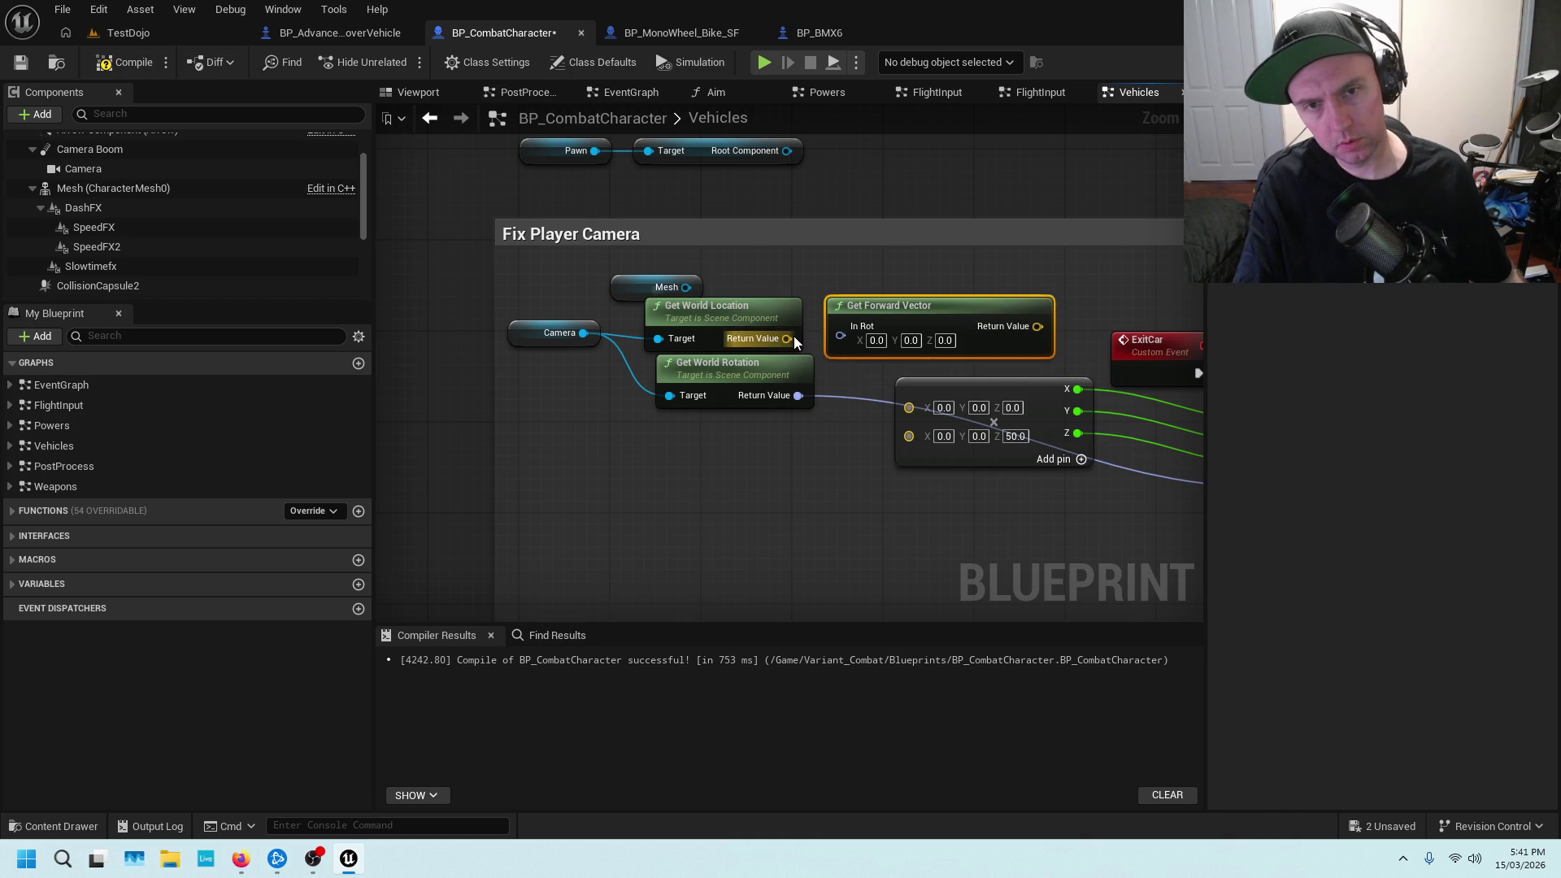
{"action": "mouse_move", "coordinate": [882, 307]}
{"action": "left_mouse_down"}
{"action": "mouse_move", "coordinate": [631, 461]}
{"action": "mouse_move", "coordinate": [701, 402]}
{"action": "left_mouse_up"}
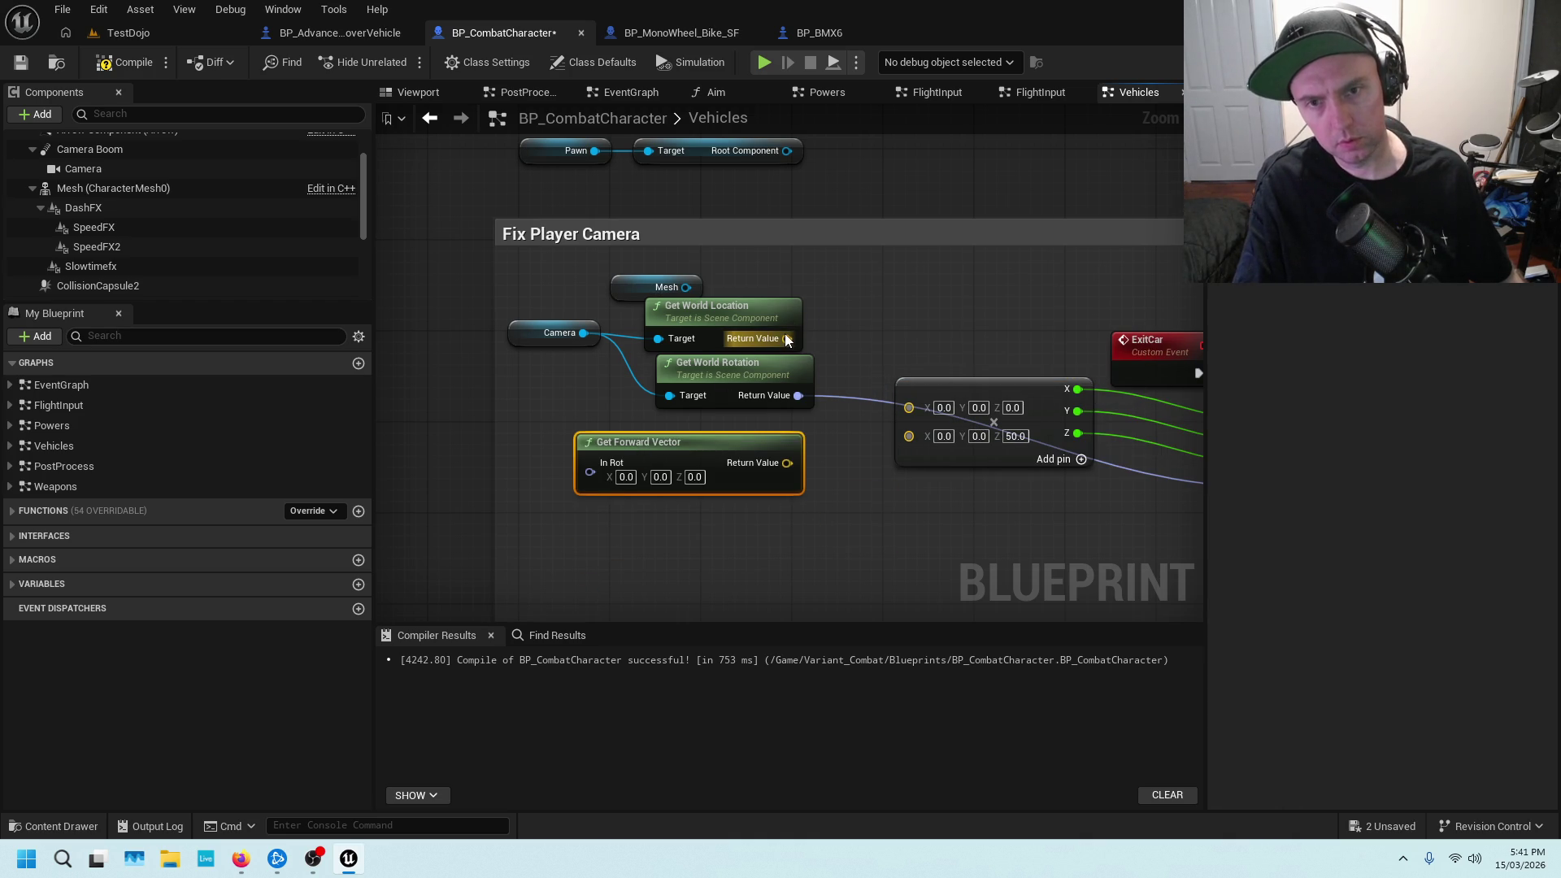
{"action": "mouse_move", "coordinate": [914, 340]}
{"action": "left_mouse_down"}
{"action": "mouse_move", "coordinate": [650, 356]}
{"action": "mouse_move", "coordinate": [701, 295]}
{"action": "left_mouse_up"}
{"action": "left_click_drag", "start_coordinate": [695, 414], "coordinate": [646, 385]}
{"action": "left_click_drag", "start_coordinate": [454, 314], "coordinate": [590, 283]}
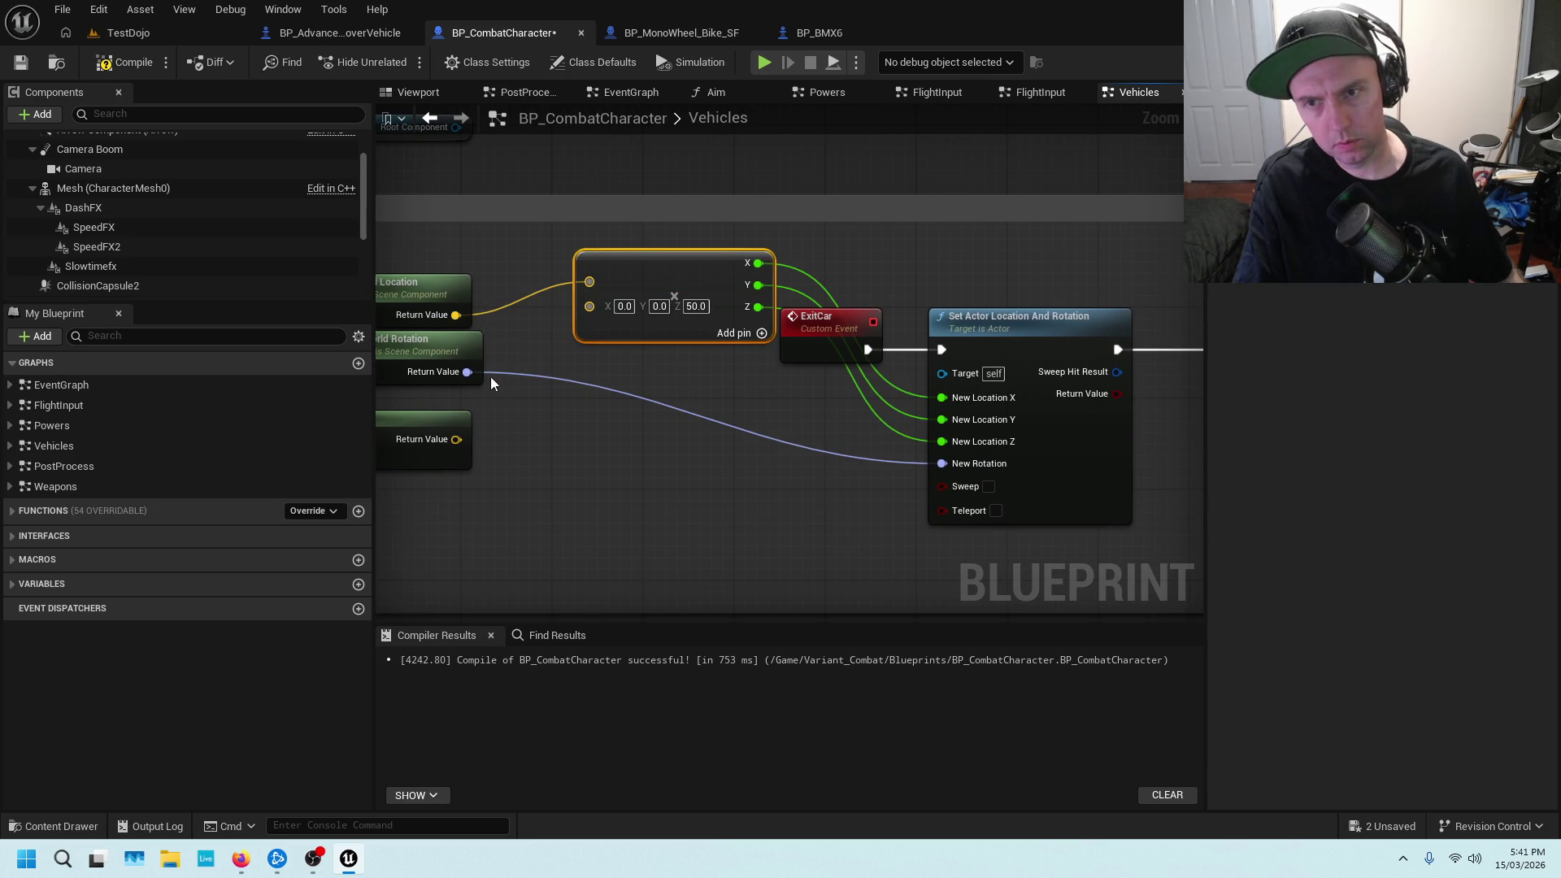
{"action": "left_click_drag", "start_coordinate": [553, 356], "coordinate": [695, 328]}
{"action": "mouse_move", "coordinate": [1085, 437]}
{"action": "left_mouse_down"}
{"action": "mouse_move", "coordinate": [638, 407]}
{"action": "mouse_move", "coordinate": [666, 427]}
{"action": "mouse_move", "coordinate": [780, 412]}
{"action": "mouse_move", "coordinate": [477, 379]}
{"action": "mouse_move", "coordinate": [757, 385]}
{"action": "left_mouse_up"}
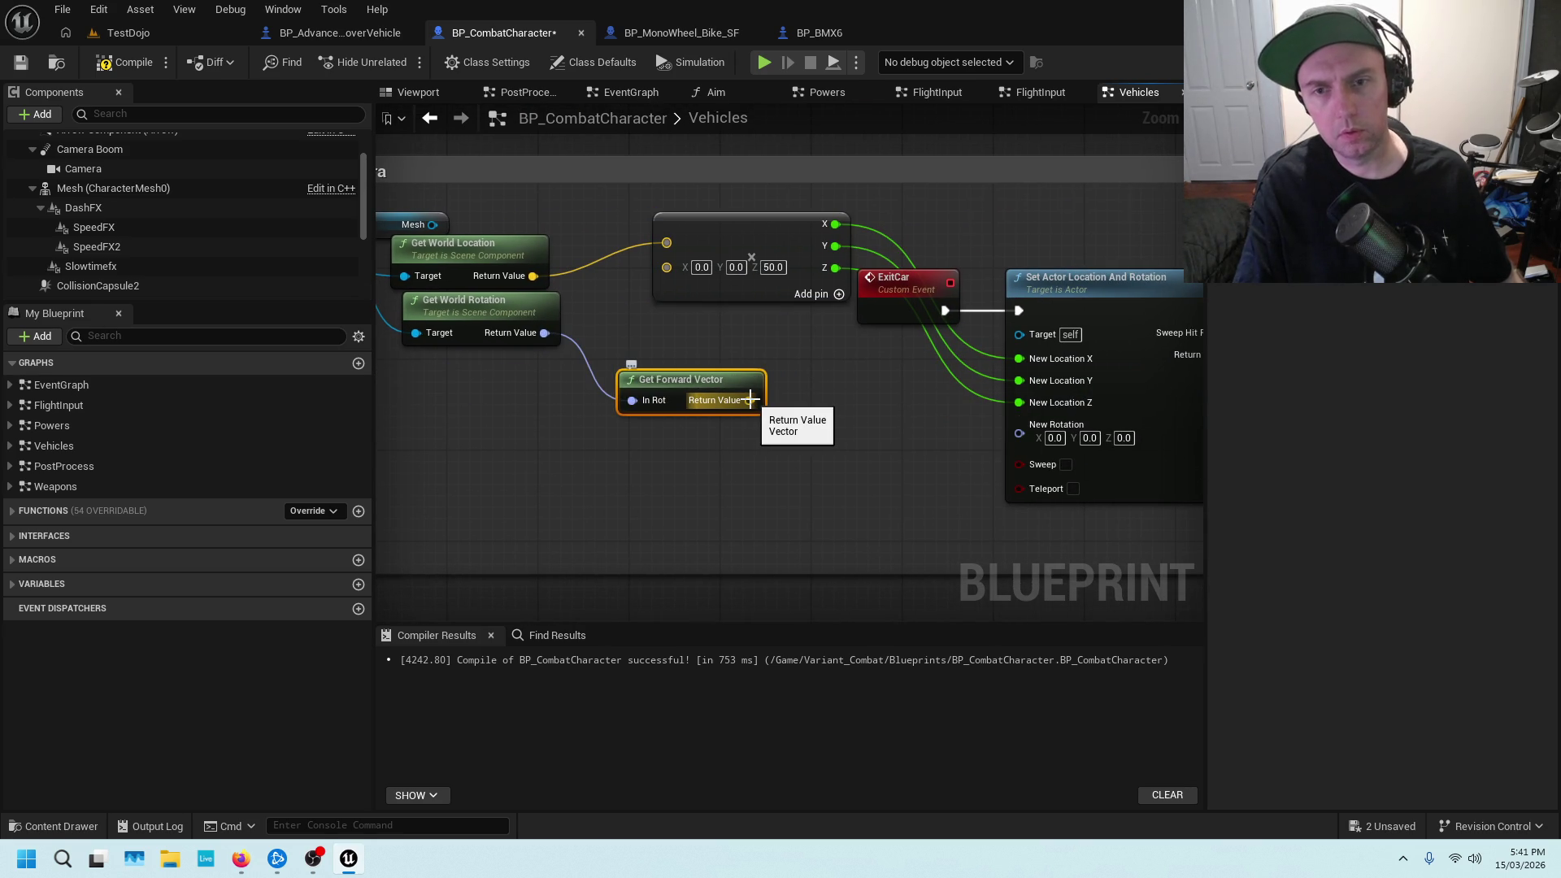
Split the forward vector output and New Rotation, wiring X to Roll and Y to Pitch
{"action": "right_click", "coordinate": [750, 398]}
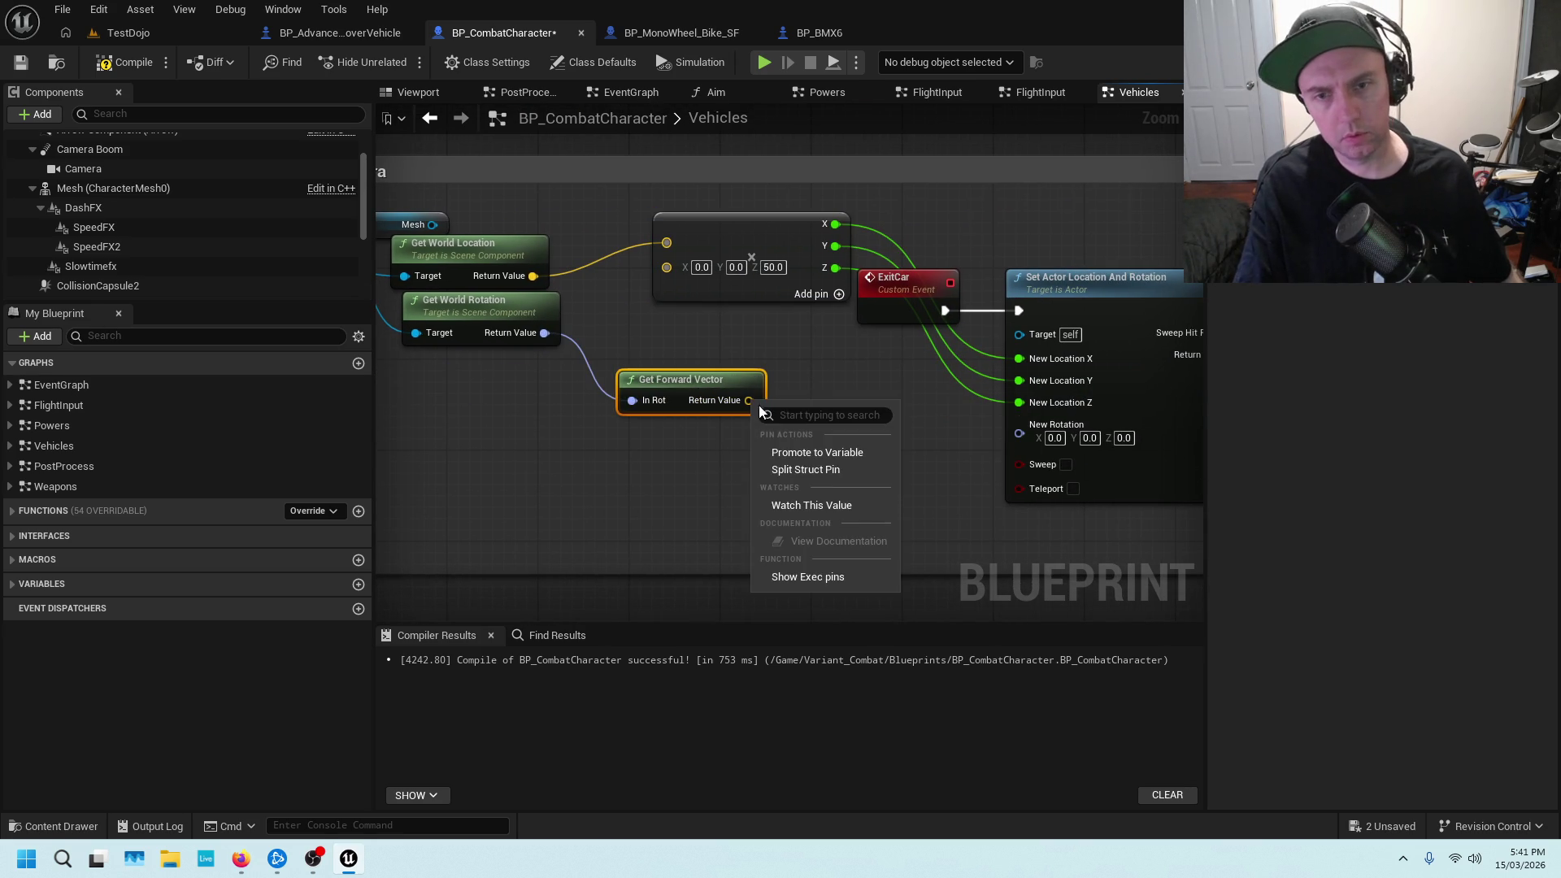
{"action": "left_click", "coordinate": [797, 475]}
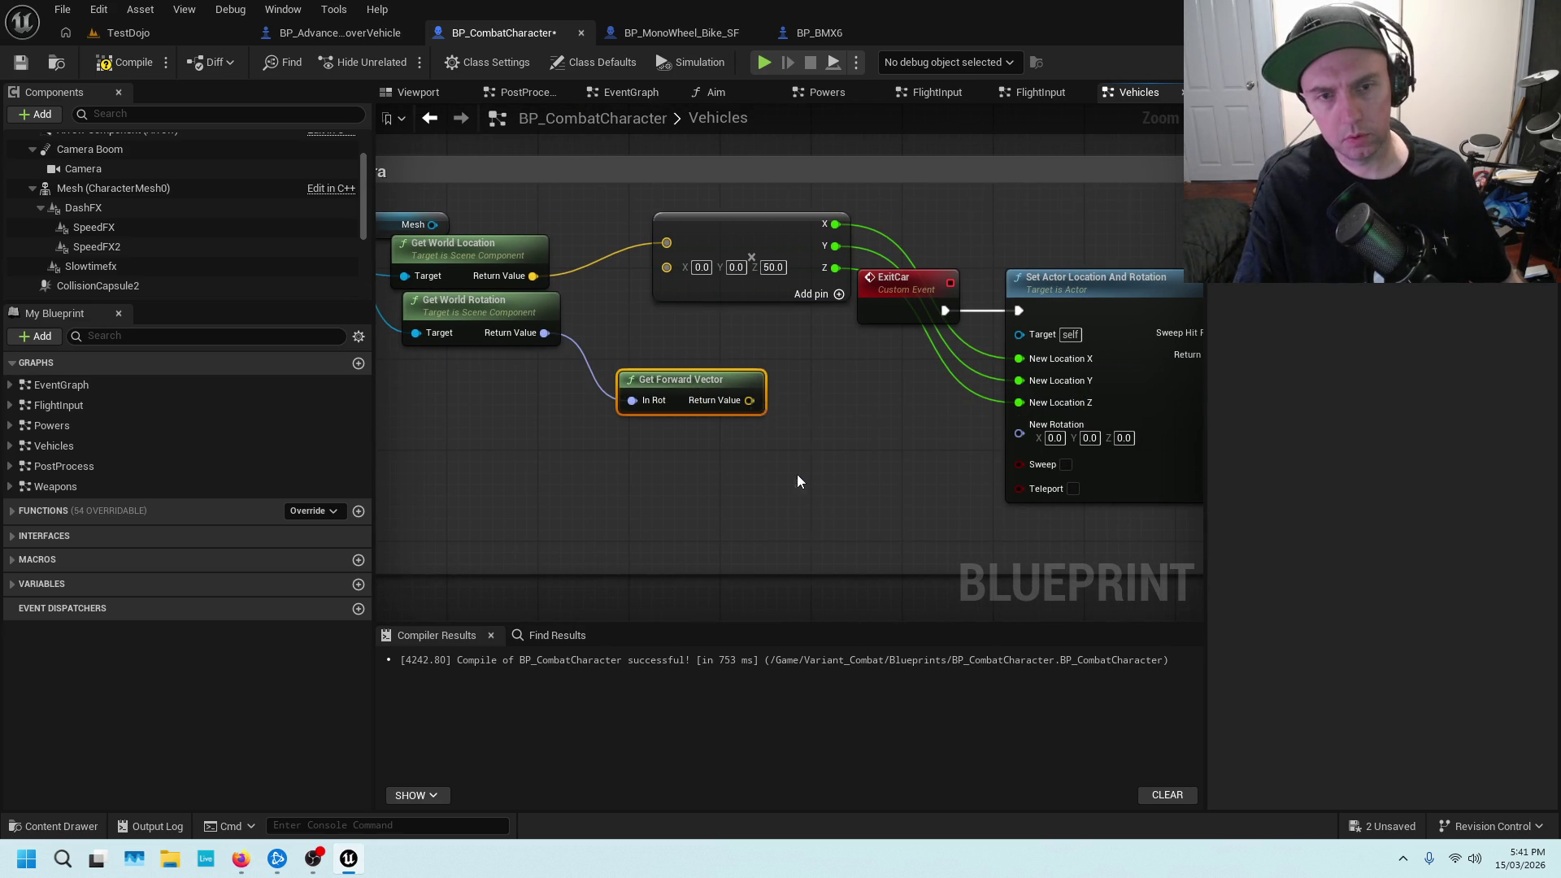
{"action": "right_click", "coordinate": [1019, 432]}
{"action": "left_click", "coordinate": [1057, 502]}
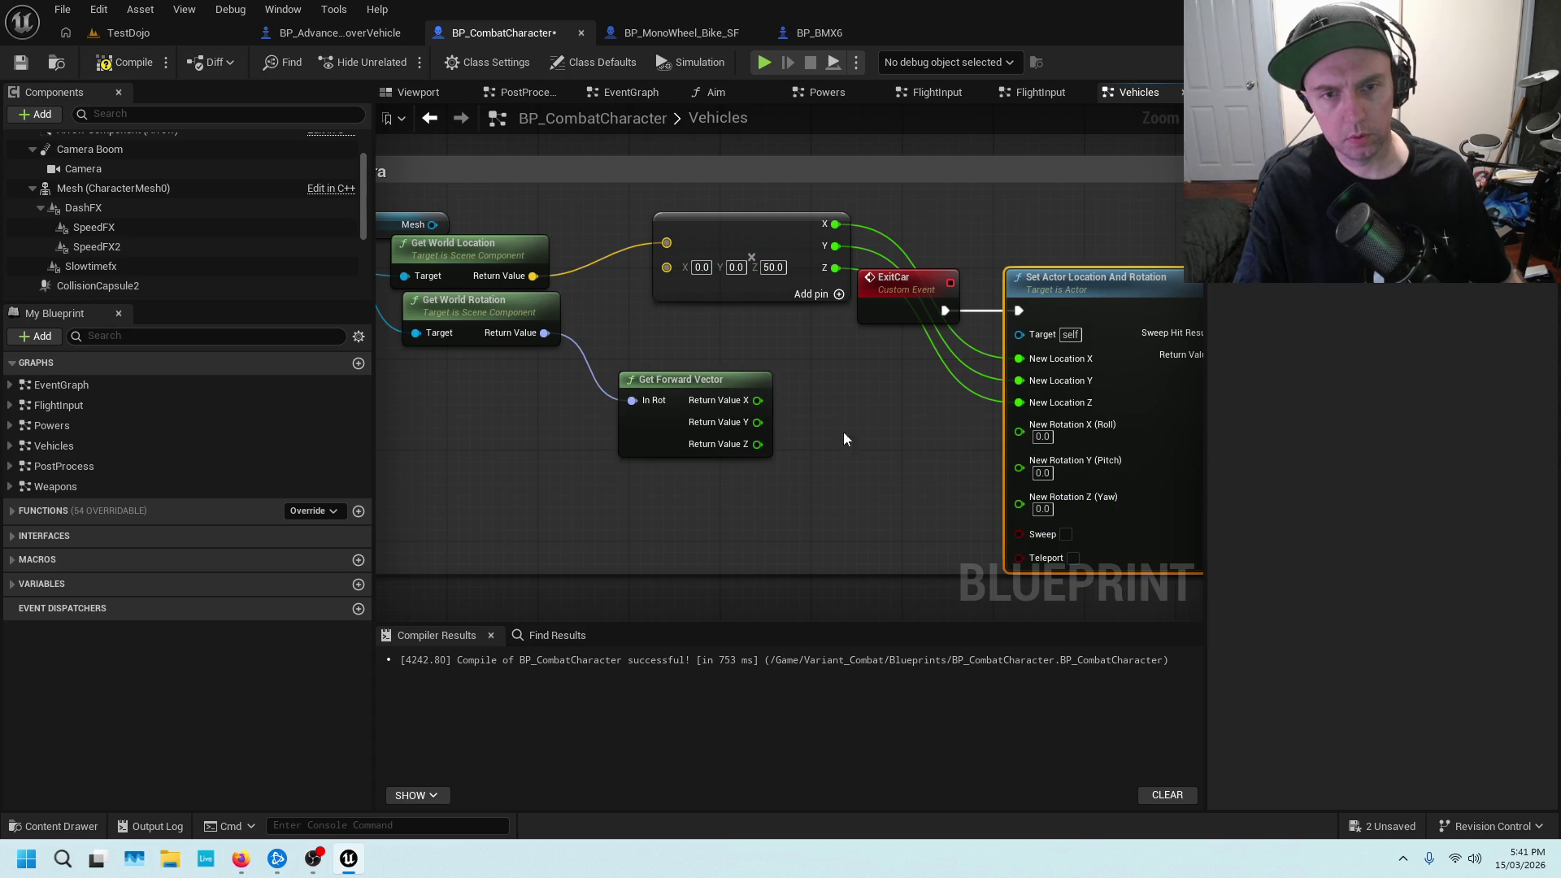
{"action": "left_click_drag", "start_coordinate": [757, 401], "coordinate": [1012, 423]}
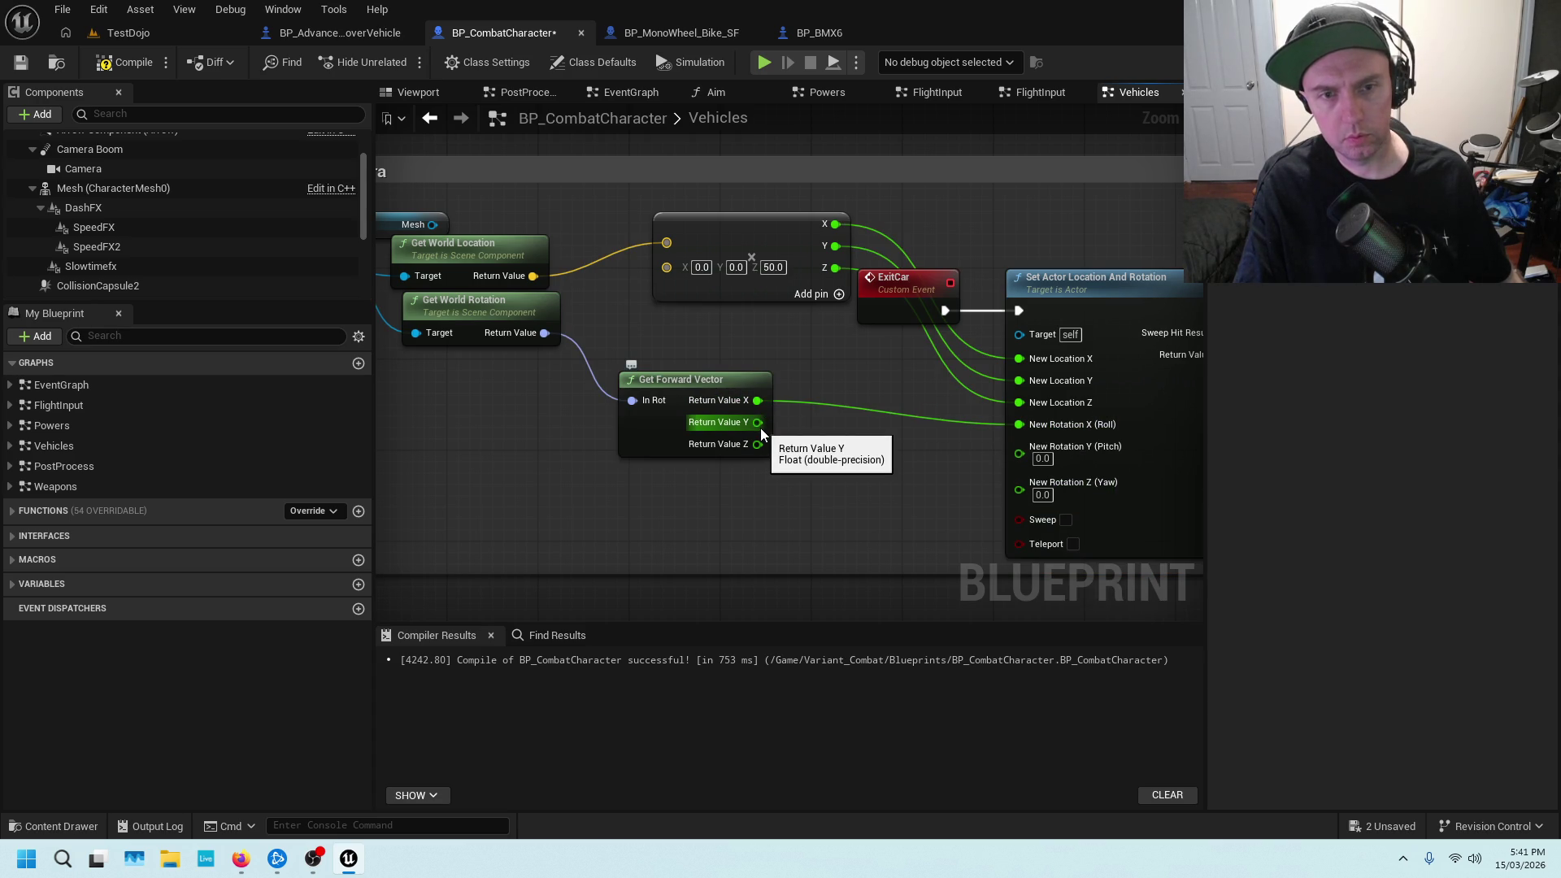
{"action": "left_click_drag", "start_coordinate": [762, 443], "coordinate": [961, 467]}
{"action": "key", "text": "Escape"}
{"action": "left_click_drag", "start_coordinate": [757, 422], "coordinate": [1018, 447]}
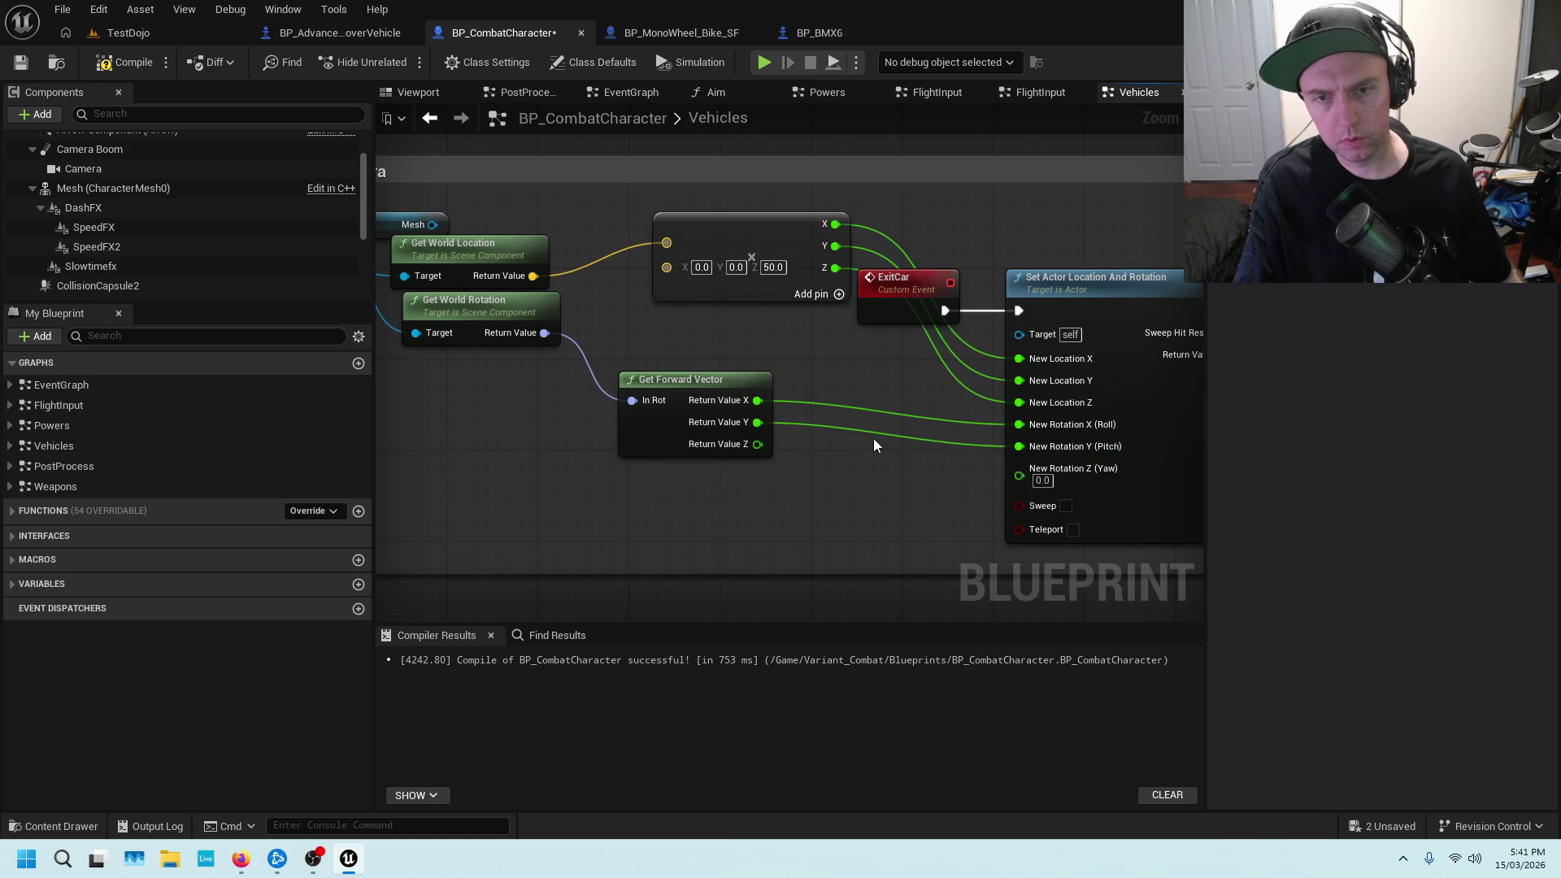
Route the rotation through a copied 0,0,50 add node into Roll, Pitch and Yaw, then compile and save
{"action": "left_click", "coordinate": [752, 244]}
{"action": "key", "text": "ctrl+c"}
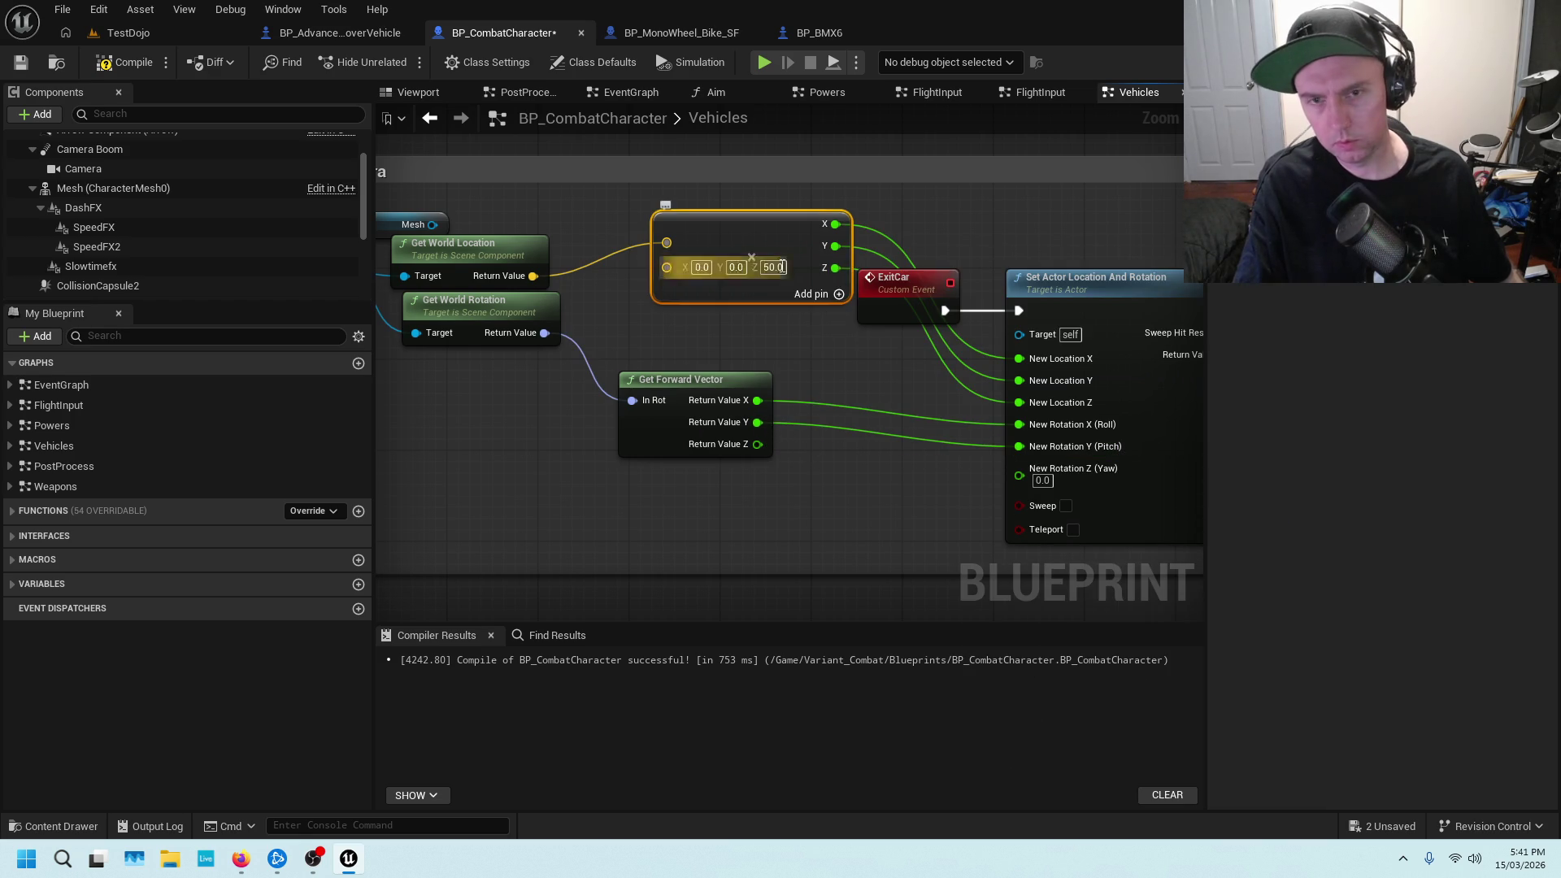
{"action": "key", "text": "ctrl+v"}
{"action": "mouse_move", "coordinate": [862, 468]}
{"action": "left_mouse_down"}
{"action": "mouse_move", "coordinate": [766, 471]}
{"action": "mouse_move", "coordinate": [770, 491]}
{"action": "left_mouse_up"}
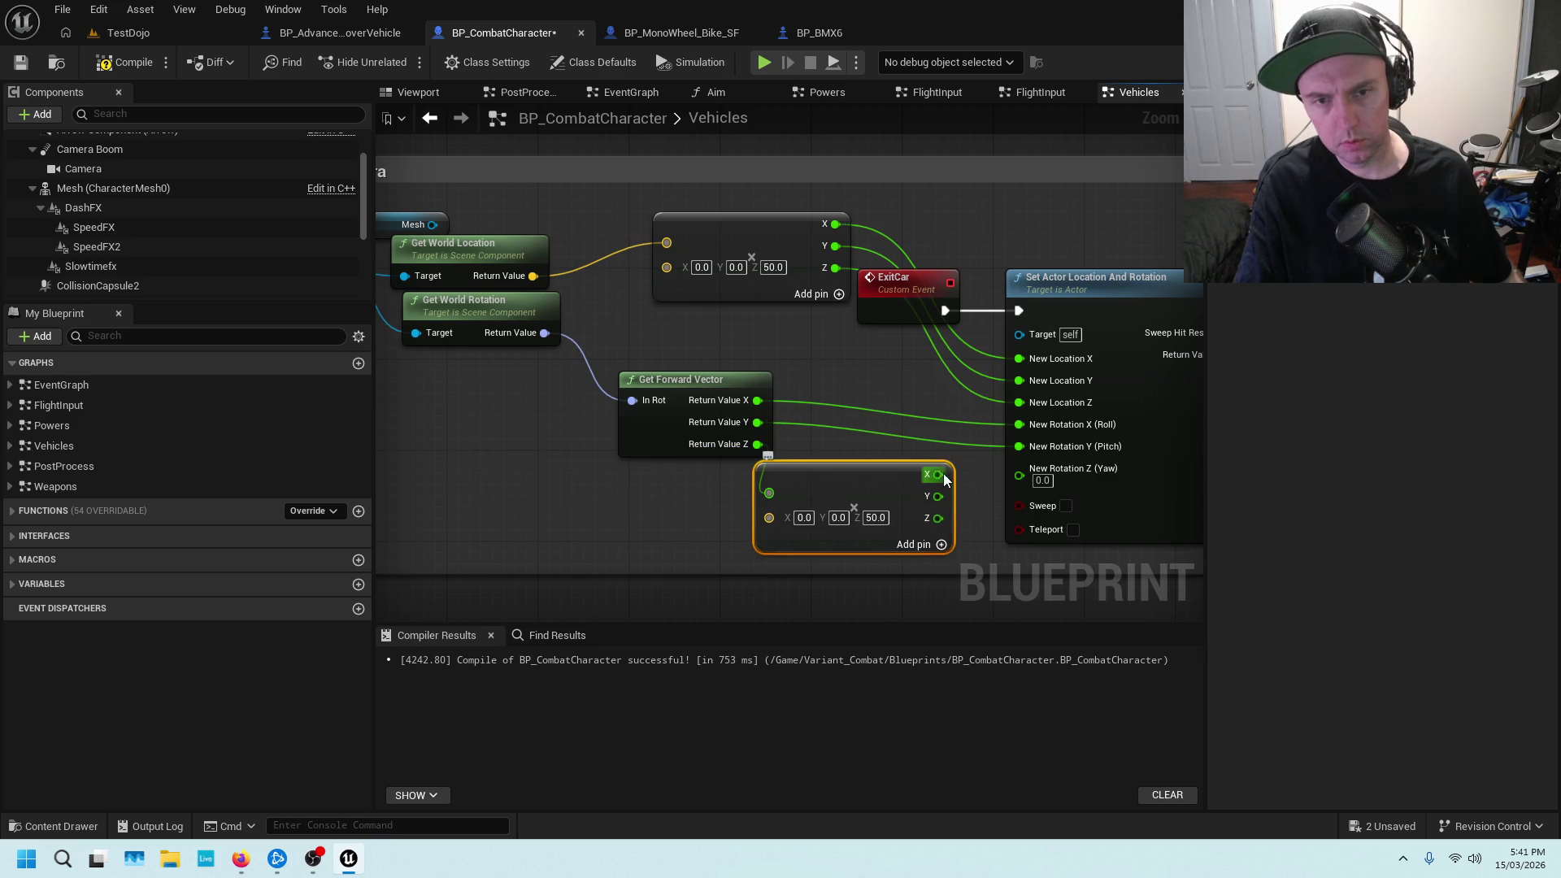
{"action": "left_click", "coordinate": [1019, 424], "text": "alt"}
{"action": "left_click", "coordinate": [1019, 468], "text": "alt"}
{"action": "mouse_move", "coordinate": [937, 473]}
{"action": "left_mouse_down"}
{"action": "mouse_move", "coordinate": [1018, 425]}
{"action": "mouse_move", "coordinate": [1003, 462]}
{"action": "mouse_move", "coordinate": [1021, 446]}
{"action": "left_mouse_up"}
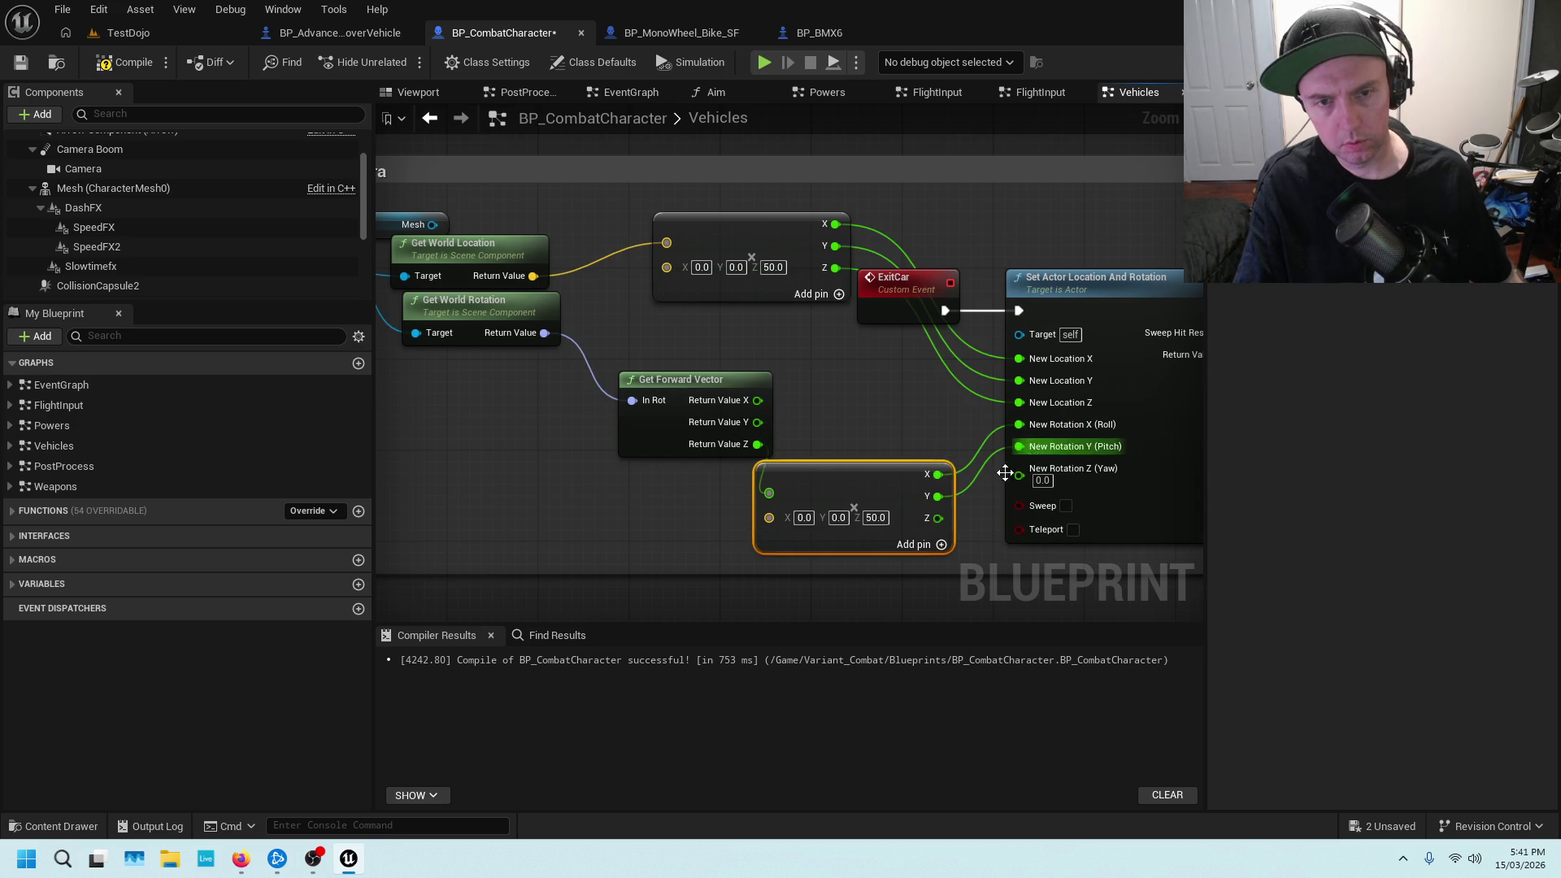
{"action": "left_click_drag", "start_coordinate": [938, 518], "coordinate": [1018, 469]}
{"action": "left_click", "coordinate": [807, 375]}
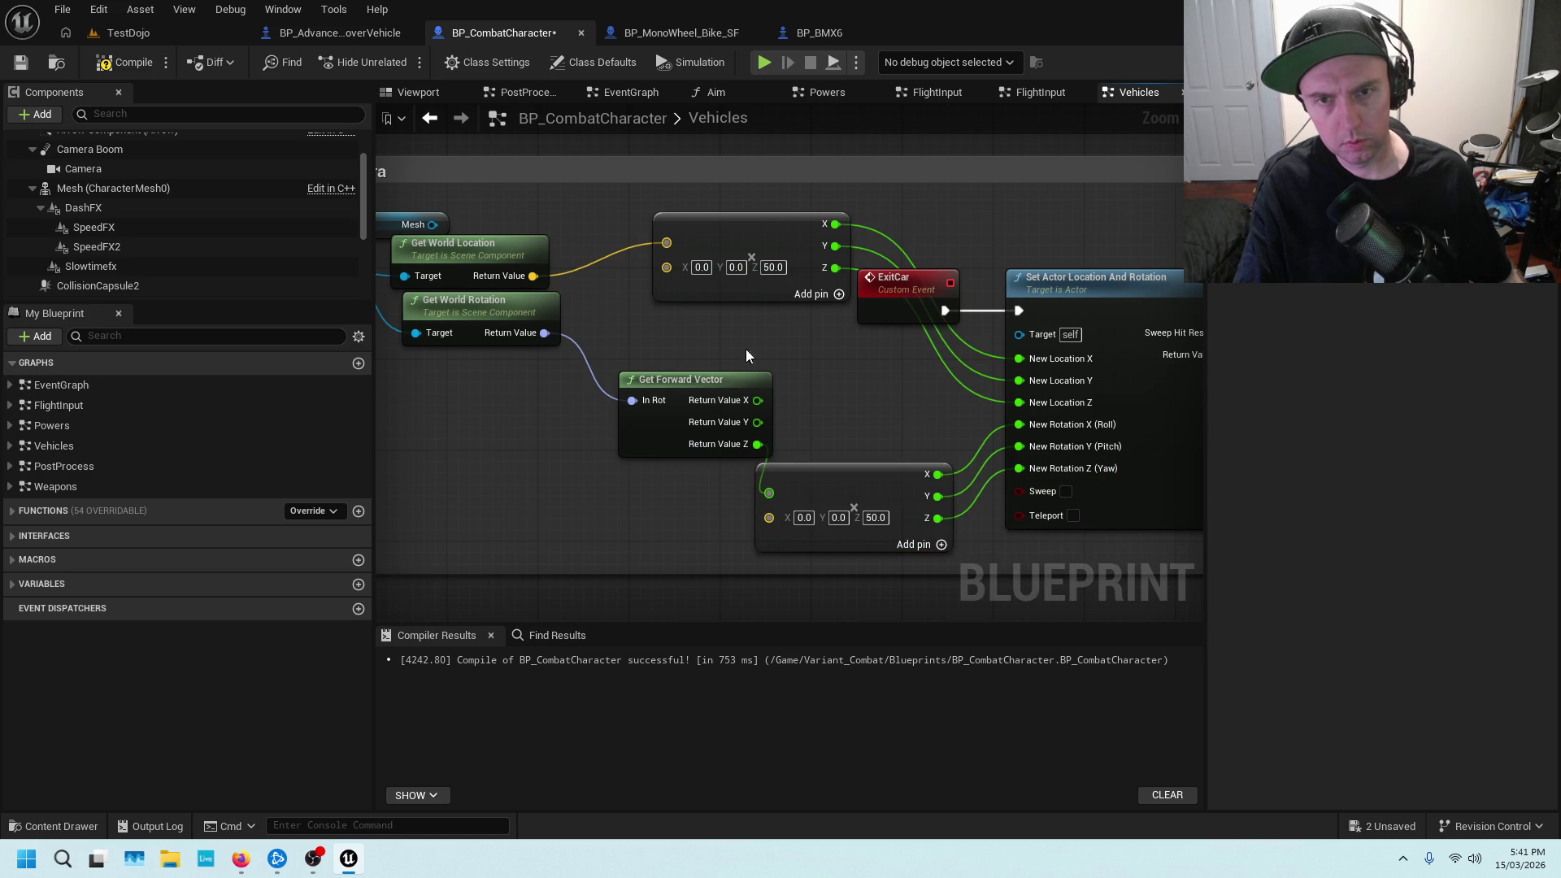
{"action": "left_click", "coordinate": [20, 62]}
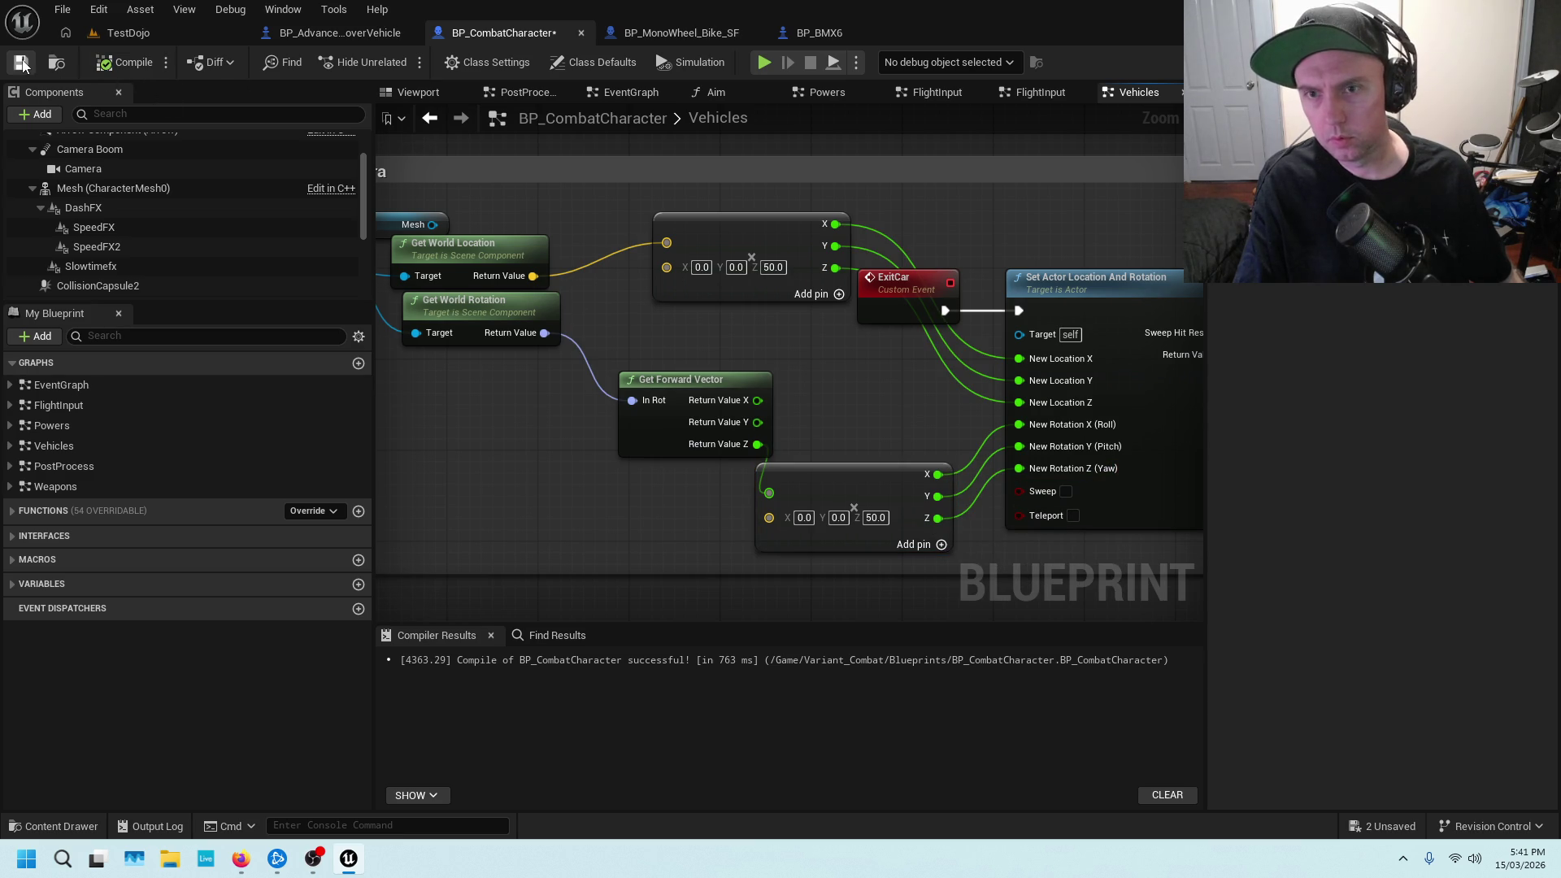
Tidy the Get Forward Vector and add nodes, then switch to the TestDojo level
{"action": "left_click_drag", "start_coordinate": [696, 323], "coordinate": [851, 284]}
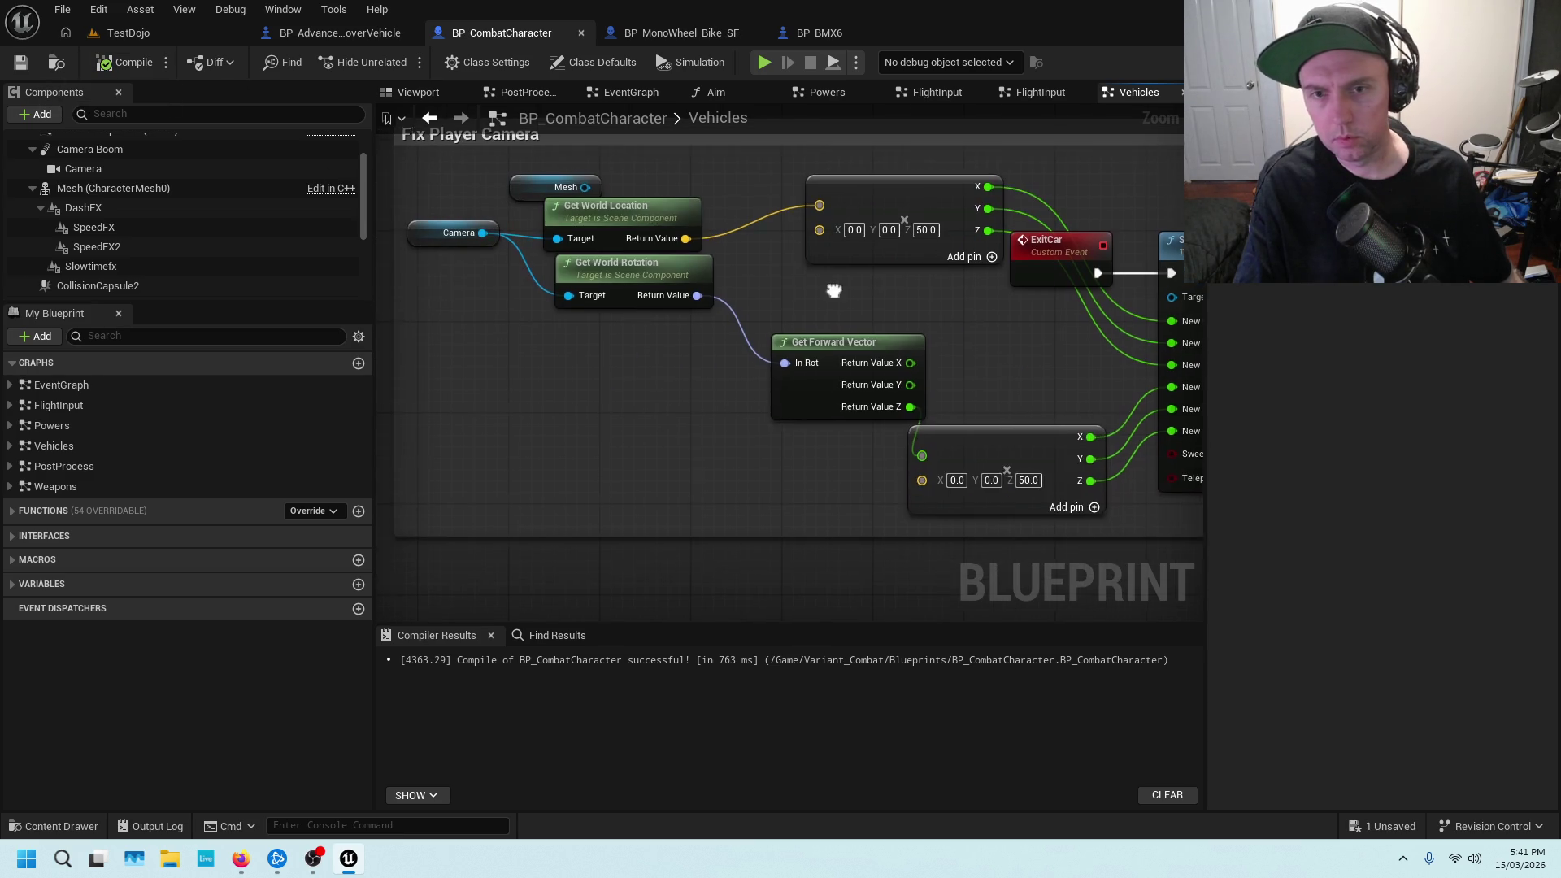
{"action": "left_click_drag", "start_coordinate": [1017, 443], "coordinate": [1042, 385]}
{"action": "left_click_drag", "start_coordinate": [855, 345], "coordinate": [753, 345]}
{"action": "left_click_drag", "start_coordinate": [998, 404], "coordinate": [918, 404]}
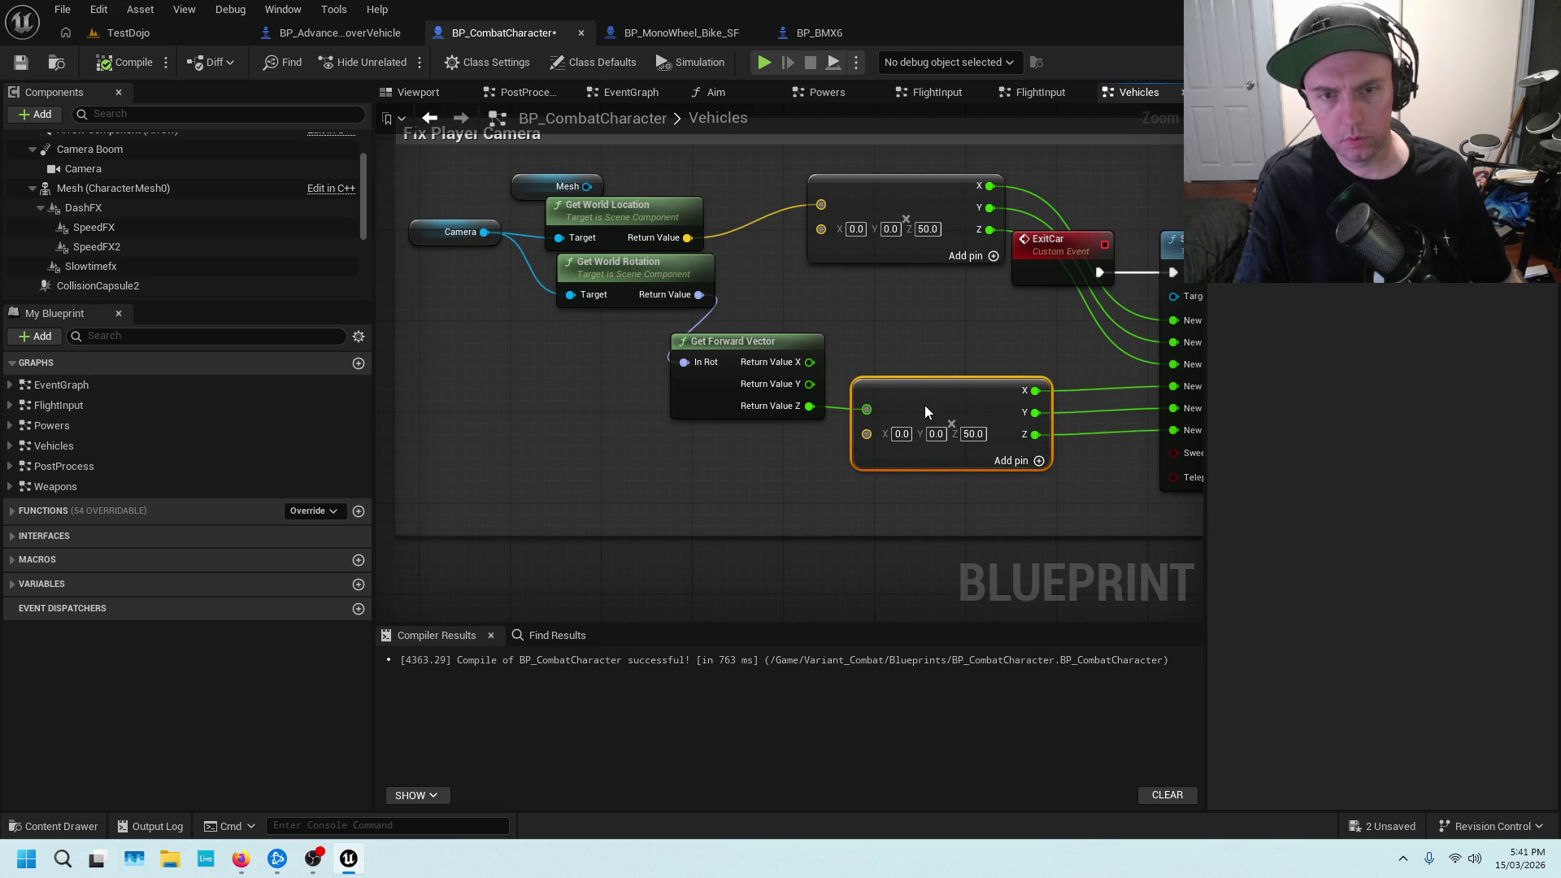
{"action": "left_click_drag", "start_coordinate": [978, 362], "coordinate": [813, 328]}
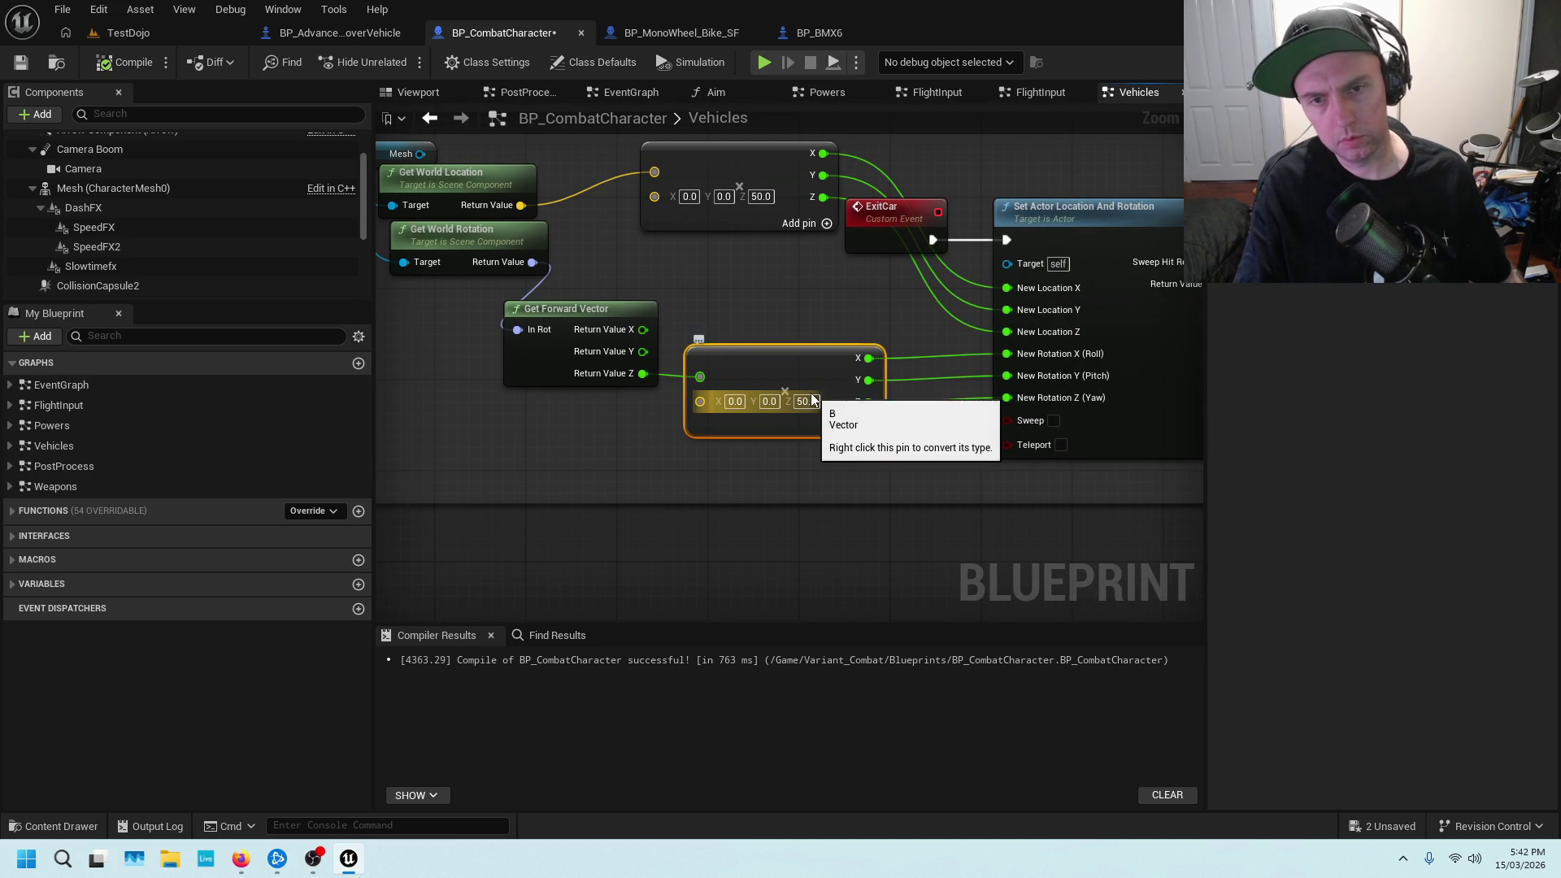
{"action": "left_click", "coordinate": [133, 34]}
{"action": "scroll", "coordinate": [688, 505], "scroll_direction": "up", "scroll_amount": 1}
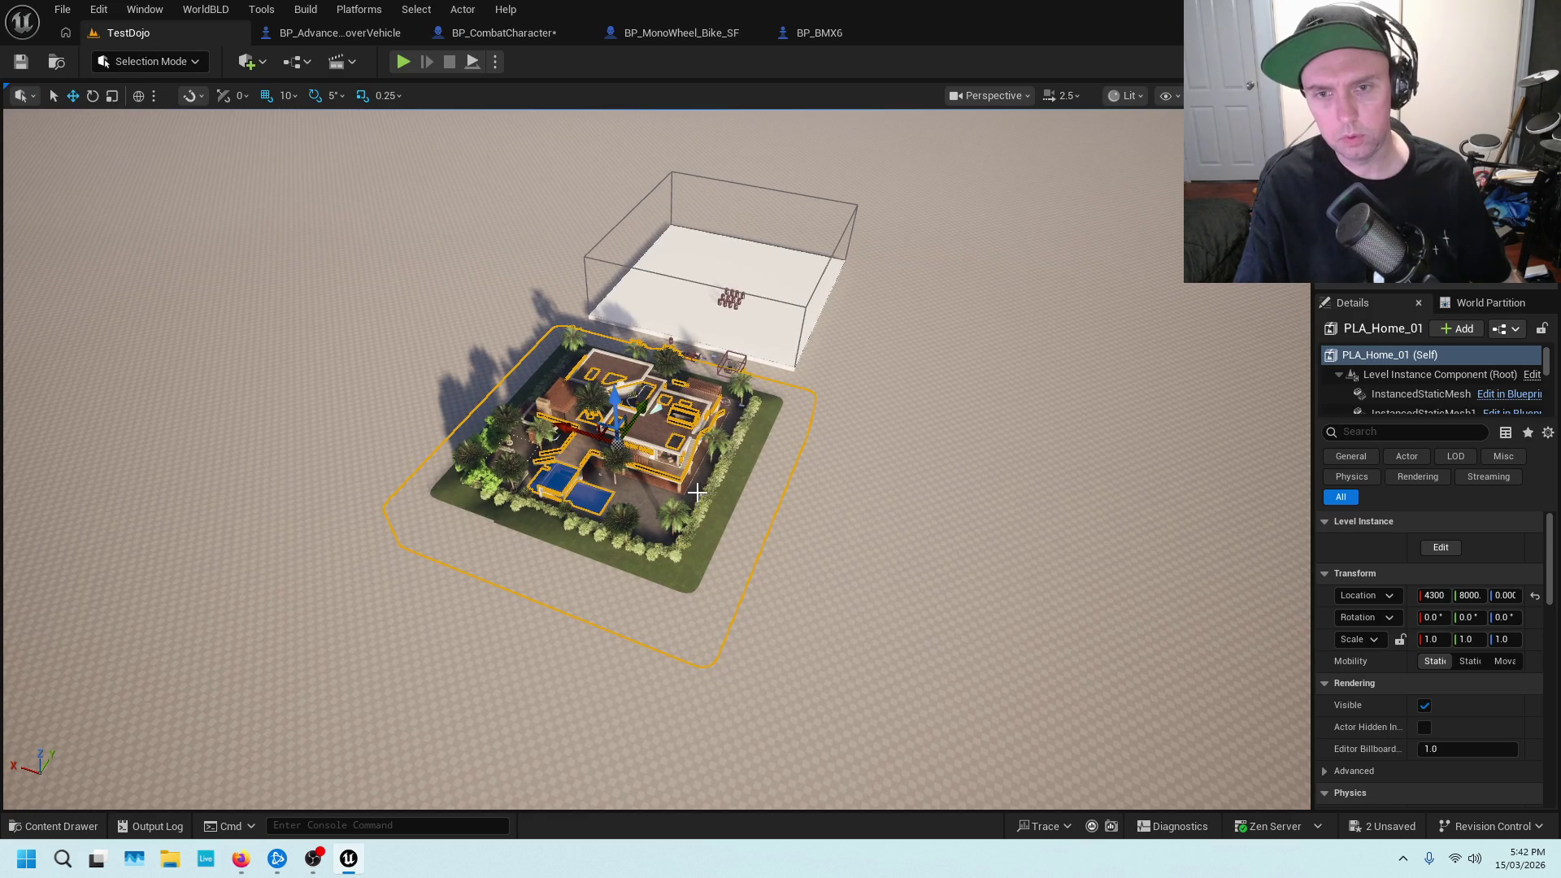
{"action": "right_click", "coordinate": [760, 618]}
{"action": "left_click", "coordinate": [836, 823]}
{"action": "key", "text": "w"}
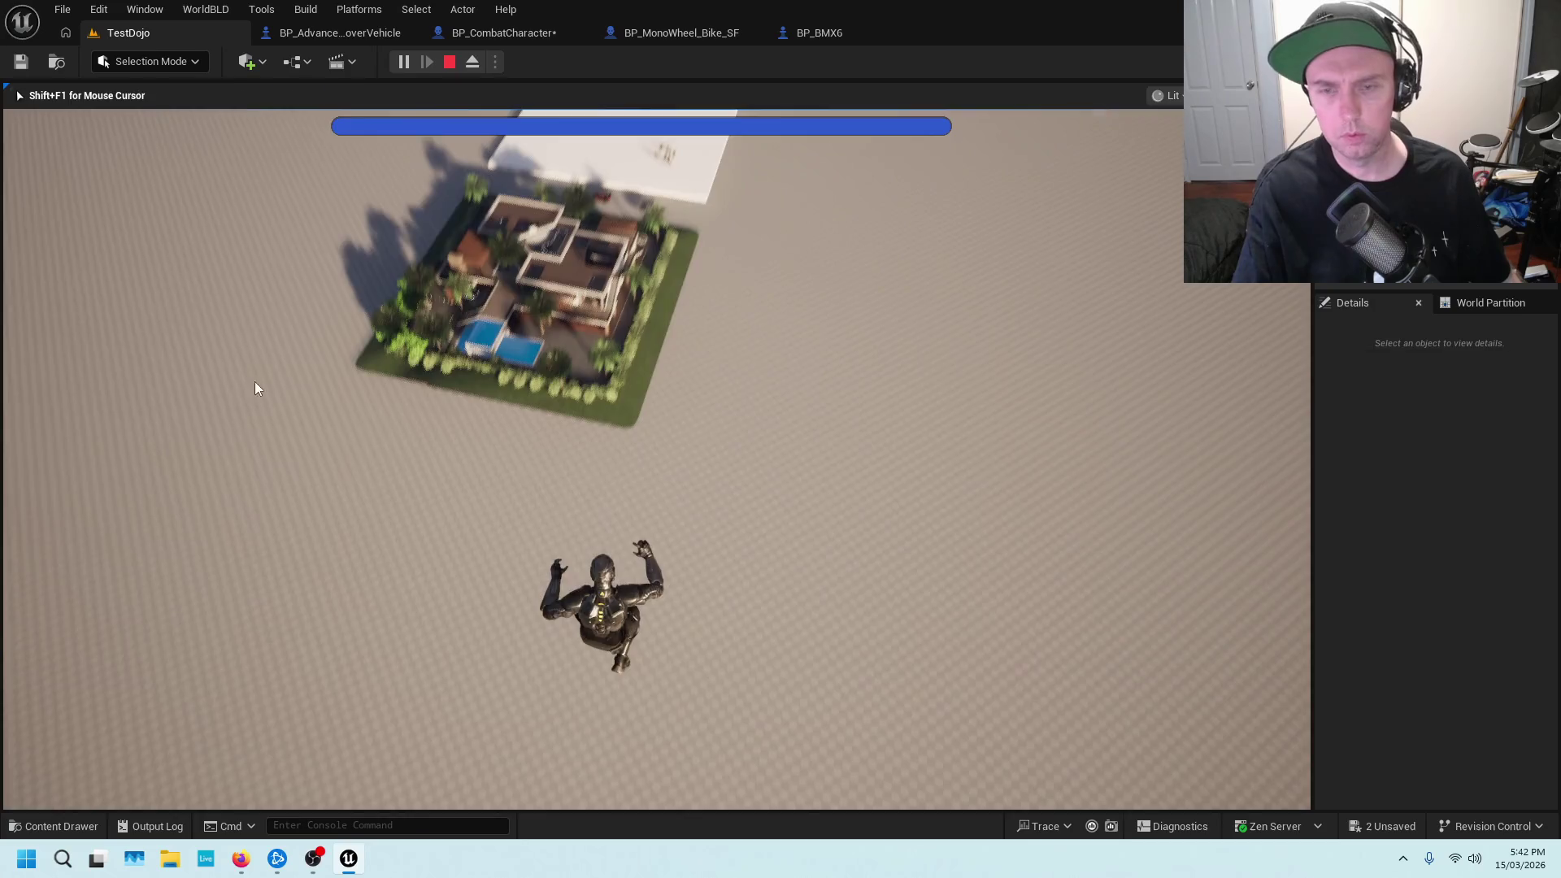
{"action": "key", "text": "Escape"}
{"action": "left_click", "coordinate": [470, 34]}
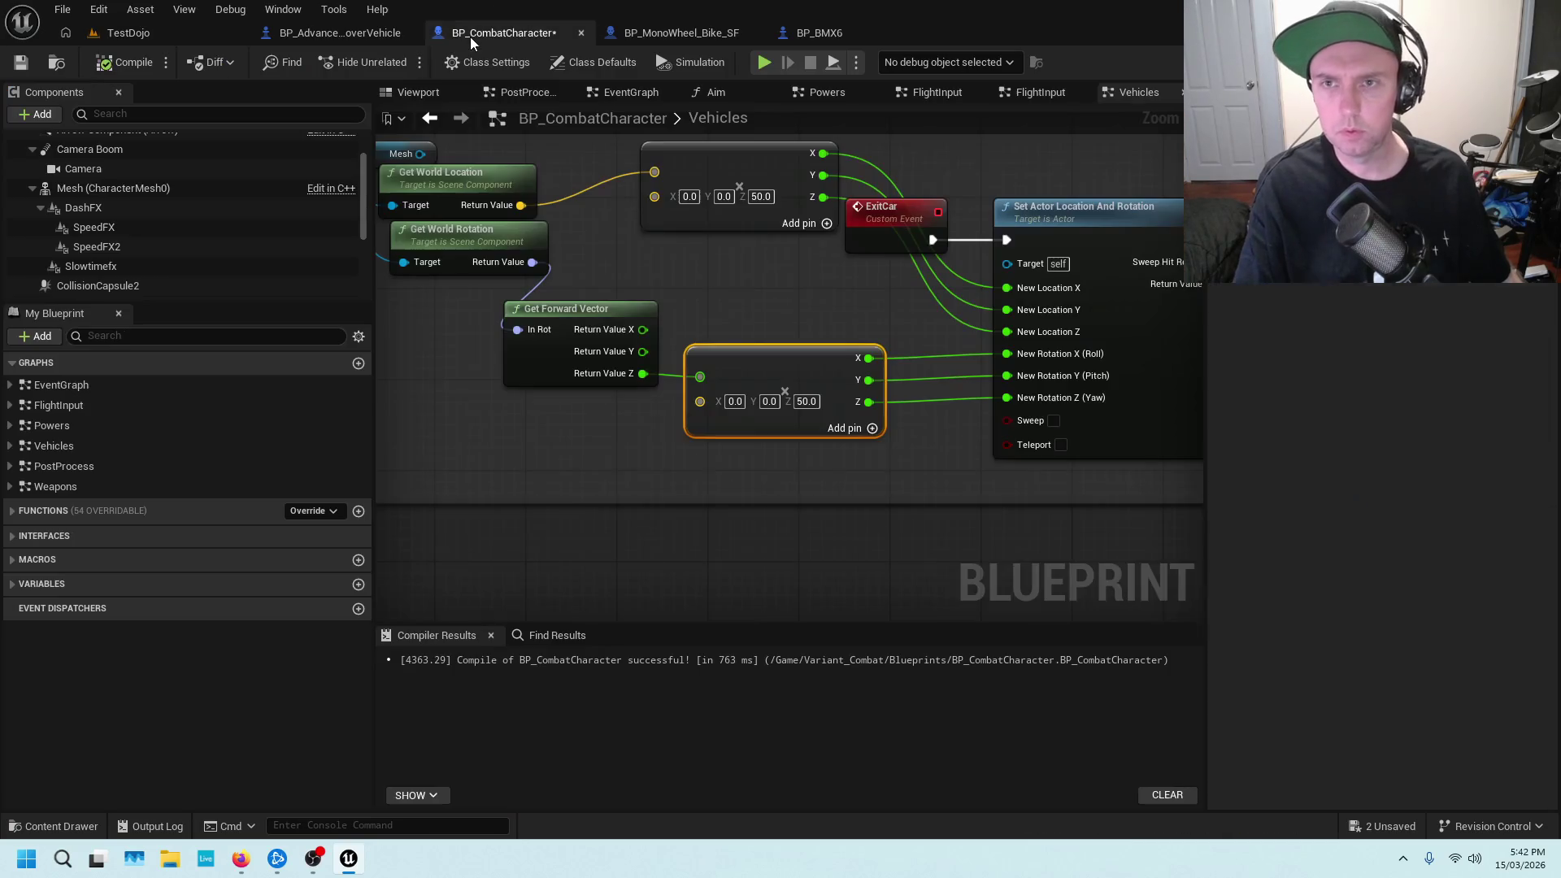
{"action": "mouse_move", "coordinate": [617, 463]}
{"action": "left_mouse_down"}
{"action": "mouse_move", "coordinate": [875, 439]}
{"action": "mouse_move", "coordinate": [876, 421]}
{"action": "mouse_move", "coordinate": [772, 426]}
{"action": "left_mouse_up"}
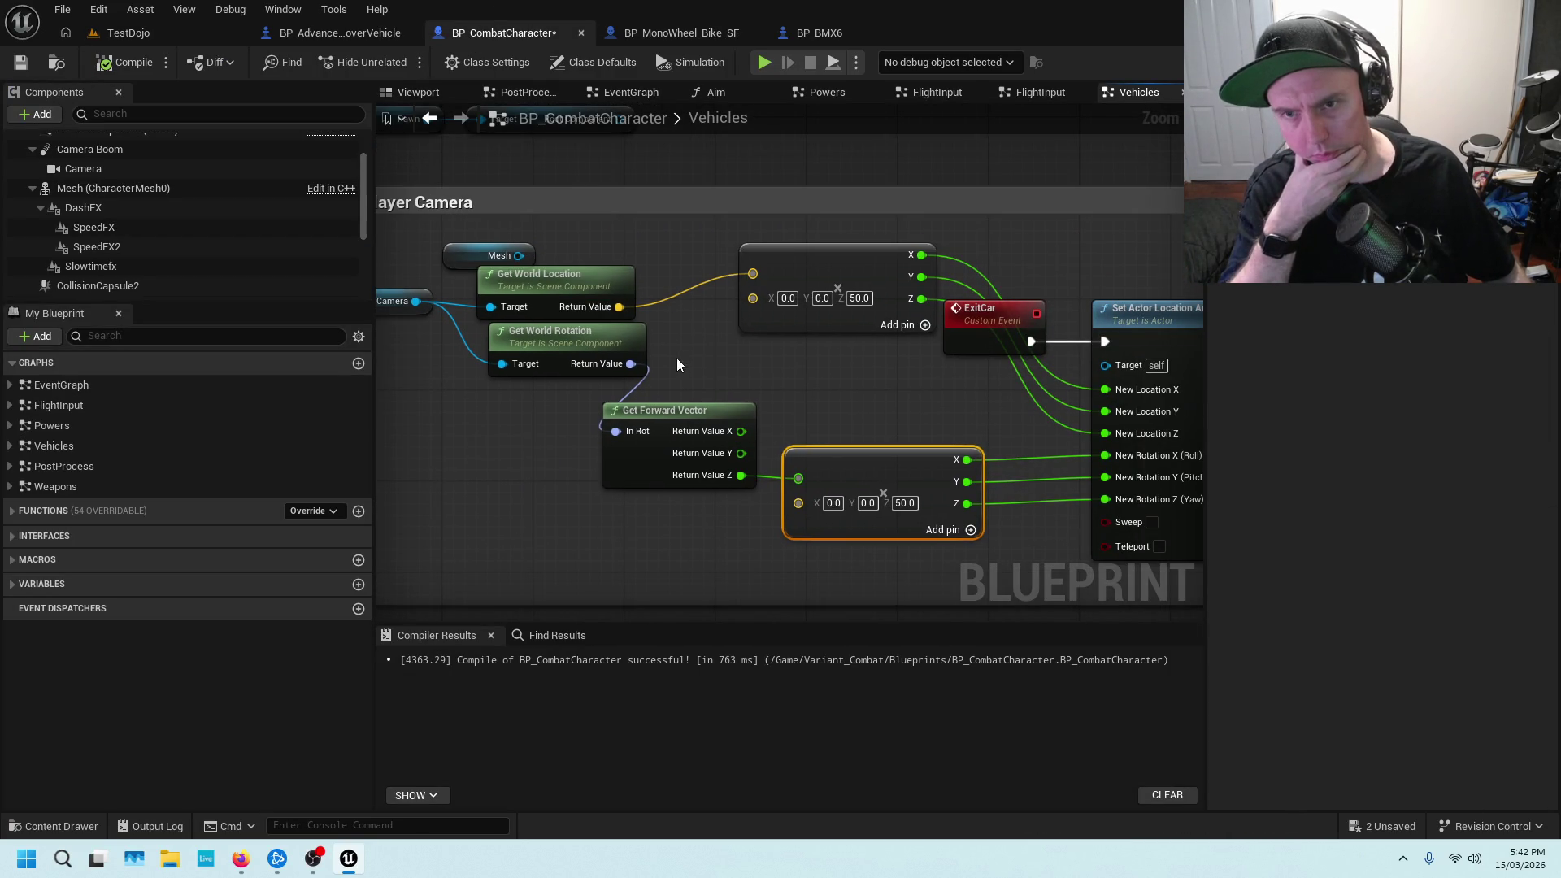
{"action": "mouse_move", "coordinate": [568, 380]}
{"action": "left_mouse_down"}
{"action": "mouse_move", "coordinate": [837, 354]}
{"action": "mouse_move", "coordinate": [742, 405]}
{"action": "left_mouse_up"}
{"action": "mouse_move", "coordinate": [797, 467]}
{"action": "left_mouse_down"}
{"action": "mouse_move", "coordinate": [773, 436]}
{"action": "mouse_move", "coordinate": [628, 451]}
{"action": "left_mouse_up"}
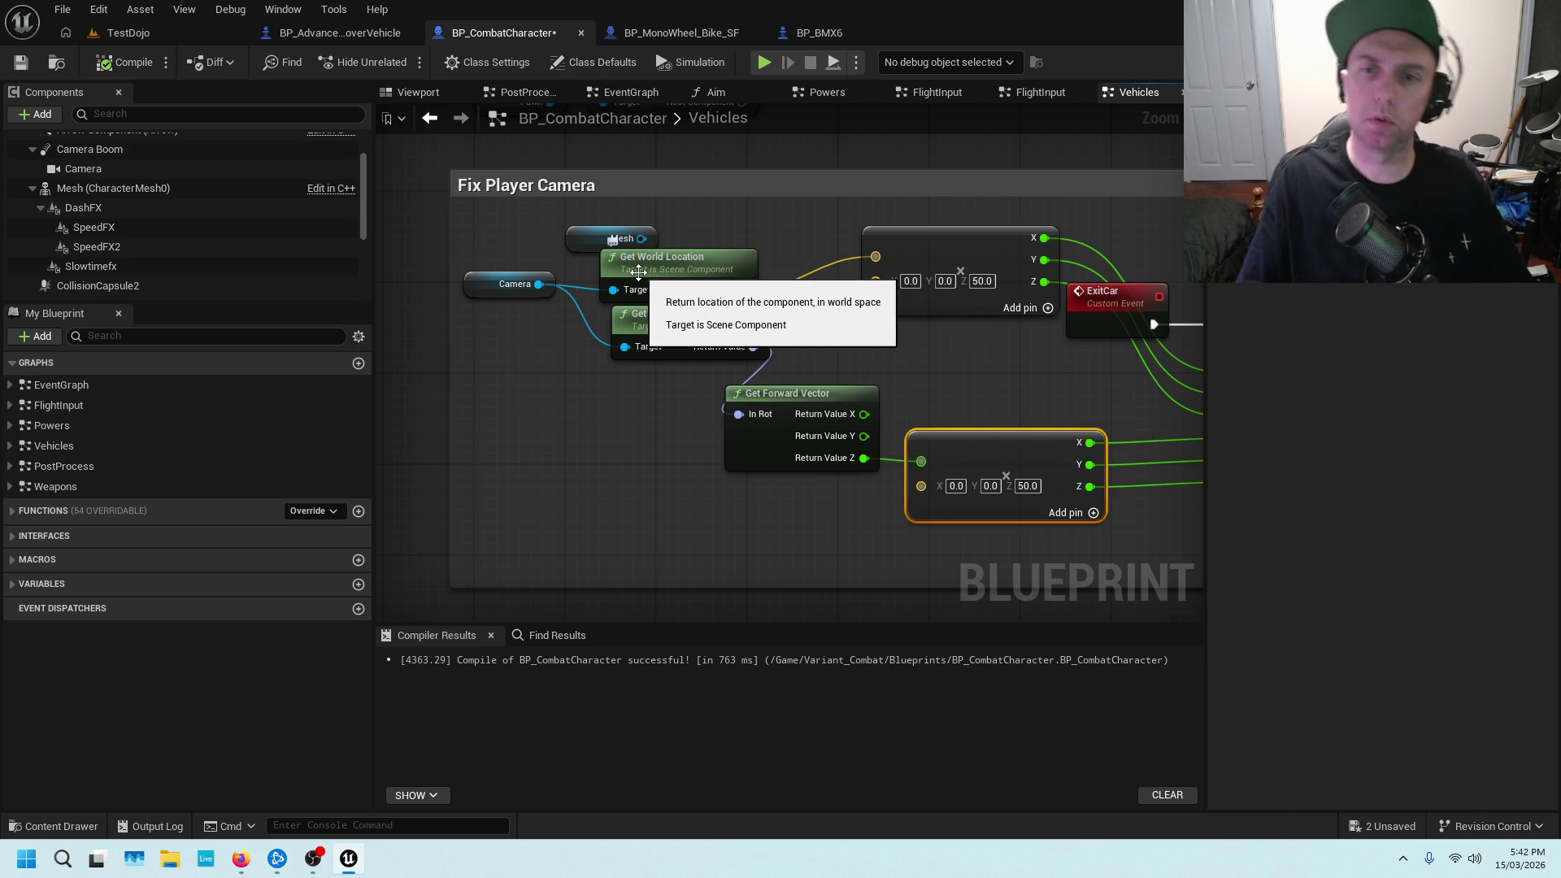
{"action": "left_click", "coordinate": [669, 315]}
{"action": "mouse_move", "coordinate": [997, 375]}
{"action": "left_mouse_down"}
{"action": "mouse_move", "coordinate": [618, 329]}
{"action": "mouse_move", "coordinate": [646, 338]}
{"action": "left_mouse_up"}
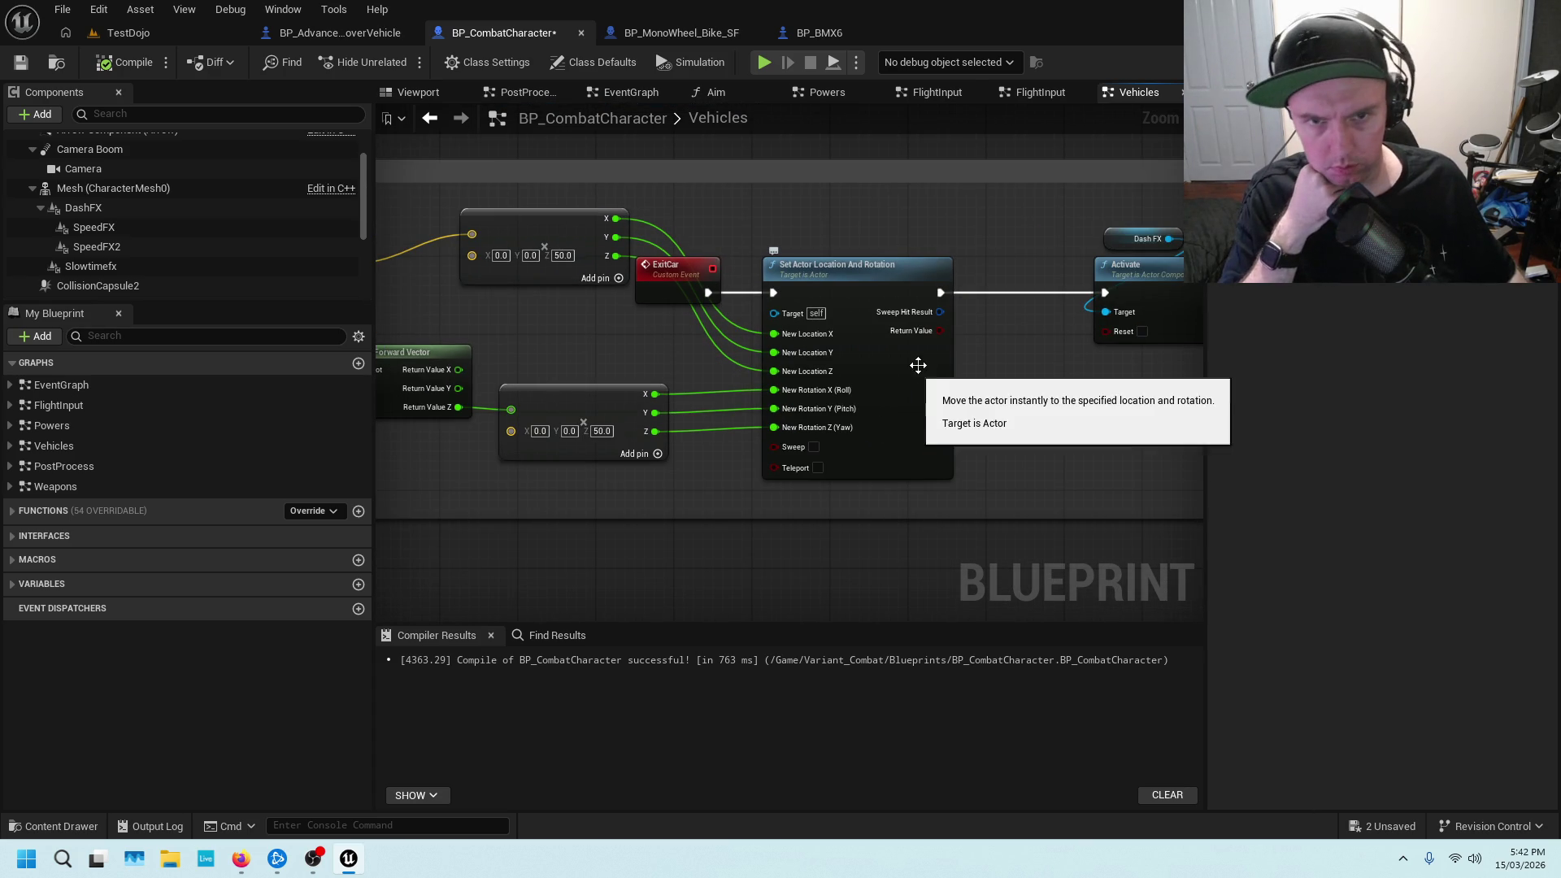
{"action": "left_click_drag", "start_coordinate": [1003, 432], "coordinate": [1015, 409]}
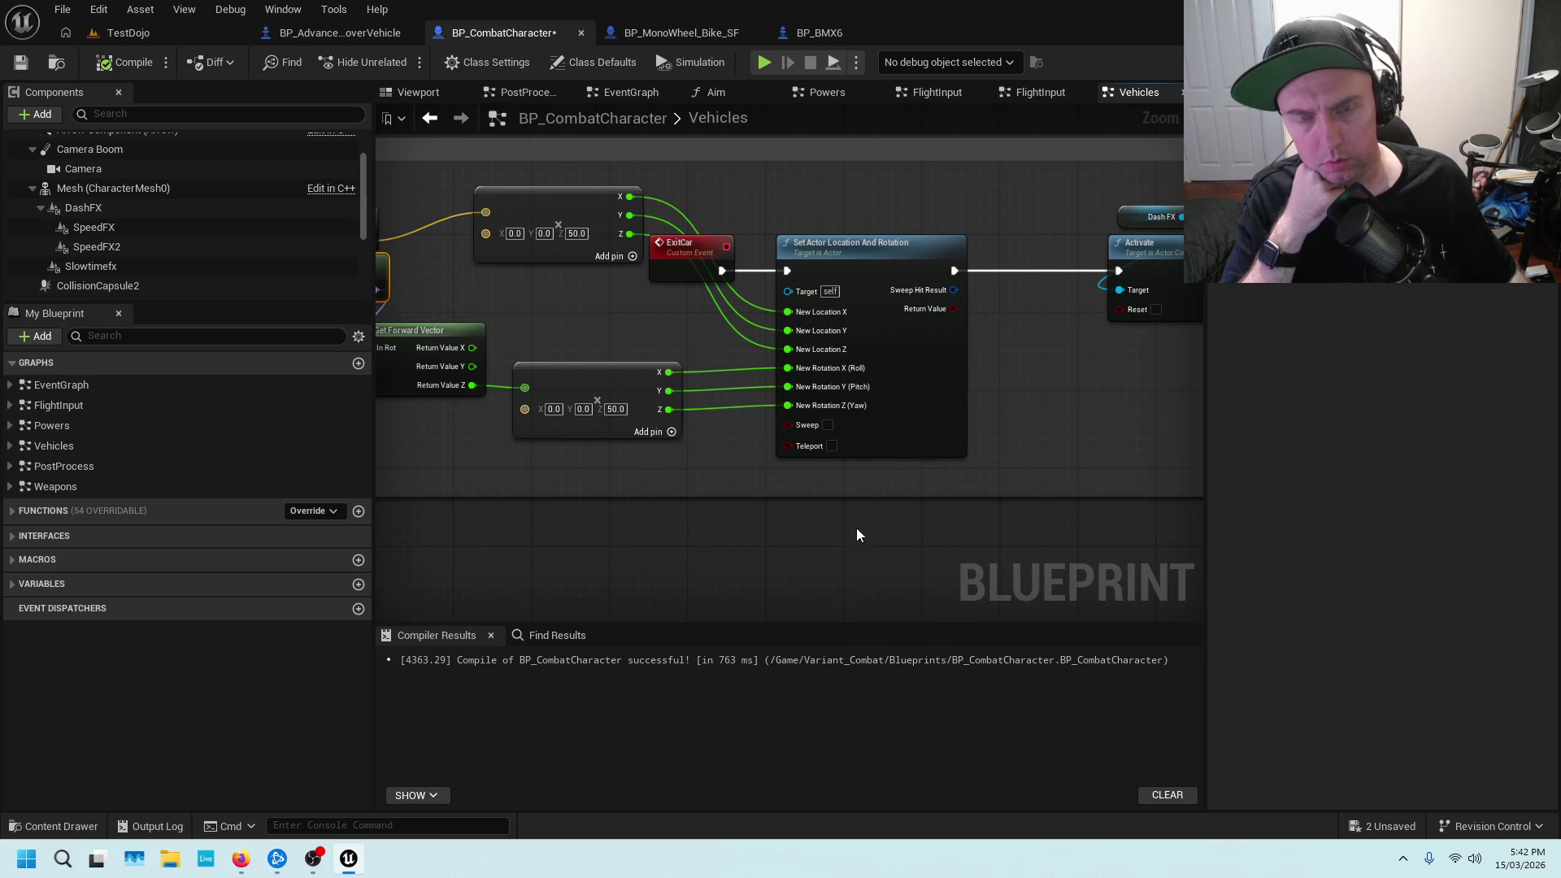
{"action": "right_click", "coordinate": [825, 534]}
Look up 'set location' actions, cancel, and make room below the ExitCar nodes
{"action": "type", "text": "set"}
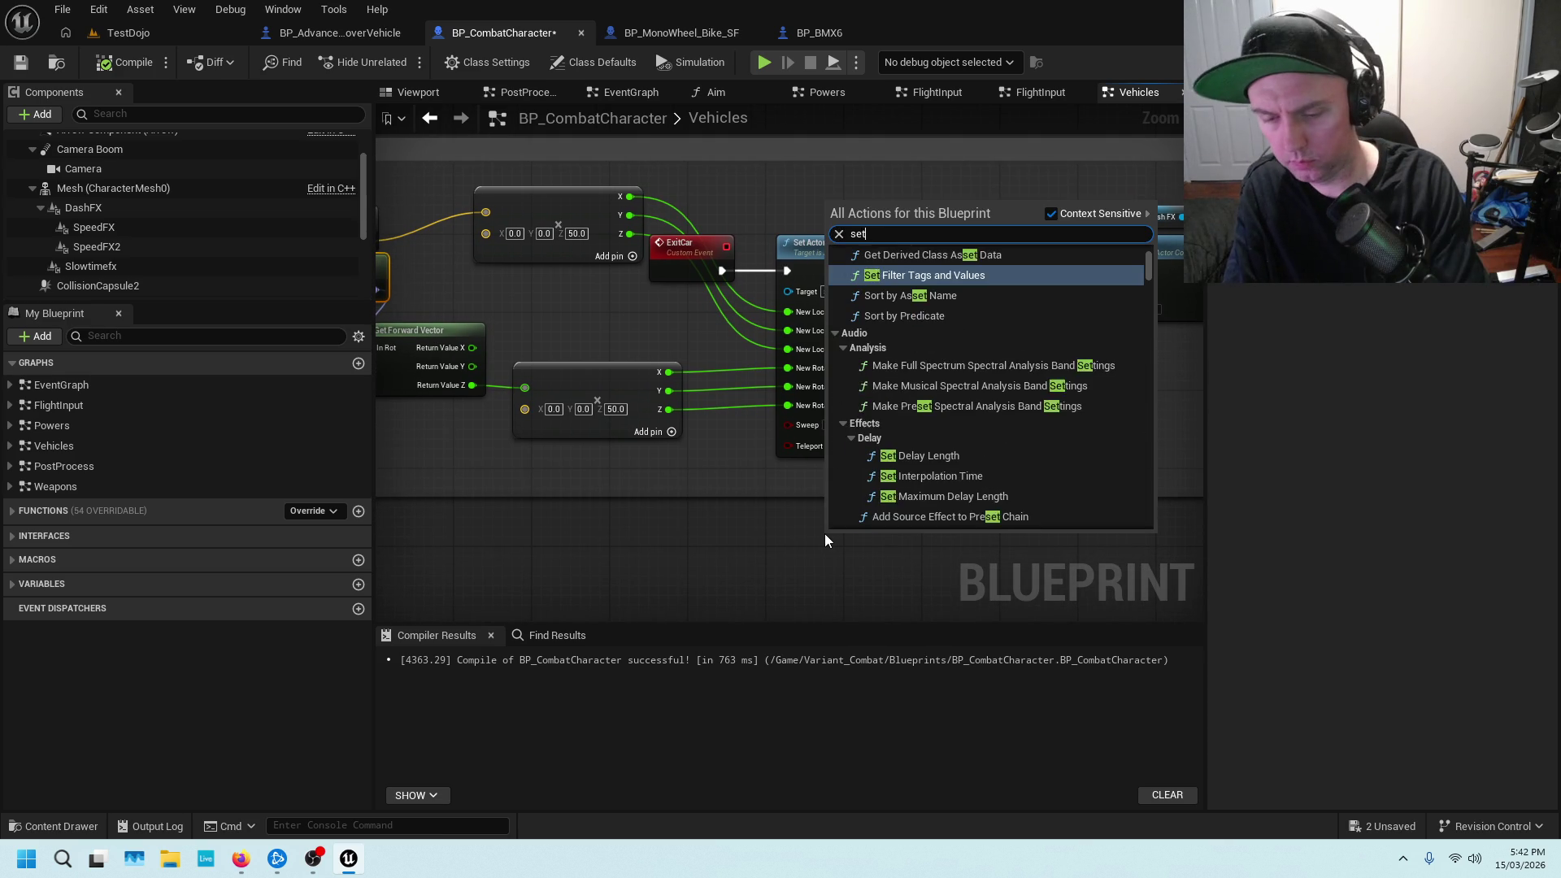
{"action": "type", "text": " location"}
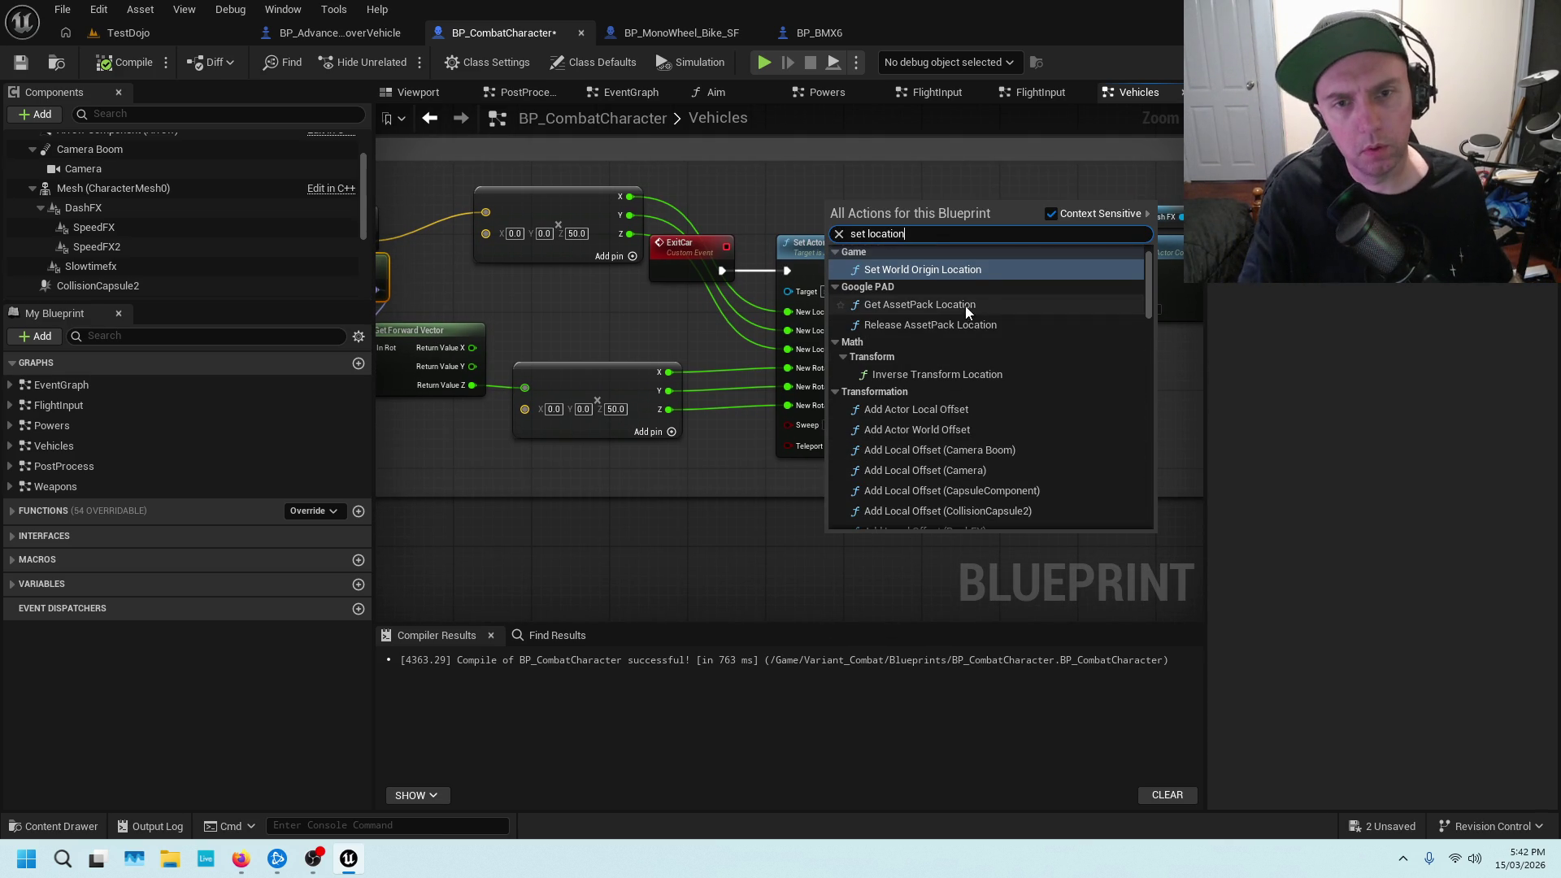
{"action": "scroll", "coordinate": [967, 293], "scroll_direction": "down", "scroll_amount": 3}
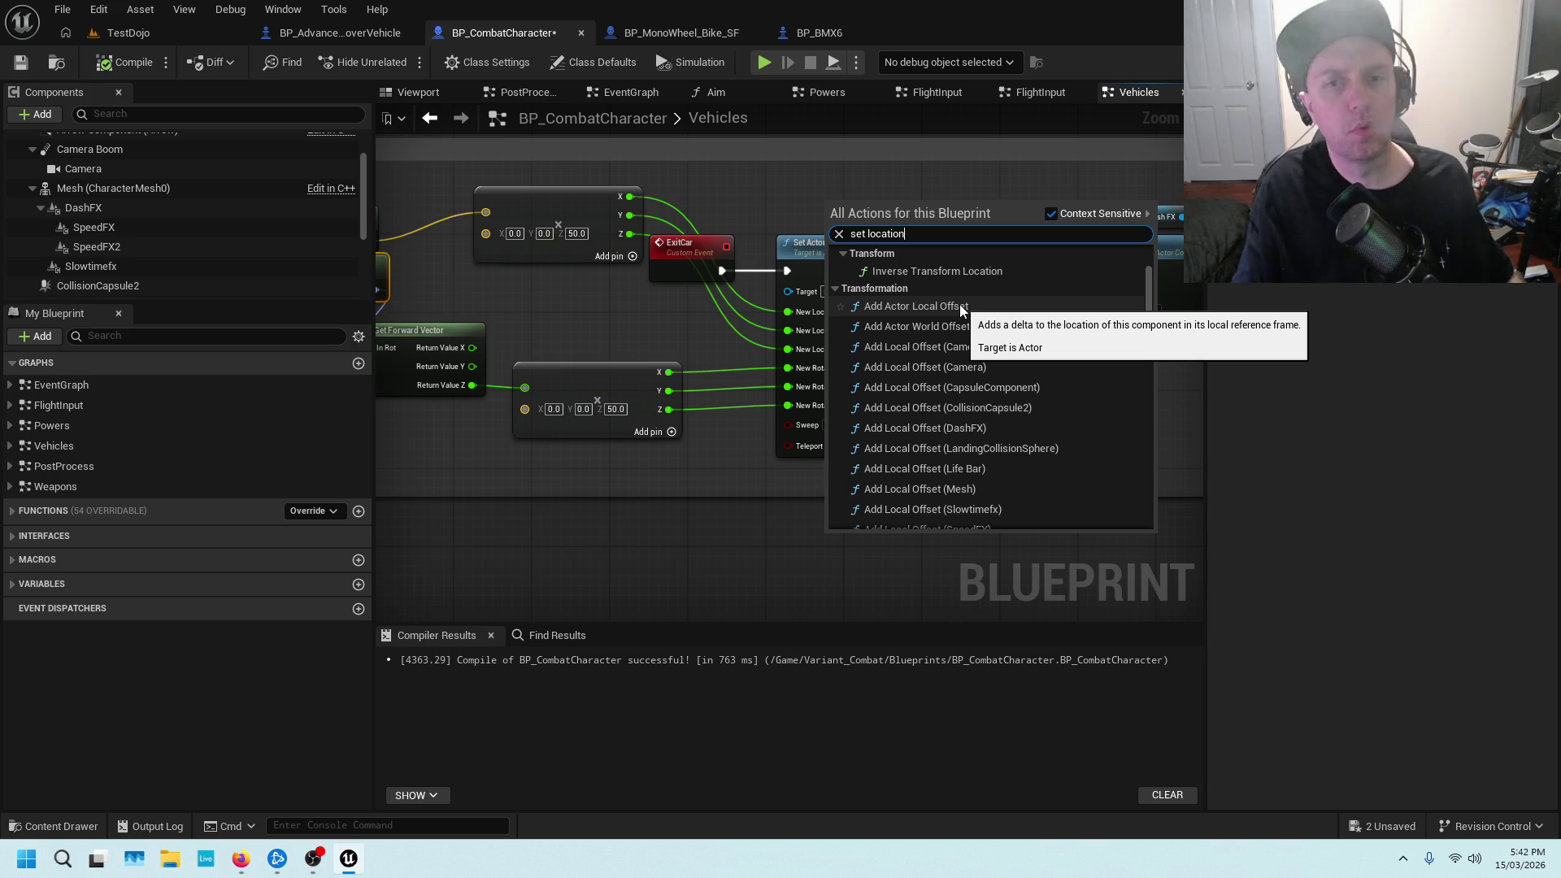
{"action": "left_click", "coordinate": [795, 244]}
{"action": "left_click", "coordinate": [795, 244]}
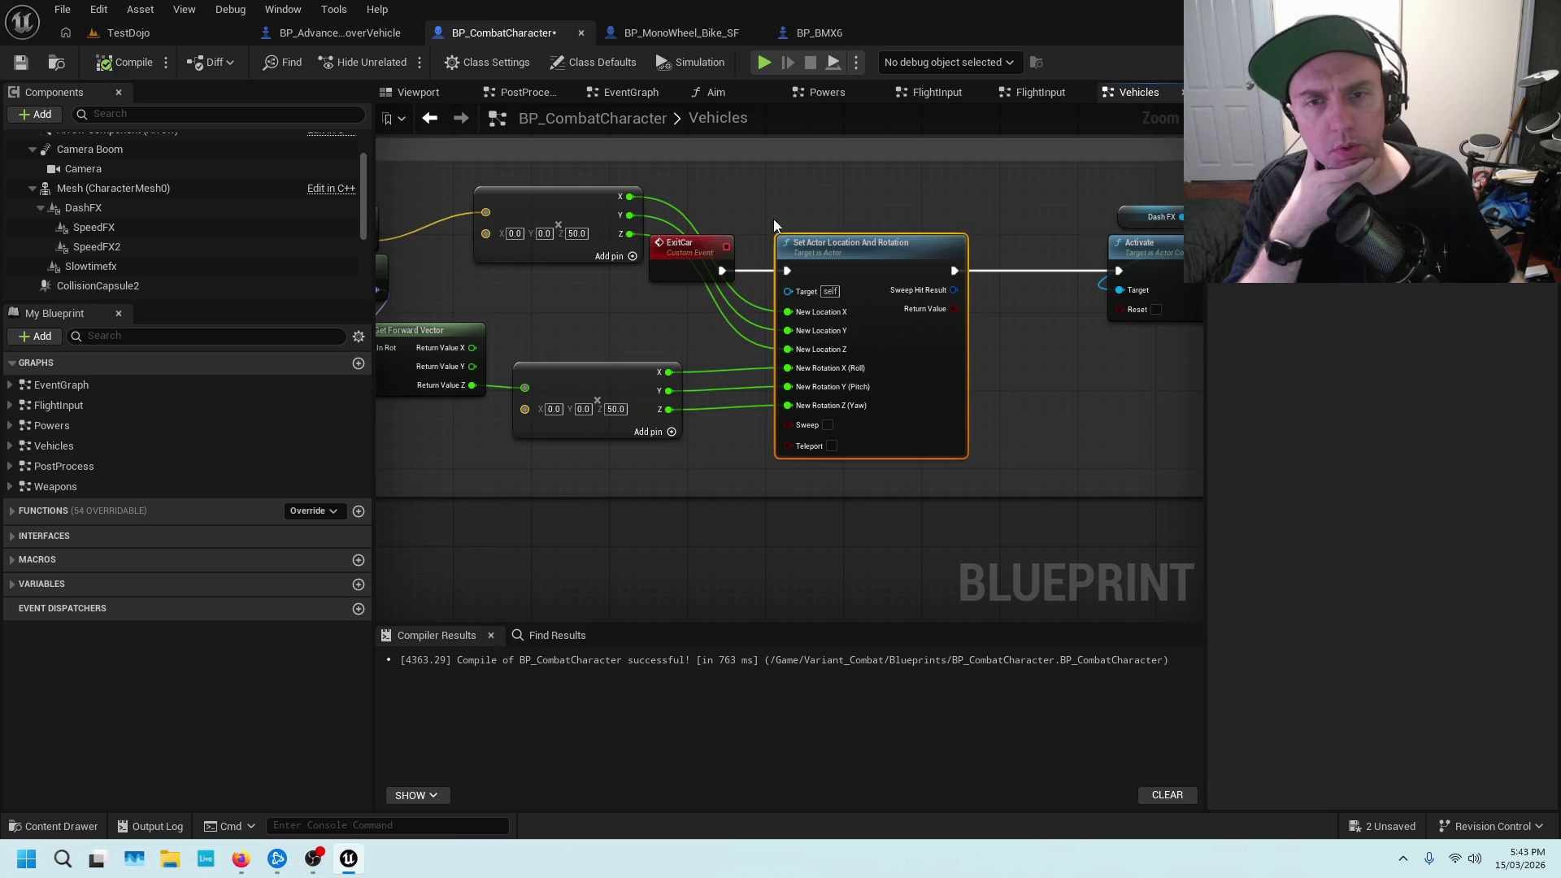
{"action": "left_click_drag", "start_coordinate": [862, 204], "coordinate": [990, 203]}
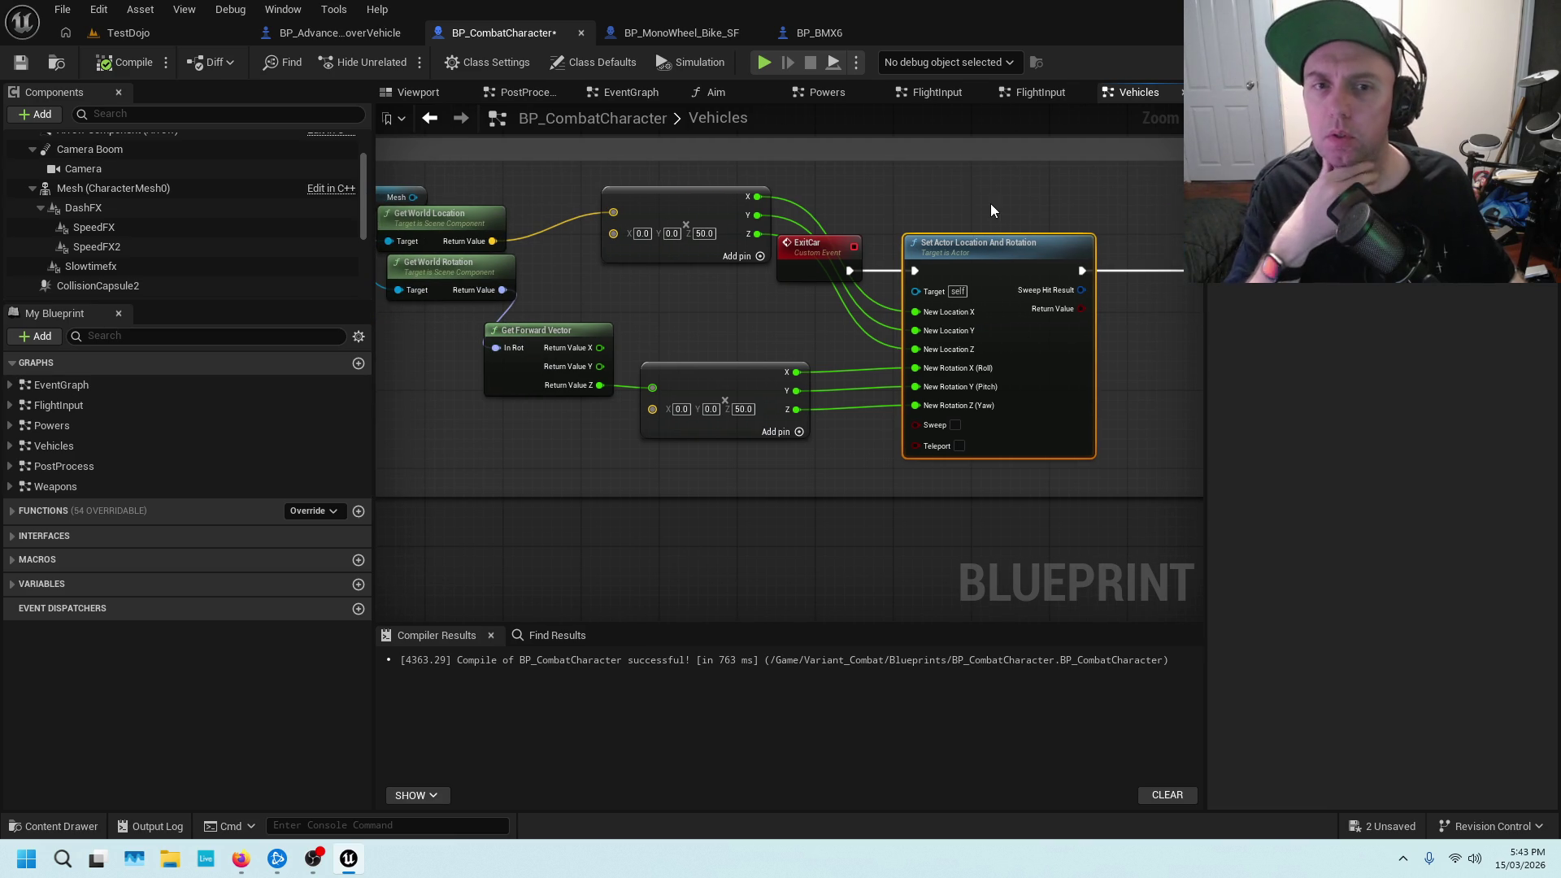
{"action": "left_click_drag", "start_coordinate": [959, 514], "coordinate": [837, 340]}
Add a Set Actor Relative Location node by searching 'set relative locatio'
{"action": "right_click", "coordinate": [838, 341]}
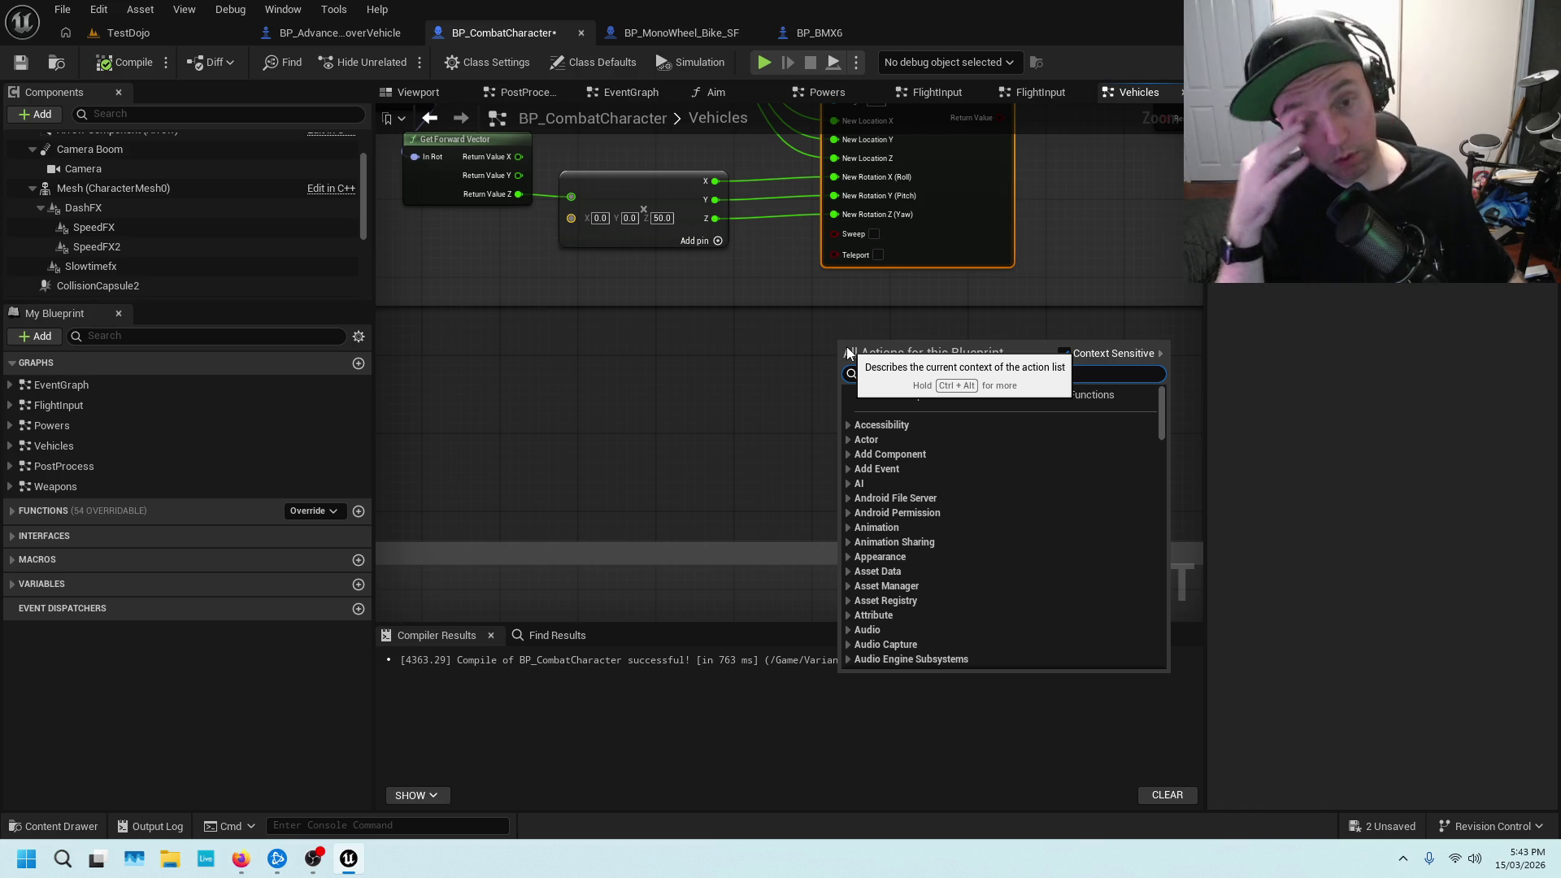
{"action": "scroll", "coordinate": [846, 347], "scroll_direction": "down", "scroll_amount": 15}
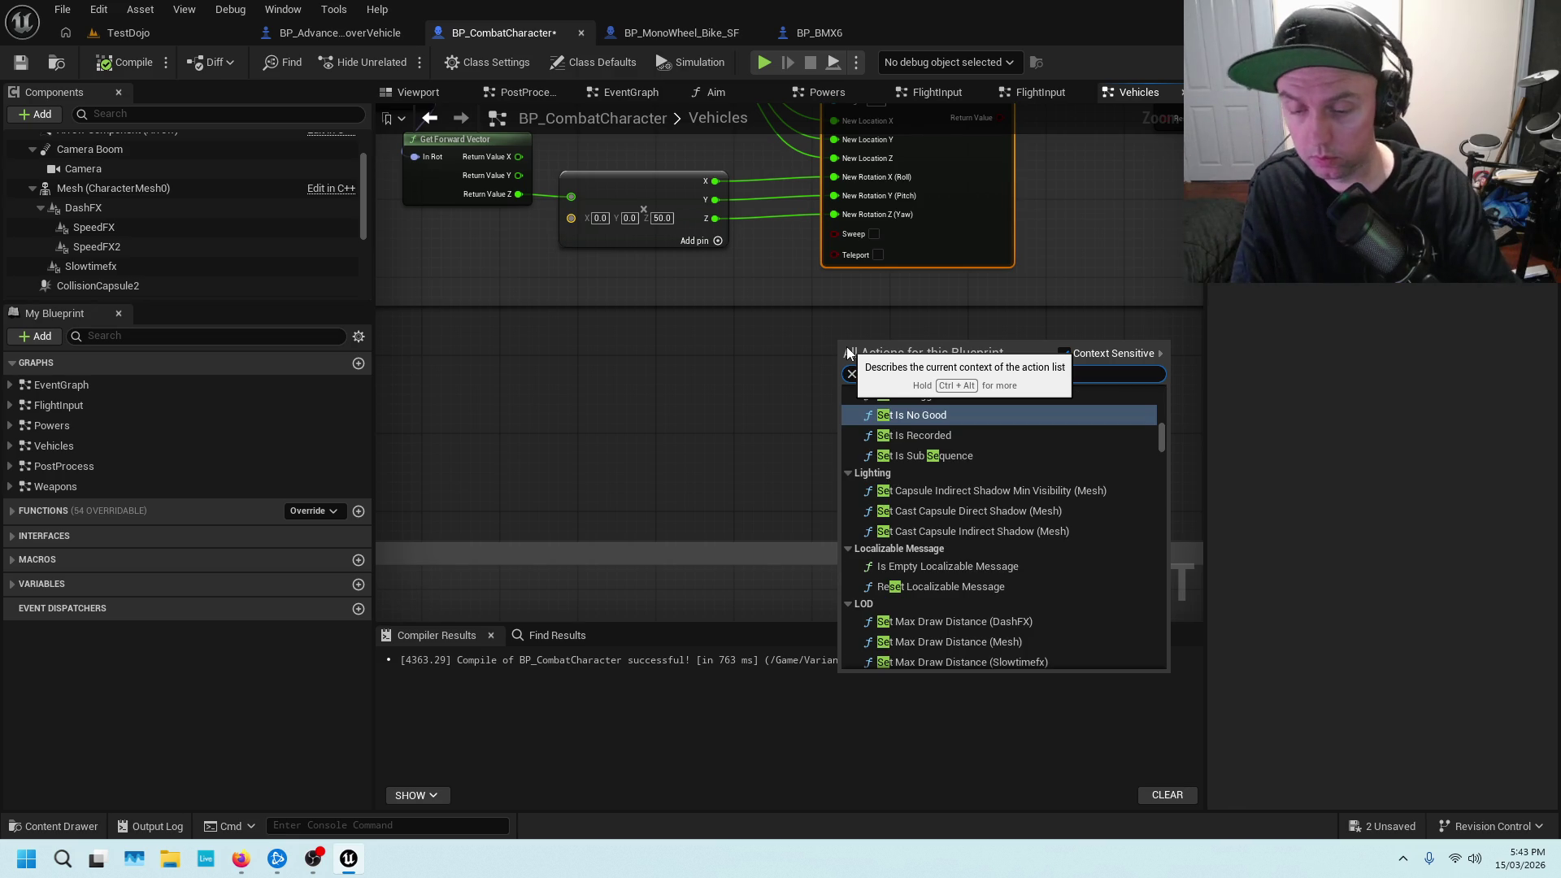
{"action": "type", "text": "location"}
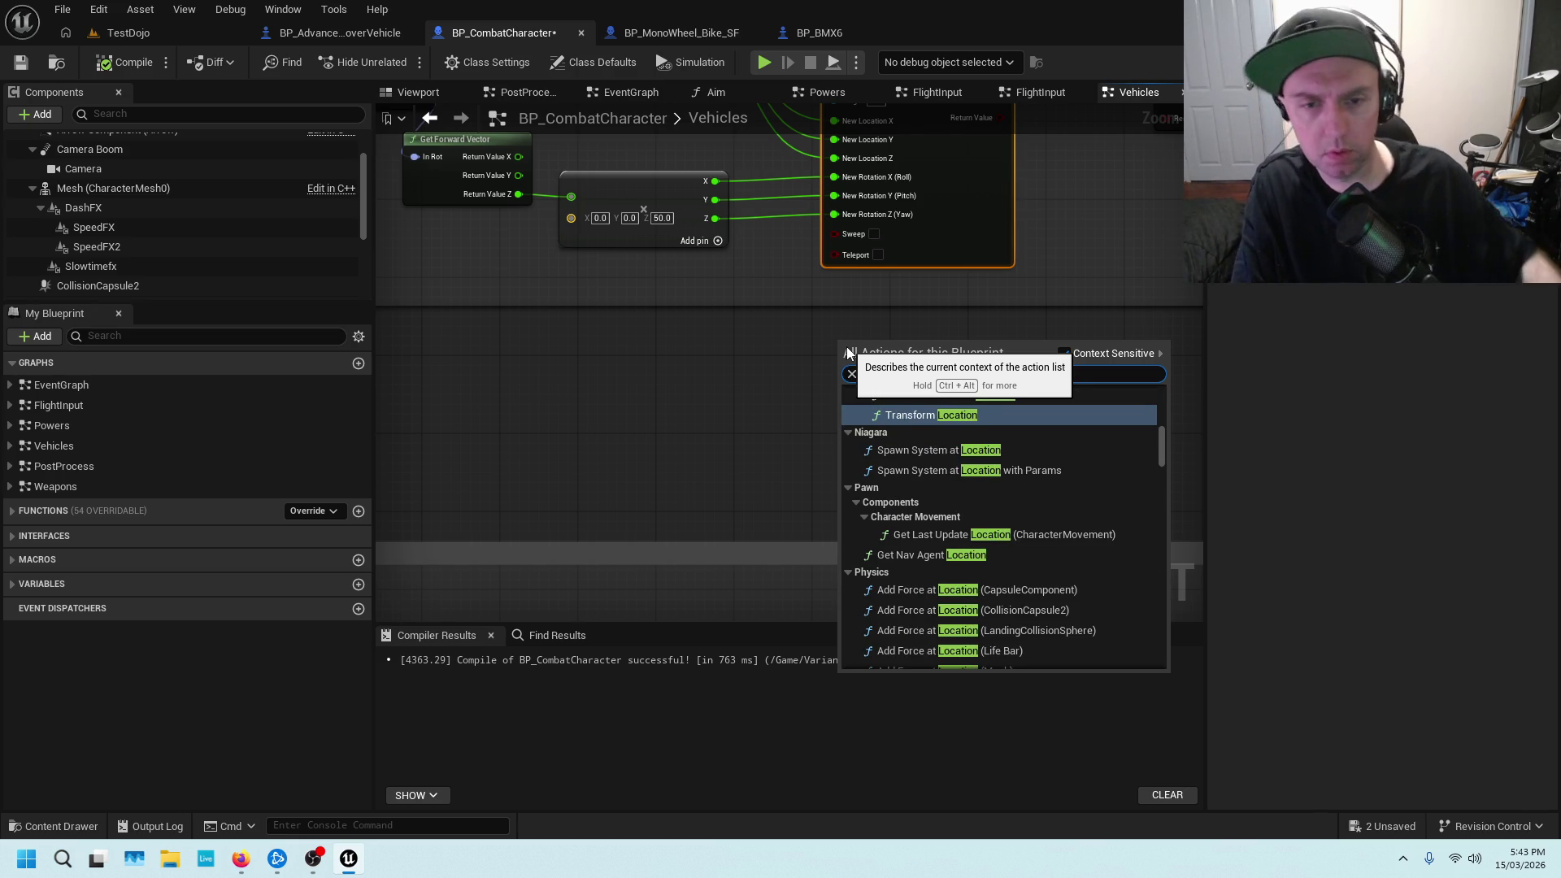
{"action": "scroll", "coordinate": [1028, 451], "scroll_direction": "up", "scroll_amount": 3}
{"action": "scroll", "coordinate": [1028, 447], "scroll_direction": "up", "scroll_amount": 2}
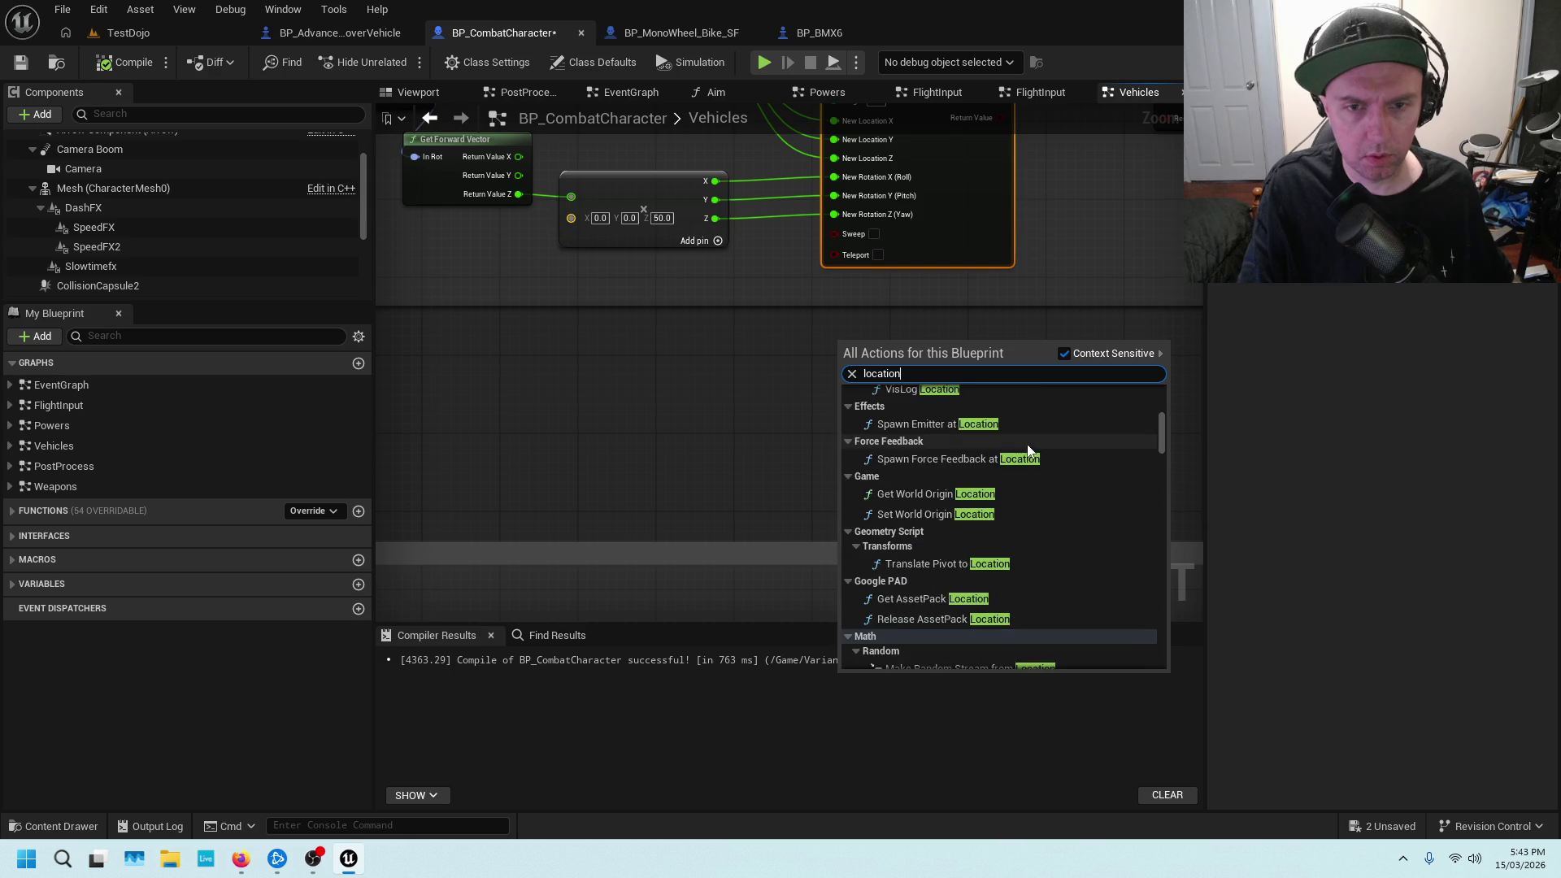
{"action": "scroll", "coordinate": [1027, 444], "scroll_direction": "down", "scroll_amount": 3}
{"action": "type", "text": "set relati"}
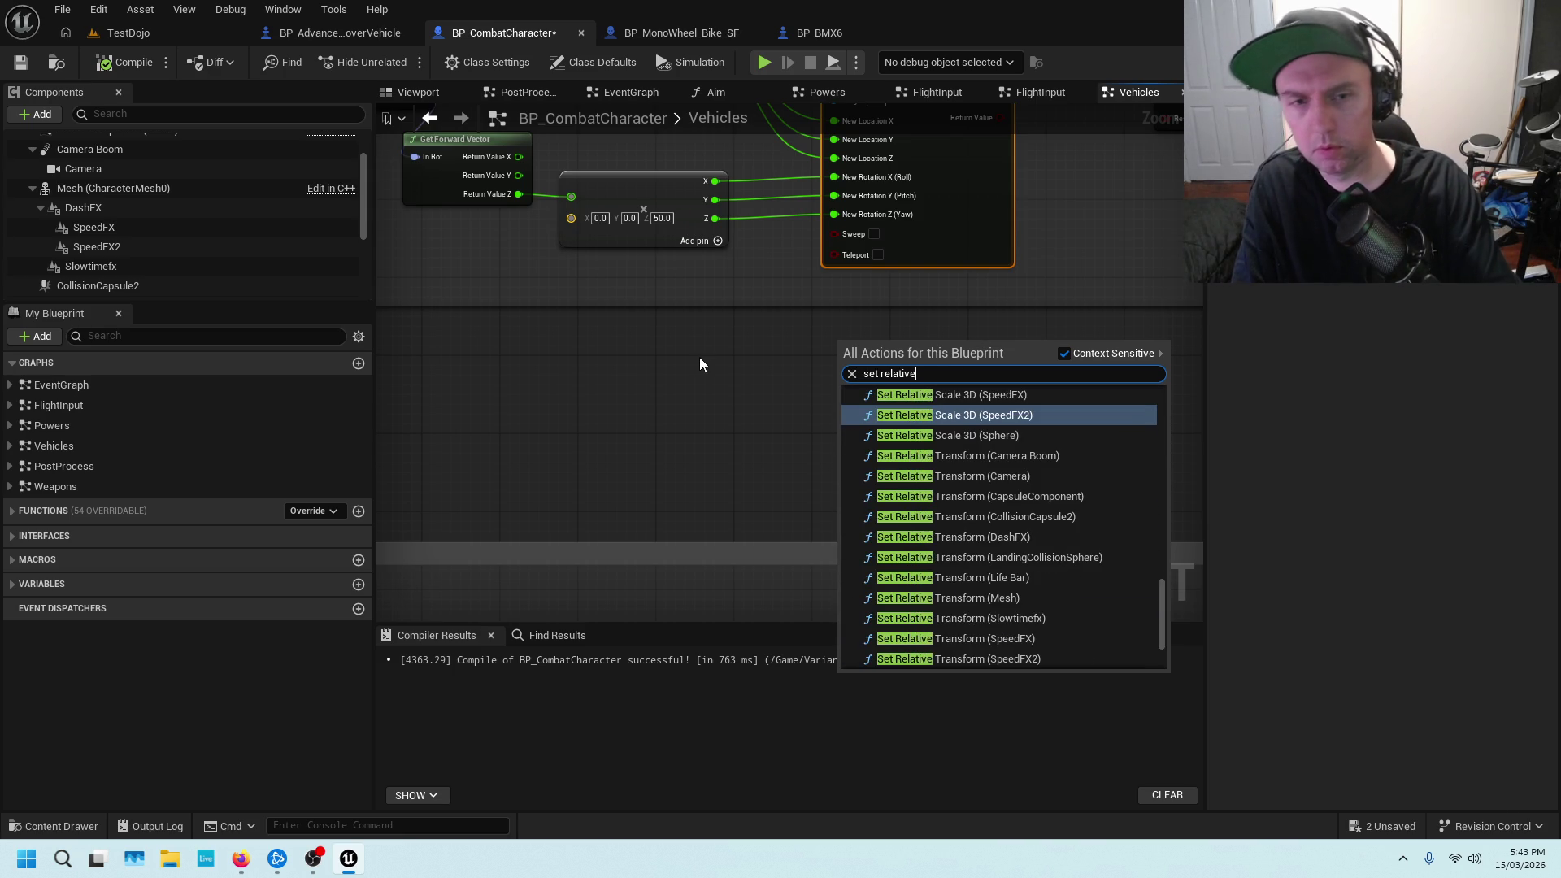
{"action": "type", "text": "ve loca"}
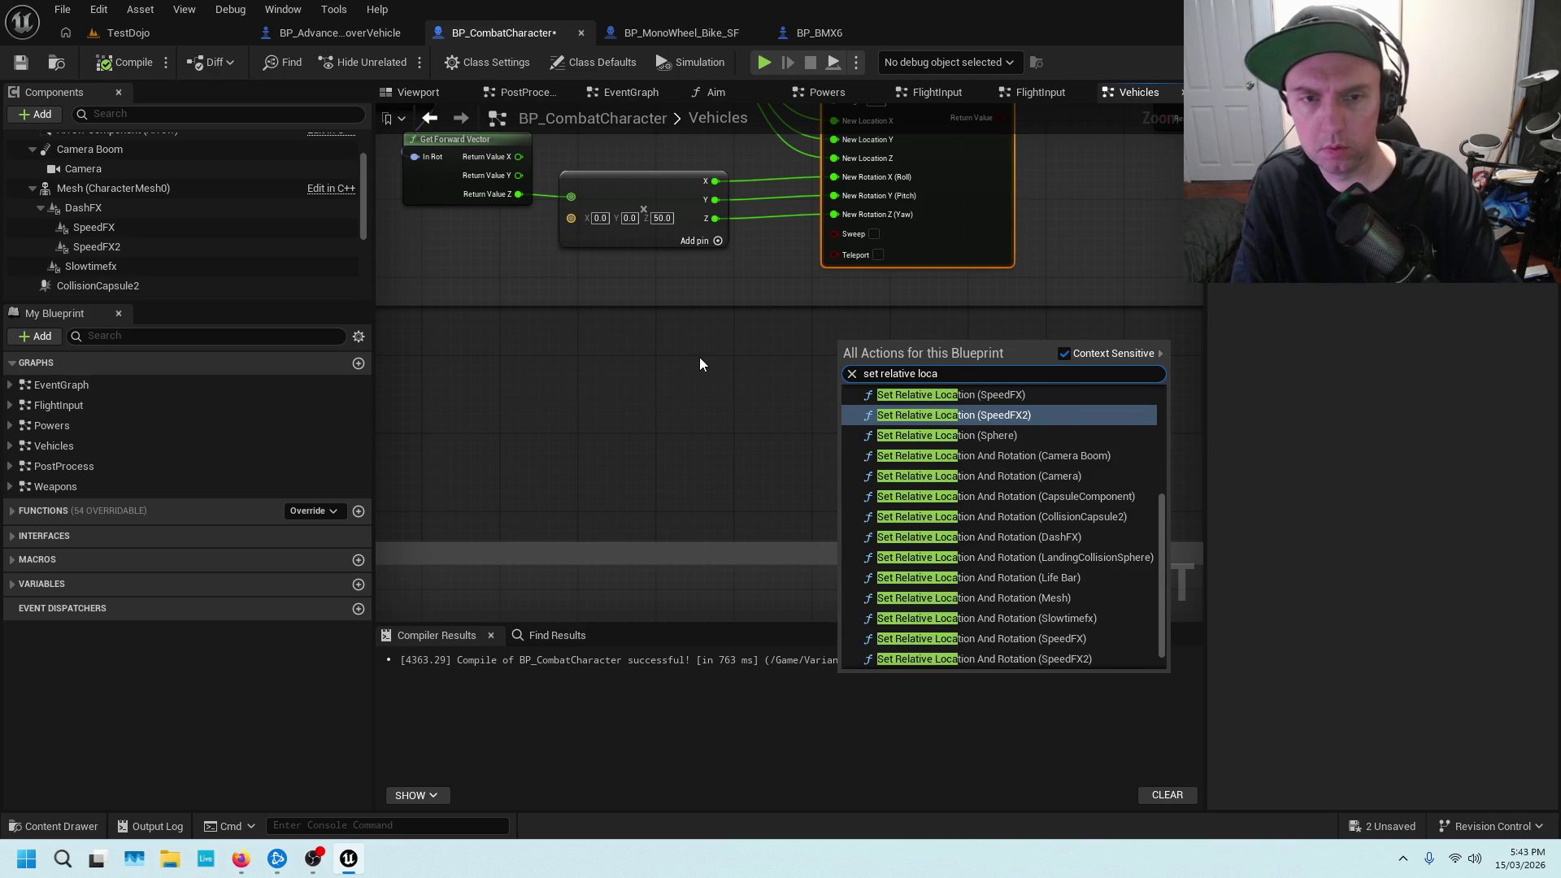
{"action": "type", "text": "tio"}
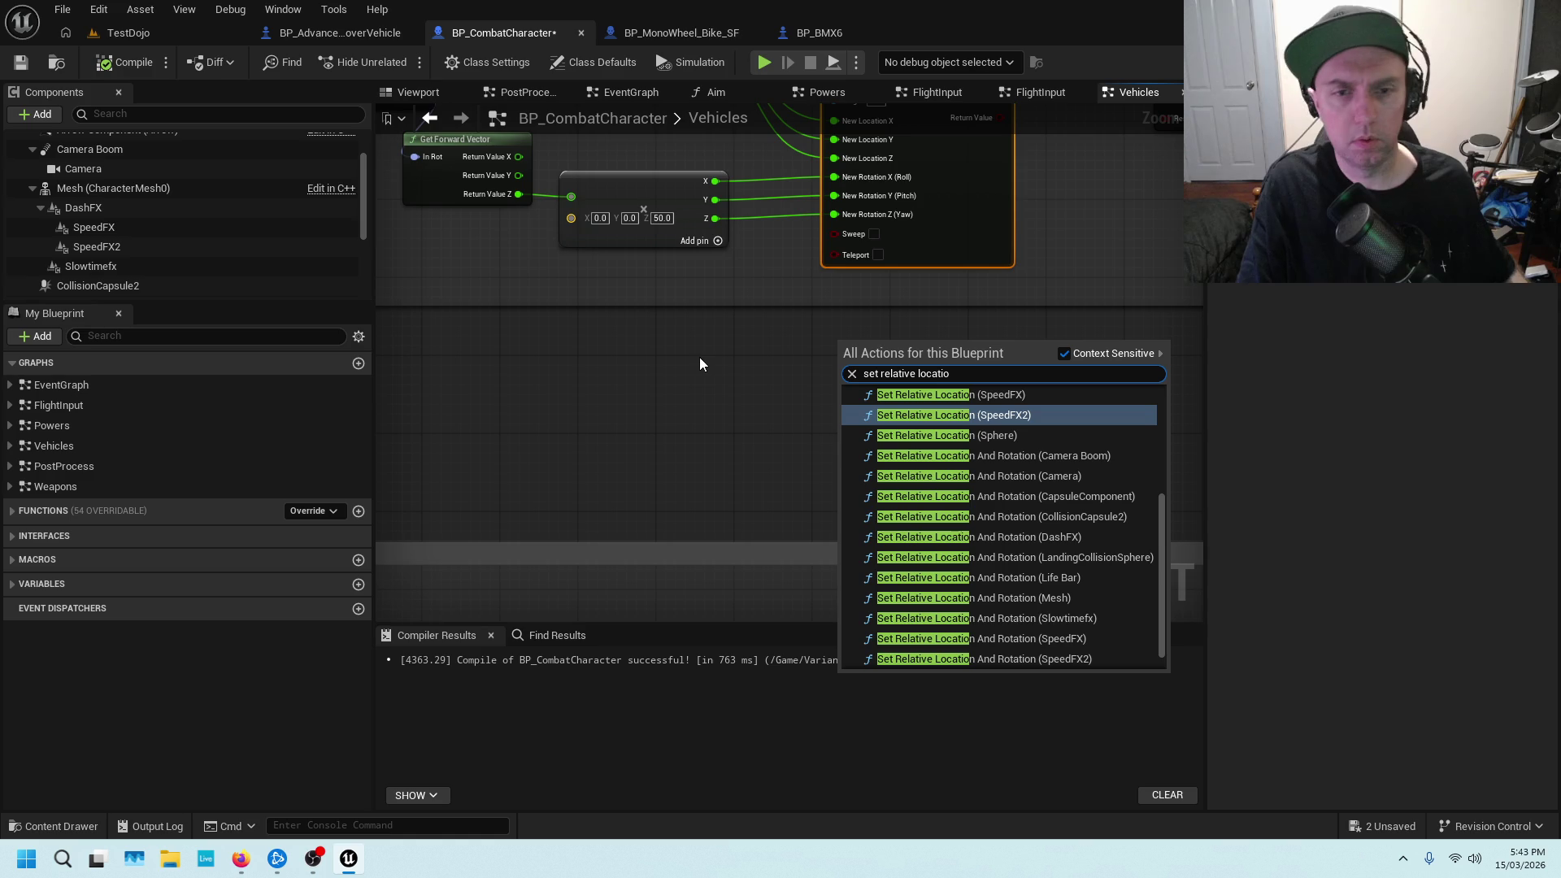
{"action": "scroll", "coordinate": [1004, 447], "scroll_direction": "up", "scroll_amount": 5}
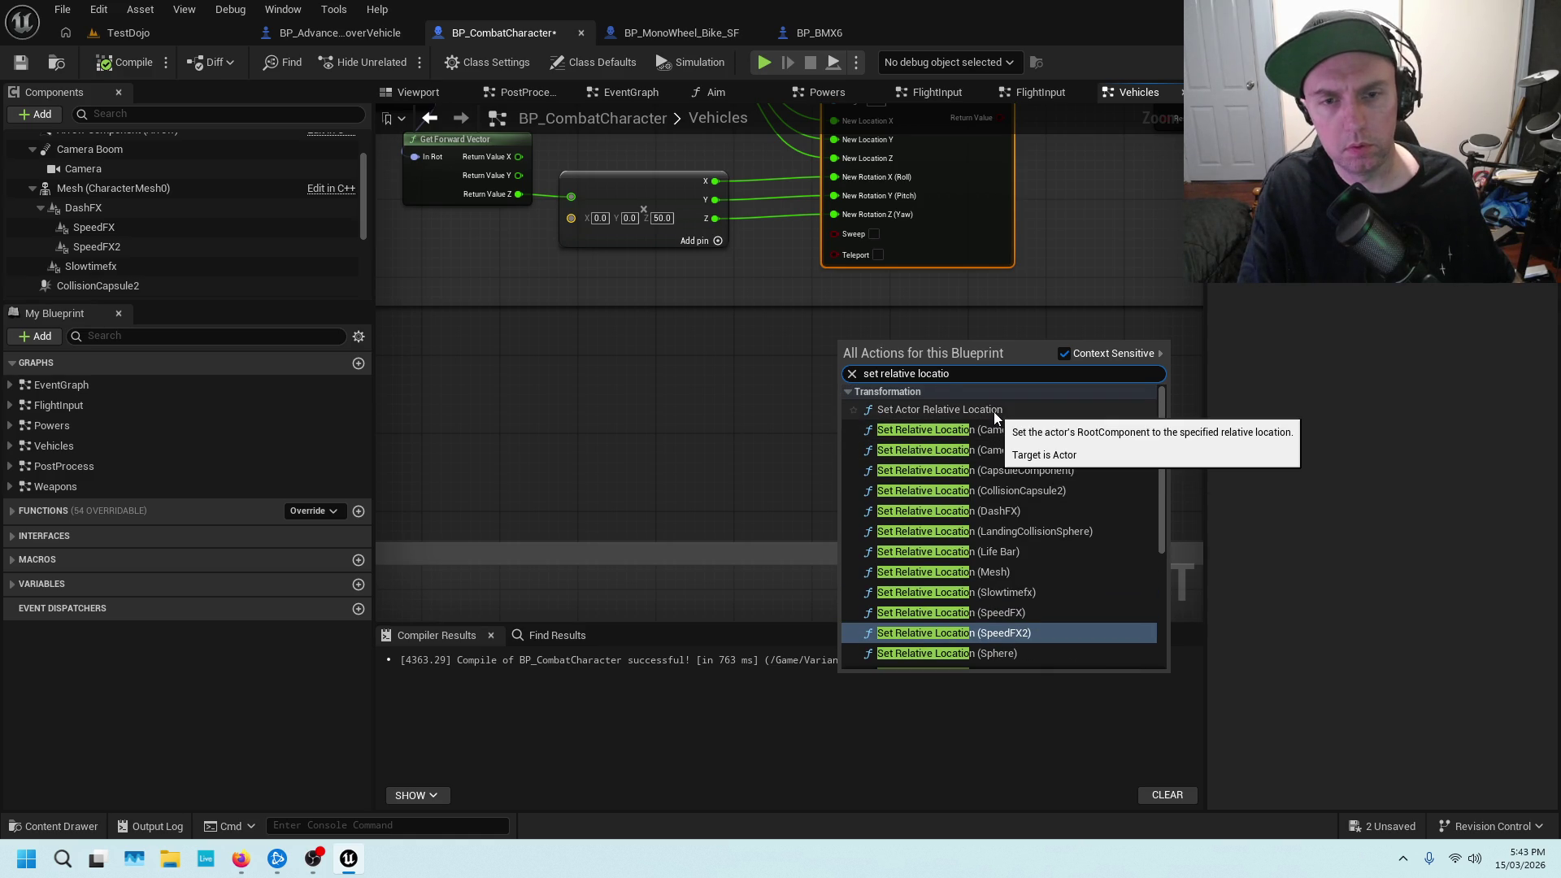
{"action": "left_click", "coordinate": [994, 411]}
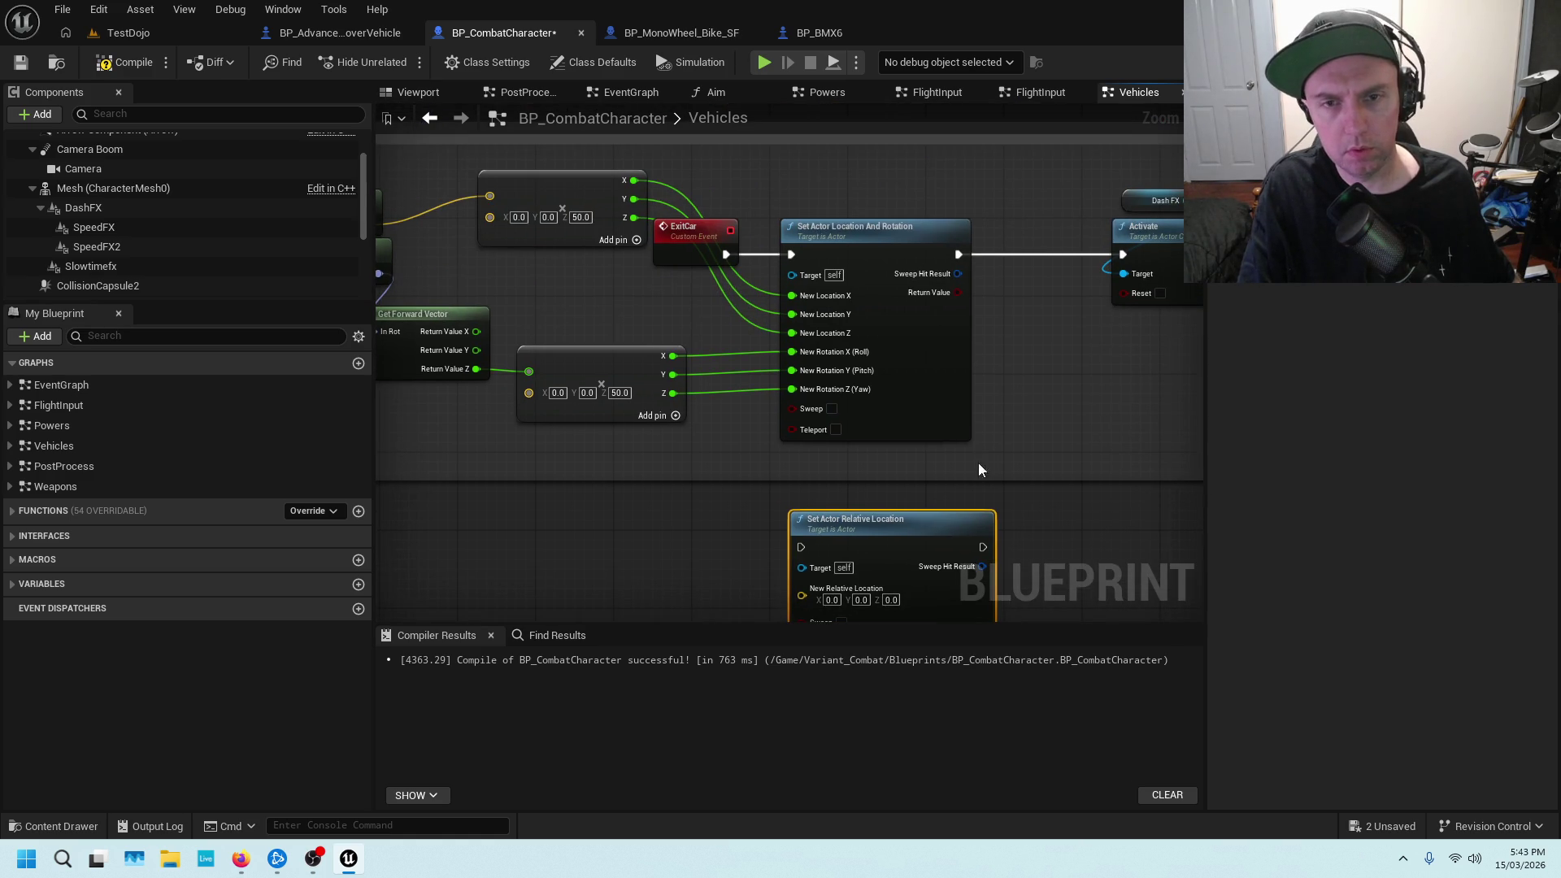
Delete Set Actor Location And Rotation and chain ExitCar through Set Actor Relative Location into Activate
{"action": "left_click", "coordinate": [870, 240]}
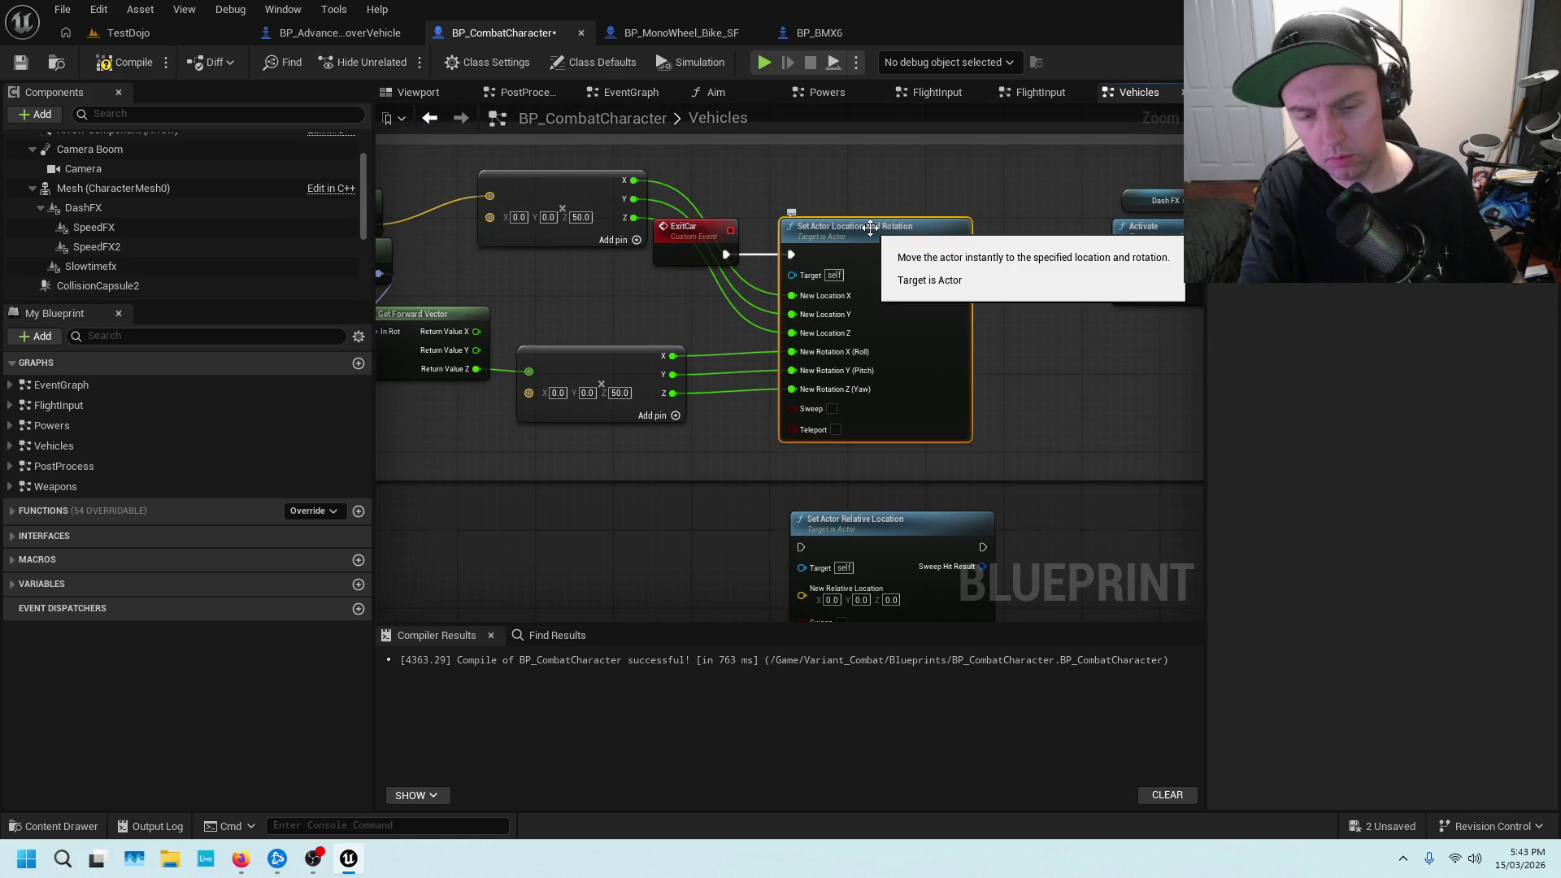
{"action": "key", "text": "Delete"}
{"action": "left_click_drag", "start_coordinate": [885, 528], "coordinate": [885, 235]}
{"action": "left_click_drag", "start_coordinate": [731, 261], "coordinate": [787, 258]}
{"action": "left_click_drag", "start_coordinate": [989, 257], "coordinate": [1128, 257]}
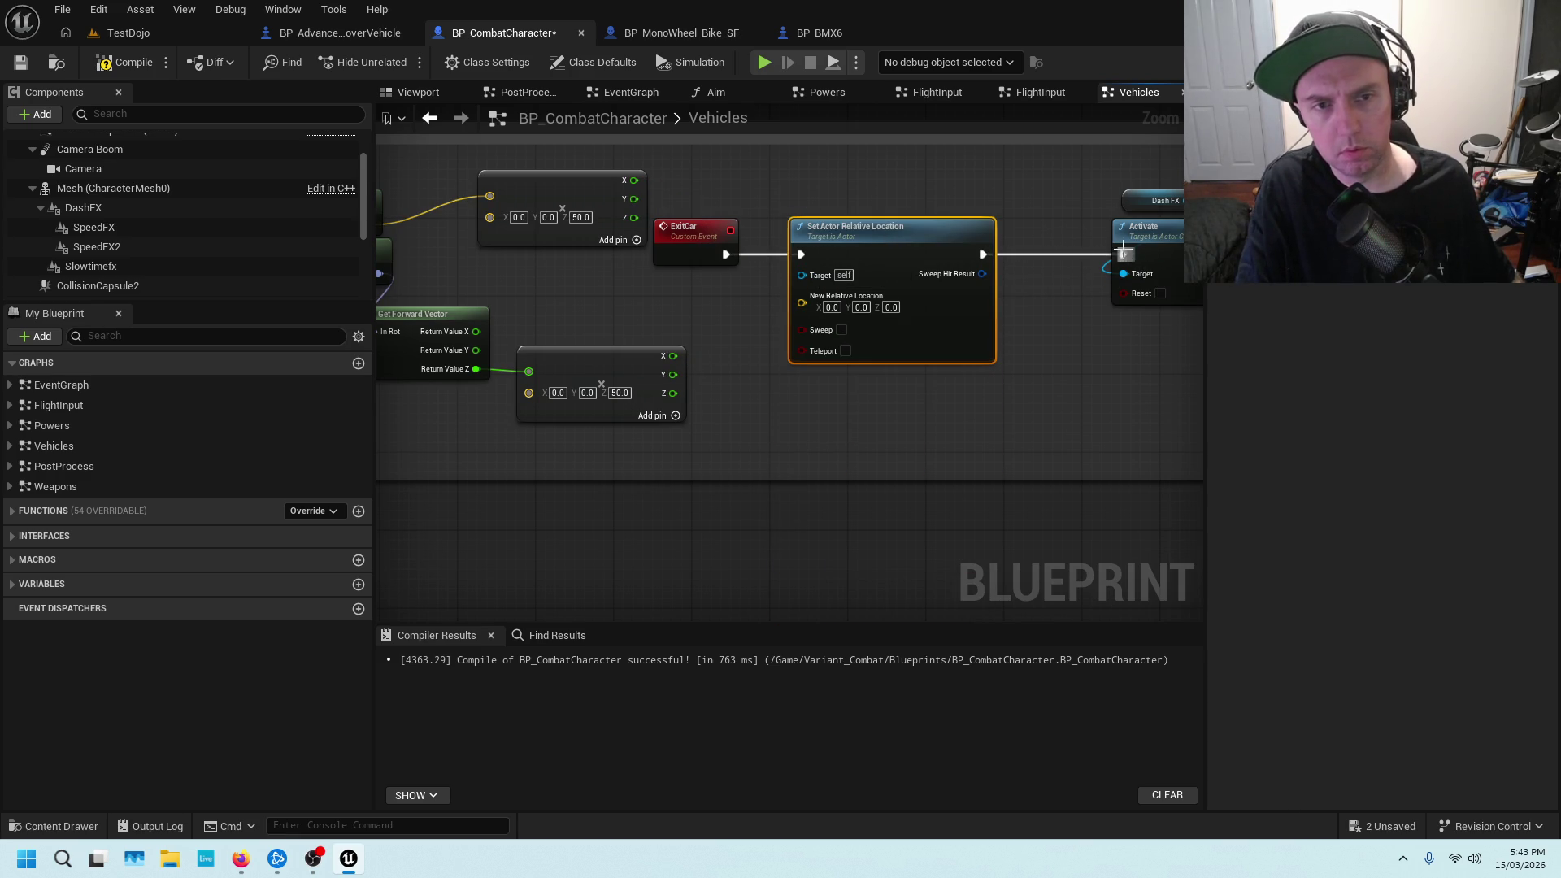
{"action": "left_click_drag", "start_coordinate": [905, 230], "coordinate": [904, 276]}
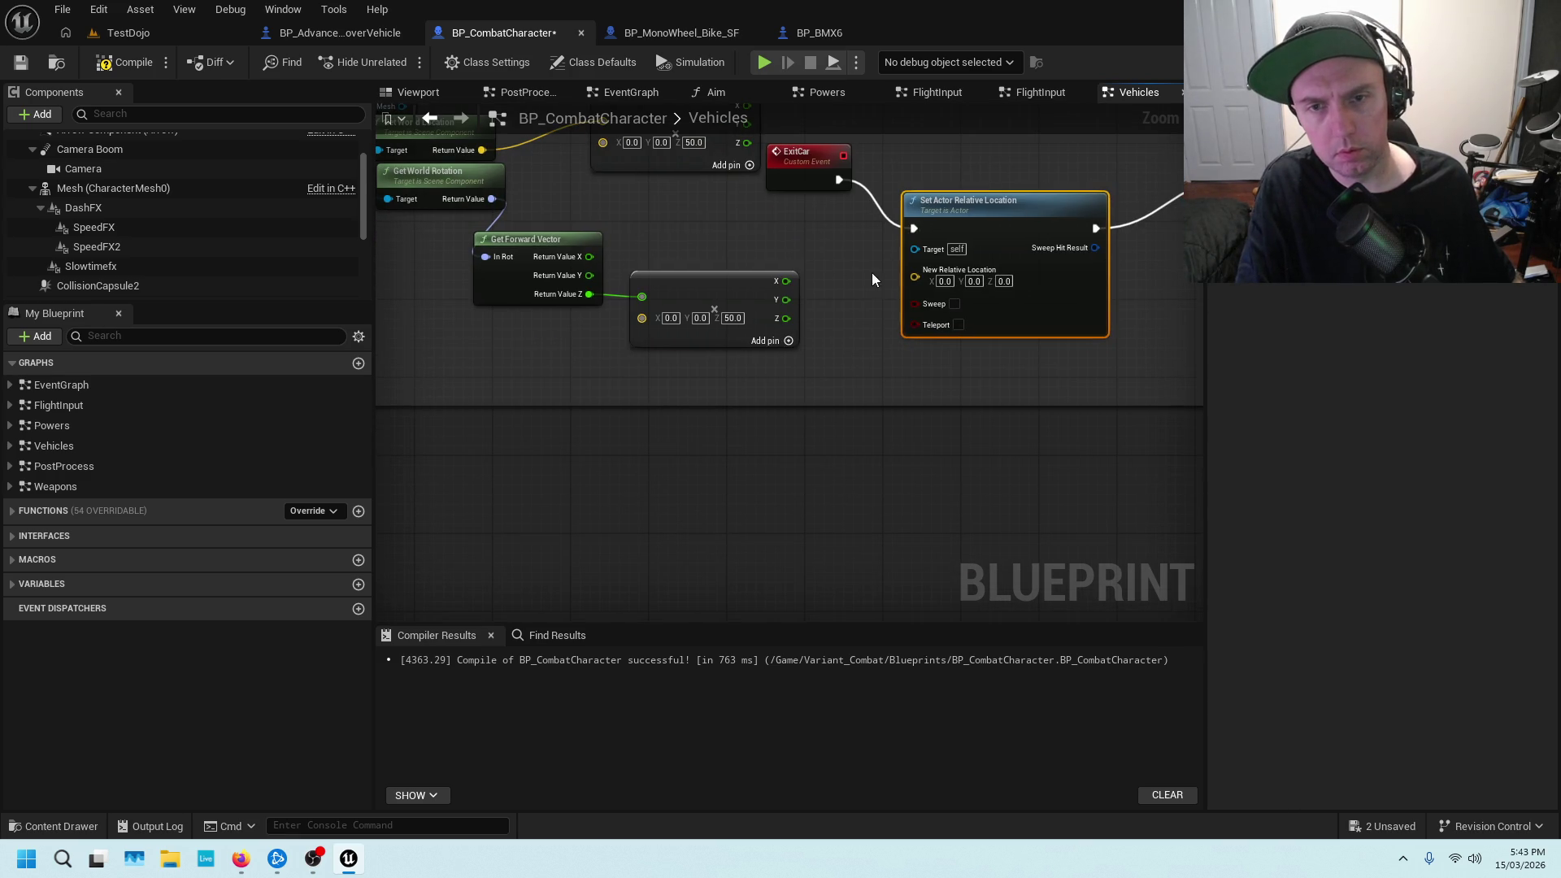
Delete the unused rotation, forward vector and lower vector add nodes
{"action": "left_click_drag", "start_coordinate": [698, 257], "coordinate": [813, 292]}
{"action": "left_click_drag", "start_coordinate": [451, 234], "coordinate": [845, 360]}
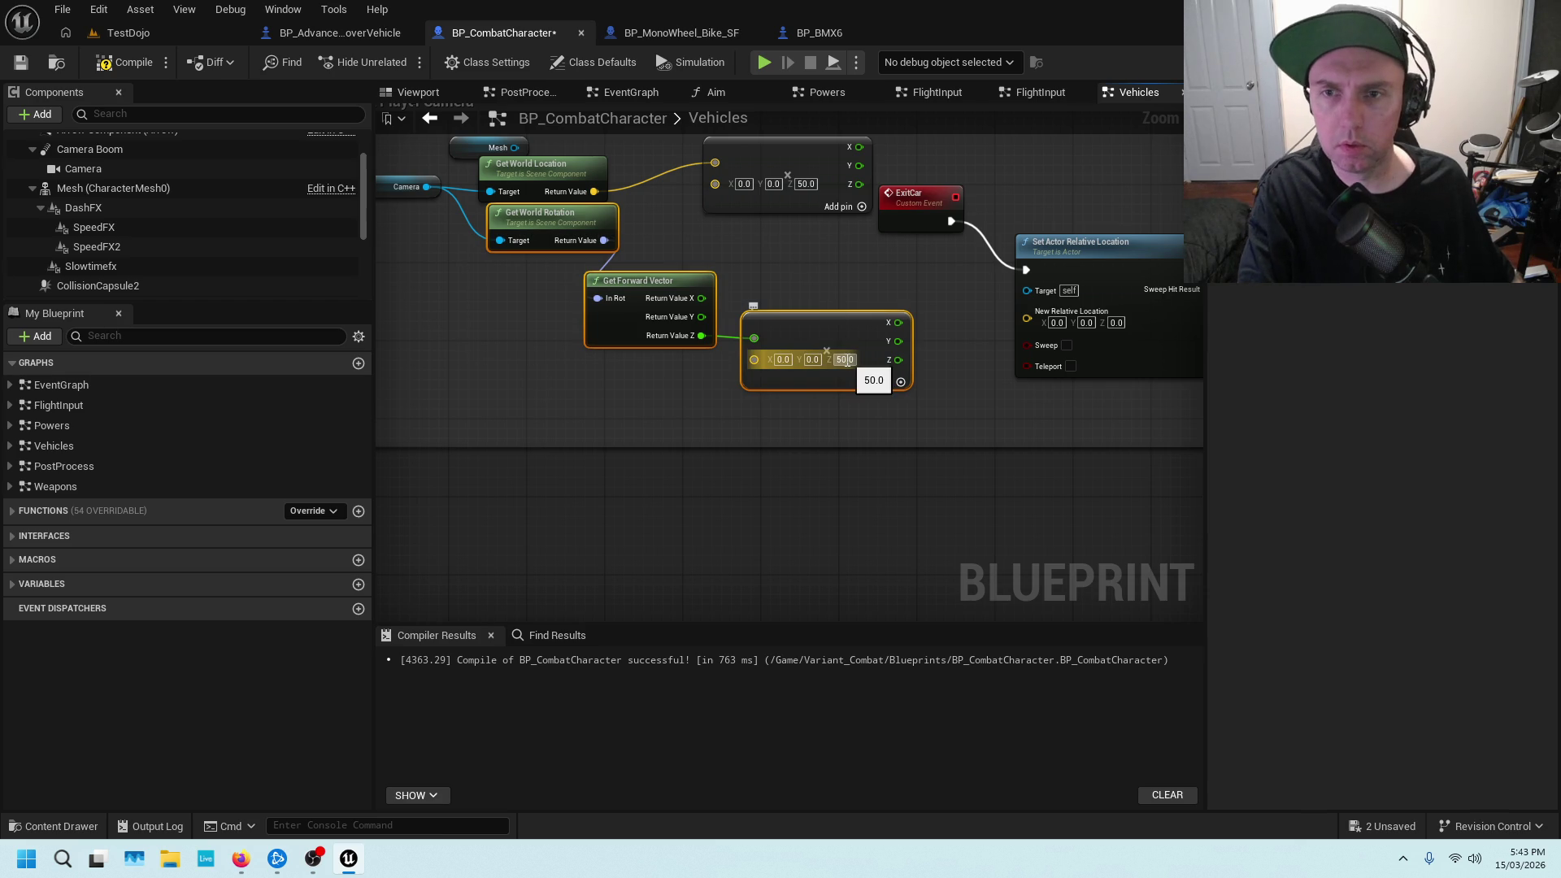
{"action": "key", "text": "Delete"}
Split New Relative Location, wire the add node's X, Y, Z into it, compile, and view TestDojo
{"action": "mouse_move", "coordinate": [790, 165]}
{"action": "left_mouse_down"}
{"action": "mouse_move", "coordinate": [673, 244]}
{"action": "mouse_move", "coordinate": [642, 331]}
{"action": "left_mouse_up"}
{"action": "right_click", "coordinate": [924, 387]}
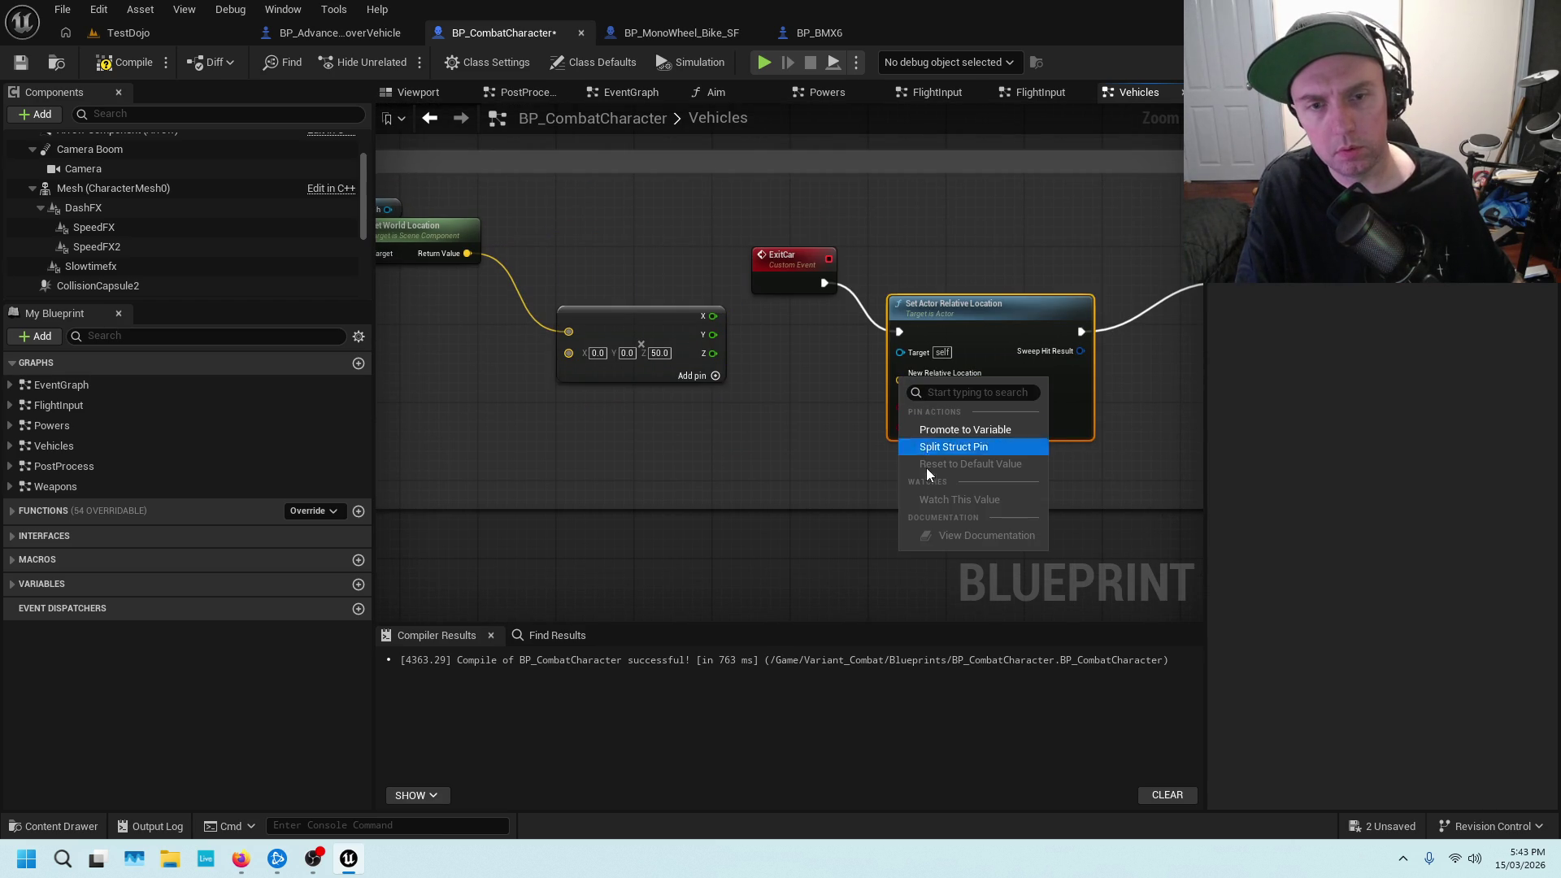
{"action": "left_click", "coordinate": [927, 451]}
{"action": "mouse_move", "coordinate": [714, 317]}
{"action": "left_mouse_down"}
{"action": "mouse_move", "coordinate": [896, 353]}
{"action": "mouse_move", "coordinate": [900, 373]}
{"action": "left_mouse_up"}
{"action": "mouse_move", "coordinate": [713, 335]}
{"action": "left_mouse_down"}
{"action": "mouse_move", "coordinate": [923, 397]}
{"action": "mouse_move", "coordinate": [901, 392]}
{"action": "mouse_move", "coordinate": [948, 424]}
{"action": "mouse_move", "coordinate": [899, 413]}
{"action": "left_mouse_up"}
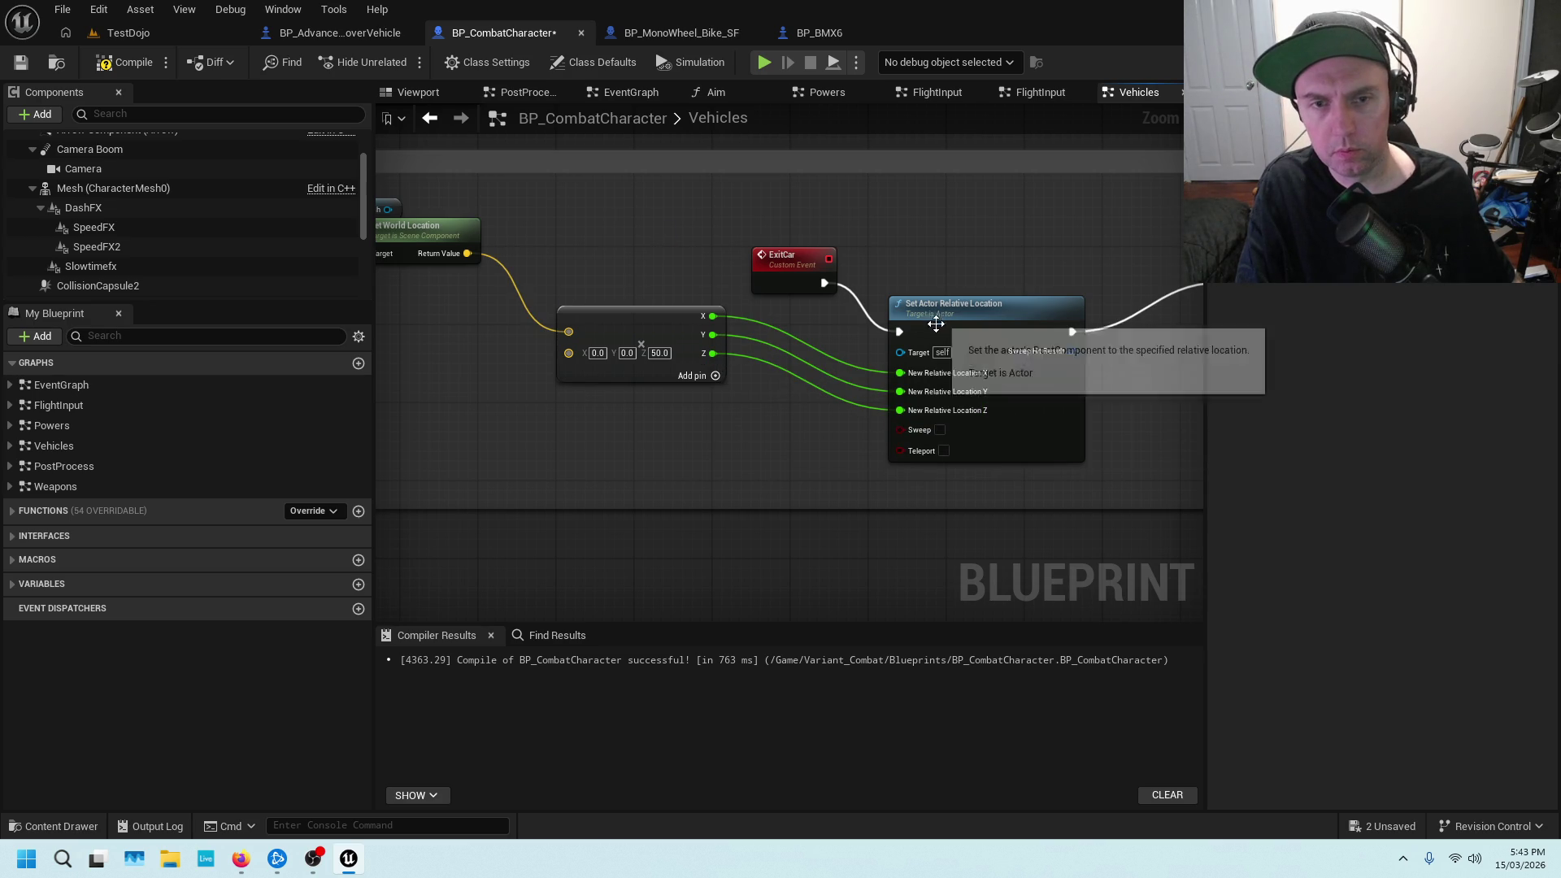
{"action": "left_click", "coordinate": [124, 62]}
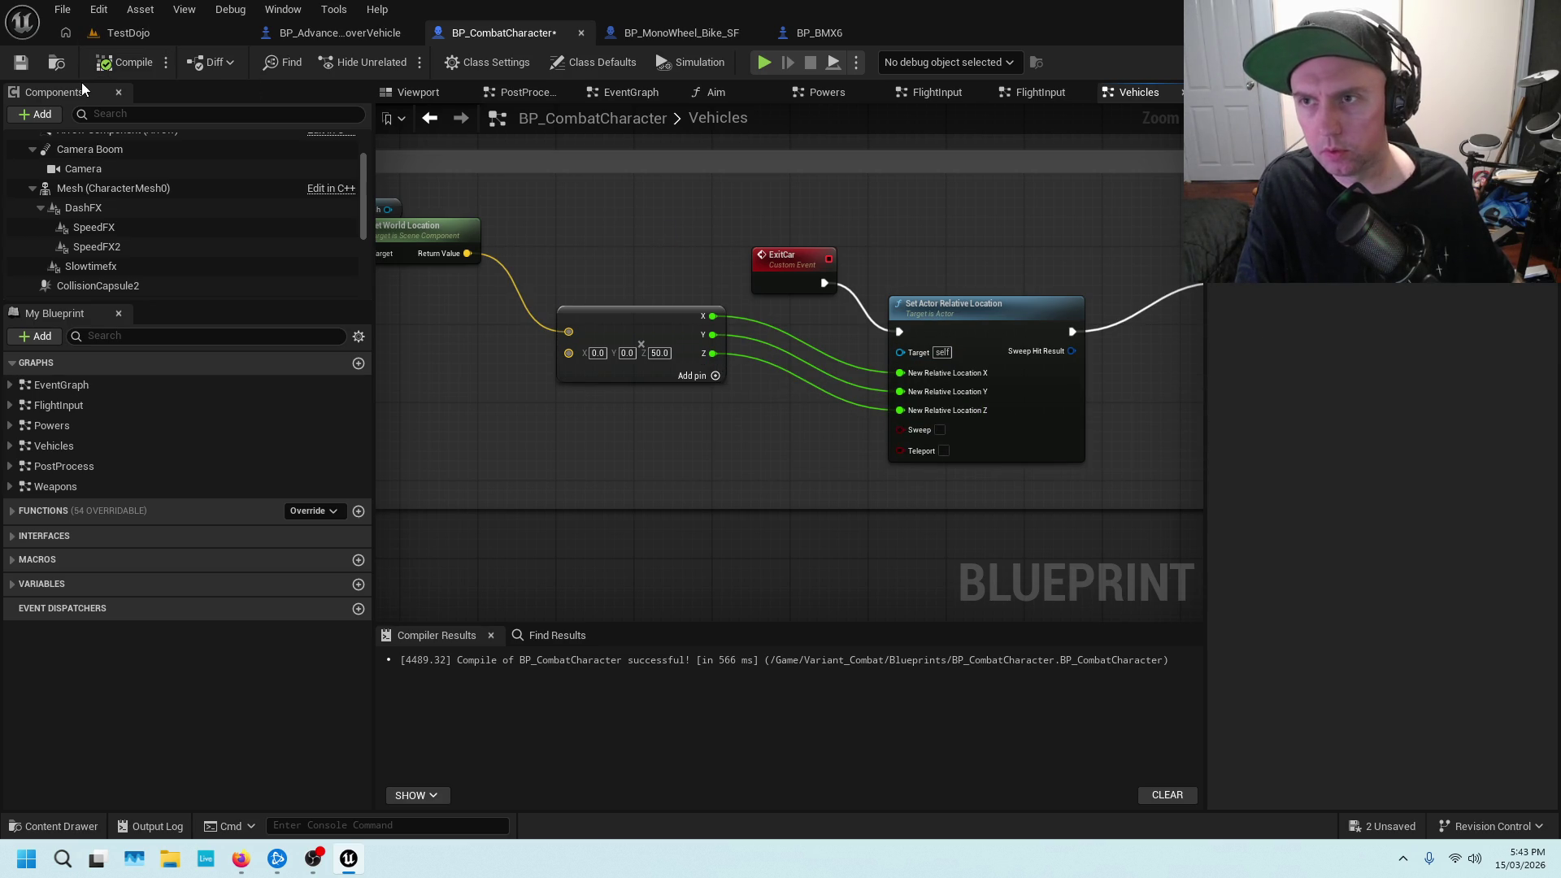
{"action": "left_click", "coordinate": [128, 34]}
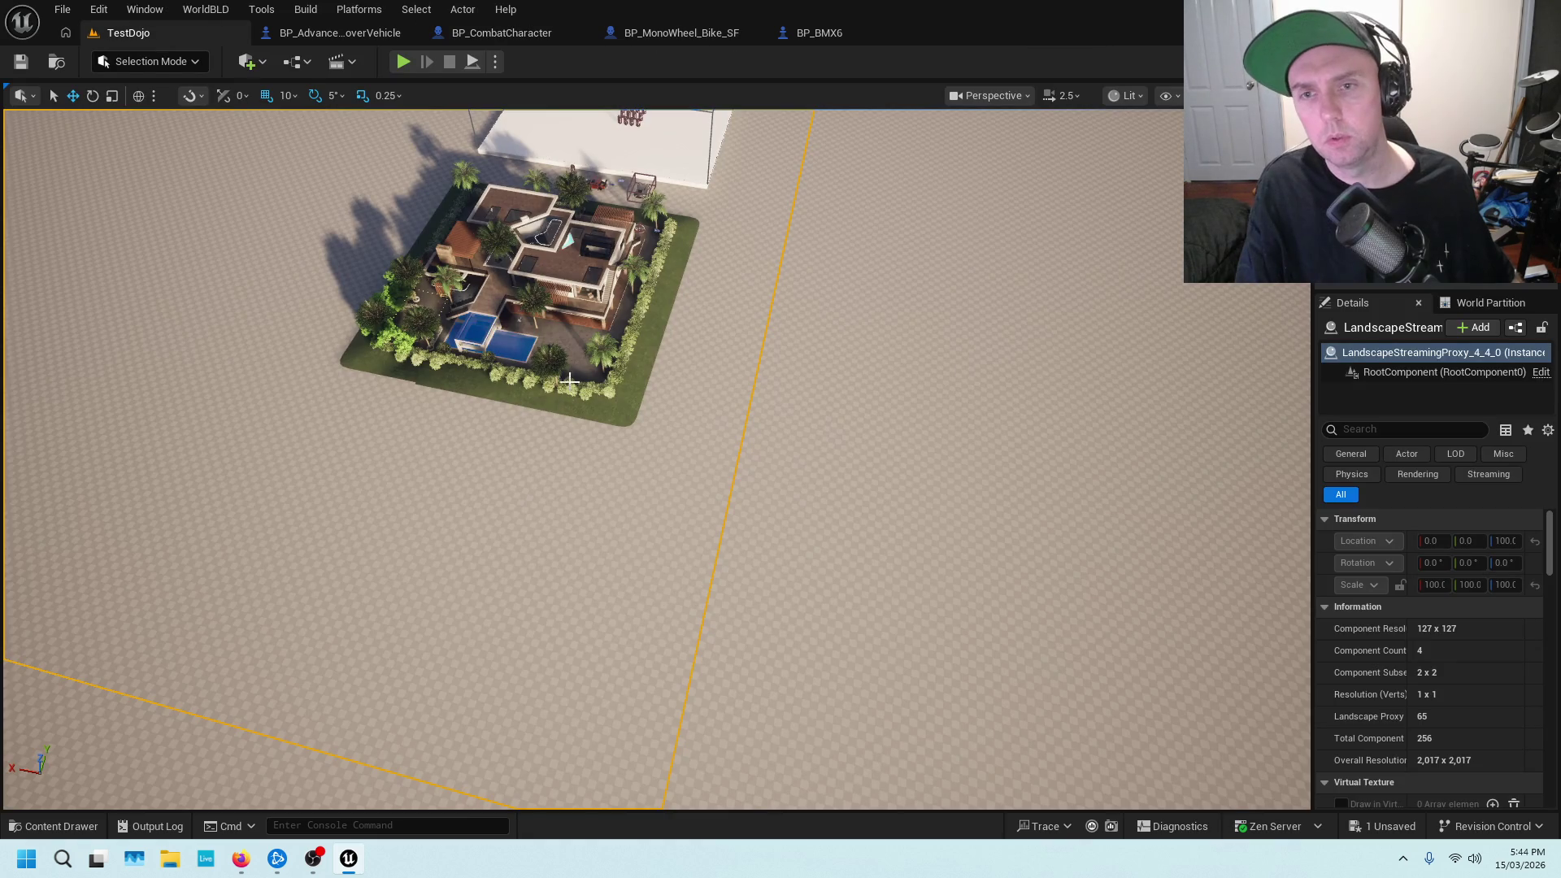
Playtest the level with Play From Here at a chosen viewport spot, then stop
{"action": "right_click", "coordinate": [653, 201]}
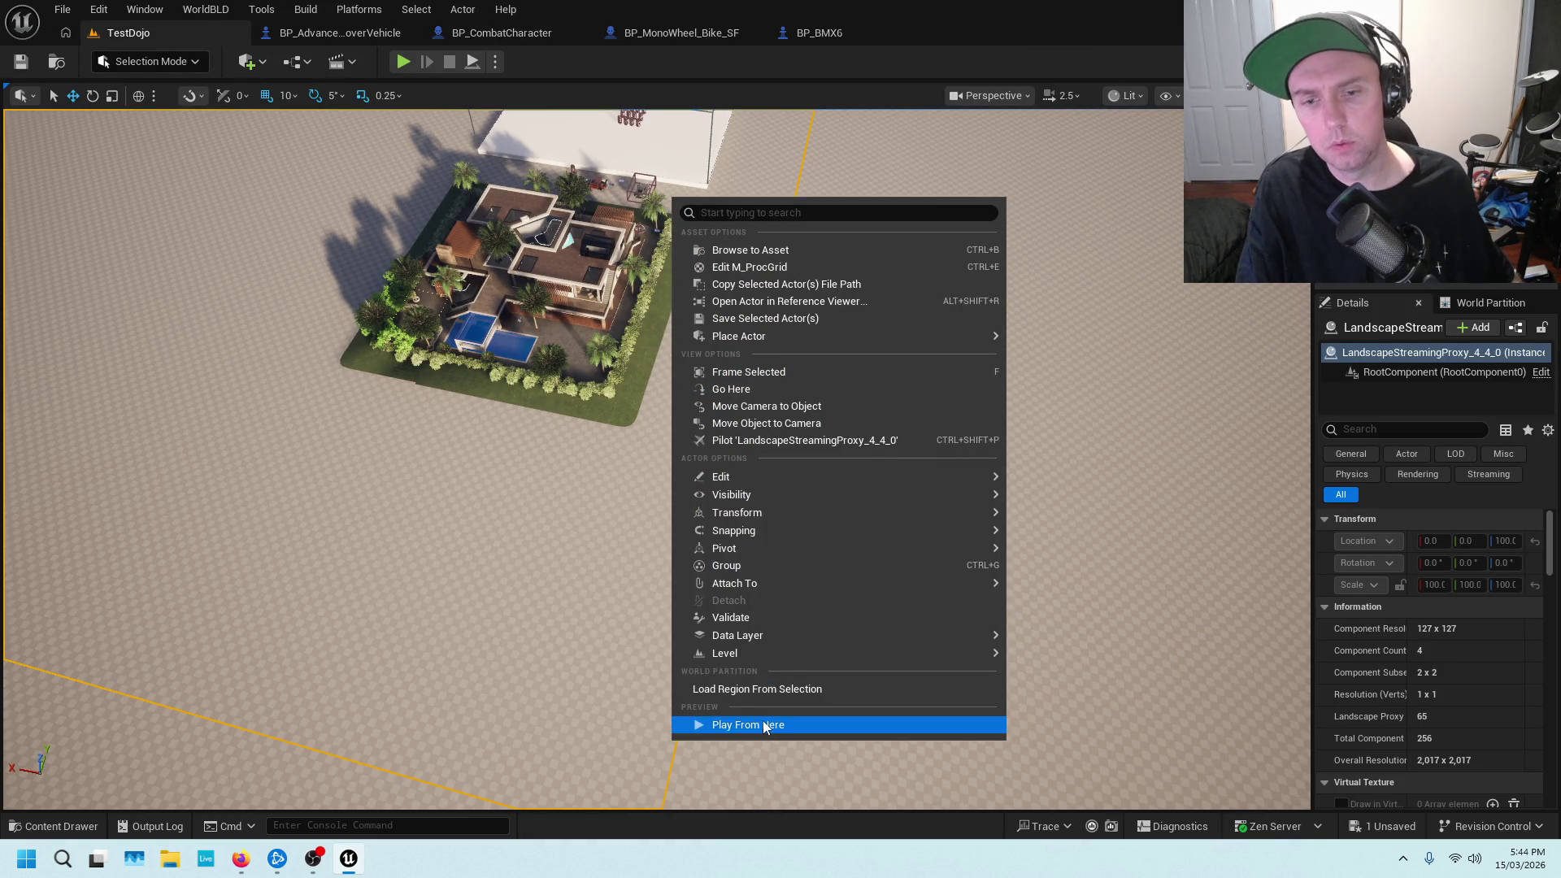
{"action": "left_click", "coordinate": [752, 722]}
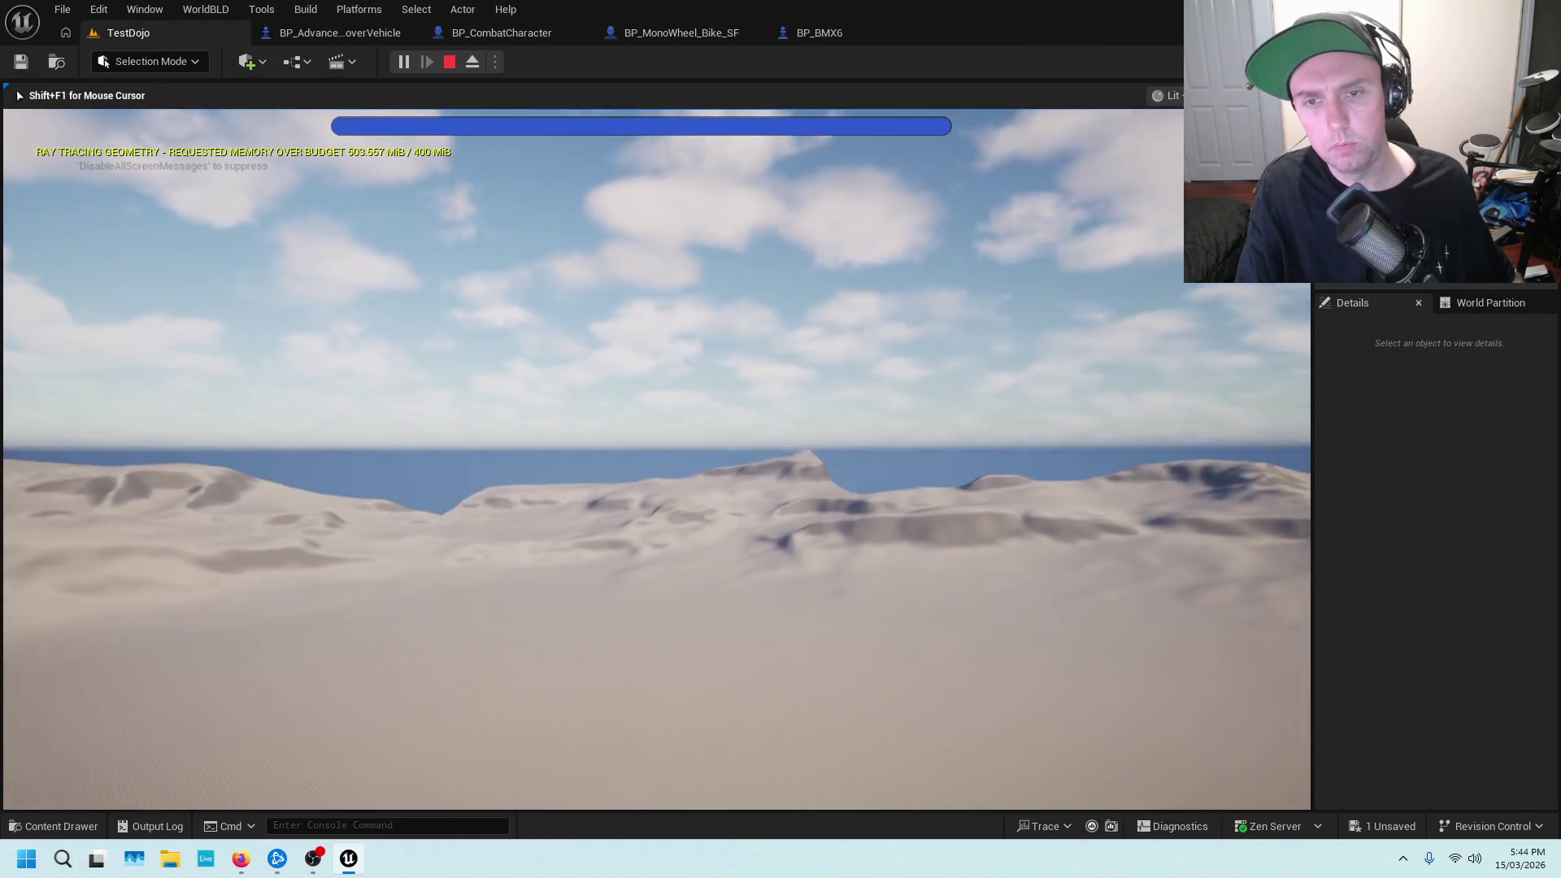
{"action": "key", "text": "Escape"}
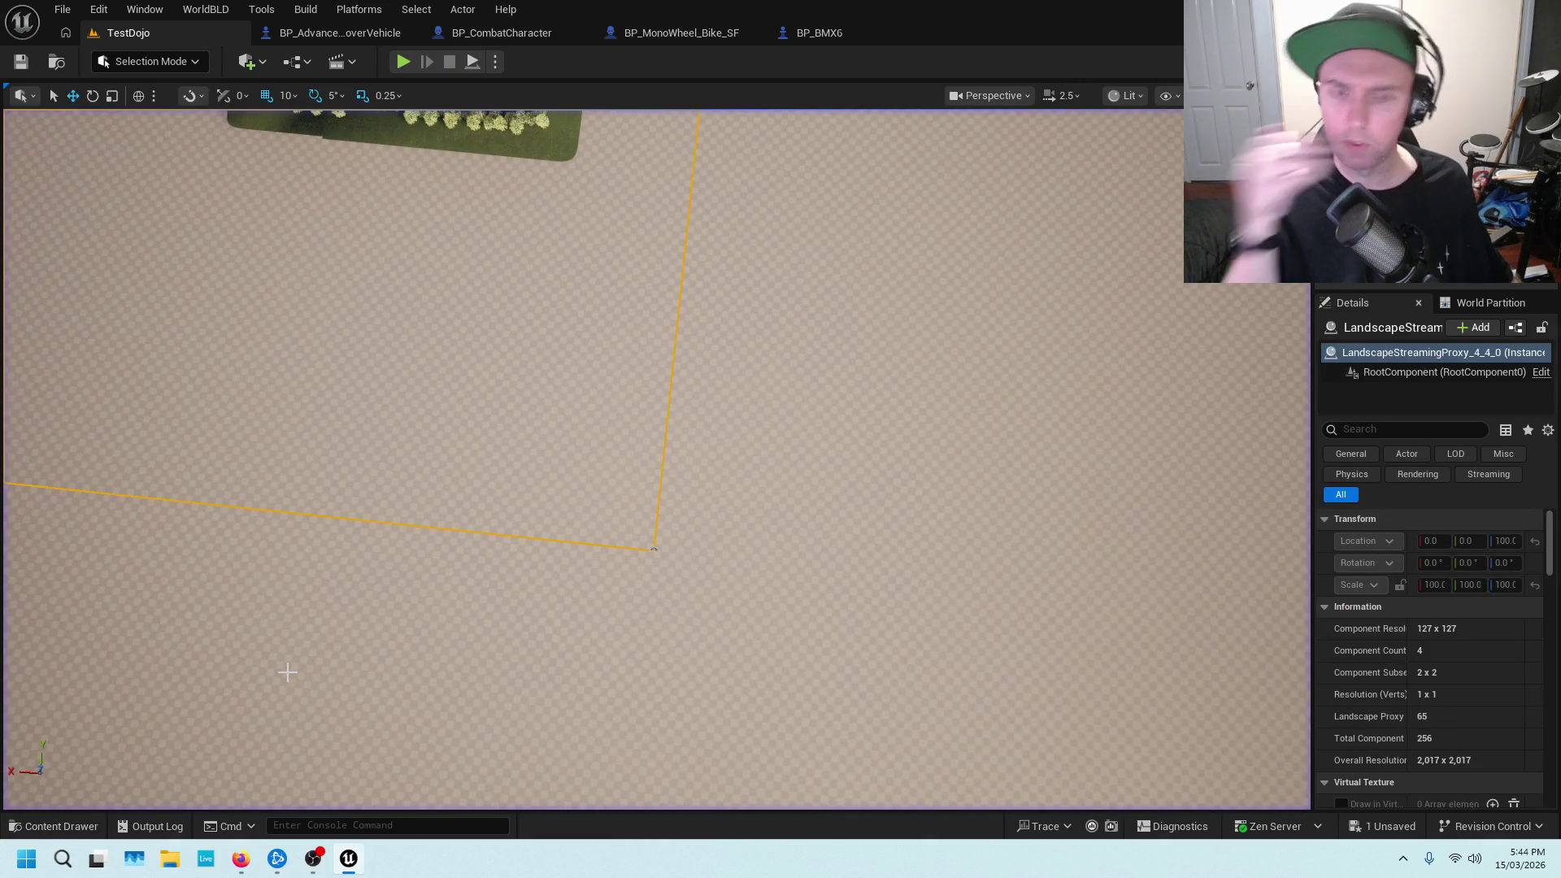
Return to BP_CombatCharacter's Vehicles graph to review the Get World Location and Activate nodes
{"action": "left_click", "coordinate": [505, 34]}
{"action": "left_click_drag", "start_coordinate": [1074, 260], "coordinate": [943, 260]}
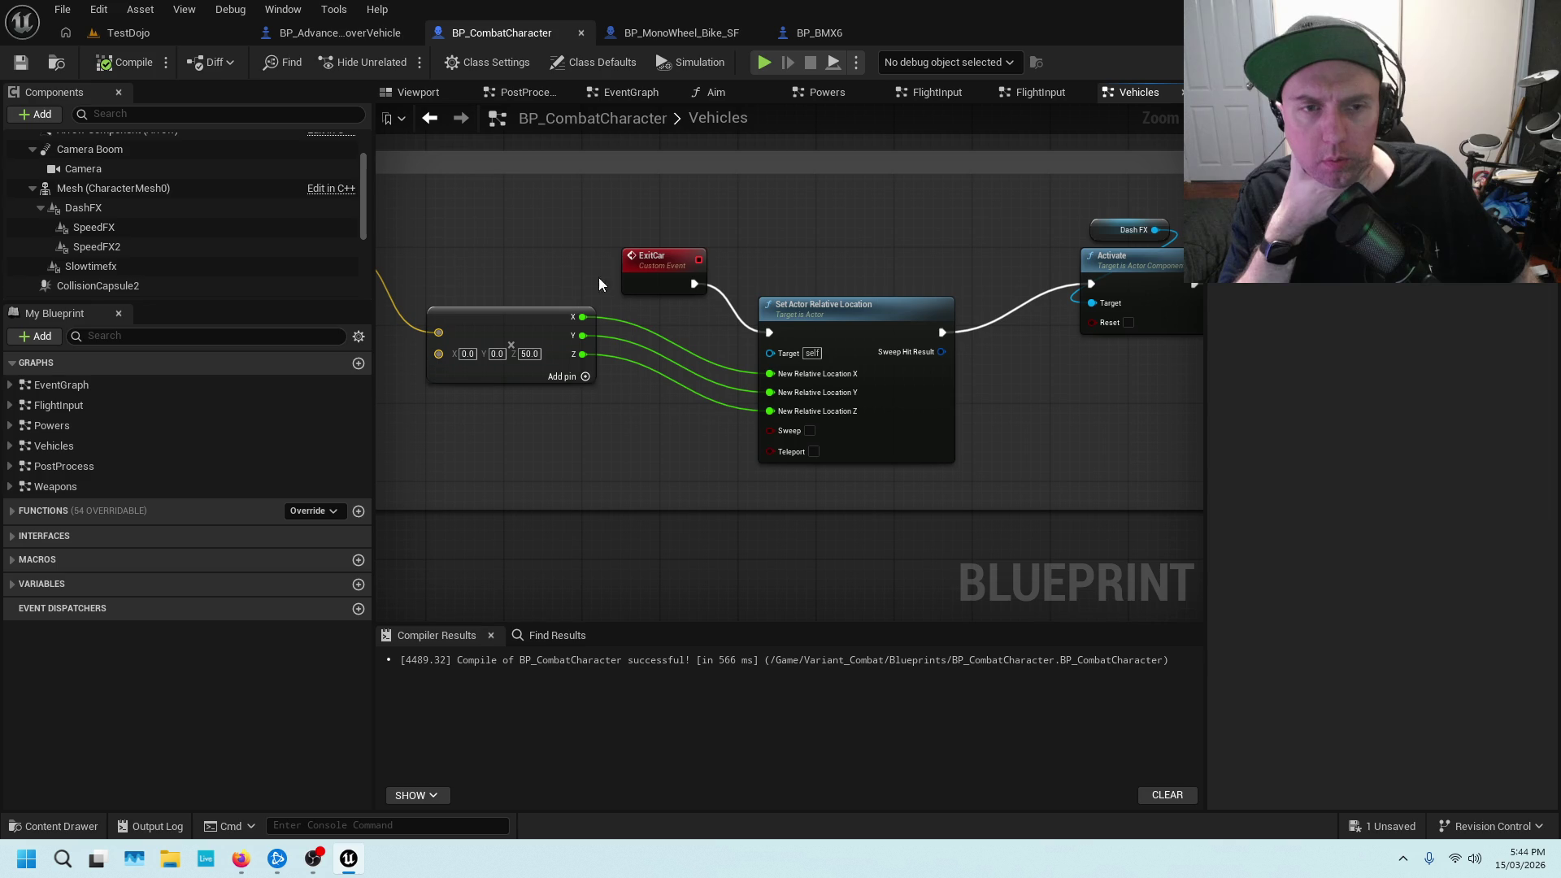
{"action": "mouse_move", "coordinate": [978, 265]}
{"action": "left_mouse_down"}
{"action": "mouse_move", "coordinate": [814, 274]}
{"action": "mouse_move", "coordinate": [1177, 262]}
{"action": "left_mouse_up"}
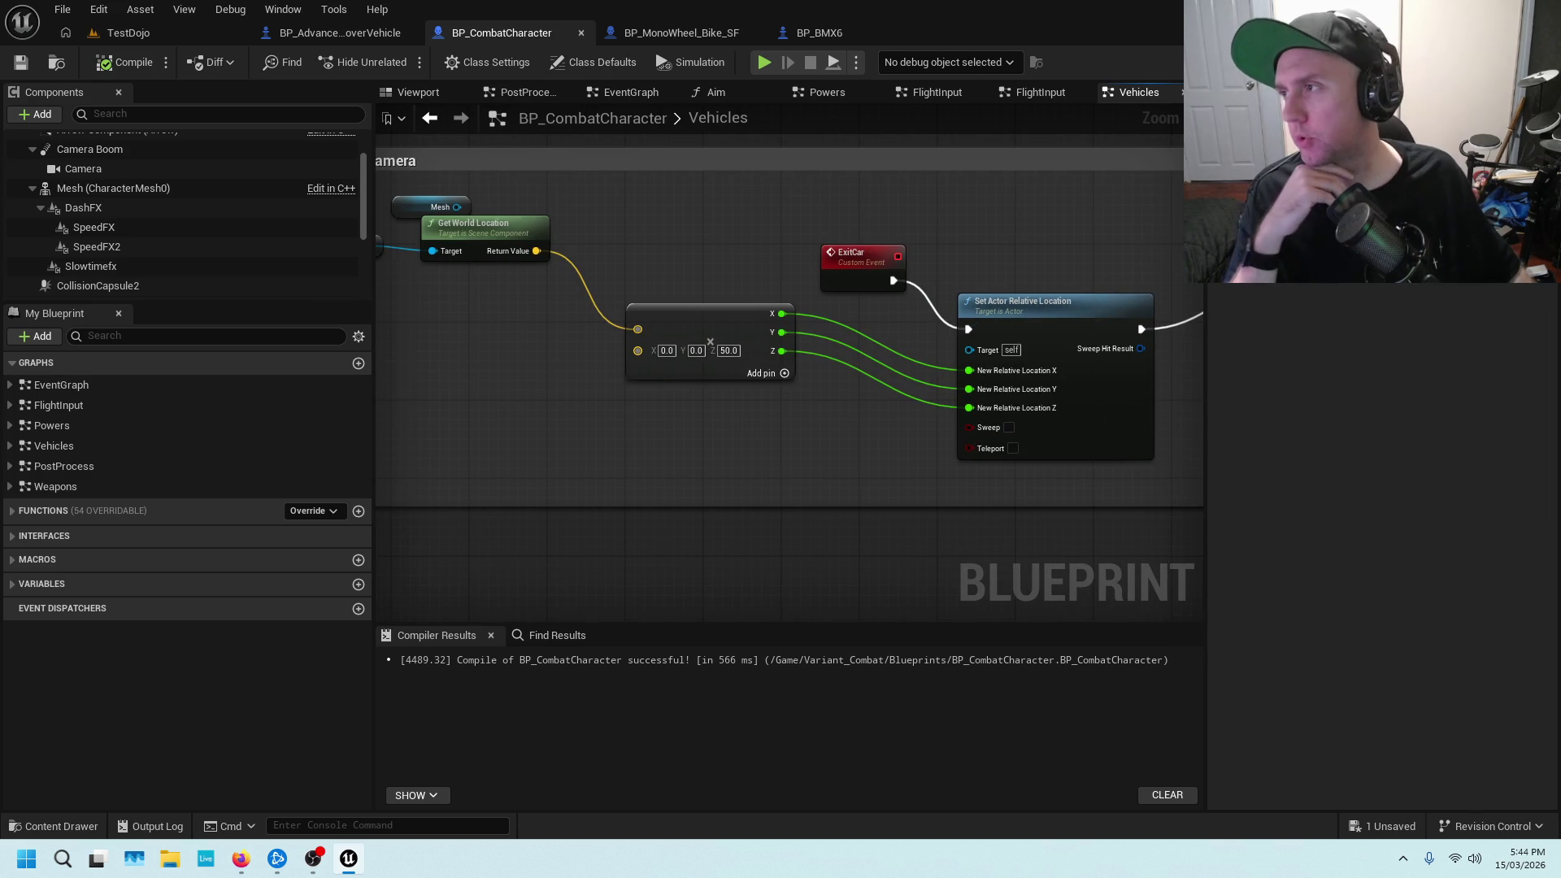
{"action": "key", "text": "alt+Tab"}
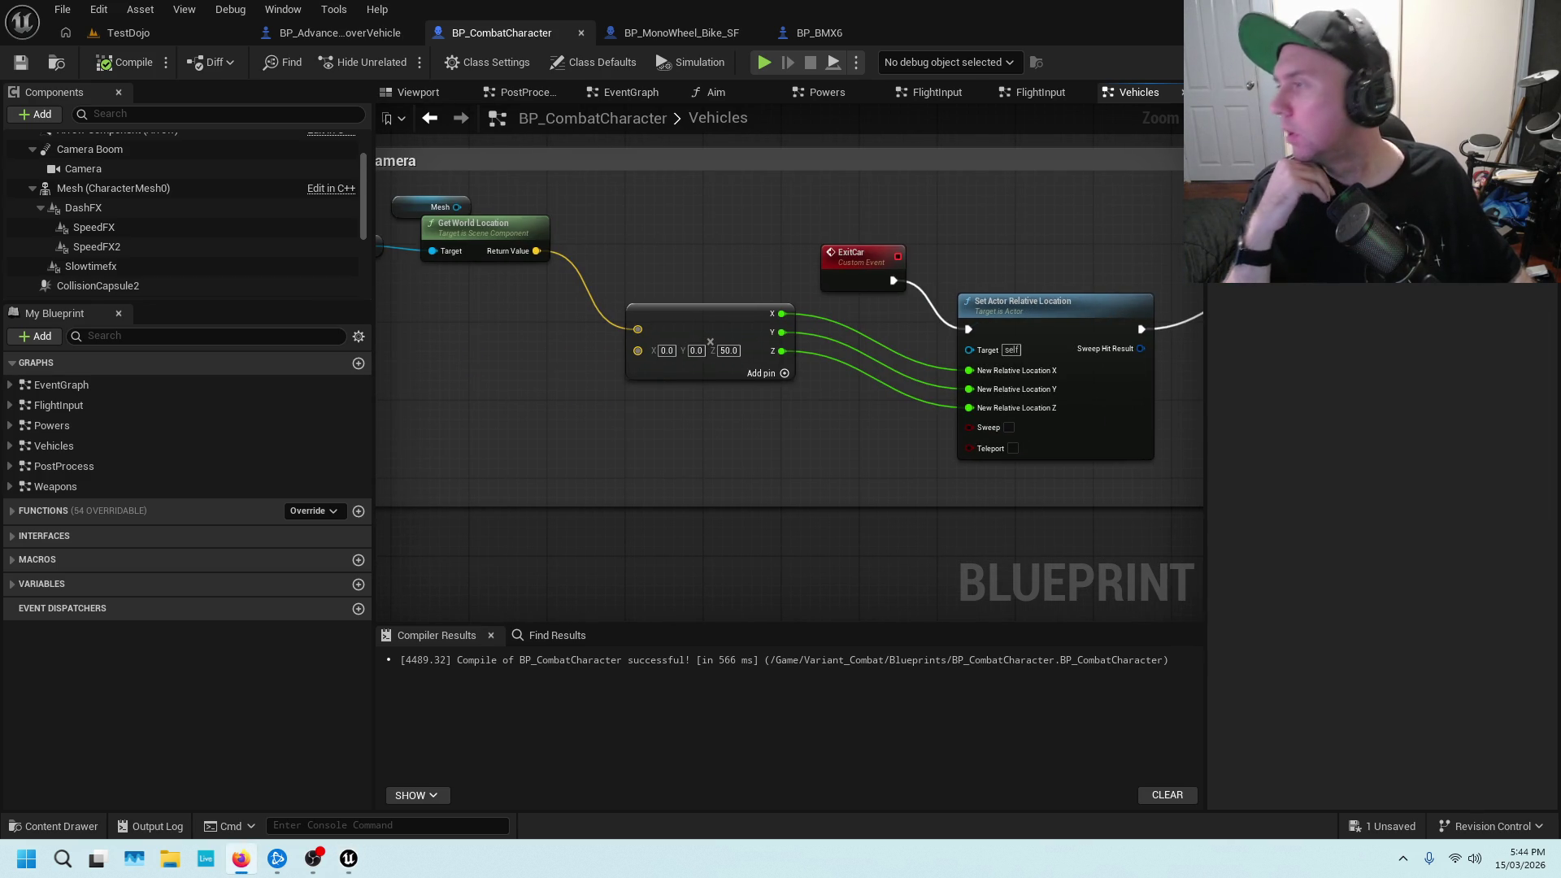
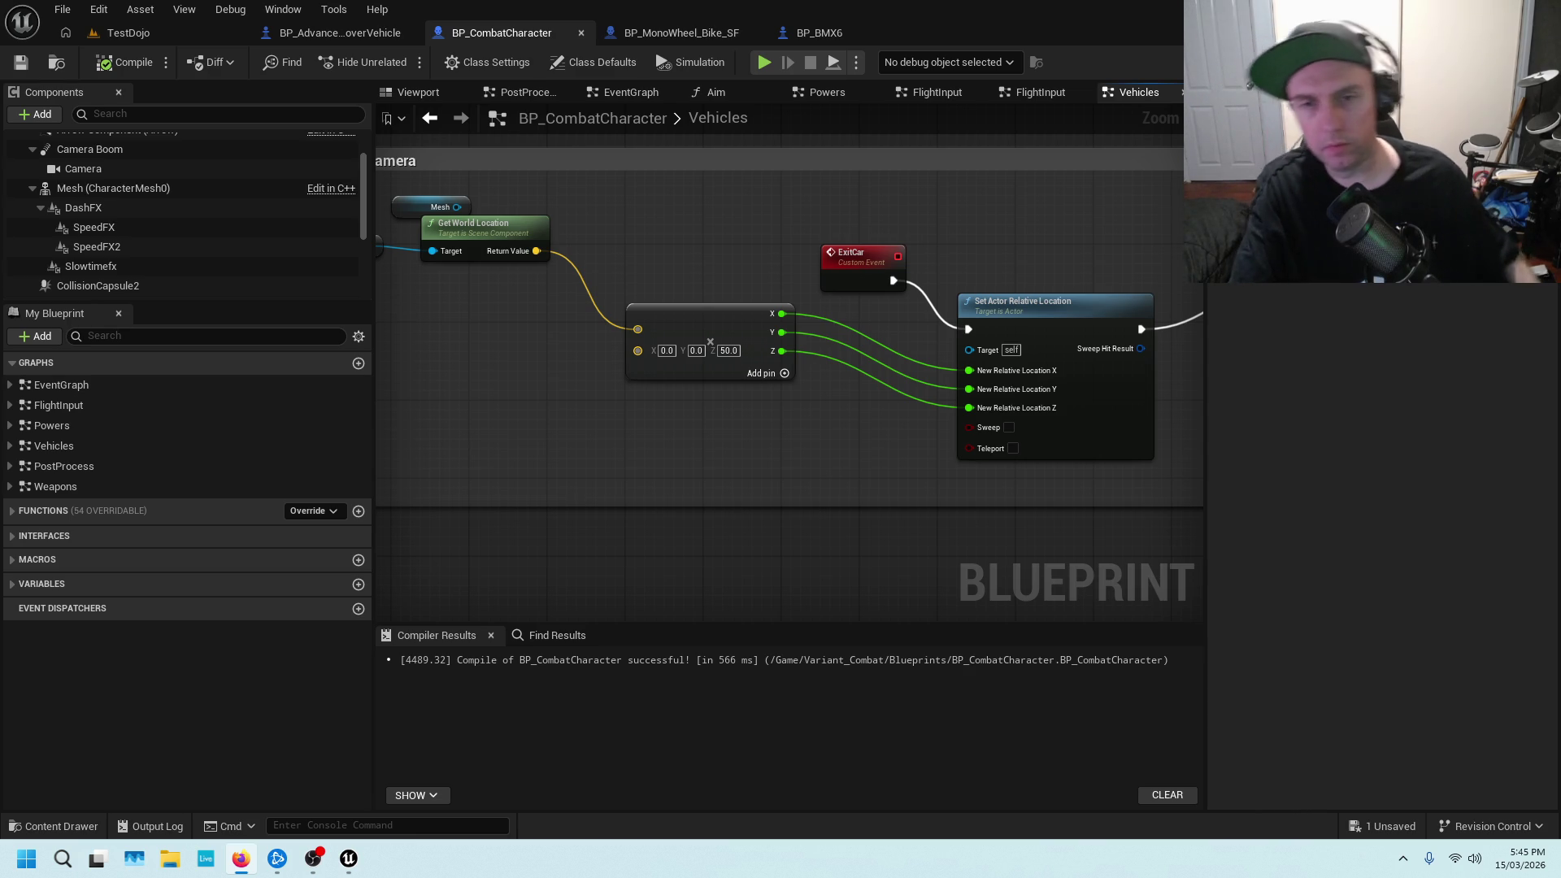
Paste a duplicate Set Actor Relative Location node and move it slightly up
{"action": "scroll", "coordinate": [972, 330], "scroll_direction": "down", "scroll_amount": 2}
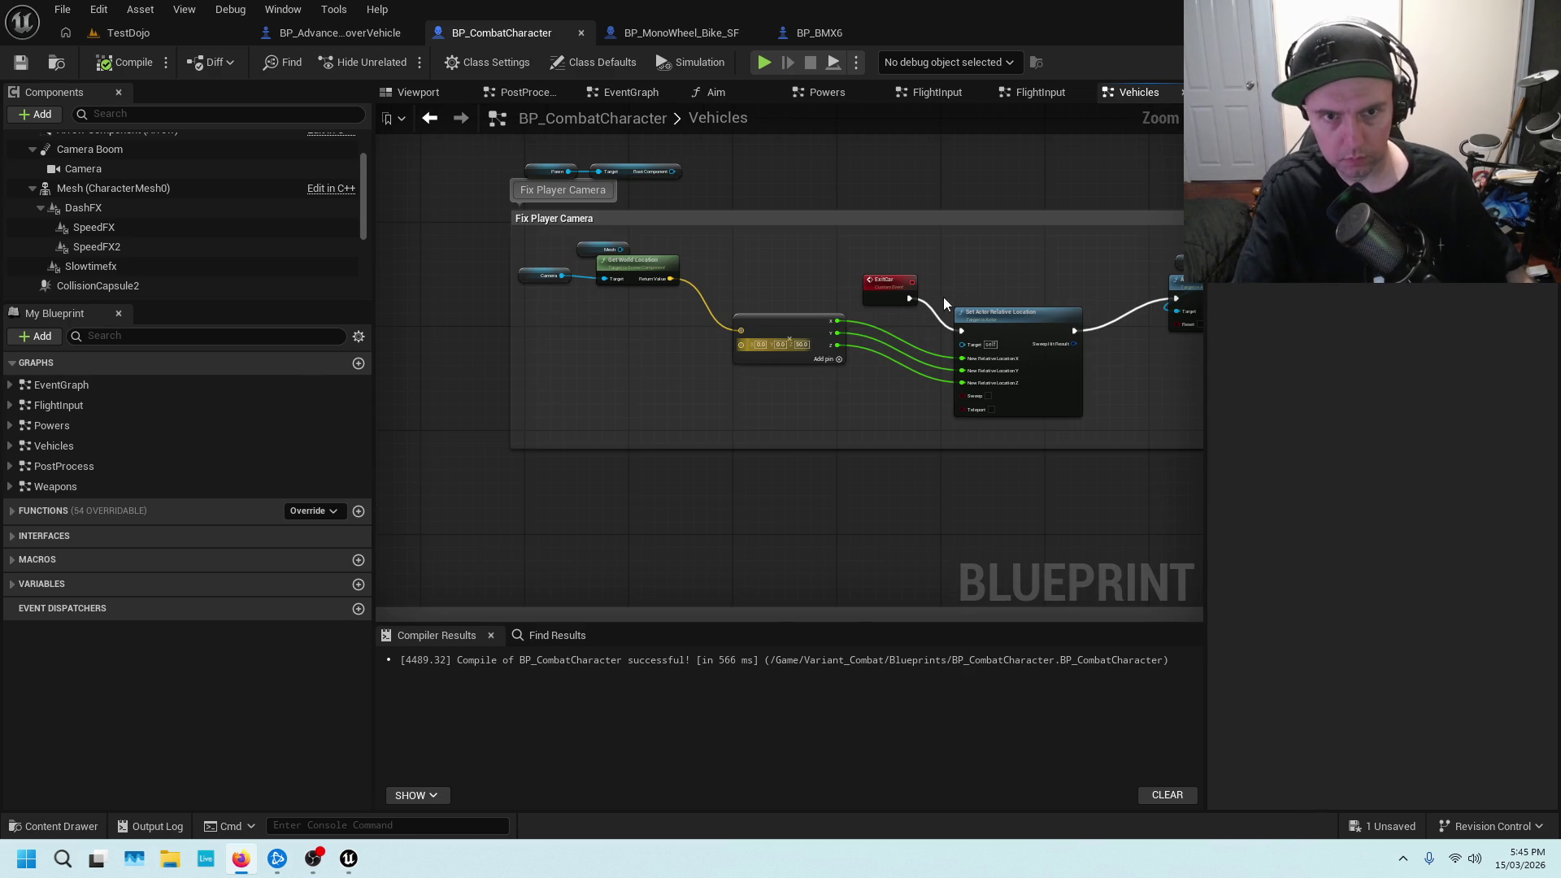
{"action": "left_click", "coordinate": [992, 313]}
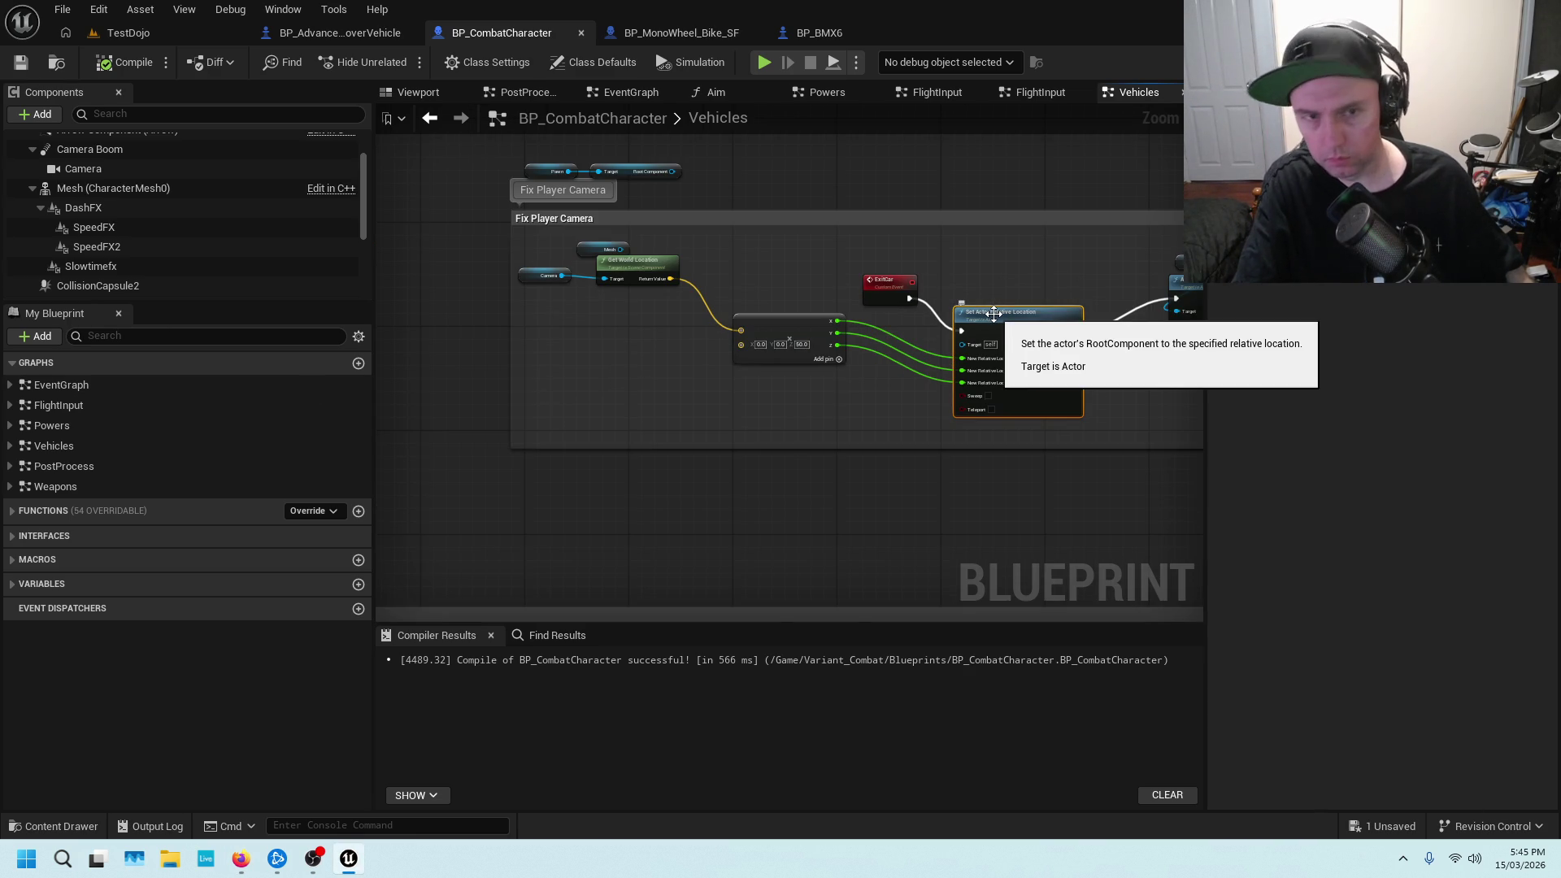
{"action": "right_click", "coordinate": [688, 494]}
{"action": "left_click", "coordinate": [642, 506]}
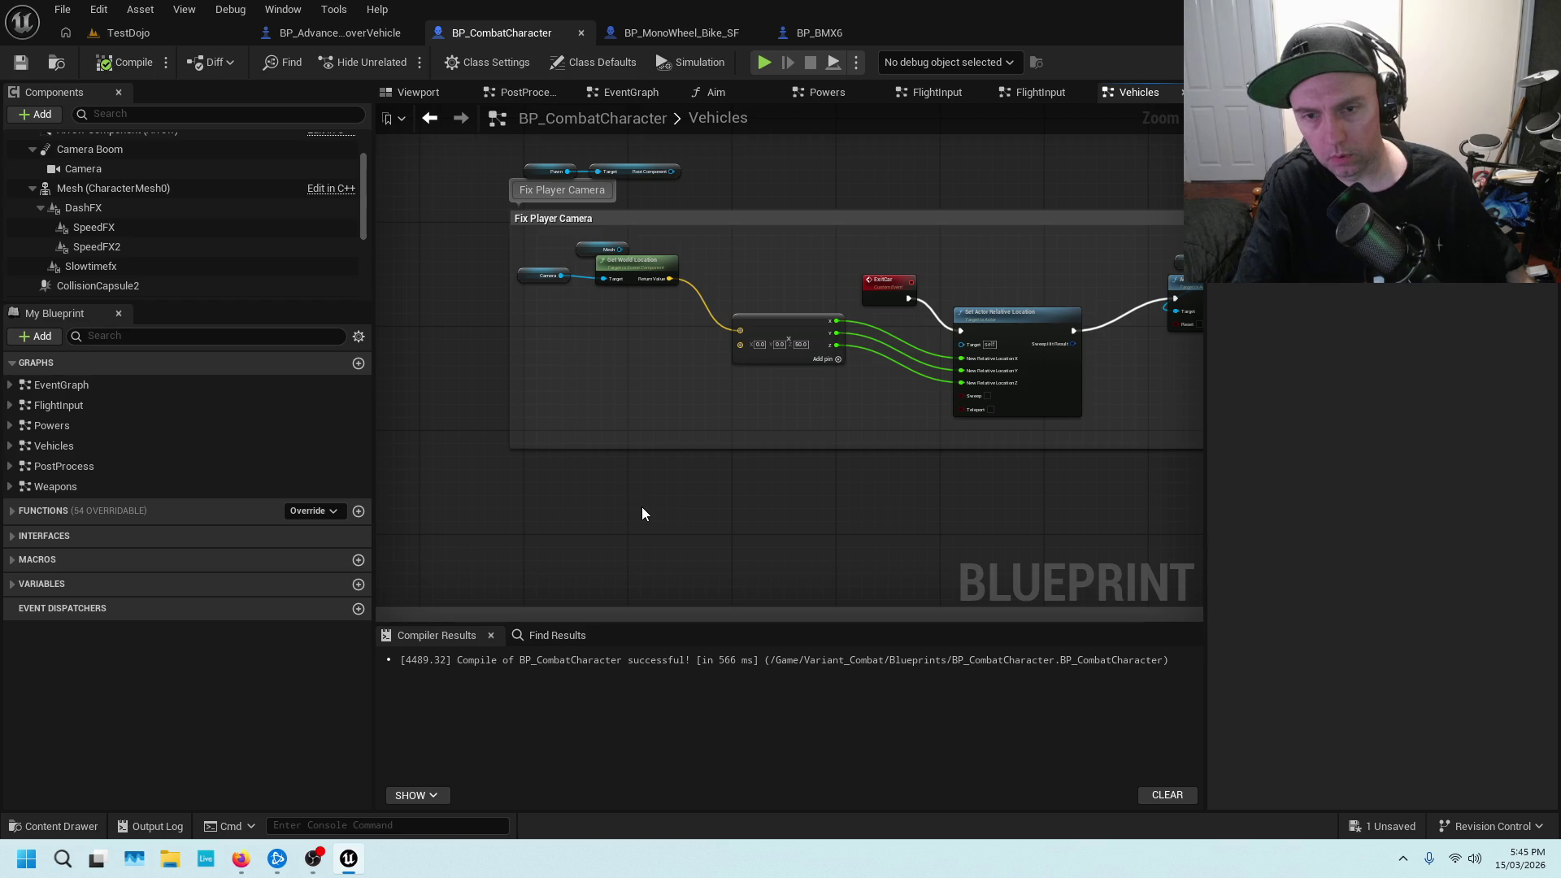
{"action": "key", "text": "ctrl+v"}
{"action": "key", "text": "Home"}
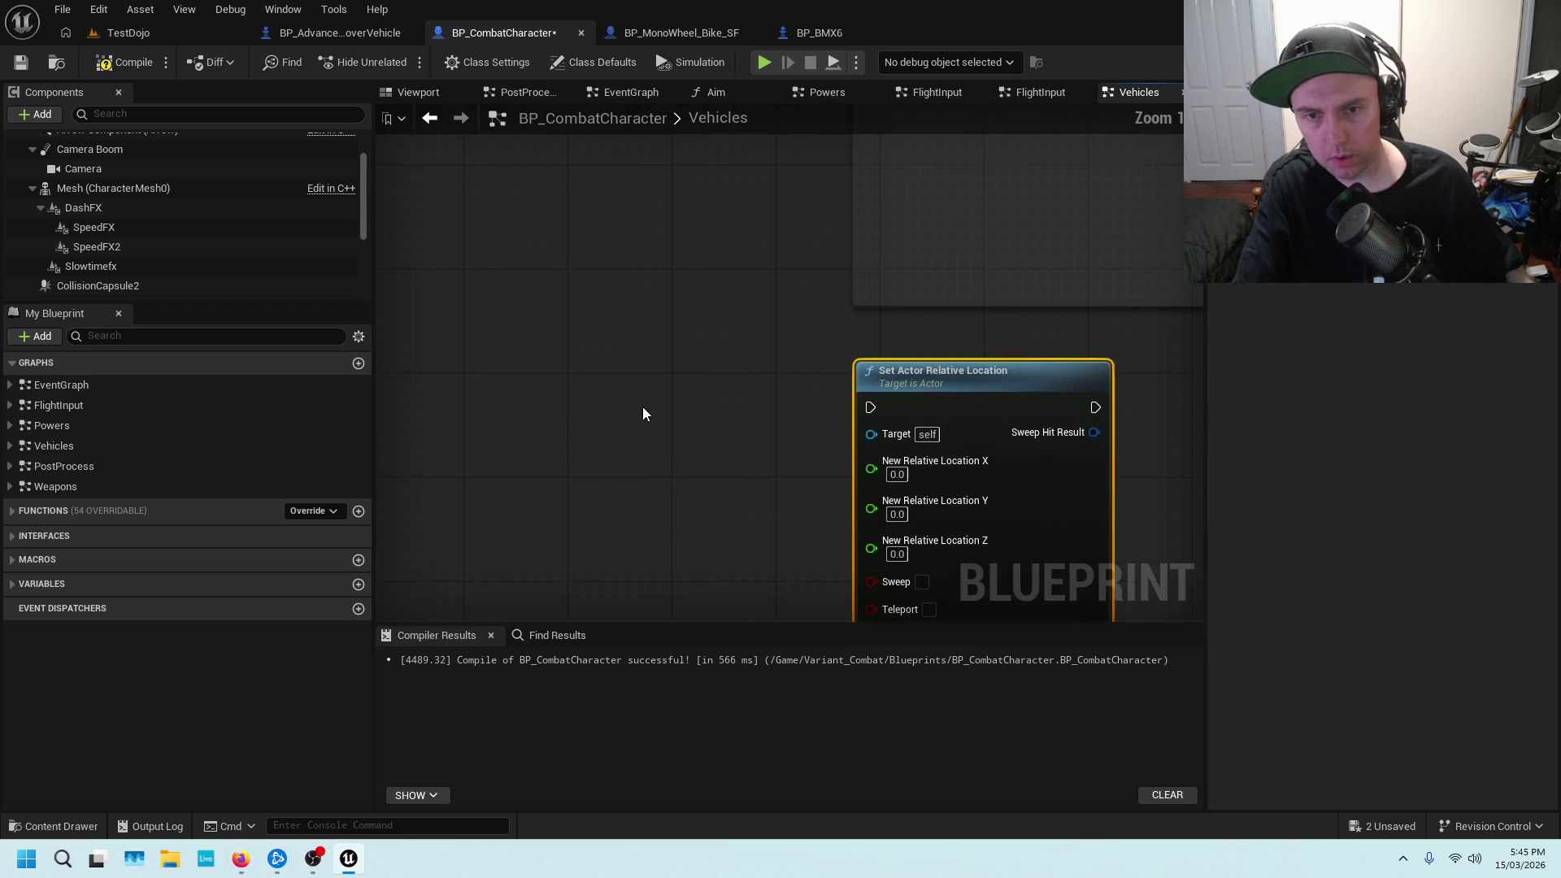
{"action": "left_click_drag", "start_coordinate": [962, 378], "coordinate": [952, 331]}
Add a K key event and wire its Pressed output into the duplicated location node
{"action": "right_click", "coordinate": [526, 362]}
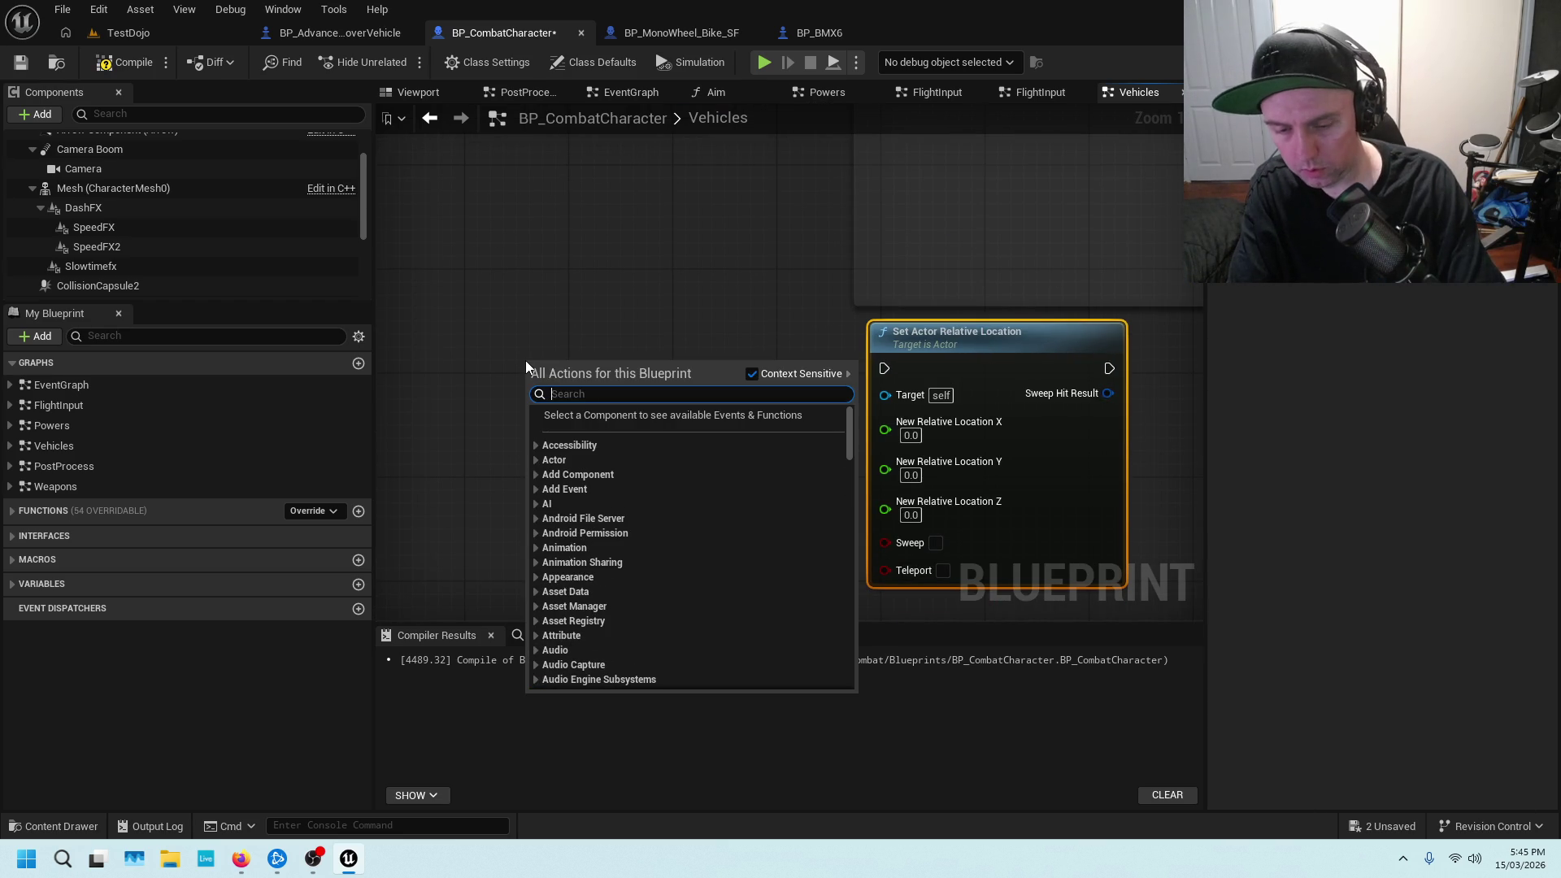
{"action": "type", "text": "k"}
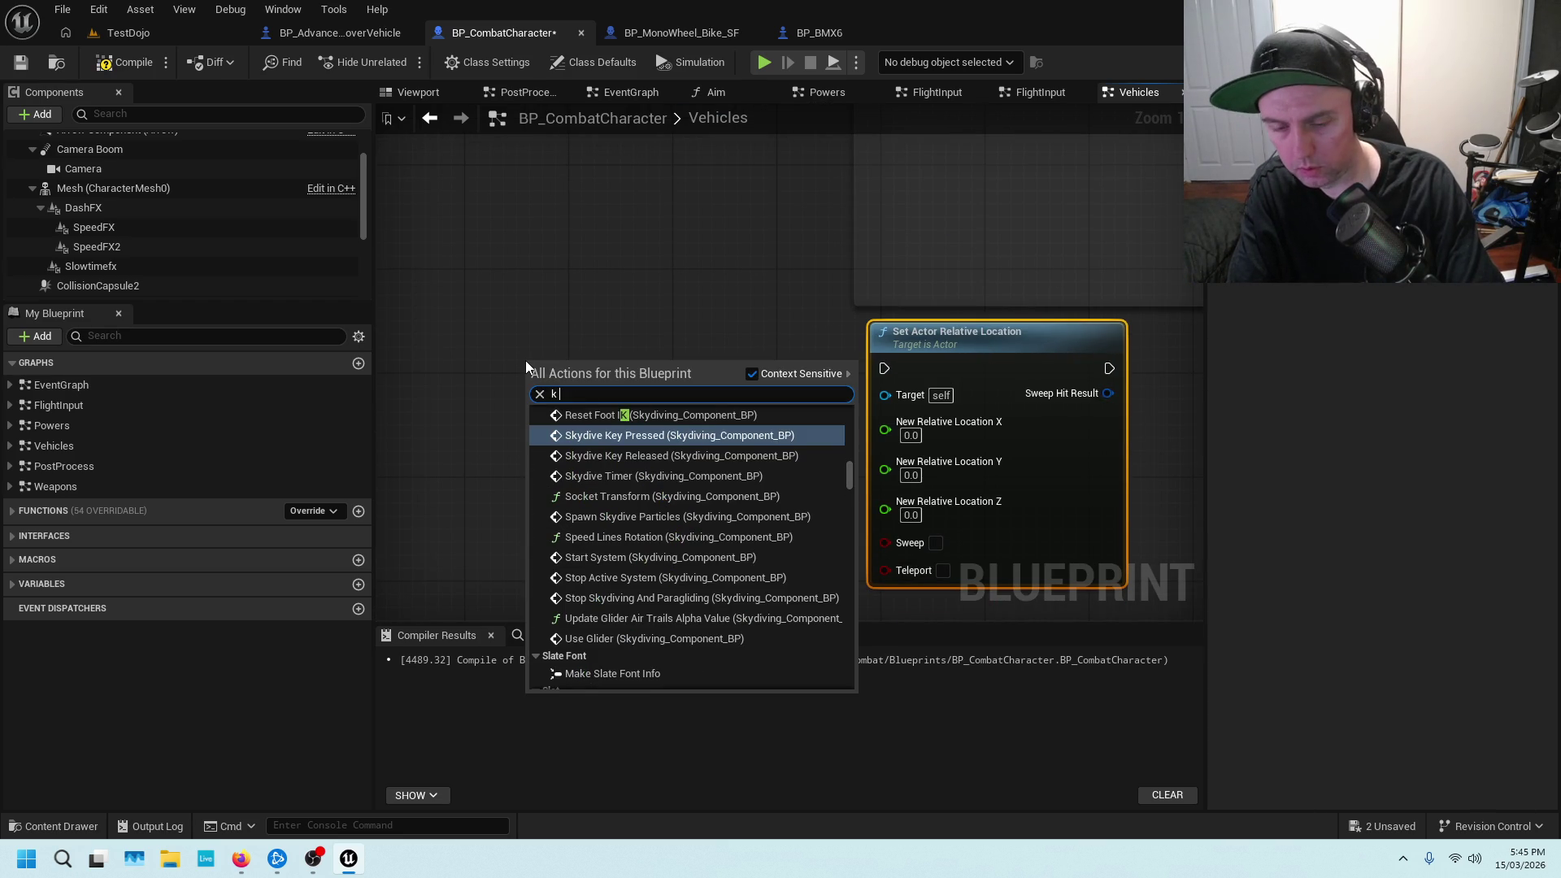
{"action": "type", "text": " key"}
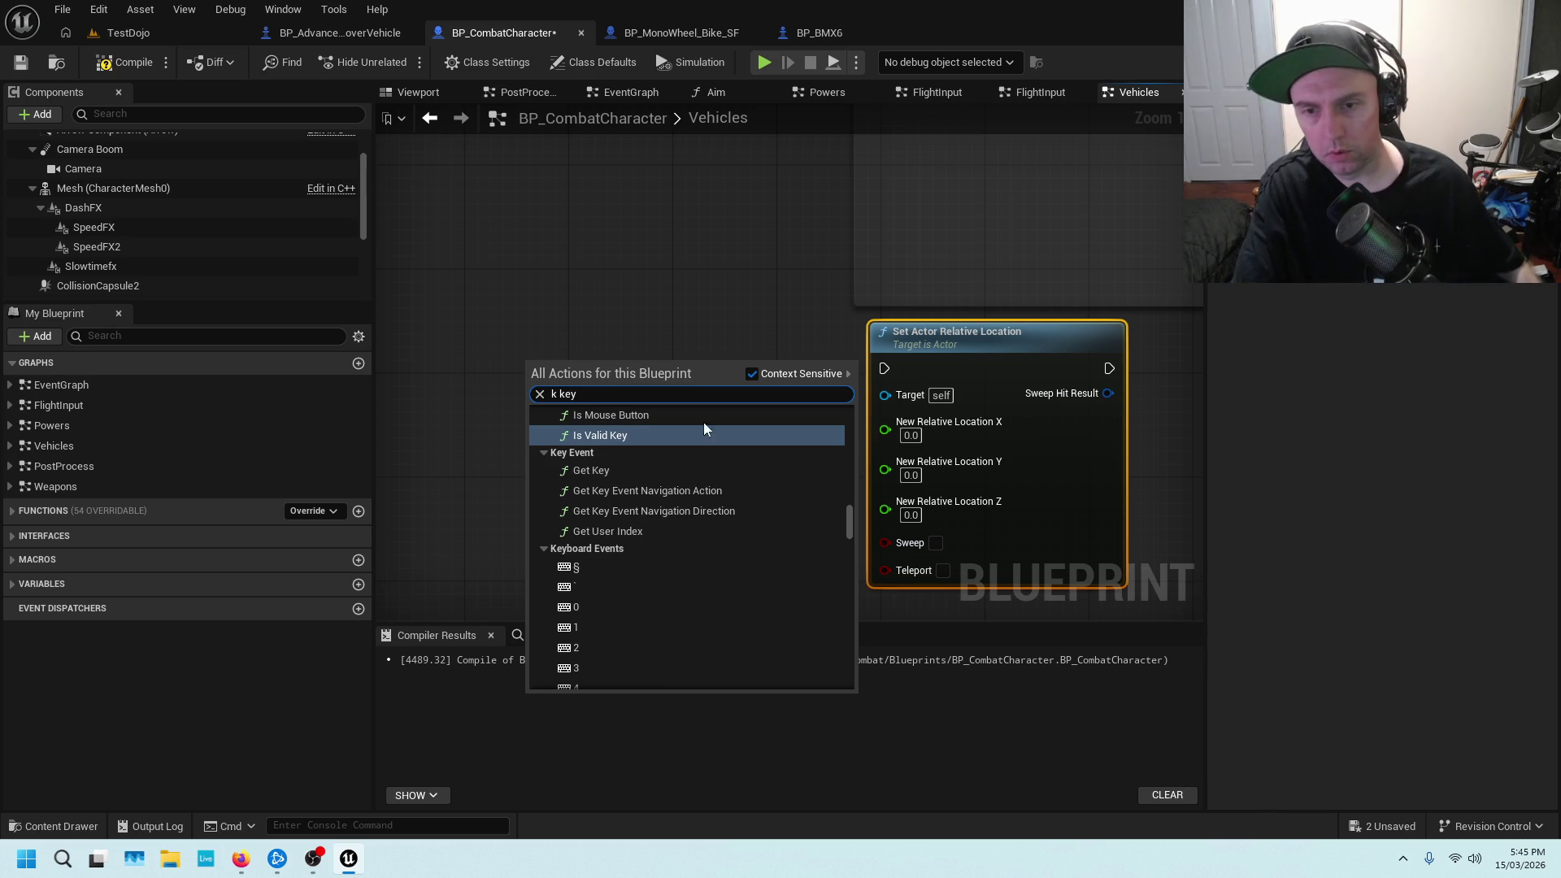
{"action": "scroll", "coordinate": [720, 501], "scroll_direction": "down", "scroll_amount": 10}
{"action": "scroll", "coordinate": [636, 524], "scroll_direction": "down", "scroll_amount": 5}
{"action": "left_click", "coordinate": [627, 578]}
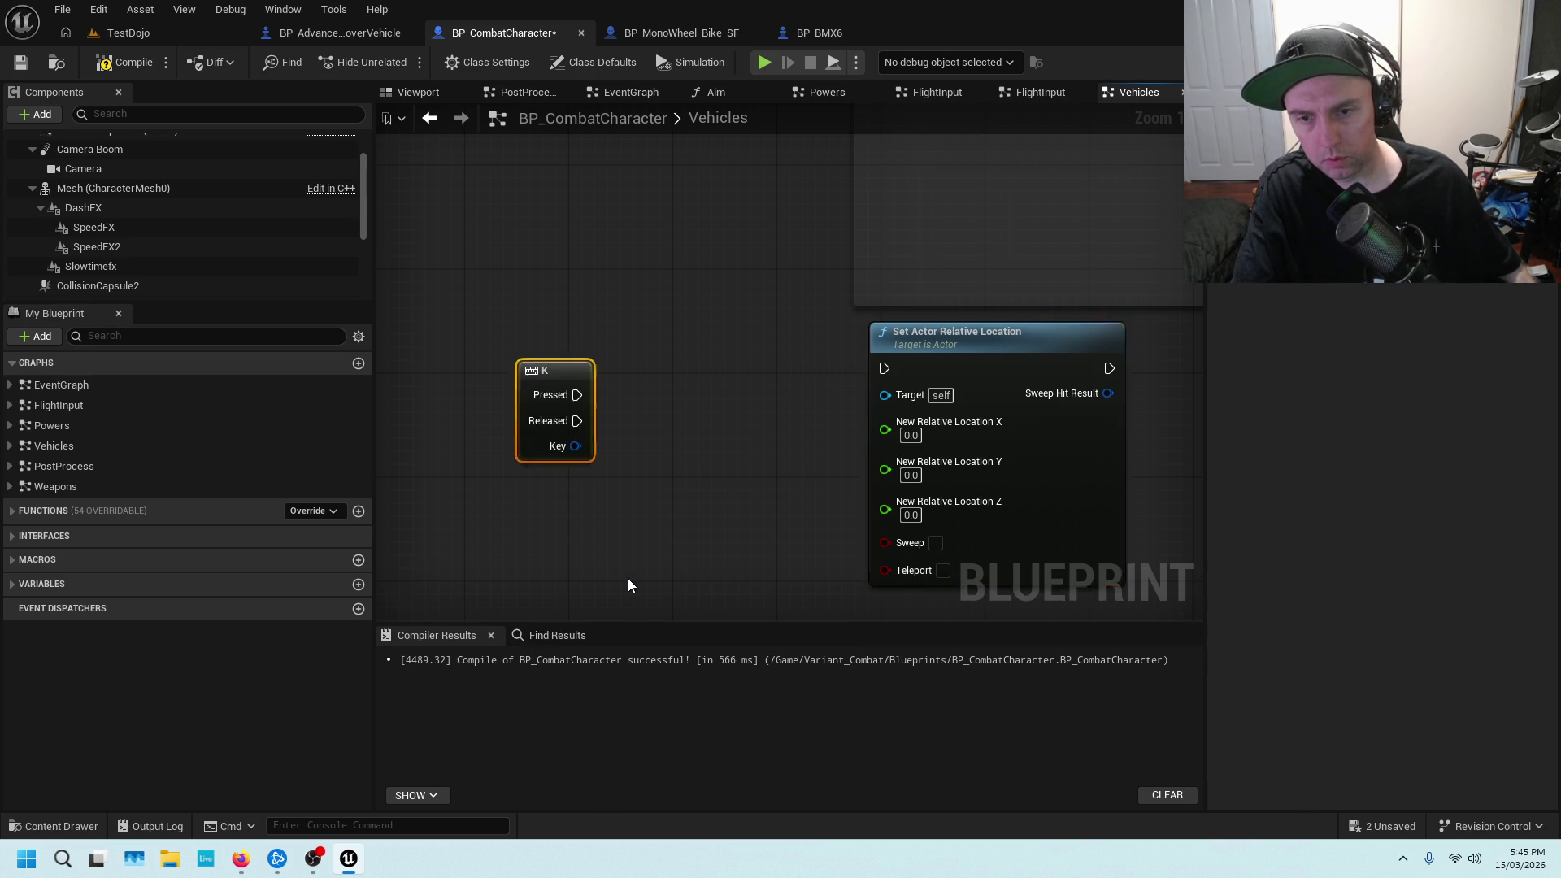
{"action": "left_click_drag", "start_coordinate": [577, 395], "coordinate": [890, 364]}
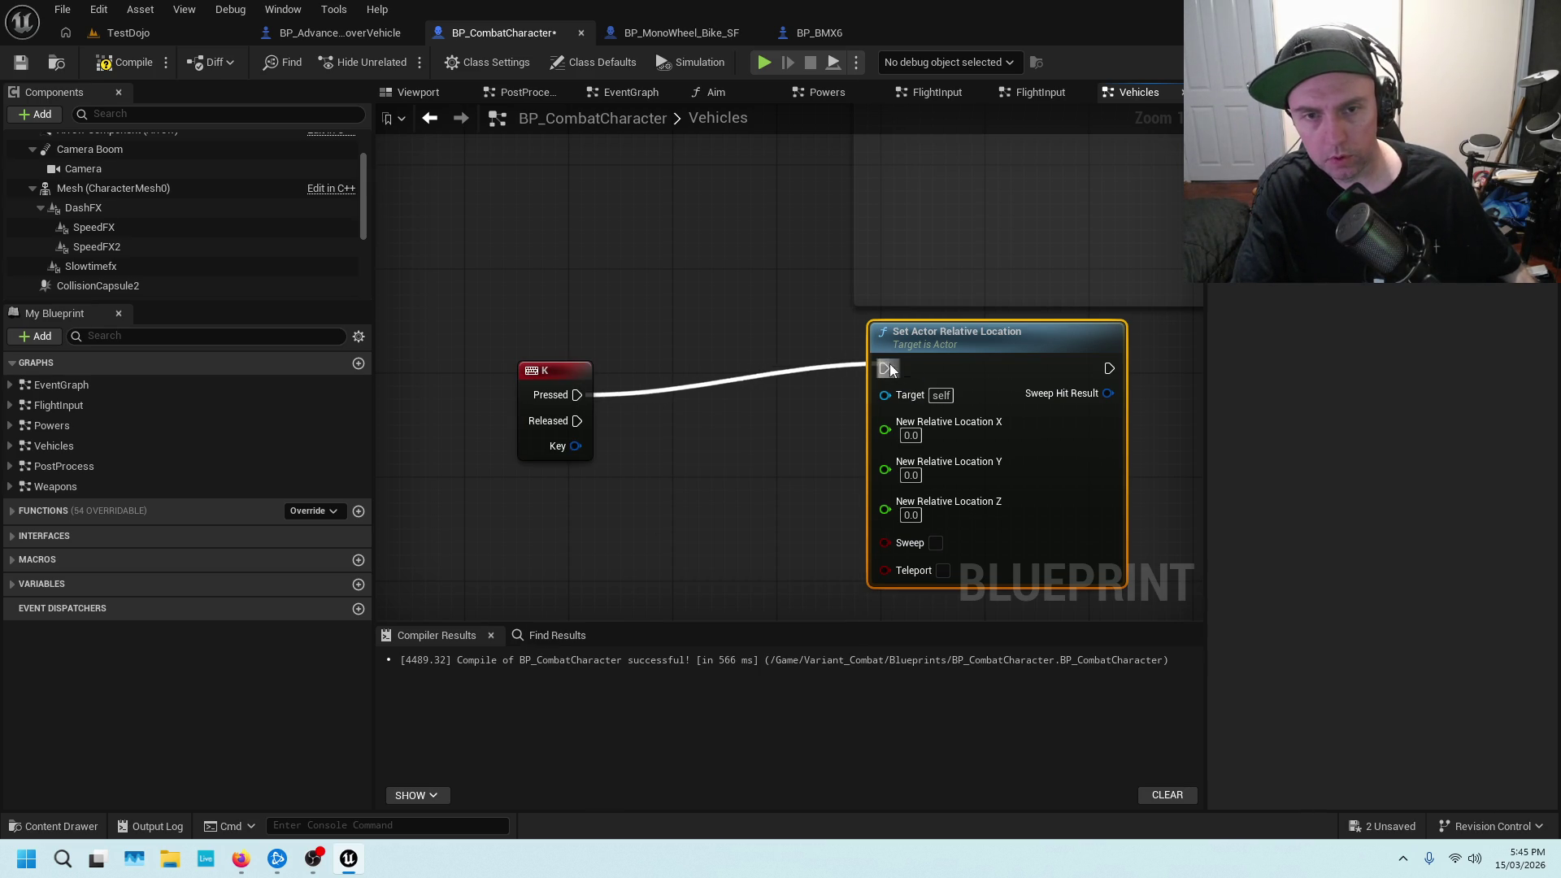
{"action": "left_click_drag", "start_coordinate": [561, 372], "coordinate": [676, 344]}
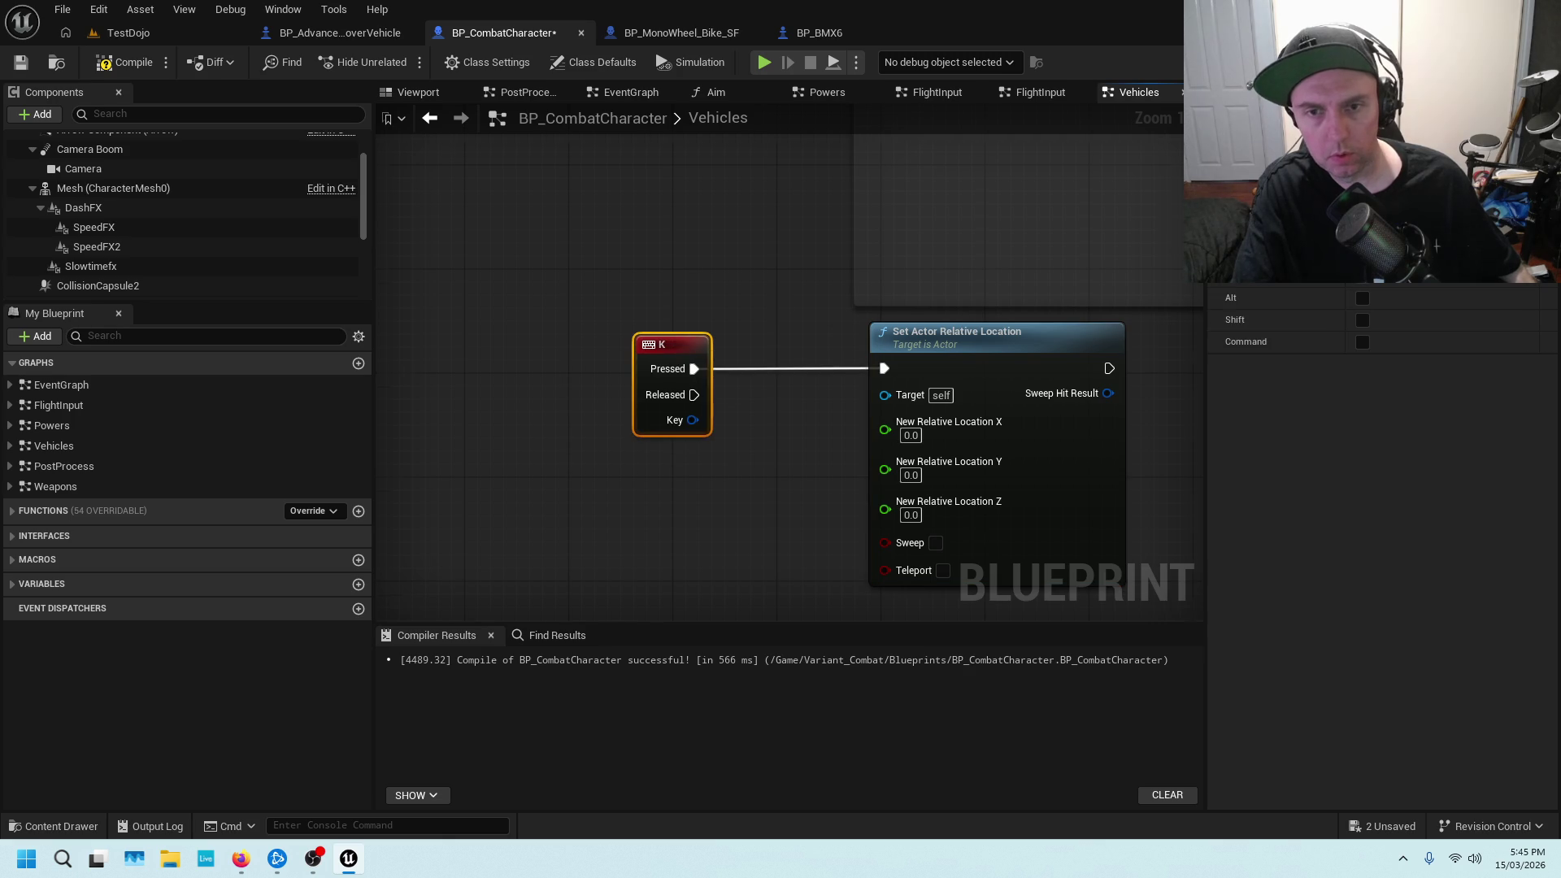
{"action": "scroll", "coordinate": [777, 301], "scroll_direction": "down", "scroll_amount": 4}
{"action": "left_click_drag", "start_coordinate": [842, 405], "coordinate": [593, 300]}
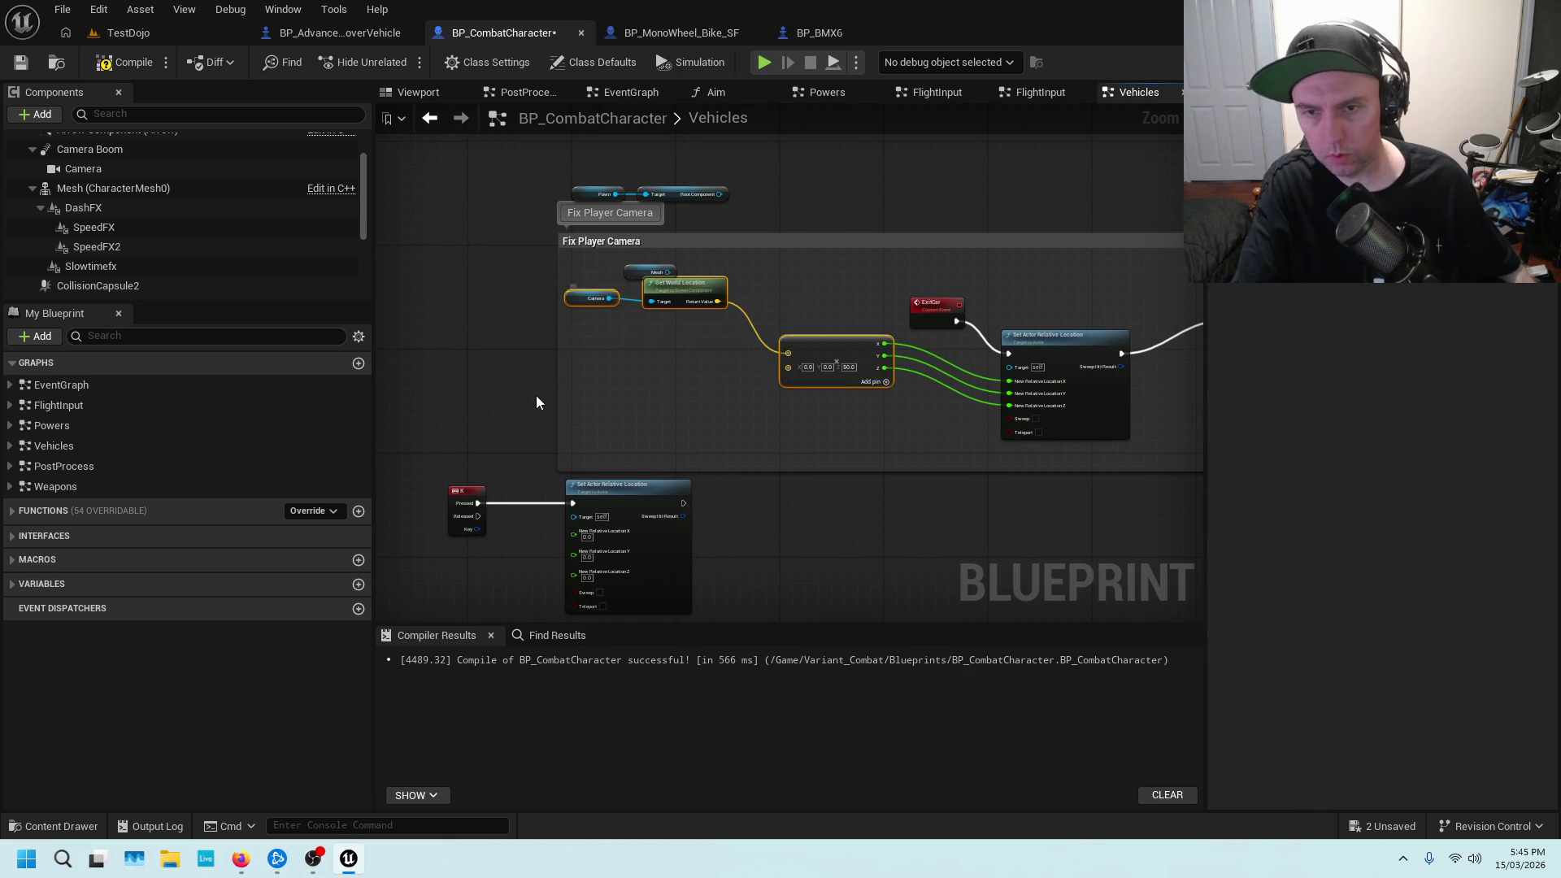
Copy the Camera, Get World Location and vector nodes and place them beside the K event
{"action": "left_click_drag", "start_coordinate": [550, 370], "coordinate": [690, 333]}
{"action": "key", "text": "ctrl+v"}
{"action": "left_click_drag", "start_coordinate": [773, 402], "coordinate": [689, 369]}
{"action": "left_click", "coordinate": [822, 363]}
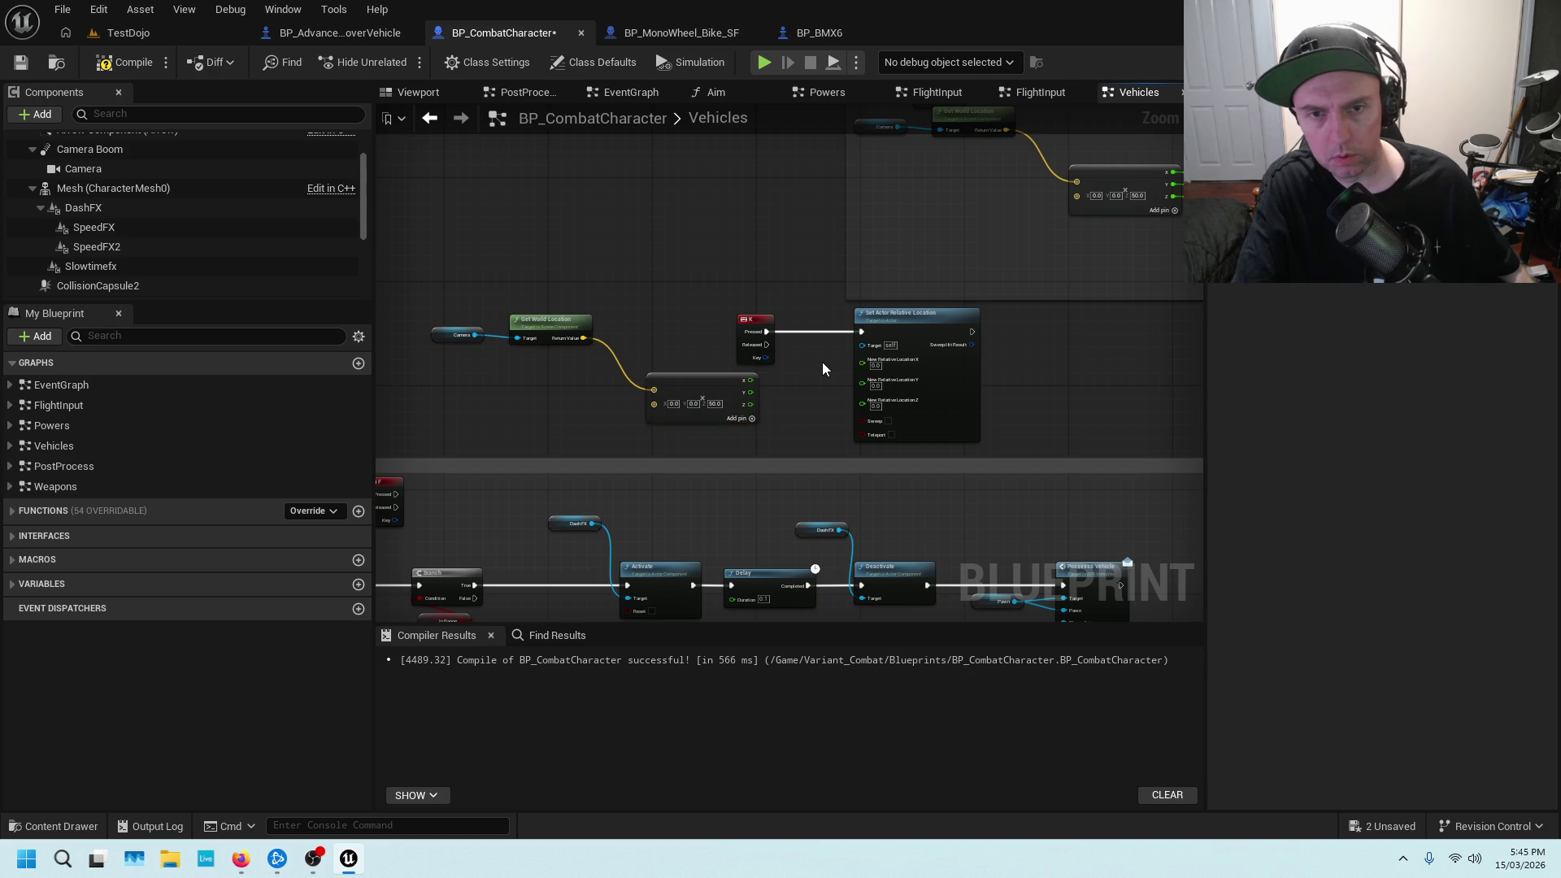
{"action": "scroll", "coordinate": [821, 360], "scroll_direction": "up", "scroll_amount": 4}
Wire the vector's X, Y and Z into New Relative Location, then save the blueprint
{"action": "left_click_drag", "start_coordinate": [552, 419], "coordinate": [779, 383]}
{"action": "mouse_move", "coordinate": [558, 446]}
{"action": "left_mouse_down"}
{"action": "mouse_move", "coordinate": [781, 409]}
{"action": "mouse_move", "coordinate": [559, 469]}
{"action": "mouse_move", "coordinate": [787, 435]}
{"action": "left_mouse_up"}
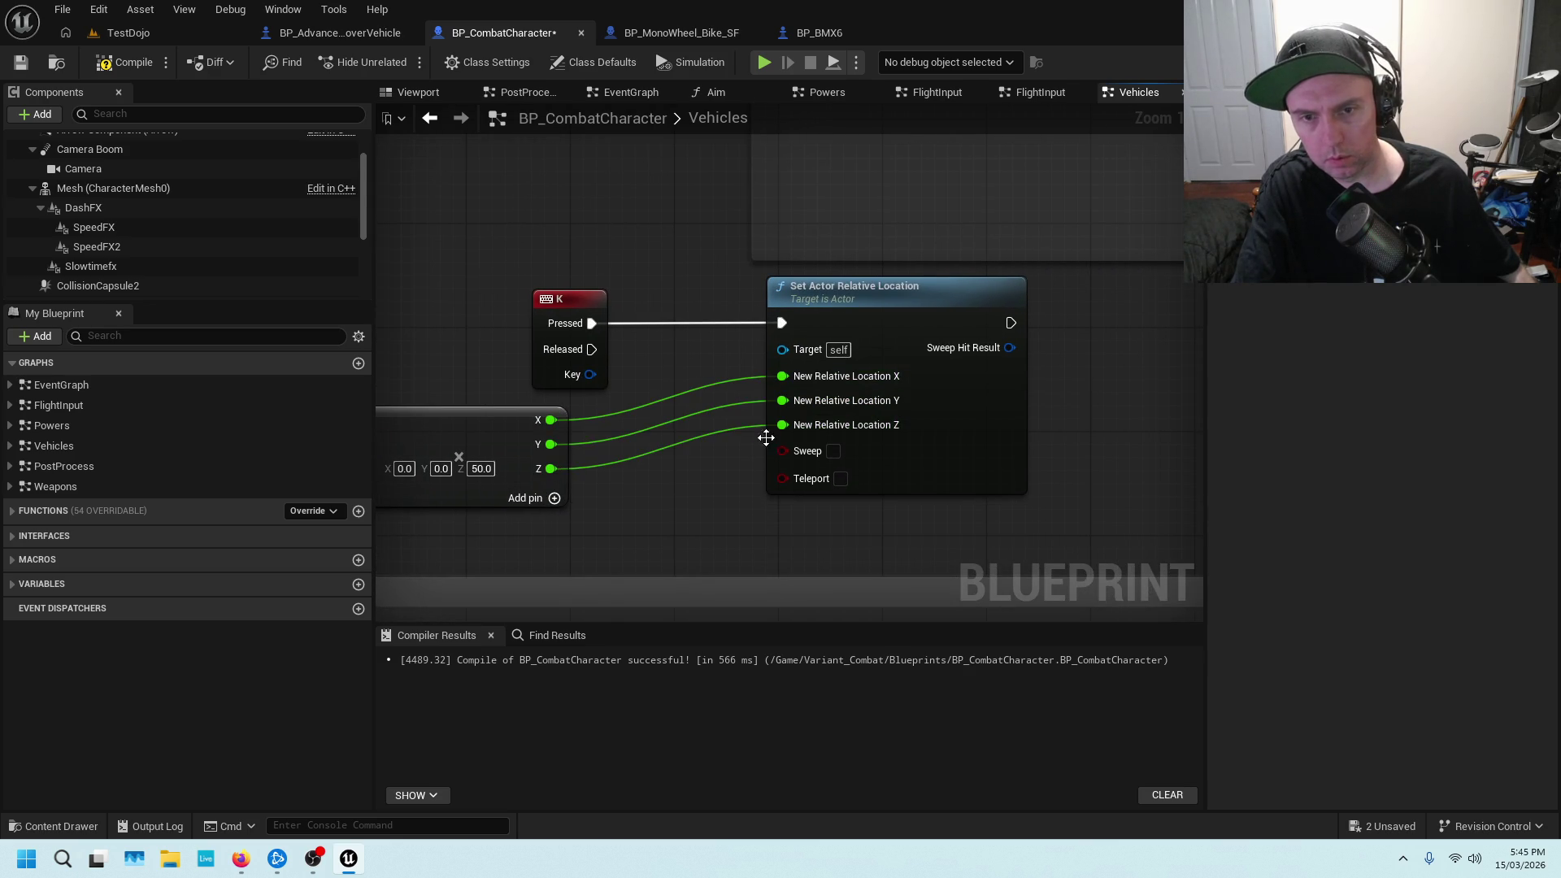
{"action": "left_click", "coordinate": [21, 62]}
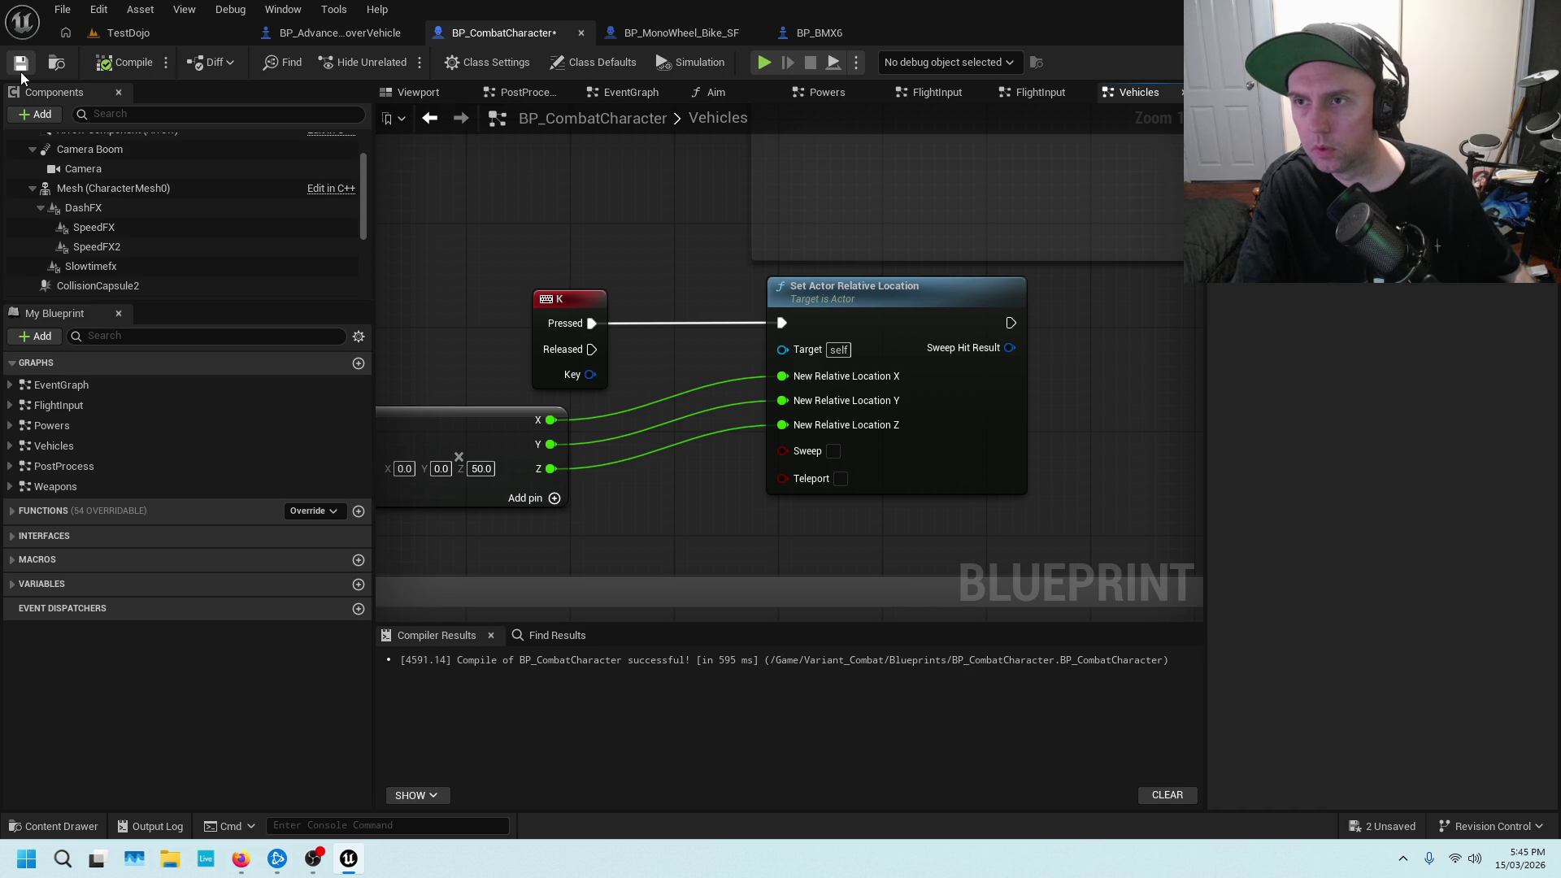
{"action": "left_click", "coordinate": [130, 36]}
{"action": "key", "text": "alt+Tab"}
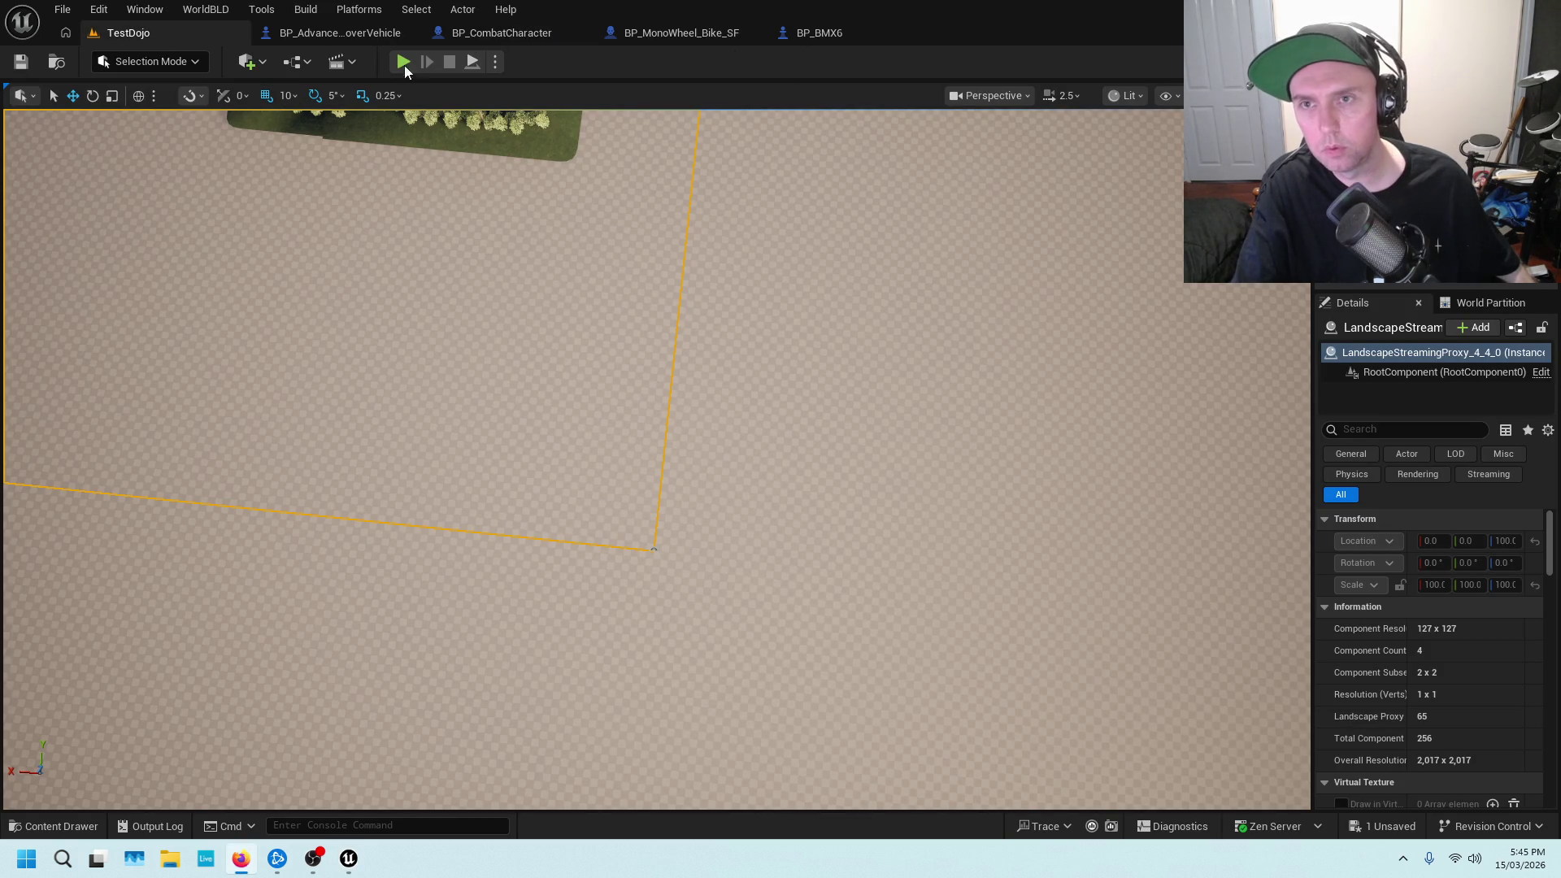
Play-test TestDojo with the K key, stop, then open BP_AdvancedHoverVehicle
{"action": "key", "text": "alt+p"}
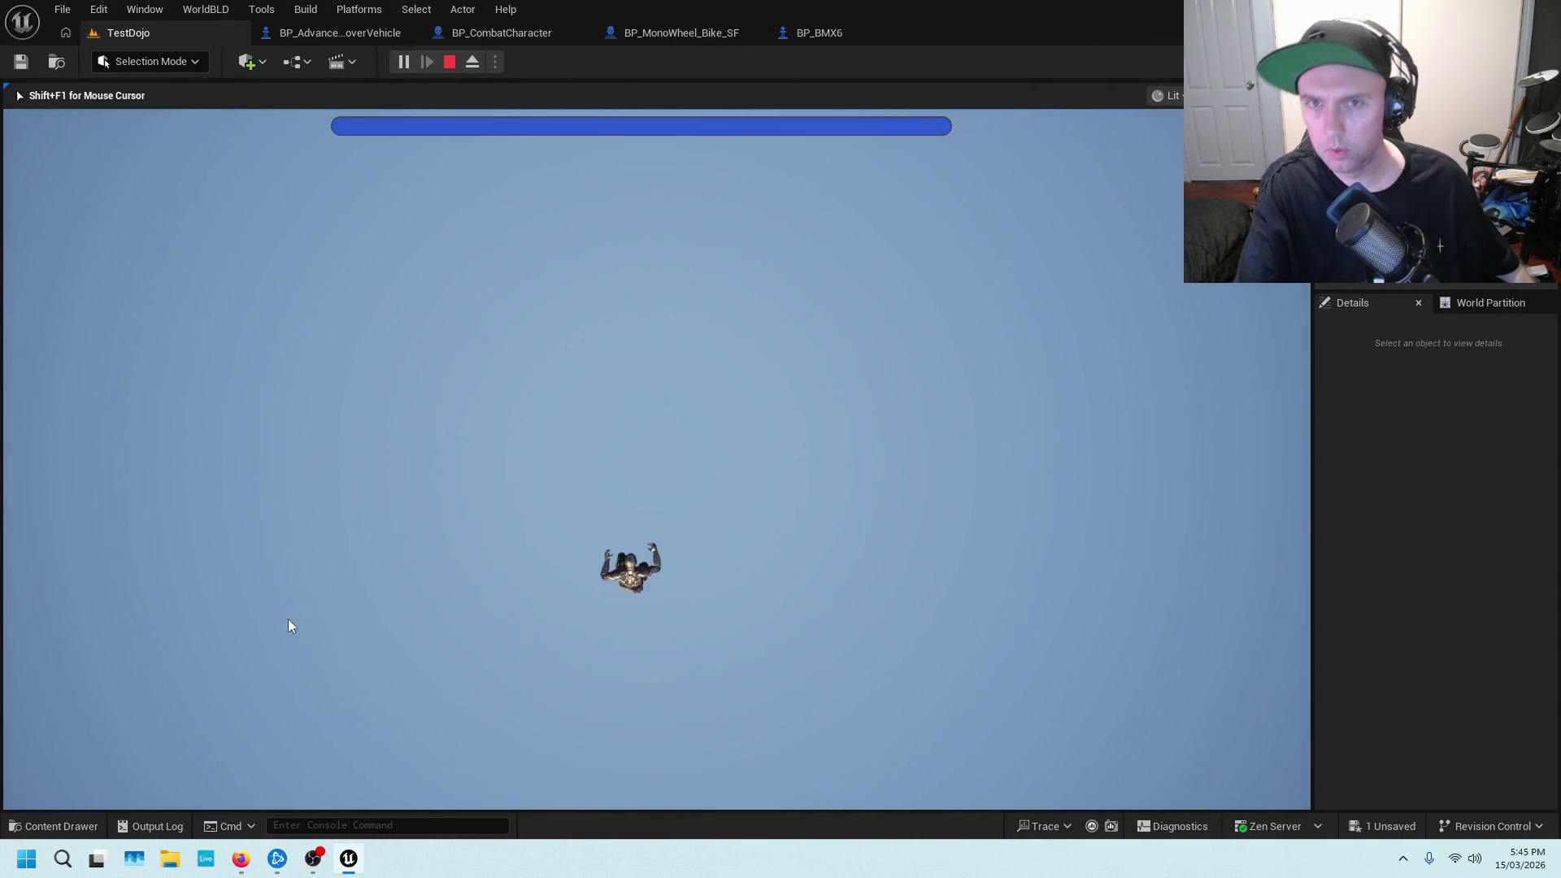
{"action": "key", "text": "Escape"}
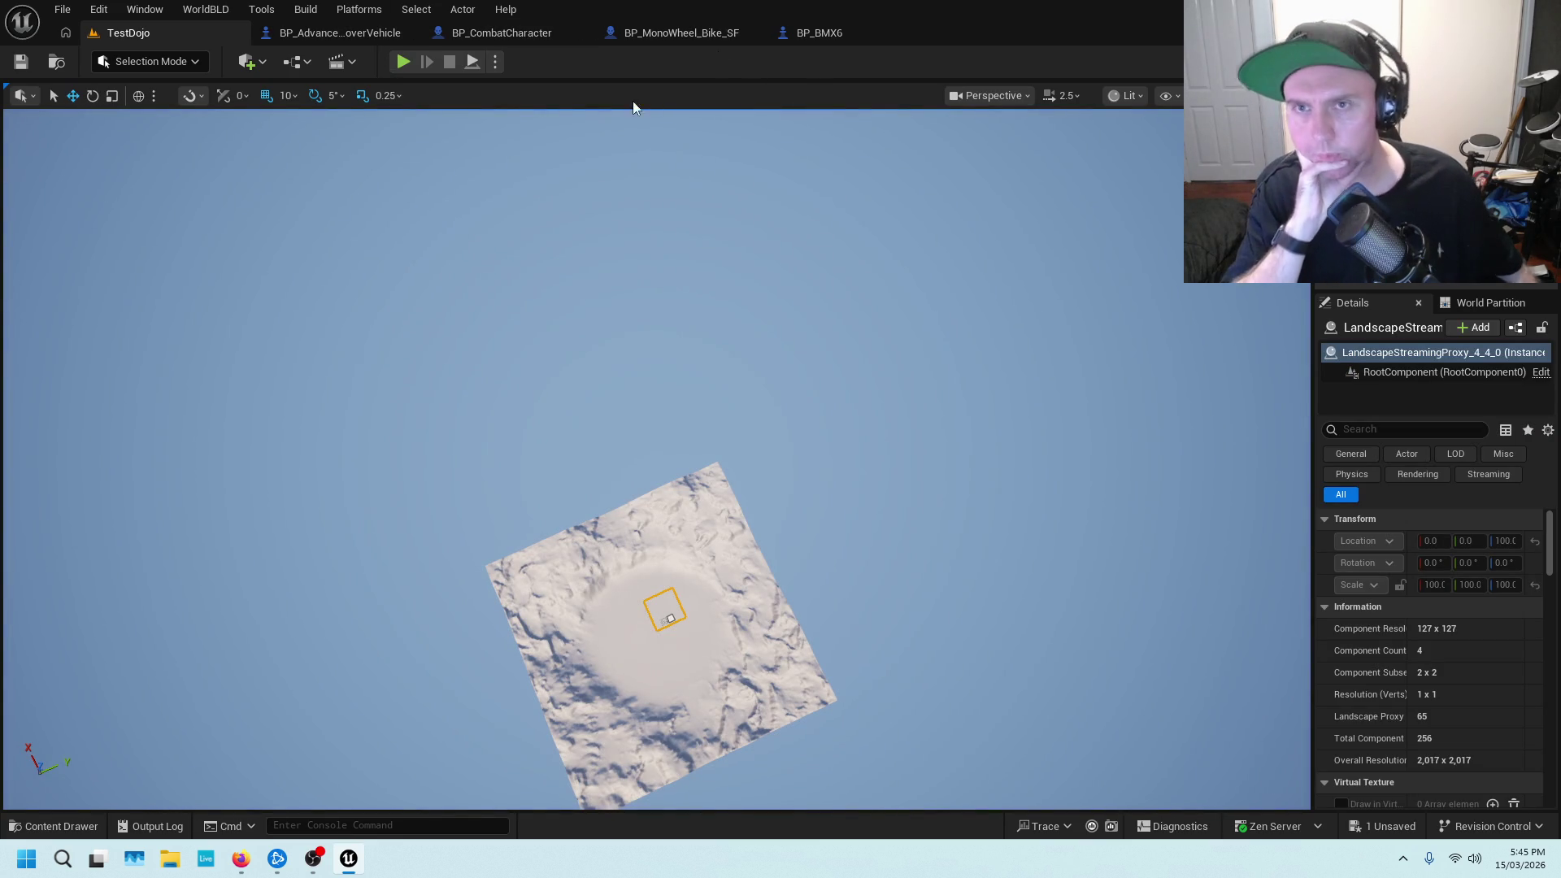
{"action": "left_click", "coordinate": [334, 31]}
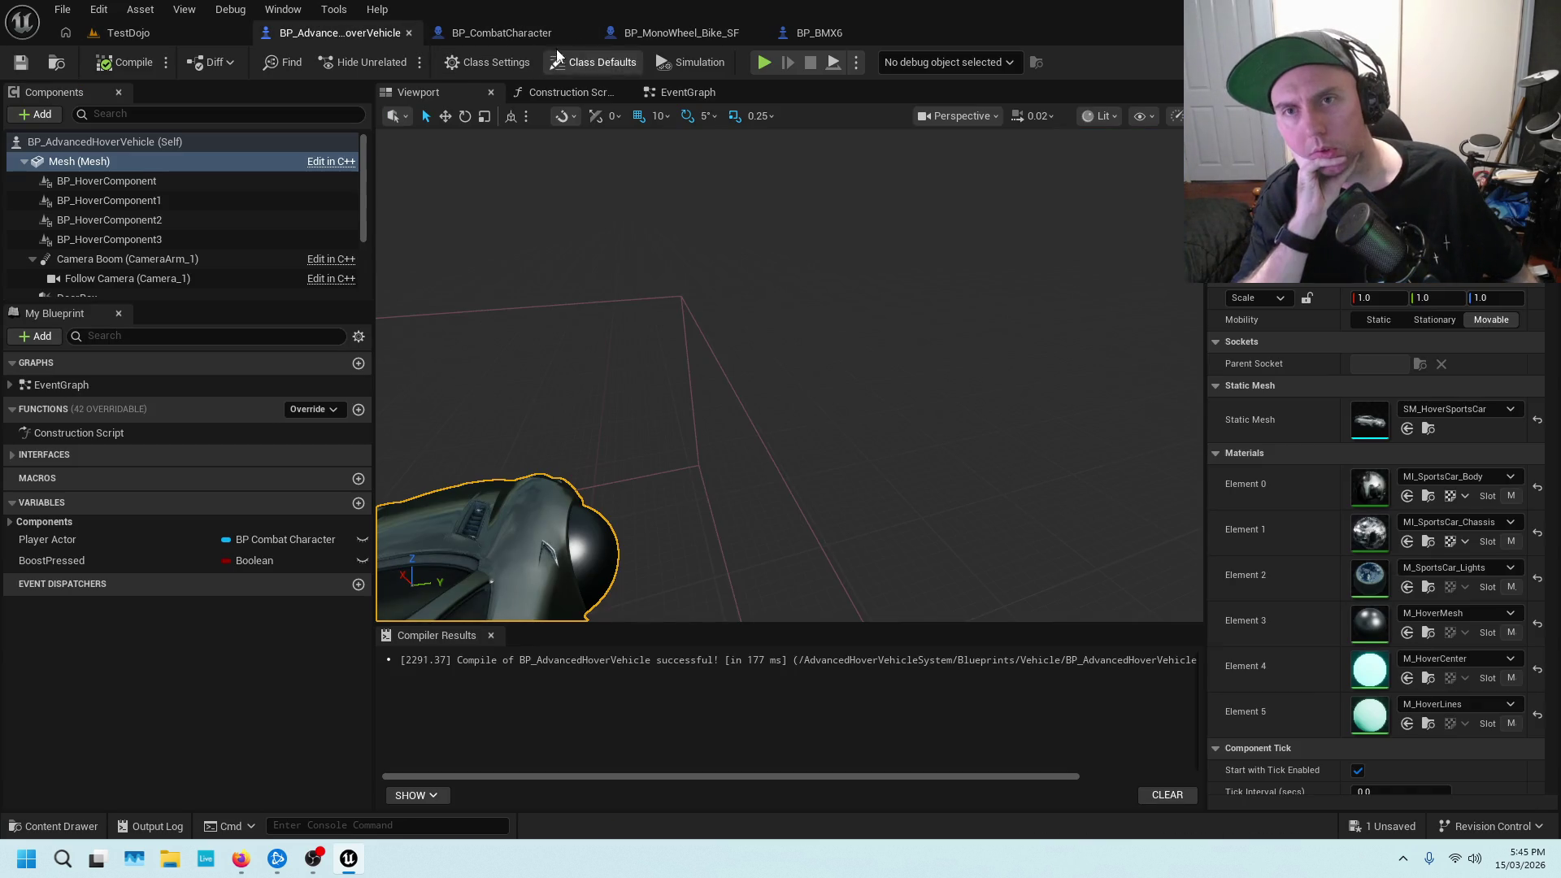
In BP_CombatCharacter, split the offset vector input into separate X, Y, Z pins
{"action": "left_click", "coordinate": [502, 32]}
{"action": "left_click_drag", "start_coordinate": [696, 214], "coordinate": [924, 134]}
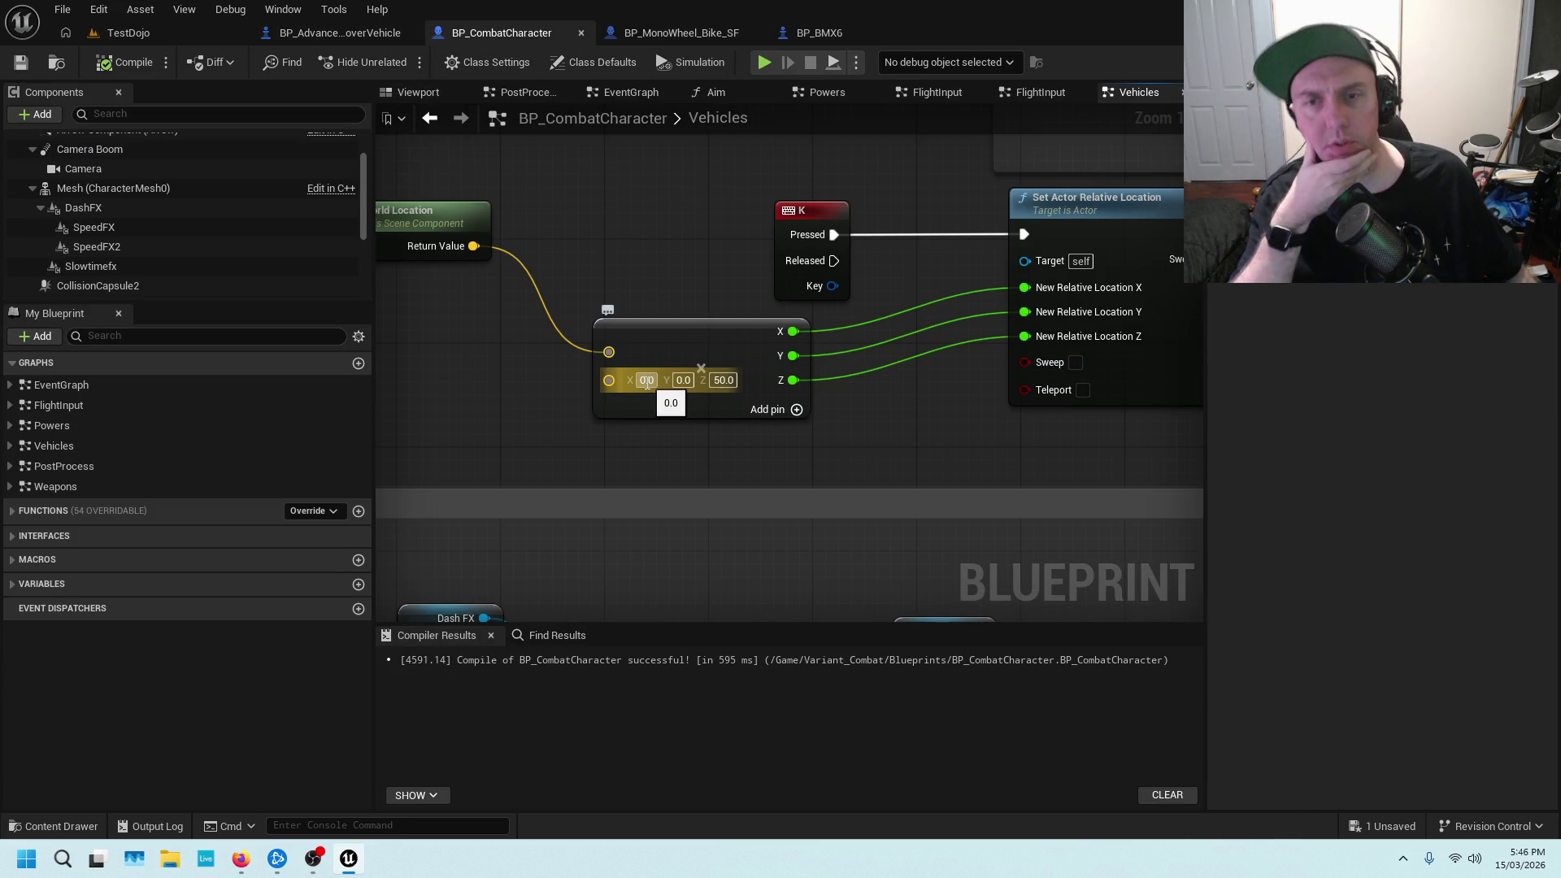
{"action": "left_click_drag", "start_coordinate": [625, 235], "coordinate": [783, 146]}
{"action": "left_click_drag", "start_coordinate": [719, 217], "coordinate": [679, 304]}
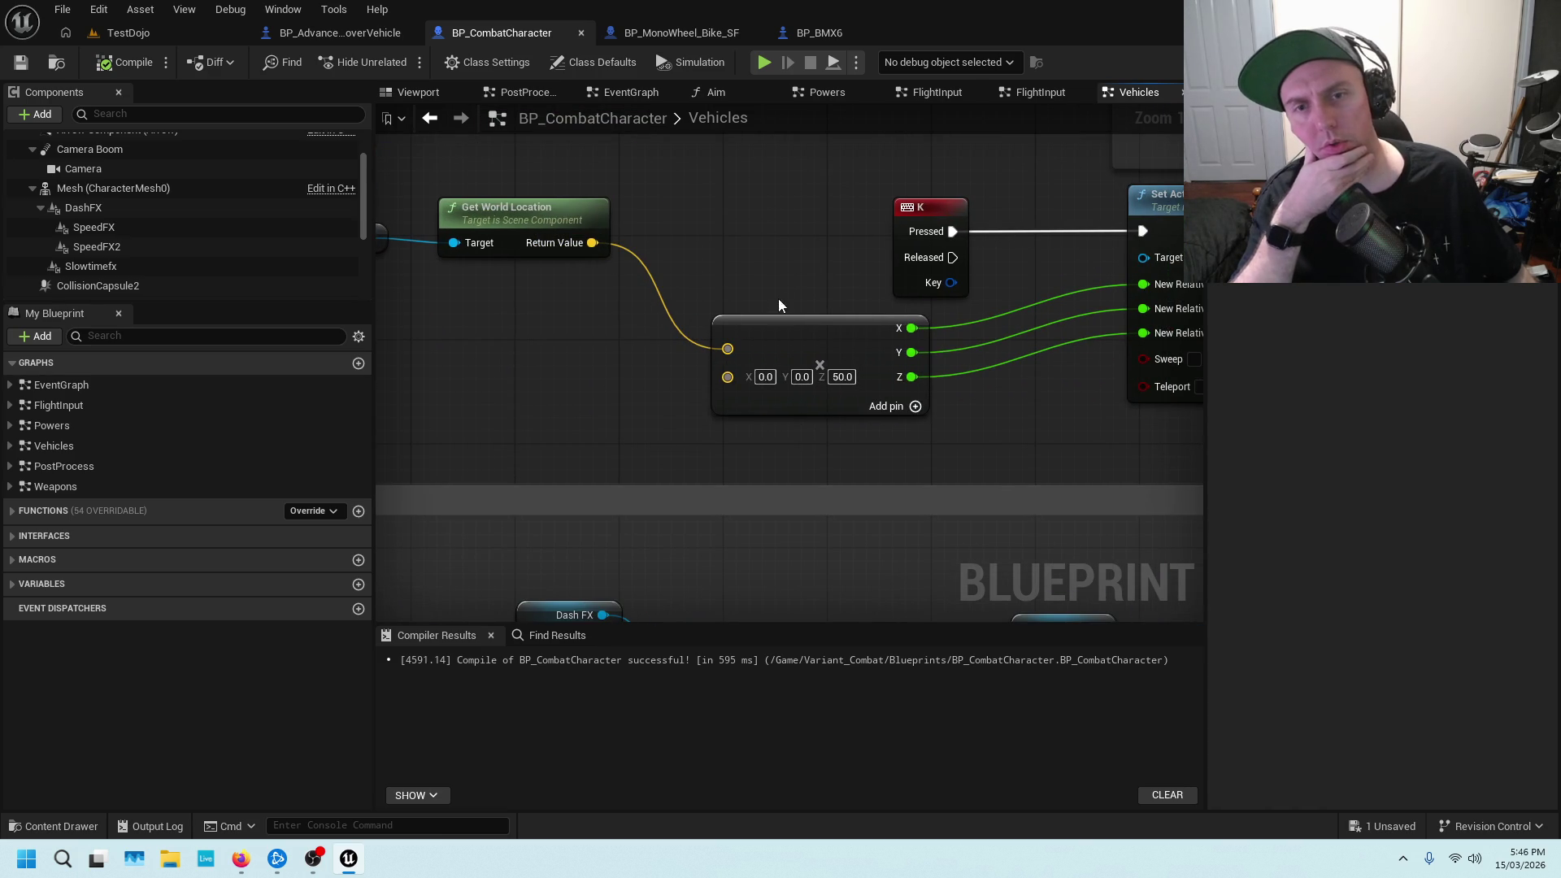
{"action": "right_click", "coordinate": [728, 377]}
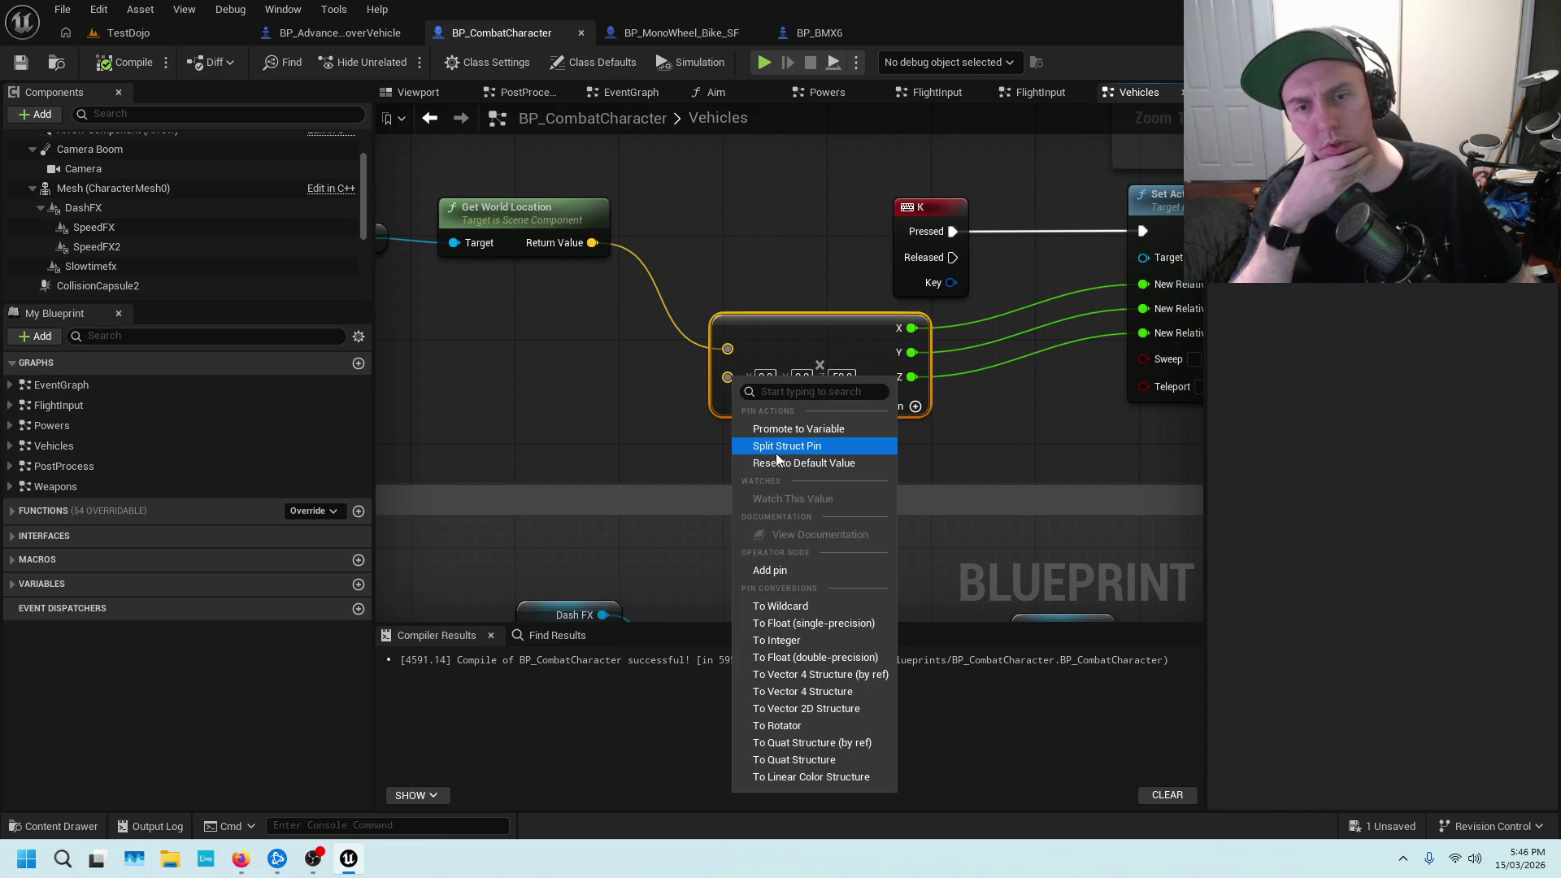
{"action": "left_click", "coordinate": [778, 453]}
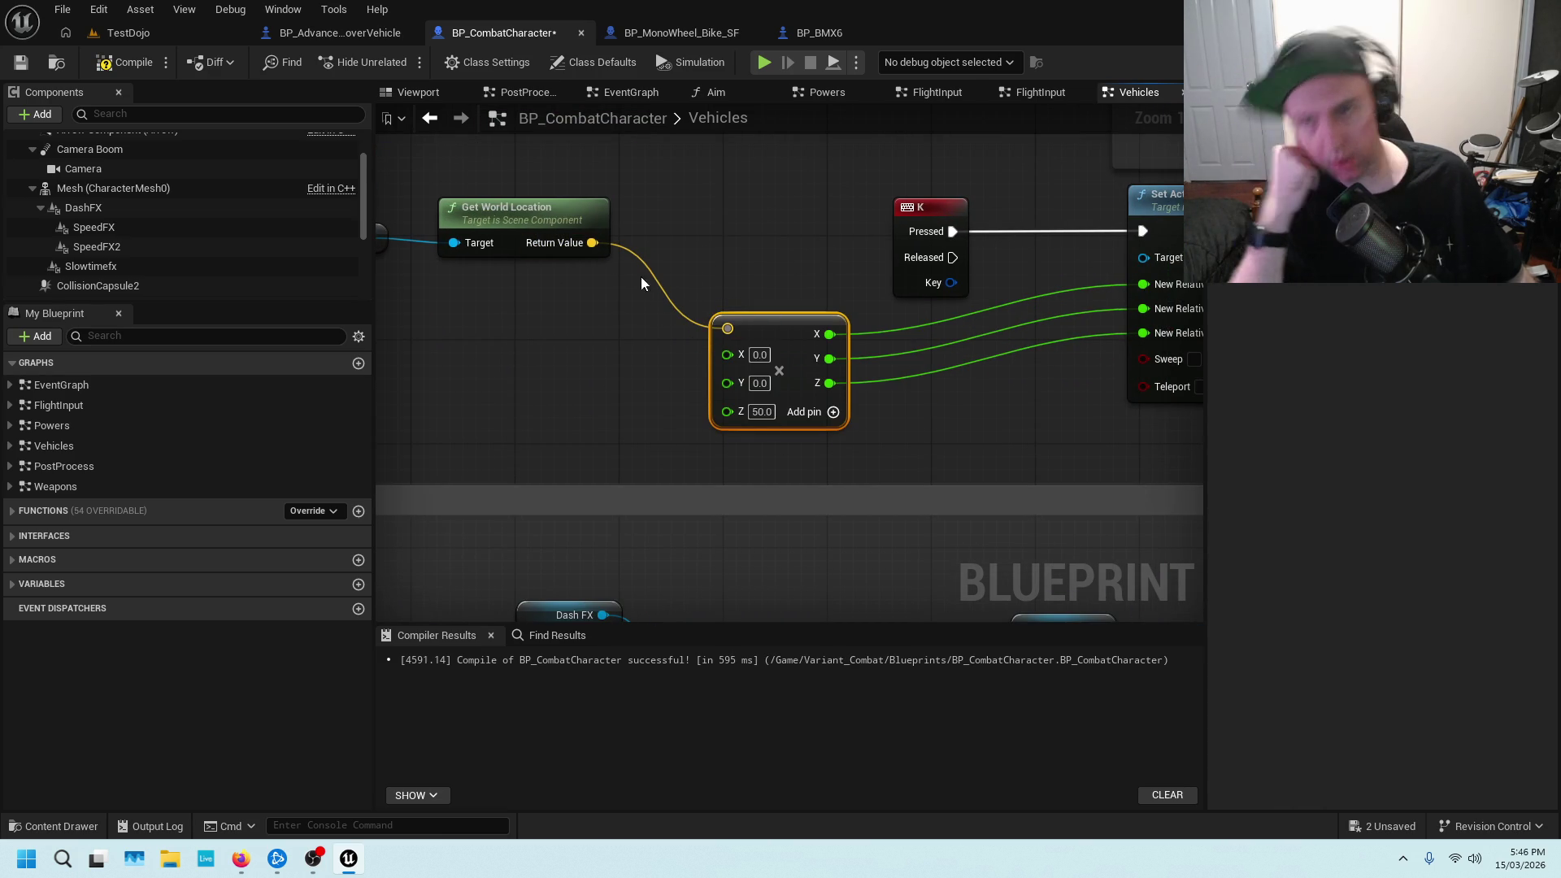
Split Get World Location's return, wire X and Y into the offset, and save
{"action": "right_click", "coordinate": [594, 247]}
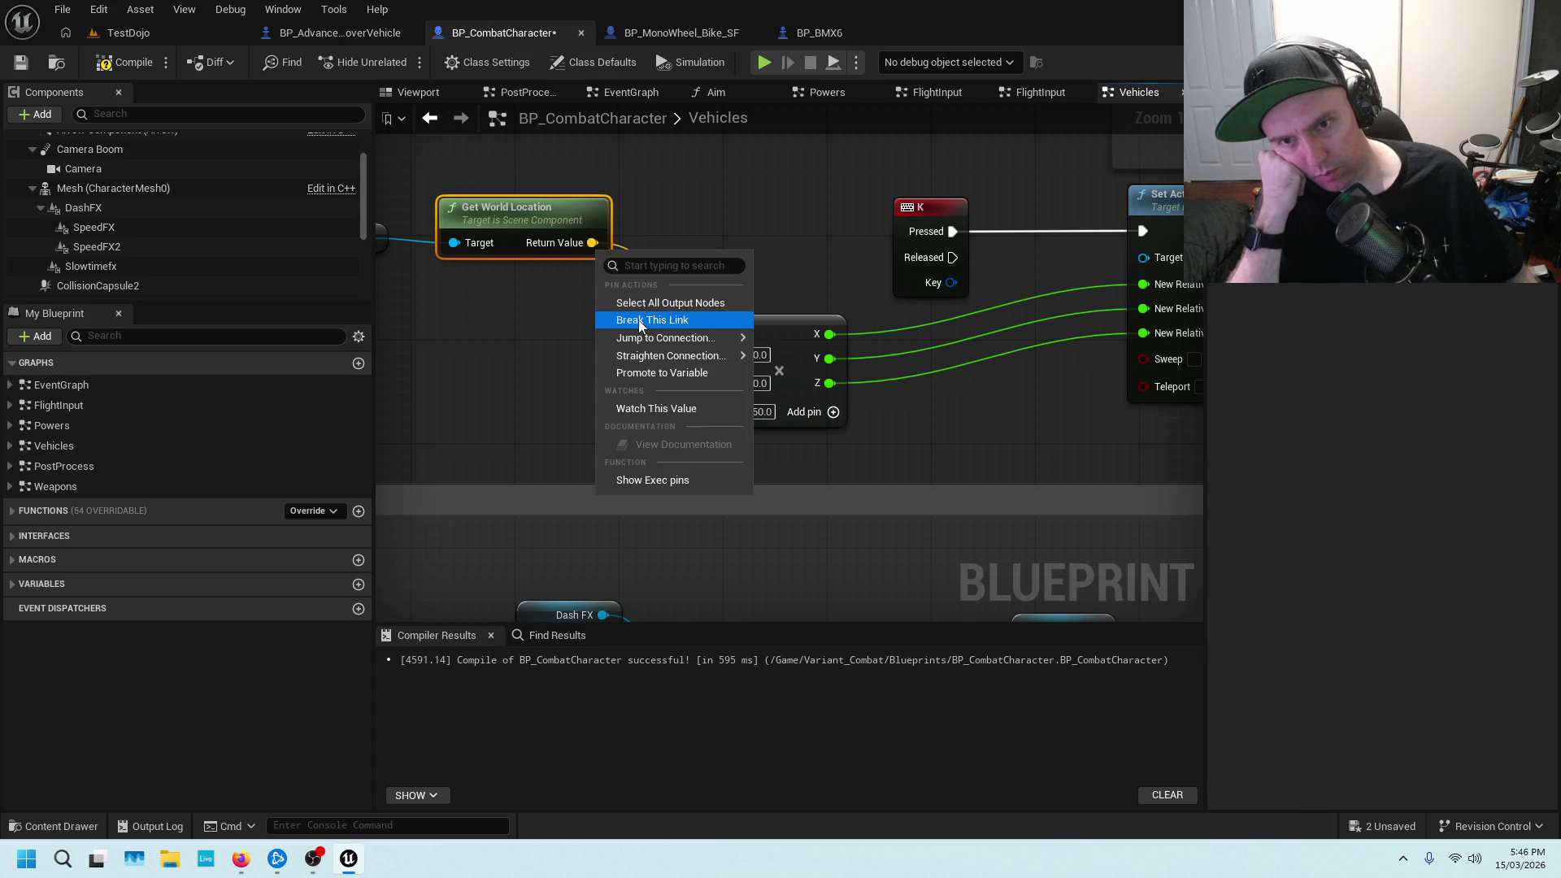
{"action": "left_click", "coordinate": [606, 236]}
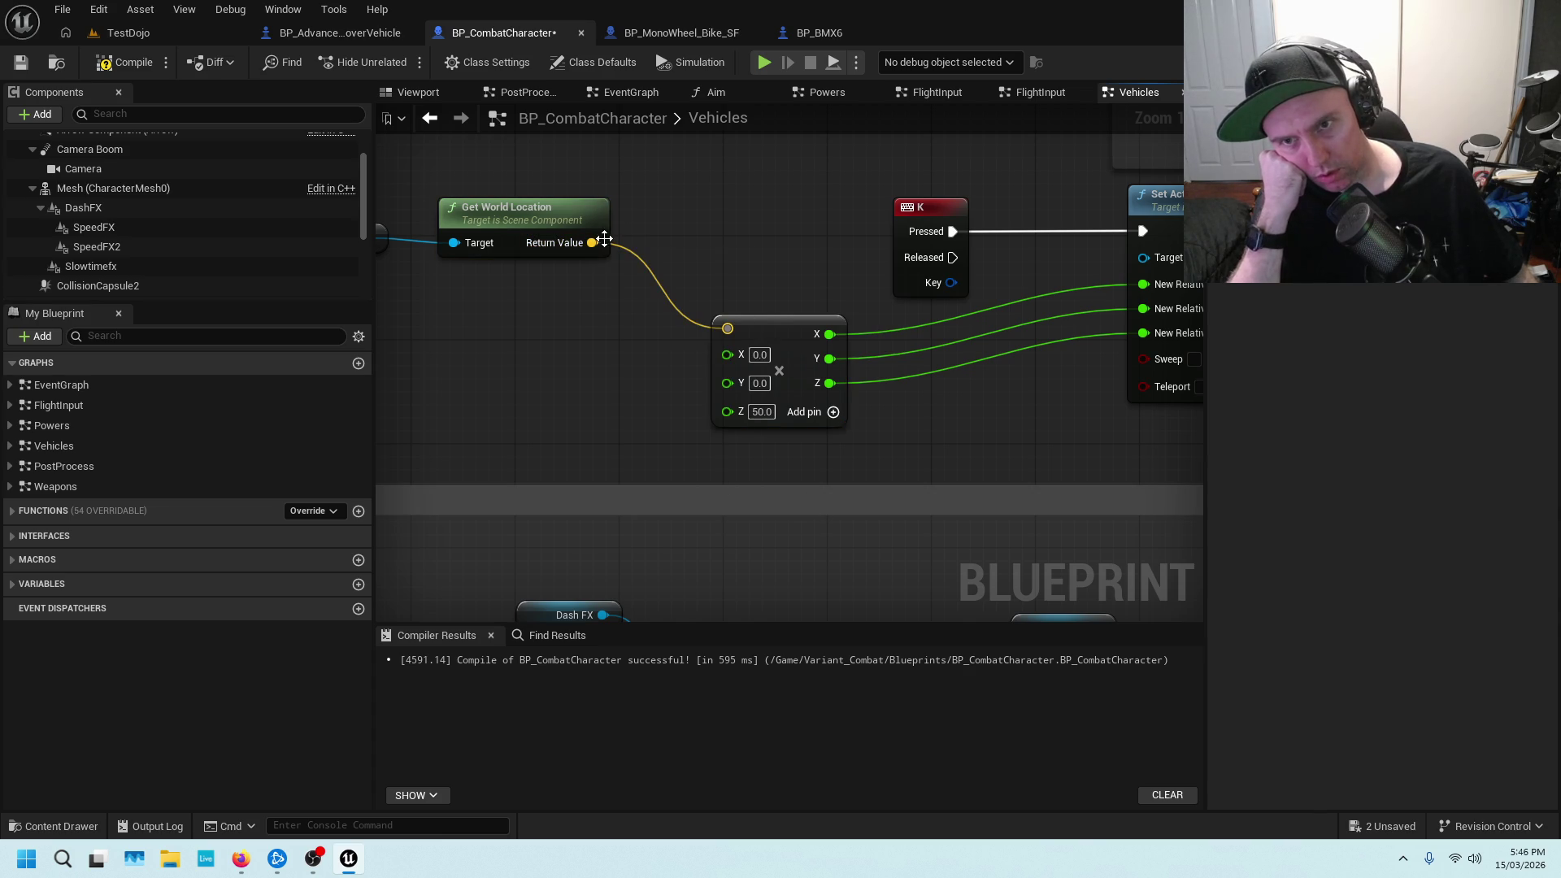
{"action": "left_click", "coordinate": [593, 242], "text": "alt"}
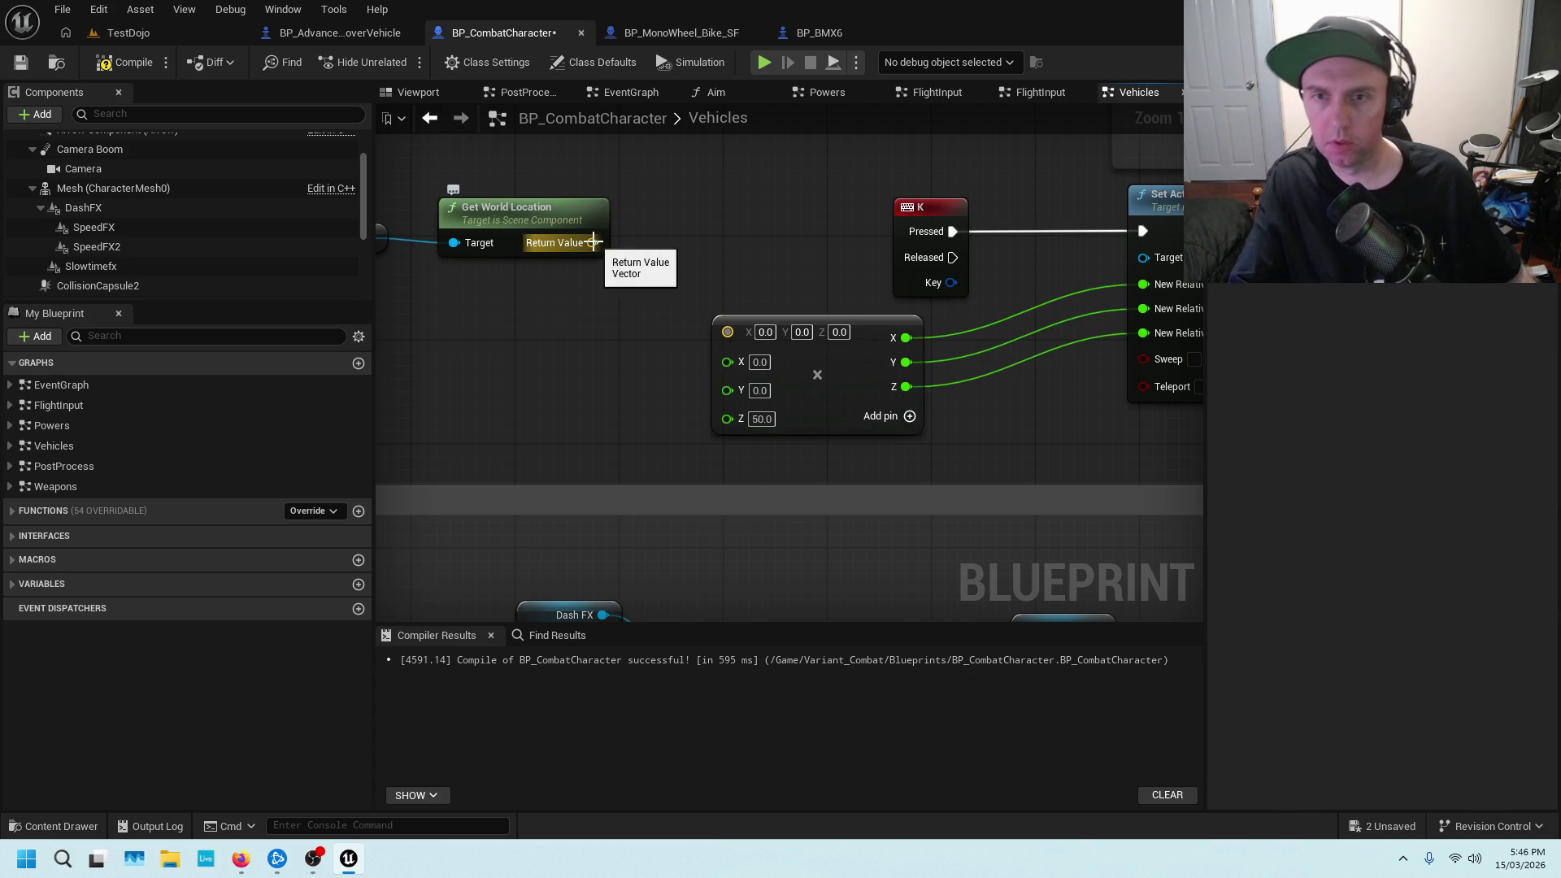
{"action": "right_click", "coordinate": [592, 242]}
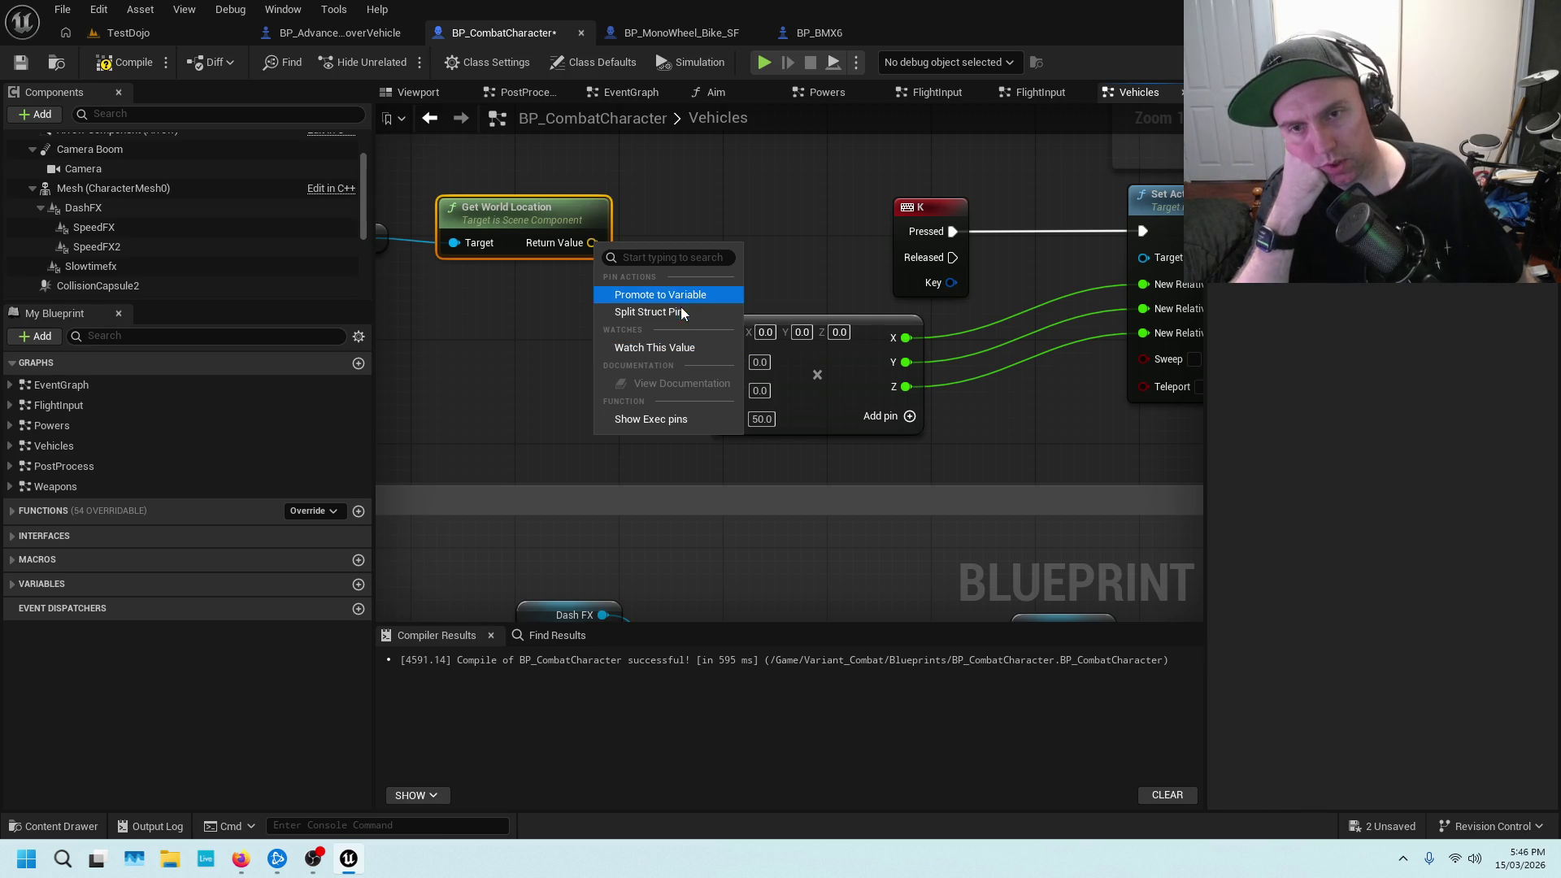
{"action": "left_click", "coordinate": [676, 312]}
{"action": "left_click_drag", "start_coordinate": [596, 242], "coordinate": [725, 363]}
{"action": "left_click_drag", "start_coordinate": [599, 267], "coordinate": [727, 383]}
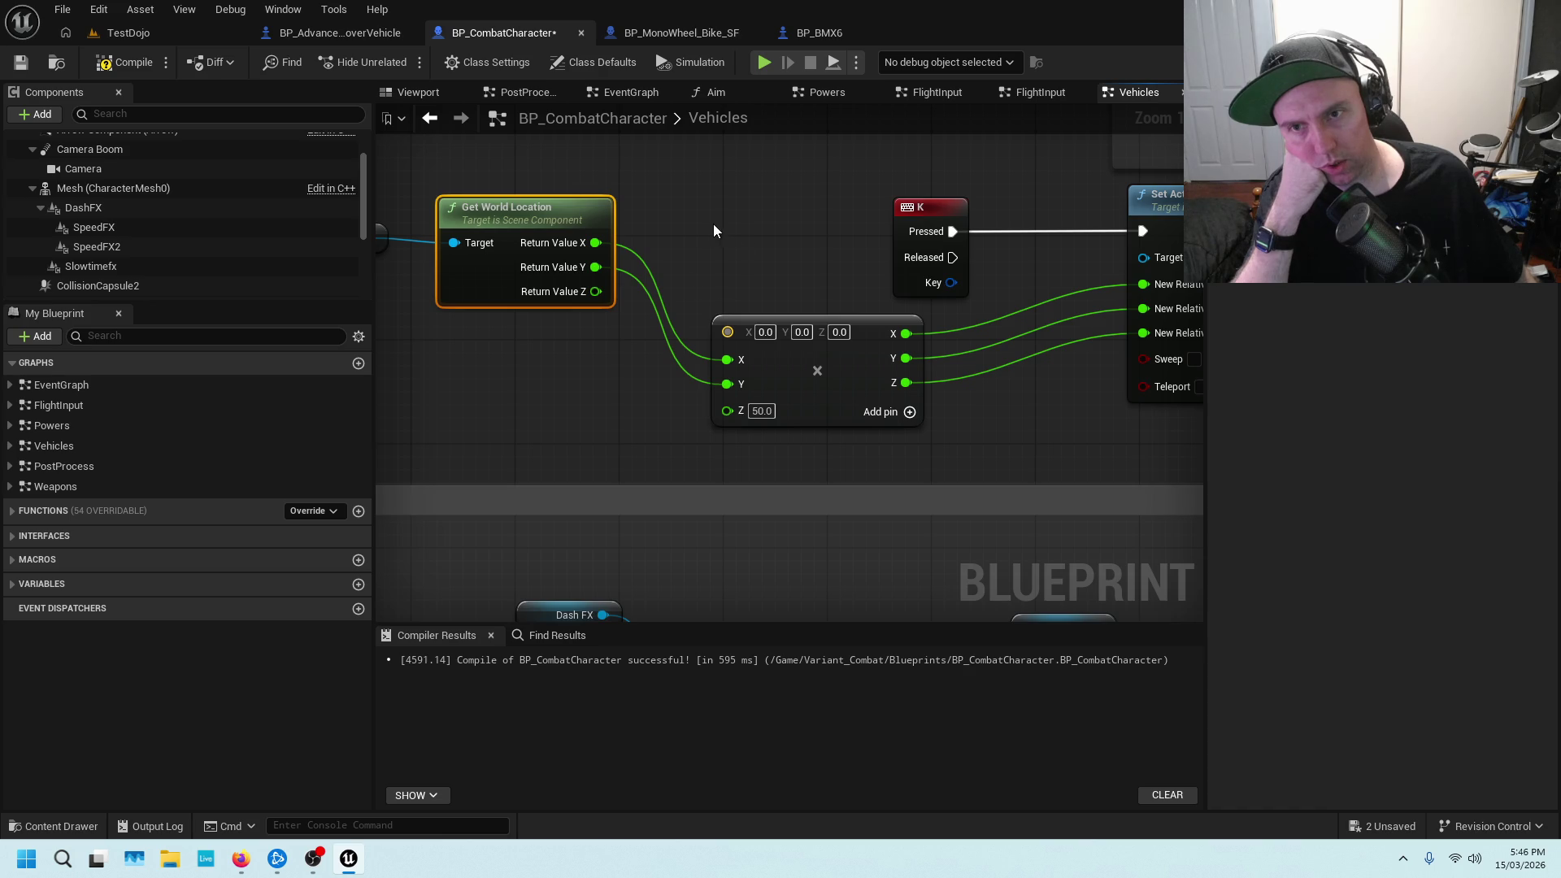
{"action": "scroll", "coordinate": [714, 231], "scroll_direction": "down", "scroll_amount": 2}
{"action": "left_click", "coordinate": [24, 63]}
{"action": "left_click", "coordinate": [195, 33]}
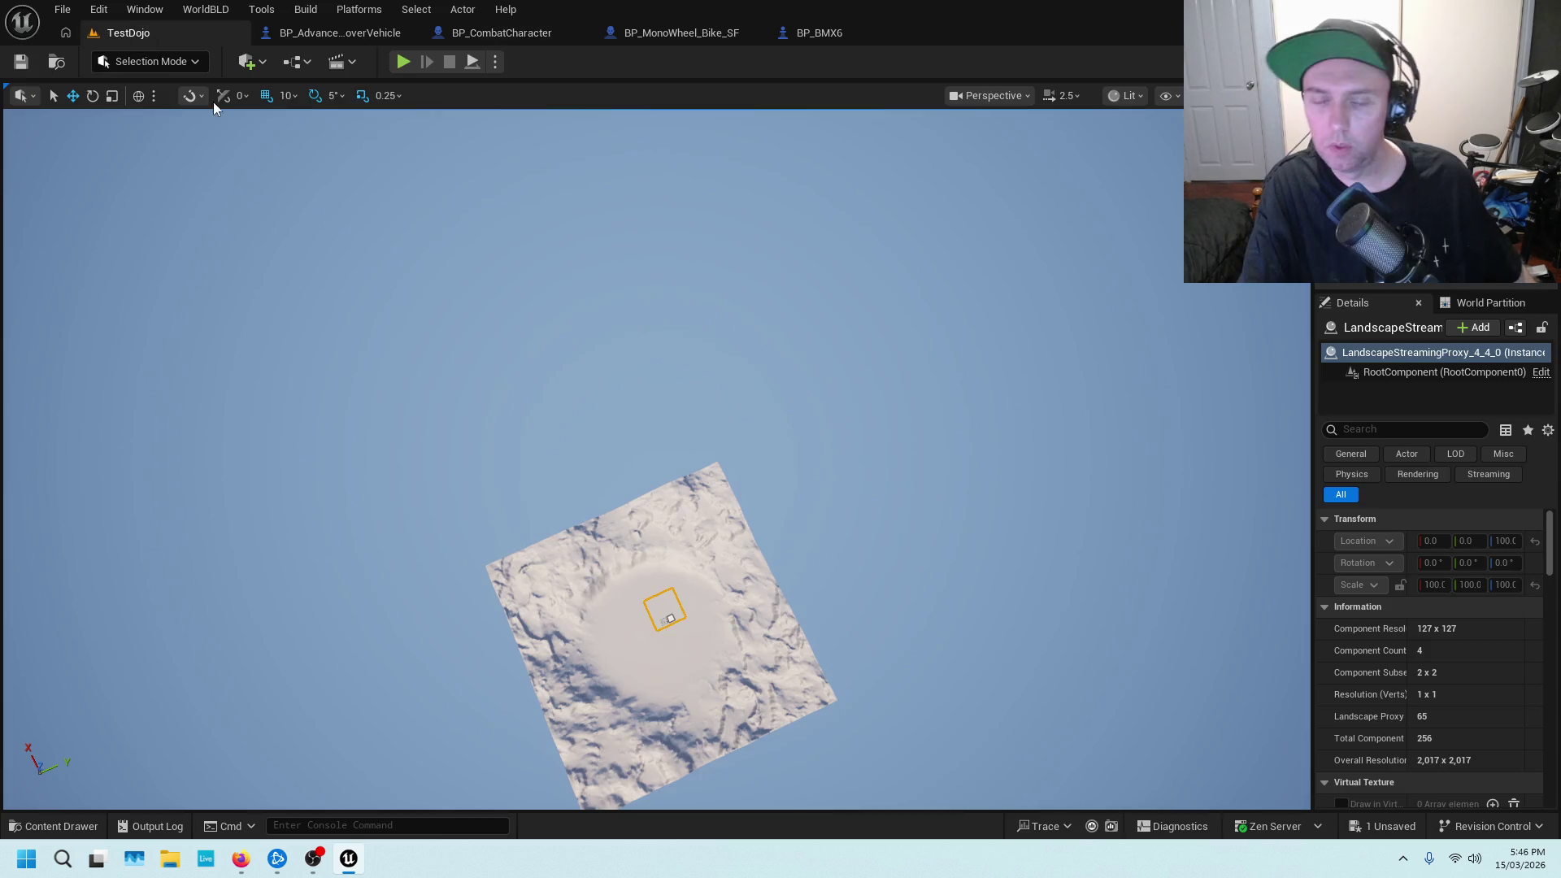
Run a Play In Editor session of TestDojo and stop it with Esc
{"action": "left_click", "coordinate": [402, 62]}
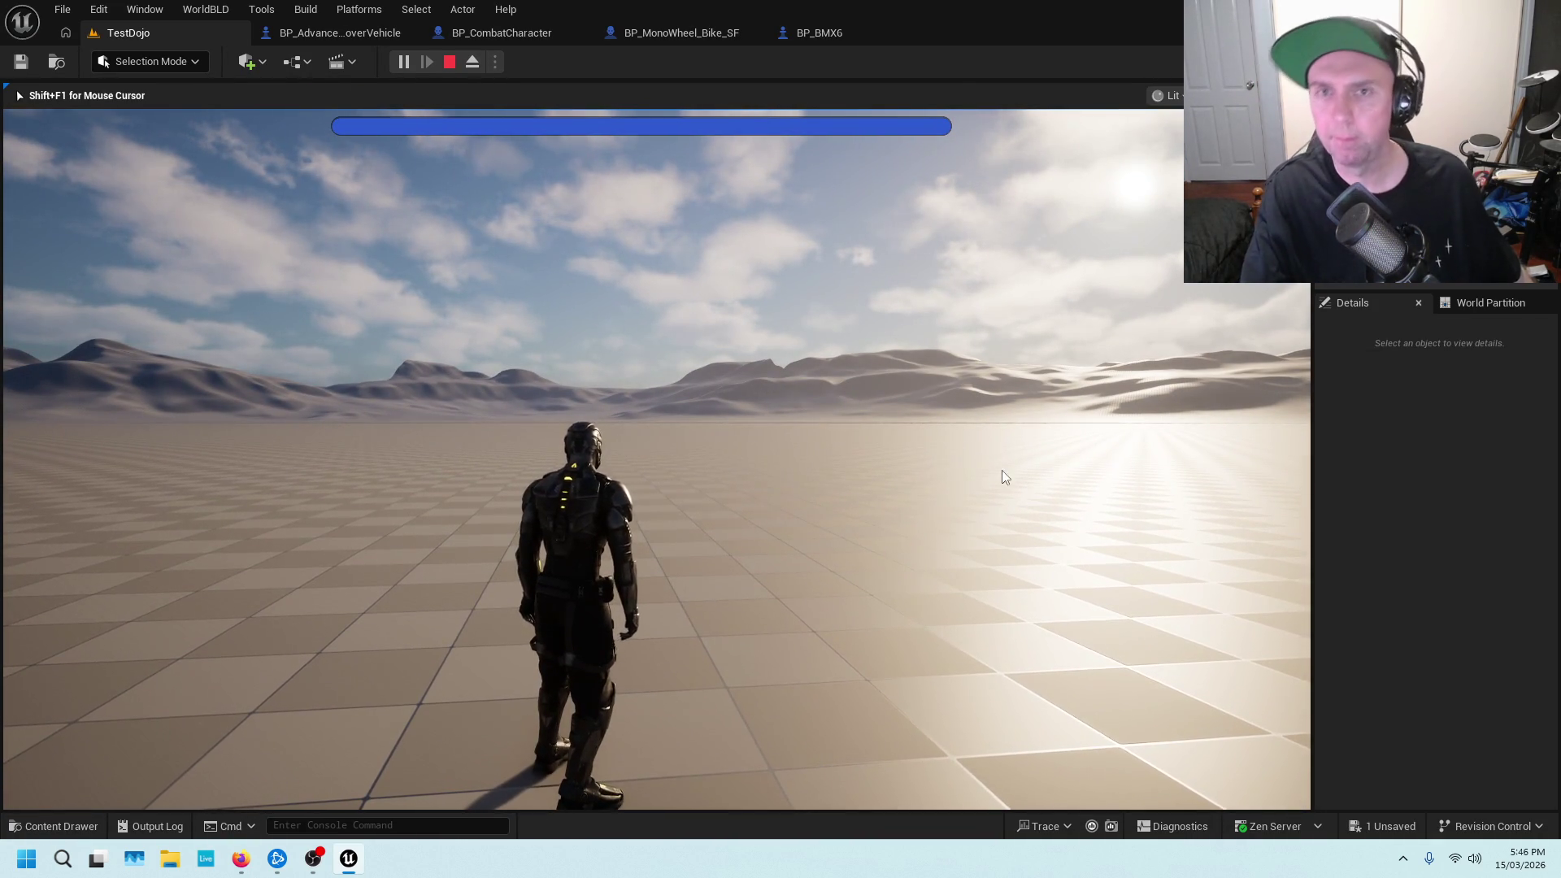
{"action": "key", "text": "Escape"}
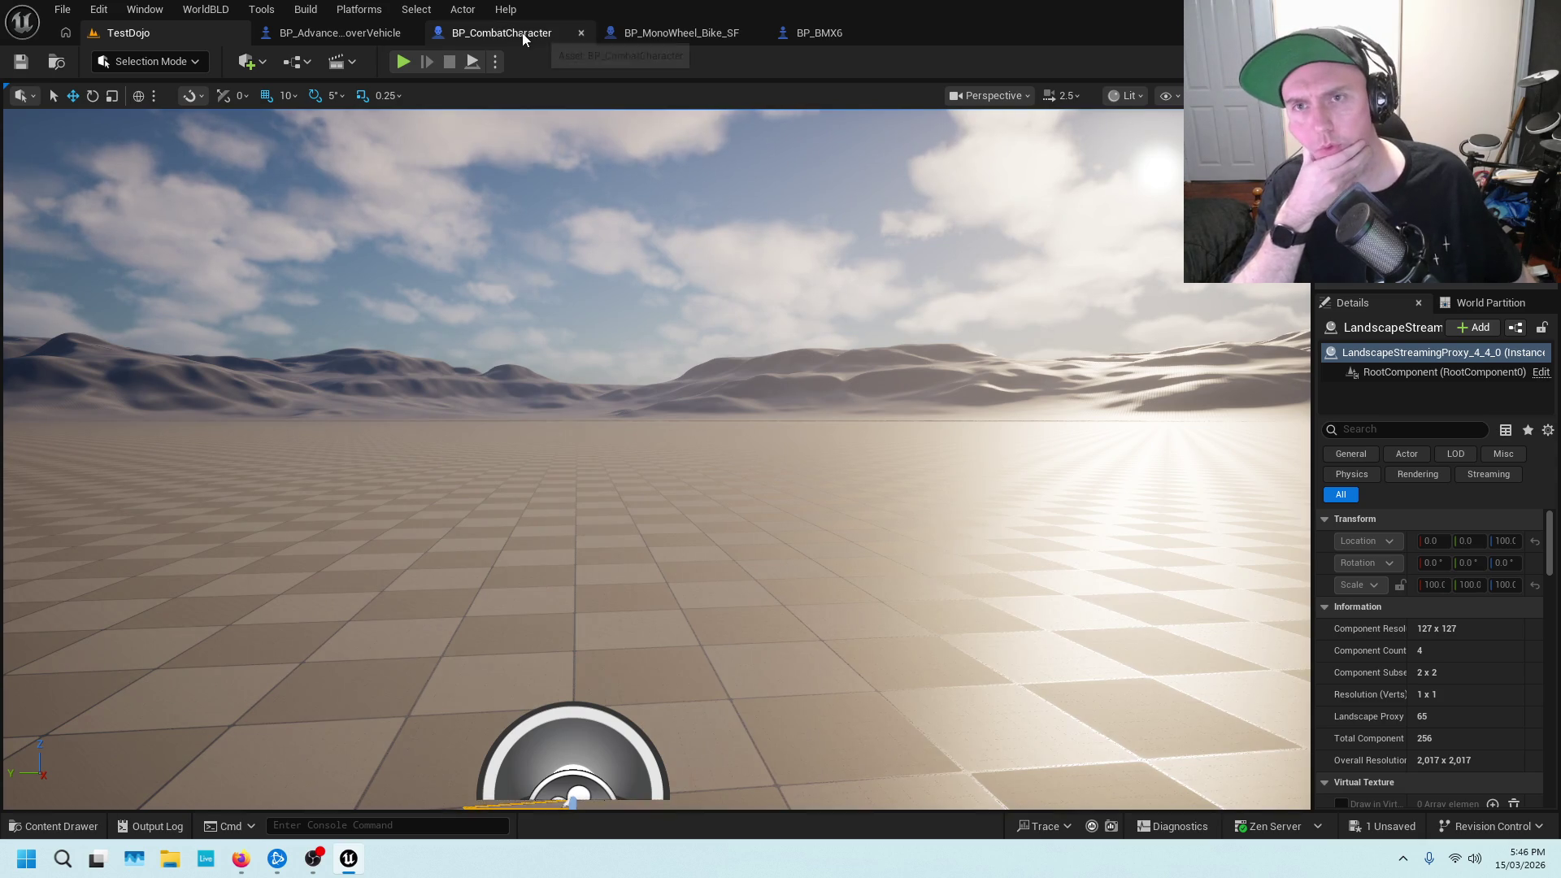
Duplicate the Get World Location node and place the copy above the original
{"action": "left_click", "coordinate": [523, 37]}
{"action": "left_click_drag", "start_coordinate": [535, 326], "coordinate": [711, 335]}
{"action": "scroll", "coordinate": [779, 317], "scroll_direction": "up", "scroll_amount": 2}
{"action": "left_click_drag", "start_coordinate": [1024, 313], "coordinate": [808, 310]}
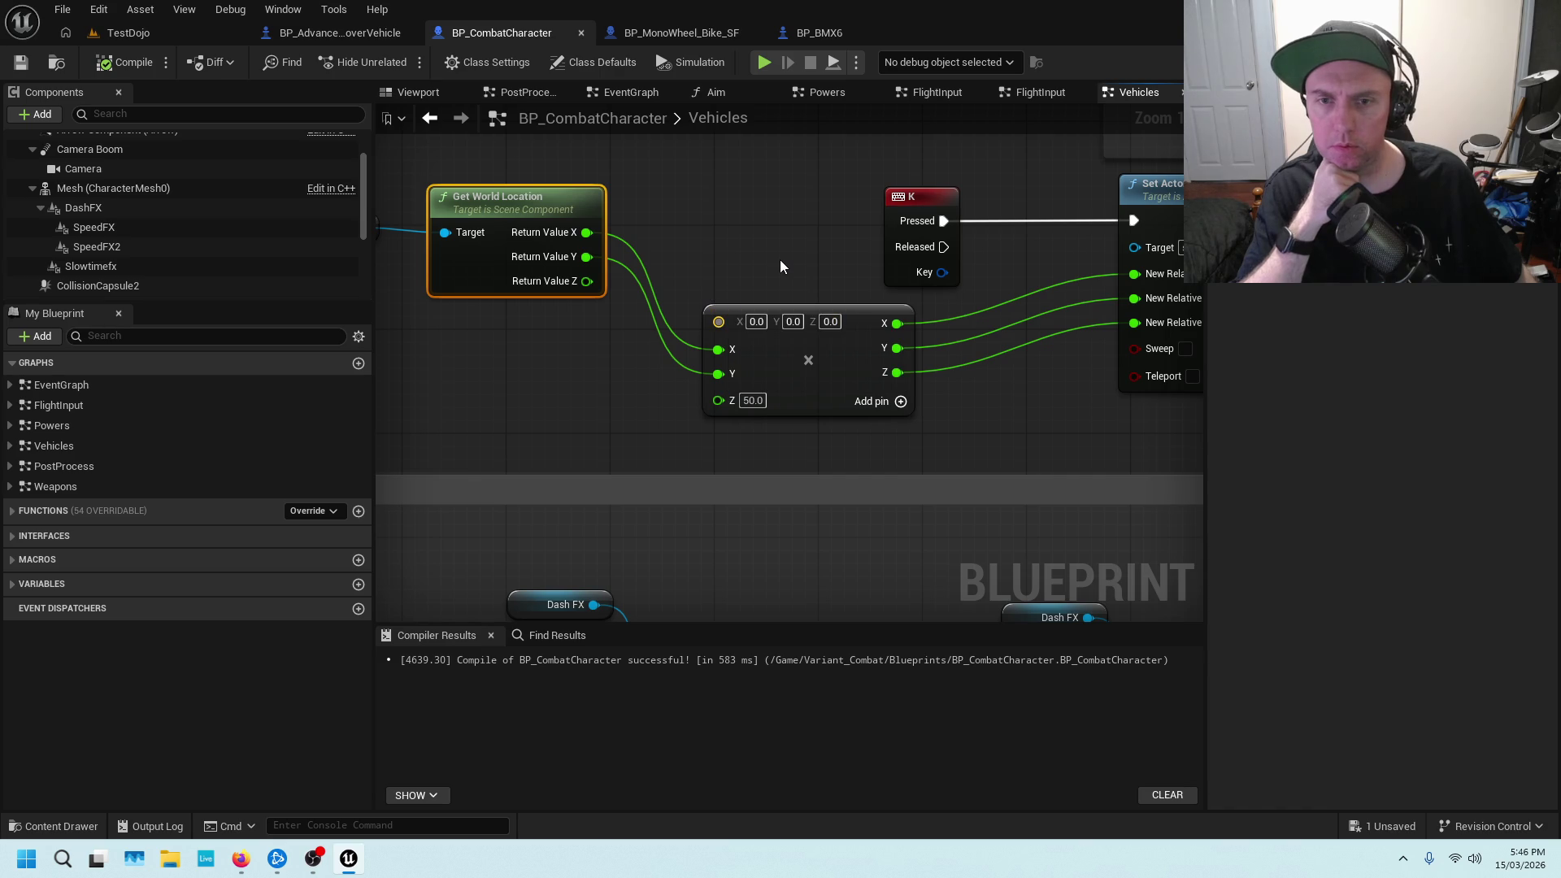
{"action": "mouse_move", "coordinate": [568, 221]}
{"action": "left_mouse_down"}
{"action": "mouse_move", "coordinate": [567, 291]}
{"action": "mouse_move", "coordinate": [680, 338]}
{"action": "left_mouse_up"}
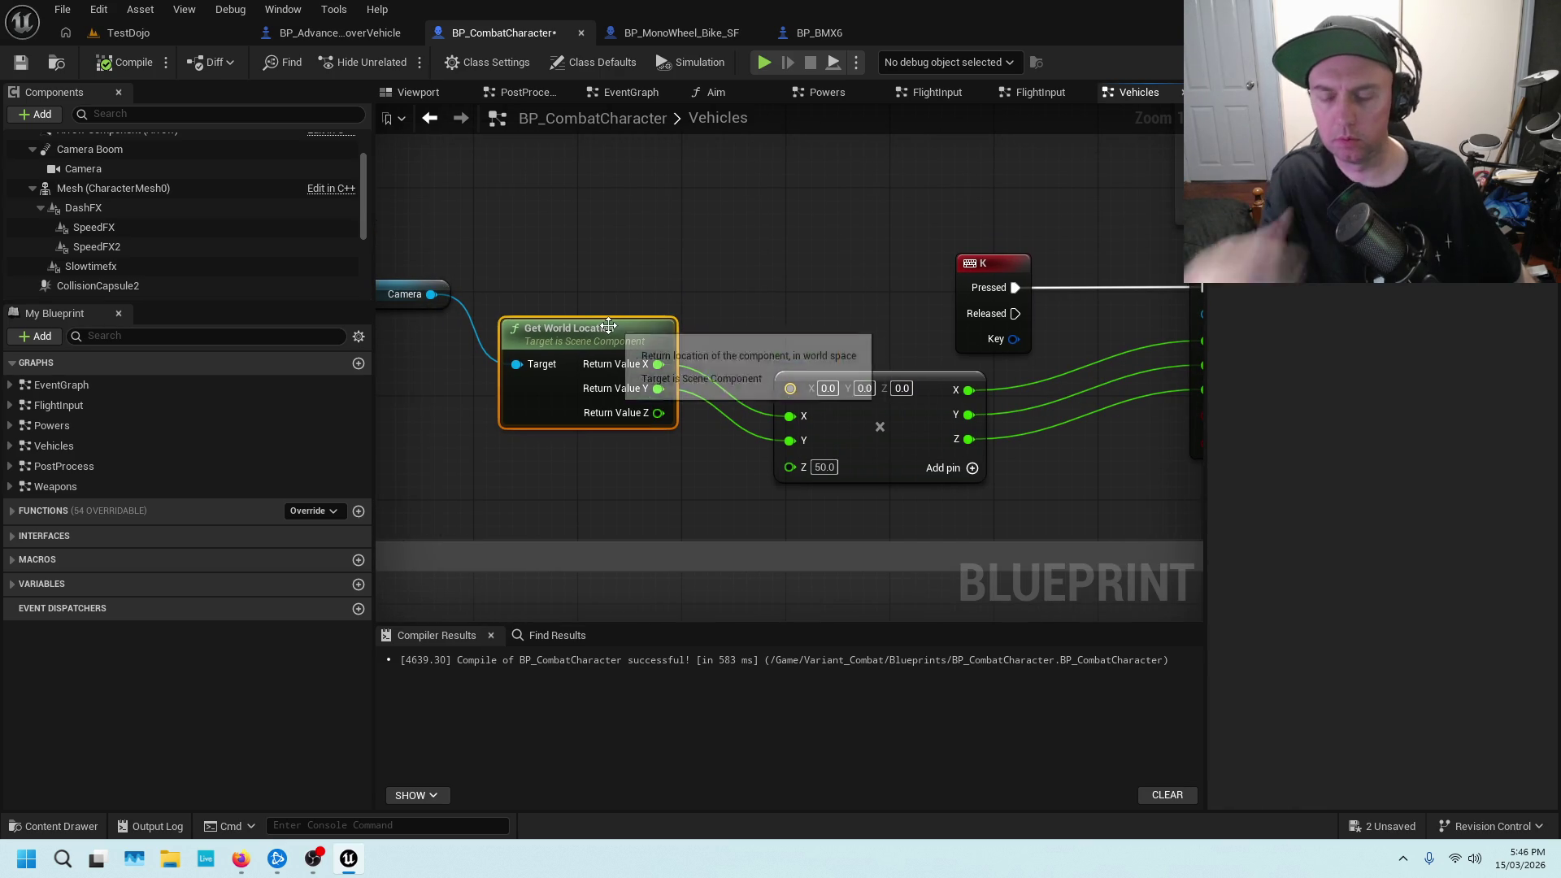
{"action": "key", "text": "ctrl+c"}
{"action": "key", "text": "ctrl+v"}
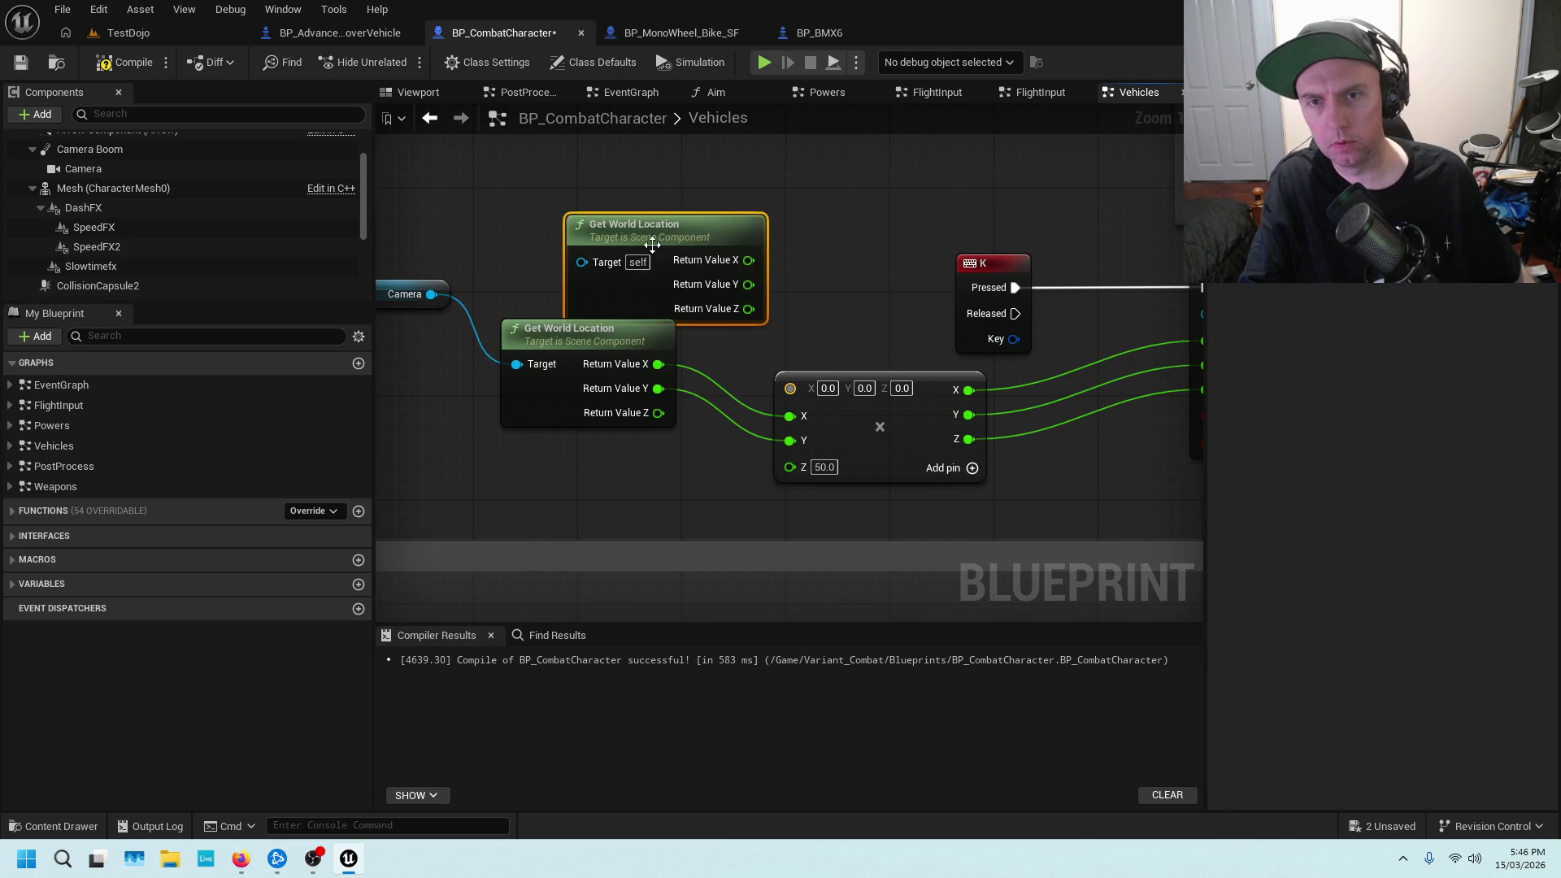
{"action": "left_click_drag", "start_coordinate": [657, 229], "coordinate": [535, 179]}
Recombine the copy's output, wire it to the add node's first input and Camera to Target, then save
{"action": "right_click", "coordinate": [627, 210]}
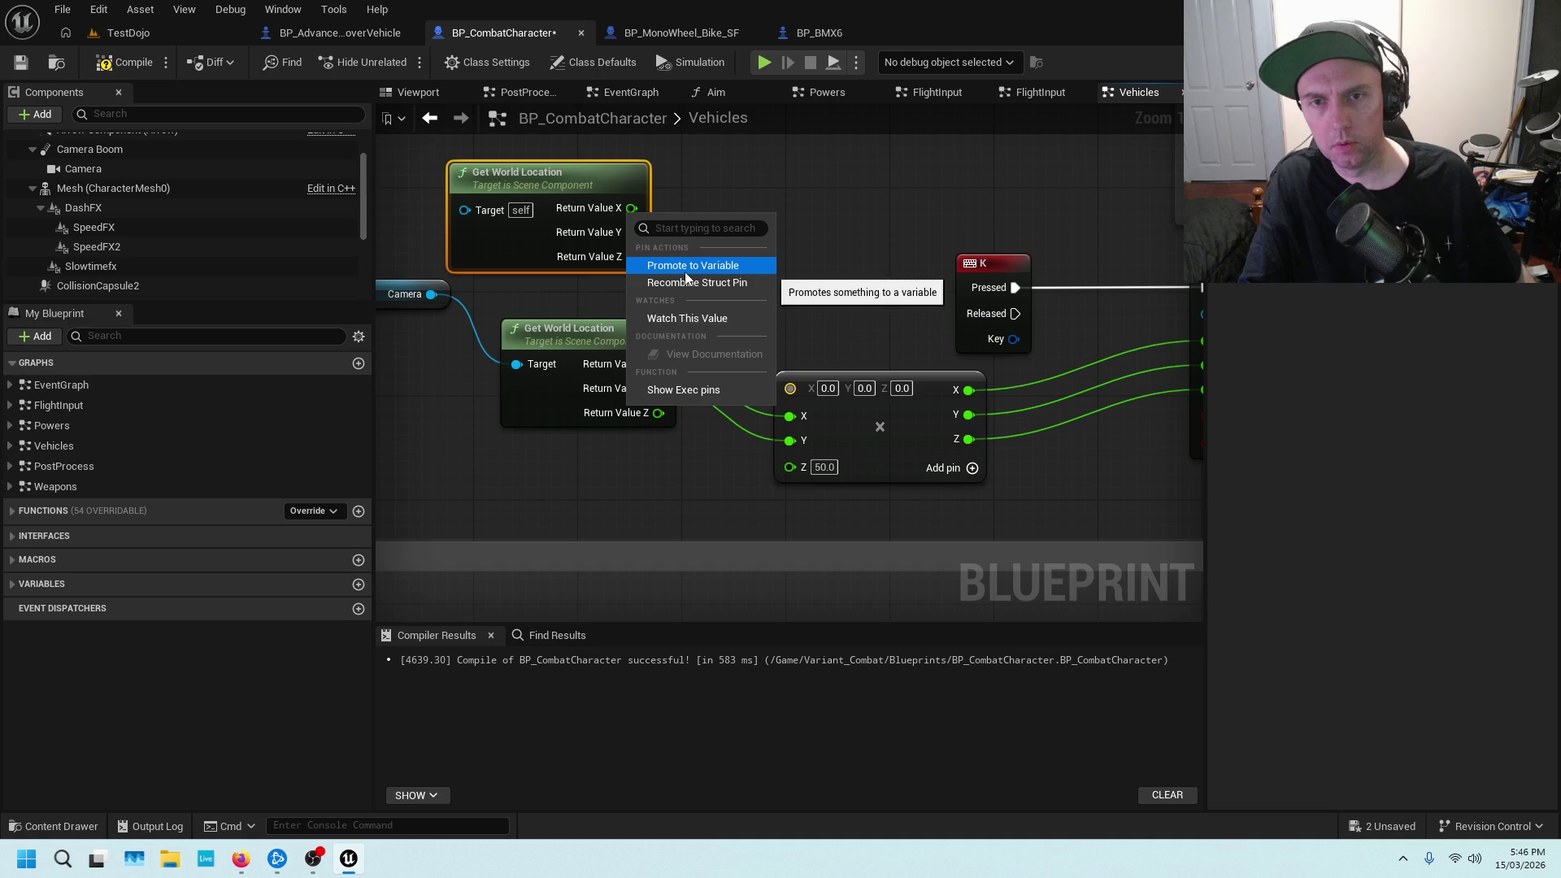
{"action": "left_click", "coordinate": [704, 279]}
{"action": "left_click_drag", "start_coordinate": [623, 208], "coordinate": [790, 396]}
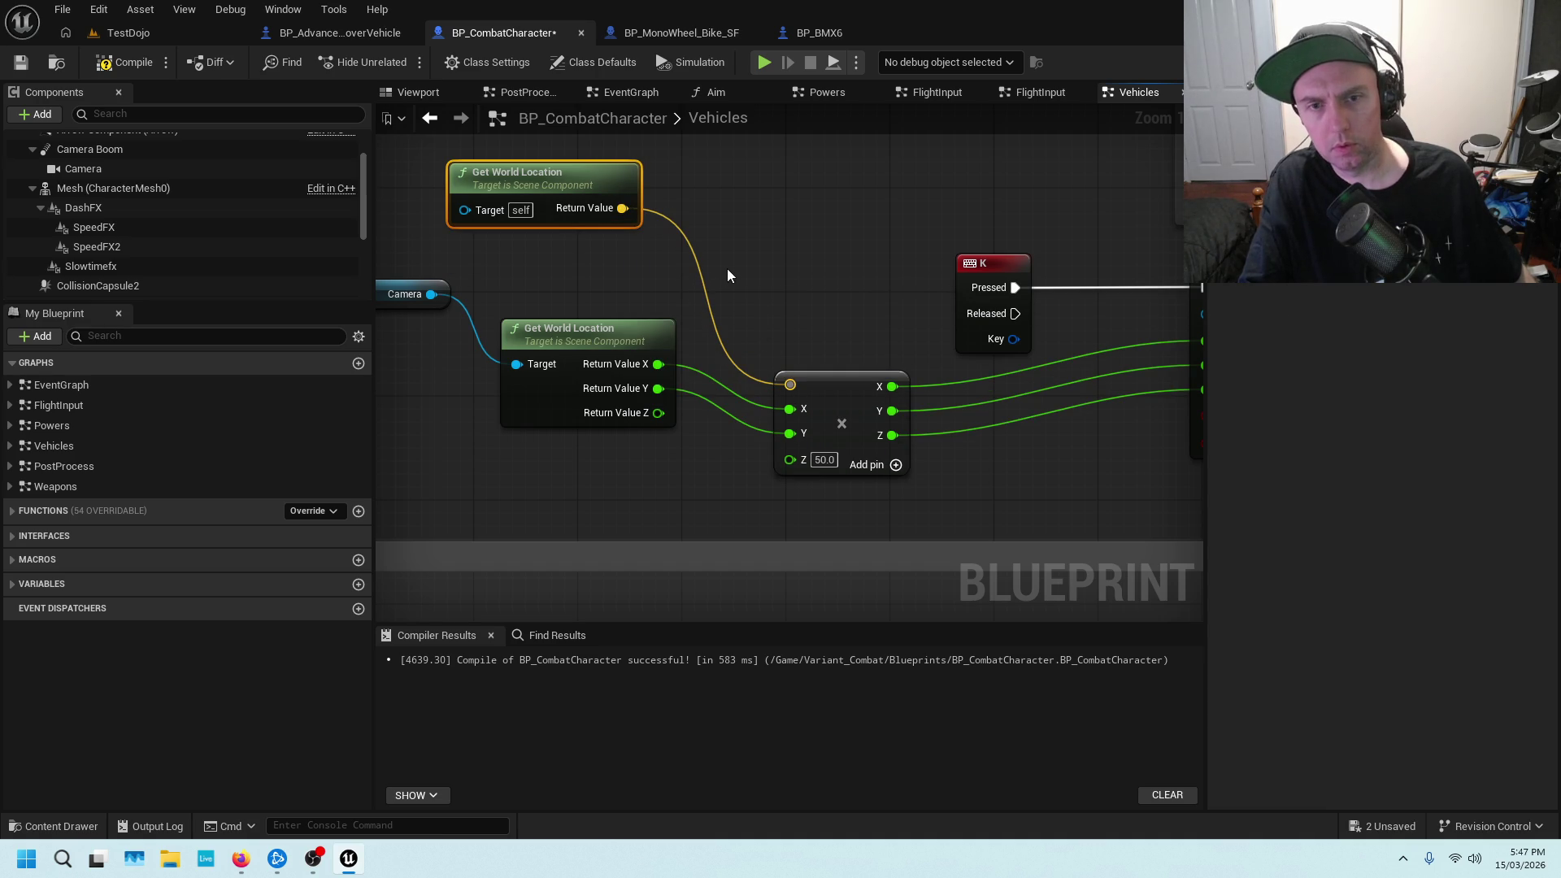
{"action": "left_click_drag", "start_coordinate": [431, 295], "coordinate": [464, 210]}
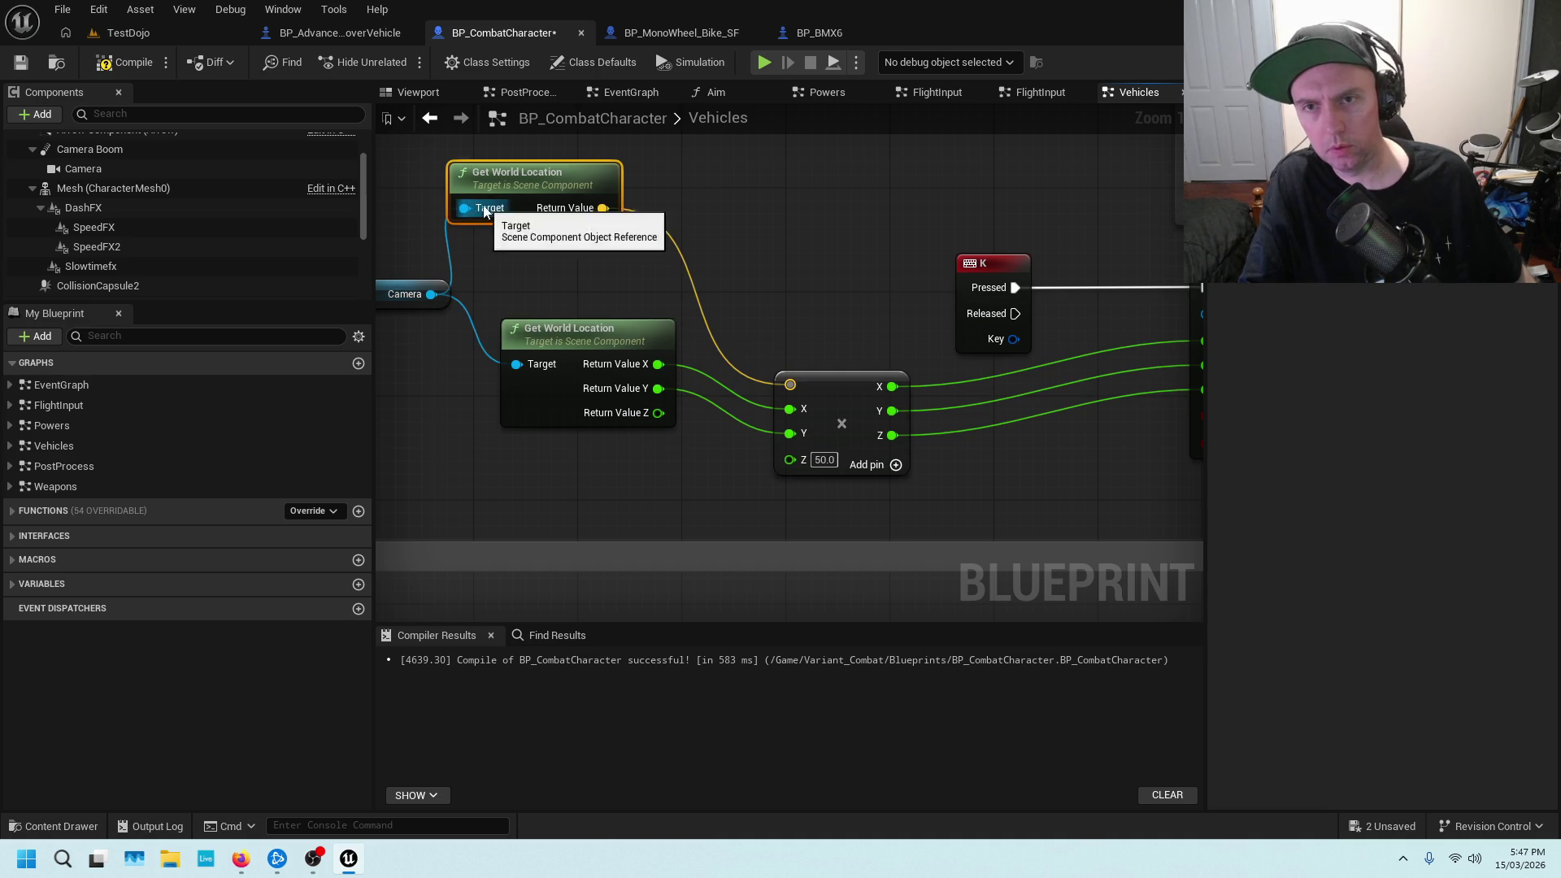
{"action": "left_click", "coordinate": [26, 65]}
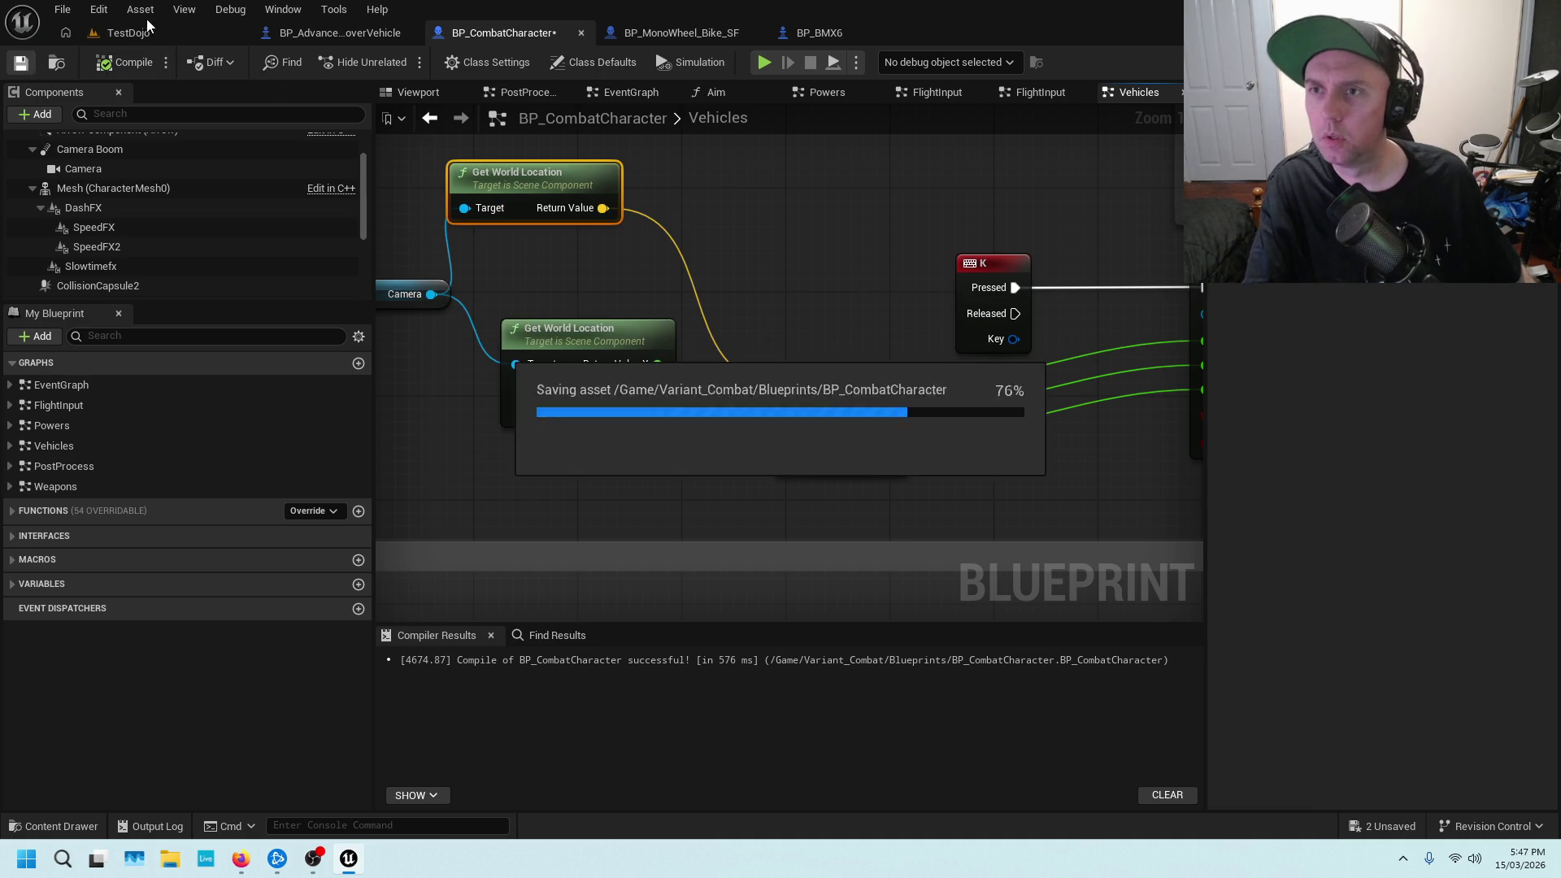
{"action": "left_click", "coordinate": [130, 33]}
{"action": "left_click", "coordinate": [405, 65]}
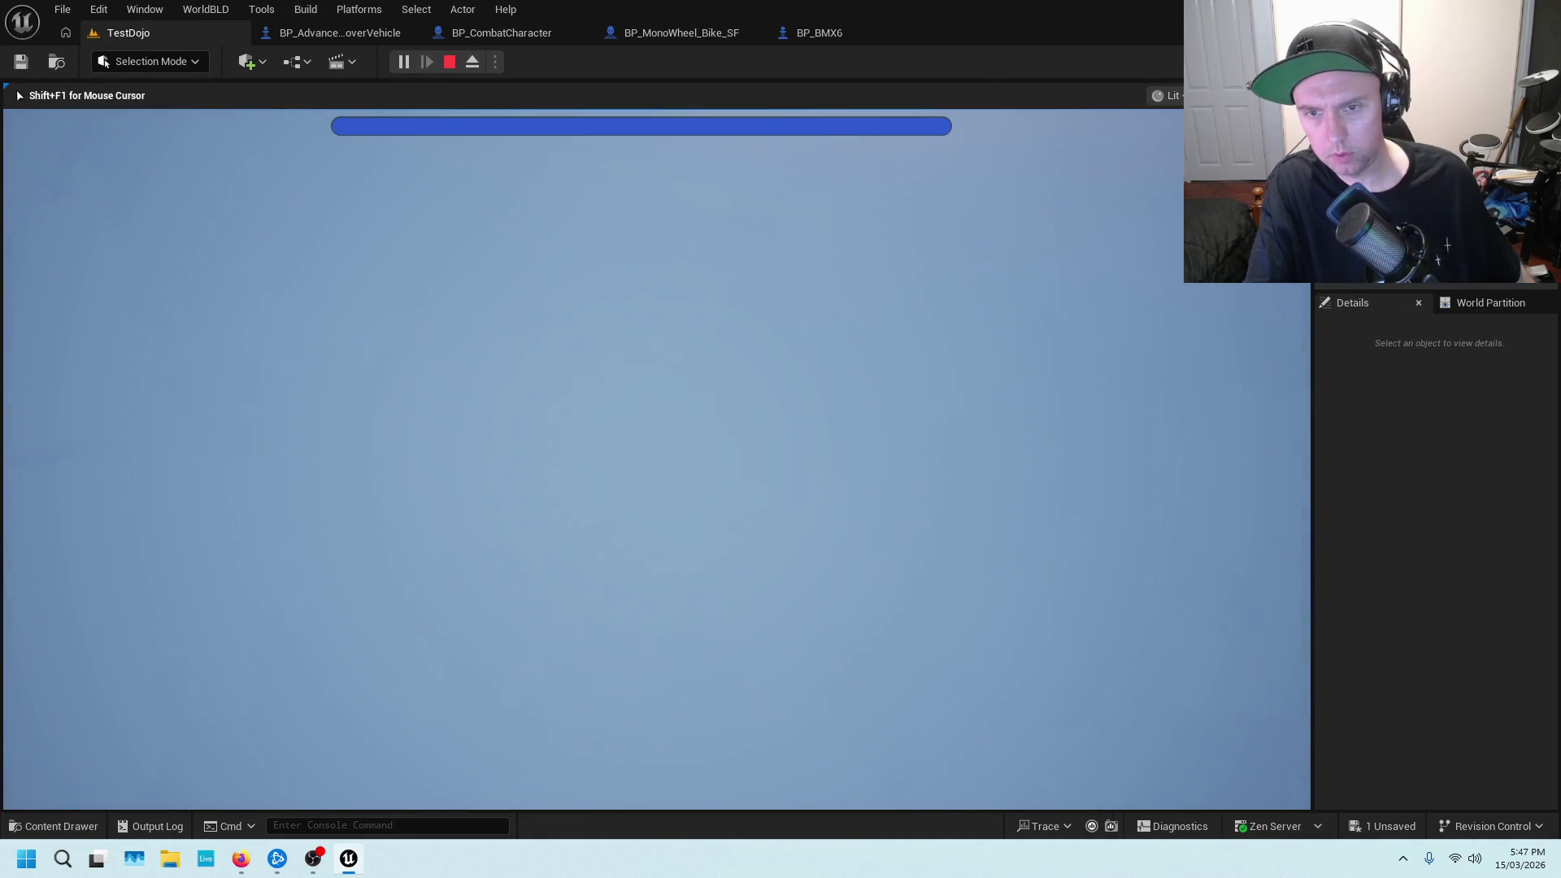
Stop the play session and return to BP_CombatCharacter's Vehicles graph
{"action": "key", "text": "Escape"}
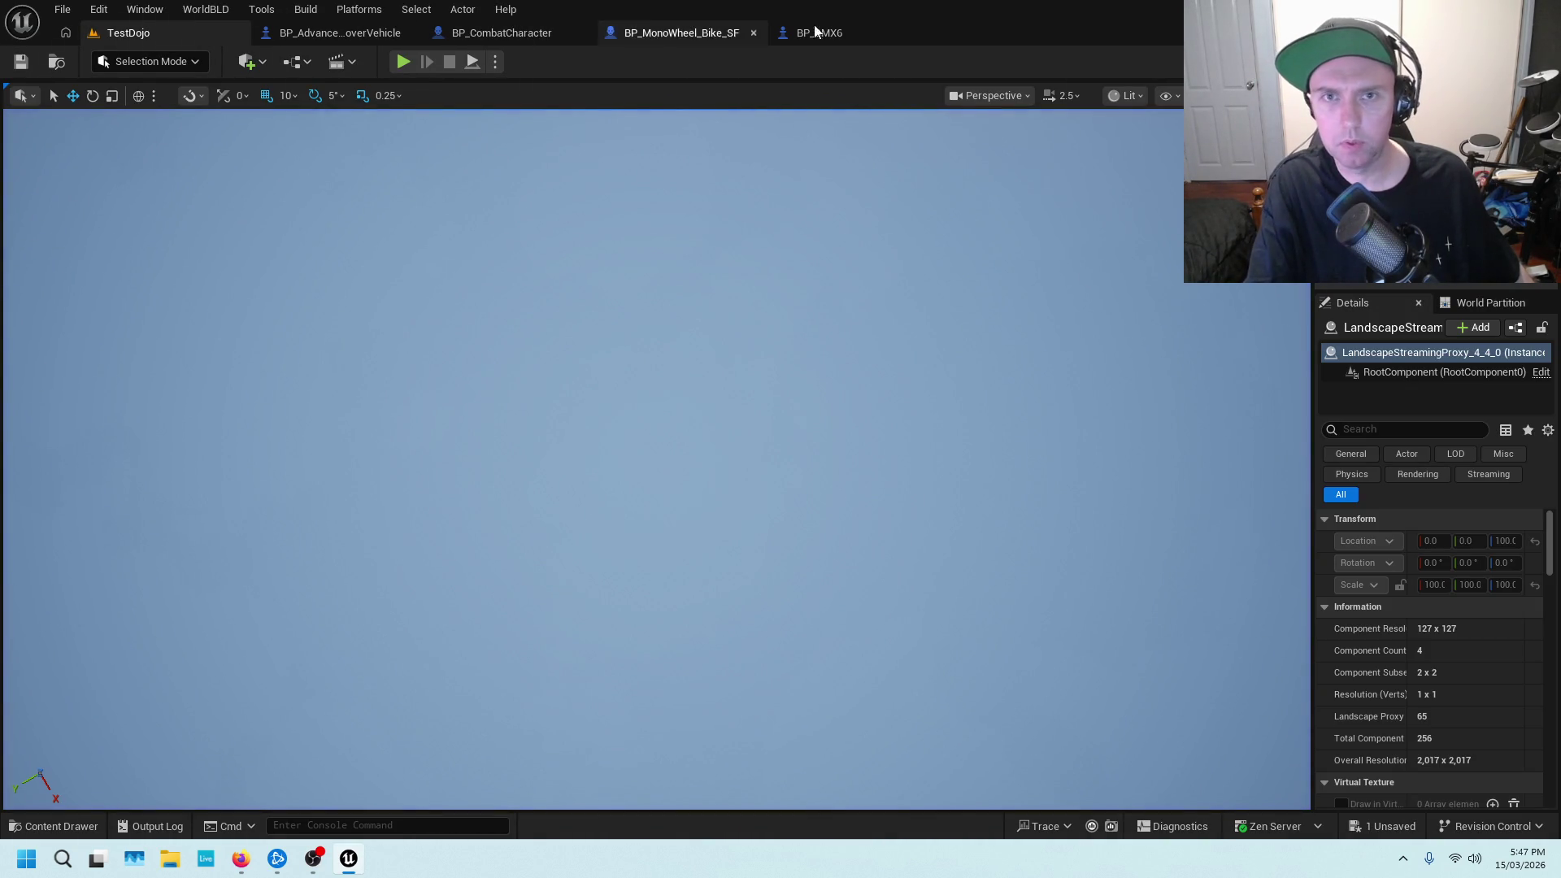
{"action": "left_click", "coordinate": [389, 35]}
{"action": "left_click", "coordinate": [526, 36]}
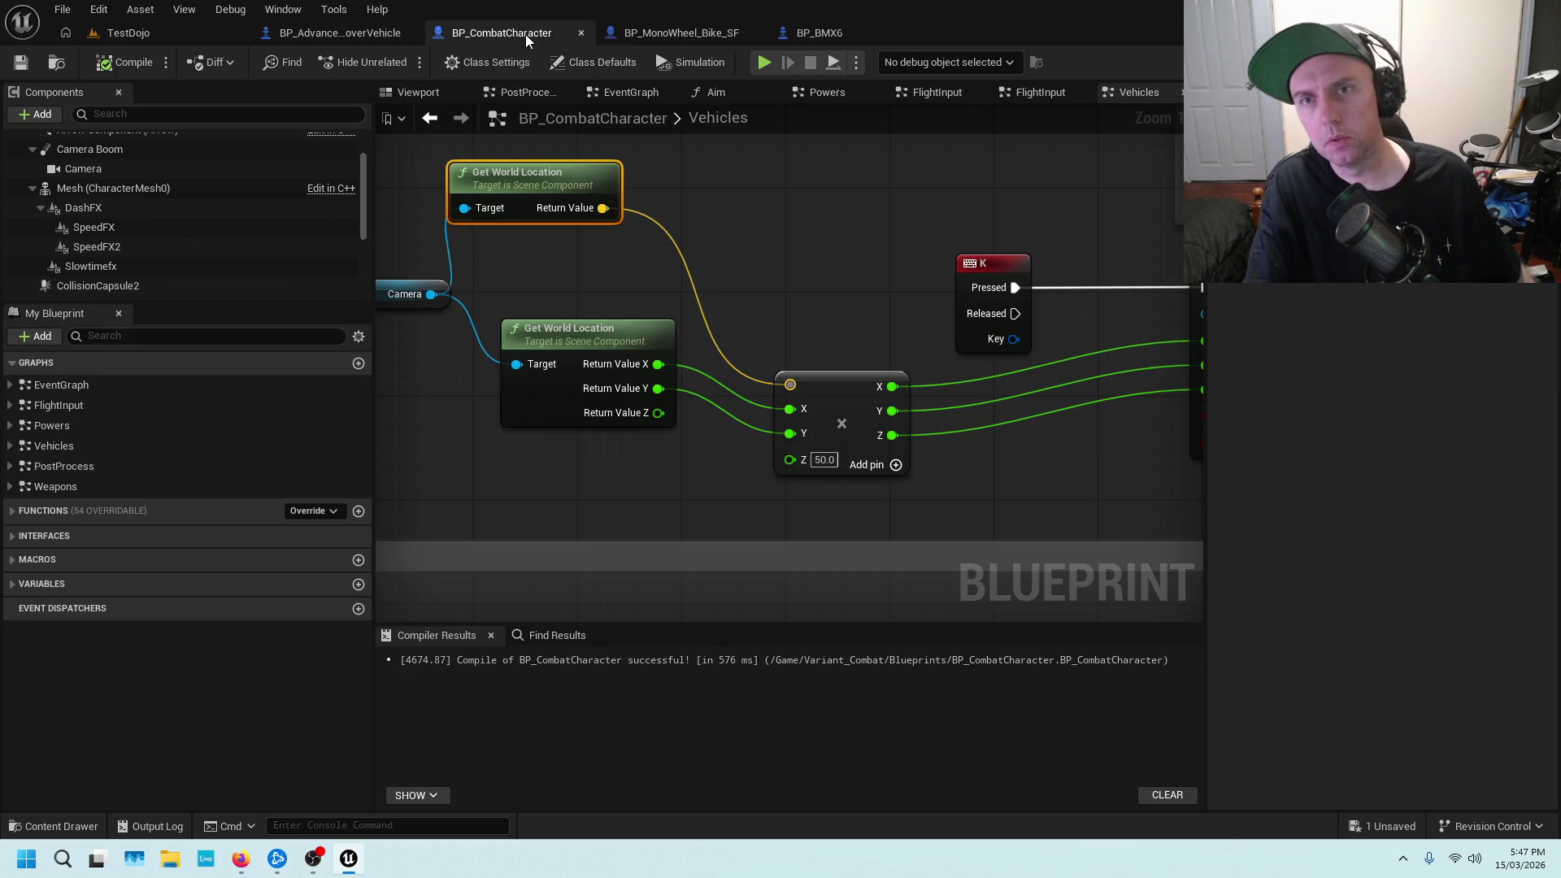
{"action": "mouse_move", "coordinate": [713, 346]}
{"action": "left_mouse_down"}
{"action": "mouse_move", "coordinate": [935, 358]}
{"action": "mouse_move", "coordinate": [953, 254]}
{"action": "mouse_move", "coordinate": [729, 213]}
{"action": "left_mouse_up"}
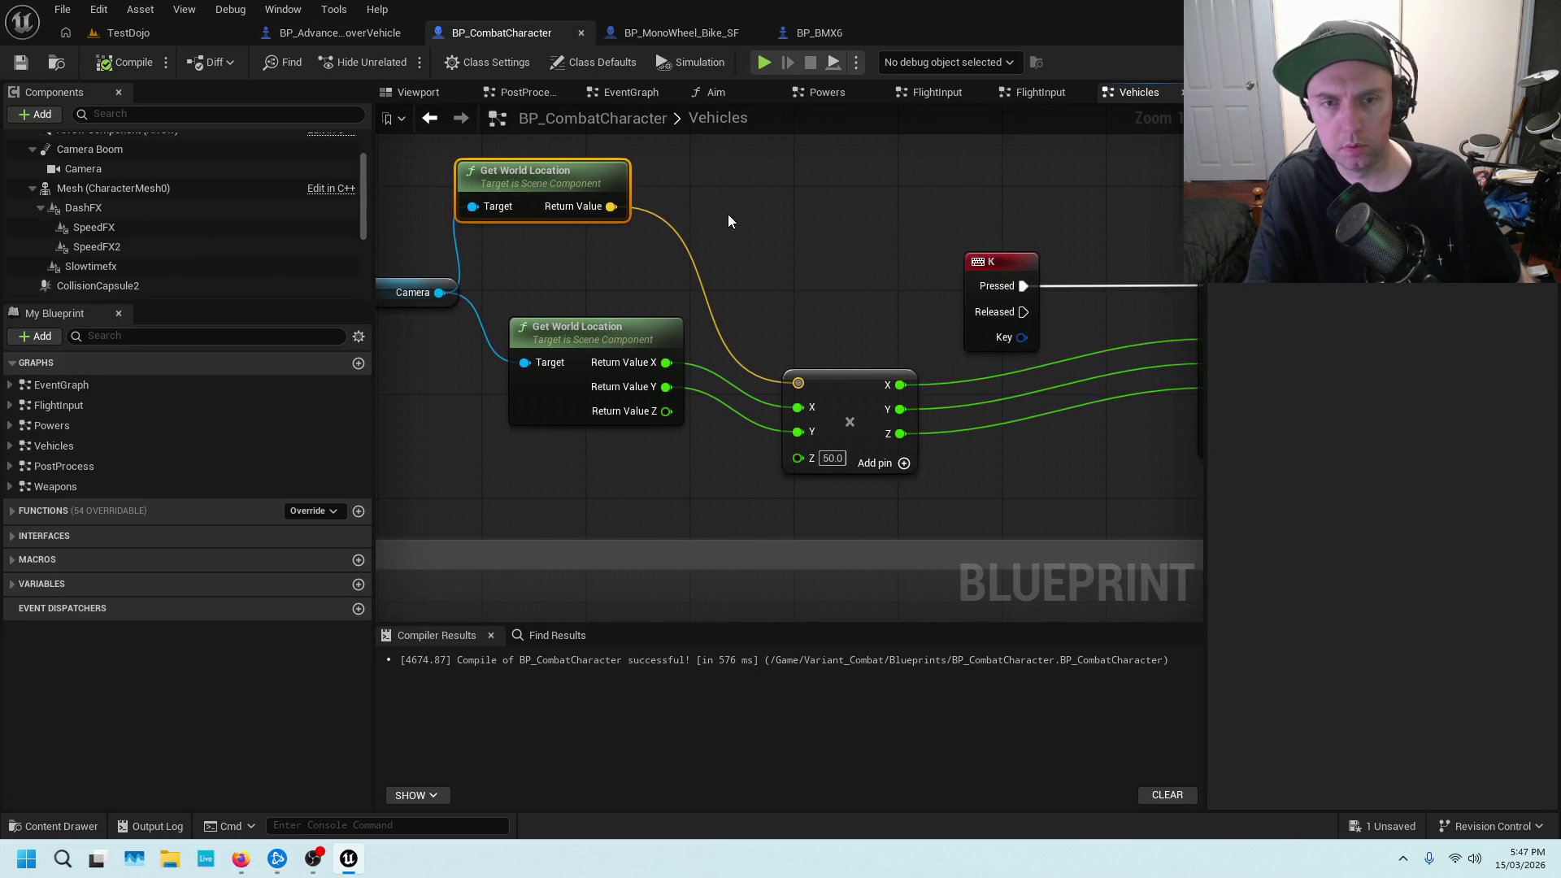